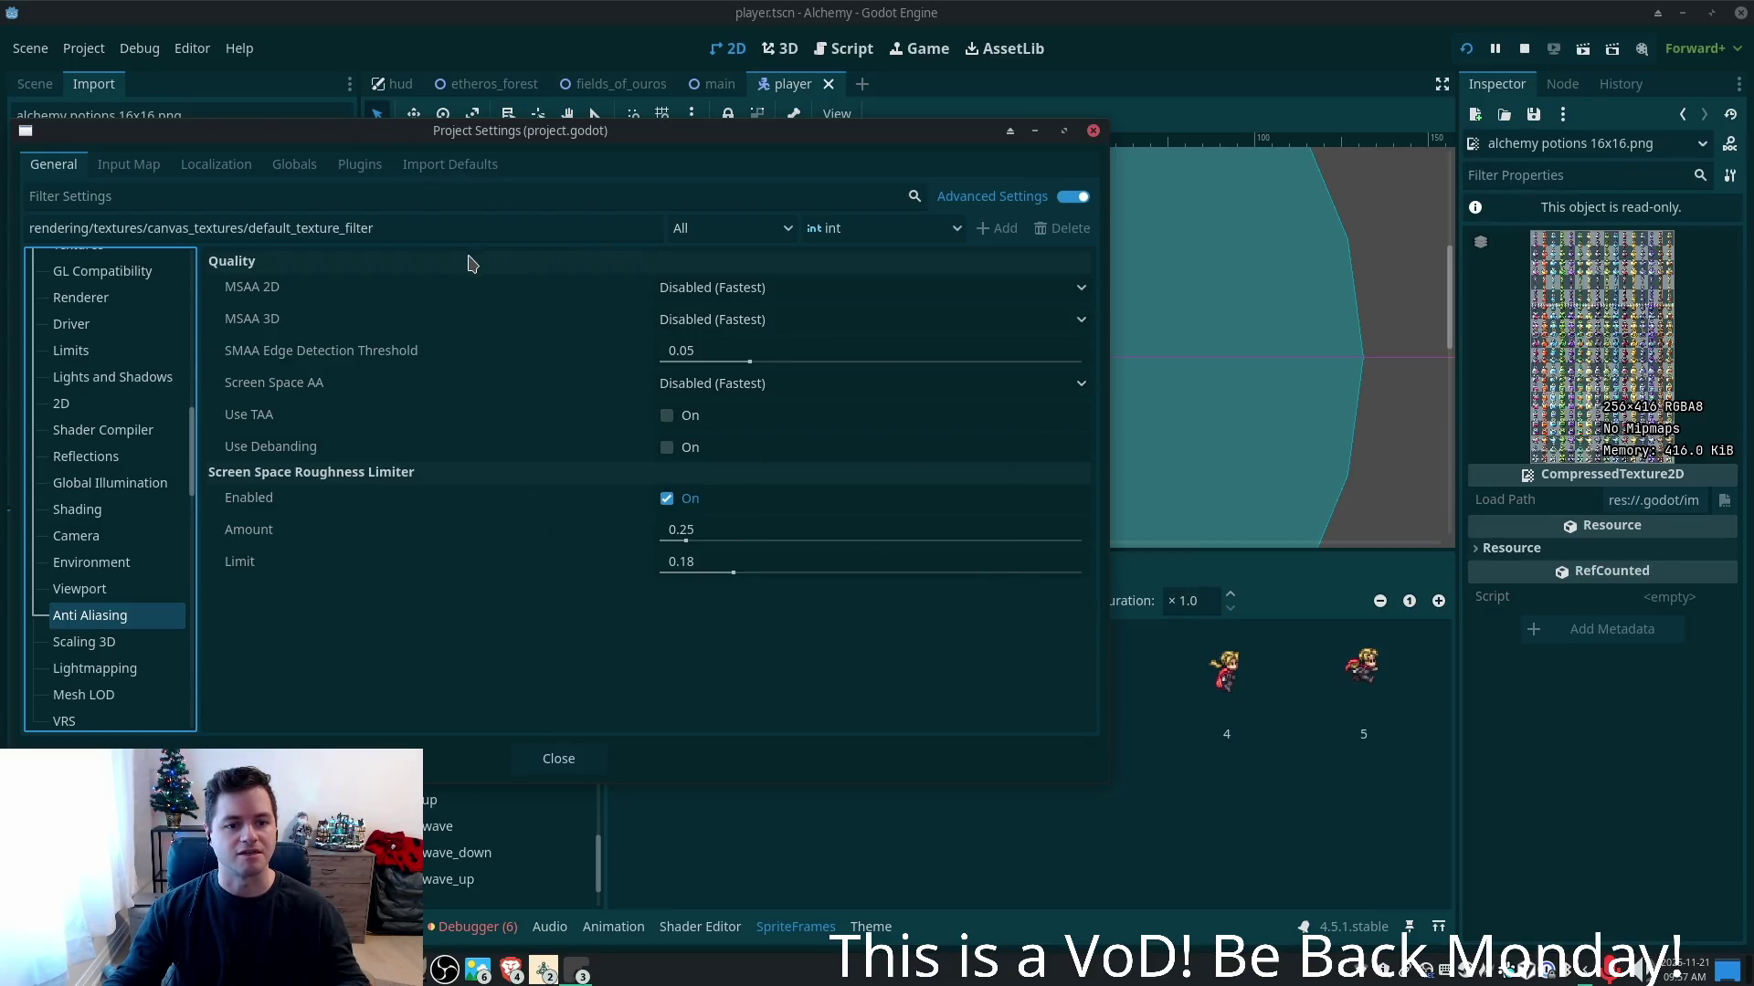
- Search the project settings for 'anti alia', then clear the search and scroll through the list
{"action": "left_click", "coordinate": [346, 198]}
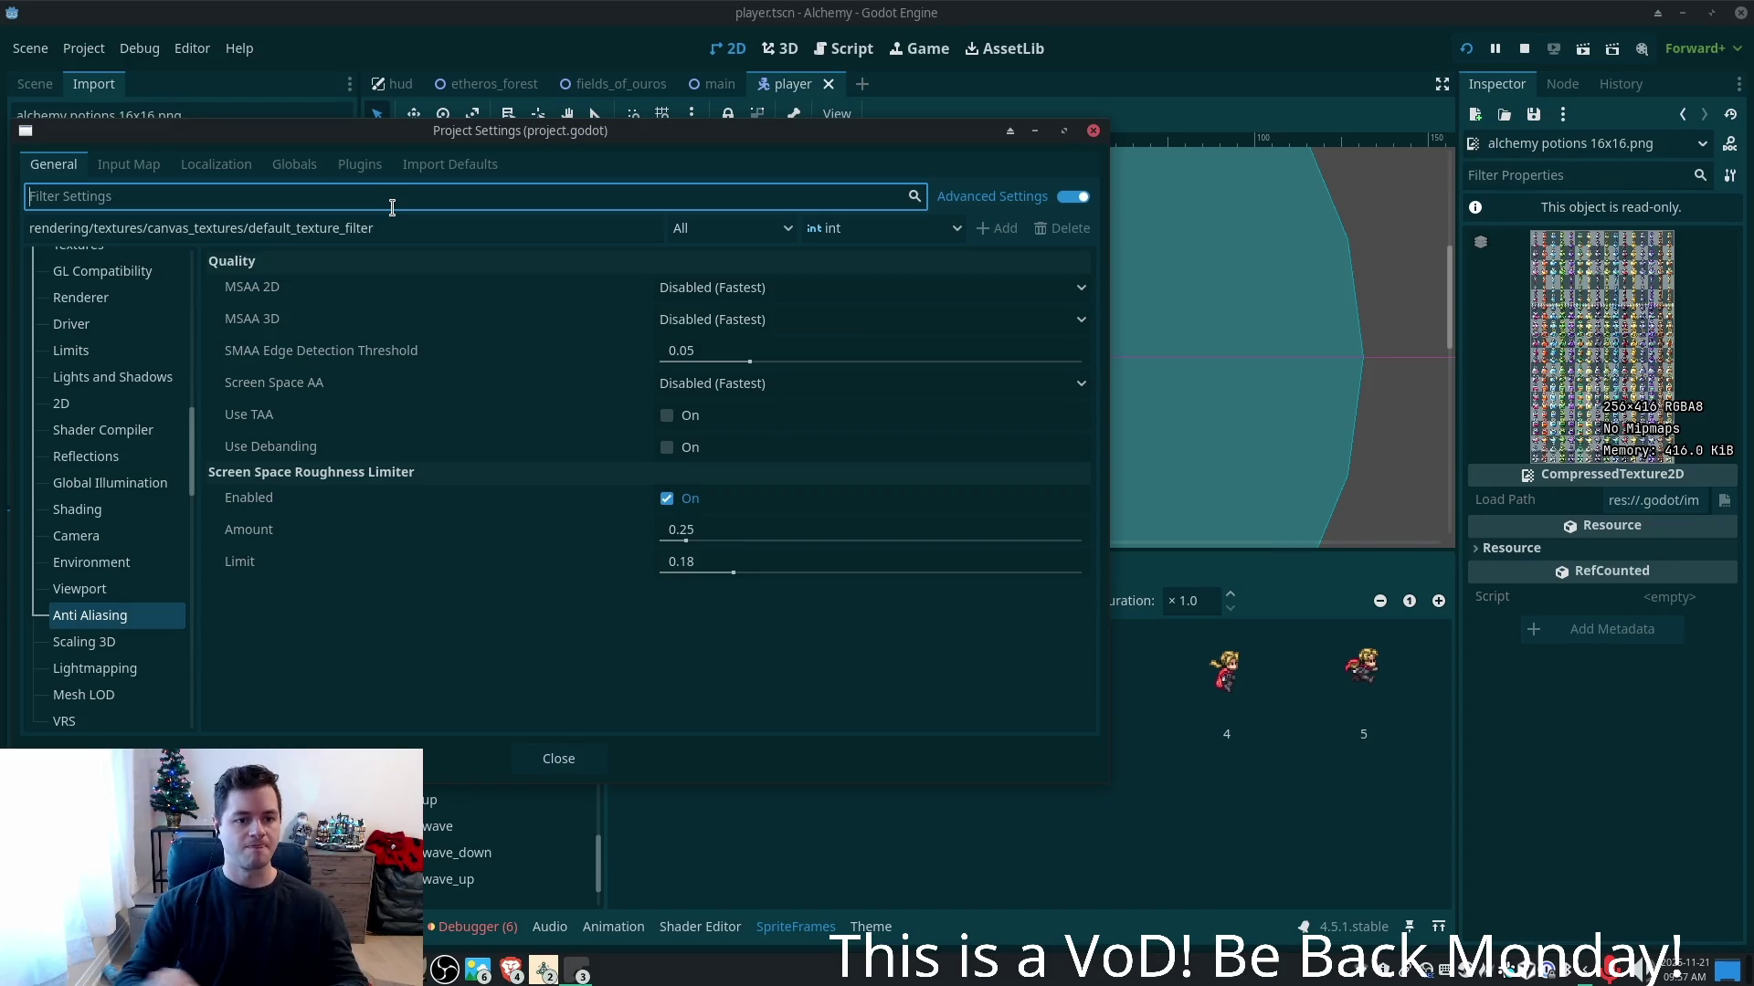
{"action": "type", "text": "anti"}
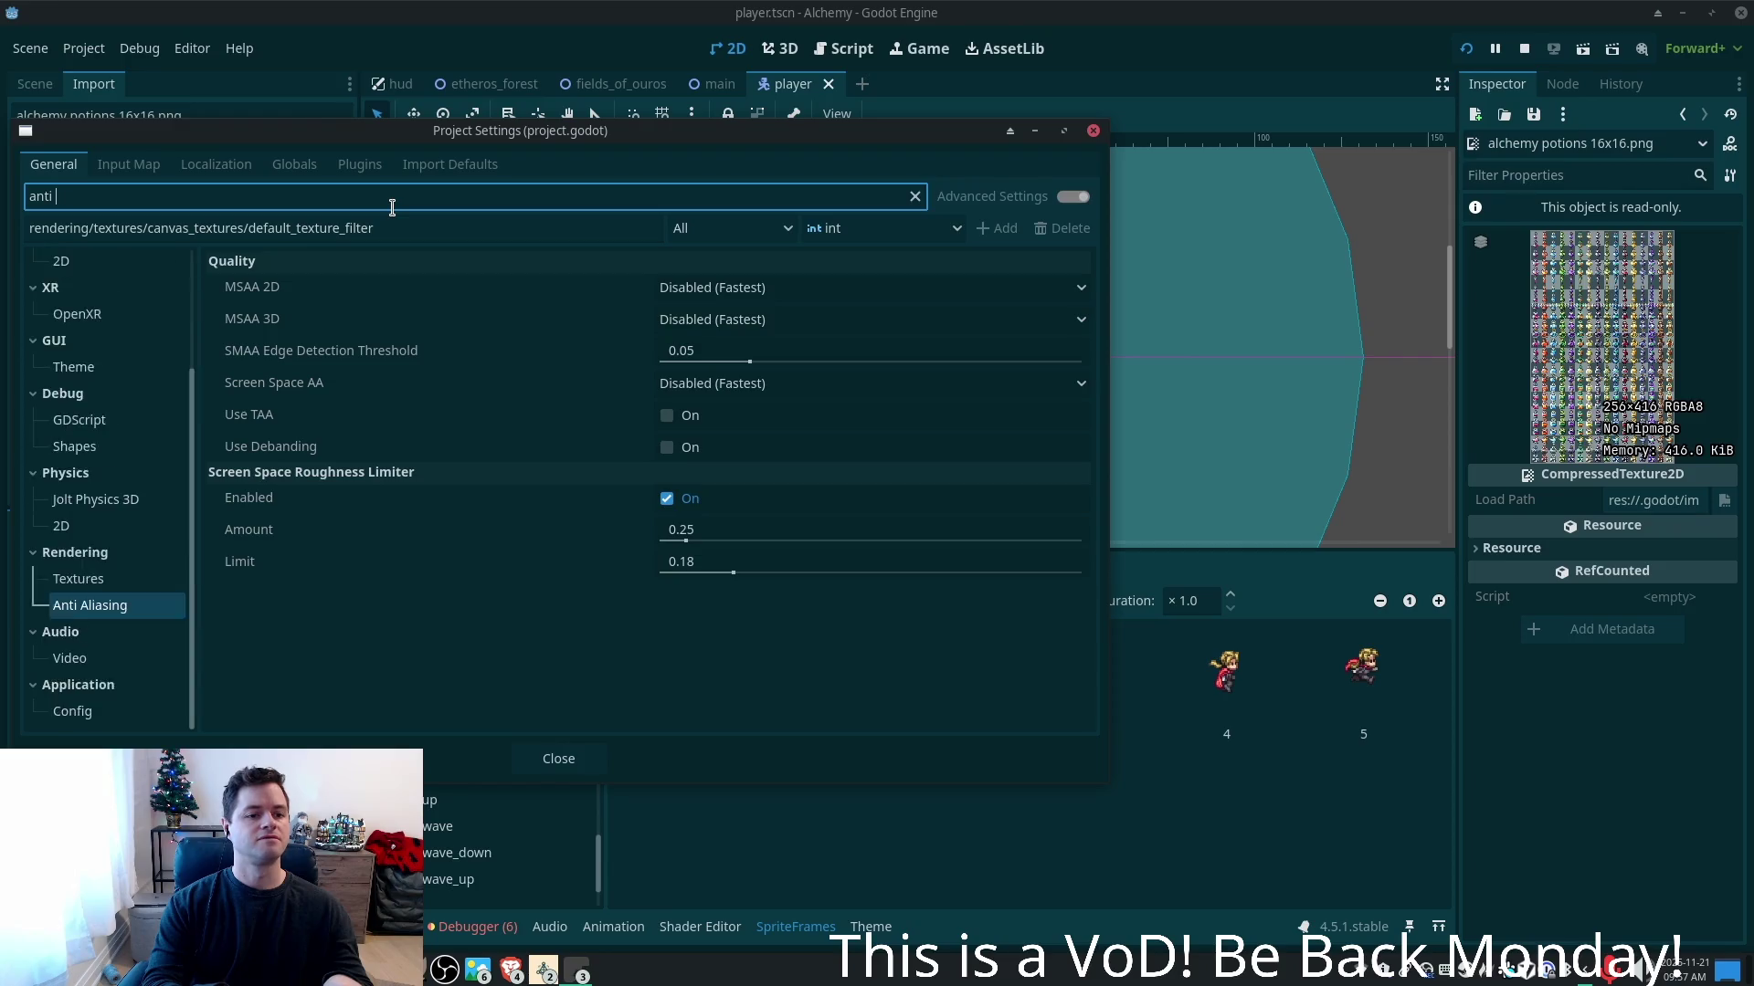
{"action": "type", "text": " alia"}
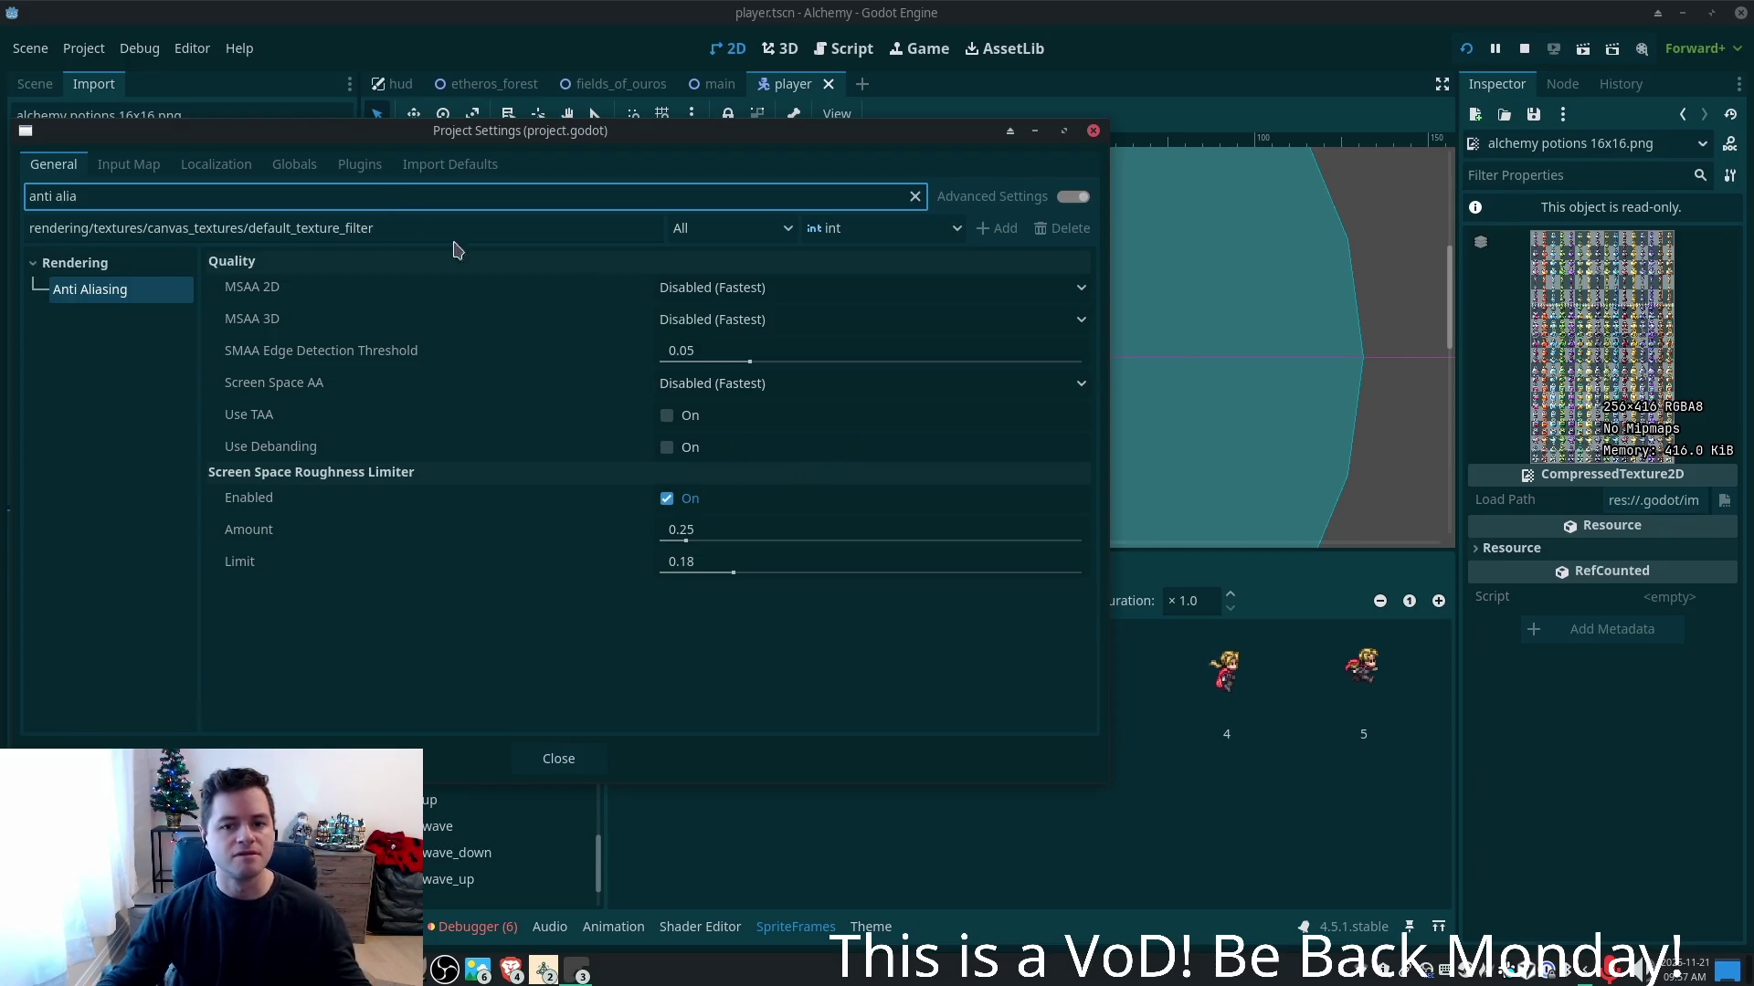
{"action": "key", "text": "BackSpace"}
{"action": "key", "text": "BackSpace"}
{"action": "key", "text": "BackSpace"}
{"action": "key", "text": "BackSpace"}
{"action": "key", "text": "BackSpace"}
{"action": "key", "text": "BackSpace"}
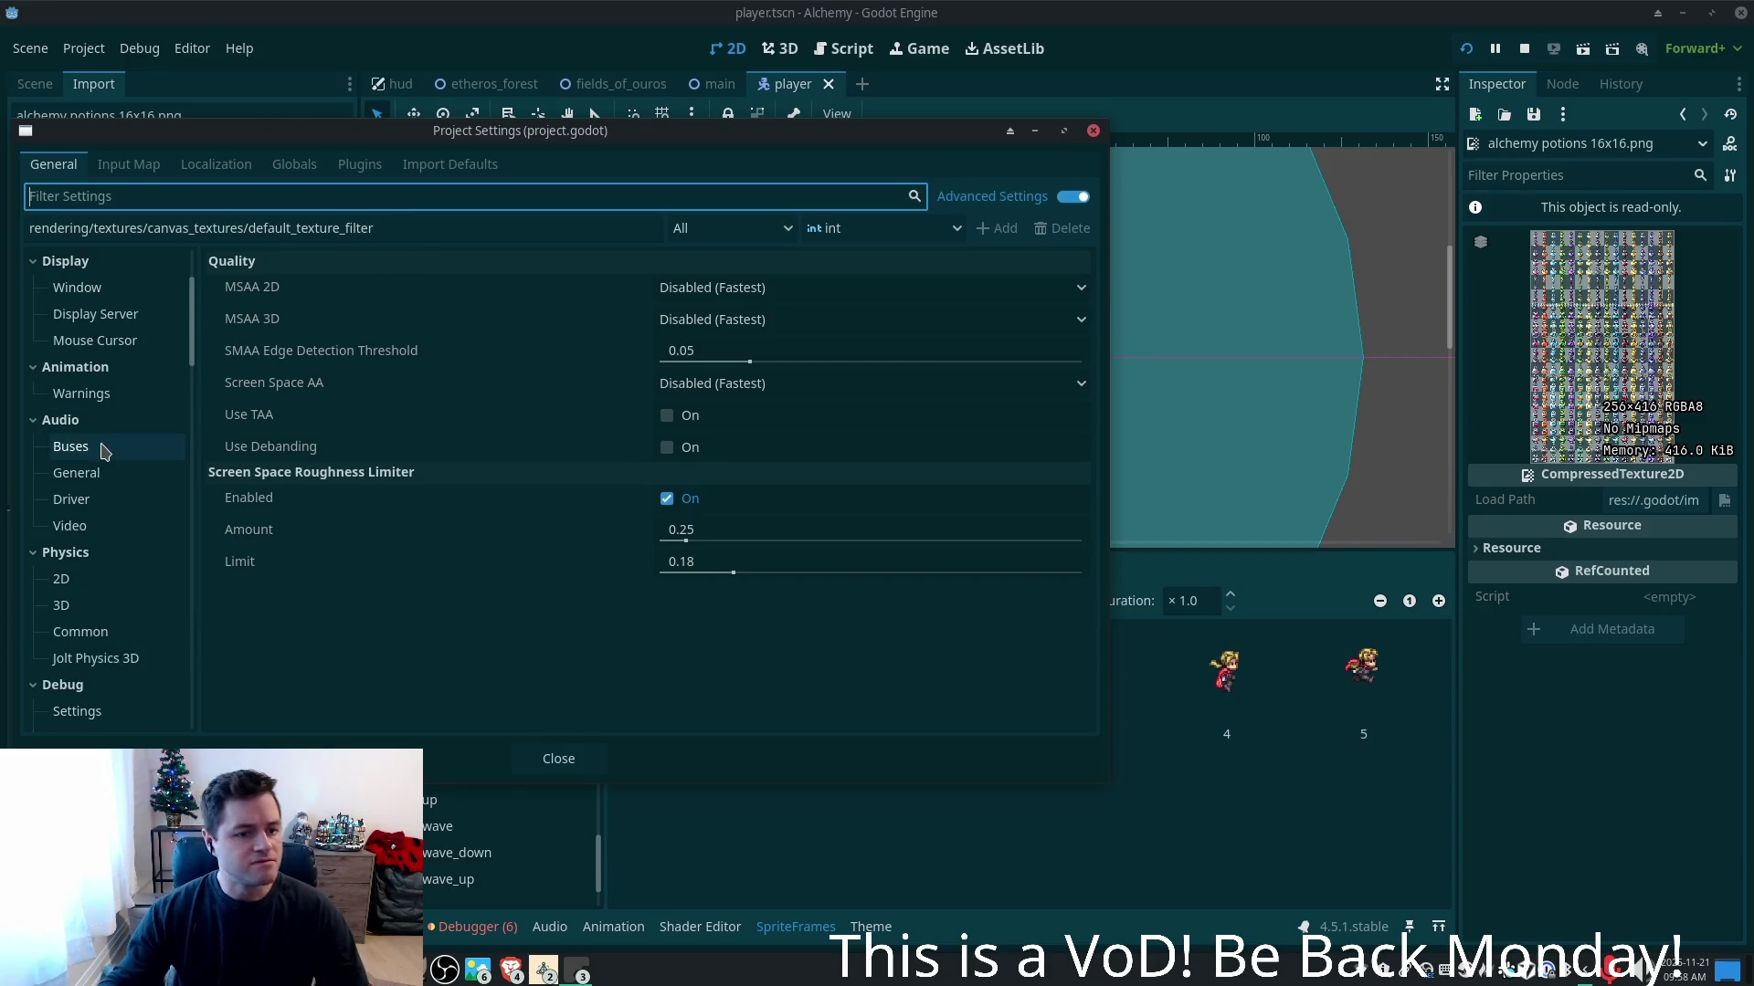
{"action": "scroll", "coordinate": [185, 439], "scroll_direction": "down", "scroll_amount": 8}
{"action": "scroll", "coordinate": [185, 440], "scroll_direction": "down", "scroll_amount": 5}
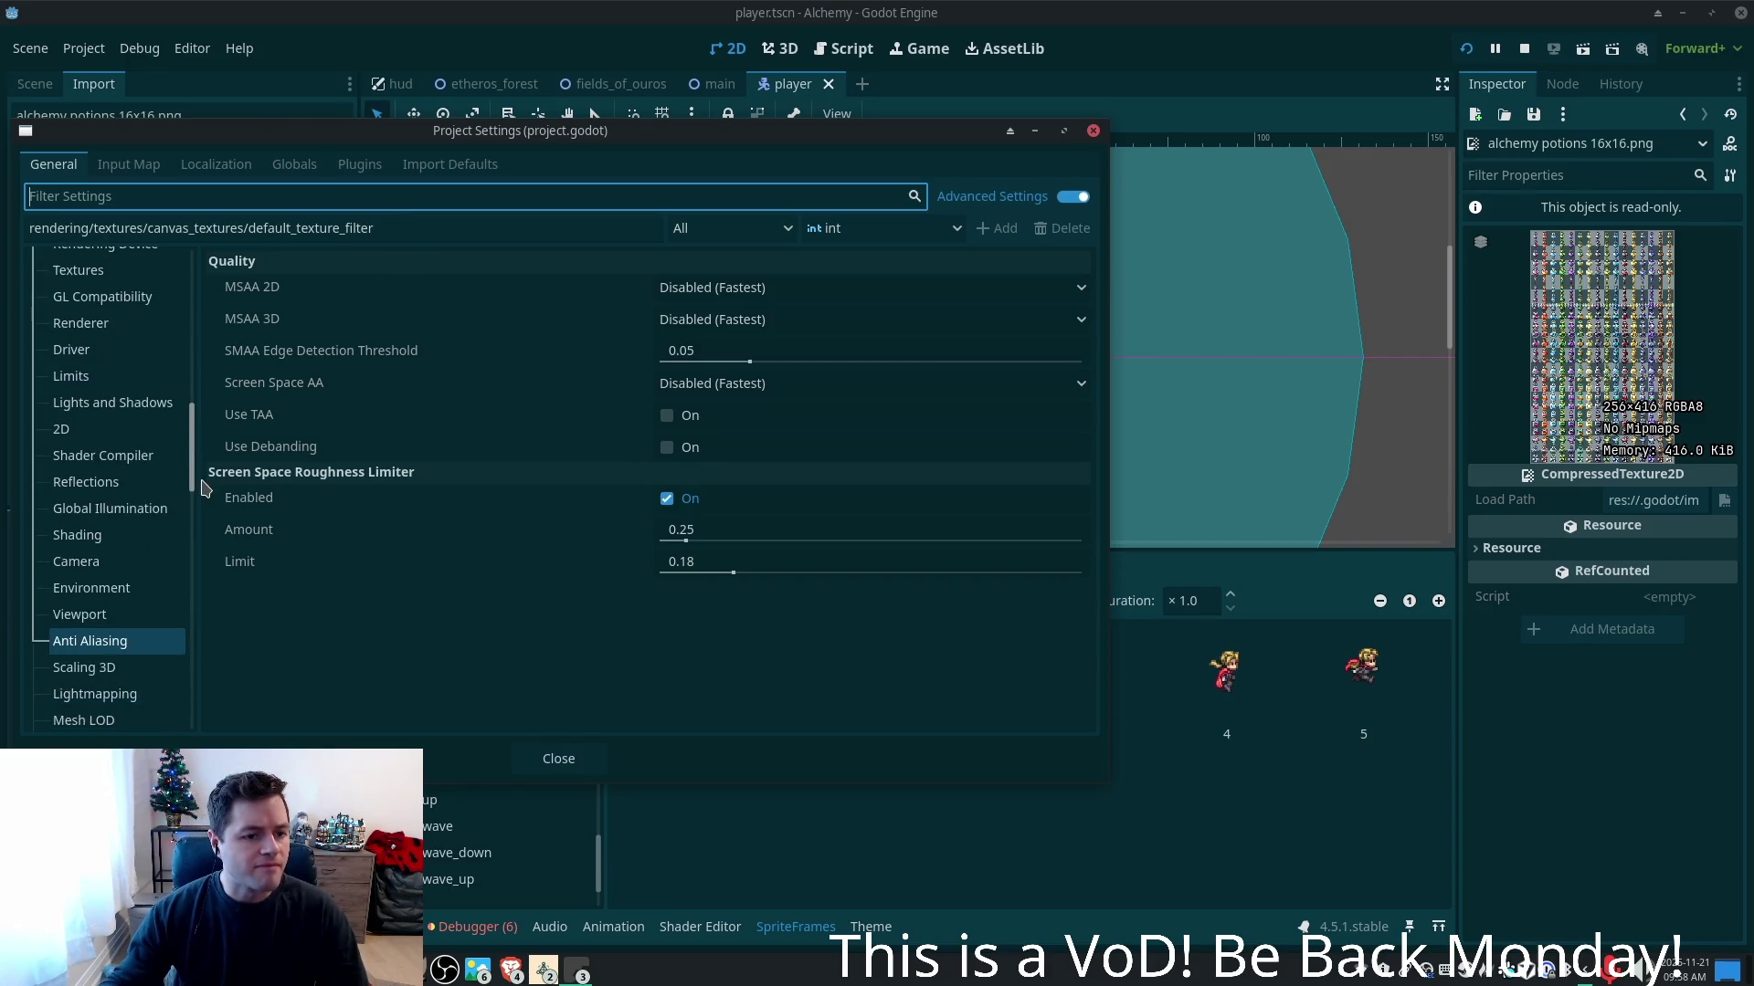
{"action": "scroll", "coordinate": [151, 507], "scroll_direction": "down", "scroll_amount": 2}
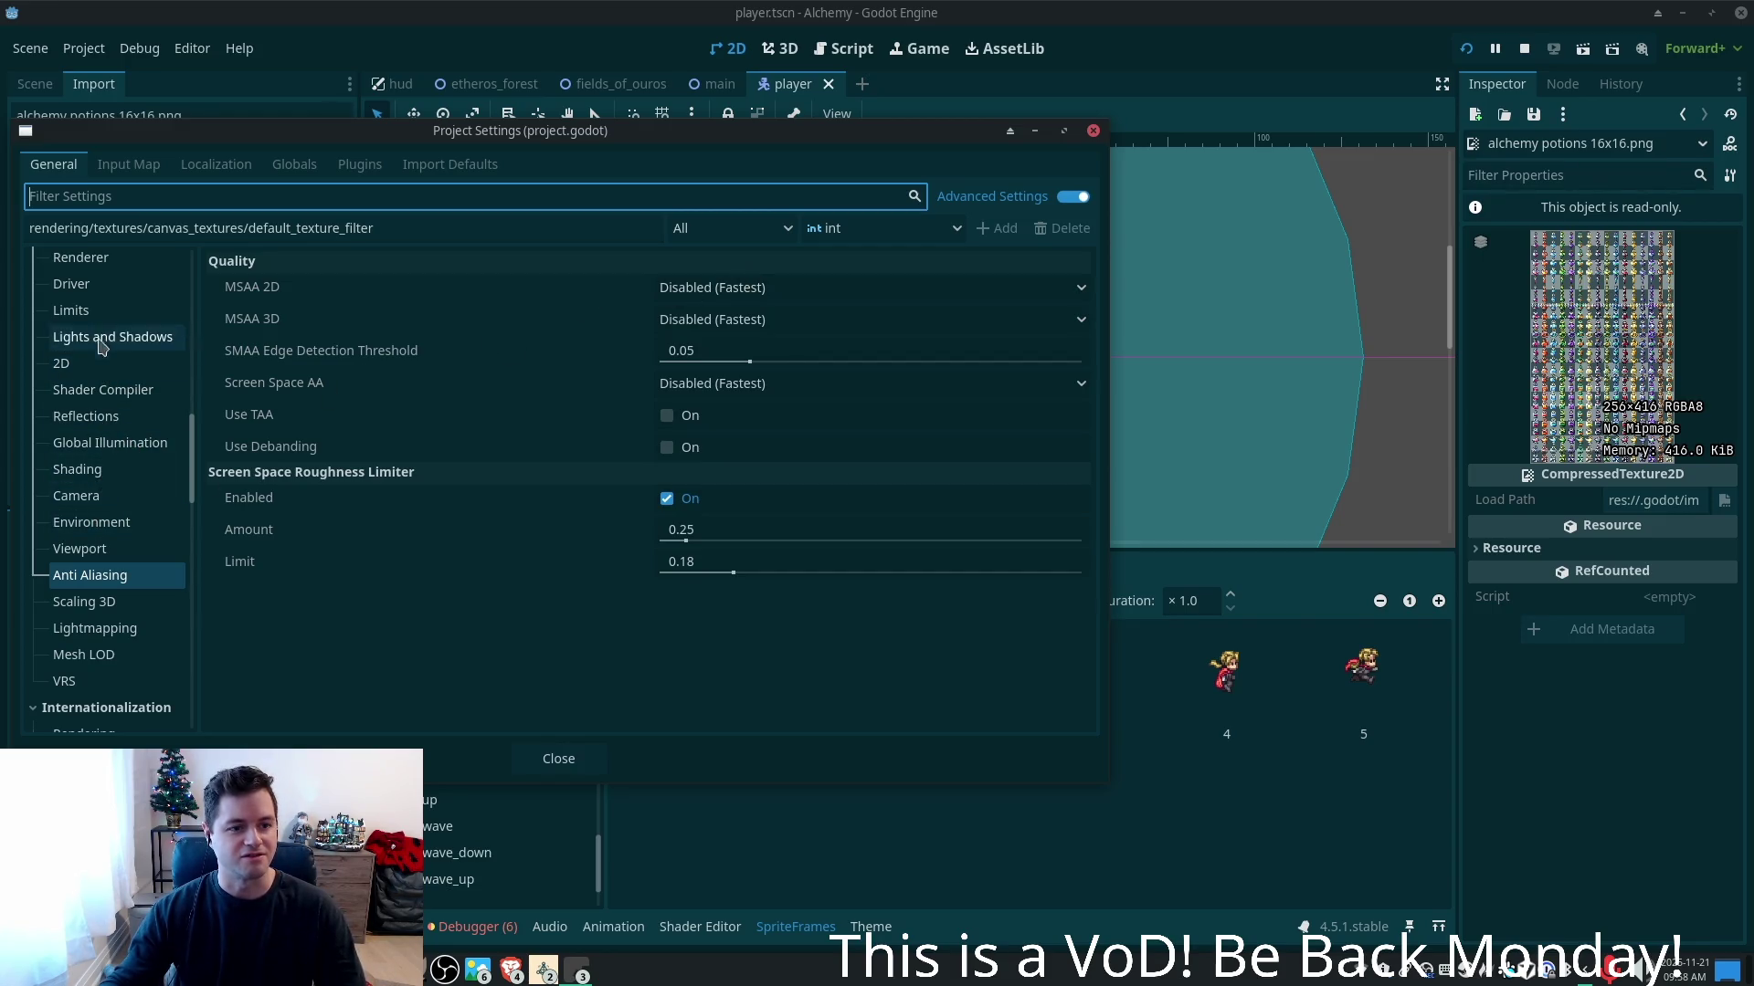
{"action": "scroll", "coordinate": [102, 358], "scroll_direction": "up", "scroll_amount": 2}
- Keep Rendering > Textures Default Texture Filter at Nearest and review the remaining texture settings
{"action": "left_click", "coordinate": [101, 380]}
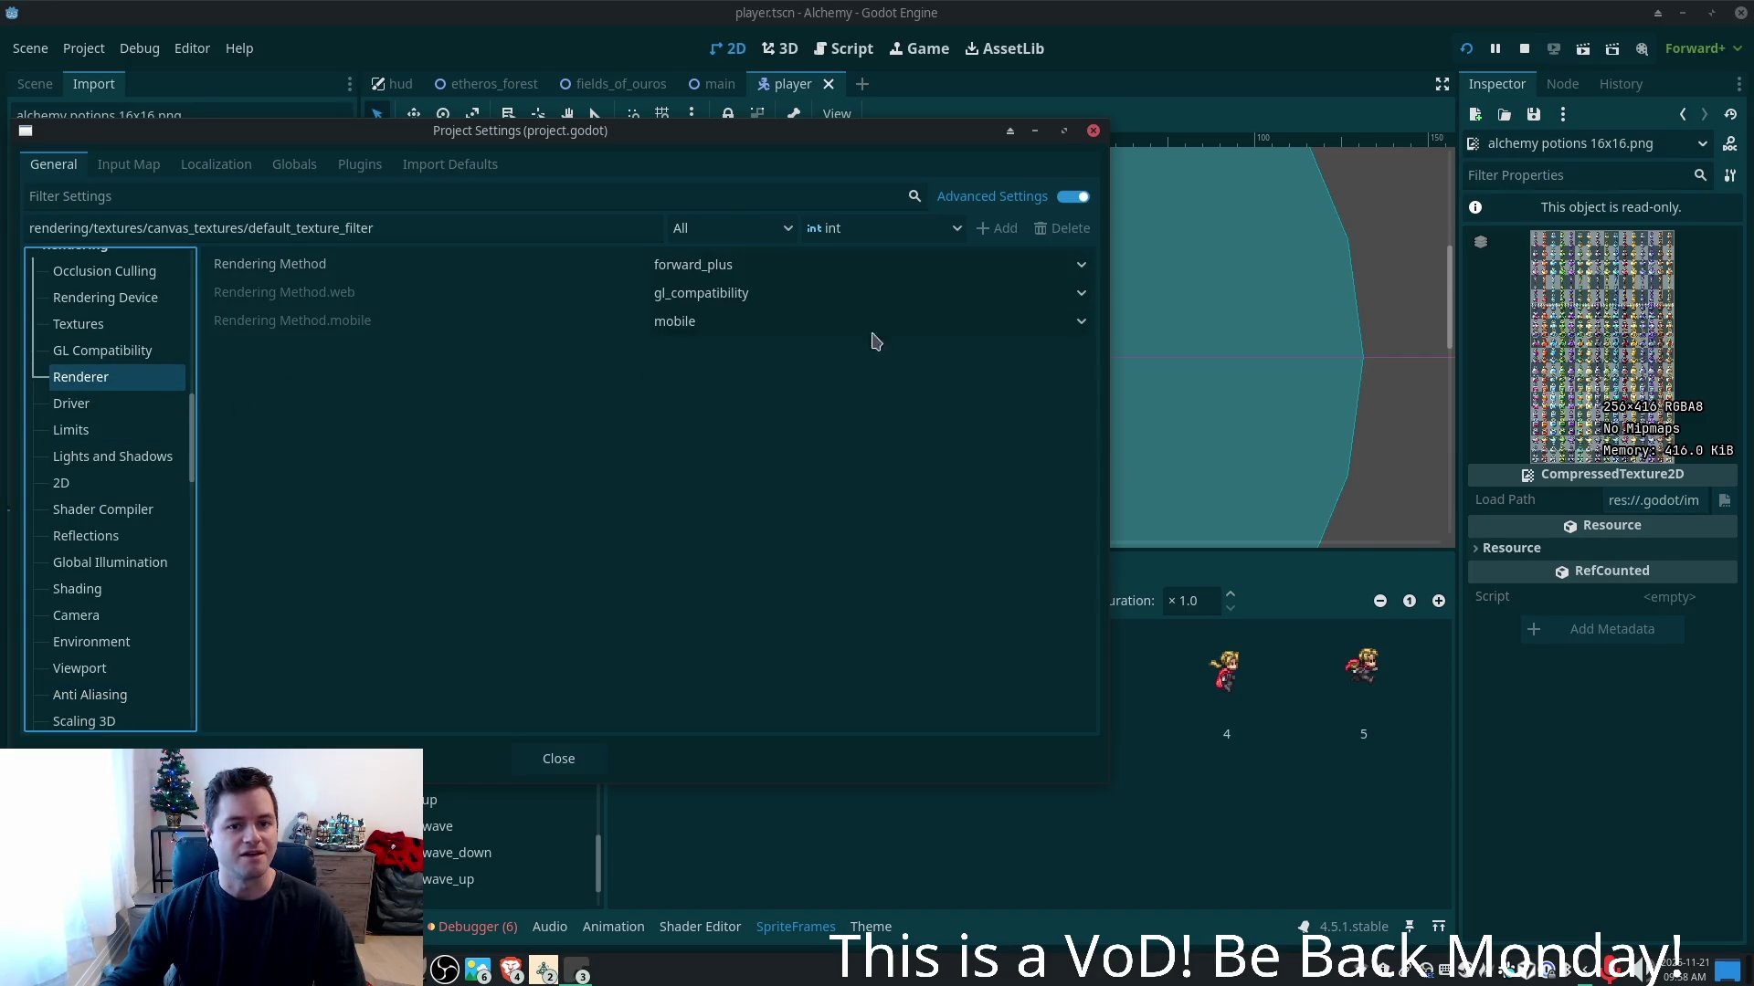
{"action": "left_click", "coordinate": [126, 329]}
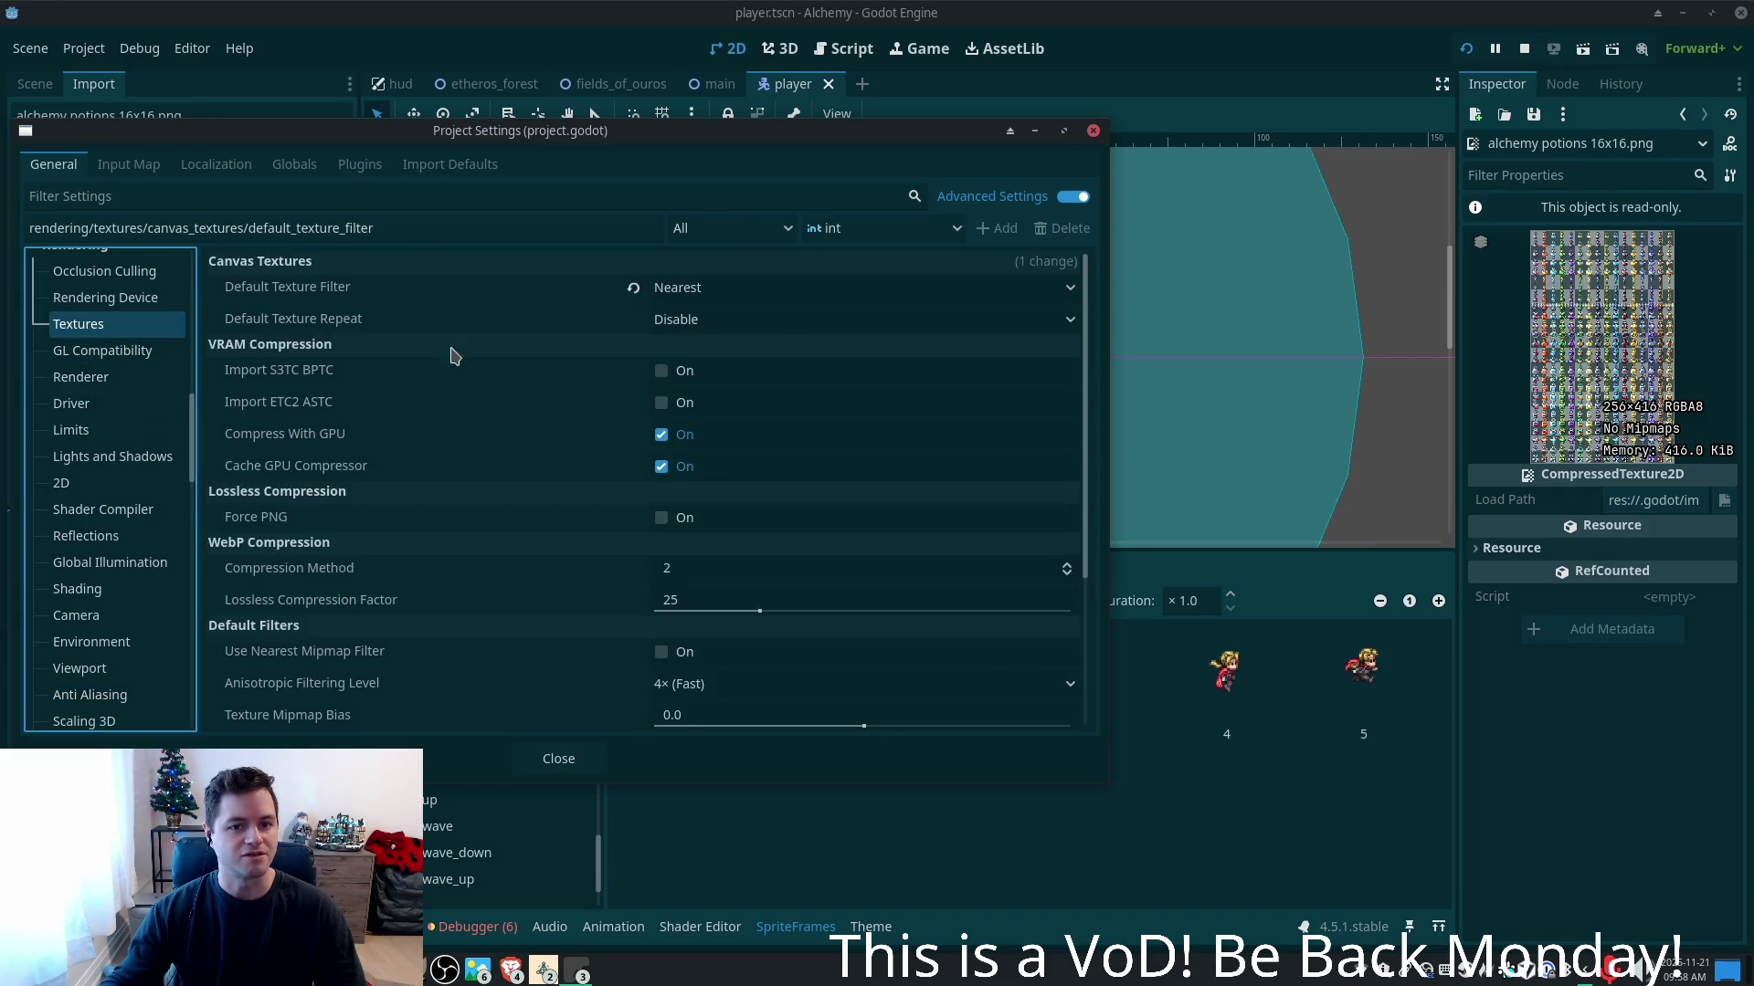
{"action": "left_click", "coordinate": [700, 295]}
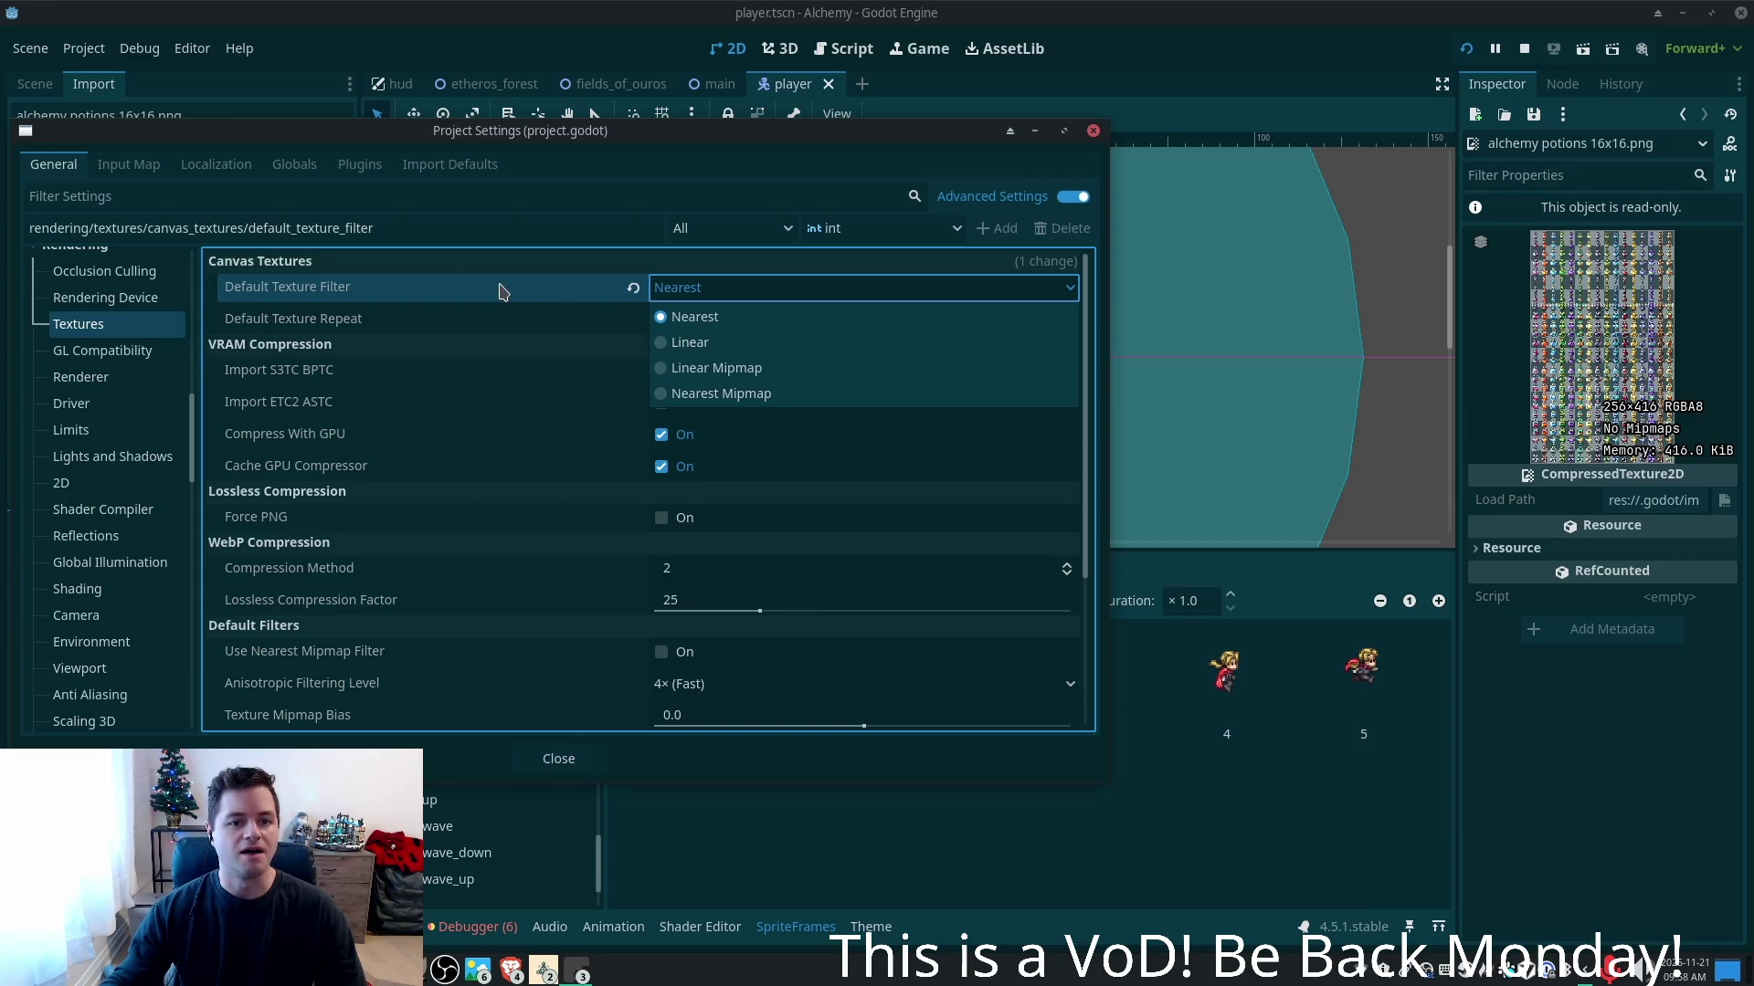
{"action": "left_click", "coordinate": [464, 267]}
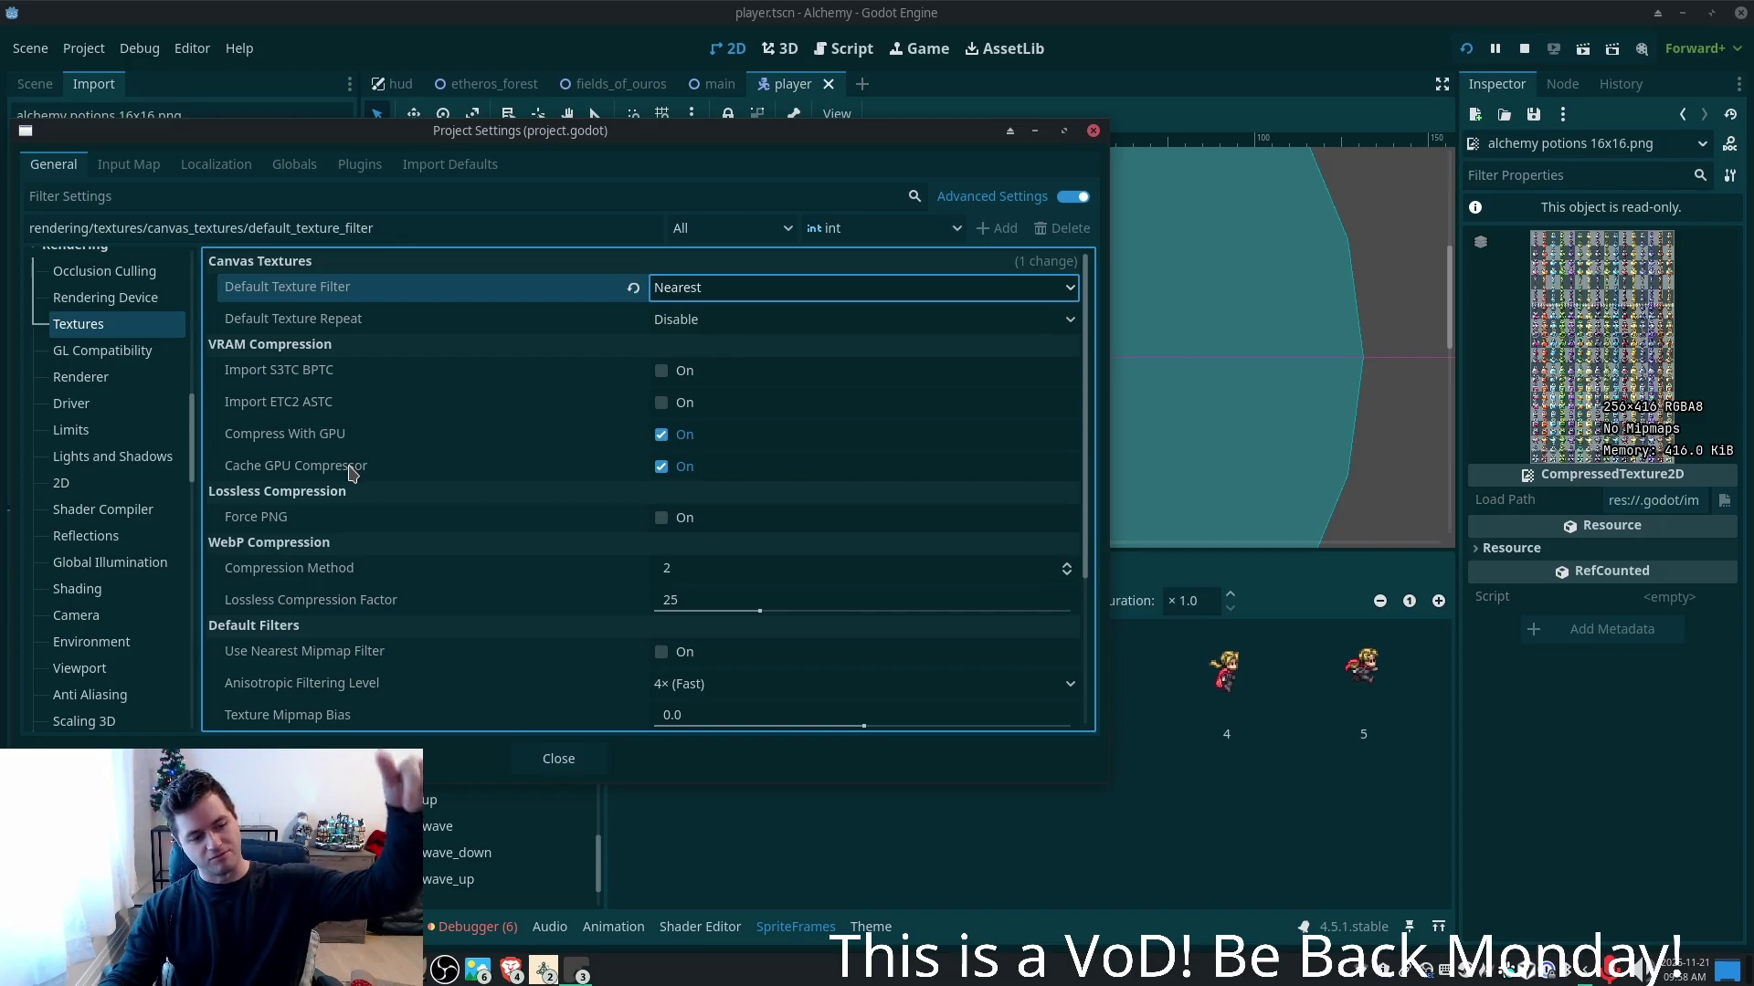
{"action": "mouse_move", "coordinate": [347, 478]}
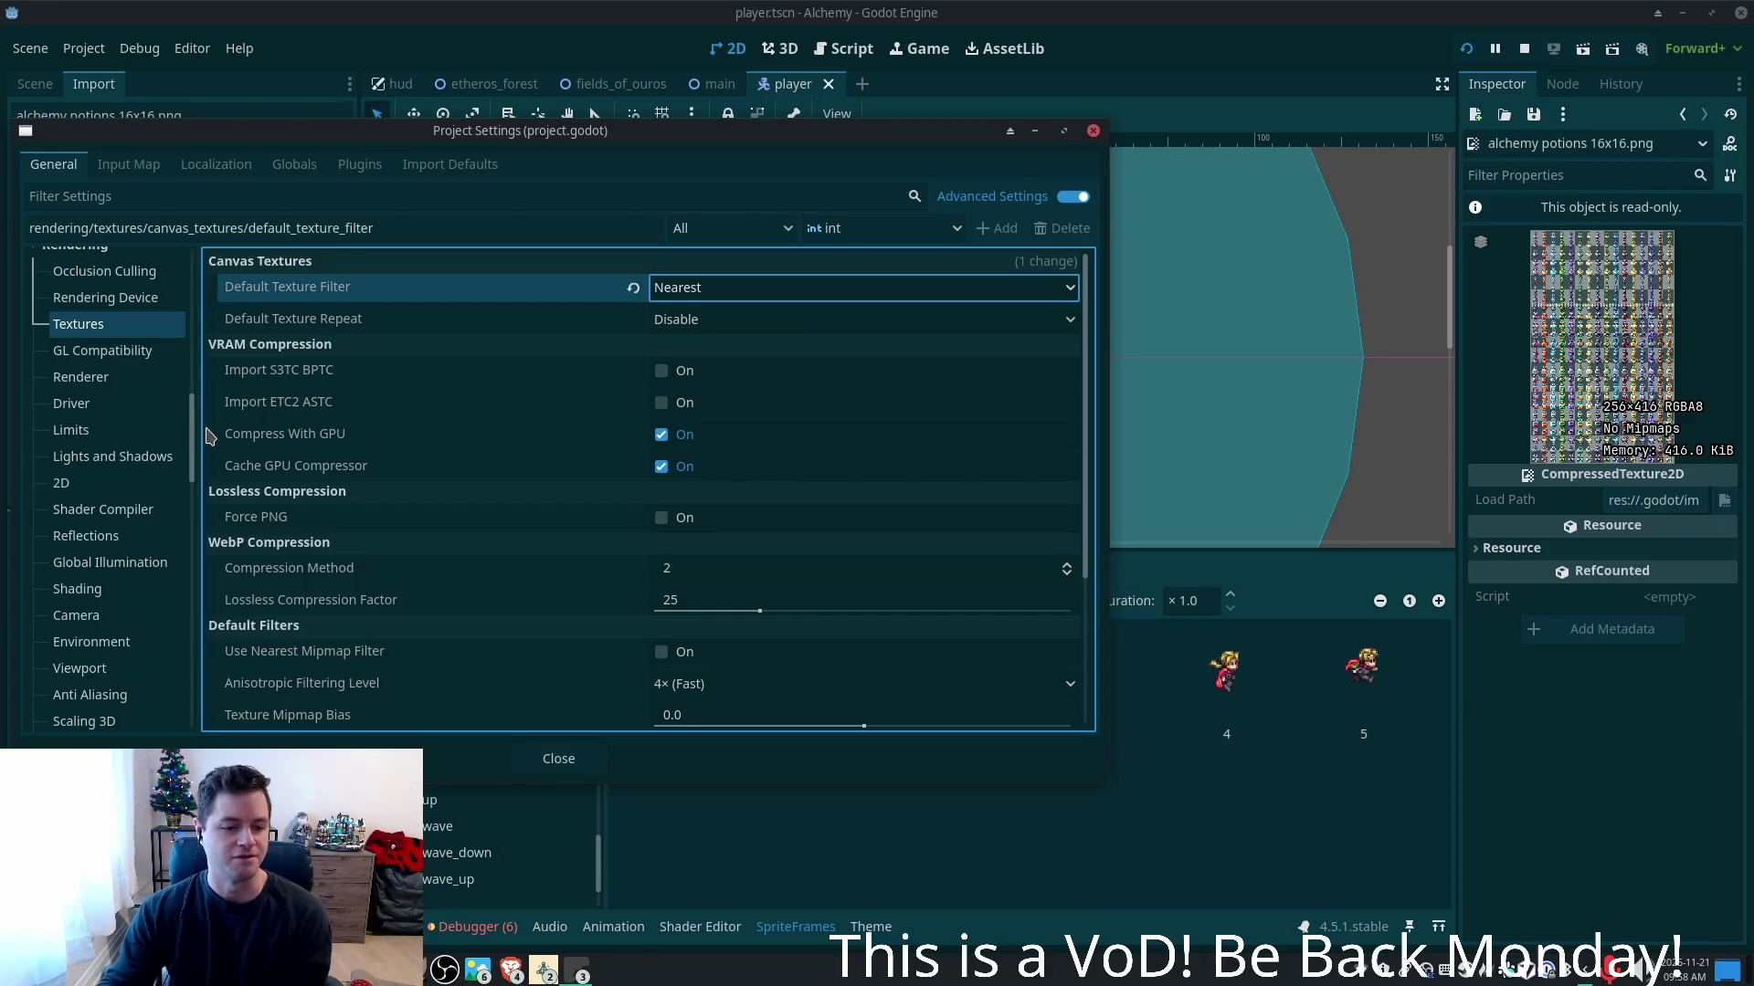
{"action": "scroll", "coordinate": [194, 448], "scroll_direction": "down", "scroll_amount": 3}
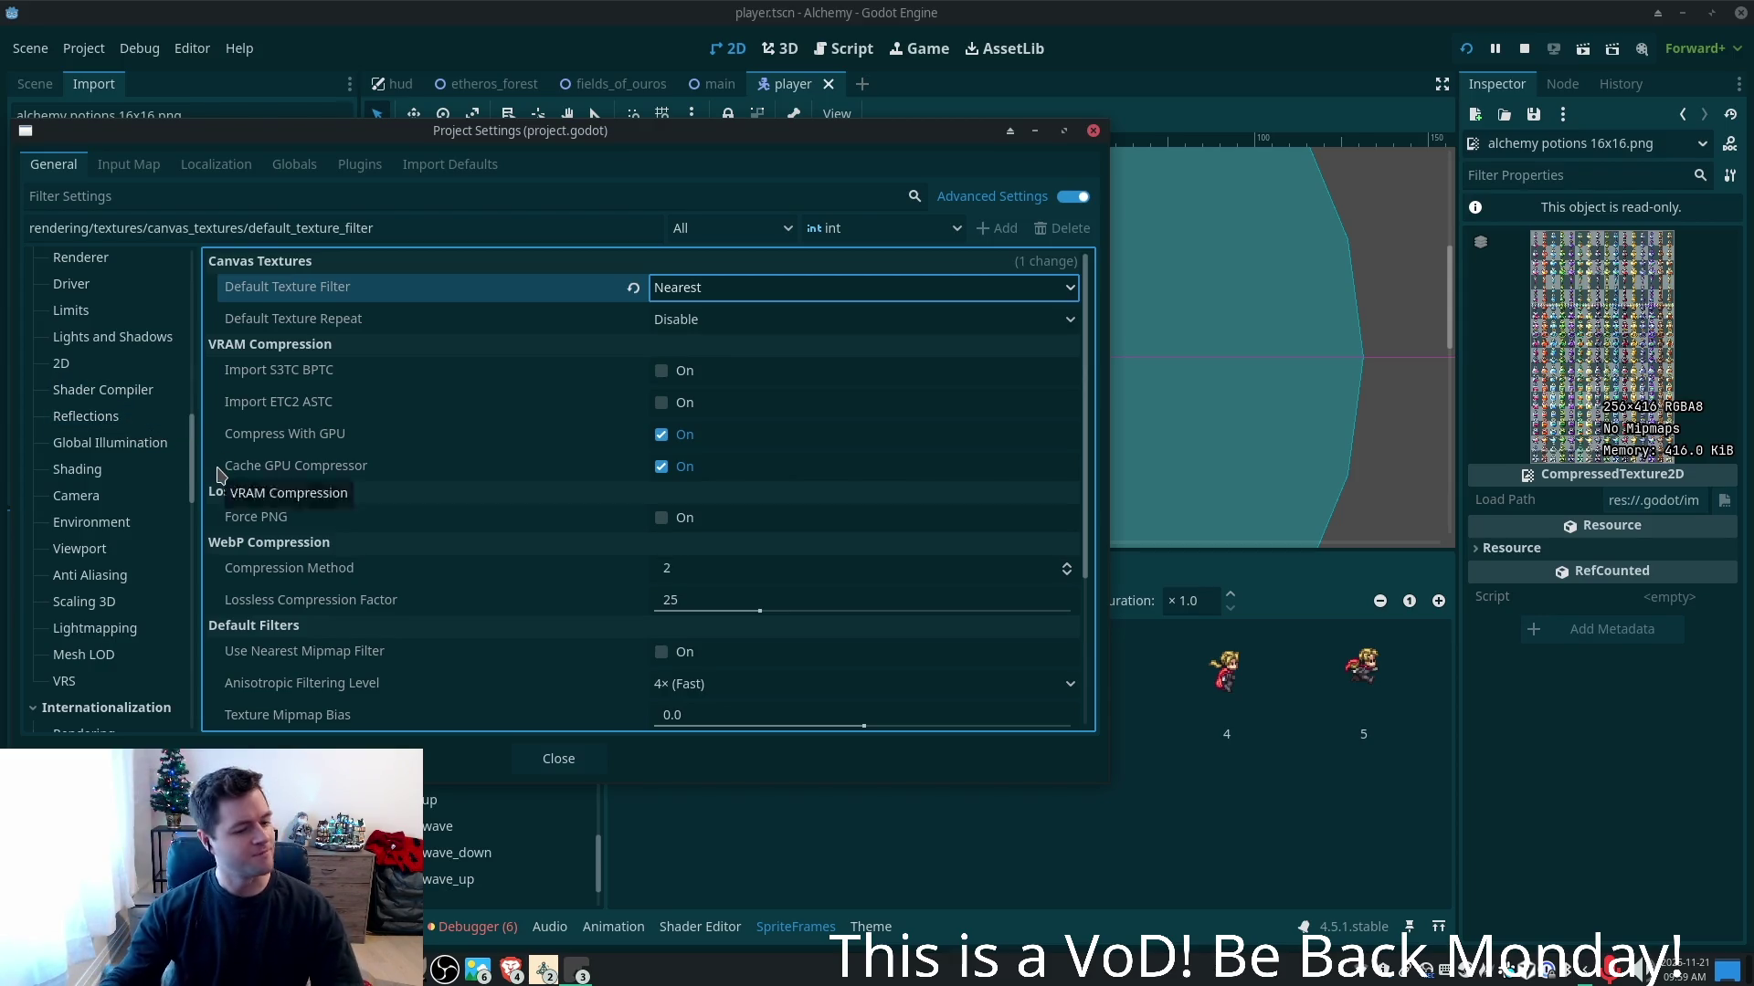
{"action": "mouse_move", "coordinate": [220, 474]}
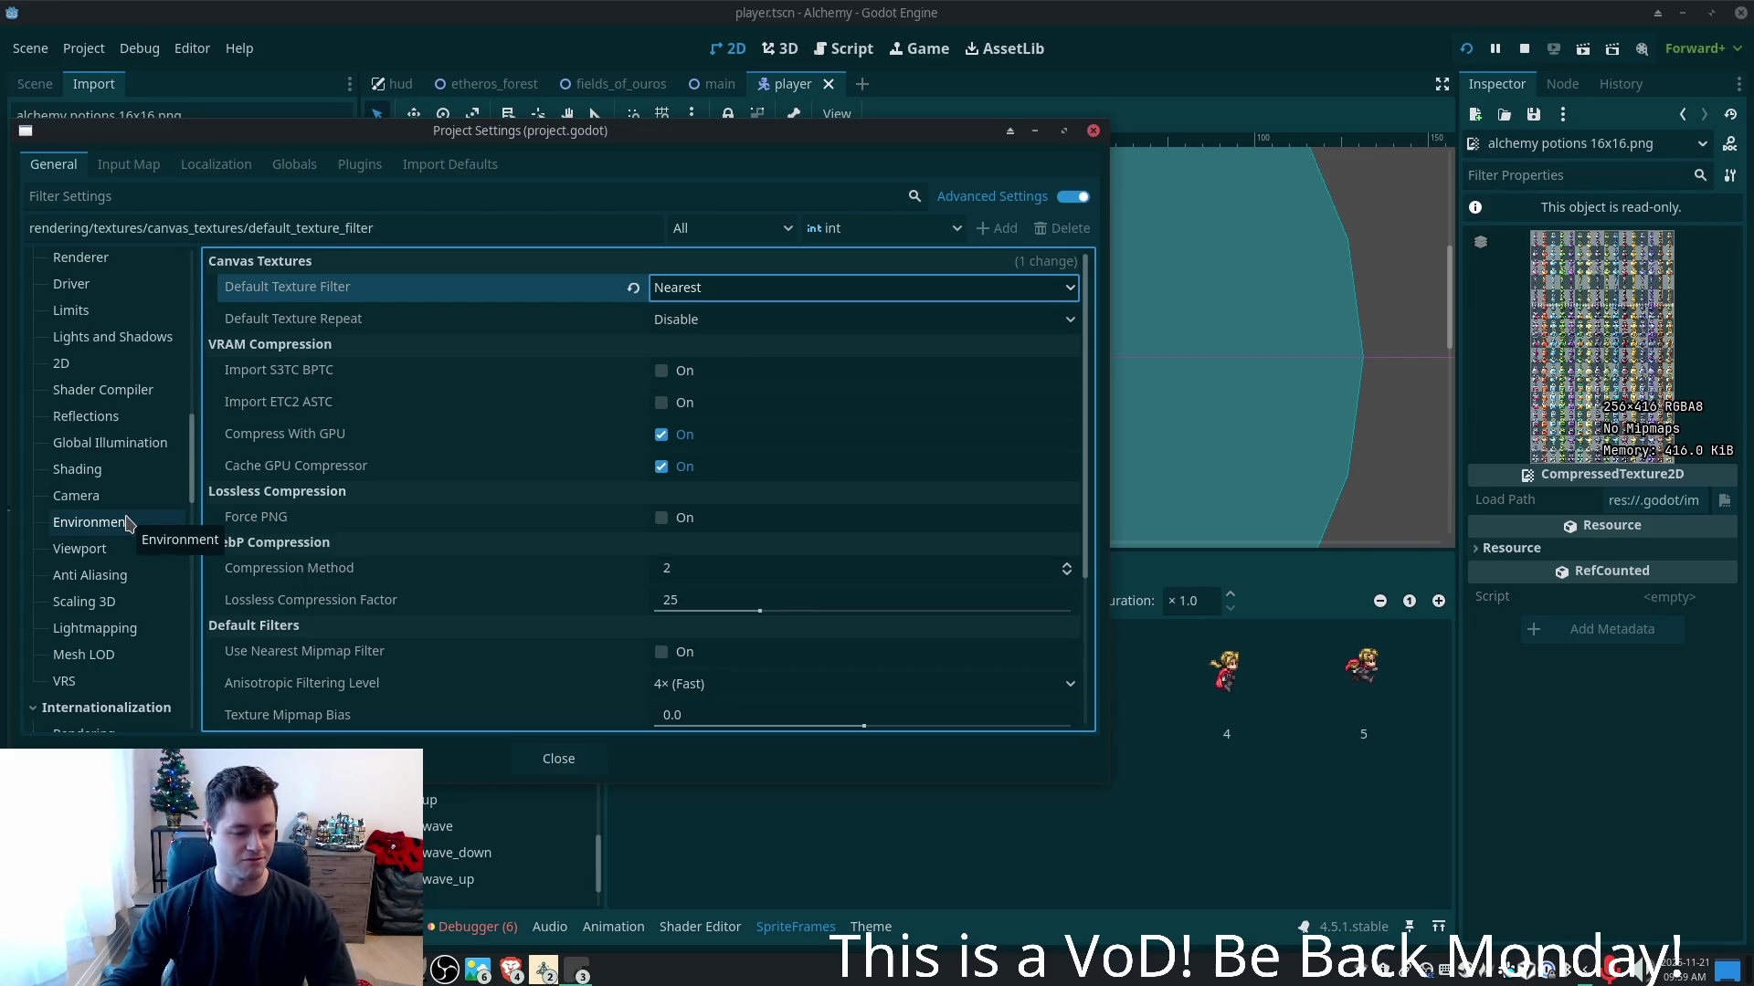
{"action": "scroll", "coordinate": [128, 523], "scroll_direction": "down", "scroll_amount": 1}
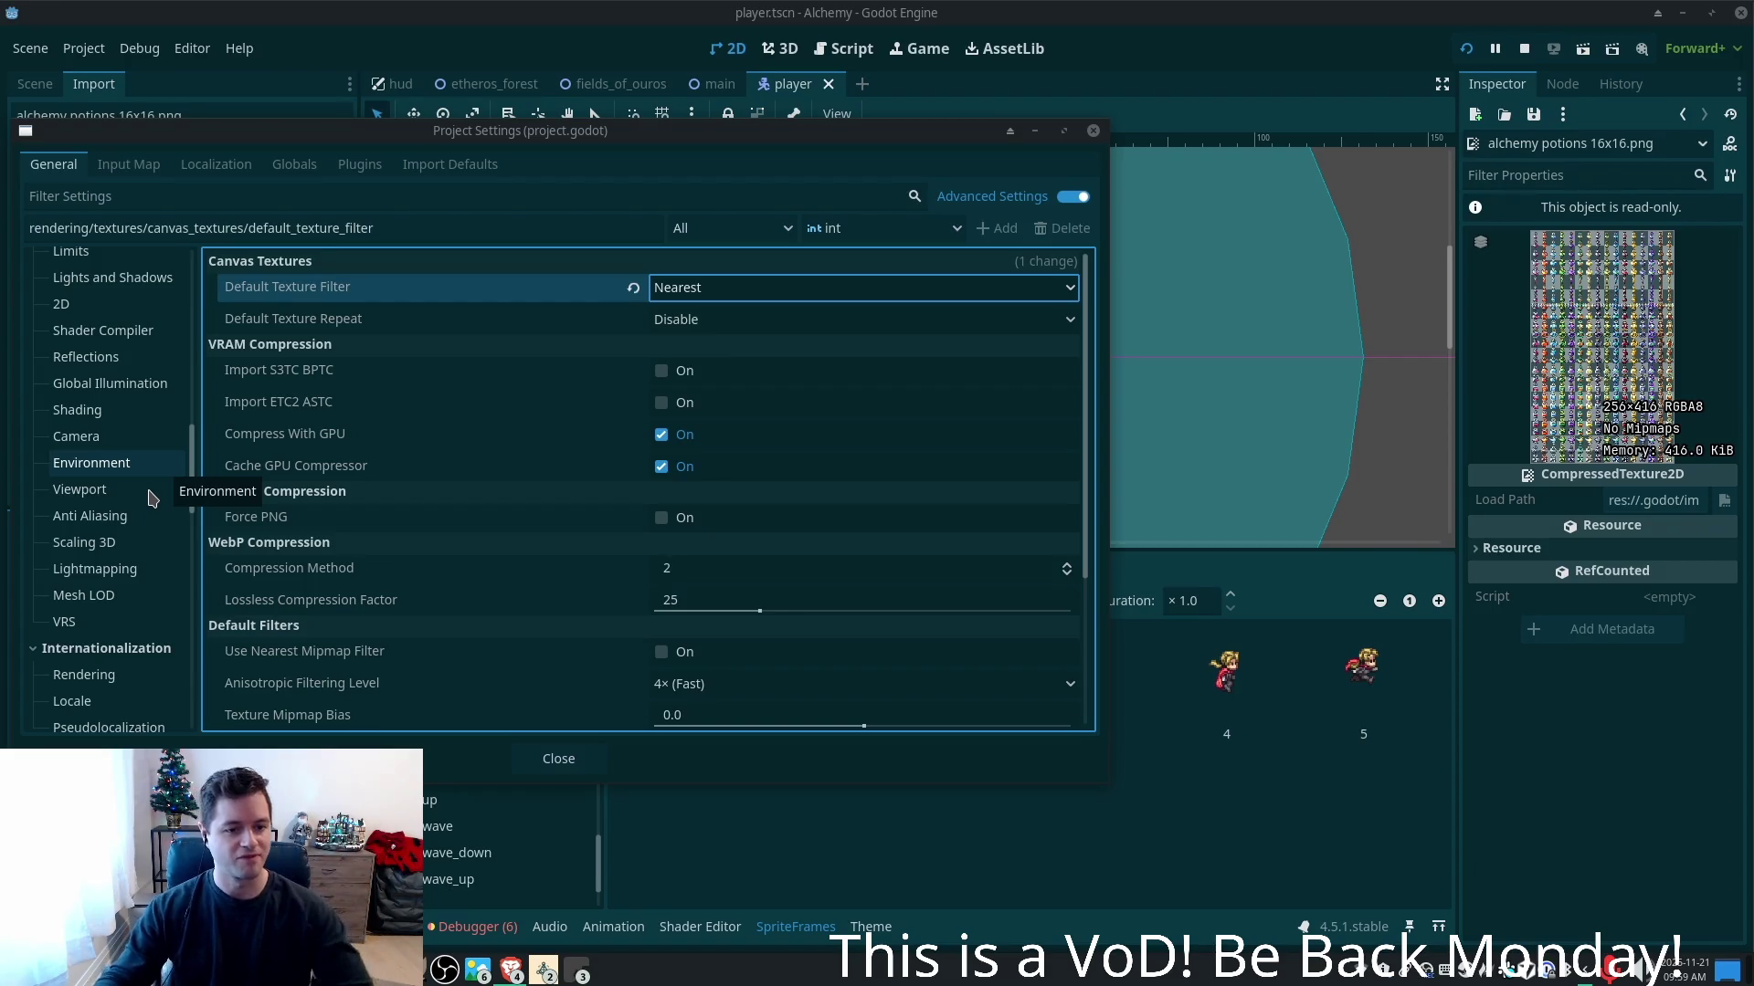
{"action": "scroll", "coordinate": [152, 498], "scroll_direction": "down", "scroll_amount": 3}
{"action": "scroll", "coordinate": [152, 499], "scroll_direction": "down", "scroll_amount": 3}
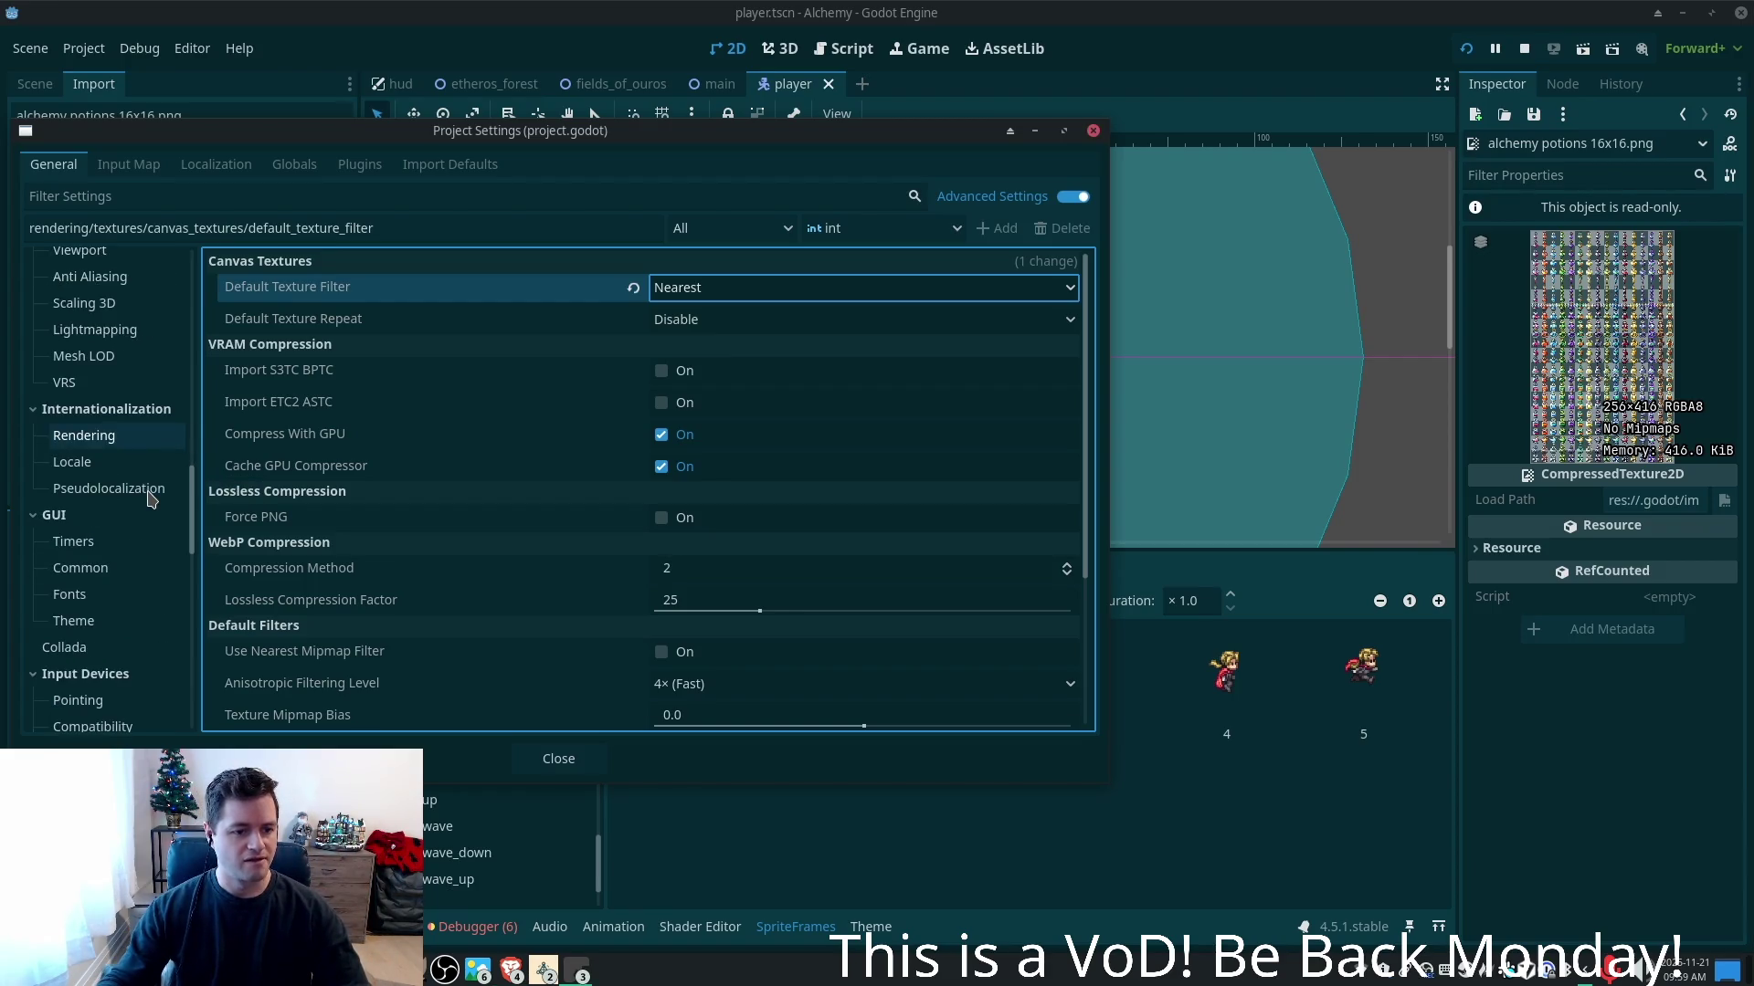
{"action": "scroll", "coordinate": [152, 499], "scroll_direction": "down", "scroll_amount": 2}
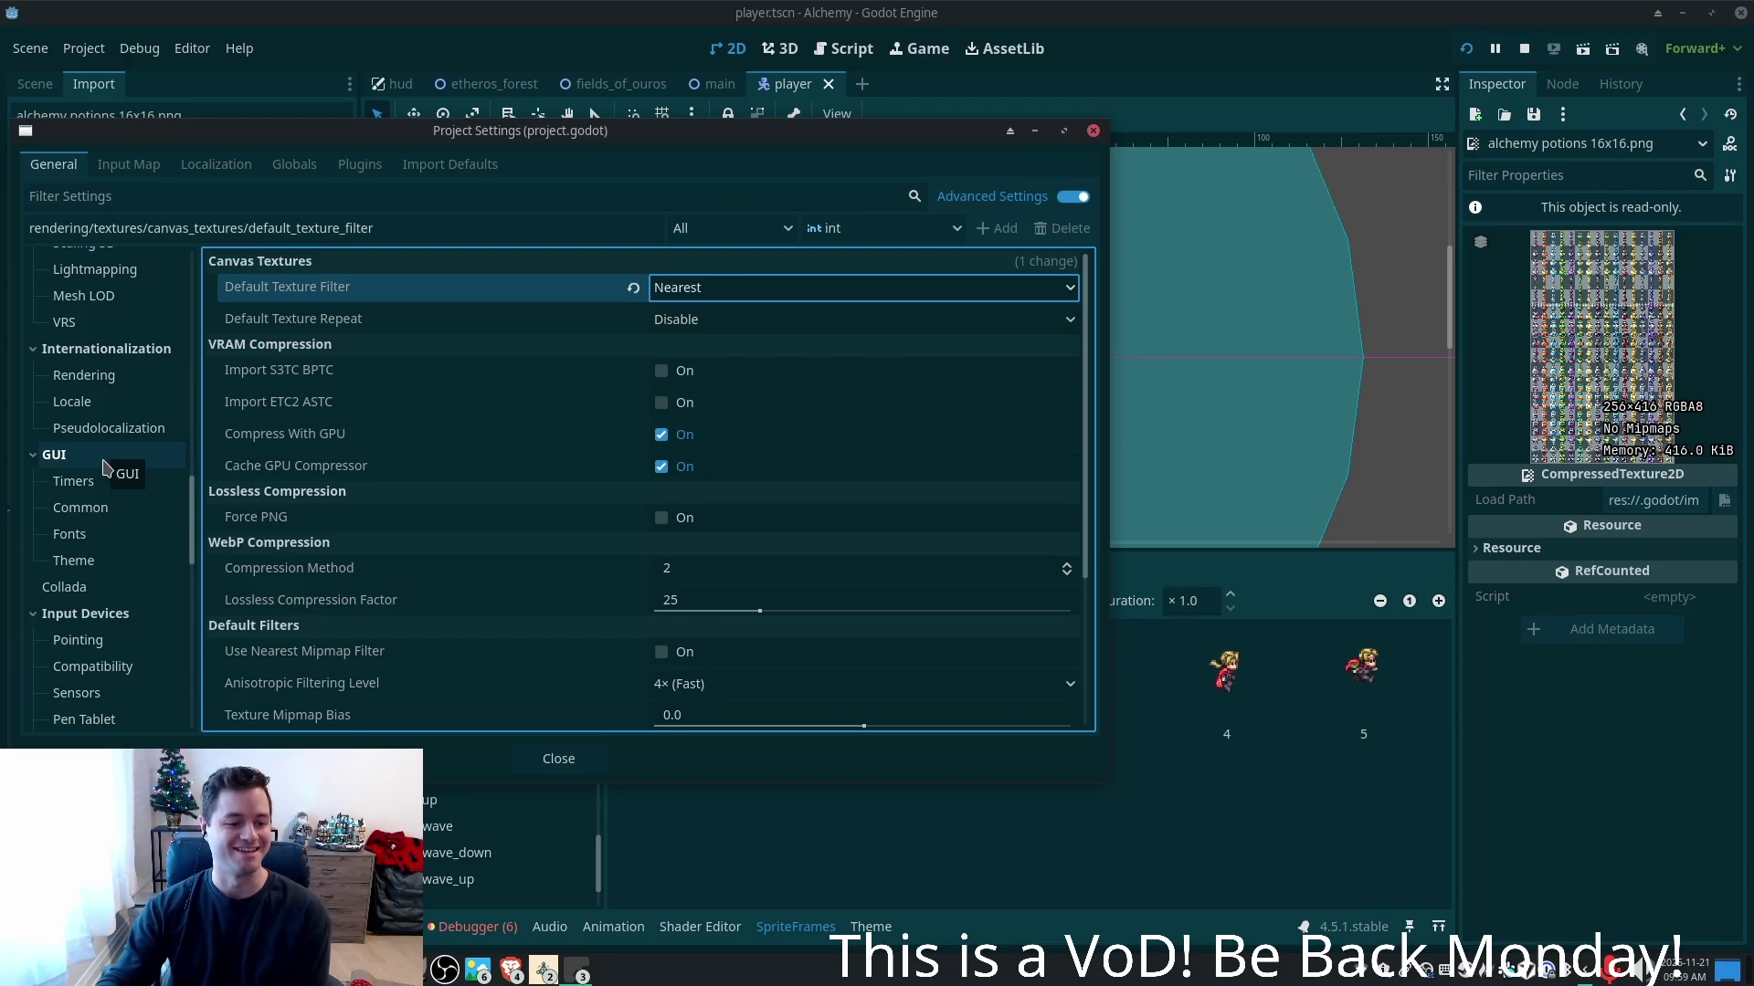
{"action": "scroll", "coordinate": [105, 470], "scroll_direction": "down", "scroll_amount": 1}
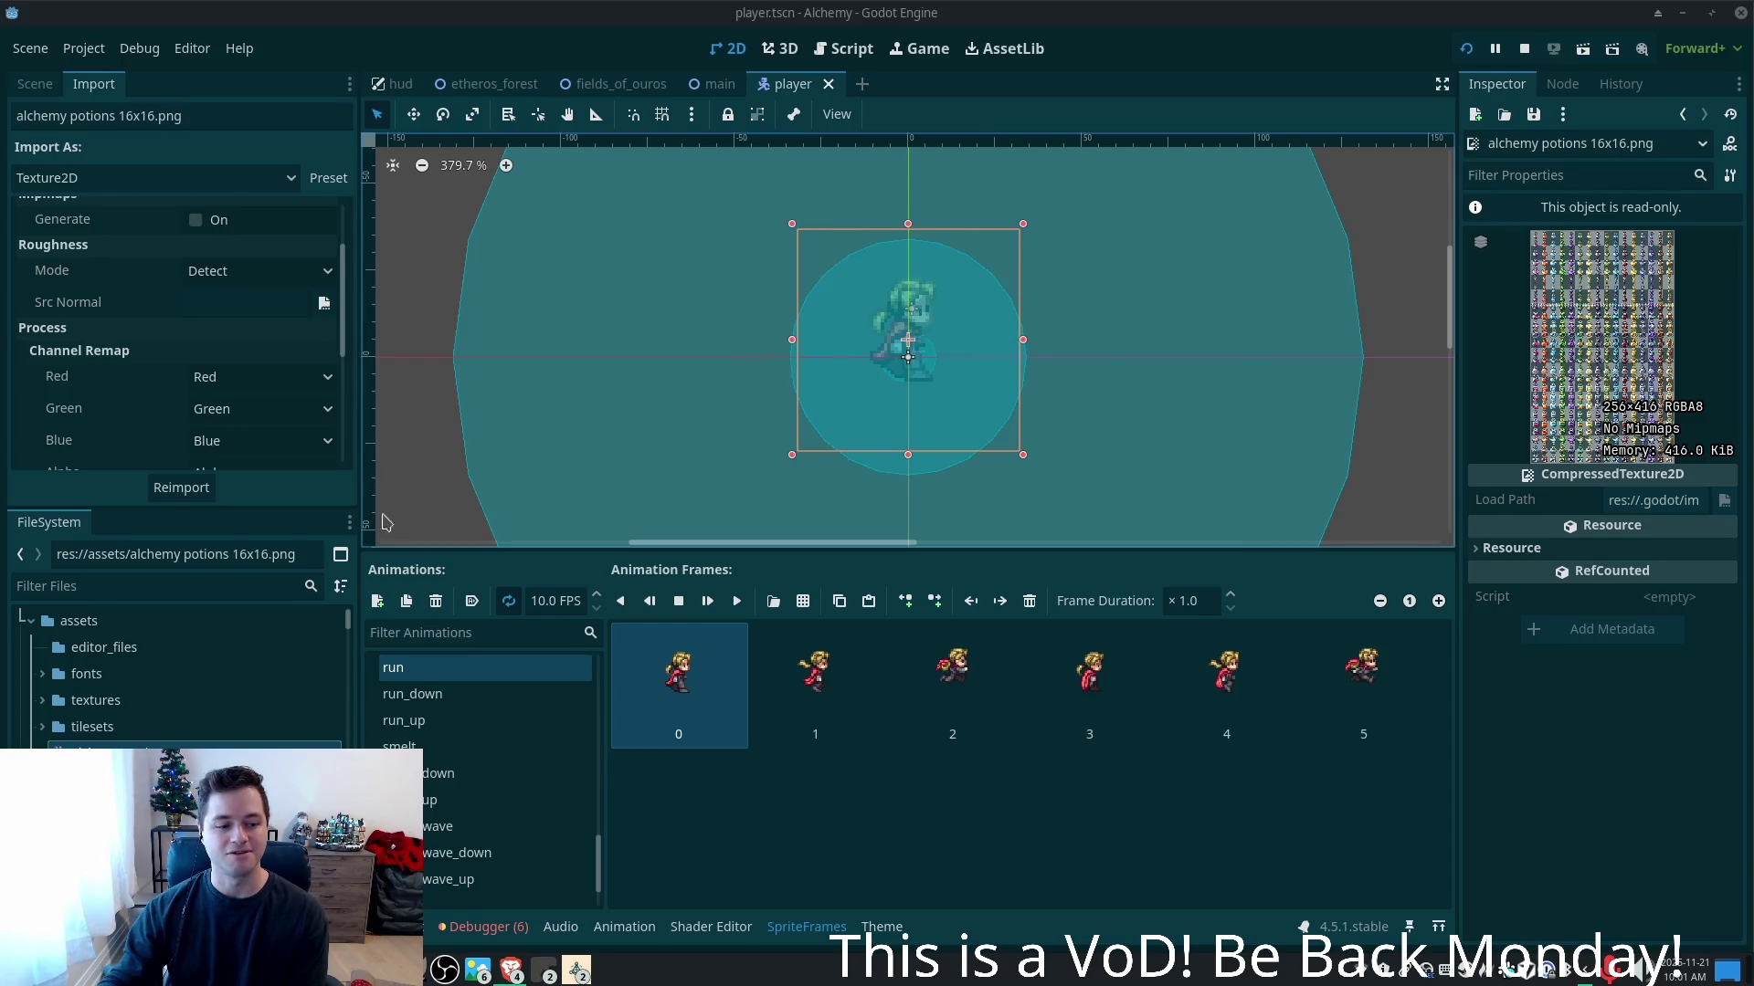
{"action": "left_click", "coordinate": [576, 970]}
{"action": "left_click", "coordinate": [626, 877]}
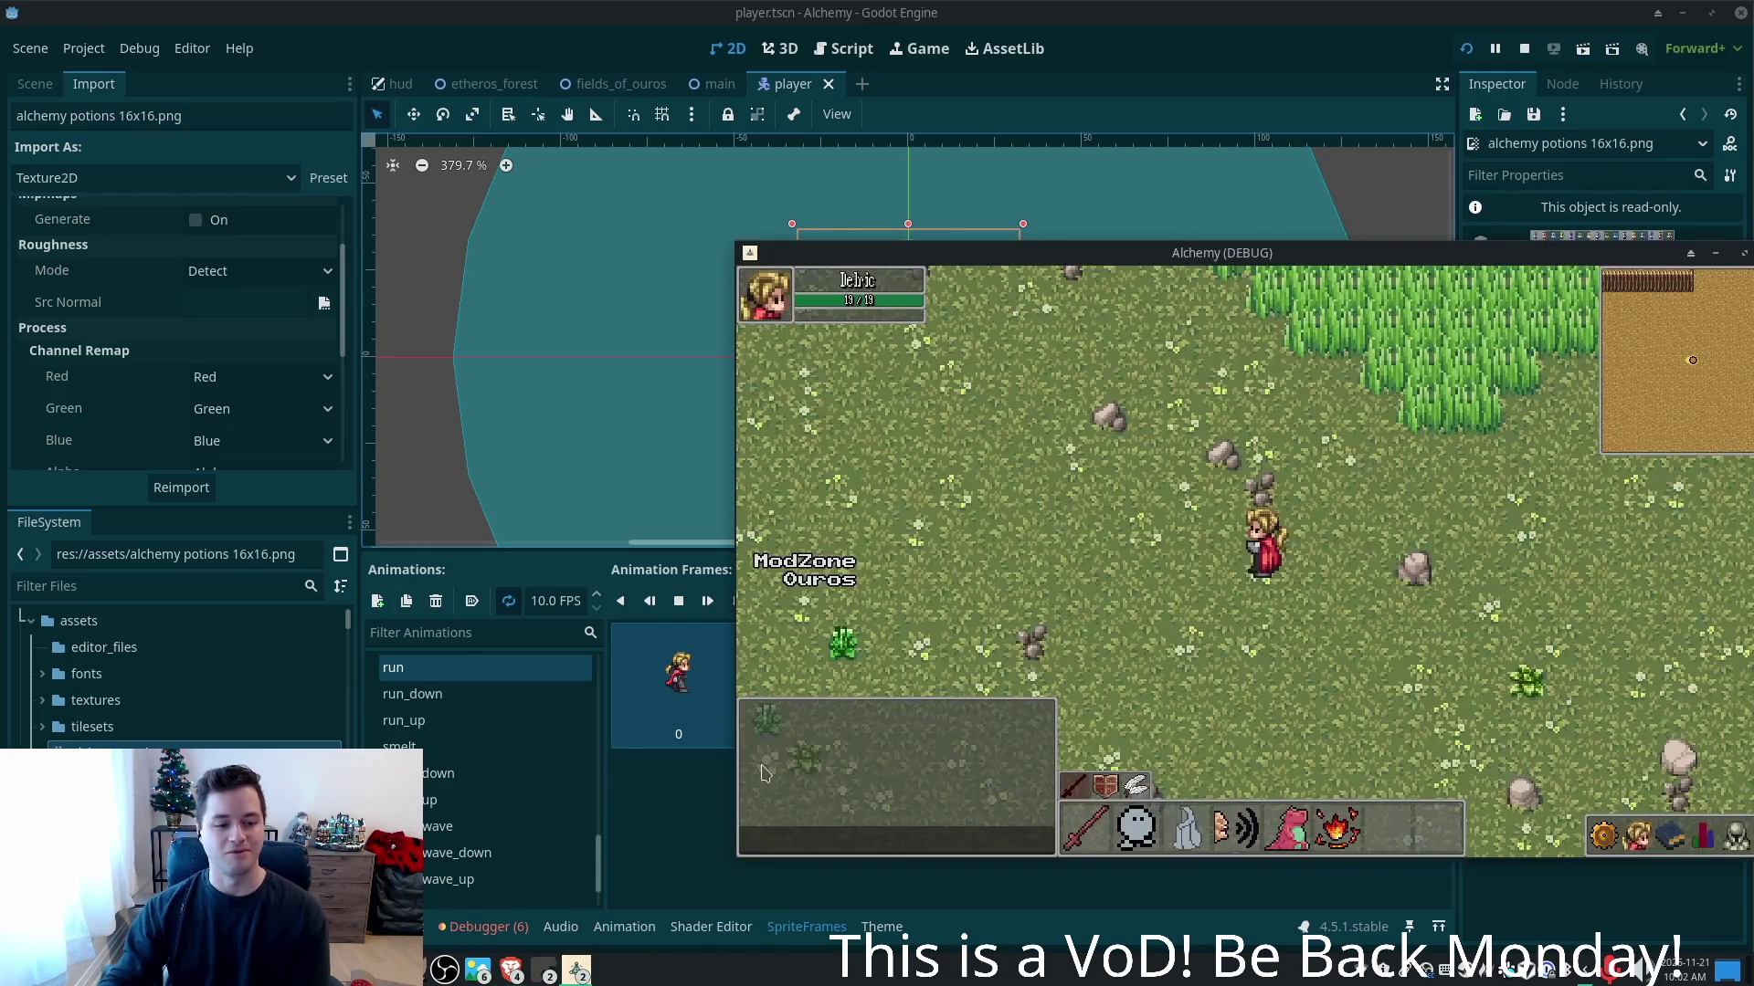
{"action": "key", "text": "w"}
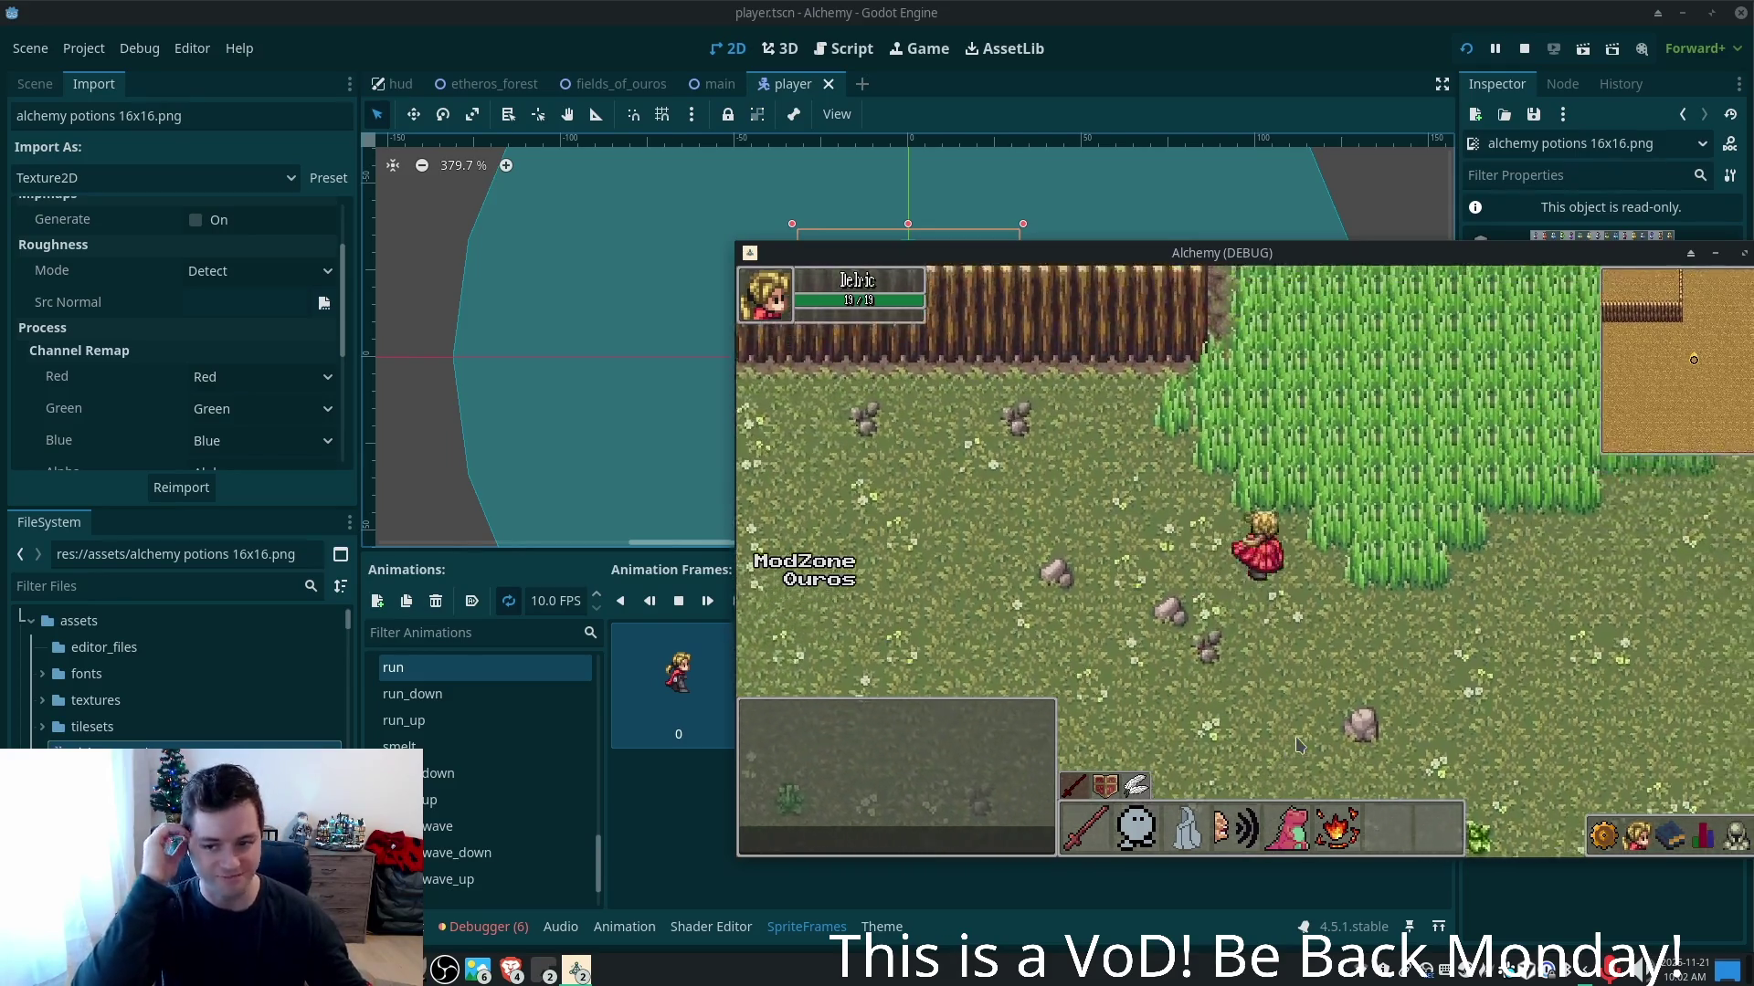
{"action": "key", "text": "a"}
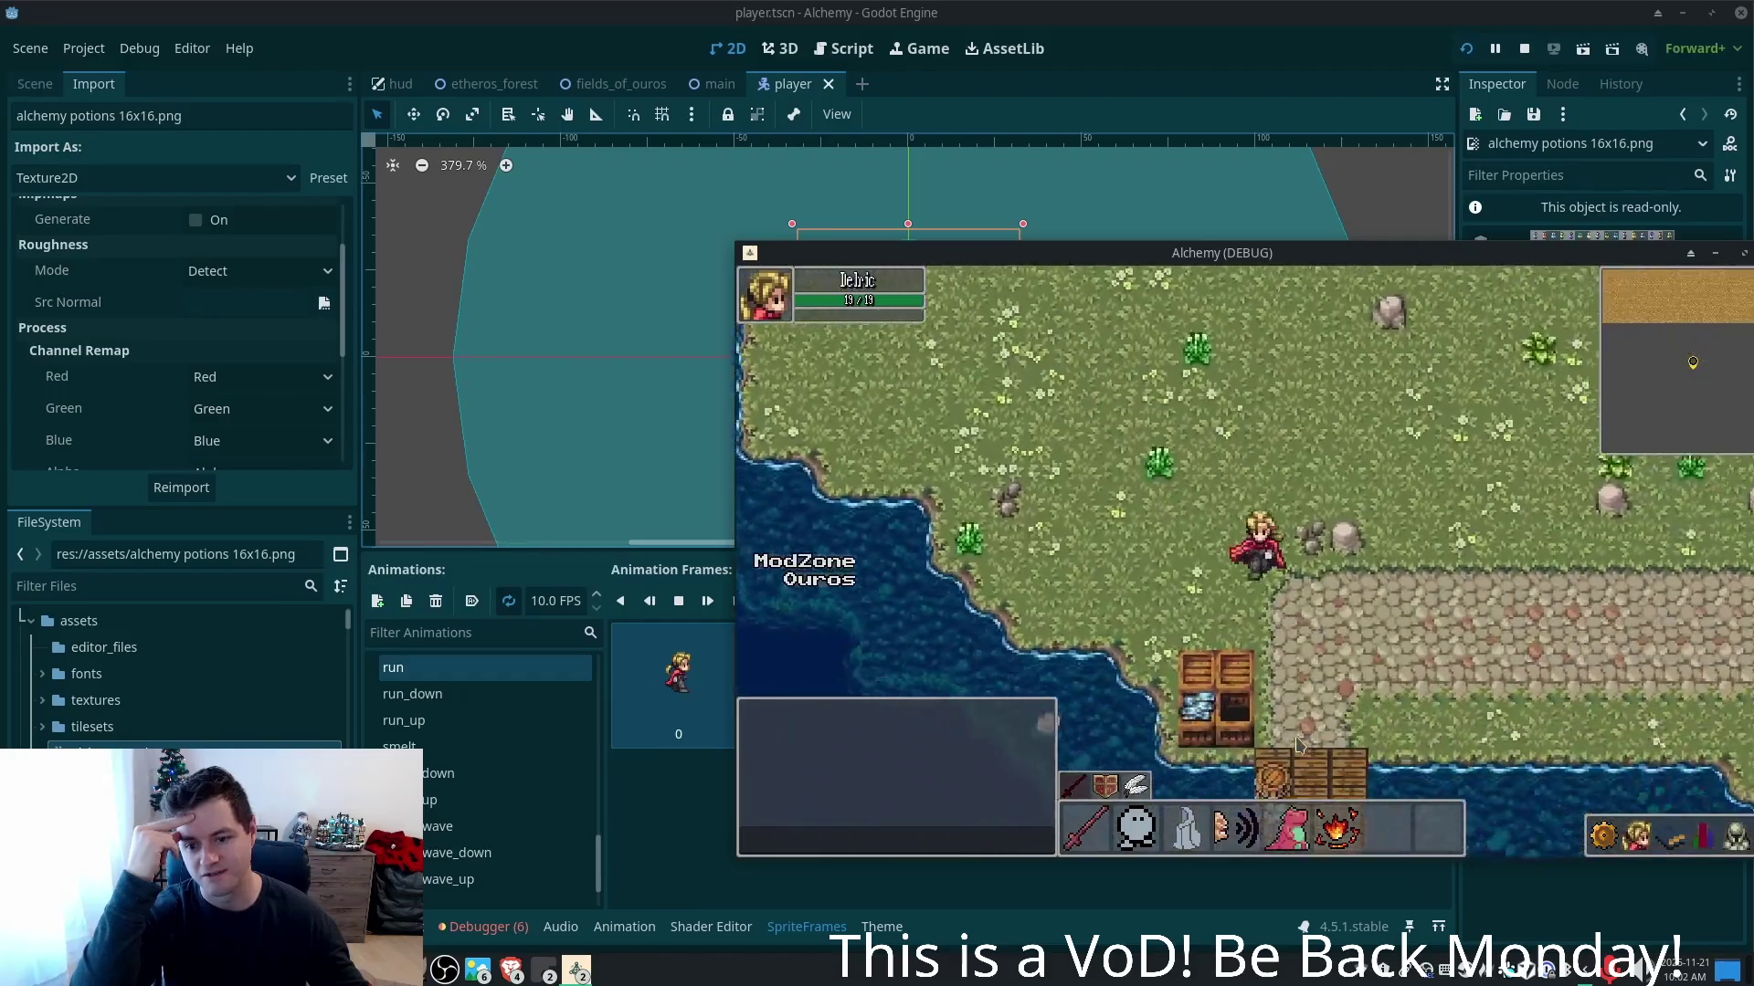
{"action": "key", "text": "Down"}
{"action": "key", "text": "Up"}
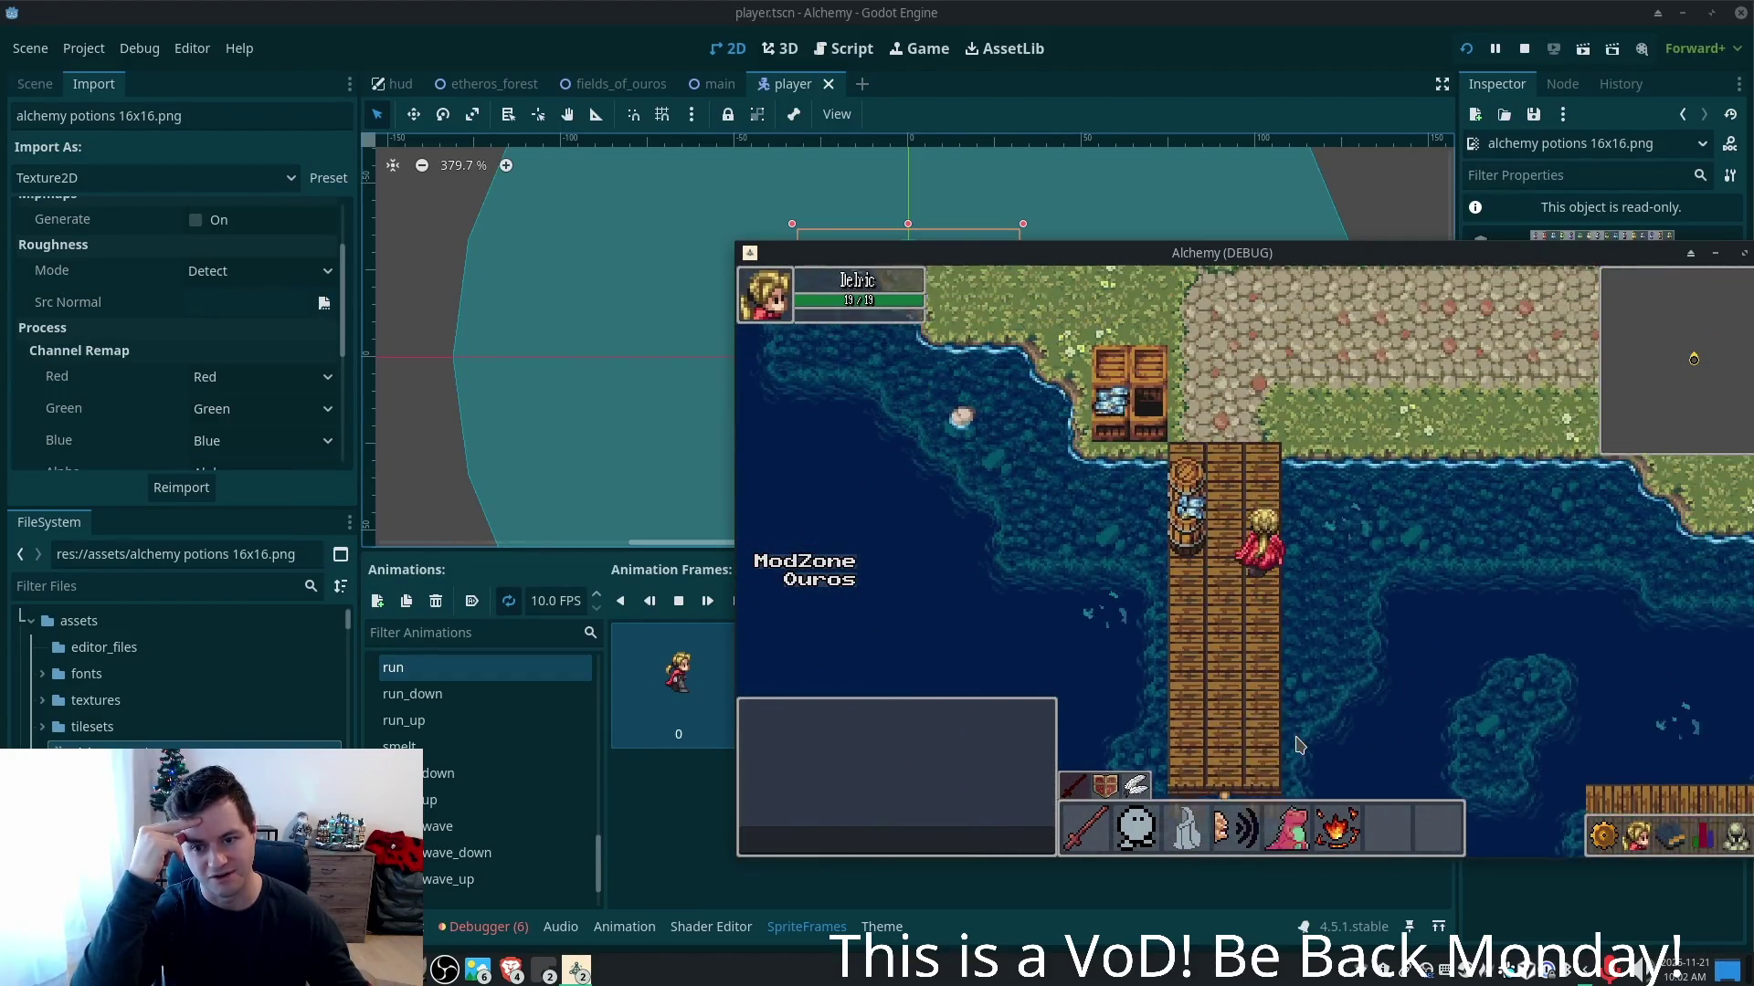
{"action": "key", "text": "Down"}
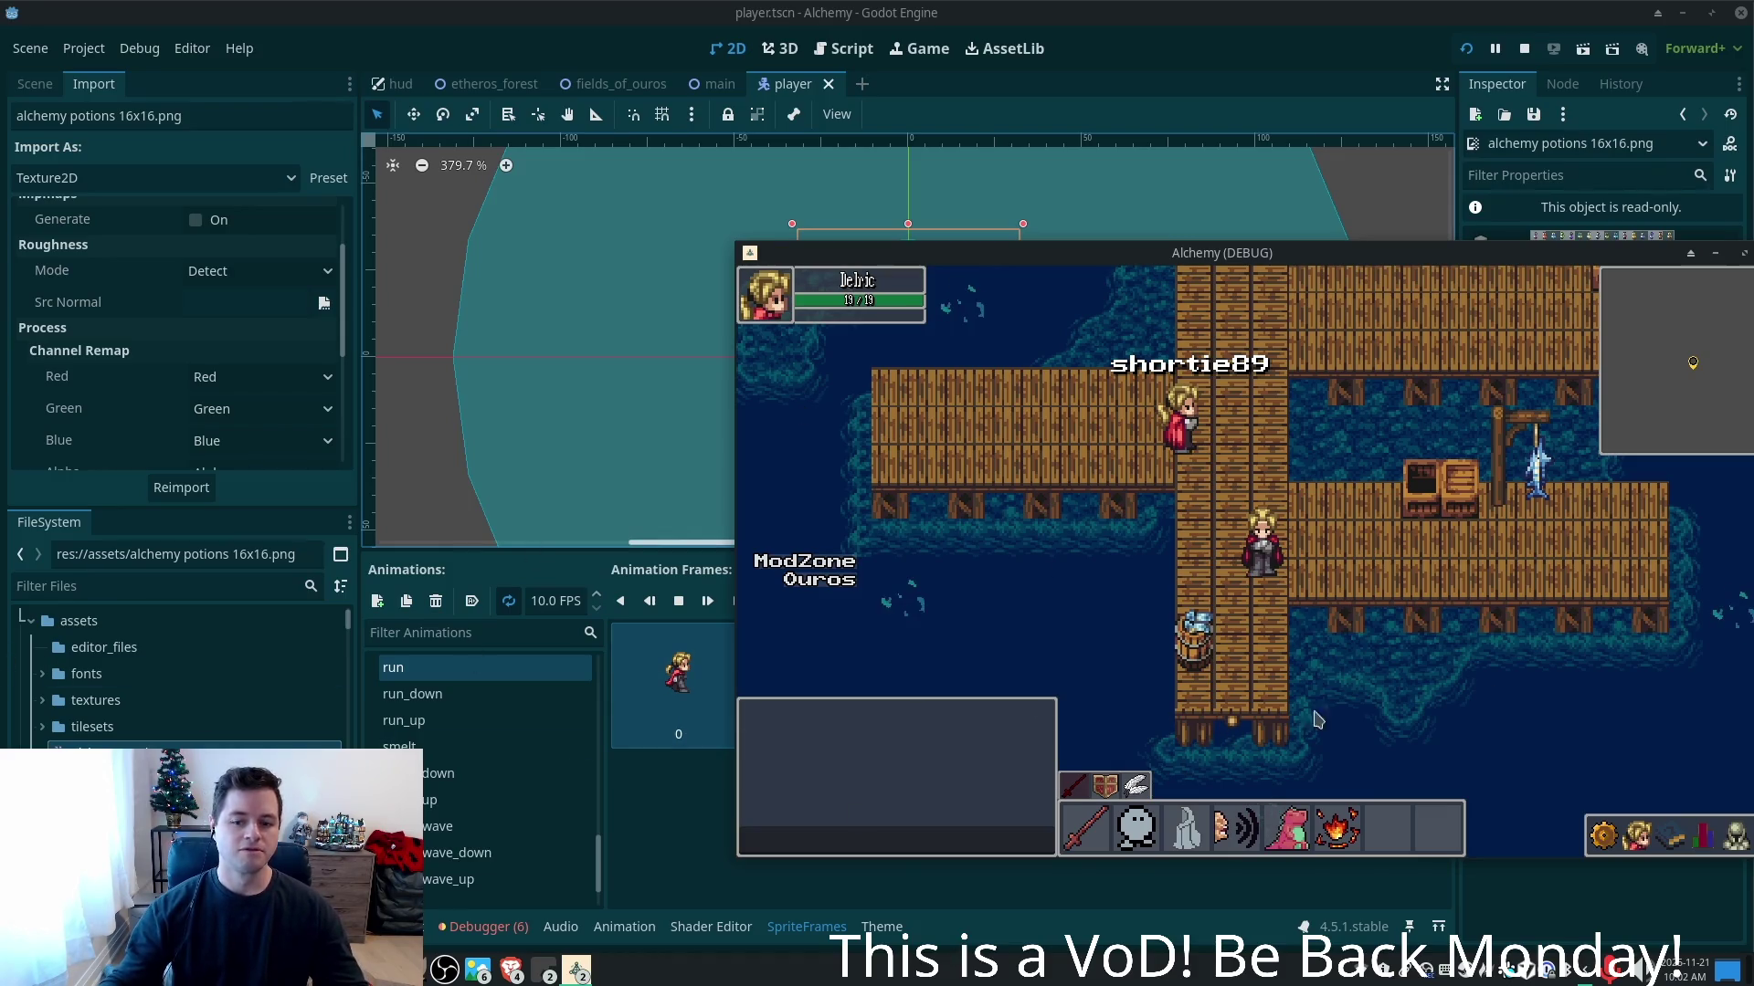
{"action": "left_click", "coordinate": [1183, 27]}
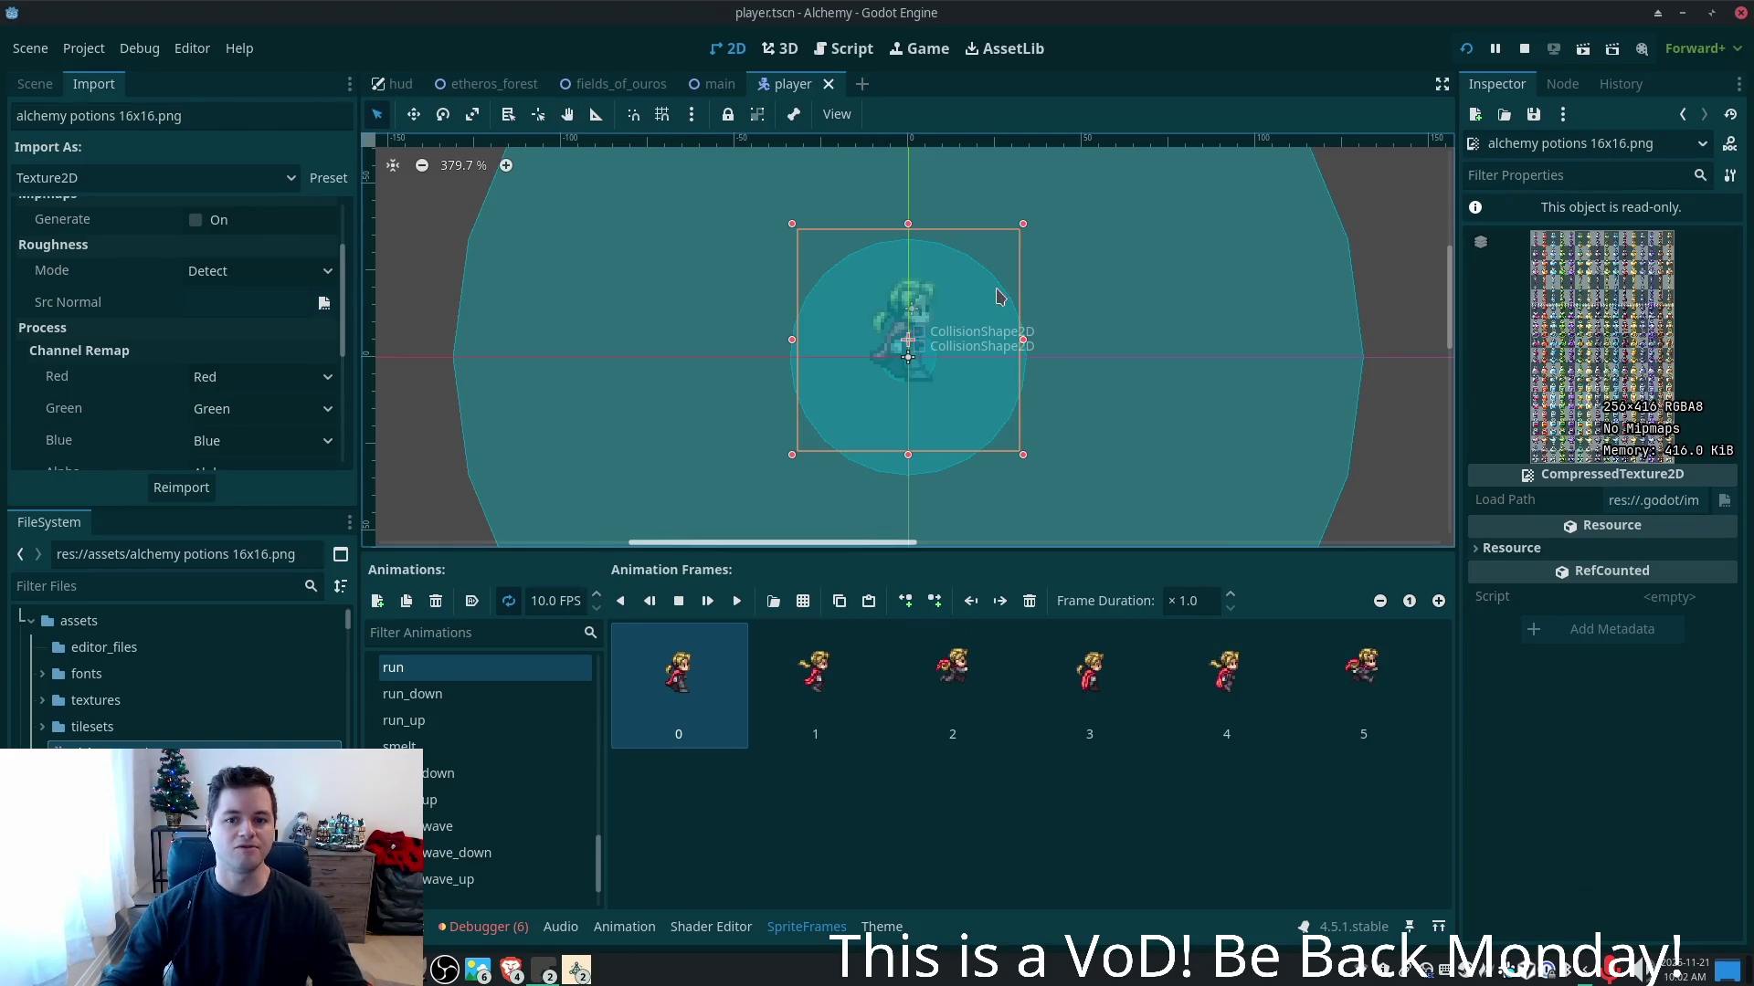
- Show the player scene's Scene tree, select Player and start adding a child node
{"action": "mouse_move", "coordinate": [699, 89]}
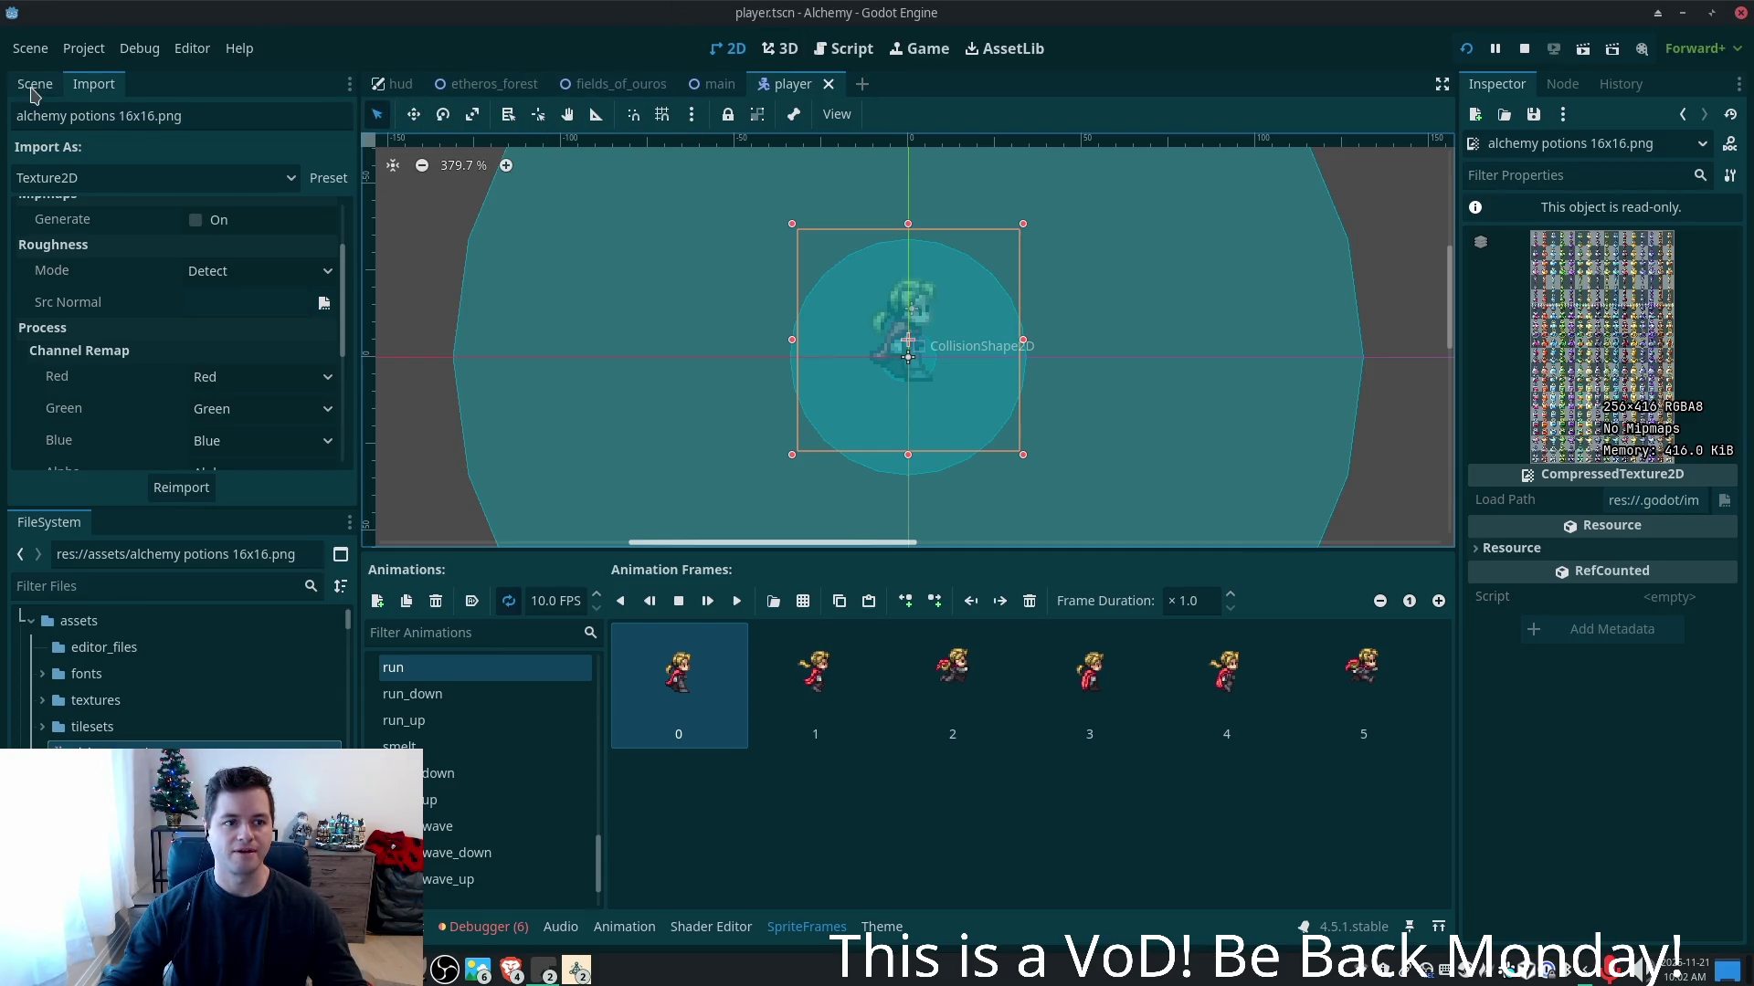
{"action": "left_click", "coordinate": [706, 90]}
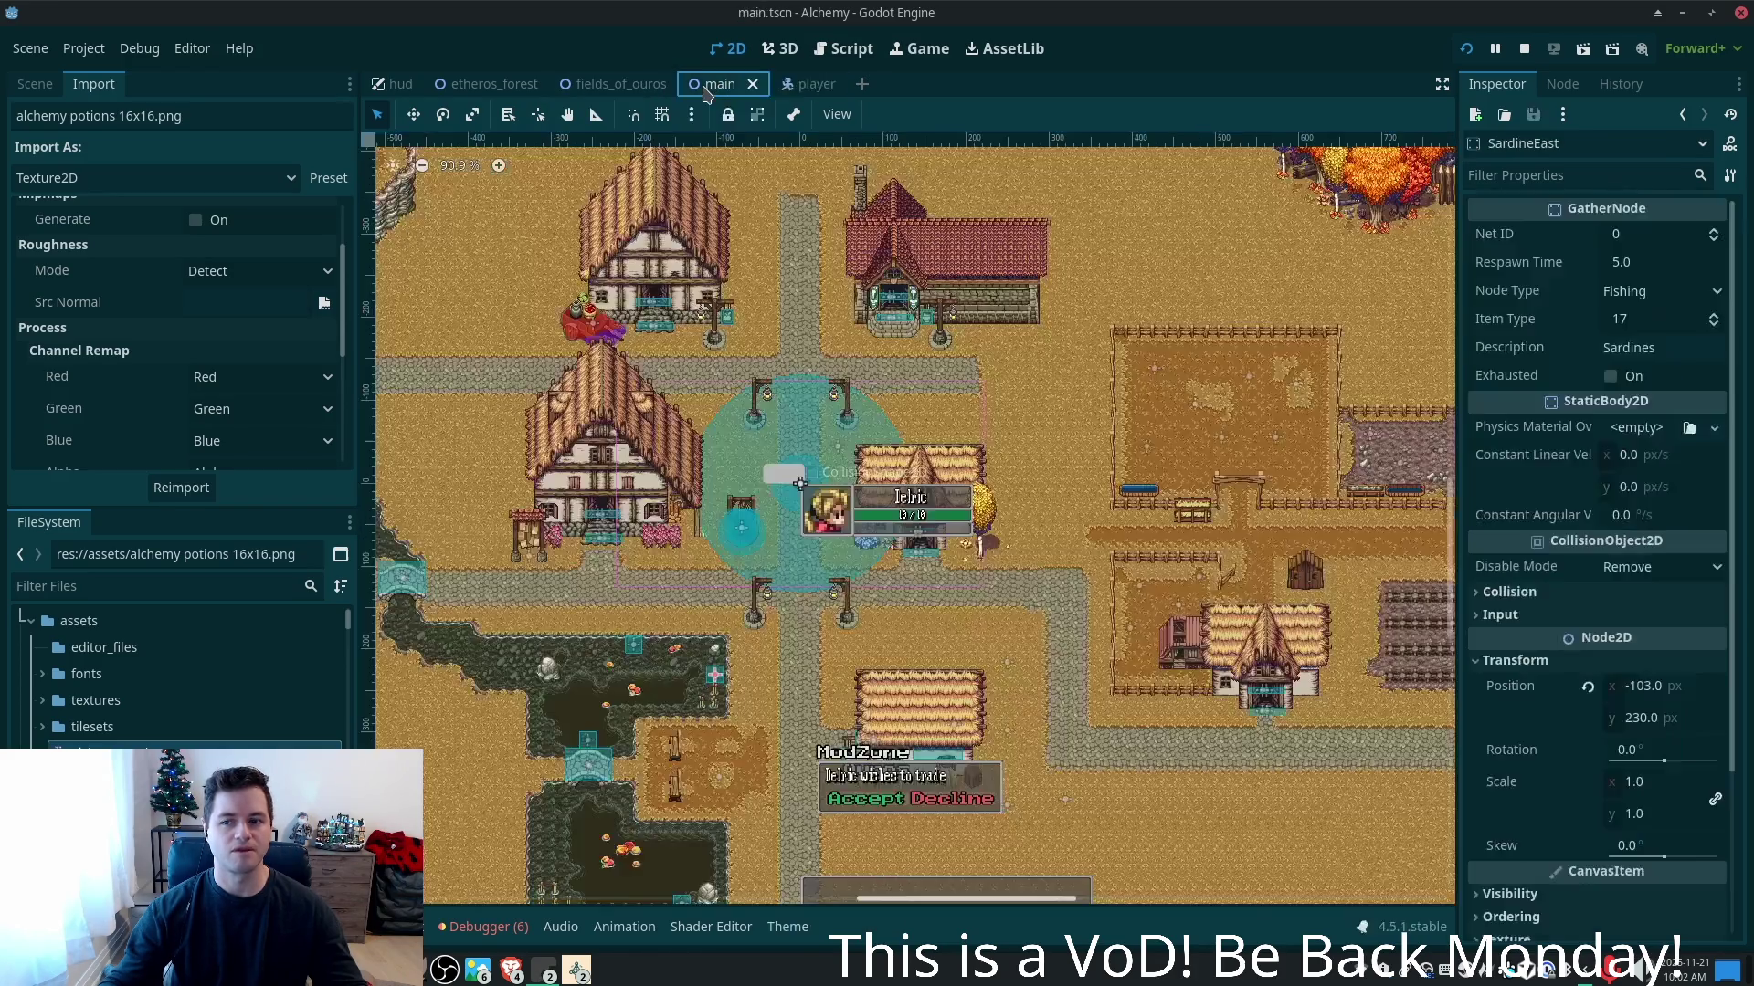
{"action": "left_click", "coordinate": [791, 85]}
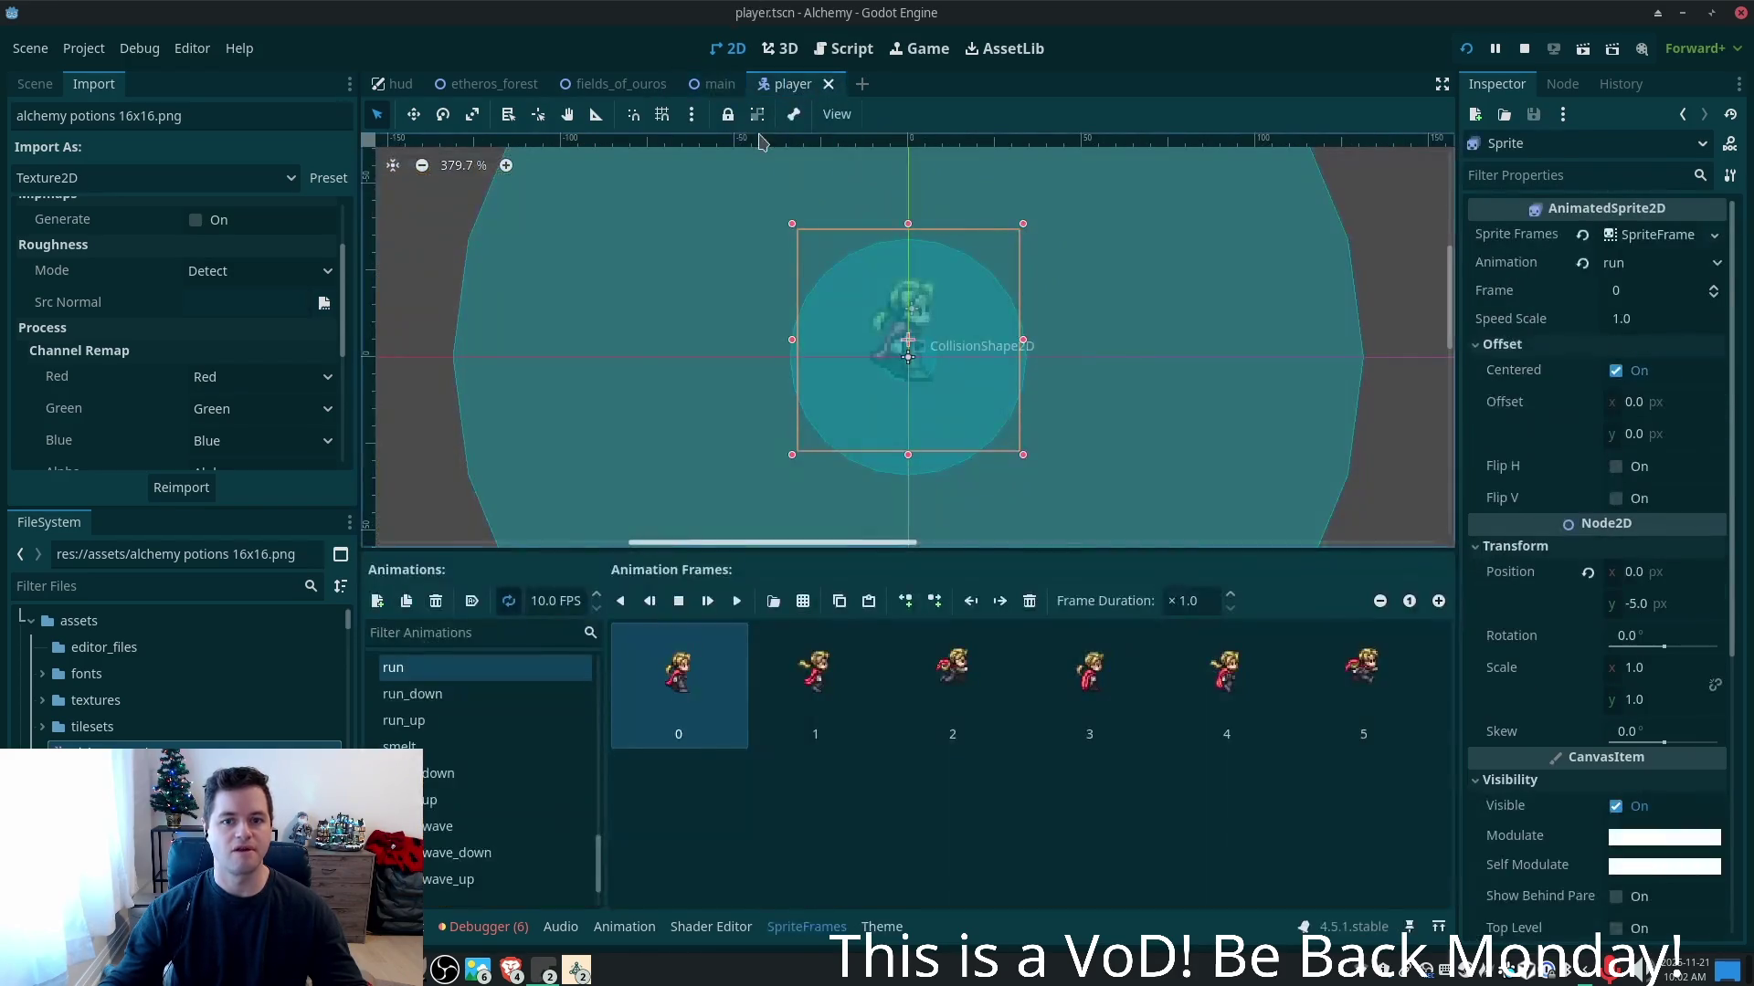
{"action": "left_click", "coordinate": [31, 88]}
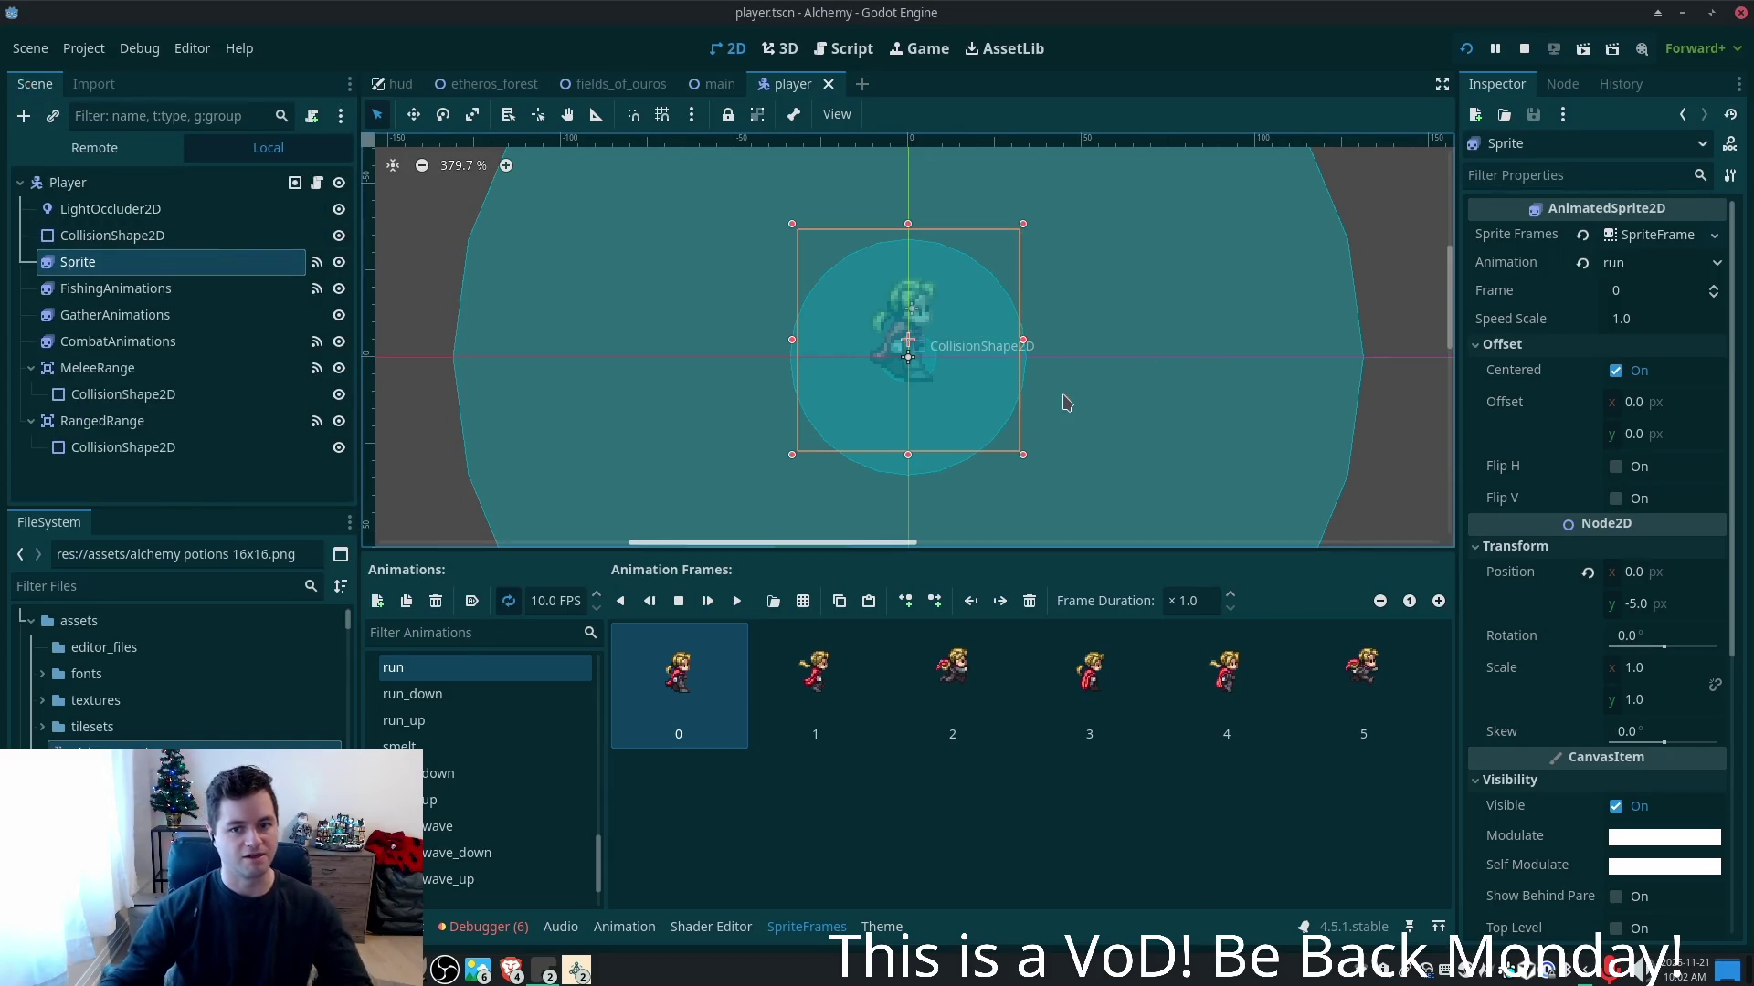
{"action": "left_click", "coordinate": [64, 183]}
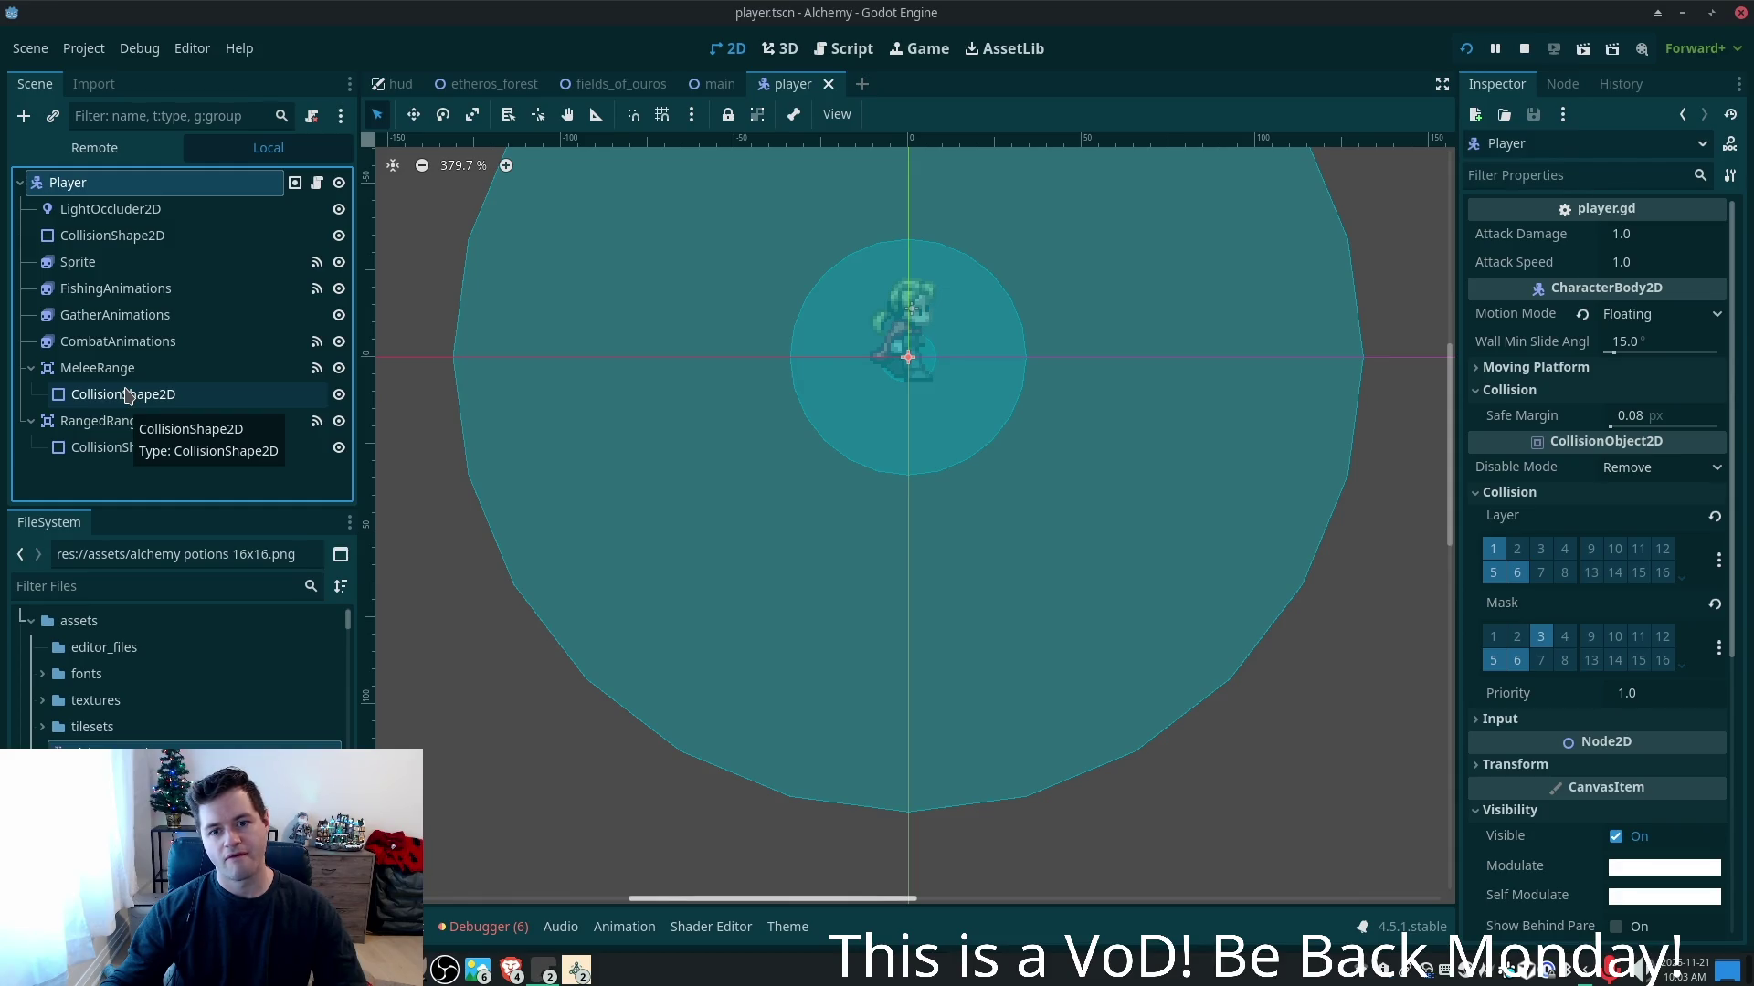
{"action": "left_click", "coordinate": [95, 262]}
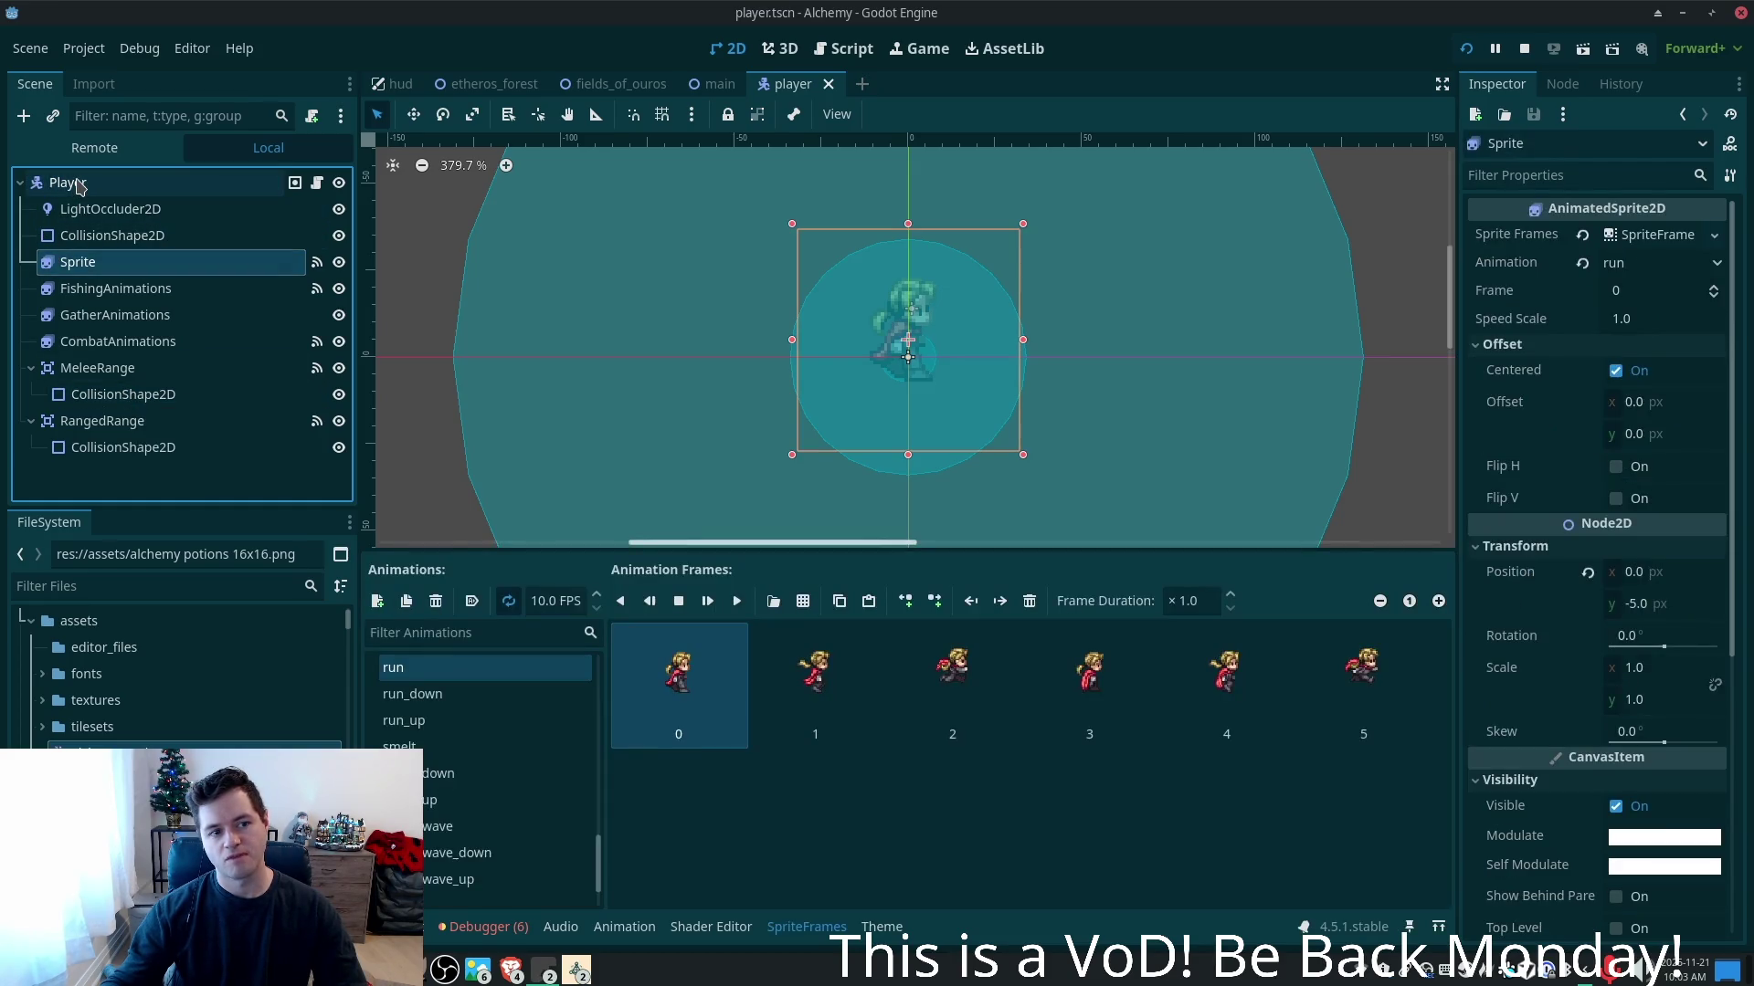
{"action": "left_click", "coordinate": [79, 183]}
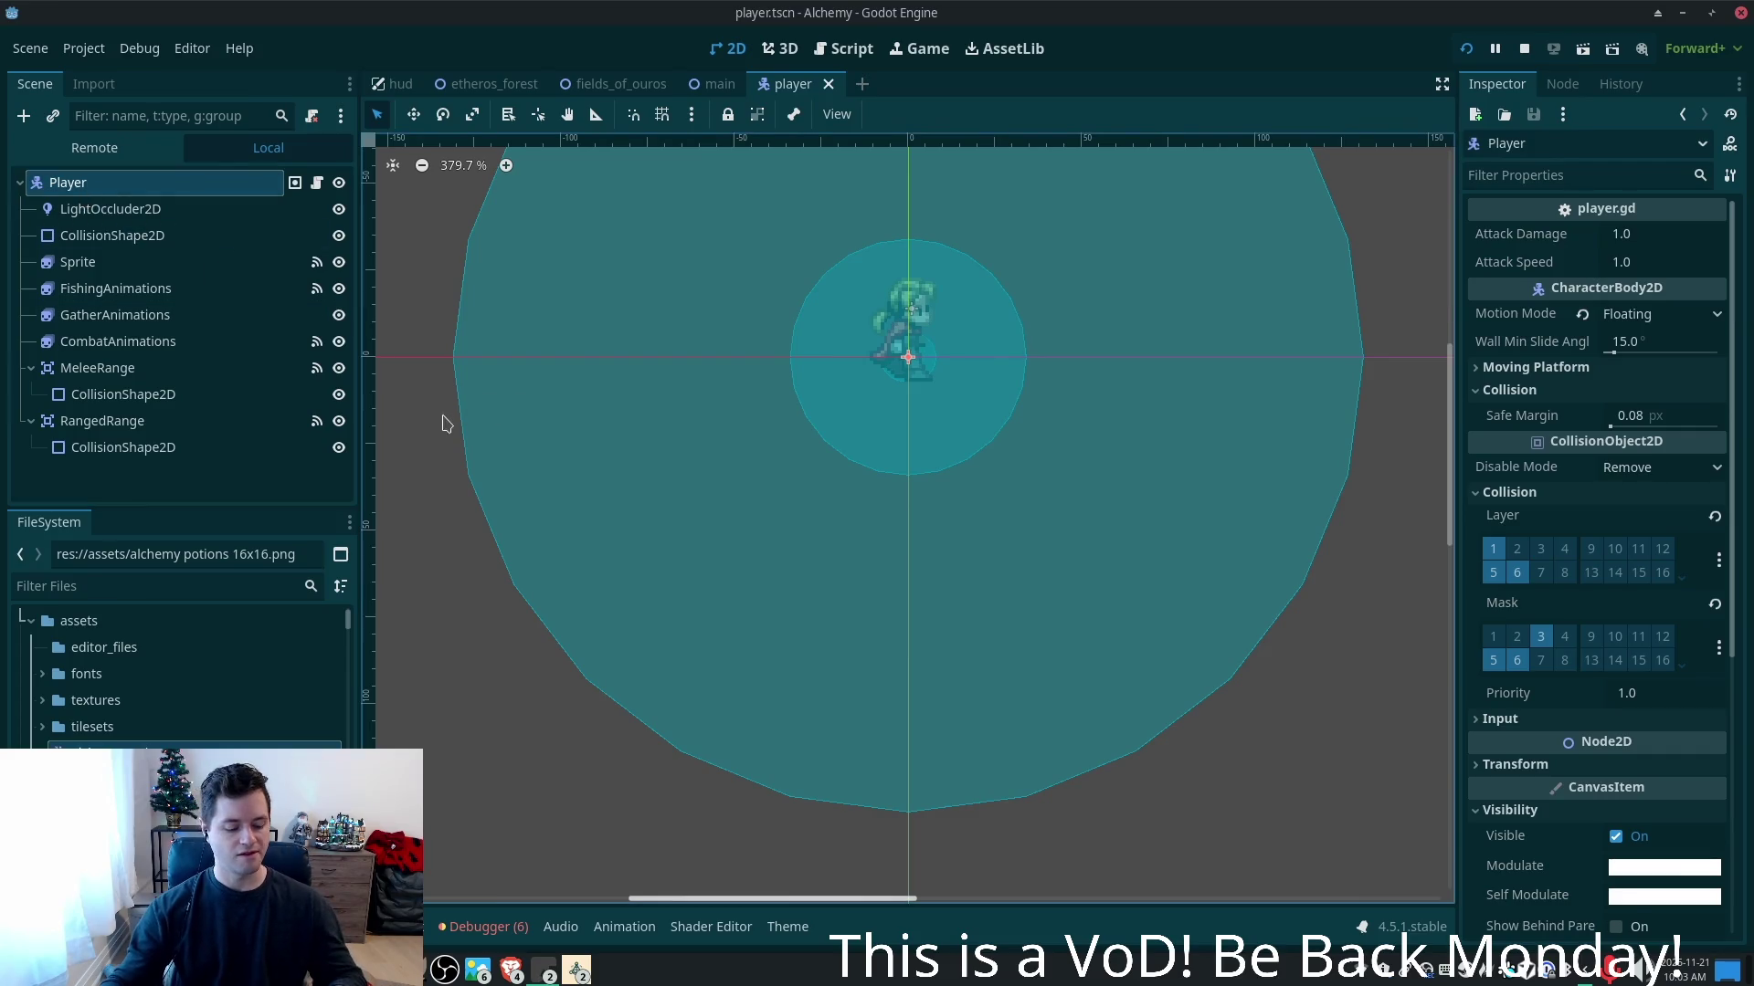
{"action": "key", "text": "ctrl+a"}
- Add a ColorRect under Player and drag it left to sit under the character
{"action": "type", "text": "fco"}
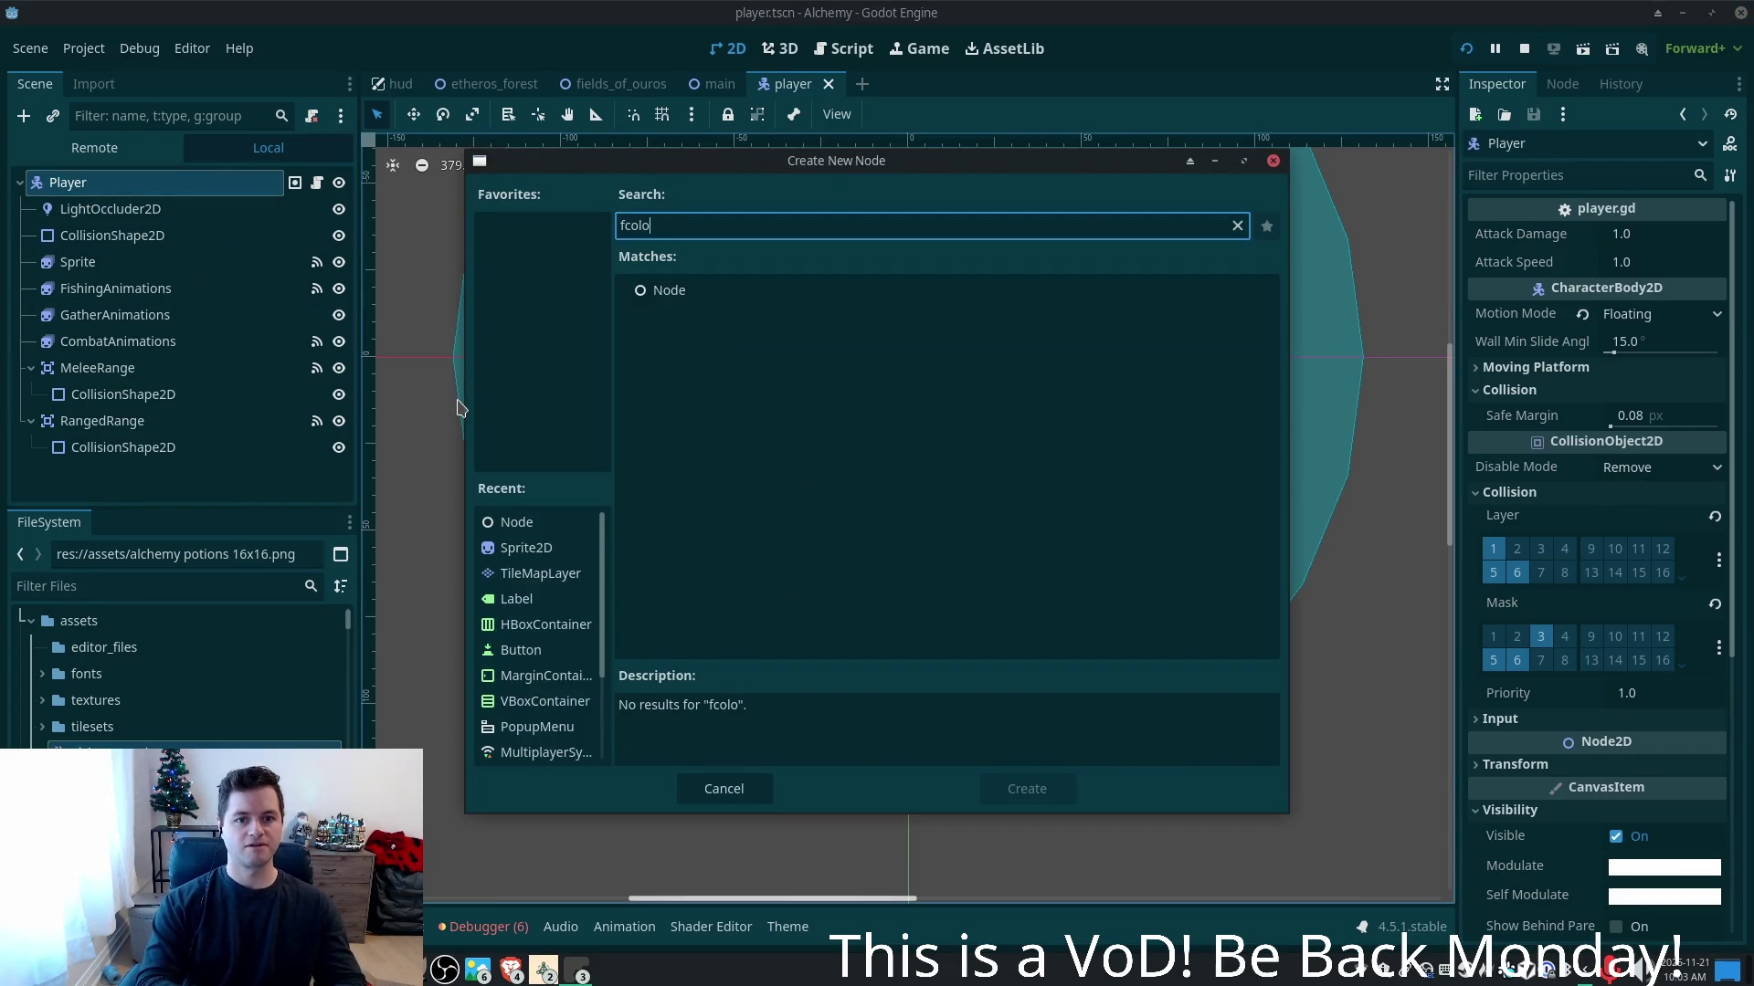
{"action": "key", "text": "BackSpace"}
{"action": "key", "text": "BackSpace"}
{"action": "key", "text": "BackSpace"}
{"action": "type", "text": "colorr"}
{"action": "key", "text": "Return"}
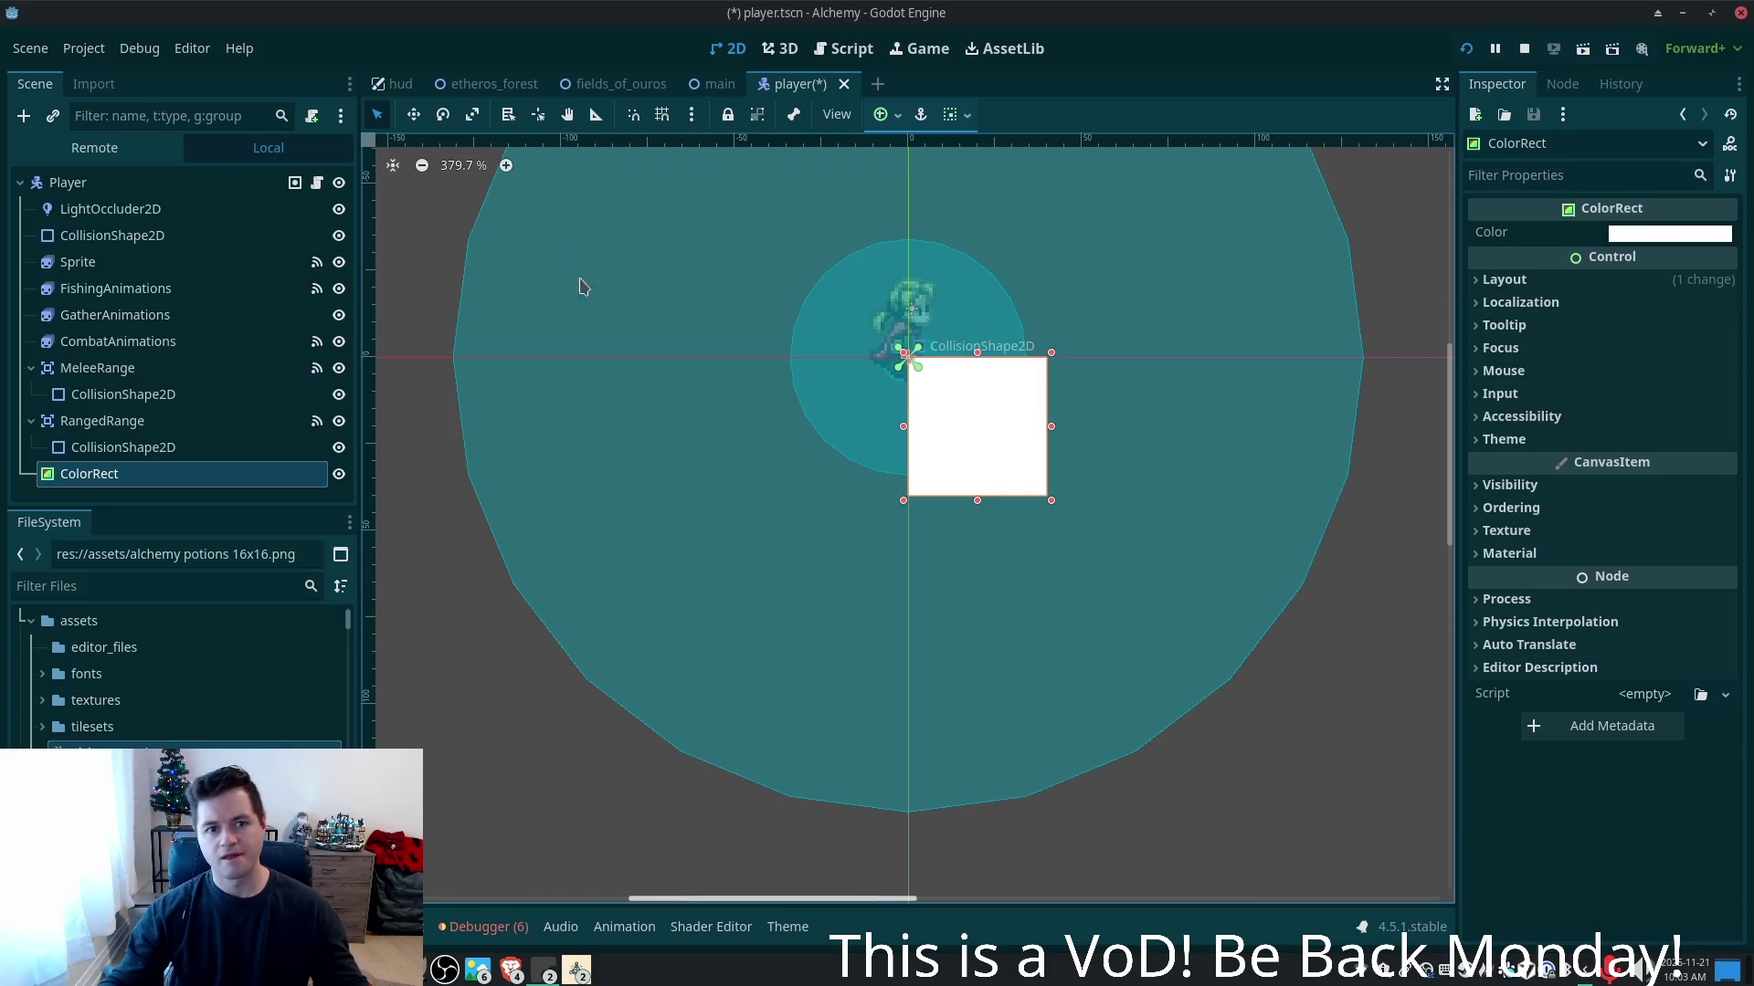
{"action": "left_click", "coordinate": [413, 114]}
{"action": "left_click_drag", "start_coordinate": [1003, 451], "coordinate": [941, 434]}
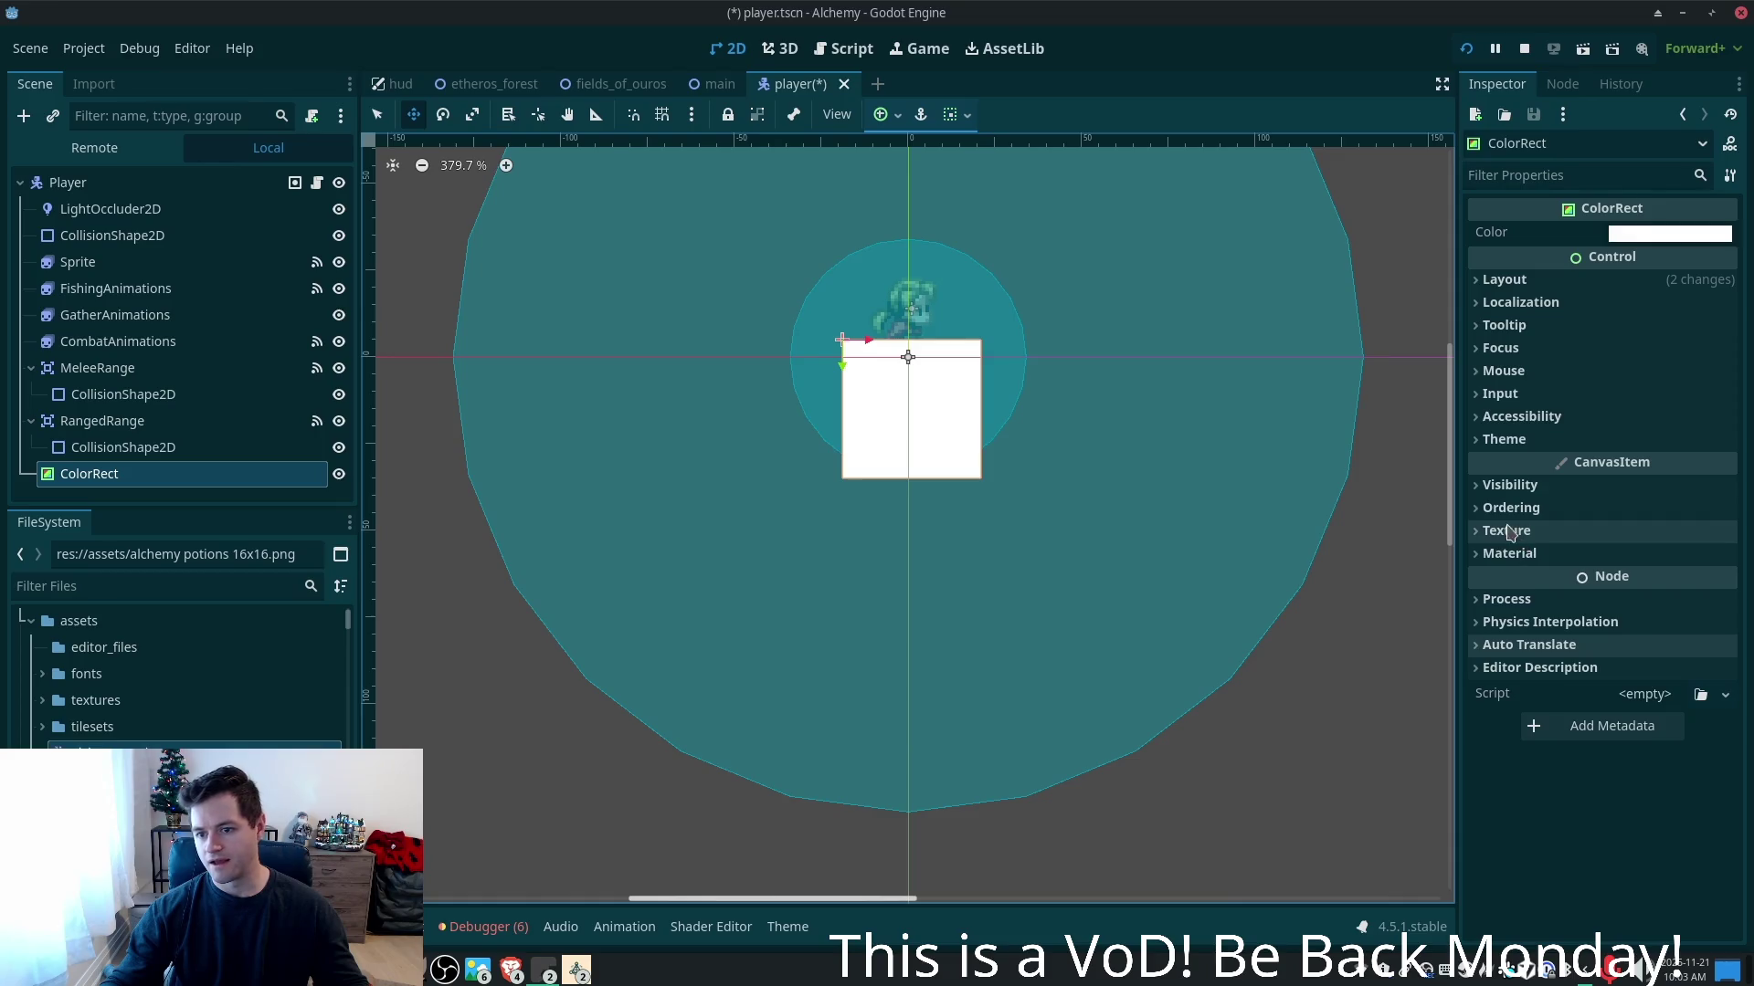
- Lower the ColorRect's Modulate alpha to 35 so it turns translucent
{"action": "left_click", "coordinate": [1516, 485]}
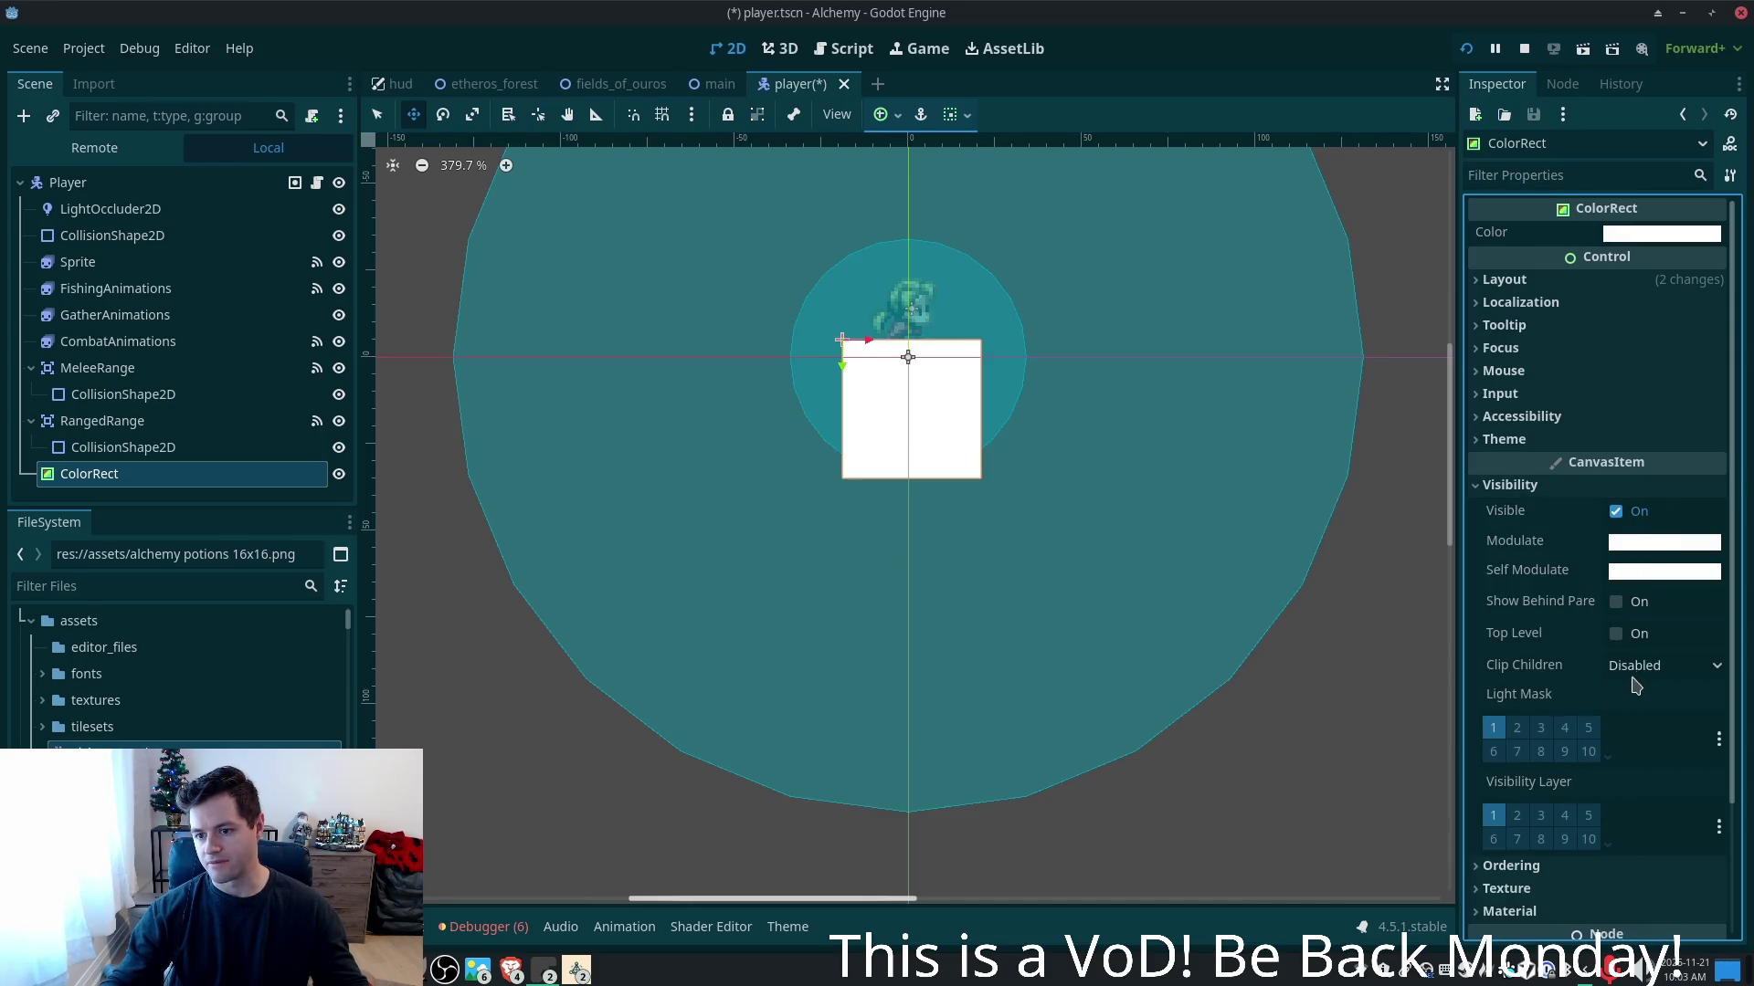
{"action": "left_click", "coordinate": [1685, 573]}
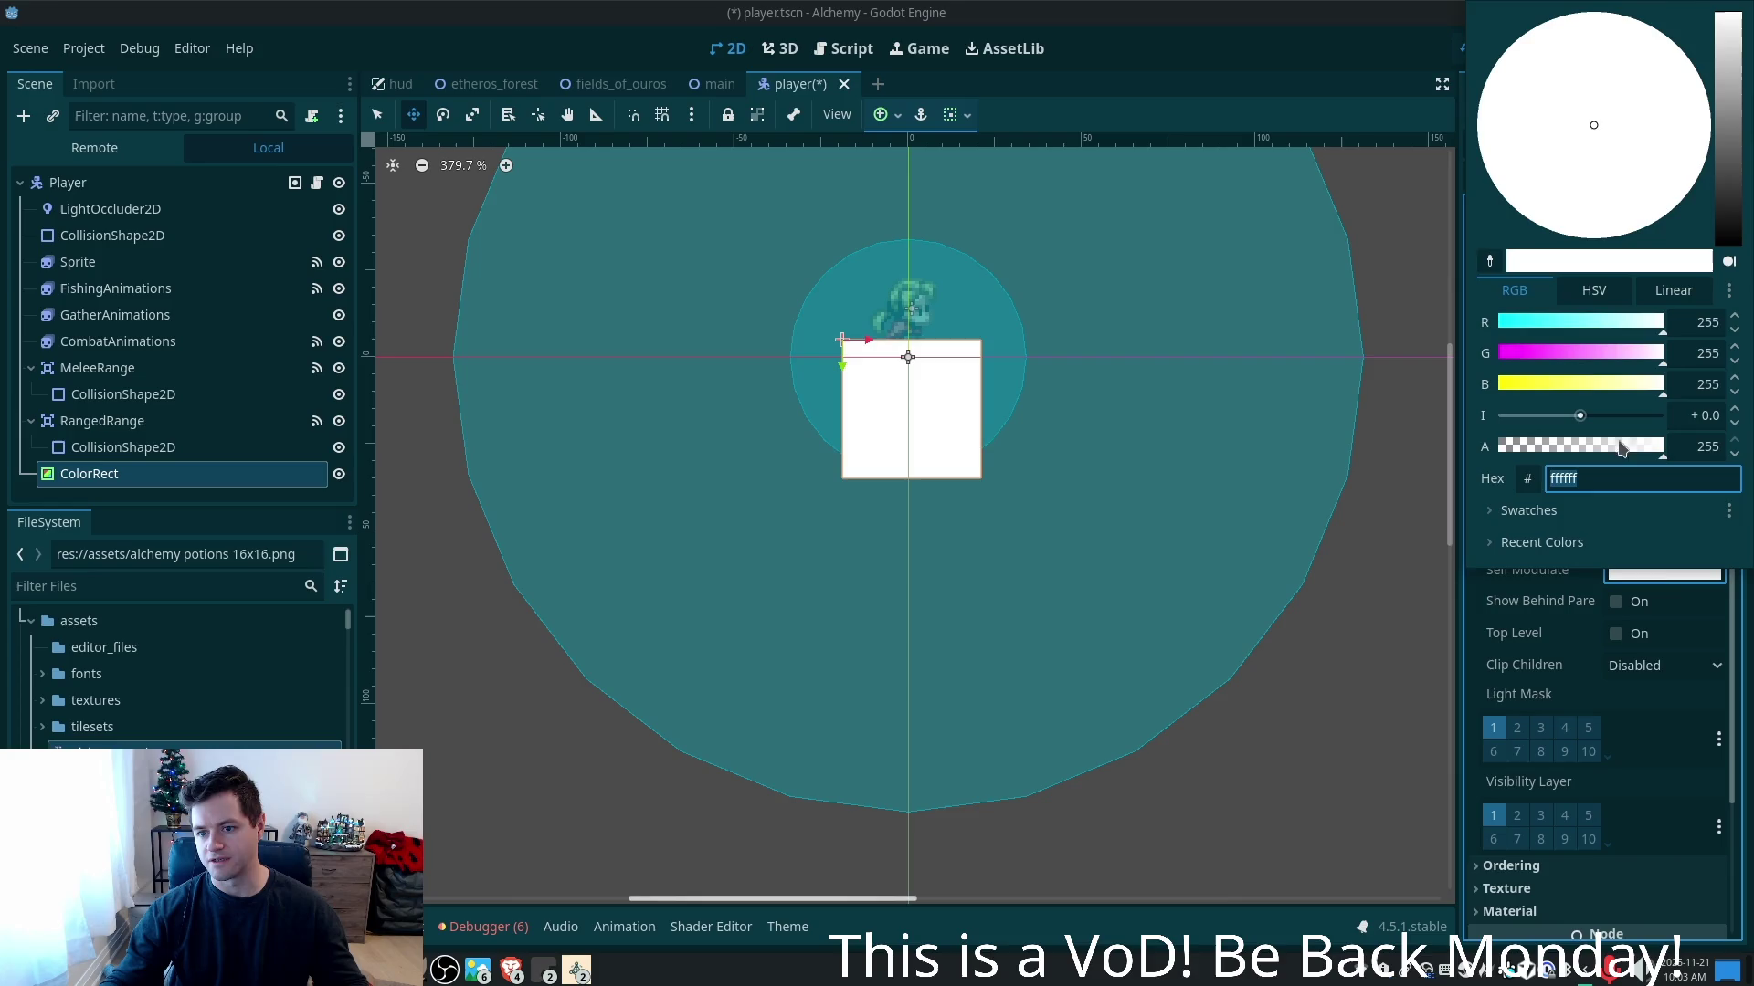
{"action": "left_click", "coordinate": [1641, 630]}
{"action": "left_click", "coordinate": [1664, 574]}
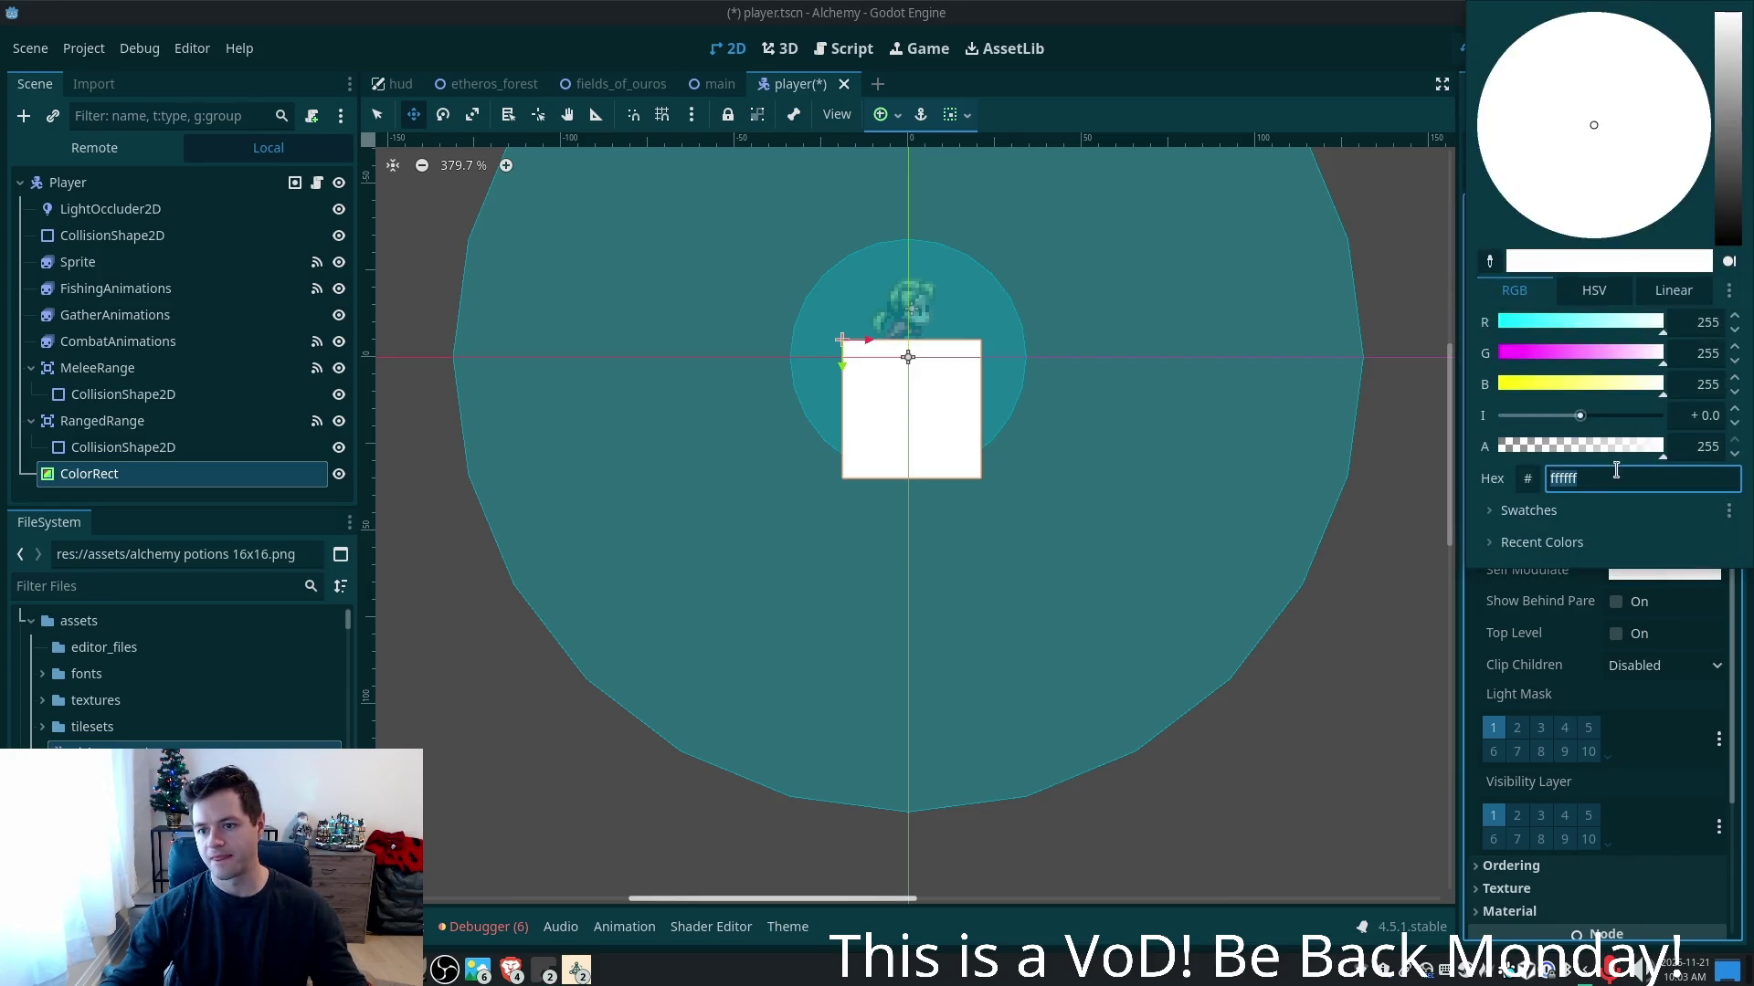
{"action": "left_click_drag", "start_coordinate": [1644, 454], "coordinate": [1515, 450]}
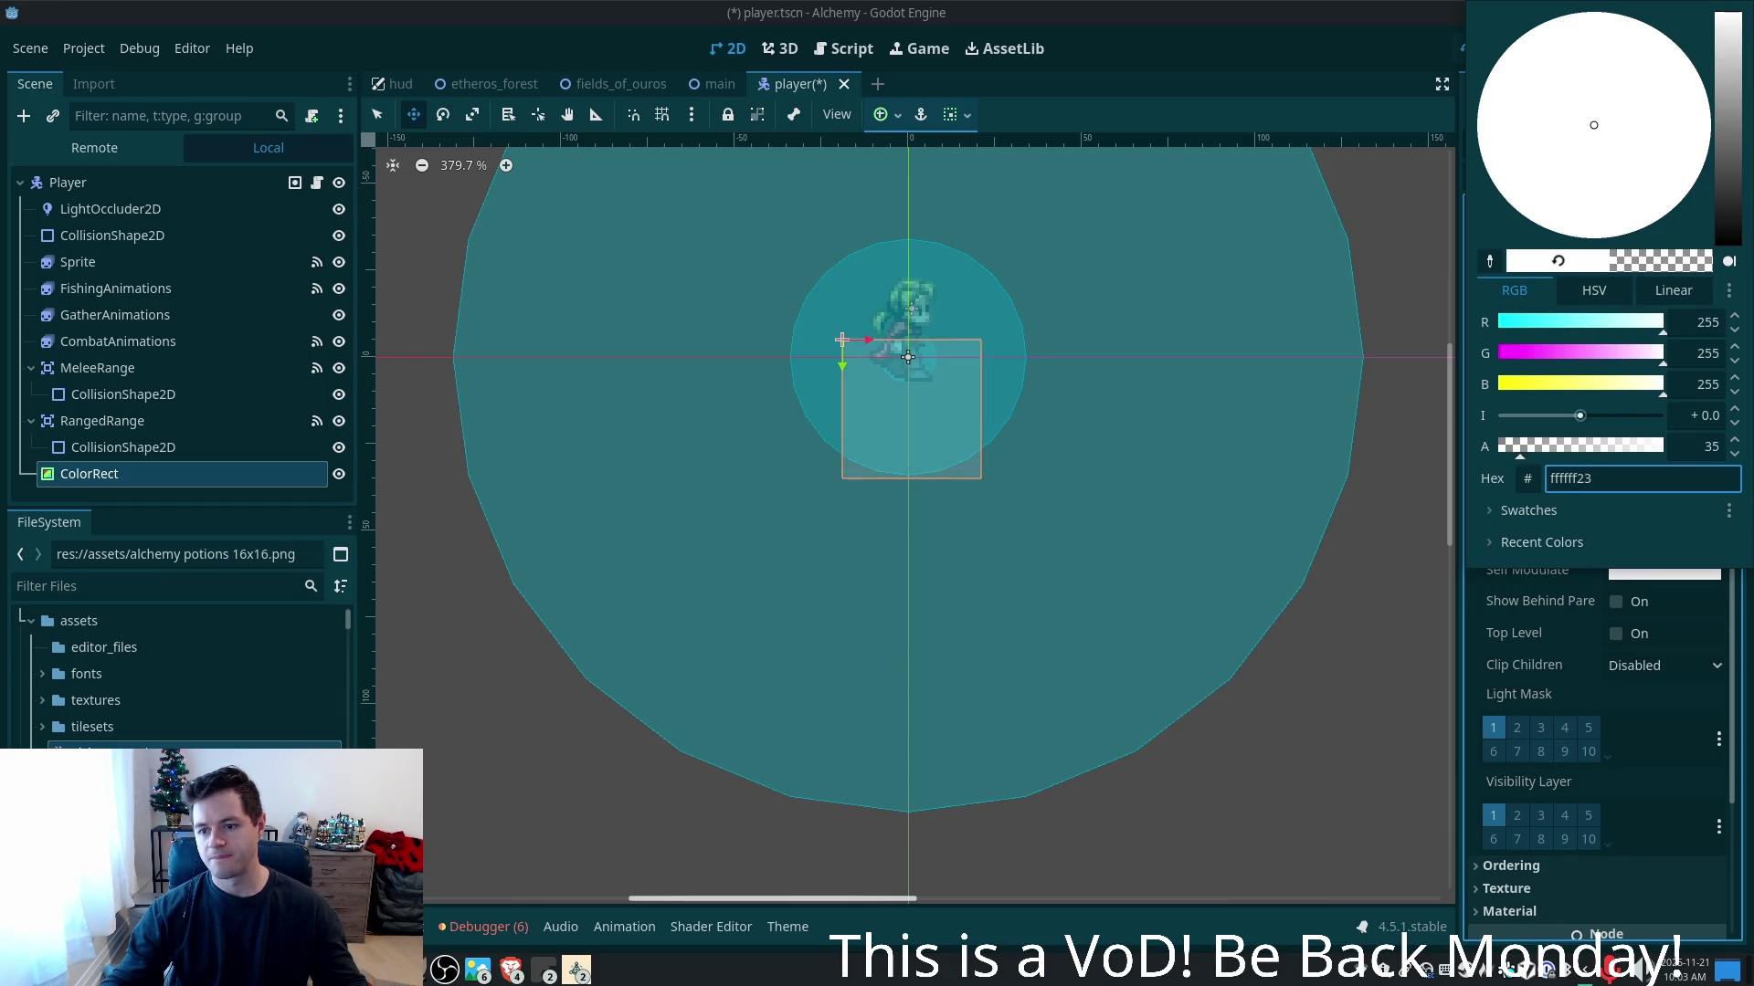
{"action": "left_click", "coordinate": [1479, 644]}
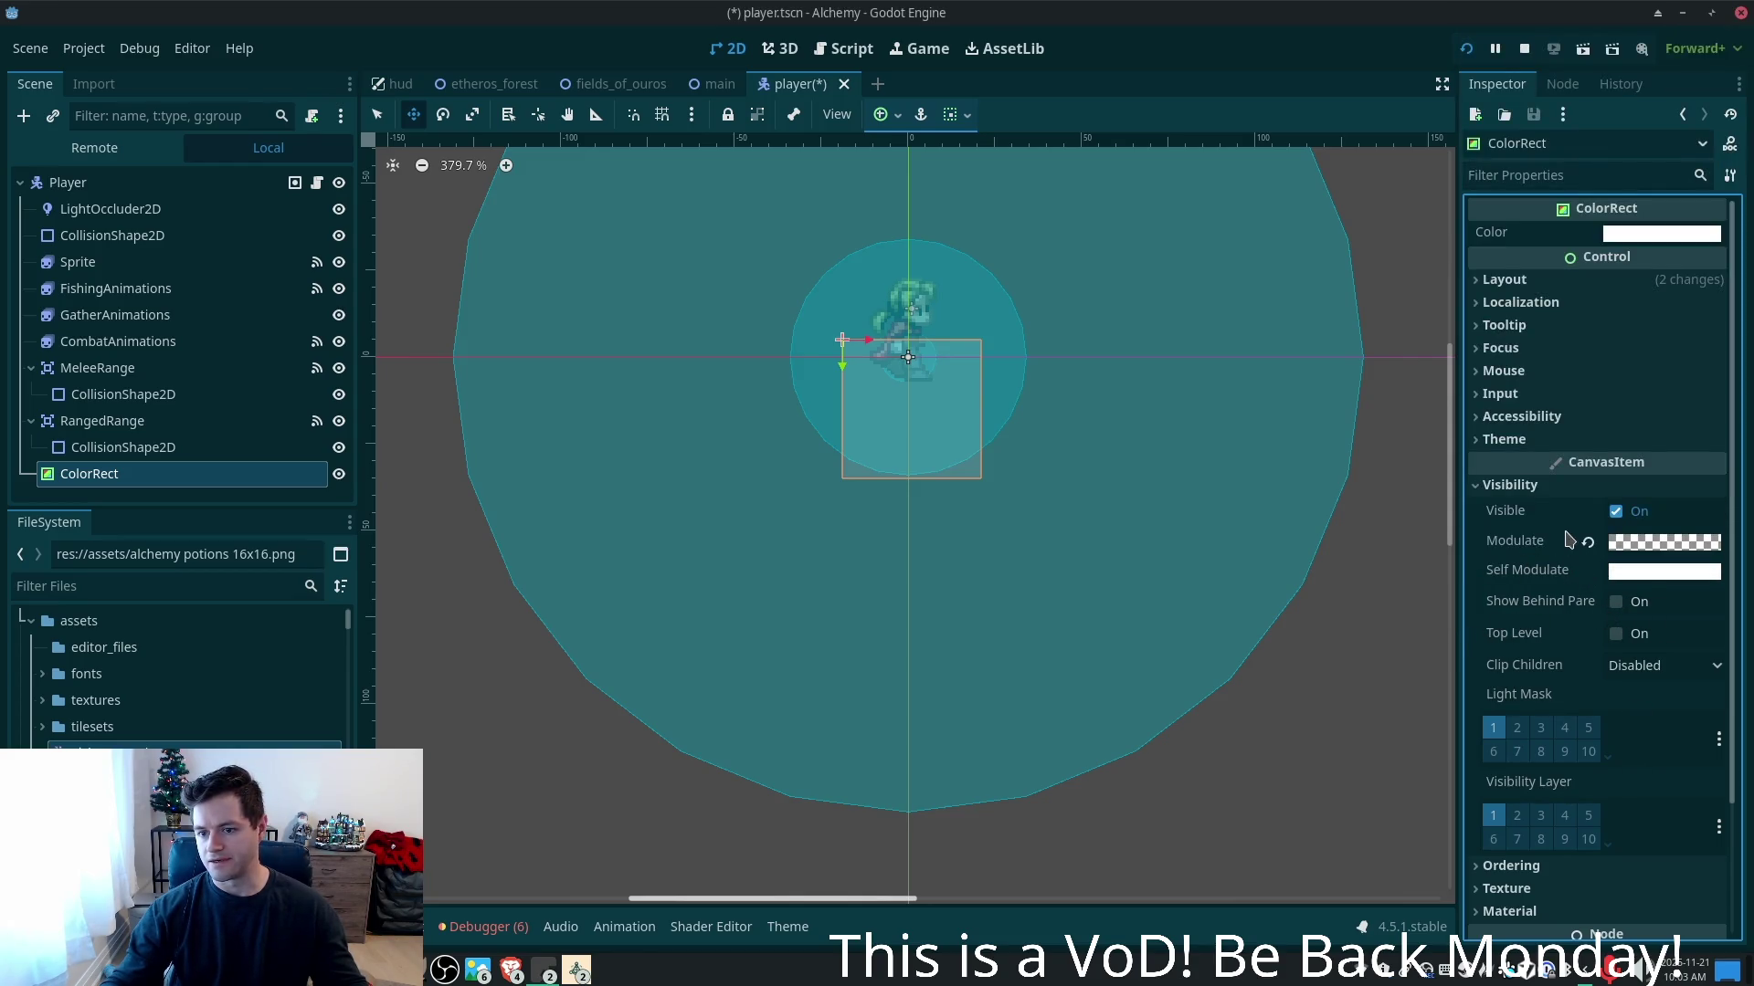
- Set Clip Children to Clip Only and move ColorRect above Sprite in the tree
{"action": "left_click", "coordinate": [1632, 668]}
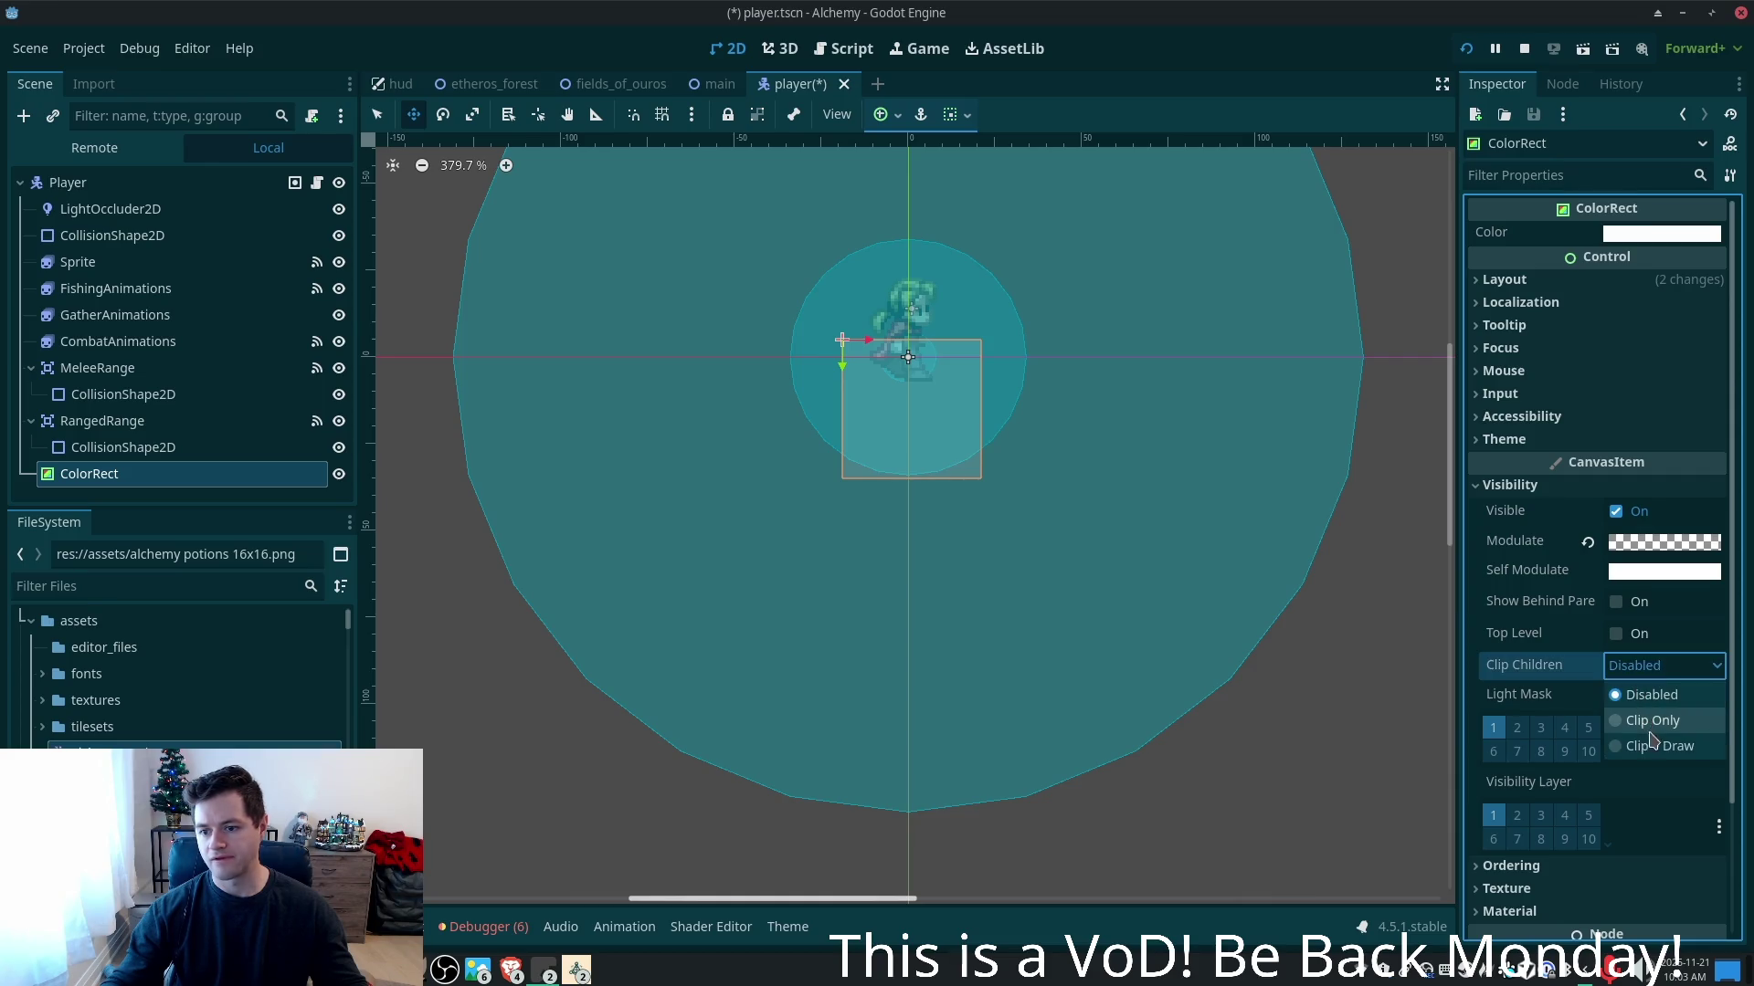
{"action": "left_click", "coordinate": [1705, 755]}
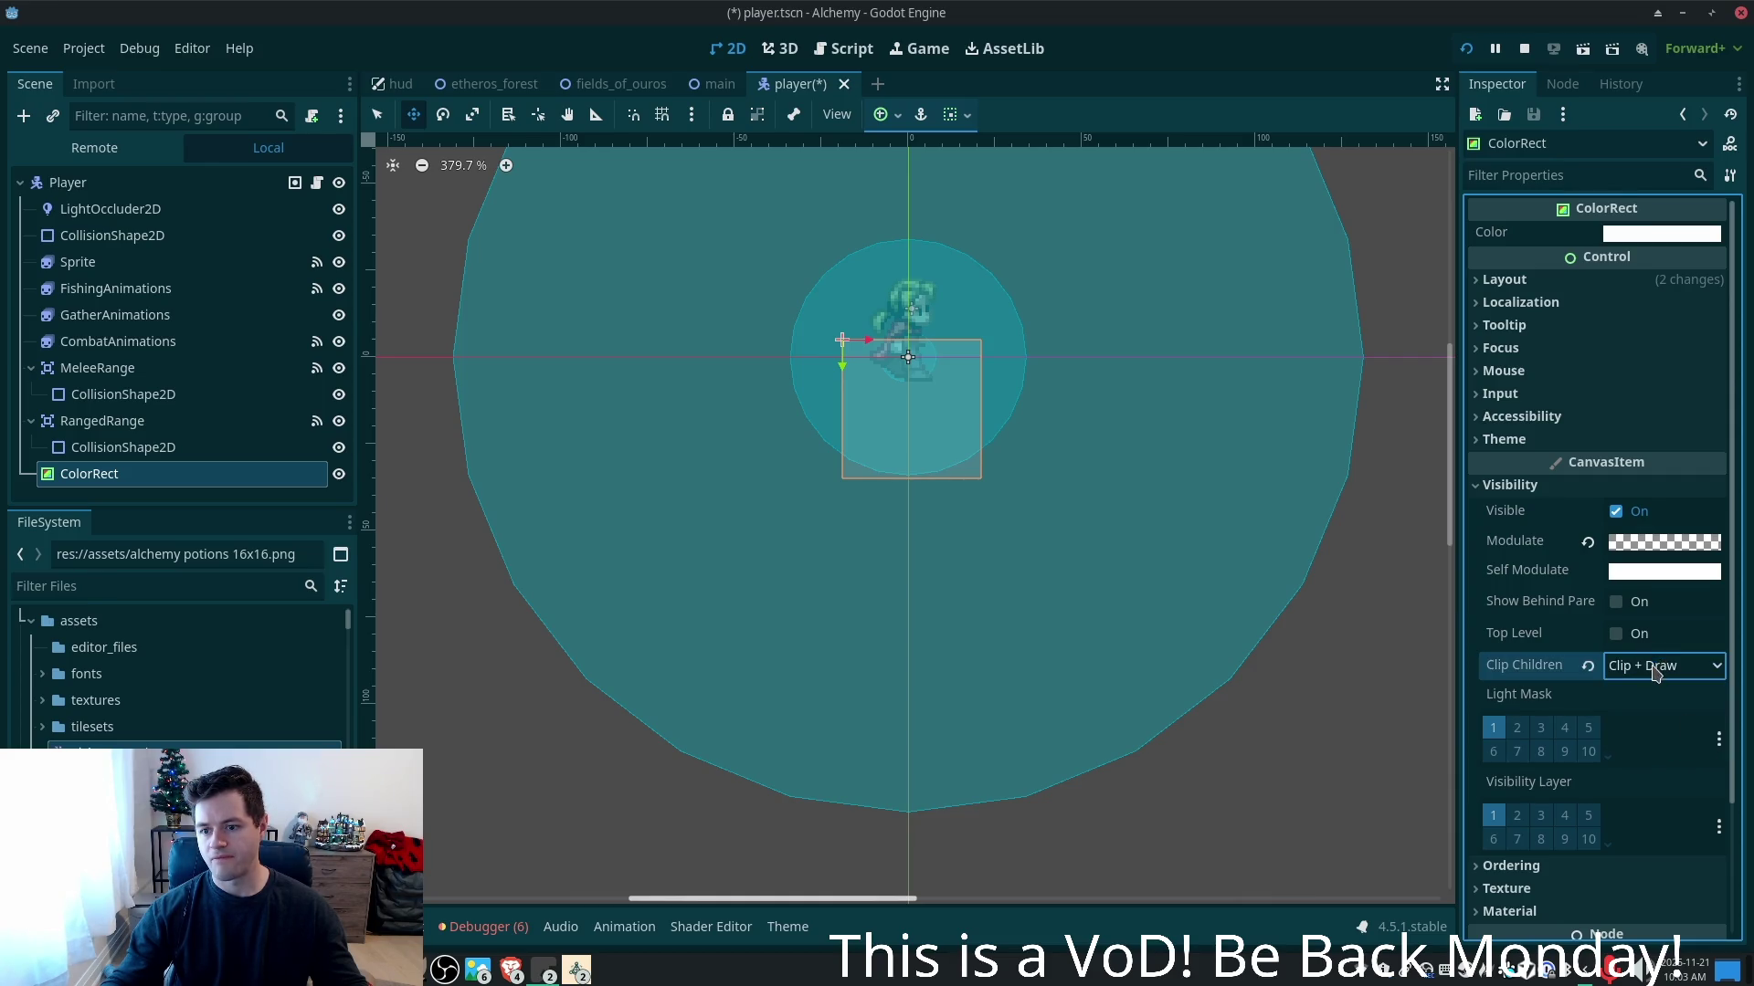
{"action": "left_click", "coordinate": [1655, 673]}
{"action": "left_click", "coordinate": [1668, 727]}
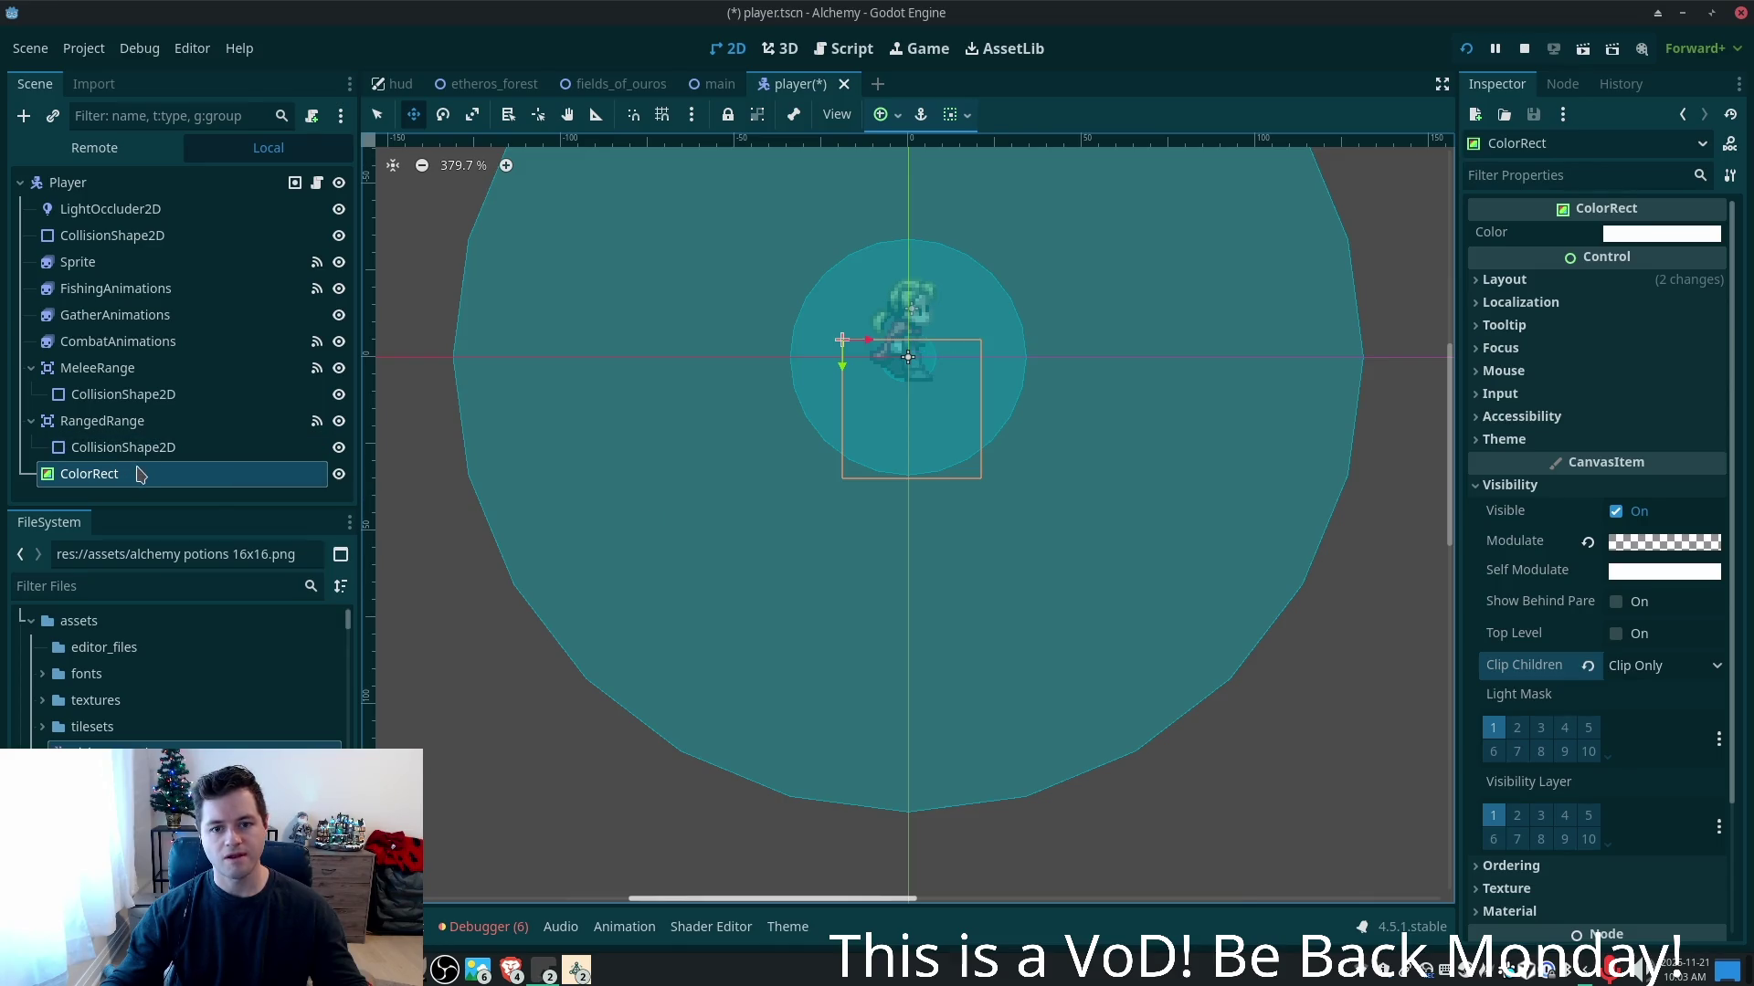
{"action": "left_click_drag", "start_coordinate": [140, 473], "coordinate": [146, 258]}
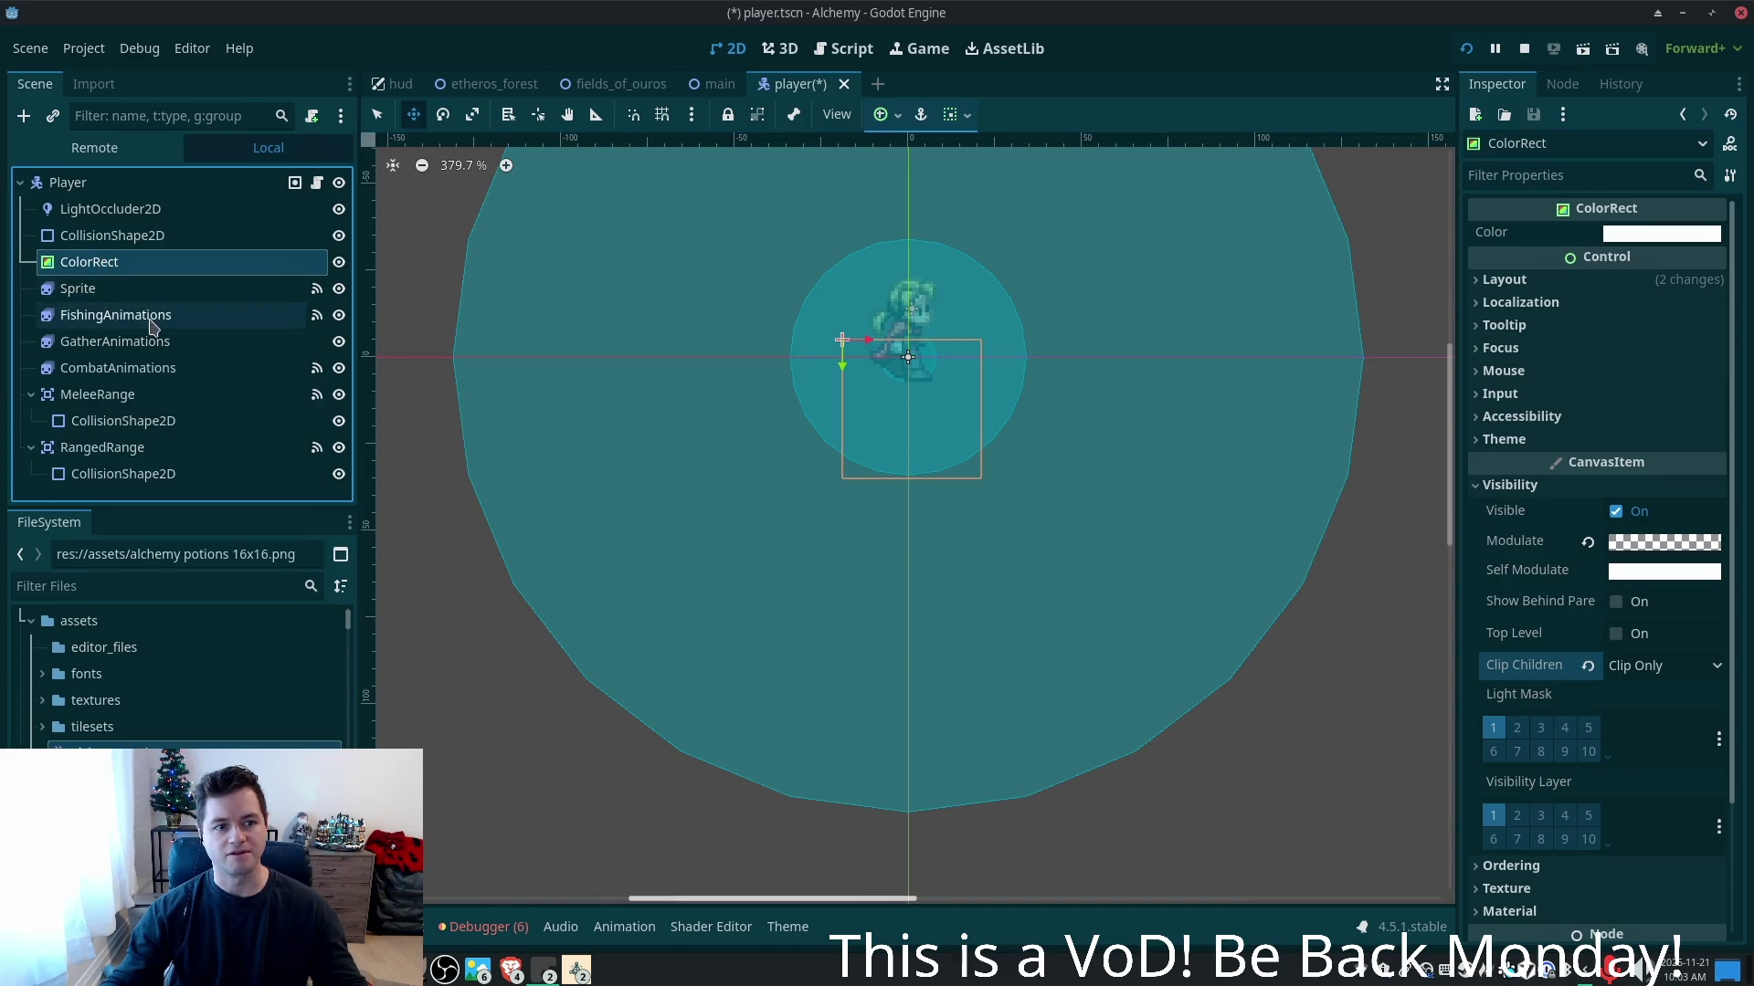
- Drag Sprite through CombatAnimations into ColorRect, then reselect ColorRect
{"action": "left_click", "coordinate": [83, 288]}
{"action": "left_click", "coordinate": [117, 367], "text": "shift"}
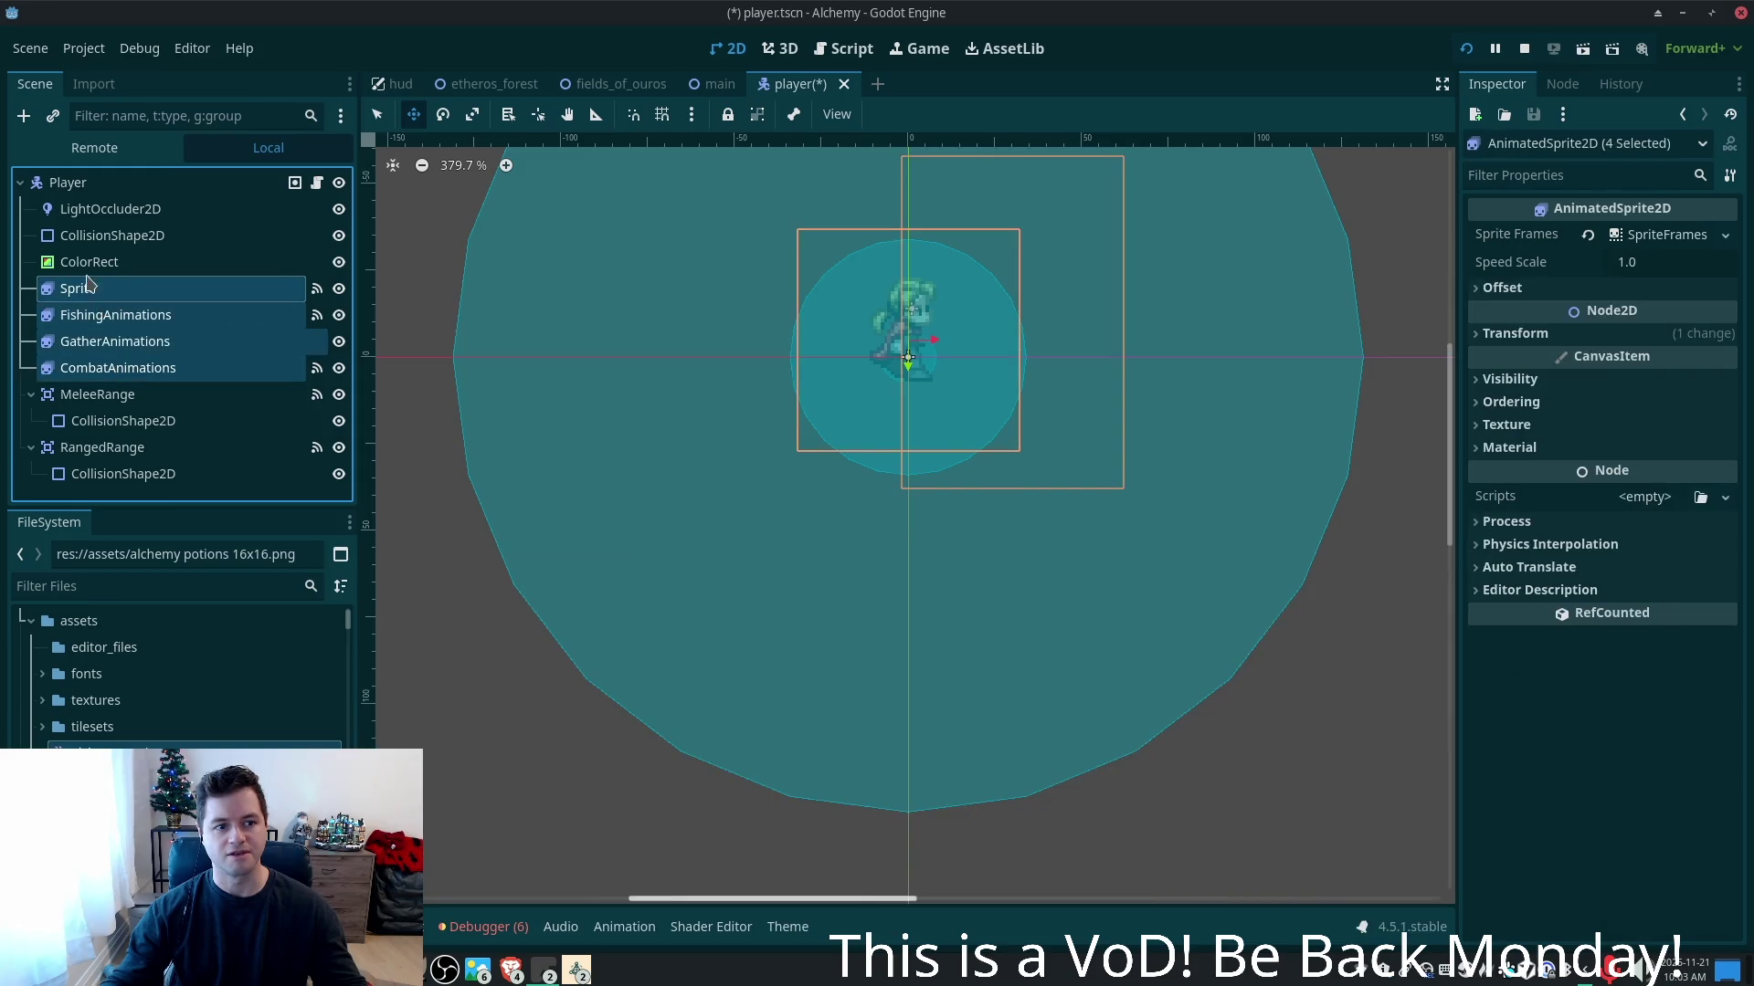
{"action": "left_click_drag", "start_coordinate": [86, 284], "coordinate": [90, 263]}
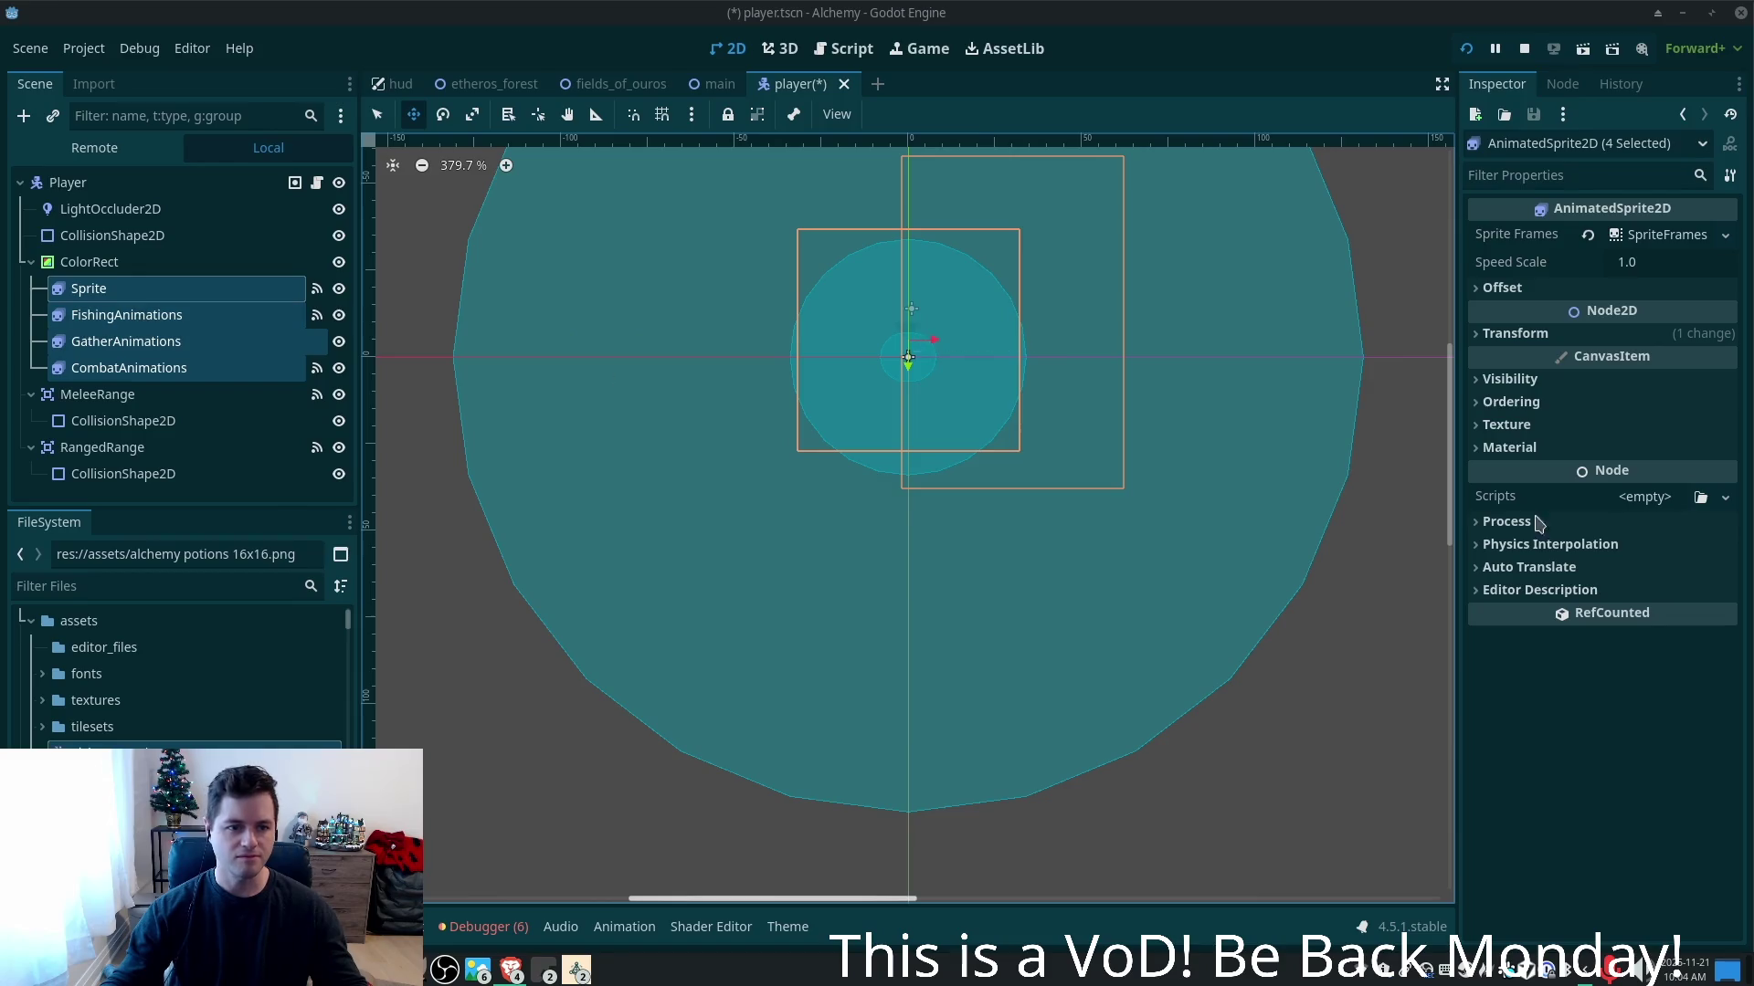
{"action": "left_click", "coordinate": [1542, 384]}
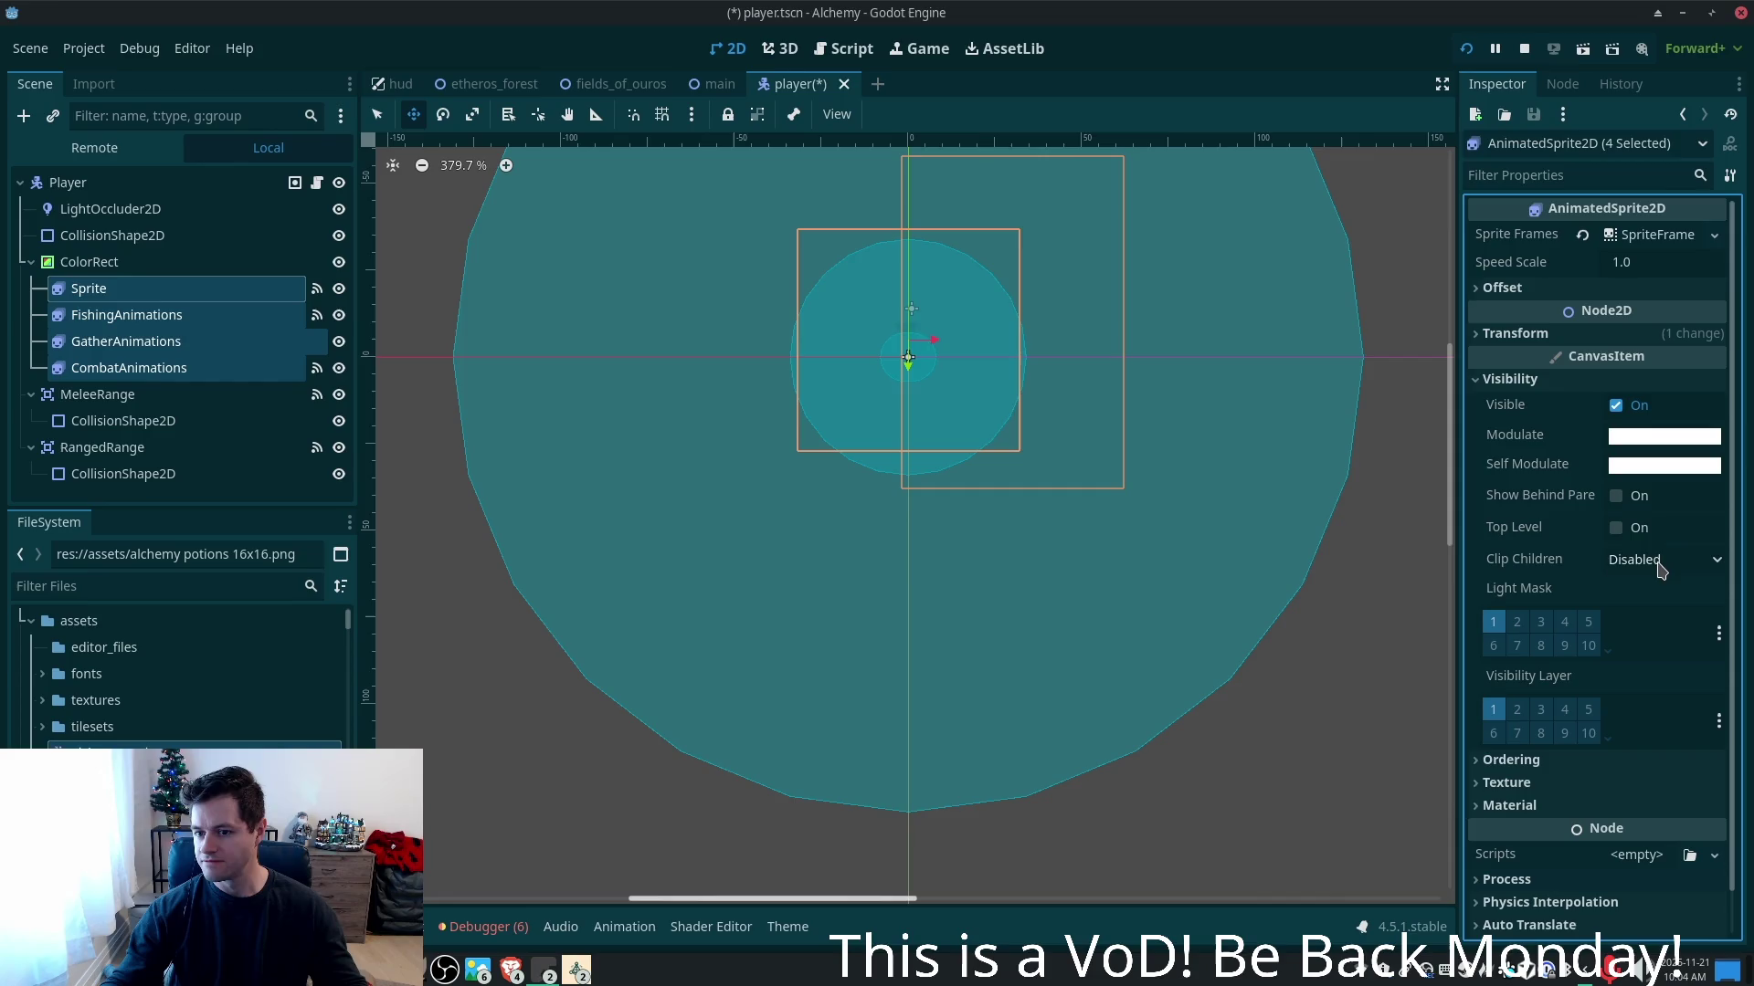
{"action": "left_click", "coordinate": [82, 265]}
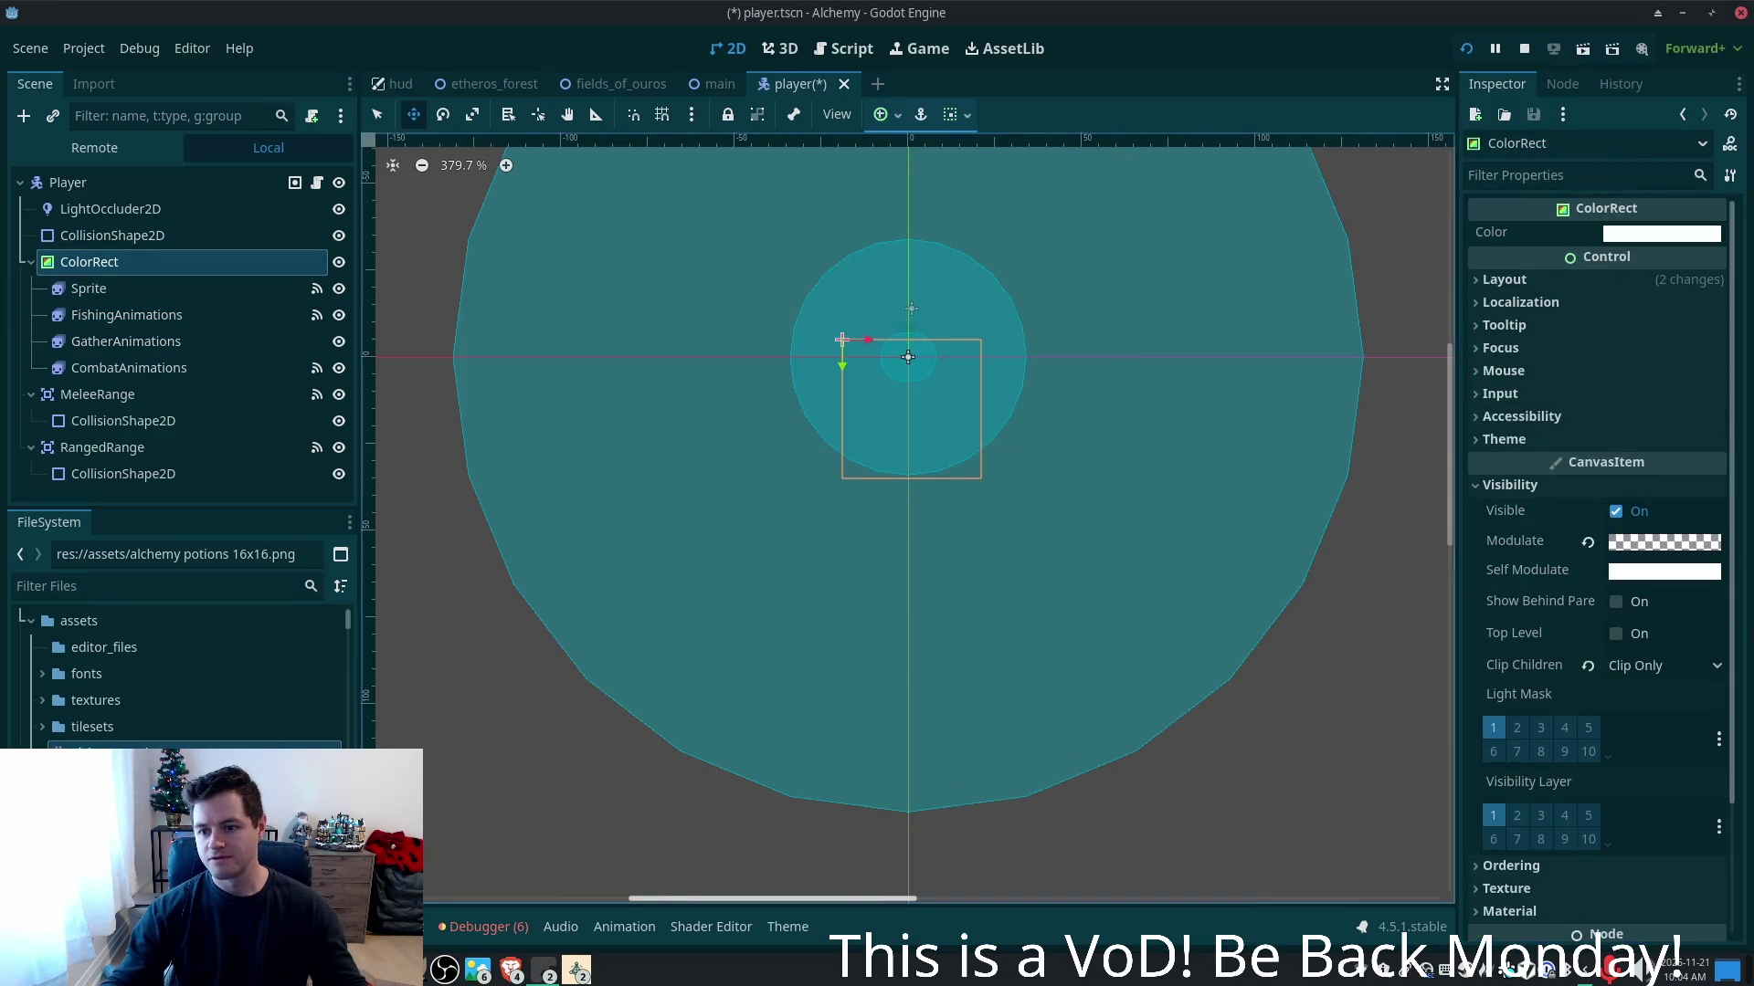
- Try Clip + Draw, then turn the ColorRect's Clip Children off
{"action": "left_click", "coordinate": [1660, 665]}
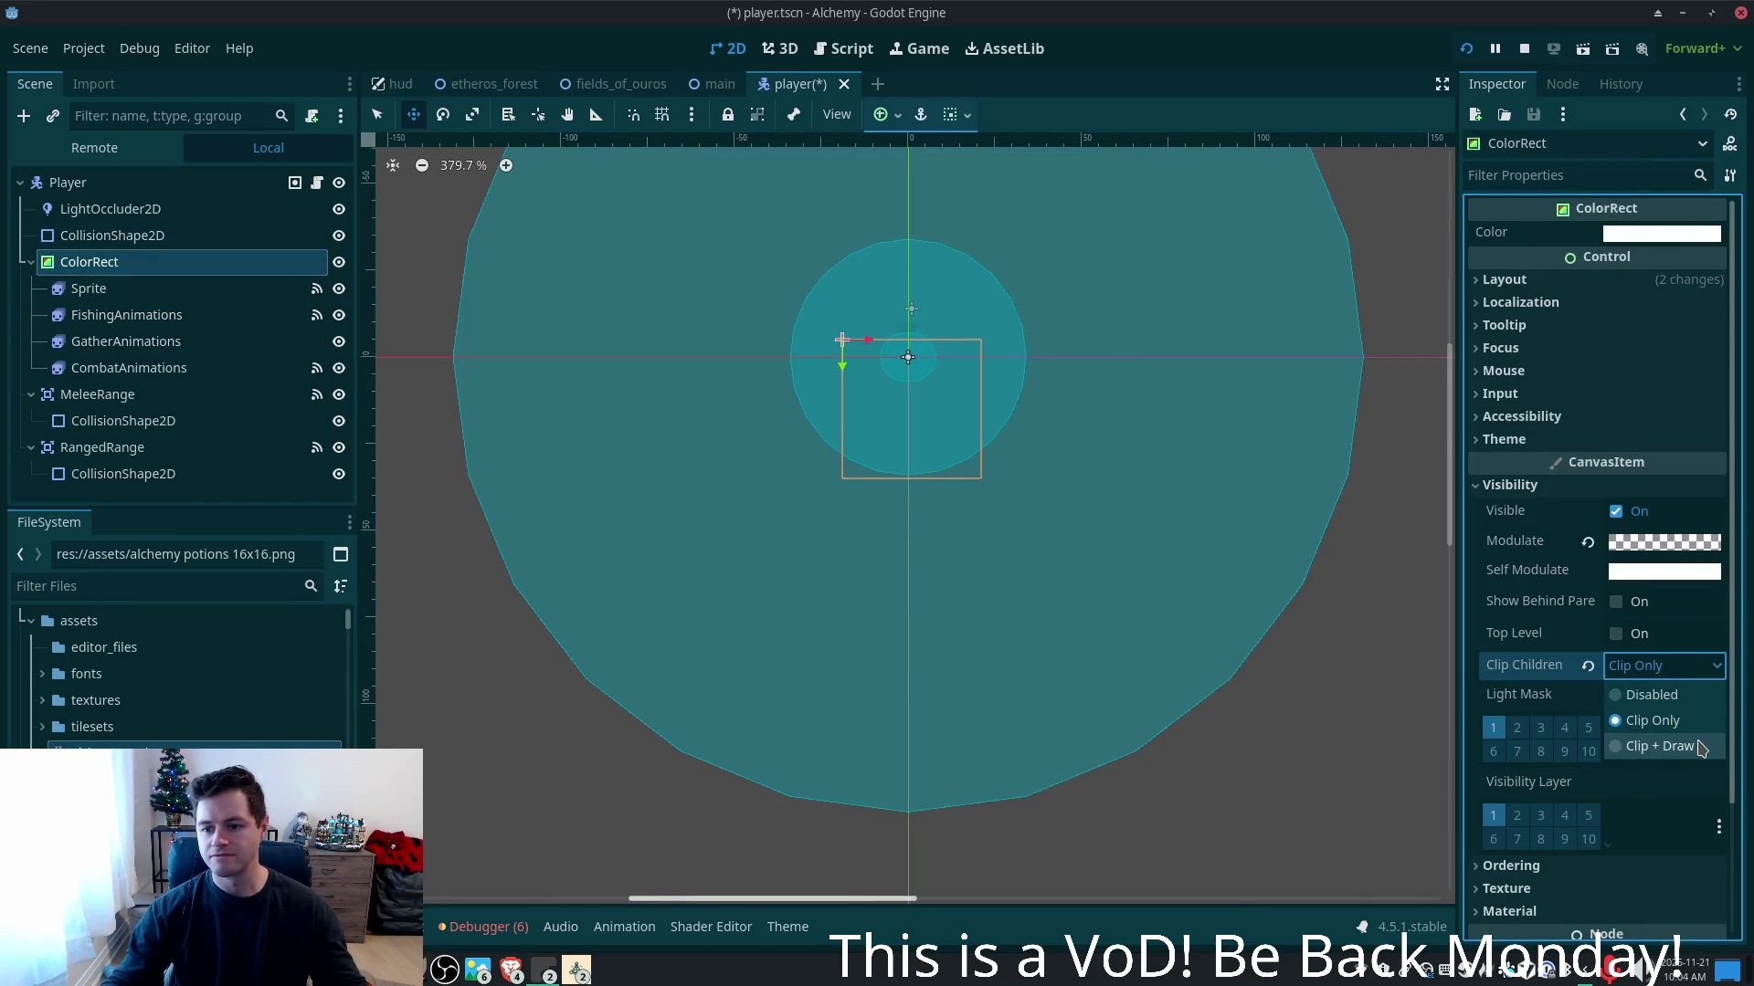
{"action": "left_click", "coordinate": [1657, 744]}
{"action": "left_click", "coordinate": [1660, 674]}
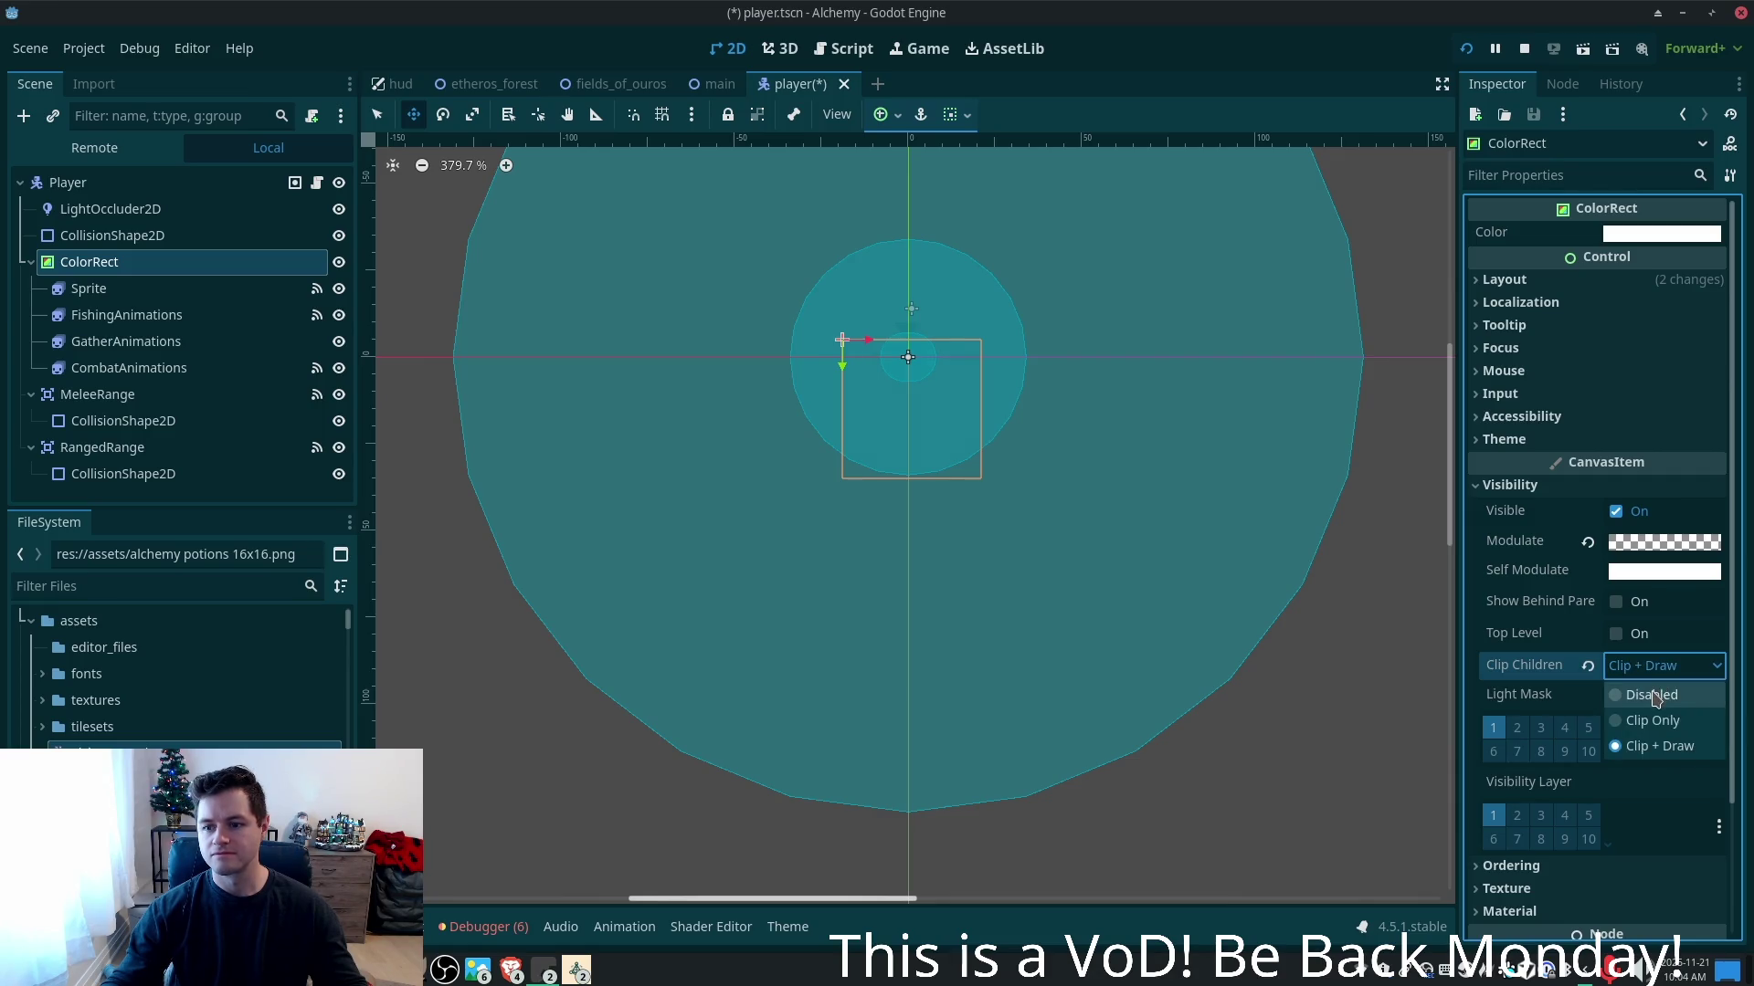
{"action": "left_click", "coordinate": [1655, 694]}
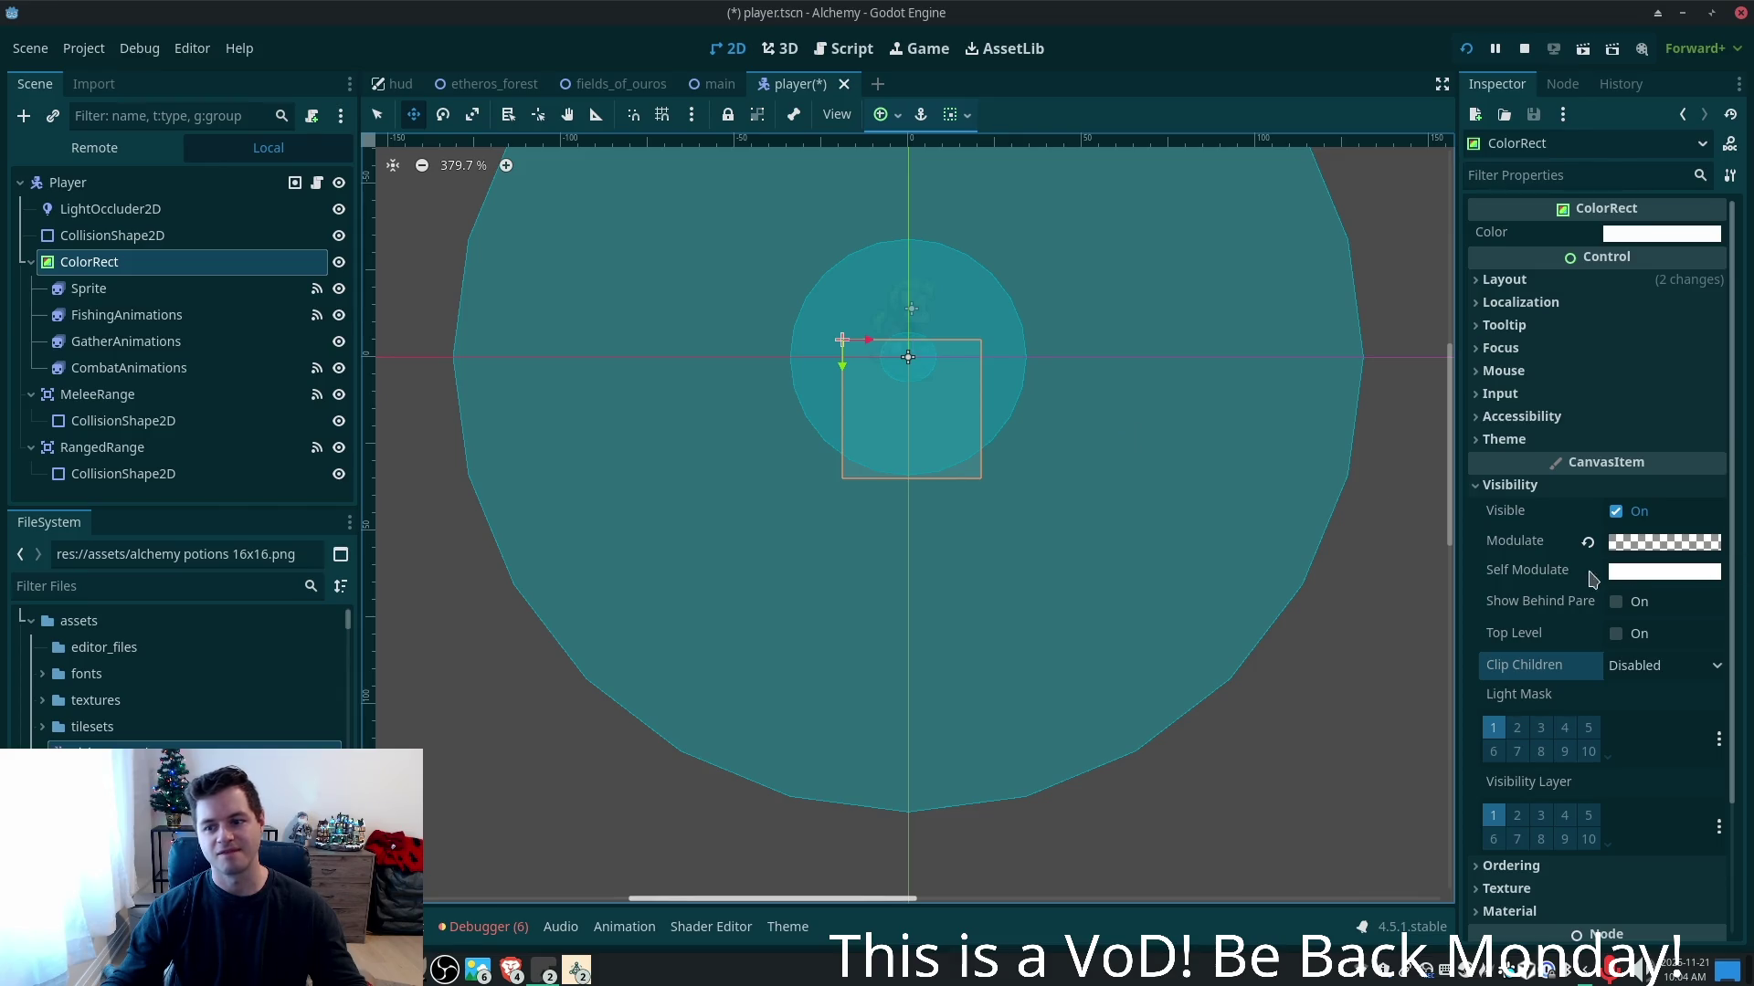
- Restore the ColorRect's Modulate alpha to fully opaque 255
{"action": "left_click", "coordinate": [1630, 573]}
{"action": "left_click", "coordinate": [1475, 593]}
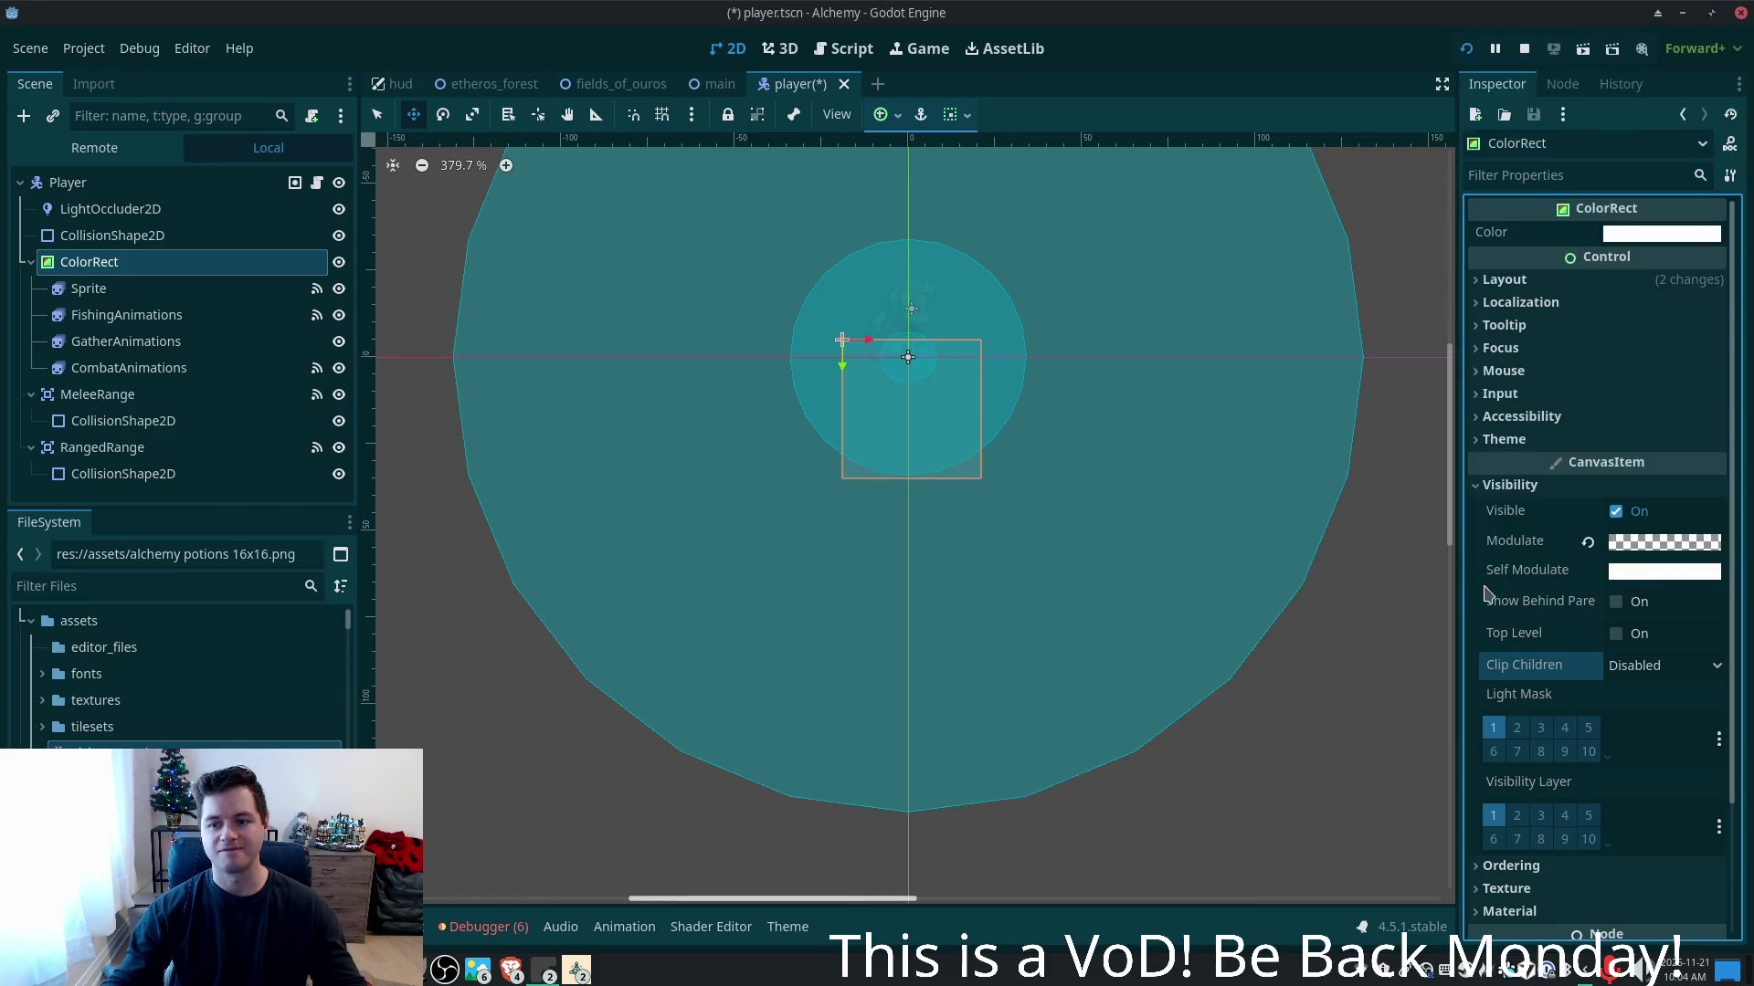
{"action": "left_click", "coordinate": [1671, 547]}
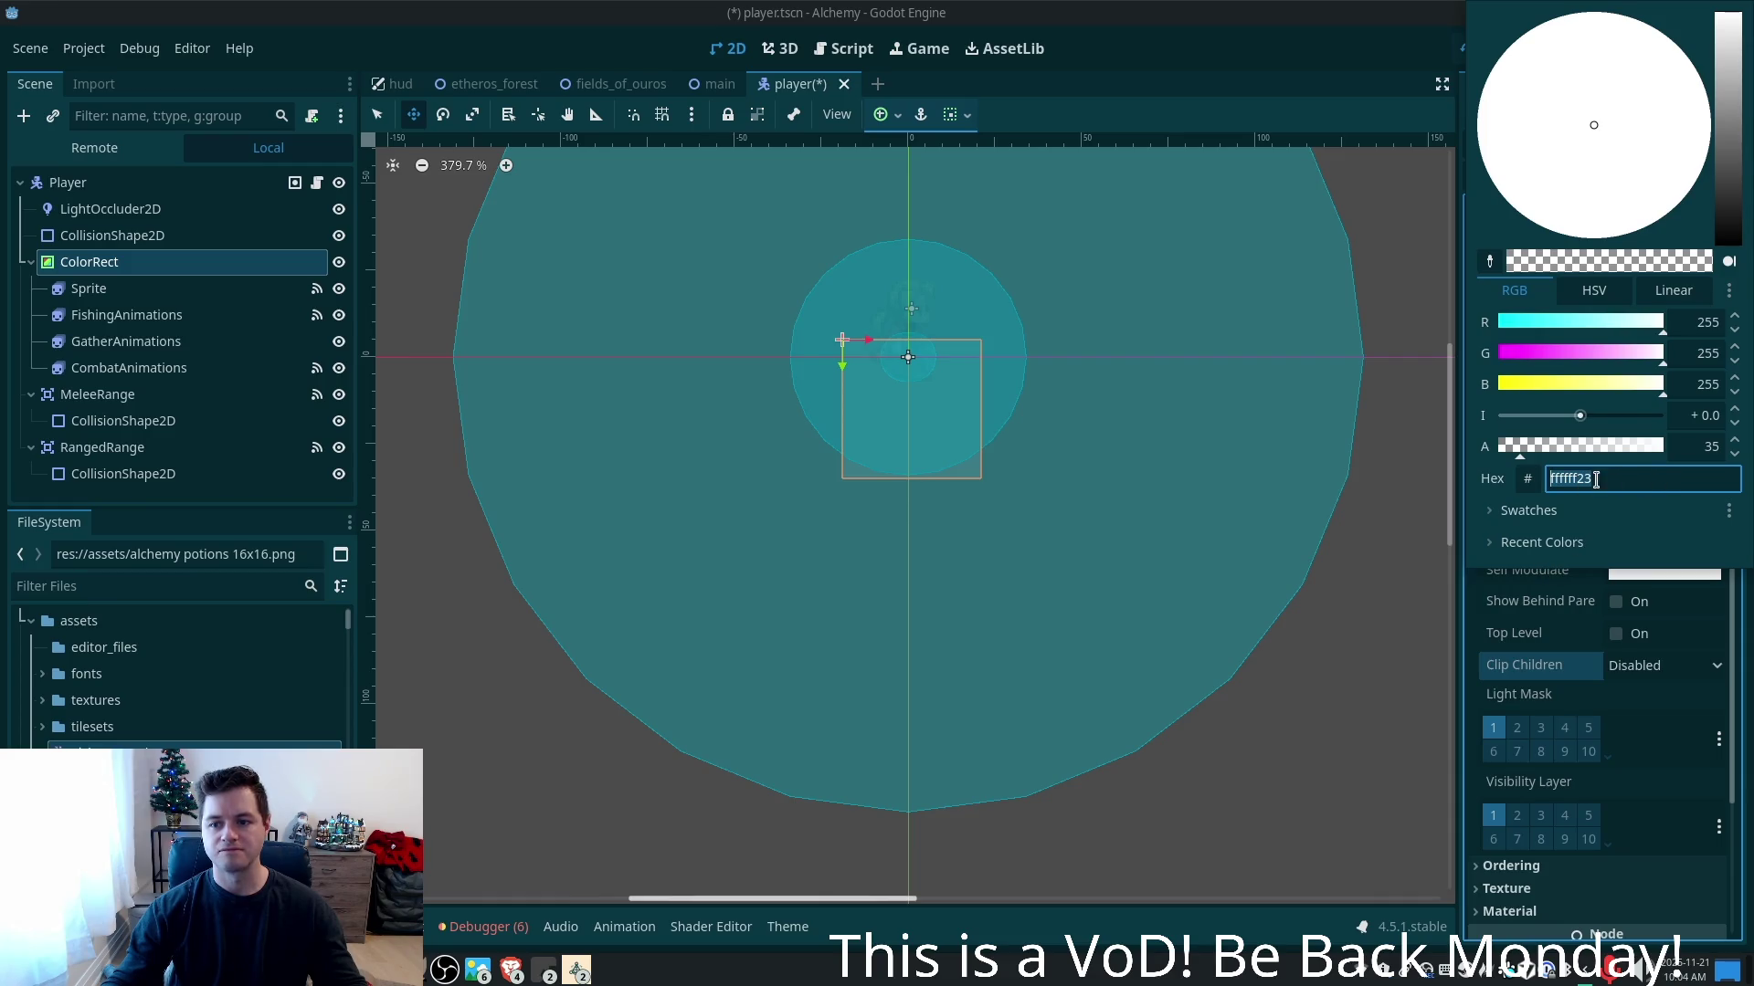
{"action": "left_click", "coordinate": [1577, 449]}
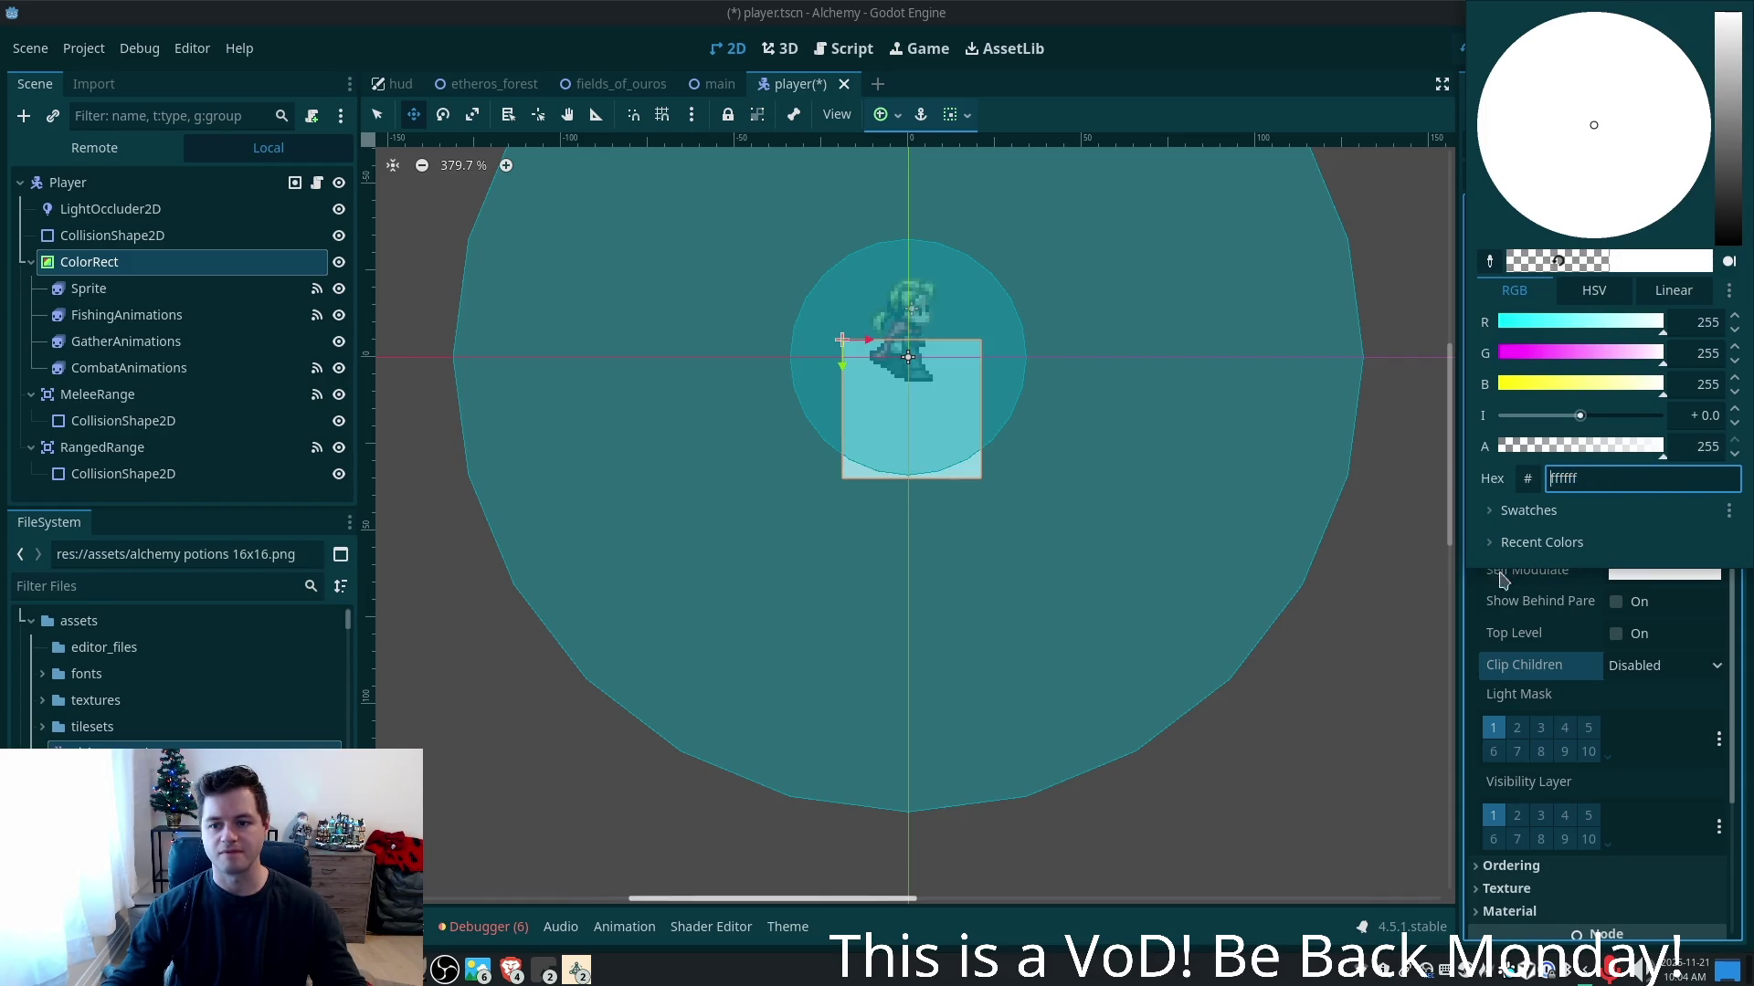
{"action": "left_click", "coordinate": [1494, 602]}
- Set Self Modulate alpha to 0 and Clip Children to Clip Only
{"action": "left_click", "coordinate": [1664, 571]}
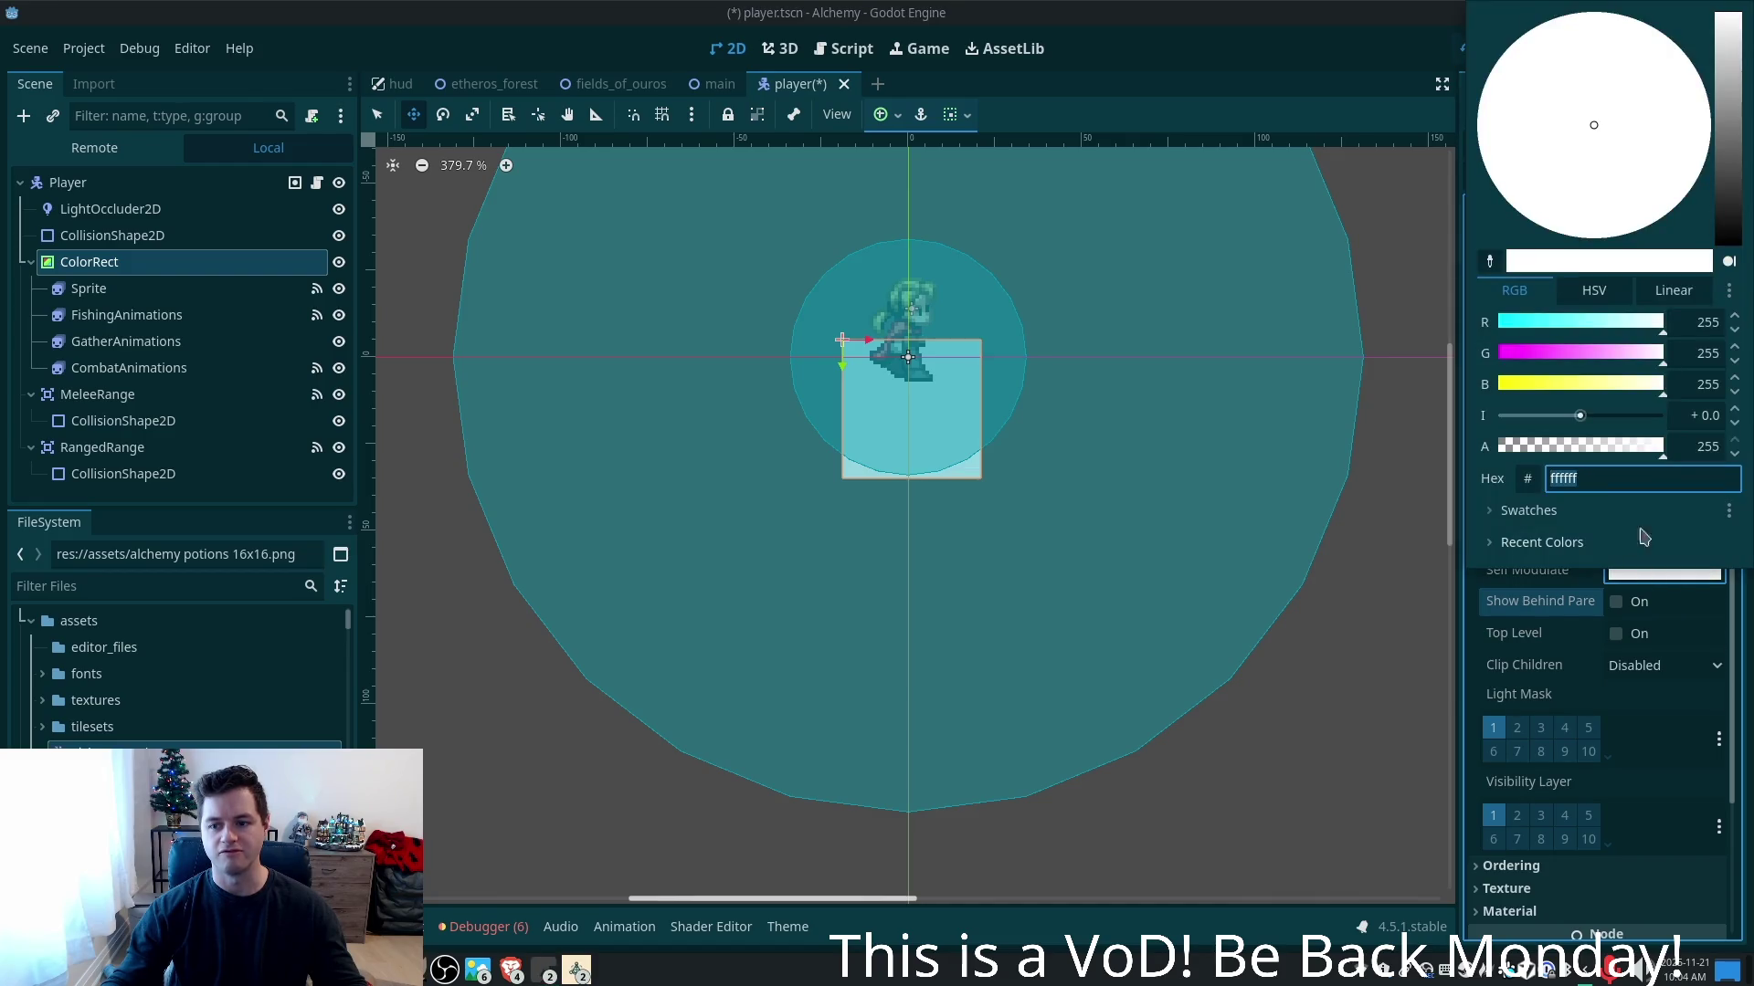
{"action": "left_click", "coordinate": [1563, 447]}
{"action": "left_click_drag", "start_coordinate": [1564, 454], "coordinate": [1416, 461]}
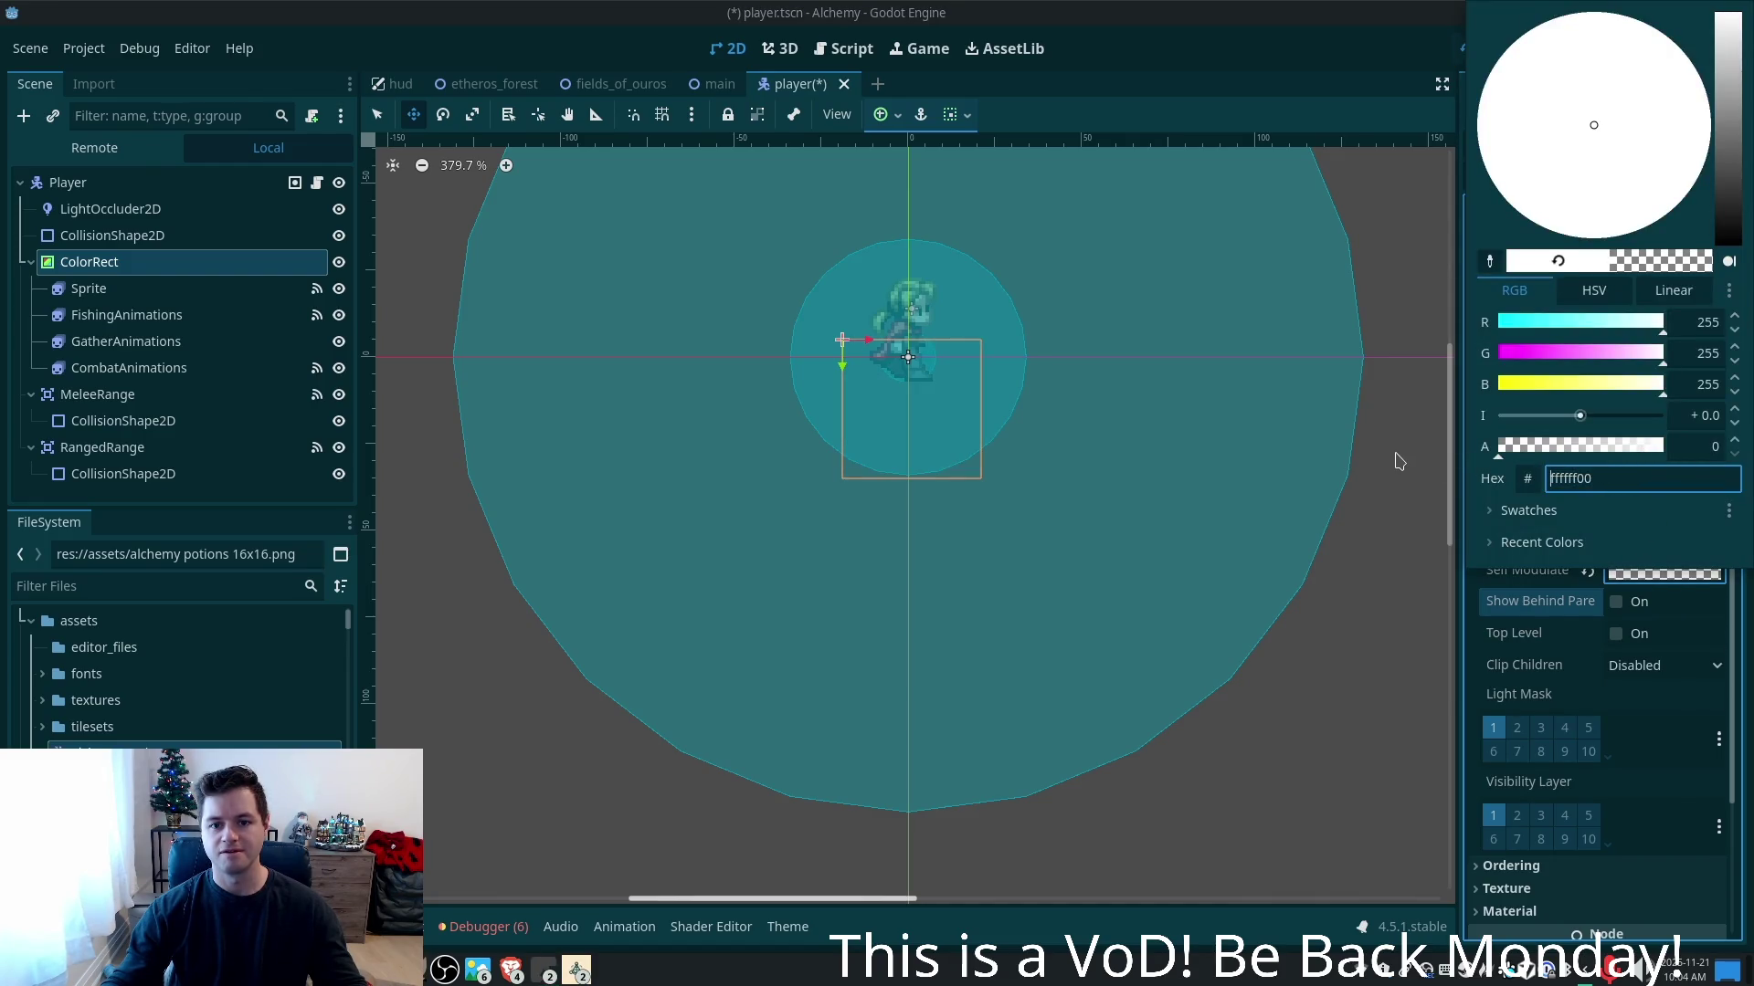
{"action": "left_click", "coordinate": [1631, 682]}
{"action": "left_click", "coordinate": [1662, 666]}
{"action": "left_click", "coordinate": [1670, 692]}
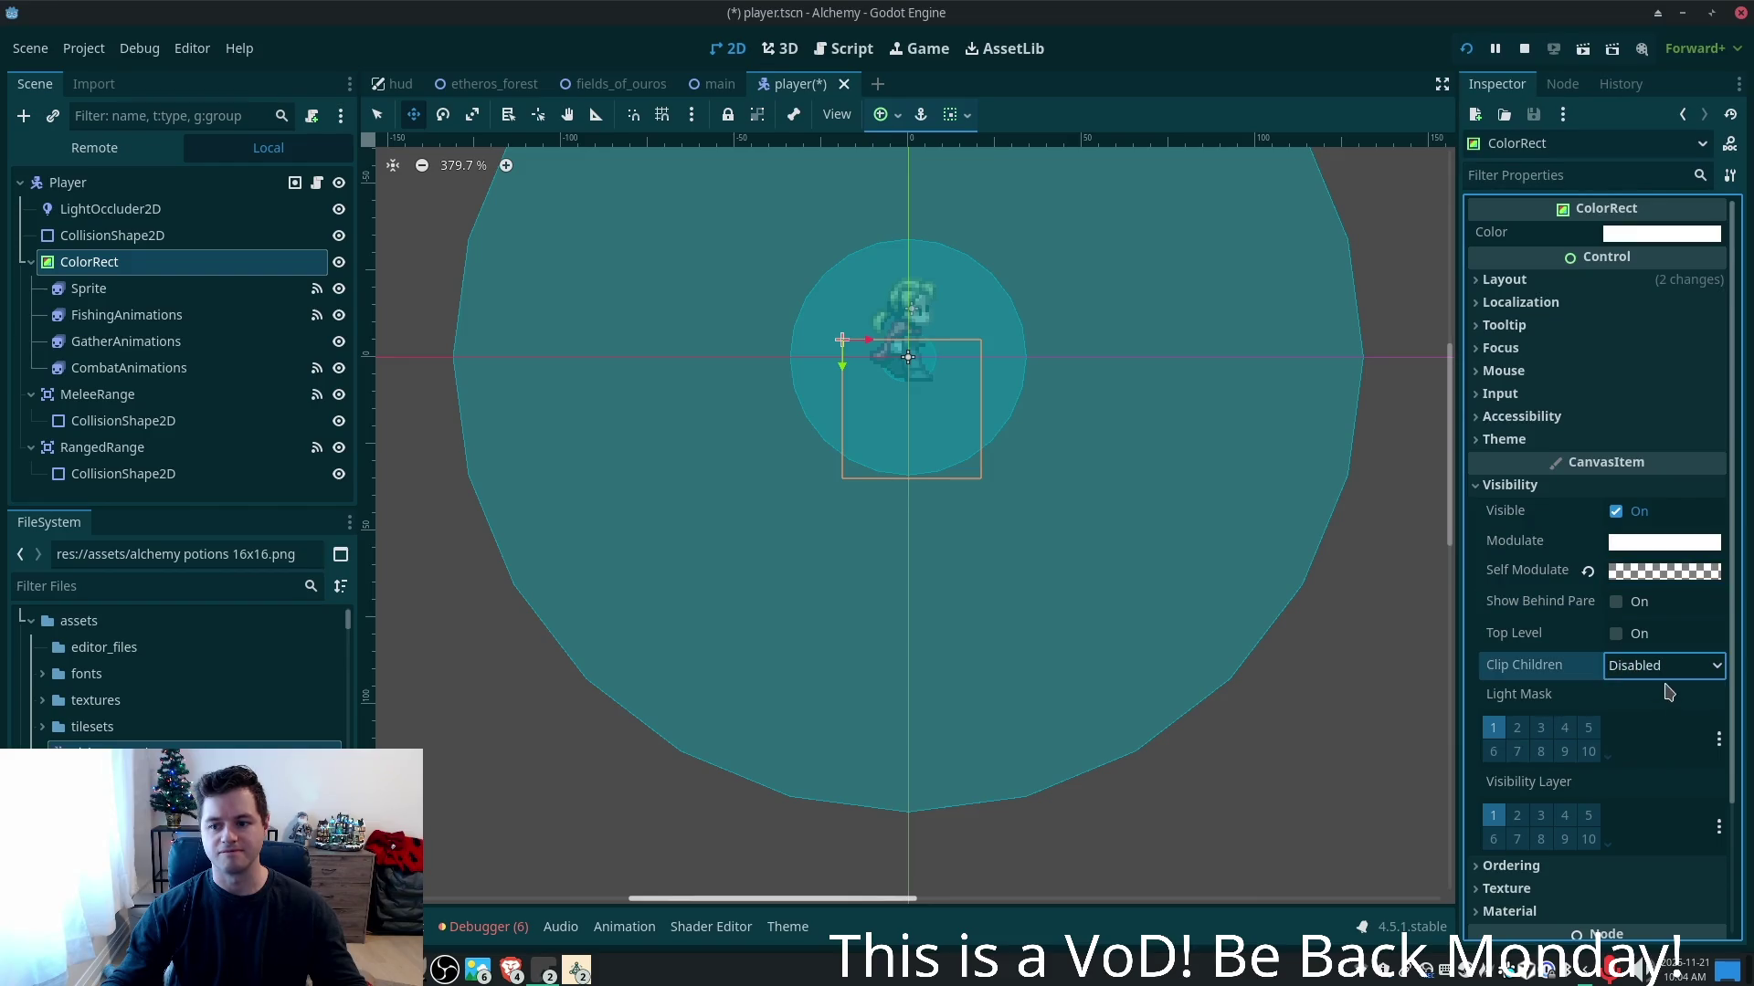
{"action": "left_click", "coordinate": [1646, 670]}
{"action": "left_click", "coordinate": [1652, 723]}
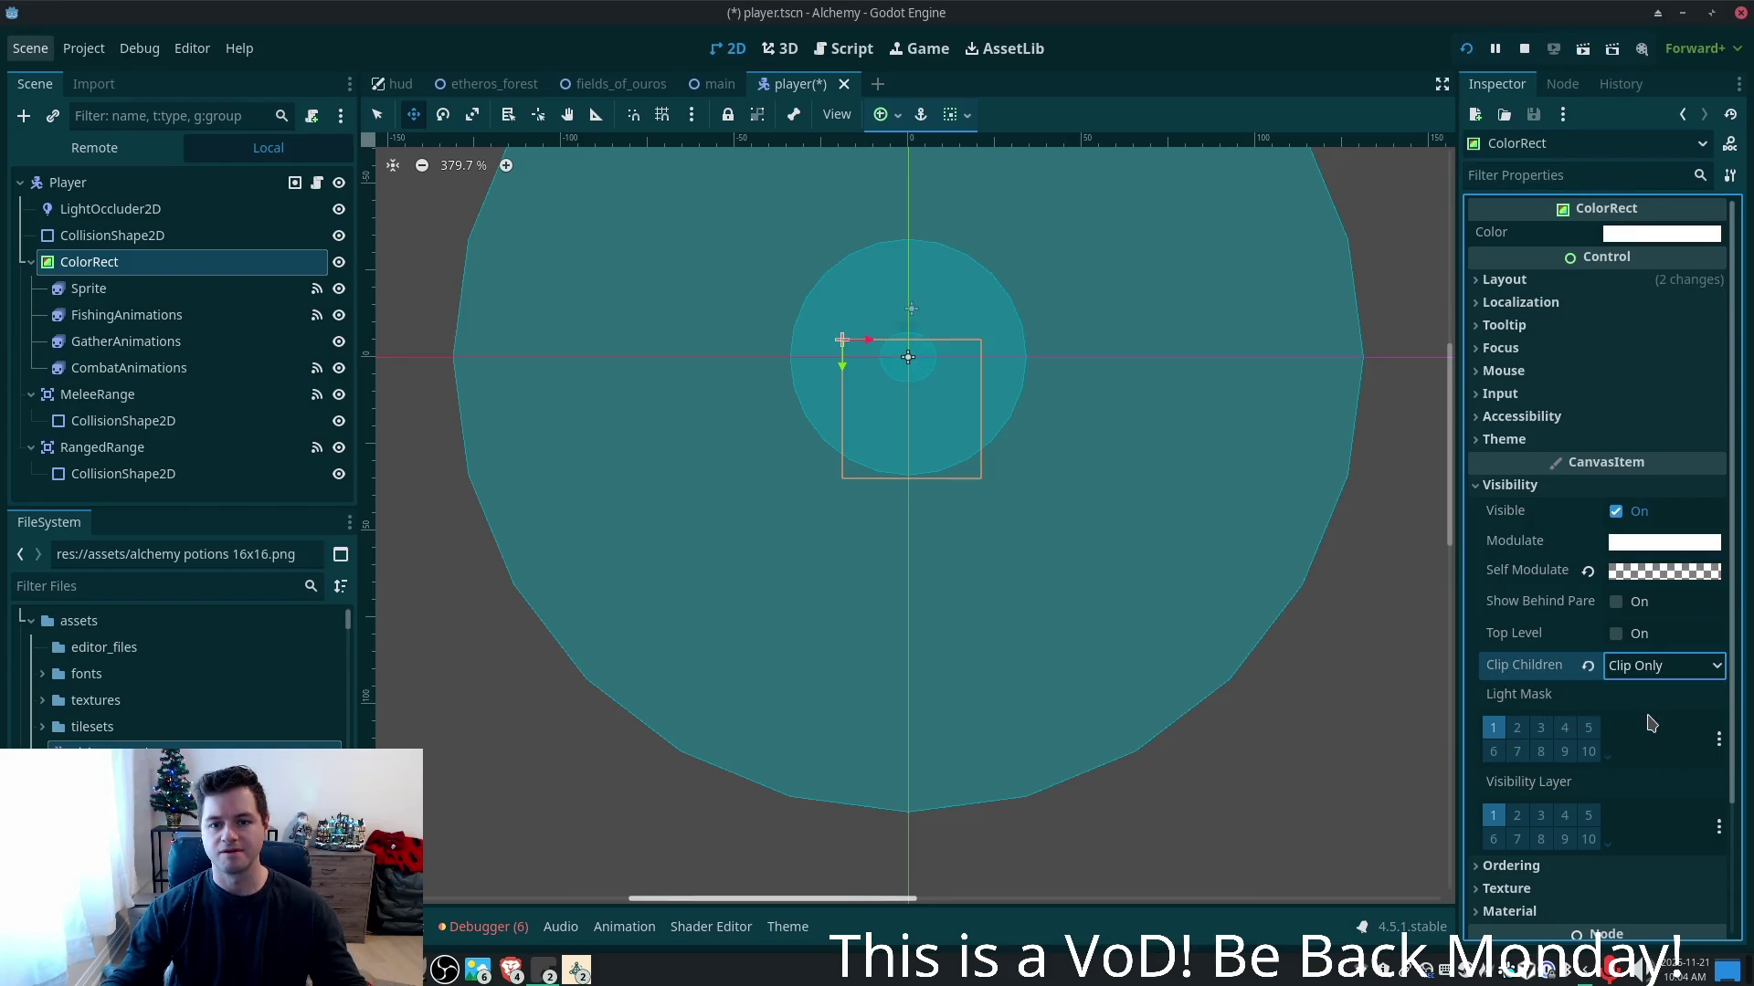
- Undo the clipping and transparency changes, then list the open Brave windows
{"action": "key", "text": "ctrl+z"}
{"action": "key", "text": "ctrl+z"}
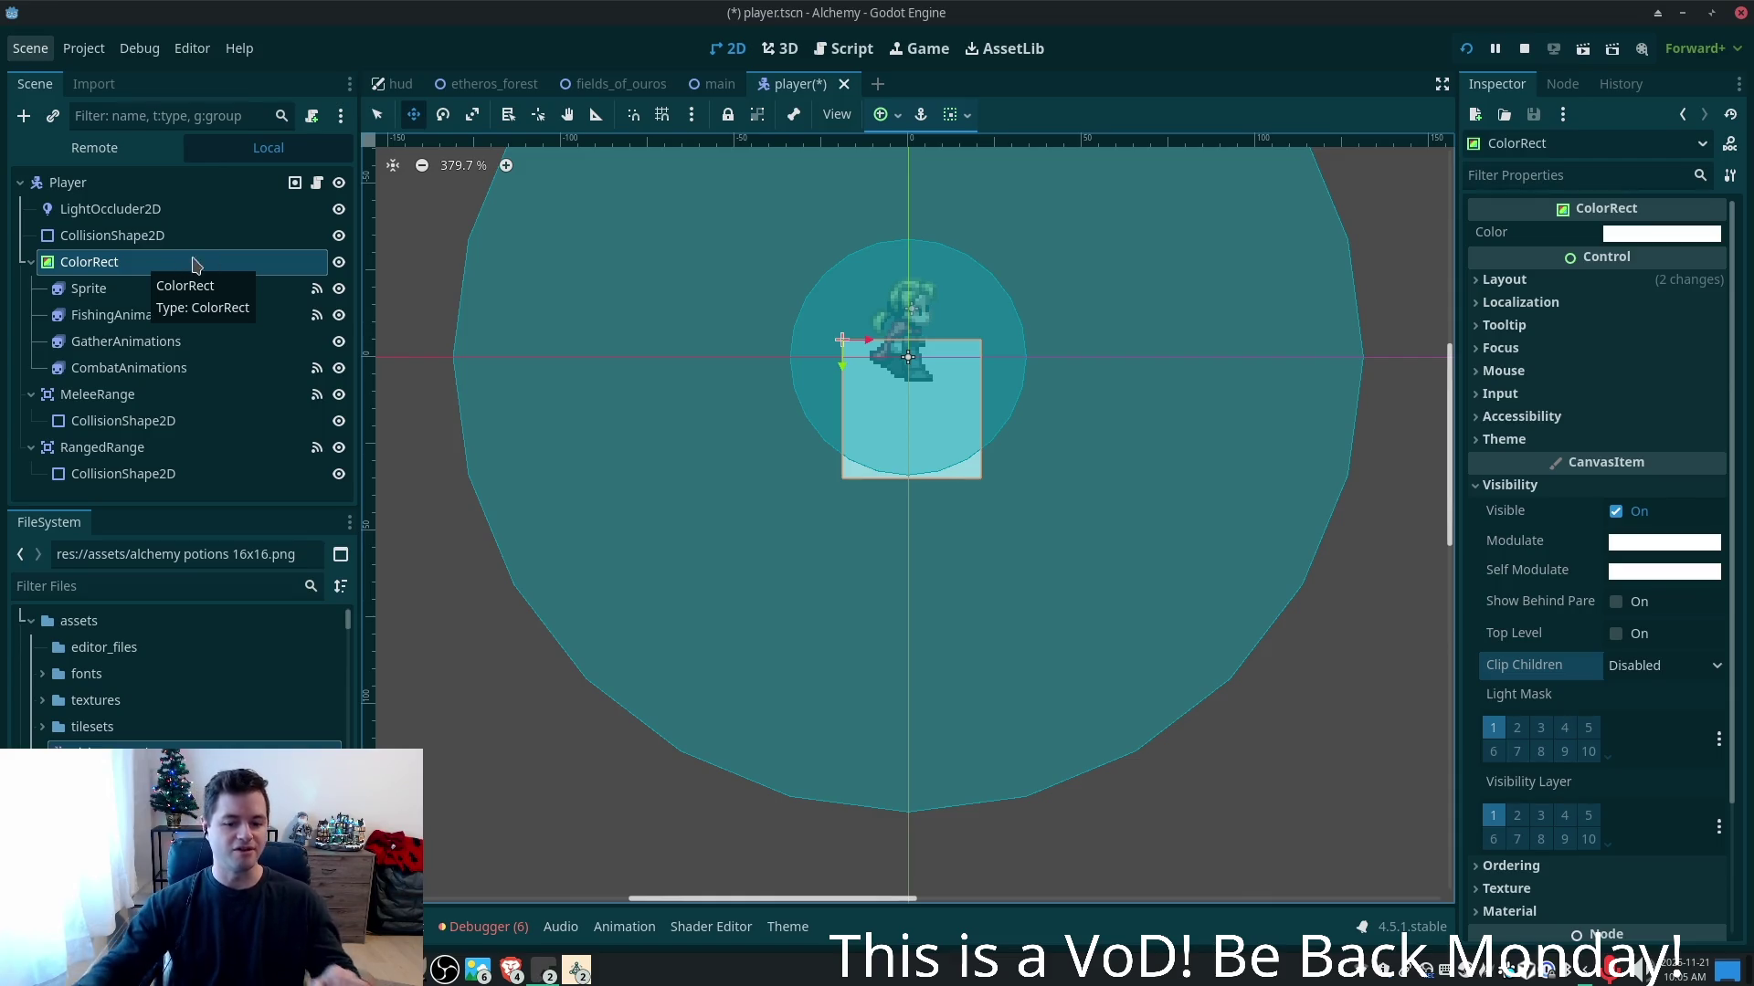
{"action": "left_click", "coordinate": [512, 970]}
- Bring up the Pokémon Community Game popout and look up Caterpie's details
{"action": "left_click", "coordinate": [546, 859]}
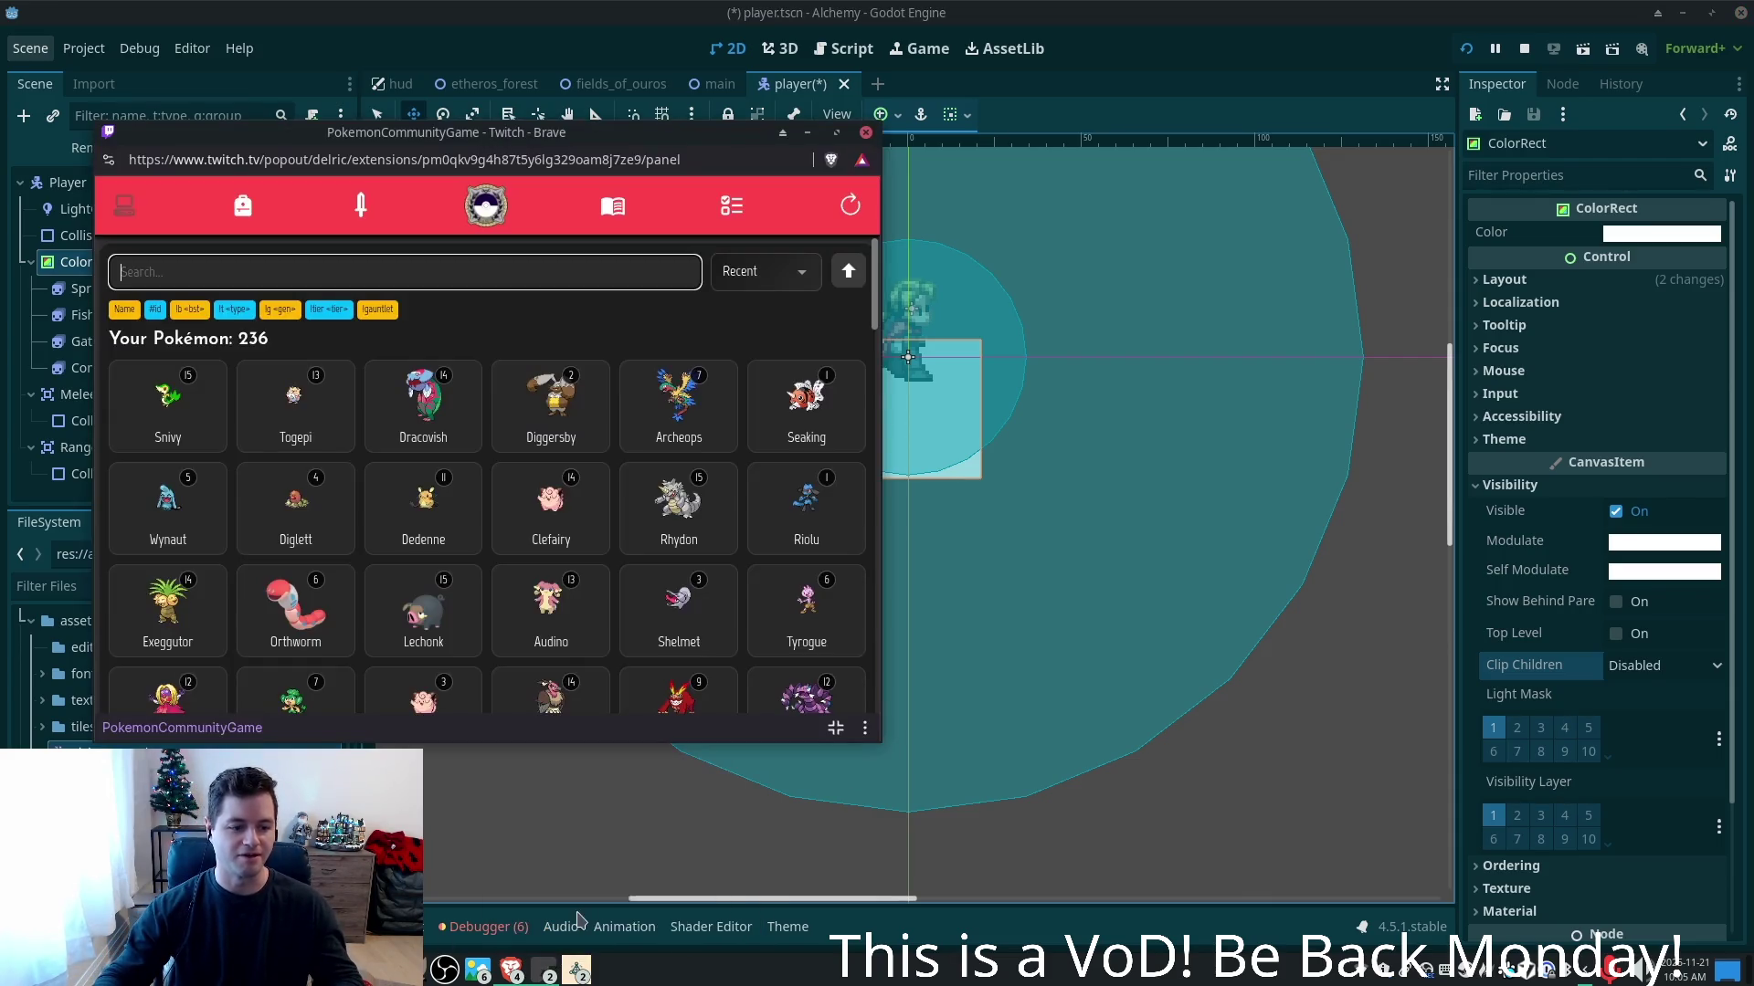
{"action": "type", "text": "cater"}
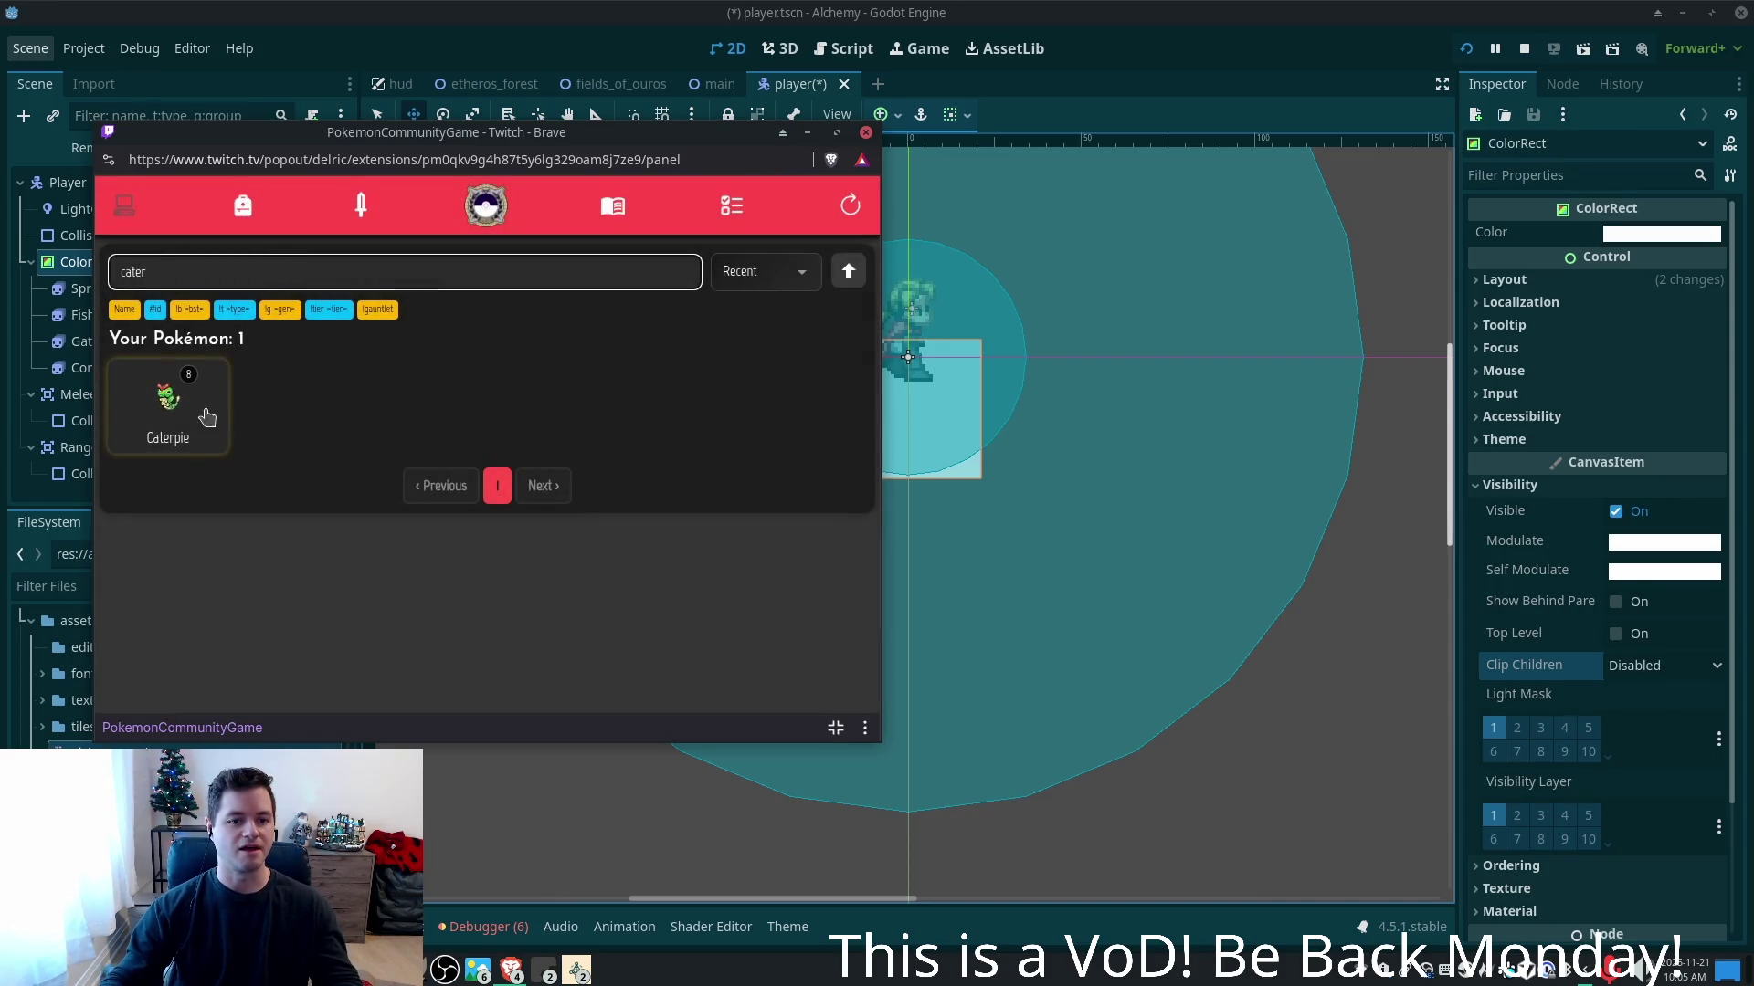
{"action": "left_click", "coordinate": [164, 406]}
{"action": "scroll", "coordinate": [612, 521], "scroll_direction": "down", "scroll_amount": 10}
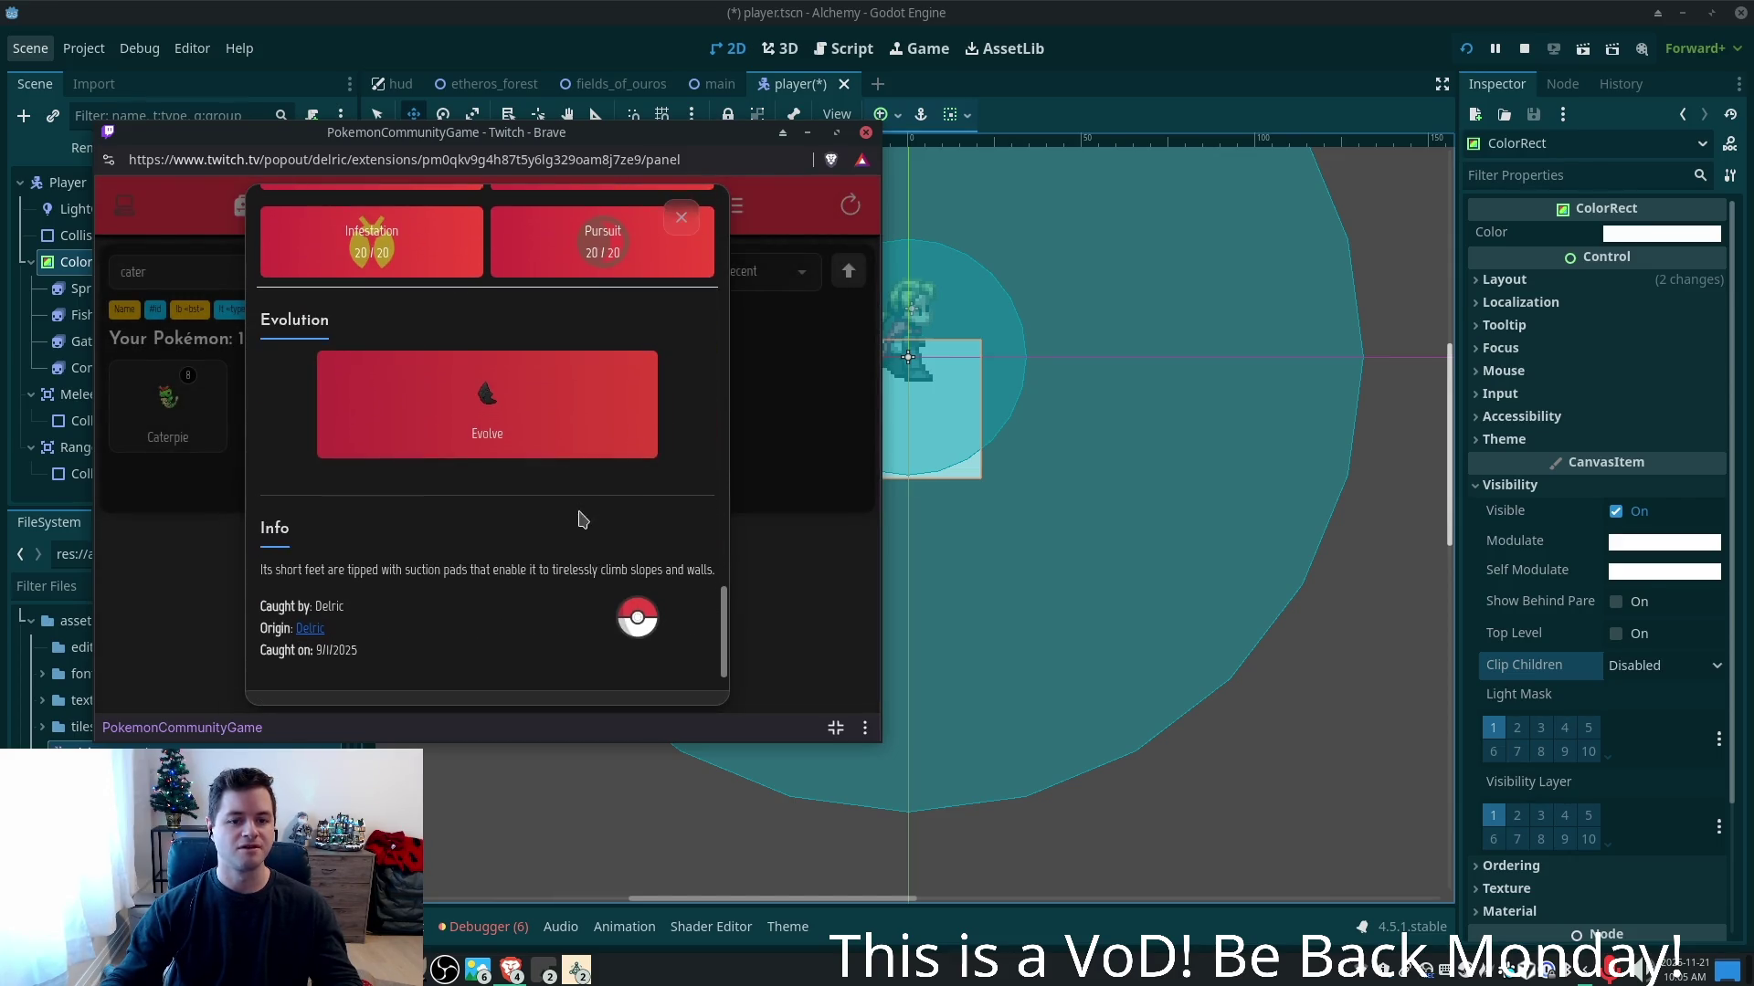
{"action": "scroll", "coordinate": [581, 517], "scroll_direction": "down", "scroll_amount": 1}
{"action": "left_click", "coordinate": [673, 669]}
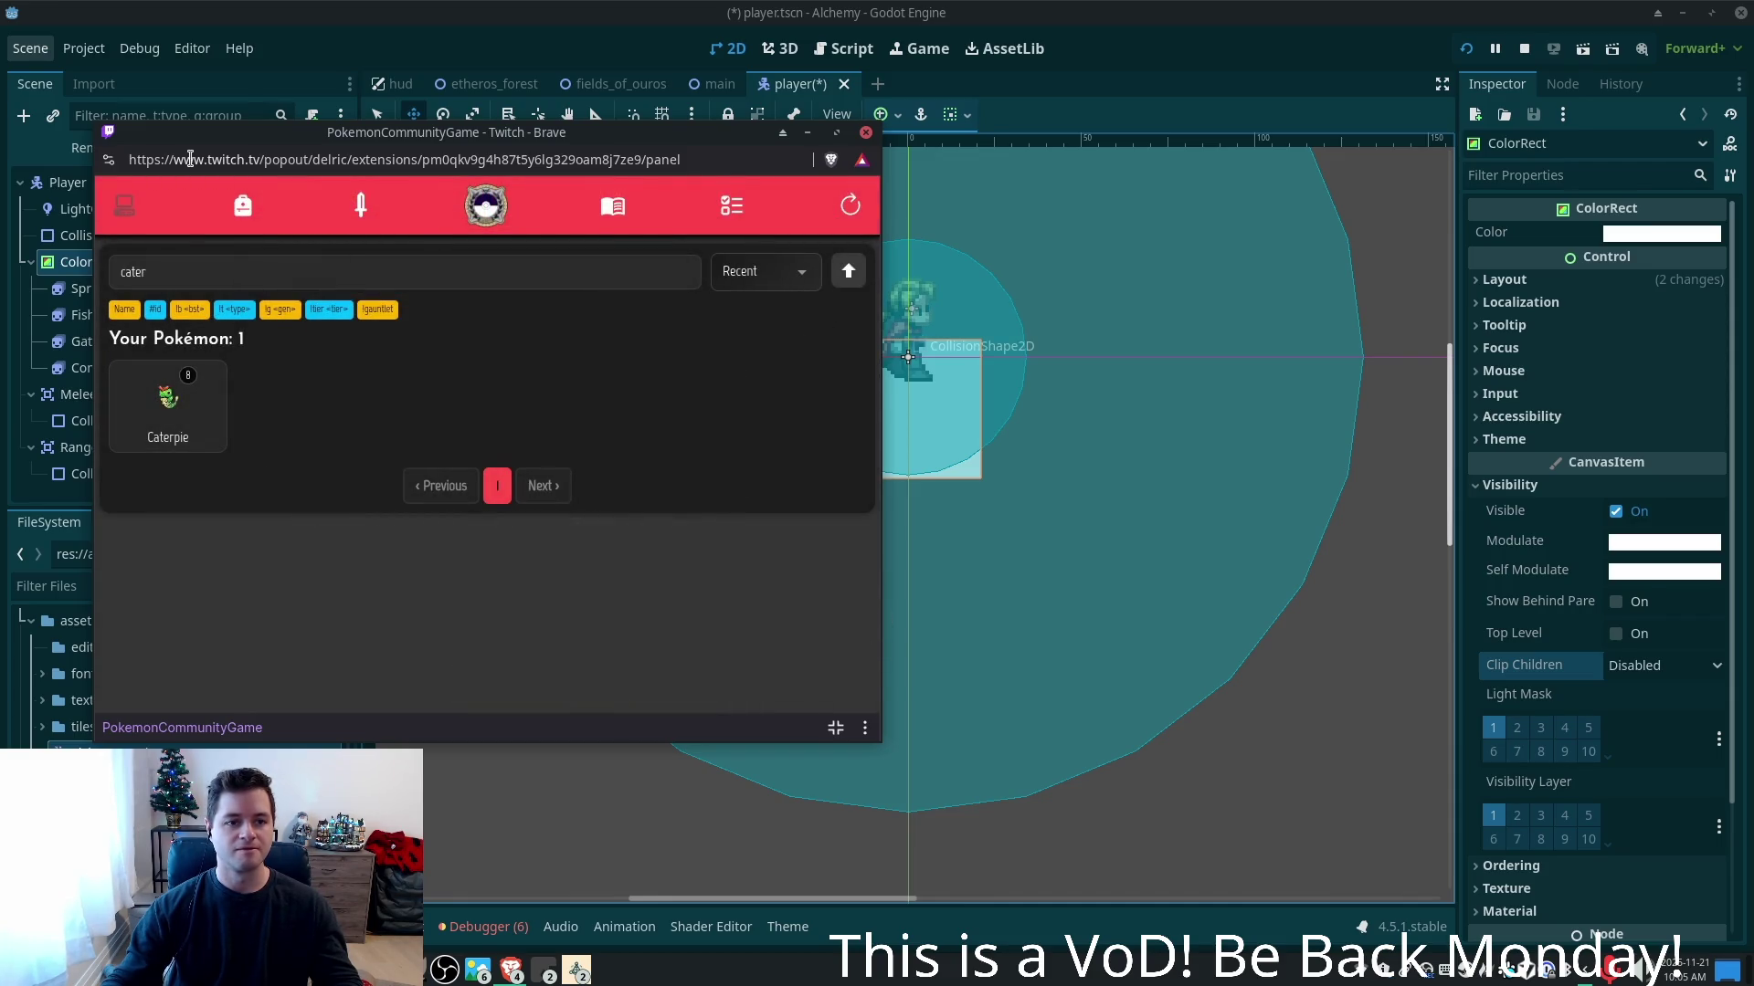
- Check the missions page, then dismiss the popup to return to the Godot editor
{"action": "left_click", "coordinate": [731, 206]}
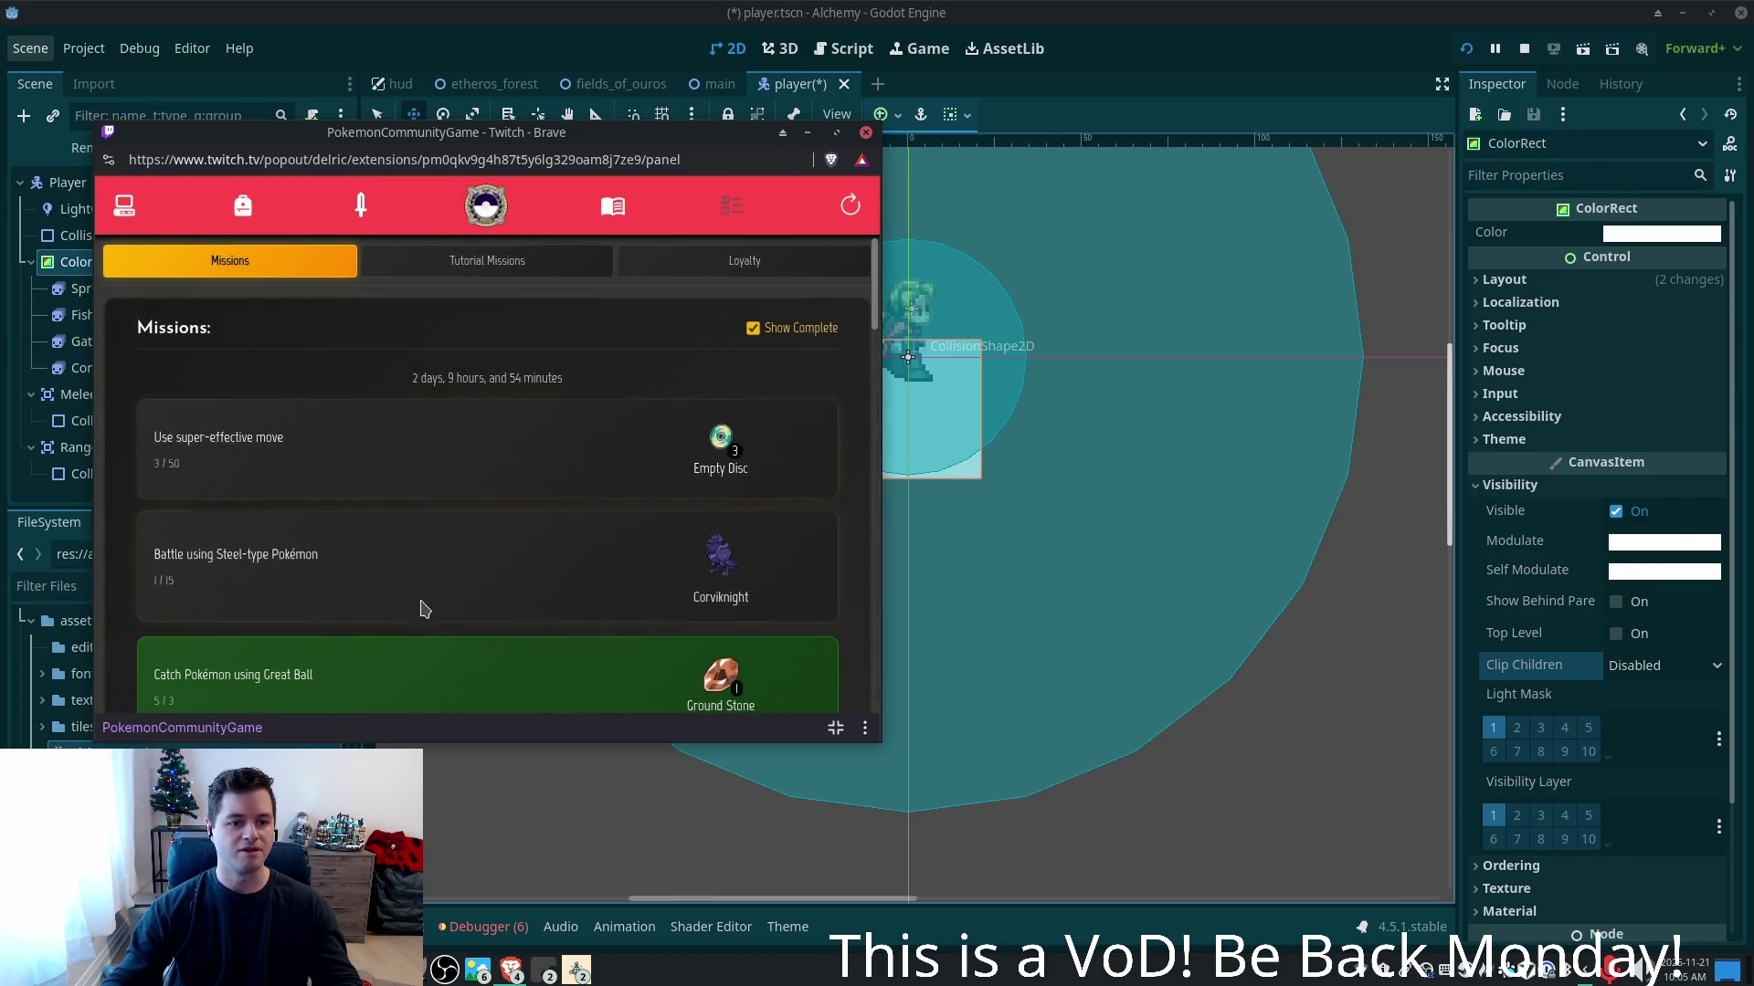
{"action": "scroll", "coordinate": [595, 550], "scroll_direction": "down", "scroll_amount": 5}
{"action": "scroll", "coordinate": [344, 458], "scroll_direction": "up", "scroll_amount": 6}
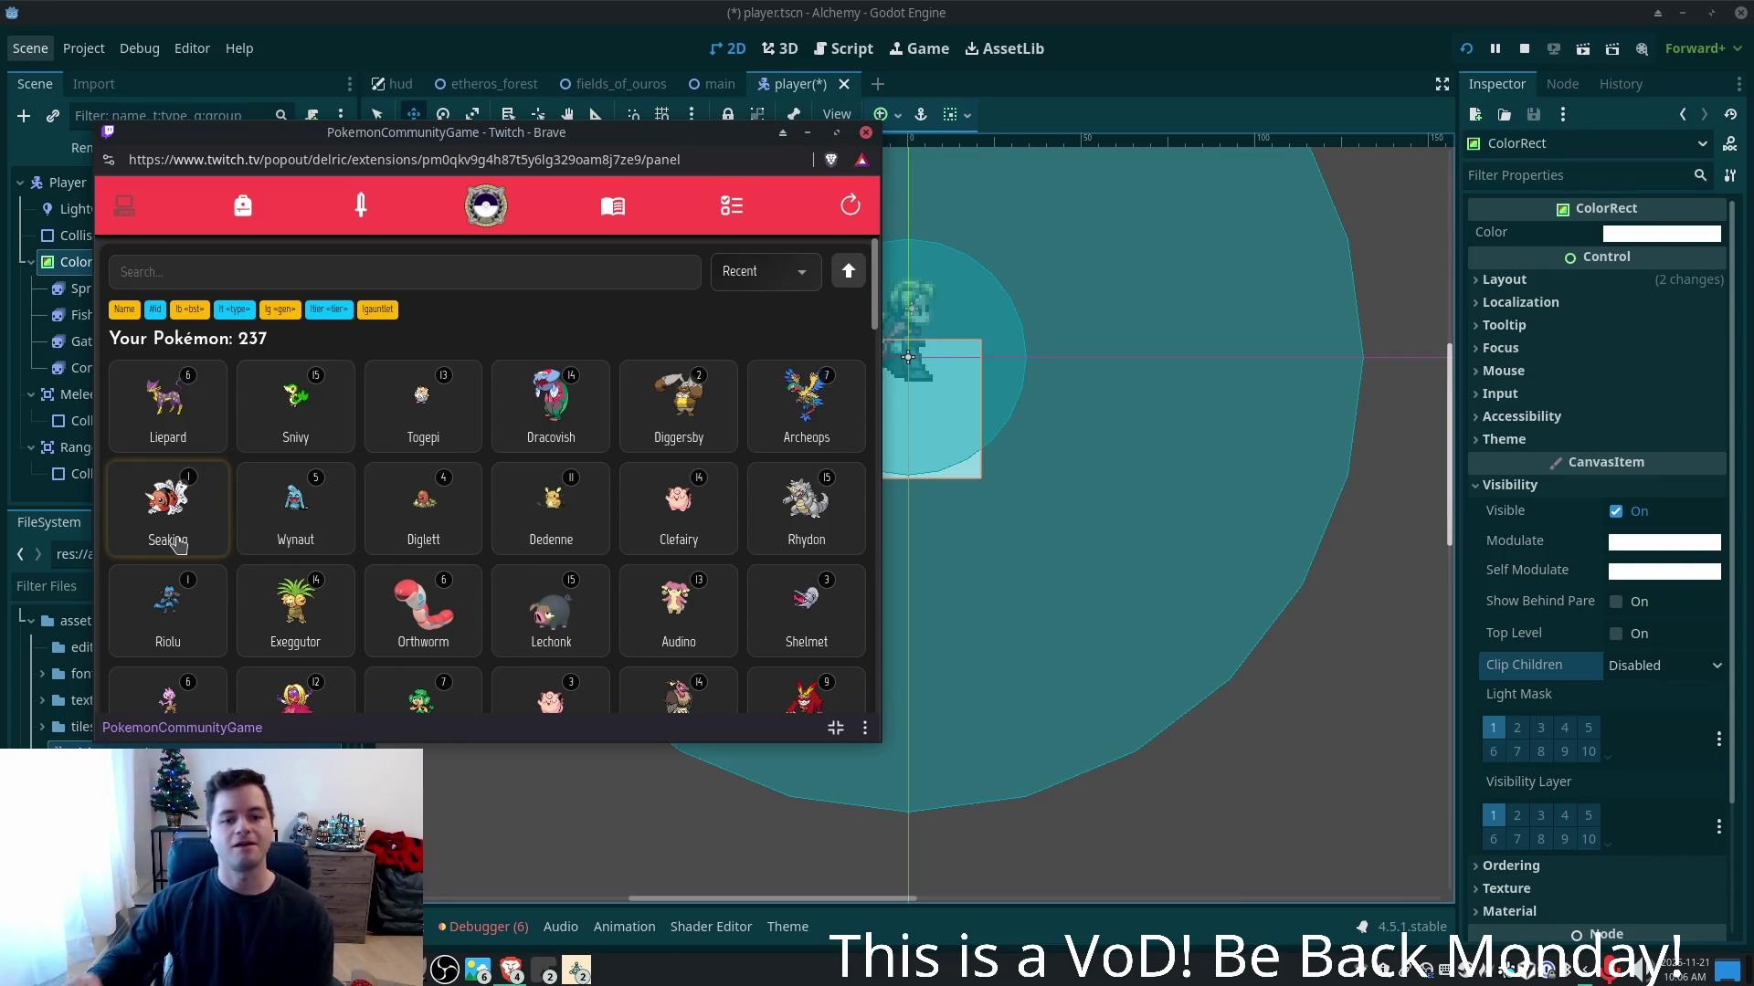
{"action": "left_click", "coordinate": [950, 378]}
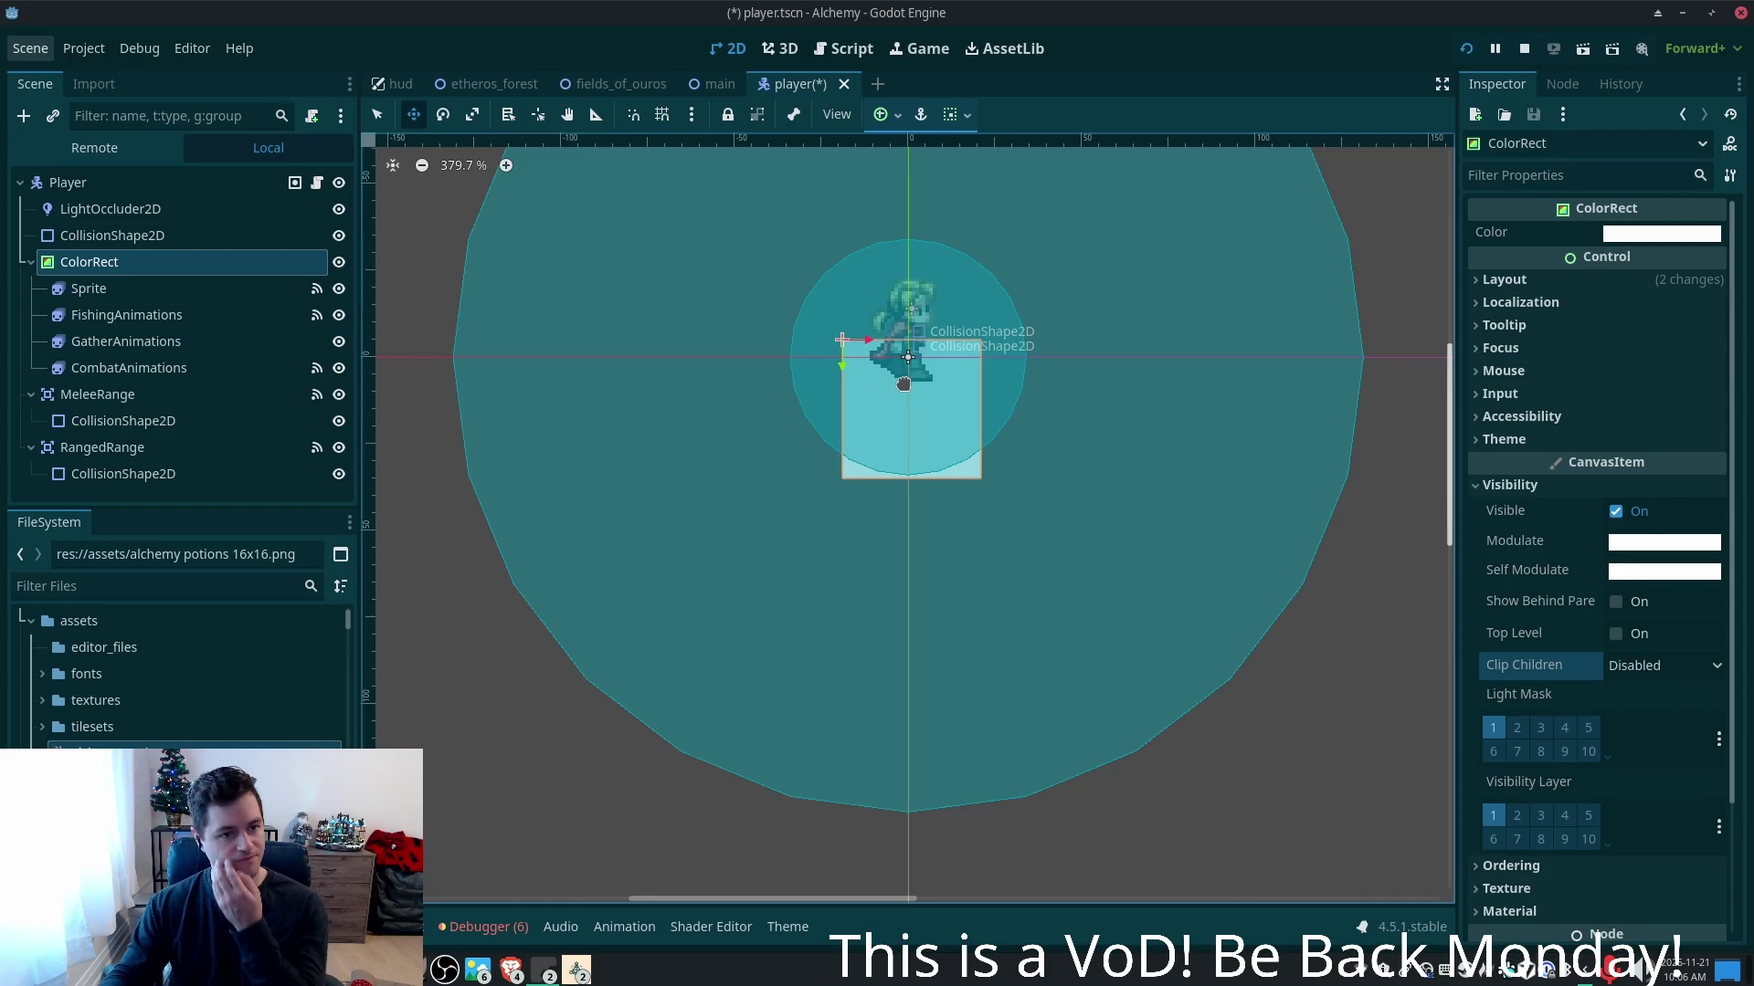
- Assign a new ShaderMaterial to the ColorRect's Material slot
{"action": "scroll", "coordinate": [1639, 649], "scroll_direction": "down", "scroll_amount": 3}
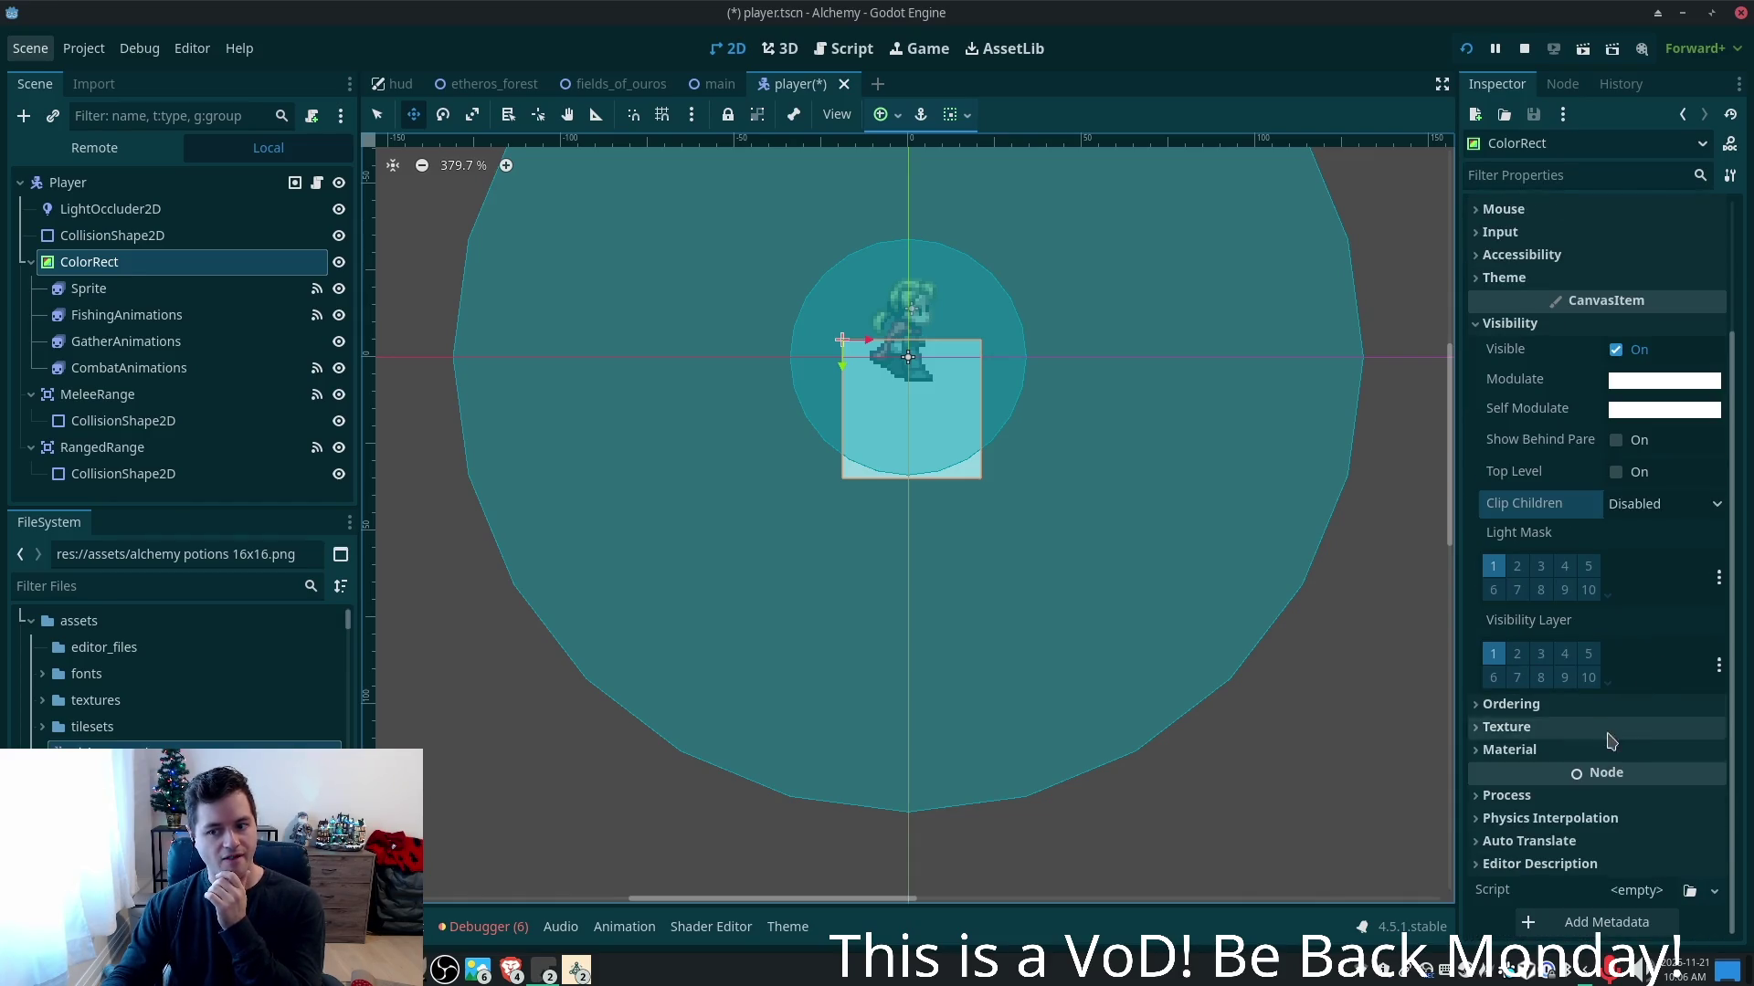
{"action": "left_click", "coordinate": [1626, 751]}
{"action": "left_click", "coordinate": [1655, 778]}
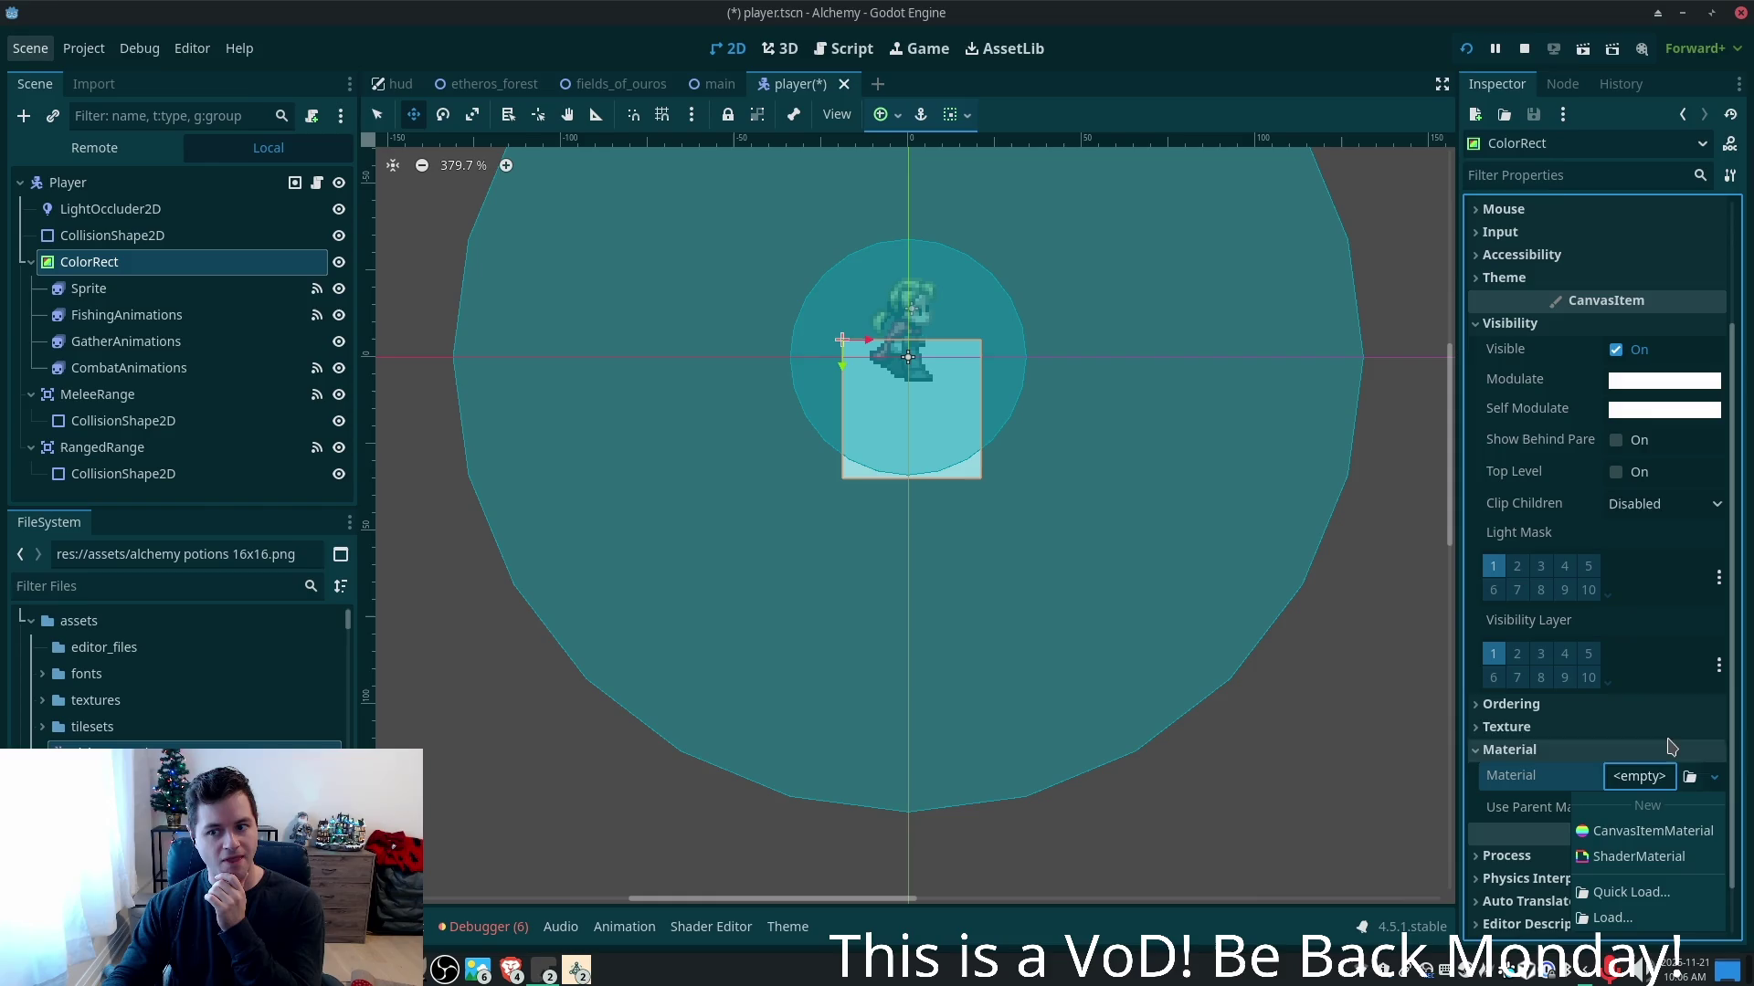
{"action": "left_click", "coordinate": [1678, 858]}
{"action": "left_click", "coordinate": [1671, 808]}
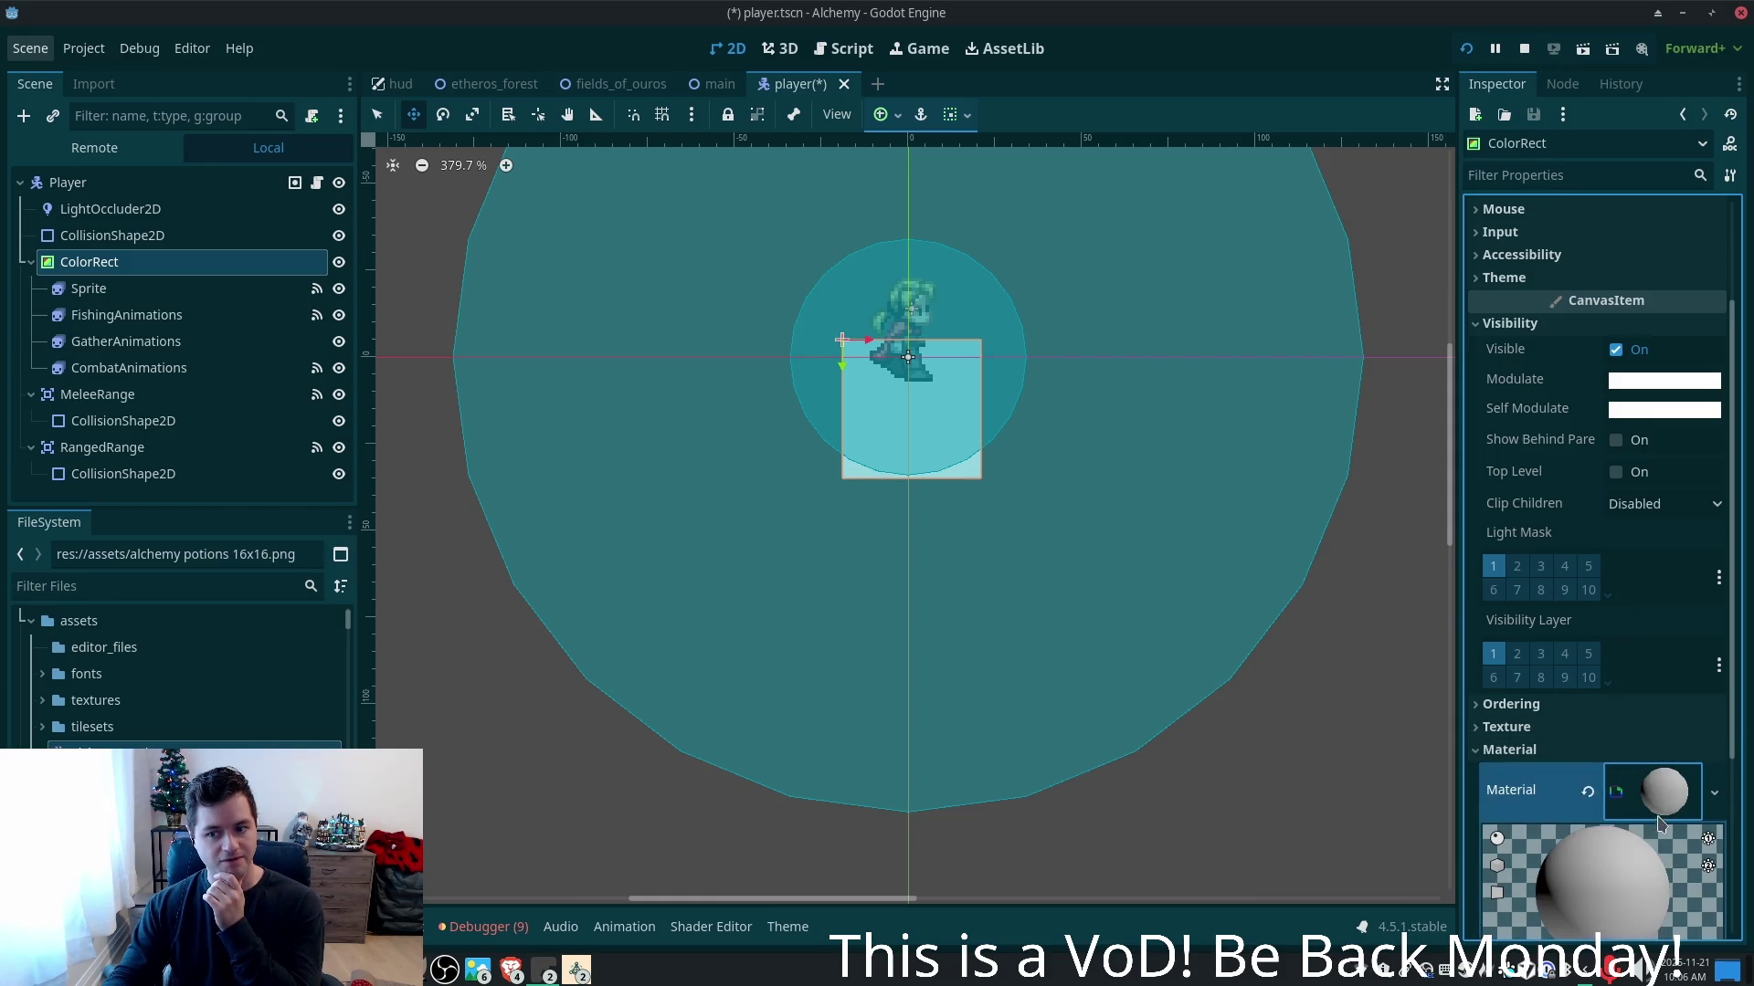
- Create a new player.gdshader as the material's shader and open it for editing
{"action": "scroll", "coordinate": [1667, 785], "scroll_direction": "down", "scroll_amount": 3}
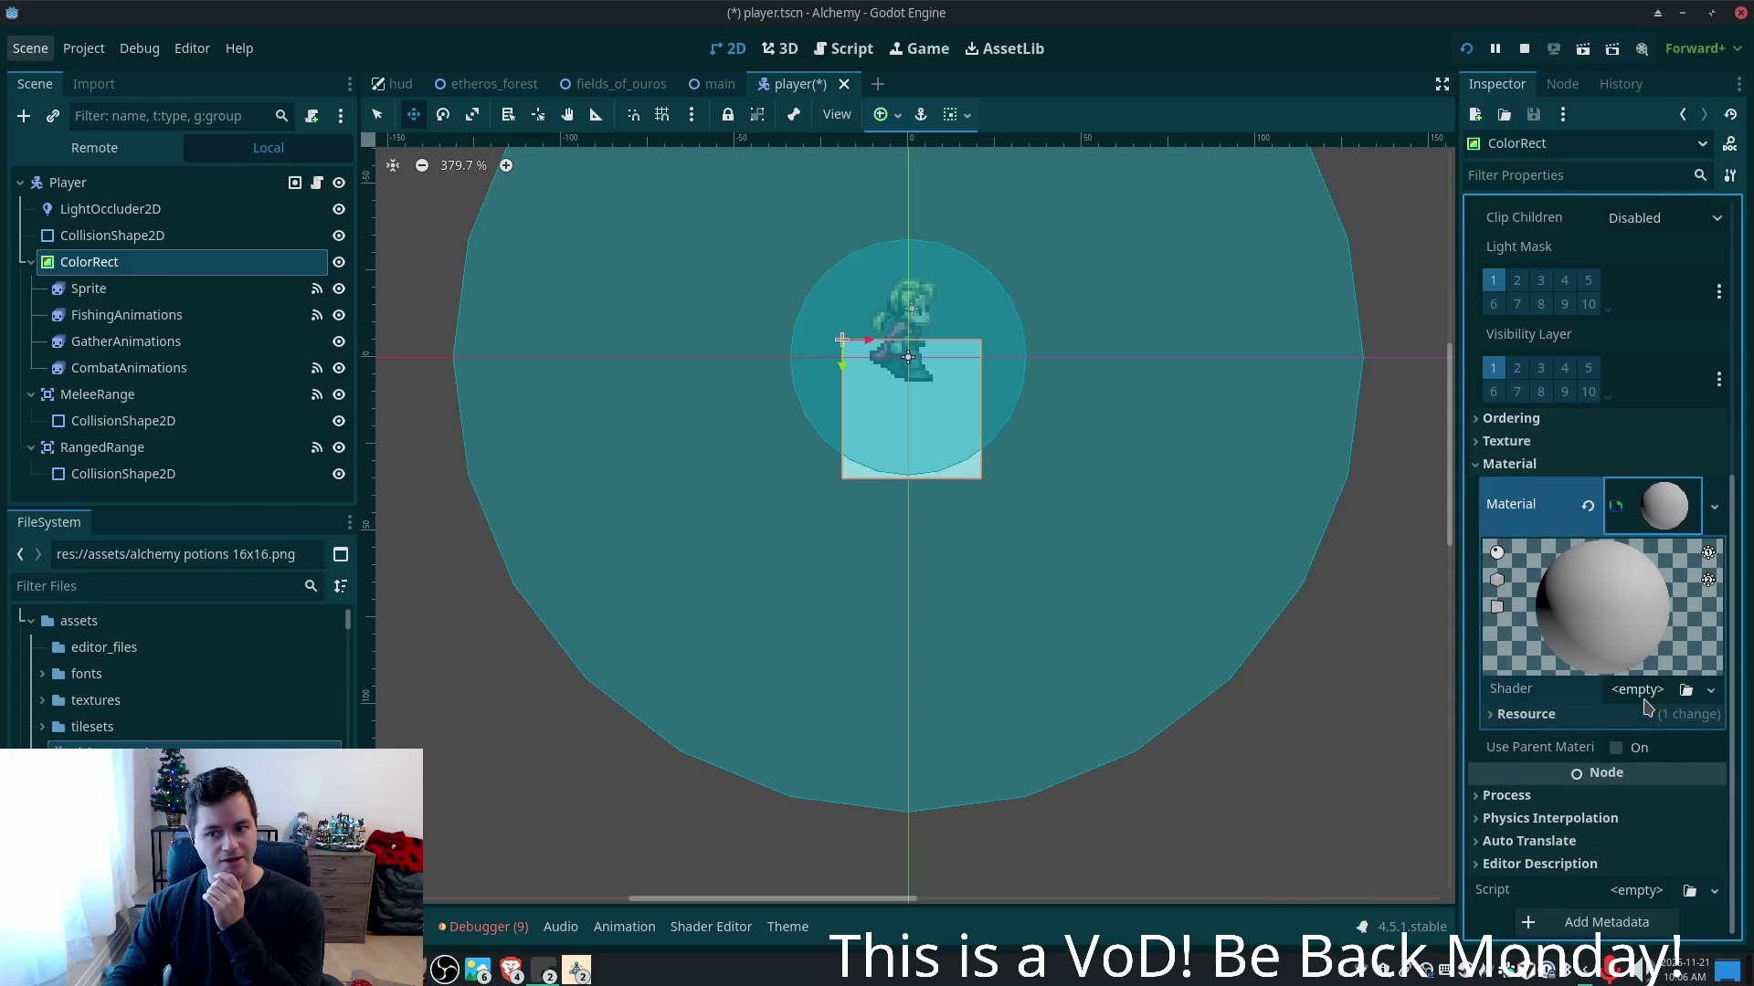
{"action": "left_click", "coordinate": [1644, 698]}
{"action": "left_click", "coordinate": [1667, 724]}
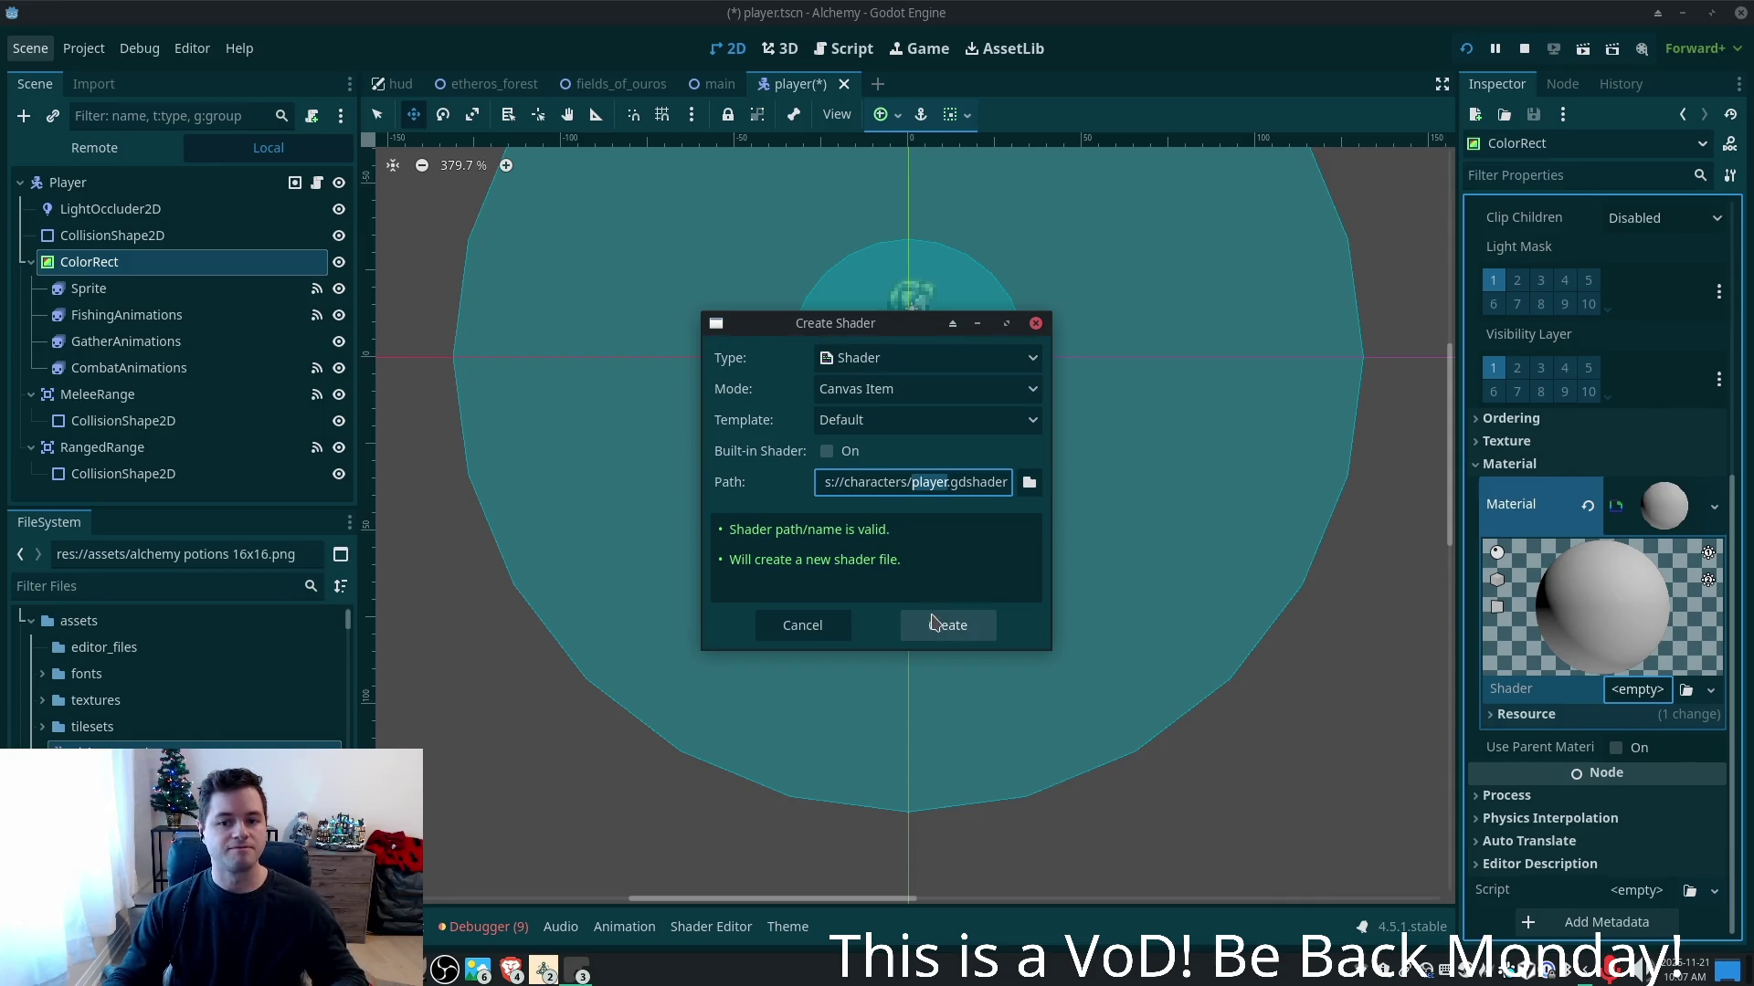
{"action": "left_click", "coordinate": [933, 622]}
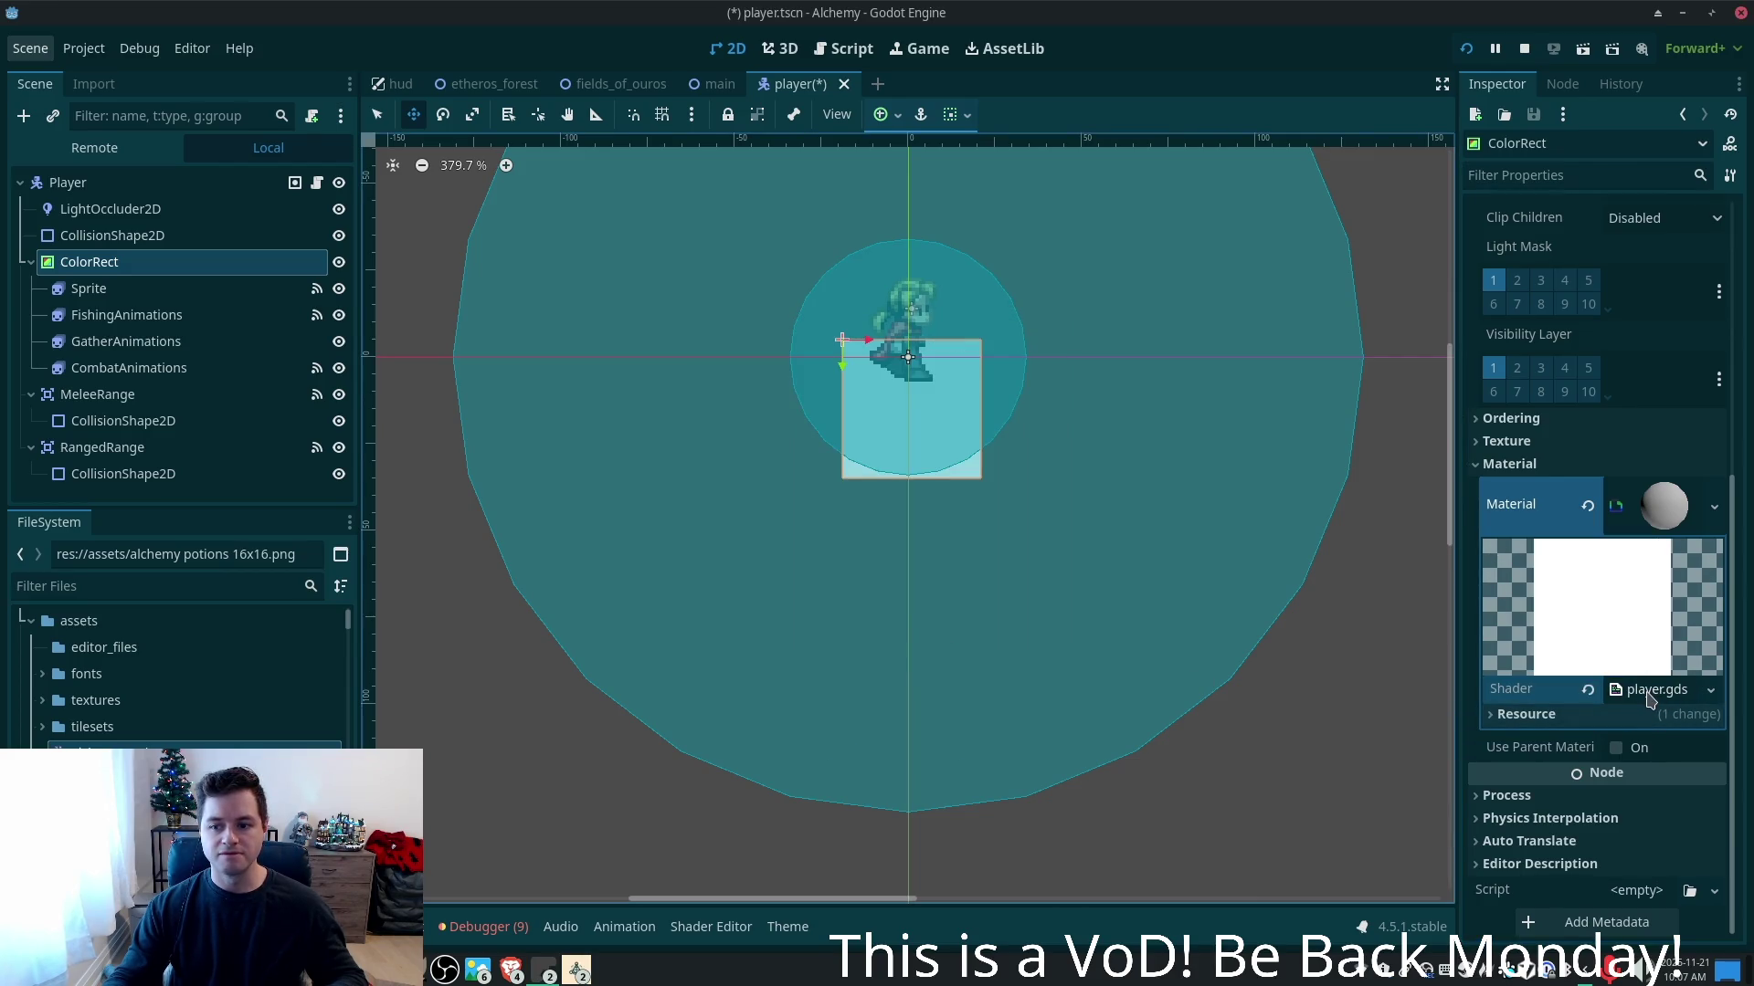
{"action": "left_click", "coordinate": [1649, 692]}
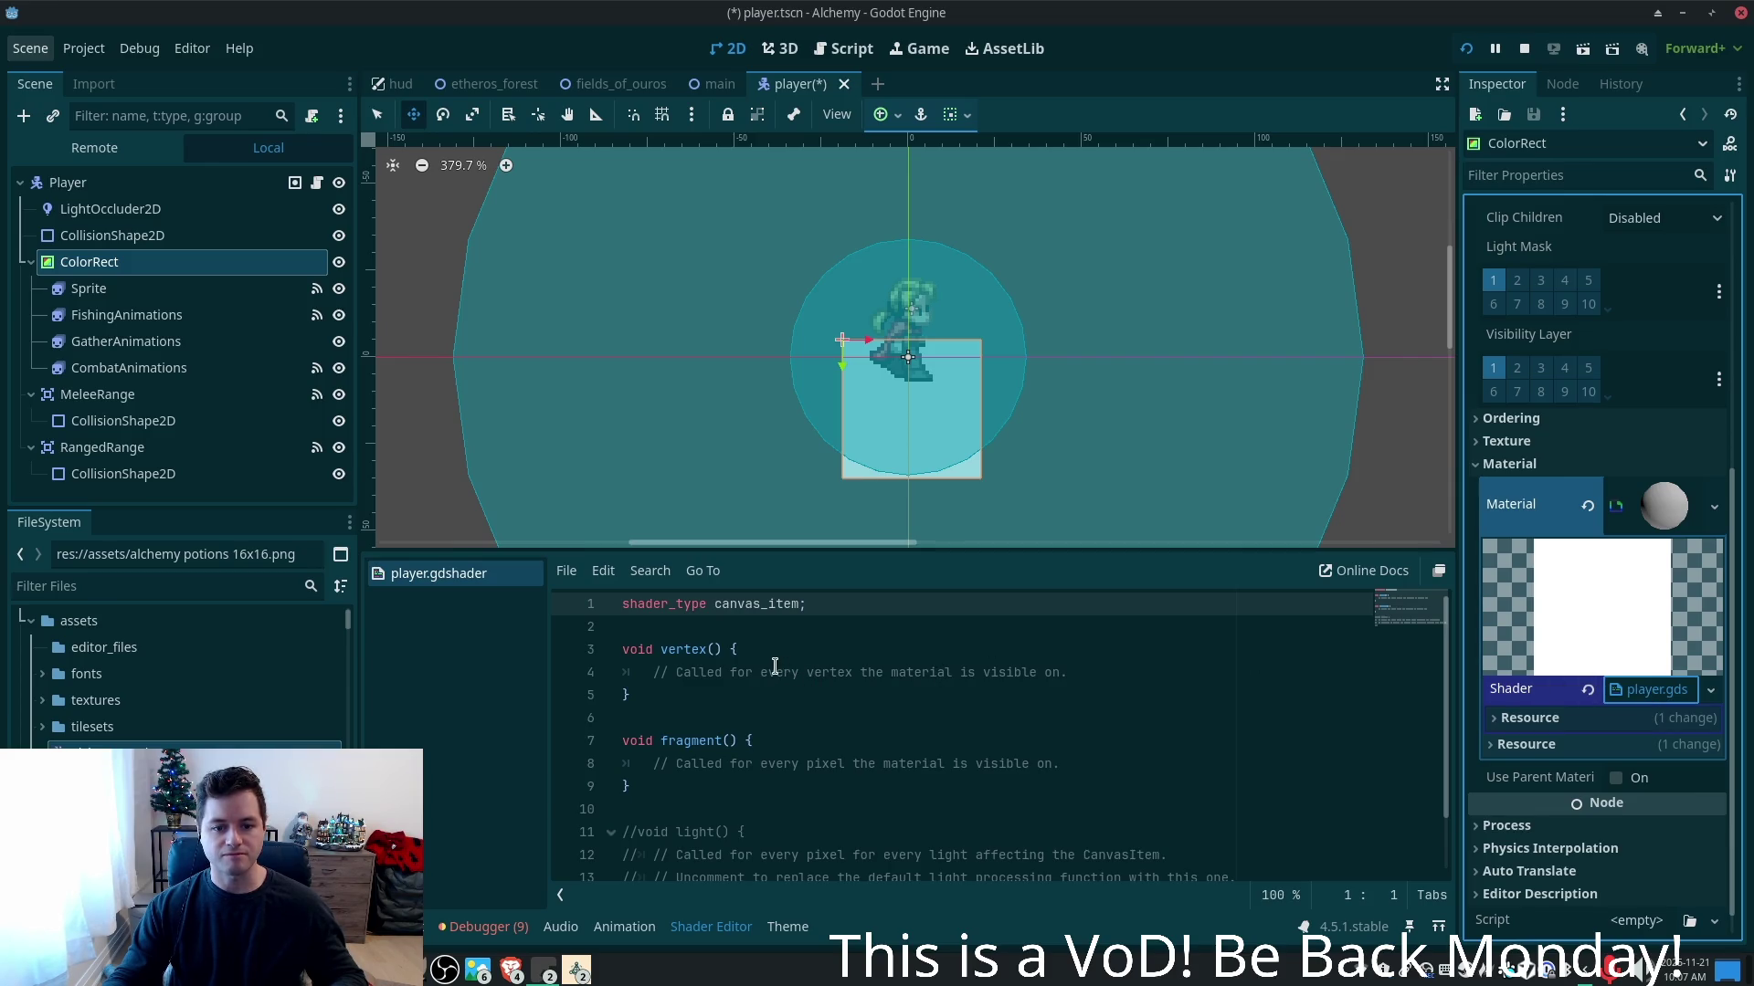
- Replace the fragment() placeholder comment with COLOR.a = 0.0 and save with Ctrl+S
{"action": "scroll", "coordinate": [837, 677], "scroll_direction": "down", "scroll_amount": 1}
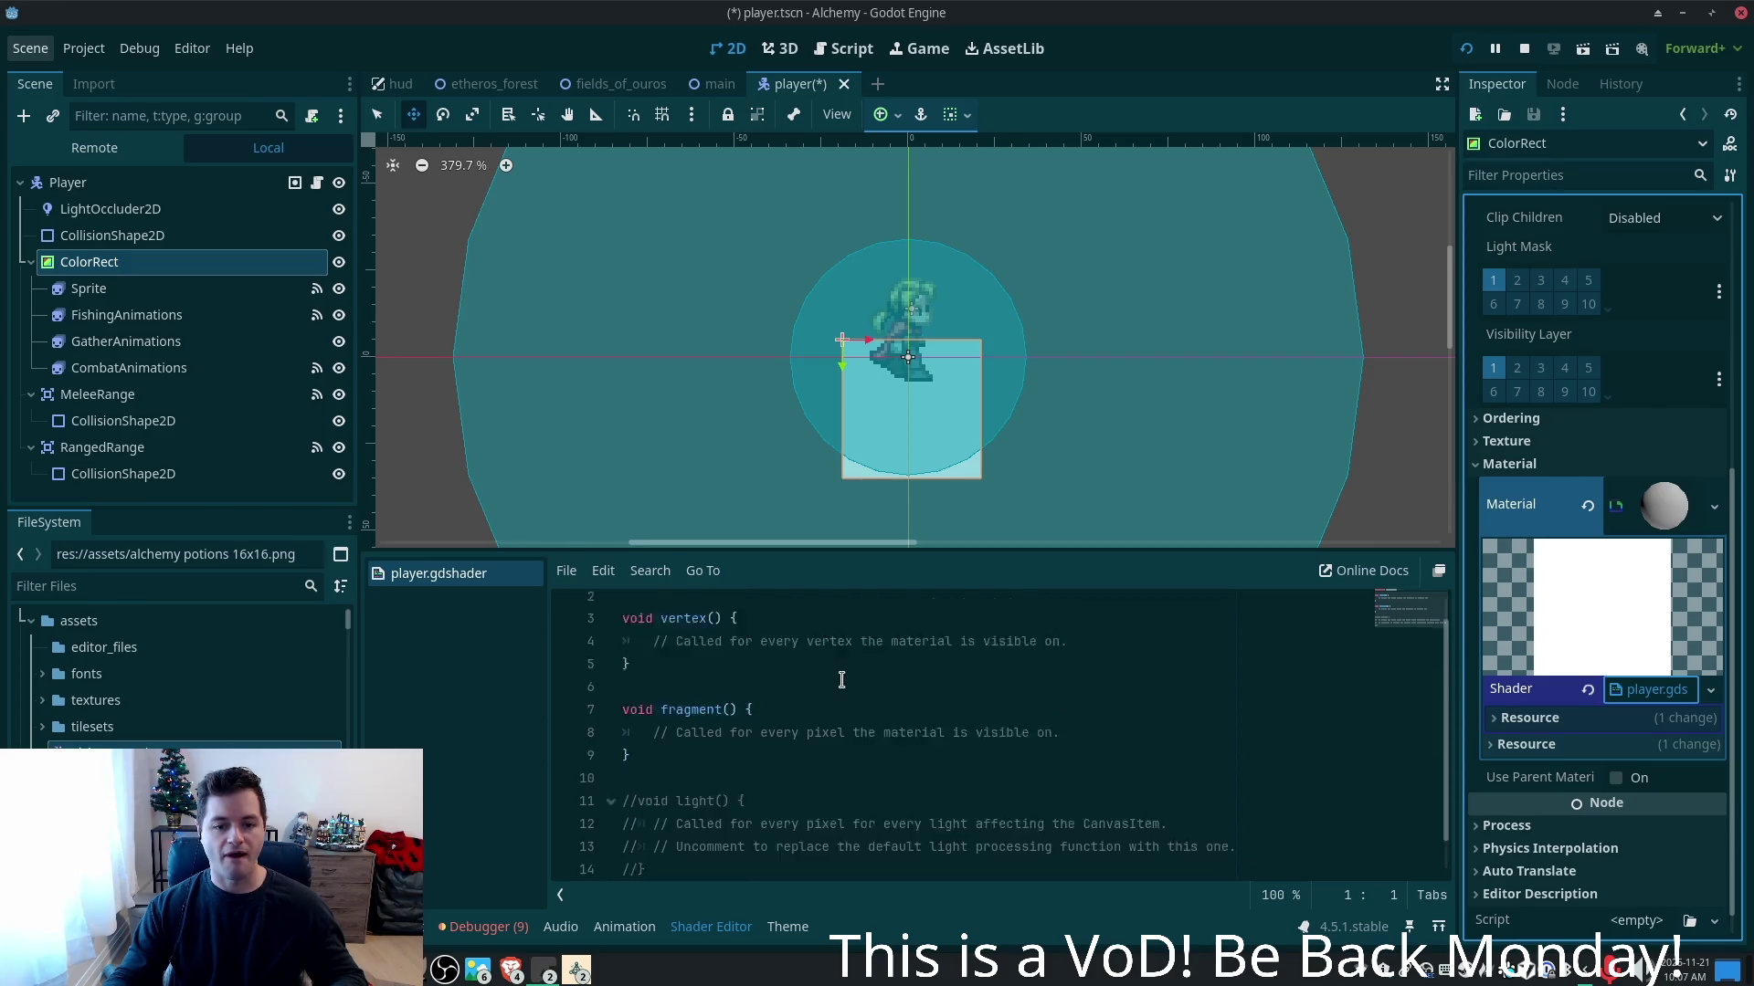
{"action": "scroll", "coordinate": [837, 677], "scroll_direction": "up", "scroll_amount": 1}
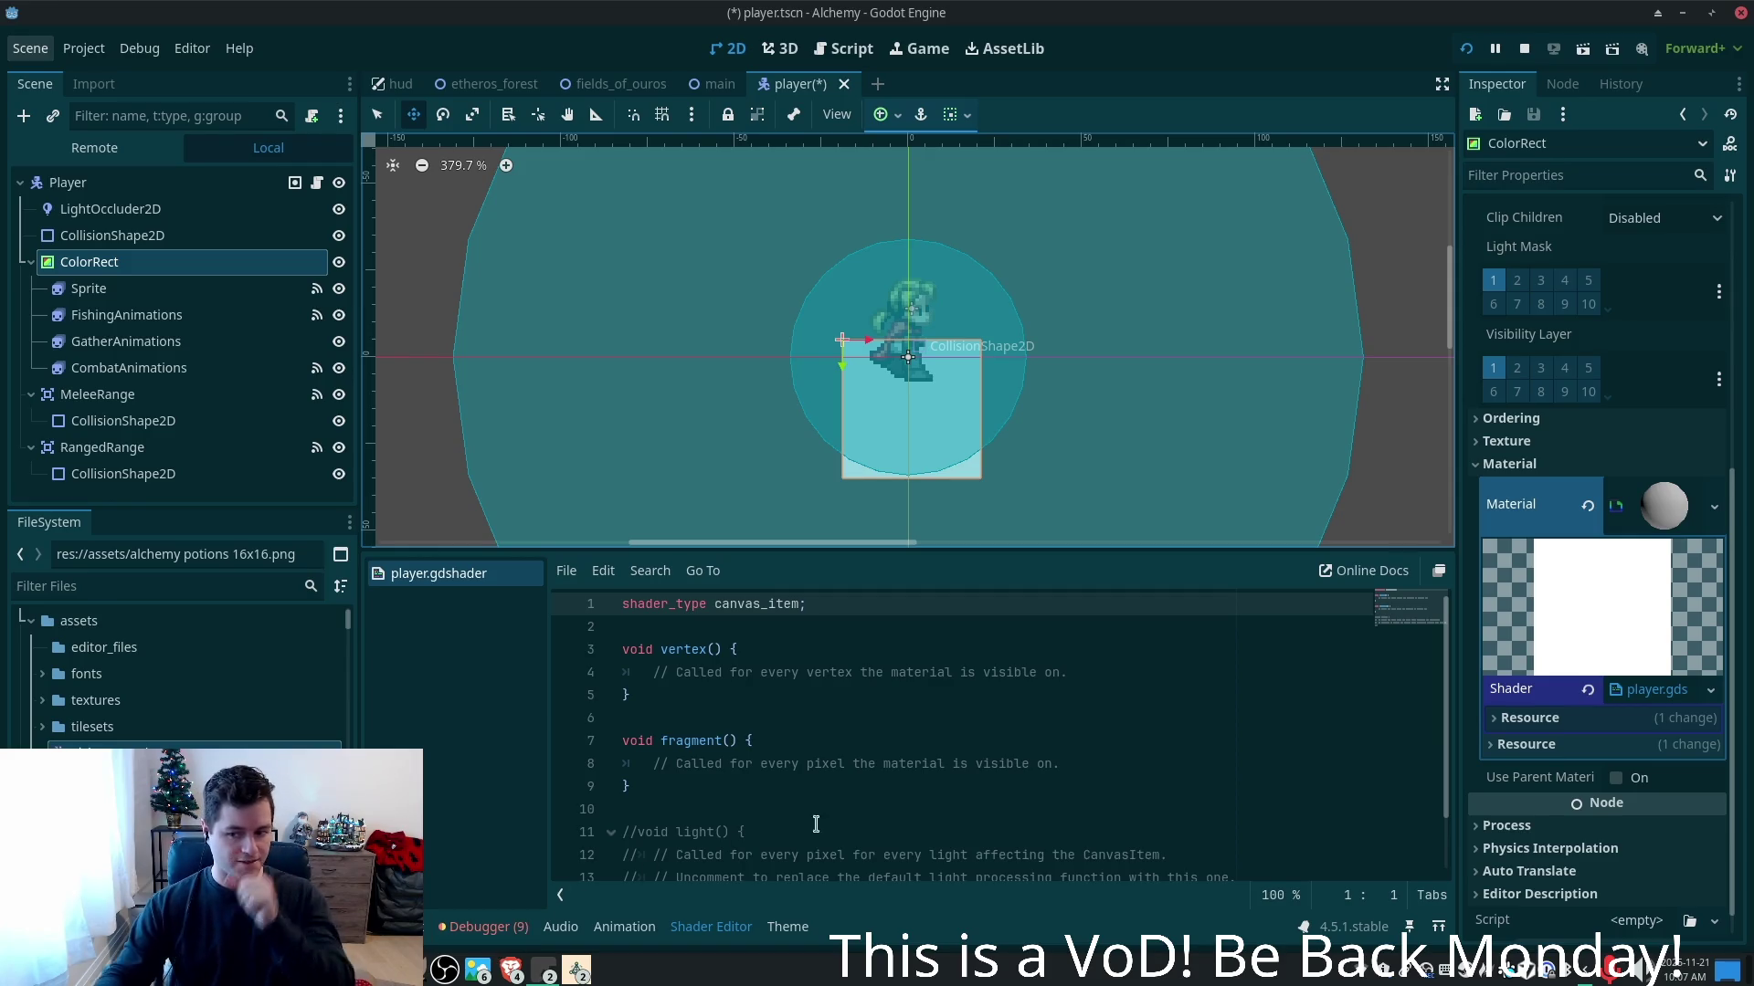
{"action": "left_click", "coordinate": [1494, 719]}
{"action": "left_click", "coordinate": [1630, 693]}
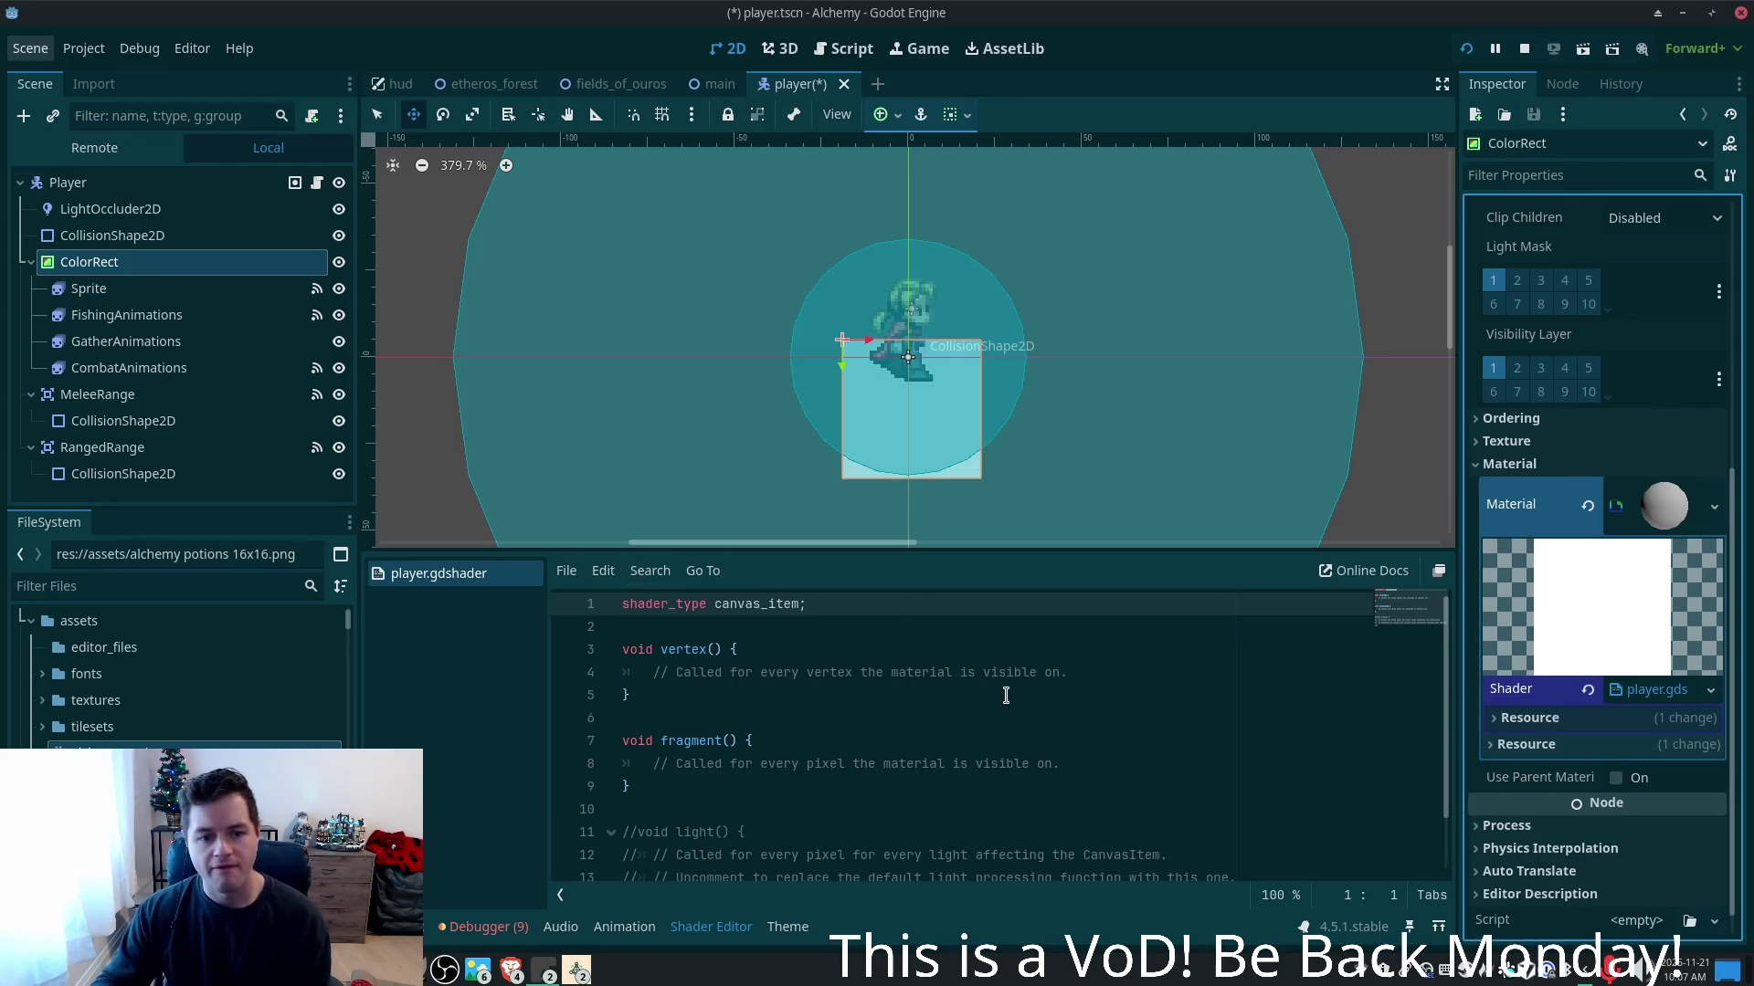
{"action": "left_click", "coordinate": [853, 650]}
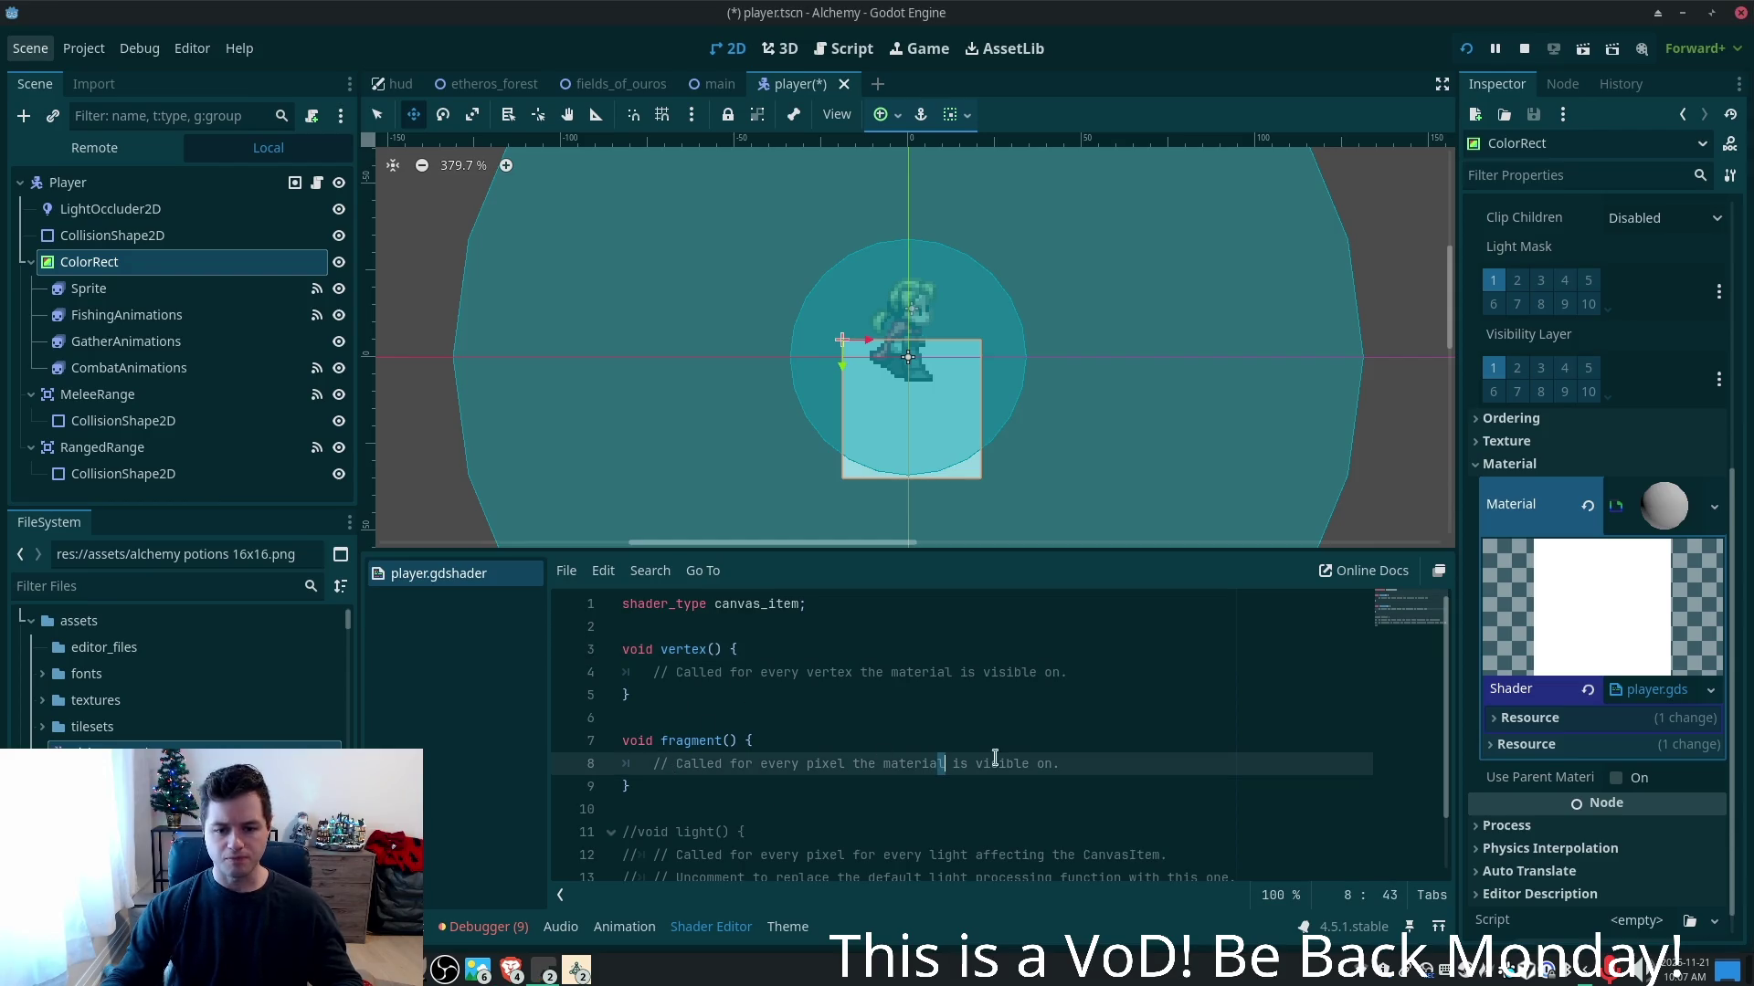
{"action": "left_click", "coordinate": [1060, 764]}
{"action": "left_click", "coordinate": [674, 767], "text": "shift"}
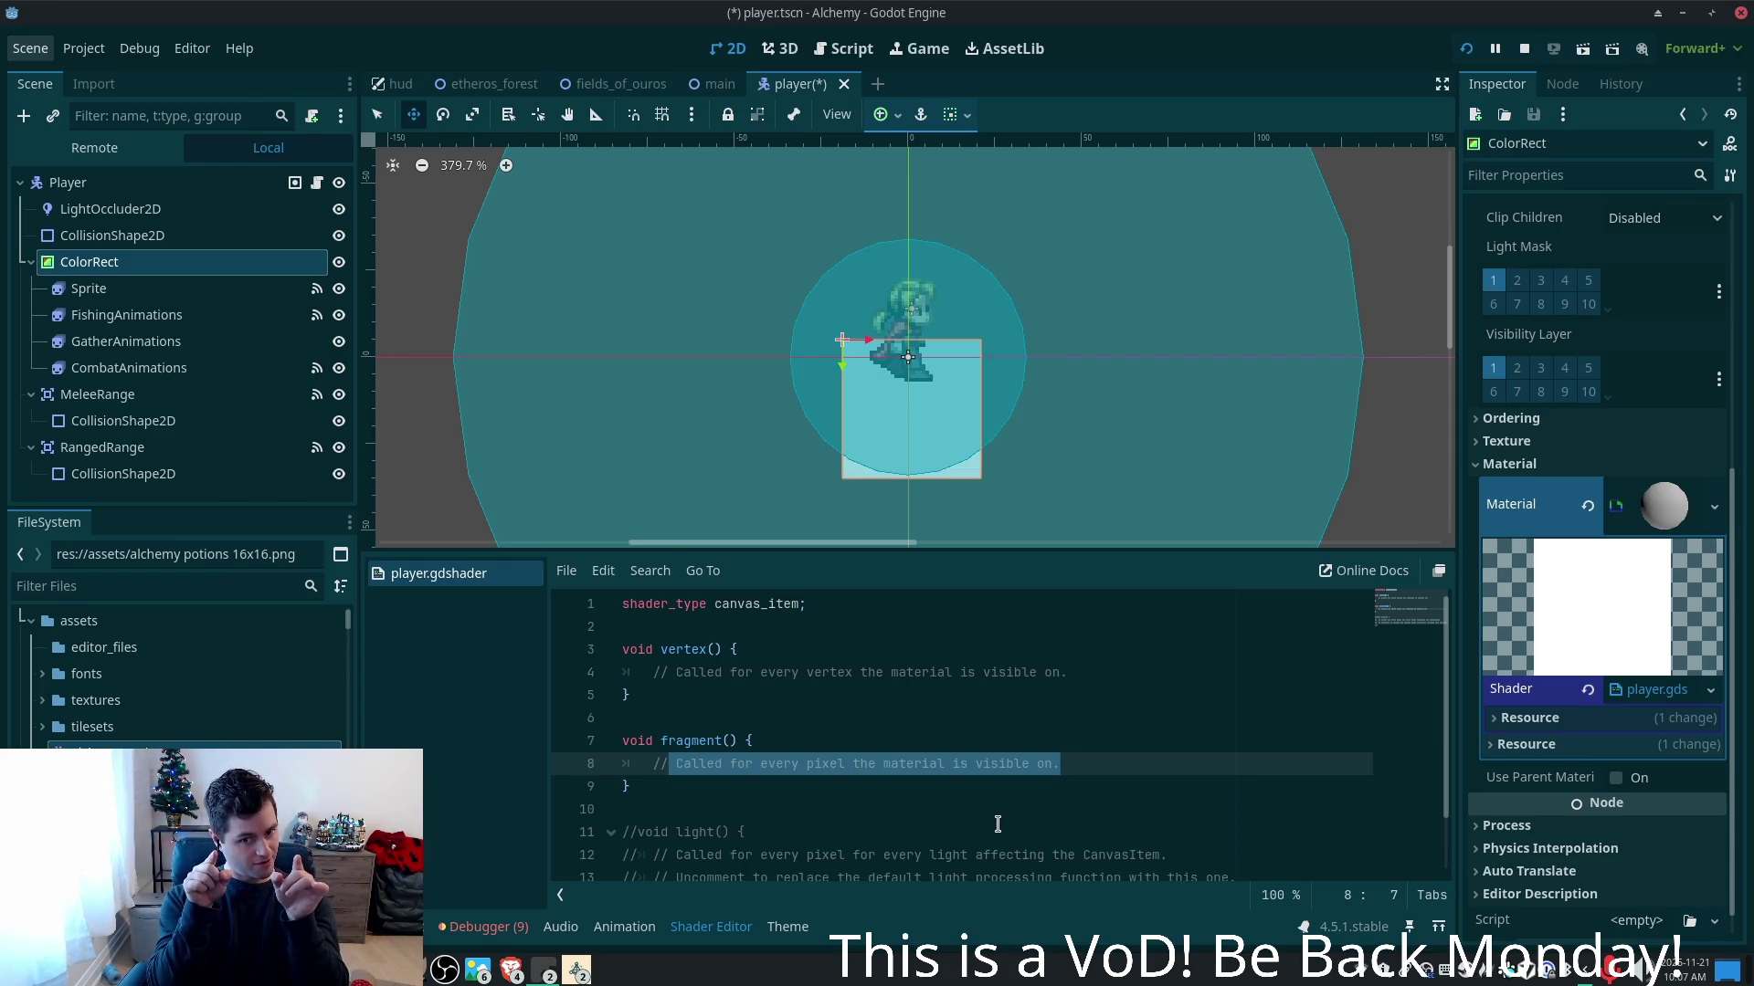
{"action": "key", "text": "BackSpace"}
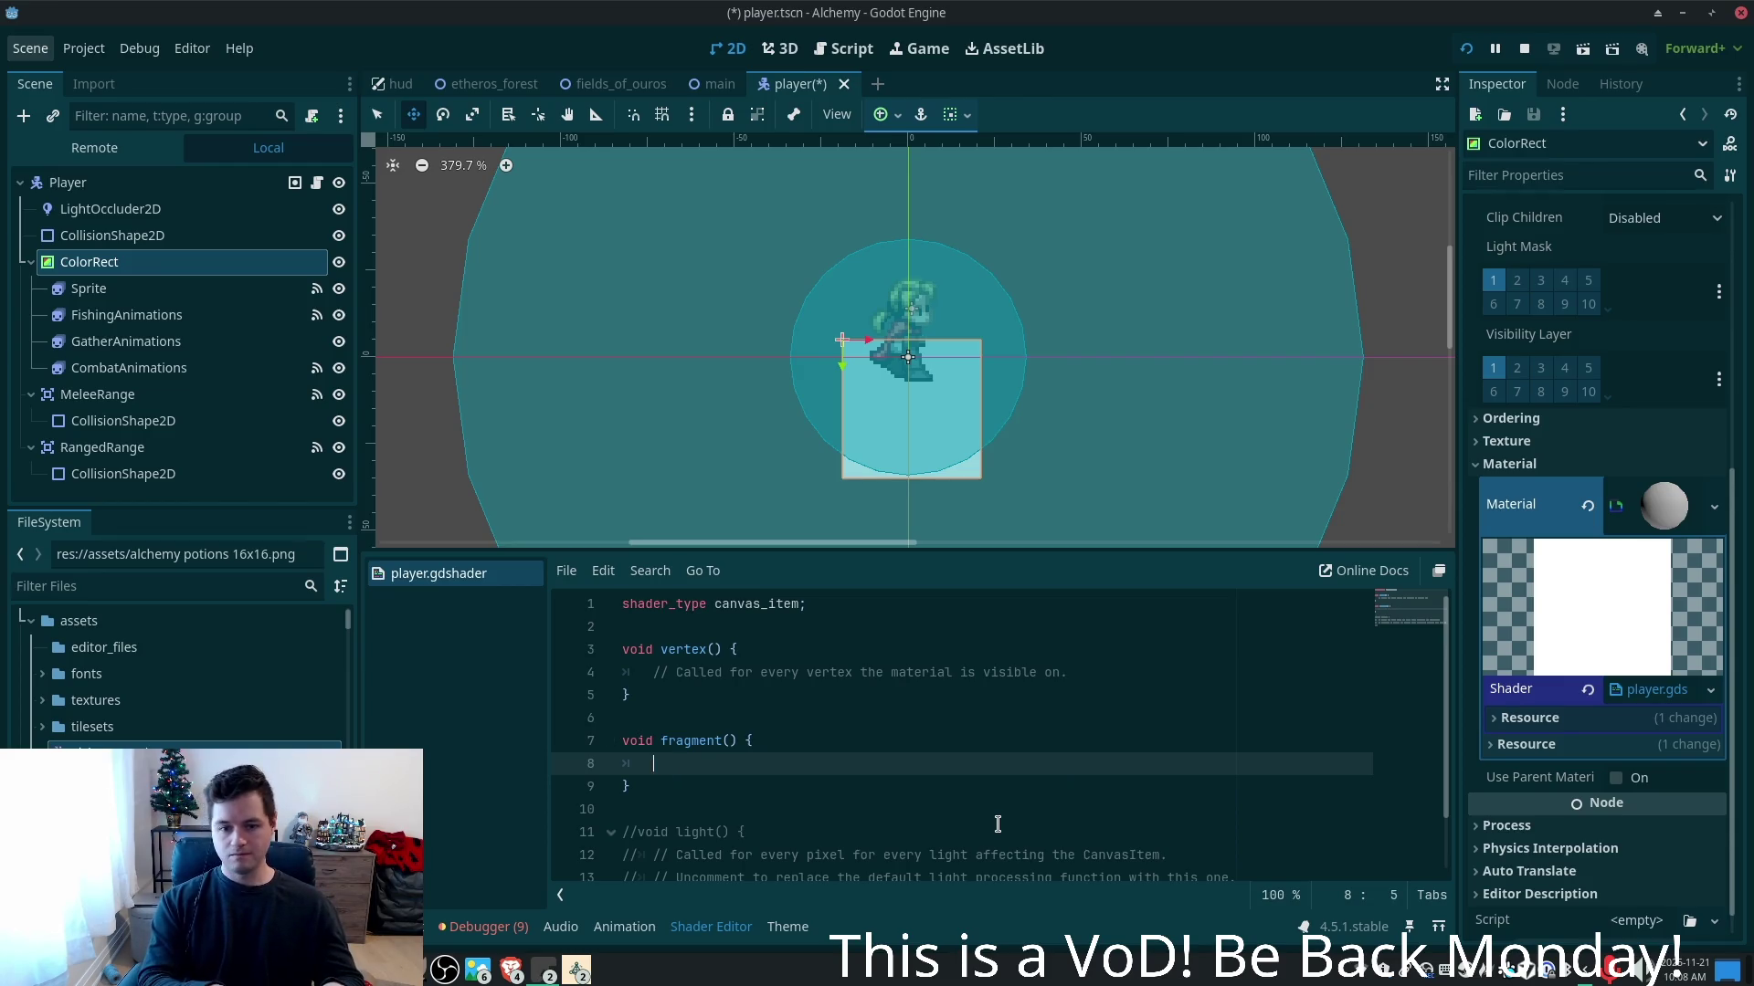
{"action": "type", "text": "COLOR"}
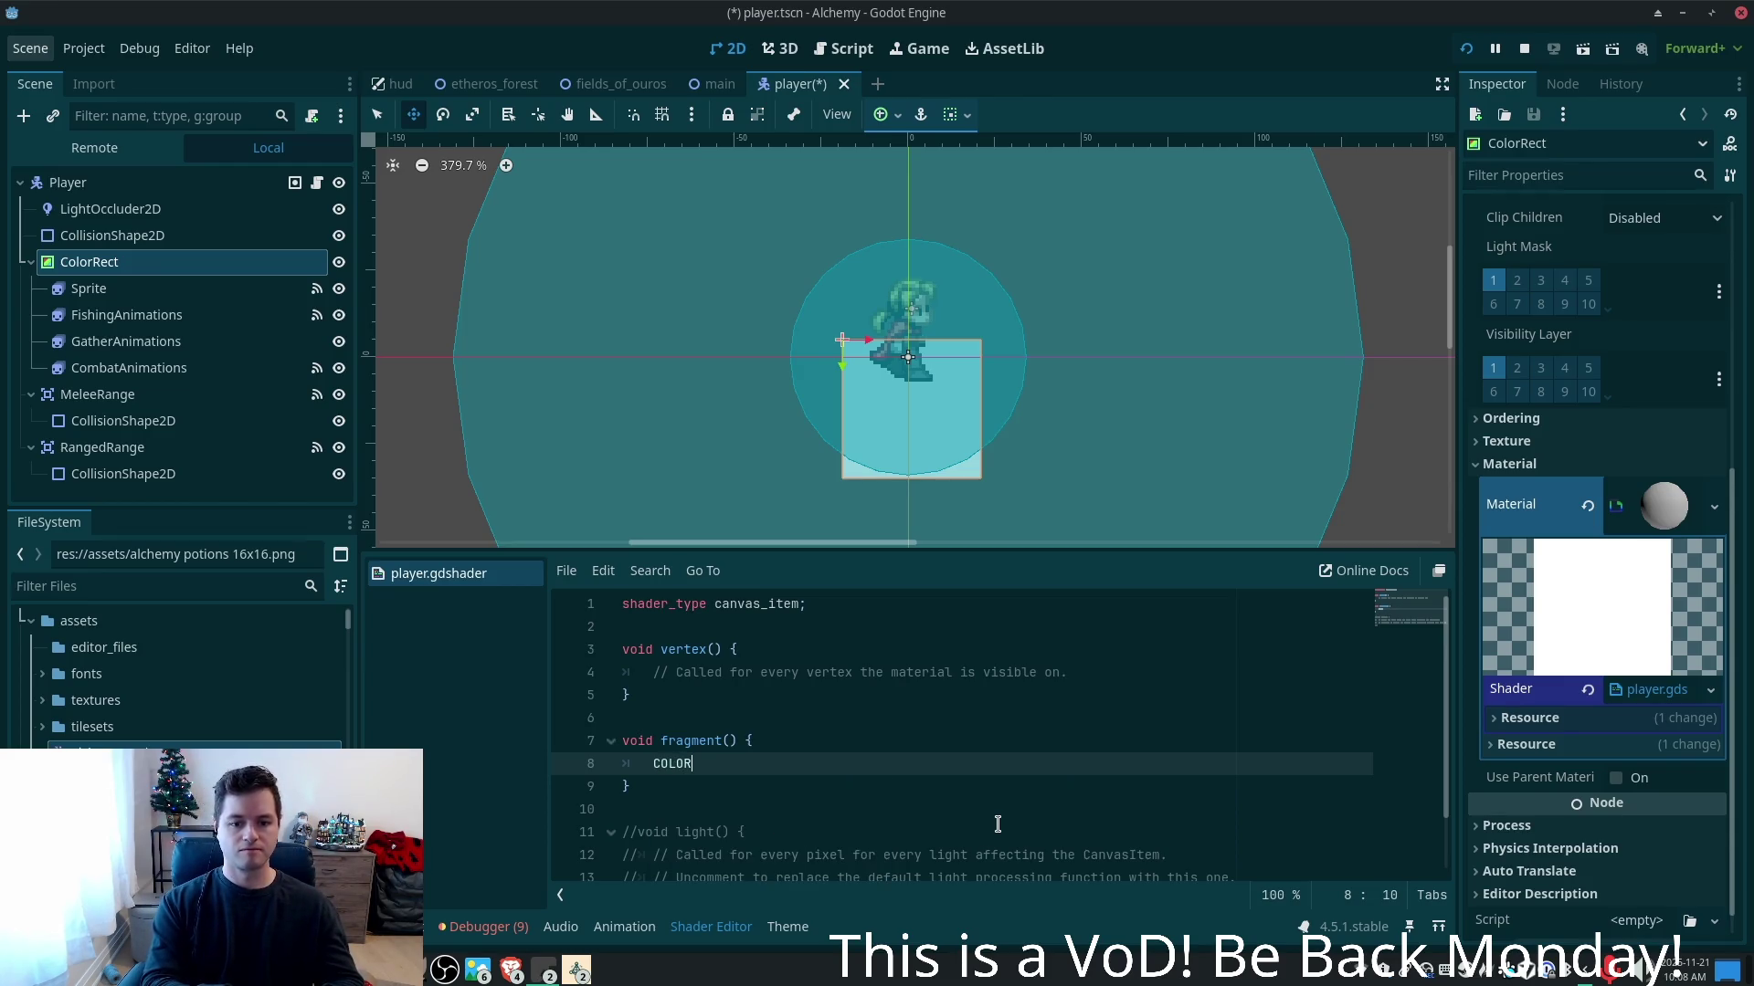
{"action": "type", "text": ".a"}
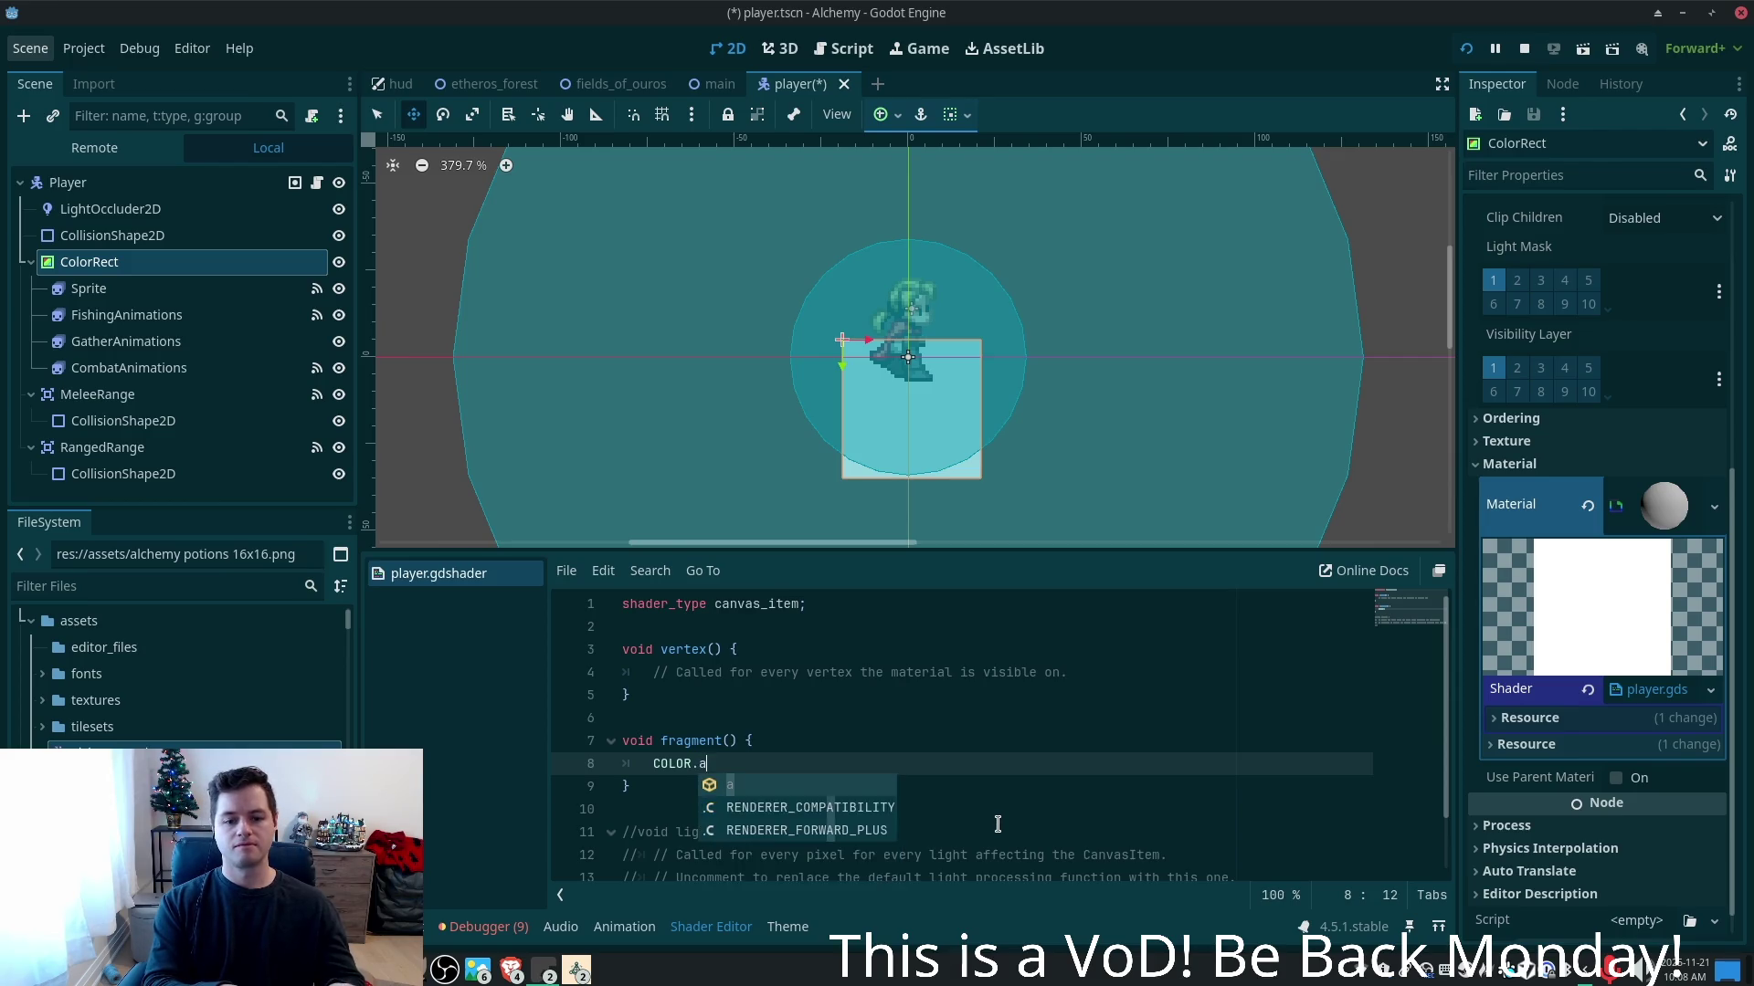
{"action": "type", "text": " = 0.0"}
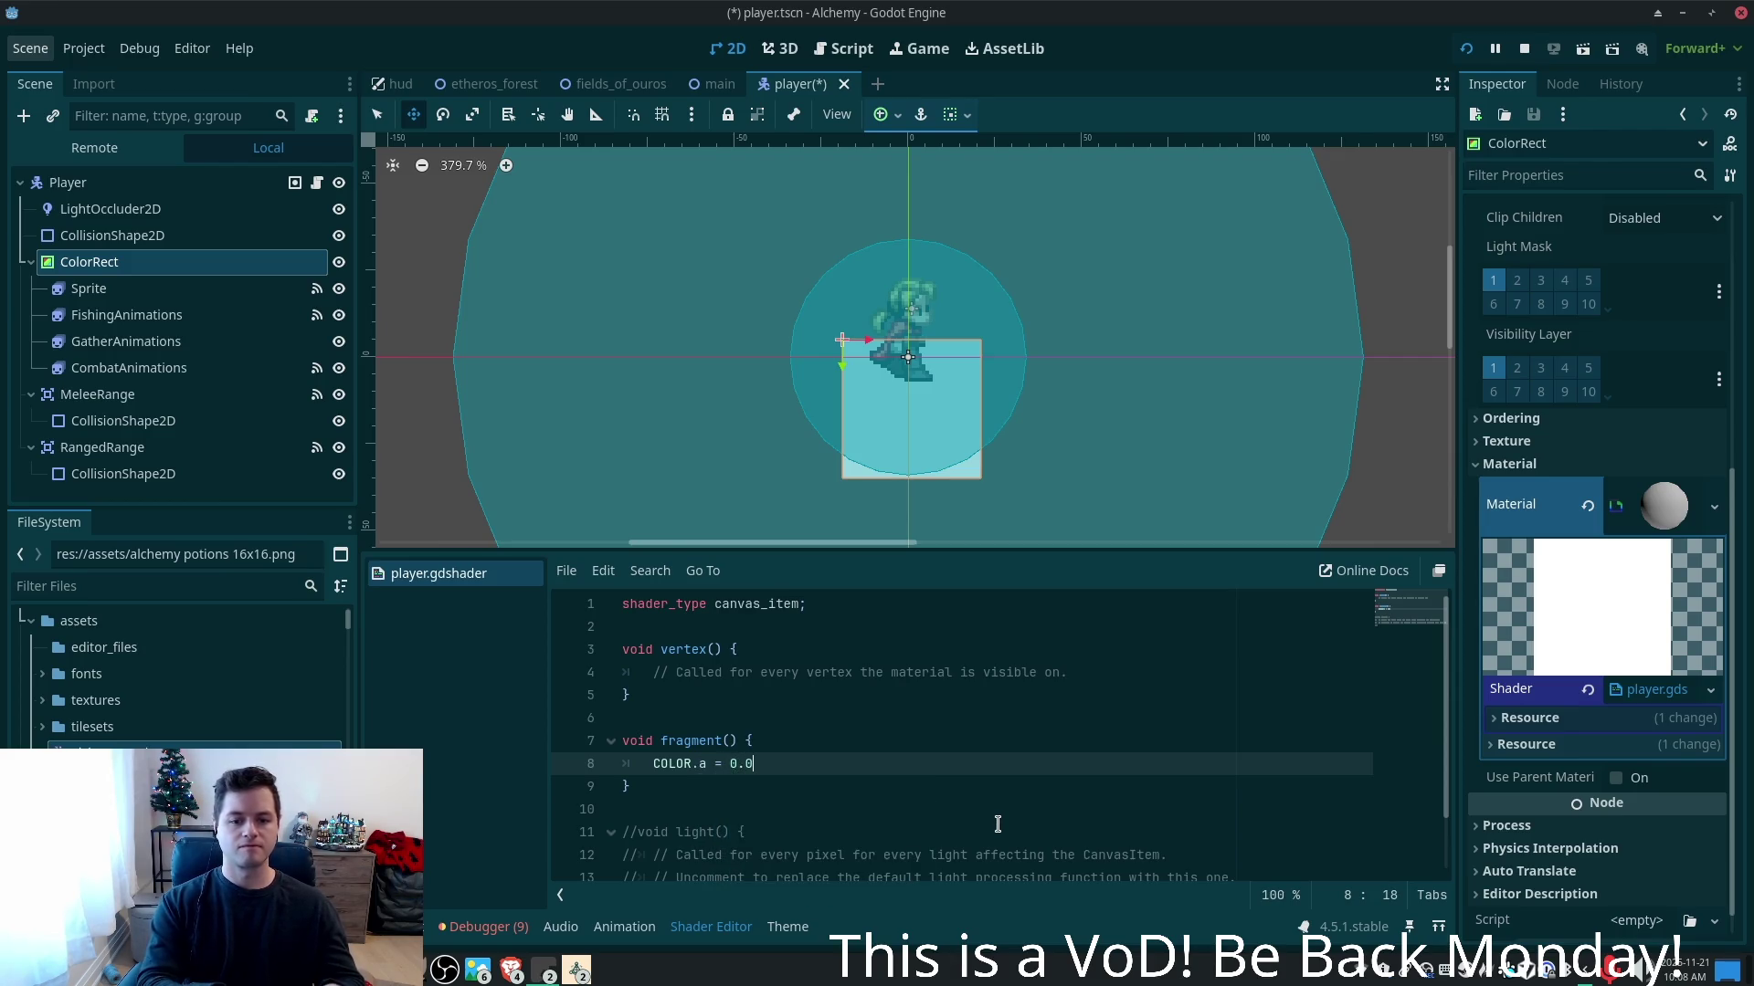
{"action": "key", "text": "ctrl+s"}
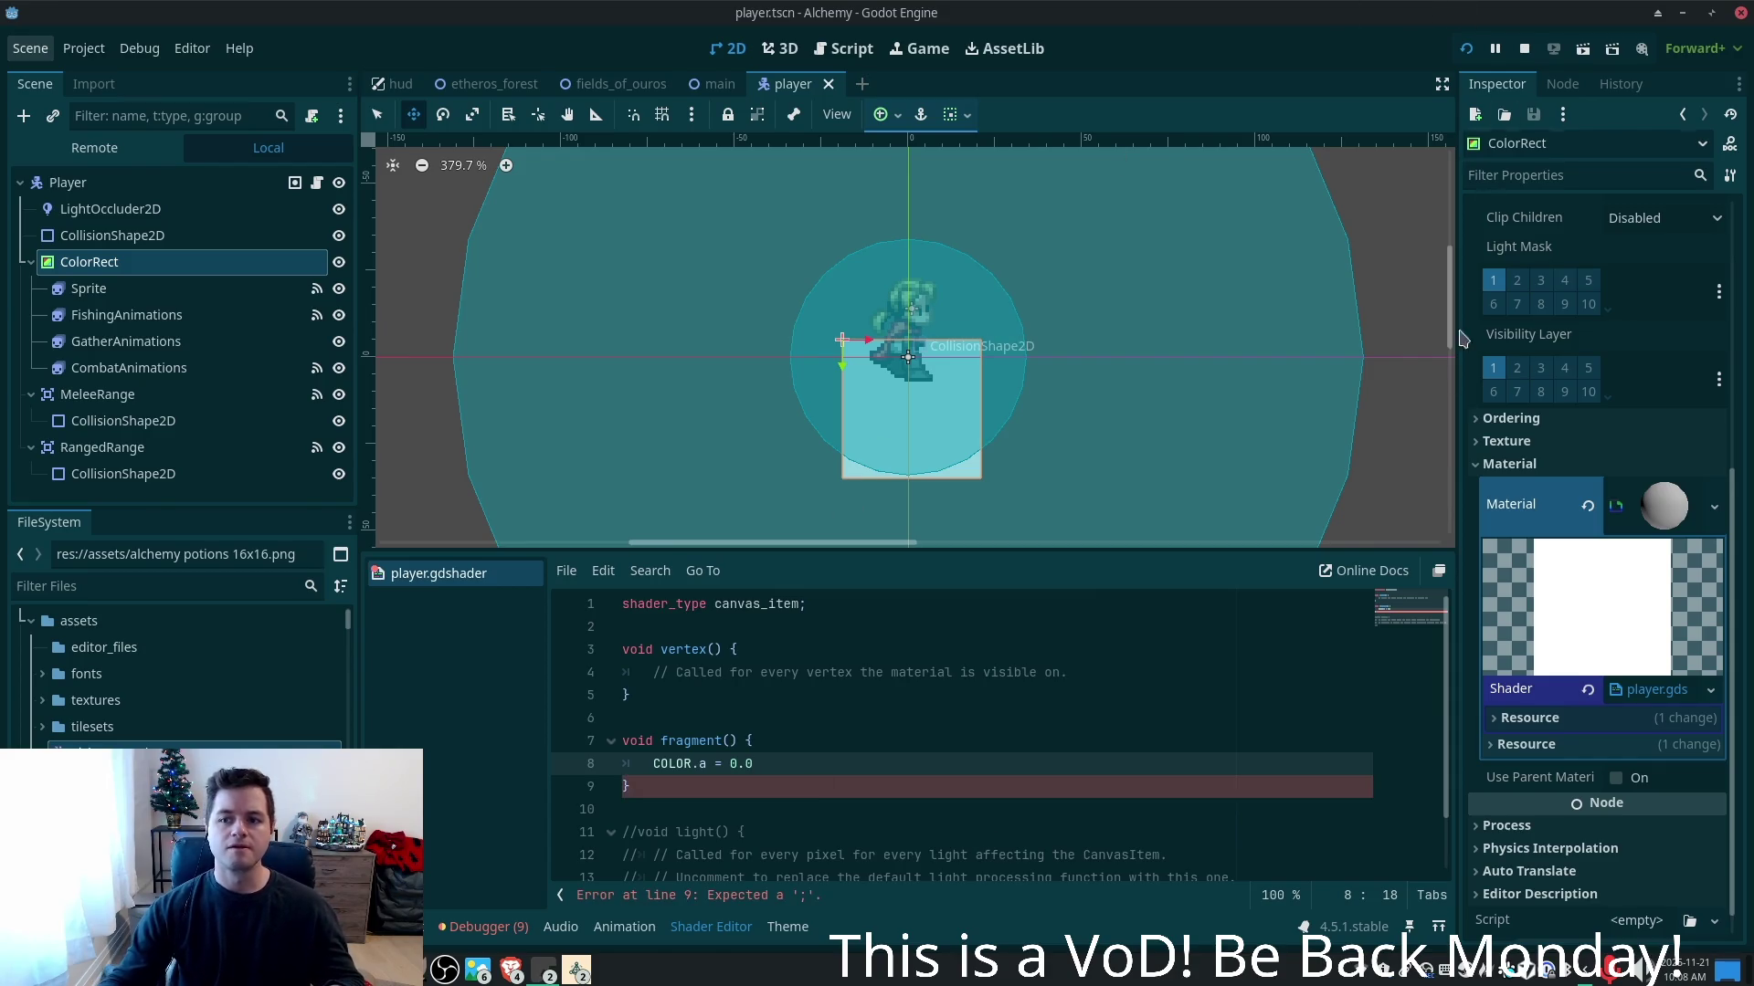
- Run the game and inspect the null-instance error on the sprite reference
{"action": "left_click", "coordinate": [1466, 48]}
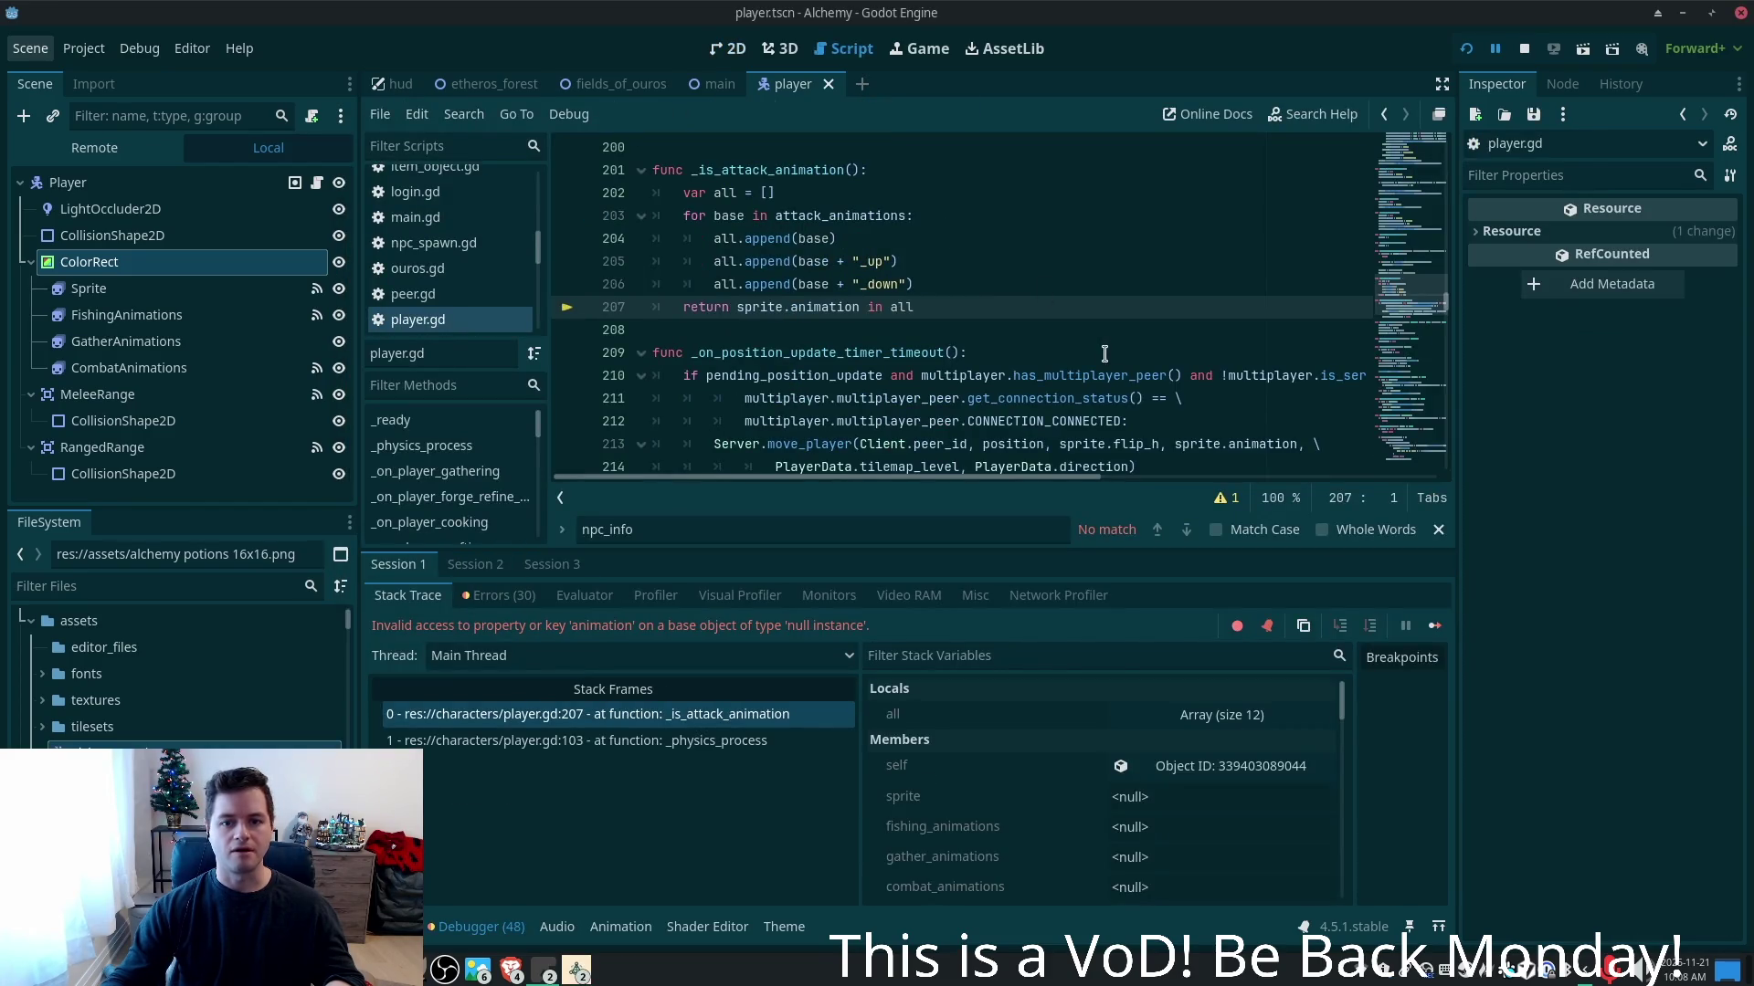
{"action": "scroll", "coordinate": [803, 288], "scroll_direction": "up", "scroll_amount": 5}
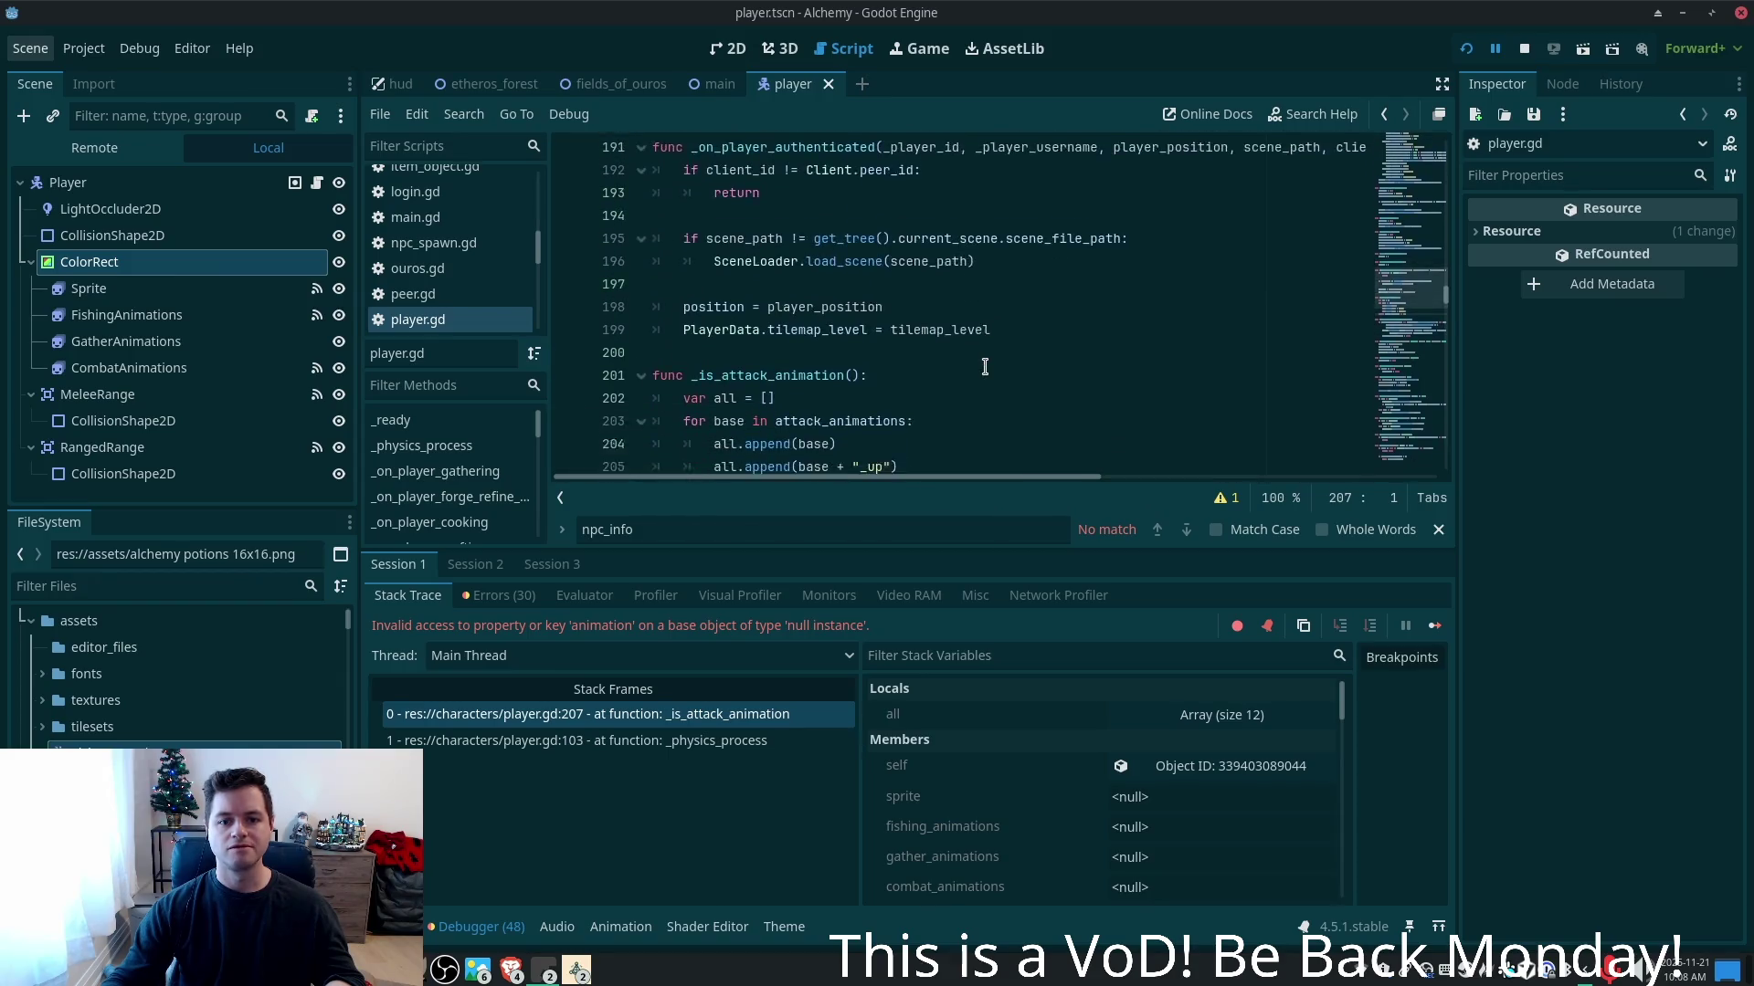
{"action": "scroll", "coordinate": [985, 366], "scroll_direction": "down", "scroll_amount": 4}
{"action": "double_click", "coordinate": [761, 376]}
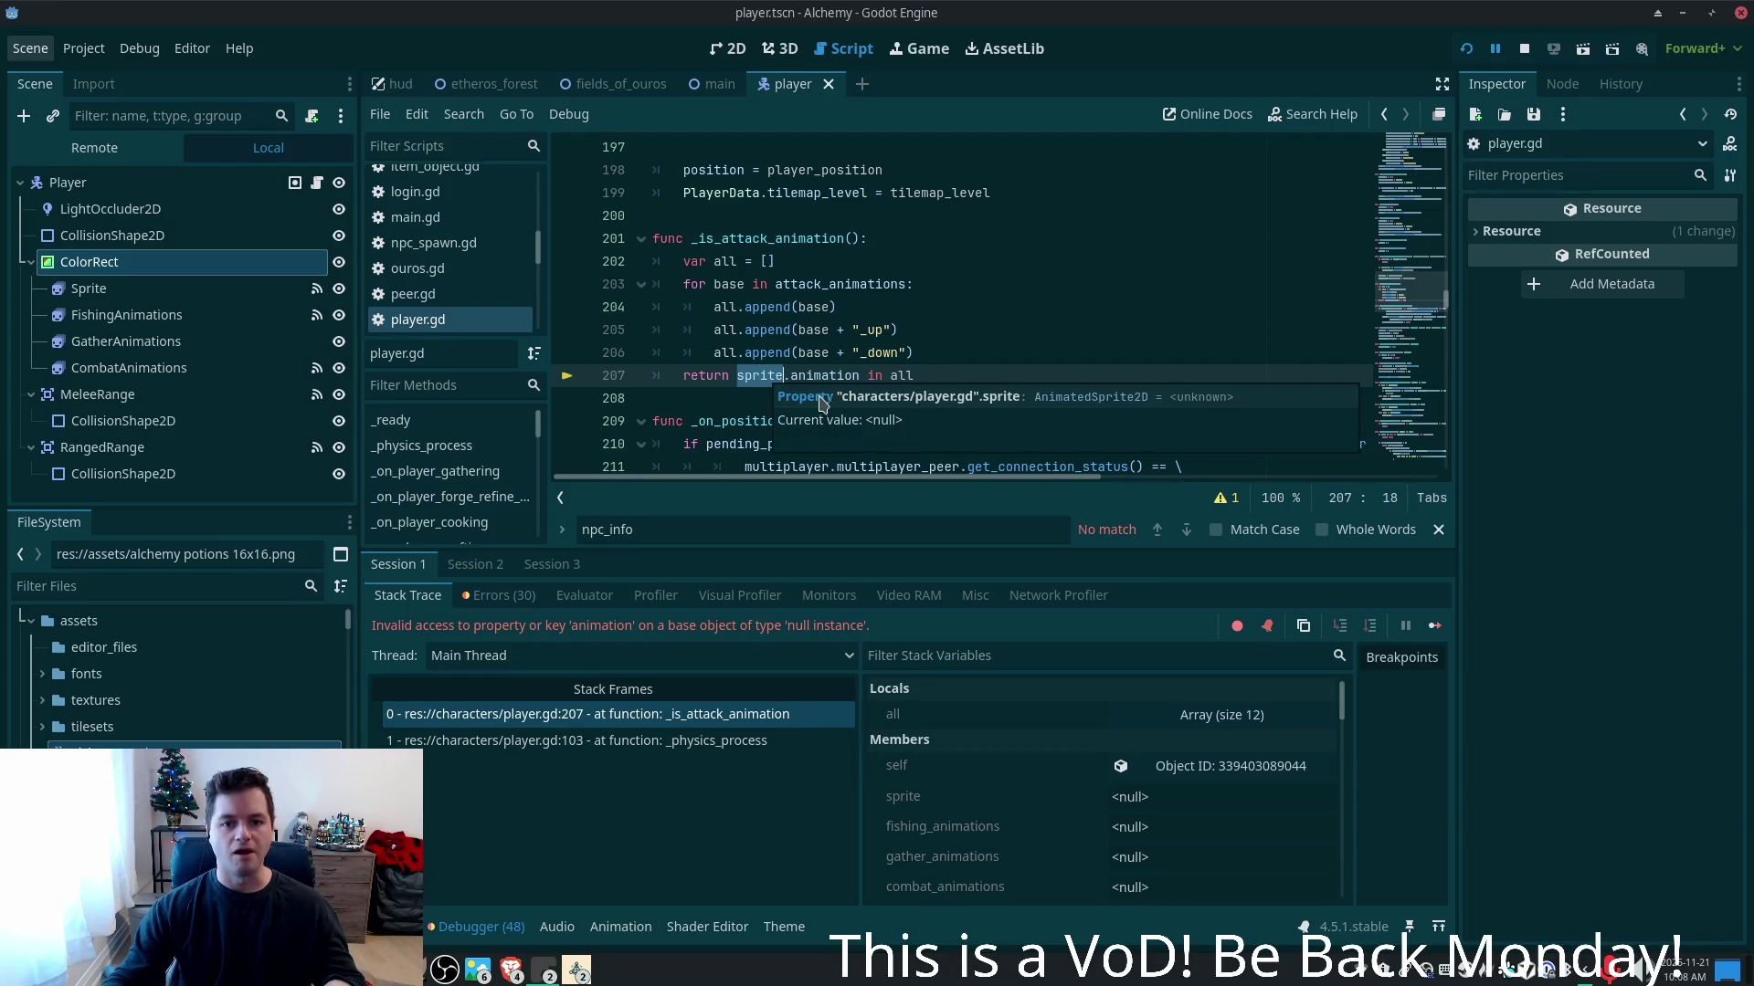
{"action": "left_click_drag", "start_coordinate": [1410, 267], "coordinate": [1409, 146]}
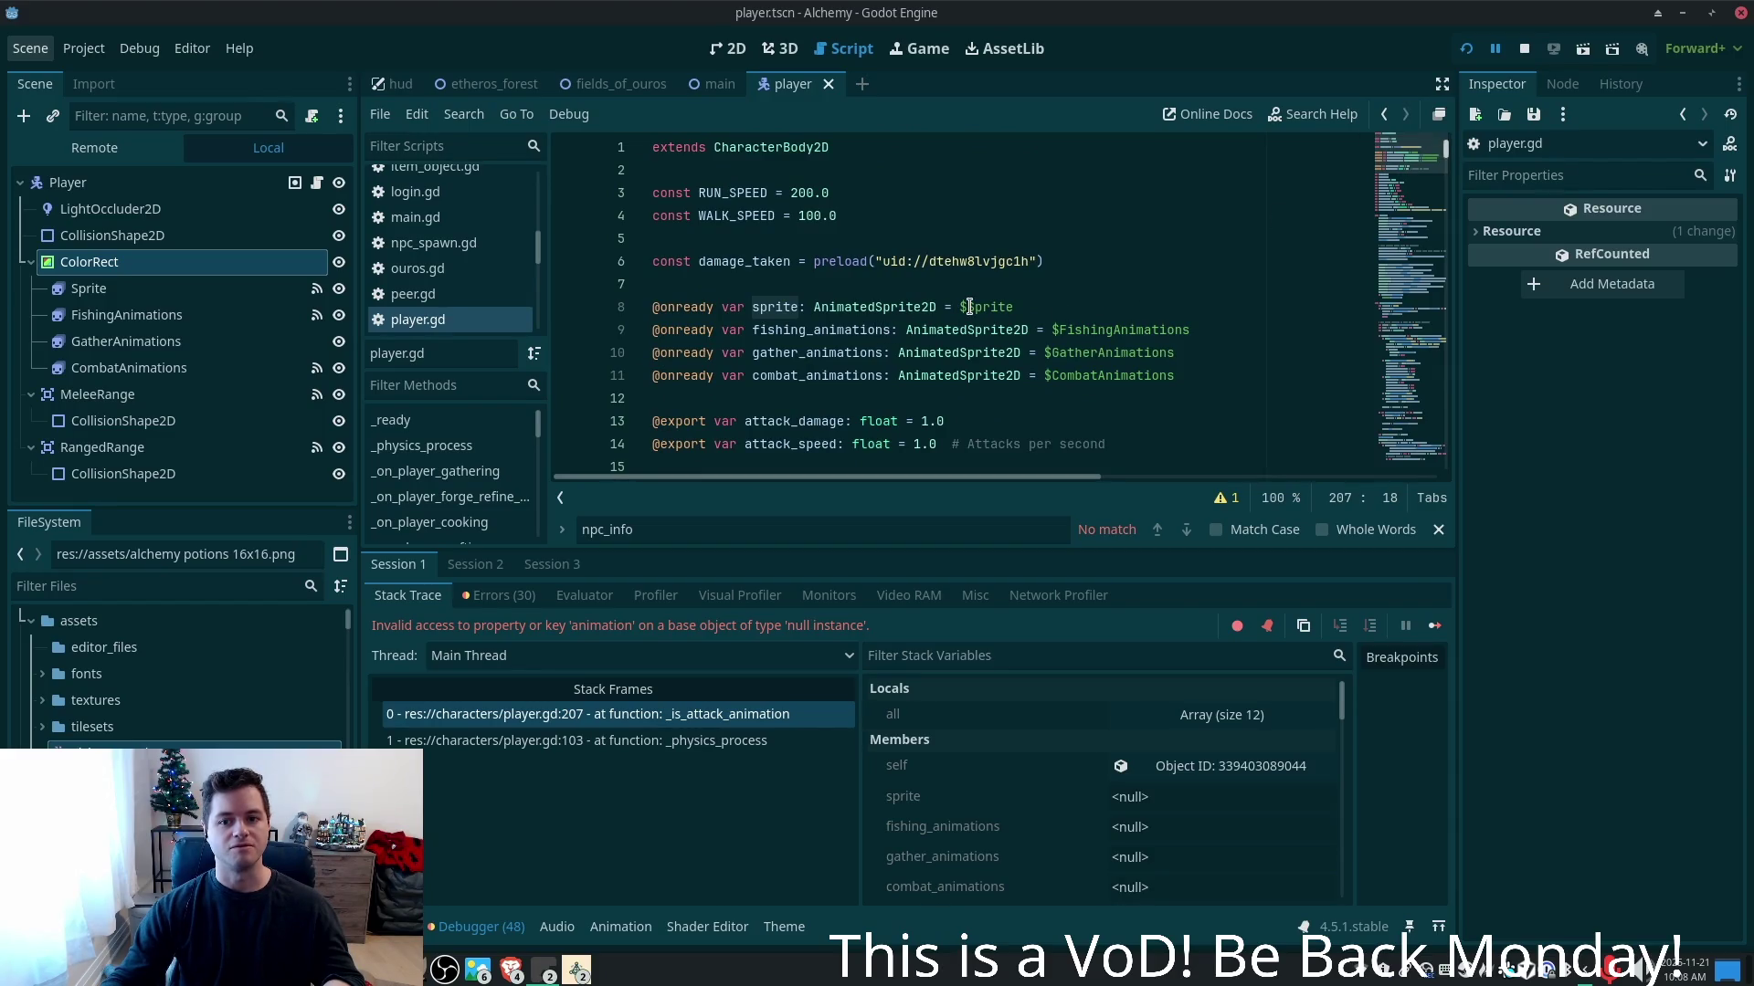
{"action": "mouse_move", "coordinate": [943, 319]}
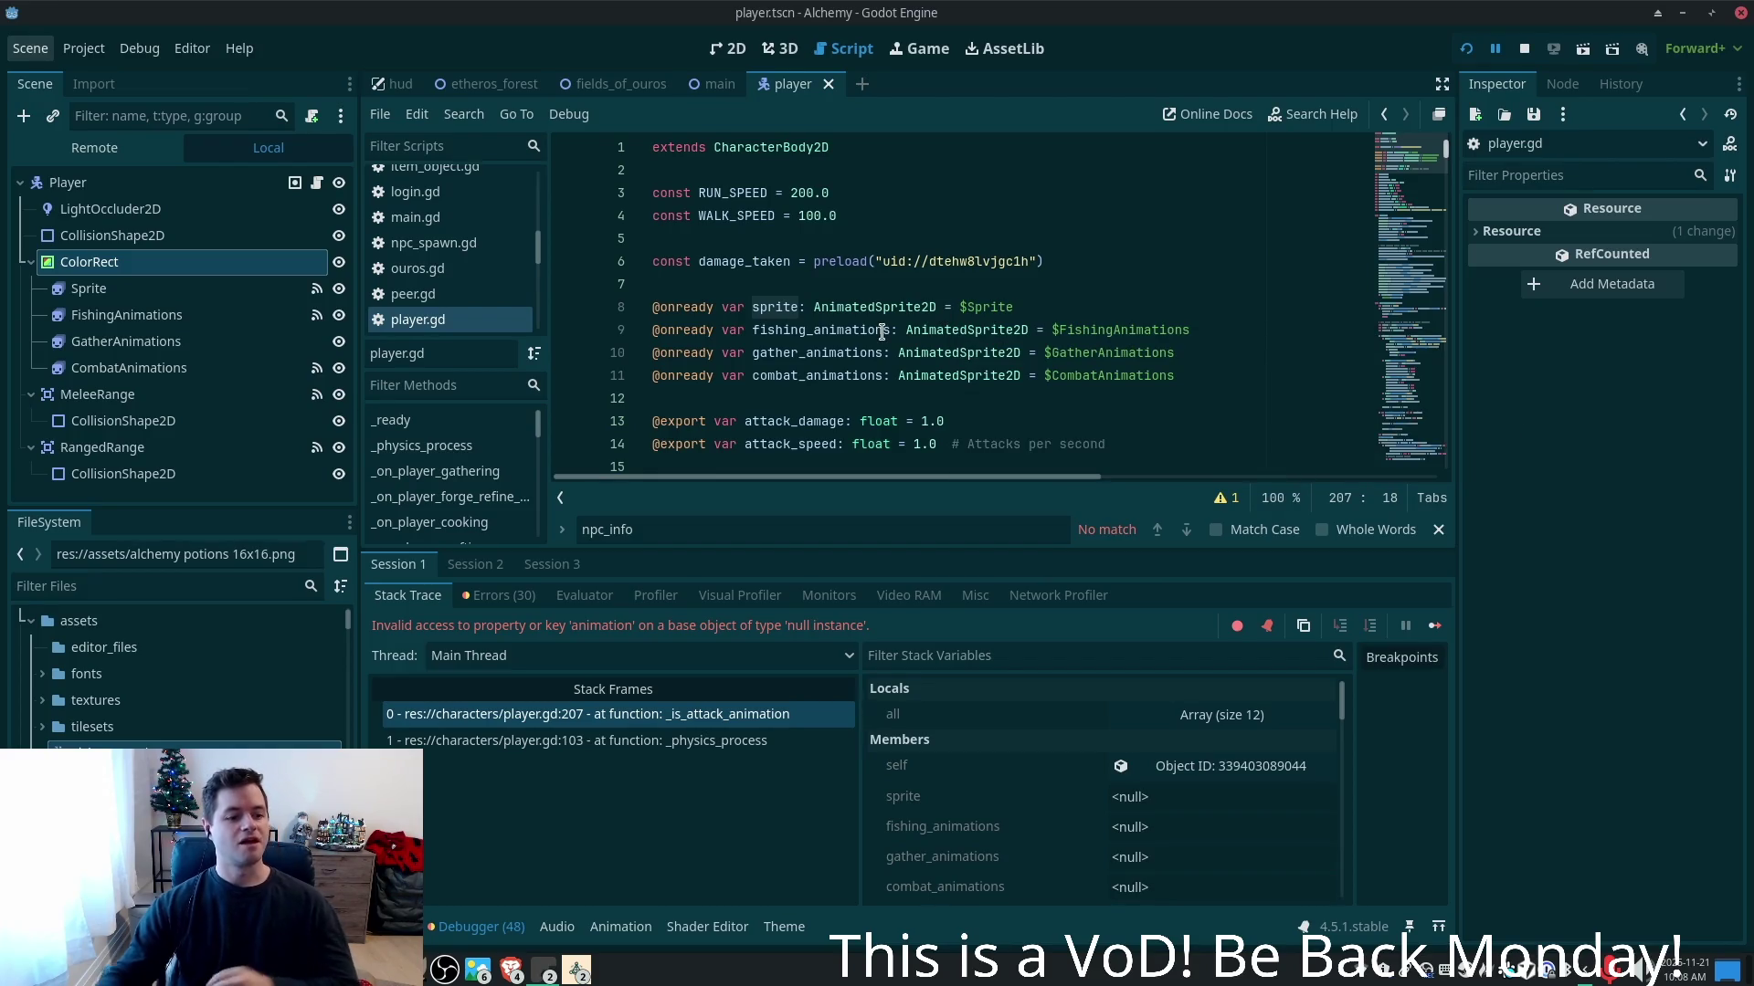
{"action": "mouse_move", "coordinate": [882, 332]}
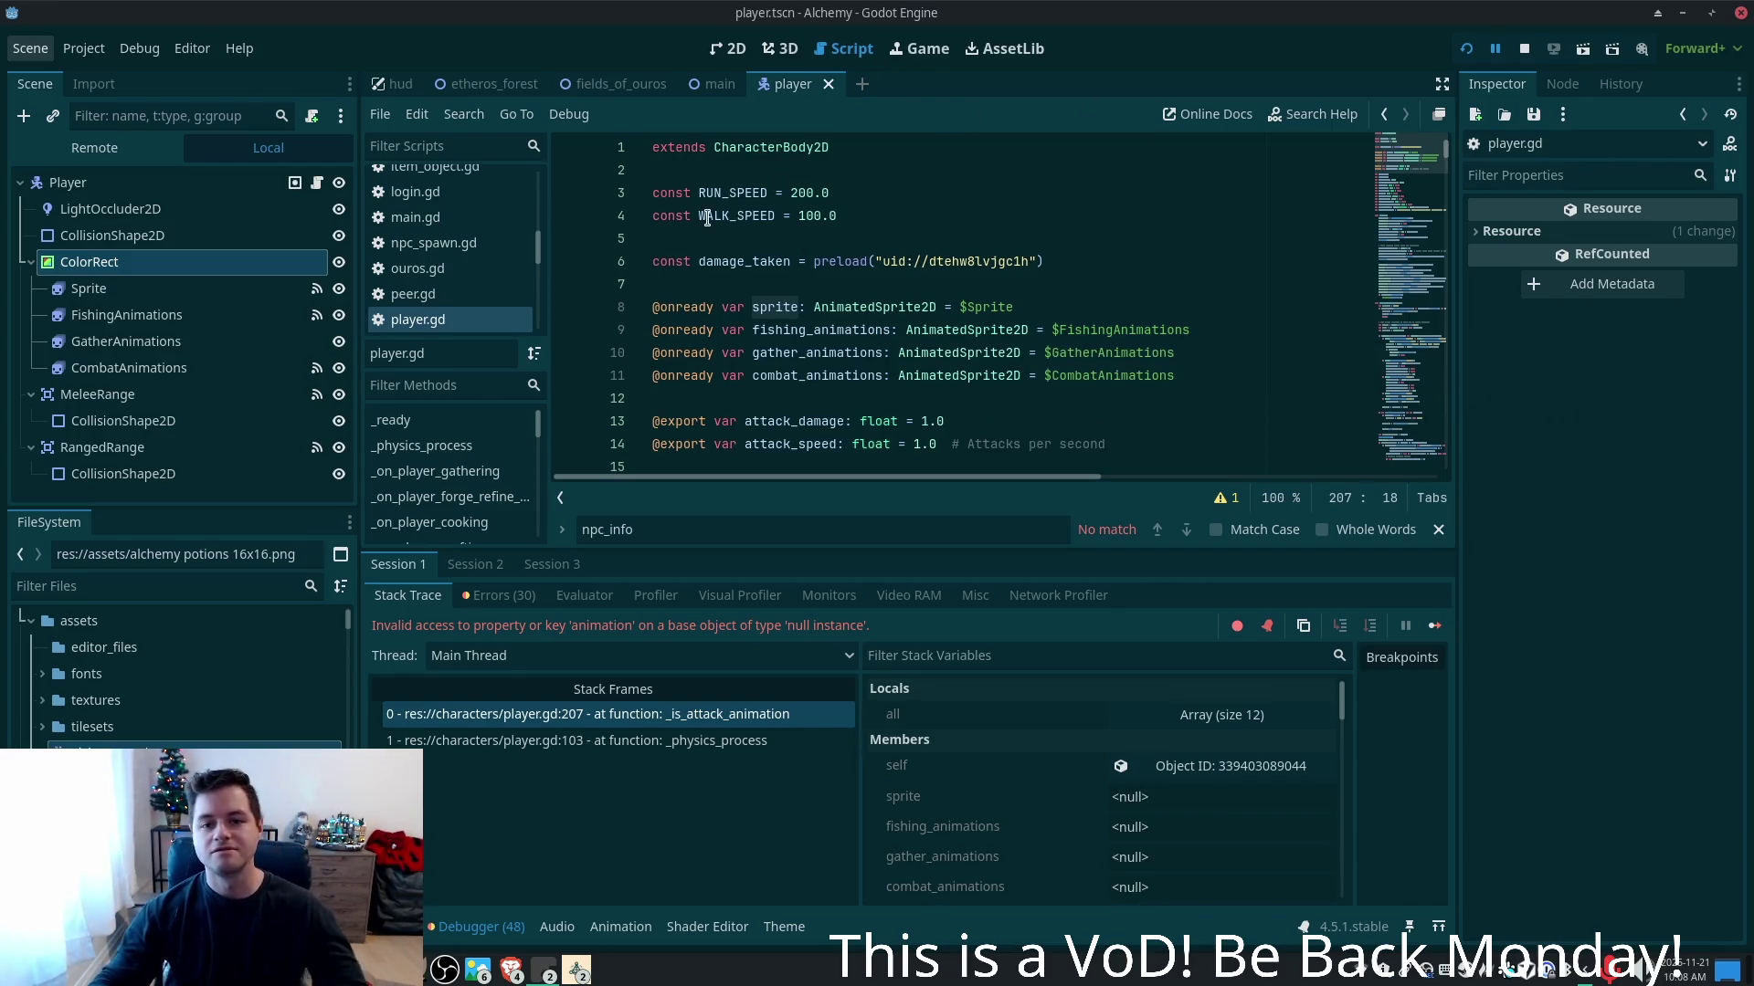
{"action": "left_click", "coordinate": [1113, 286]}
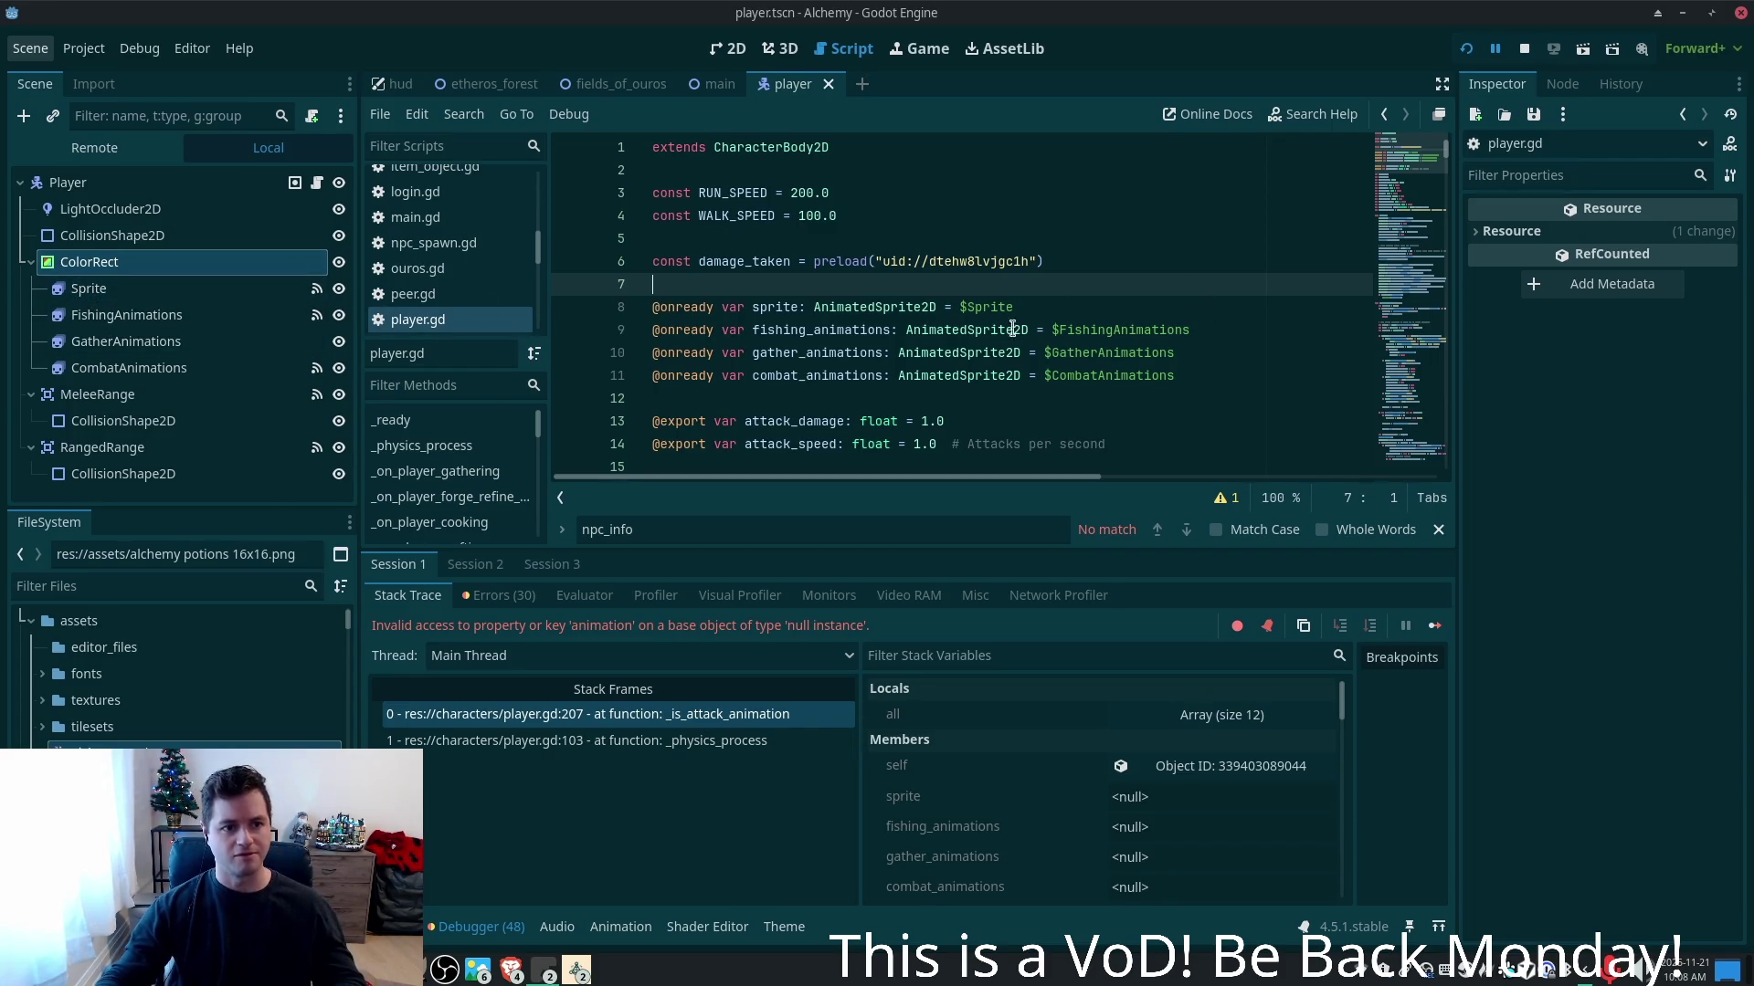
{"action": "left_click", "coordinate": [981, 310]}
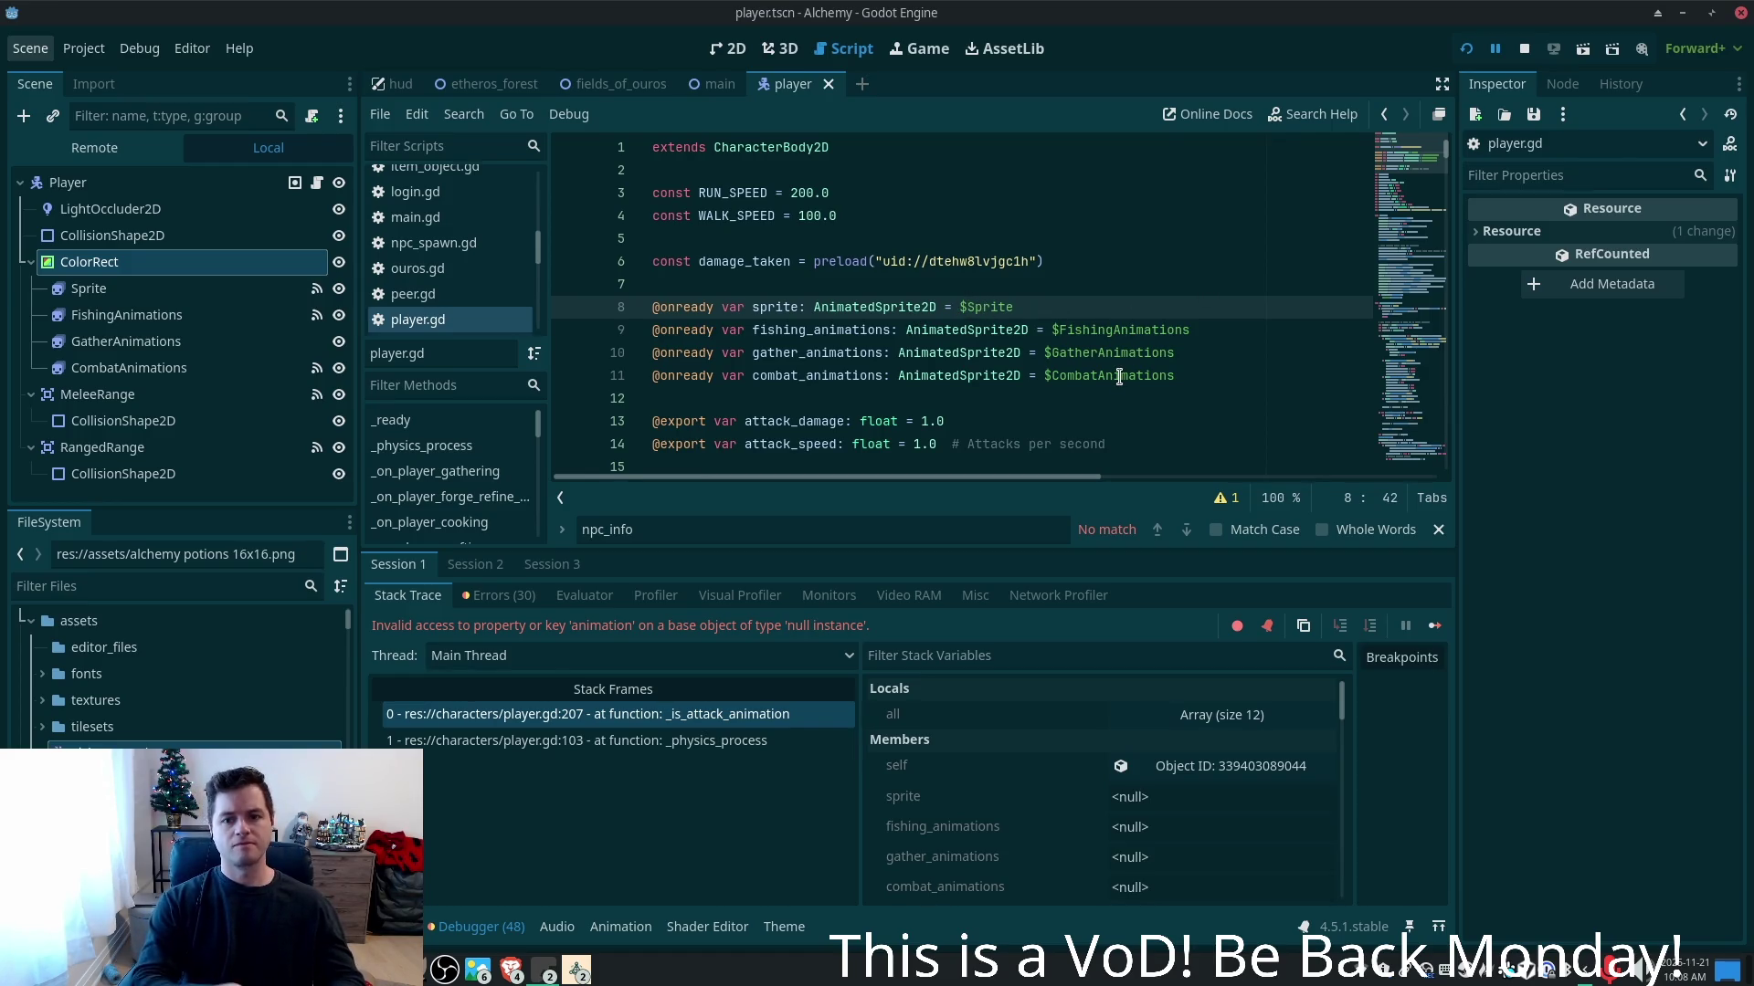
{"action": "key", "text": "ctrl+d"}
{"action": "key", "text": "ctrl+d"}
{"action": "key", "text": "ctrl+d"}
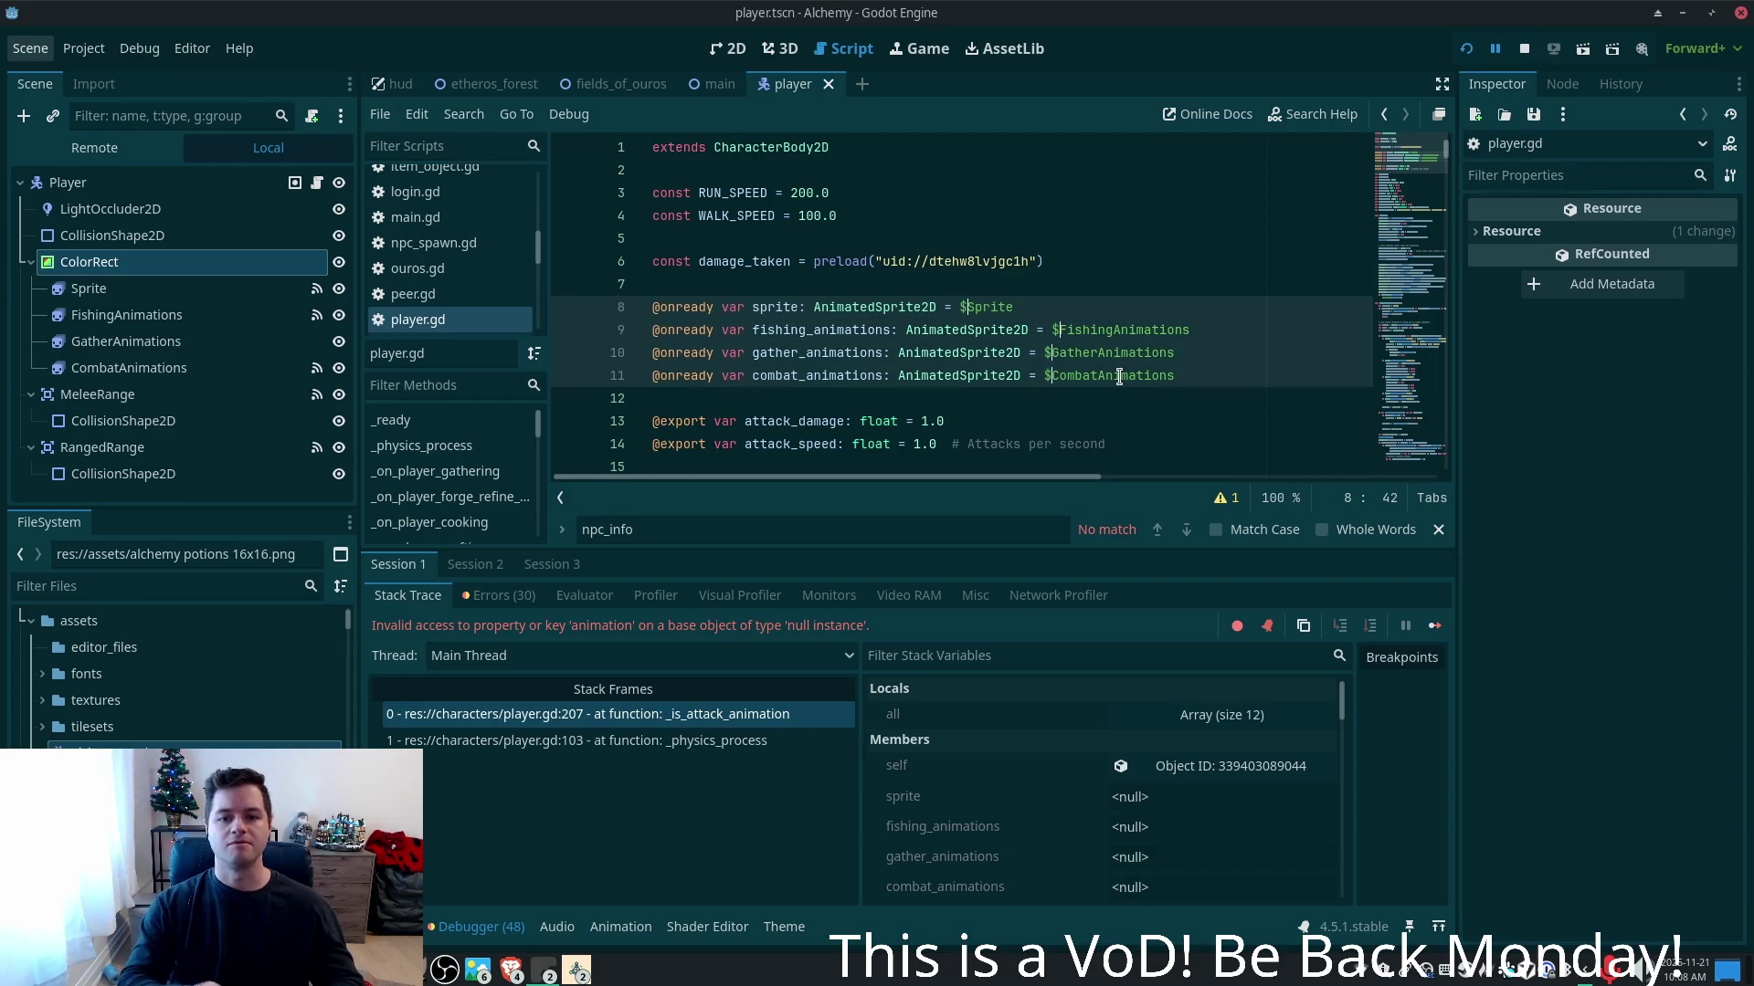
{"action": "type", "text": "ColorRec"}
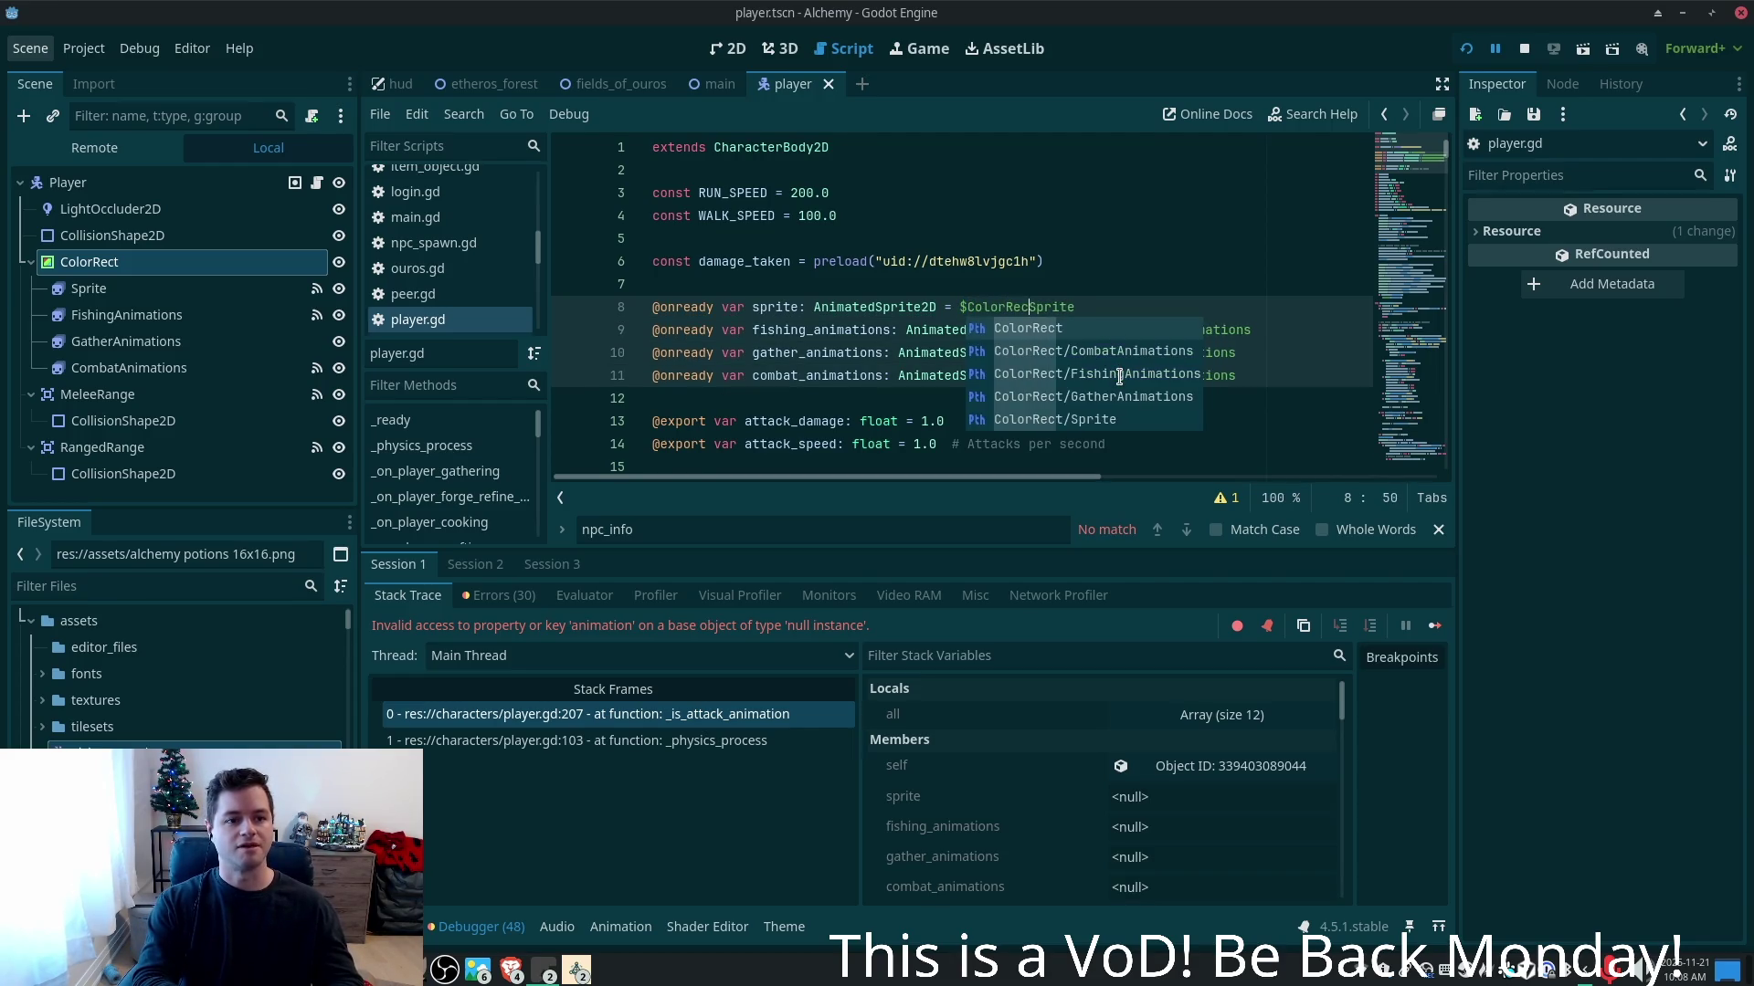
{"action": "type", "text": "t/"}
{"action": "key", "text": "ctrl+s"}
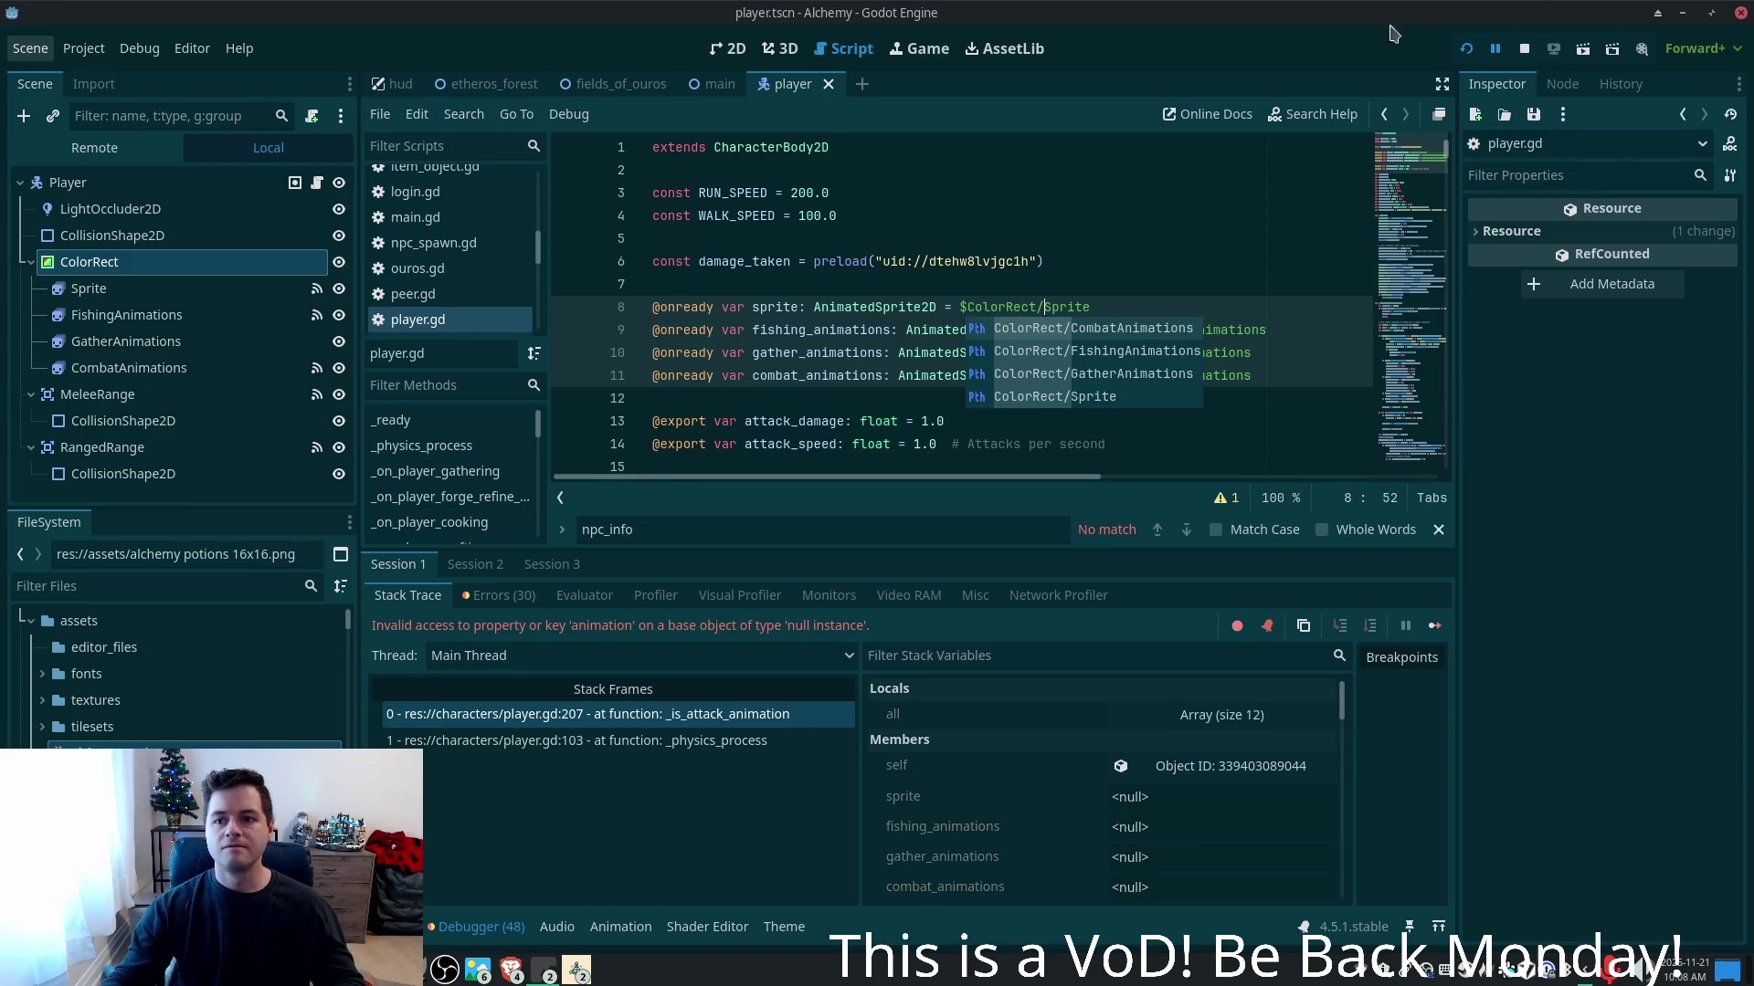
- Rerun the game, move a debug window aside, and walk the player around the dock with arrow keys
{"action": "left_click", "coordinate": [1466, 49]}
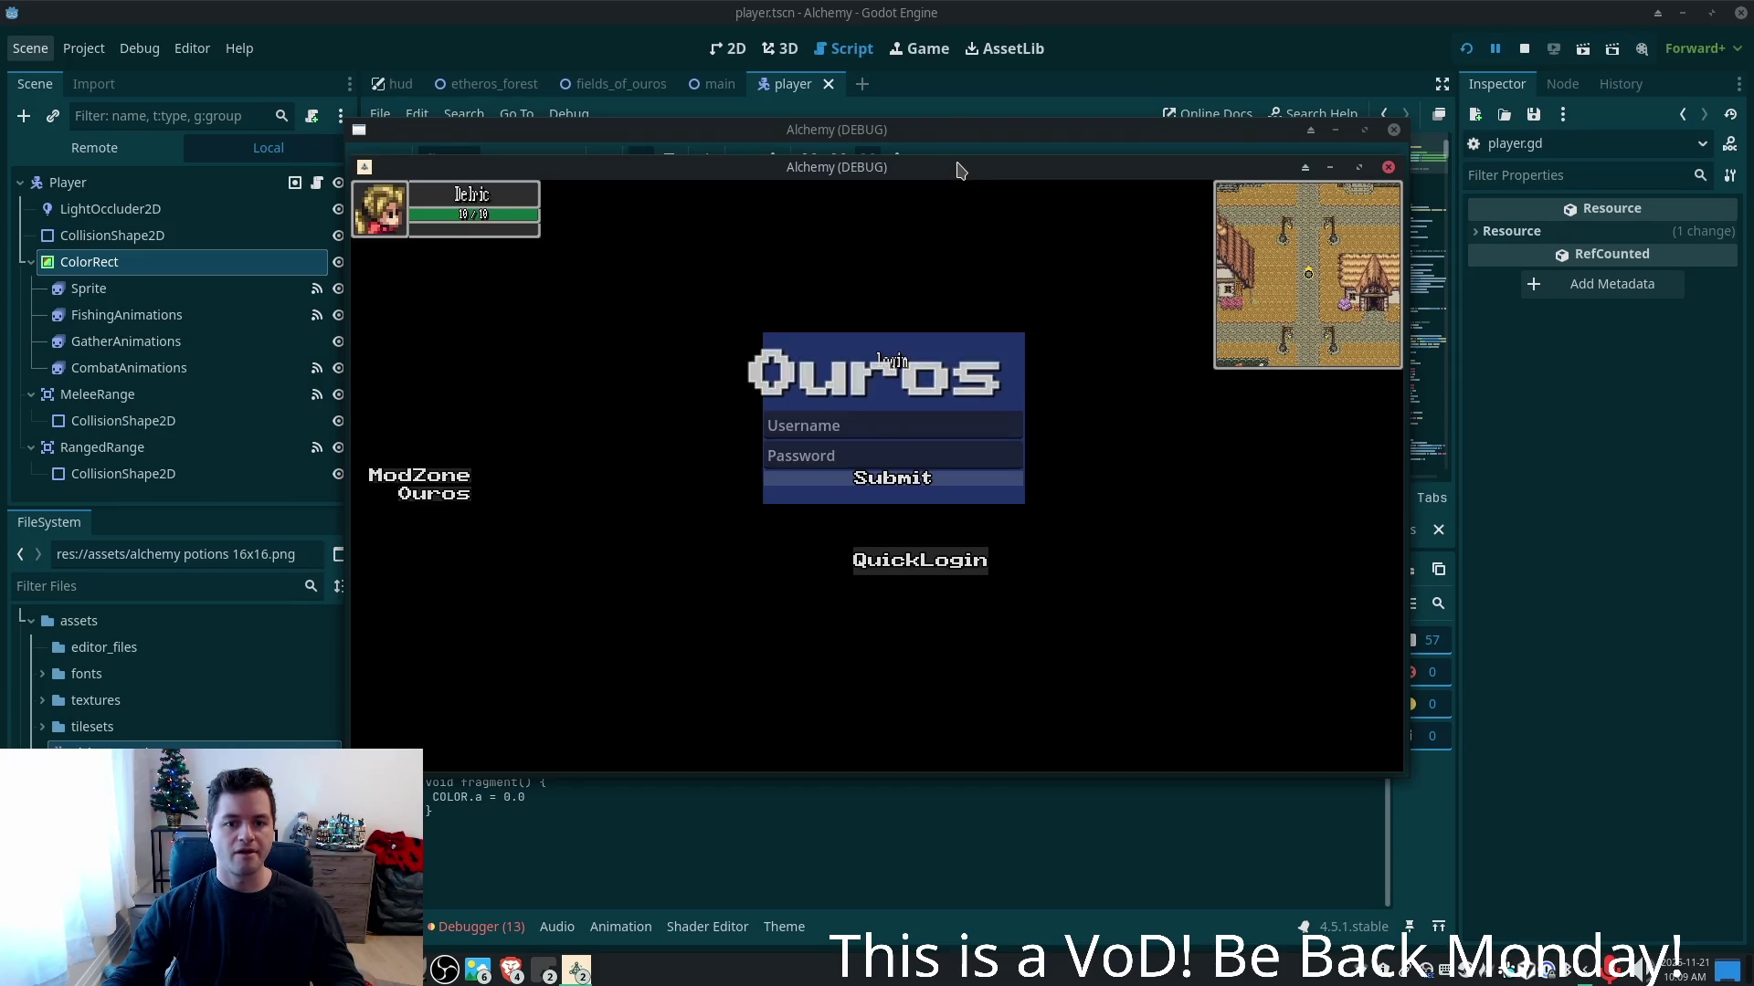
{"action": "mouse_move", "coordinate": [959, 169]}
{"action": "left_mouse_down"}
{"action": "mouse_move", "coordinate": [743, 187]}
{"action": "mouse_move", "coordinate": [737, 203]}
{"action": "left_mouse_up"}
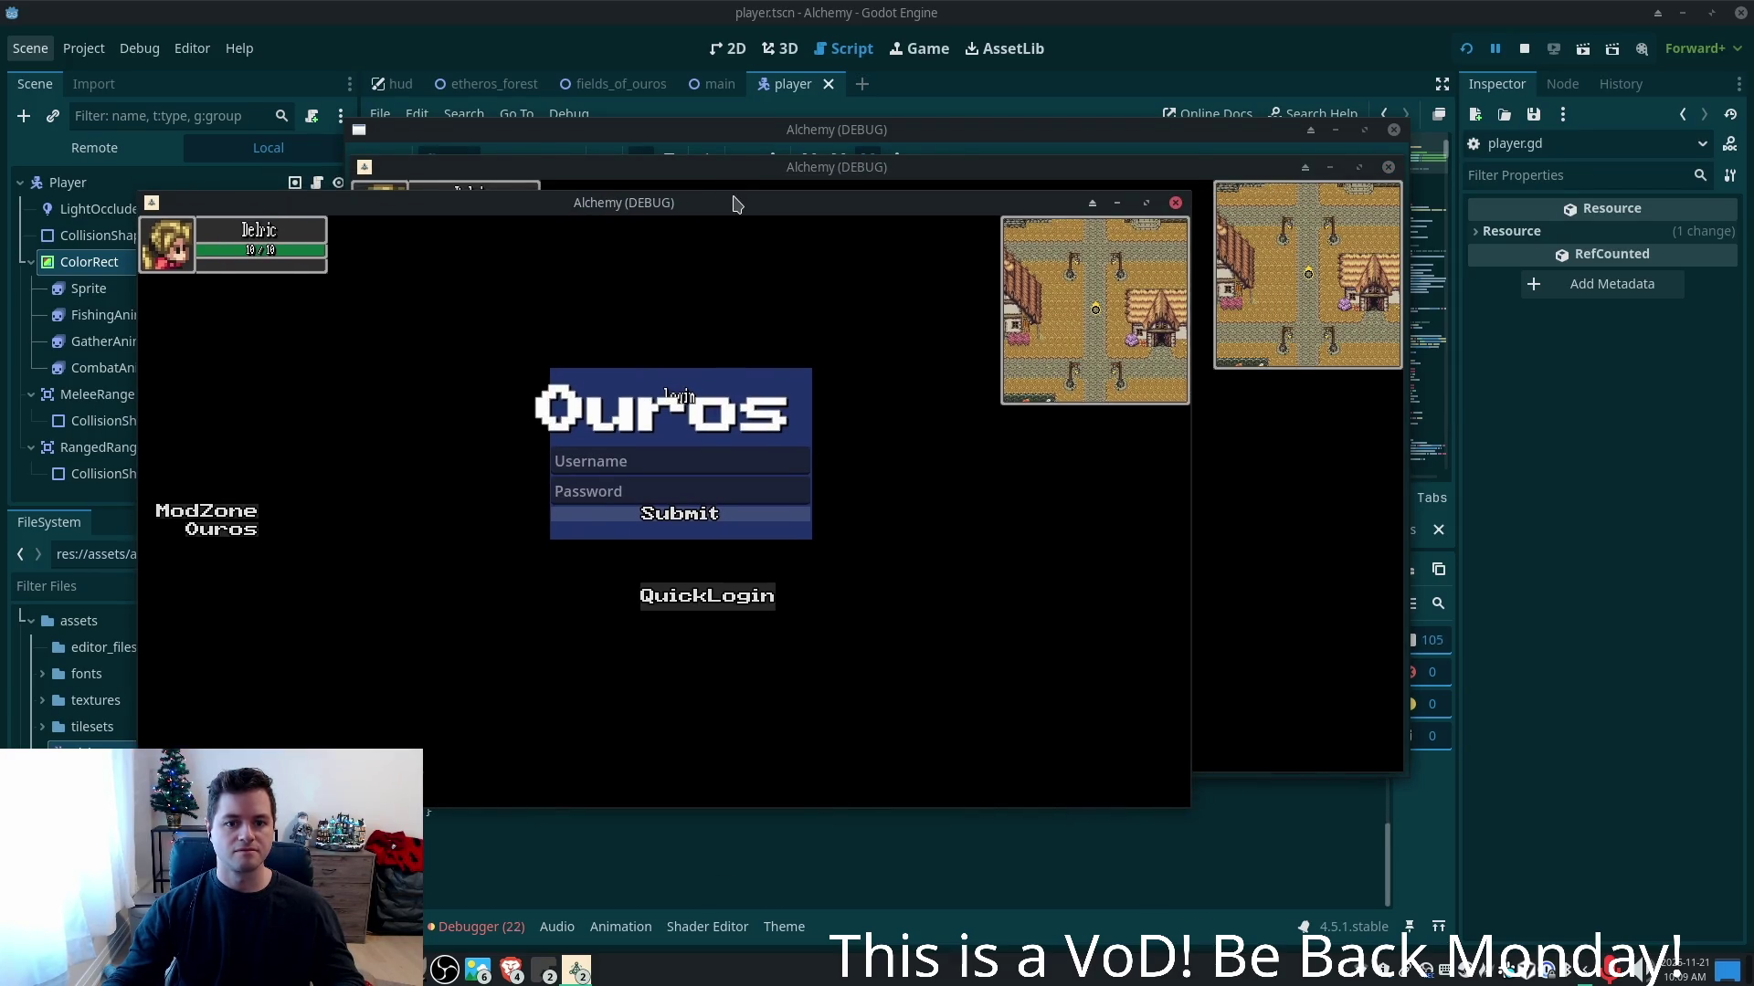
{"action": "key", "text": "Up"}
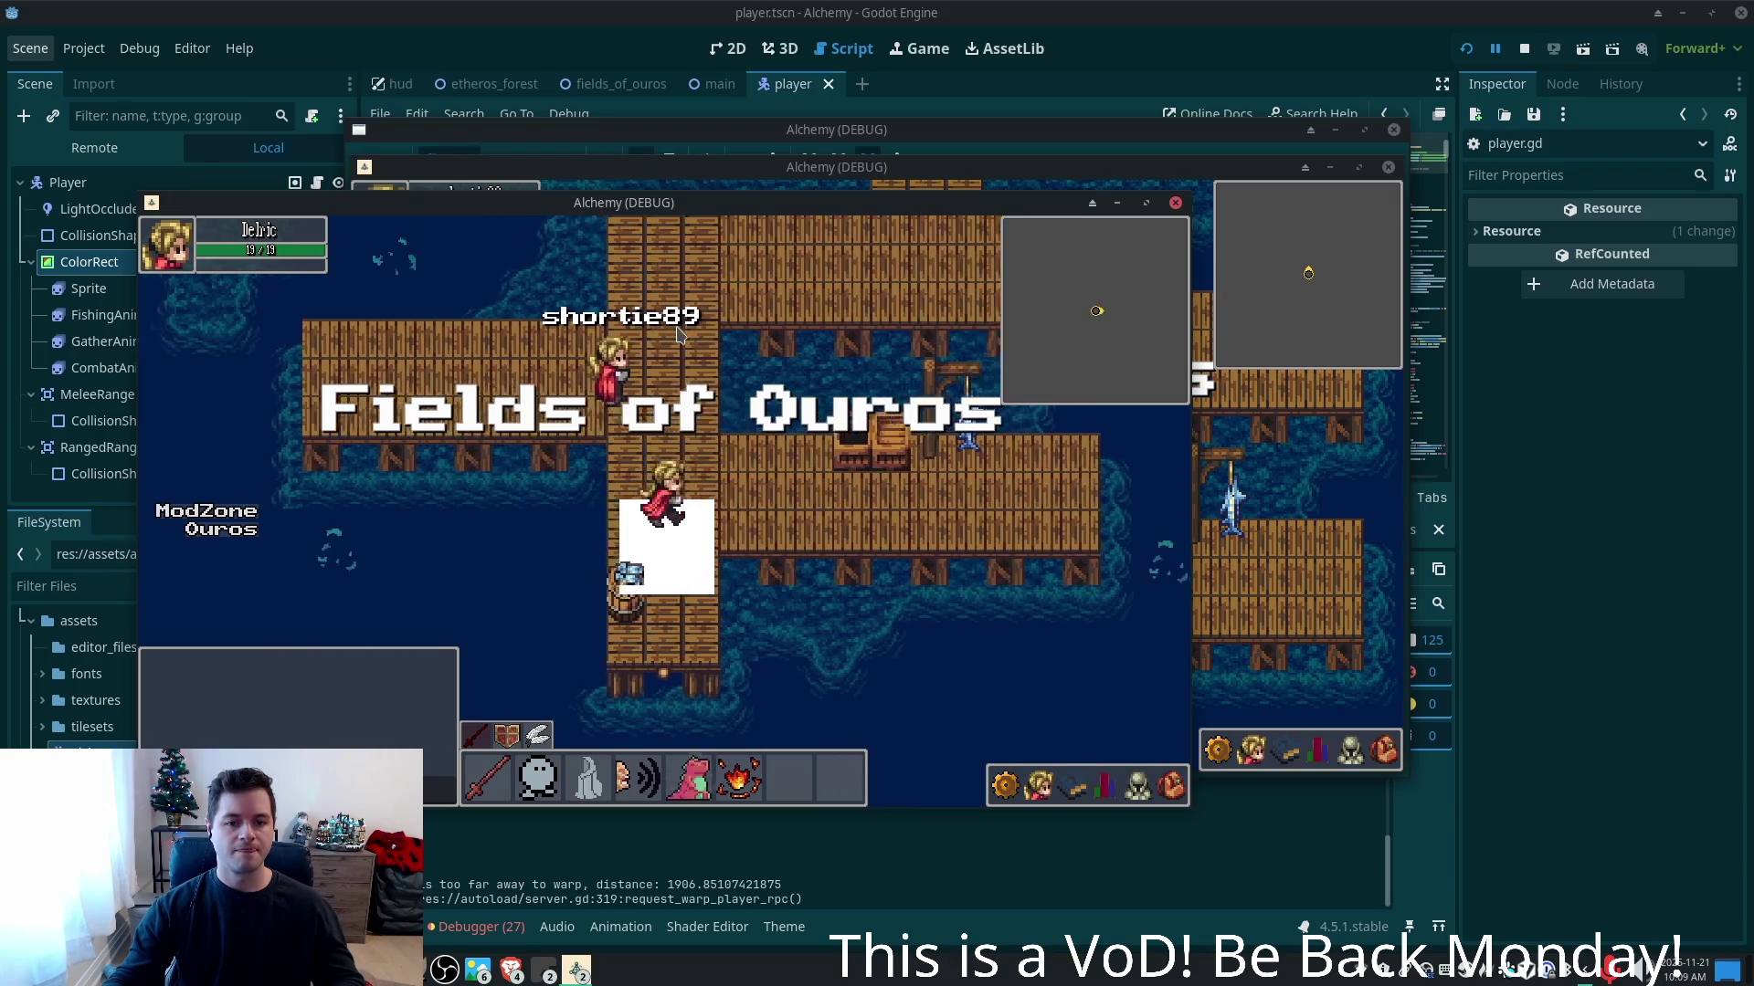
{"action": "key", "text": "Right"}
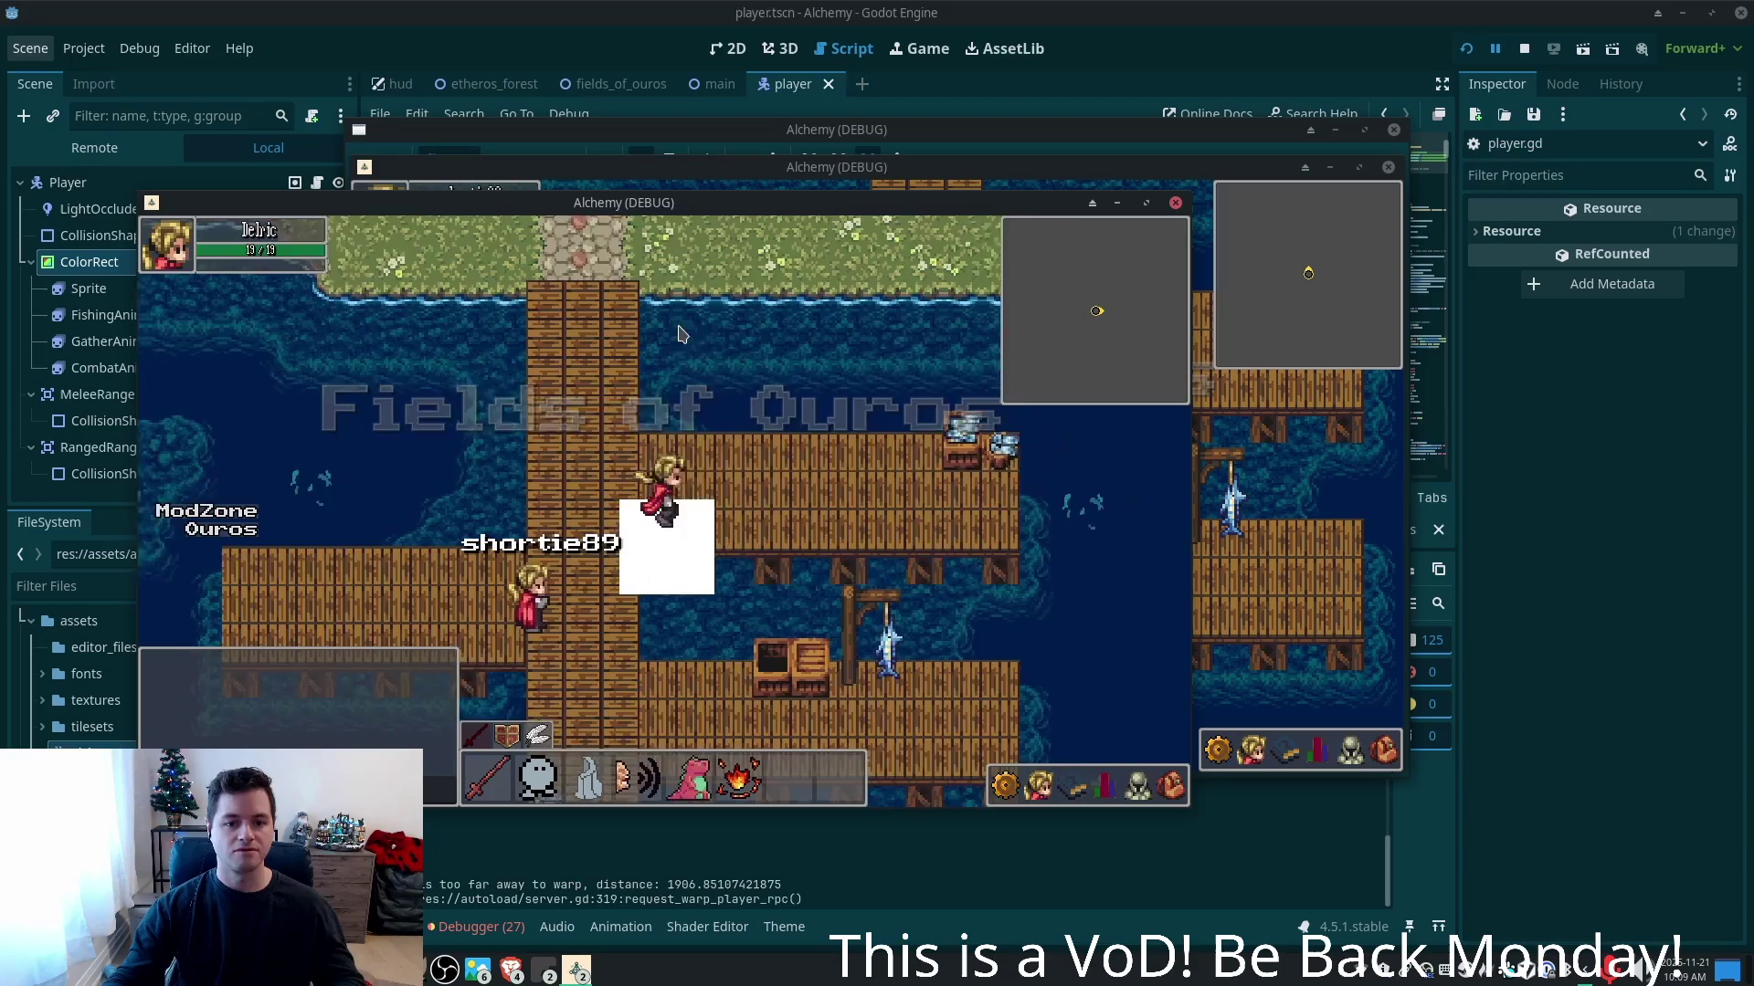
{"action": "key", "text": "Right"}
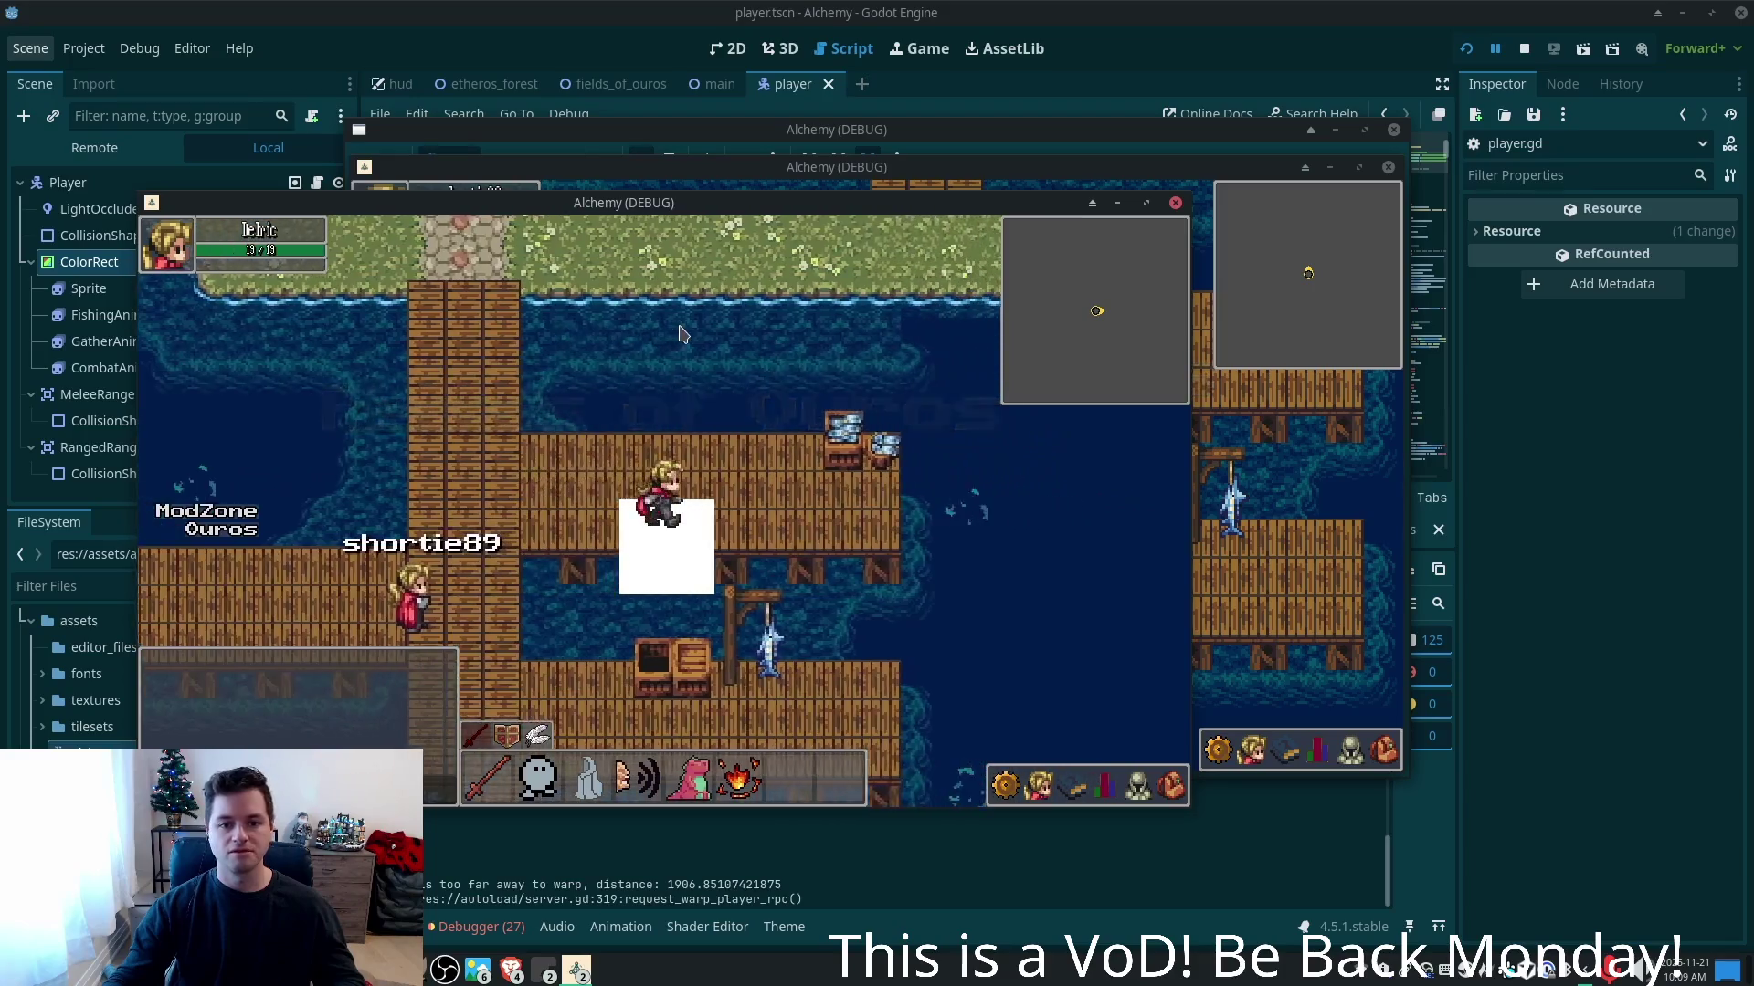
{"action": "key", "text": "Left"}
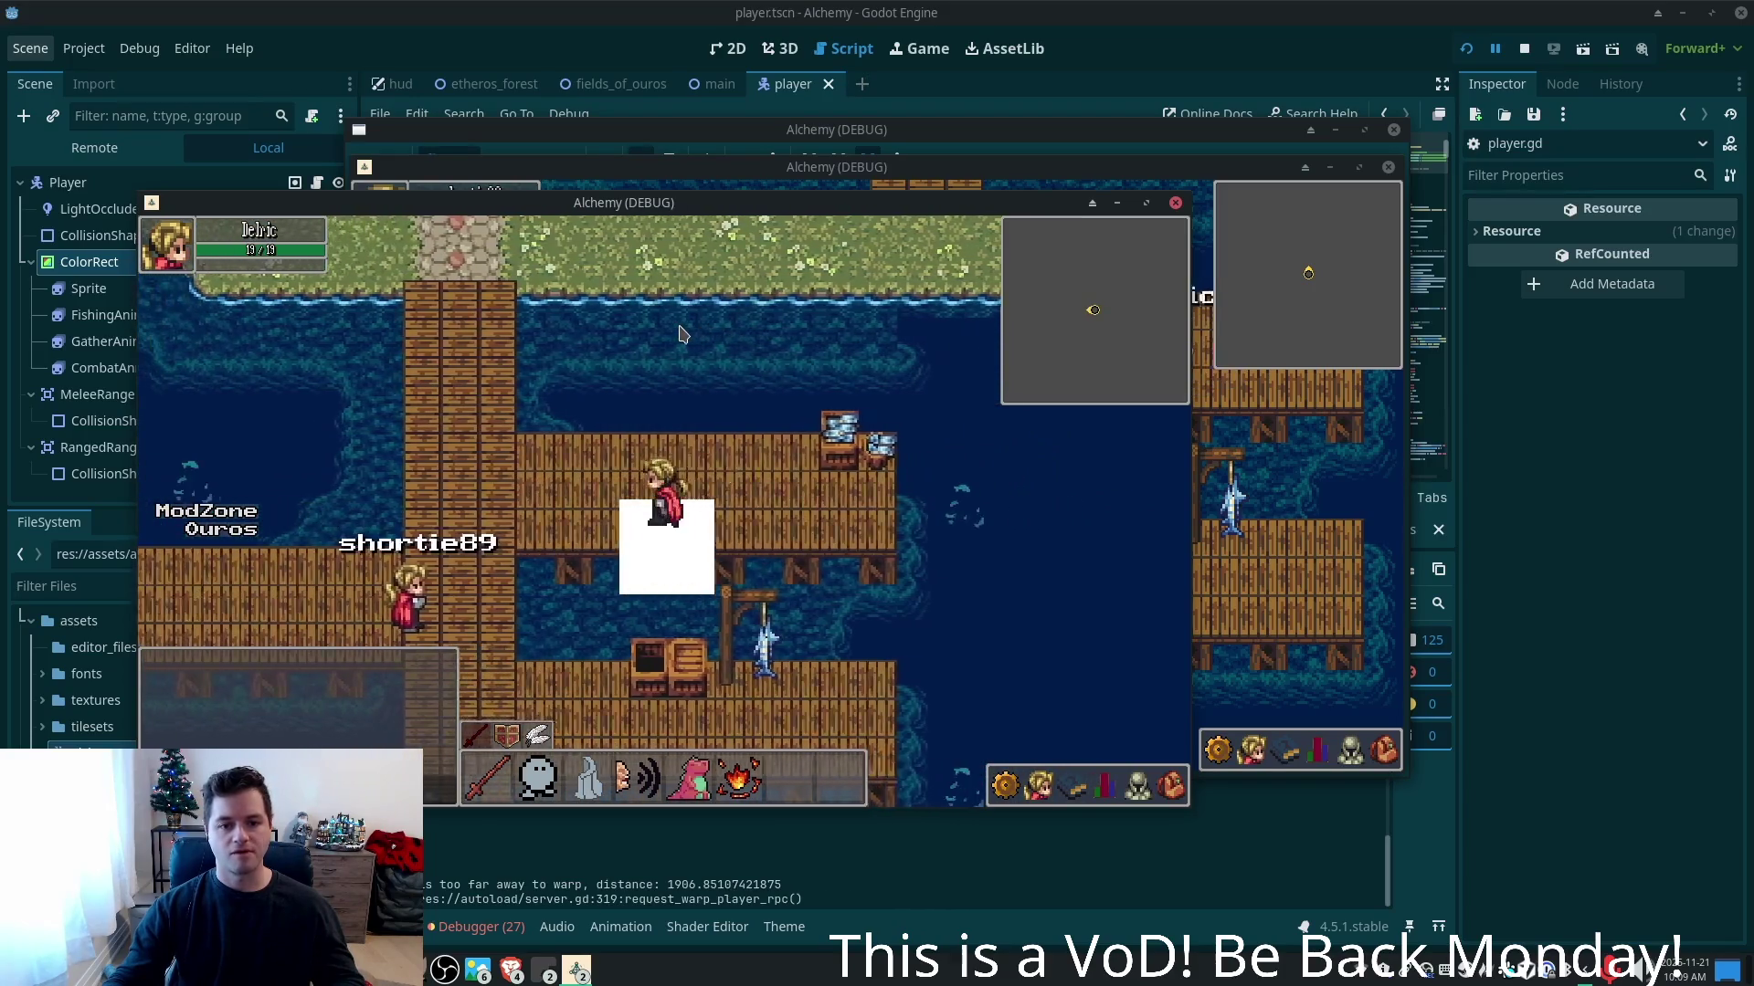
{"action": "key", "text": "Down"}
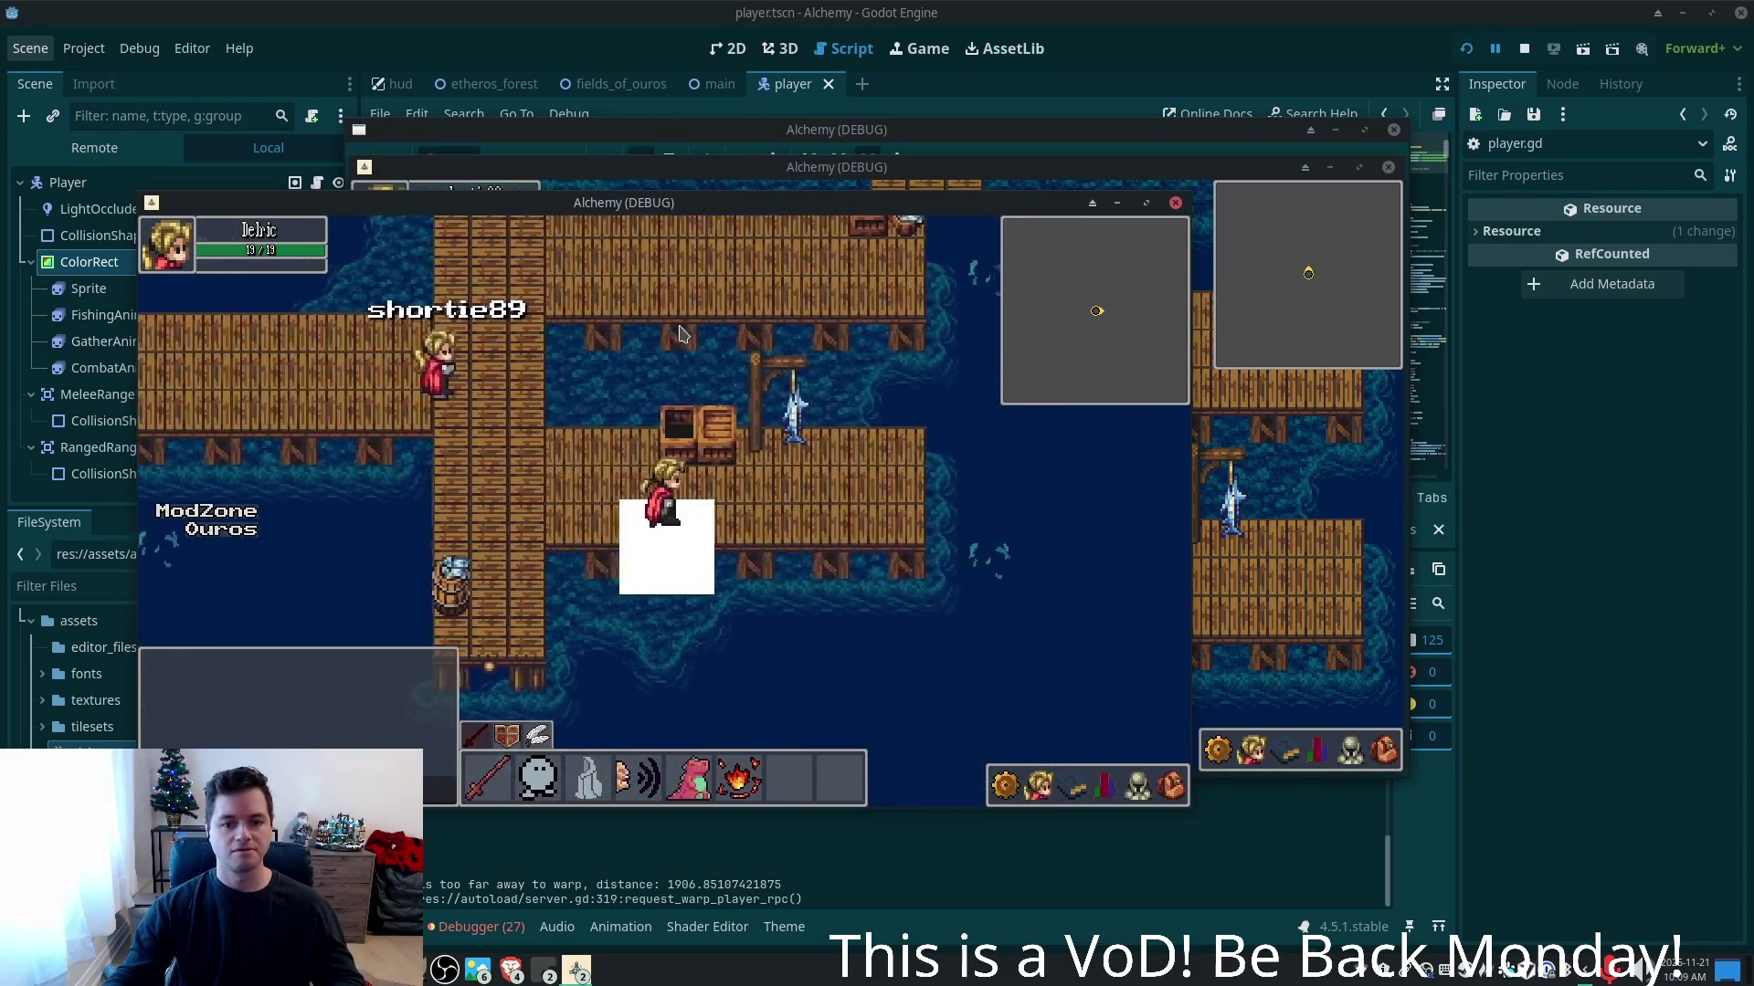
{"action": "key", "text": "Left"}
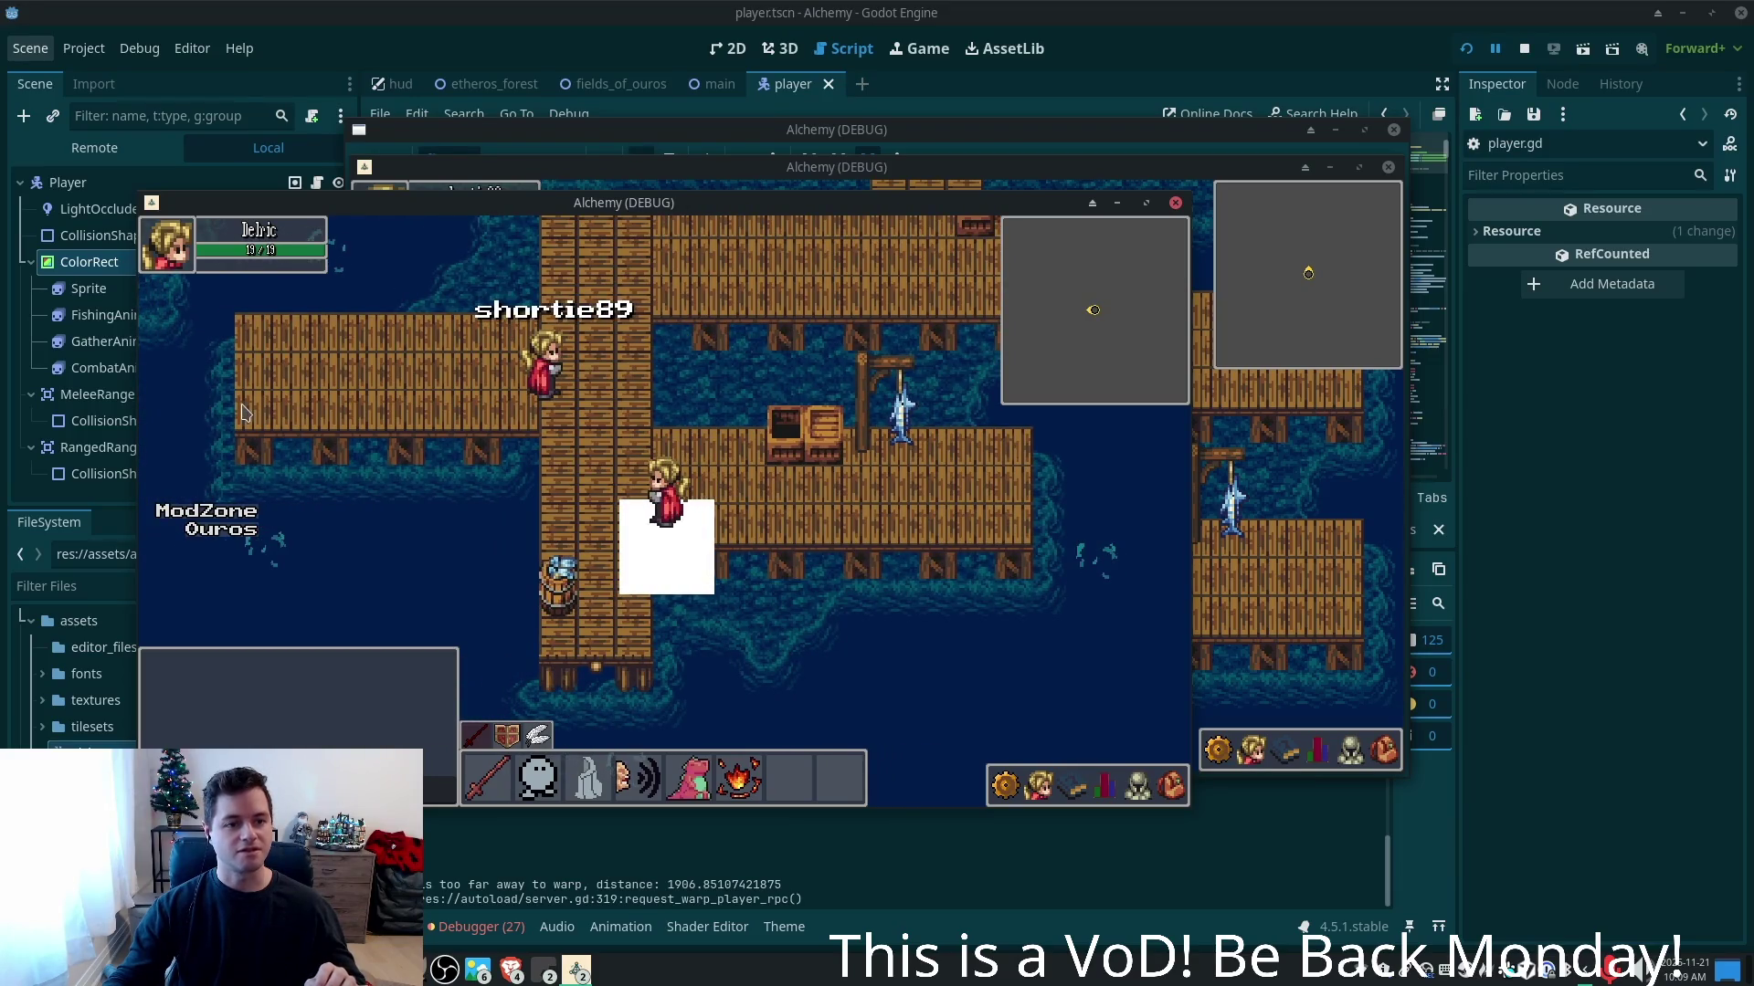
- Walk the player north onto the grass and back down the pier with WASD, then return to player.gd
{"action": "left_click", "coordinate": [1189, 28]}
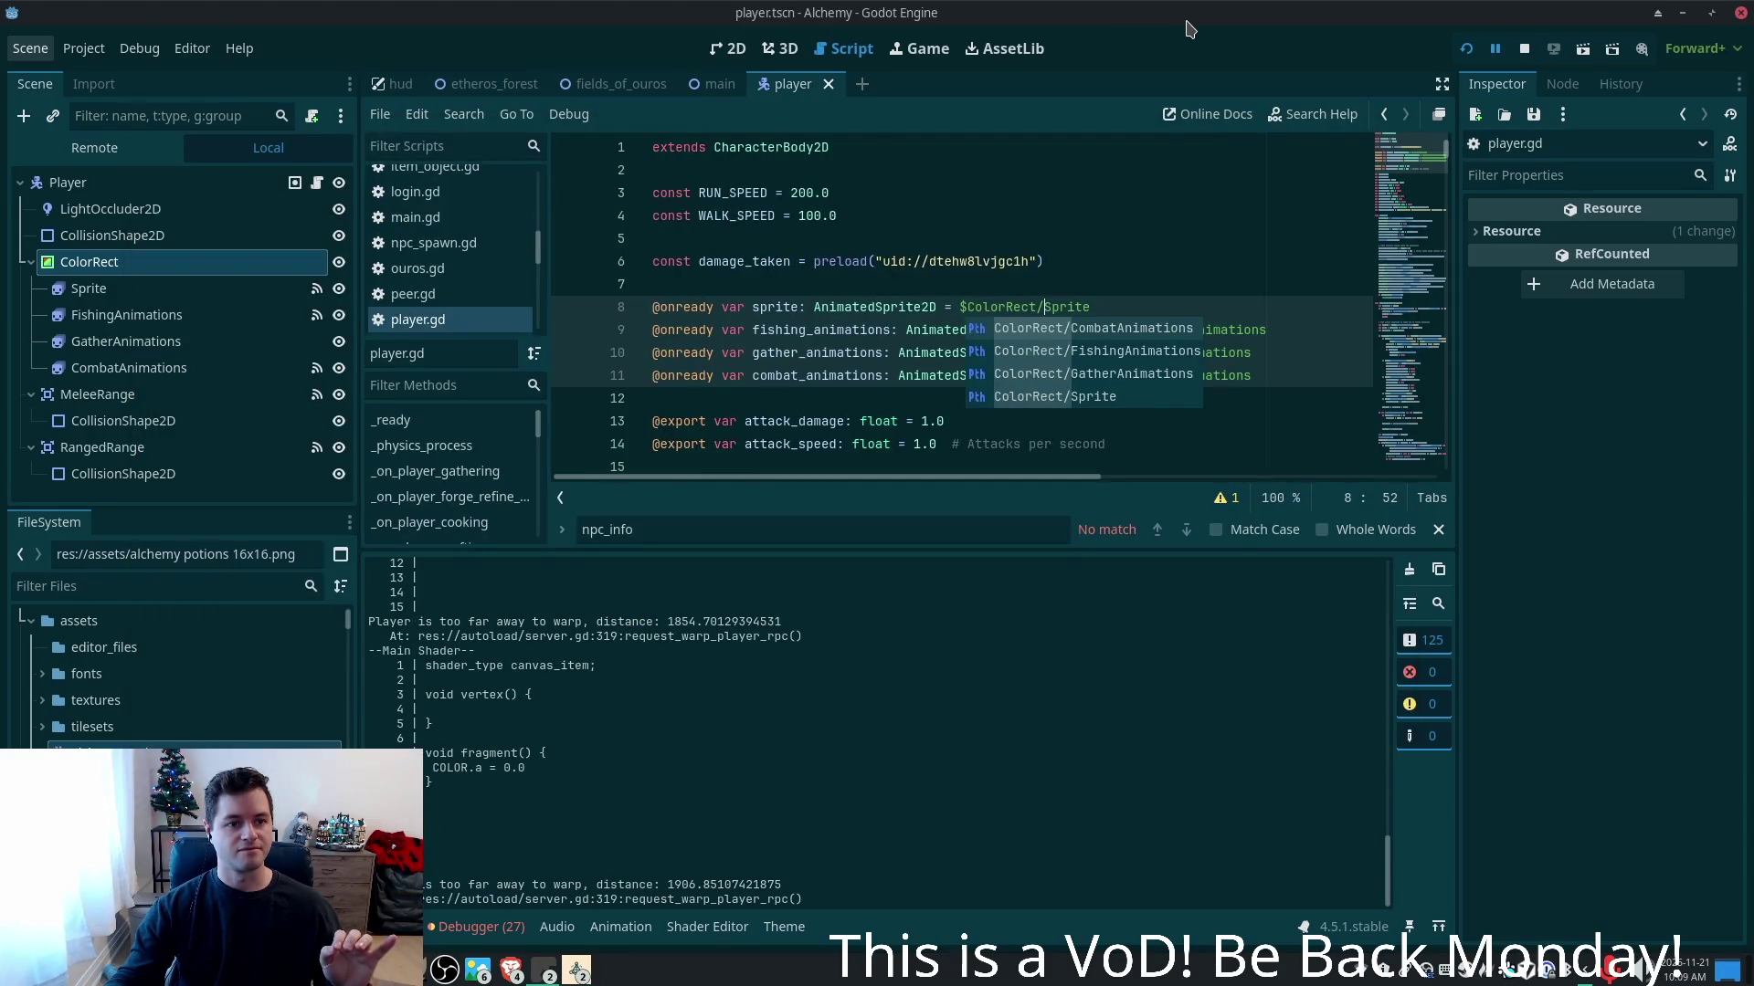
{"action": "key", "text": "alt+Tab"}
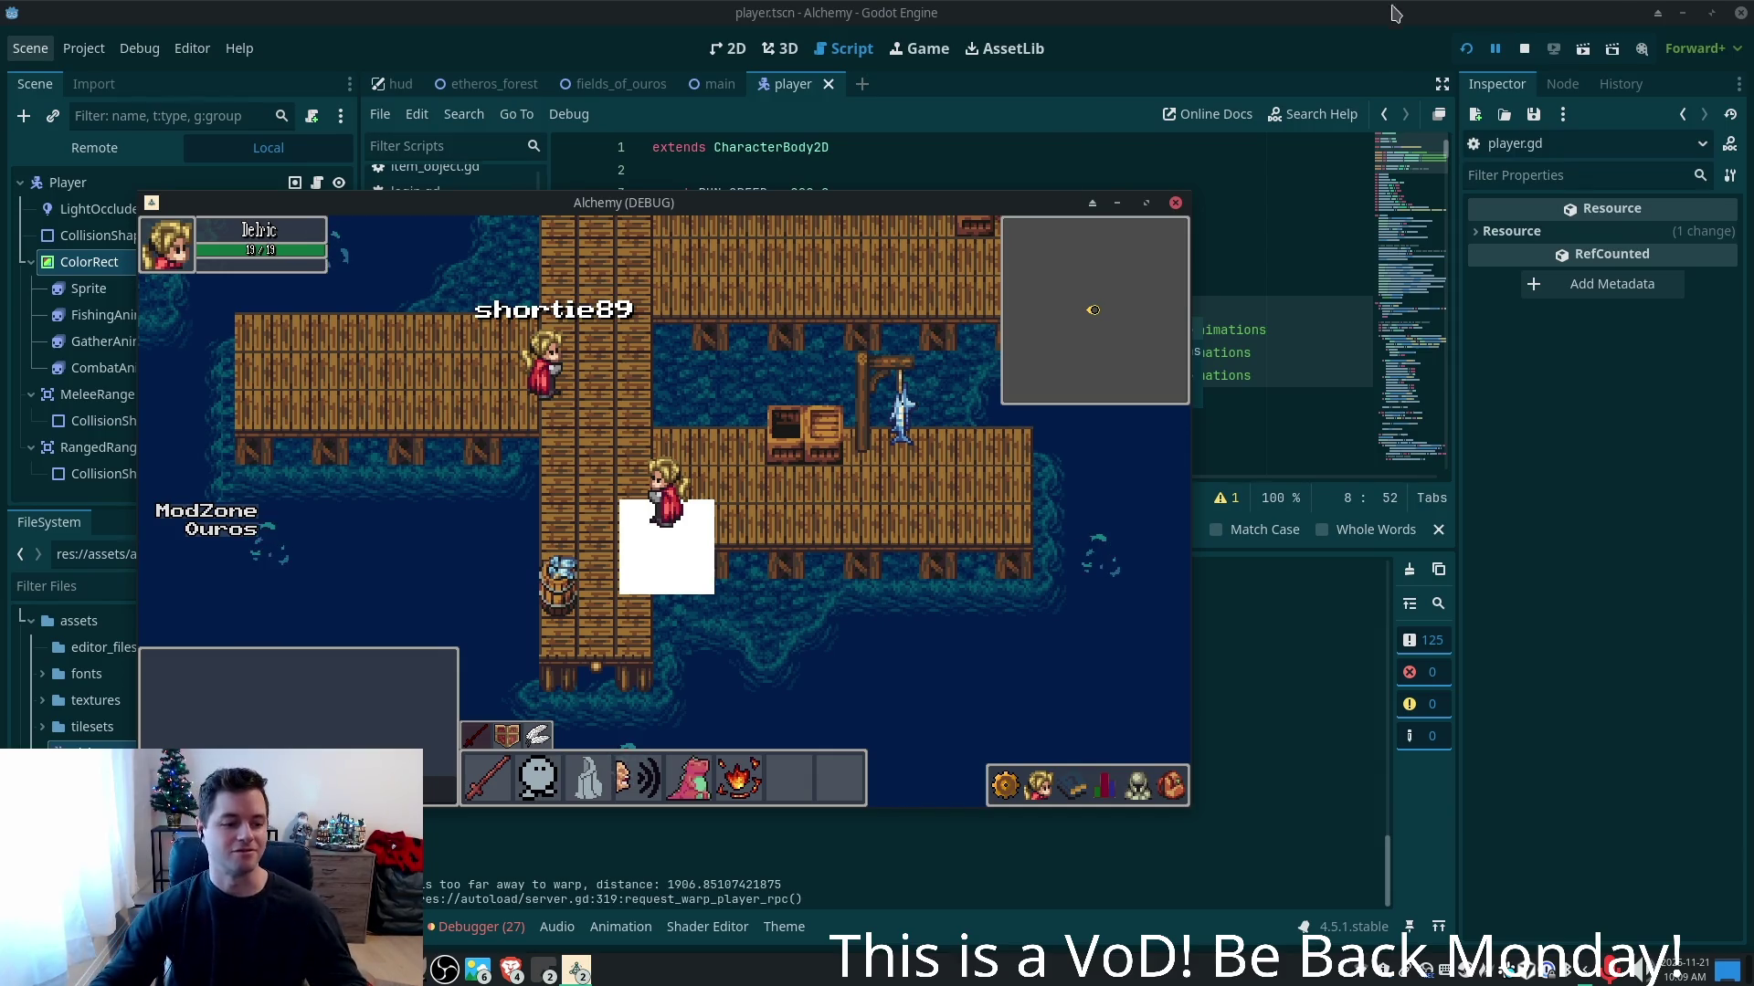
{"action": "key", "text": "w"}
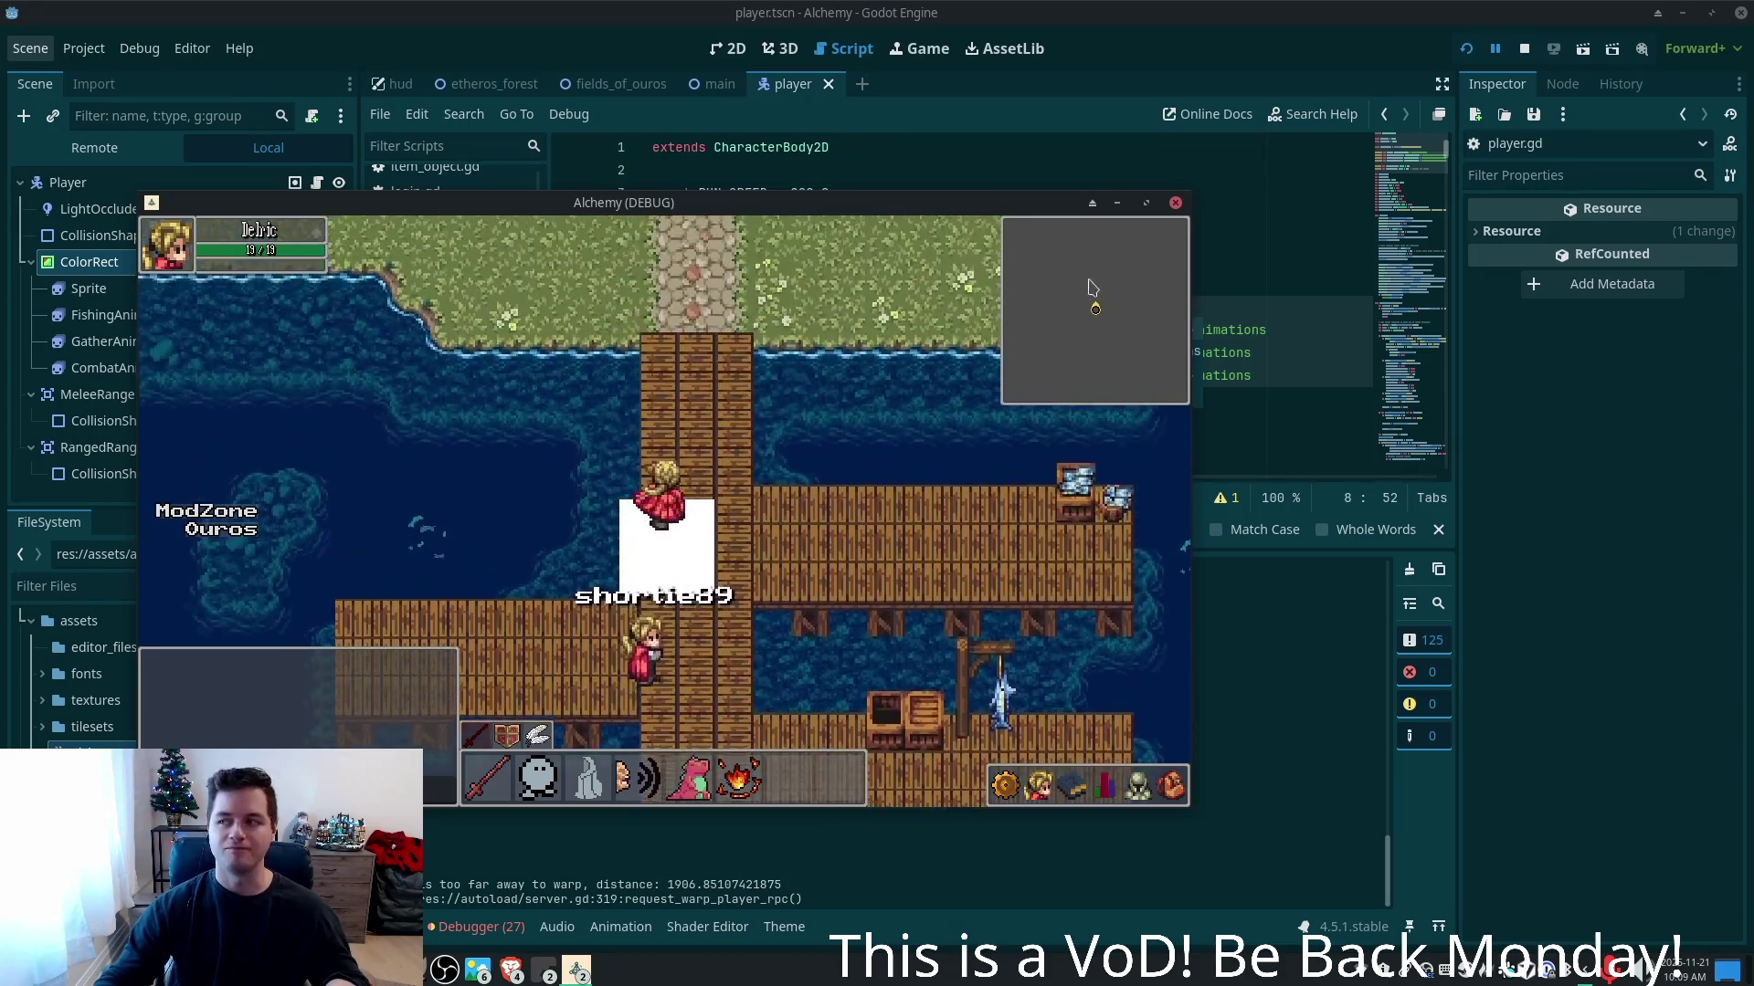
{"action": "key", "text": "w"}
{"action": "key", "text": "s"}
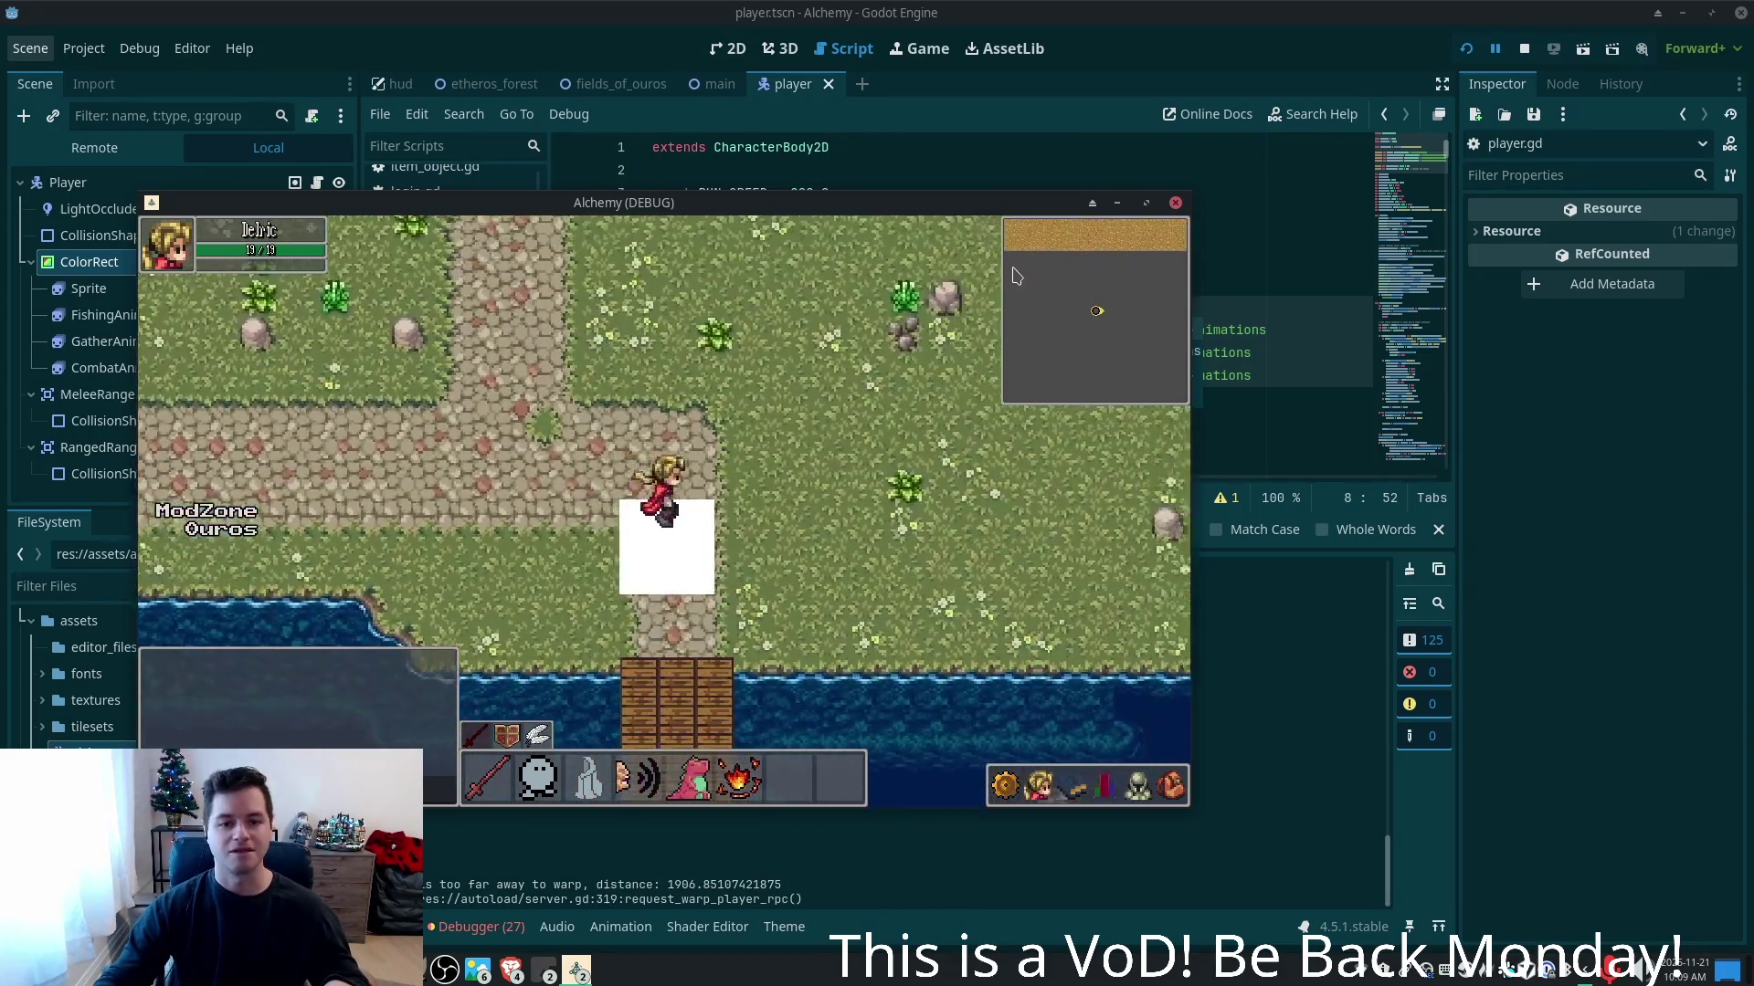
{"action": "key", "text": "s"}
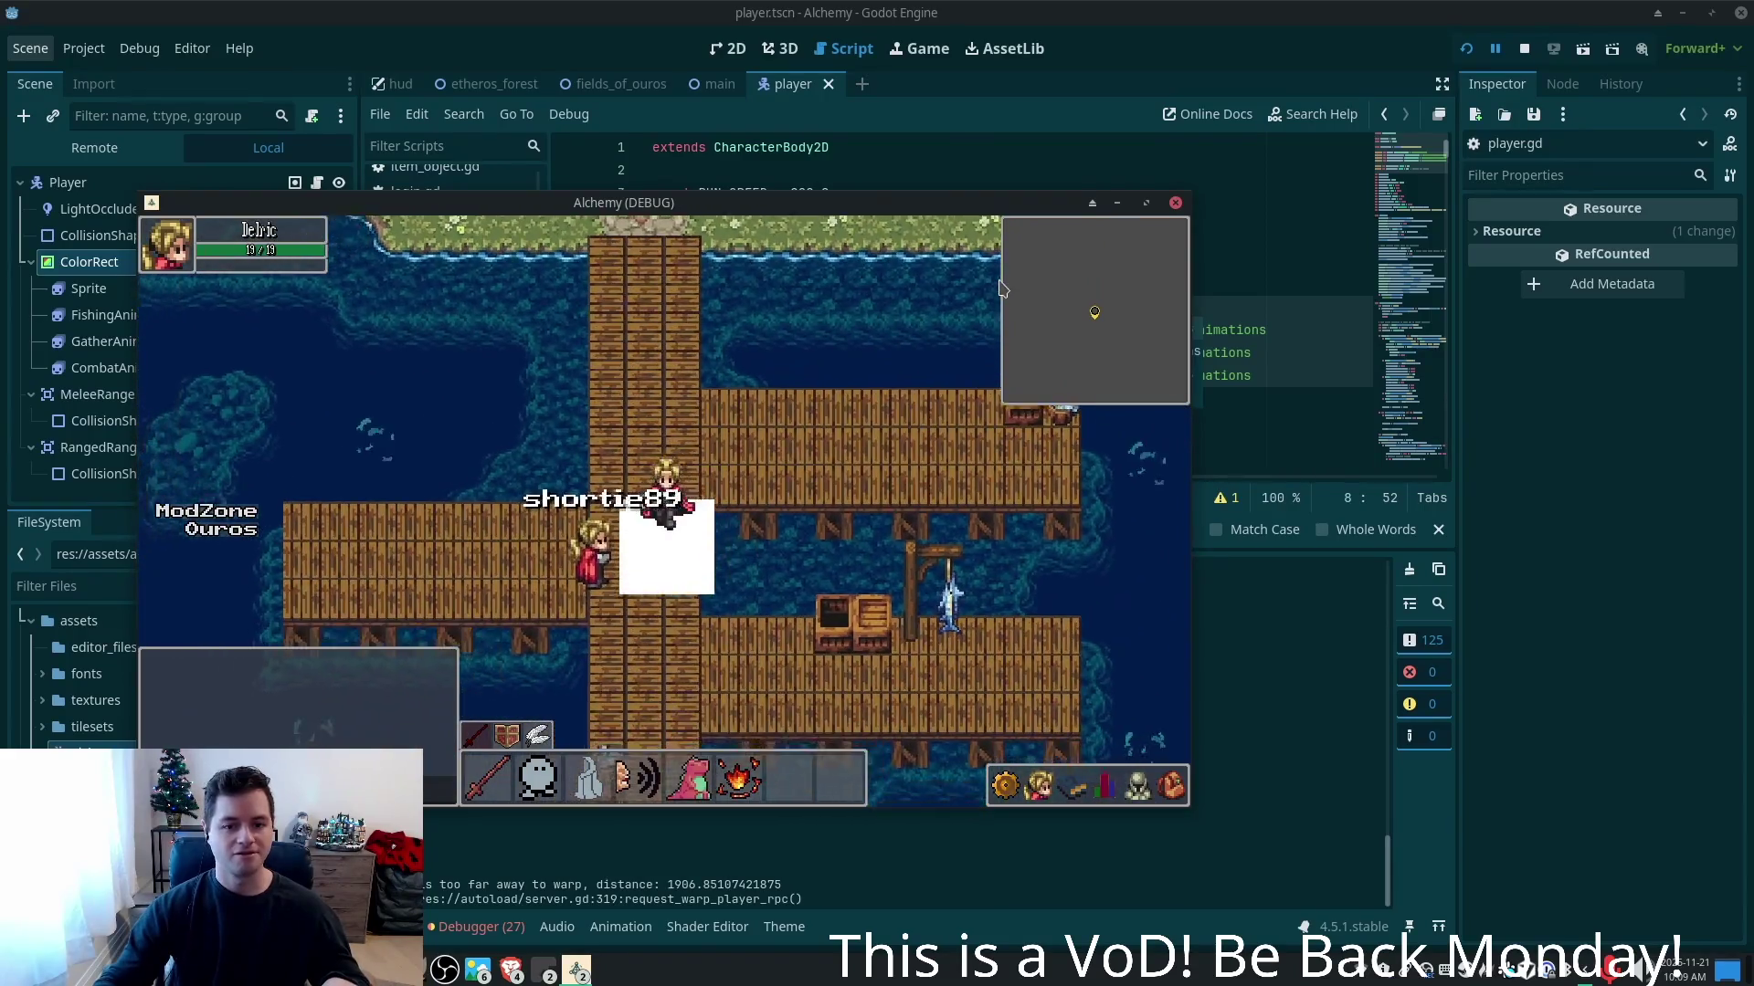
{"action": "key", "text": "d"}
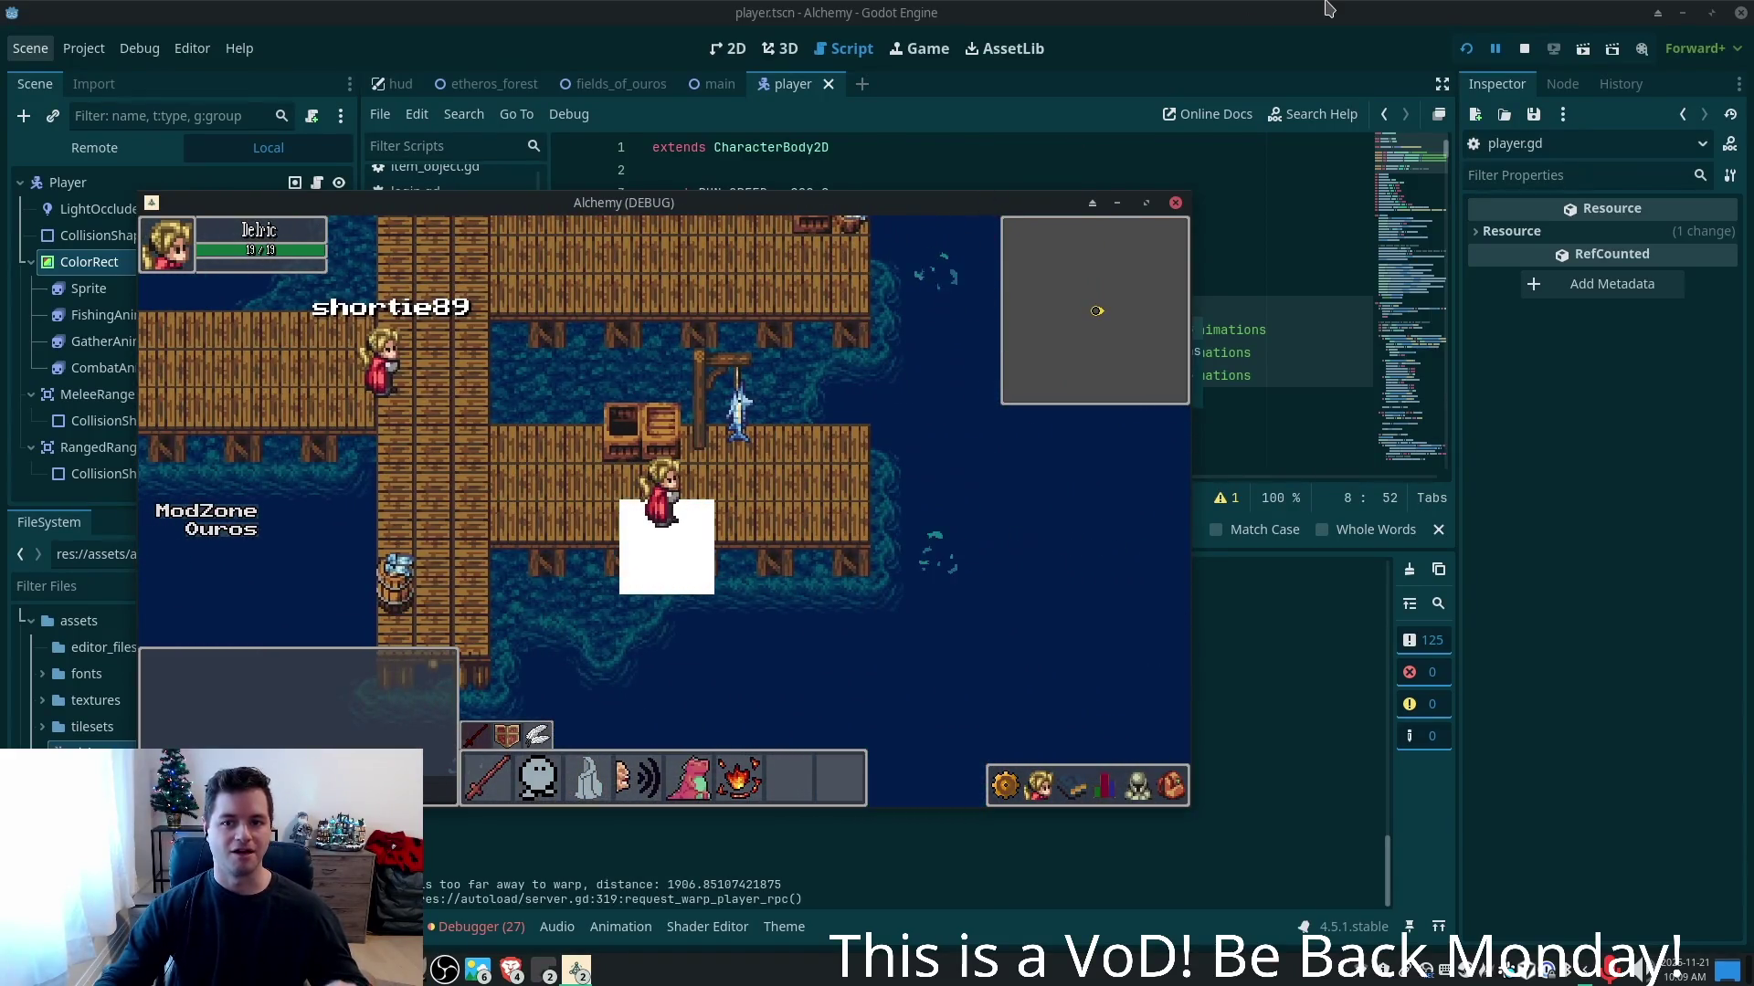
{"action": "left_click", "coordinate": [1117, 202]}
{"action": "left_click", "coordinate": [1099, 275]}
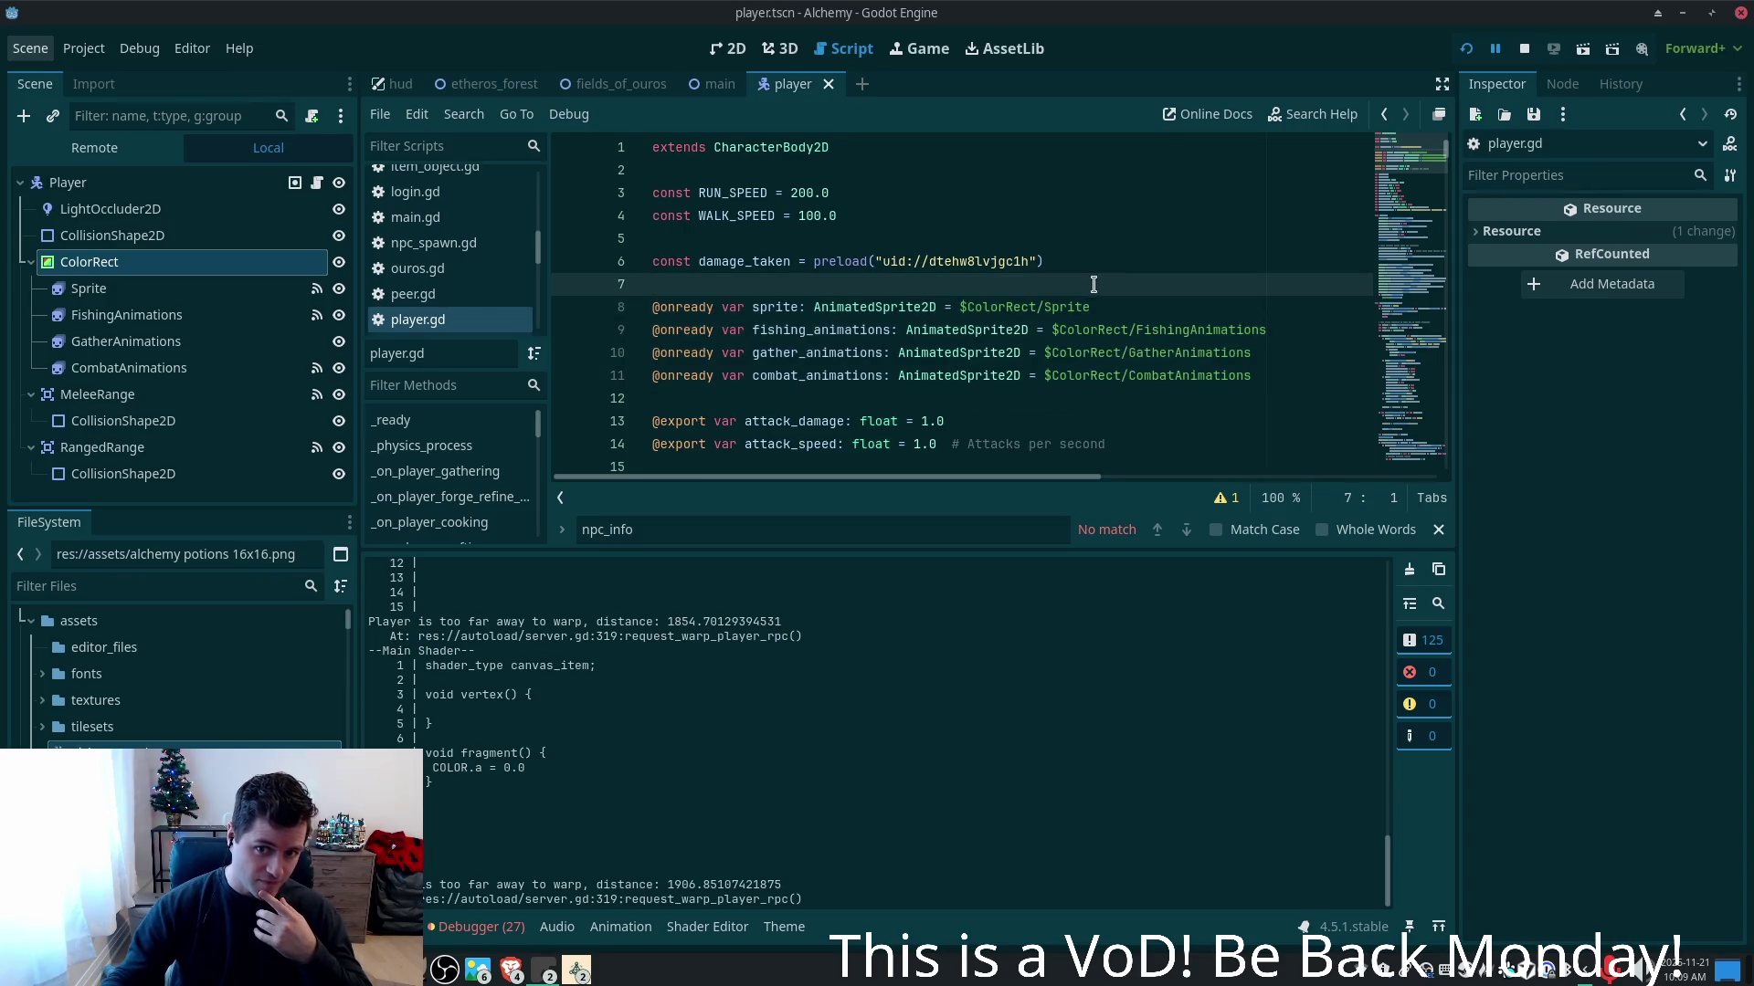
{"action": "left_click", "coordinate": [167, 296]}
{"action": "left_click", "coordinate": [141, 347], "text": "shift"}
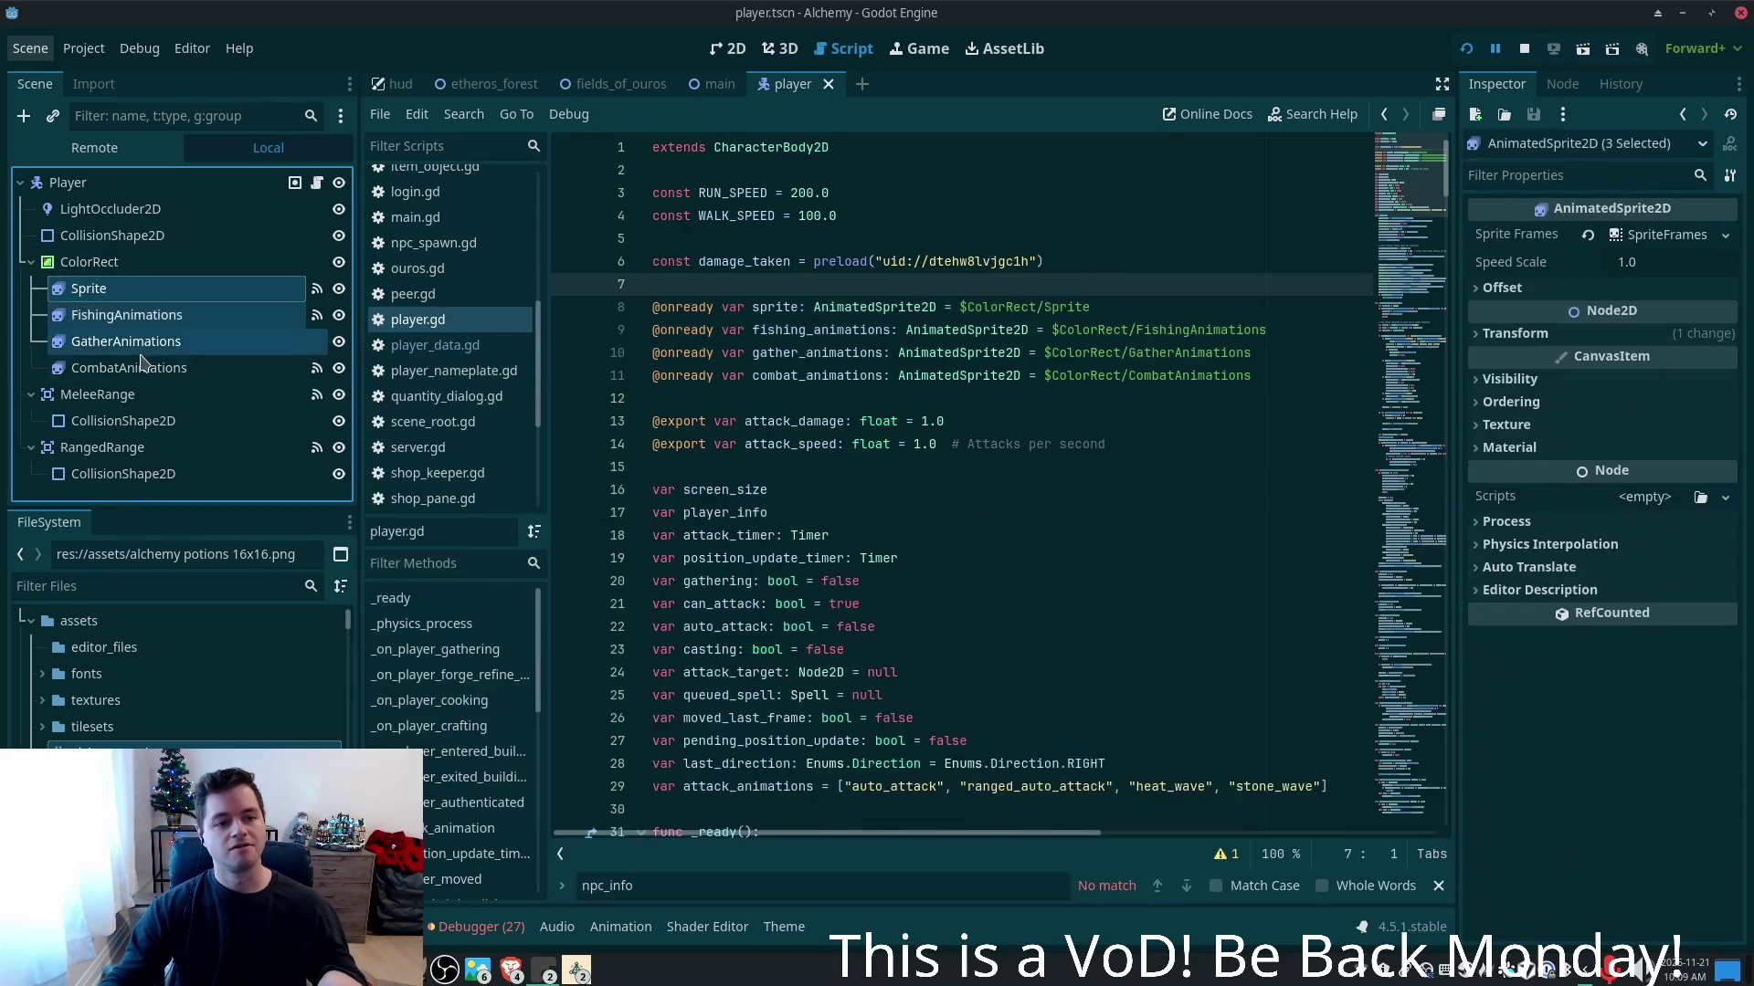
{"action": "key", "text": "ctrl+z"}
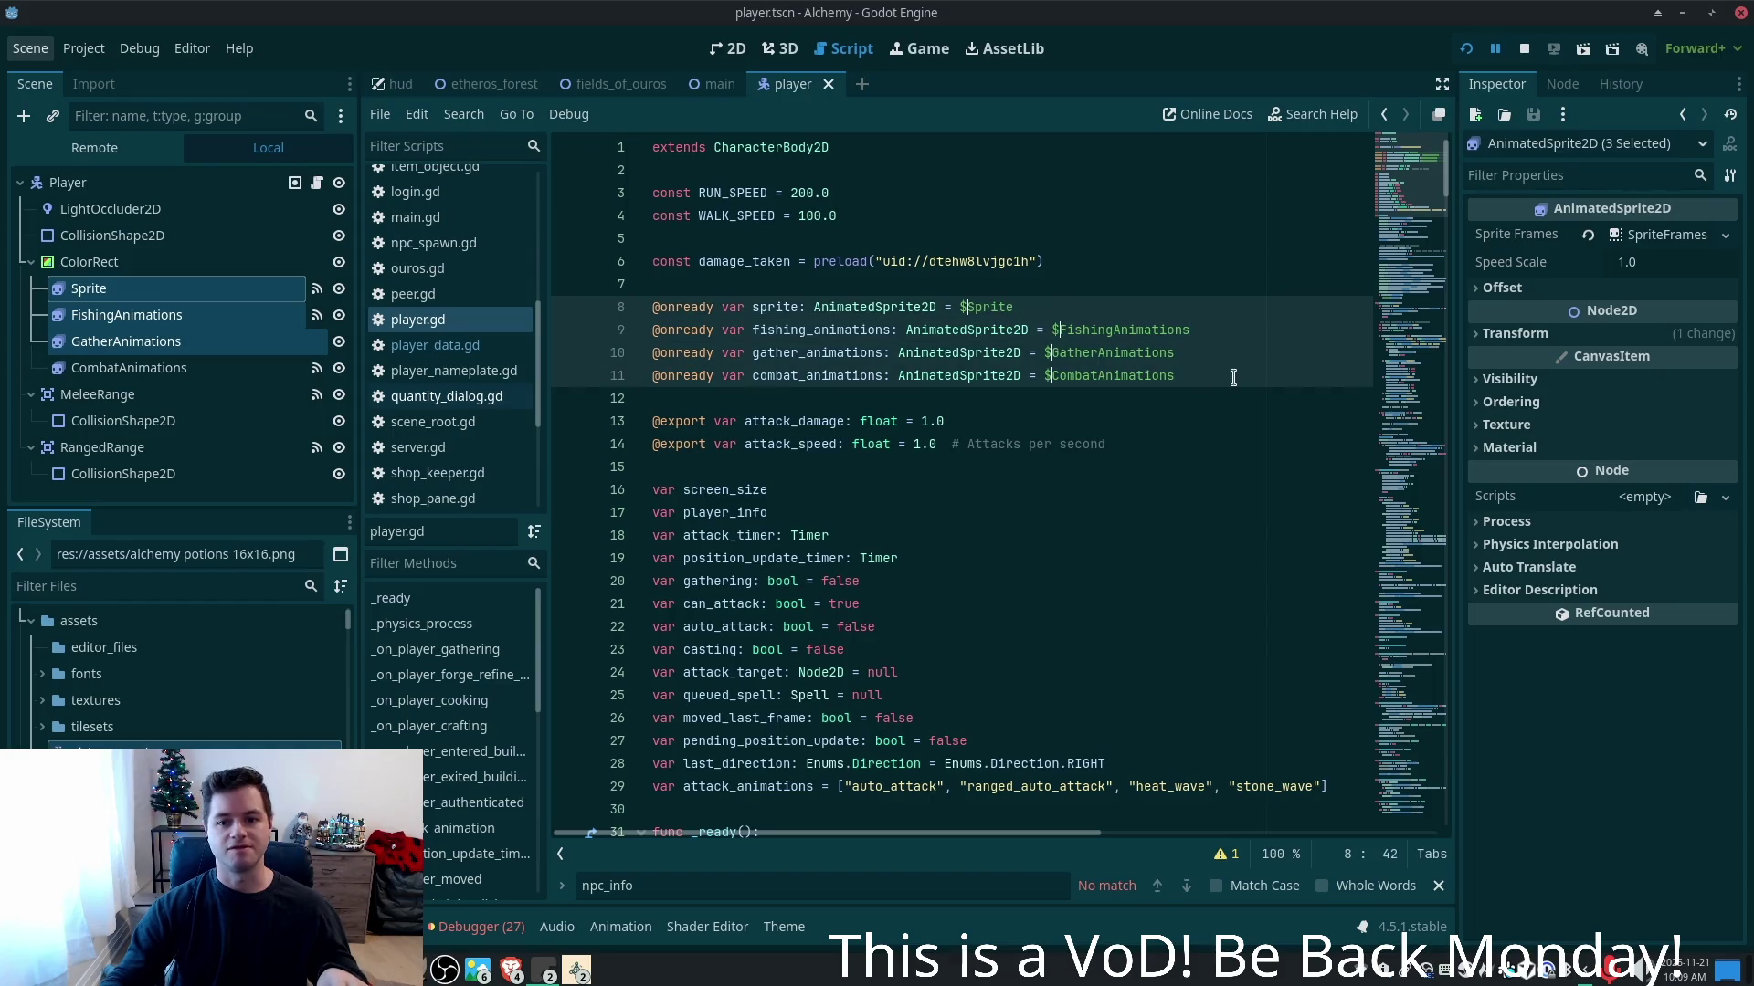
- Move the four sprite nodes out from under ColorRect to sit under Player, then run the game
{"action": "left_click", "coordinate": [91, 289]}
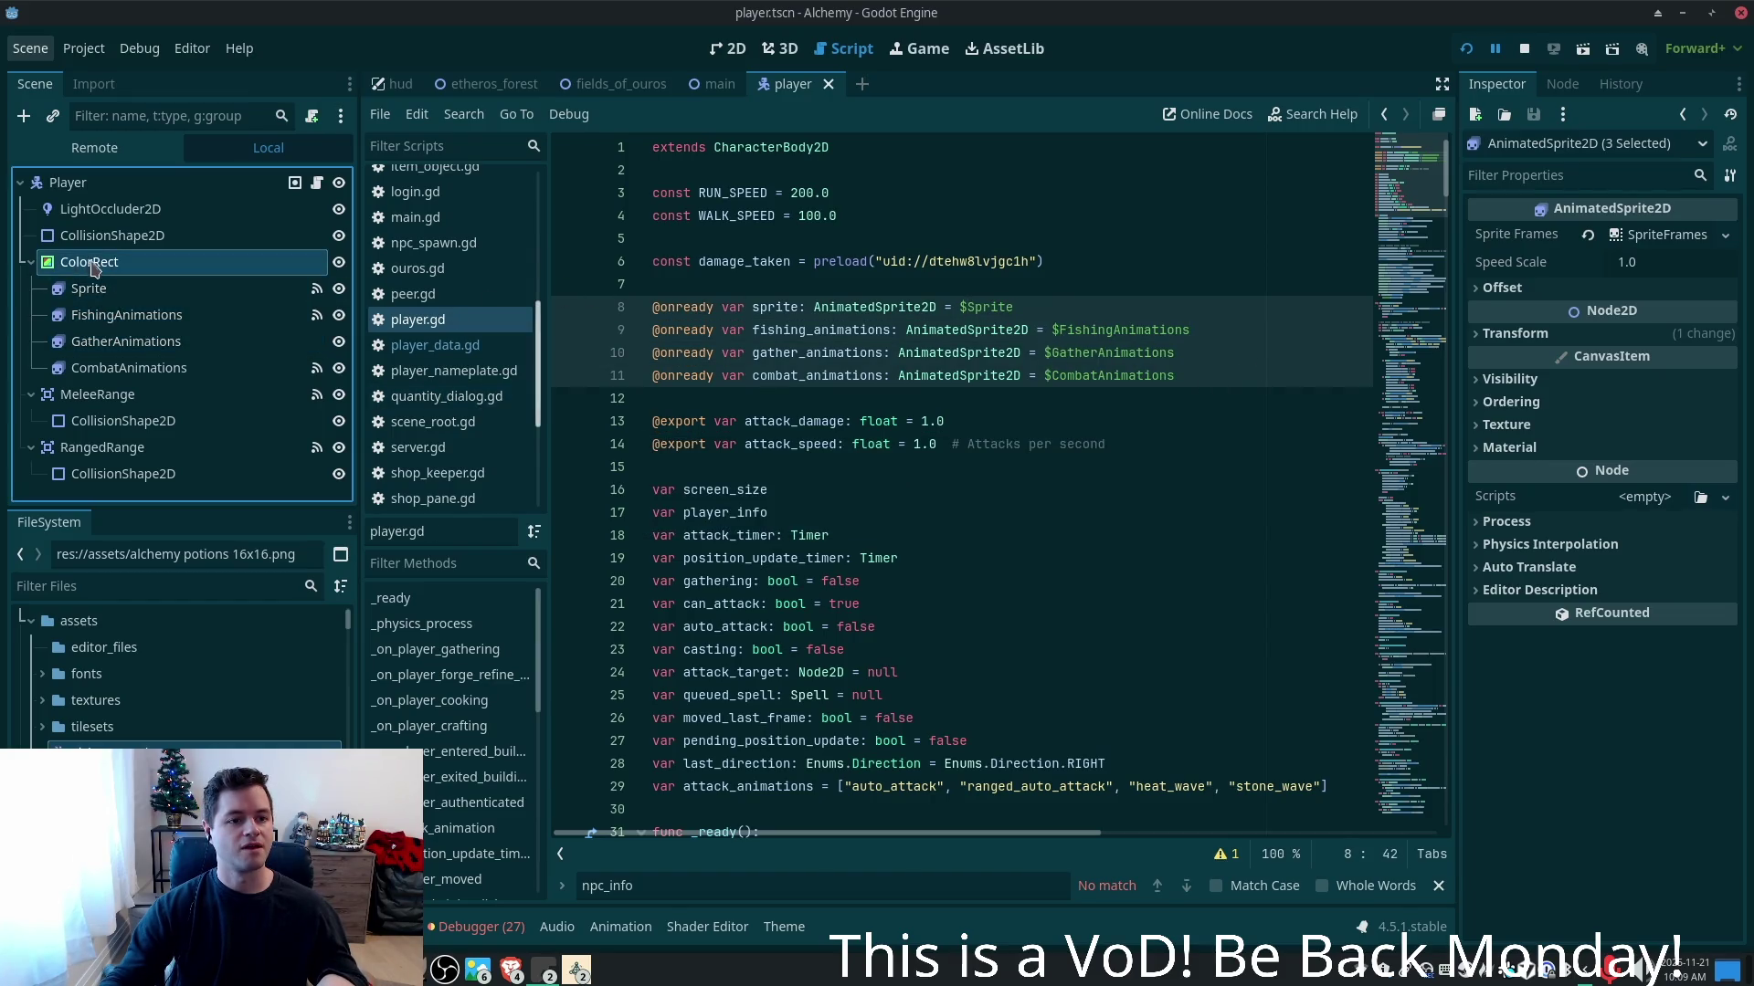
{"action": "left_click", "coordinate": [141, 369], "text": "shift"}
{"action": "mouse_move", "coordinate": [114, 288]}
{"action": "left_mouse_down"}
{"action": "mouse_move", "coordinate": [75, 294]}
{"action": "mouse_move", "coordinate": [82, 271]}
{"action": "left_mouse_up"}
{"action": "key", "text": "F5"}
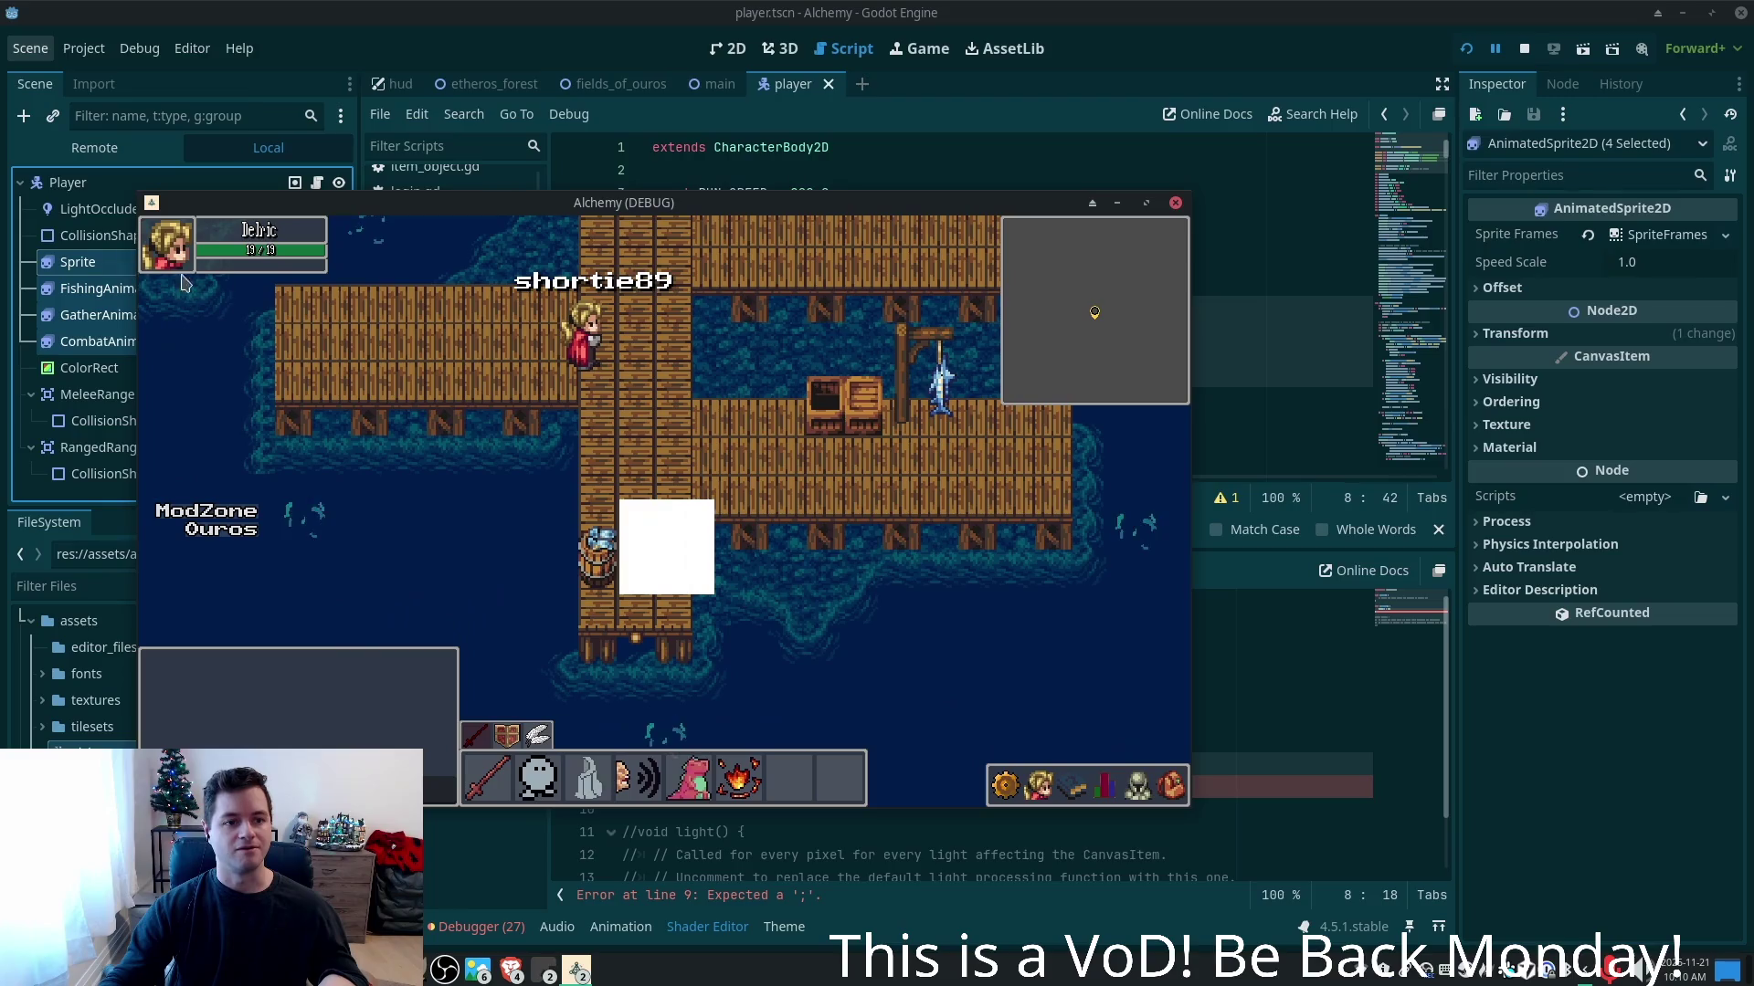
- Restart the game, walk the player right, then return to the editor with ColorRect selected
{"action": "left_click", "coordinate": [1476, 50]}
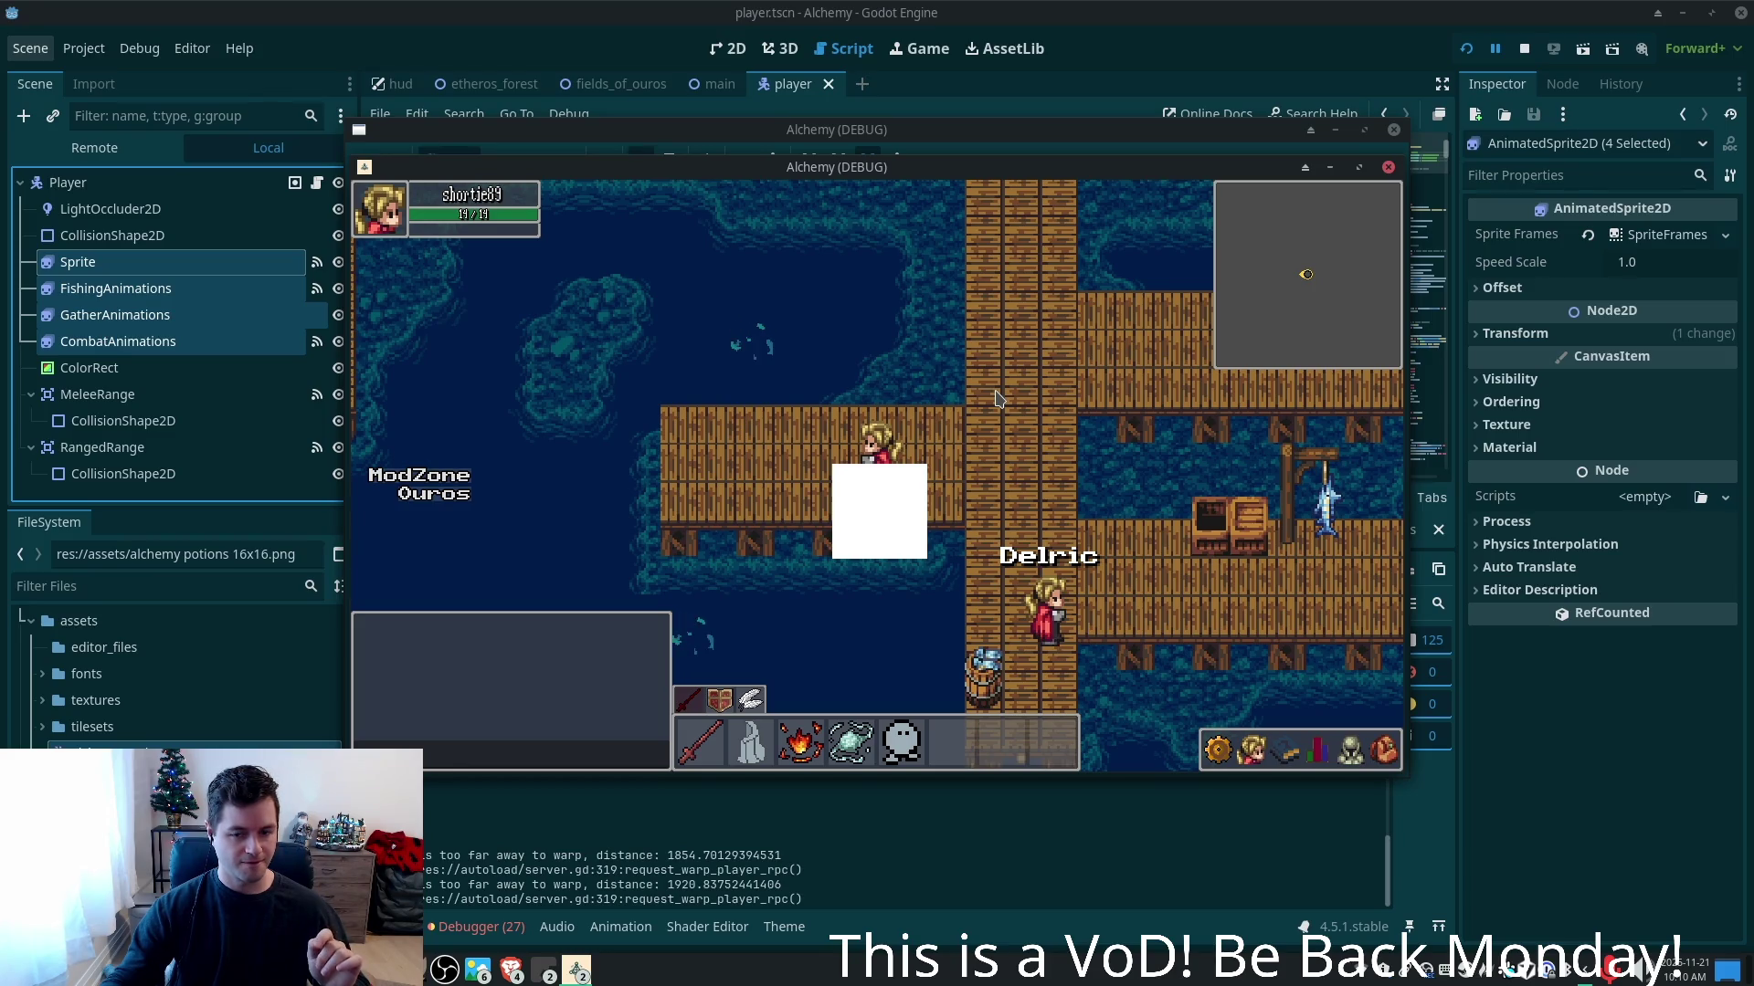
{"action": "key", "text": "Right"}
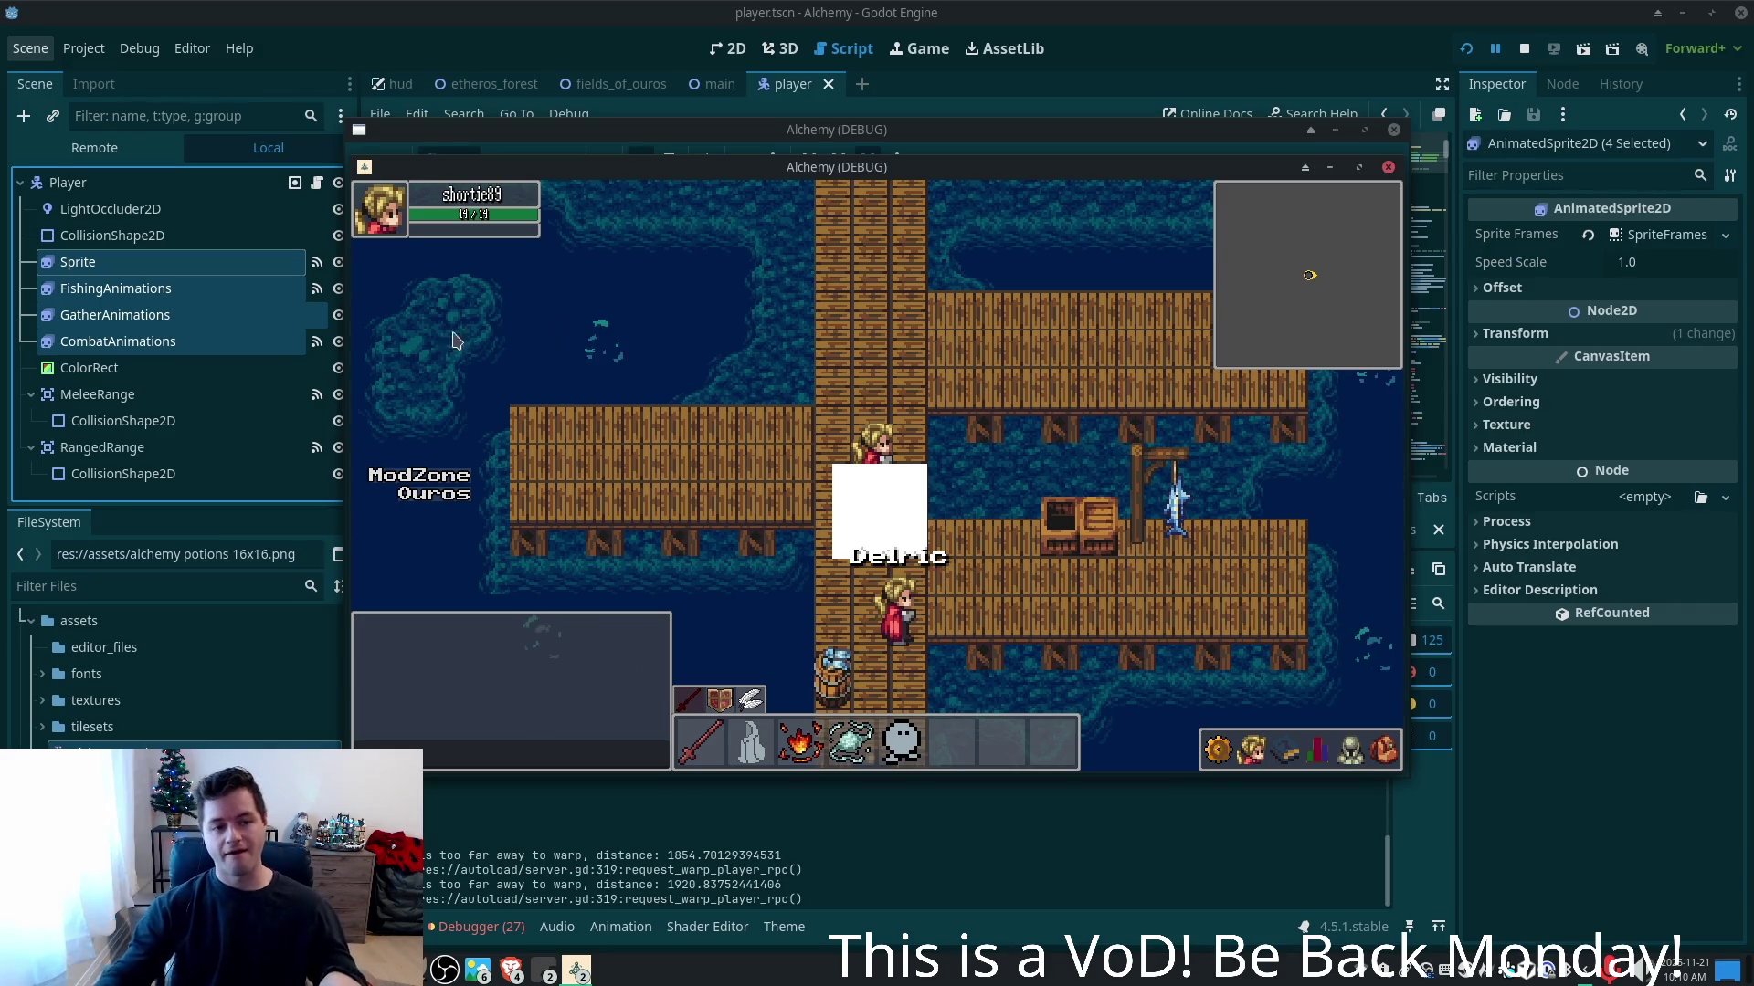
{"action": "left_click", "coordinate": [87, 367]}
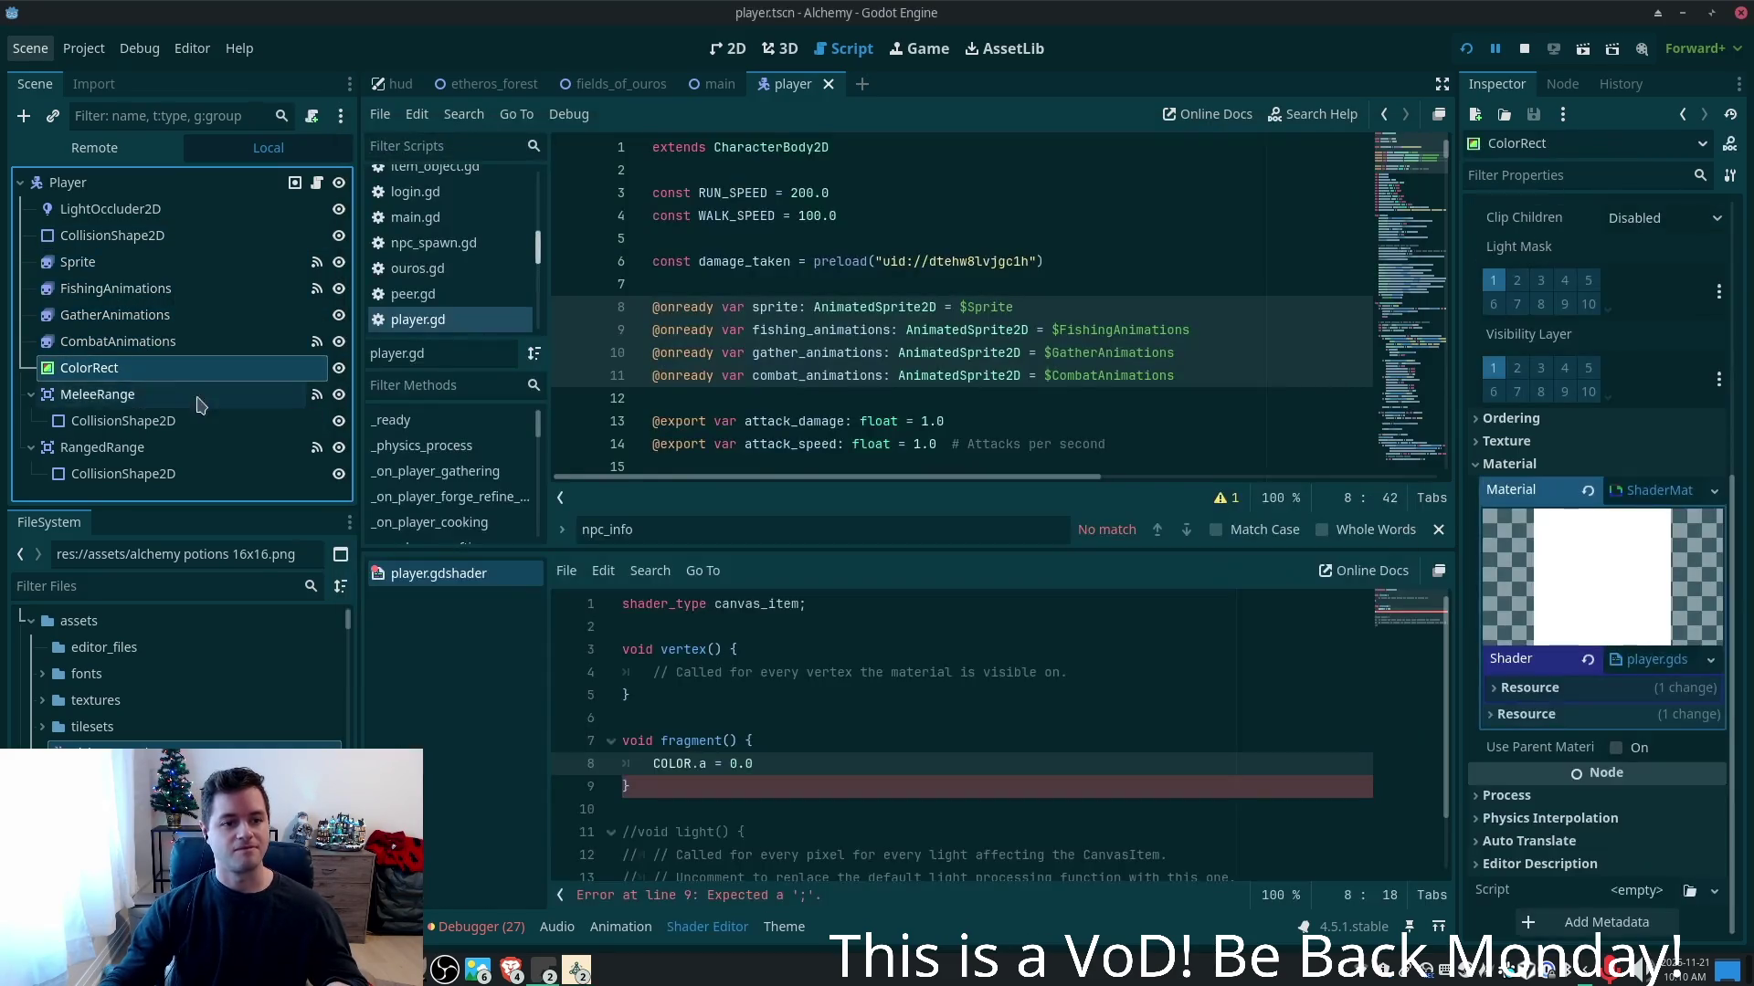
- Add the missing semicolon after COLOR.a = 0.0 in player.gdshader, then stop and relaunch the game
{"action": "left_click", "coordinate": [857, 351]}
{"action": "left_click", "coordinate": [101, 287]}
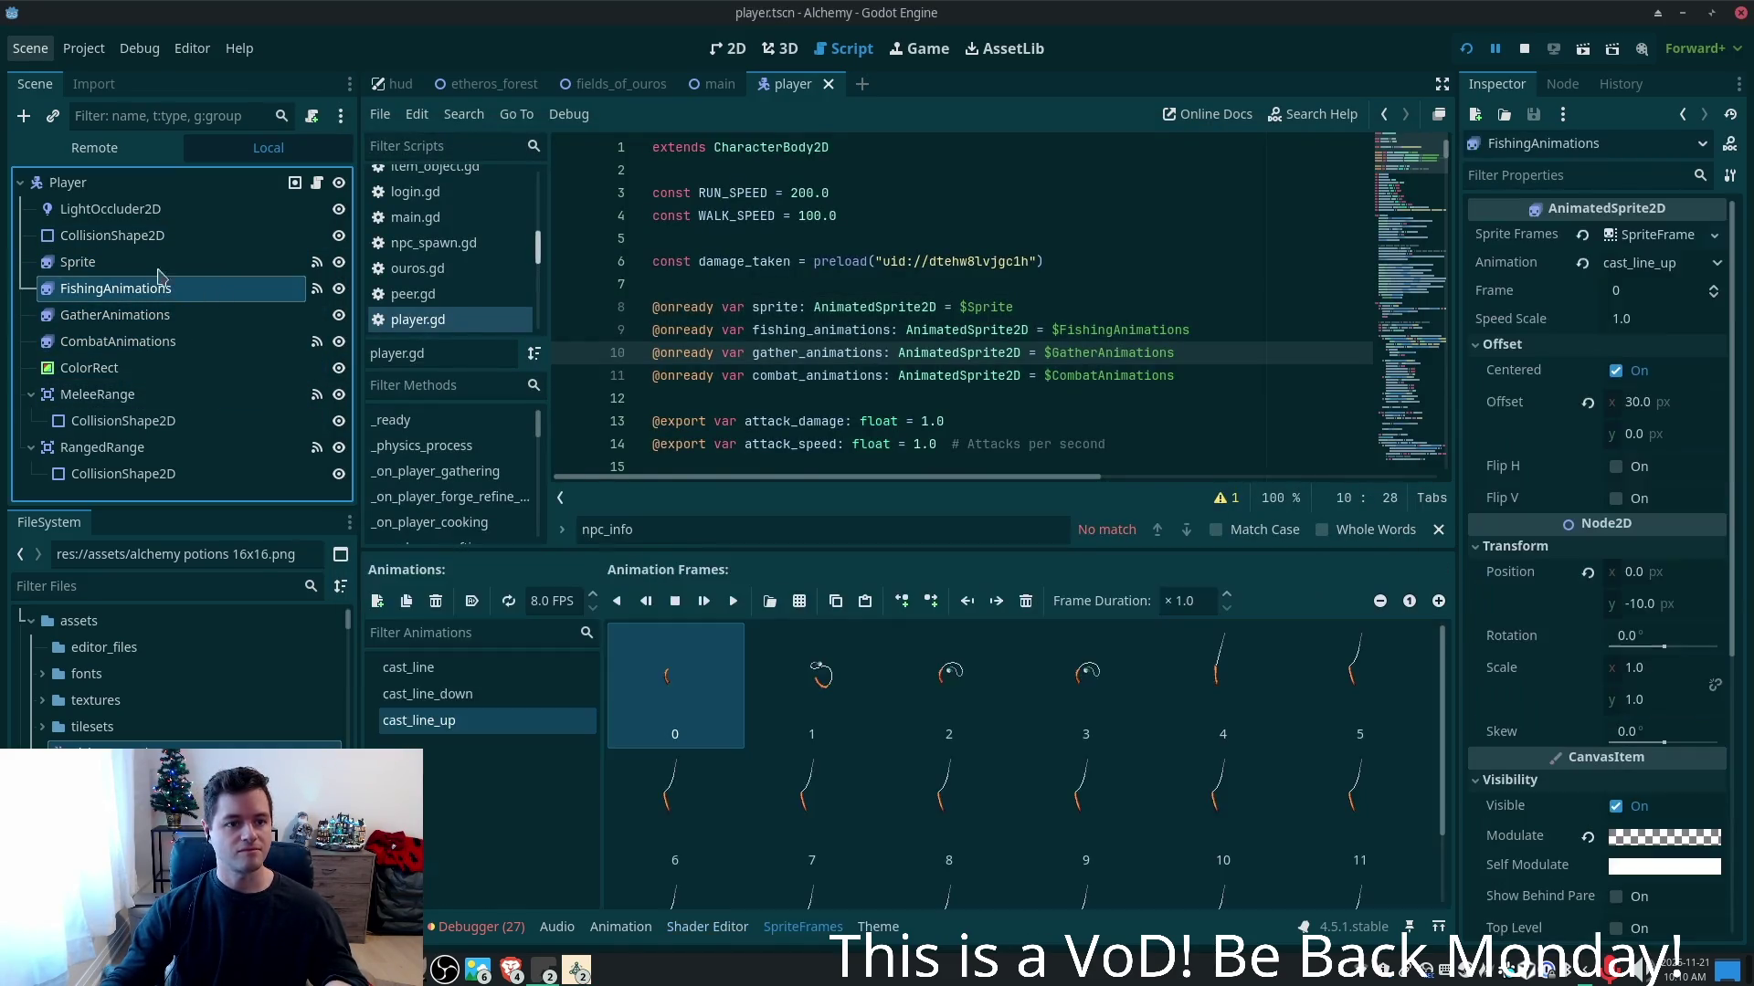
{"action": "left_click", "coordinate": [78, 263]}
{"action": "left_click", "coordinate": [90, 367]}
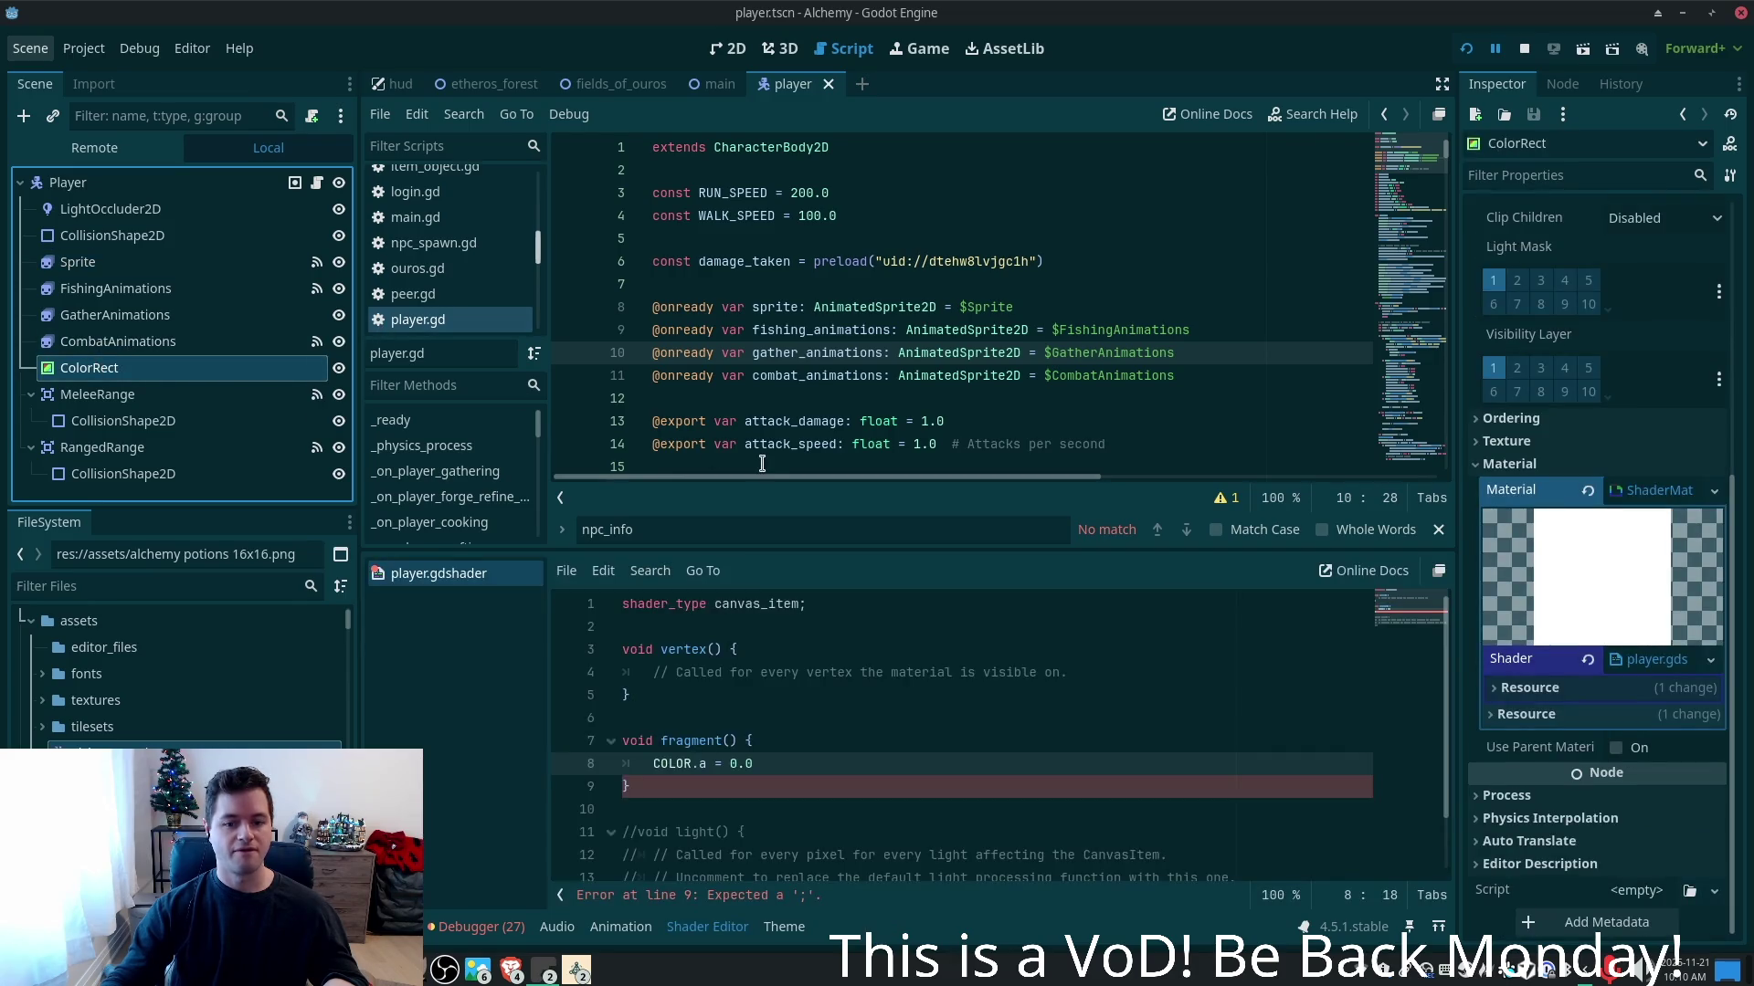
{"action": "left_click", "coordinate": [790, 777]}
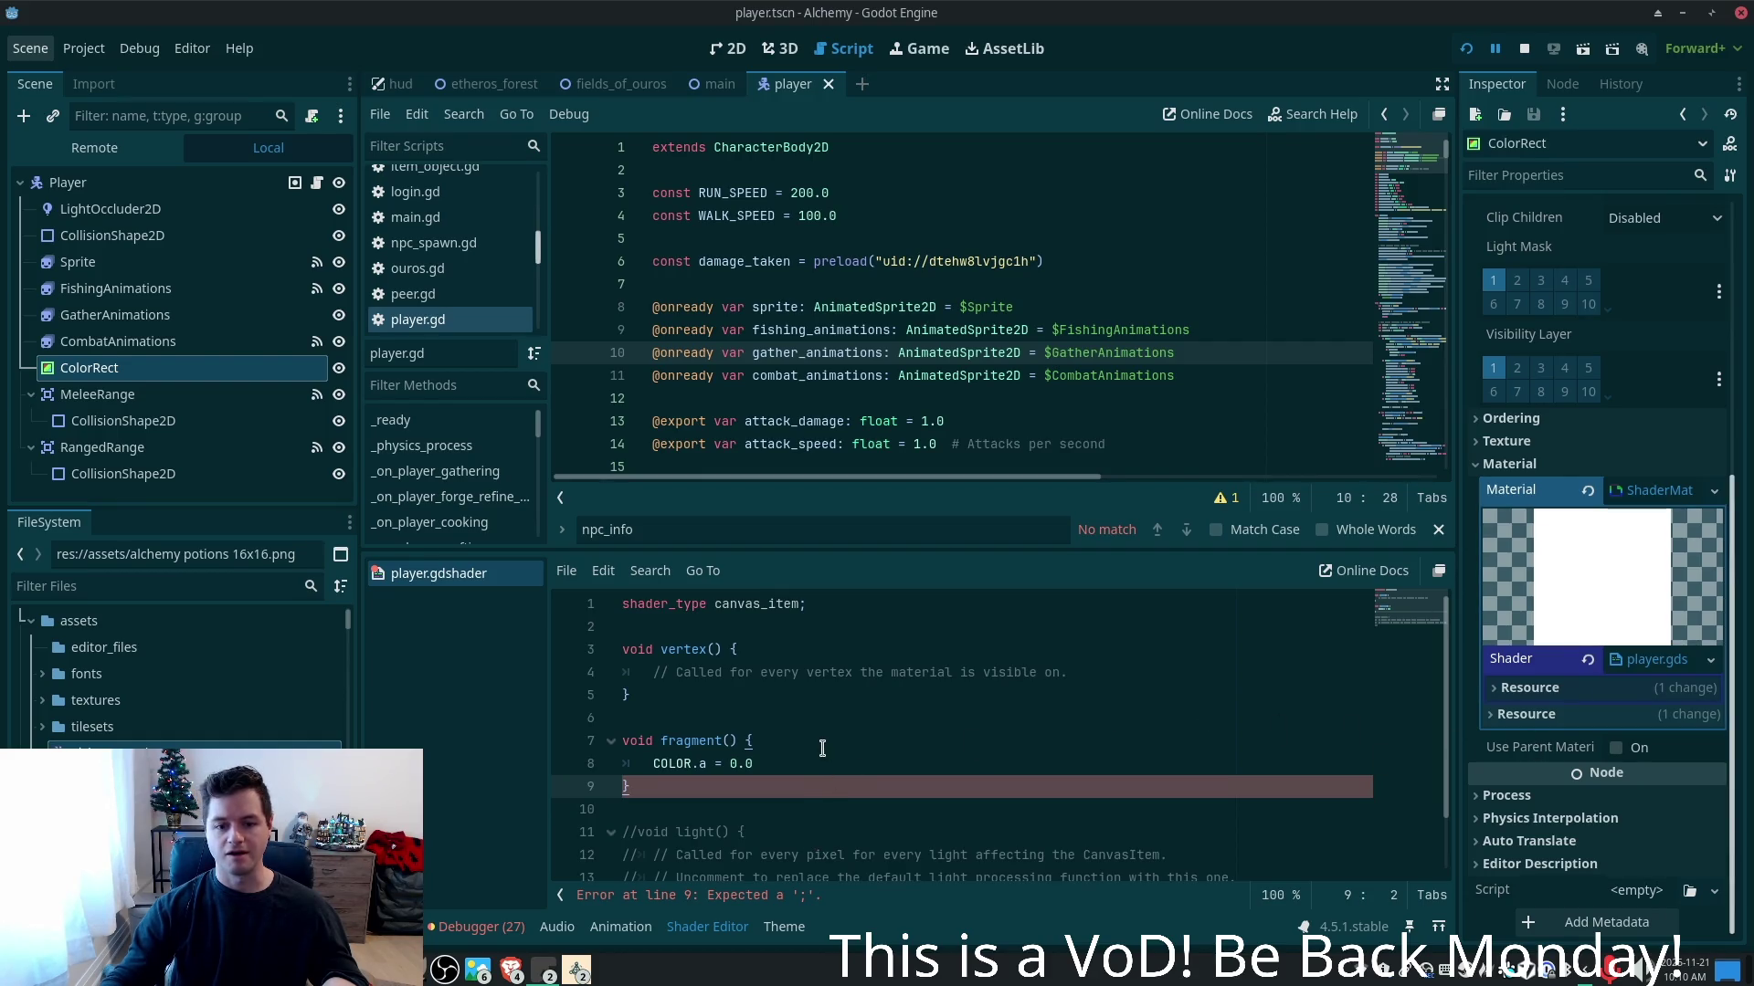
{"action": "left_click", "coordinate": [822, 751]}
{"action": "type", "text": ";"}
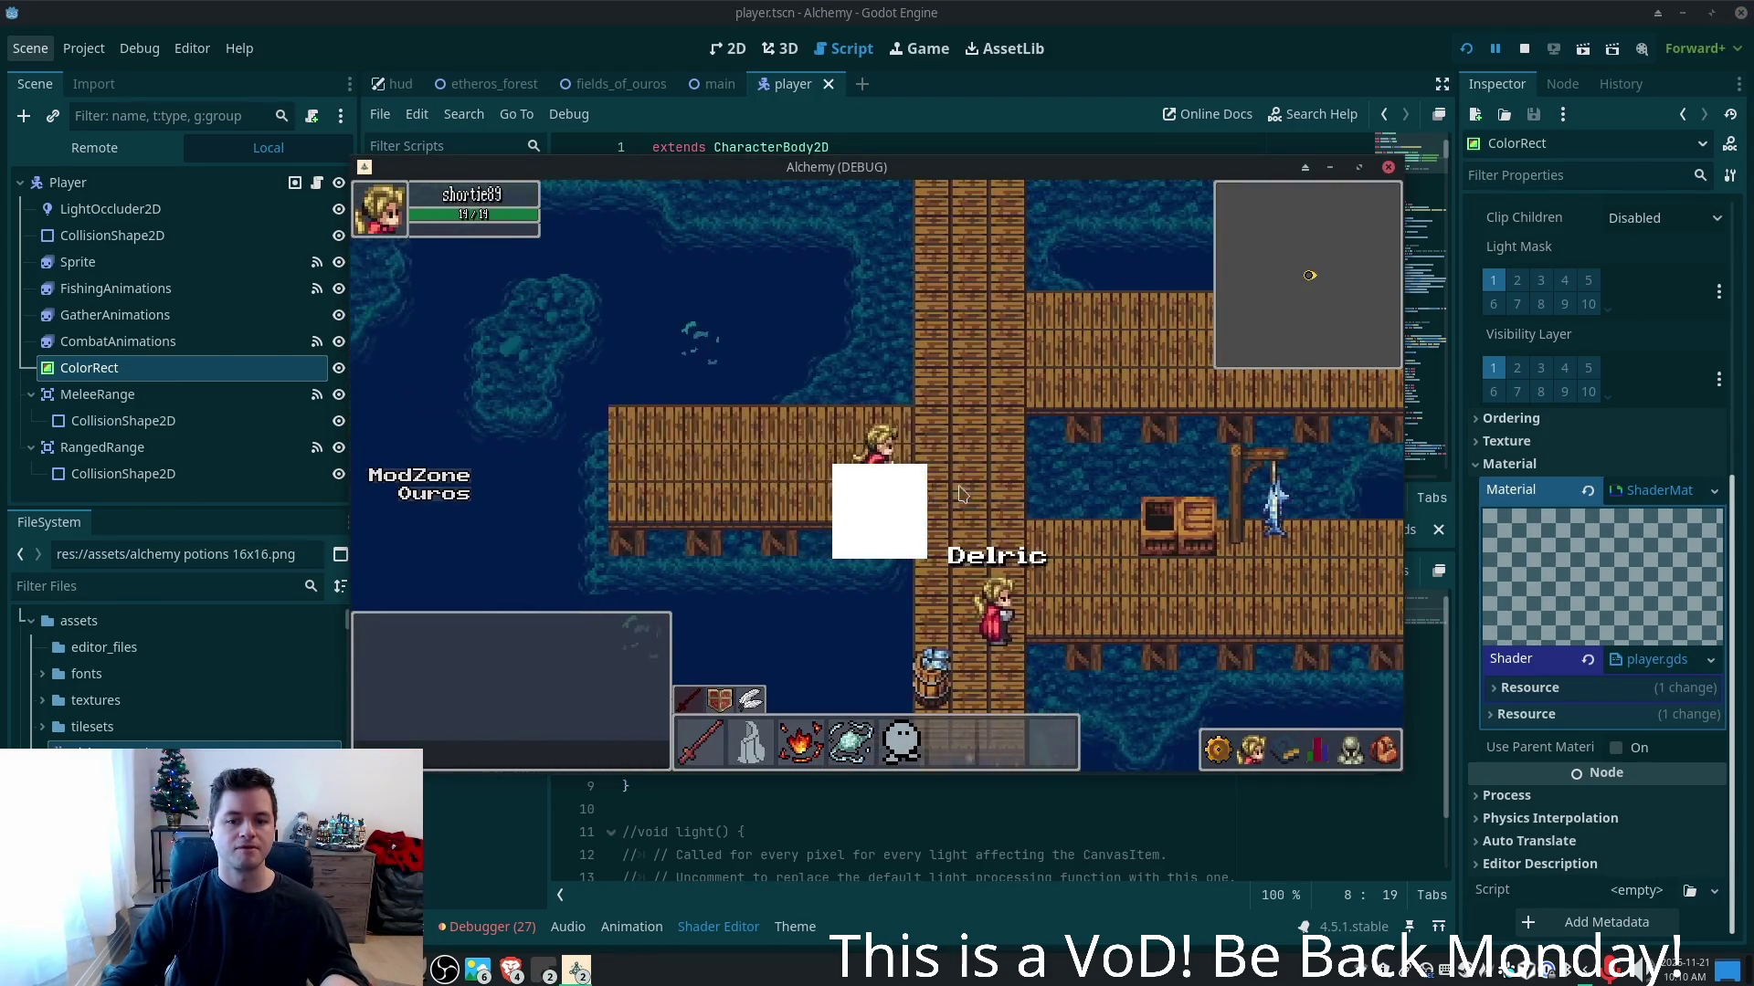
{"action": "key", "text": "F8"}
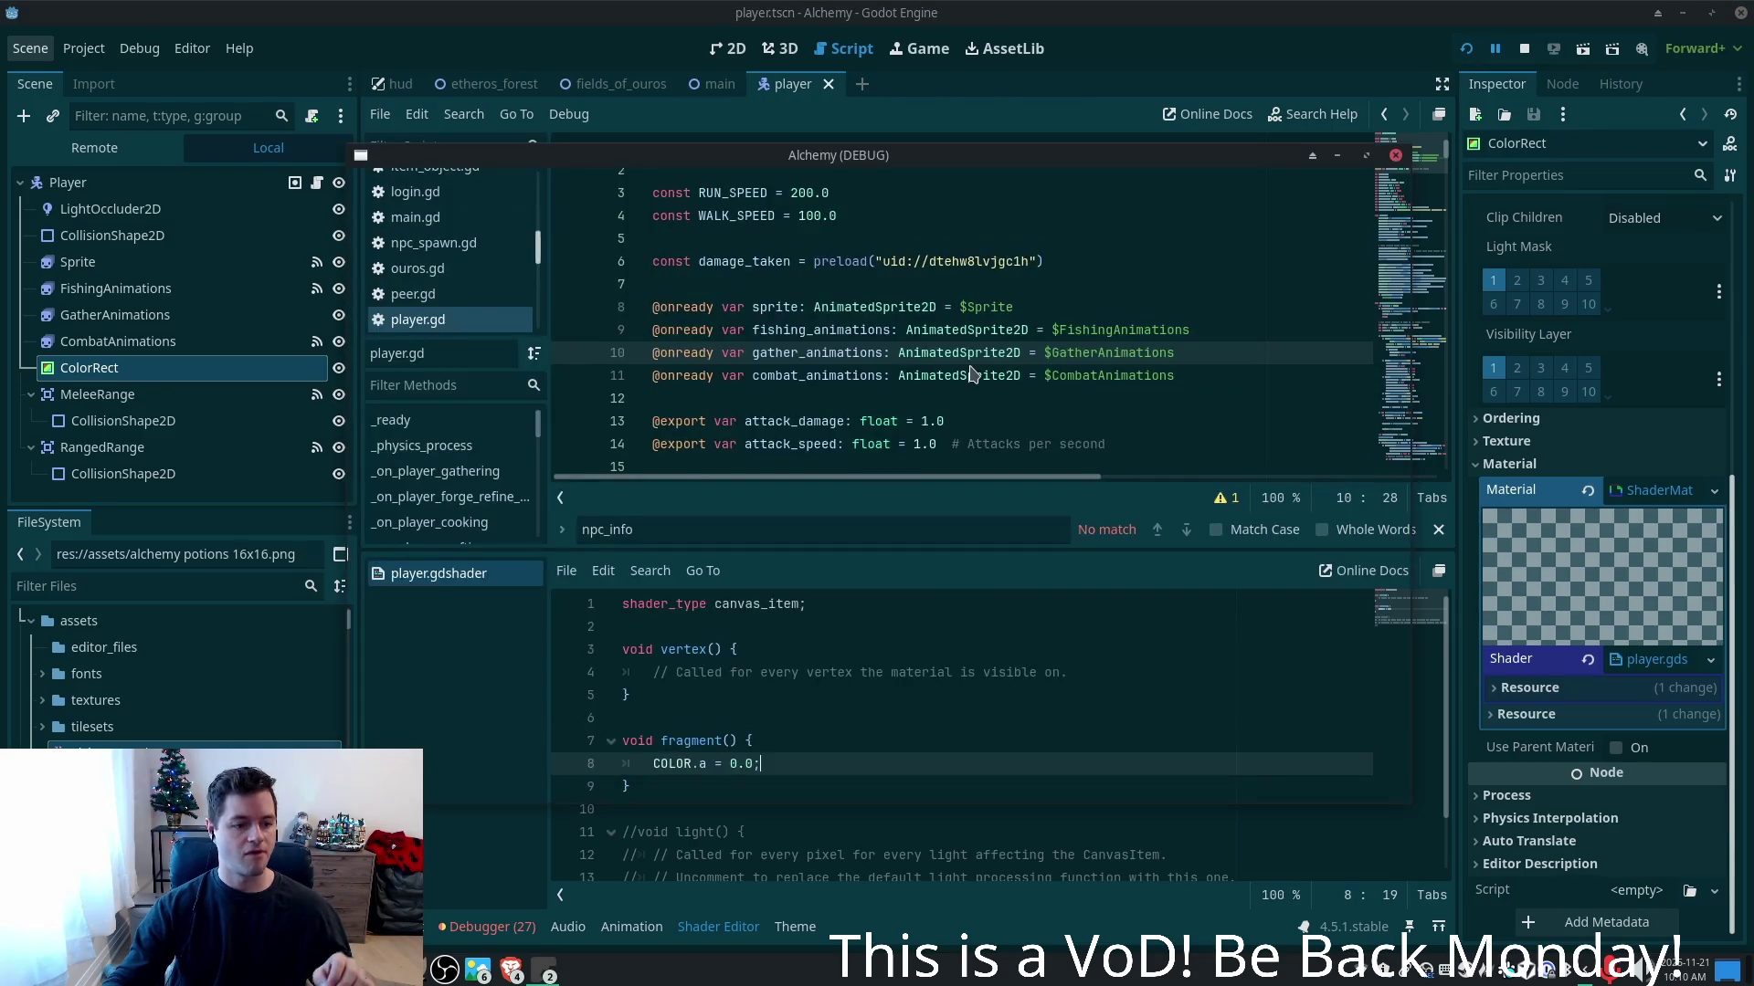
{"action": "key", "text": "F5"}
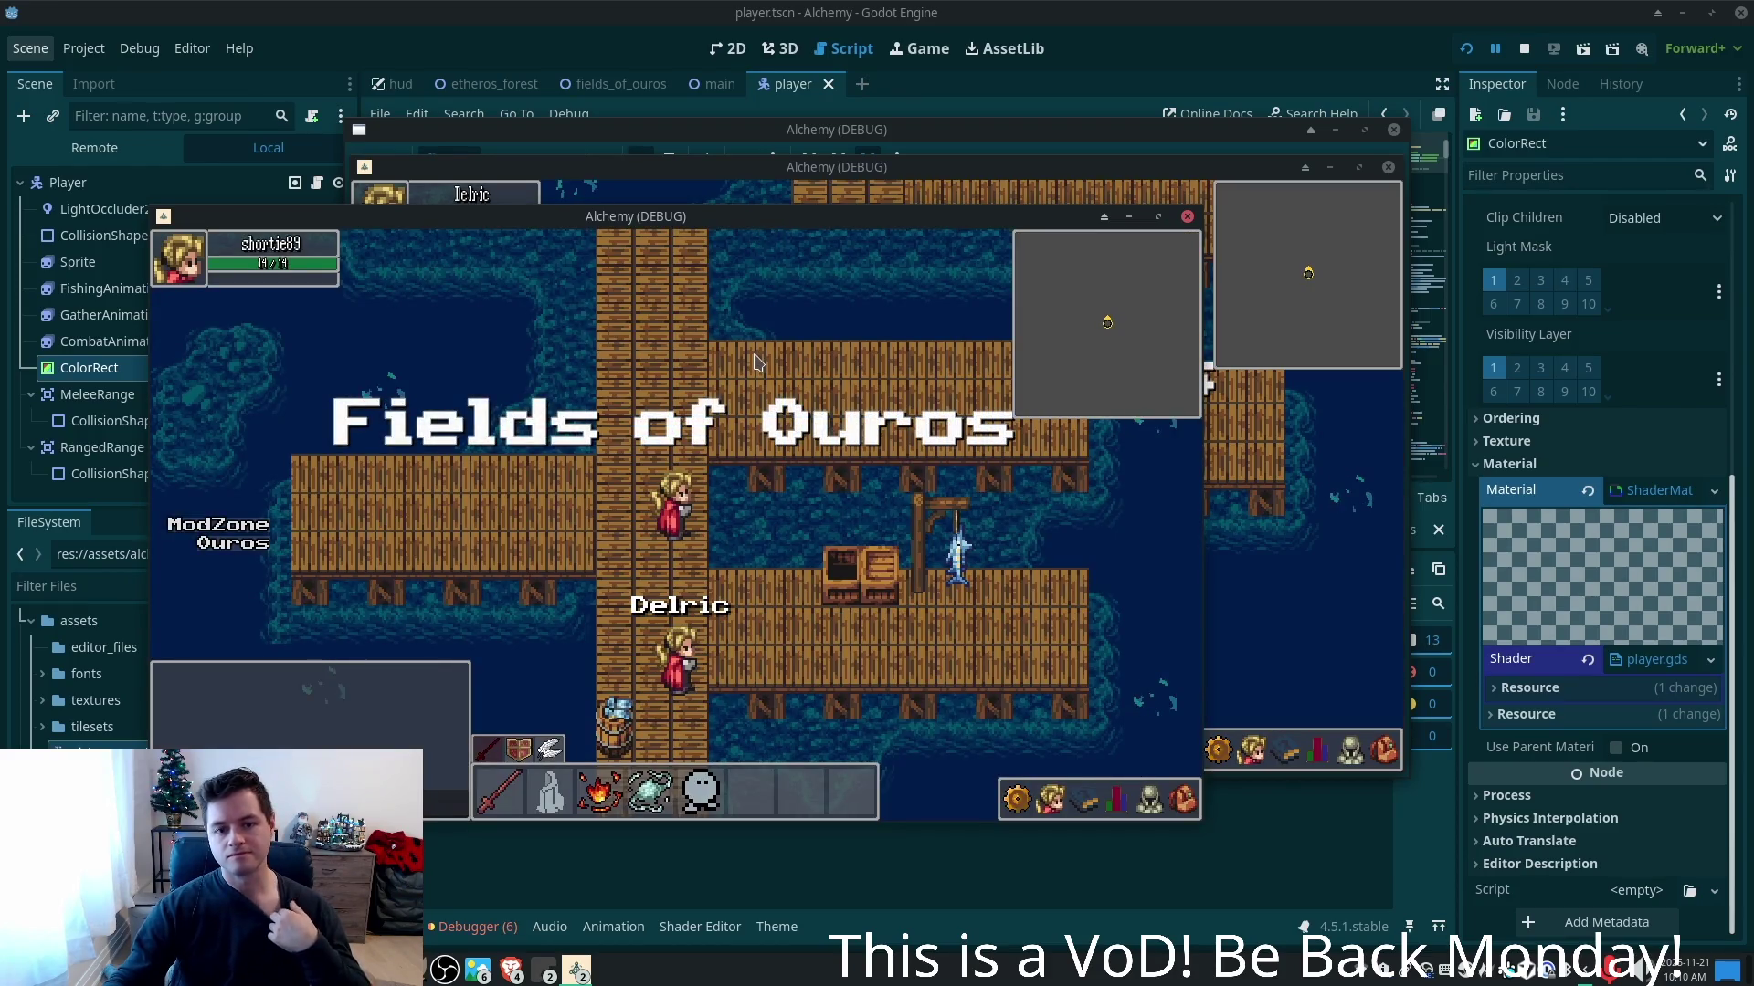
- Walk the player left and right in the running game, then stop it
{"action": "key", "text": "Left"}
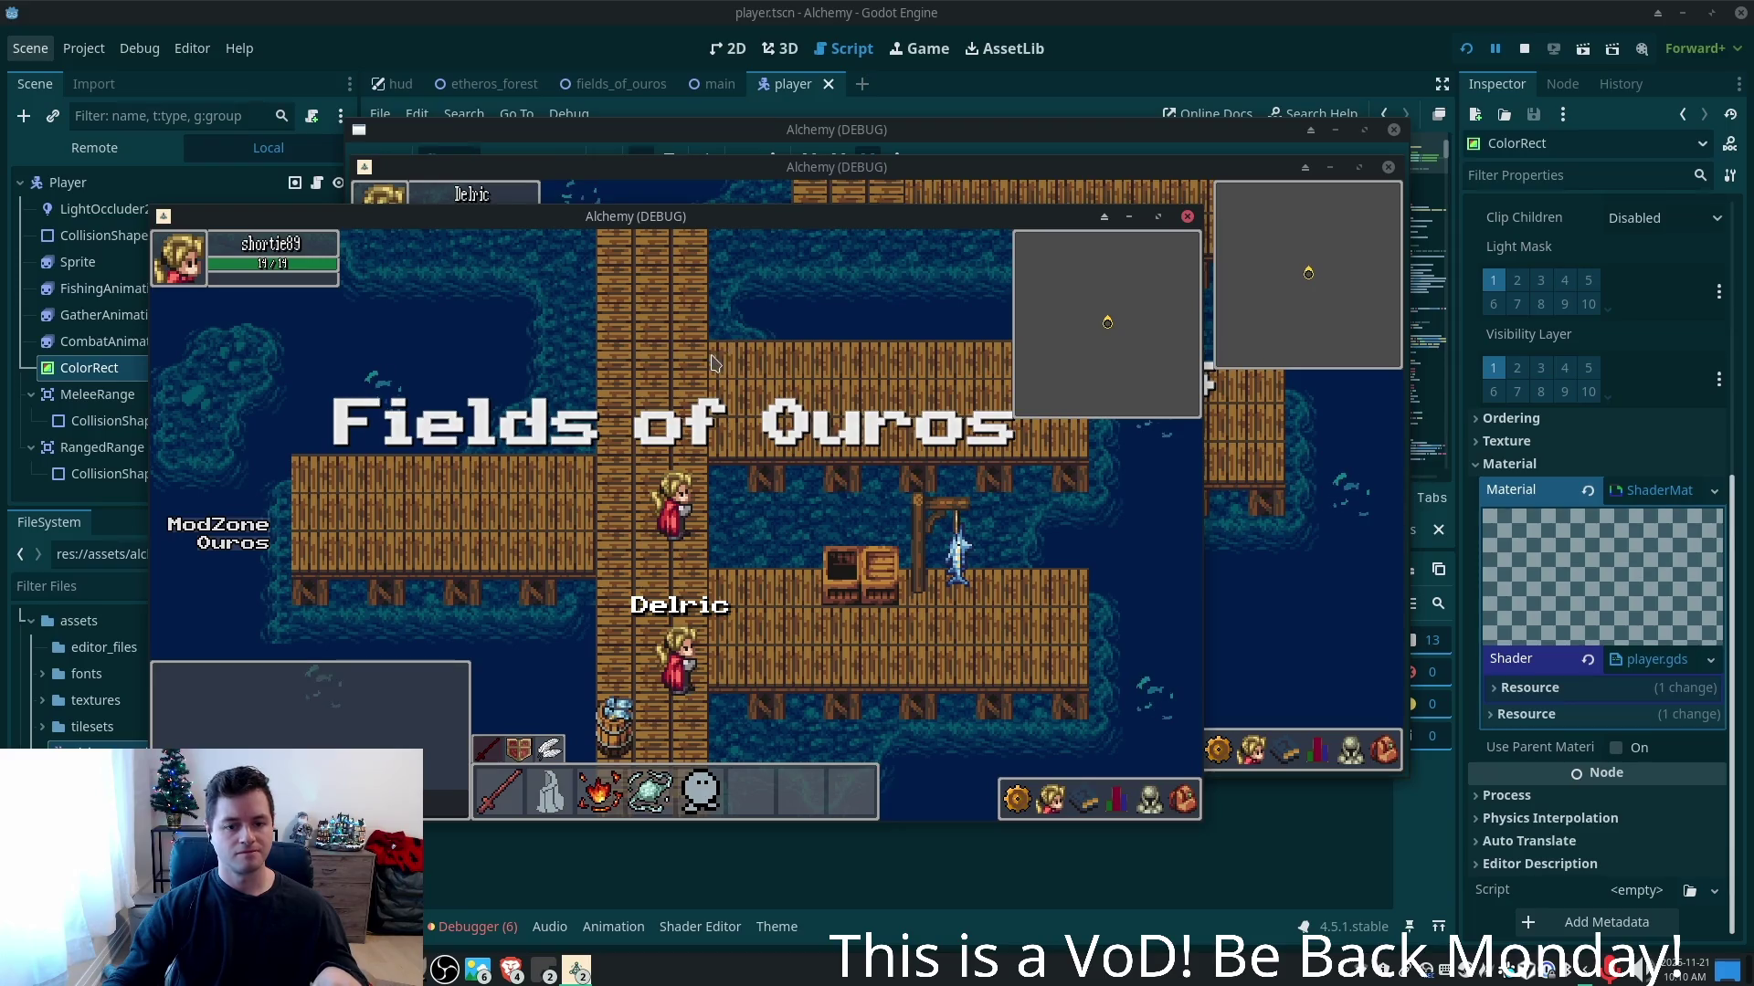
{"action": "key", "text": "Left"}
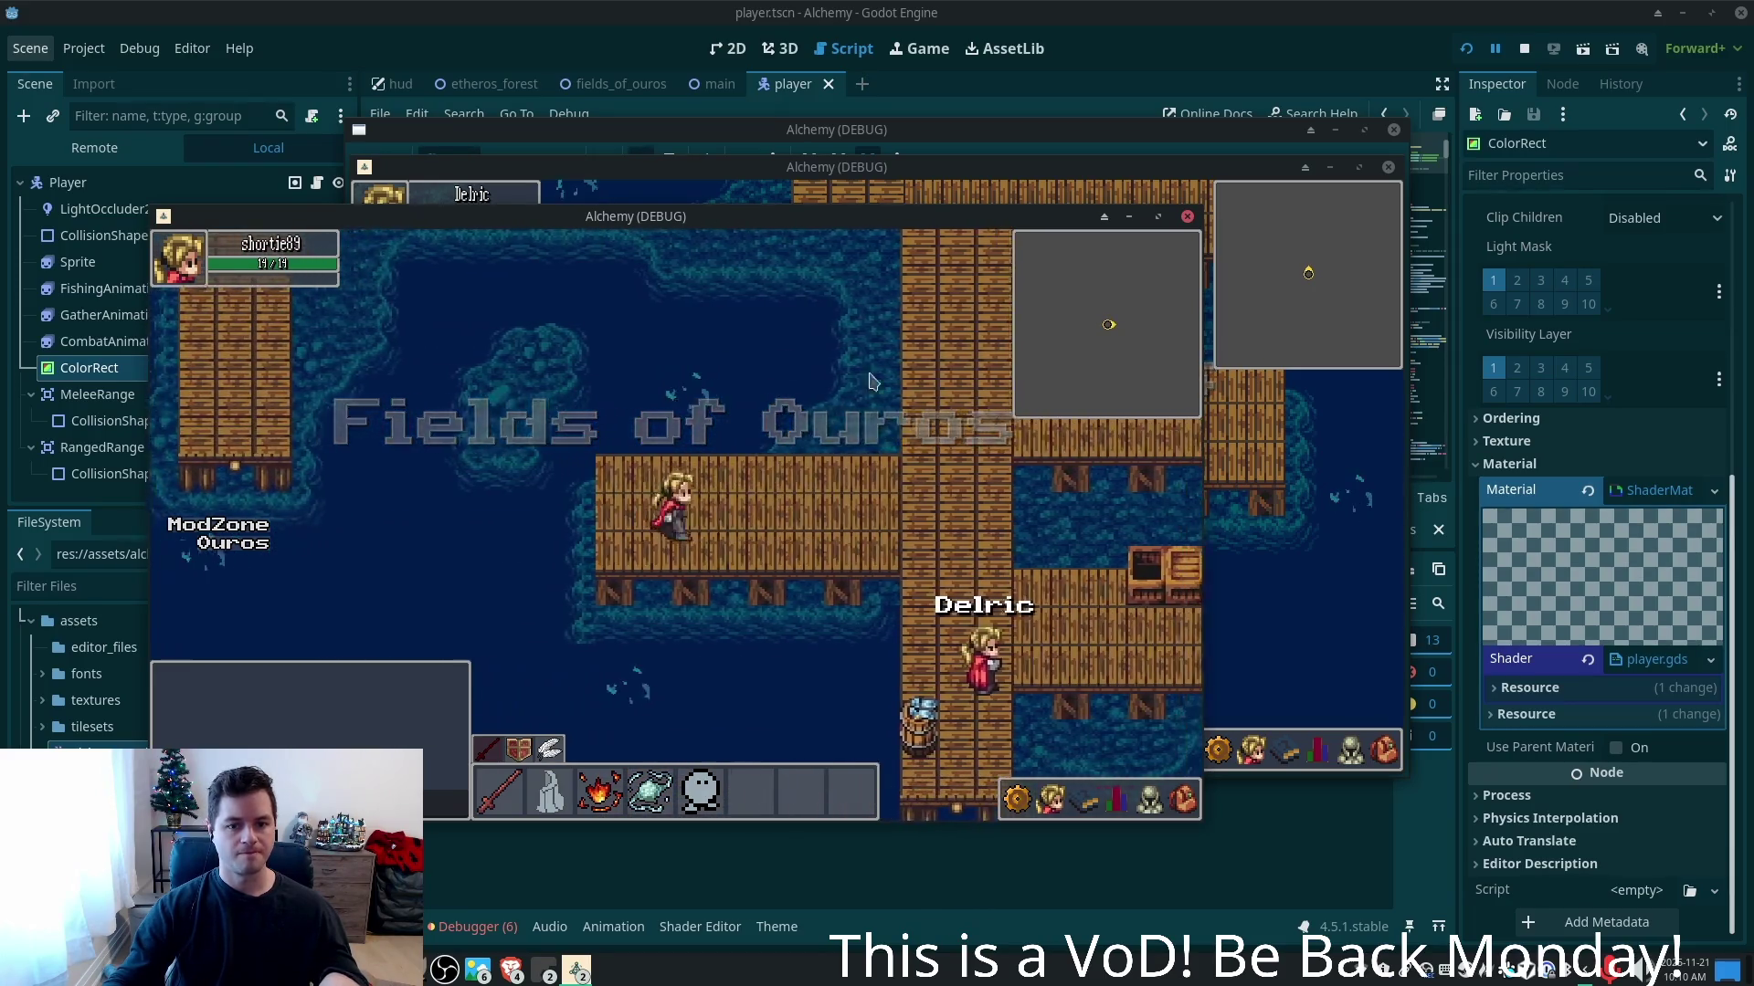
{"action": "key", "text": "Right"}
{"action": "key", "text": "Left"}
{"action": "key", "text": "F8"}
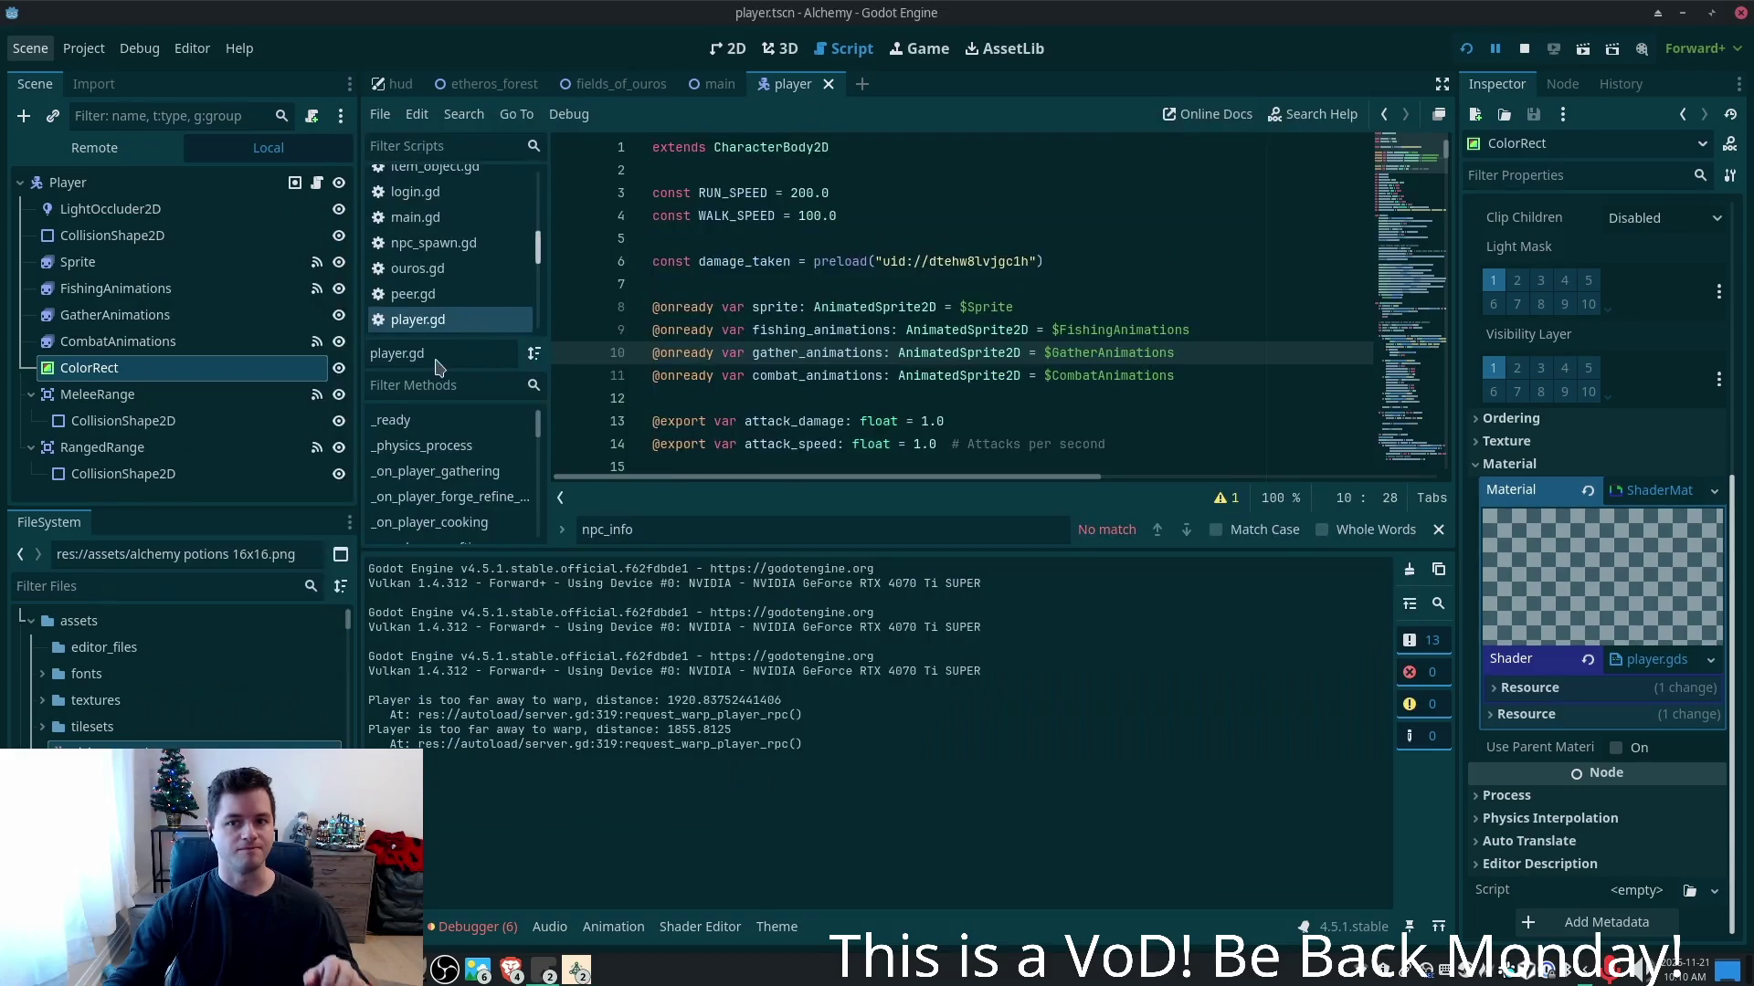
- Delete the ColorRect node from the Player scene tree, confirming the prompt
{"action": "left_click", "coordinate": [109, 288]}
{"action": "left_click", "coordinate": [107, 369]}
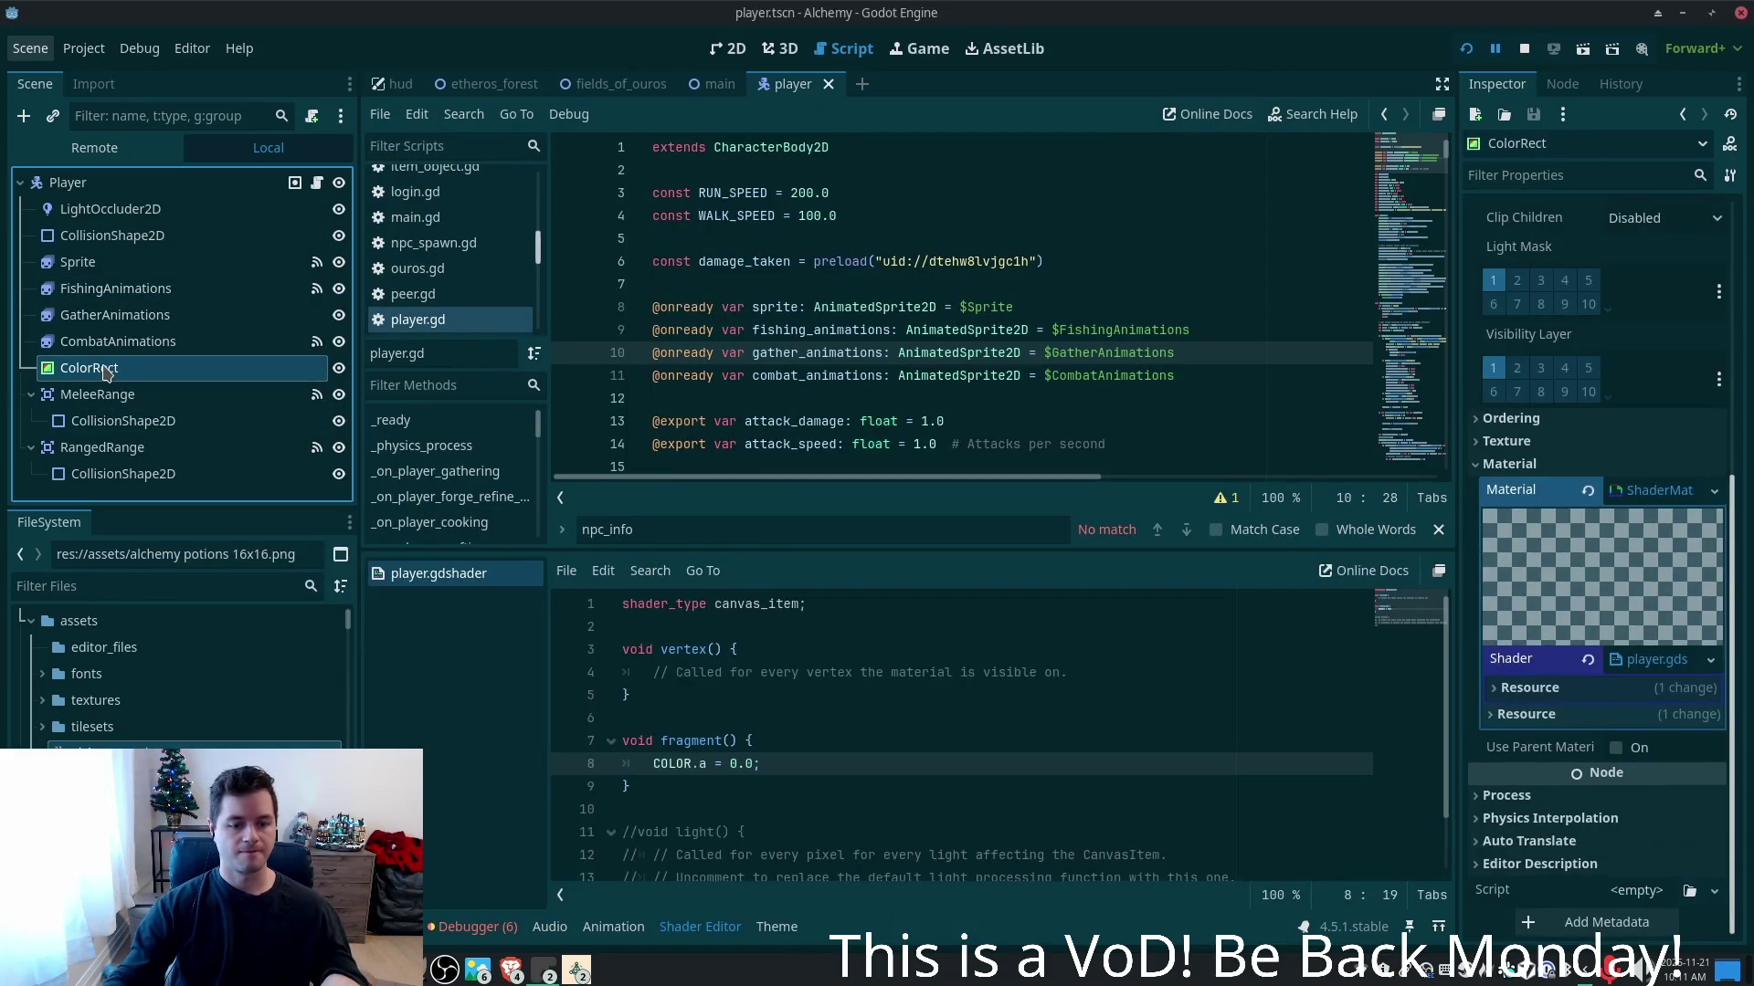
{"action": "key", "text": "Delete"}
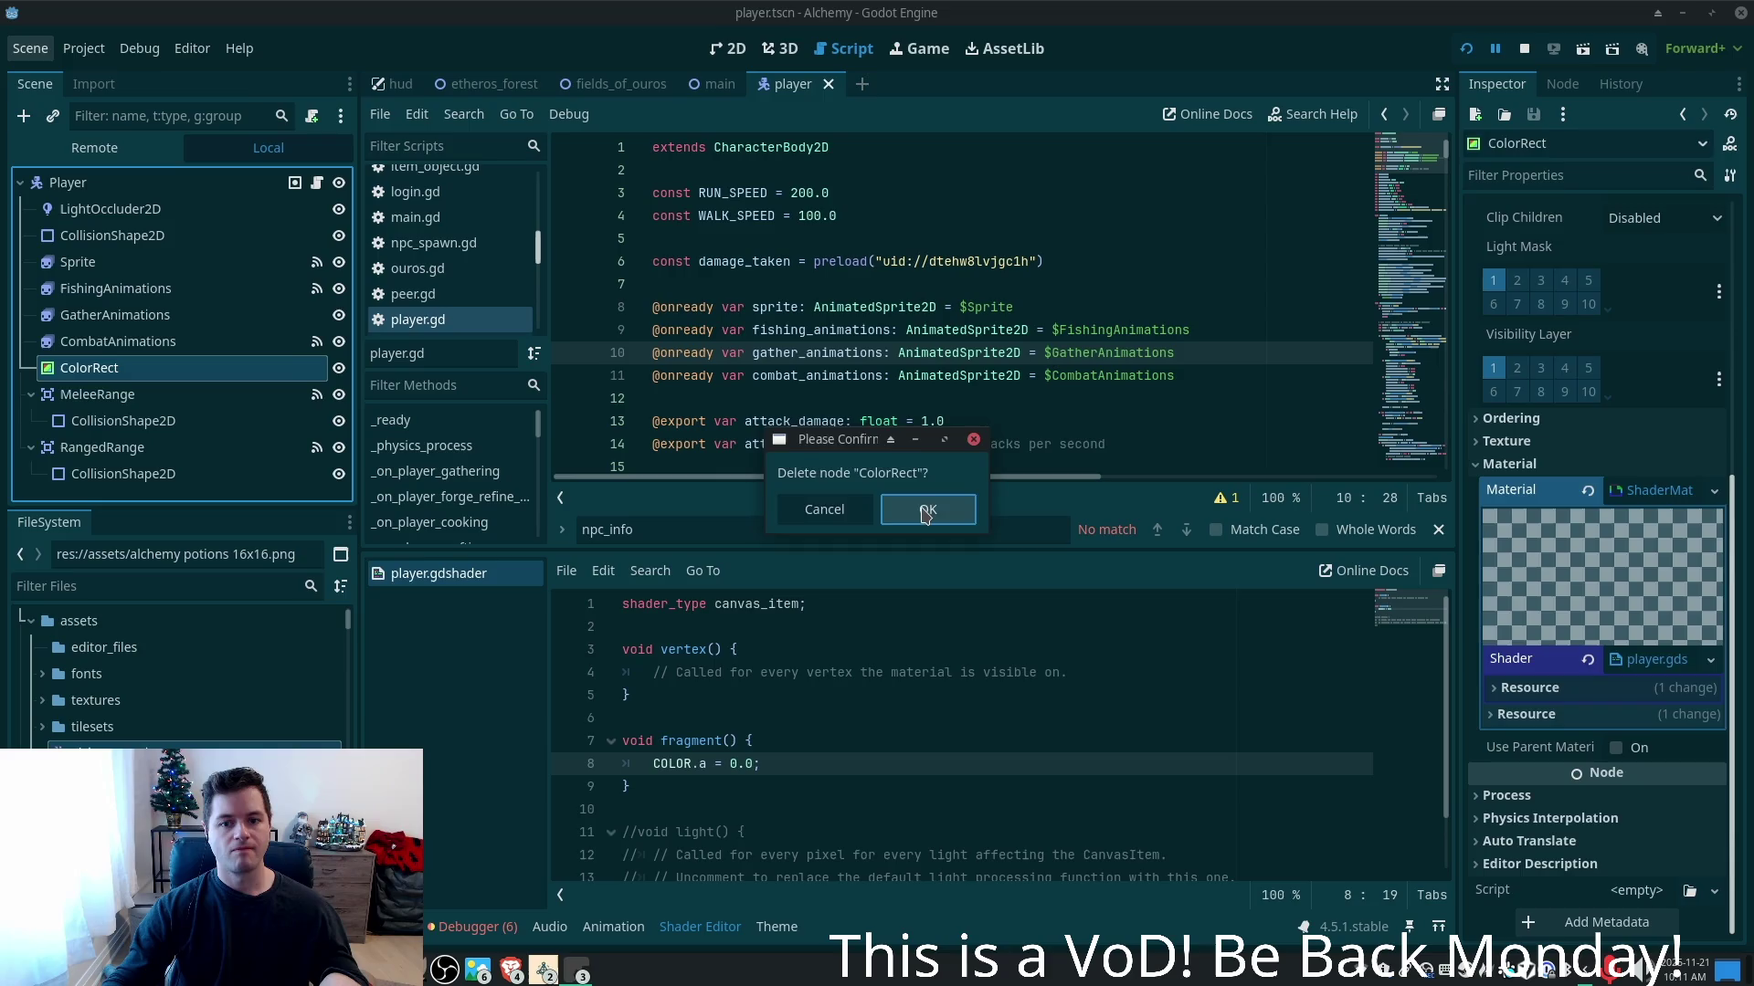
{"action": "left_click", "coordinate": [927, 509]}
{"action": "left_click", "coordinate": [100, 314]}
{"action": "left_click", "coordinate": [82, 264]}
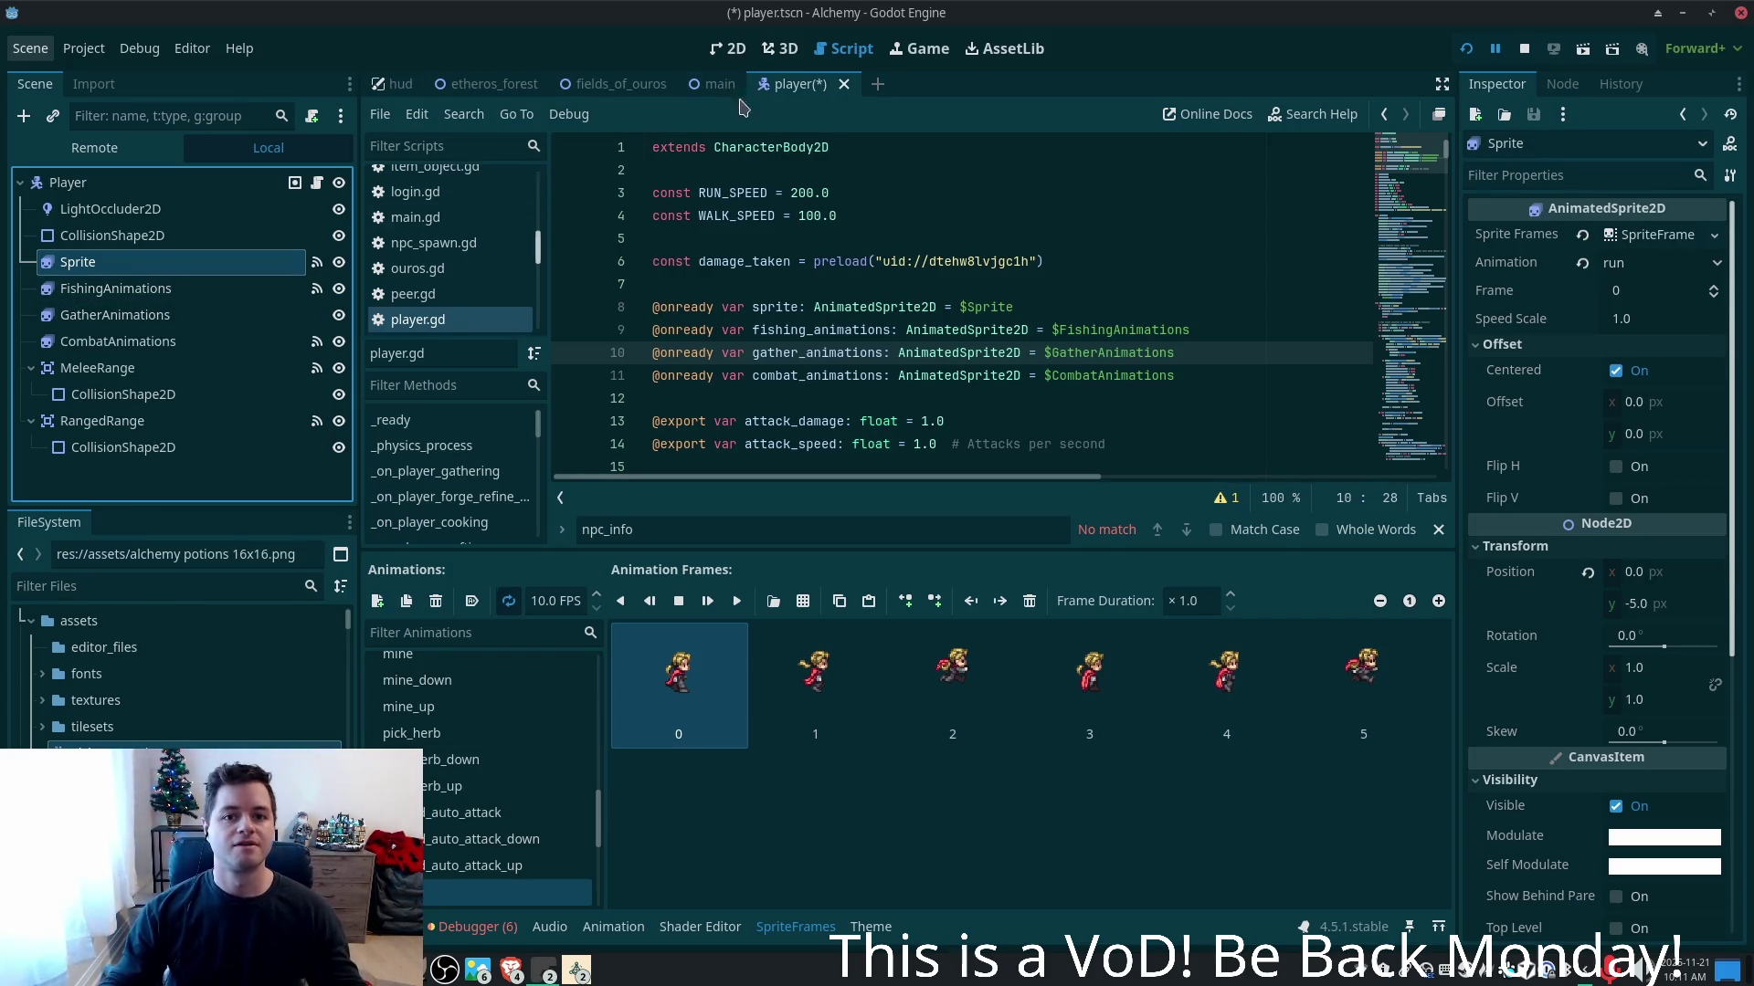
- In the 2D view, squash the Sprite from its bottom edge, then undo to keep it unchanged
{"action": "left_click", "coordinate": [728, 53]}
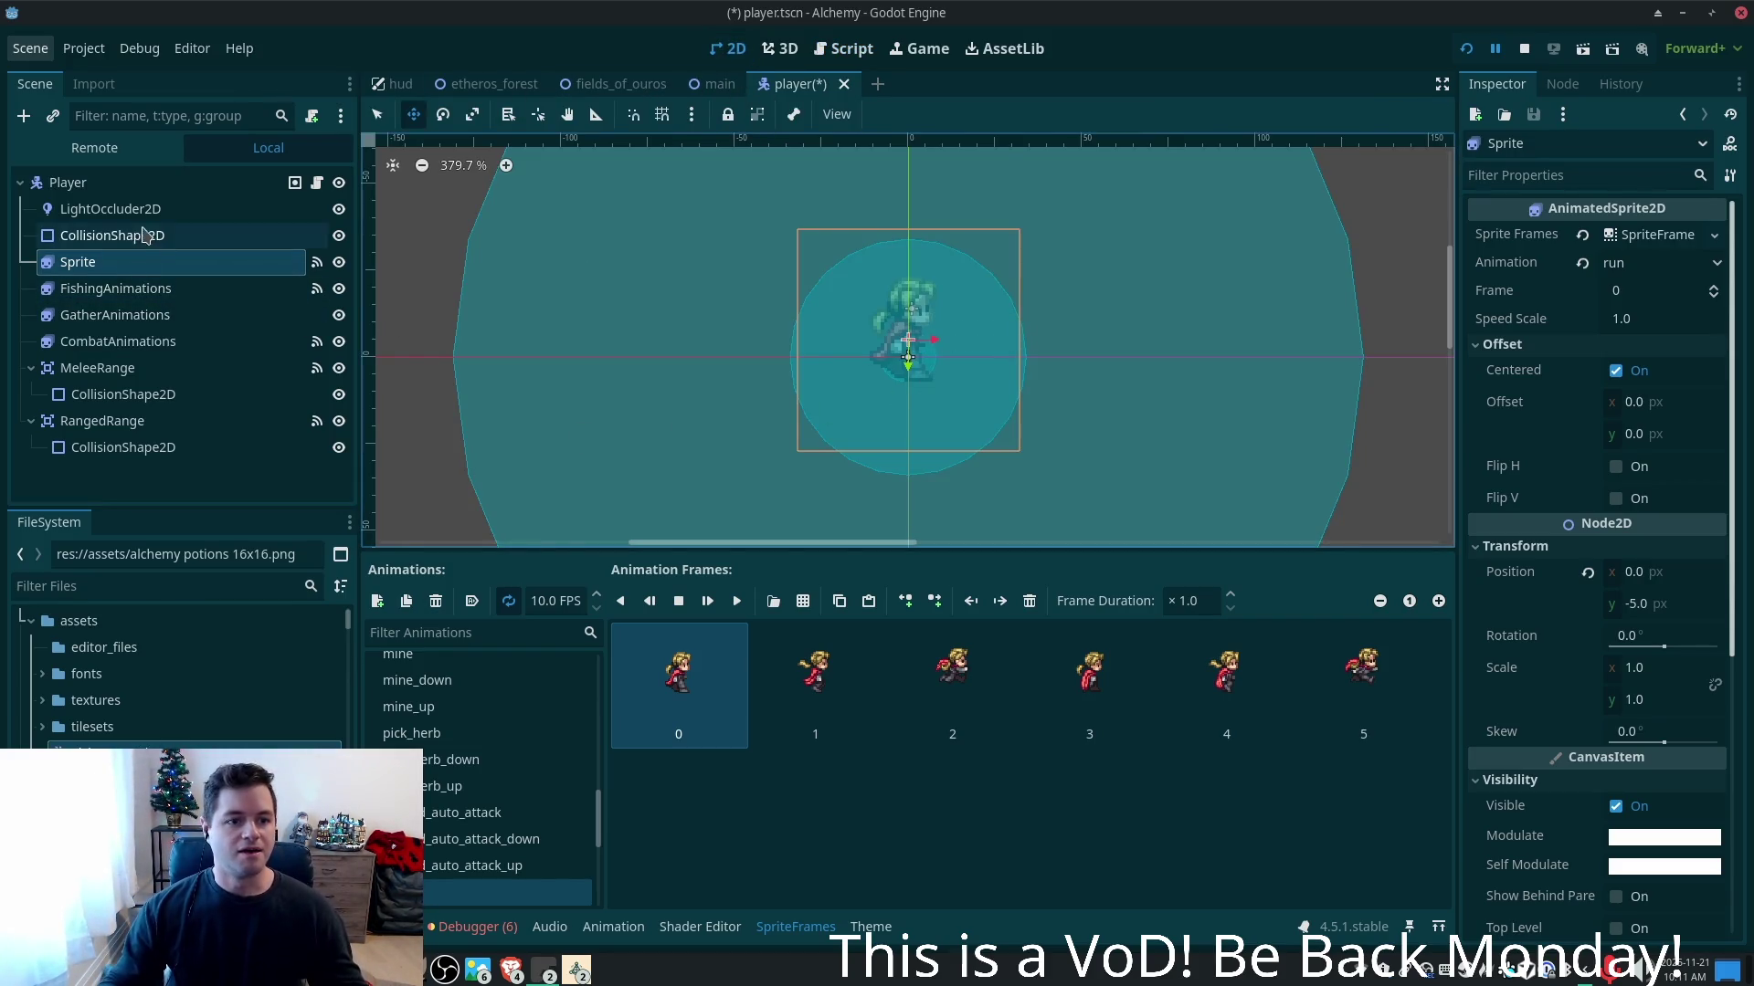
{"action": "left_click", "coordinate": [137, 263]}
{"action": "left_click", "coordinate": [378, 116]}
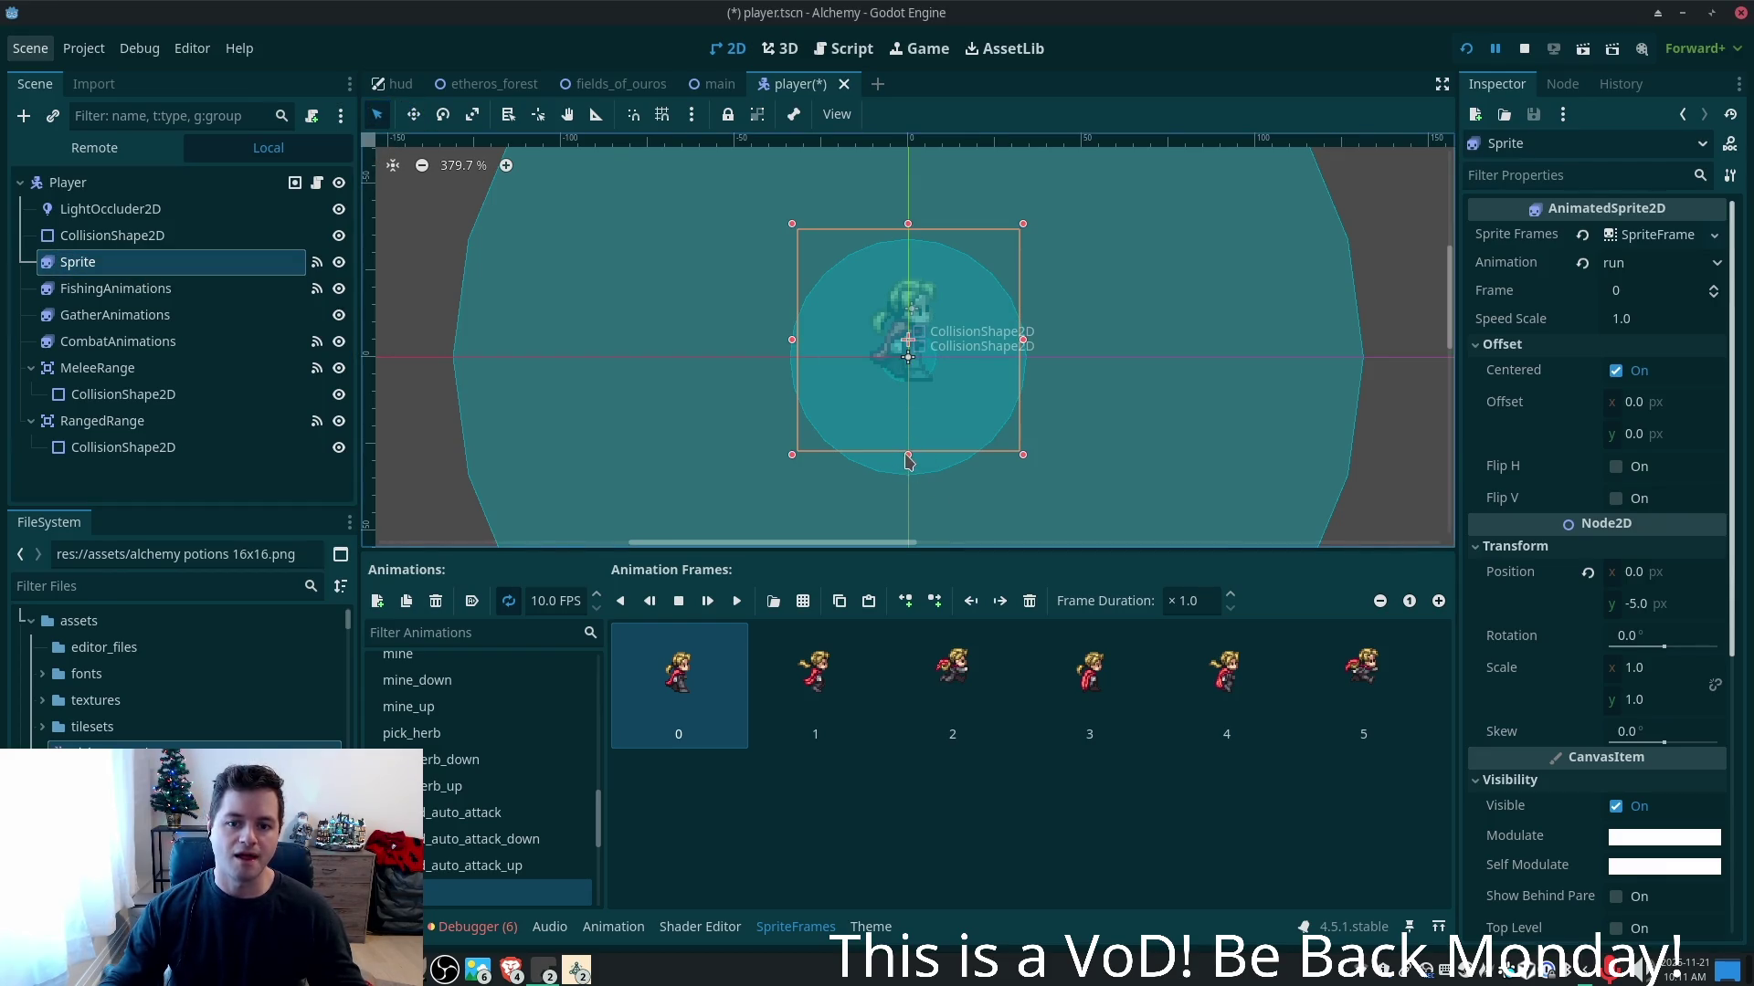
{"action": "mouse_move", "coordinate": [908, 455]}
{"action": "left_mouse_down"}
{"action": "mouse_move", "coordinate": [905, 327]}
{"action": "mouse_move", "coordinate": [890, 539]}
{"action": "mouse_move", "coordinate": [910, 449]}
{"action": "left_mouse_up"}
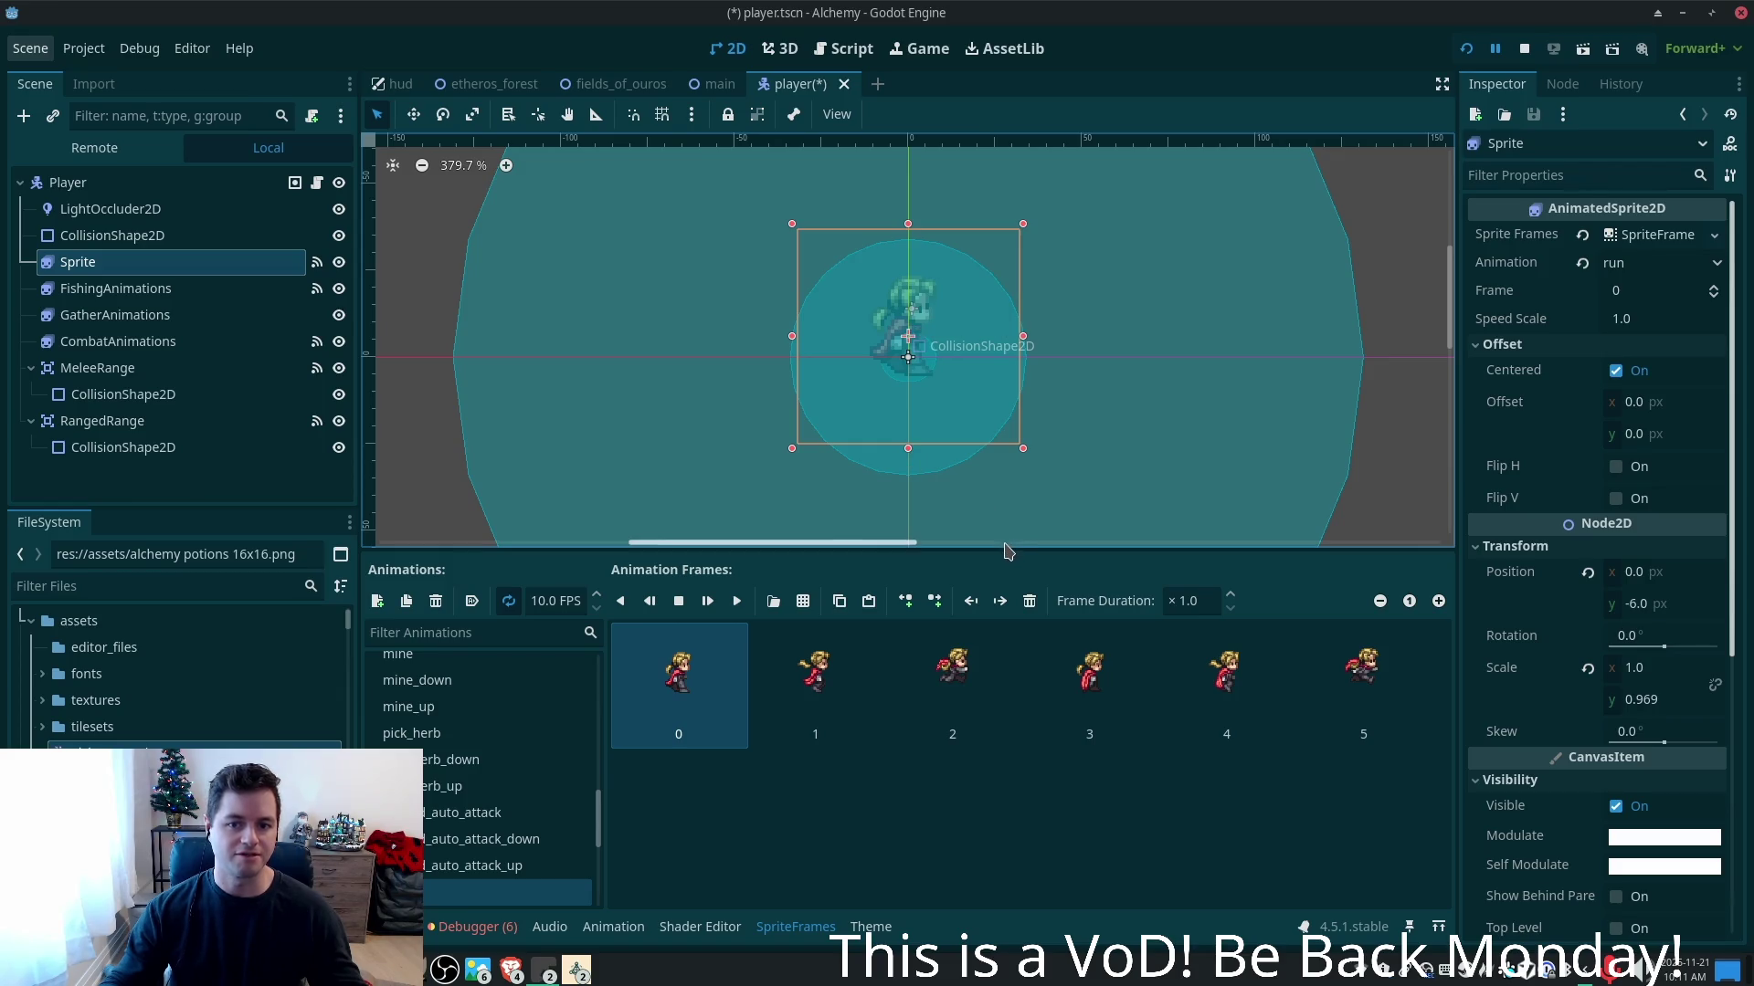
{"action": "key", "text": "ctrl+z"}
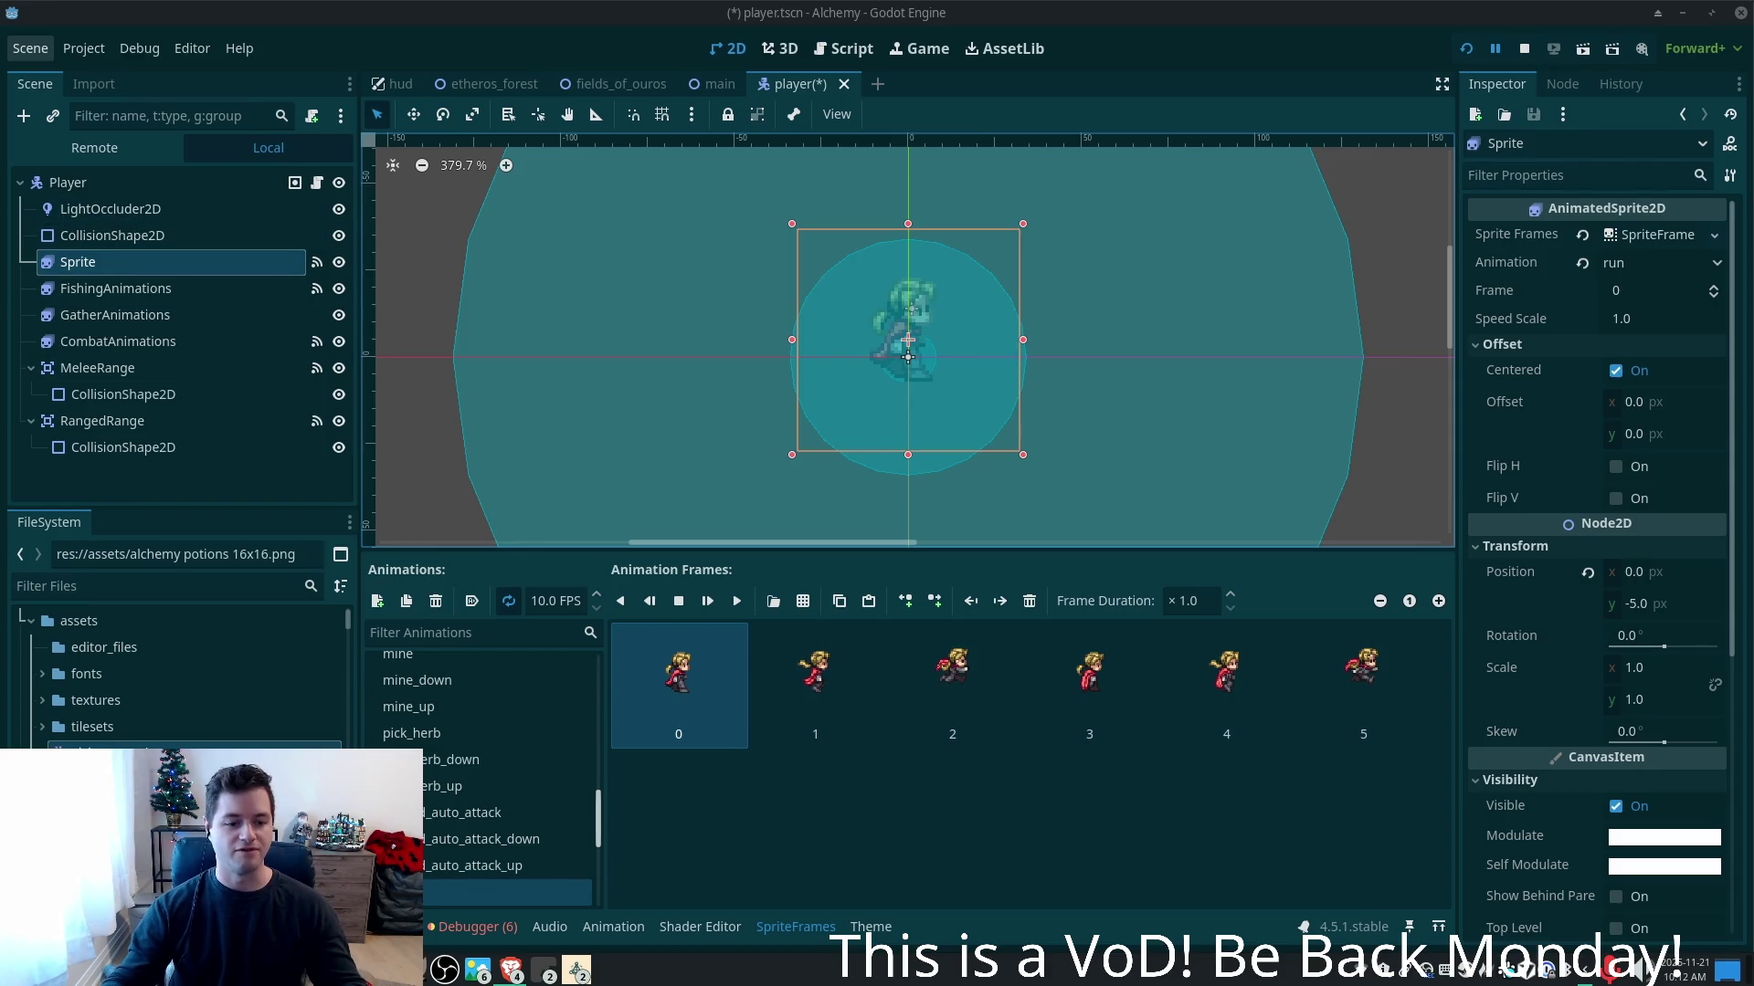
{"action": "key", "text": "alt+Tab"}
- Review player.gd's declarations and _ready signal hookups, and start a fresh AI chat
{"action": "left_click", "coordinate": [687, 364]}
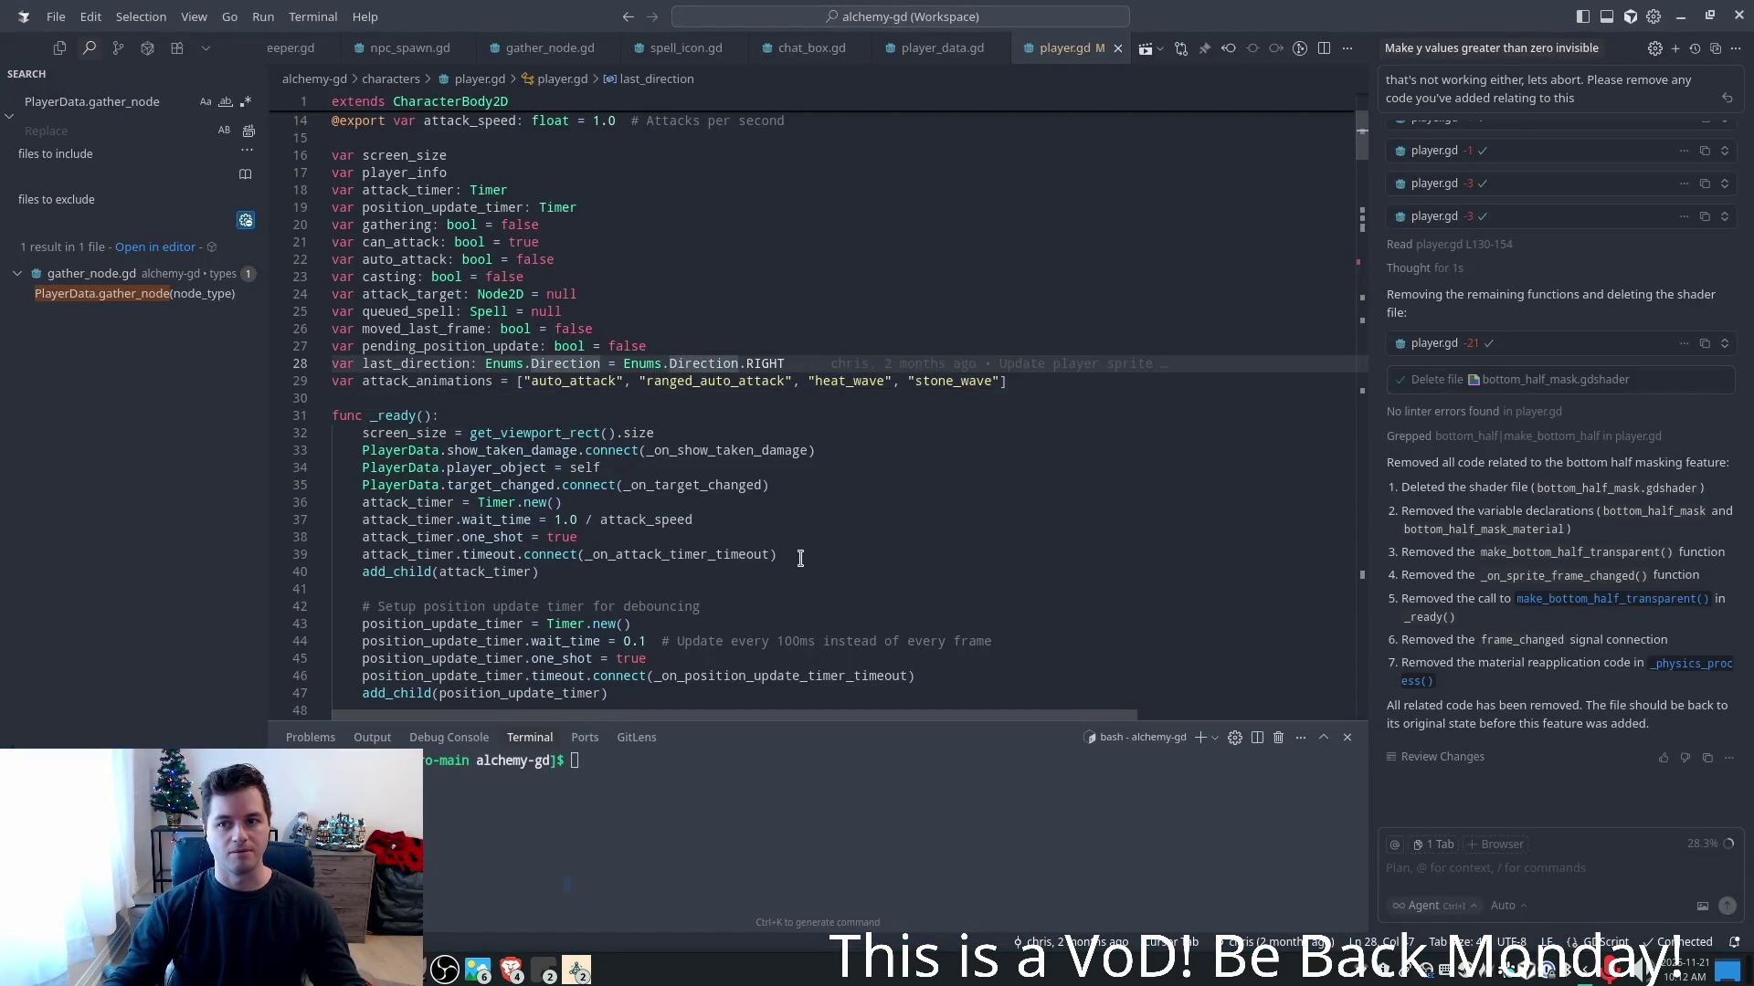
{"action": "left_click", "coordinate": [750, 336]}
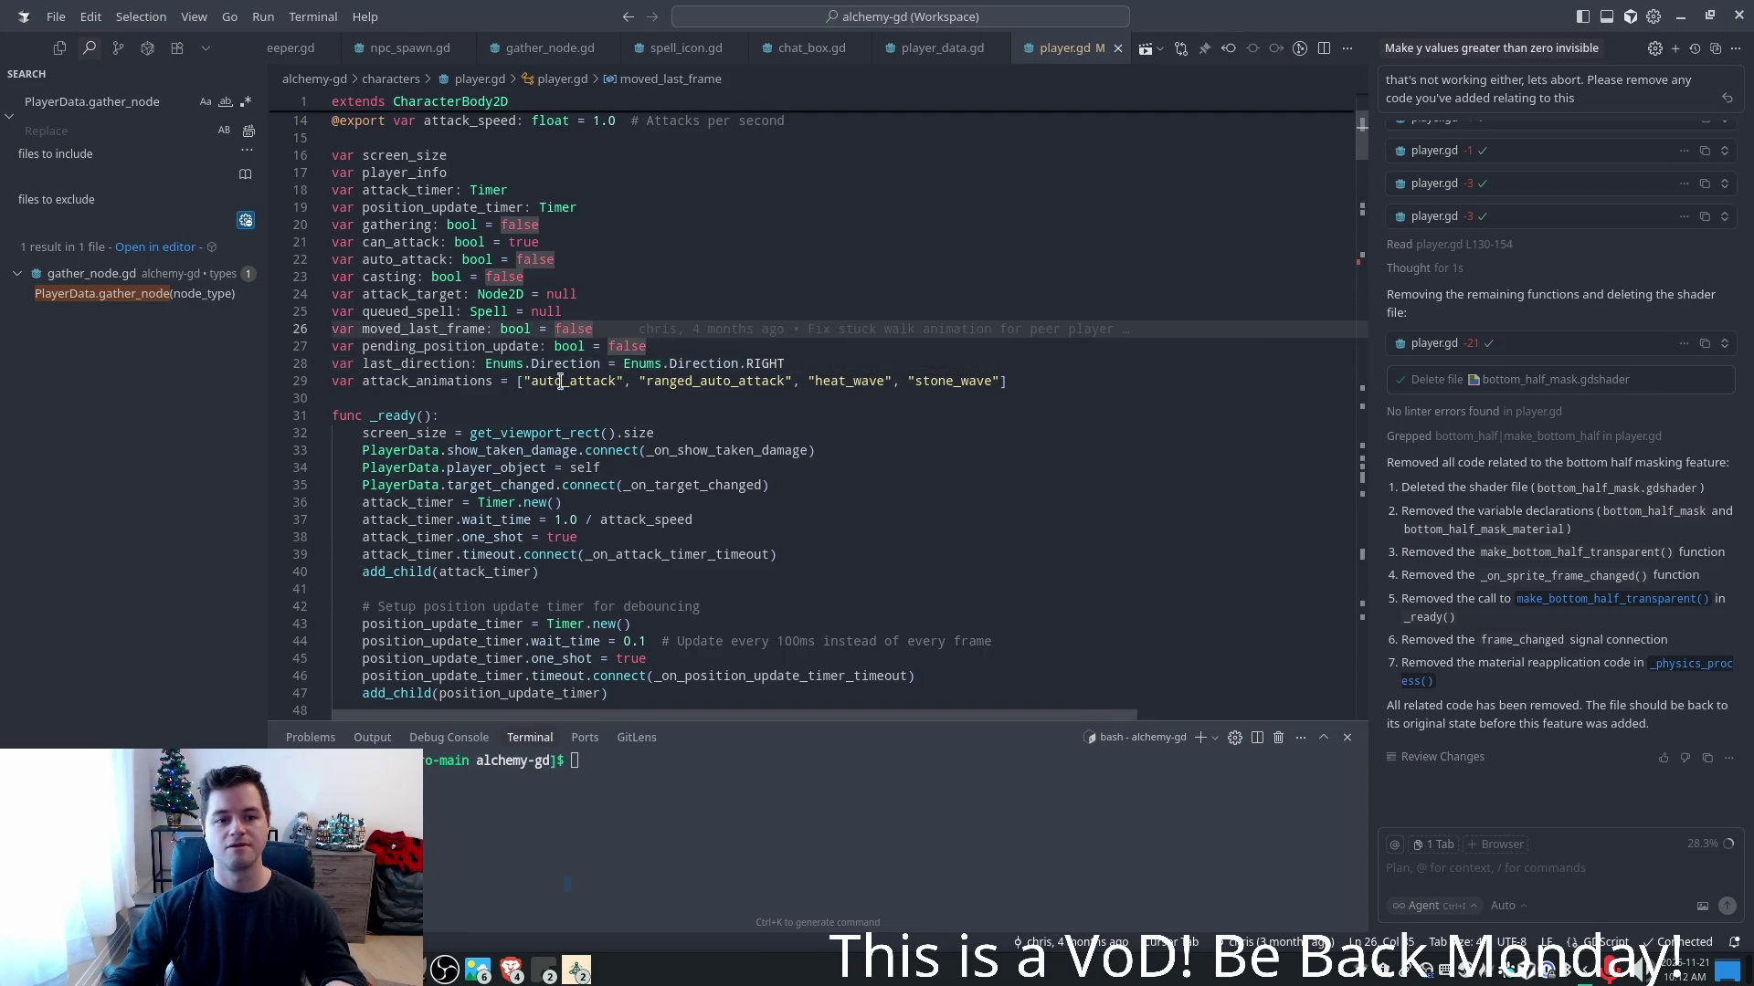
{"action": "left_click", "coordinate": [1676, 51]}
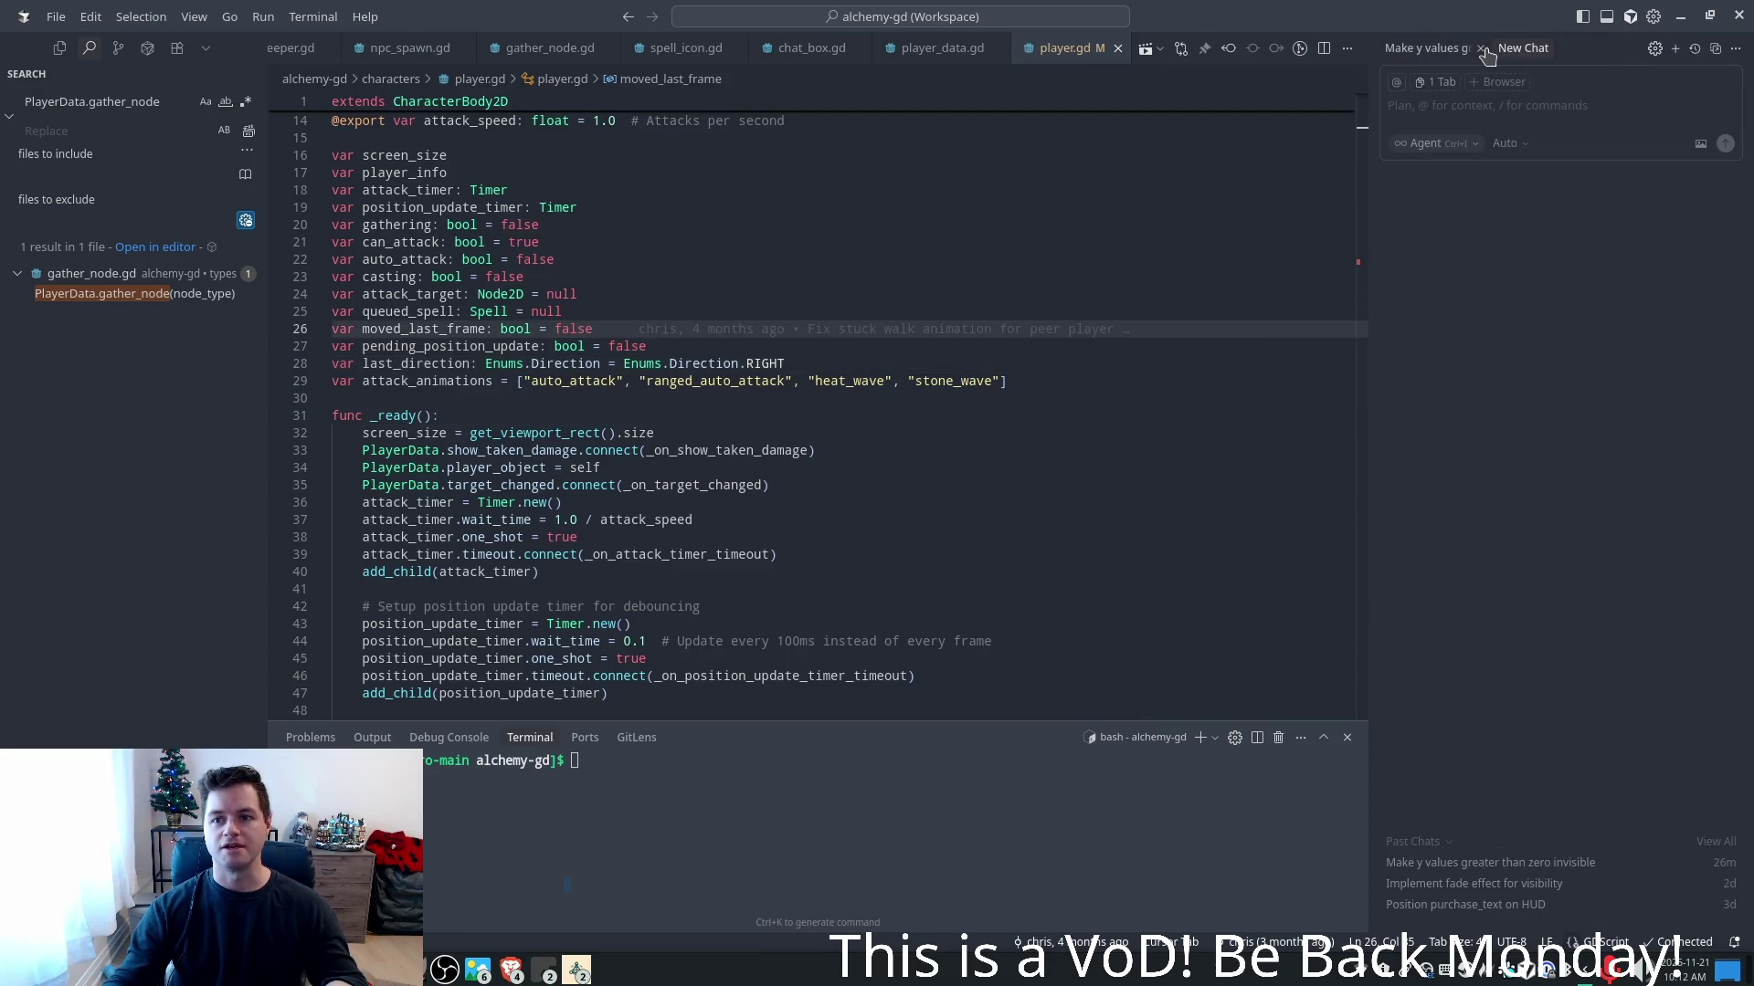
{"action": "left_click", "coordinate": [426, 444]}
{"action": "scroll", "coordinate": [665, 406], "scroll_direction": "down", "scroll_amount": 2}
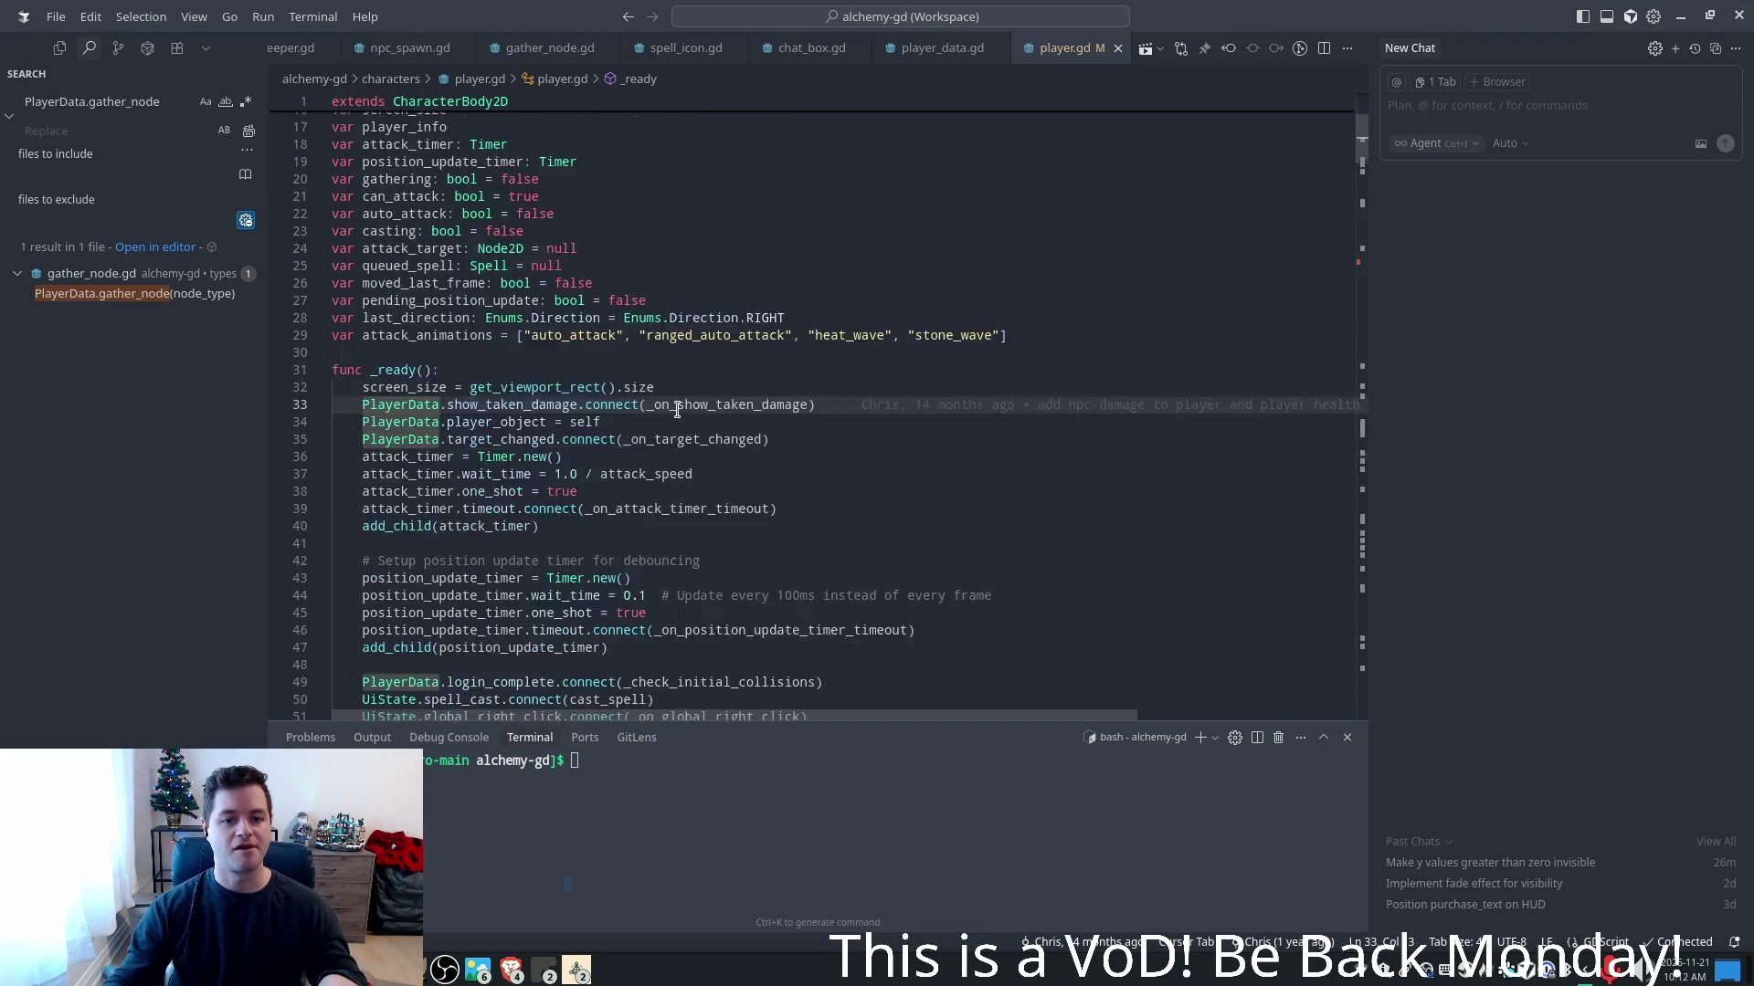
{"action": "scroll", "coordinate": [666, 406], "scroll_direction": "up", "scroll_amount": 1}
{"action": "scroll", "coordinate": [666, 407], "scroll_direction": "up", "scroll_amount": 1}
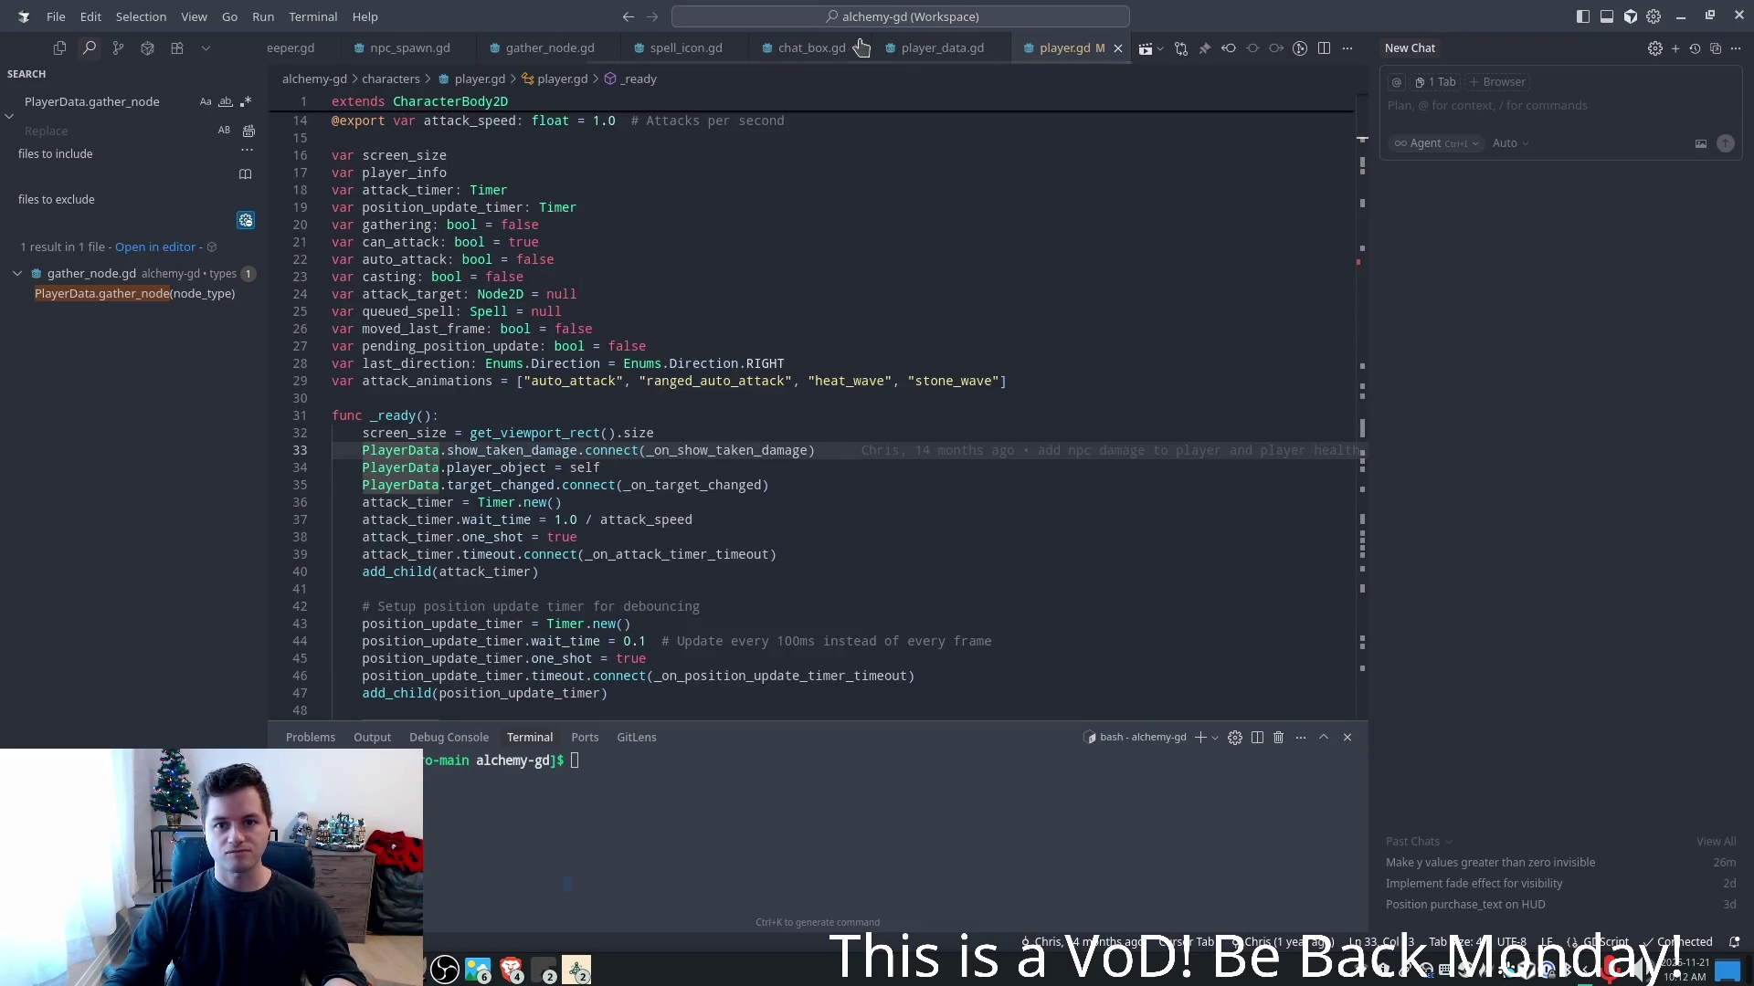
- Delete the debug print lines from cancel_gathering and gather_node in player_data.gd and save it
{"action": "left_click", "coordinate": [890, 50]}
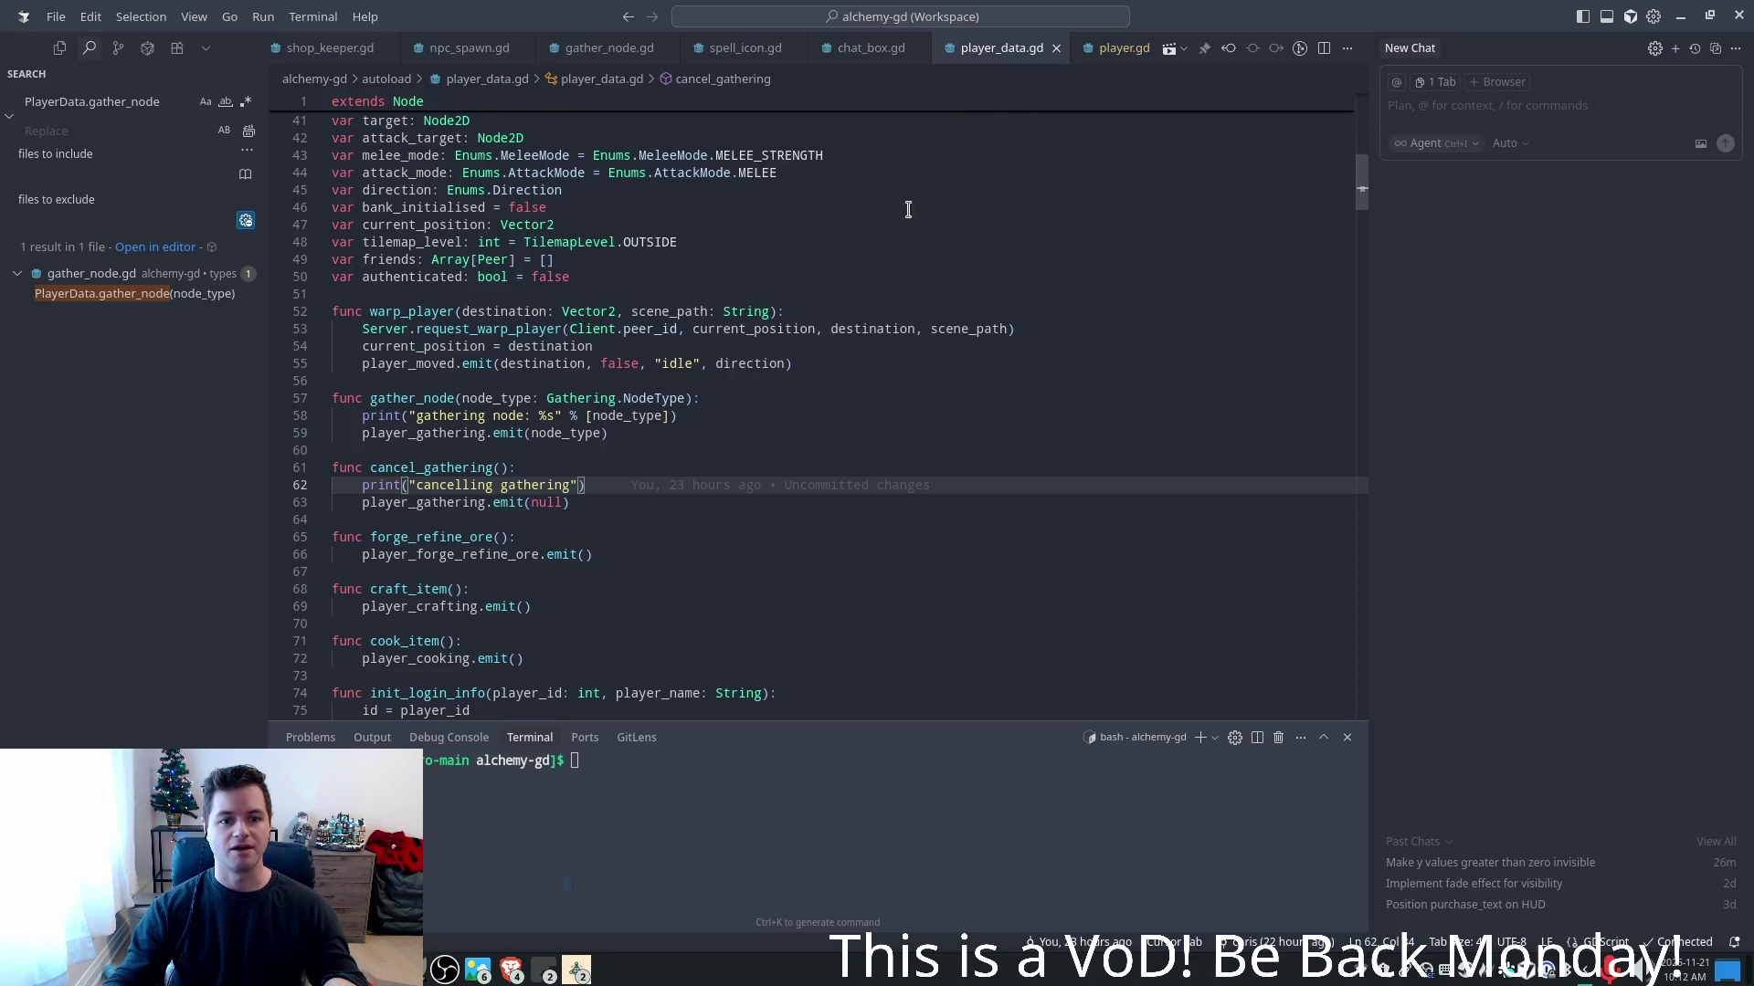
{"action": "key", "text": "shift+Up"}
{"action": "key", "text": "BackSpace"}
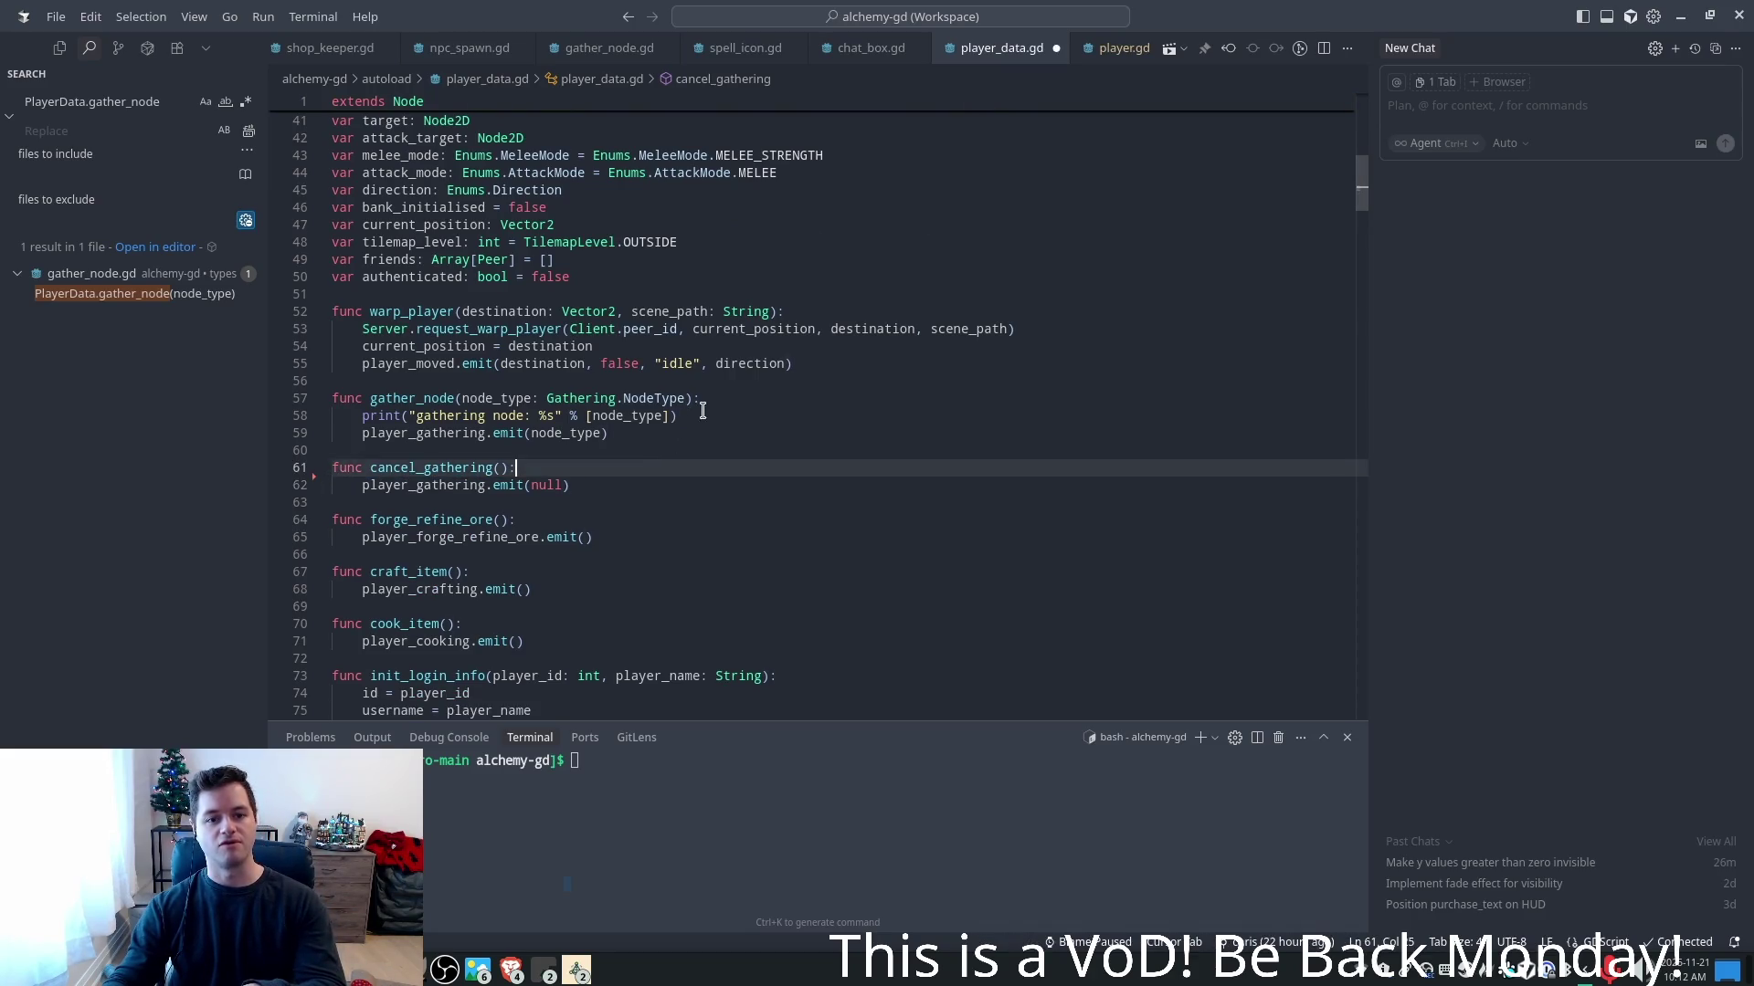
{"action": "triple_click", "coordinate": [703, 411]}
{"action": "key", "text": "BackSpace"}
{"action": "left_click", "coordinate": [877, 294]}
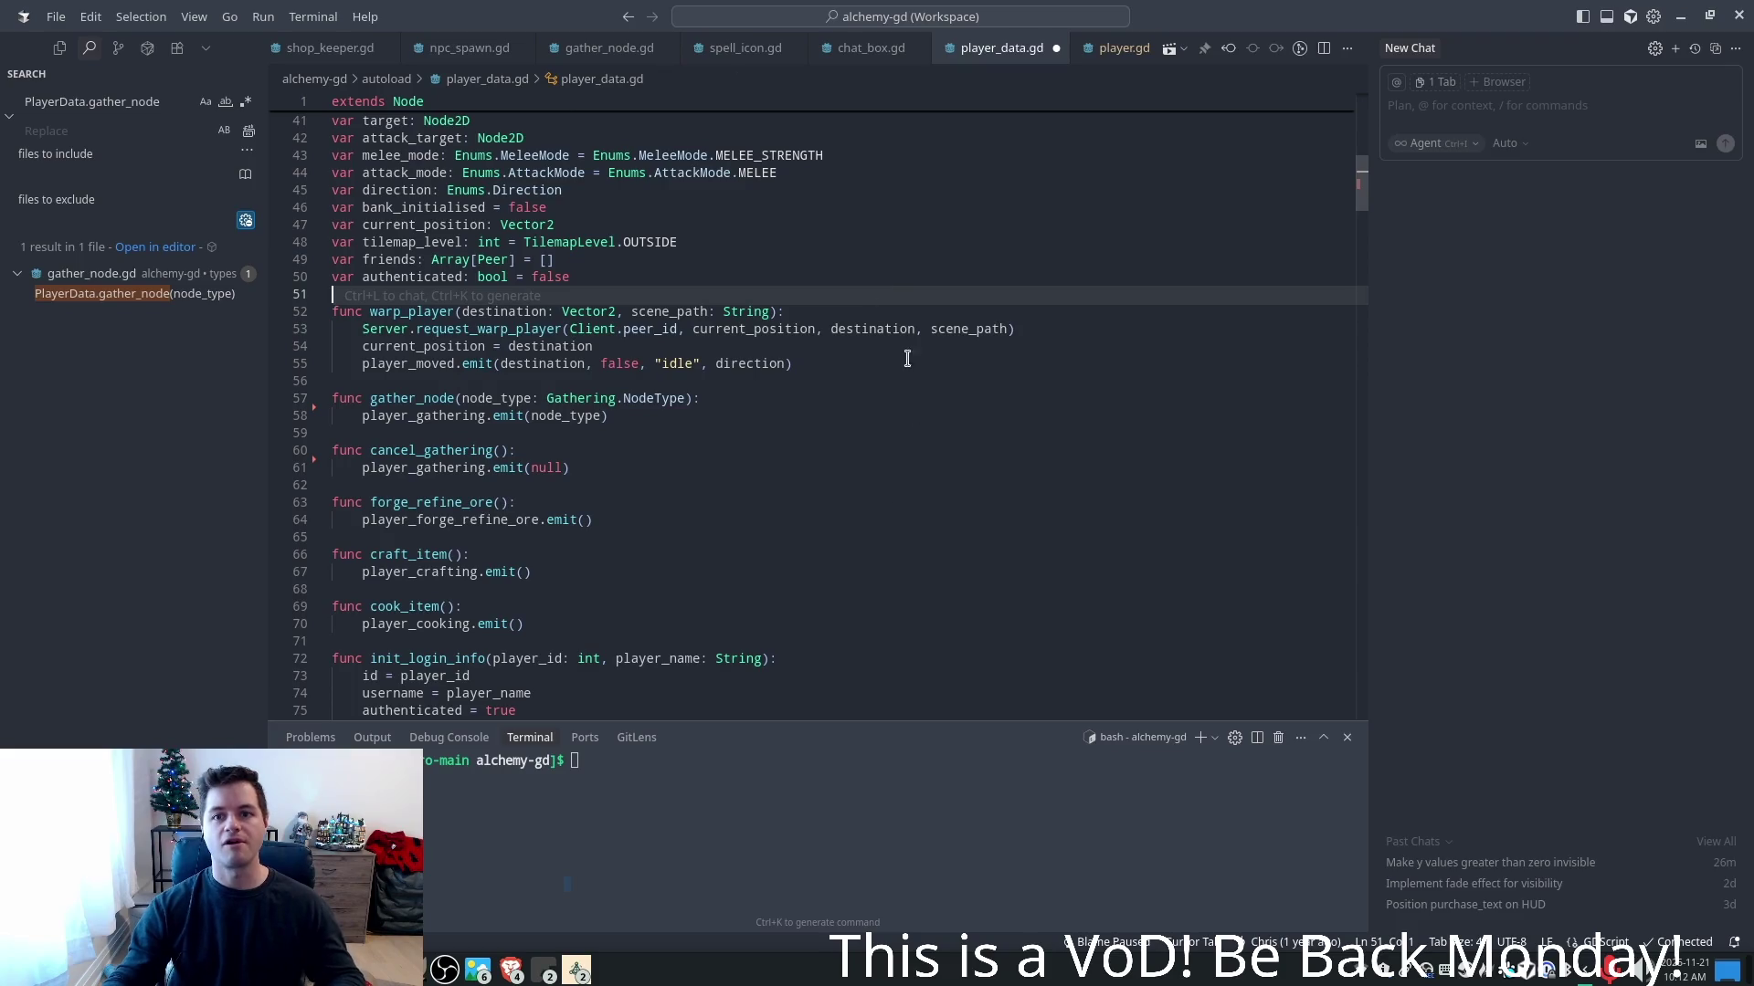
{"action": "key", "text": "ctrl+s"}
- Back in player.gd, add a new line after _ready and dismiss the suggested _process function
{"action": "left_click", "coordinate": [1124, 48]}
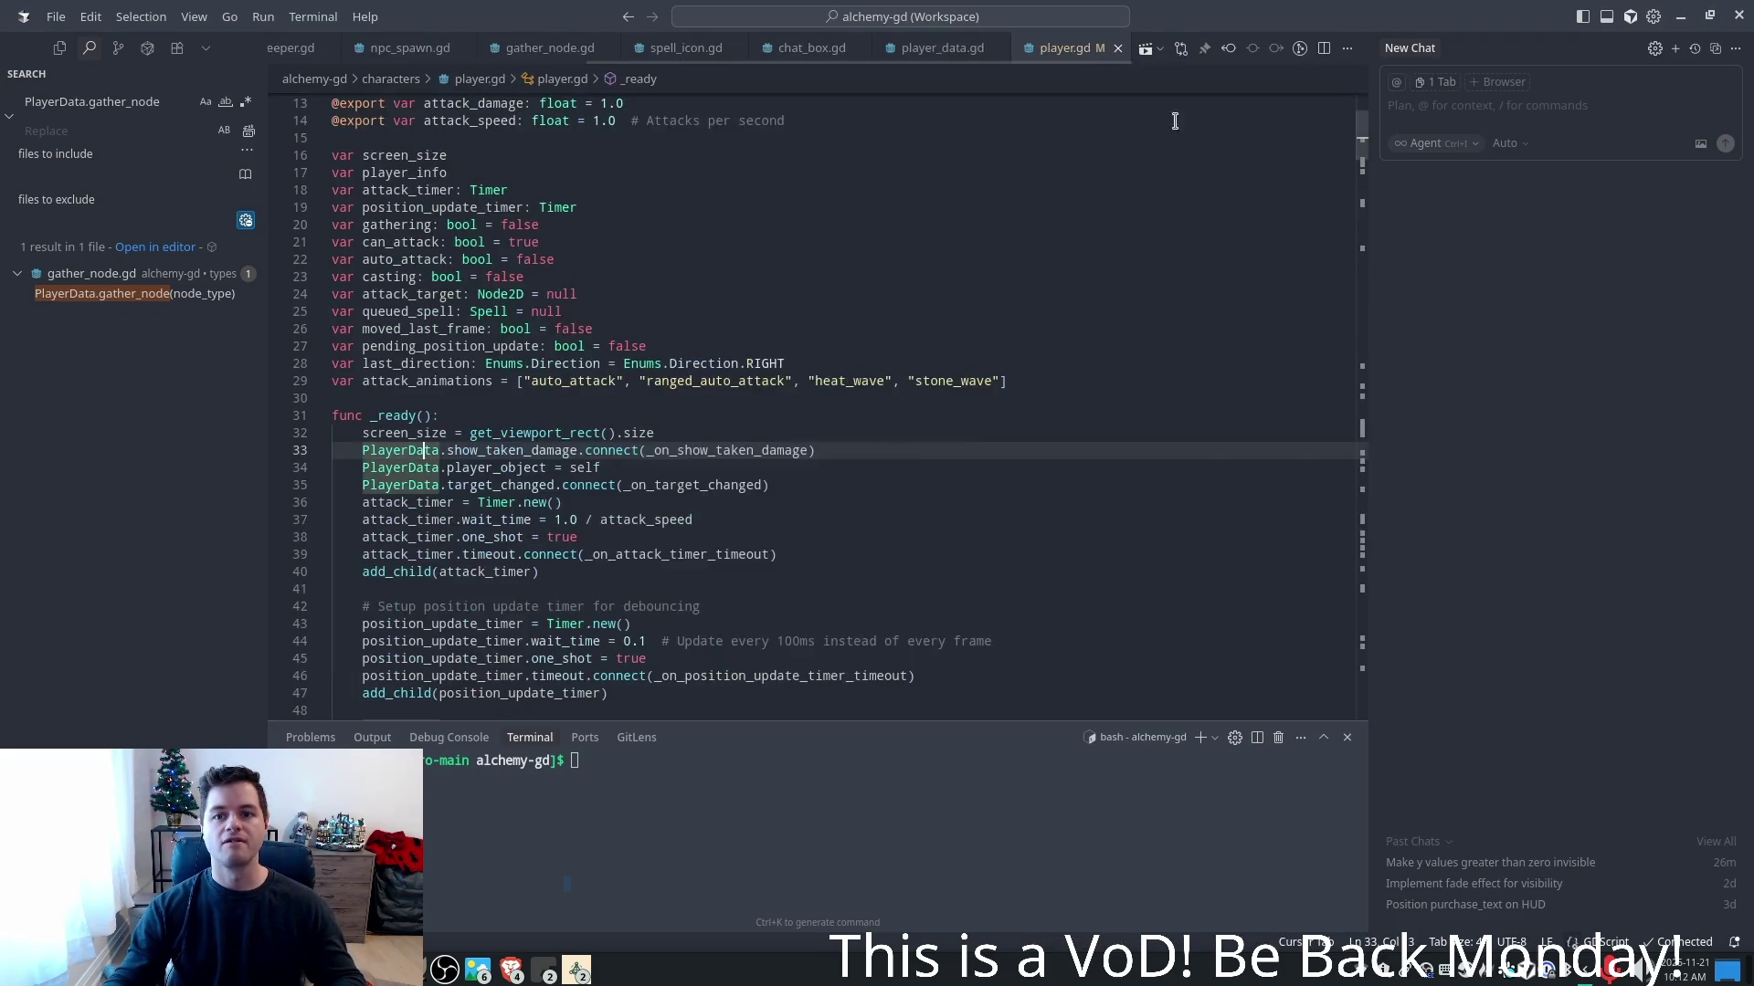
{"action": "left_click", "coordinate": [593, 346]}
{"action": "scroll", "coordinate": [594, 346], "scroll_direction": "up", "scroll_amount": 1}
{"action": "scroll", "coordinate": [548, 429], "scroll_direction": "down", "scroll_amount": 2}
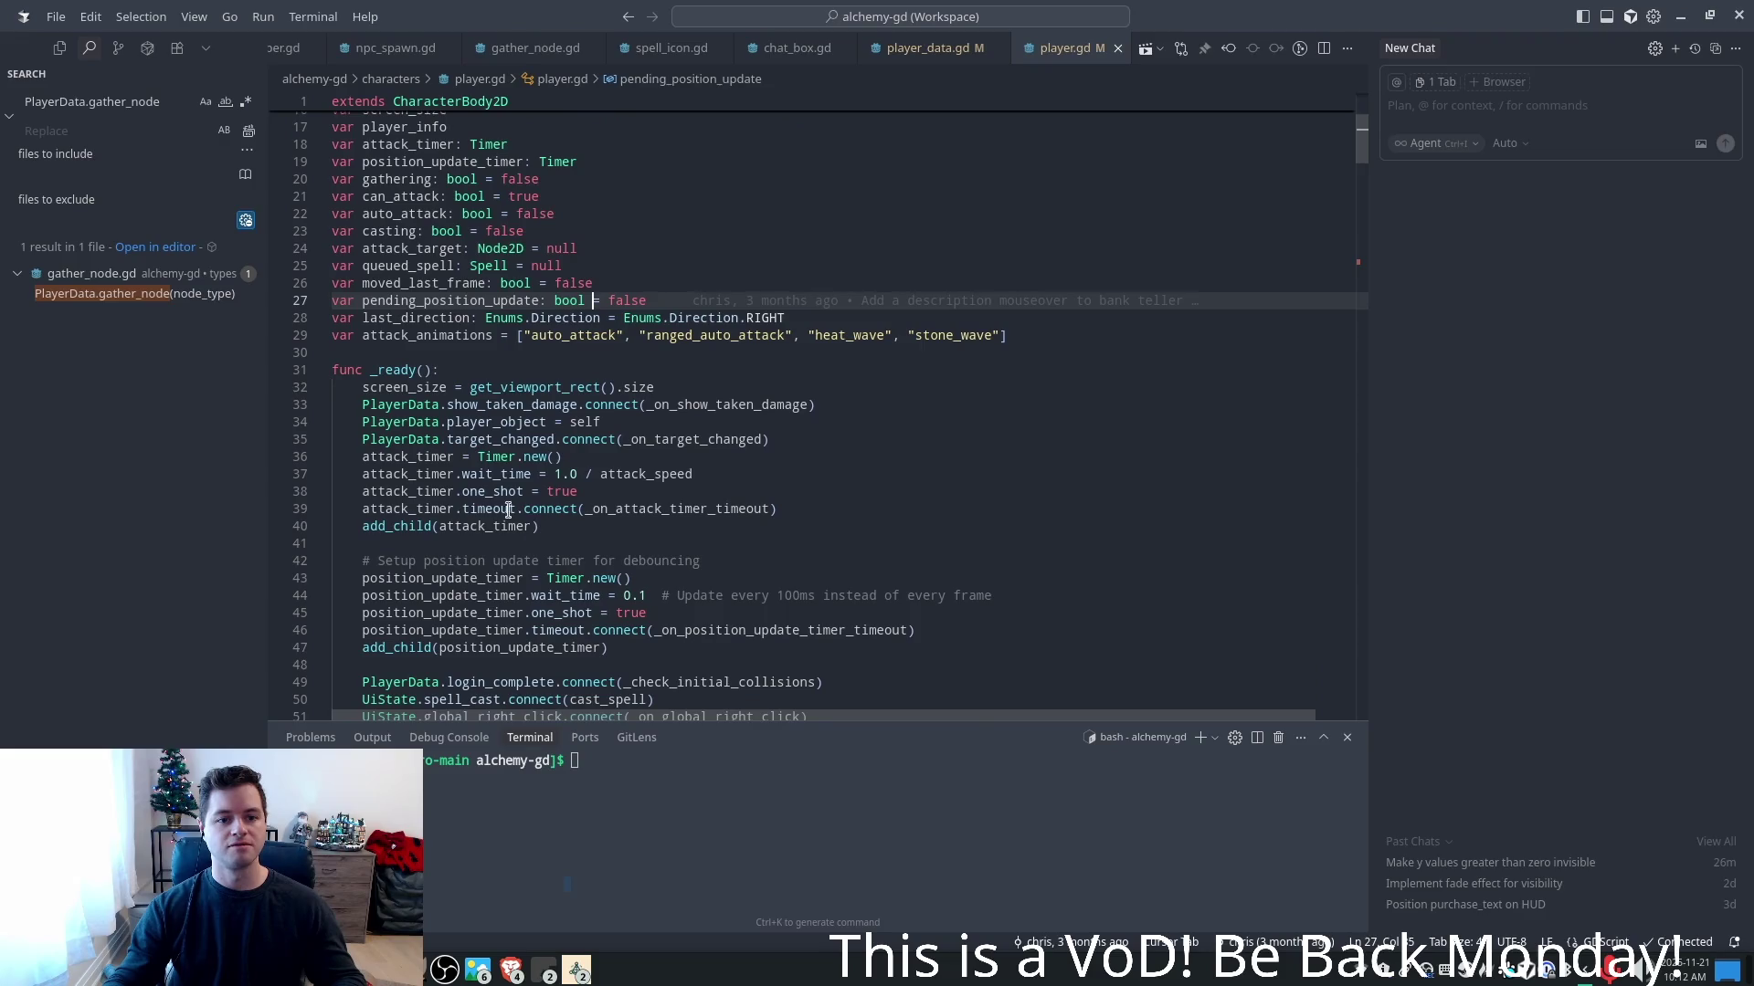
{"action": "scroll", "coordinate": [471, 377], "scroll_direction": "down", "scroll_amount": 6}
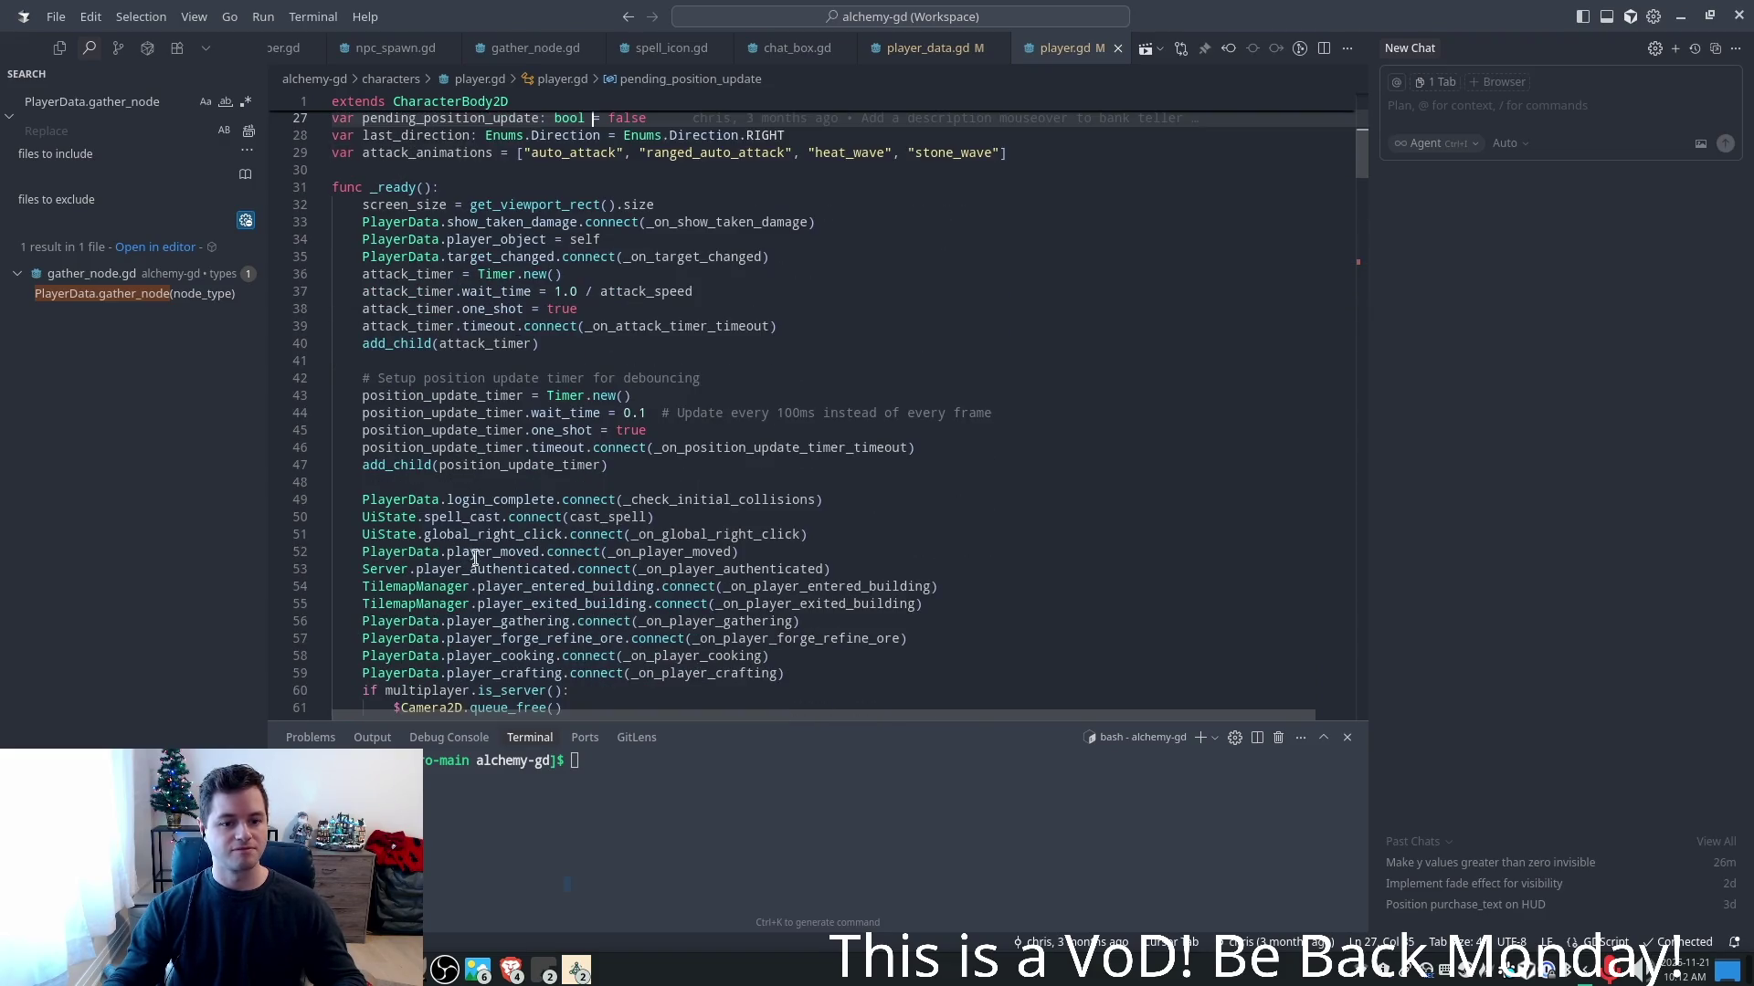
{"action": "left_click", "coordinate": [497, 580]}
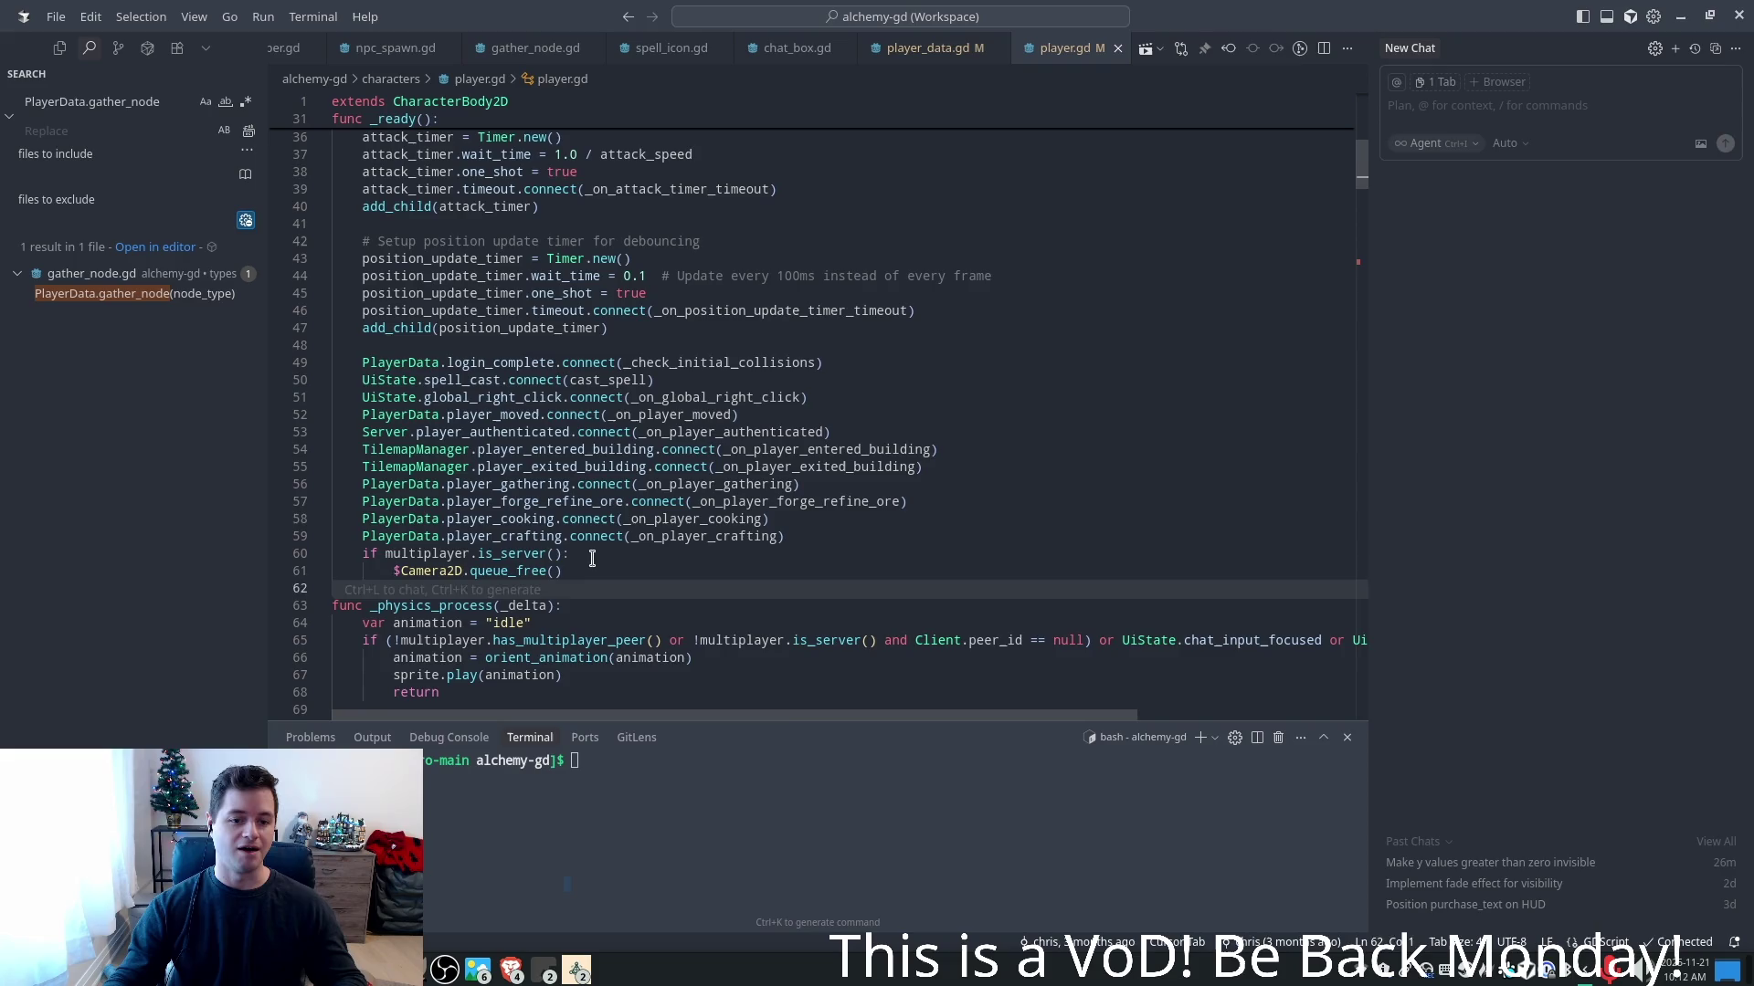
{"action": "scroll", "coordinate": [592, 558], "scroll_direction": "down", "scroll_amount": 2}
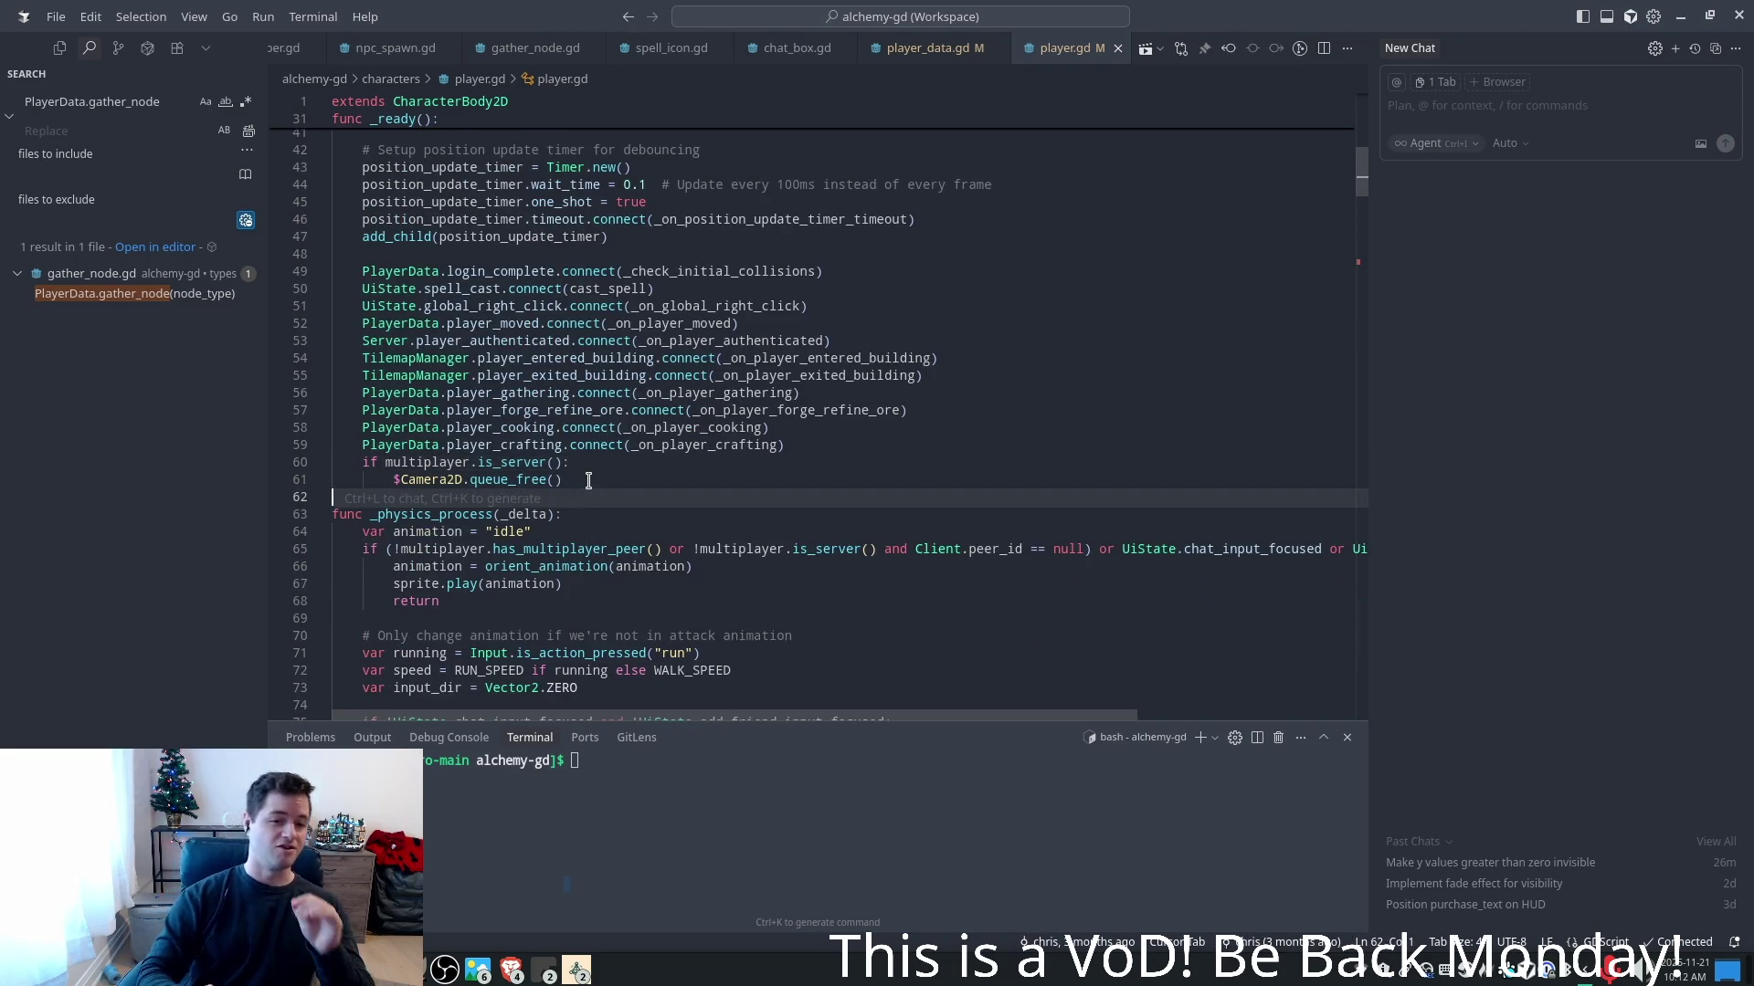
{"action": "key", "text": "Return"}
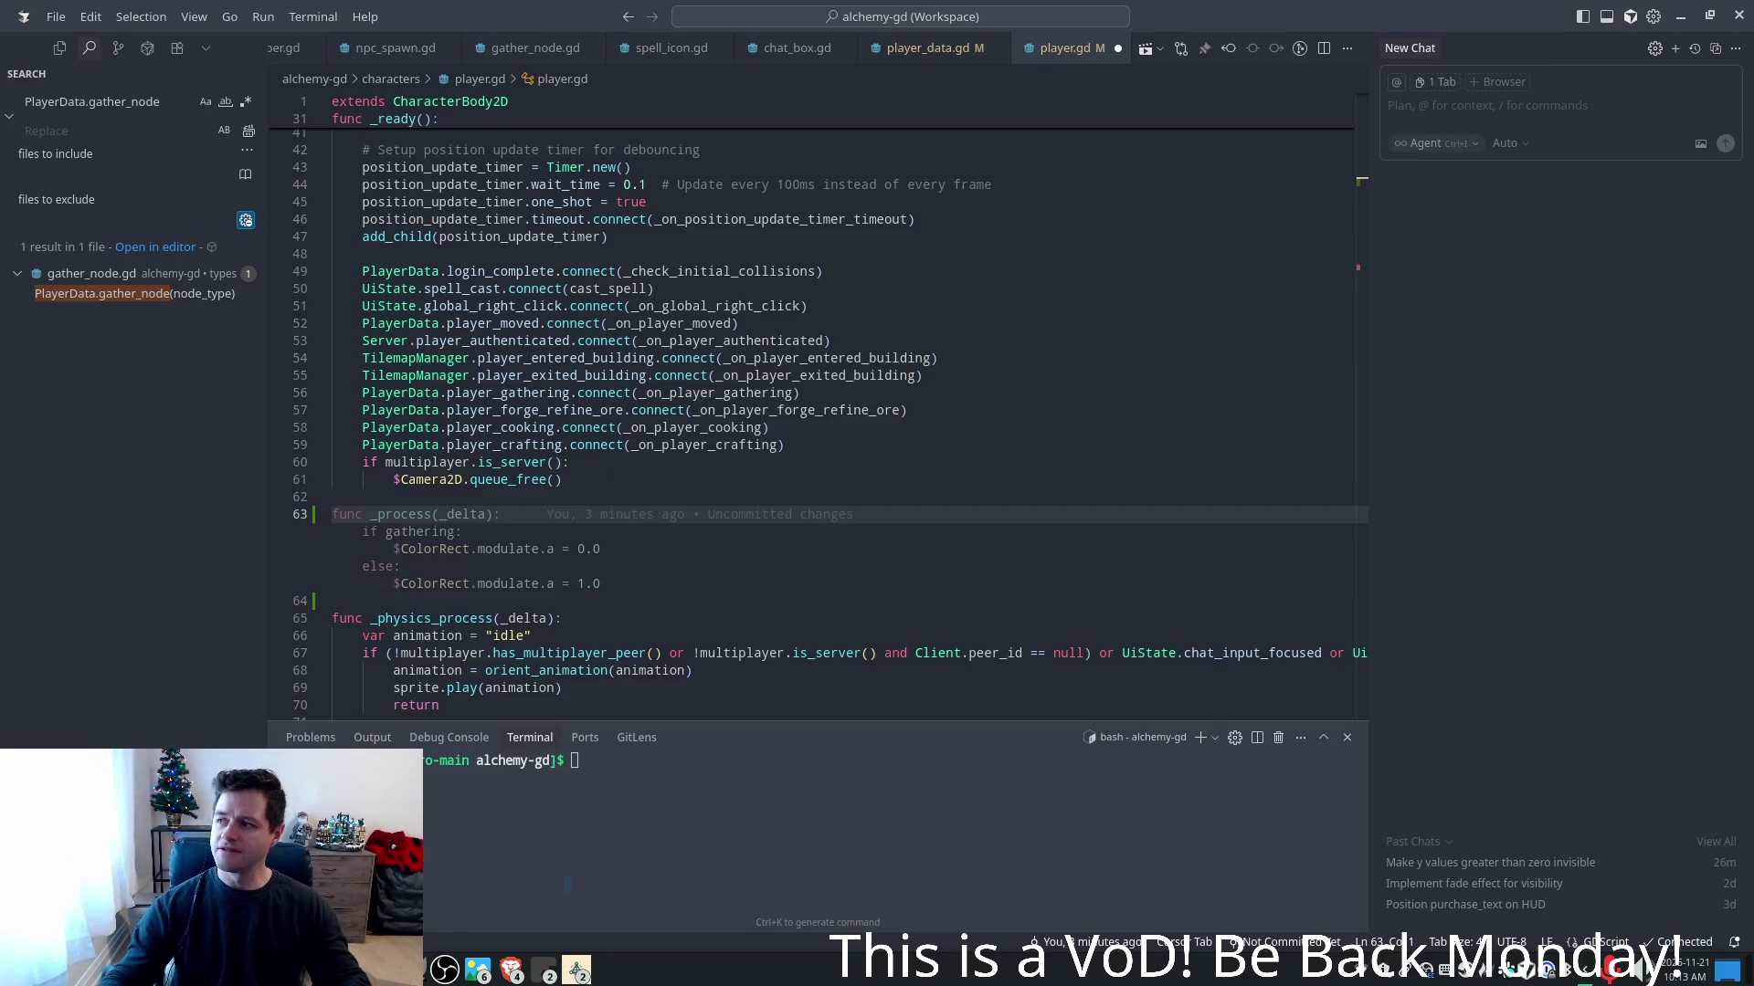
{"action": "key", "text": "Escape"}
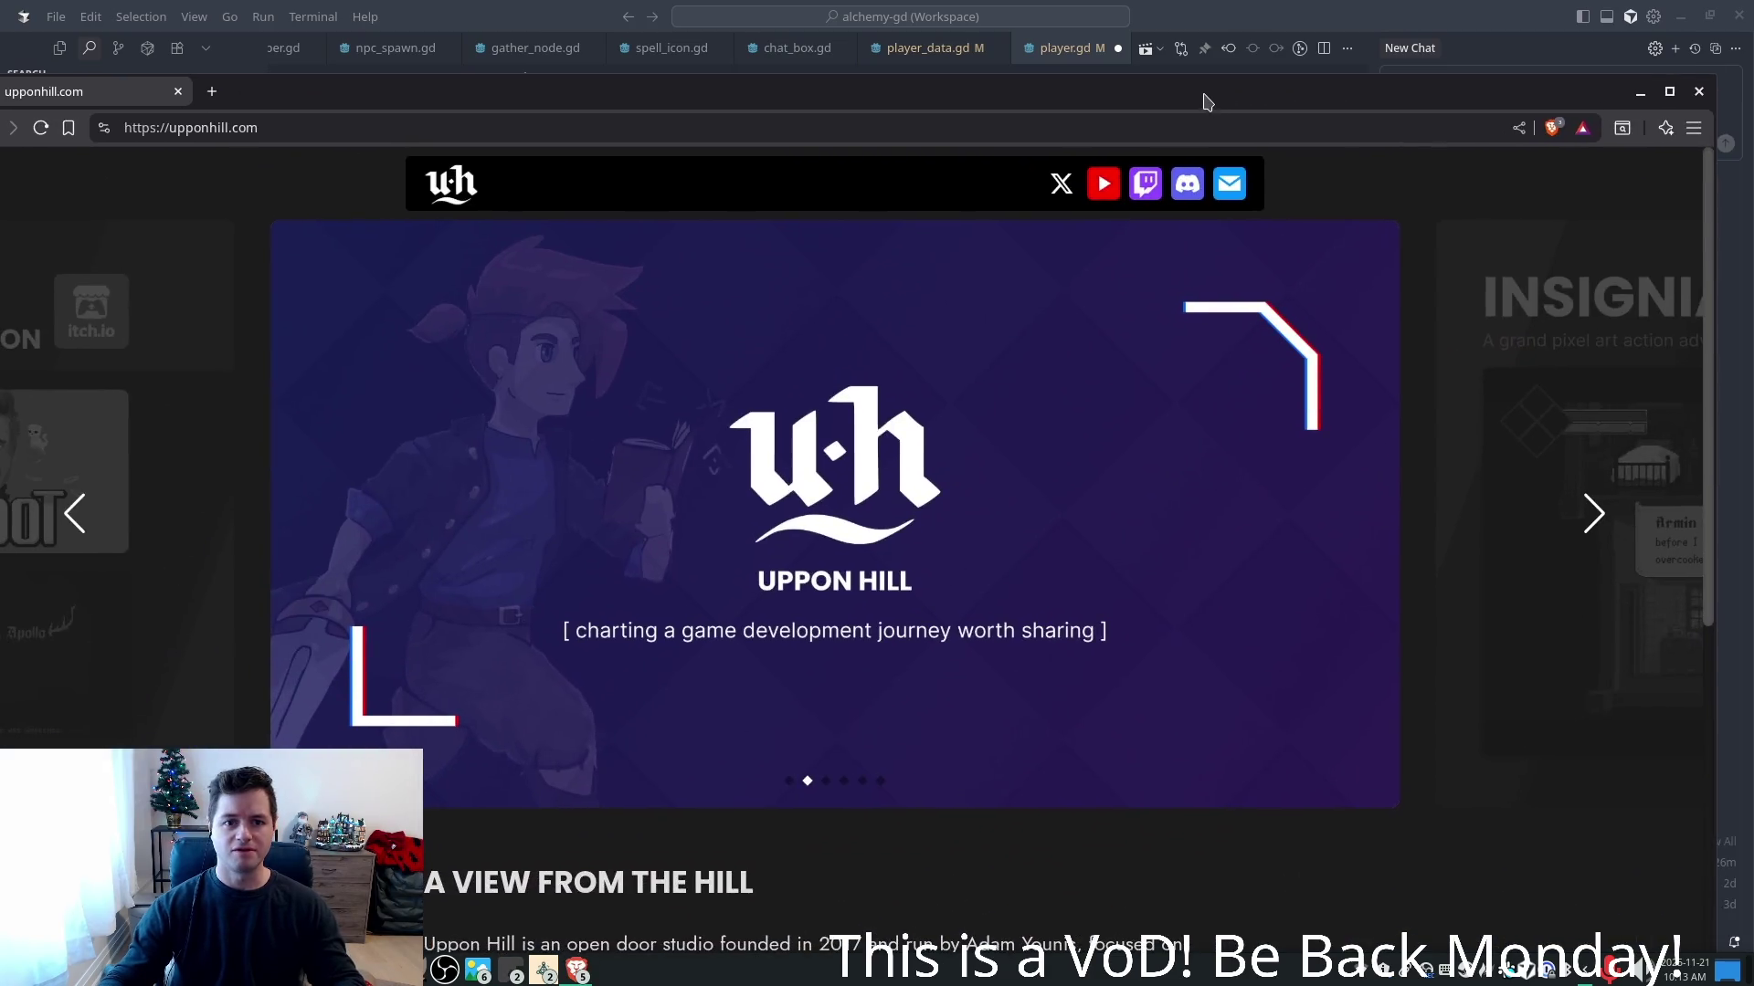
- Maximize Brave, follow the studio site's YouTube link to the creator's channel, and start a search
{"action": "double_click", "coordinate": [1205, 100]}
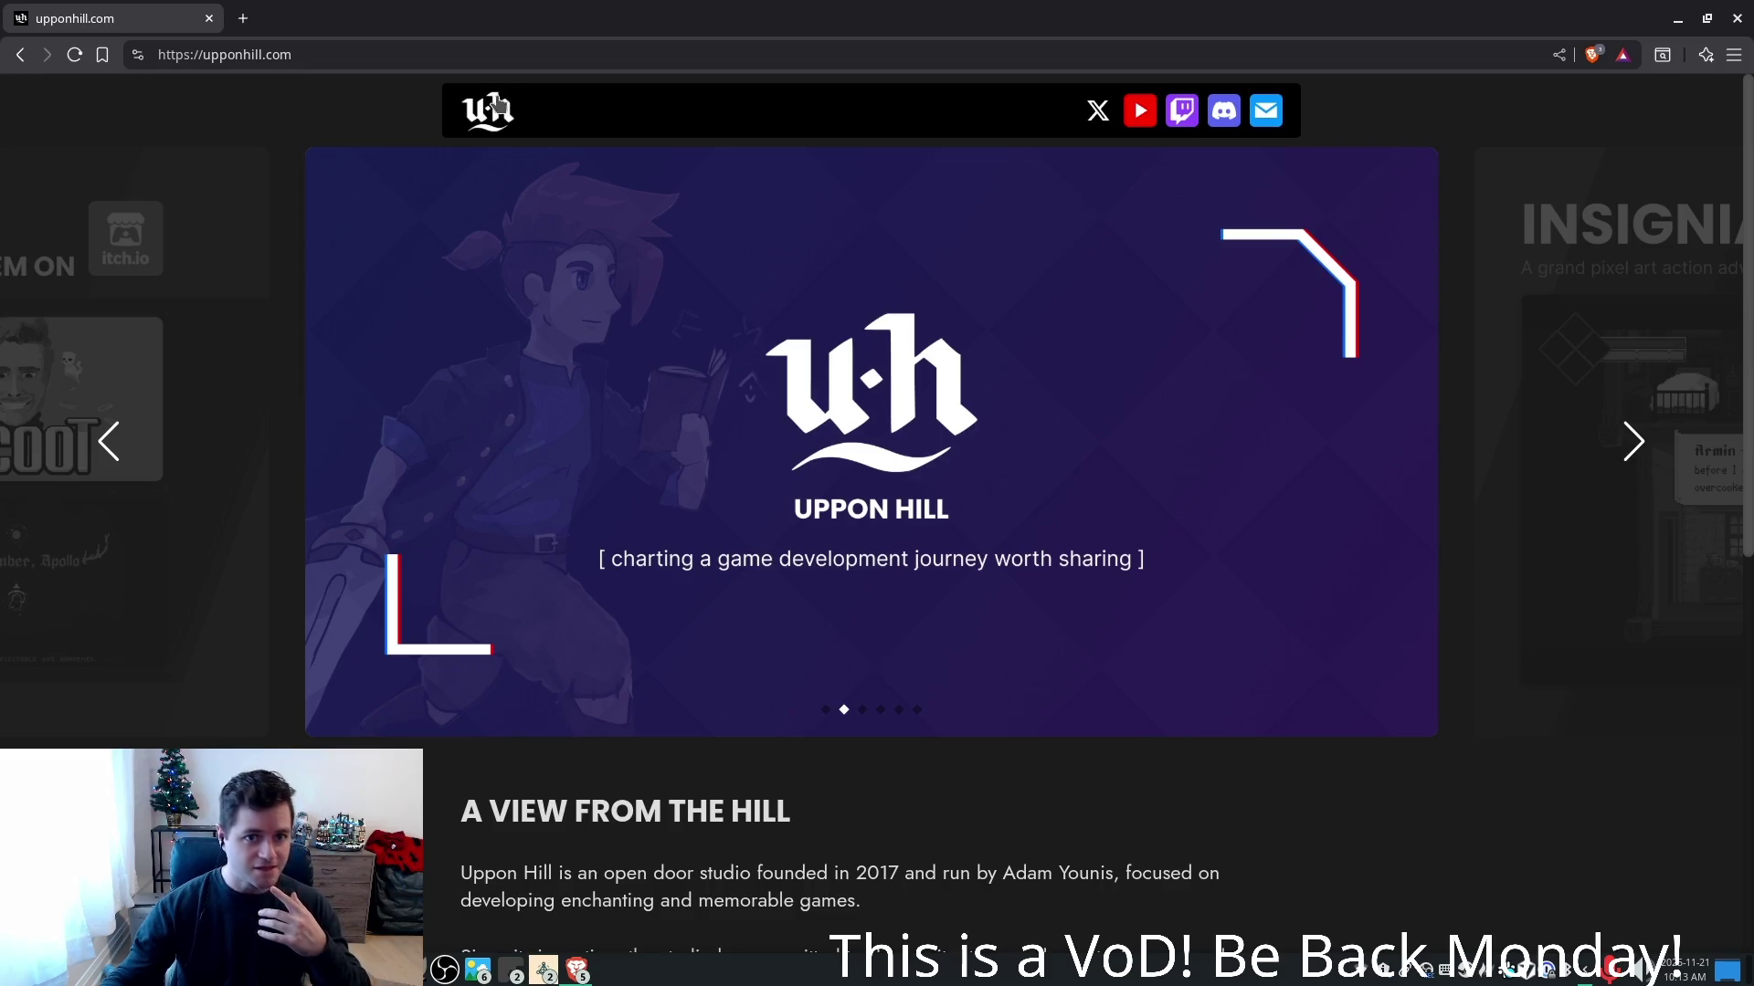
{"action": "scroll", "coordinate": [984, 429], "scroll_direction": "down", "scroll_amount": 5}
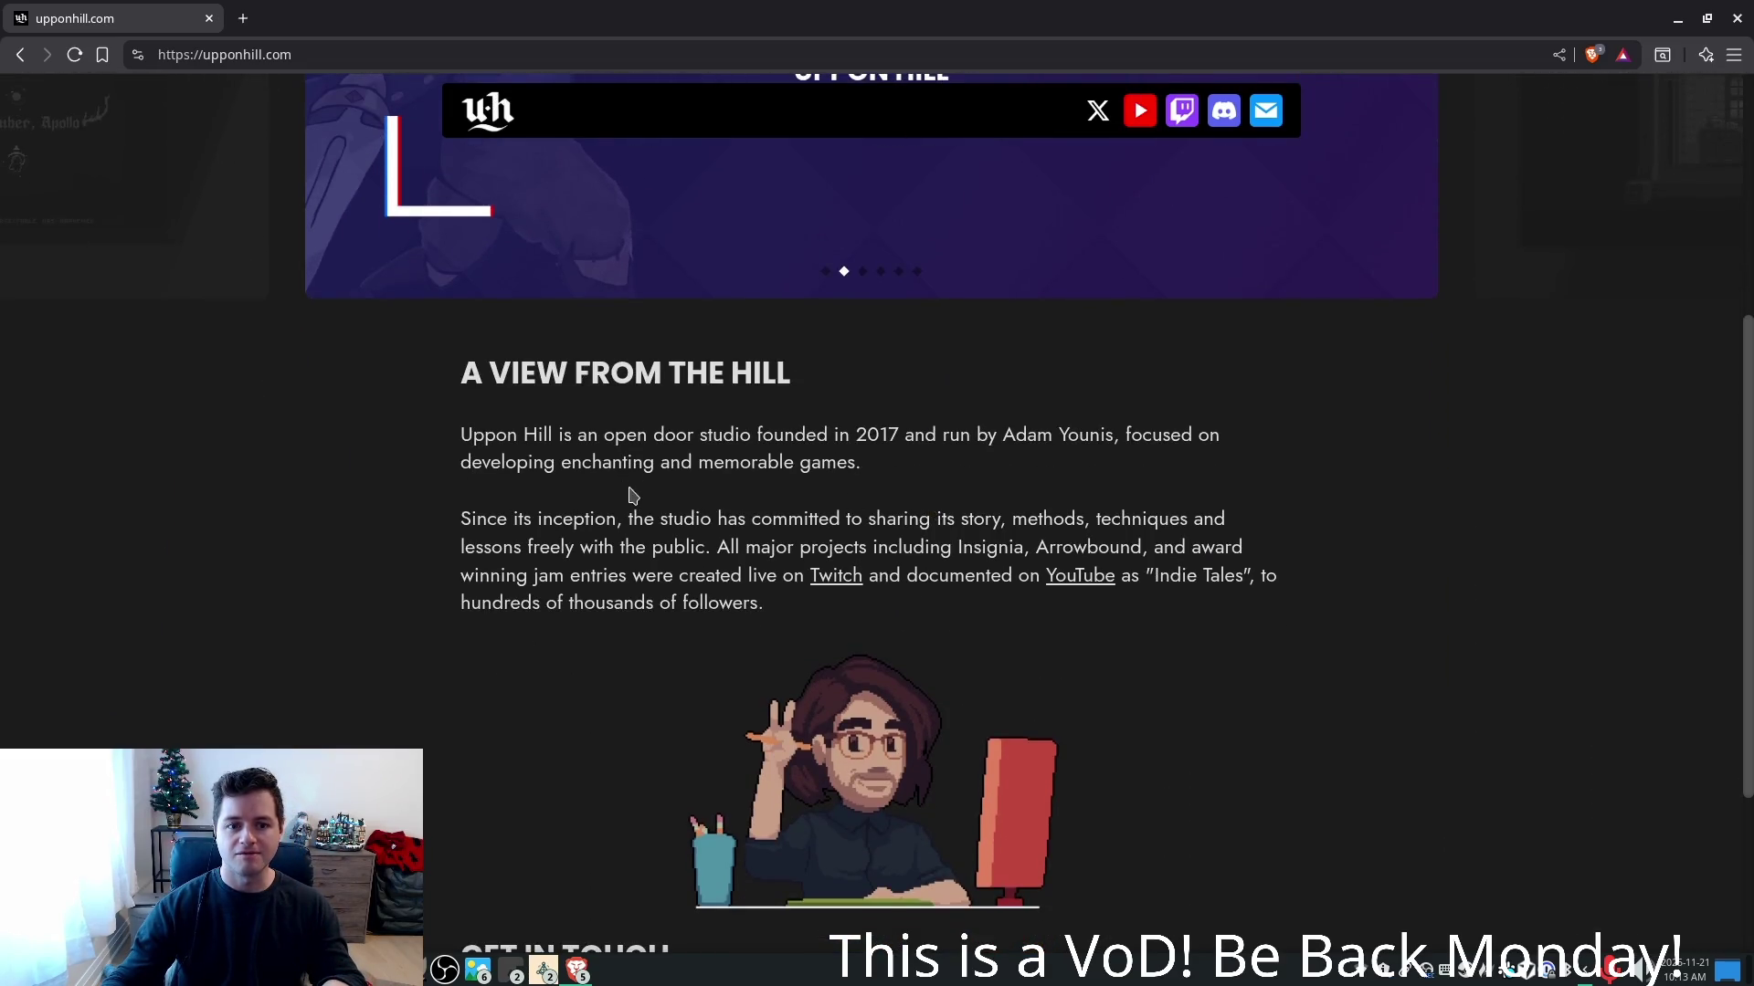
{"action": "scroll", "coordinate": [646, 514], "scroll_direction": "down", "scroll_amount": 3}
{"action": "scroll", "coordinate": [717, 736], "scroll_direction": "up", "scroll_amount": 3}
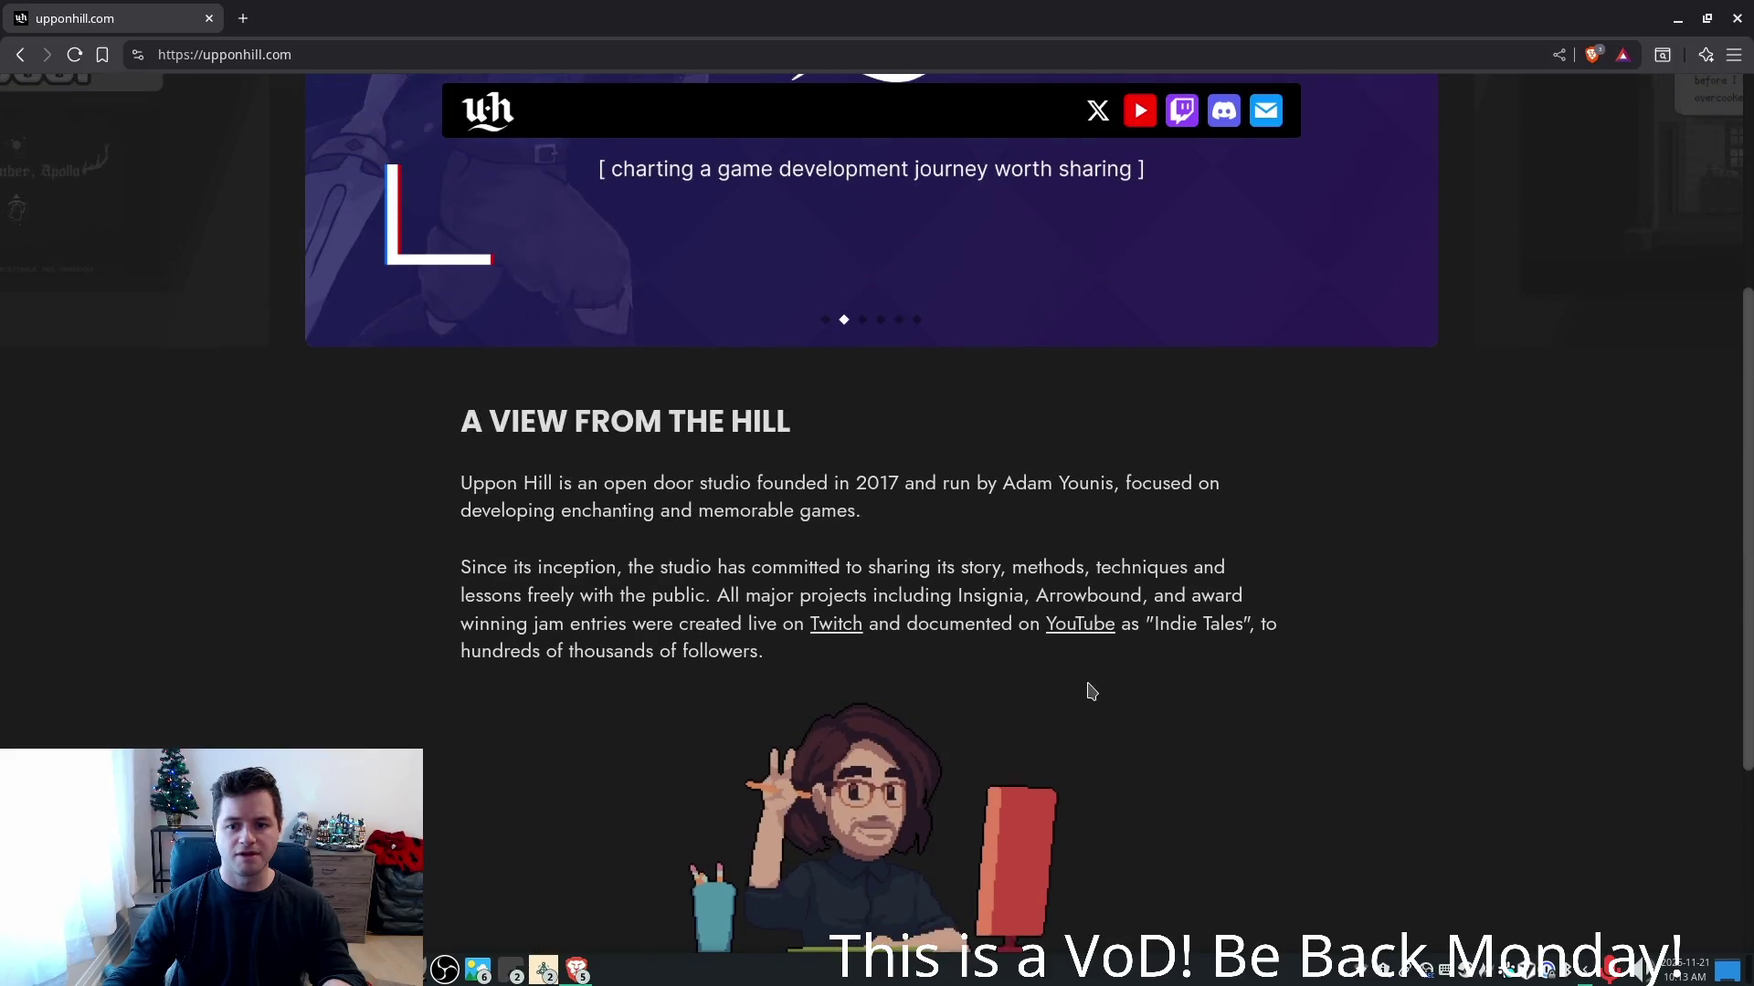
{"action": "left_click", "coordinate": [1079, 625]}
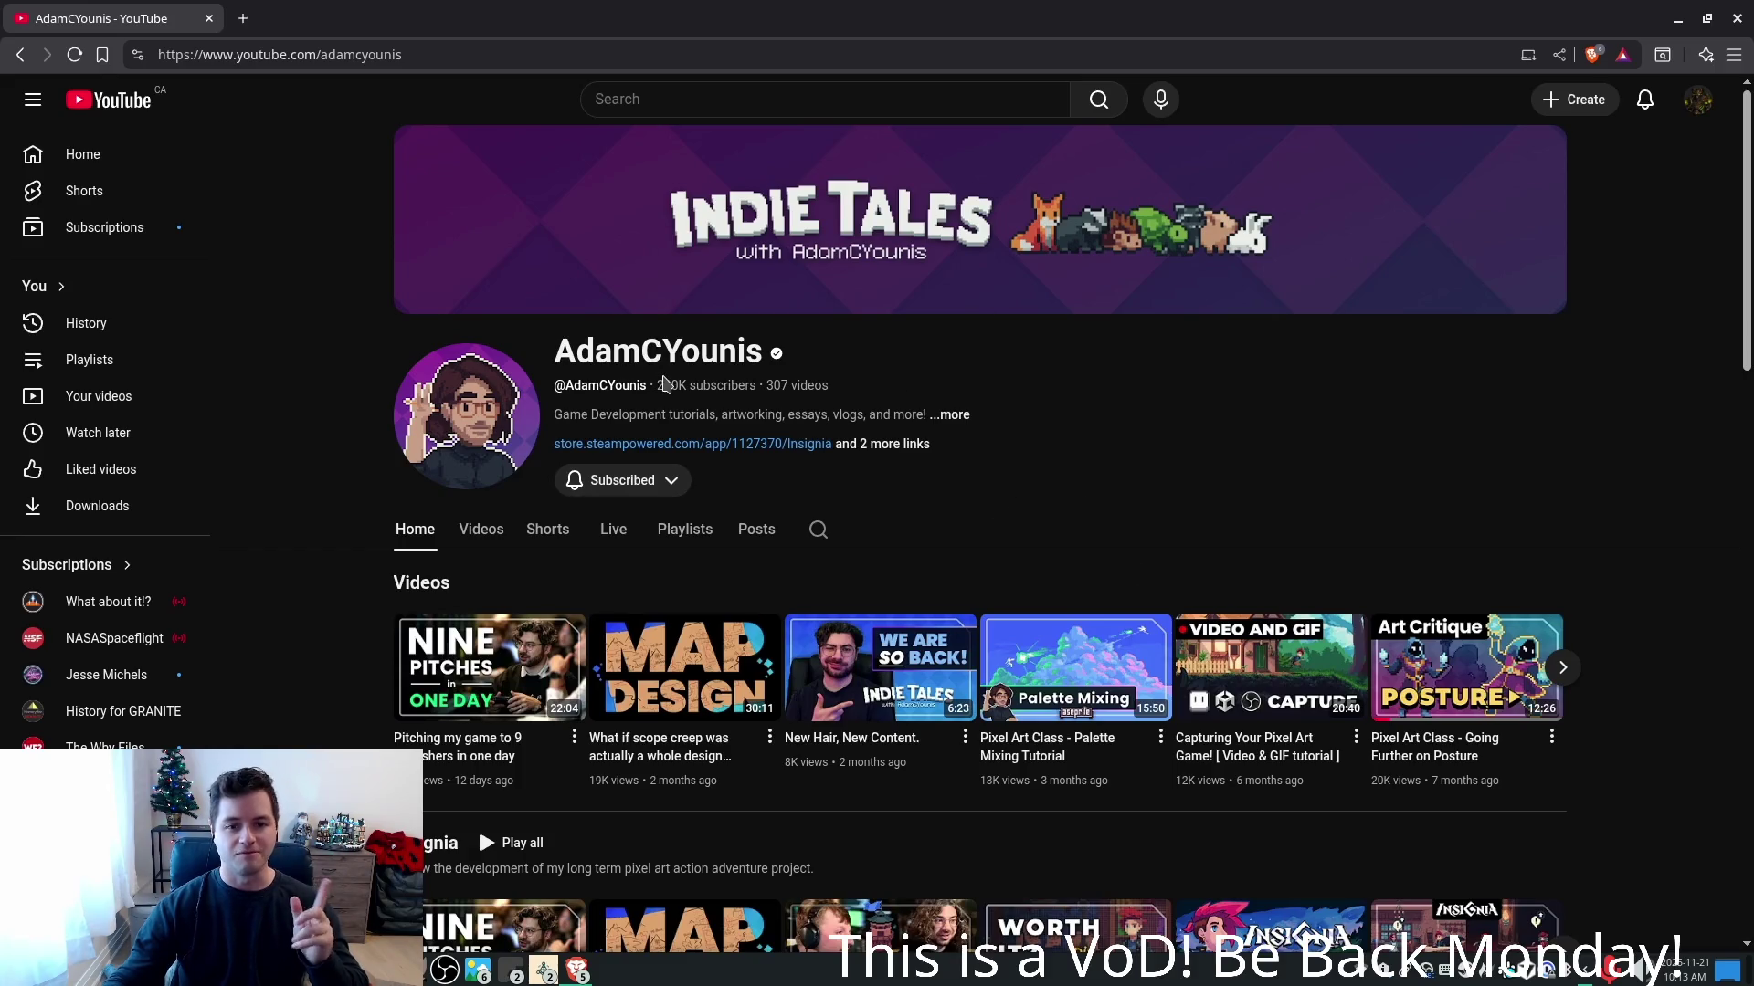
{"action": "scroll", "coordinate": [854, 382], "scroll_direction": "down", "scroll_amount": 3}
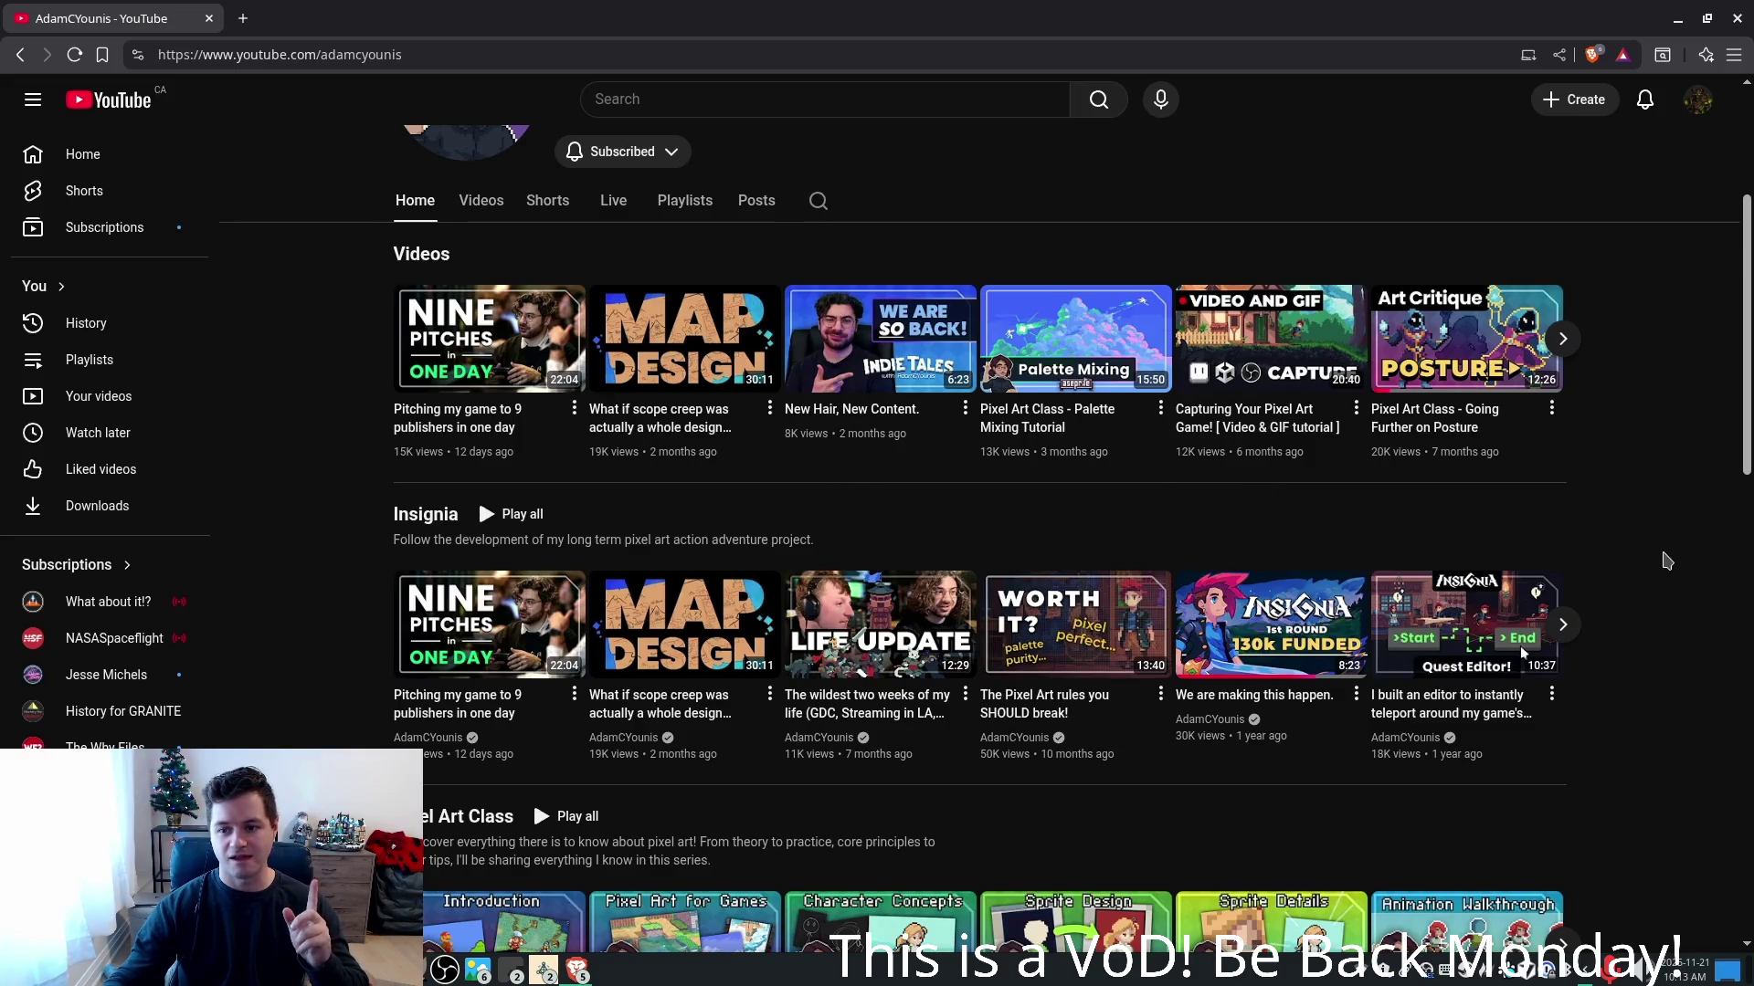
{"action": "scroll", "coordinate": [1662, 564], "scroll_direction": "down", "scroll_amount": 4}
{"action": "scroll", "coordinate": [1507, 566], "scroll_direction": "up", "scroll_amount": 7}
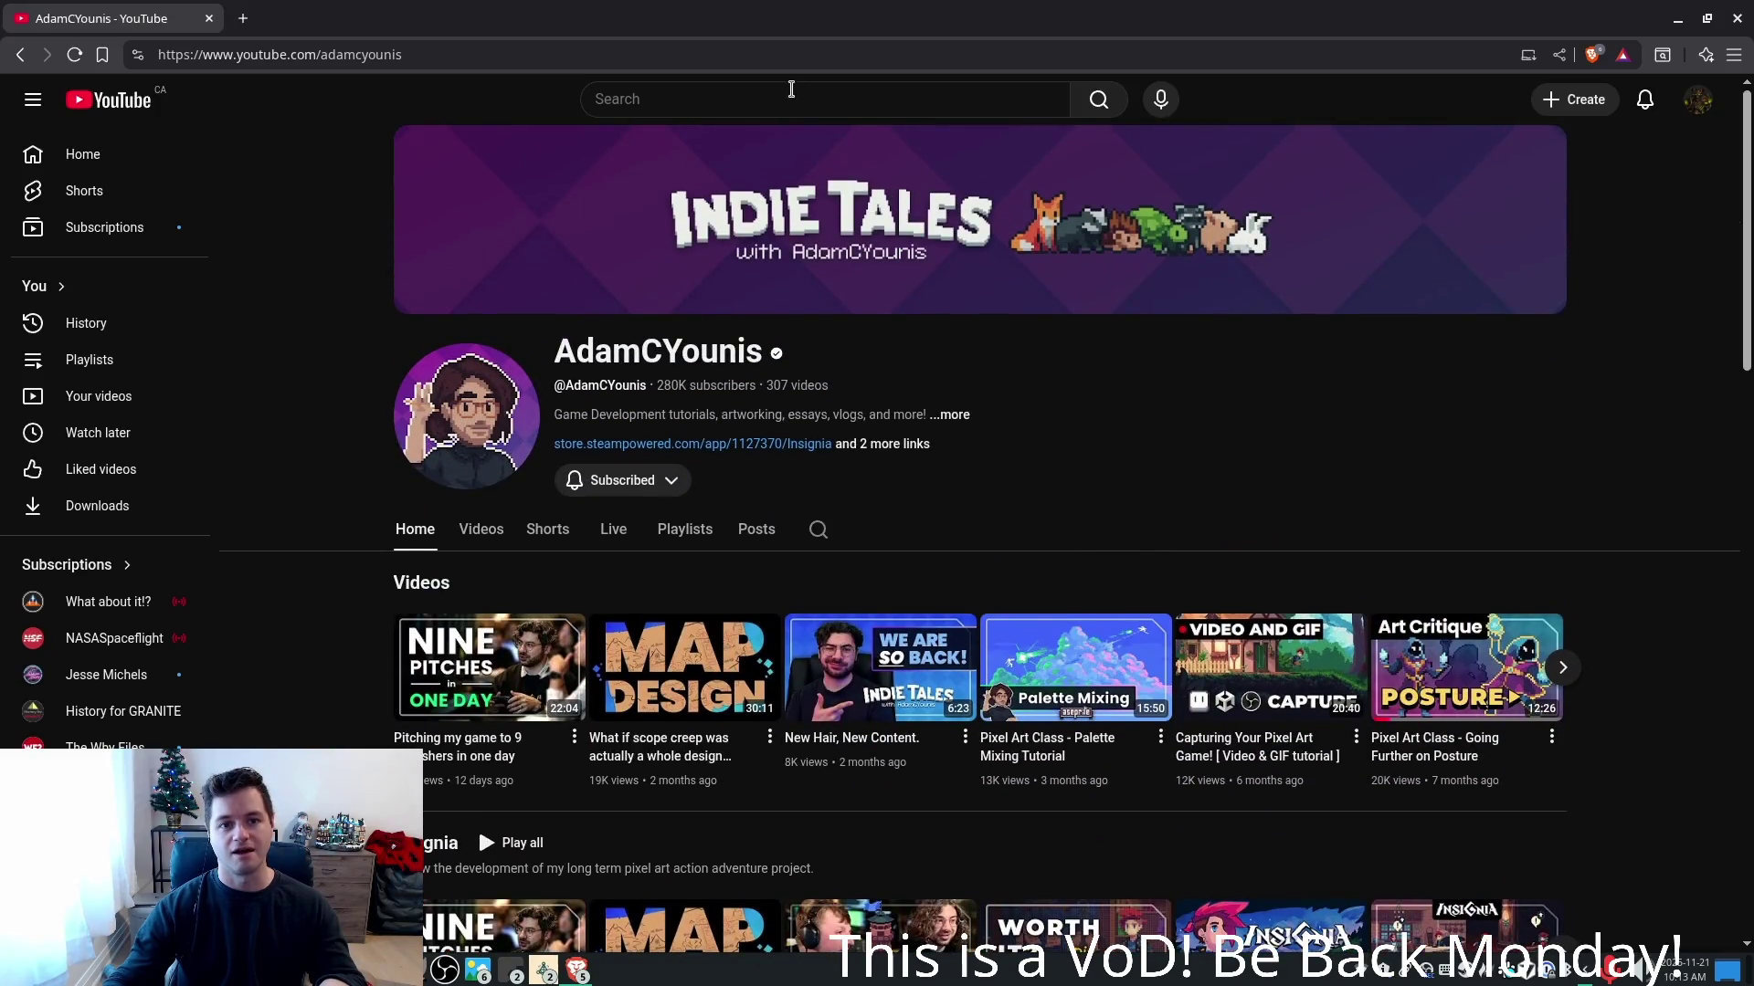
{"action": "left_click", "coordinate": [780, 103]}
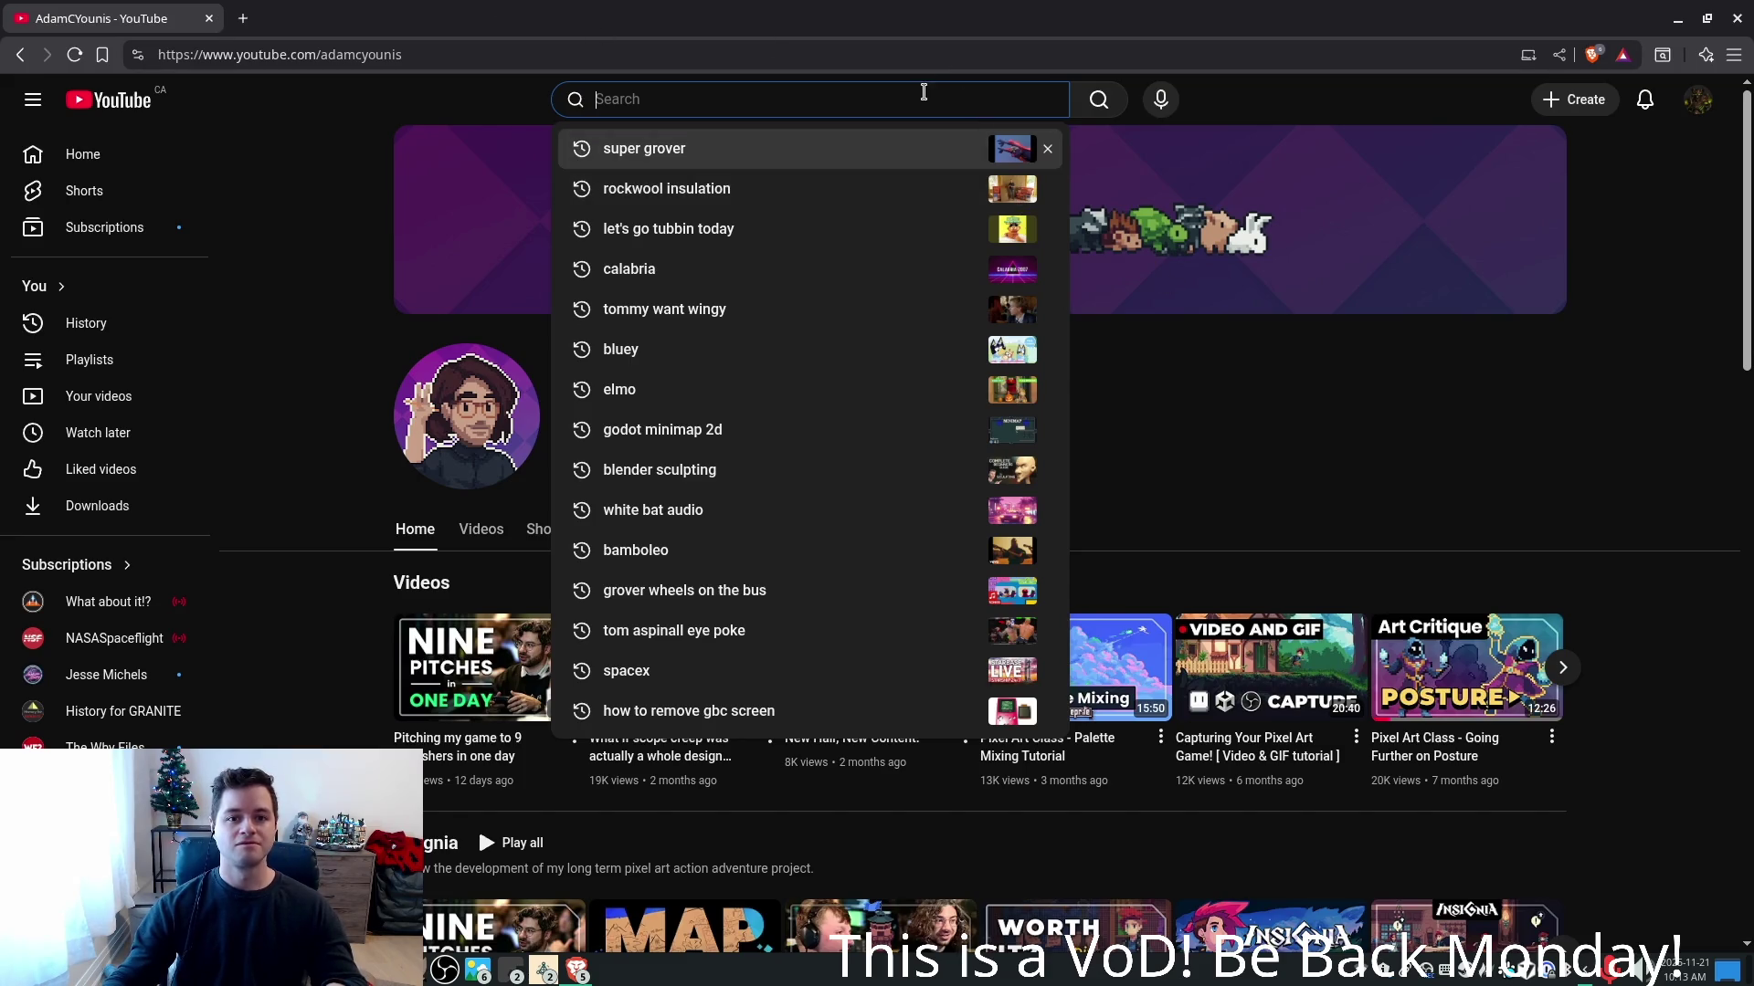
- Search the channel's videos for 'shader'
{"action": "left_click", "coordinate": [1522, 423]}
{"action": "left_click", "coordinate": [734, 106]}
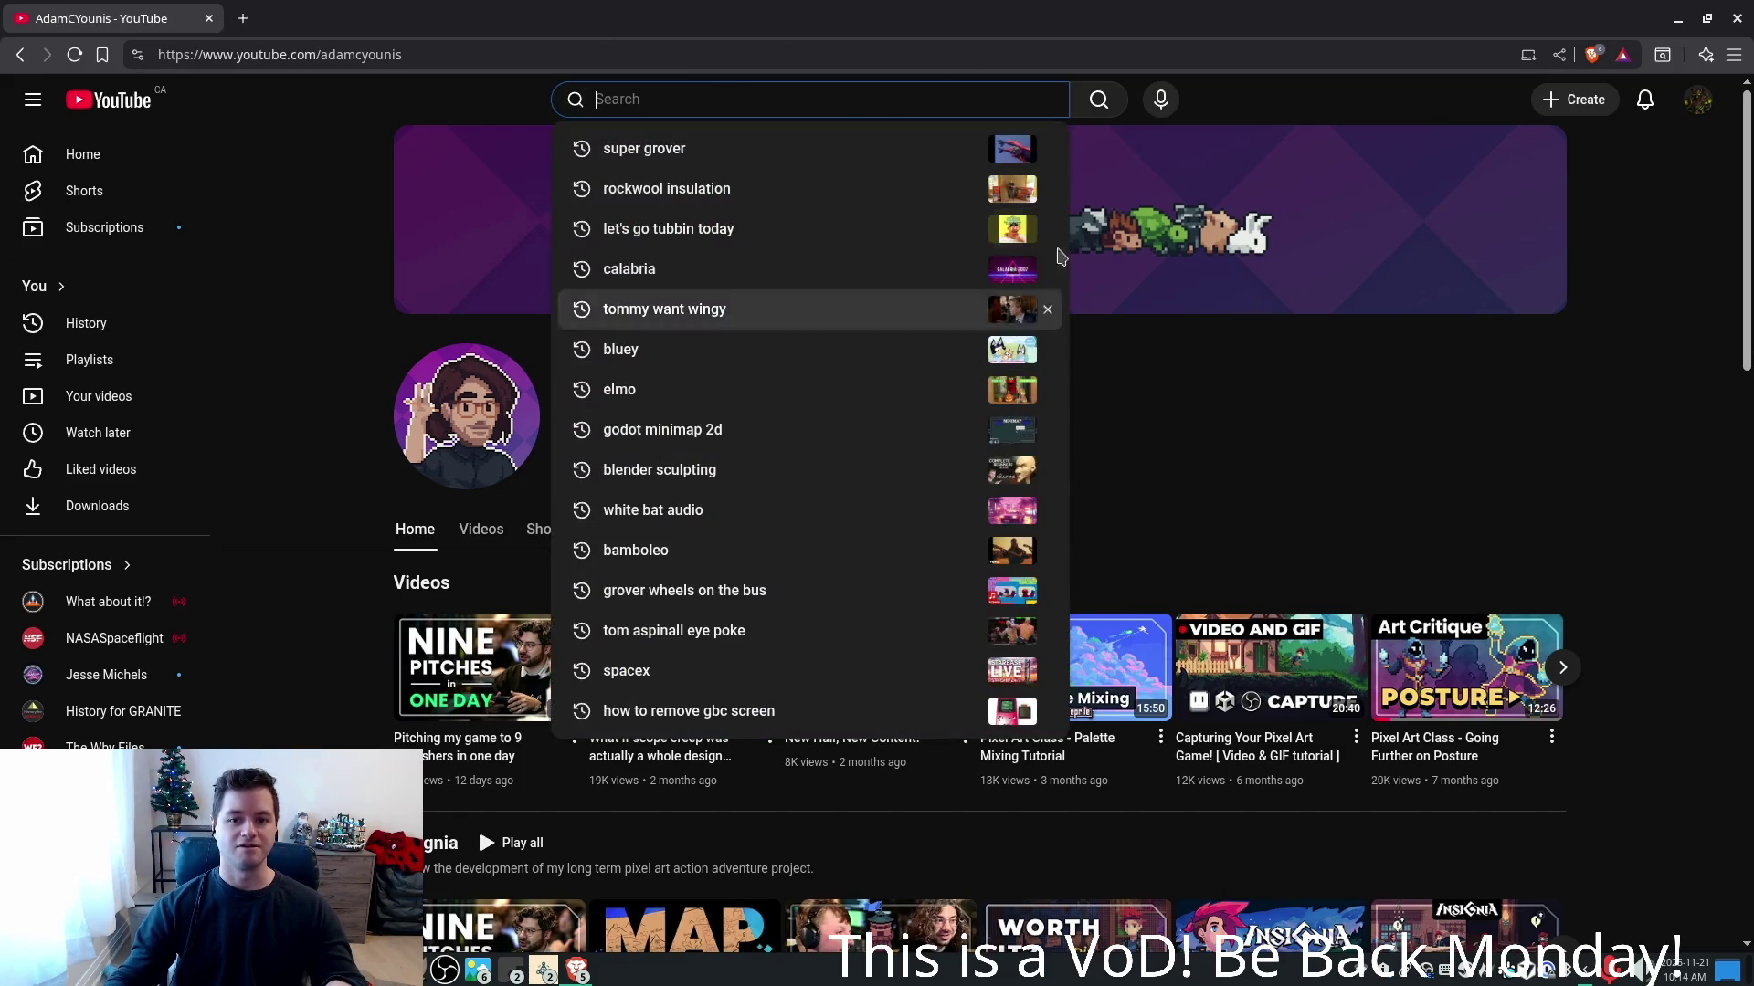
{"action": "left_click", "coordinate": [1406, 466]}
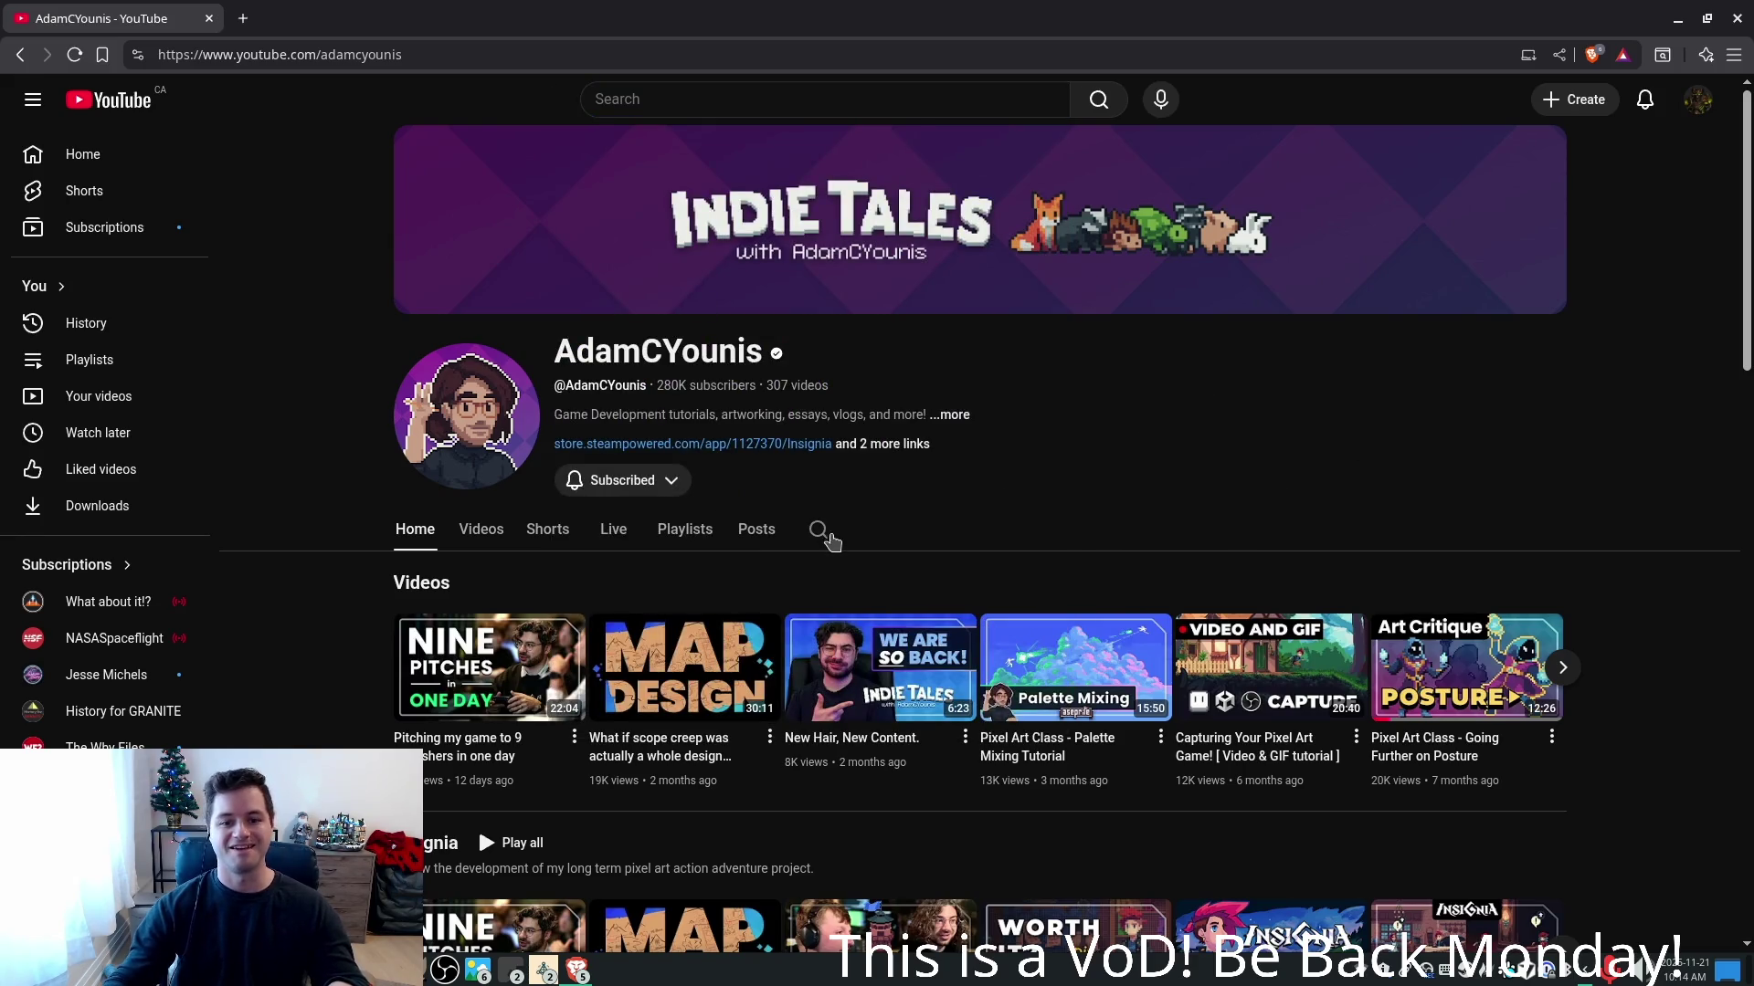
{"action": "scroll", "coordinate": [1077, 502], "scroll_direction": "down", "scroll_amount": 1}
{"action": "left_click", "coordinate": [817, 420]}
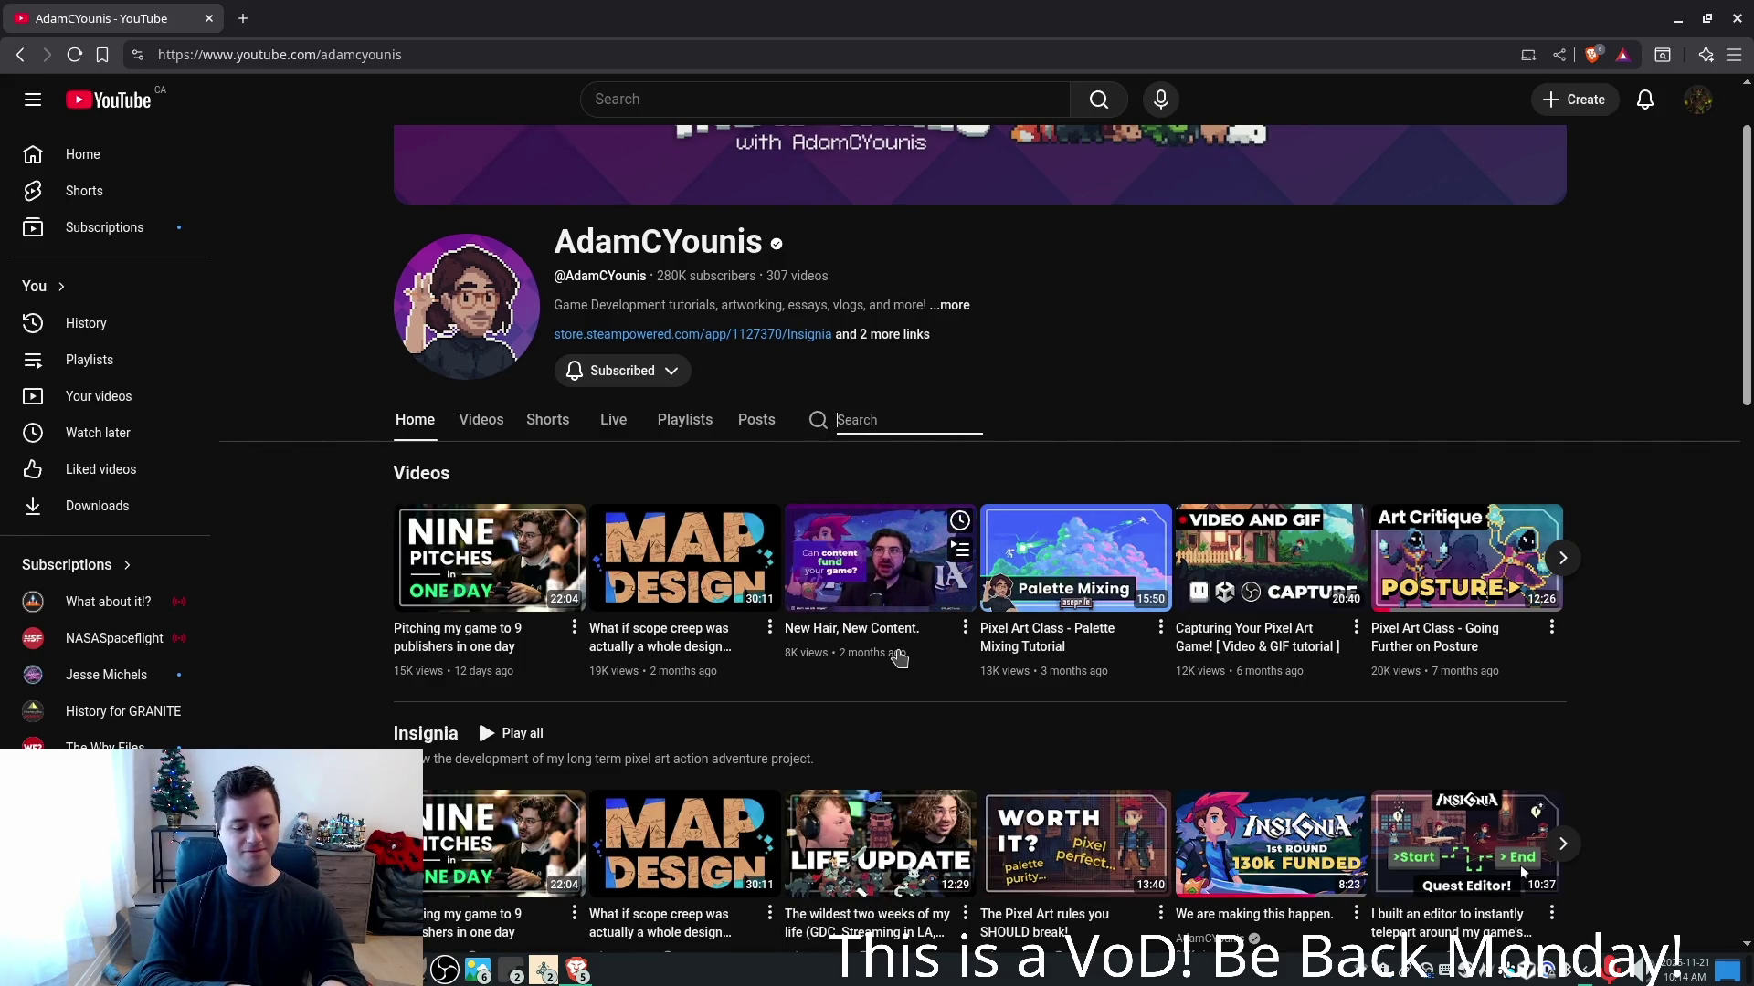
{"action": "type", "text": "shader"}
{"action": "key", "text": "Return"}
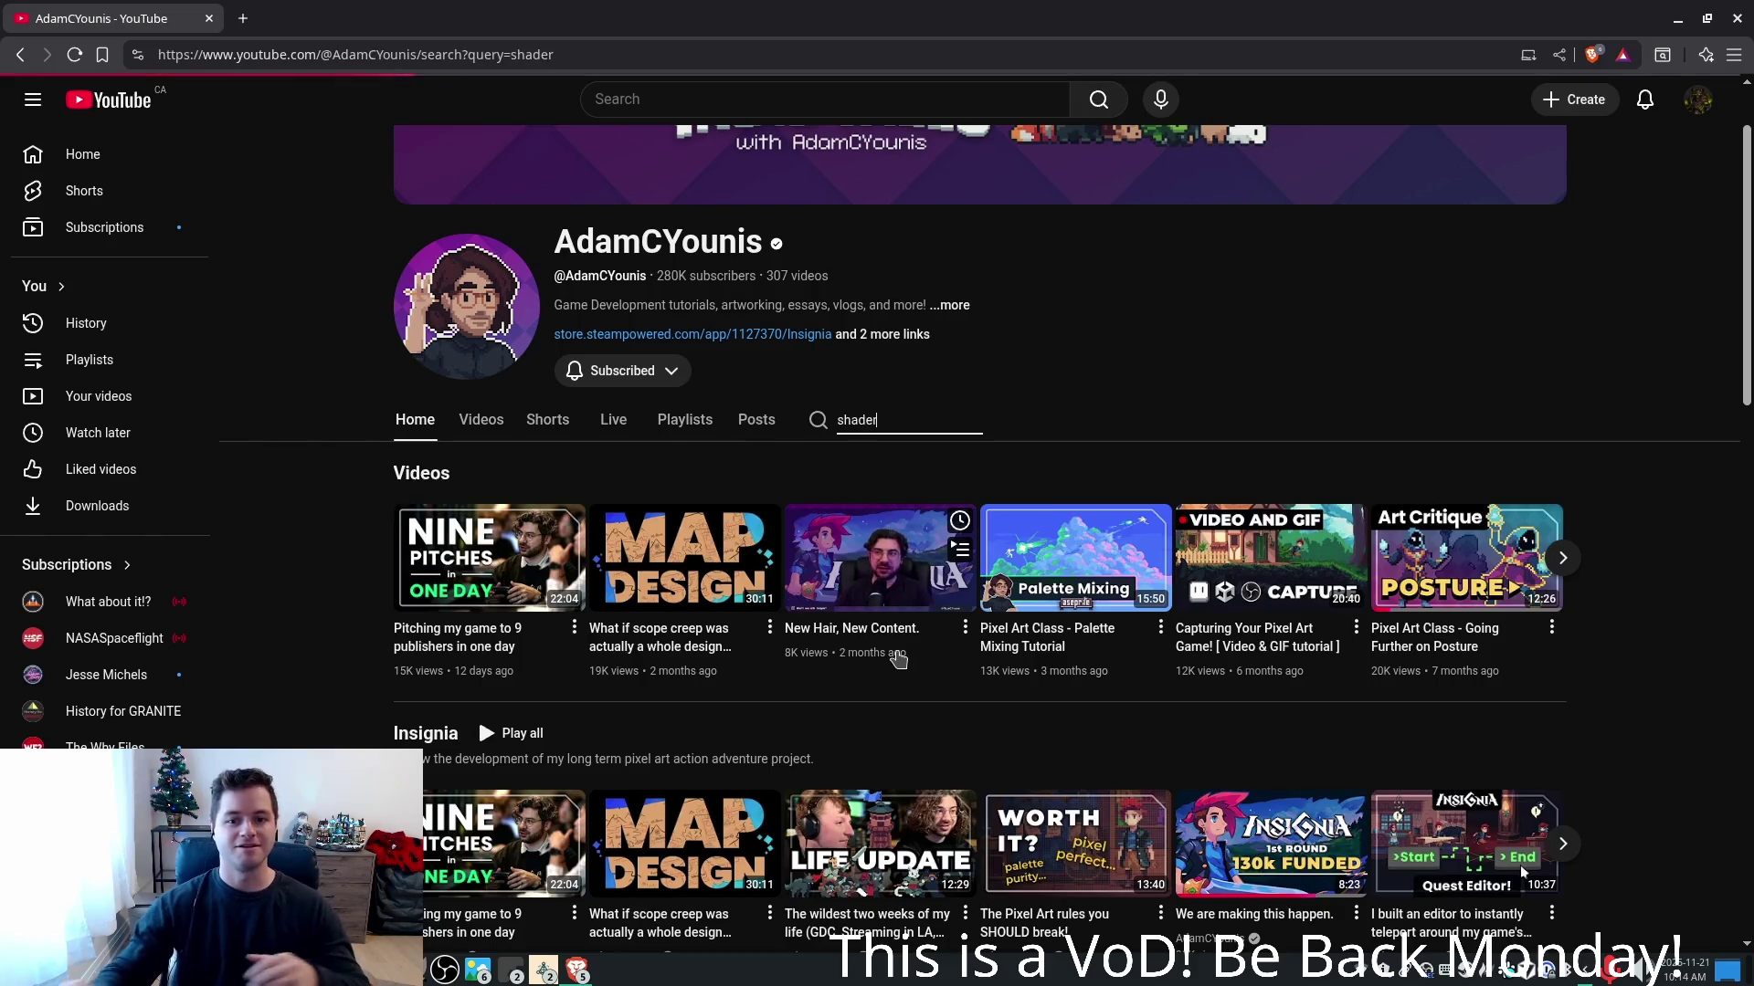
- Scroll through the channel's 'shader' search results
{"action": "scroll", "coordinate": [1012, 340], "scroll_direction": "down", "scroll_amount": 1}
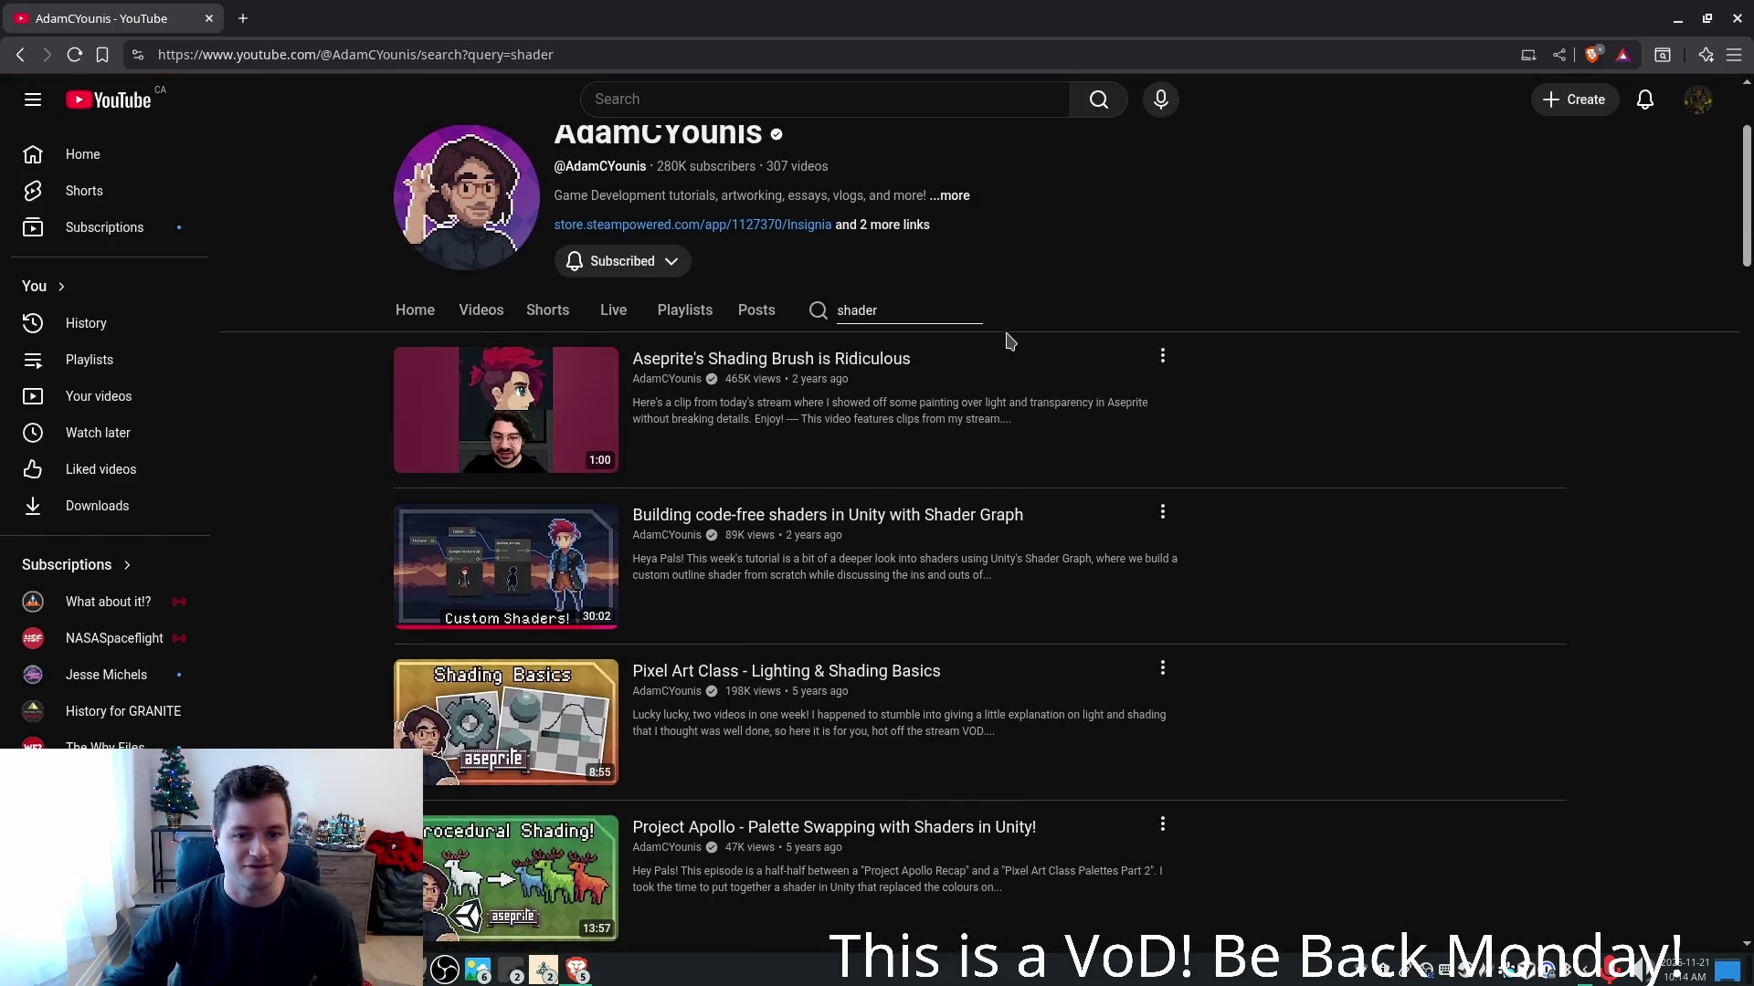
{"action": "scroll", "coordinate": [1418, 518], "scroll_direction": "down", "scroll_amount": 2}
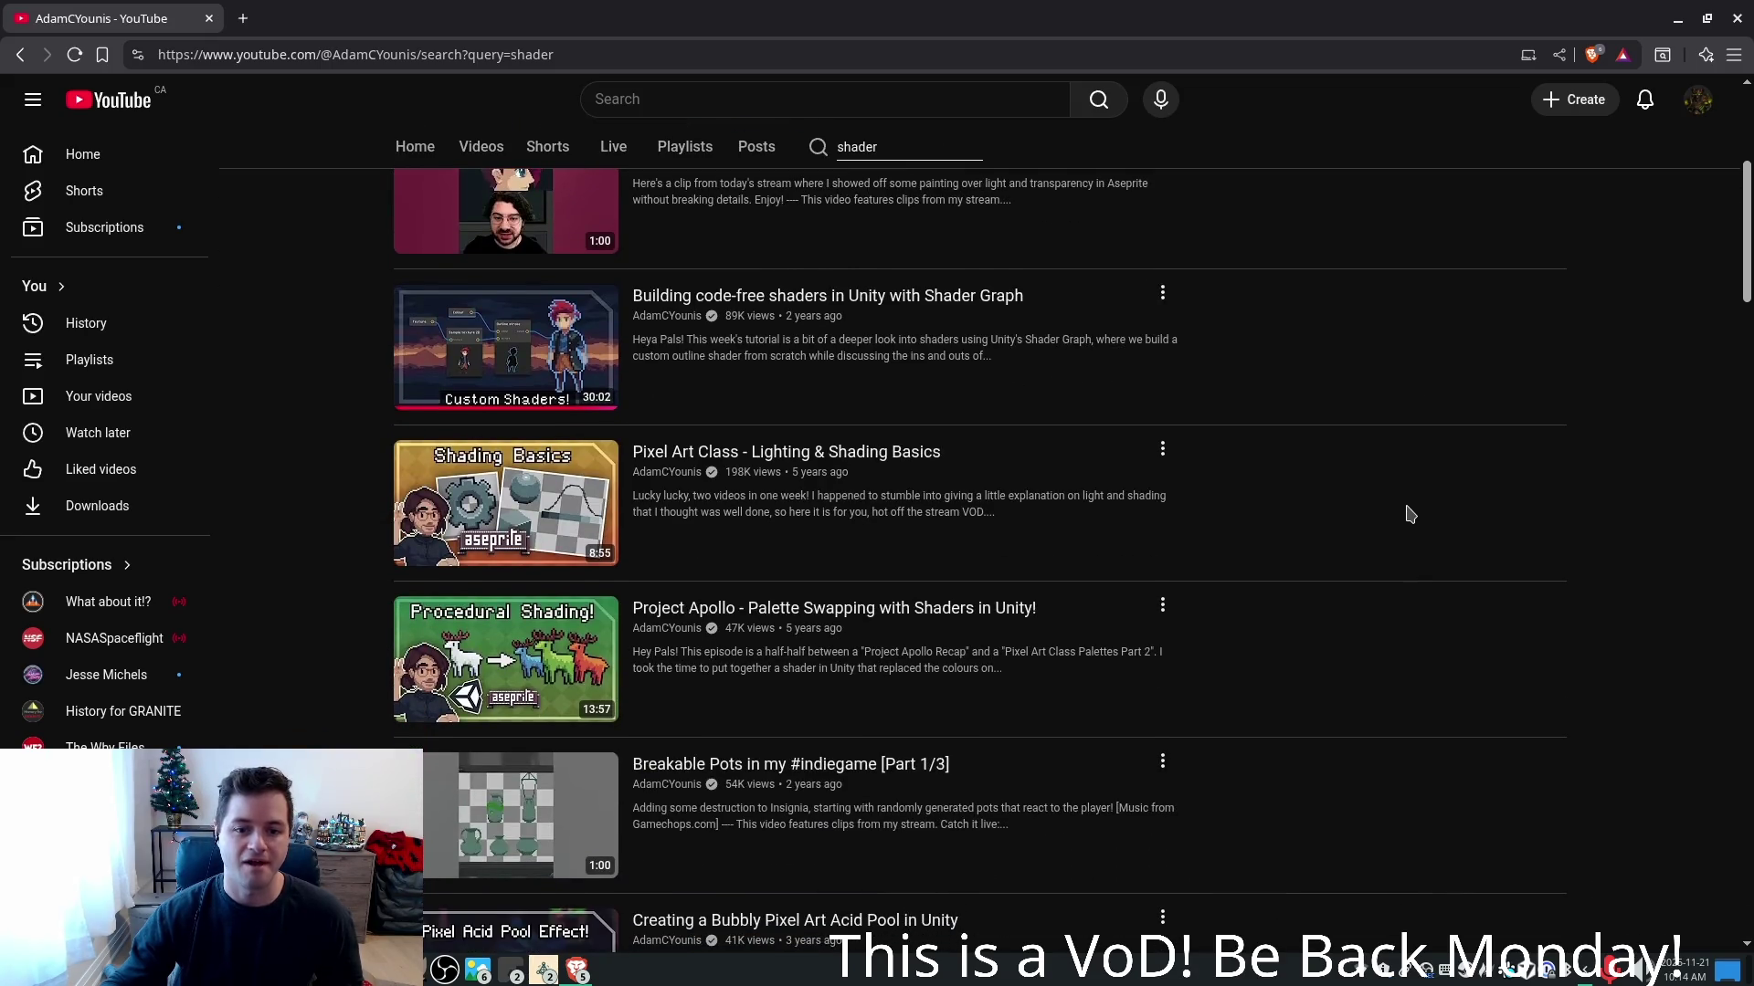
{"action": "scroll", "coordinate": [1409, 515], "scroll_direction": "down", "scroll_amount": 2}
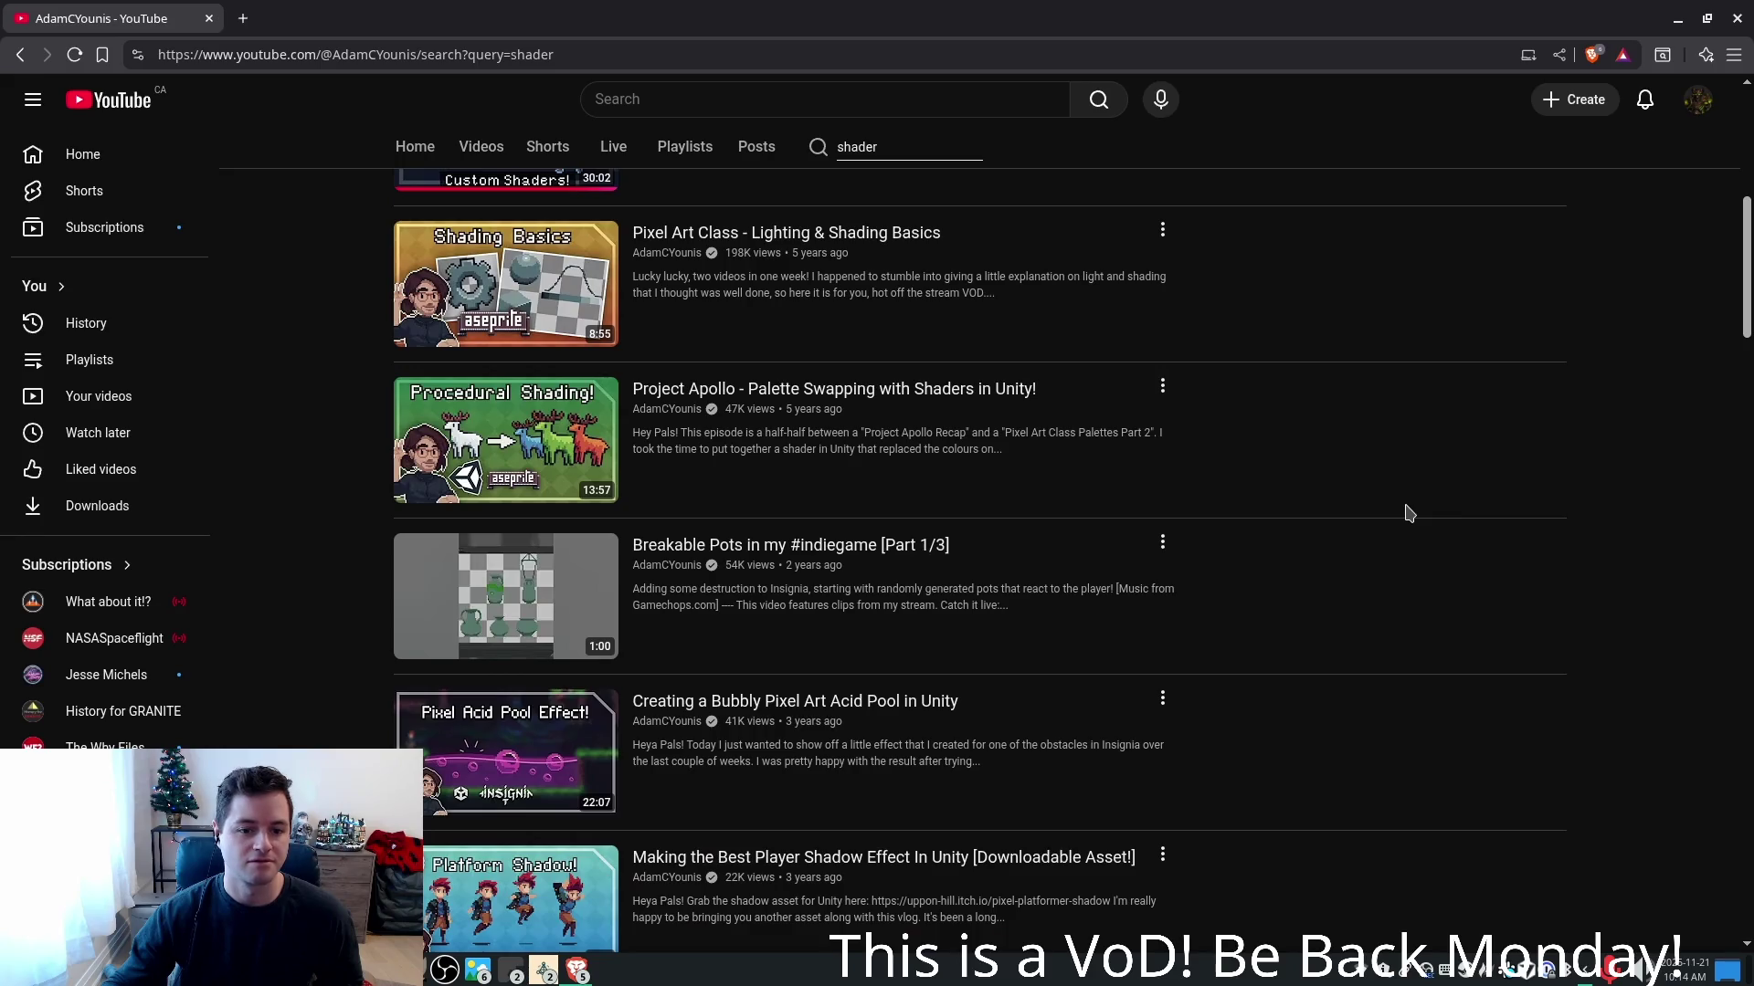
{"action": "scroll", "coordinate": [1409, 514], "scroll_direction": "down", "scroll_amount": 2}
{"action": "scroll", "coordinate": [1410, 514], "scroll_direction": "down", "scroll_amount": 3}
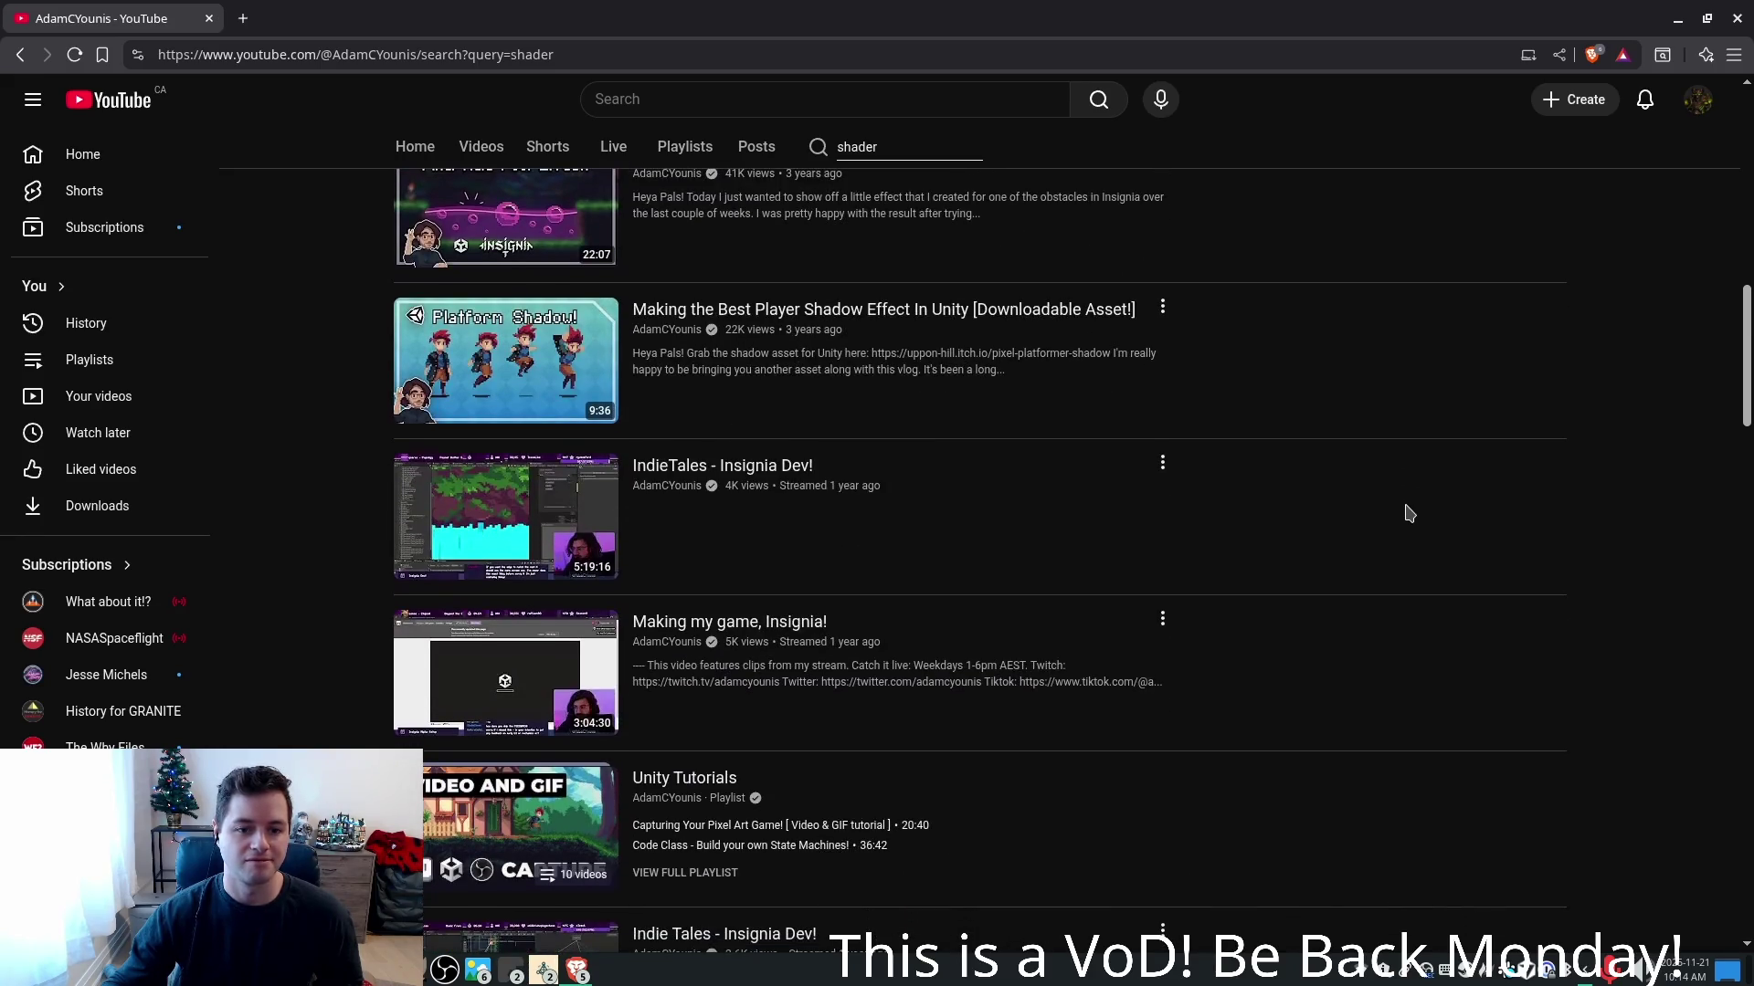
{"action": "scroll", "coordinate": [1406, 514], "scroll_direction": "down", "scroll_amount": 8}
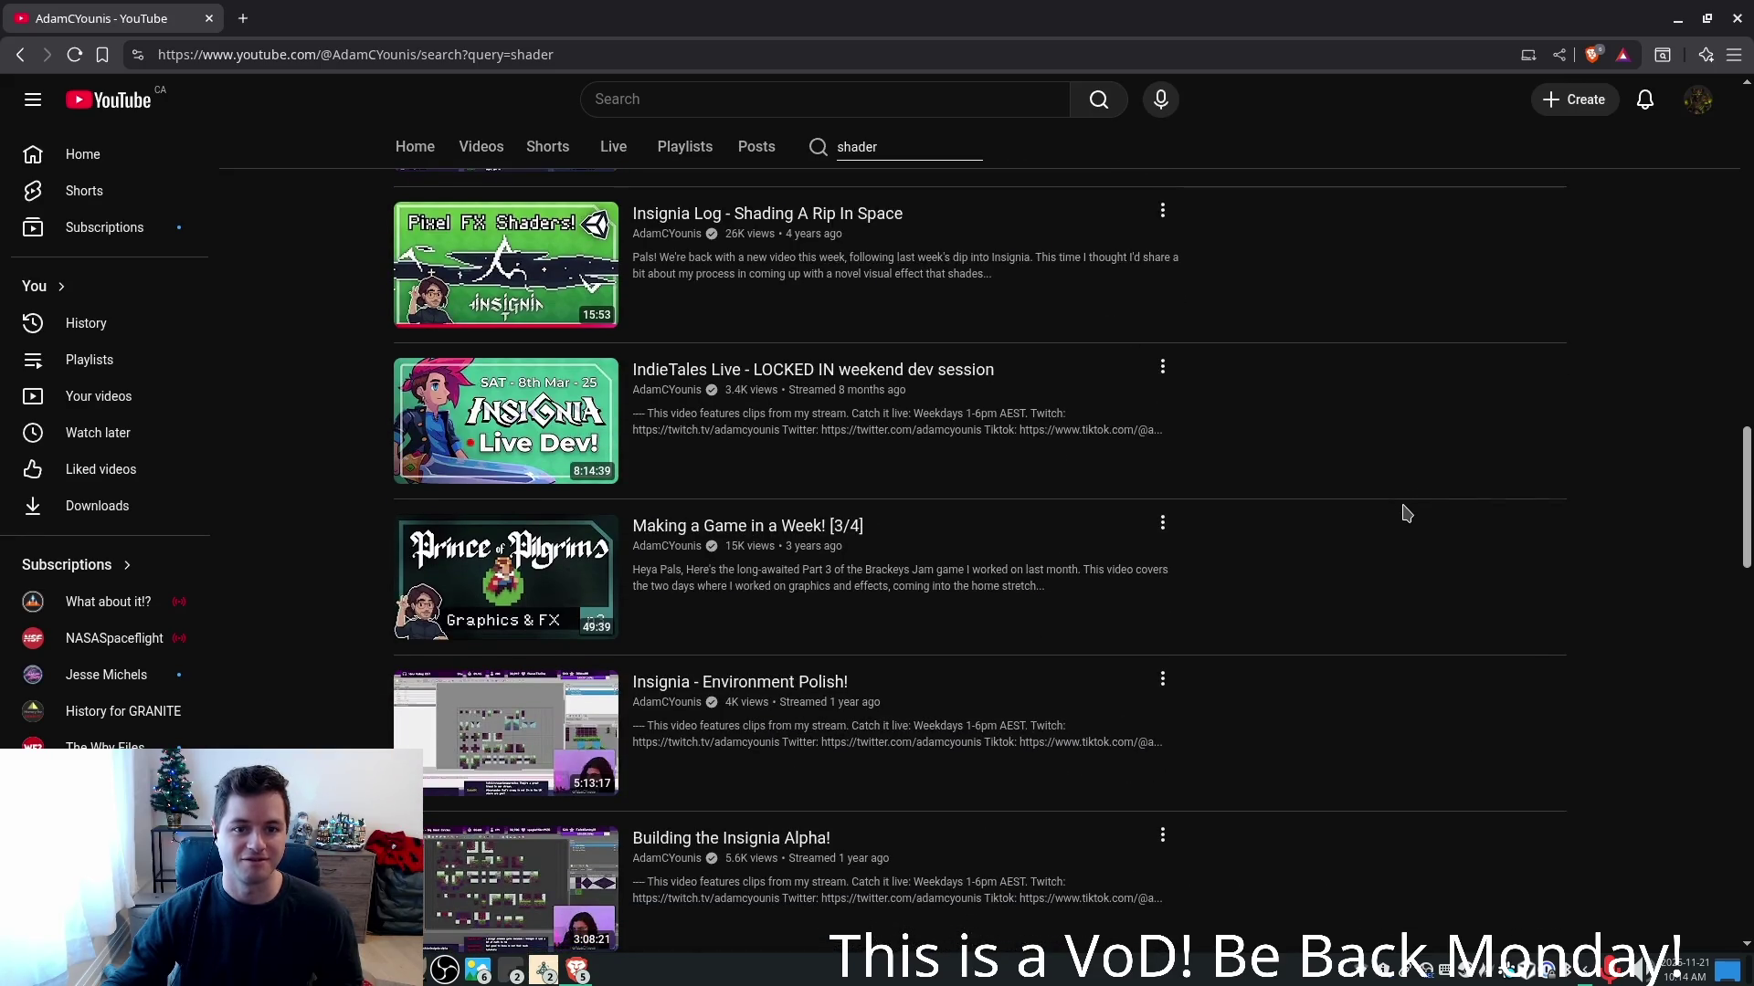
{"action": "mouse_move", "coordinate": [617, 266]}
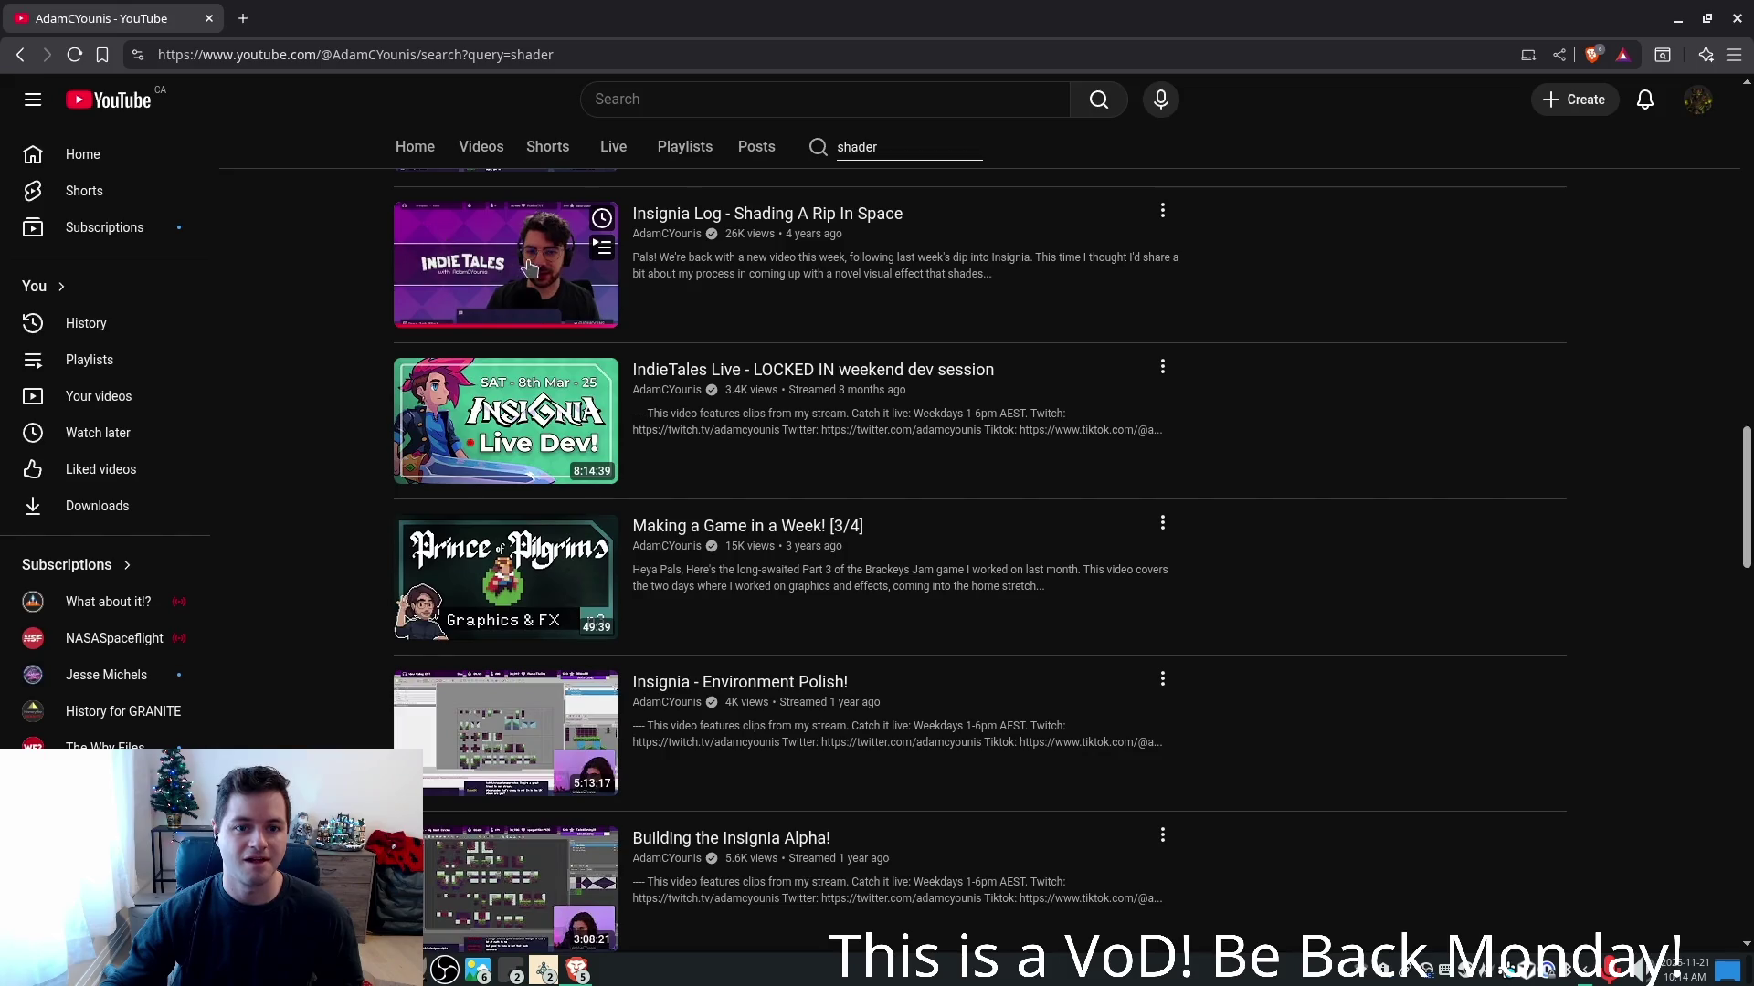
{"action": "scroll", "coordinate": [1199, 407], "scroll_direction": "down", "scroll_amount": 7}
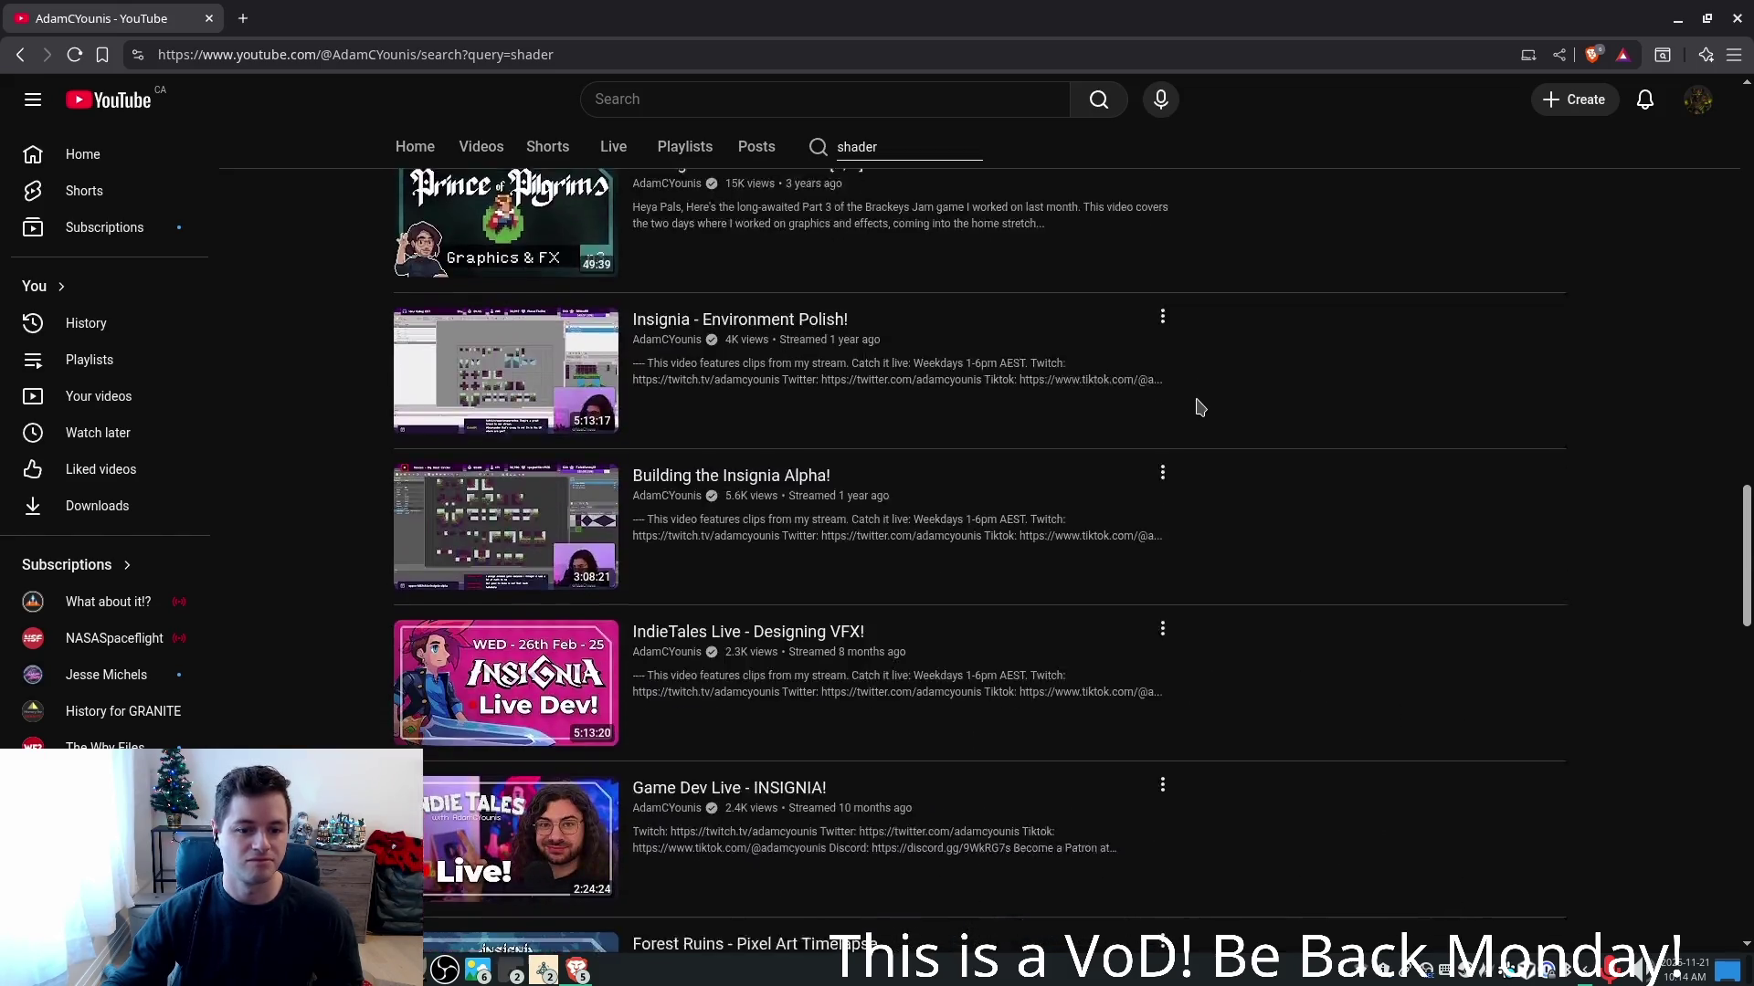
{"action": "scroll", "coordinate": [1199, 407], "scroll_direction": "down", "scroll_amount": 8}
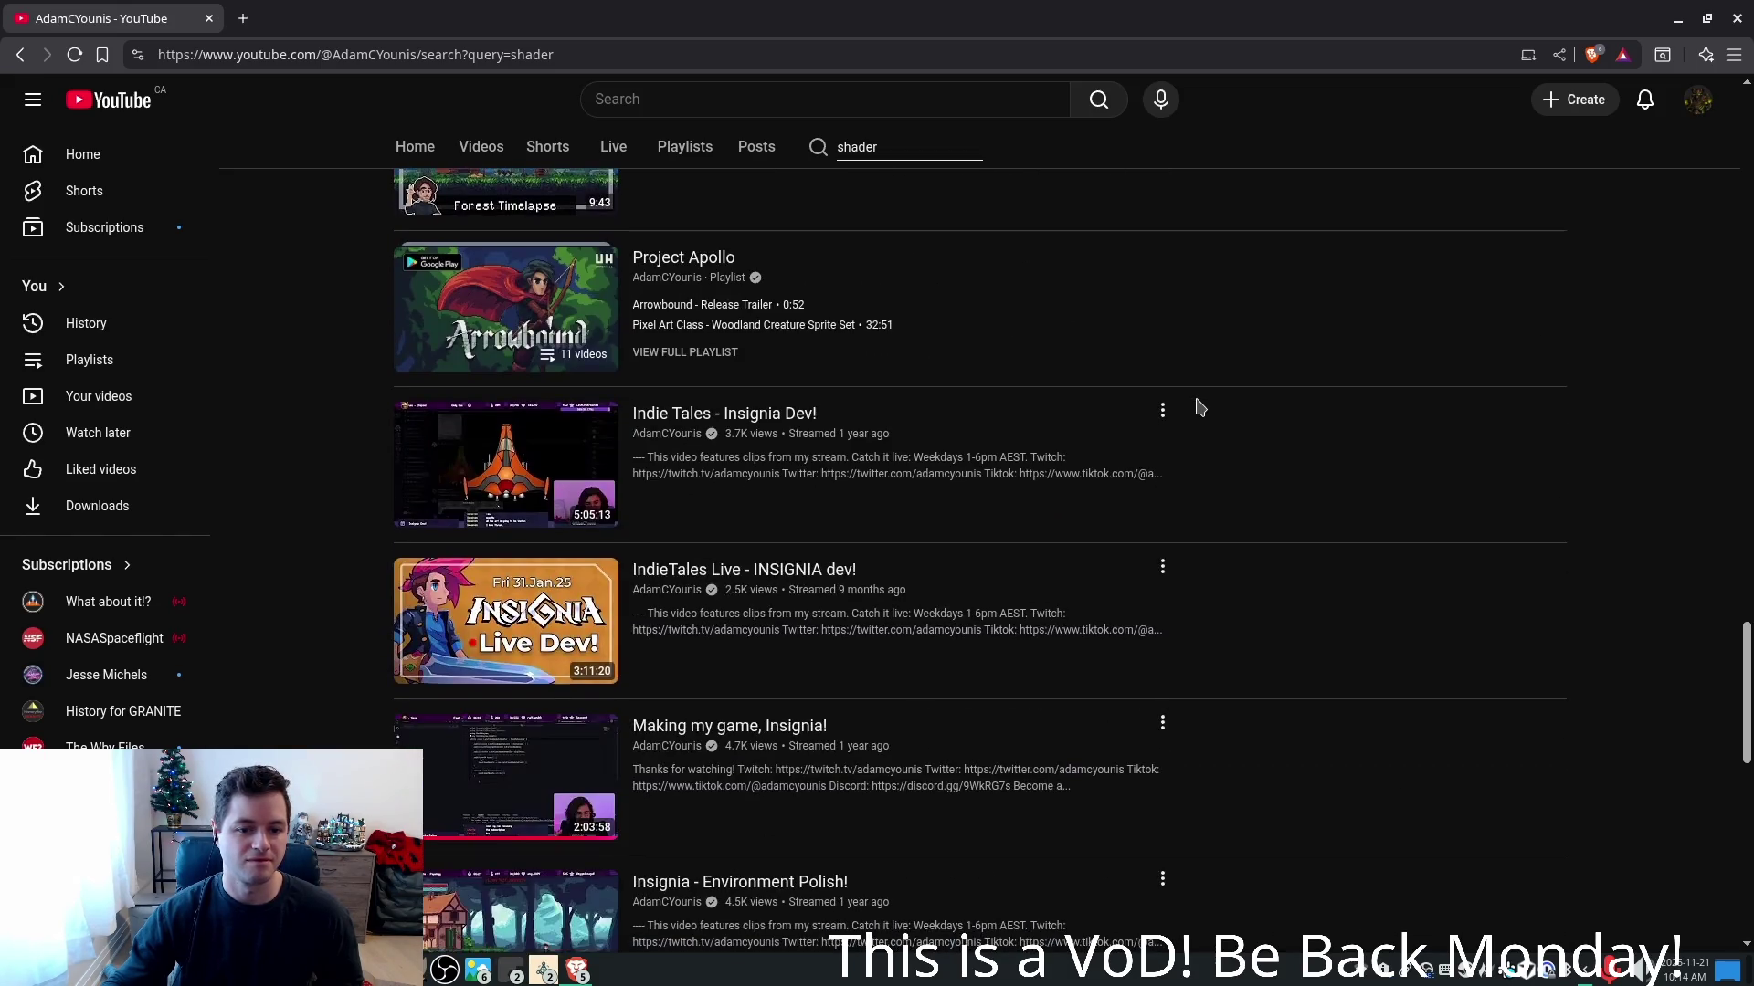
{"action": "scroll", "coordinate": [1199, 407], "scroll_direction": "down", "scroll_amount": 4}
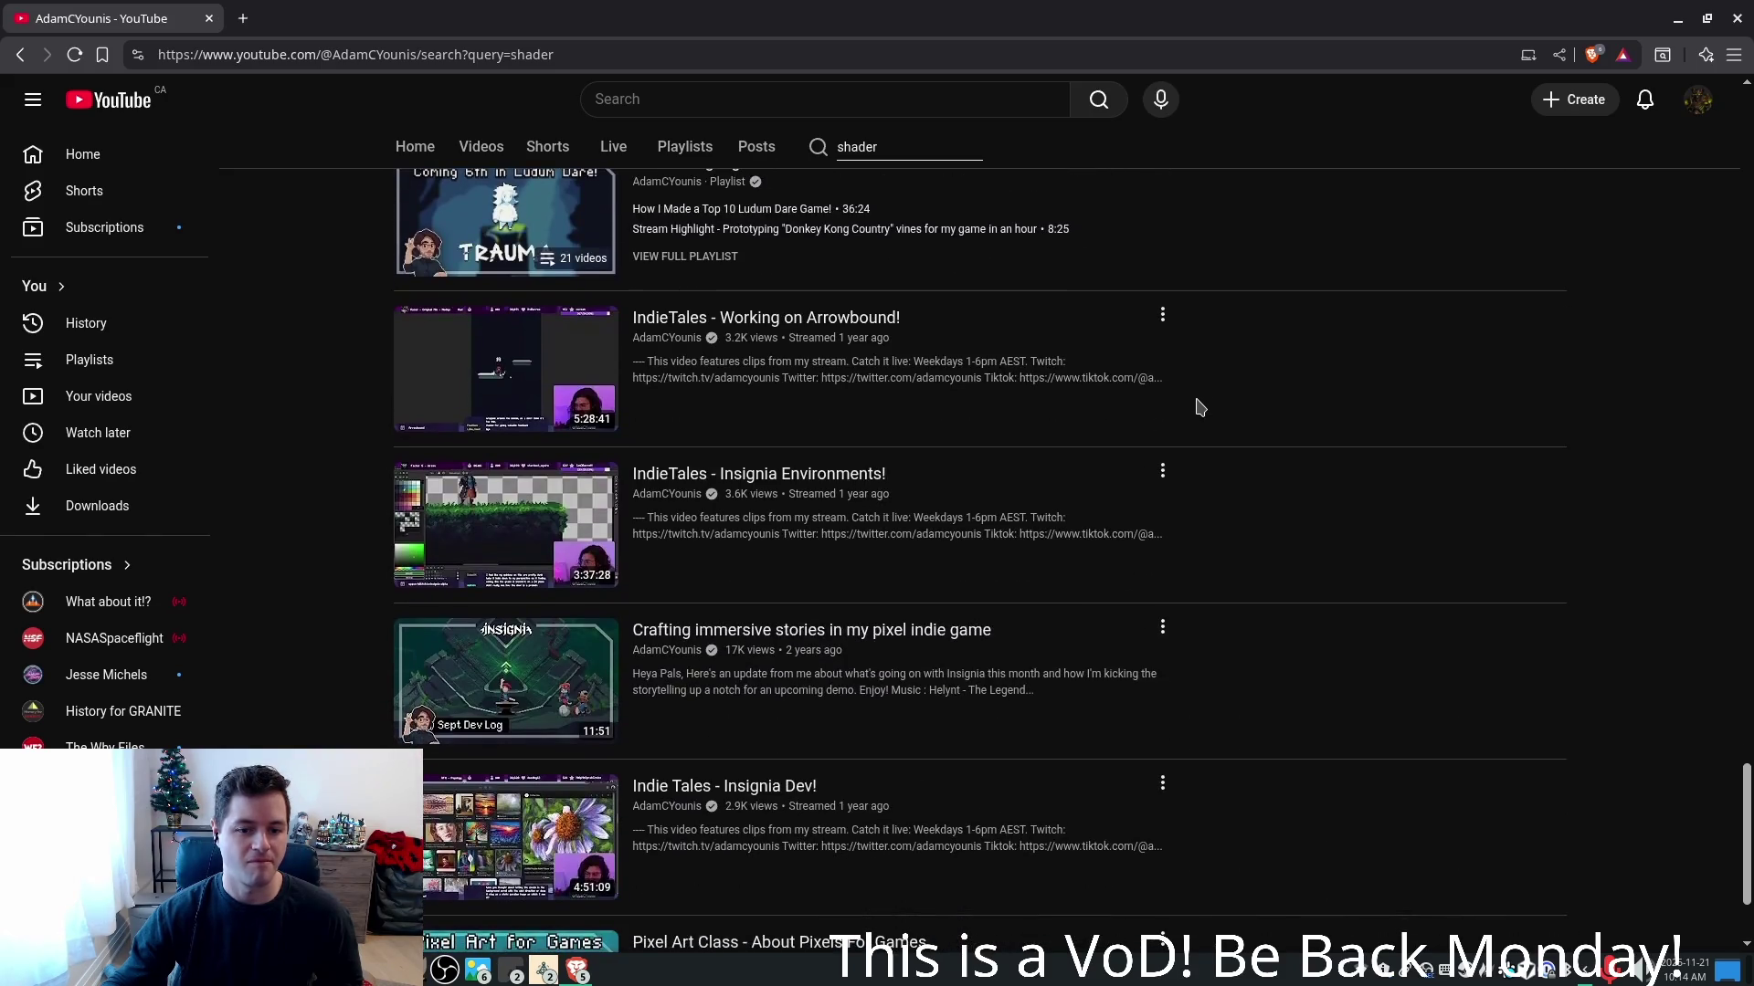
{"action": "scroll", "coordinate": [1262, 435], "scroll_direction": "down", "scroll_amount": 1}
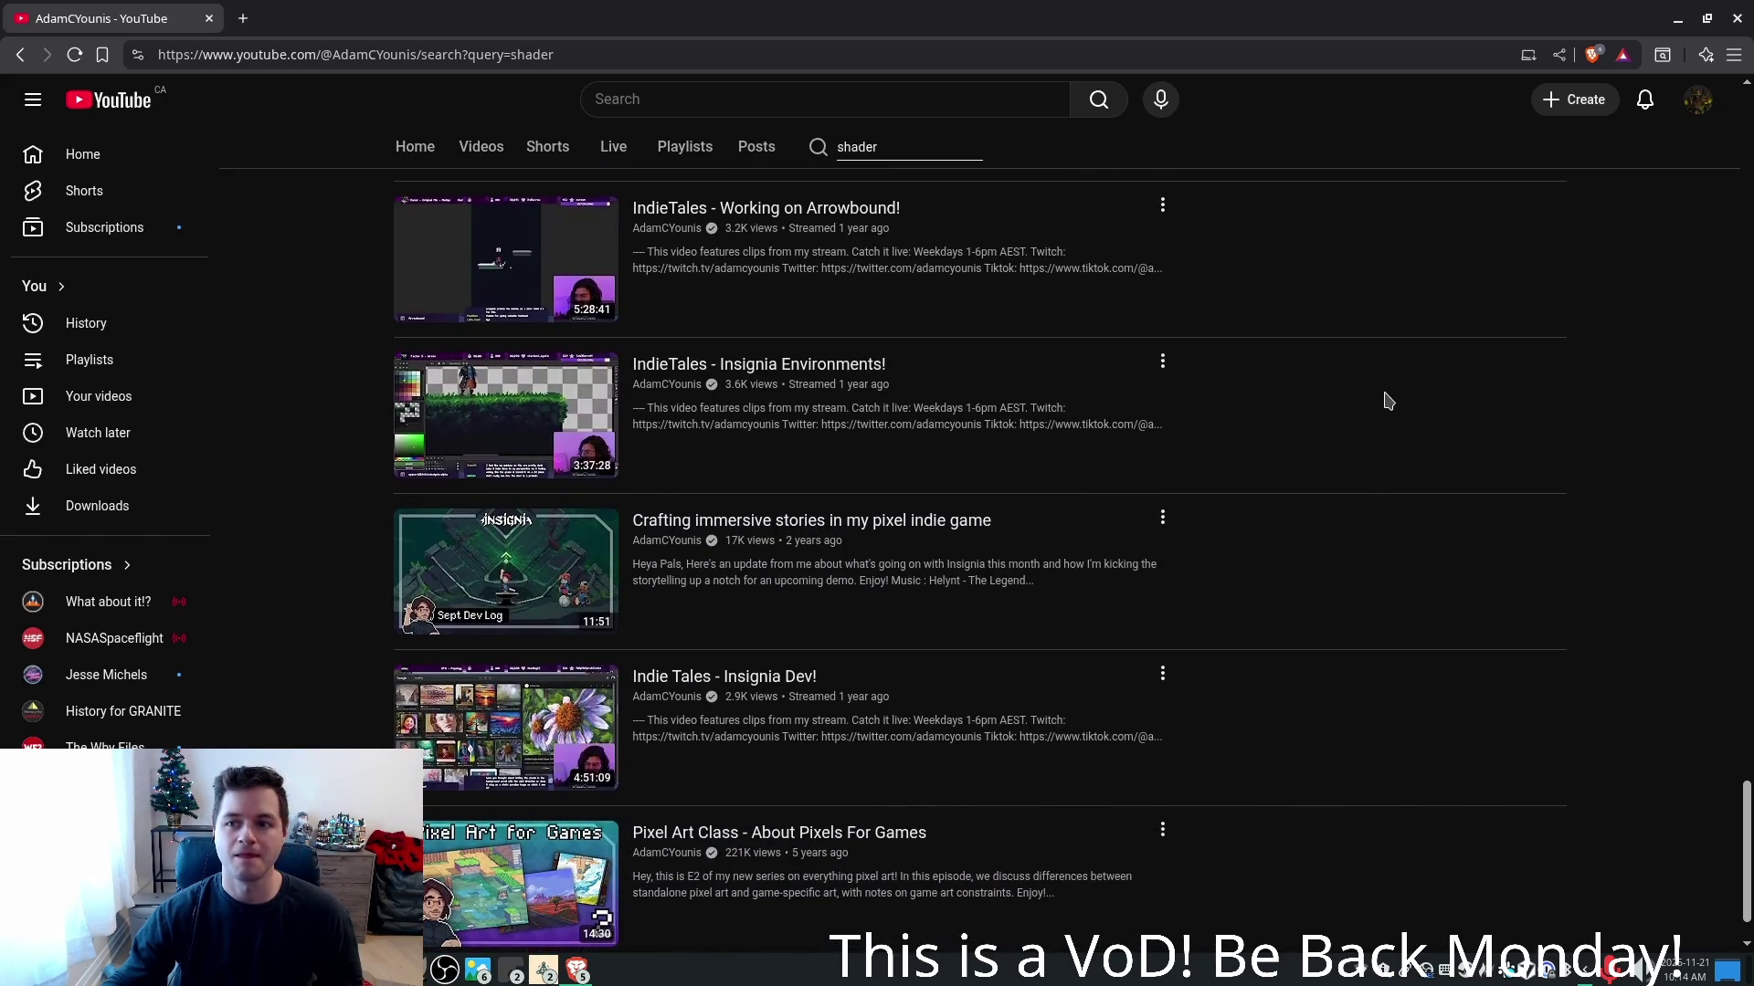
{"action": "scroll", "coordinate": [1388, 402], "scroll_direction": "up", "scroll_amount": 11}
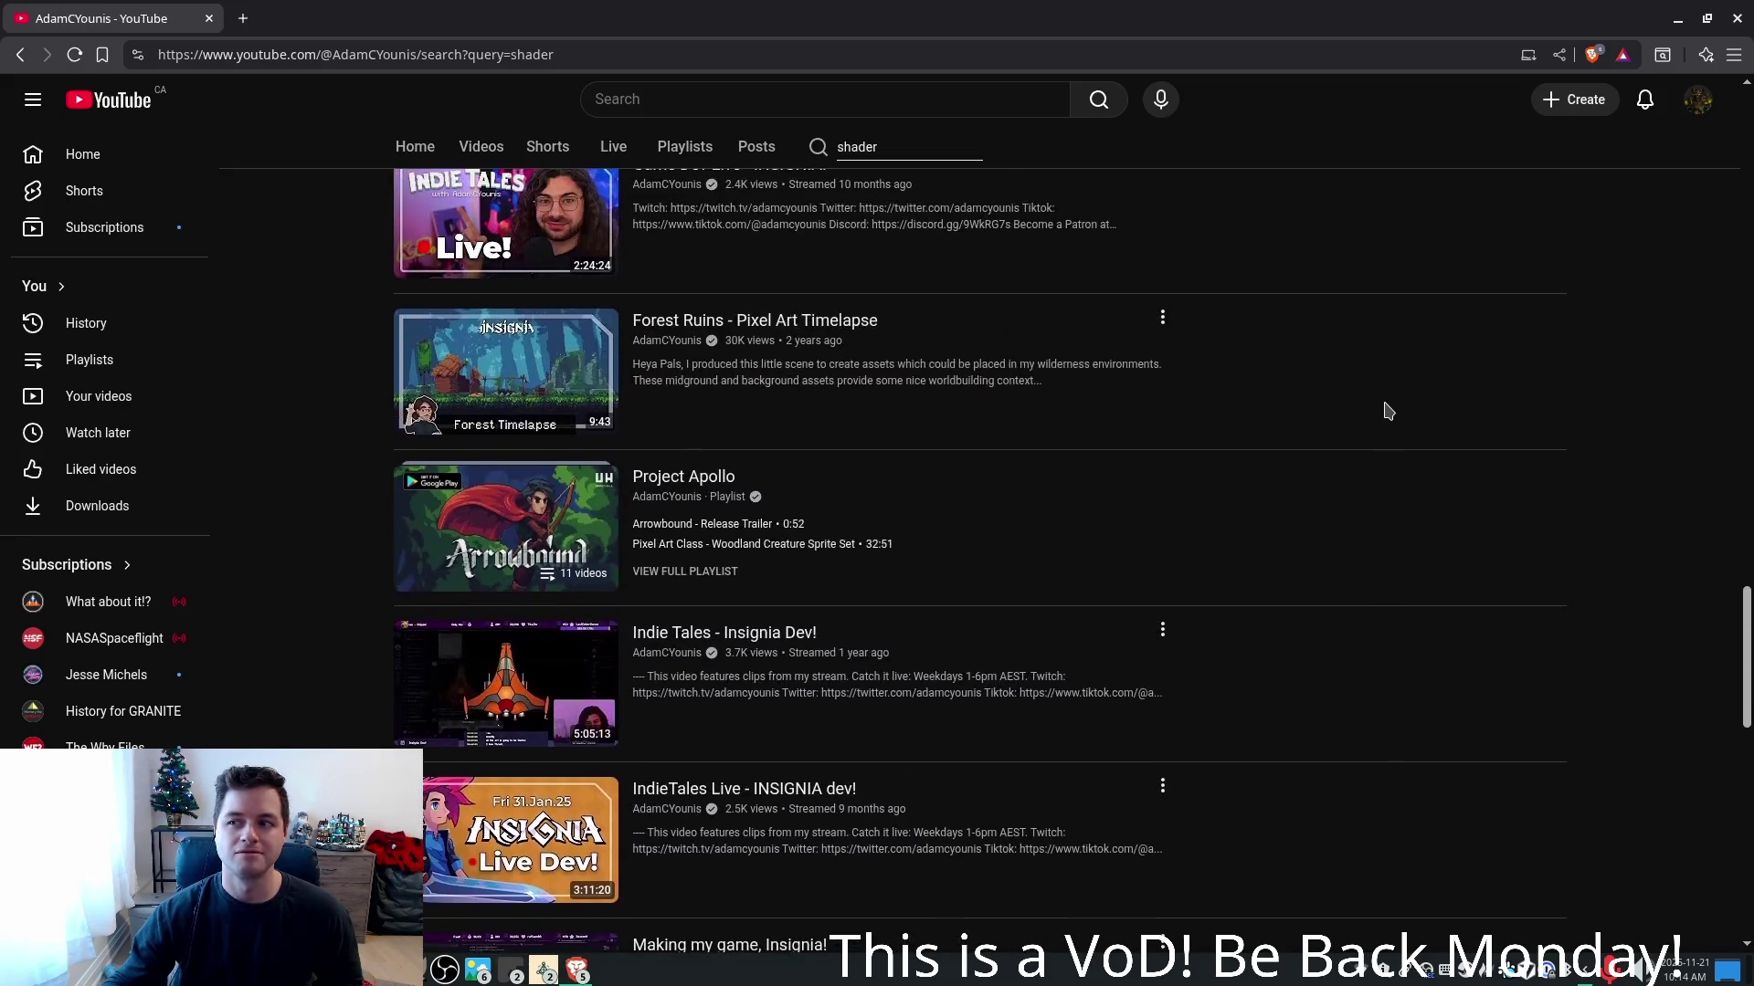
{"action": "scroll", "coordinate": [1184, 360], "scroll_direction": "up", "scroll_amount": 4}
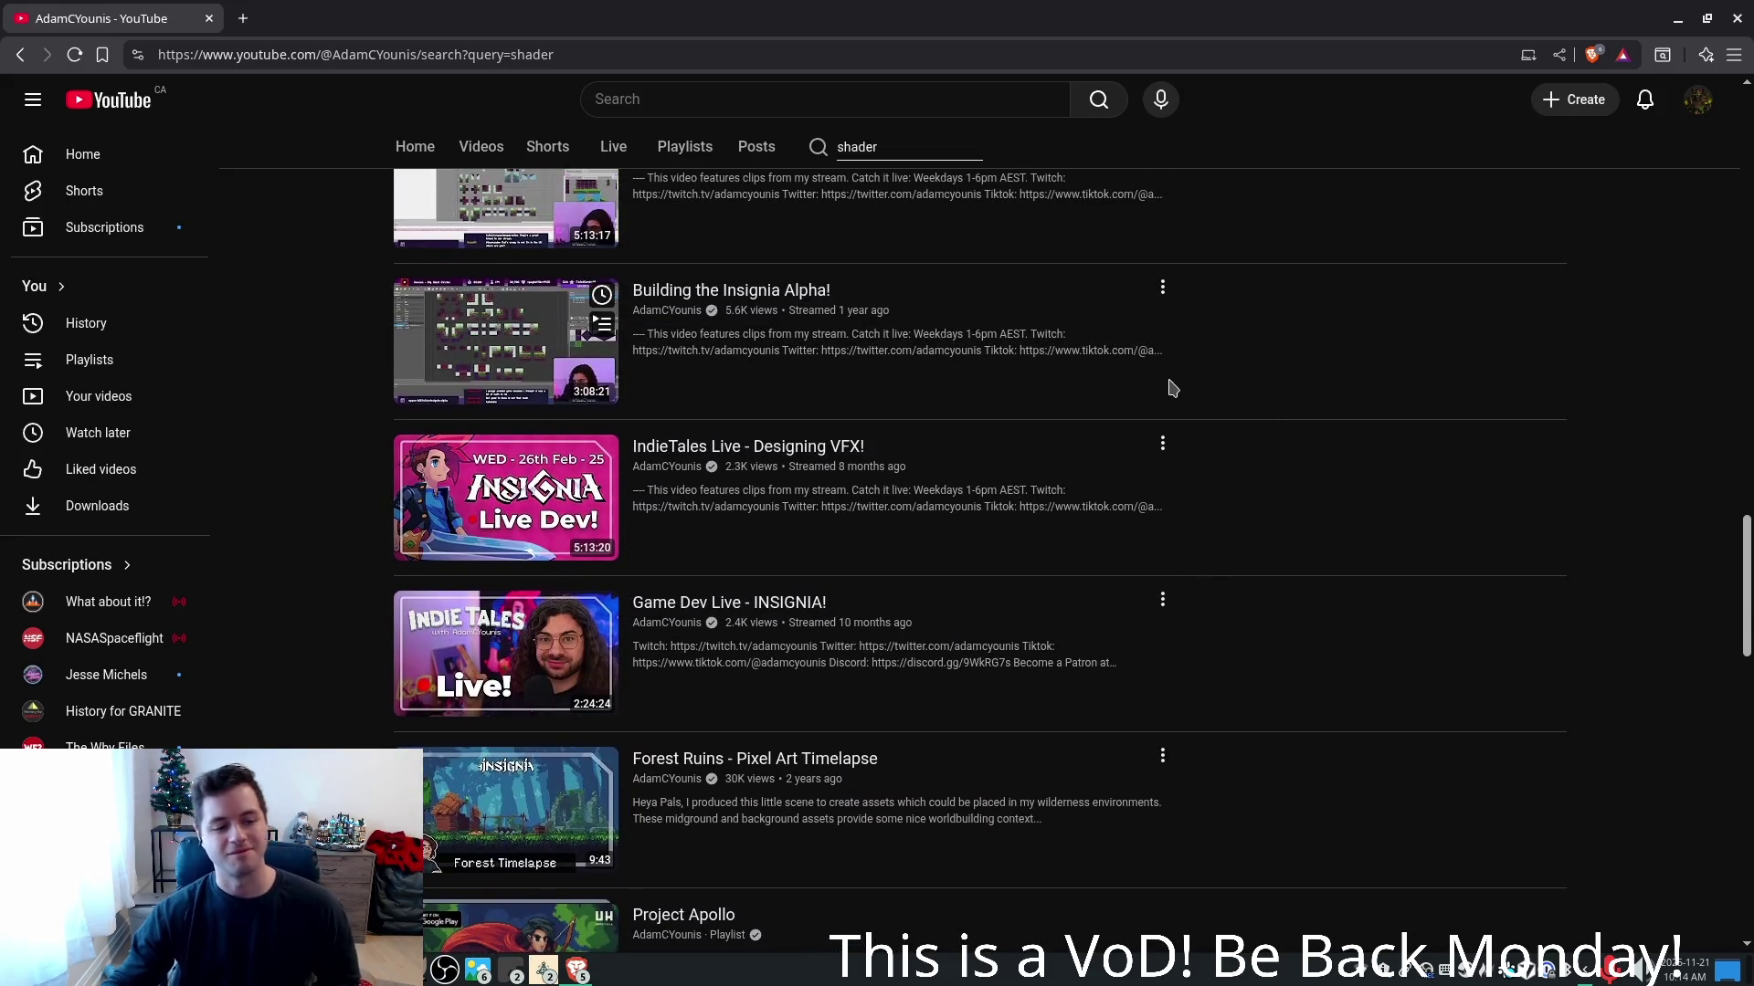
{"action": "scroll", "coordinate": [1173, 388], "scroll_direction": "up", "scroll_amount": 1}
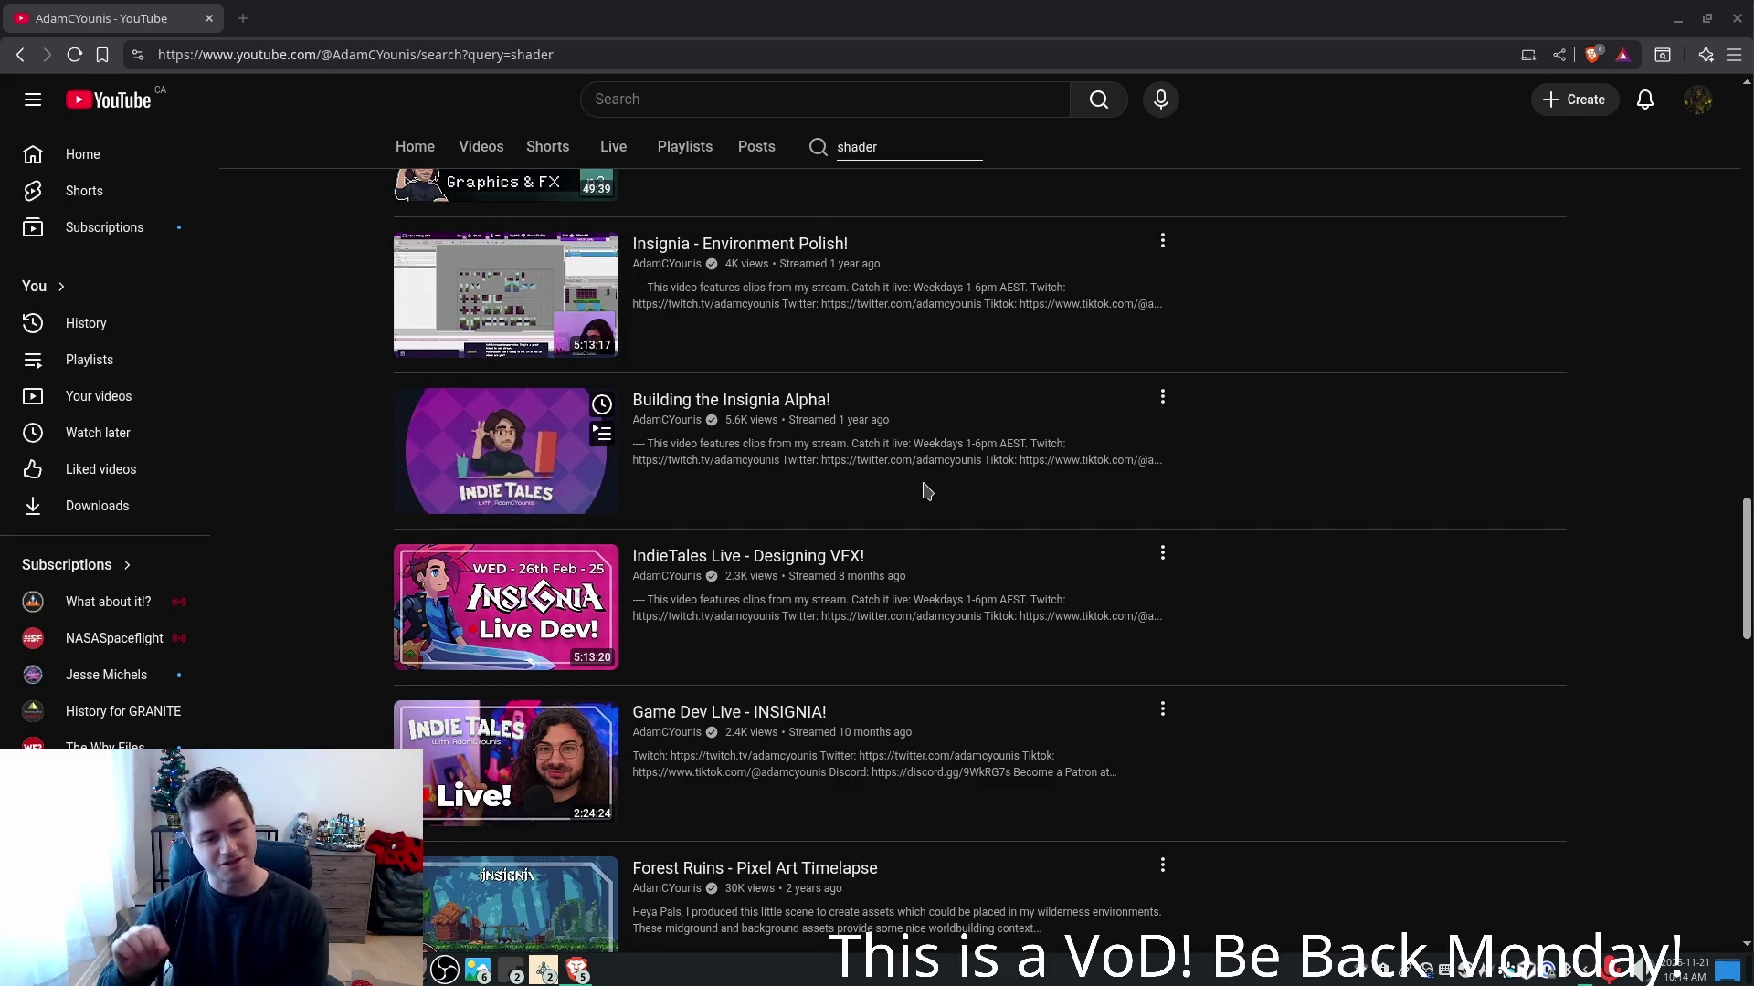
{"action": "scroll", "coordinate": [1369, 420], "scroll_direction": "up", "scroll_amount": 1}
{"action": "scroll", "coordinate": [1432, 464], "scroll_direction": "up", "scroll_amount": 12}
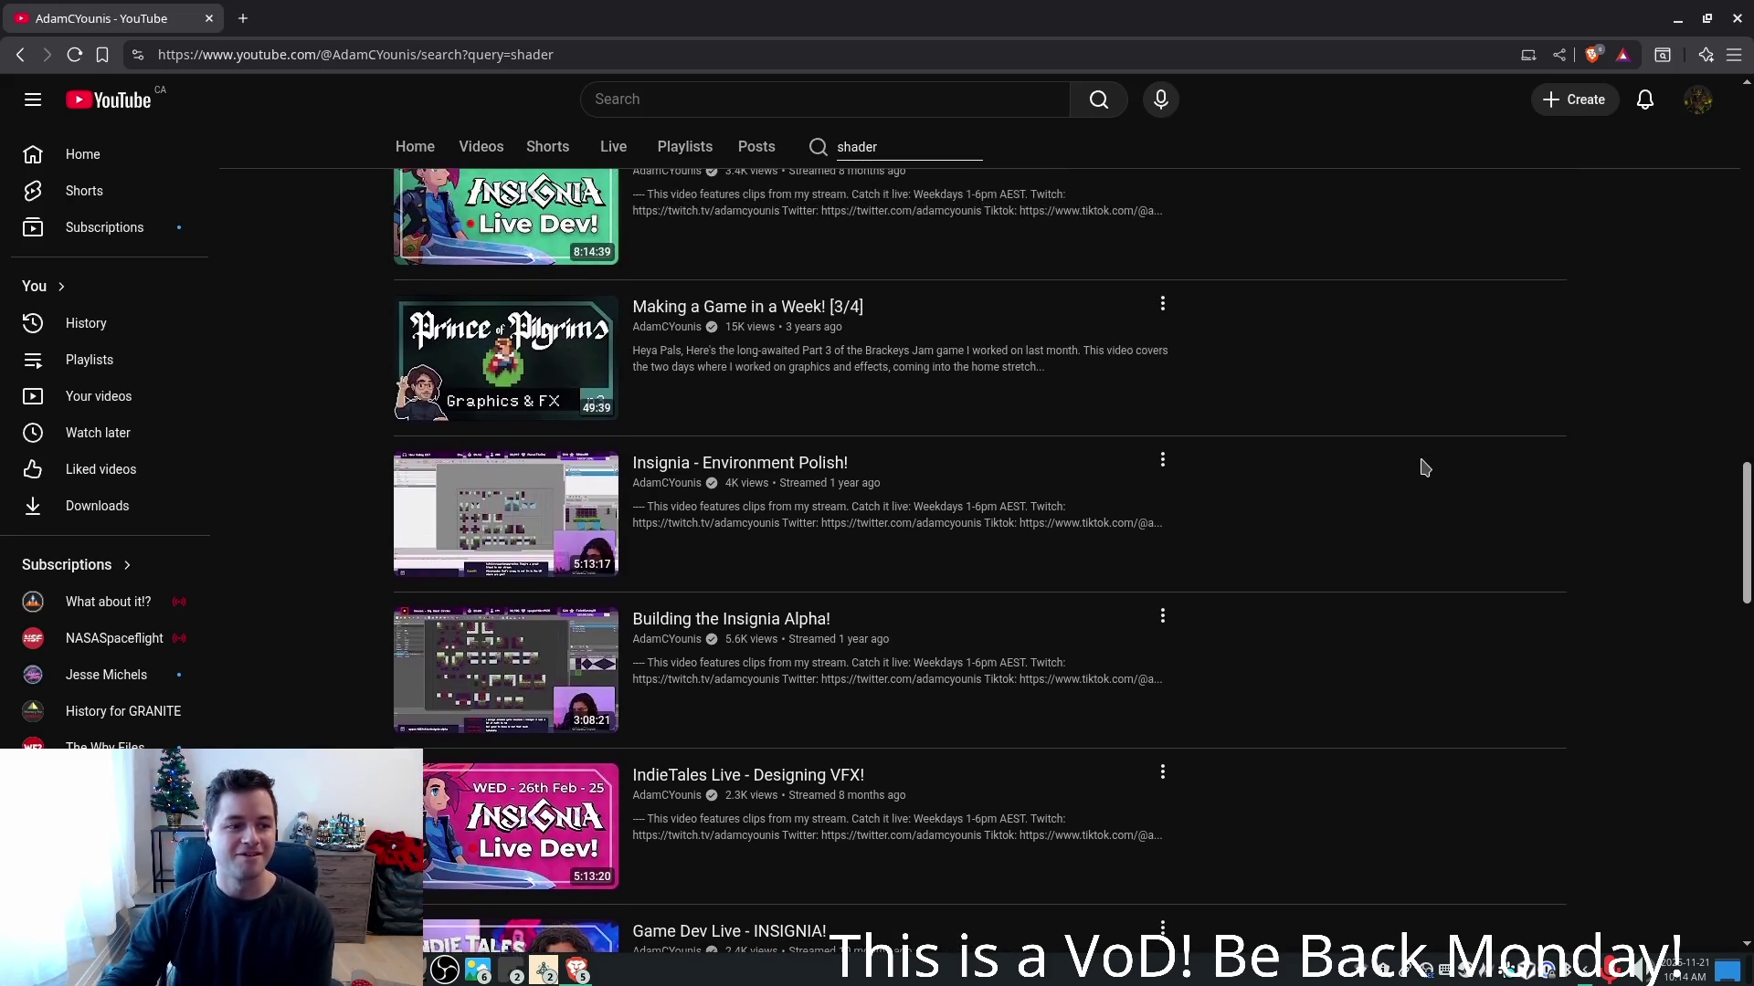
{"action": "scroll", "coordinate": [1407, 438], "scroll_direction": "up", "scroll_amount": 10}
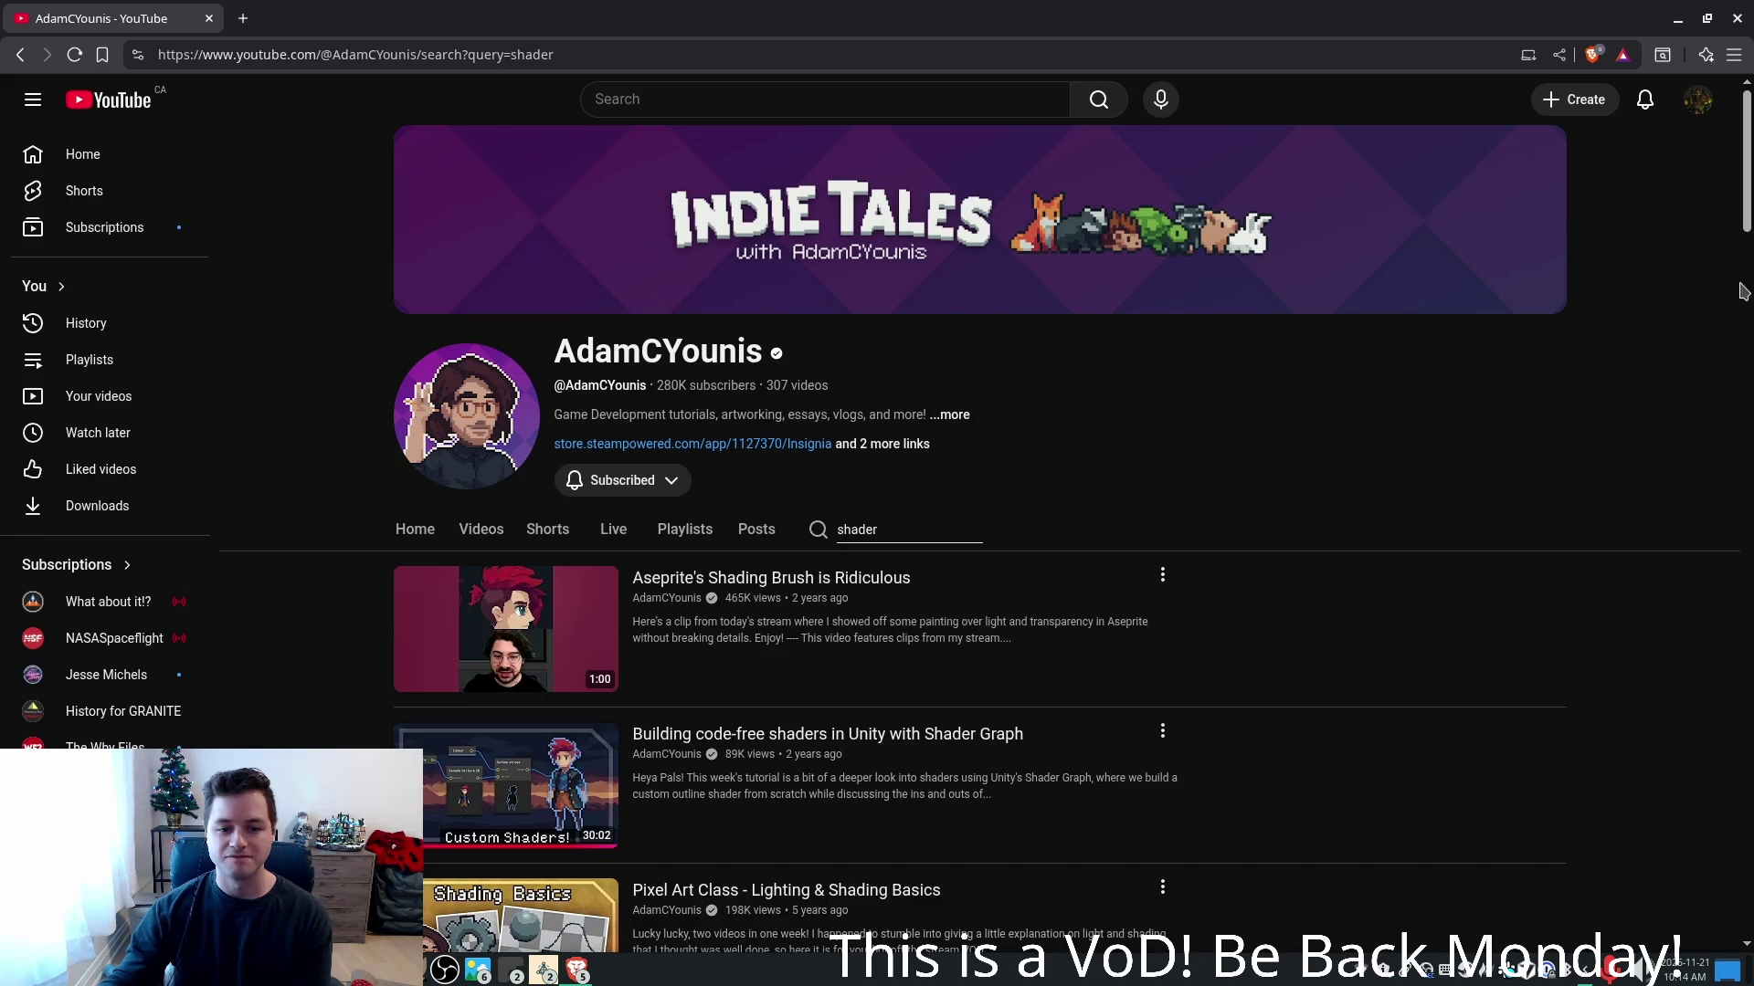
{"action": "mouse_move", "coordinate": [1743, 292]}
{"action": "left_mouse_down"}
{"action": "mouse_move", "coordinate": [1721, 827]}
{"action": "mouse_move", "coordinate": [1697, 900]}
{"action": "left_mouse_up"}
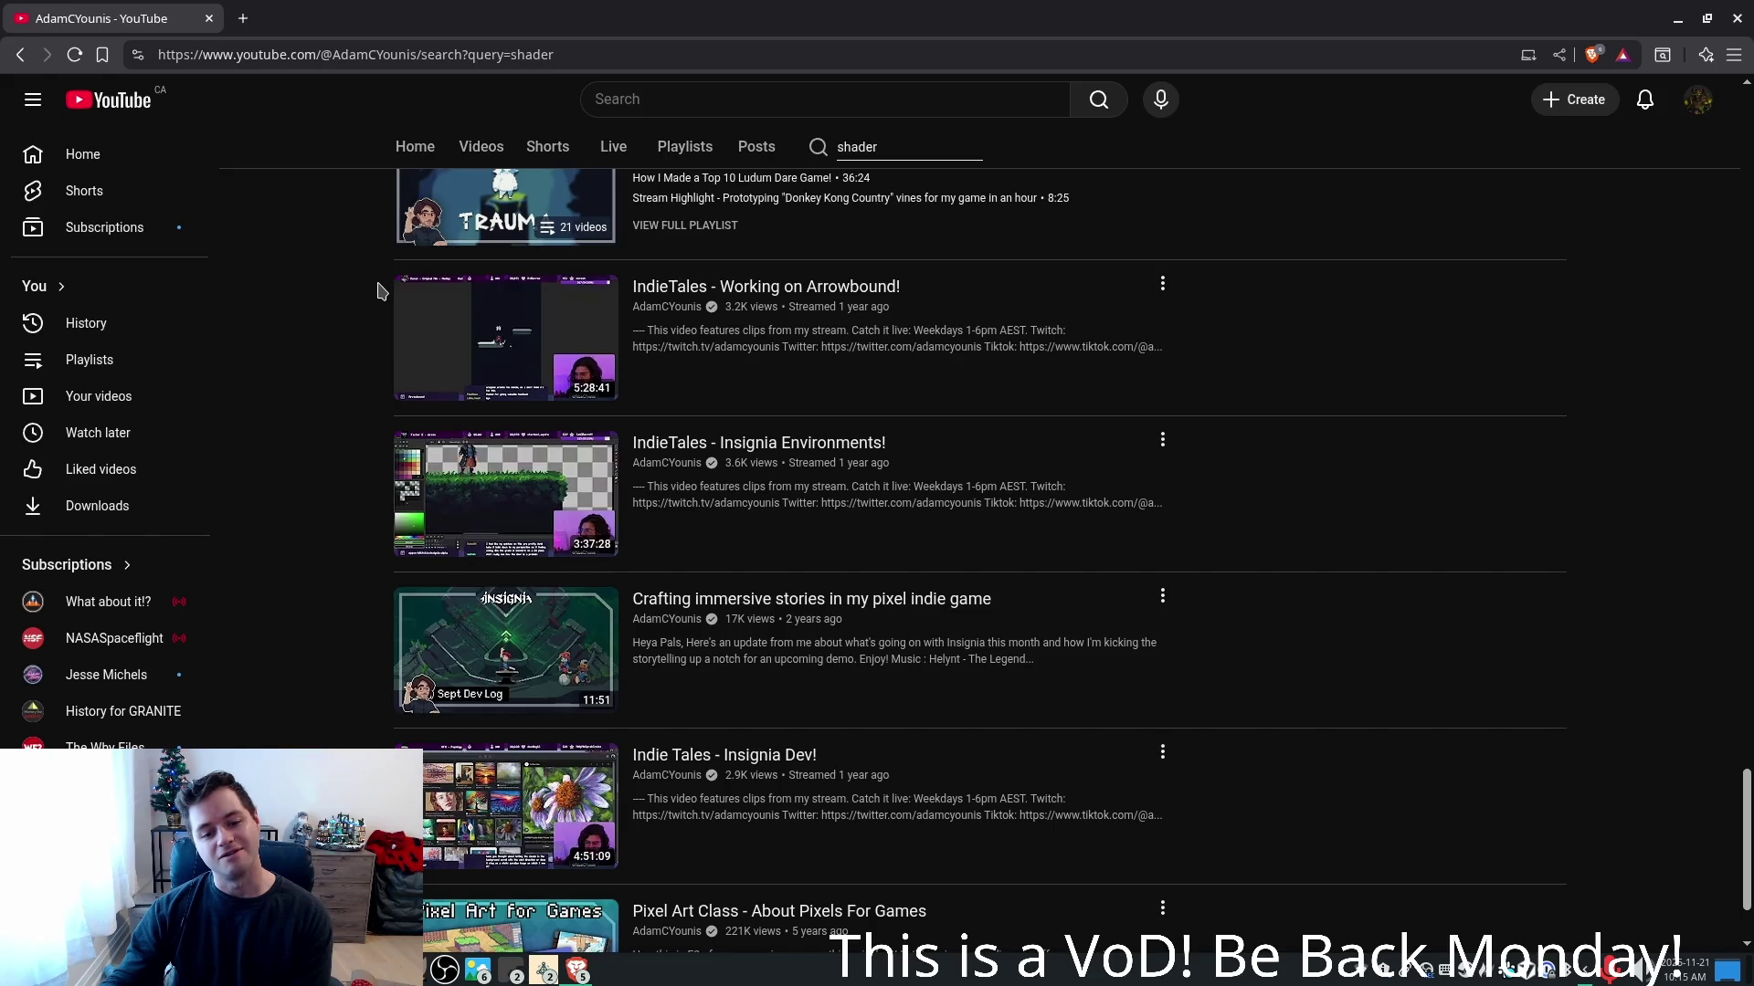
- Close the Brave window and bring the Godot player scene back up
{"action": "left_click", "coordinate": [208, 19]}
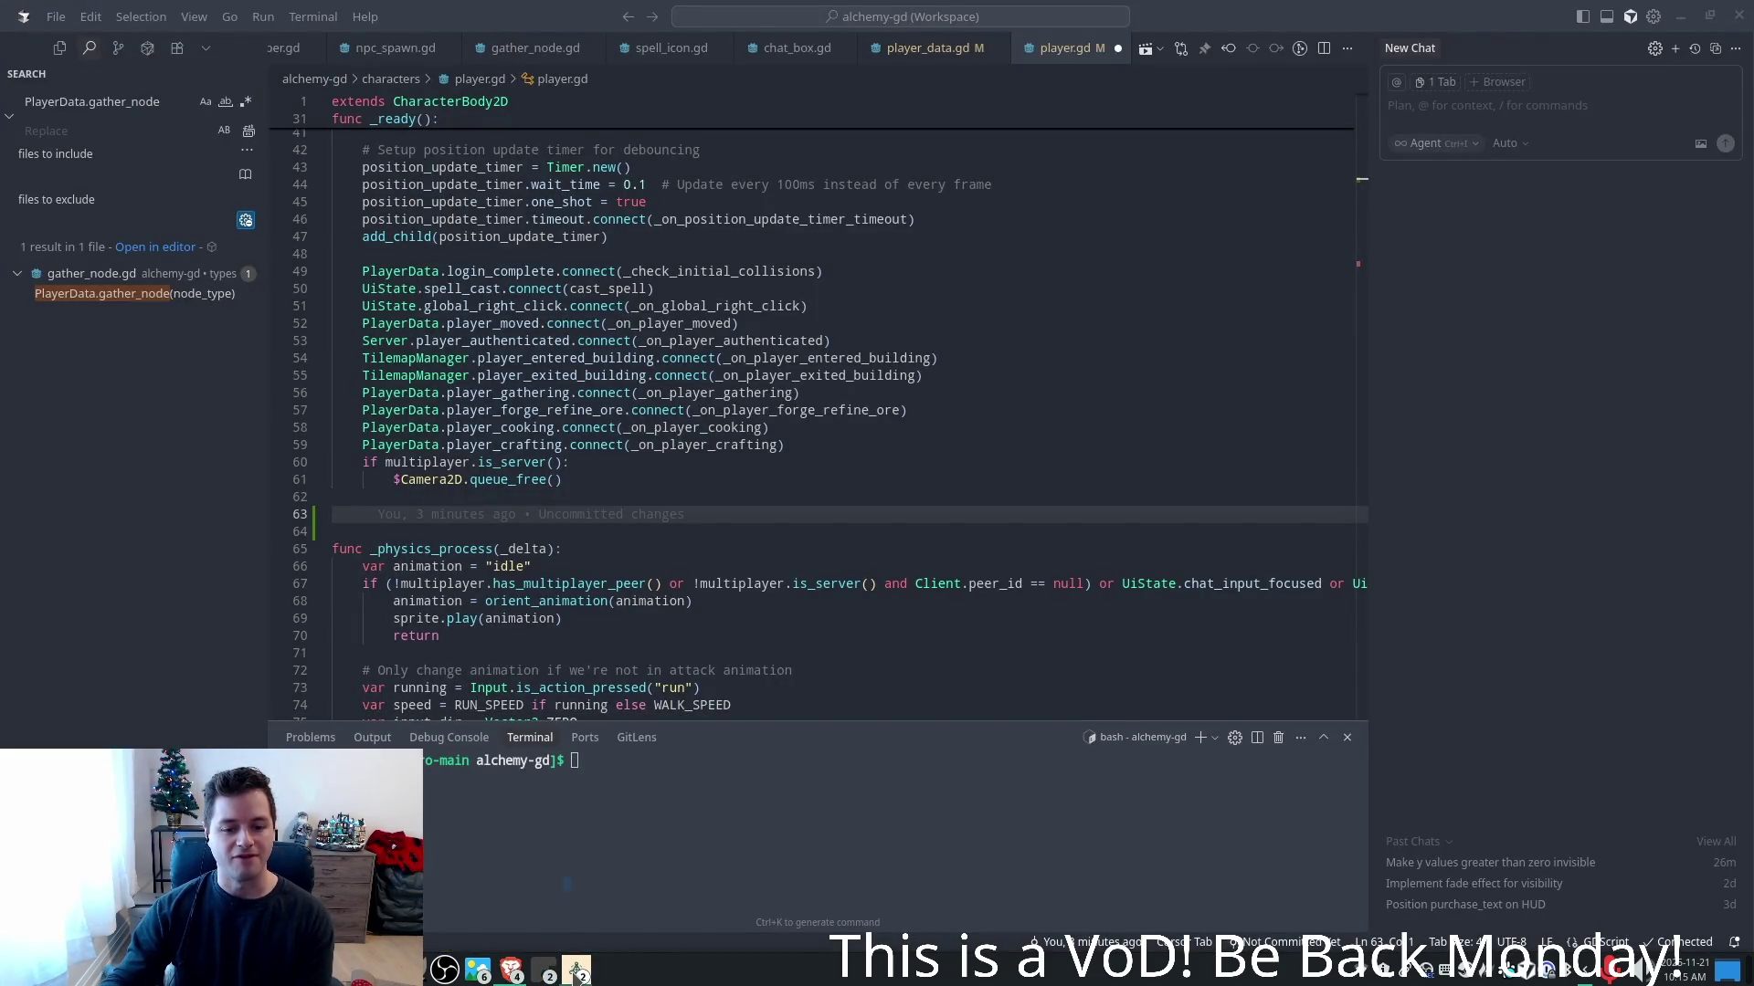
{"action": "mouse_move", "coordinate": [576, 970]}
{"action": "left_click", "coordinate": [603, 857]}
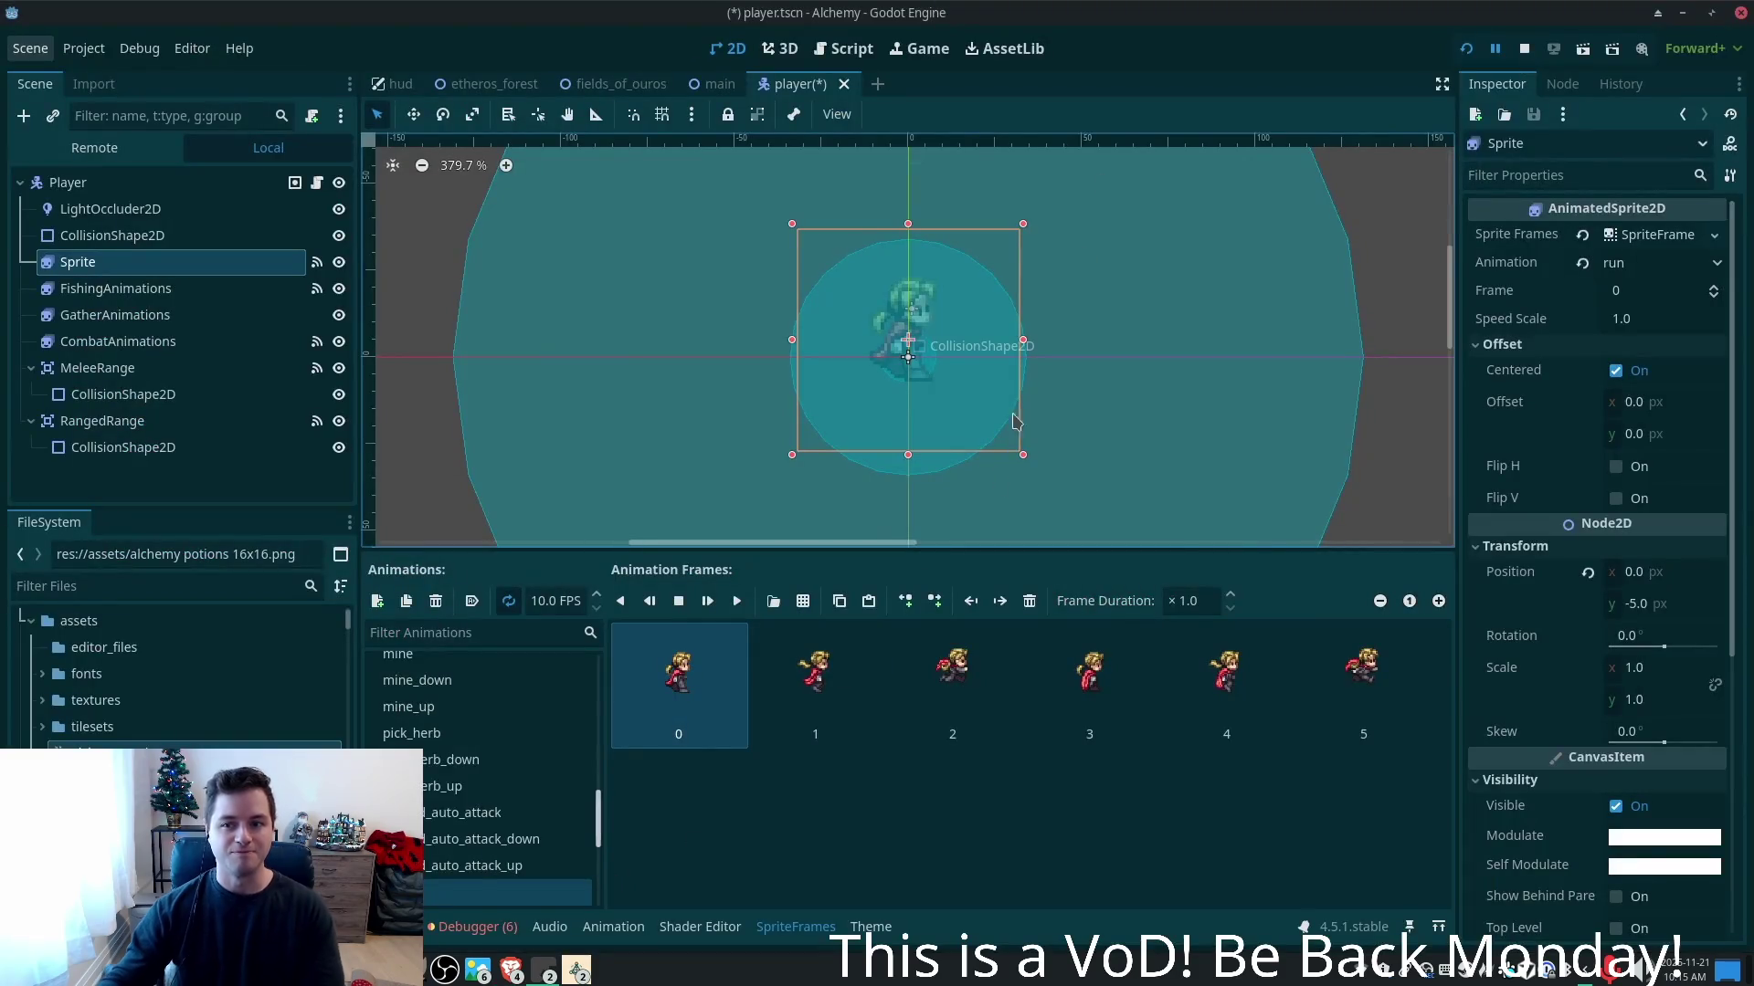
- Run the project from the main town scene and bring the Alchemy (DEBUG) game window to the front
{"action": "left_click", "coordinate": [697, 88]}
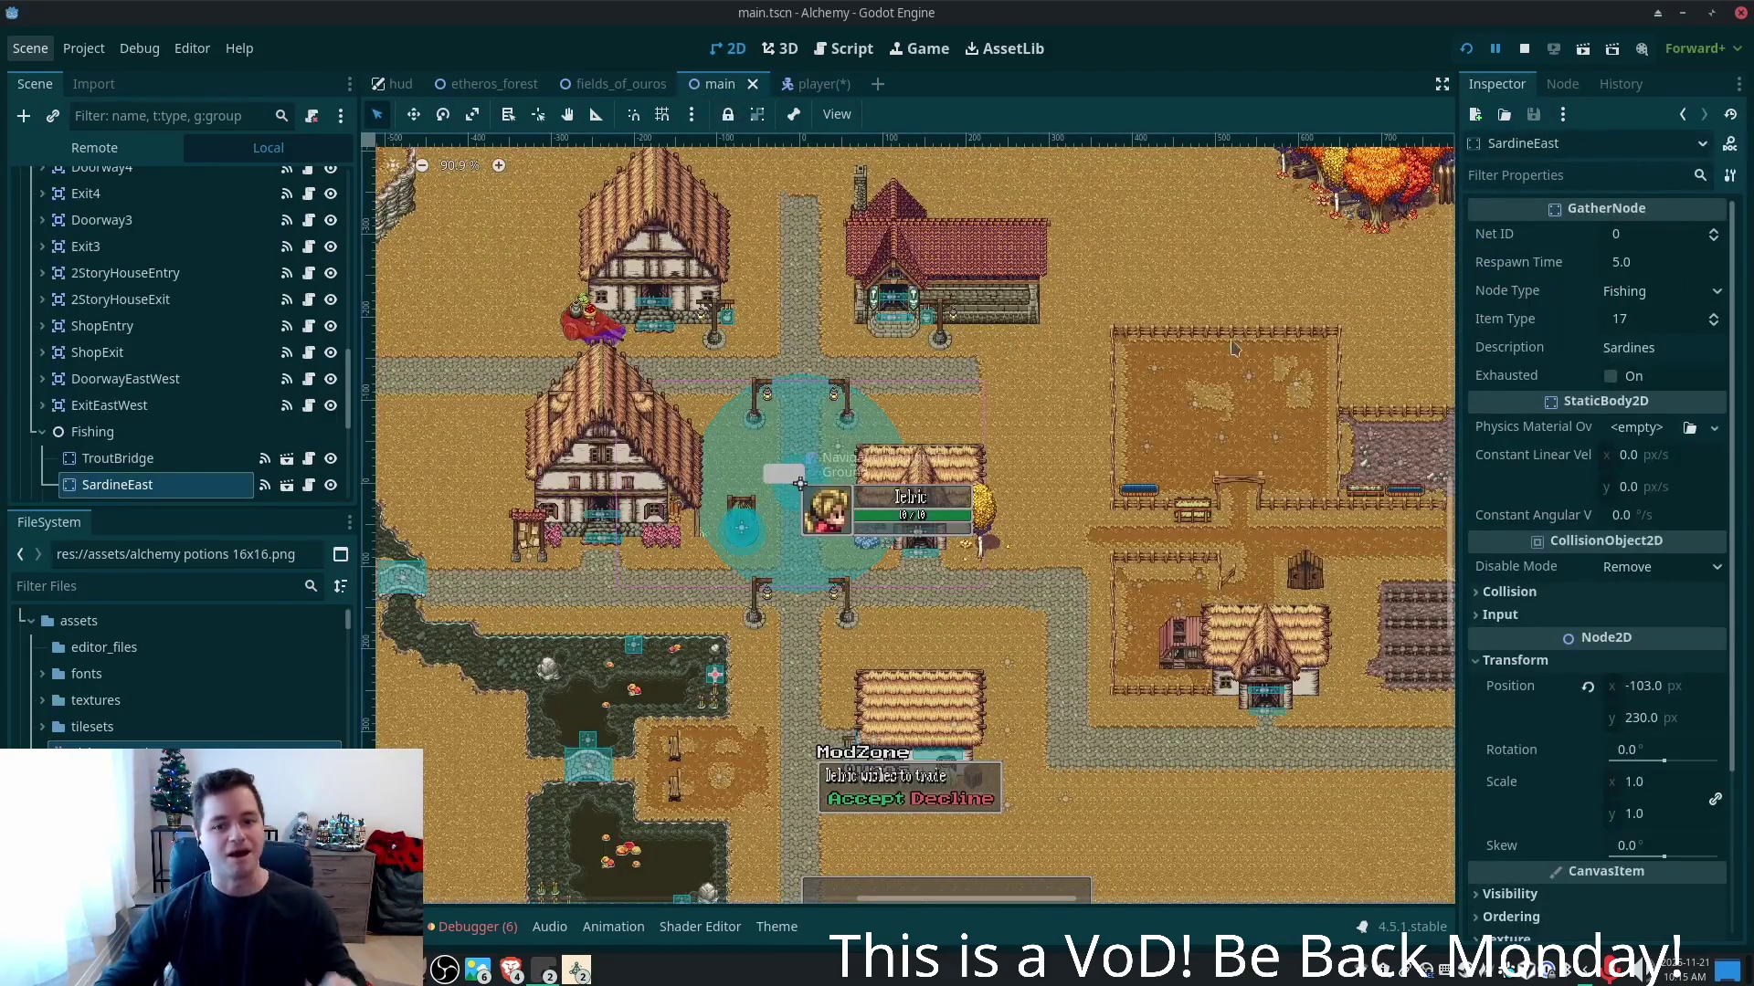
{"action": "left_click", "coordinate": [1505, 49]}
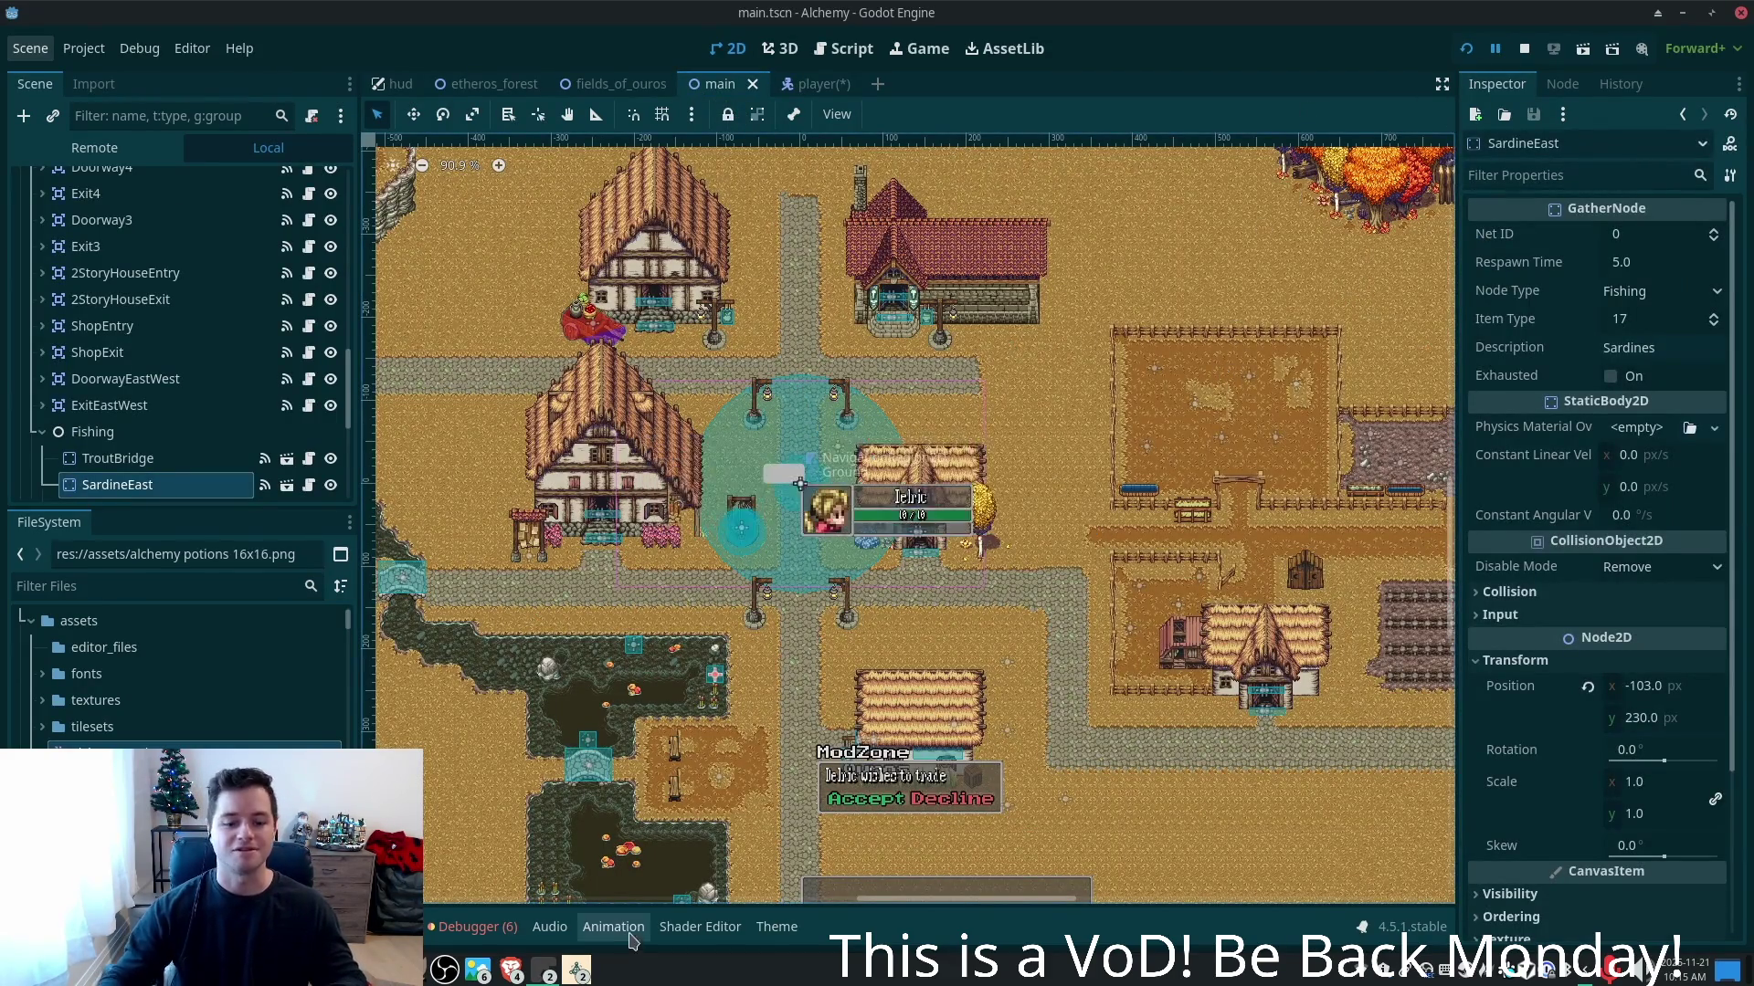
{"action": "mouse_move", "coordinate": [576, 970]}
{"action": "left_click", "coordinate": [630, 895]}
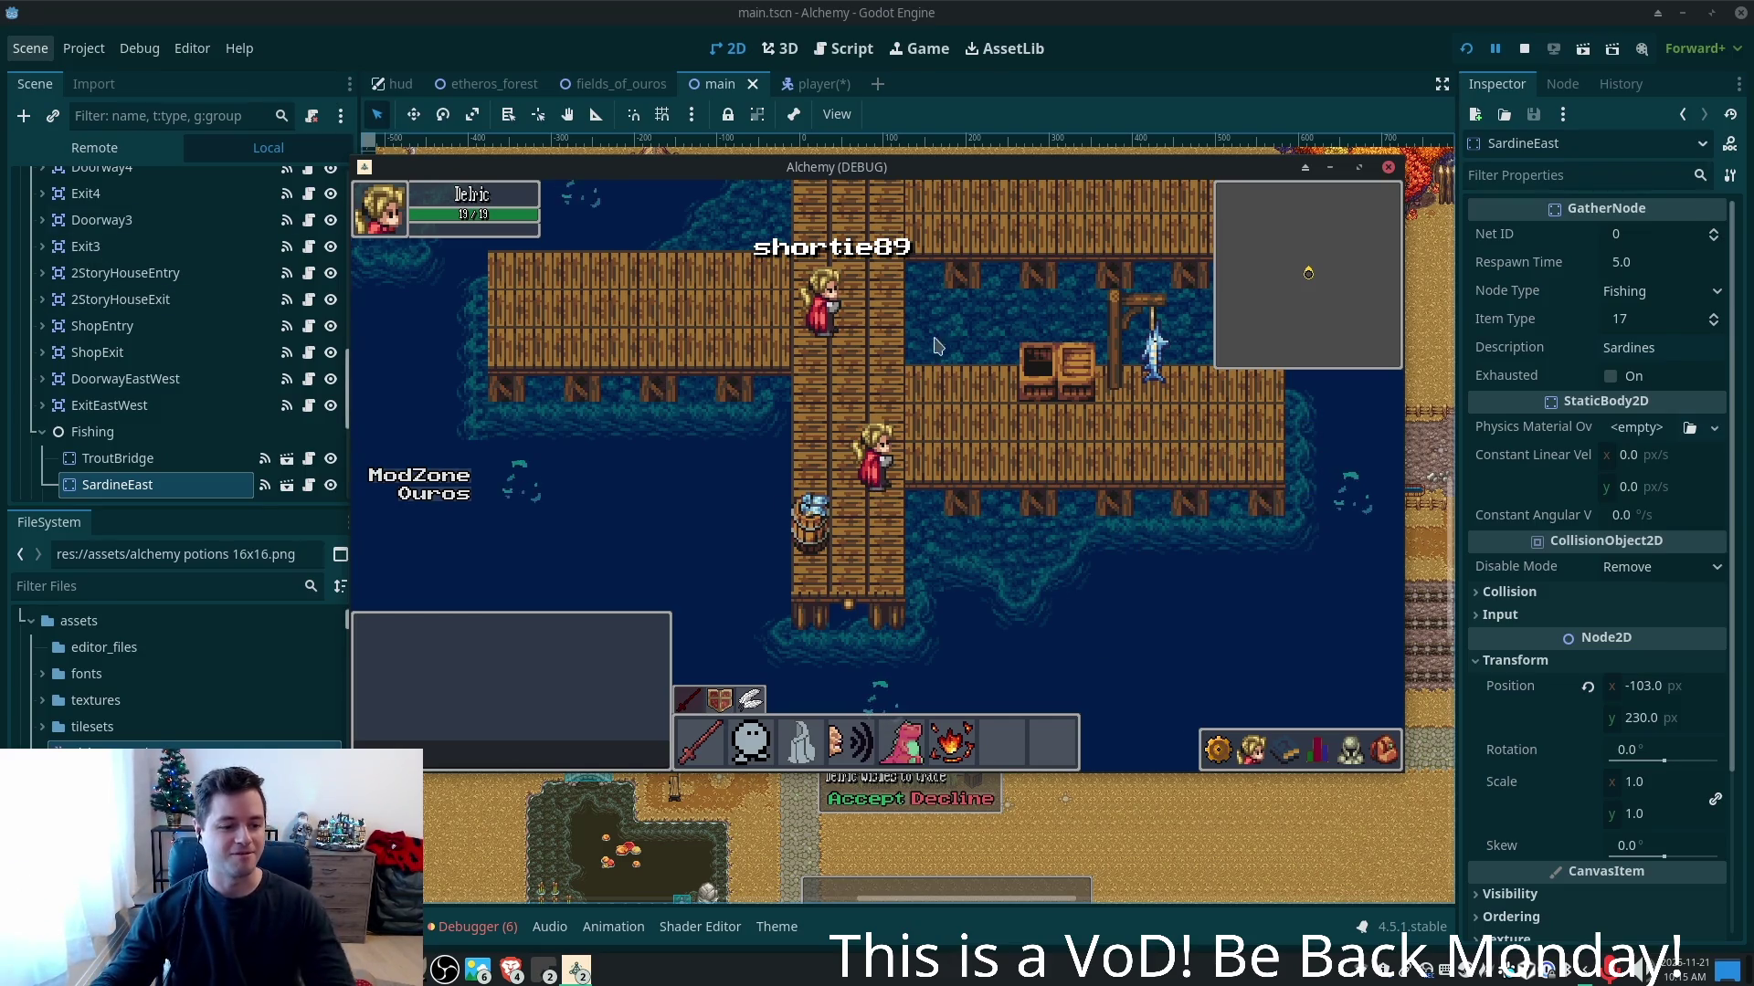
- Walk the character from the docks through Ouros town and the south gate, east into the tall grass
{"action": "key", "text": "Up"}
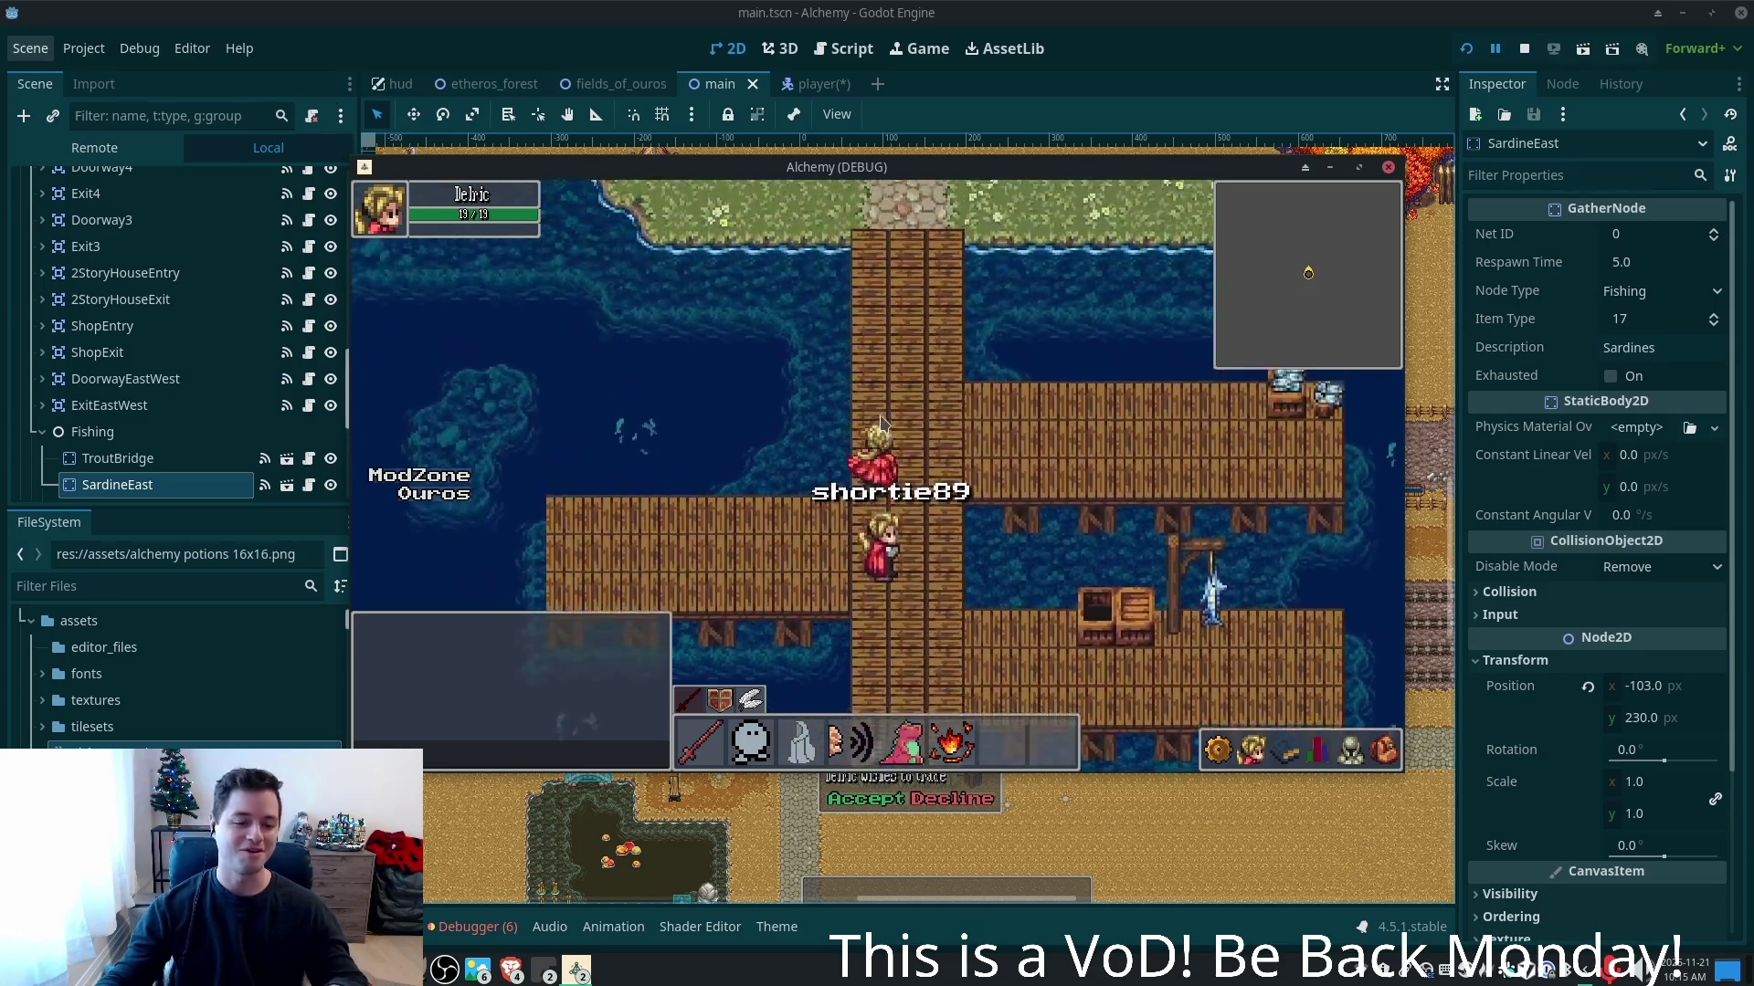
{"action": "key", "text": "Right"}
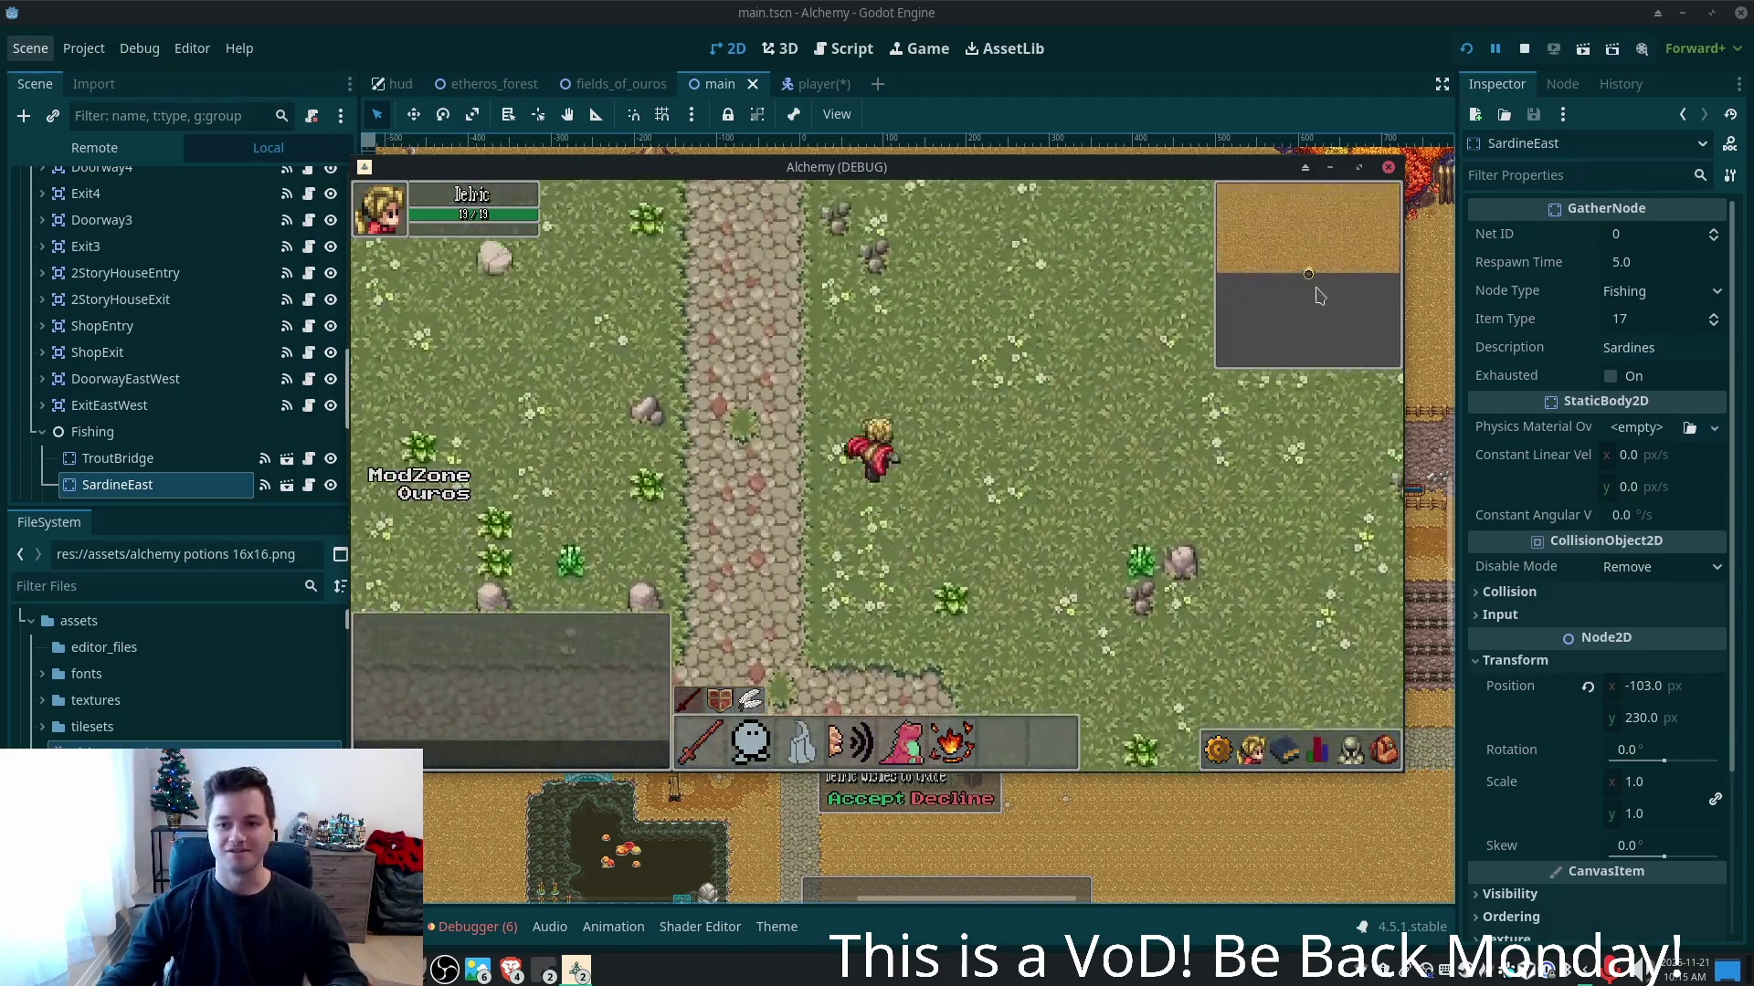
{"action": "key", "text": "Up"}
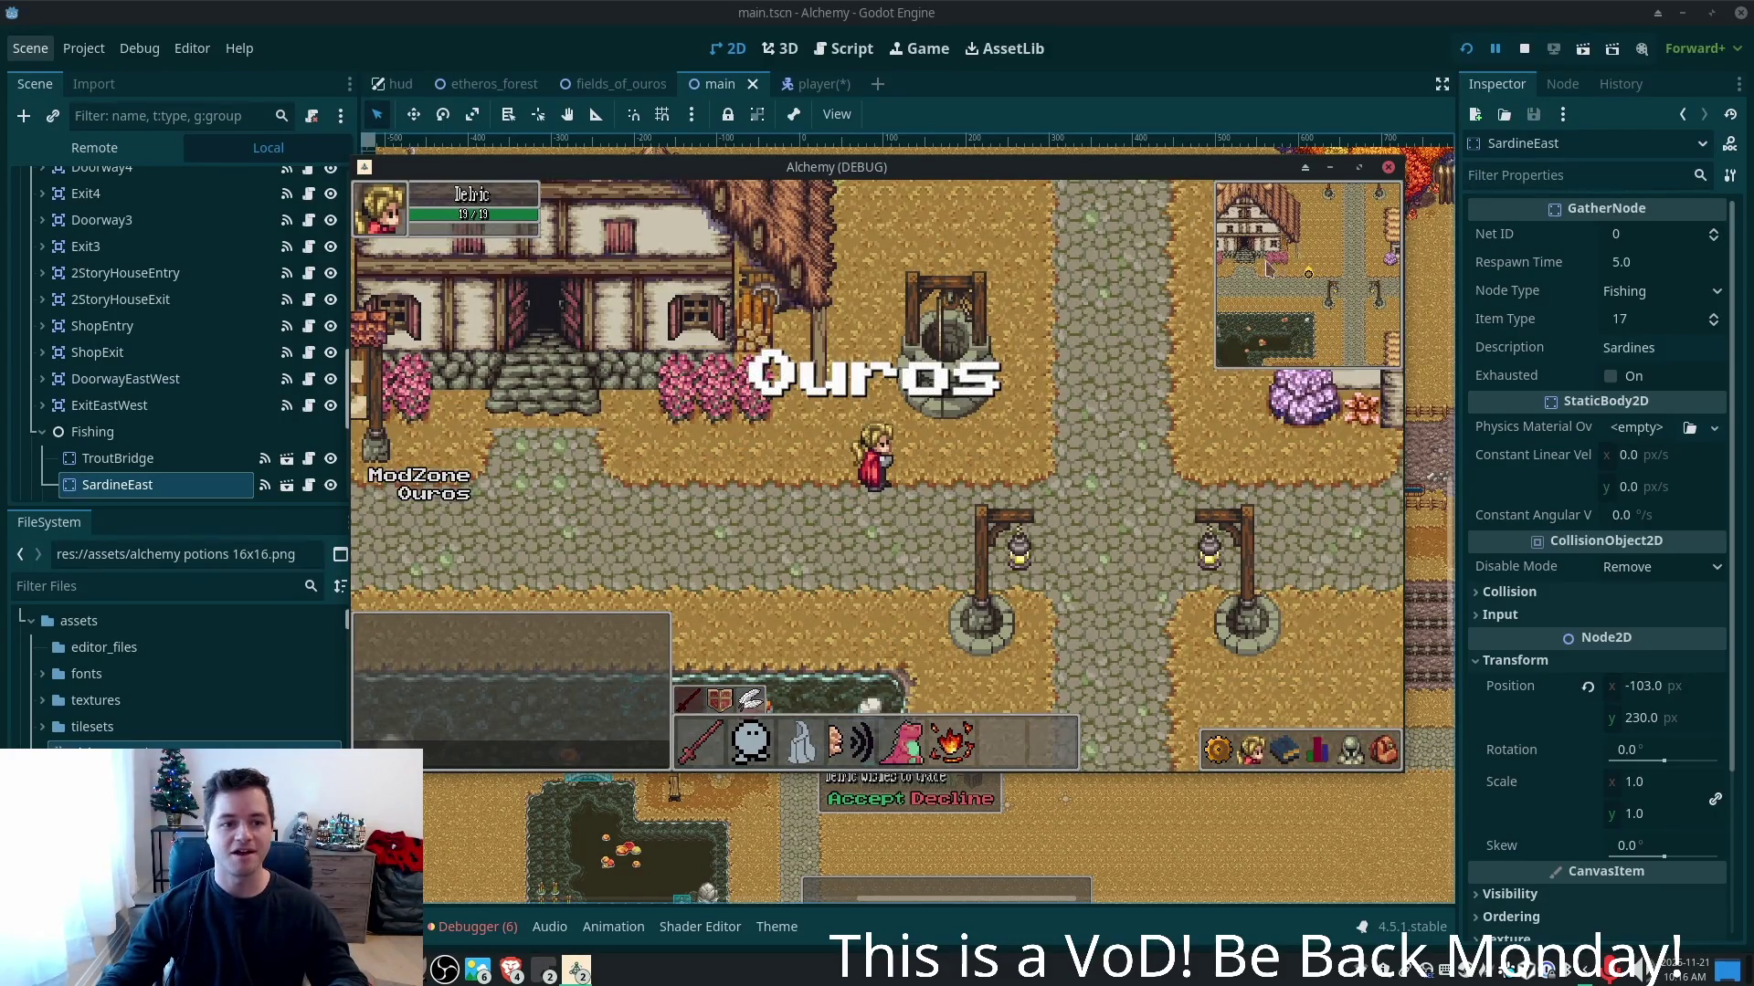
{"action": "key", "text": "Left"}
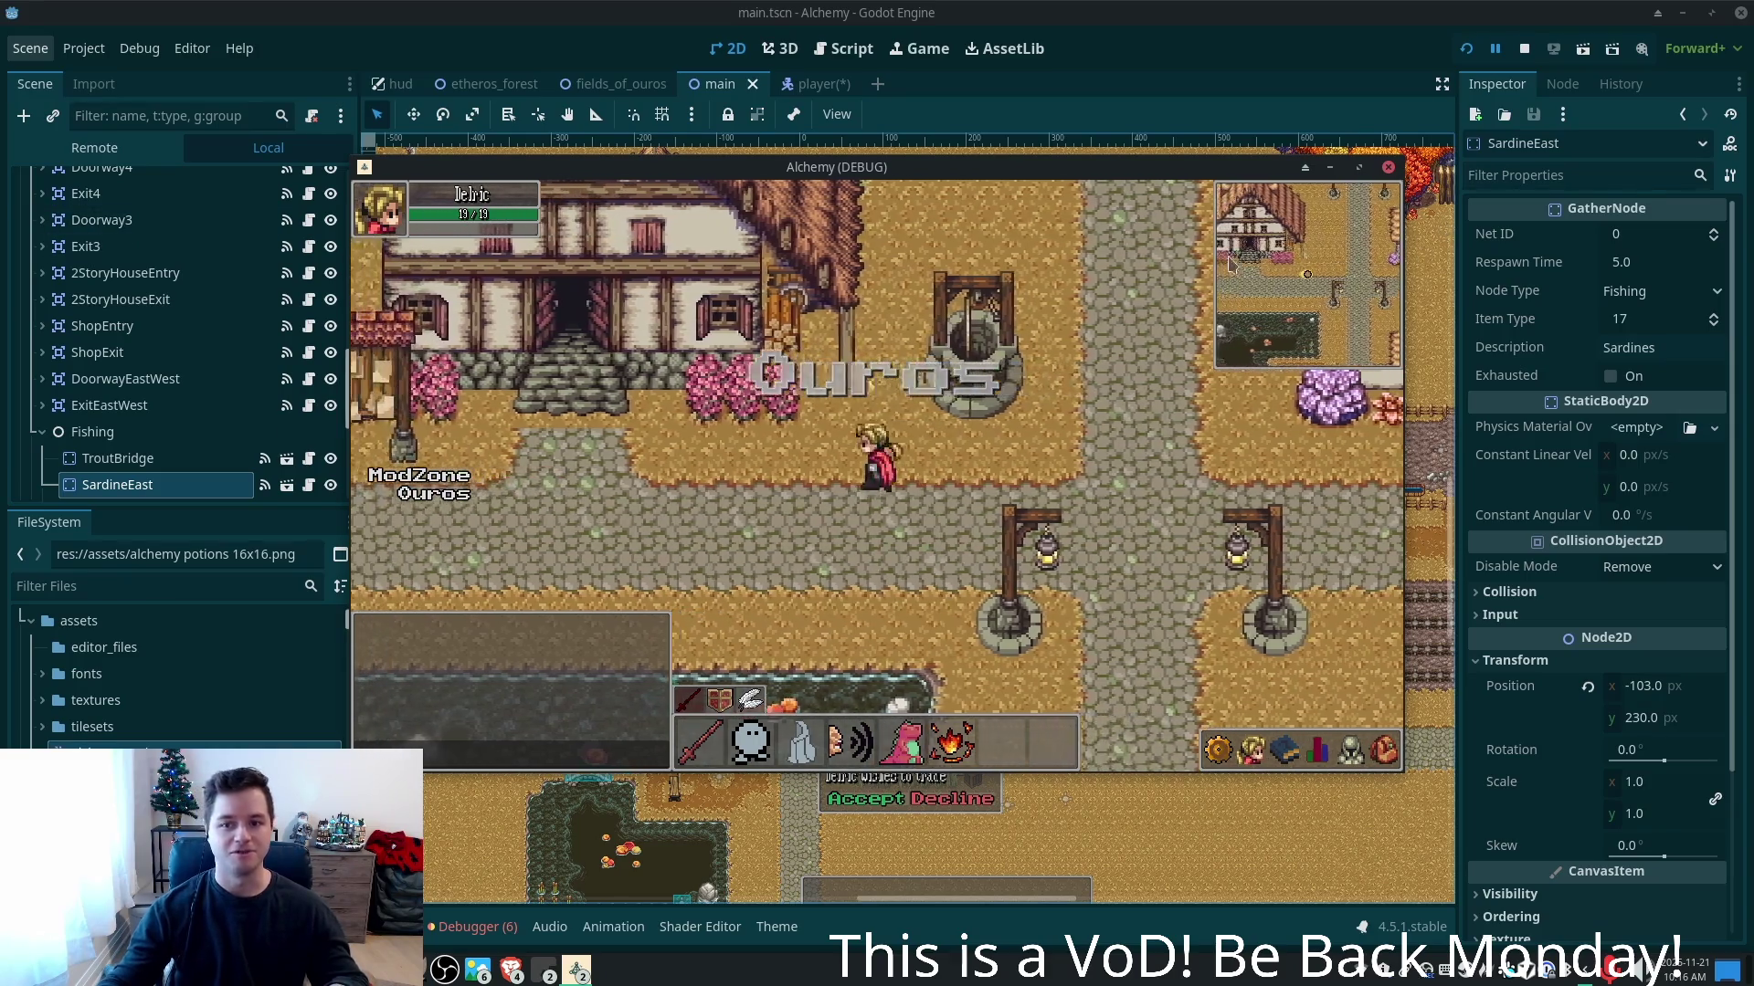
{"action": "key", "text": "Left"}
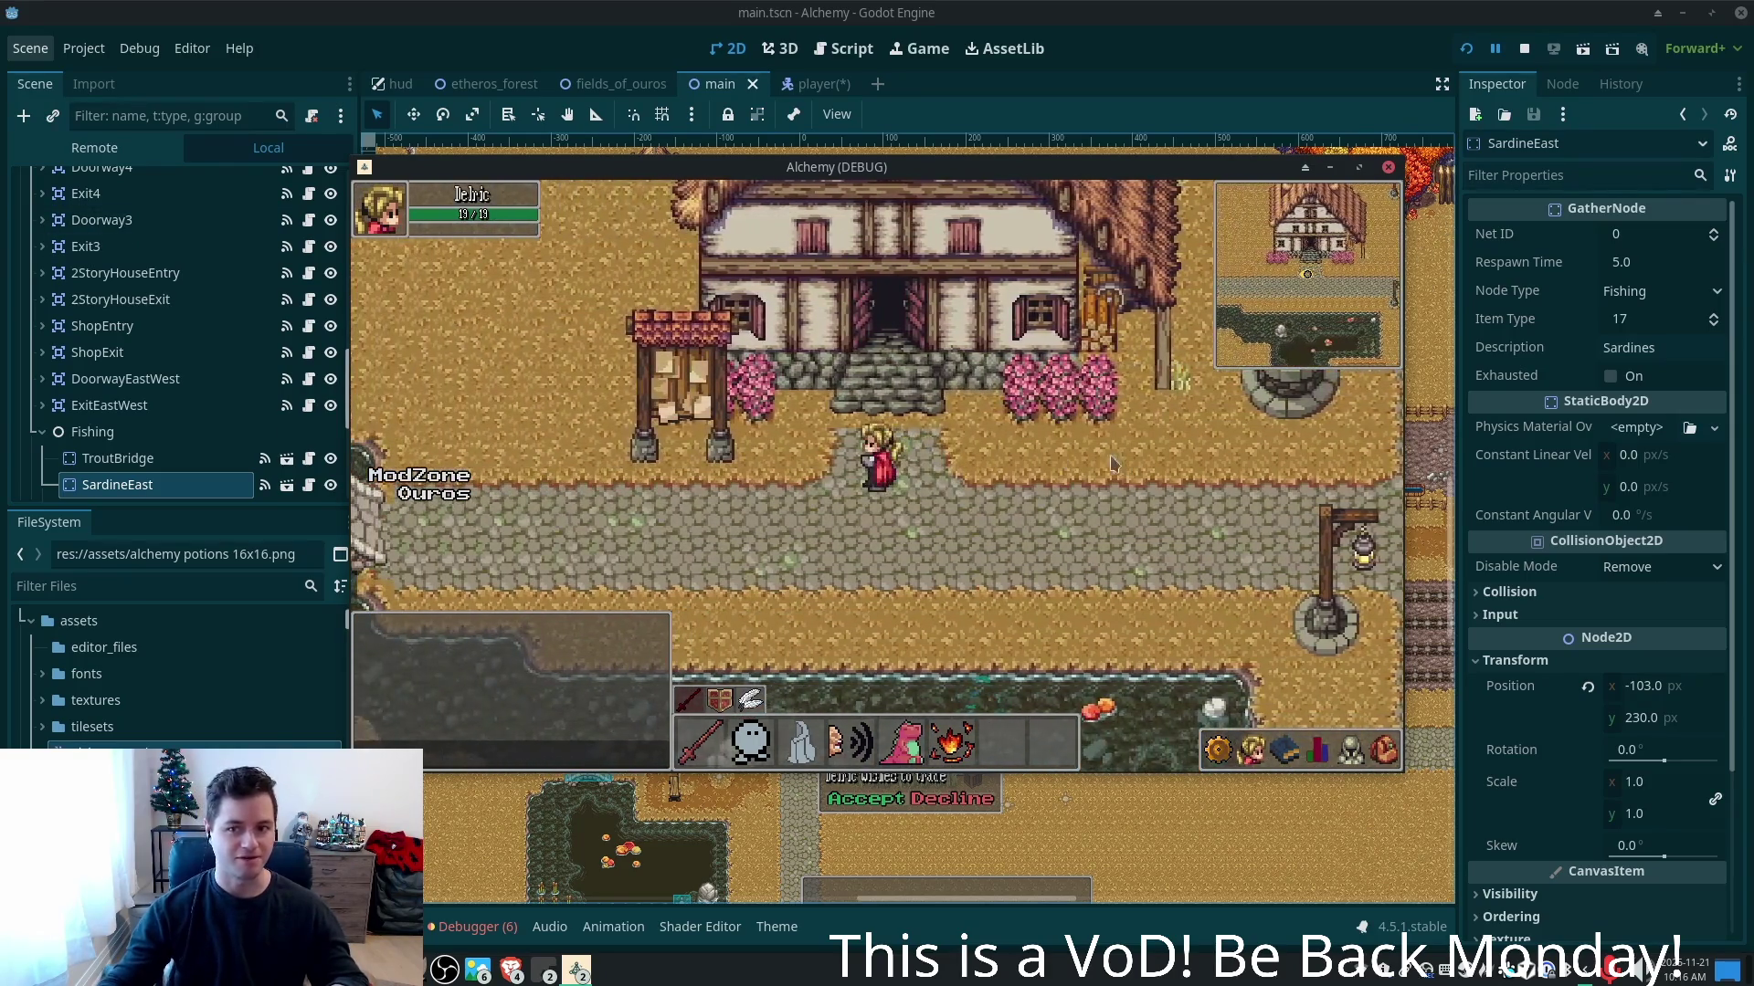
{"action": "key", "text": "Right"}
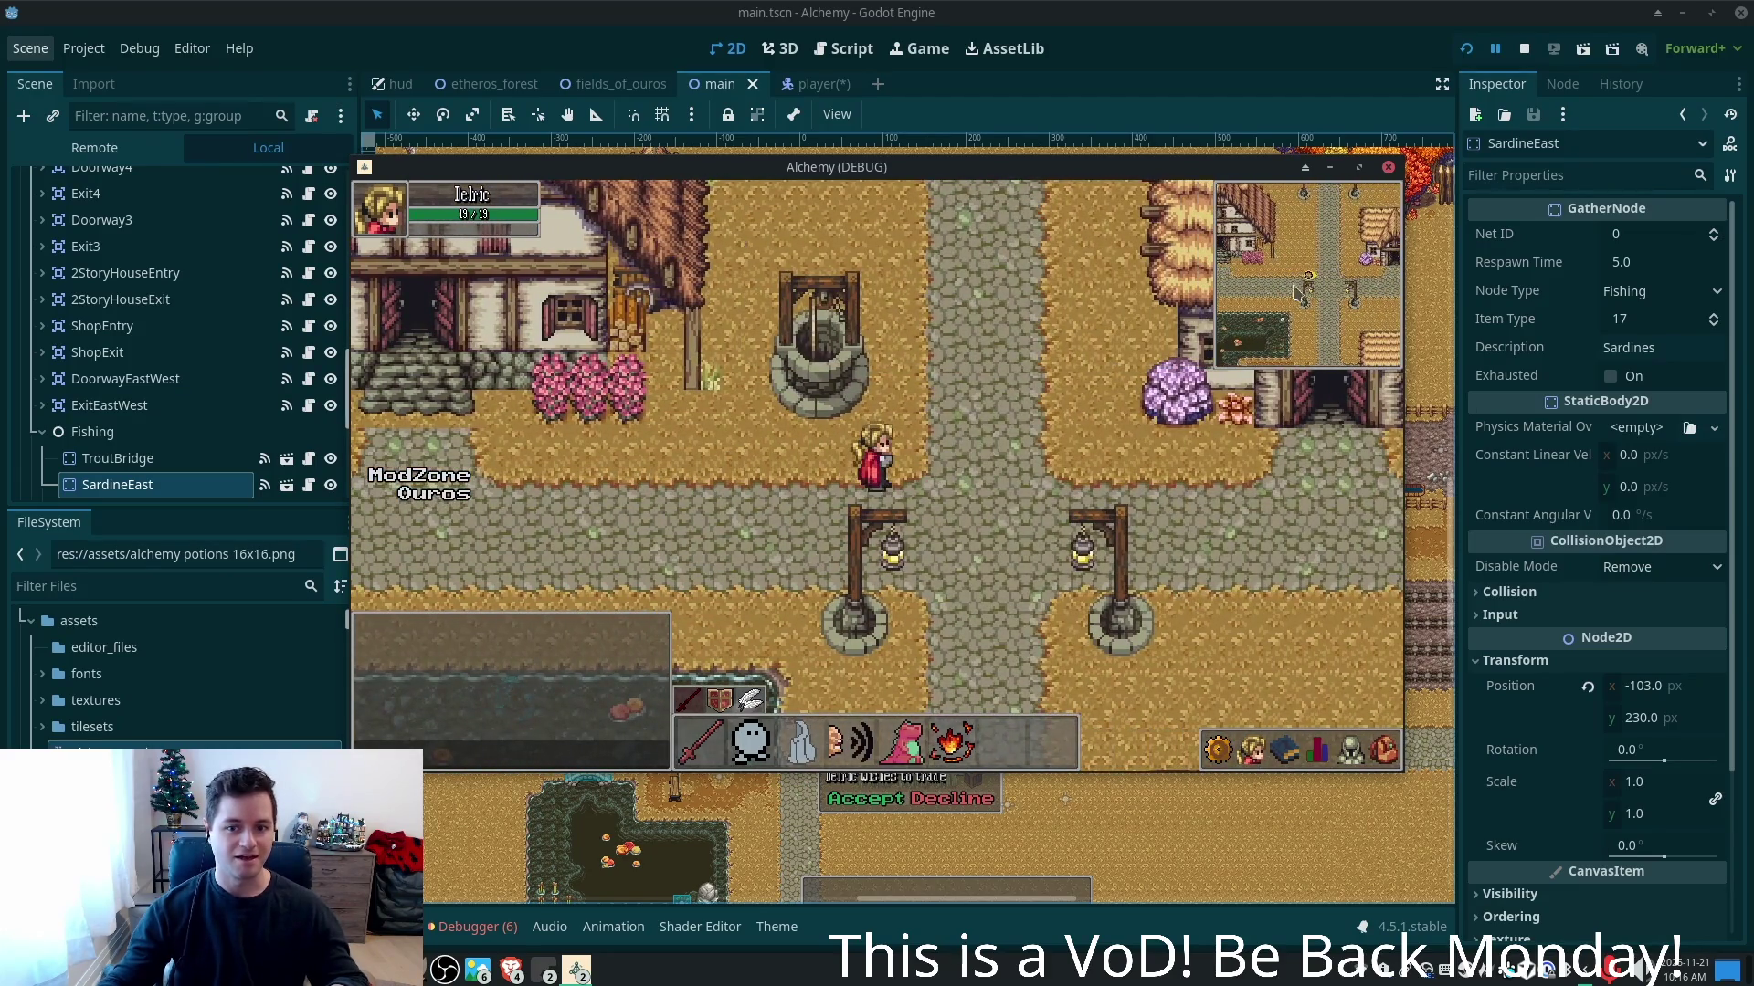
{"action": "key", "text": "Right"}
{"action": "key", "text": "Right"}
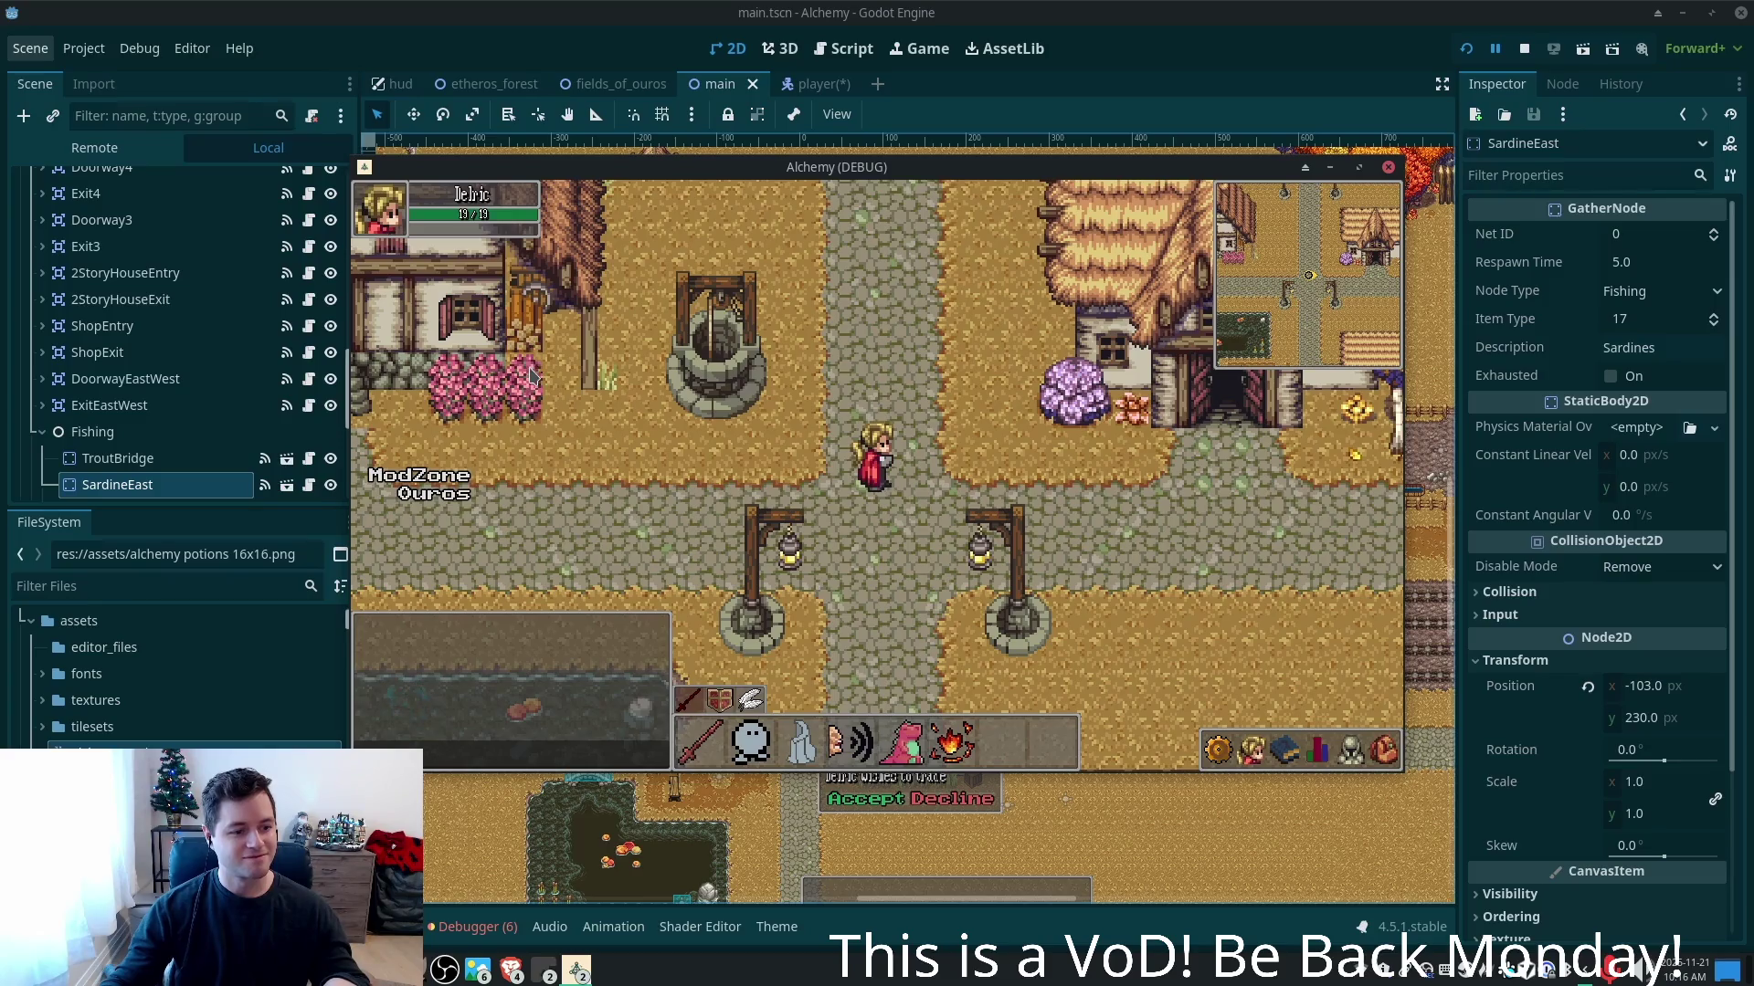
{"action": "key", "text": "Down"}
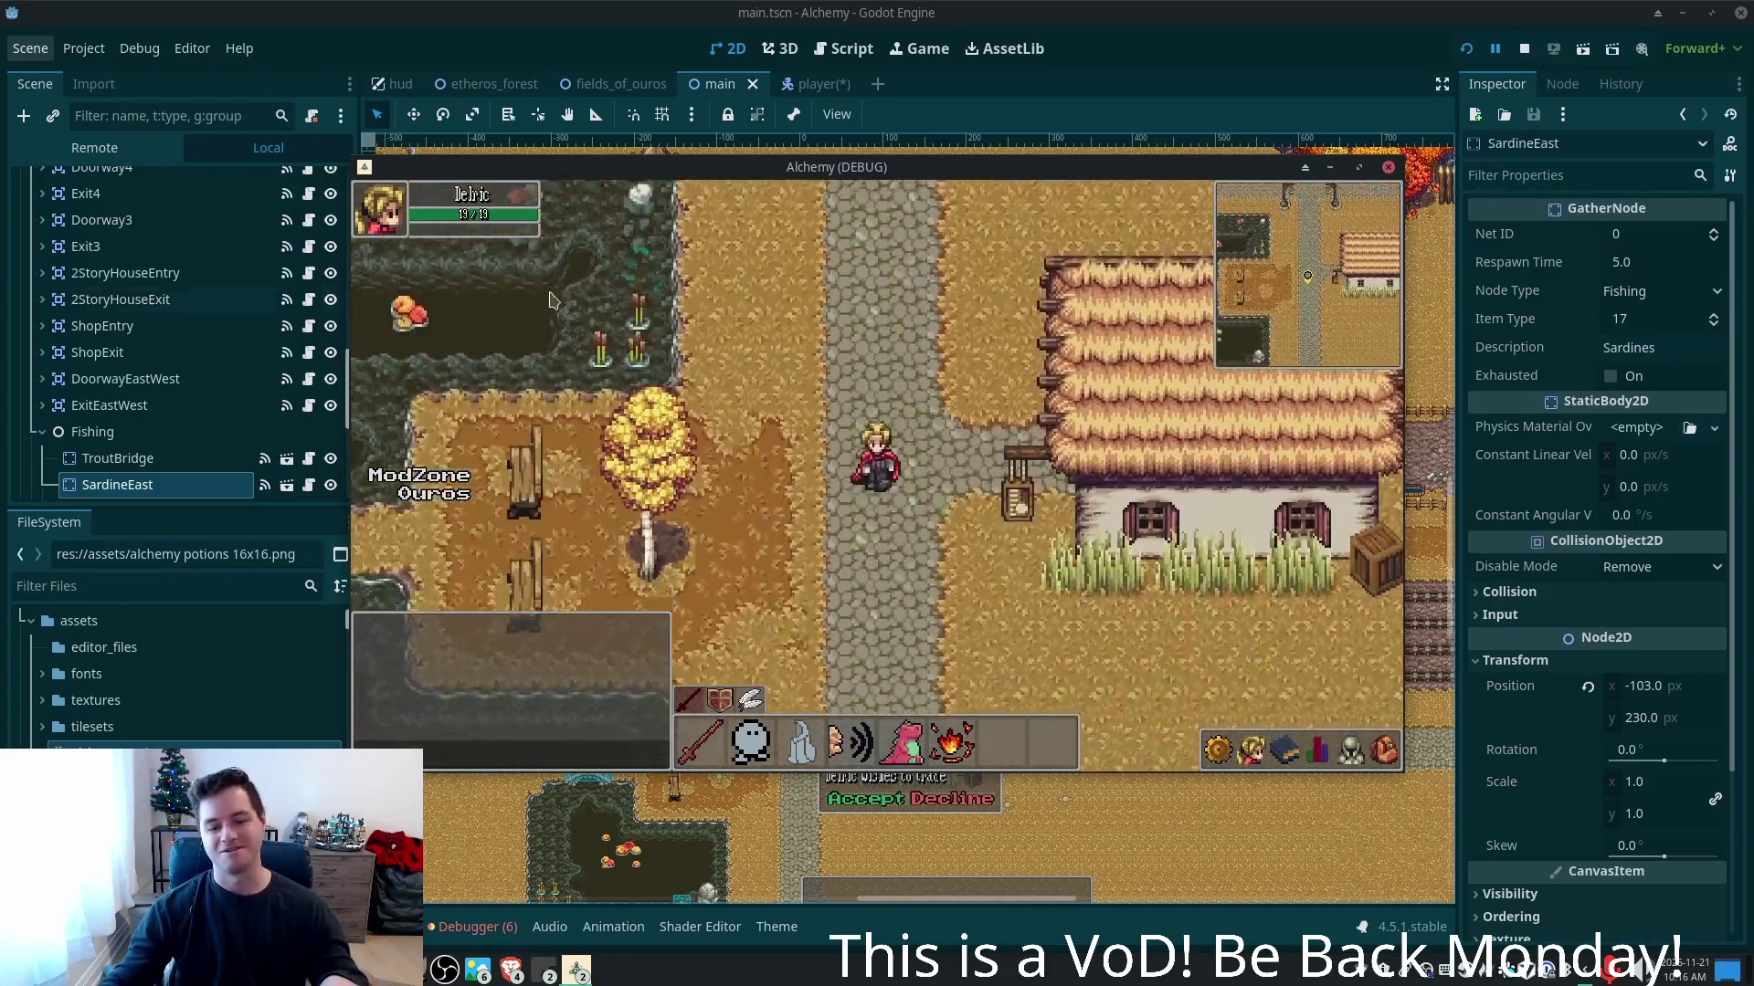
{"action": "key", "text": "Down"}
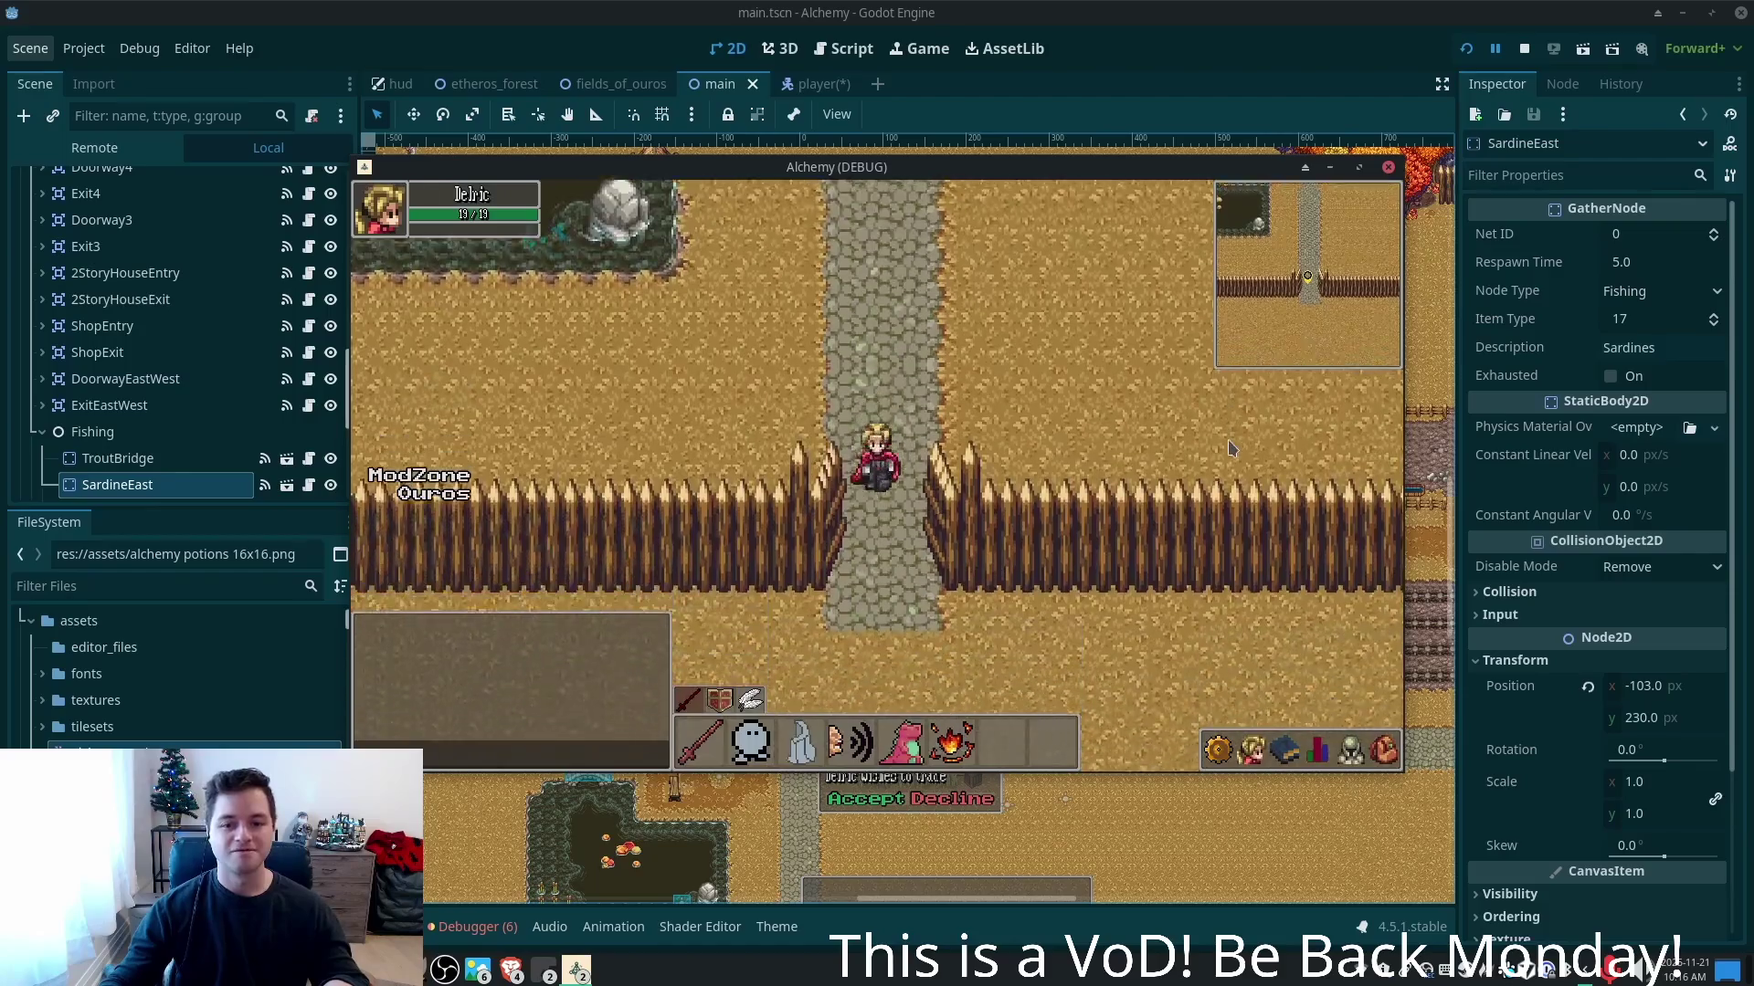
{"action": "key", "text": "Down"}
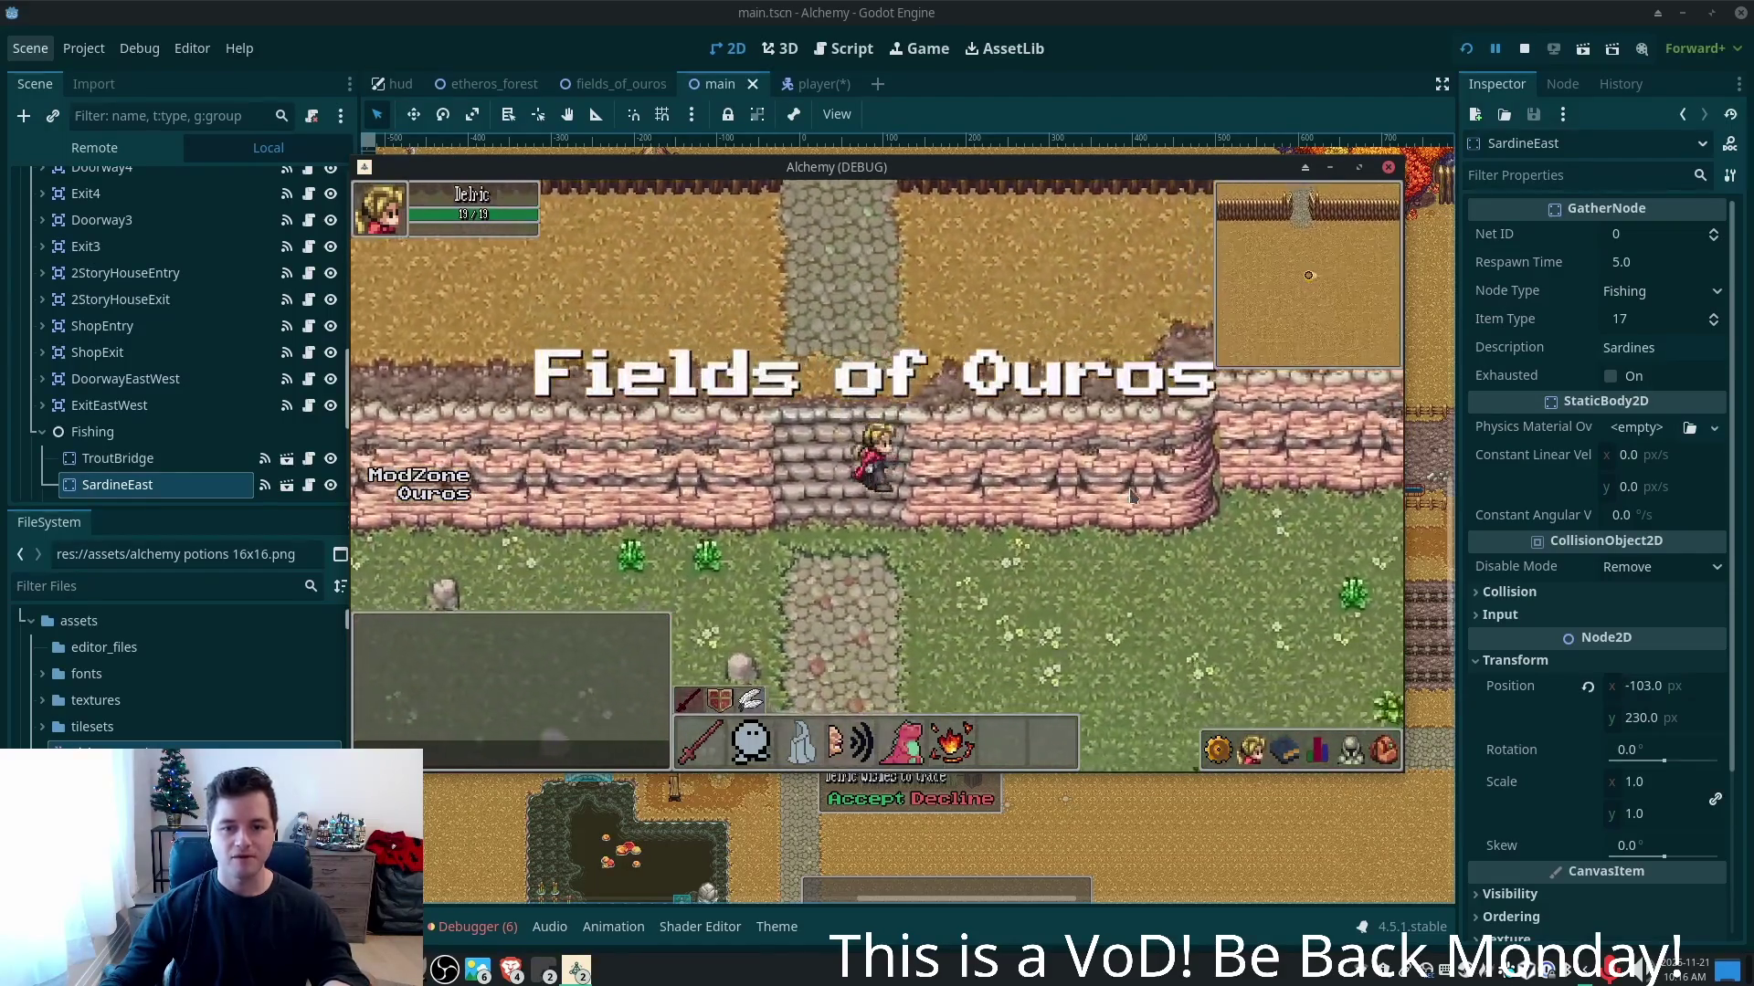
{"action": "key", "text": "Up"}
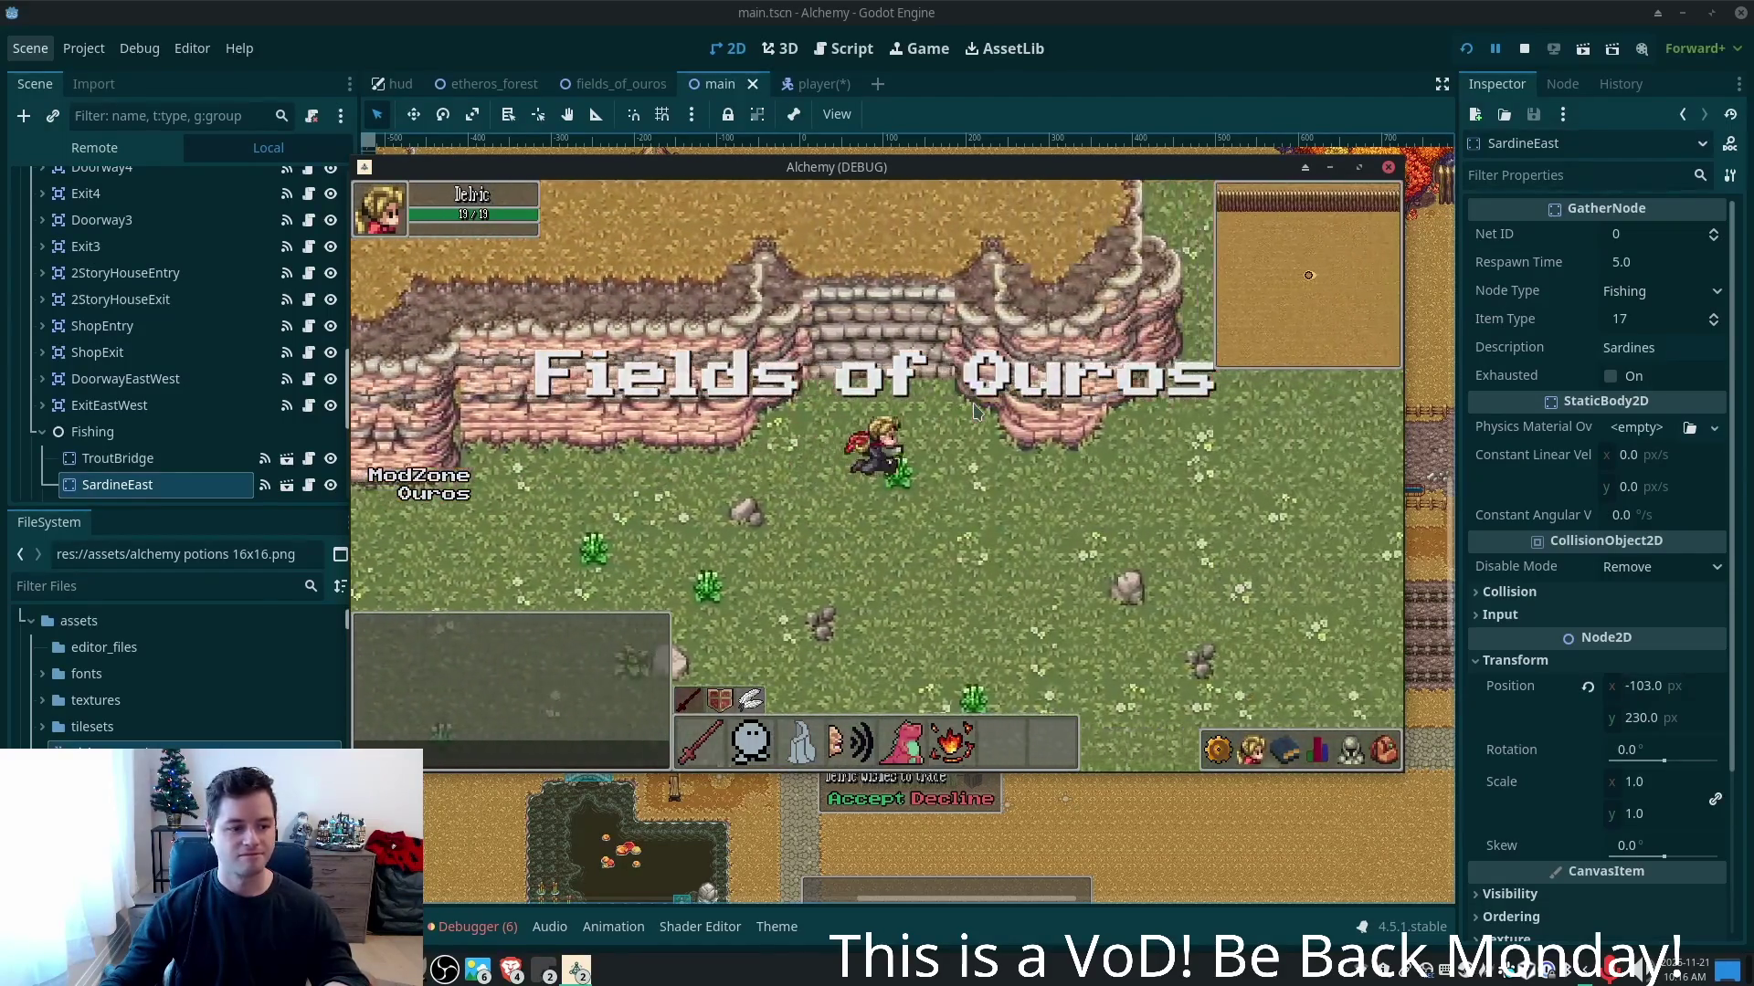
{"action": "key", "text": "Right"}
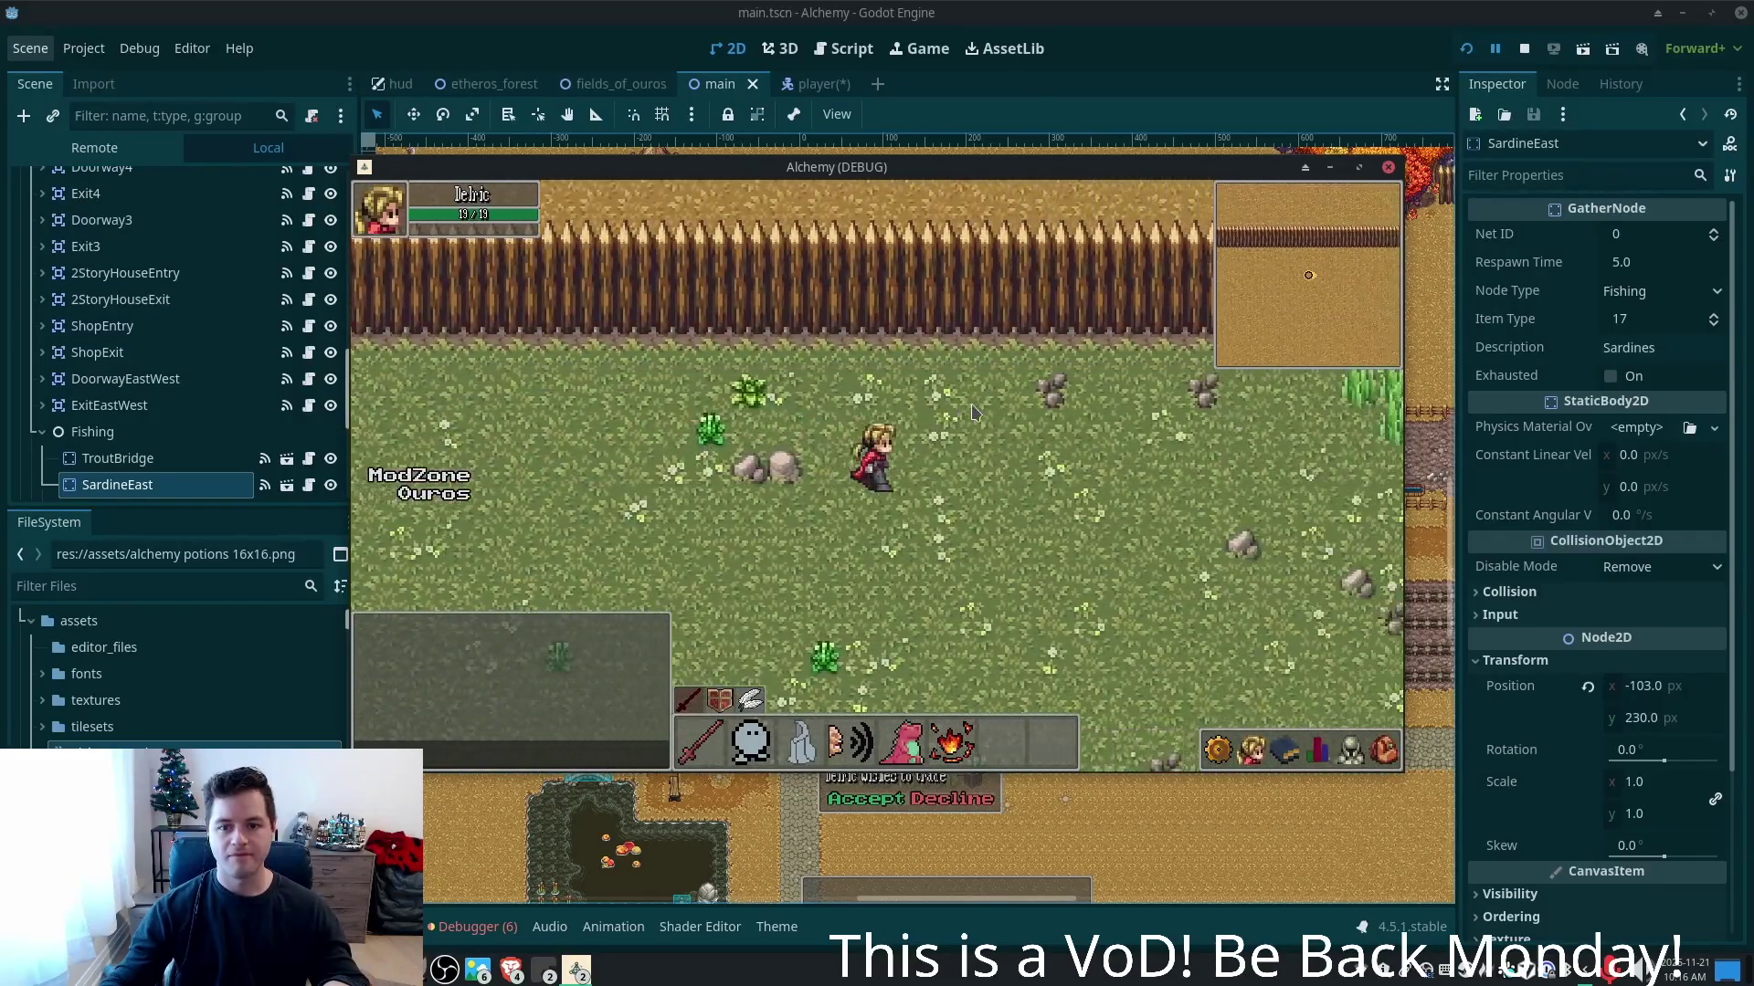
{"action": "key", "text": "Right"}
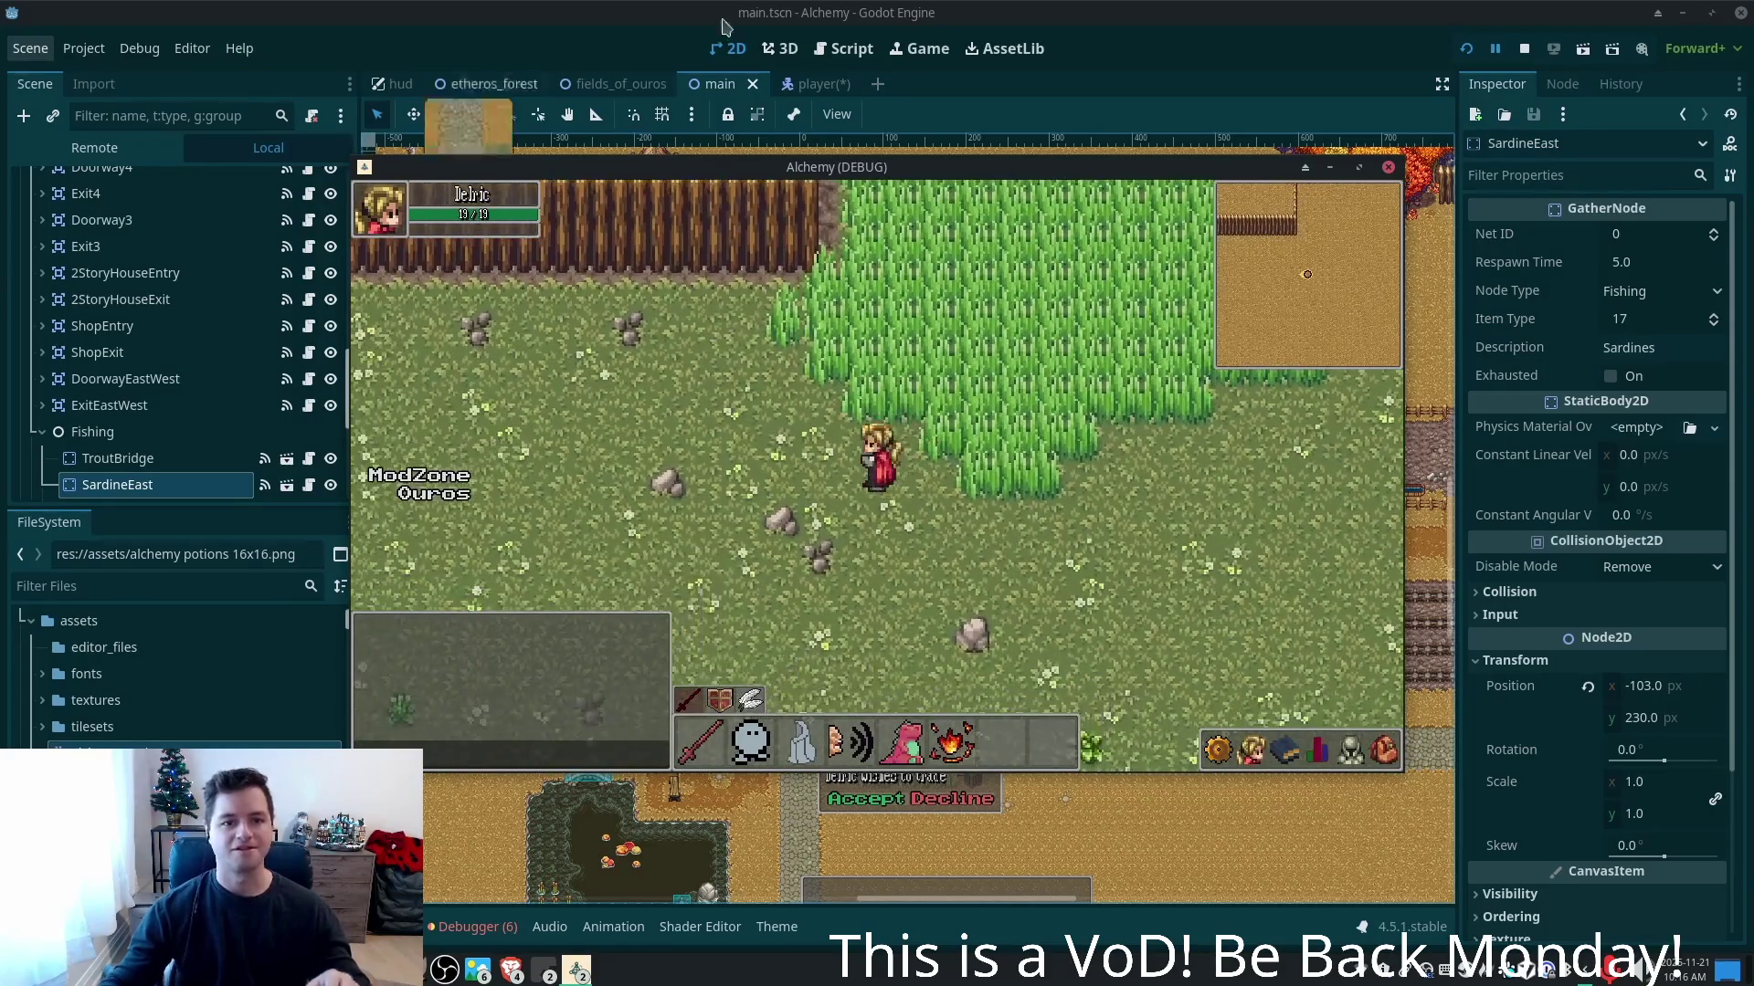
- Back in the editor, review the hud scene's ViewportMargin children, then return to the main scene
{"action": "left_click", "coordinate": [435, 66]}
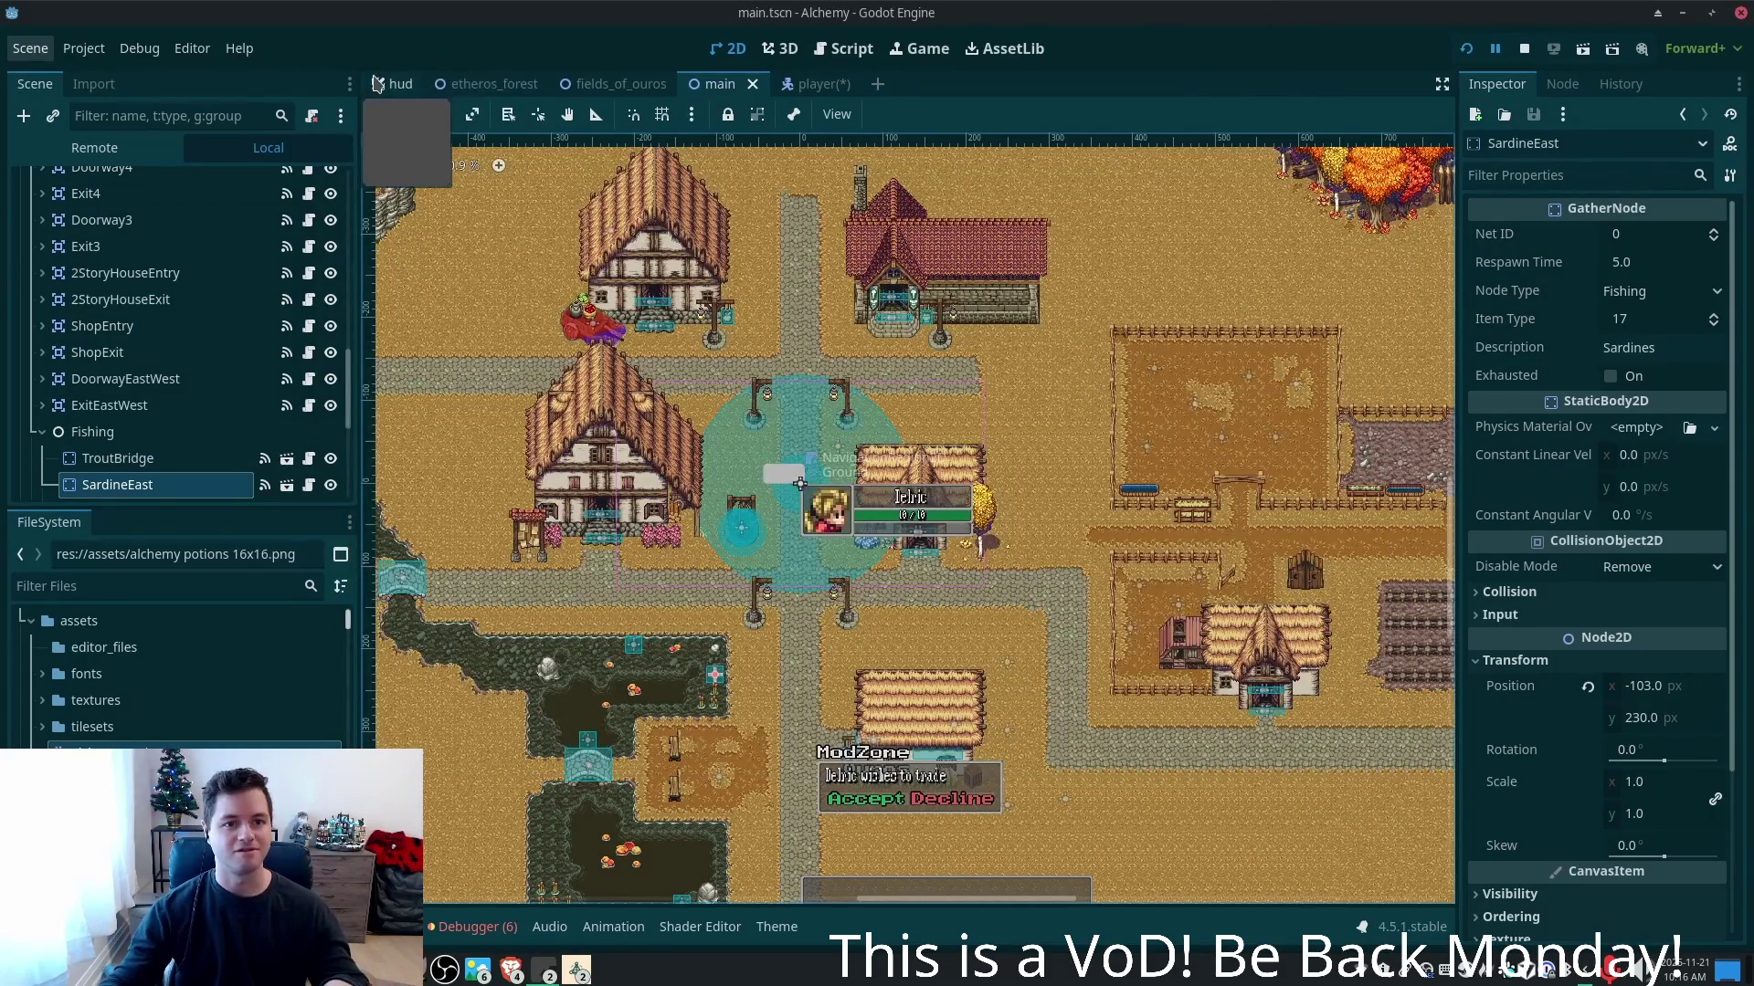
{"action": "left_click", "coordinate": [398, 83]}
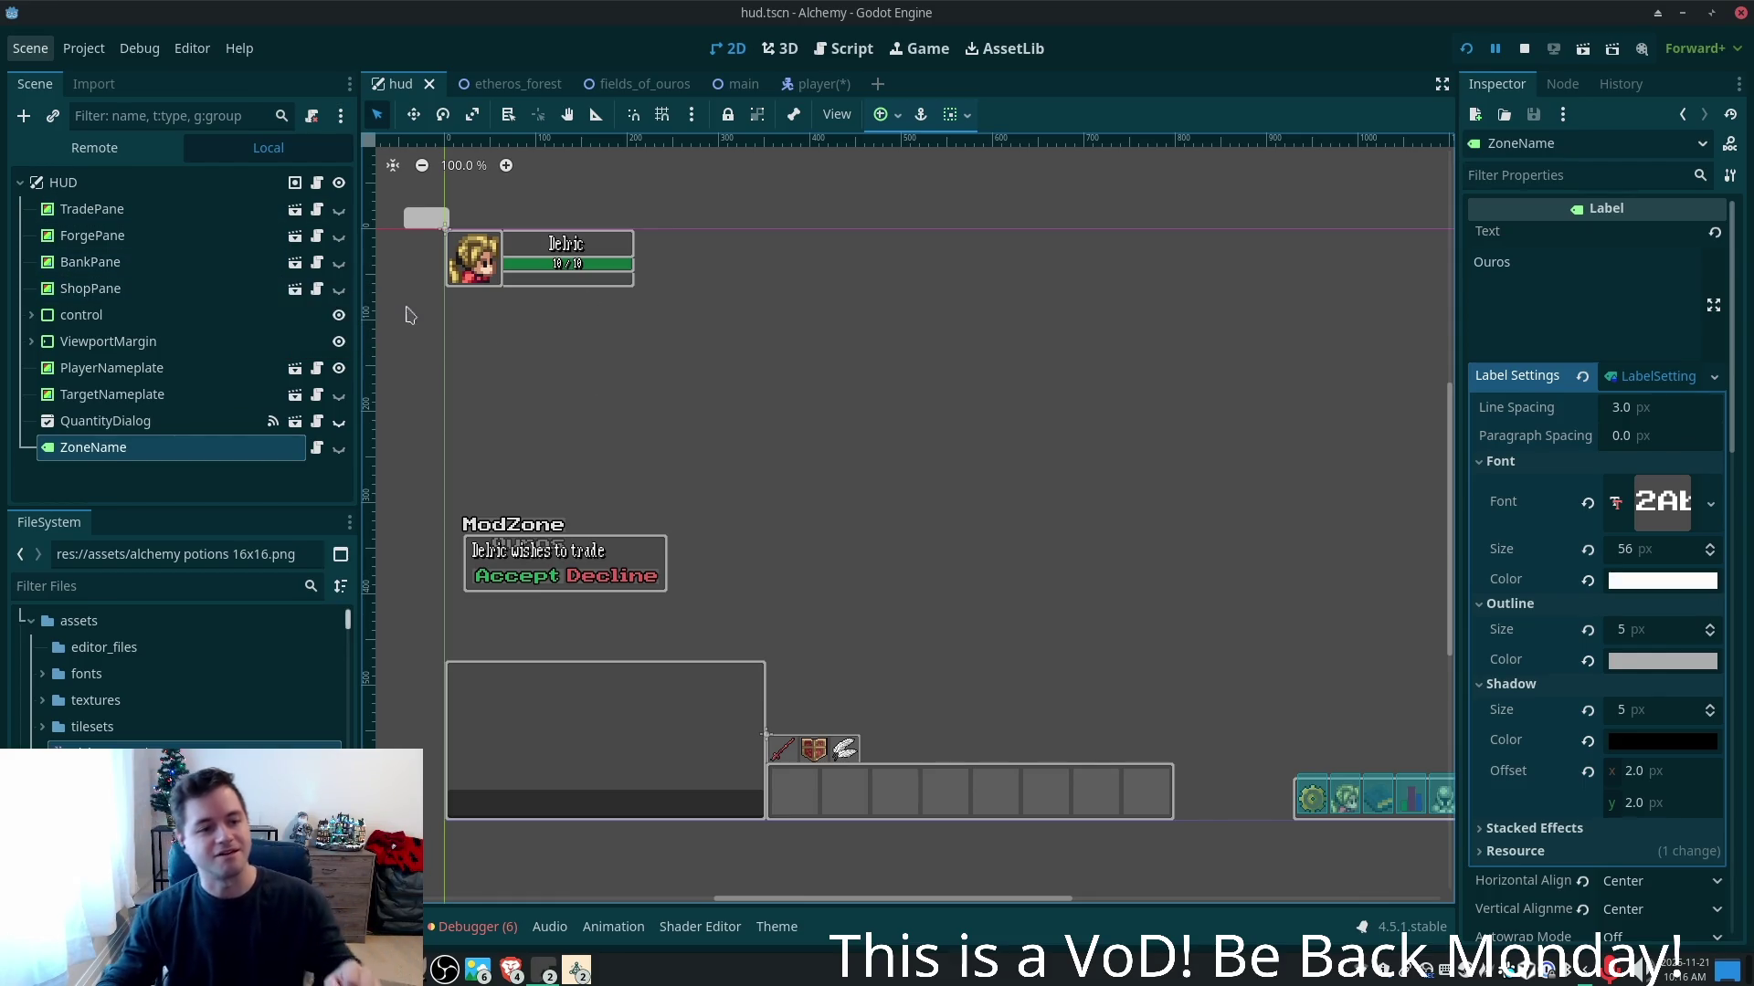
{"action": "left_click", "coordinate": [32, 341]}
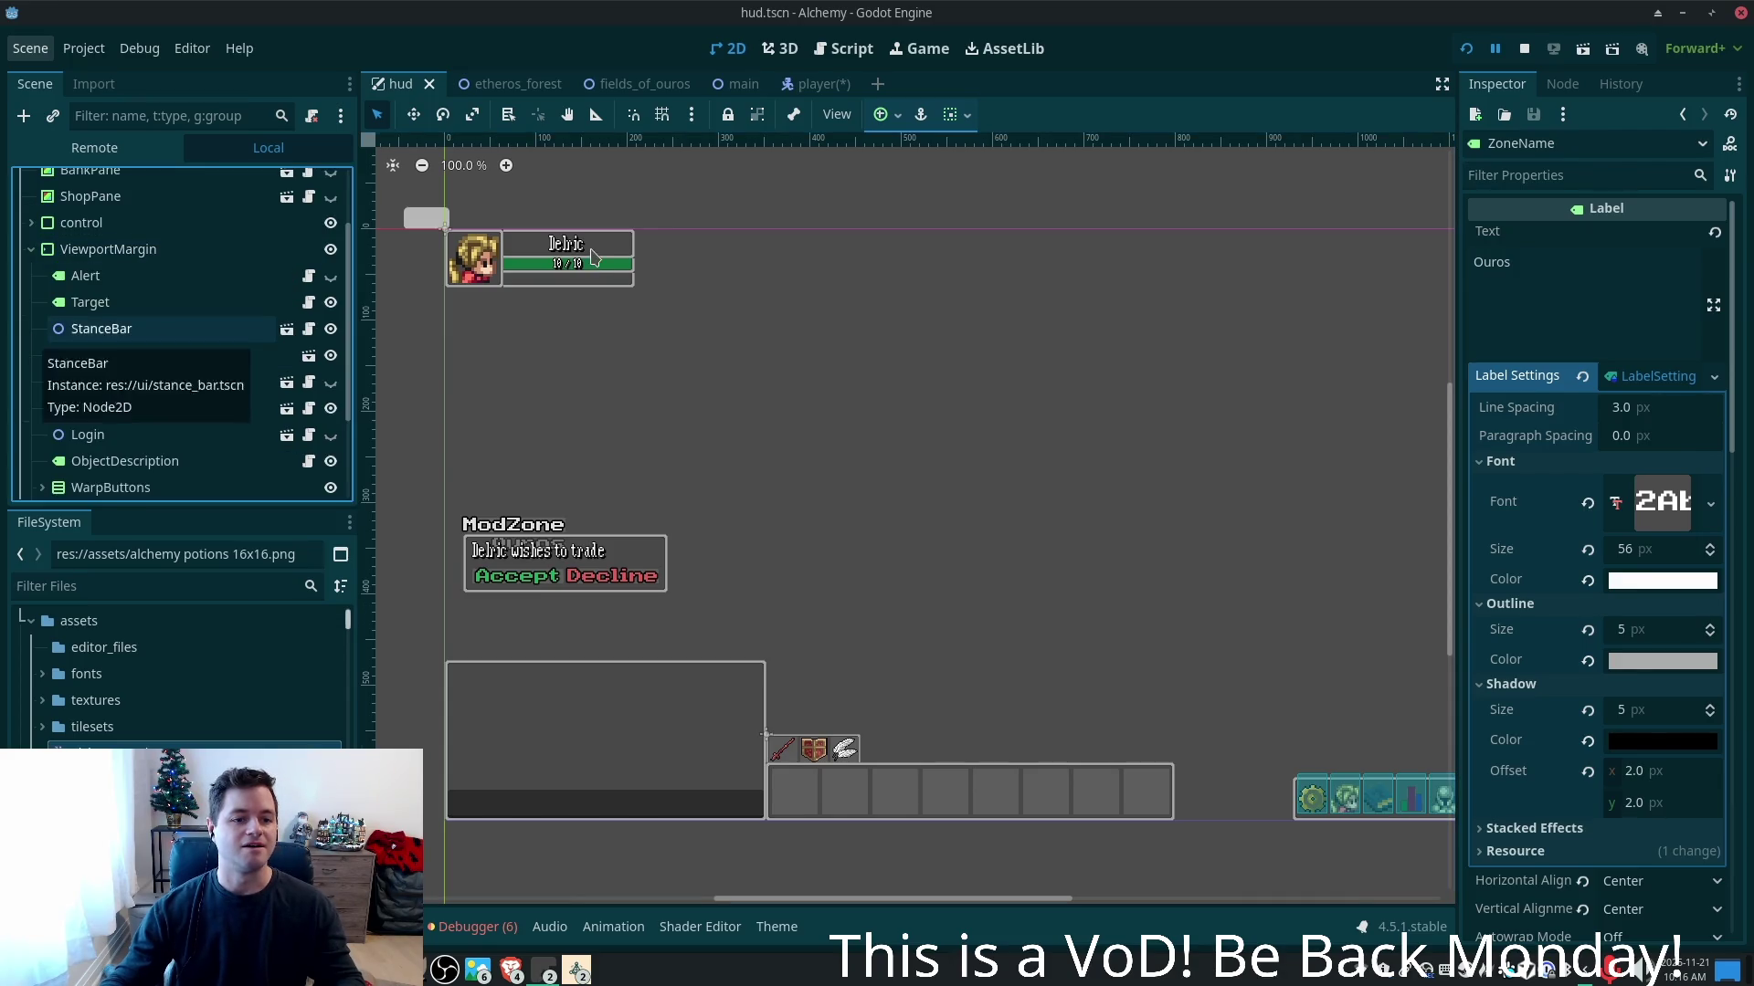
{"action": "scroll", "coordinate": [289, 295], "scroll_direction": "down", "scroll_amount": 3}
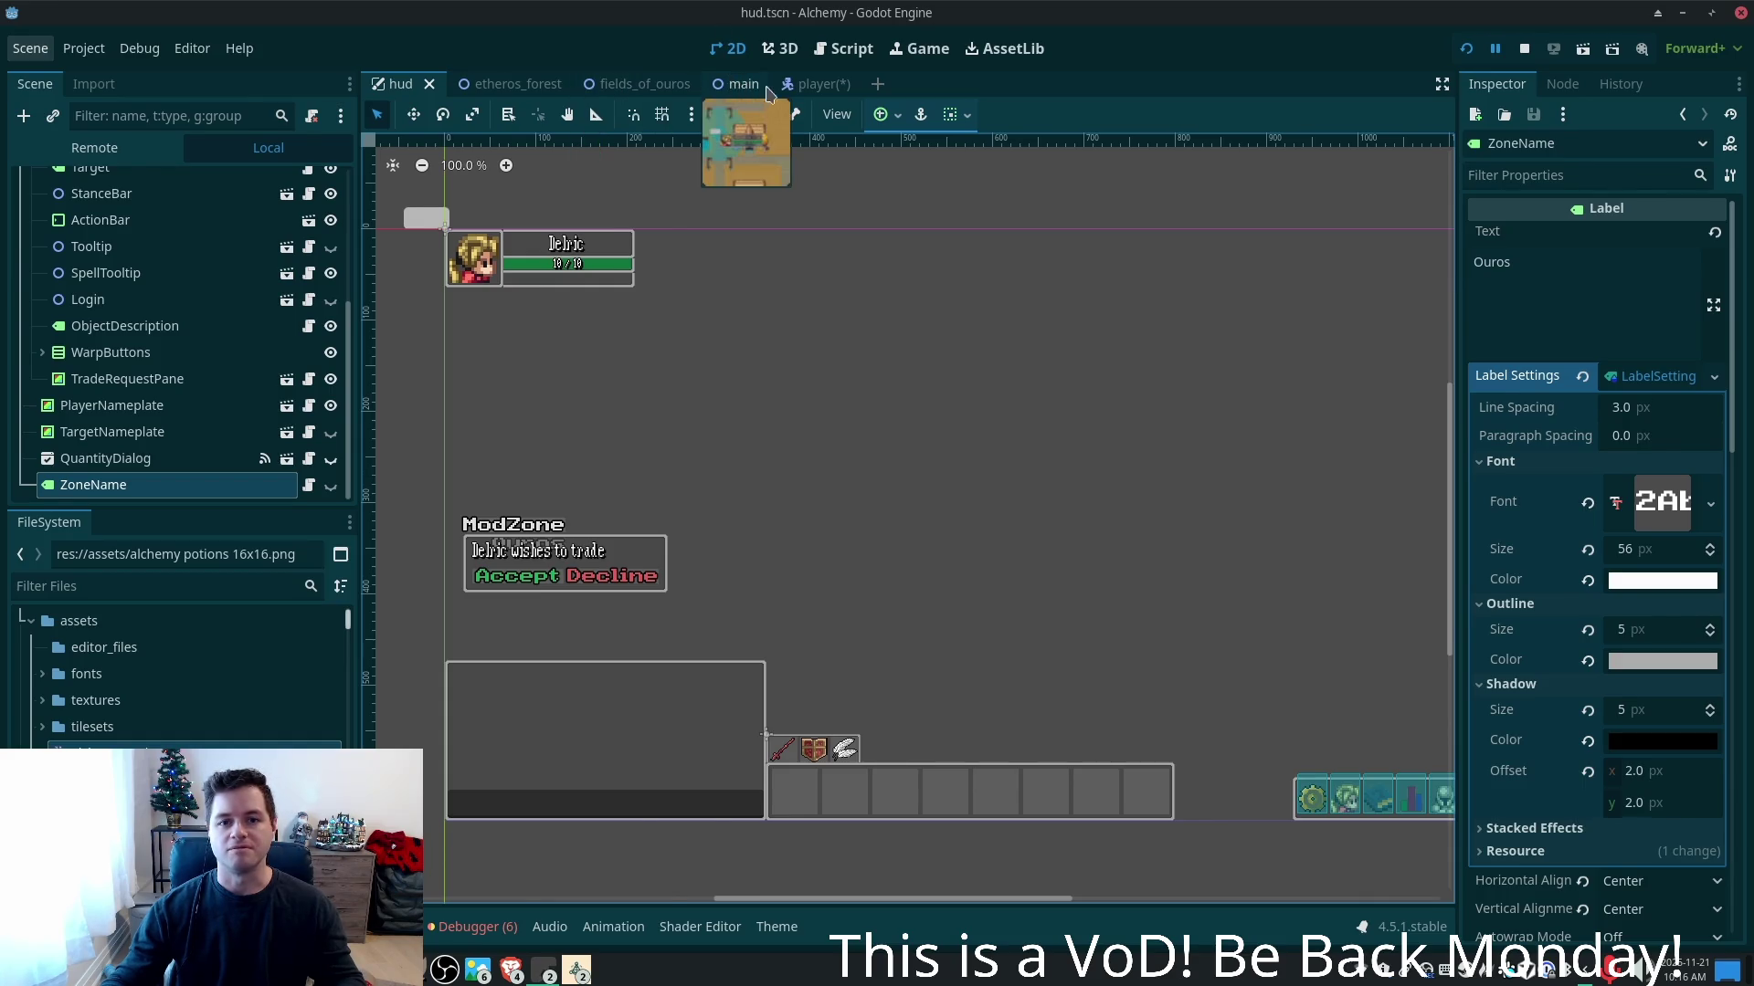
{"action": "left_click", "coordinate": [742, 84]}
{"action": "left_click_drag", "start_coordinate": [349, 377], "coordinate": [356, 282]}
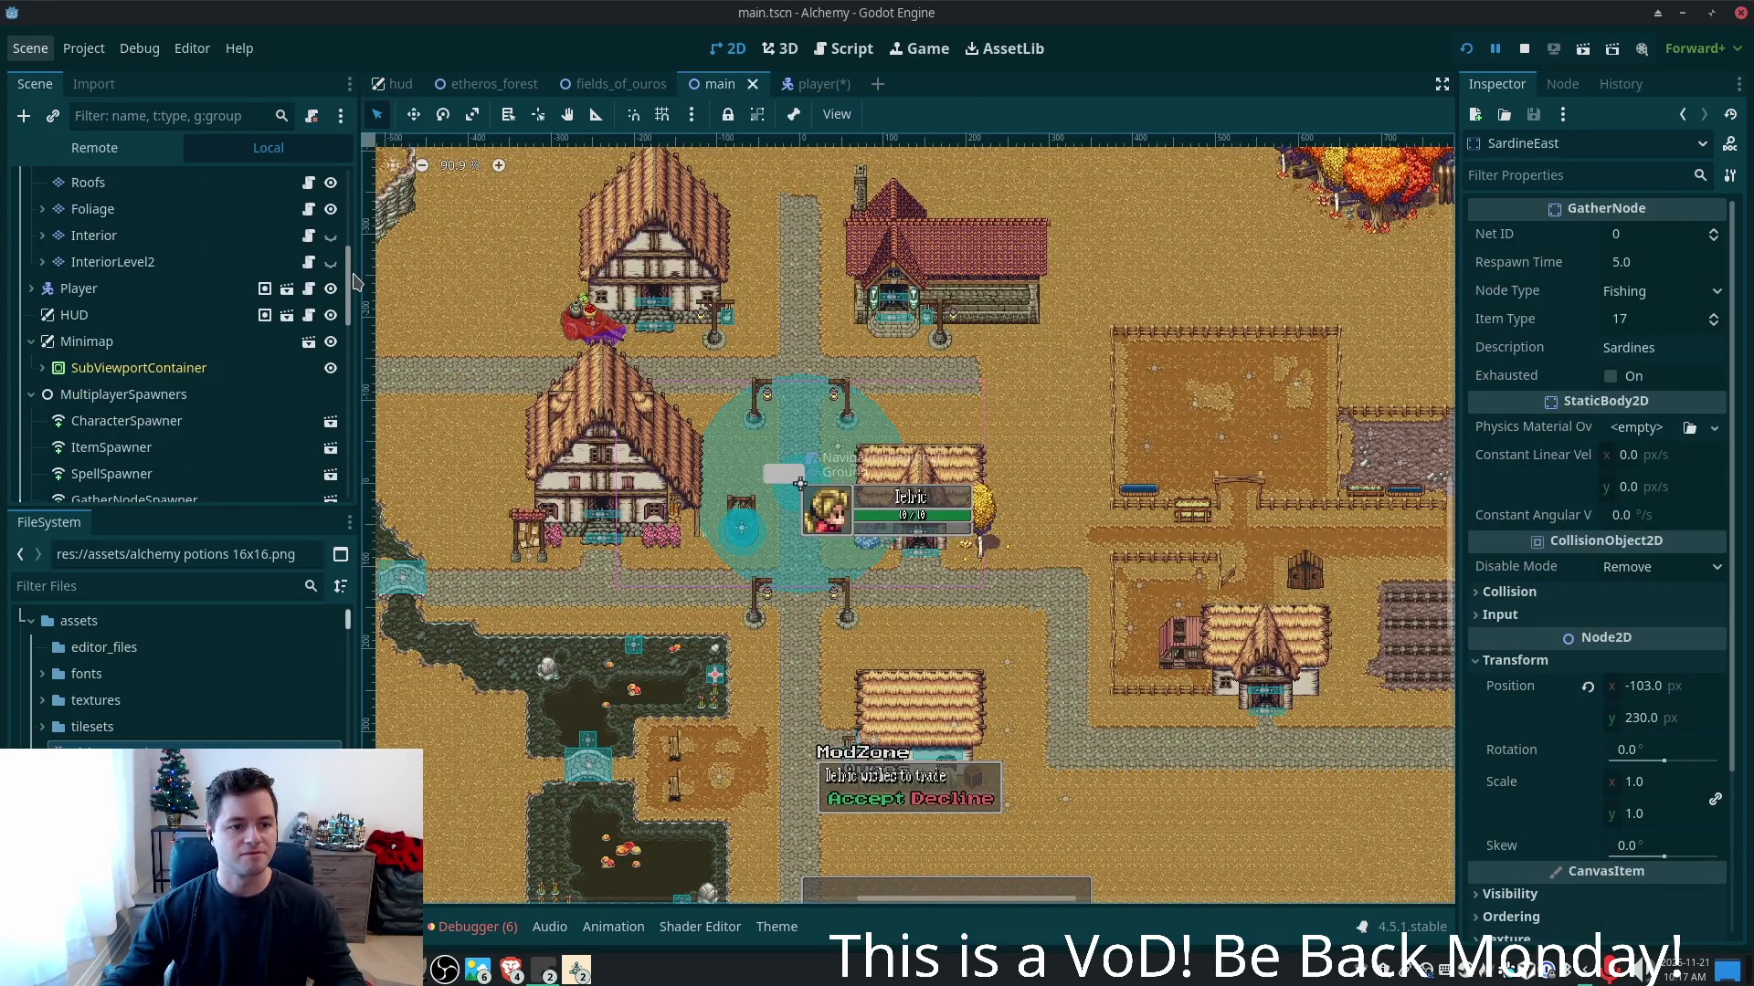
- Select Minimap's SubViewportContainer and expand it to show its TileMapLayer and SubViewport children
{"action": "left_click", "coordinate": [73, 347]}
{"action": "left_click", "coordinate": [109, 369]}
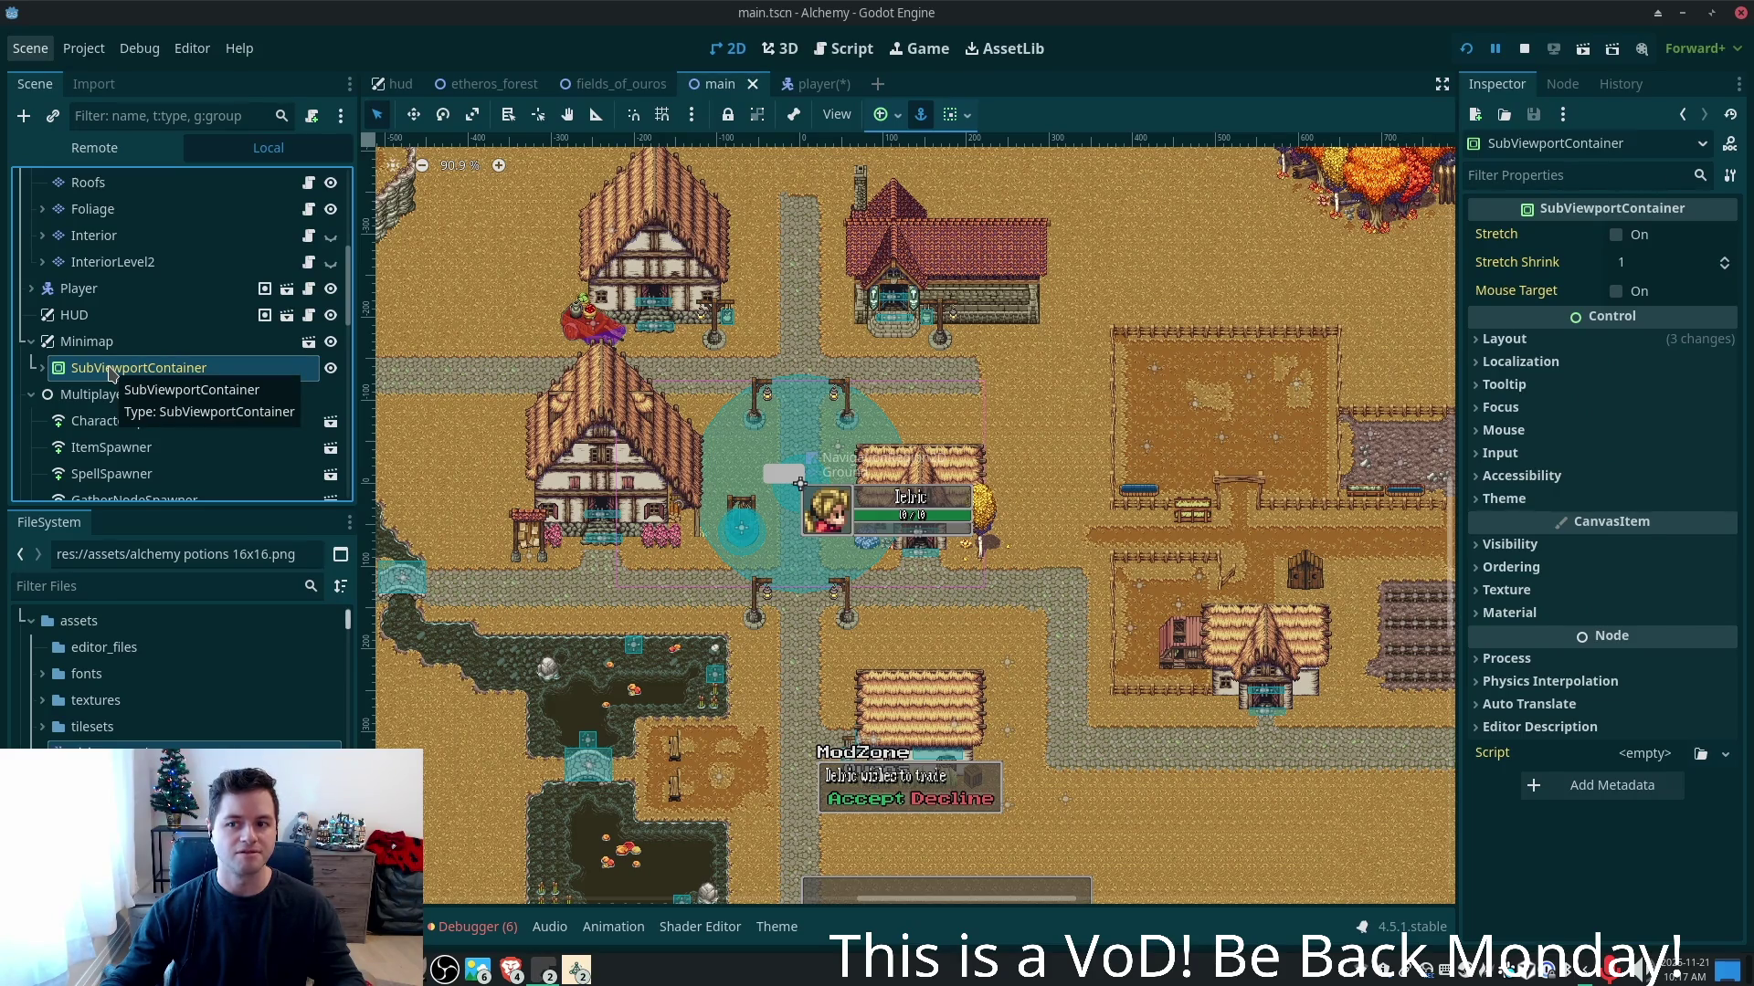
{"action": "left_click", "coordinate": [41, 369]}
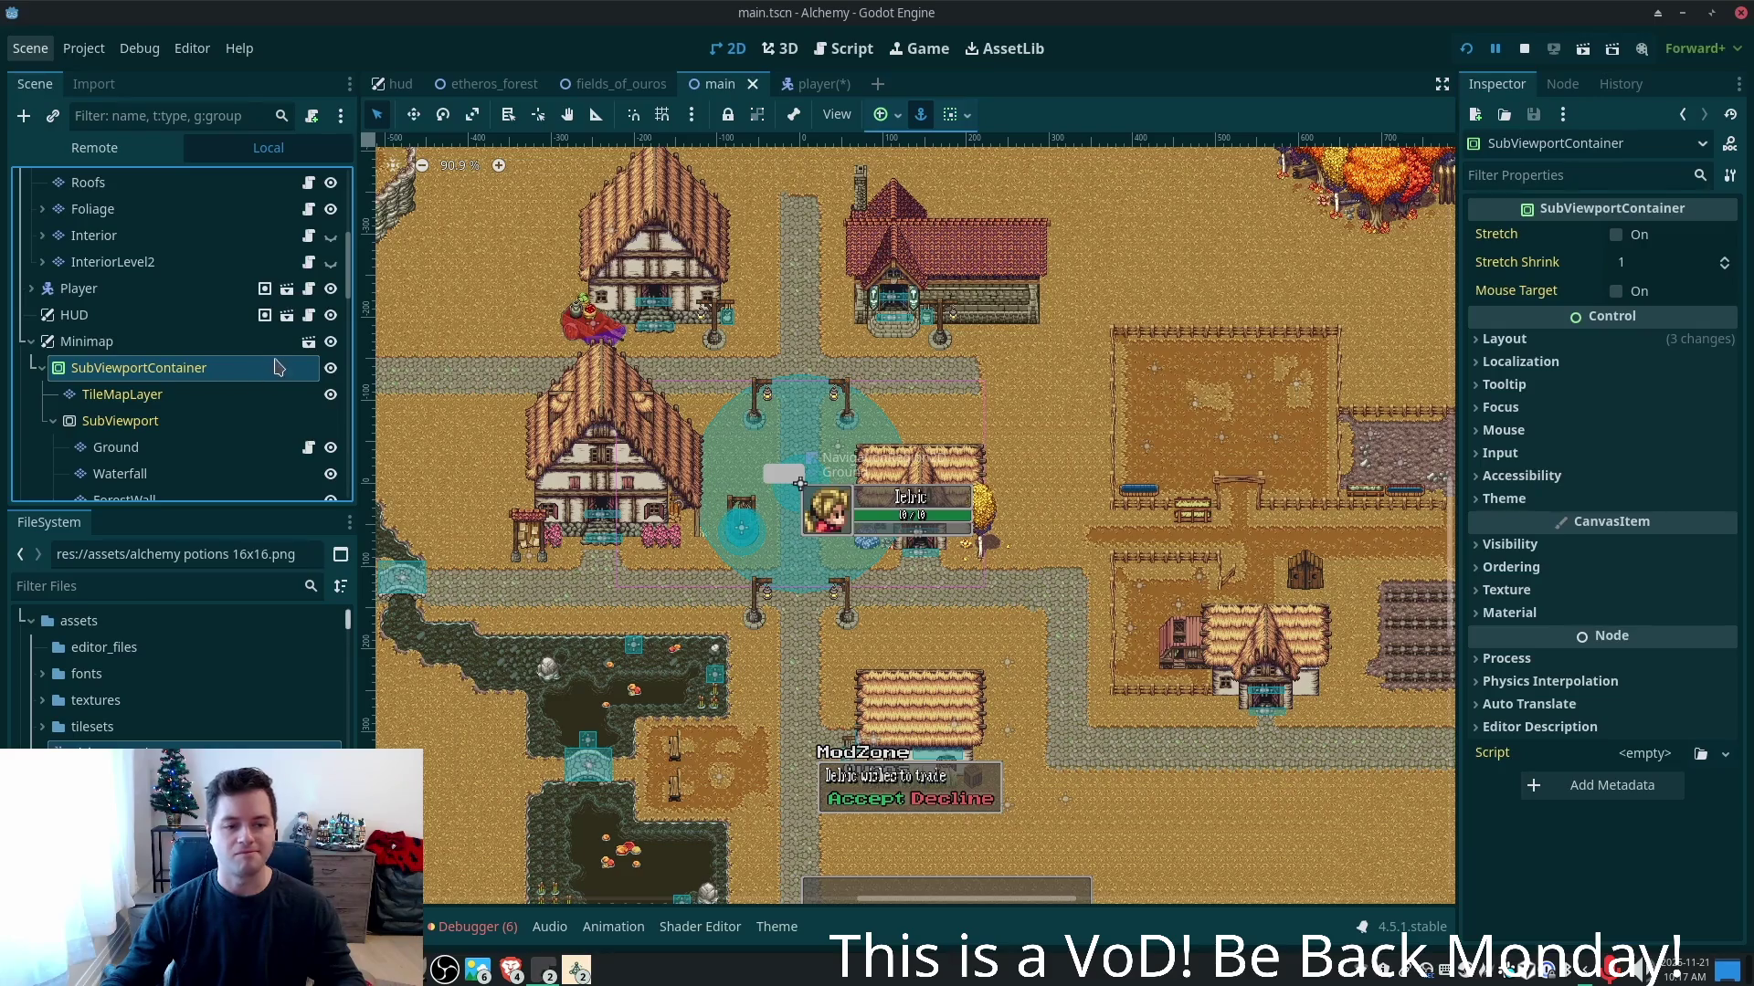
{"action": "scroll", "coordinate": [183, 356], "scroll_direction": "down", "scroll_amount": 2}
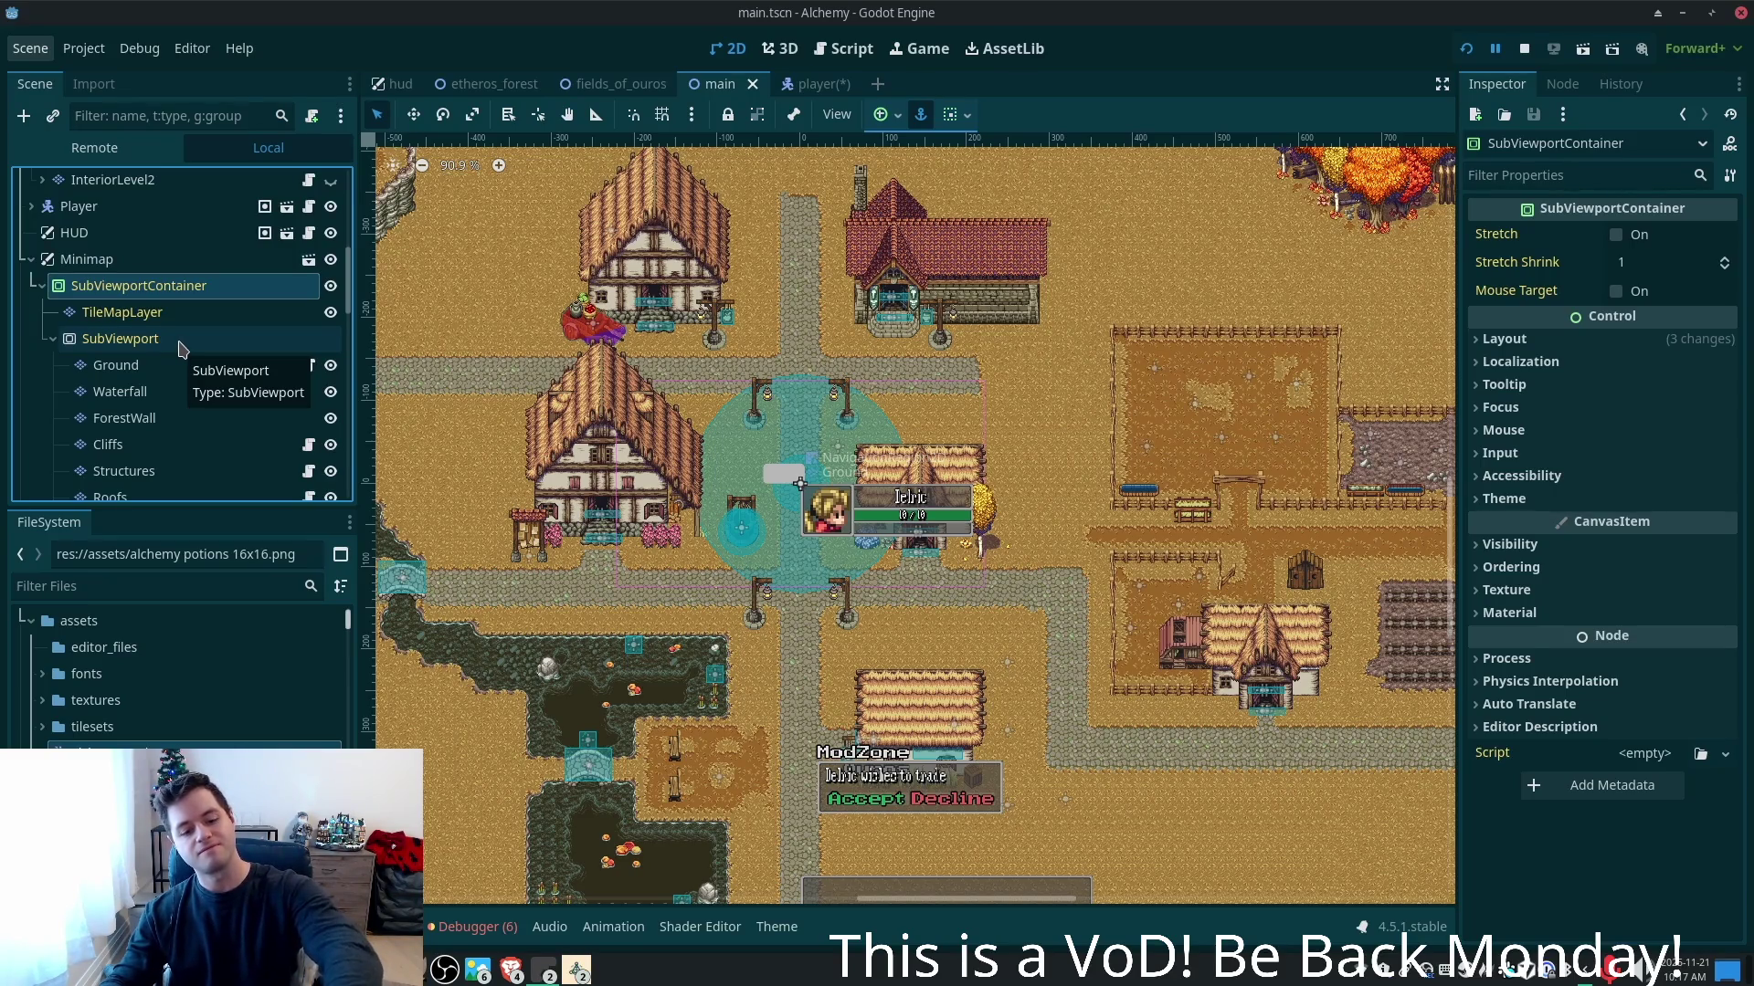
{"action": "scroll", "coordinate": [178, 352], "scroll_direction": "up", "scroll_amount": 5}
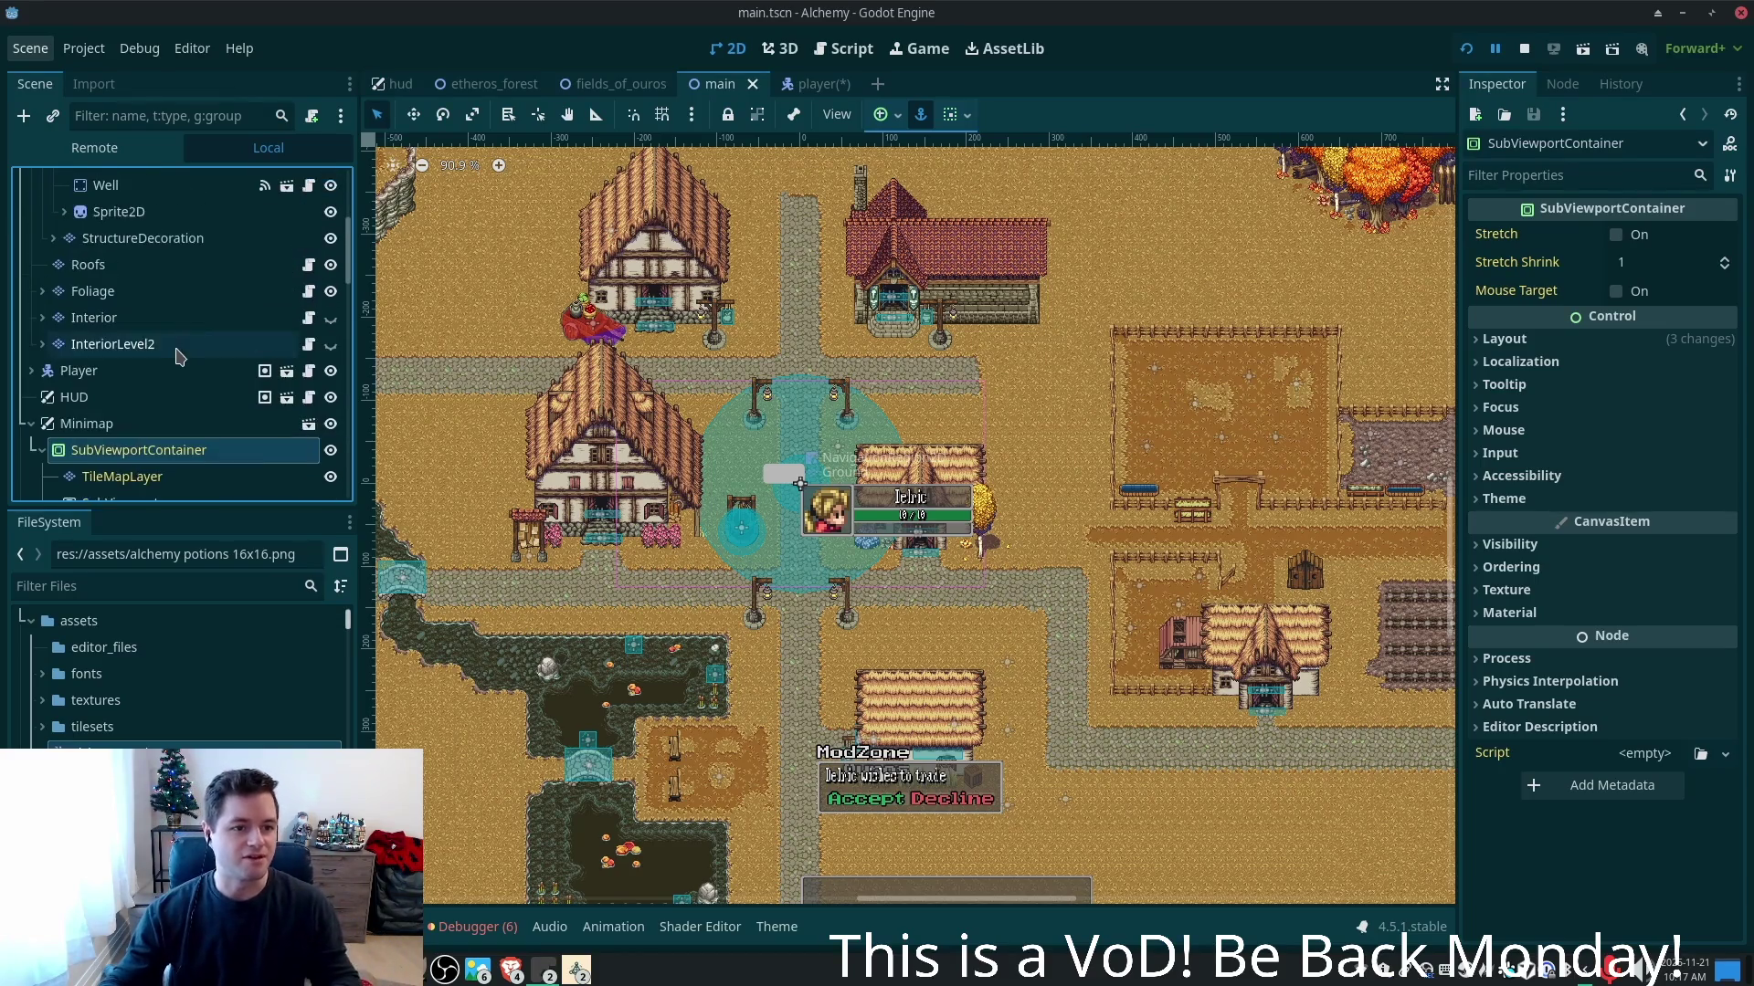
{"action": "scroll", "coordinate": [176, 354], "scroll_direction": "up", "scroll_amount": 4}
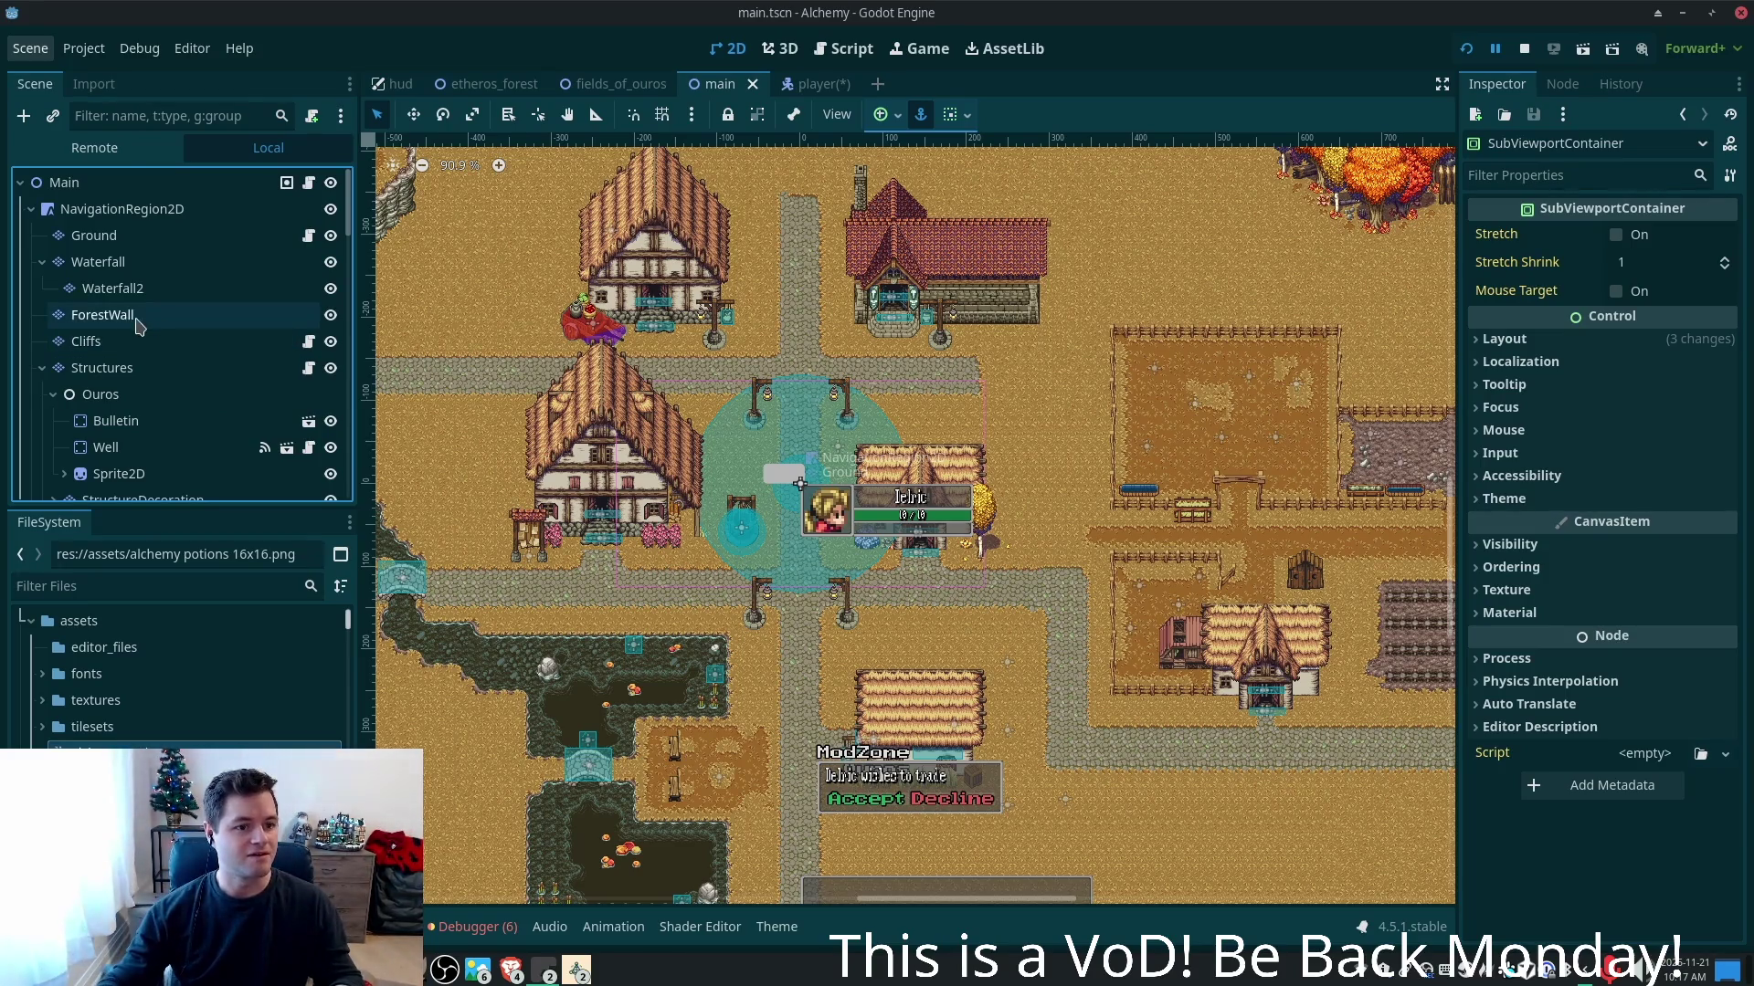
{"action": "scroll", "coordinate": [137, 327], "scroll_direction": "down", "scroll_amount": 1}
{"action": "scroll", "coordinate": [139, 327], "scroll_direction": "down", "scroll_amount": 2}
{"action": "scroll", "coordinate": [139, 338], "scroll_direction": "up", "scroll_amount": 3}
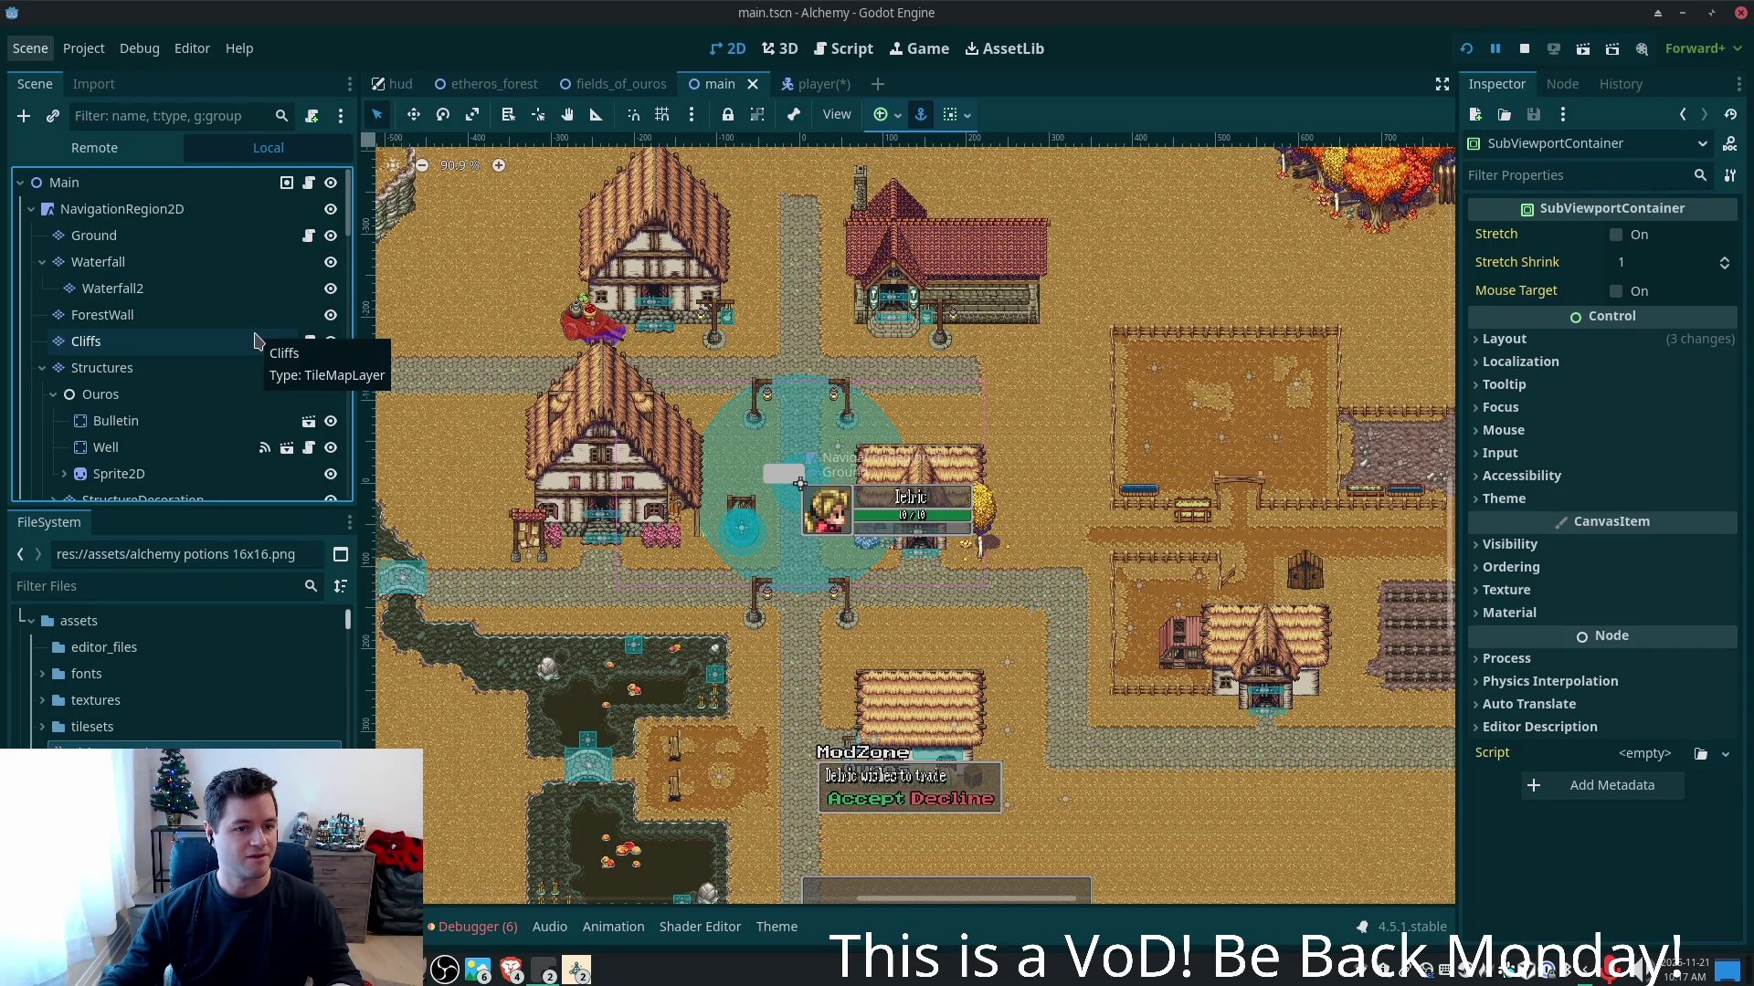
{"action": "scroll", "coordinate": [254, 343], "scroll_direction": "down", "scroll_amount": 5}
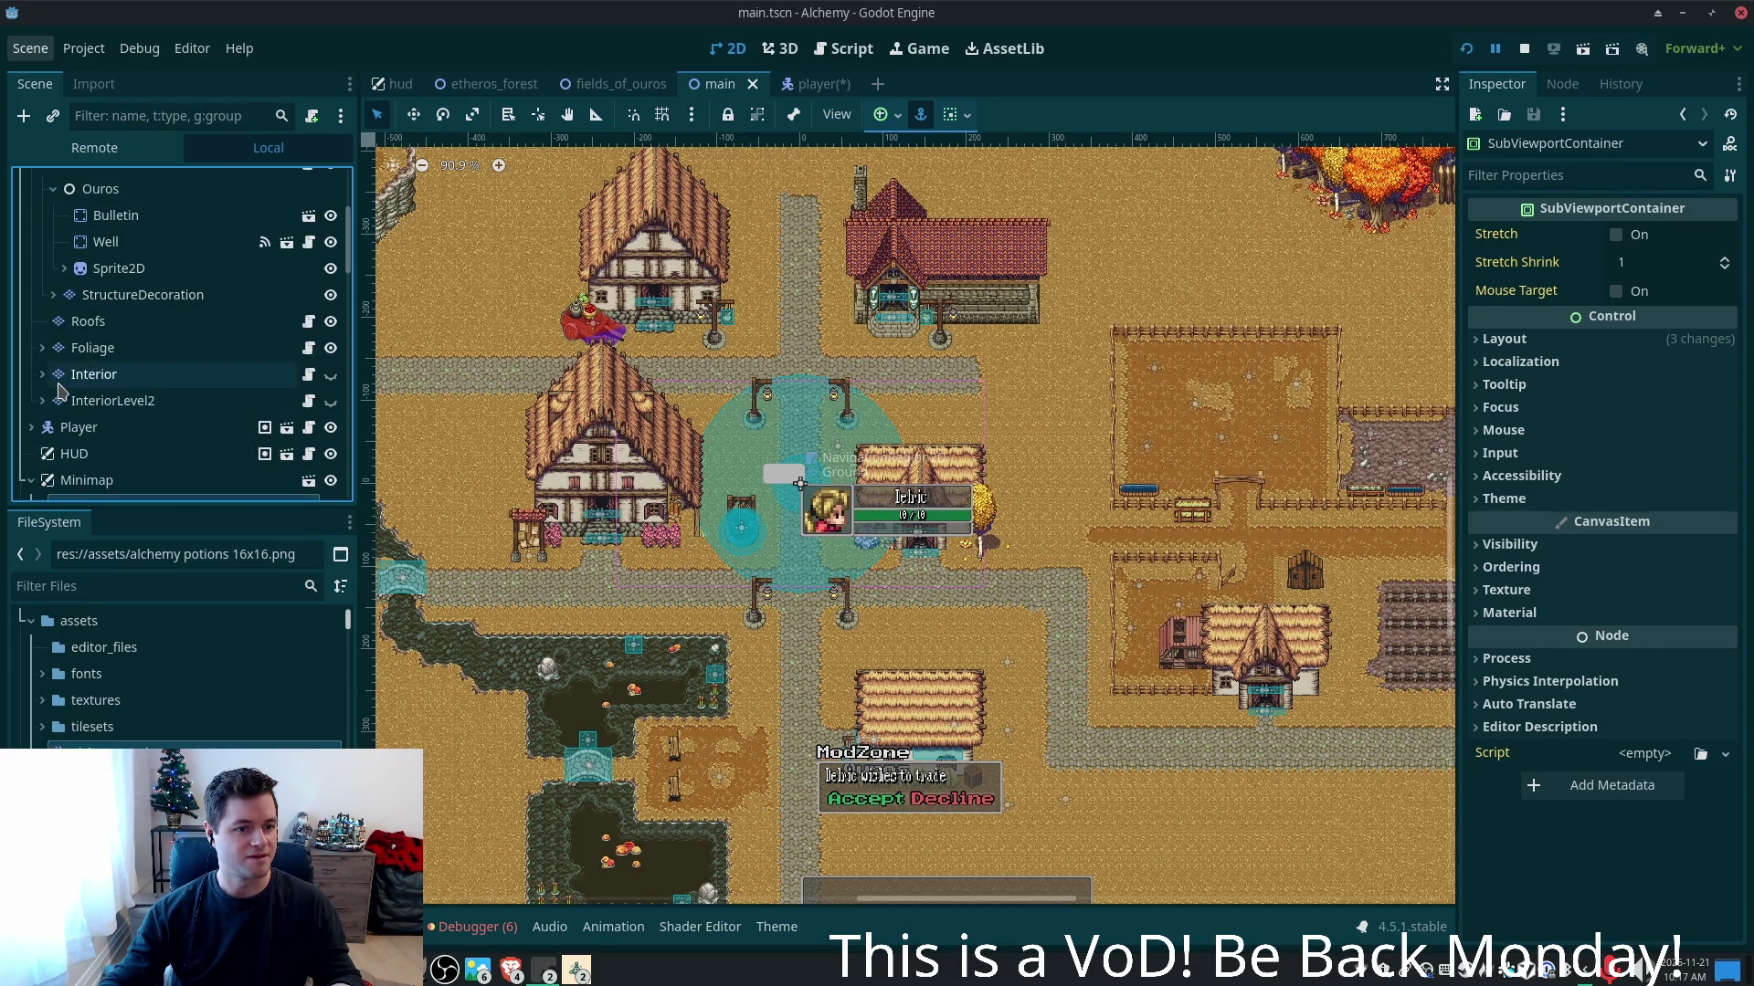
- Select the main scene's Interior tile layer, glance at the player scene, and come back to main
{"action": "left_click", "coordinate": [60, 389]}
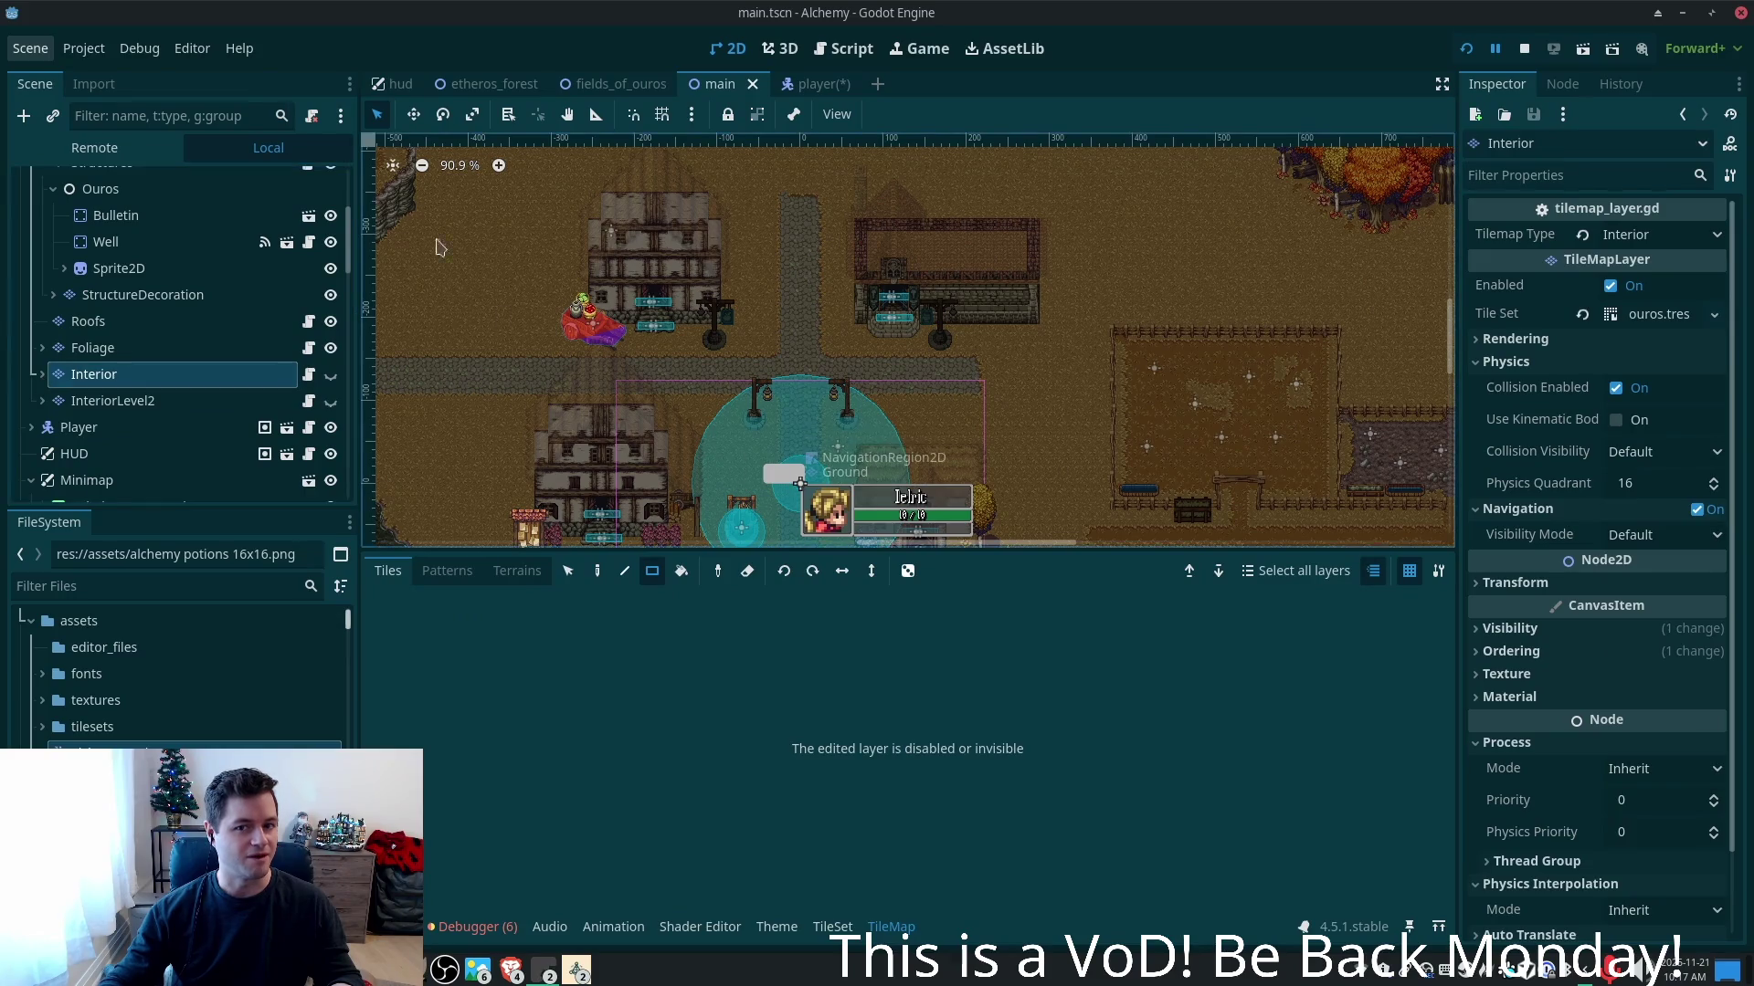
{"action": "left_click", "coordinate": [815, 83]}
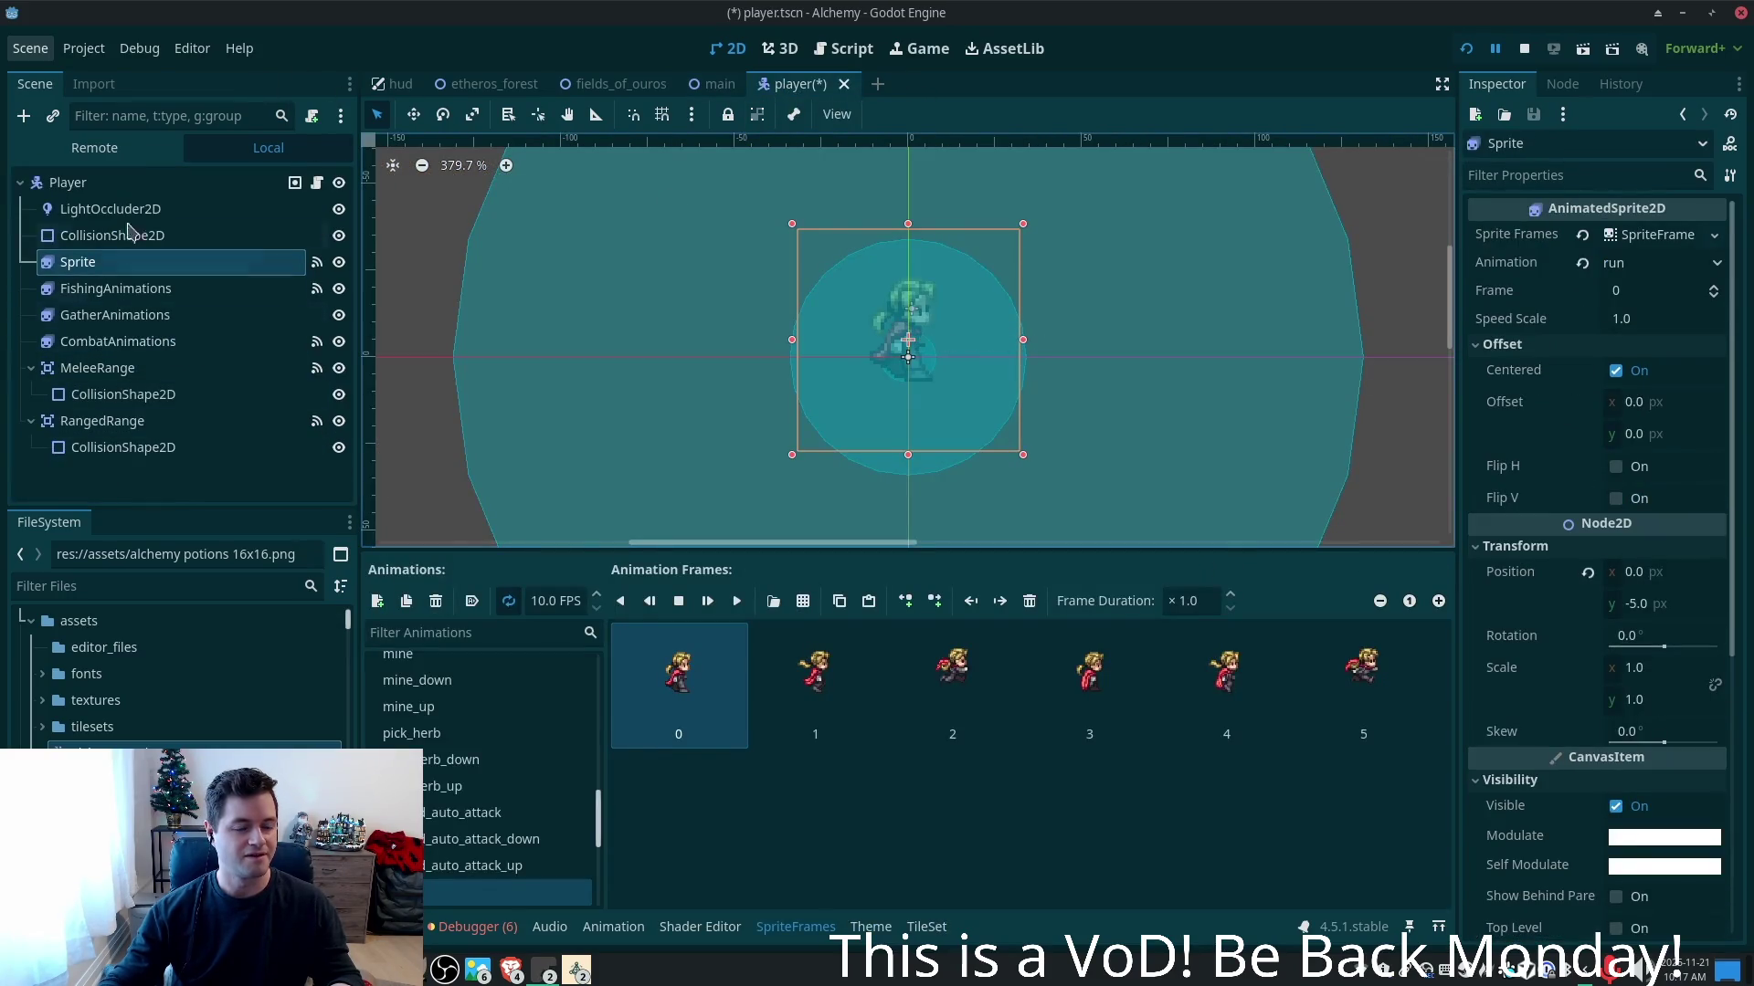
{"action": "left_click", "coordinate": [718, 83]}
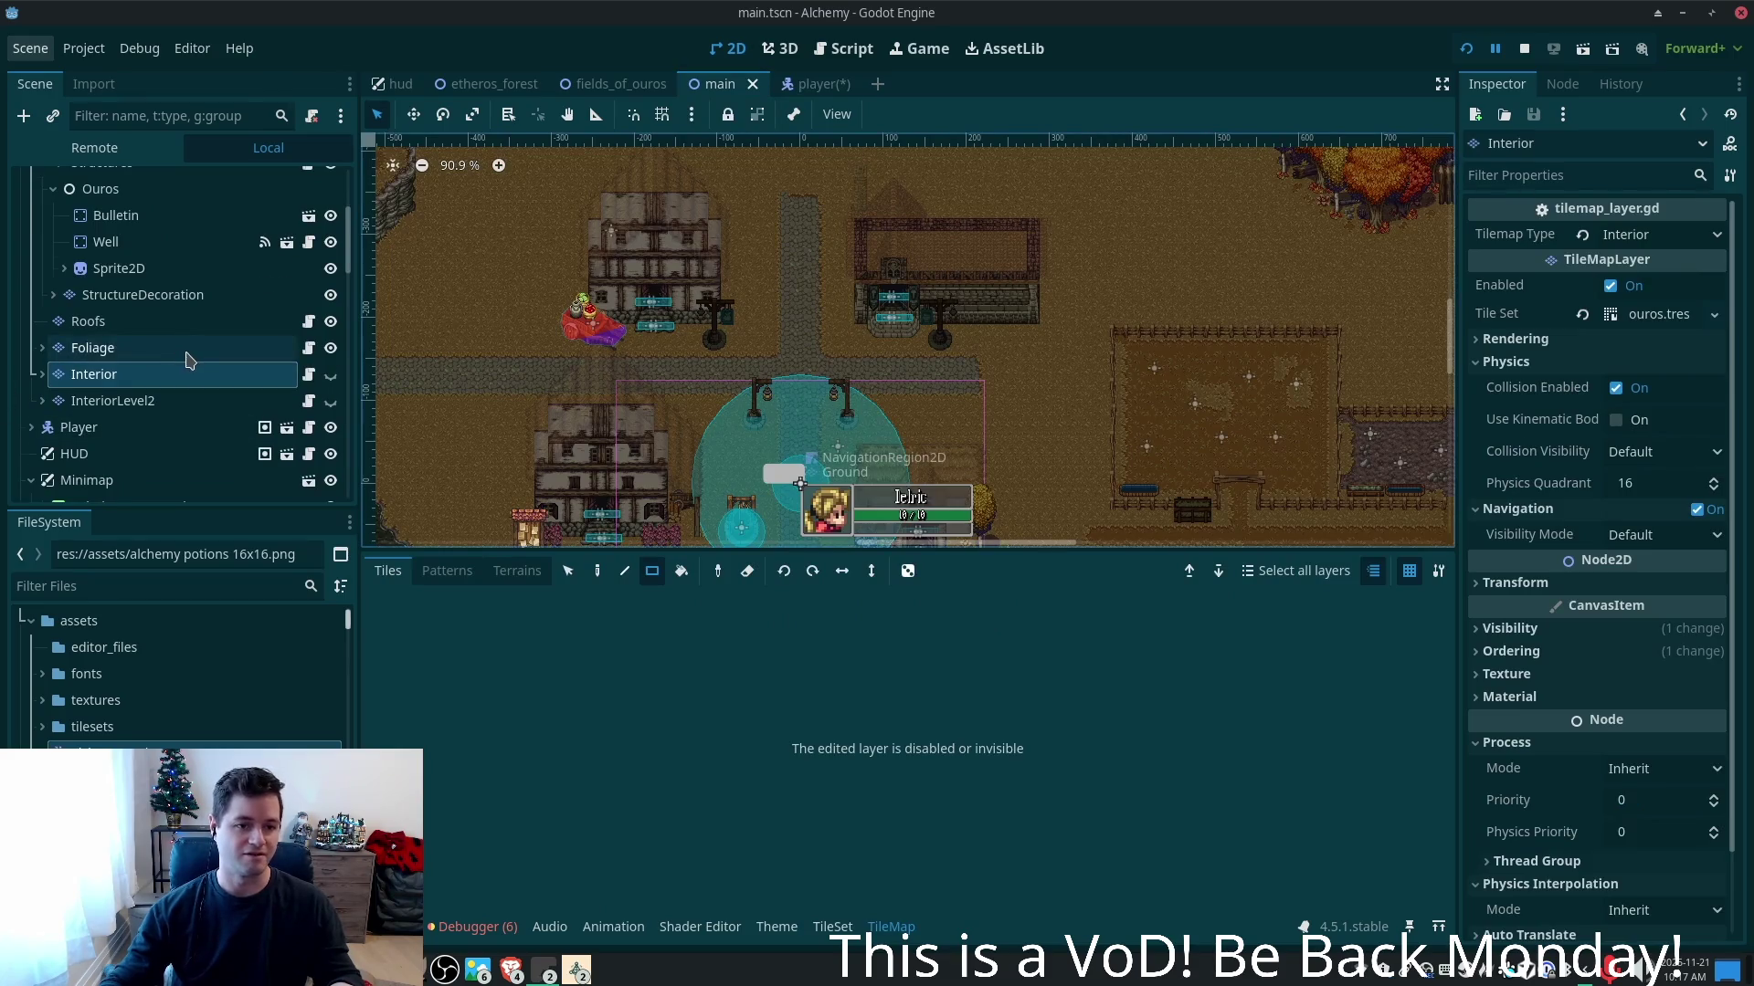
{"action": "scroll", "coordinate": [178, 347], "scroll_direction": "up", "scroll_amount": 2}
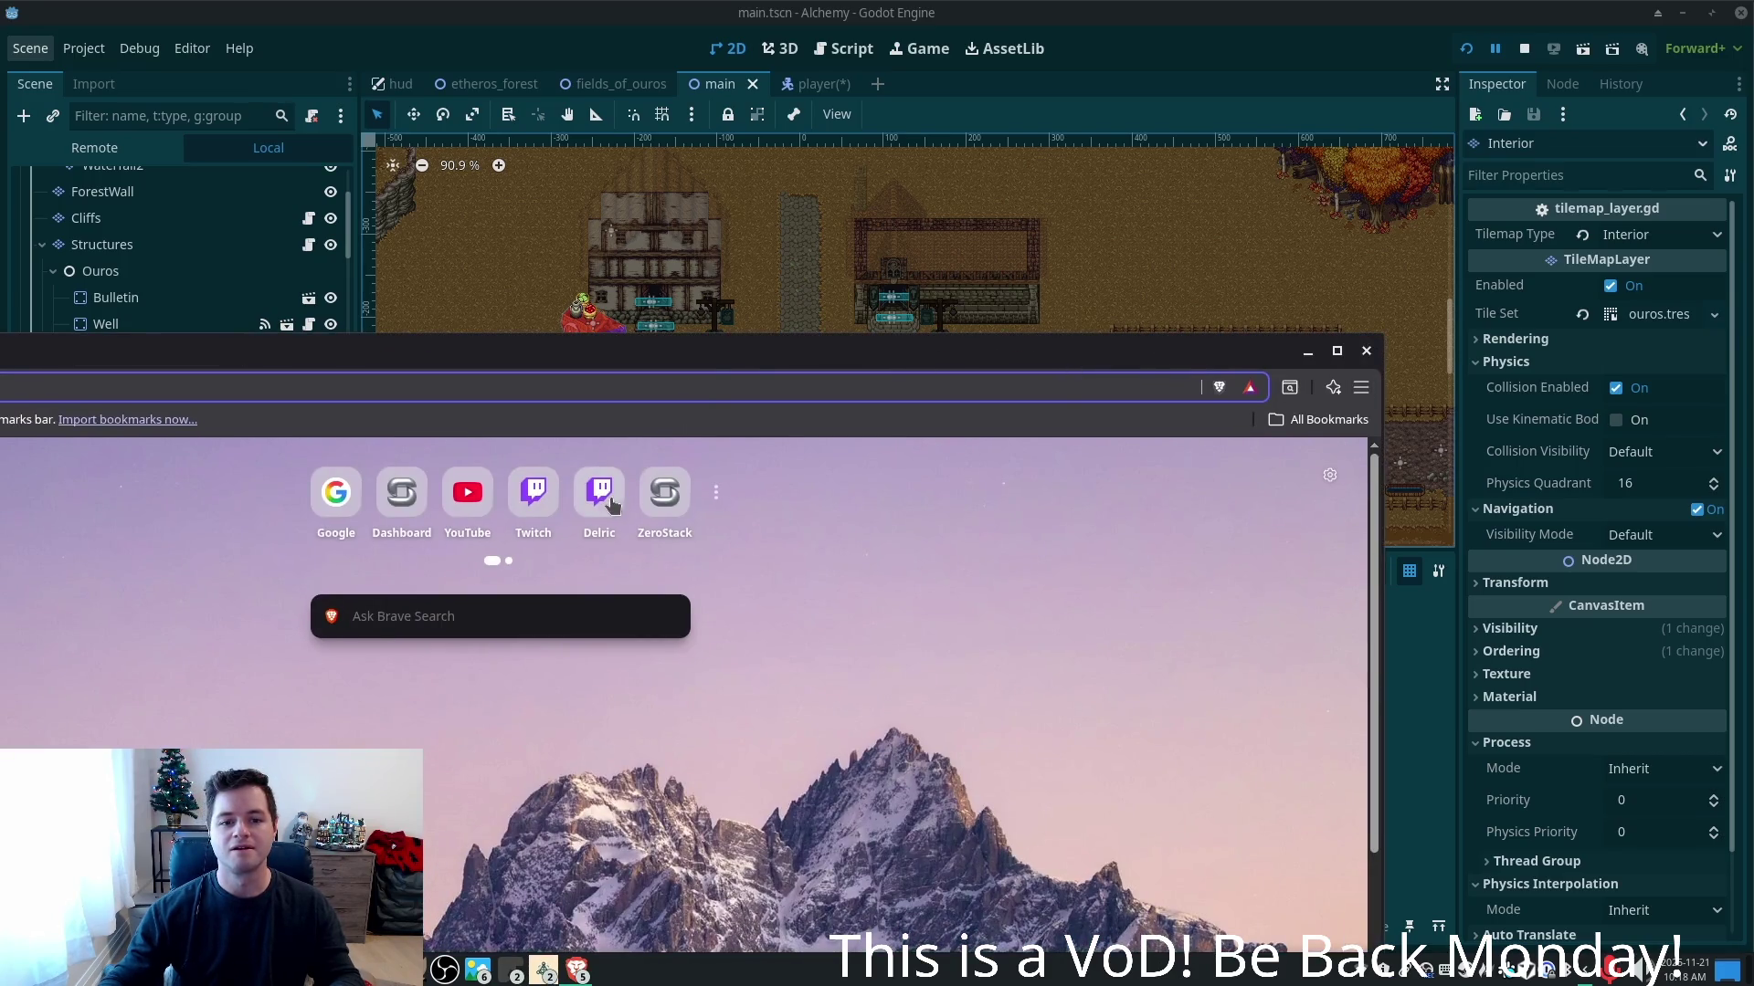
- Open the channel's Twitch page maximized and scroll to its About section
{"action": "left_click", "coordinate": [610, 505]}
{"action": "double_click", "coordinate": [618, 351]}
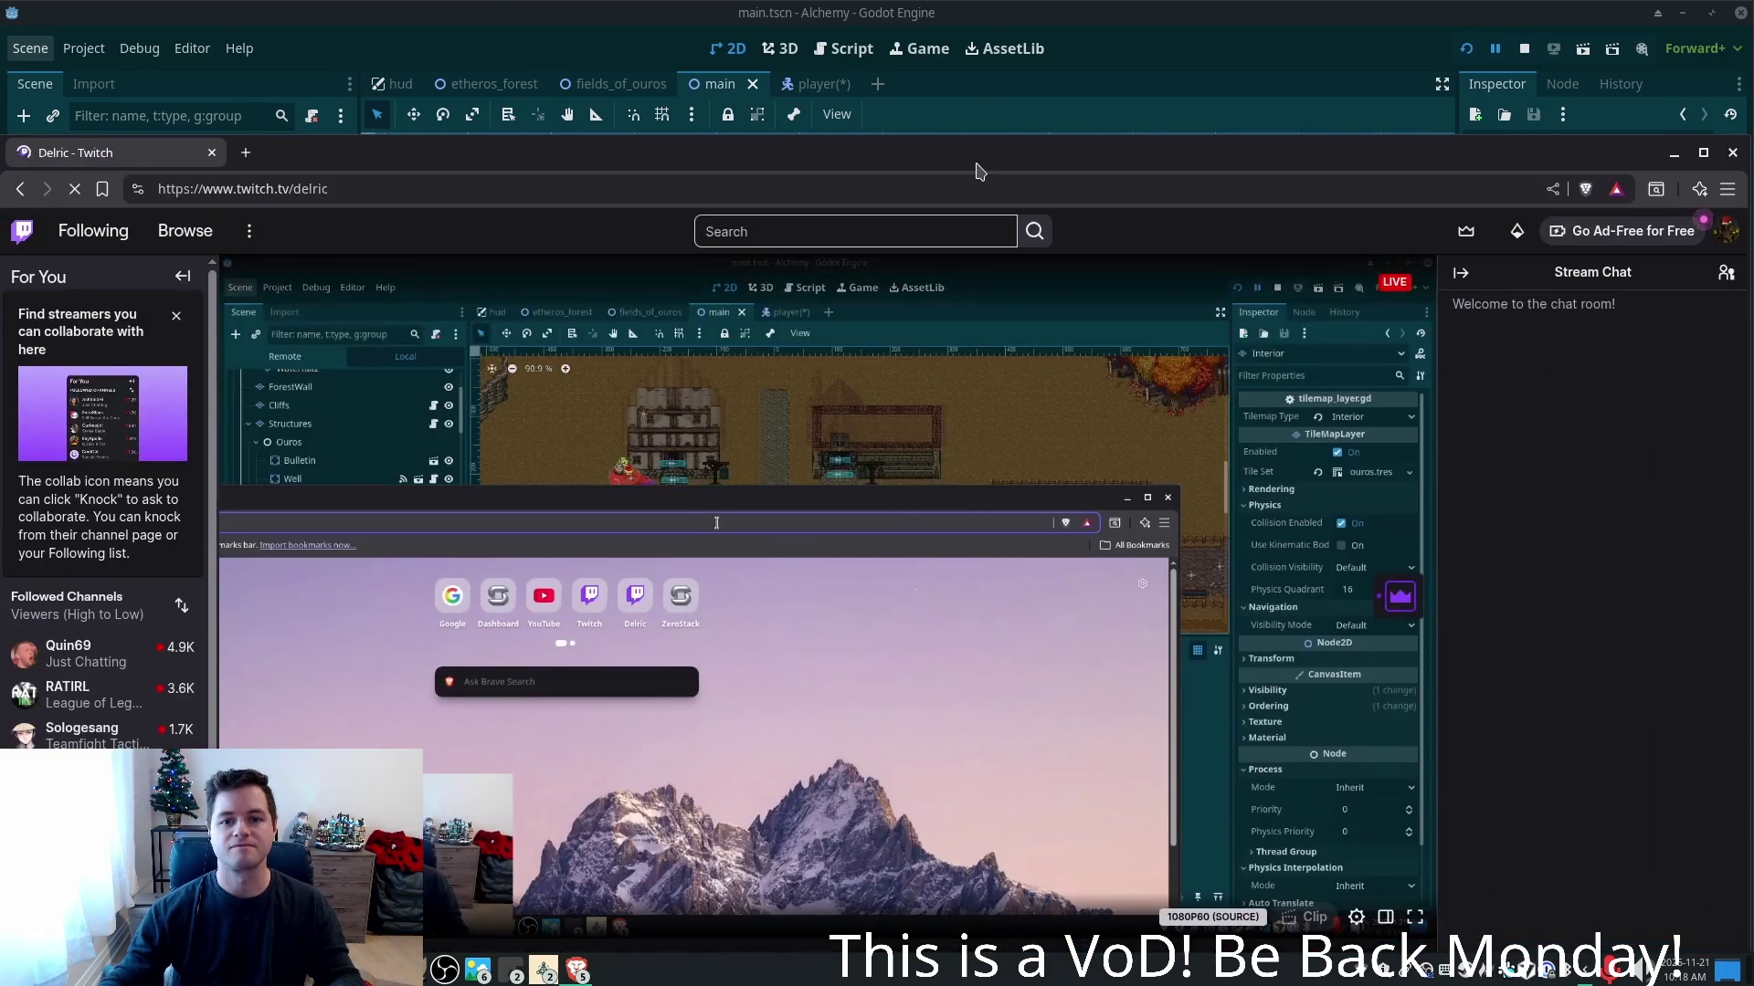
{"action": "double_click", "coordinate": [977, 169]}
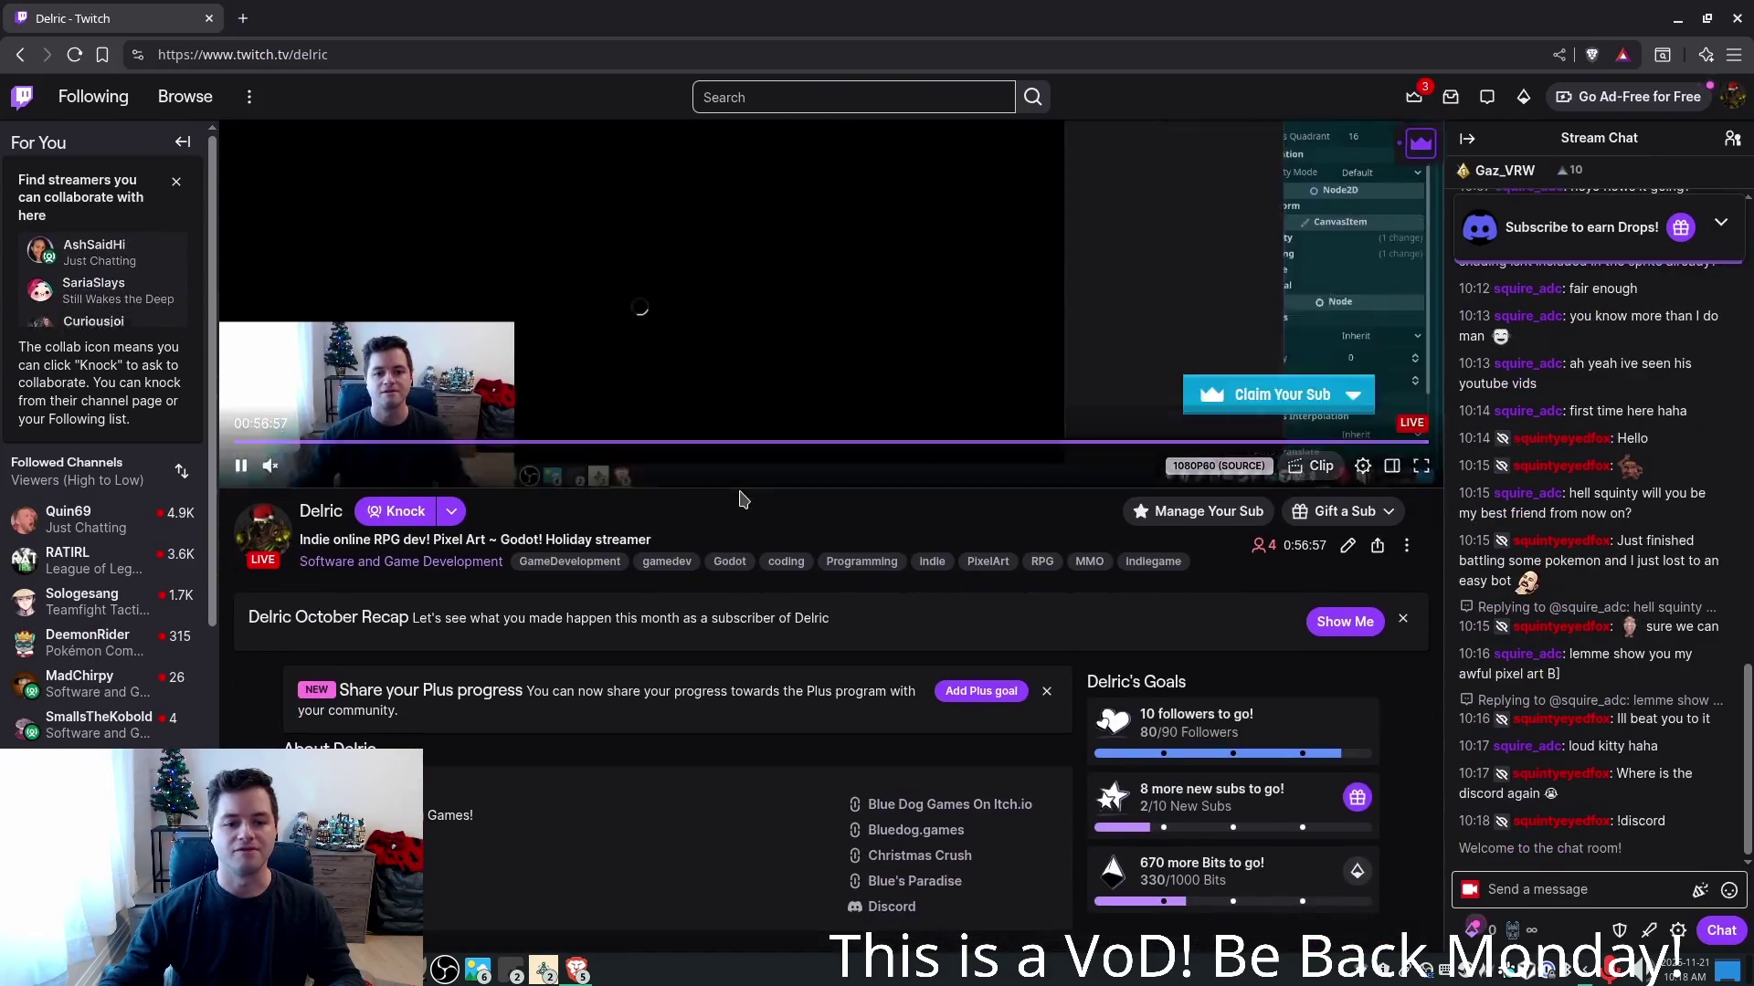
{"action": "scroll", "coordinate": [933, 589], "scroll_direction": "down", "scroll_amount": 3}
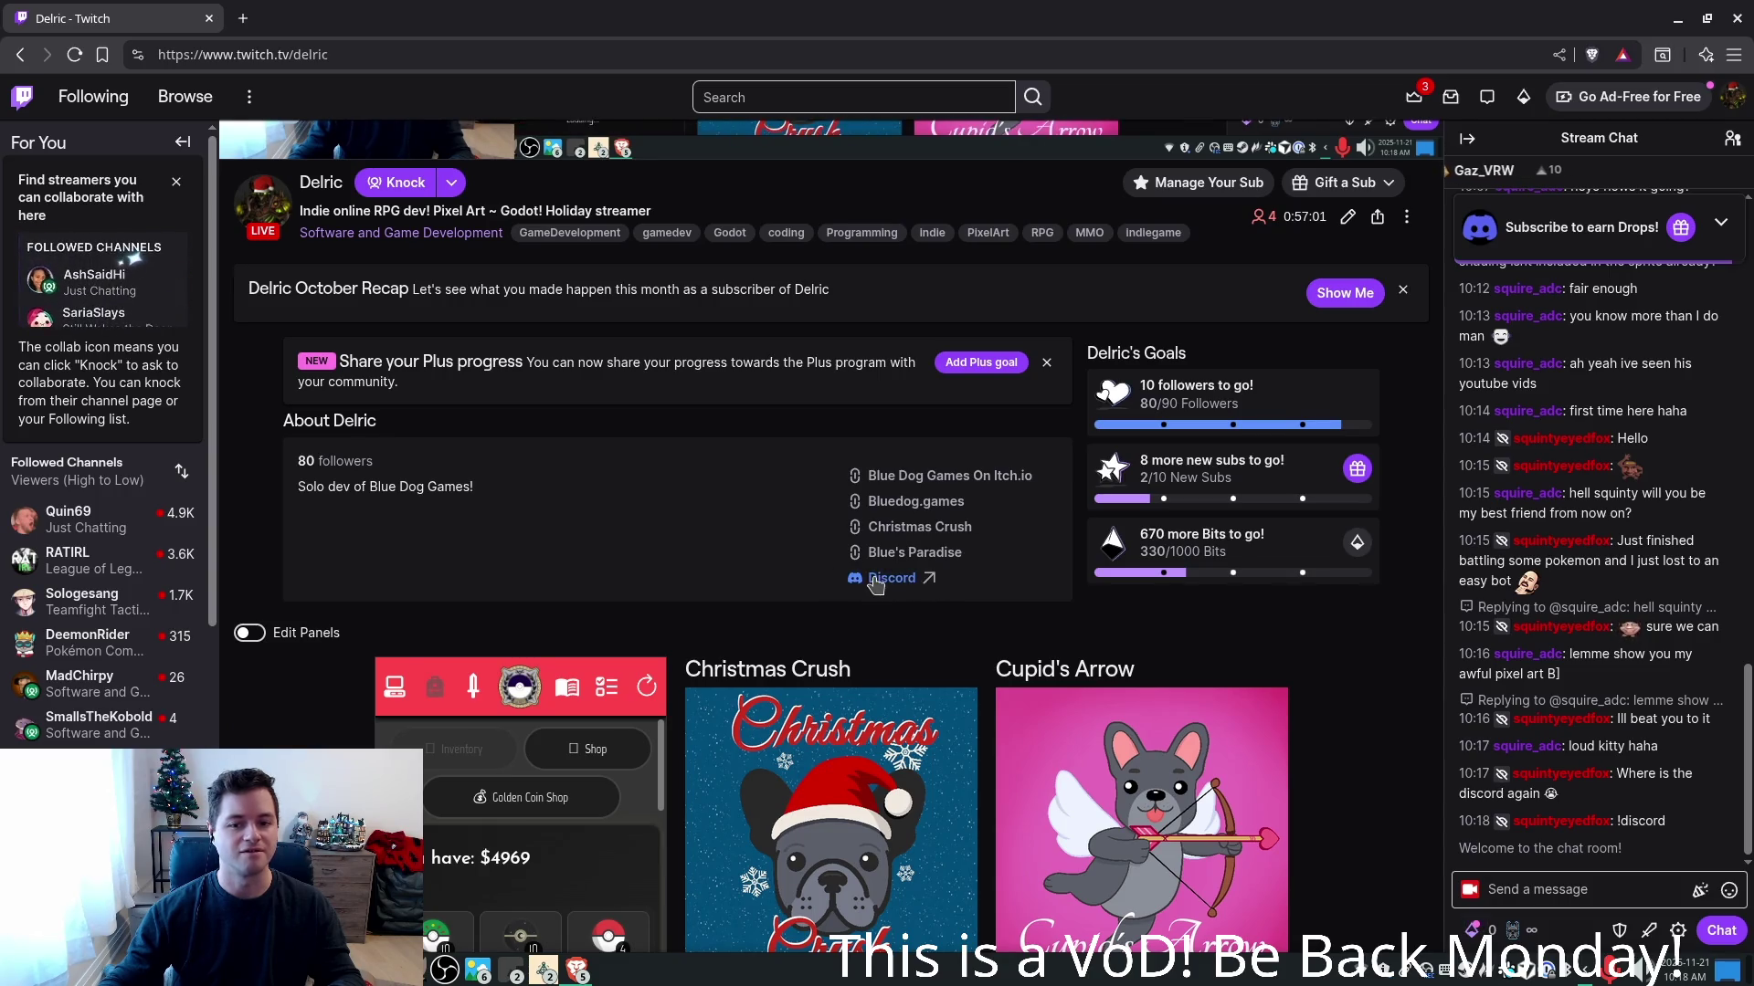
{"action": "scroll", "coordinate": [721, 594], "scroll_direction": "down", "scroll_amount": 3}
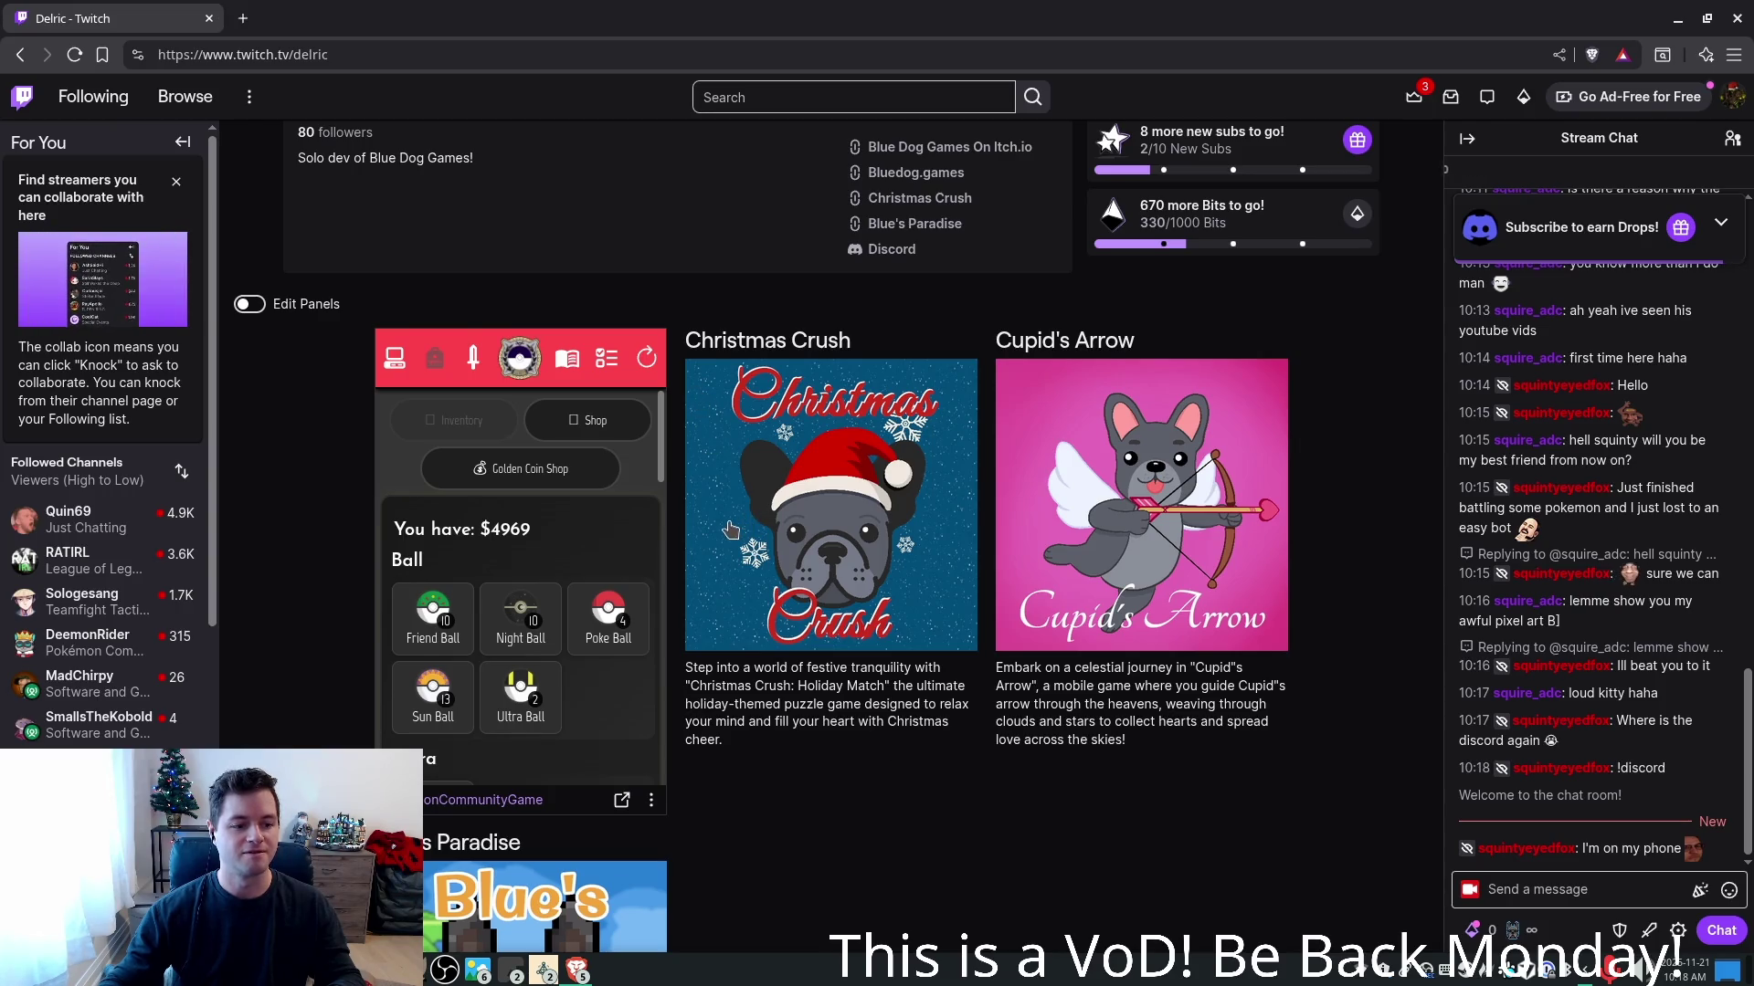
{"action": "scroll", "coordinate": [709, 540], "scroll_direction": "up", "scroll_amount": 1}
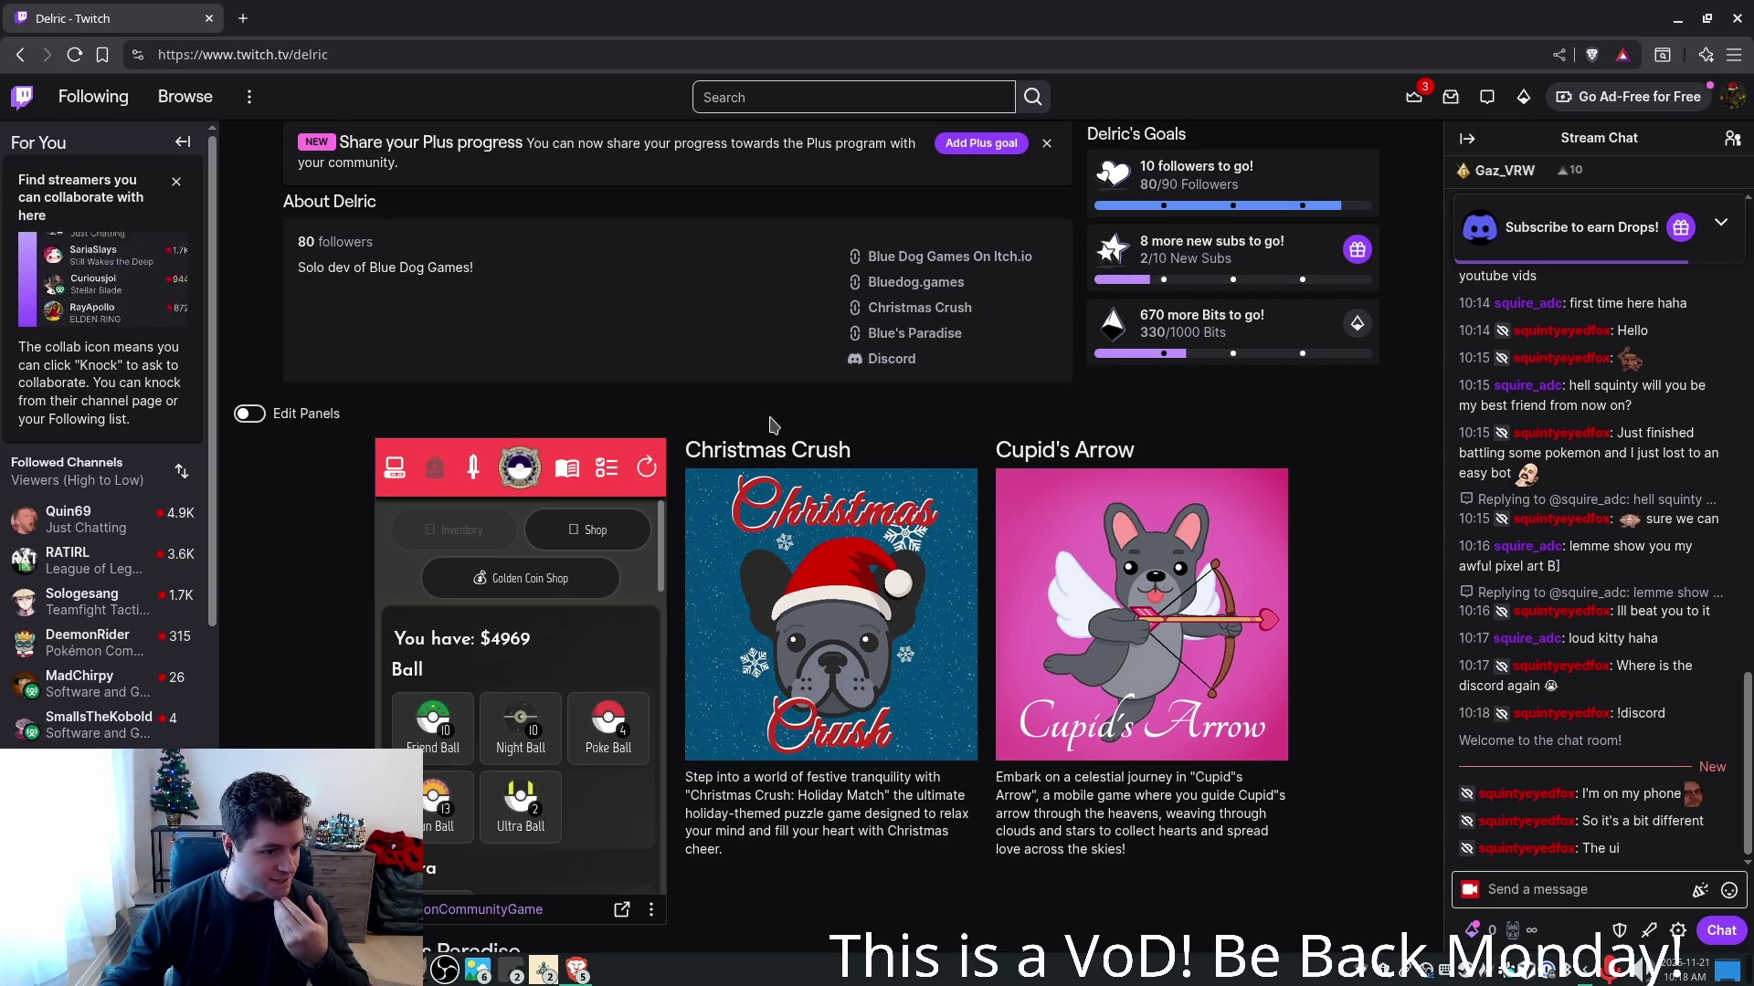
- Copy the Discord link address, post it in the stream chat, and close the browser
{"action": "right_click", "coordinate": [876, 360]}
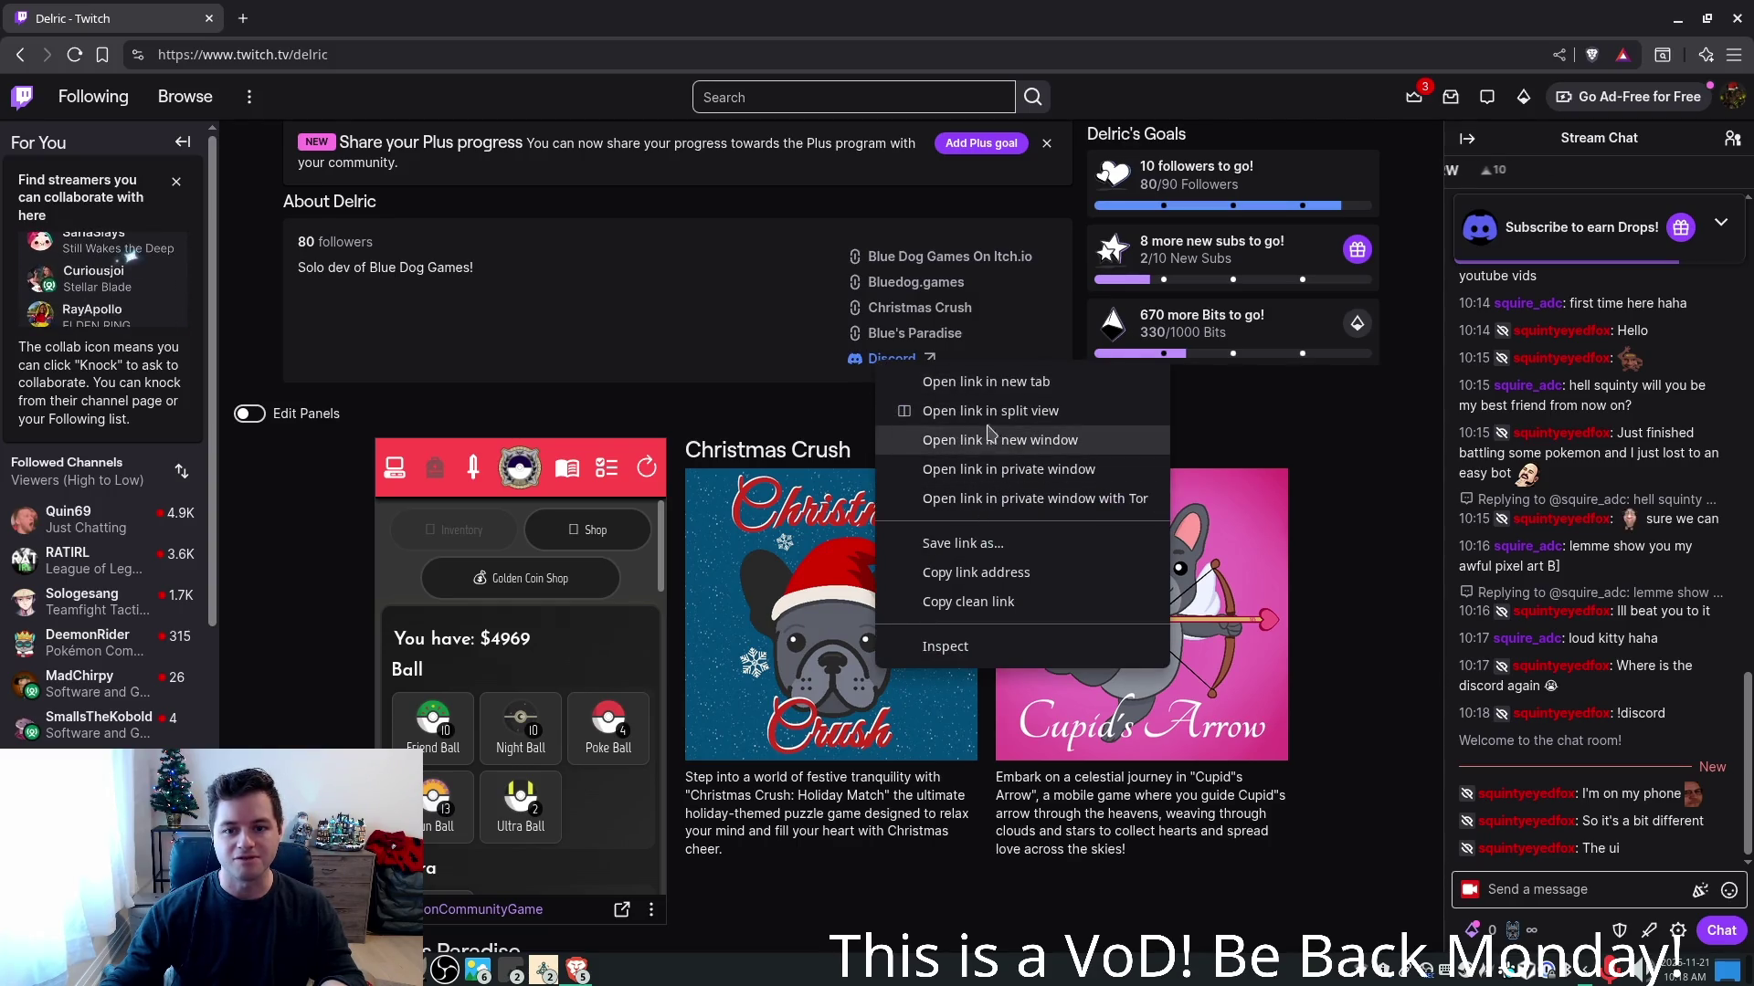
{"action": "left_click", "coordinate": [984, 572]}
{"action": "left_click", "coordinate": [1553, 890]}
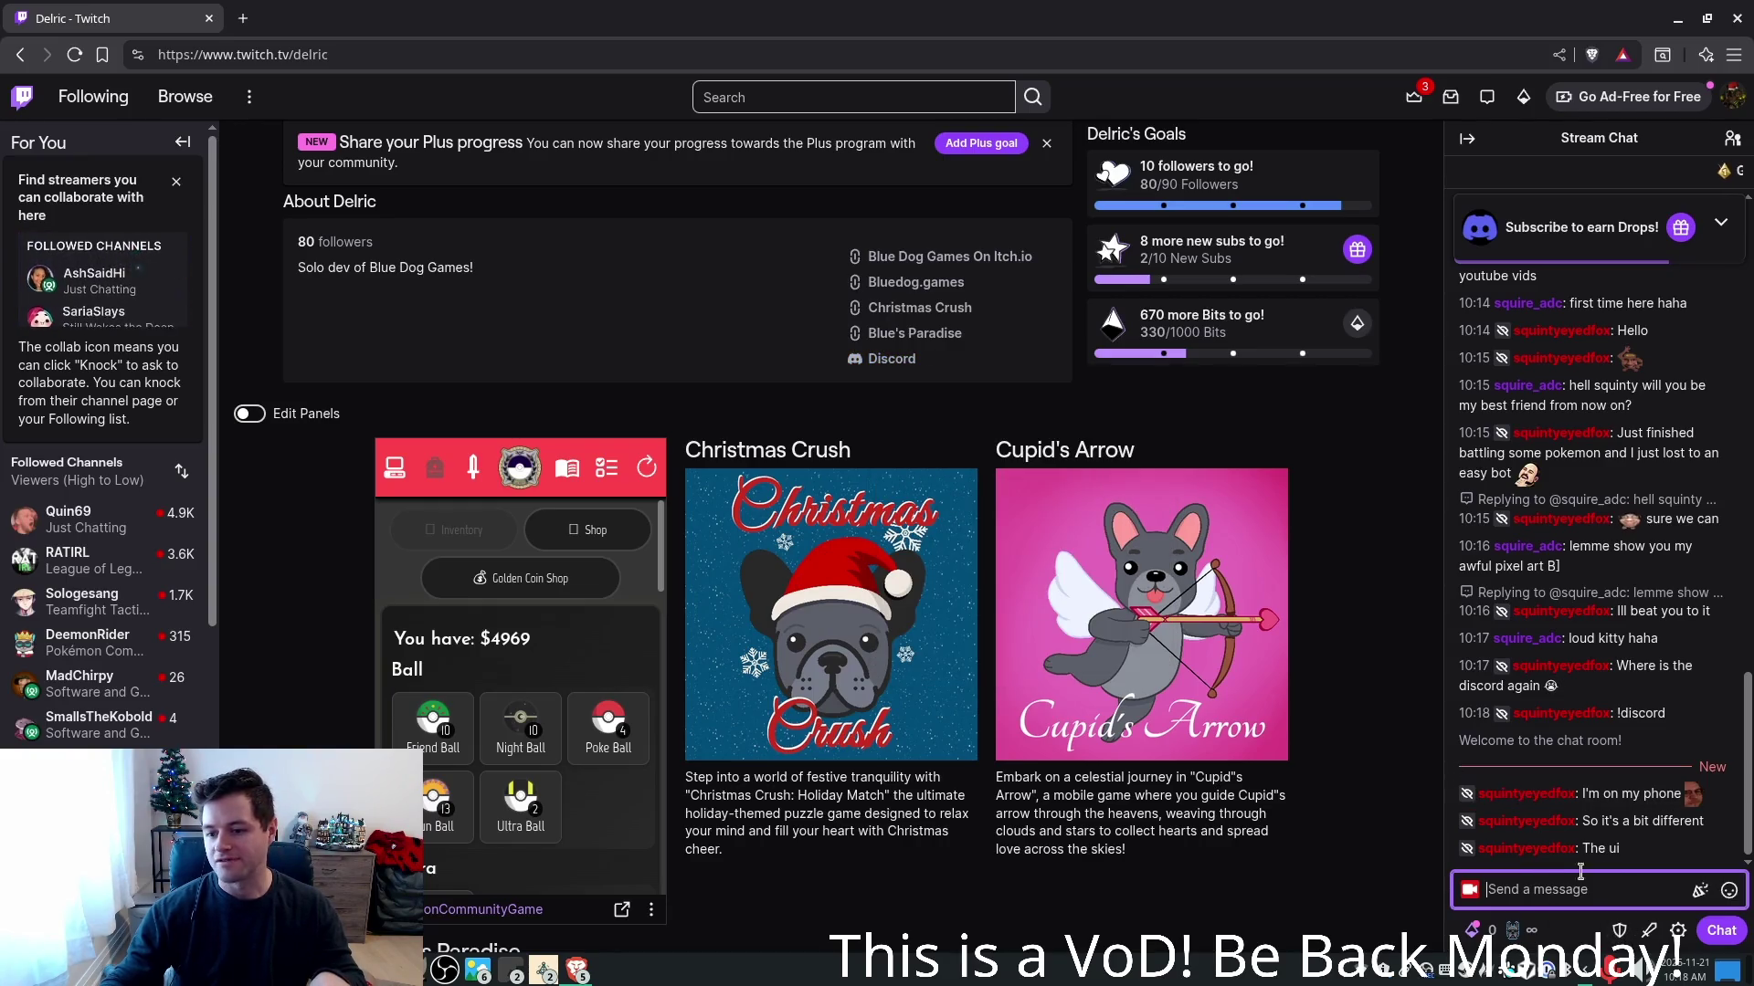
{"action": "key", "text": "ctrl+v"}
{"action": "key", "text": "Return"}
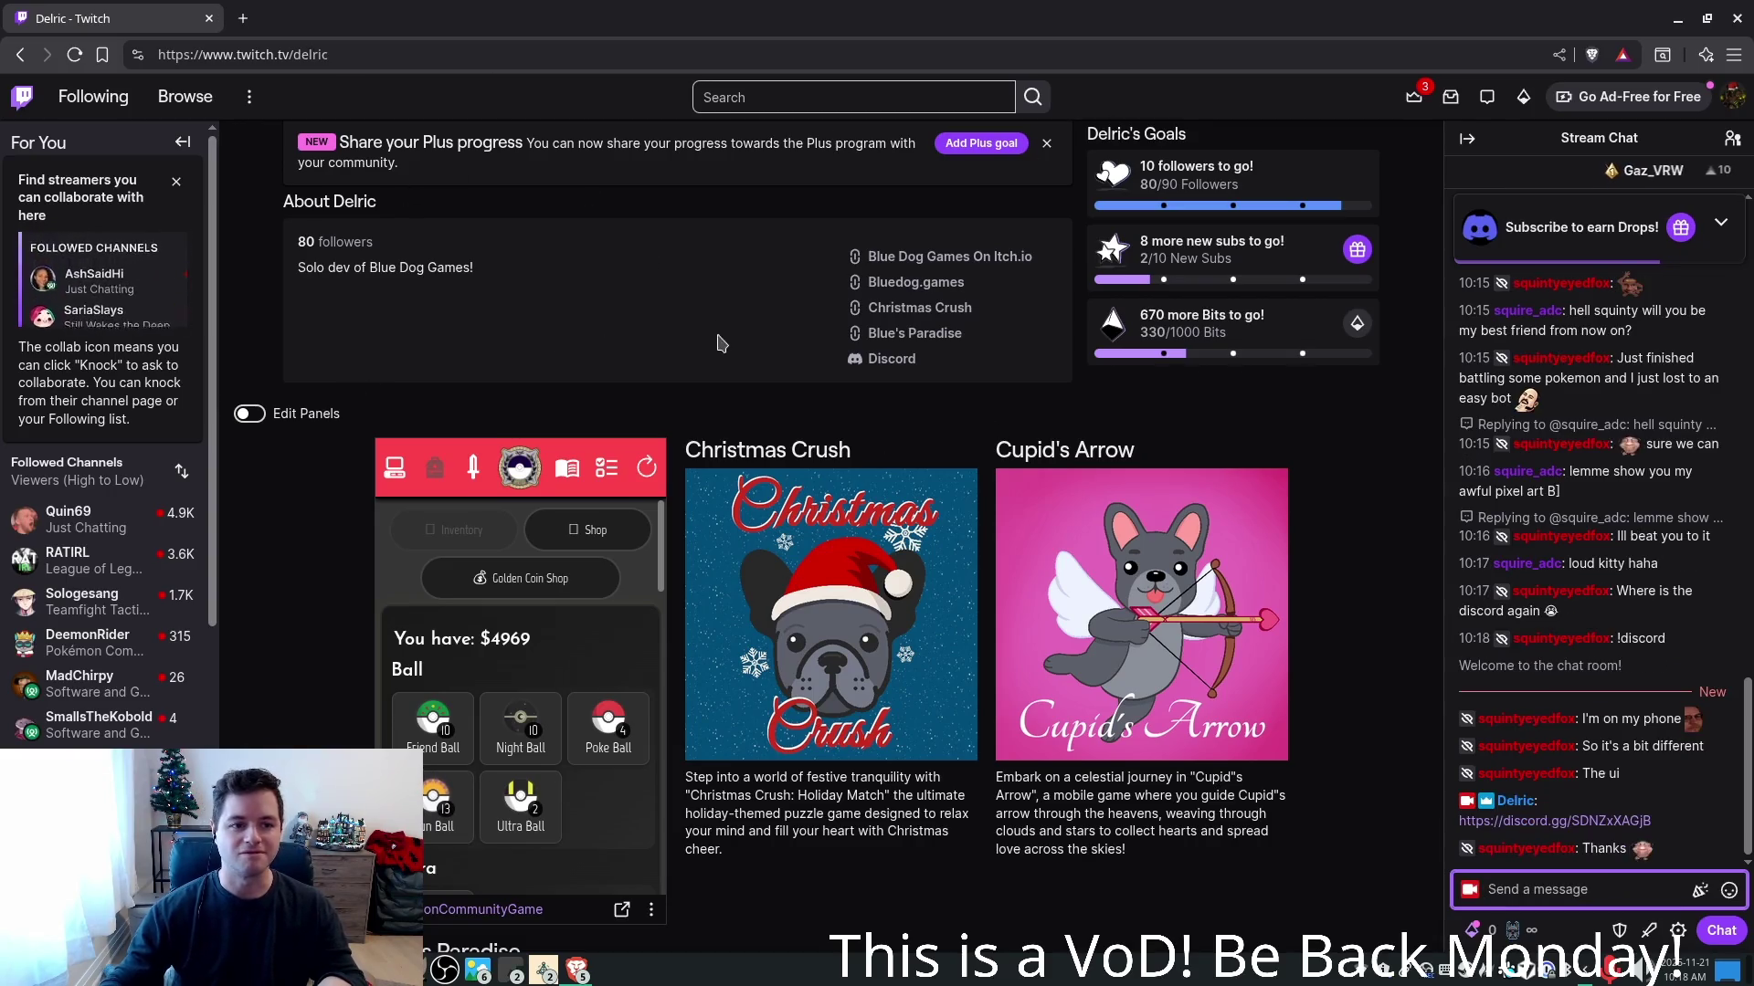
{"action": "scroll", "coordinate": [833, 444], "scroll_direction": "up", "scroll_amount": 10}
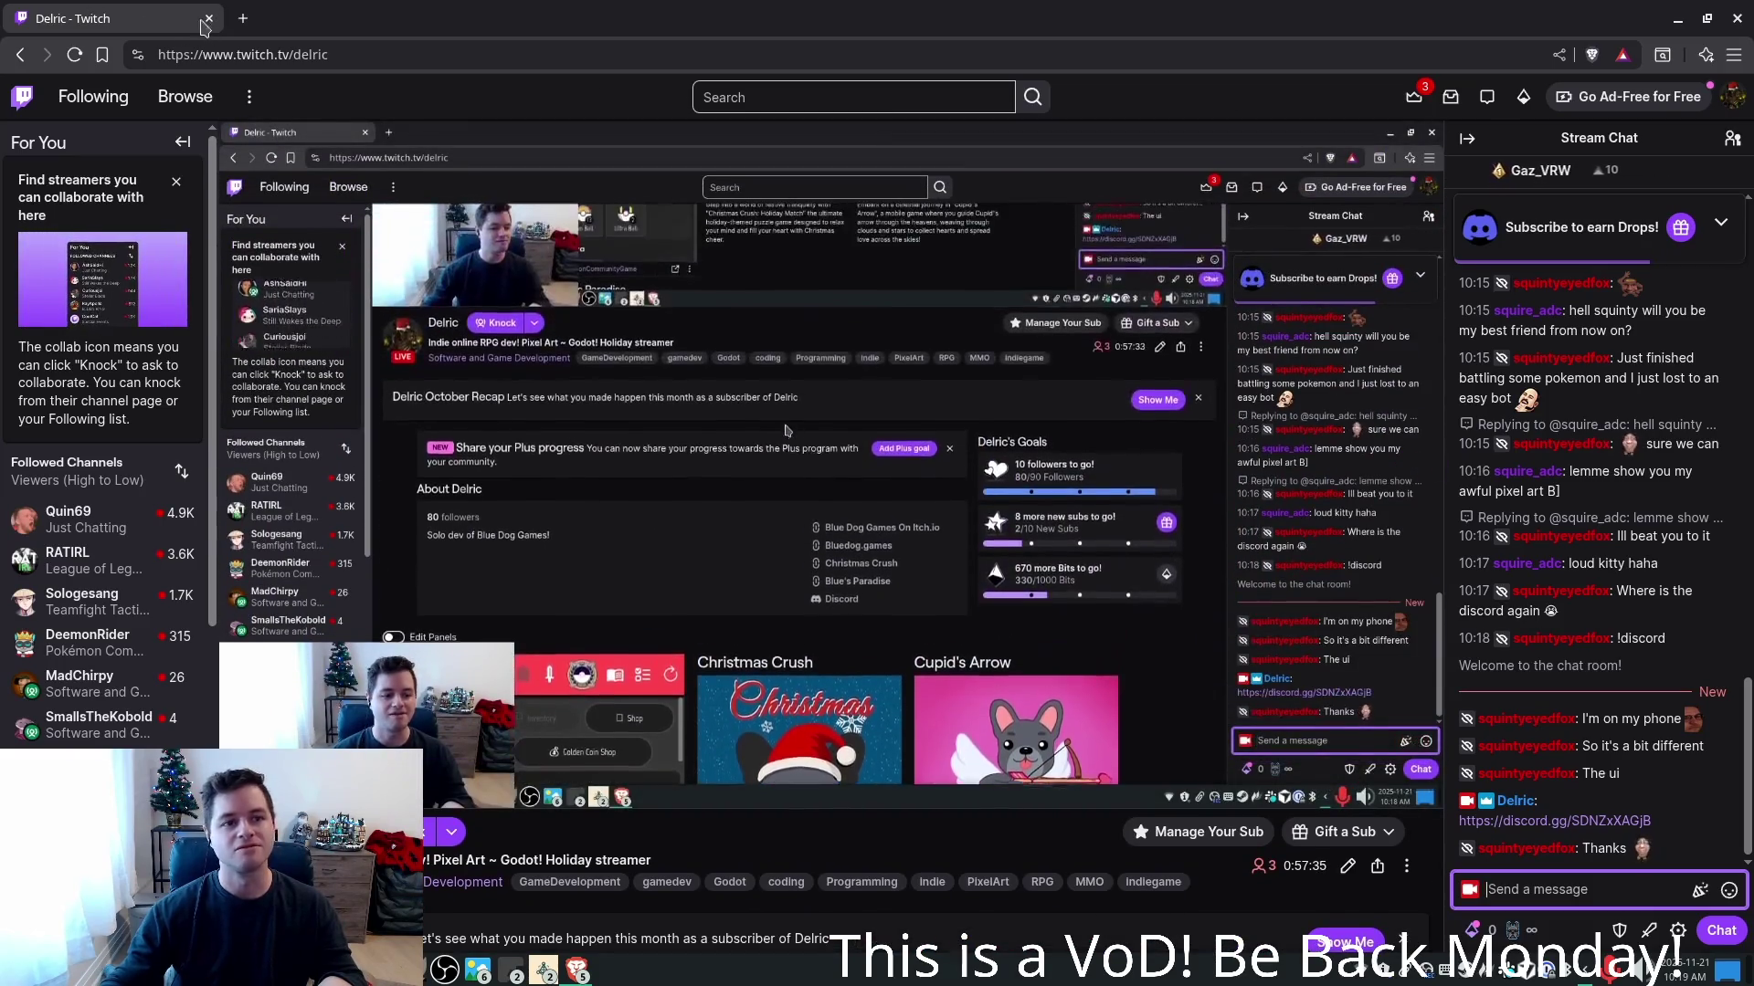
{"action": "left_click", "coordinate": [209, 19]}
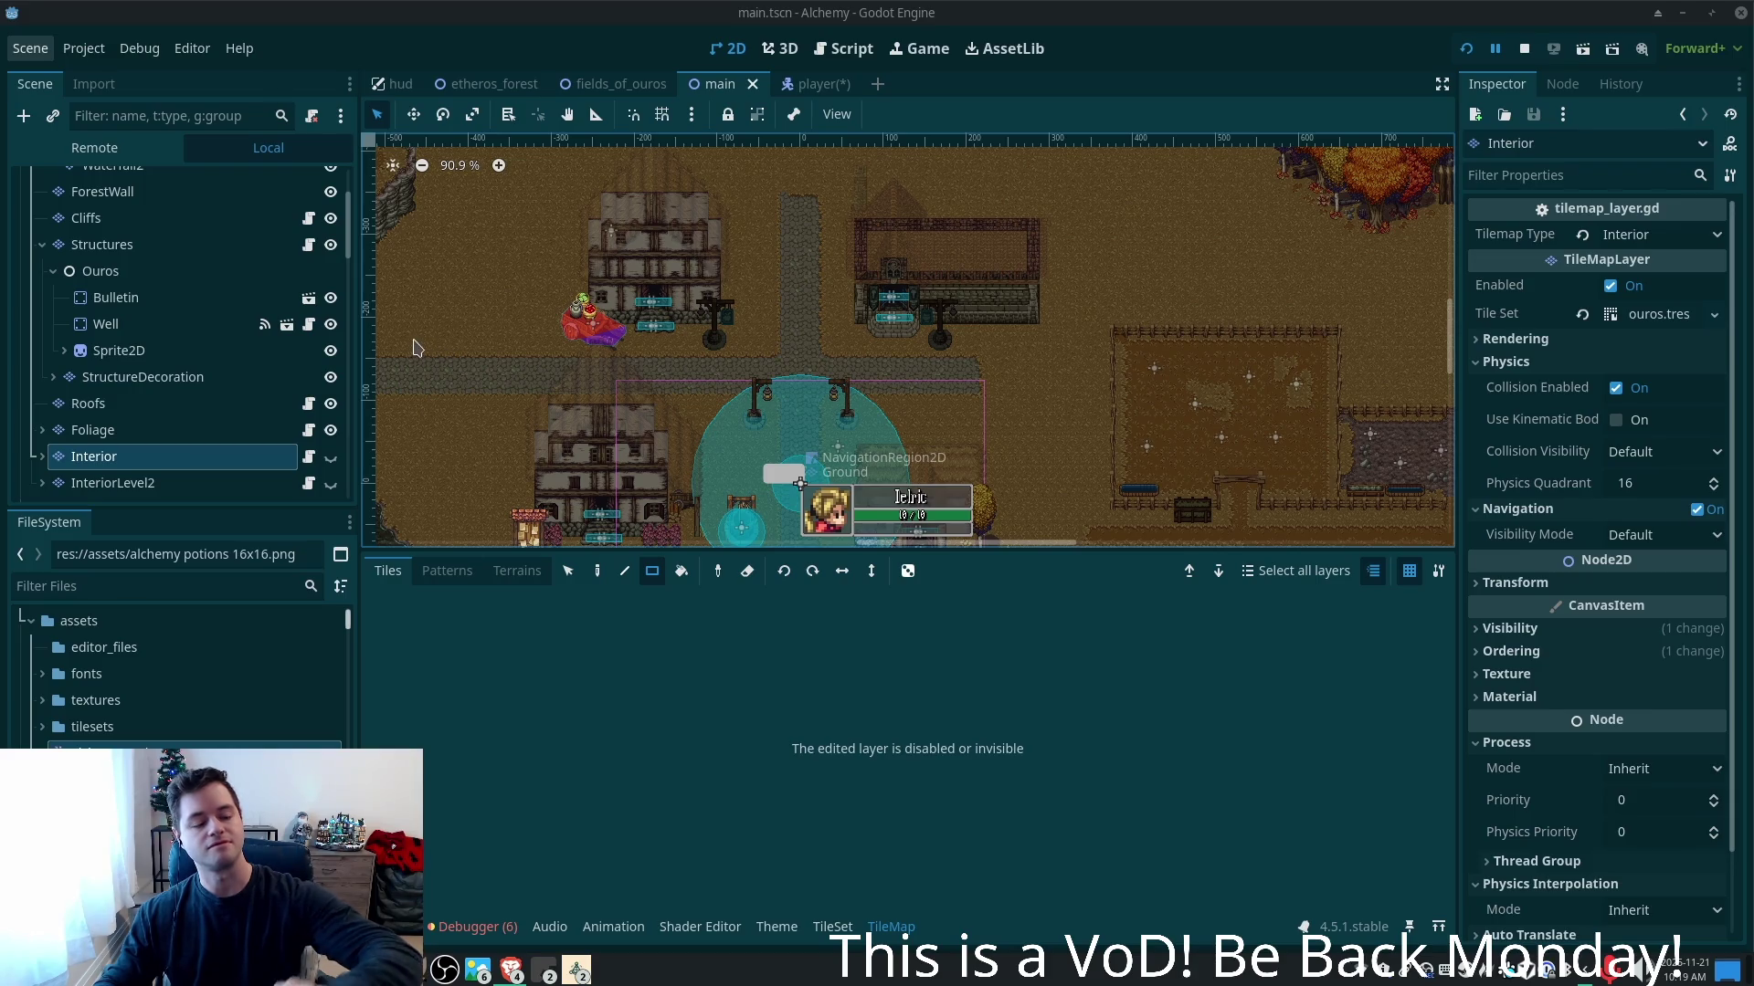
- In the player scene, collapse the MeleeRange node and select the Player root
{"action": "key", "text": "ctrl+Tab"}
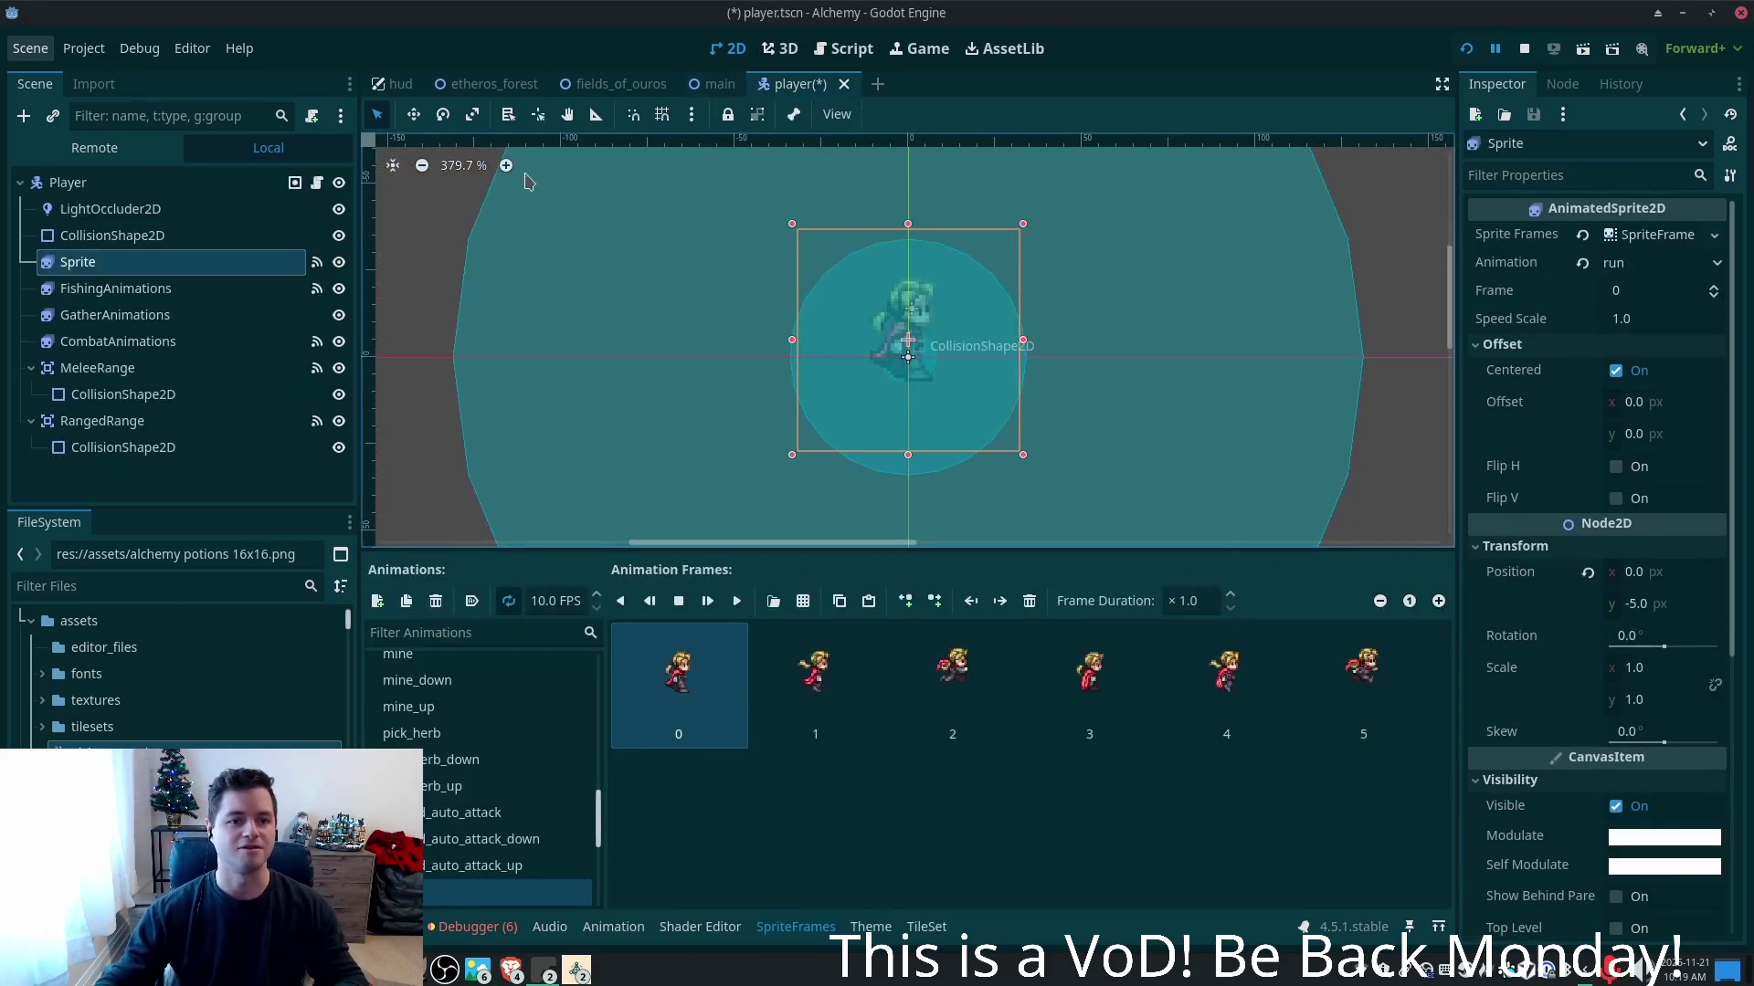
{"action": "left_click", "coordinate": [118, 489]}
{"action": "left_click", "coordinate": [31, 421]}
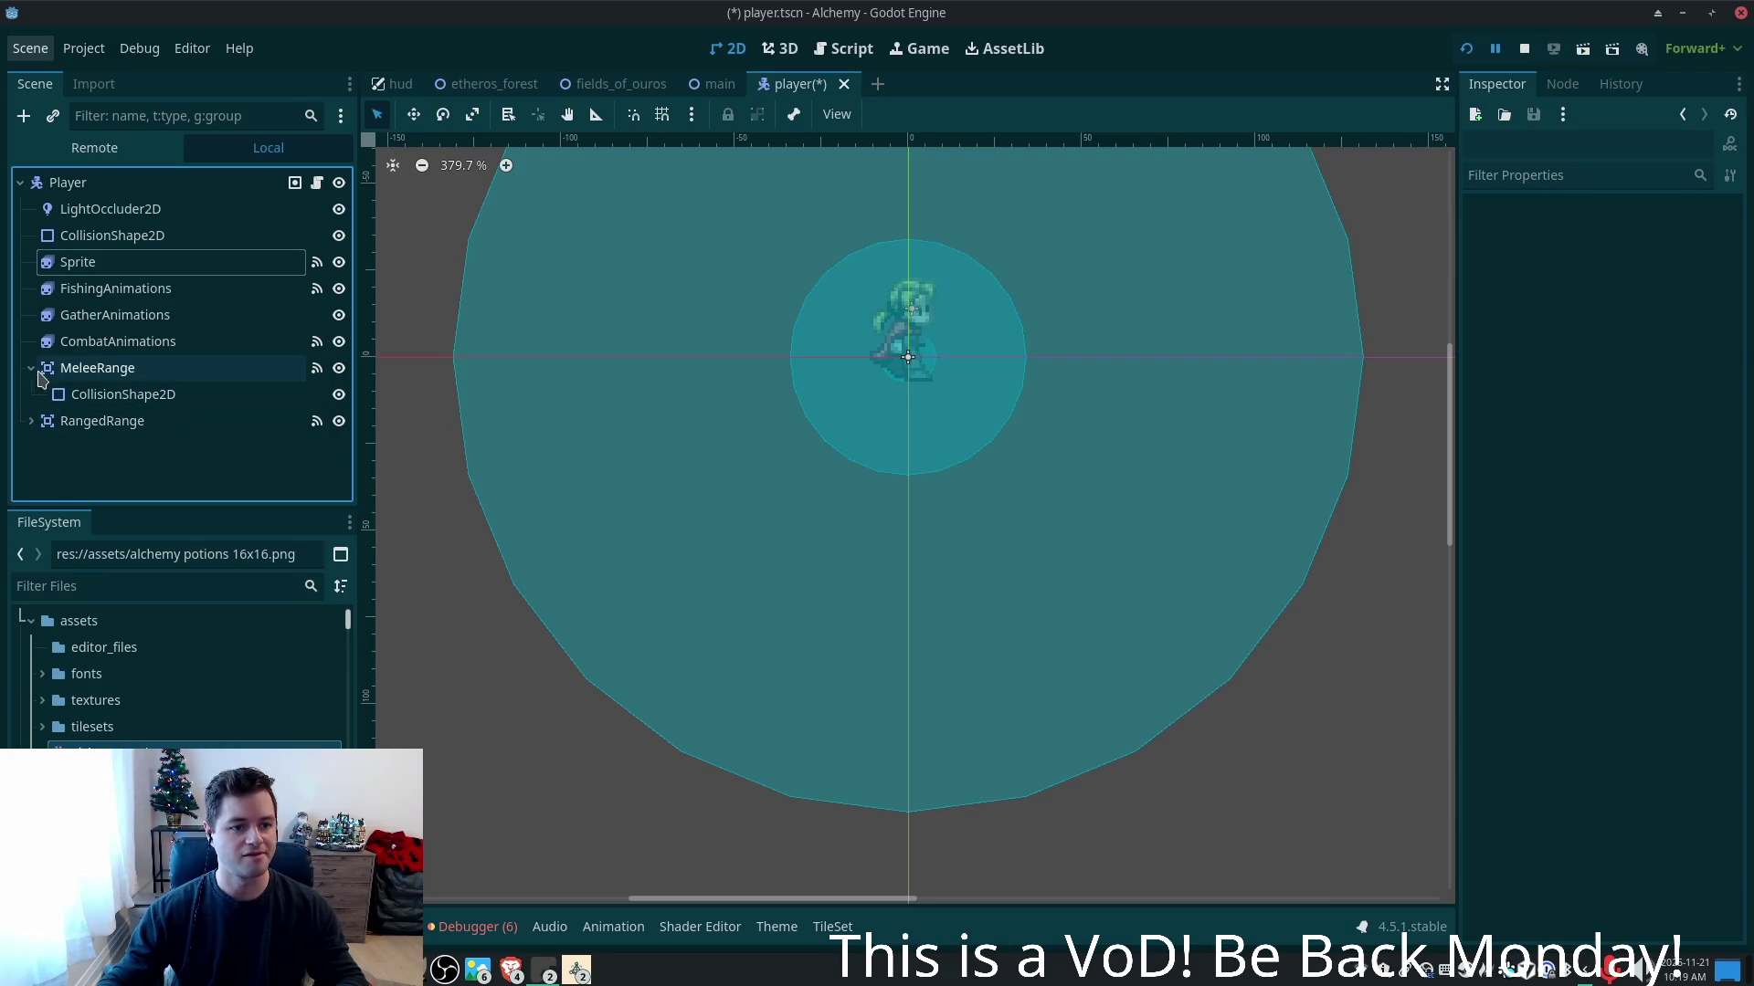
{"action": "left_click", "coordinate": [38, 369]}
{"action": "left_click", "coordinate": [31, 368]}
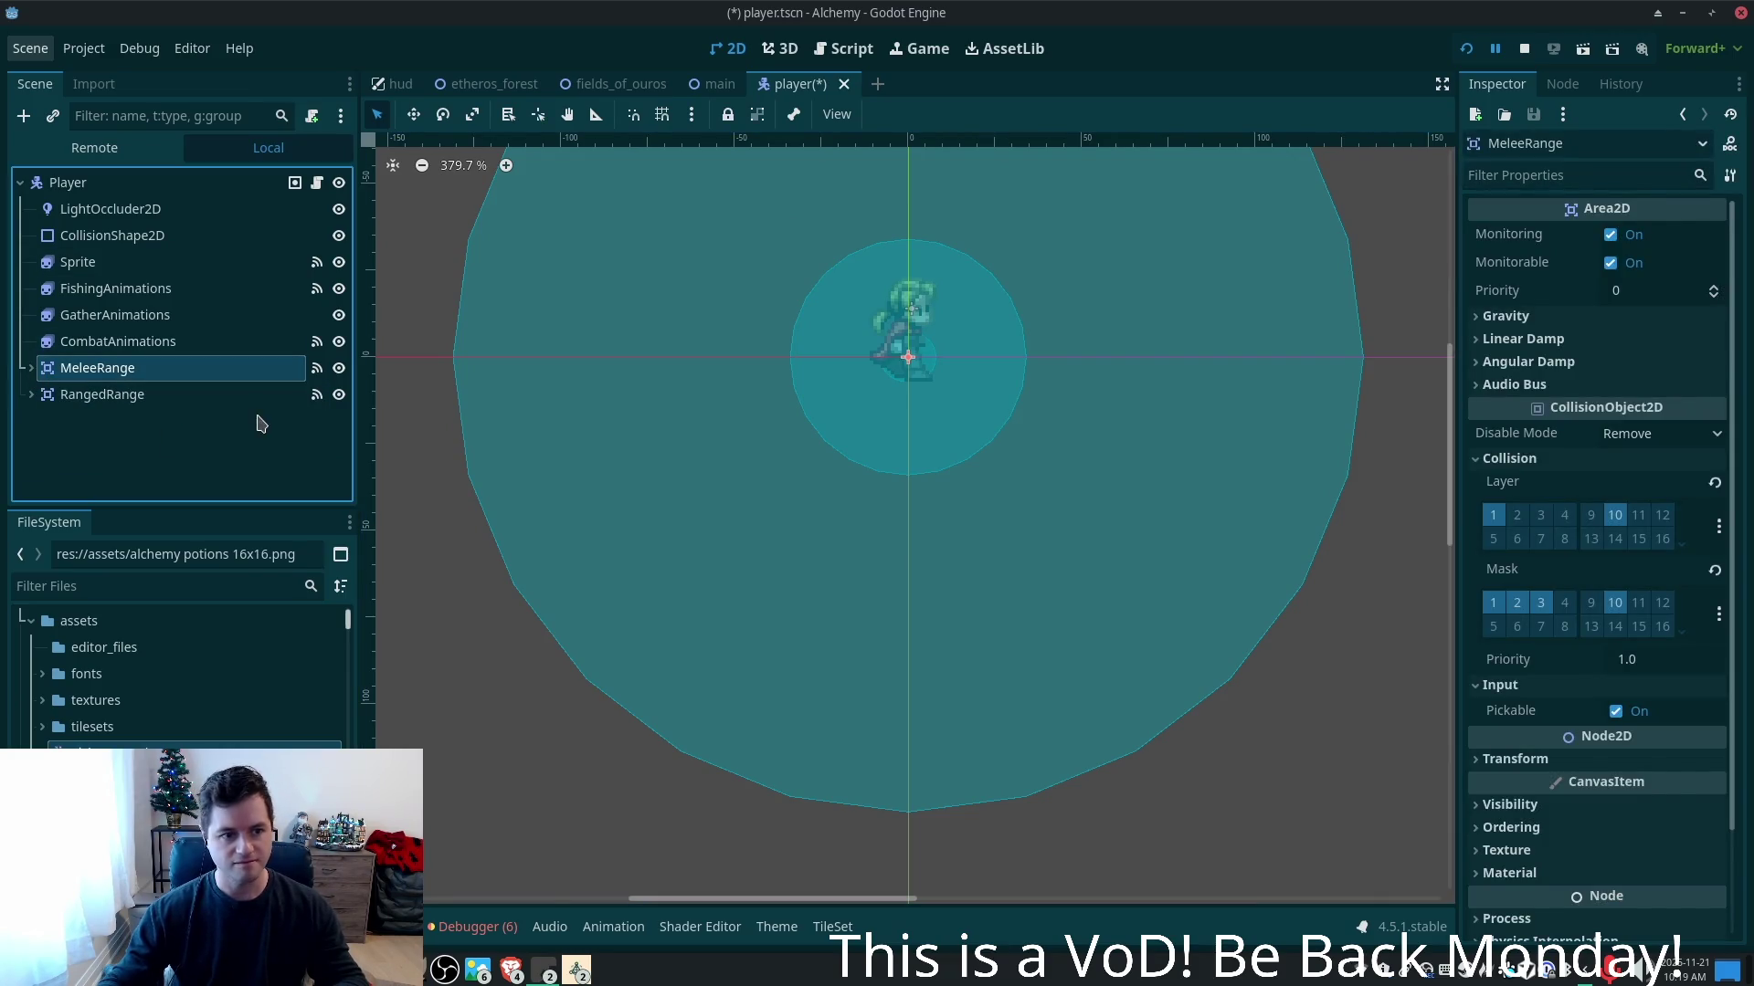
{"action": "left_click", "coordinate": [155, 183]}
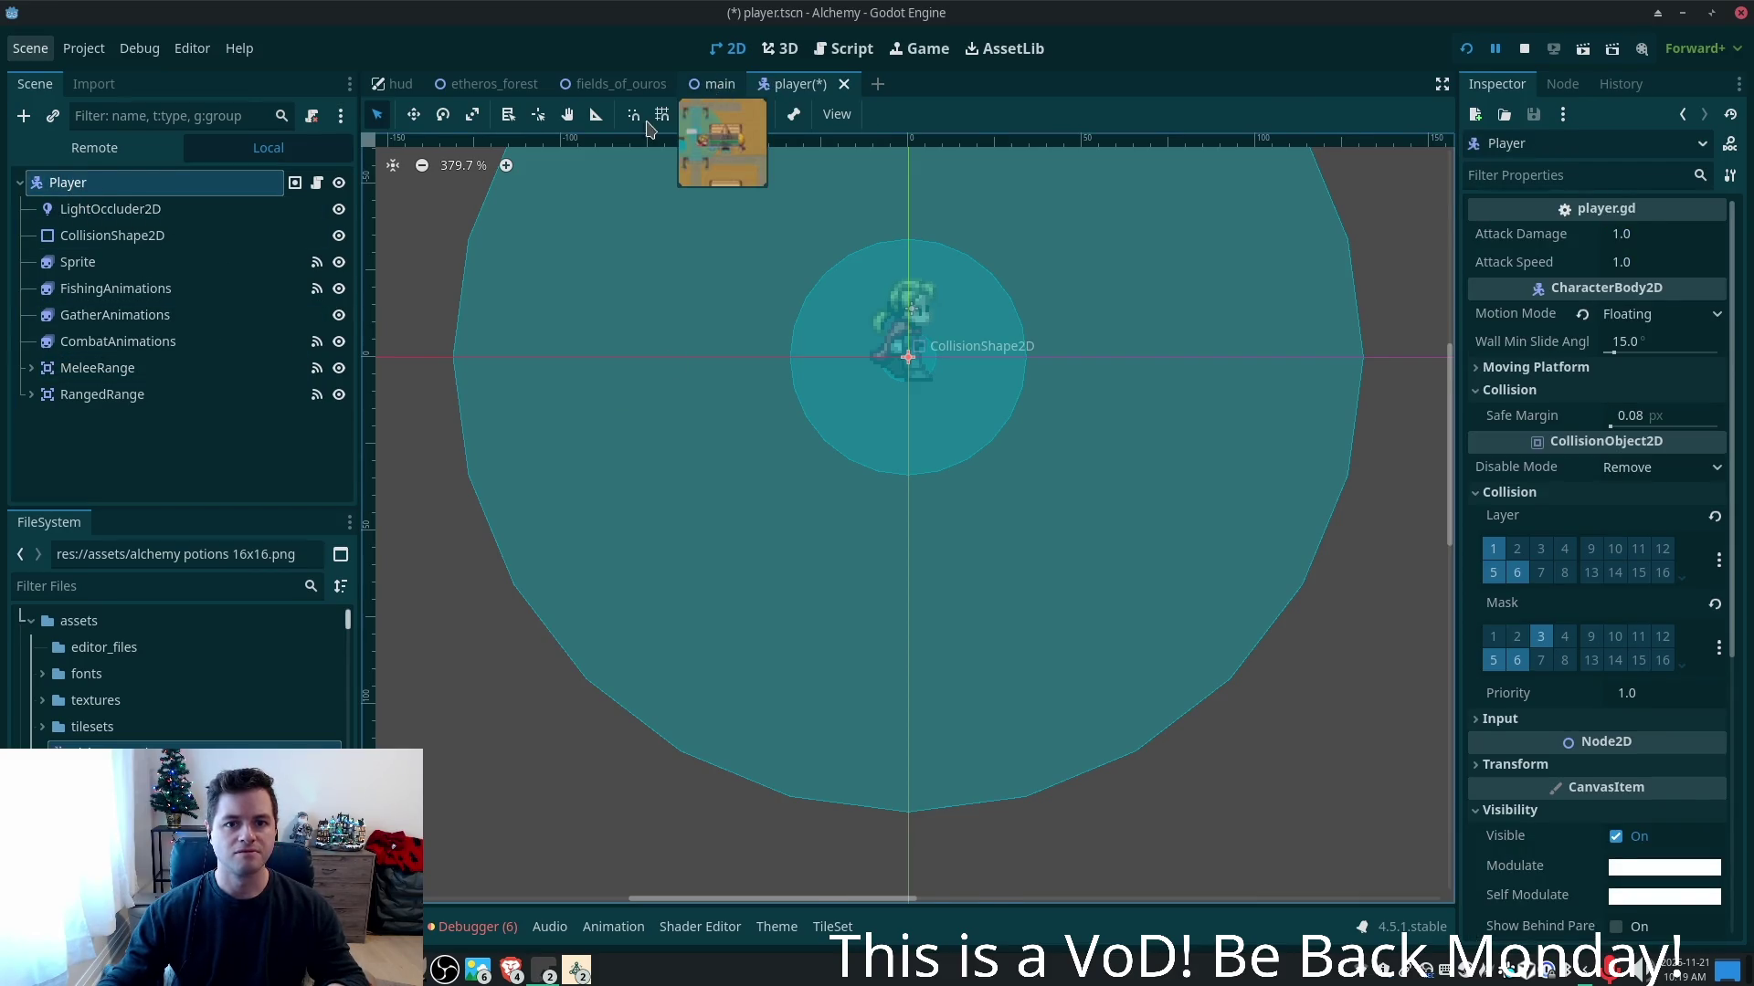
- Switch to the main scene and scroll the Scene dock down to the Minimap node
{"action": "left_click", "coordinate": [712, 84]}
{"action": "scroll", "coordinate": [146, 383], "scroll_direction": "up", "scroll_amount": 3}
{"action": "scroll", "coordinate": [146, 411], "scroll_direction": "down", "scroll_amount": 3}
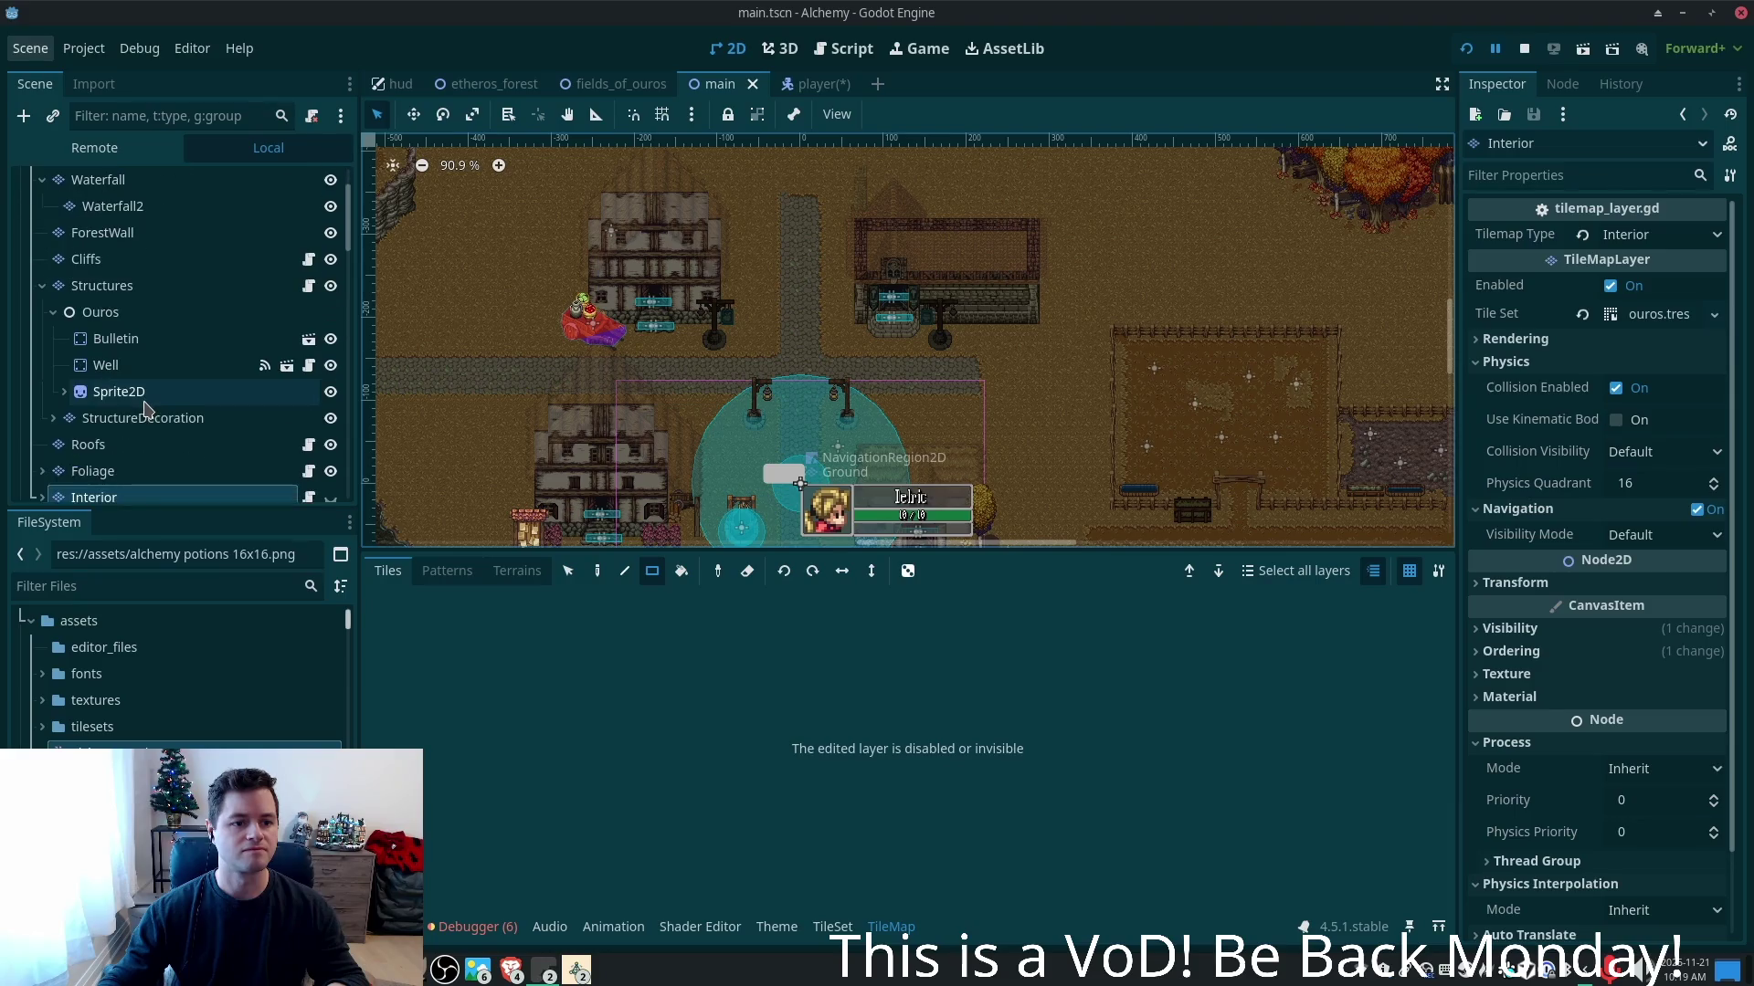
{"action": "scroll", "coordinate": [144, 409], "scroll_direction": "down", "scroll_amount": 3}
{"action": "scroll", "coordinate": [183, 407], "scroll_direction": "down", "scroll_amount": 7}
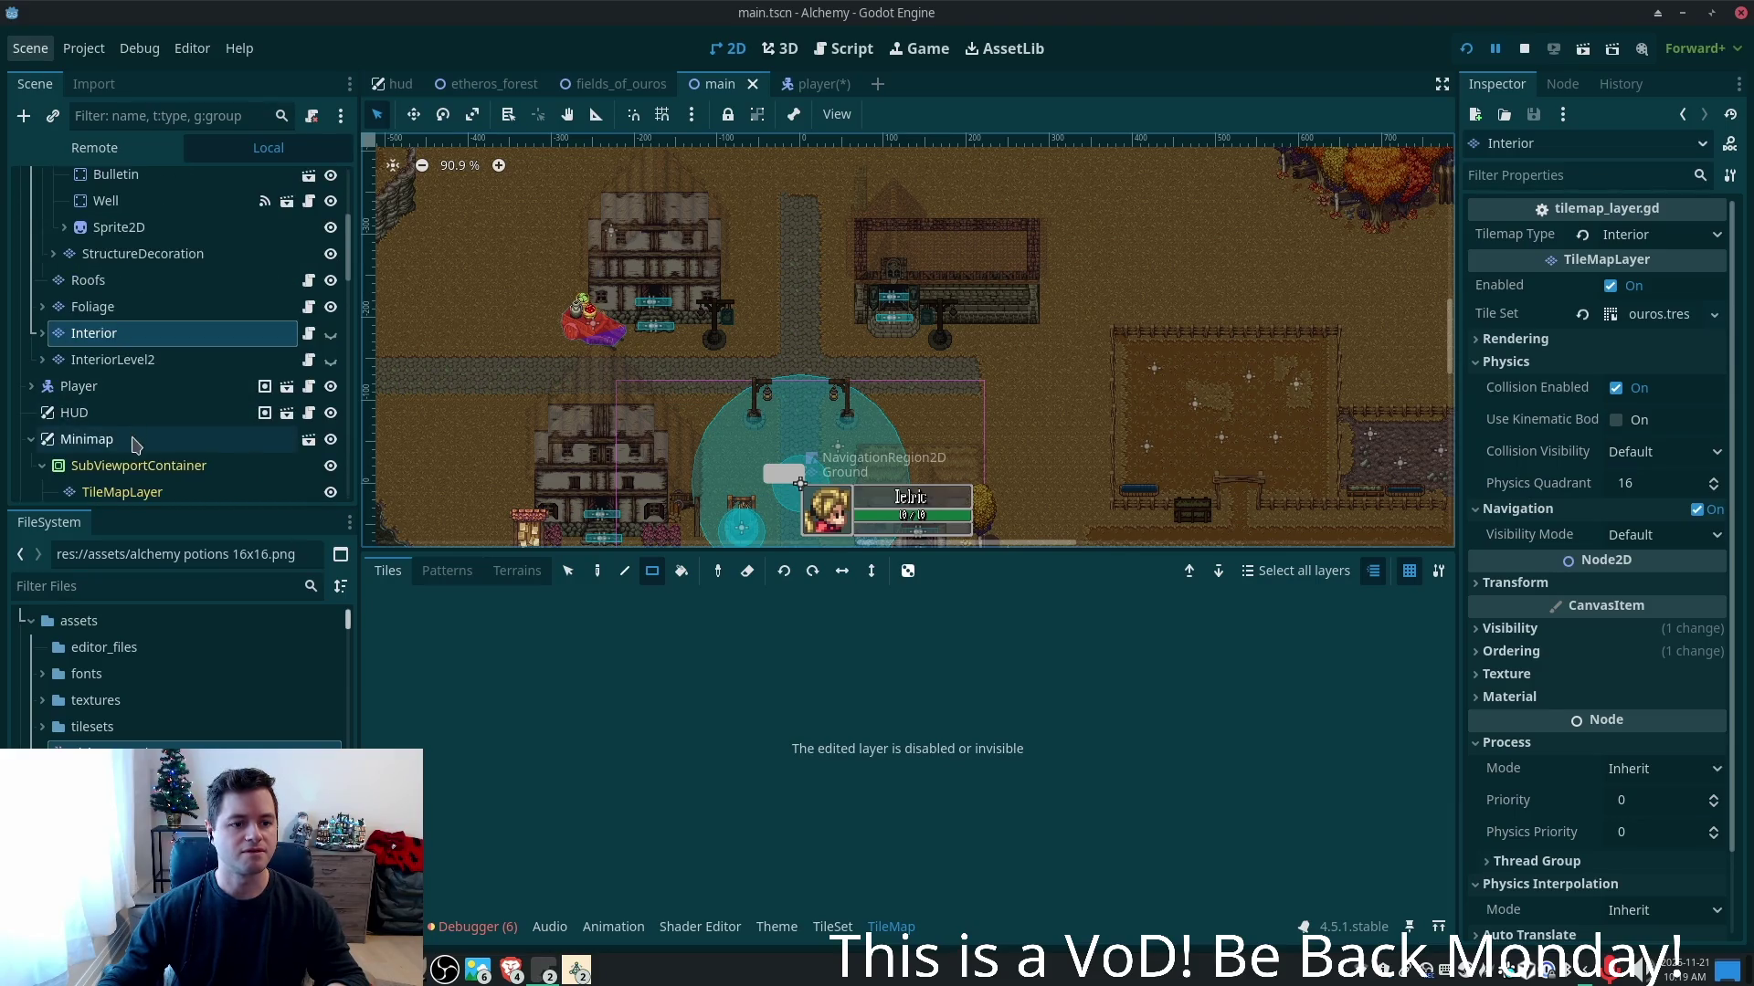
- Select the Minimap's SubViewportContainer, then its TileMapLayer using ui.tres, and pan the map view
{"action": "left_click", "coordinate": [128, 342]}
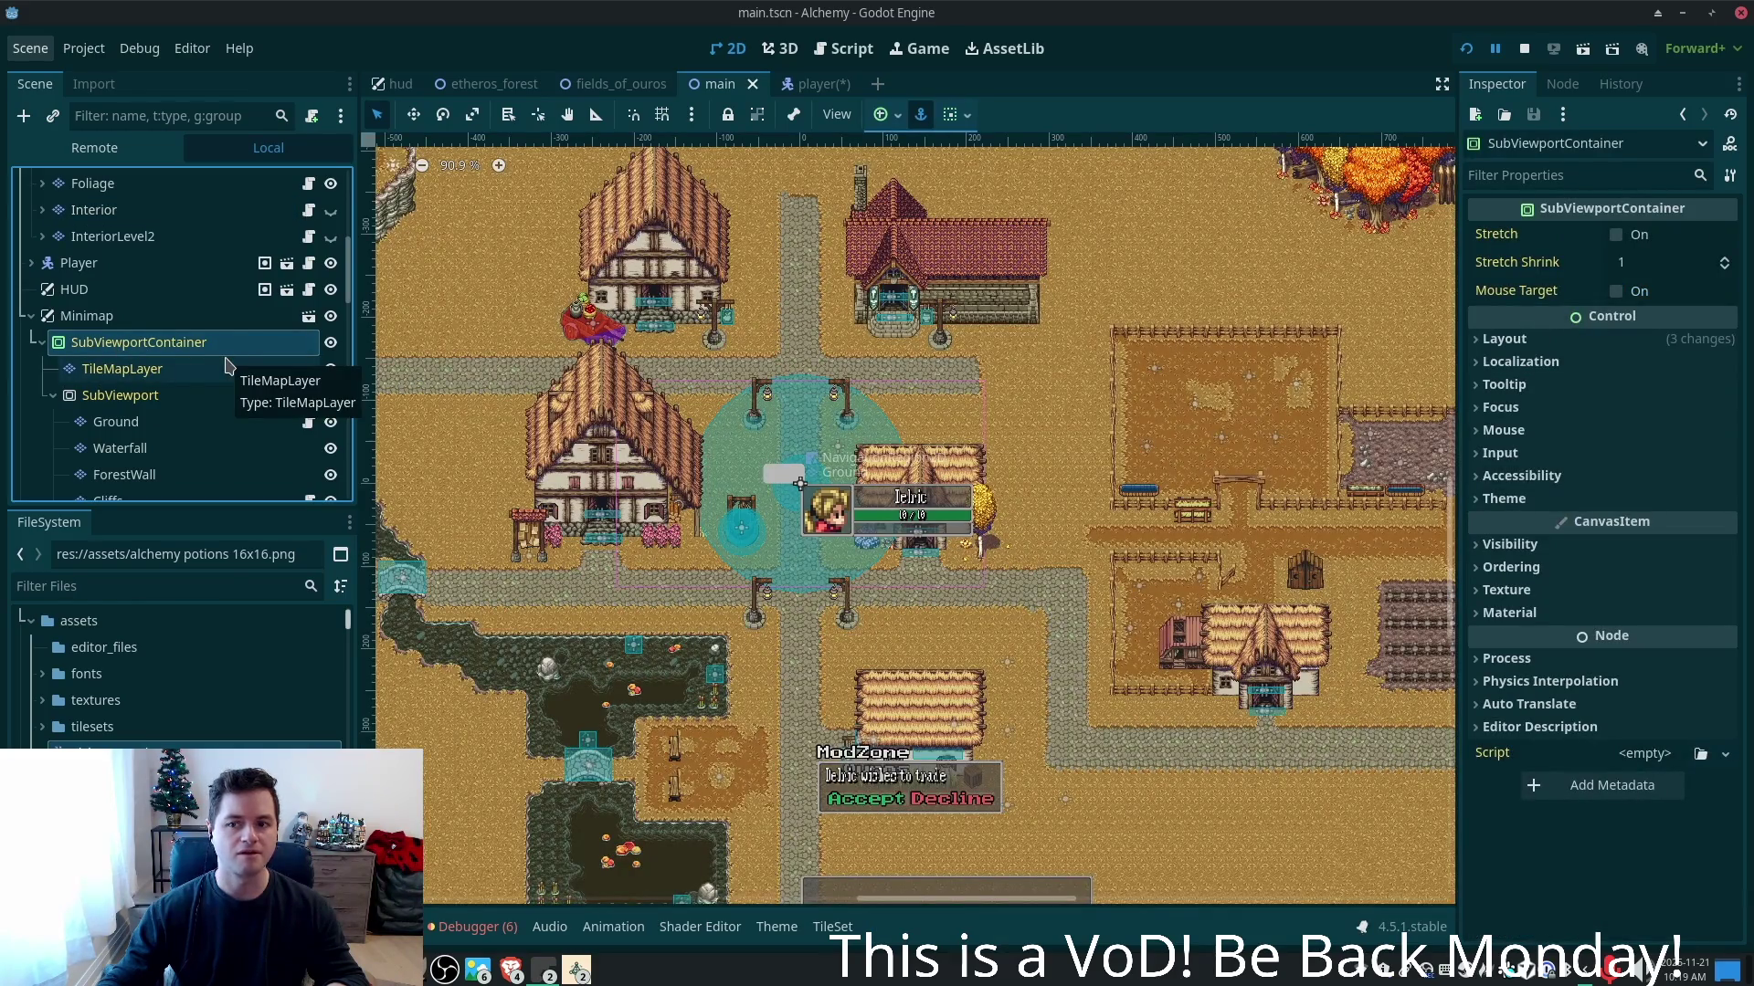
{"action": "scroll", "coordinate": [224, 365], "scroll_direction": "down", "scroll_amount": 5}
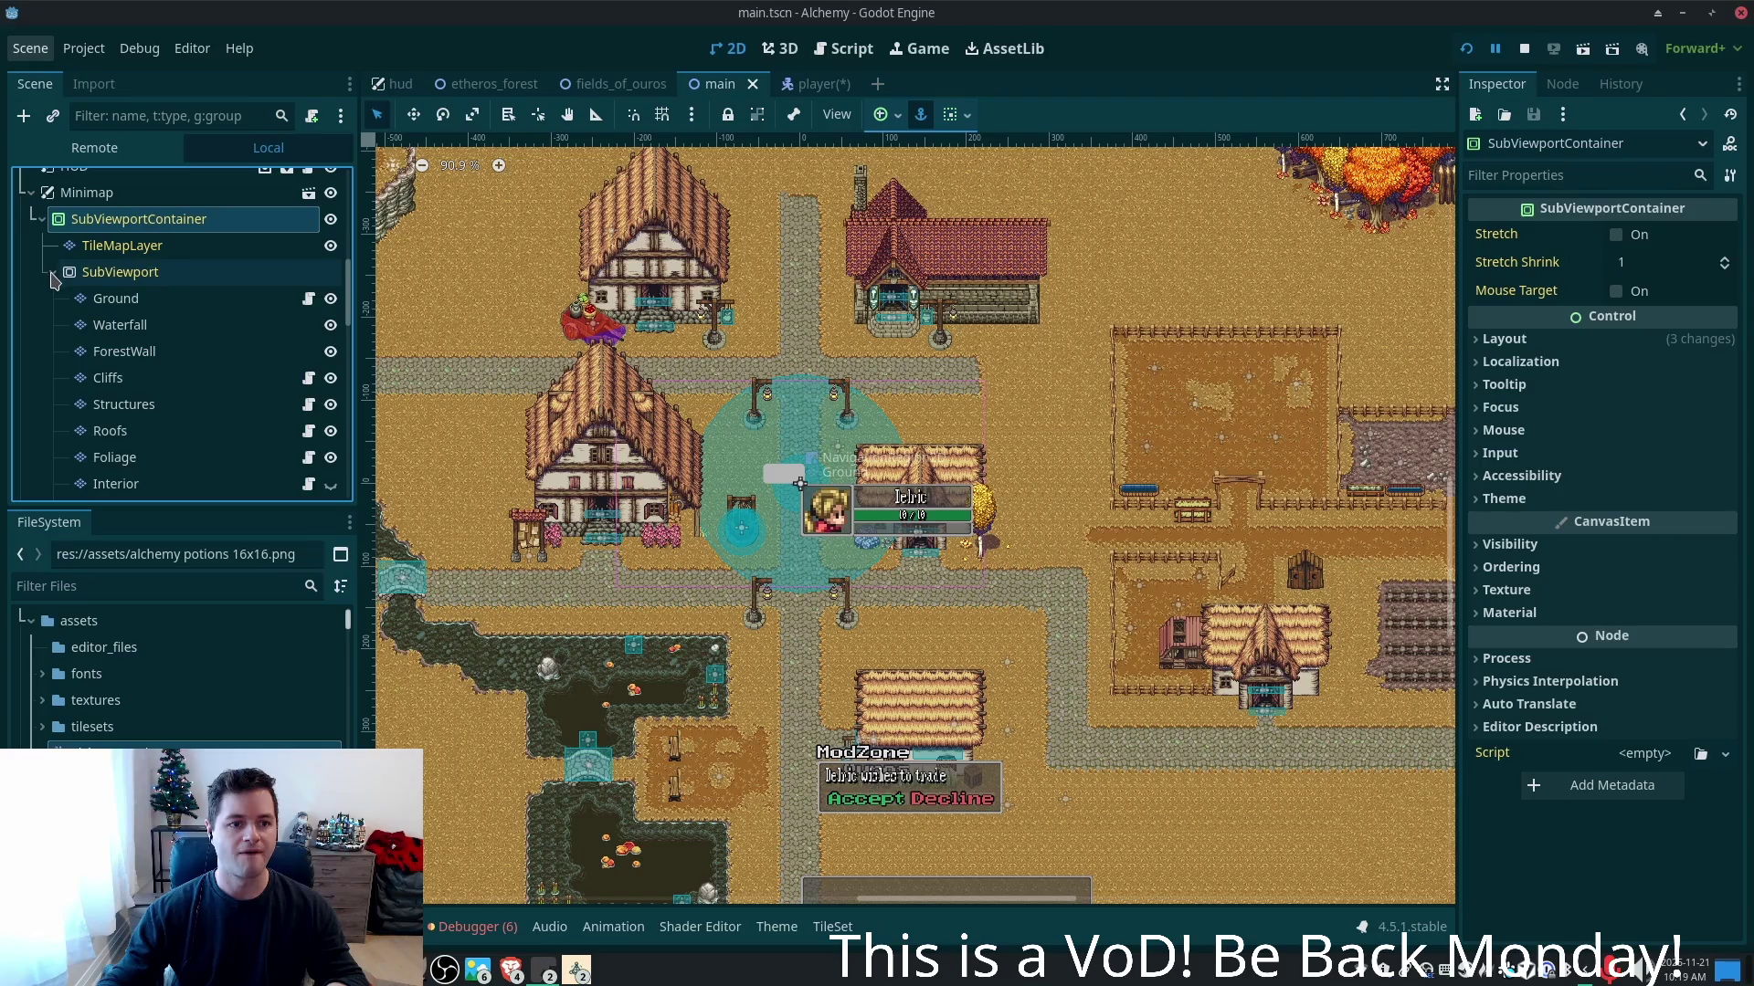
{"action": "left_click", "coordinate": [52, 273]}
{"action": "left_click", "coordinate": [101, 246]}
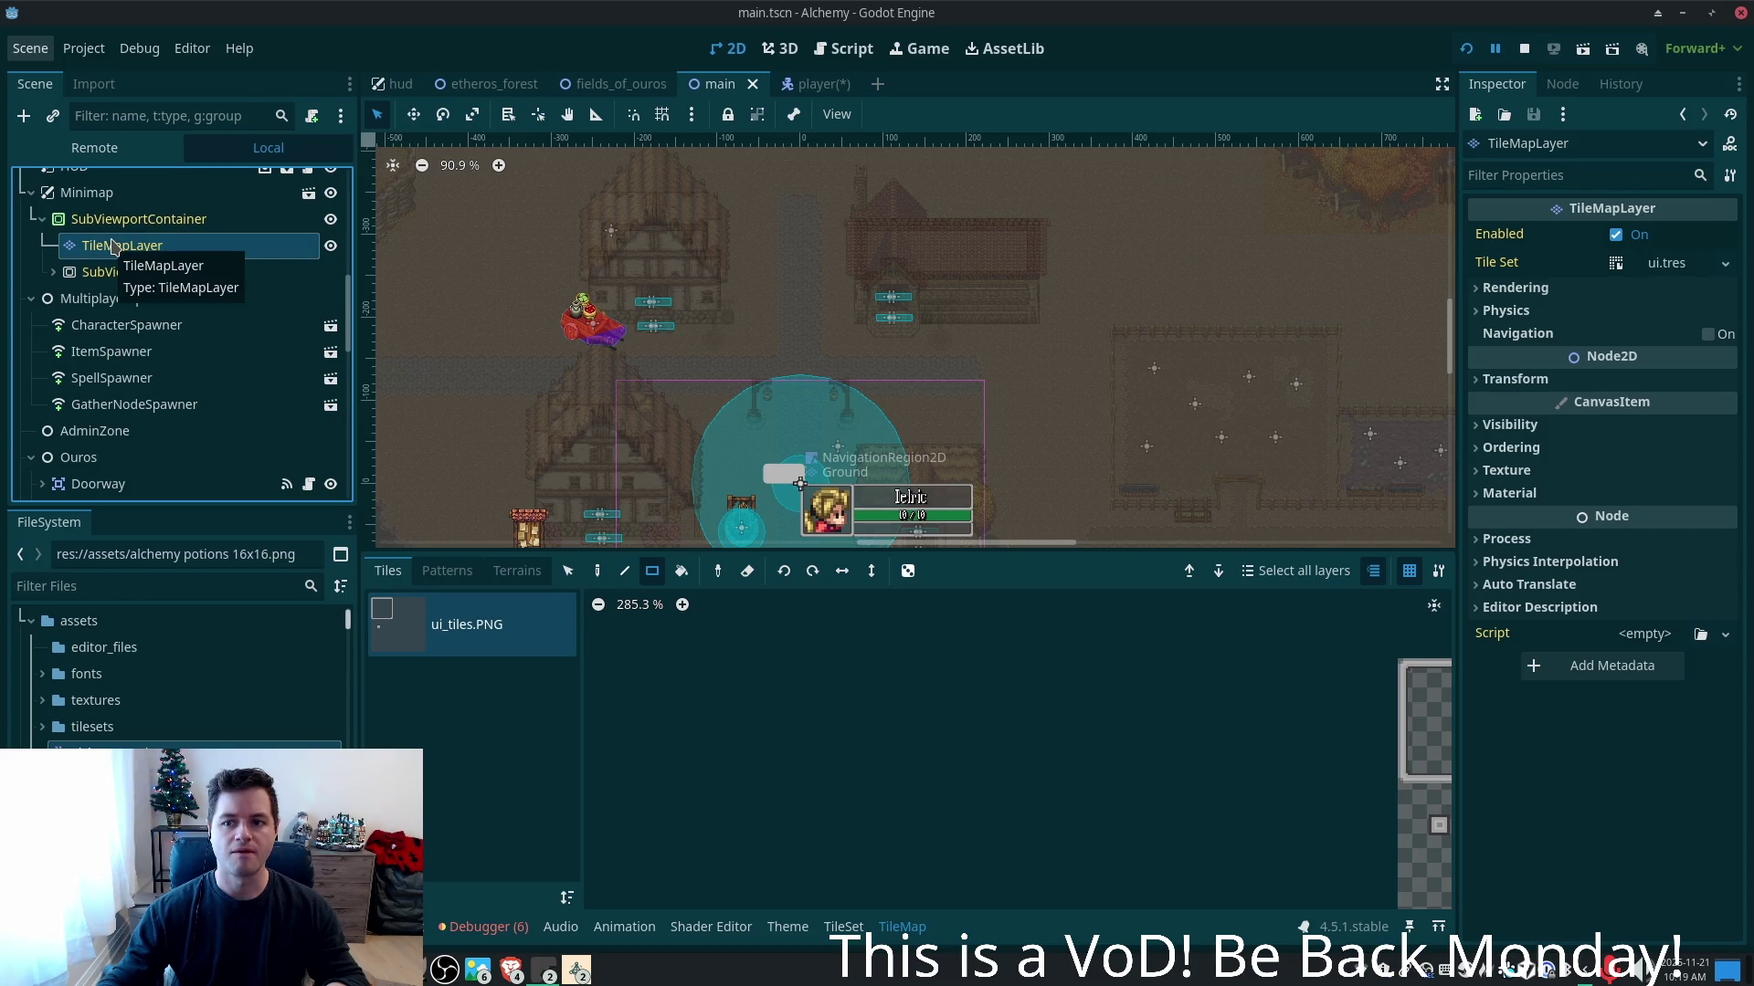
{"action": "scroll", "coordinate": [654, 241], "scroll_direction": "down", "scroll_amount": 7}
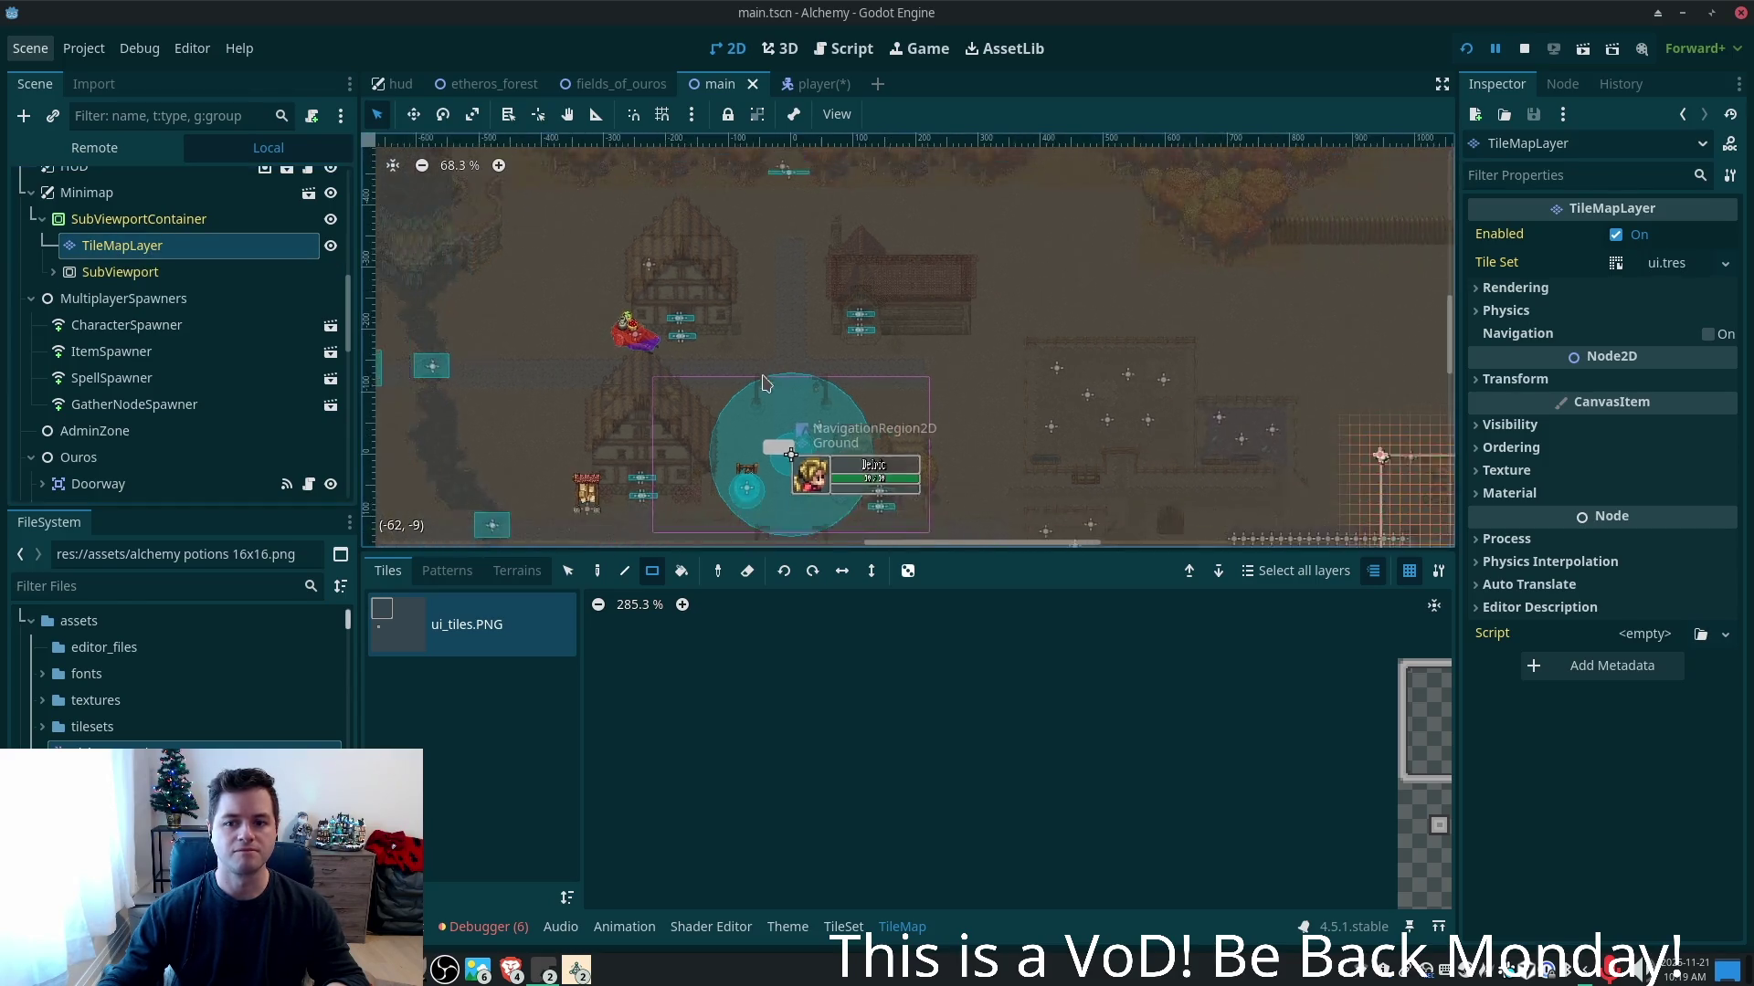
{"action": "left_click_drag", "start_coordinate": [654, 241], "coordinate": [616, 110]}
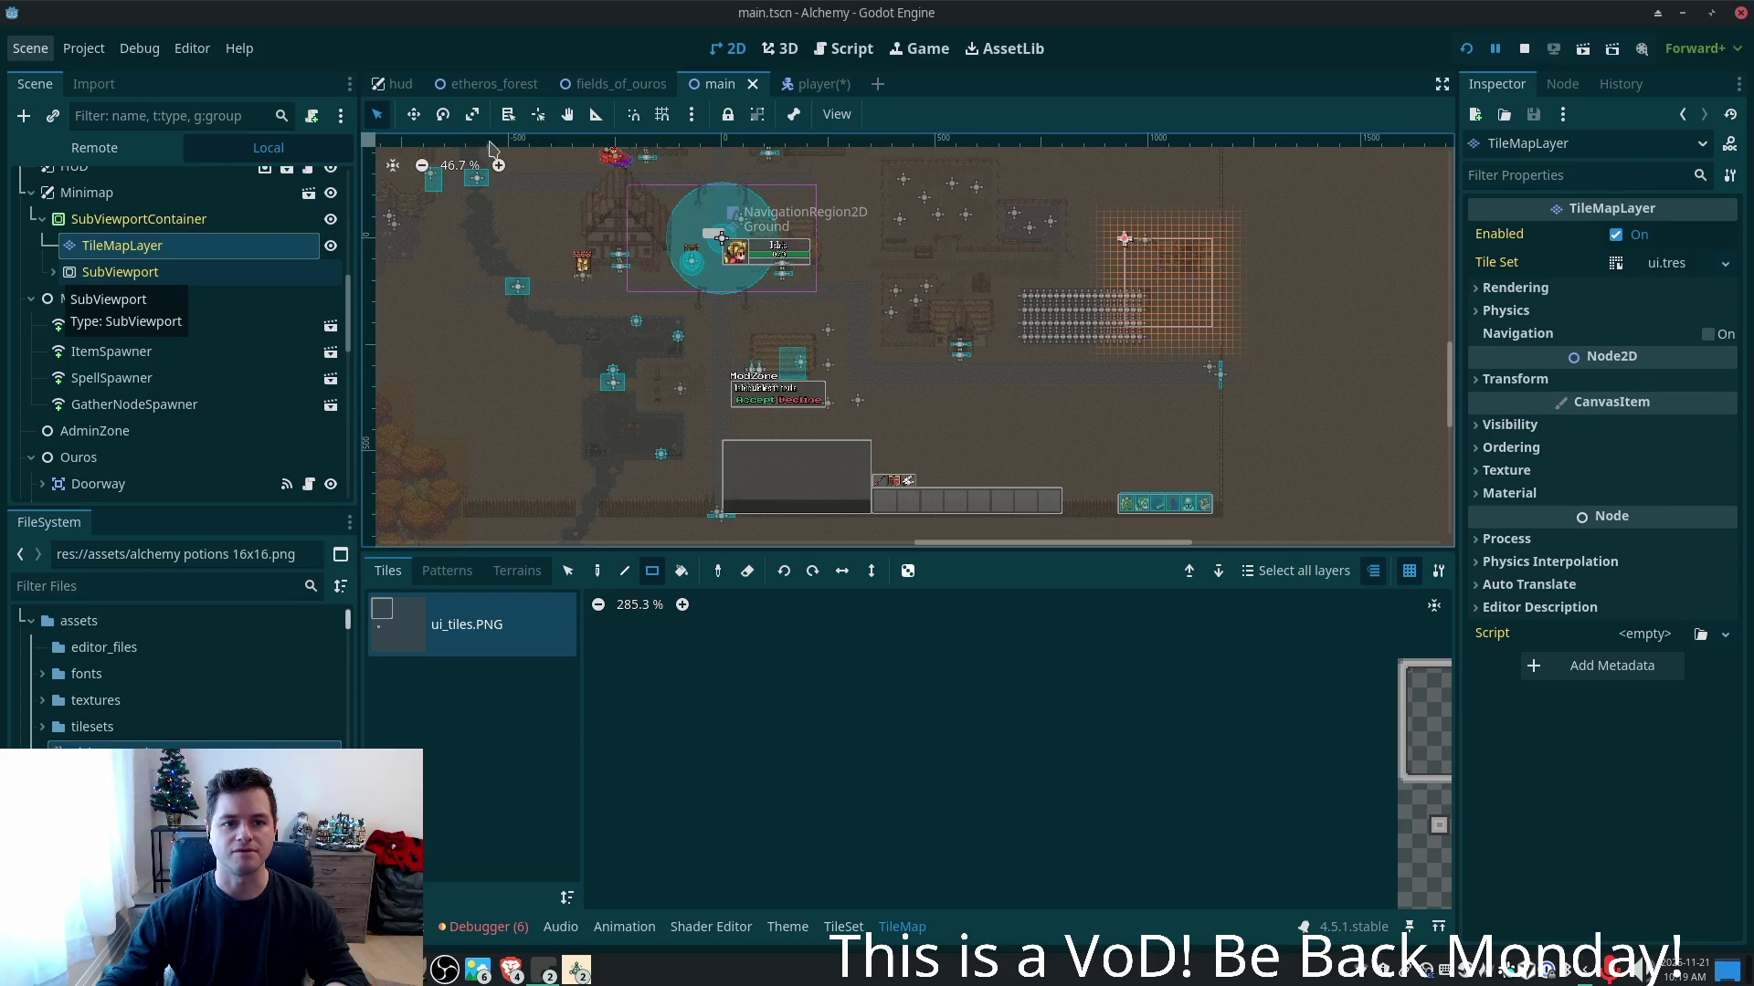
- Open fields_of_ouros, expand its Minimap to reveal SubViewportContainer, TileMapLayer and SubViewport, then return to player
{"action": "left_click", "coordinate": [610, 84]}
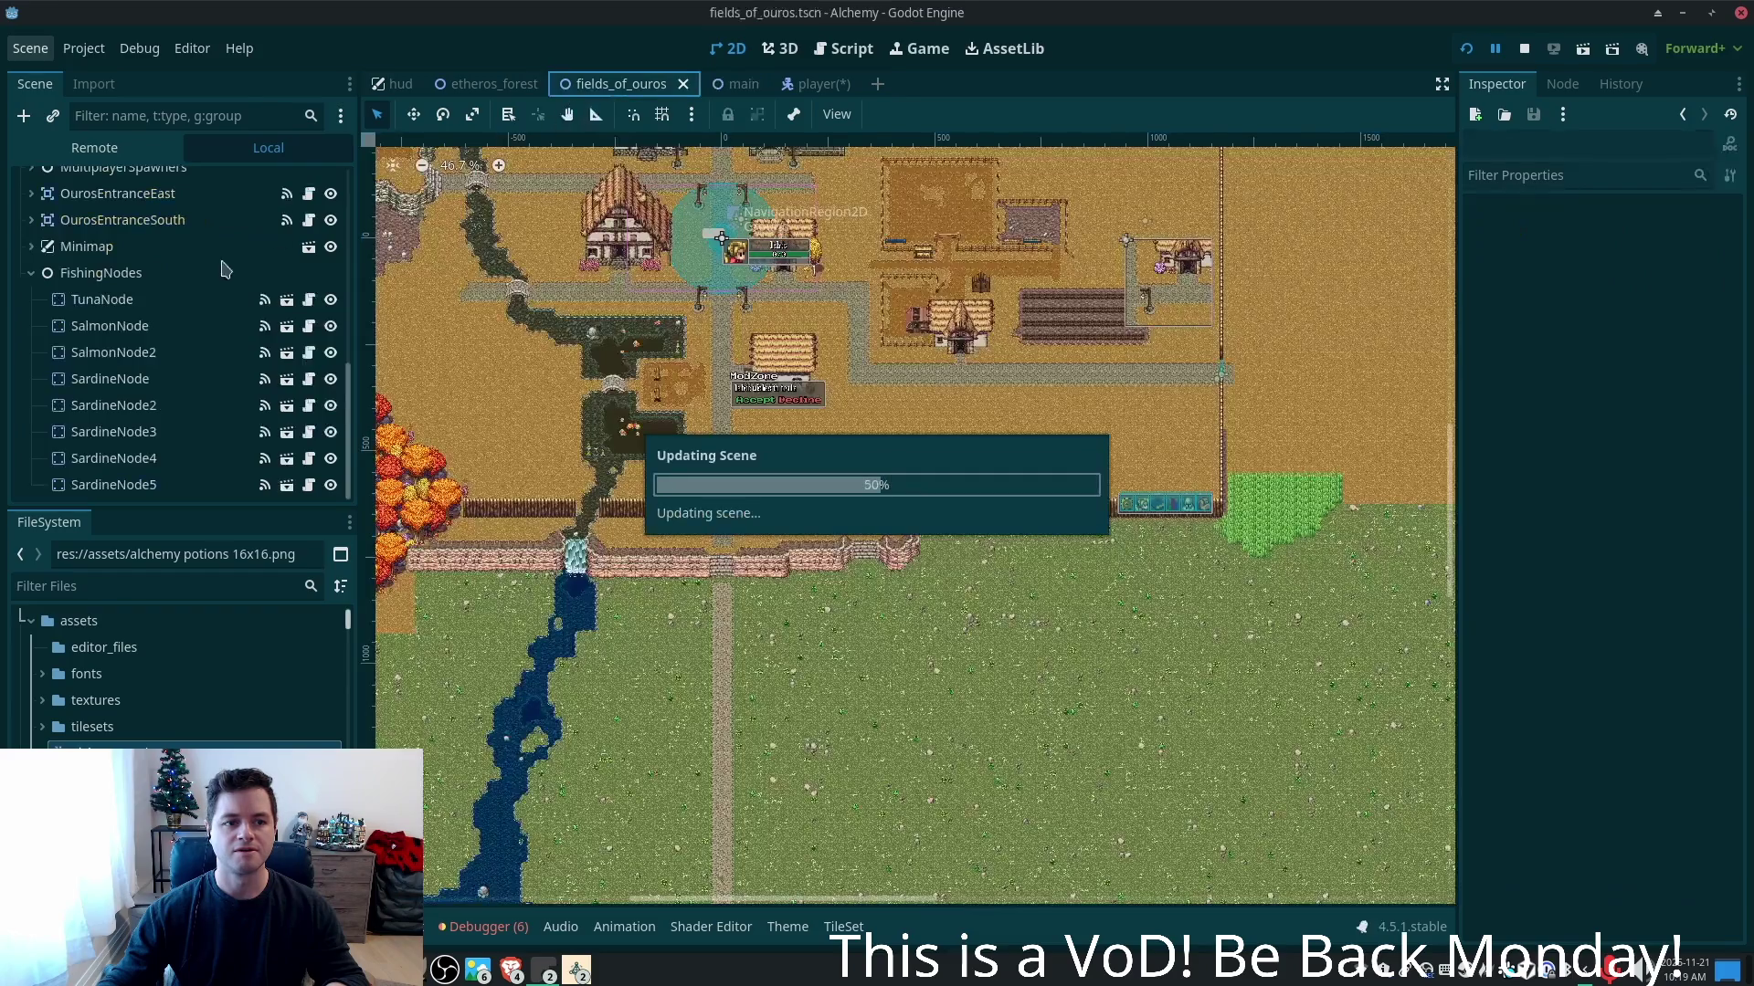
{"action": "scroll", "coordinate": [335, 380], "scroll_direction": "down", "scroll_amount": 5}
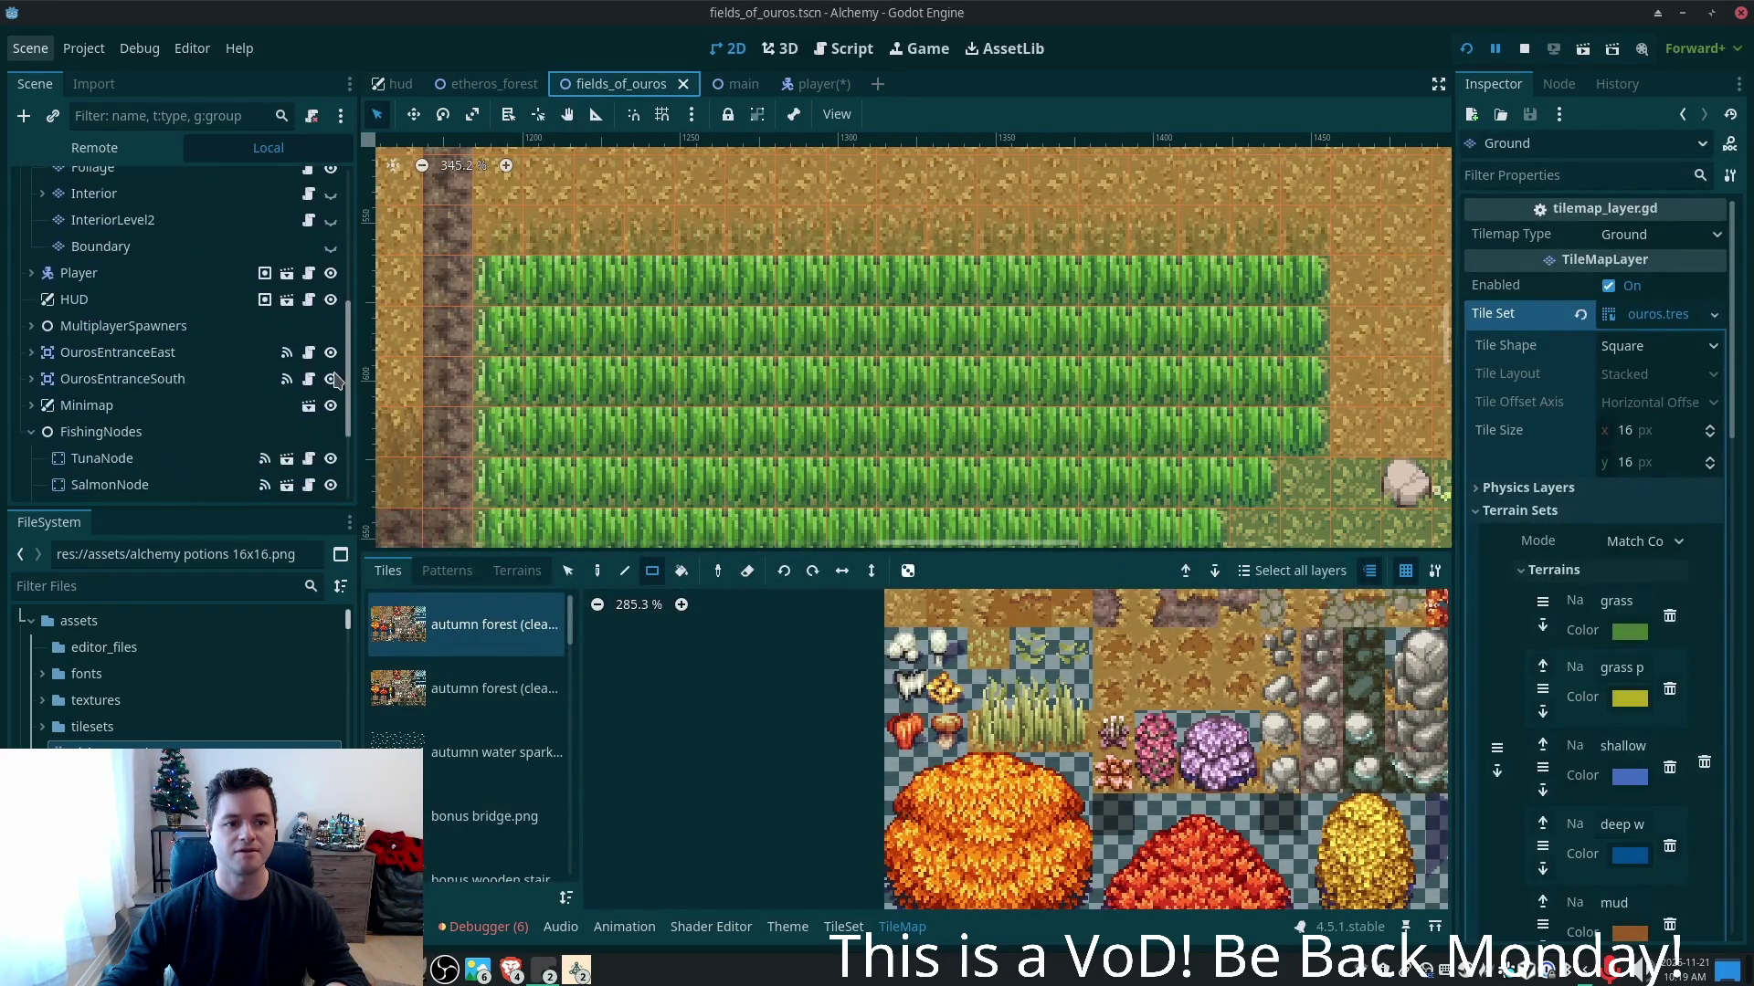
{"action": "scroll", "coordinate": [110, 395], "scroll_direction": "down", "scroll_amount": 1}
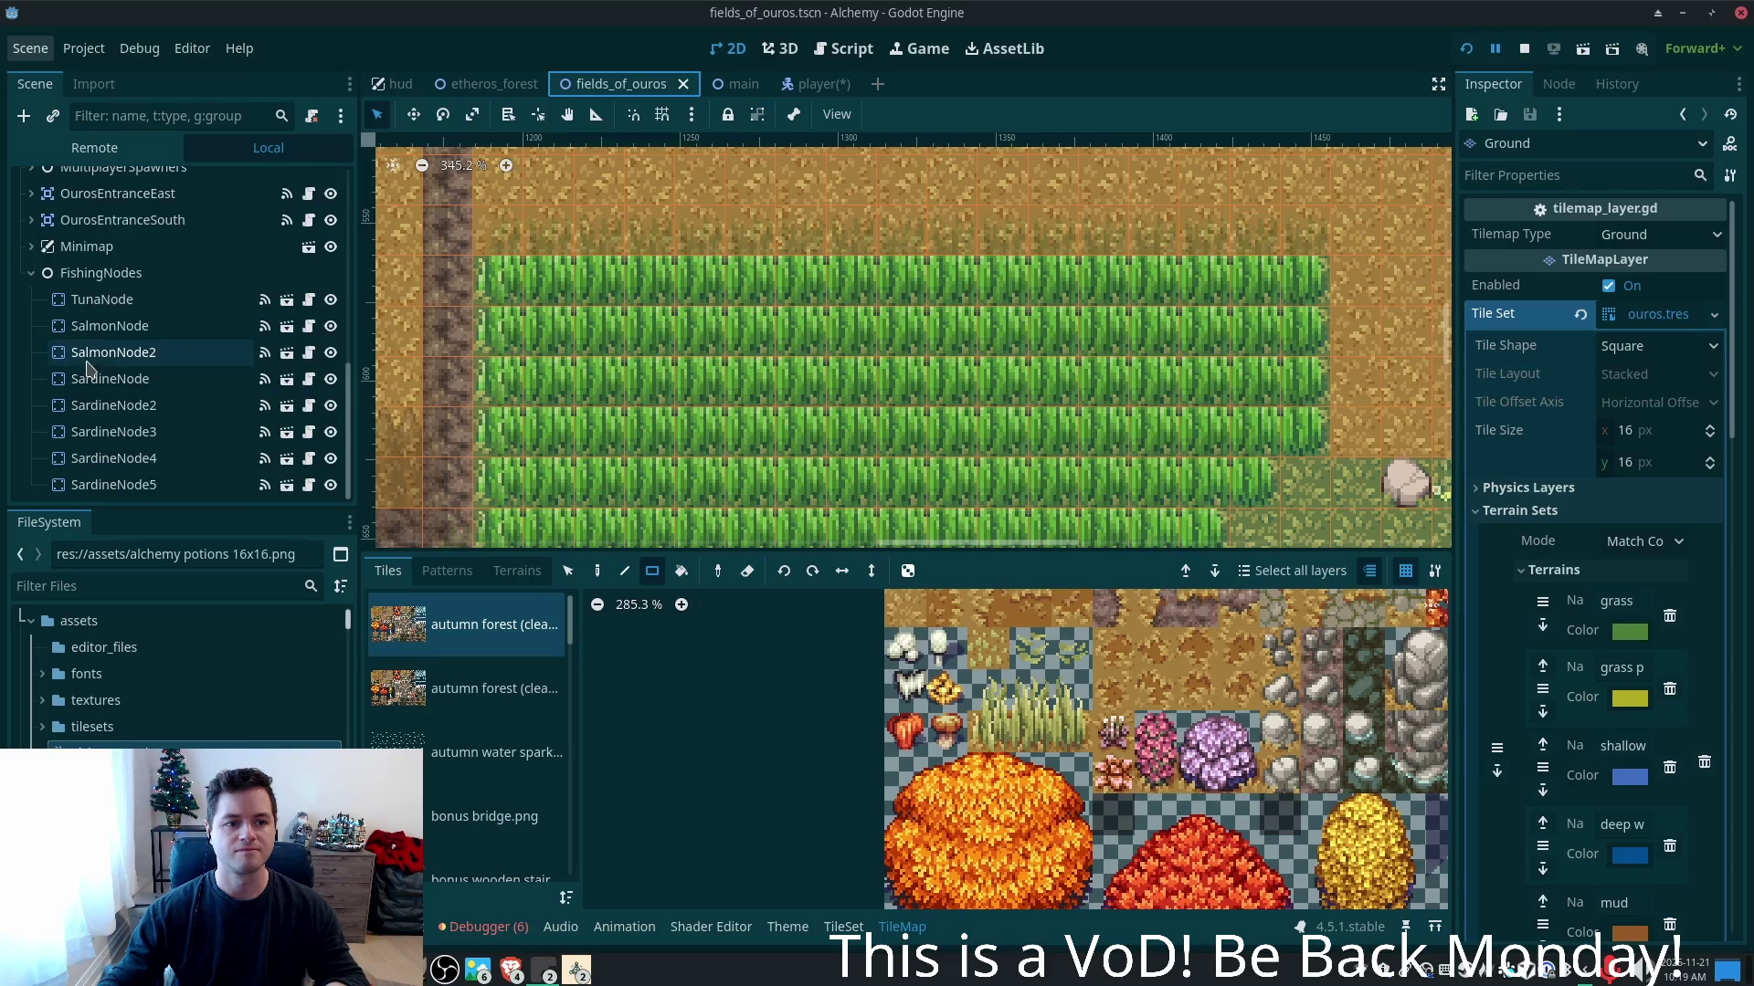
{"action": "scroll", "coordinate": [164, 361], "scroll_direction": "up", "scroll_amount": 5}
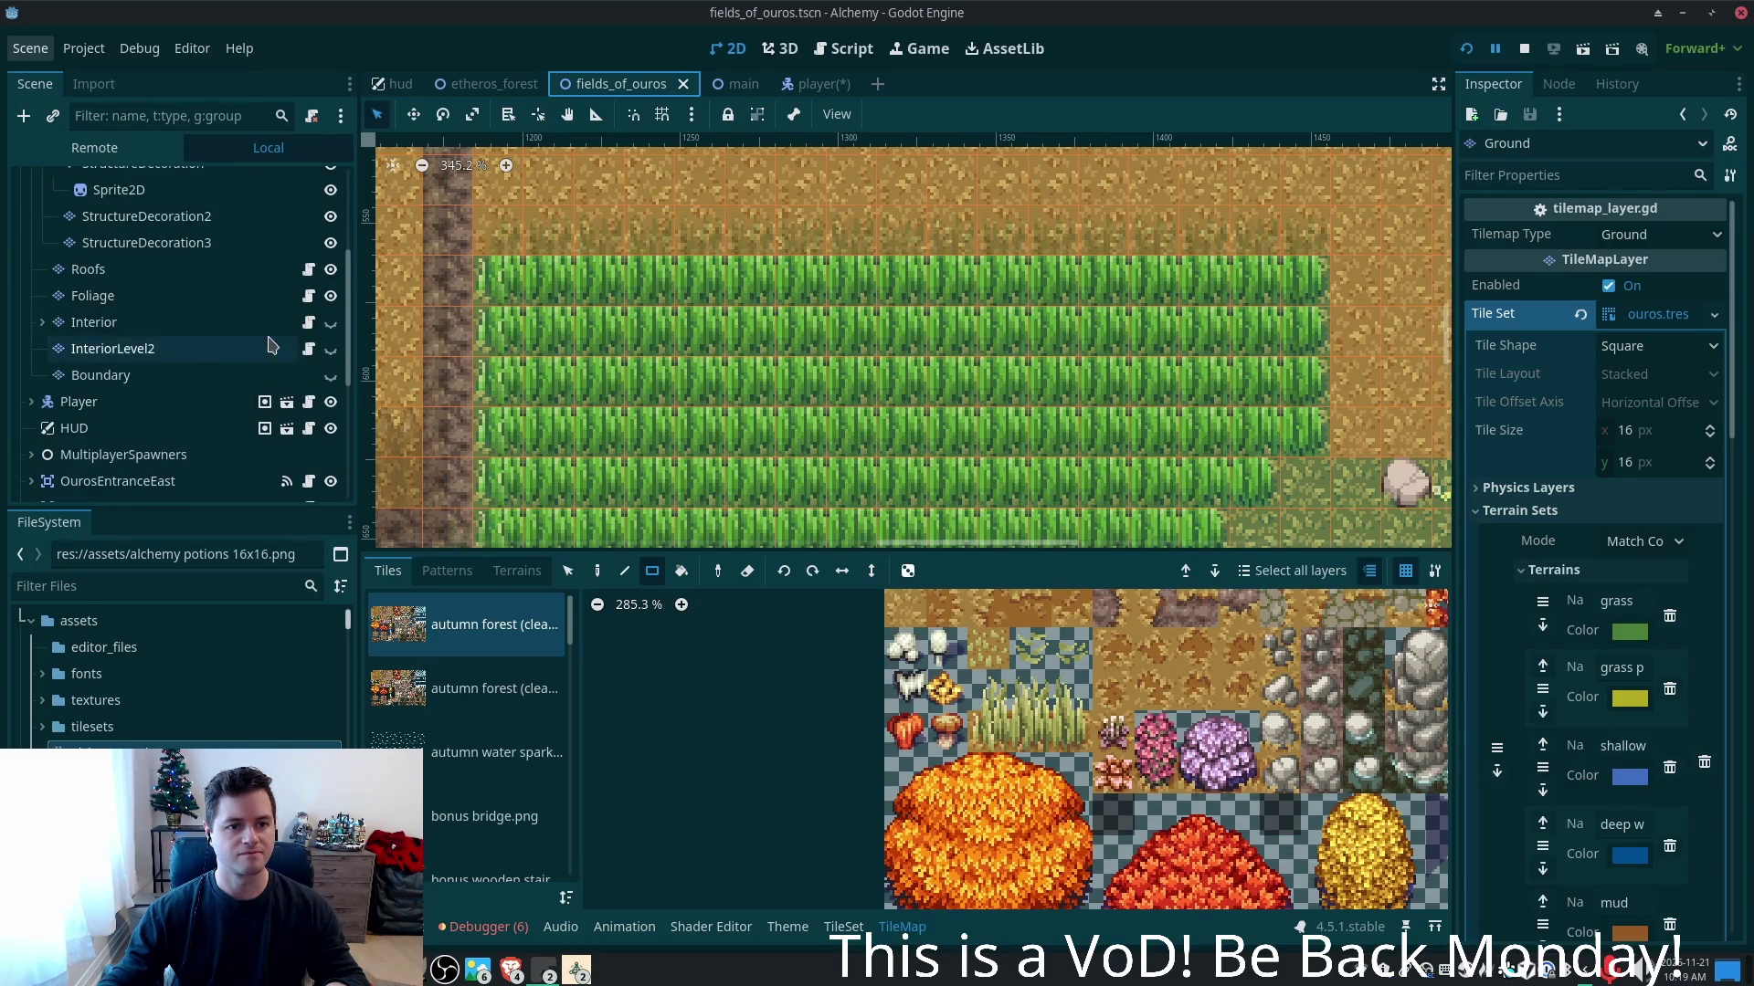
{"action": "mouse_move", "coordinate": [350, 311]}
{"action": "left_mouse_down"}
{"action": "mouse_move", "coordinate": [370, 228]}
{"action": "mouse_move", "coordinate": [361, 350]}
{"action": "left_mouse_up"}
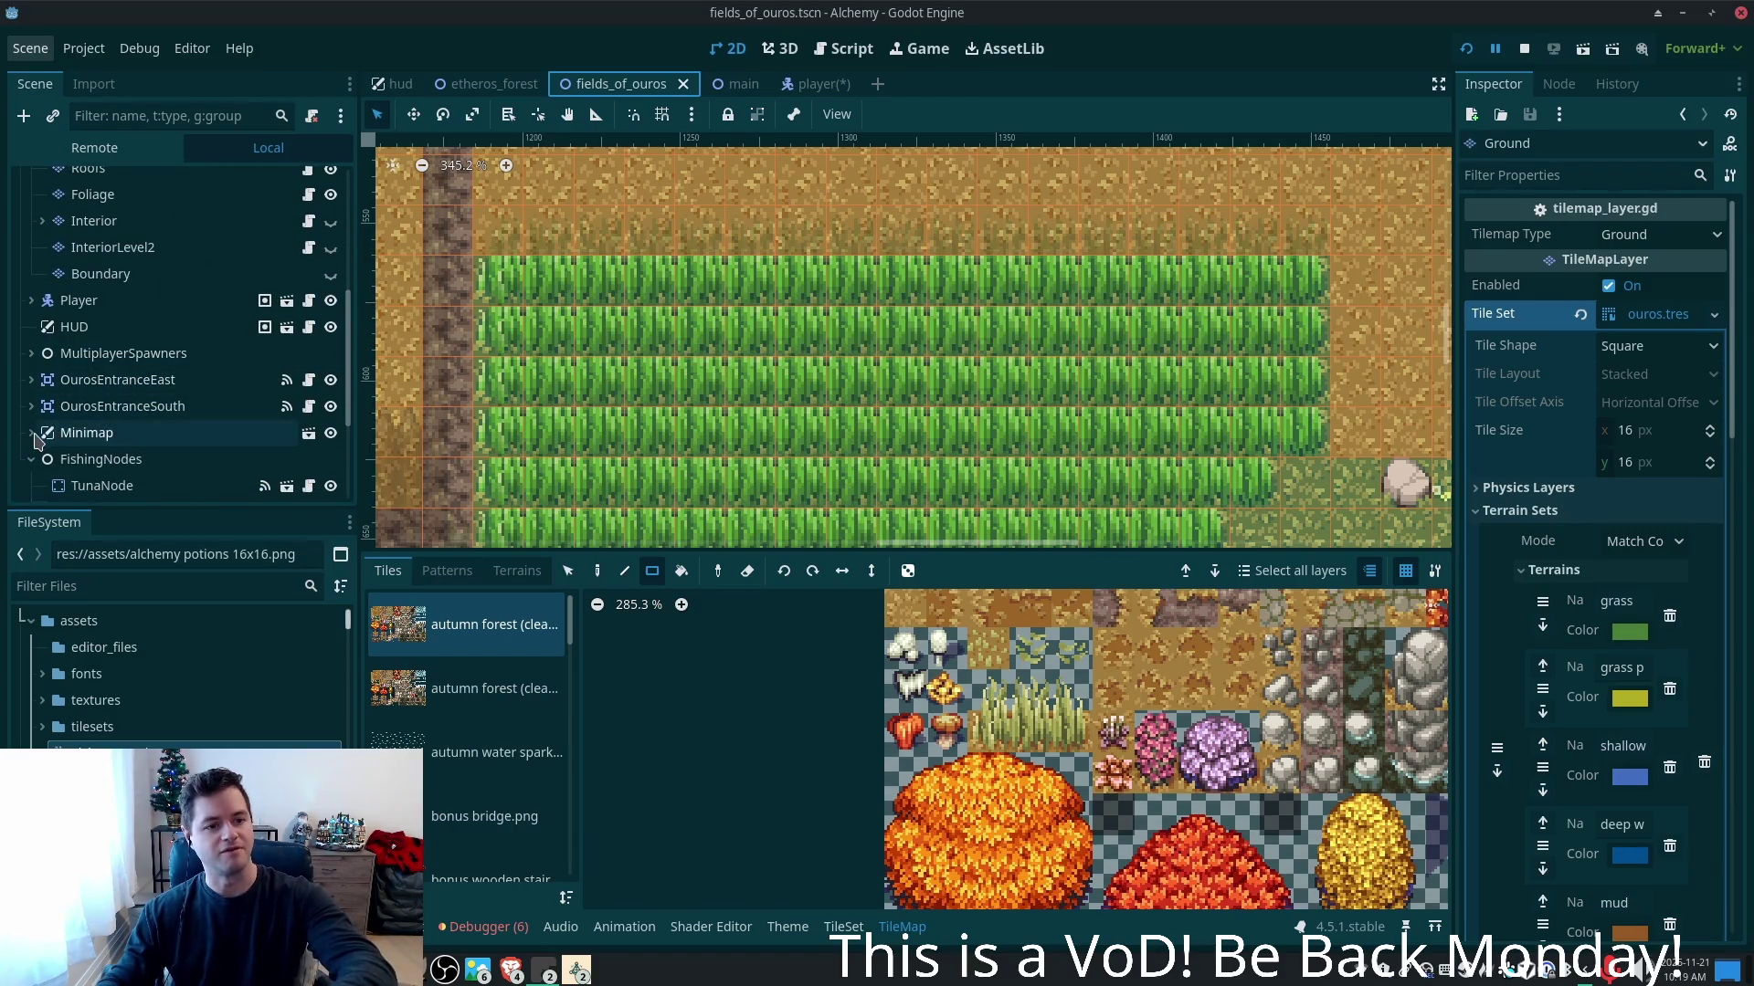
{"action": "left_click", "coordinate": [34, 434]}
{"action": "scroll", "coordinate": [137, 402], "scroll_direction": "down", "scroll_amount": 3}
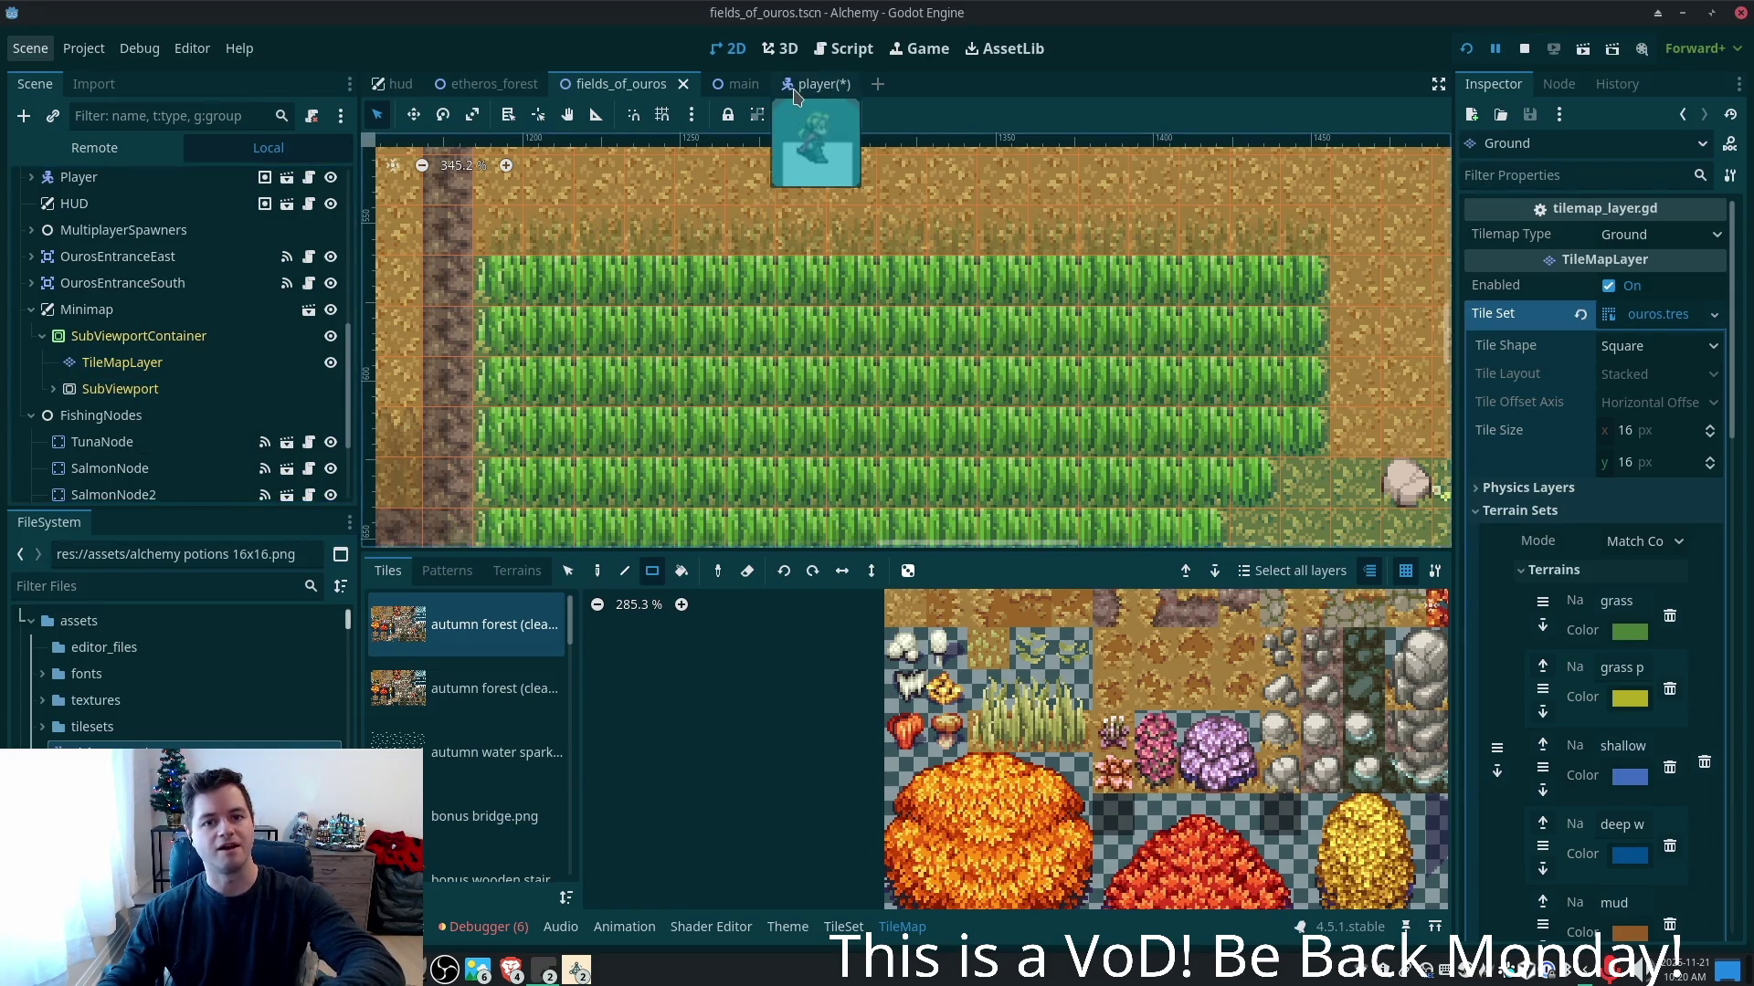
{"action": "left_click", "coordinate": [795, 85]}
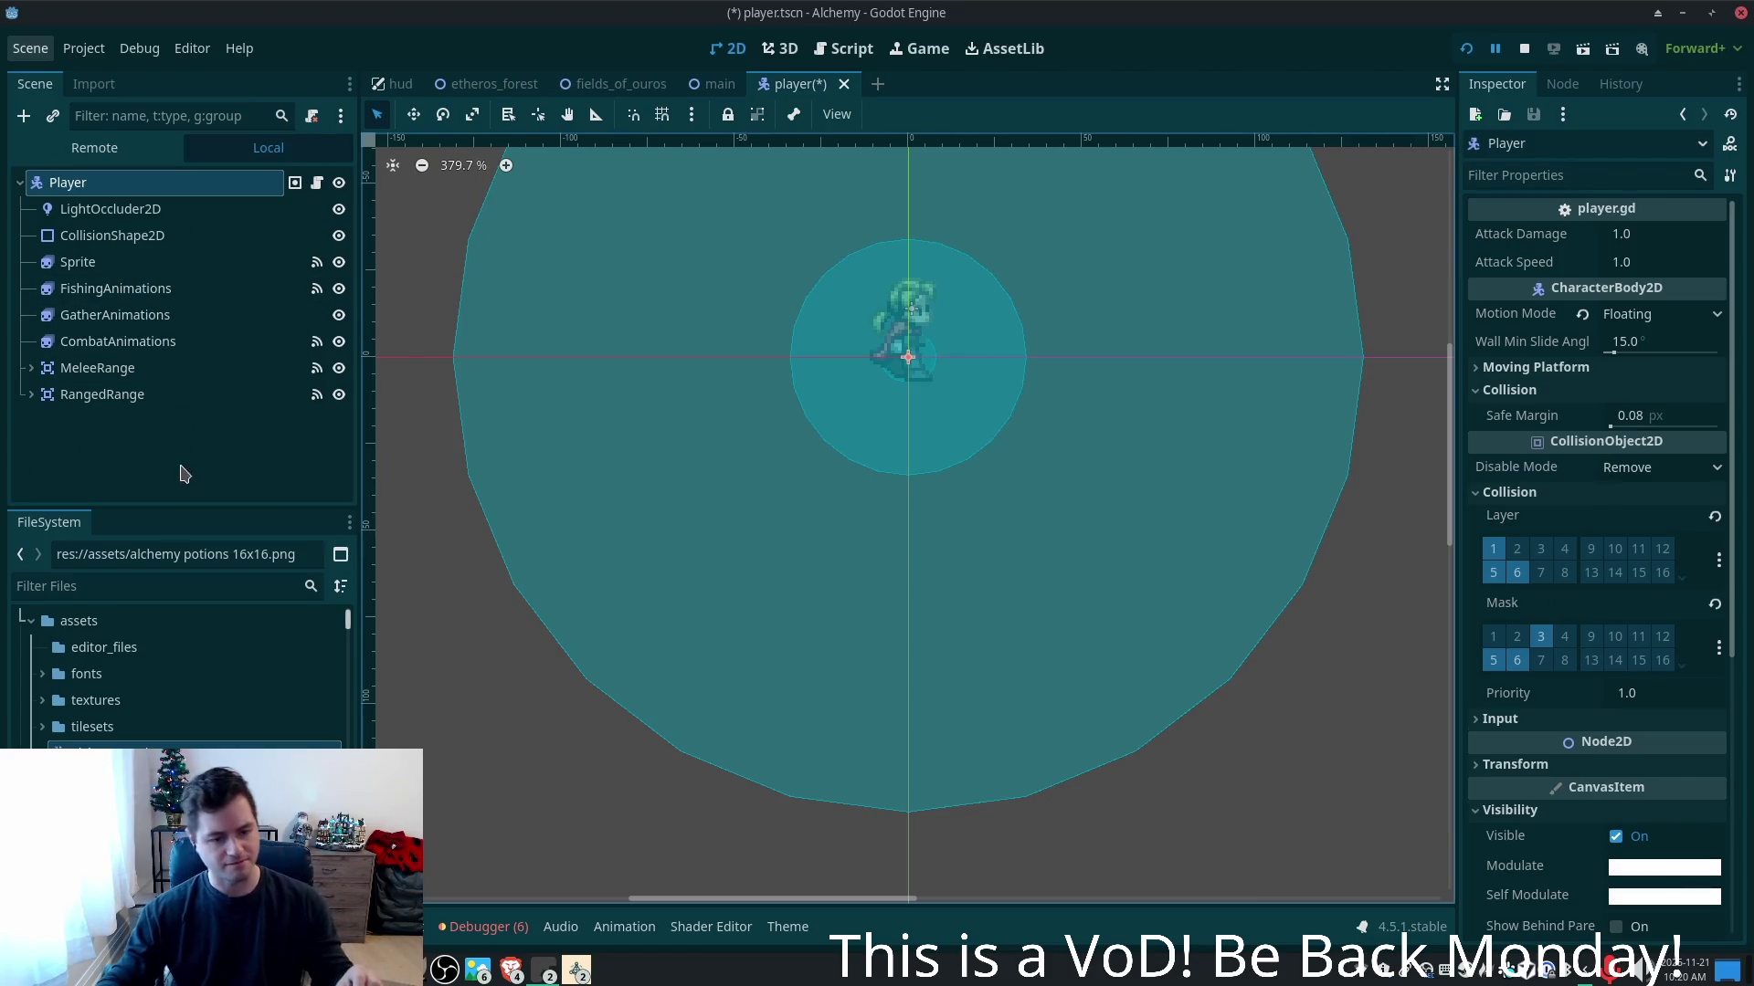
- Add a SubViewport child node under Player by searching 'sub' in the Create Node dialog
{"action": "left_click", "coordinate": [129, 430]}
{"action": "left_click", "coordinate": [69, 183]}
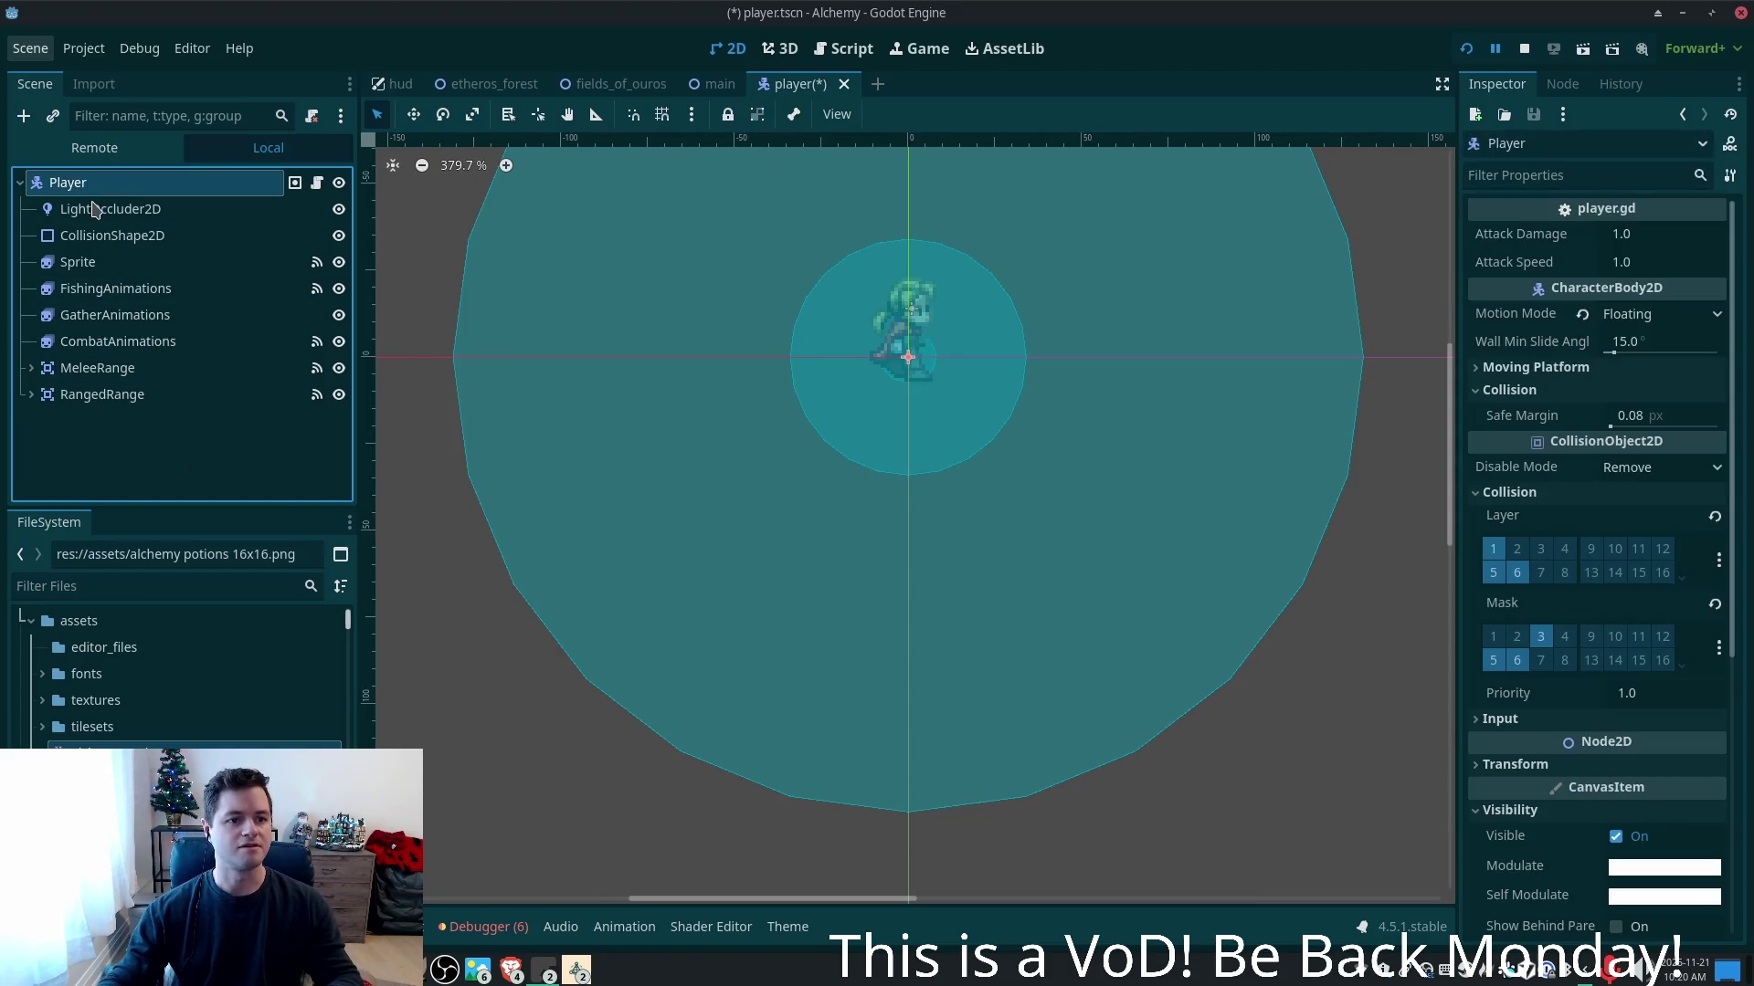
{"action": "key", "text": "ctrl+a"}
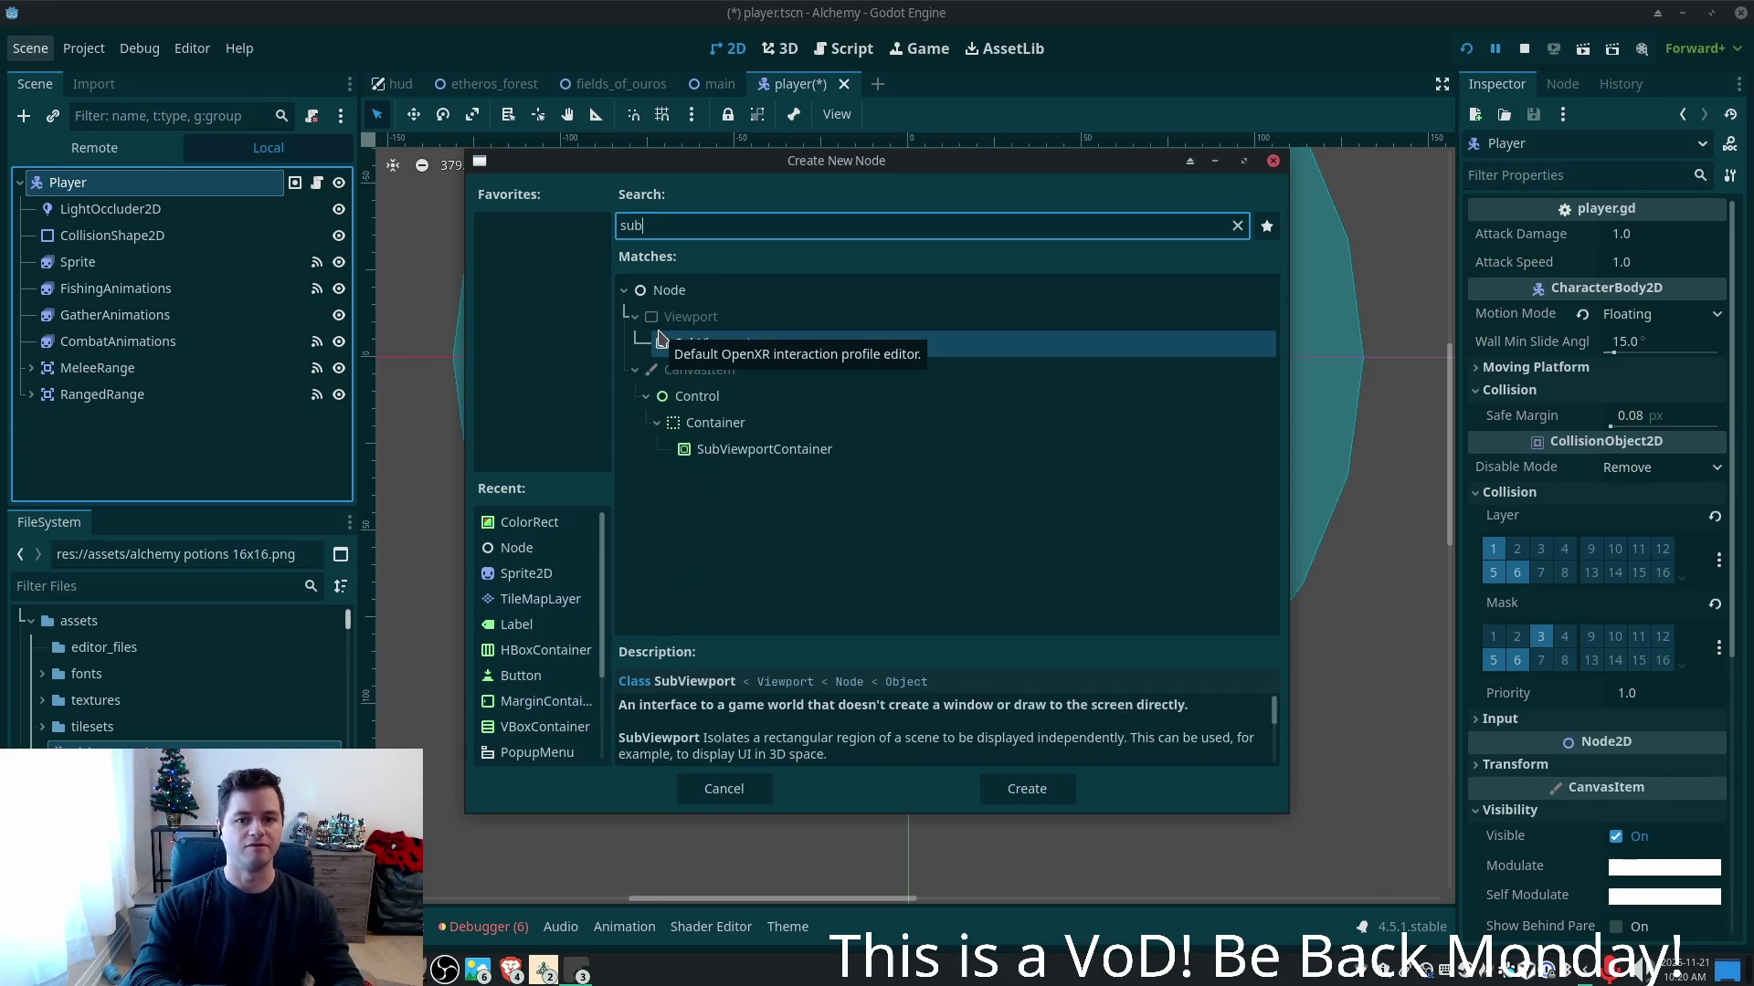
{"action": "left_click", "coordinate": [1025, 344]}
{"action": "double_click", "coordinate": [1026, 346]}
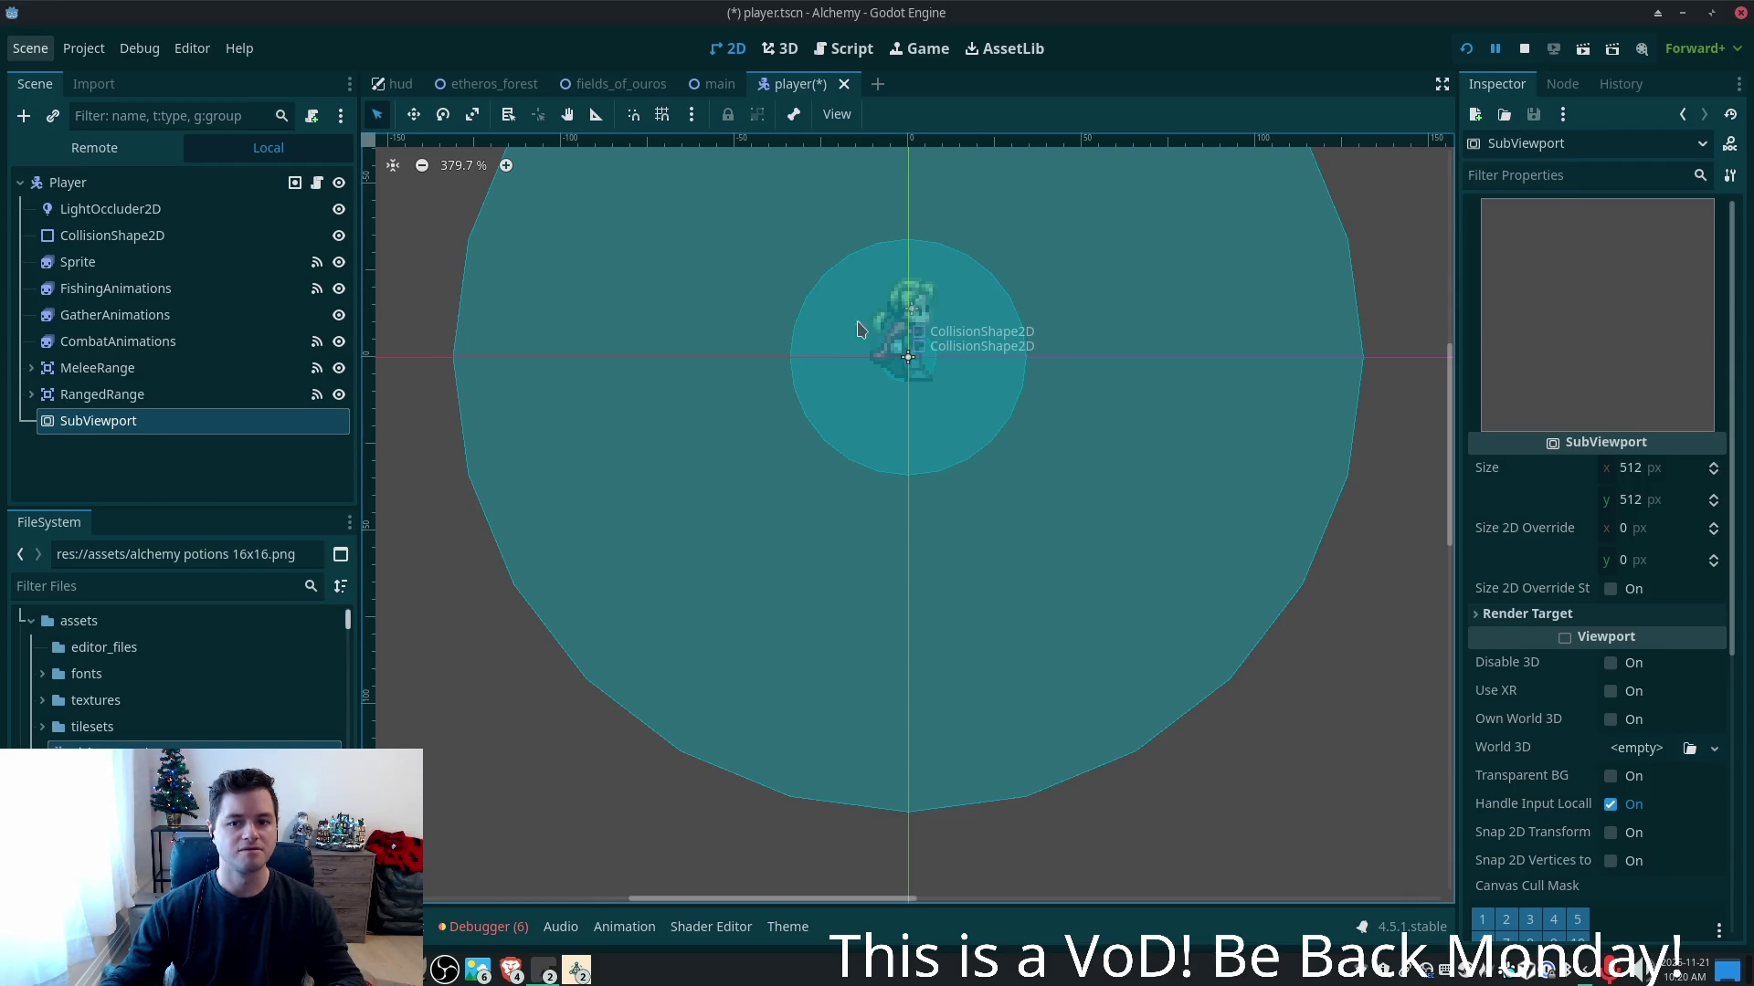
{"action": "scroll", "coordinate": [1139, 404], "scroll_direction": "down", "scroll_amount": 5}
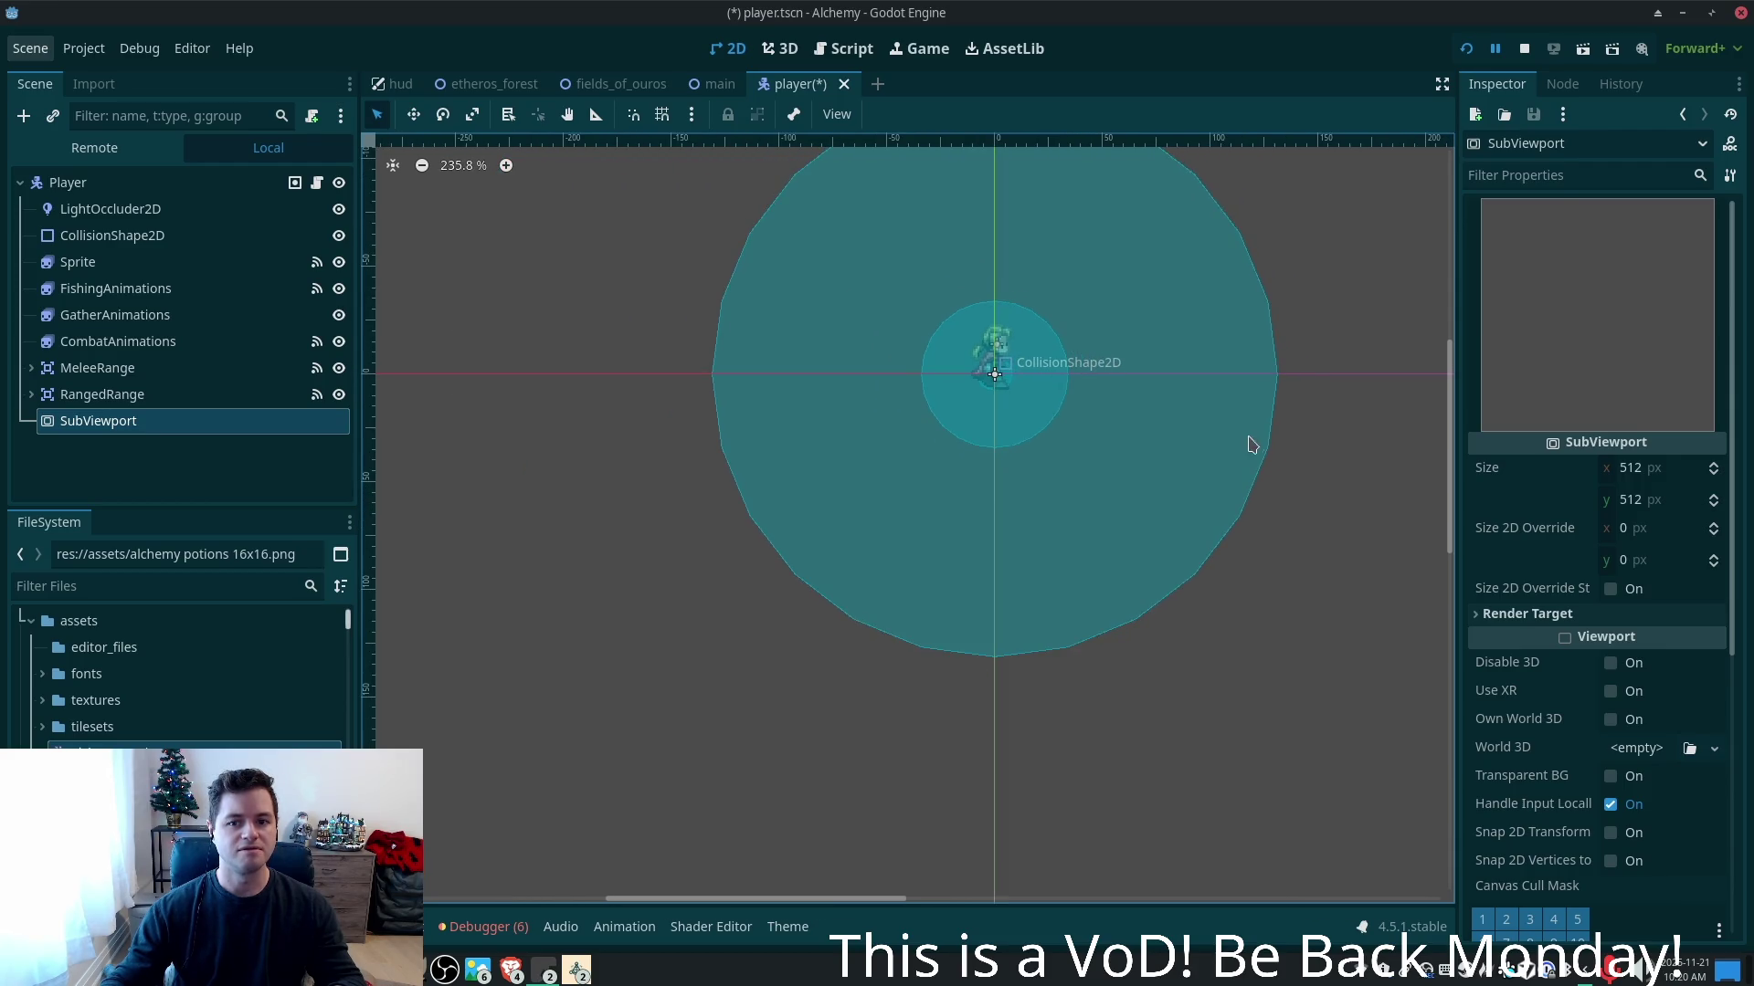
{"action": "left_click_drag", "start_coordinate": [1248, 442], "coordinate": [1012, 477]}
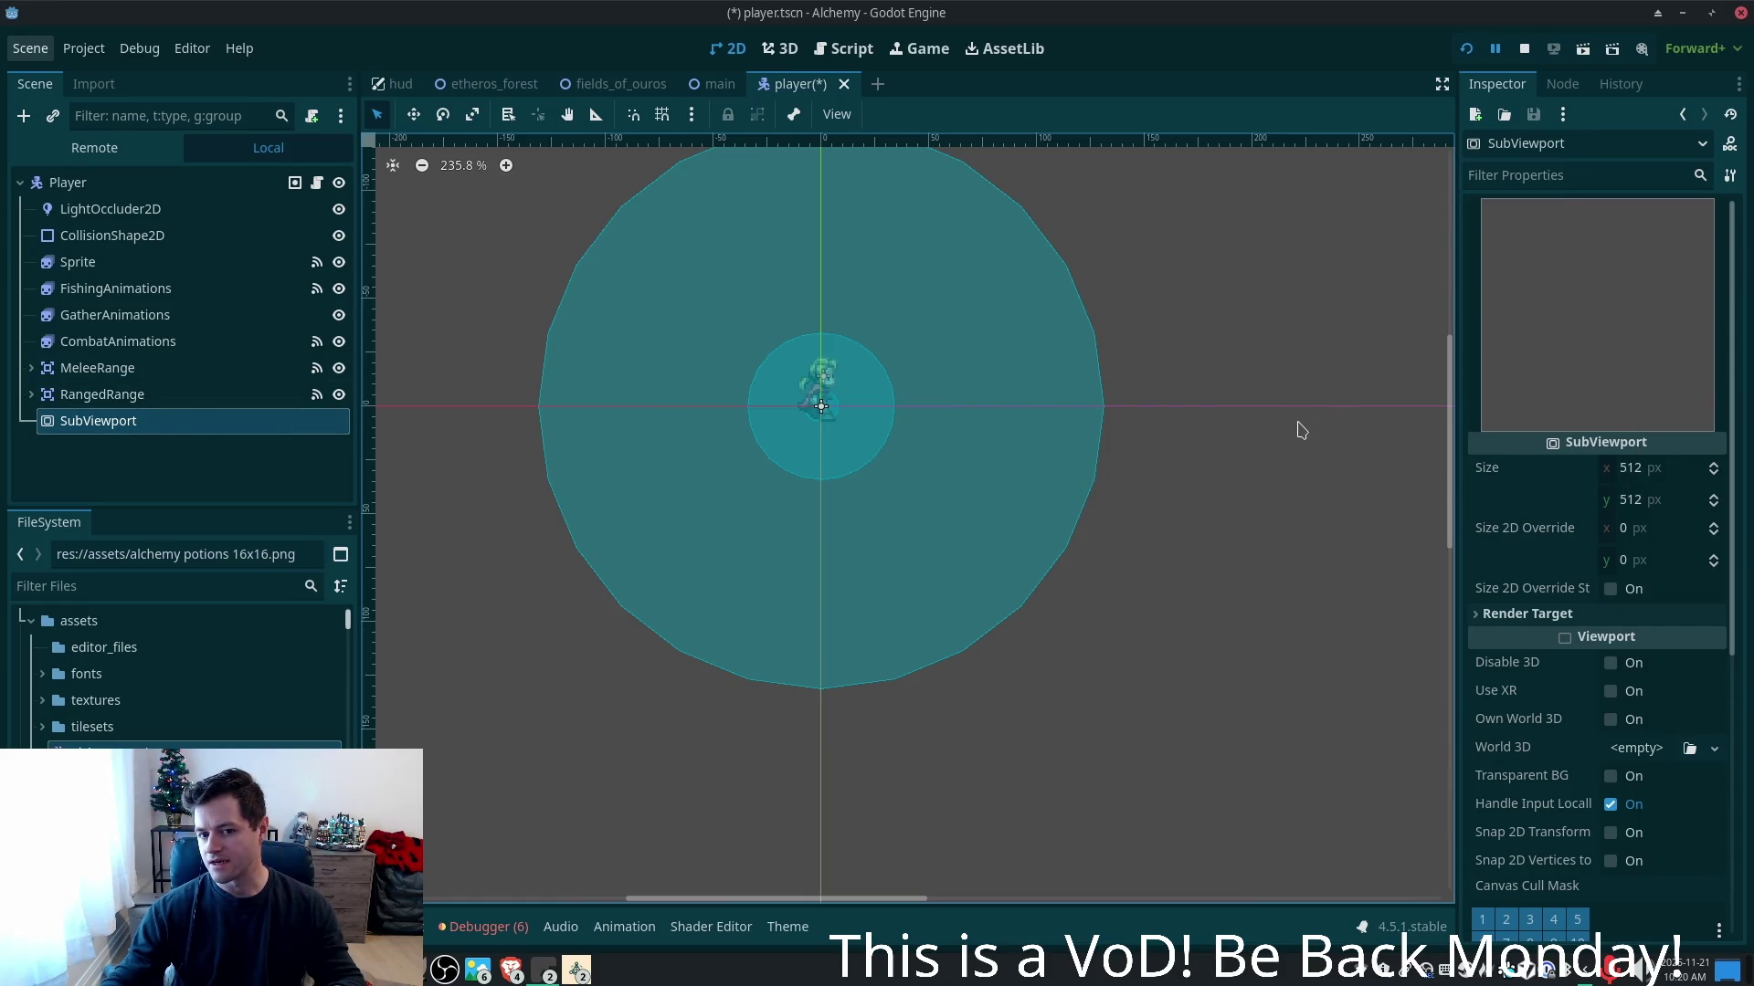
{"action": "scroll", "coordinate": [1247, 433], "scroll_direction": "down", "scroll_amount": 2}
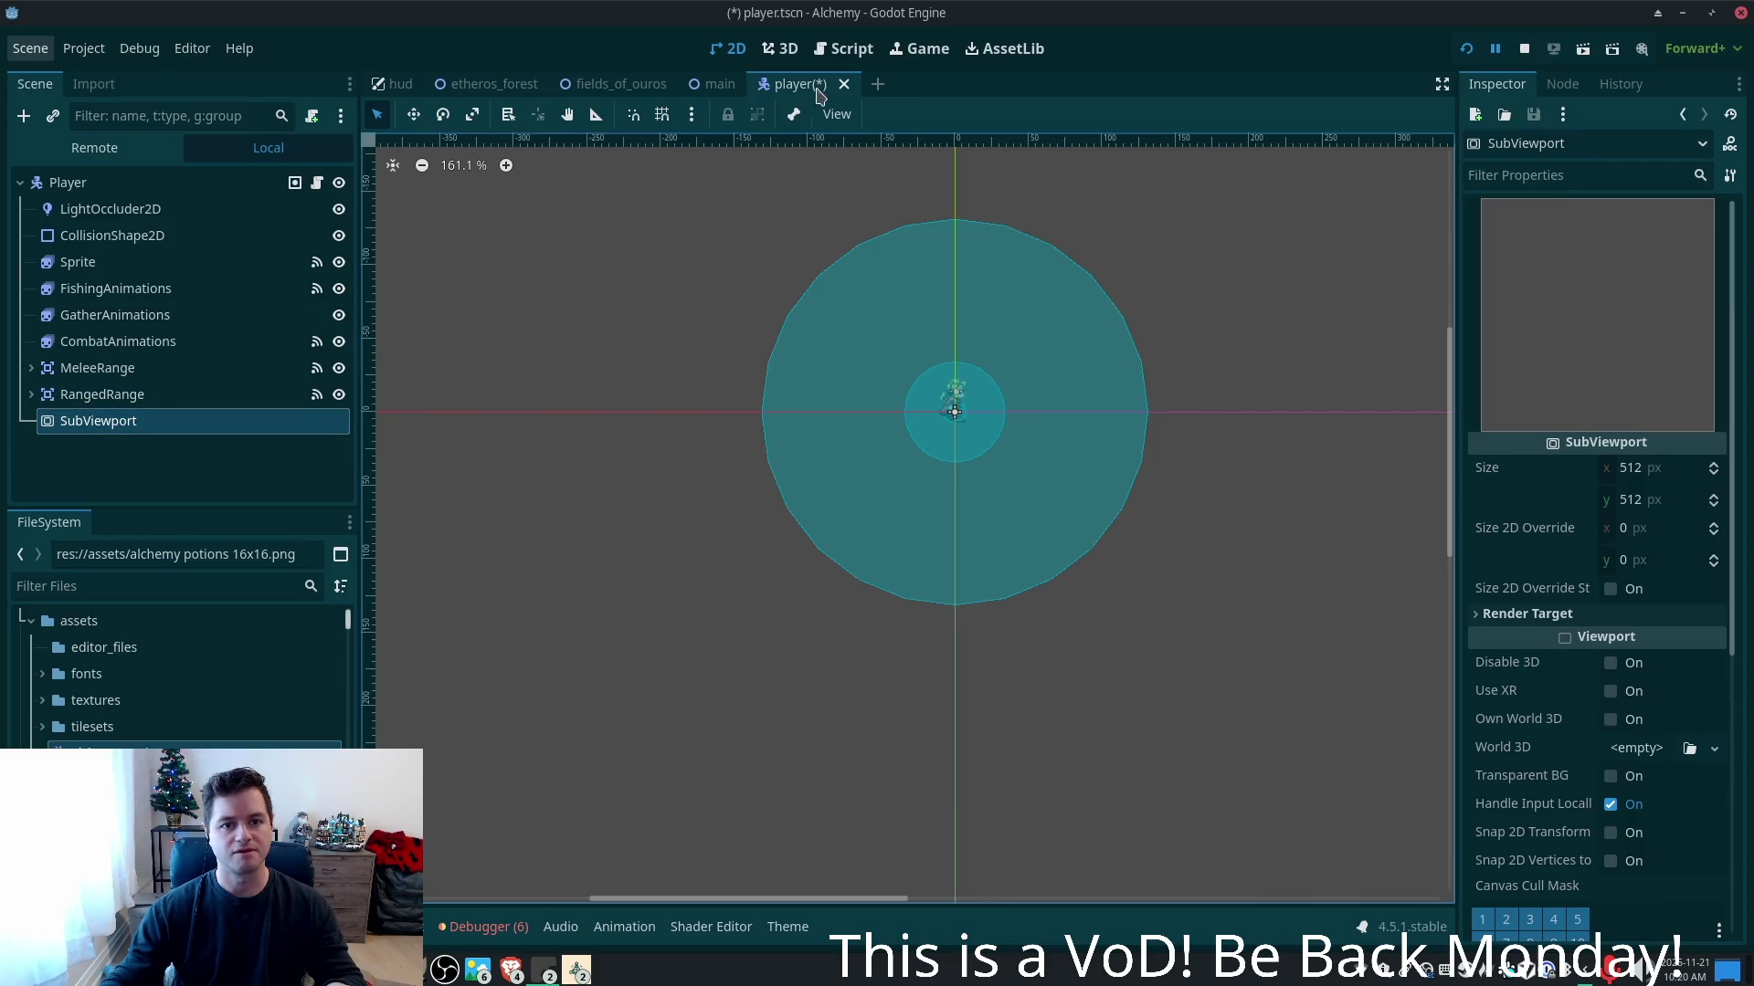
- Compare with the main scene's Minimap SubViewportContainer setup, then return to the player scene
{"action": "left_click", "coordinate": [714, 91]}
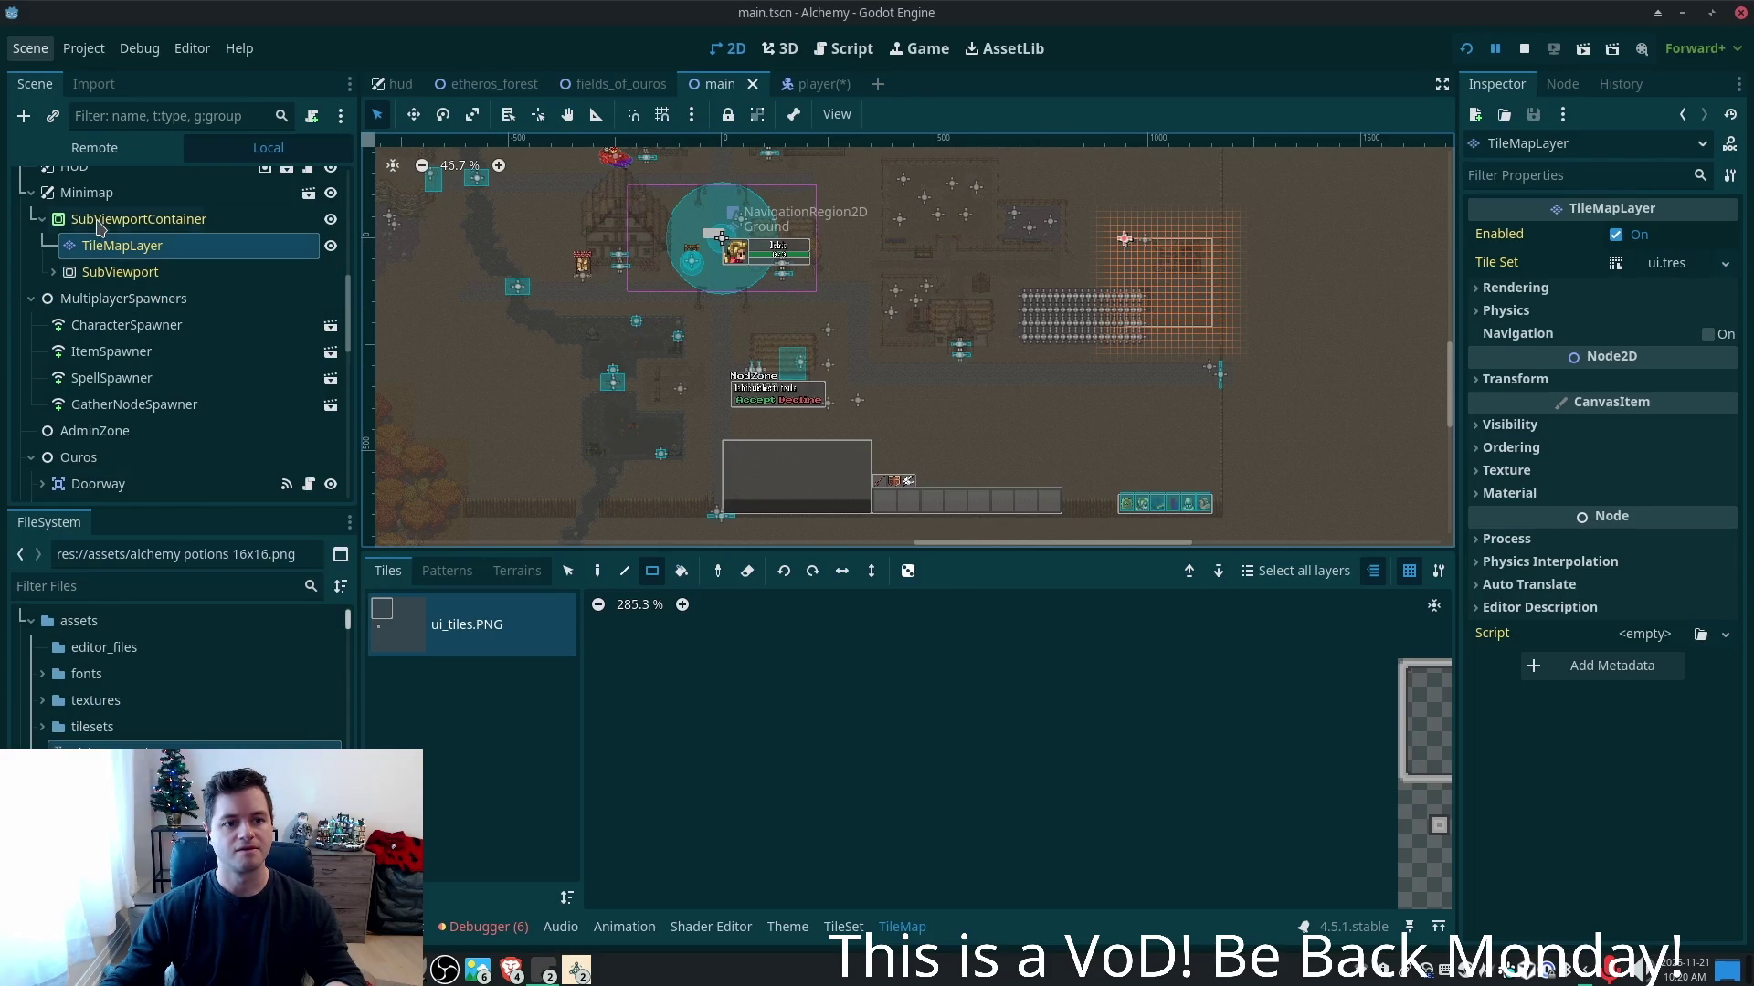
{"action": "left_click", "coordinate": [98, 224]}
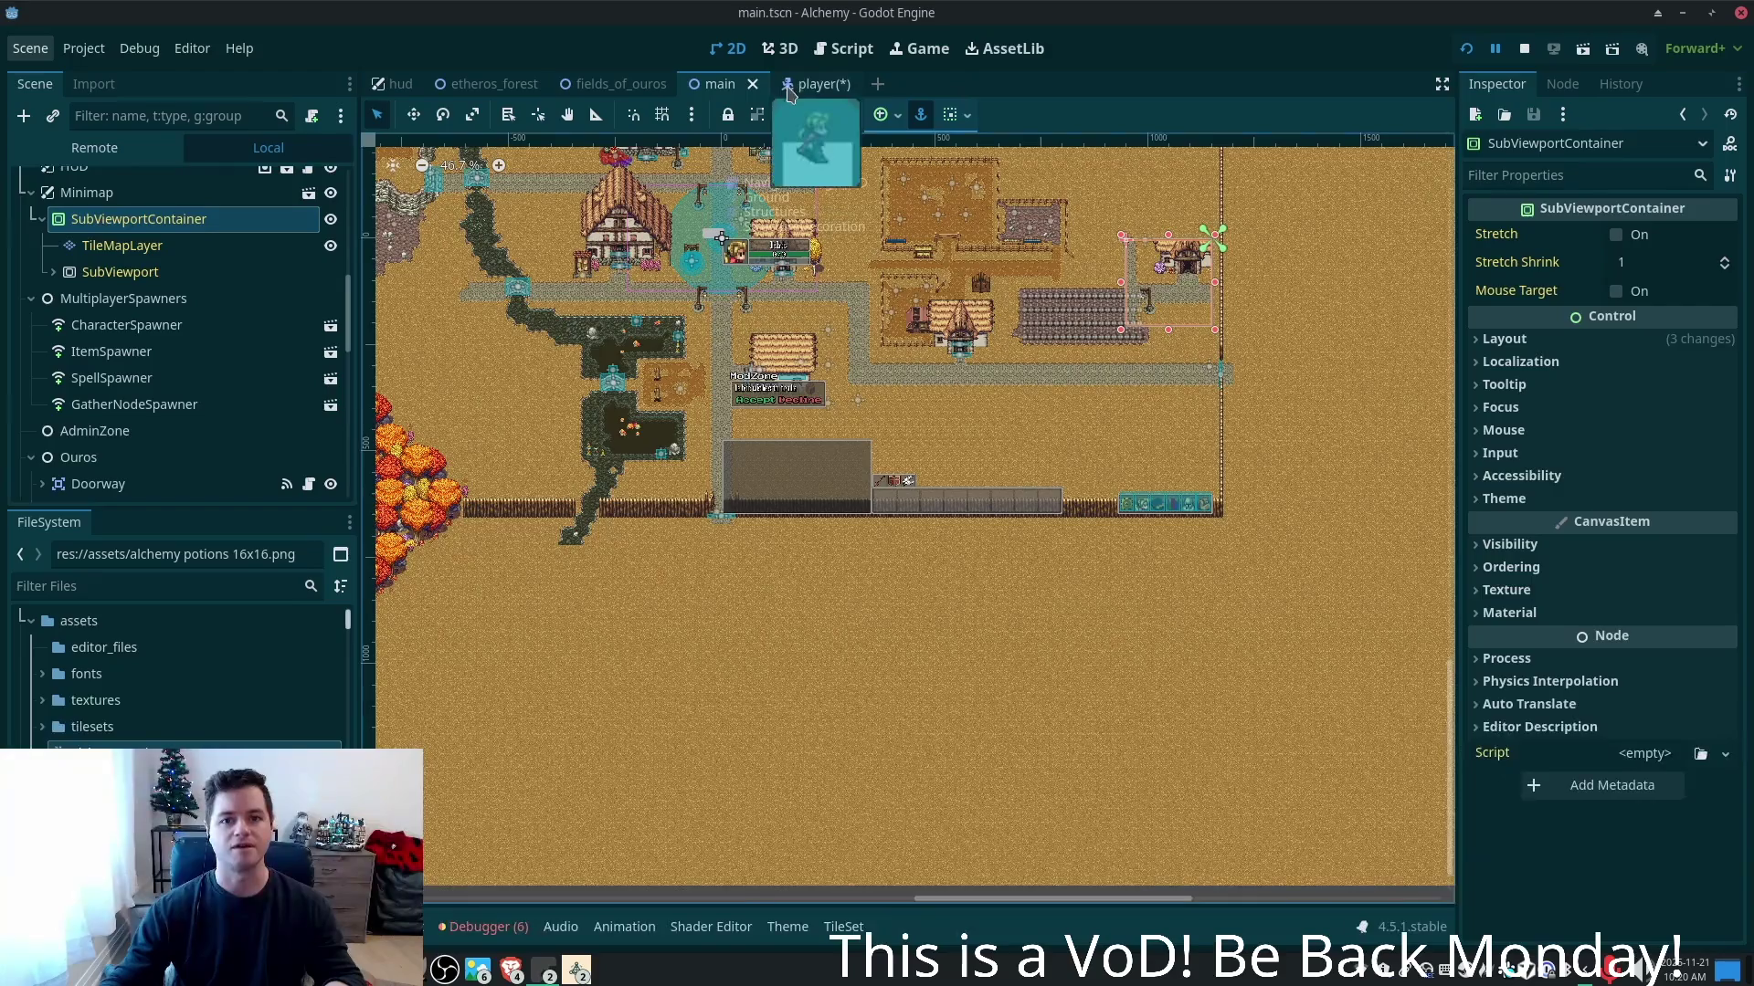
{"action": "left_click", "coordinate": [791, 85]}
- Delete the old SubViewport and add a SubViewportContainer node under Player
{"action": "key", "text": "Delete"}
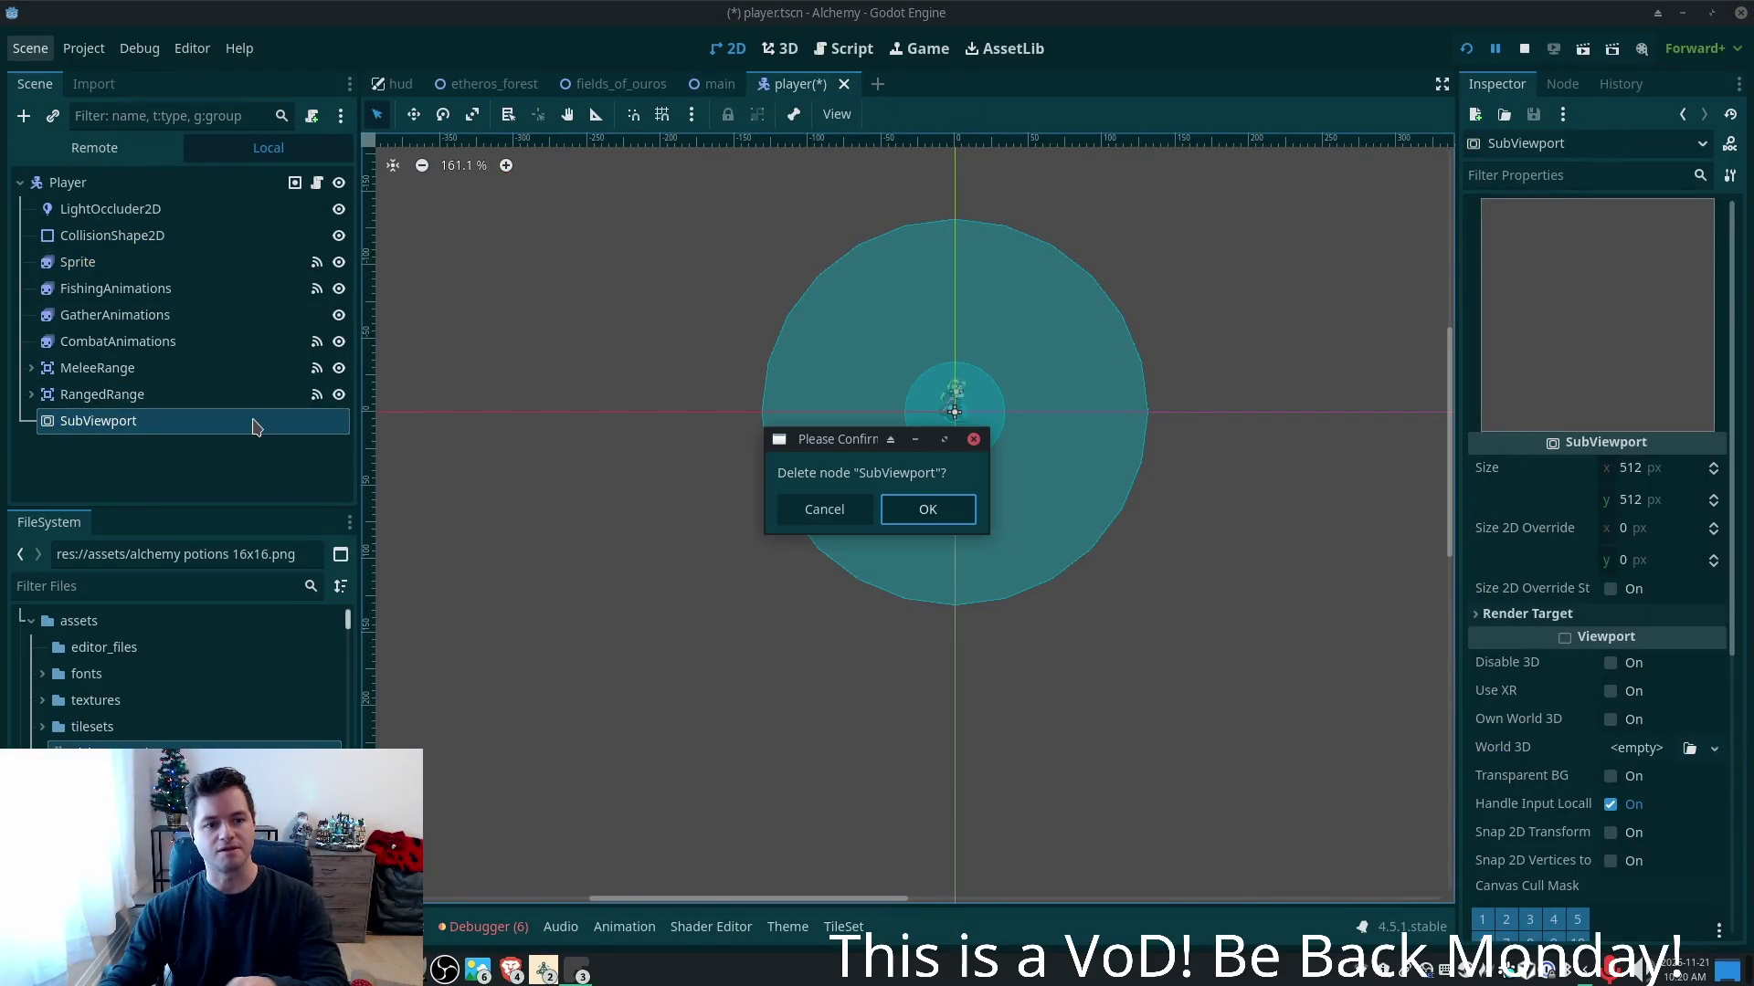
{"action": "key", "text": "Return"}
{"action": "left_click", "coordinate": [82, 182]}
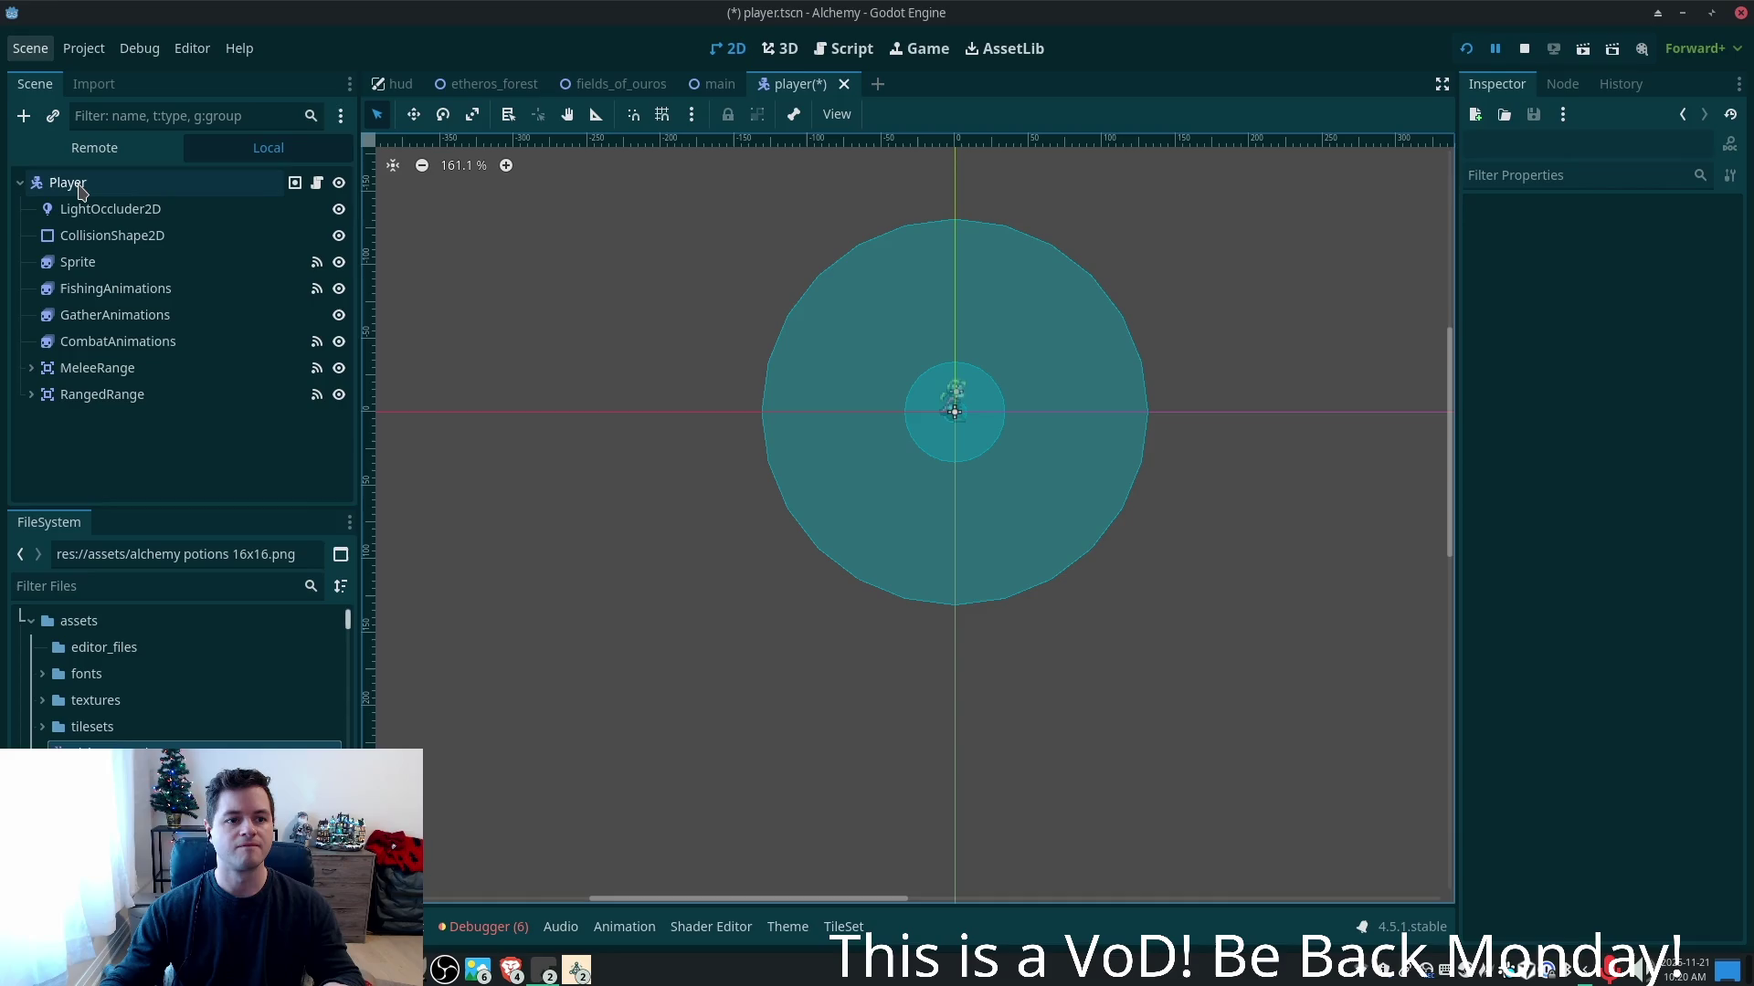
{"action": "key", "text": "ctrl+a"}
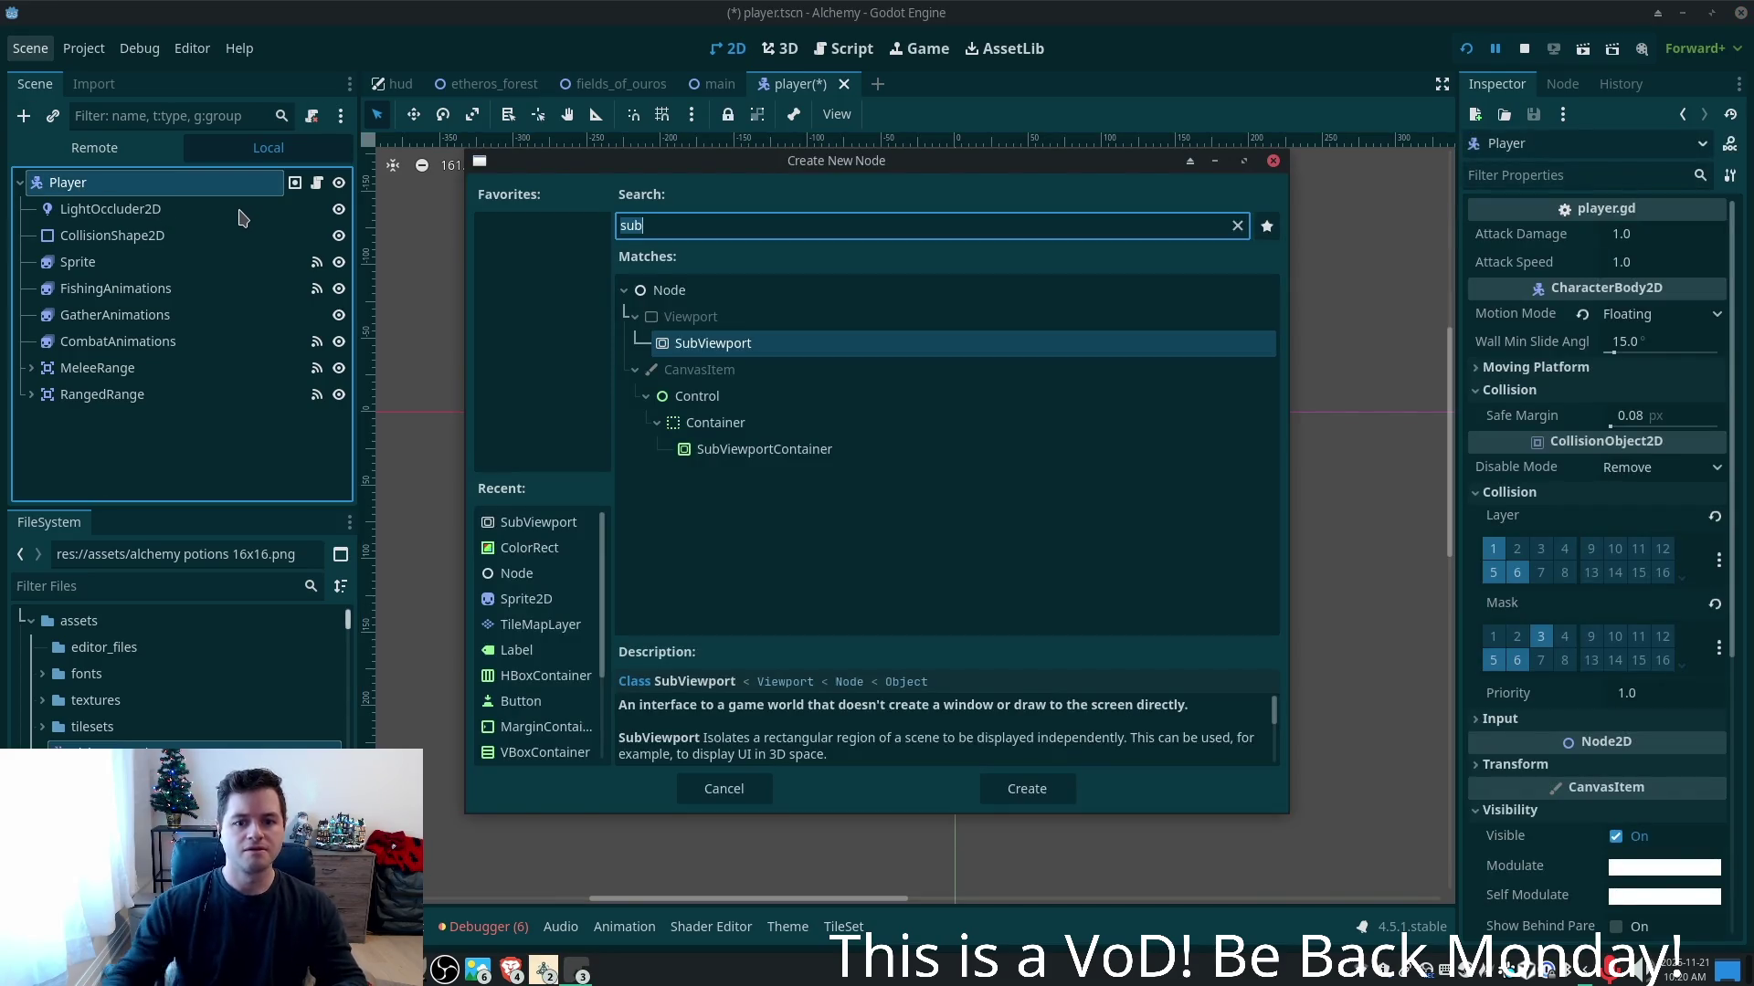
{"action": "left_click", "coordinate": [815, 460]}
{"action": "double_click", "coordinate": [816, 459]}
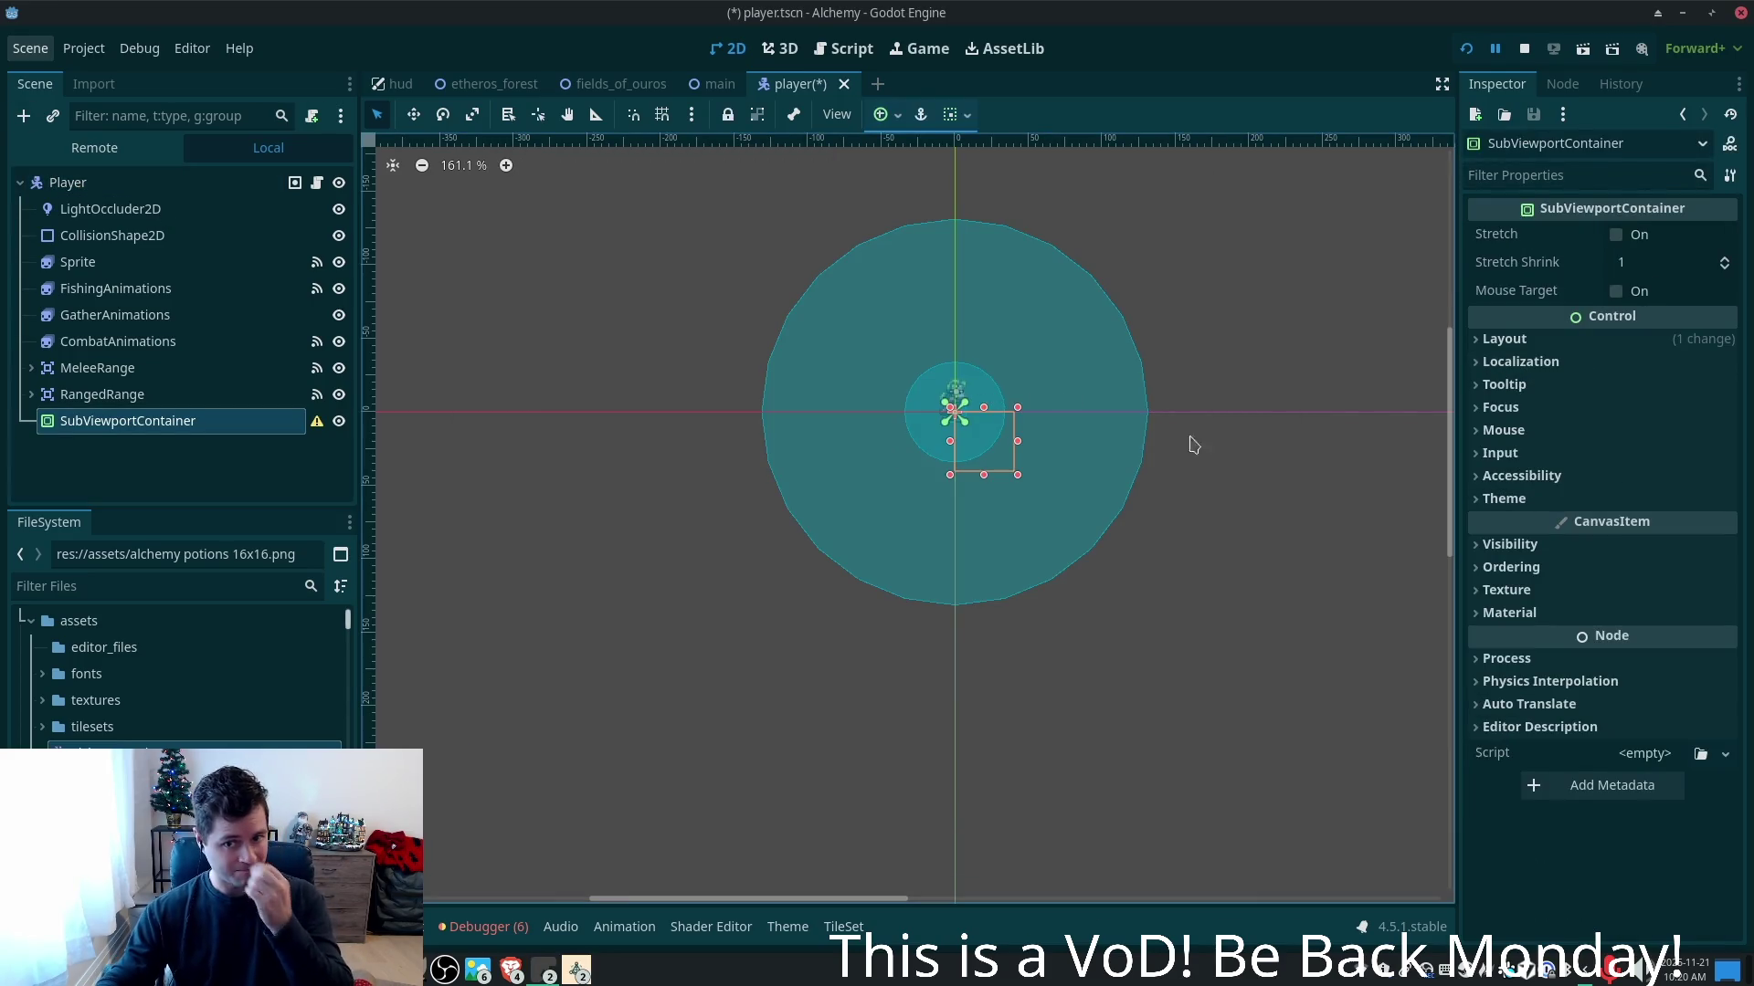
{"action": "scroll", "coordinate": [1057, 451], "scroll_direction": "up", "scroll_amount": 3}
{"action": "scroll", "coordinate": [1050, 443], "scroll_direction": "up", "scroll_amount": 3}
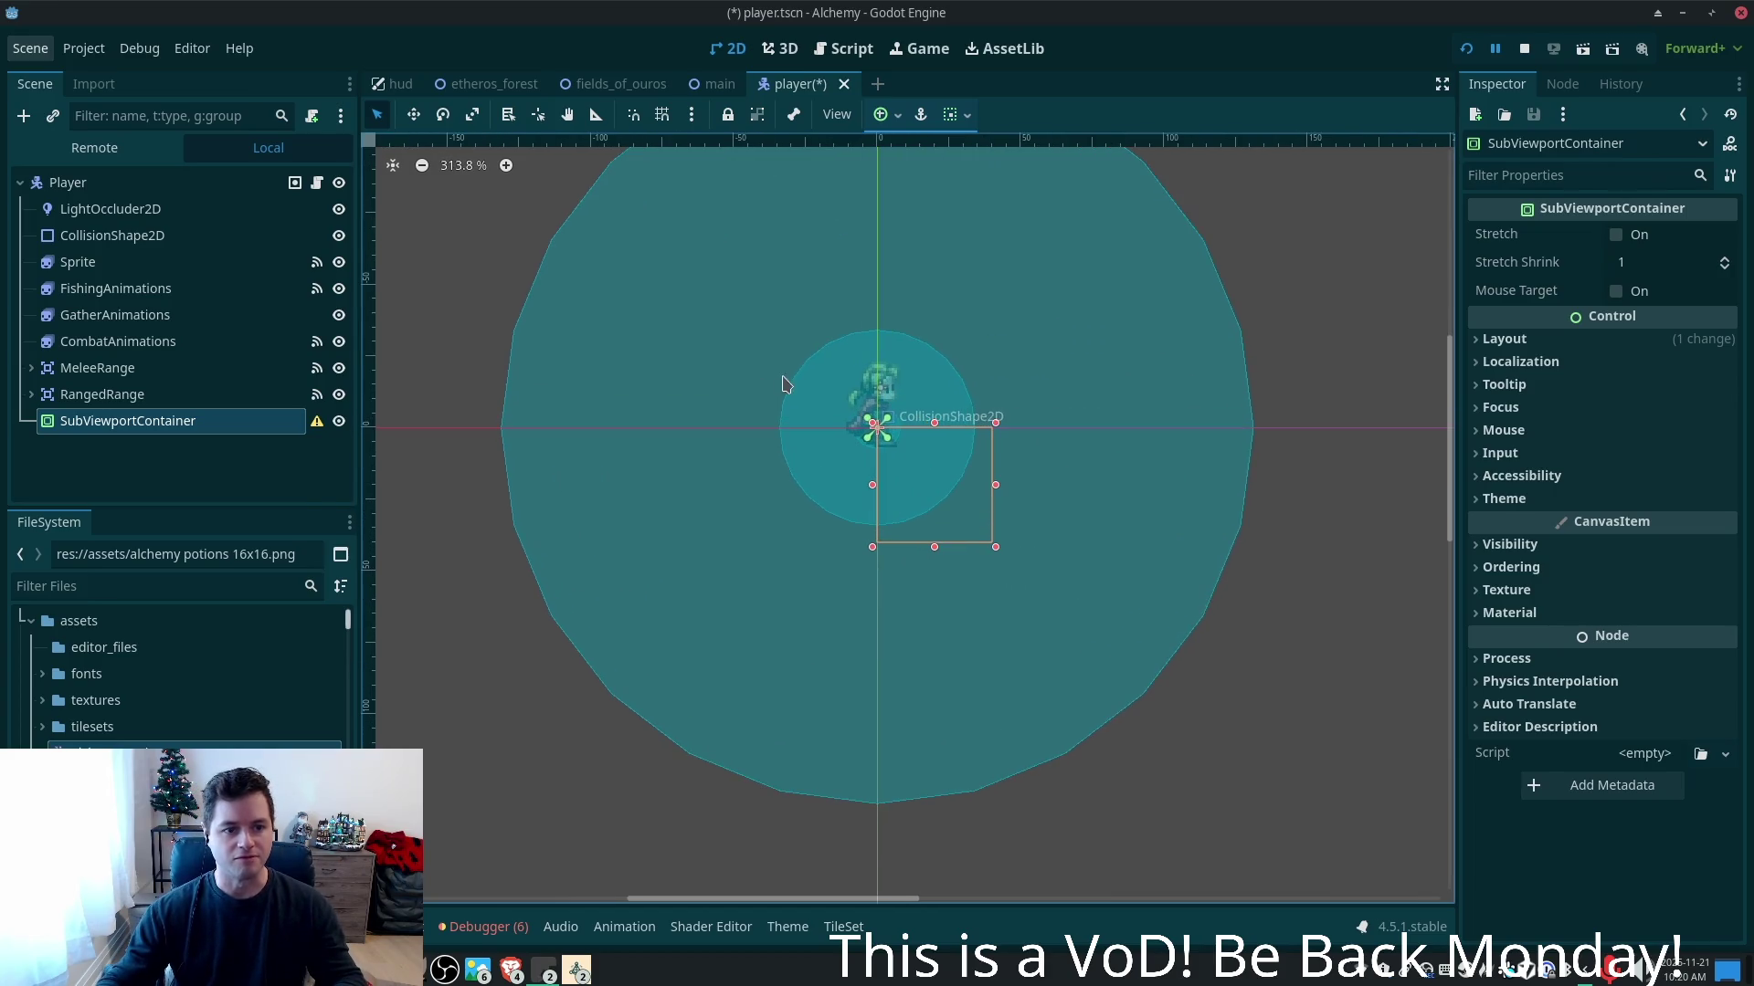
- Nudge the container rectangle up-left and add a SubViewport child inside it
{"action": "left_click", "coordinate": [412, 114]}
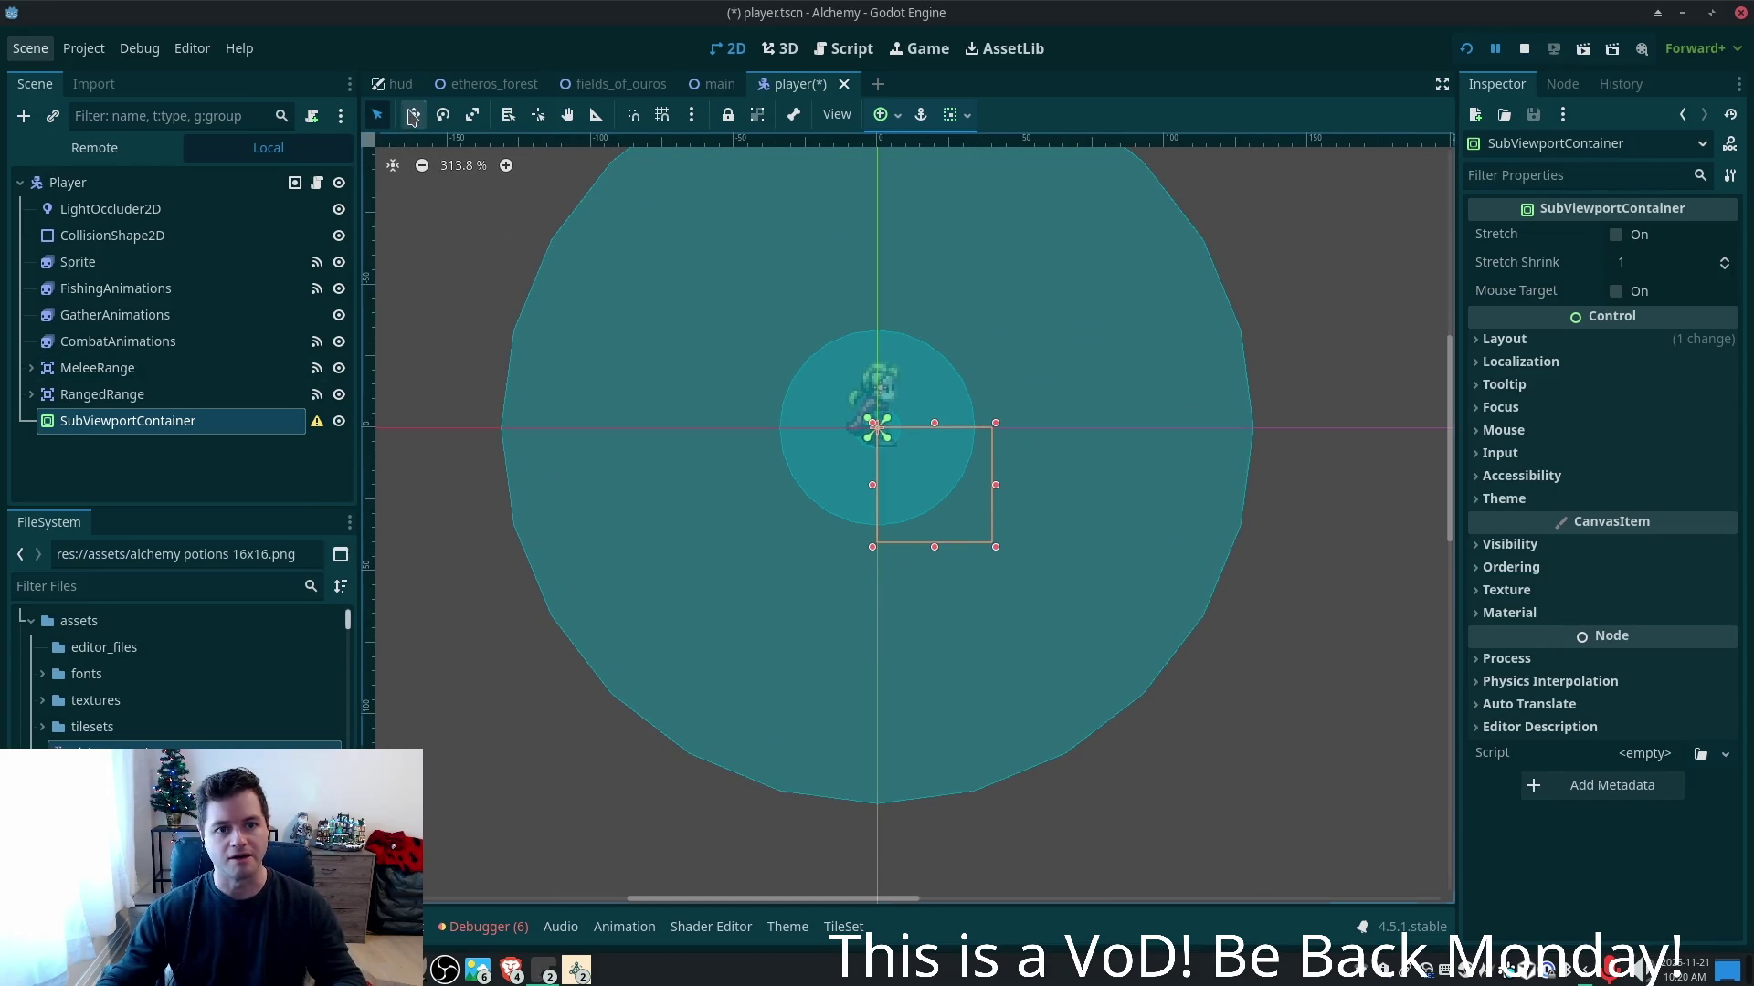
{"action": "left_click_drag", "start_coordinate": [916, 501], "coordinate": [862, 481]}
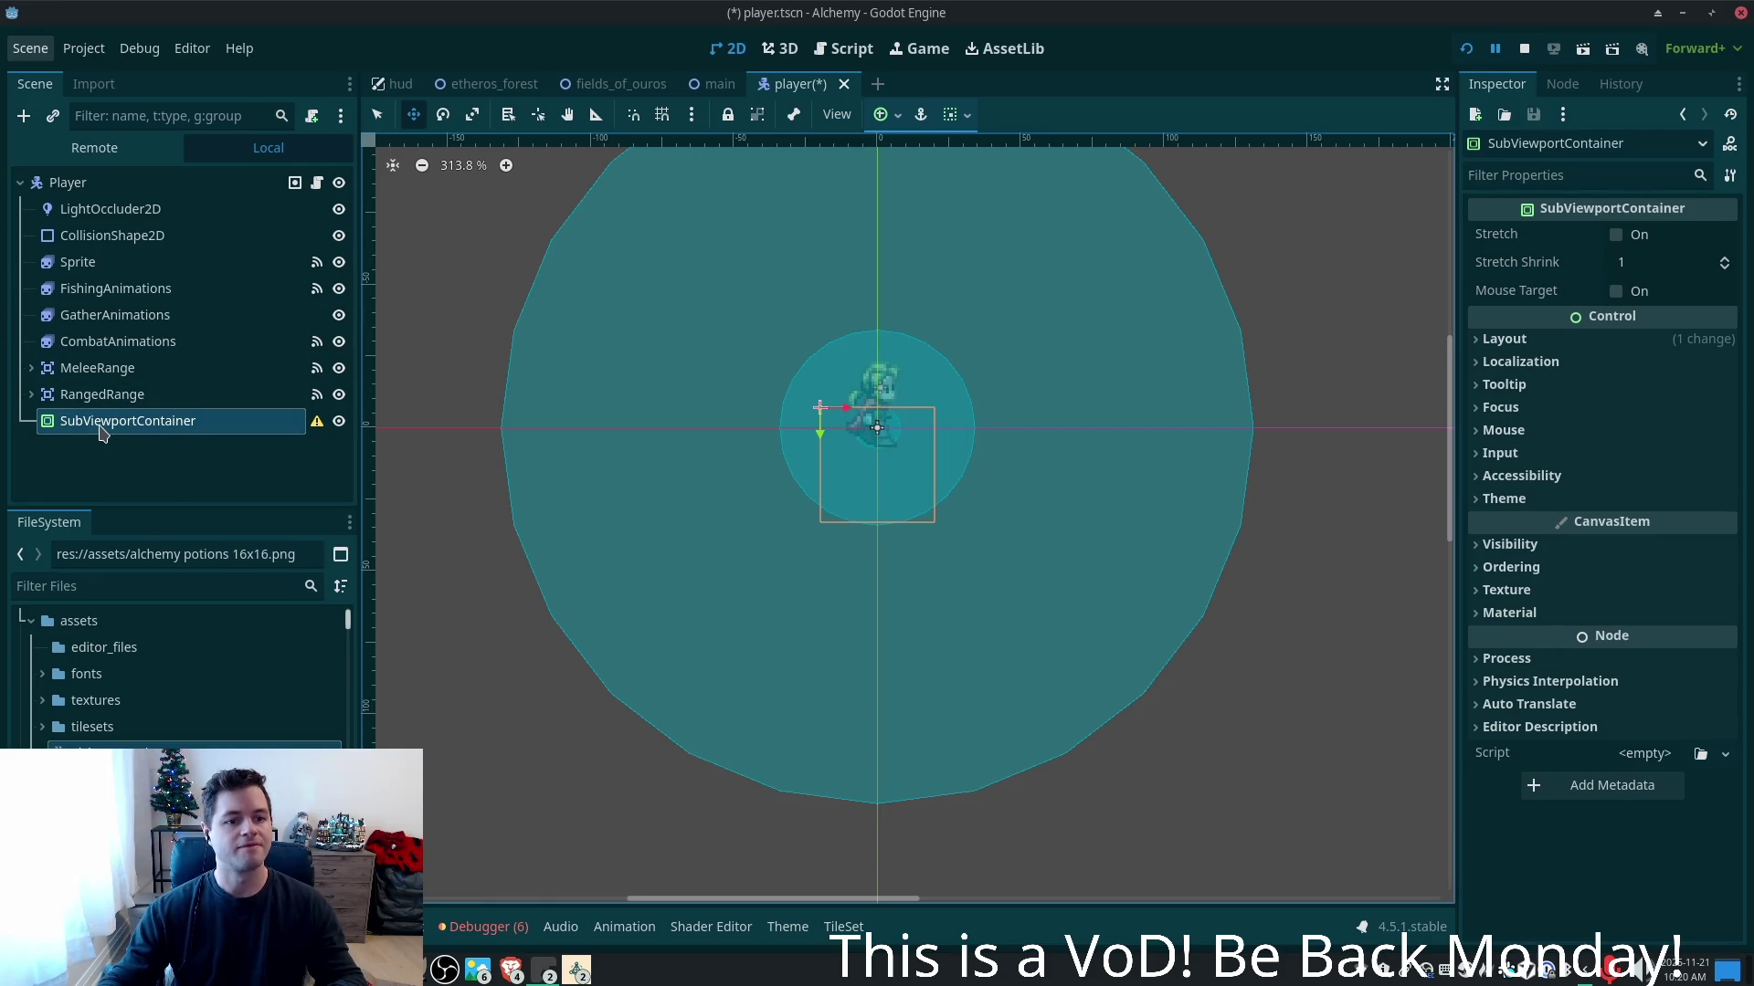
{"action": "left_click", "coordinate": [102, 428]}
{"action": "key", "text": "ctrl+a"}
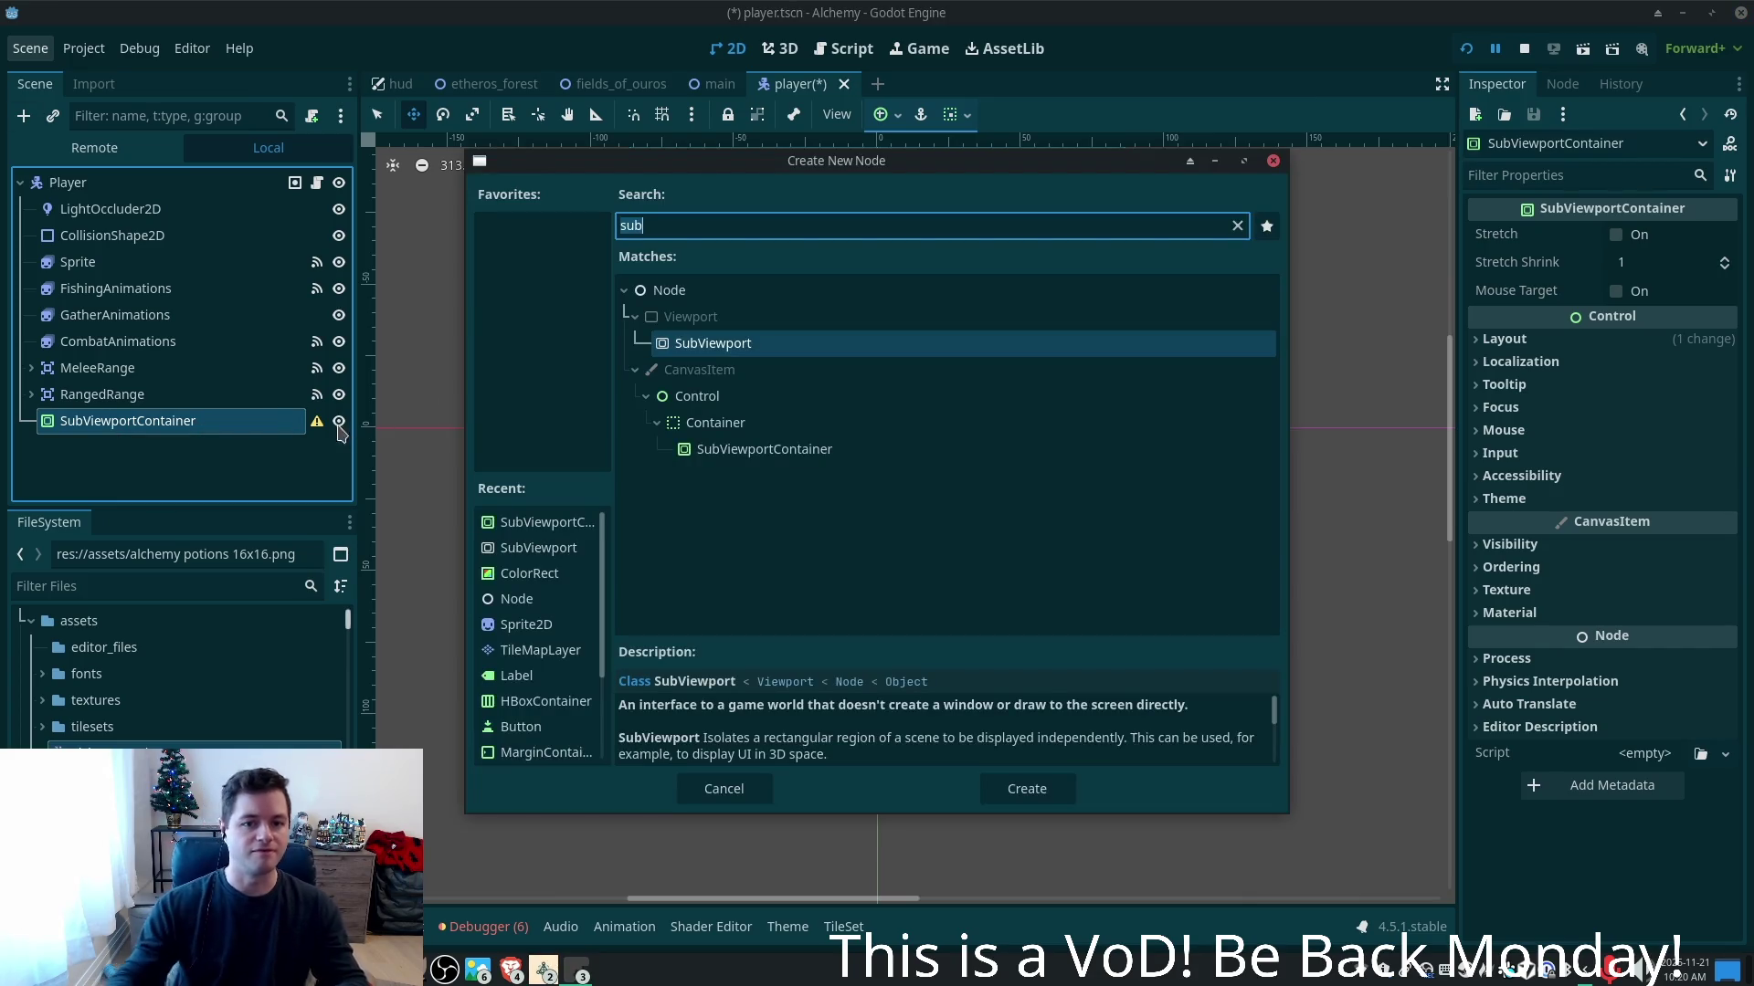
{"action": "left_click", "coordinate": [738, 345]}
{"action": "double_click", "coordinate": [738, 344]}
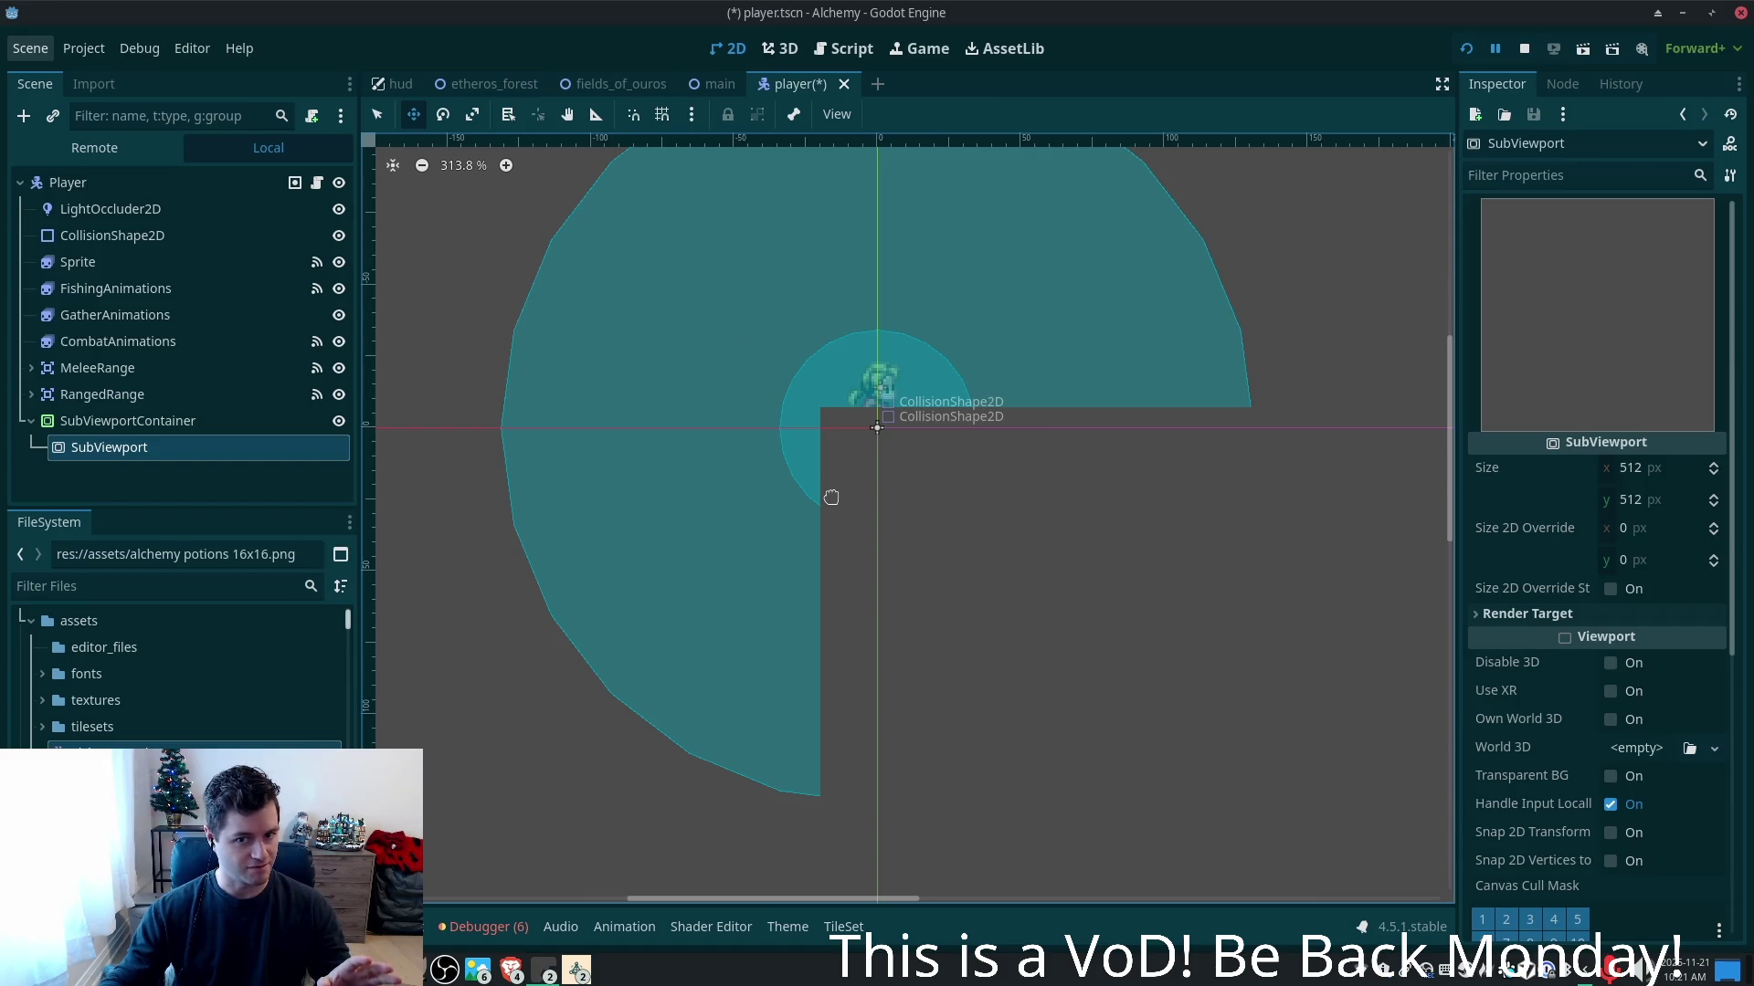
- Pan the canvas to the viewport area and begin editing the SubViewport's width
{"action": "scroll", "coordinate": [831, 497], "scroll_direction": "down", "scroll_amount": 1}
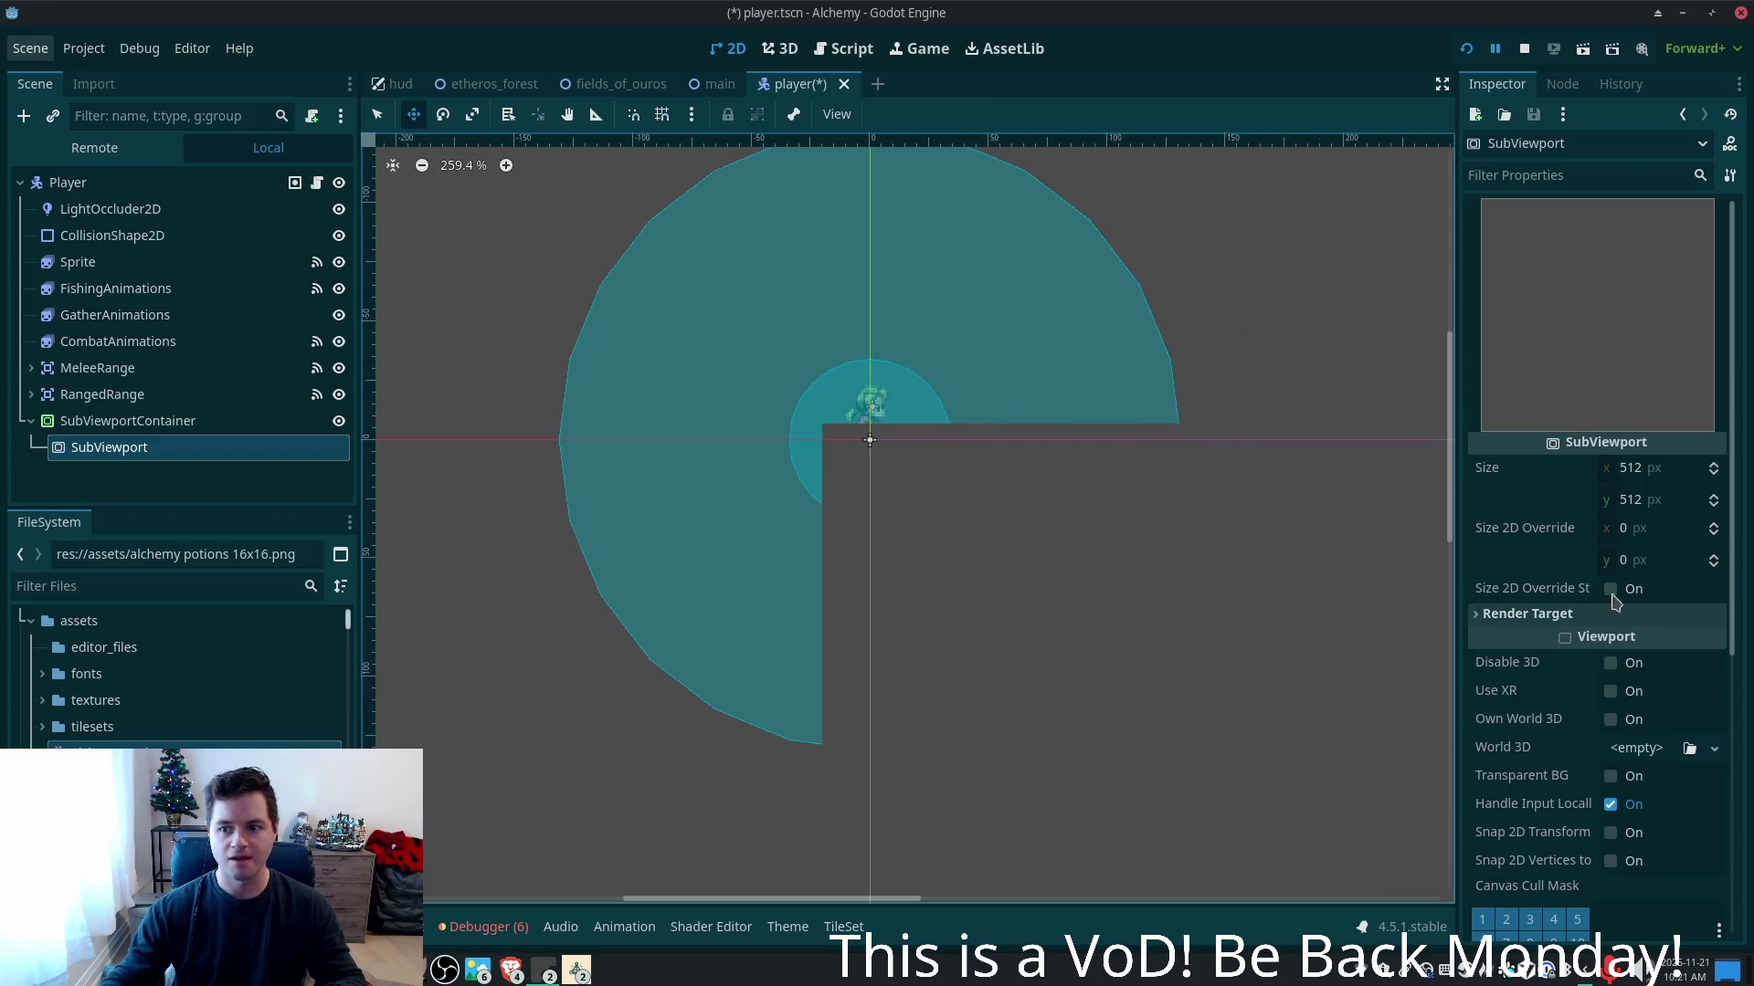
{"action": "scroll", "coordinate": [1324, 534], "scroll_direction": "down", "scroll_amount": 2}
{"action": "left_click_drag", "start_coordinate": [1291, 572], "coordinate": [772, 271]}
{"action": "scroll", "coordinate": [772, 271], "scroll_direction": "down", "scroll_amount": 3}
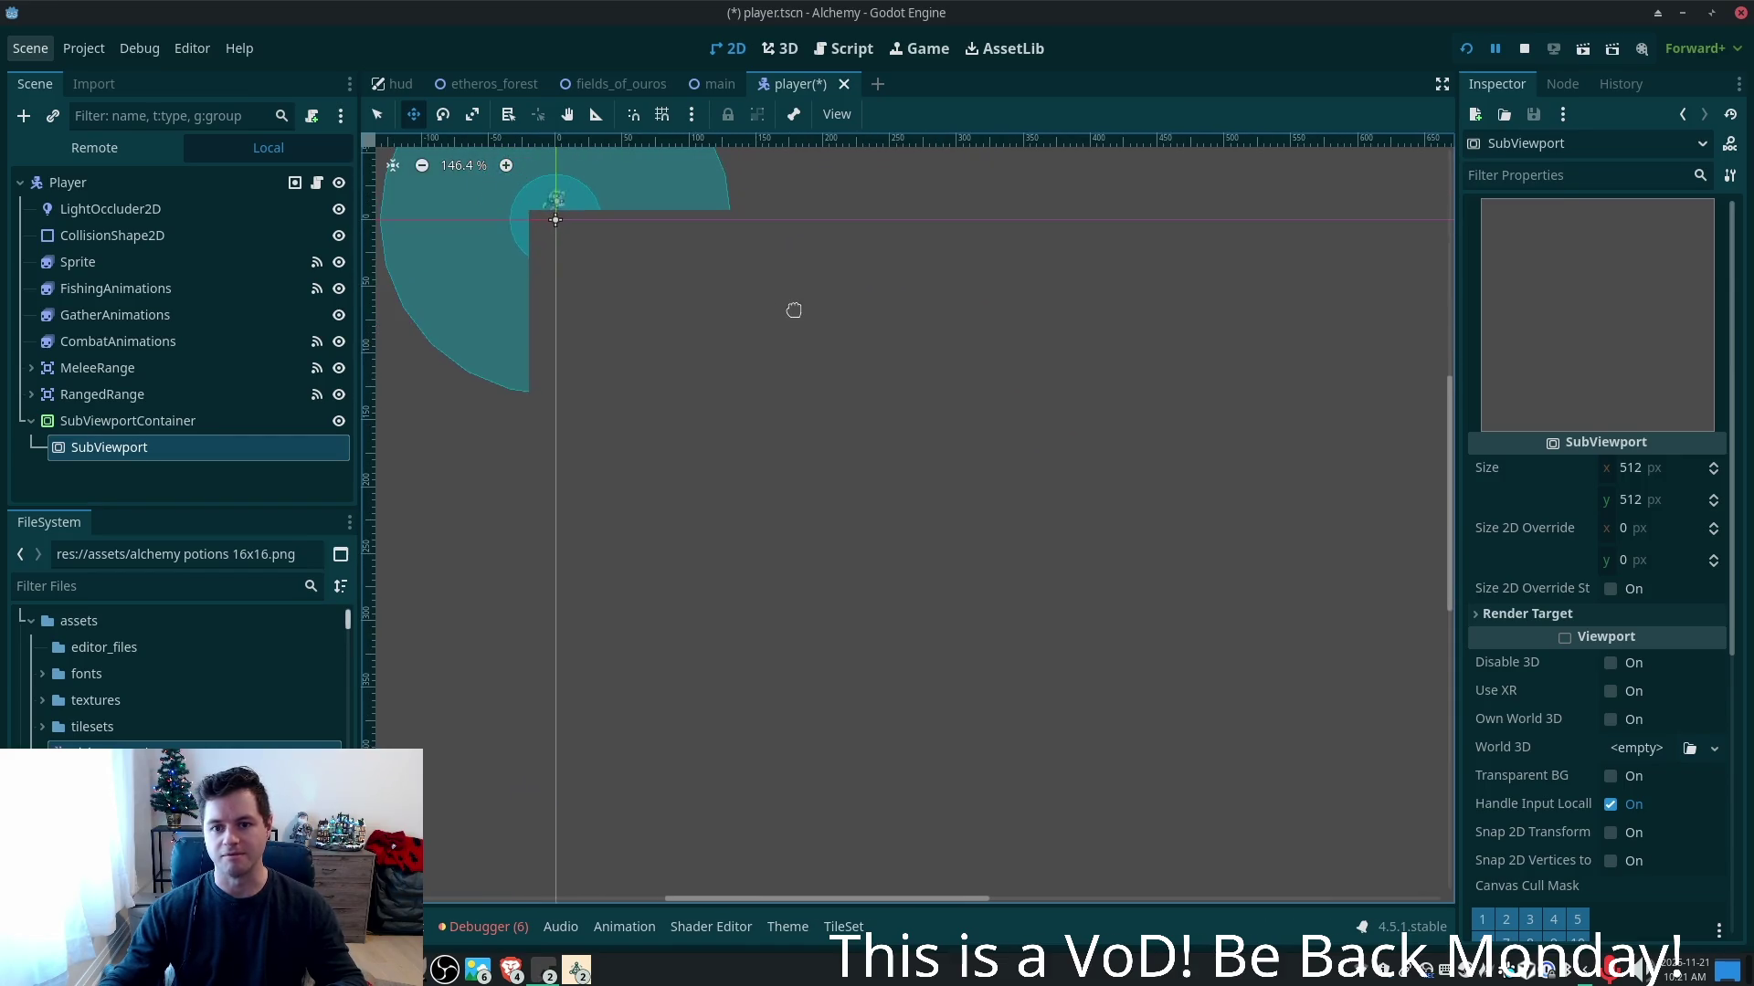
{"action": "scroll", "coordinate": [822, 421], "scroll_direction": "down", "scroll_amount": 1}
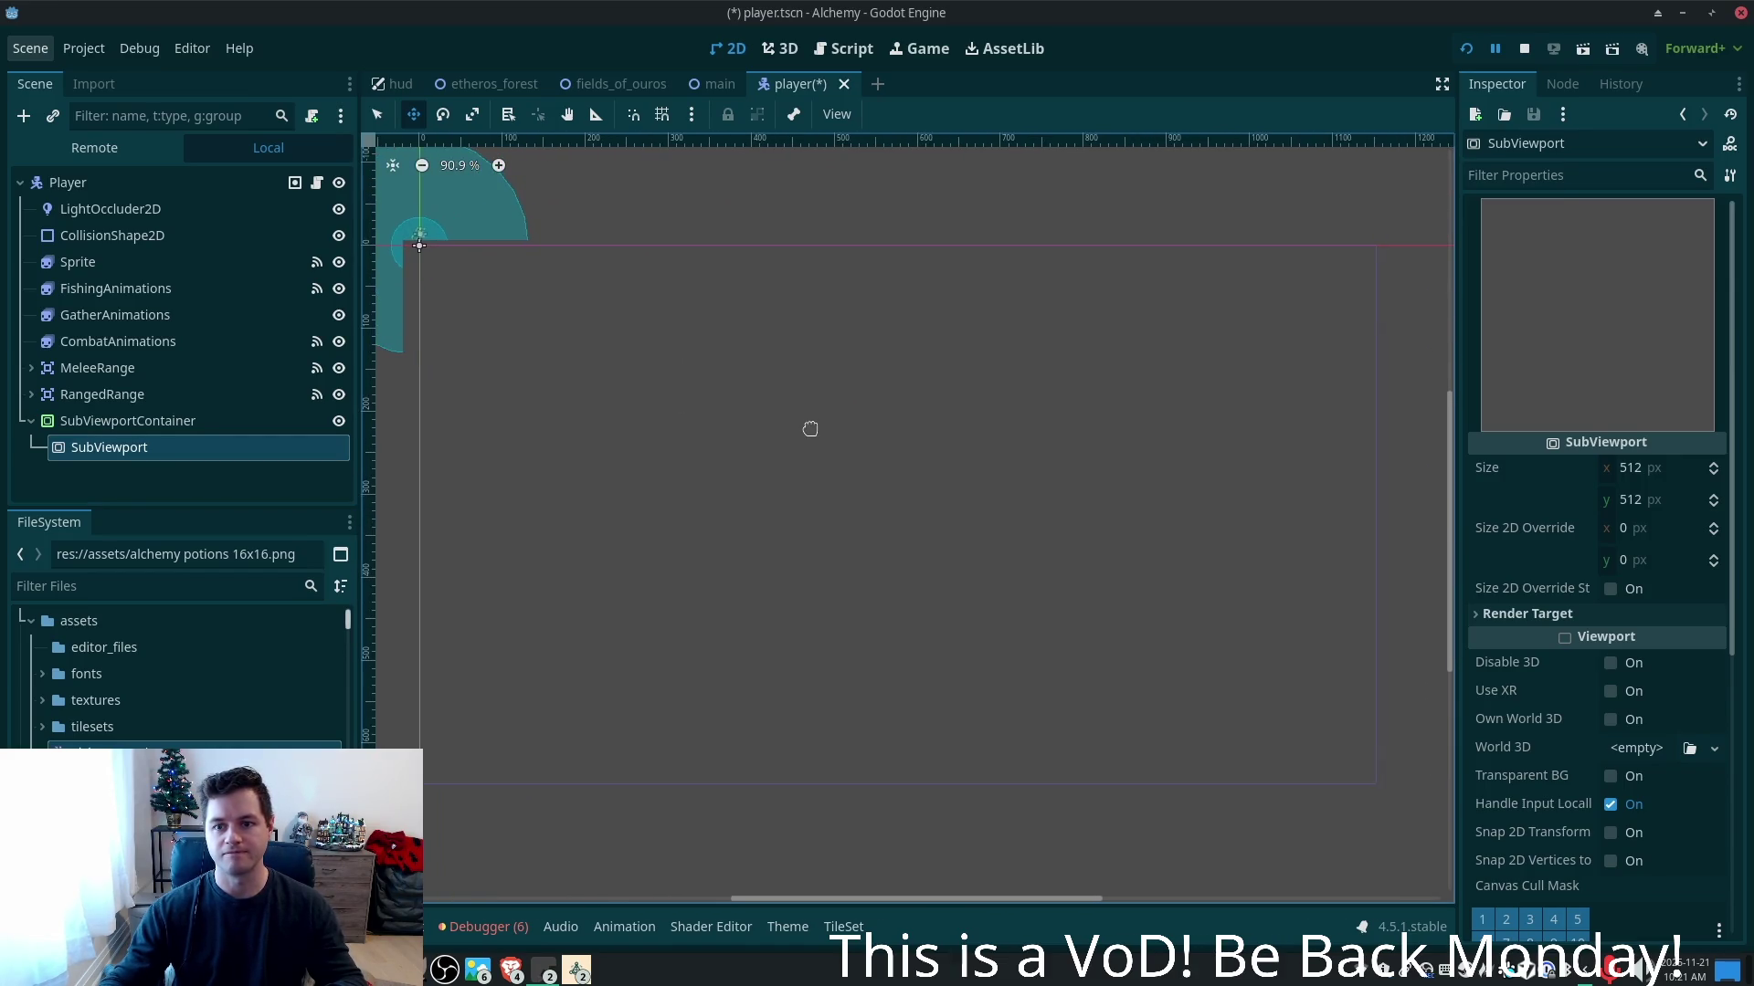
{"action": "left_click", "coordinate": [377, 113]}
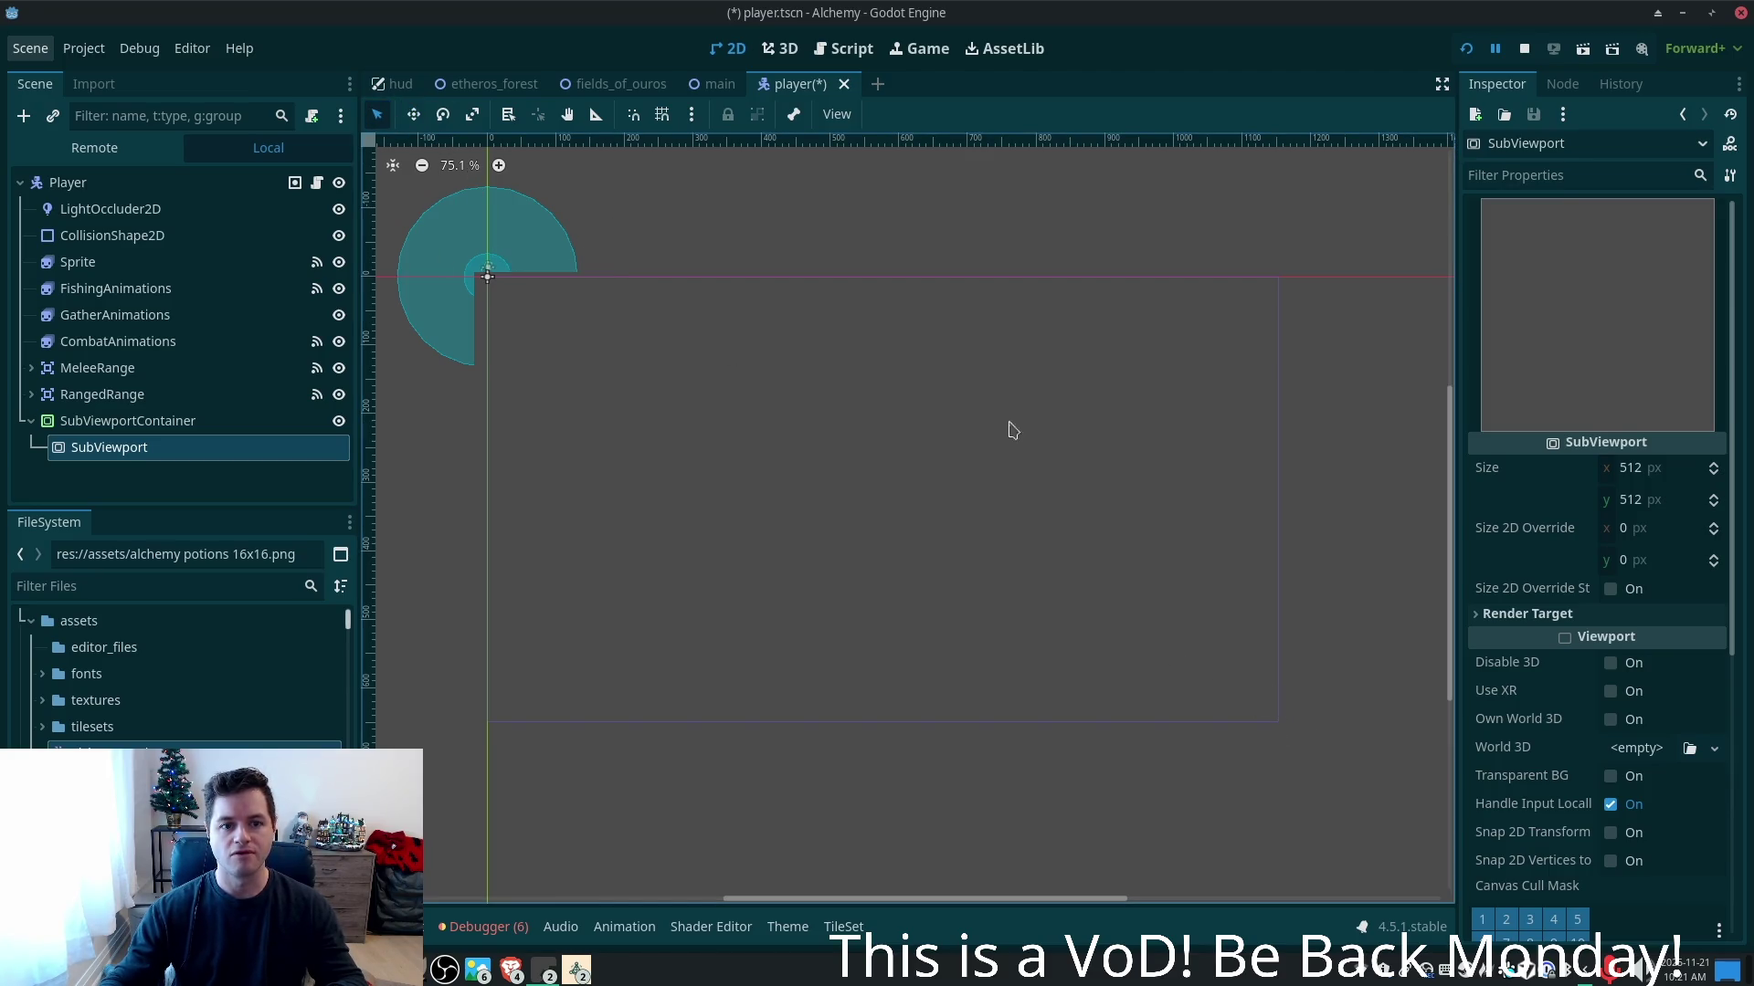
{"action": "left_click", "coordinate": [1658, 469]}
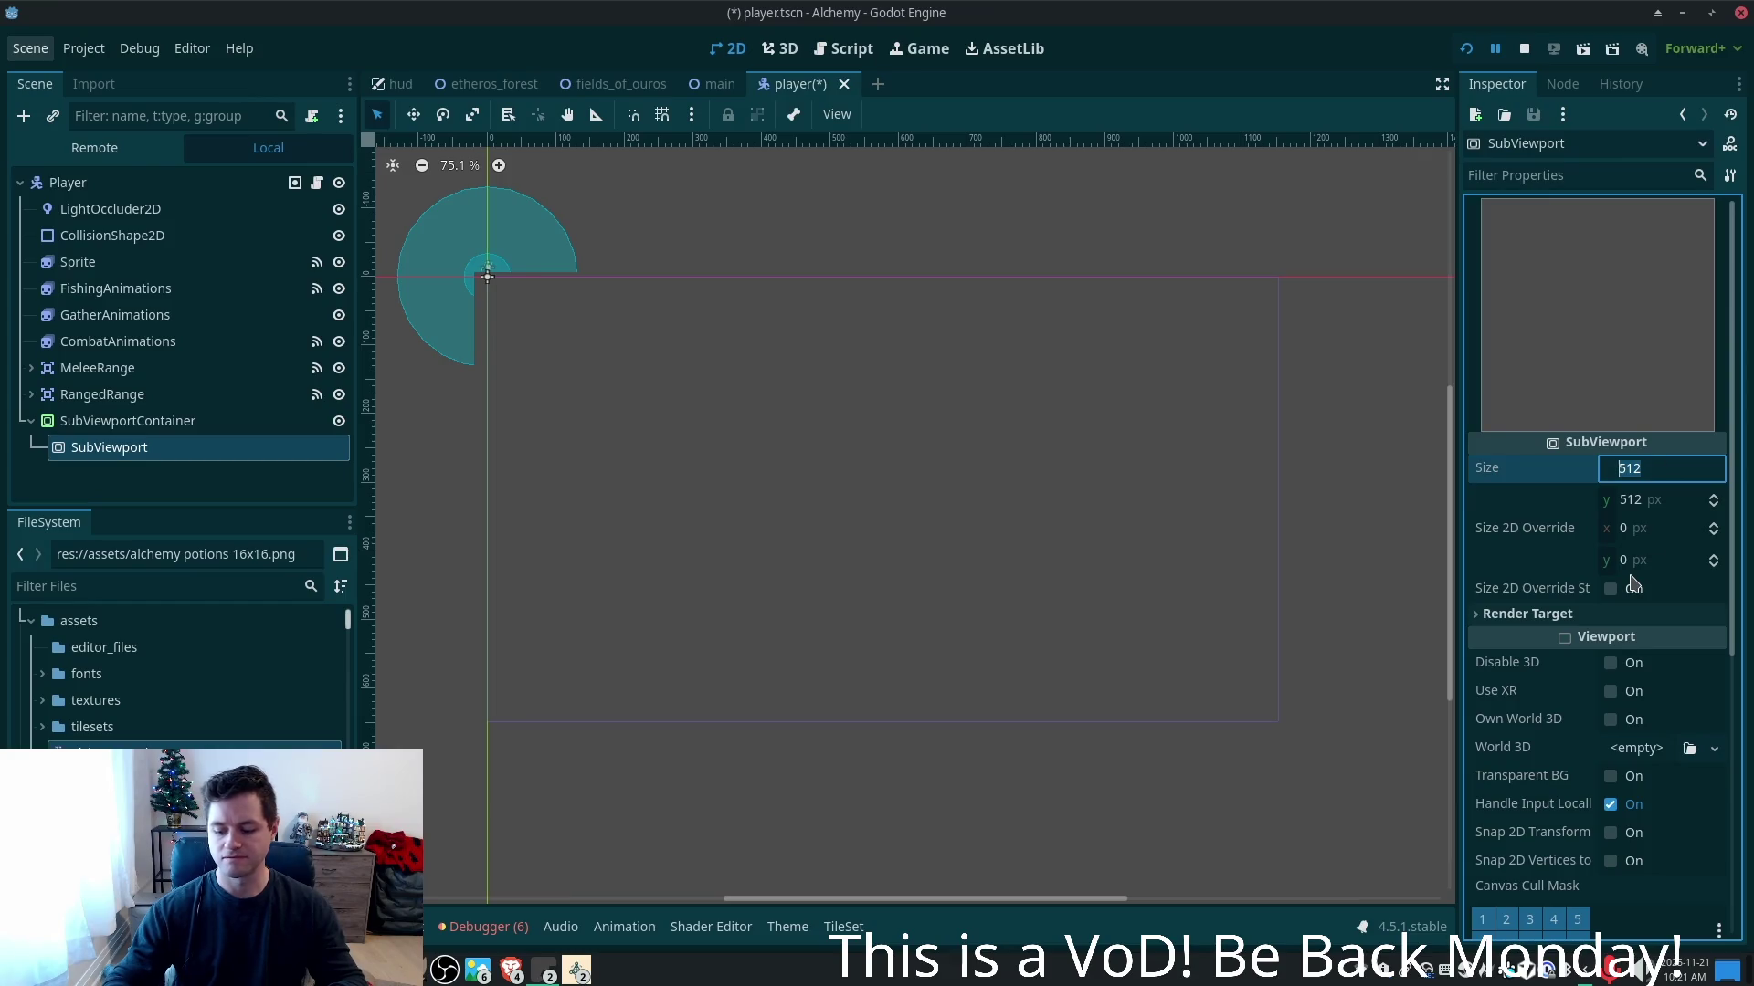
- Set the SubViewport size to 50 × 50 px and centre the player in view
{"action": "type", "text": "50"}
{"action": "key", "text": "Tab"}
{"action": "type", "text": "50"}
{"action": "key", "text": "Tab"}
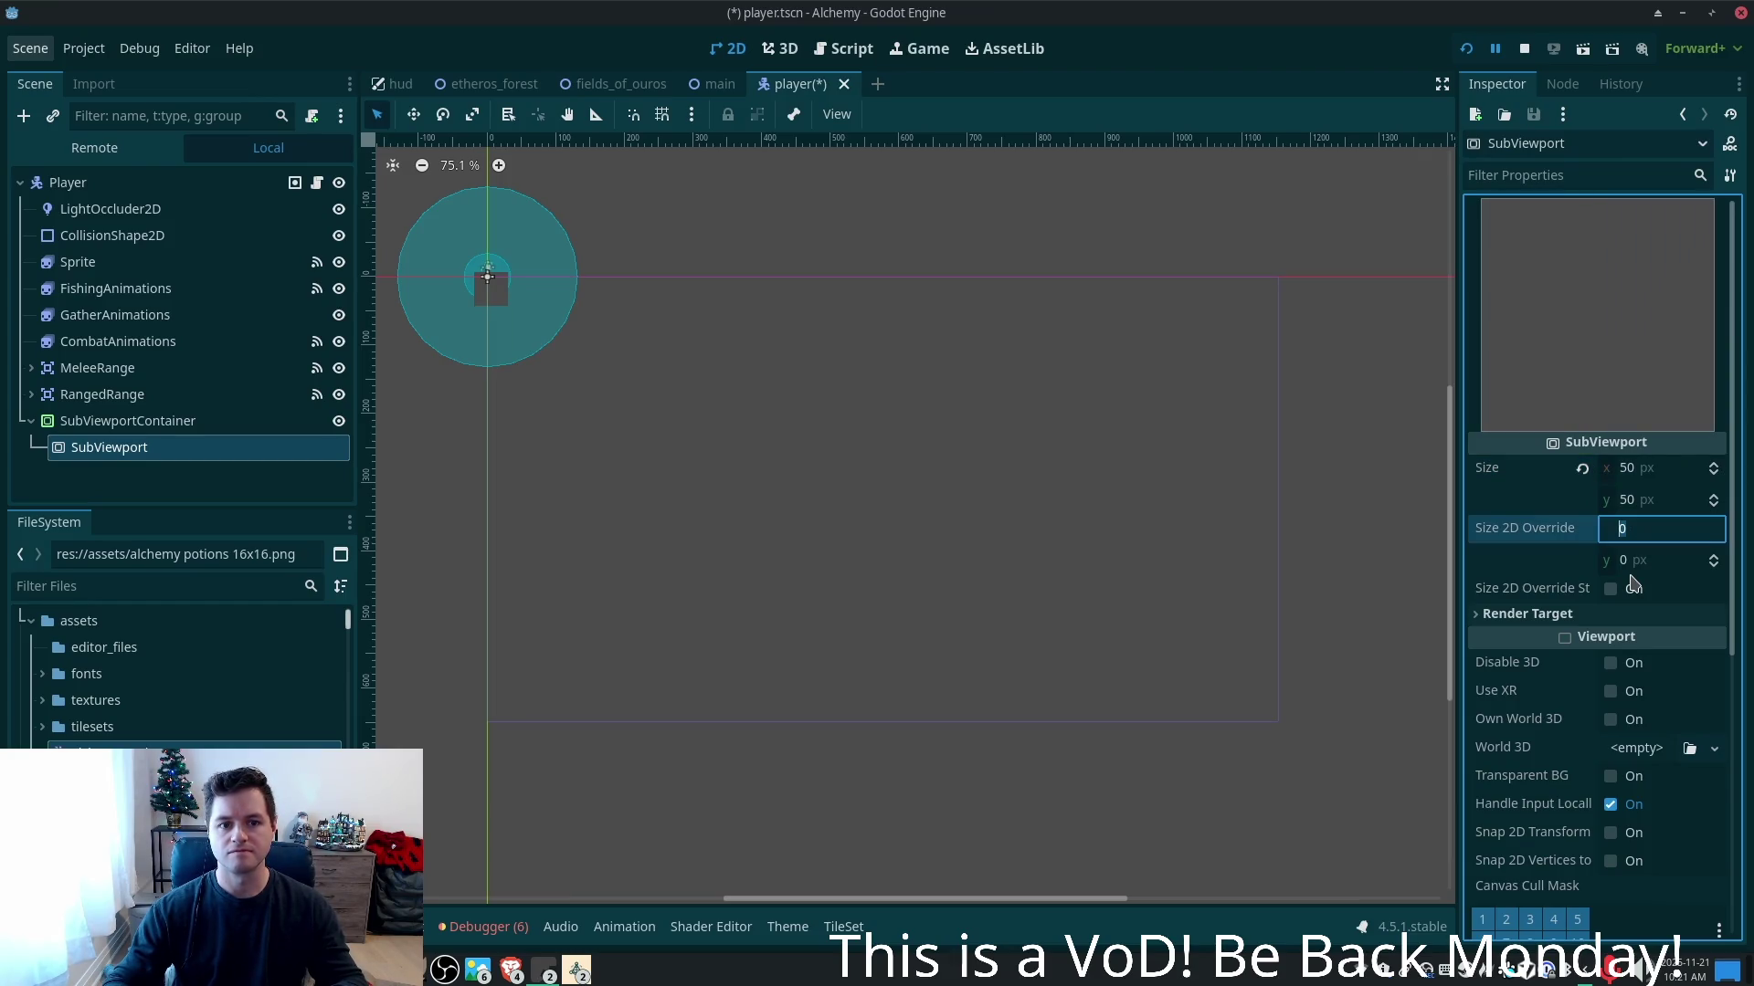
{"action": "scroll", "coordinate": [498, 283], "scroll_direction": "up", "scroll_amount": 3}
{"action": "left_click_drag", "start_coordinate": [502, 282], "coordinate": [765, 494]}
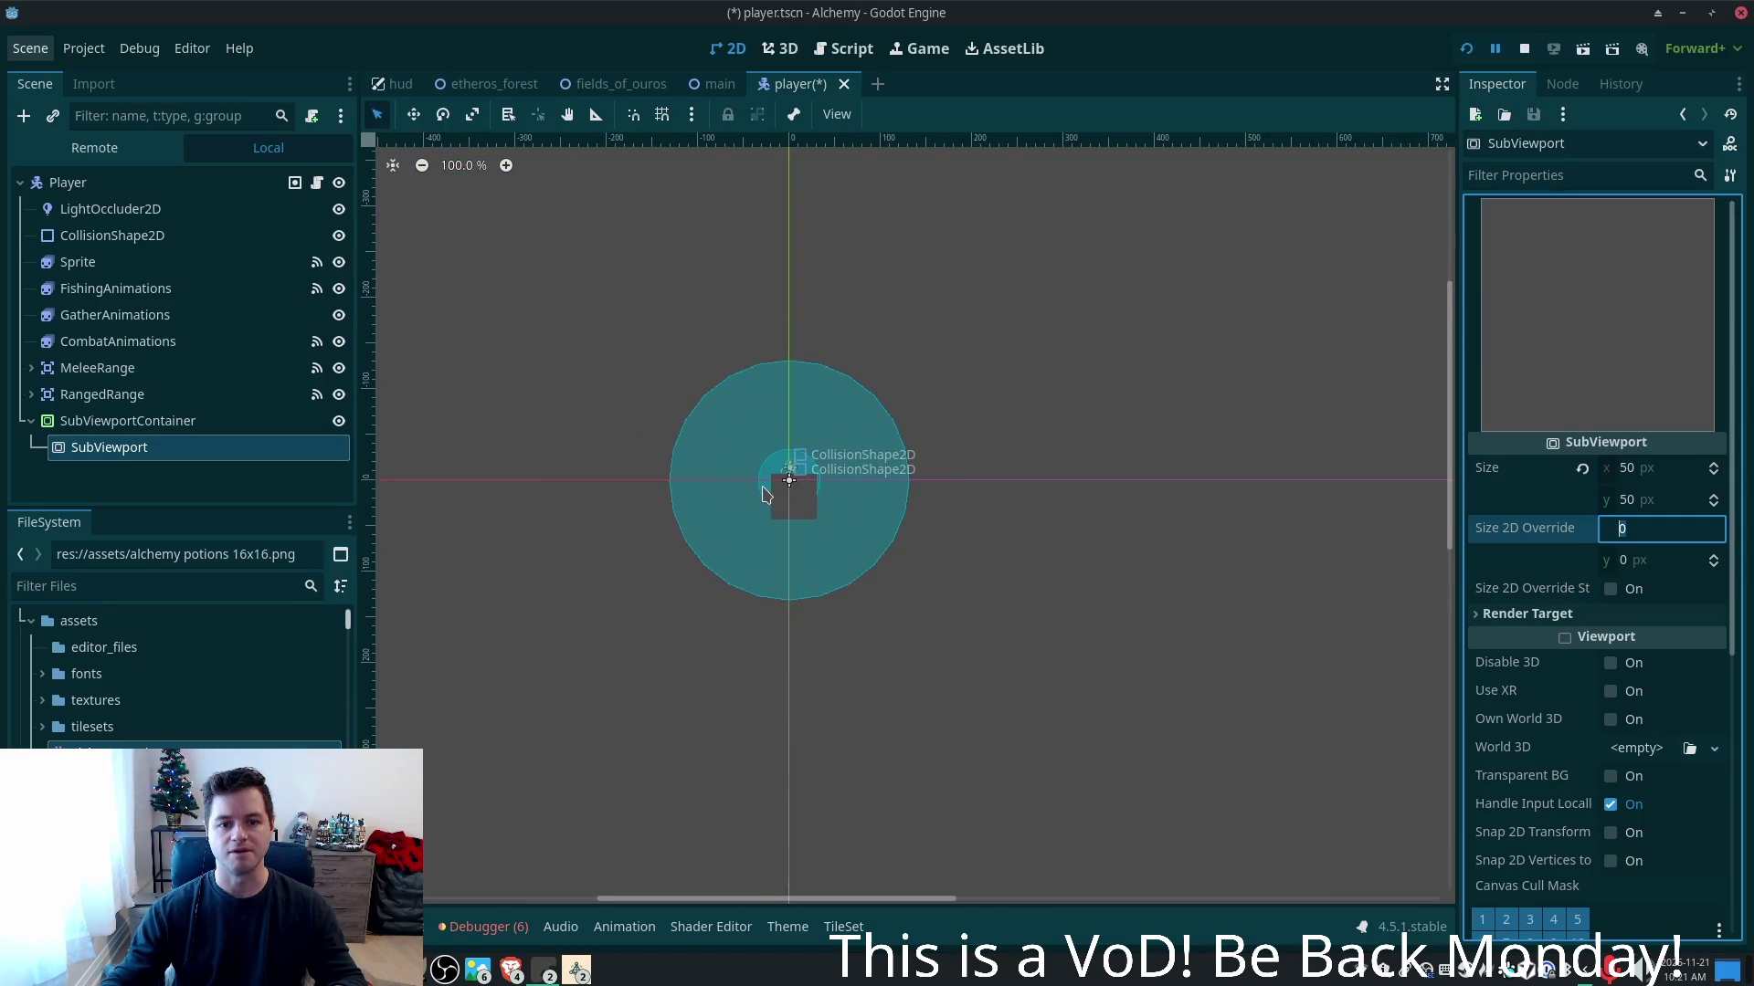
{"action": "scroll", "coordinate": [764, 494], "scroll_direction": "up", "scroll_amount": 3}
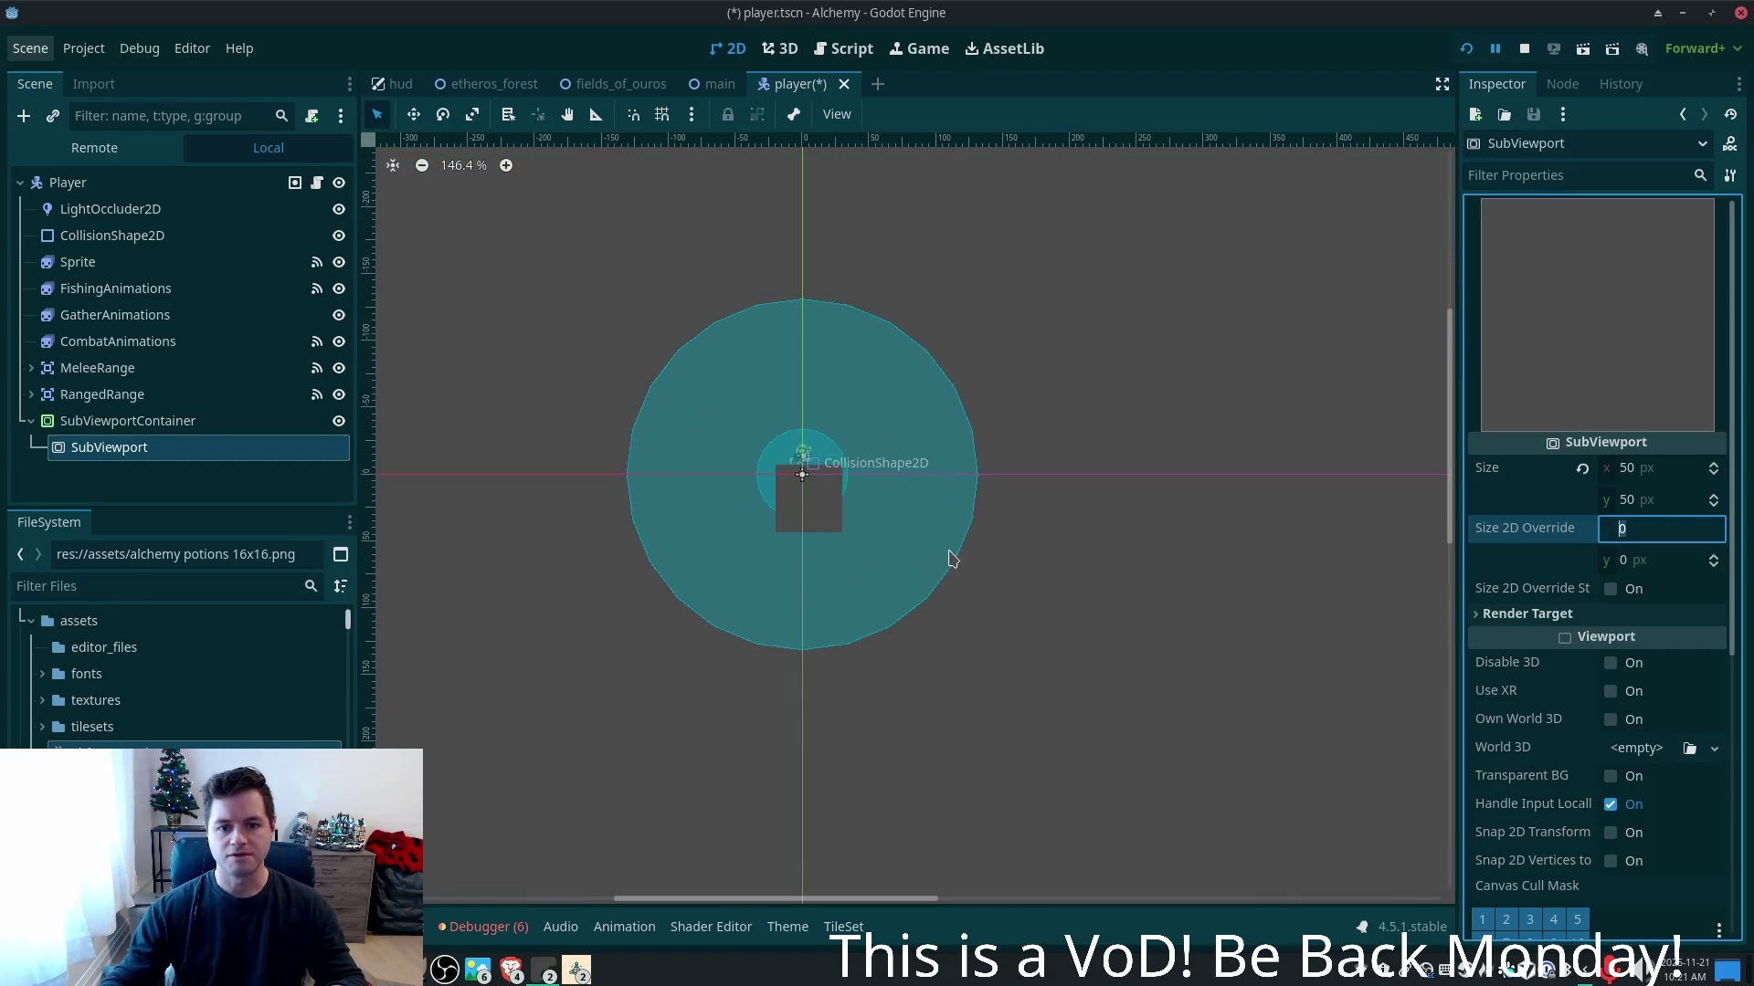
- Zoom in on the player to check the 50 px viewport, then reselect SubViewportContainer
{"action": "left_click", "coordinate": [119, 422]}
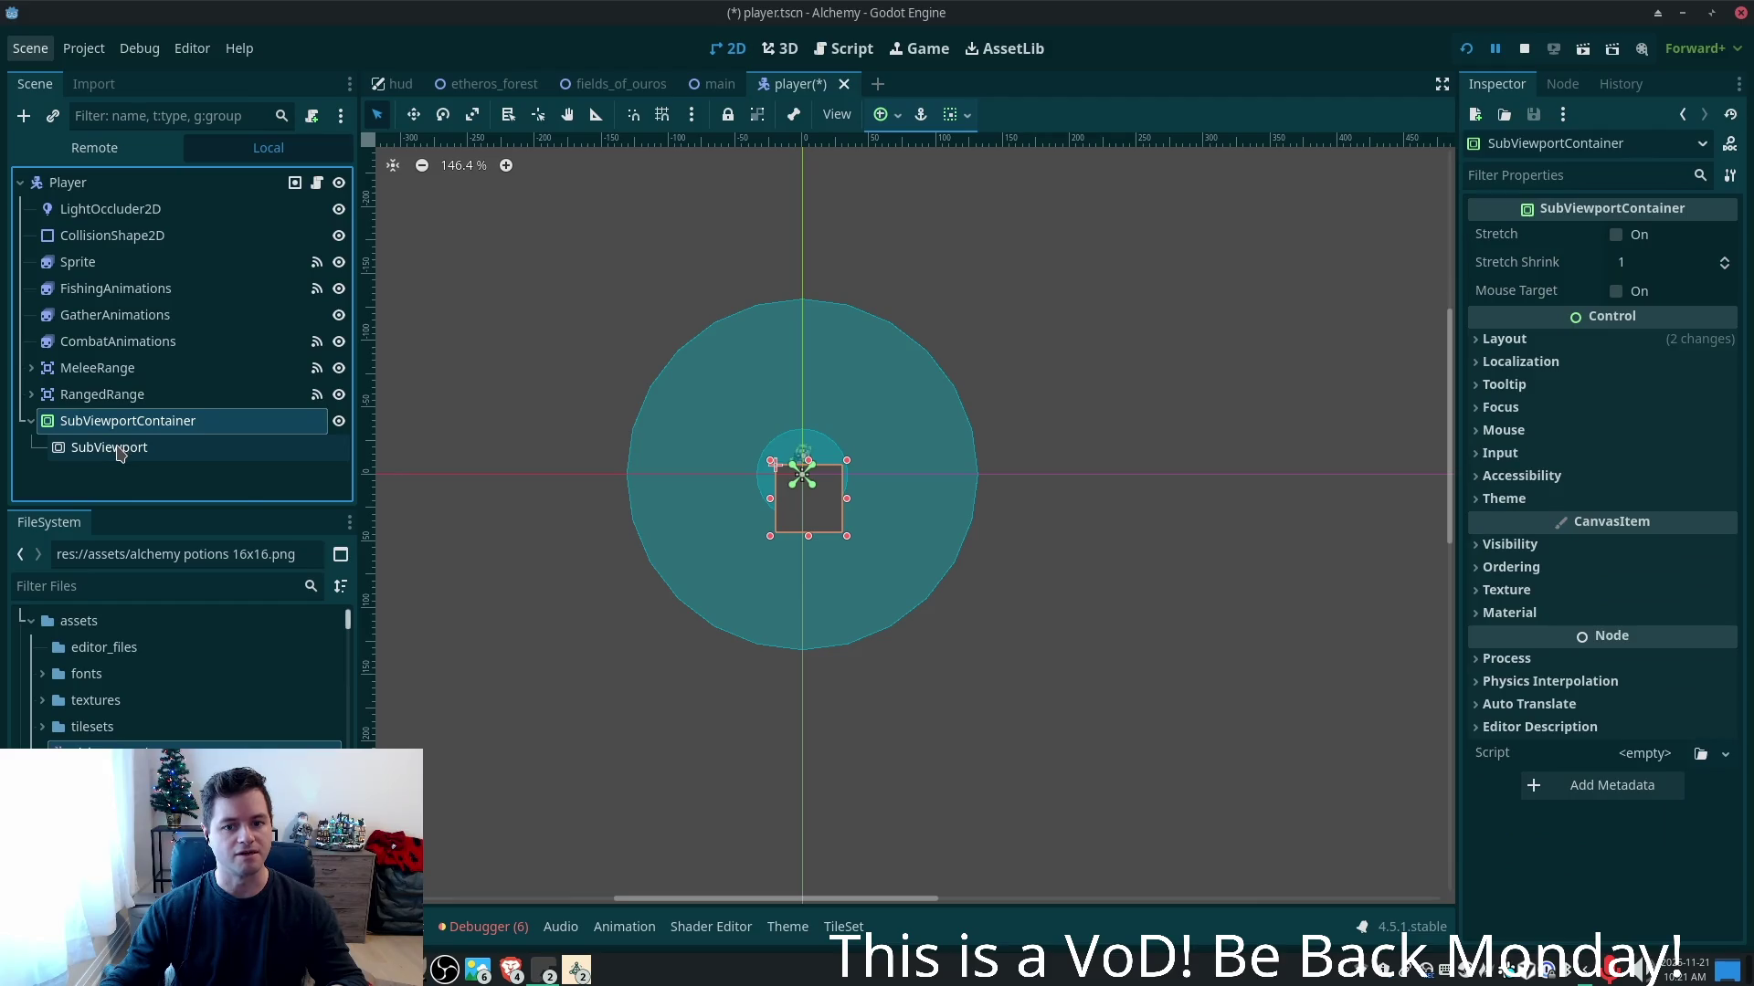
{"action": "left_click", "coordinate": [118, 448]}
{"action": "scroll", "coordinate": [1141, 584], "scroll_direction": "up", "scroll_amount": 5}
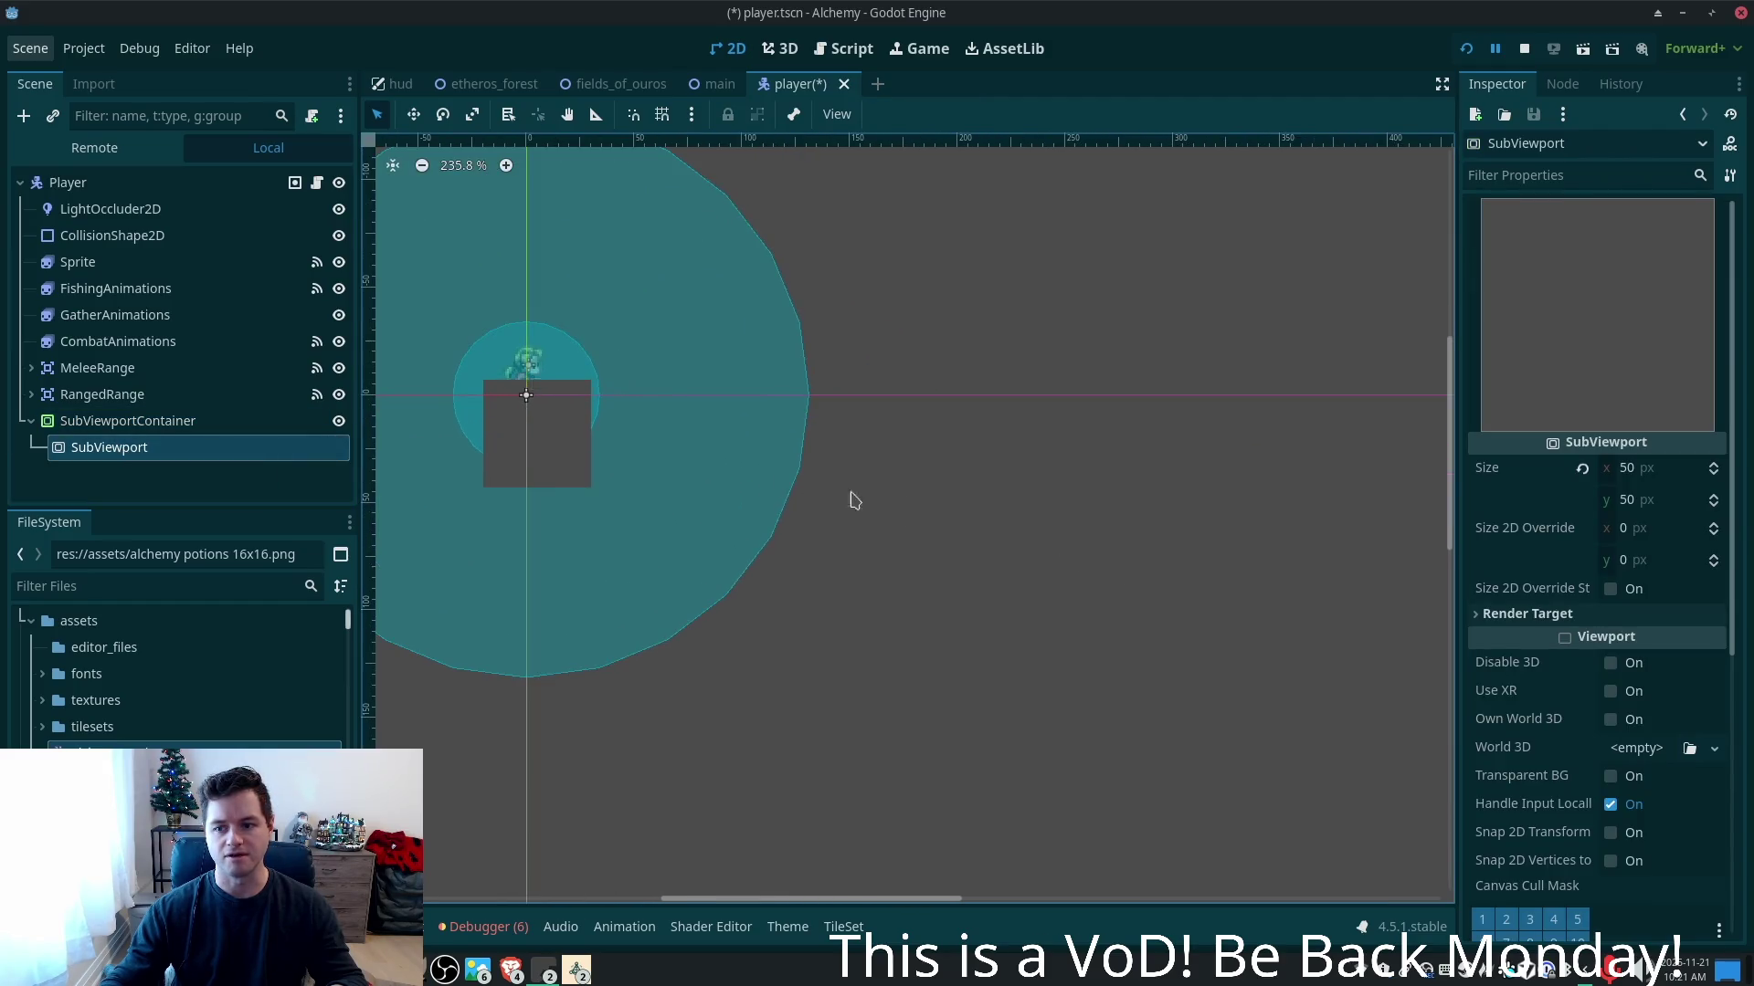
{"action": "left_click_drag", "start_coordinate": [854, 501], "coordinate": [1362, 594]}
{"action": "scroll", "coordinate": [1325, 571], "scroll_direction": "up", "scroll_amount": 5}
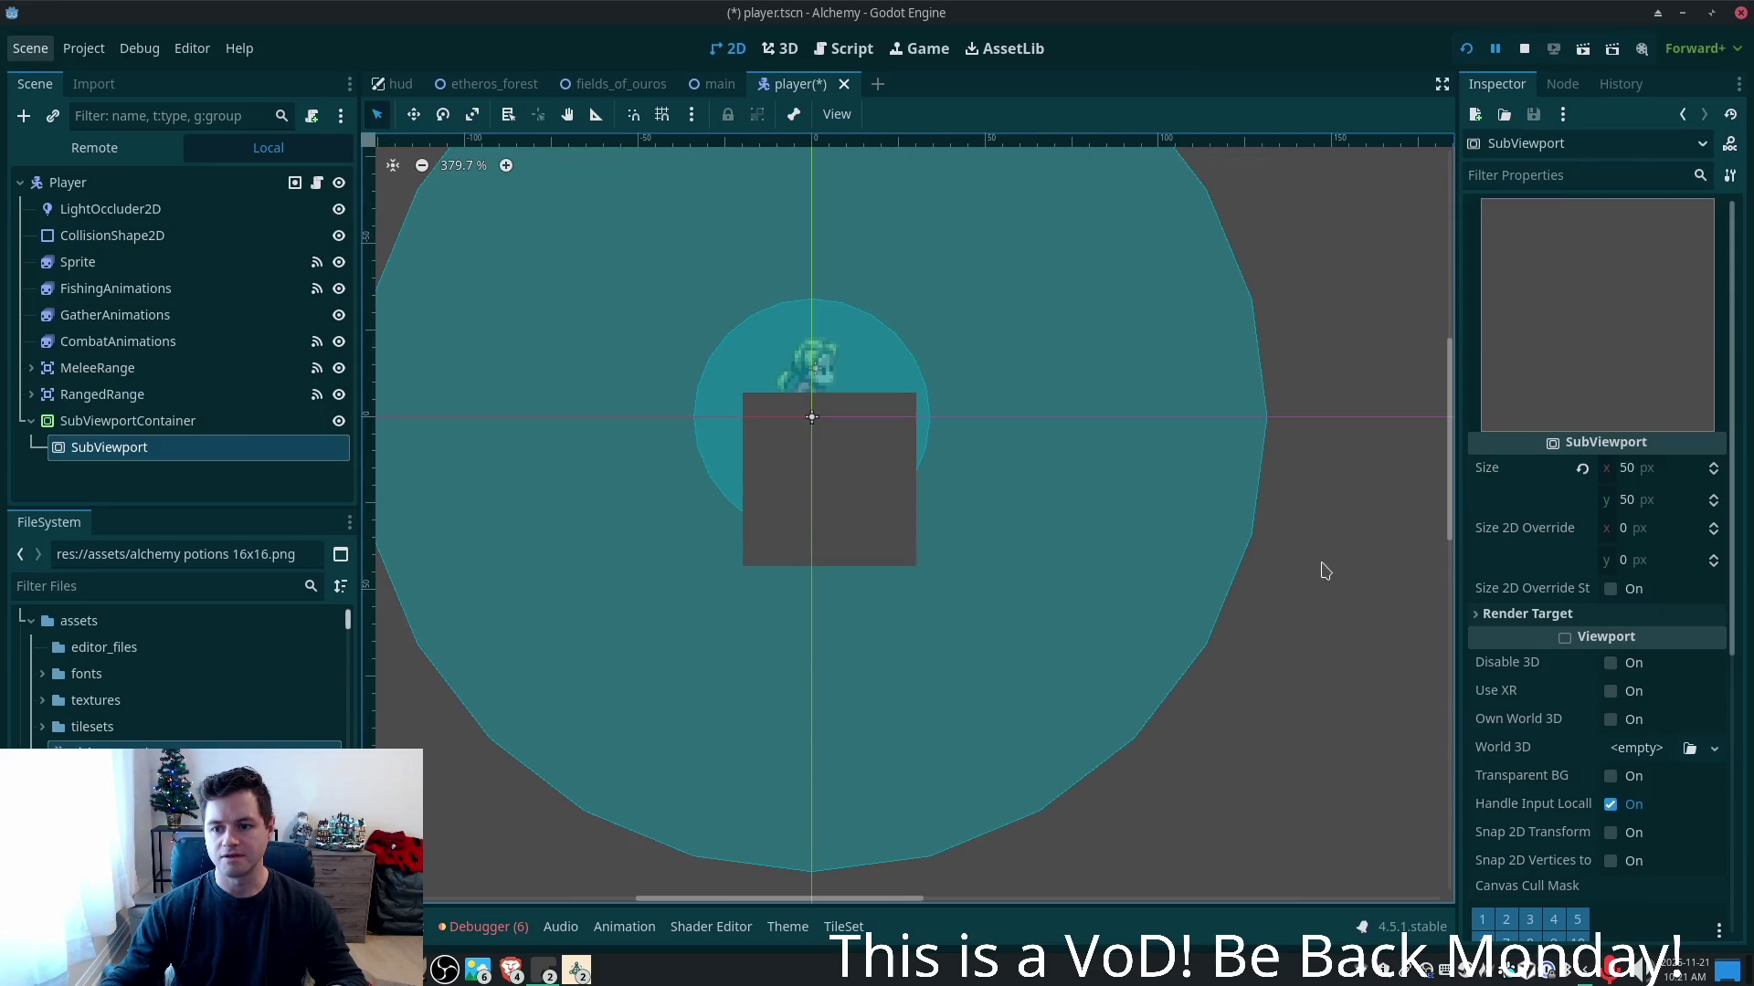
{"action": "scroll", "coordinate": [1324, 571], "scroll_direction": "down", "scroll_amount": 3}
{"action": "scroll", "coordinate": [560, 572], "scroll_direction": "up", "scroll_amount": 3}
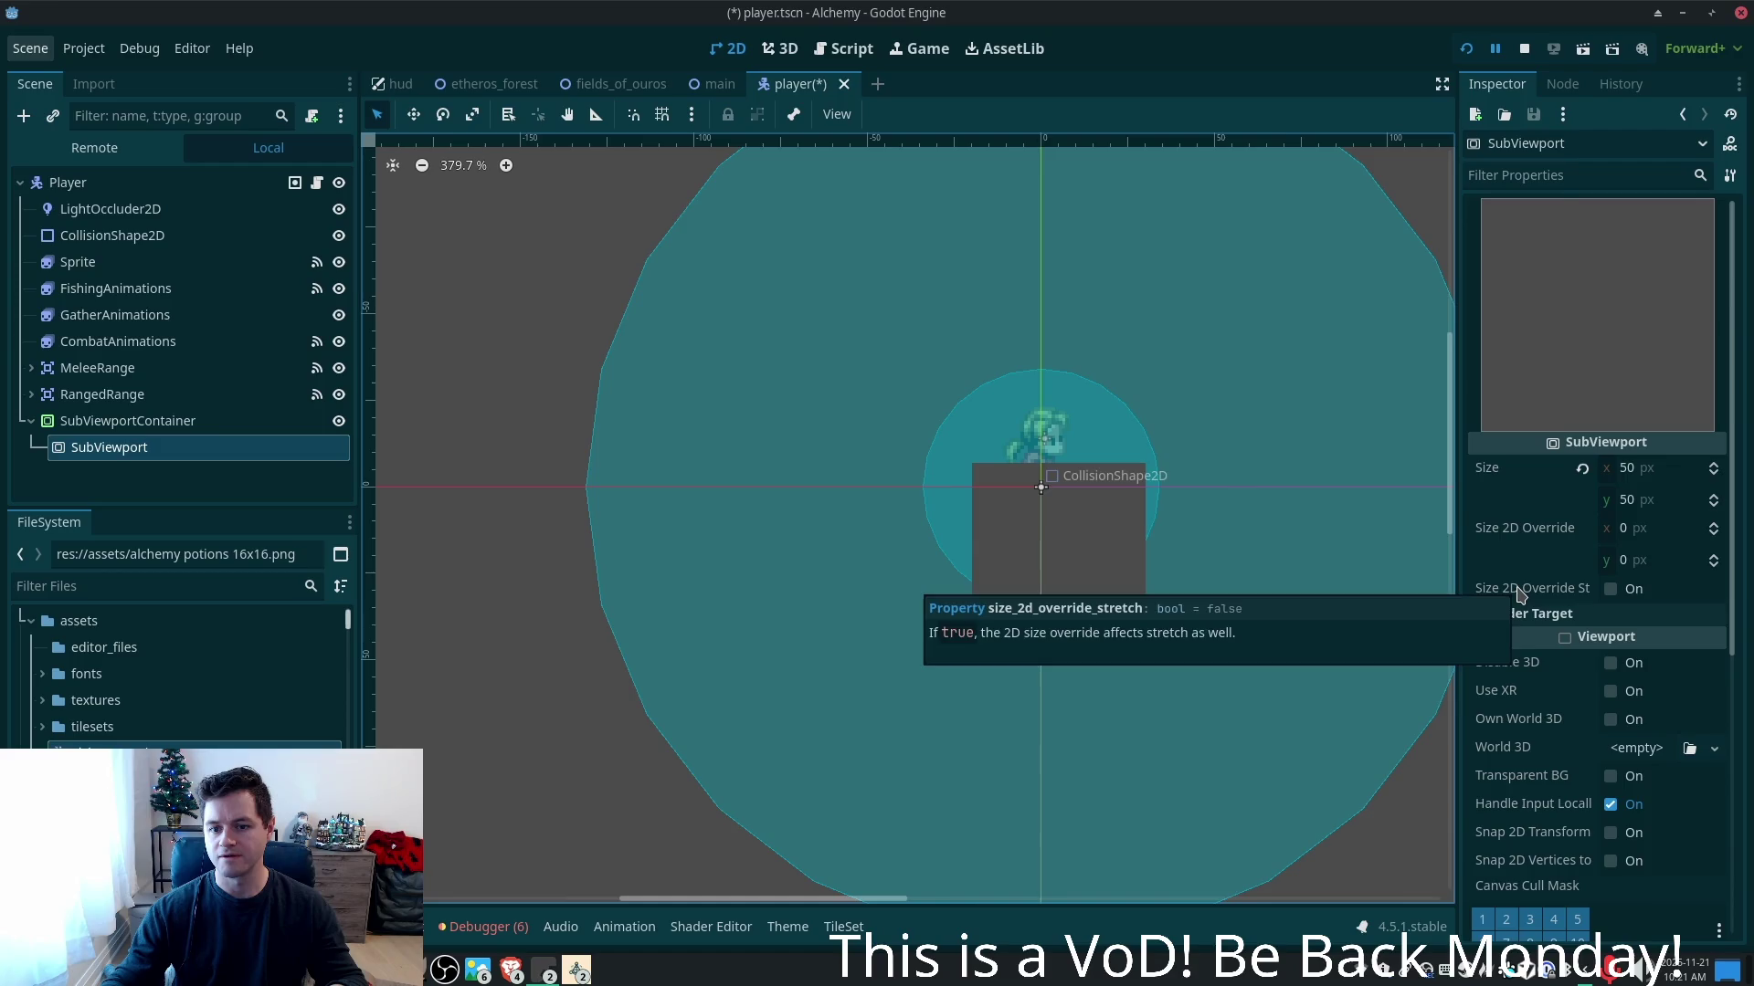
{"action": "scroll", "coordinate": [1245, 589], "scroll_direction": "up", "scroll_amount": 4}
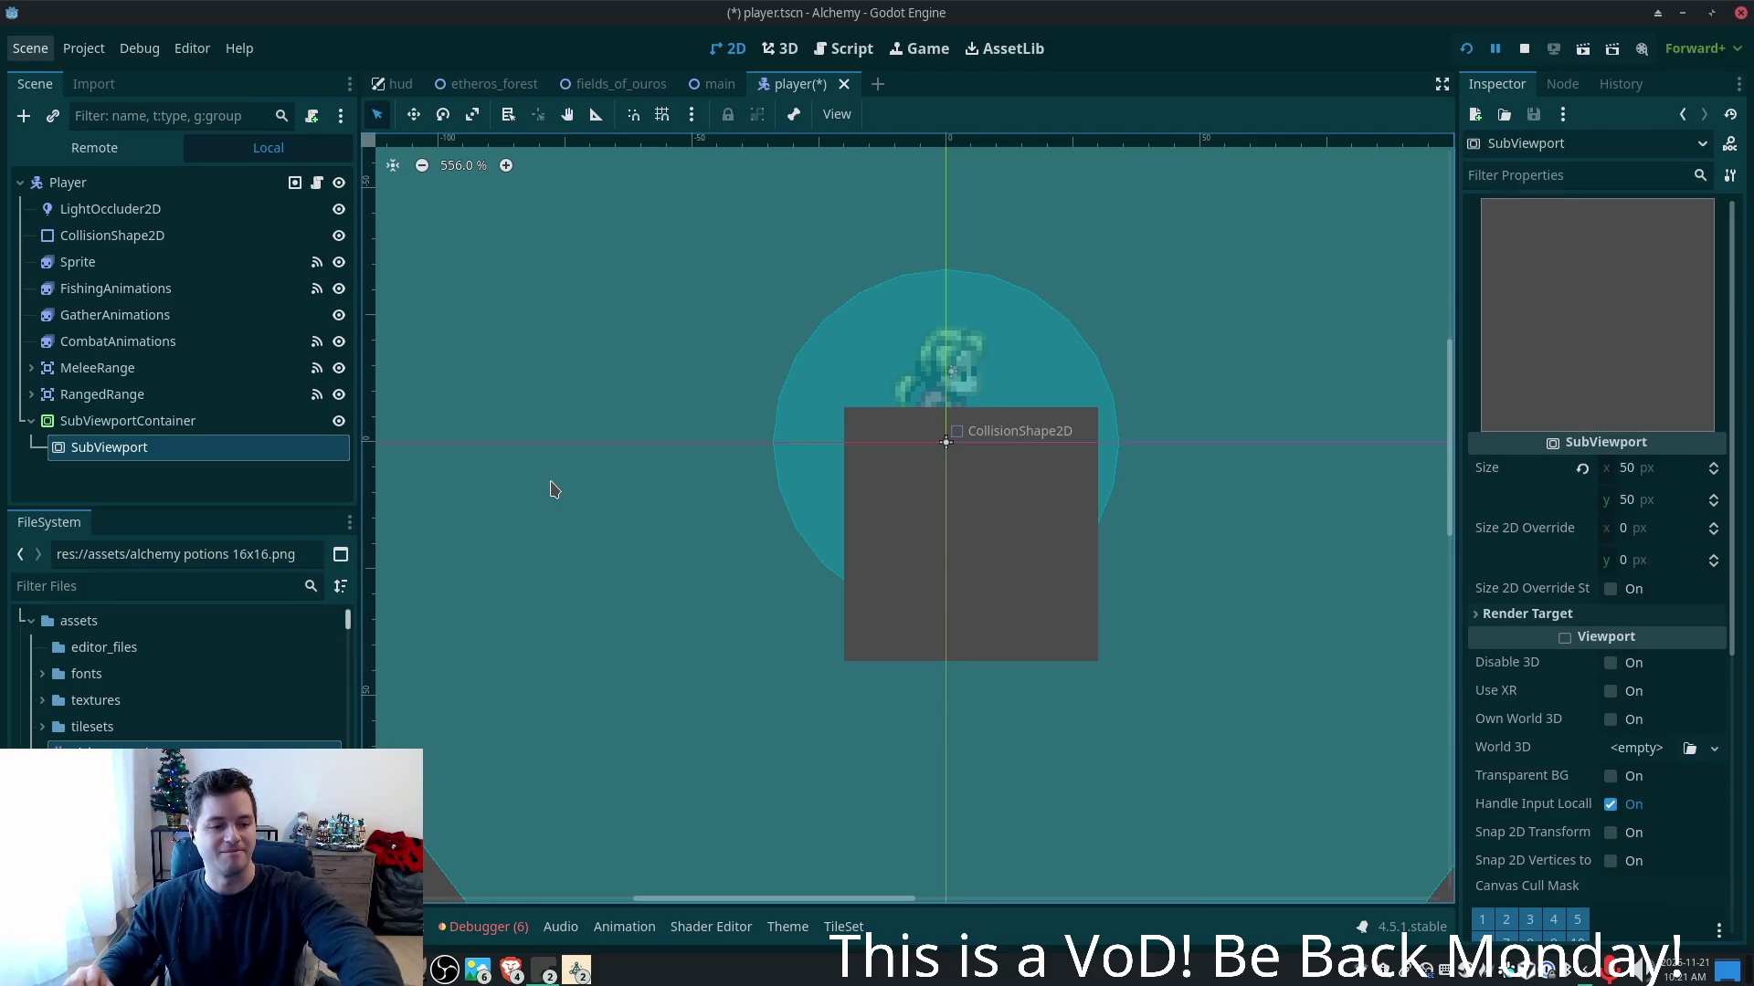
{"action": "scroll", "coordinate": [444, 488], "scroll_direction": "up", "scroll_amount": 1}
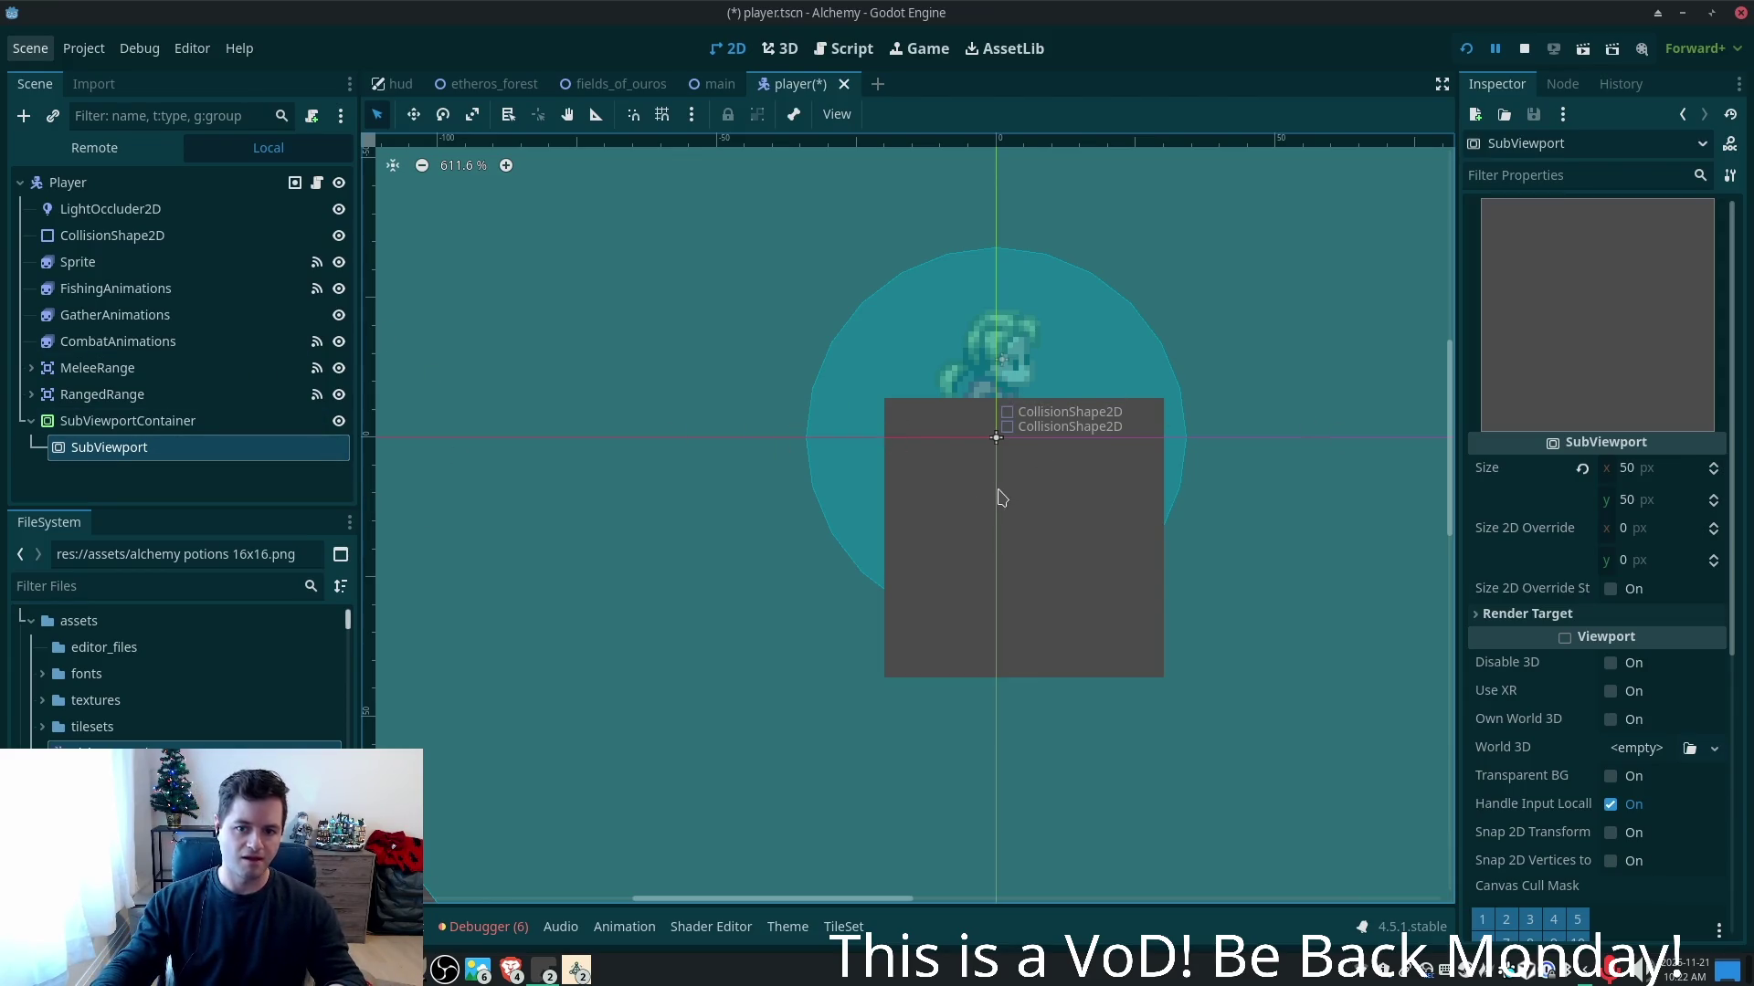
{"action": "left_click", "coordinate": [192, 429]}
{"action": "key", "text": "ctrl+s"}
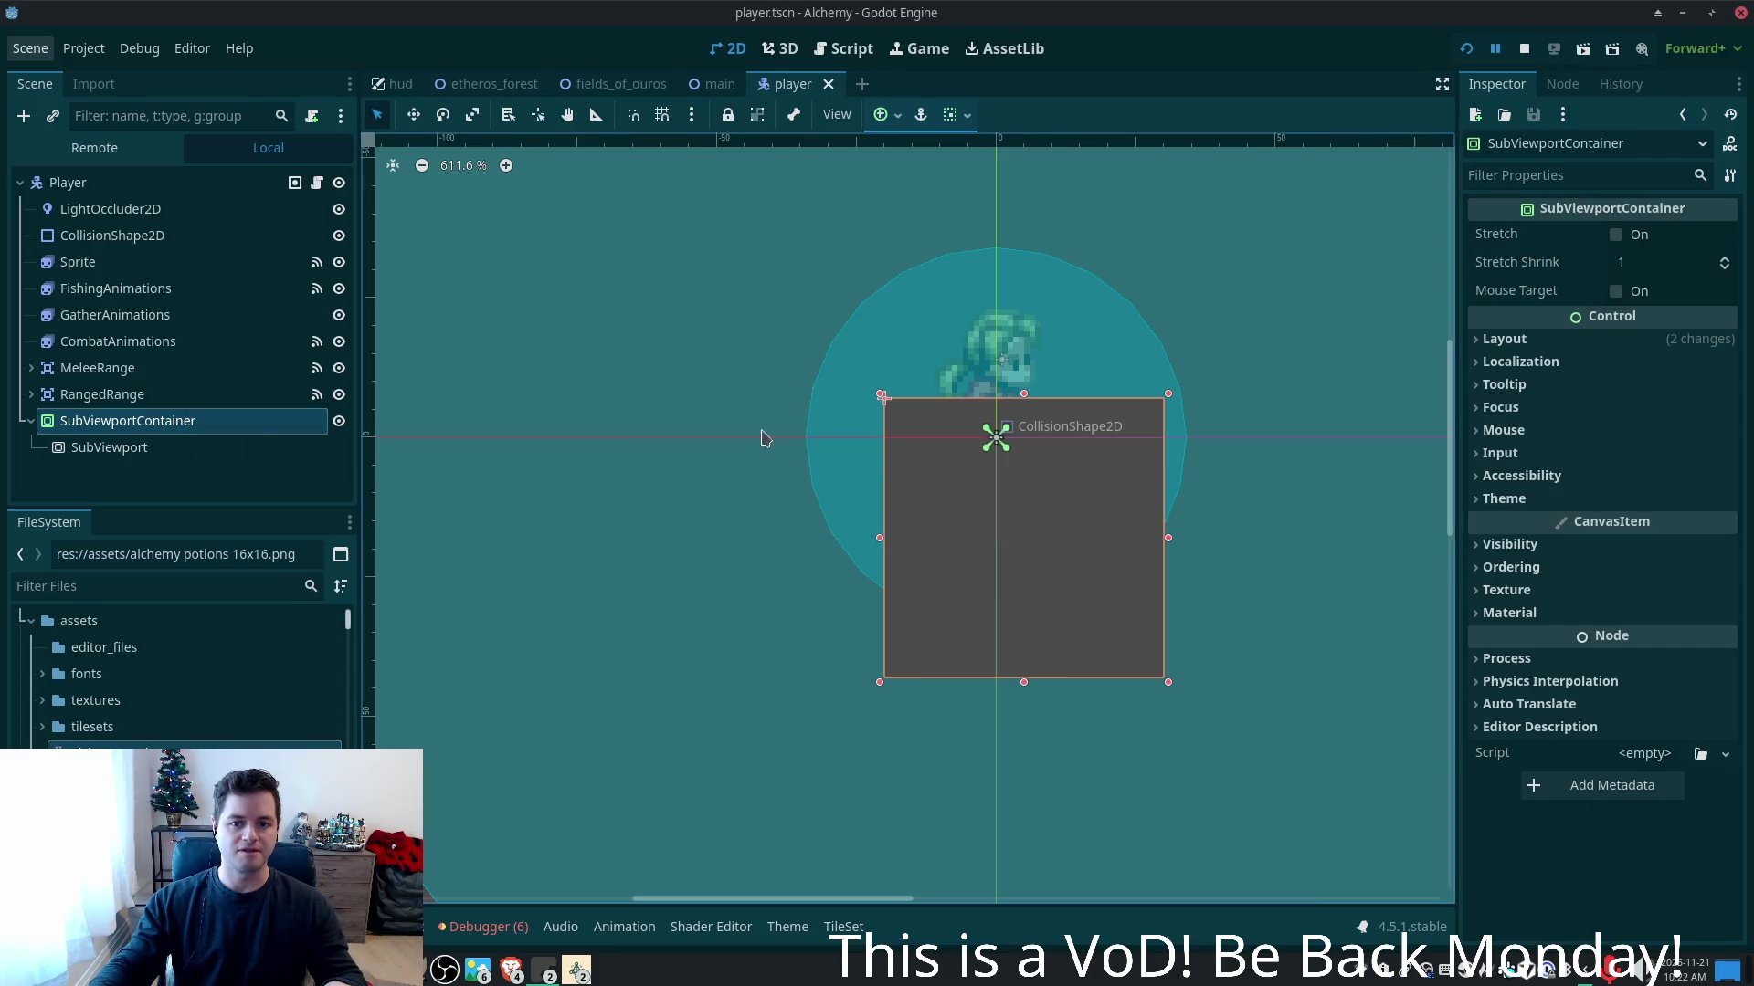
{"action": "left_click", "coordinate": [576, 970]}
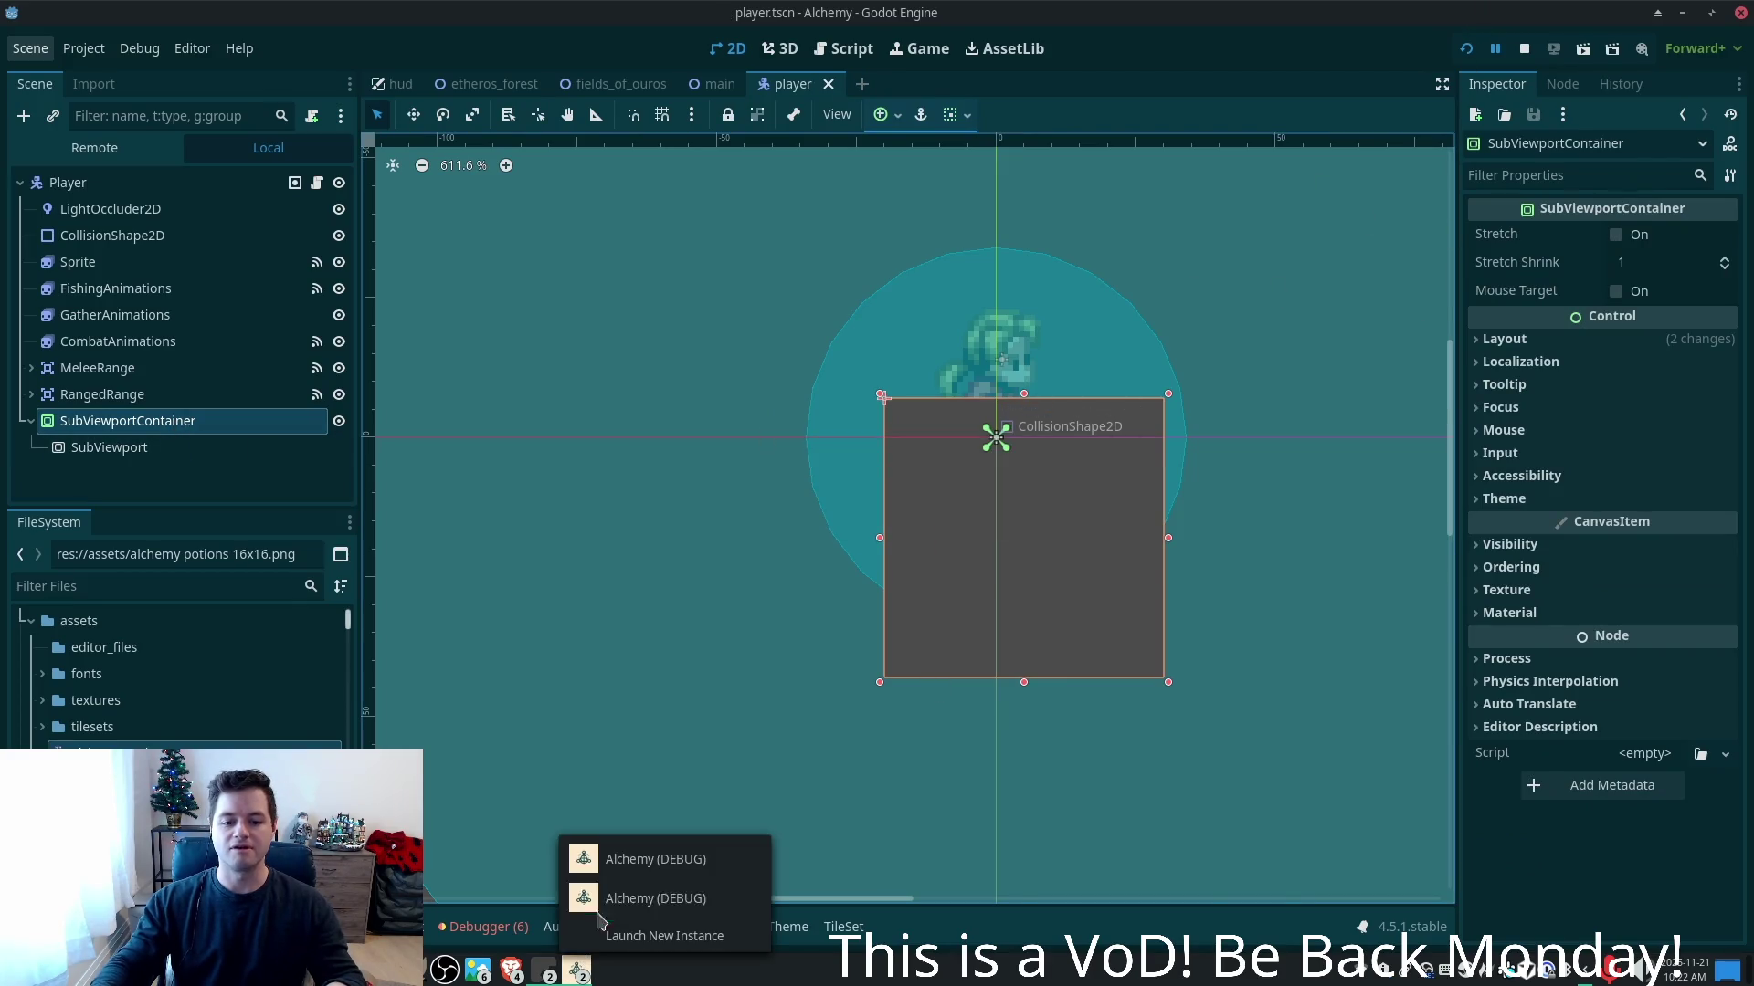
{"action": "left_click", "coordinate": [628, 870]}
{"action": "key", "text": "d"}
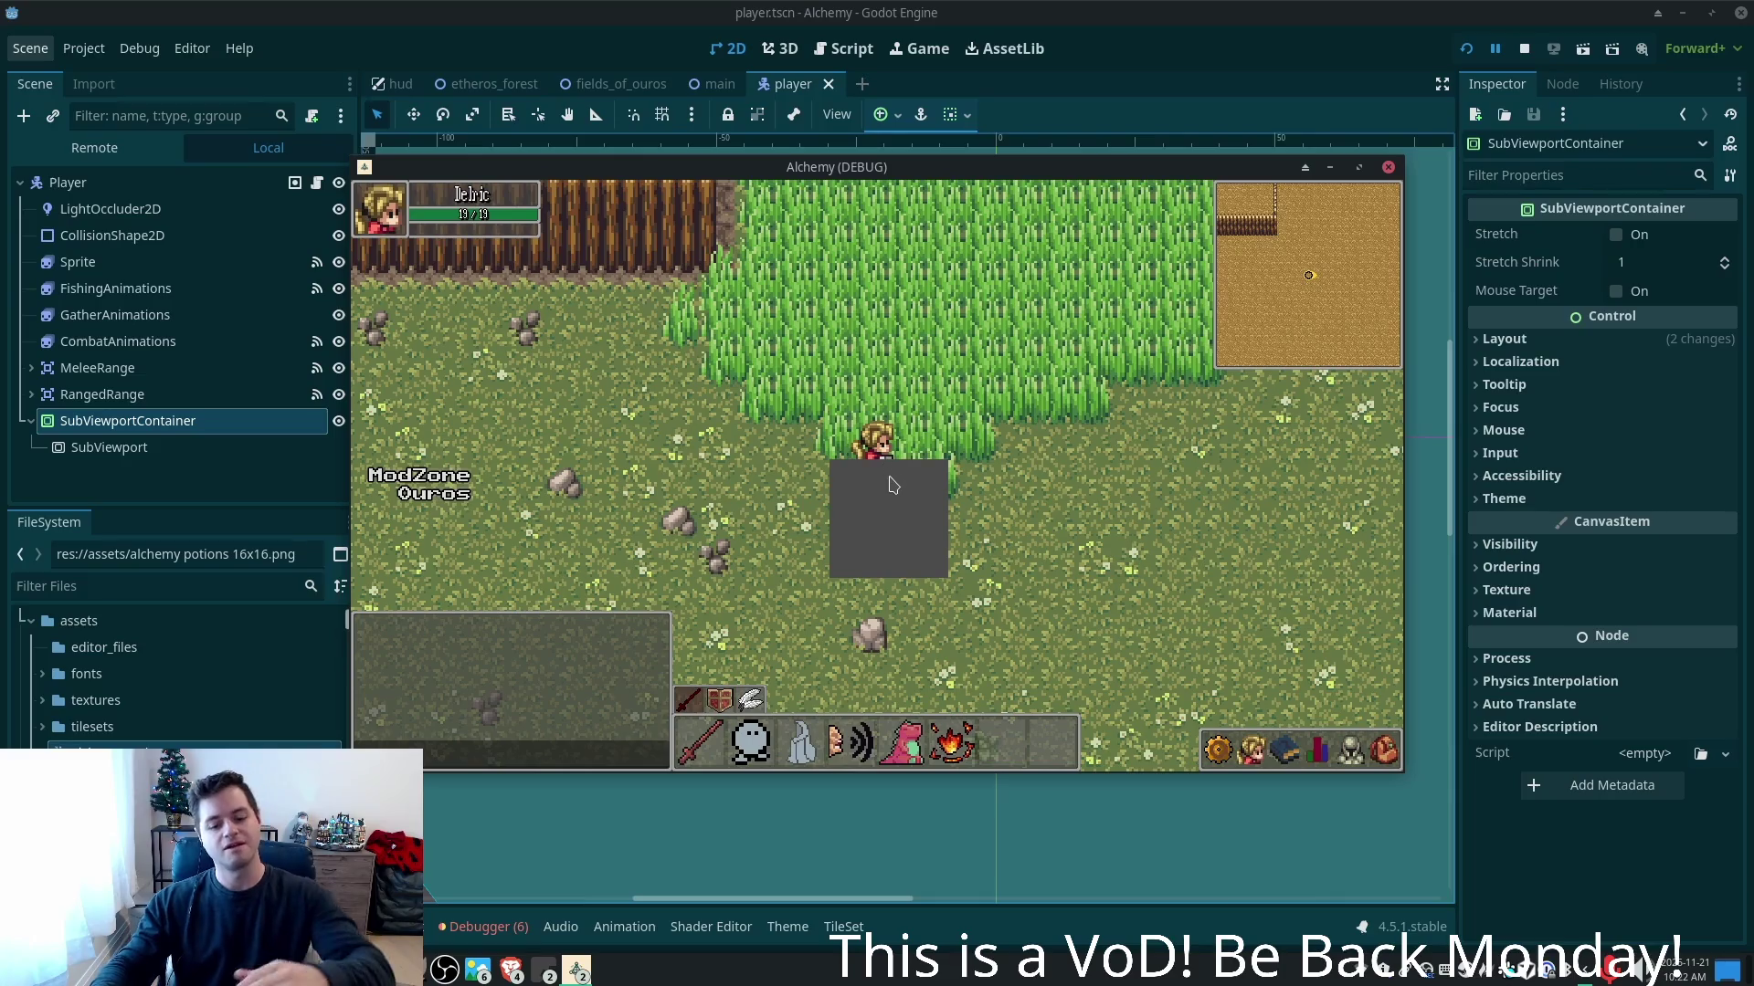
{"action": "left_click", "coordinate": [137, 394]}
{"action": "left_click", "coordinate": [128, 421]}
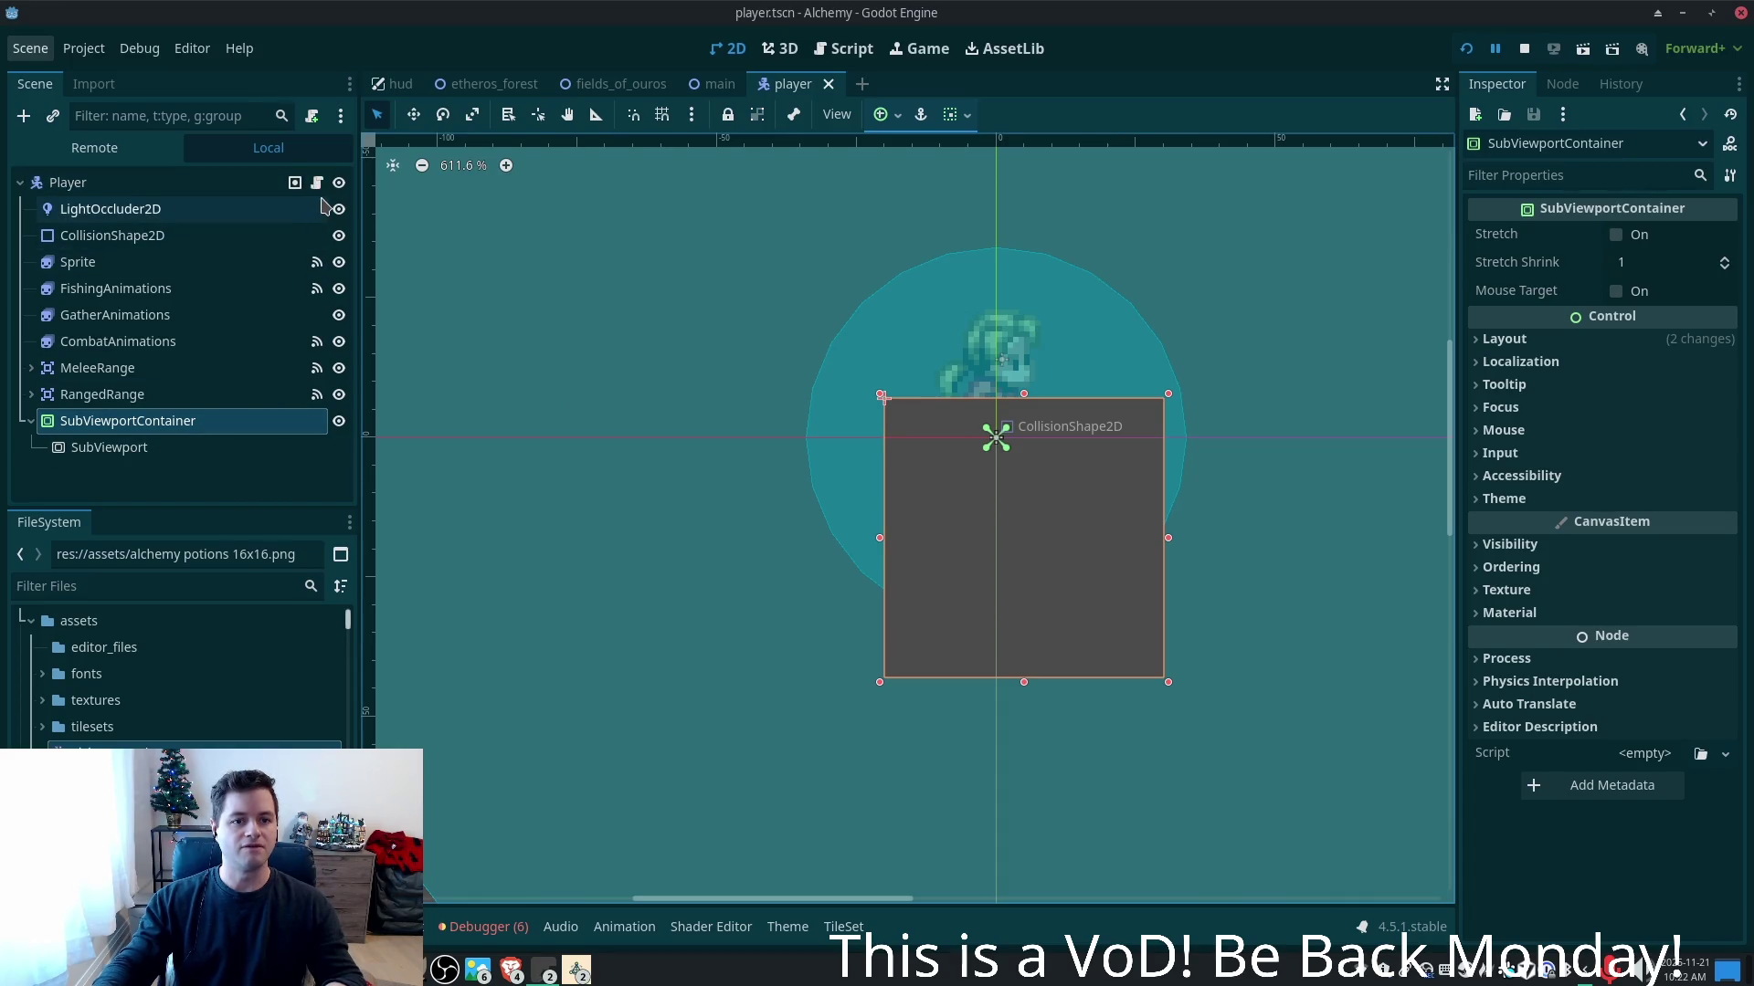
- Create lower_body_window.gd, attach it to the container, and start editing its second line
{"action": "left_click", "coordinate": [311, 116]}
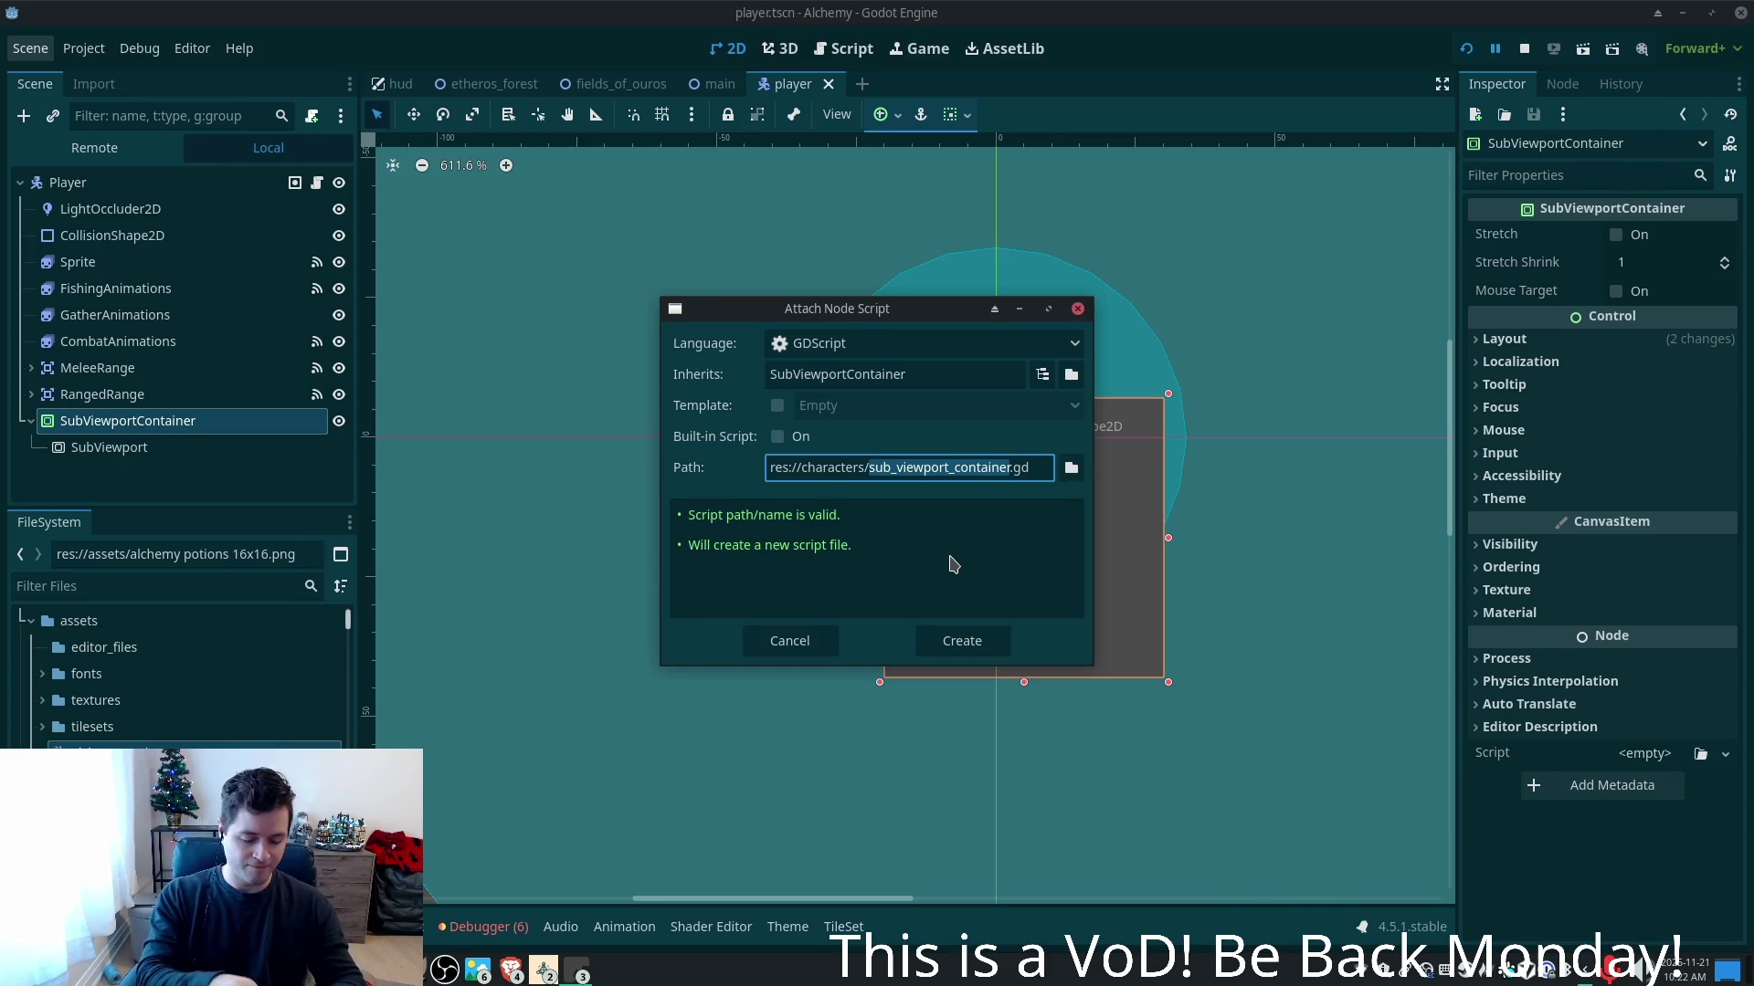
{"action": "key", "text": "BackSpace"}
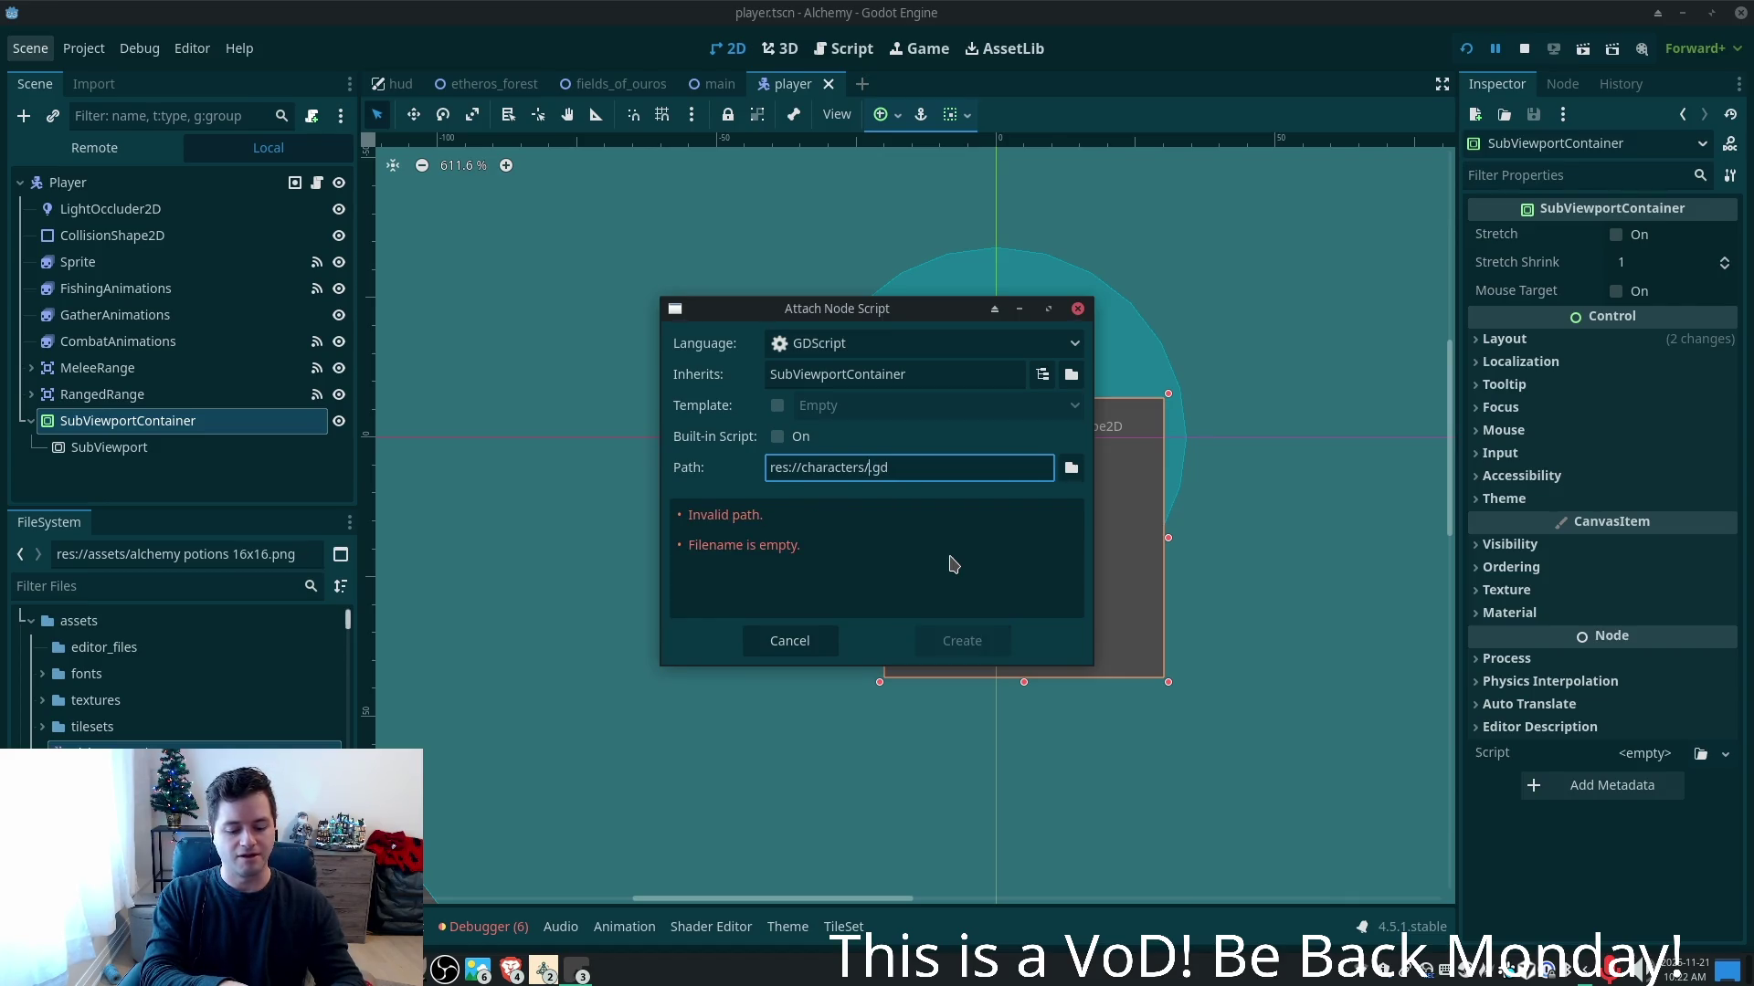
{"action": "type", "text": "lower_"}
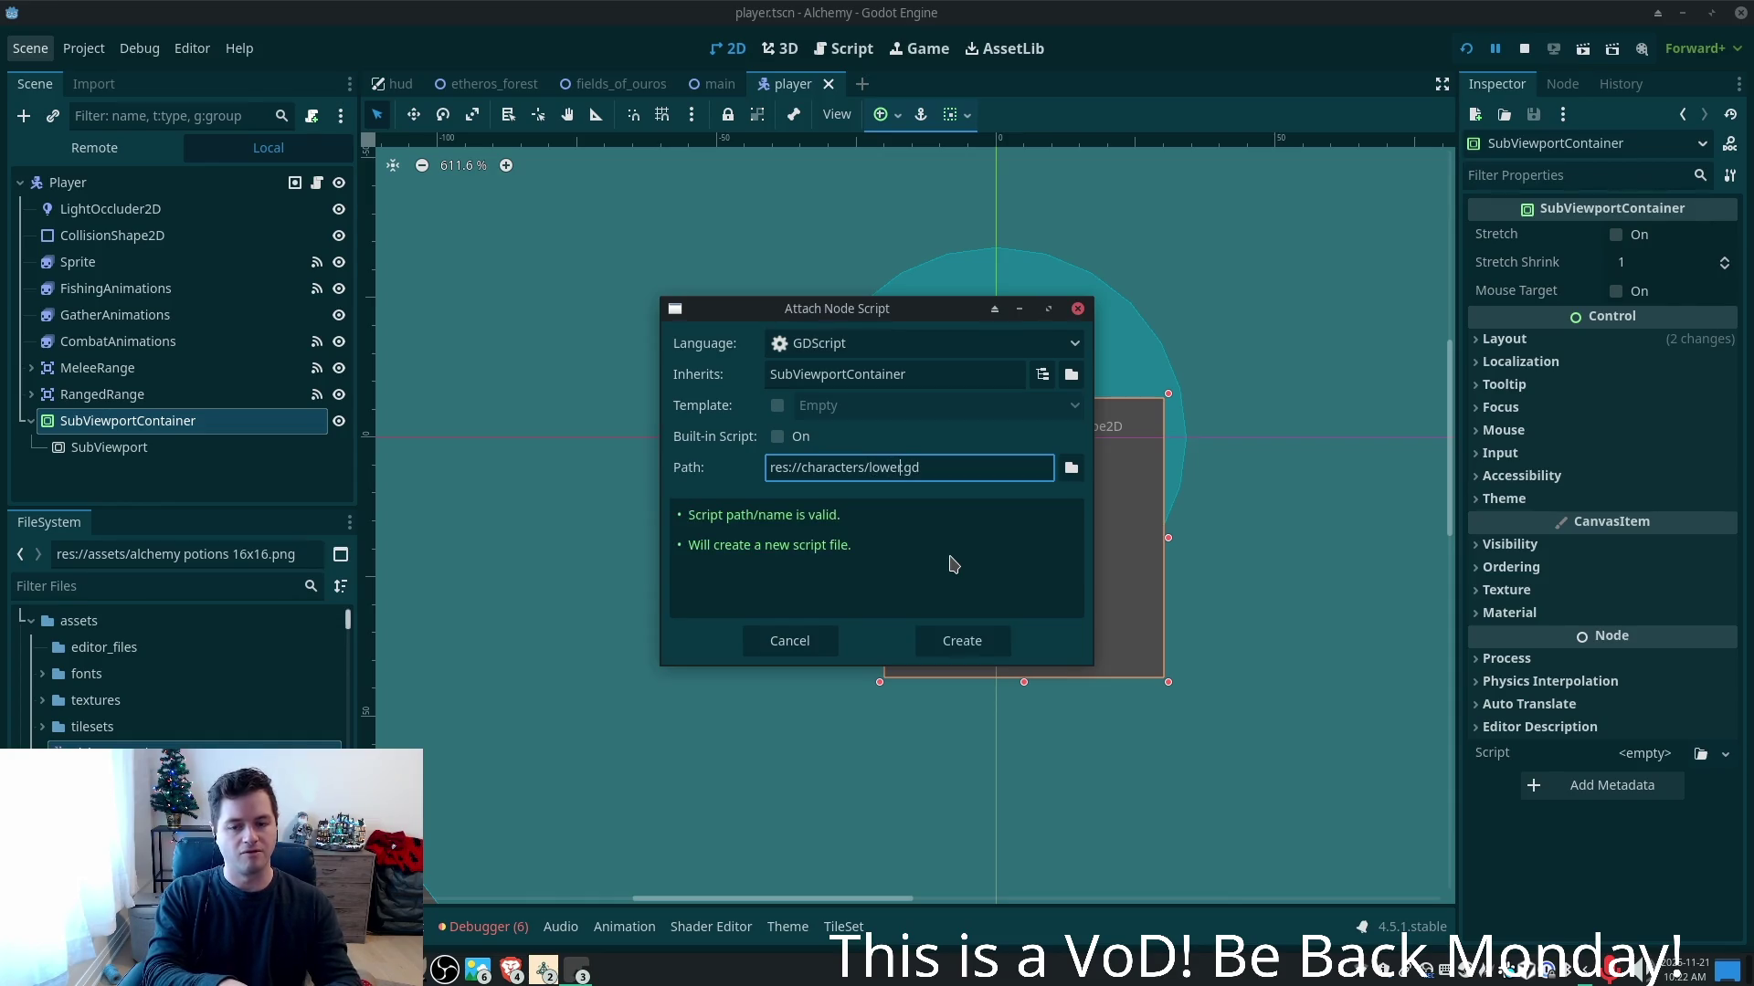
{"action": "type", "text": "body_"}
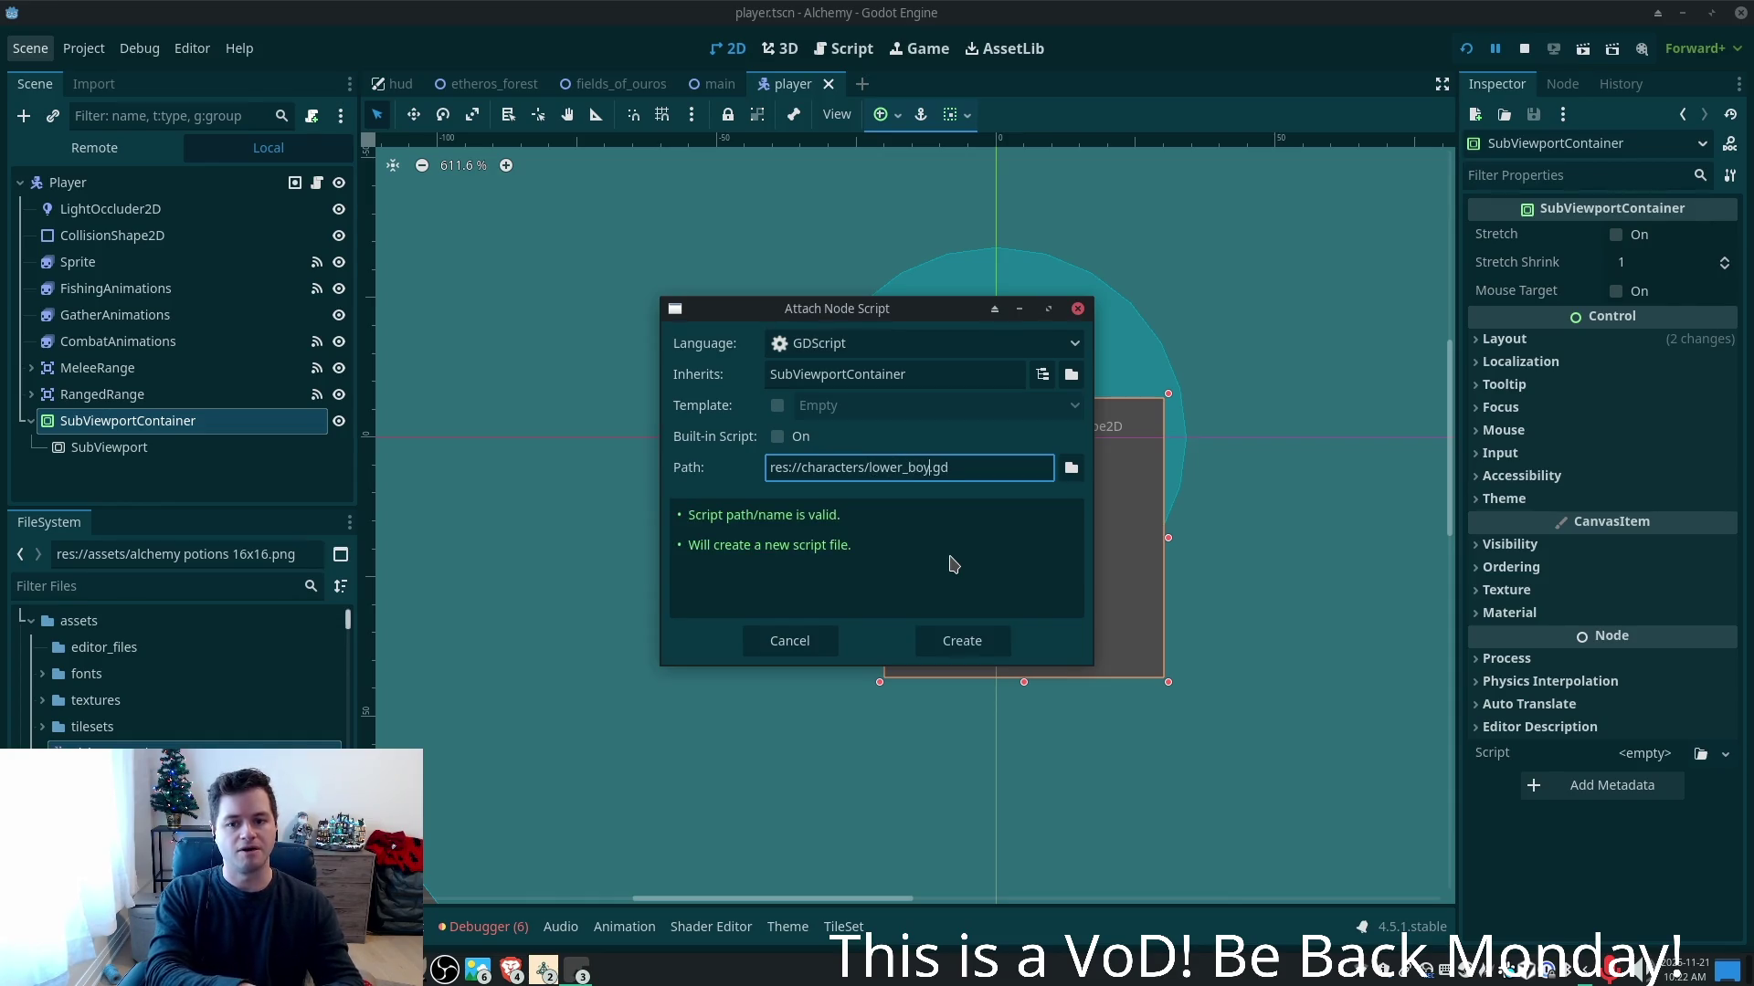
{"action": "type", "text": "window"}
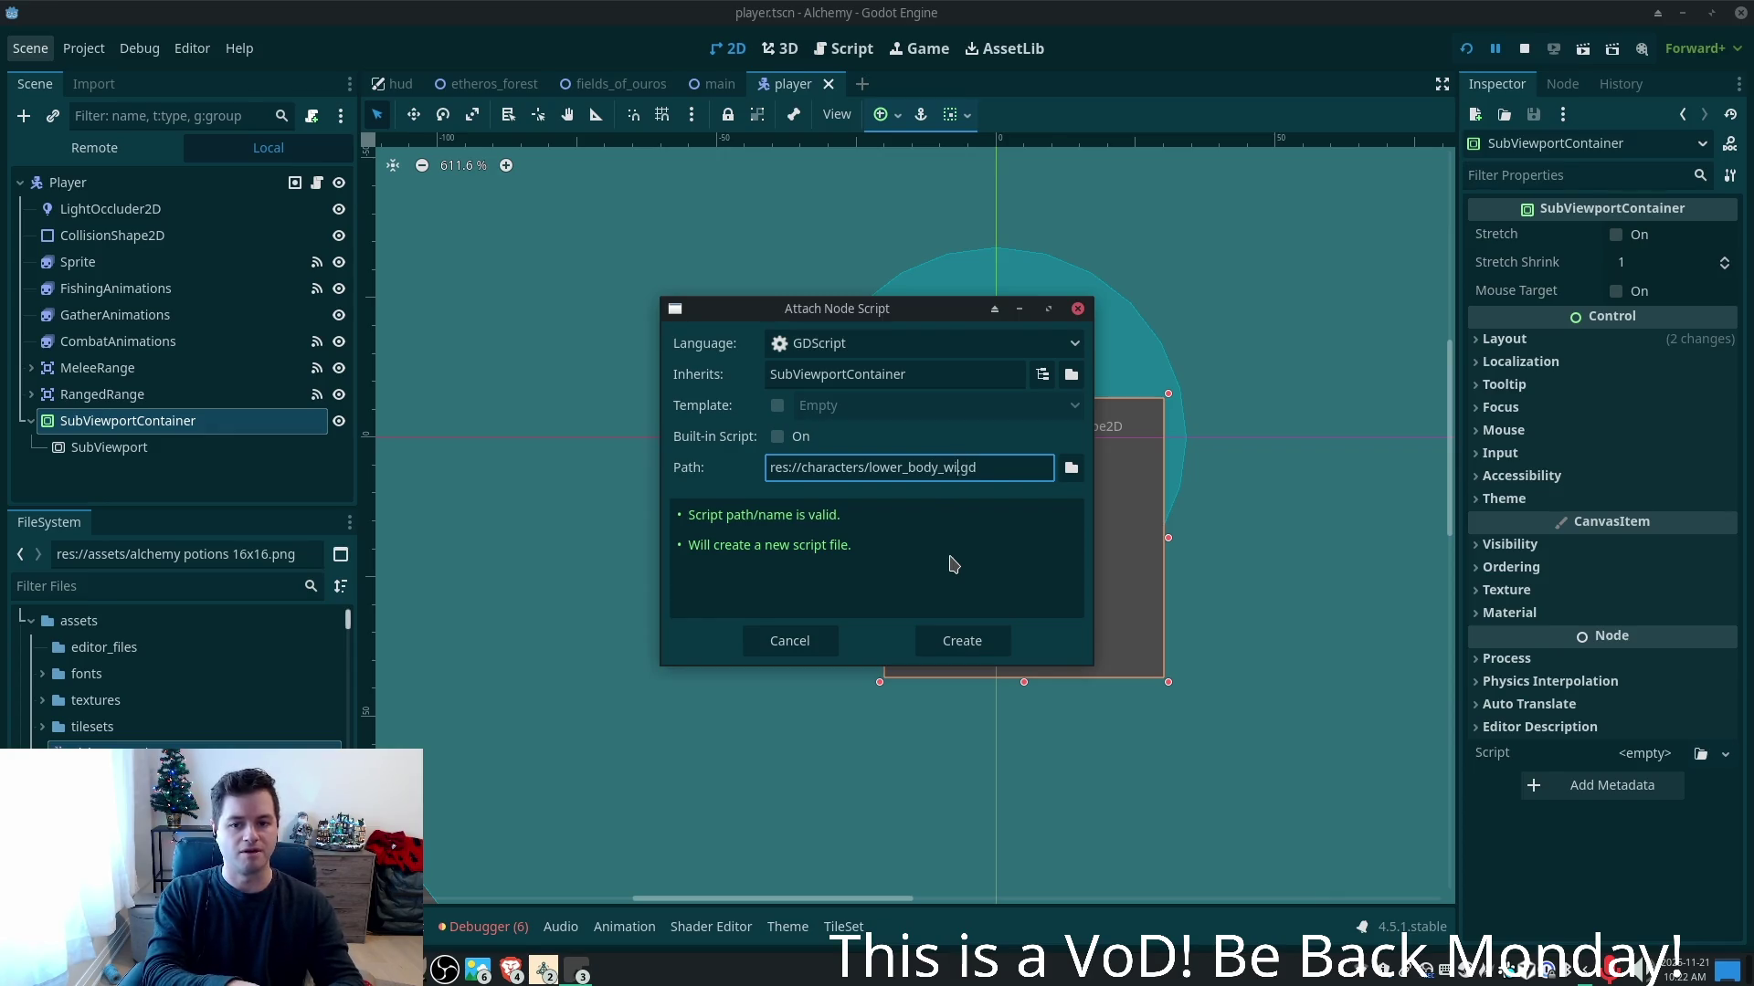
{"action": "key", "text": "Return"}
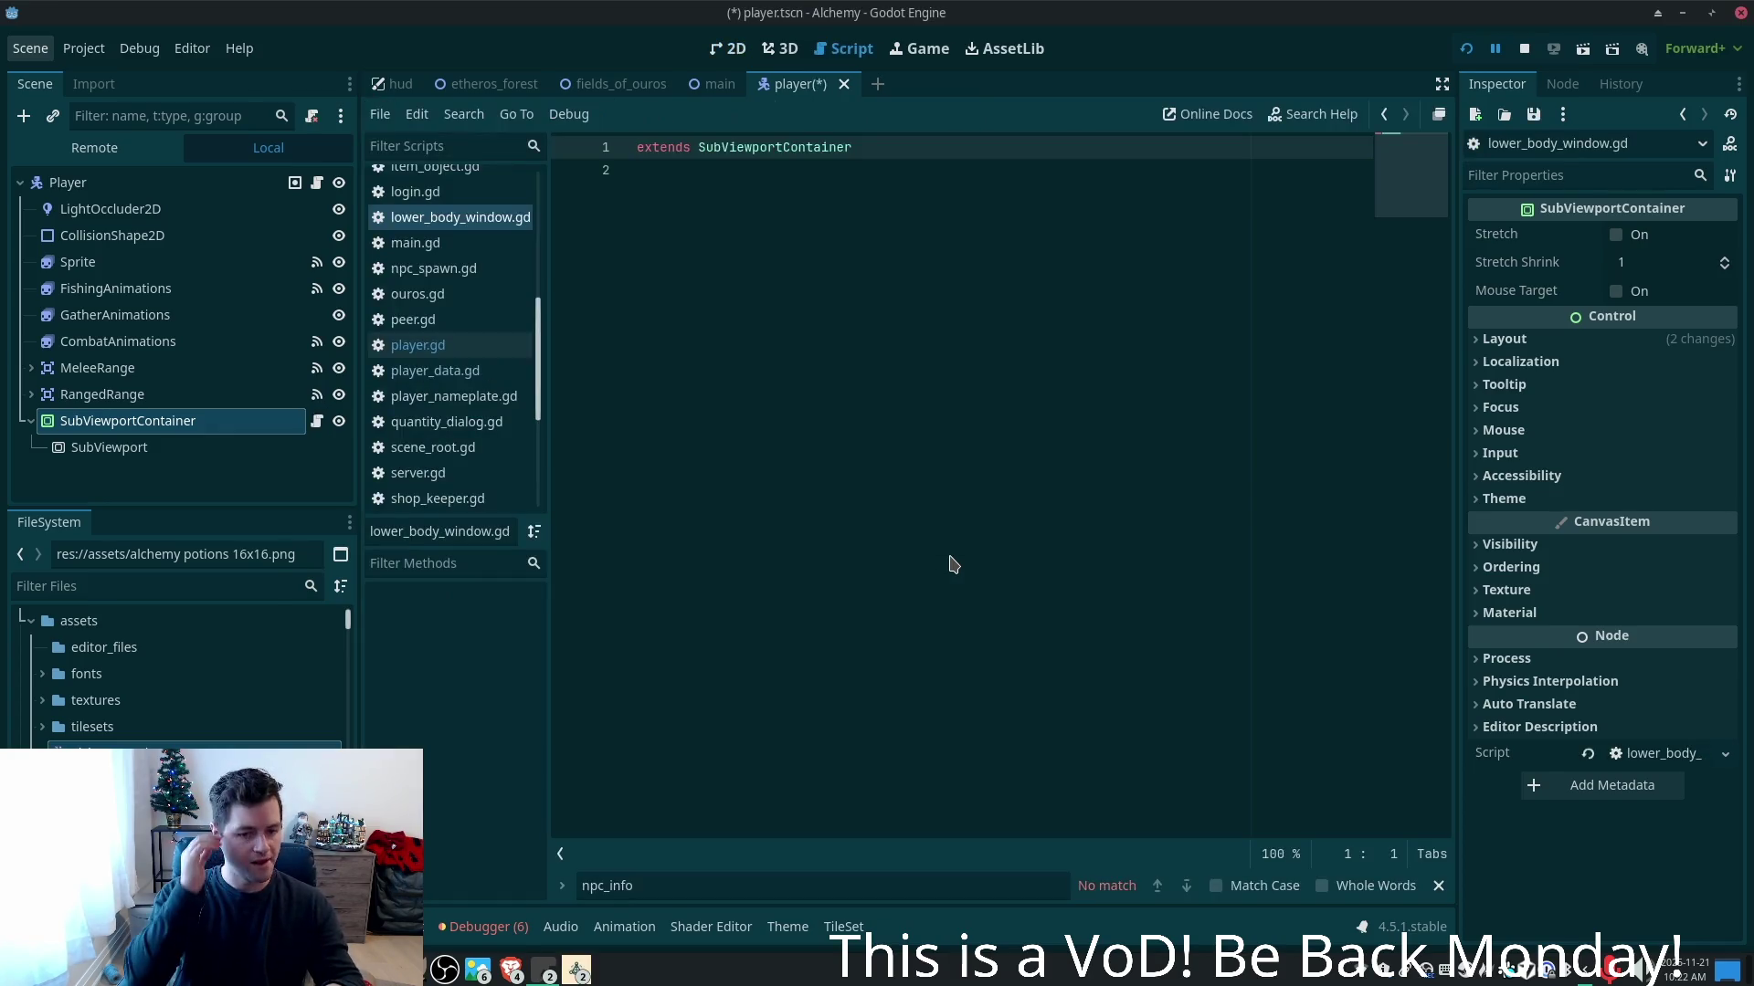
{"action": "left_click", "coordinate": [786, 241]}
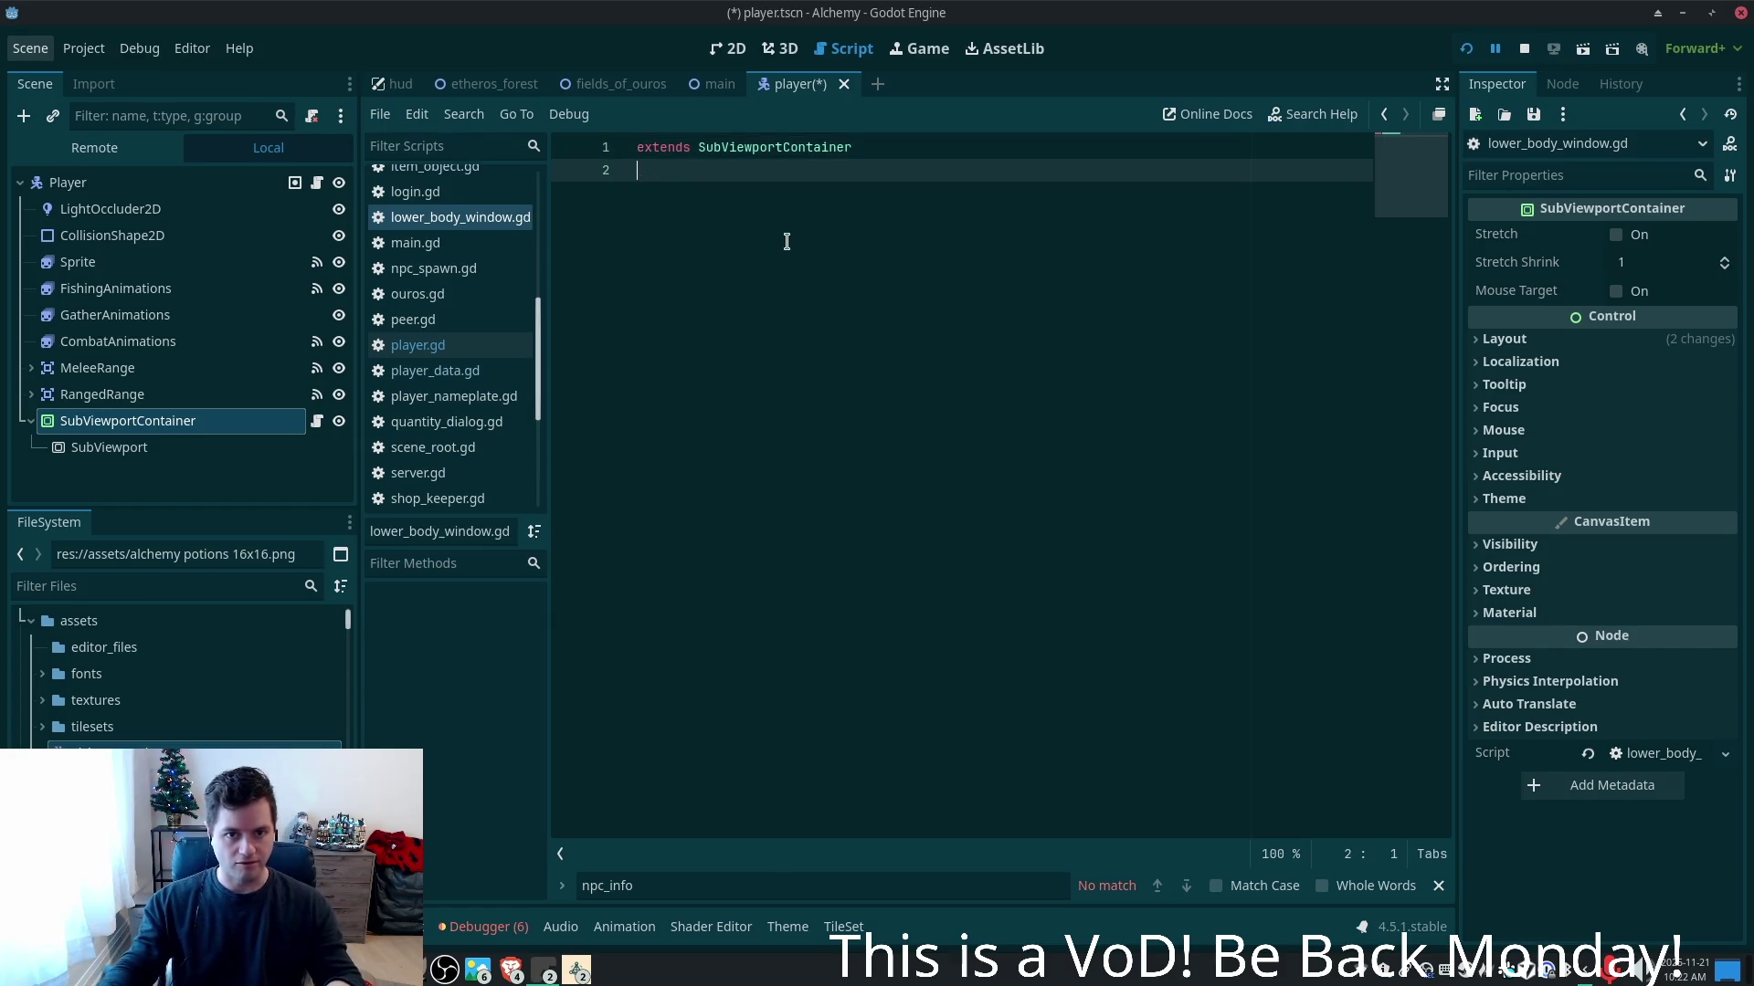
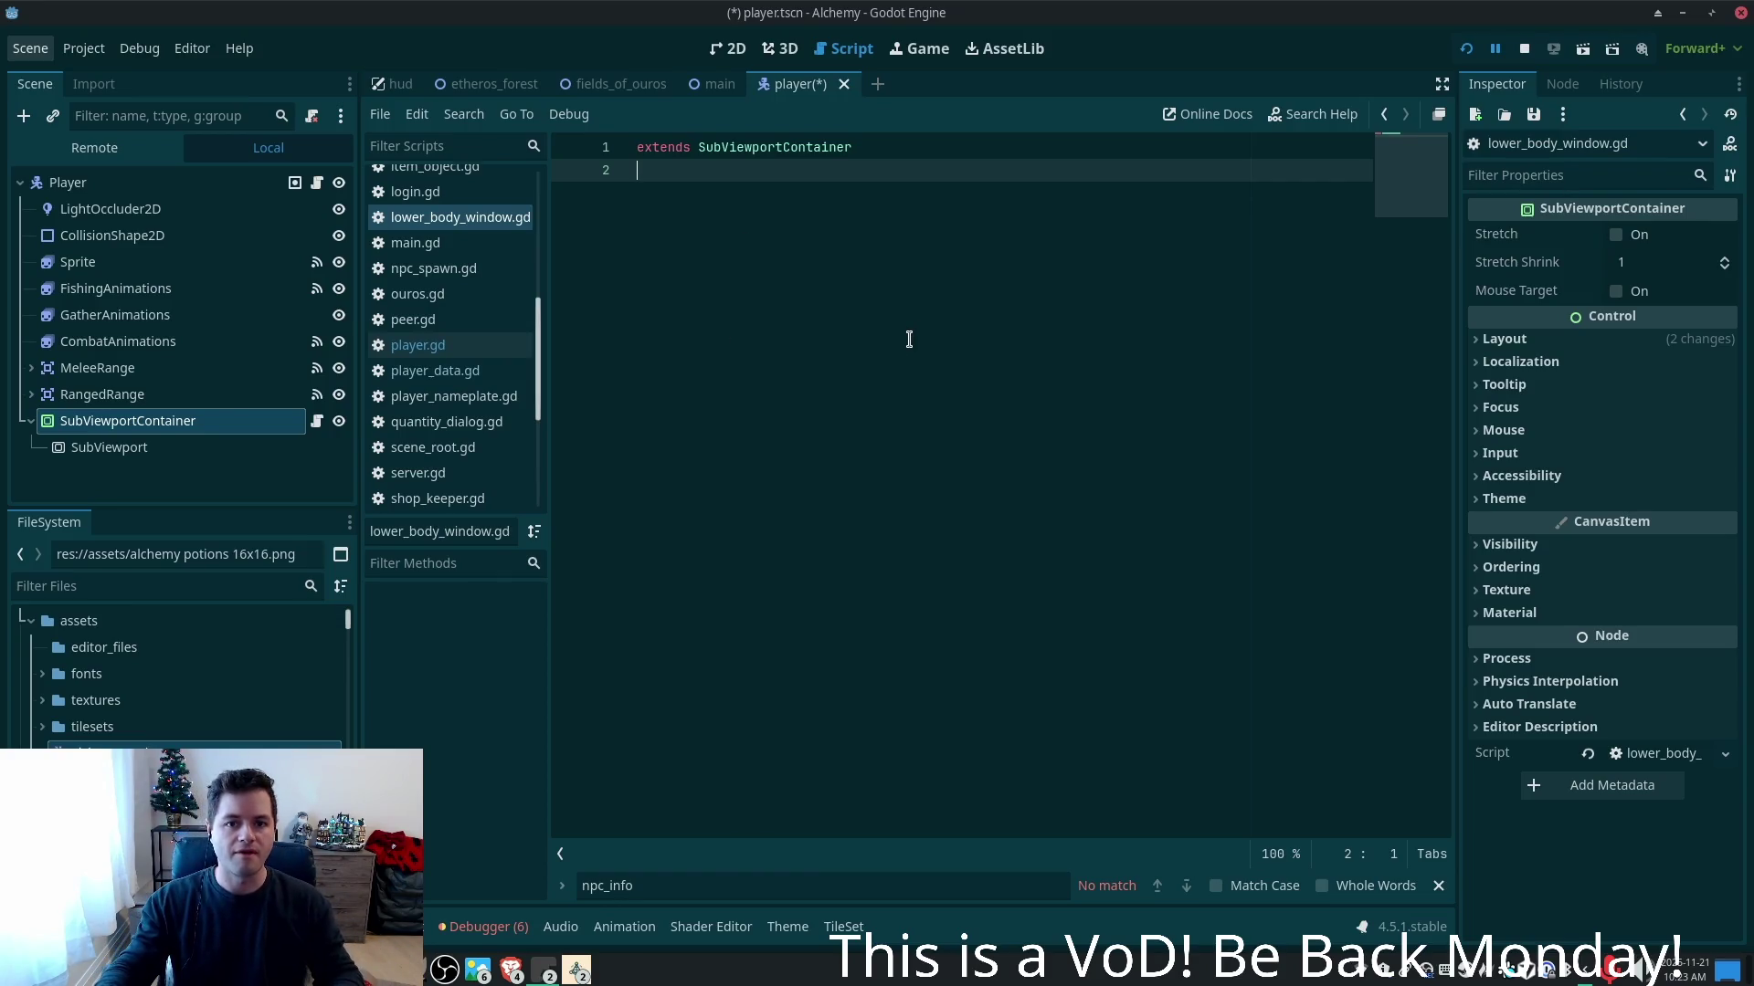
- Save player.tscn in Godot and switch to the Cursor editor
{"action": "key", "text": "ctrl+s"}
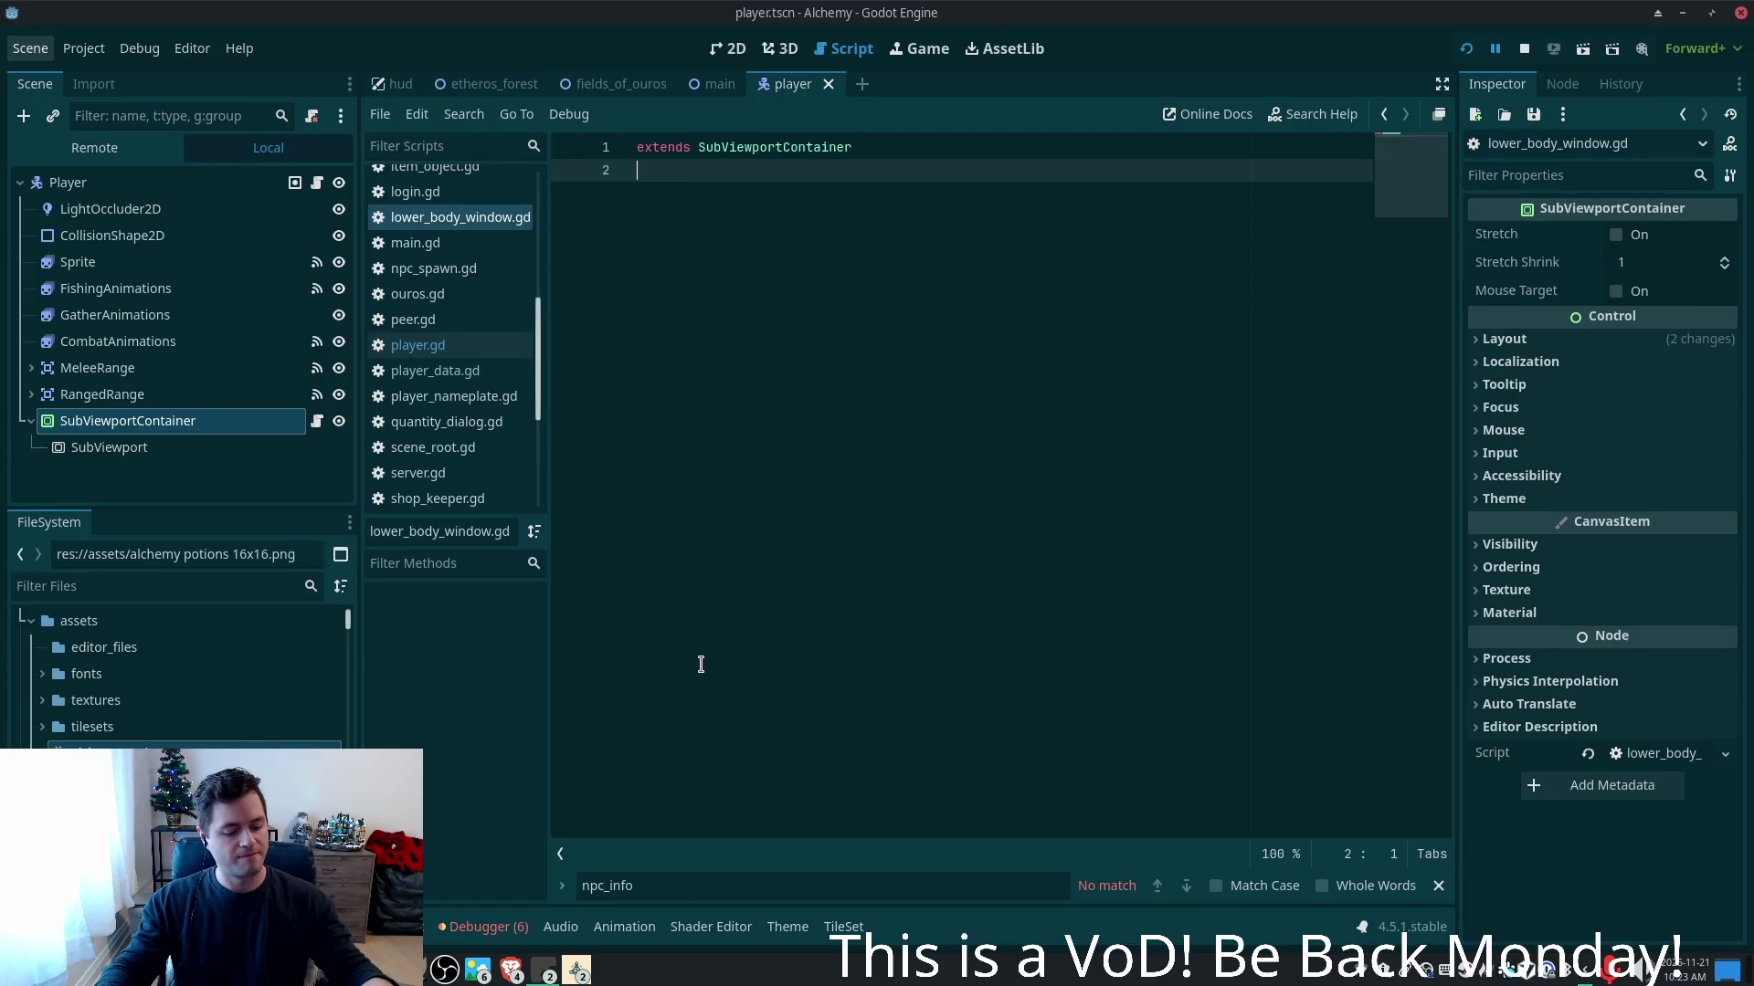
{"action": "key", "text": "alt+Tab"}
- Search the workspace for scene_root and open find_scene_root_recursively in scene_loader.gd
{"action": "key", "text": "super"}
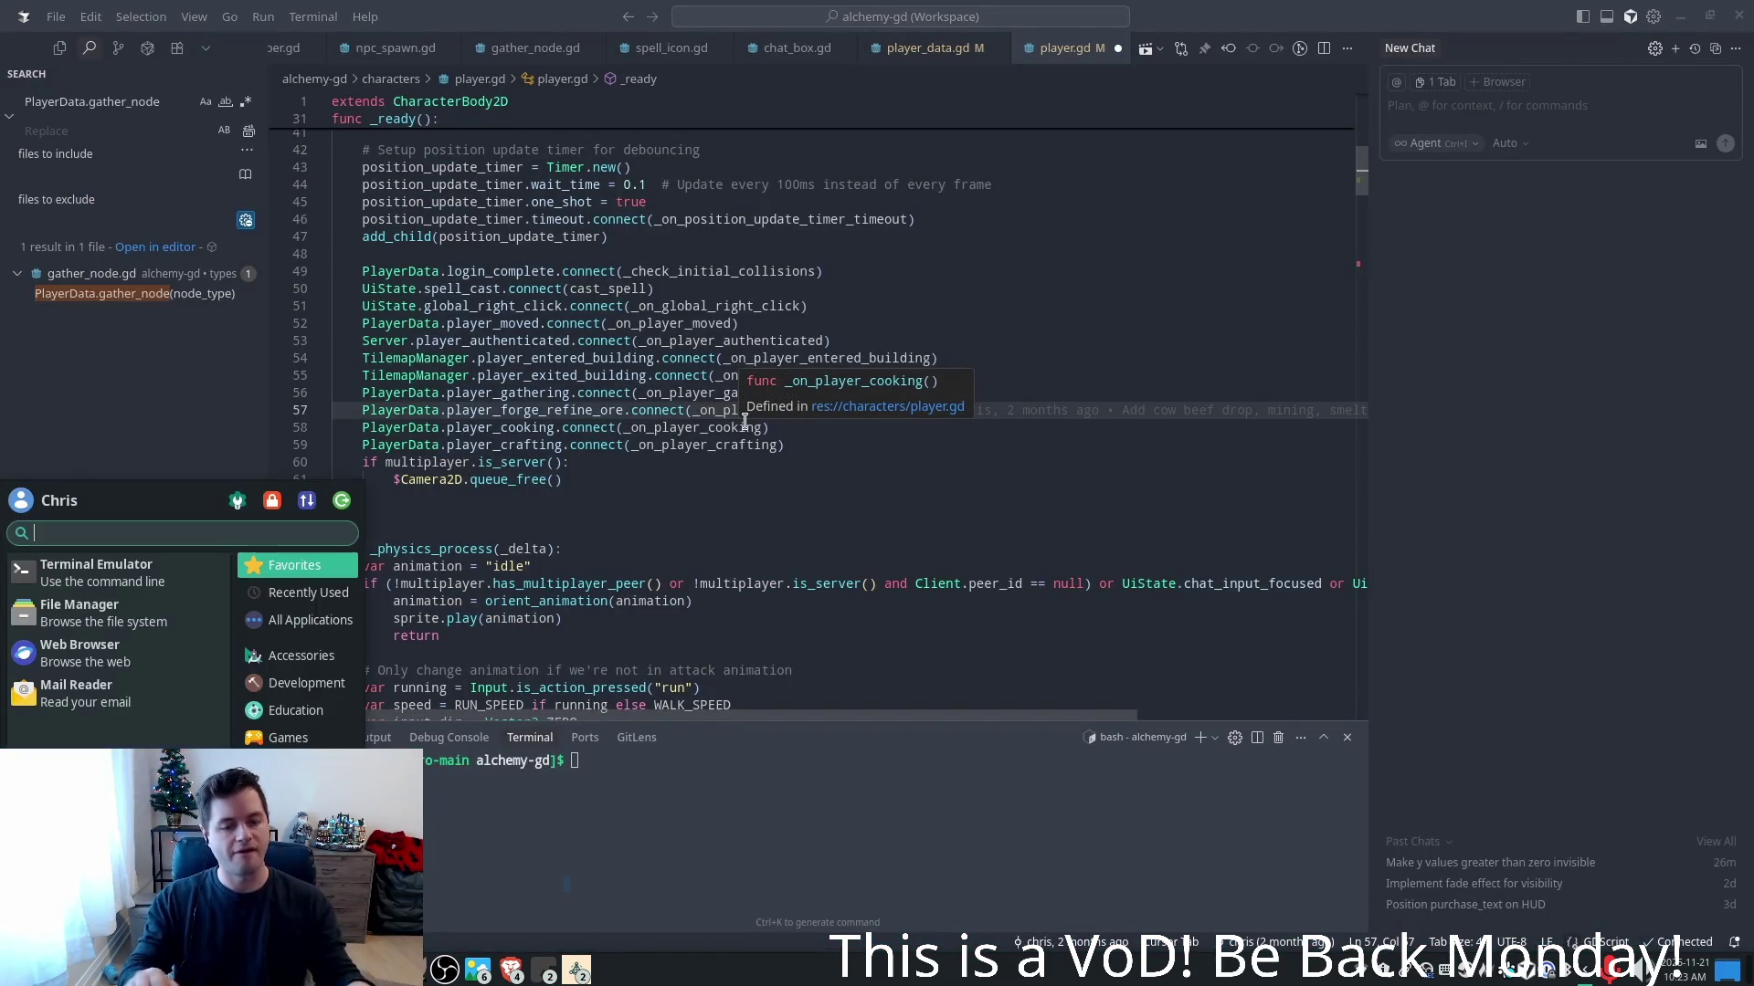
{"action": "left_click", "coordinate": [578, 340]}
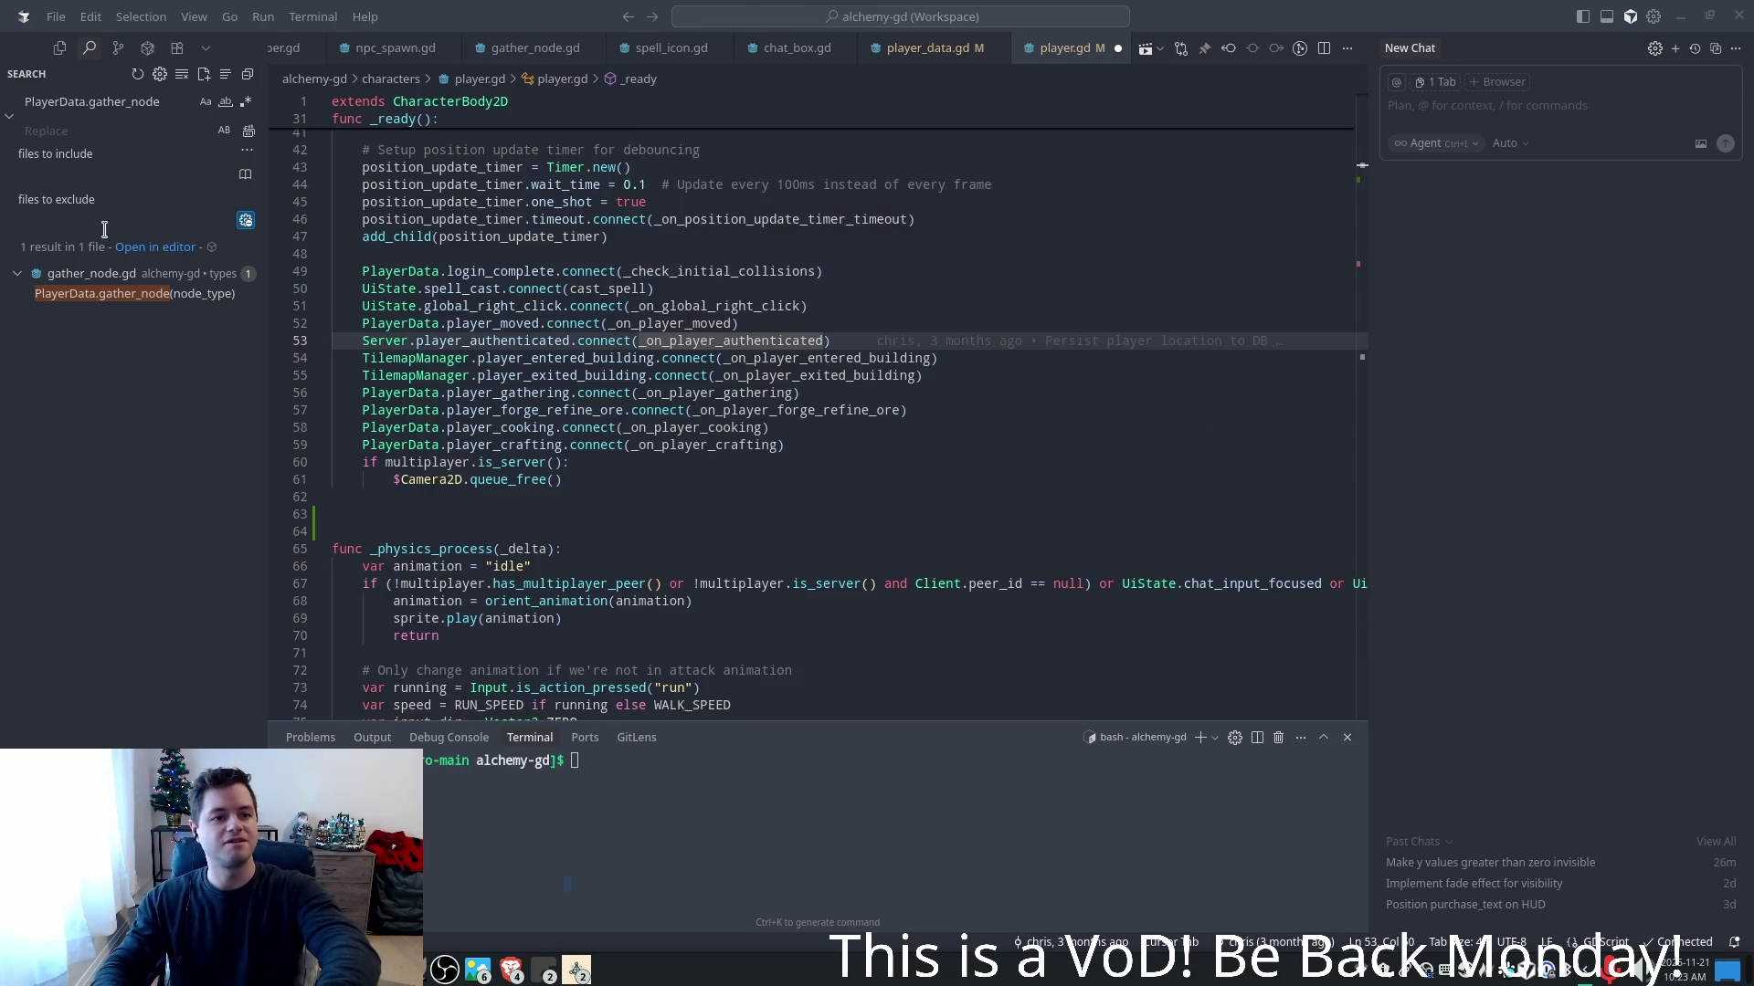
{"action": "triple_click", "coordinate": [159, 105]}
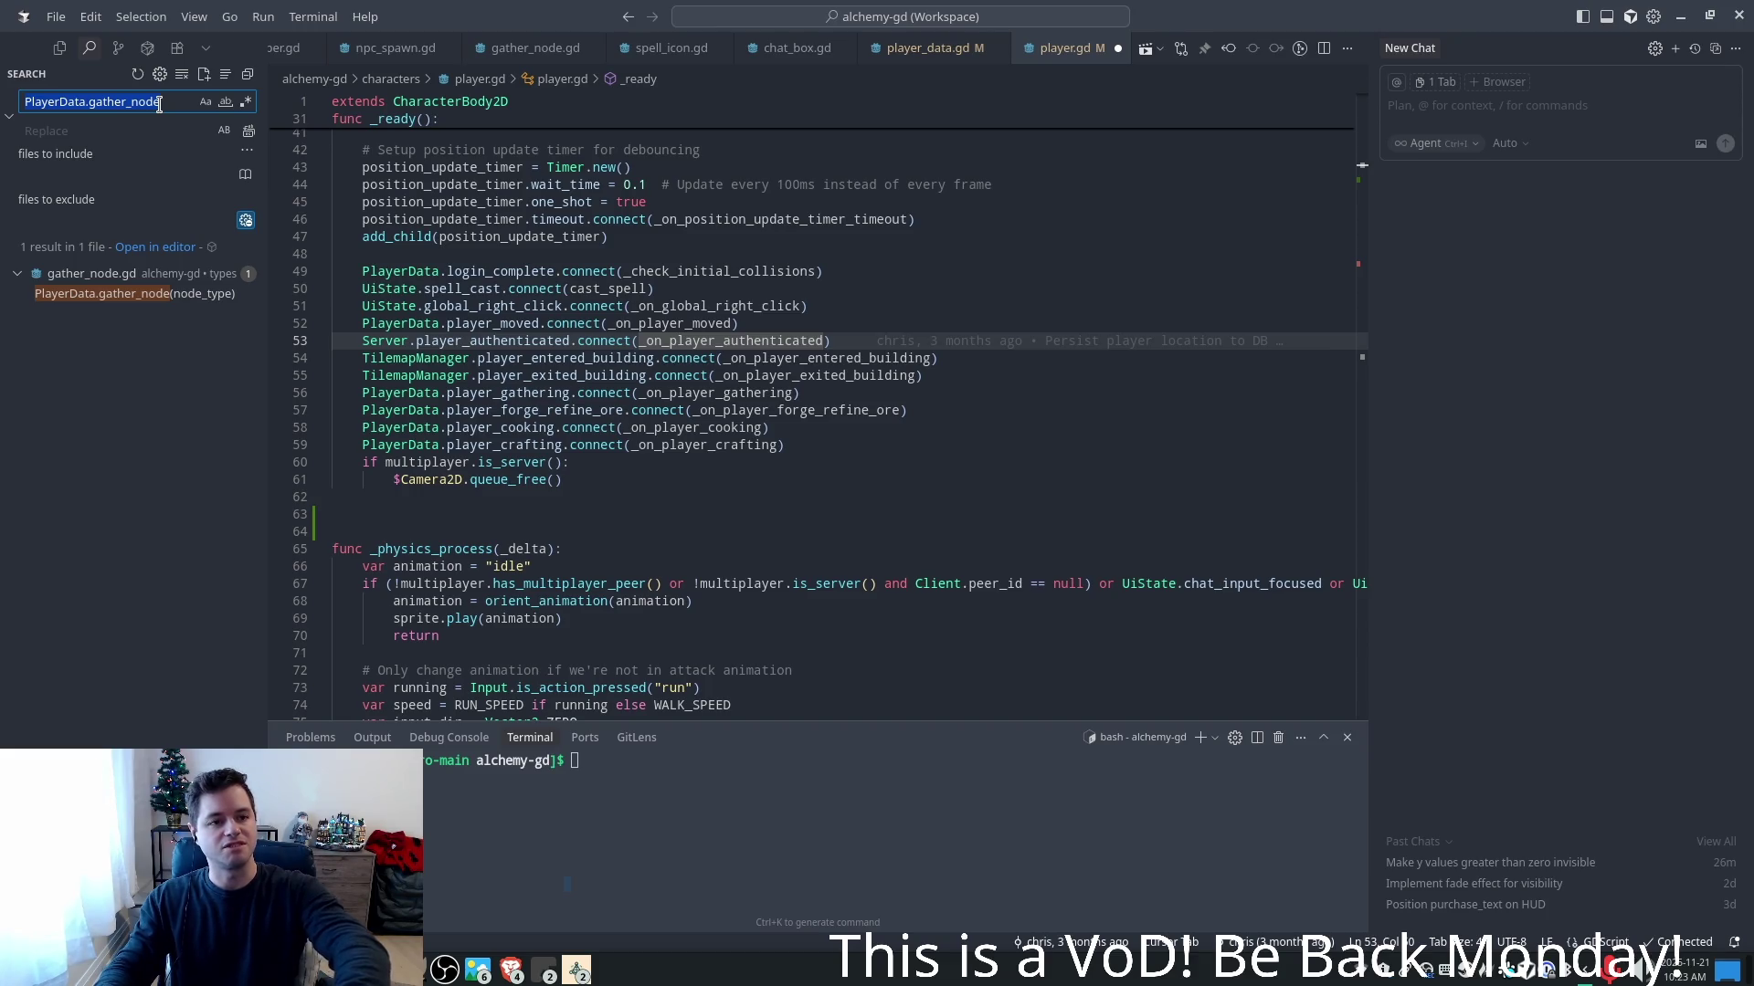
{"action": "type", "text": "scene_"}
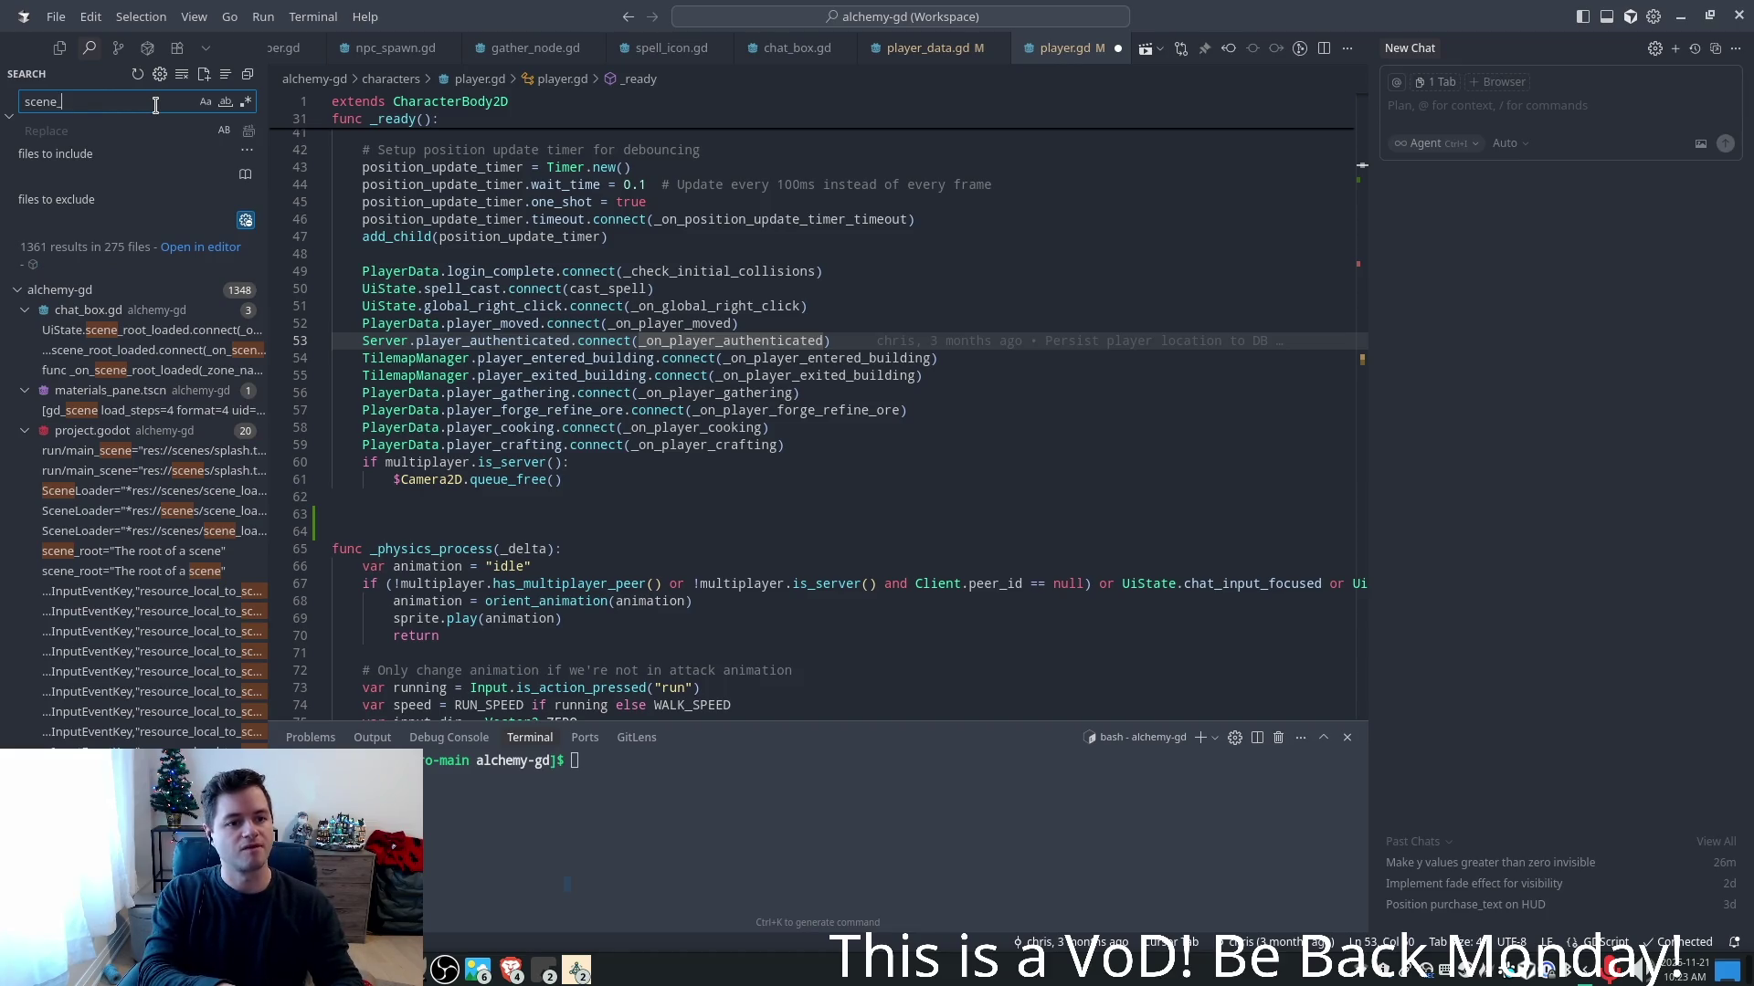
{"action": "type", "text": "root"}
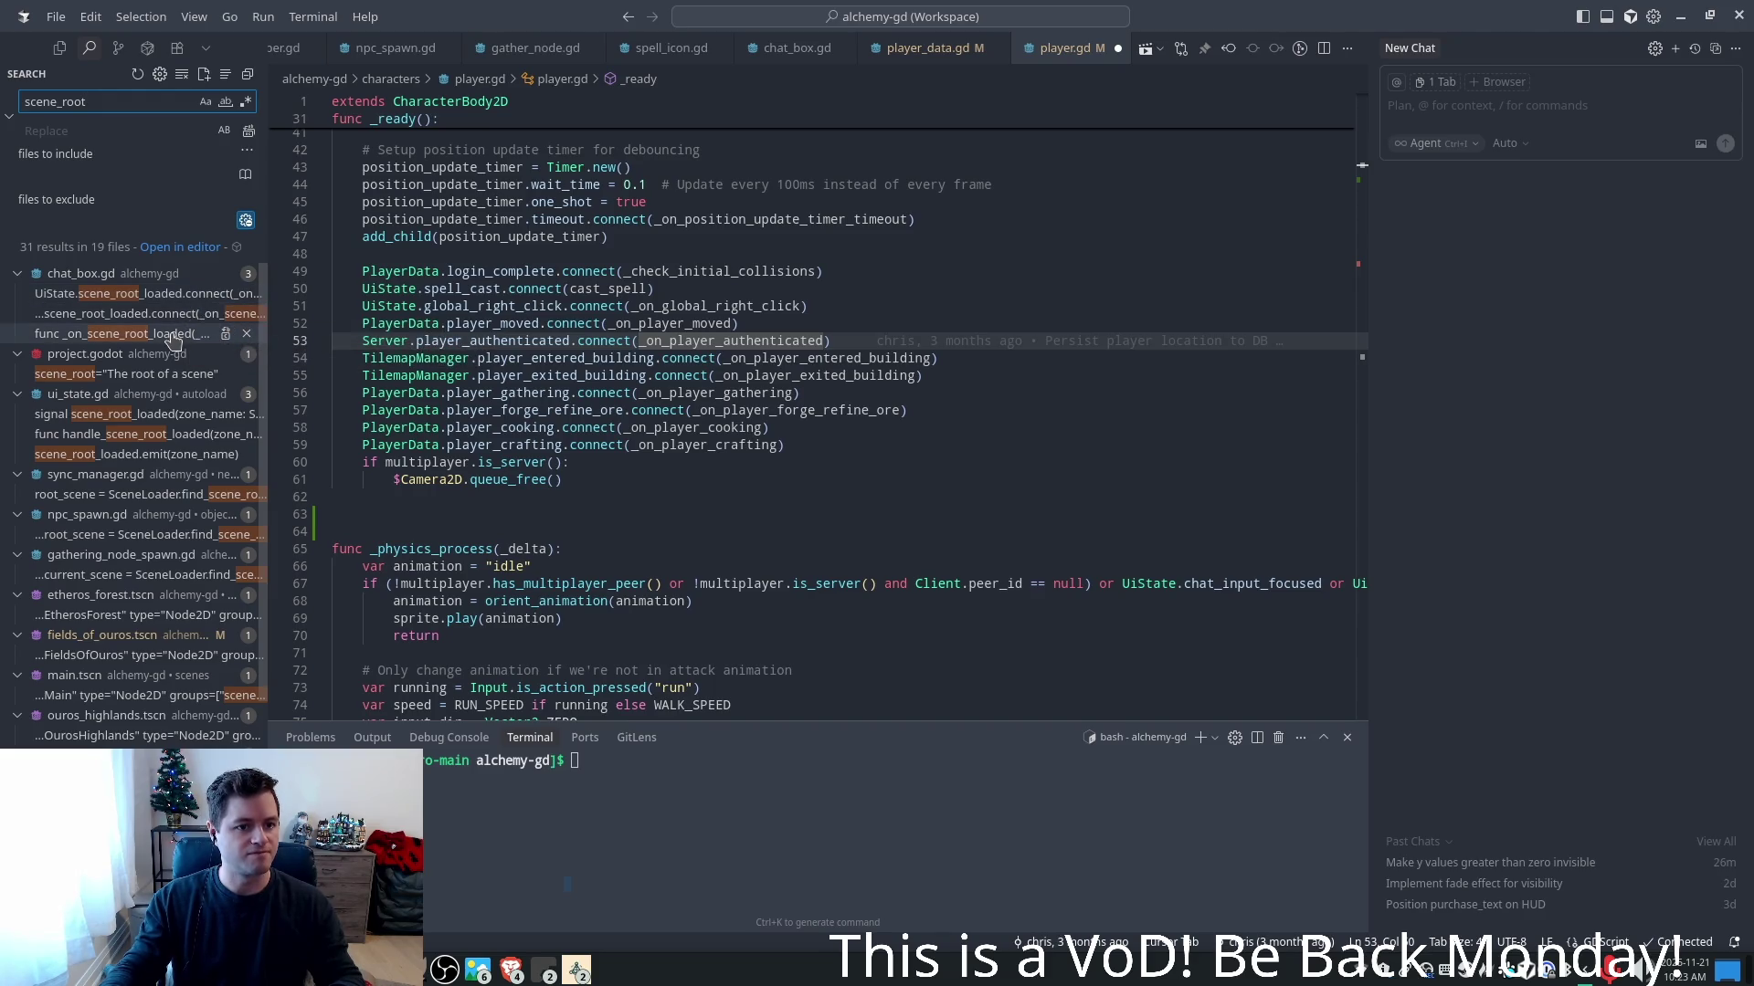
{"action": "scroll", "coordinate": [169, 384], "scroll_direction": "down", "scroll_amount": 2}
{"action": "scroll", "coordinate": [146, 549], "scroll_direction": "down", "scroll_amount": 2}
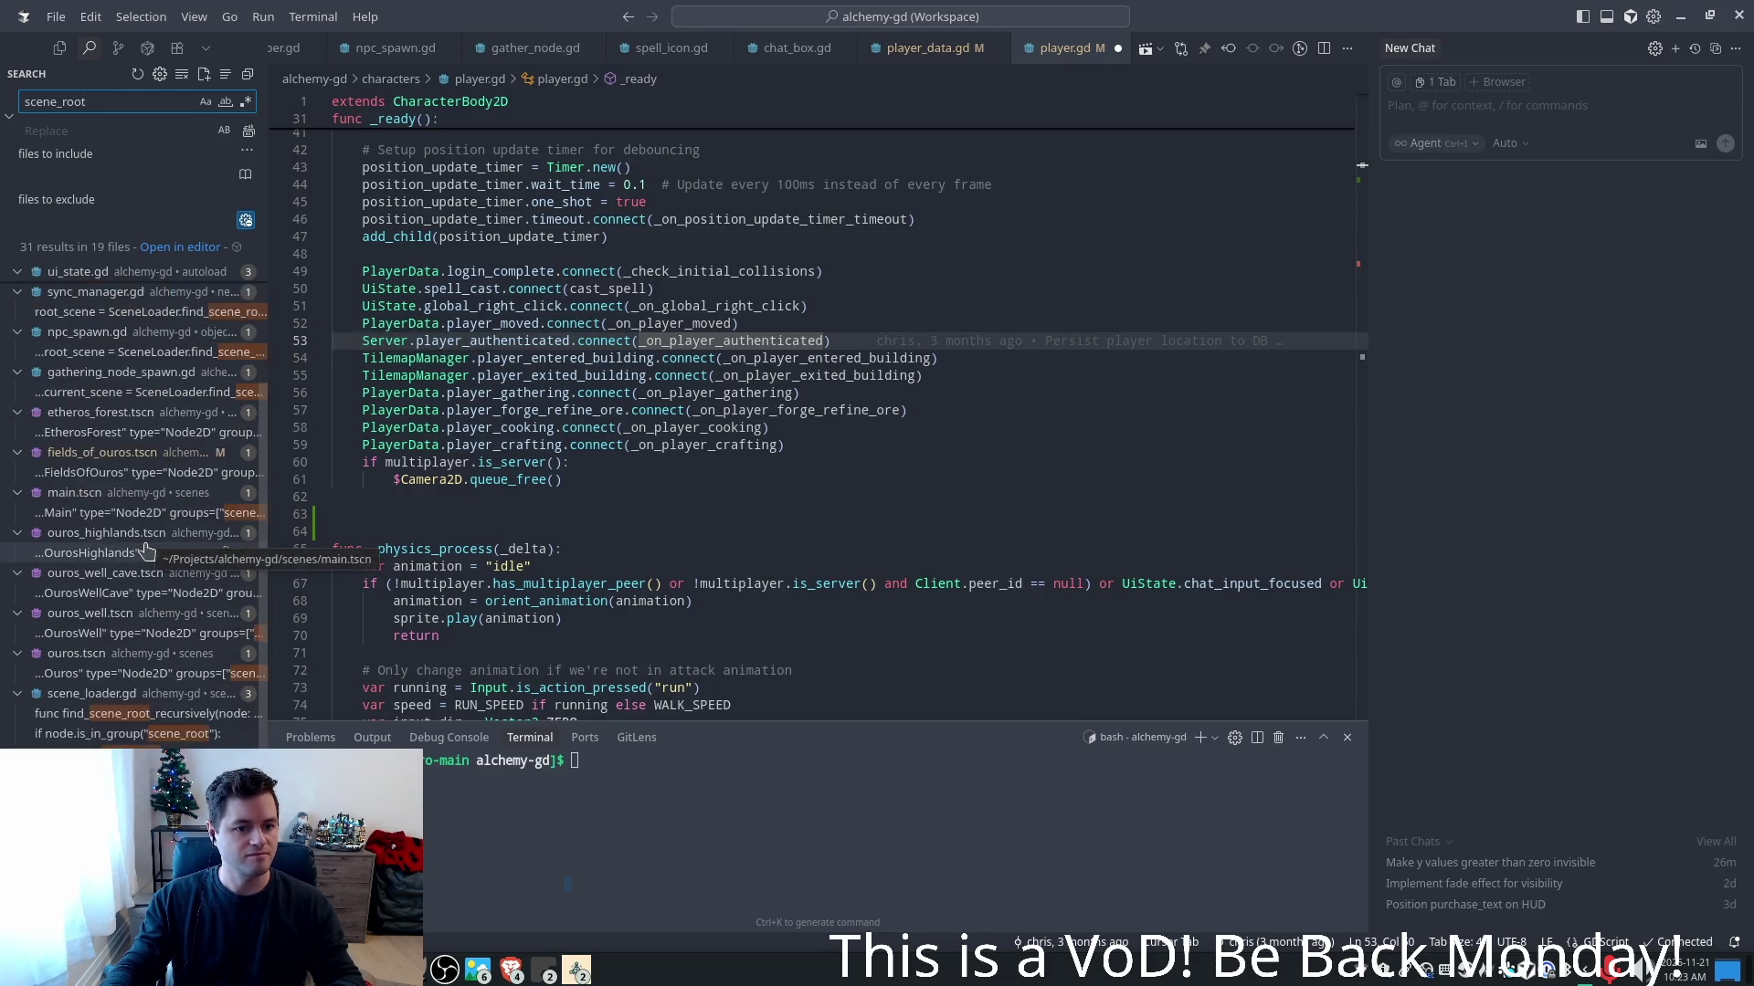
{"action": "scroll", "coordinate": [146, 550], "scroll_direction": "down", "scroll_amount": 2}
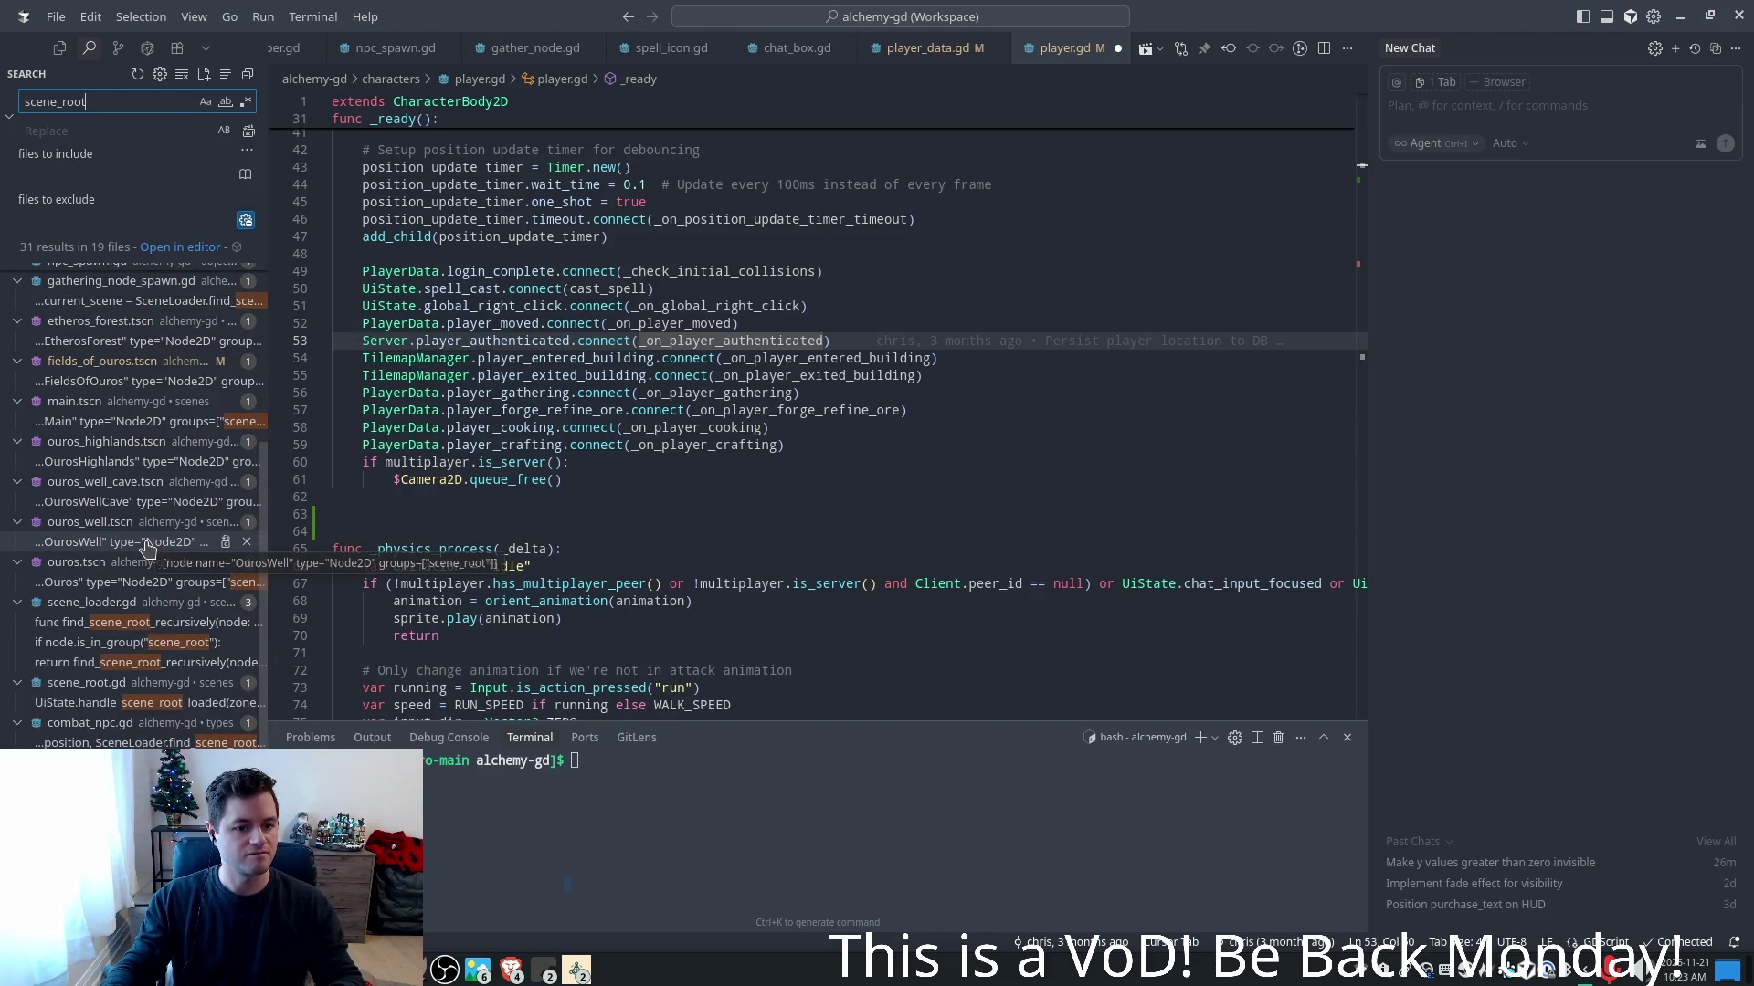
{"action": "left_click", "coordinate": [162, 625]}
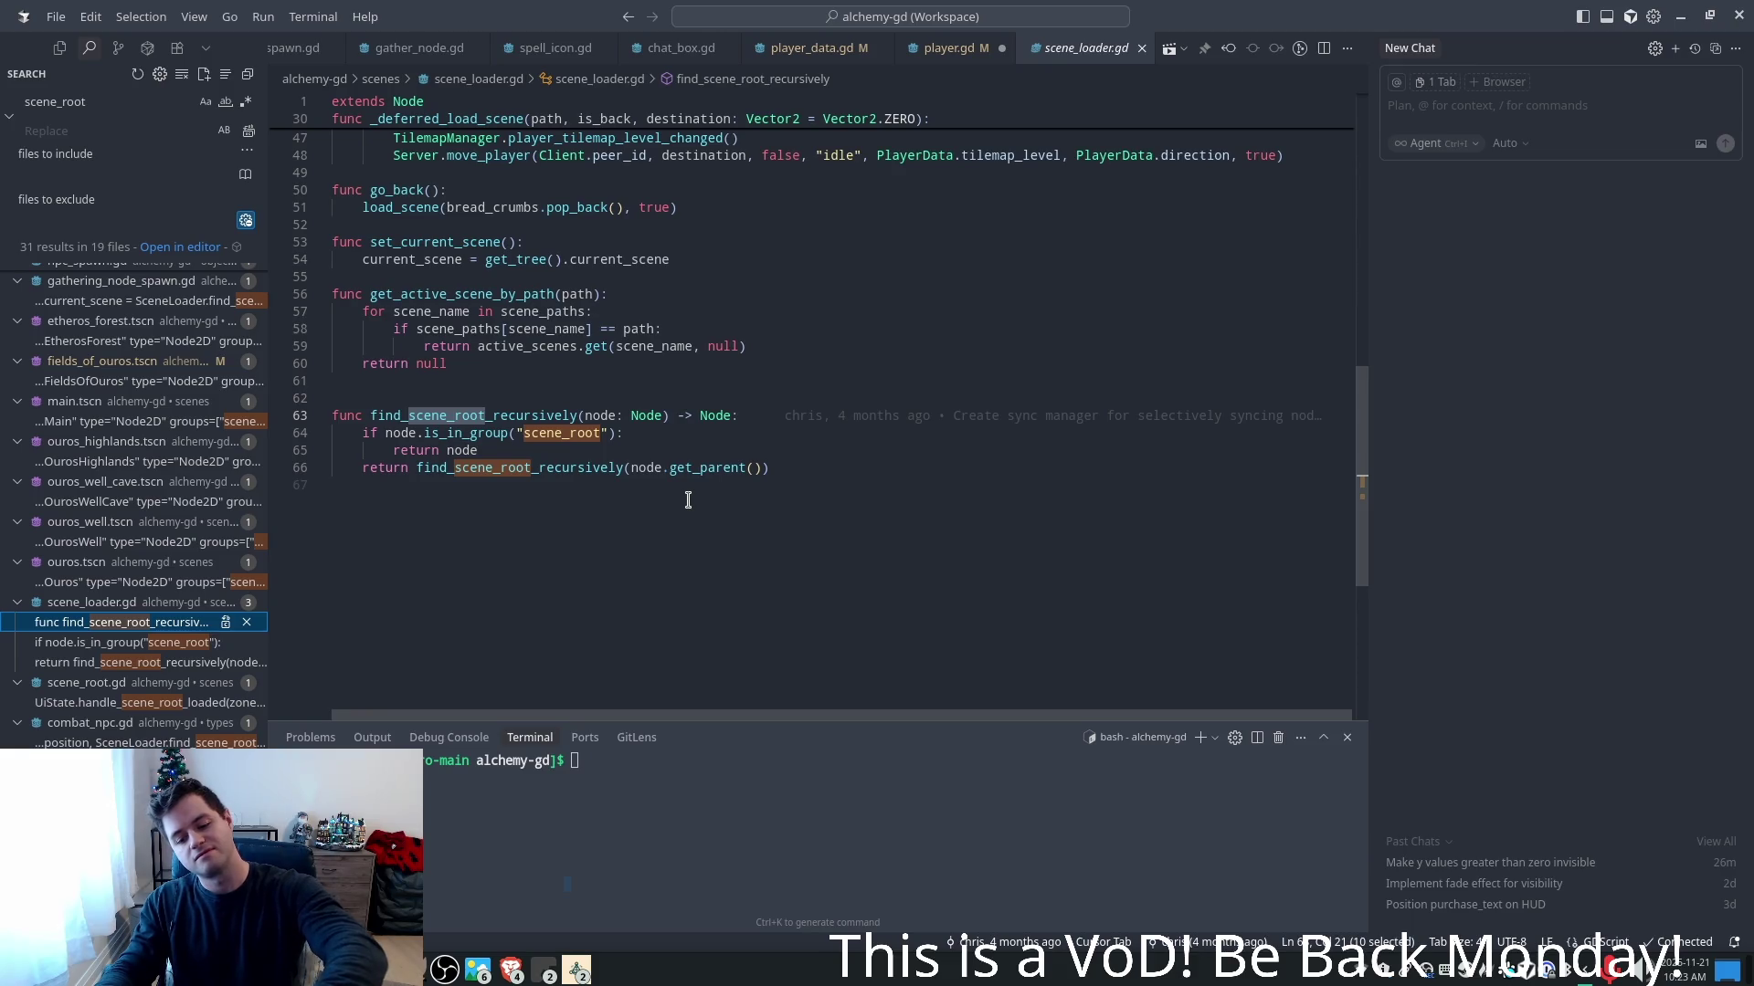
- Check how current_scene is set, return to player.gd, list the running game windows, then go back to Godot
{"action": "left_click", "coordinate": [908, 259]}
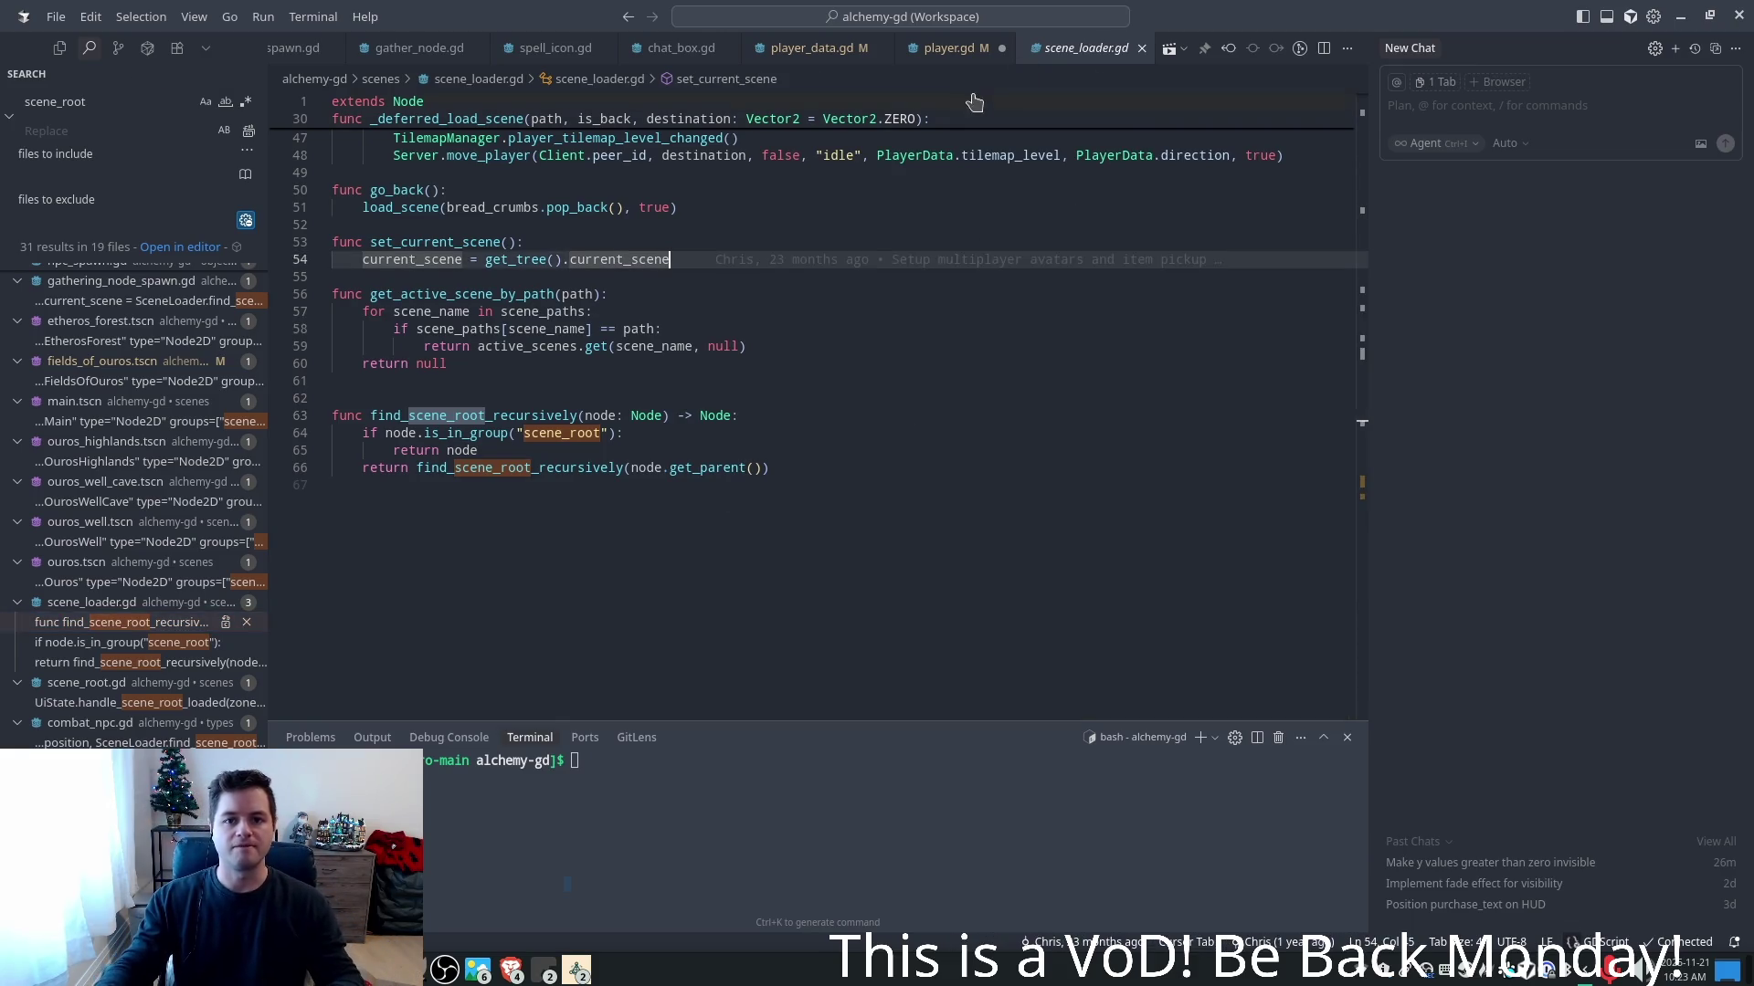
{"action": "left_click", "coordinate": [949, 48]}
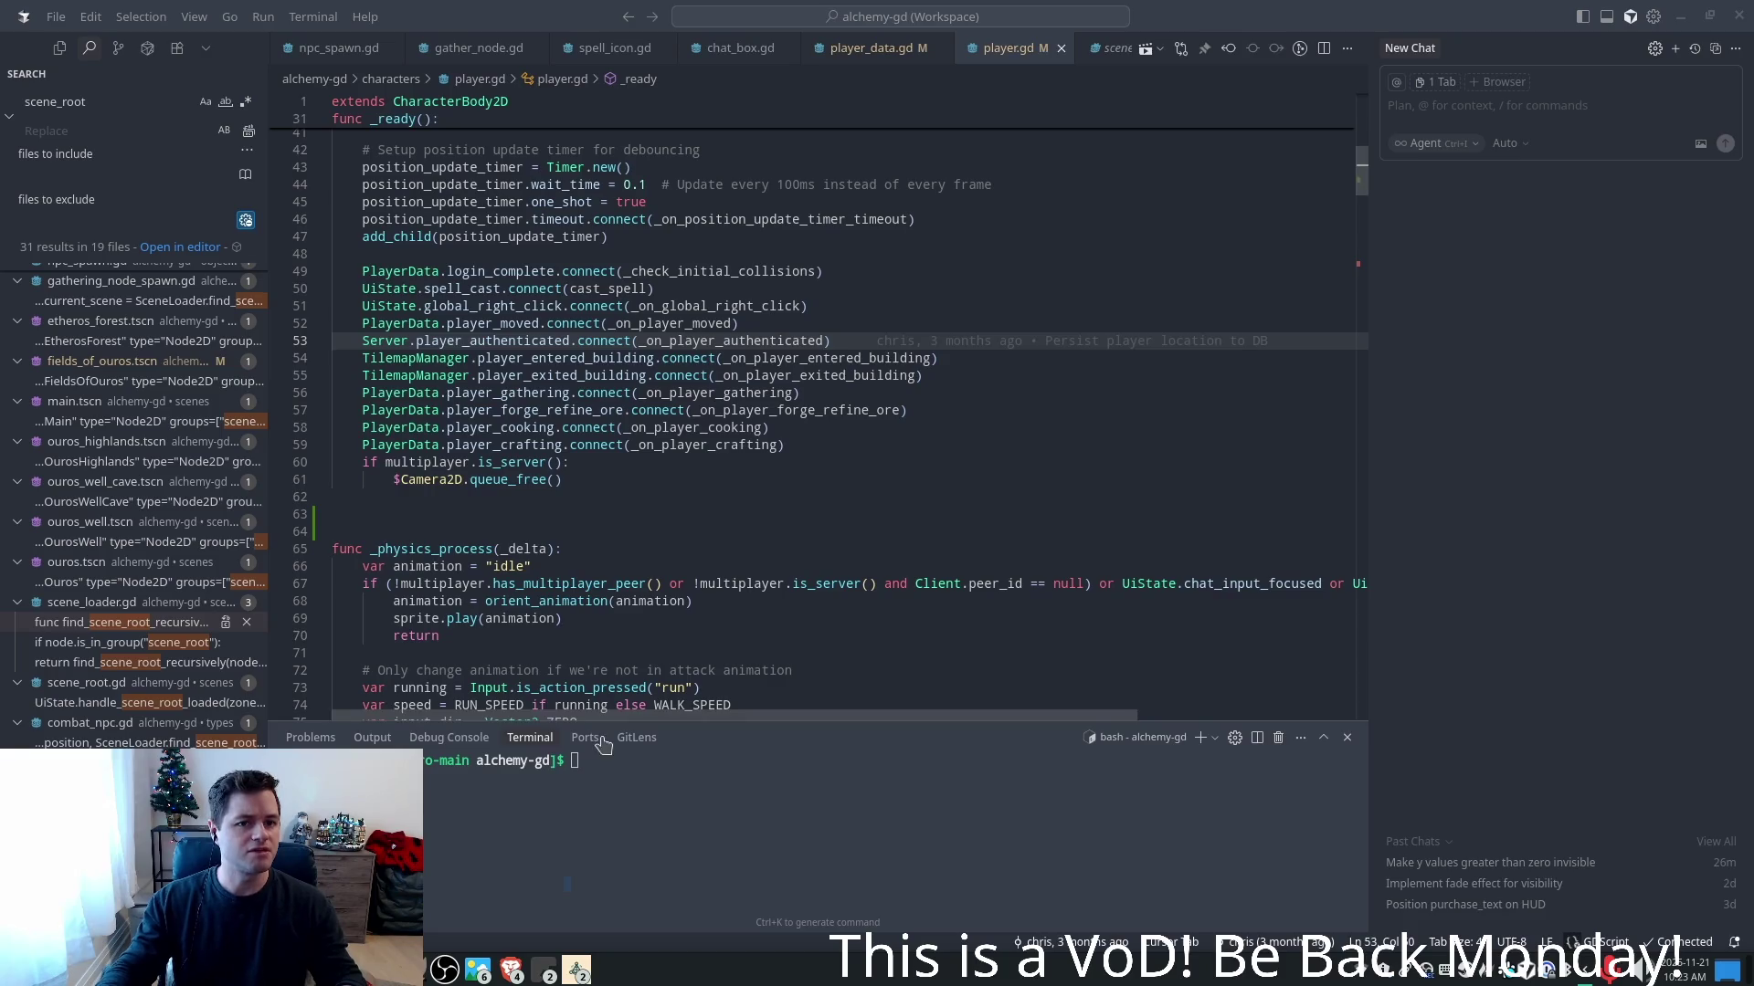
{"action": "left_click", "coordinate": [579, 973]}
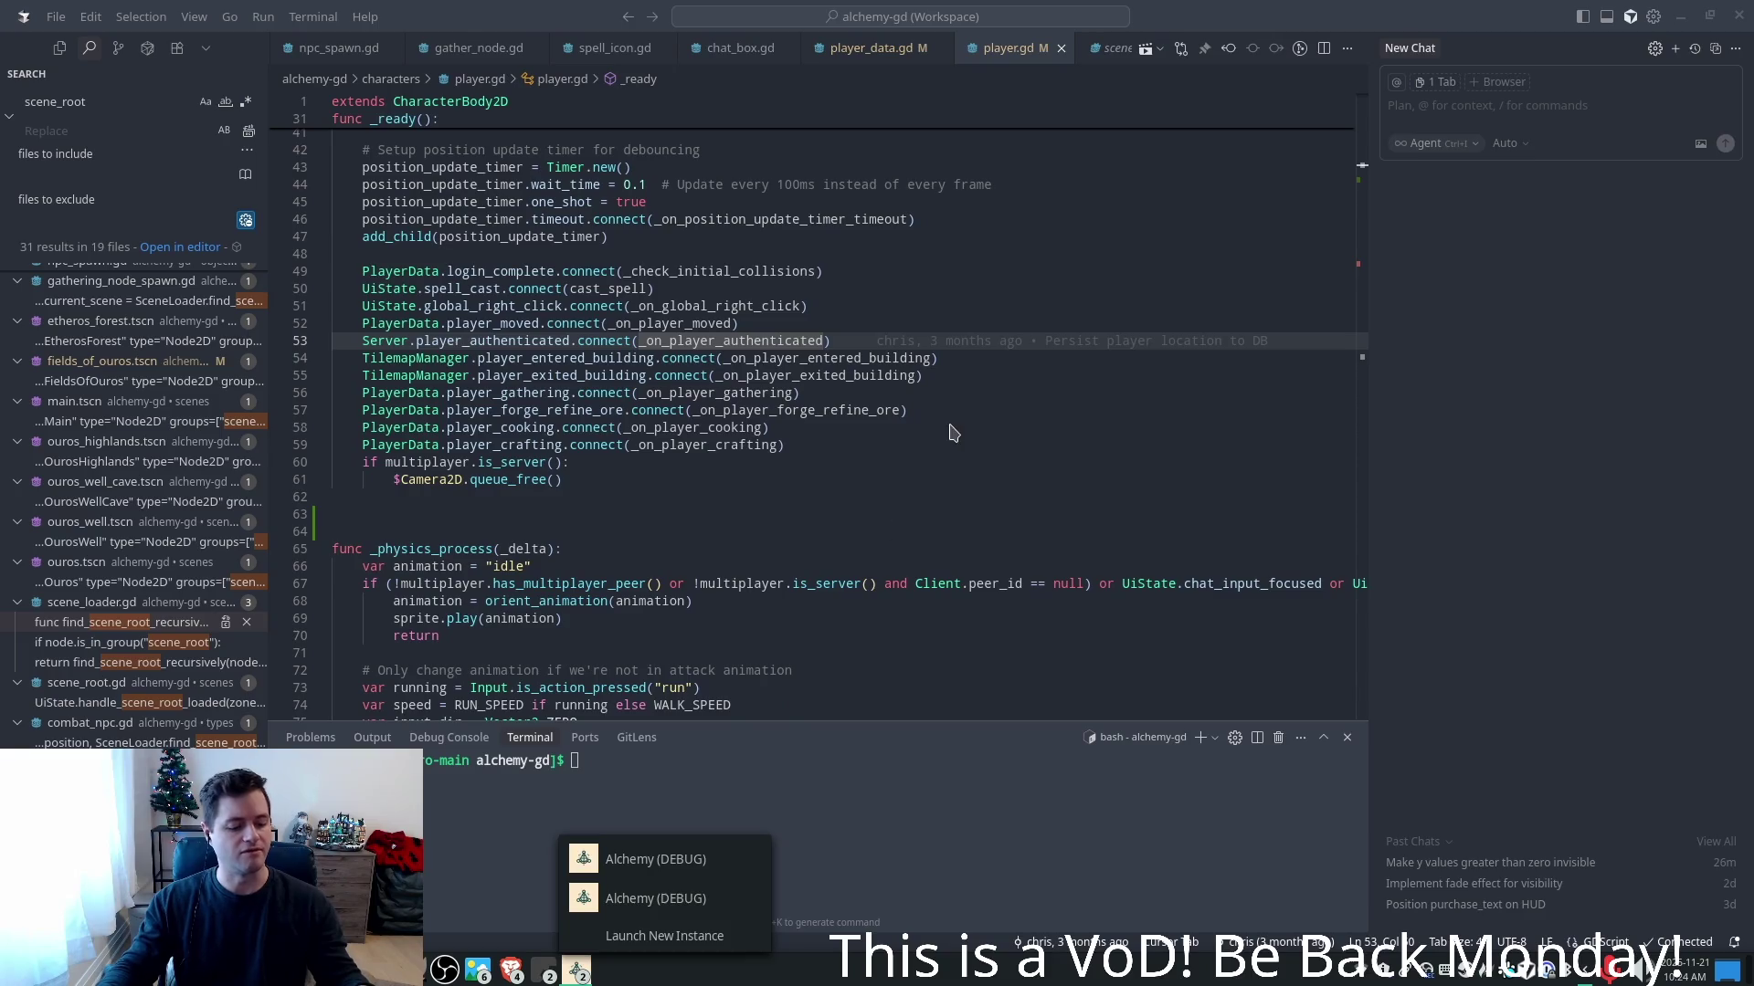
{"action": "key", "text": "alt+Tab"}
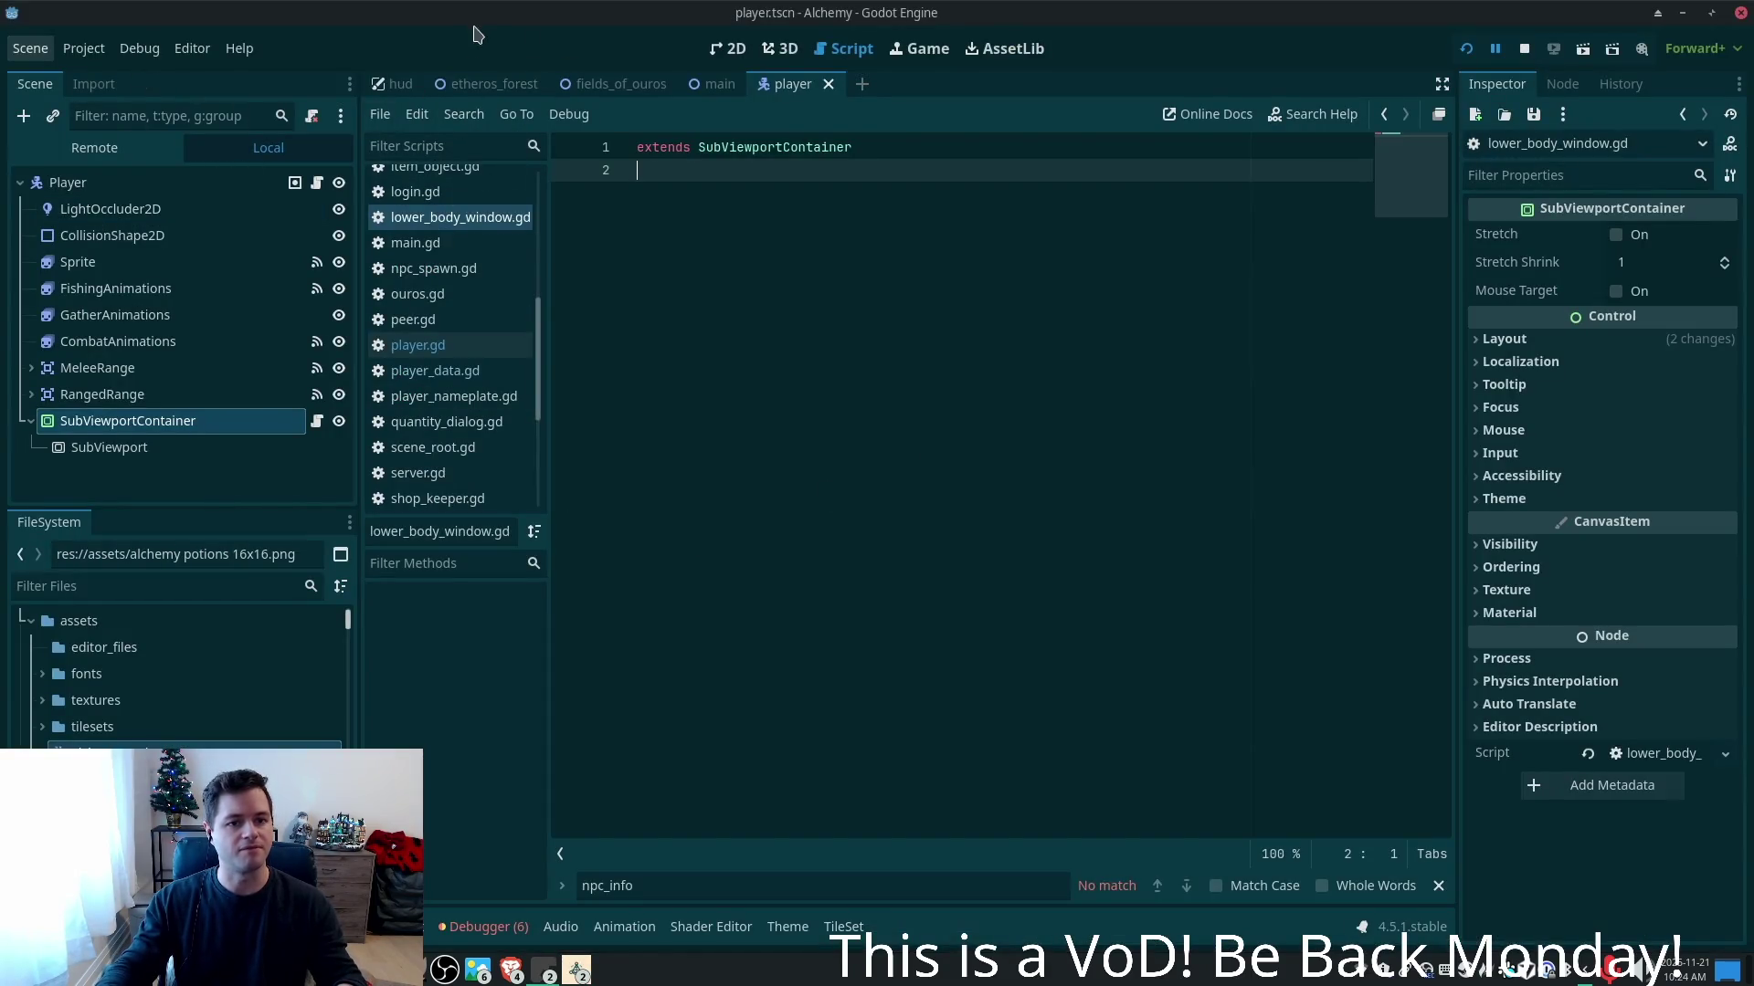
- Open the main scene and inspect the register_tilemap call in the Interior tilemap layer's script
{"action": "left_click", "coordinate": [699, 83]}
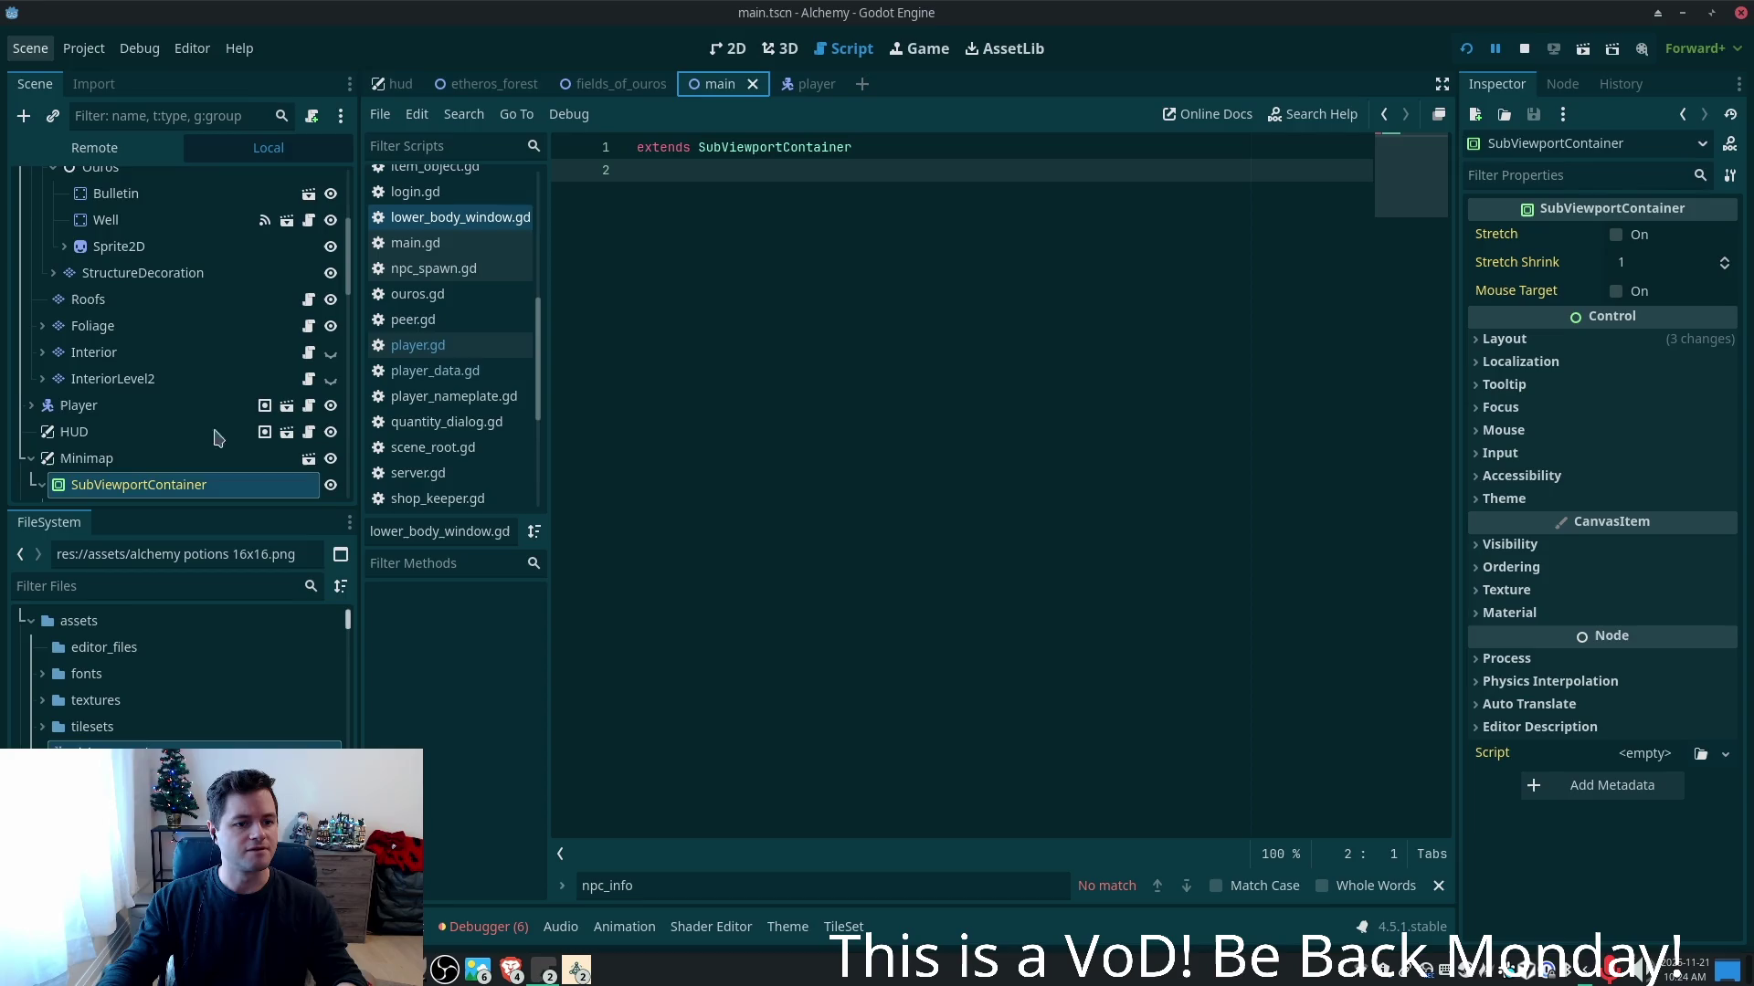
{"action": "scroll", "coordinate": [196, 383], "scroll_direction": "down", "scroll_amount": 5}
{"action": "scroll", "coordinate": [169, 317], "scroll_direction": "up", "scroll_amount": 3}
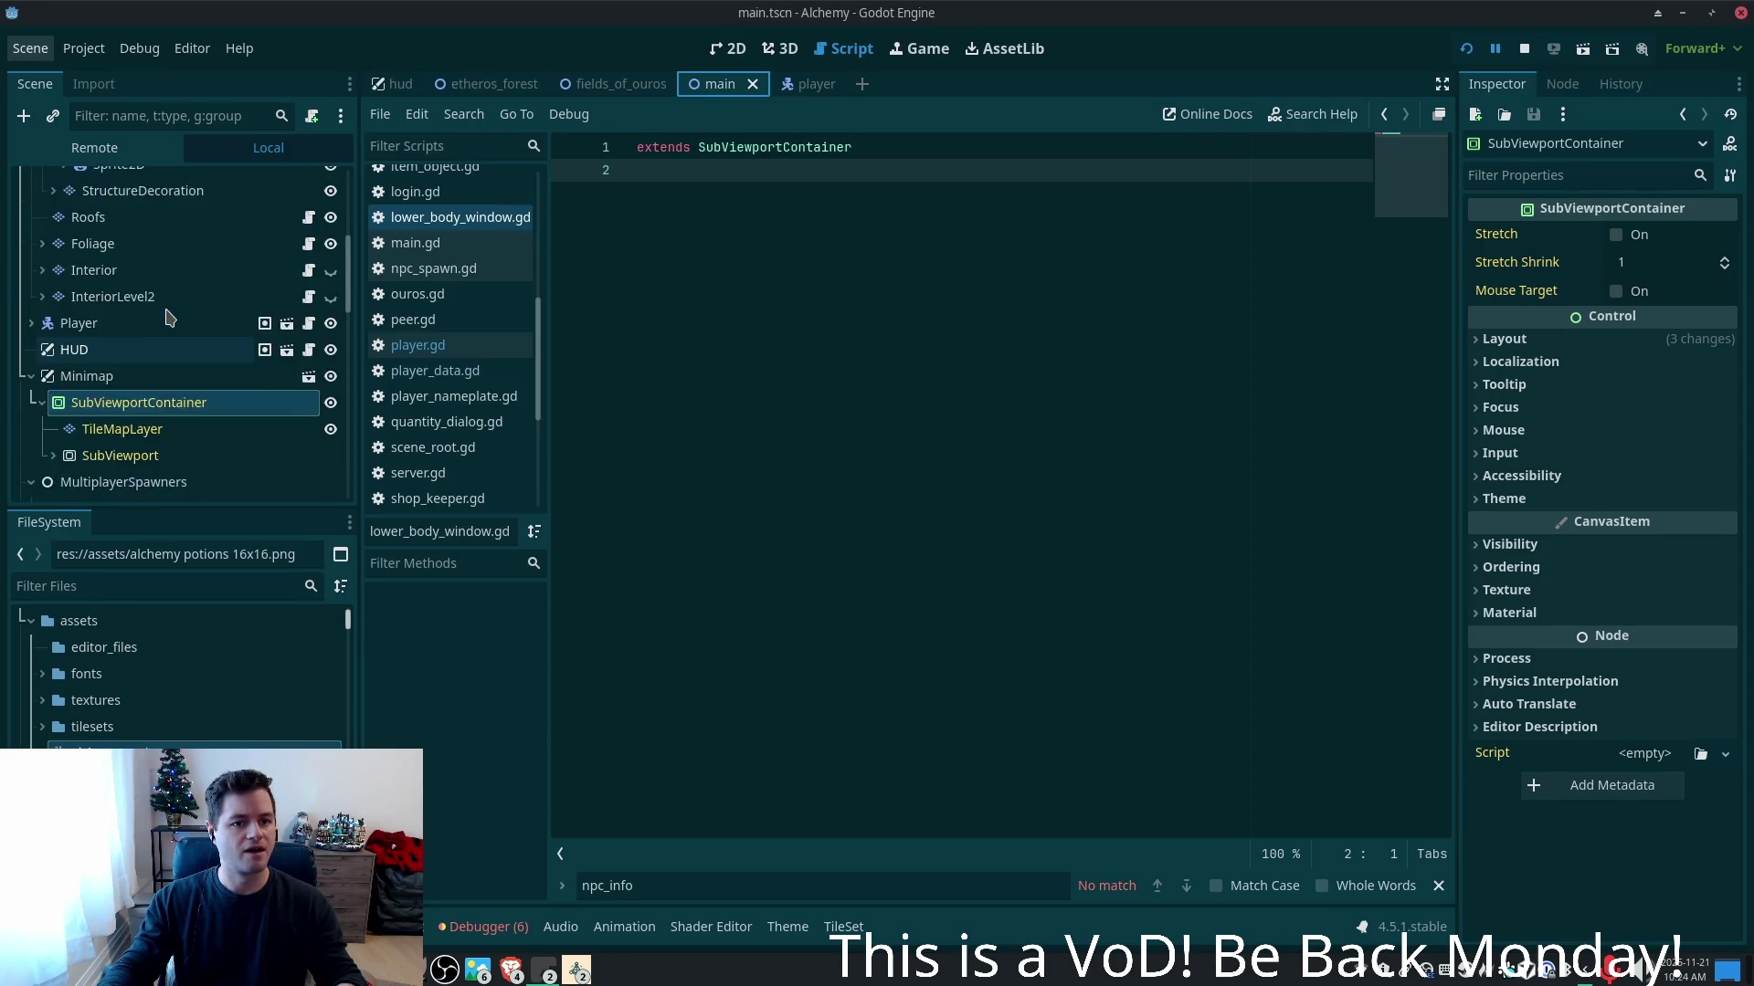
{"action": "scroll", "coordinate": [174, 338], "scroll_direction": "up", "scroll_amount": 5}
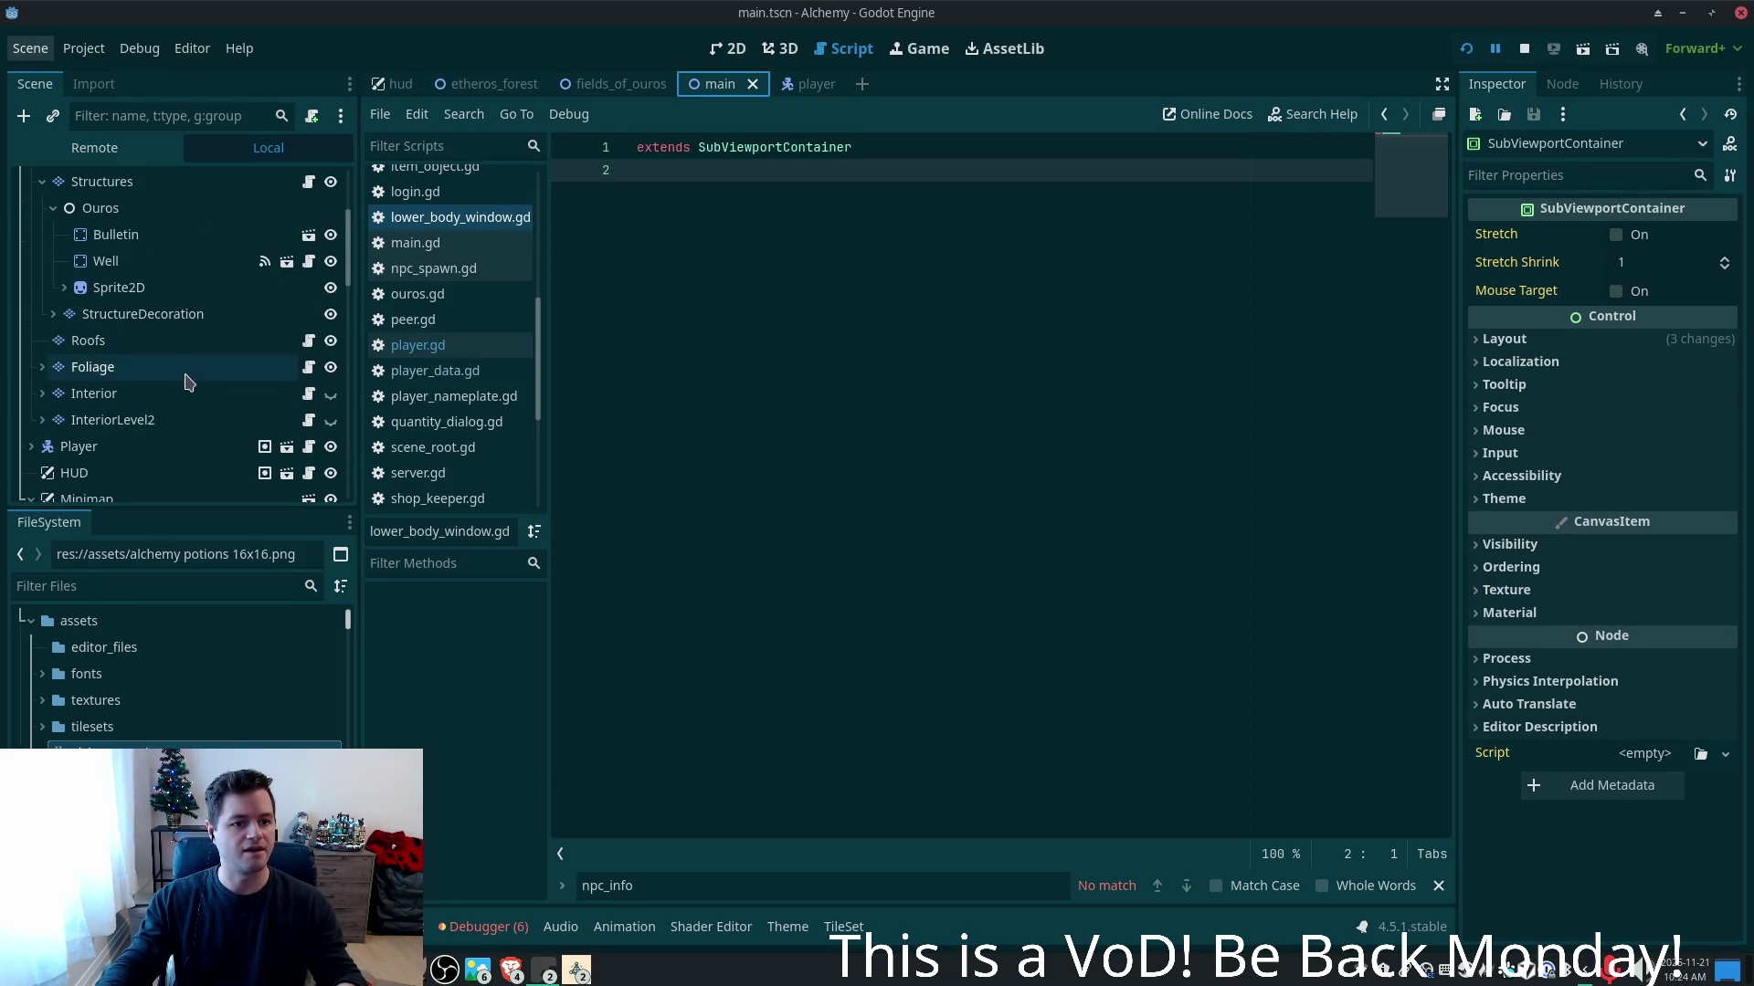
{"action": "left_click", "coordinate": [314, 402]}
{"action": "left_click", "coordinate": [889, 284]}
{"action": "triple_click", "coordinate": [728, 263]}
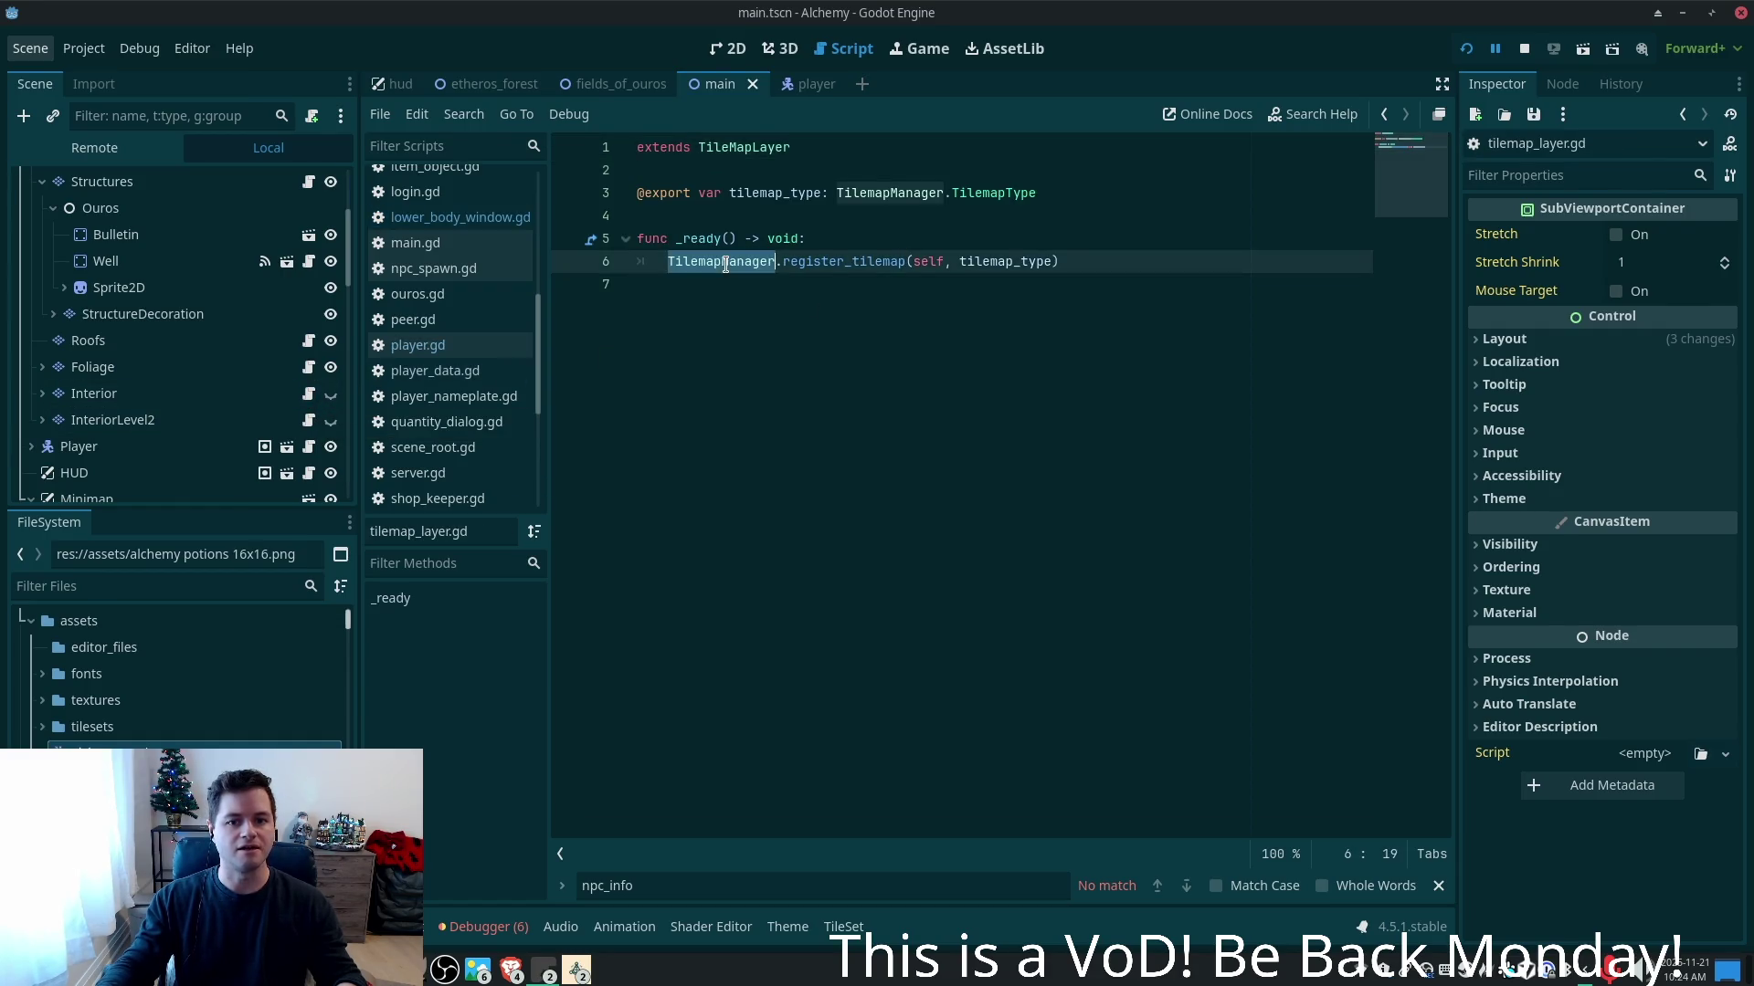
{"action": "left_click", "coordinate": [820, 260]}
{"action": "double_click", "coordinate": [847, 262]}
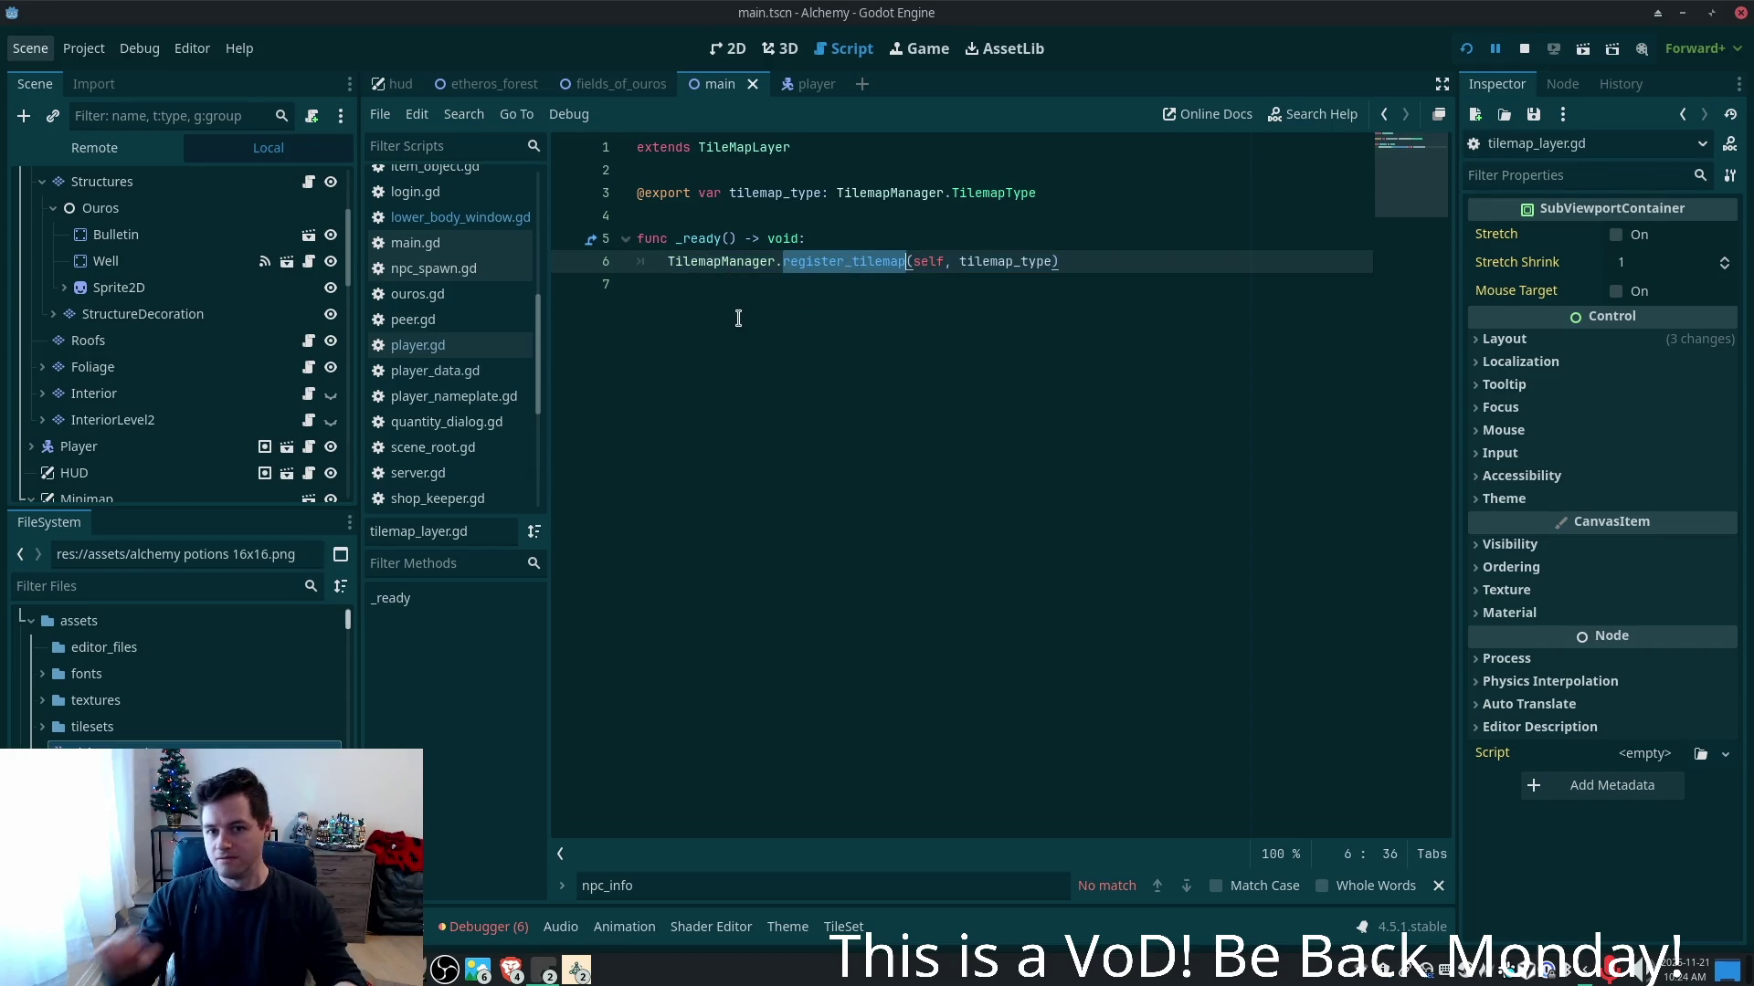
{"action": "double_click", "coordinate": [1030, 262]}
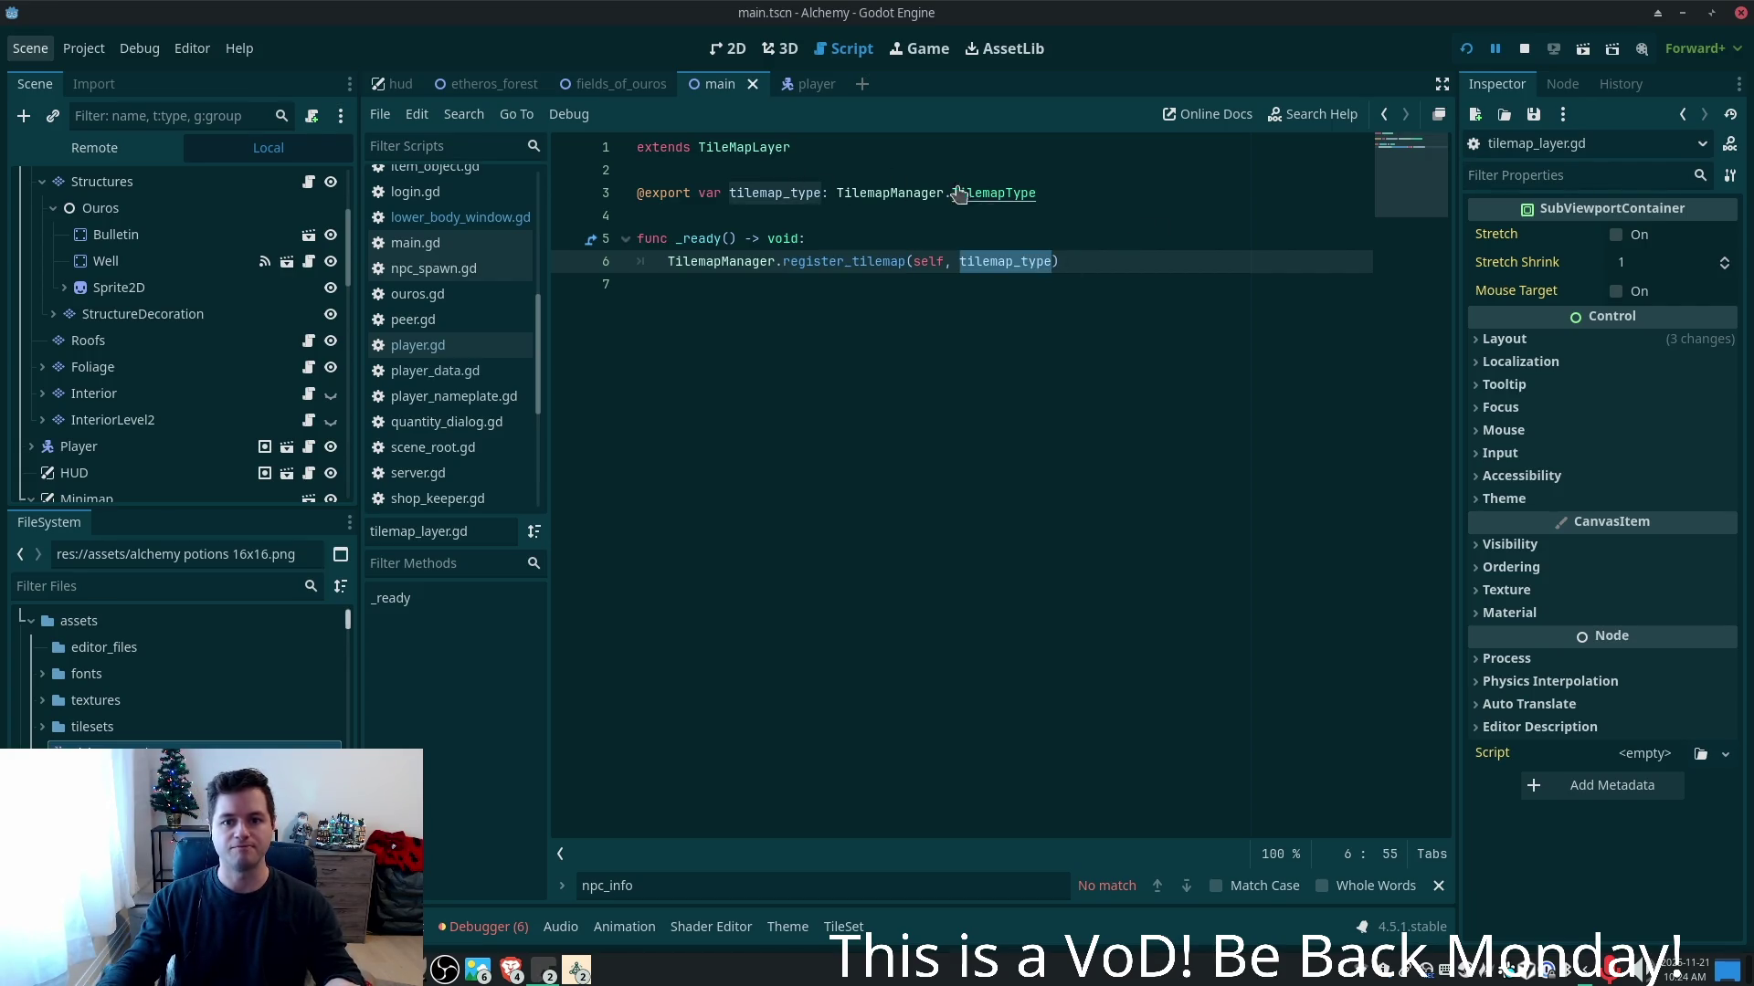
- Look up the GROUND and FOLIAGE values of the TilemapType enum, then return to the player scene
{"action": "left_click", "coordinate": [987, 195], "text": "ctrl"}
{"action": "left_click", "coordinate": [702, 186]}
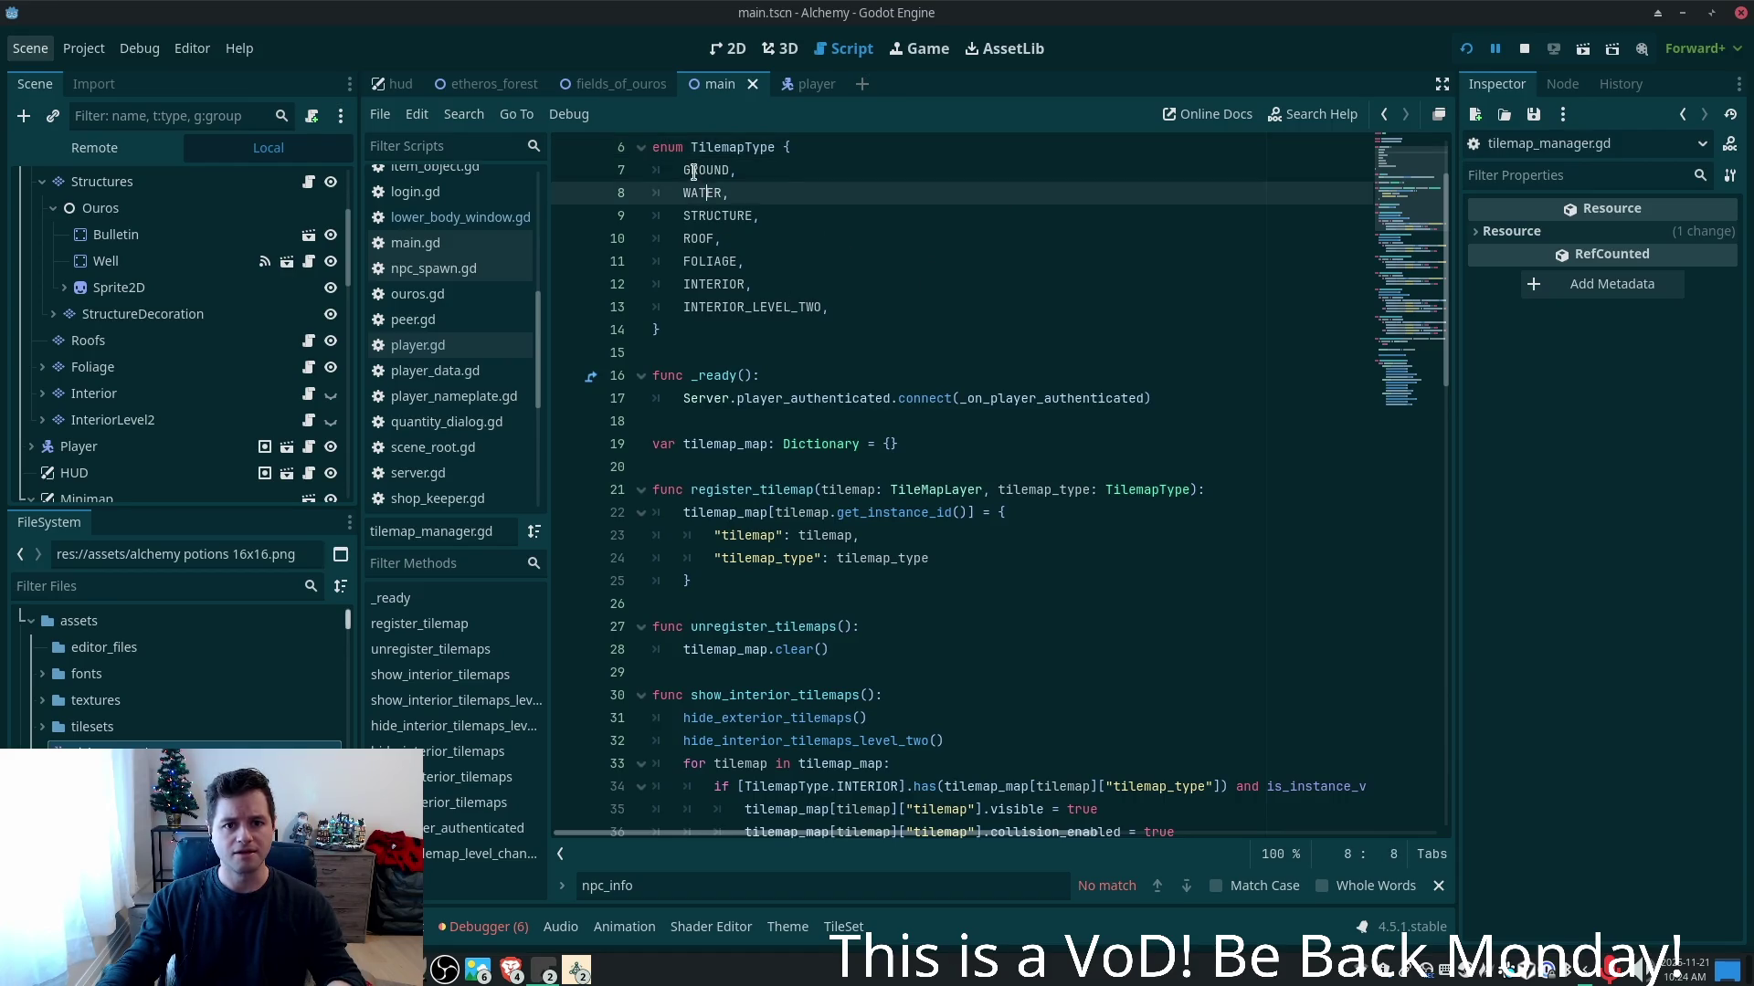
{"action": "double_click", "coordinate": [705, 169]}
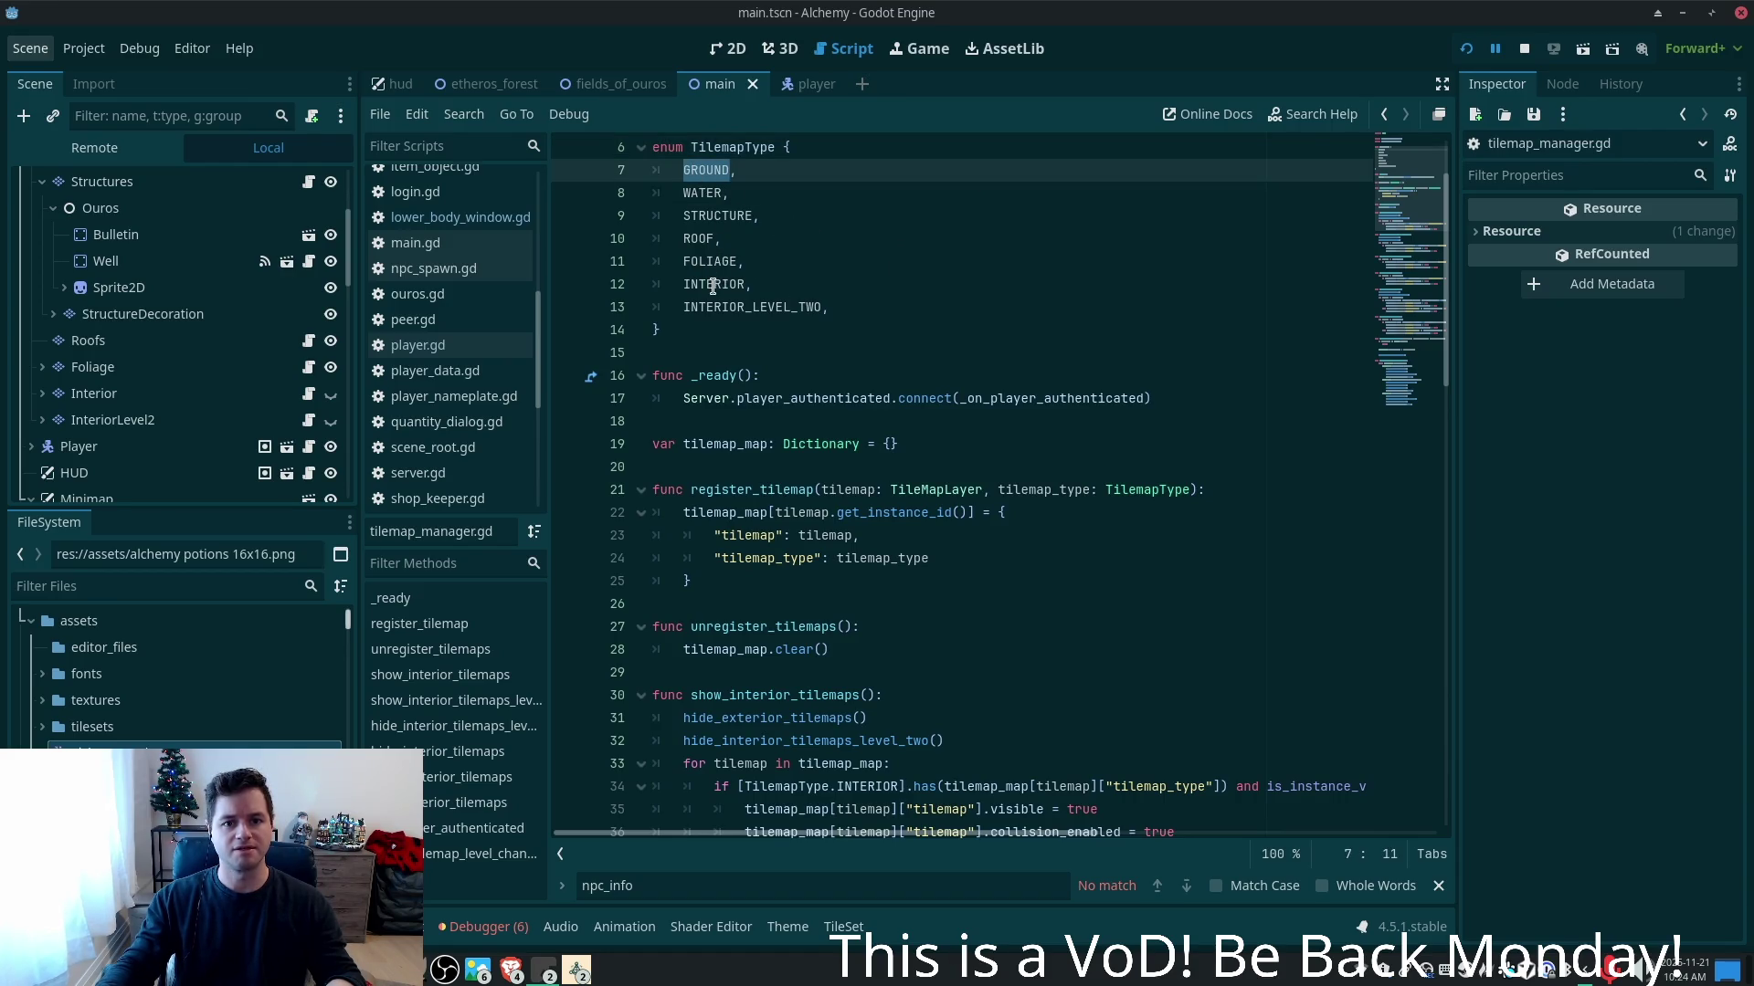
{"action": "left_click", "coordinate": [695, 261]}
{"action": "double_click", "coordinate": [703, 261]}
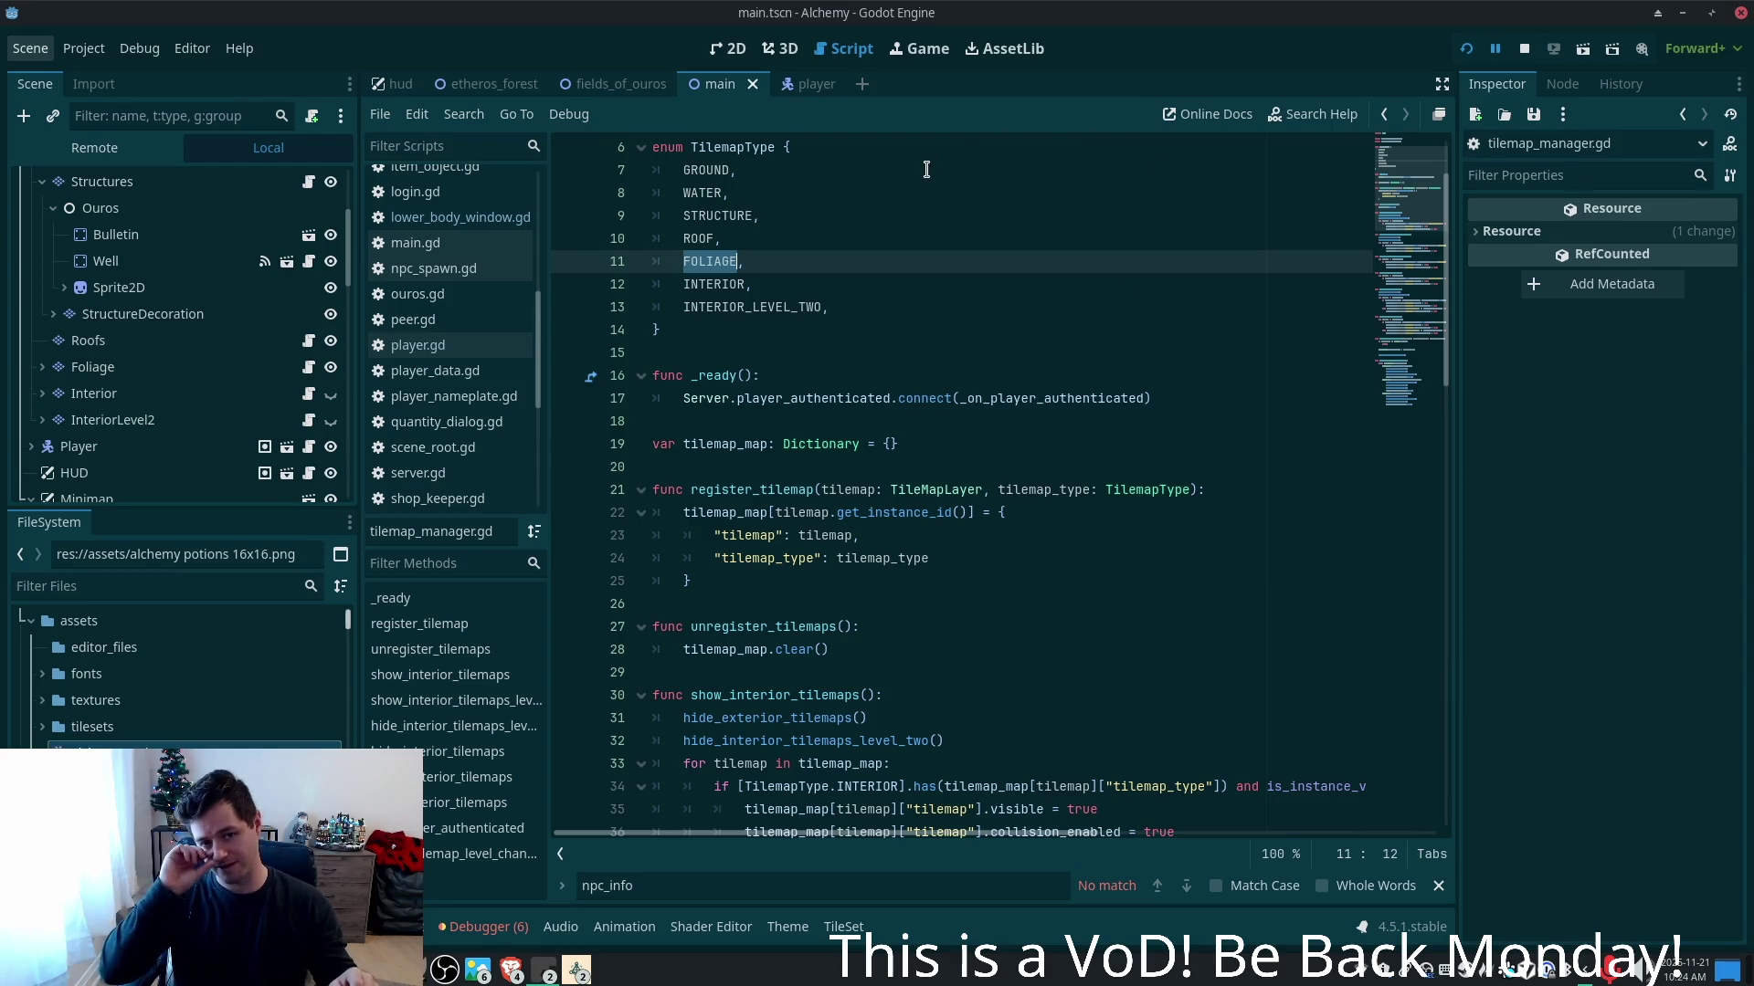
{"action": "left_click", "coordinate": [799, 84]}
- Open lower_body_window.gd in Cursor through the quick file finder
{"action": "key", "text": "alt+Tab"}
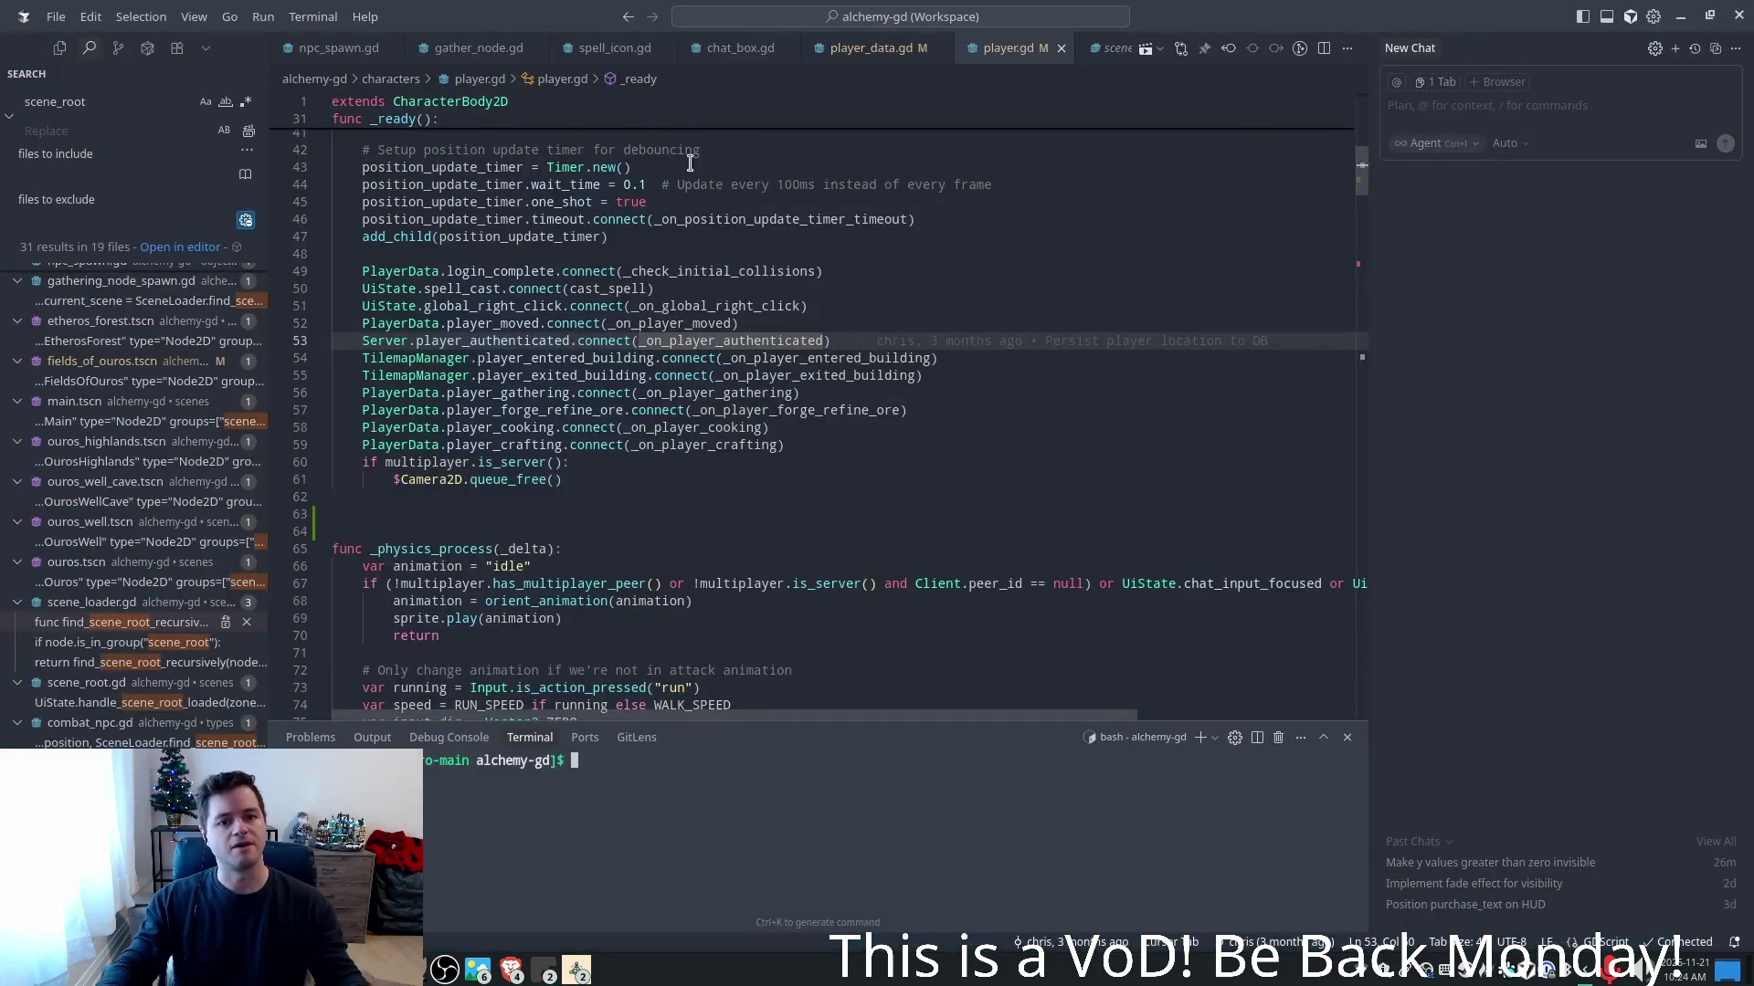
{"action": "left_click", "coordinate": [897, 399]}
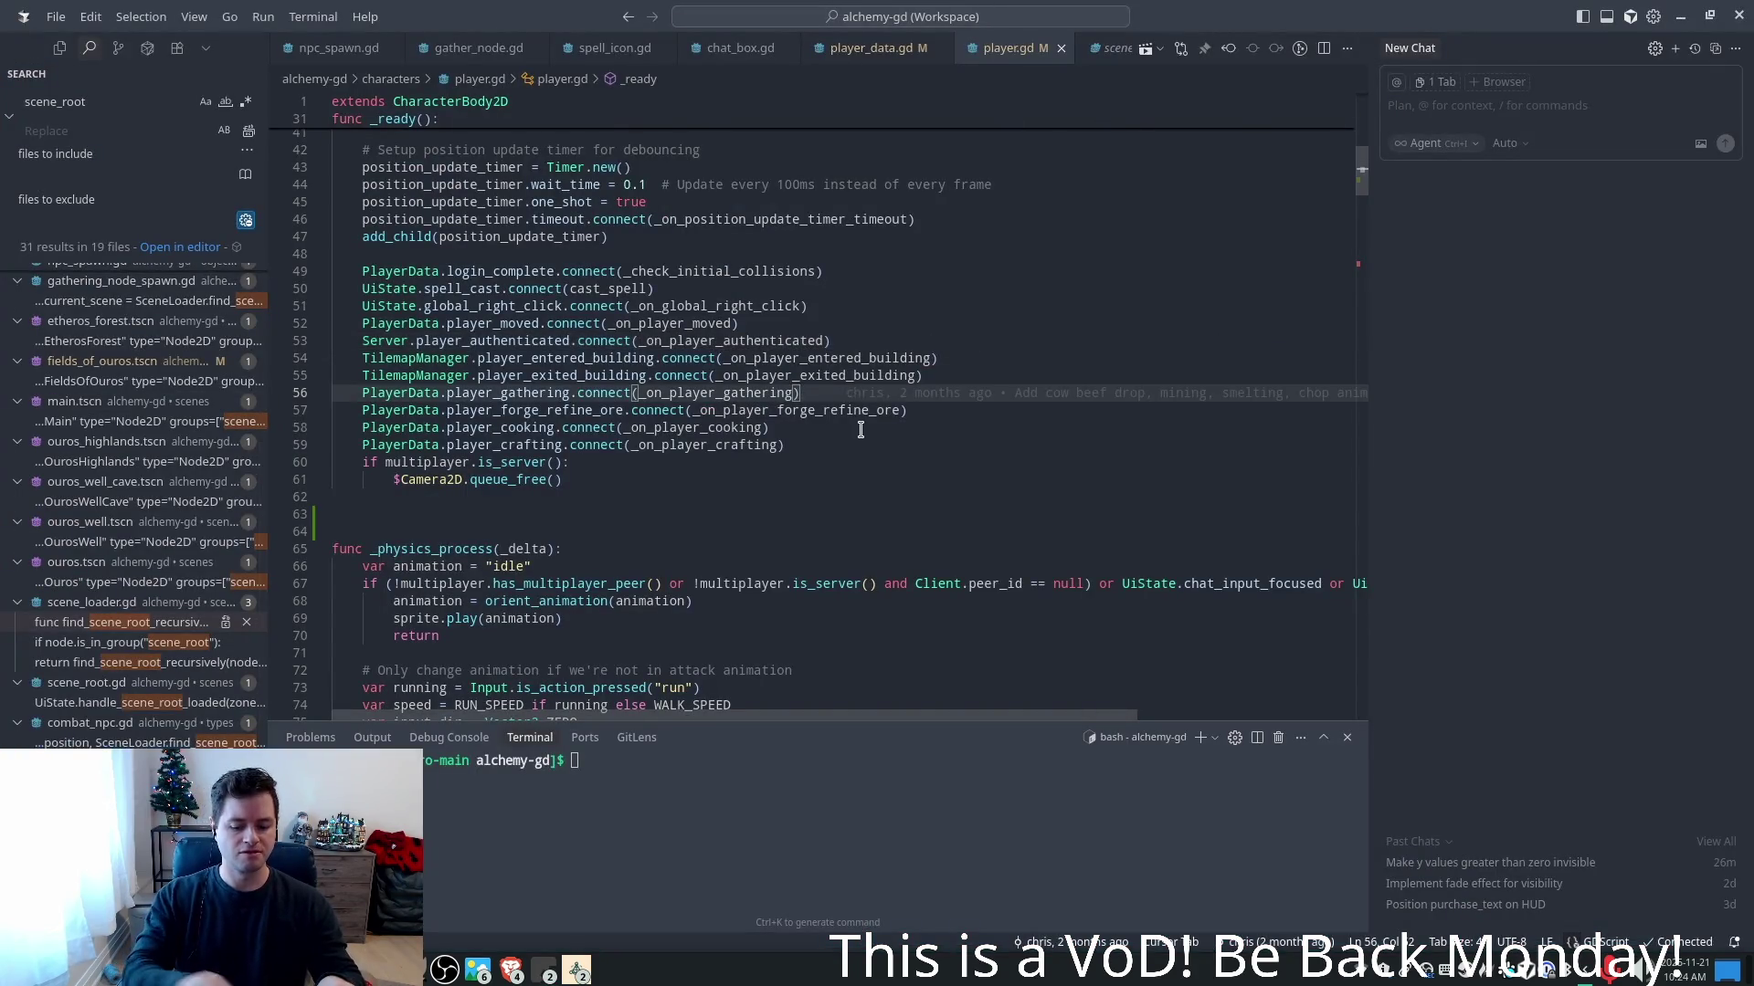
{"action": "key", "text": "ctrl+p"}
{"action": "type", "text": "lower_"}
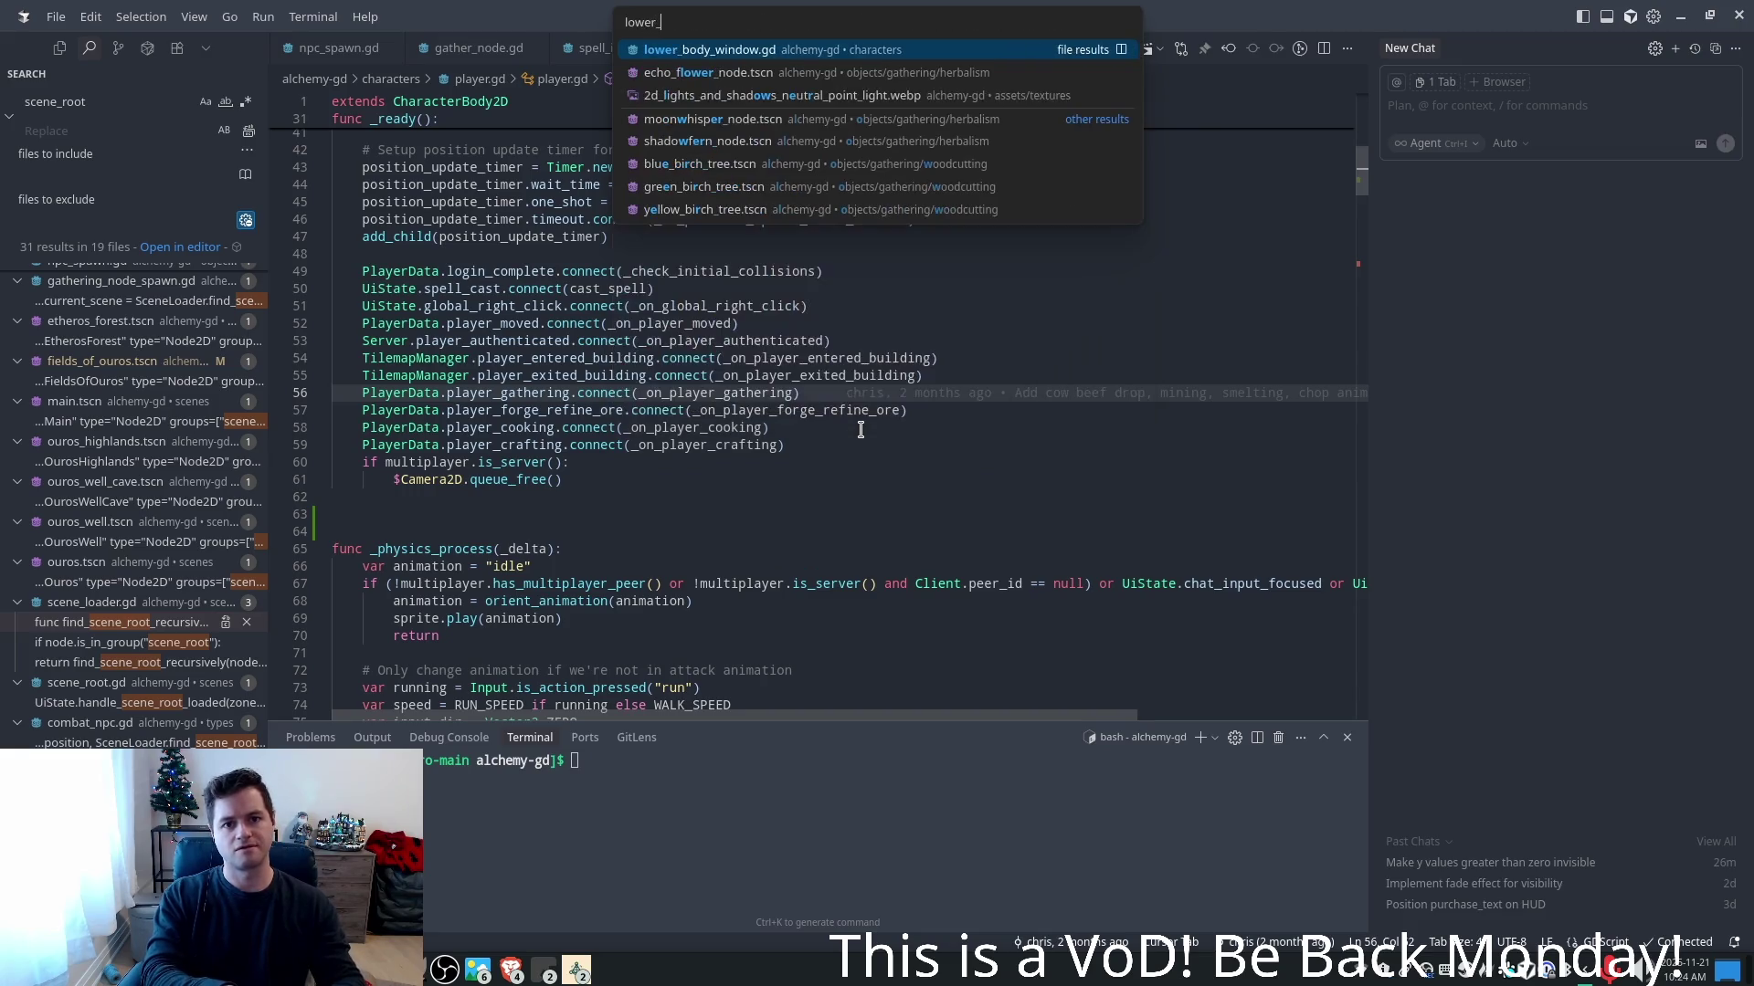
{"action": "key", "text": "Return"}
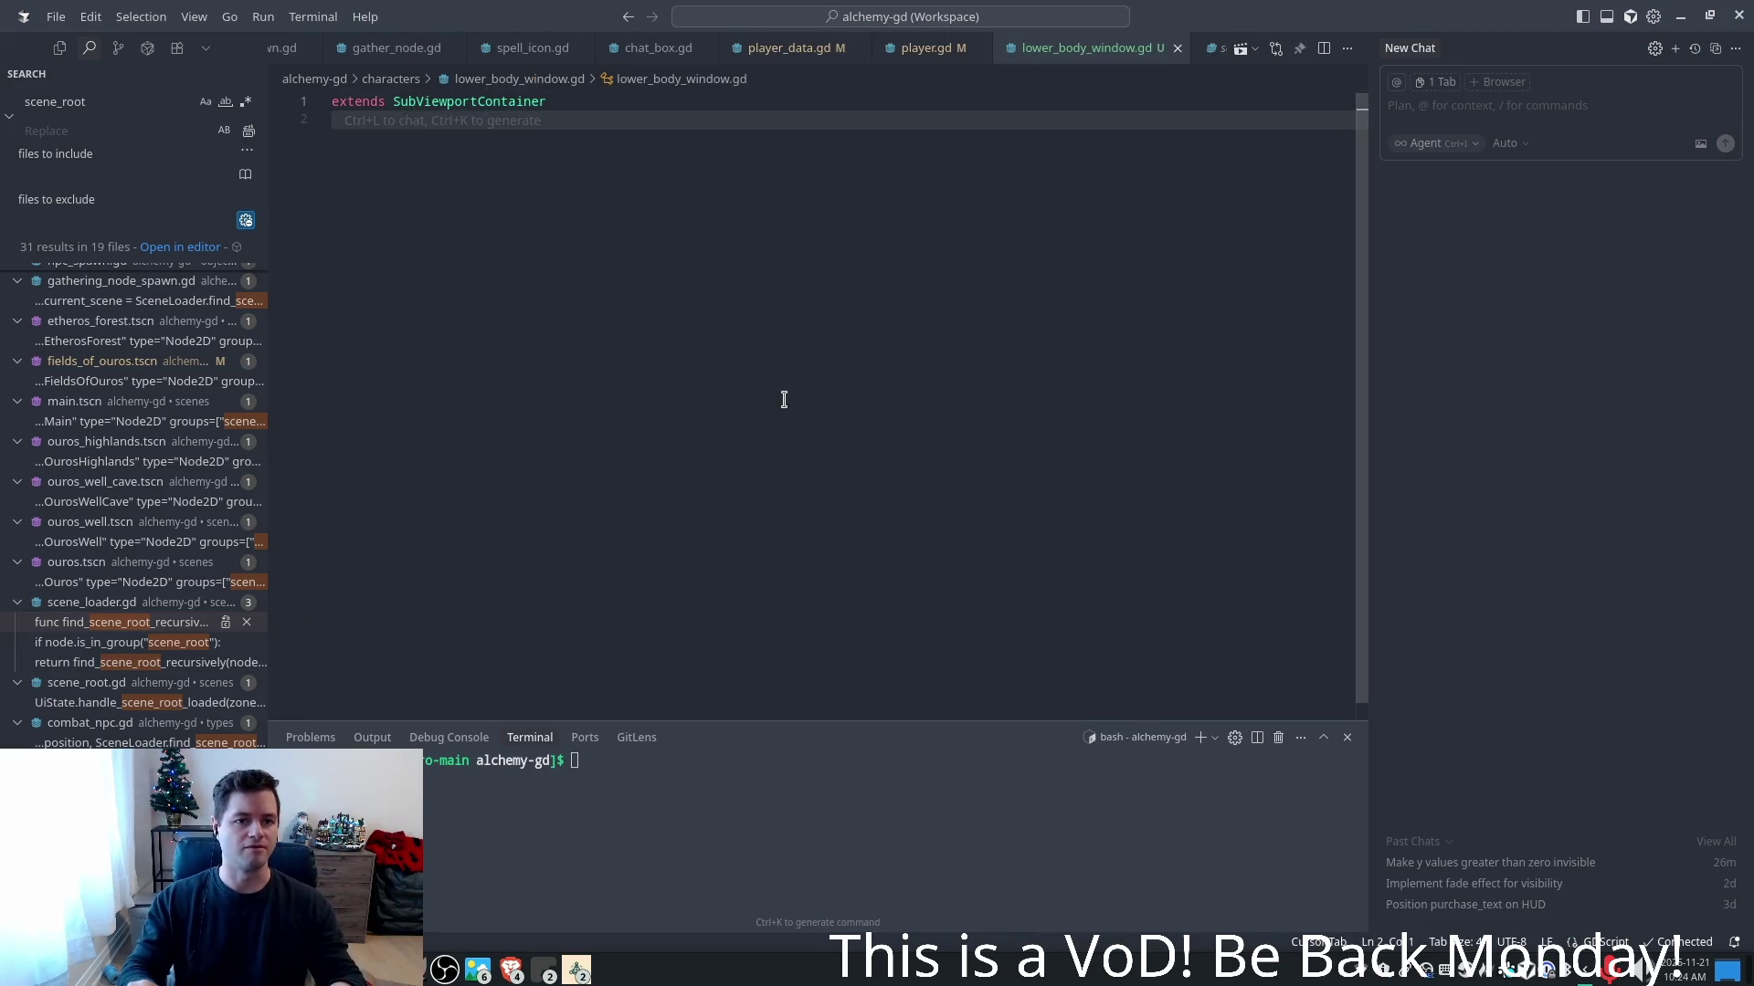
- Add a _ready() function whose body starts with 'var ground_layer = Tile'
{"action": "key", "text": "Return"}
{"action": "type", "text": "func _"}
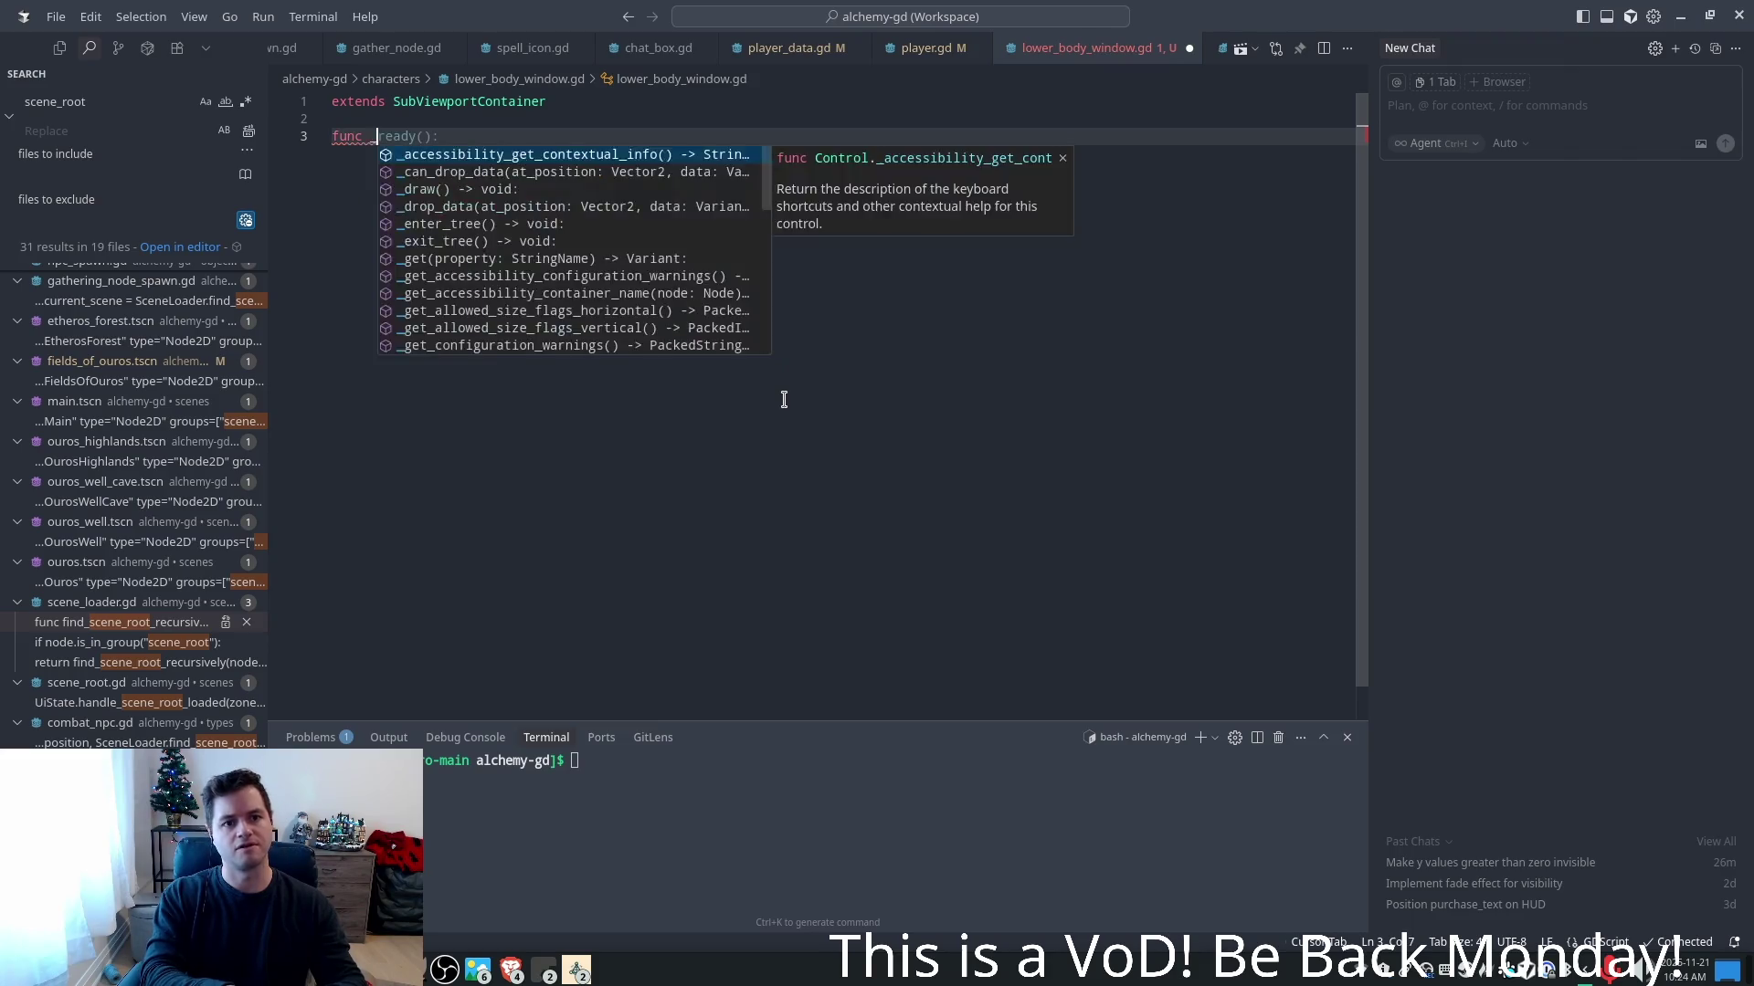
{"action": "key", "text": "Tab"}
{"action": "key", "text": "Return"}
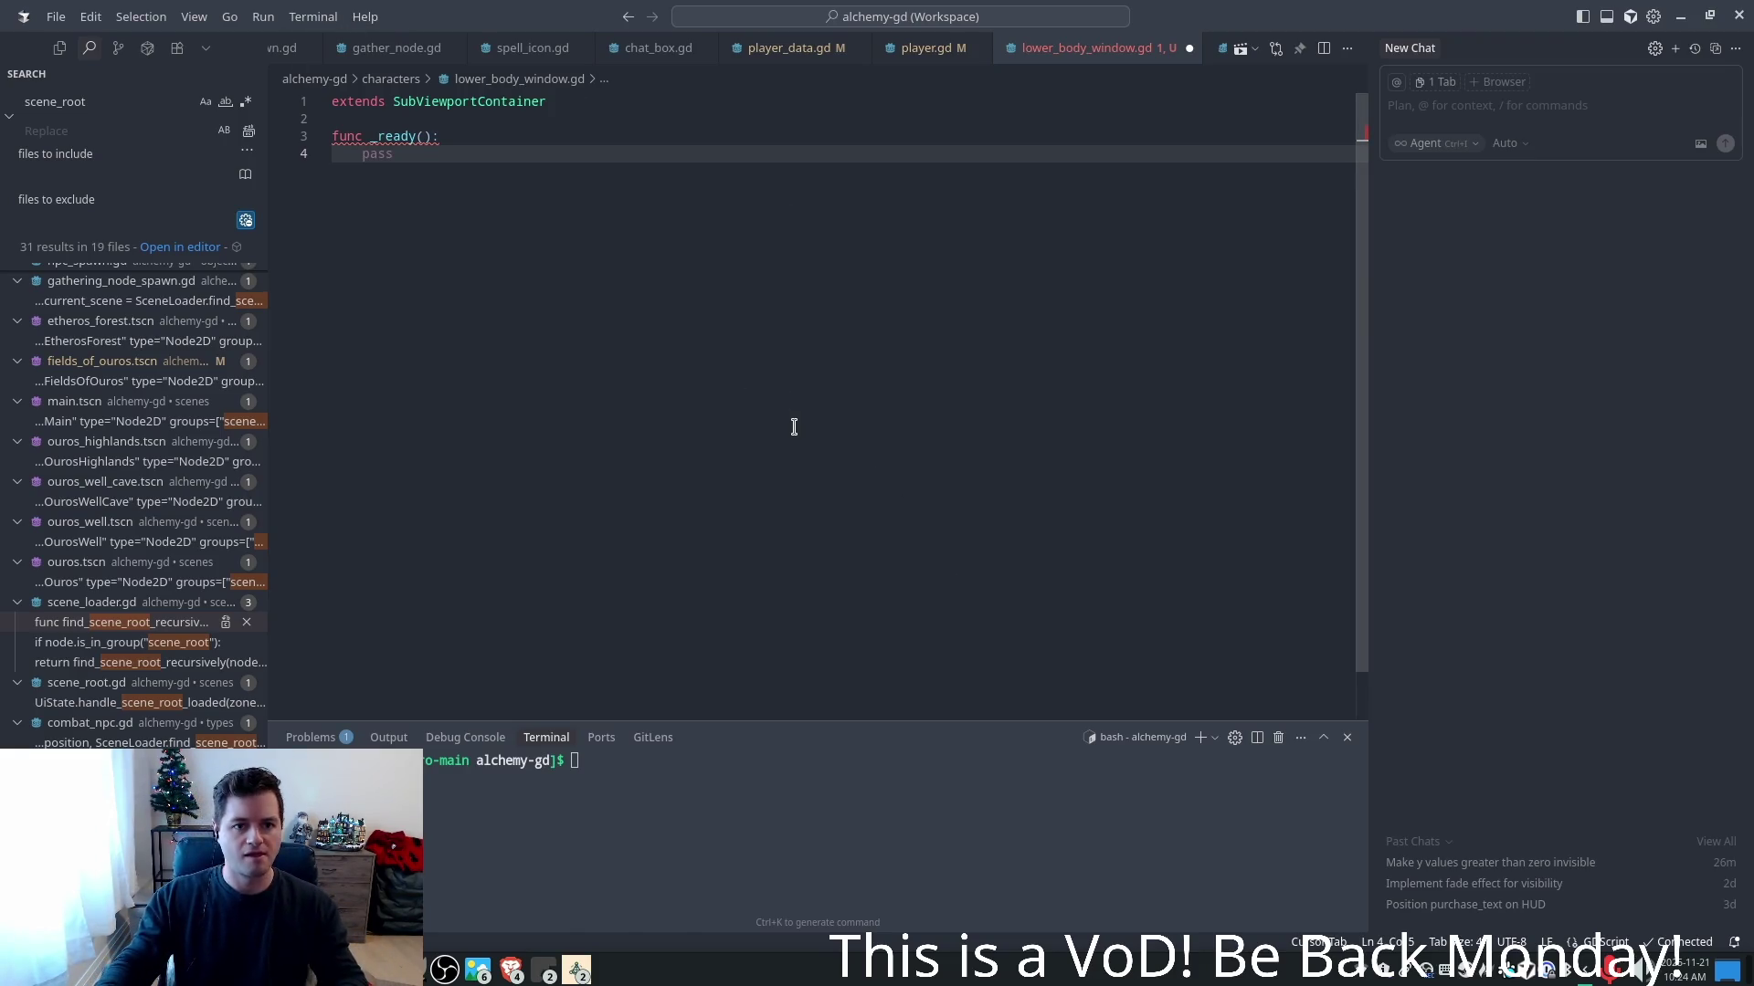
{"action": "type", "text": "var"}
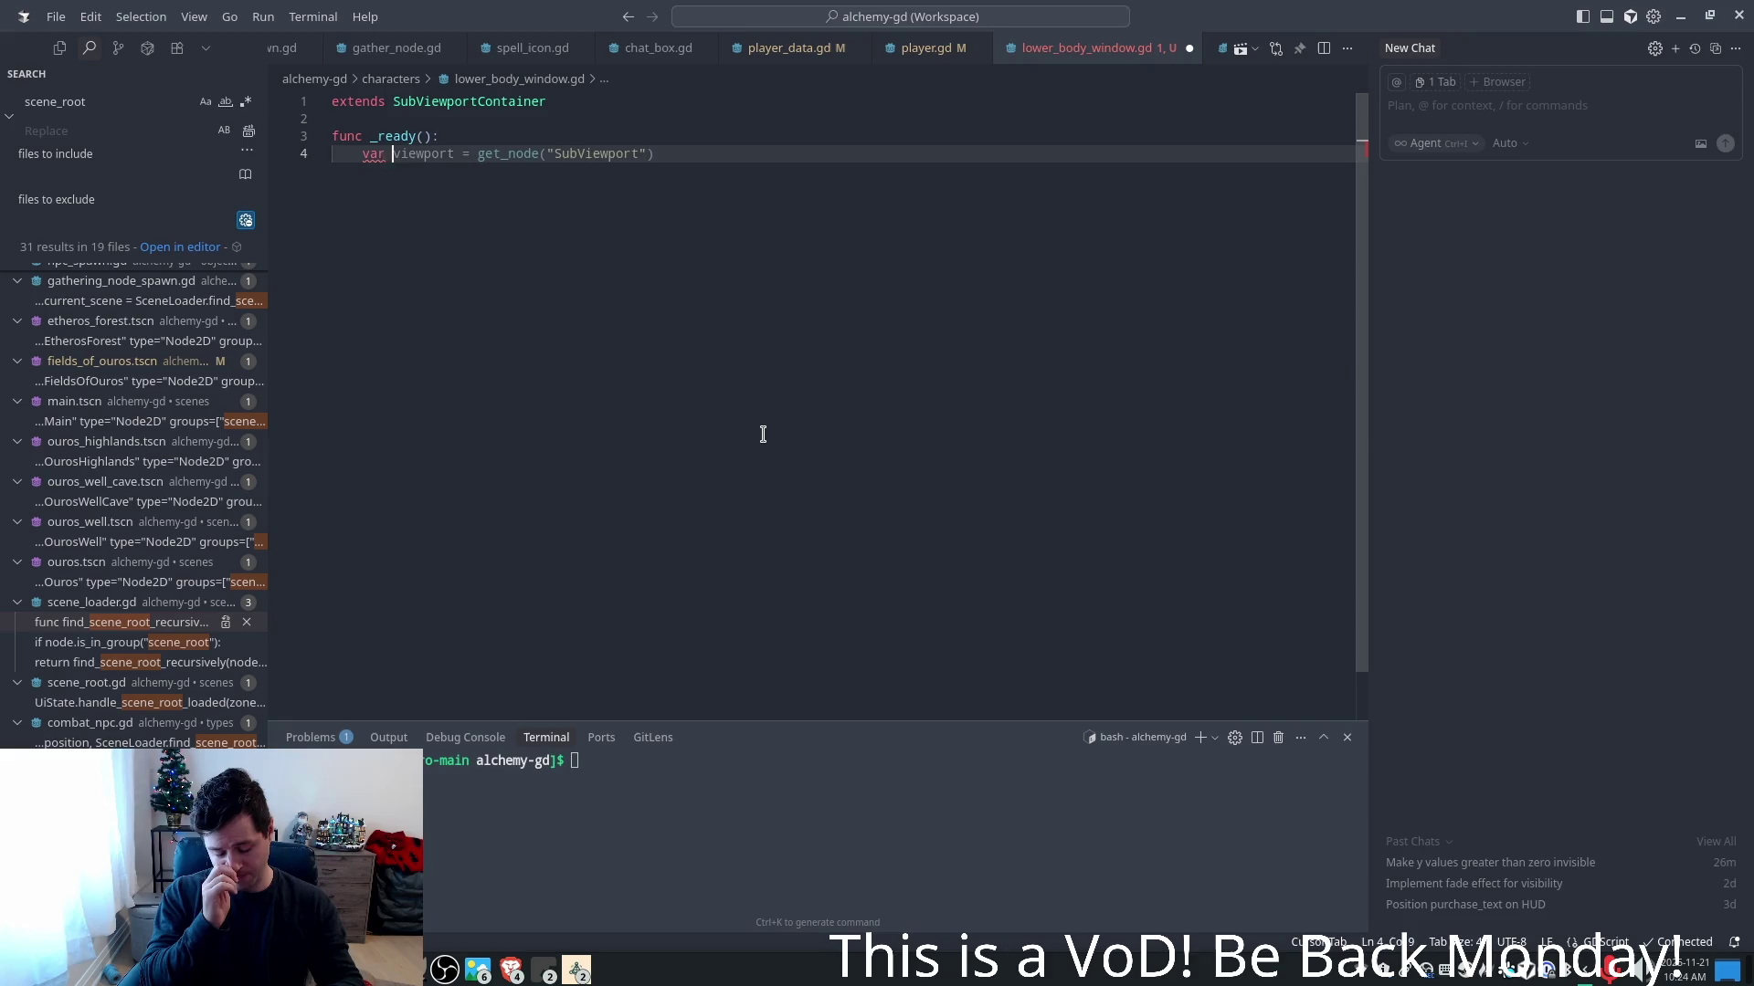
{"action": "type", "text": "ground_layer"}
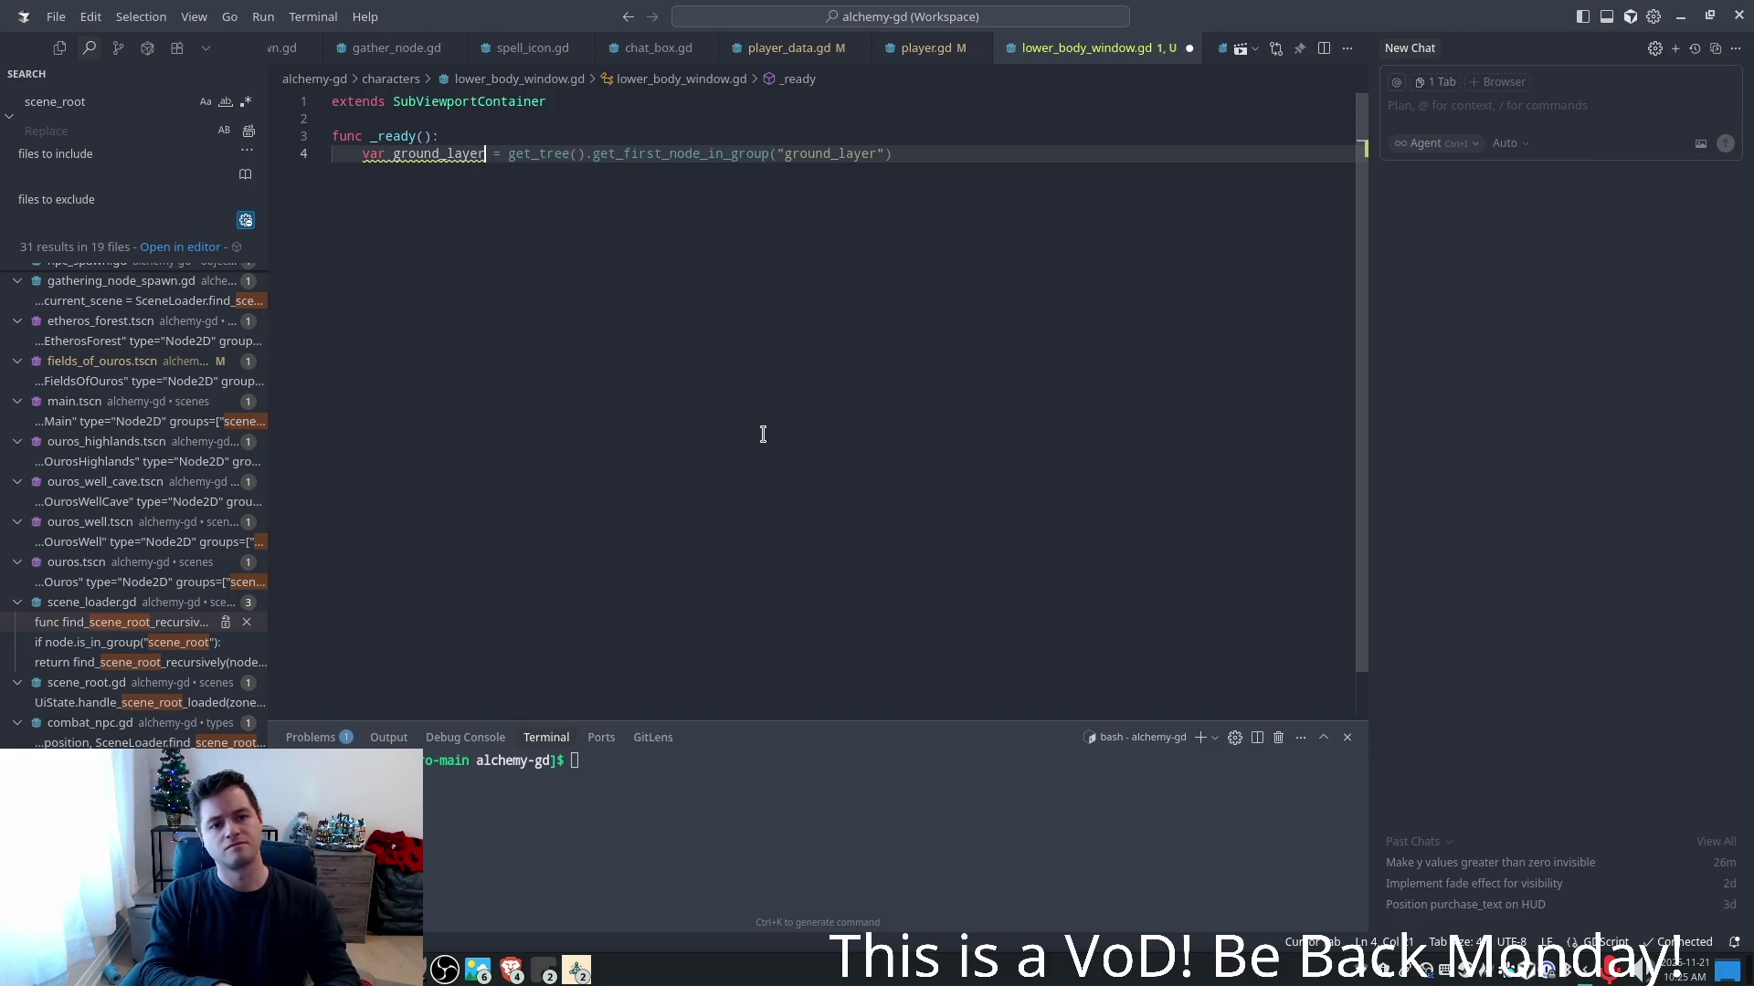
{"action": "type", "text": " = Tile"}
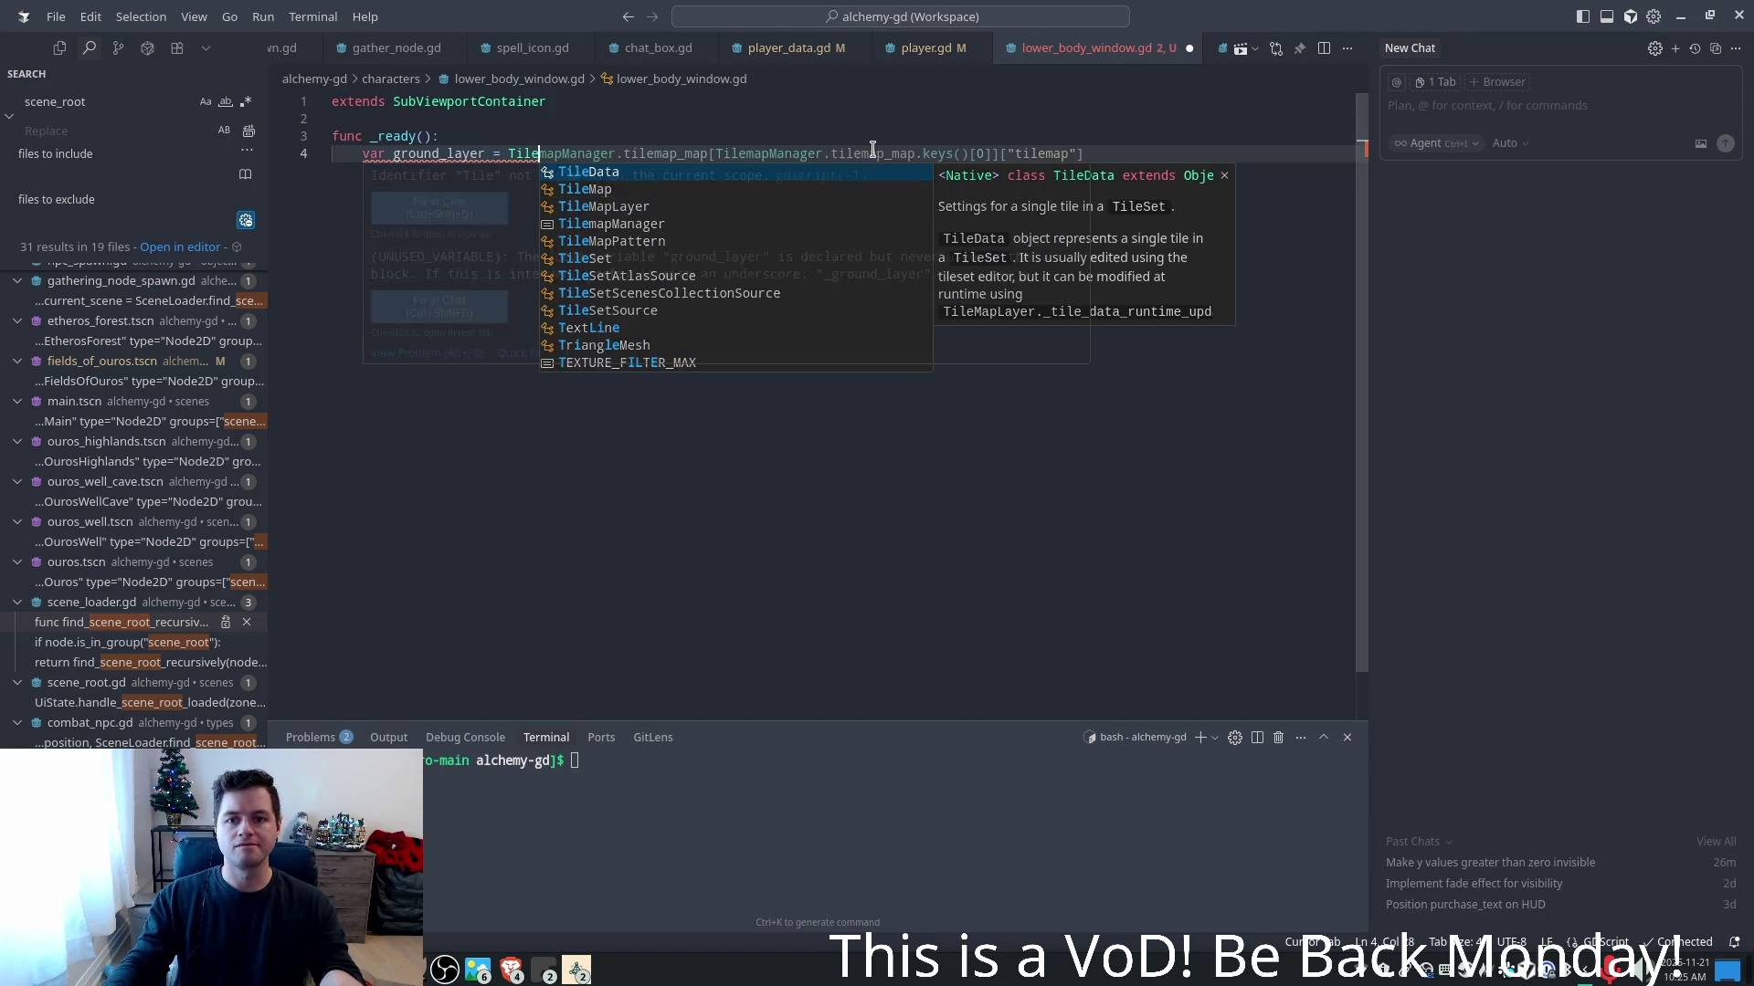
- Start a project file search to find the tilemap files
{"action": "key", "text": "ctrl+p"}
{"action": "type", "text": "o"}
{"action": "key", "text": "BackSpace"}
- Open tilemap_manager.gd and review its player_authenticated connection and every use of tilemap_map
{"action": "type", "text": "tilemap"}
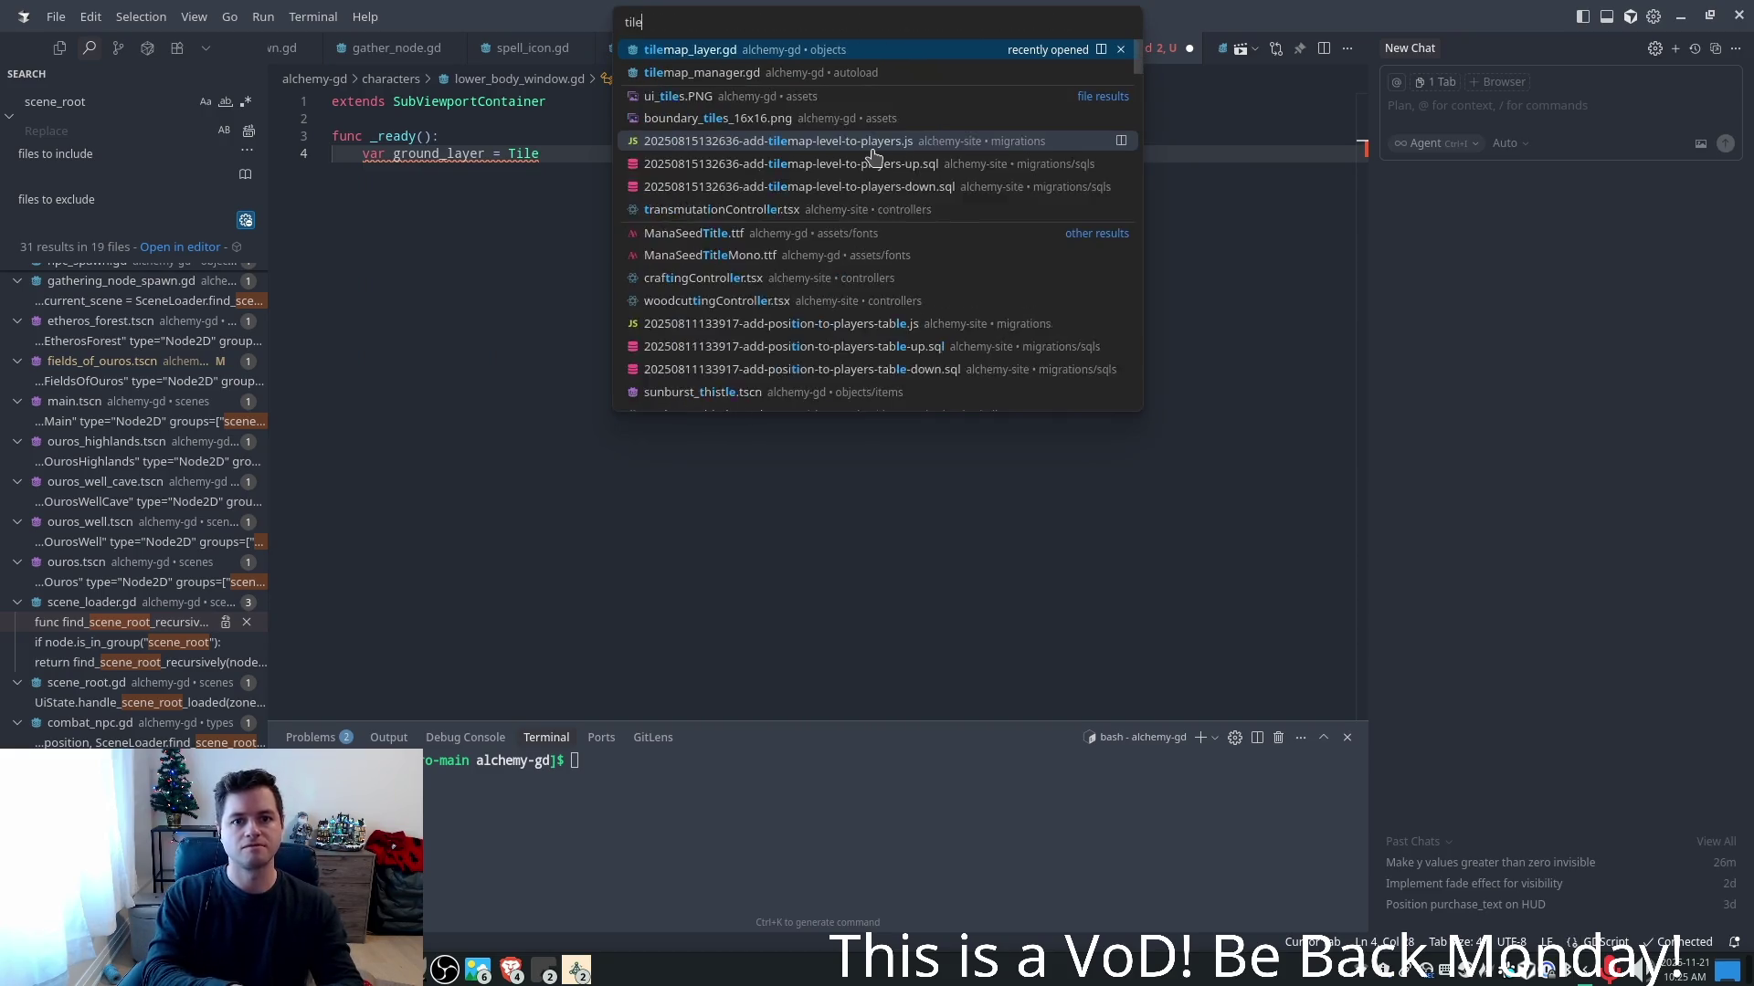
{"action": "key", "text": "Down"}
{"action": "key", "text": "Return"}
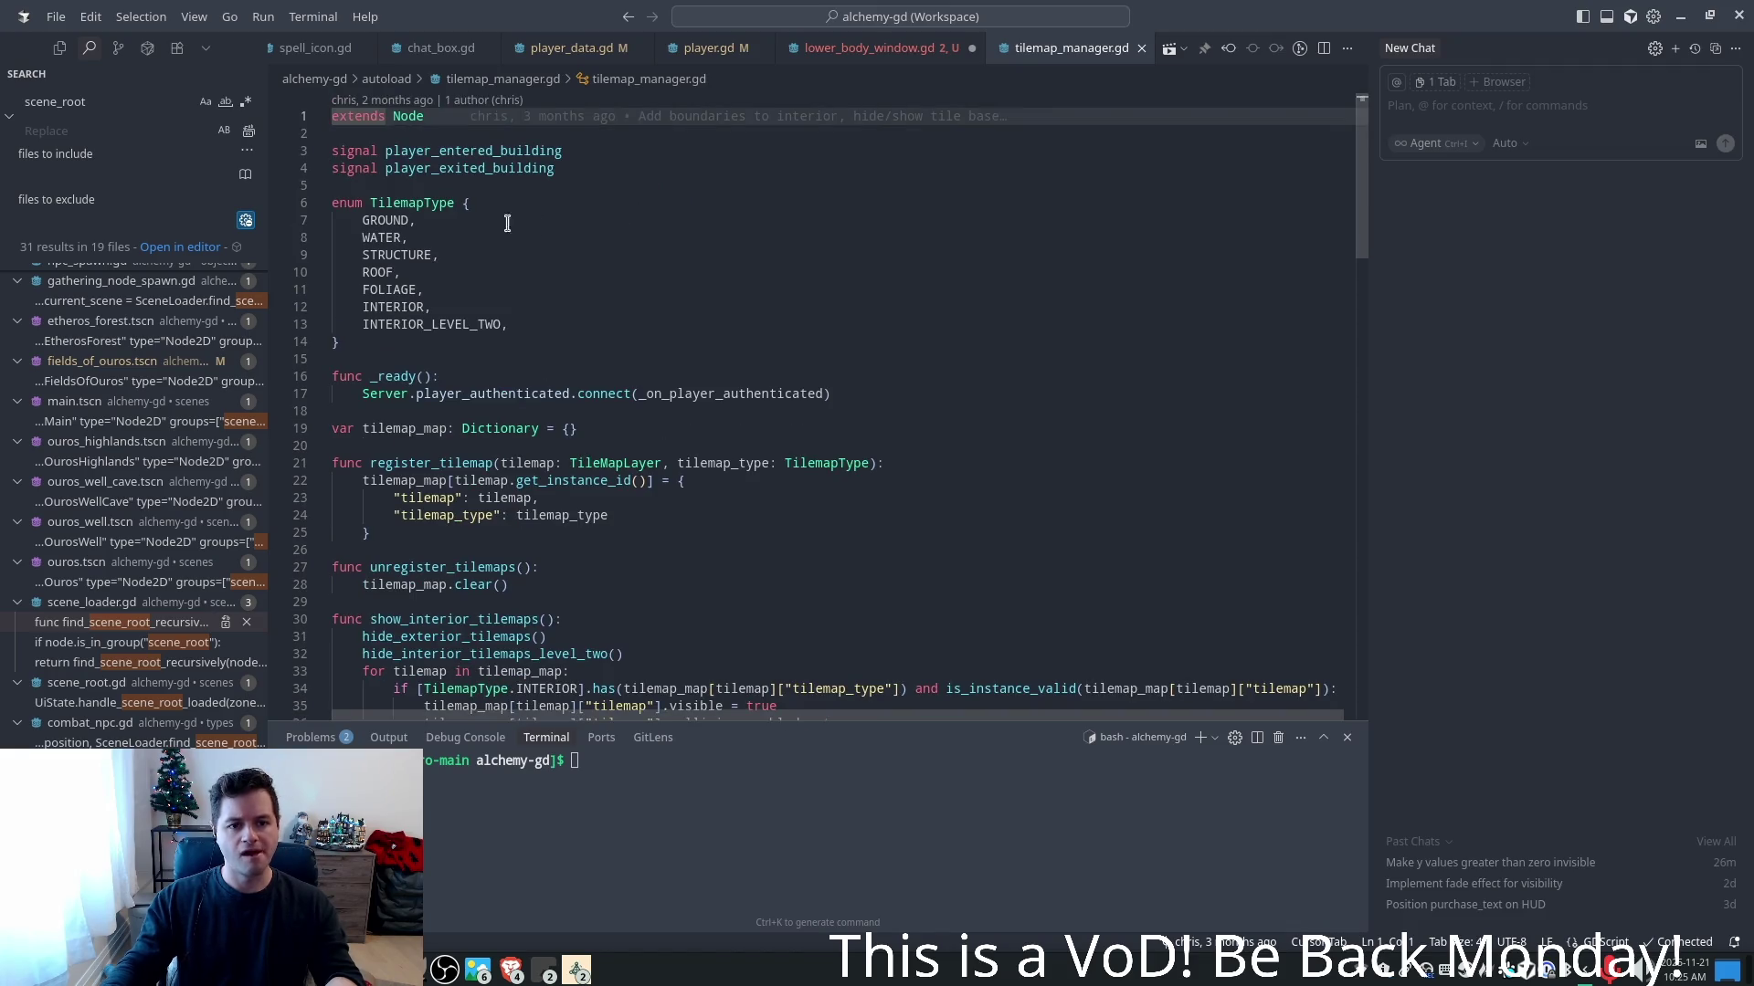
{"action": "scroll", "coordinate": [554, 300], "scroll_direction": "down", "scroll_amount": 4}
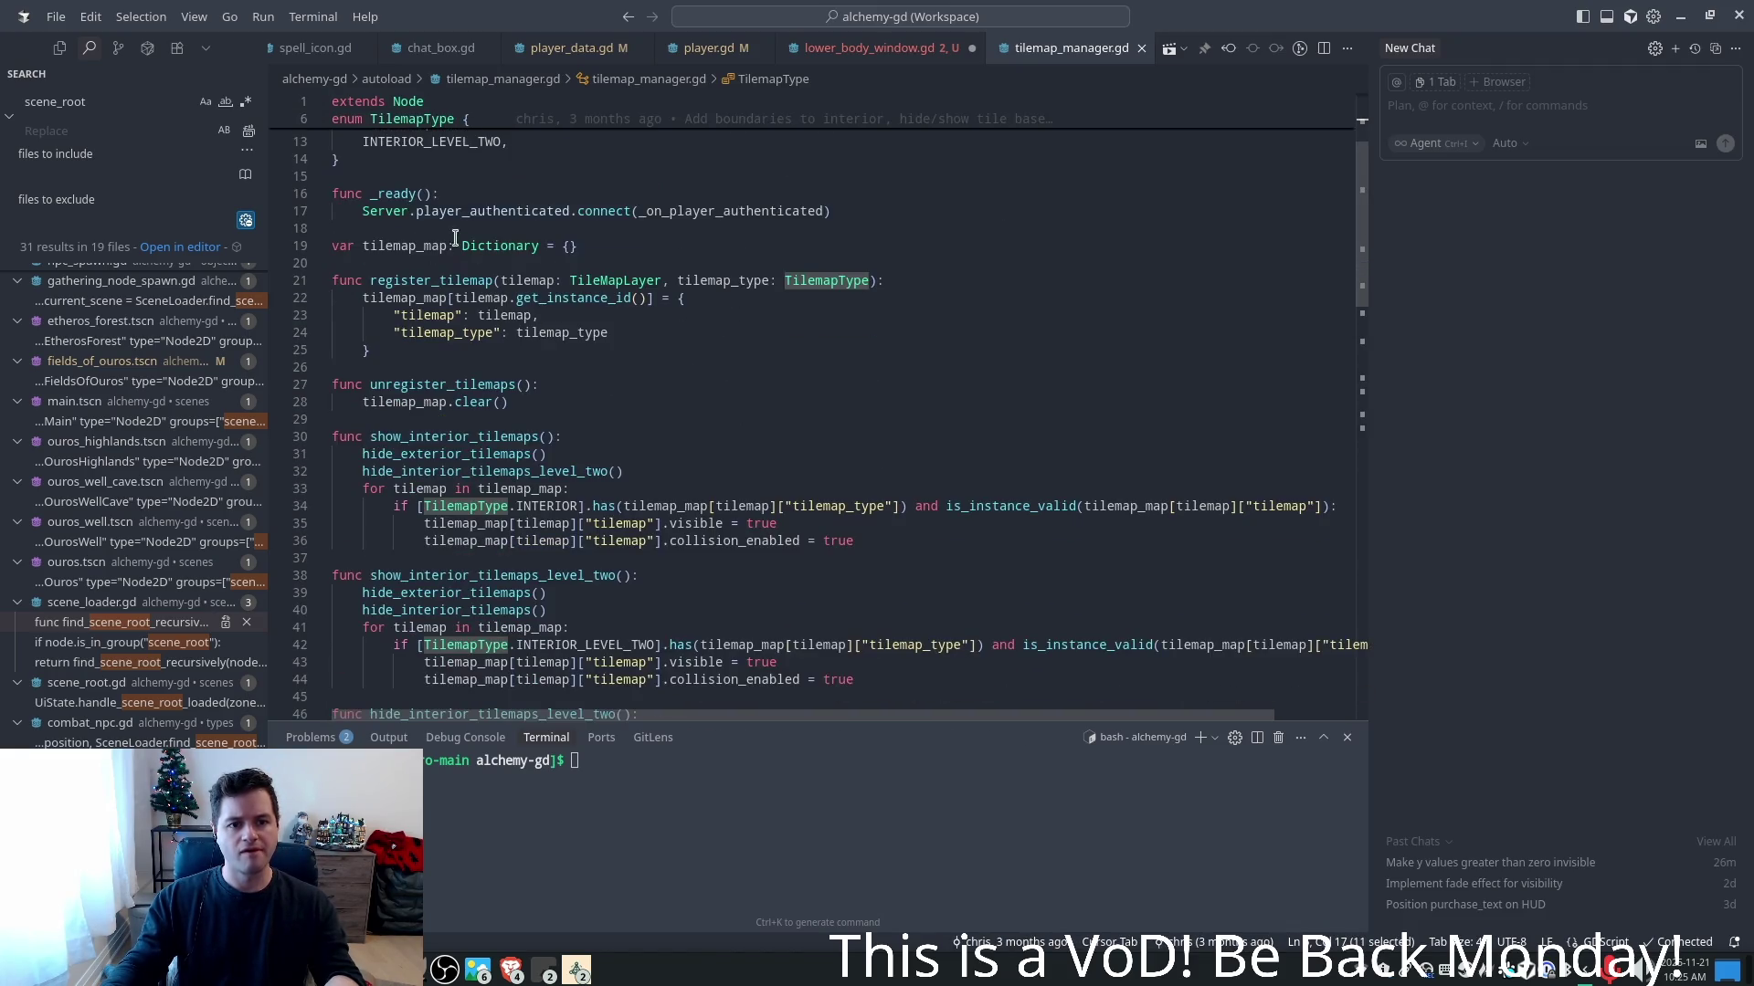
{"action": "left_click", "coordinate": [442, 194]}
{"action": "left_click", "coordinate": [494, 211]}
{"action": "left_click", "coordinate": [417, 245]}
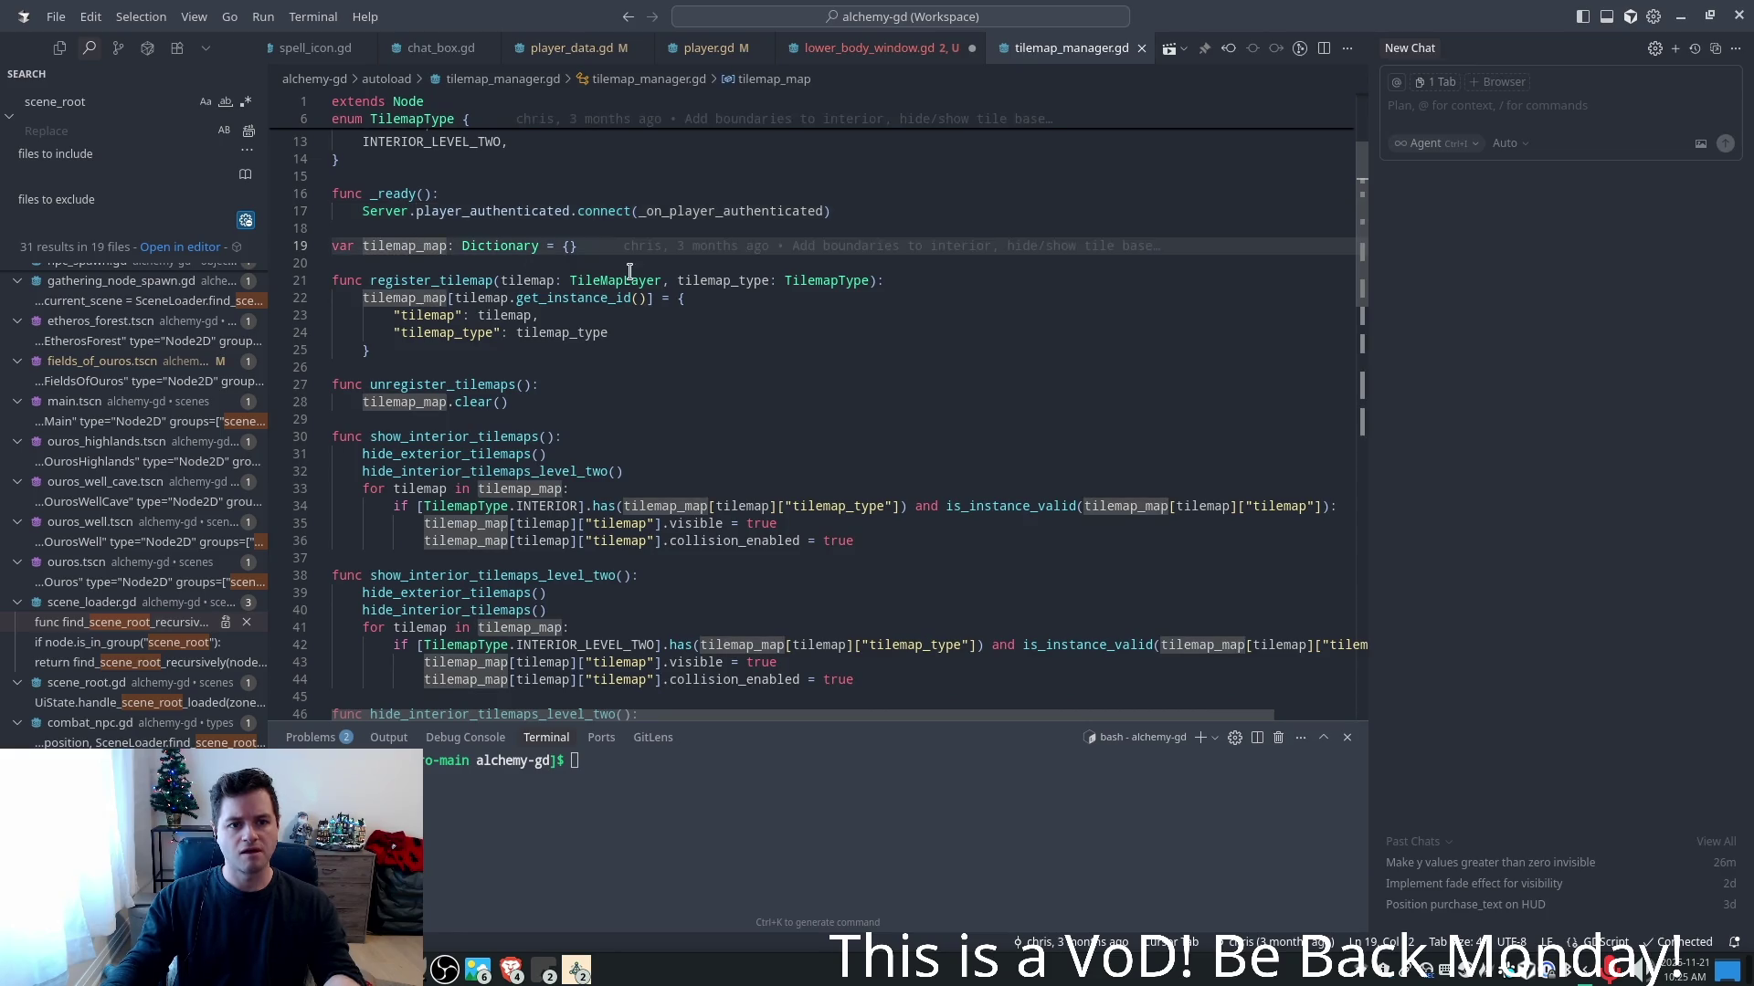
{"action": "scroll", "coordinate": [626, 274], "scroll_direction": "down", "scroll_amount": 1}
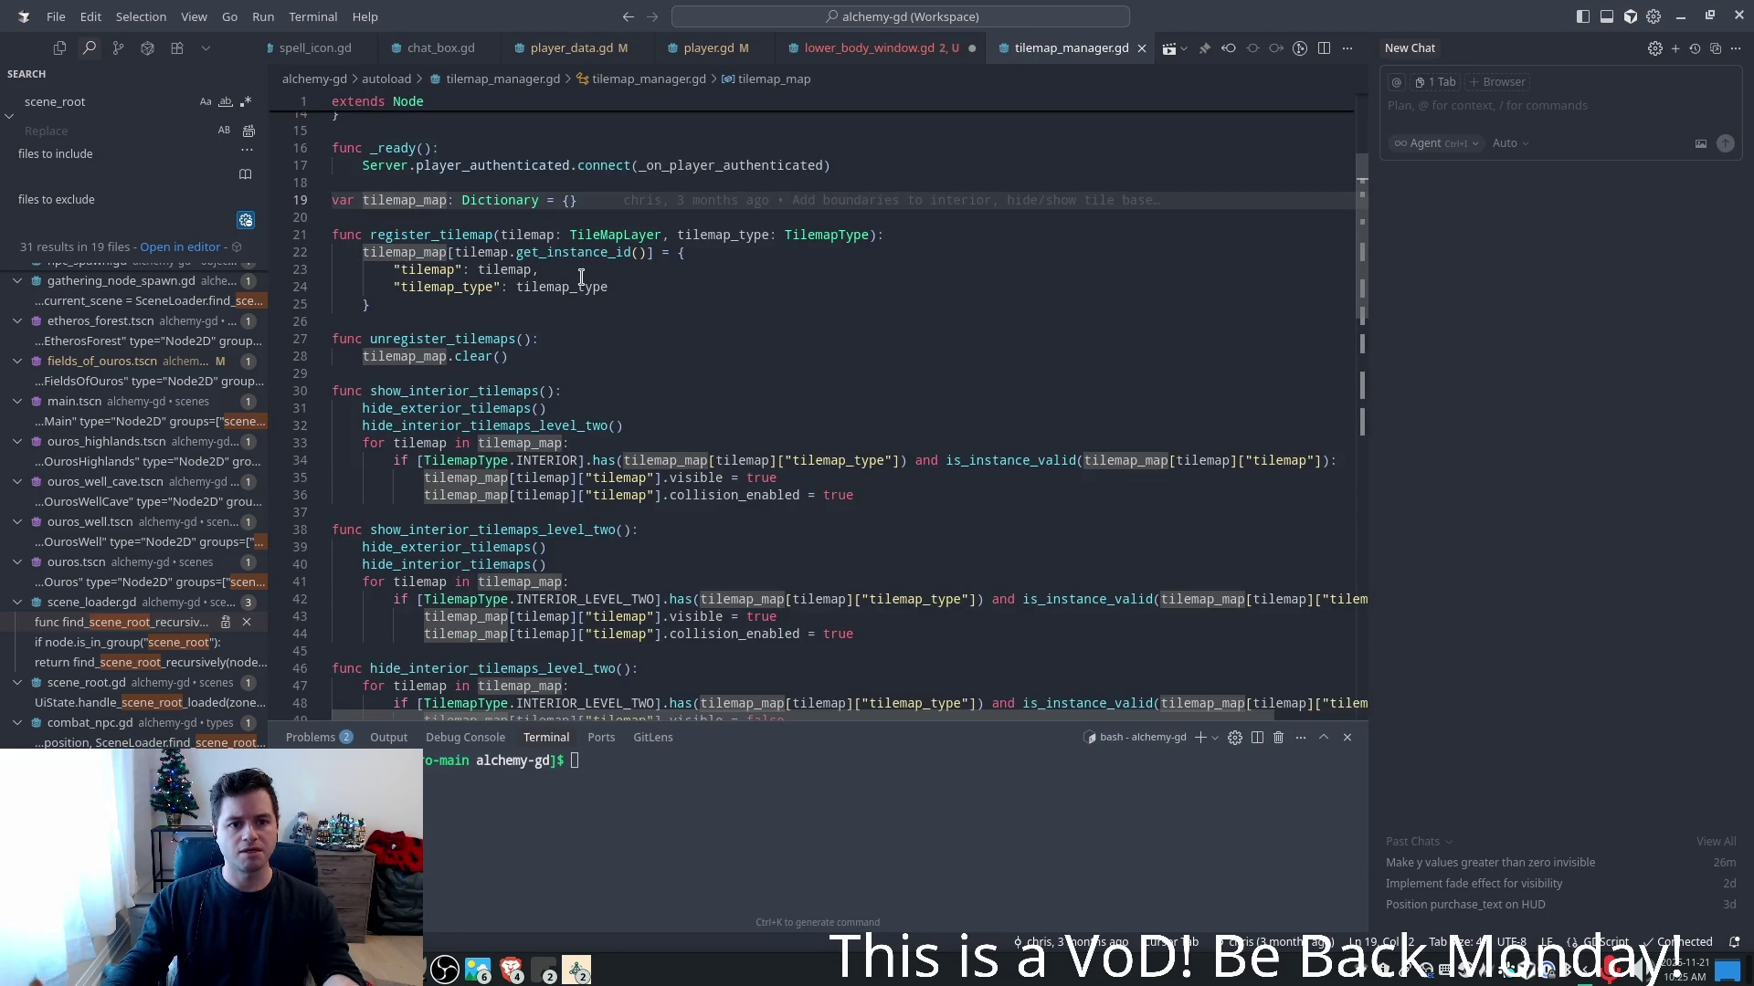
{"action": "scroll", "coordinate": [518, 242], "scroll_direction": "down", "scroll_amount": 1}
{"action": "scroll", "coordinate": [451, 393], "scroll_direction": "down", "scroll_amount": 5}
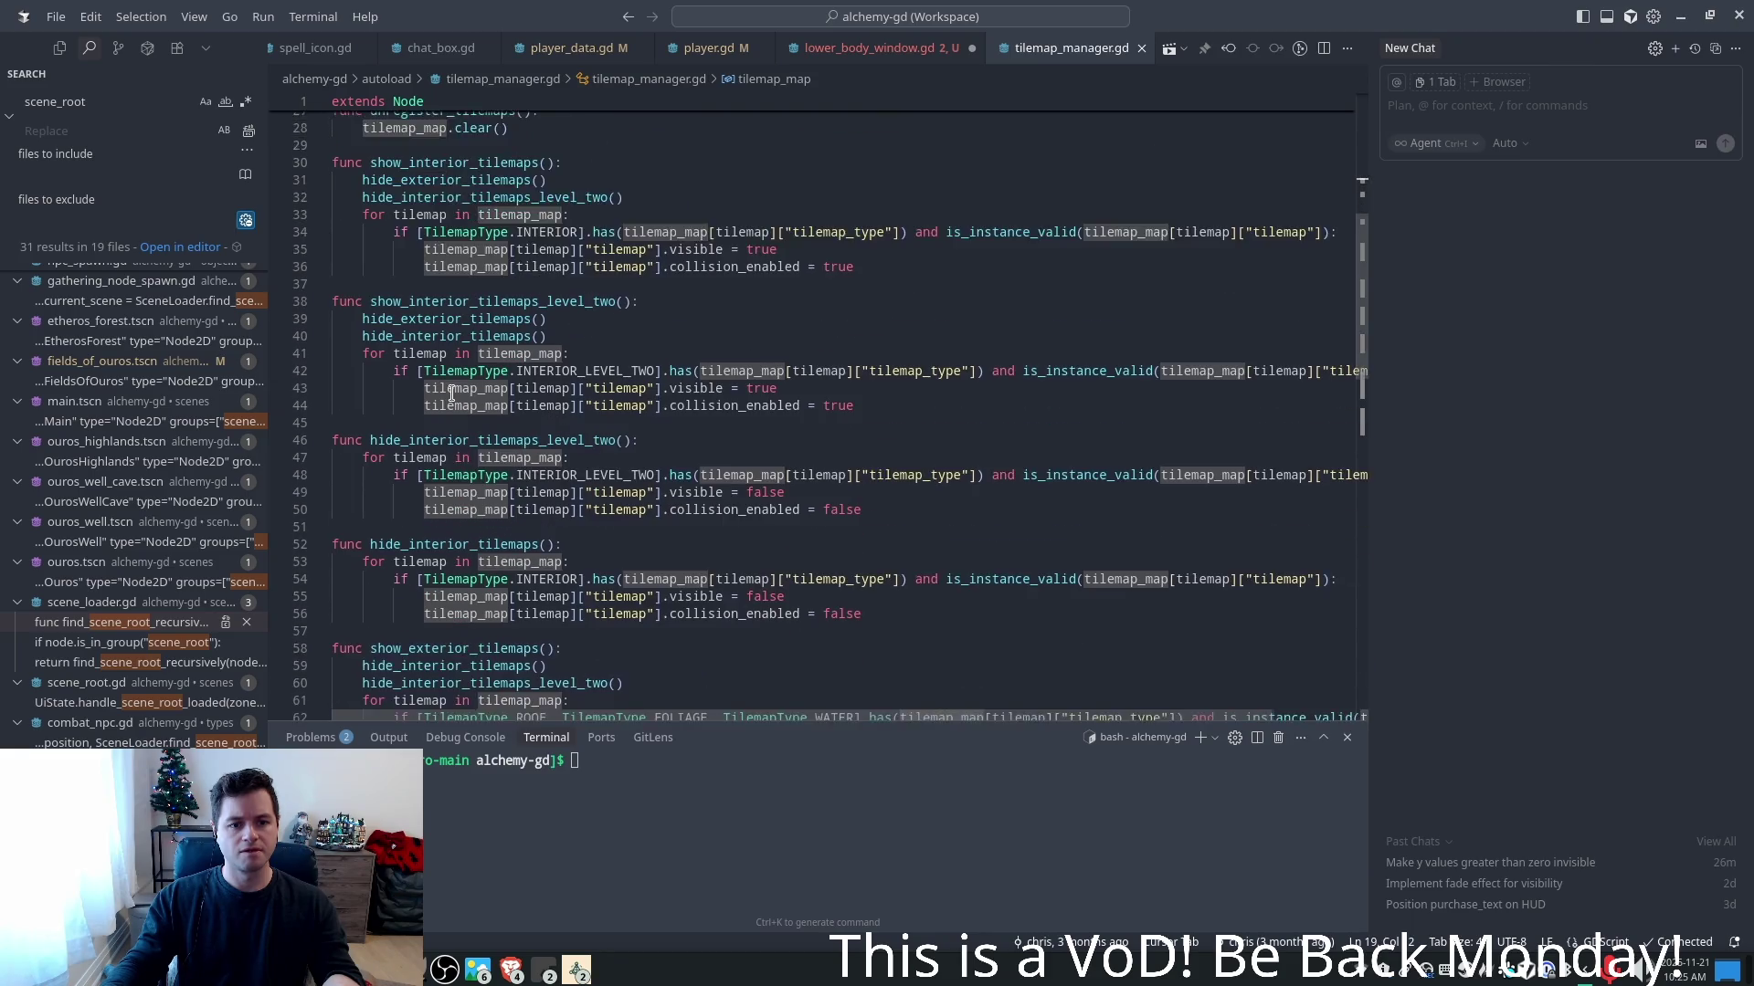
{"action": "scroll", "coordinate": [452, 394], "scroll_direction": "down", "scroll_amount": 10}
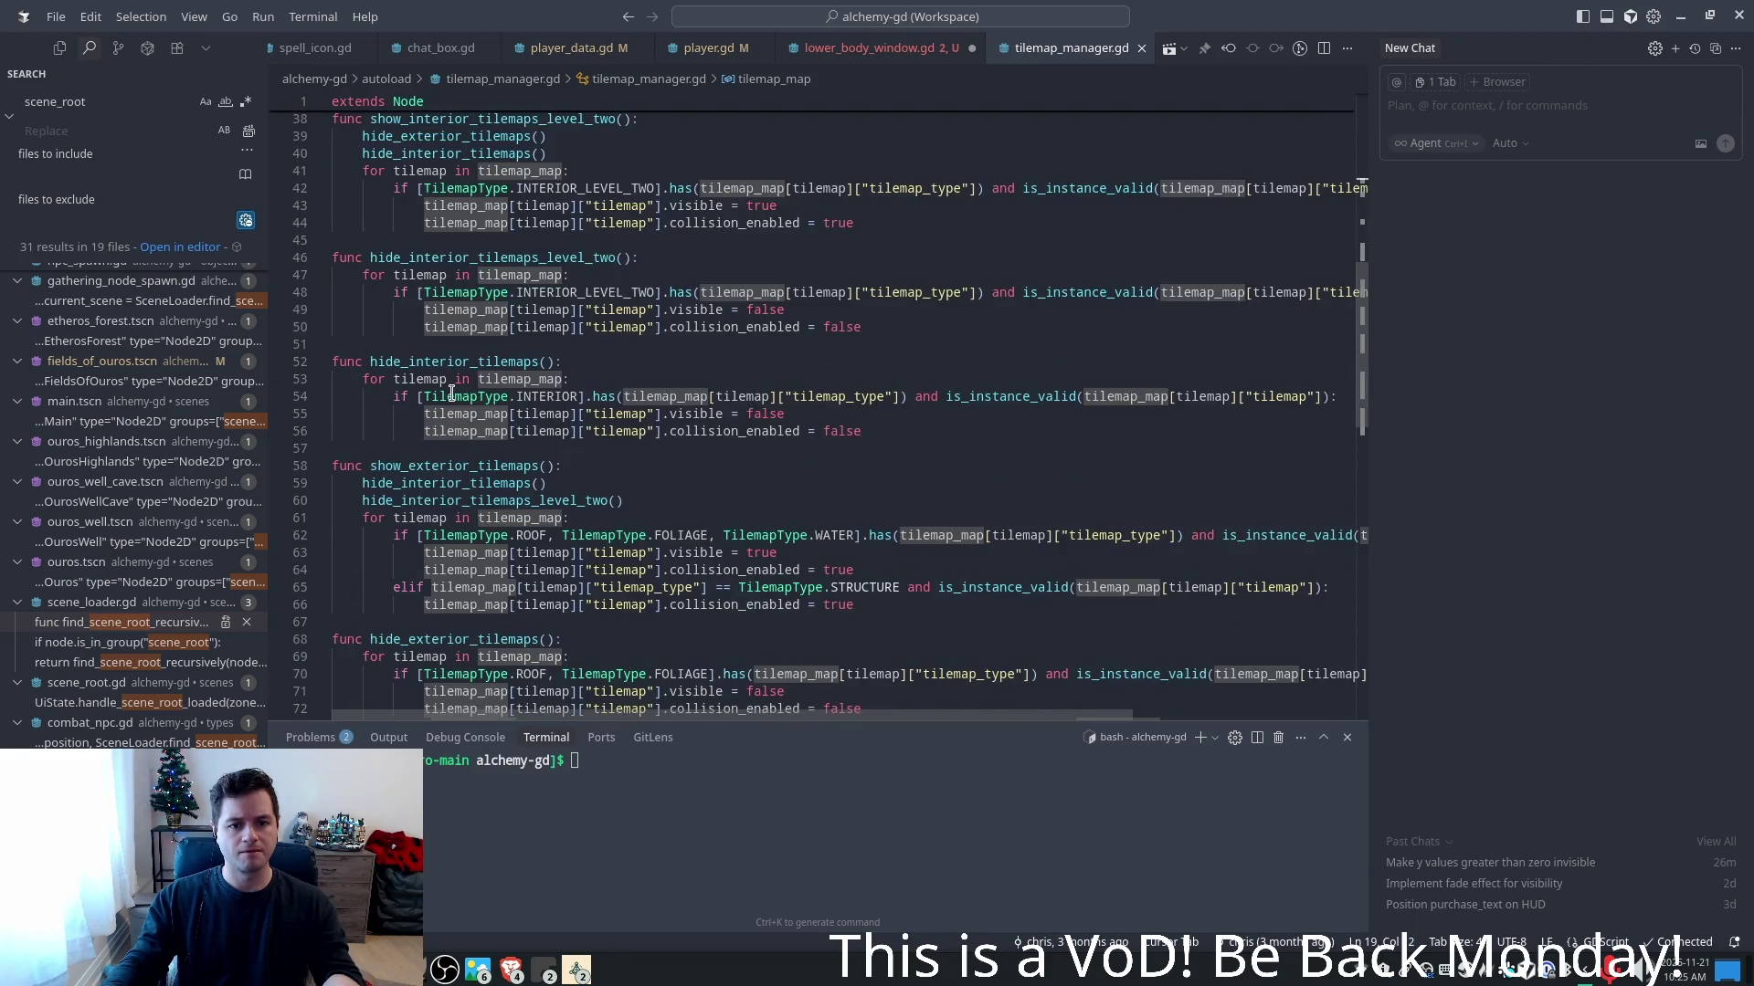
{"action": "scroll", "coordinate": [451, 393], "scroll_direction": "down", "scroll_amount": 7}
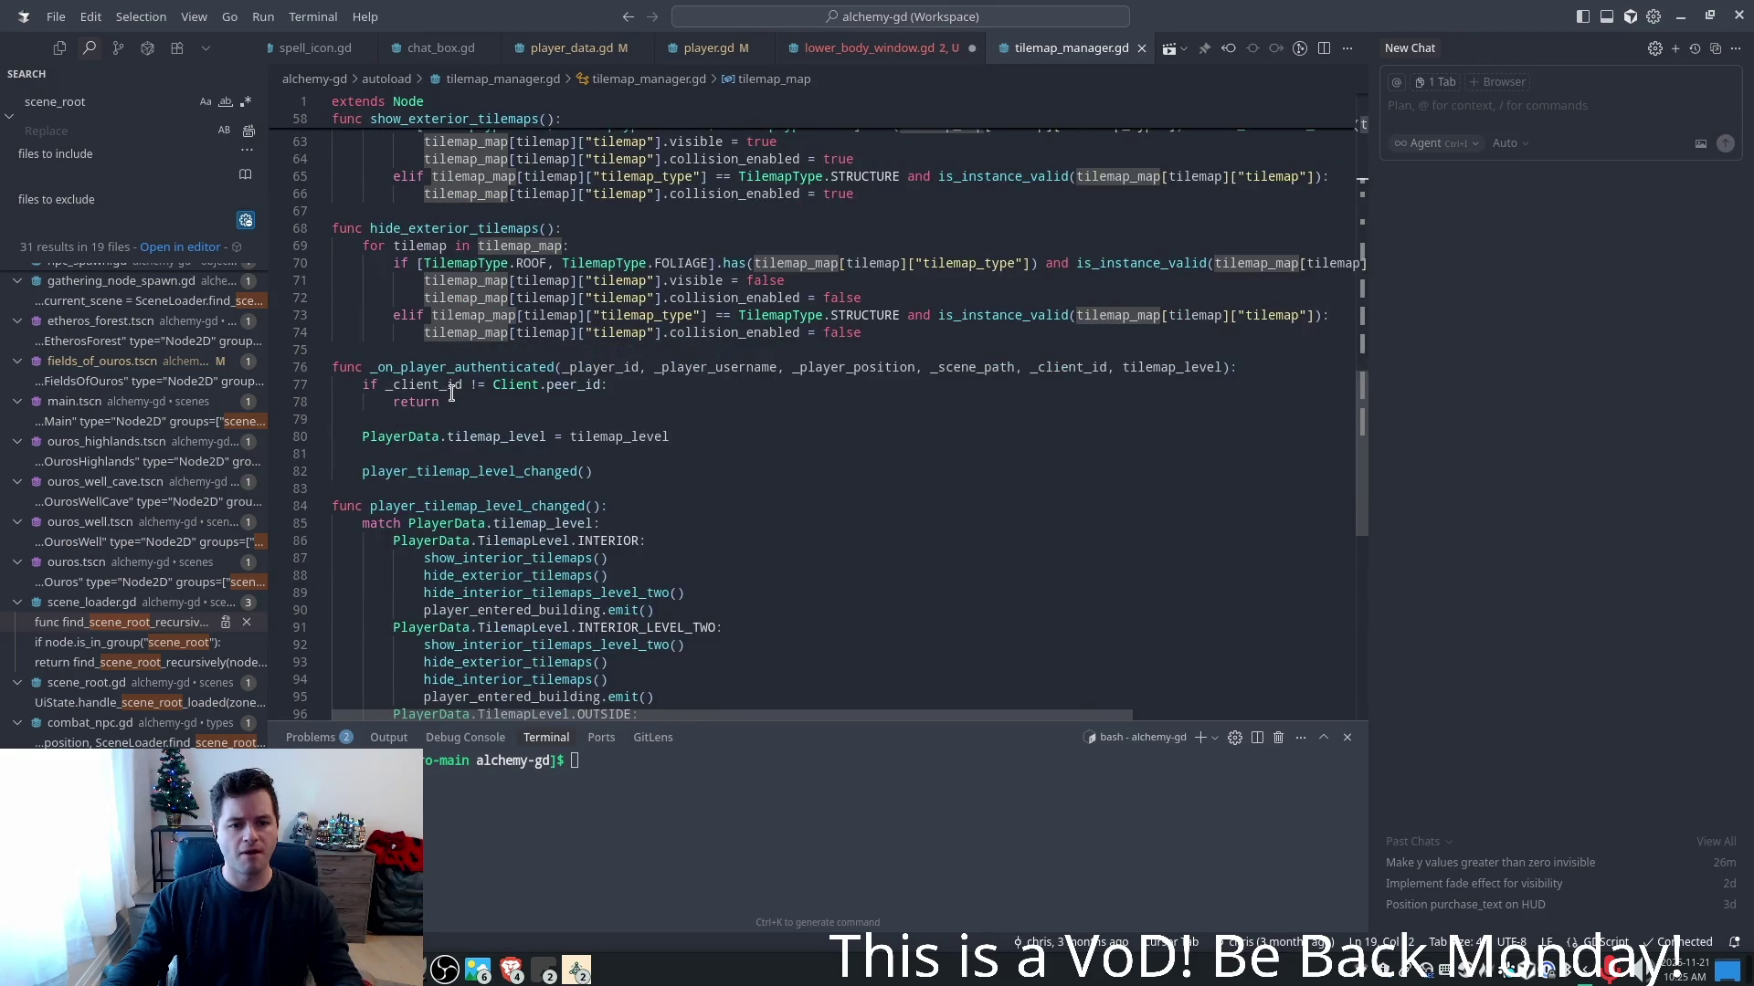
{"action": "scroll", "coordinate": [429, 413], "scroll_direction": "up", "scroll_amount": 1}
- Append a get_layer_by_tilemap_type(tilemap_type) function returning the matching tilemap or null, and save
{"action": "left_click", "coordinate": [497, 650]}
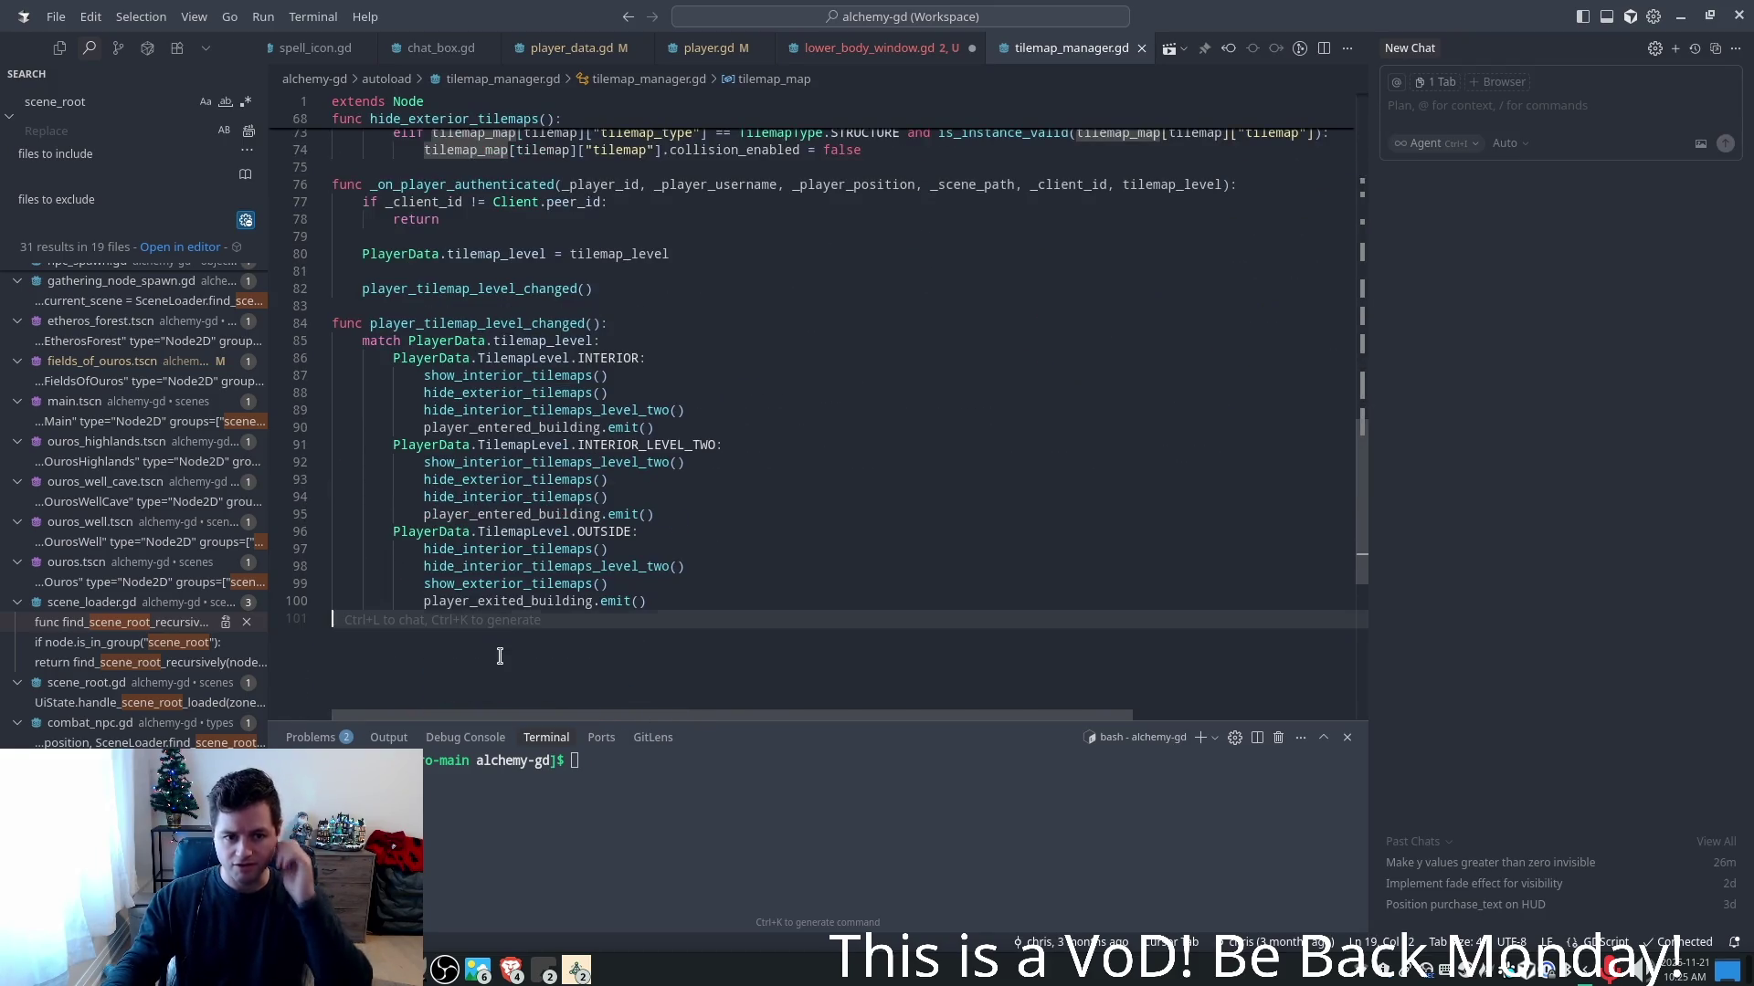
{"action": "key", "text": "Return"}
{"action": "type", "text": "func get_"}
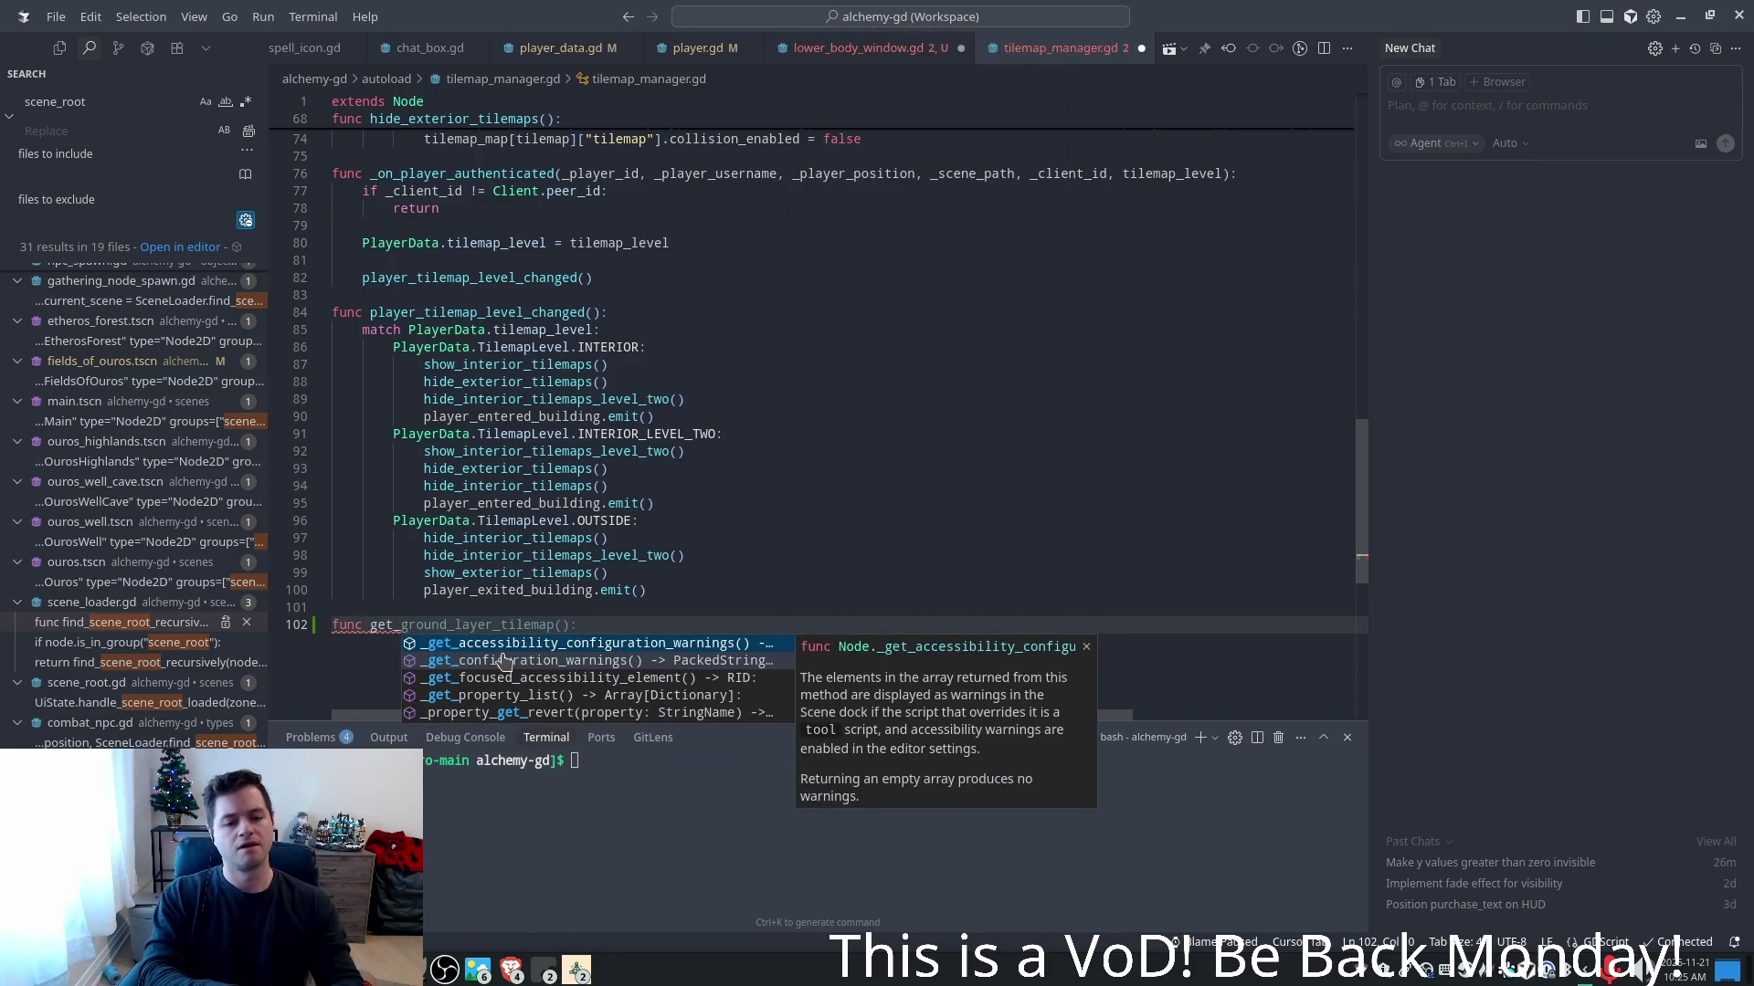
{"action": "type", "text": "layer"}
{"action": "key", "text": "Escape"}
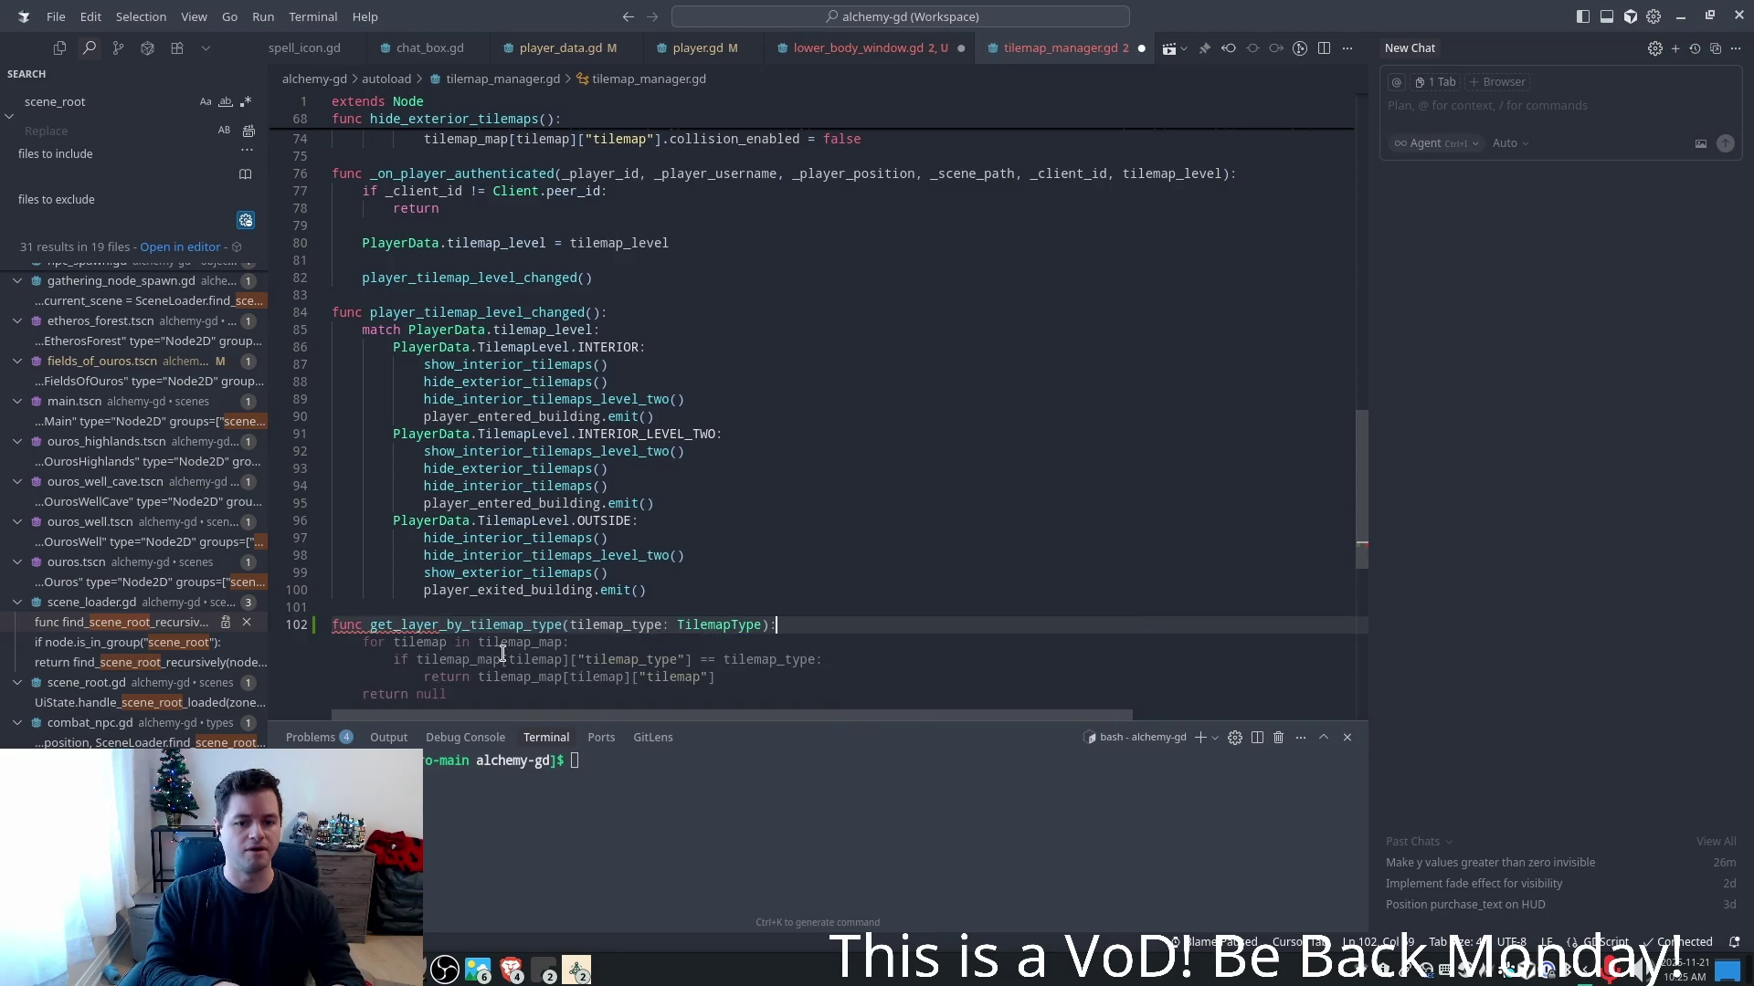
{"action": "key", "text": "Tab"}
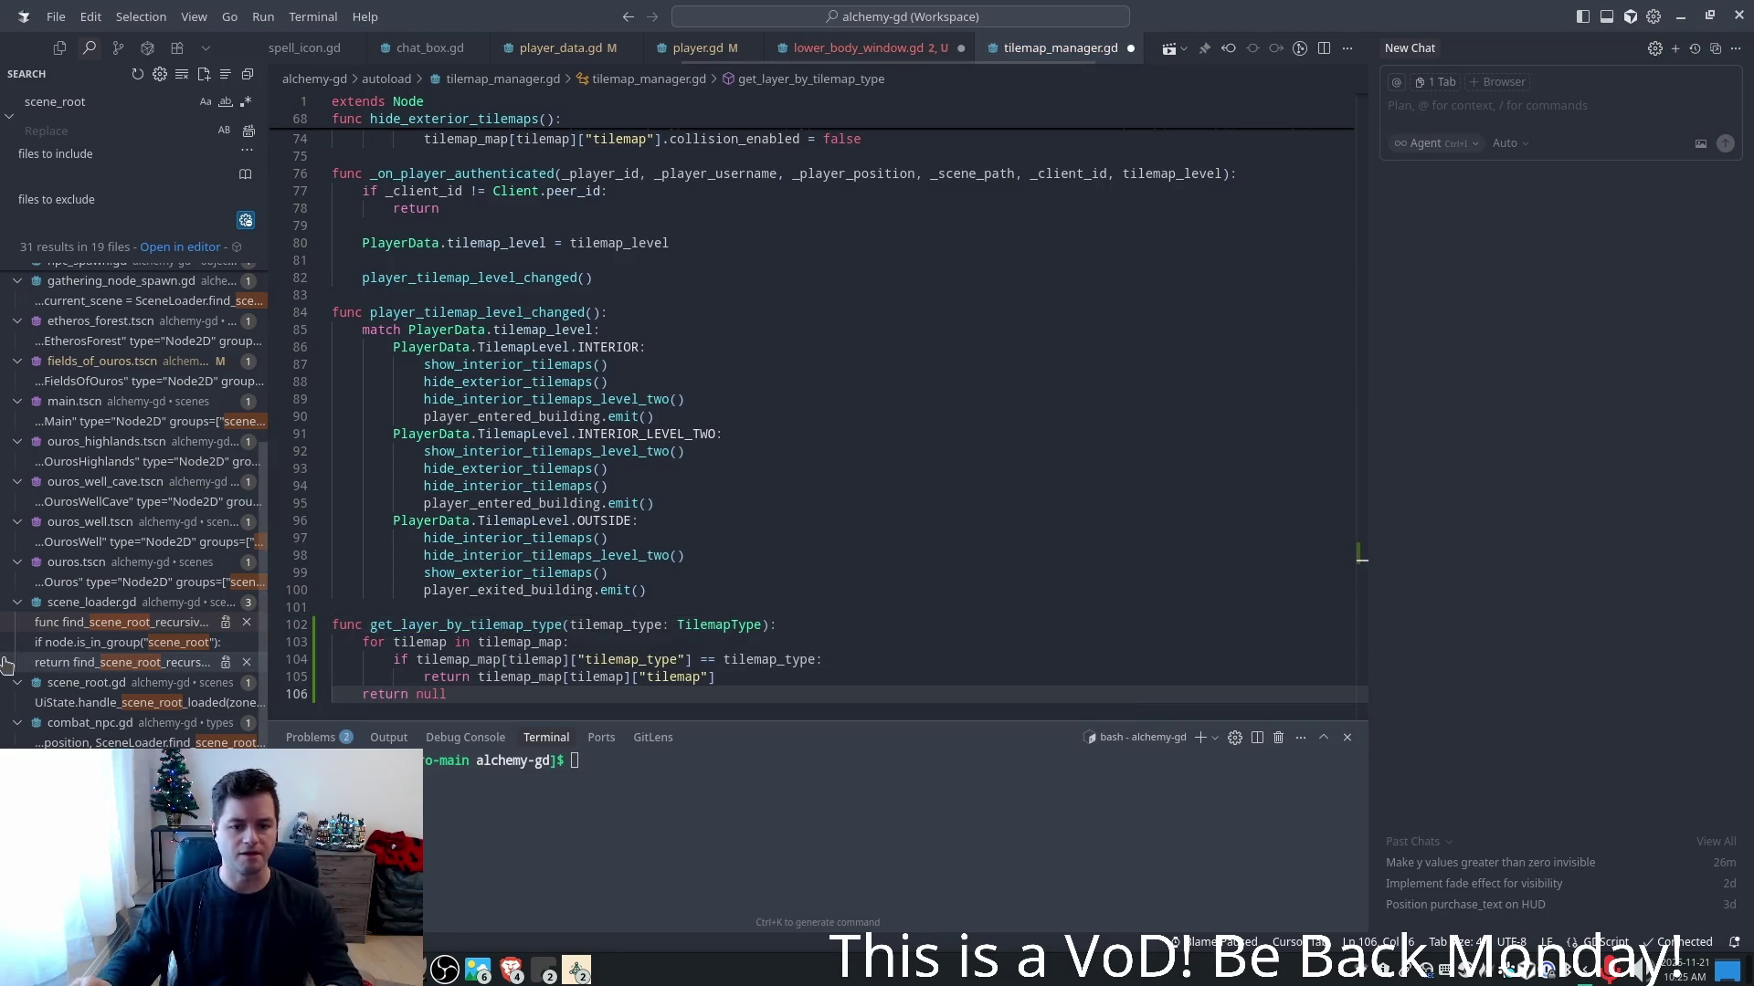
{"action": "left_click", "coordinate": [1044, 381]}
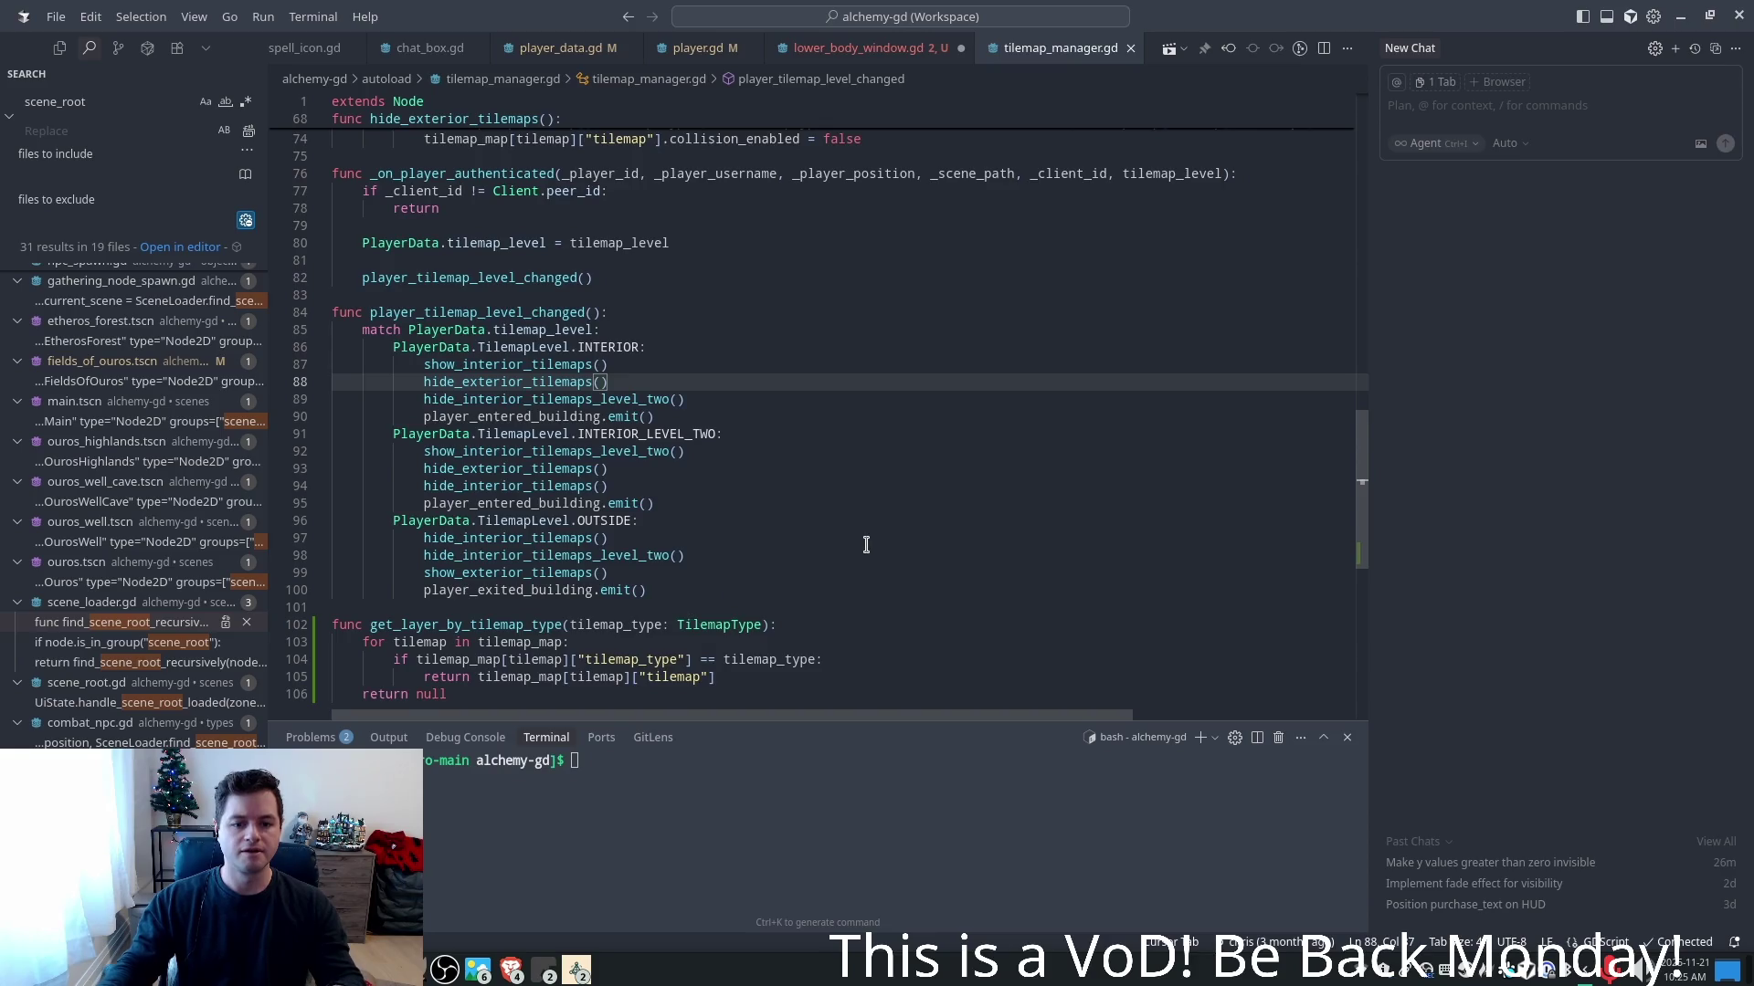
{"action": "scroll", "coordinate": [840, 543], "scroll_direction": "down", "scroll_amount": 1}
{"action": "key", "text": "ctrl+s"}
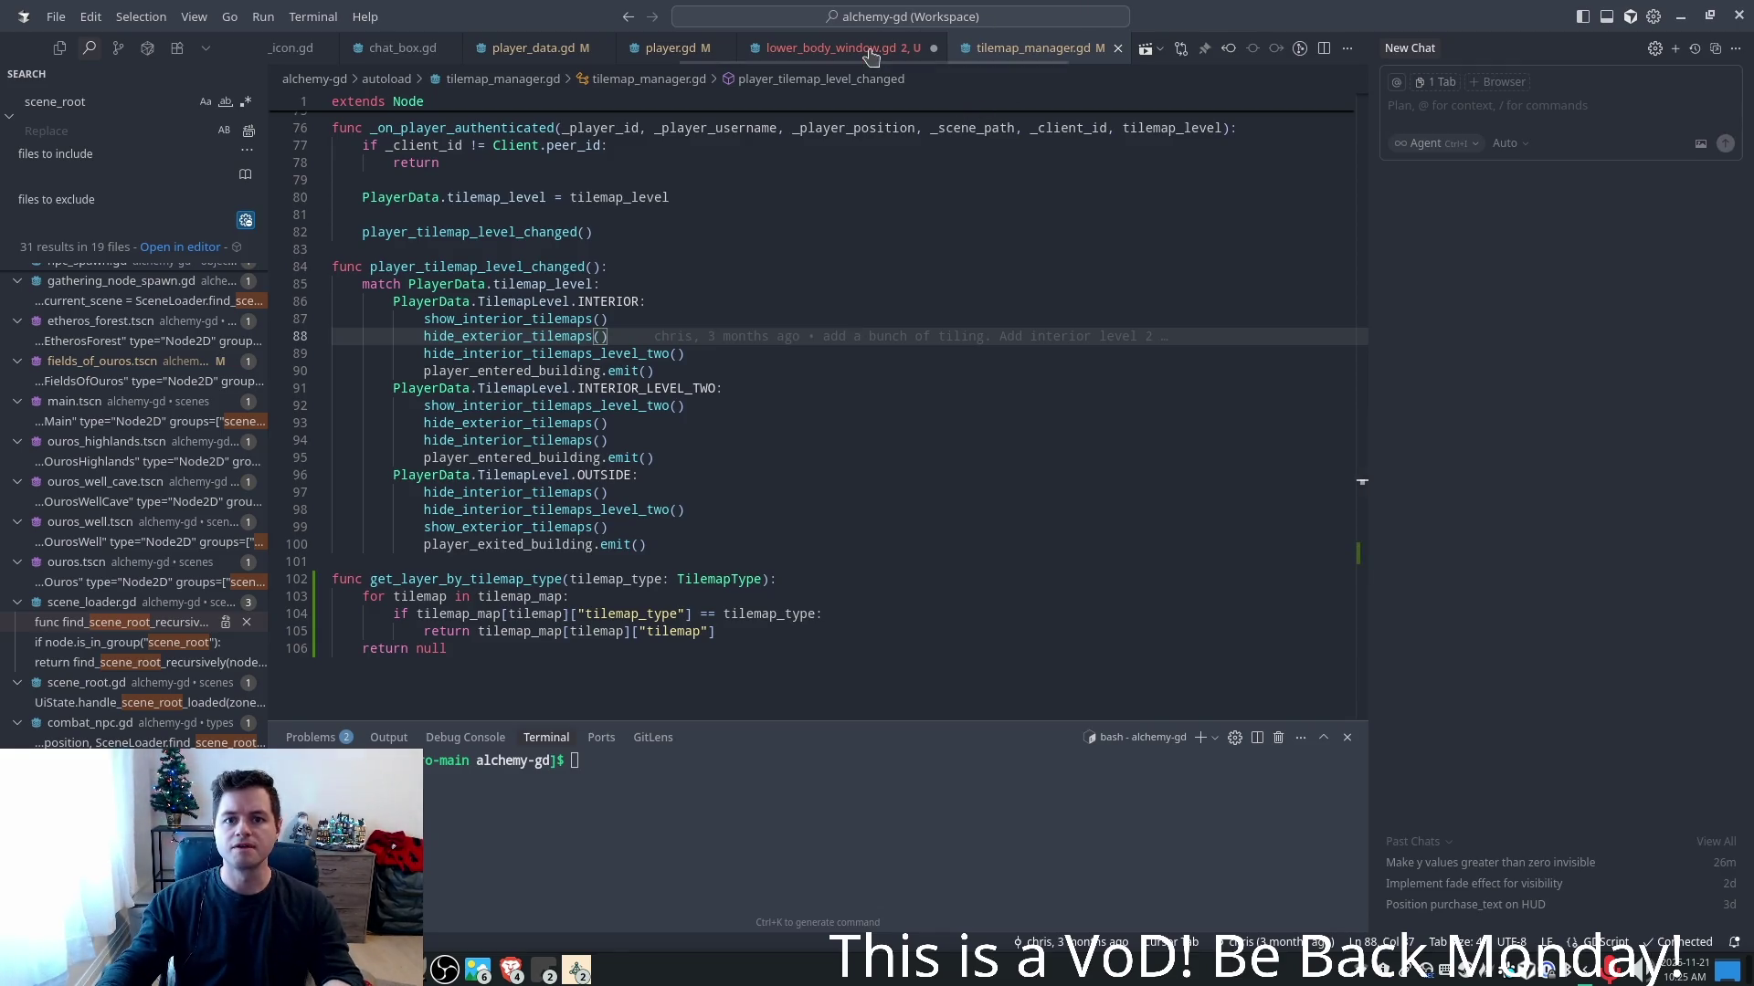
- Set ground_layer and foliage_layer in _ready via TilemapManager's GROUND and FOLIAGE lookups, then return to Godot
{"action": "key", "text": "ctrl+Tab"}
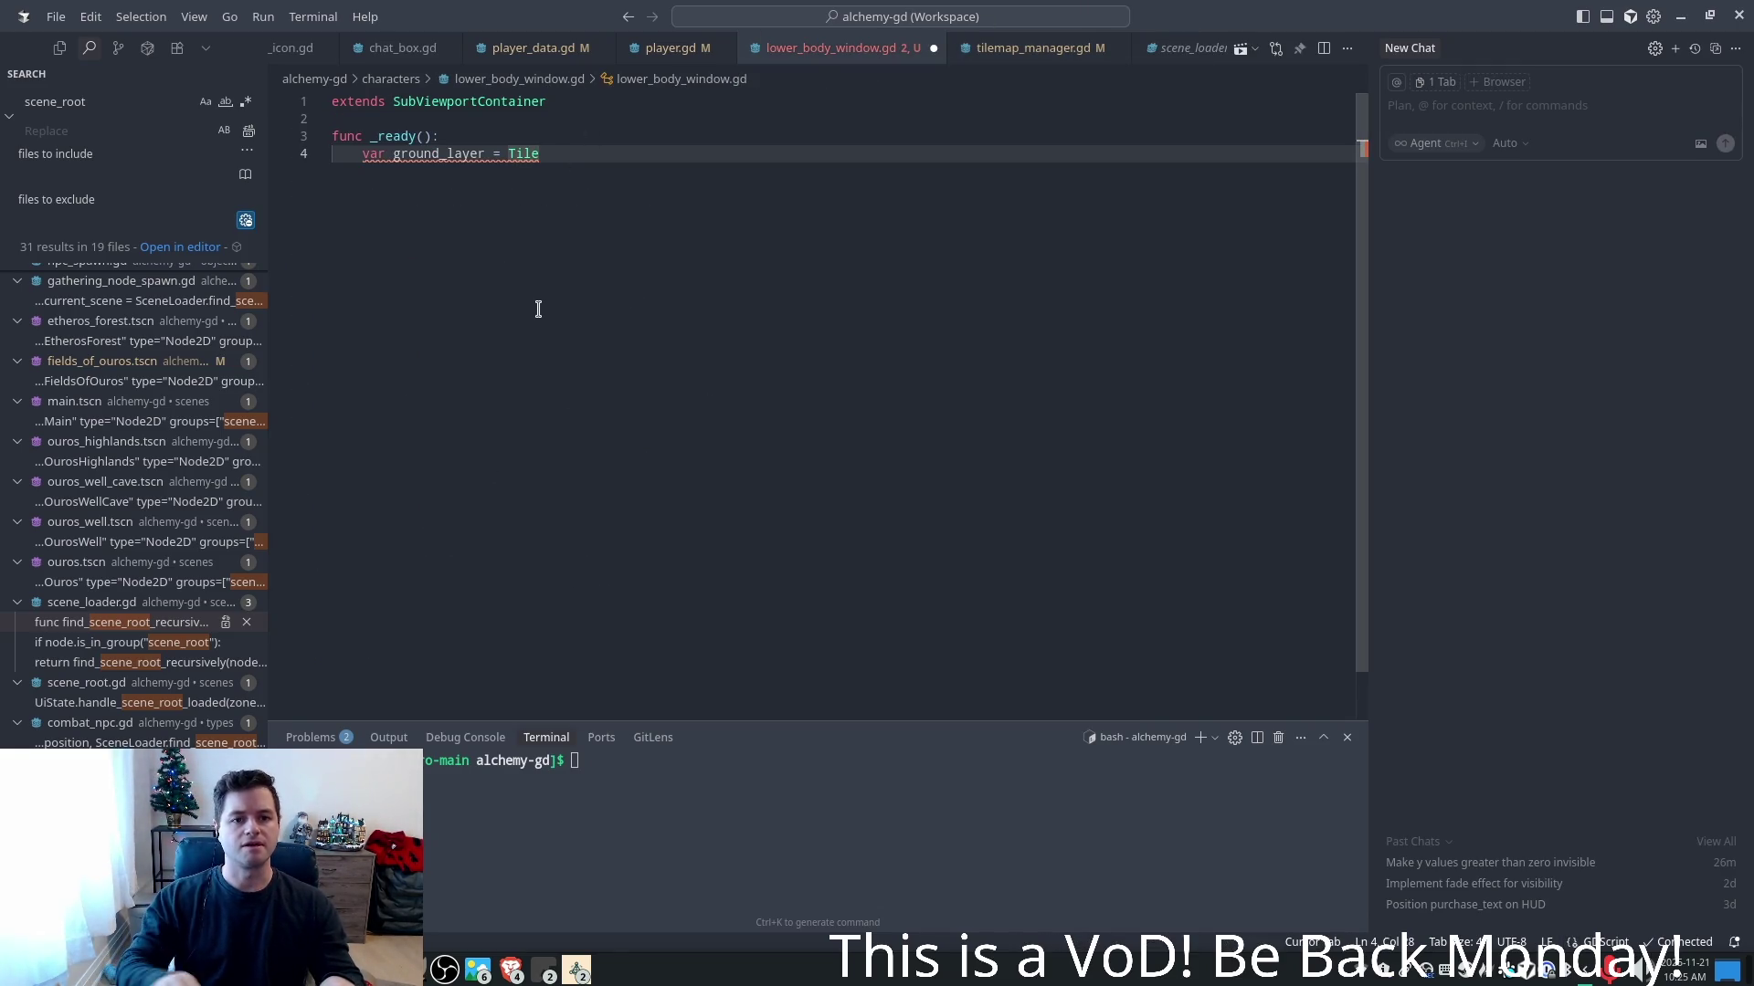
{"action": "key", "text": "ctrl+BackSpace"}
{"action": "type", "text": "g"}
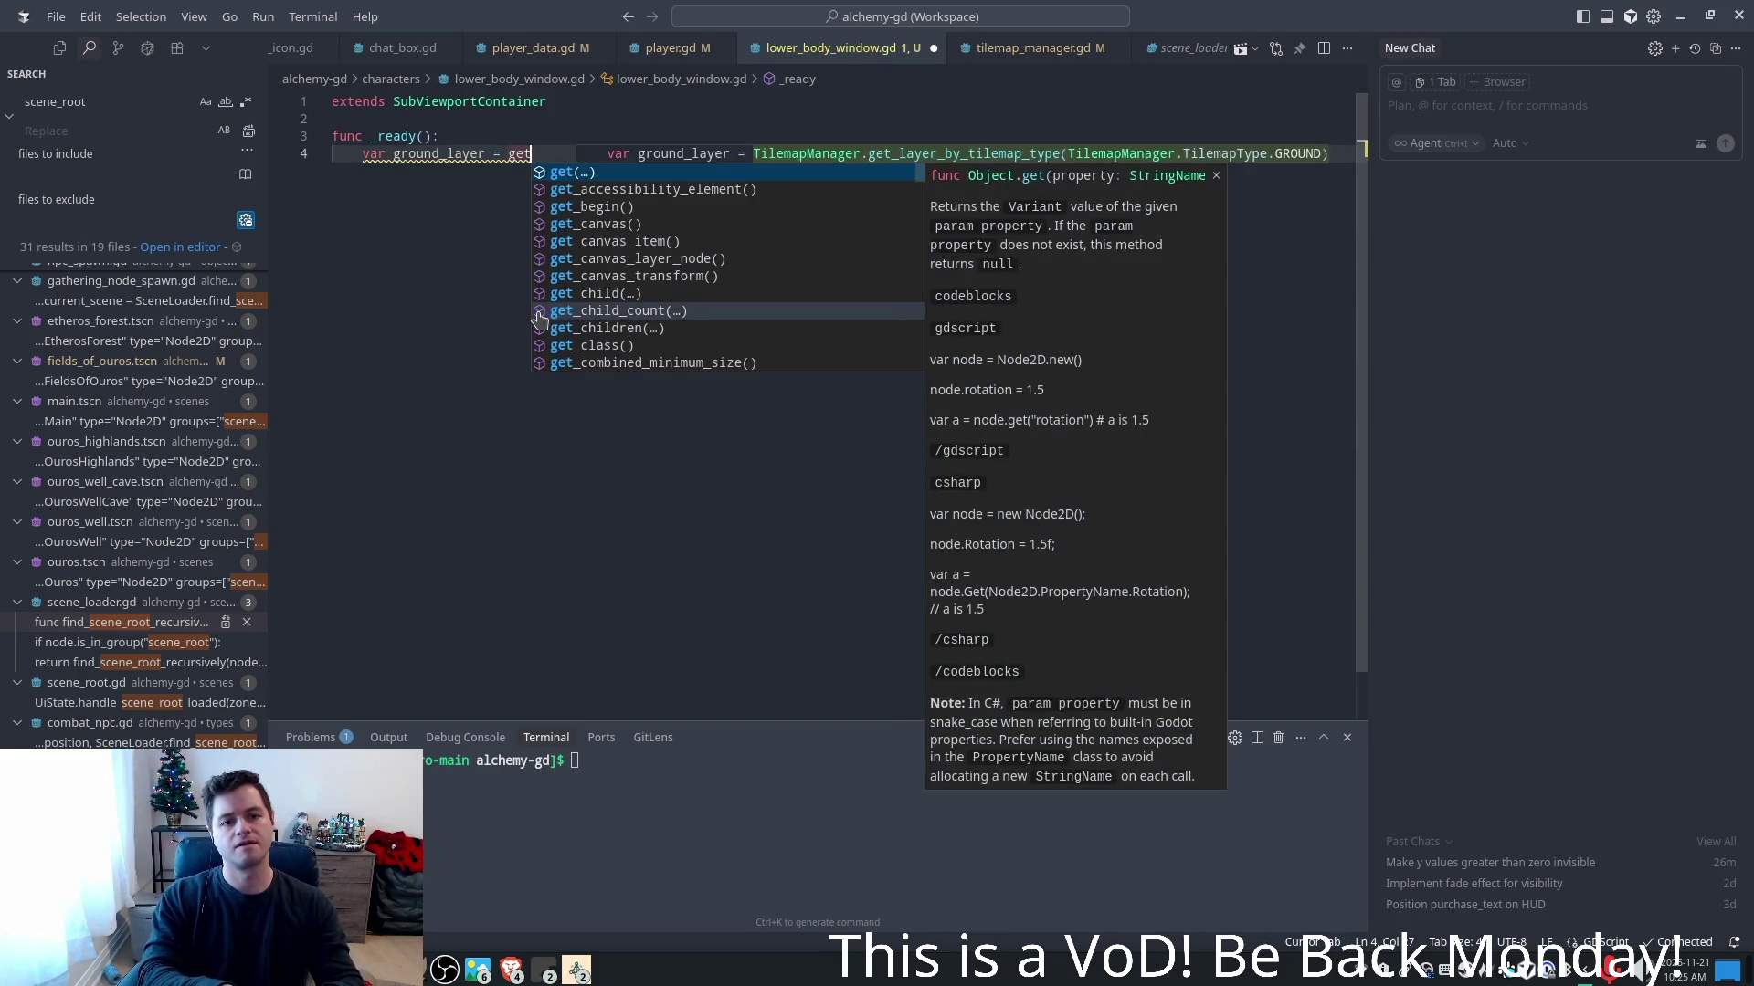
{"action": "key", "text": "BackSpace"}
{"action": "type", "text": "Tile"}
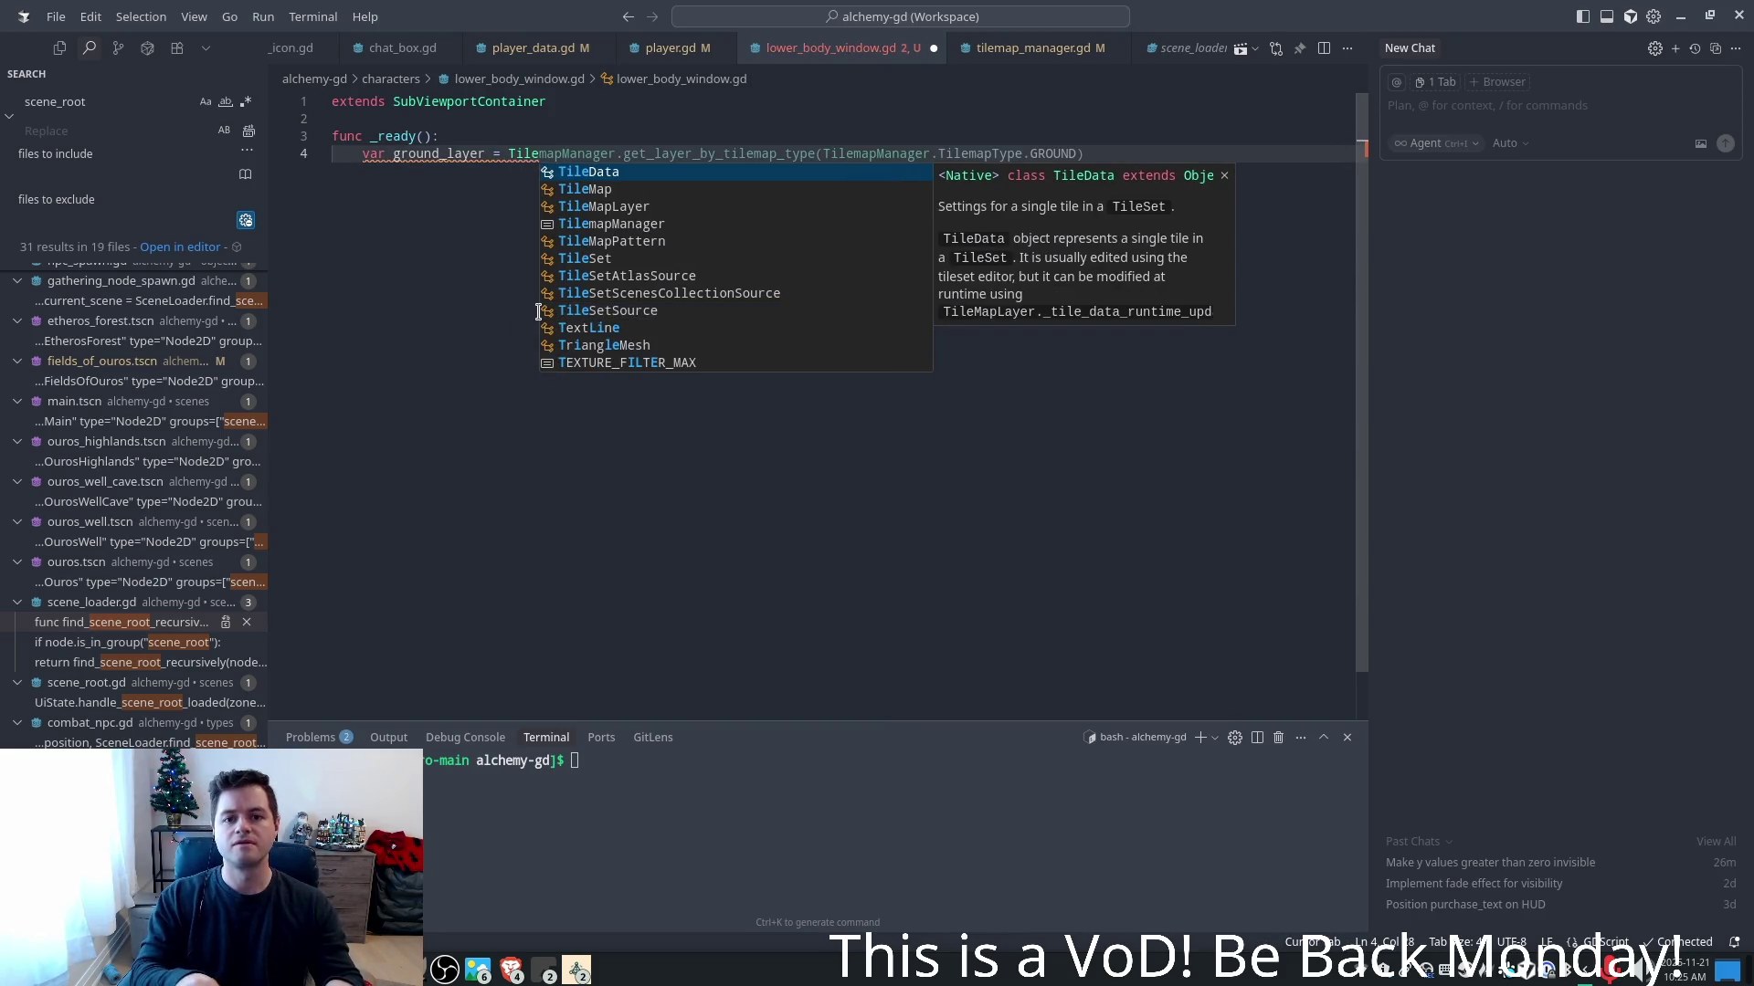
{"action": "key", "text": "Tab"}
{"action": "key", "text": "Return"}
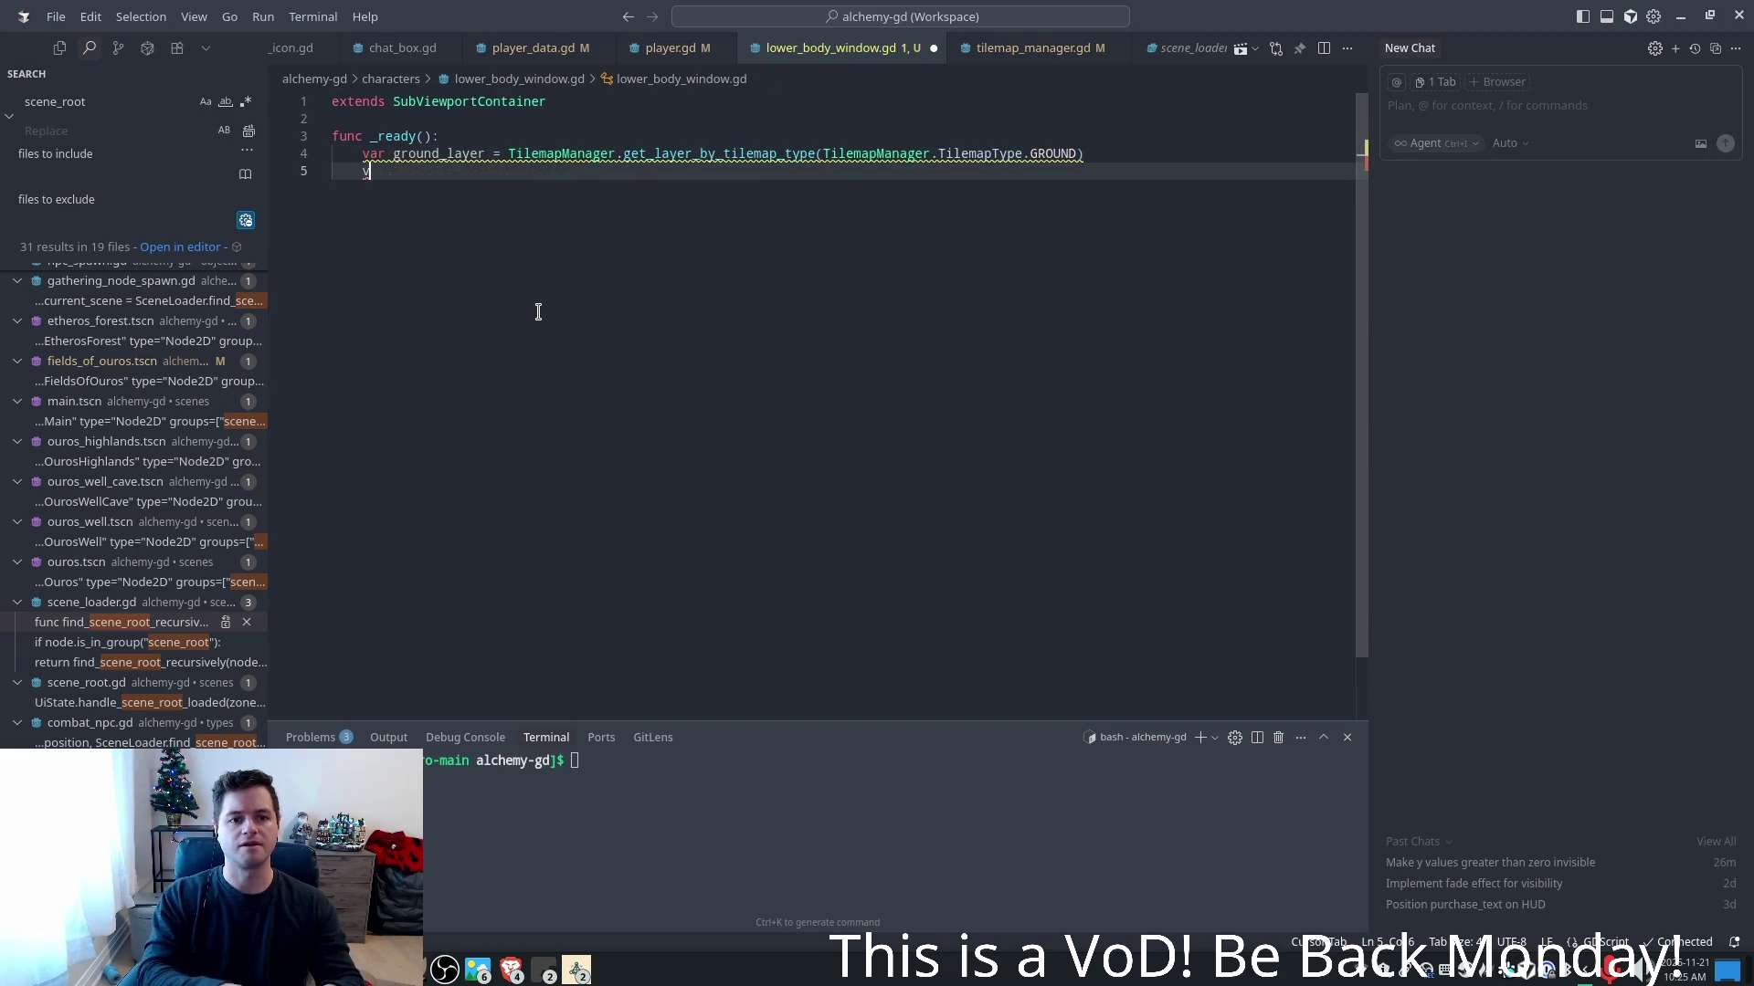
{"action": "type", "text": "var foliage"}
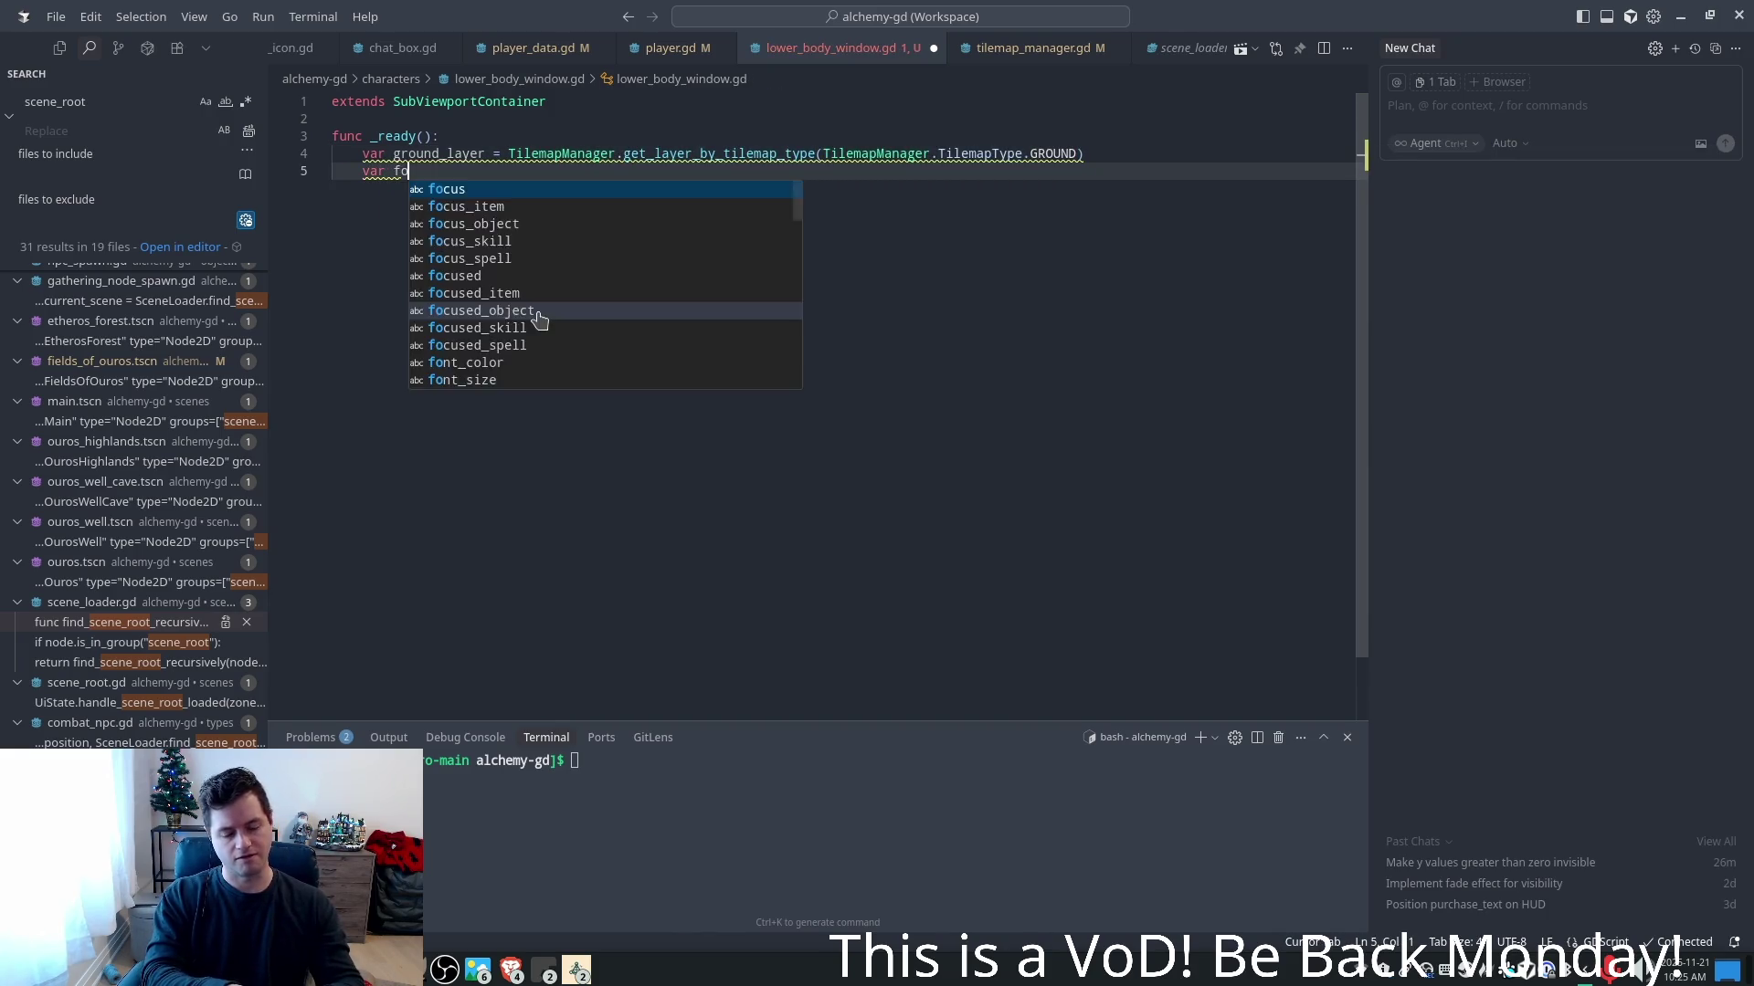
{"action": "key", "text": "Tab"}
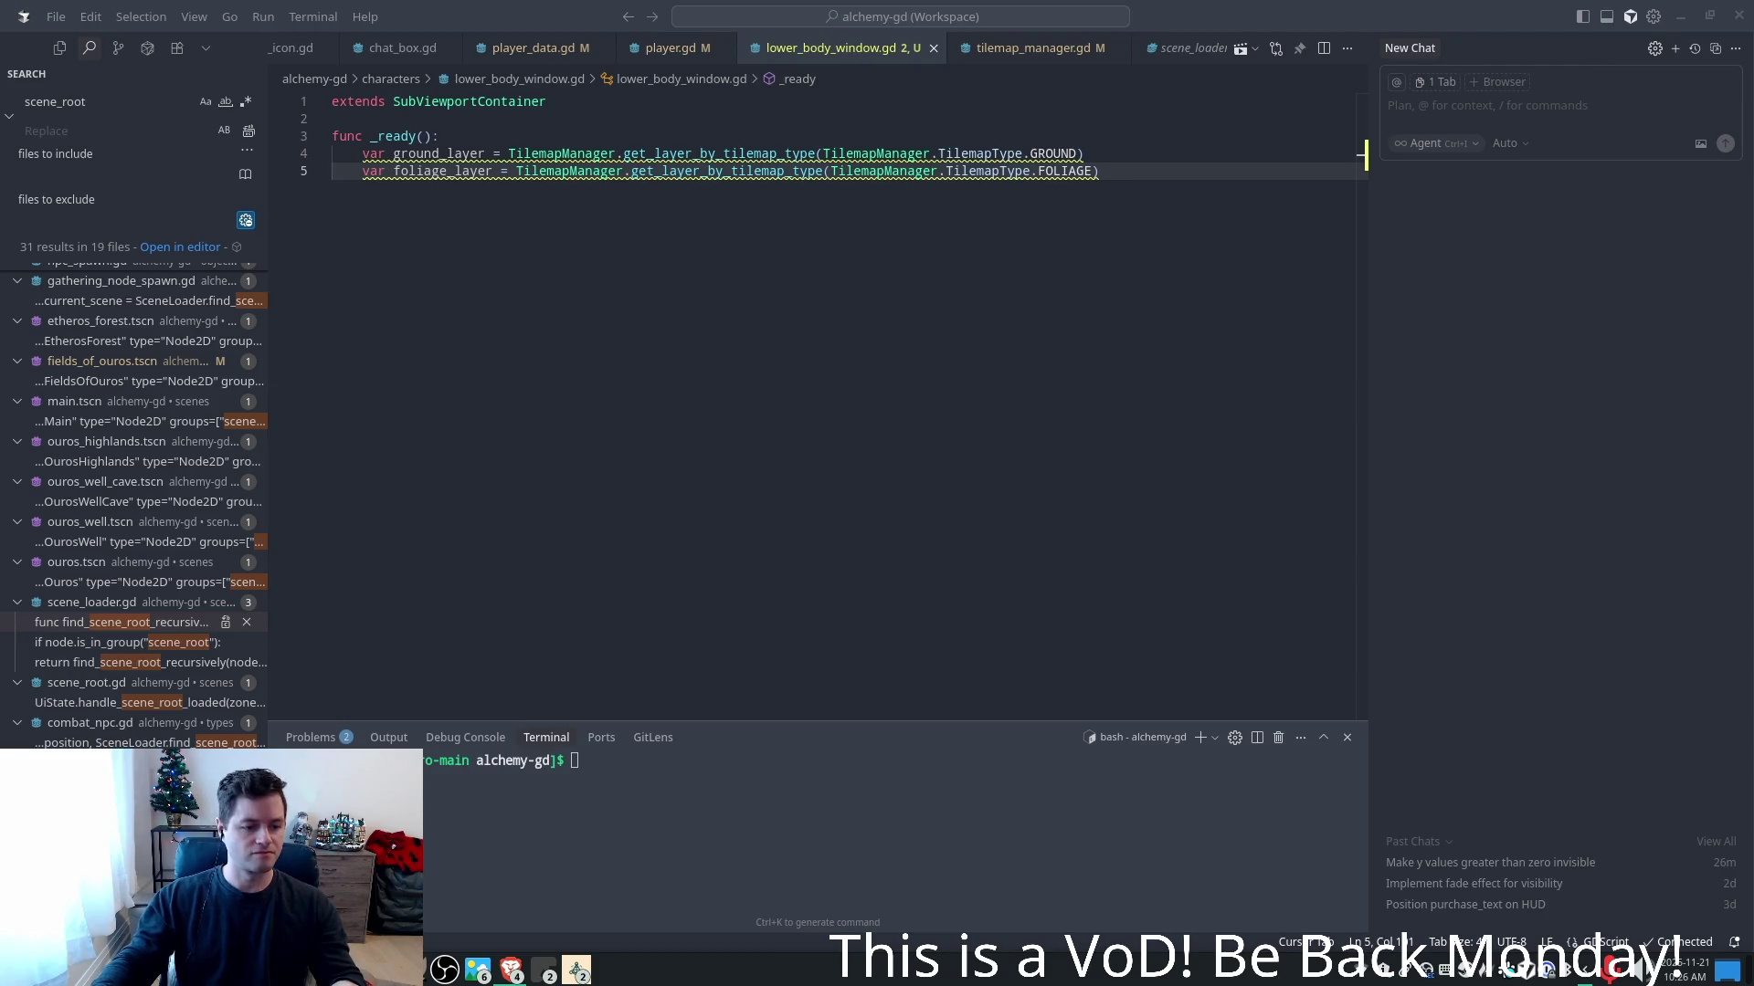
{"action": "left_click", "coordinate": [1099, 222]}
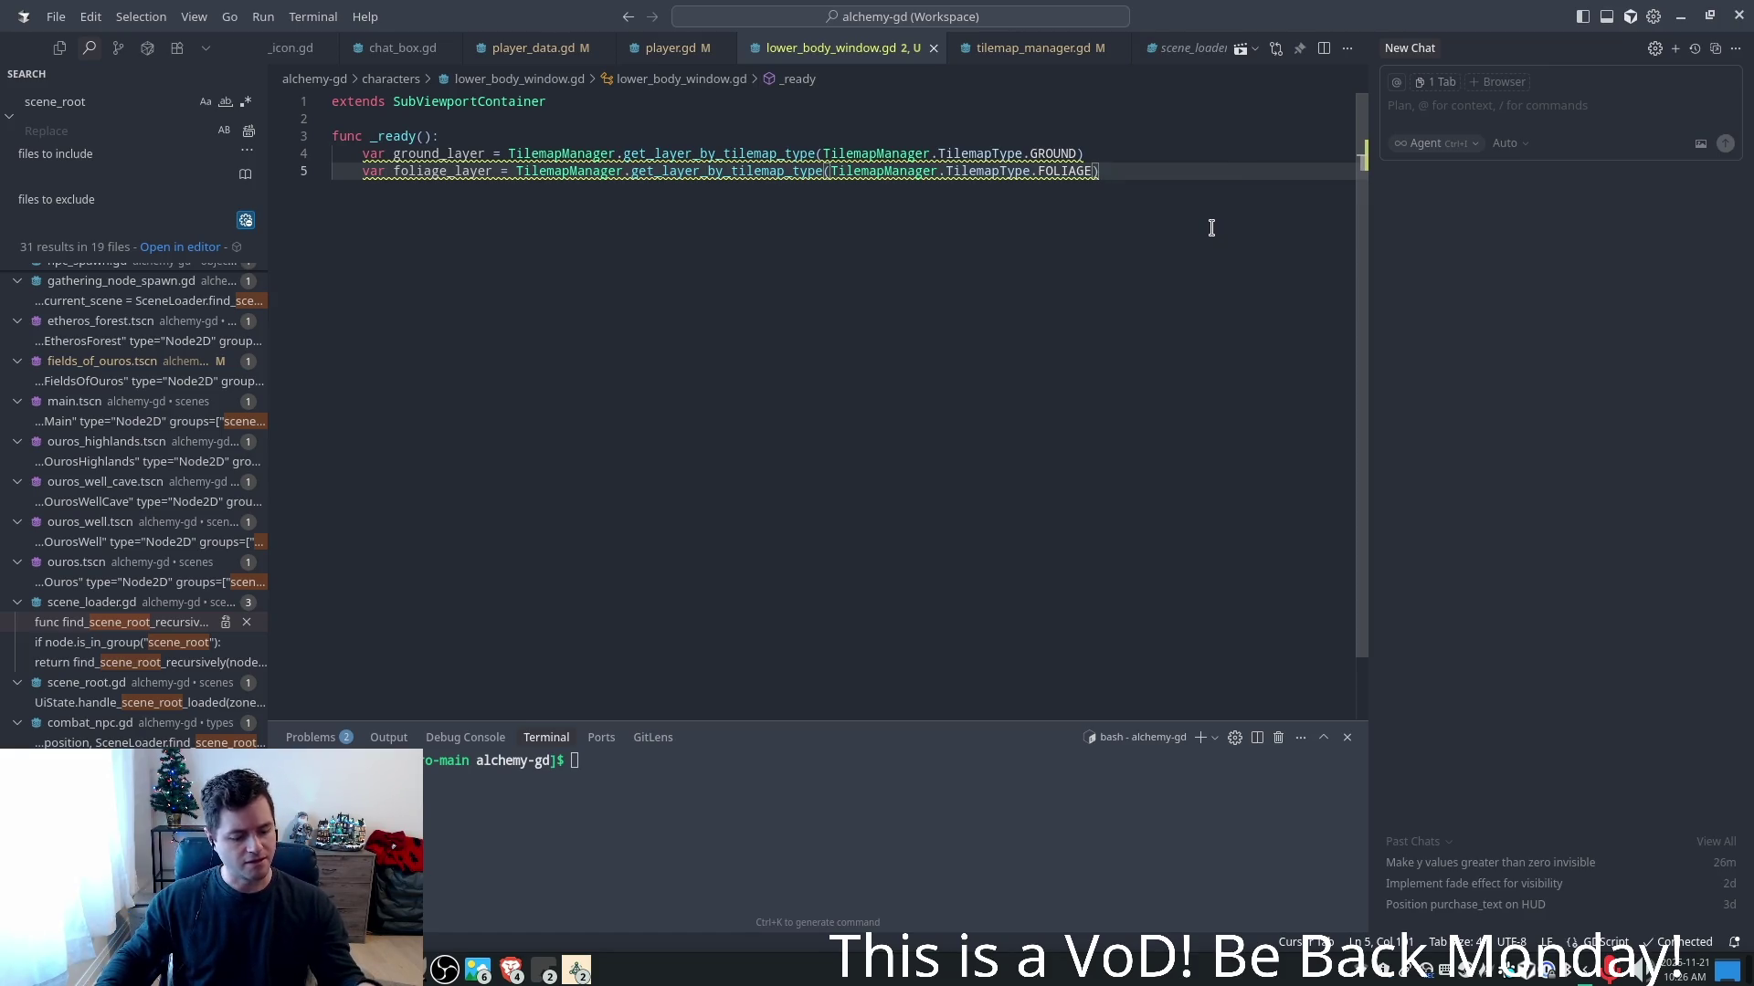
{"action": "key", "text": "alt+Tab"}
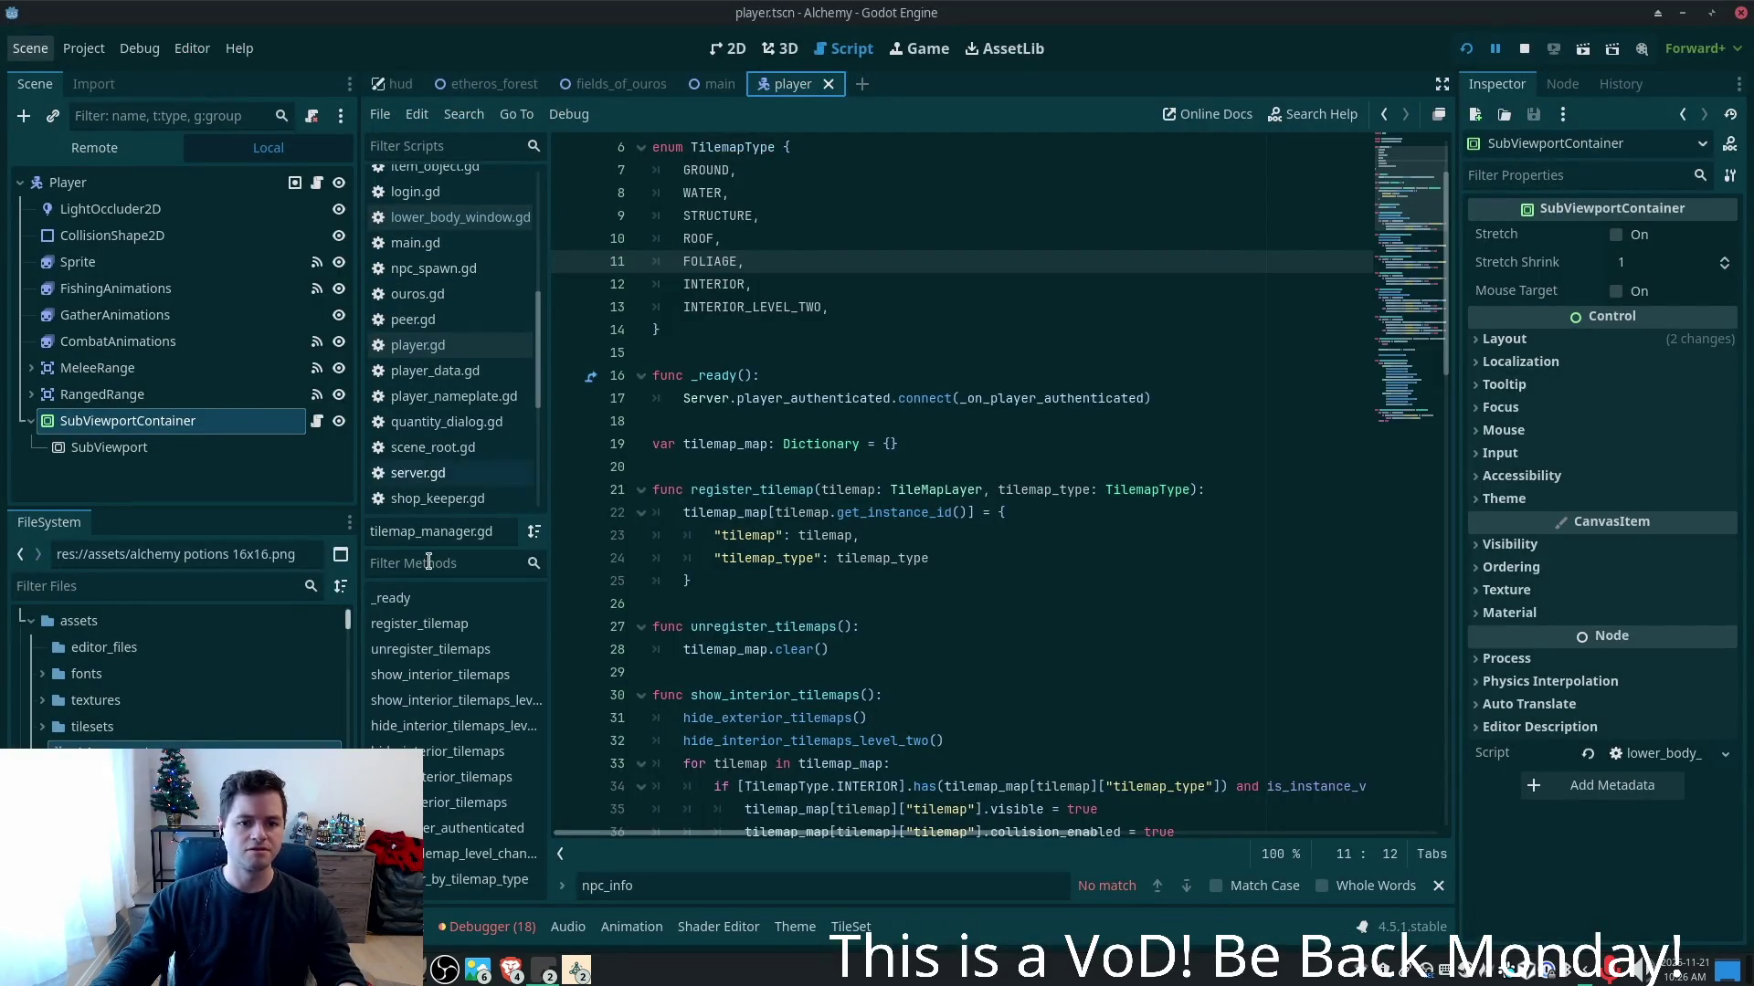
{"action": "left_click", "coordinate": [174, 449]}
{"action": "left_click", "coordinate": [316, 421]}
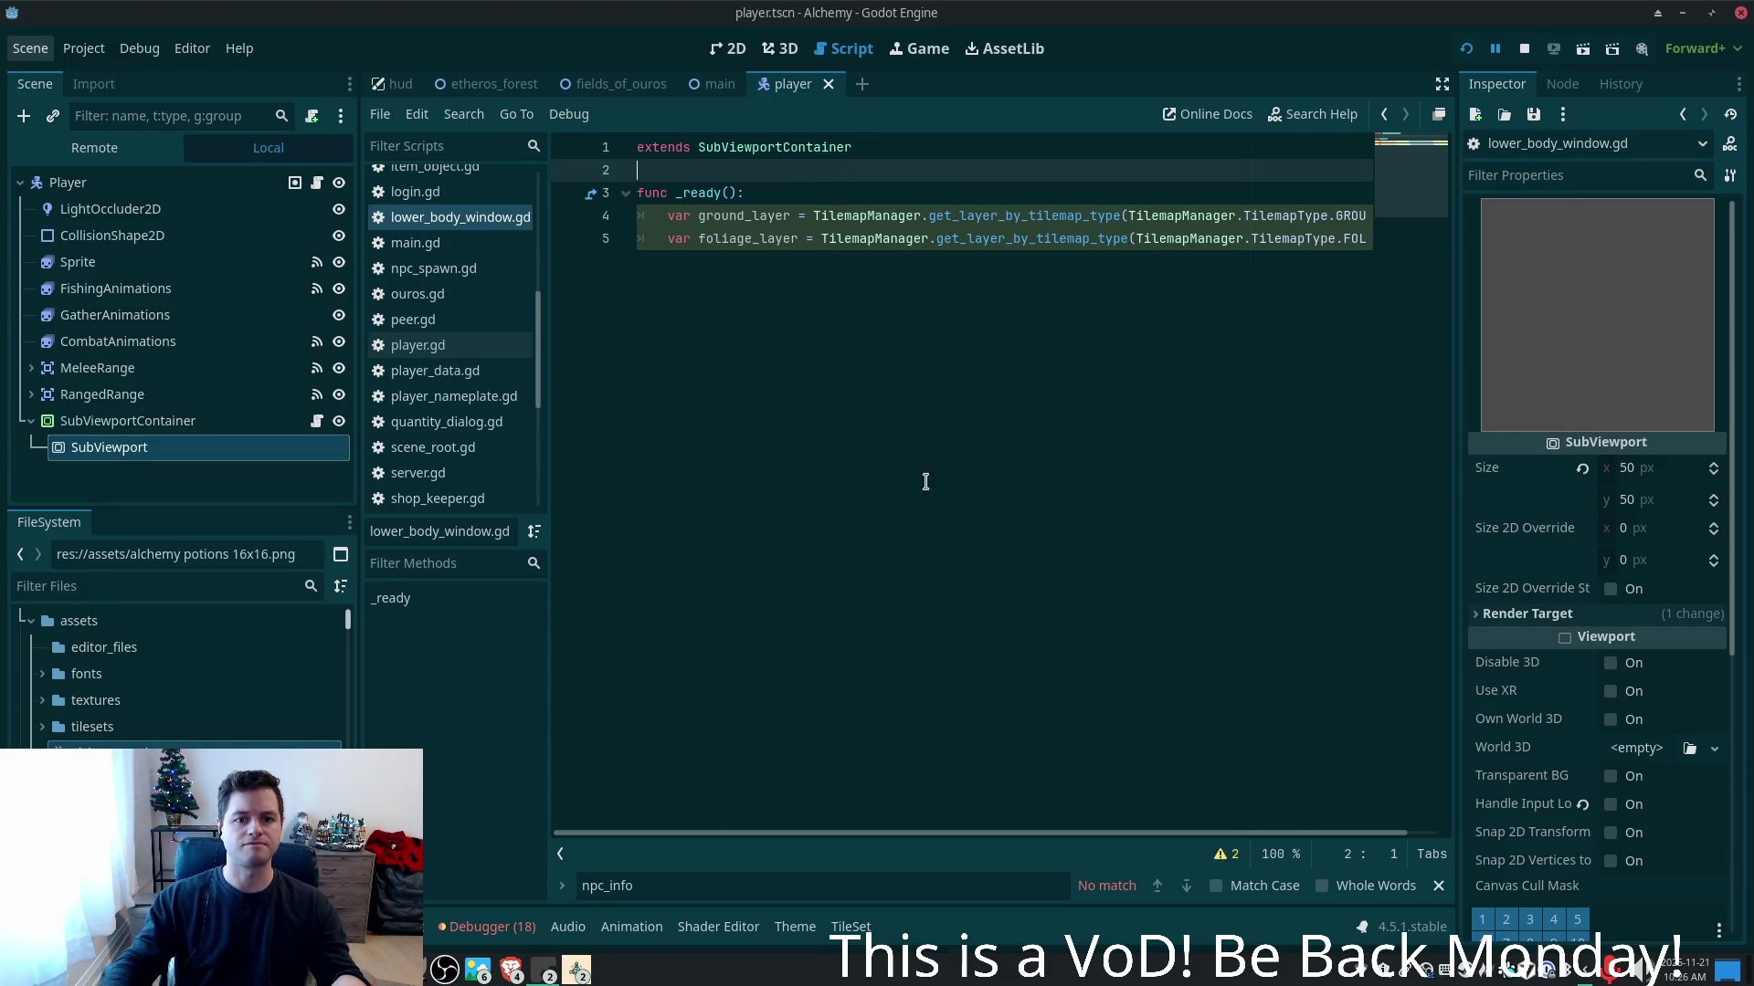
{"action": "key", "text": "Return"}
{"action": "key", "text": "Return"}
{"action": "key", "text": "Up"}
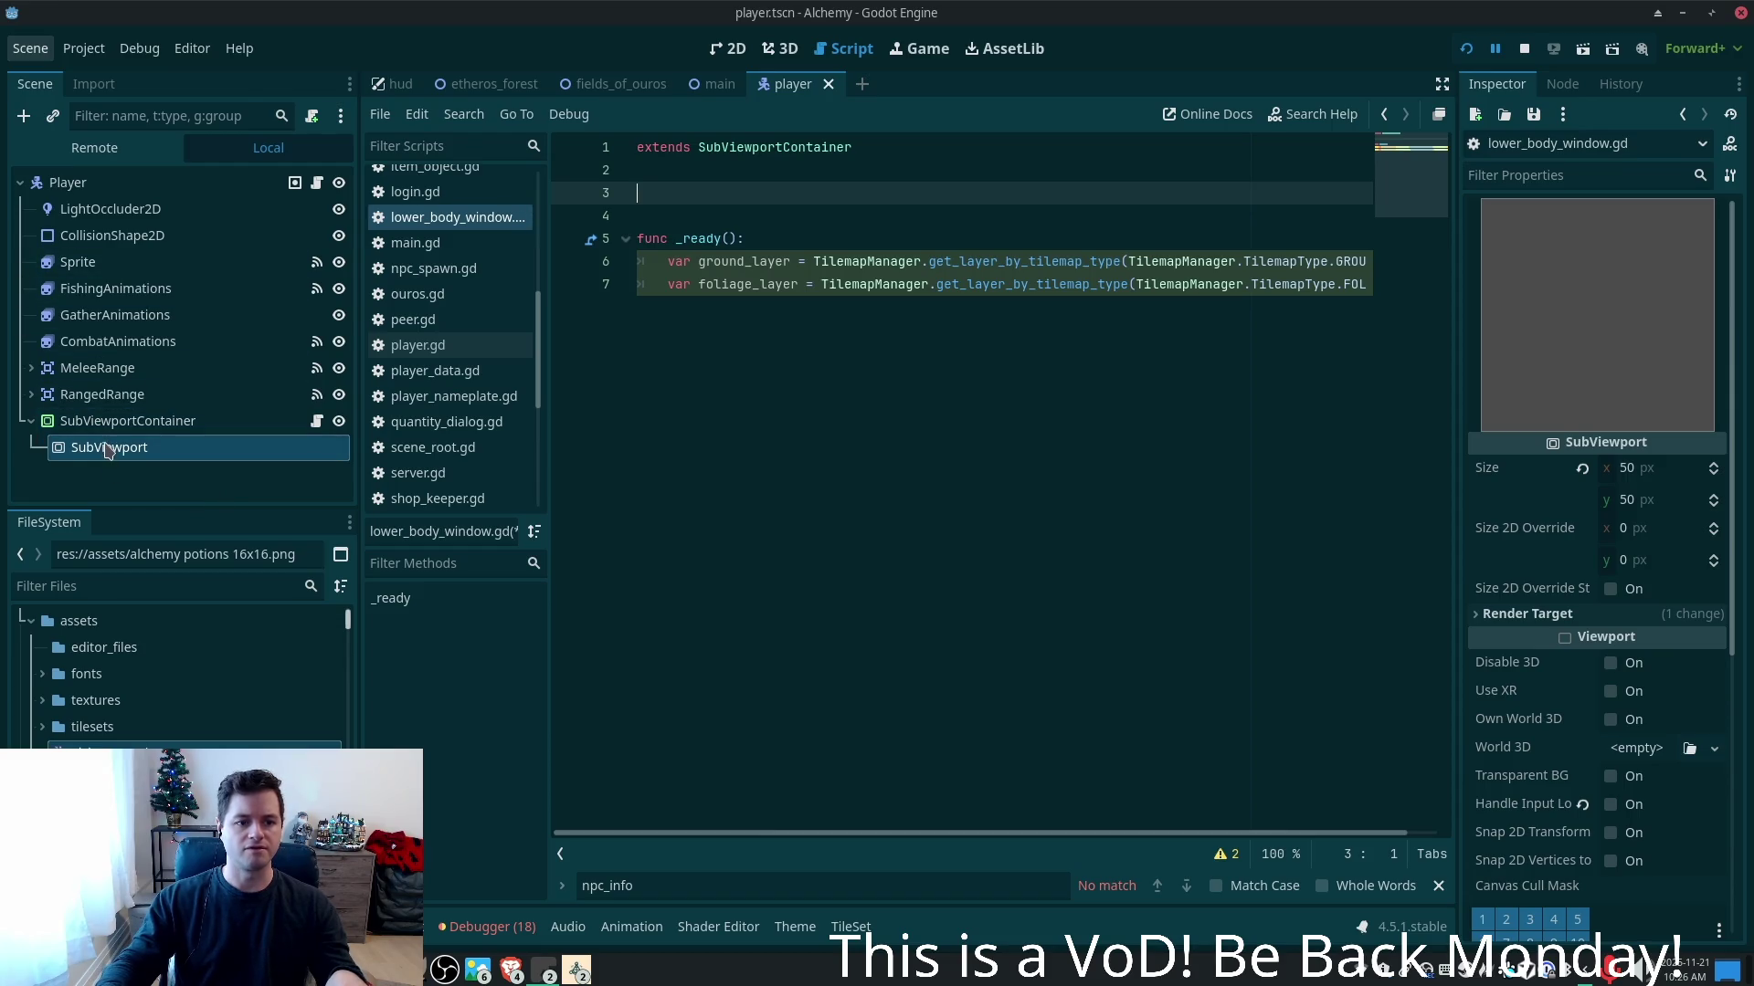
{"action": "mouse_move", "coordinate": [107, 452]}
{"action": "left_mouse_down"}
{"action": "mouse_move", "coordinate": [775, 320]}
{"action": "mouse_move", "coordinate": [638, 173]}
{"action": "mouse_move", "coordinate": [639, 191]}
{"action": "left_mouse_up"}
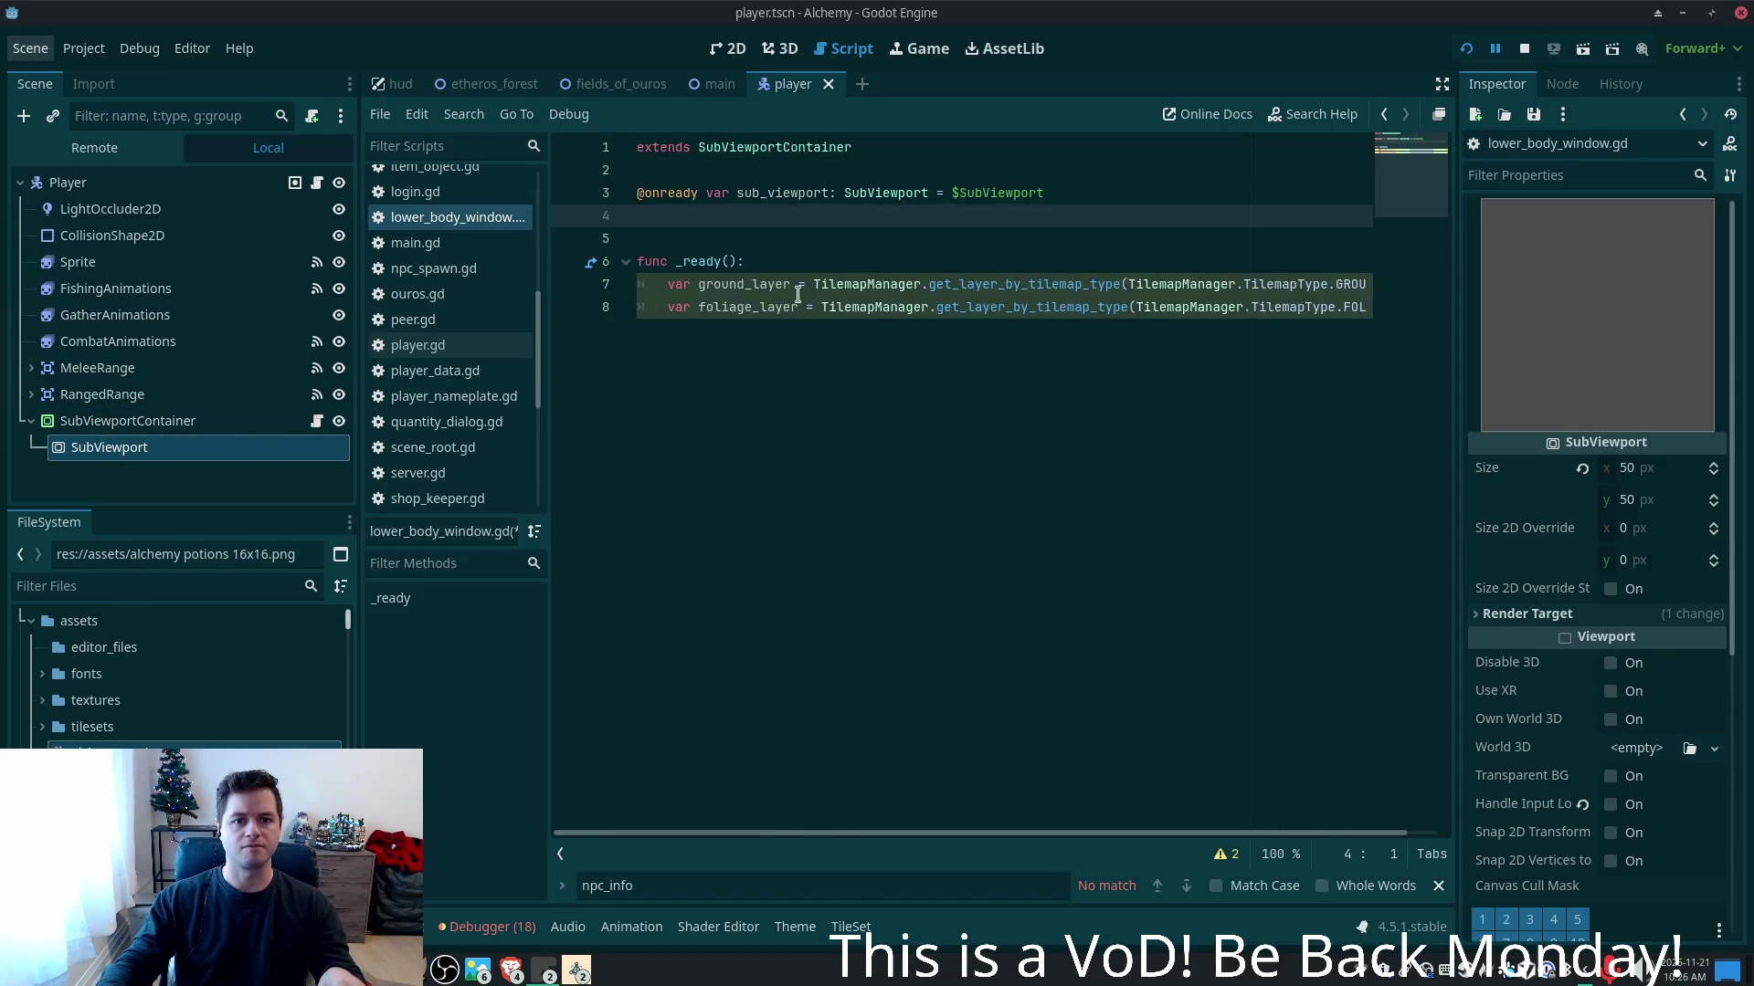
{"action": "key", "text": "BackSpace"}
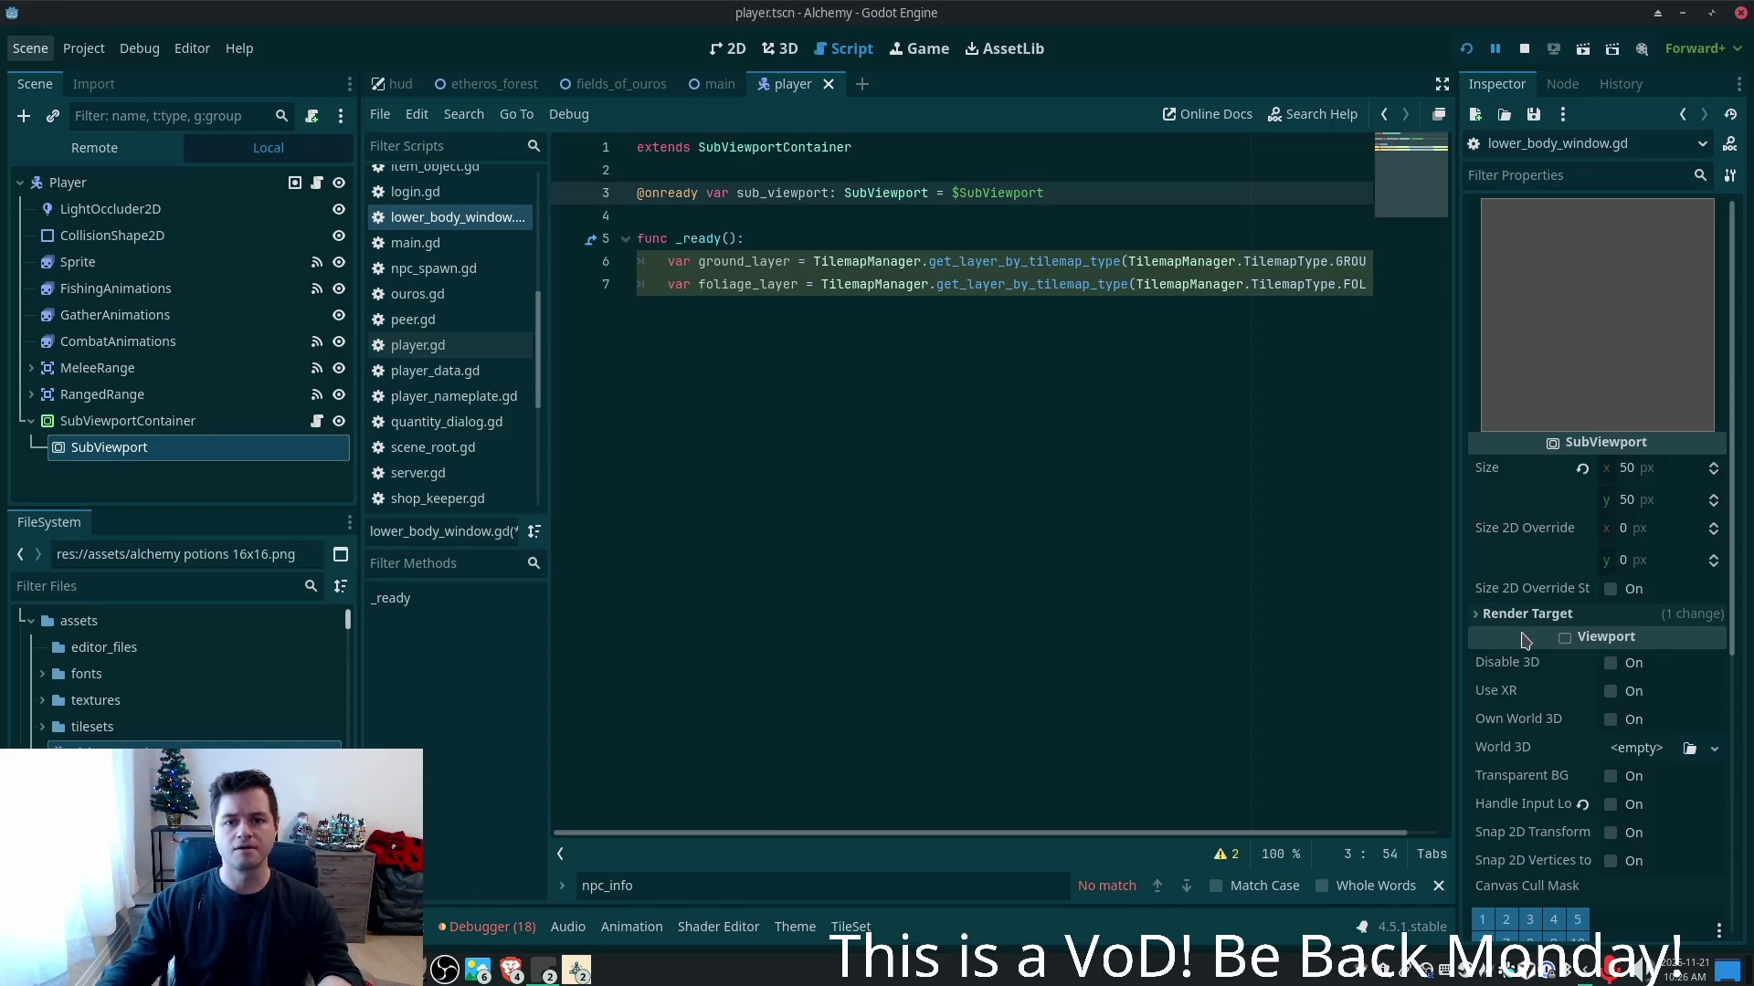
- Add blank lines after the foliage_layer line in _ready and return to Cursor
{"action": "left_click", "coordinate": [721, 343]}
{"action": "key", "text": "Return"}
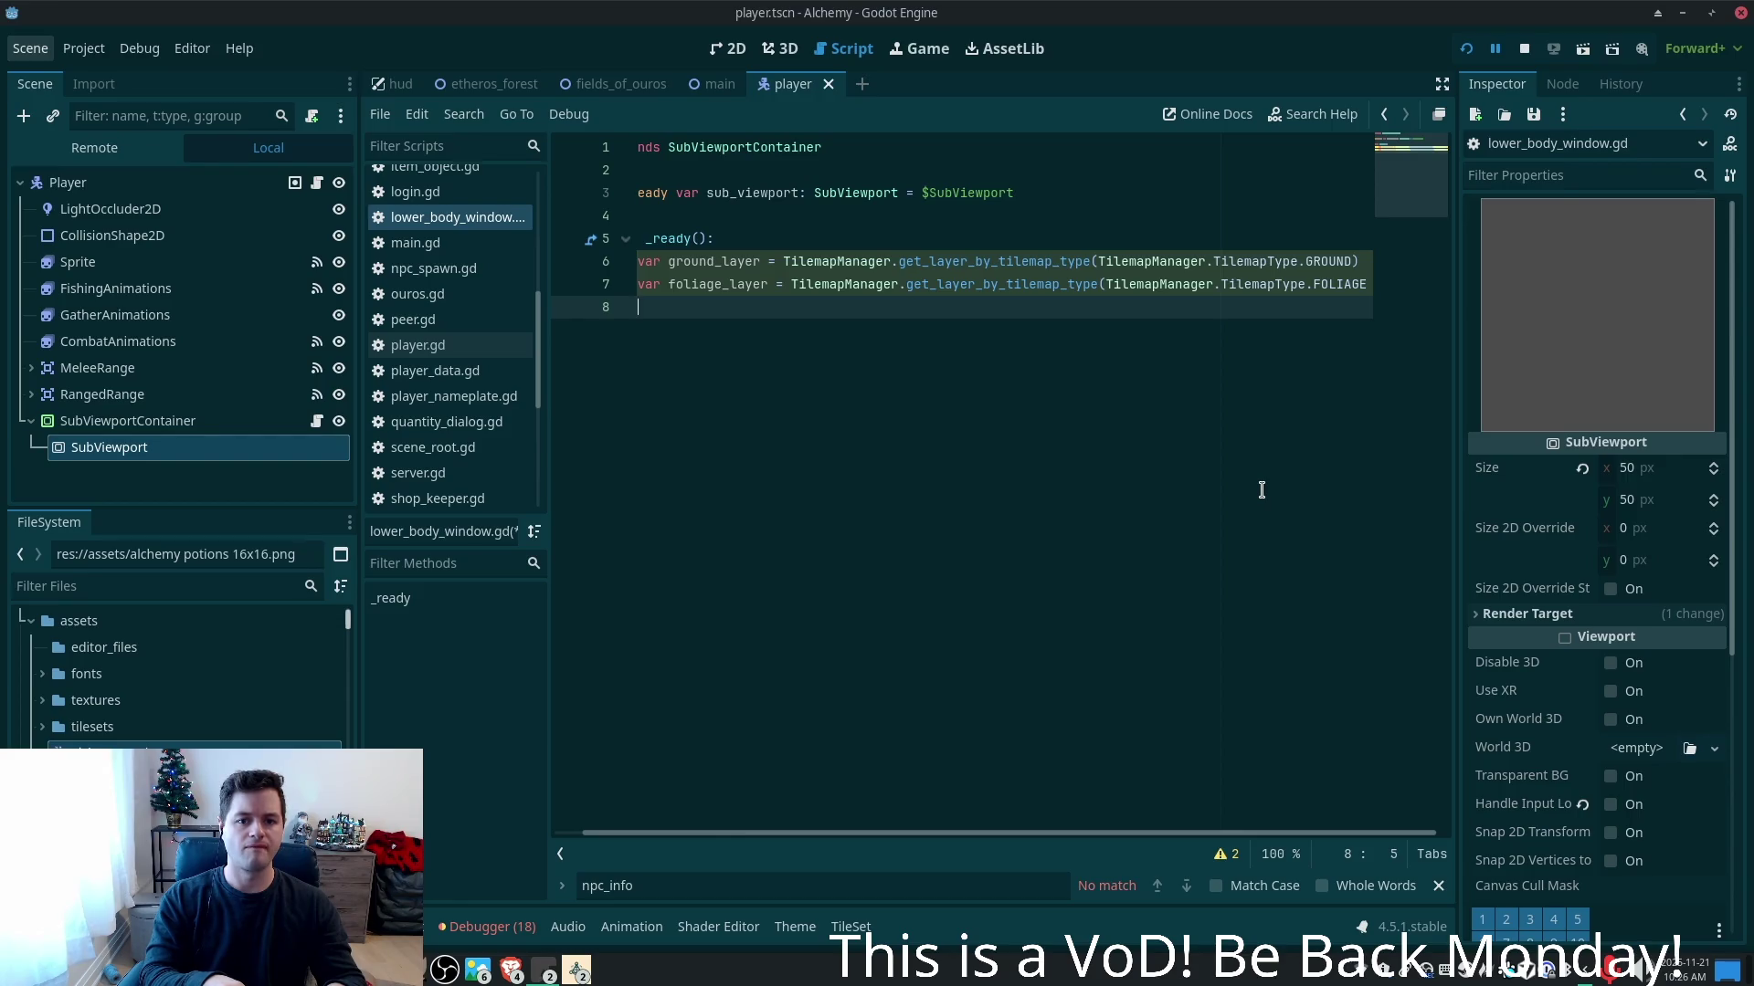
{"action": "key", "text": "Return"}
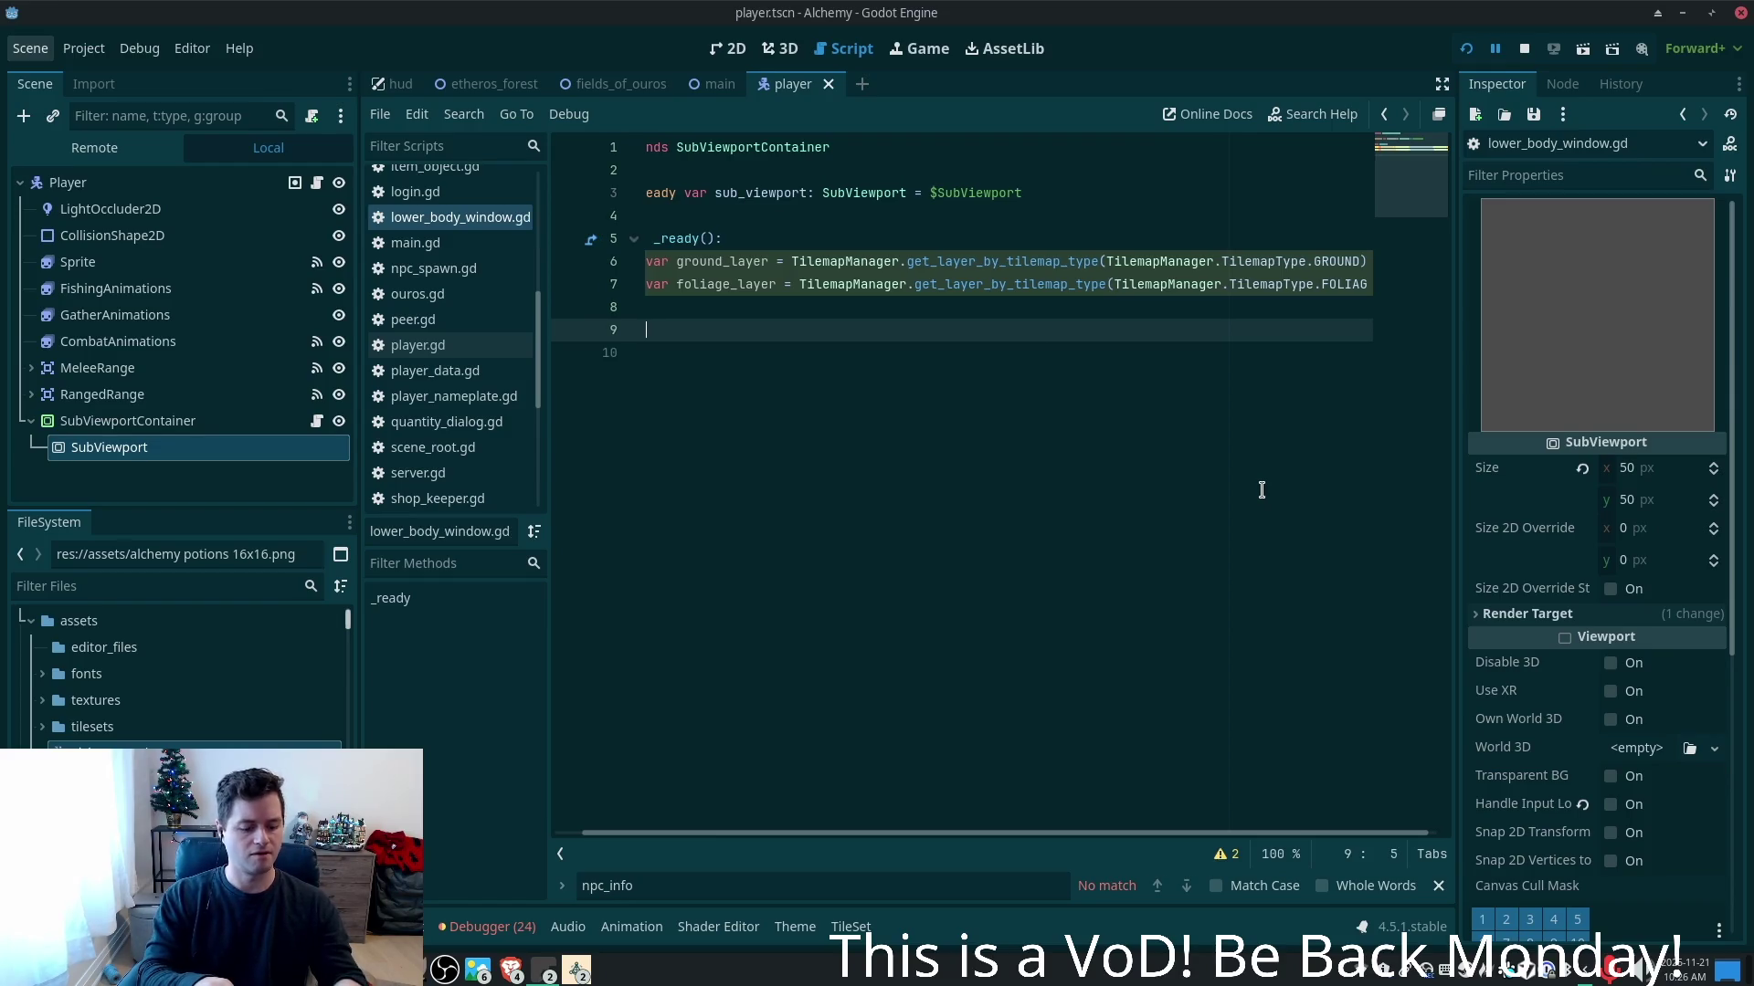
{"action": "key", "text": "alt+Tab"}
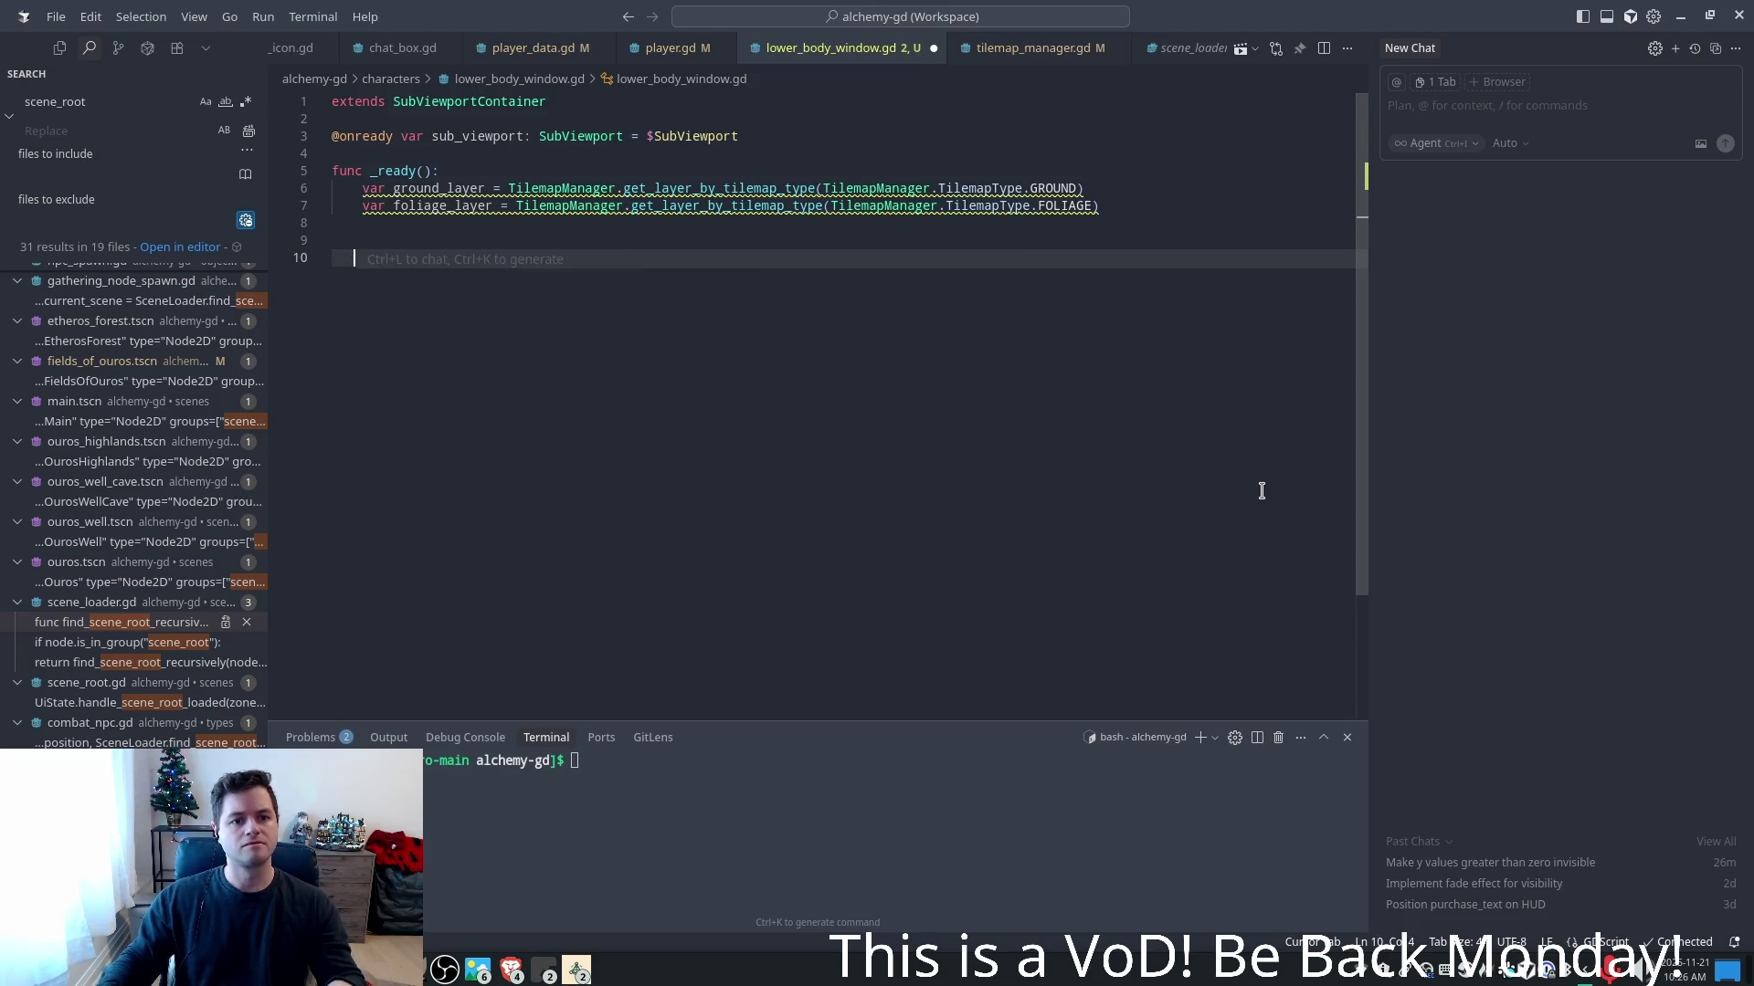
- Begin a sub_viewport line in _ready after the foliage lookup using autocomplete
{"action": "key", "text": "BackSpace"}
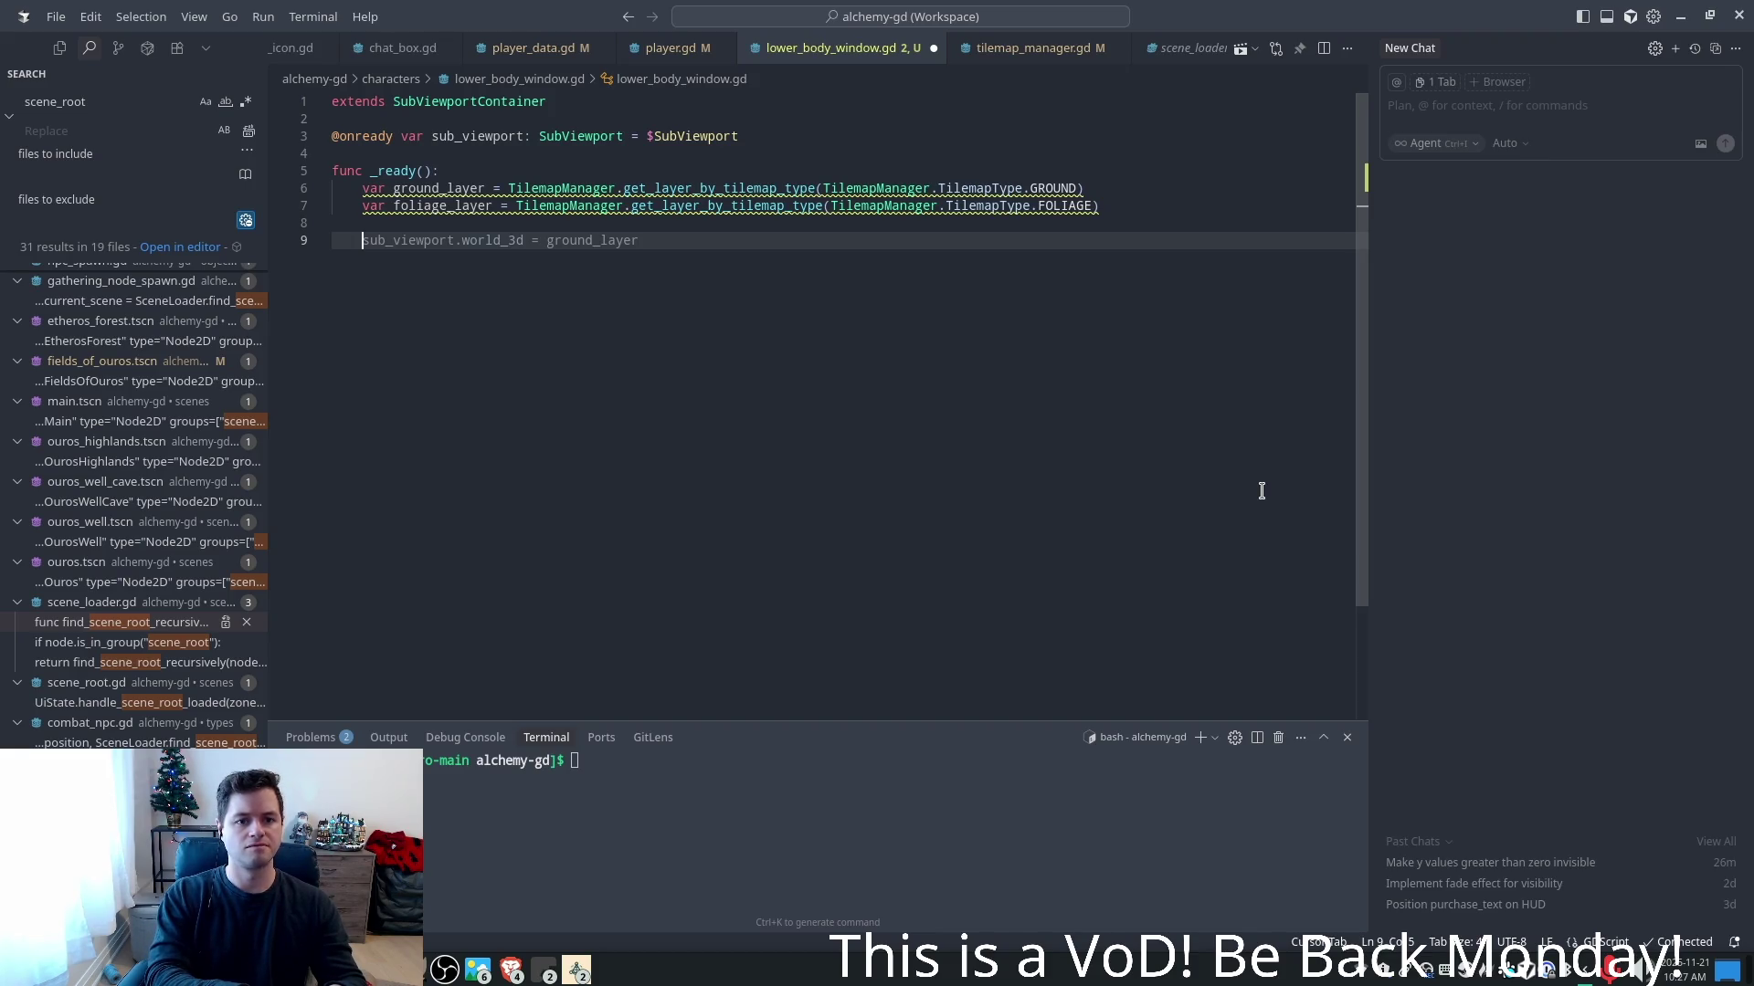
{"action": "type", "text": "su"}
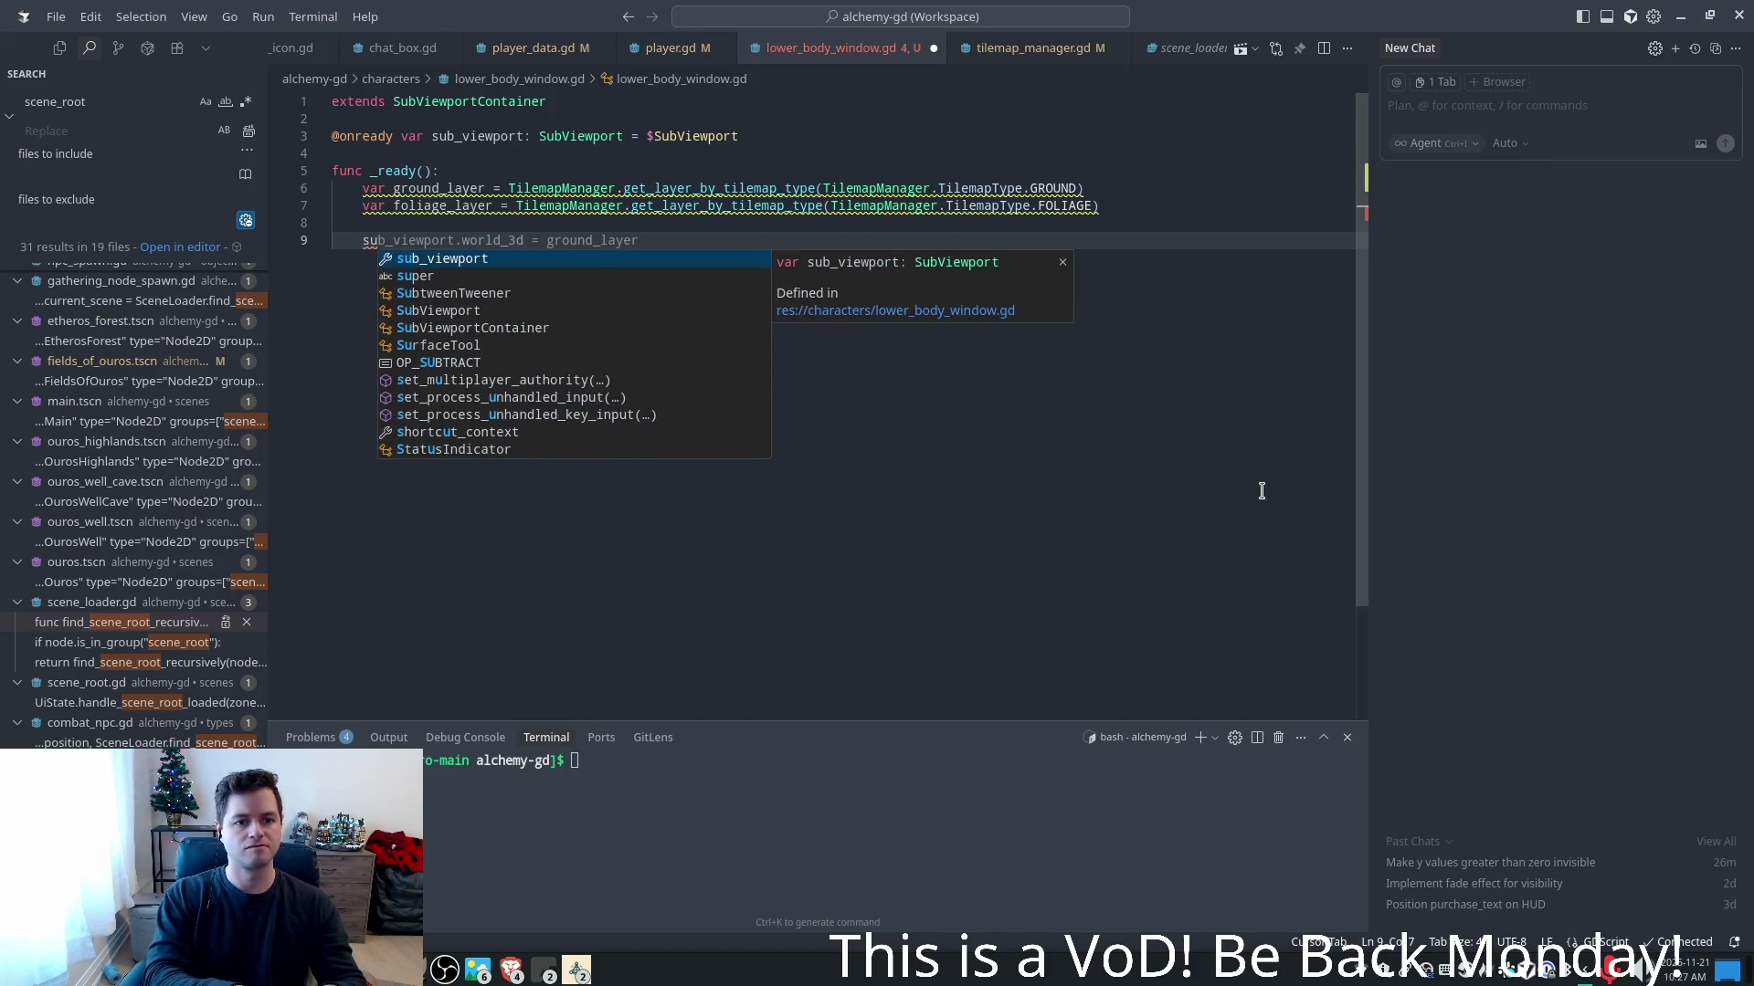
{"action": "type", "text": "b"}
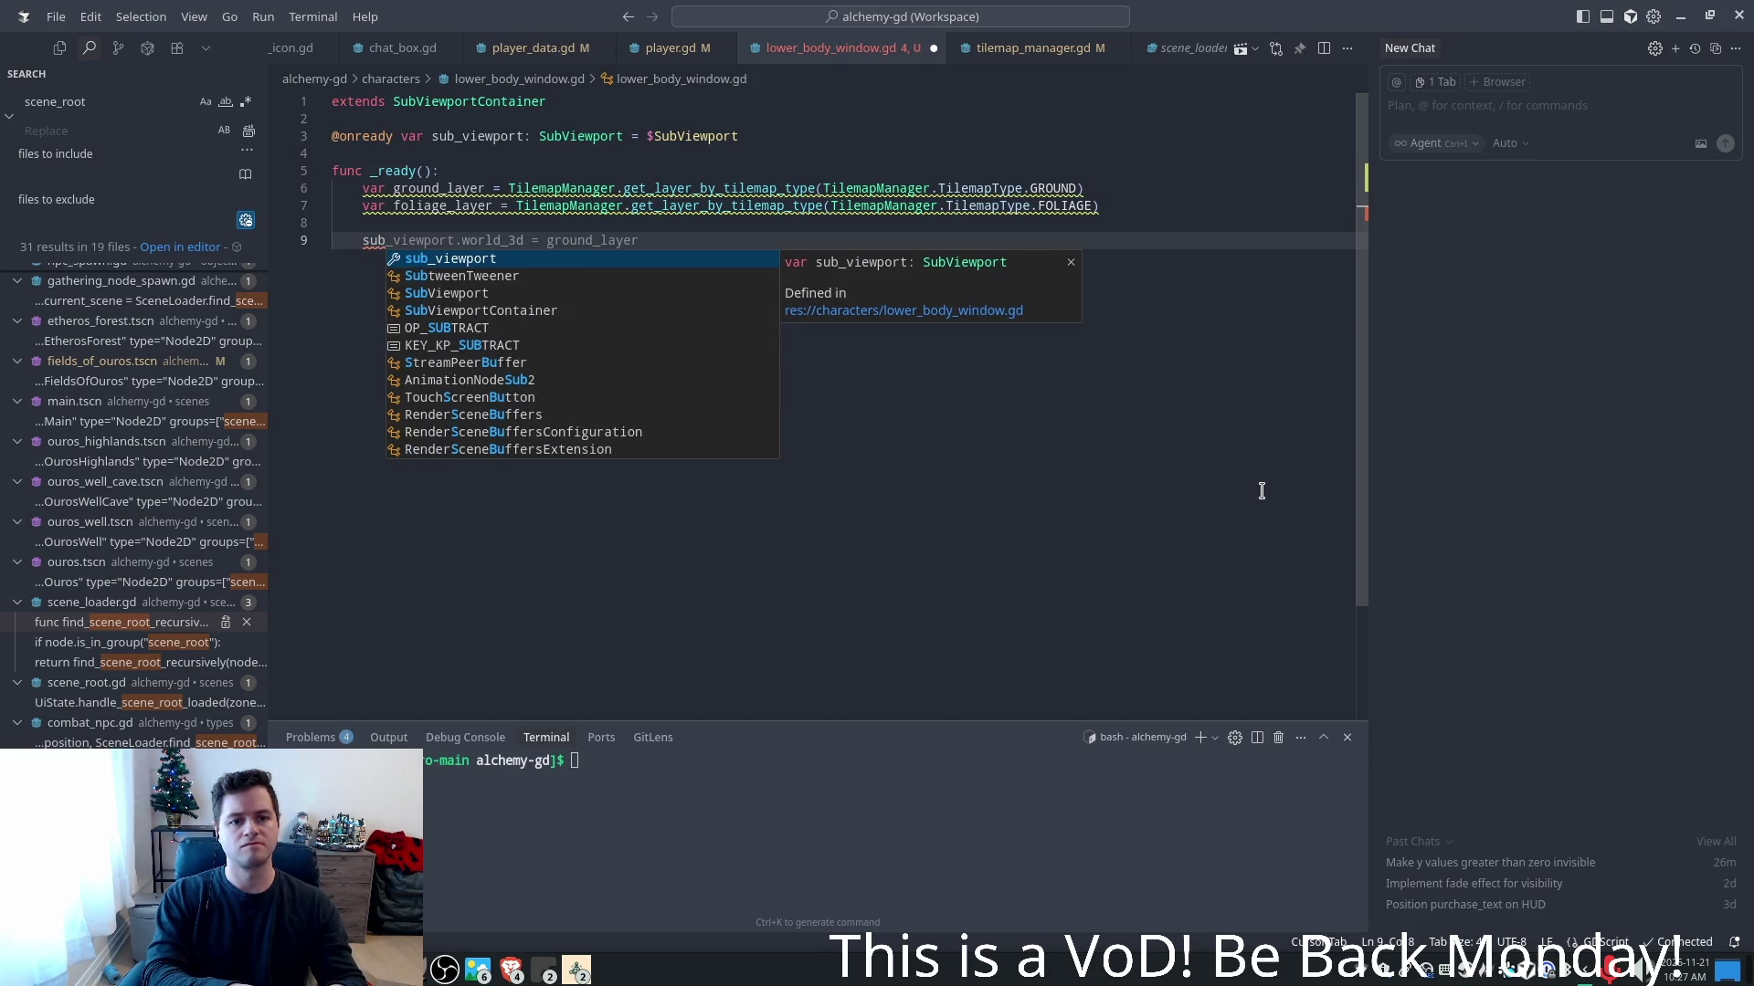
{"action": "key", "text": "Escape"}
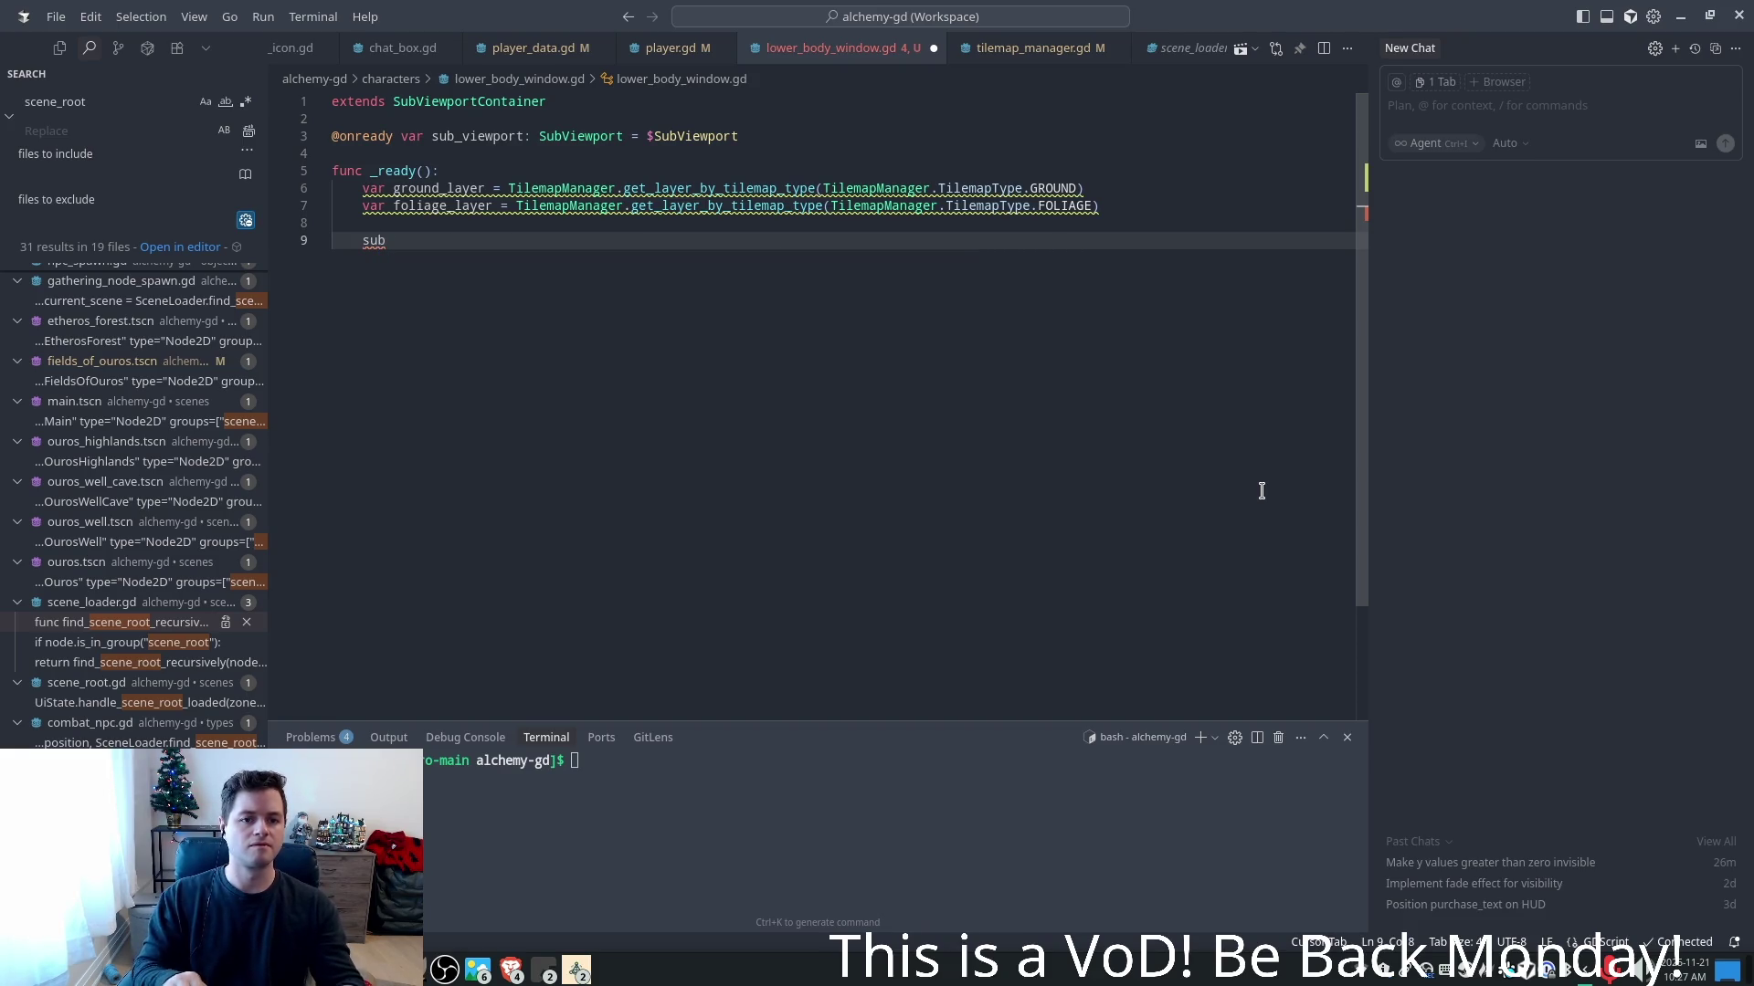
{"action": "type", "text": "_vie"}
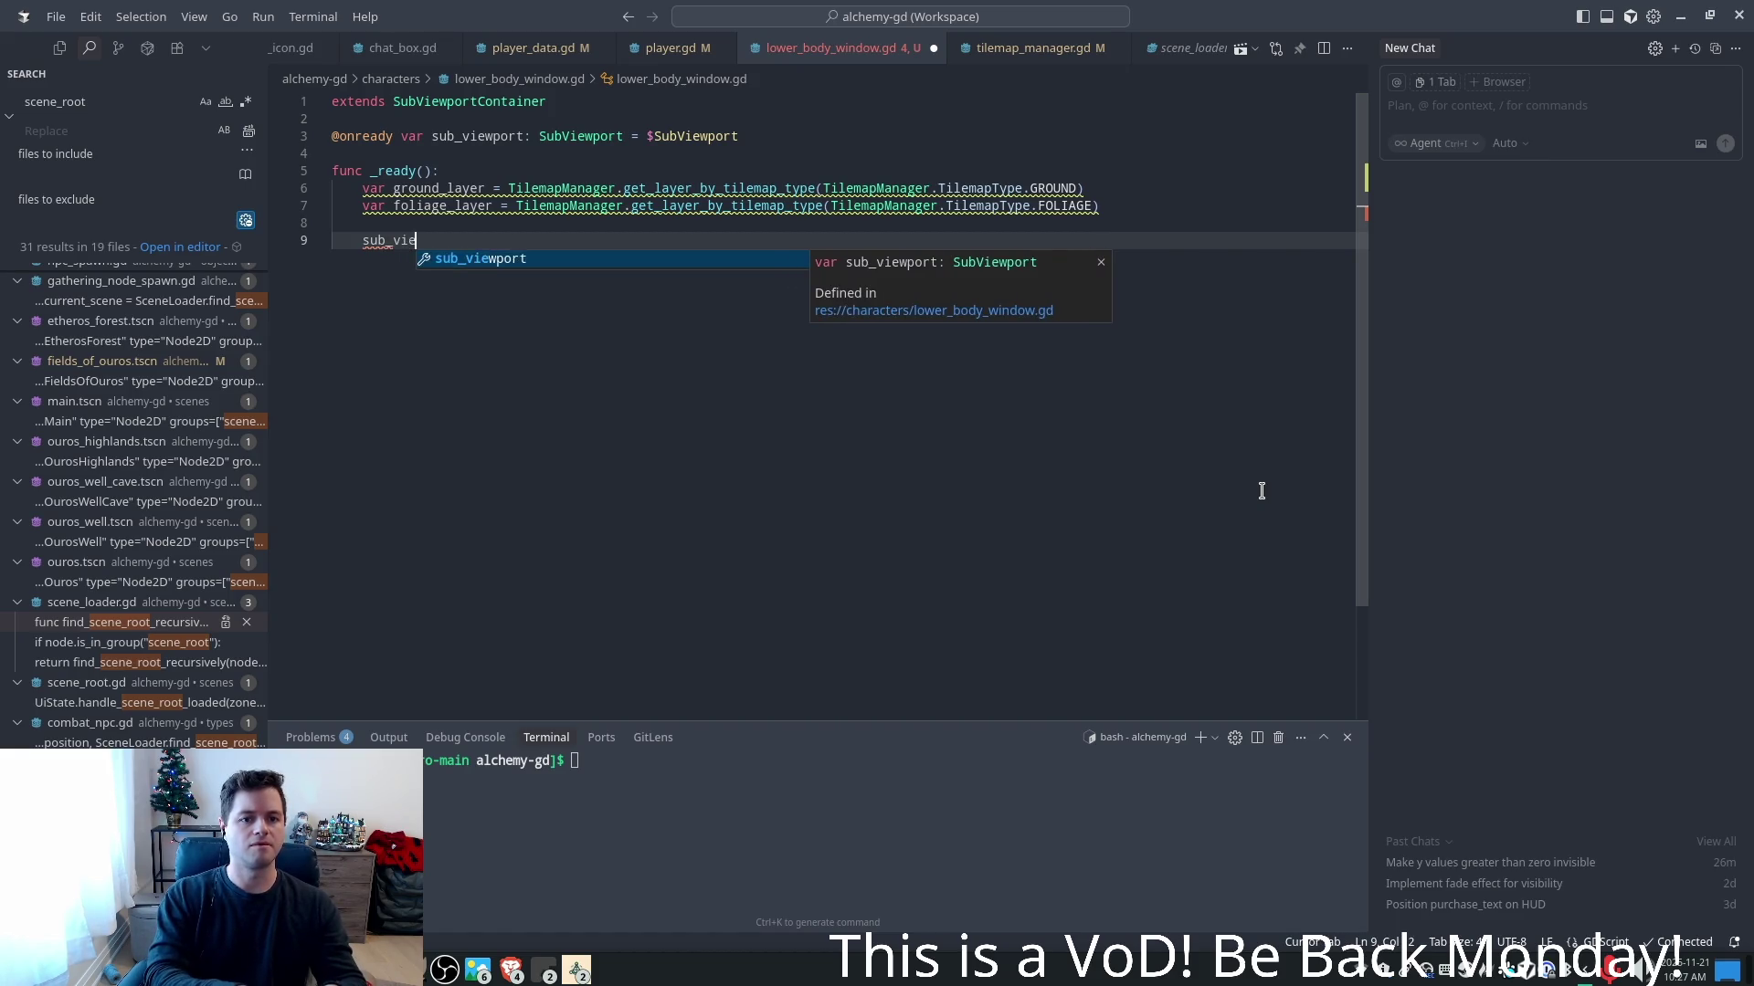
{"action": "key", "text": "Tab"}
{"action": "key", "text": "ctrl+shift+Left"}
{"action": "key", "text": "ctrl+shift+Left"}
{"action": "key", "text": "ctrl+shift+Left"}
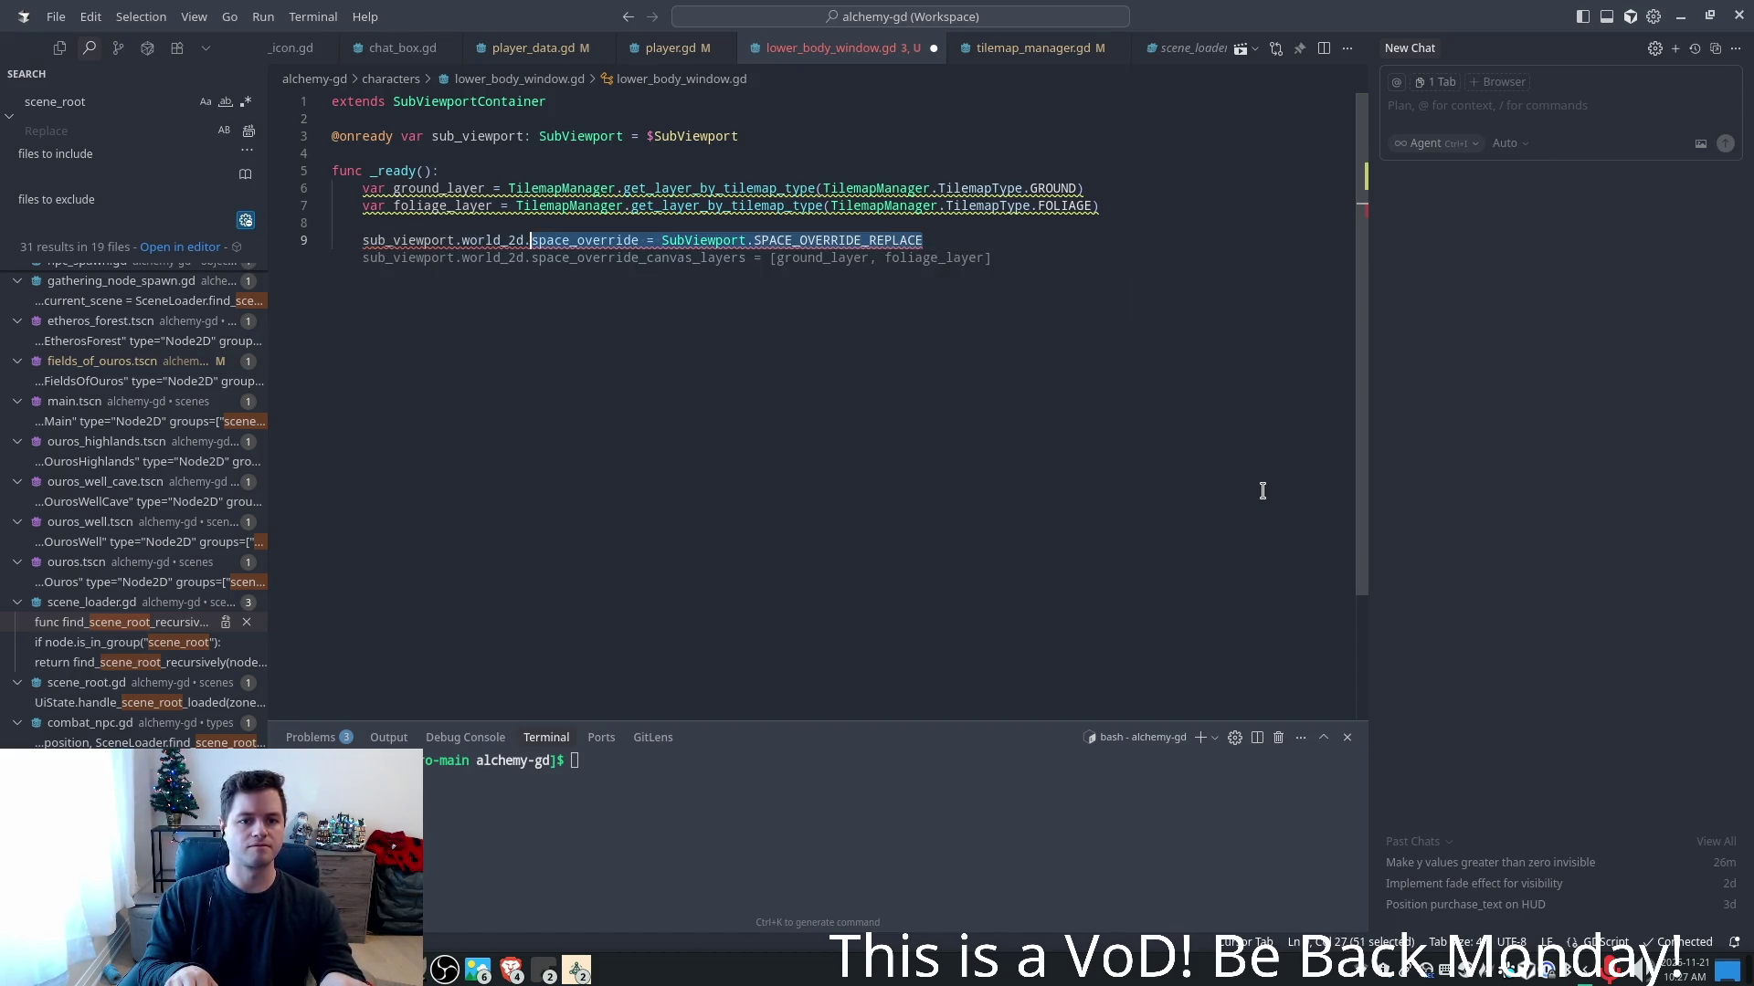
{"action": "key", "text": "ctrl+shift+Right"}
- Complete sub_viewport.add_child(layer.duplicate()) for ground and foliage, save, and bring up the game window
{"action": "type", "text": ".ad"}
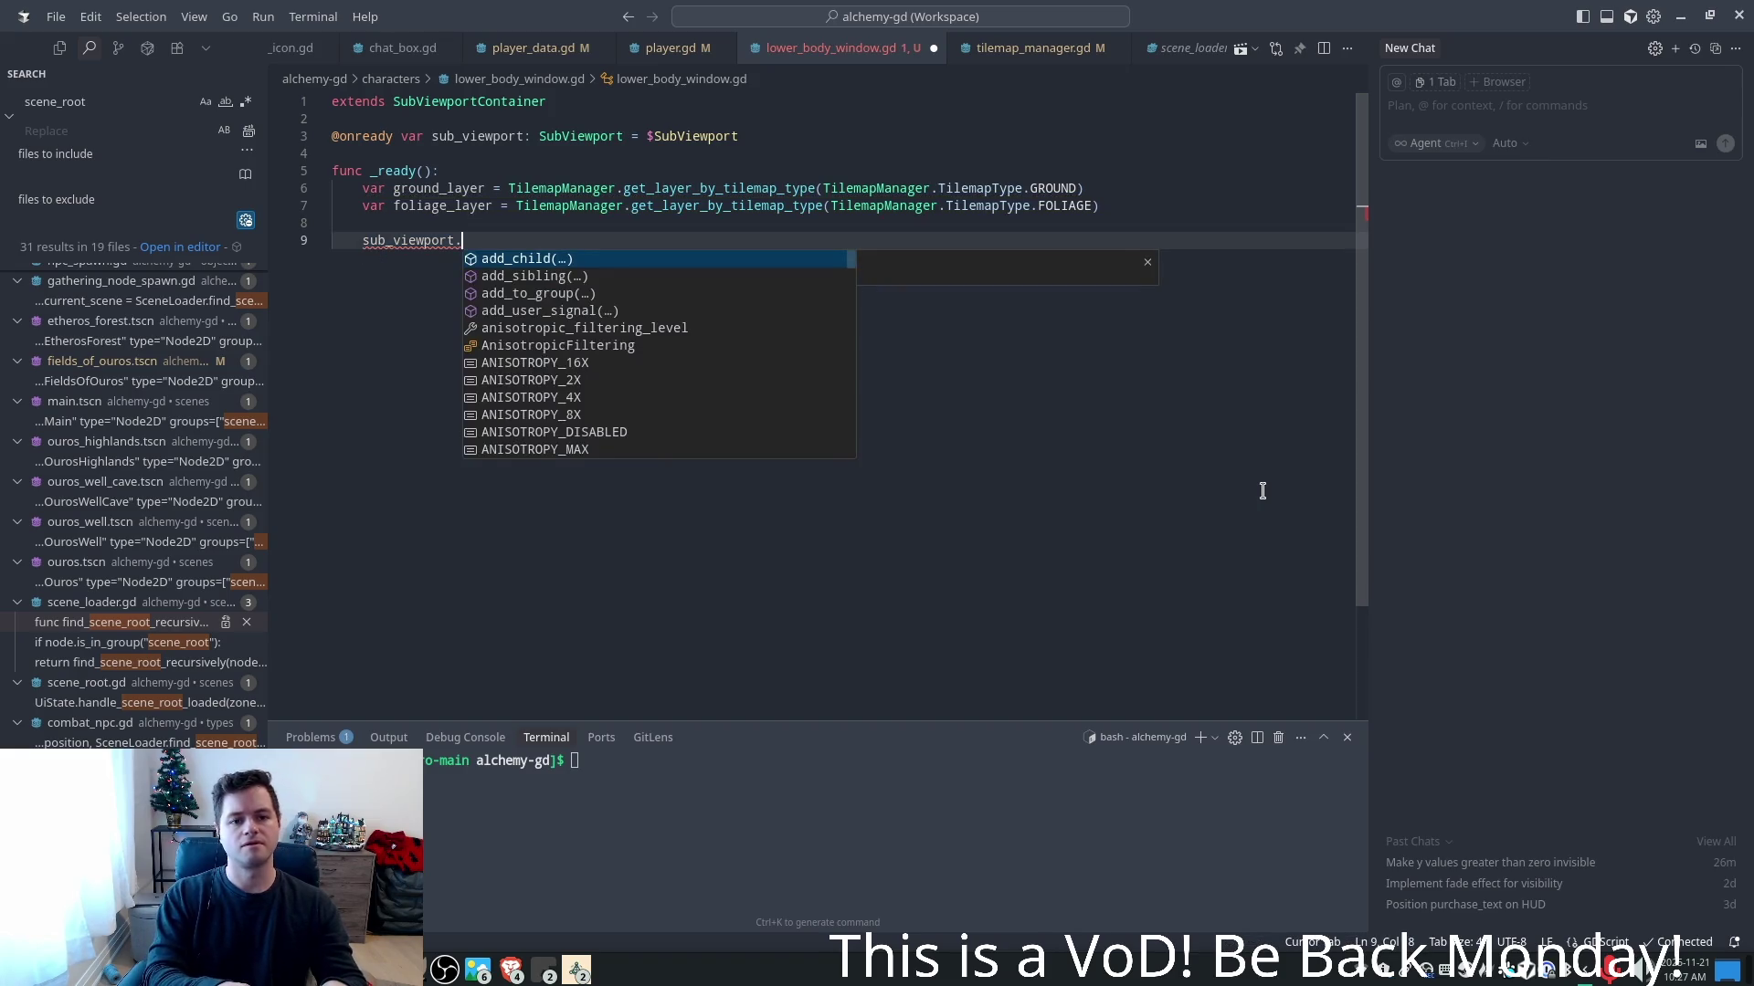
{"action": "key", "text": "Tab"}
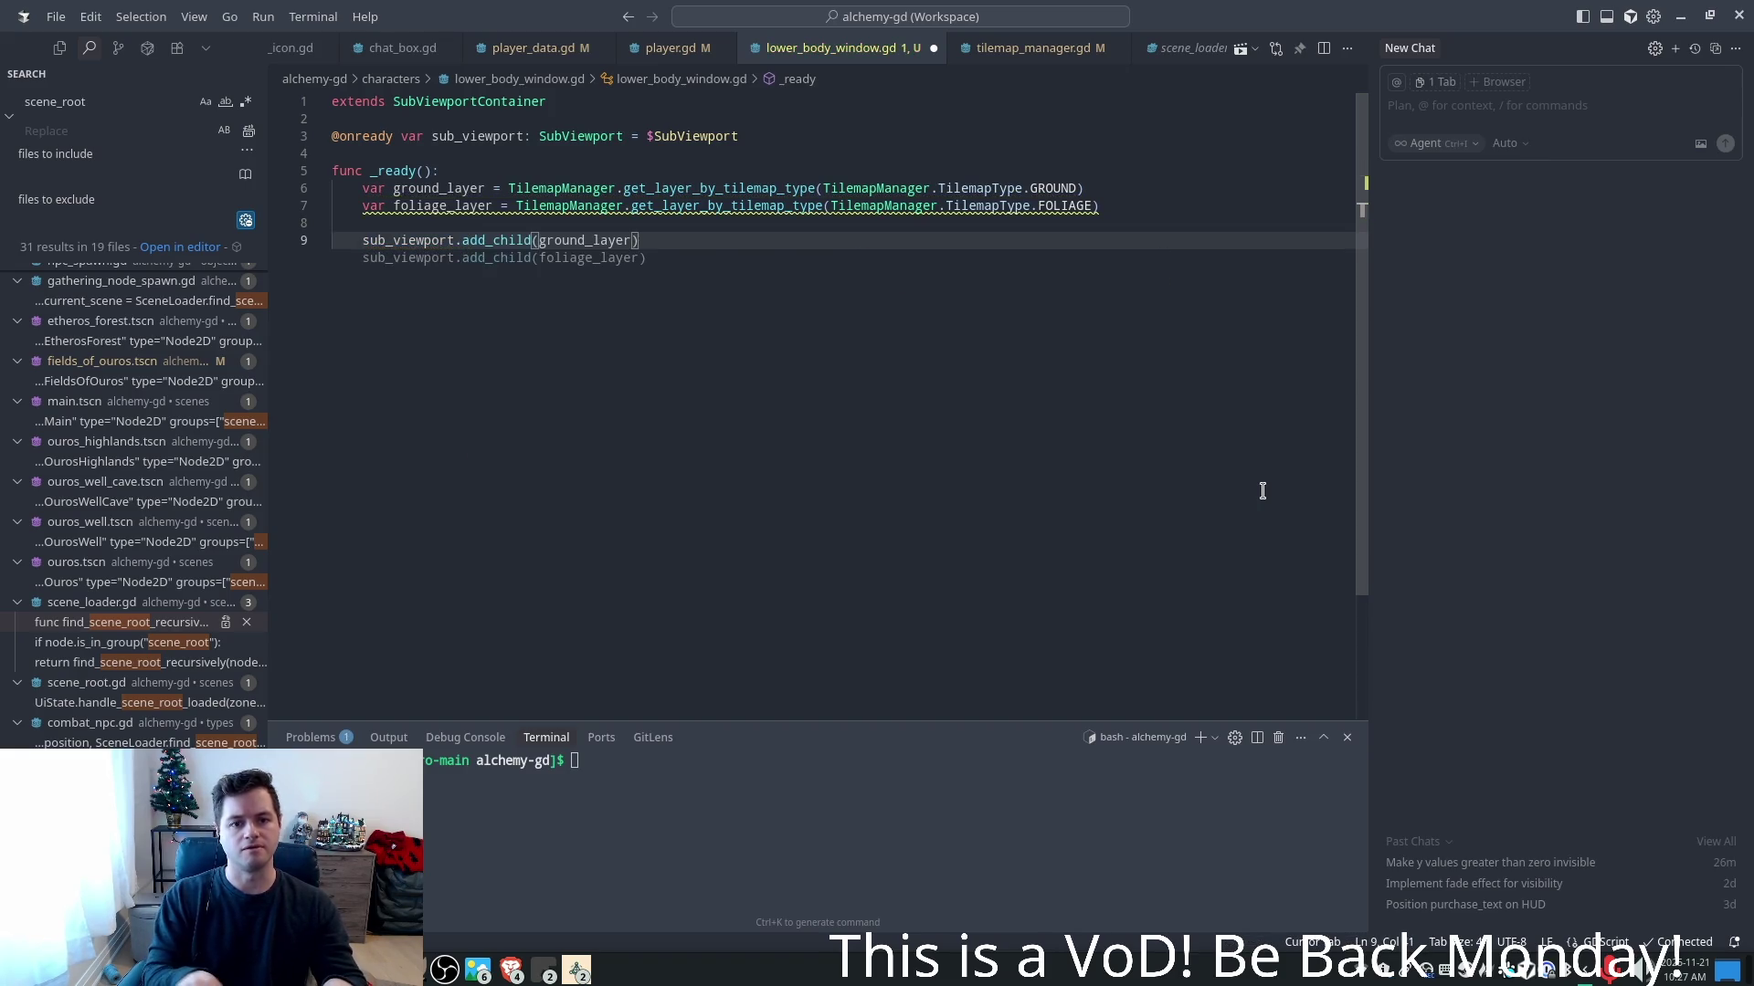
{"action": "type", "text": ".d"}
{"action": "key", "text": "Tab"}
{"action": "key", "text": "Tab"}
{"action": "key", "text": "ctrl+s"}
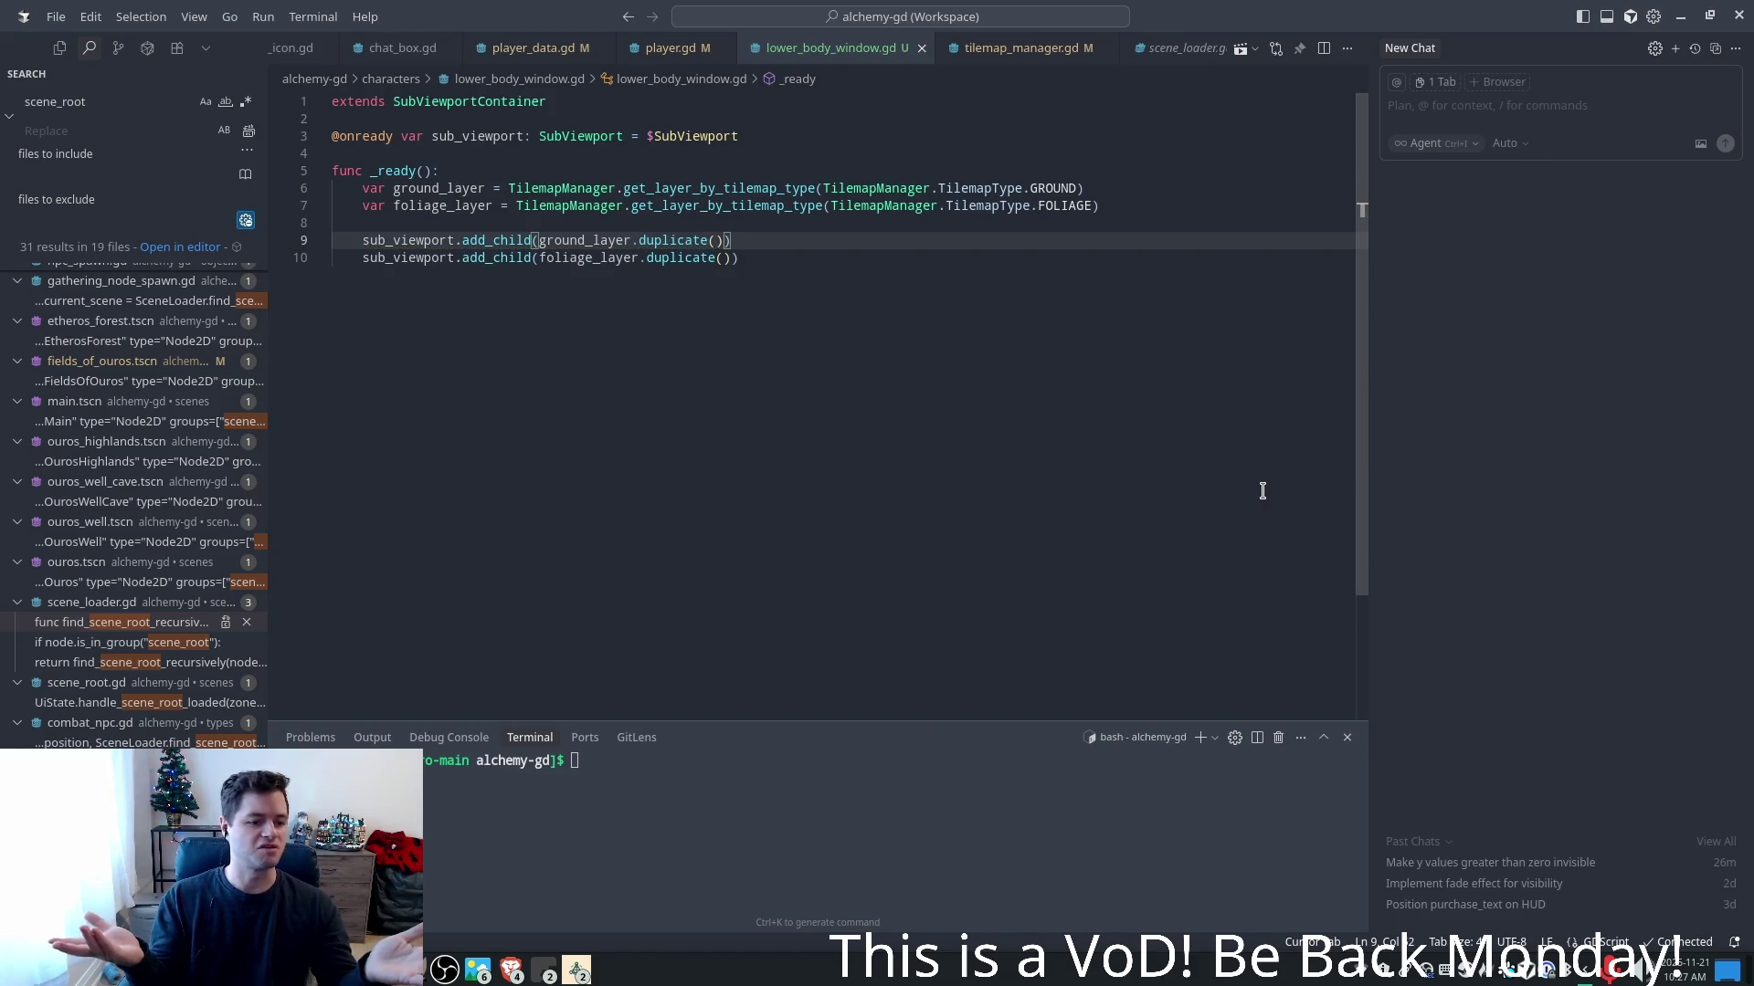
{"action": "left_click", "coordinate": [576, 970]}
{"action": "left_click", "coordinate": [639, 853]}
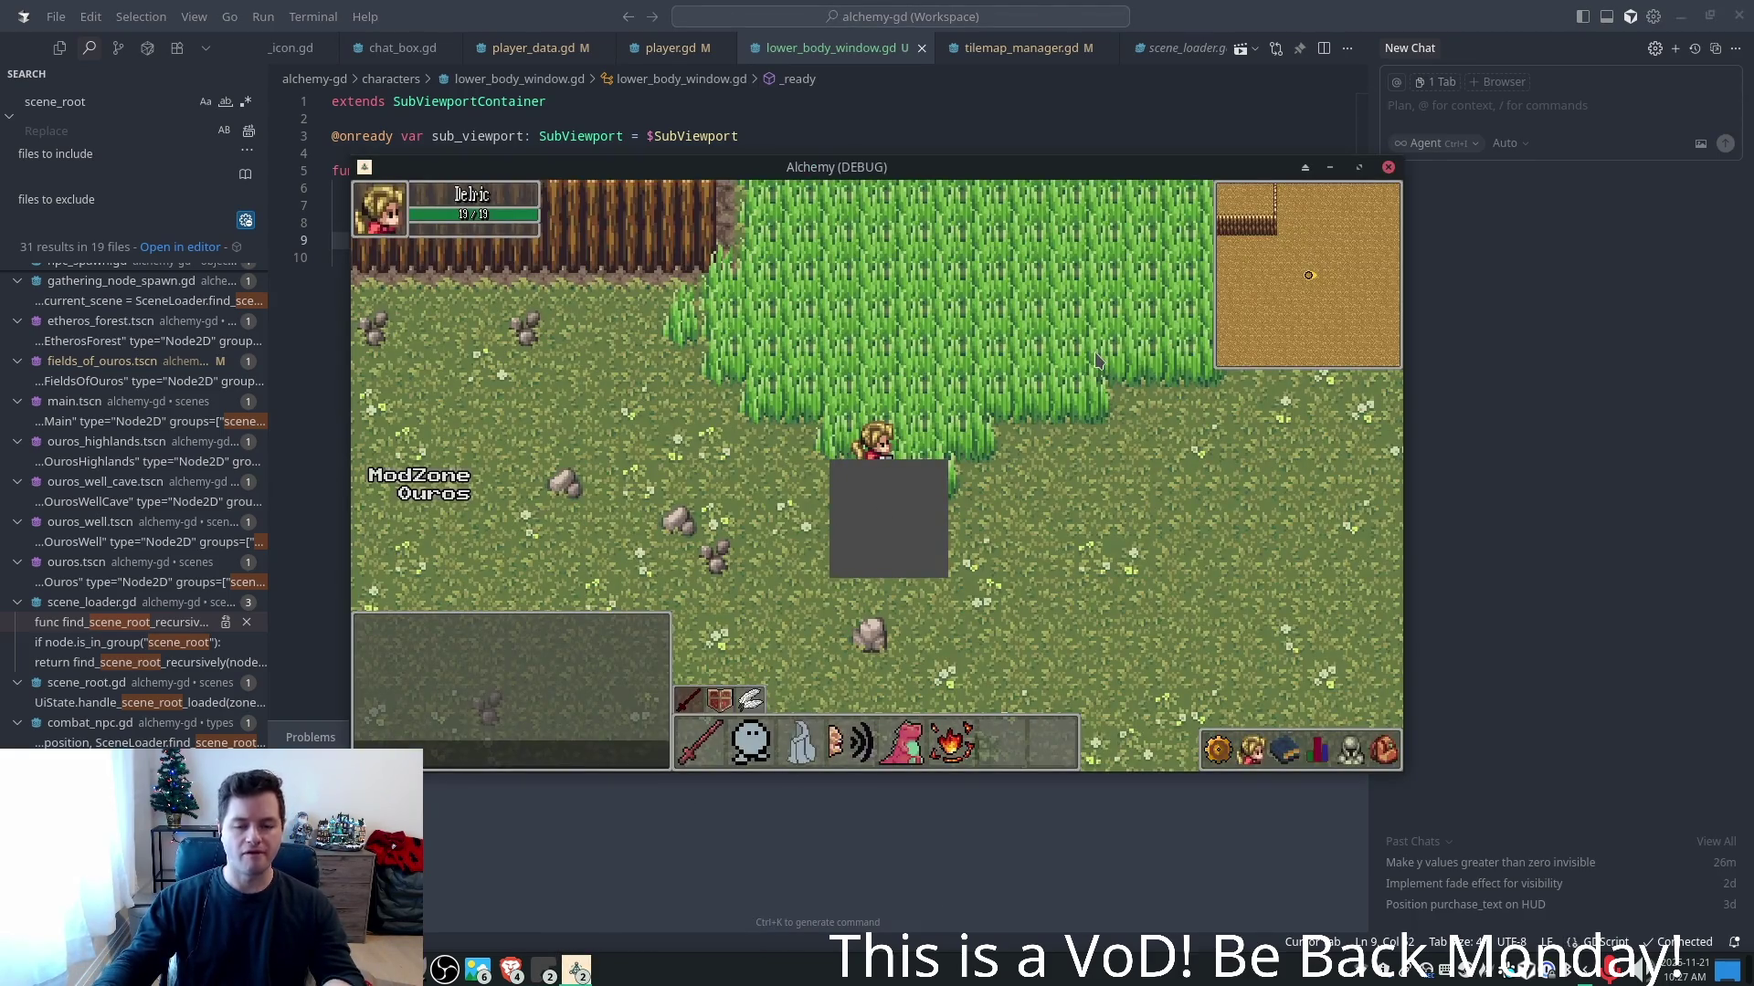
- Relaunch the game from Godot, move the second client aside, and walk the first character left
{"action": "key", "text": "alt+Tab"}
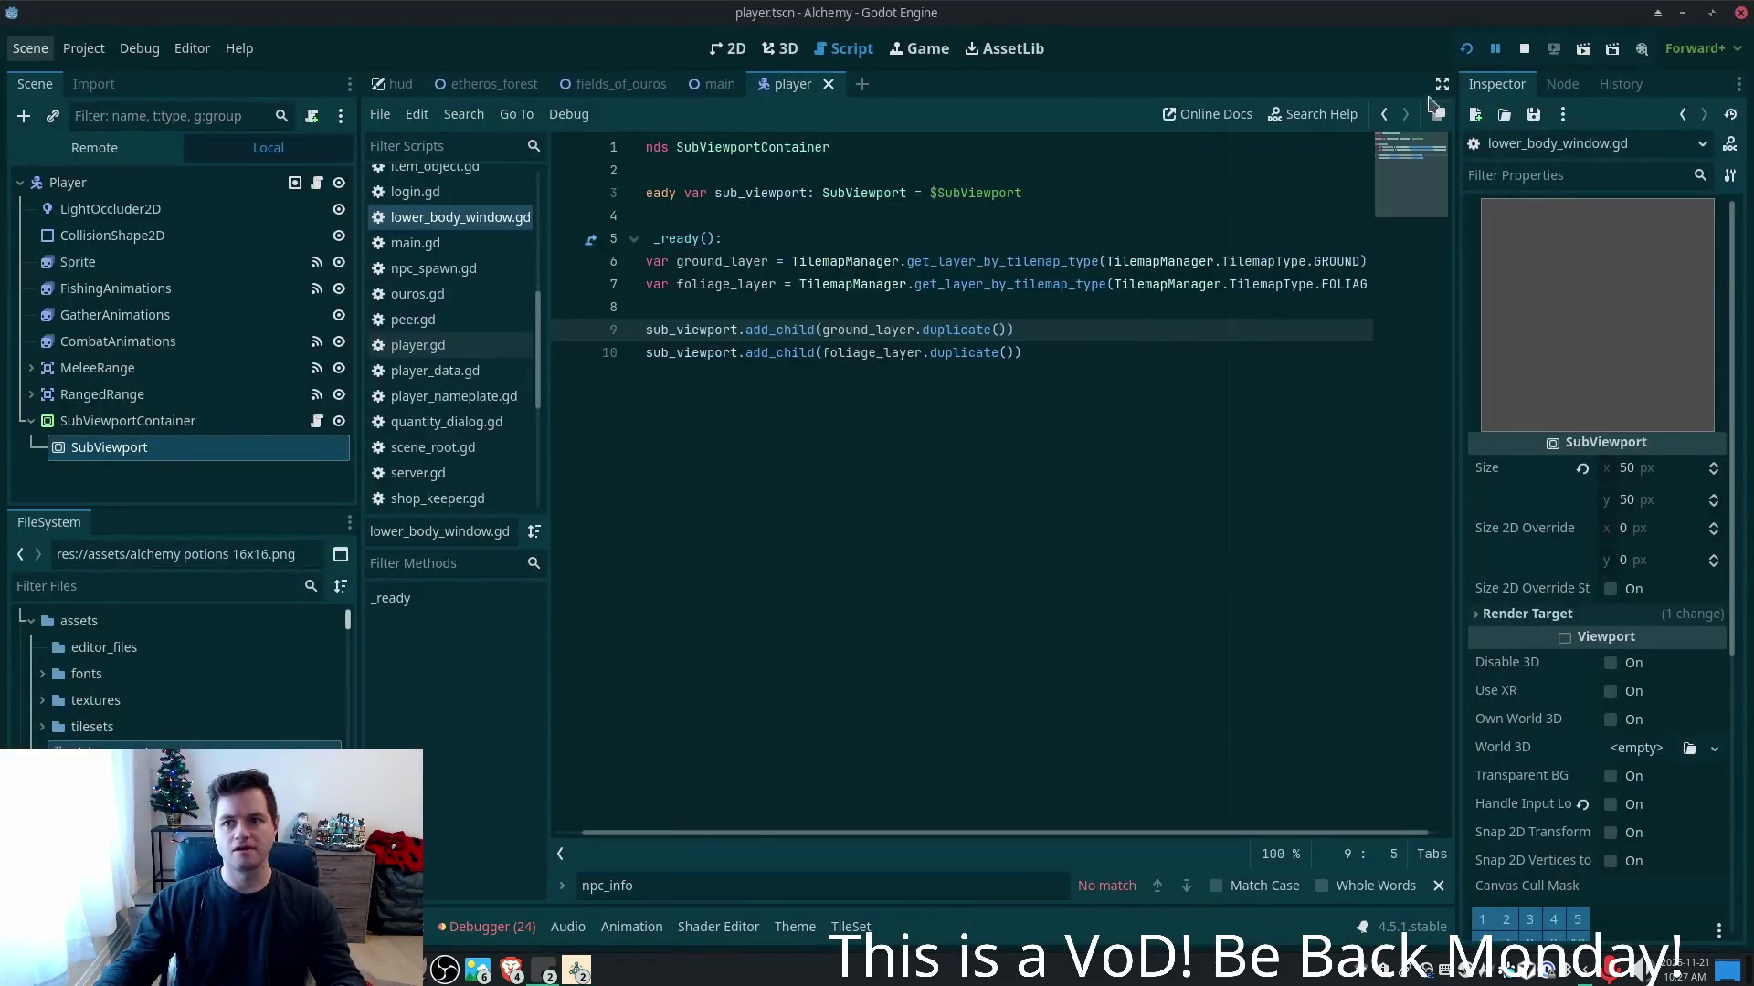
{"action": "left_click", "coordinate": [1468, 50]}
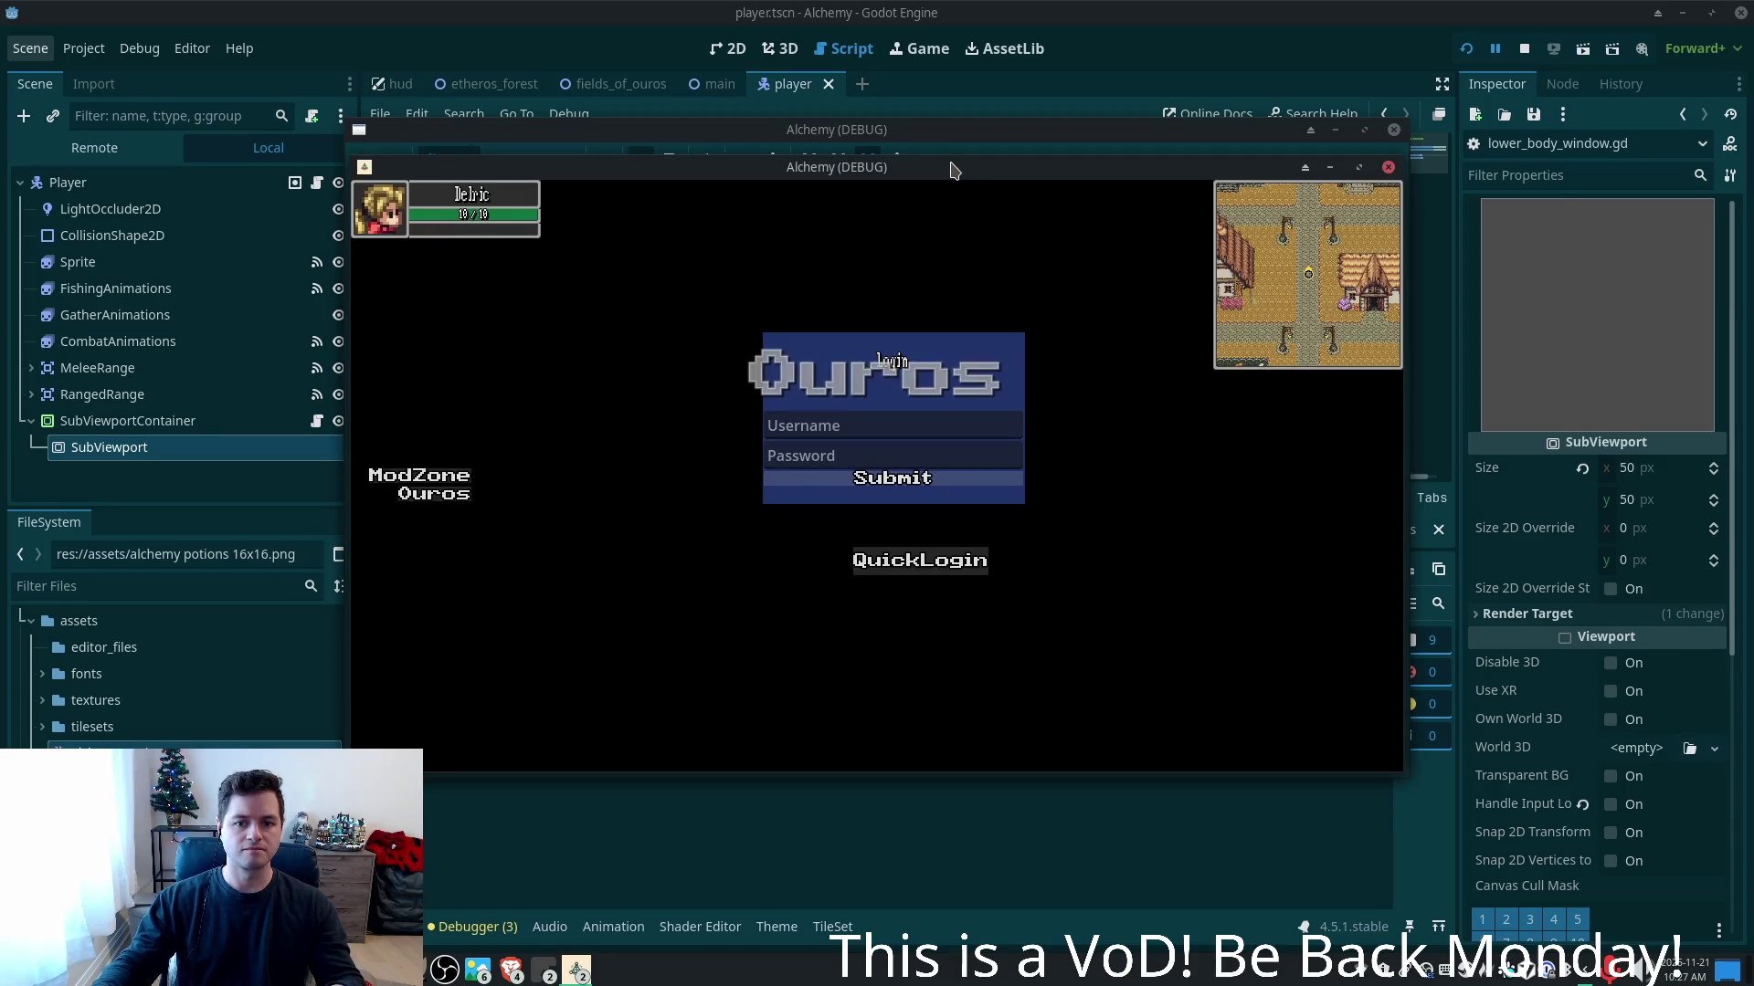
{"action": "left_click_drag", "start_coordinate": [950, 168], "coordinate": [702, 294]}
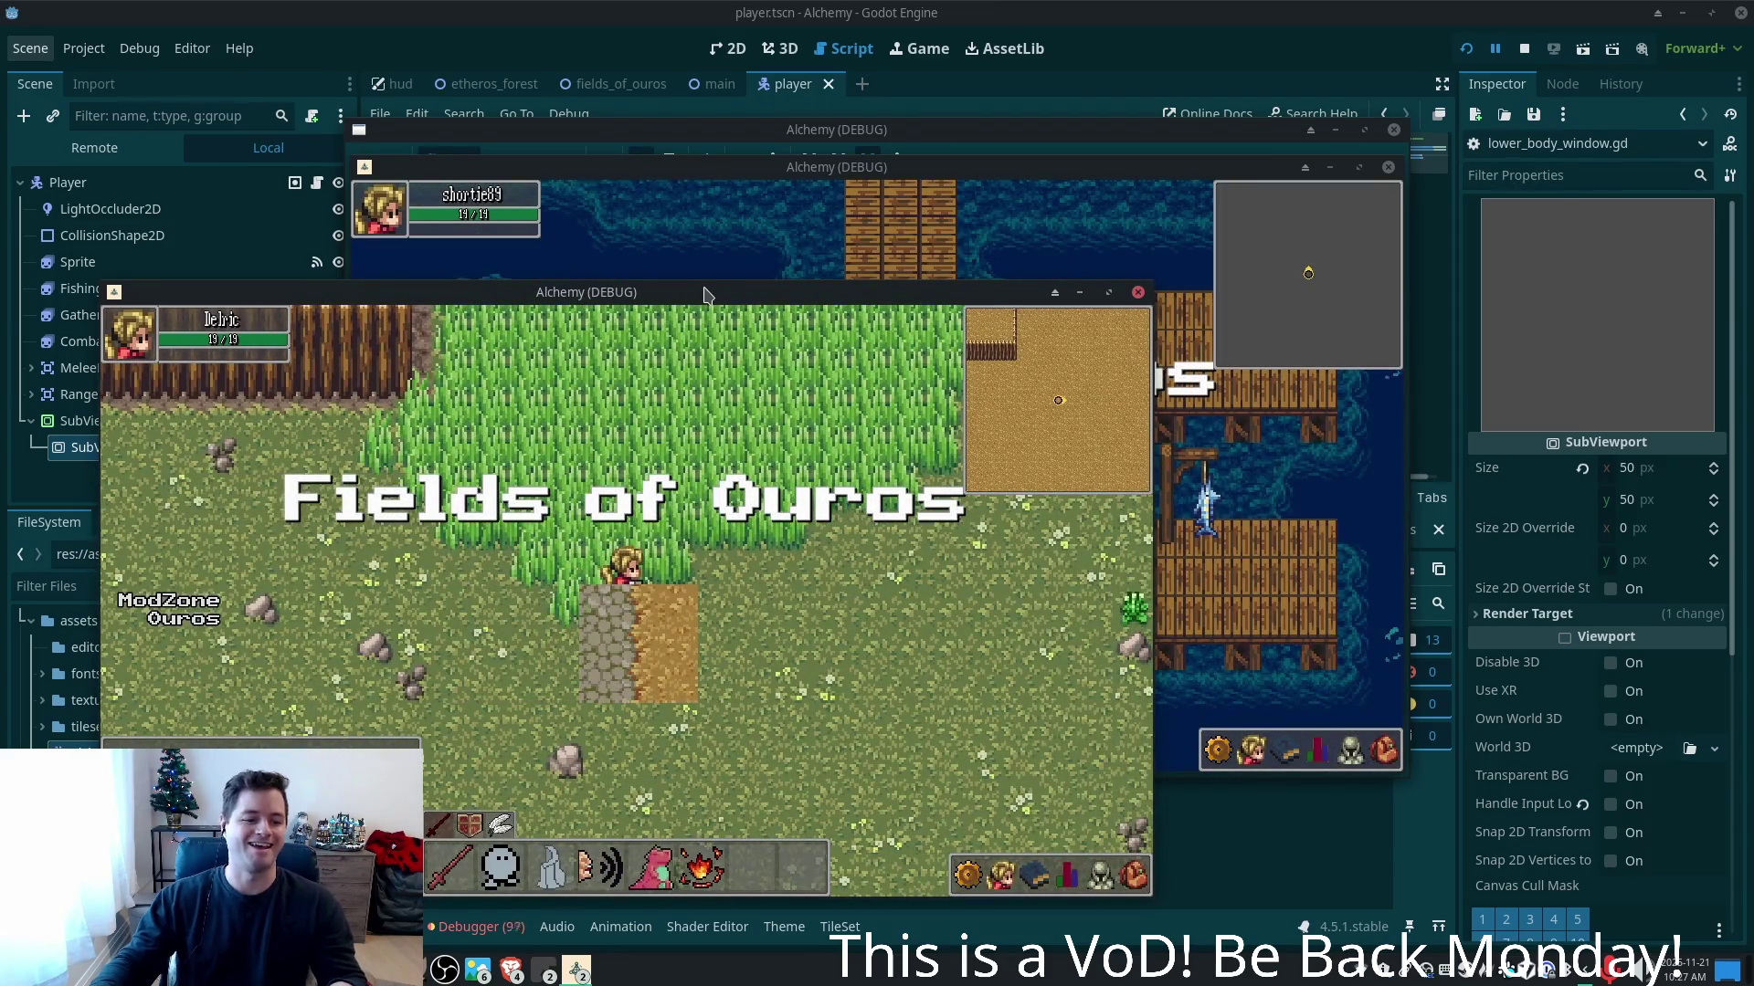
{"action": "key", "text": "Left"}
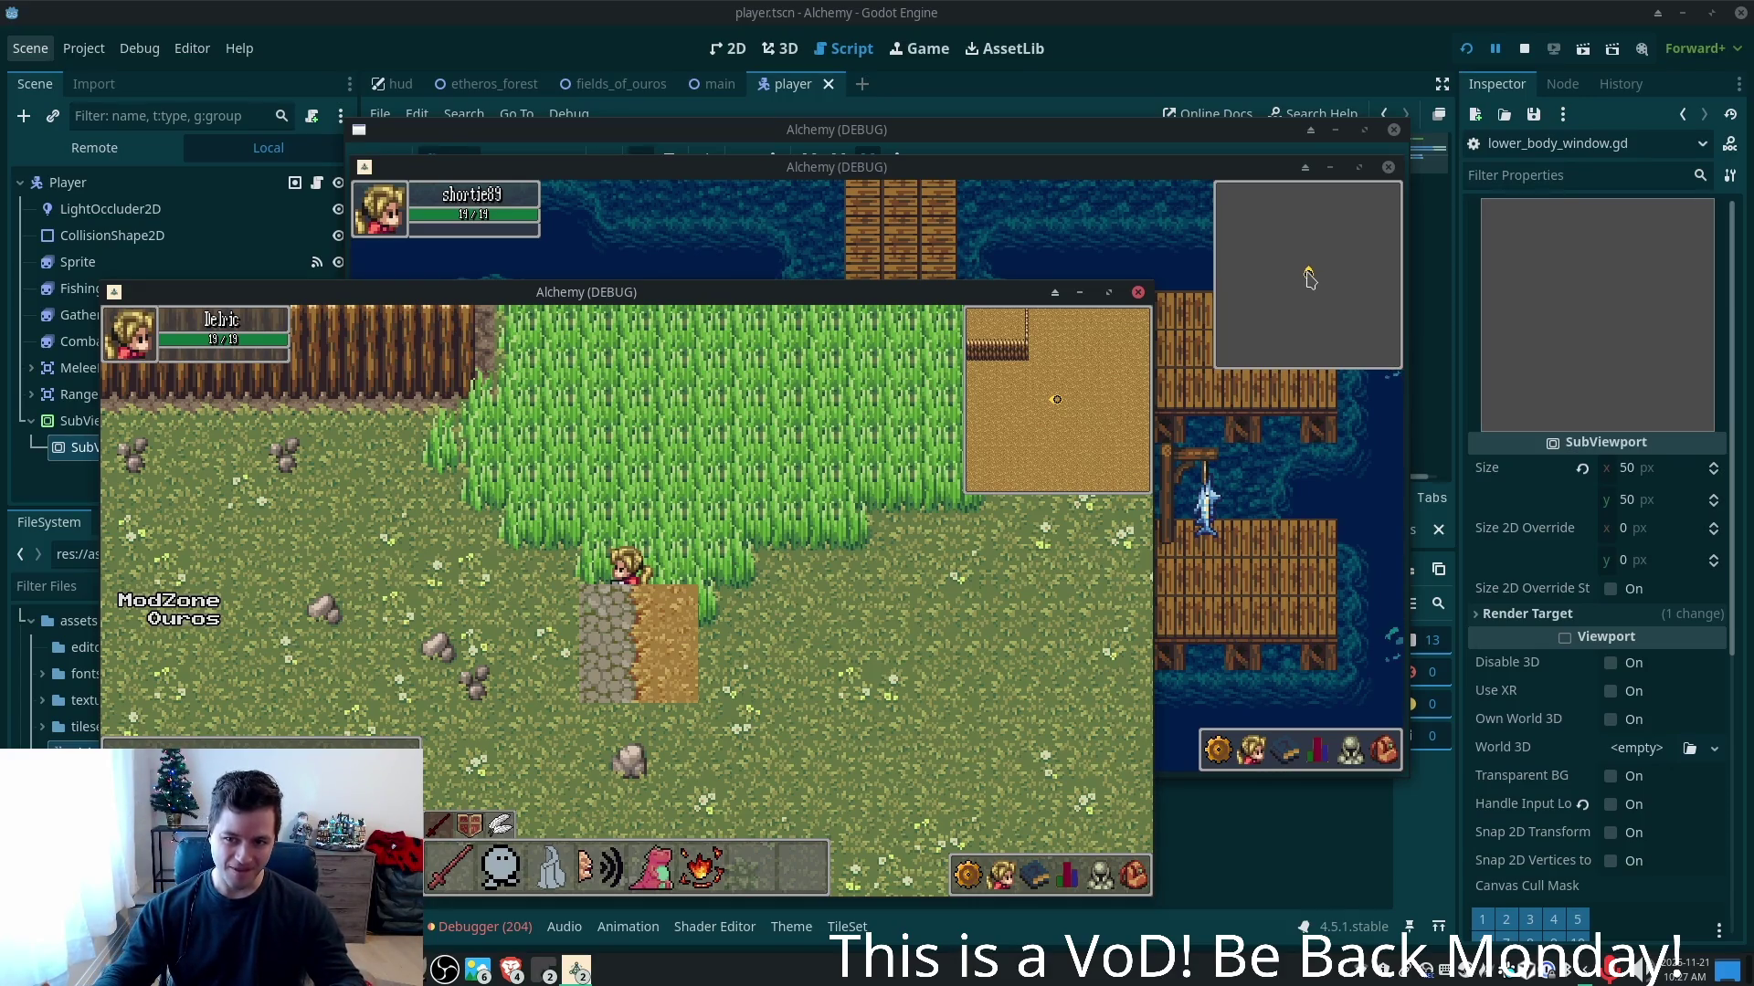
- Switch to the other client and walk its character north across the grass toward the walled town
{"action": "left_click", "coordinate": [1304, 282]}
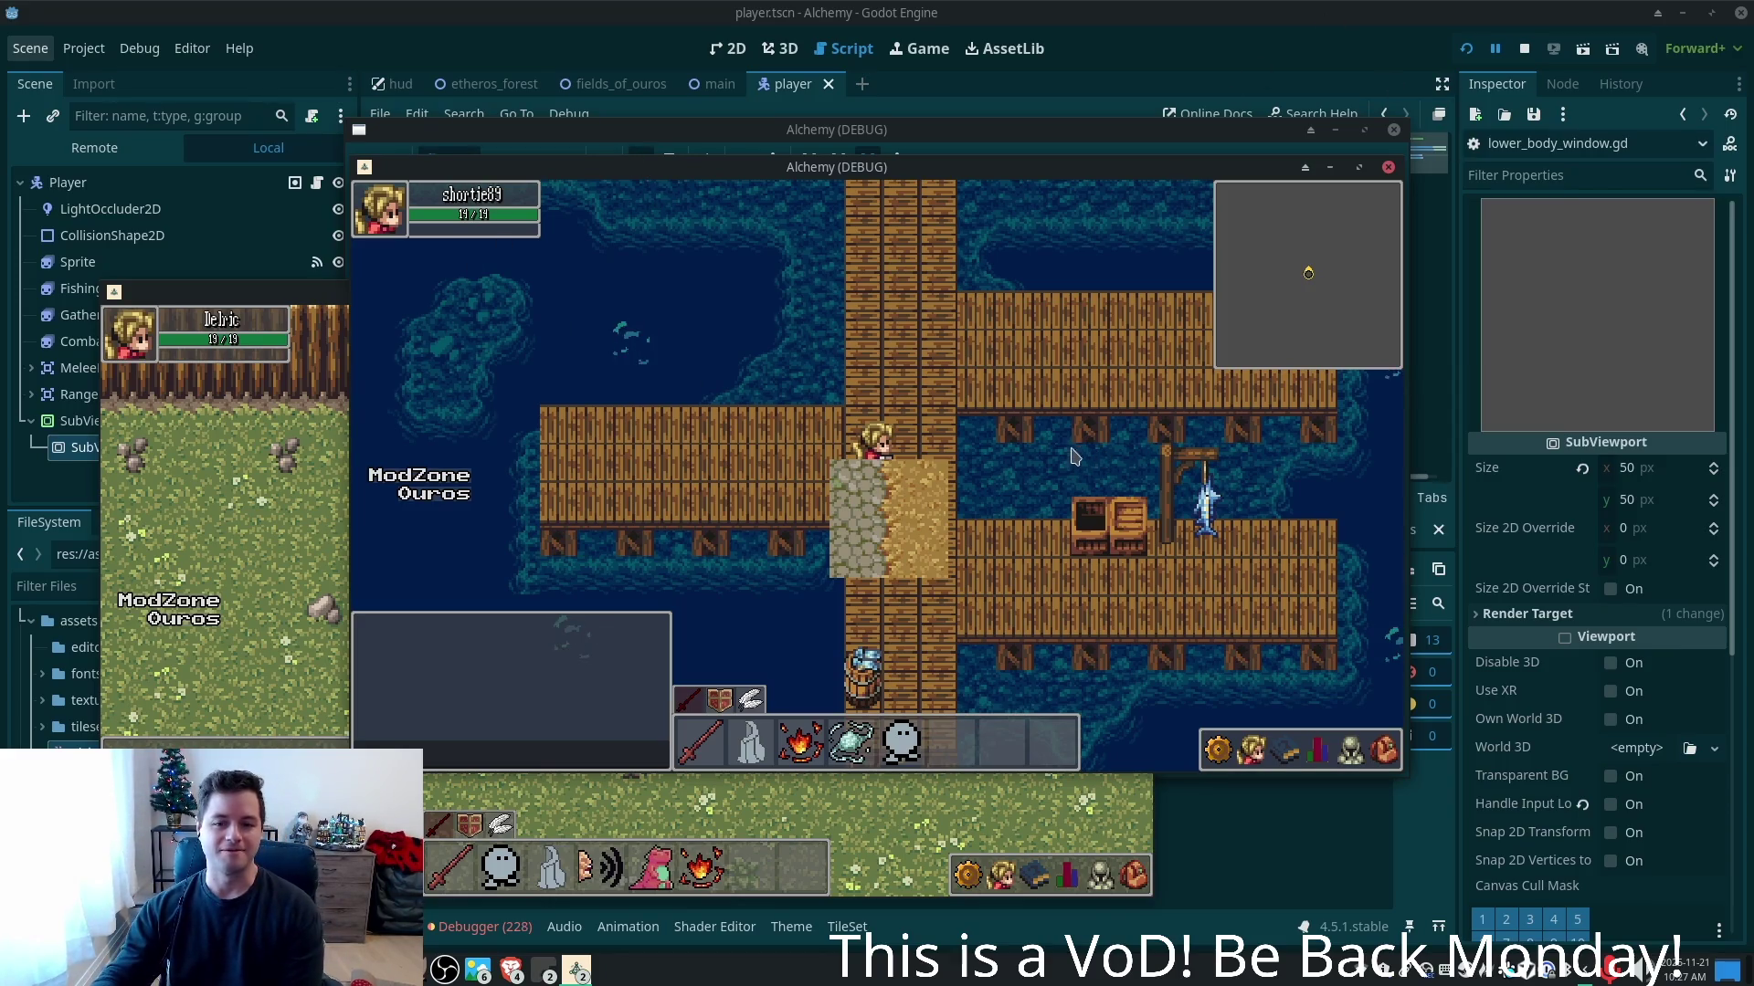
{"action": "key", "text": "w"}
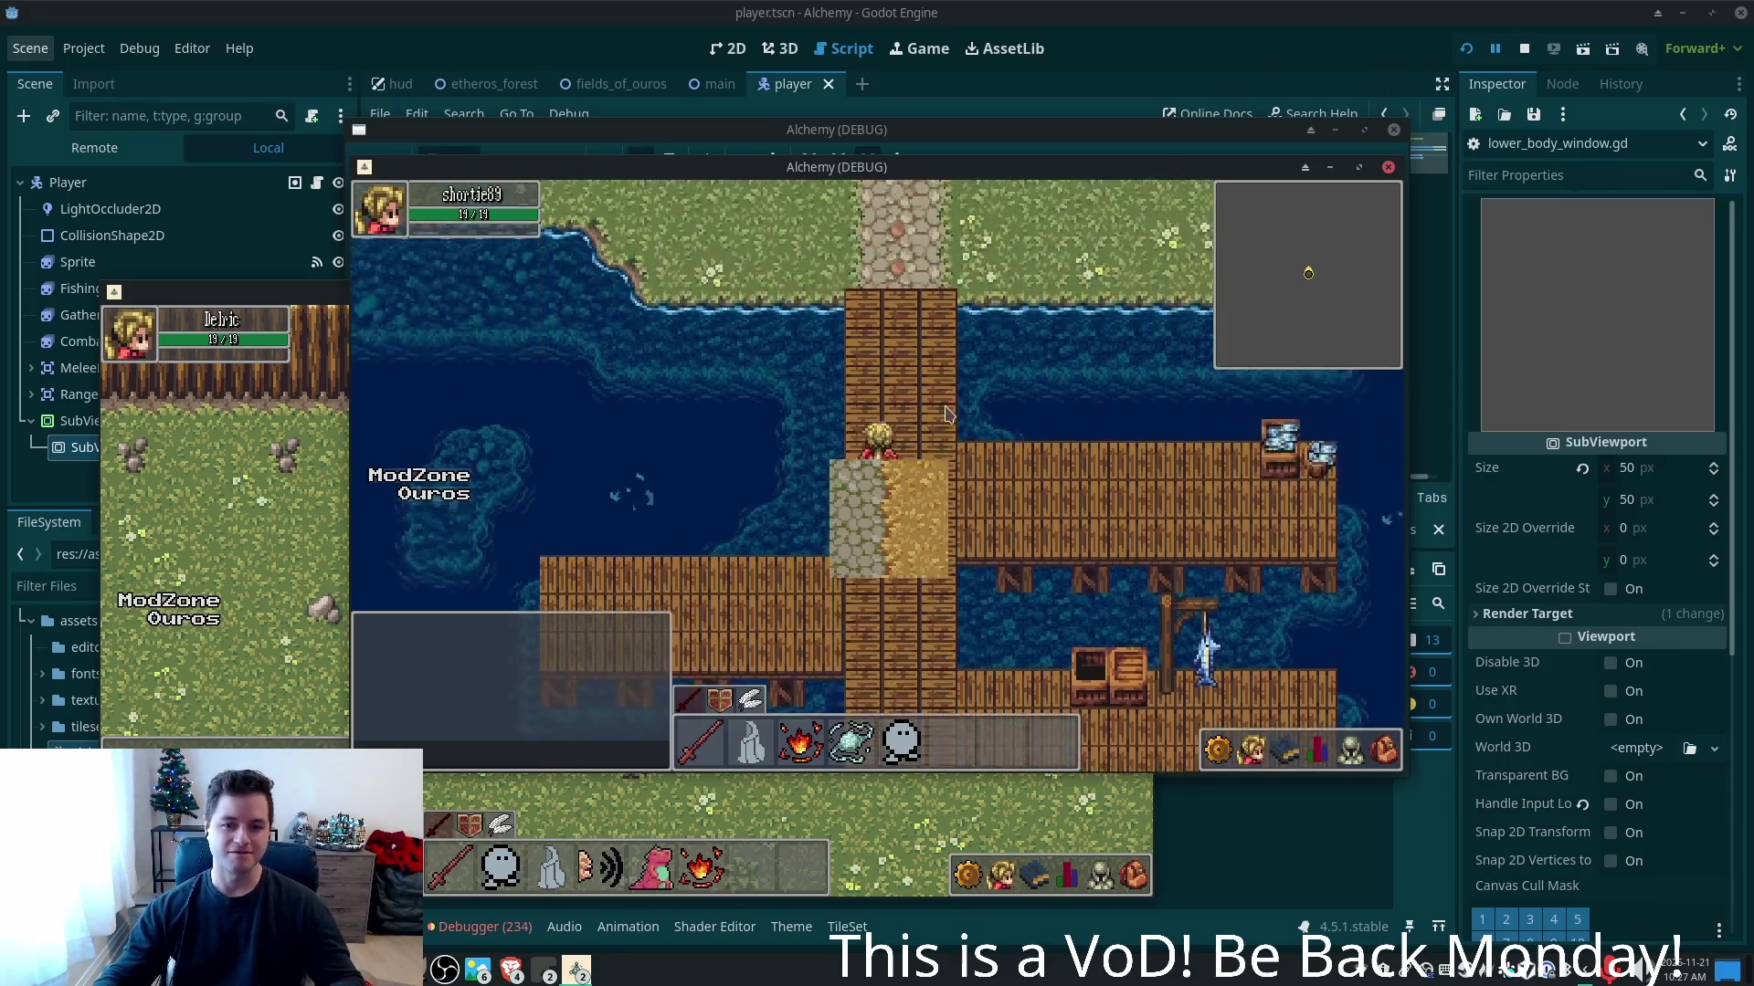
{"action": "key", "text": "w"}
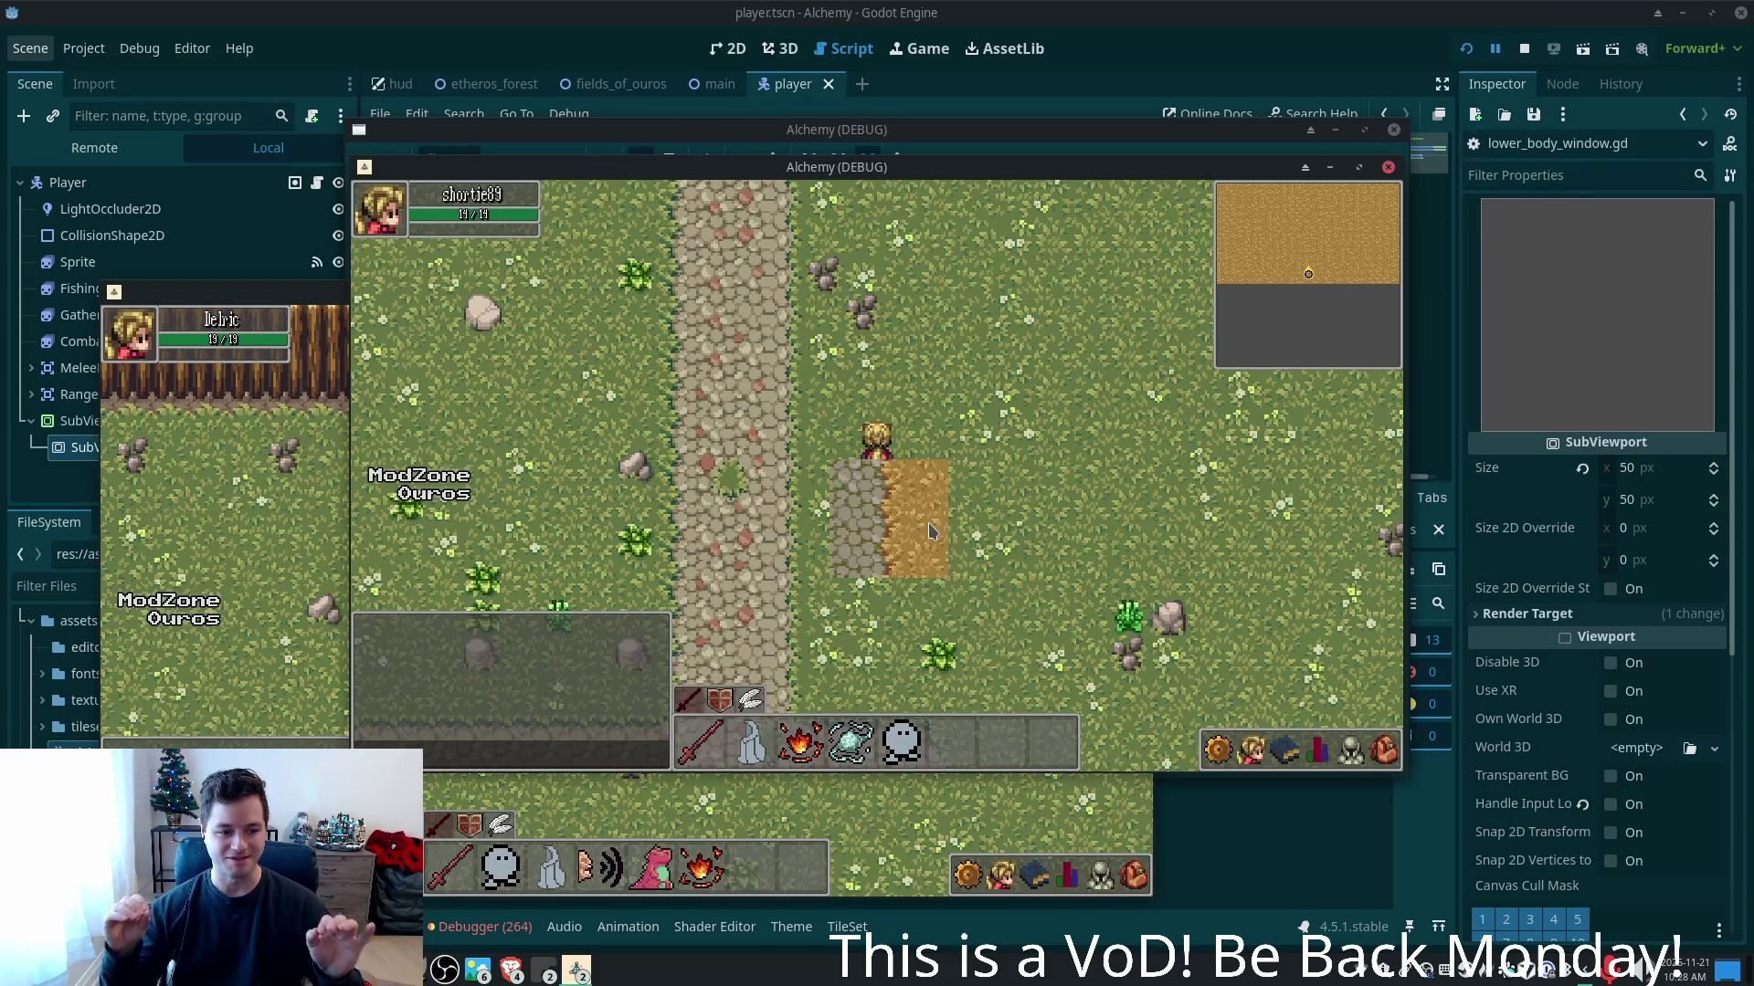
{"action": "key", "text": "w"}
{"action": "key", "text": "w"}
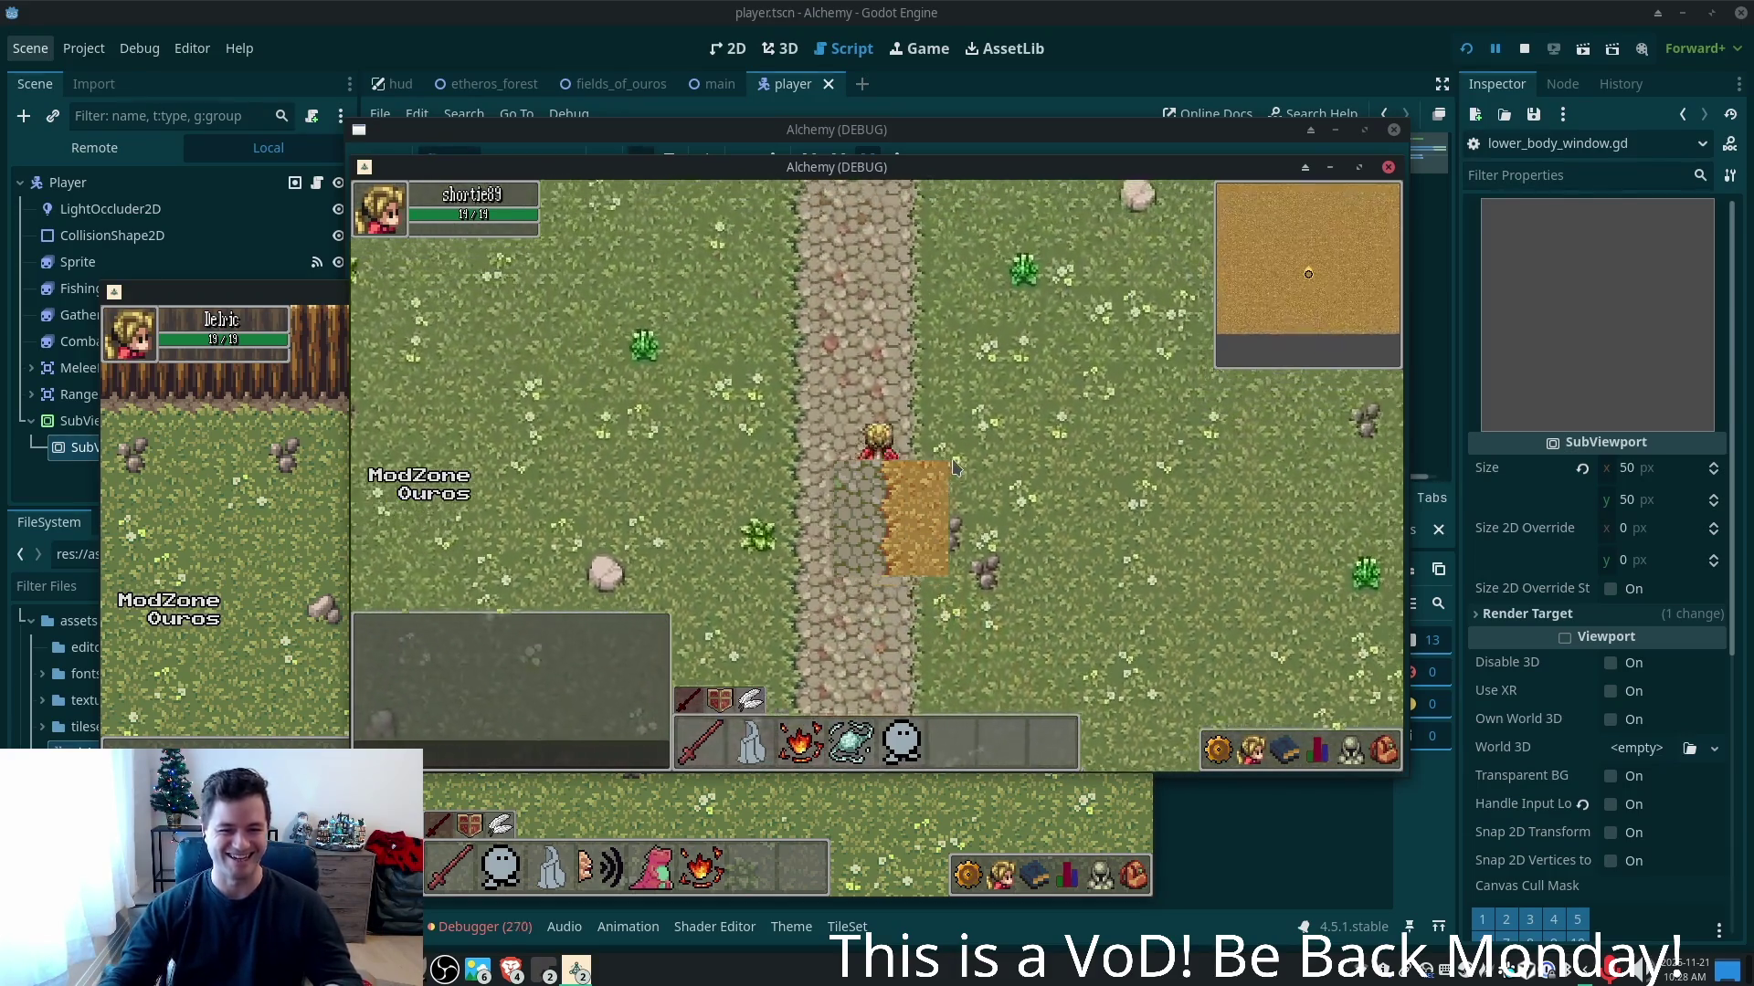
{"action": "key", "text": "w"}
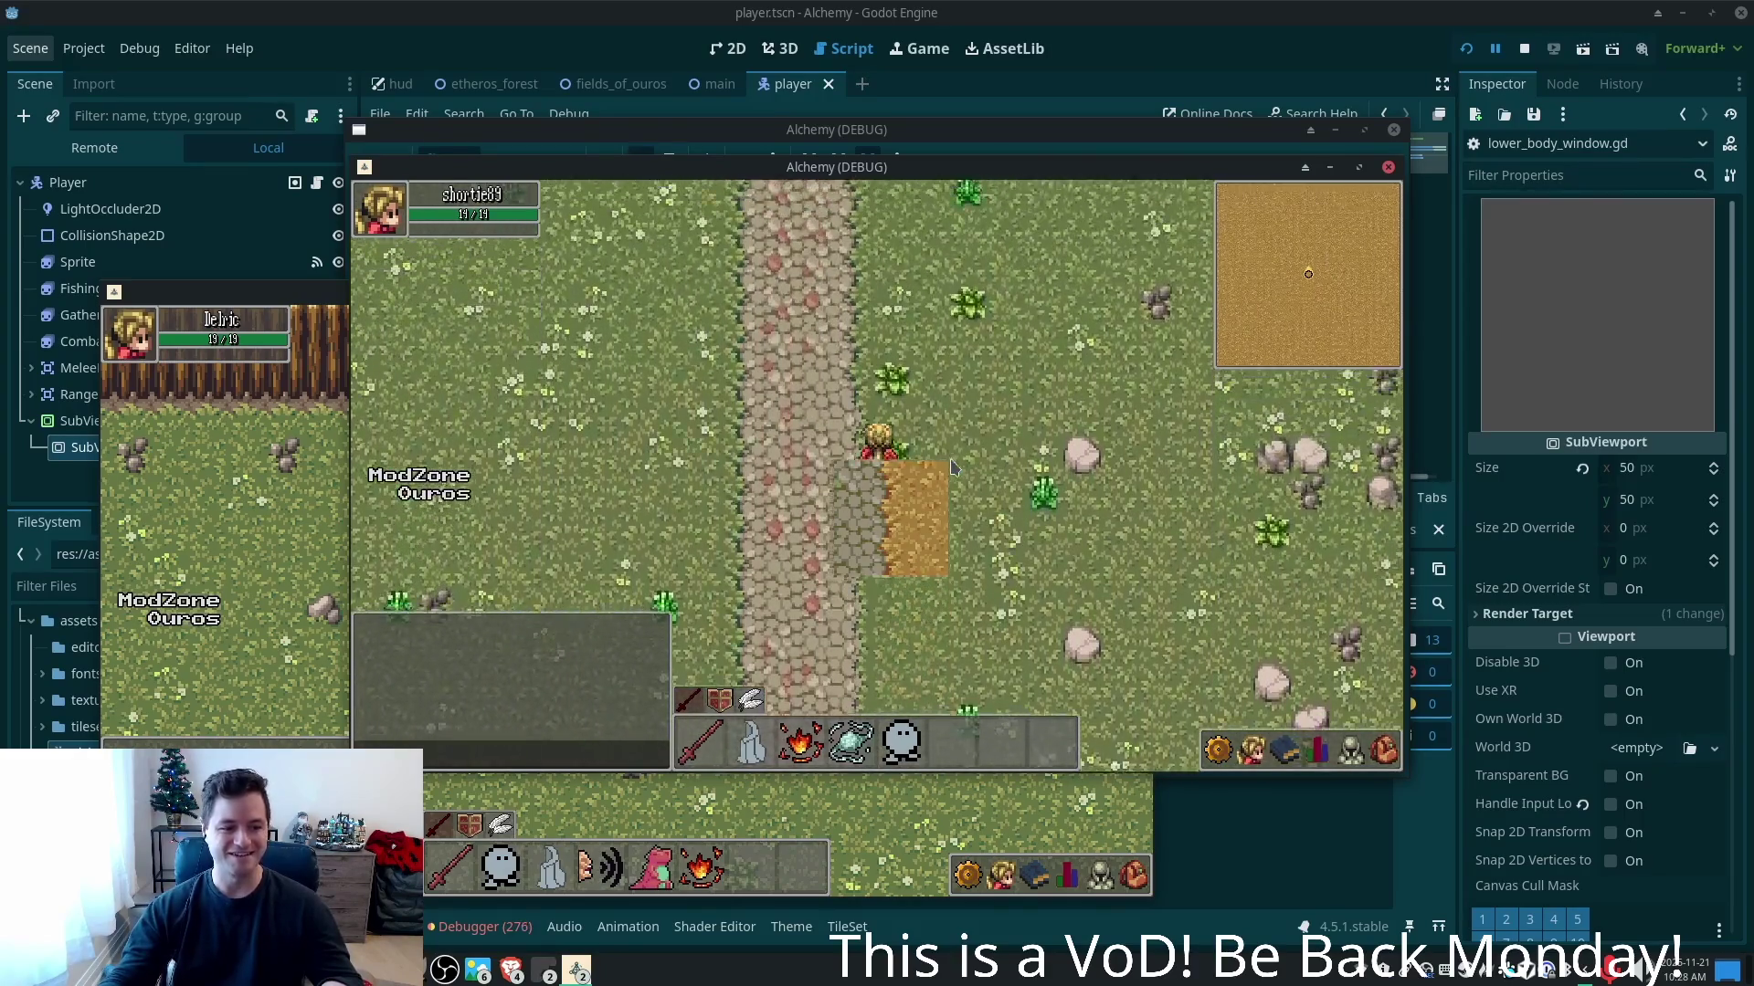
{"action": "key", "text": "w"}
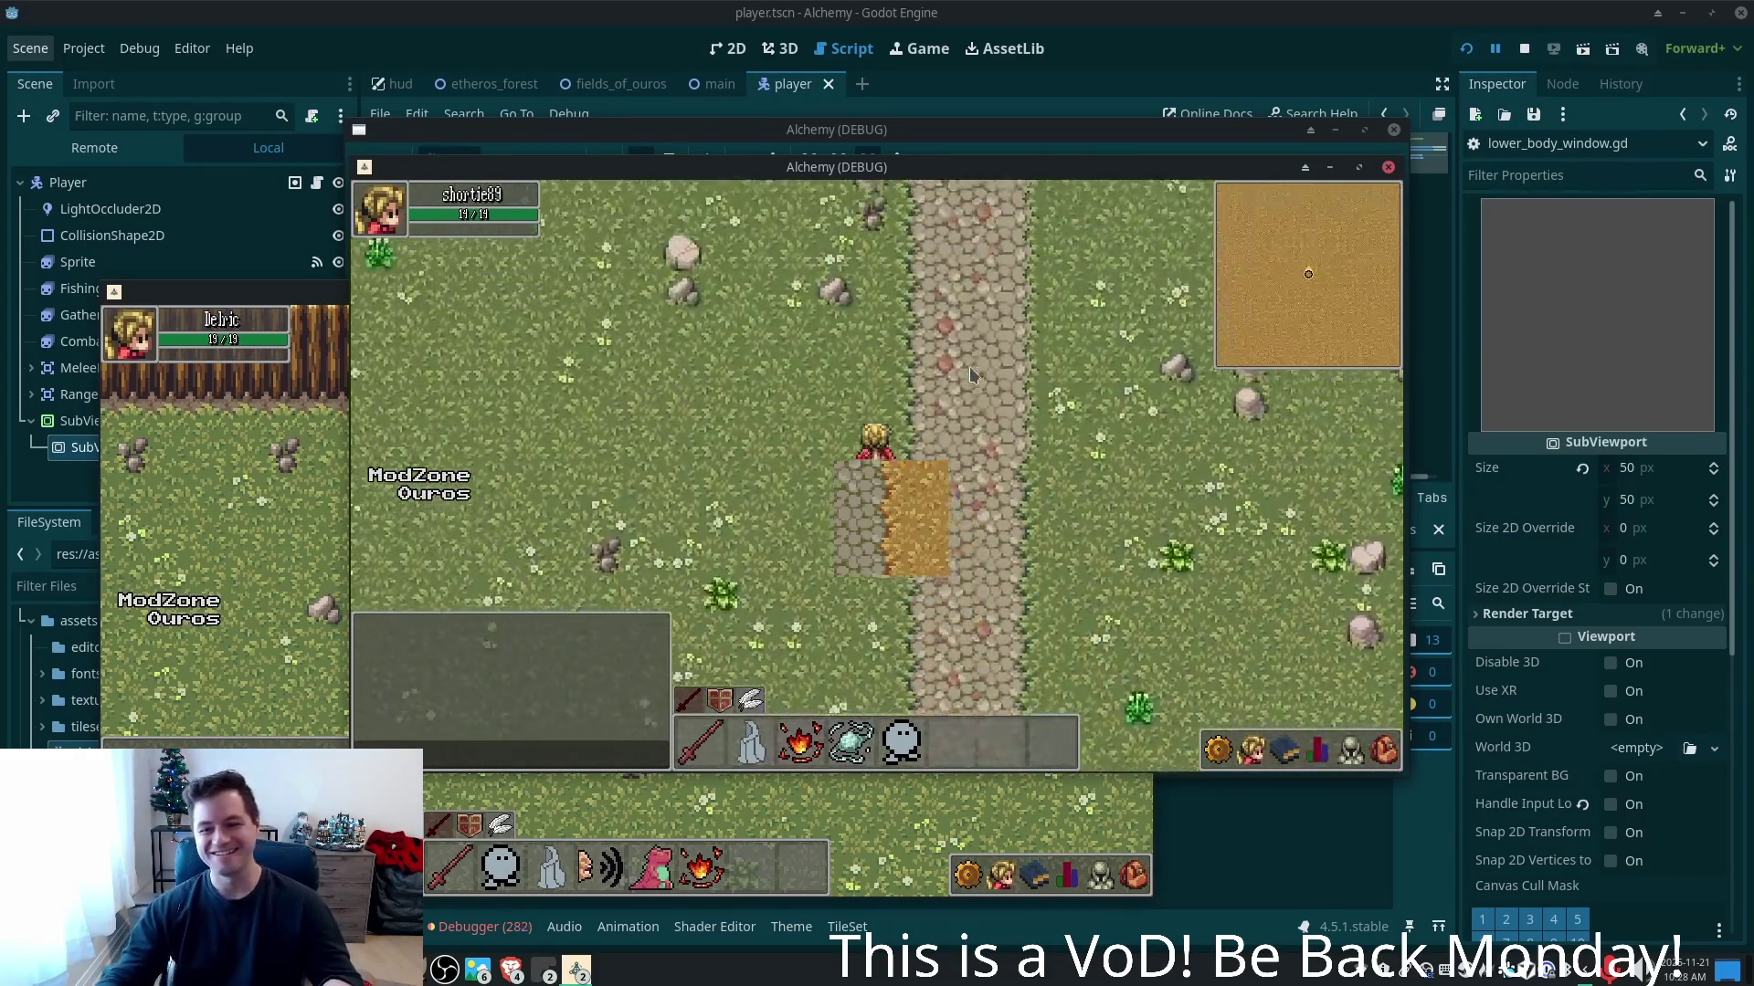
{"action": "key", "text": "w"}
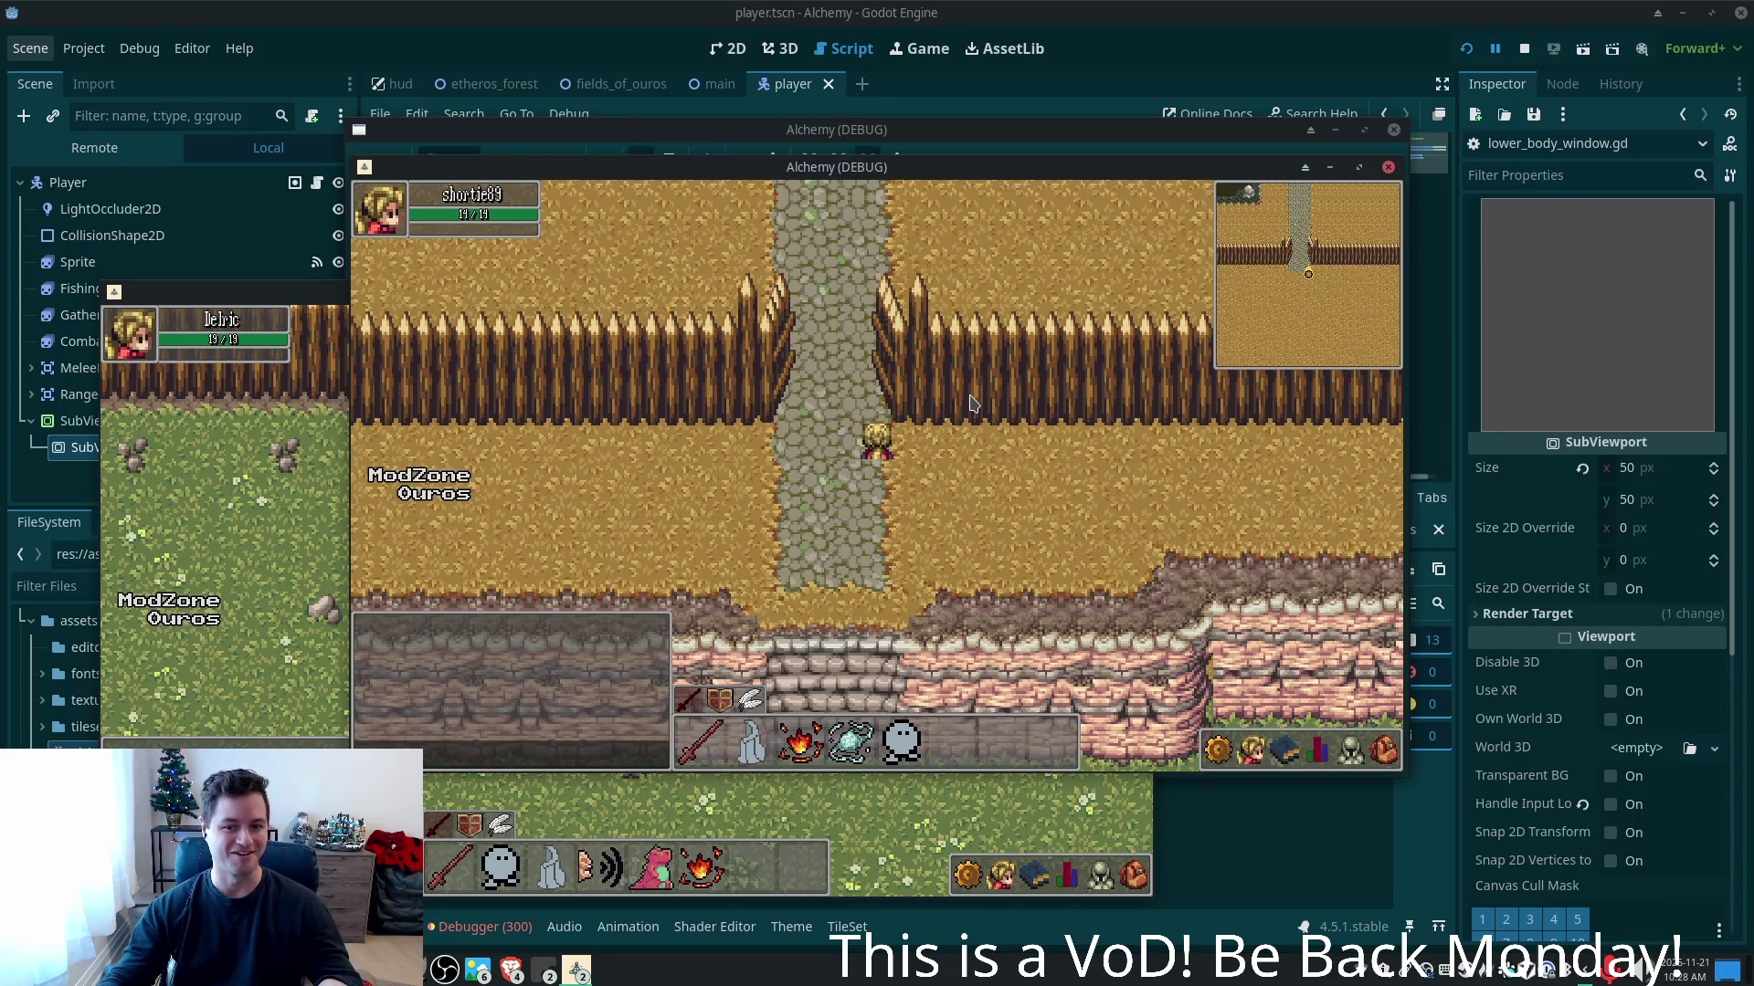
- Walk the character south and north around the fence, then bring the Godot editor back to the front
{"action": "key", "text": "s"}
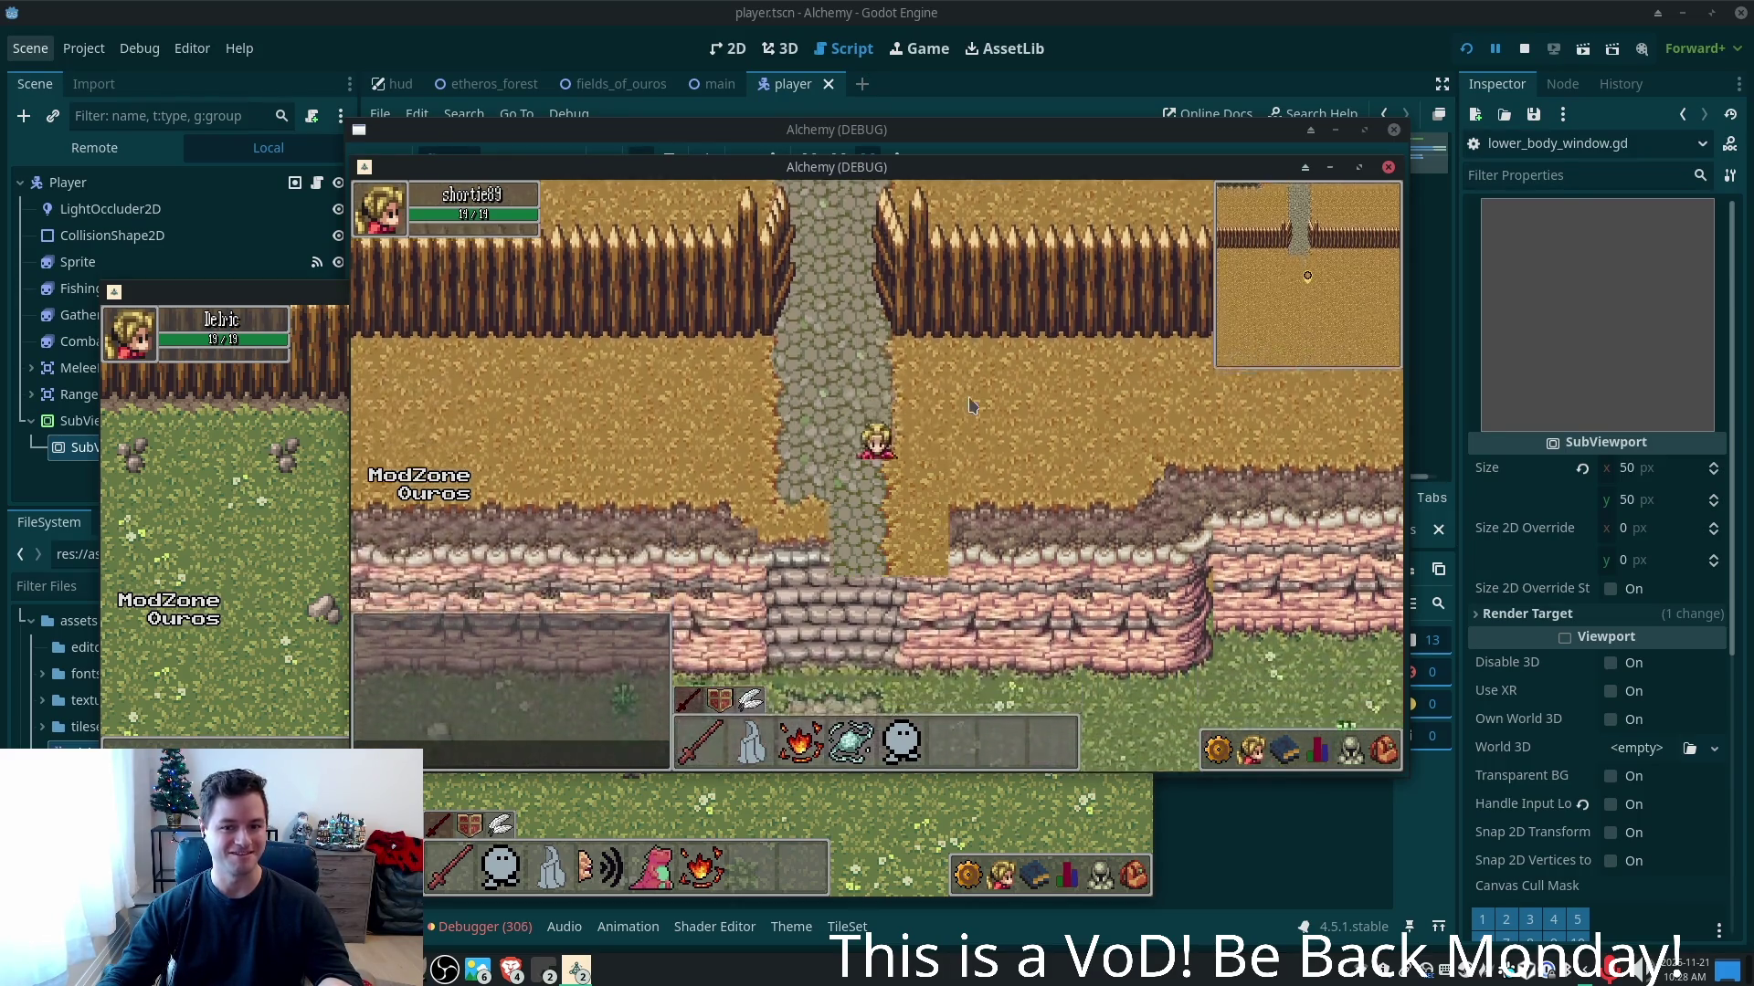
{"action": "key", "text": "w"}
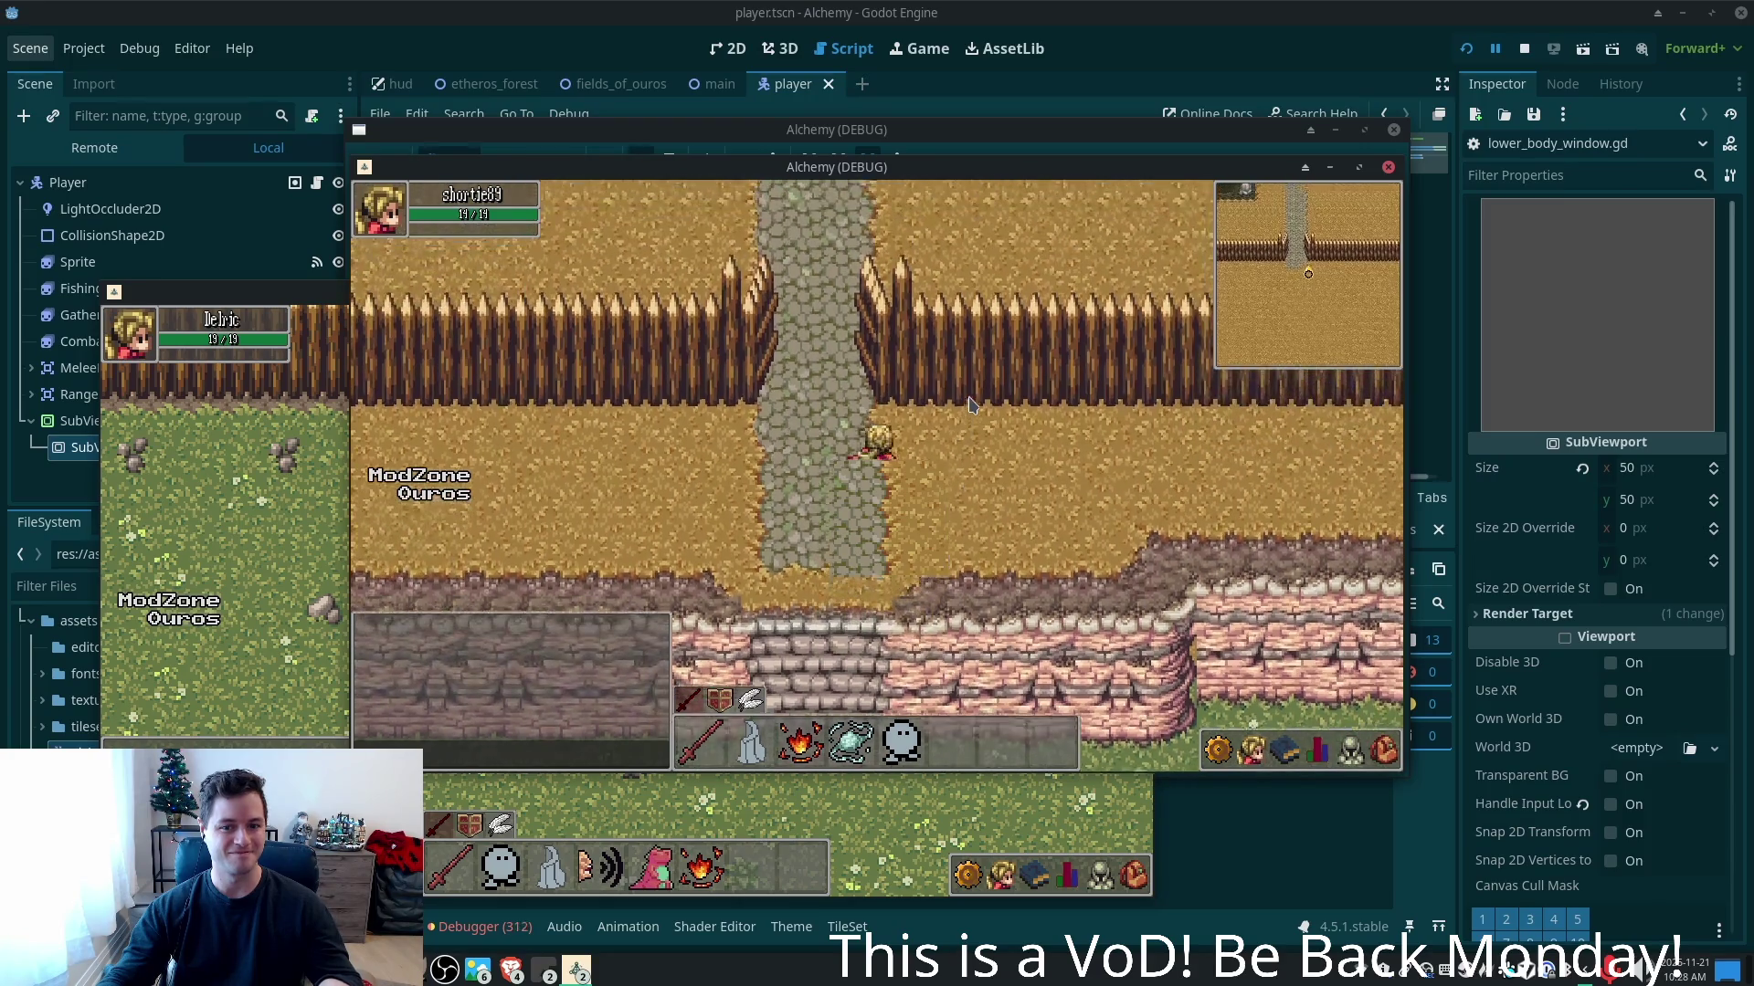
{"action": "key", "text": "s"}
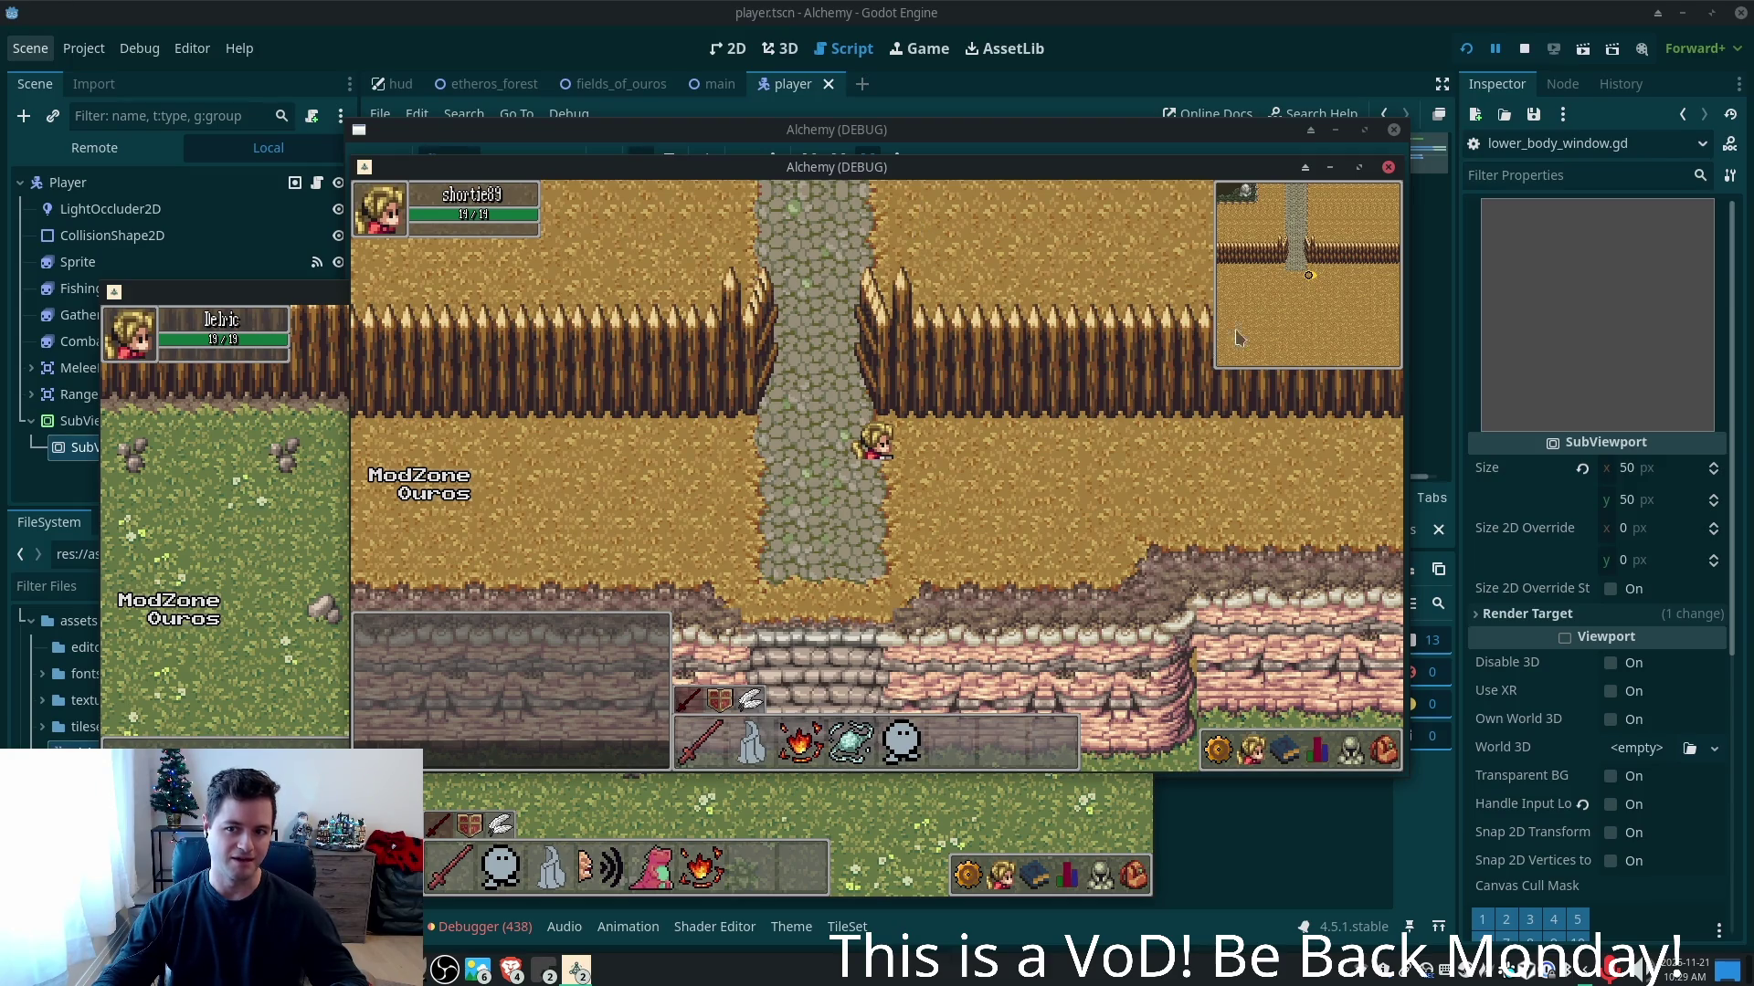
{"action": "left_click", "coordinate": [1404, 60]}
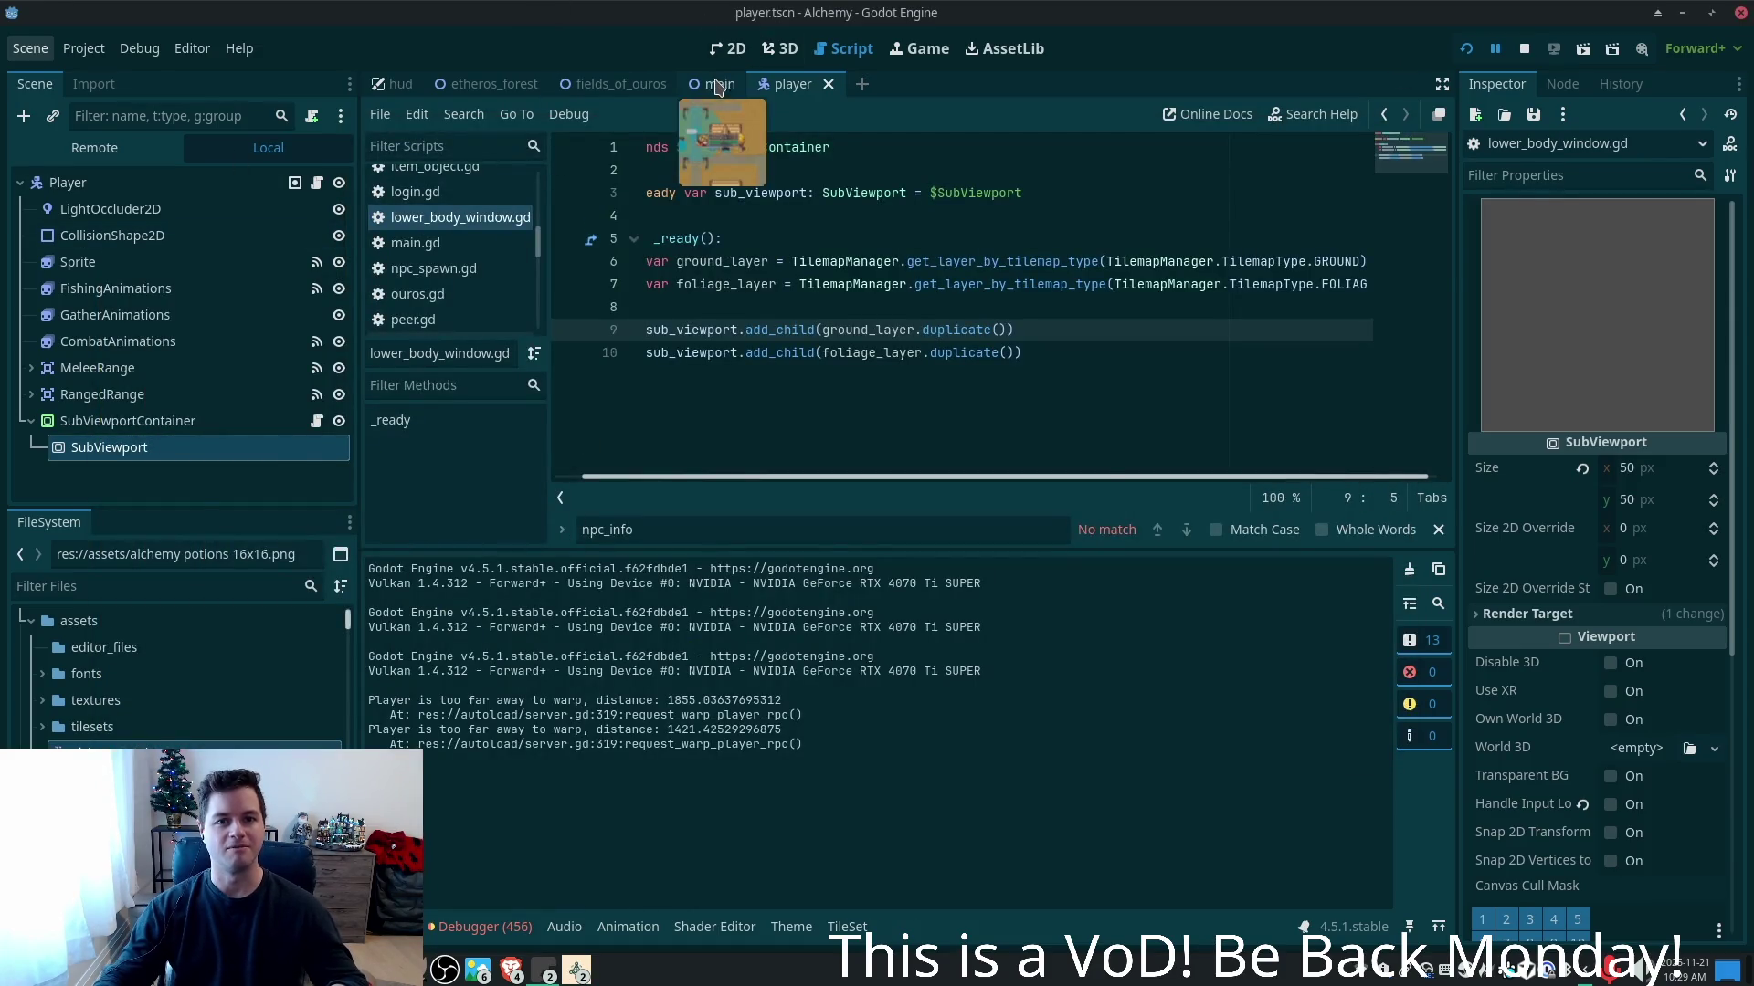
{"action": "left_click", "coordinate": [614, 83]}
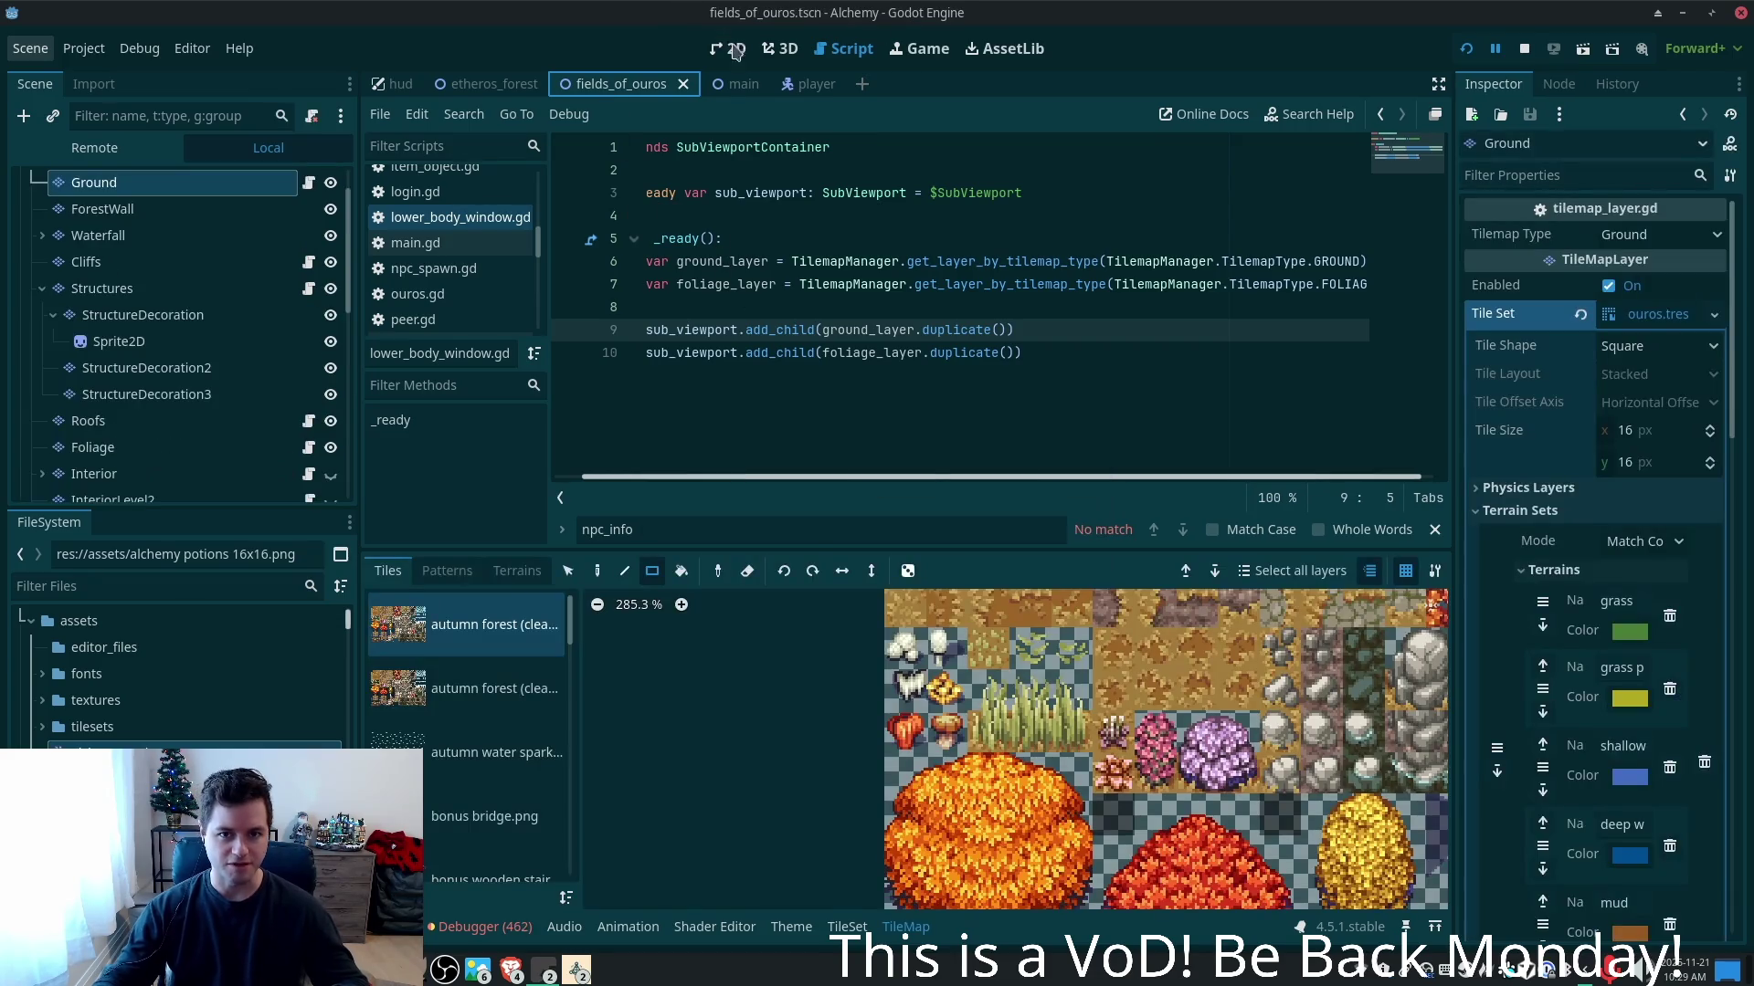
{"action": "left_click", "coordinate": [736, 50]}
{"action": "scroll", "coordinate": [708, 254], "scroll_direction": "down", "scroll_amount": 3}
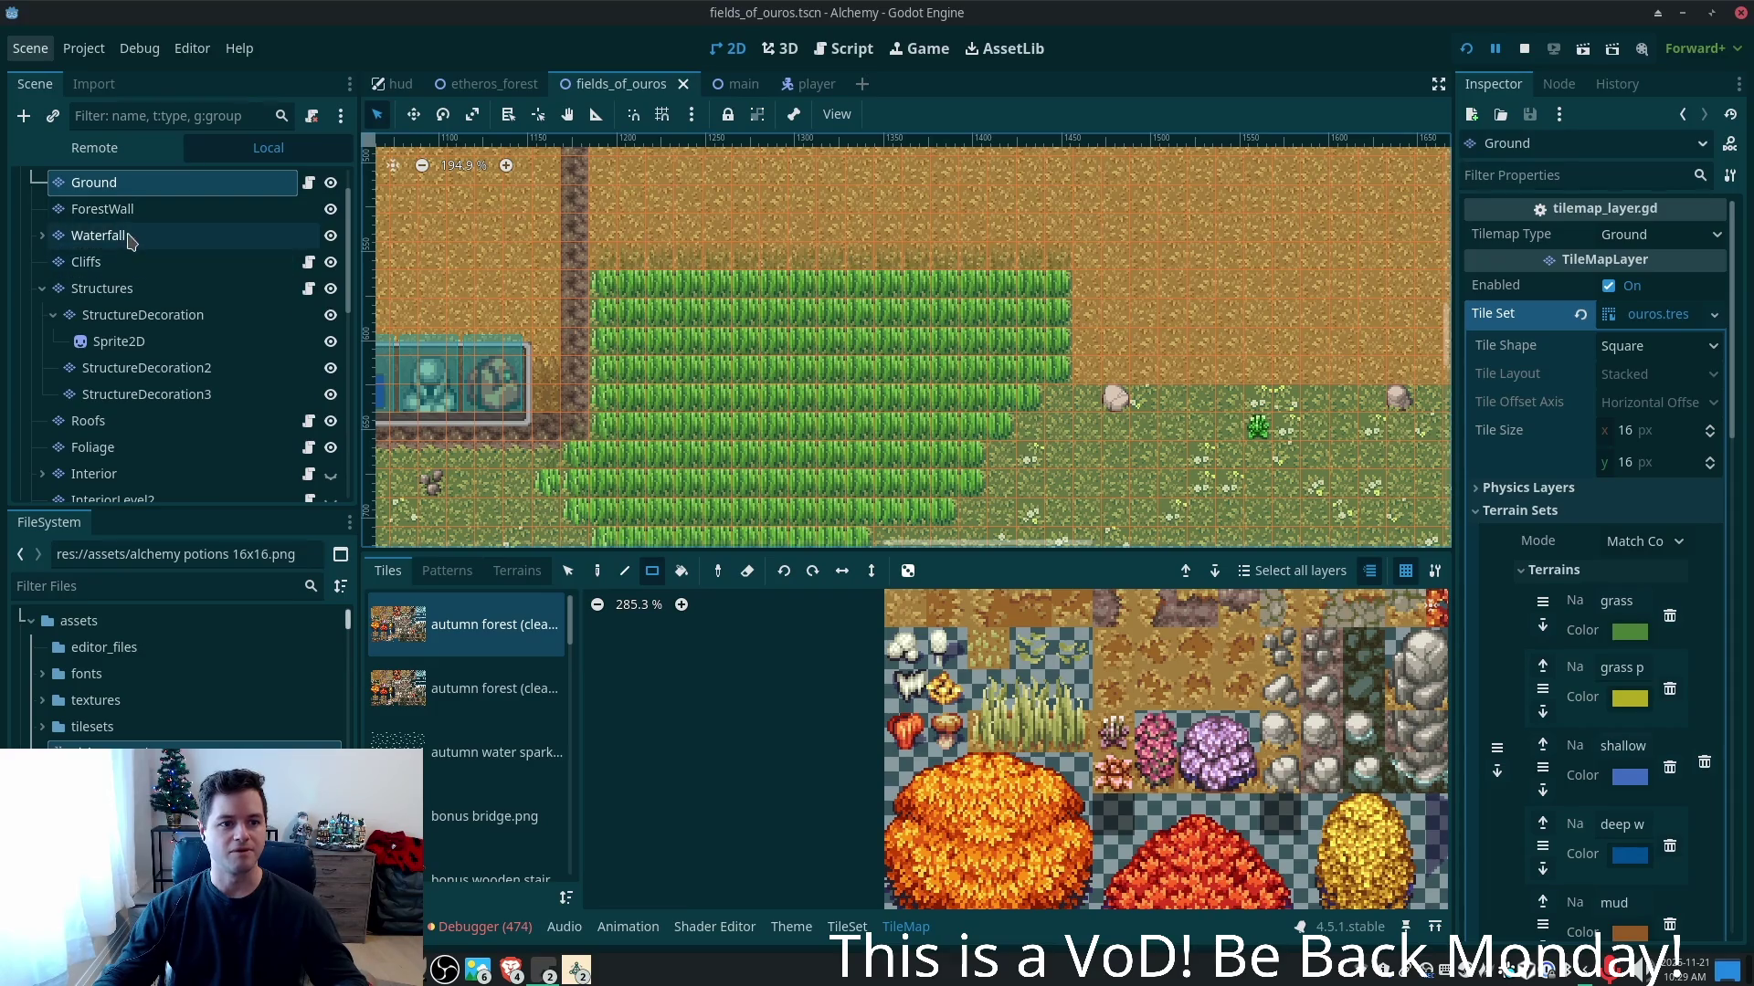
{"action": "scroll", "coordinate": [762, 283], "scroll_direction": "down", "scroll_amount": 8}
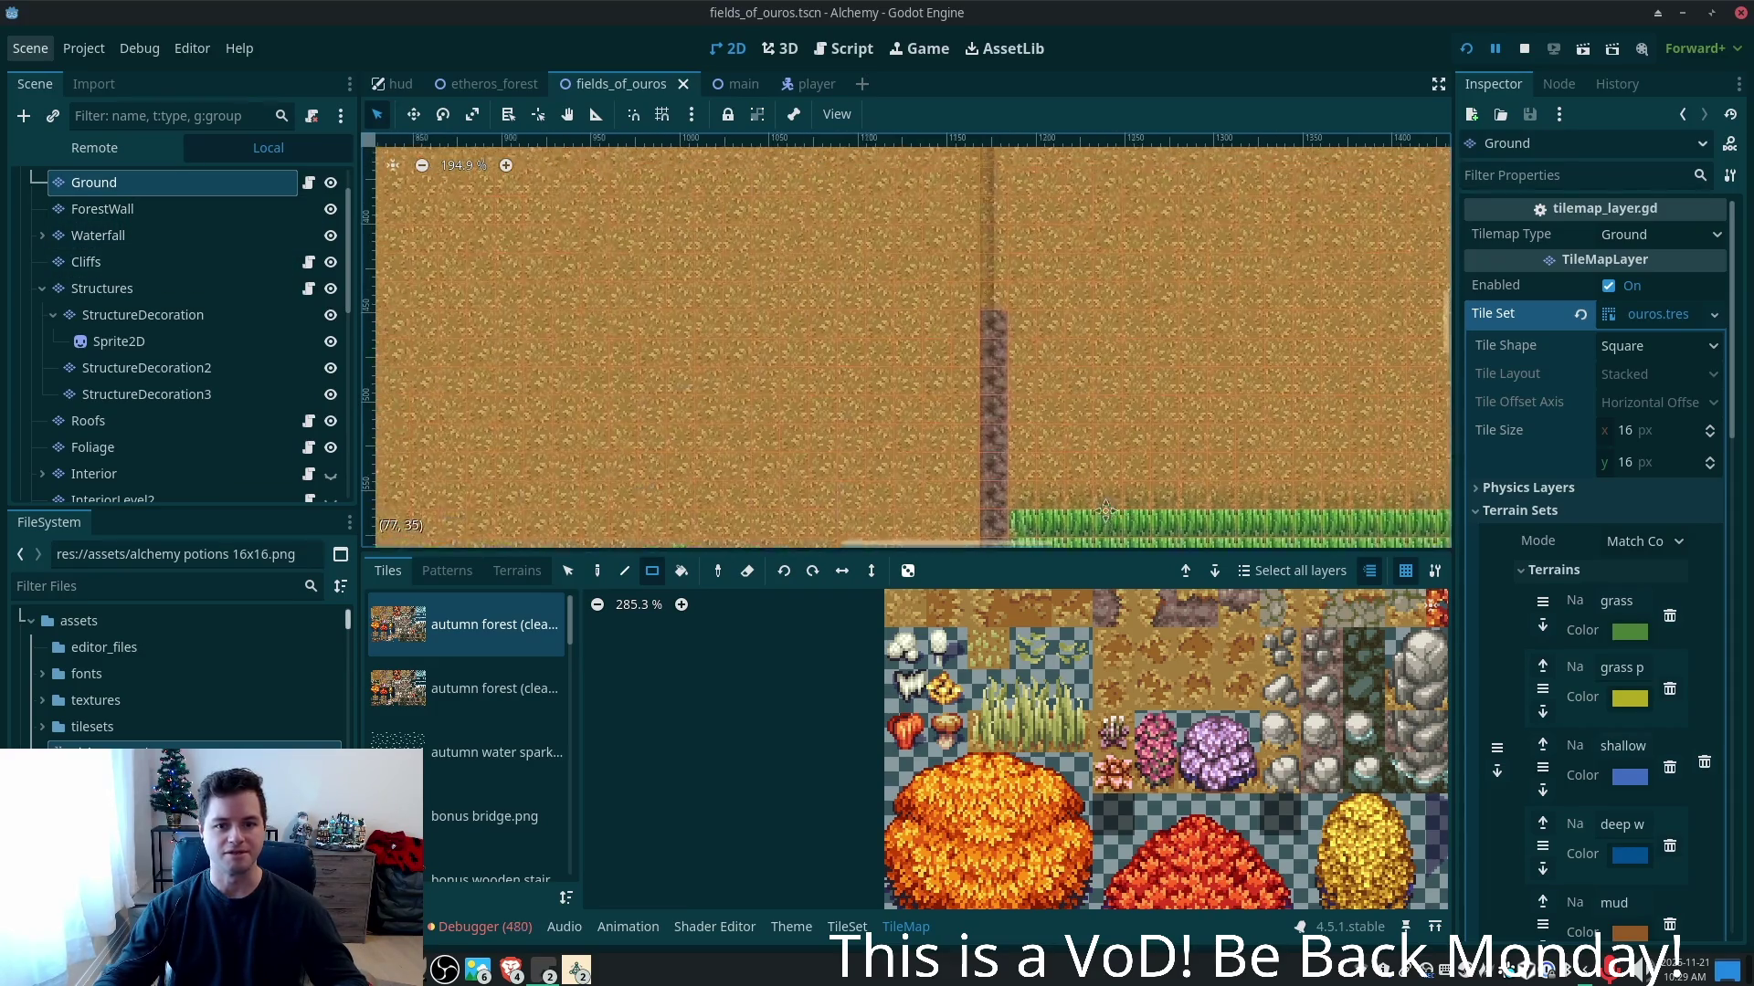
{"action": "scroll", "coordinate": [891, 399], "scroll_direction": "down", "scroll_amount": 5}
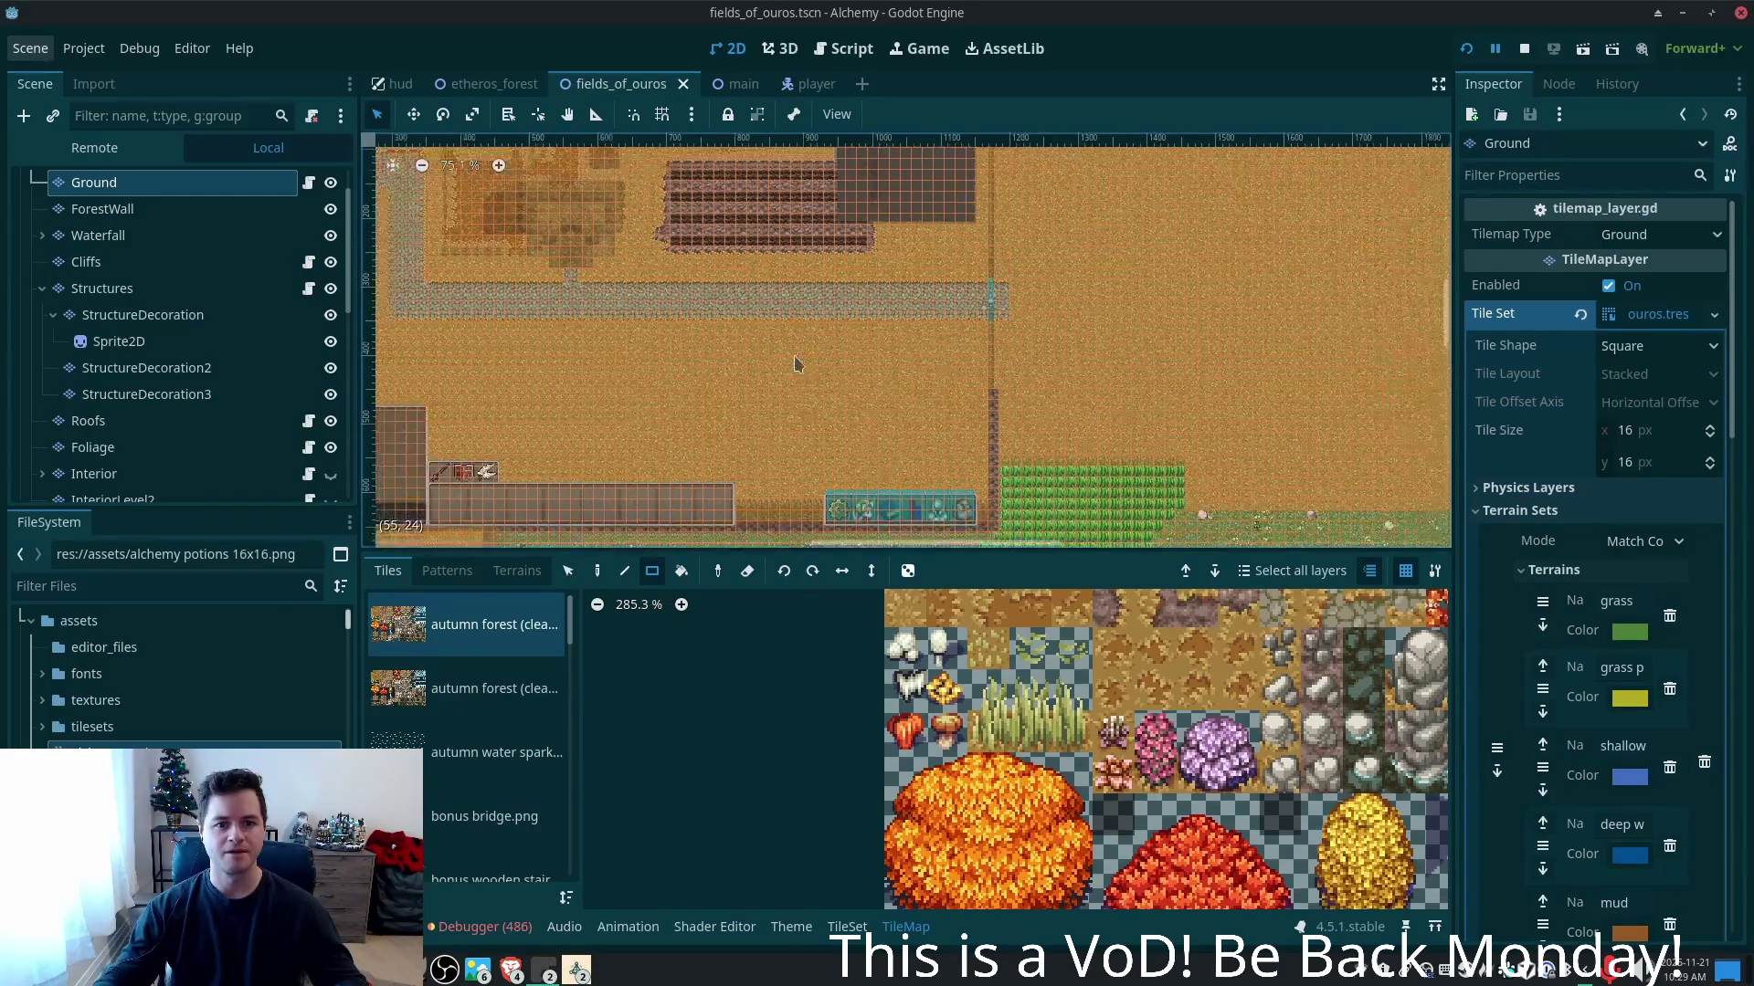
{"action": "mouse_move", "coordinate": [890, 399]}
{"action": "left_mouse_down"}
{"action": "mouse_move", "coordinate": [1084, 467]}
{"action": "mouse_move", "coordinate": [1166, 530]}
{"action": "left_mouse_up"}
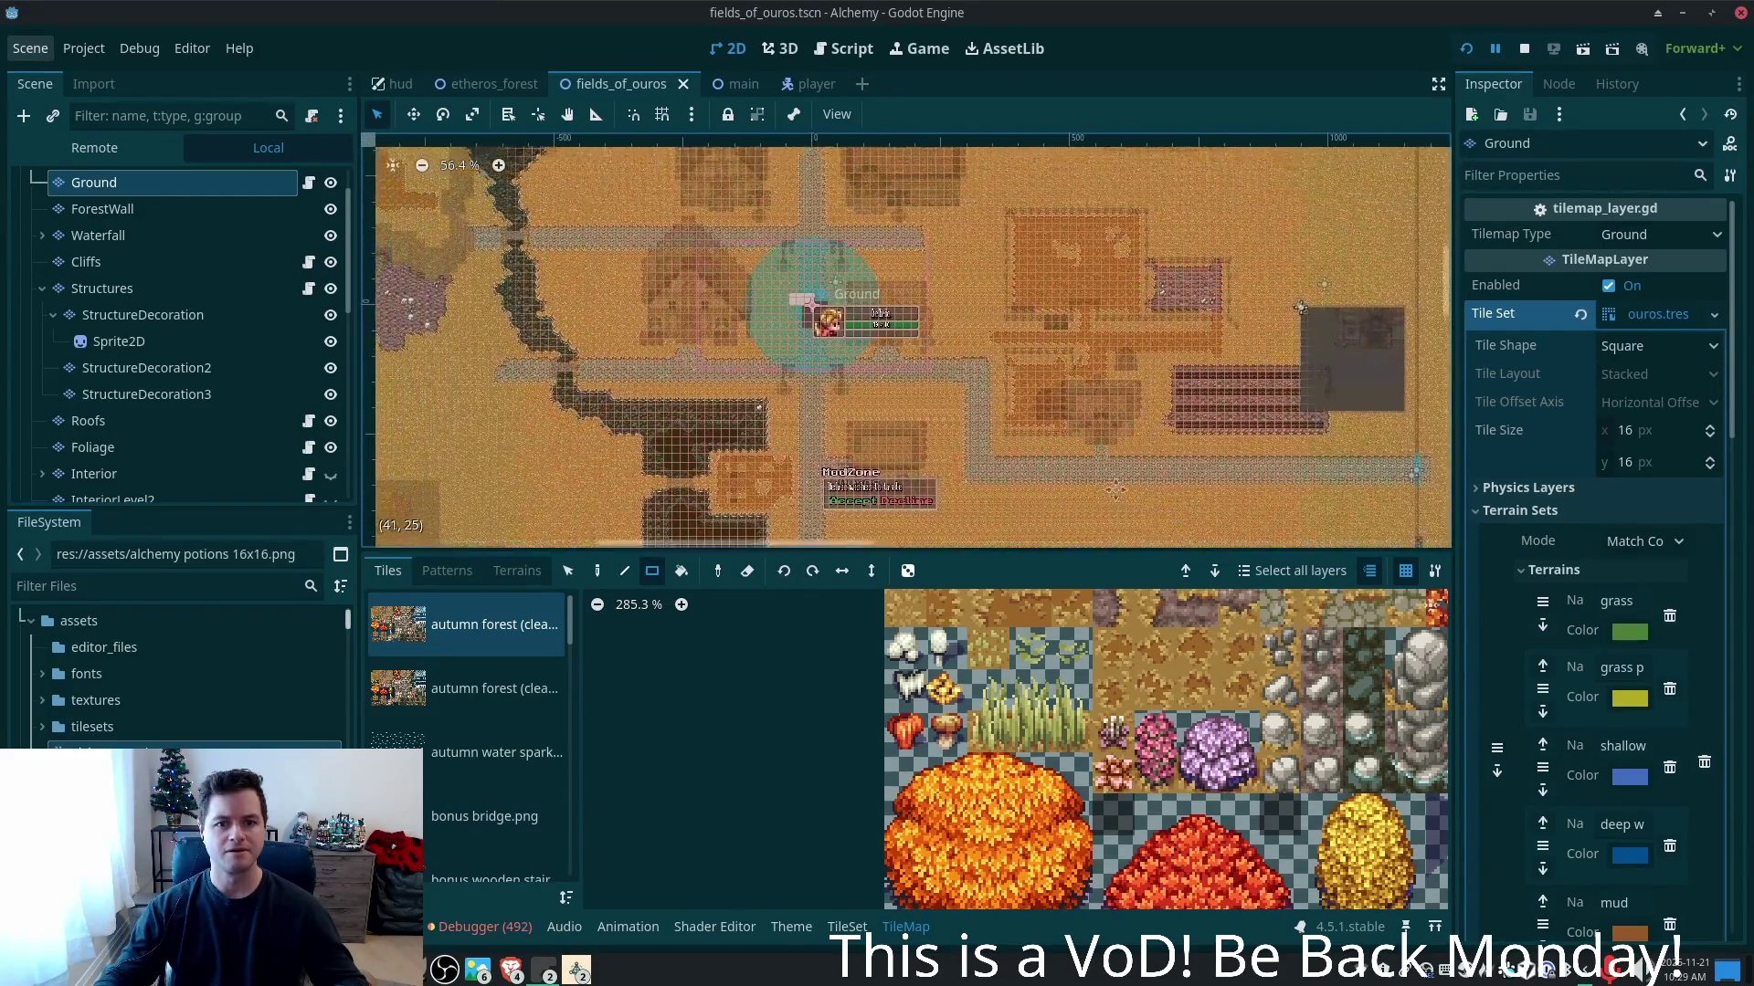
{"action": "scroll", "coordinate": [828, 317], "scroll_direction": "up", "scroll_amount": 5}
{"action": "scroll", "coordinate": [827, 317], "scroll_direction": "up", "scroll_amount": 8}
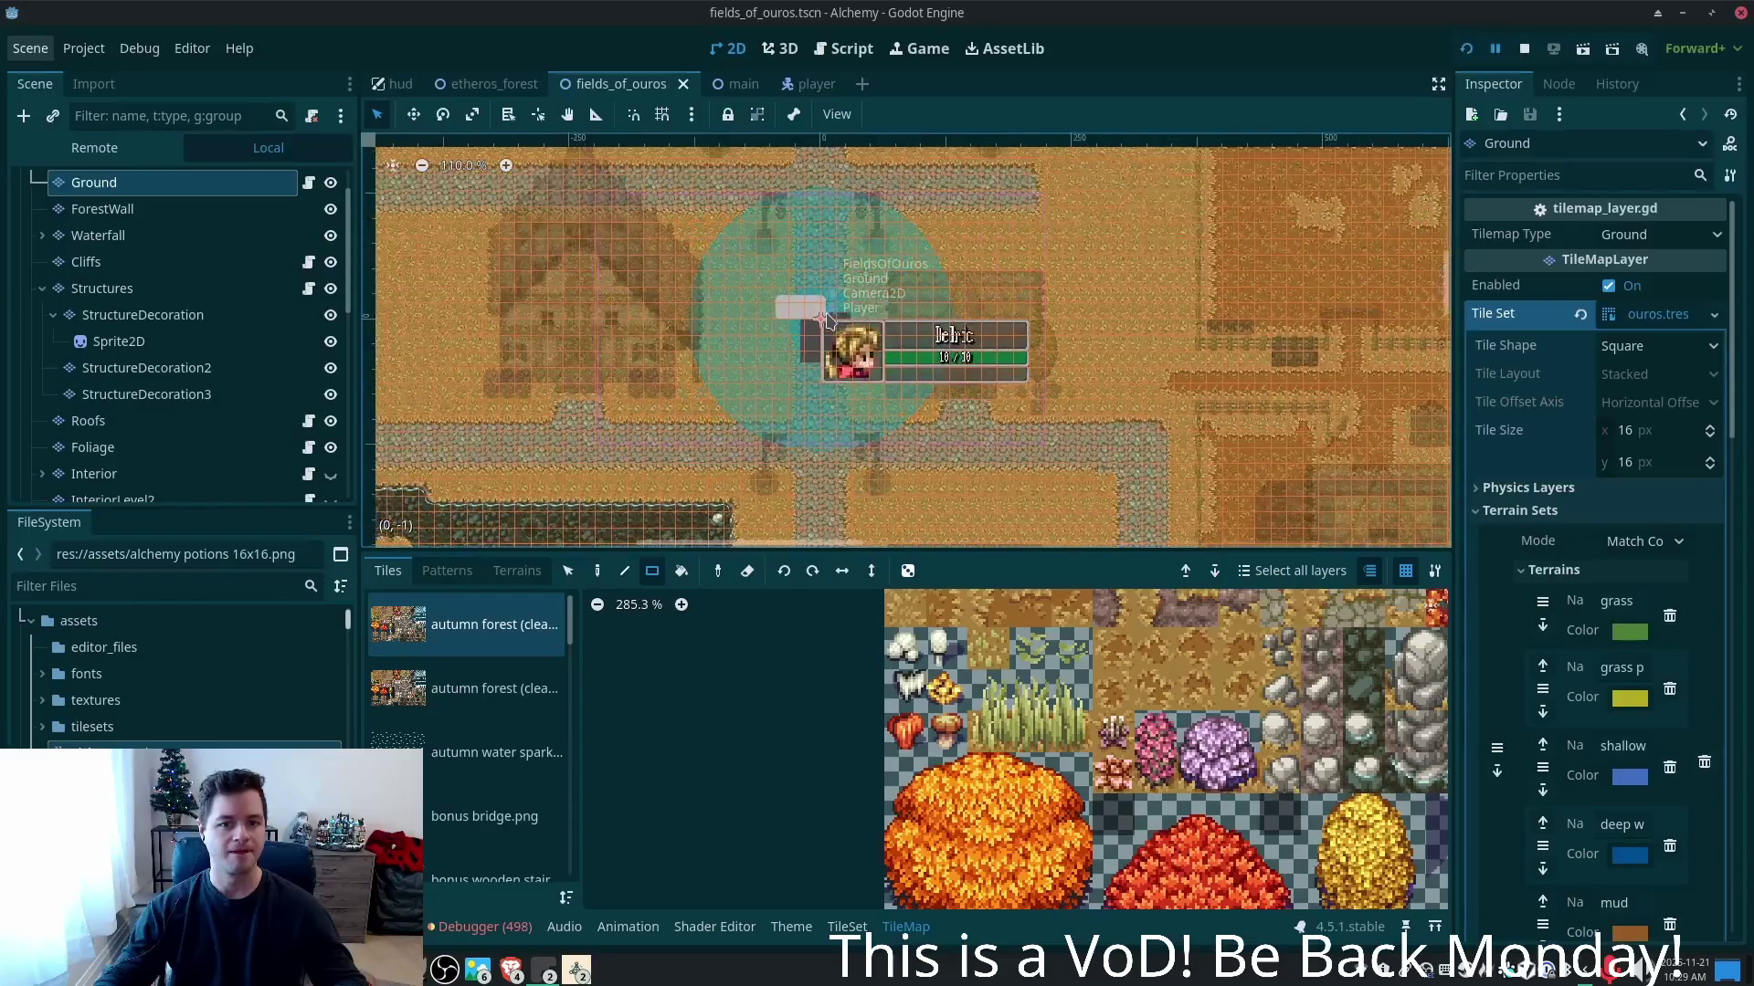
{"action": "scroll", "coordinate": [819, 319], "scroll_direction": "up", "scroll_amount": 5}
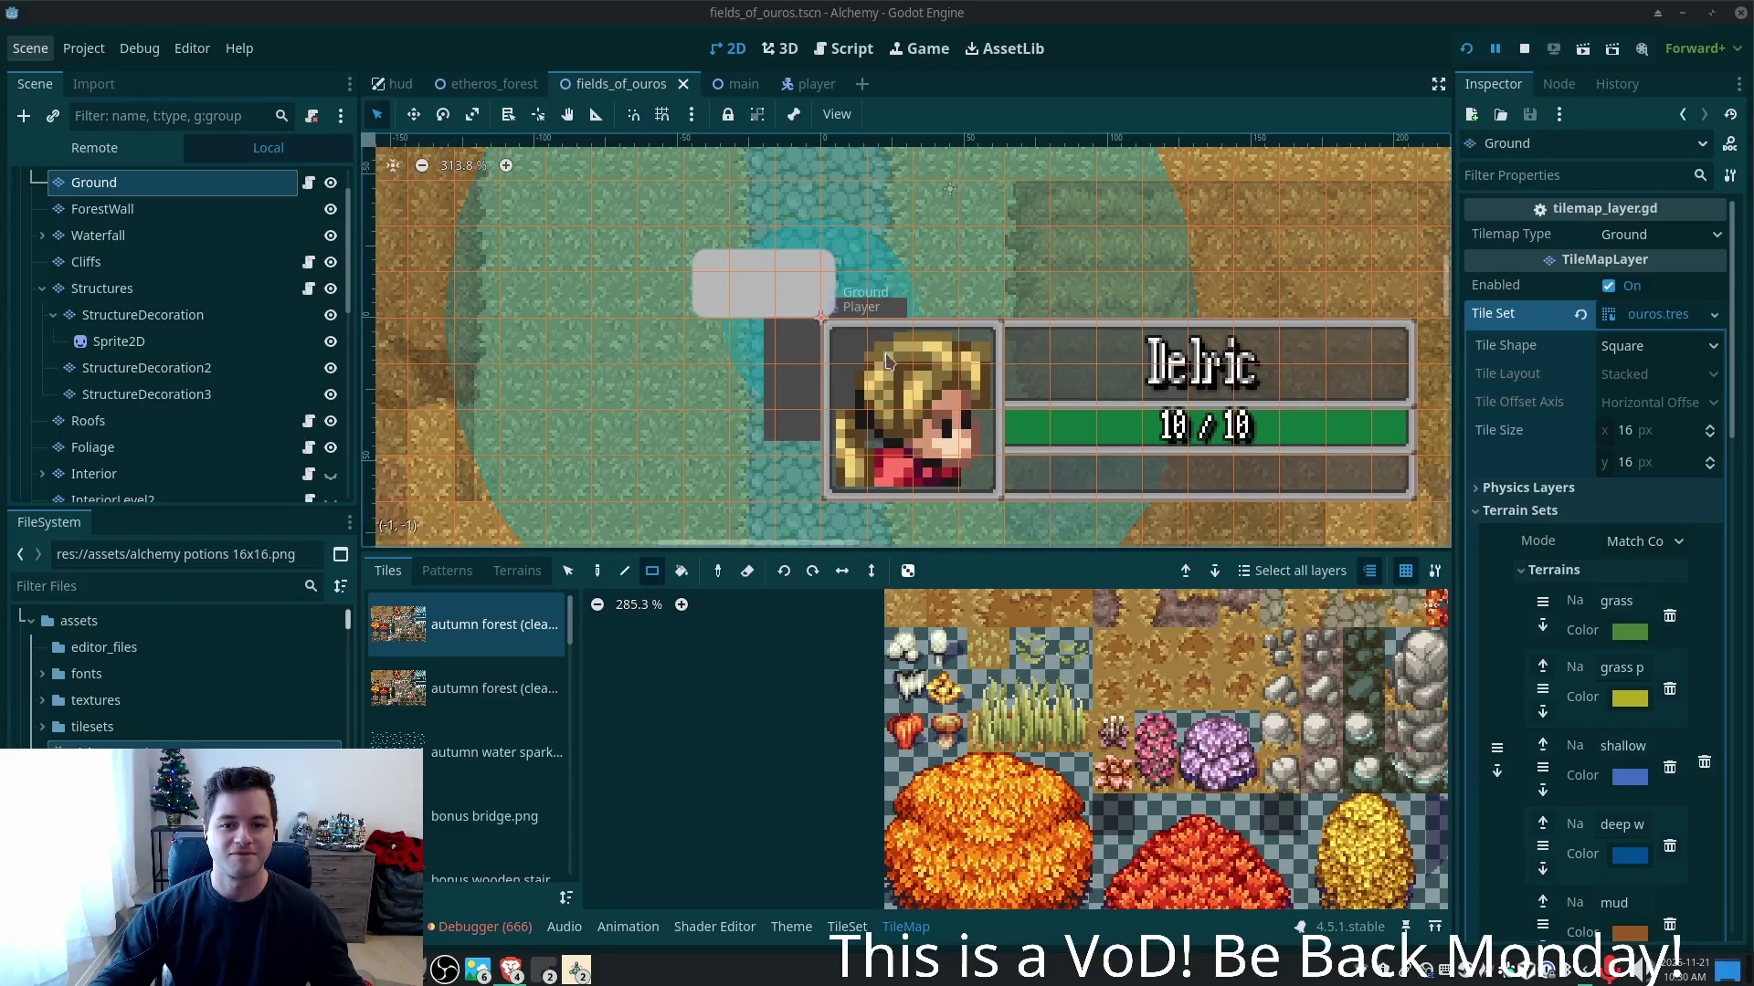
{"action": "scroll", "coordinate": [898, 393], "scroll_direction": "down", "scroll_amount": 4}
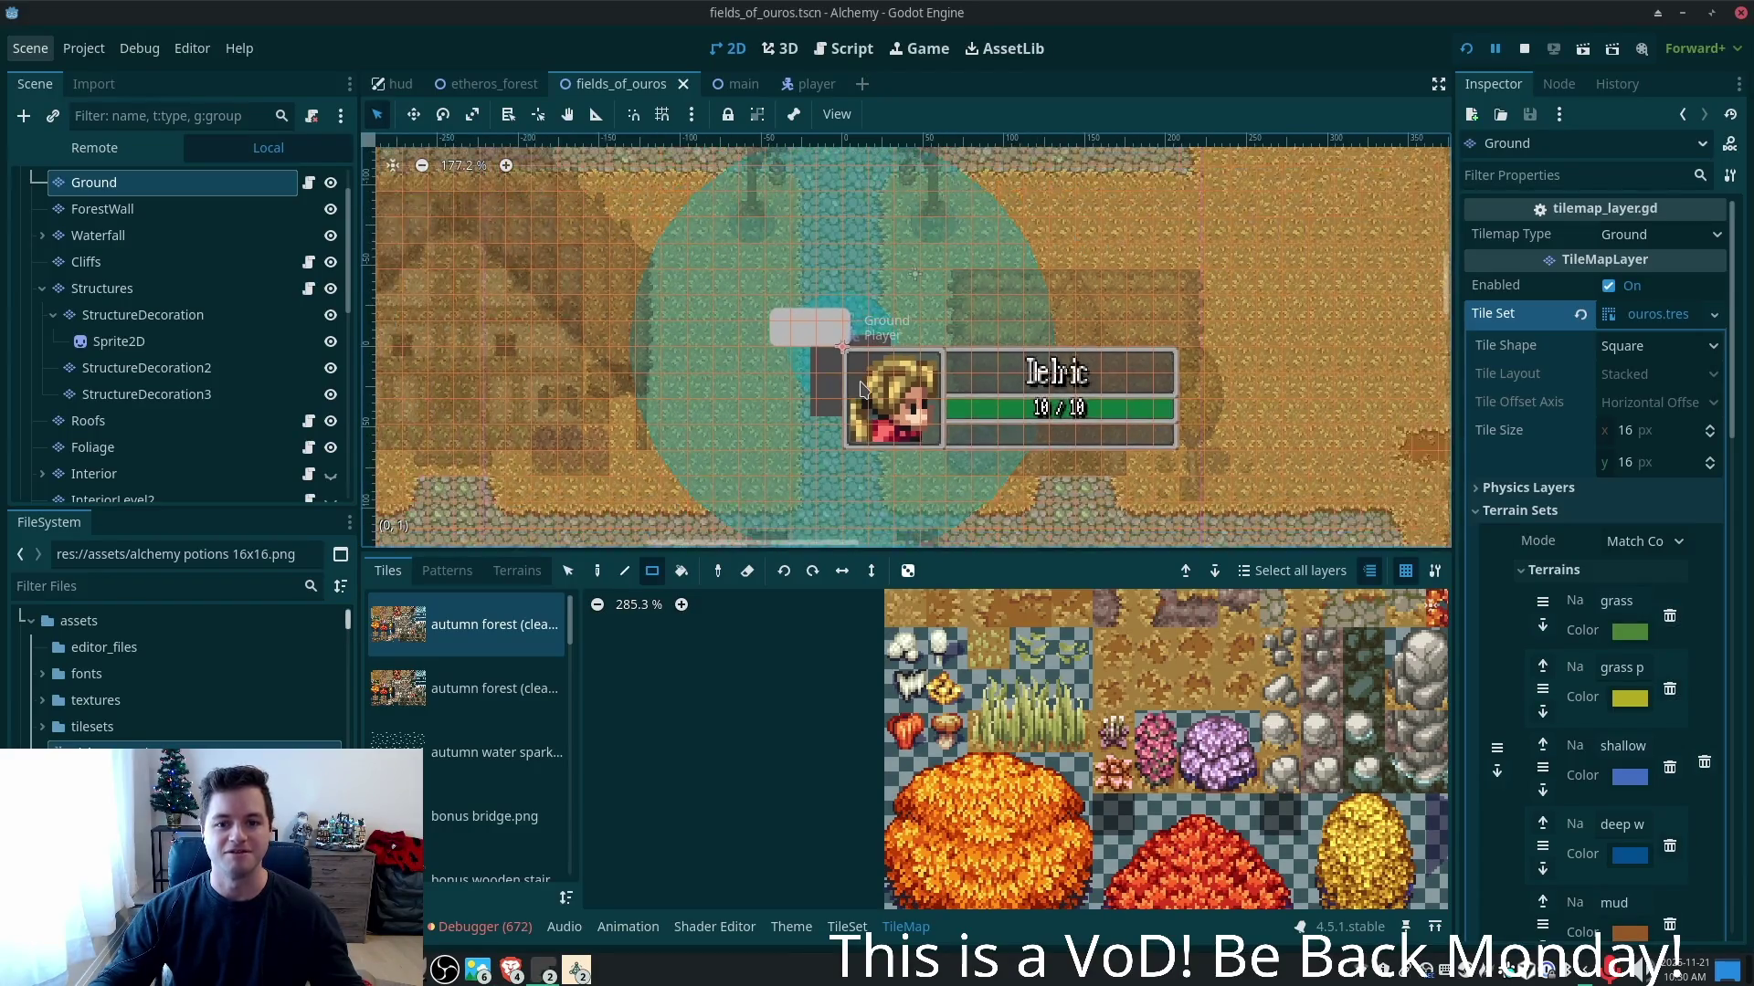
{"action": "scroll", "coordinate": [867, 344], "scroll_direction": "up", "scroll_amount": 4}
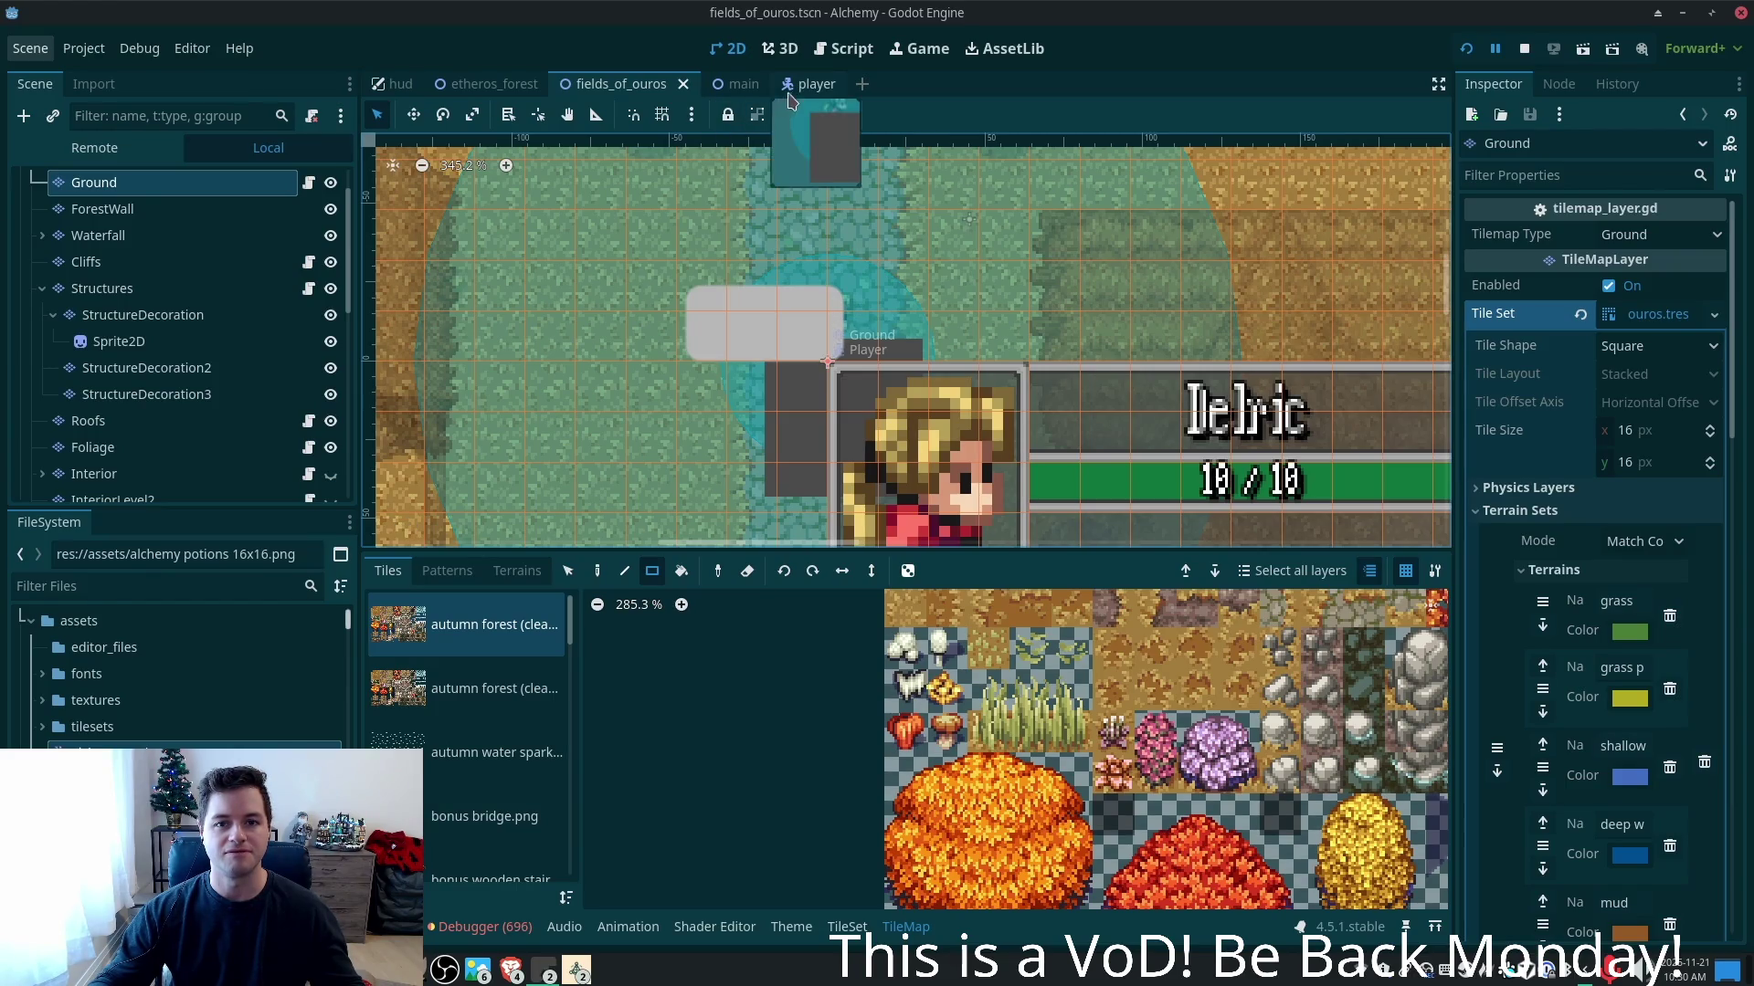
{"action": "left_click", "coordinate": [794, 85]}
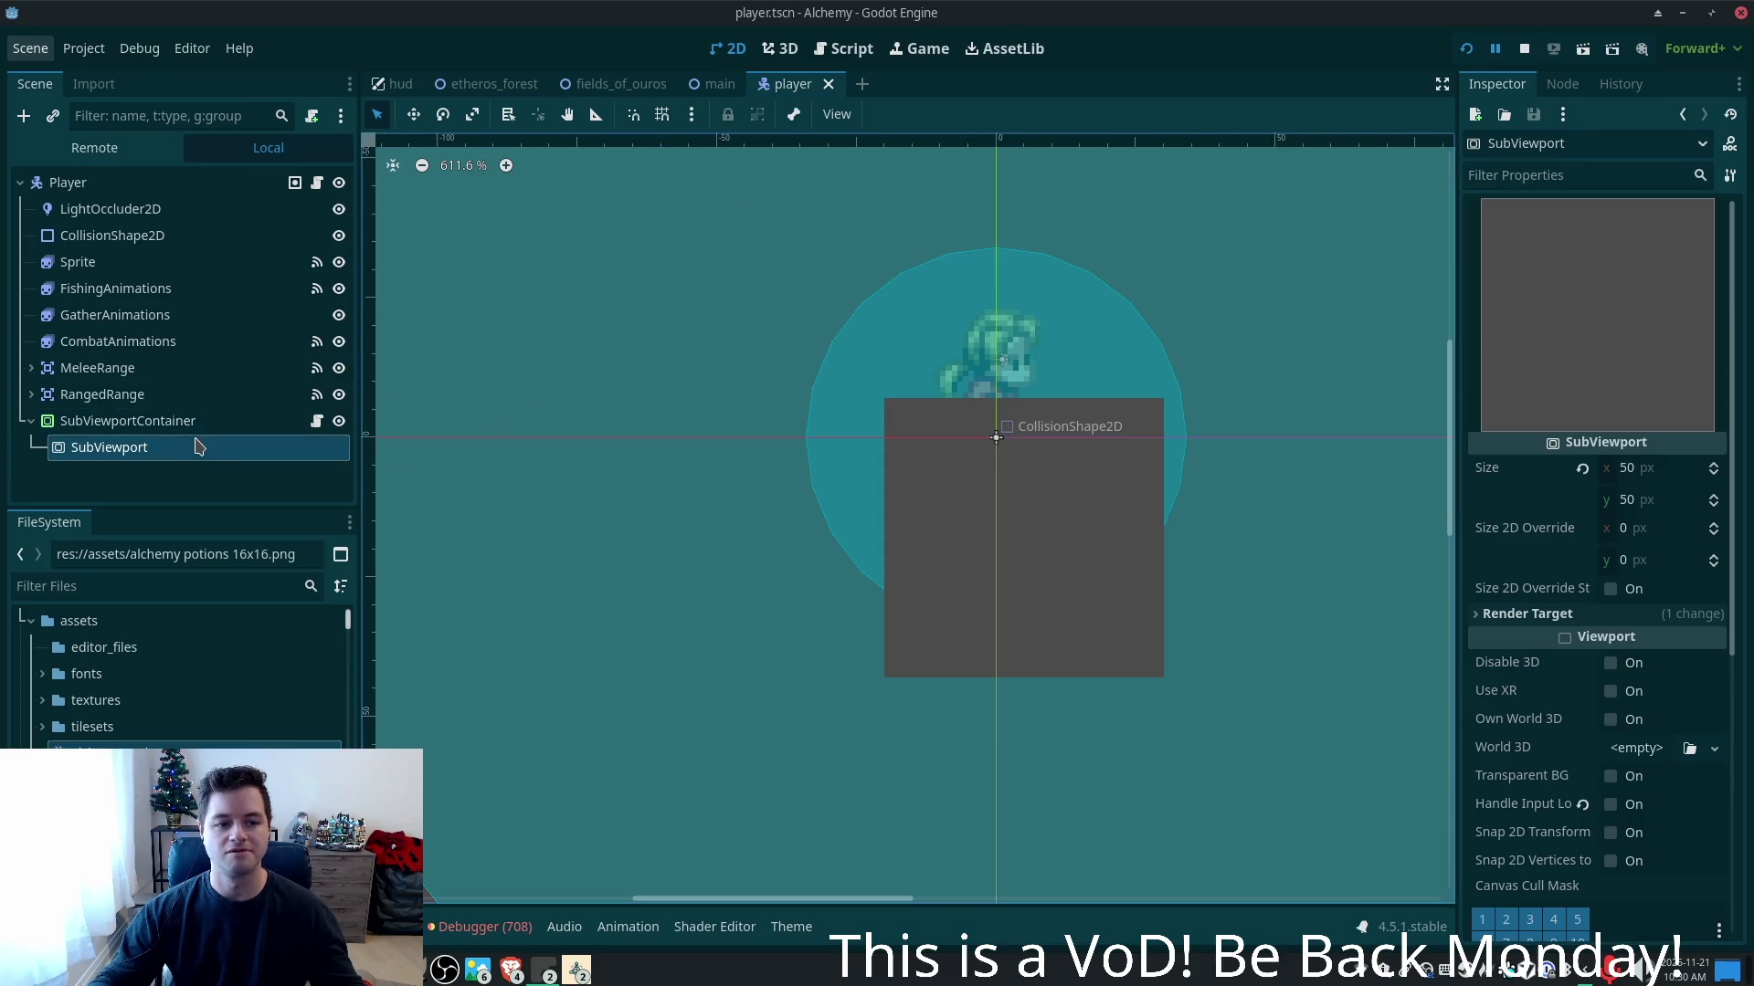
- Open lower_body_window.gd from the player scene's SubViewportContainer and view it in Cursor
{"action": "left_click", "coordinate": [316, 421]}
{"action": "left_click", "coordinate": [987, 404]}
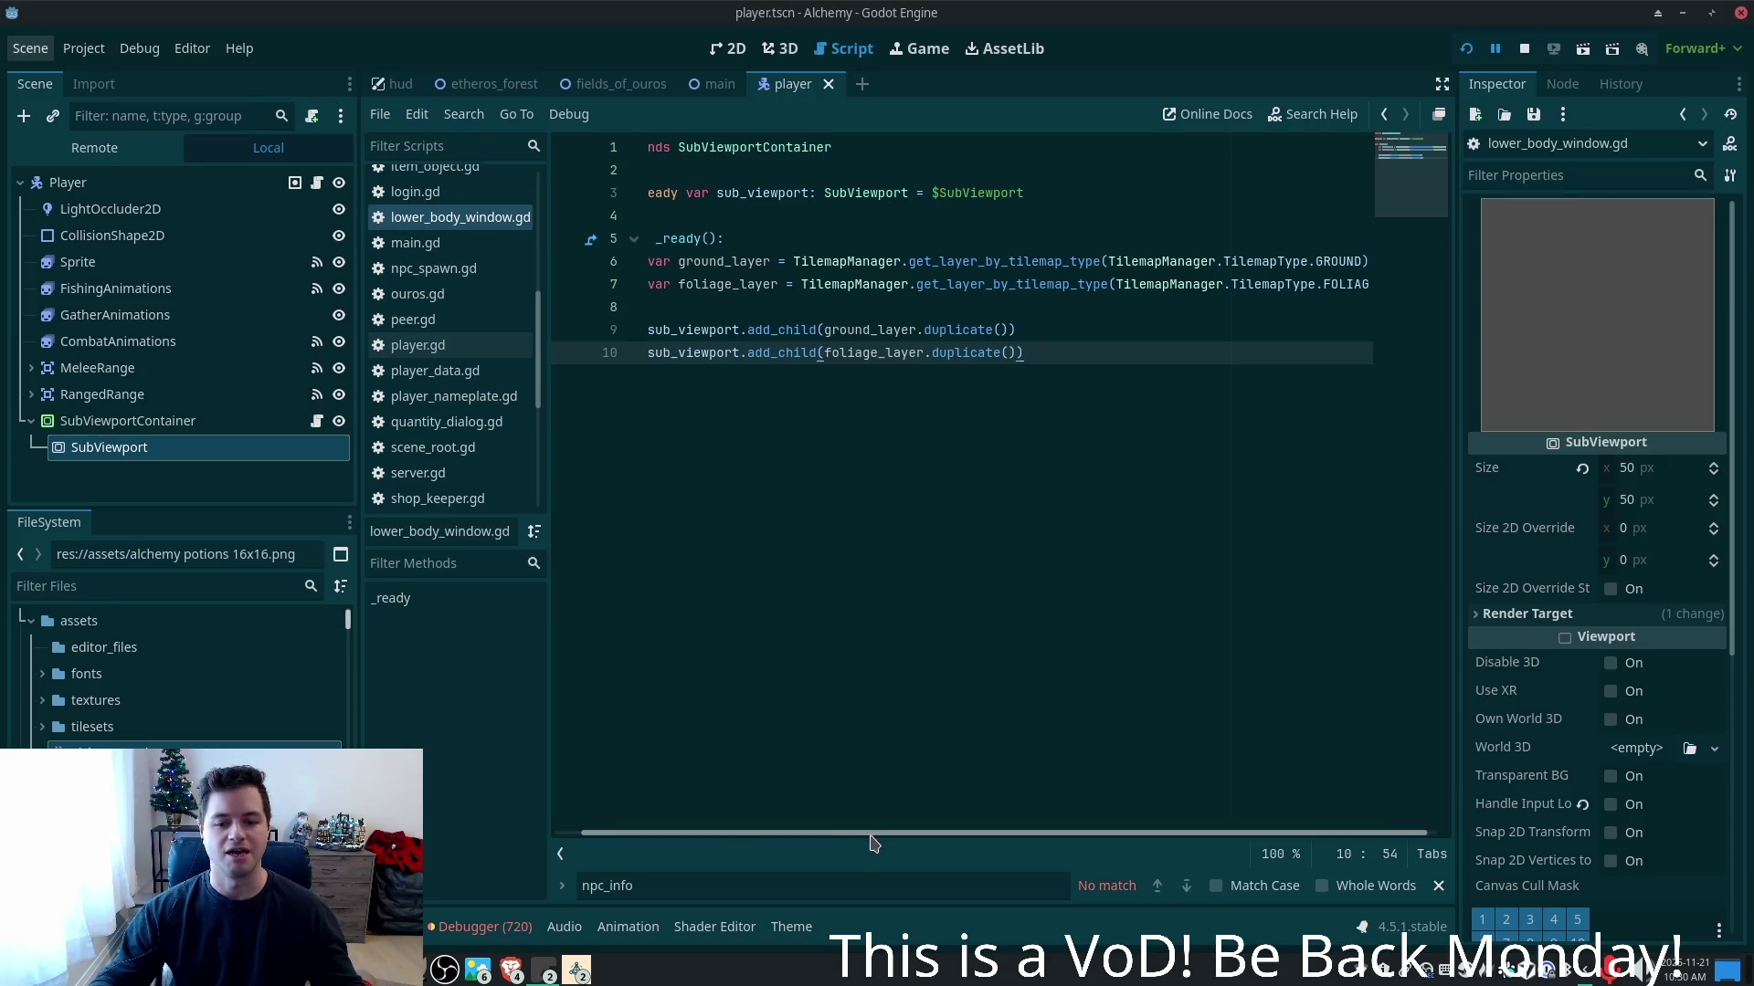
{"action": "scroll", "coordinate": [872, 835], "scroll_direction": "left", "scroll_amount": 1}
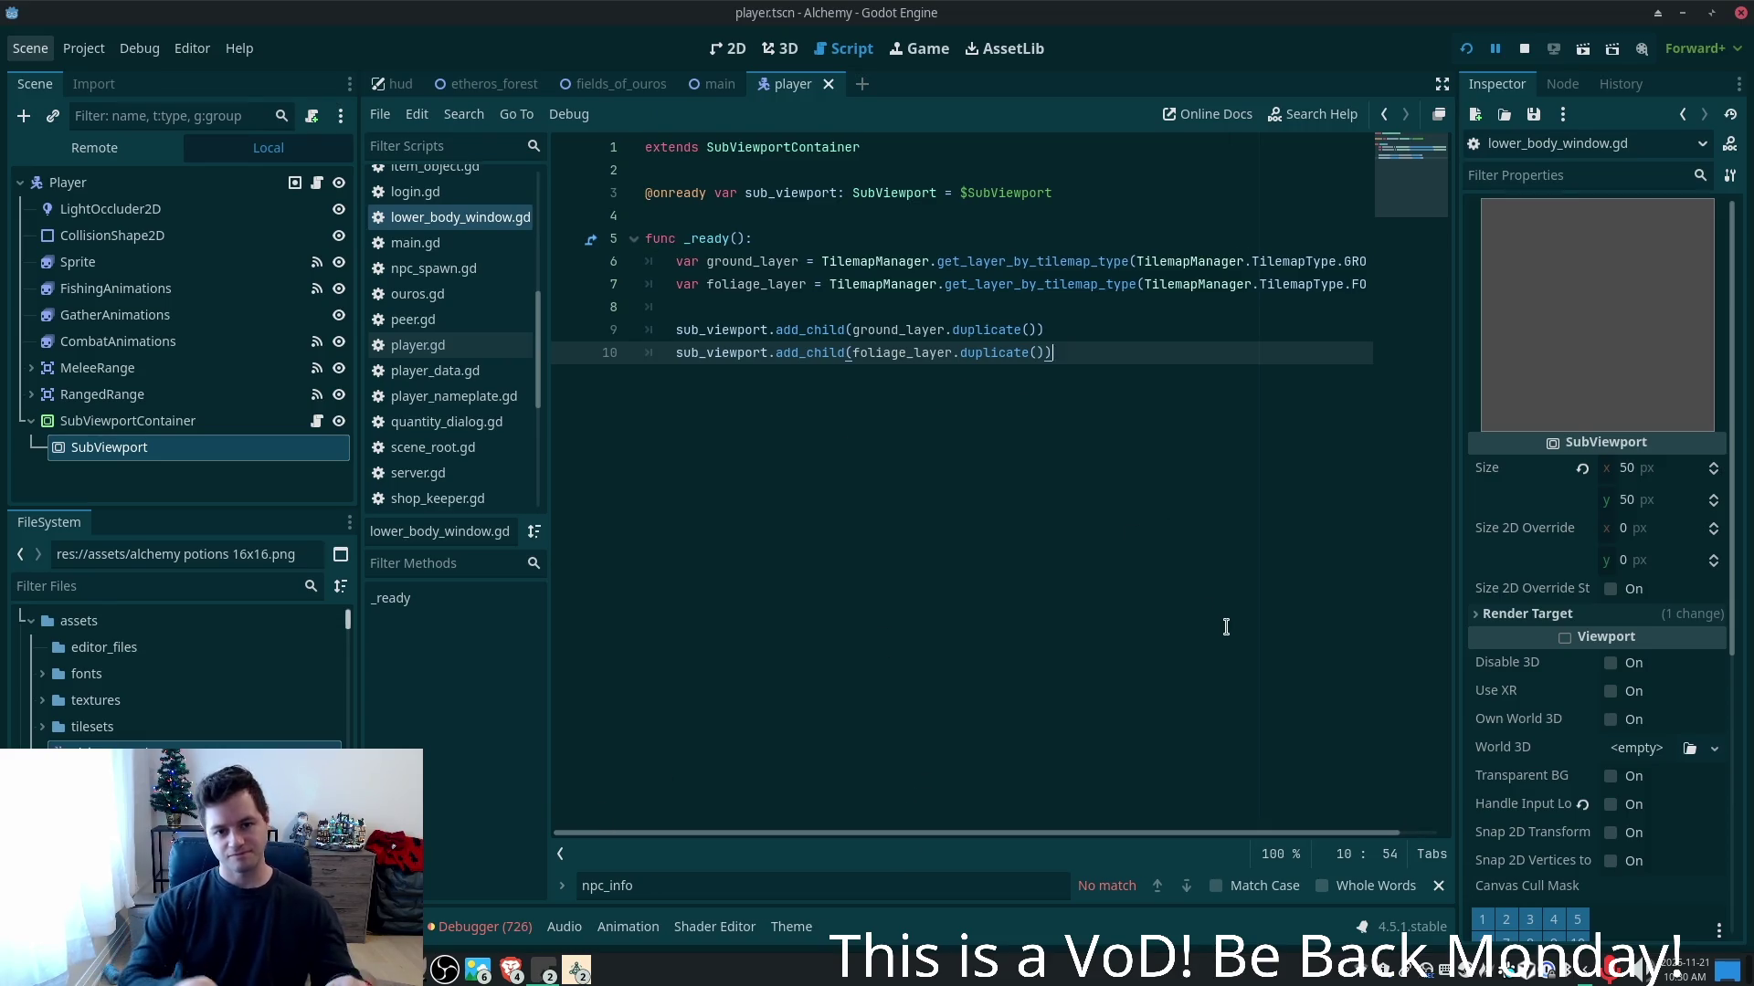
{"action": "key", "text": "Return"}
{"action": "key", "text": "Return"}
{"action": "type", "text": "func"}
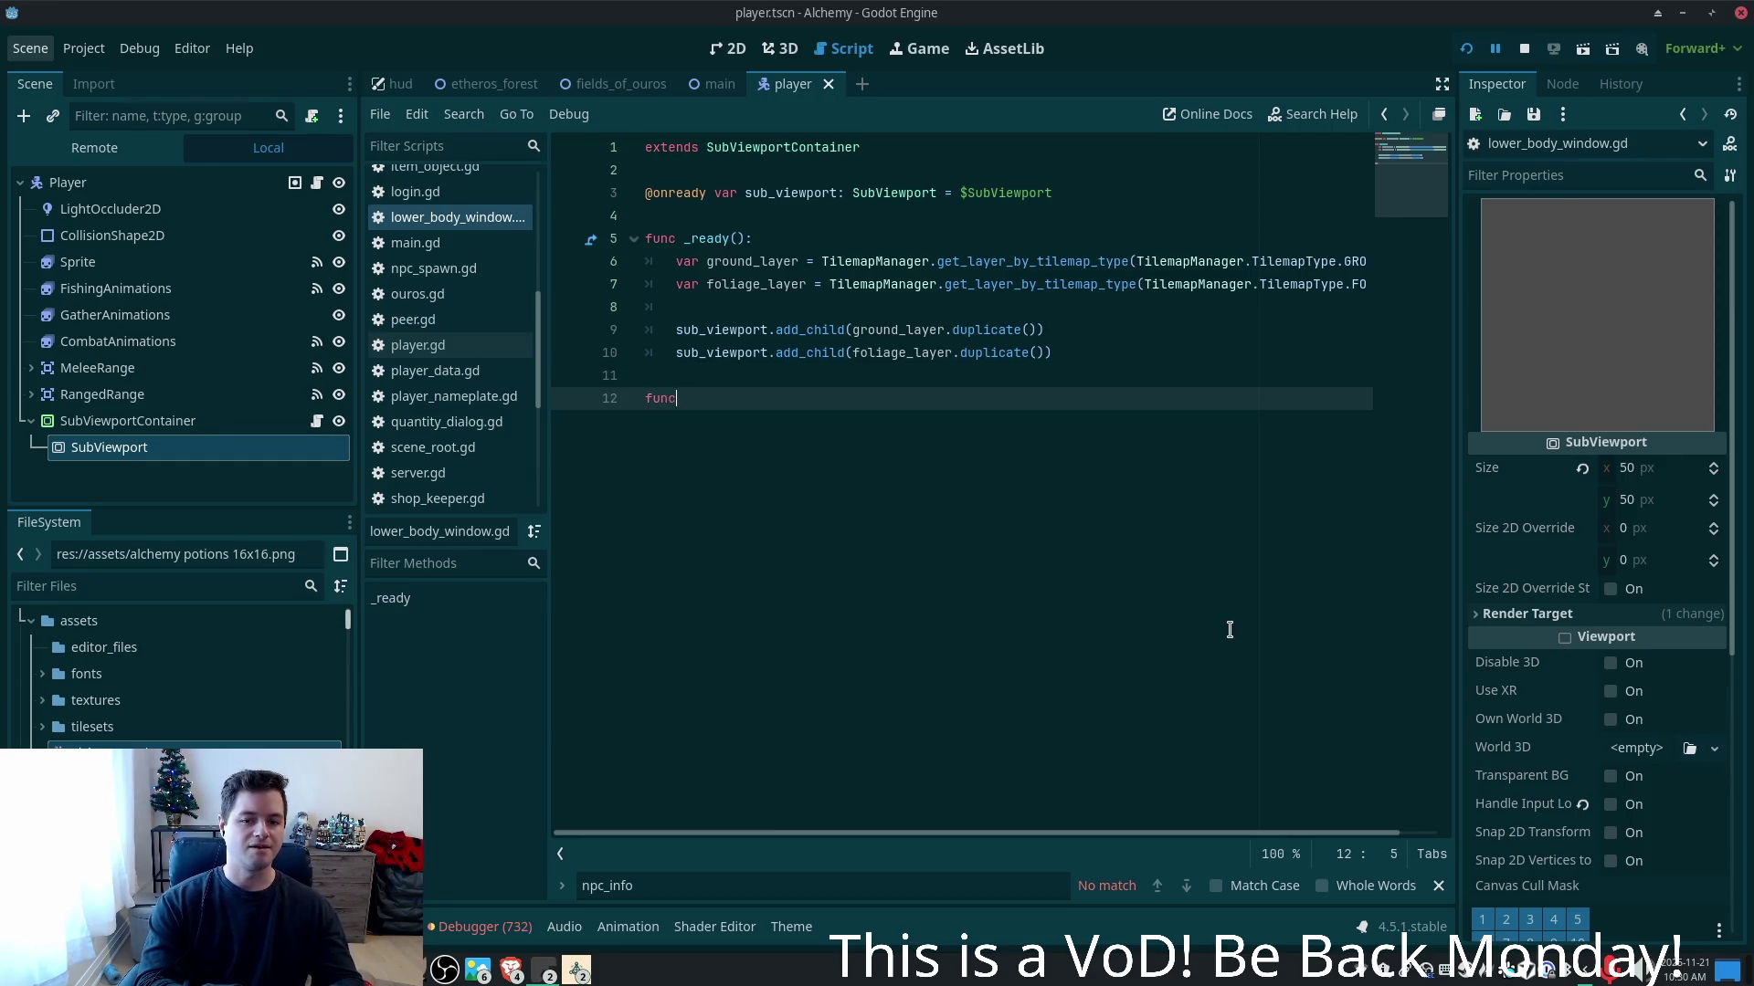
{"action": "key", "text": "BackSpace"}
{"action": "key", "text": "BackSpace"}
{"action": "key", "text": "BackSpace"}
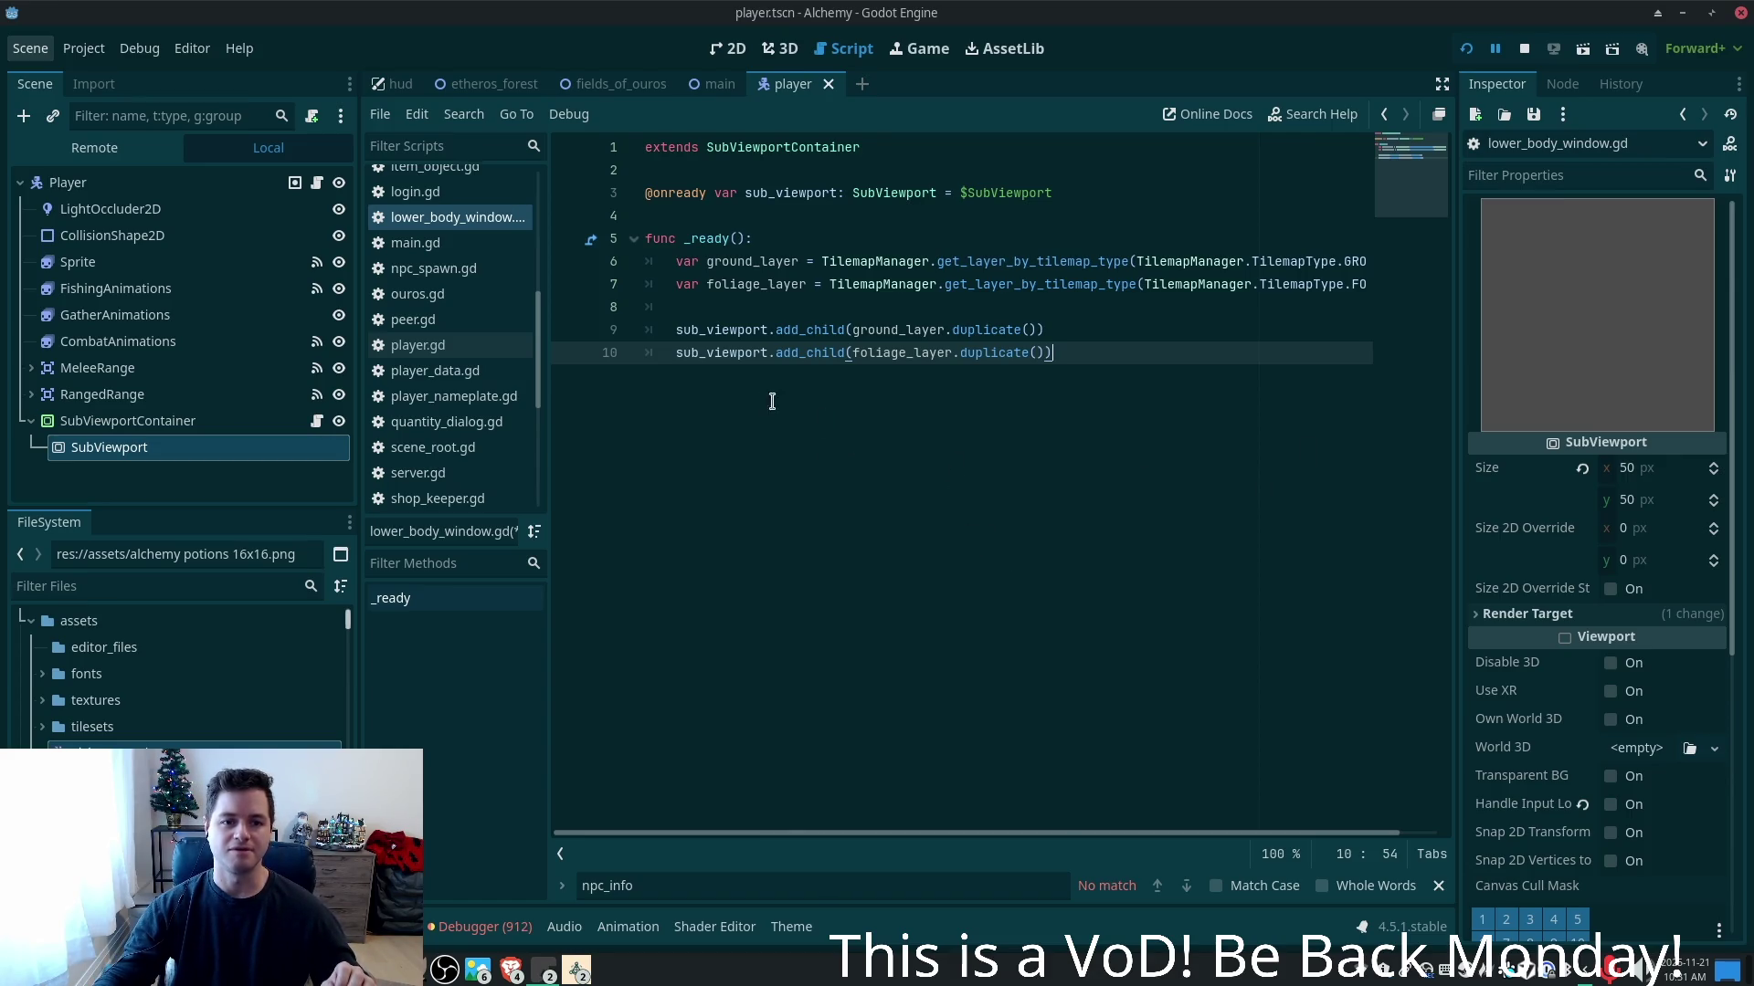
{"action": "left_click", "coordinate": [575, 957]}
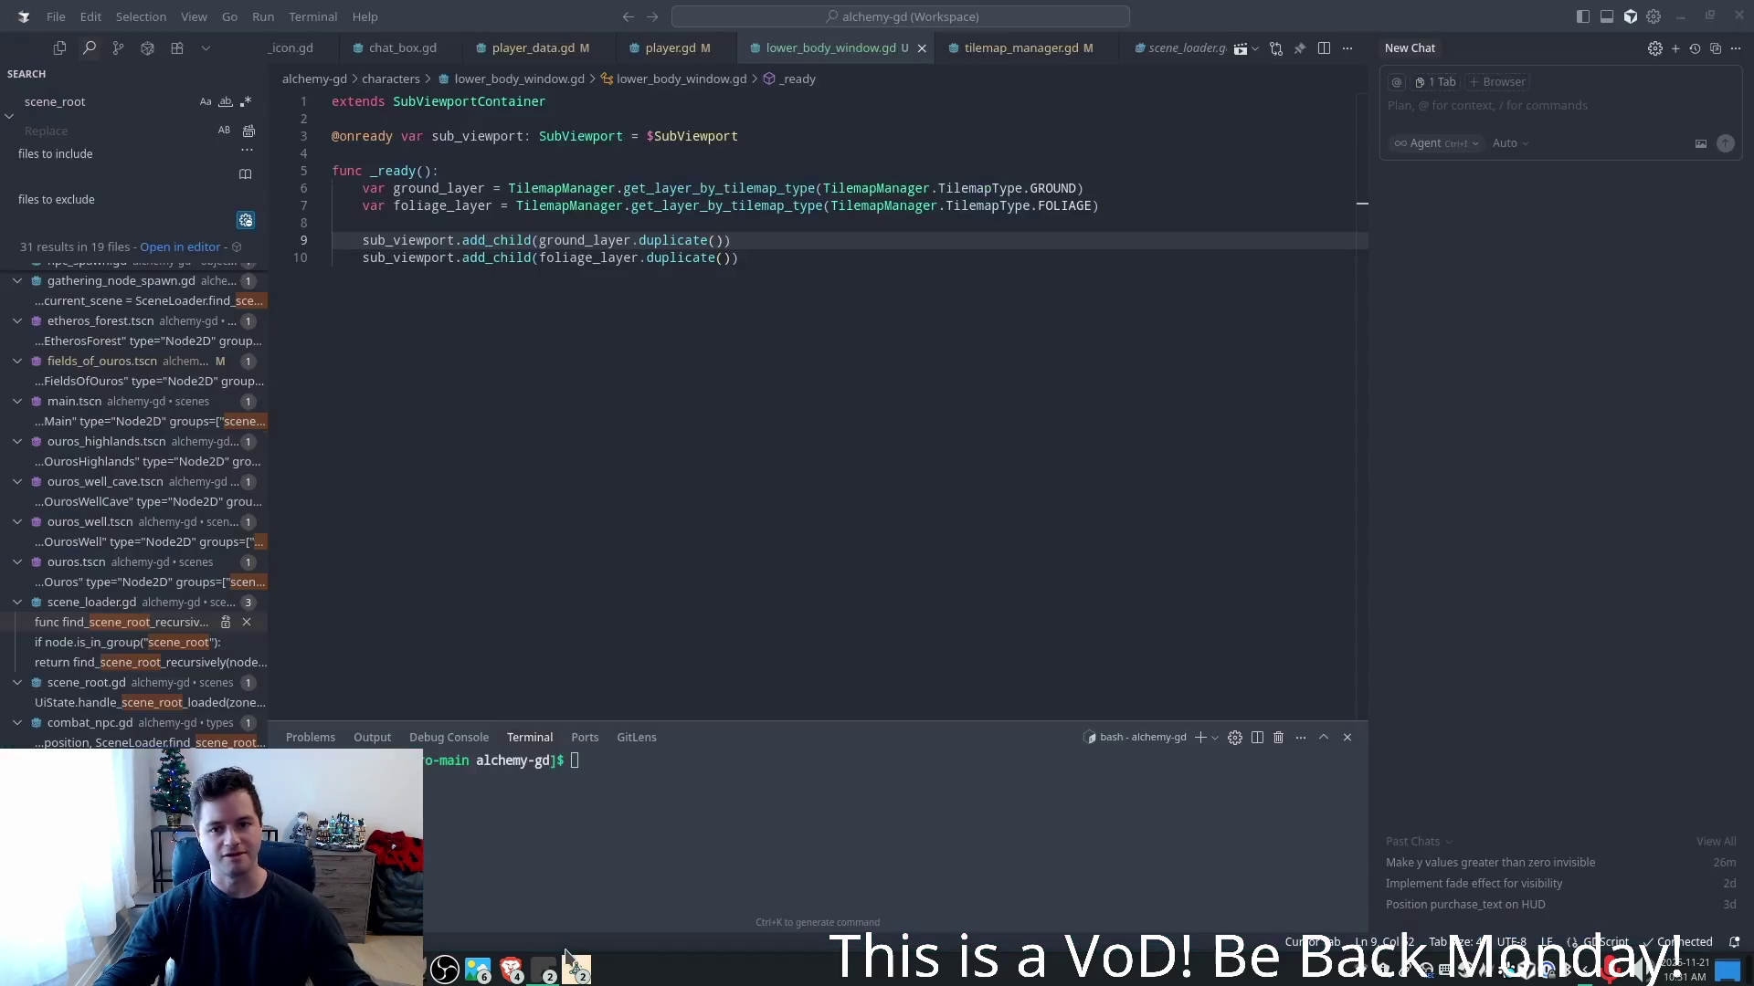
- Search player_data.gd for 'position' matches and where player_moved is emitted
{"action": "left_click", "coordinate": [545, 49]}
{"action": "left_click", "coordinate": [807, 227]}
{"action": "left_click", "coordinate": [742, 311]}
{"action": "key", "text": "ctrl+f"}
{"action": "type", "text": "positi"}
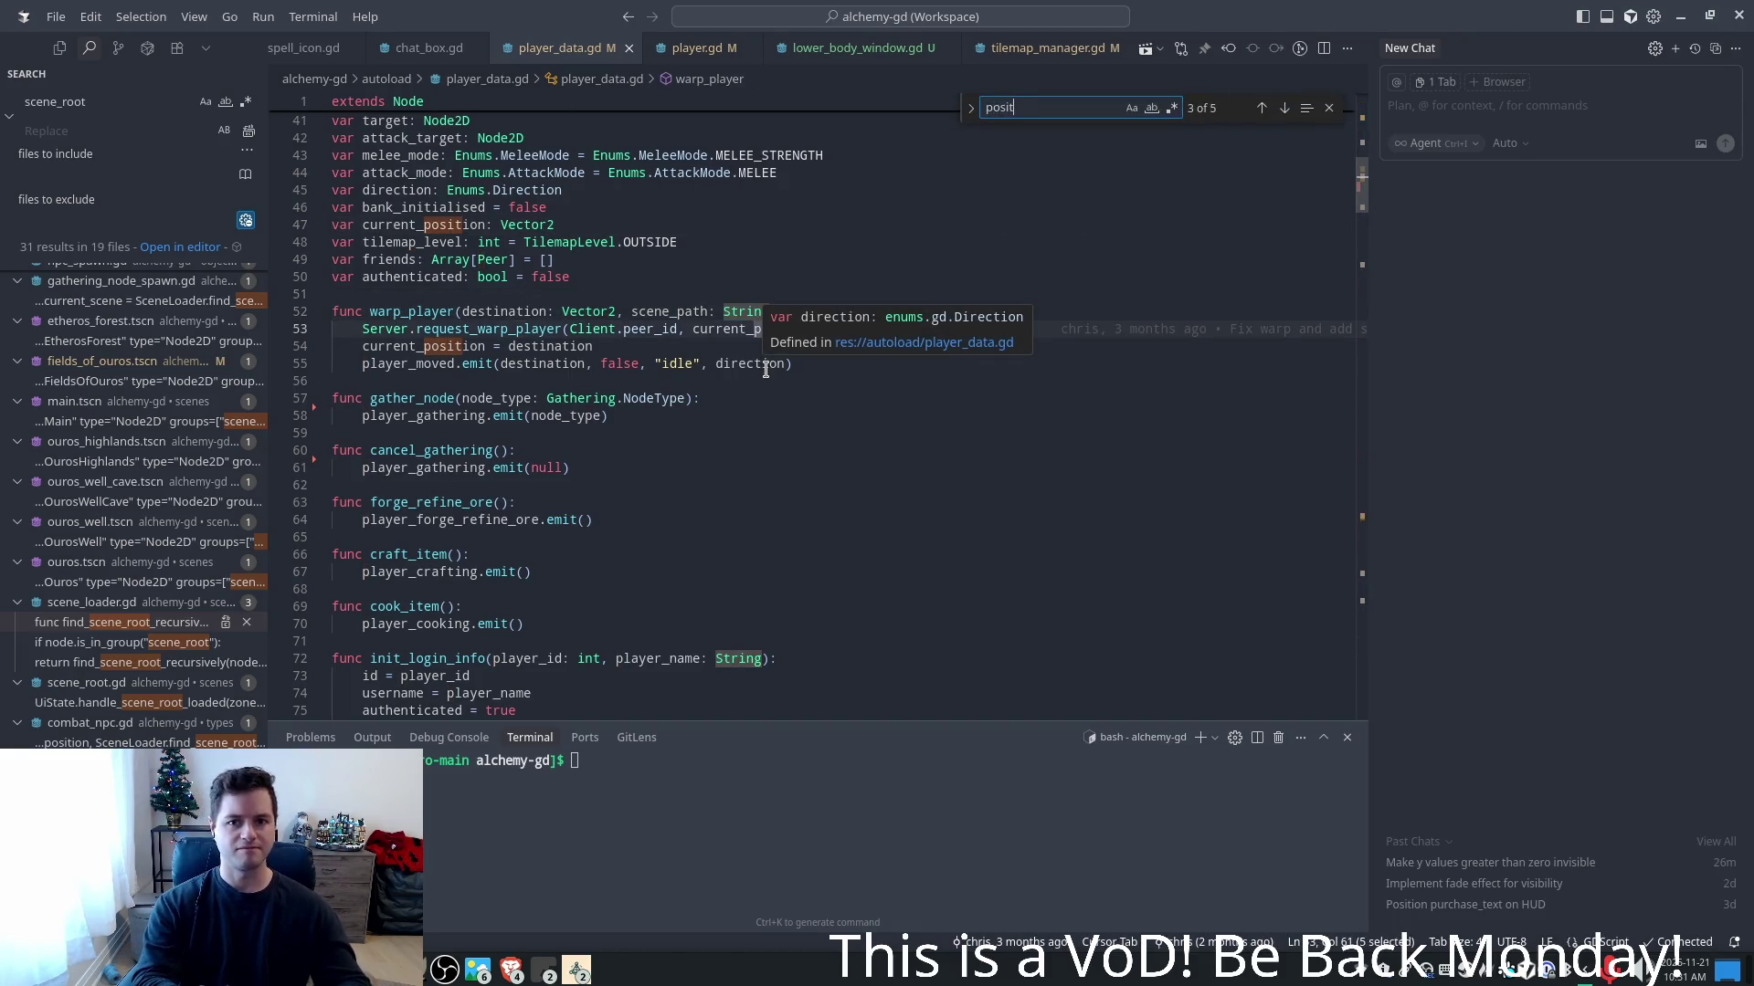
{"action": "type", "text": "on"}
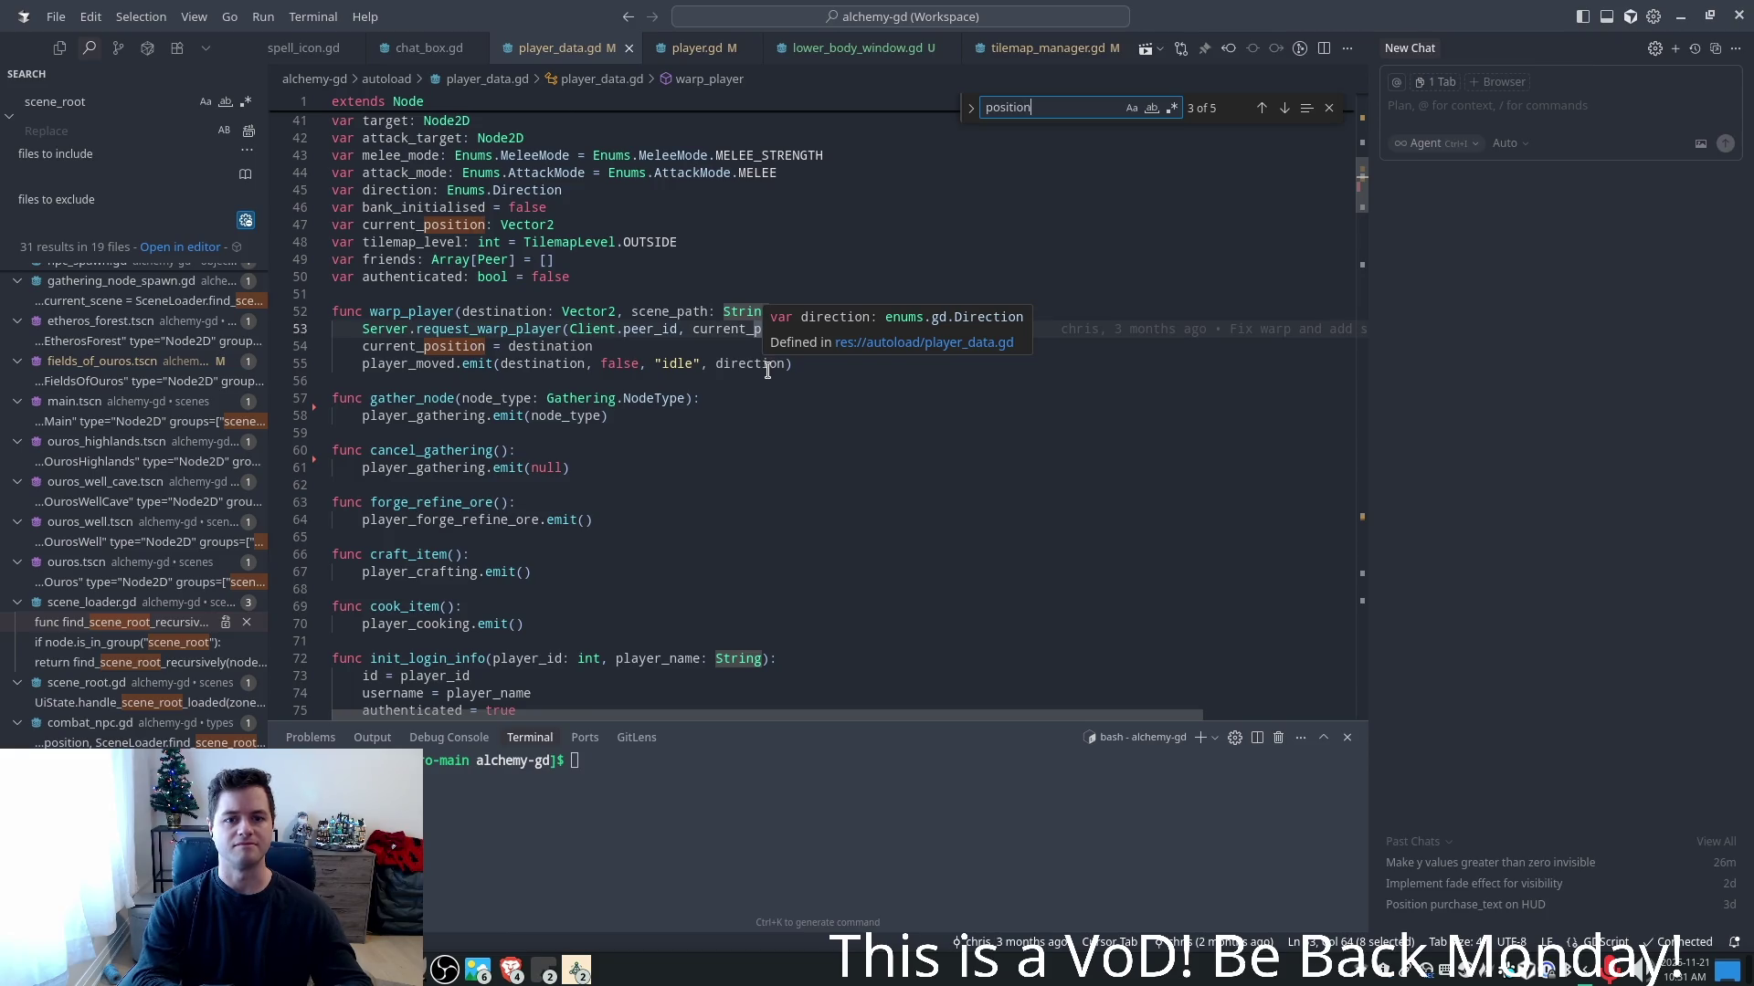
{"action": "key", "text": "Return"}
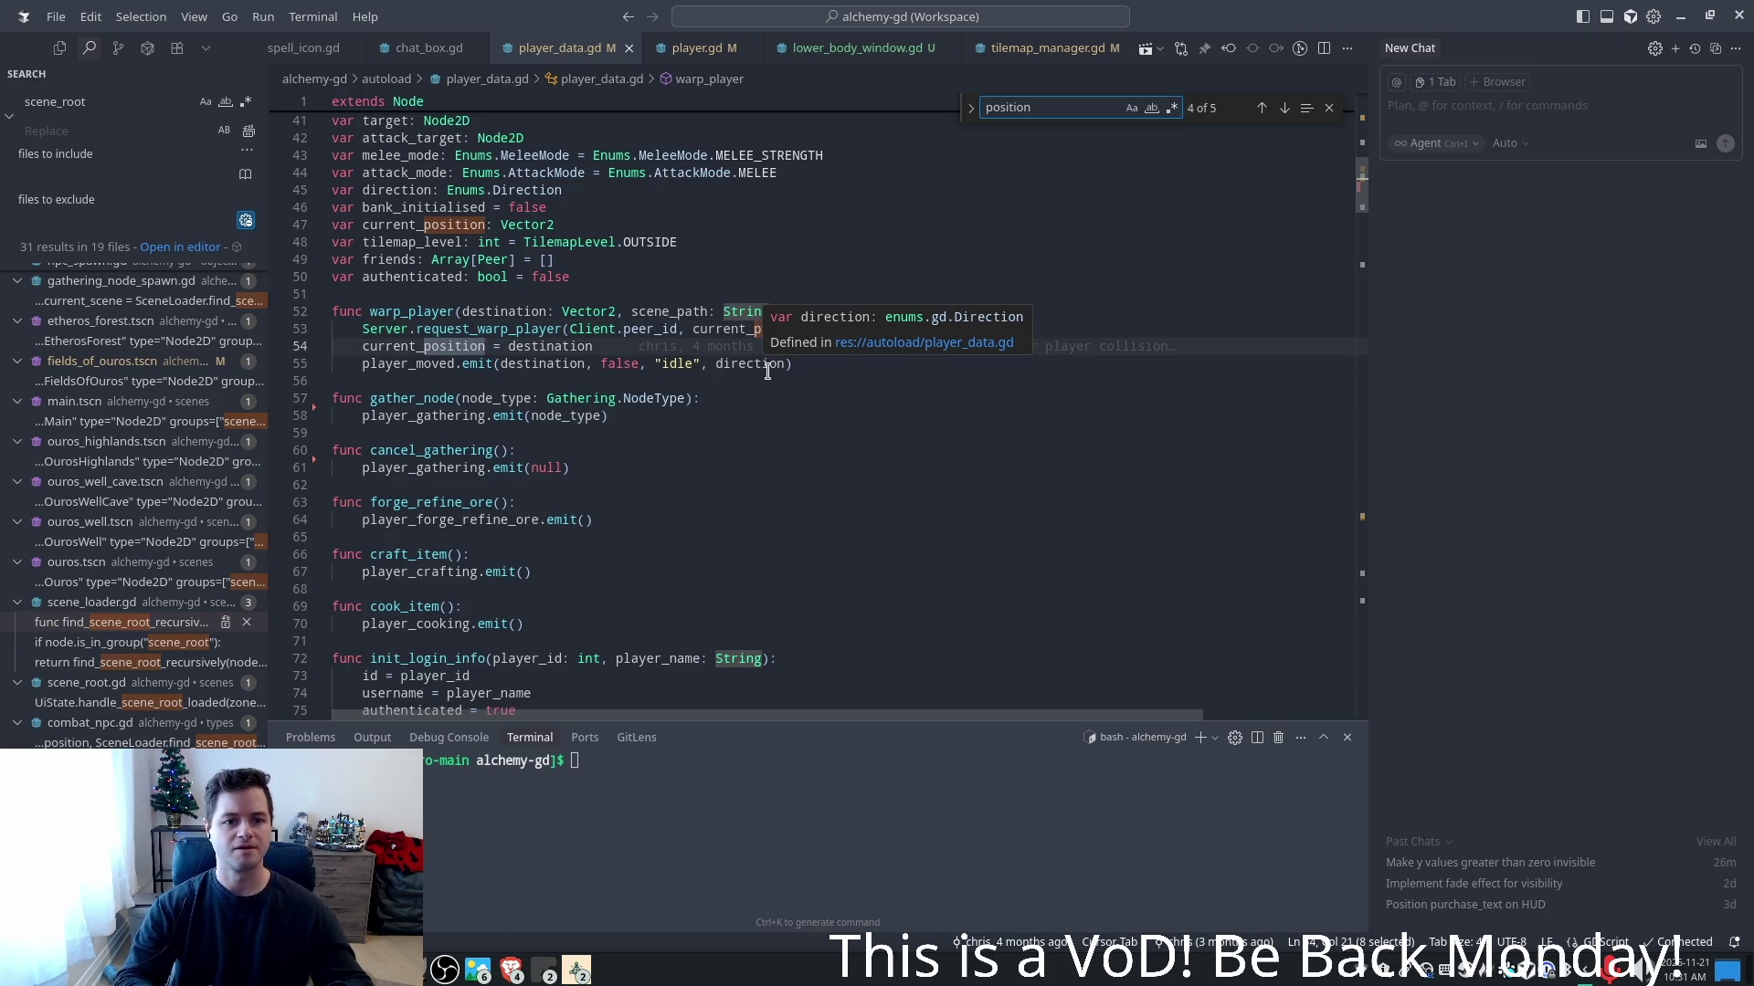
{"action": "key", "text": "Return"}
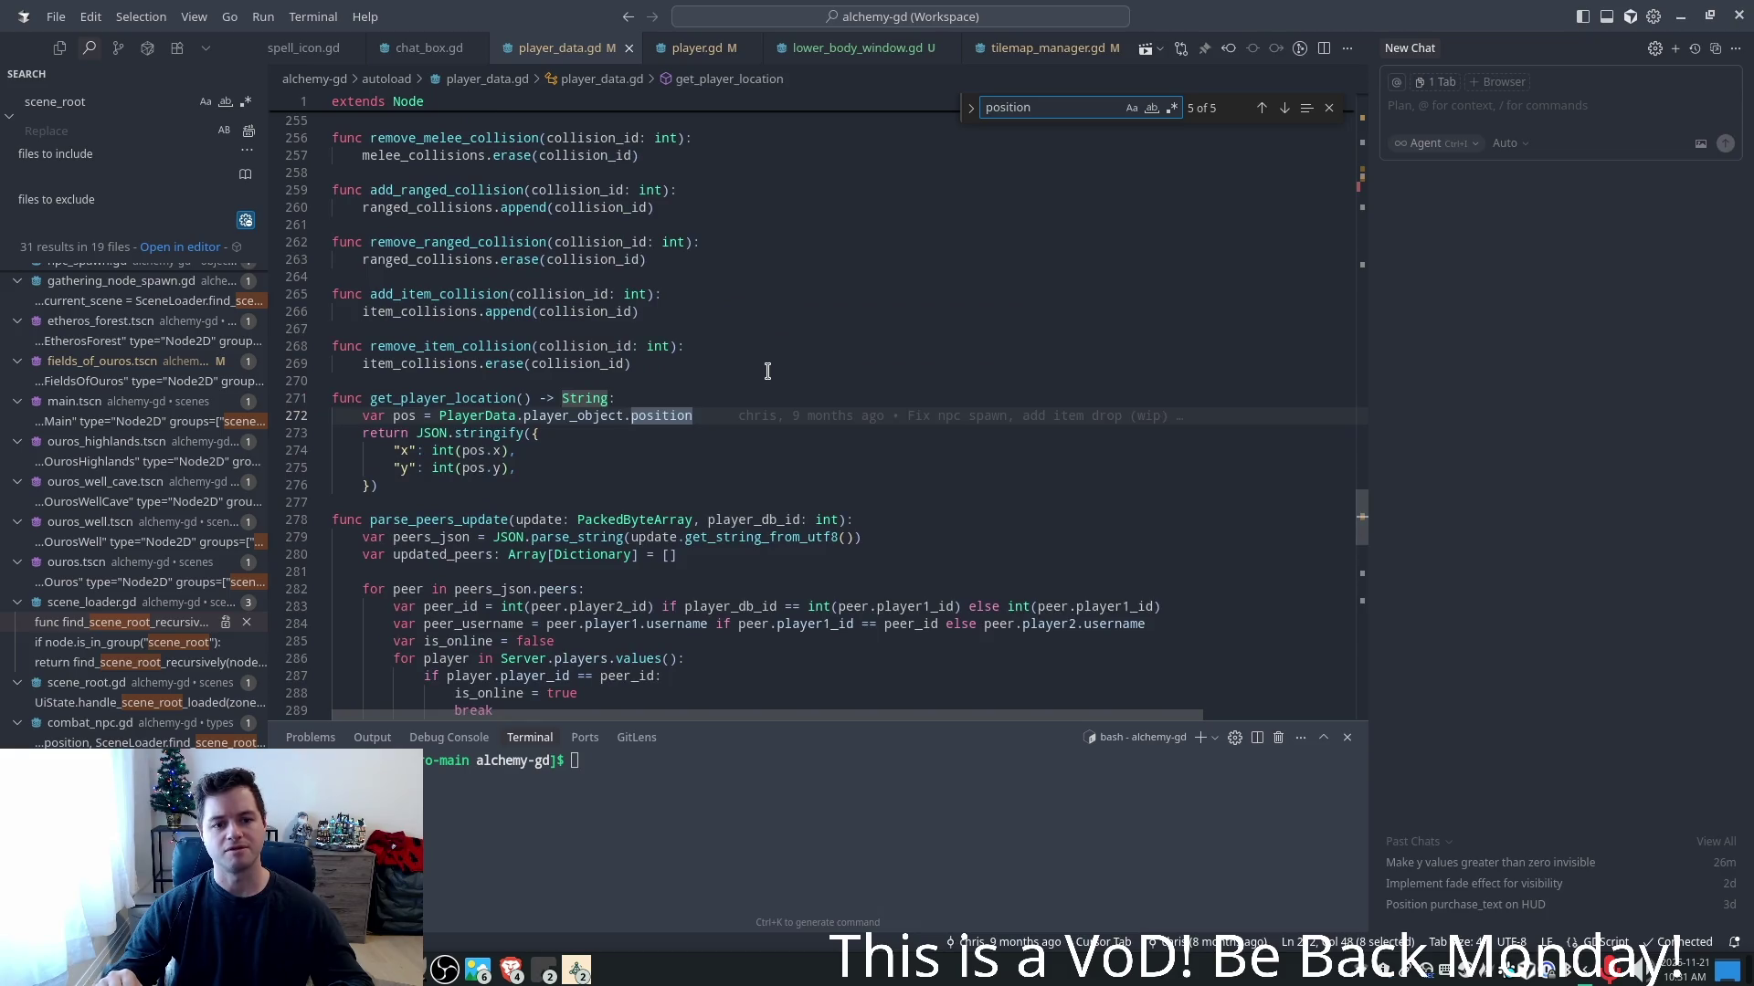
{"action": "key", "text": "Return"}
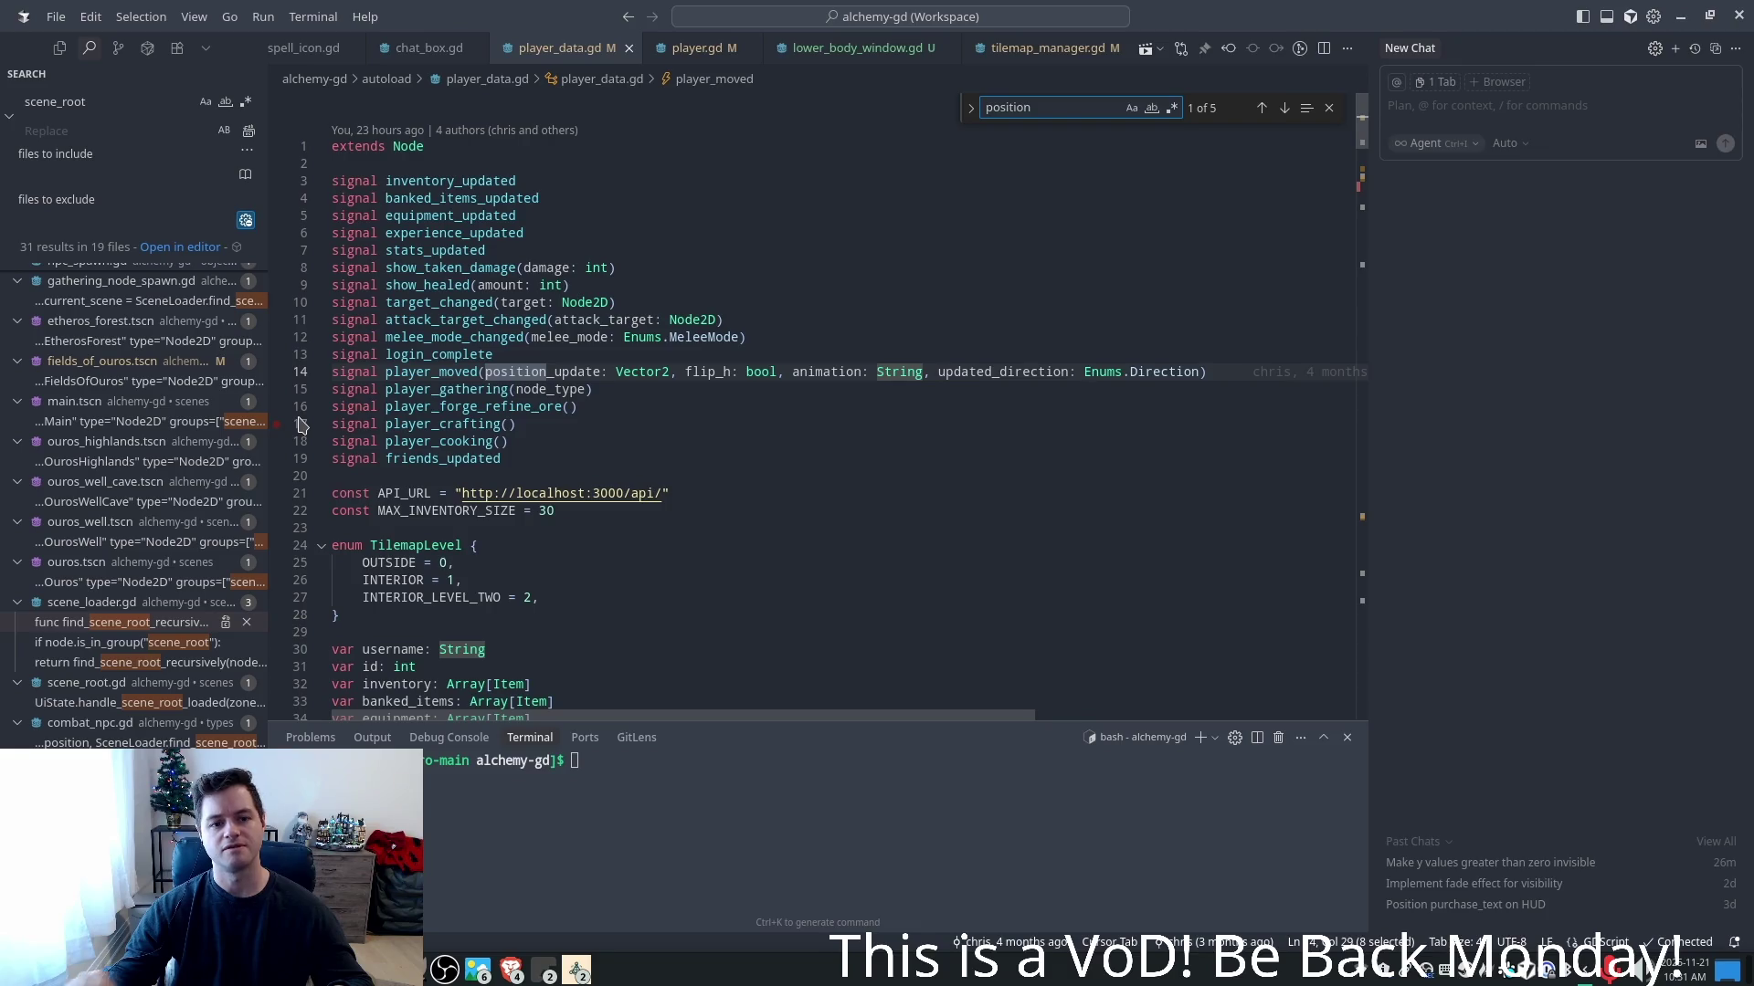
{"action": "double_click", "coordinate": [430, 372]}
{"action": "key", "text": "ctrl+f"}
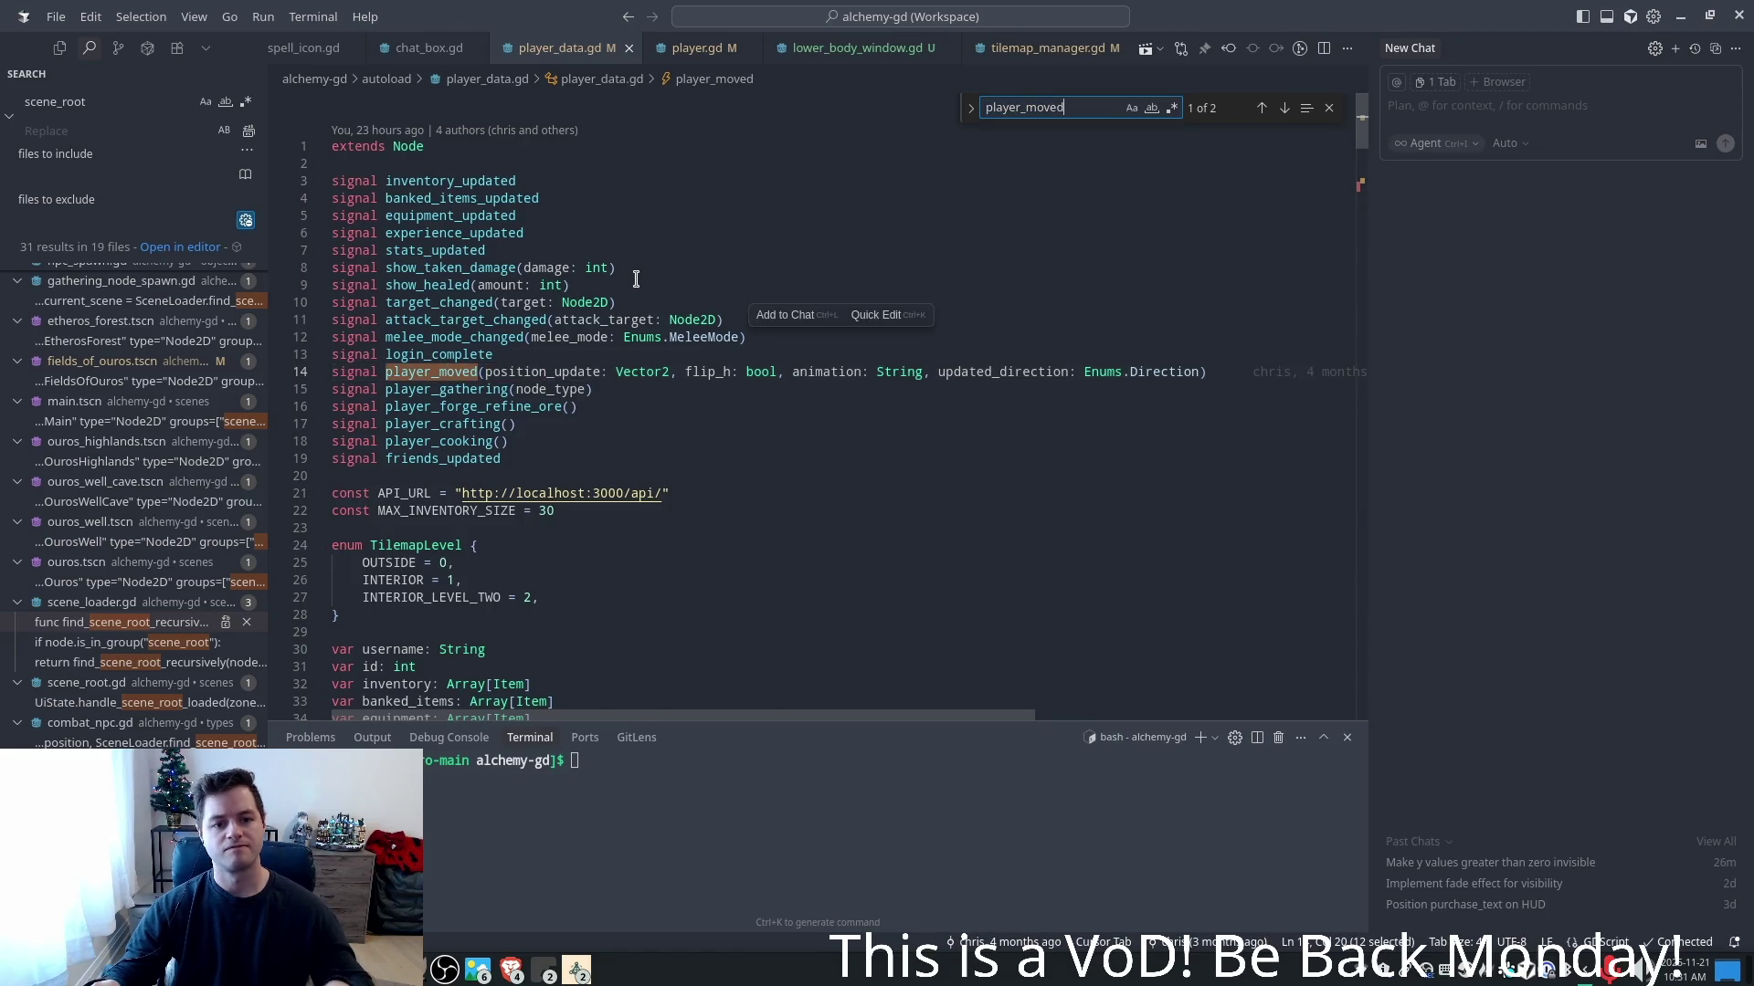
{"action": "key", "text": "Return"}
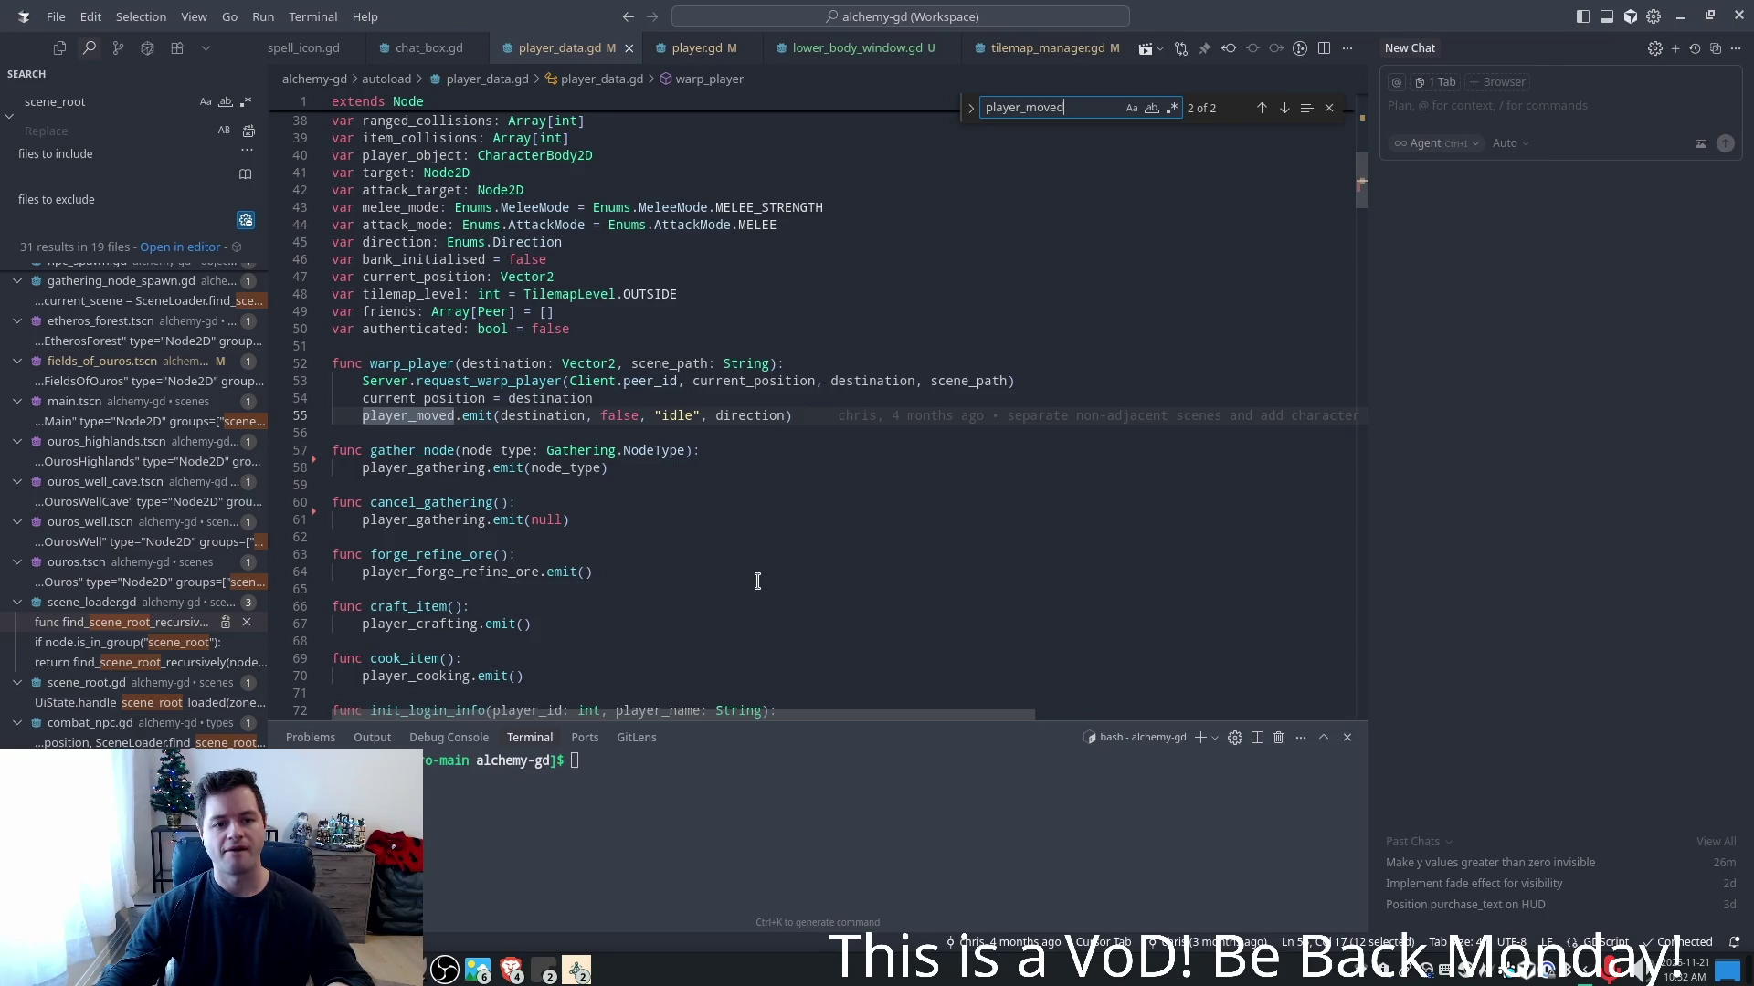
{"action": "key", "text": "Return"}
{"action": "key", "text": "Return"}
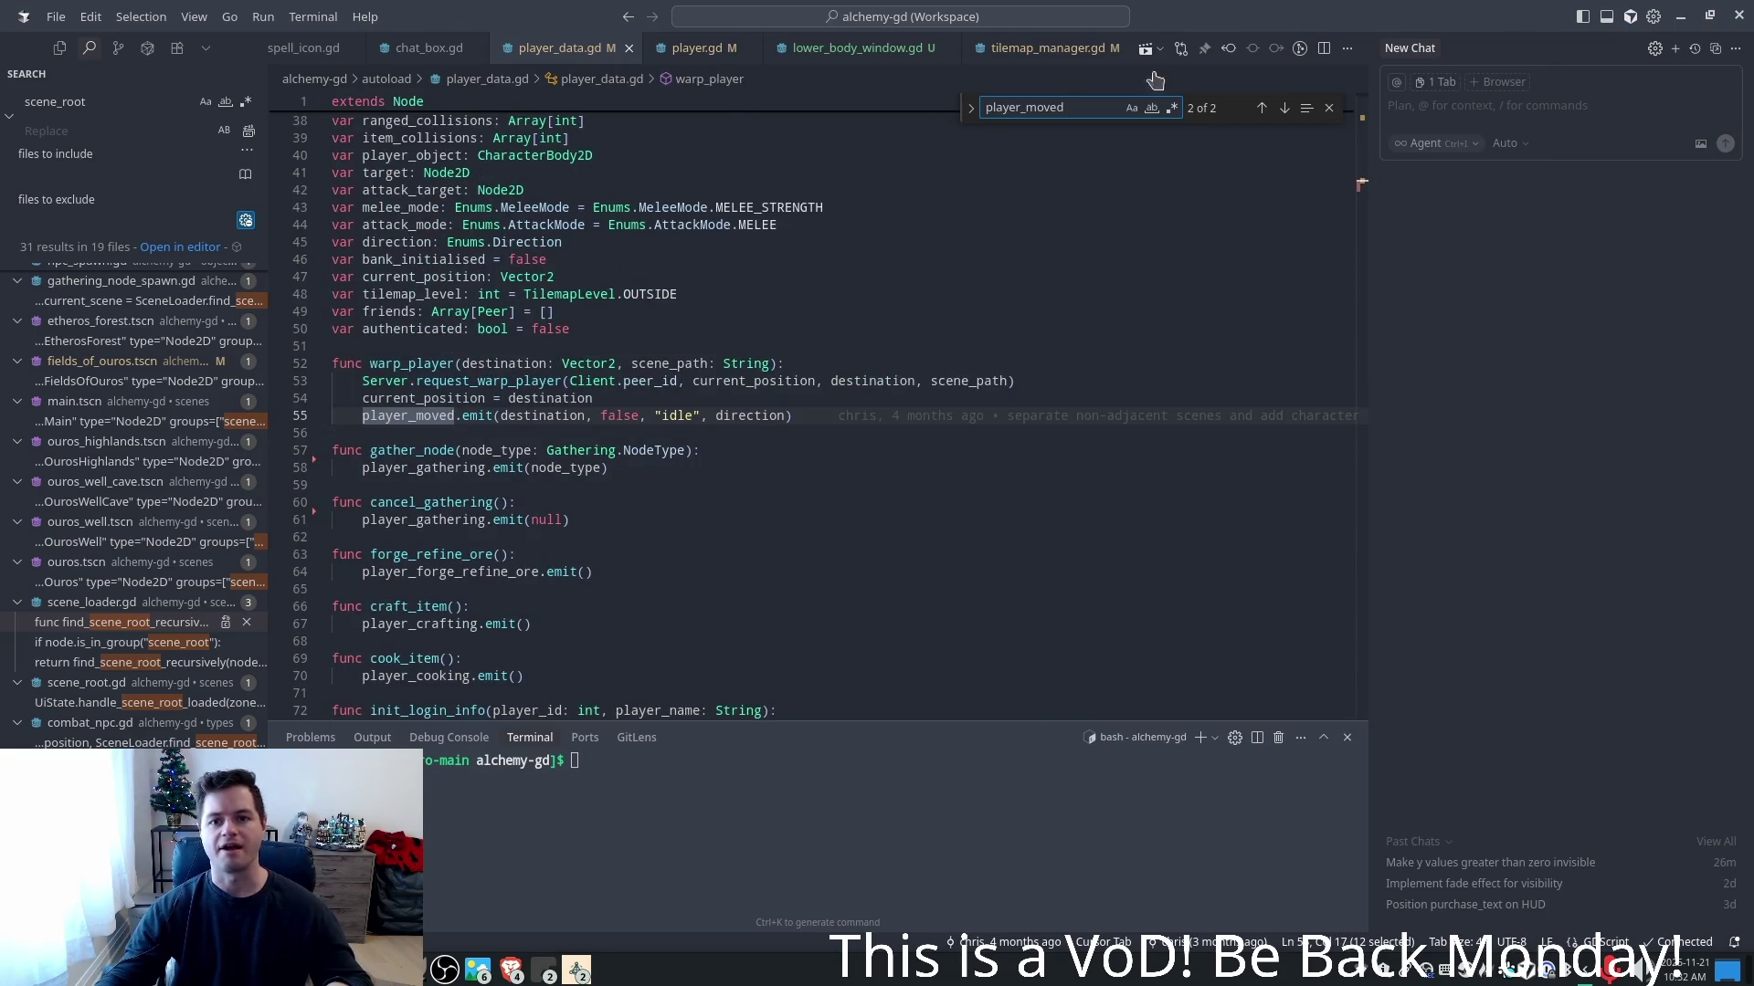
- Open player.gd and scroll to the movement code in _physics_process
{"action": "left_click", "coordinate": [696, 47]}
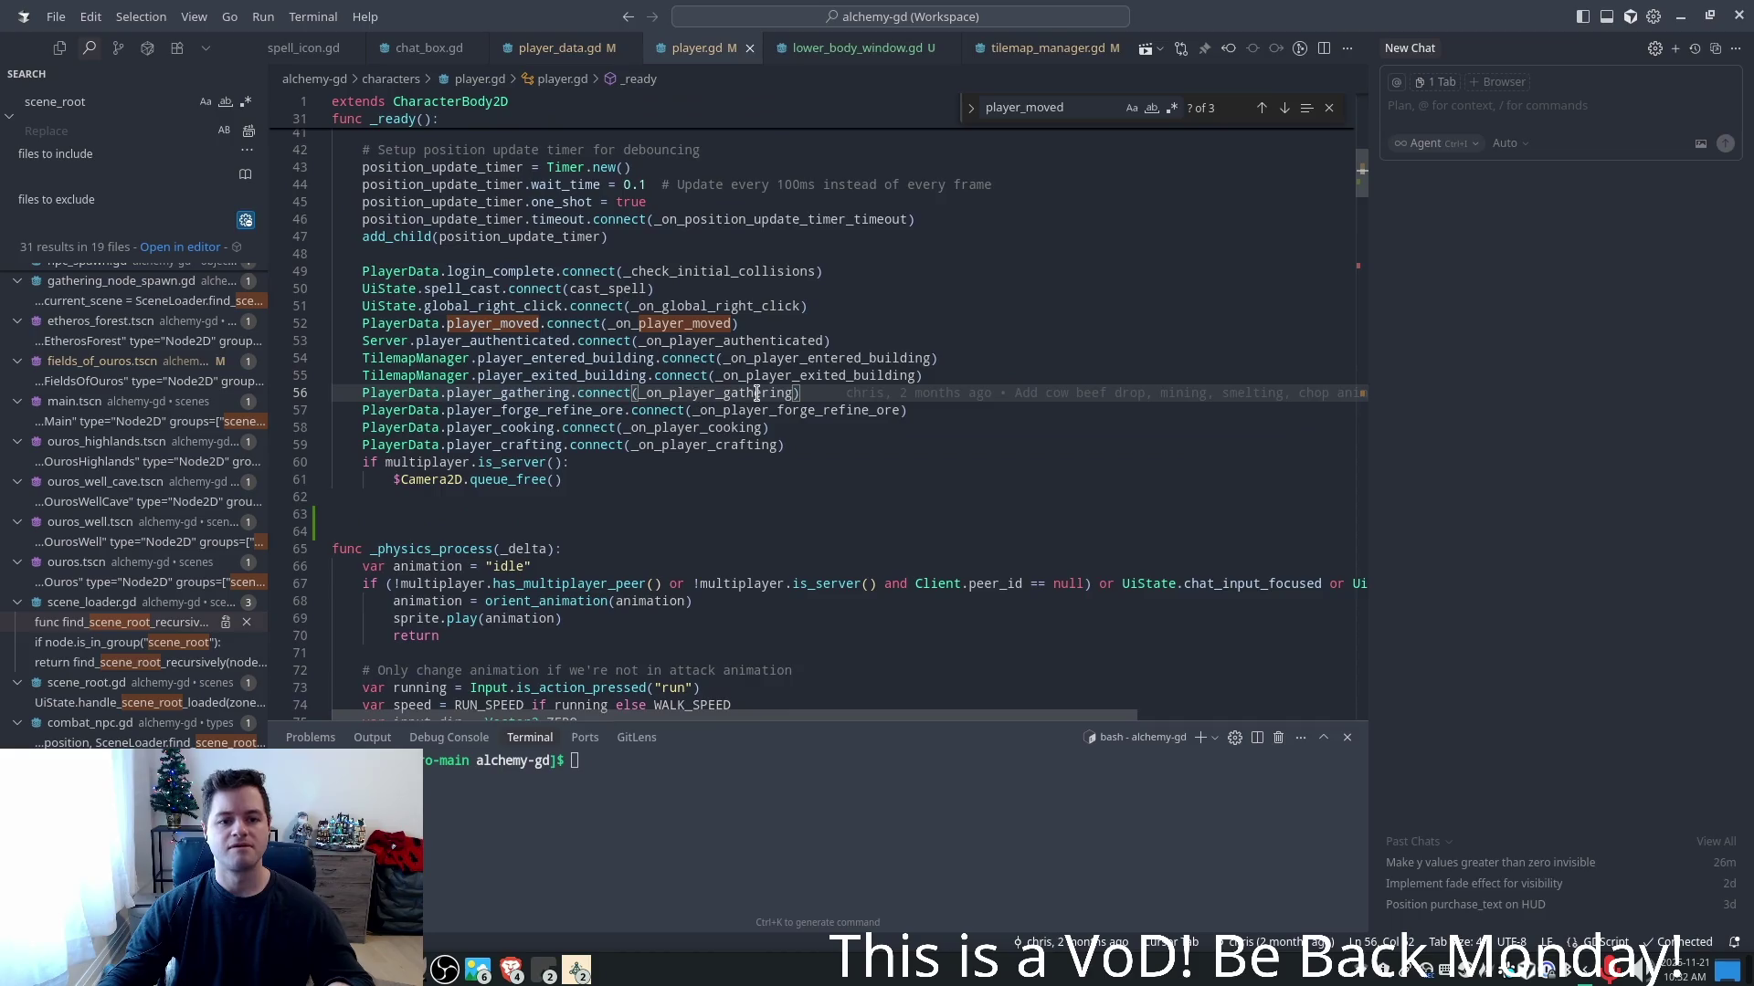
{"action": "scroll", "coordinate": [754, 398], "scroll_direction": "up", "scroll_amount": 3}
{"action": "scroll", "coordinate": [740, 402], "scroll_direction": "up", "scroll_amount": 5}
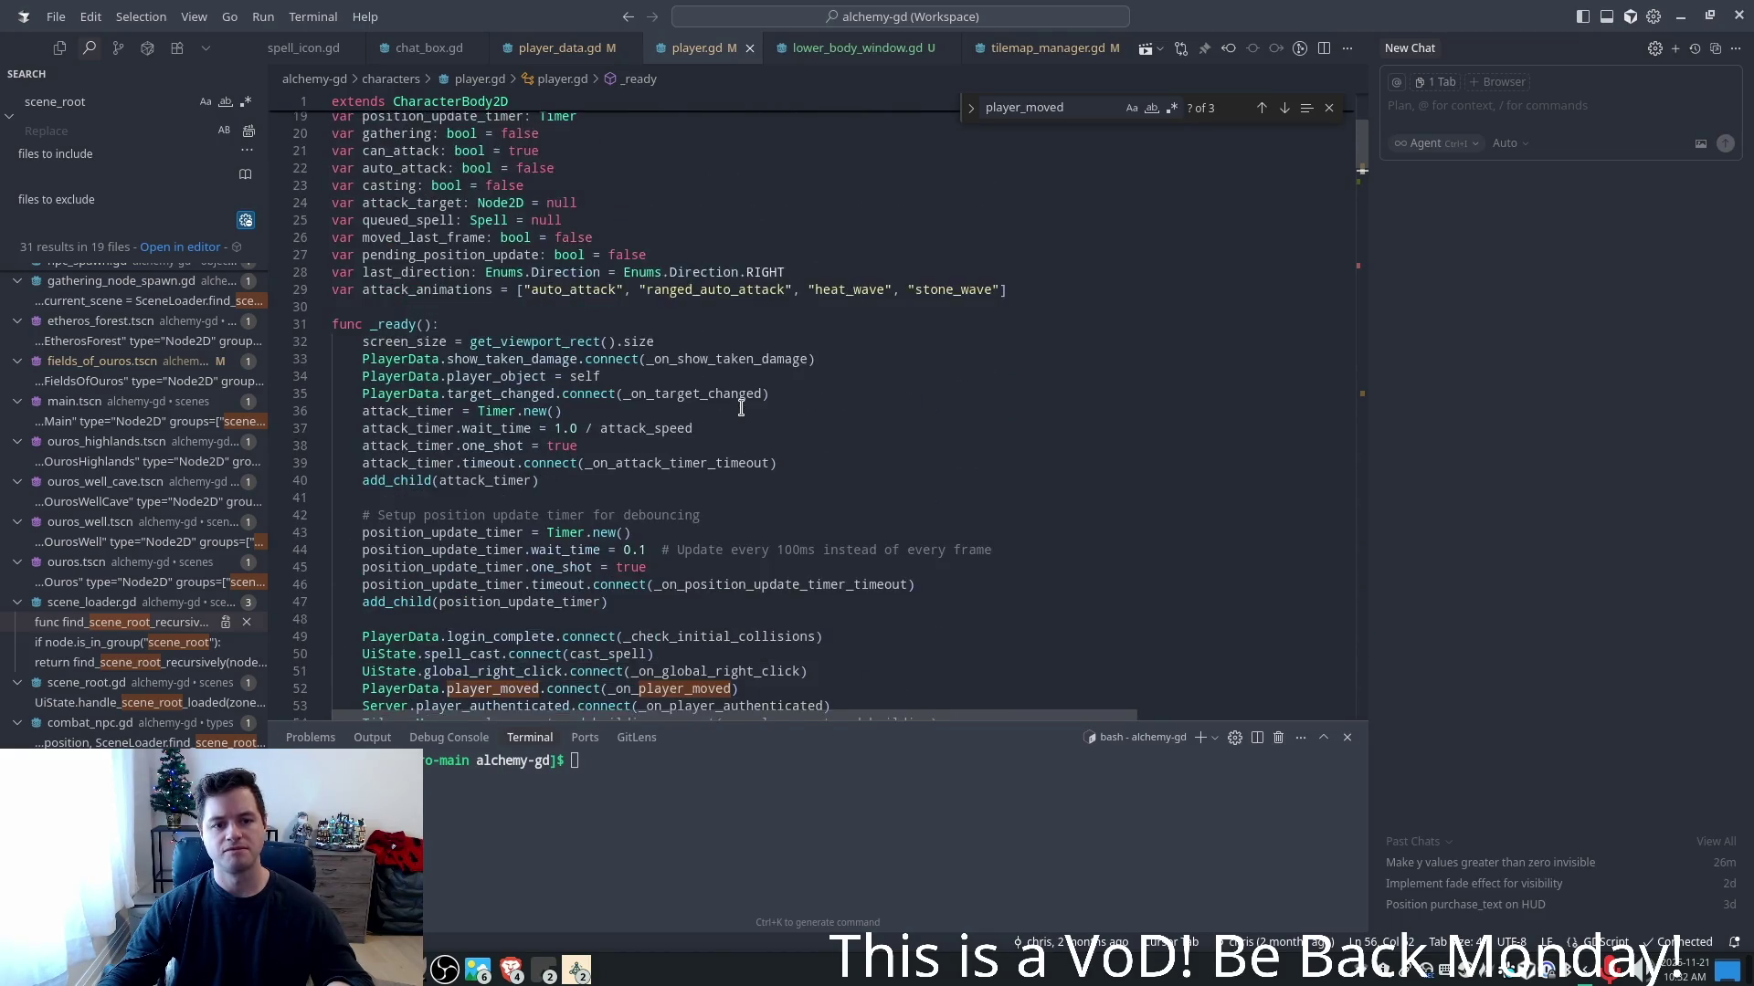
{"action": "scroll", "coordinate": [730, 392], "scroll_direction": "up", "scroll_amount": 3}
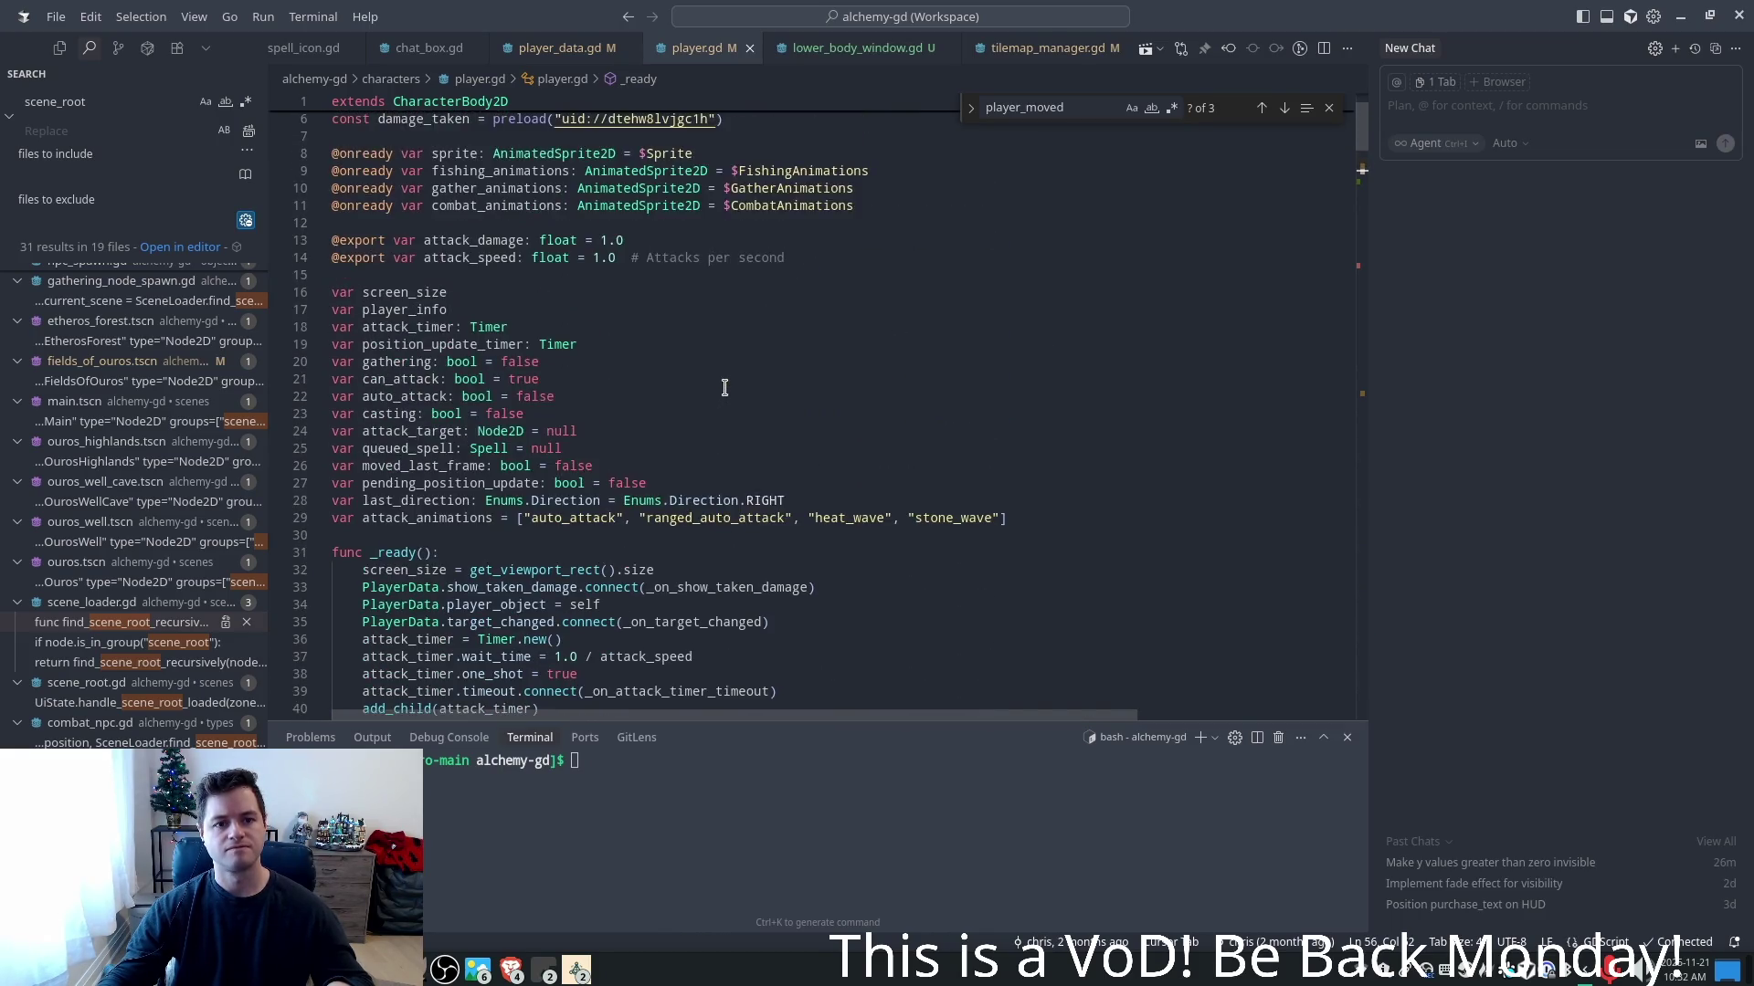
{"action": "scroll", "coordinate": [1123, 280], "scroll_direction": "down", "scroll_amount": 4}
{"action": "mouse_move", "coordinate": [1361, 164]}
{"action": "left_mouse_down"}
{"action": "mouse_move", "coordinate": [1367, 292]}
{"action": "mouse_move", "coordinate": [1382, 203]}
{"action": "mouse_move", "coordinate": [1380, 272]}
{"action": "mouse_move", "coordinate": [1367, 245]}
{"action": "left_mouse_up"}
{"action": "left_click", "coordinate": [507, 376]}
{"action": "left_click", "coordinate": [507, 358]}
{"action": "left_click", "coordinate": [458, 342]}
{"action": "scroll", "coordinate": [543, 419], "scroll_direction": "down", "scroll_amount": 1}
{"action": "scroll", "coordinate": [544, 419], "scroll_direction": "down", "scroll_amount": 2}
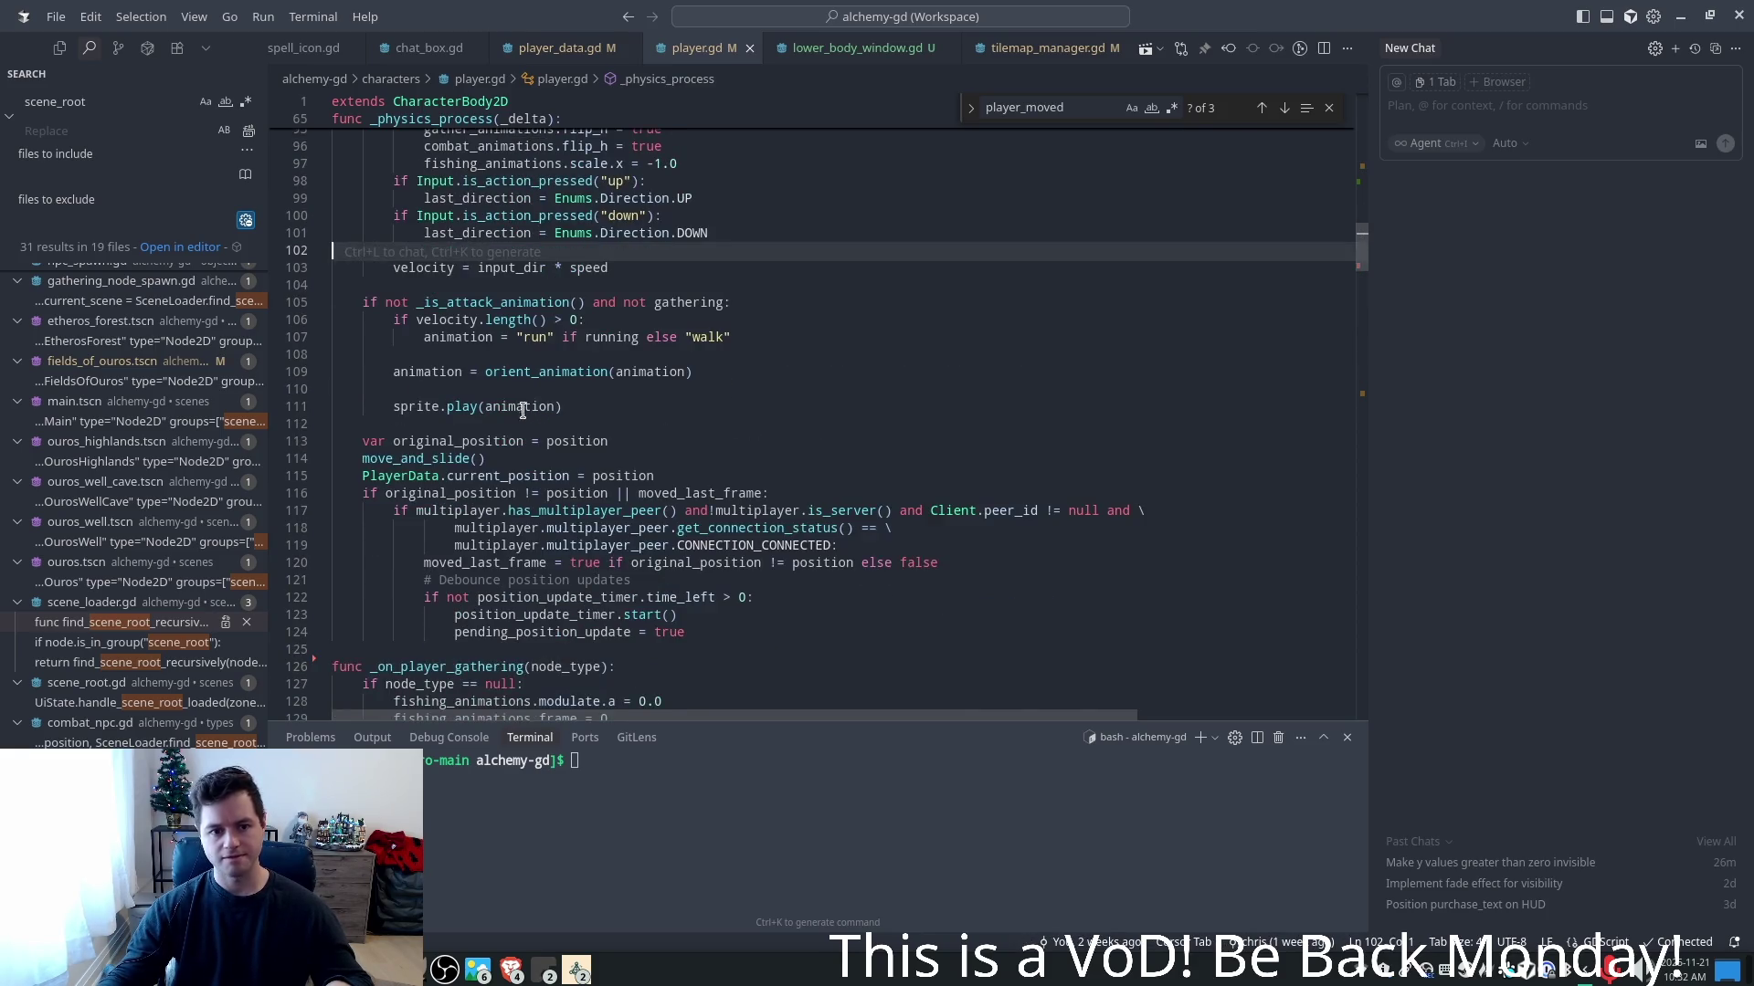
- Inspect move_and_slide and the PlayerData.current_position assignment on lines 114–115
{"action": "double_click", "coordinate": [450, 413]}
{"action": "scroll", "coordinate": [450, 414], "scroll_direction": "down", "scroll_amount": 2}
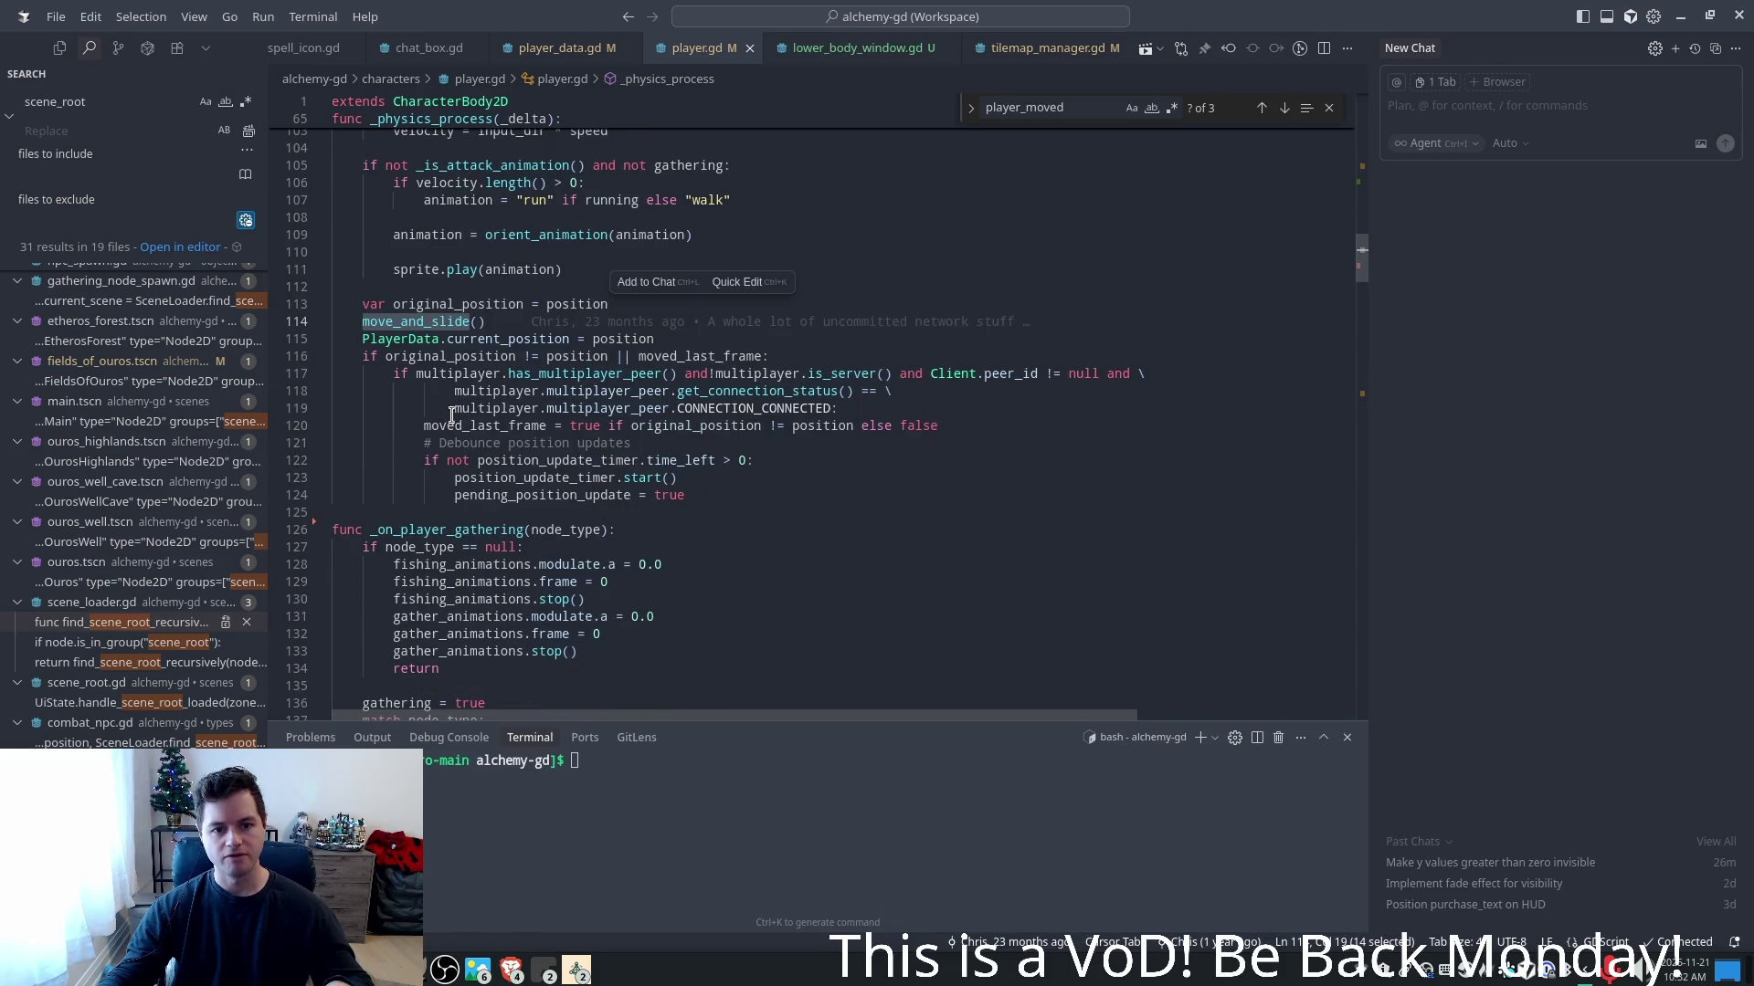
{"action": "double_click", "coordinate": [426, 339]}
{"action": "double_click", "coordinate": [514, 339]}
{"action": "triple_click", "coordinate": [513, 338]}
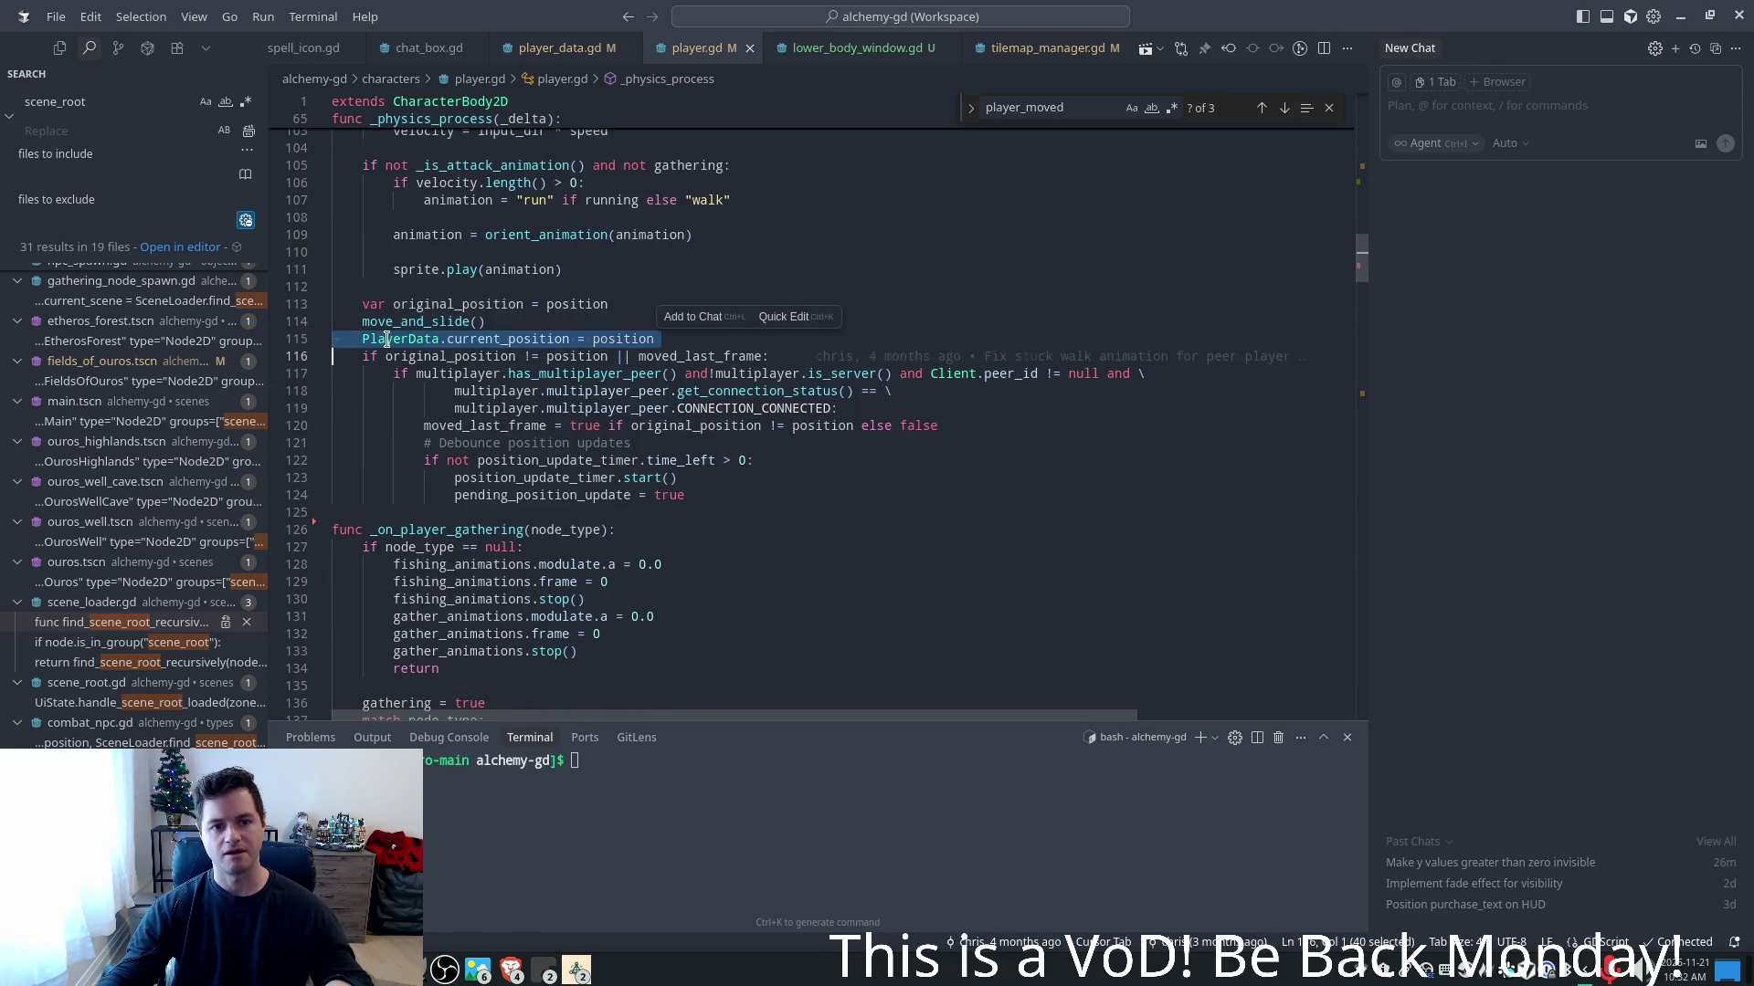
{"action": "double_click", "coordinate": [422, 338]}
{"action": "double_click", "coordinate": [517, 339]}
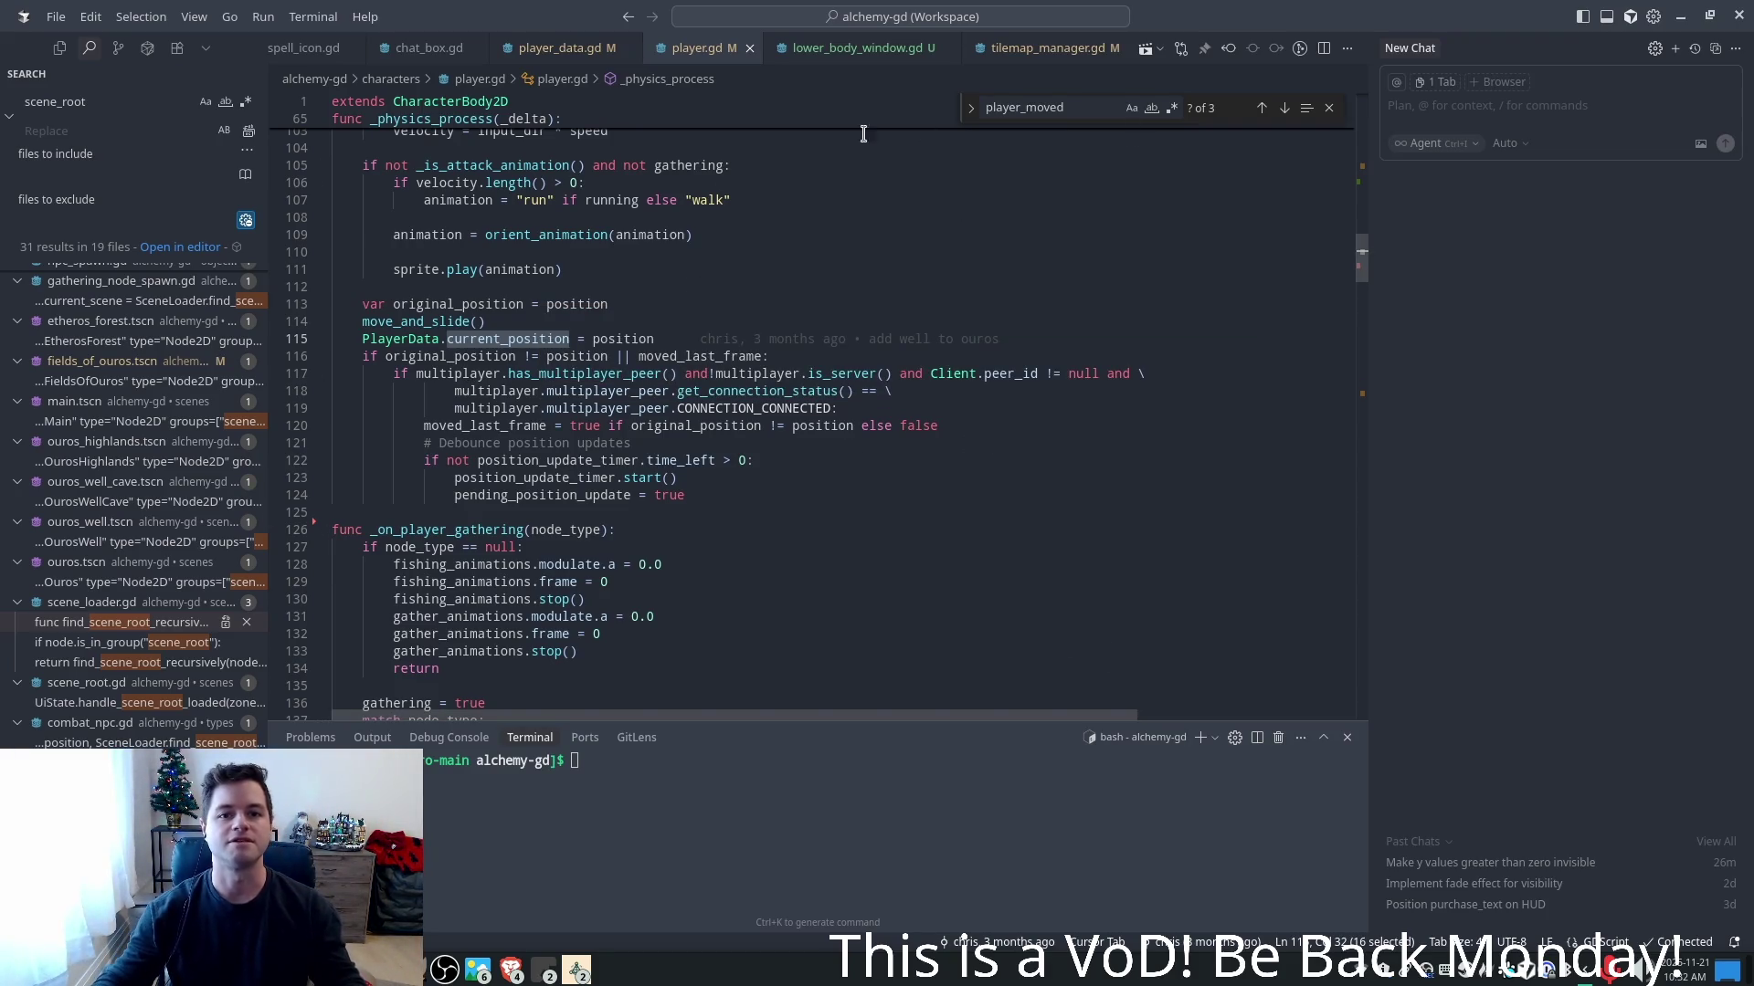
- Add an update_player_position function below warp_player in player_data.gd
{"action": "left_click", "coordinate": [548, 48]}
{"action": "left_click", "coordinate": [859, 416]}
{"action": "left_click", "coordinate": [861, 397]}
{"action": "left_click", "coordinate": [864, 410]}
{"action": "key", "text": "Return"}
{"action": "key", "text": "Return"}
{"action": "type", "text": "func ("}
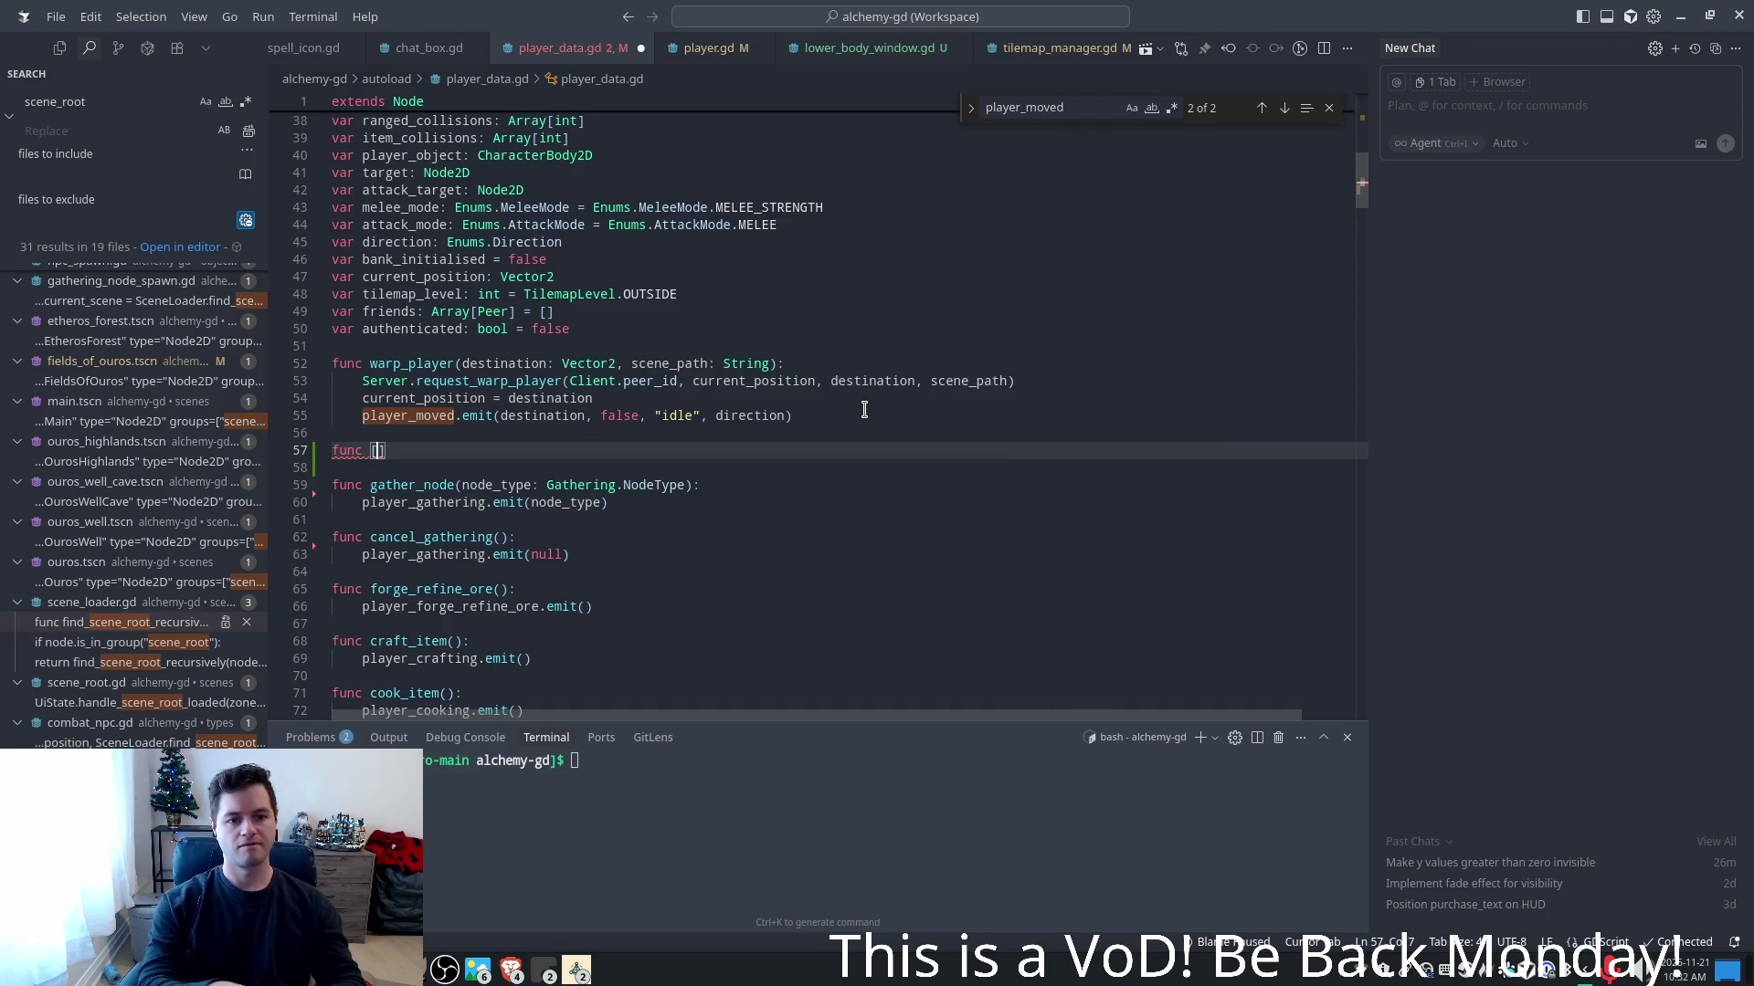
{"action": "type", "text": " ui"}
{"action": "key", "text": "BackSpace"}
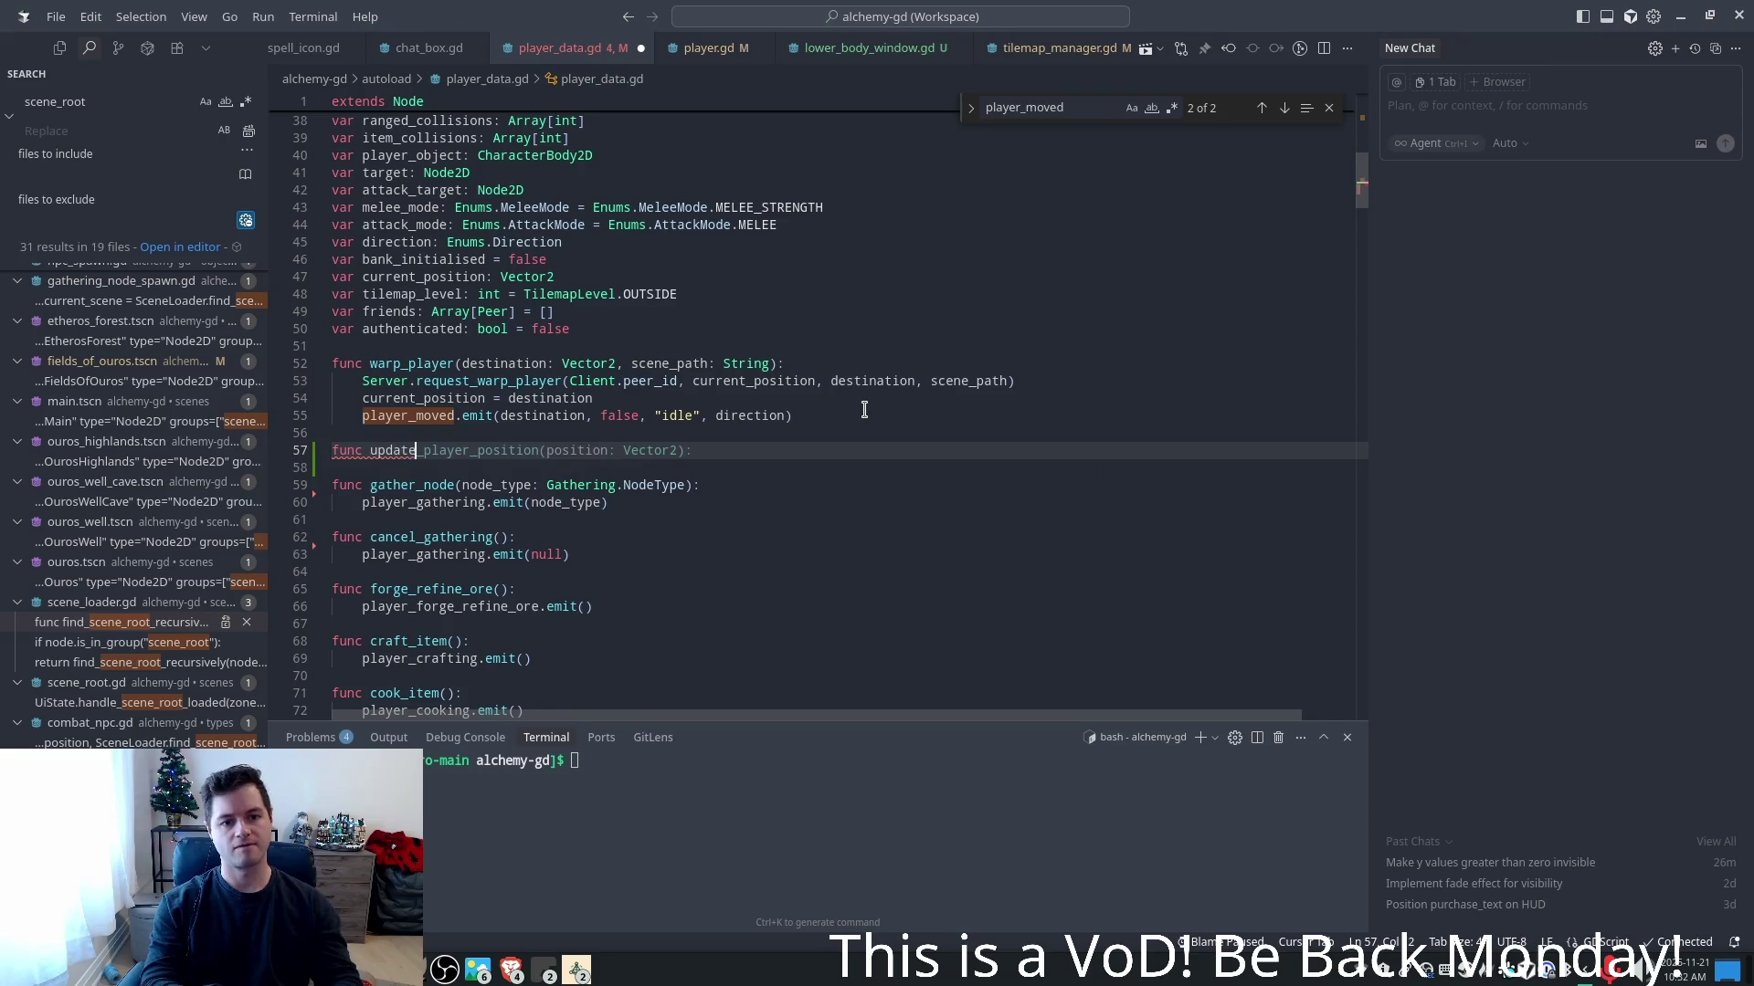
{"action": "key", "text": "Tab"}
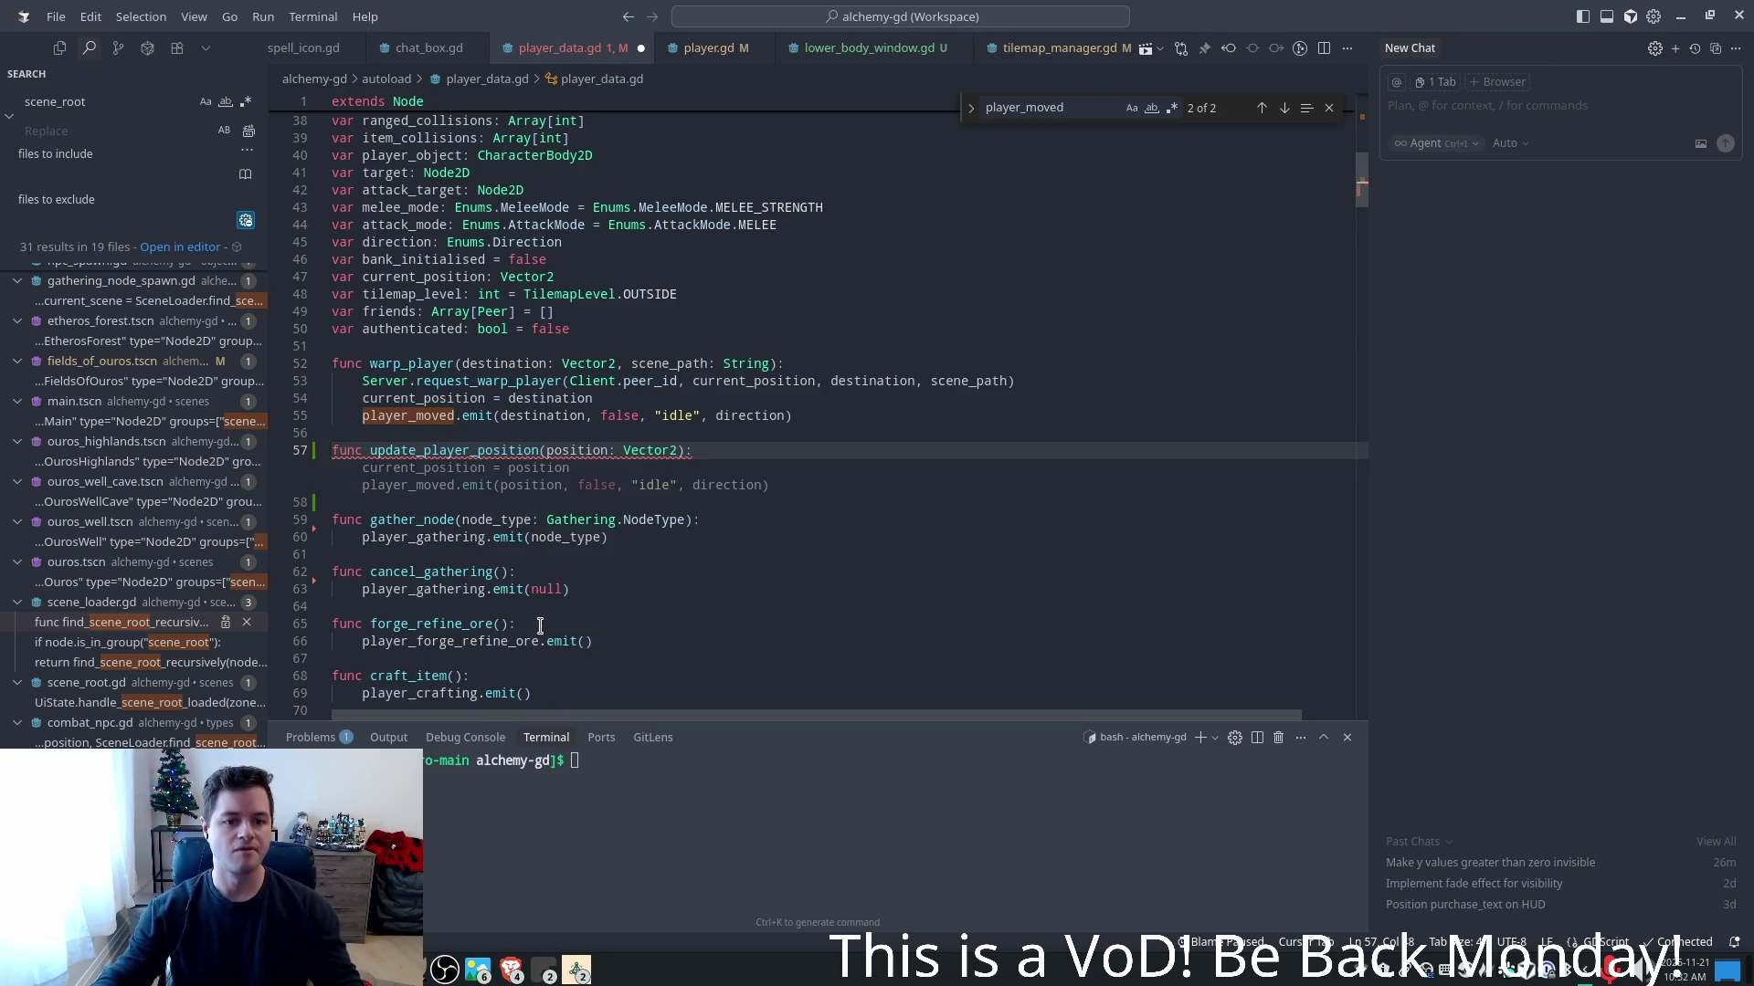
{"action": "key", "text": "Tab"}
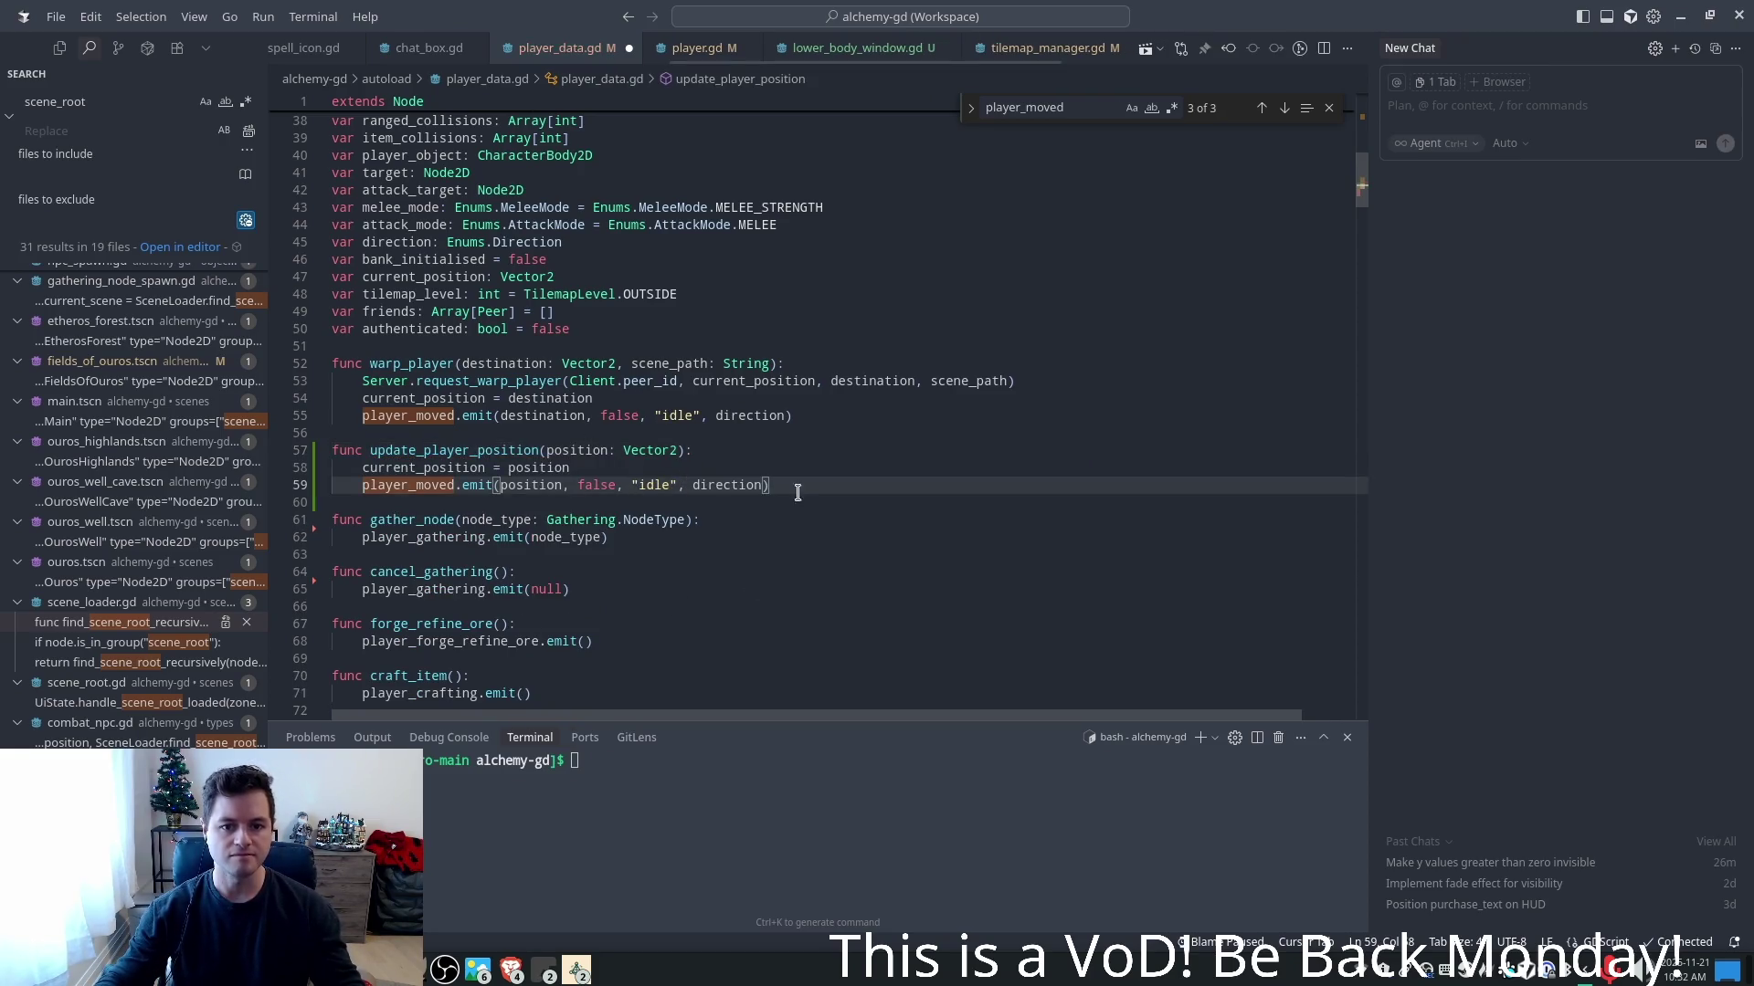
{"action": "left_click", "coordinate": [699, 452]}
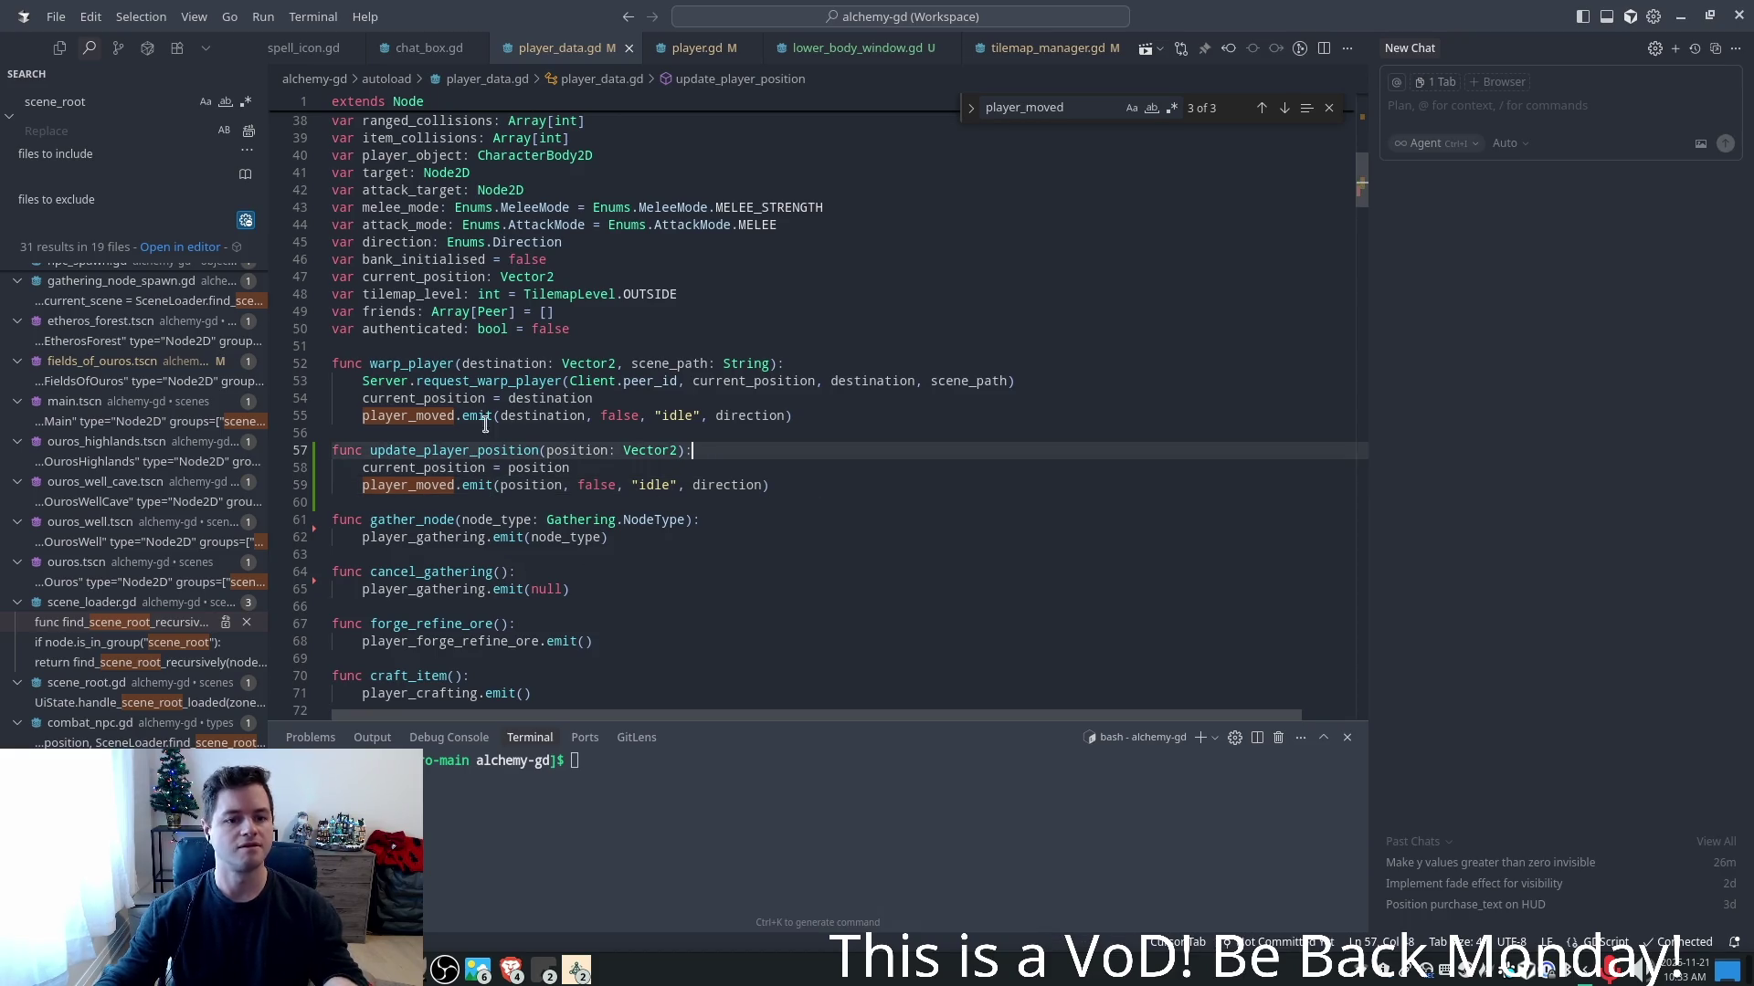
- Change player.gd line 115 to call PlayerData.update_player_position(position) and save
{"action": "left_click", "coordinate": [696, 47]}
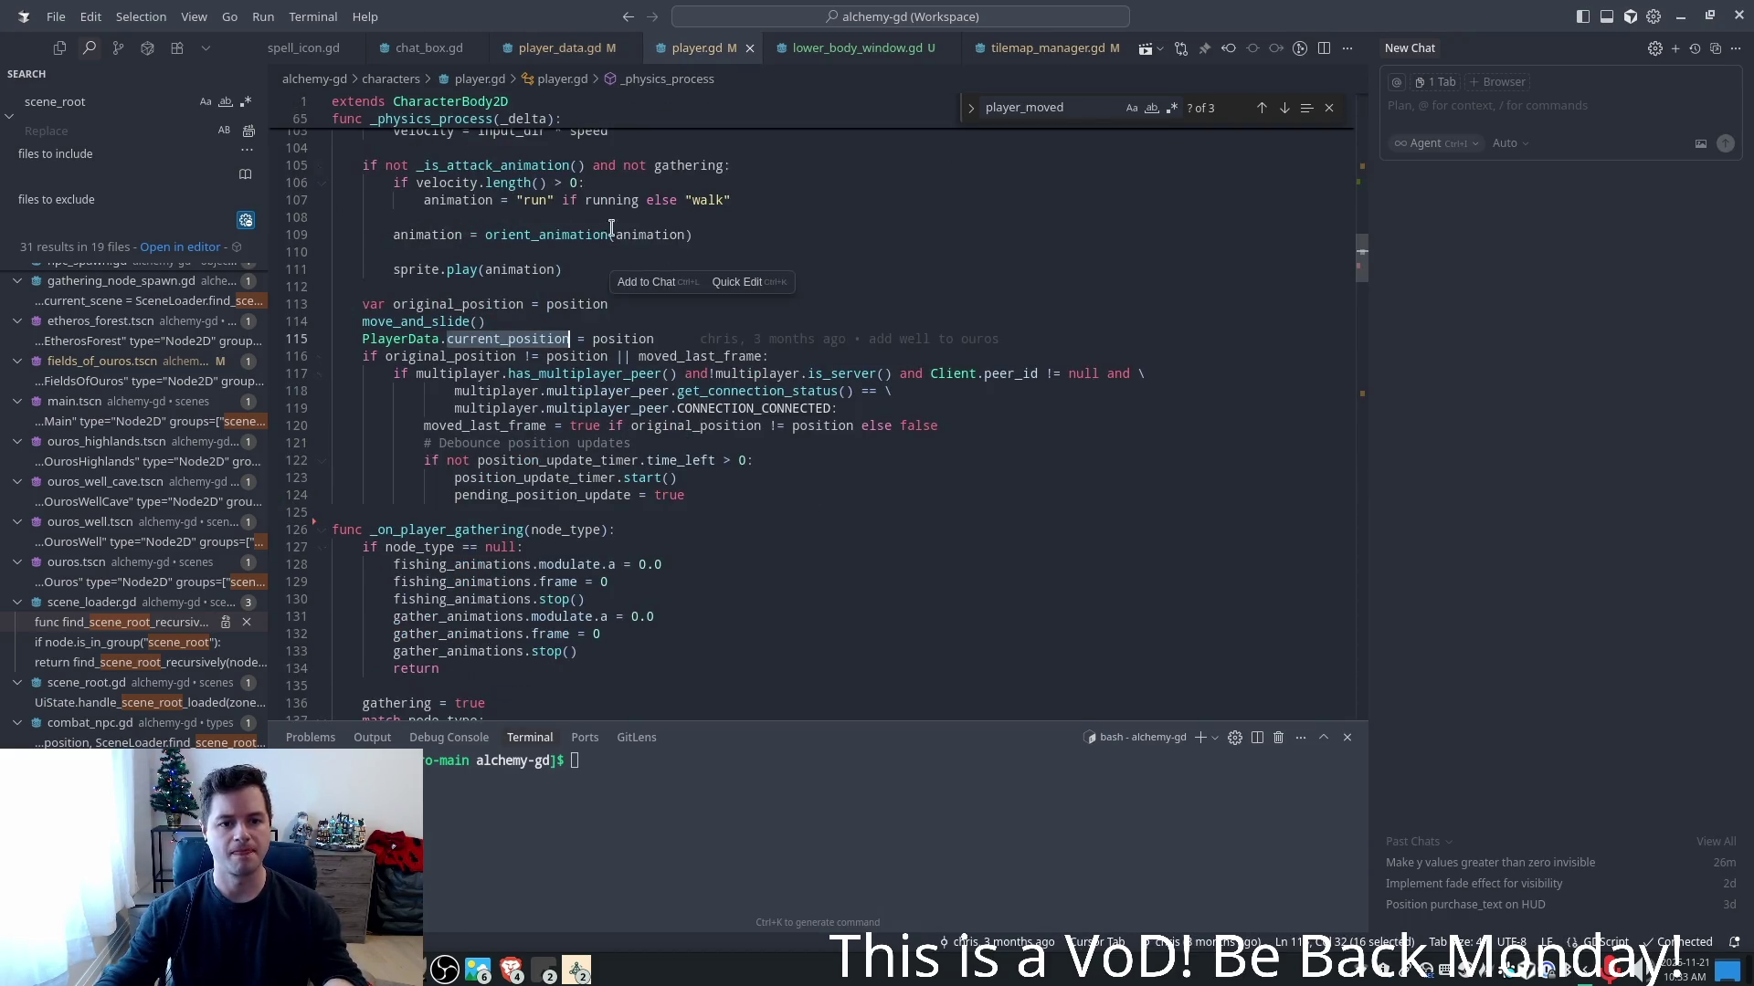
{"action": "left_click", "coordinate": [567, 325]}
{"action": "left_click_drag", "start_coordinate": [408, 322], "coordinate": [653, 339]}
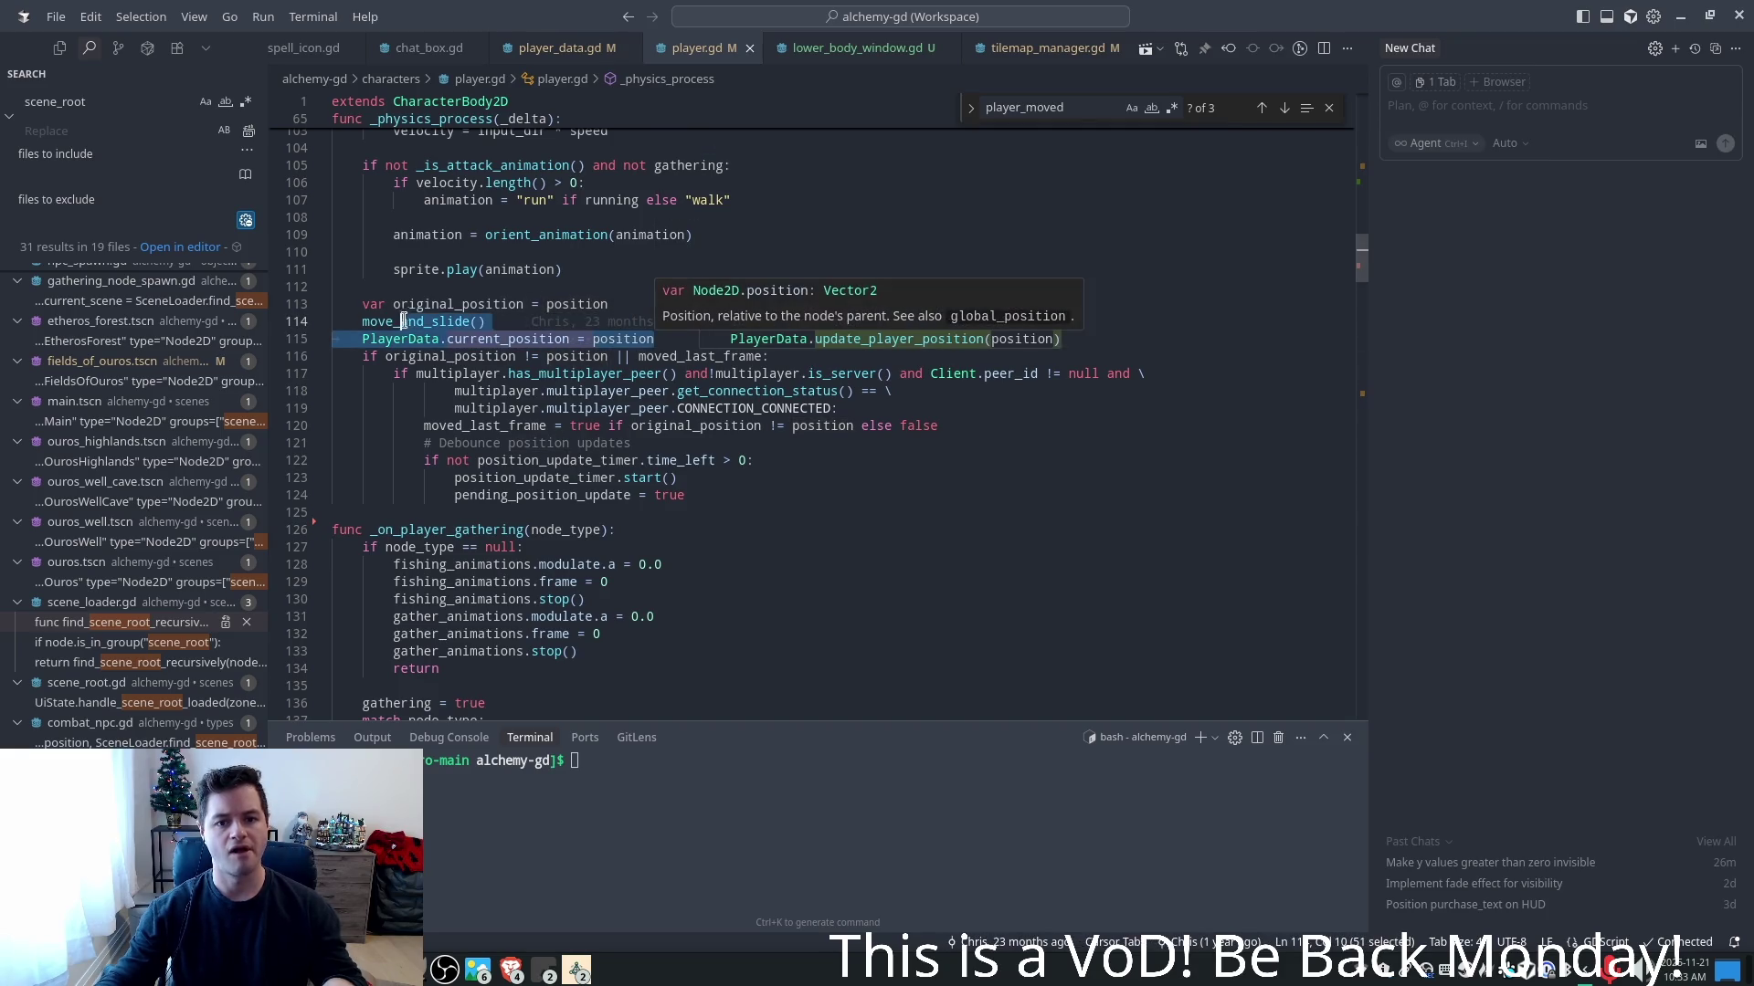
{"action": "key", "text": "Tab"}
{"action": "key", "text": "ctrl+z"}
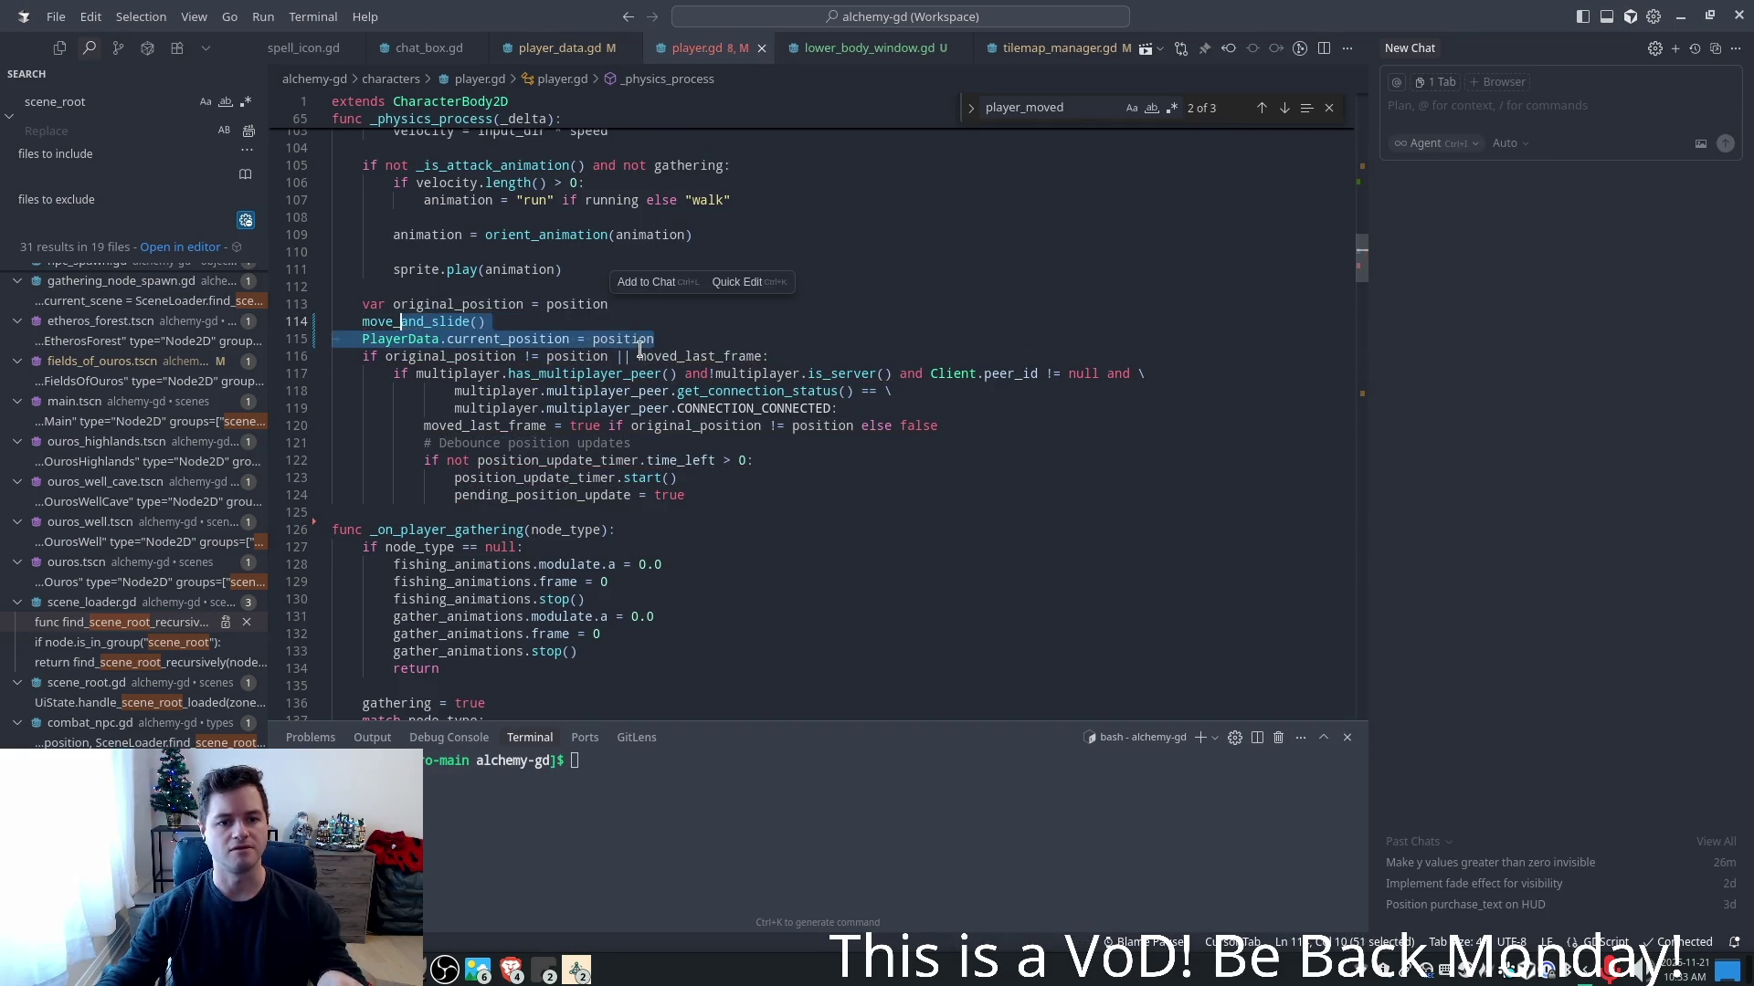
{"action": "left_click", "coordinate": [681, 338]}
{"action": "key", "text": "Tab"}
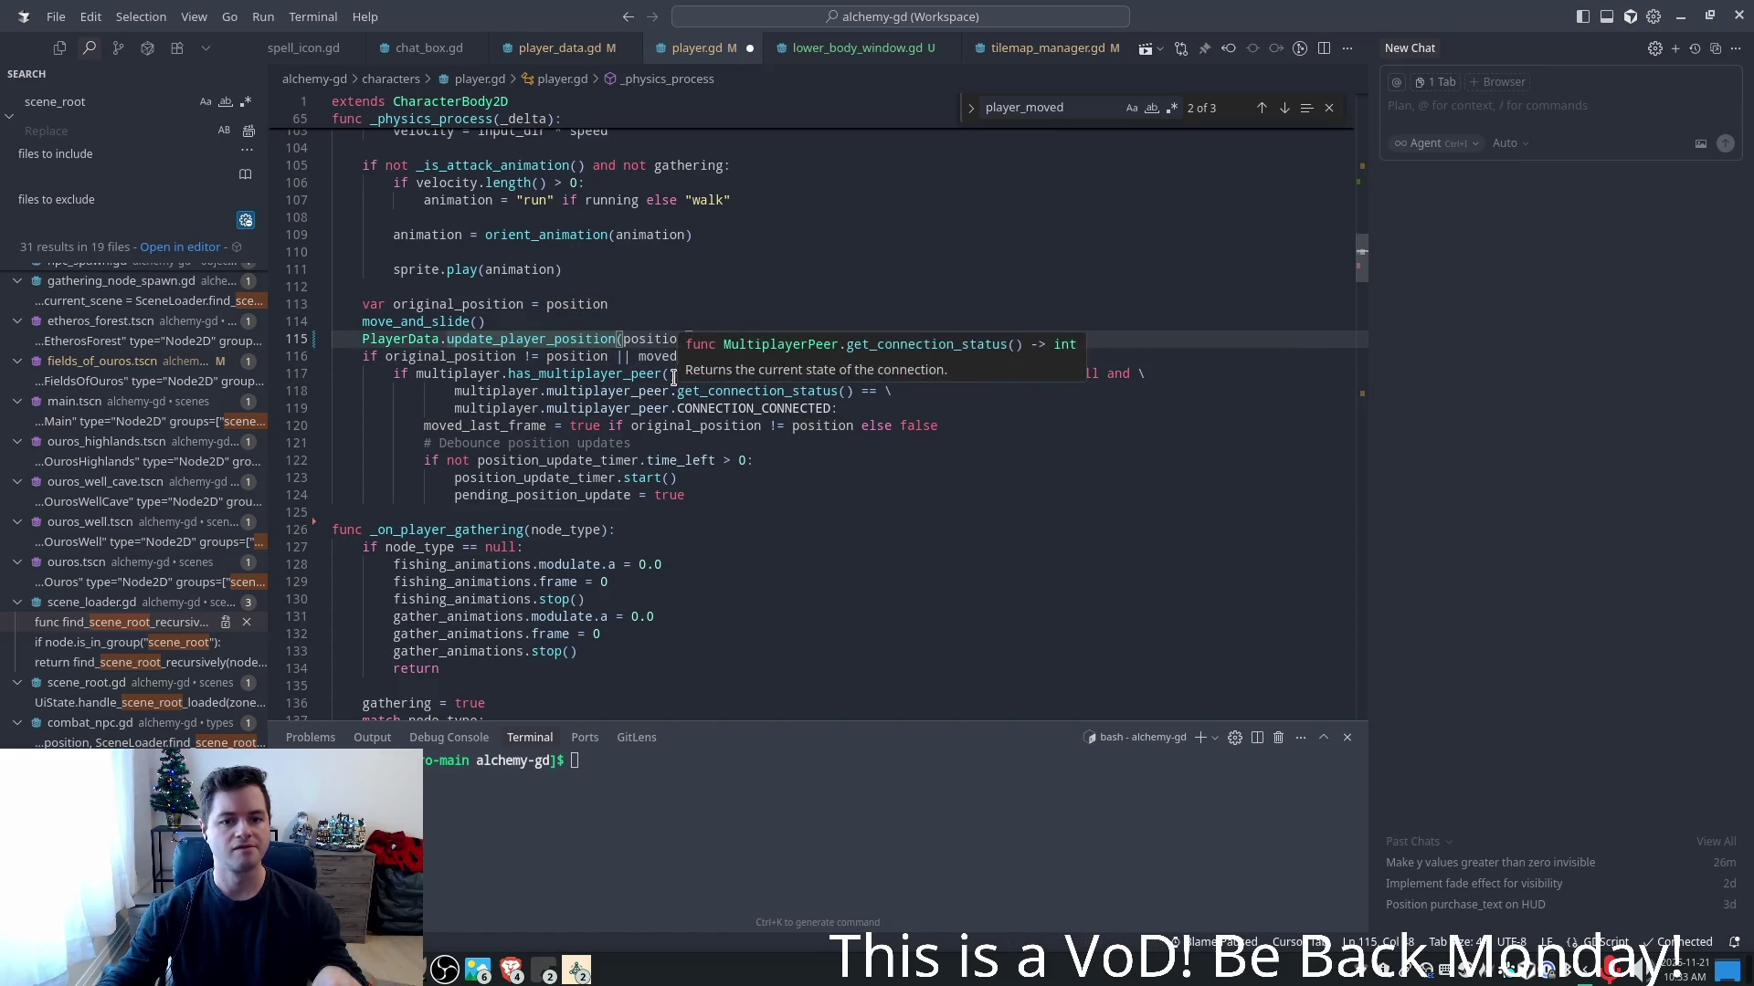
{"action": "key", "text": "ctrl+s"}
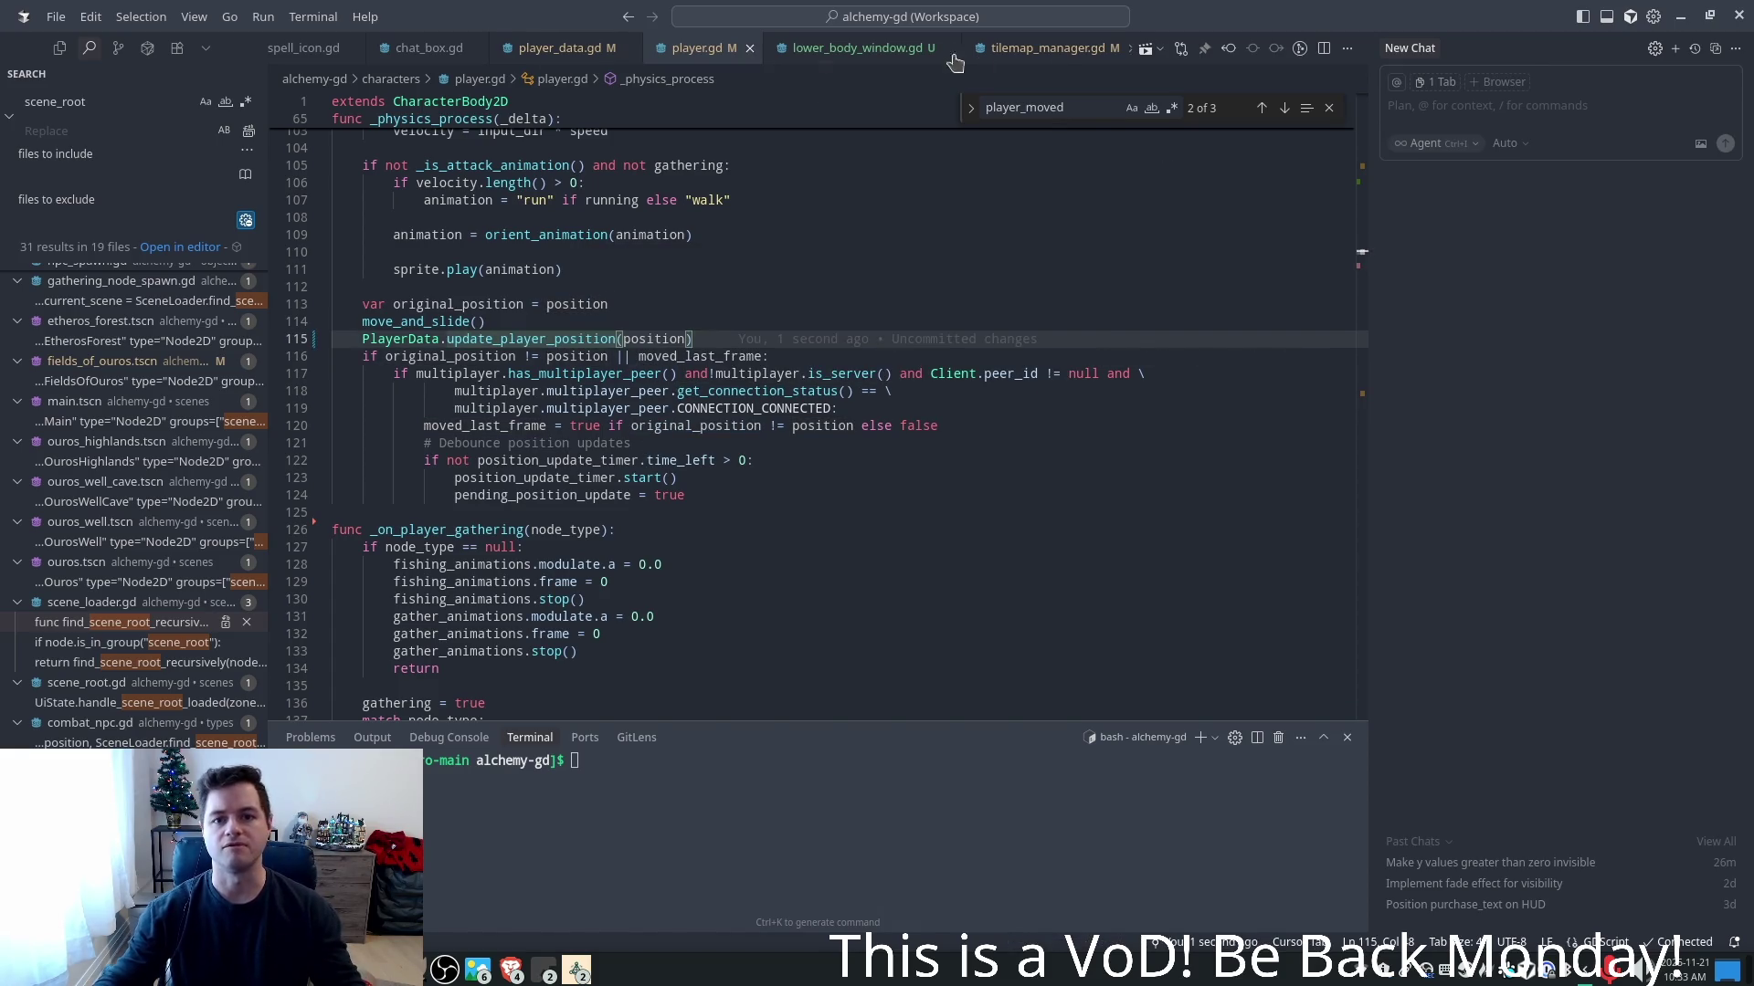
{"action": "left_click", "coordinate": [854, 49]}
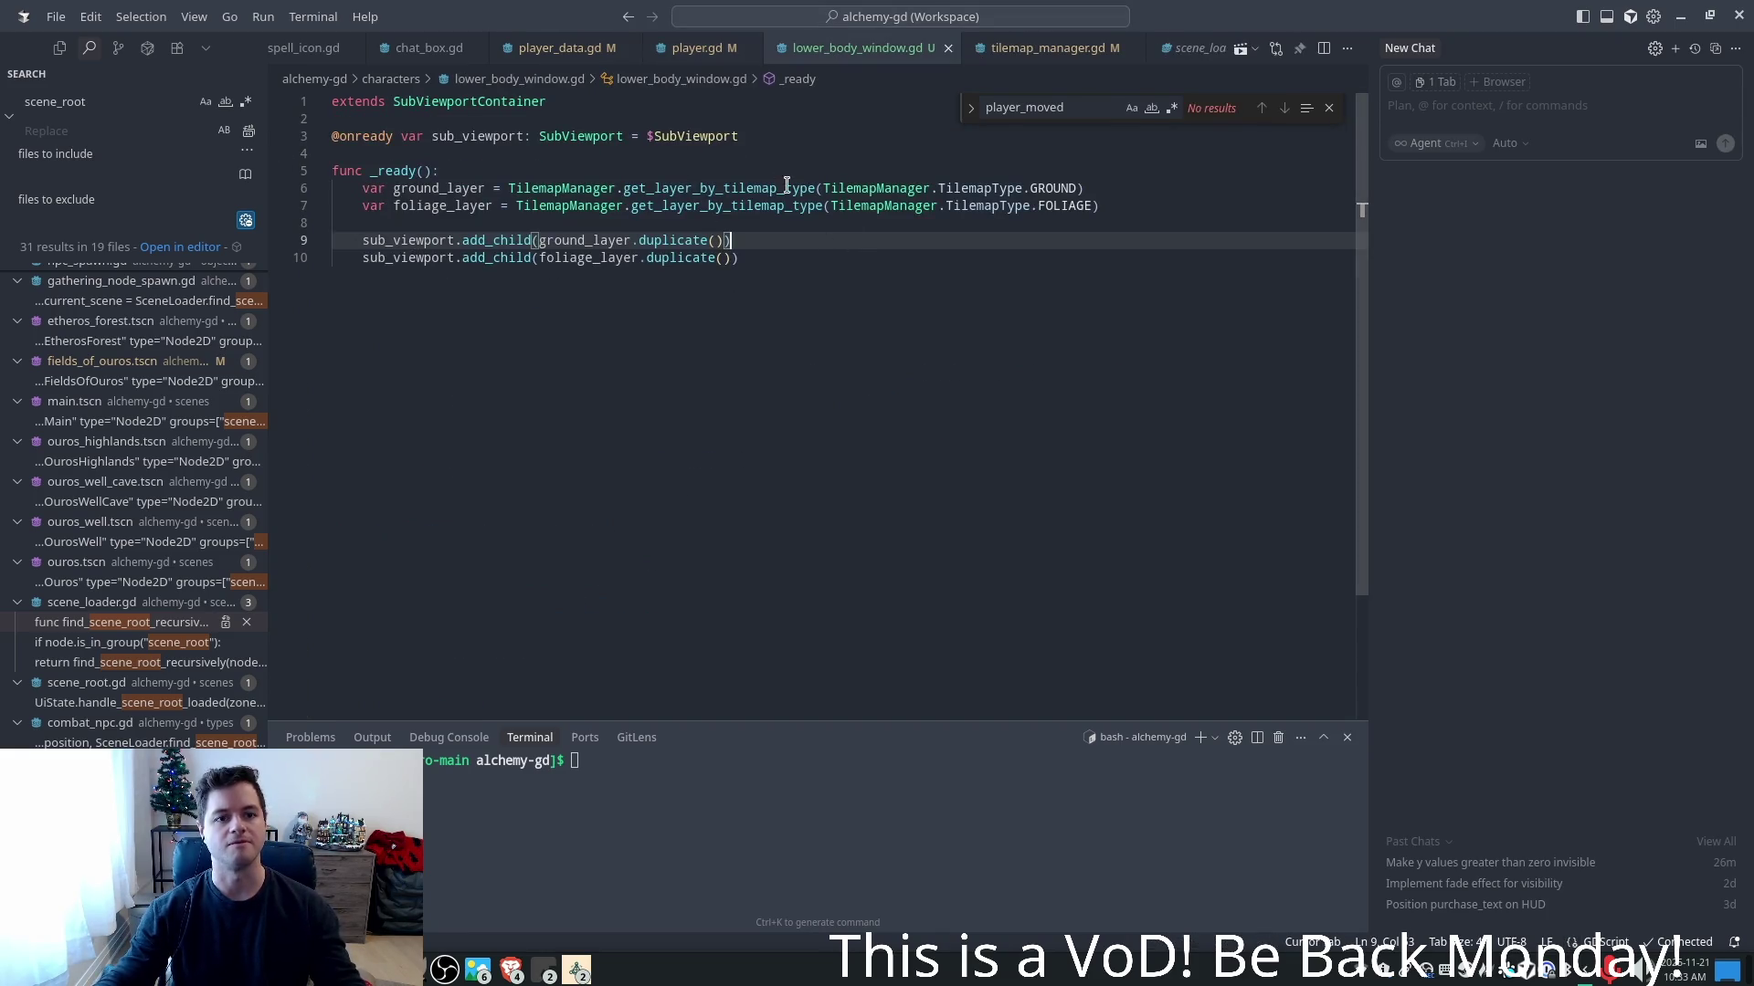
- Retype line 10's closing parenthesis and leave a blank line after _ready
{"action": "key", "text": "Up"}
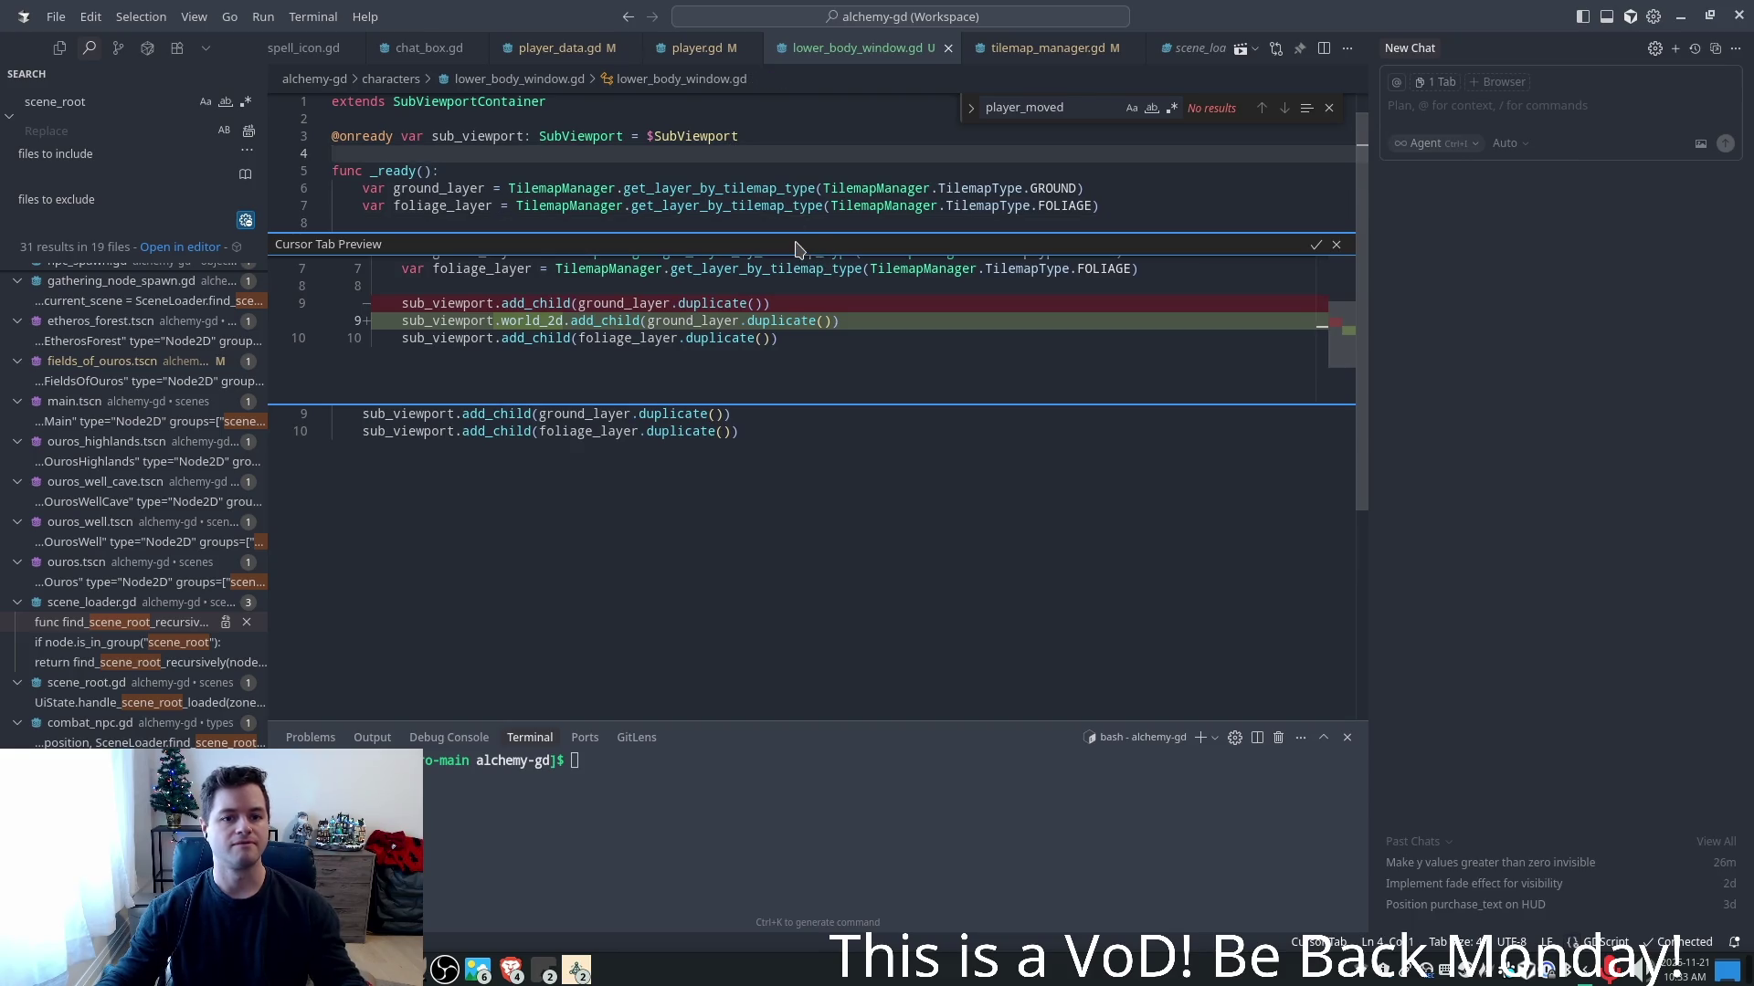
{"action": "left_click_drag", "start_coordinate": [723, 189], "coordinate": [723, 206]}
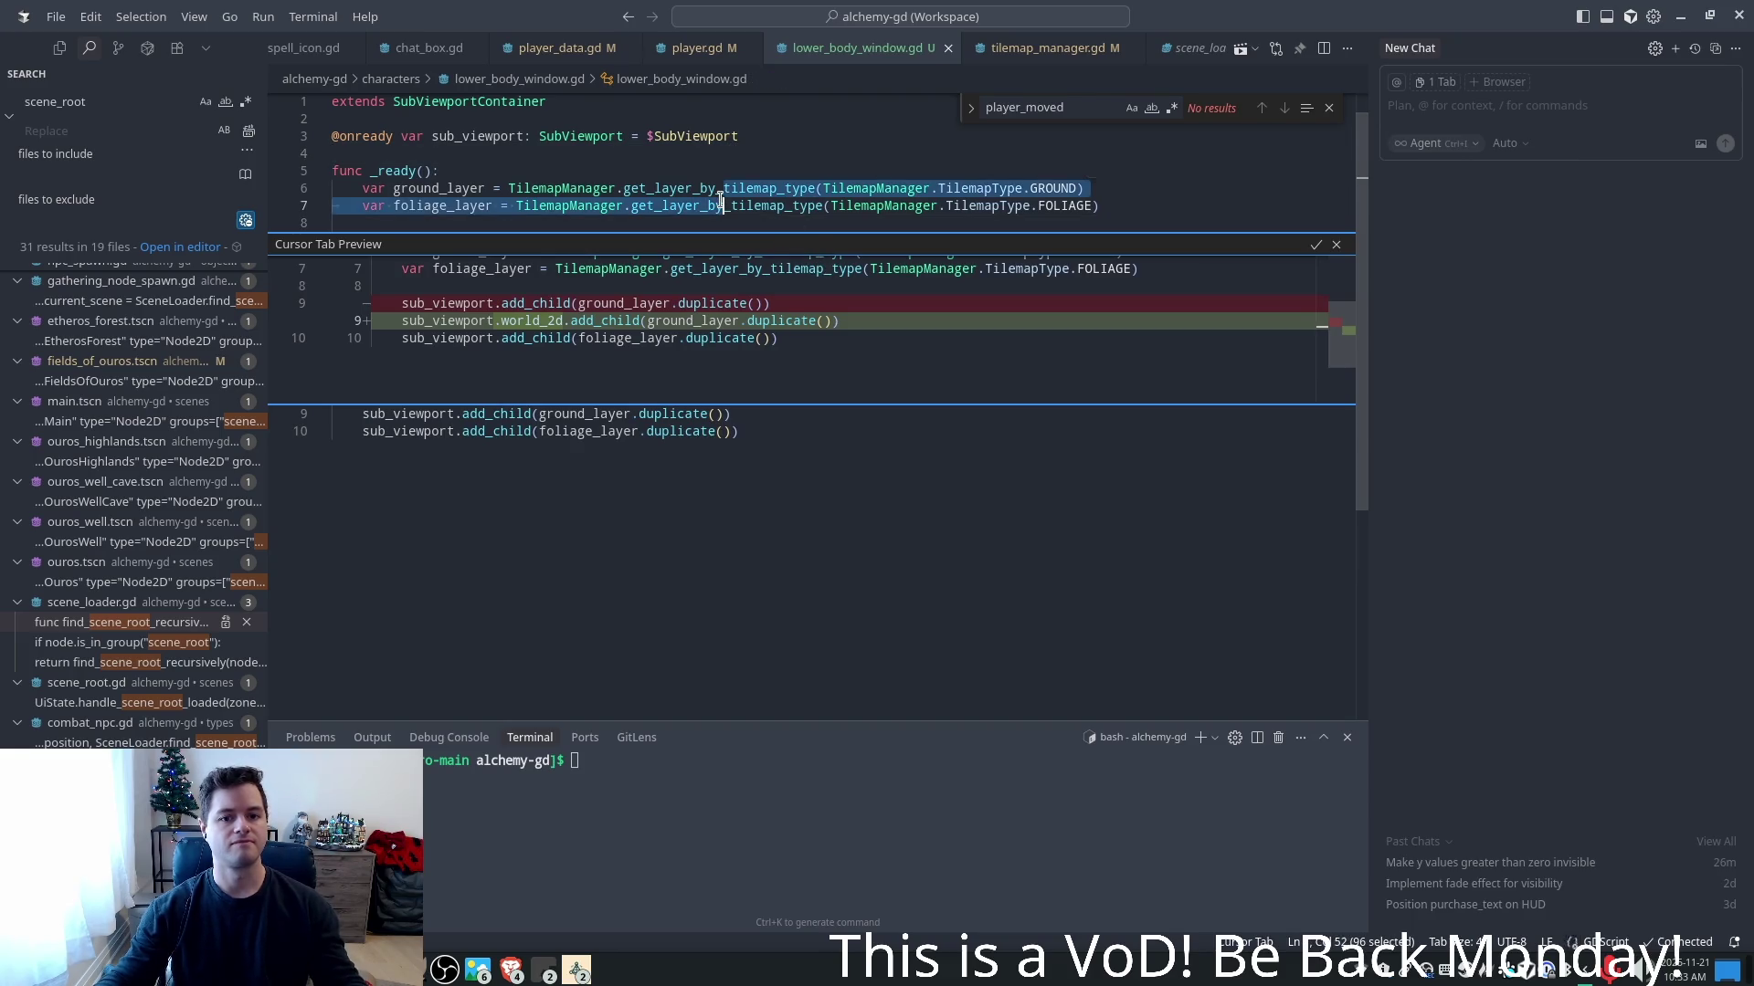
{"action": "left_click", "coordinate": [1336, 244]}
{"action": "left_click", "coordinate": [858, 383]}
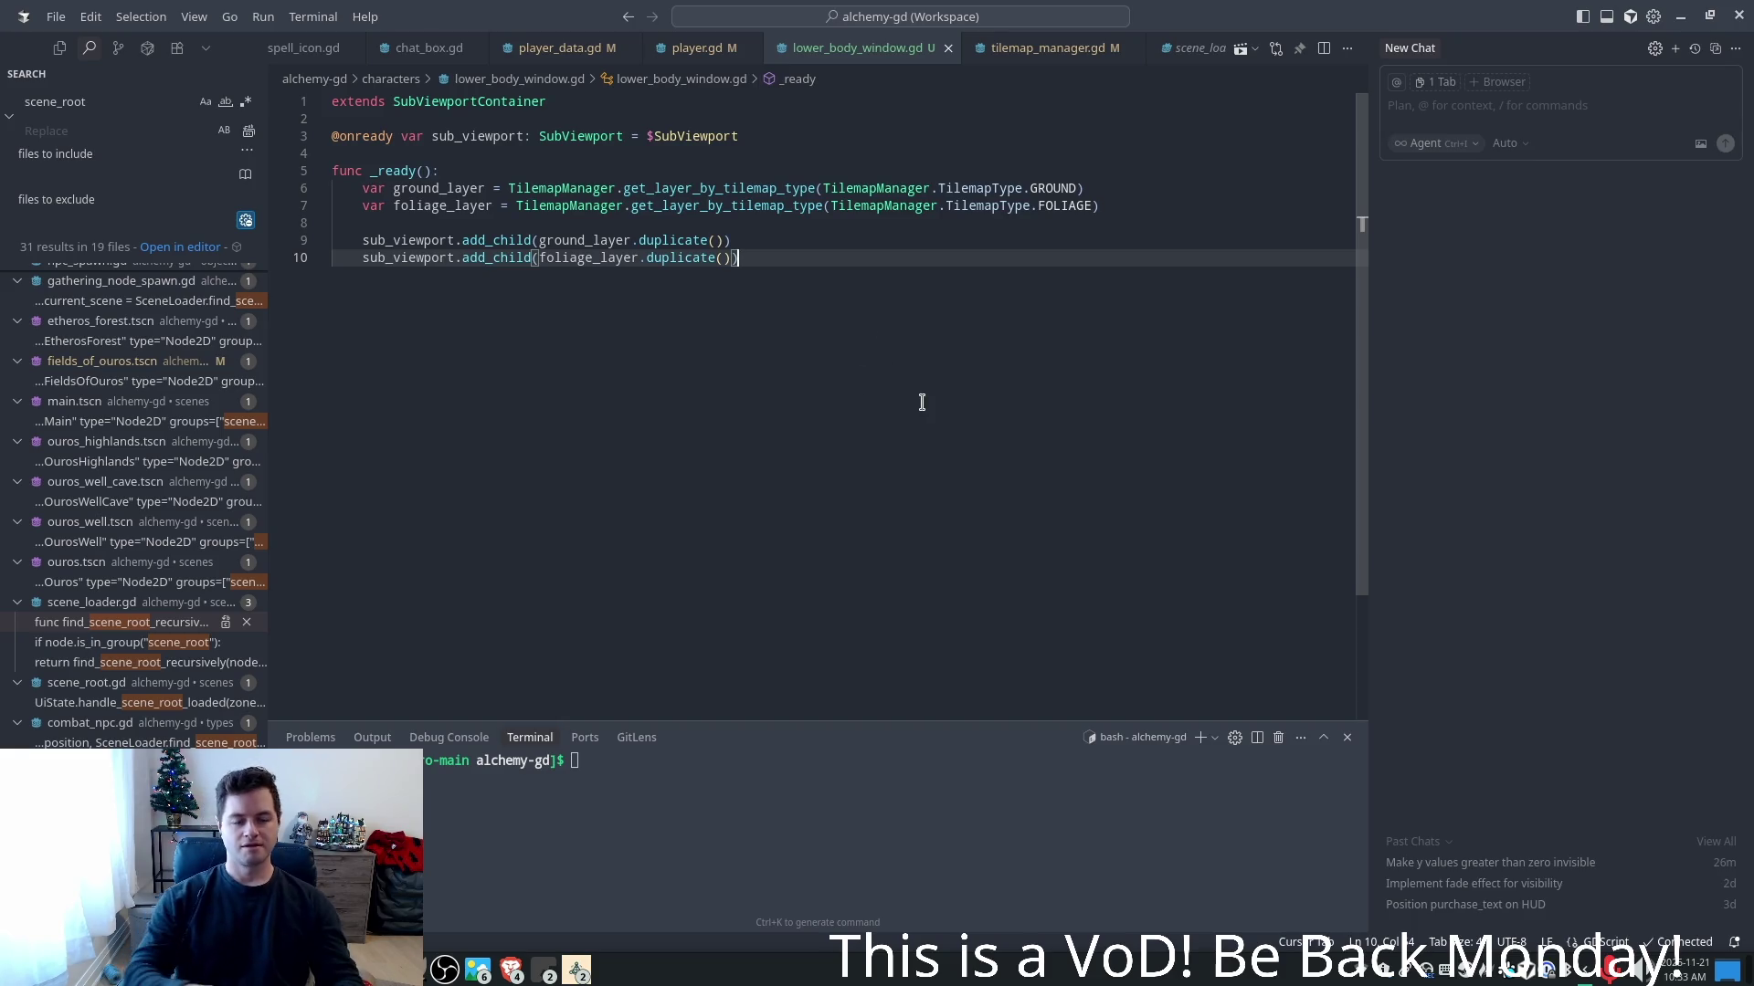
{"action": "key", "text": "BackSpace"}
{"action": "type", "text": ")"}
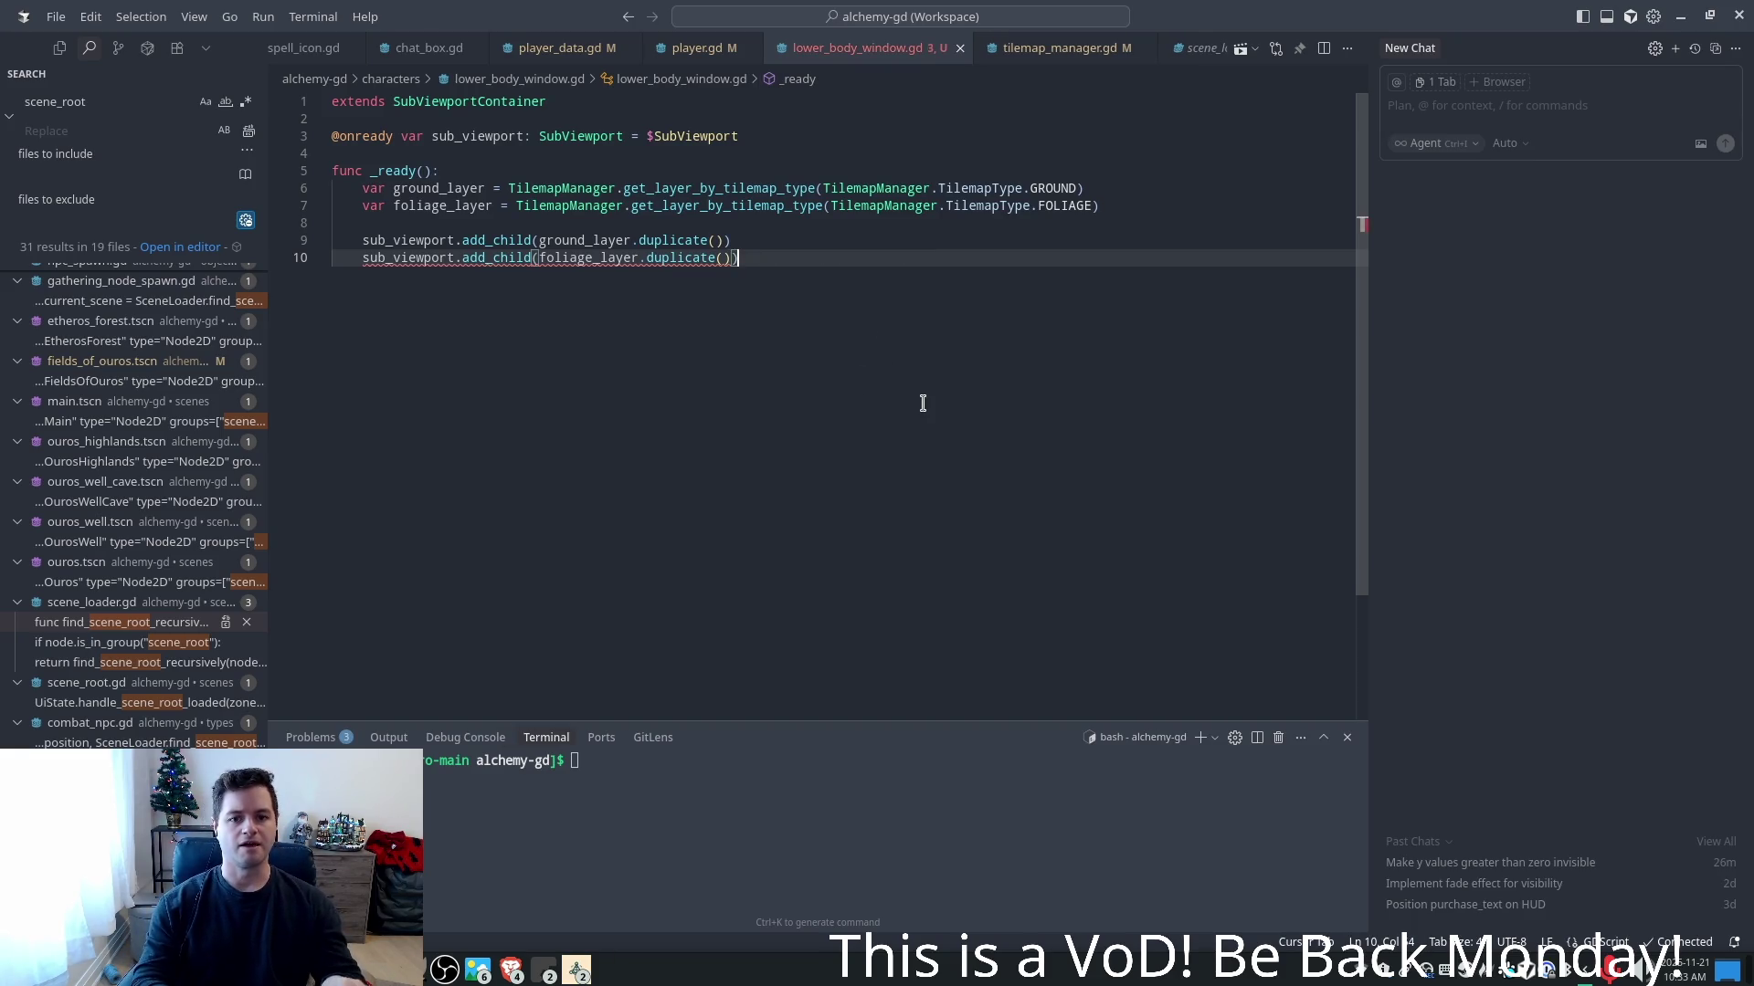
{"action": "key", "text": "Return"}
{"action": "key", "text": "Return"}
{"action": "key", "text": "BackSpace"}
- Add func _on_player_moved looping over sub_viewport children to set each position
{"action": "type", "text": "fun"}
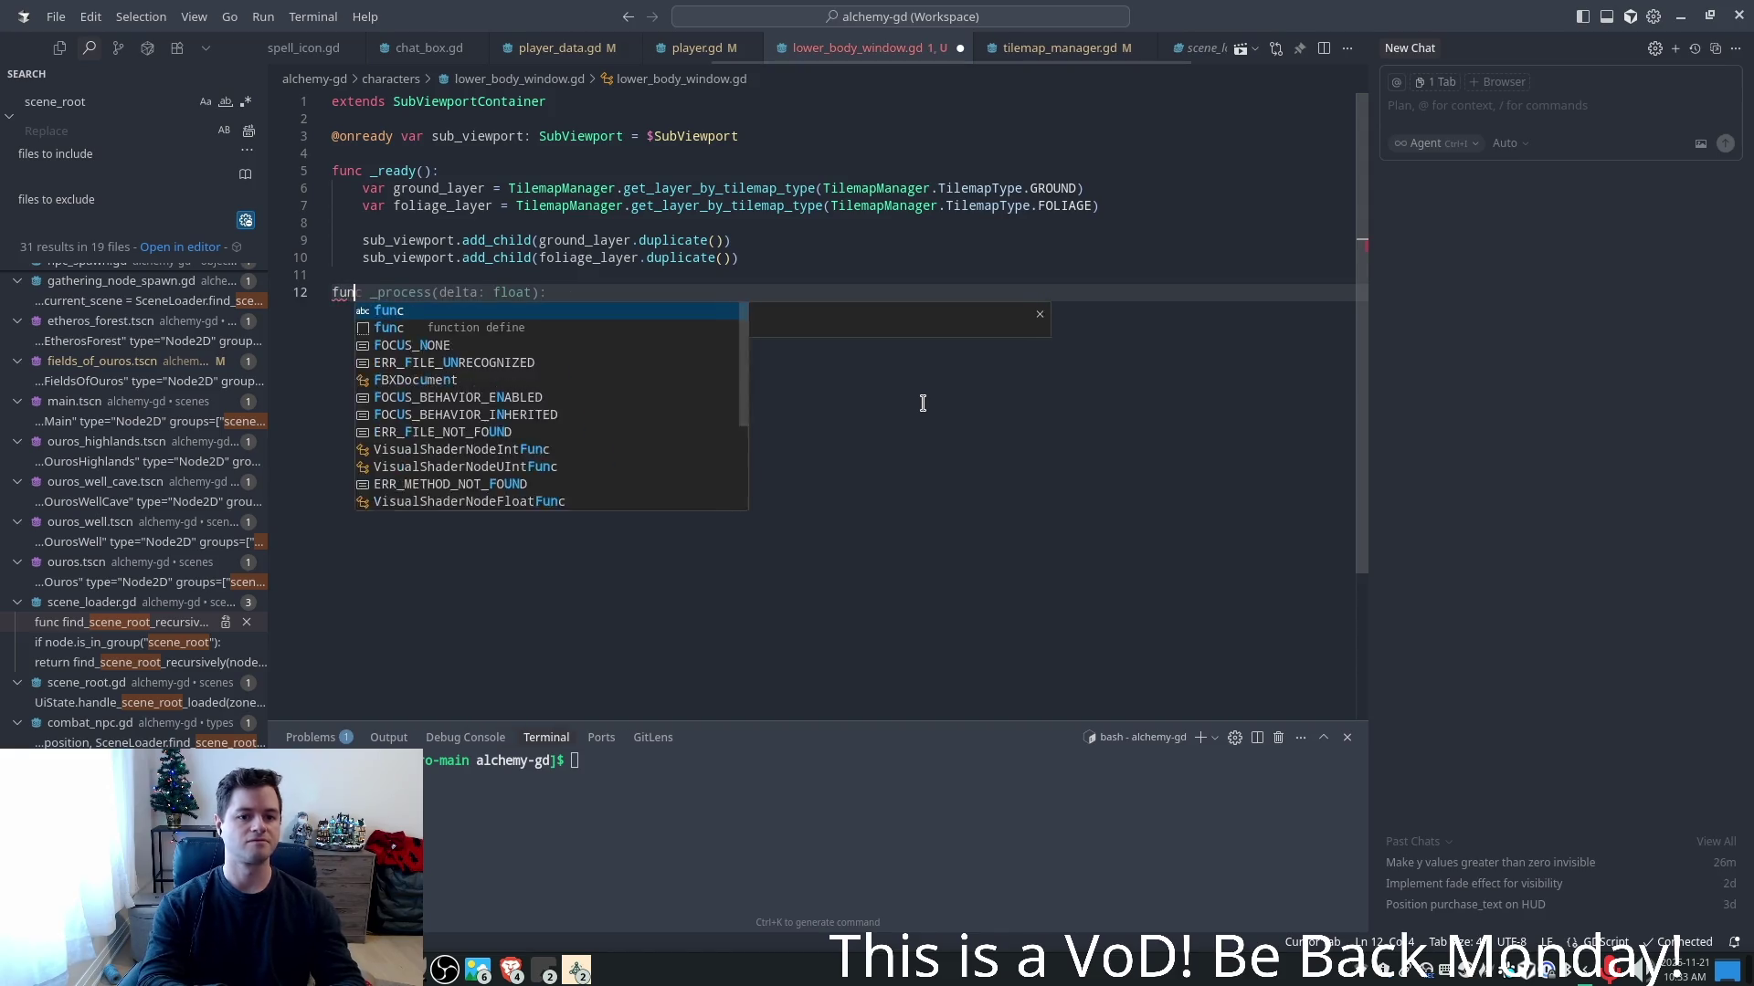
{"action": "type", "text": "c _on_player_moved(position: Vector2):"}
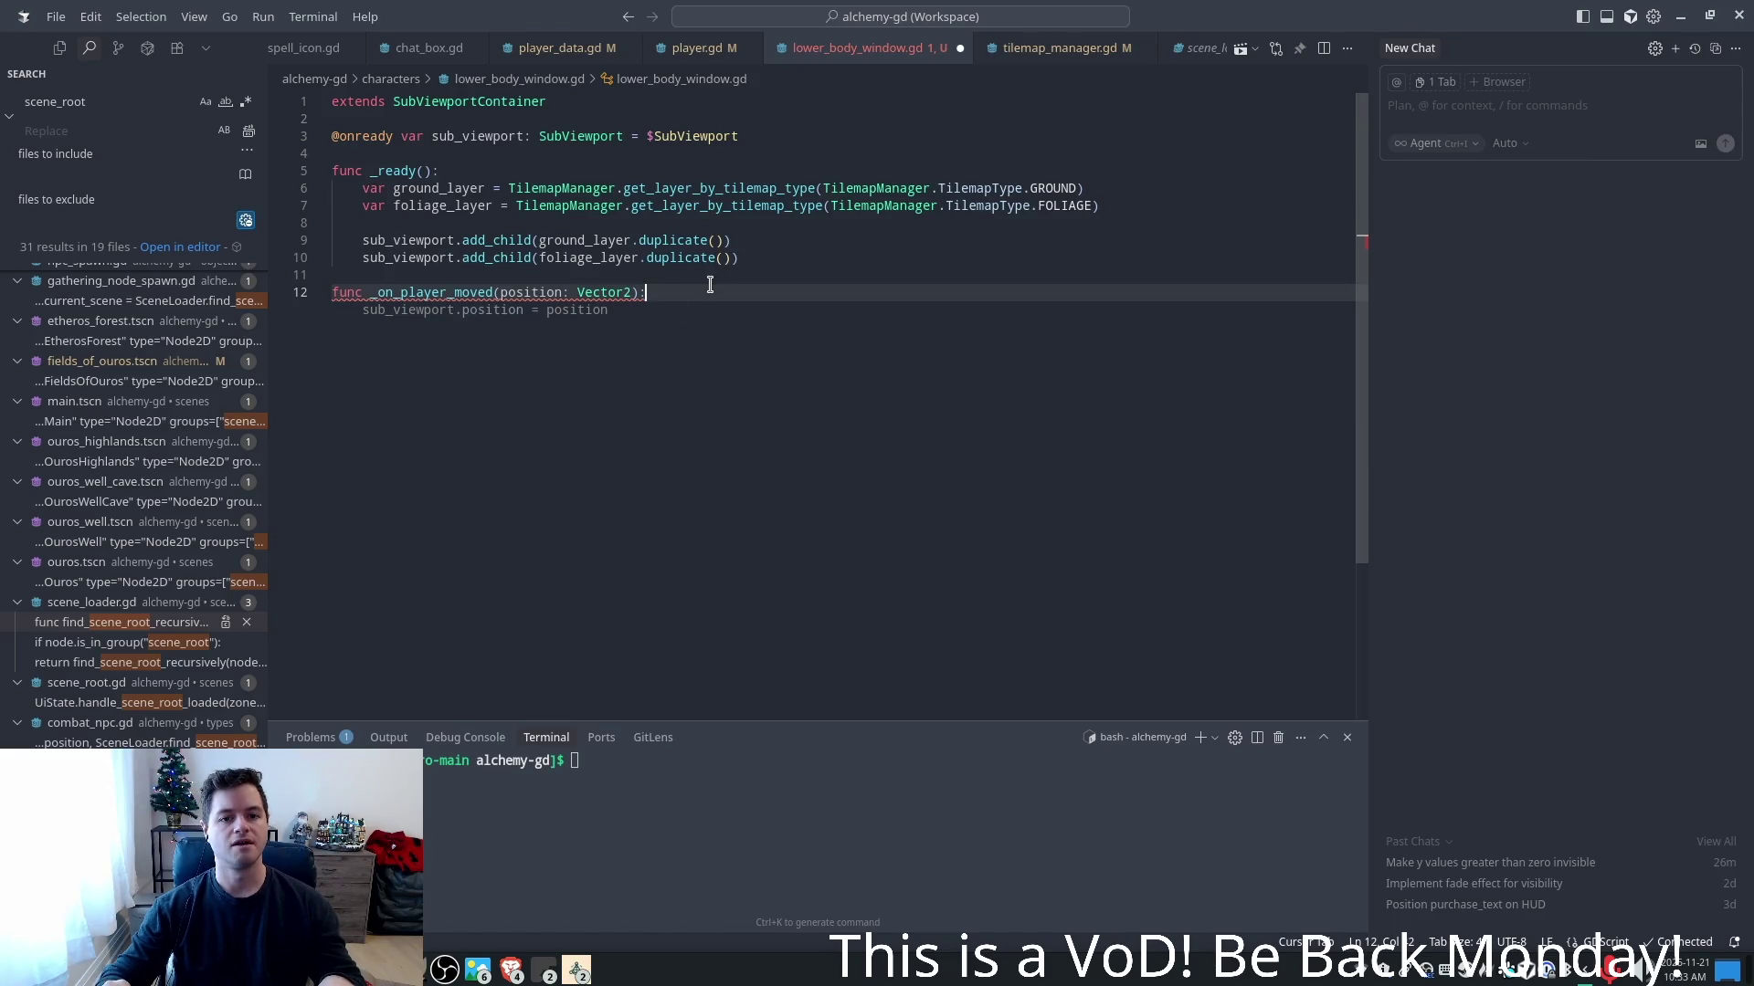
{"action": "key", "text": "Return"}
{"action": "type", "text": "for"}
{"action": "key", "text": "Tab"}
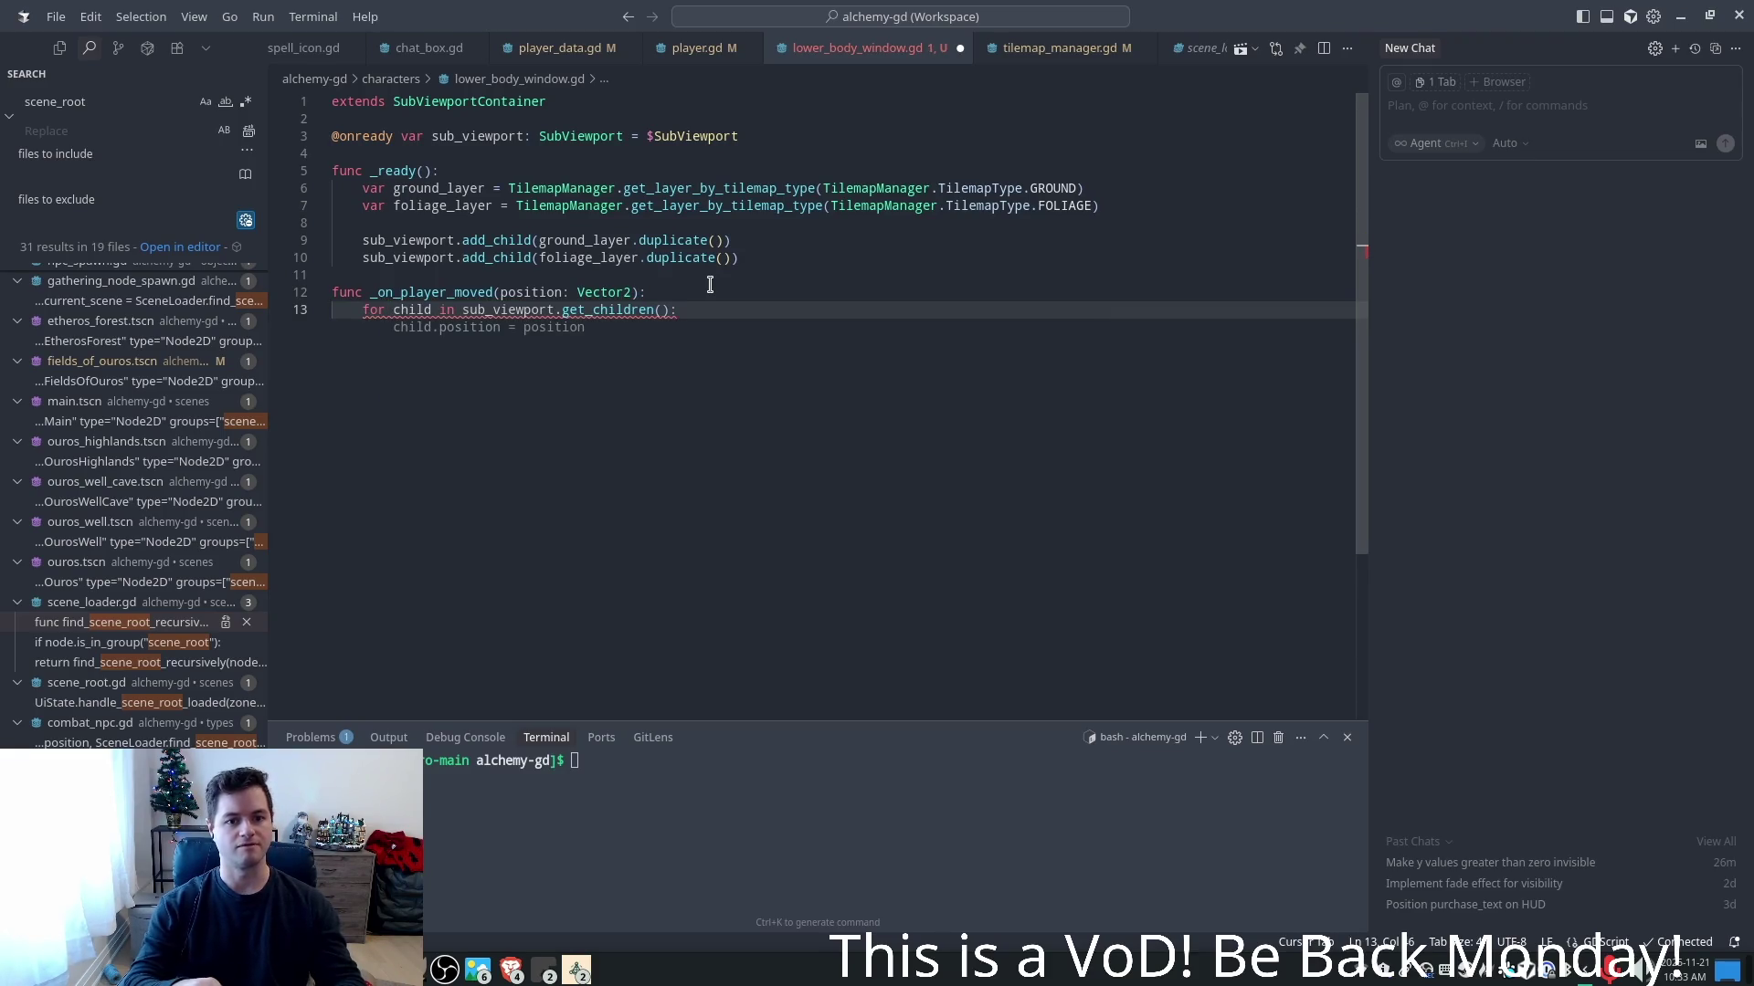
{"action": "key", "text": "Tab"}
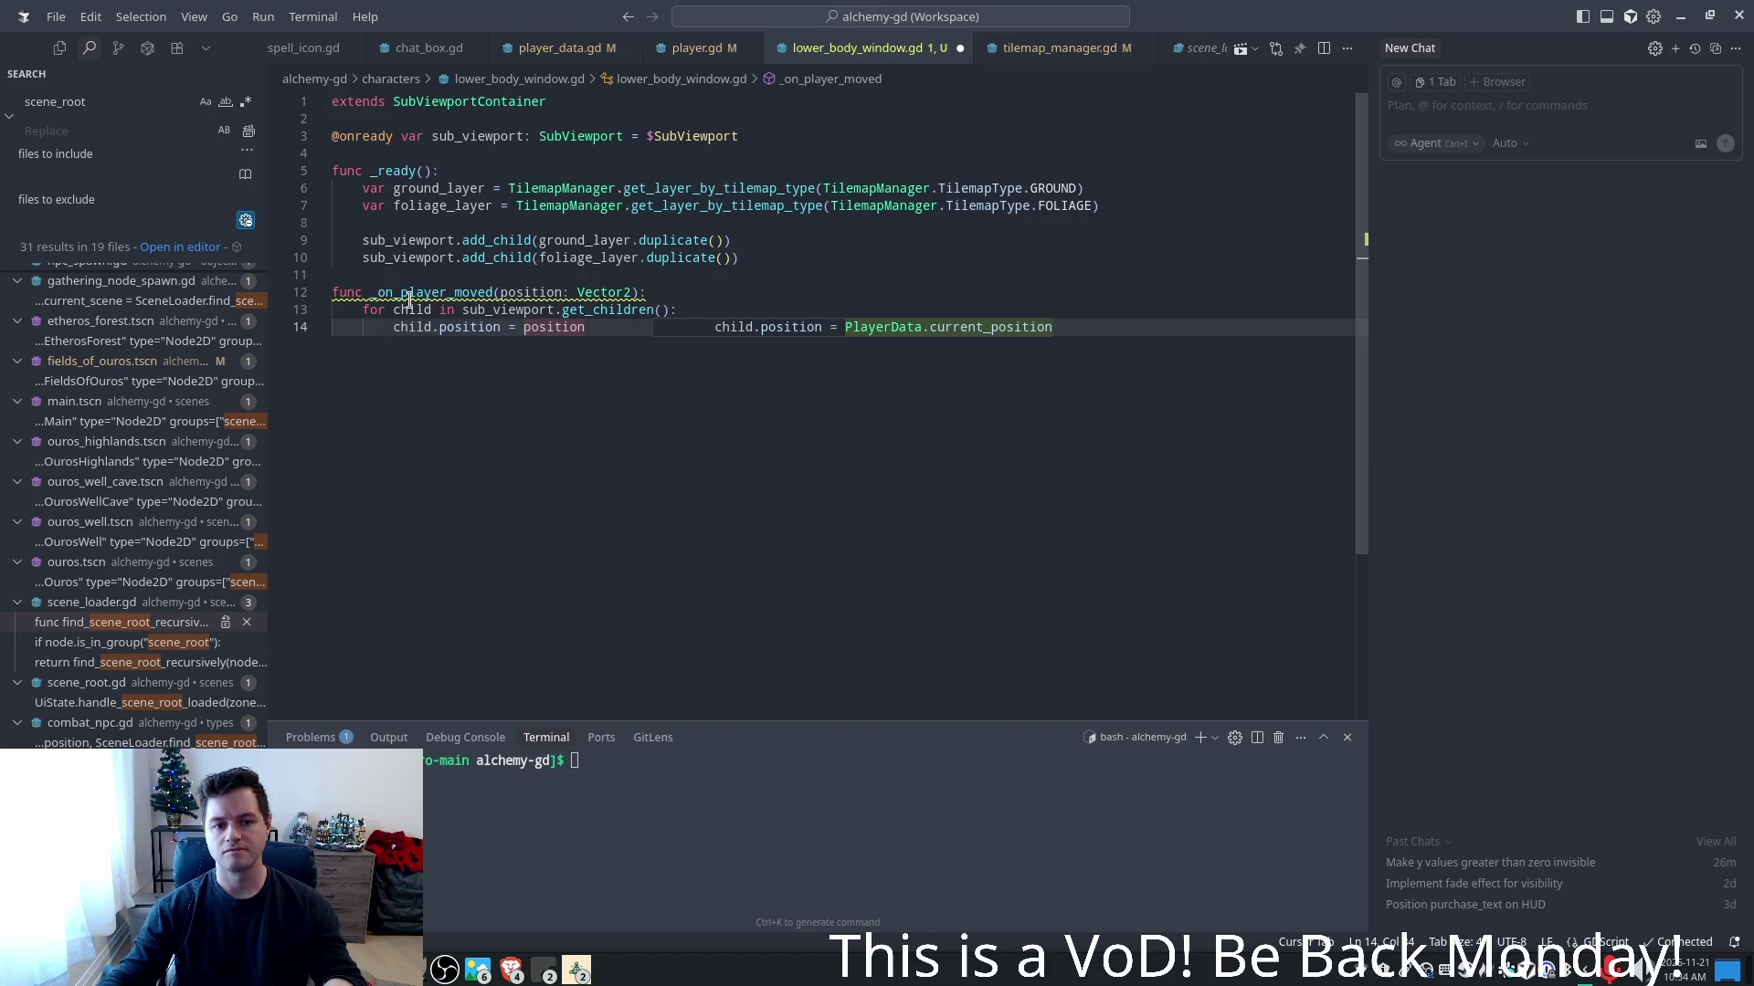
- Connect PlayerData.player_moved to _on_player_moved inside _ready
{"action": "mouse_move", "coordinate": [409, 302]}
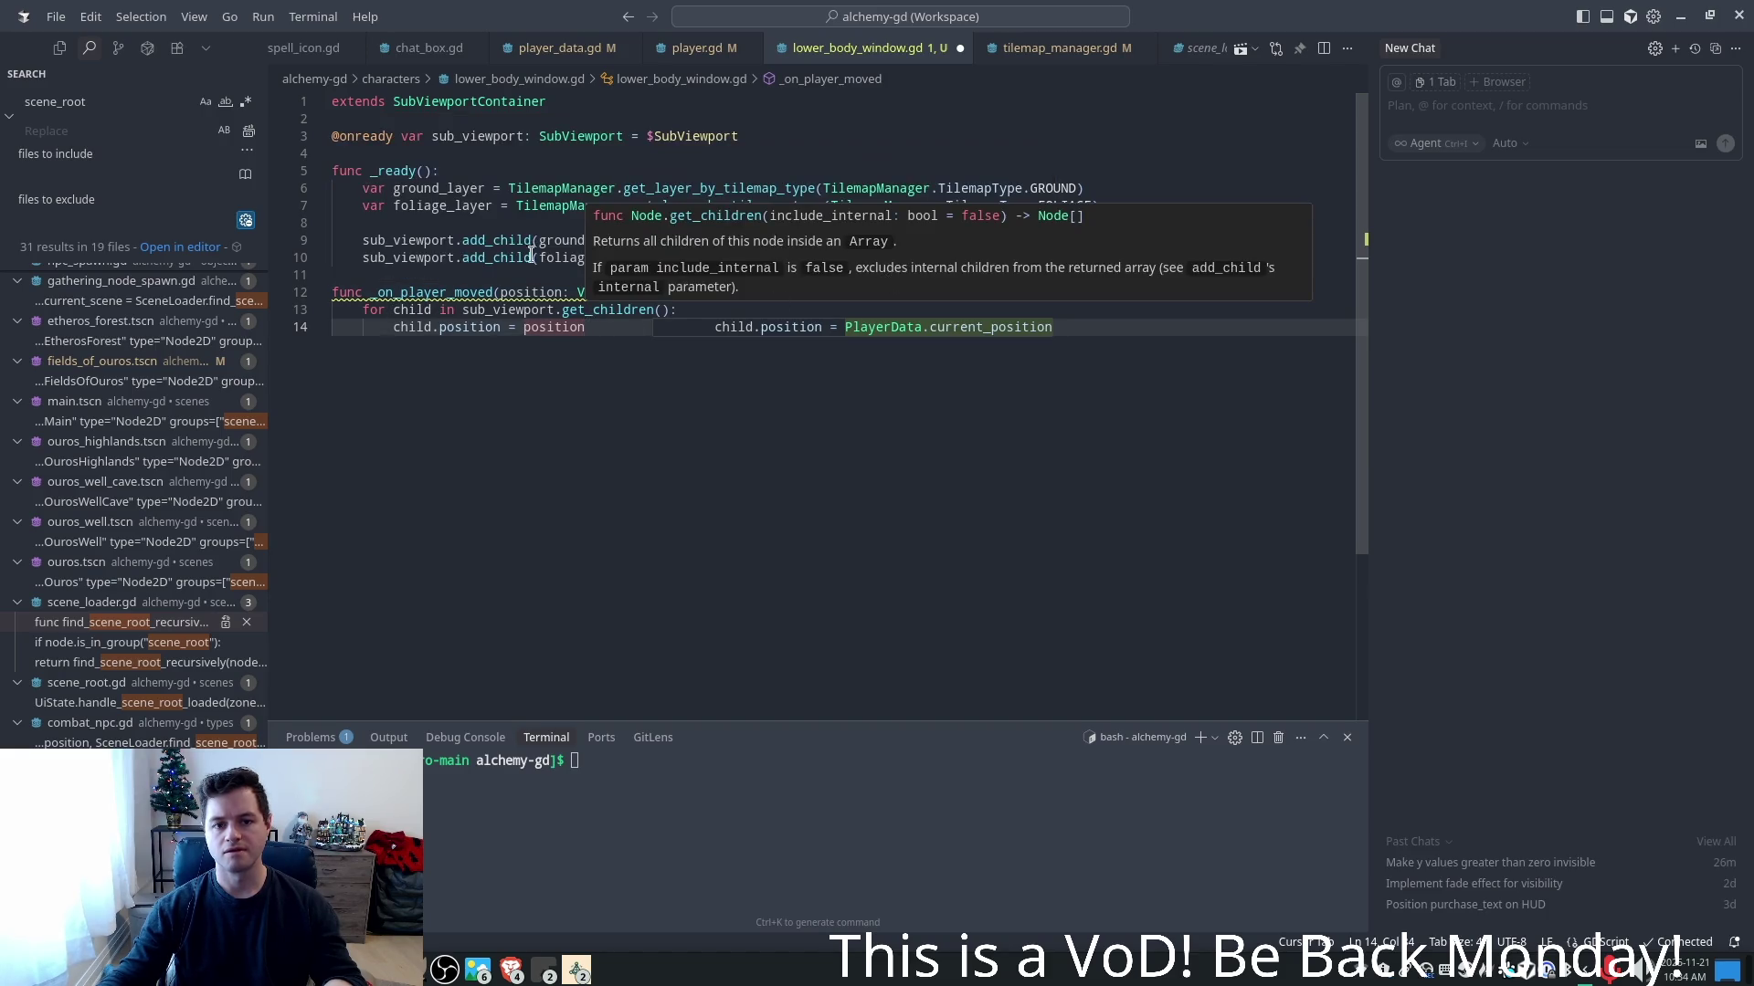
{"action": "left_click", "coordinate": [783, 274]}
{"action": "key", "text": "BackSpace"}
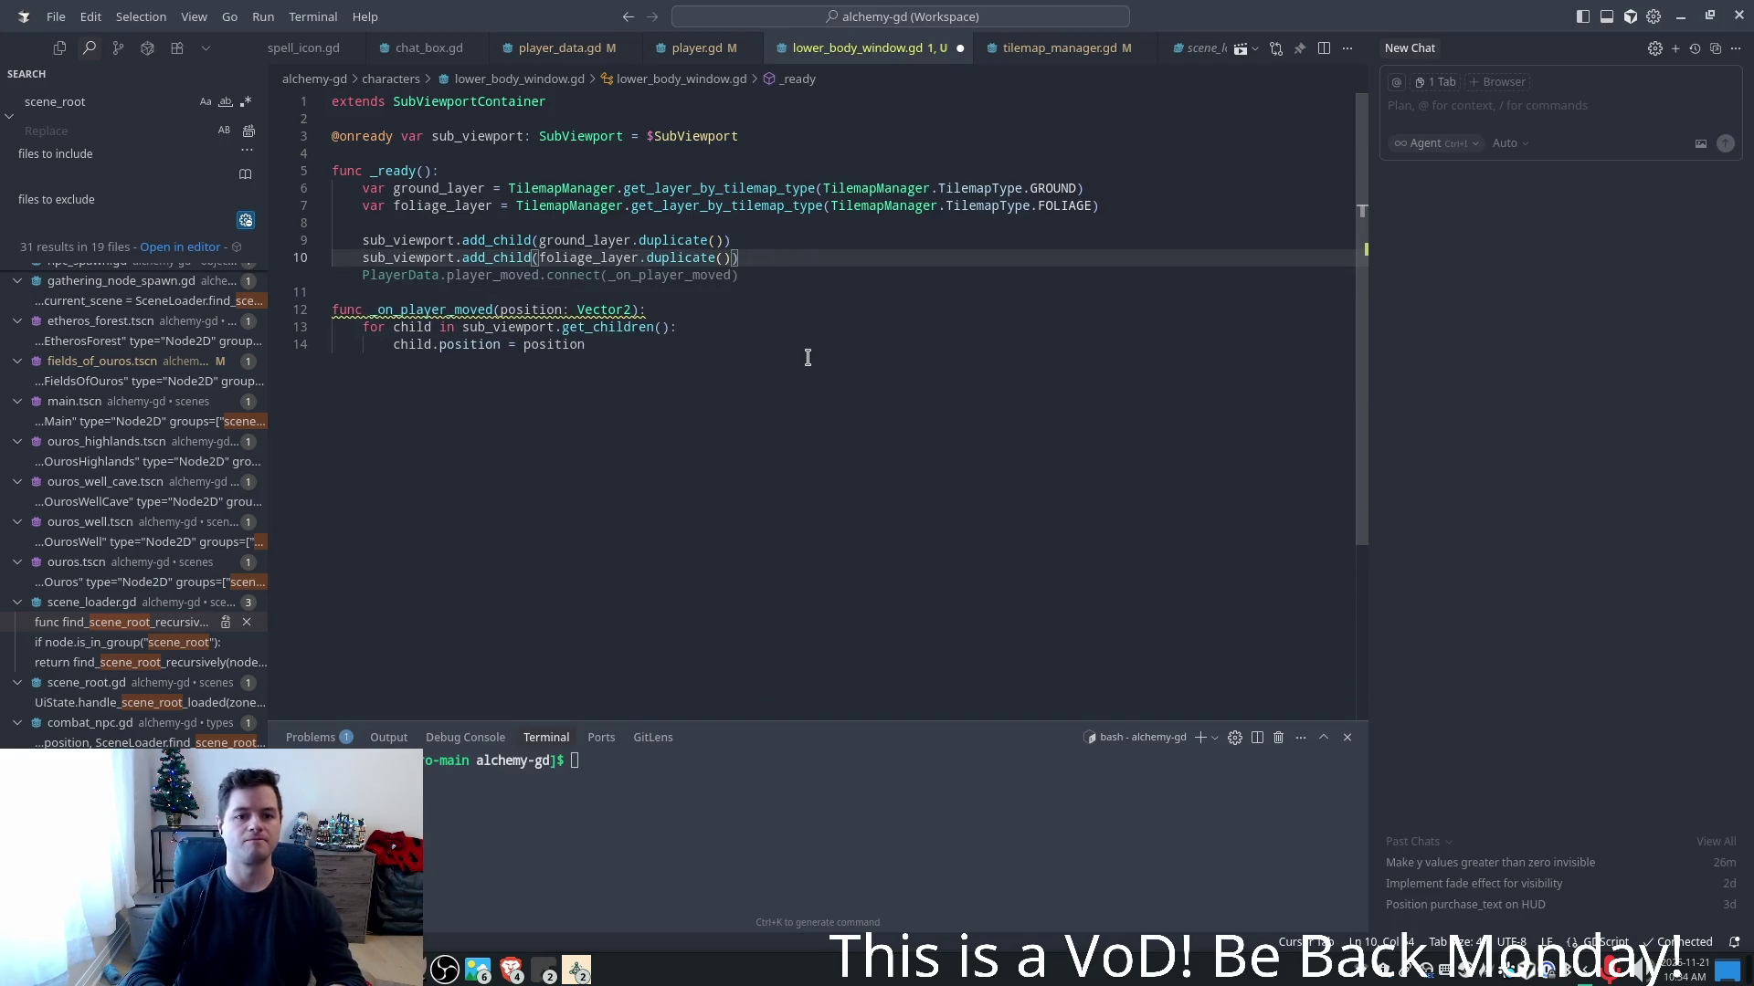
{"action": "key", "text": "Tab"}
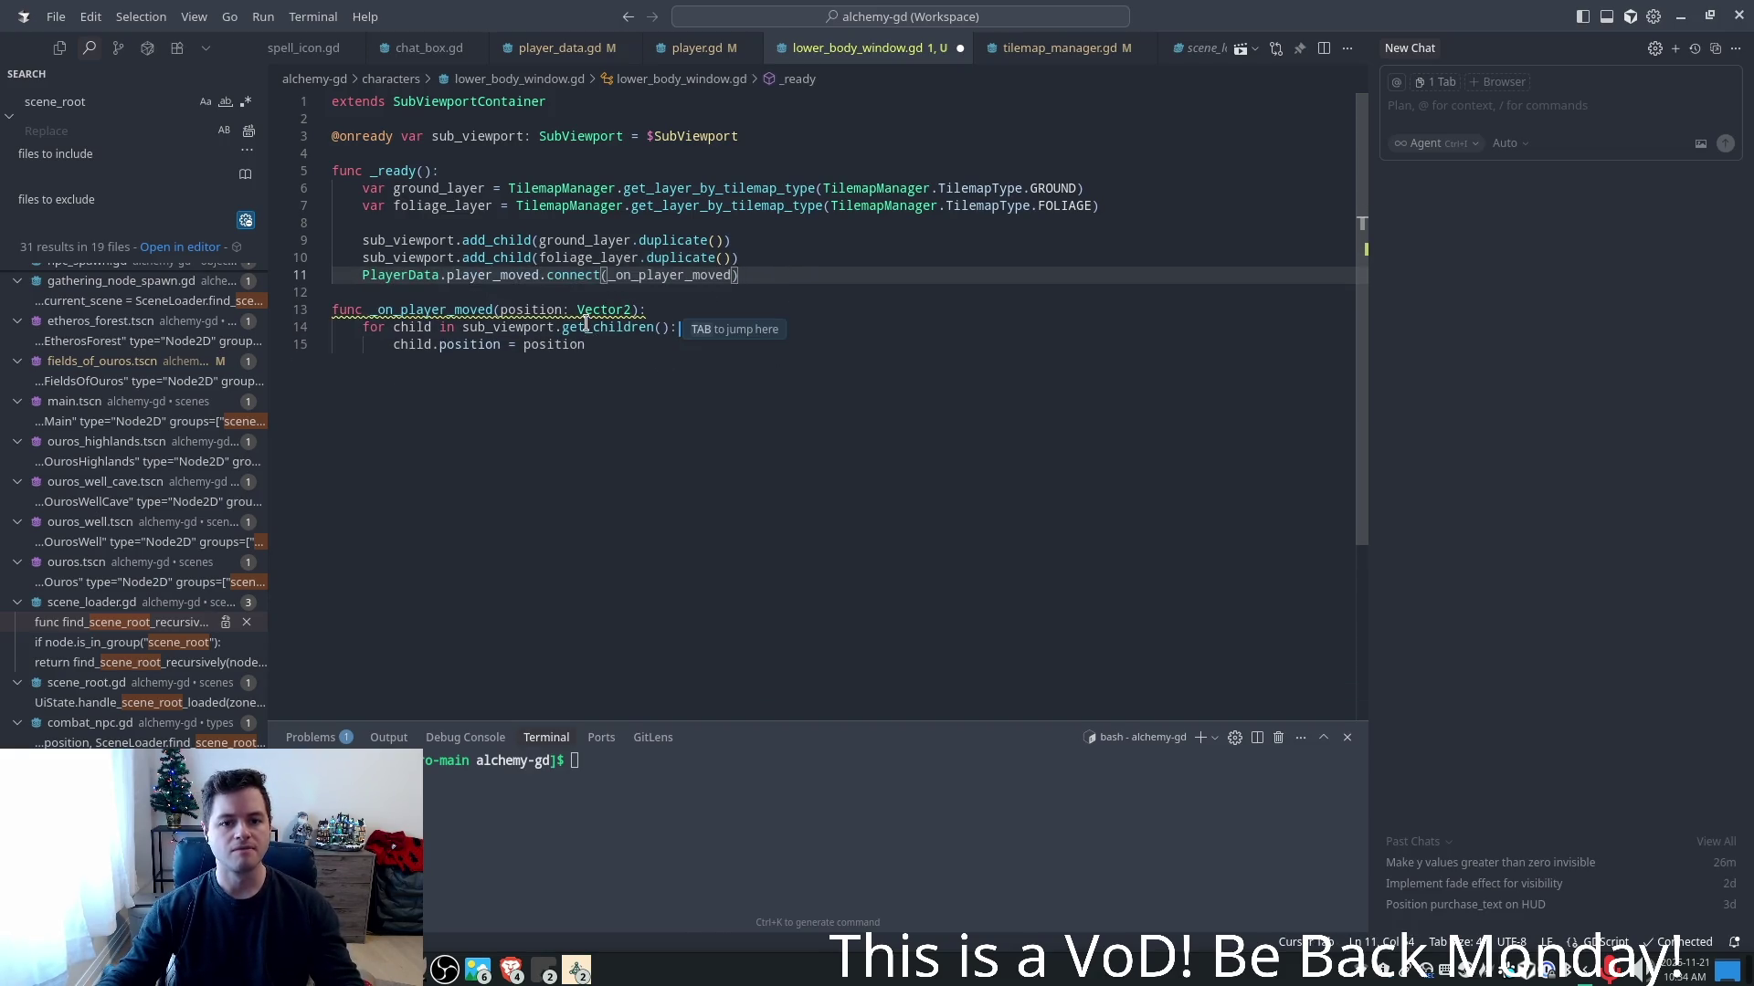
- Match the handler signature to the signal, using position_update and underscore-prefixed unused parameters
{"action": "left_click", "coordinate": [584, 310]}
{"action": "key", "text": "Tab"}
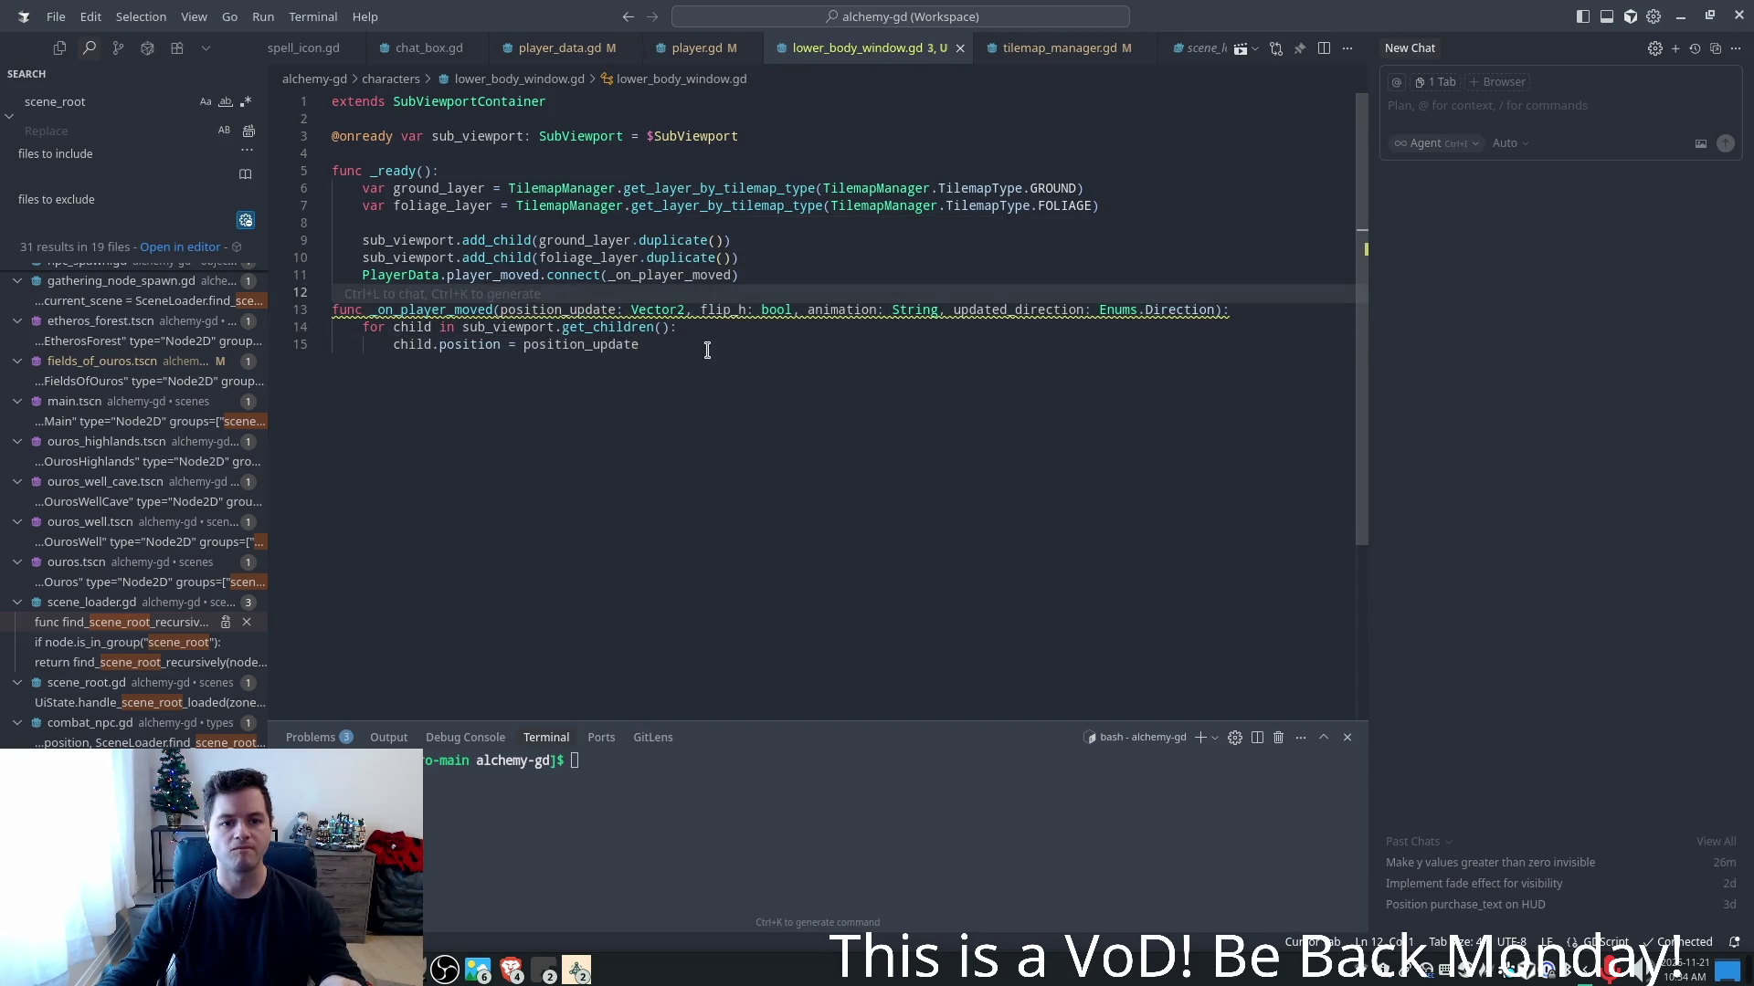
{"action": "key", "text": "Tab"}
{"action": "left_click", "coordinate": [548, 293]}
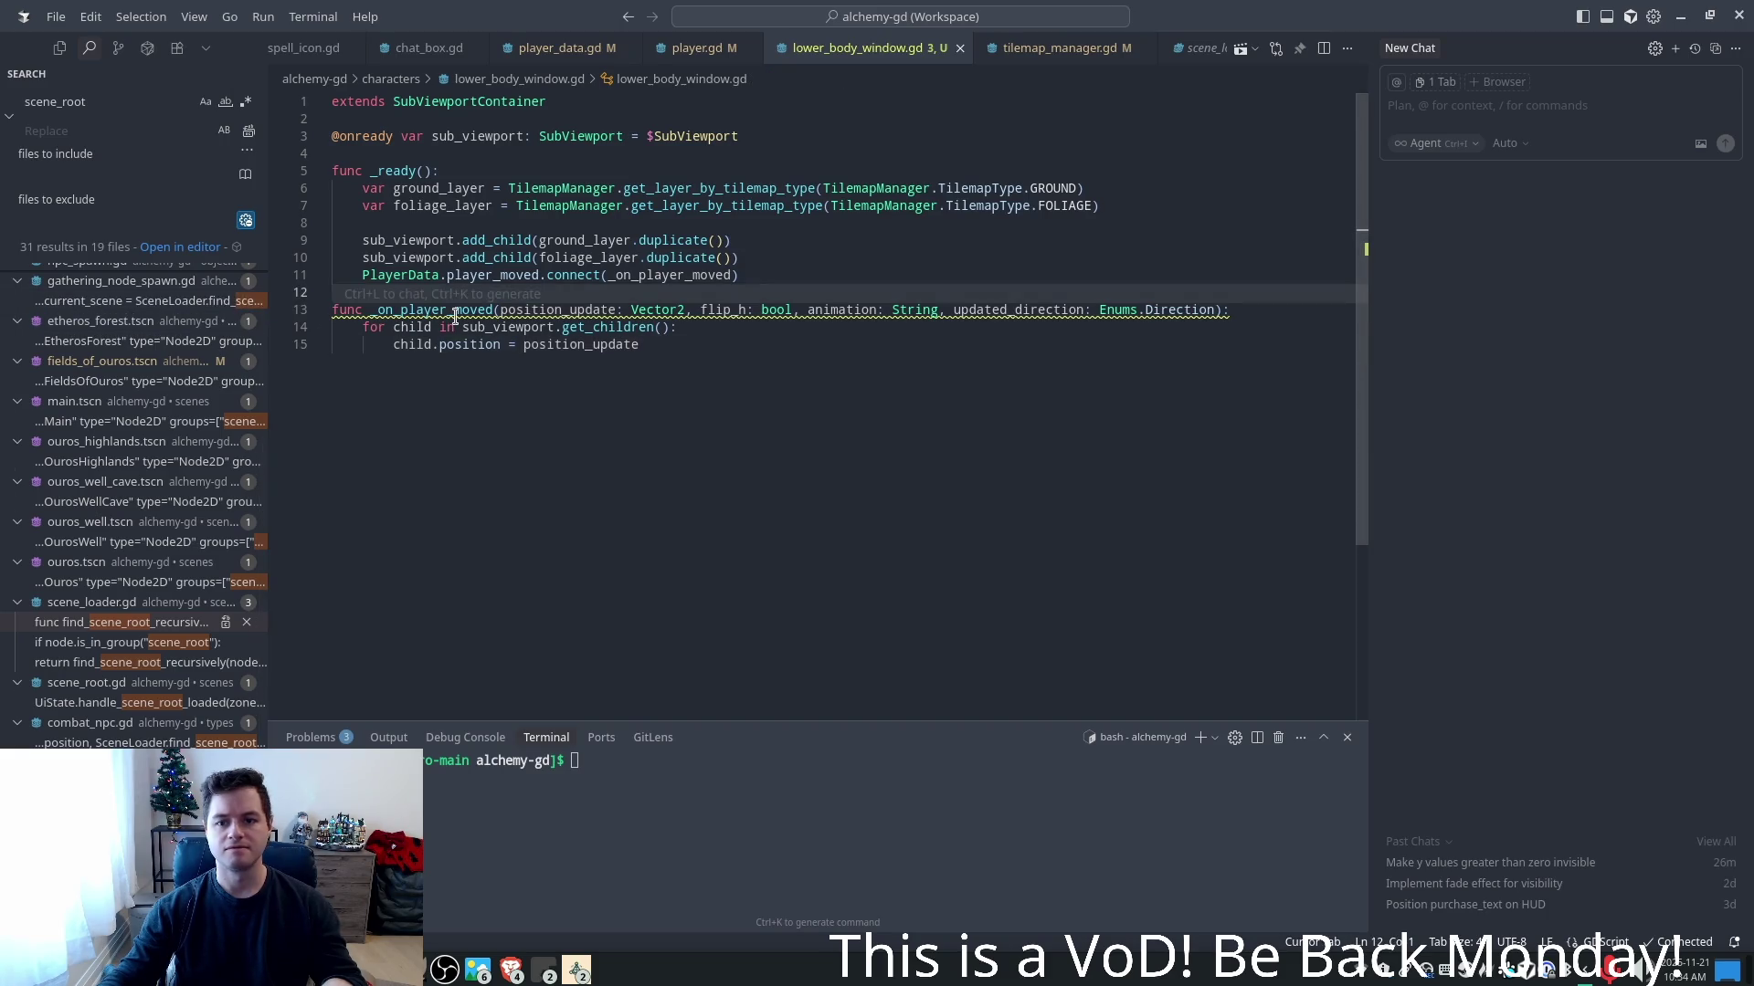
{"action": "left_click", "coordinate": [516, 310]}
{"action": "left_click", "coordinate": [655, 329]}
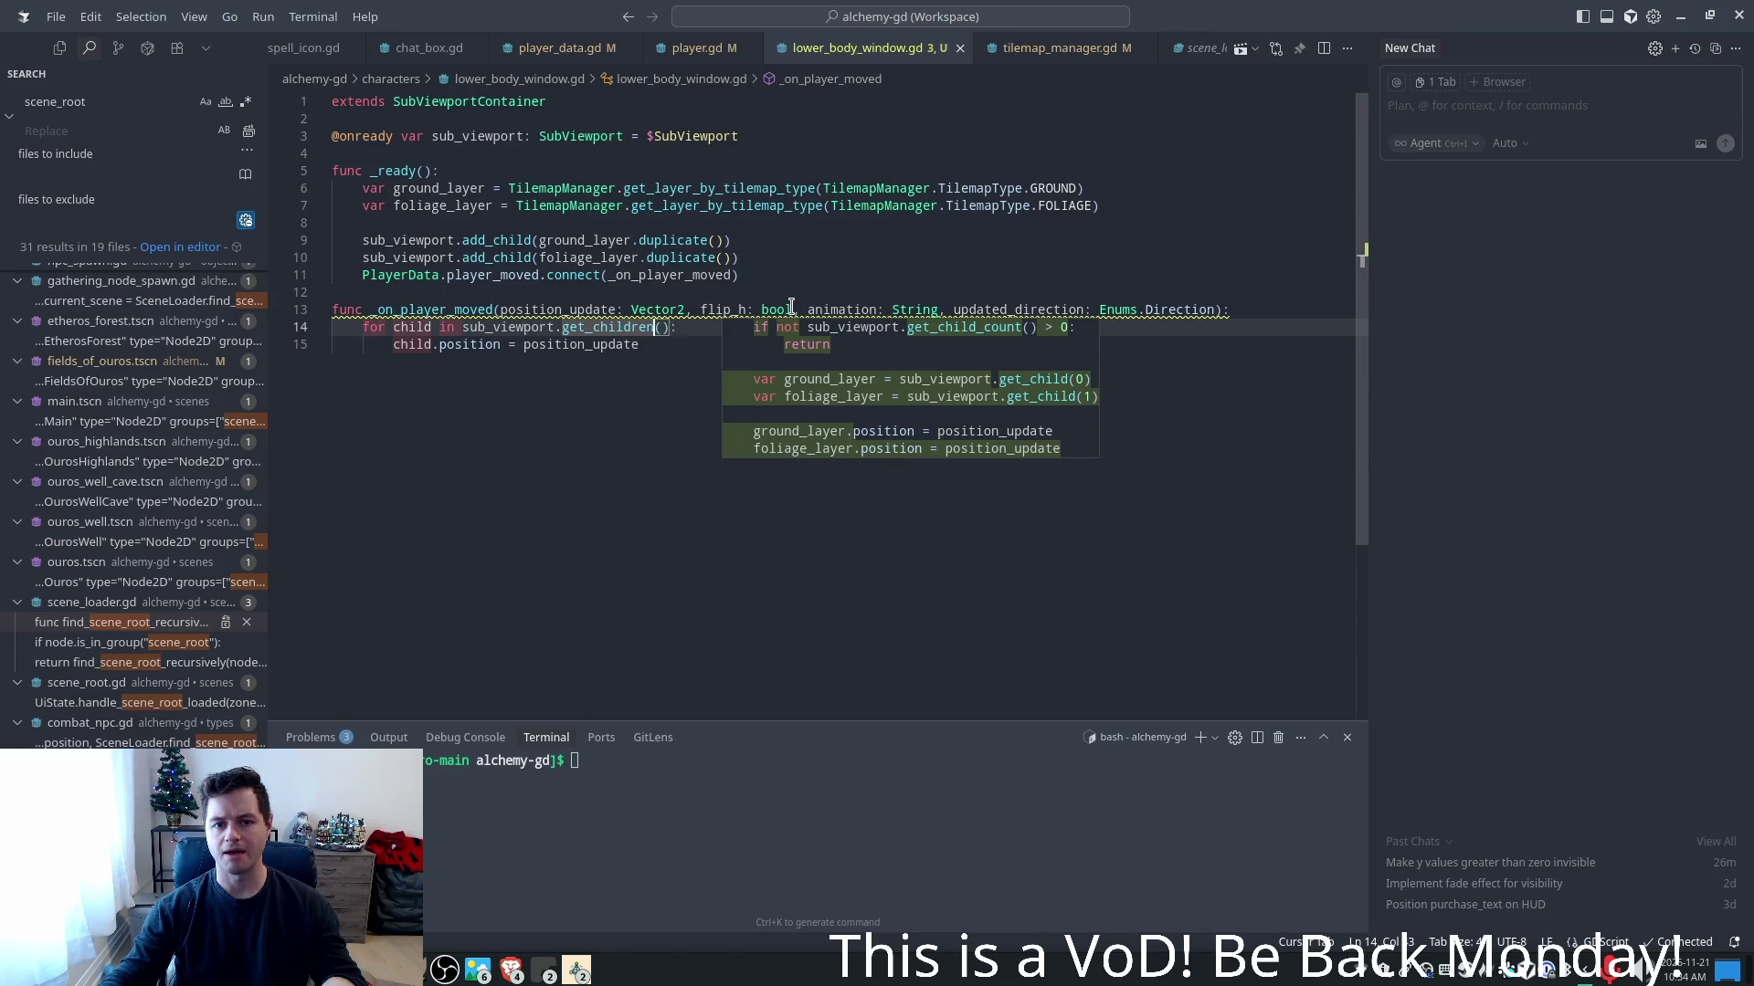
{"action": "left_click", "coordinate": [700, 310]}
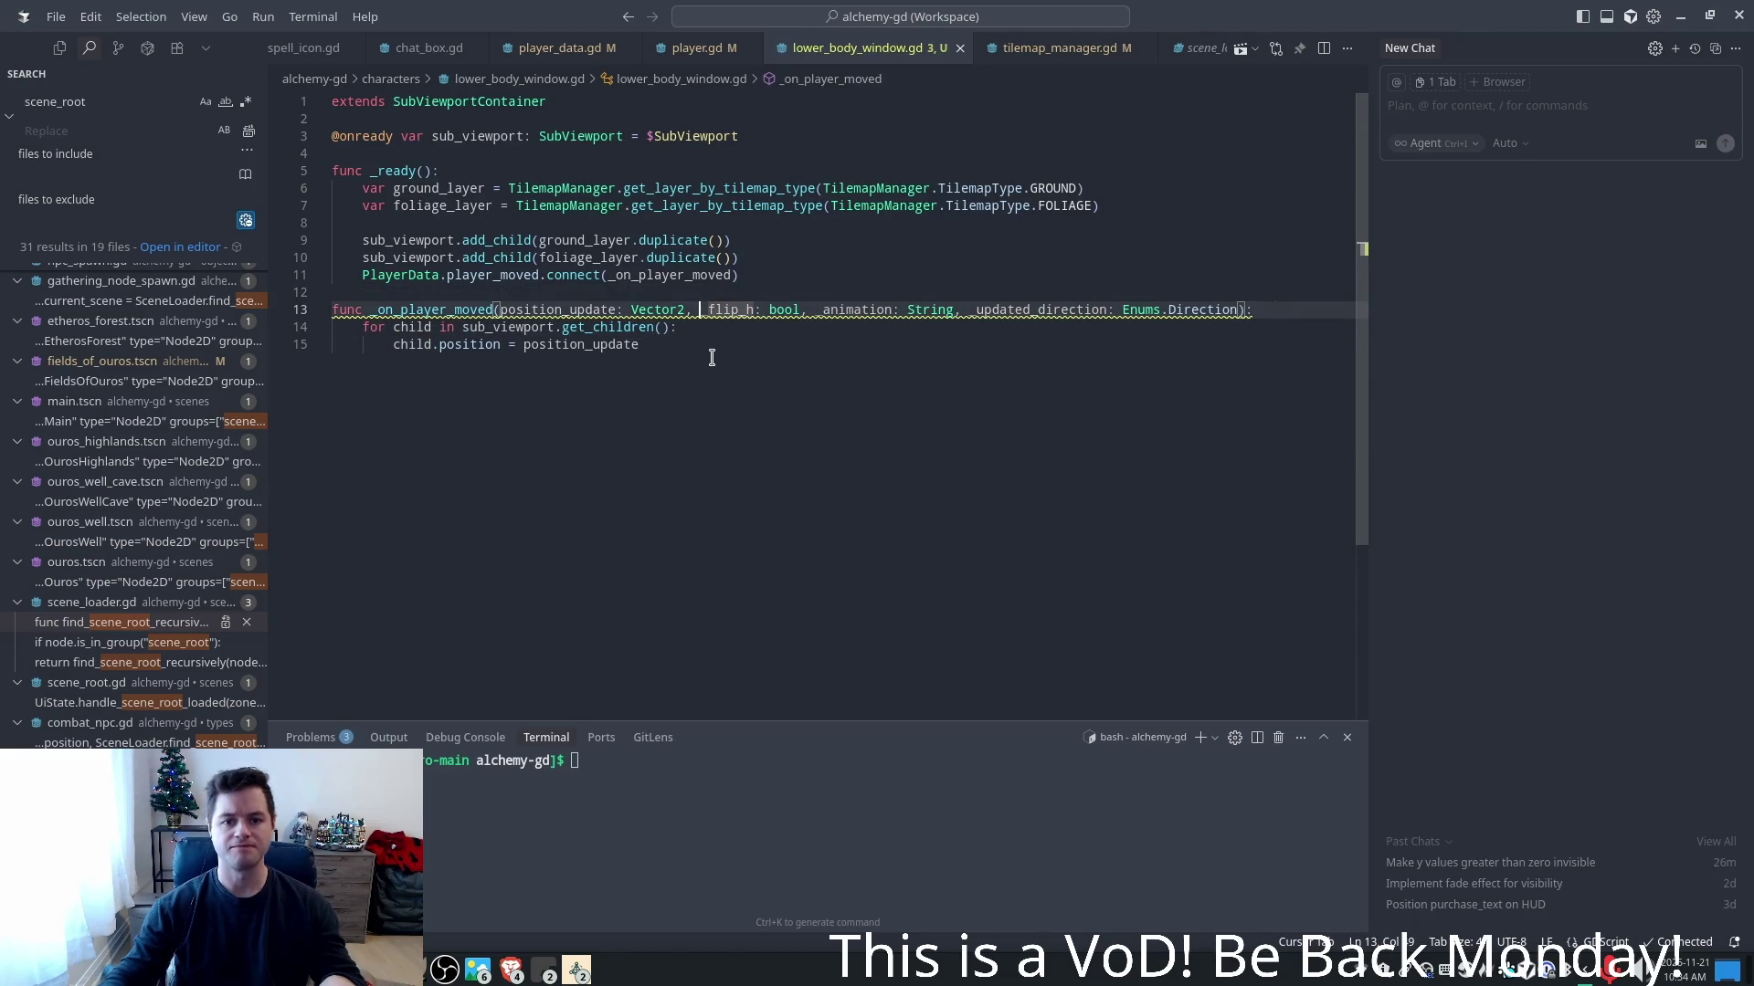
{"action": "key", "text": "Tab"}
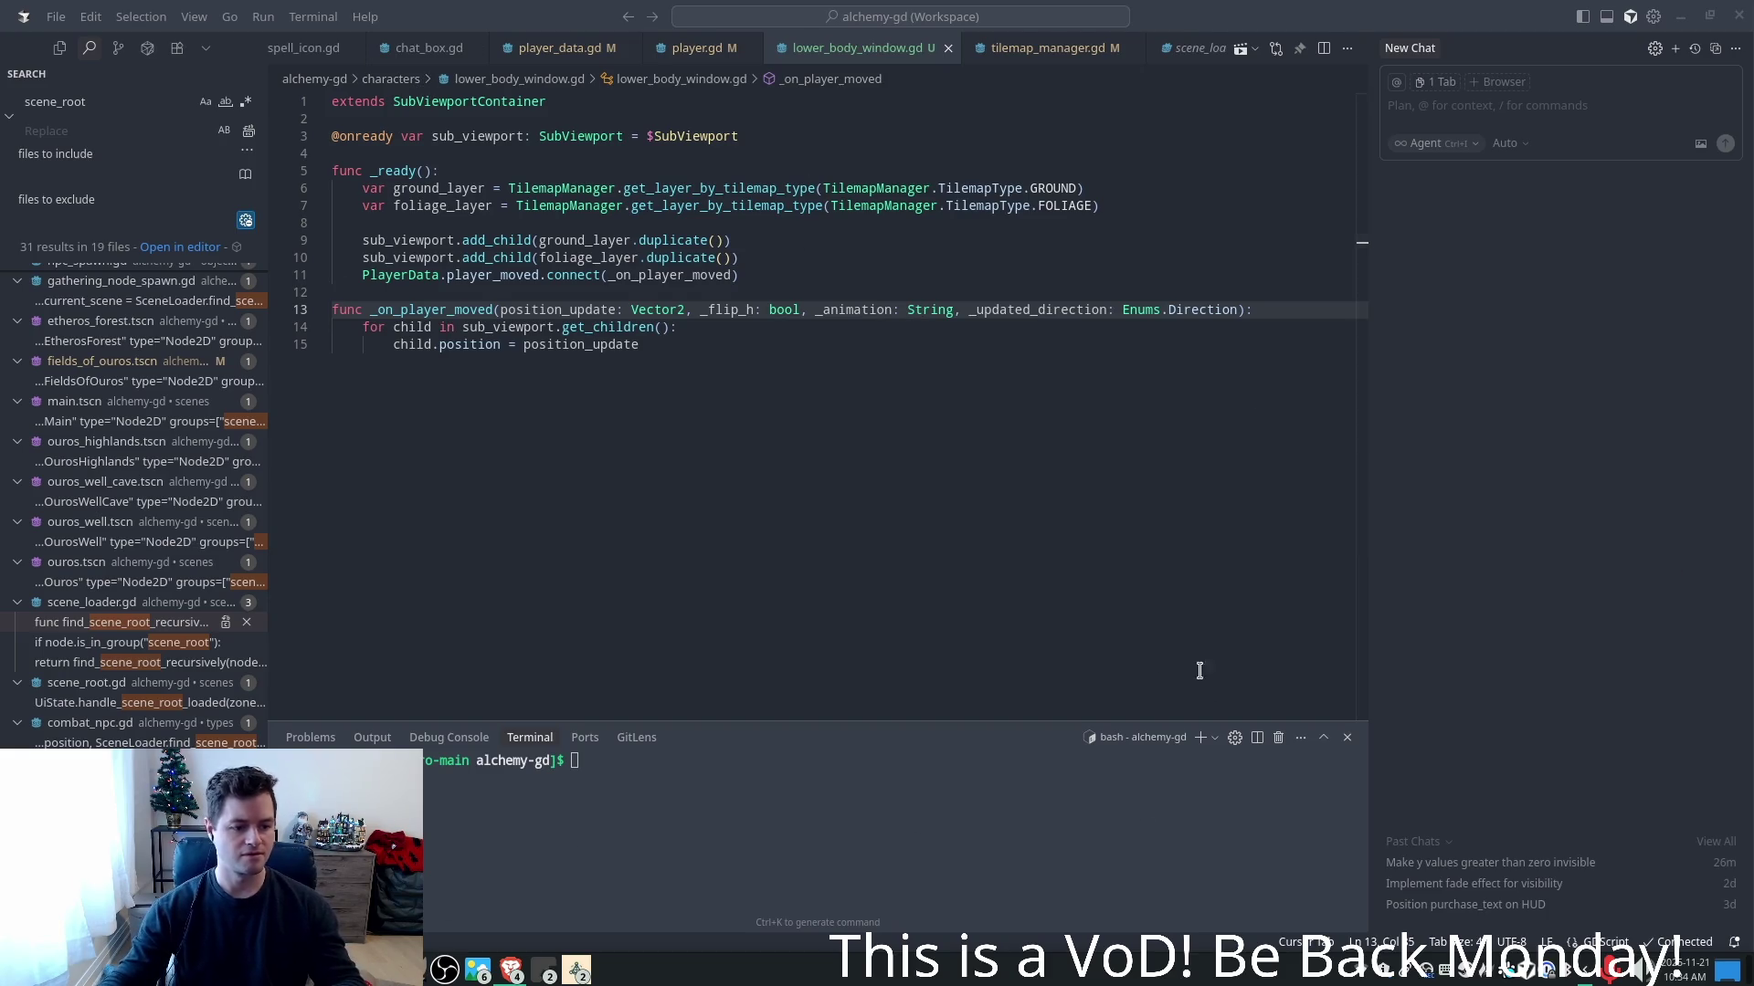
- Restart the game from the Godot editor to test the changes
{"action": "mouse_move", "coordinate": [544, 974]}
{"action": "left_click", "coordinate": [584, 860]}
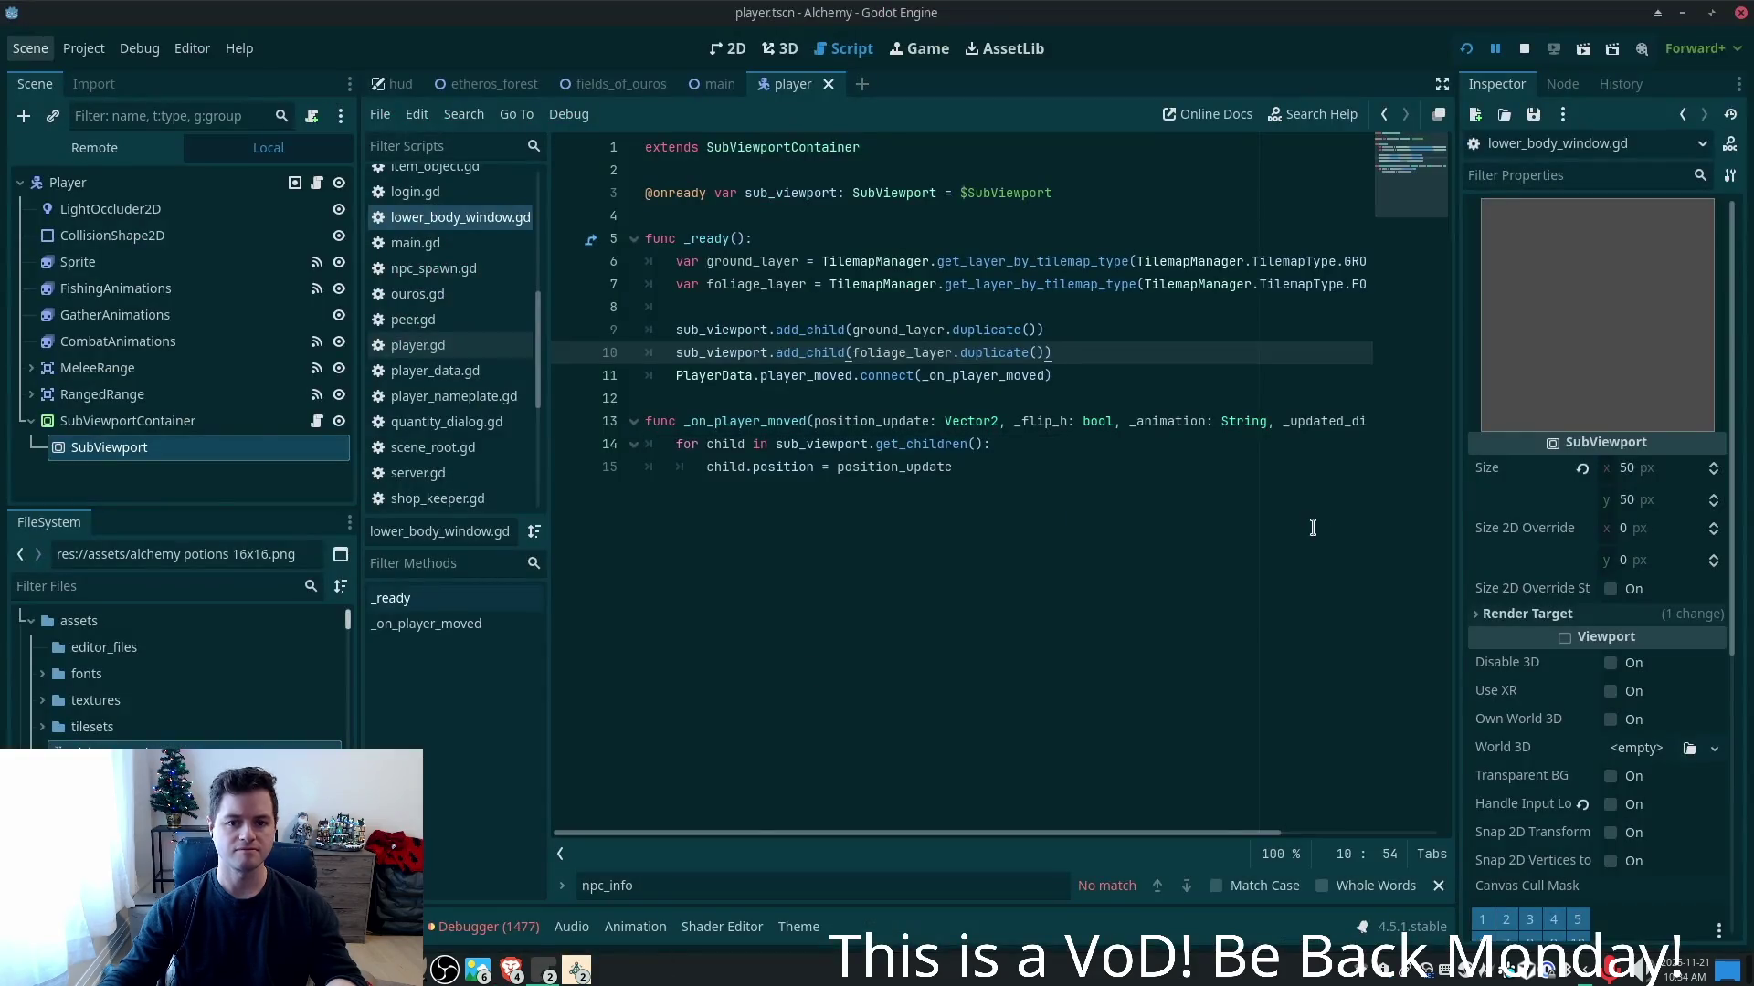
{"action": "left_click", "coordinate": [1465, 51]}
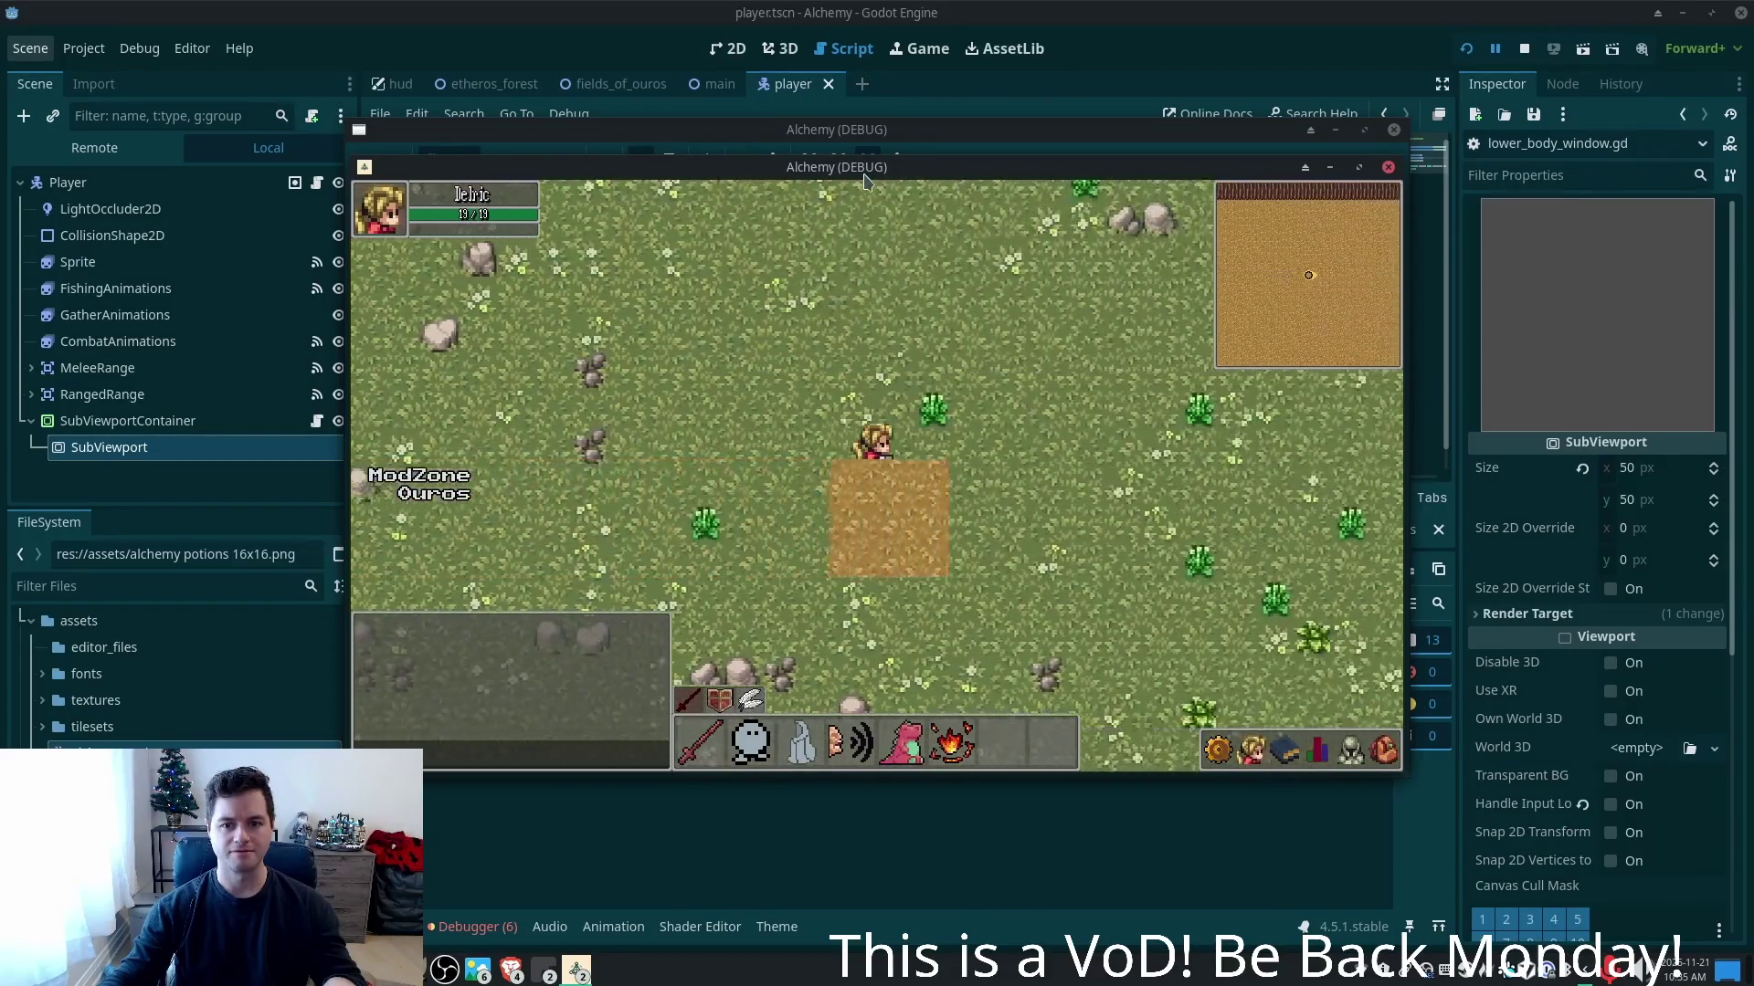
- Walk the character across the field and up the cliff stairs, watching the ground square below
{"action": "key", "text": "d"}
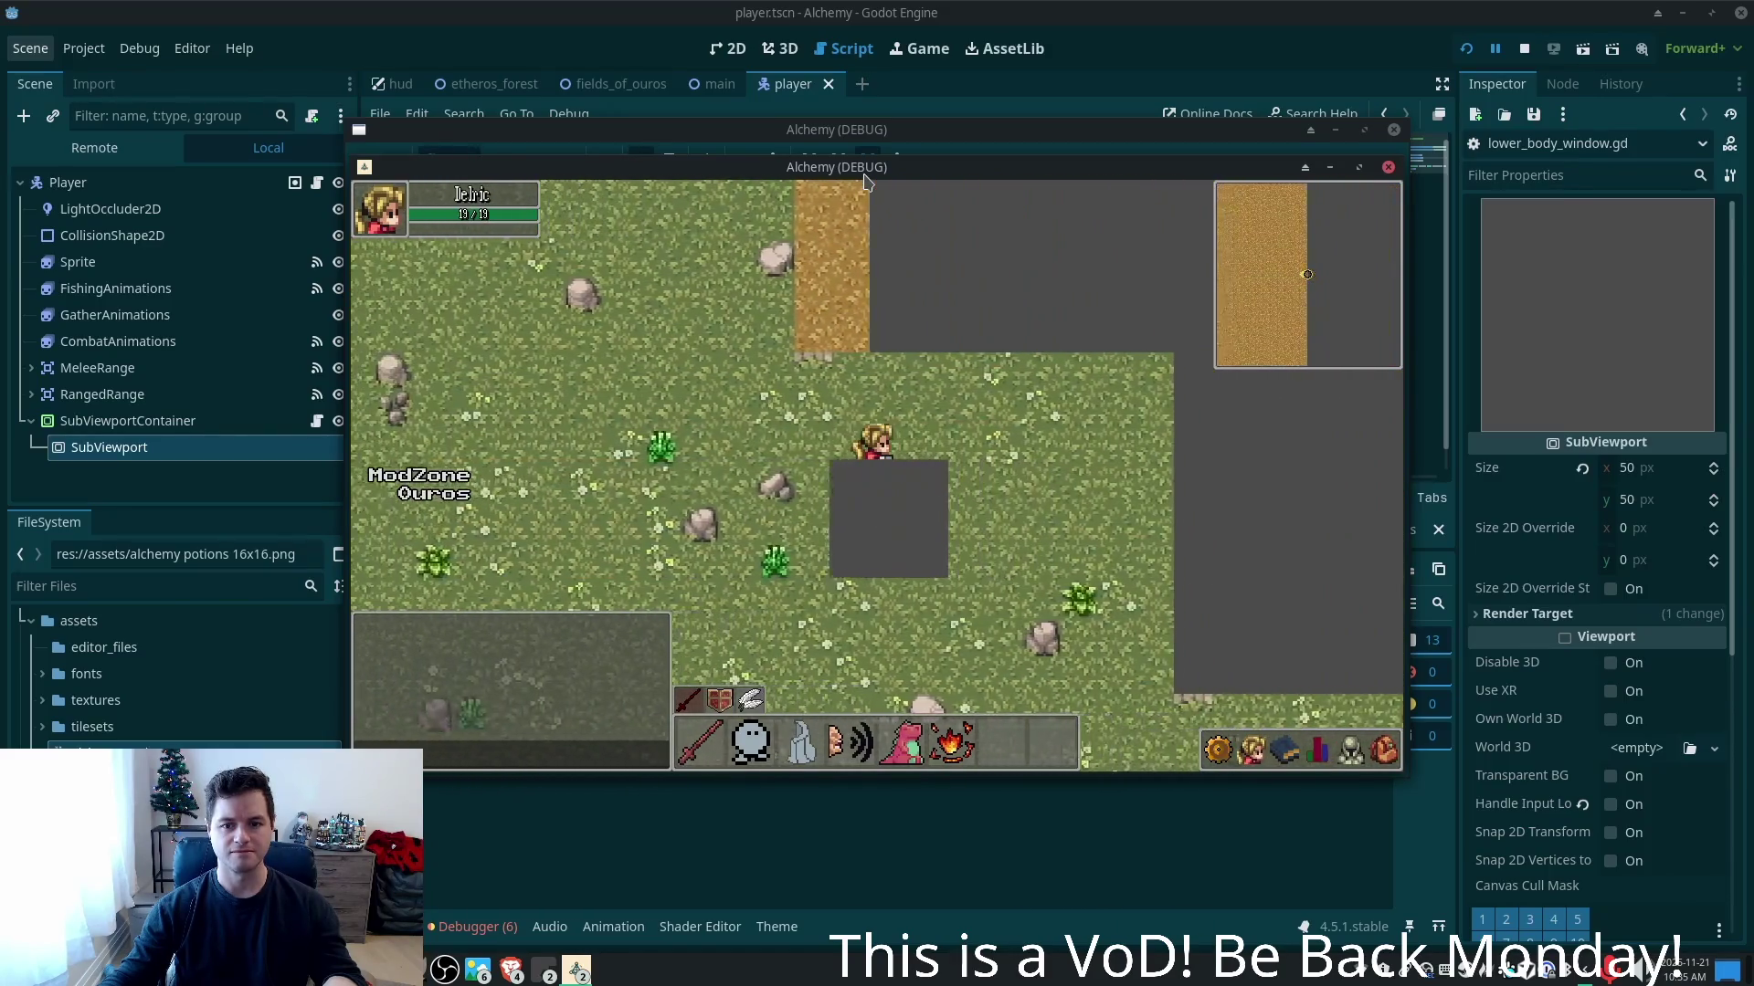
{"action": "key", "text": "w"}
{"action": "key", "text": "d"}
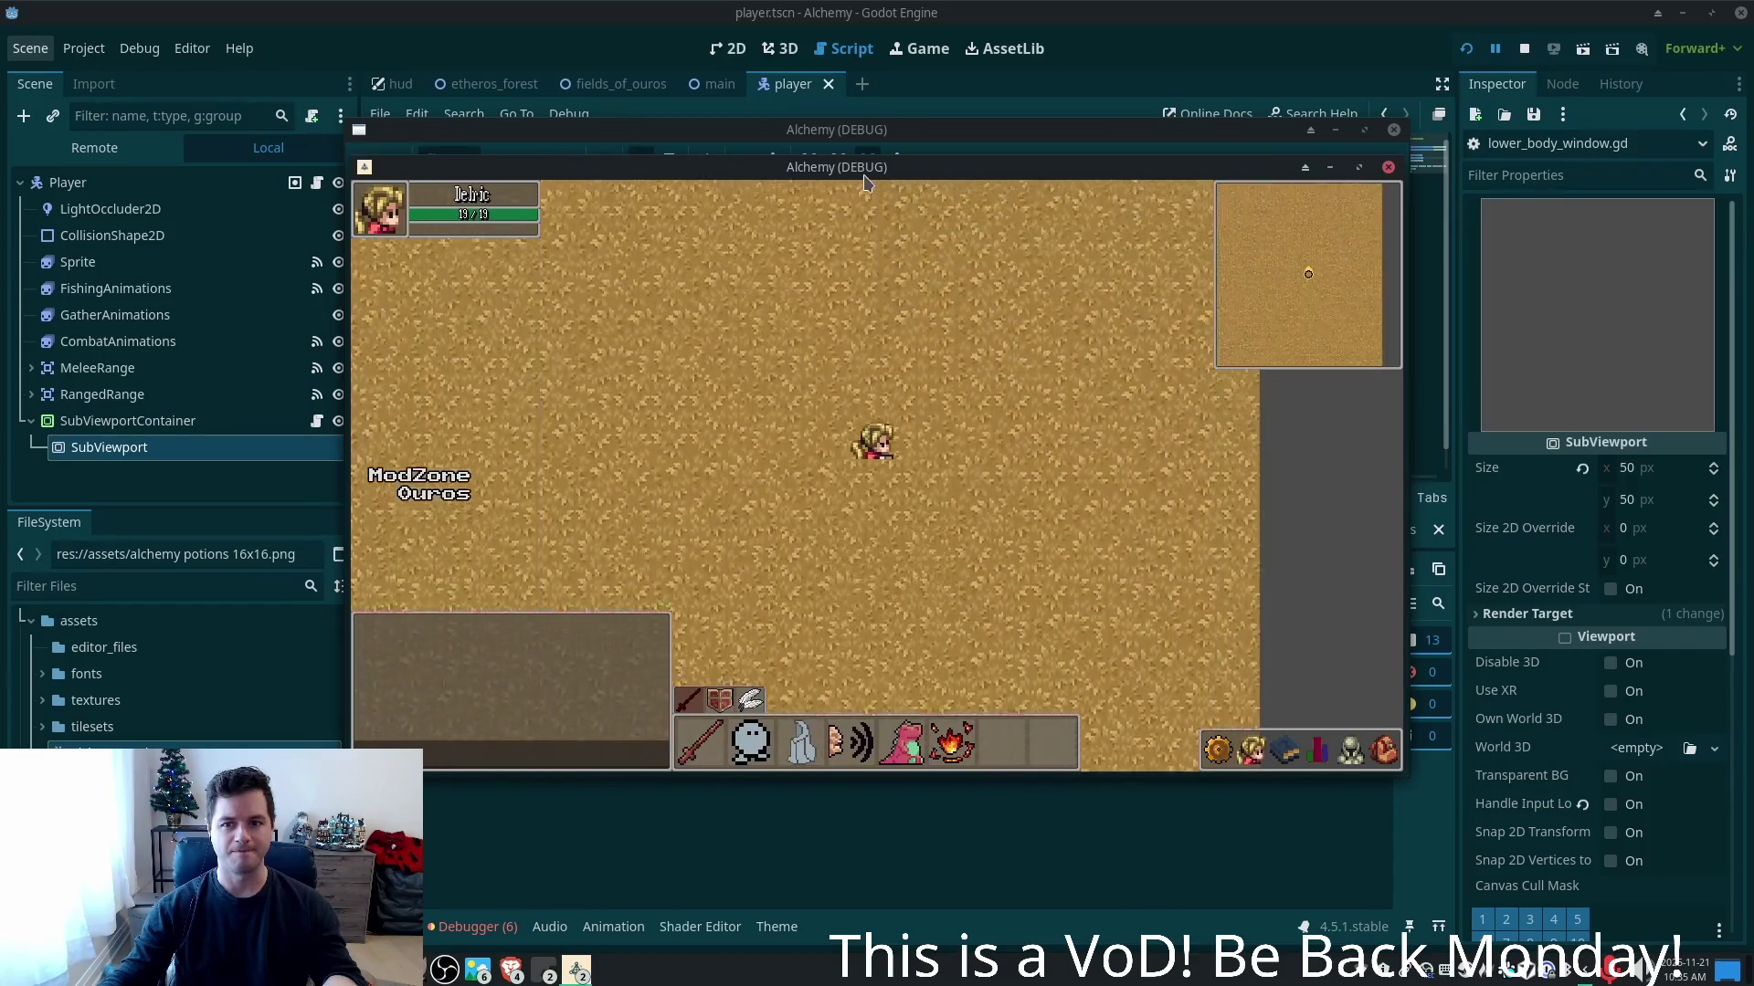
{"action": "key", "text": "w"}
{"action": "key", "text": "w"}
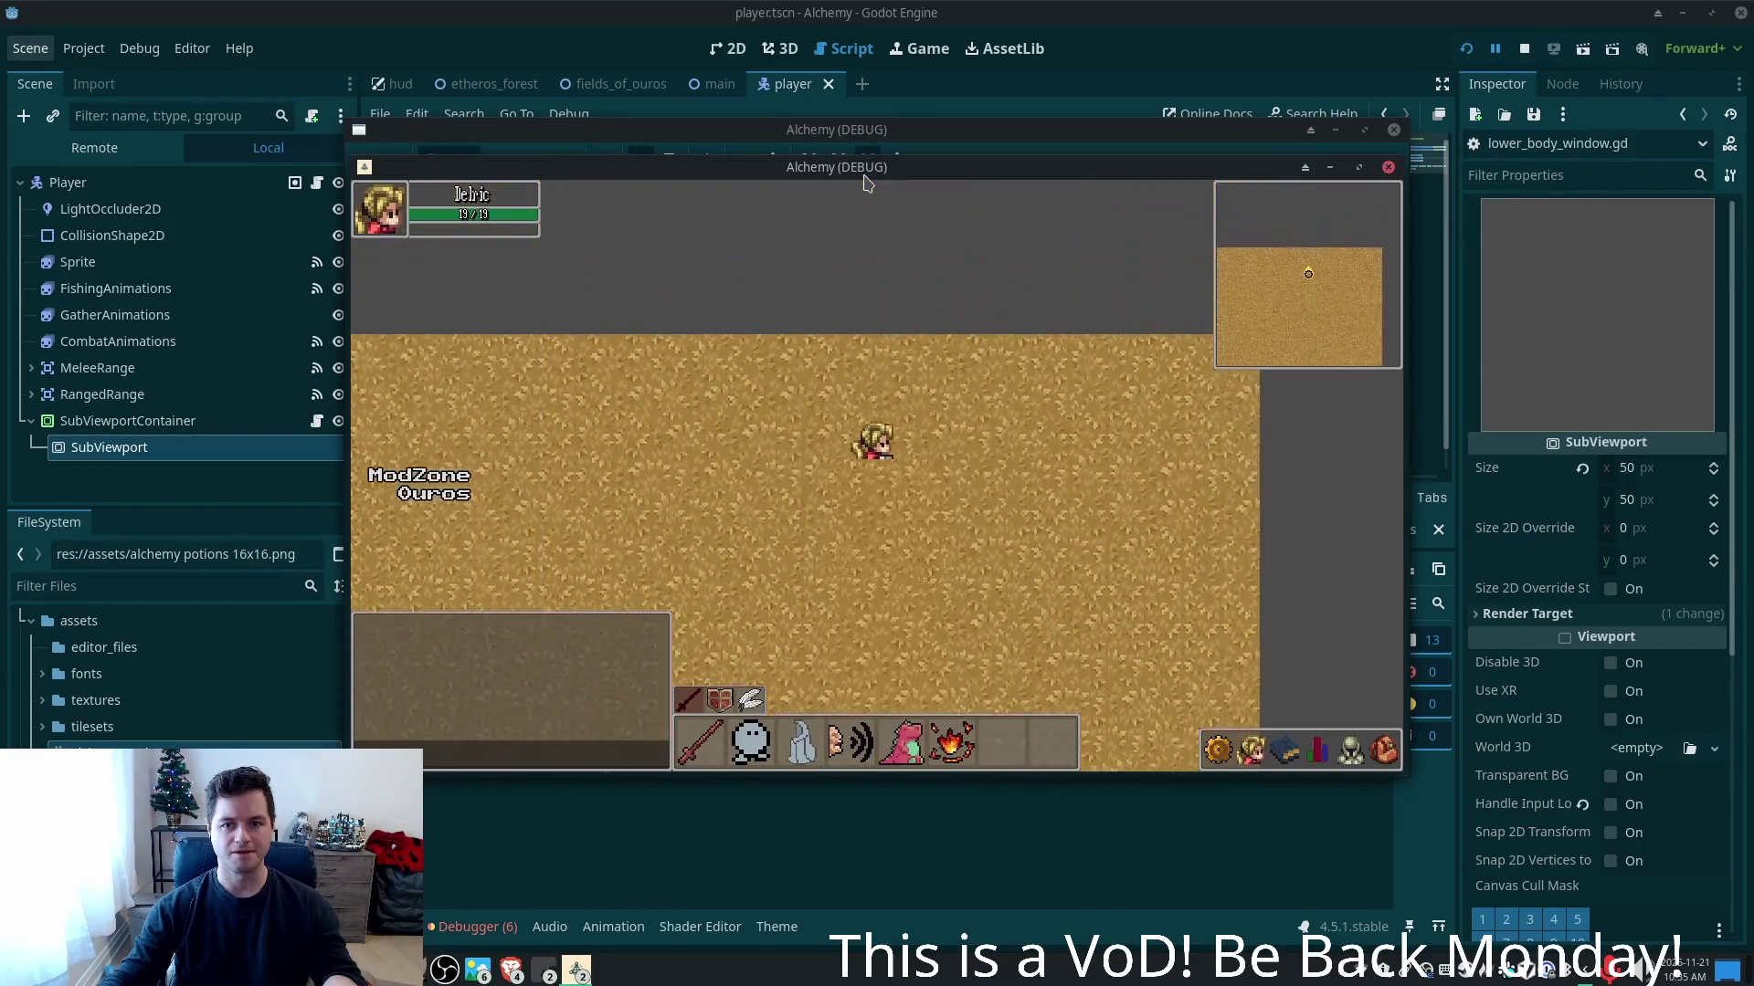
{"action": "key", "text": "s"}
{"action": "key", "text": "a"}
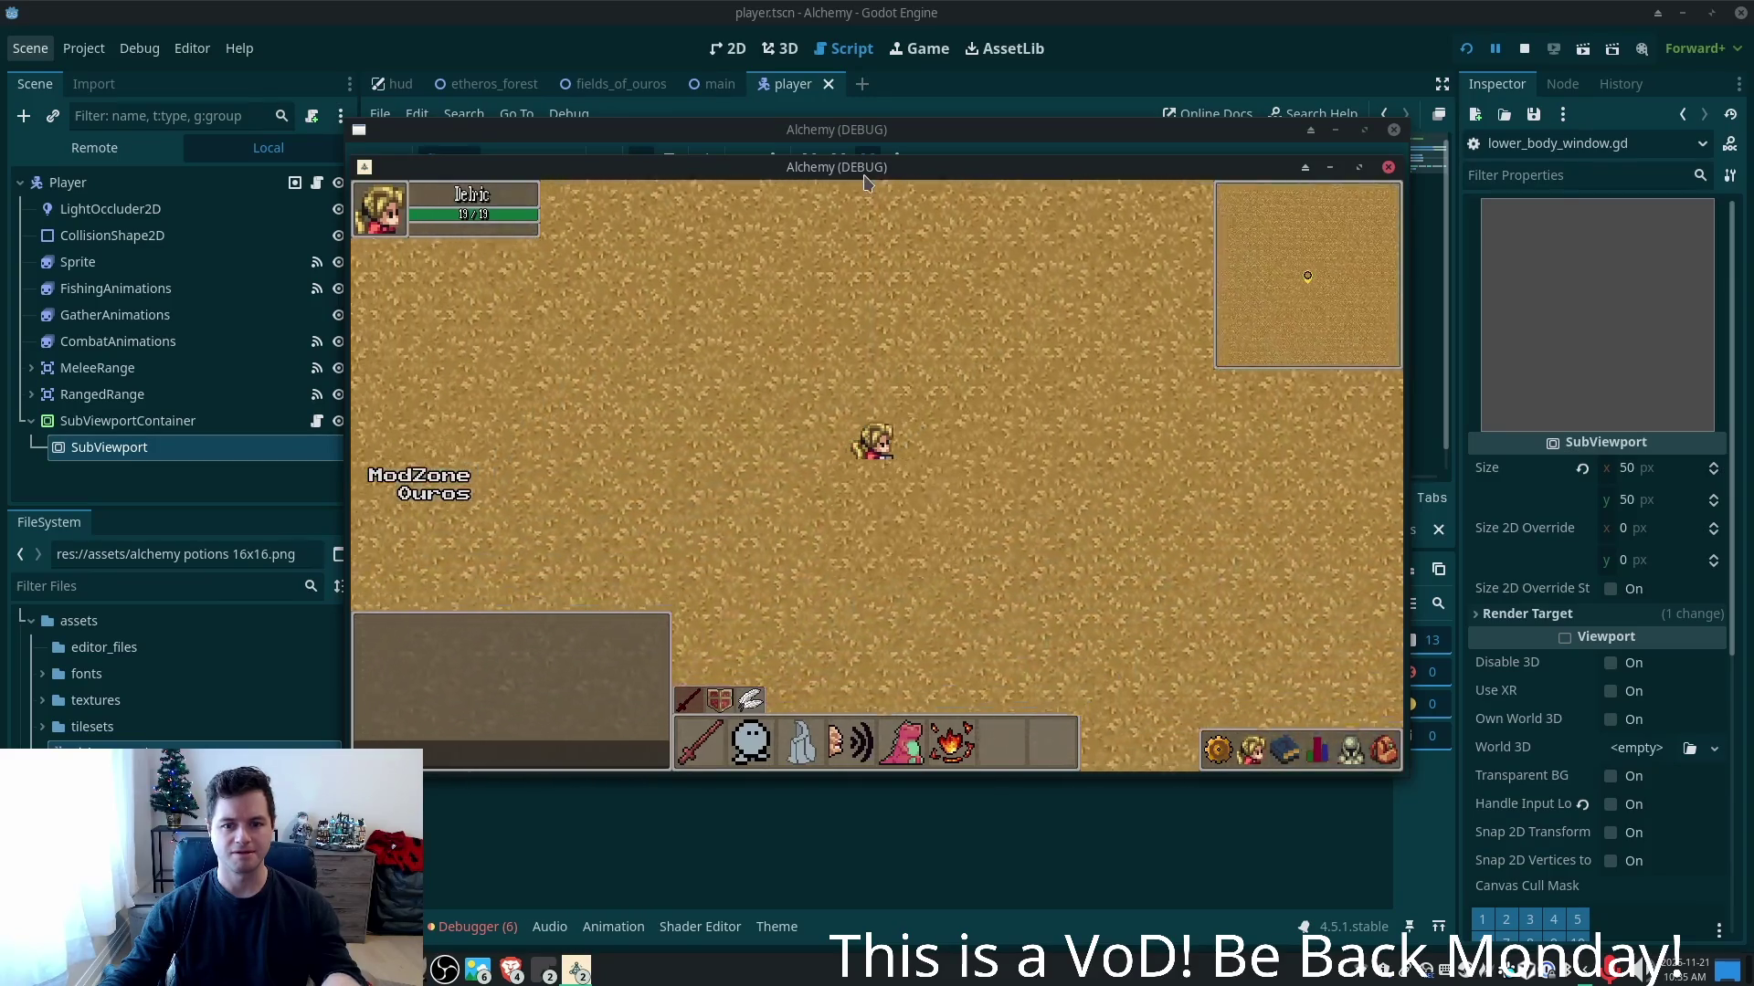
{"action": "key", "text": "a"}
{"action": "key", "text": "d"}
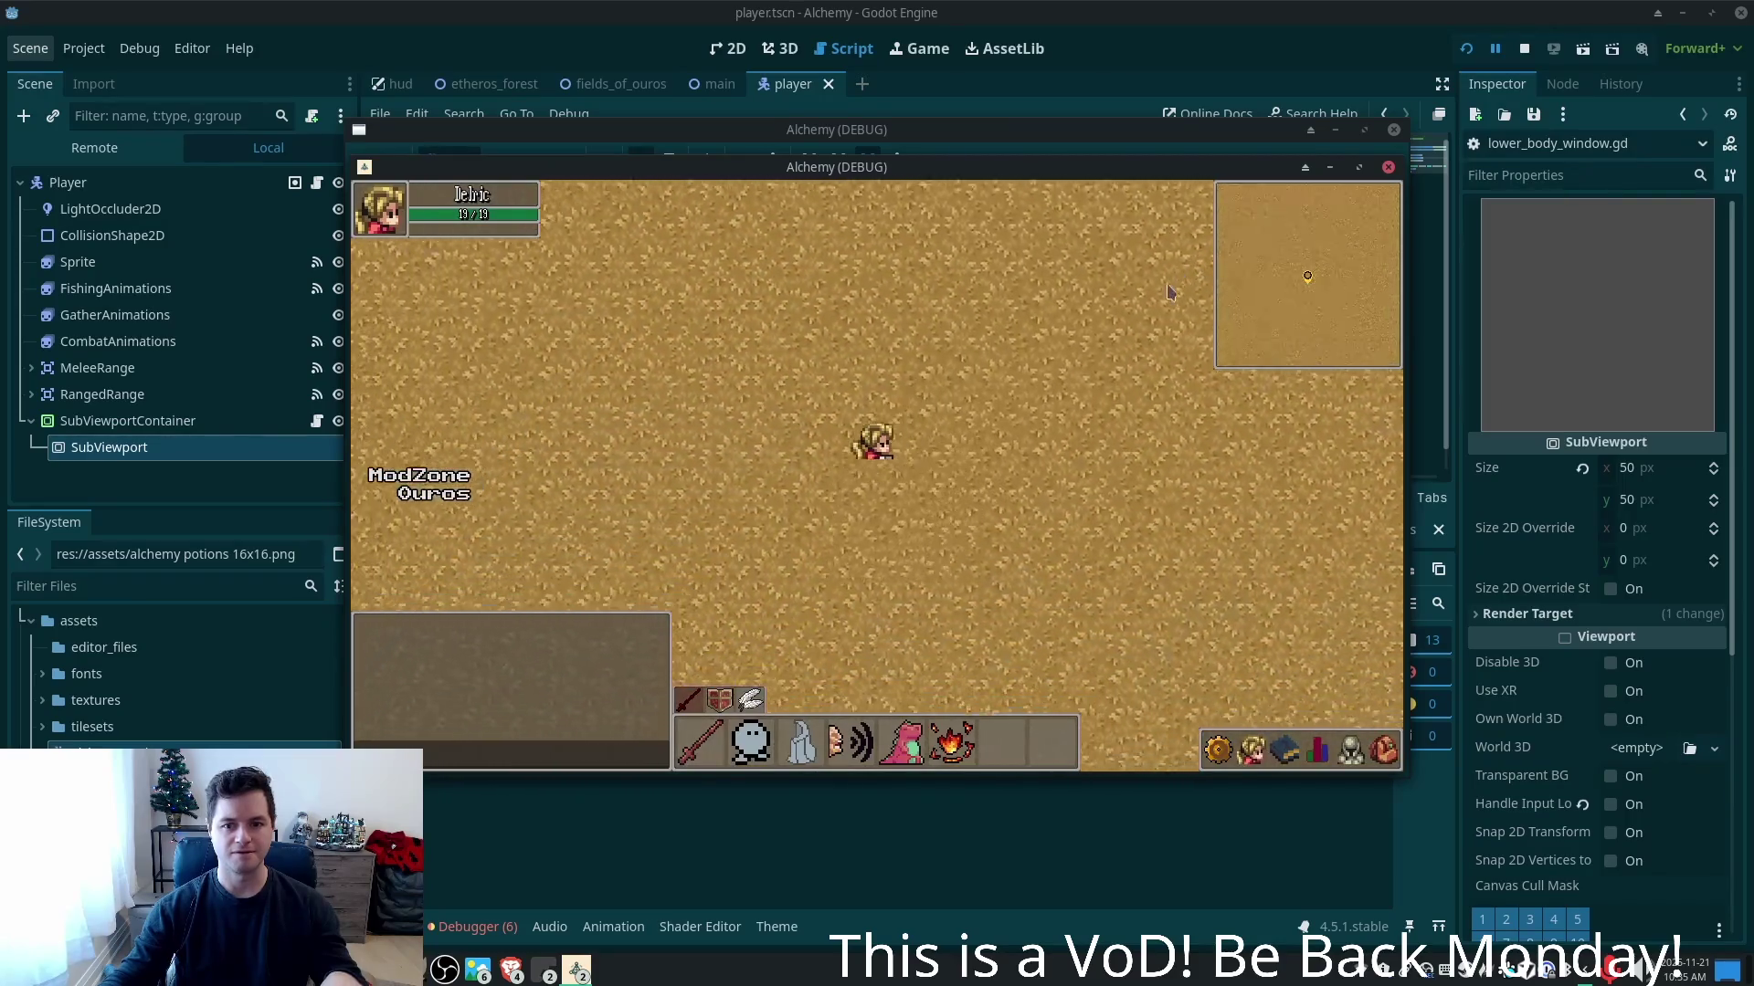
{"action": "key", "text": "a"}
{"action": "key", "text": "s"}
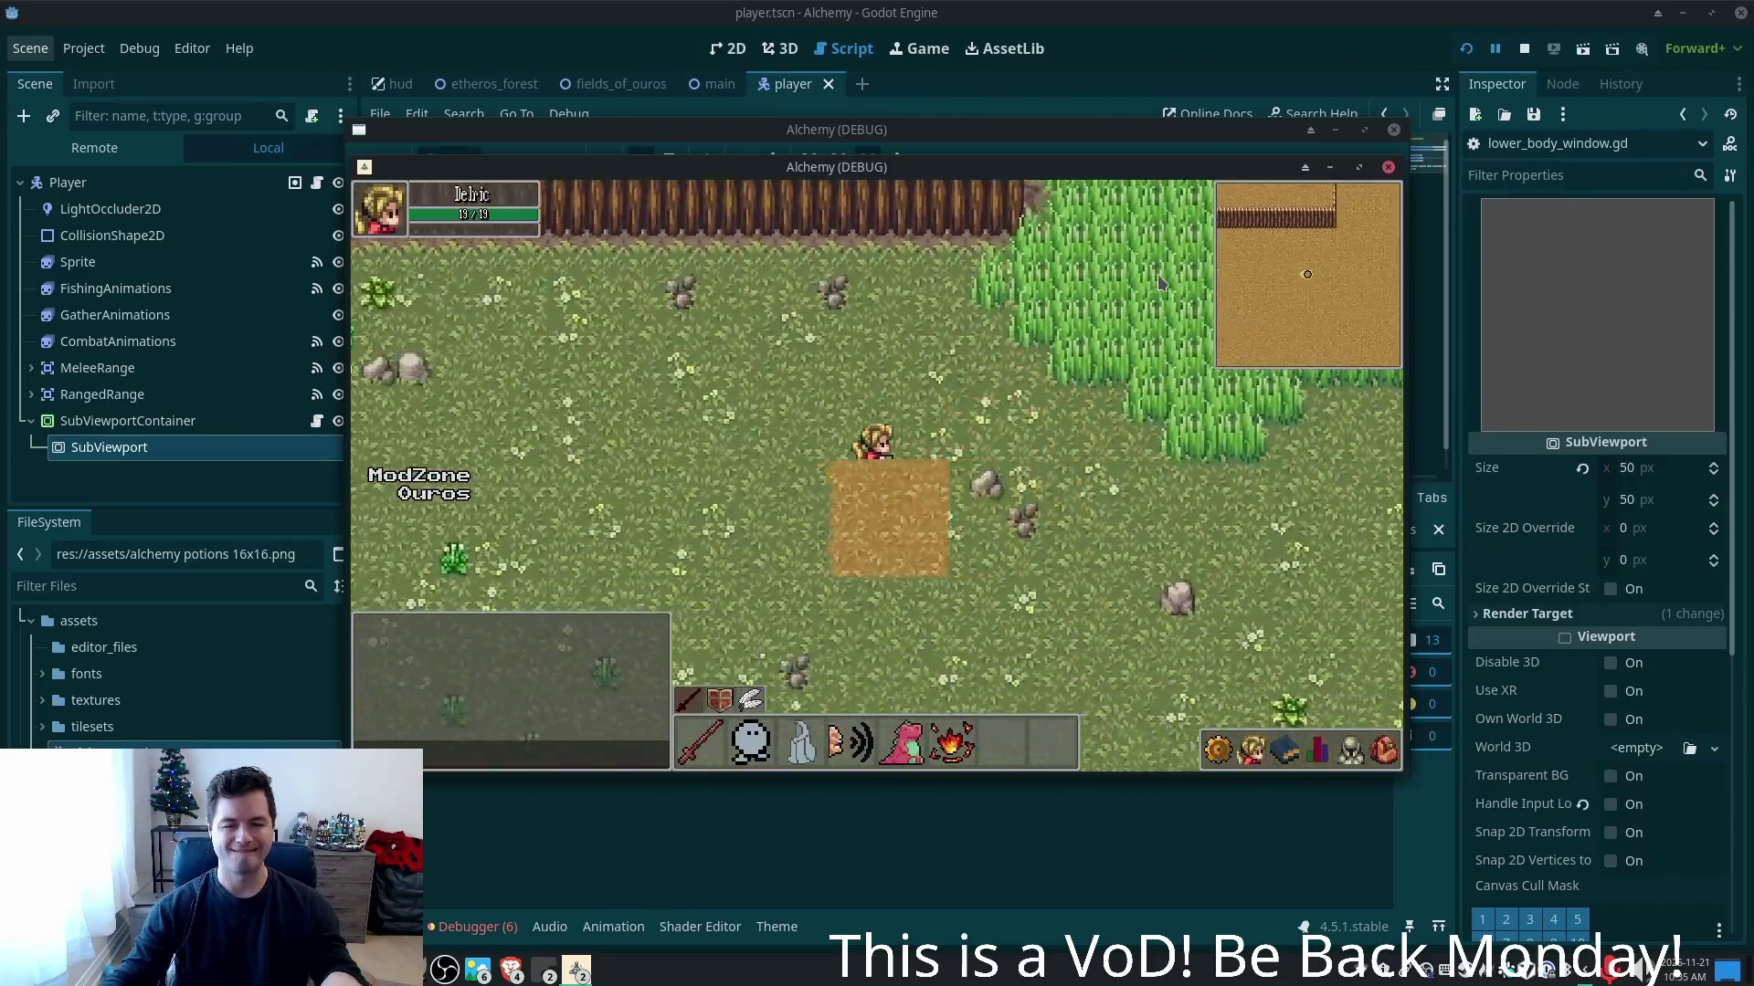
{"action": "key", "text": "s"}
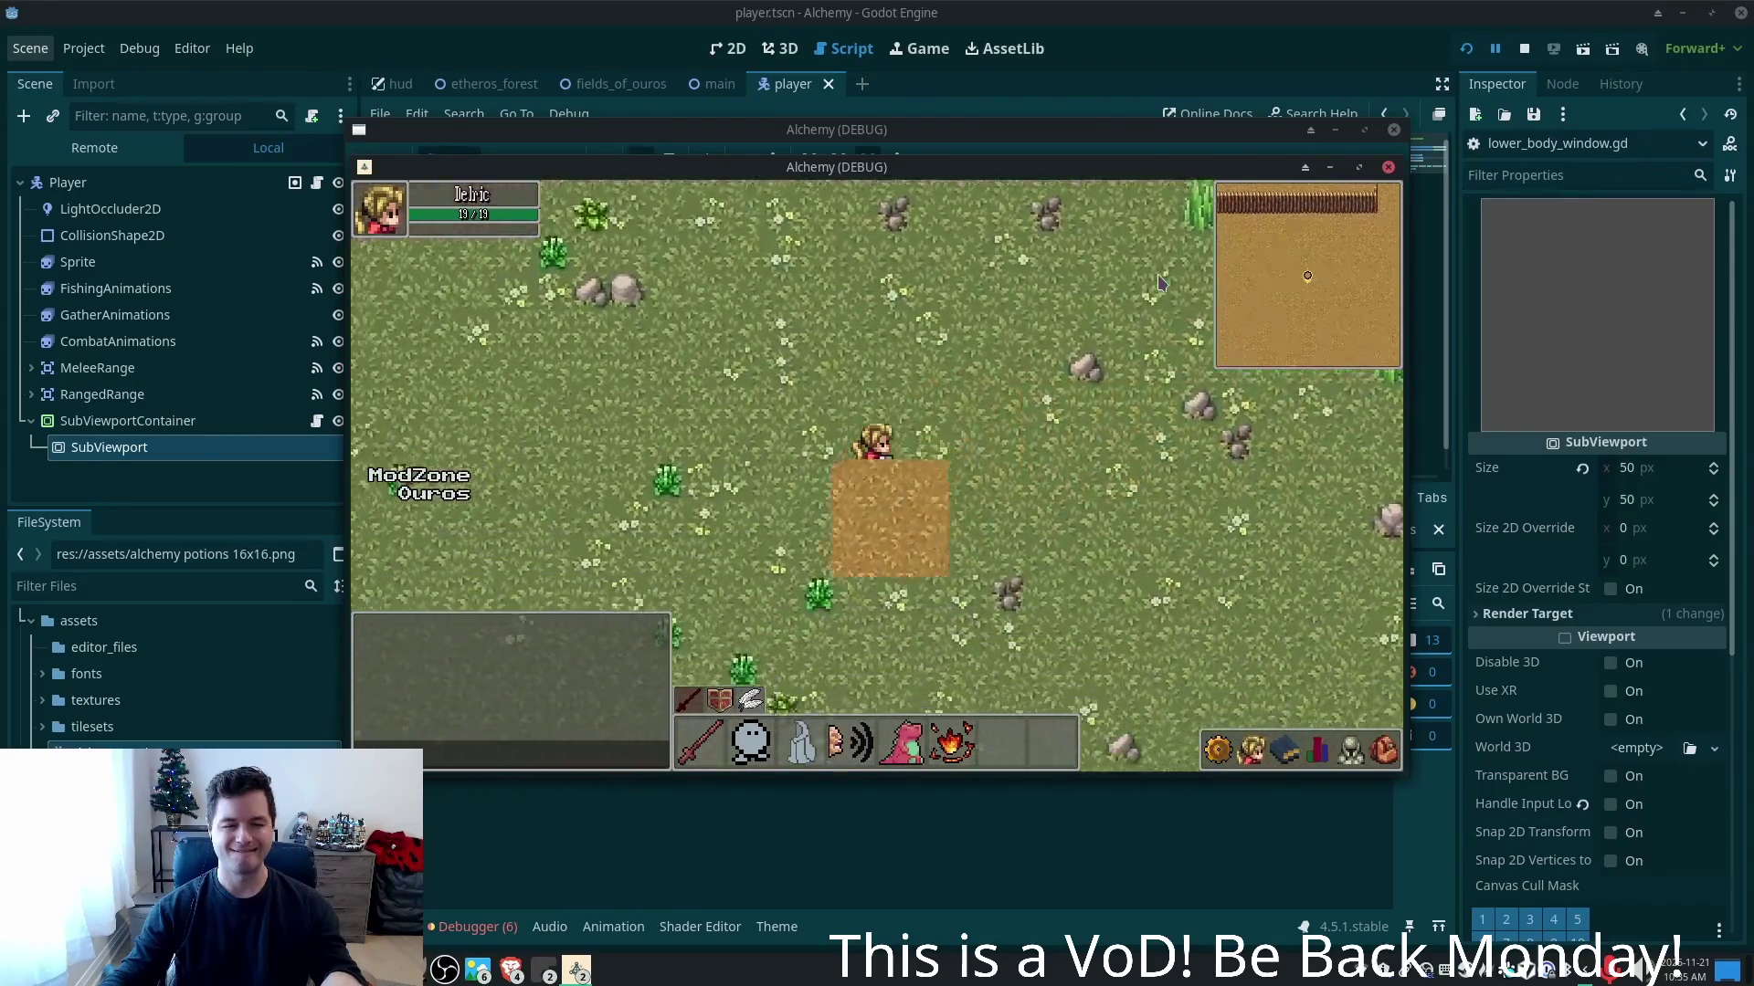
{"action": "key", "text": "s"}
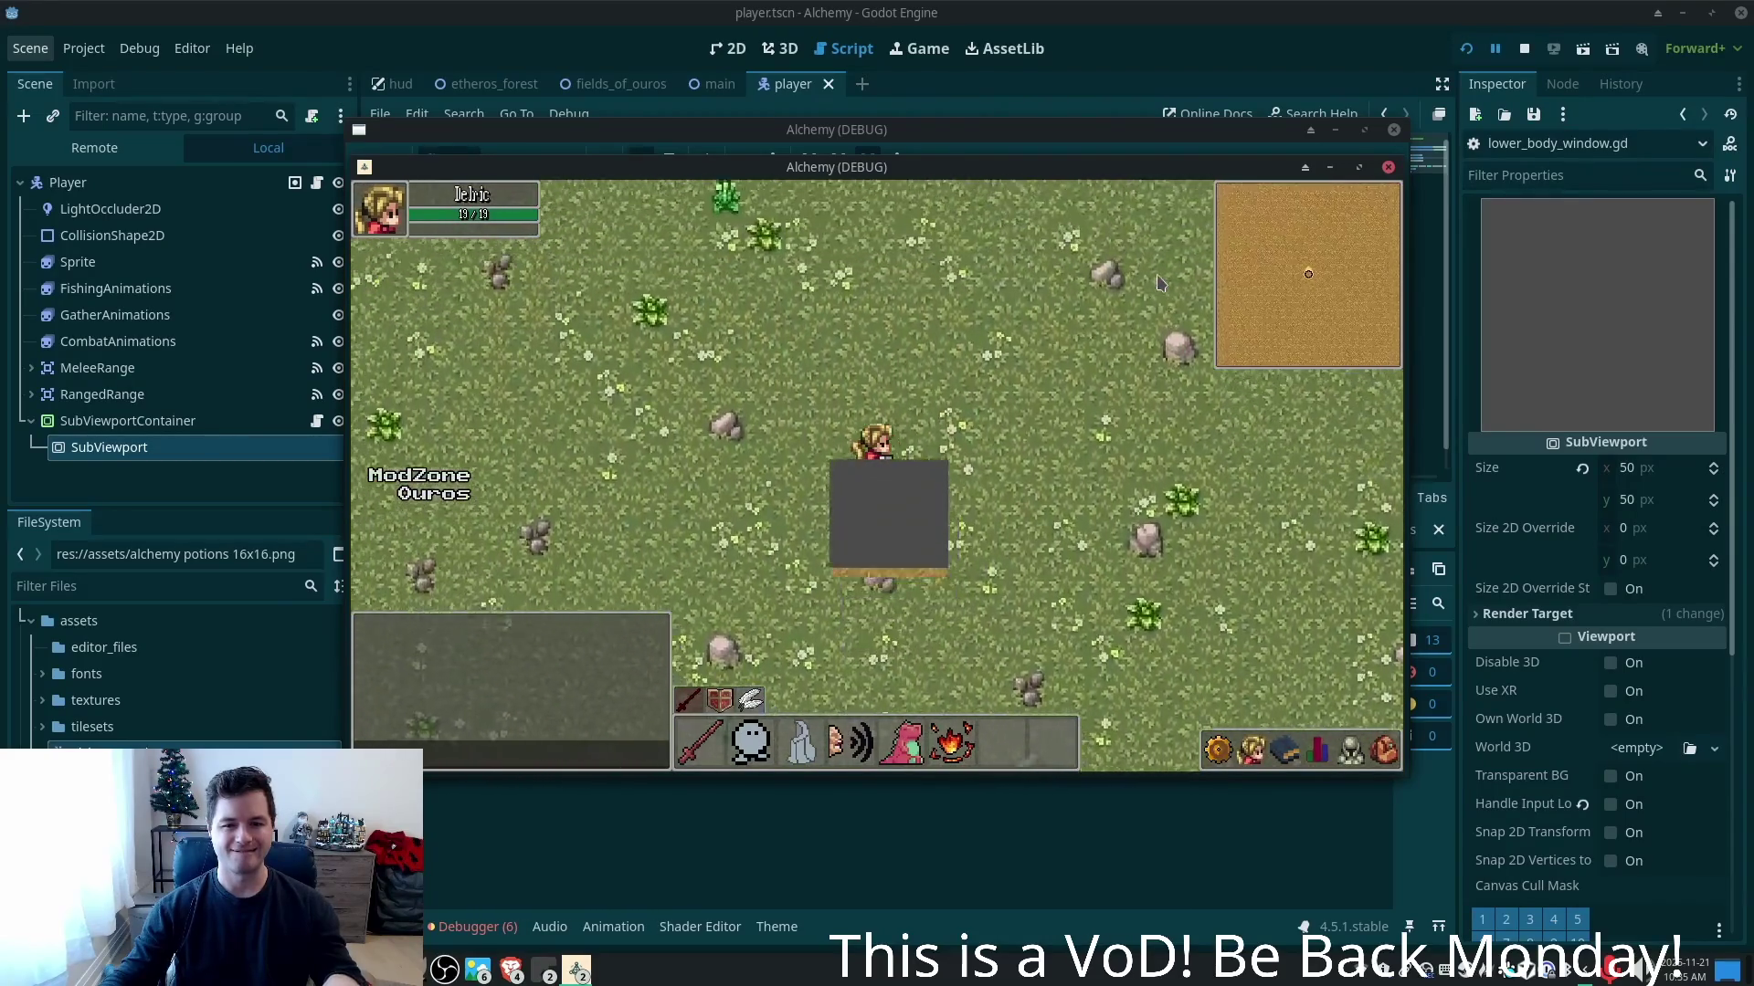
{"action": "key", "text": "s"}
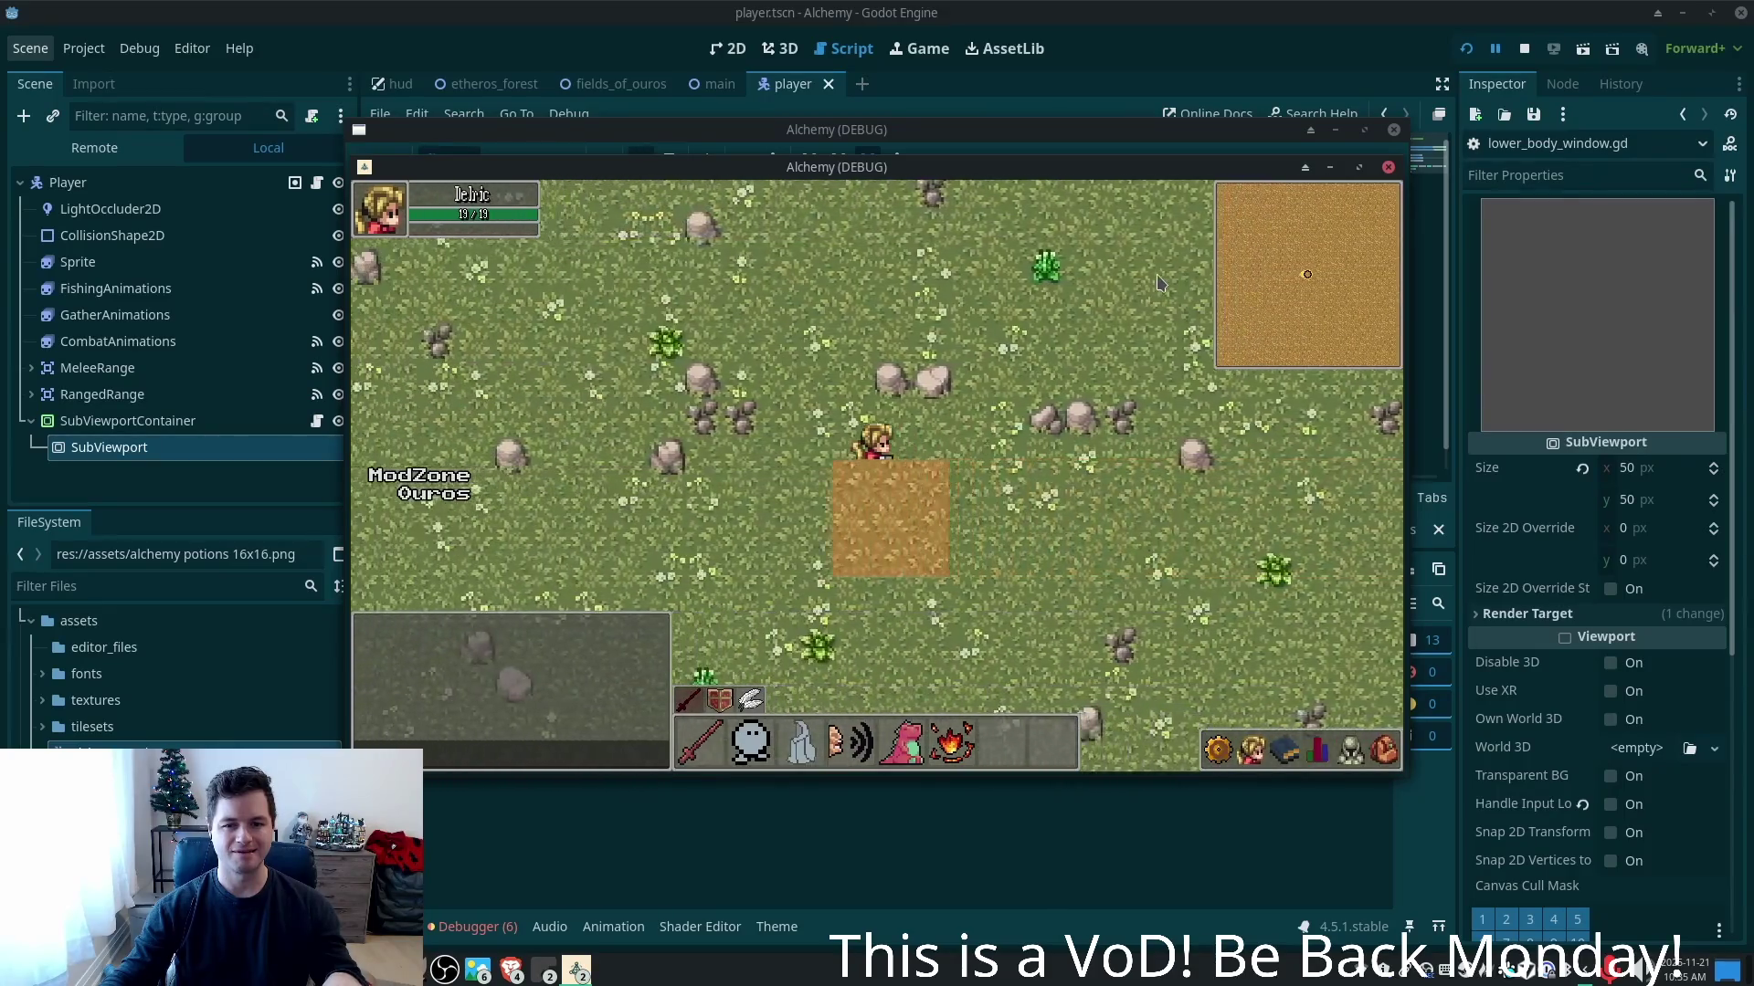
{"action": "key", "text": "w"}
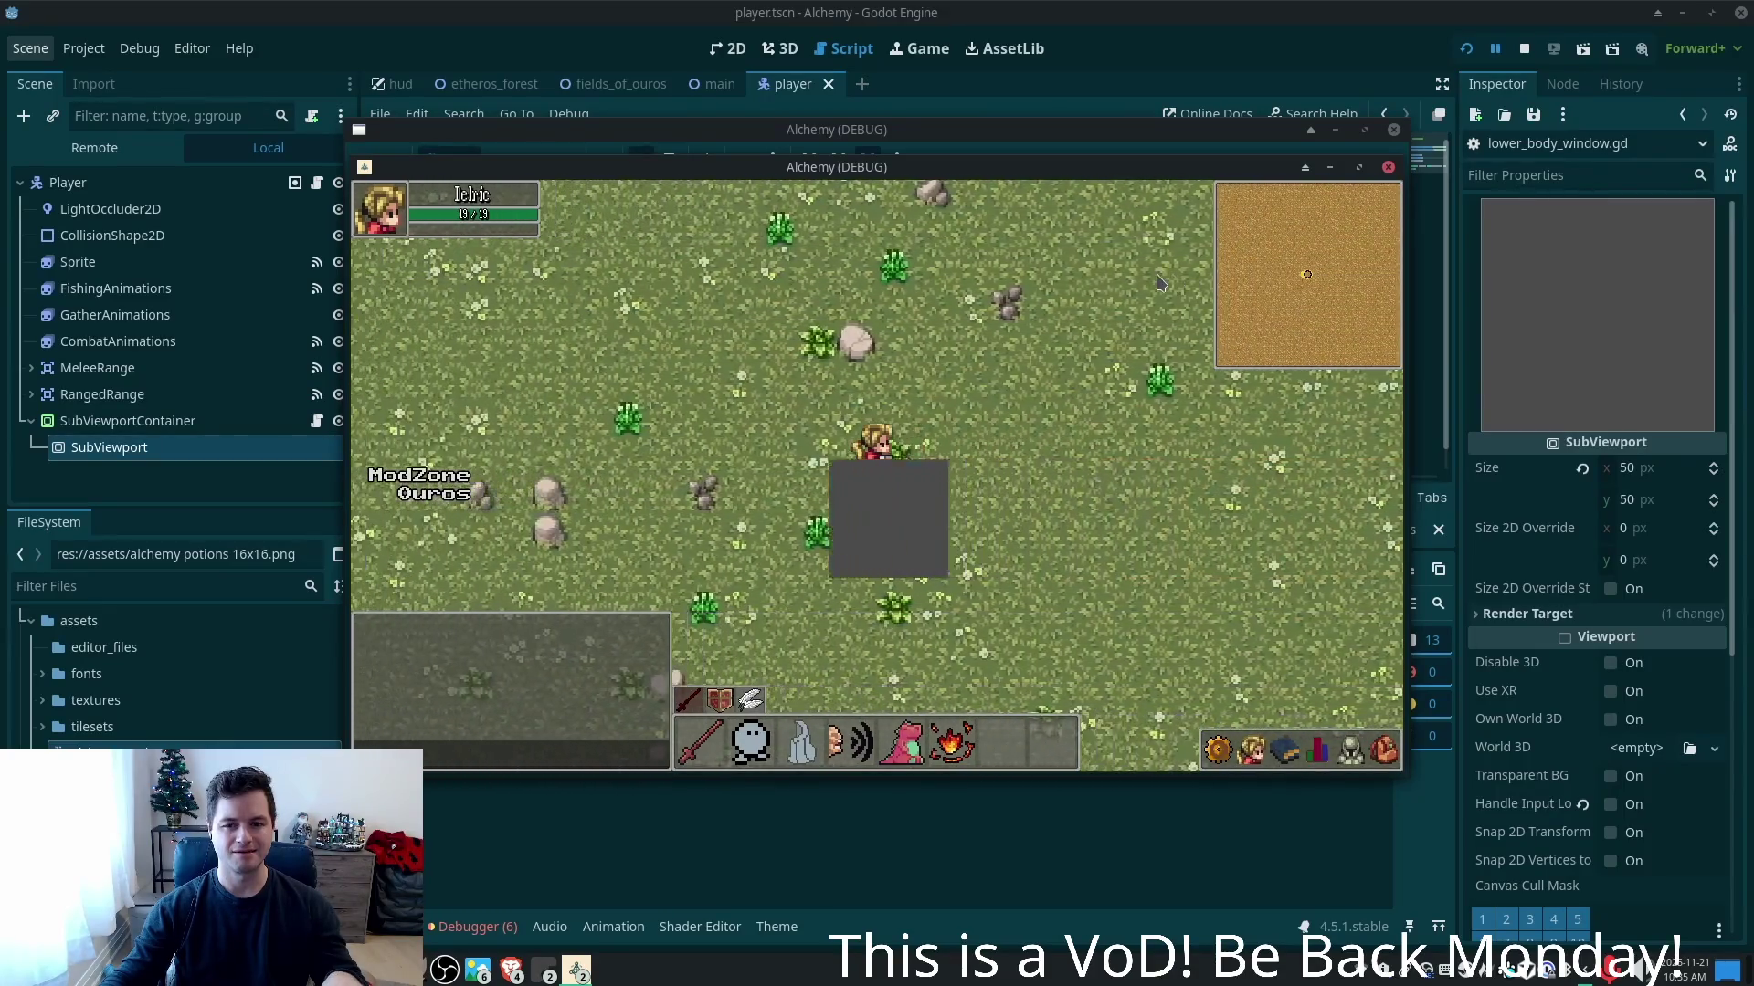
{"action": "key", "text": "w"}
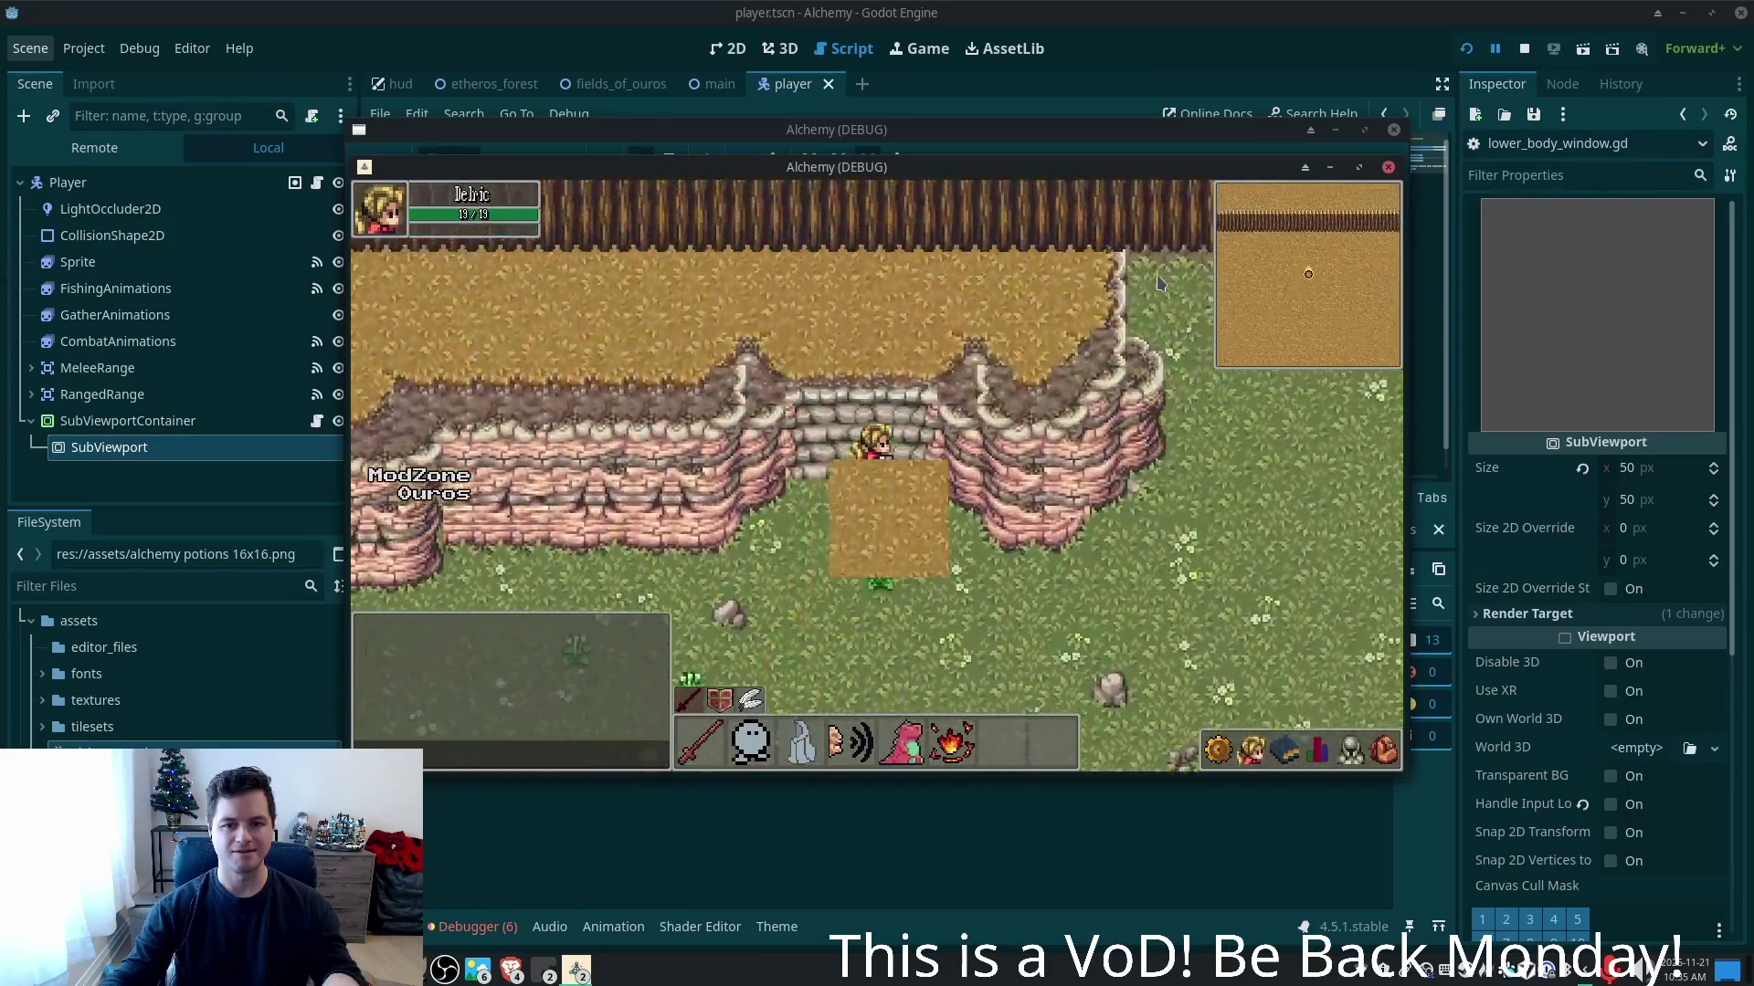
{"action": "key", "text": "s"}
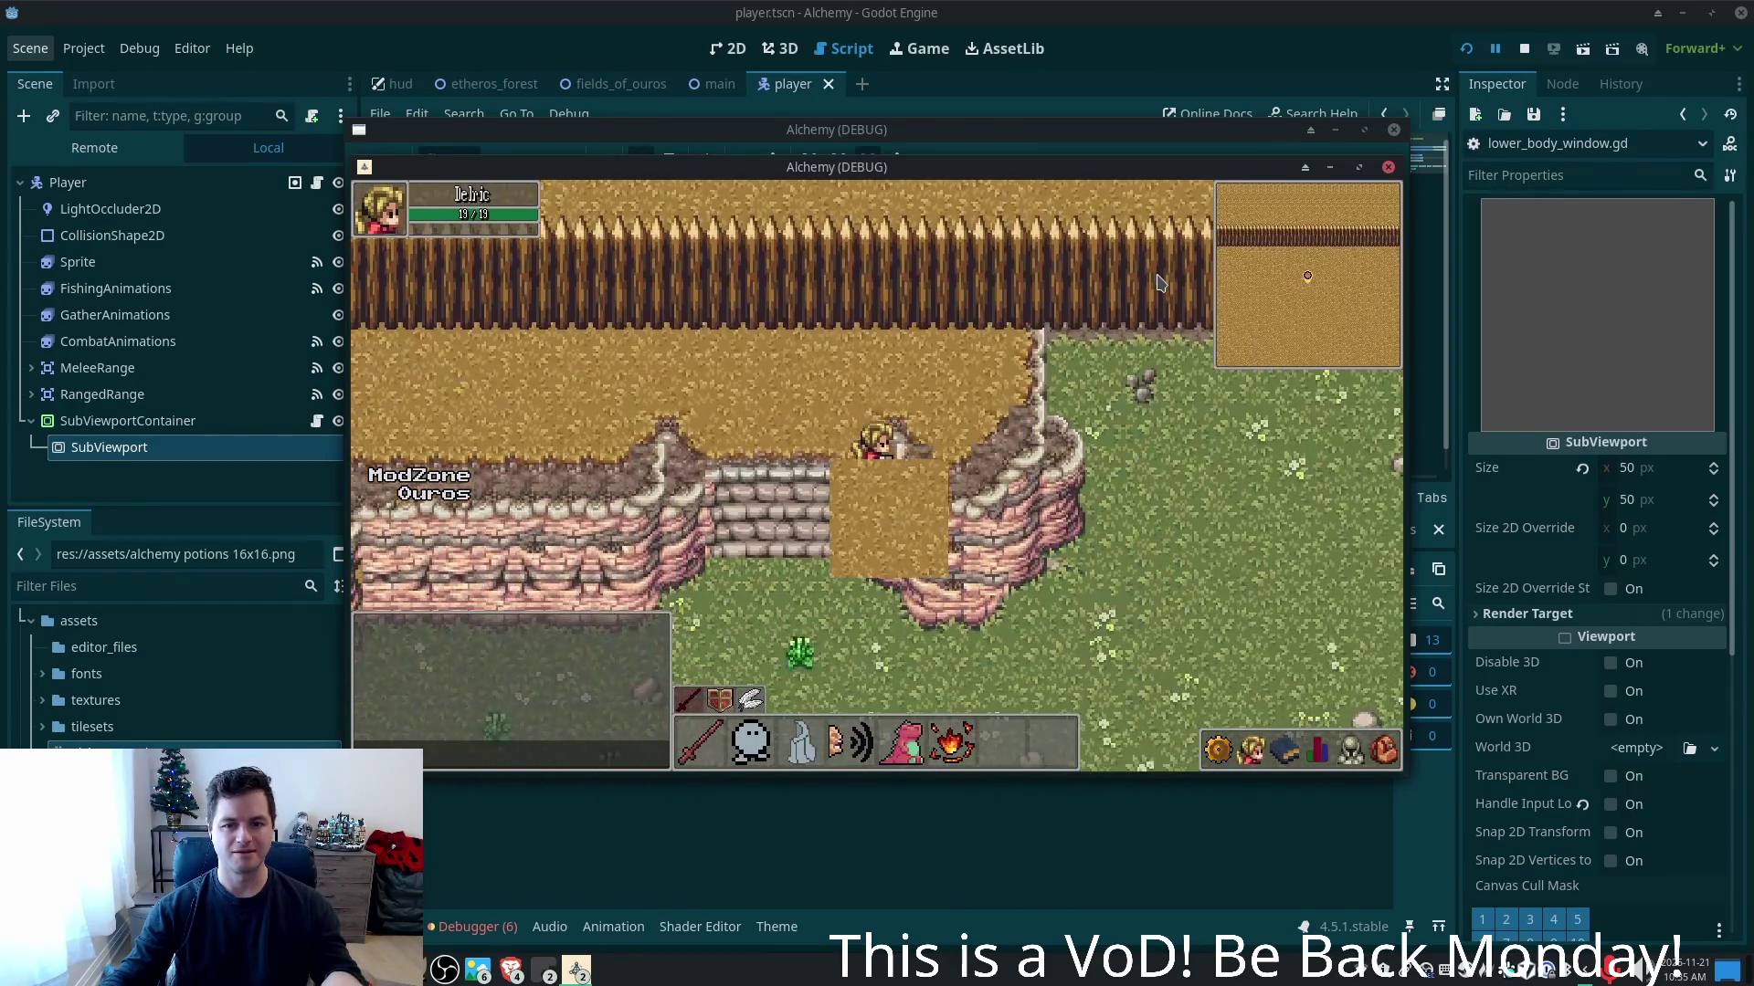
{"action": "left_click", "coordinate": [728, 92]}
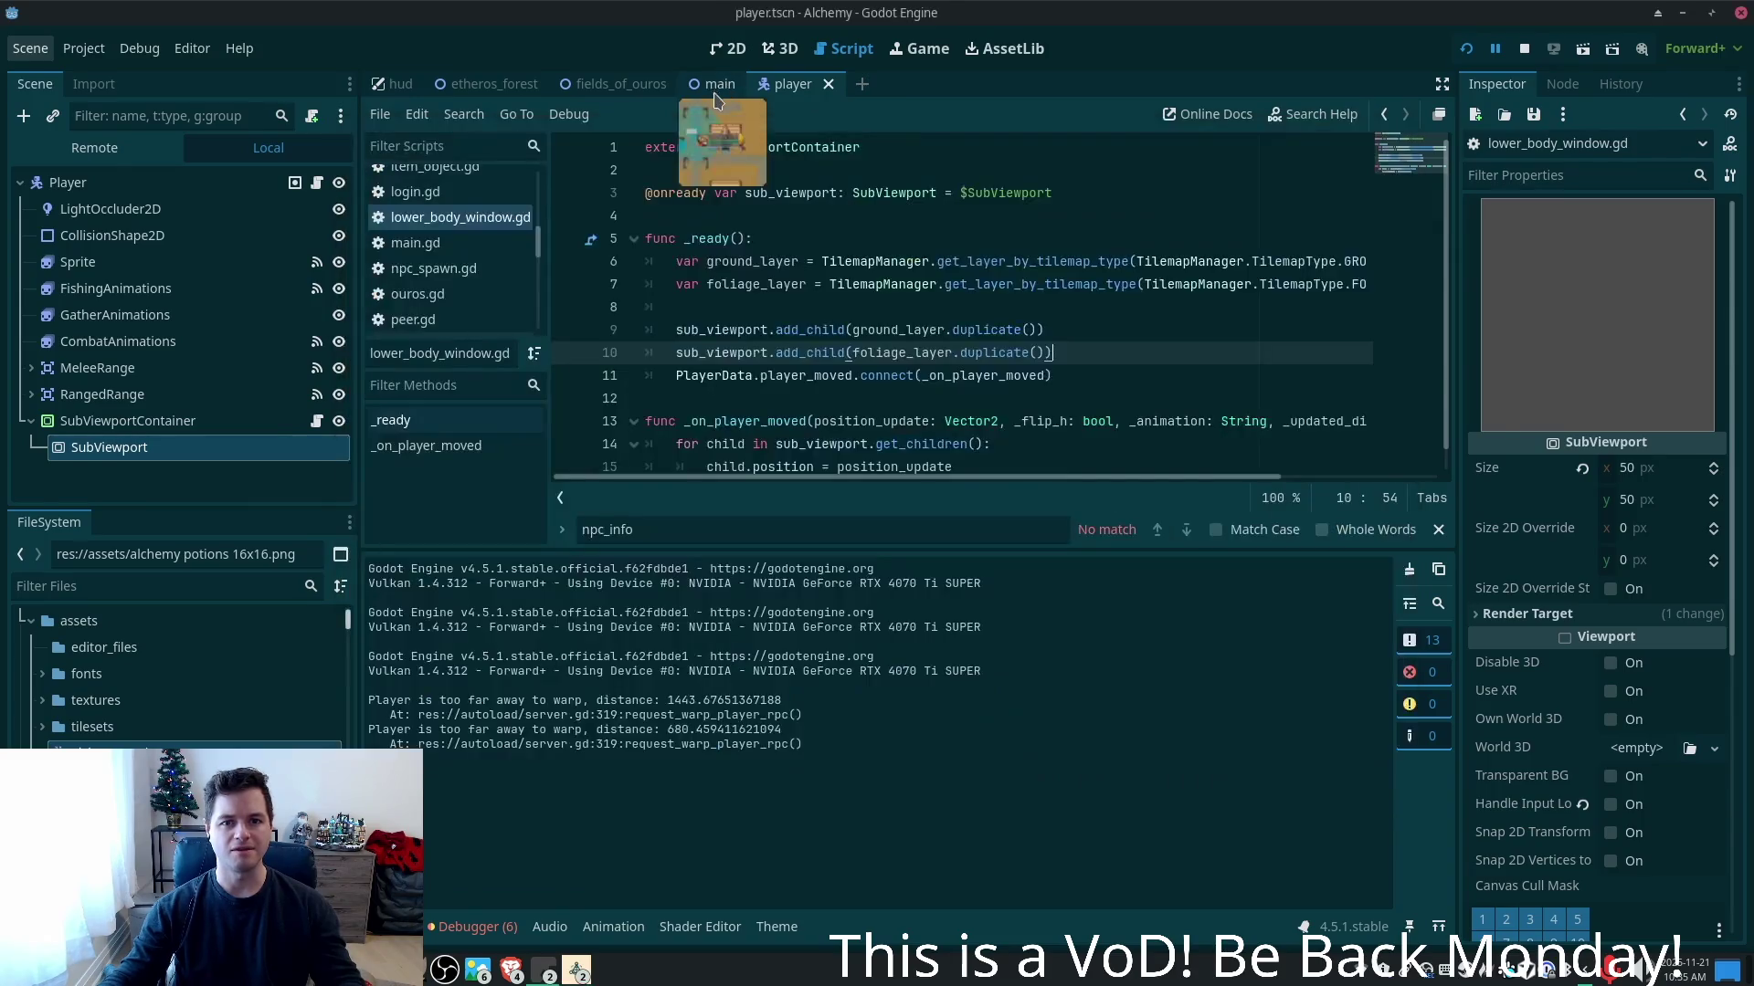
- Open fields_of_ouros and zoom out and pan until the whole ground tilemap is visible
{"action": "left_click", "coordinate": [612, 84]}
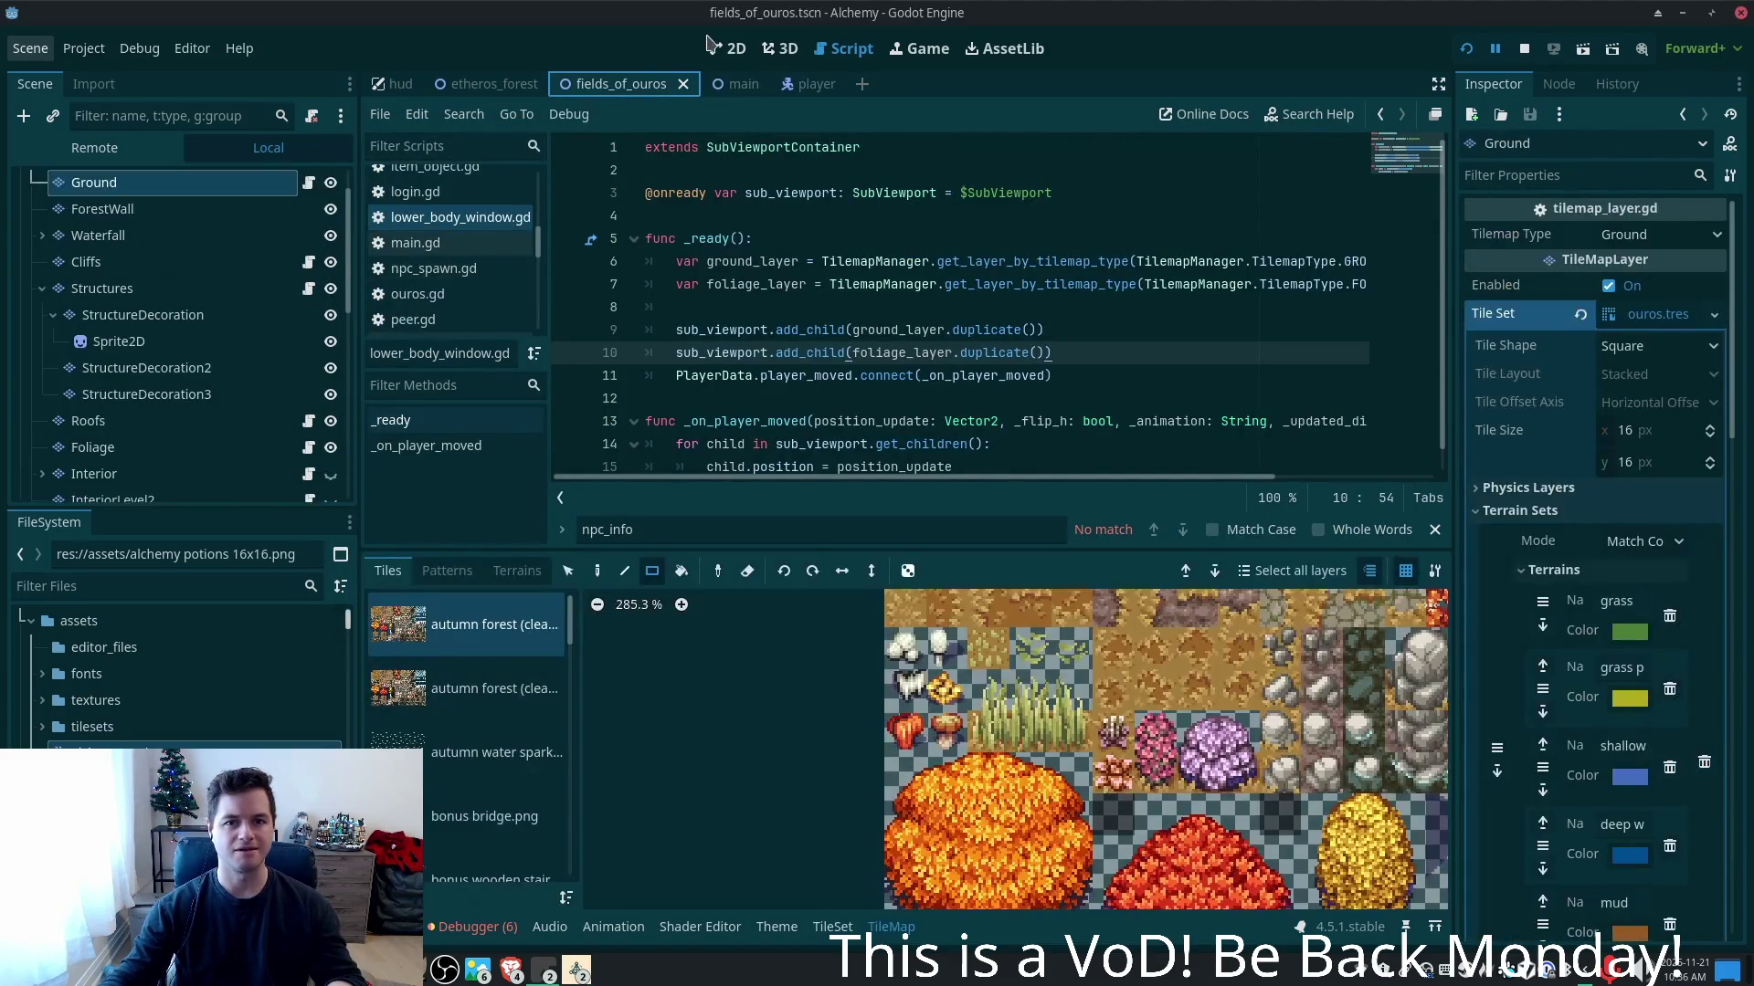
{"action": "left_click", "coordinate": [728, 48]}
{"action": "scroll", "coordinate": [1083, 354], "scroll_direction": "down", "scroll_amount": 5}
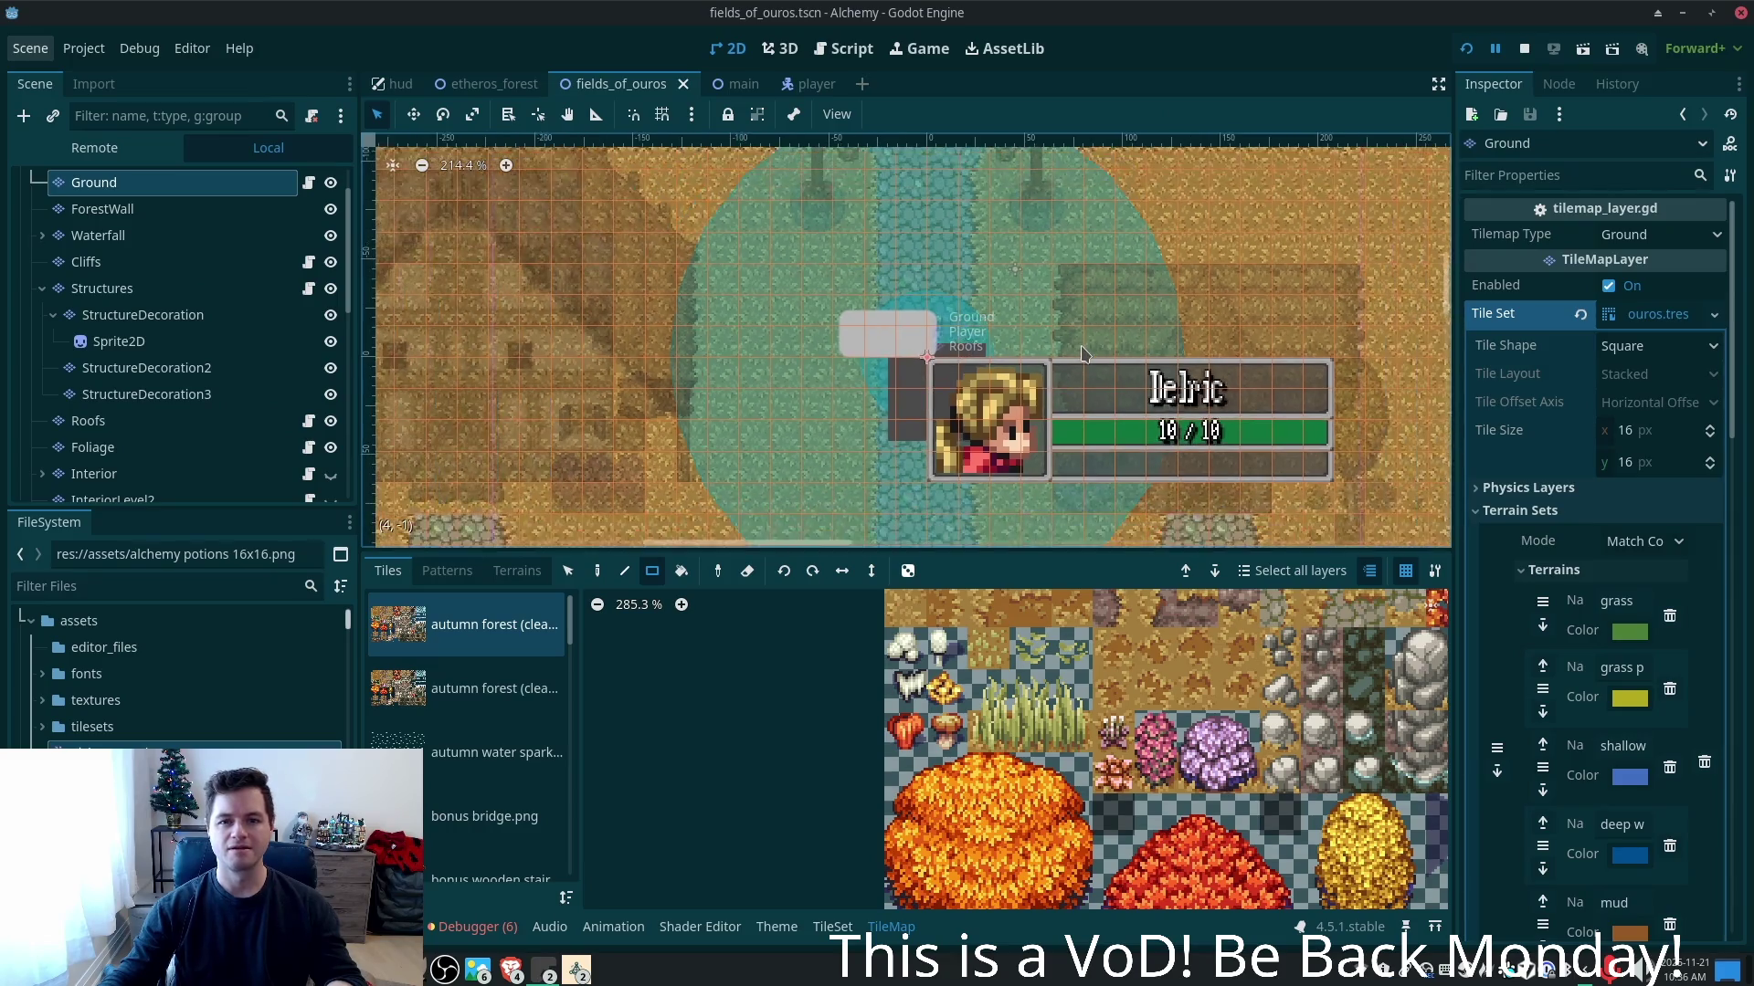
{"action": "scroll", "coordinate": [1042, 353], "scroll_direction": "down", "scroll_amount": 3}
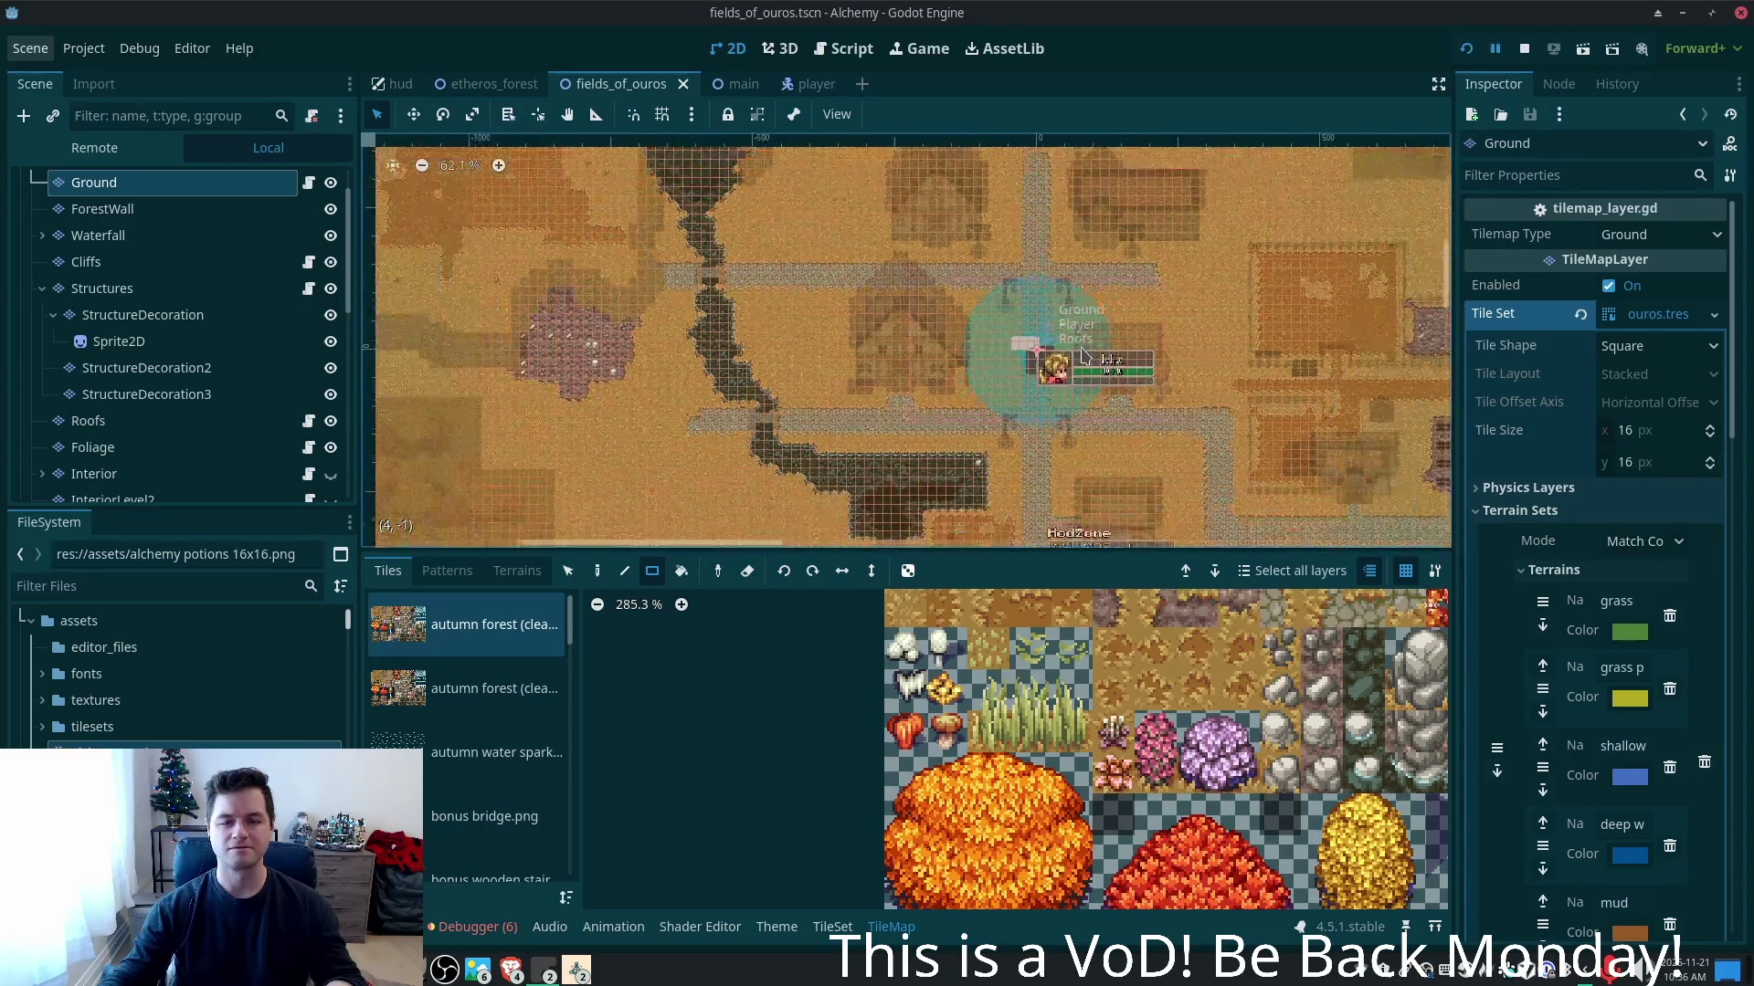
{"action": "scroll", "coordinate": [1242, 366], "scroll_direction": "down", "scroll_amount": 2}
{"action": "scroll", "coordinate": [1242, 365], "scroll_direction": "down", "scroll_amount": 1}
{"action": "left_click_drag", "start_coordinate": [1242, 365], "coordinate": [1021, 429]}
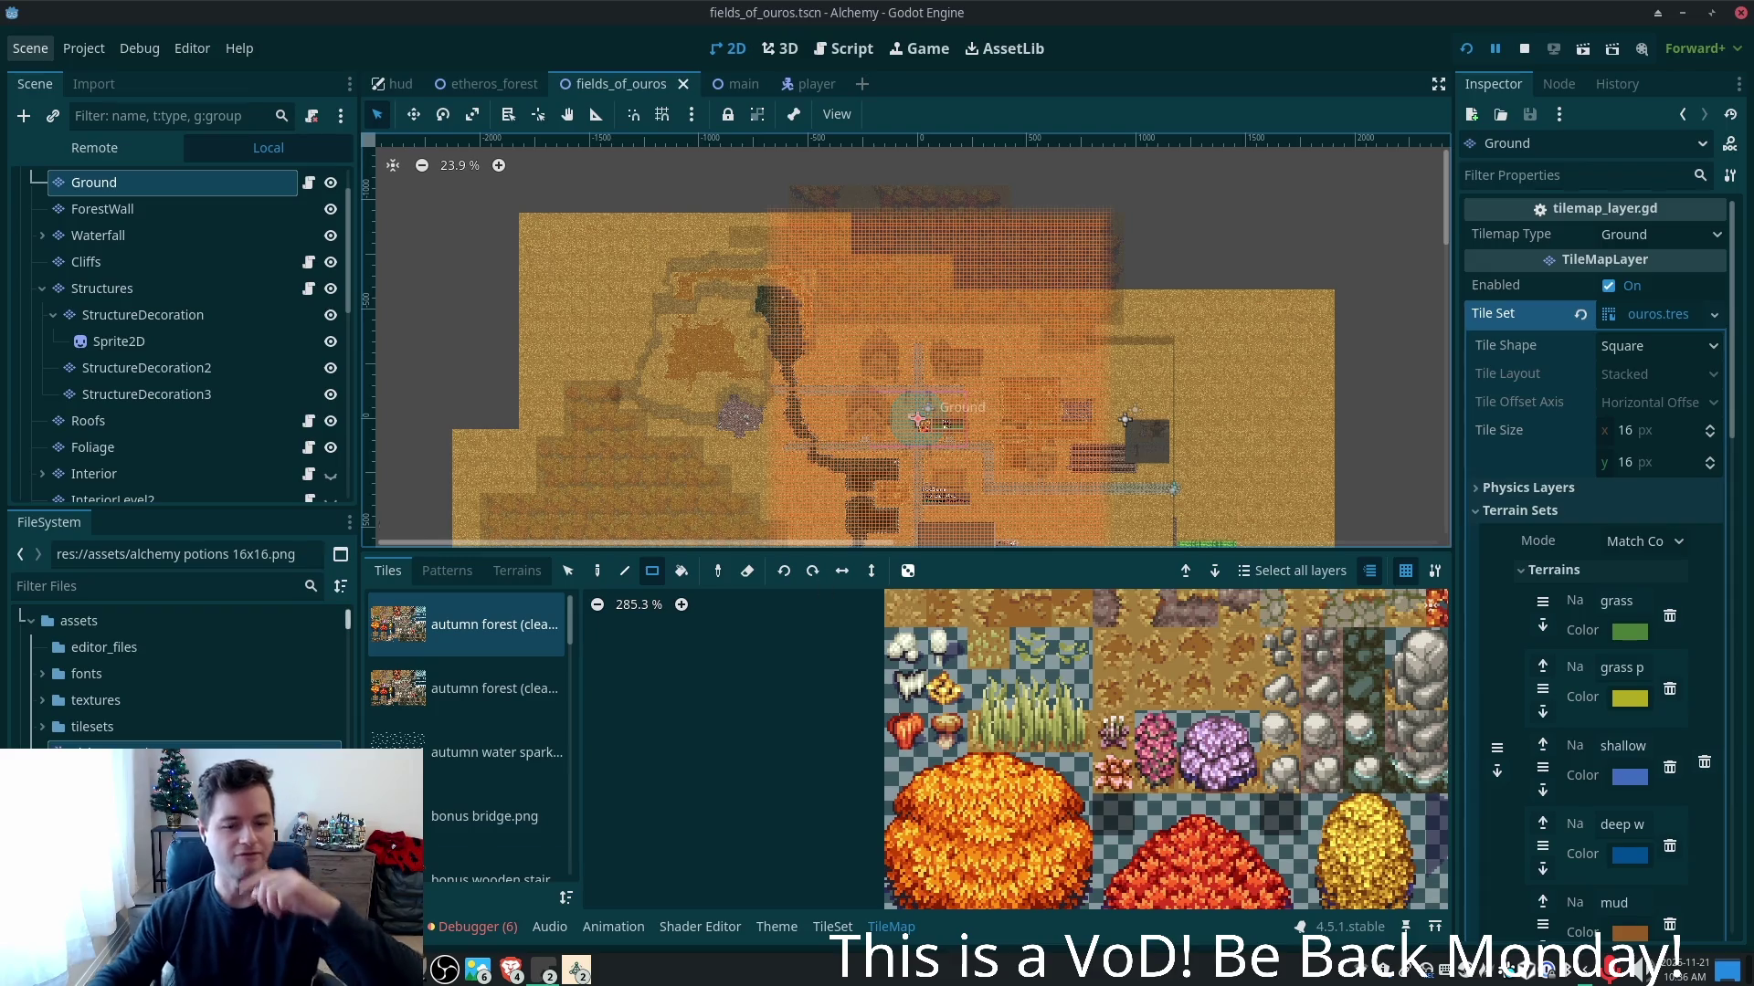
{"action": "left_click", "coordinate": [548, 970]}
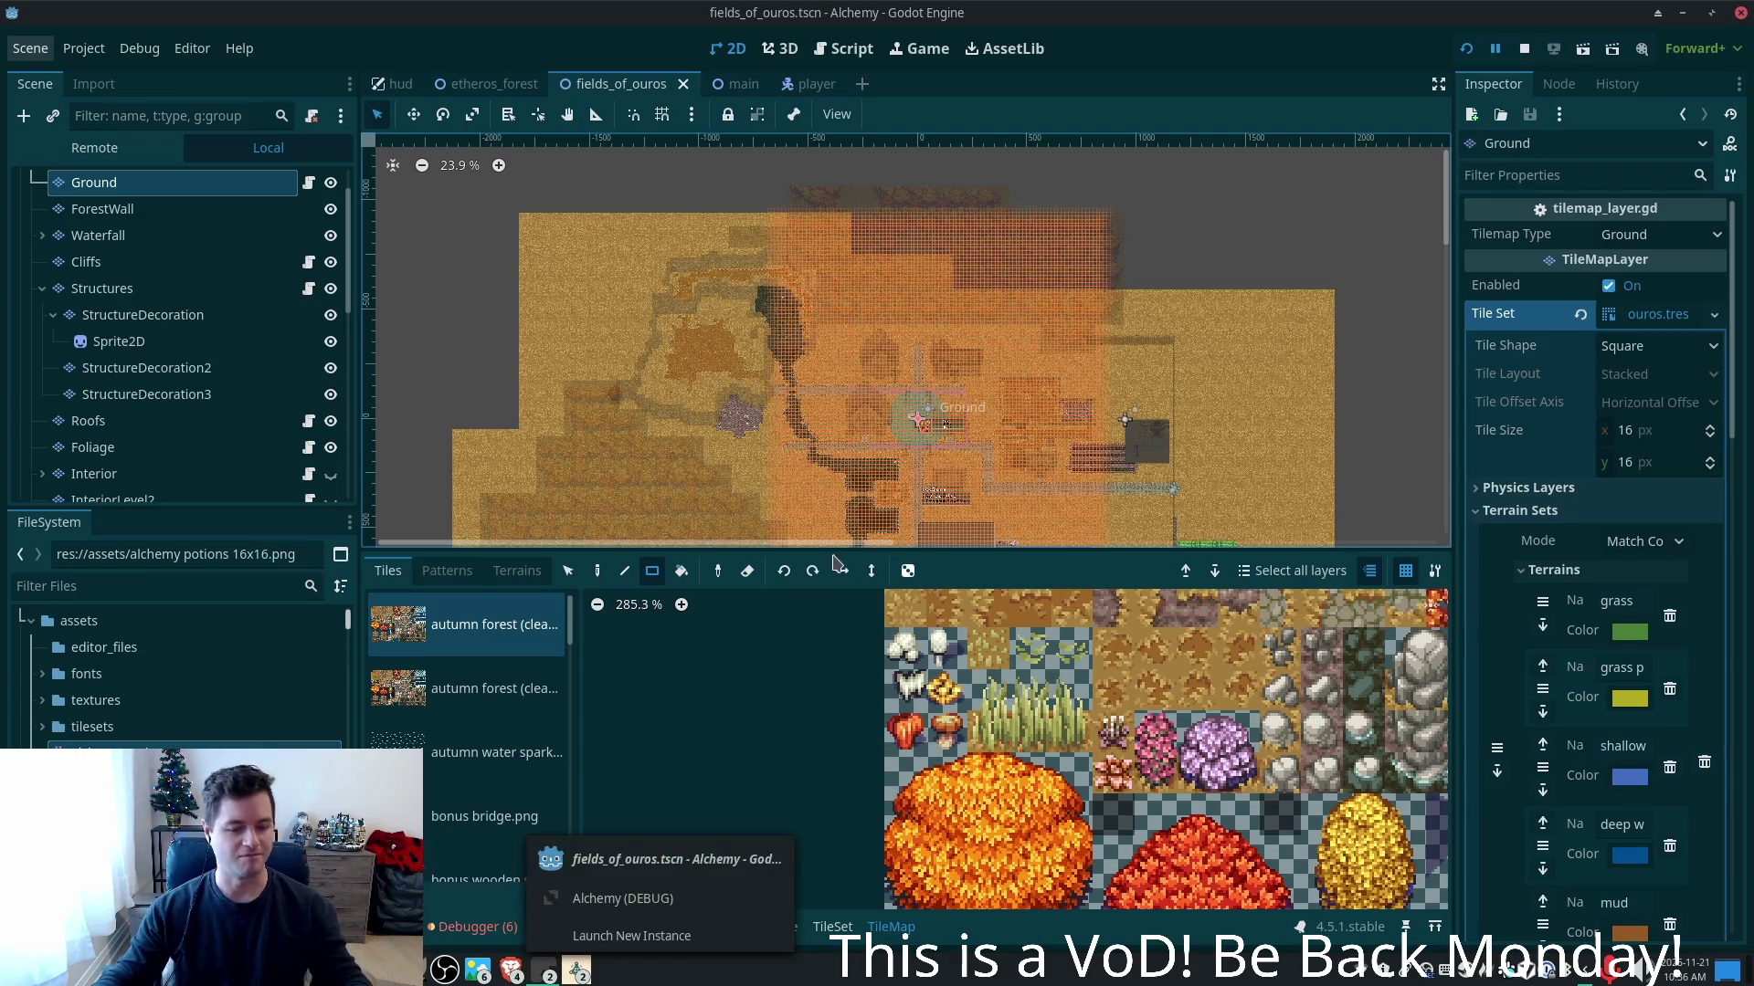
{"action": "key", "text": "alt+Tab"}
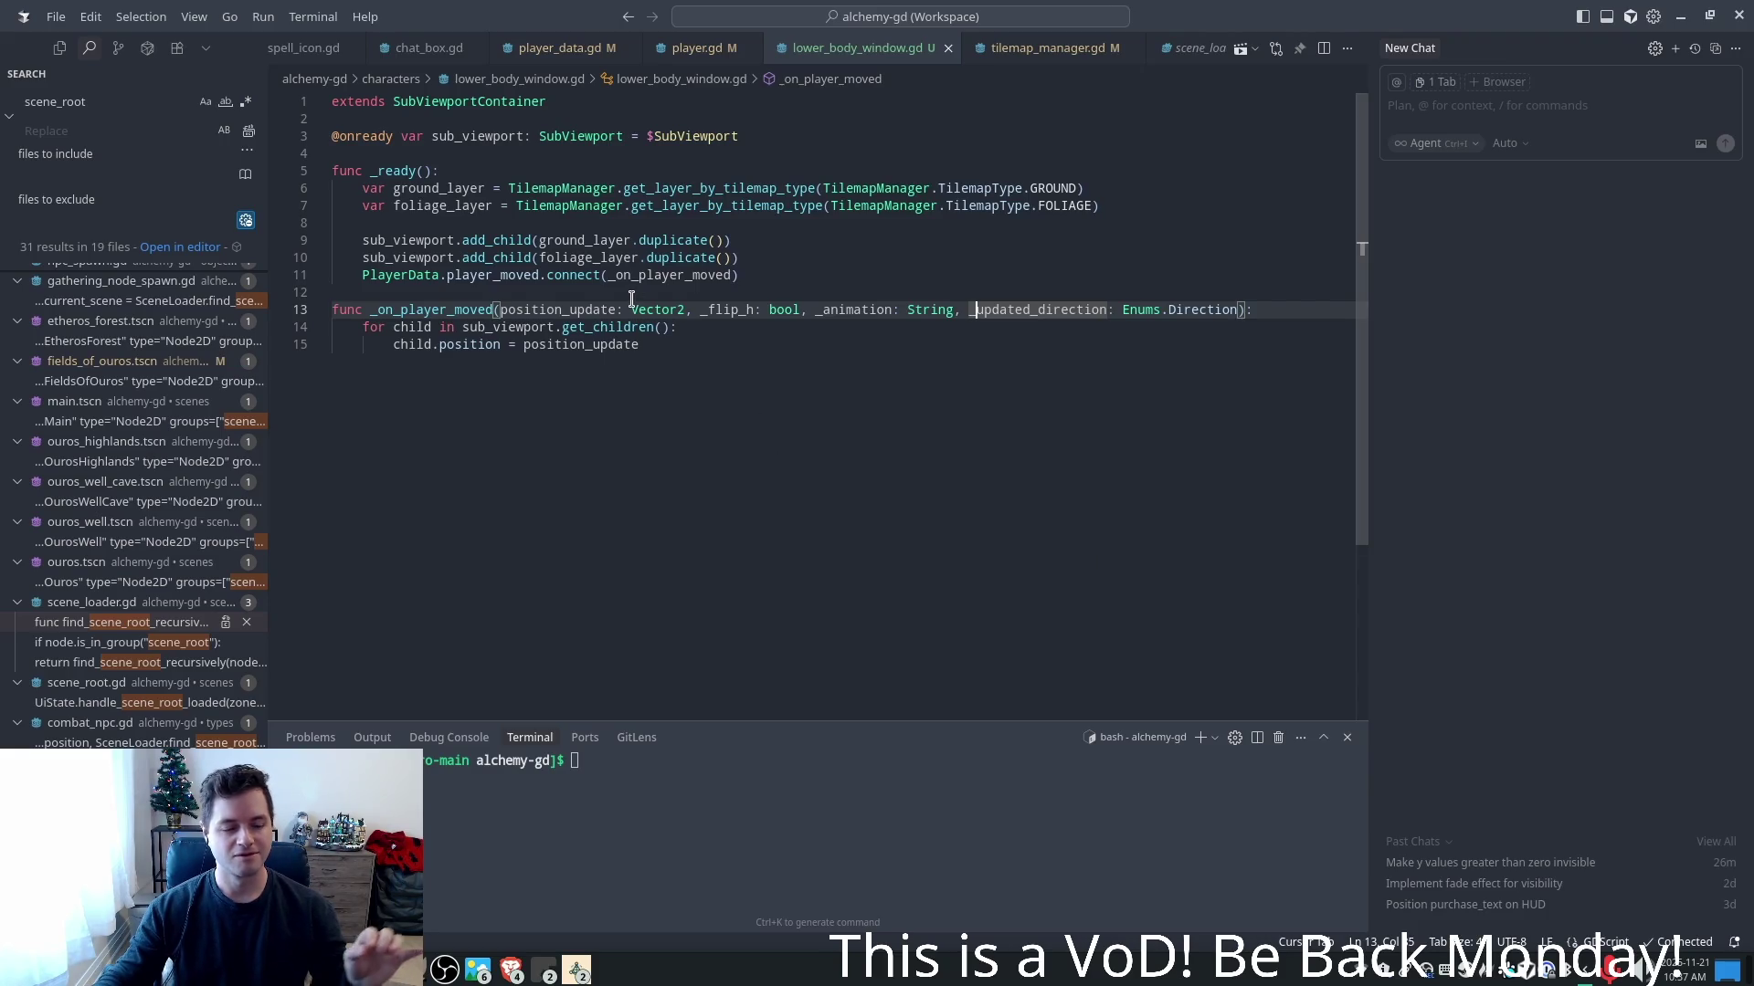
- In _on_player_moved add var inverse_position = position_update * -1.0, assign it to child.position, and save
{"action": "left_click", "coordinate": [678, 260]}
{"action": "key", "text": "ctrl+End"}
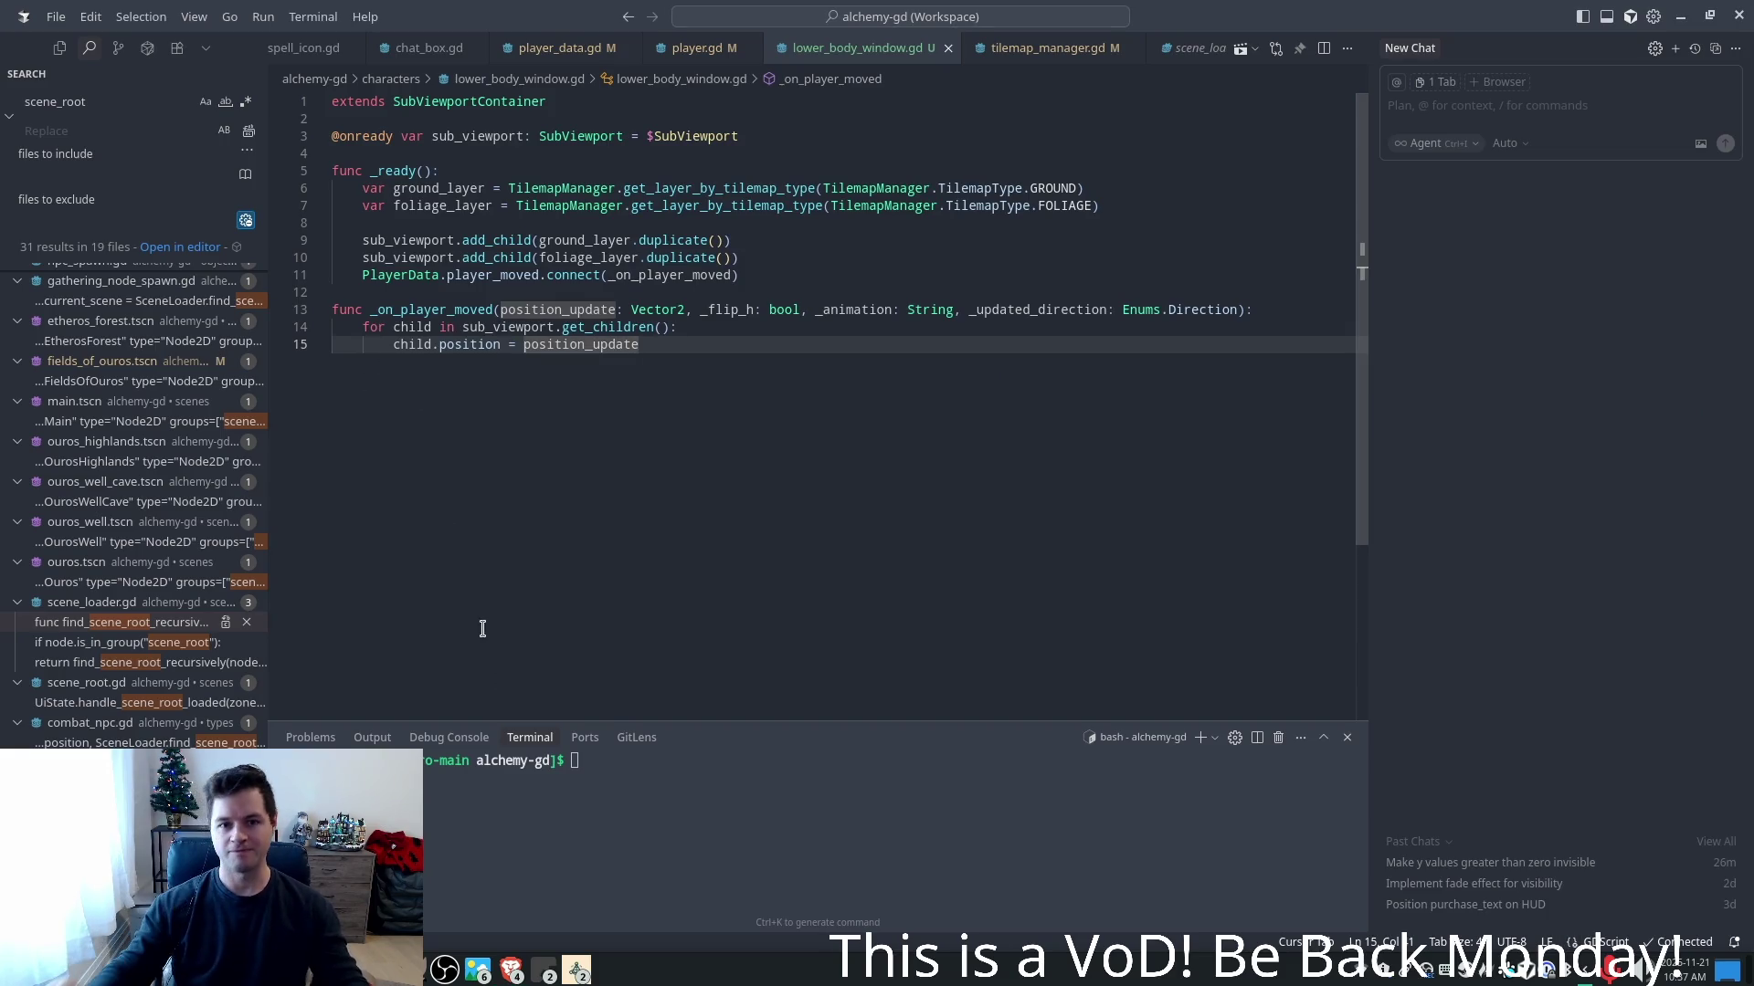
{"action": "left_click", "coordinate": [723, 309]}
{"action": "left_click", "coordinate": [1268, 309]}
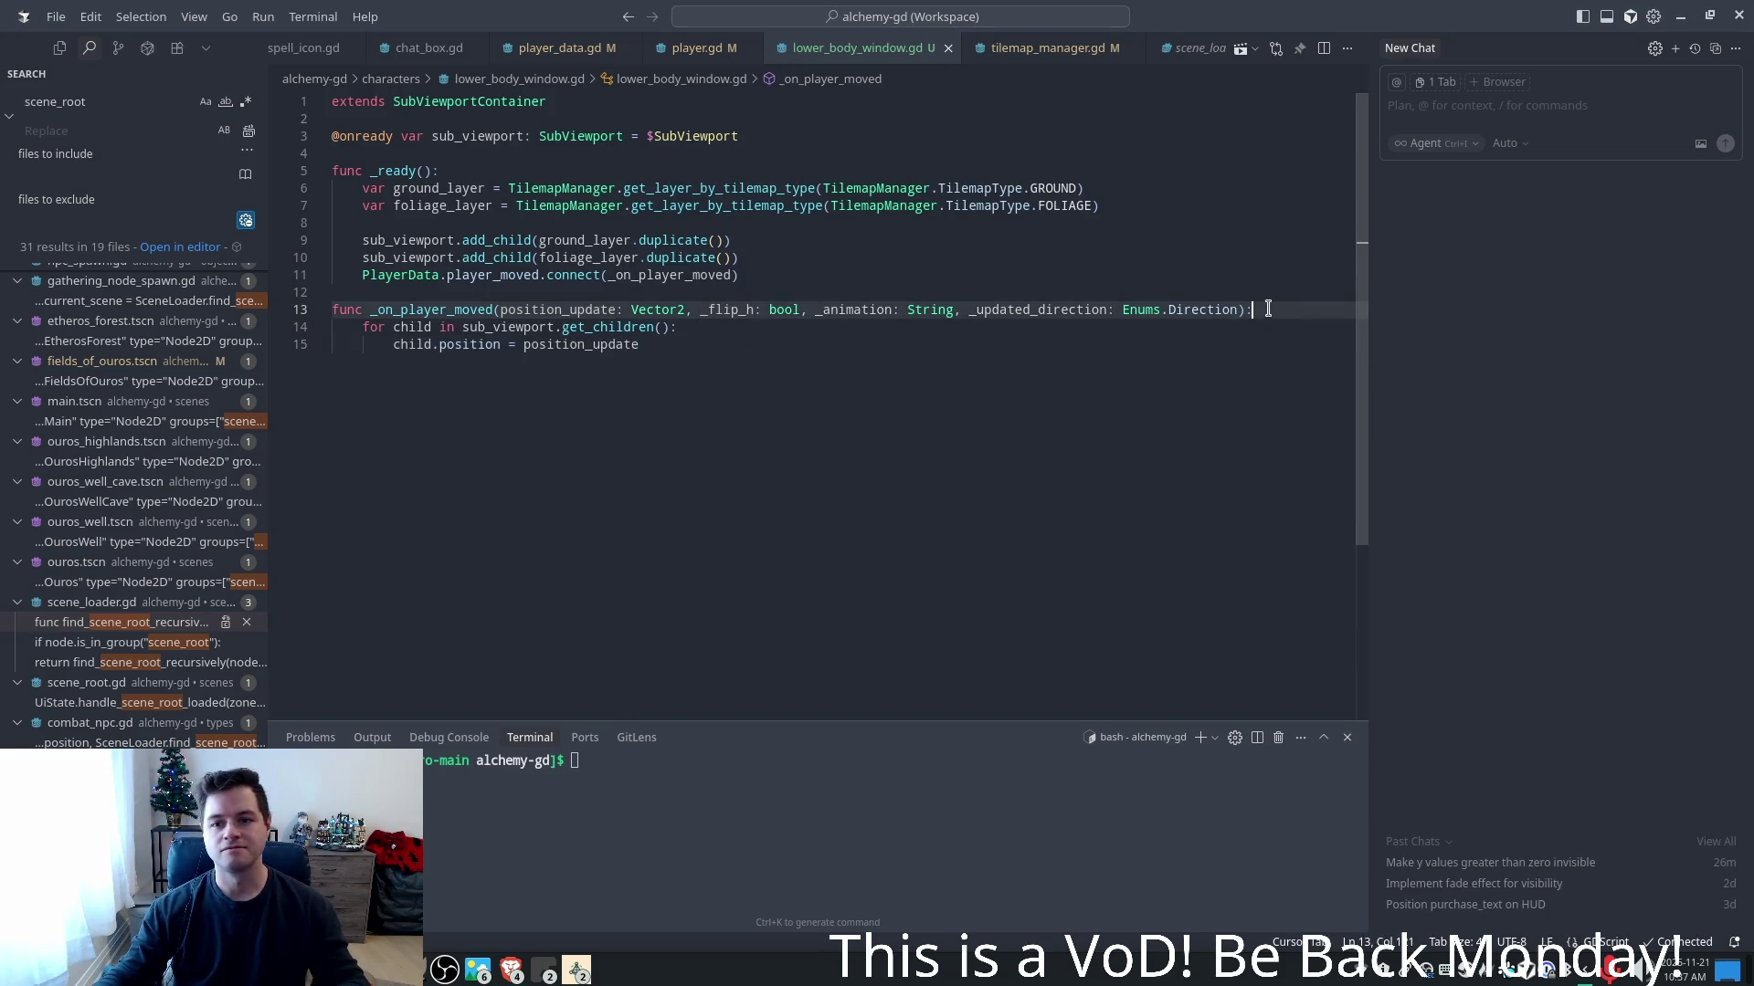
{"action": "key", "text": "Return"}
{"action": "type", "text": "var inverse"}
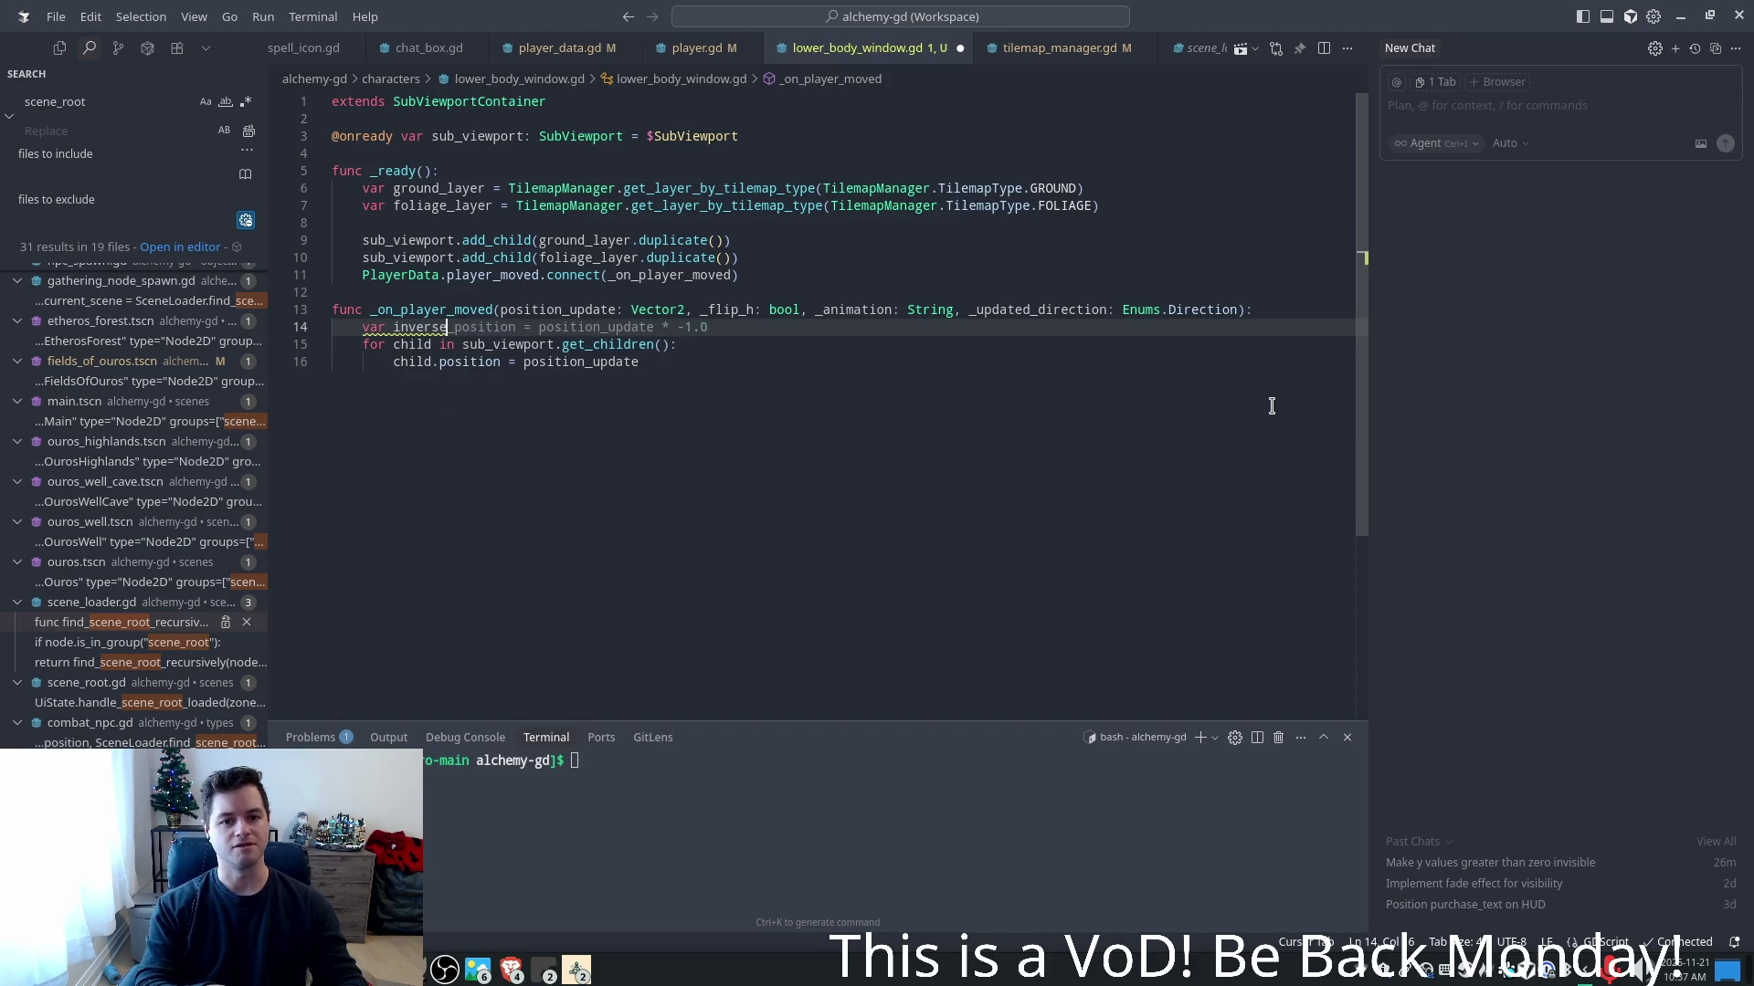
{"action": "key", "text": "Tab"}
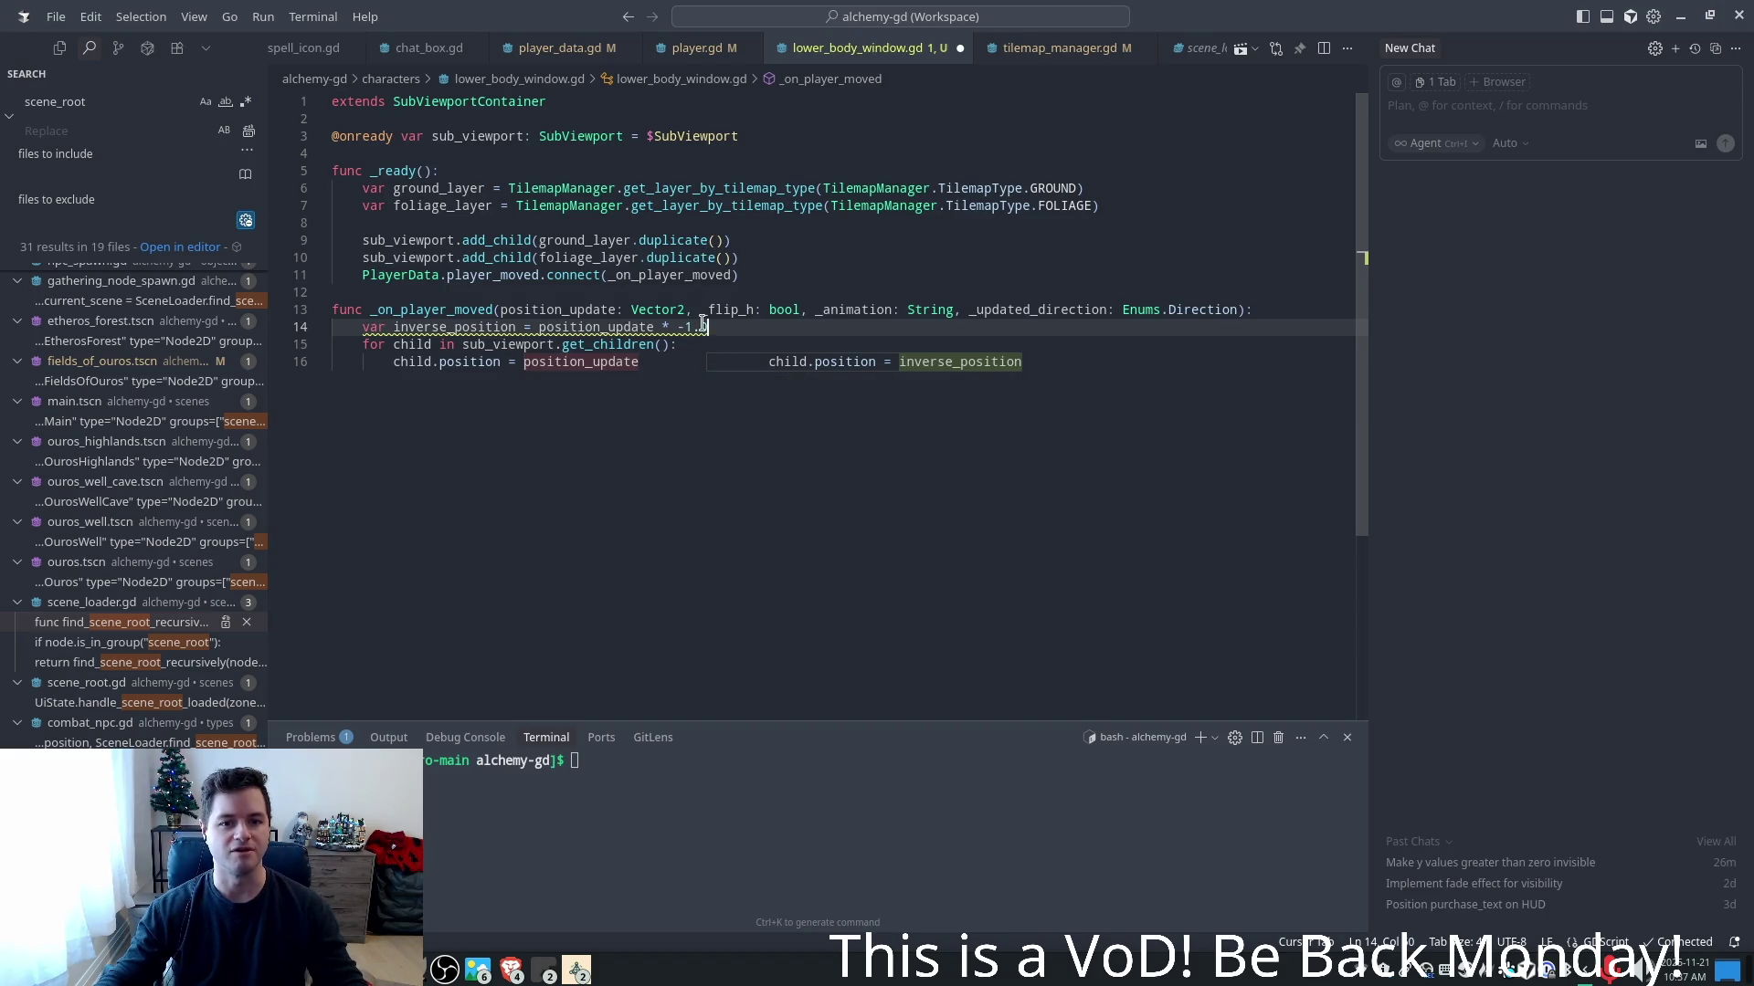
{"action": "key", "text": "Tab"}
{"action": "key", "text": "ctrl+s"}
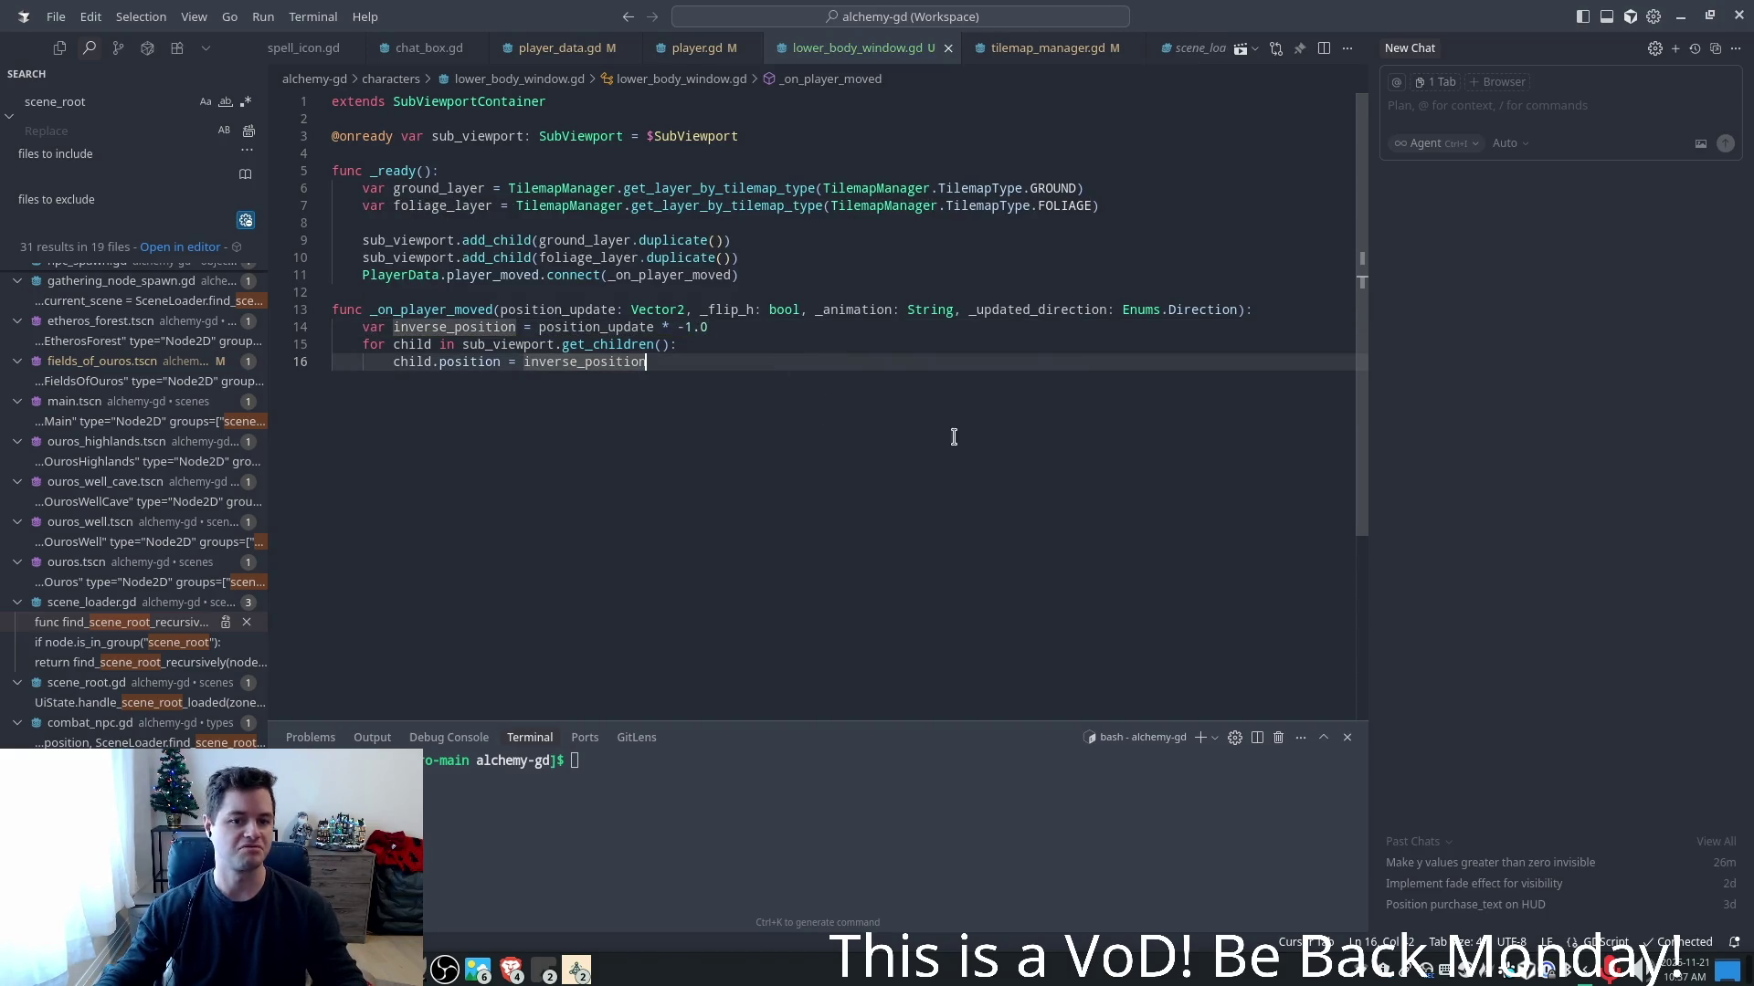
{"action": "key", "text": "alt+Tab"}
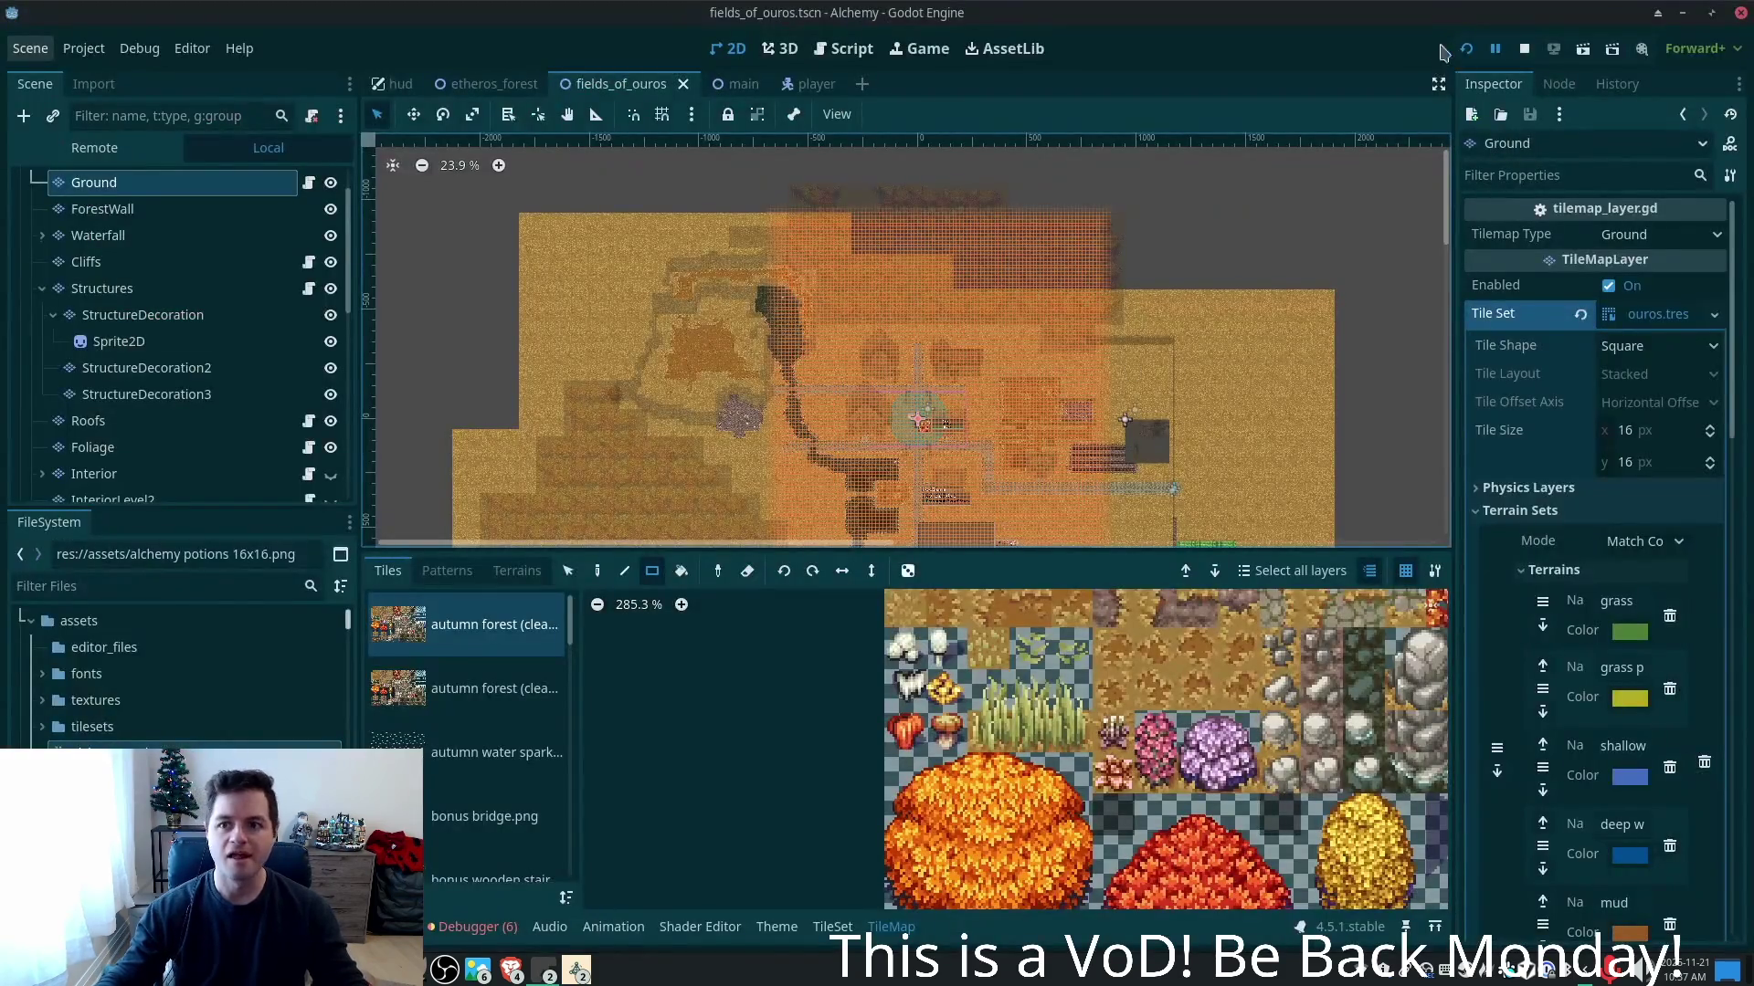
- Launch the game and walk the character left and right along the path, then down the stairs onto the grass
{"action": "left_click", "coordinate": [1465, 51]}
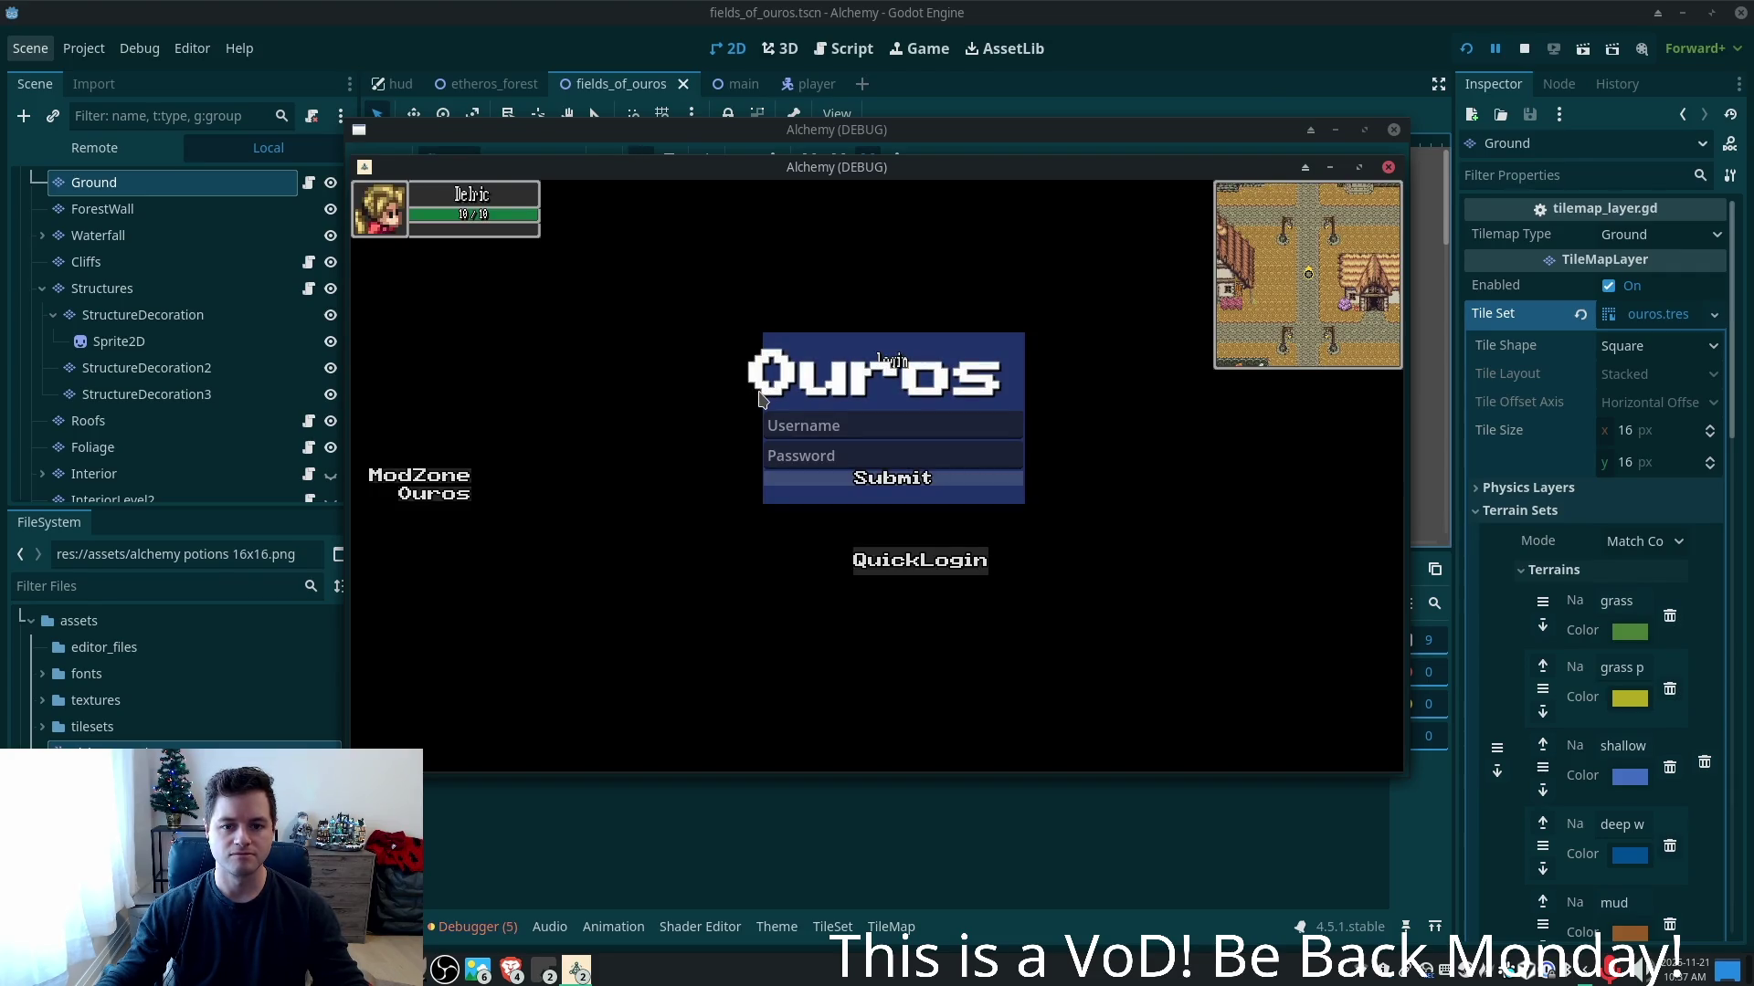
{"action": "key", "text": "Down"}
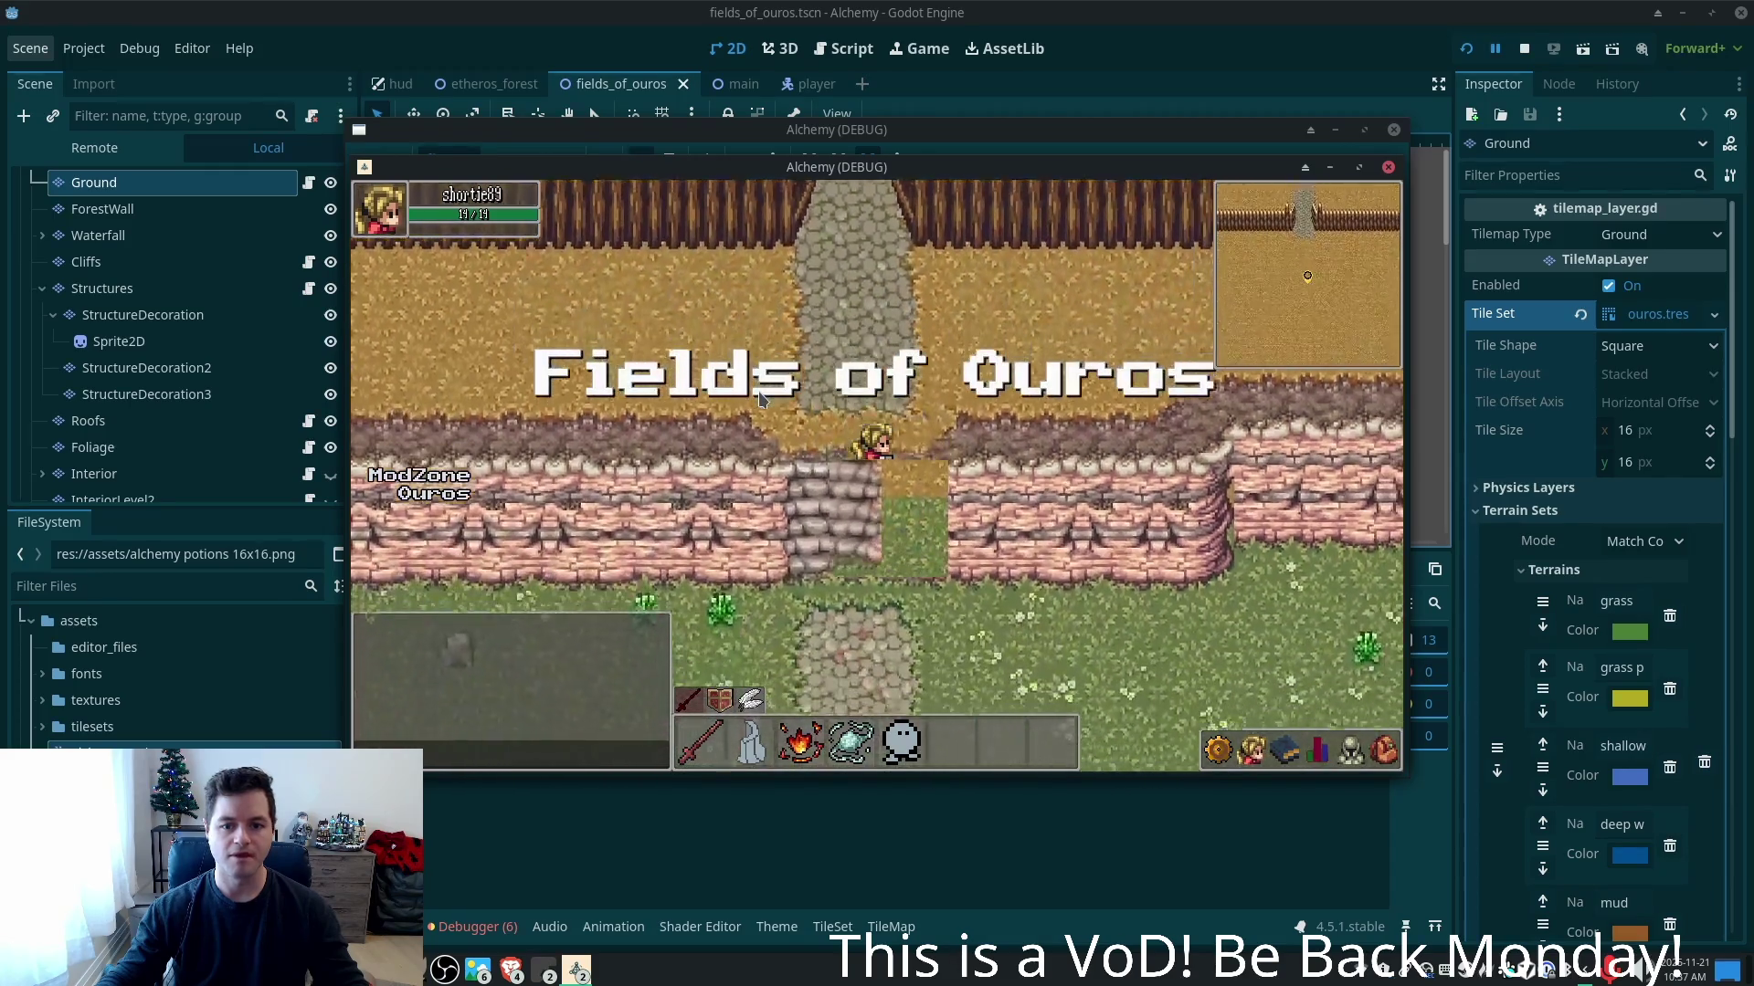
{"action": "key", "text": "Up"}
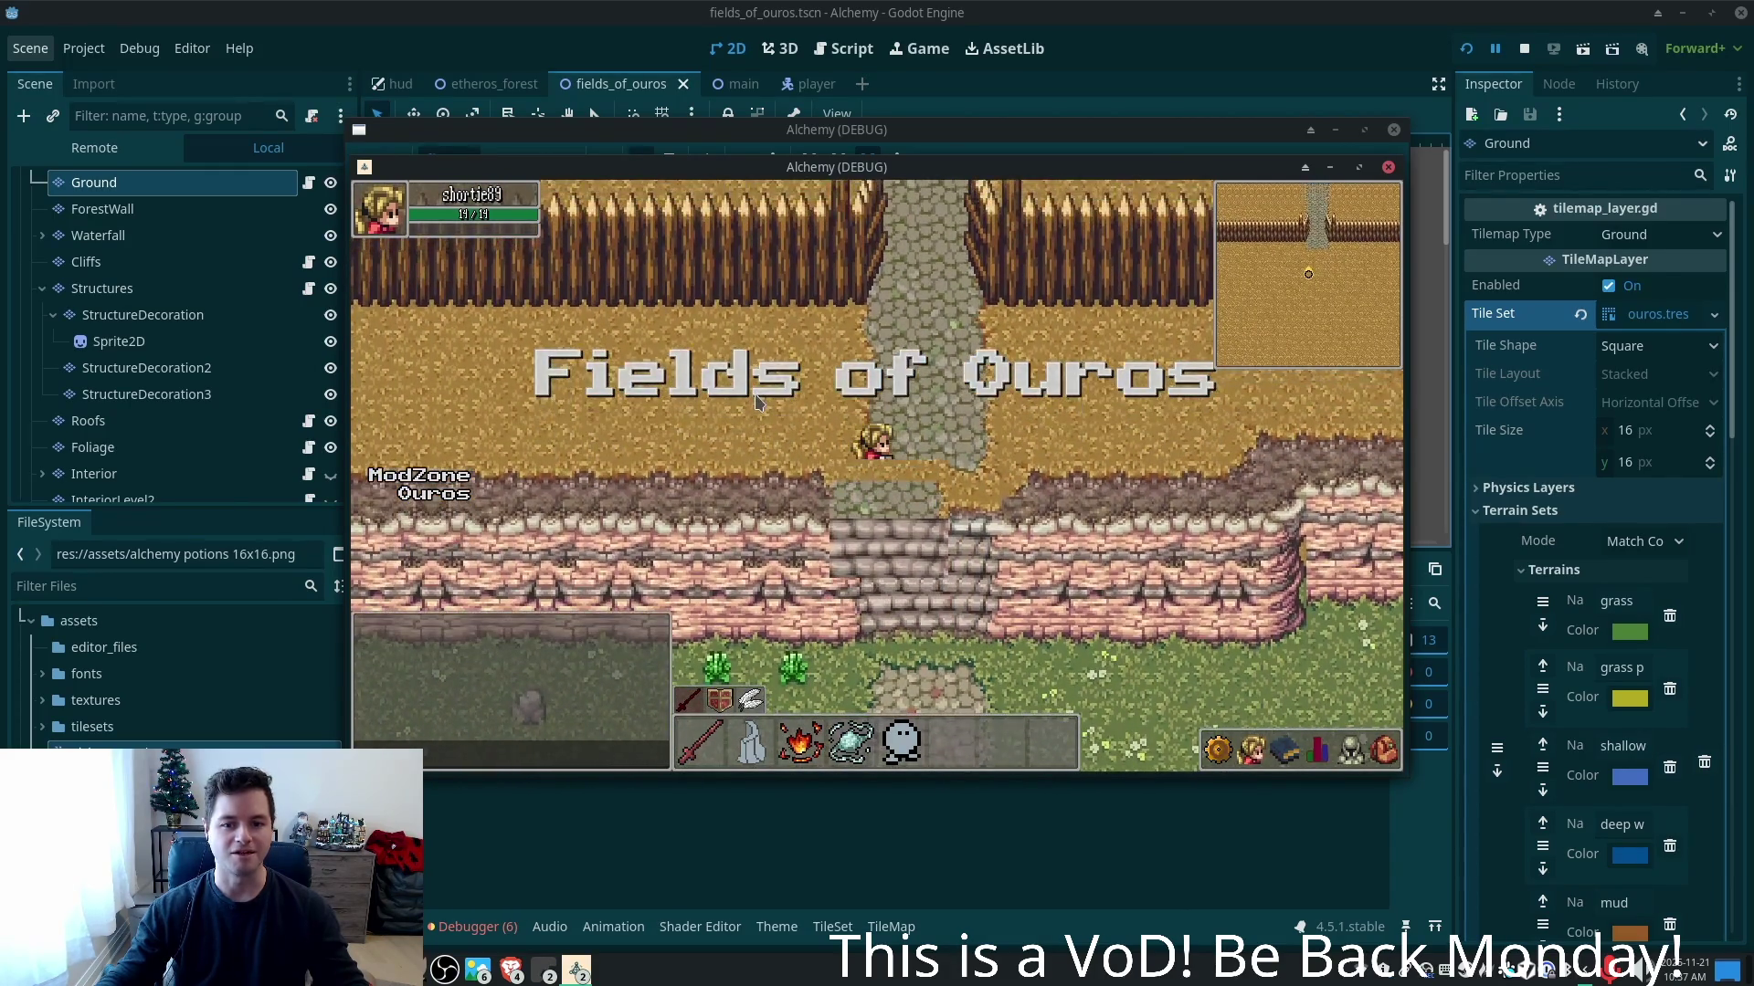
{"action": "key", "text": "Left"}
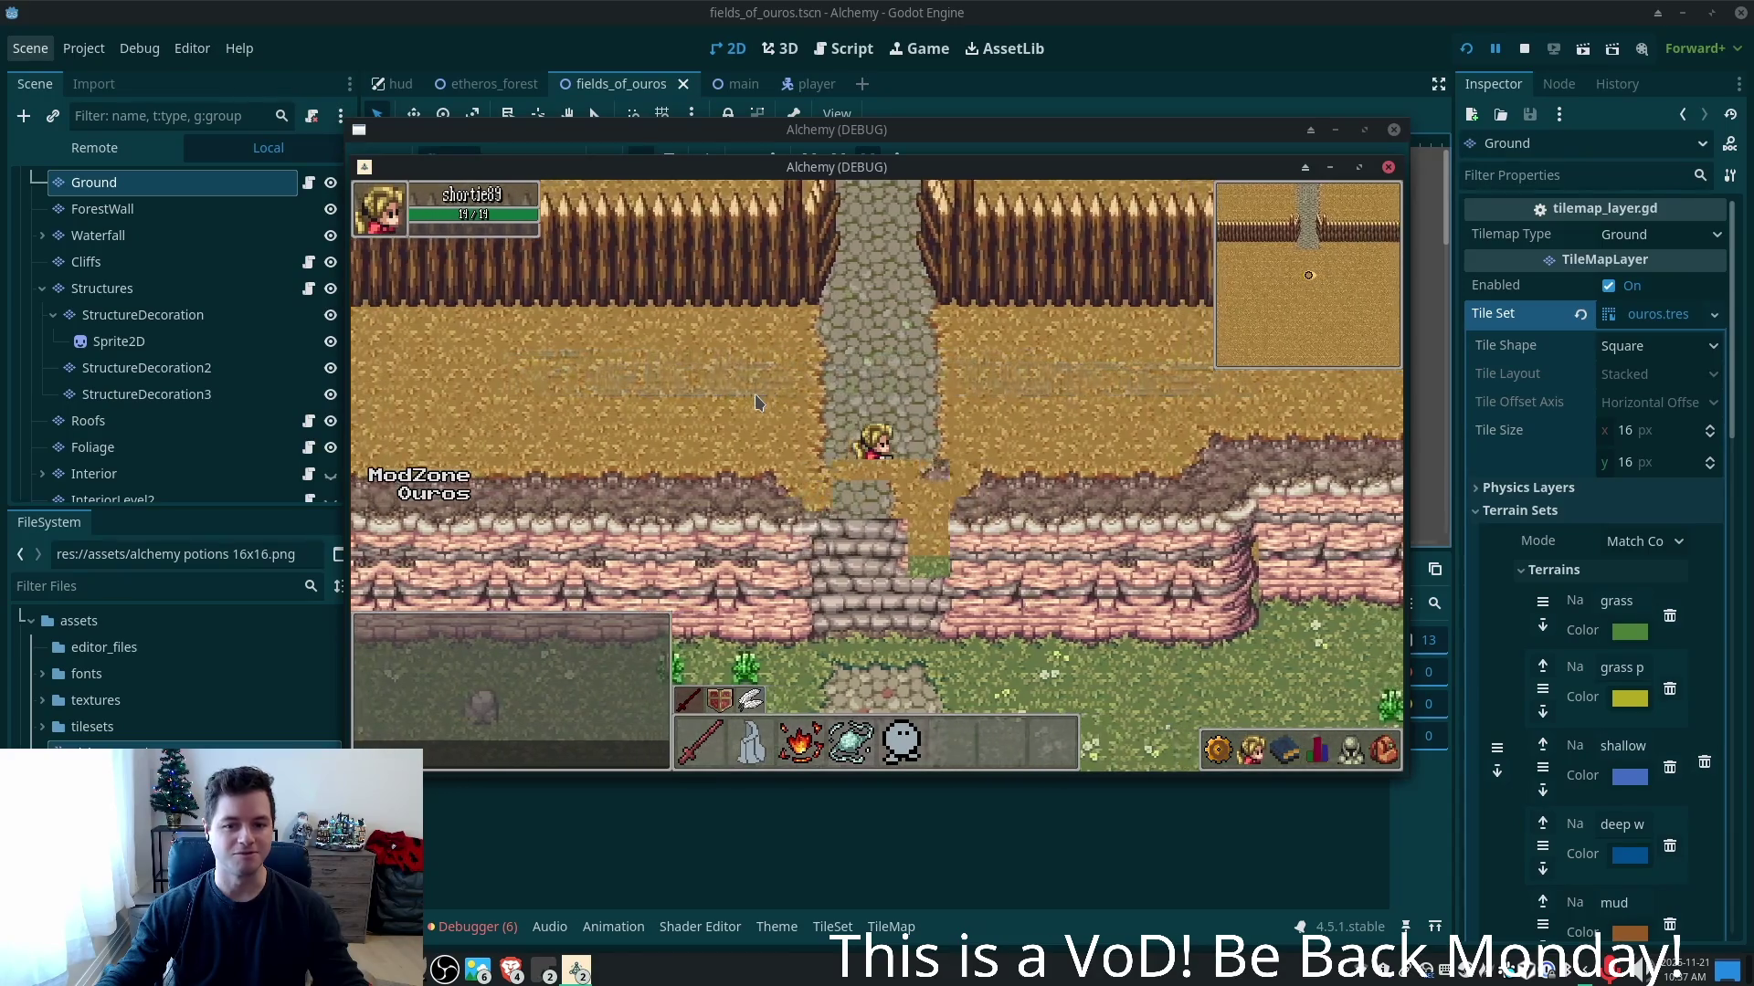
{"action": "key", "text": "Right"}
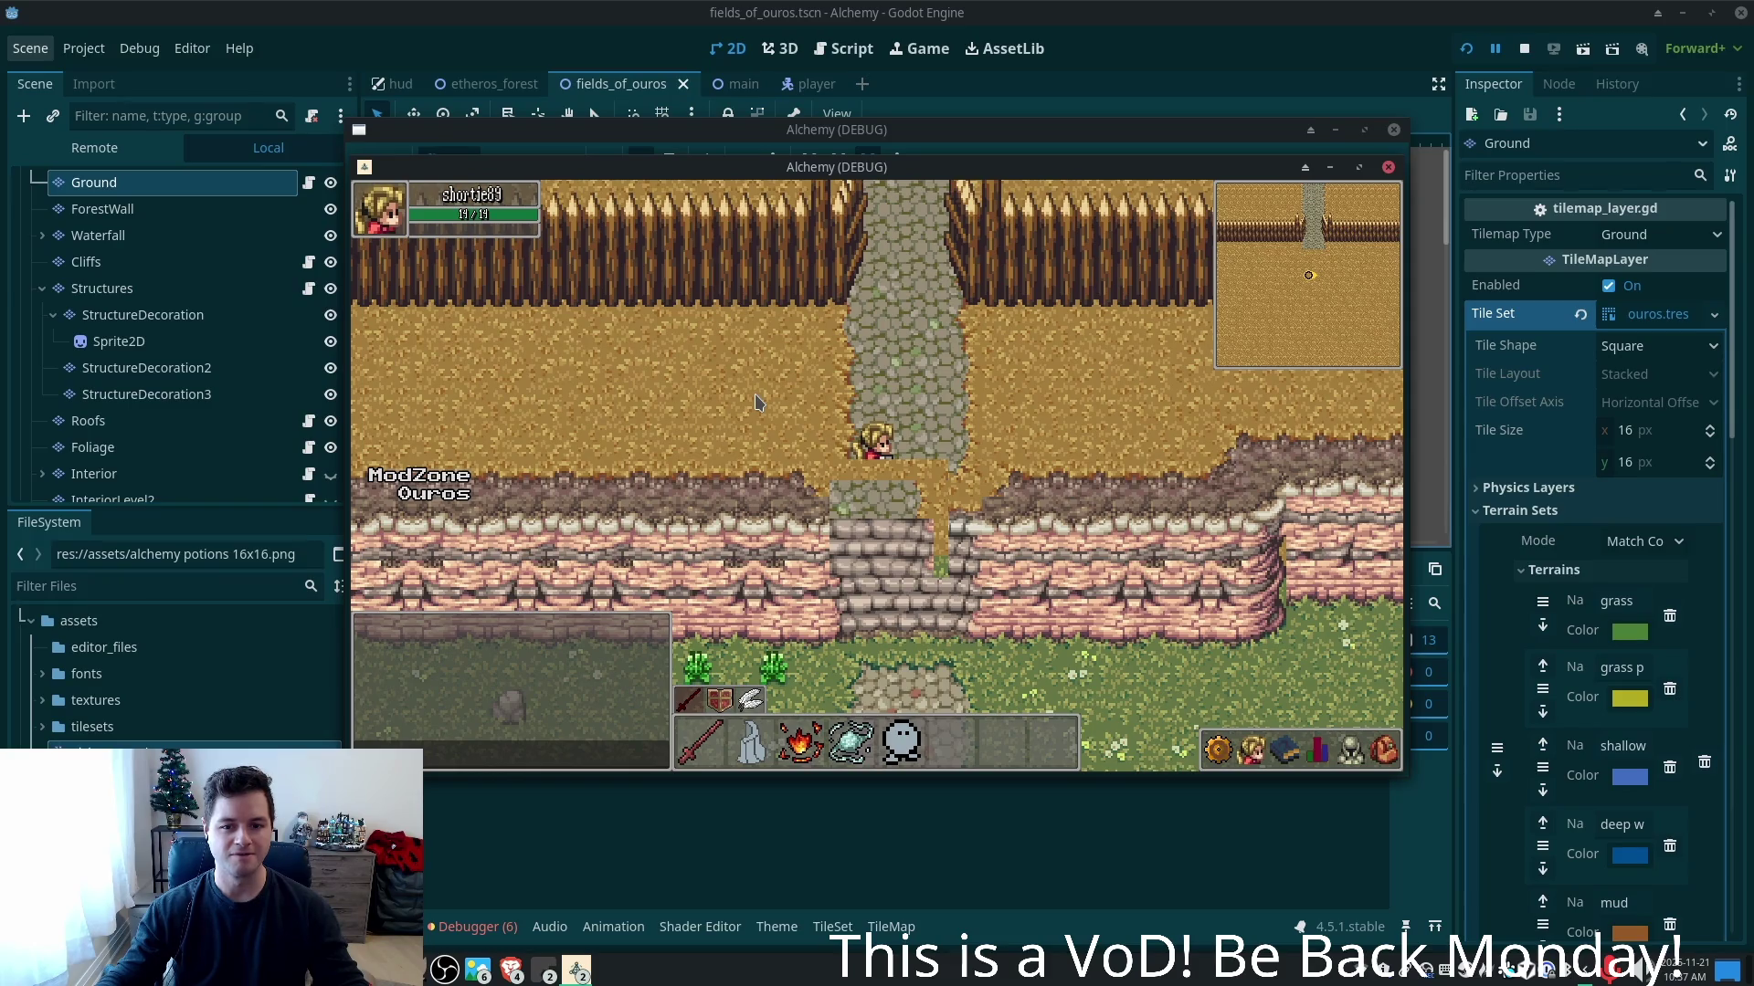
{"action": "key", "text": "Right"}
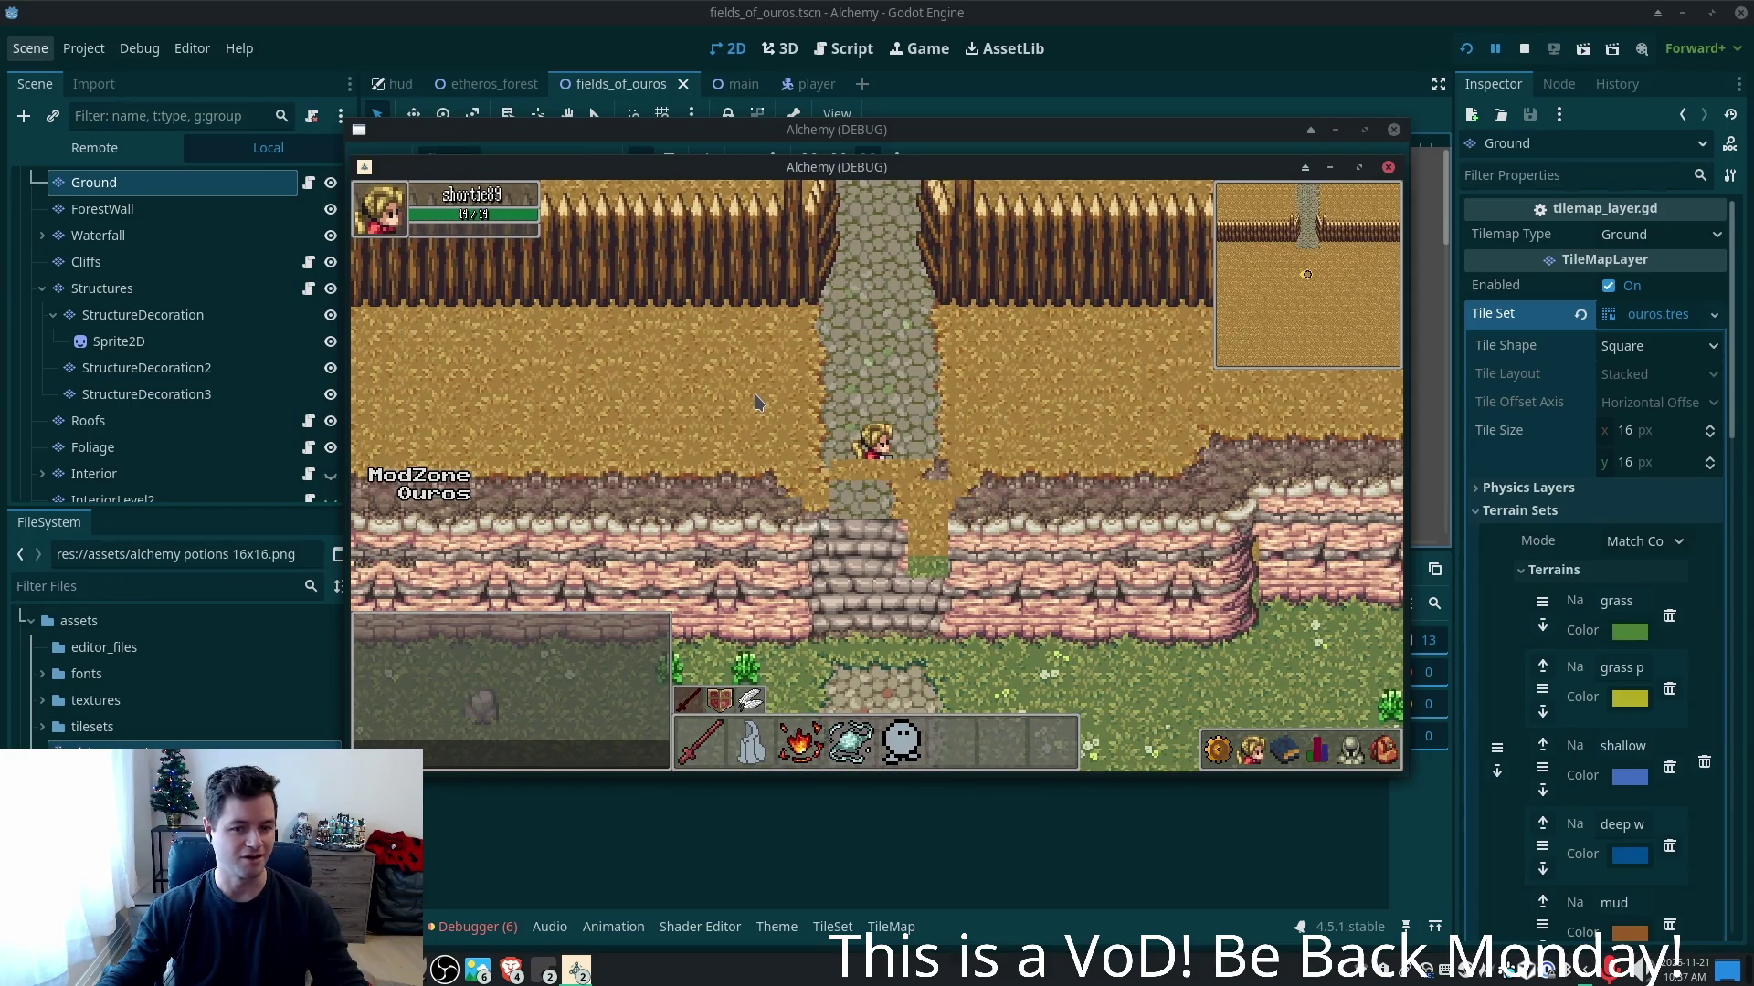
{"action": "key", "text": "Left"}
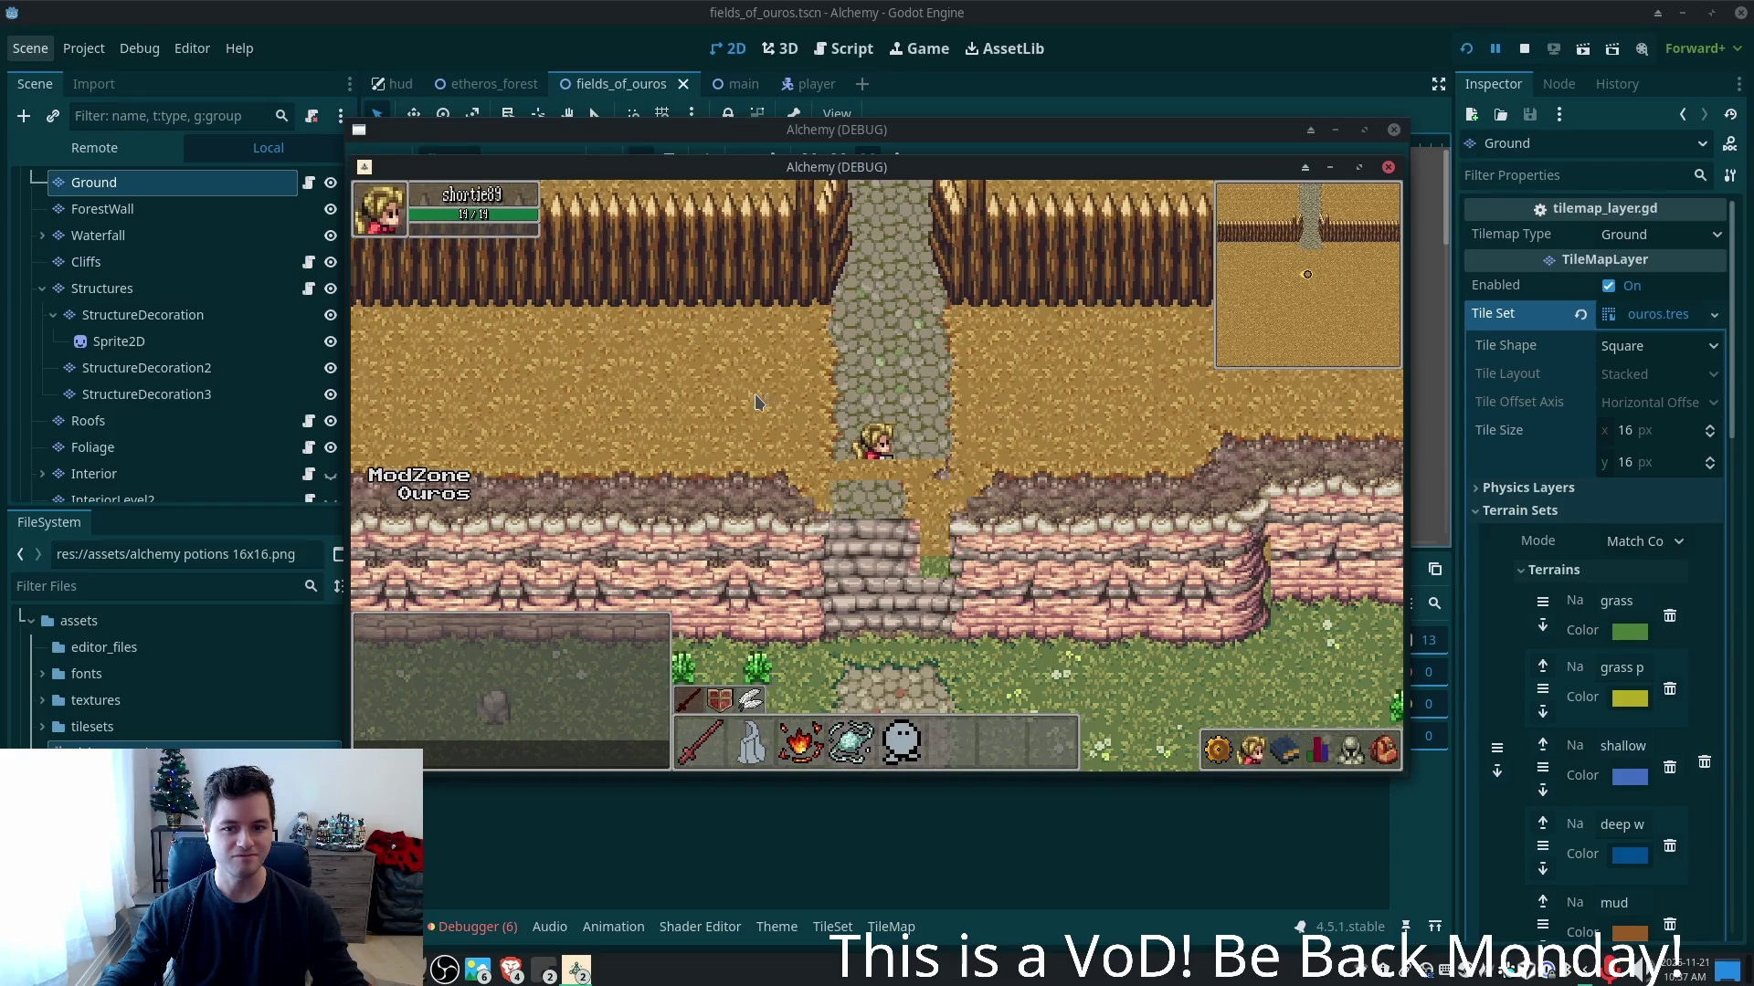
{"action": "key", "text": "Left"}
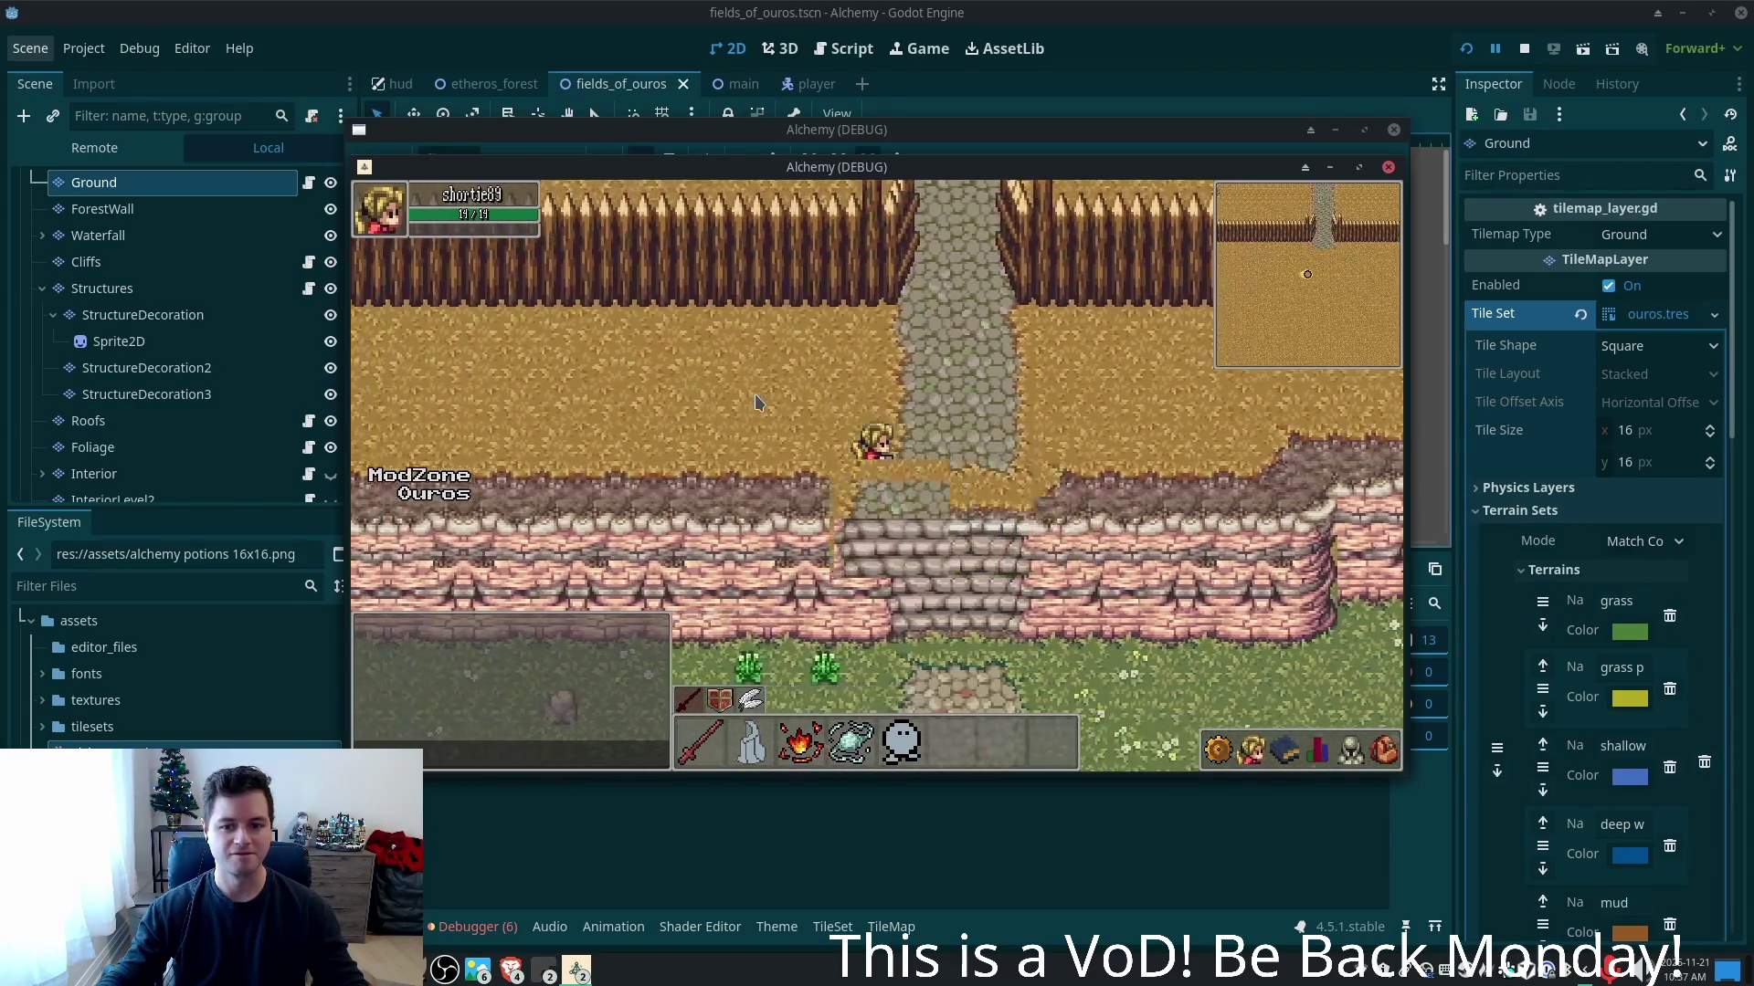
{"action": "key", "text": "Right"}
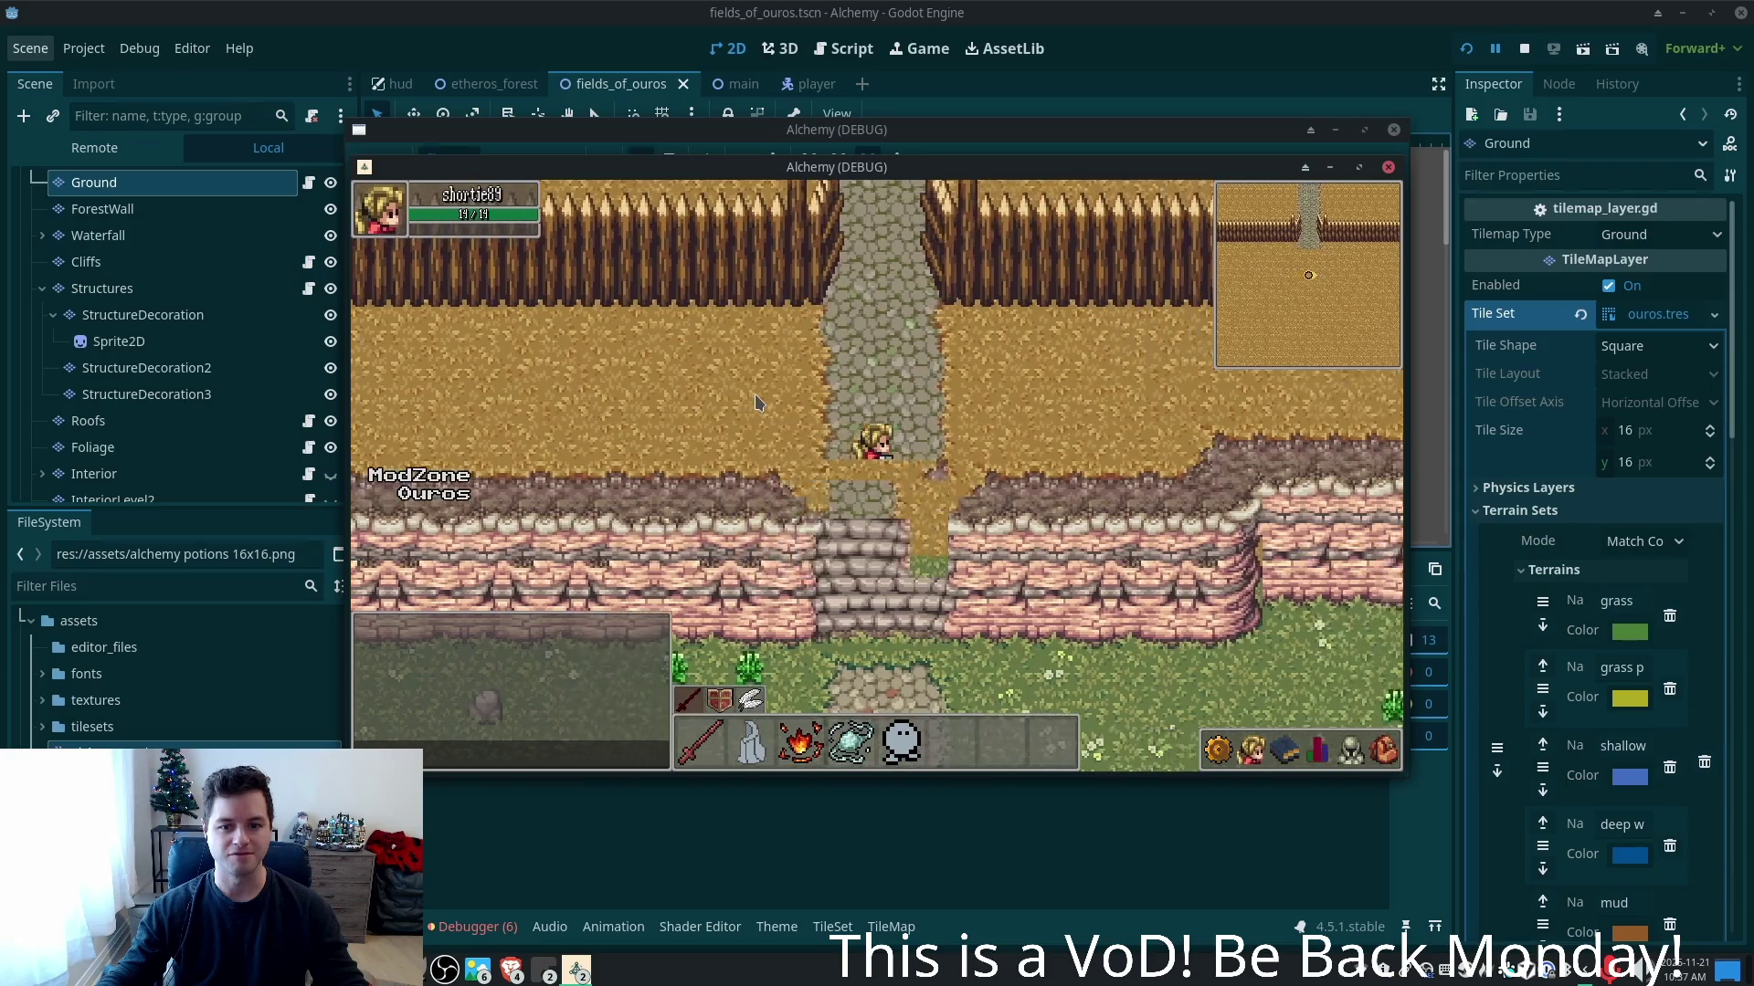
{"action": "key", "text": "Right"}
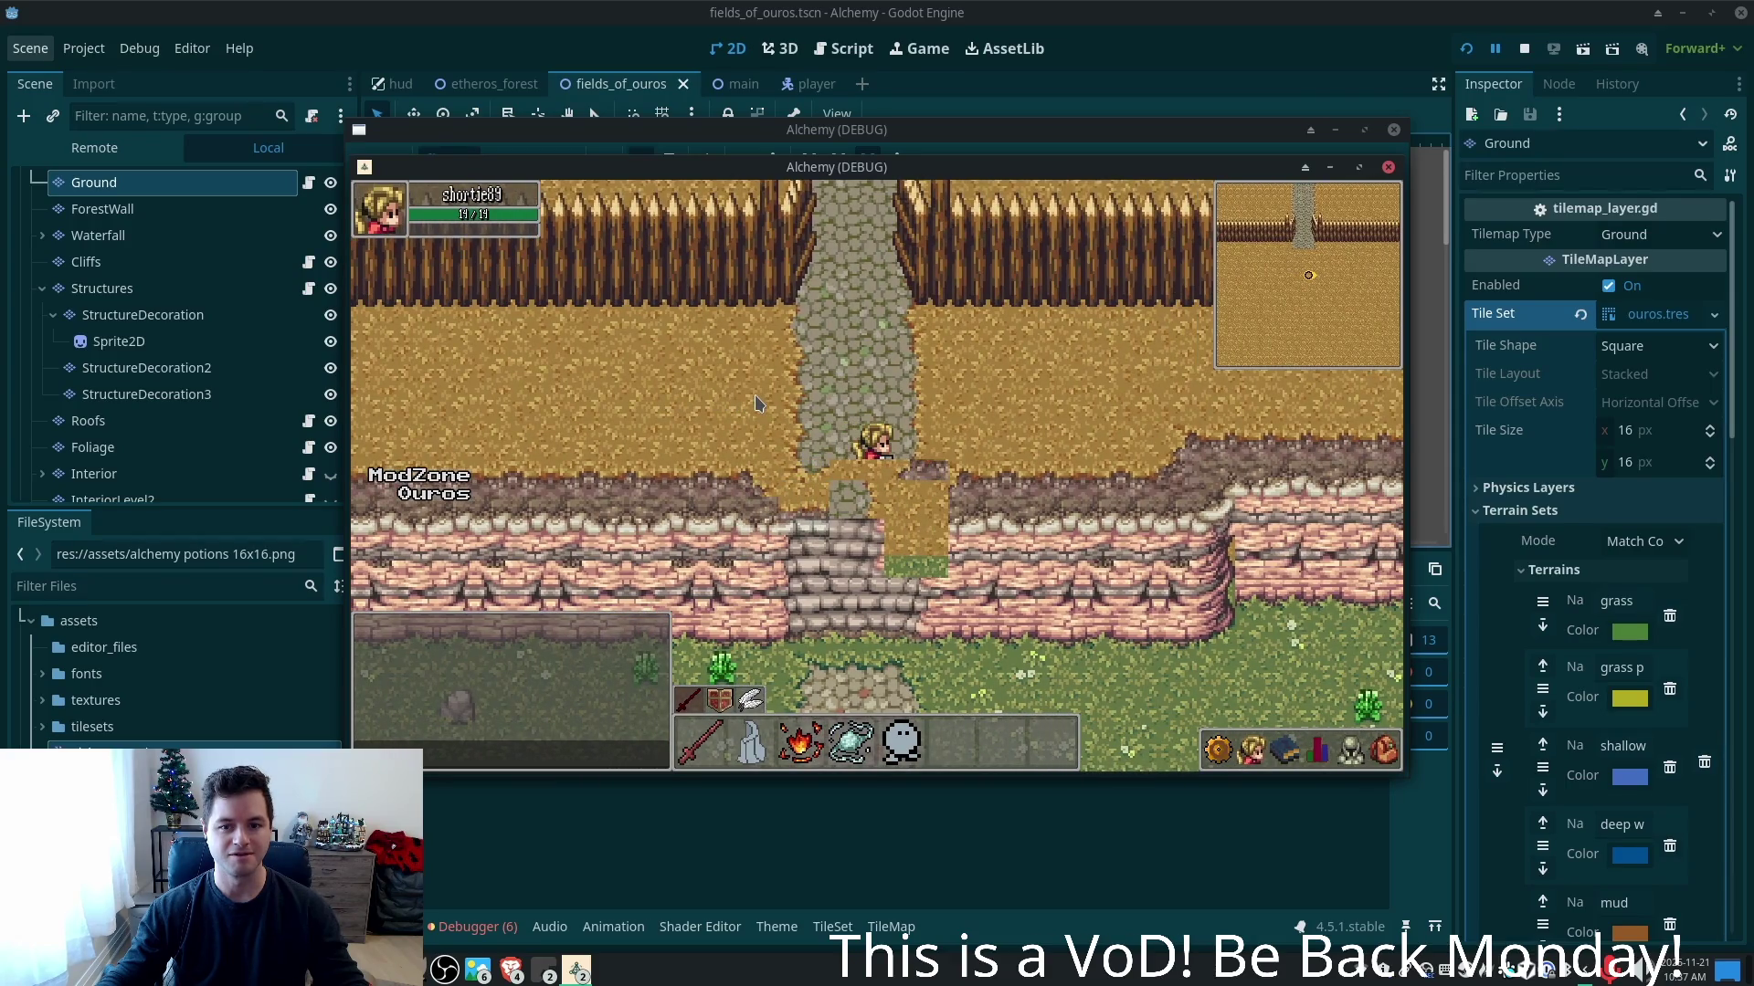
{"action": "key", "text": "Down"}
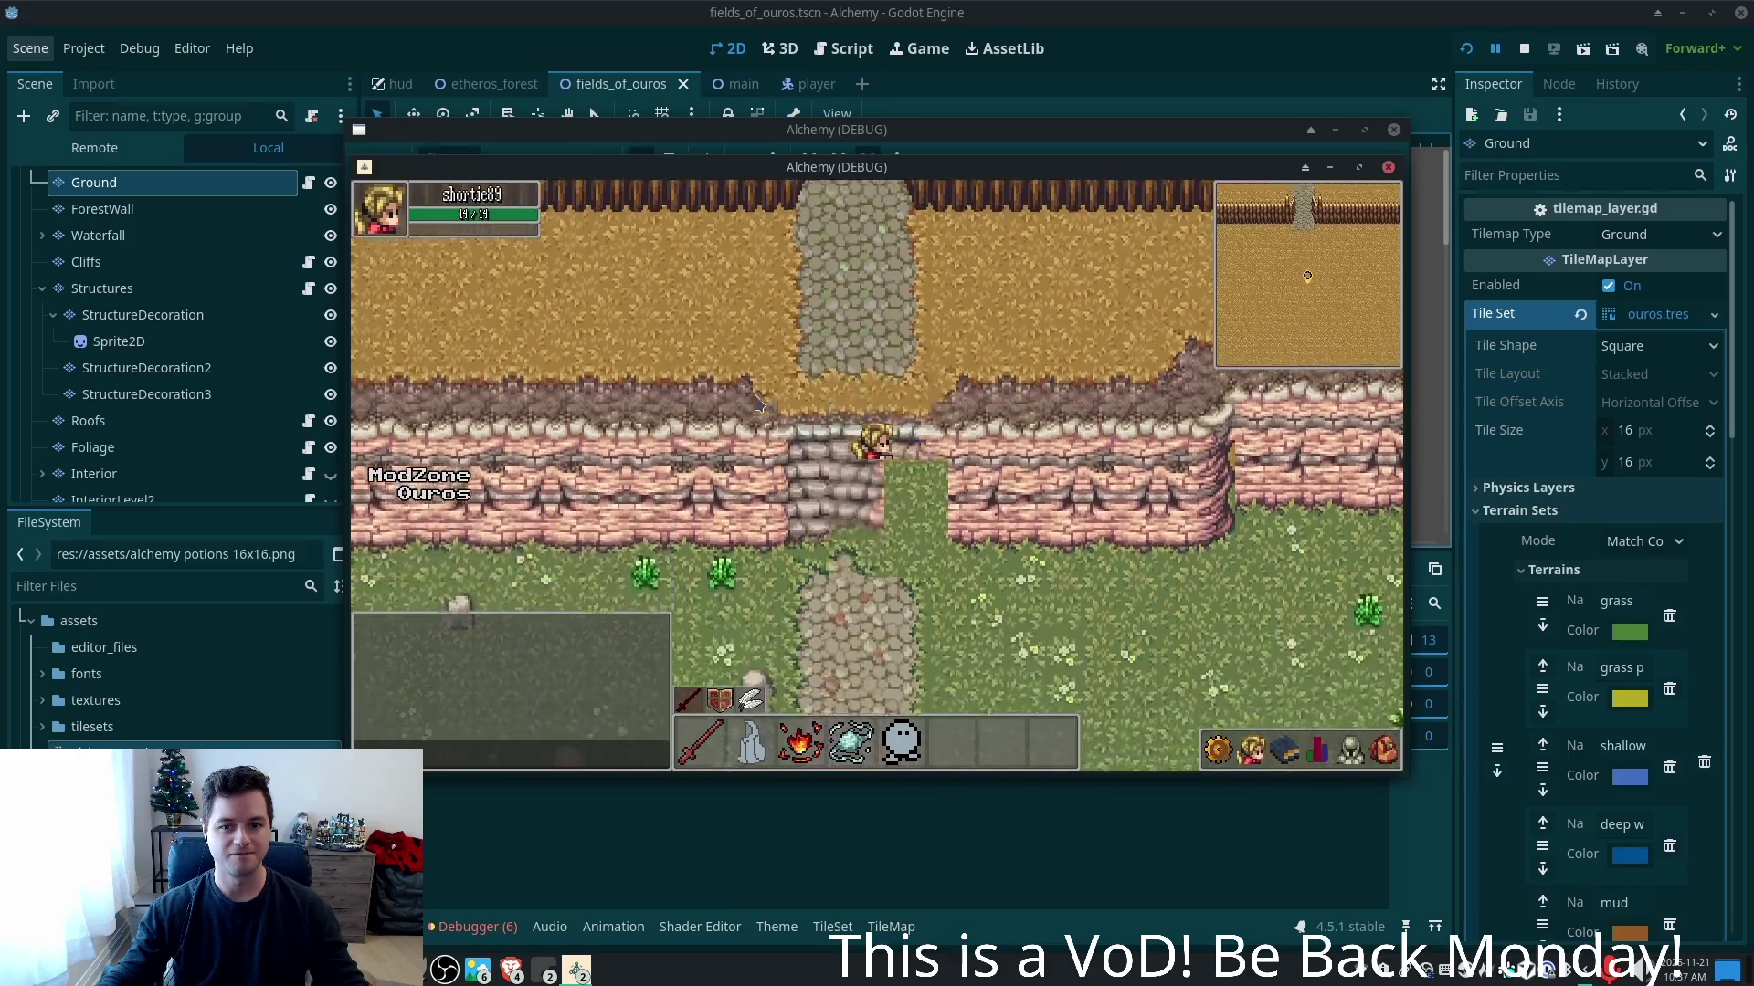
{"action": "key", "text": "Right"}
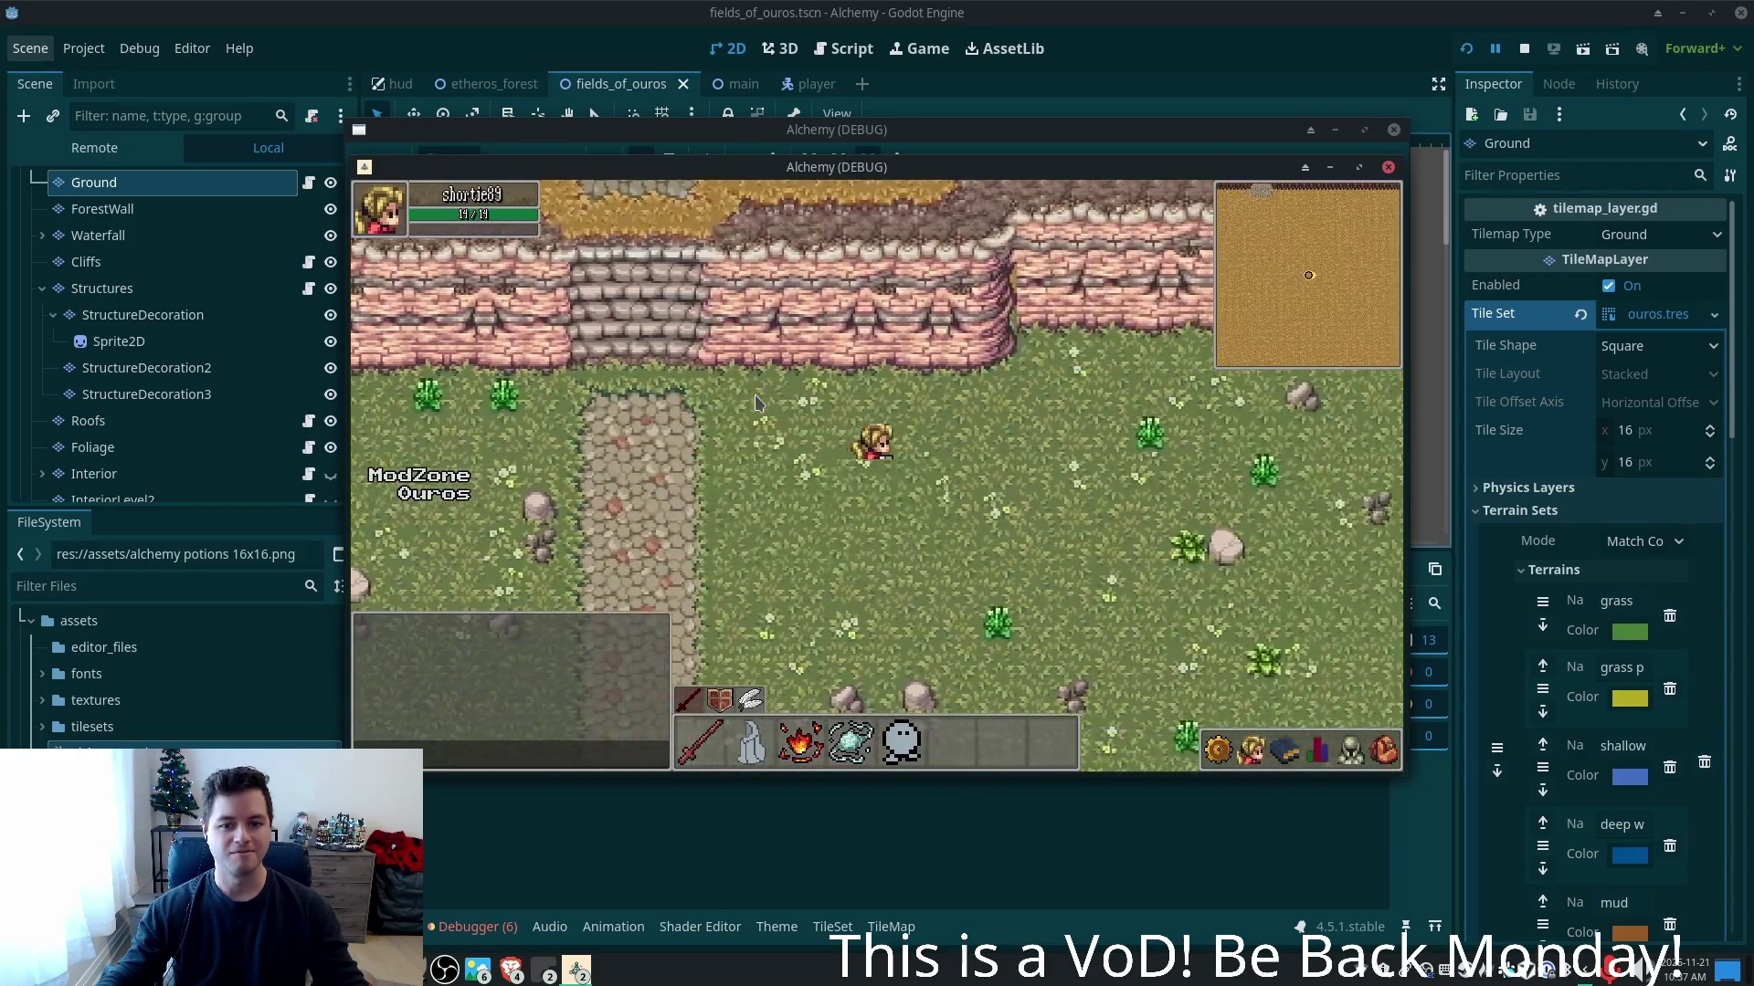
{"action": "key", "text": "Right"}
- Walk the player up toward the cliff stairs, then right and down across the field
{"action": "mouse_move", "coordinate": [904, 750]}
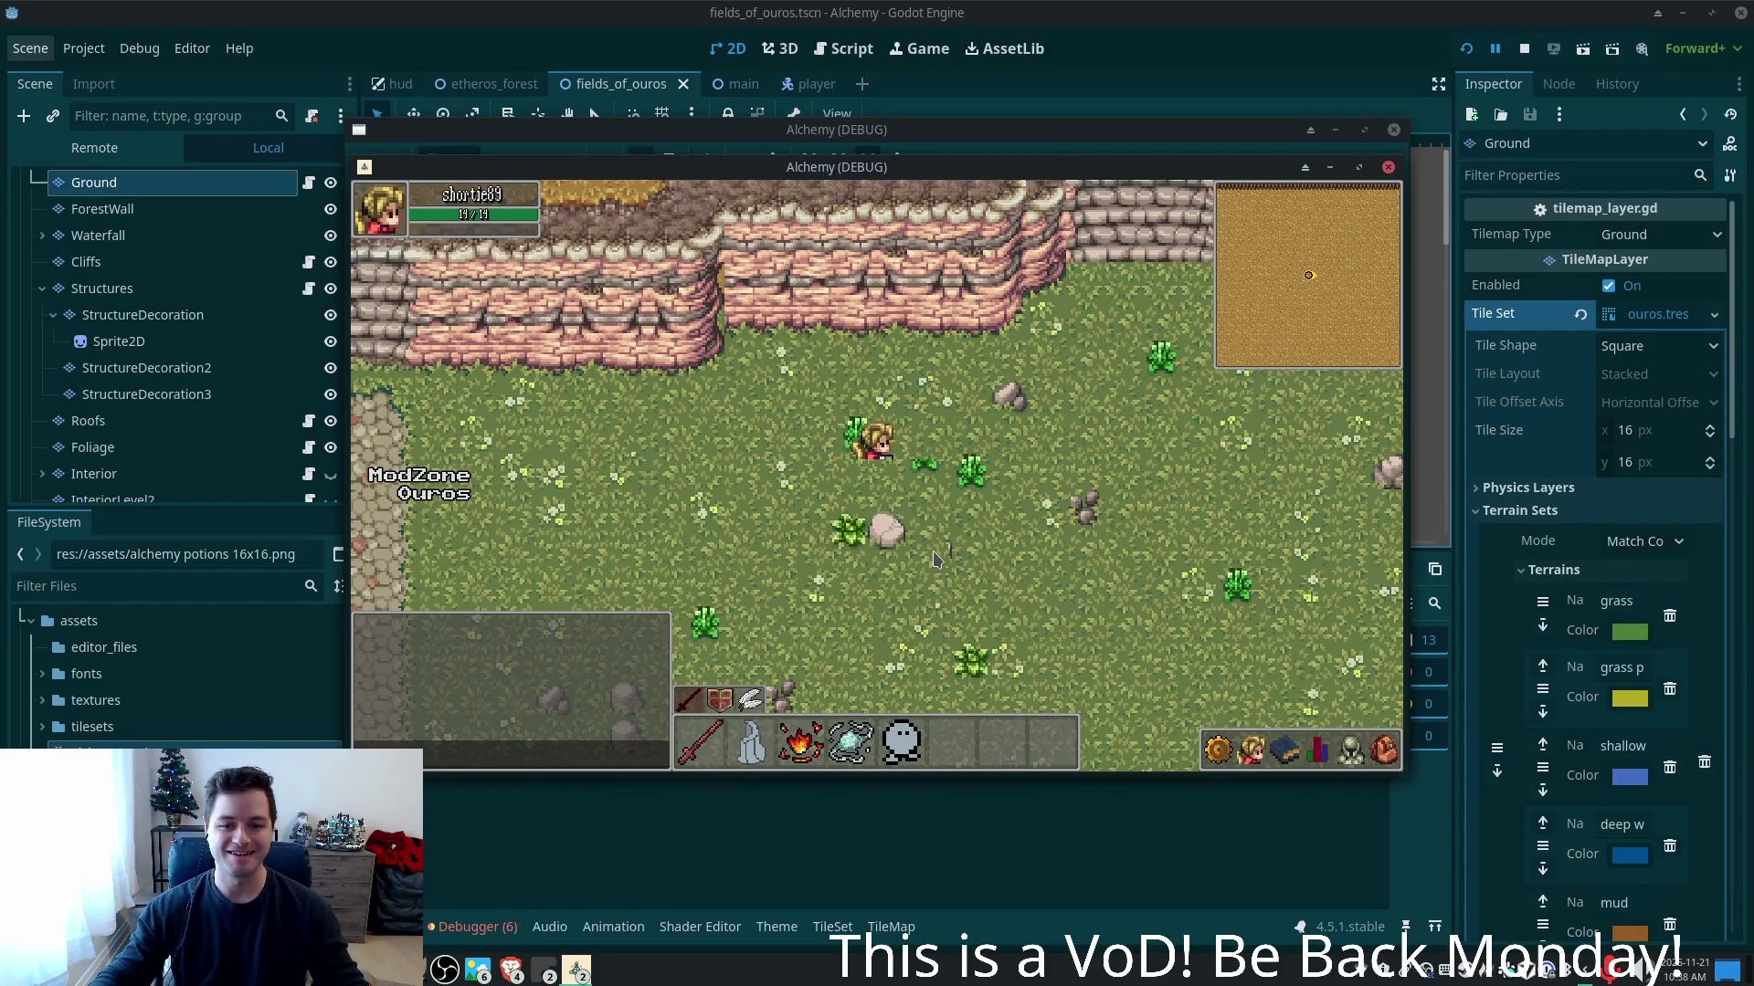
{"action": "key", "text": "Left"}
{"action": "key", "text": "Up"}
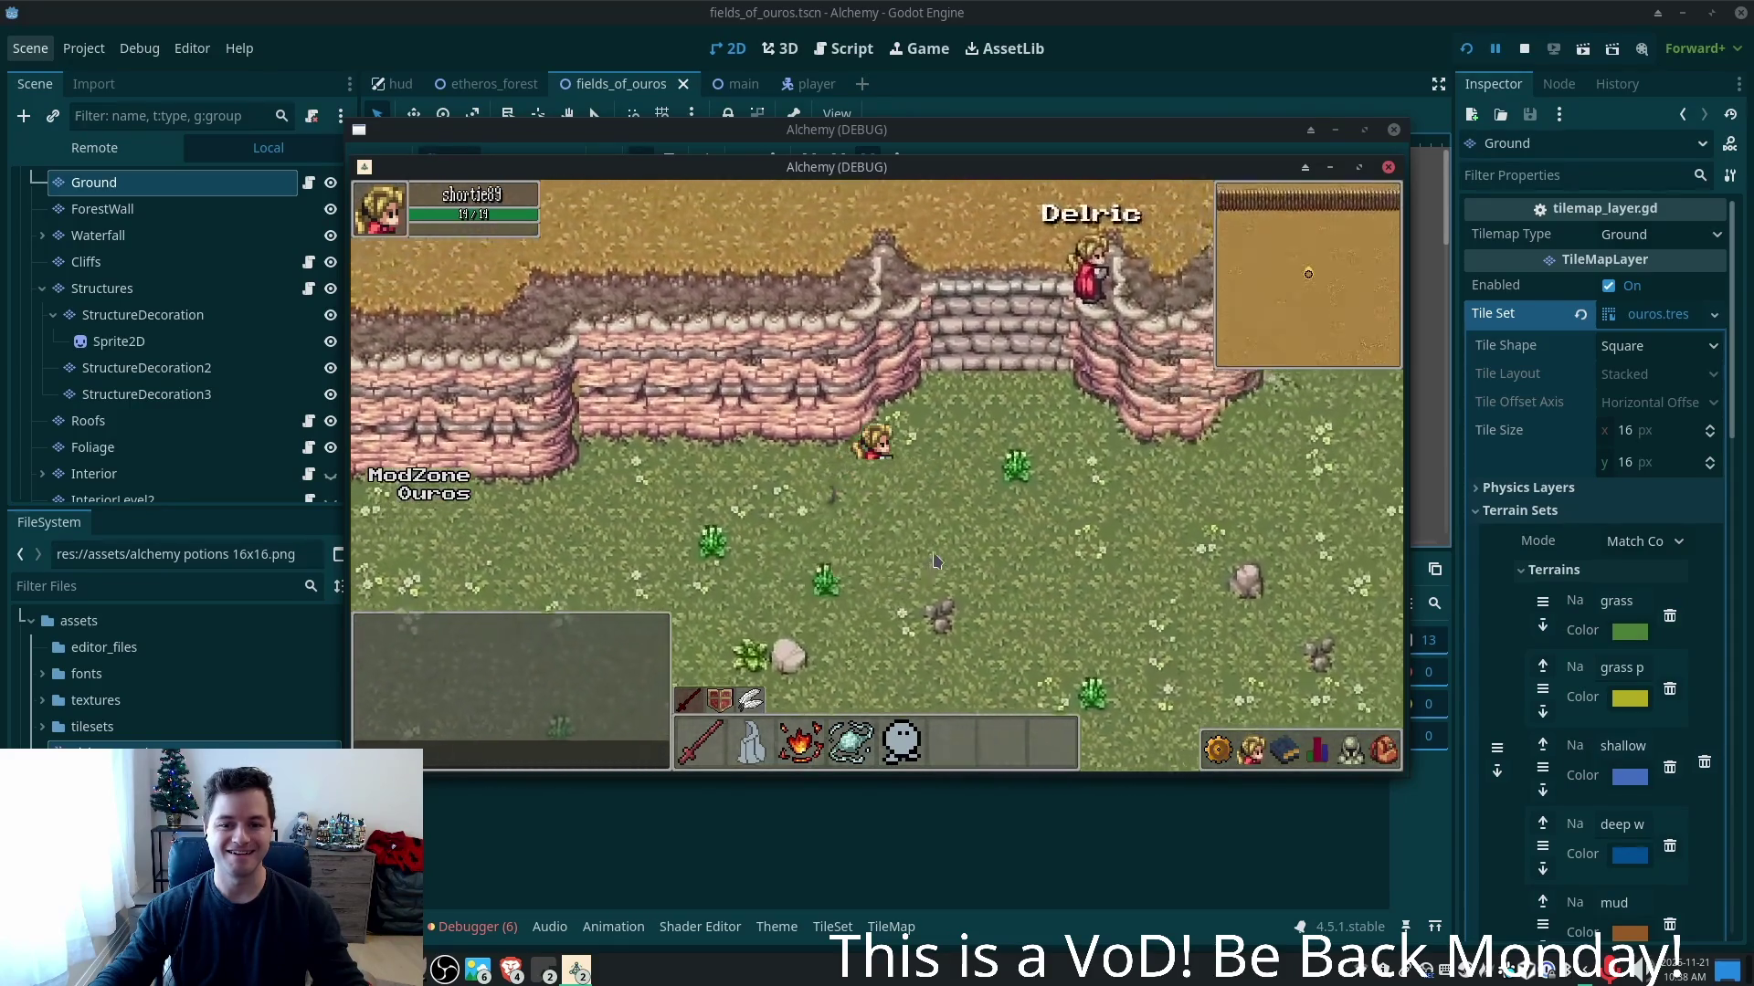
{"action": "key", "text": "Right"}
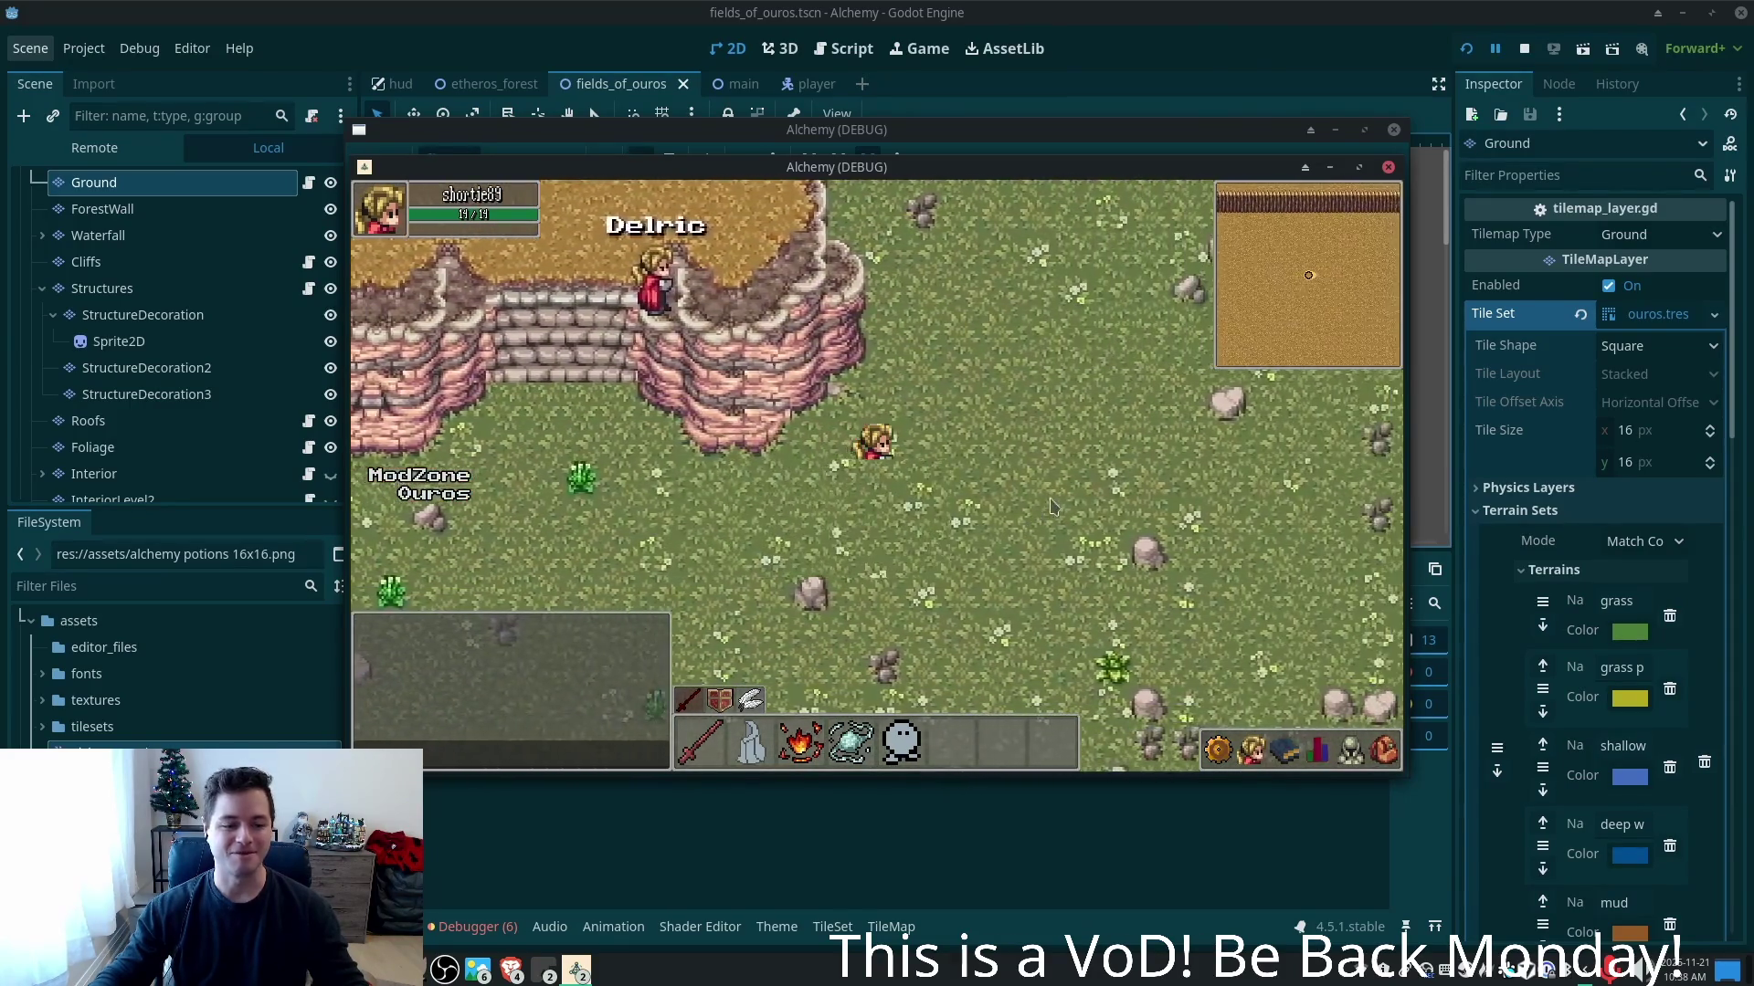
{"action": "key", "text": "Right"}
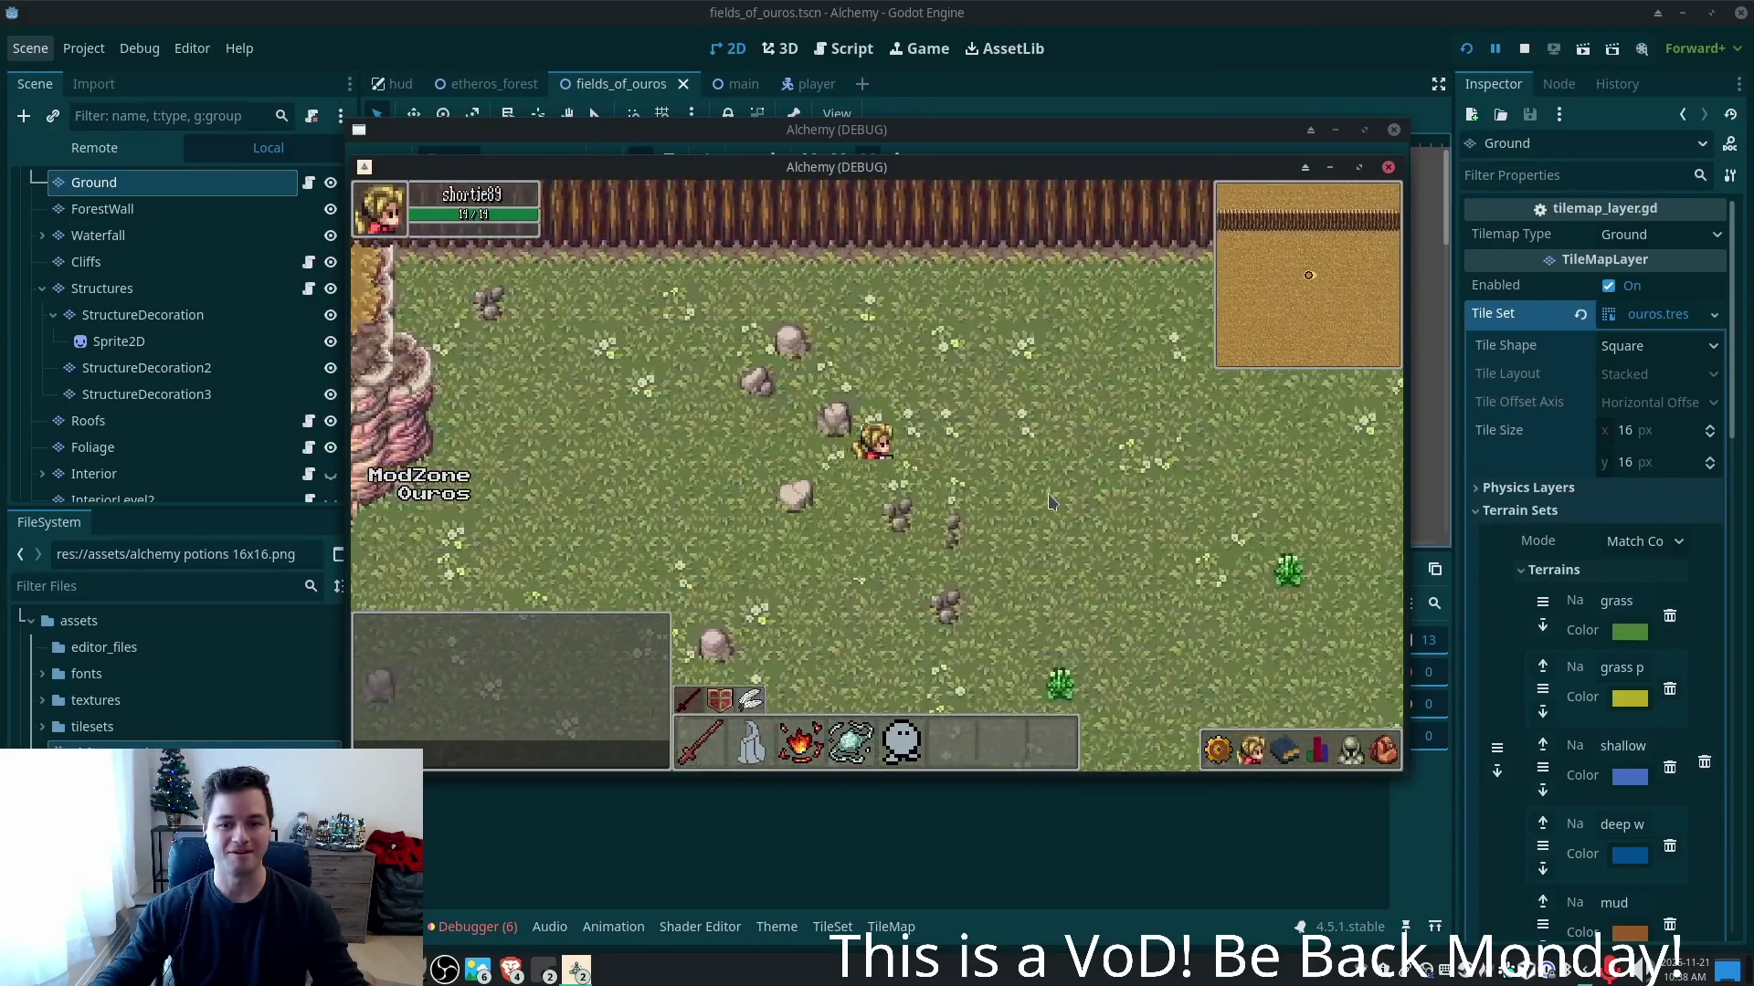
{"action": "key", "text": "Right"}
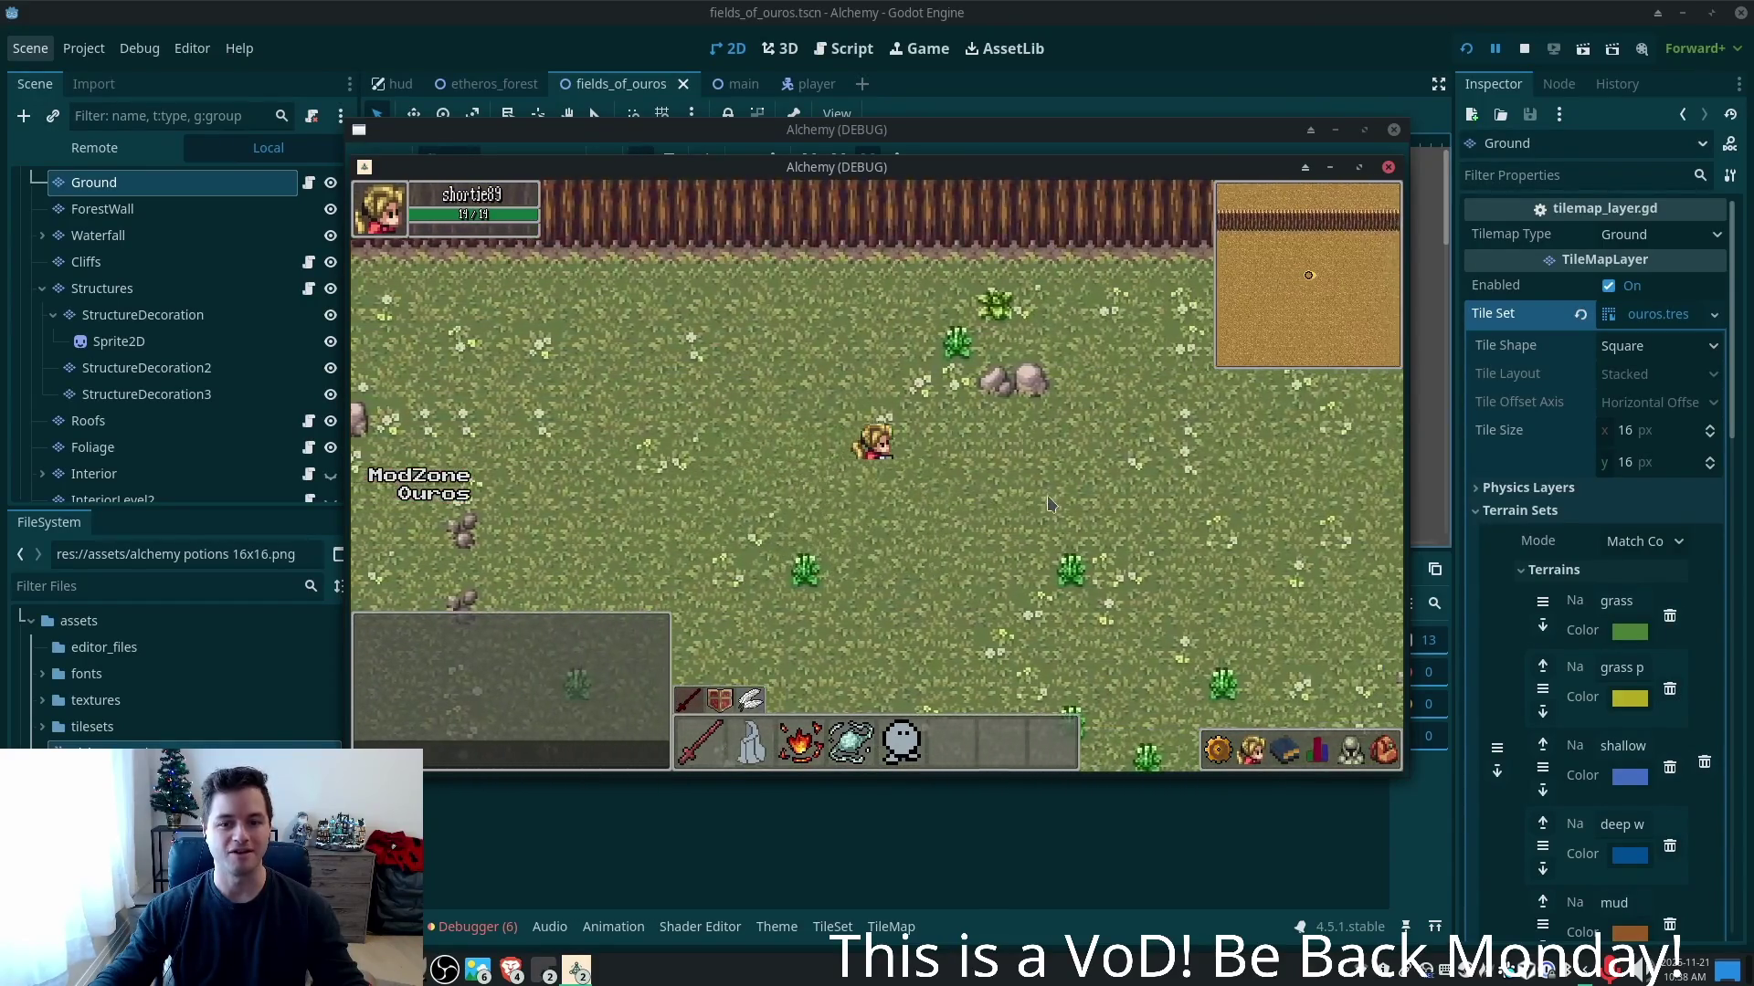
{"action": "key", "text": "Right"}
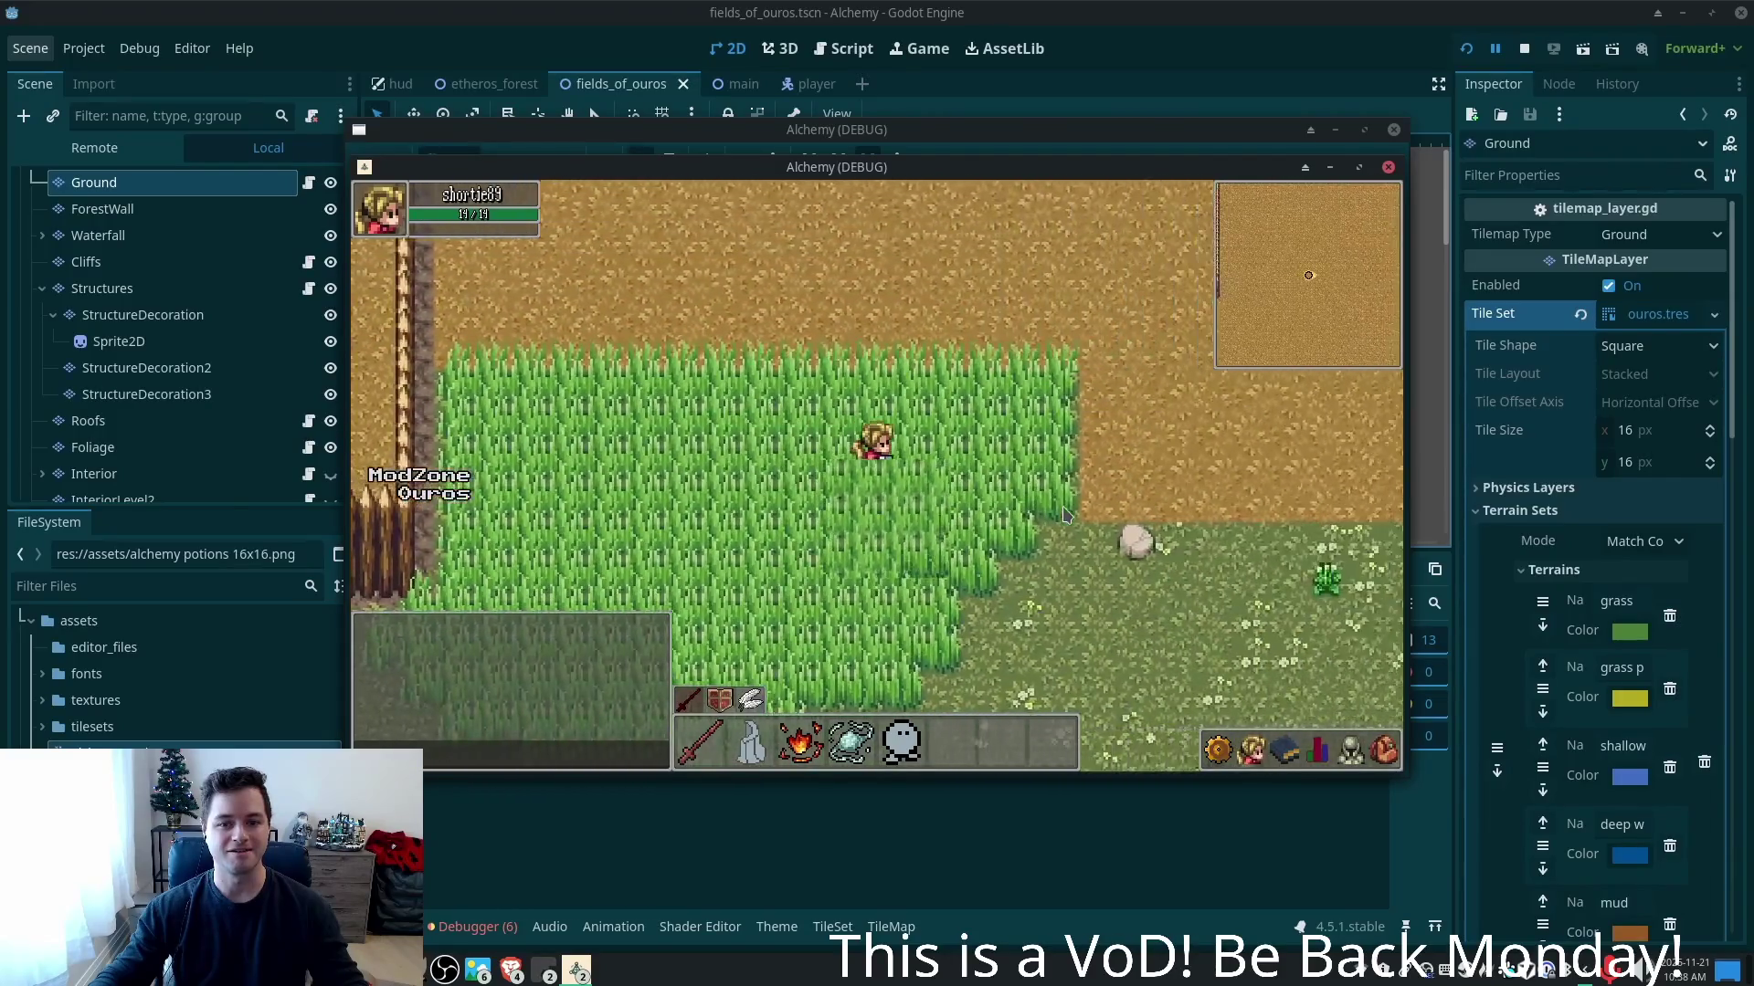
{"action": "key", "text": "Down"}
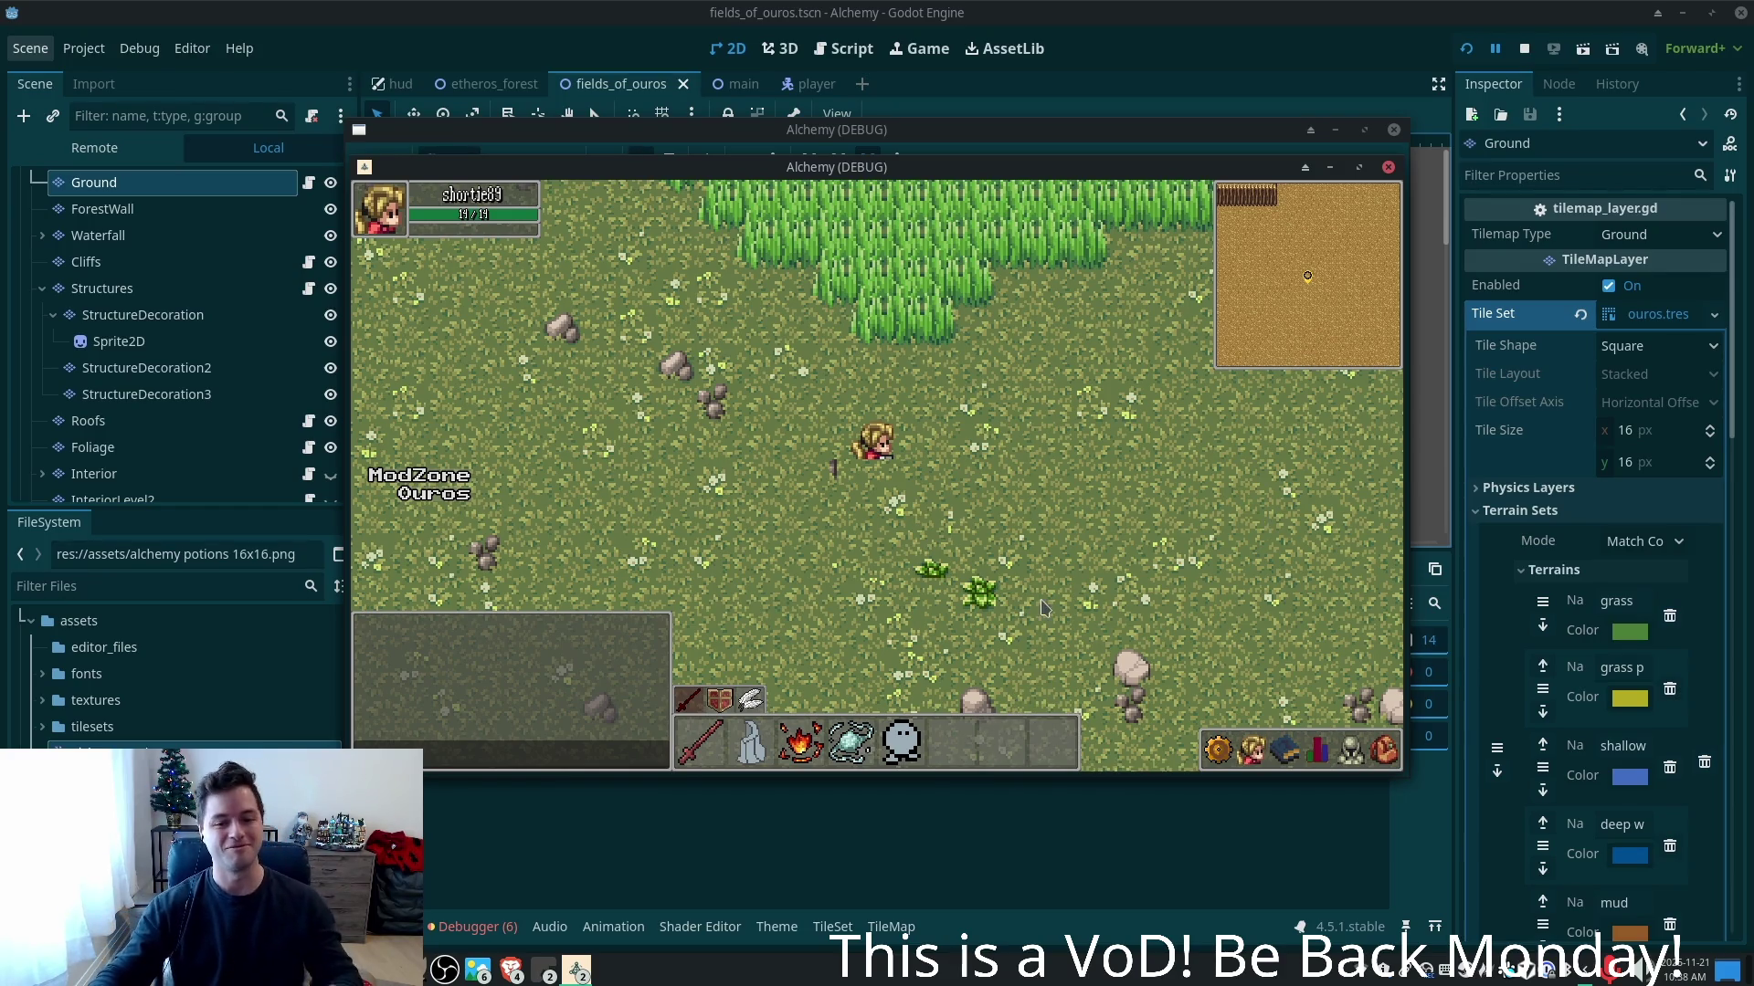
- Walk north and east through the tall grass with an attack, then back to the cliff stairs
{"action": "key", "text": "w"}
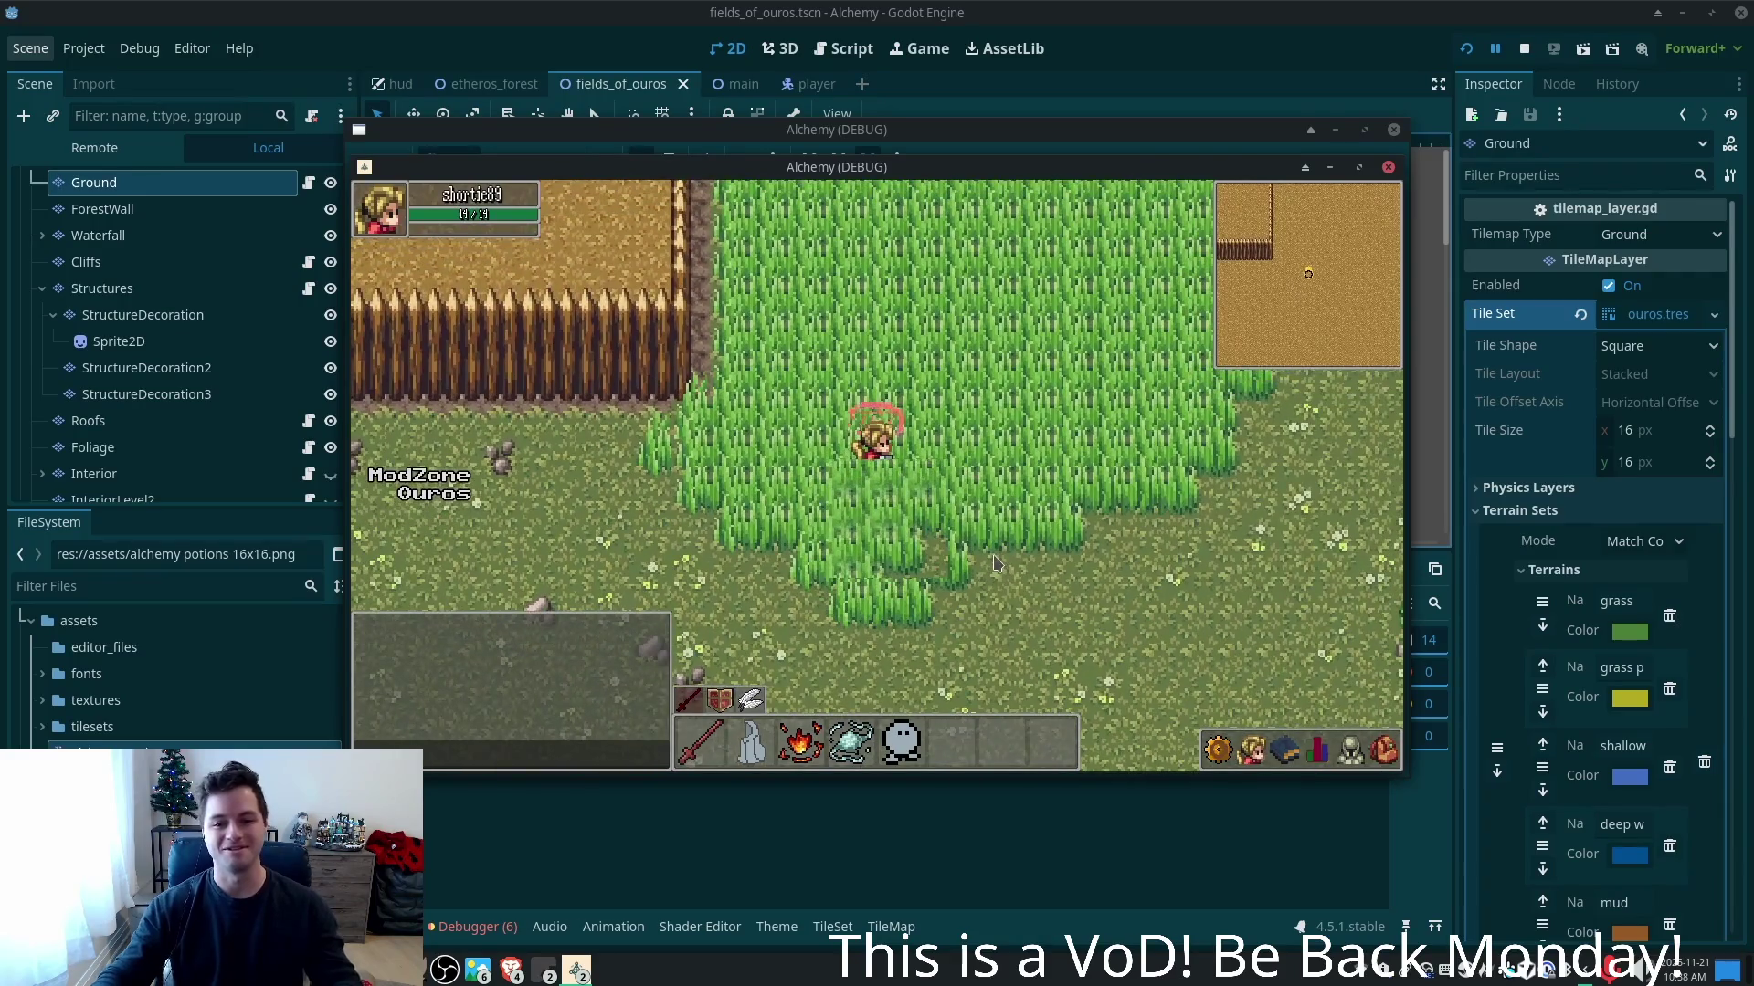
{"action": "key", "text": "d"}
{"action": "left_click", "coordinate": [993, 568]}
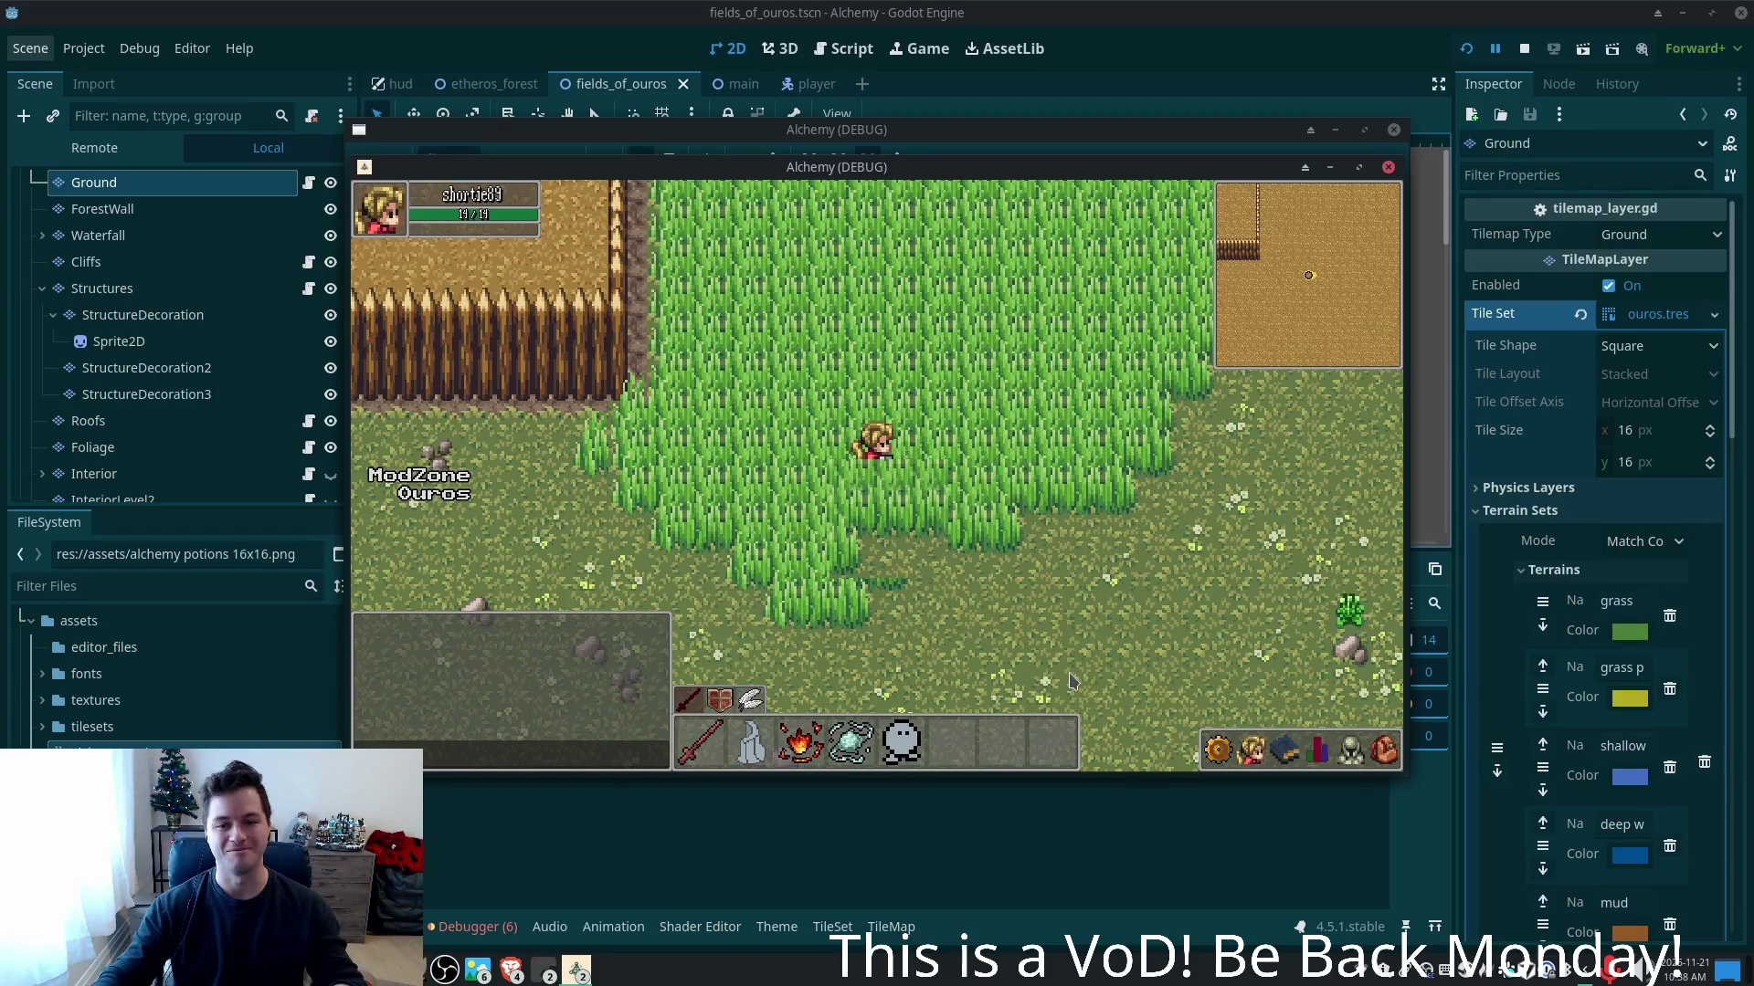
{"action": "key", "text": "w"}
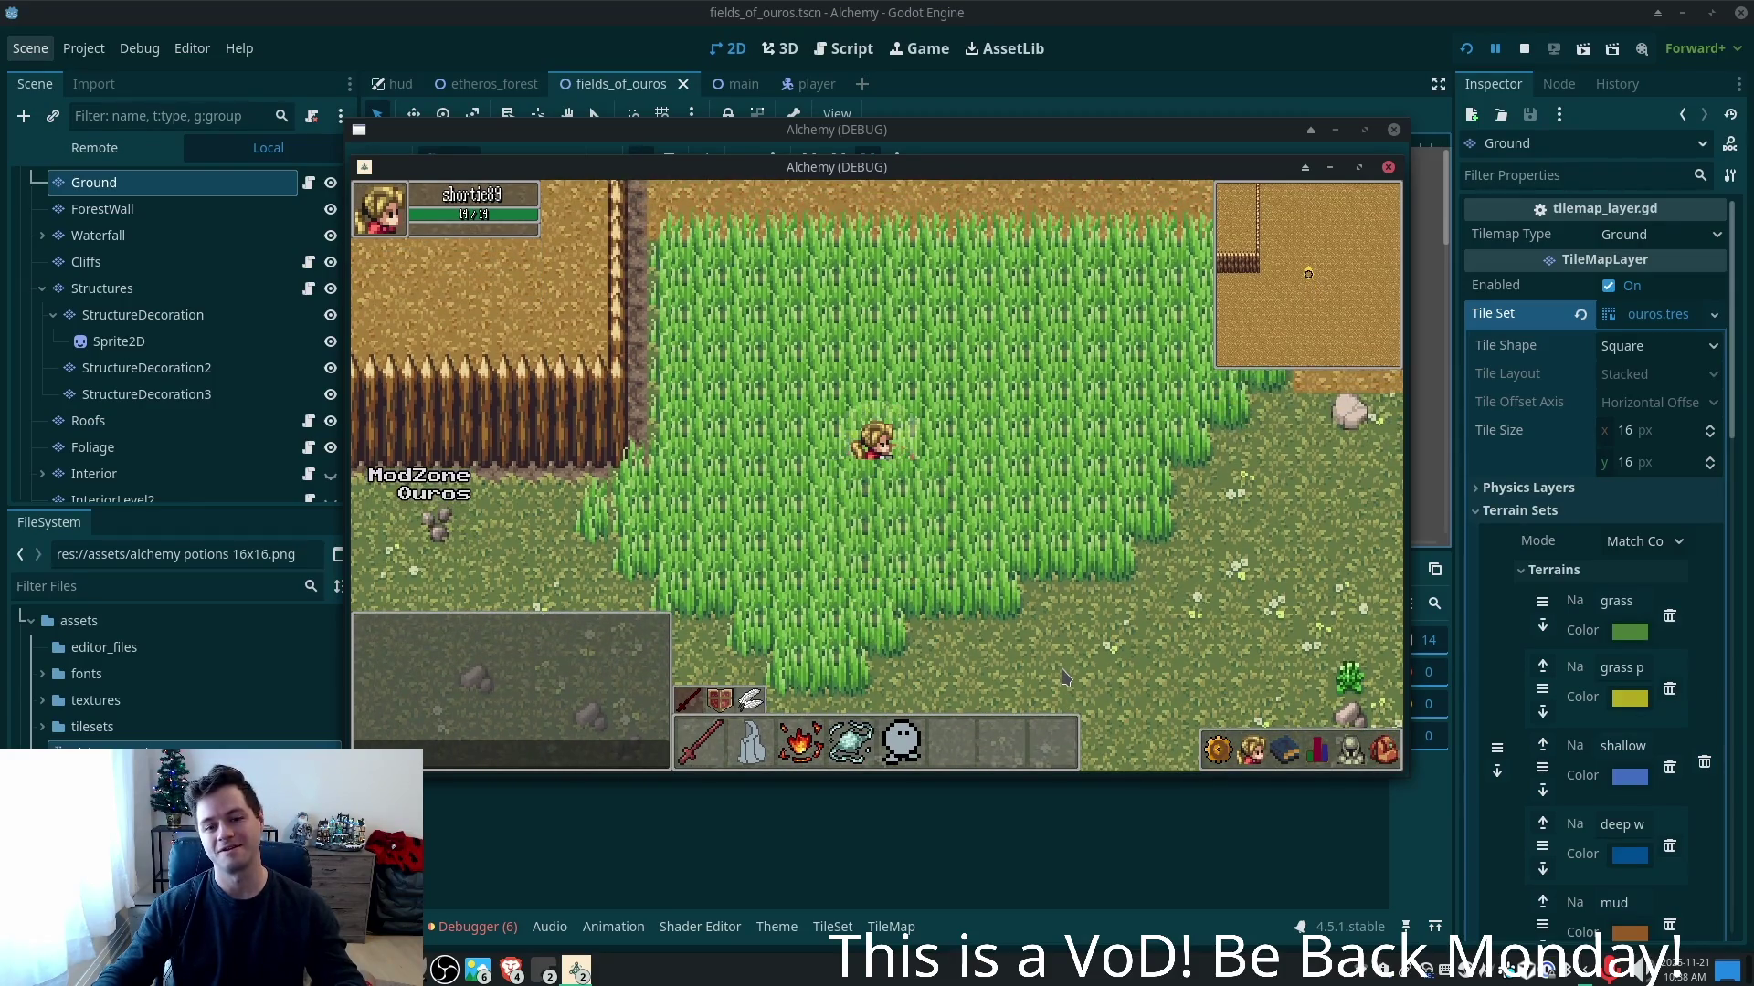
{"action": "key", "text": "d"}
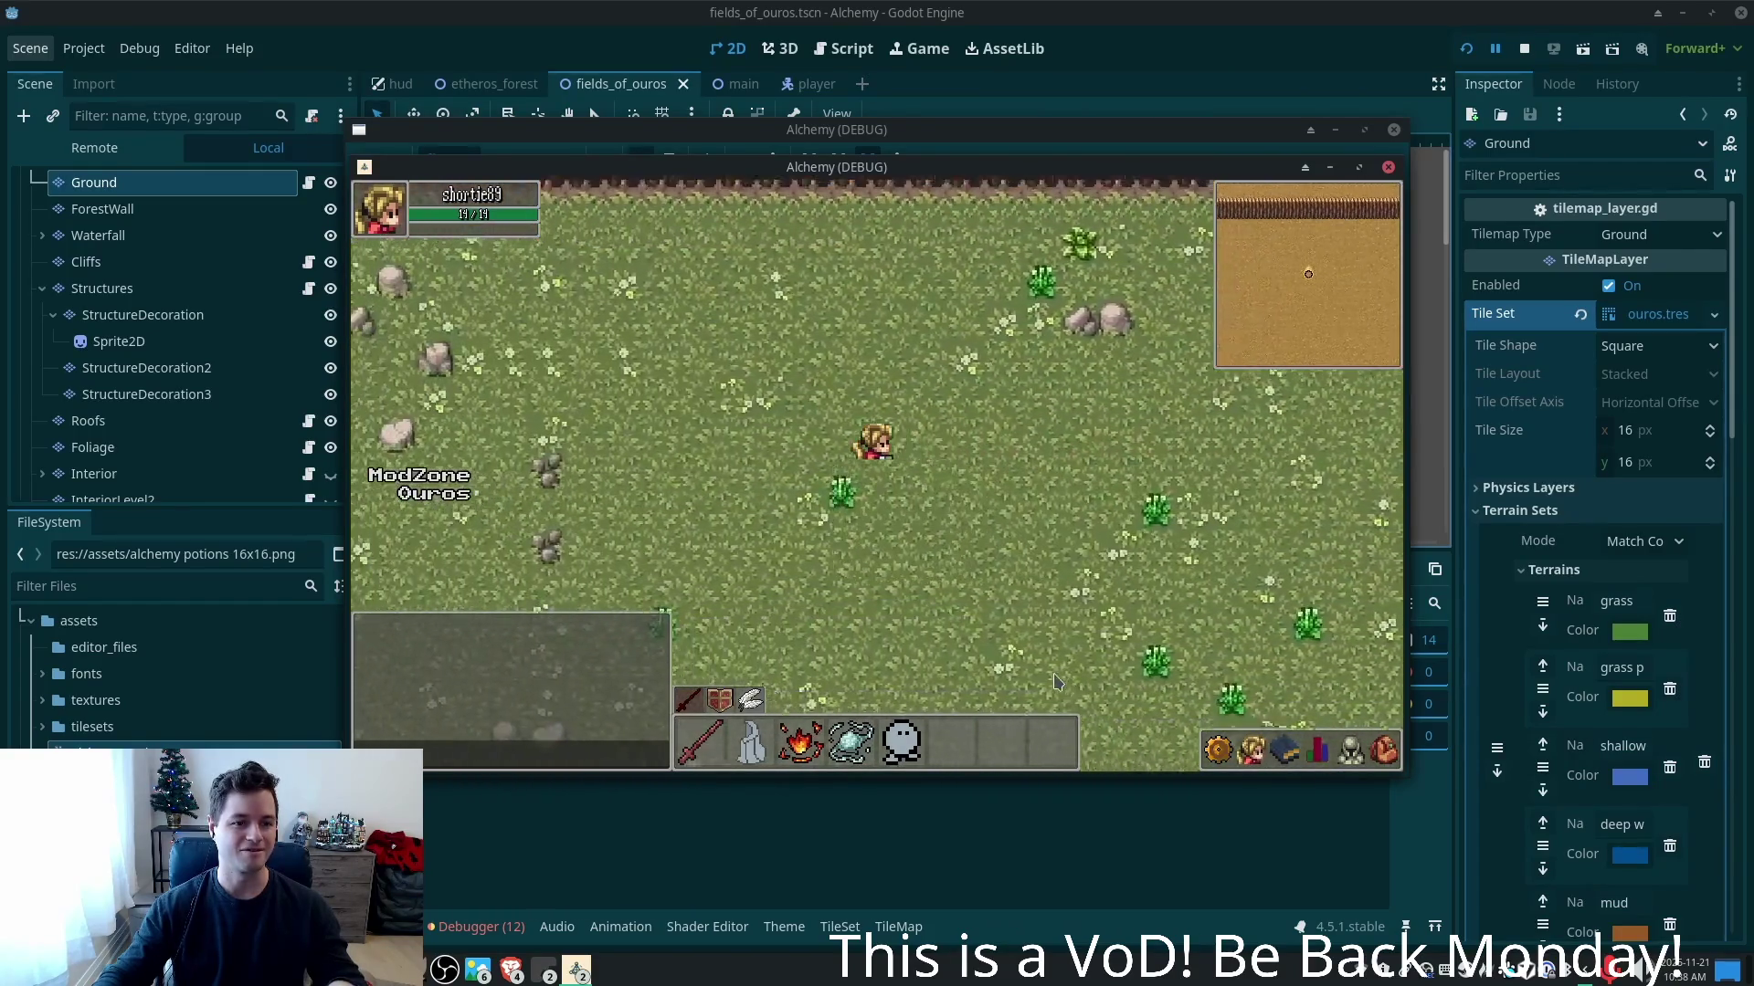
{"action": "key", "text": "Left"}
{"action": "key", "text": "Down"}
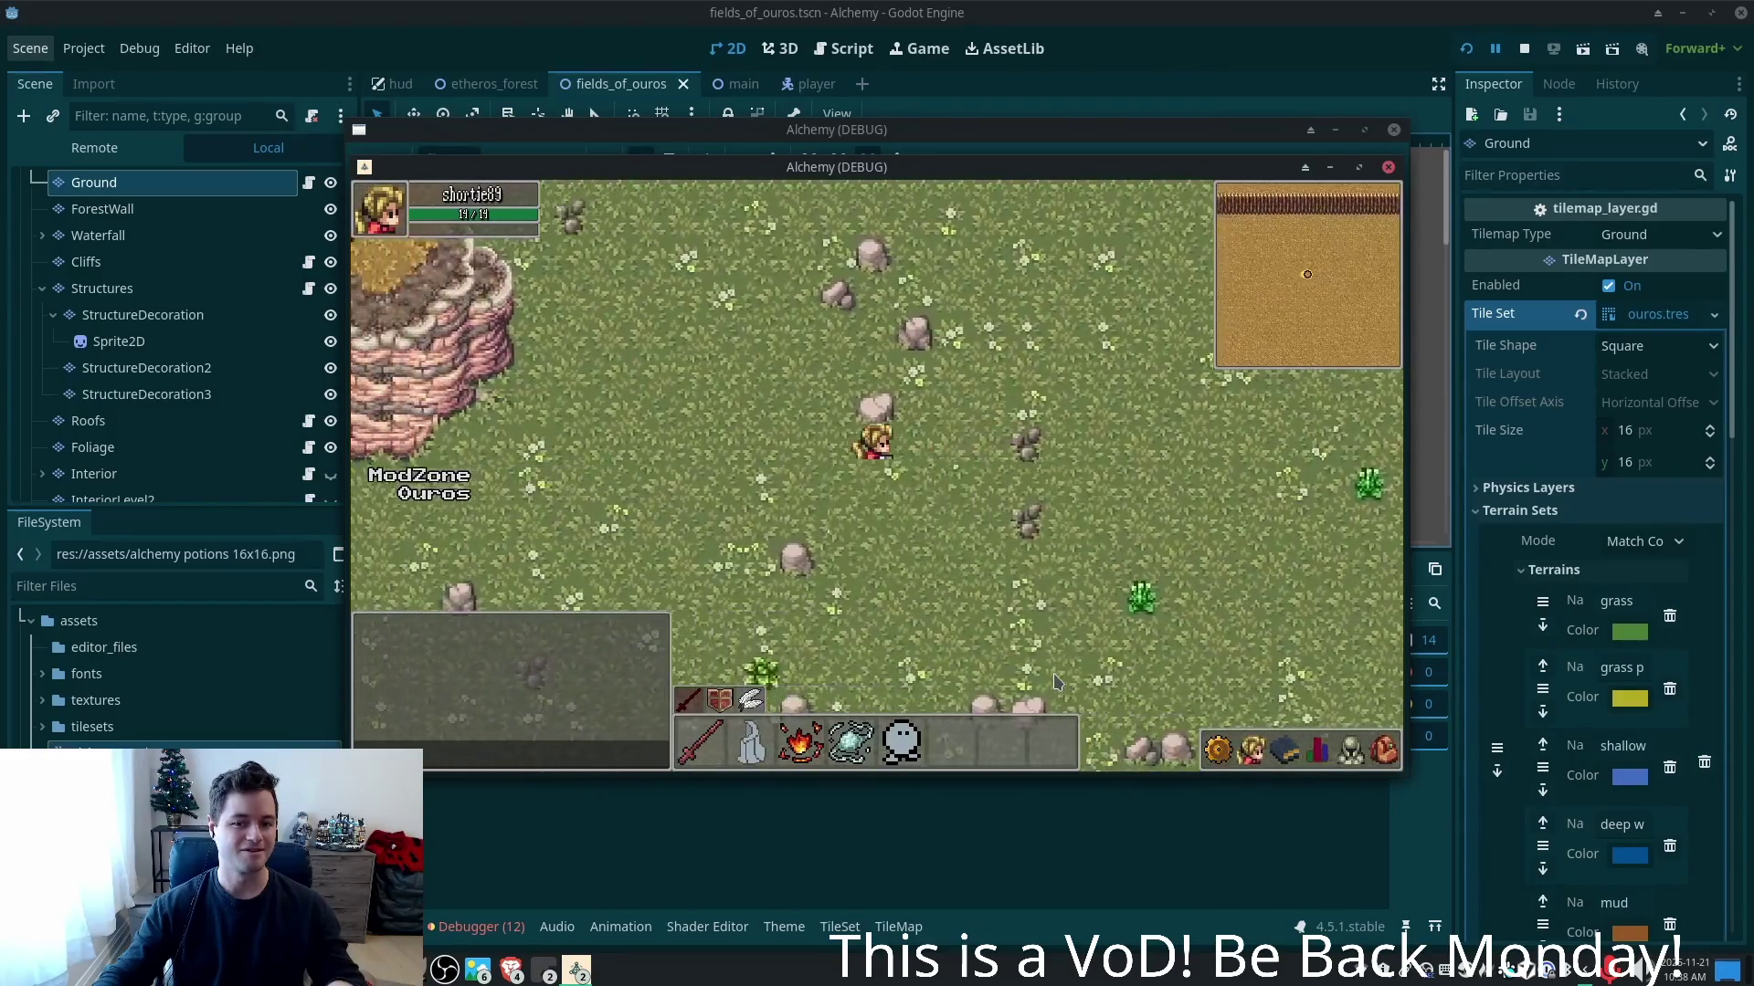
{"action": "key", "text": "Left"}
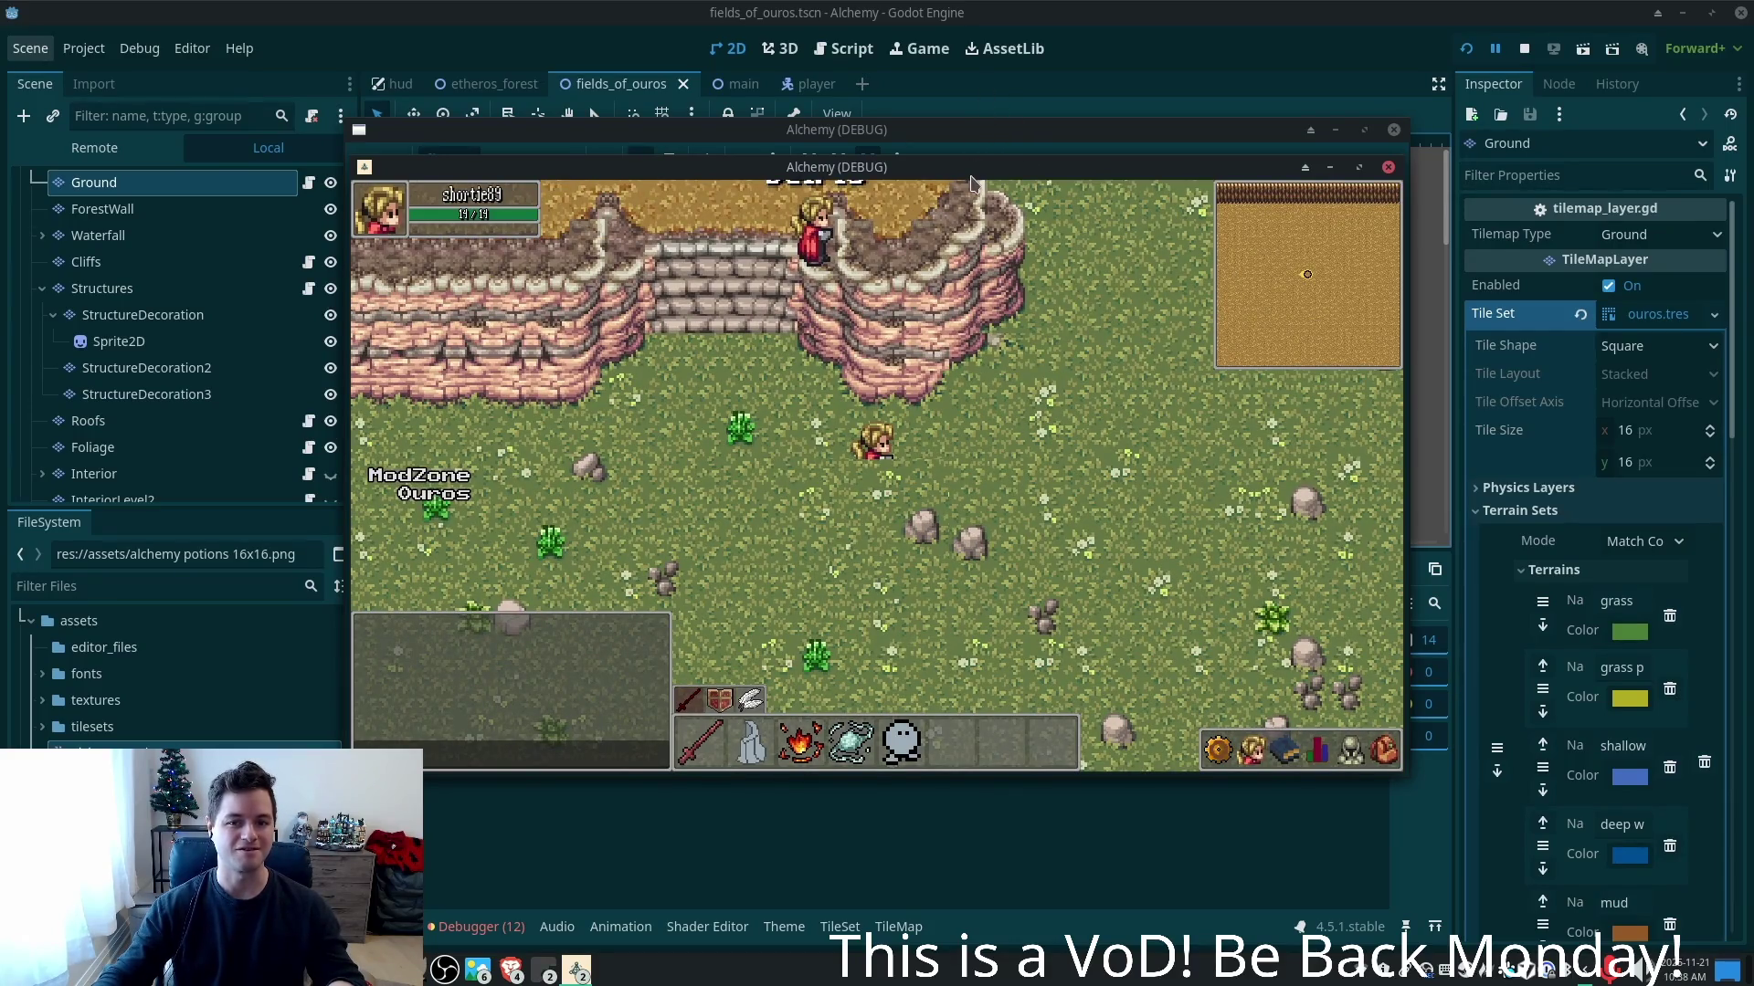
{"action": "key", "text": "Left"}
{"action": "key", "text": "Up"}
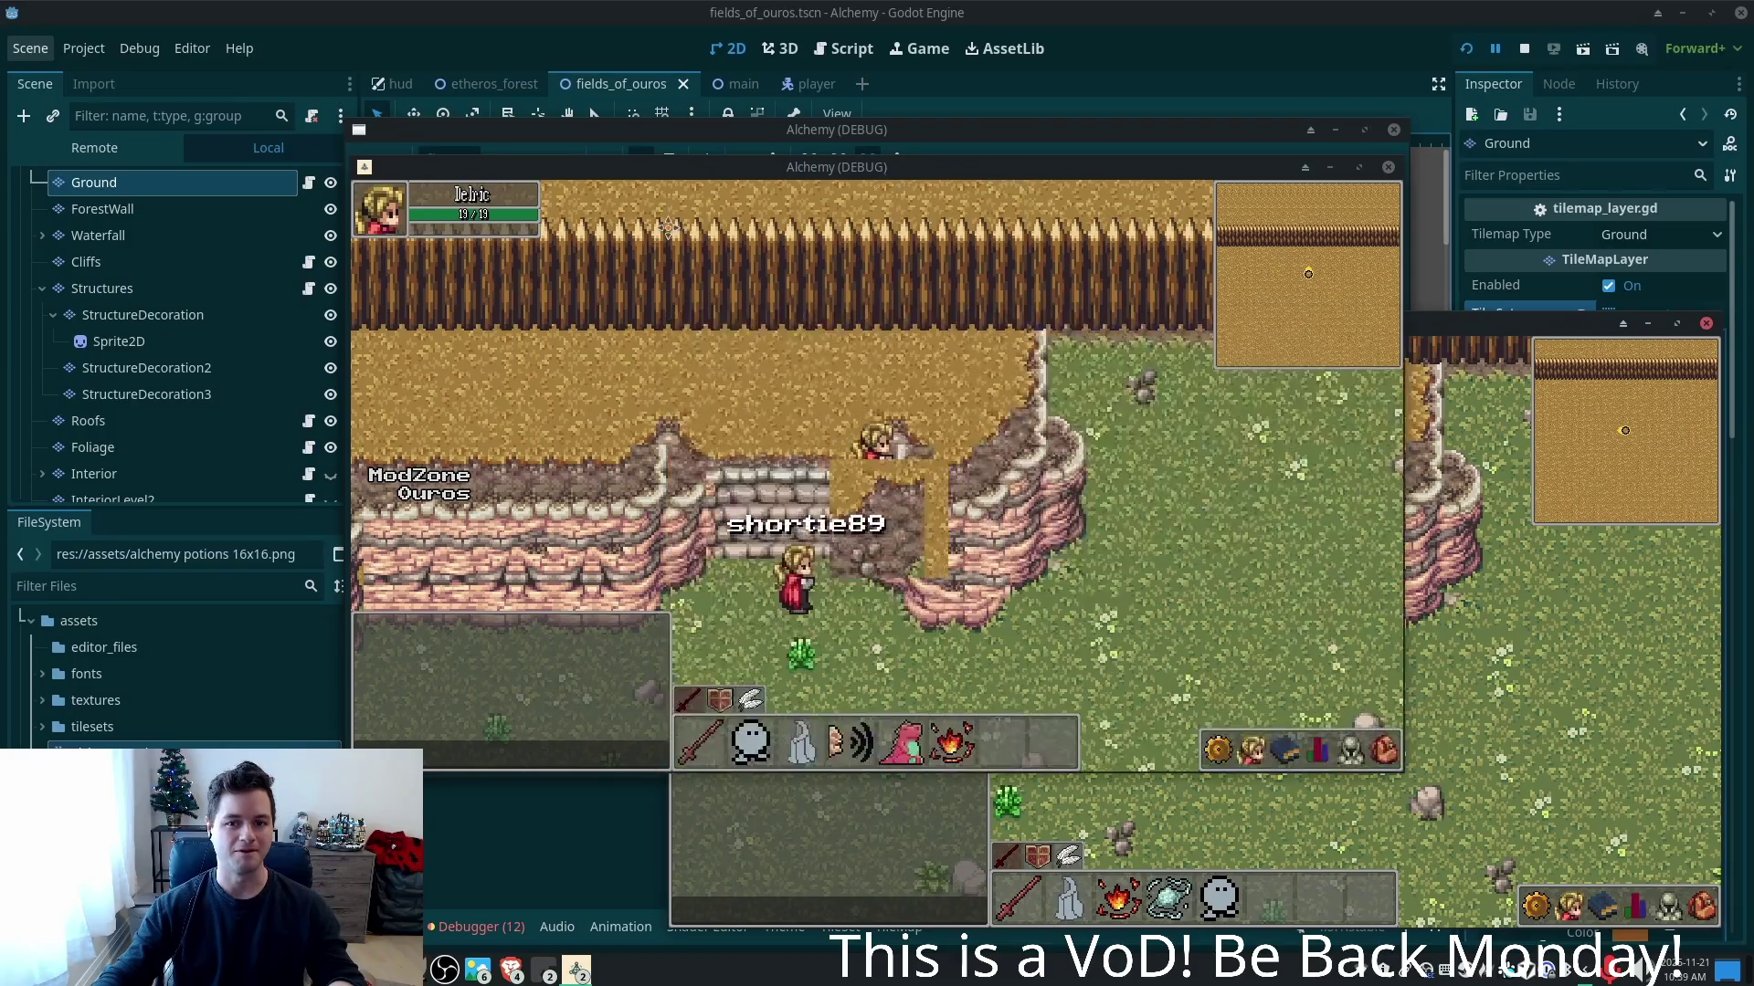
- Move the second client aside, walk the player across the cliff top, then stop the game with F8
{"action": "mouse_move", "coordinate": [913, 168]}
{"action": "left_mouse_down"}
{"action": "mouse_move", "coordinate": [601, 219]}
{"action": "mouse_move", "coordinate": [633, 223]}
{"action": "left_mouse_up"}
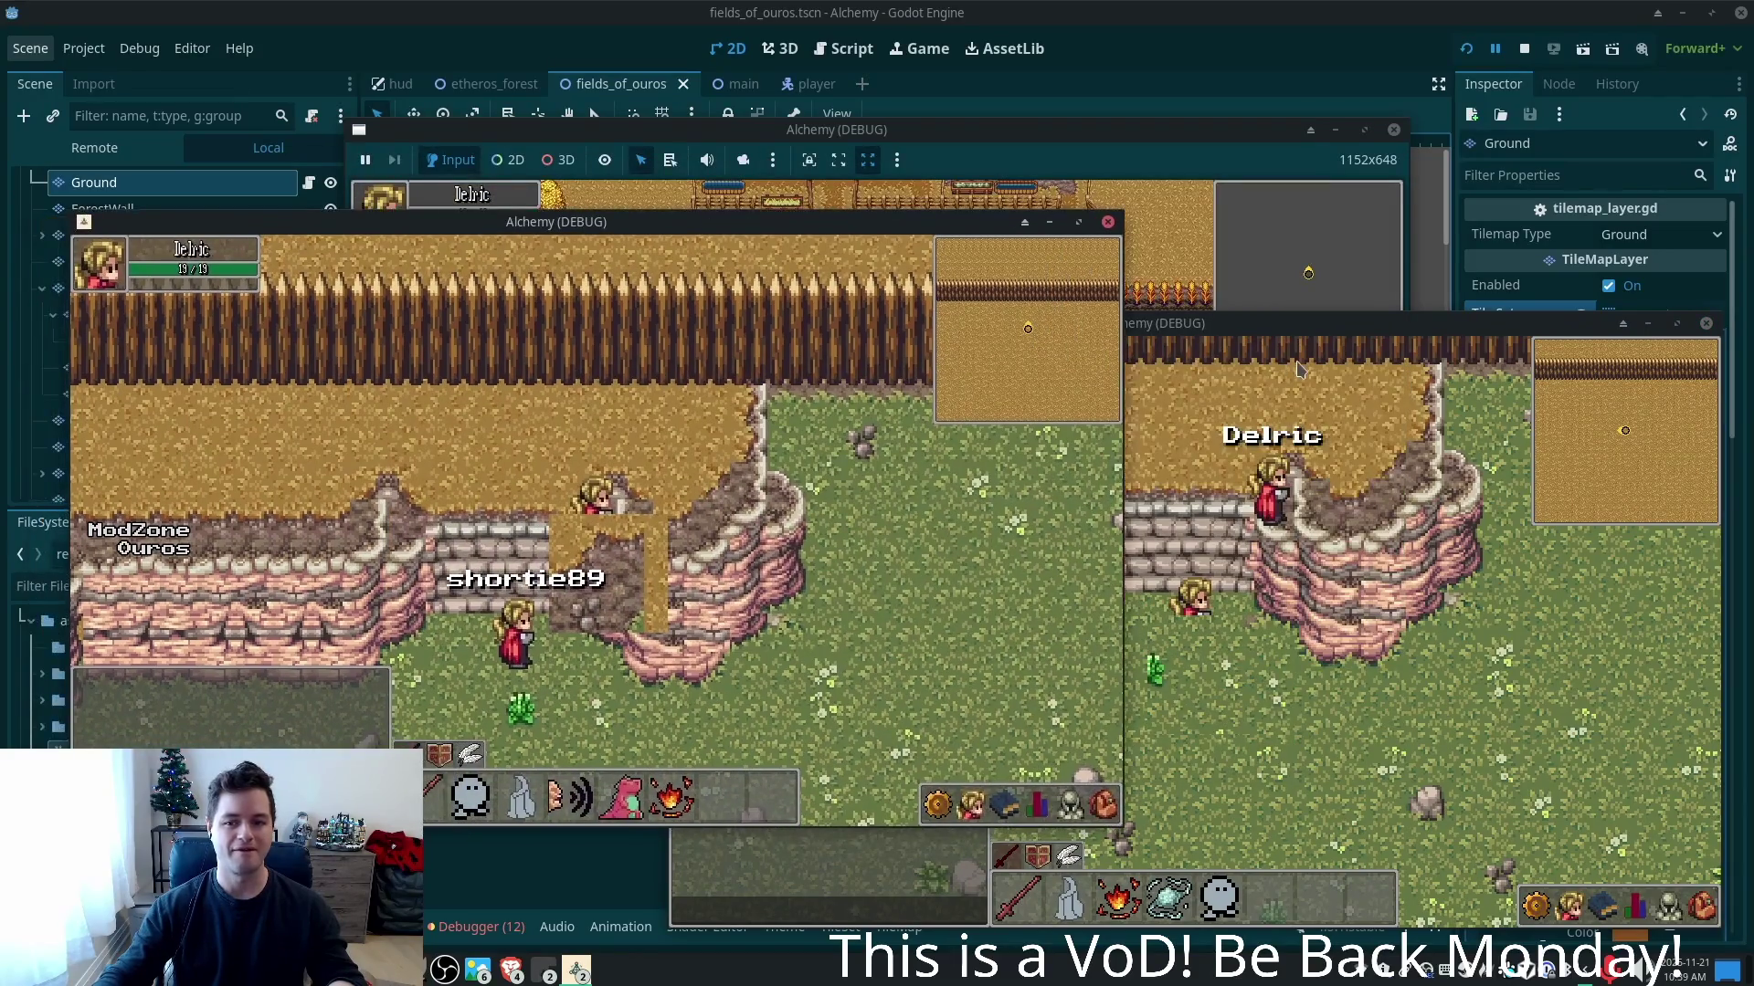
{"action": "left_click", "coordinate": [1294, 370]}
{"action": "key", "text": "Up"}
{"action": "key", "text": "Left"}
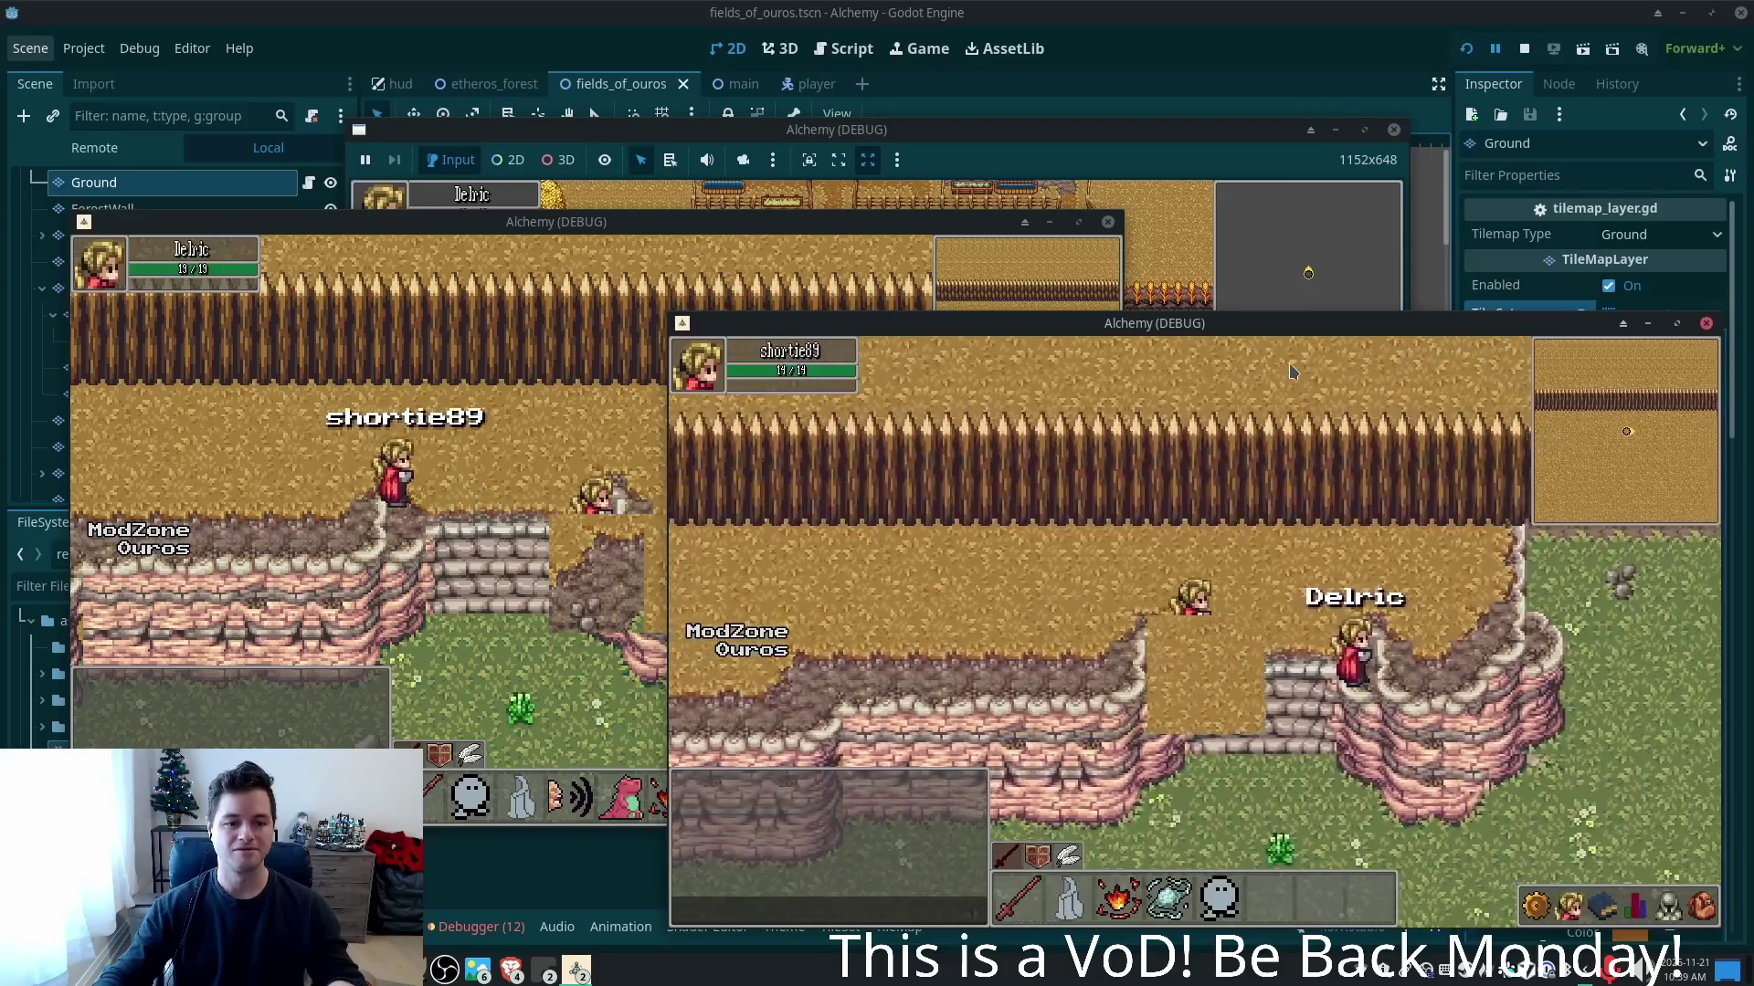
{"action": "key", "text": "Left"}
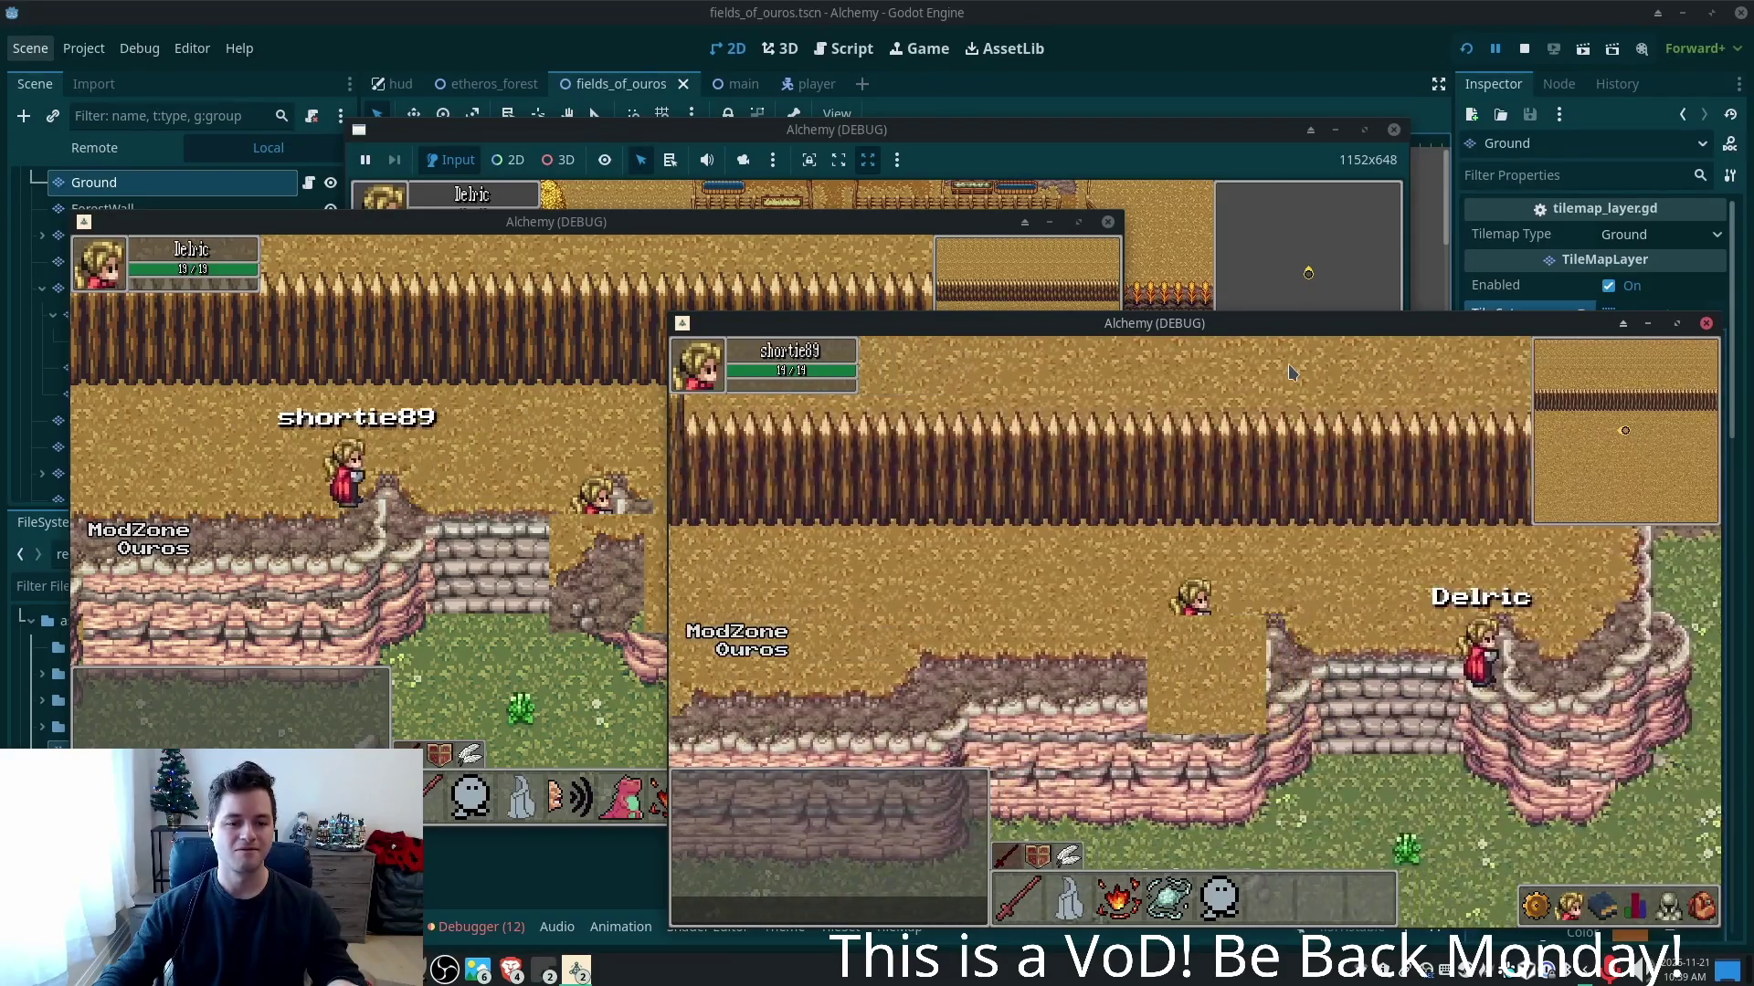
{"action": "key", "text": "Right"}
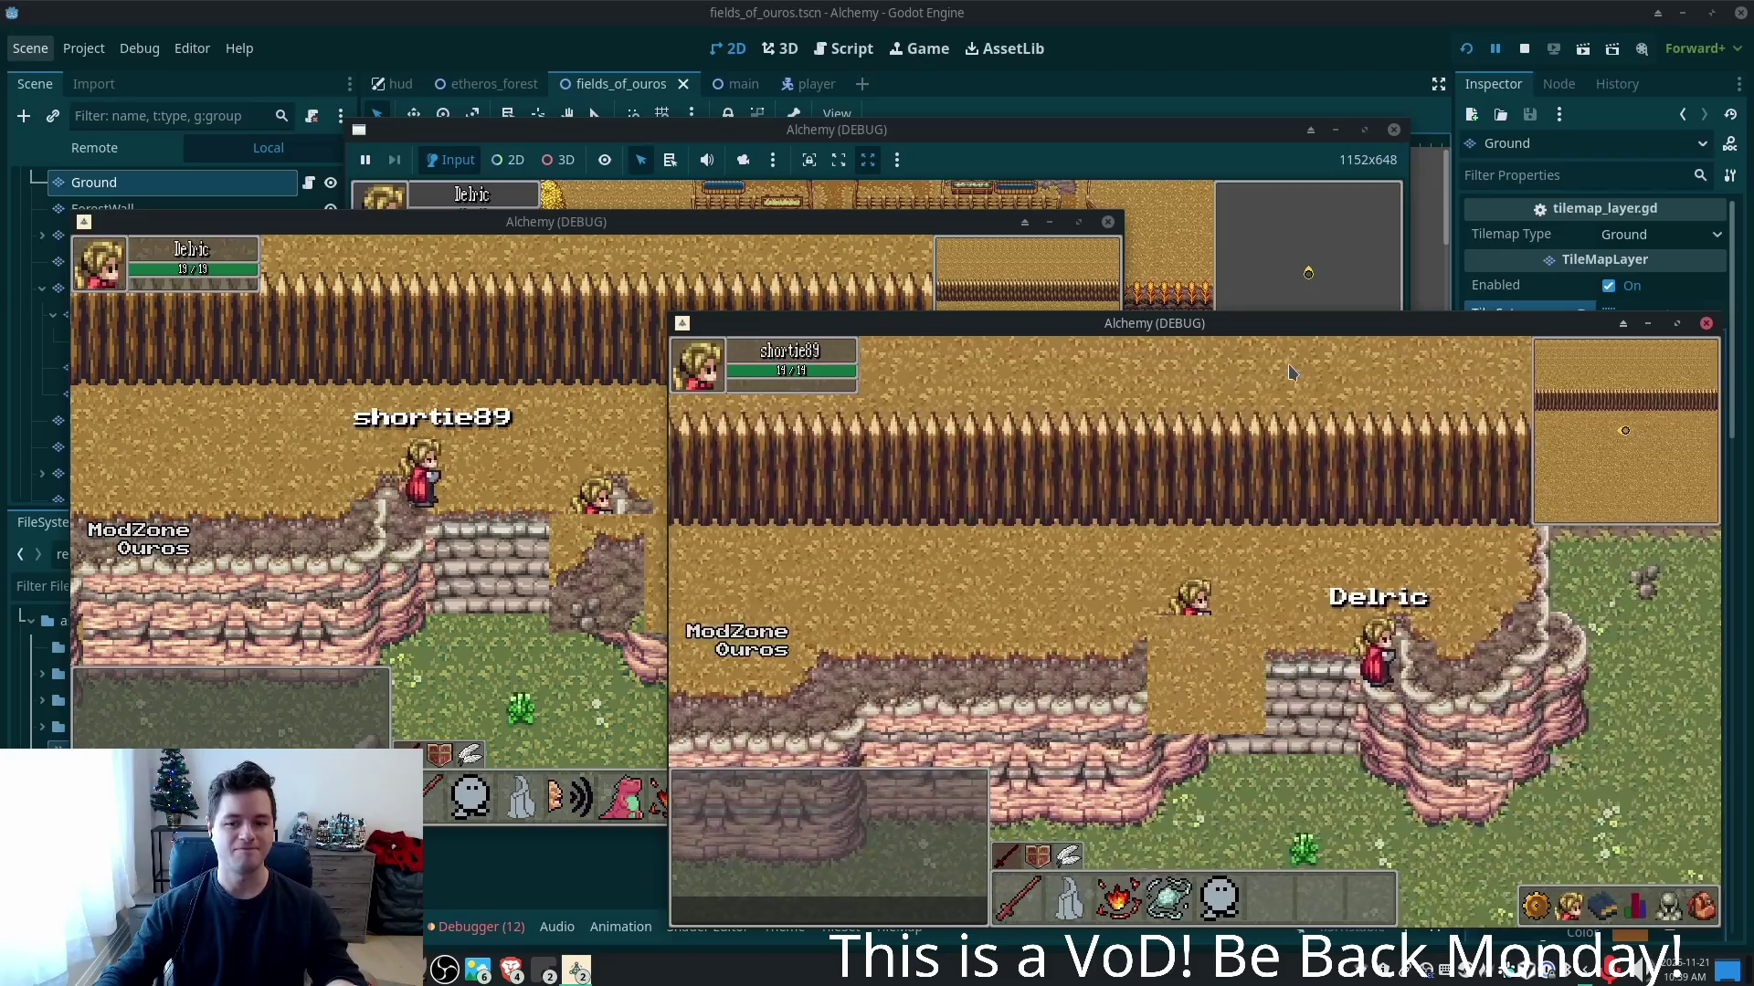
{"action": "key", "text": "Left"}
{"action": "key", "text": "Right"}
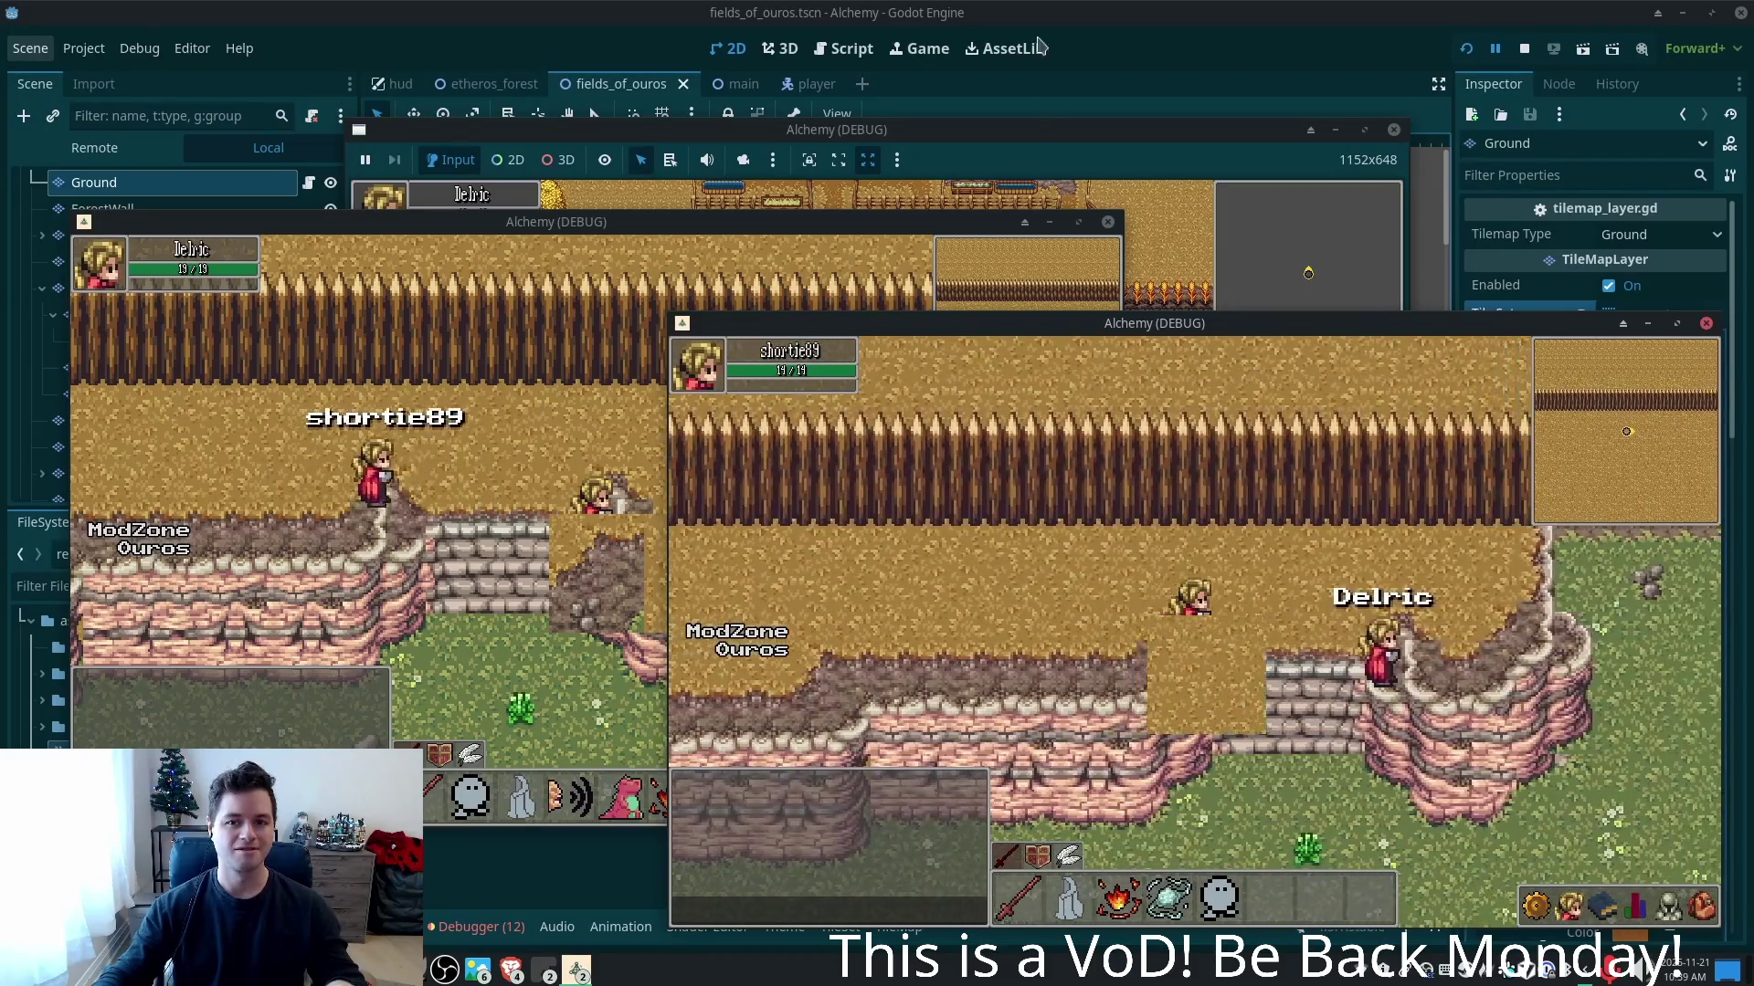
{"action": "key", "text": "F8"}
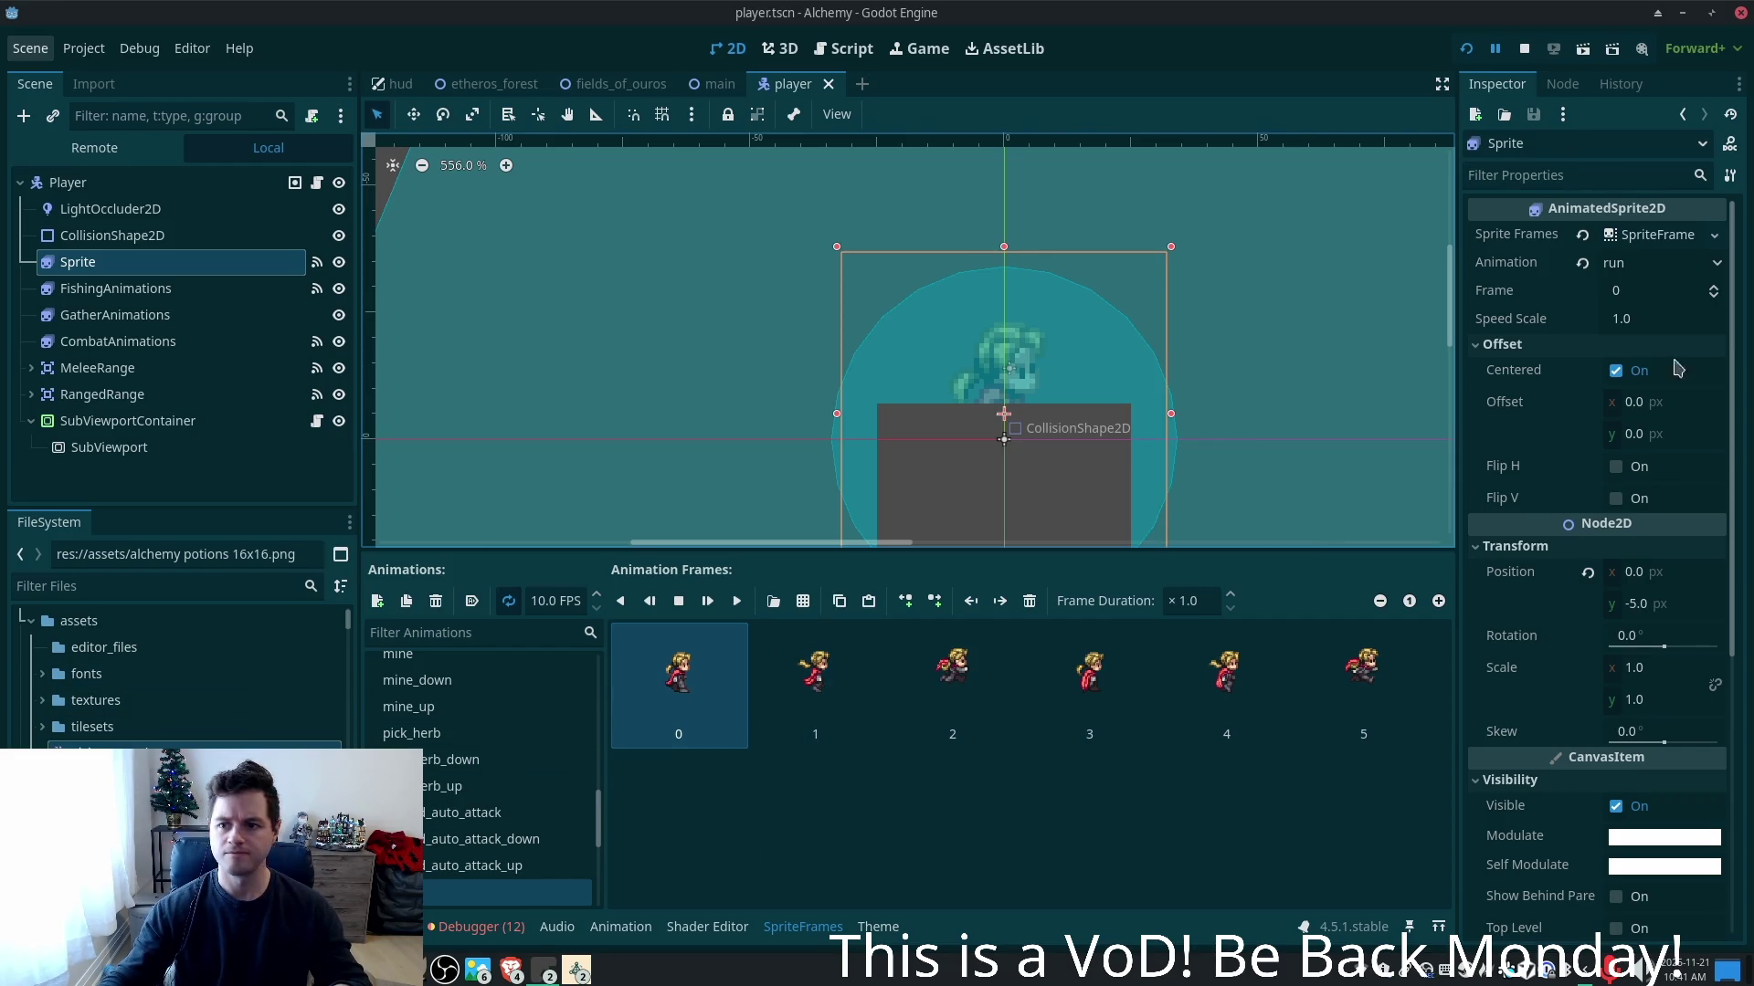
- Expand the Sprite Frames resource, view pick_herb_up, and add an empty new_animation
{"action": "left_click", "coordinate": [1674, 236]}
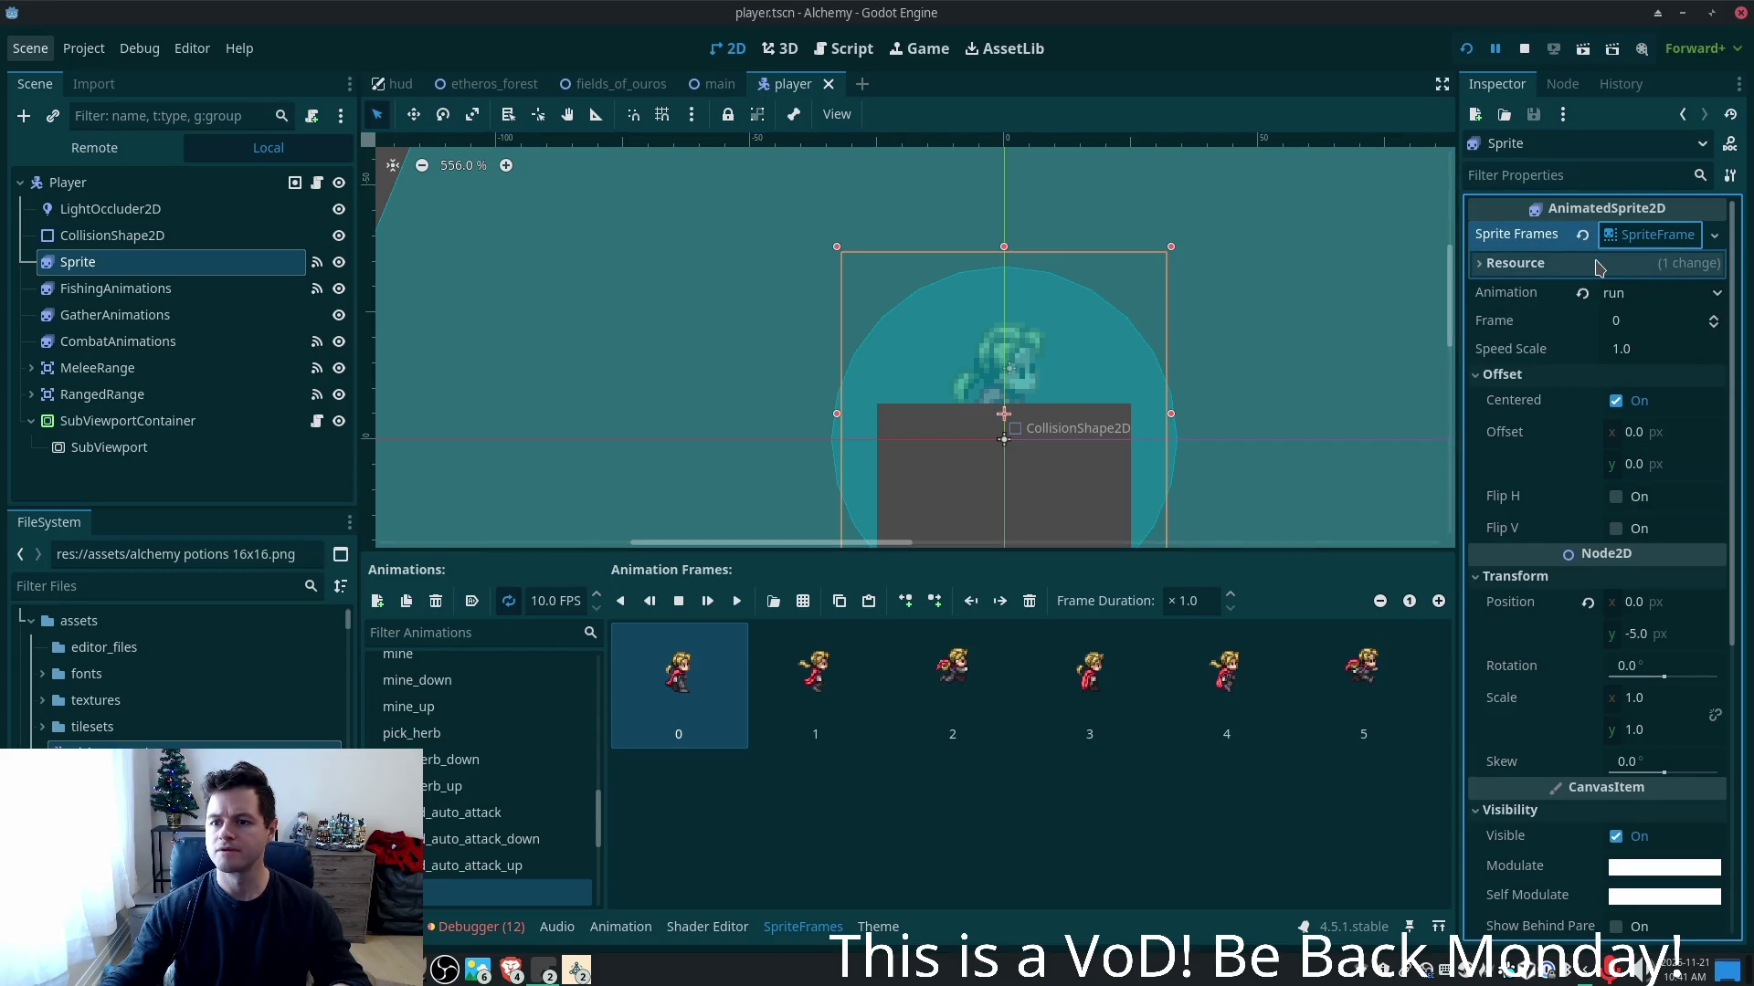
{"action": "left_click", "coordinate": [1670, 264]}
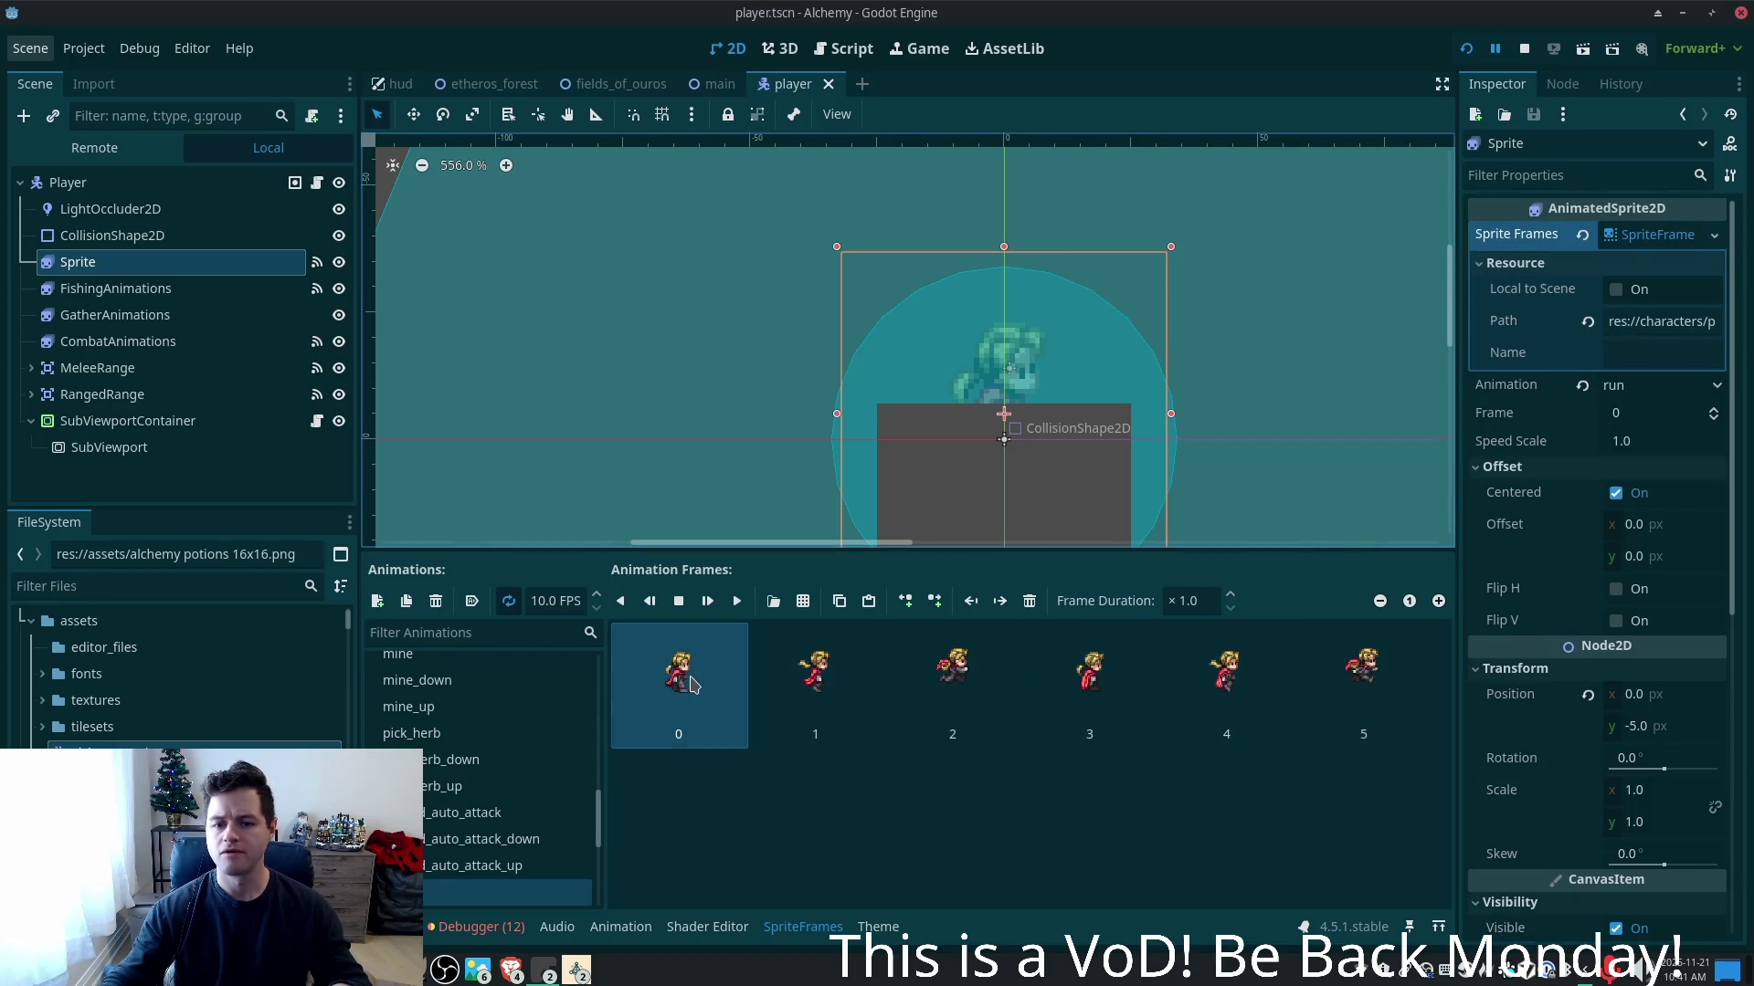
{"action": "left_click", "coordinate": [462, 788]}
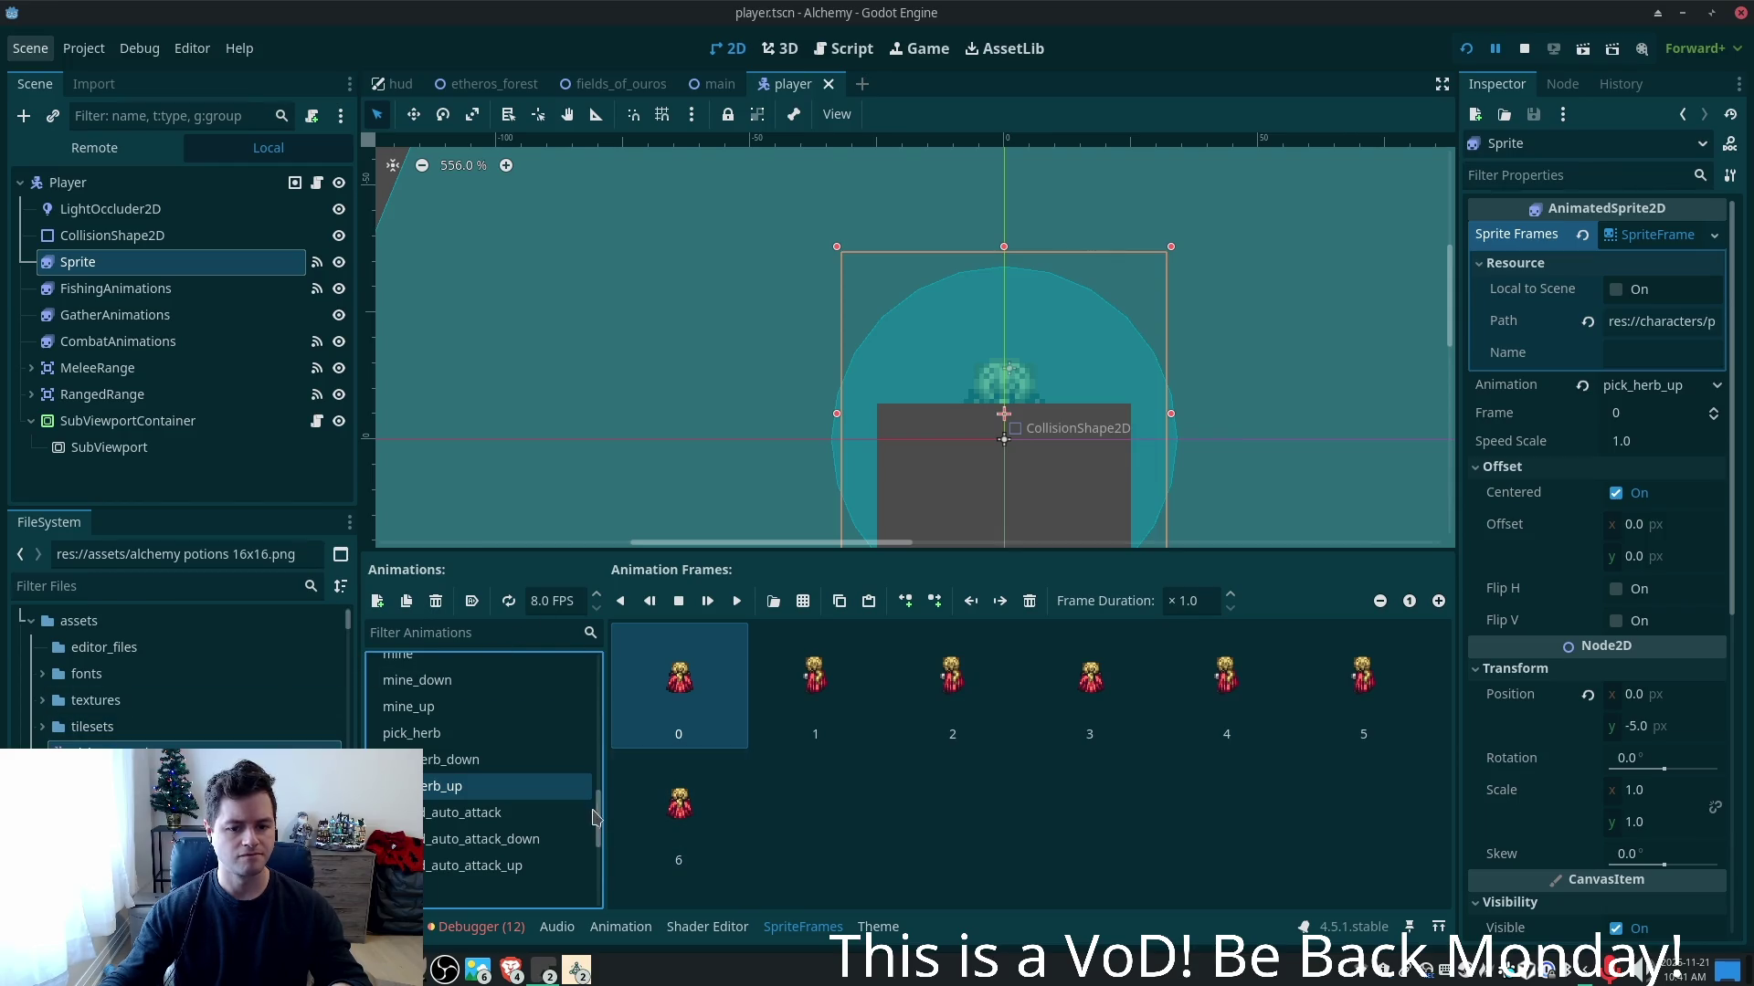
{"action": "scroll", "coordinate": [601, 815], "scroll_direction": "up", "scroll_amount": 3}
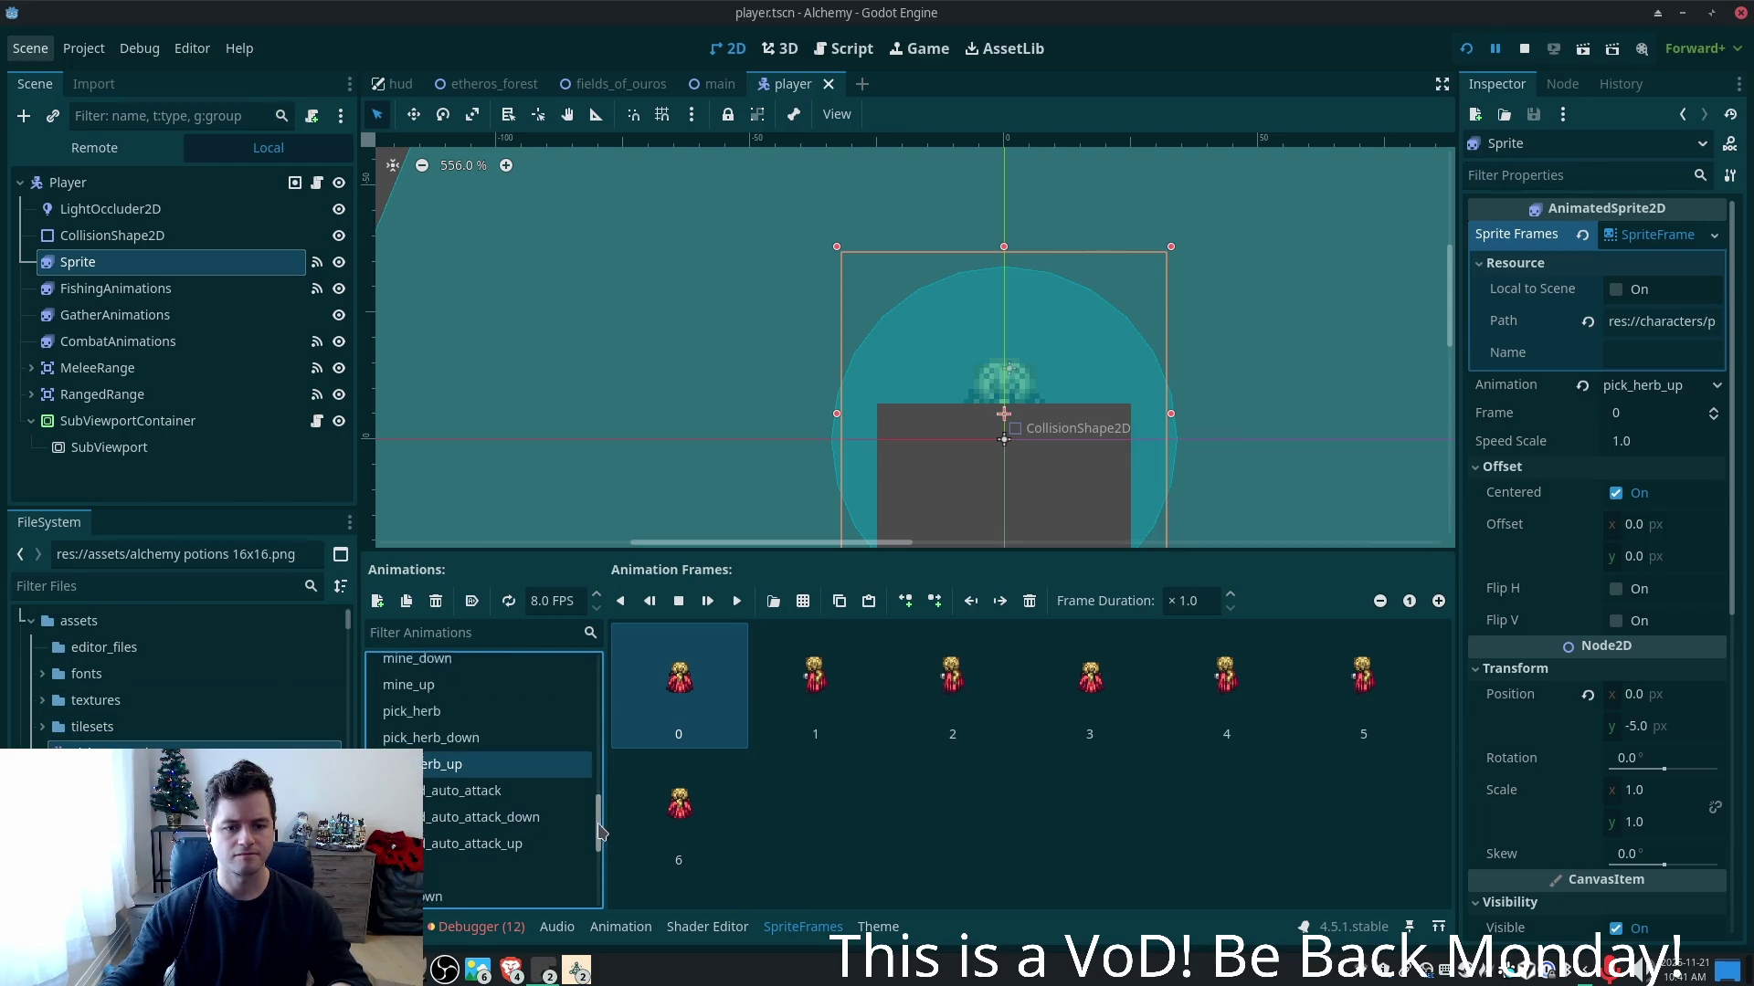
{"action": "left_click", "coordinate": [376, 601]}
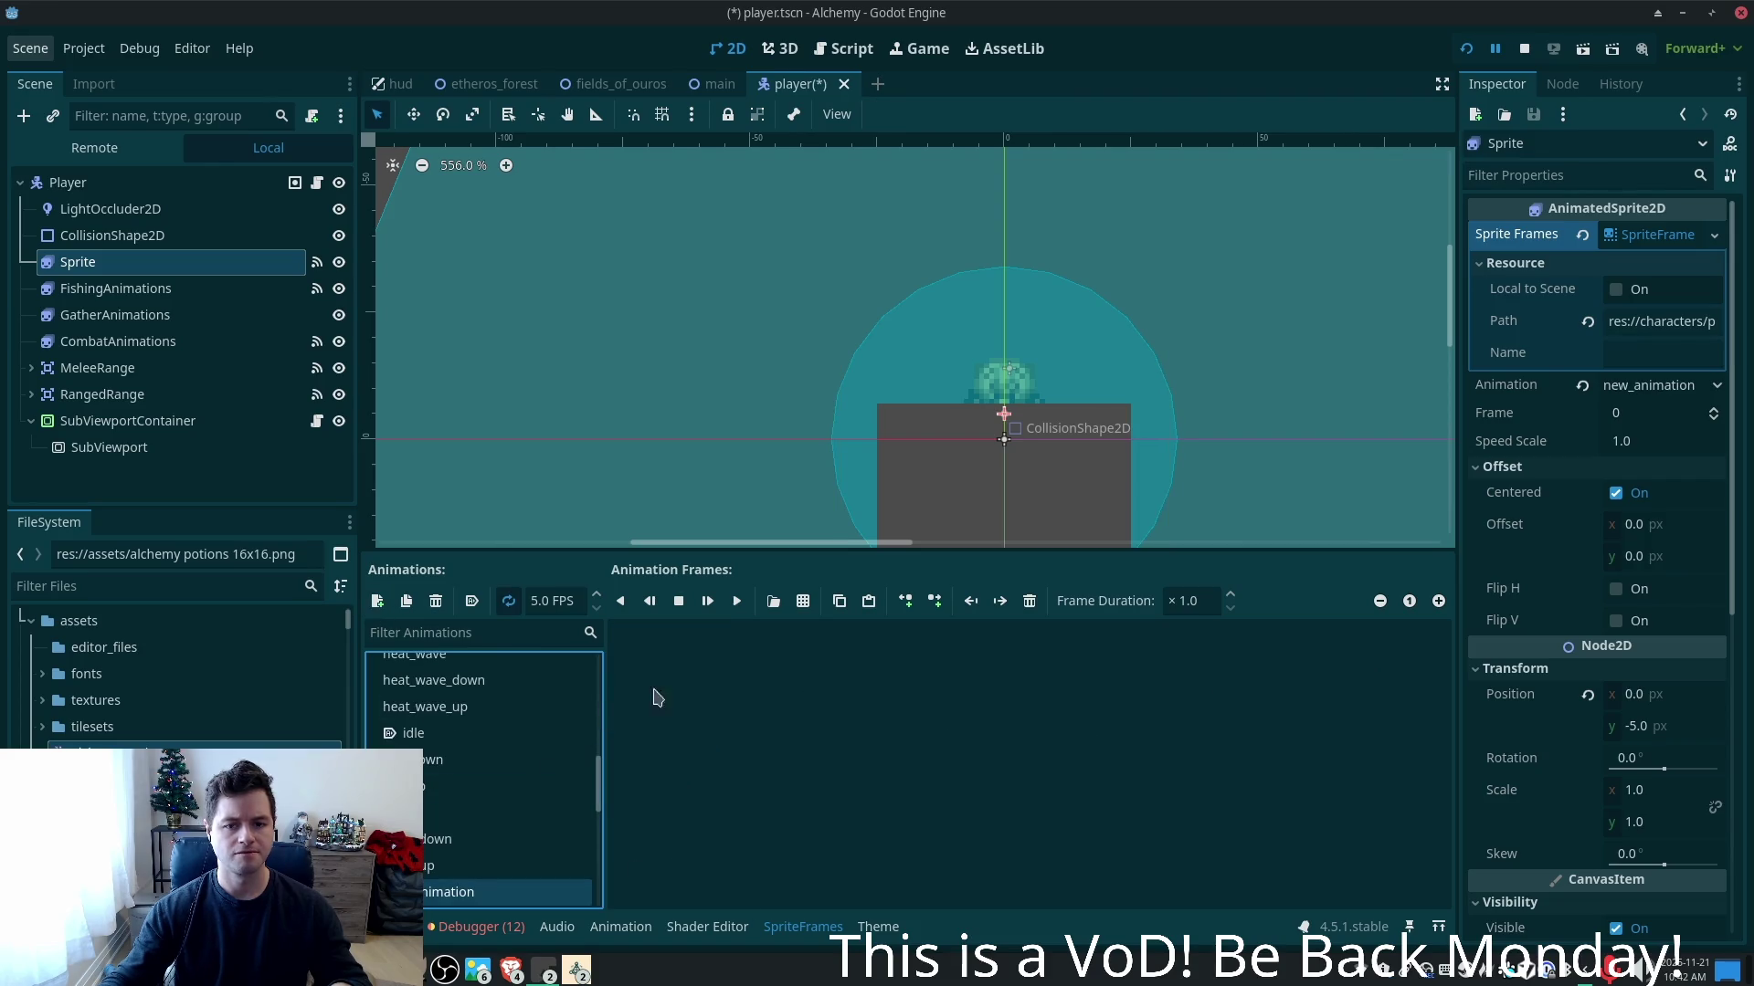
{"action": "left_click", "coordinate": [773, 601]}
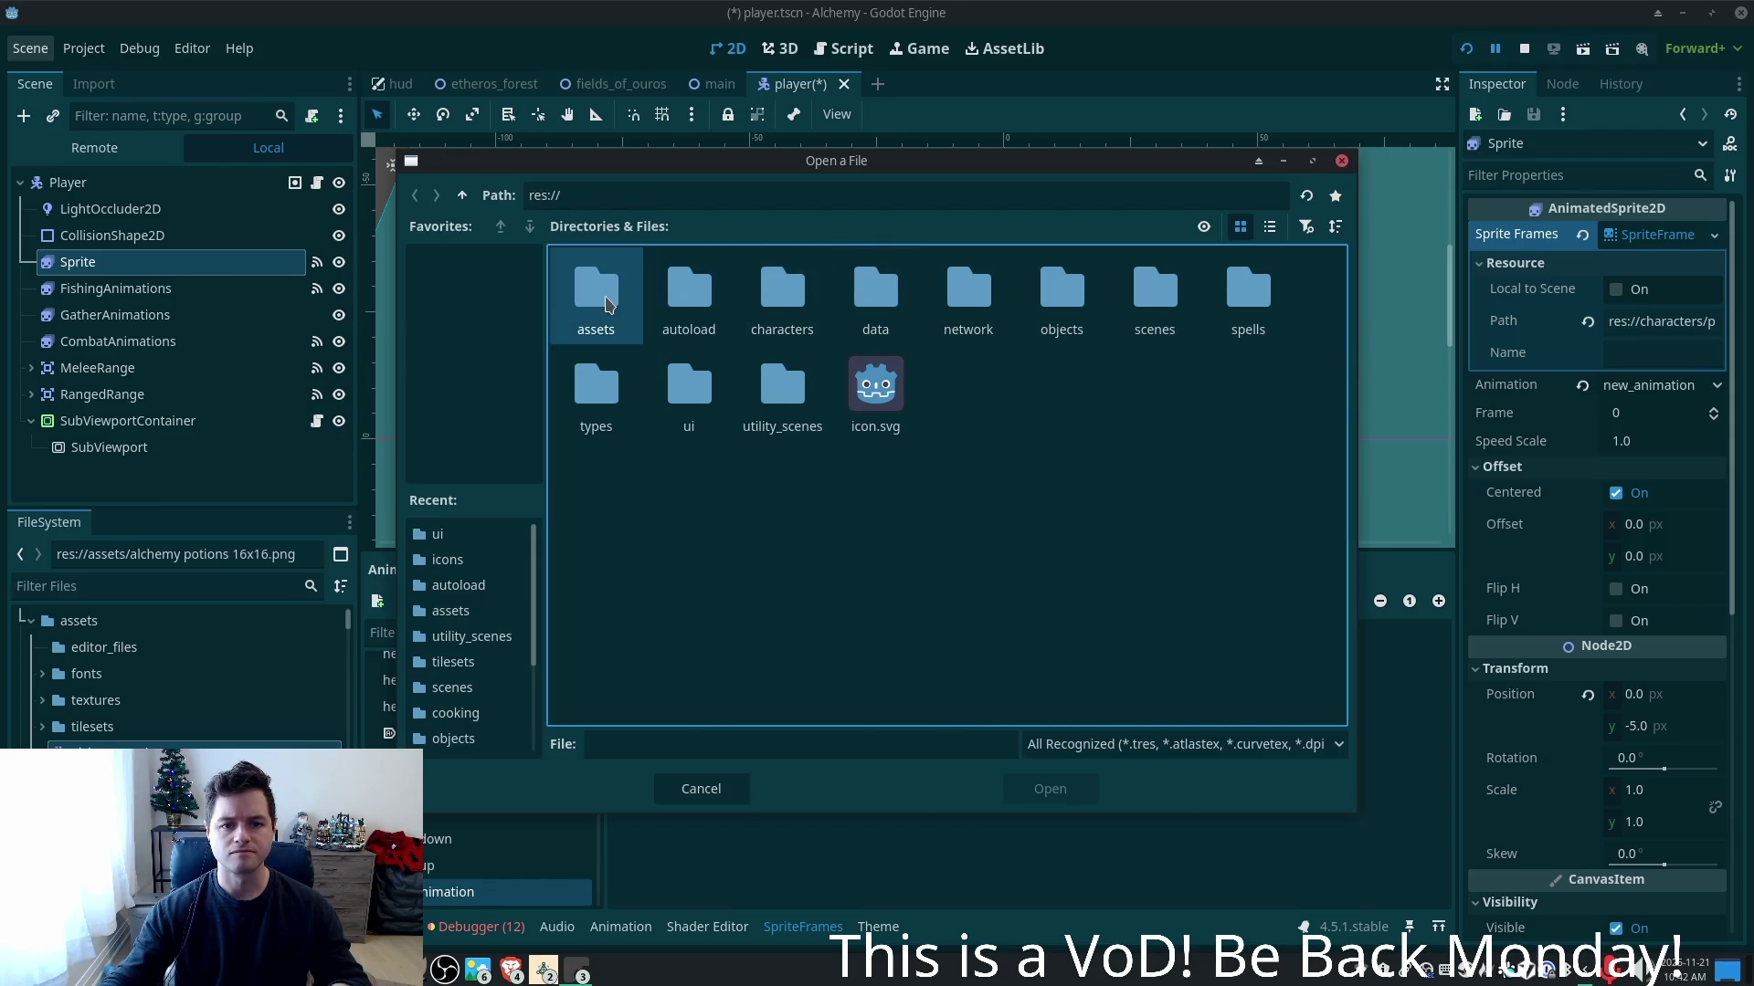
{"action": "double_click", "coordinate": [595, 291]}
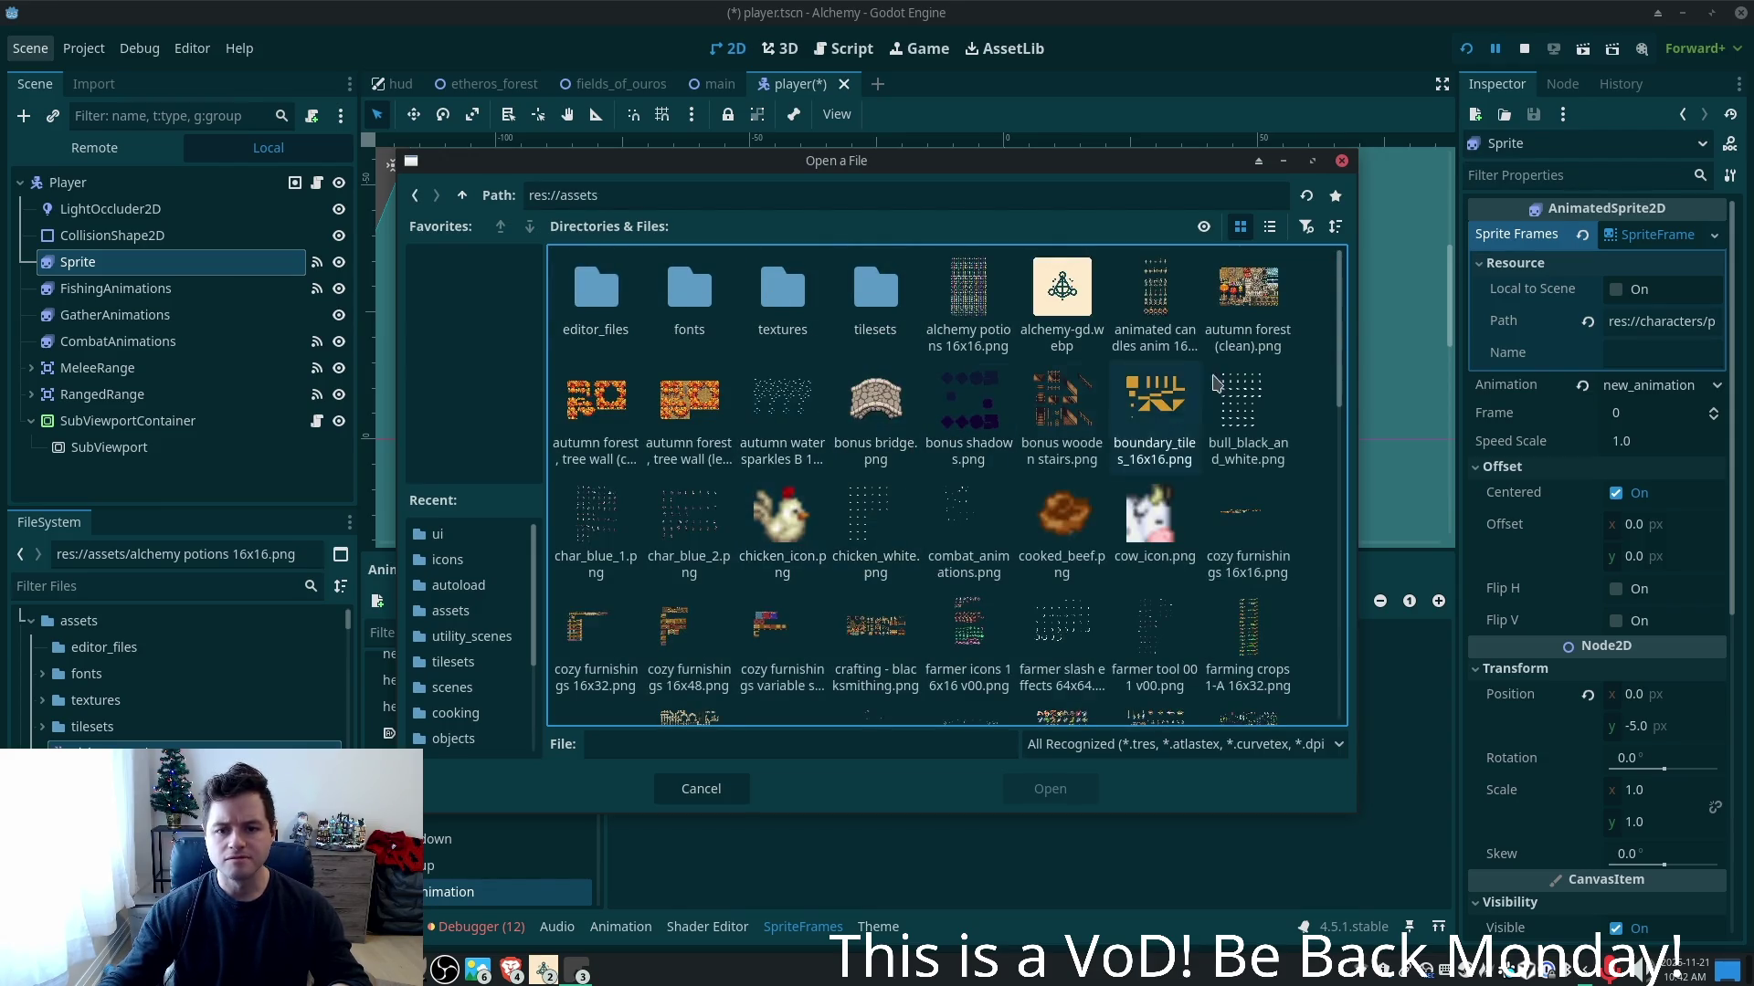
{"action": "scroll", "coordinate": [770, 505], "scroll_direction": "down", "scroll_amount": 1}
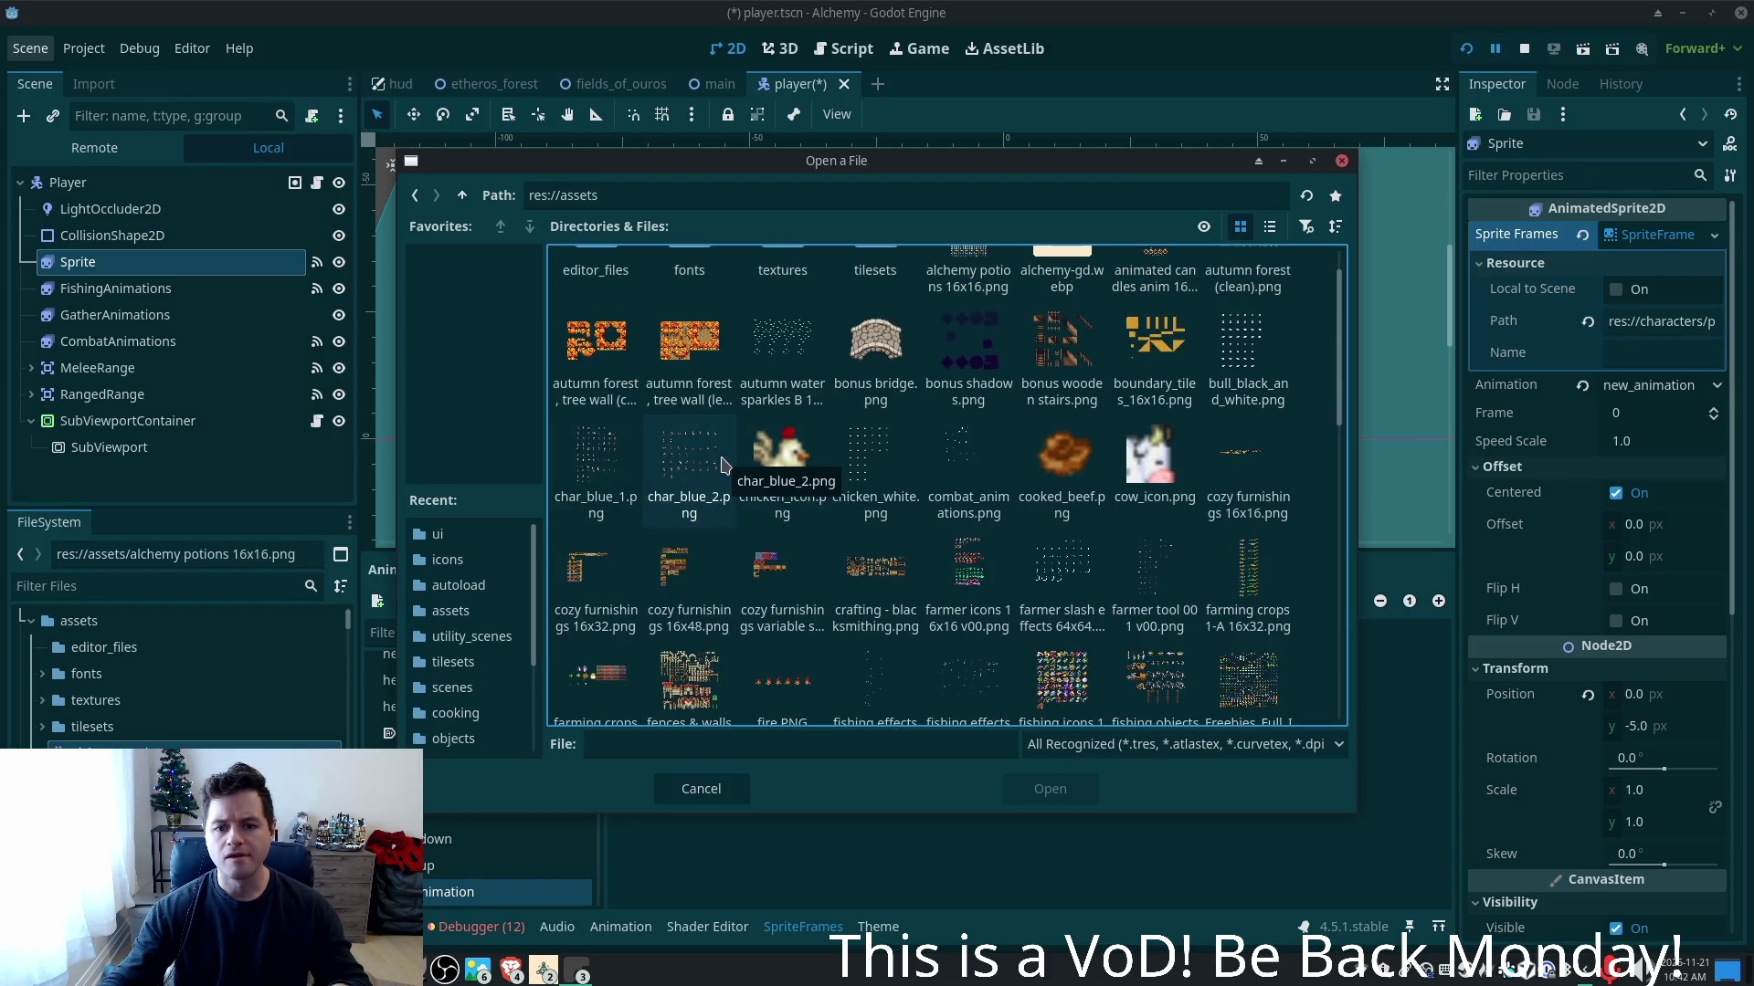
{"action": "scroll", "coordinate": [1096, 466], "scroll_direction": "down", "scroll_amount": 2}
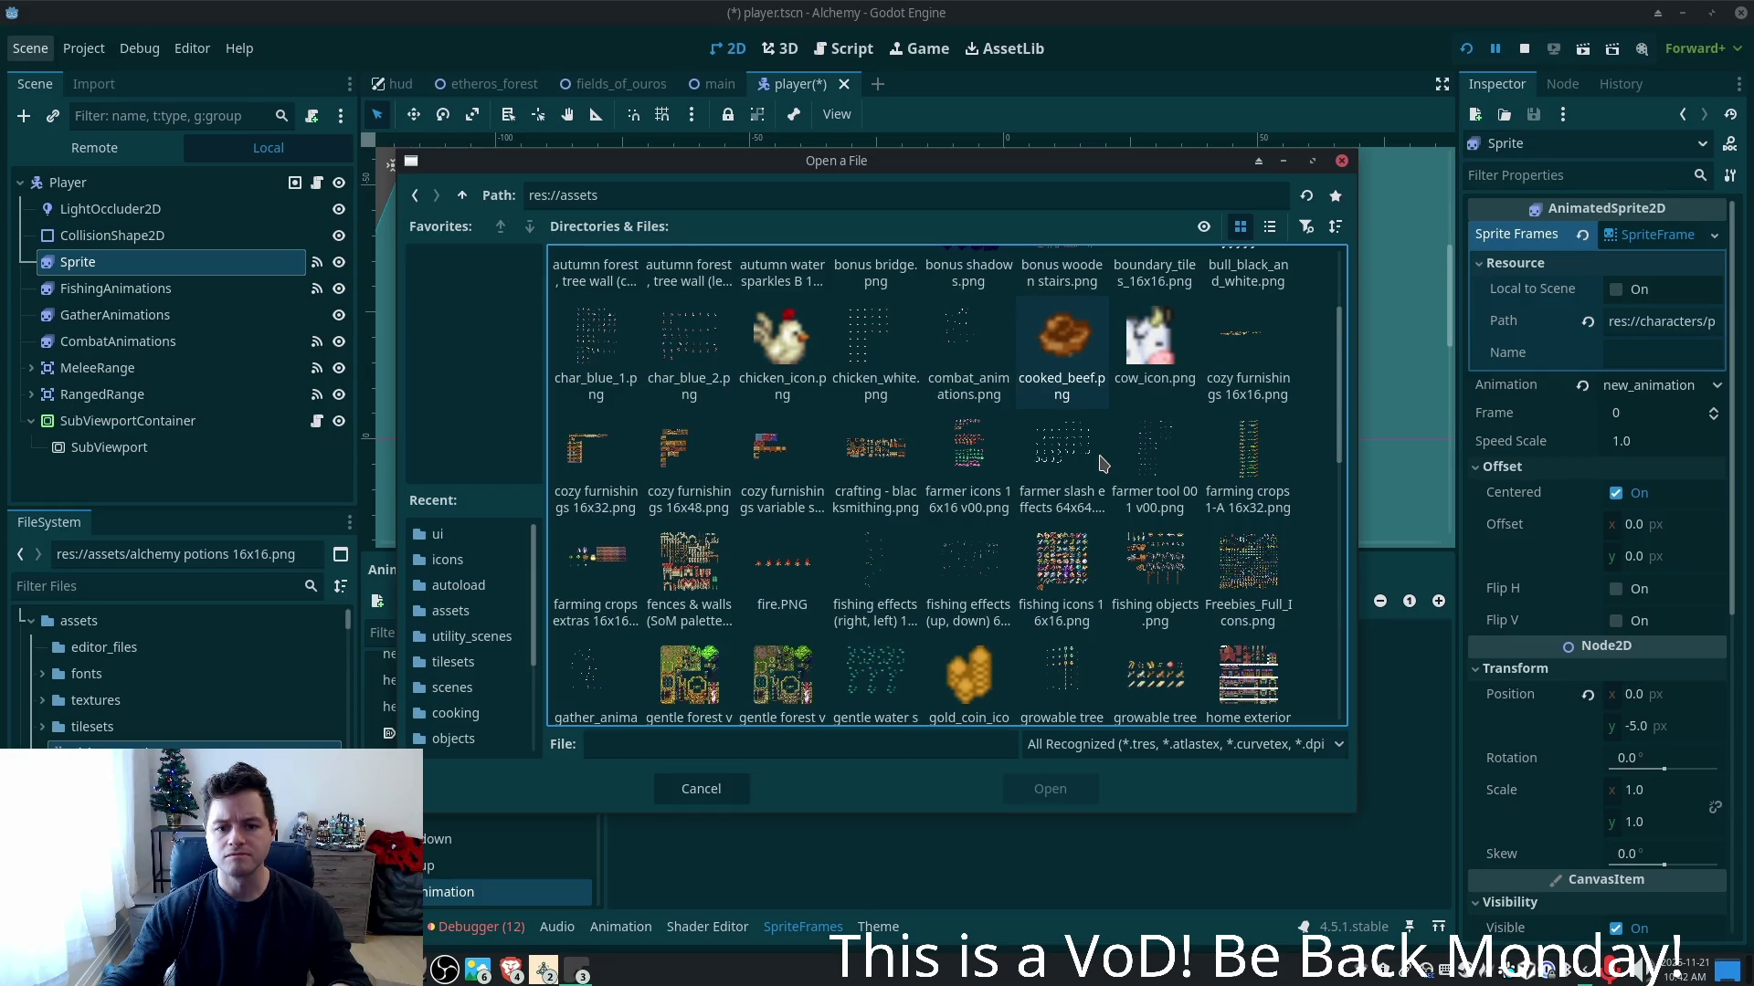
{"action": "scroll", "coordinate": [1103, 464], "scroll_direction": "down", "scroll_amount": 2}
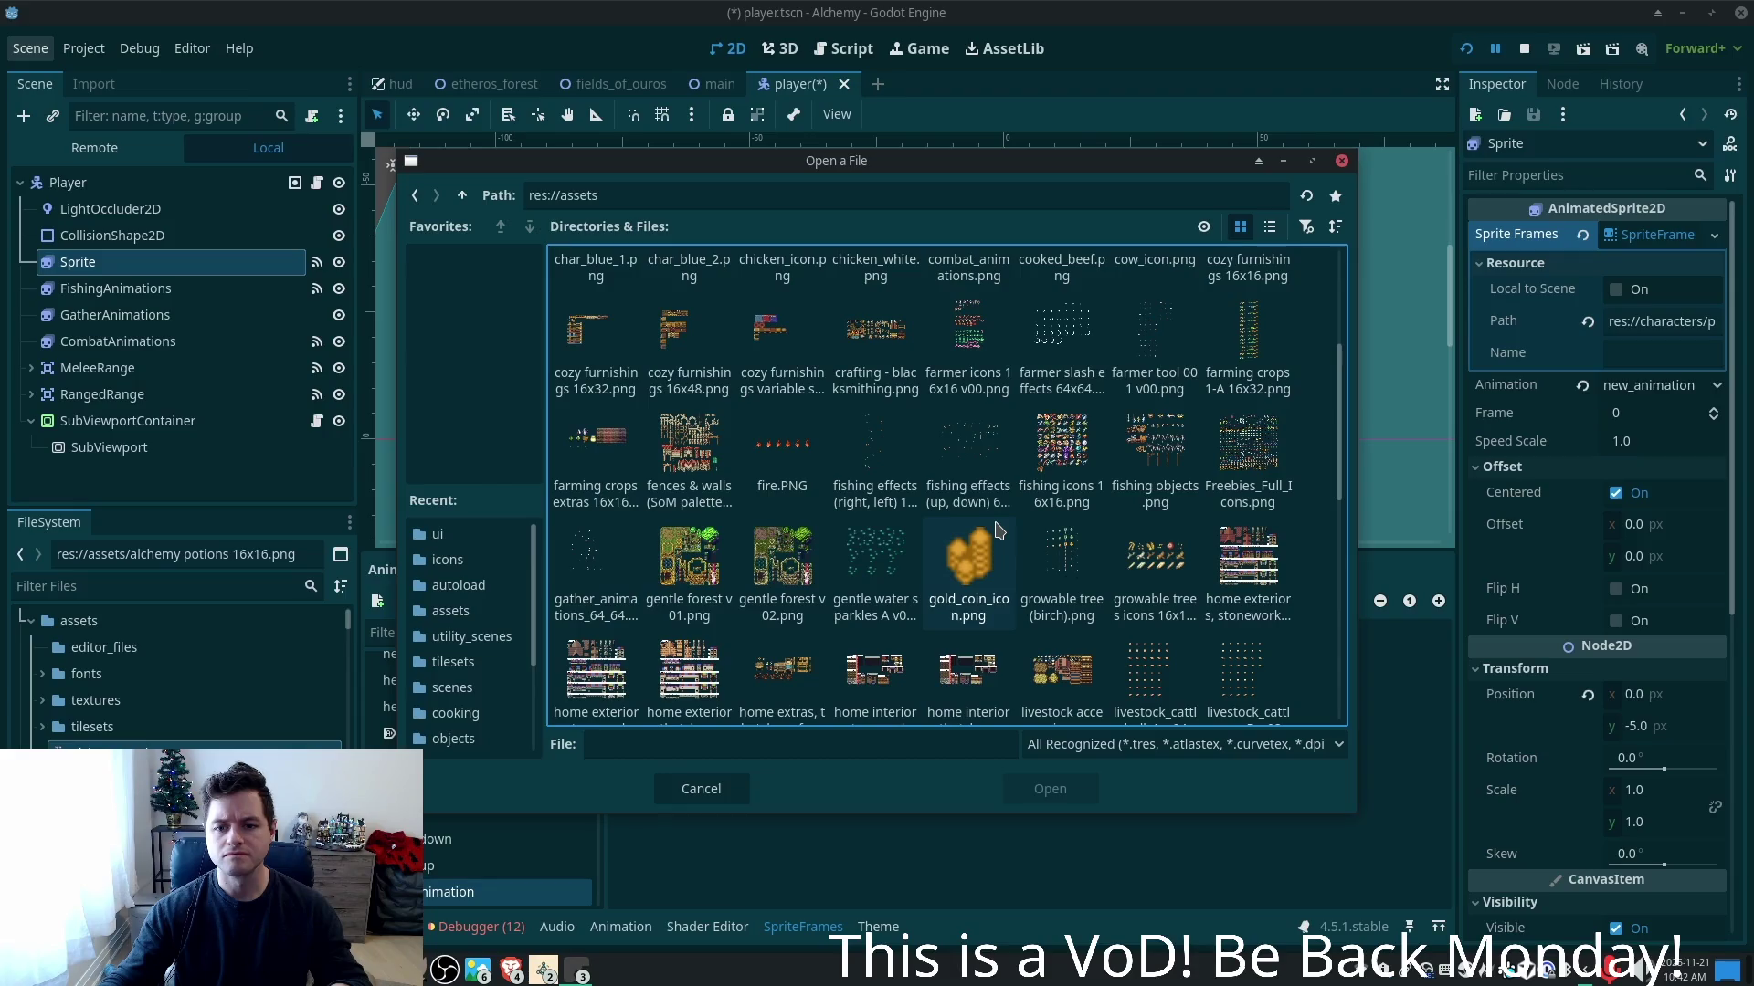
{"action": "scroll", "coordinate": [995, 530], "scroll_direction": "down", "scroll_amount": 2}
{"action": "scroll", "coordinate": [1291, 508], "scroll_direction": "down", "scroll_amount": 2}
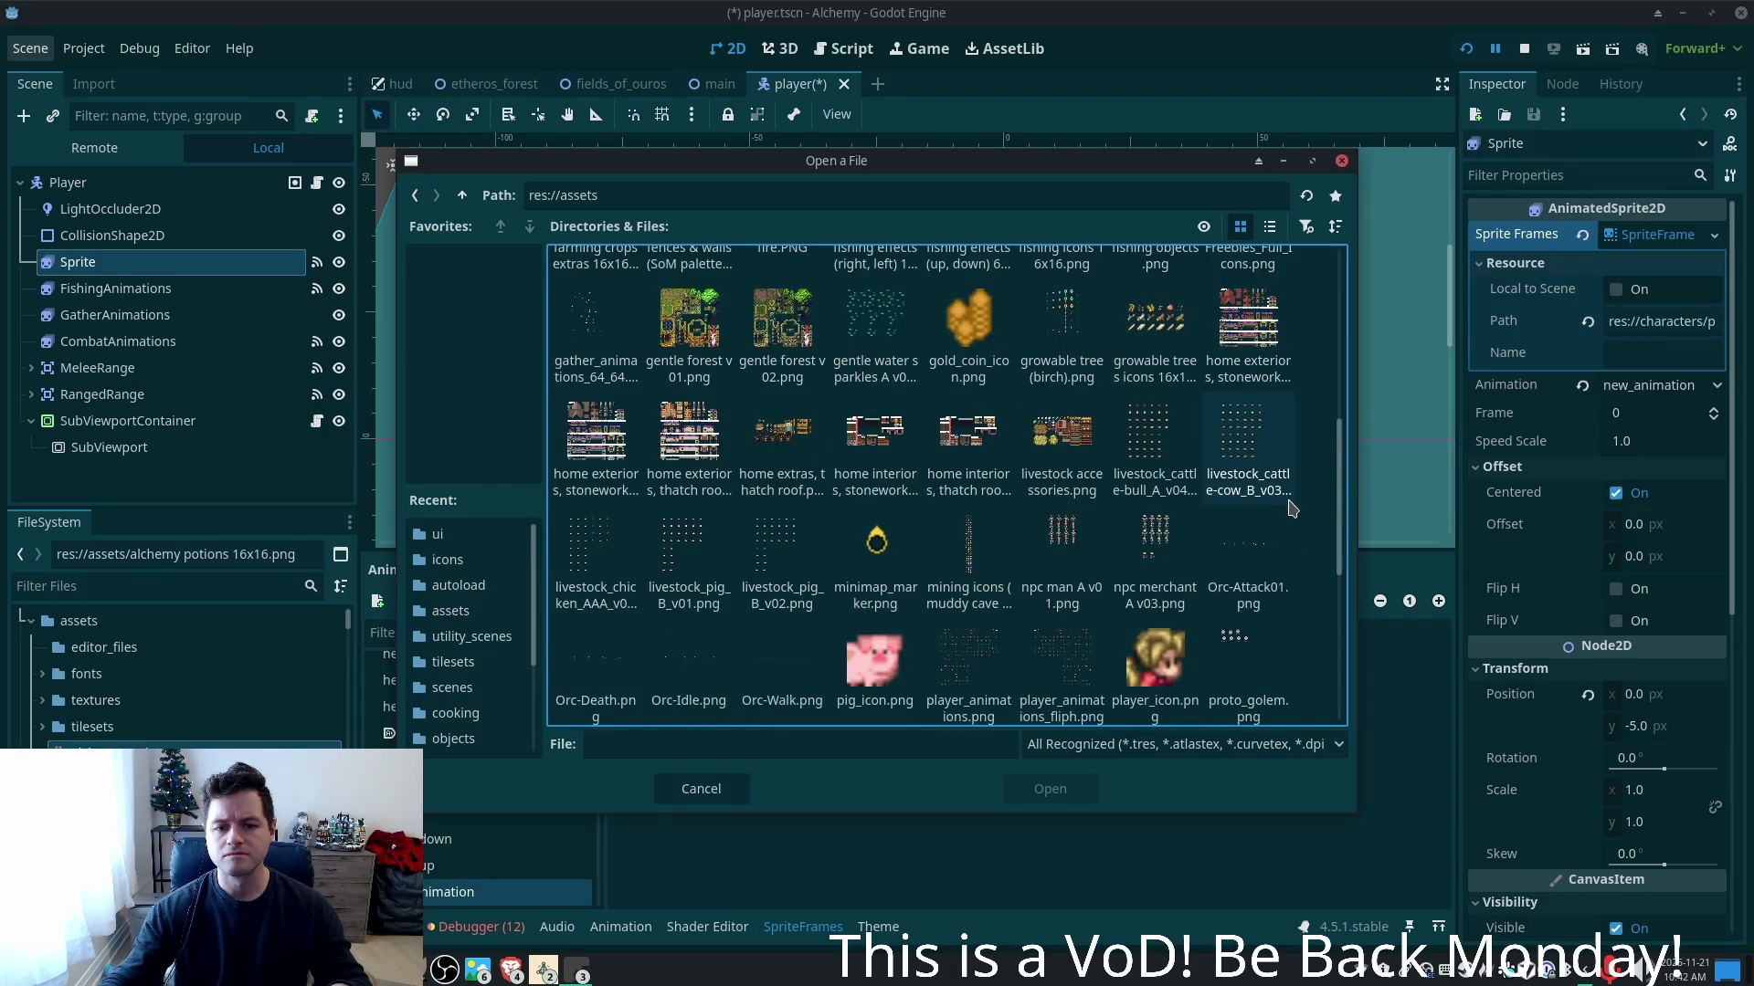
{"action": "scroll", "coordinate": [1291, 508], "scroll_direction": "down", "scroll_amount": 2}
{"action": "scroll", "coordinate": [1291, 508], "scroll_direction": "down", "scroll_amount": 5}
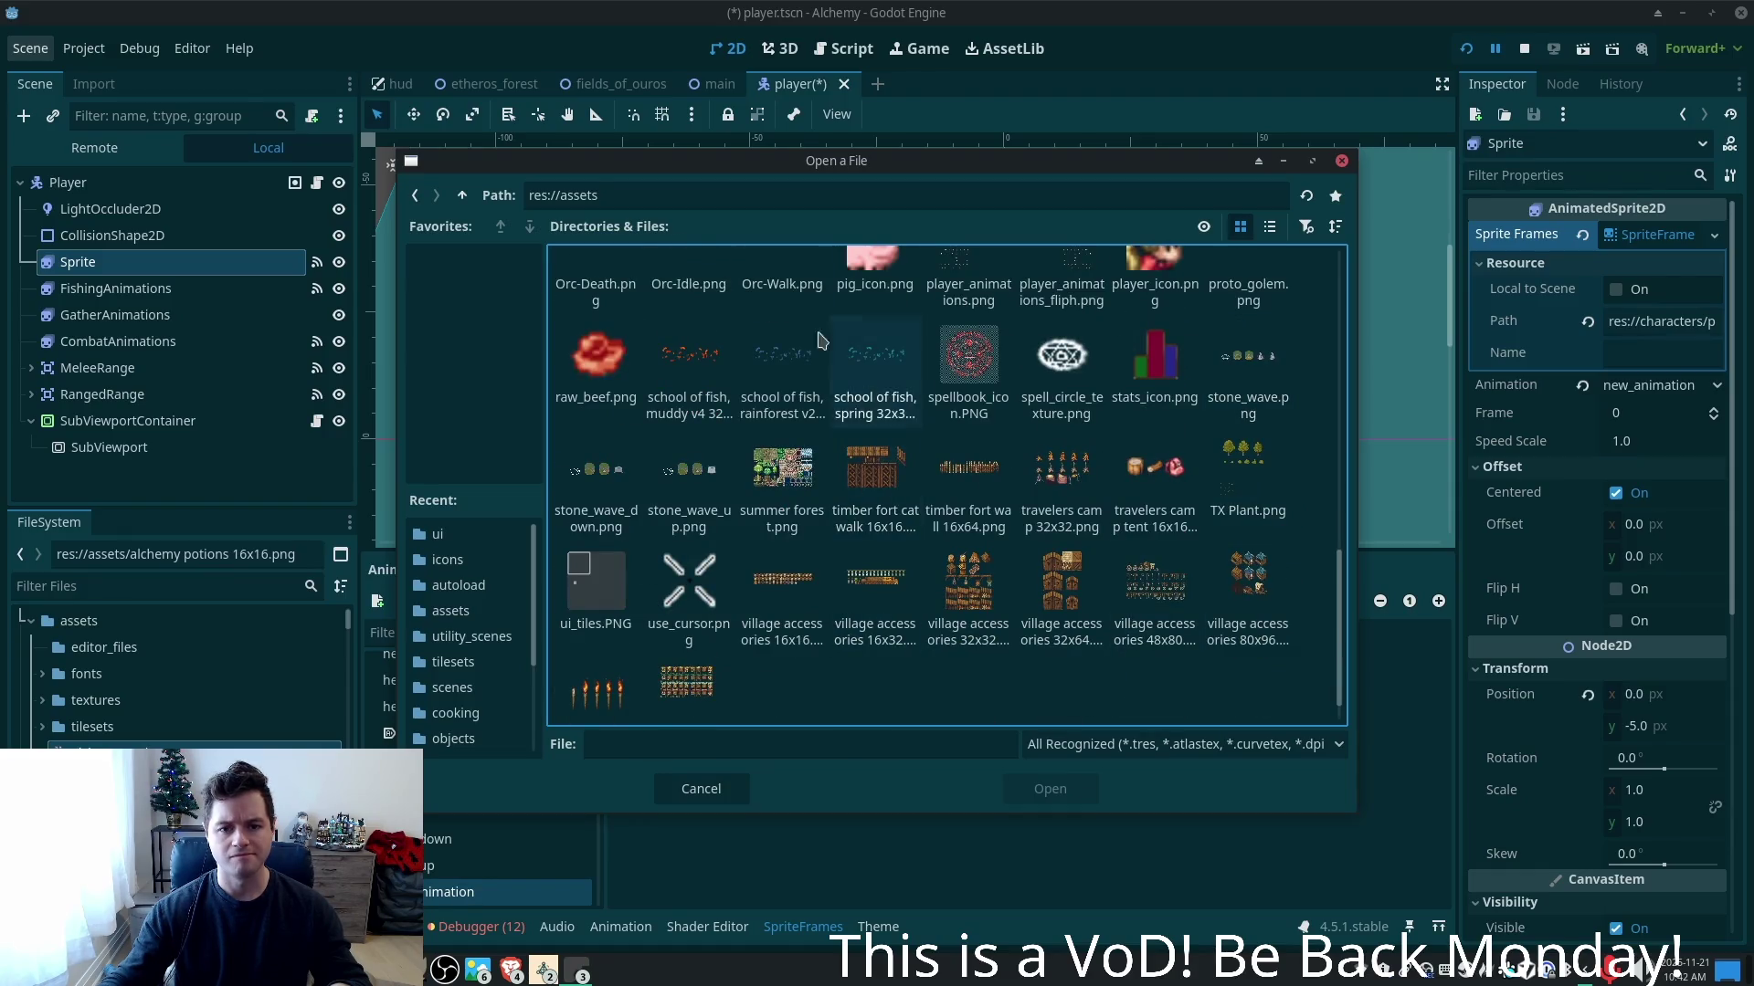
{"action": "scroll", "coordinate": [886, 457], "scroll_direction": "up", "scroll_amount": 6}
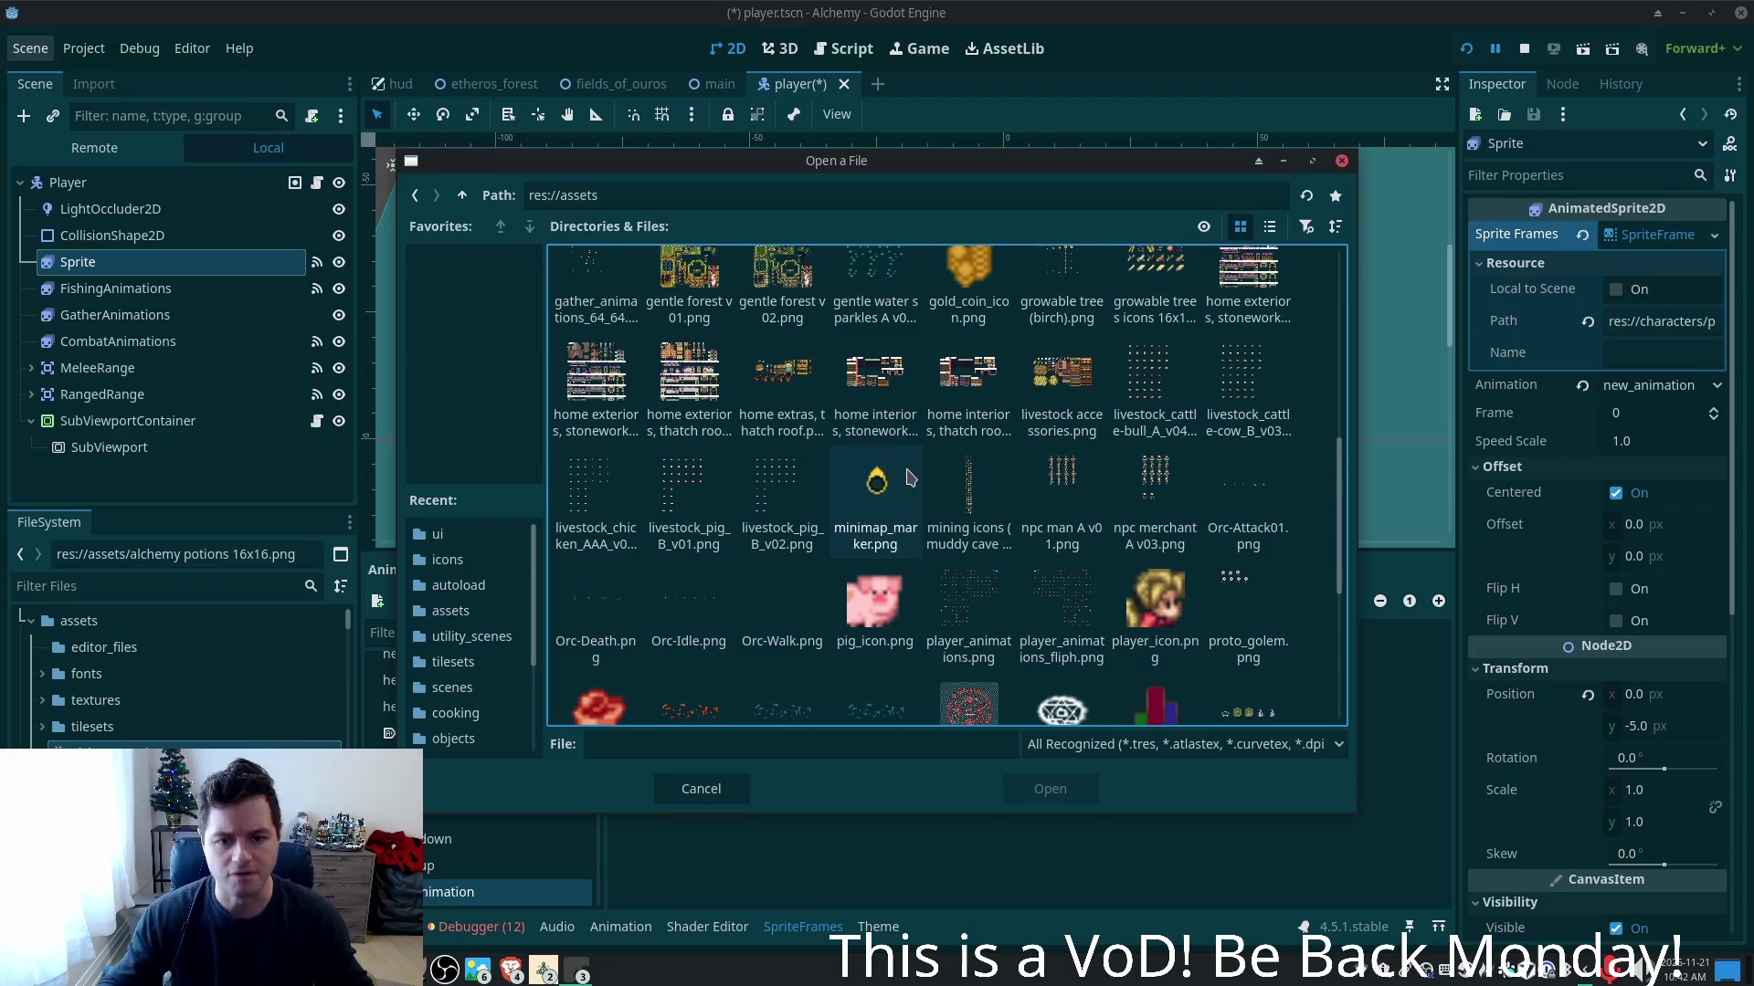
{"action": "scroll", "coordinate": [934, 476], "scroll_direction": "up", "scroll_amount": 1}
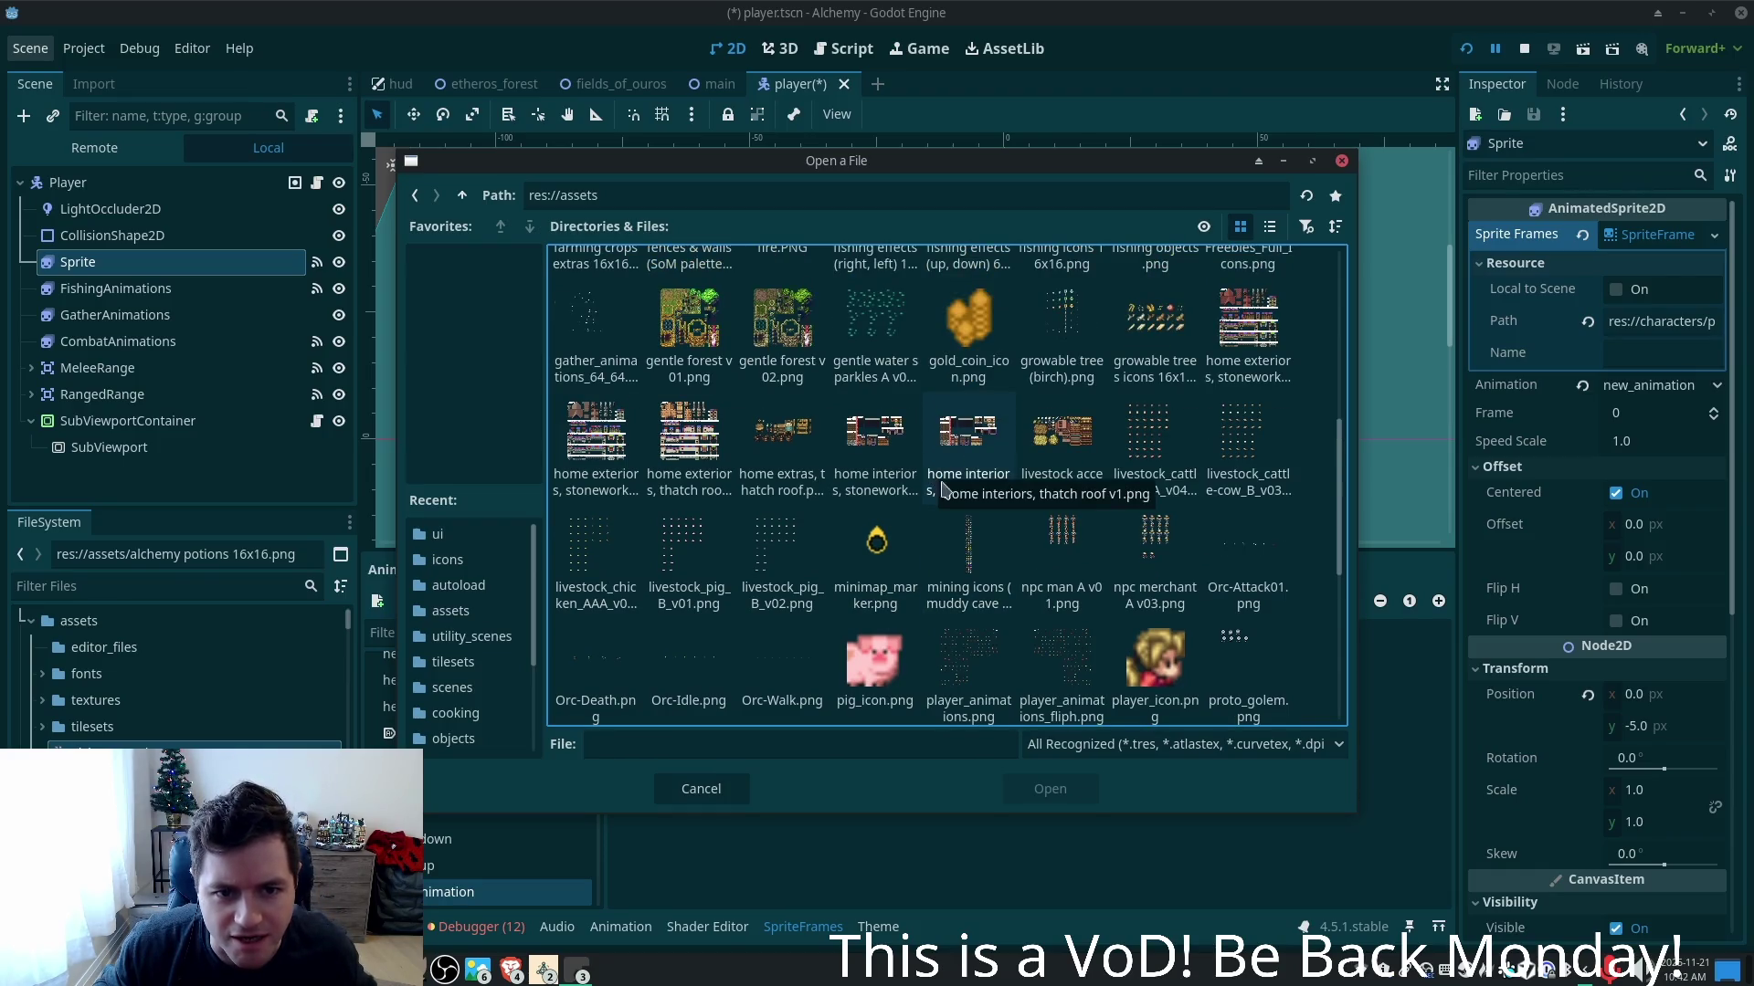
{"action": "scroll", "coordinate": [997, 523], "scroll_direction": "up", "scroll_amount": 2}
{"action": "scroll", "coordinate": [995, 520], "scroll_direction": "up", "scroll_amount": 1}
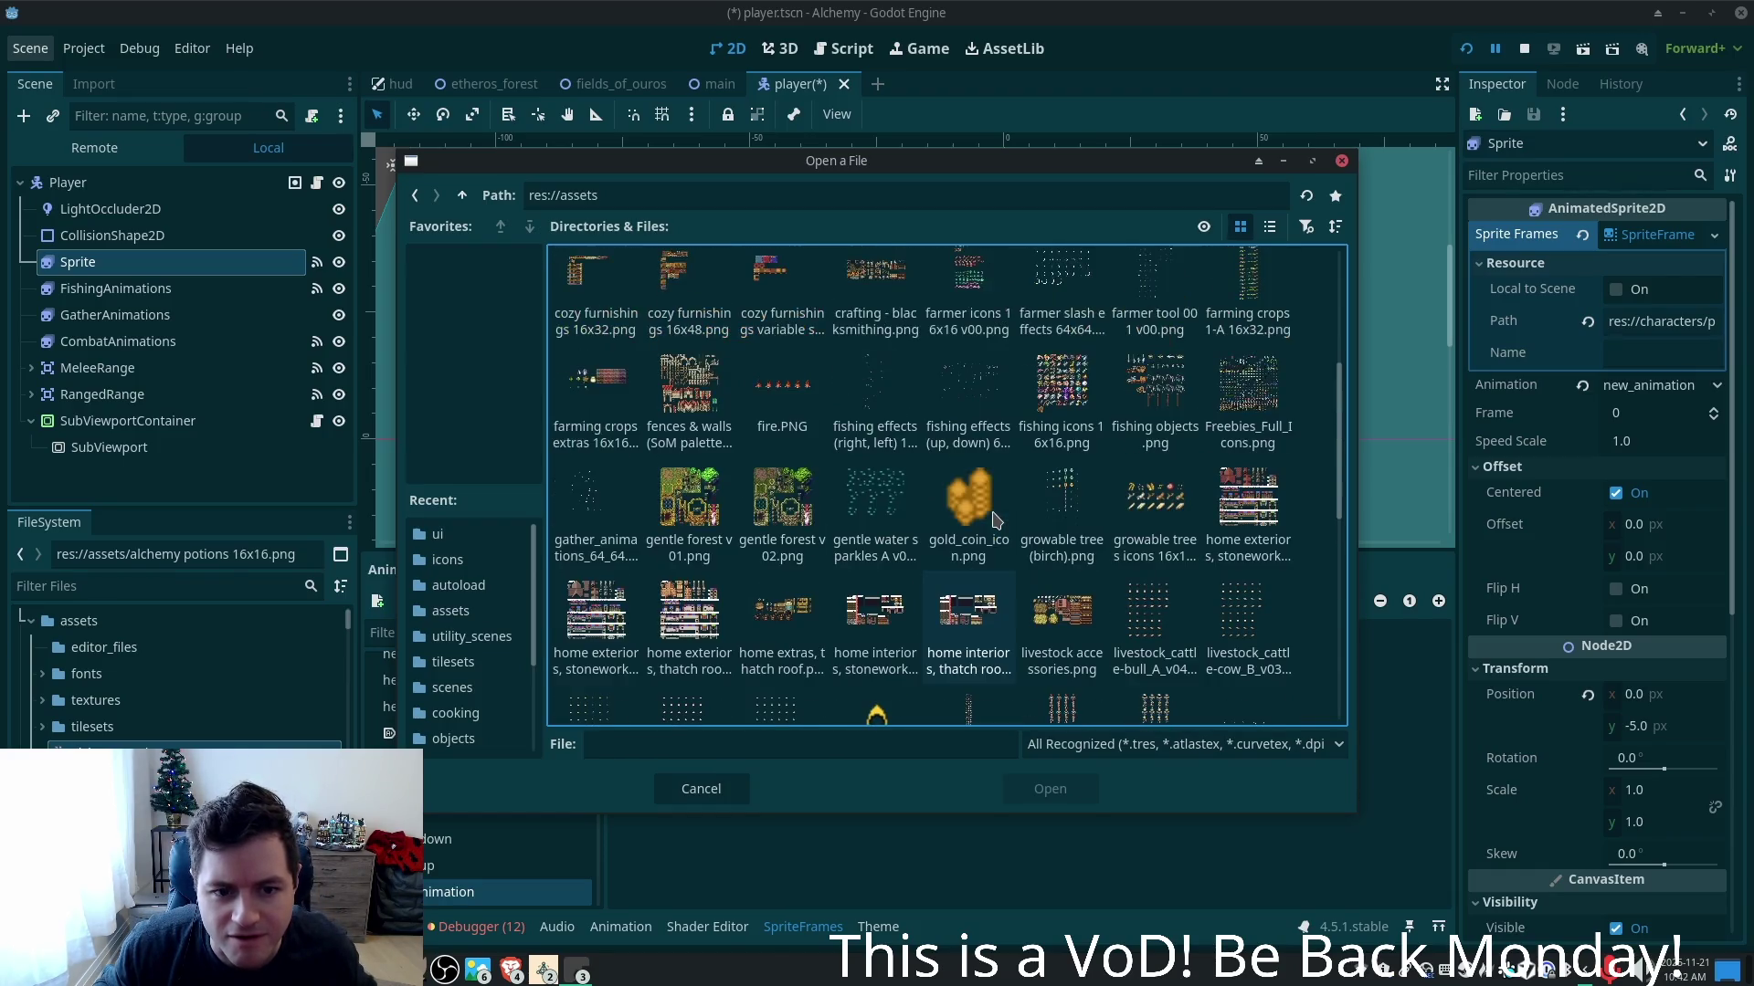
{"action": "scroll", "coordinate": [995, 520], "scroll_direction": "up", "scroll_amount": 1}
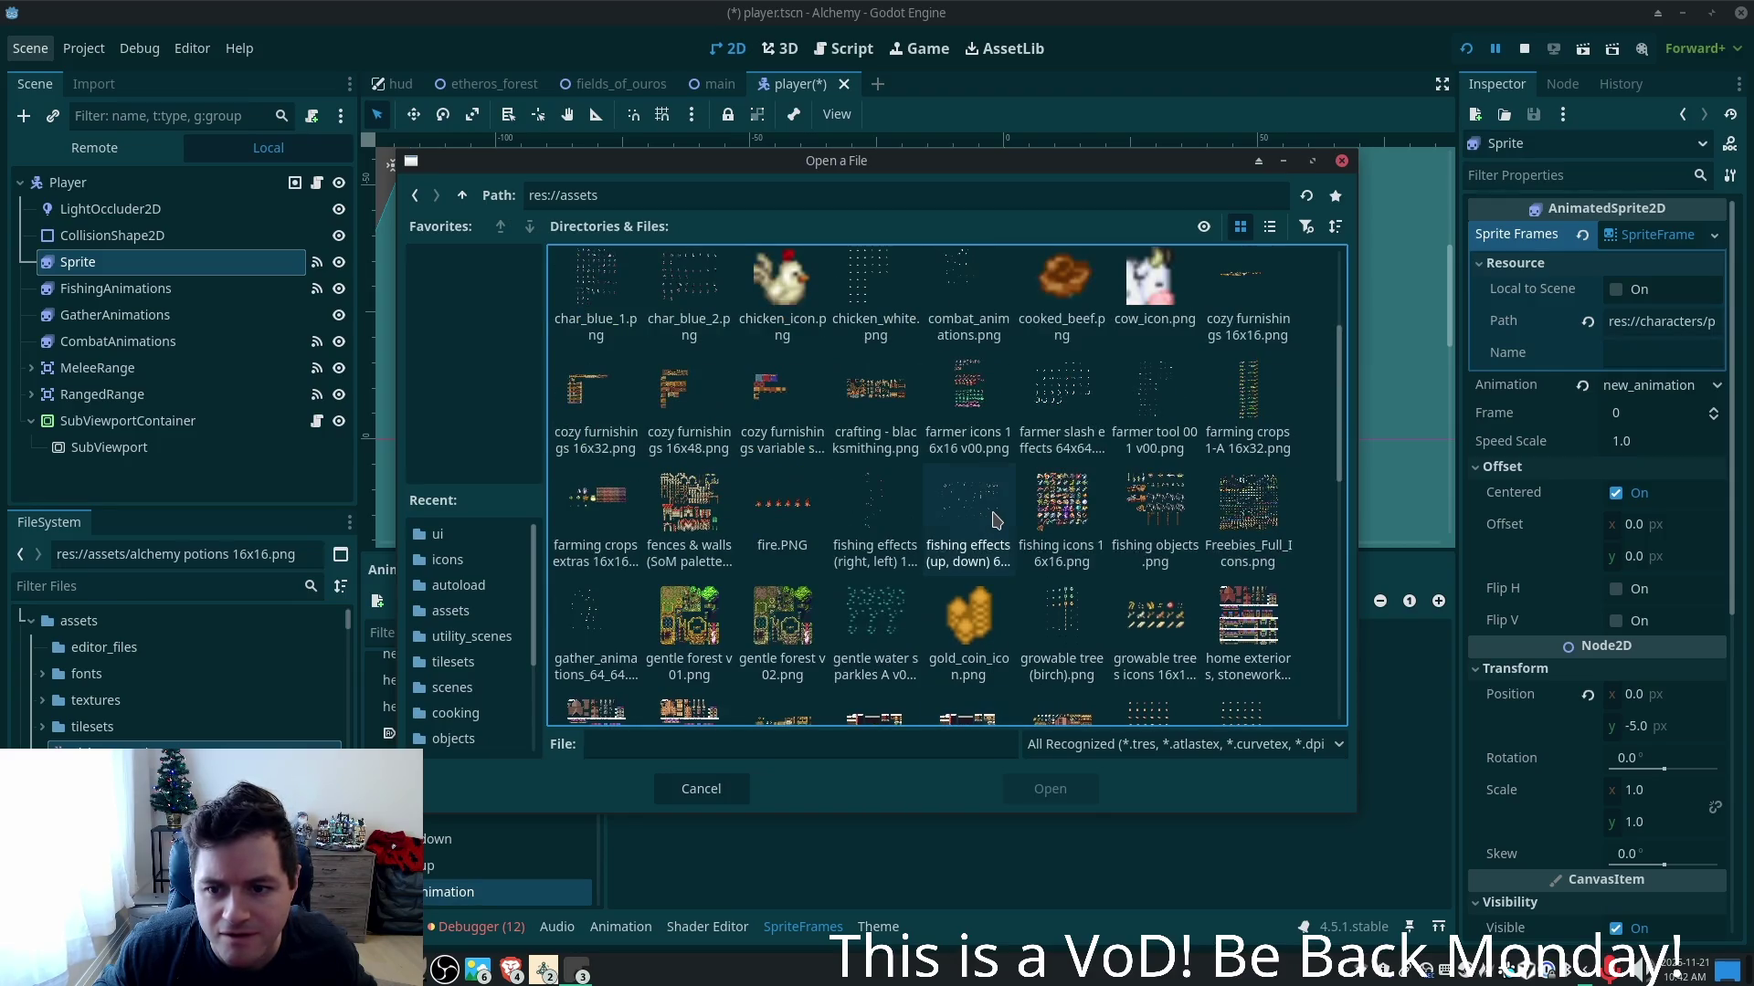
{"action": "scroll", "coordinate": [997, 519], "scroll_direction": "up", "scroll_amount": 1}
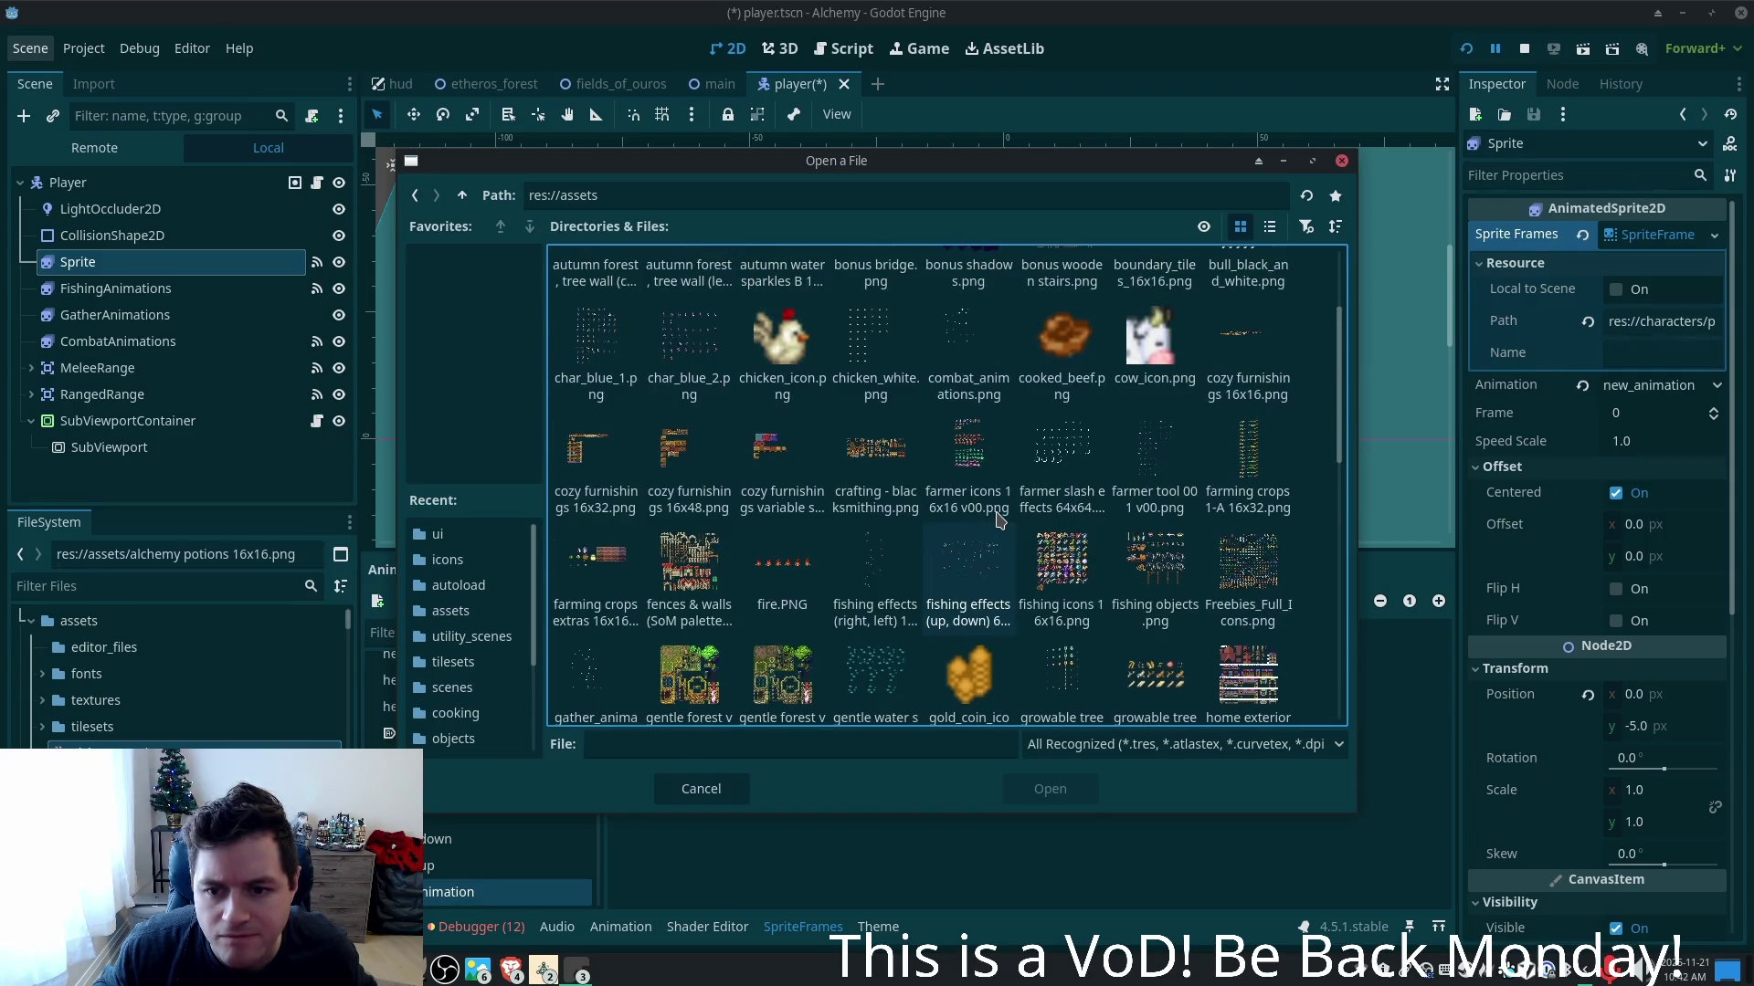
{"action": "scroll", "coordinate": [999, 520], "scroll_direction": "up", "scroll_amount": 1}
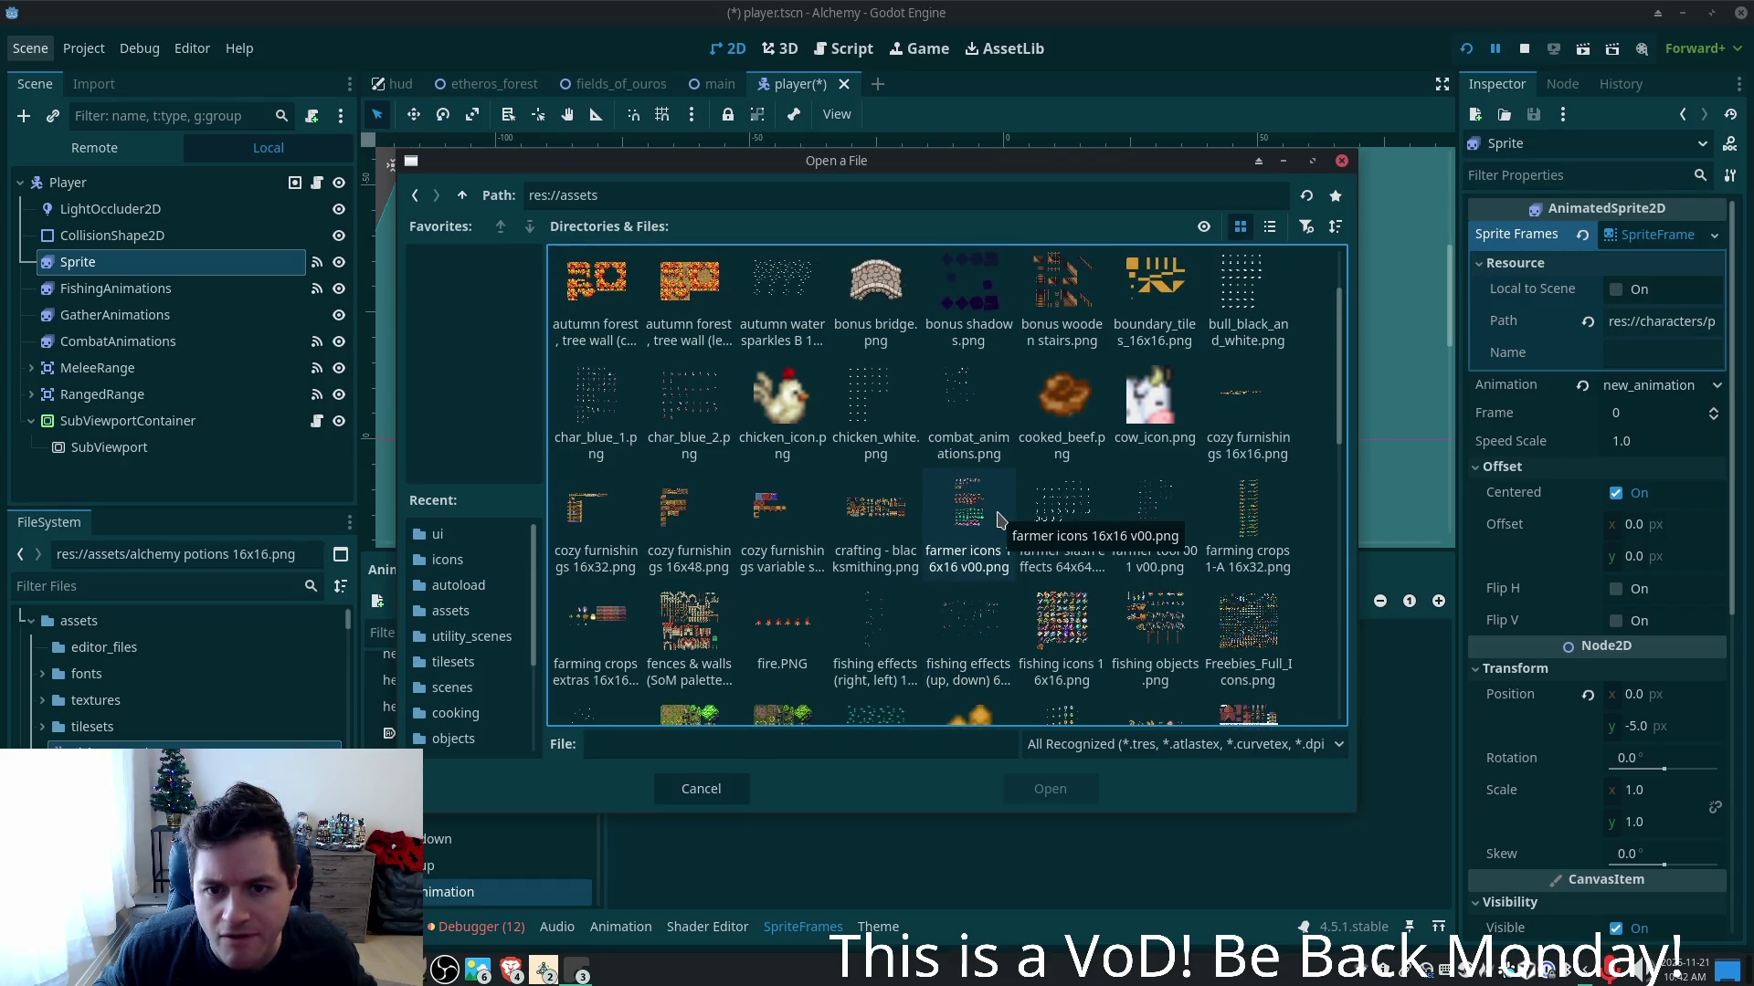
{"action": "scroll", "coordinate": [991, 494], "scroll_direction": "down", "scroll_amount": 5}
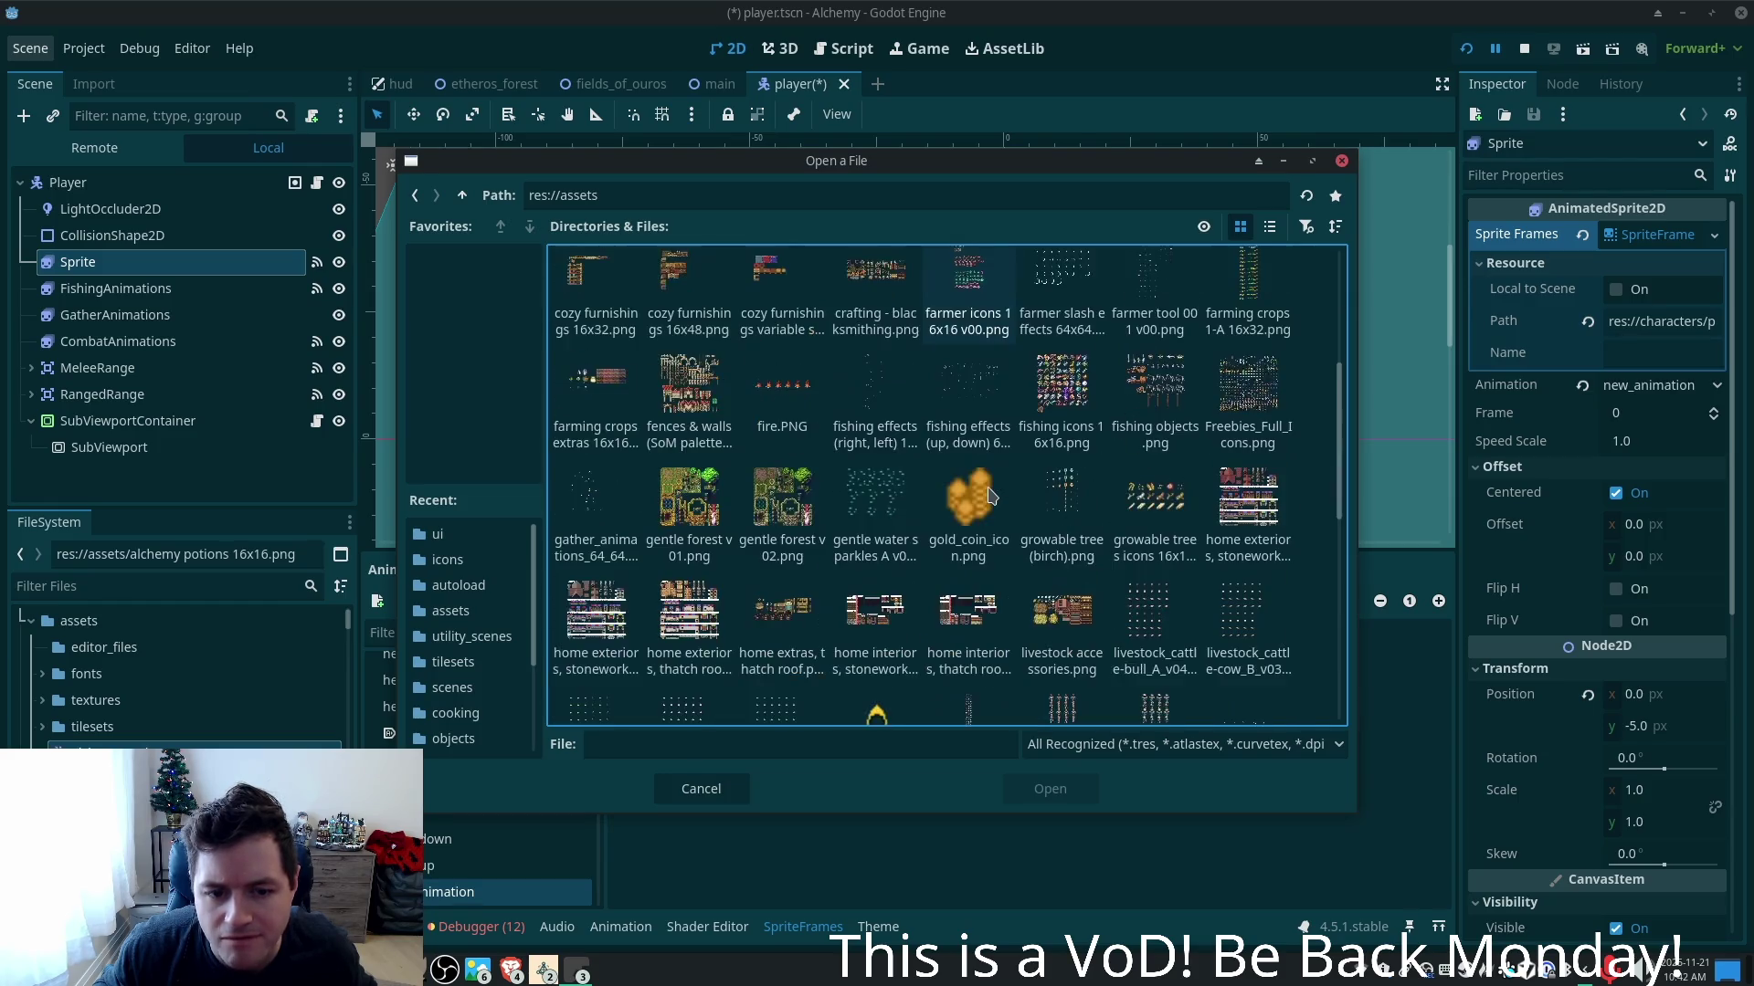
{"action": "scroll", "coordinate": [991, 494], "scroll_direction": "down", "scroll_amount": 1}
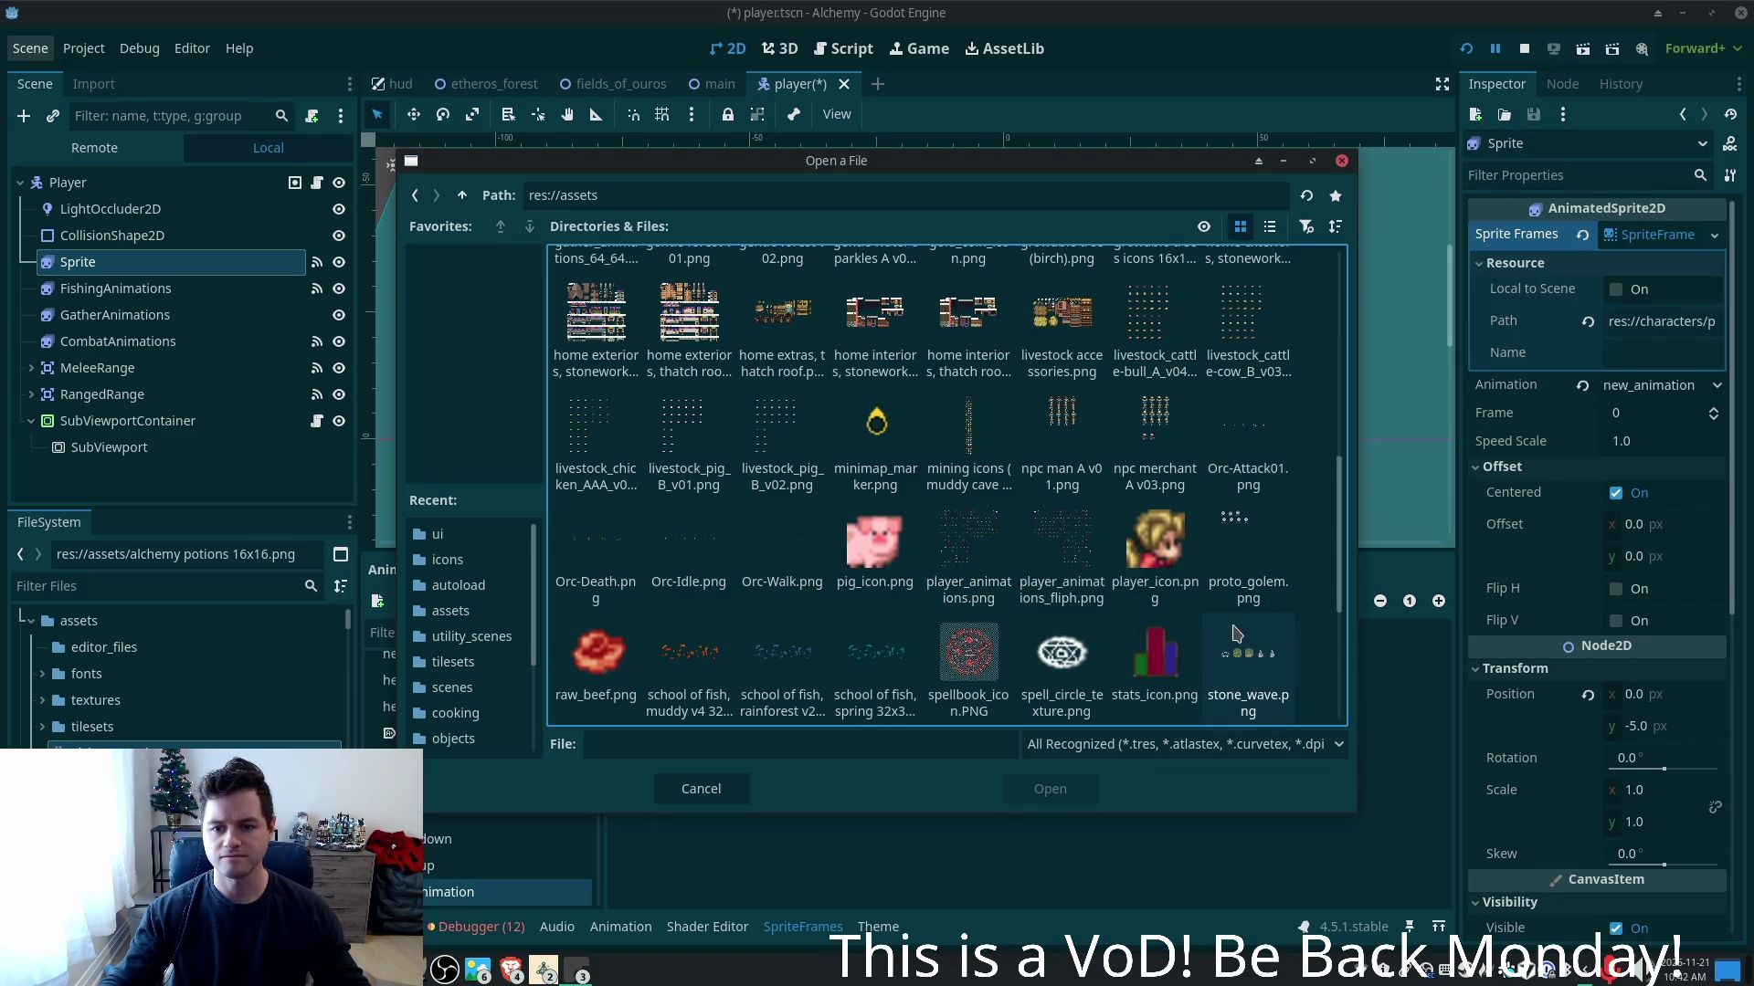
{"action": "double_click", "coordinate": [965, 537]}
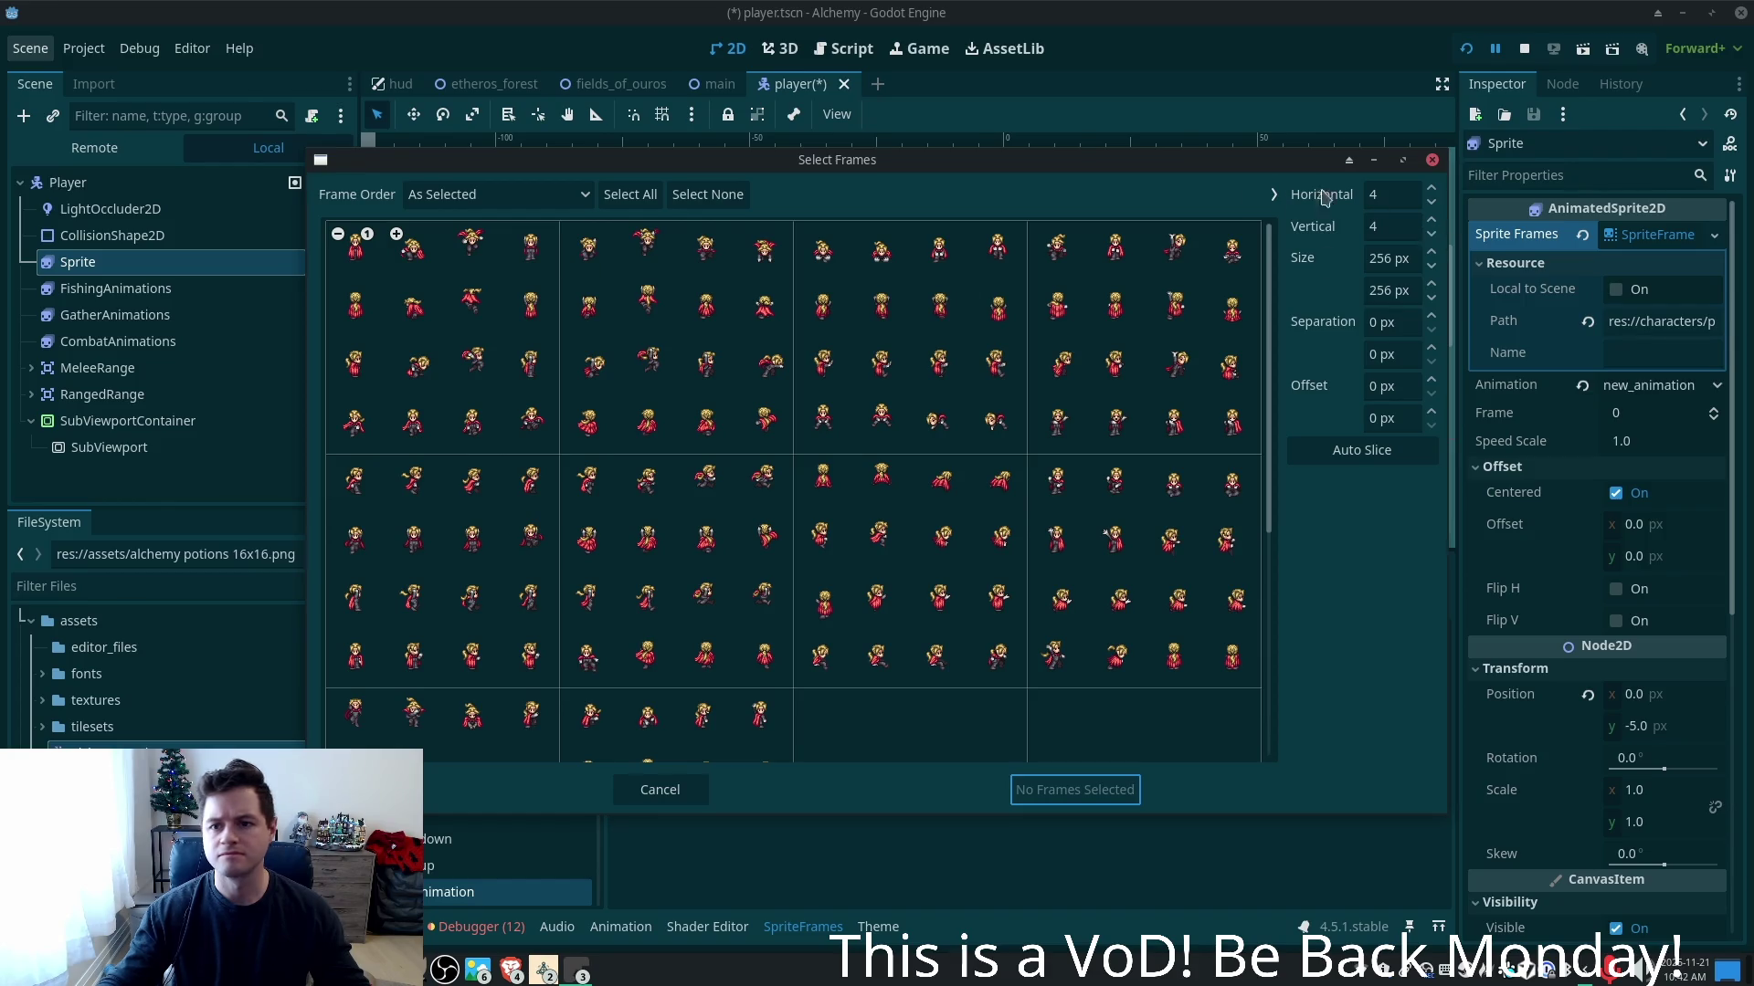
- Auto-slice player_animations.png into a 16×16 grid, then close Select Frames without adding any frames
{"action": "left_click", "coordinate": [587, 201]}
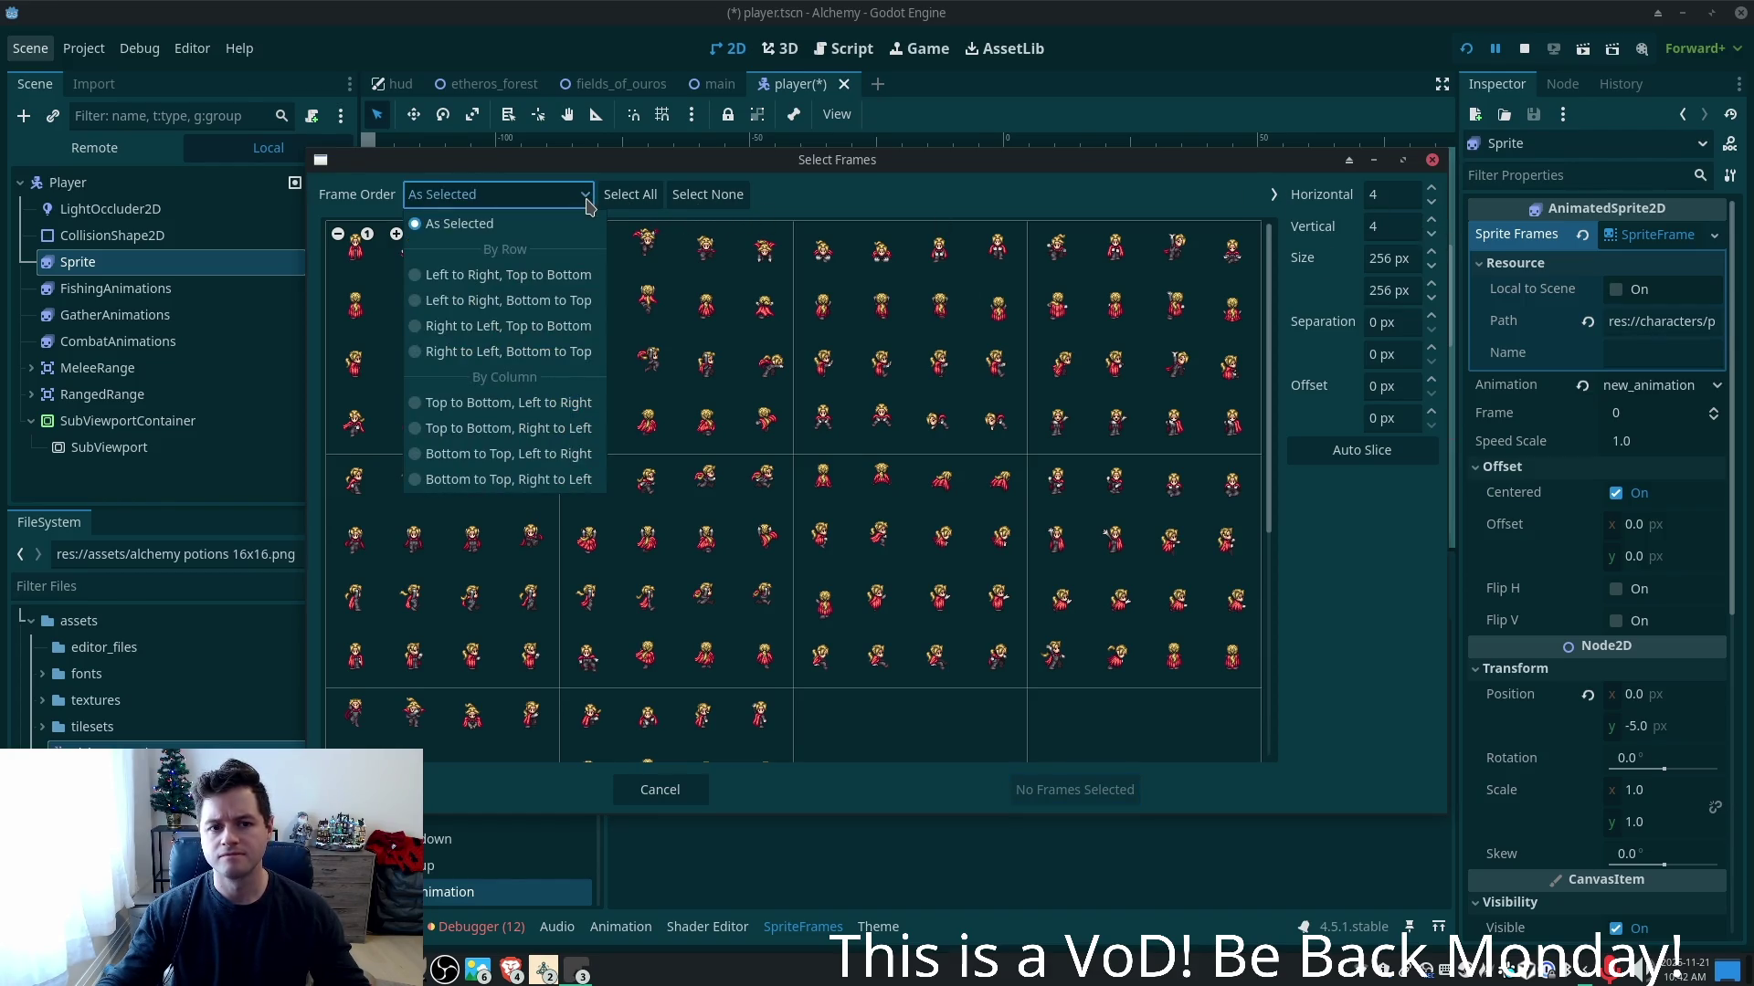
{"action": "left_click", "coordinate": [844, 212]}
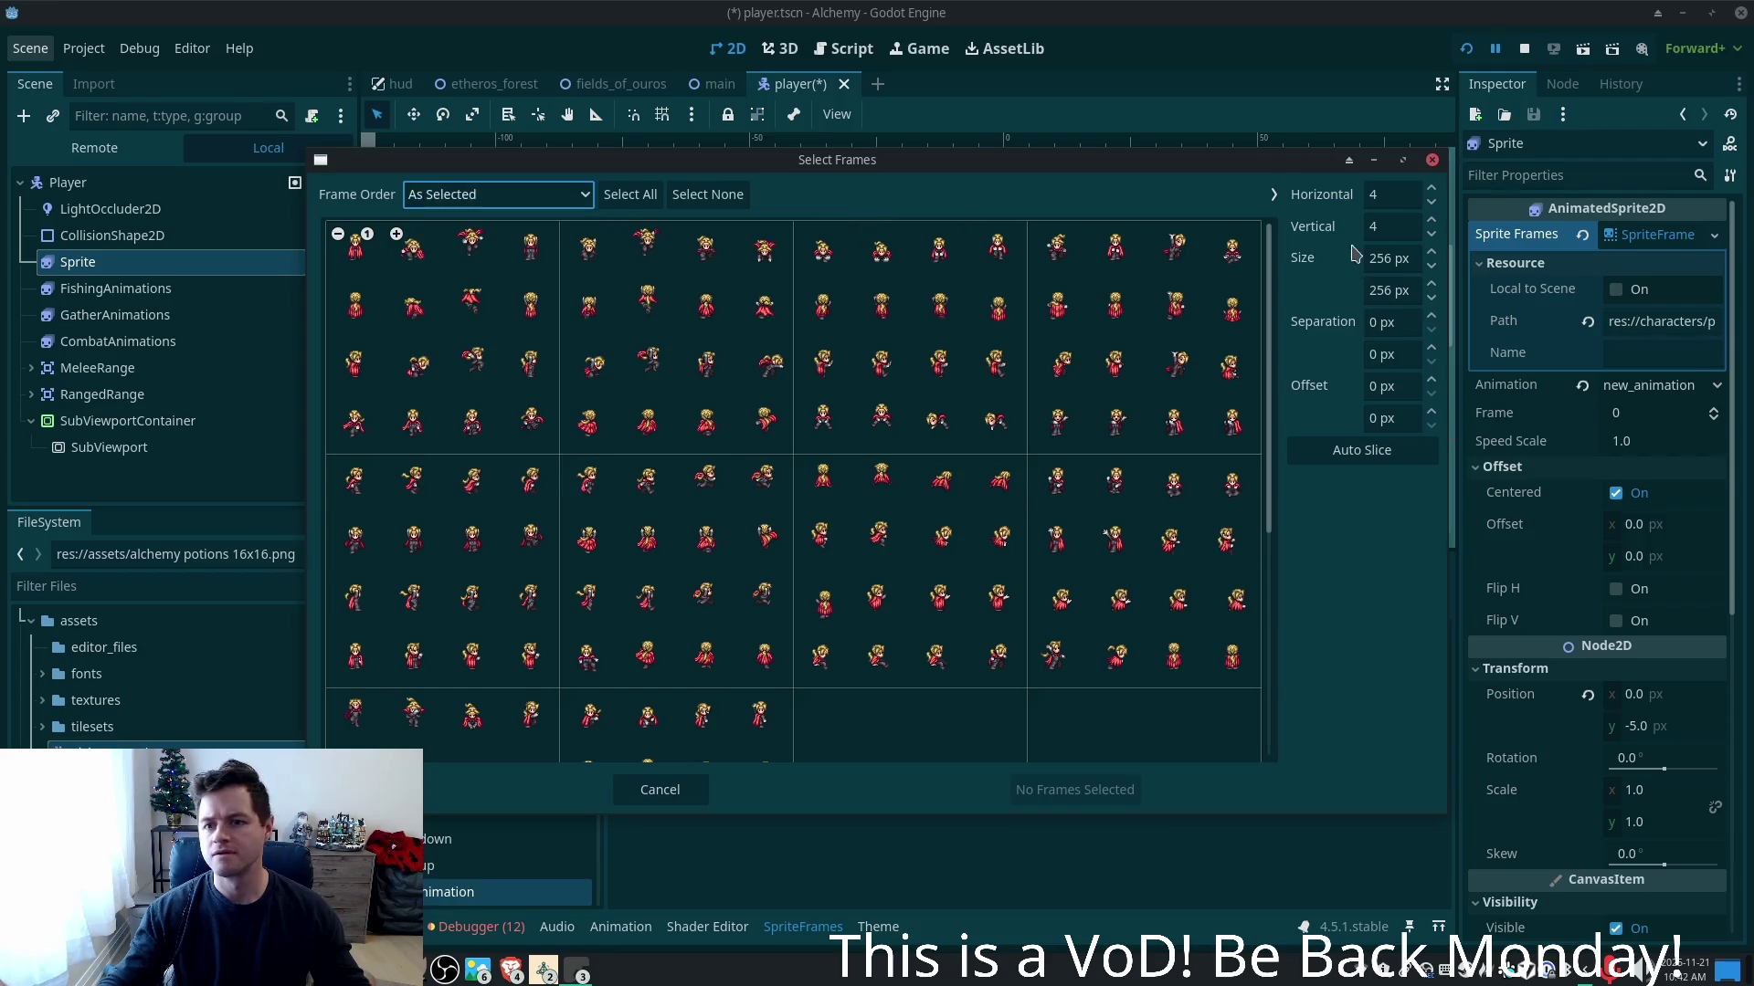
{"action": "left_click", "coordinate": [1330, 453]}
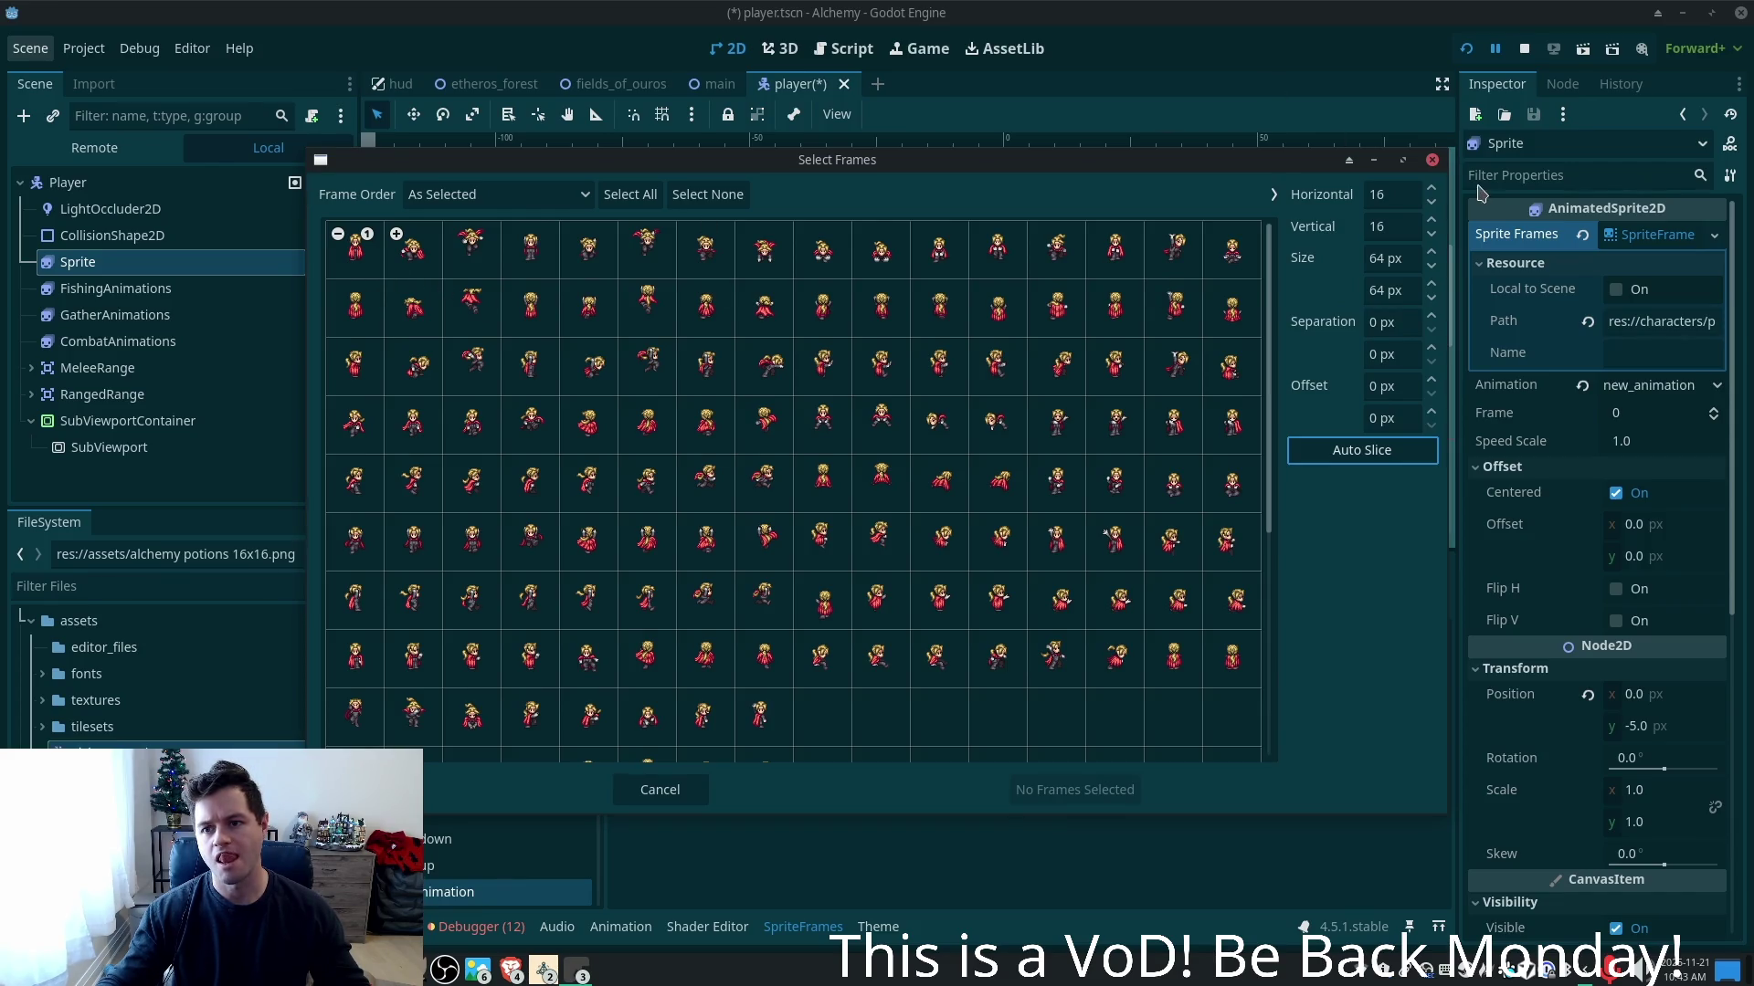
{"action": "left_click", "coordinate": [1432, 161]}
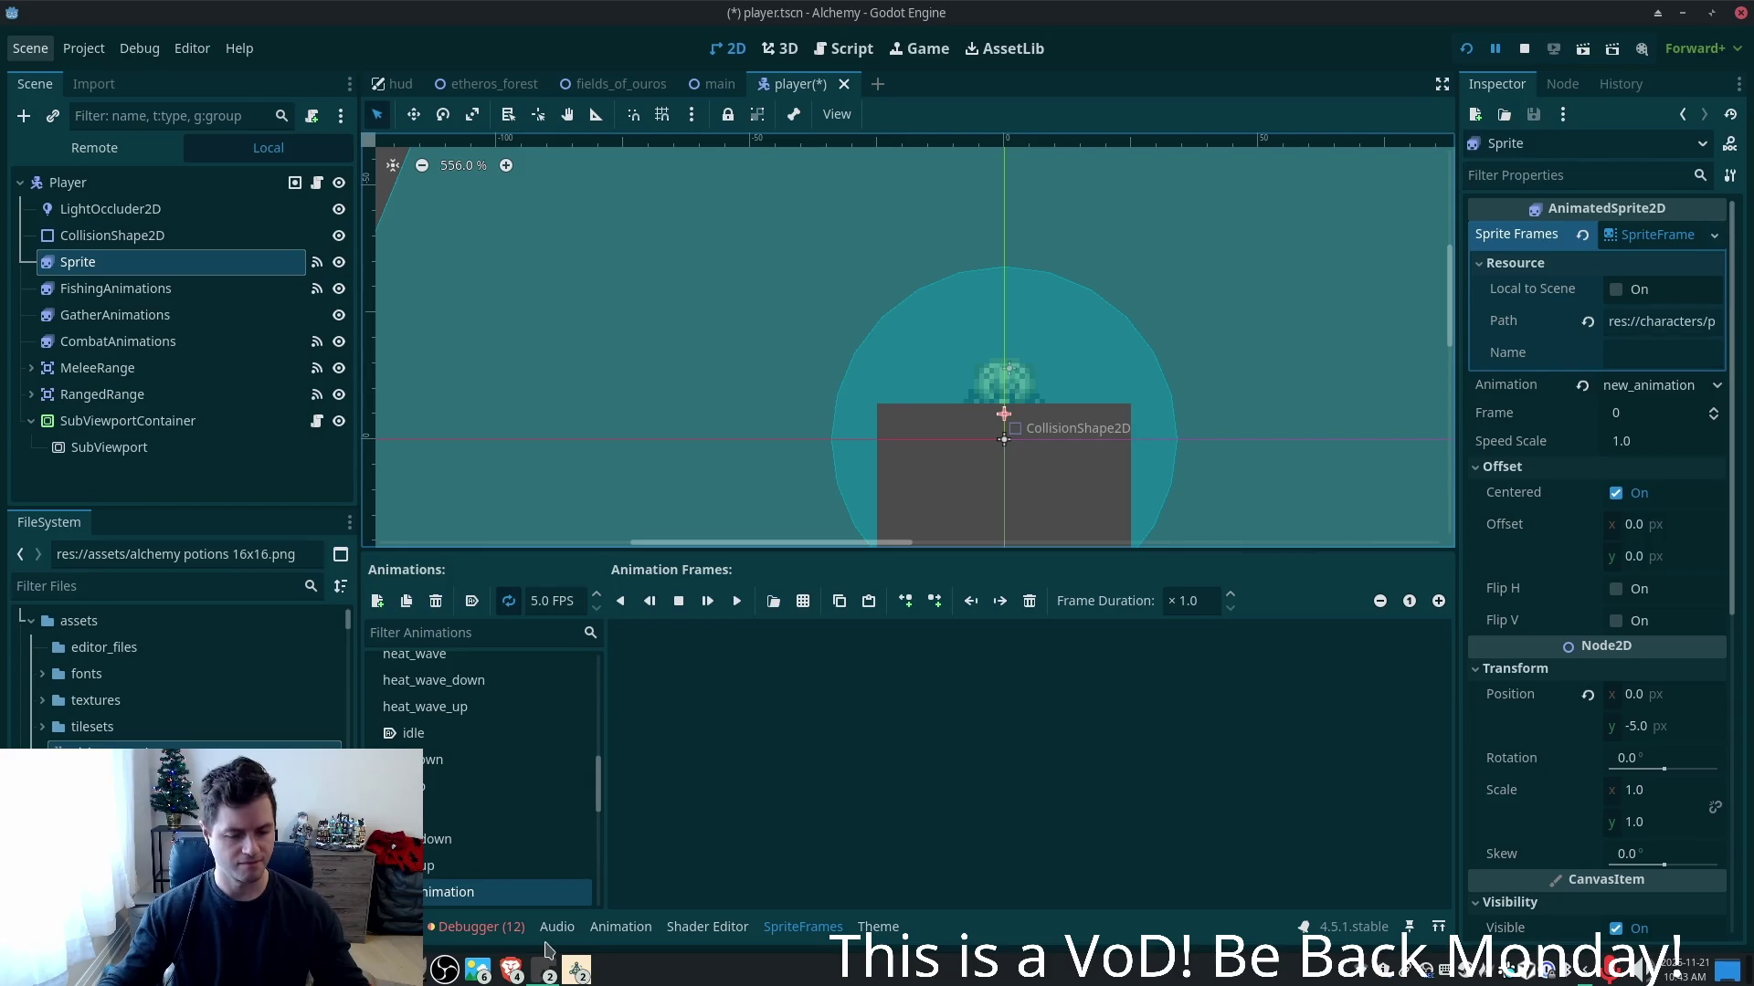
{"action": "key", "text": "alt+Tab"}
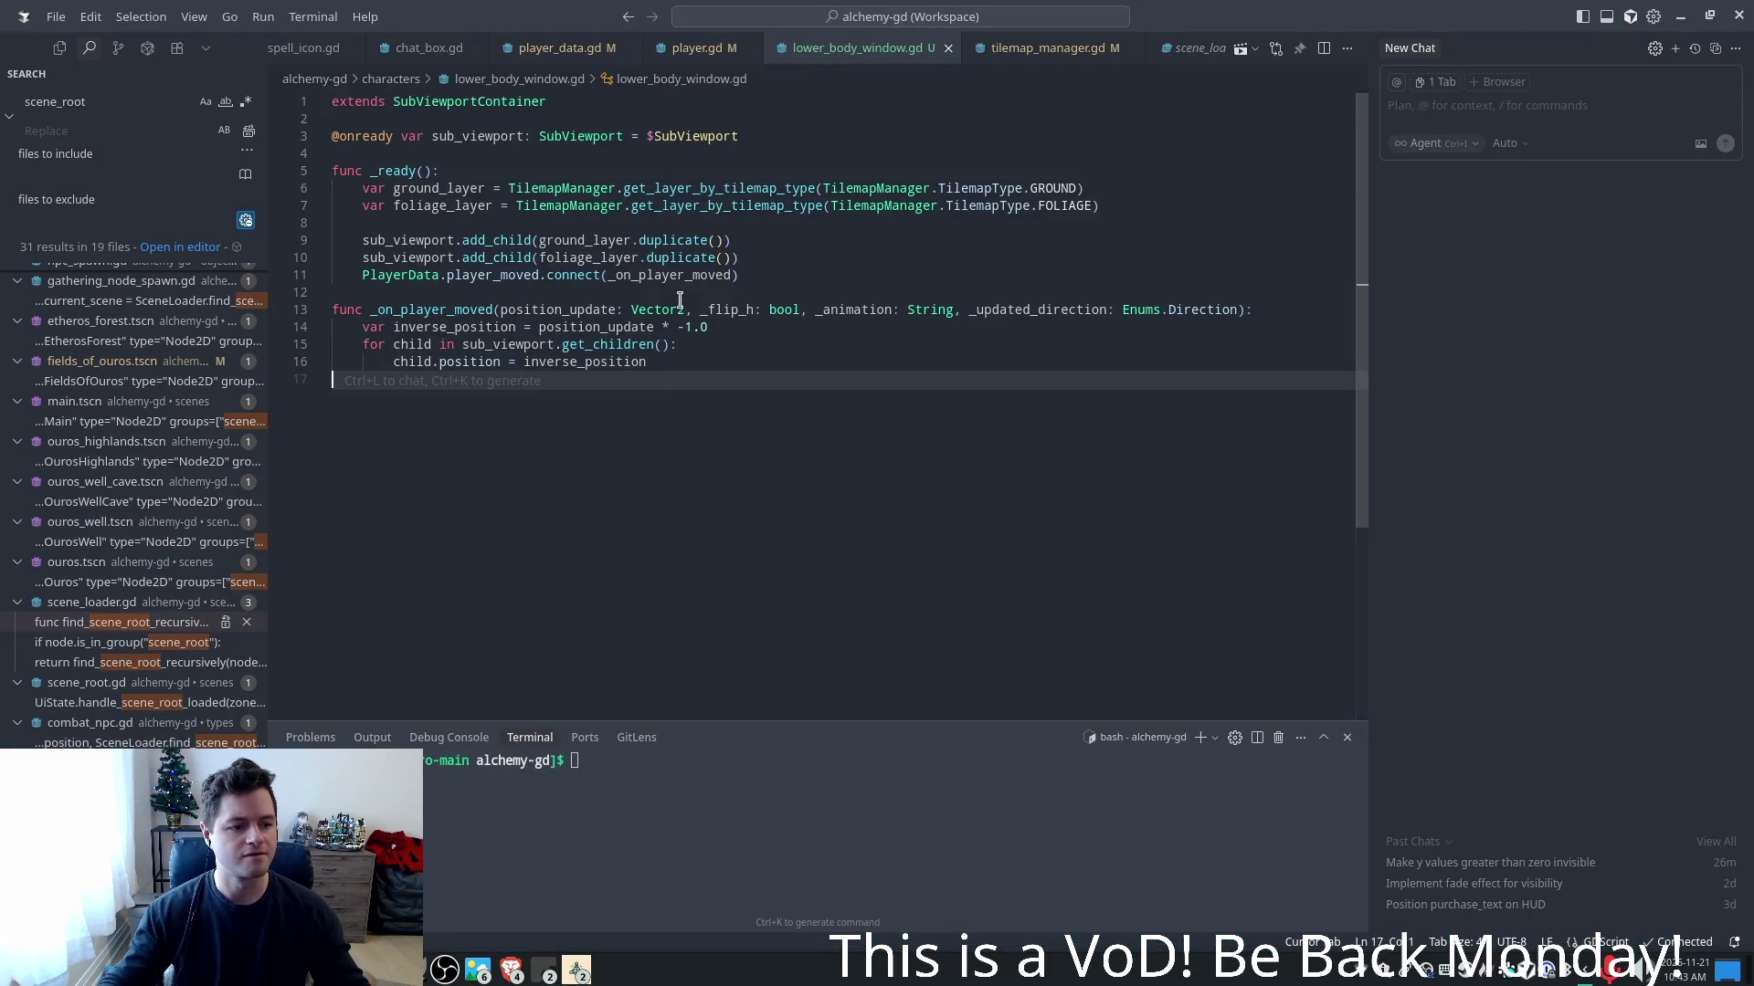
- Add 'inverse_position.y = inverse_position.y - 32.0' after the inversion line
{"action": "left_click", "coordinate": [794, 253]}
{"action": "left_click", "coordinate": [787, 321]}
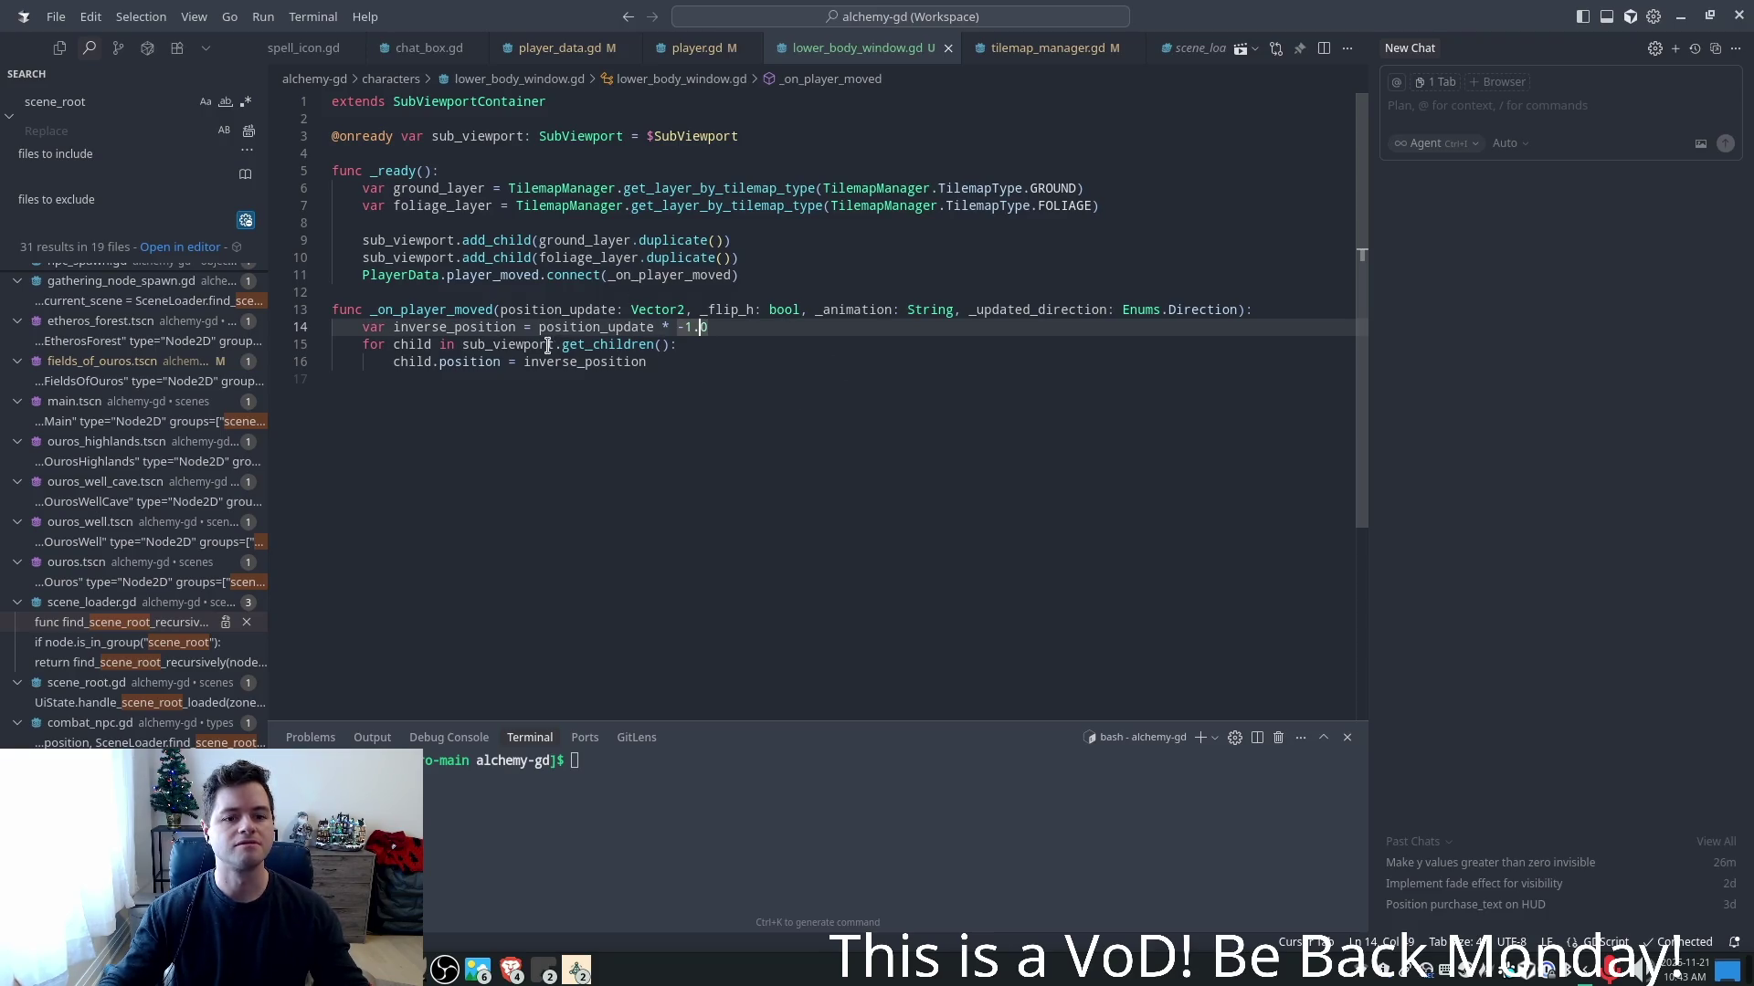
{"action": "left_click", "coordinate": [1263, 306]}
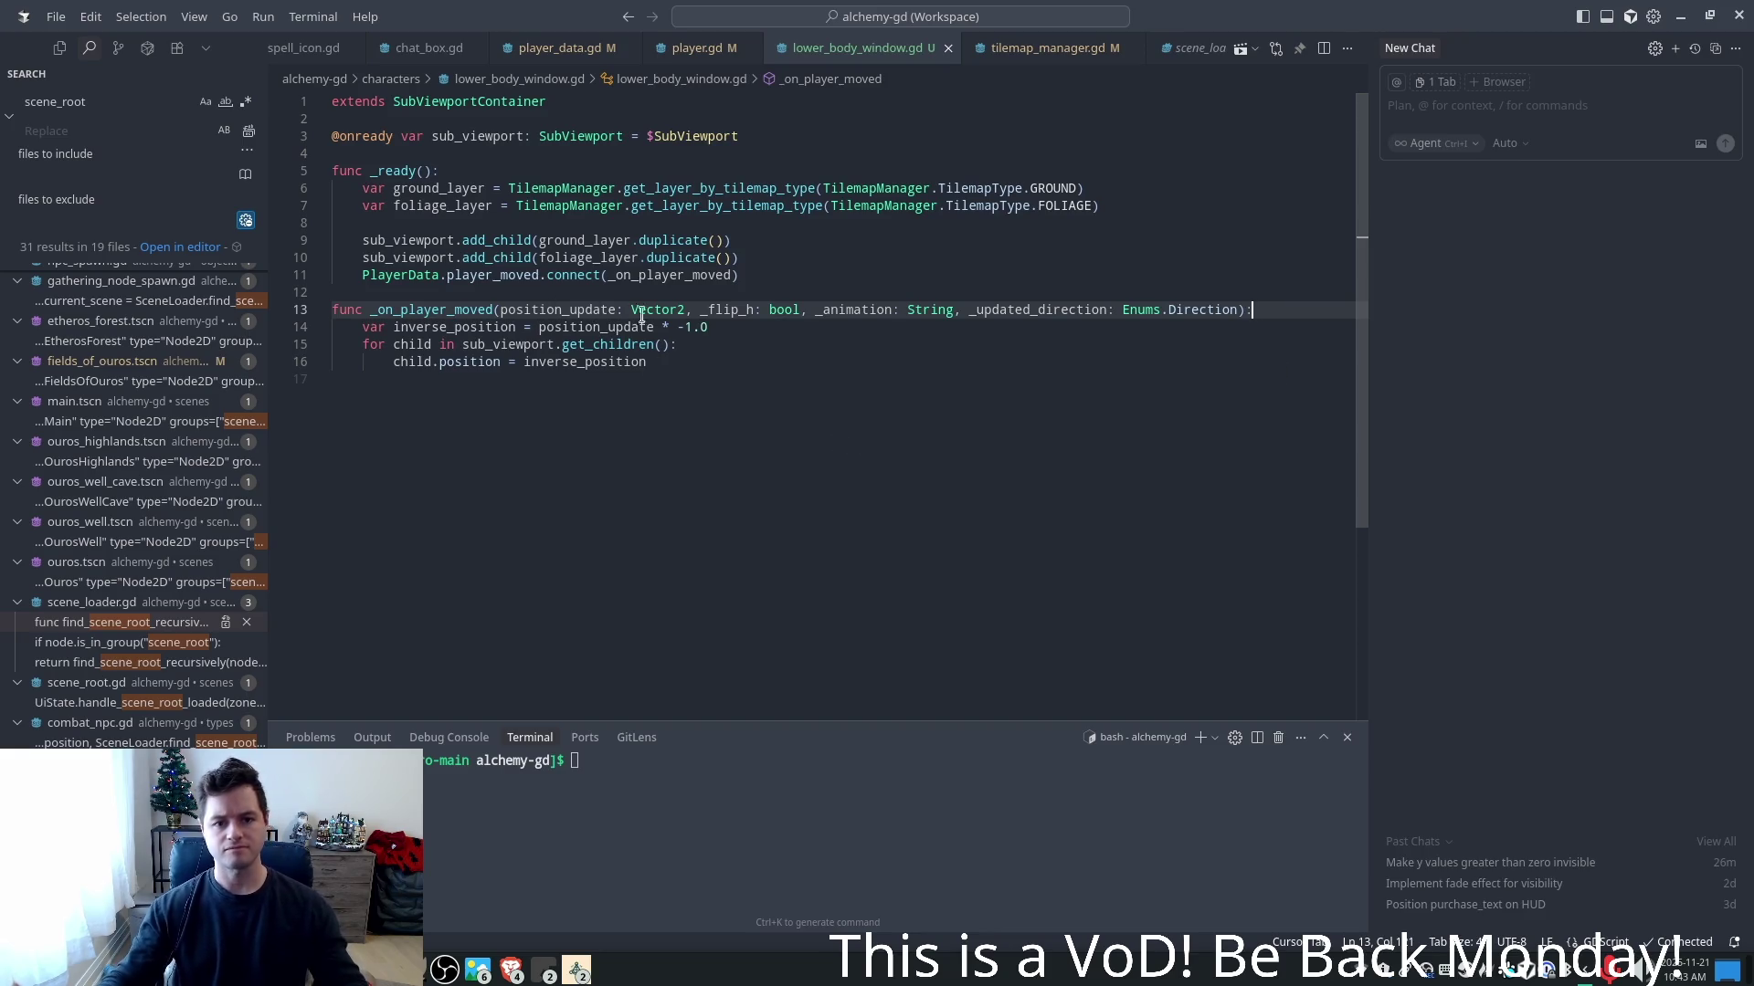
{"action": "left_click", "coordinate": [767, 328]}
{"action": "key", "text": "Return"}
{"action": "type", "text": "var"}
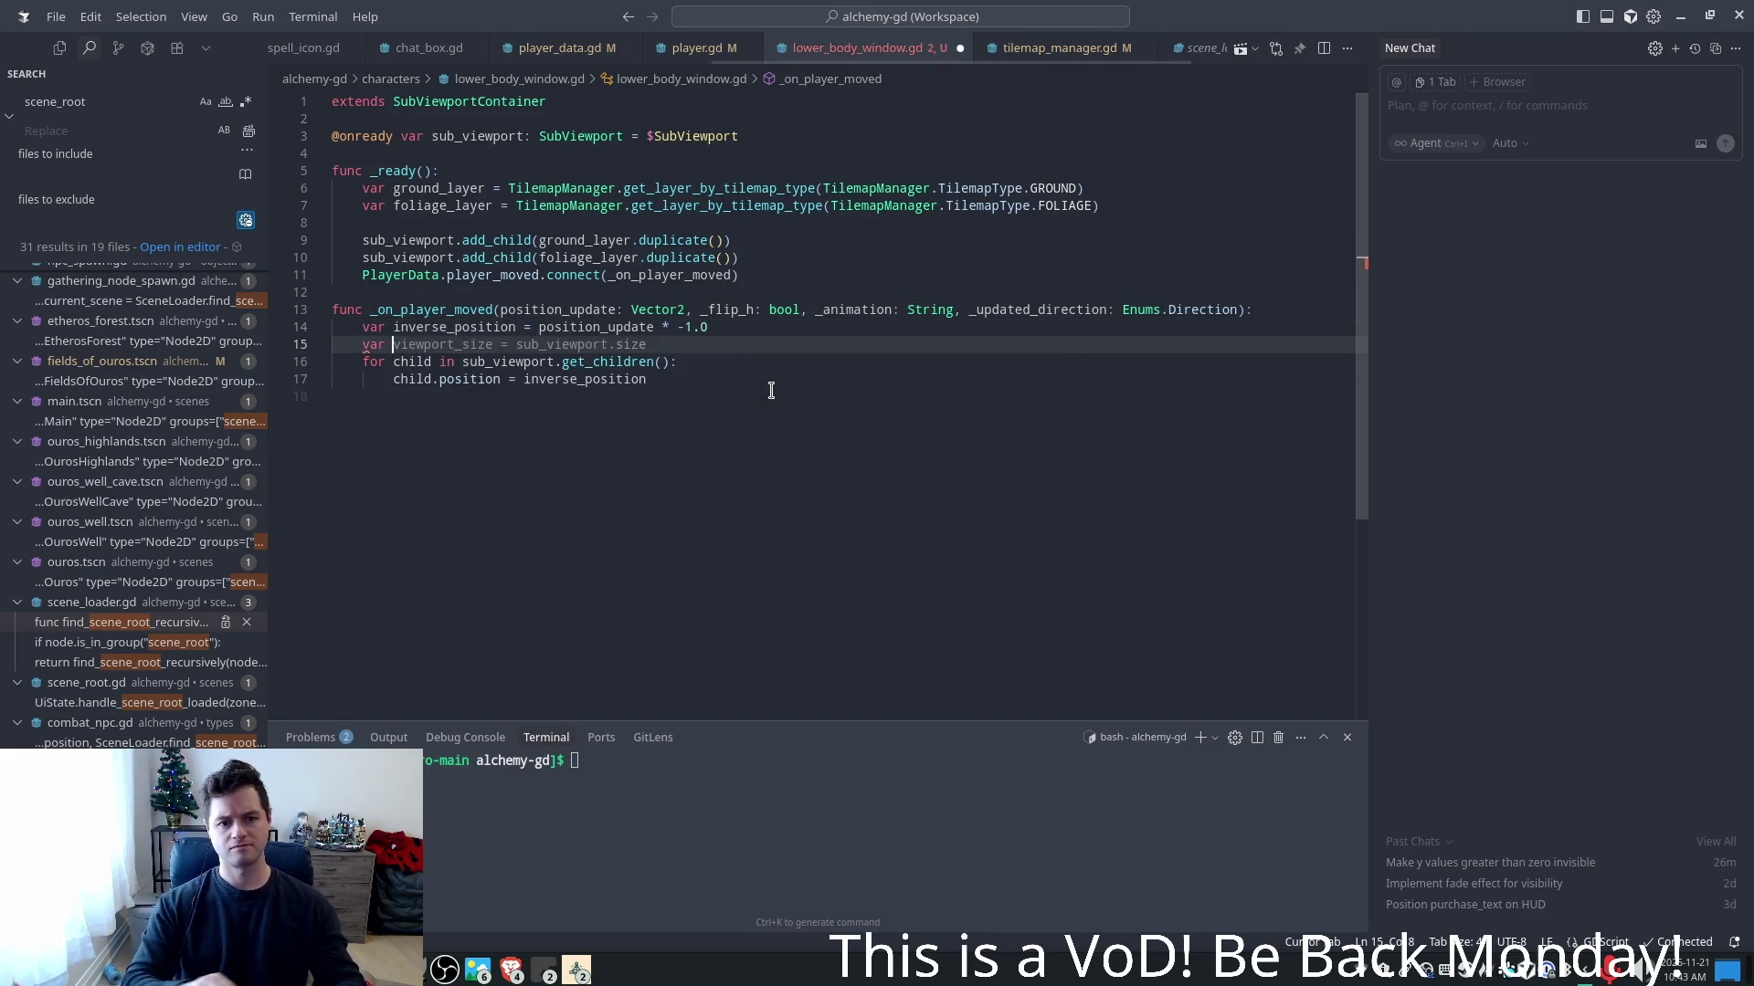
{"action": "key", "text": "BackSpace"}
{"action": "key", "text": "BackSpace"}
{"action": "key", "text": "Escape"}
{"action": "key", "text": "BackSpace"}
{"action": "key", "text": "BackSpace"}
{"action": "type", "text": "inve"}
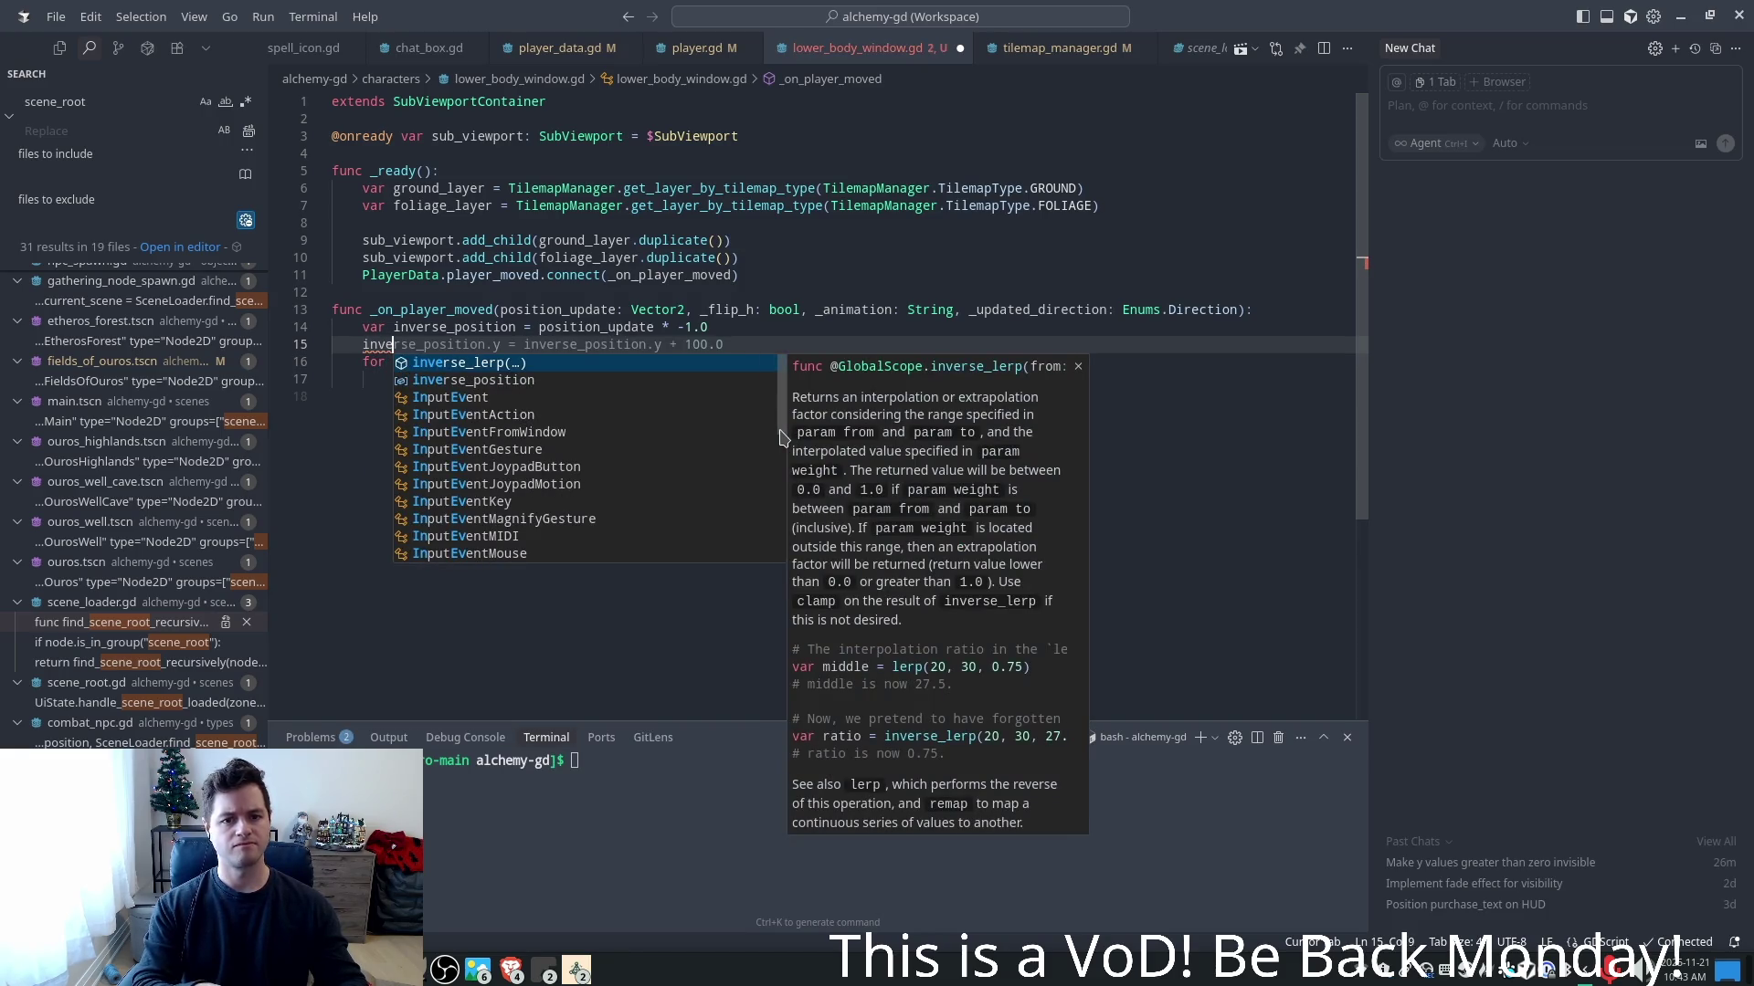
{"action": "key", "text": "Tab"}
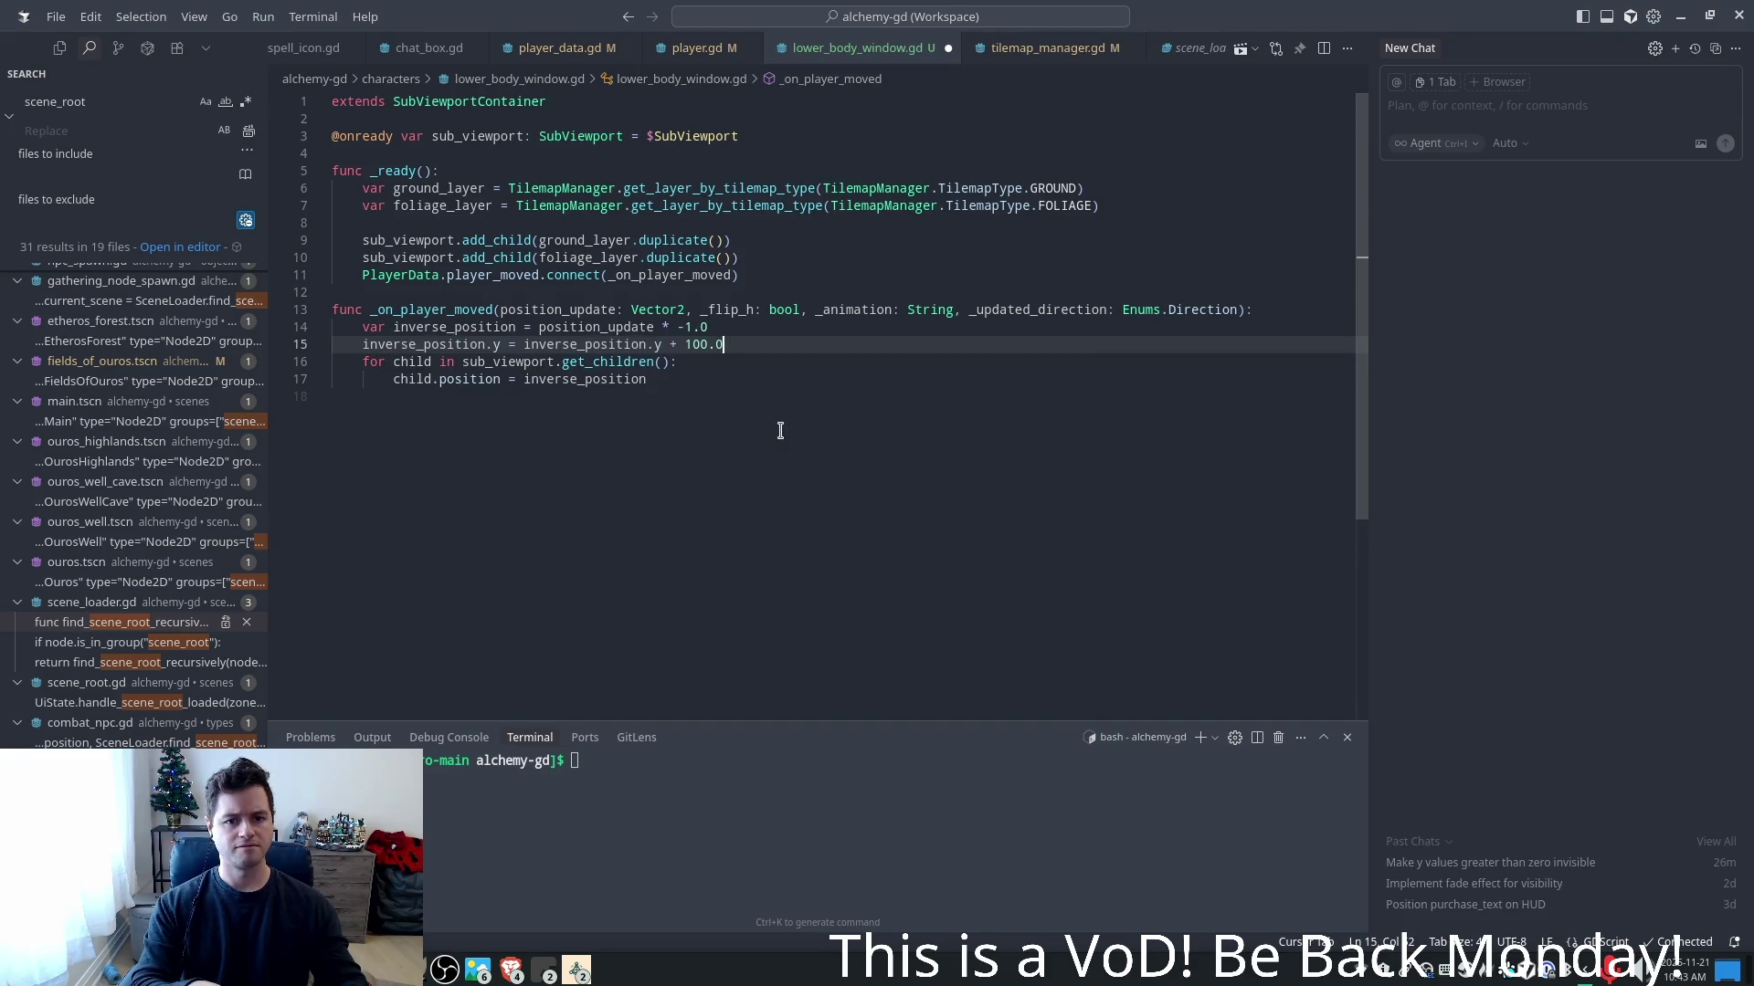
{"action": "type", "text": "- "}
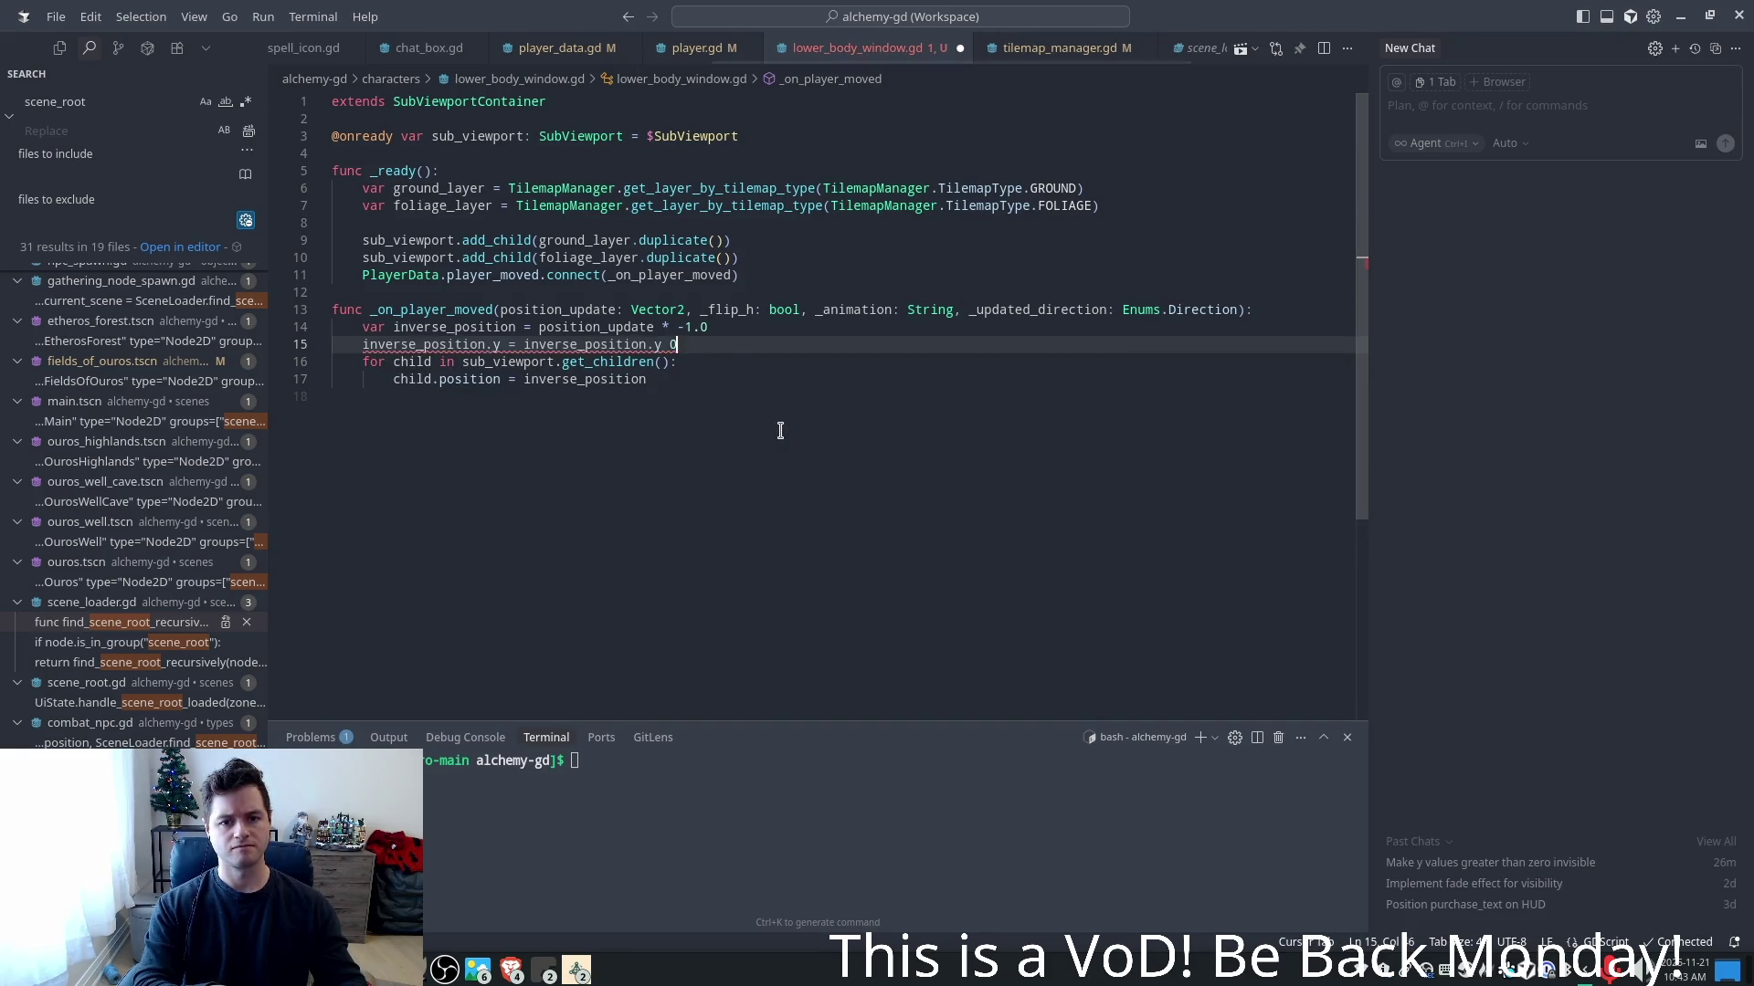
{"action": "type", "text": "32.0"}
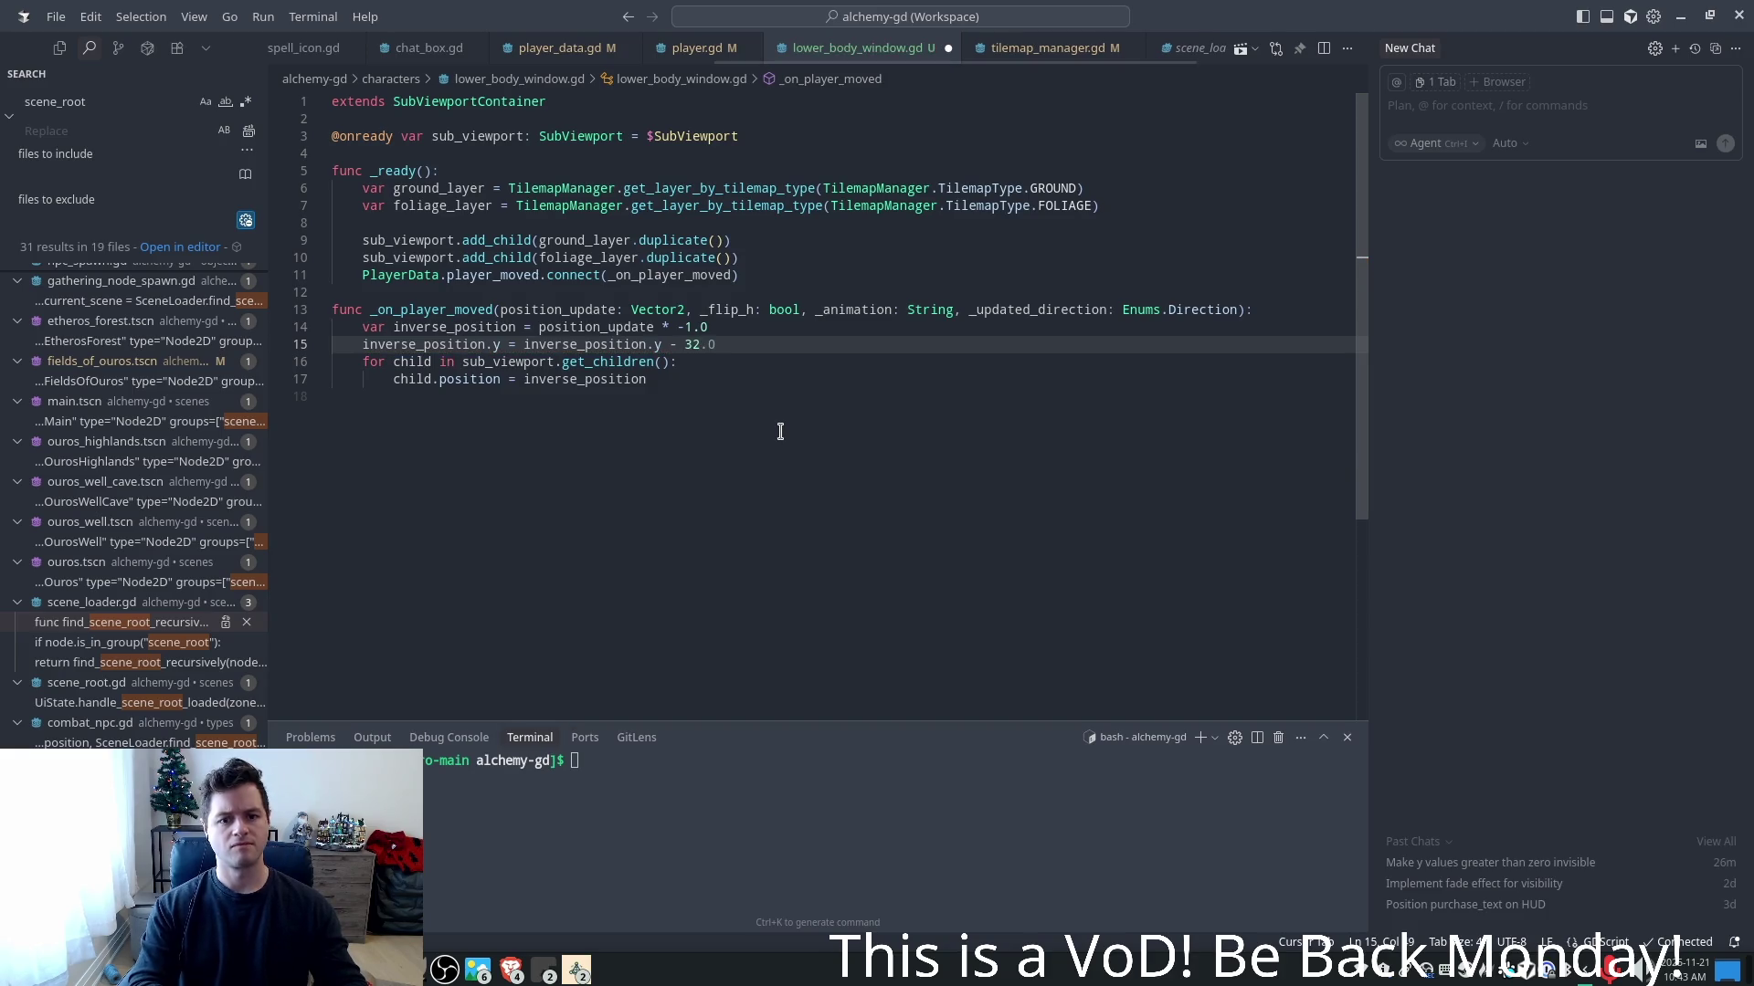
{"action": "key", "text": "Return"}
- Add the matching inverse_position.x line, changing its offset from 16 to 32
{"action": "key", "text": "Tab"}
{"action": "key", "text": "Left"}
{"action": "key", "text": "Left"}
{"action": "key", "text": "shift+Left"}
{"action": "key", "text": "shift+Left"}
{"action": "type", "text": "32"}
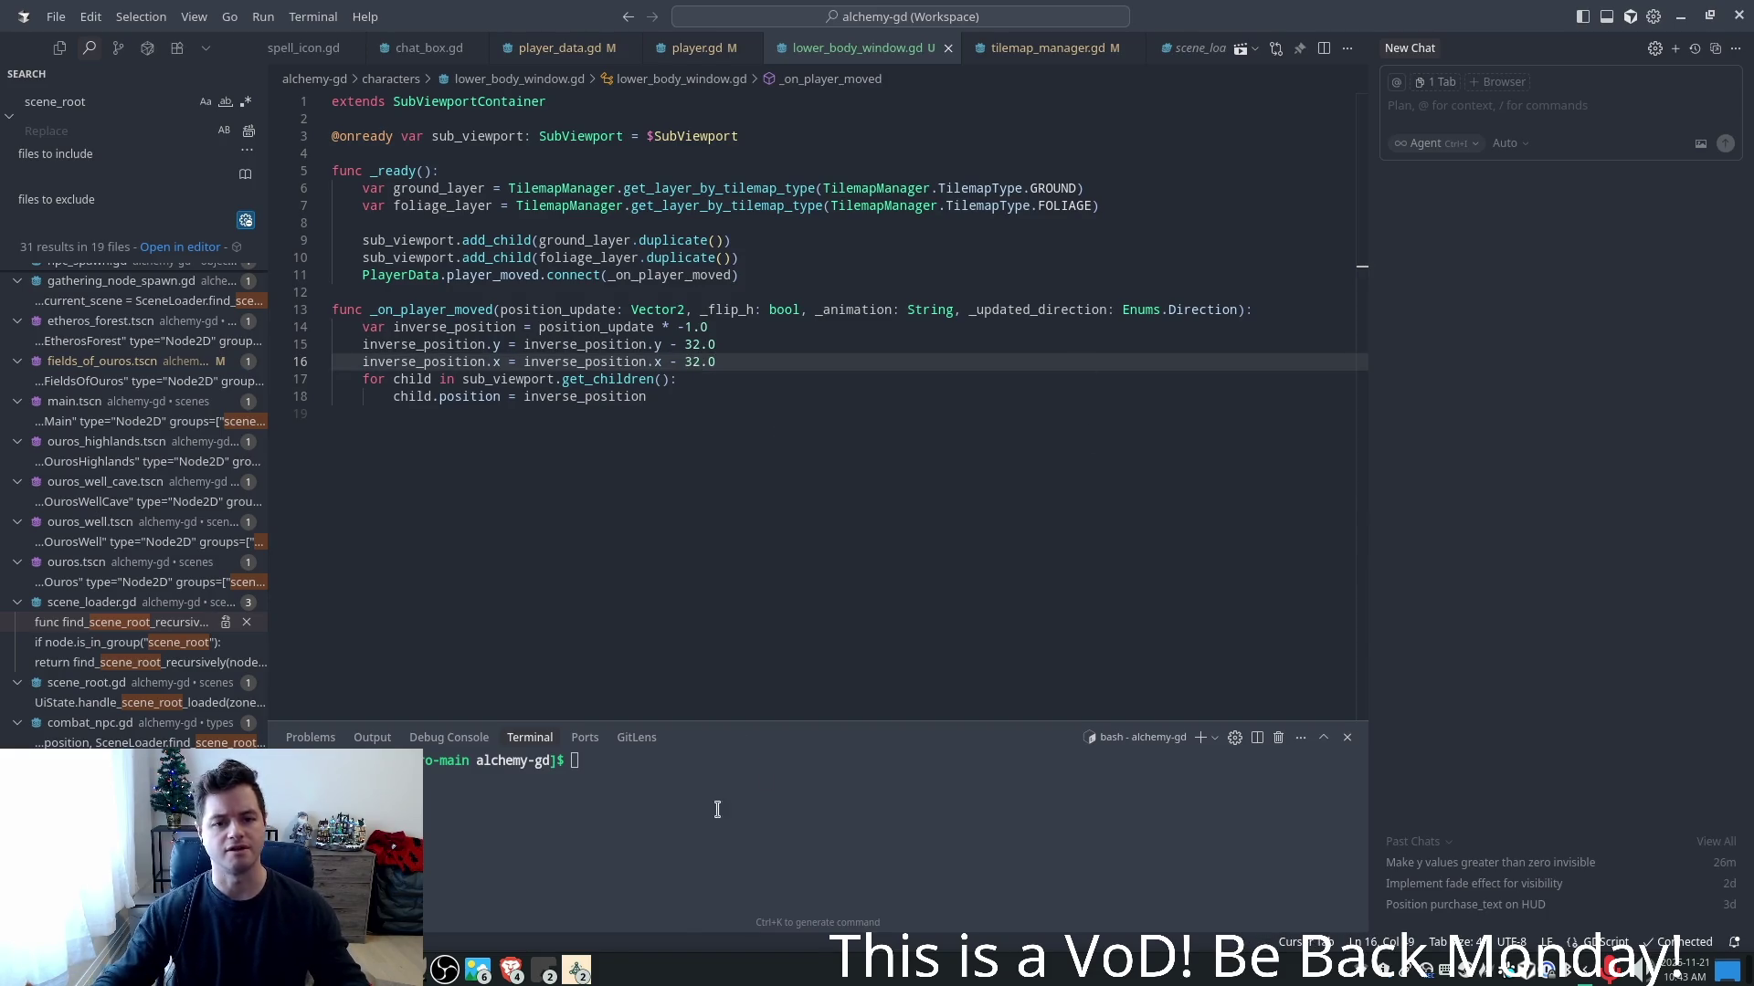
{"action": "key", "text": "alt+Tab"}
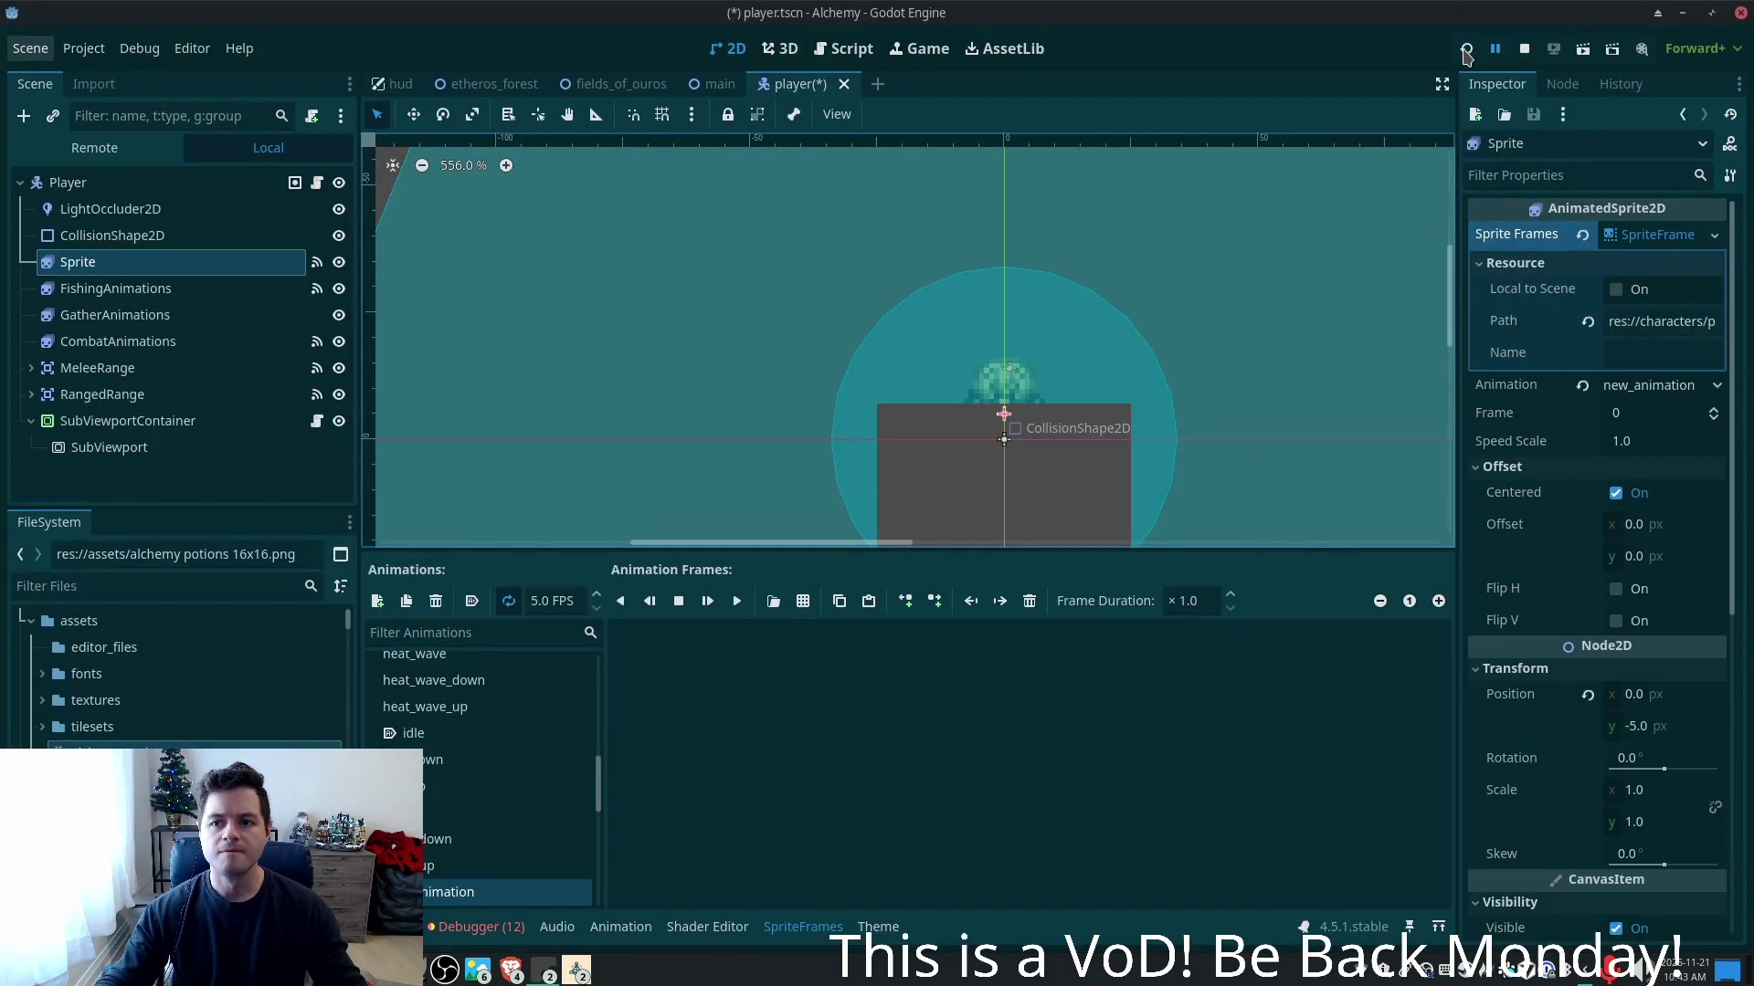
- Relaunch the game and walk the player right and left to check the lower-body view
{"action": "left_click", "coordinate": [1465, 48]}
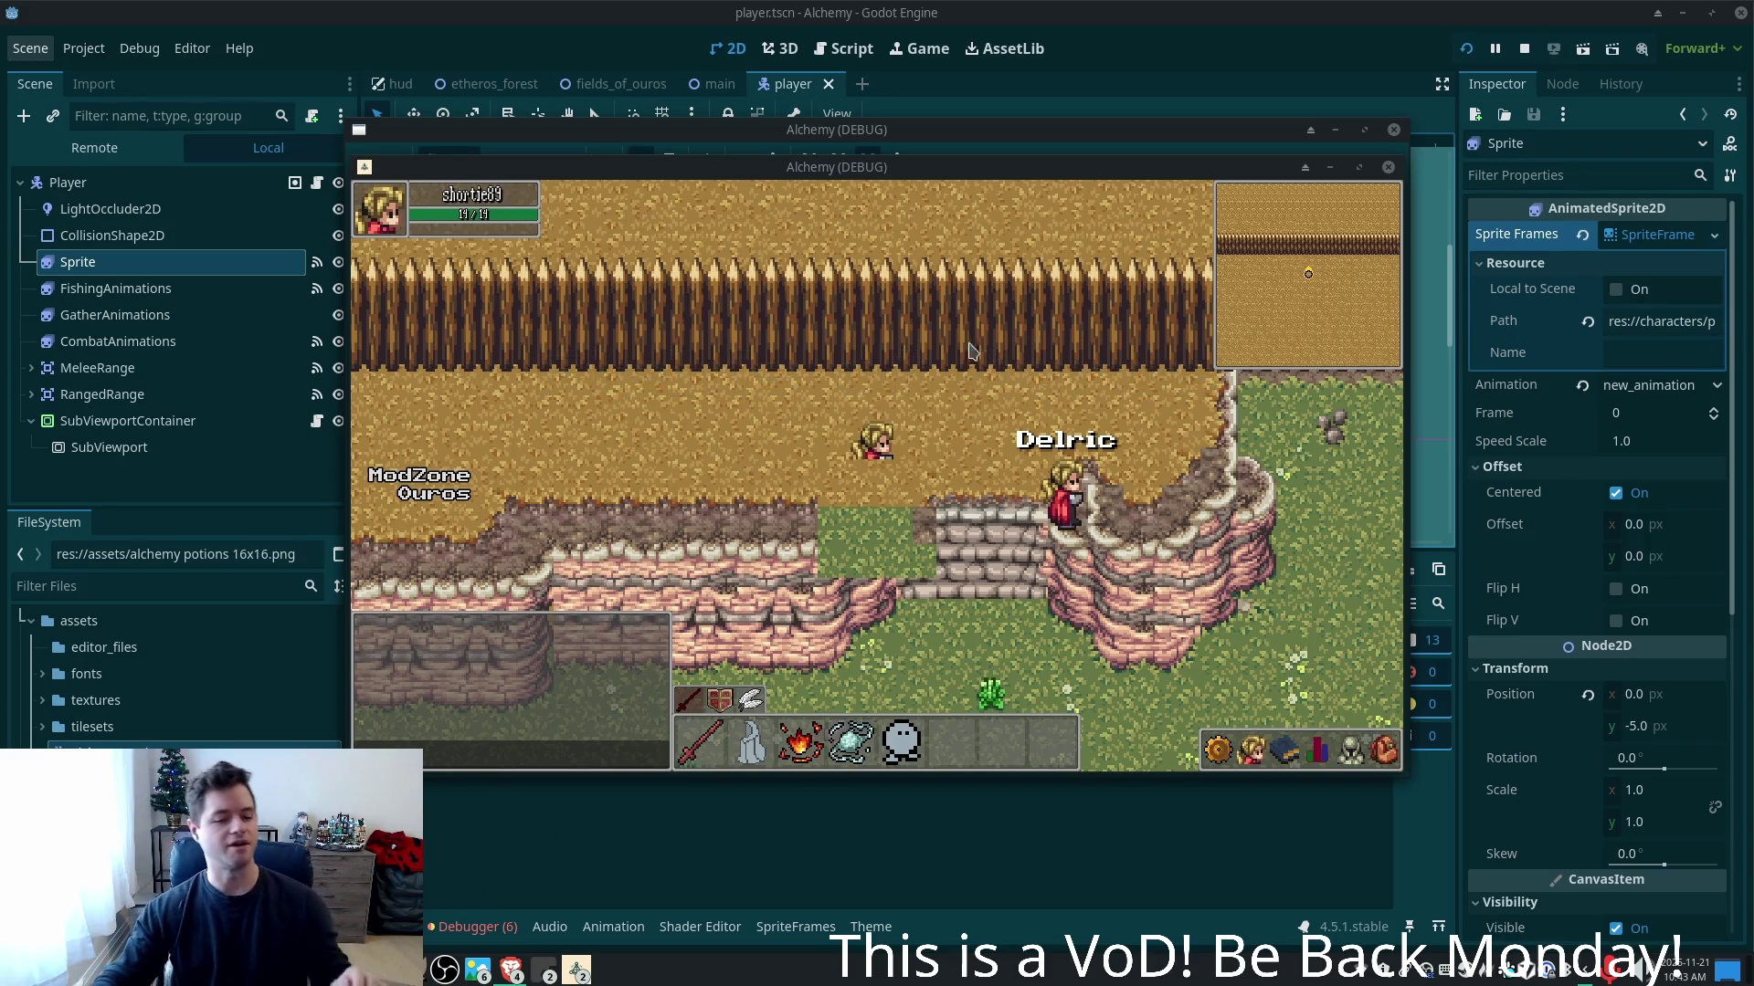
{"action": "left_click", "coordinate": [1016, 478]}
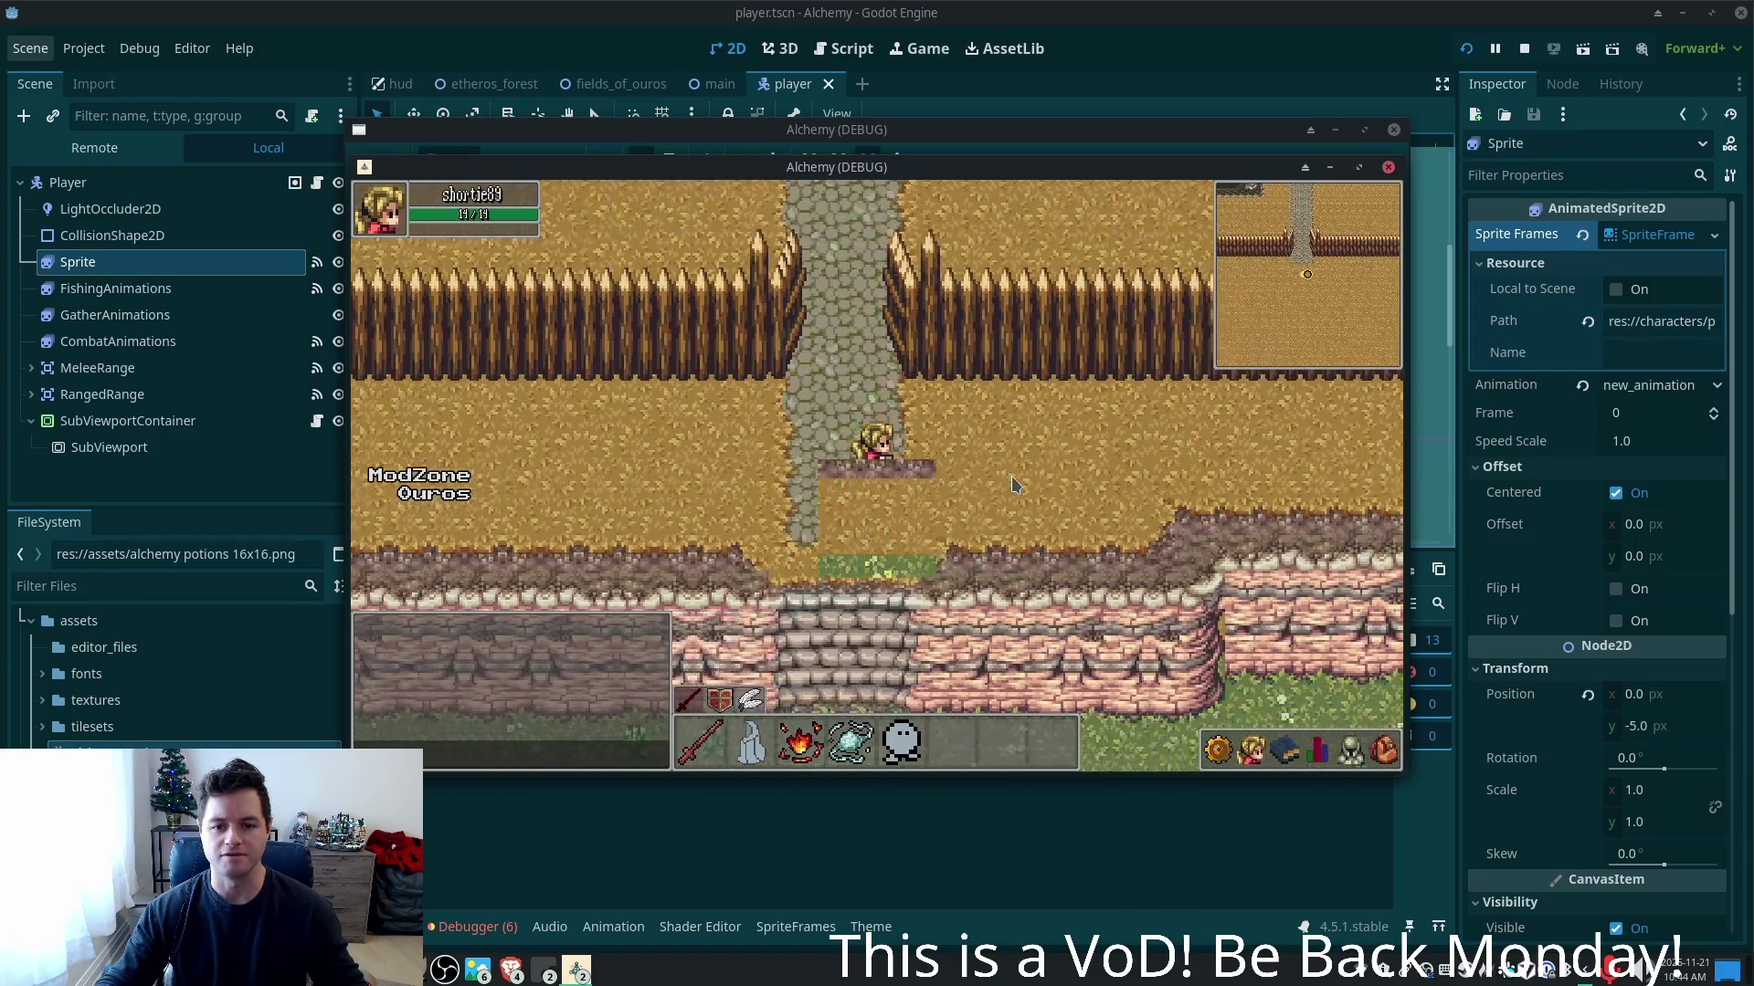
{"action": "key", "text": "Left"}
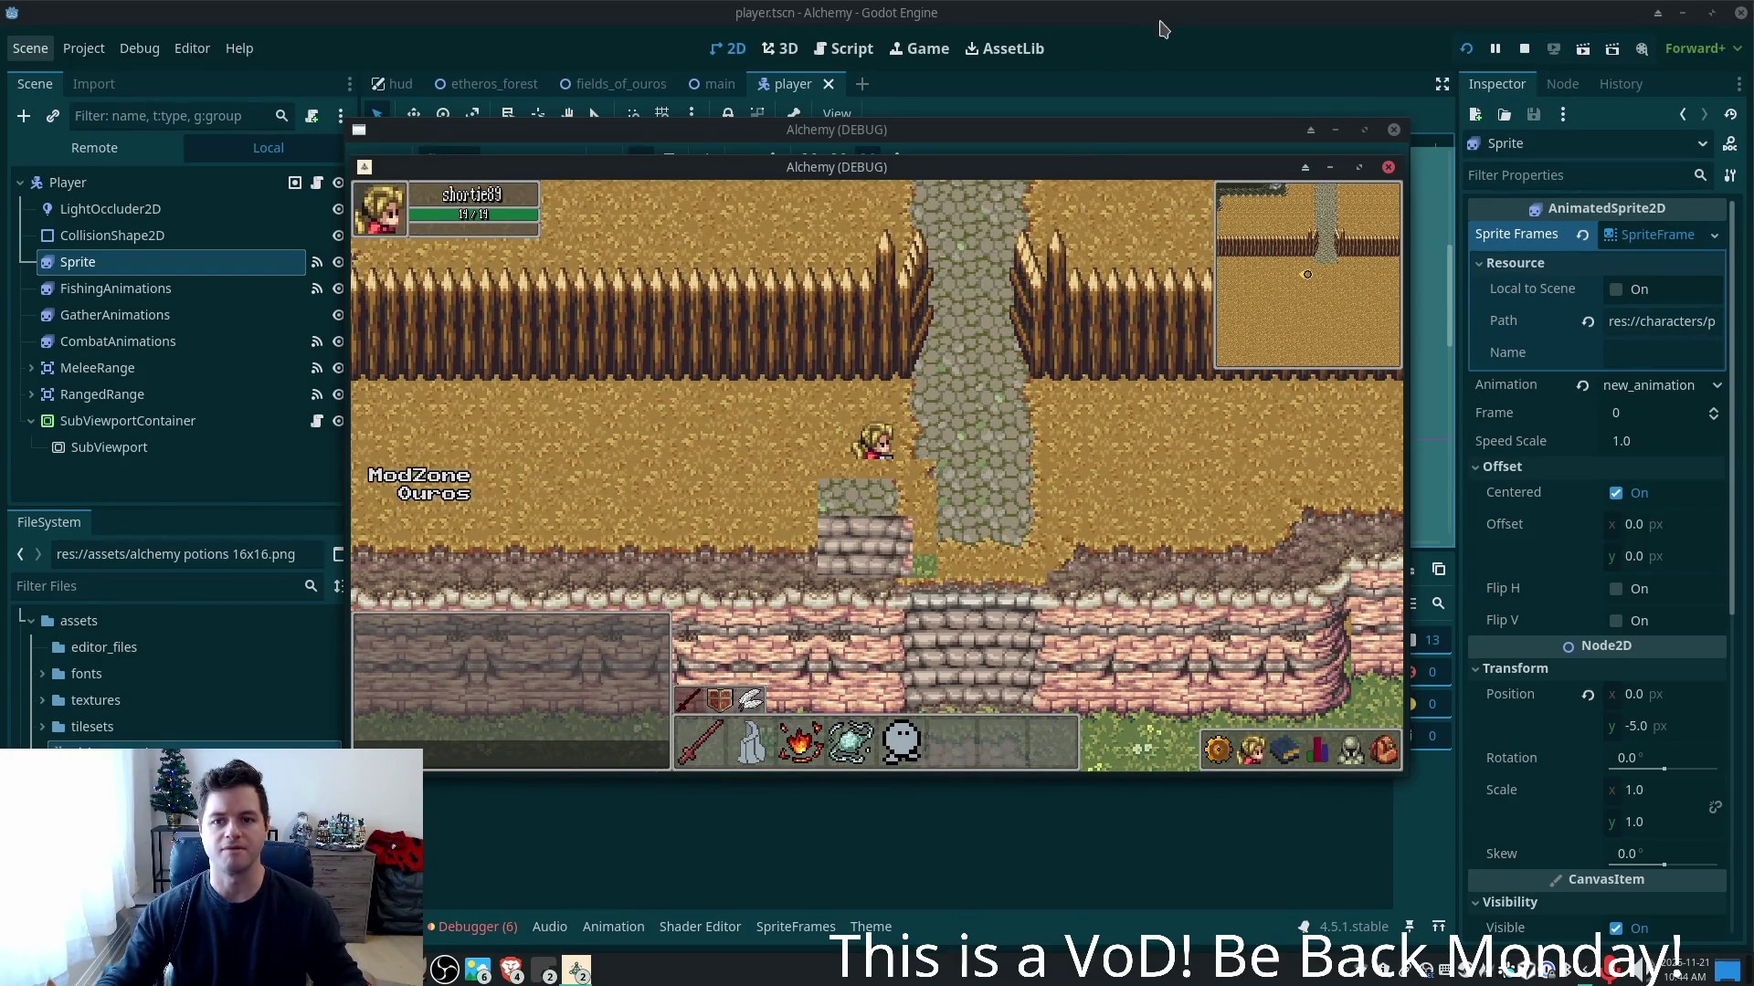
{"action": "key", "text": "alt+Tab"}
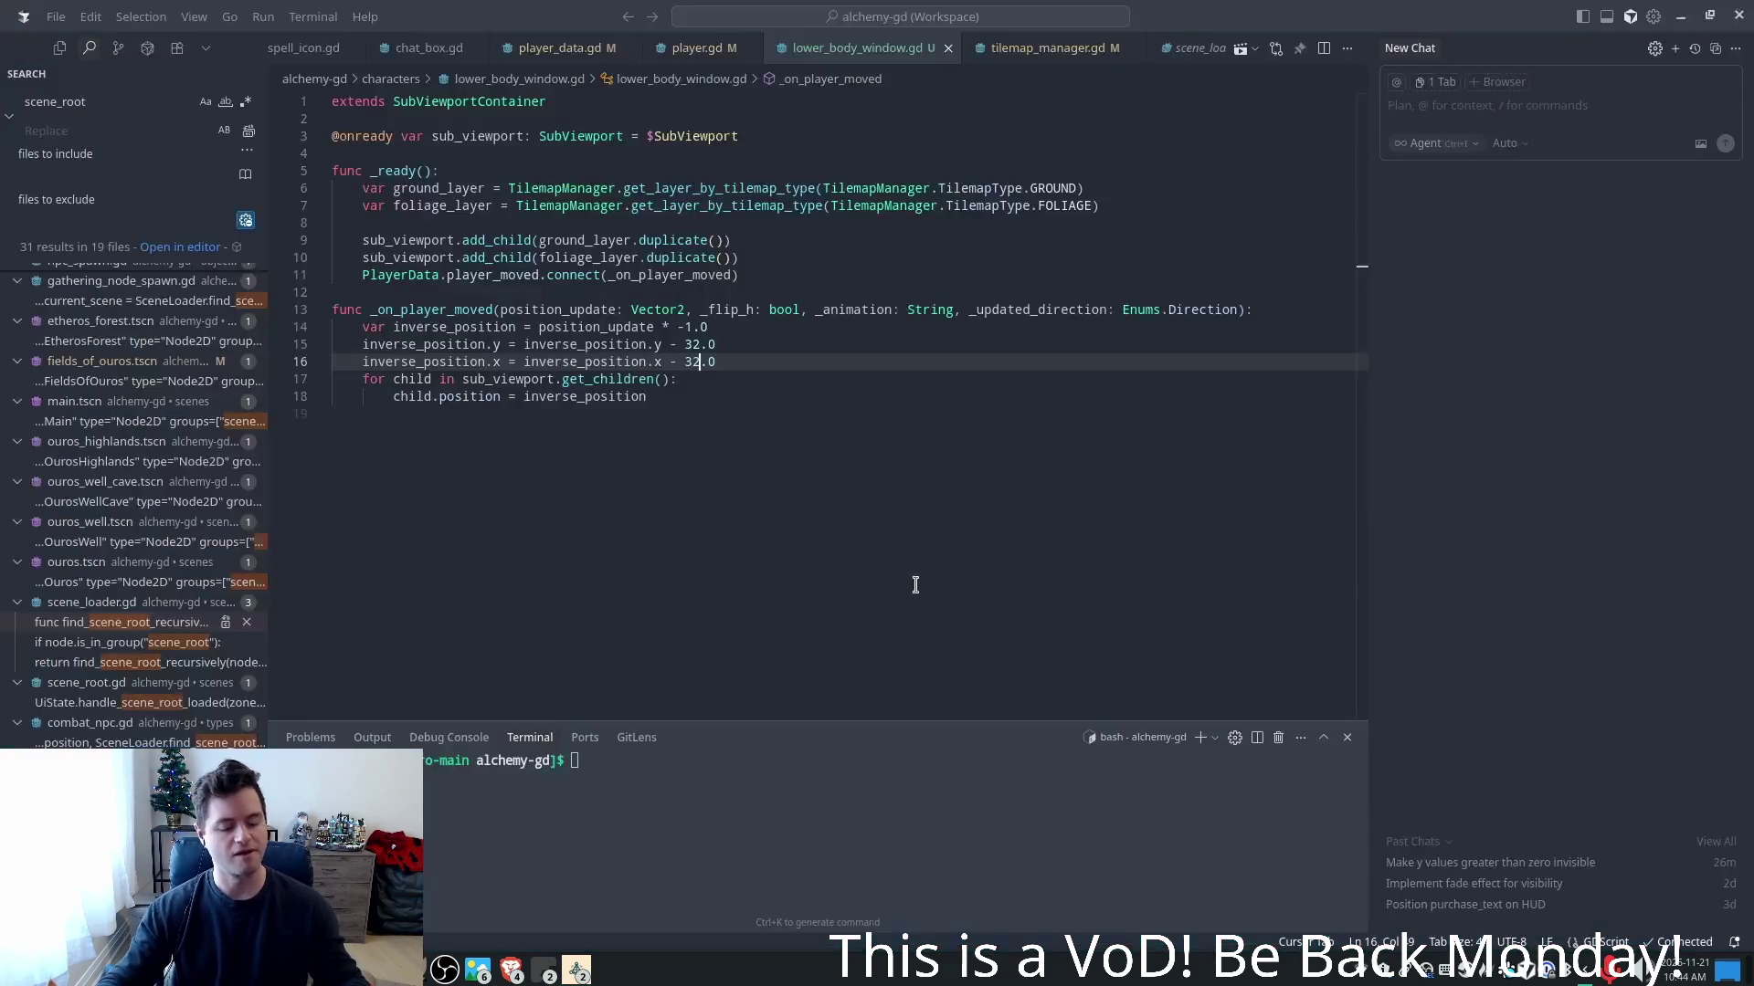
- Inspect the -32.0 offsets on lines 15–16 and the -1.0 inversion on line 14
{"action": "double_click", "coordinate": [676, 344]}
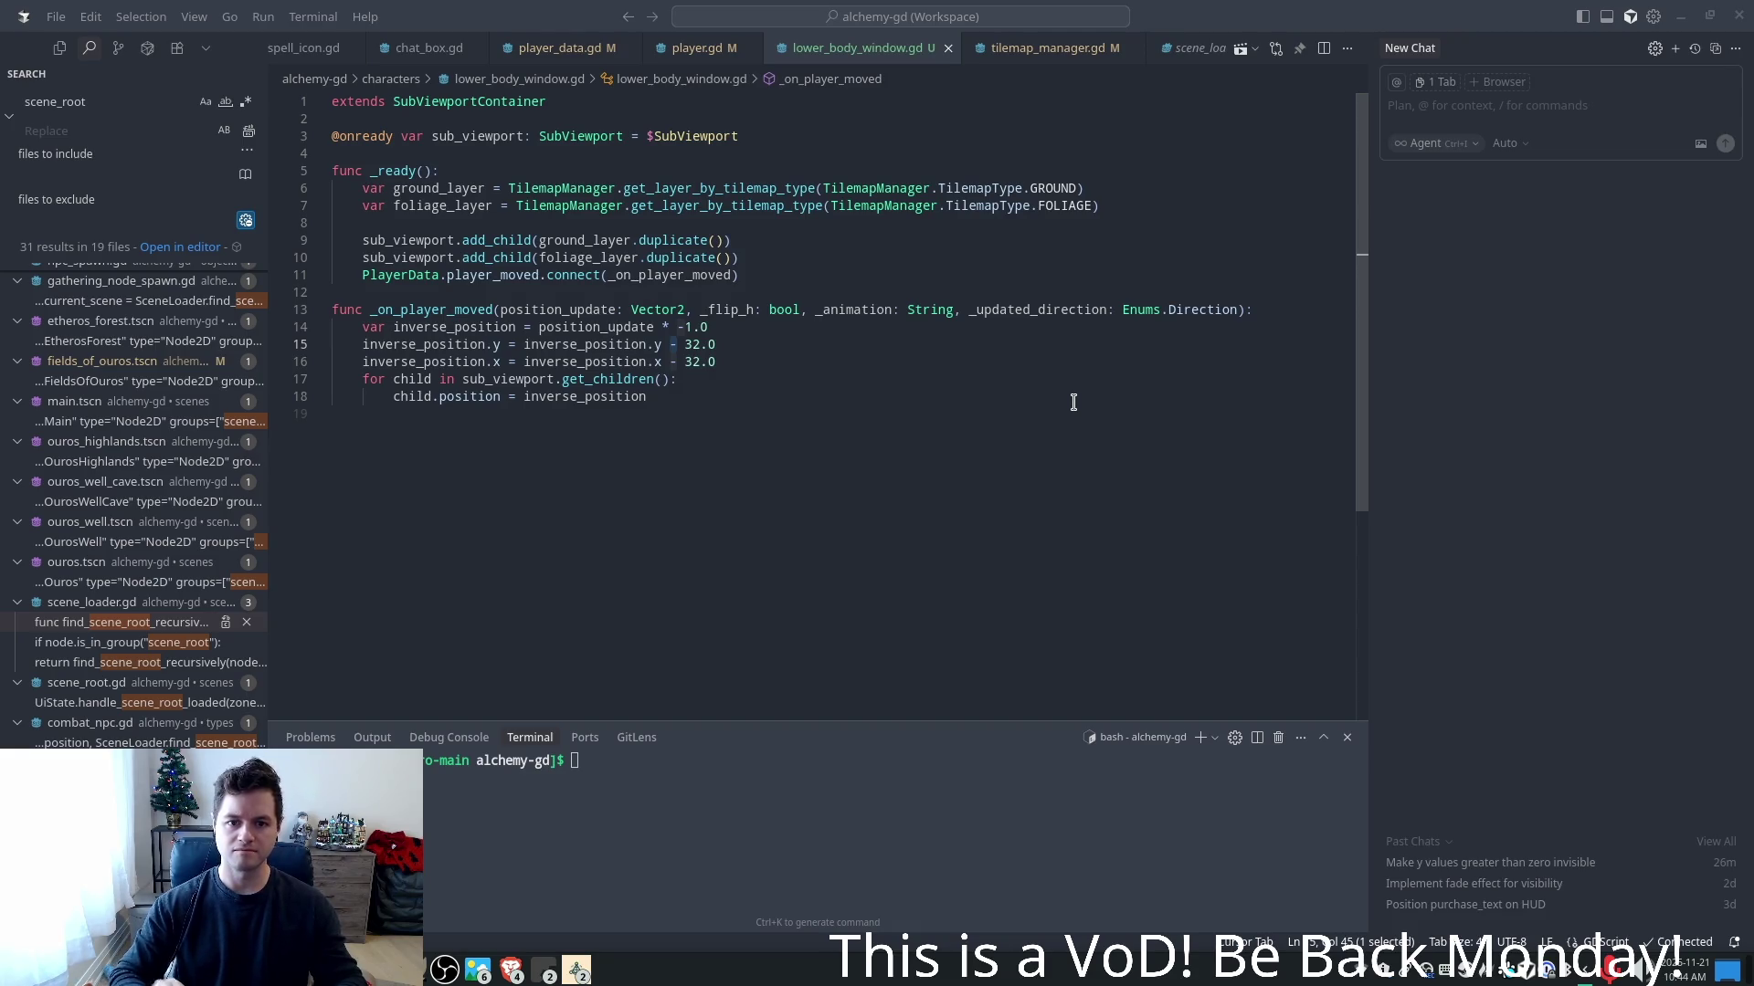
{"action": "key", "text": "Escape"}
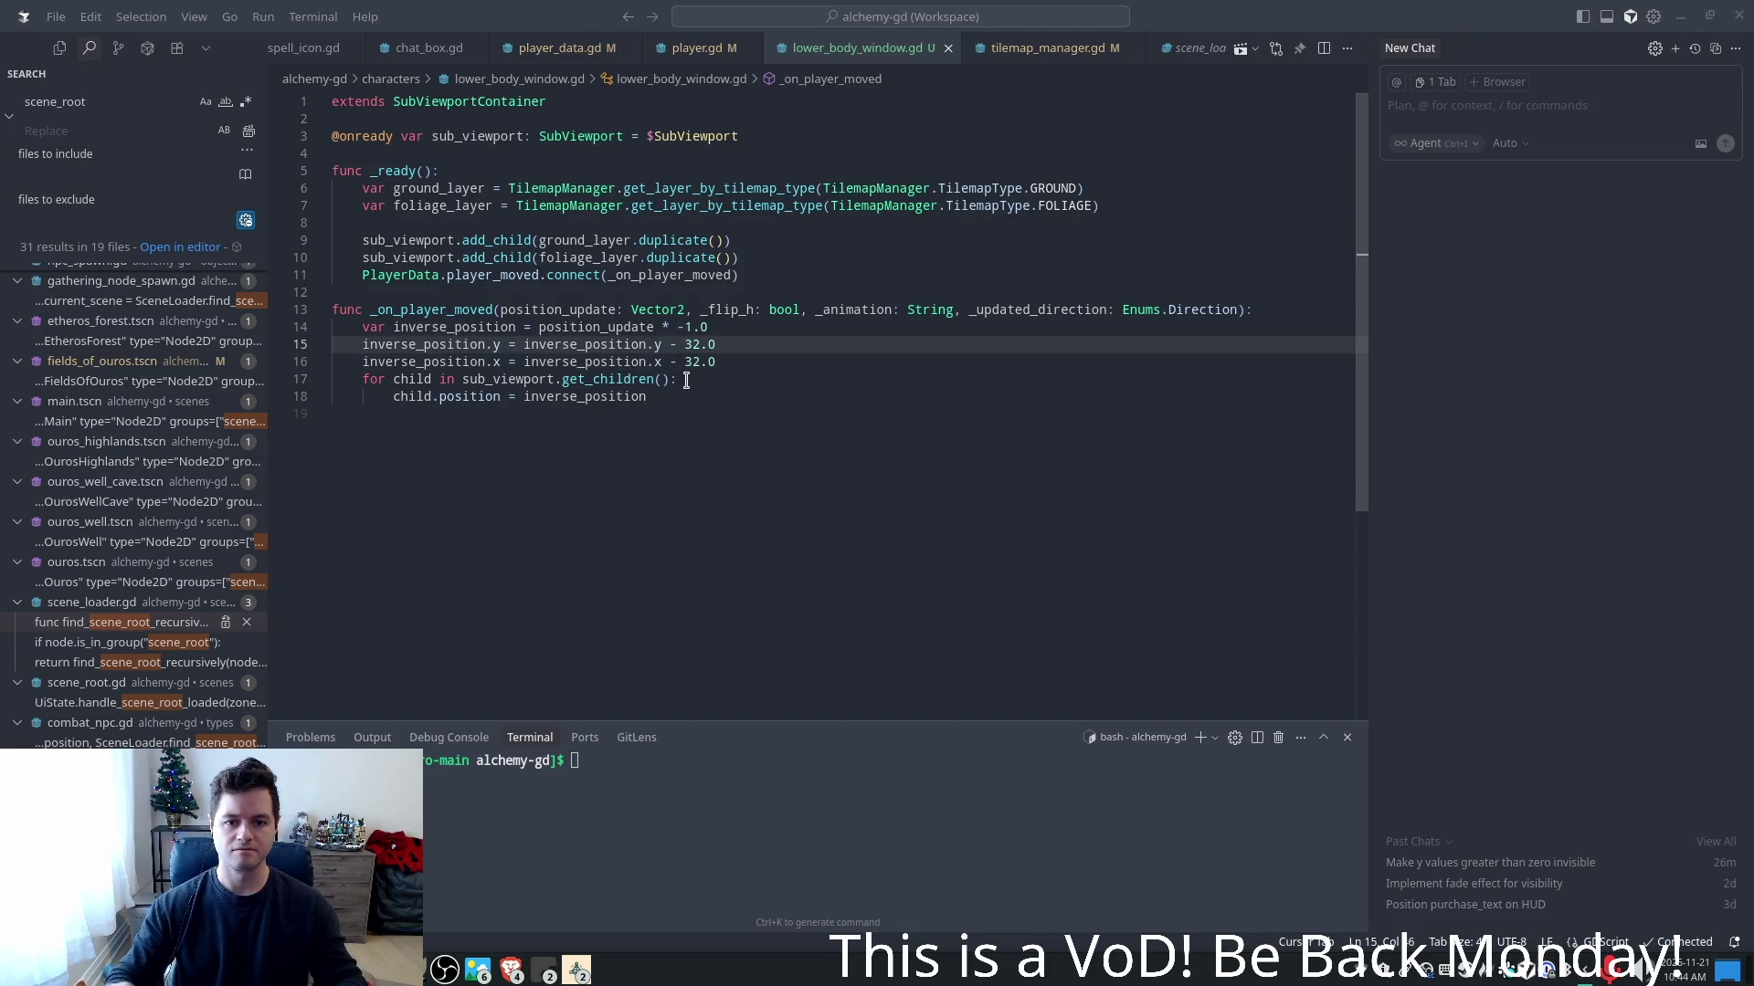
{"action": "double_click", "coordinate": [673, 344]}
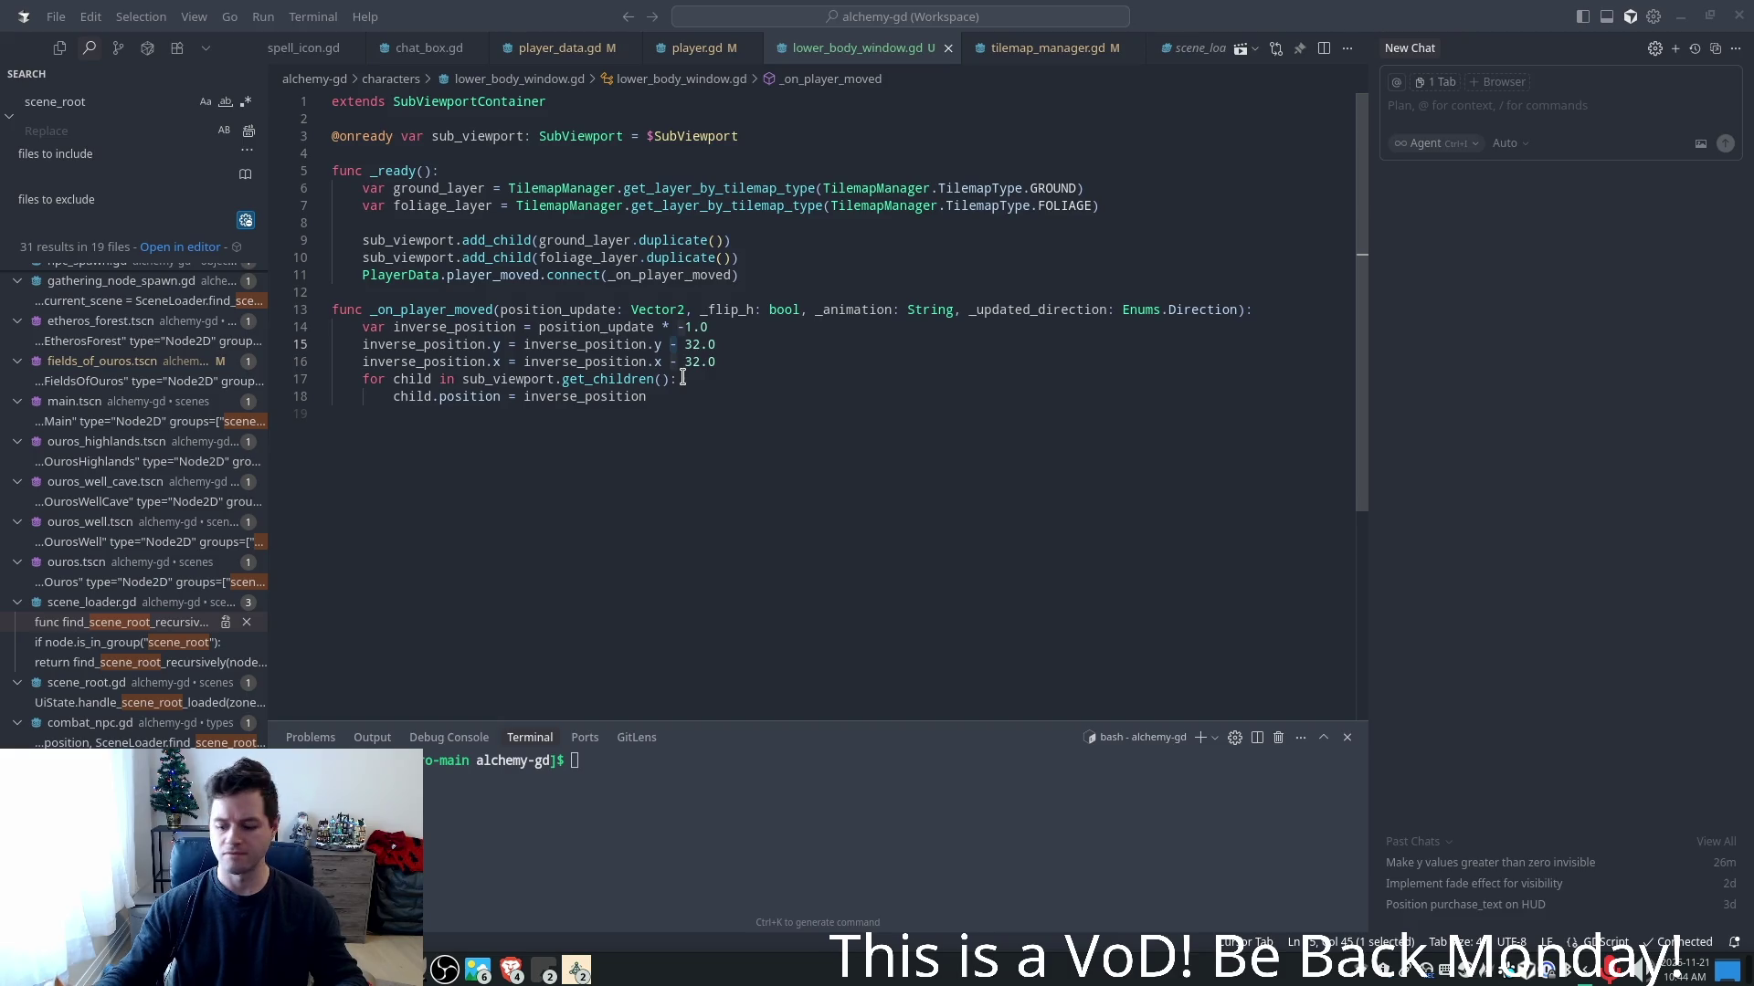
{"action": "left_click", "coordinate": [681, 344]}
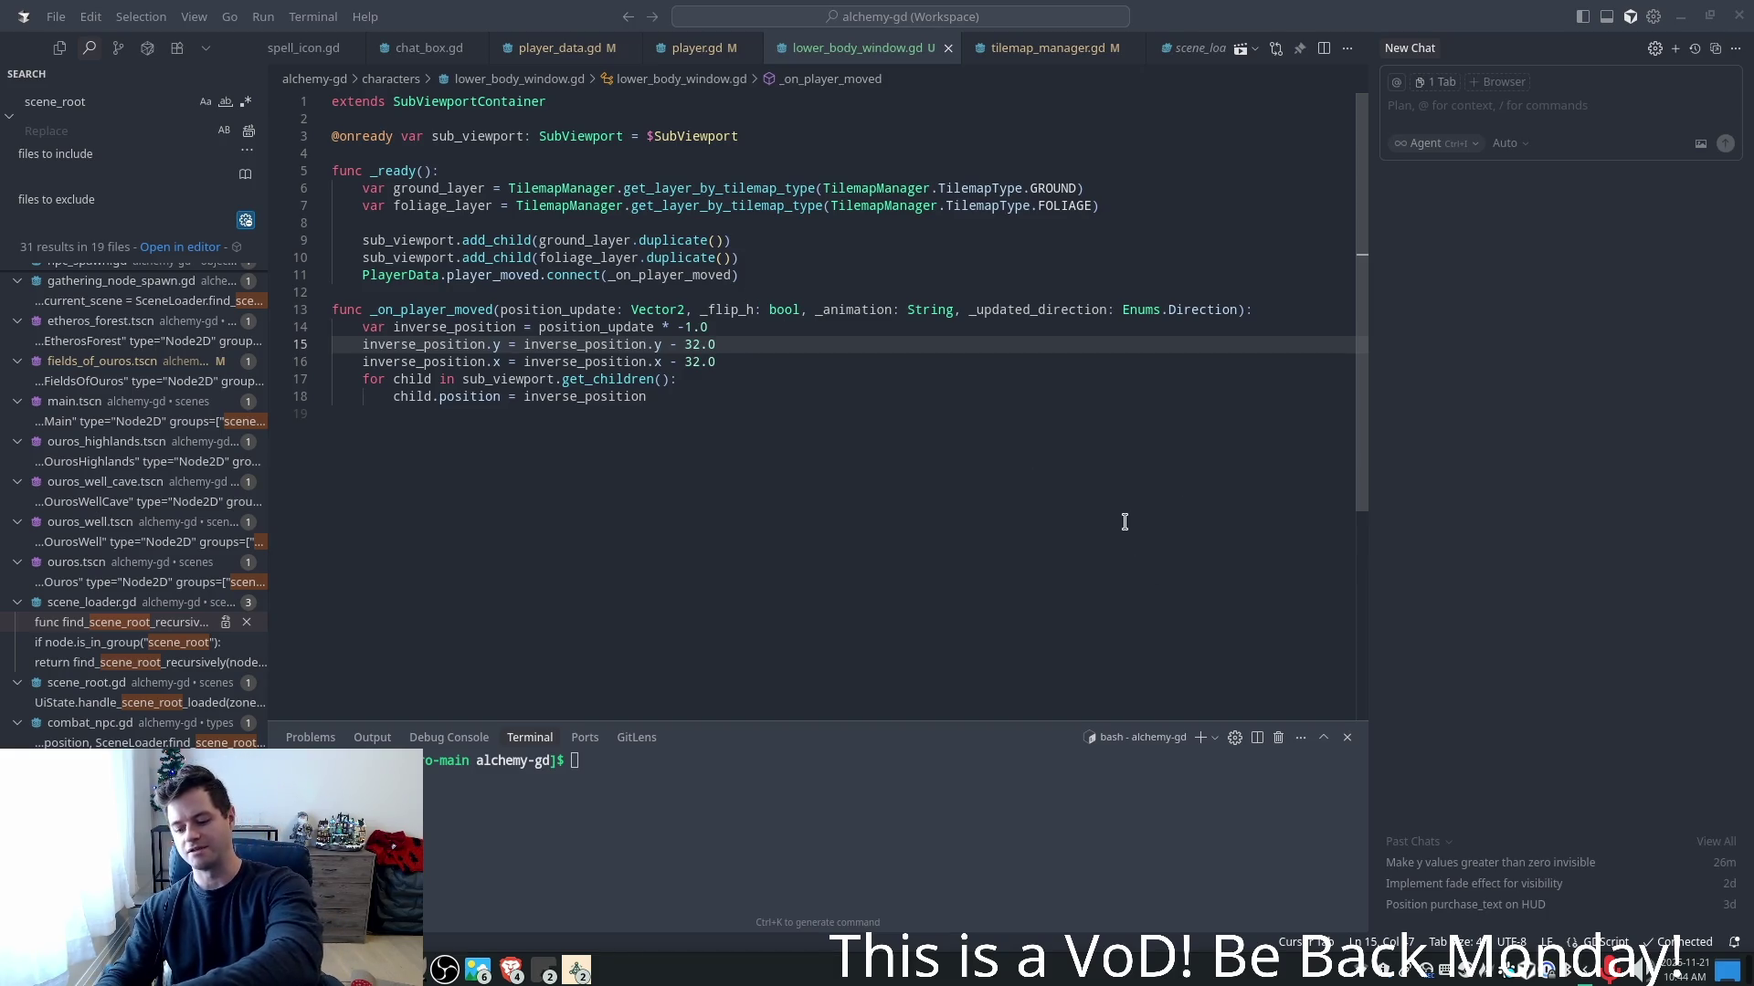
{"action": "left_click", "coordinate": [671, 356]}
{"action": "left_click", "coordinate": [676, 345]}
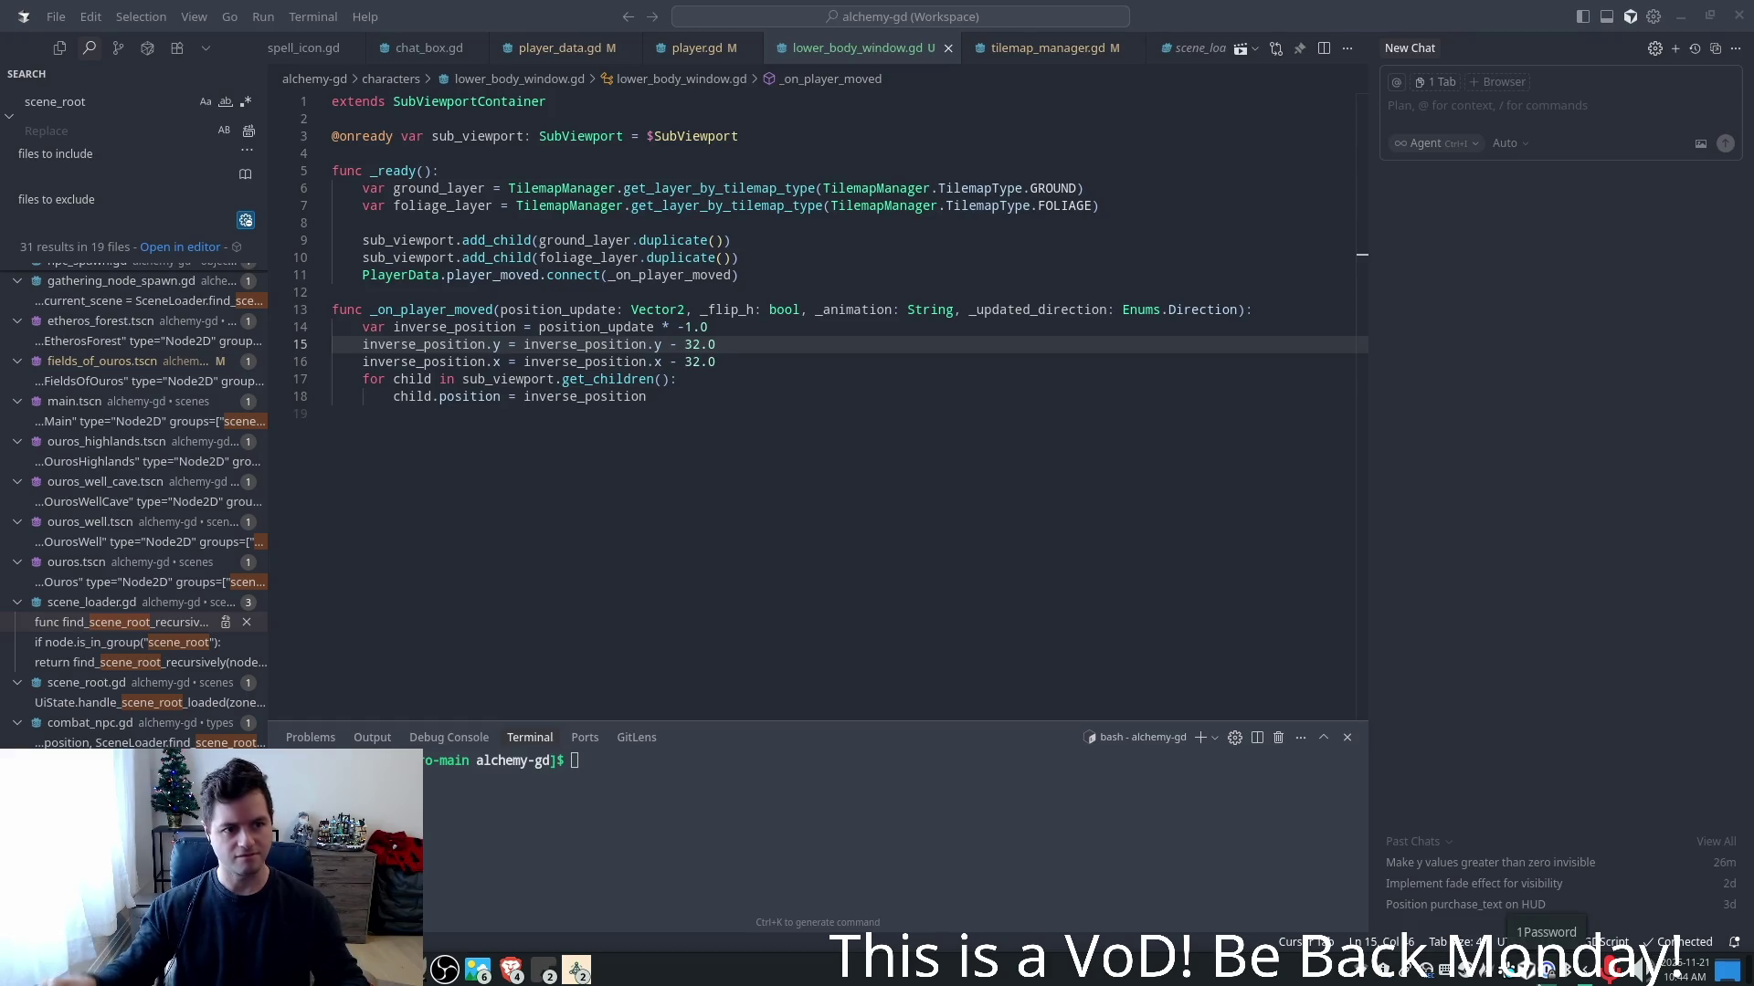
{"action": "left_click", "coordinate": [662, 327]}
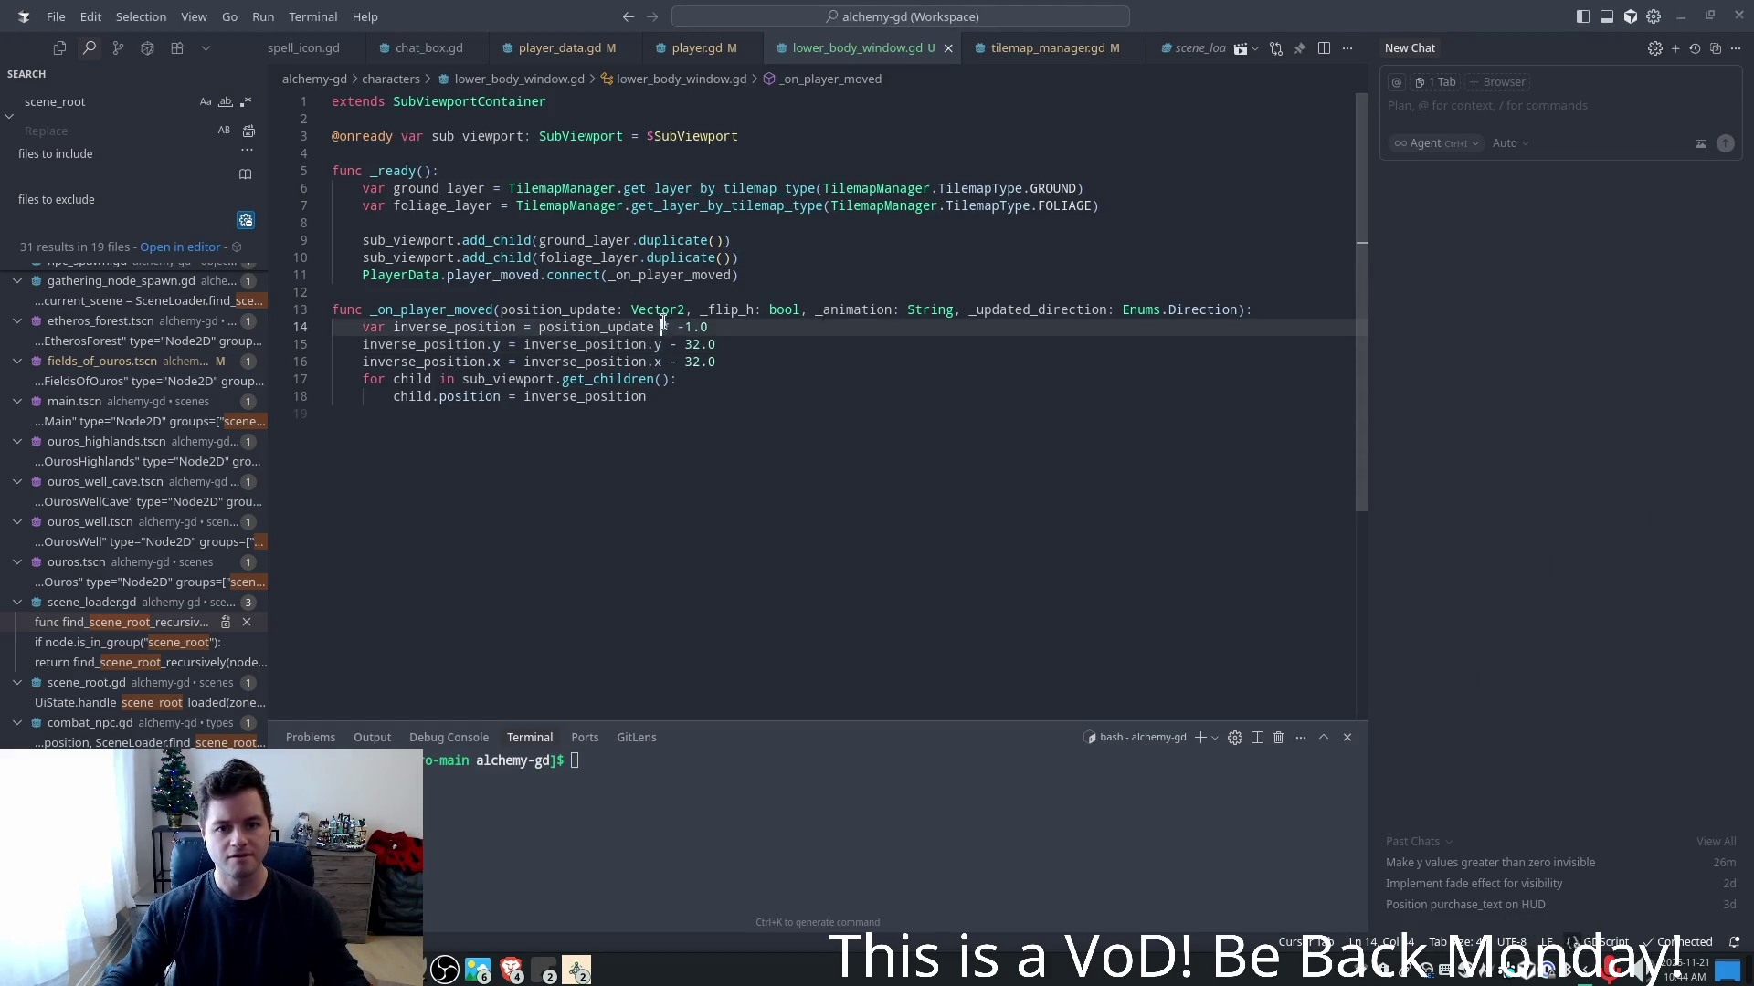
{"action": "left_click", "coordinate": [699, 344]}
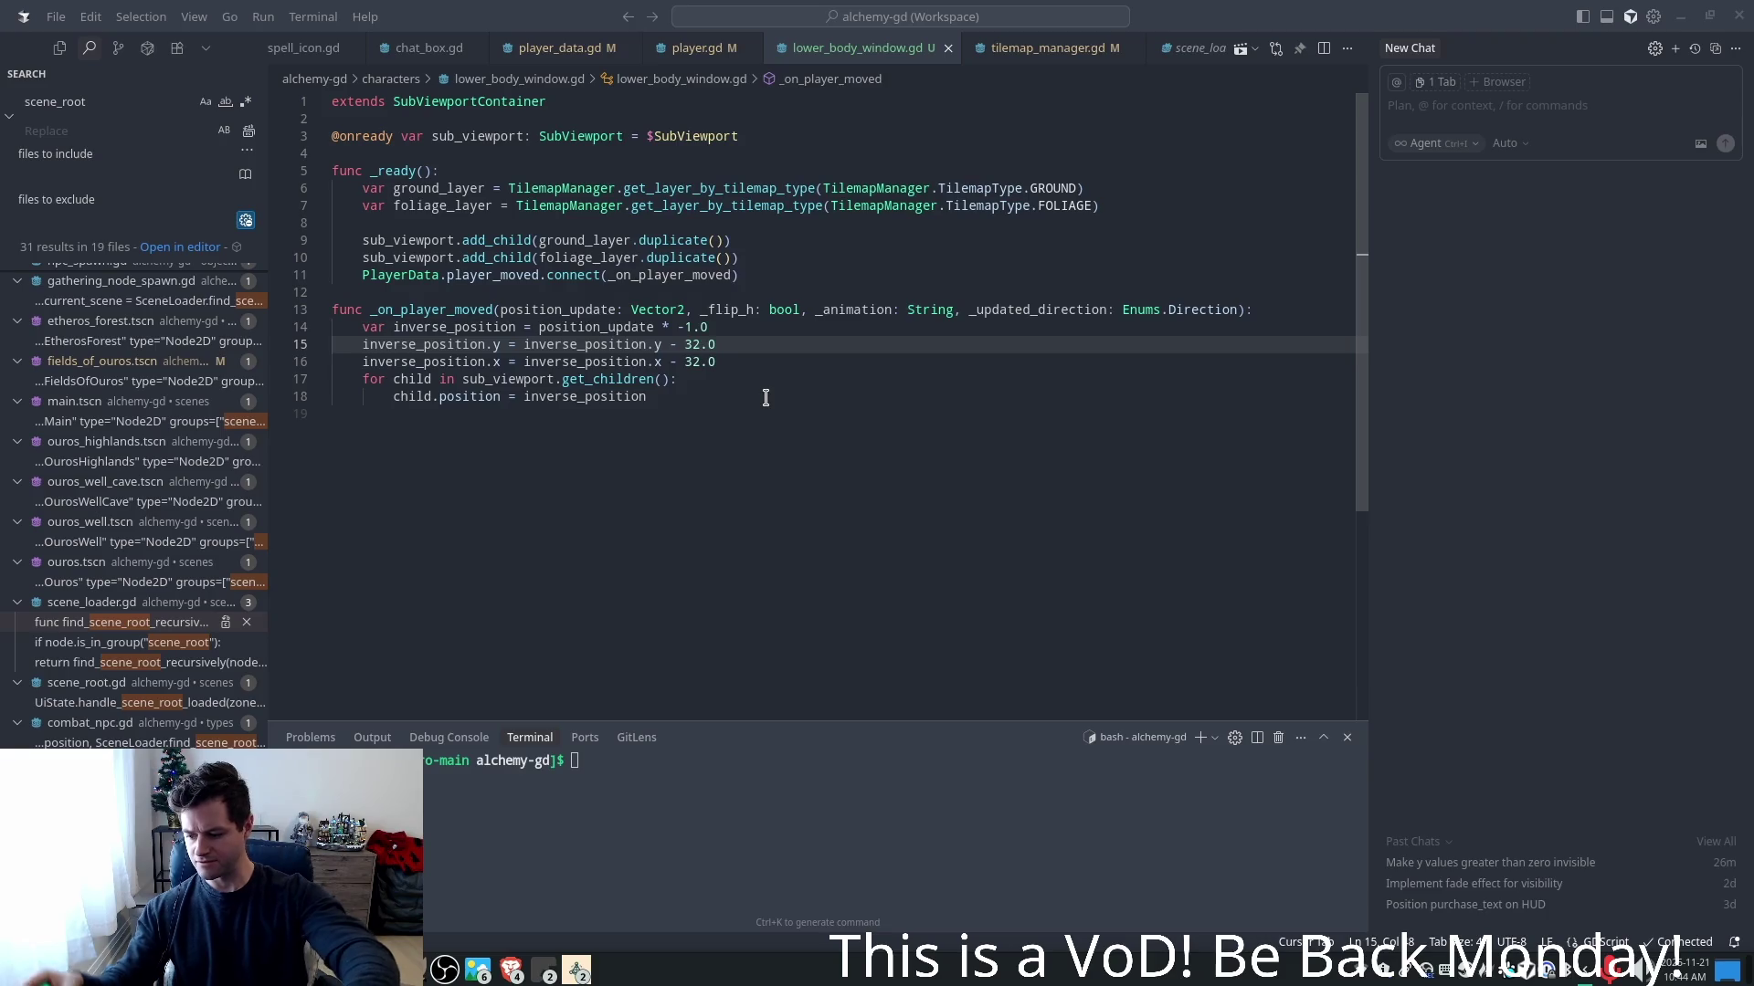
{"action": "left_click", "coordinate": [747, 333]}
{"action": "key", "text": "shift+Down"}
{"action": "key", "text": "Escape"}
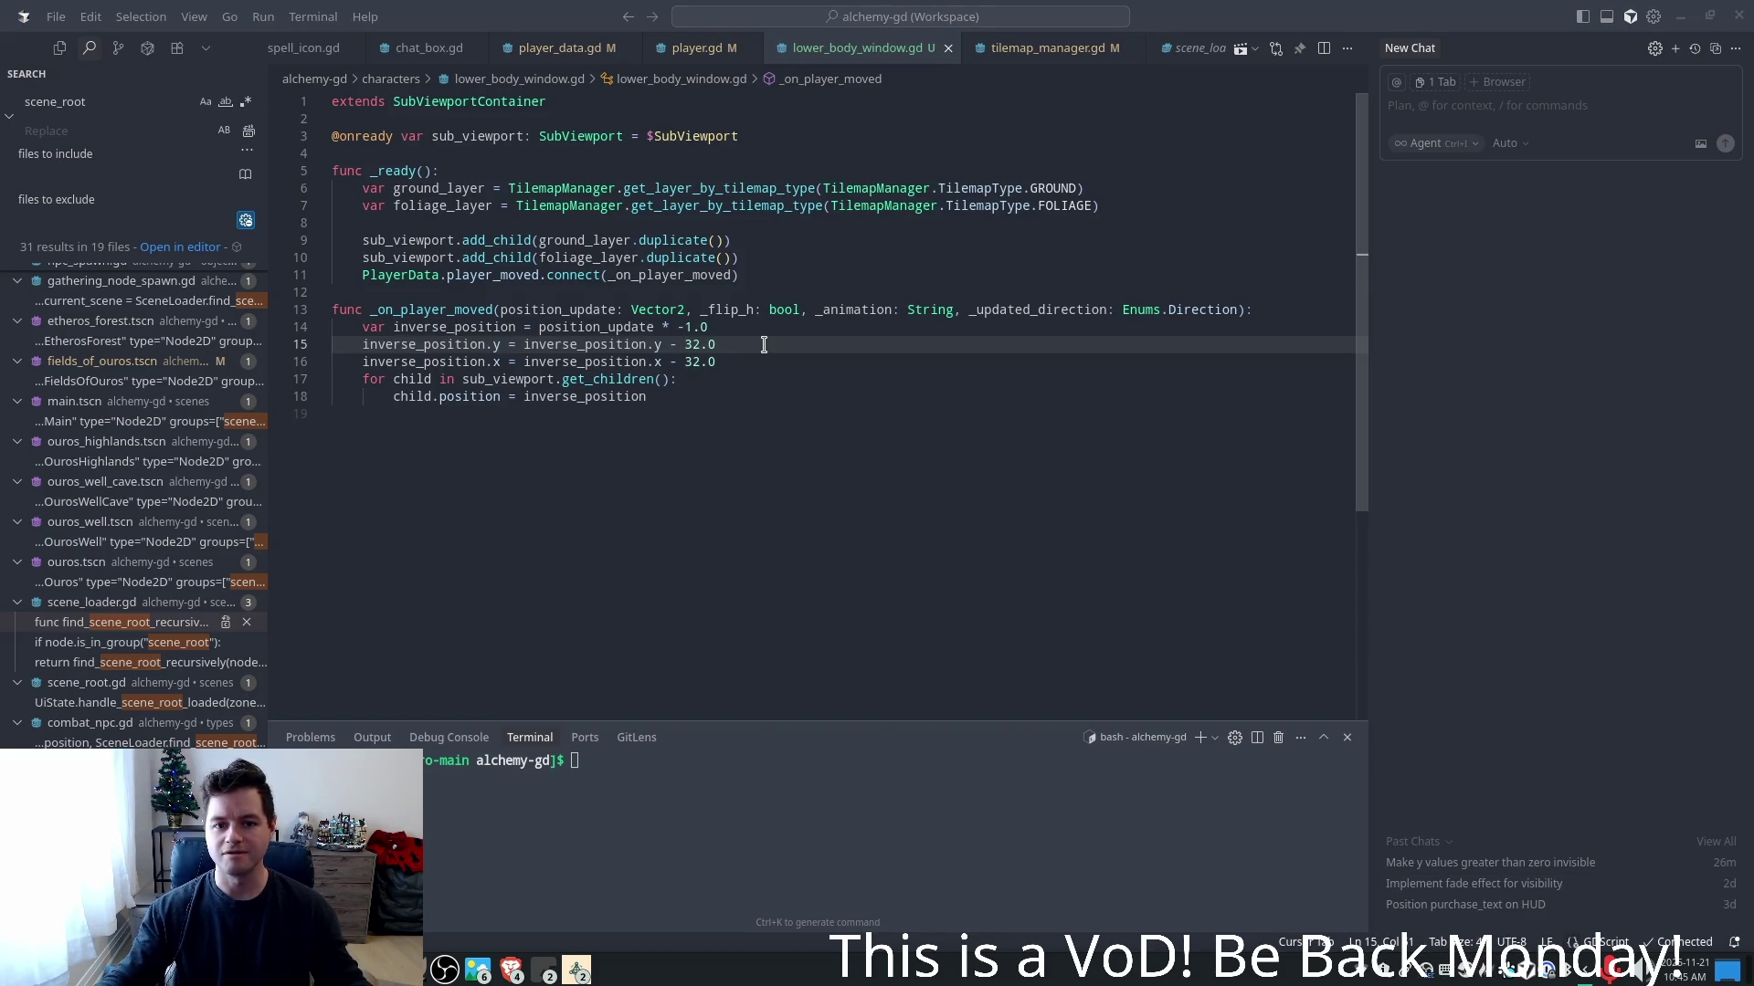
{"action": "left_click", "coordinate": [1680, 17]}
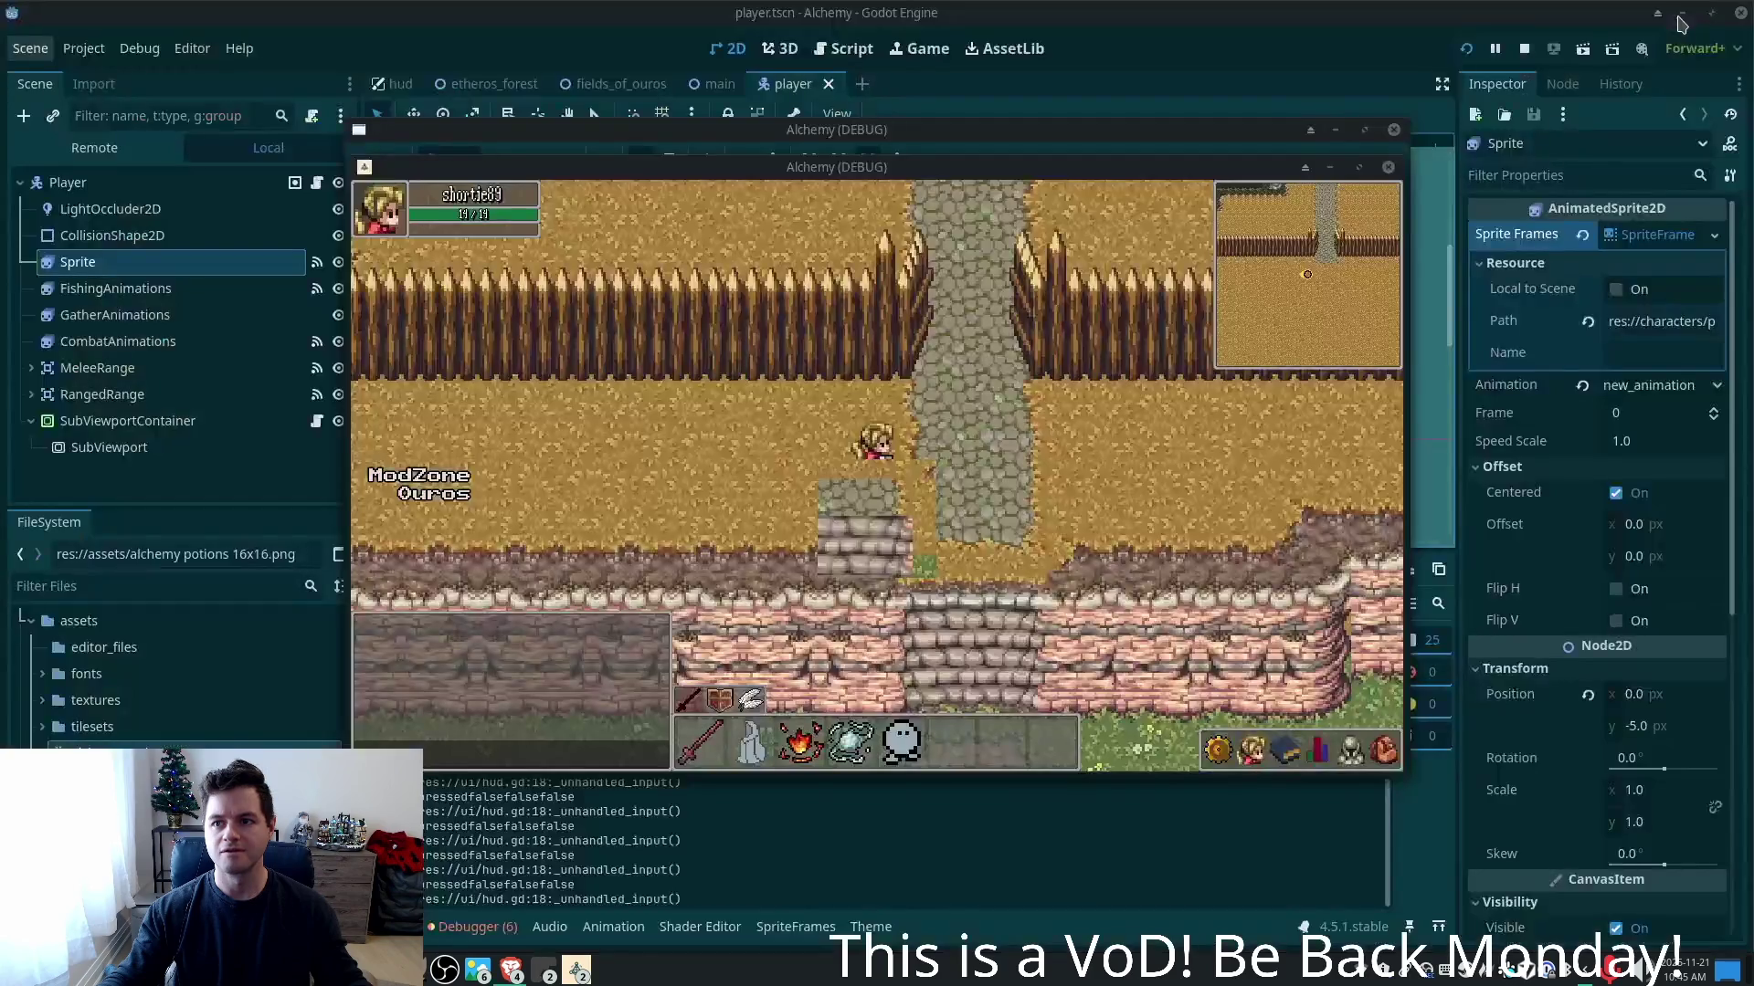
{"action": "left_click", "coordinate": [895, 433]}
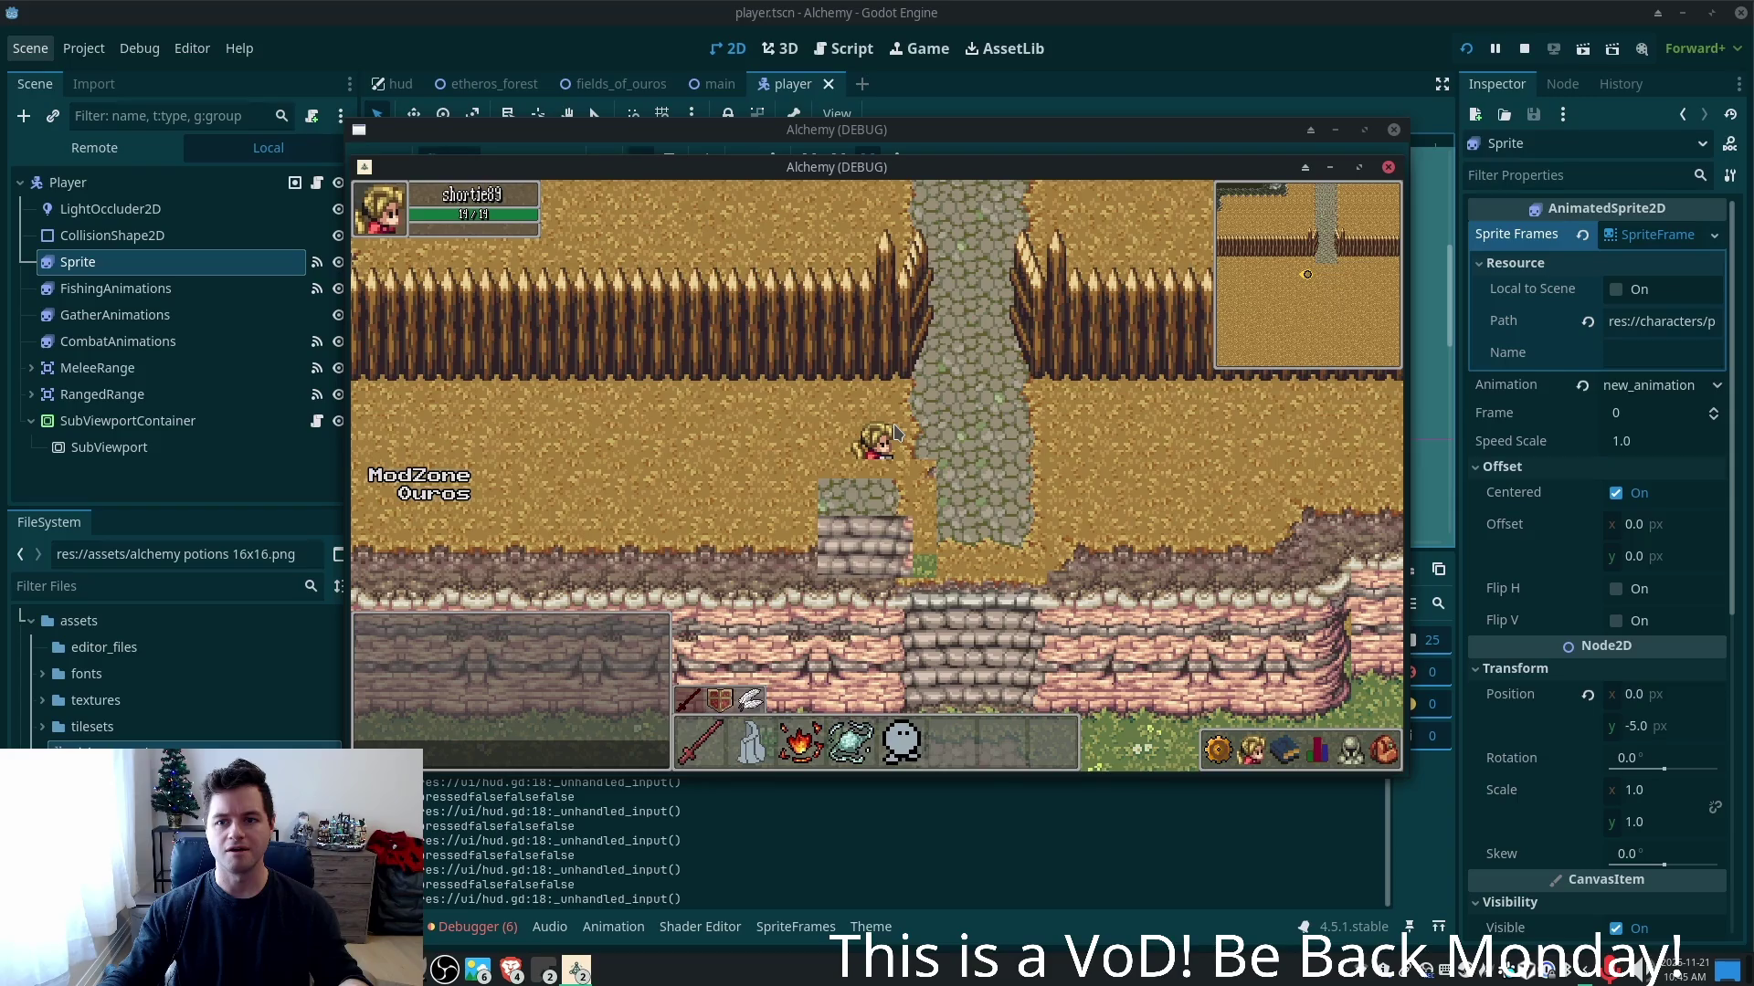
{"action": "key", "text": "d"}
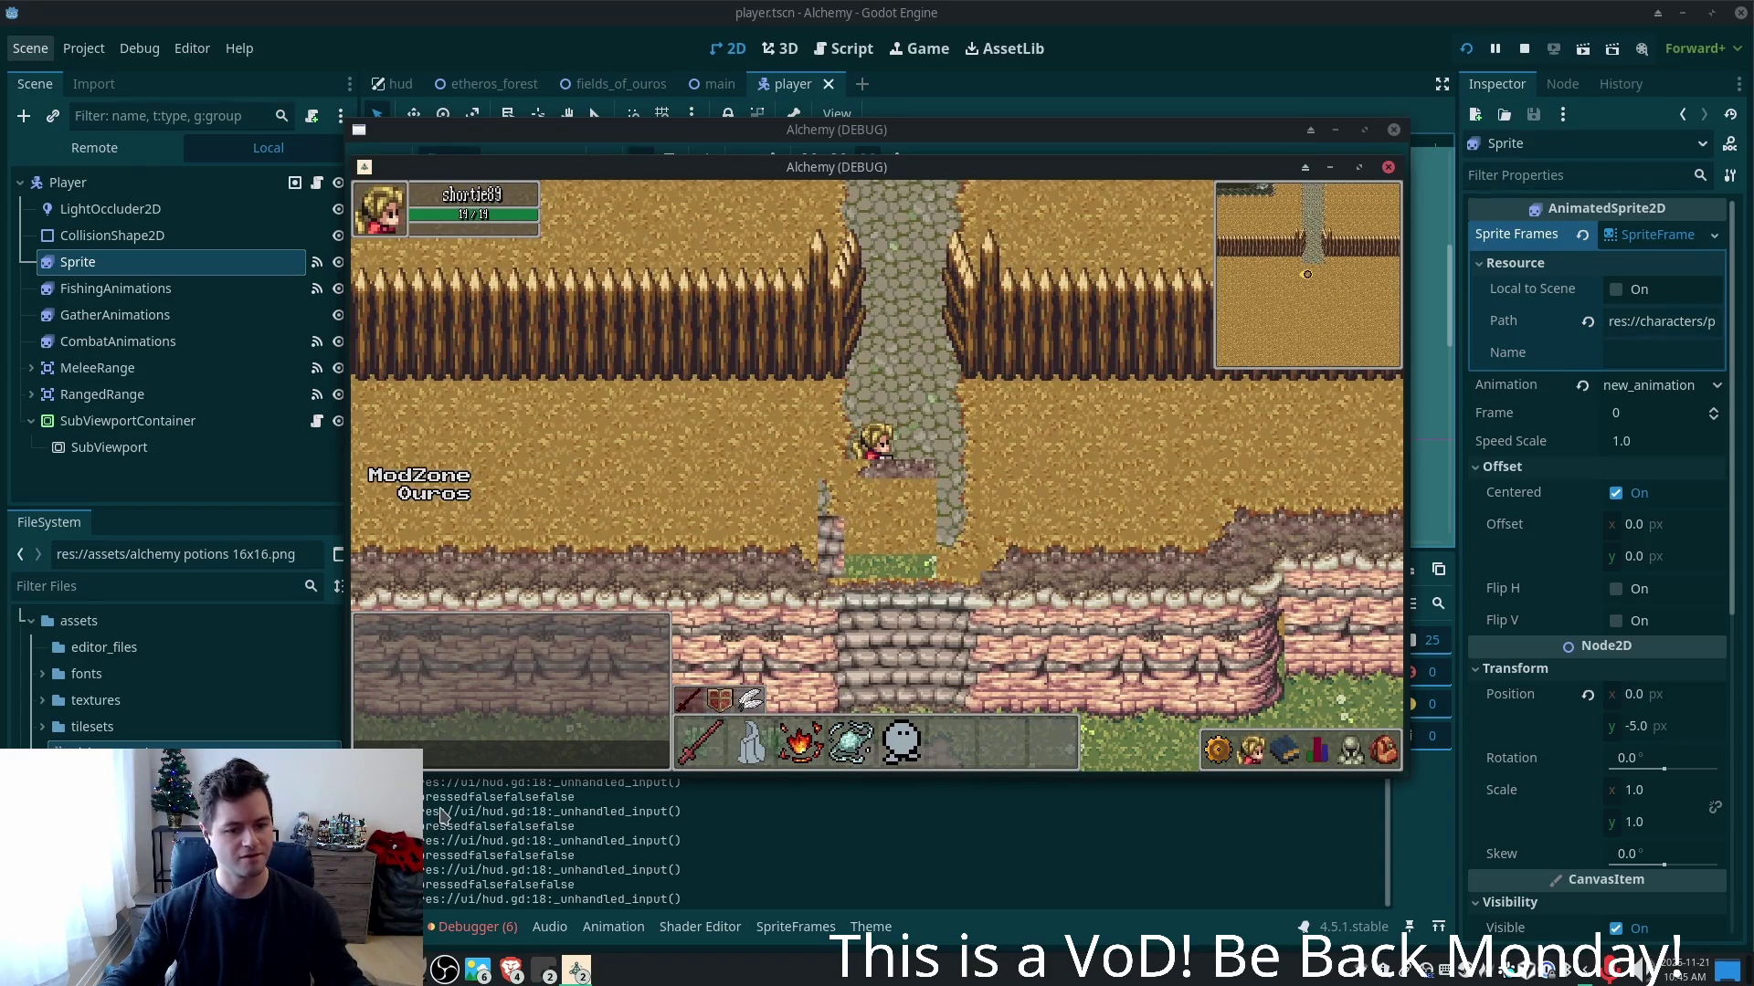
{"action": "key", "text": "alt+Tab"}
{"action": "left_click", "coordinate": [666, 509]}
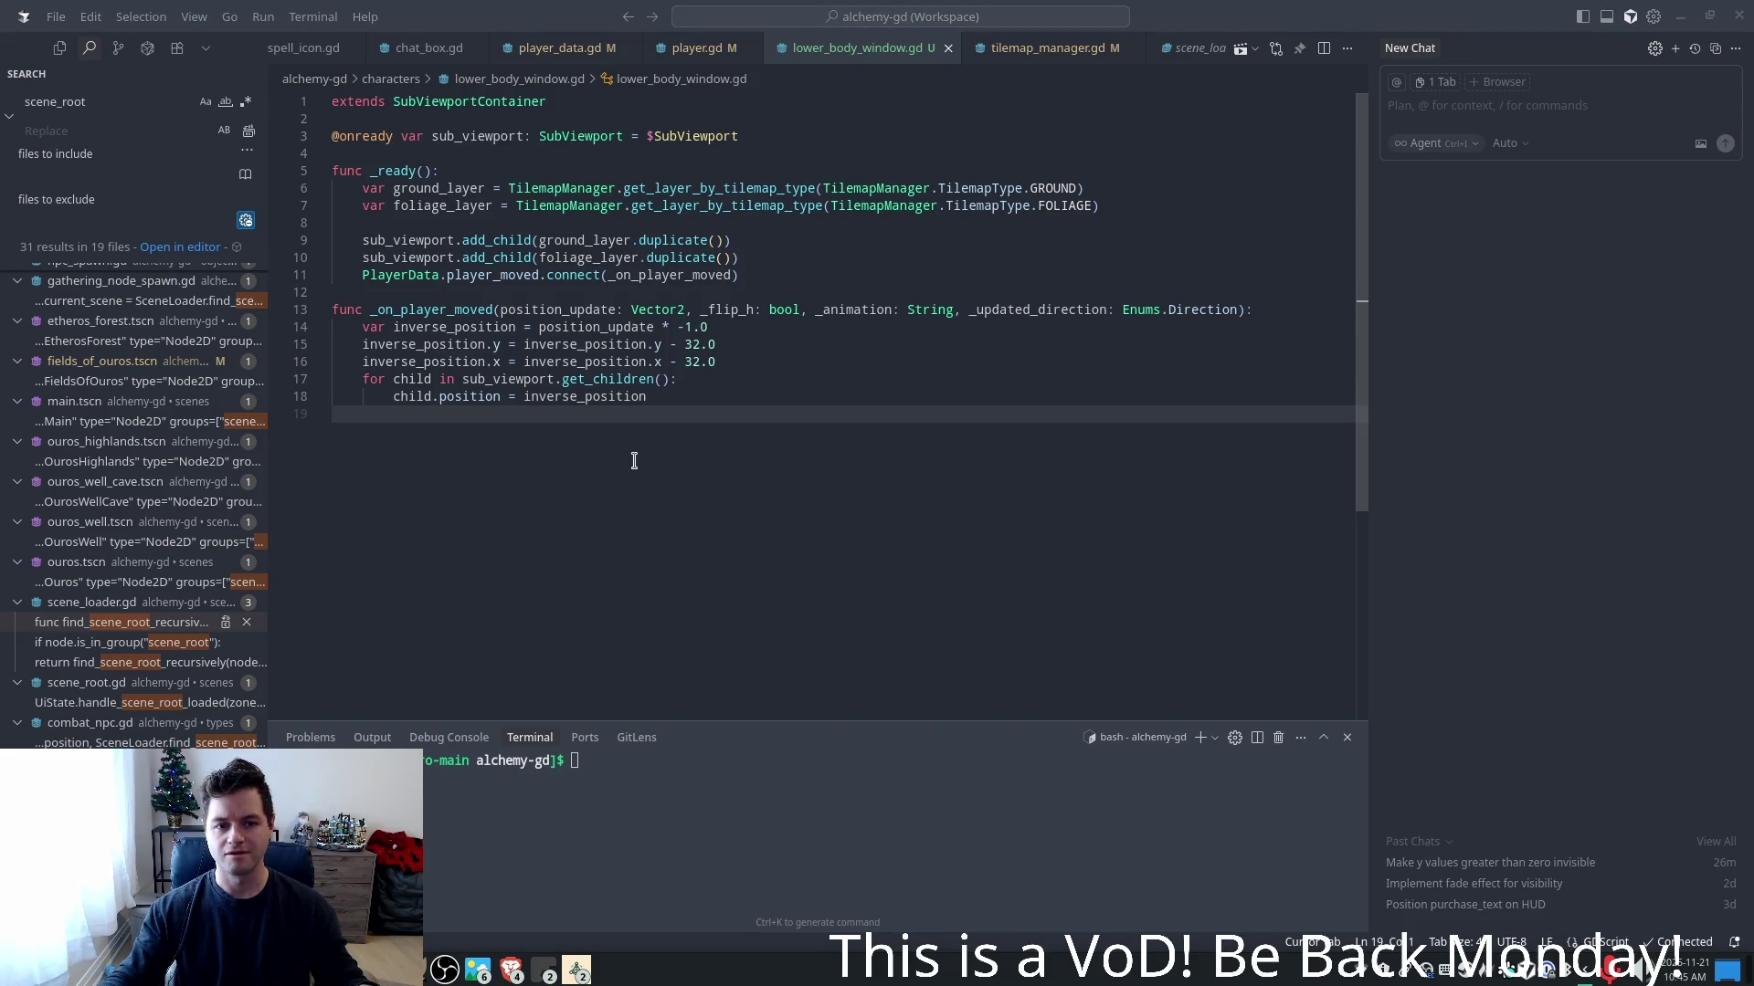
- Change '- 32.0' to '+ 32.0' on lines 15 and 16 and save lower_body_window.gd
{"action": "left_click", "coordinate": [602, 418]}
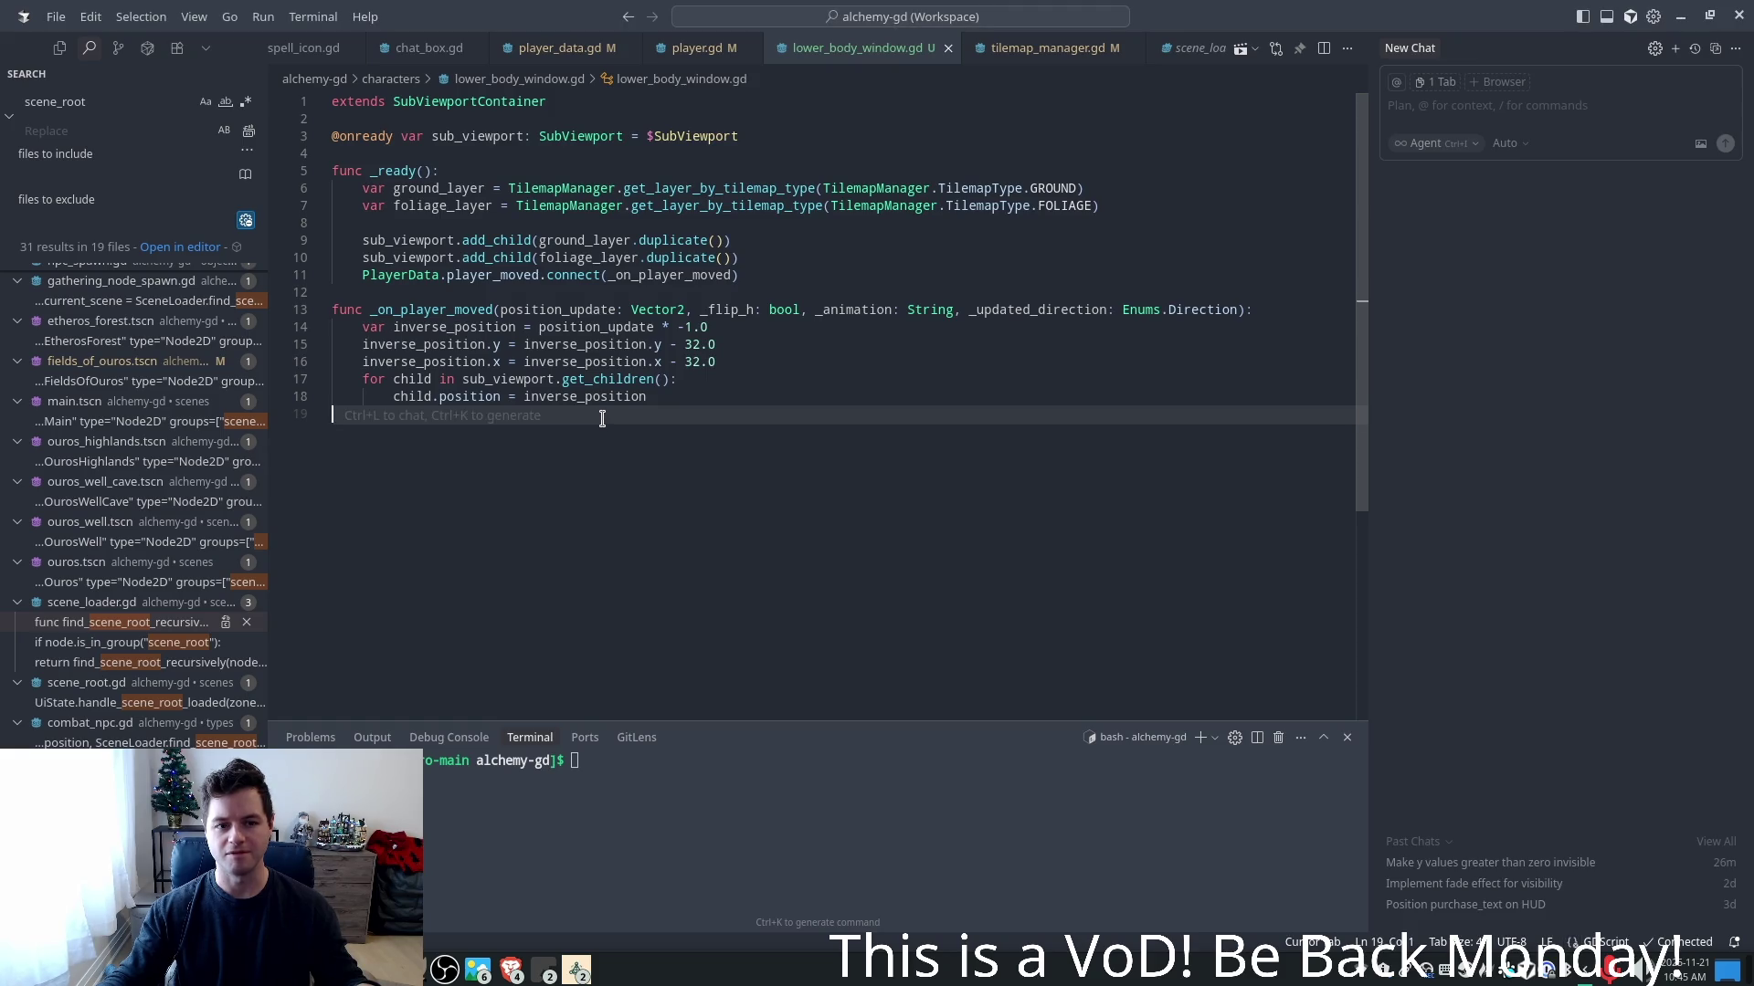
{"action": "left_click", "coordinate": [687, 344]}
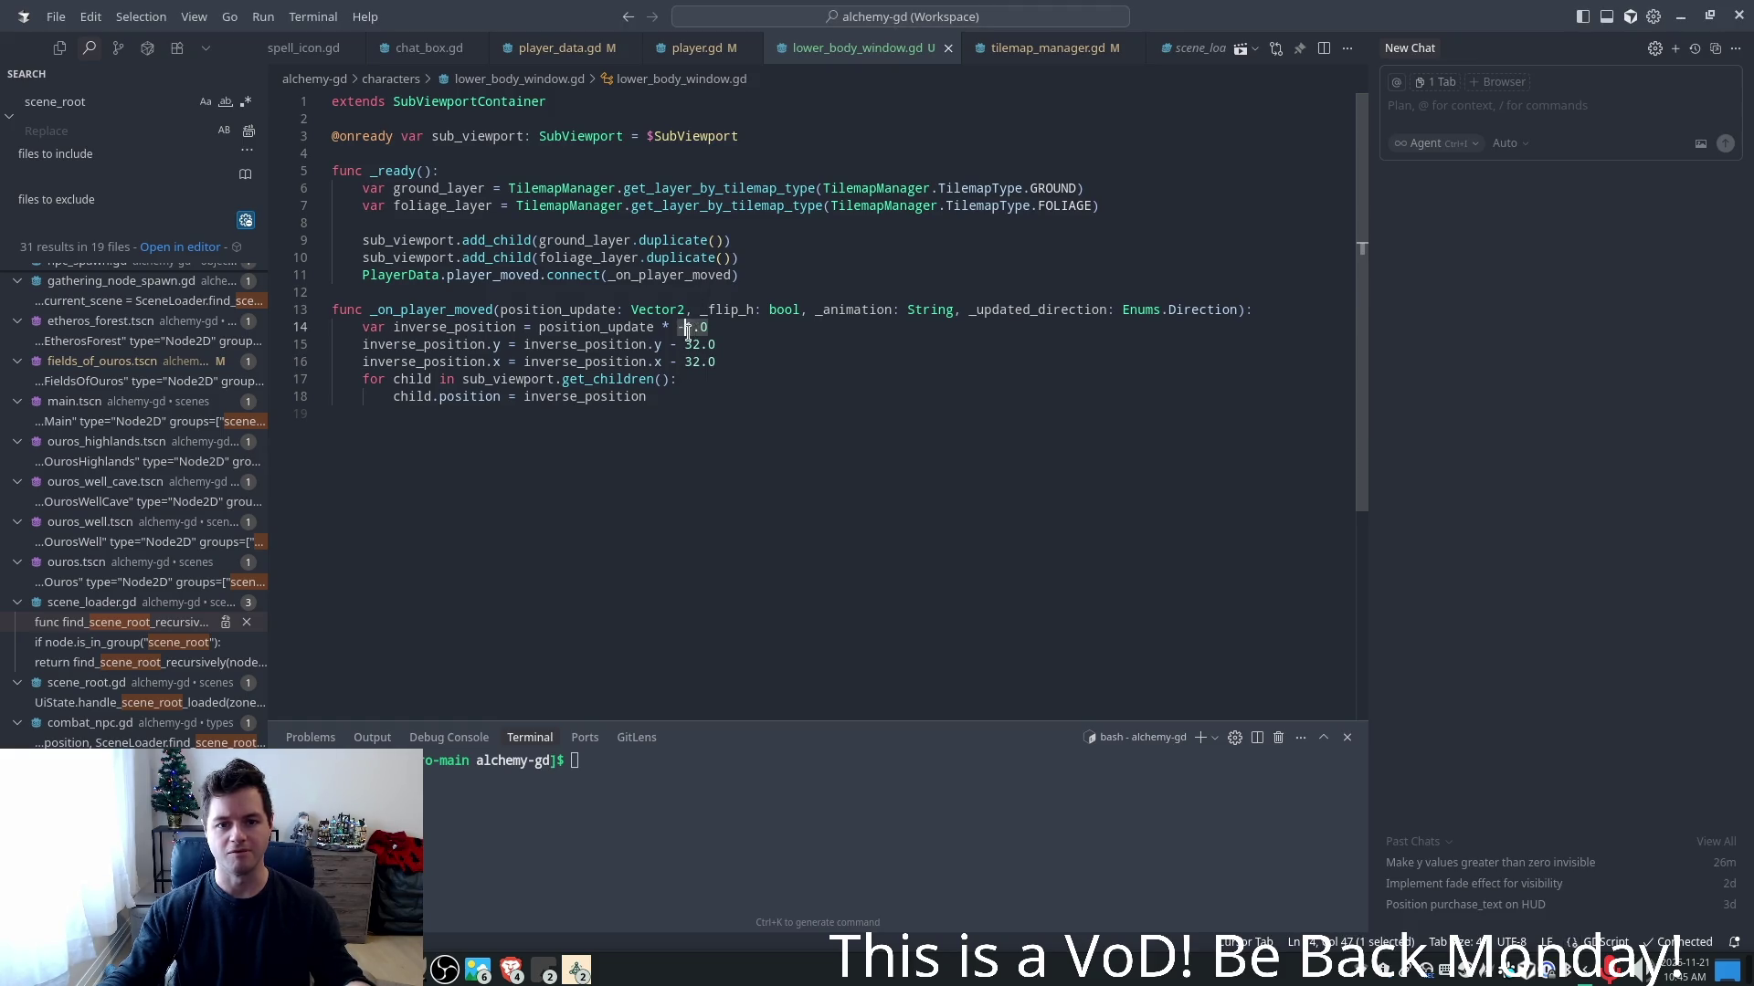
{"action": "key", "text": "BackSpace"}
{"action": "key", "text": "BackSpace"}
{"action": "type", "text": "+"}
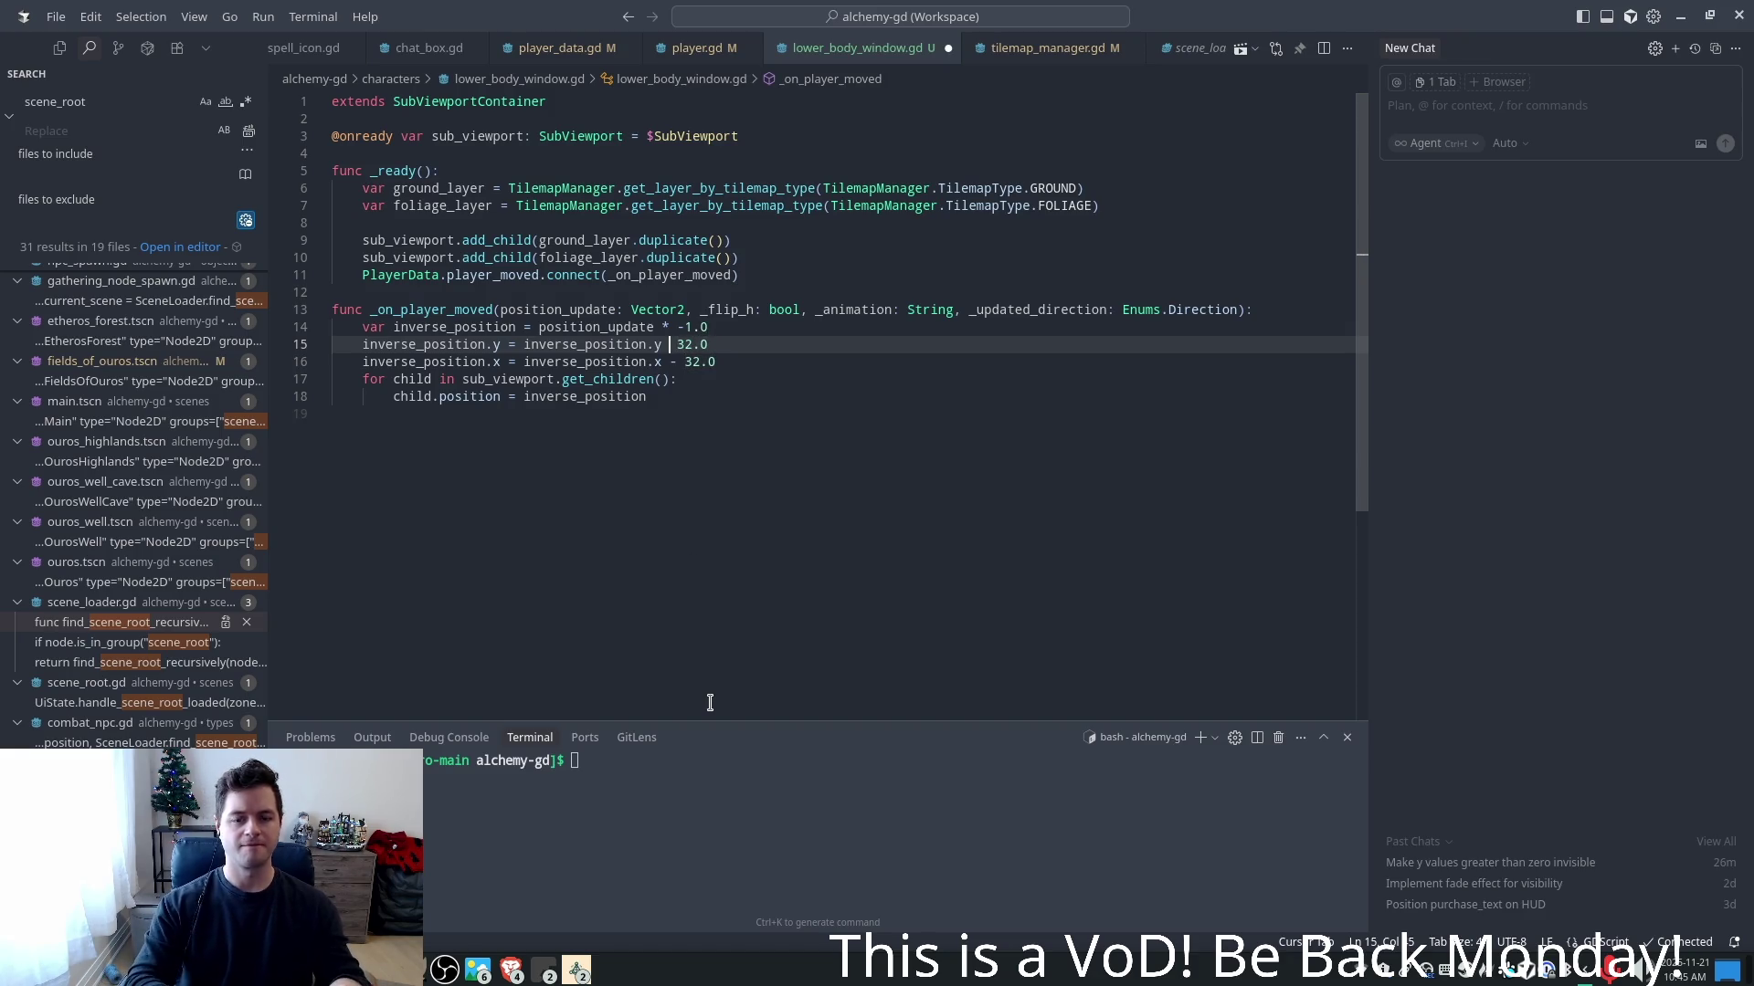
{"action": "key", "text": "Down"}
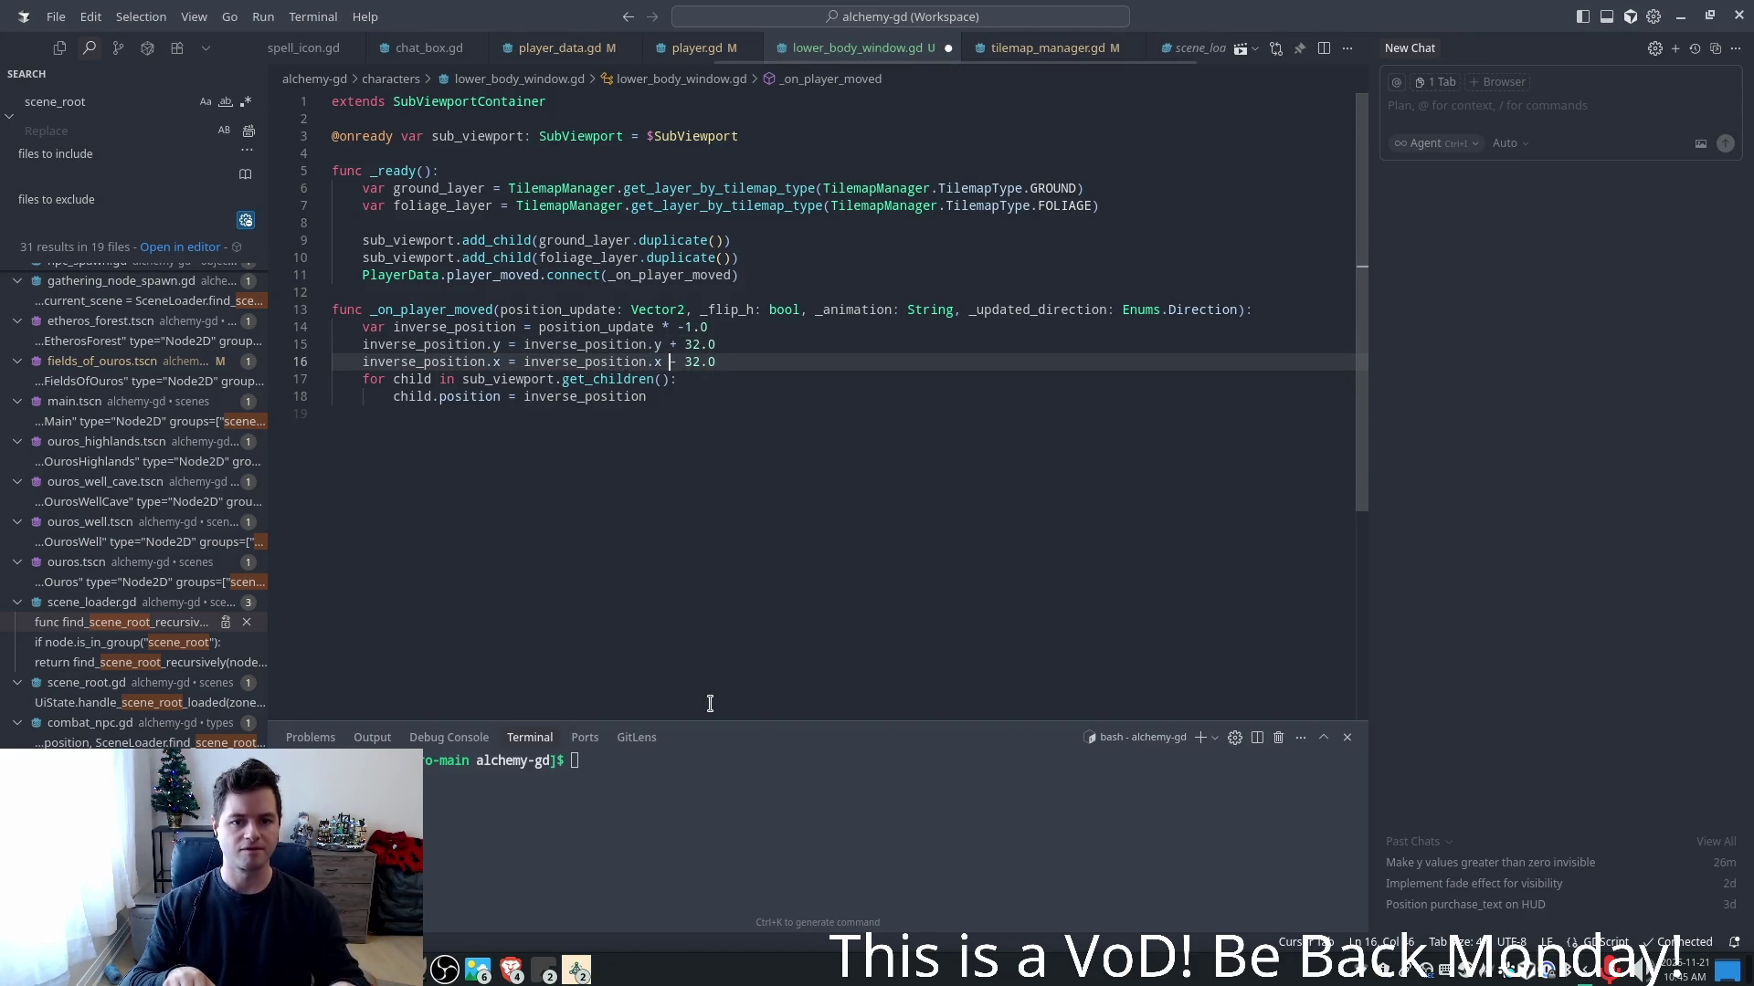
{"action": "key", "text": "BackSpace"}
{"action": "type", "text": "+"}
{"action": "key", "text": "ctrl+s"}
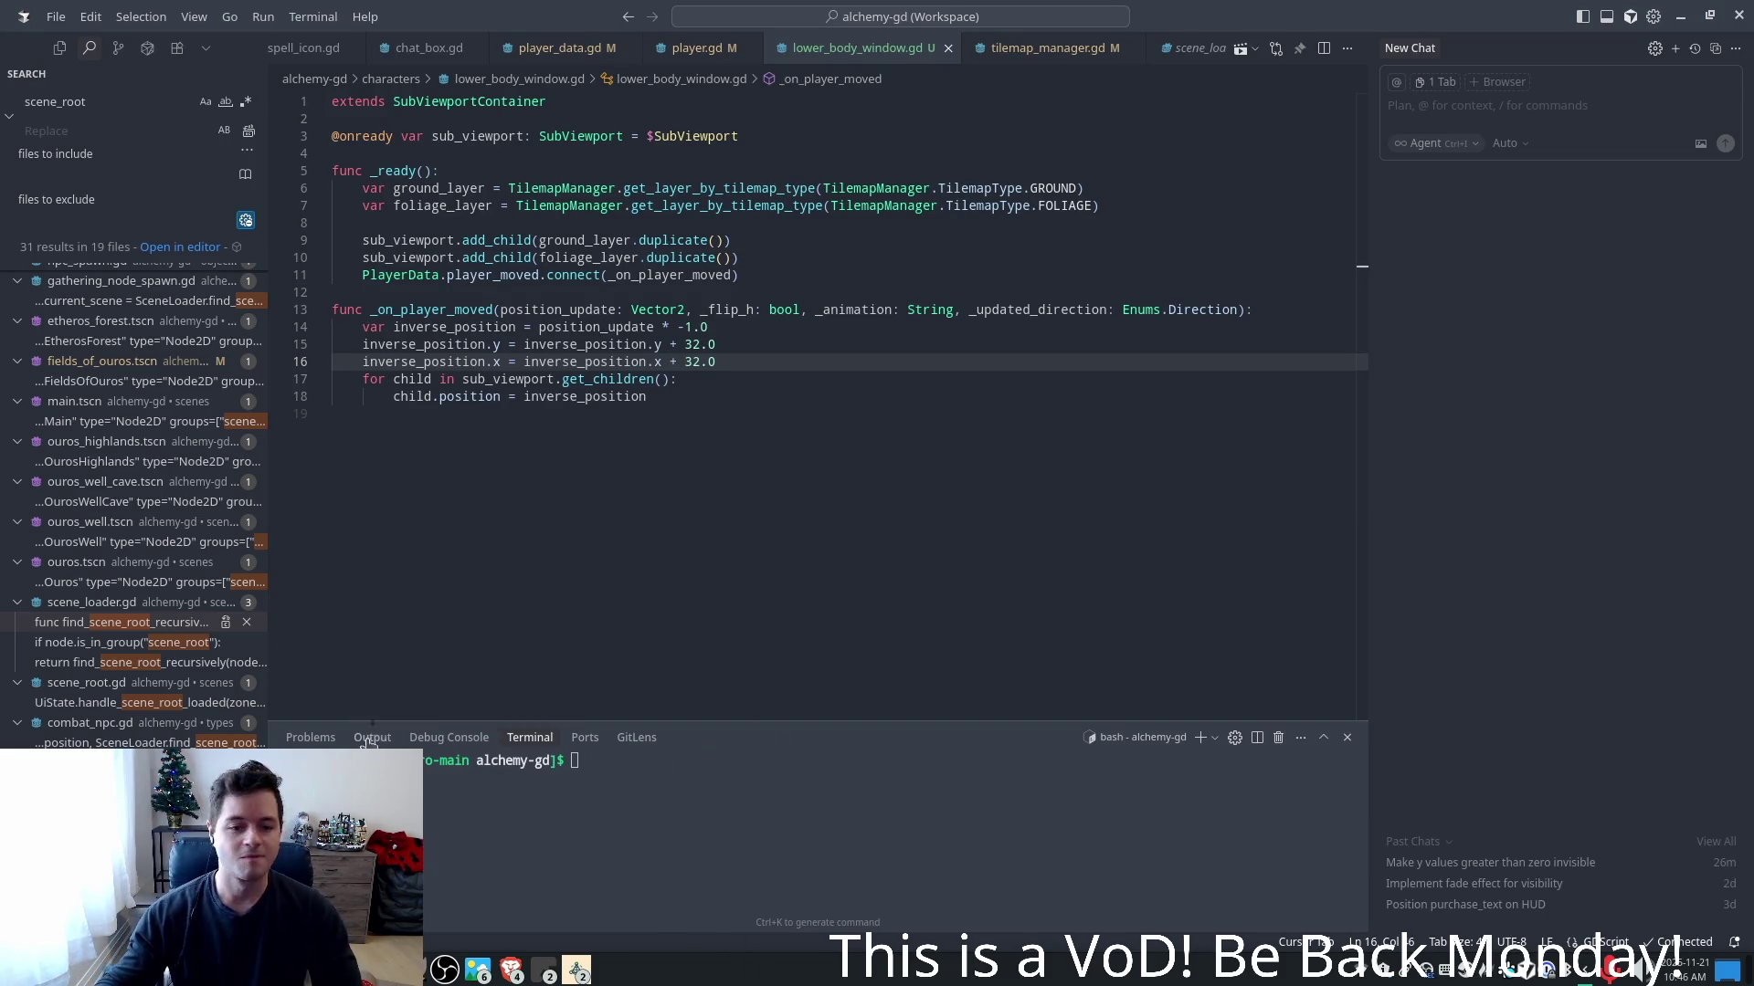
- Check where inverse_position is applied on line 18, then relaunch the game in Godot
{"action": "left_click", "coordinate": [626, 398]}
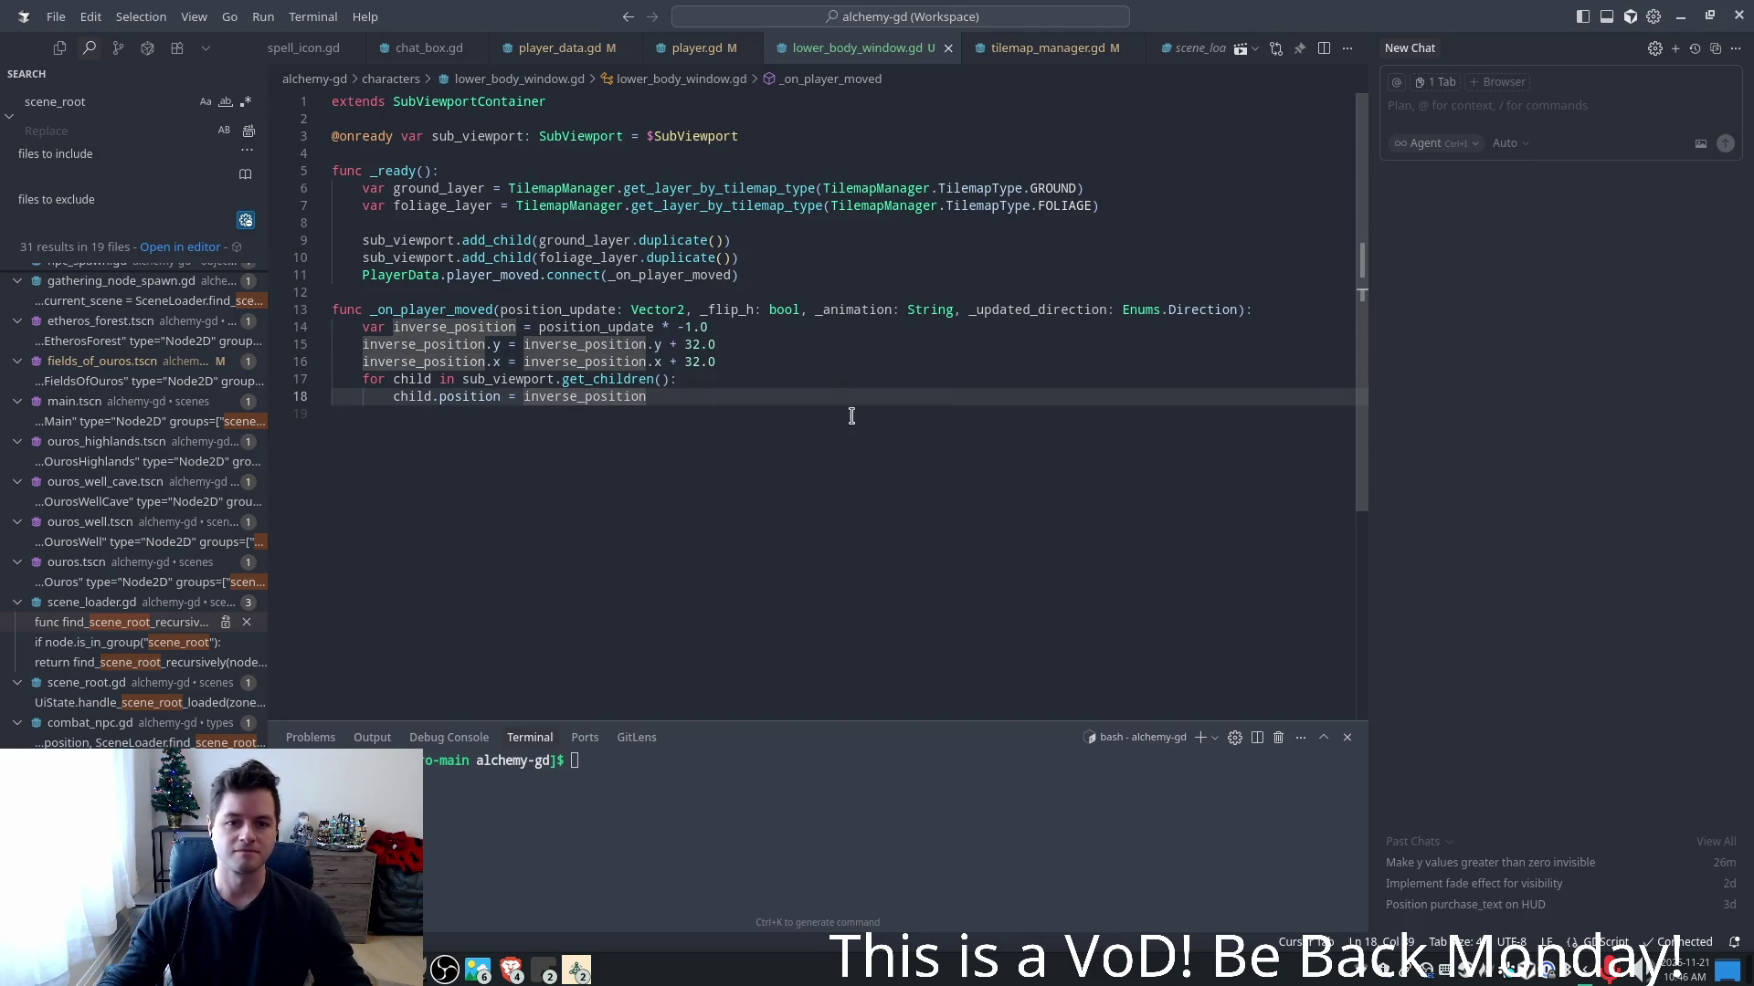
{"action": "left_click", "coordinate": [784, 365]}
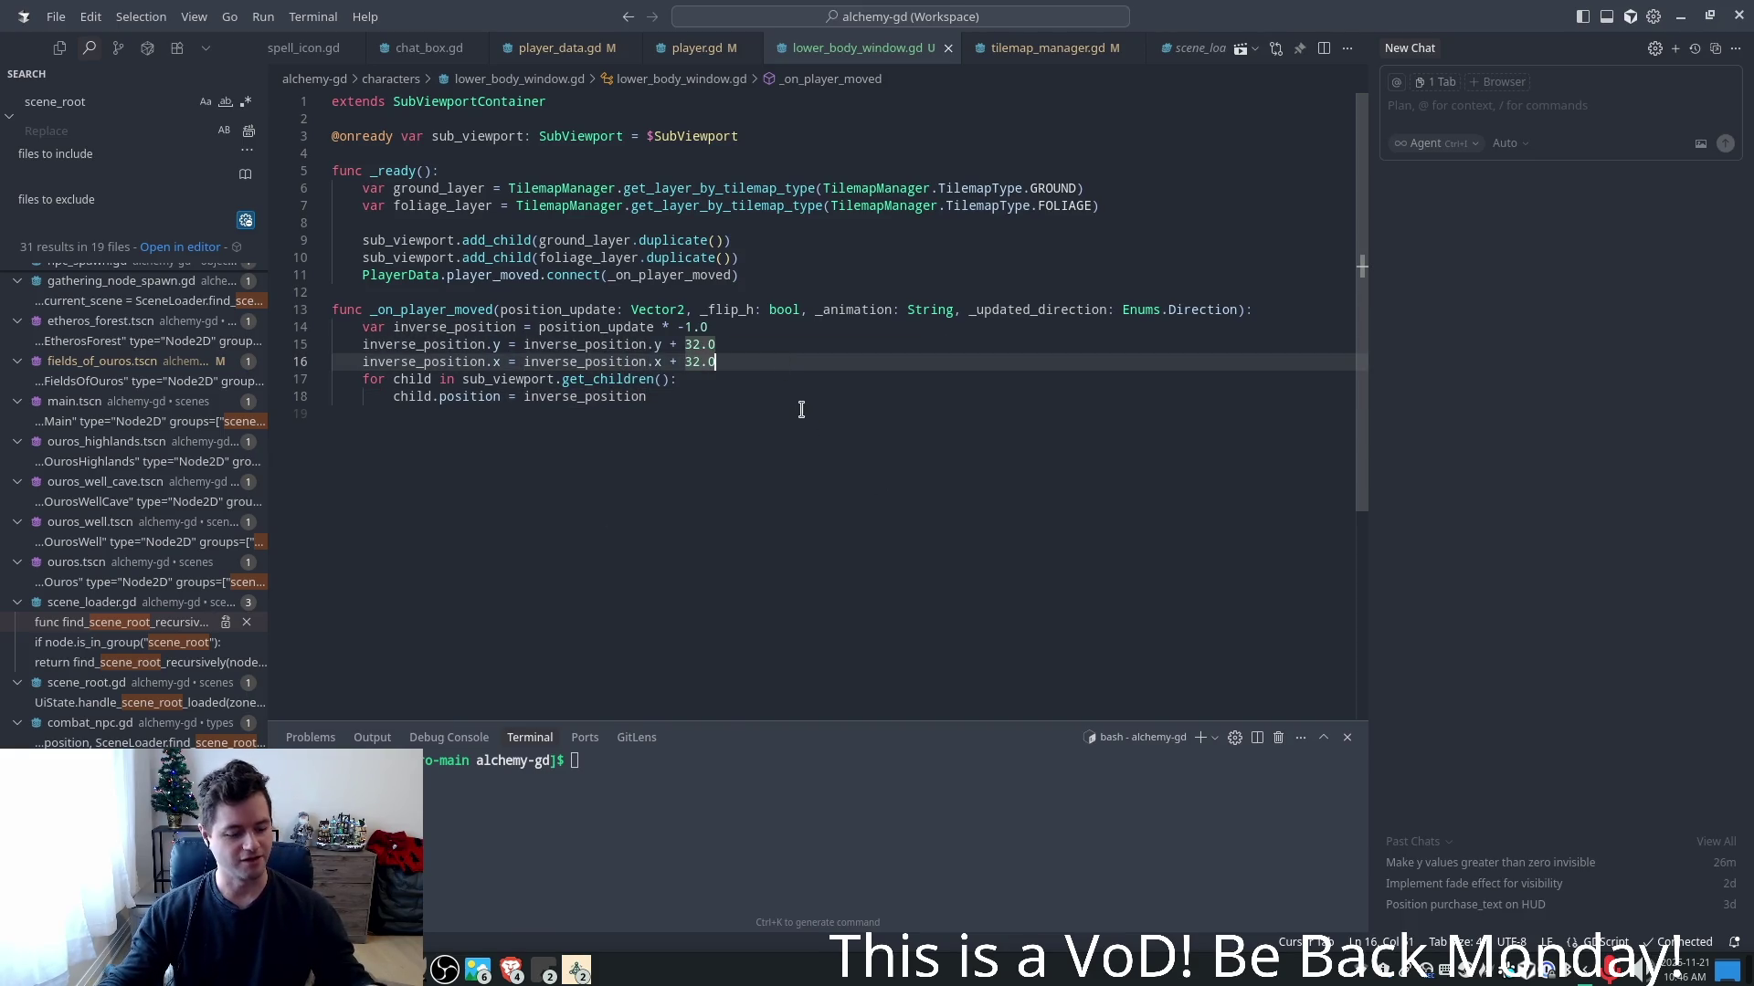
{"action": "key", "text": "alt+Tab"}
{"action": "left_click", "coordinate": [1466, 50]}
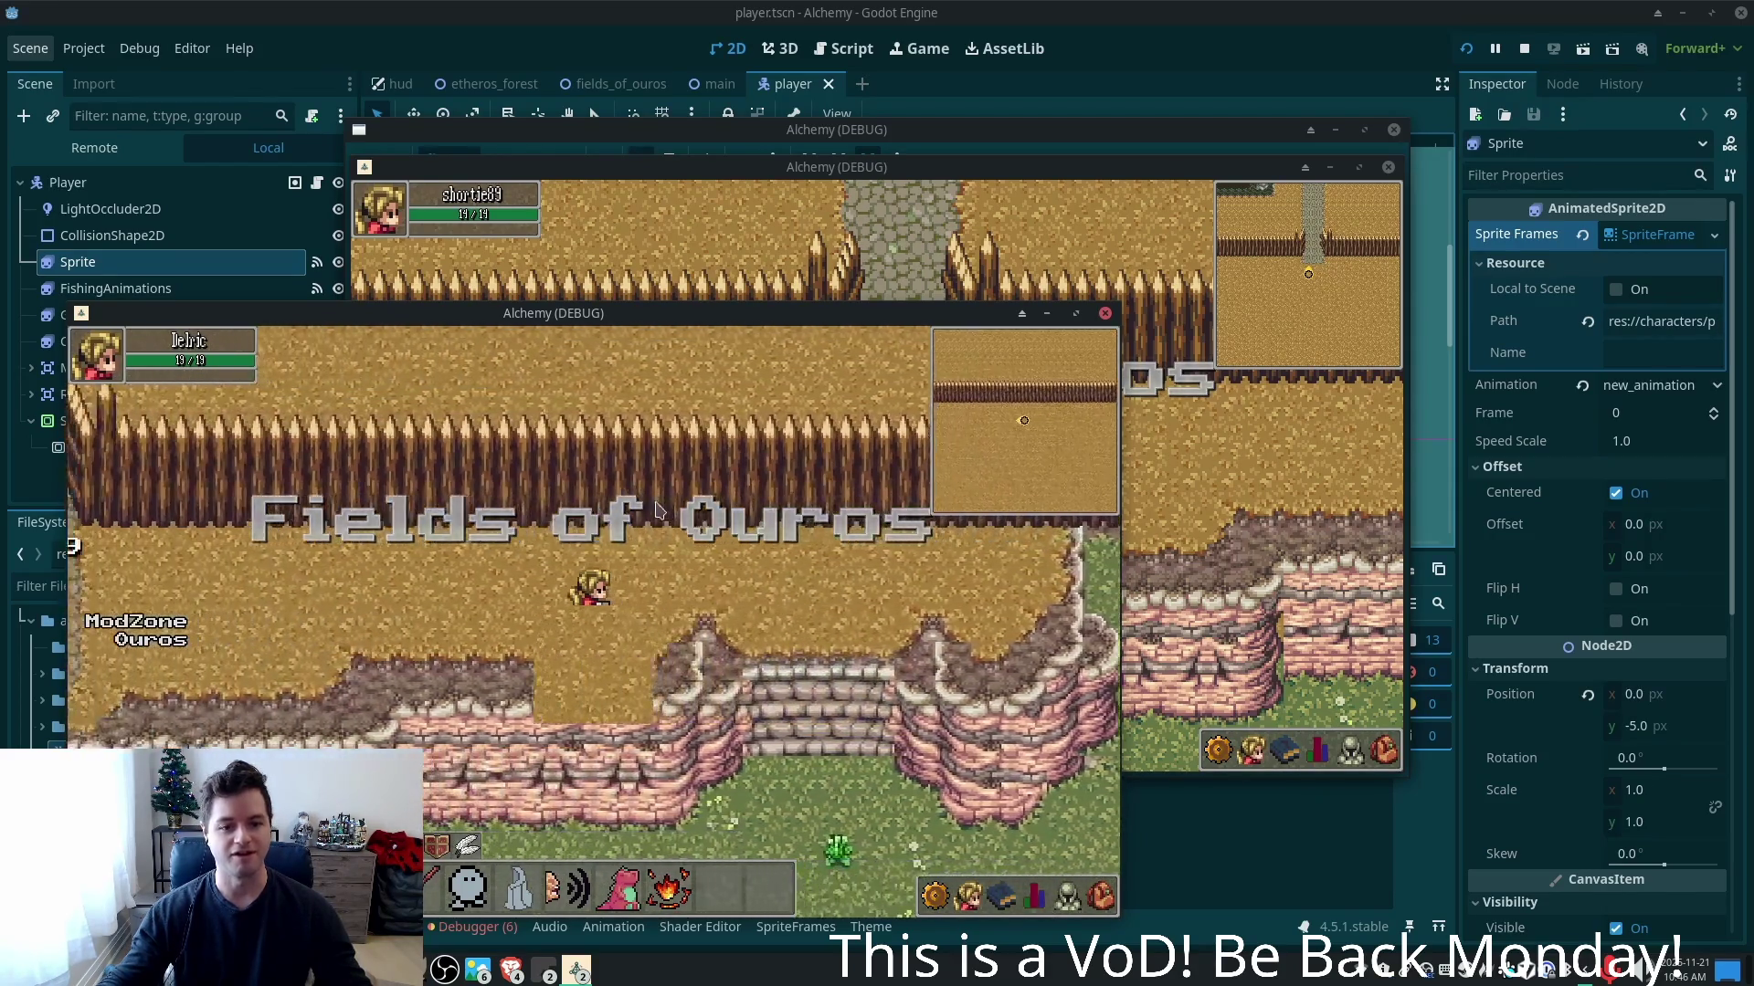
- Walk the character up the cobblestone path and back and forth along the stone path, then stop both clients
{"action": "key", "text": "Up"}
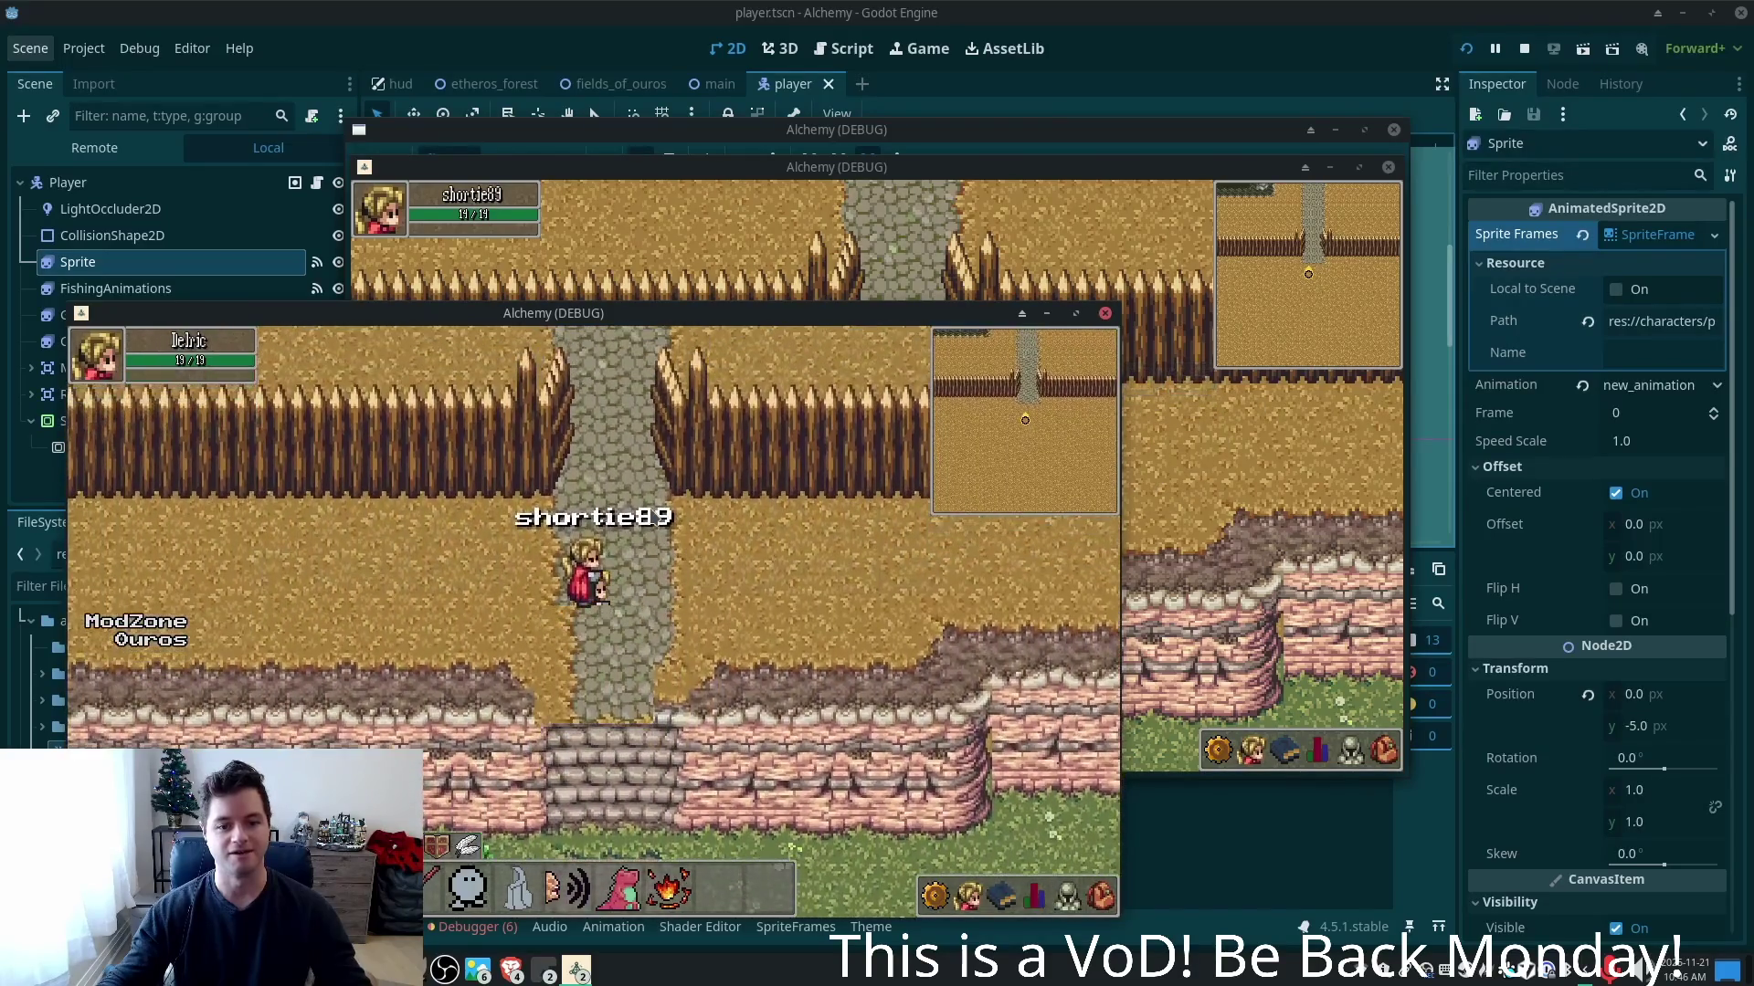
{"action": "key", "text": "Right"}
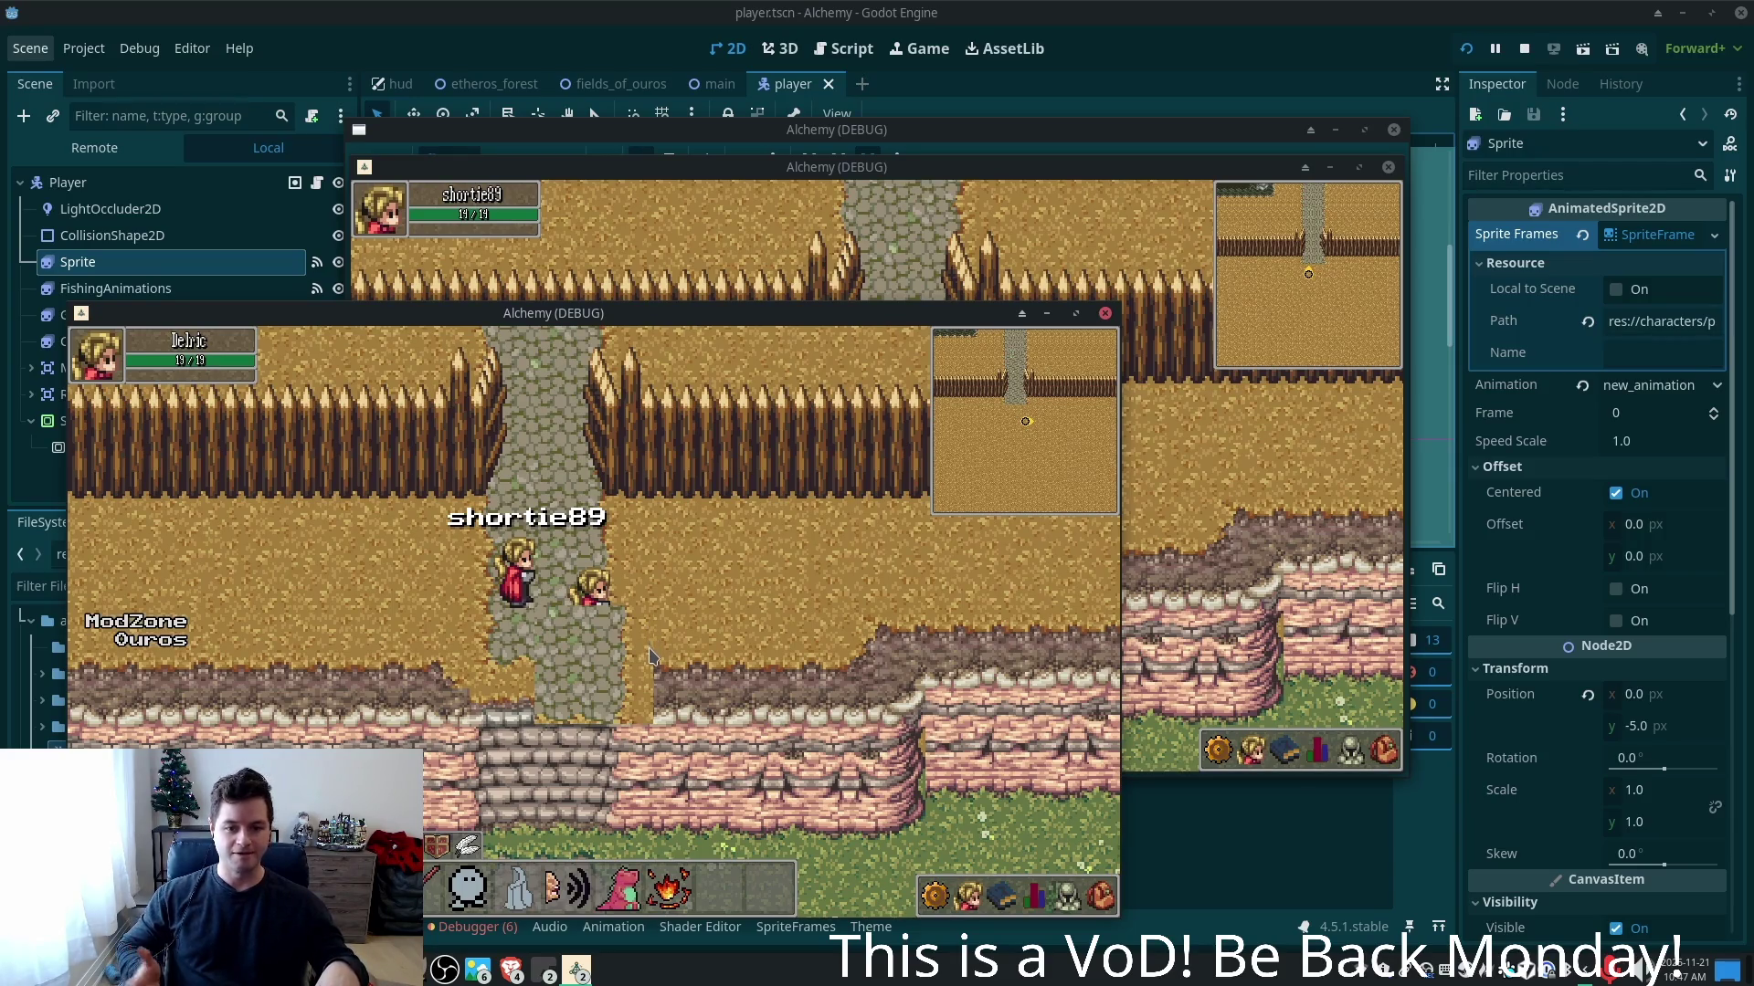
{"action": "key", "text": "Left"}
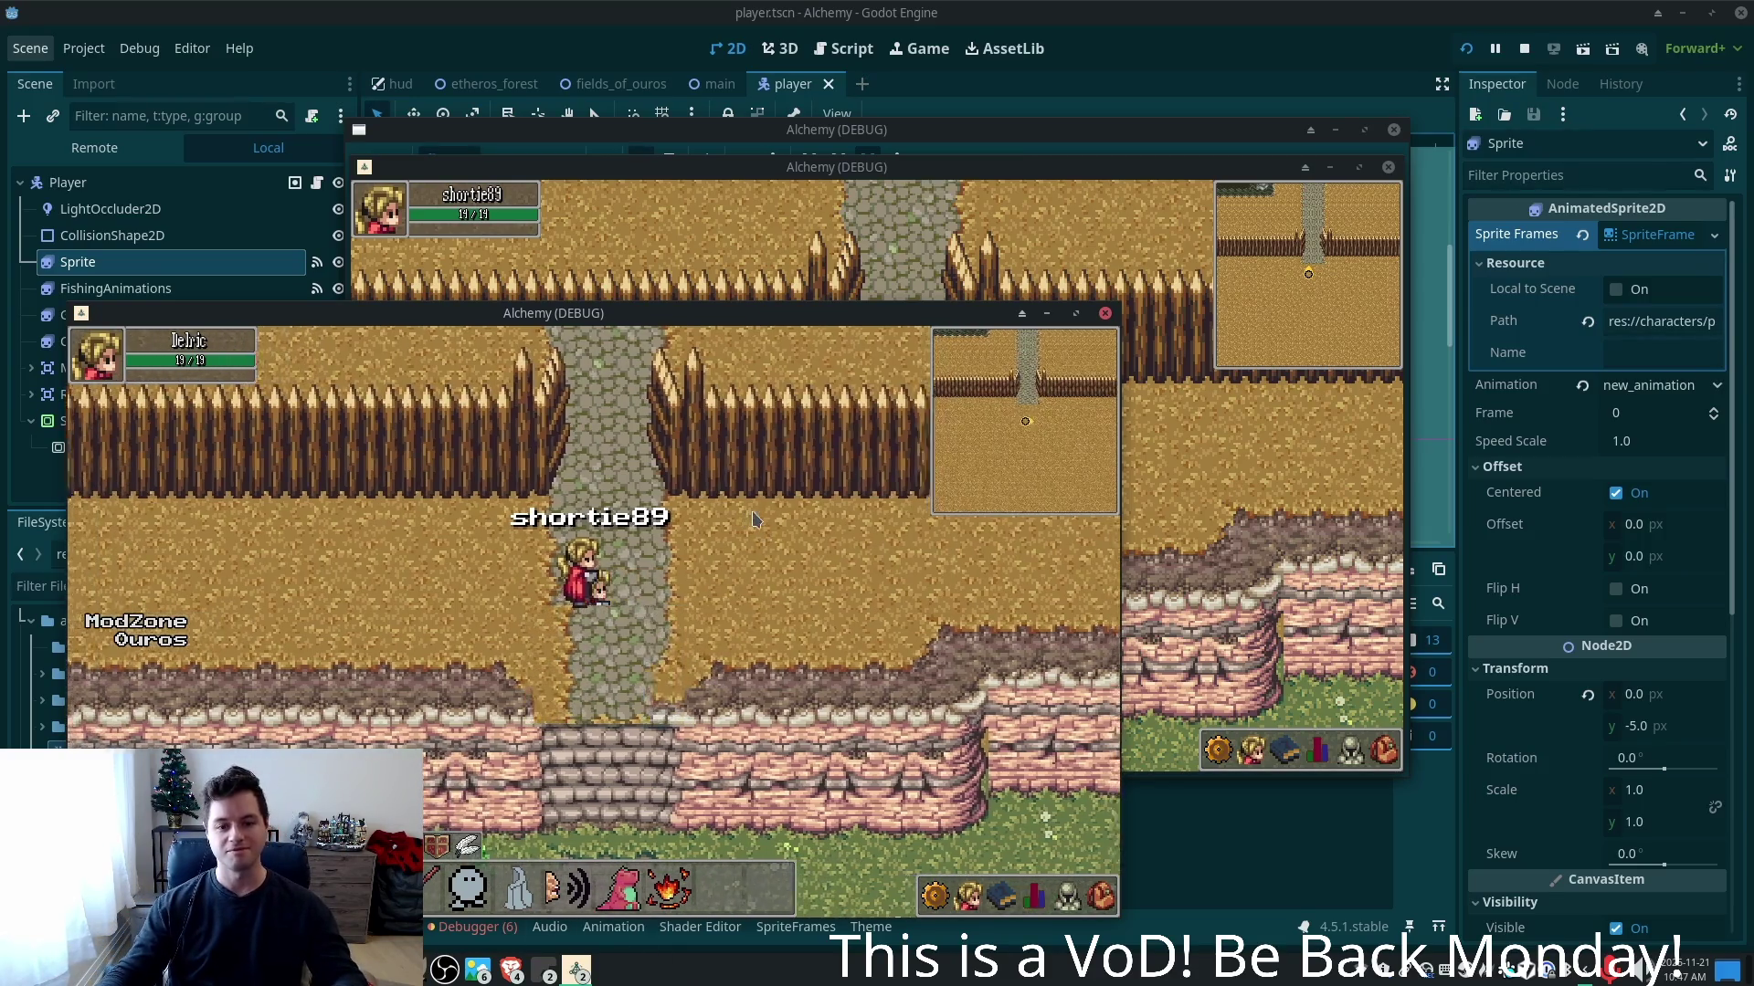
{"action": "key", "text": "Right"}
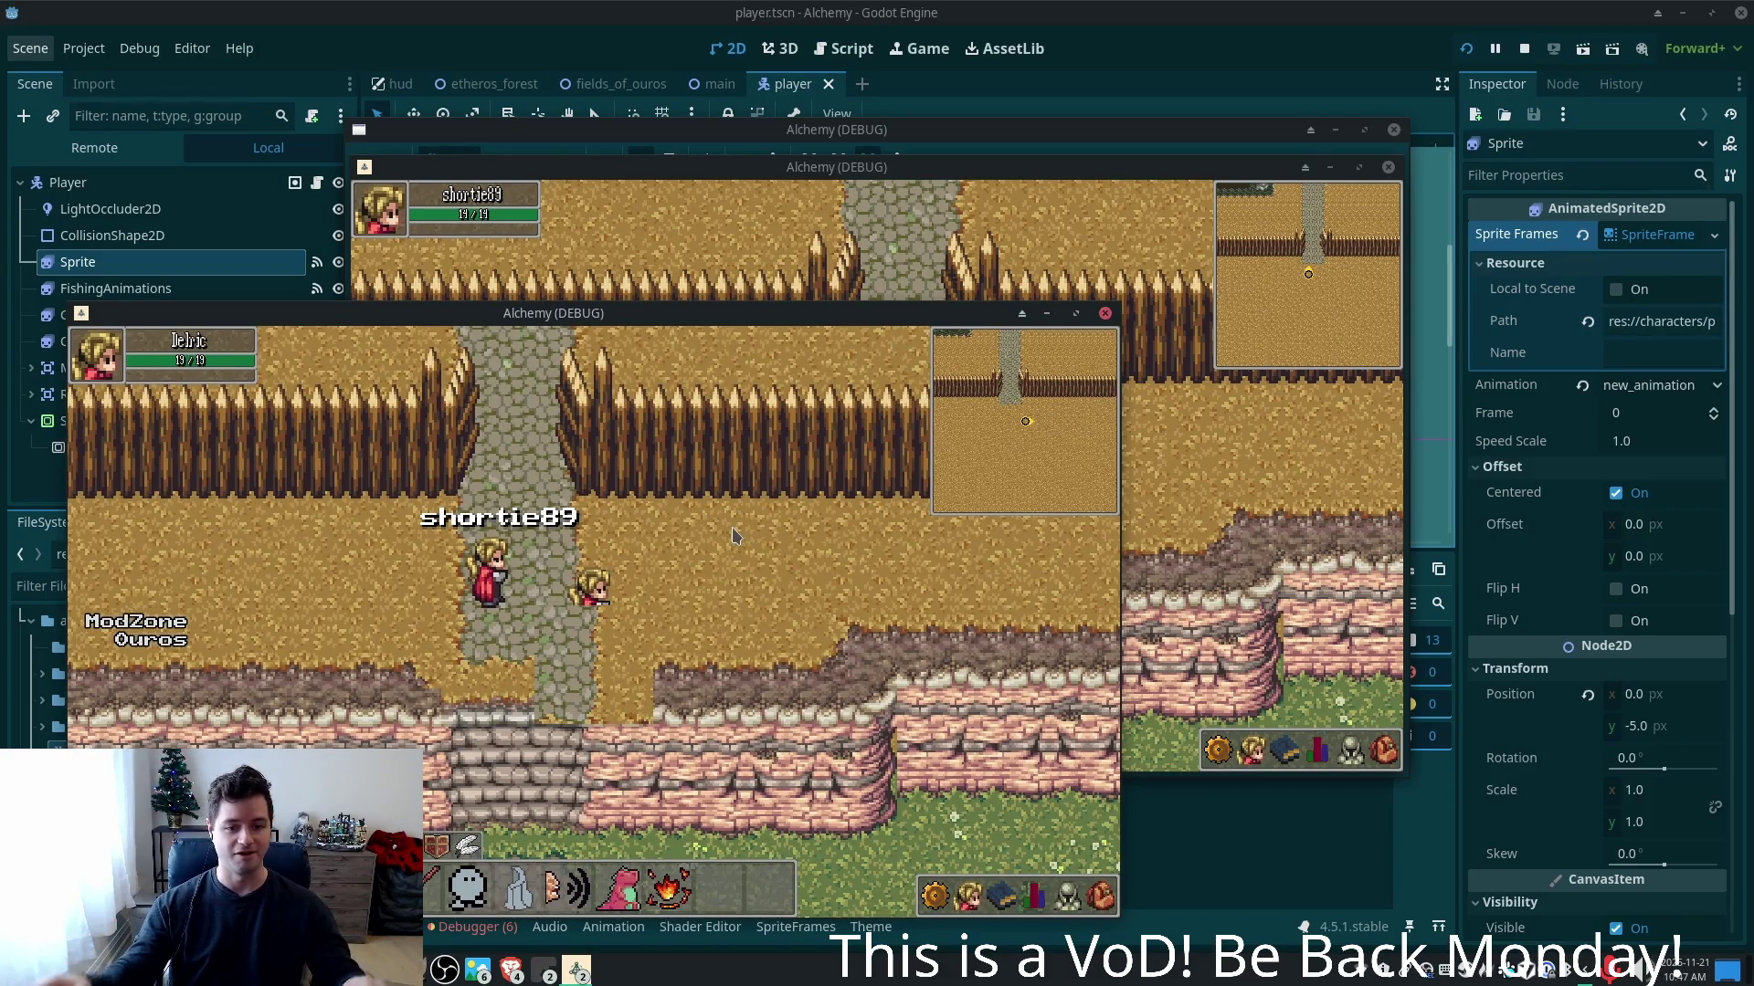
{"action": "key", "text": "Left"}
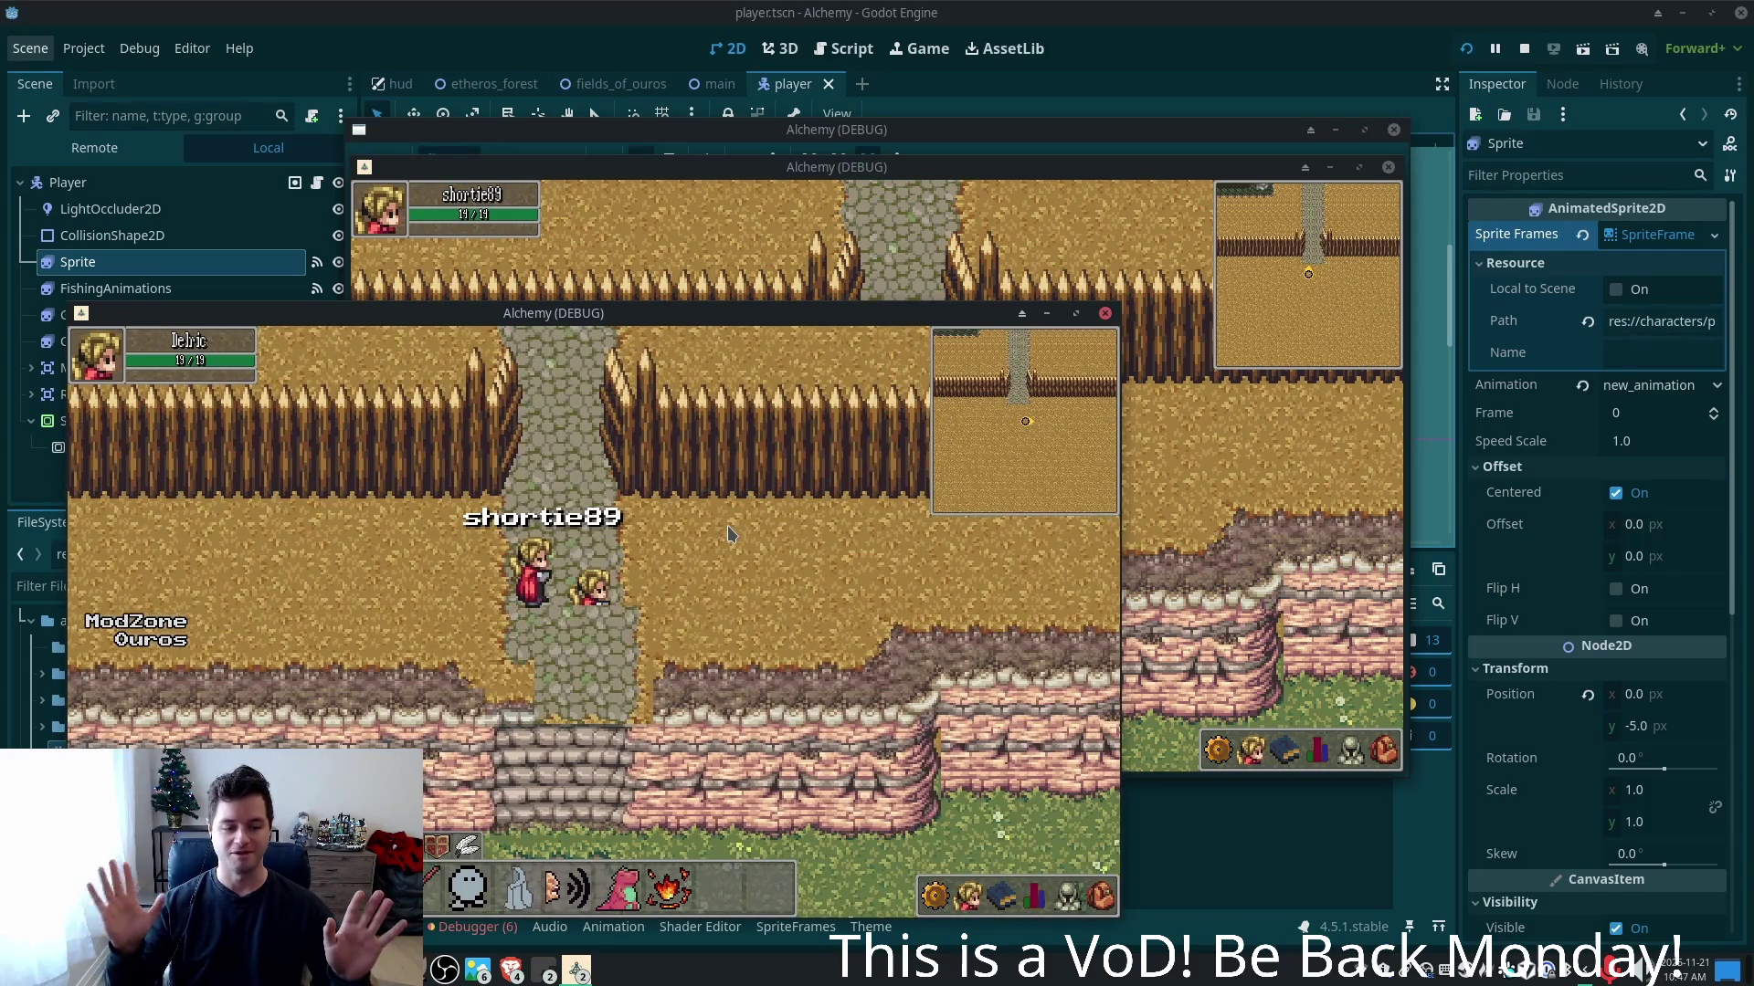
{"action": "key", "text": "Left"}
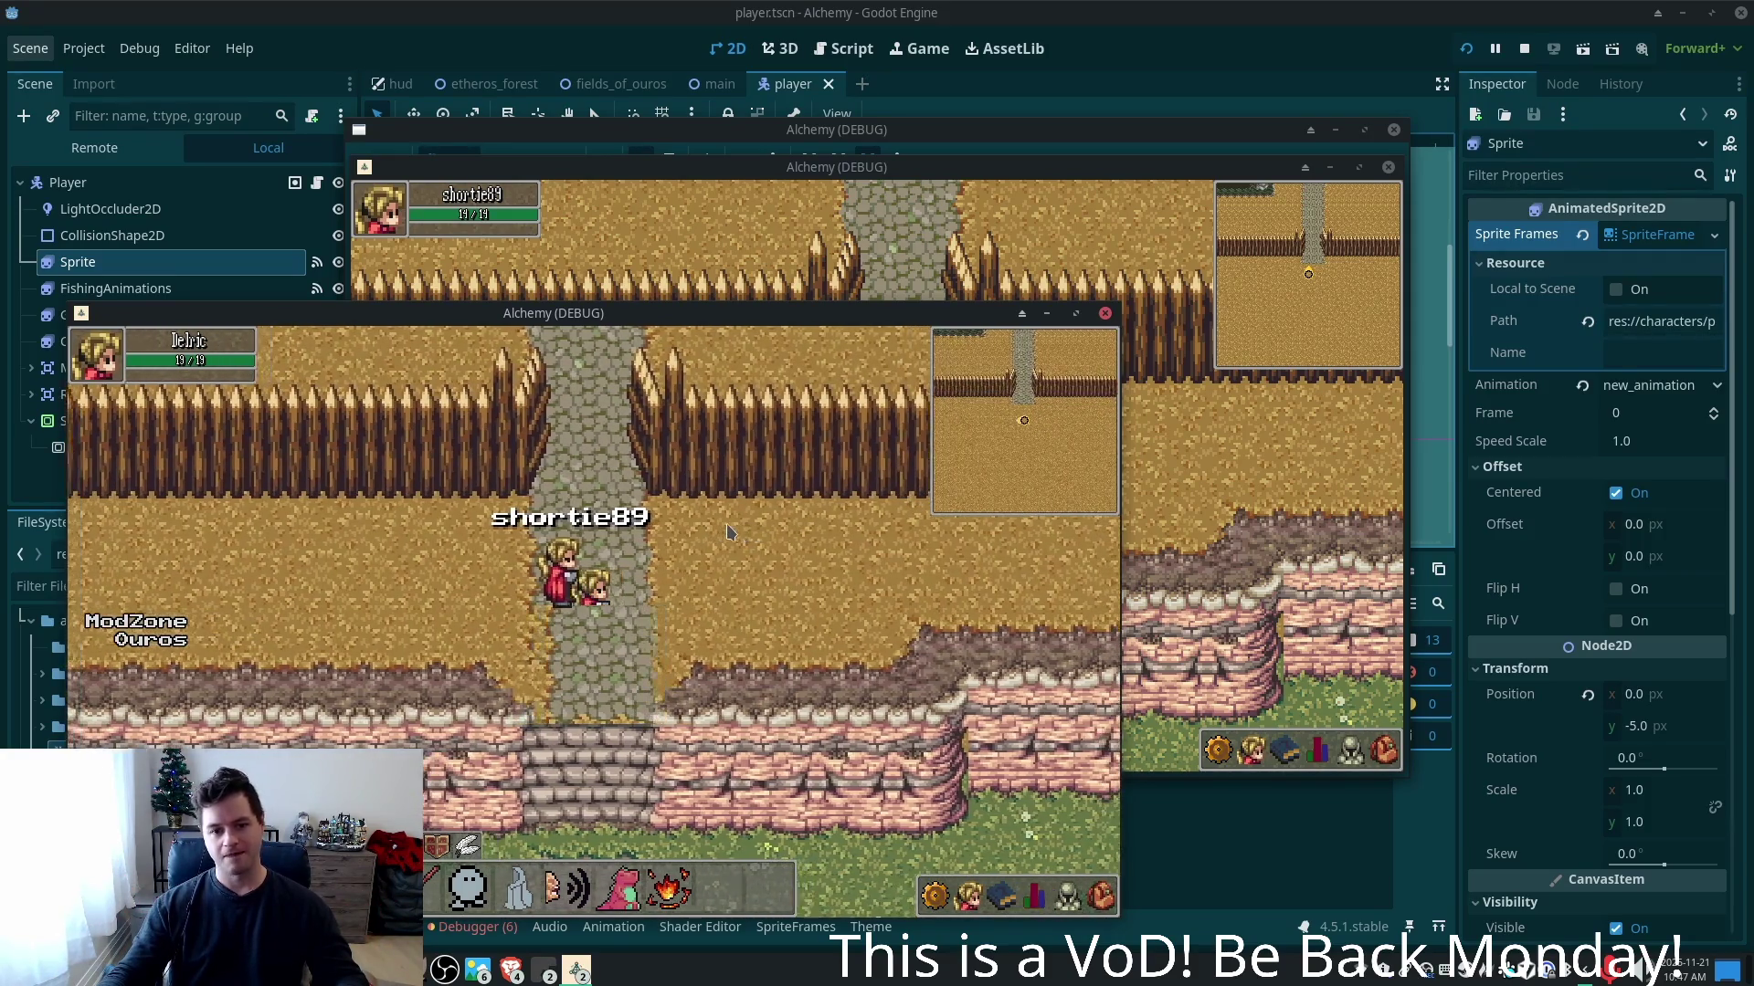
{"action": "key", "text": "Left"}
{"action": "key", "text": "Down"}
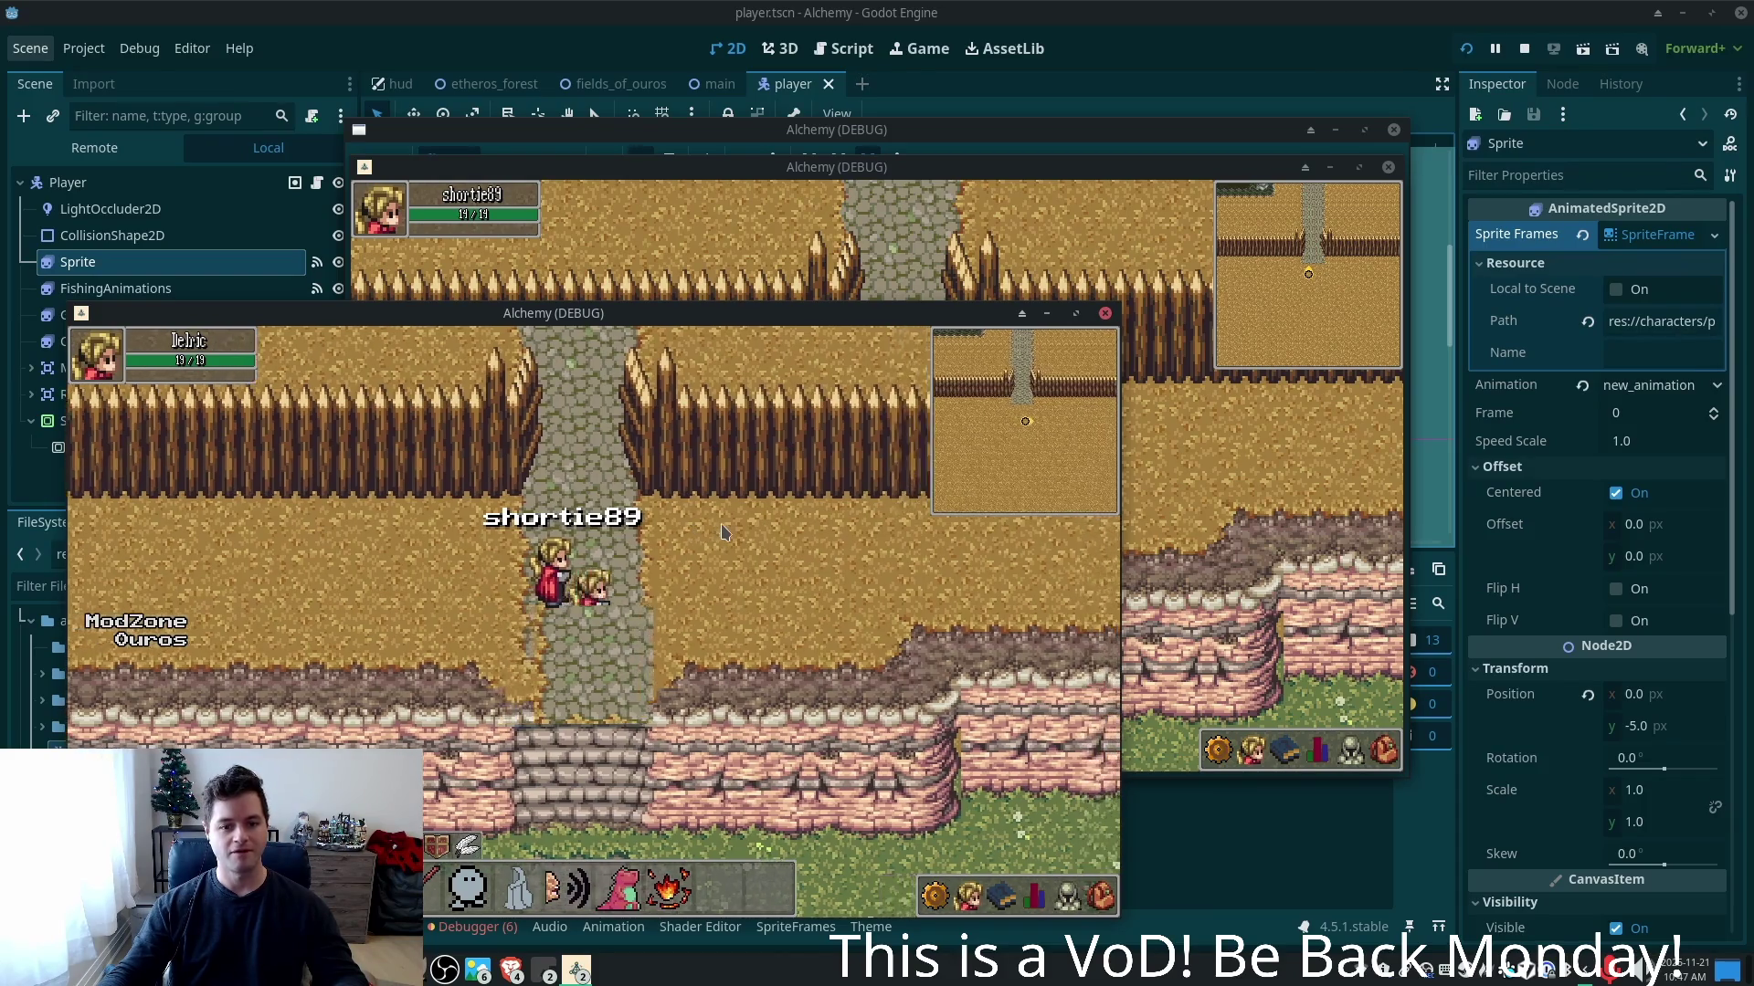
{"action": "key", "text": "Up"}
{"action": "key", "text": "Down"}
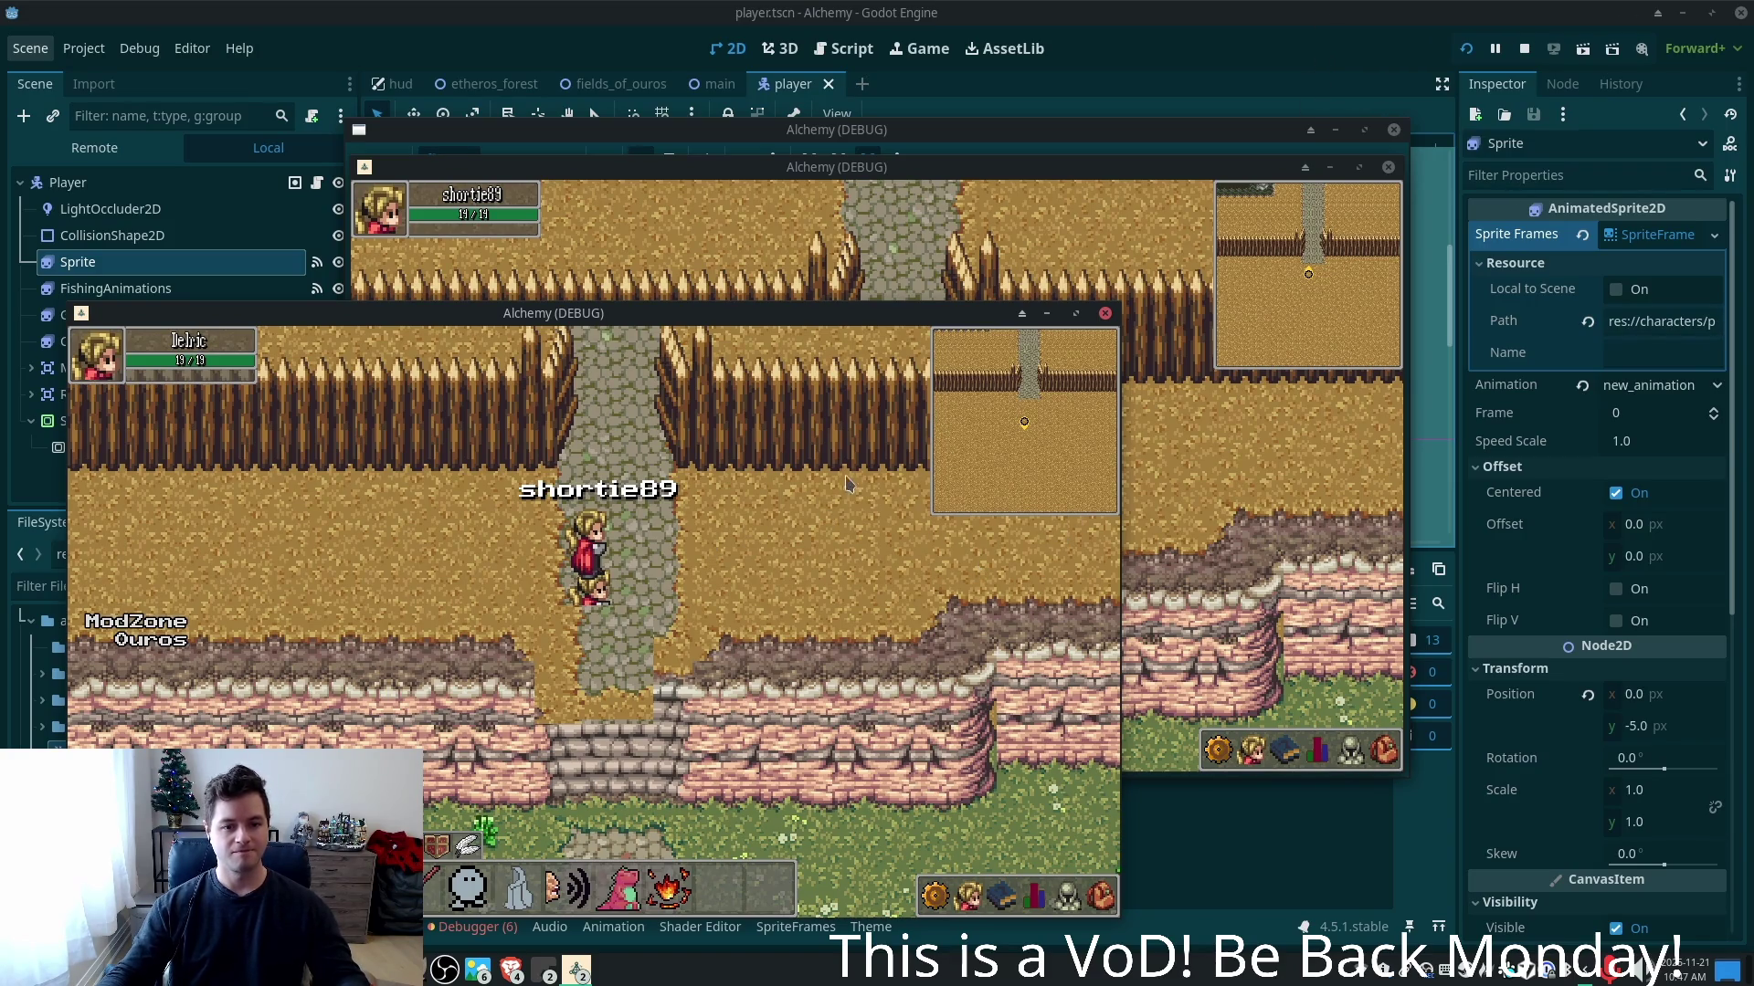
{"action": "key", "text": "alt+Tab"}
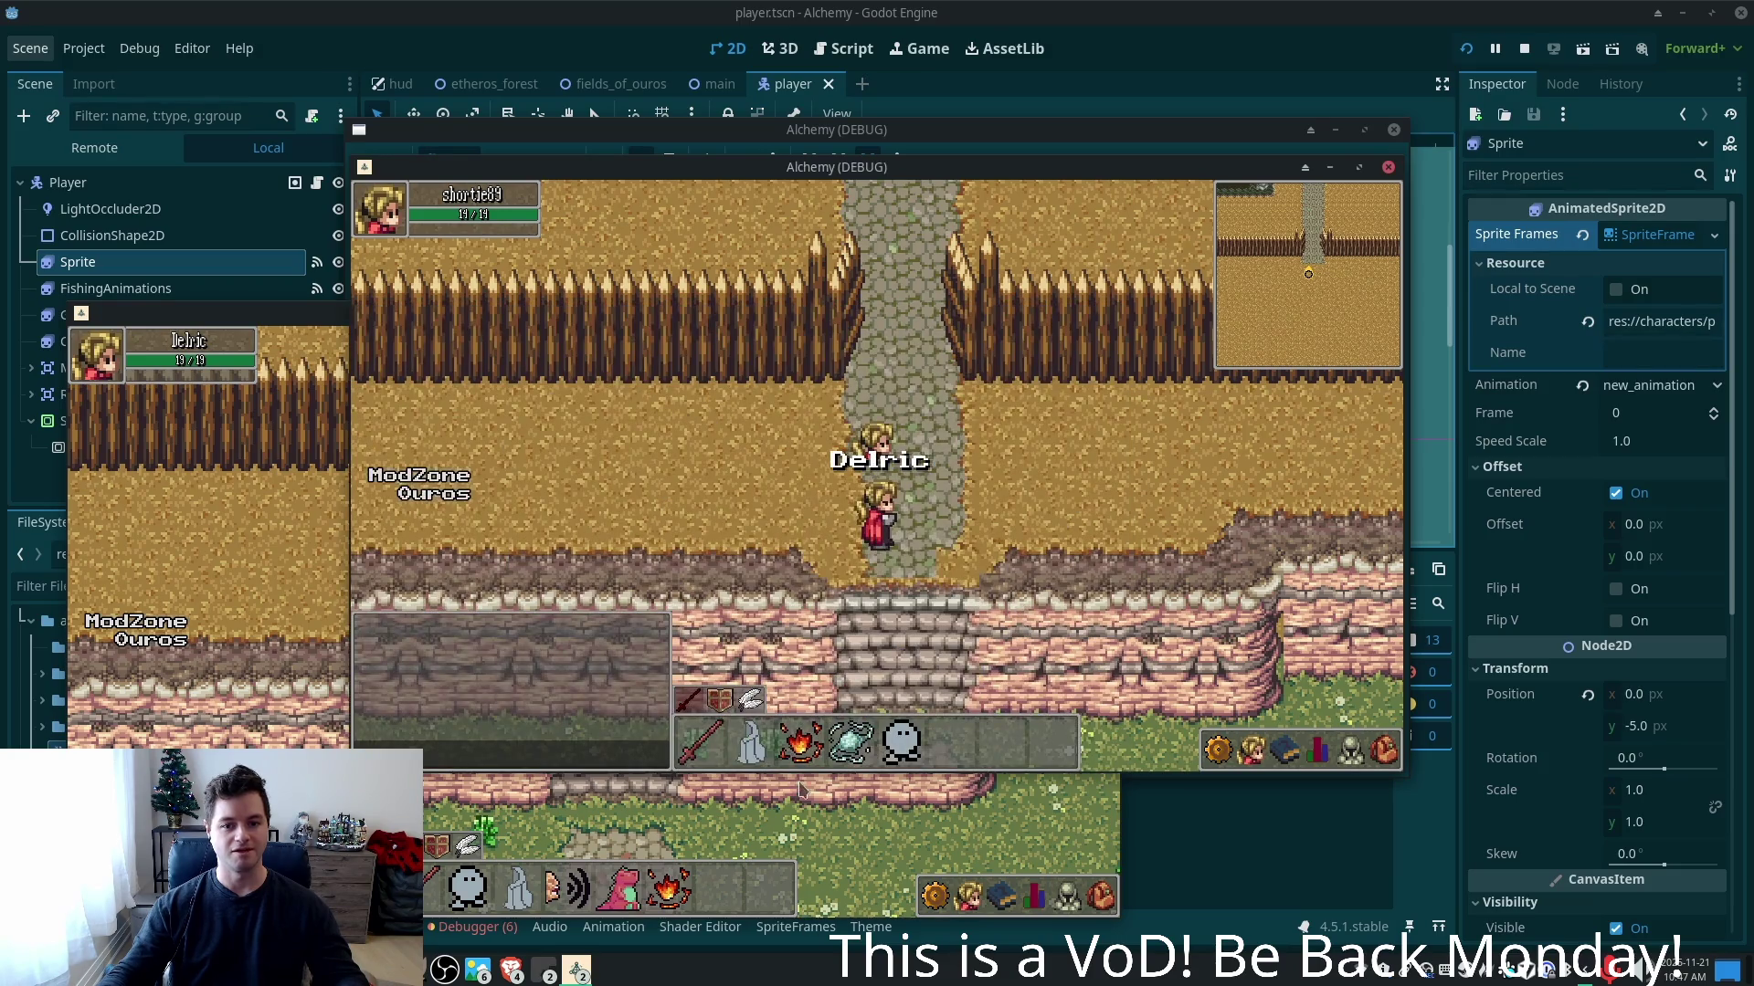
{"action": "key", "text": "F8"}
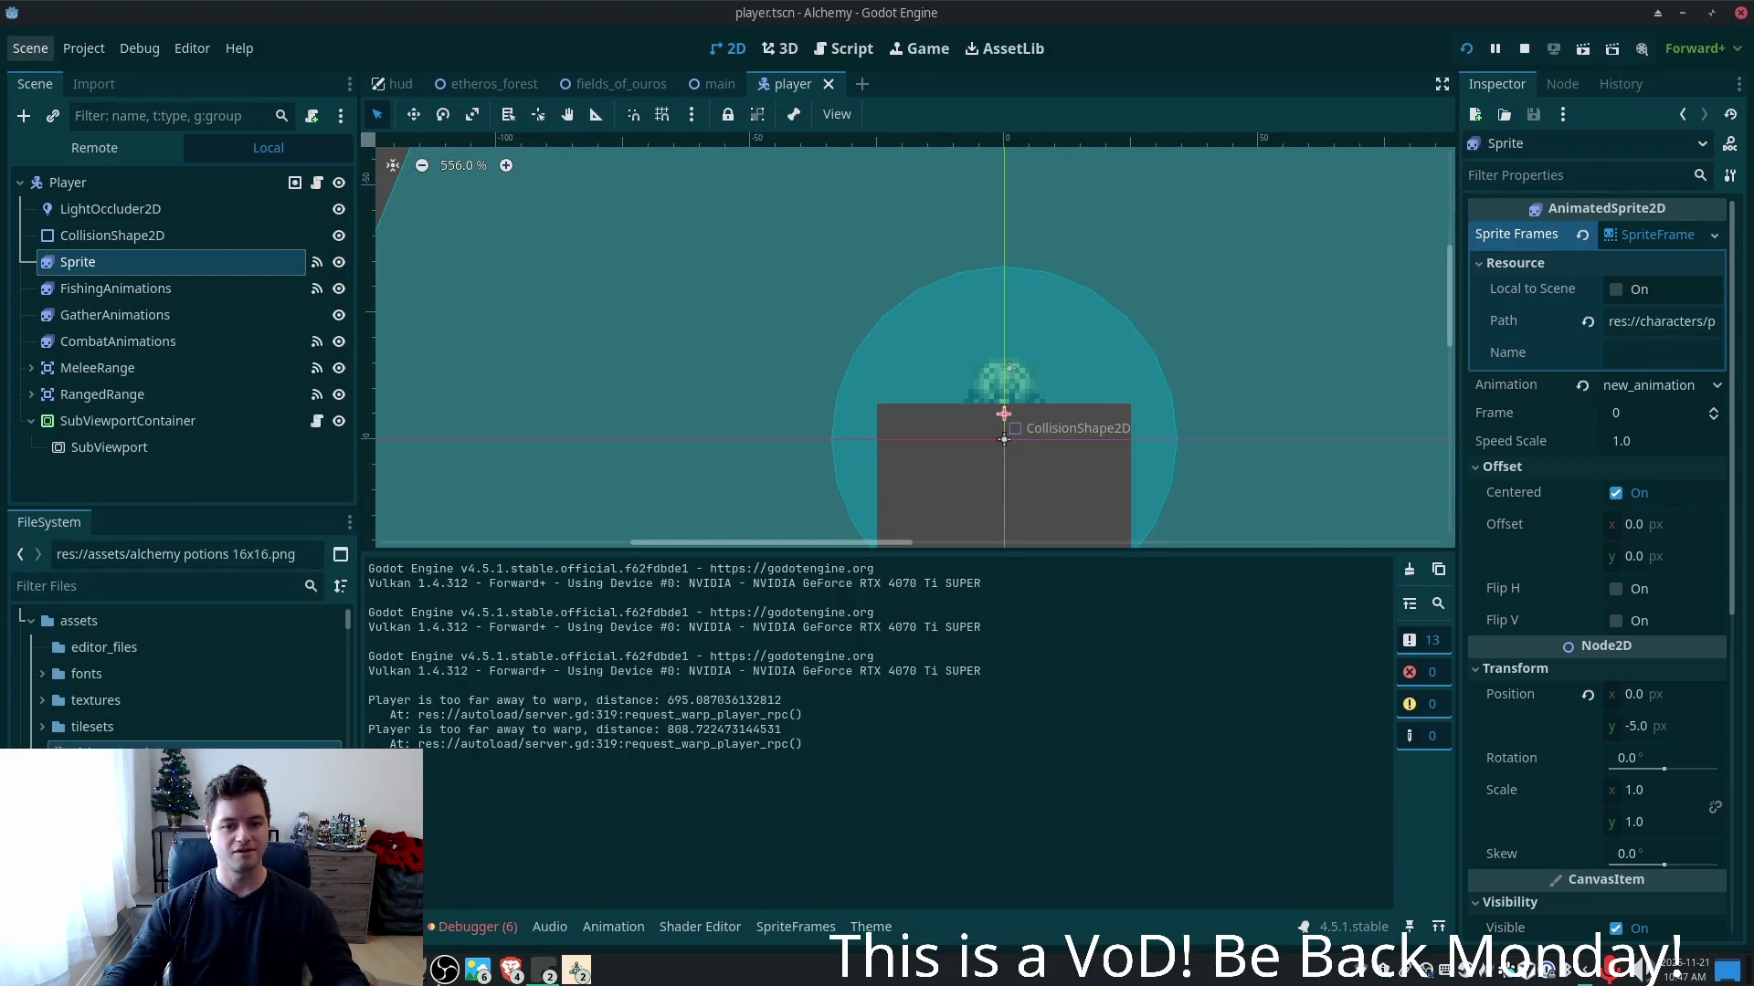
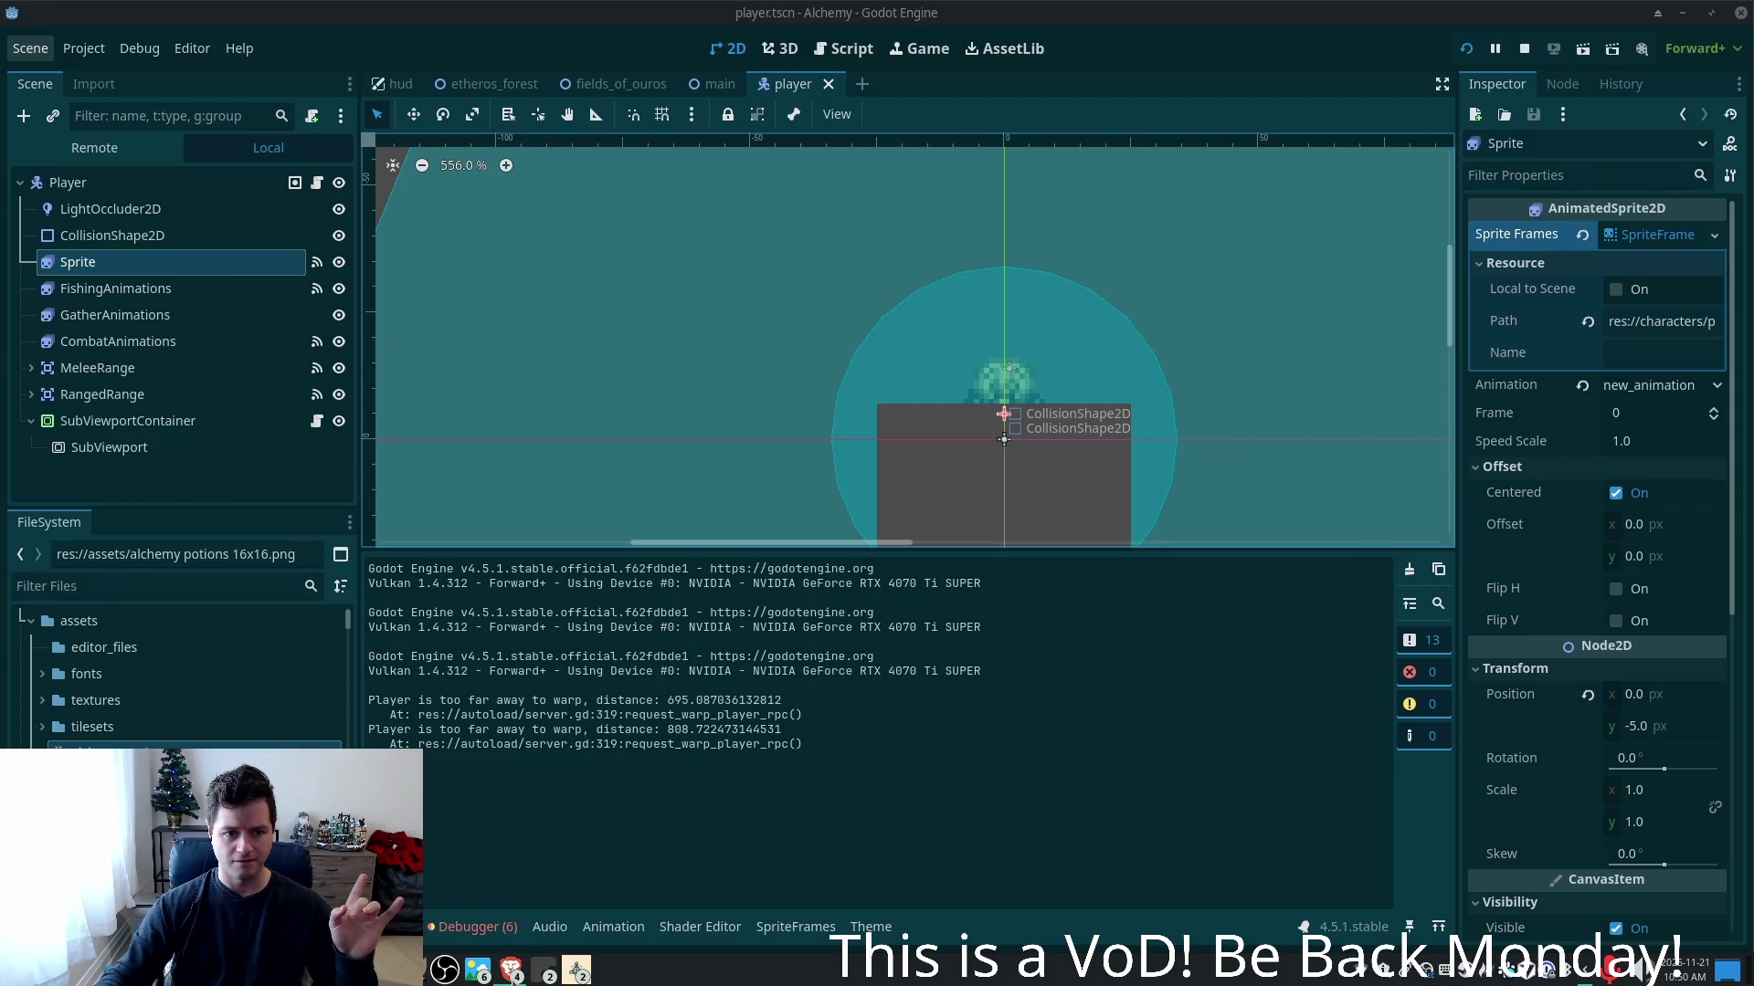
- In lower_body_window.gd, make the y offset on line 15 subtract 32.0 instead of adding it
{"action": "key", "text": "alt+Tab"}
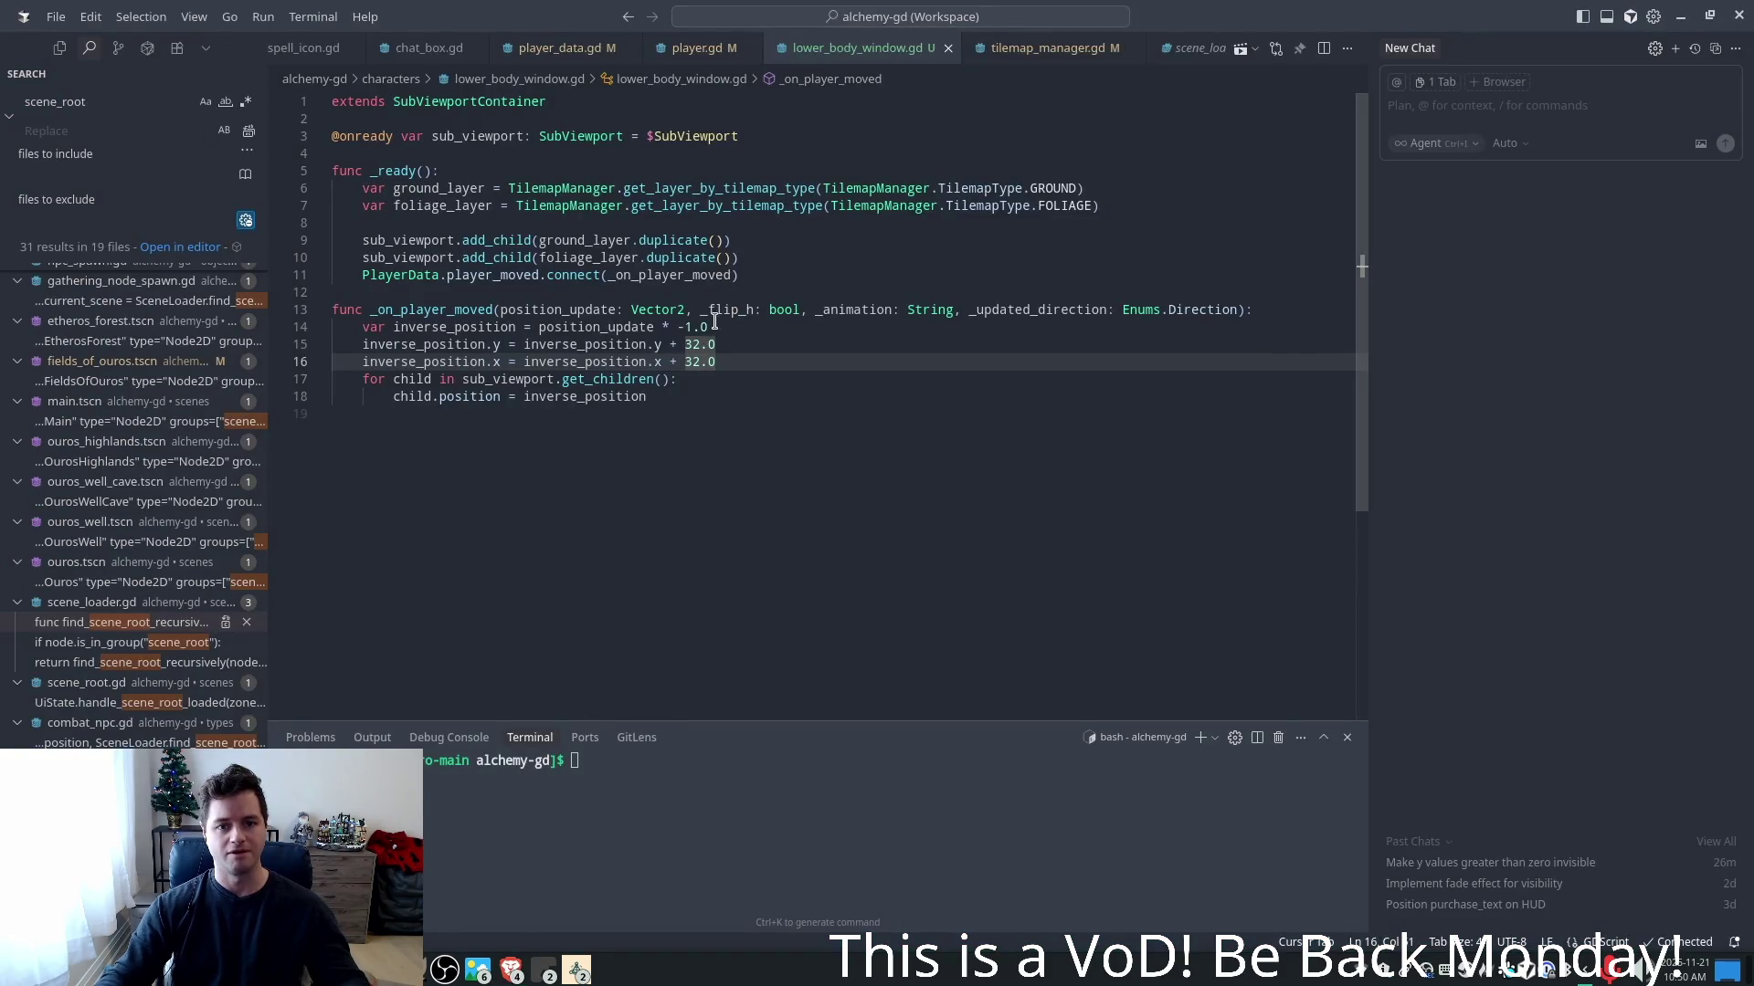
{"action": "left_click", "coordinate": [700, 345]}
{"action": "key", "text": "Down"}
{"action": "key", "text": "Left"}
{"action": "key", "text": "Left"}
{"action": "key", "text": "Left"}
{"action": "key", "text": "Up"}
{"action": "key", "text": "shift+Left"}
{"action": "type", "text": "-"}
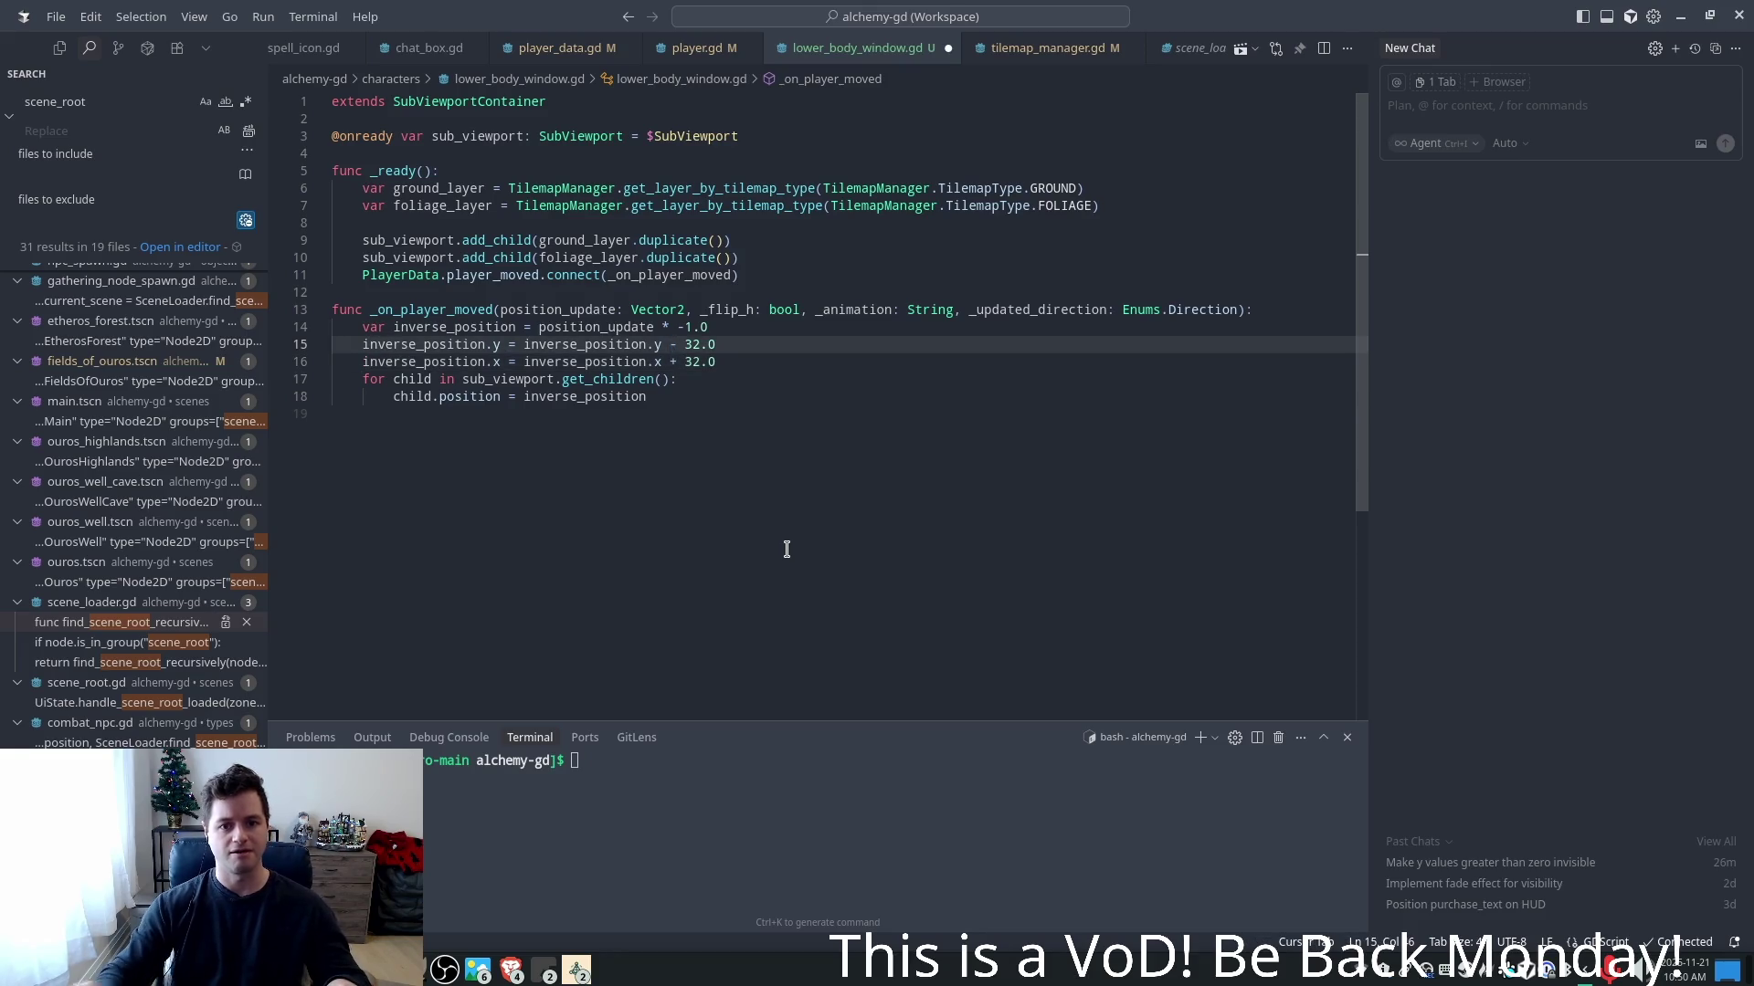
- Change the x offset on line 16 to add 48.0, save the script, and return to Godot
{"action": "key", "text": "Down"}
{"action": "key", "text": "Right"}
{"action": "key", "text": "Right"}
{"action": "key", "text": "Right"}
{"action": "key", "text": "BackSpace"}
{"action": "key", "text": "BackSpace"}
{"action": "type", "text": "48"}
{"action": "key", "text": "ctrl+s"}
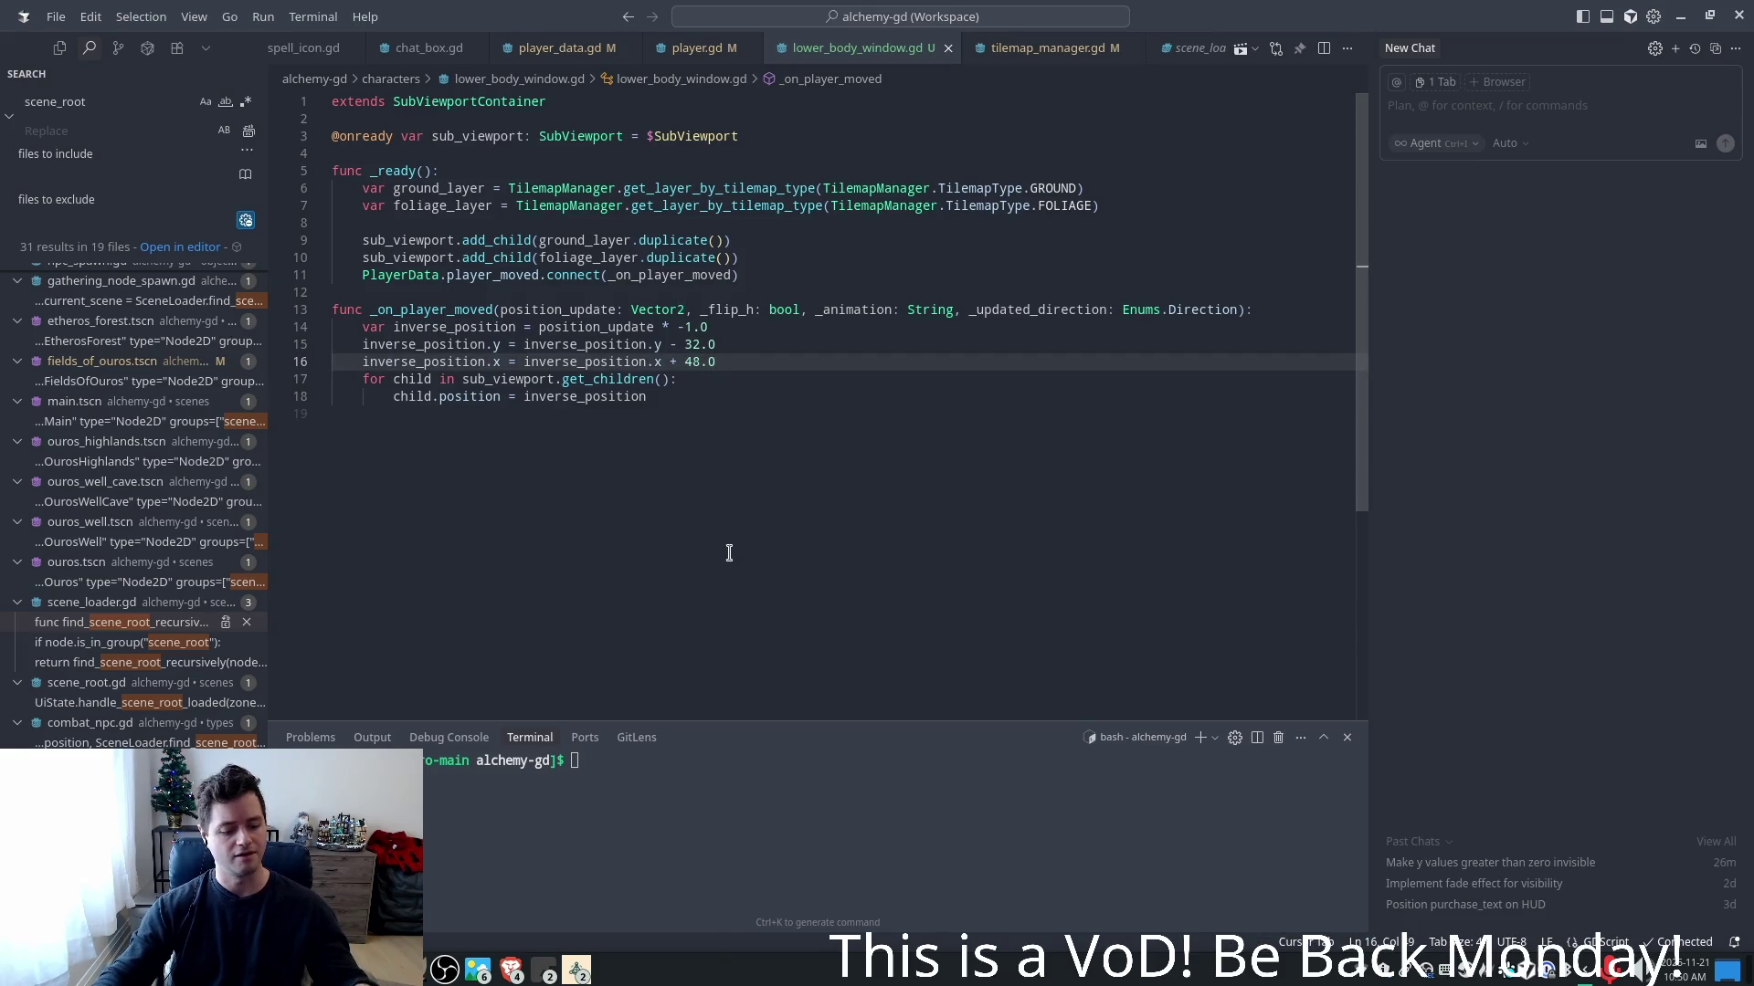
{"action": "key", "text": "alt+Tab"}
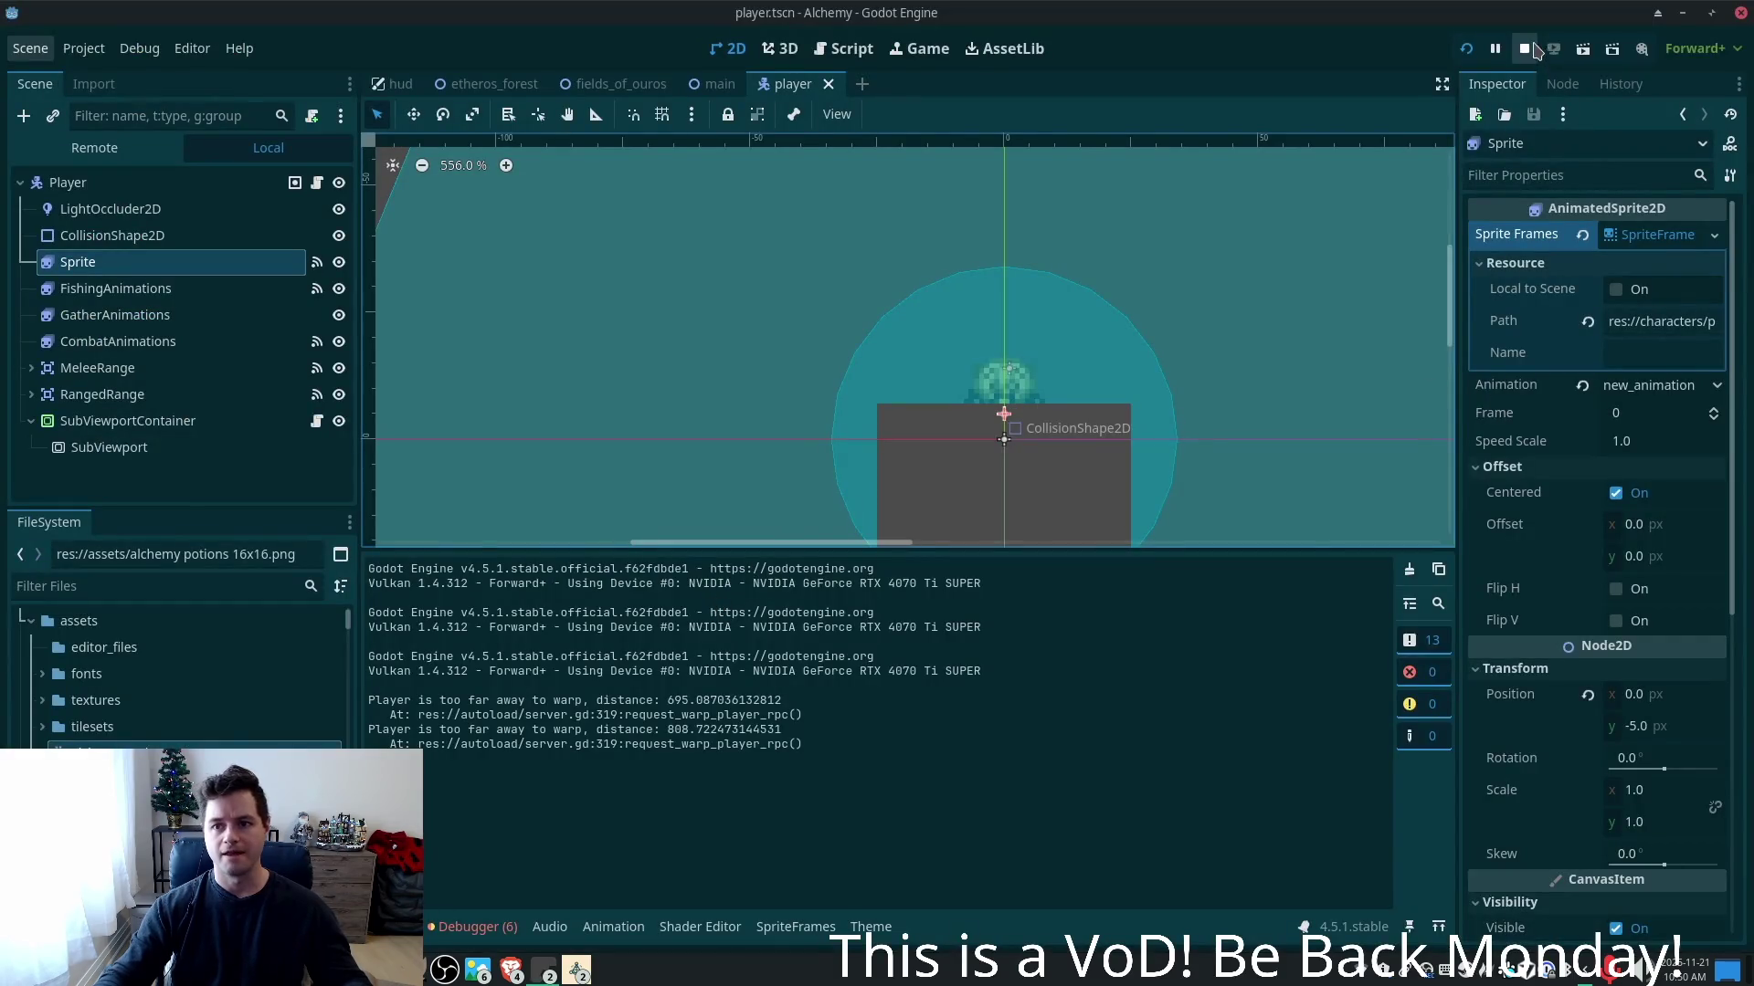
- Relaunch the game and walk the player left, right, up and down to check ground alignment
{"action": "left_click", "coordinate": [1465, 48]}
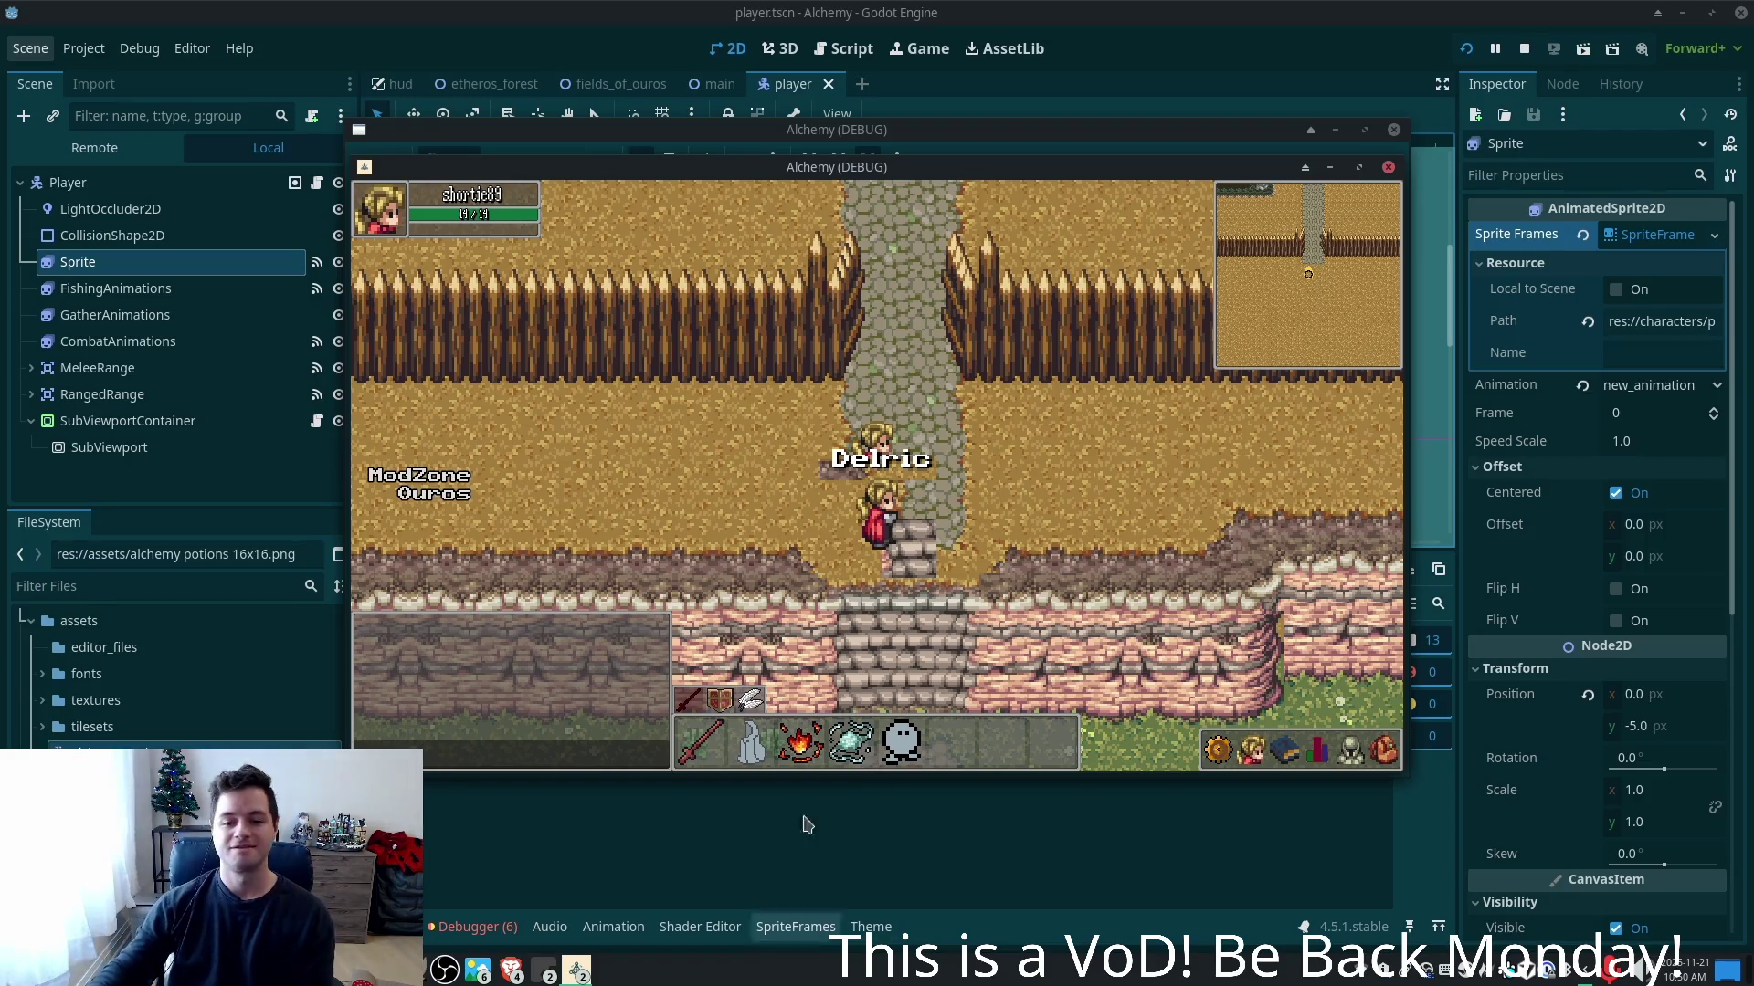
{"action": "key", "text": "a"}
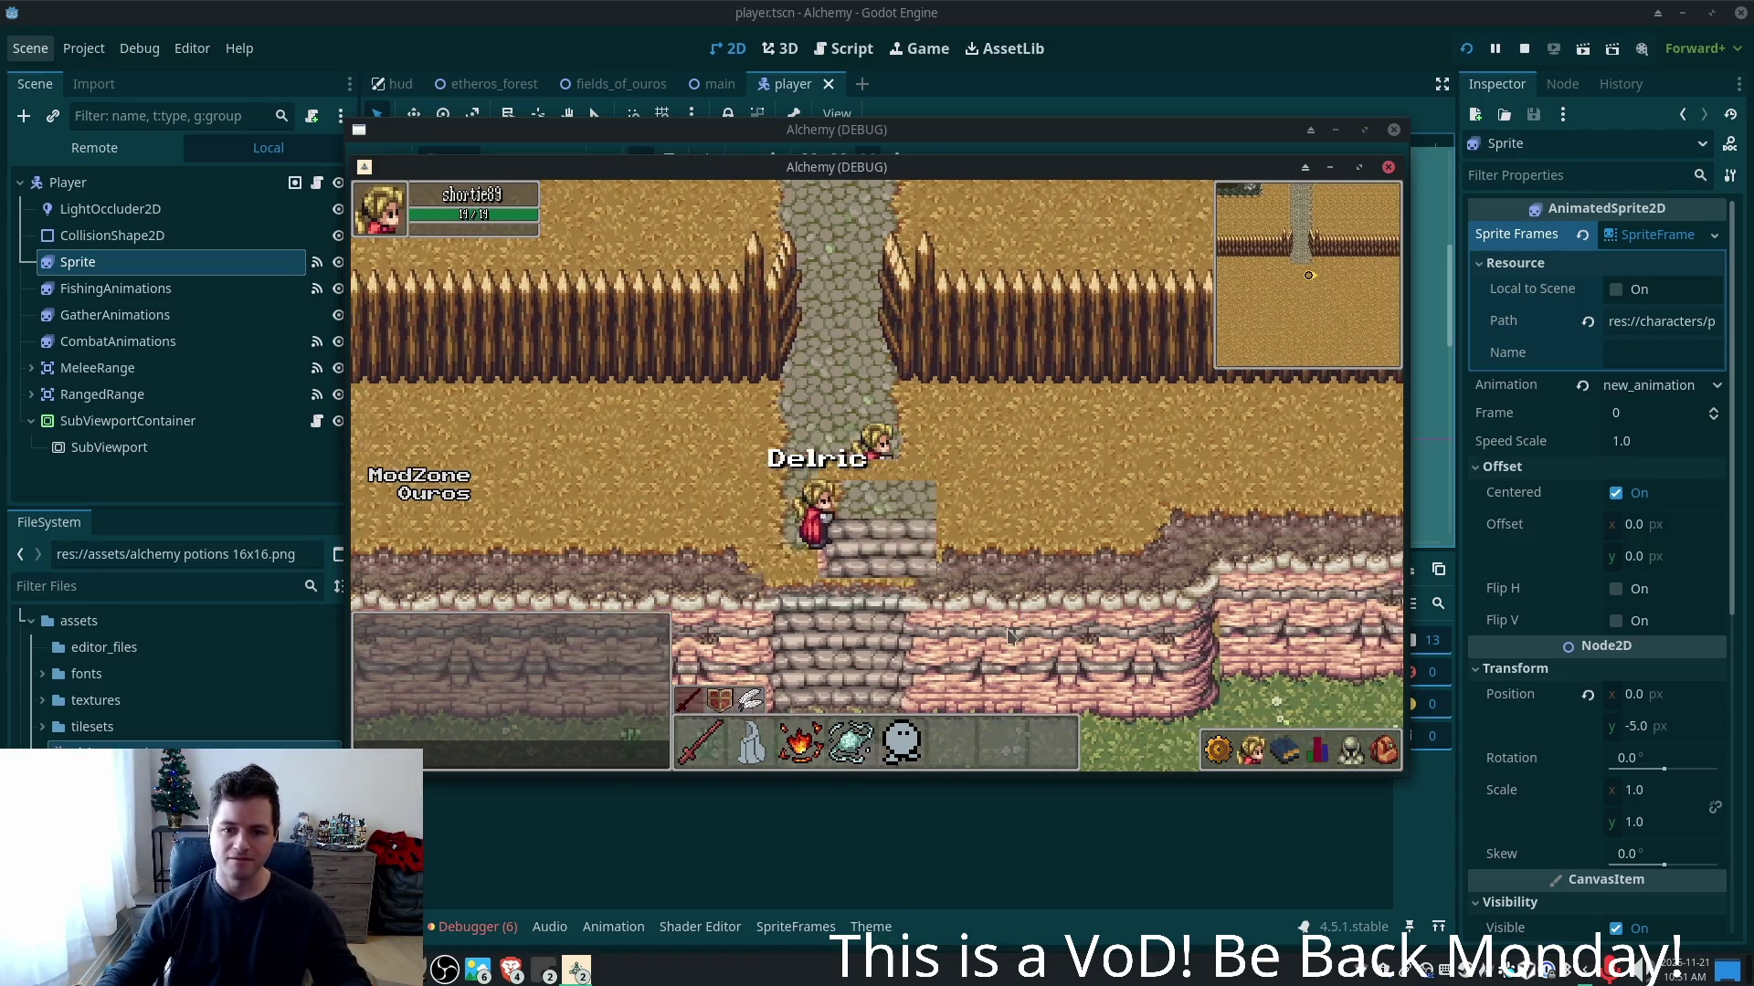
{"action": "key", "text": "a"}
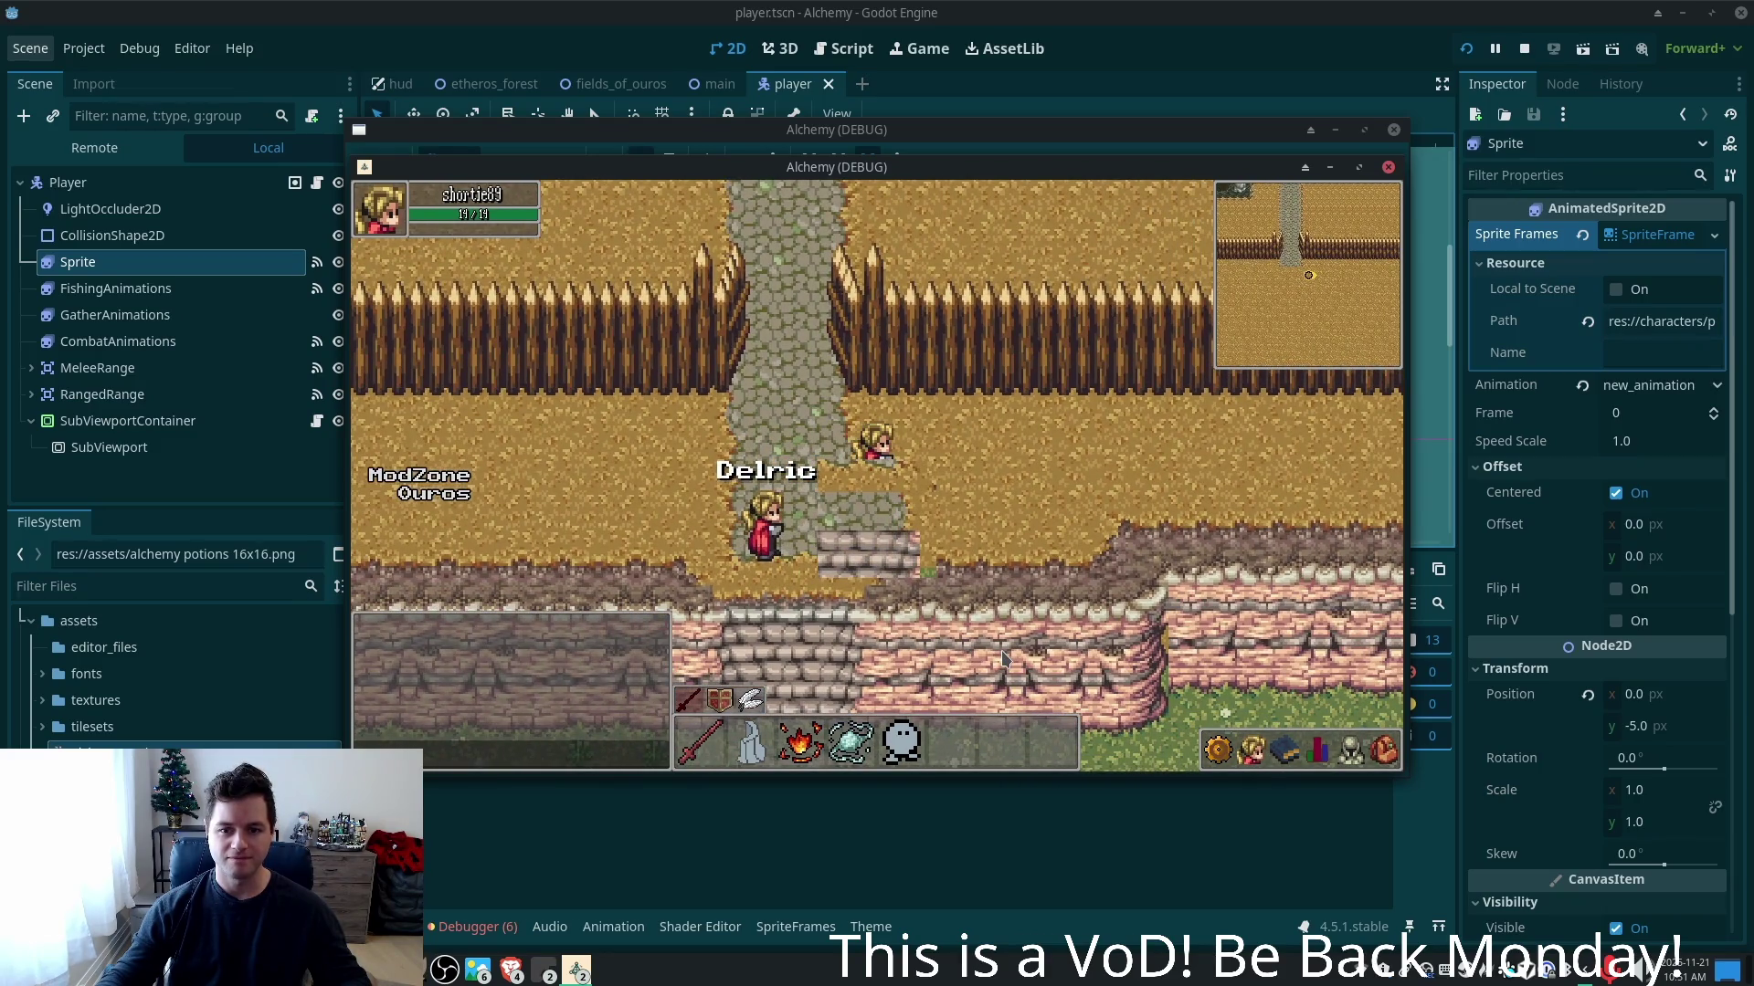
{"action": "key", "text": "a"}
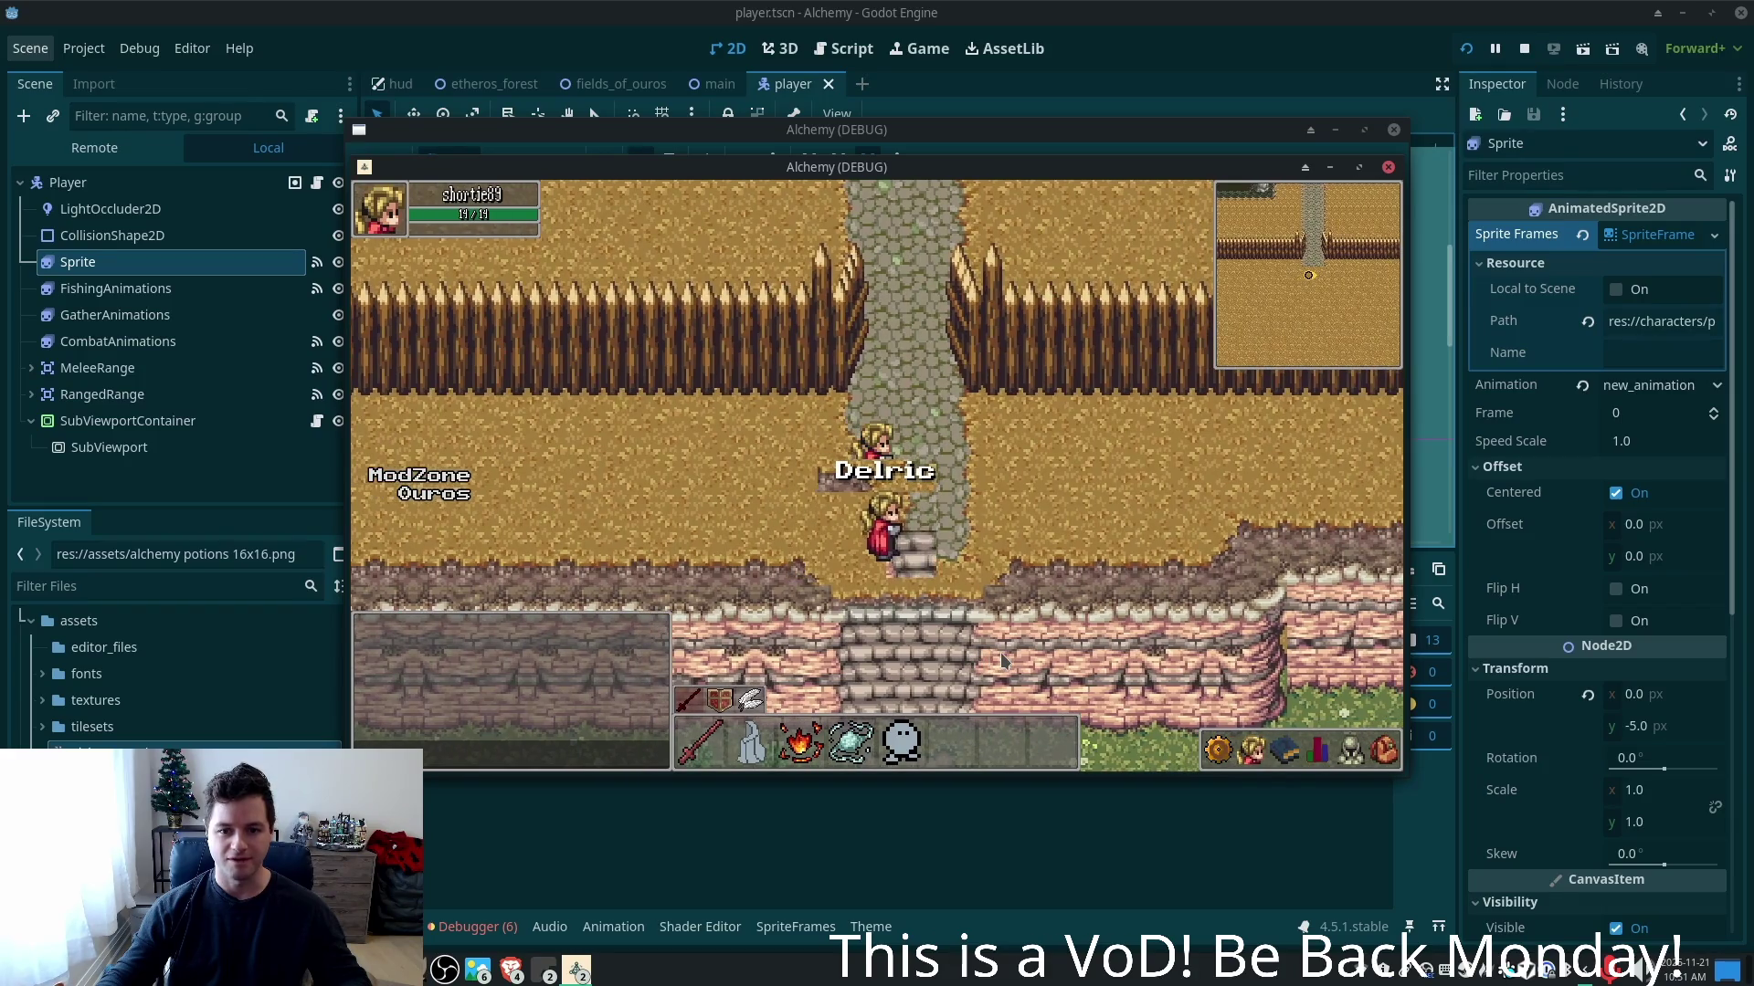
{"action": "key", "text": "d"}
{"action": "key", "text": "w"}
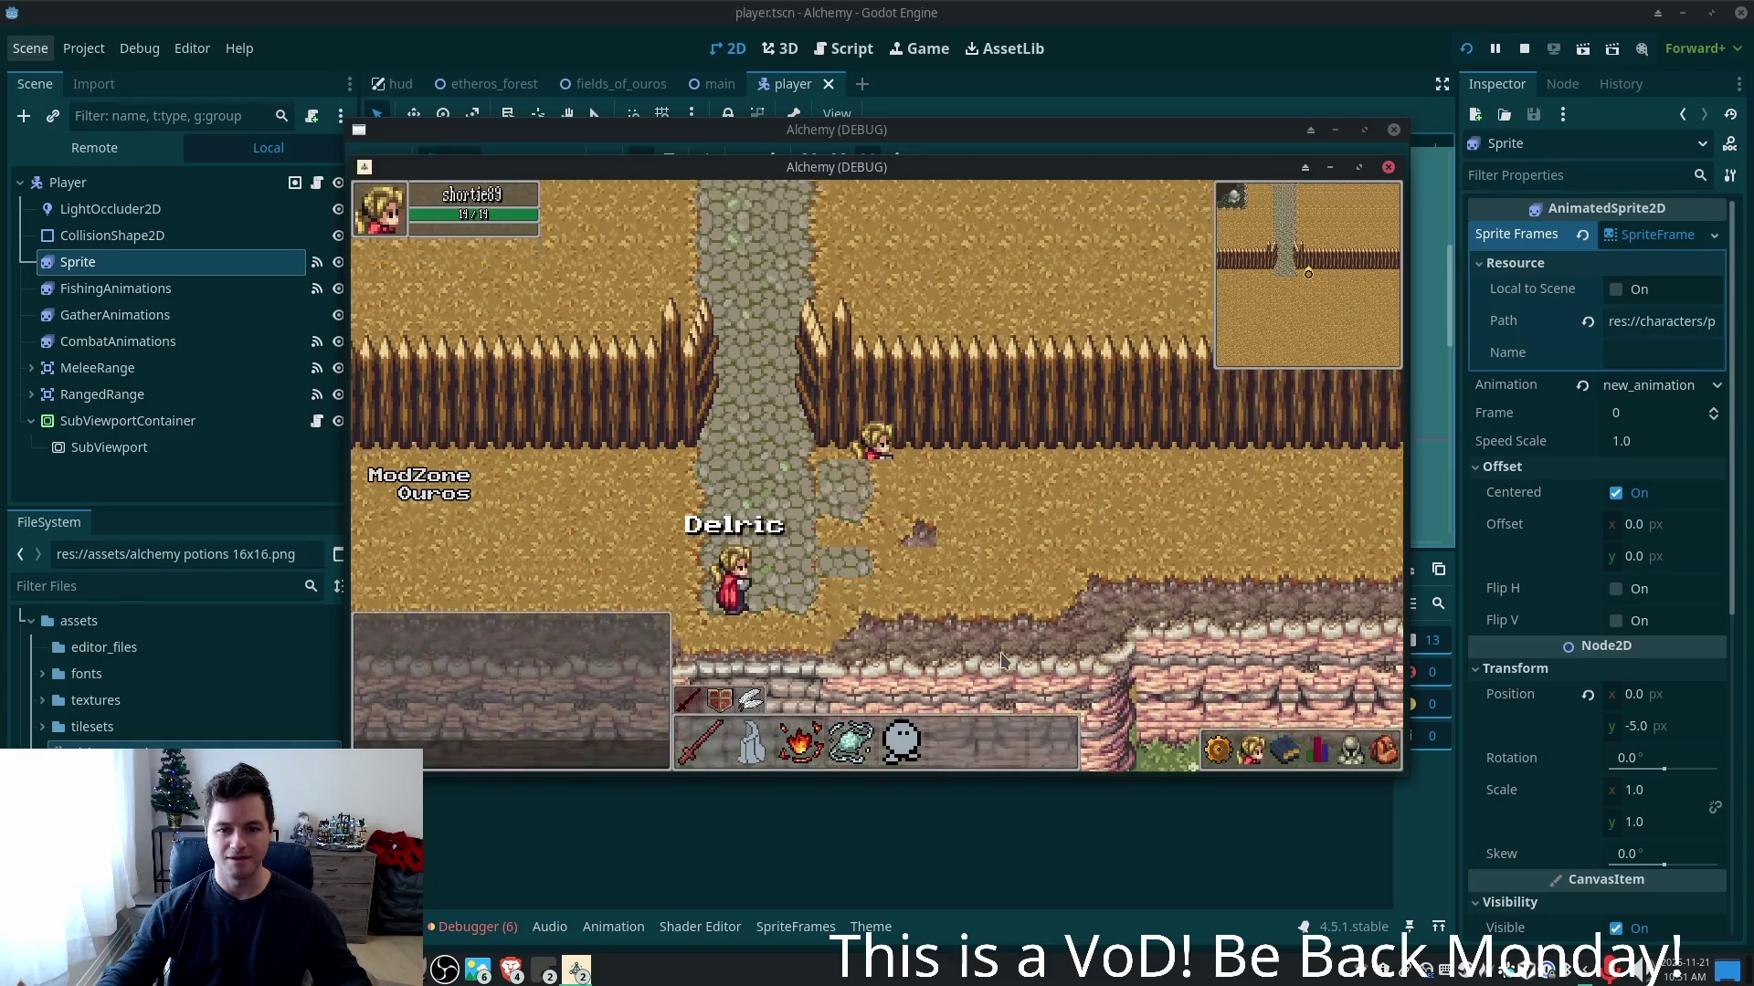
{"action": "key", "text": "a"}
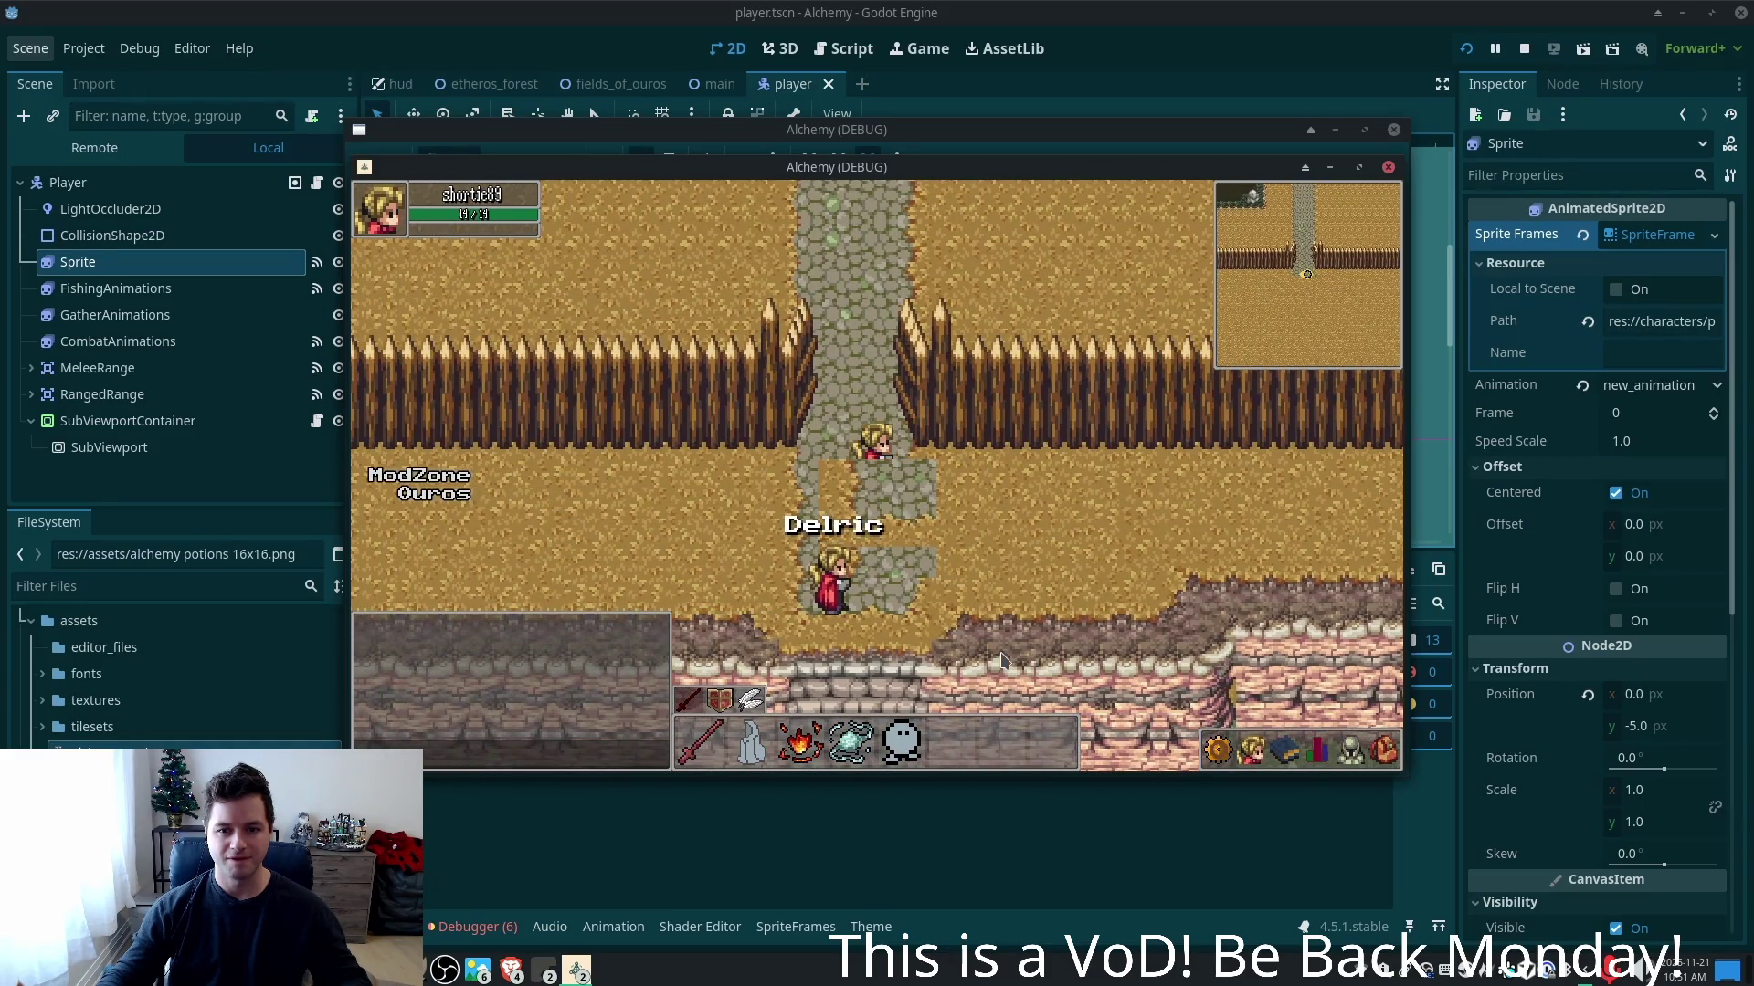
{"action": "key", "text": "a"}
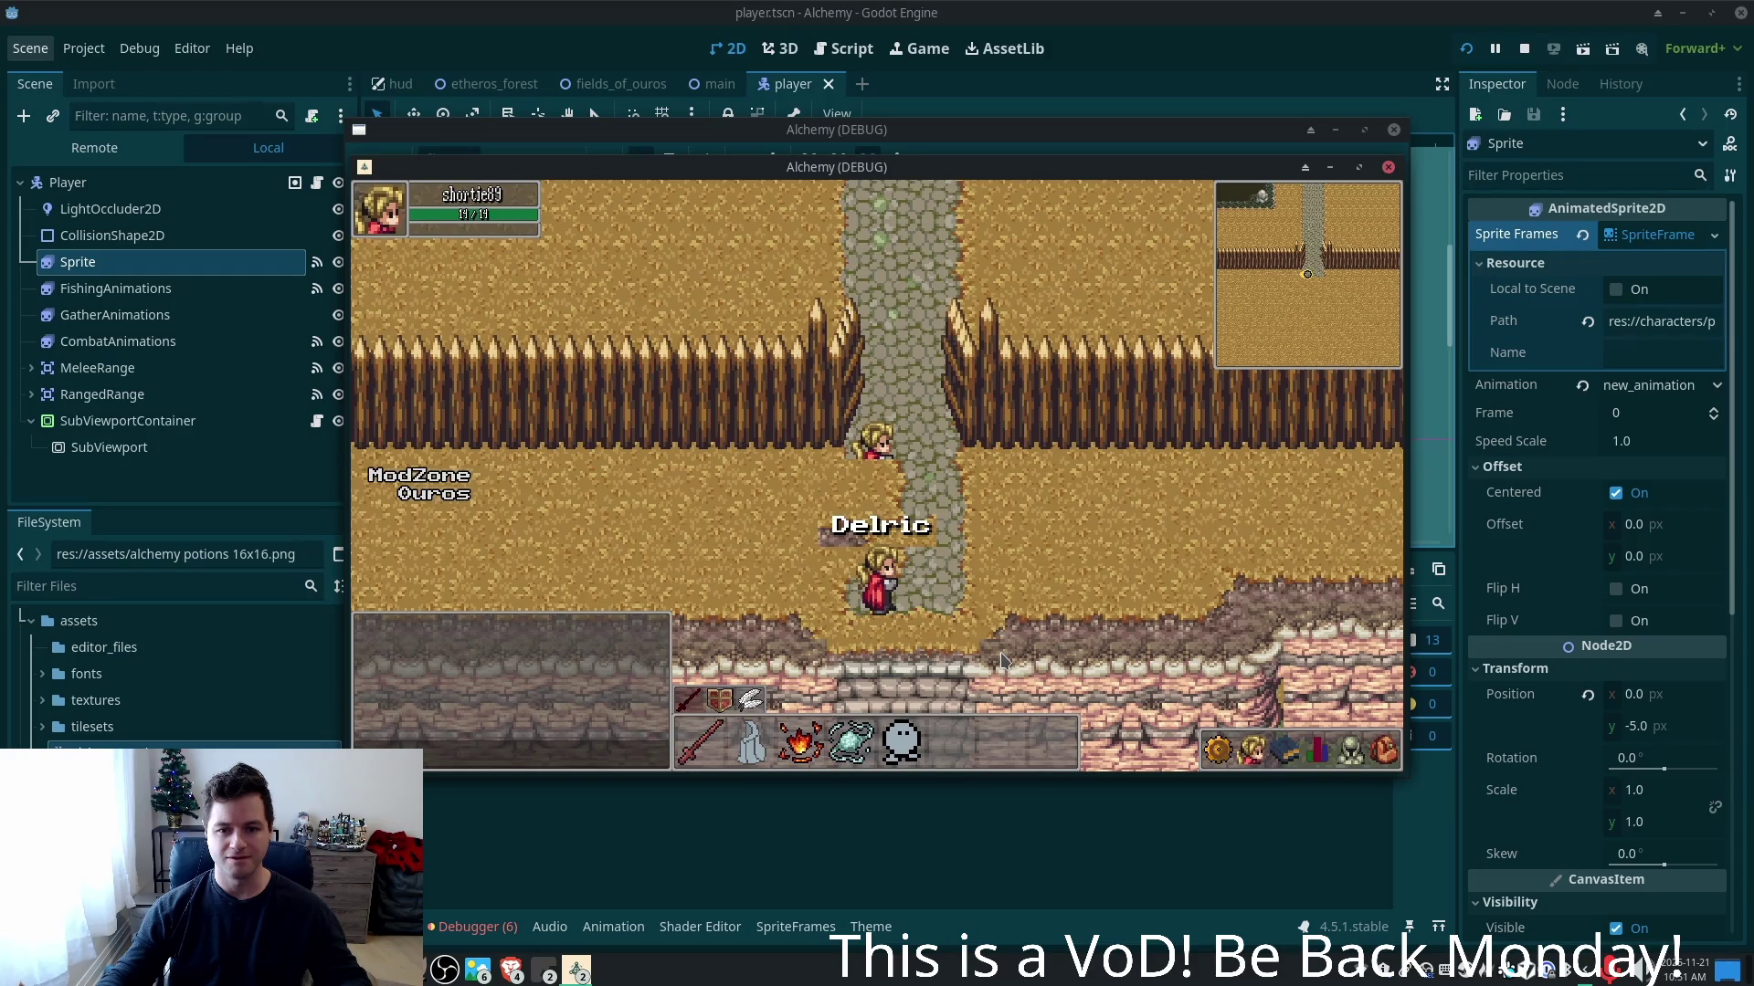
{"action": "key", "text": "s"}
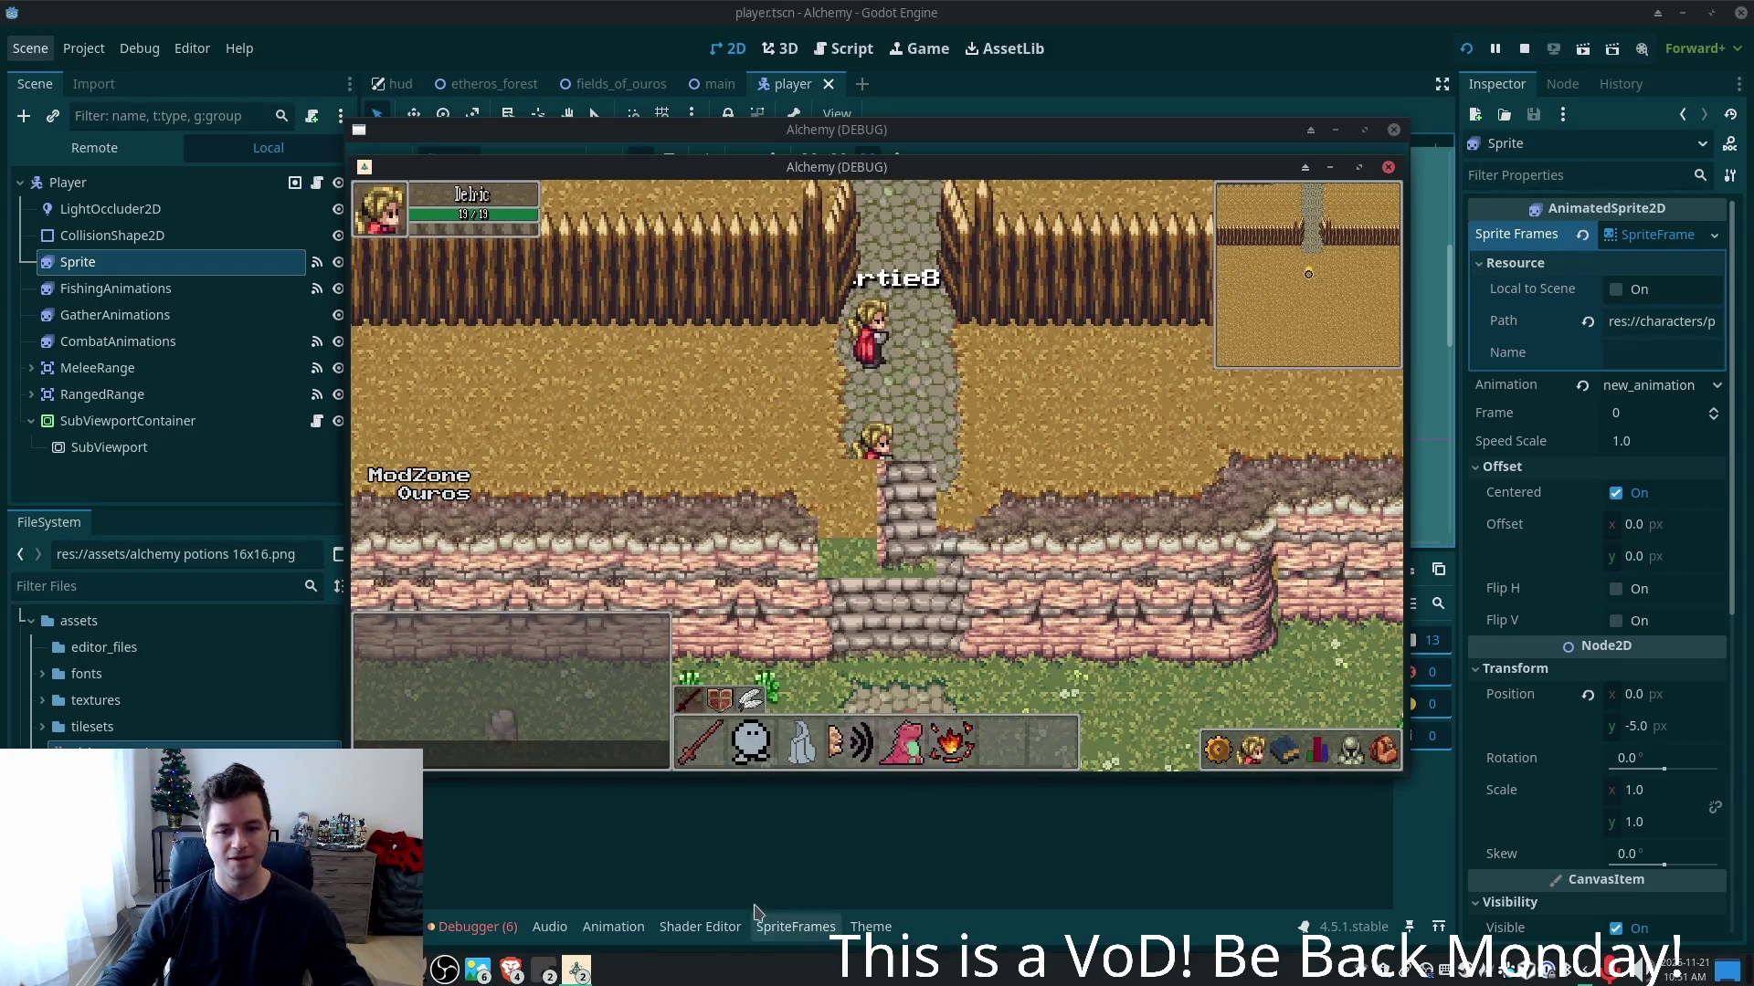
{"action": "key", "text": "alt+Tab"}
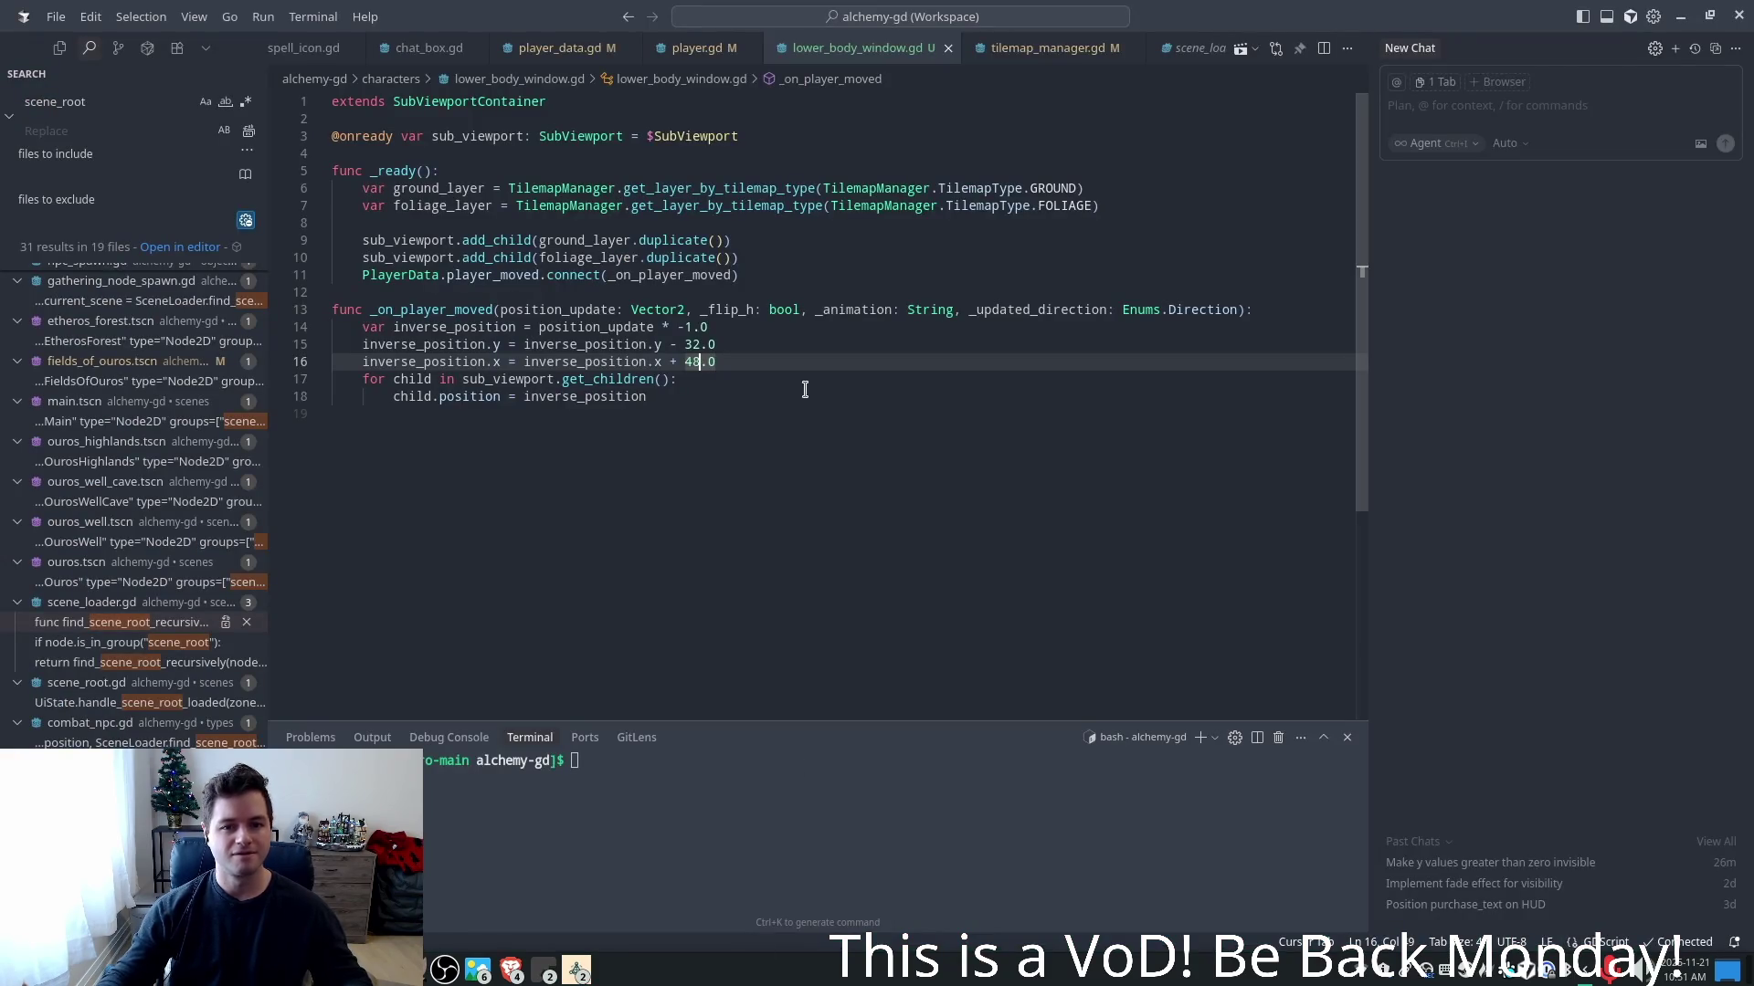
- Change the y offset on line 15 to + 48.0 and save the script
{"action": "double_click", "coordinate": [673, 344]}
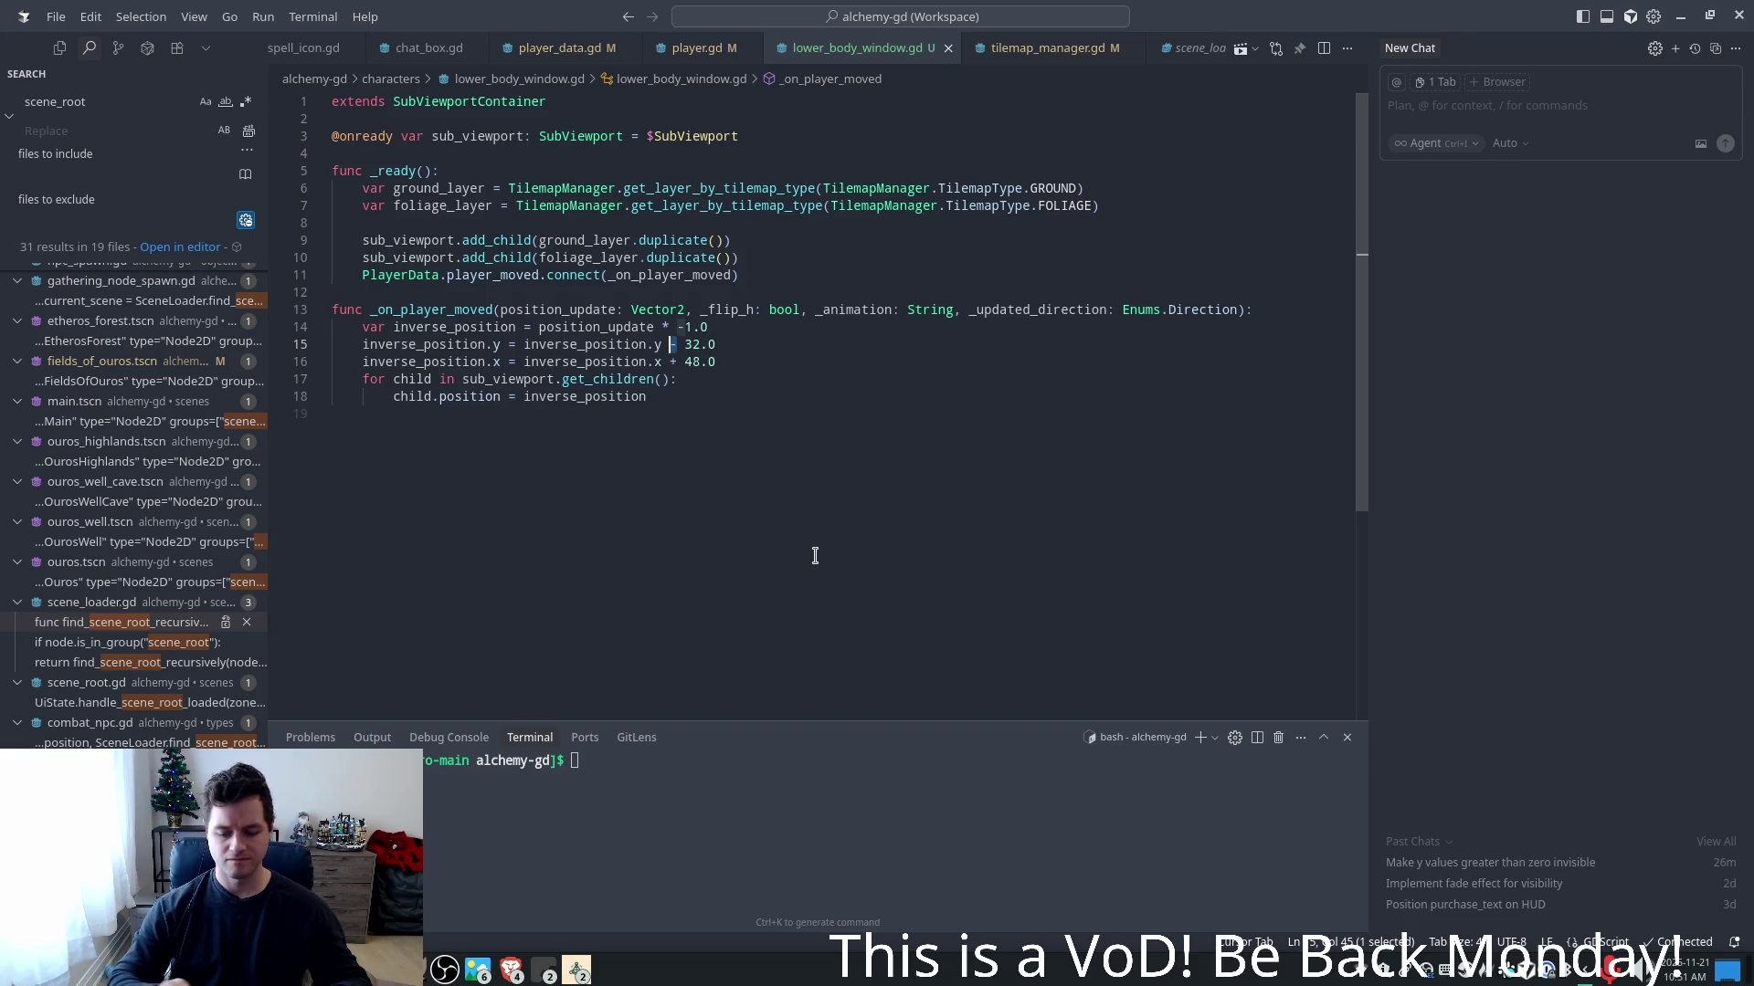
{"action": "type", "text": "+"}
{"action": "key", "text": "Right"}
{"action": "key", "text": "ctrl+shift+Right"}
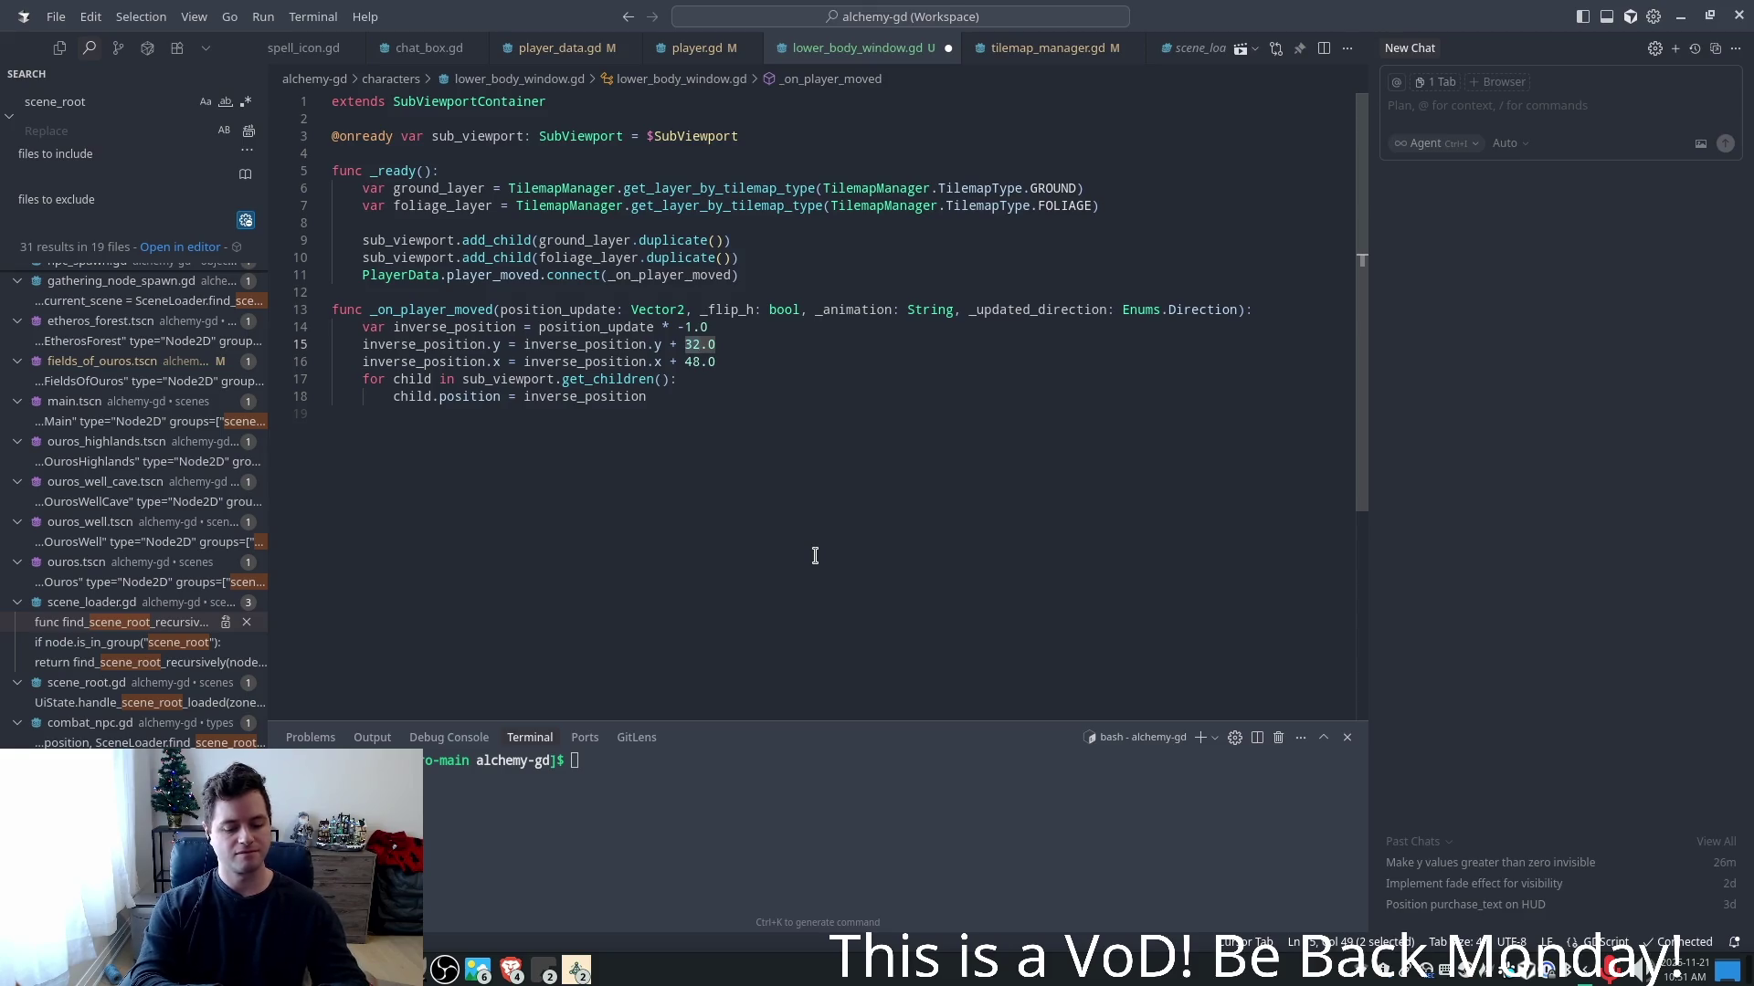
{"action": "type", "text": "48"}
{"action": "key", "text": "ctrl+s"}
- Run the game with F5, walk the player around to test, then close it
{"action": "key", "text": "F5"}
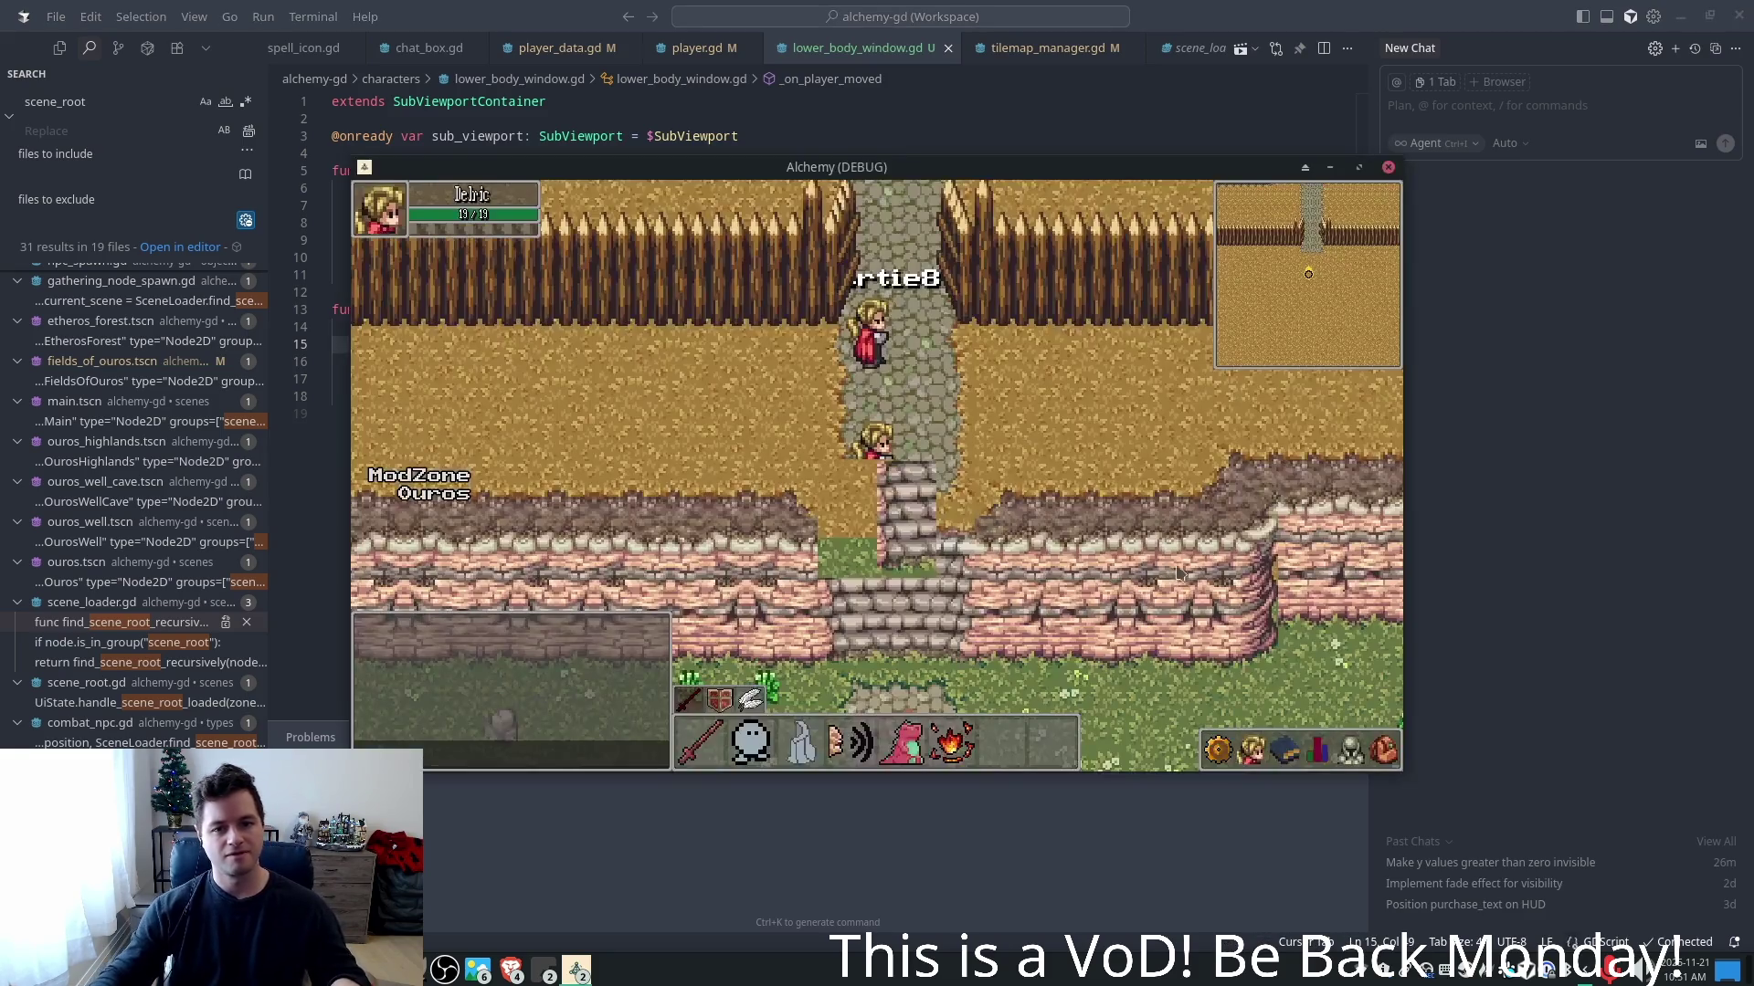
{"action": "key", "text": "d"}
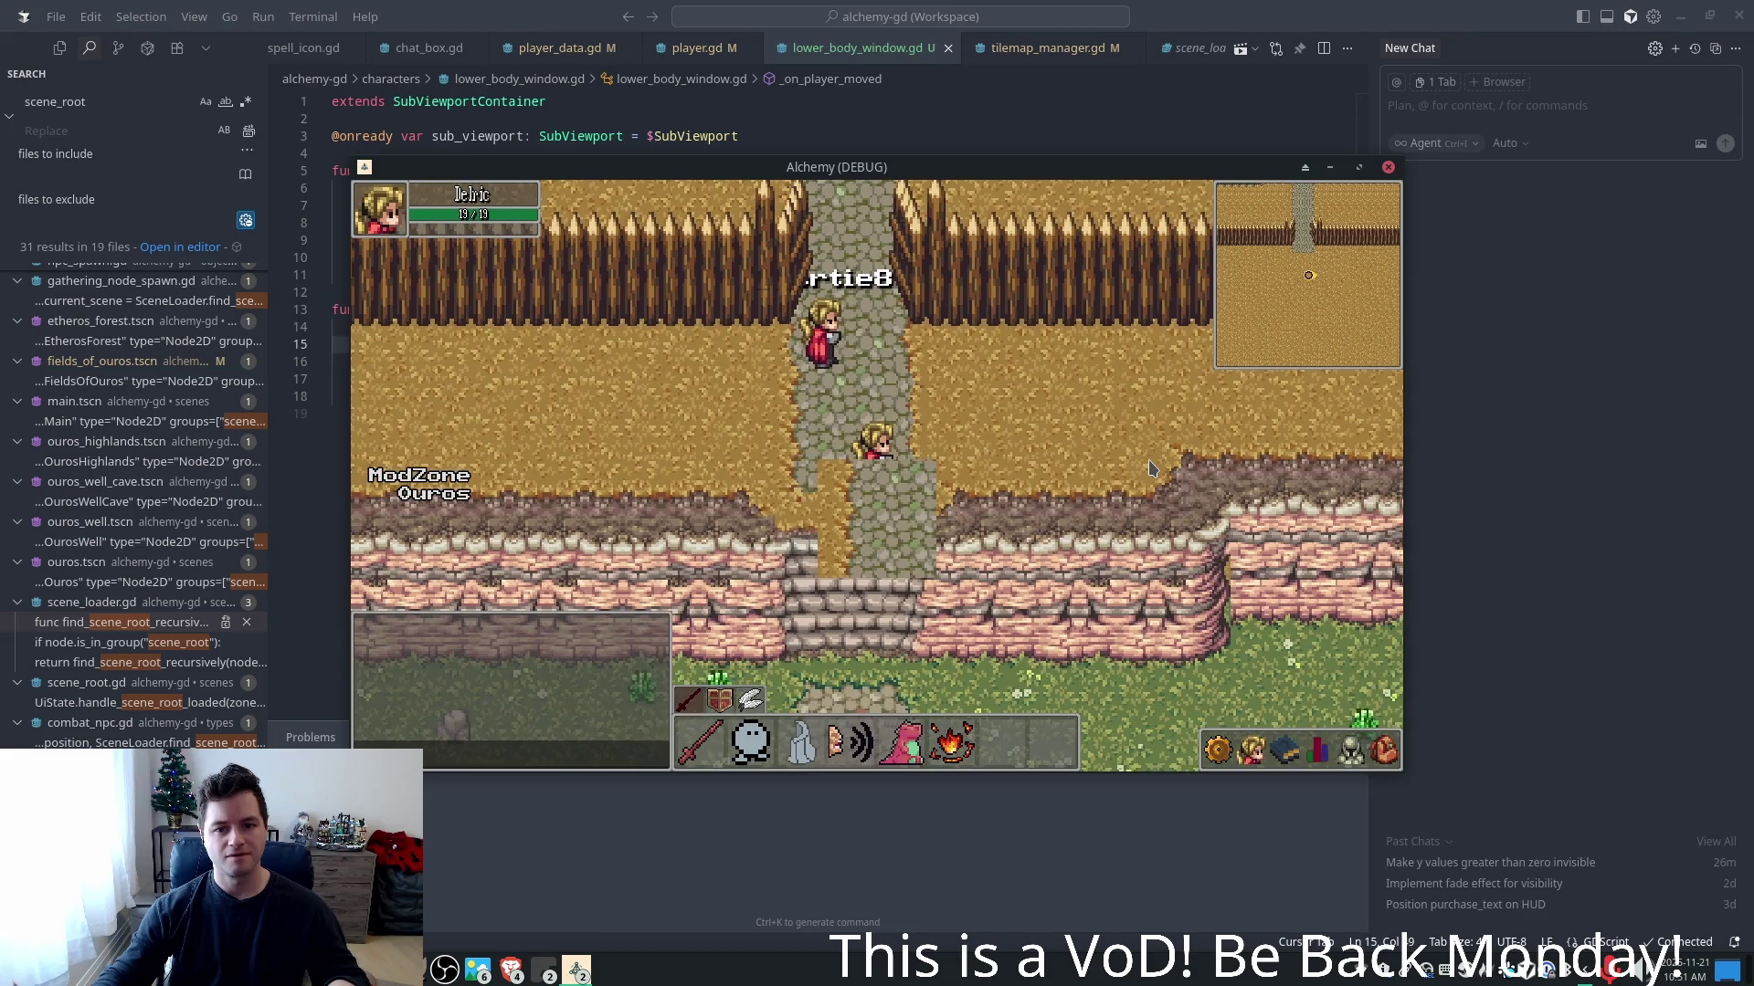
{"action": "key", "text": "a"}
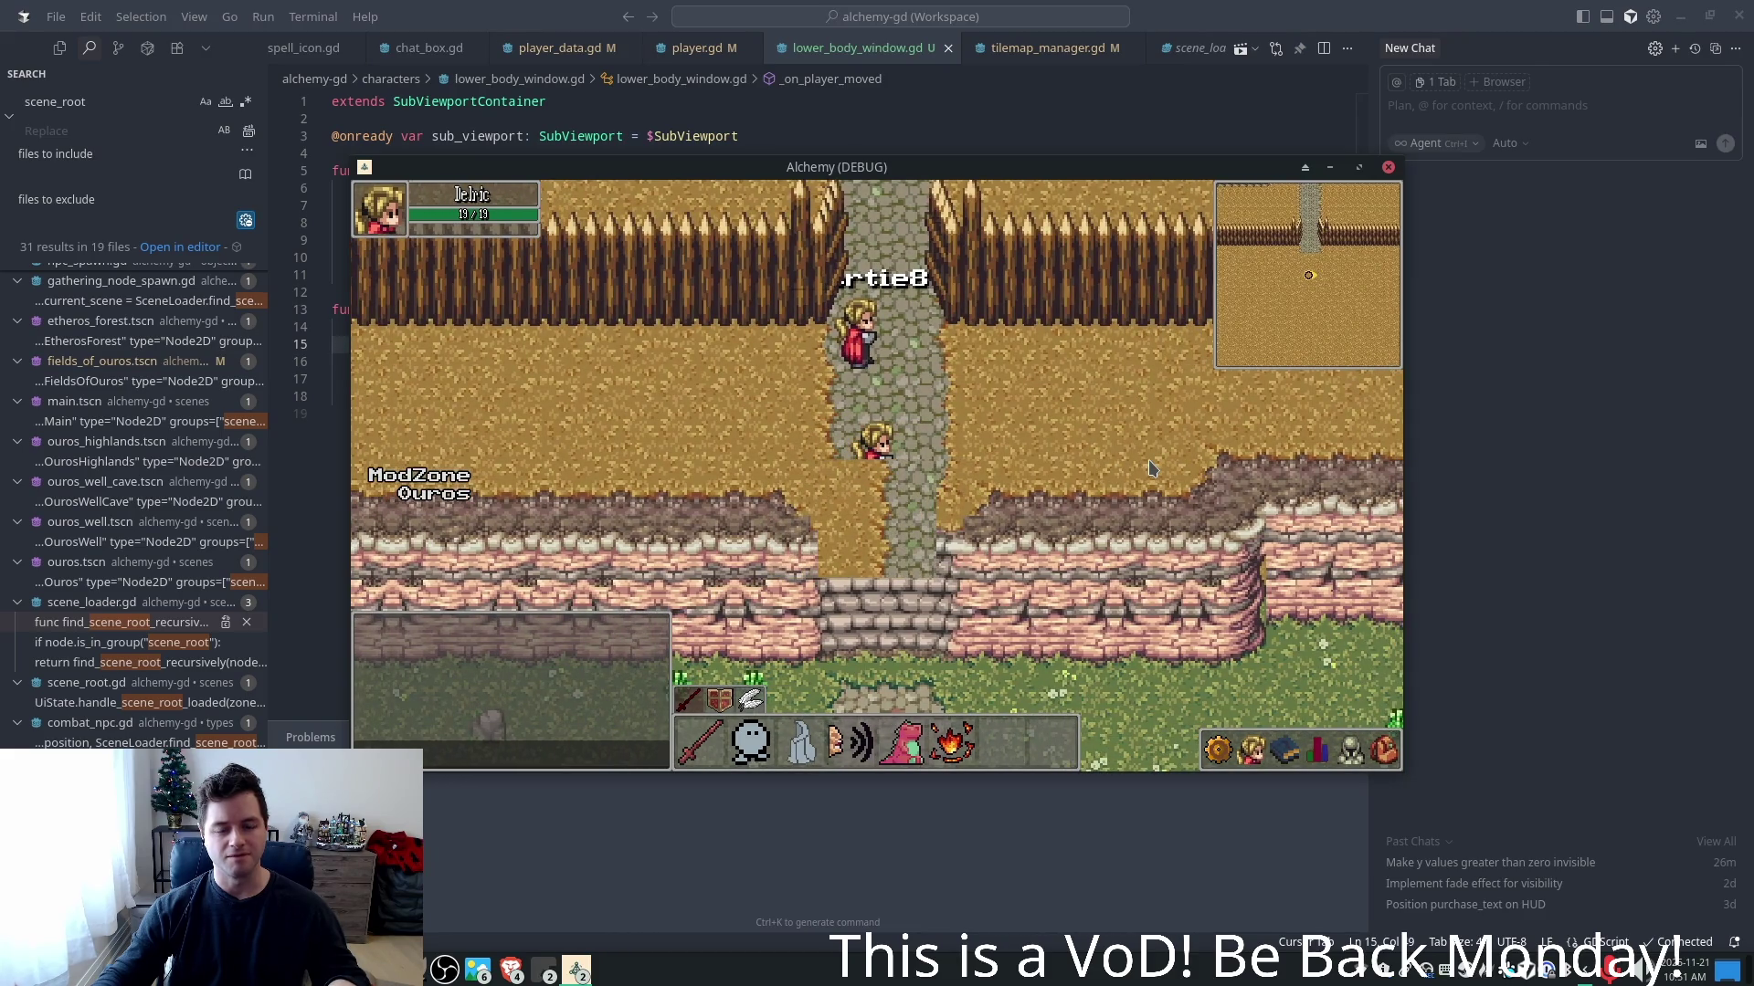
{"action": "key", "text": "s"}
{"action": "key", "text": "d"}
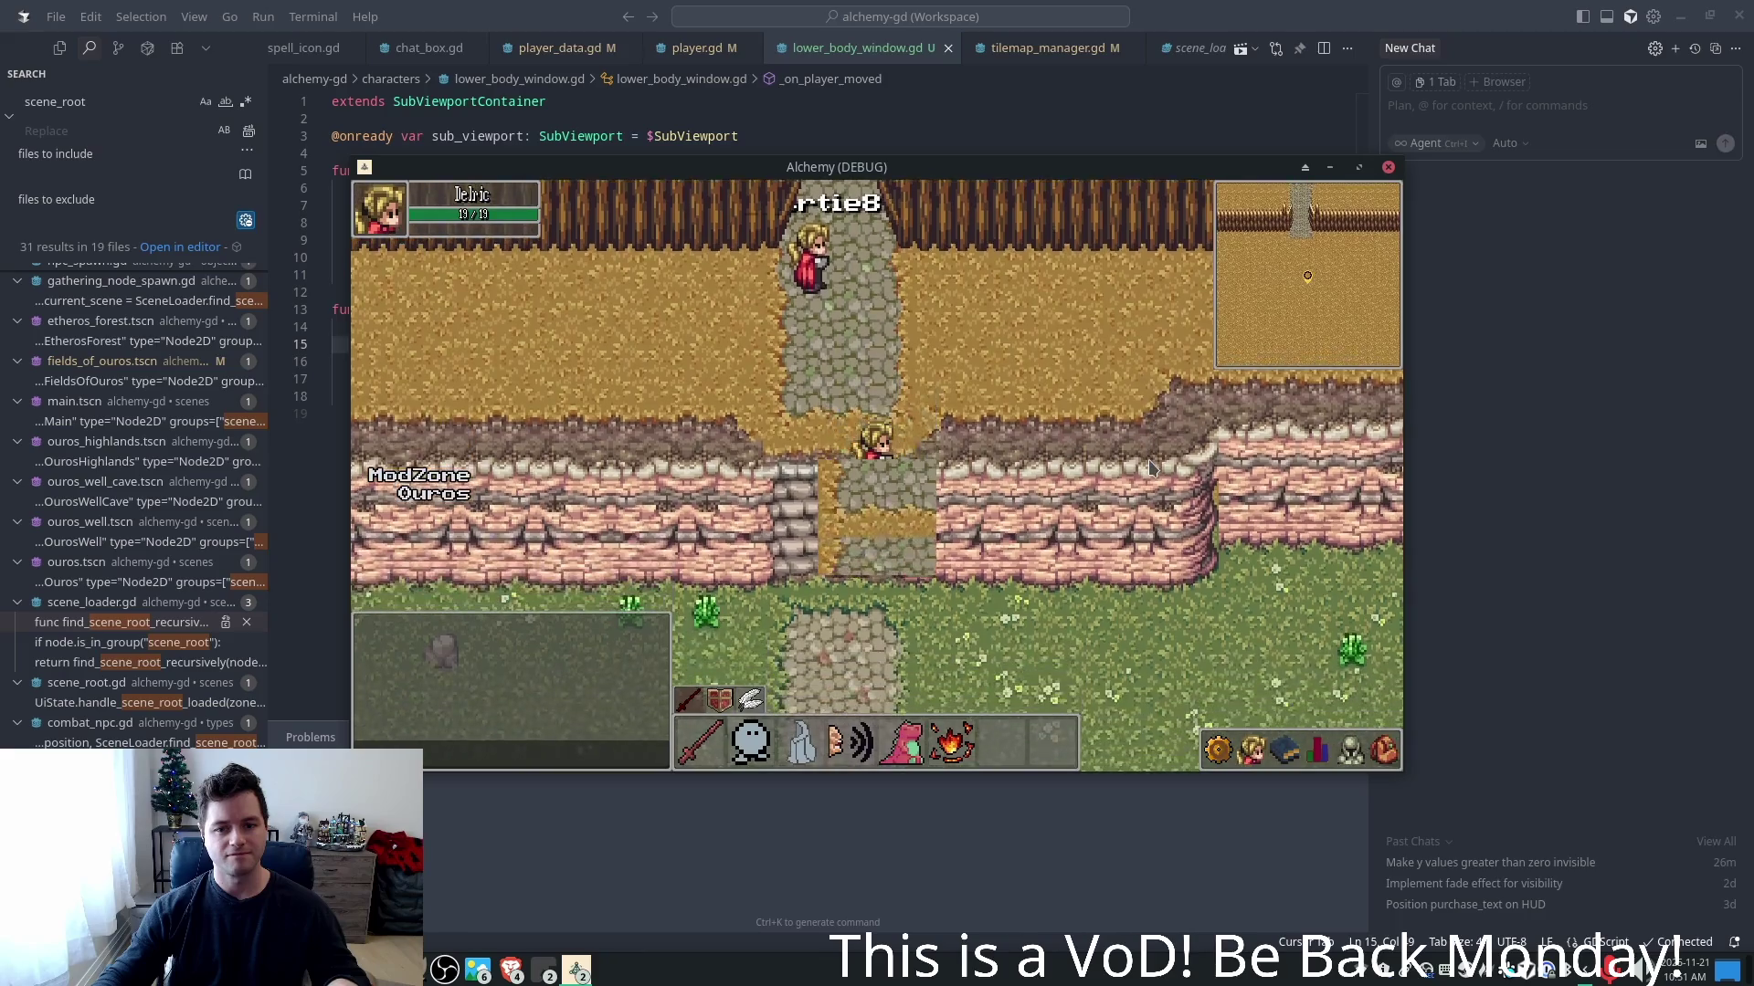
{"action": "key", "text": "w"}
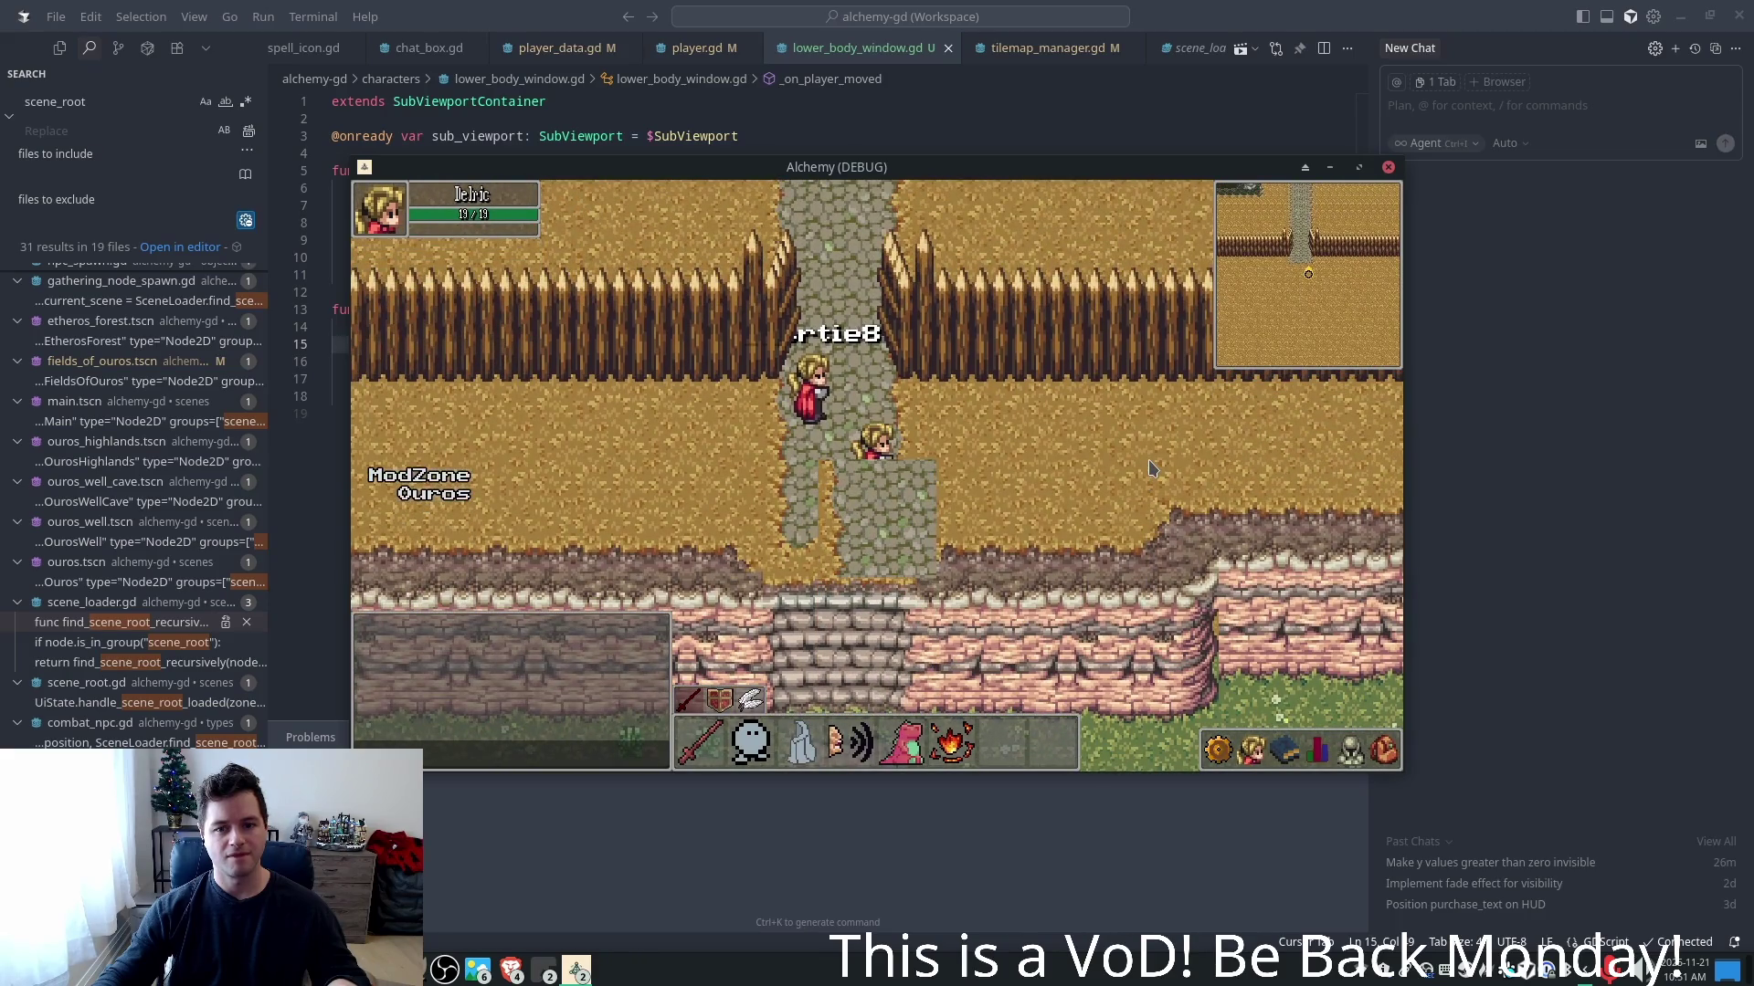
{"action": "key", "text": "s"}
{"action": "key", "text": "a"}
{"action": "key", "text": "alt+F4"}
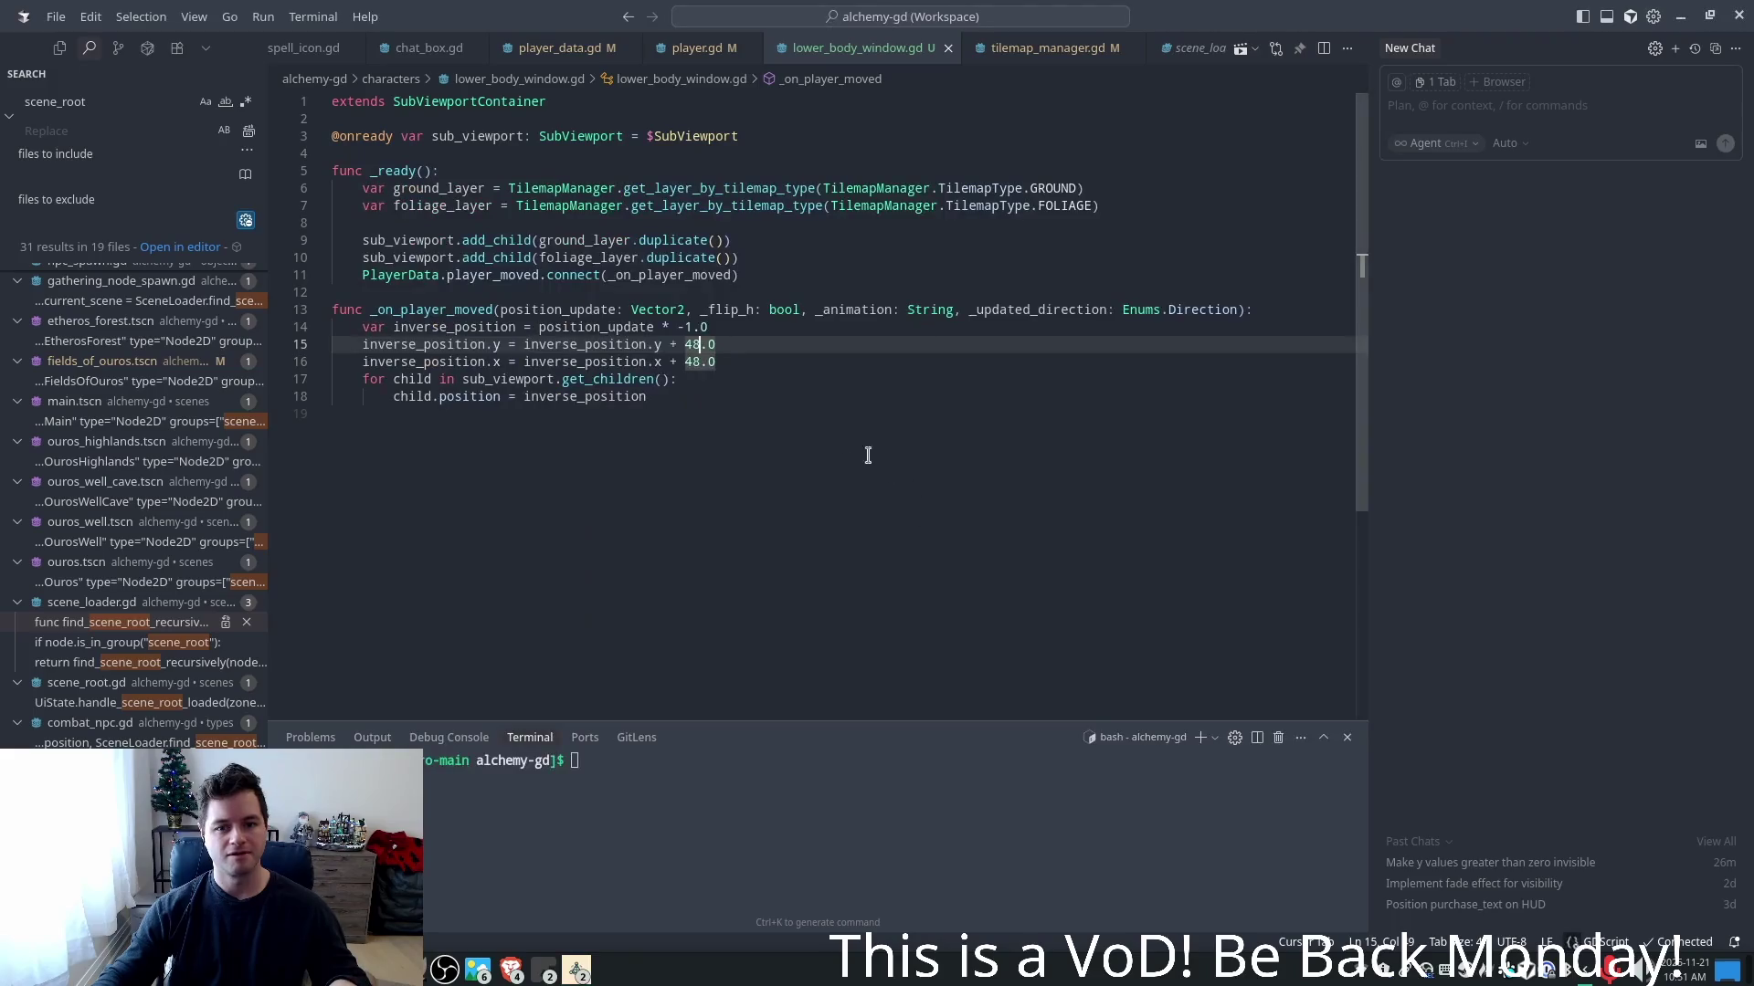
- Set both the y and x offsets to 64.0 and save the script
{"action": "key", "text": "BackSpace"}
{"action": "key", "text": "BackSpace"}
{"action": "type", "text": "64"}
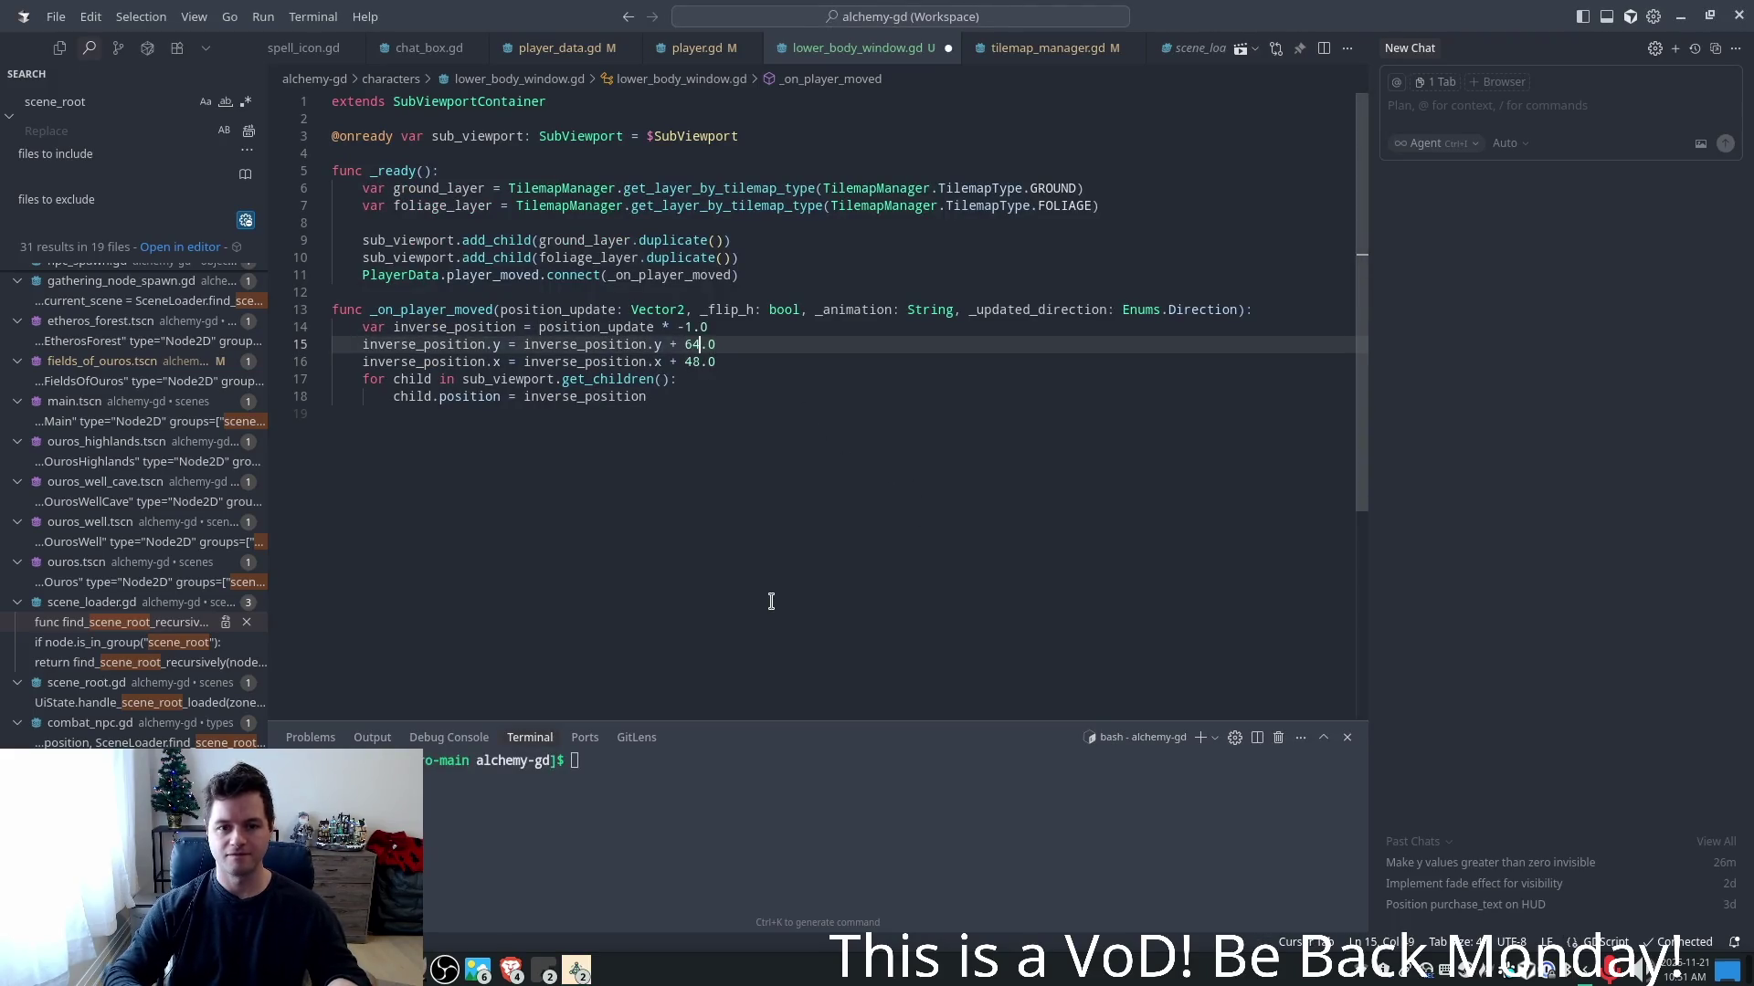
{"action": "key", "text": "Down"}
{"action": "key", "text": "shift+Left"}
{"action": "type", "text": "64"}
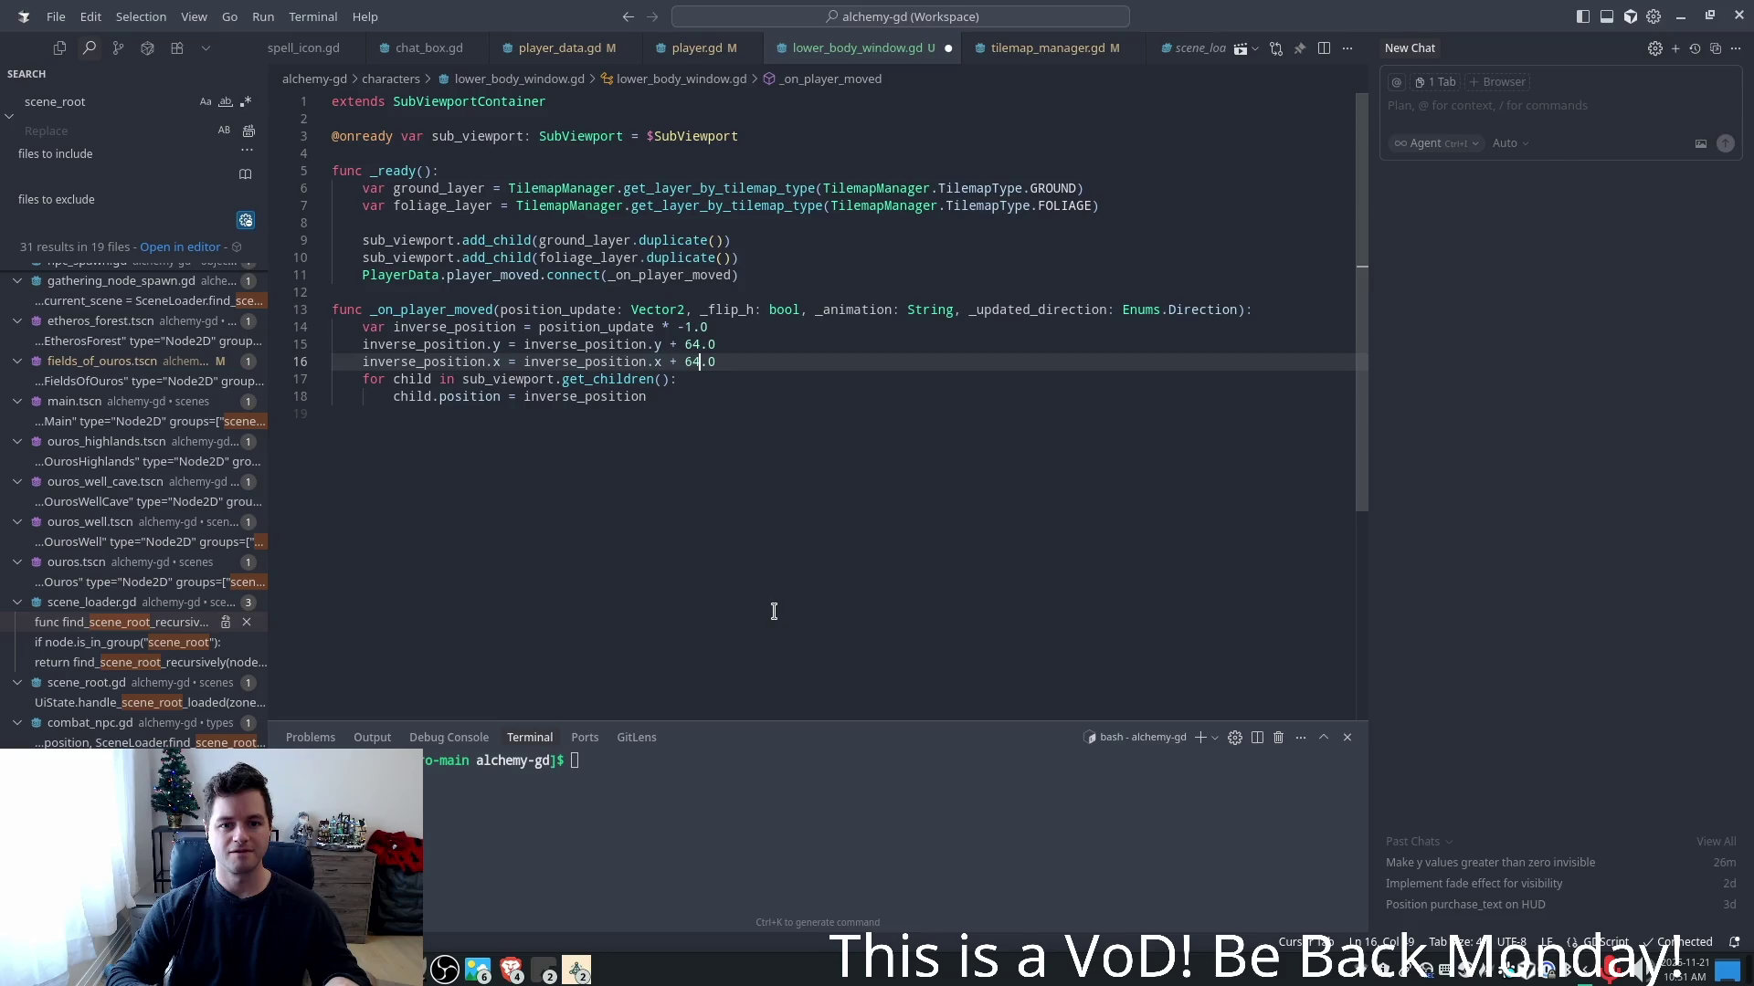
{"action": "key", "text": "ctrl+s"}
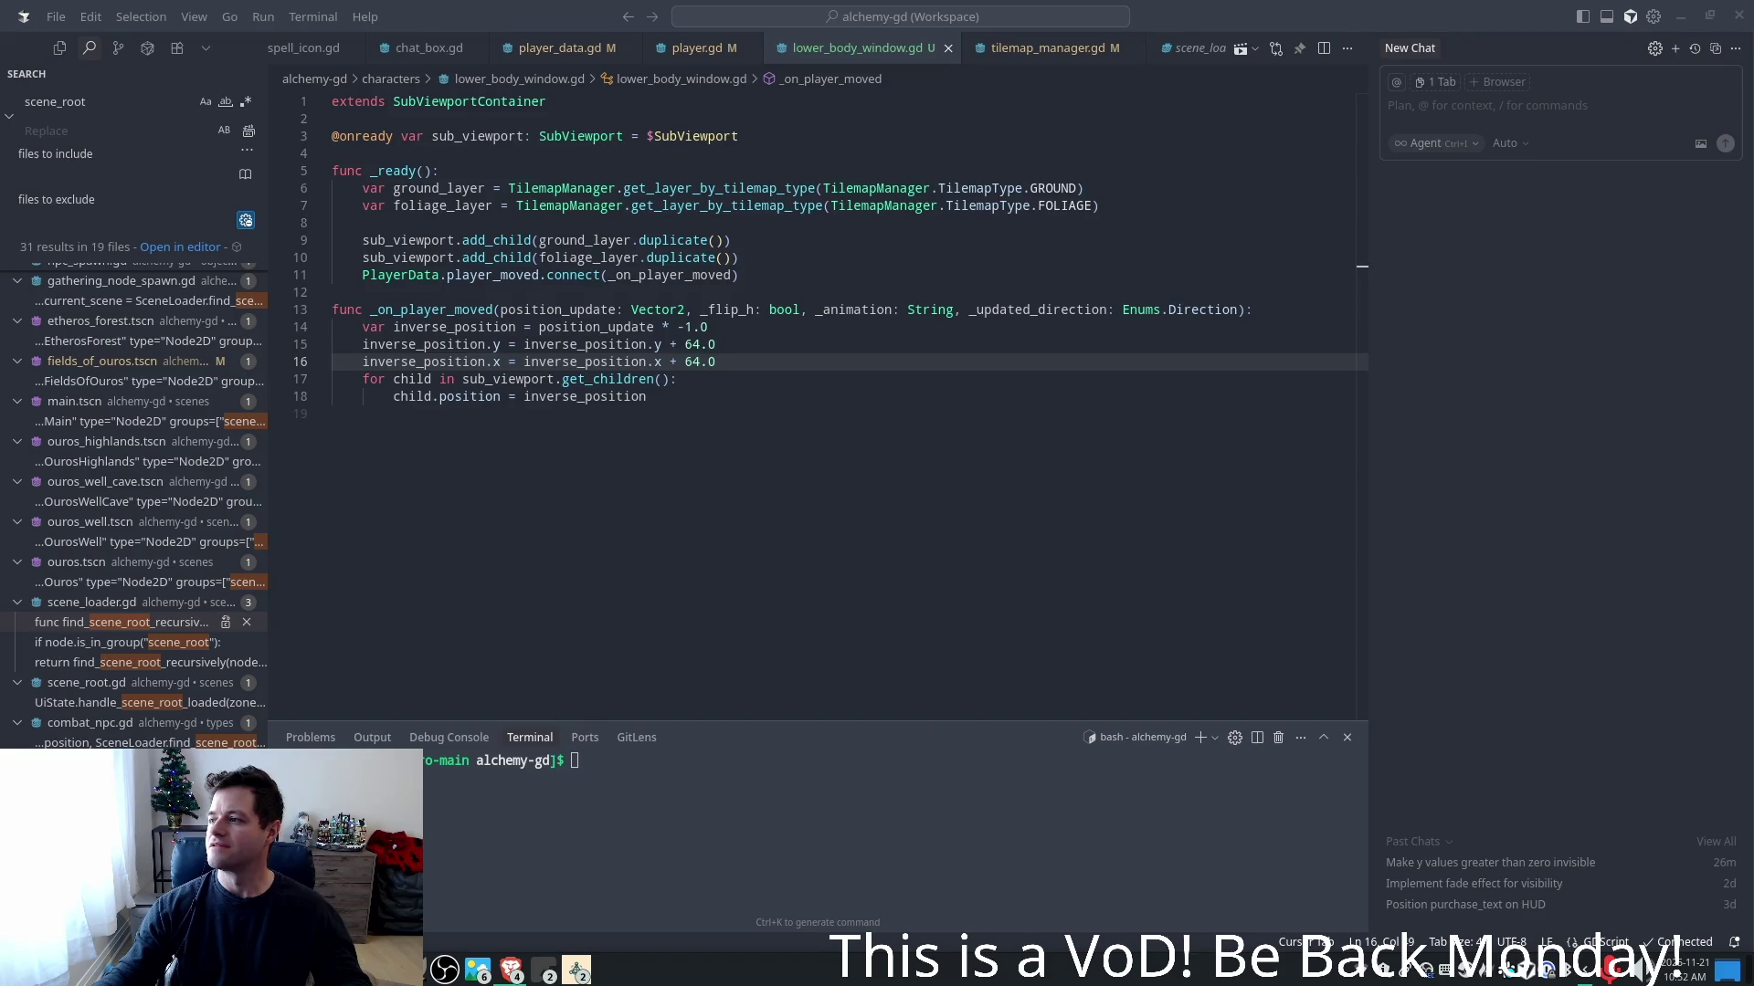
{"action": "left_click_drag", "start_coordinate": [1753, 187], "coordinate": [1307, 187]}
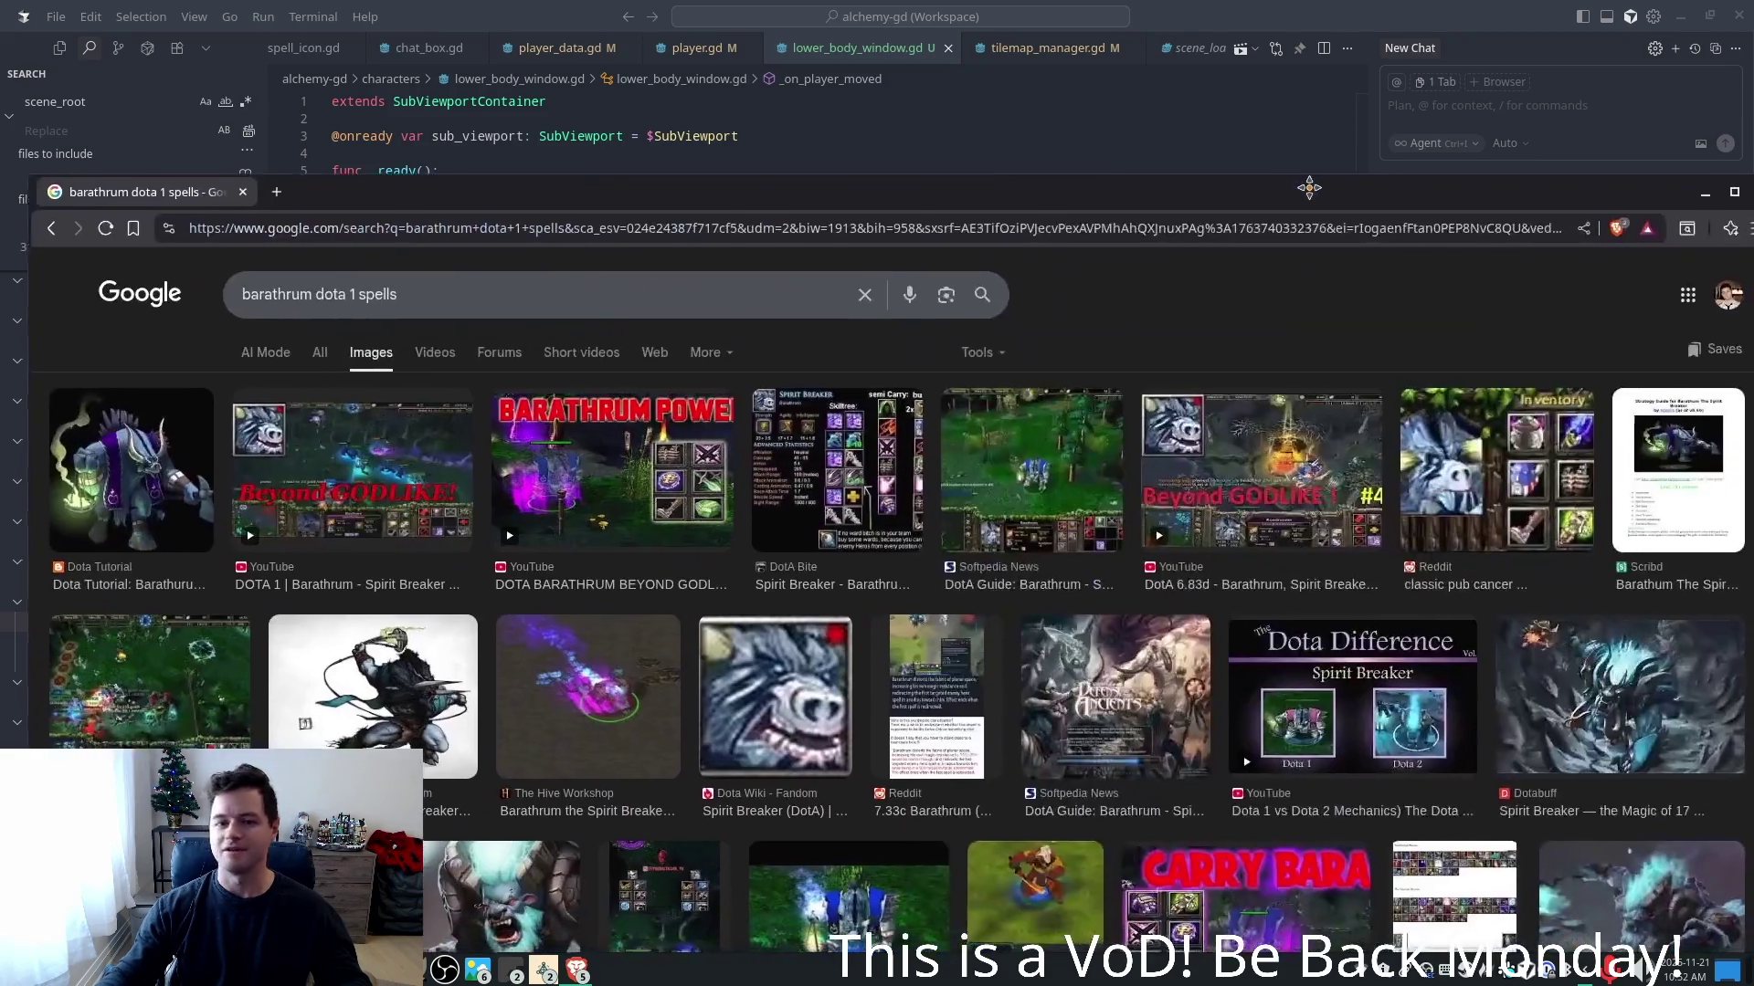
{"action": "double_click", "coordinate": [1315, 190]}
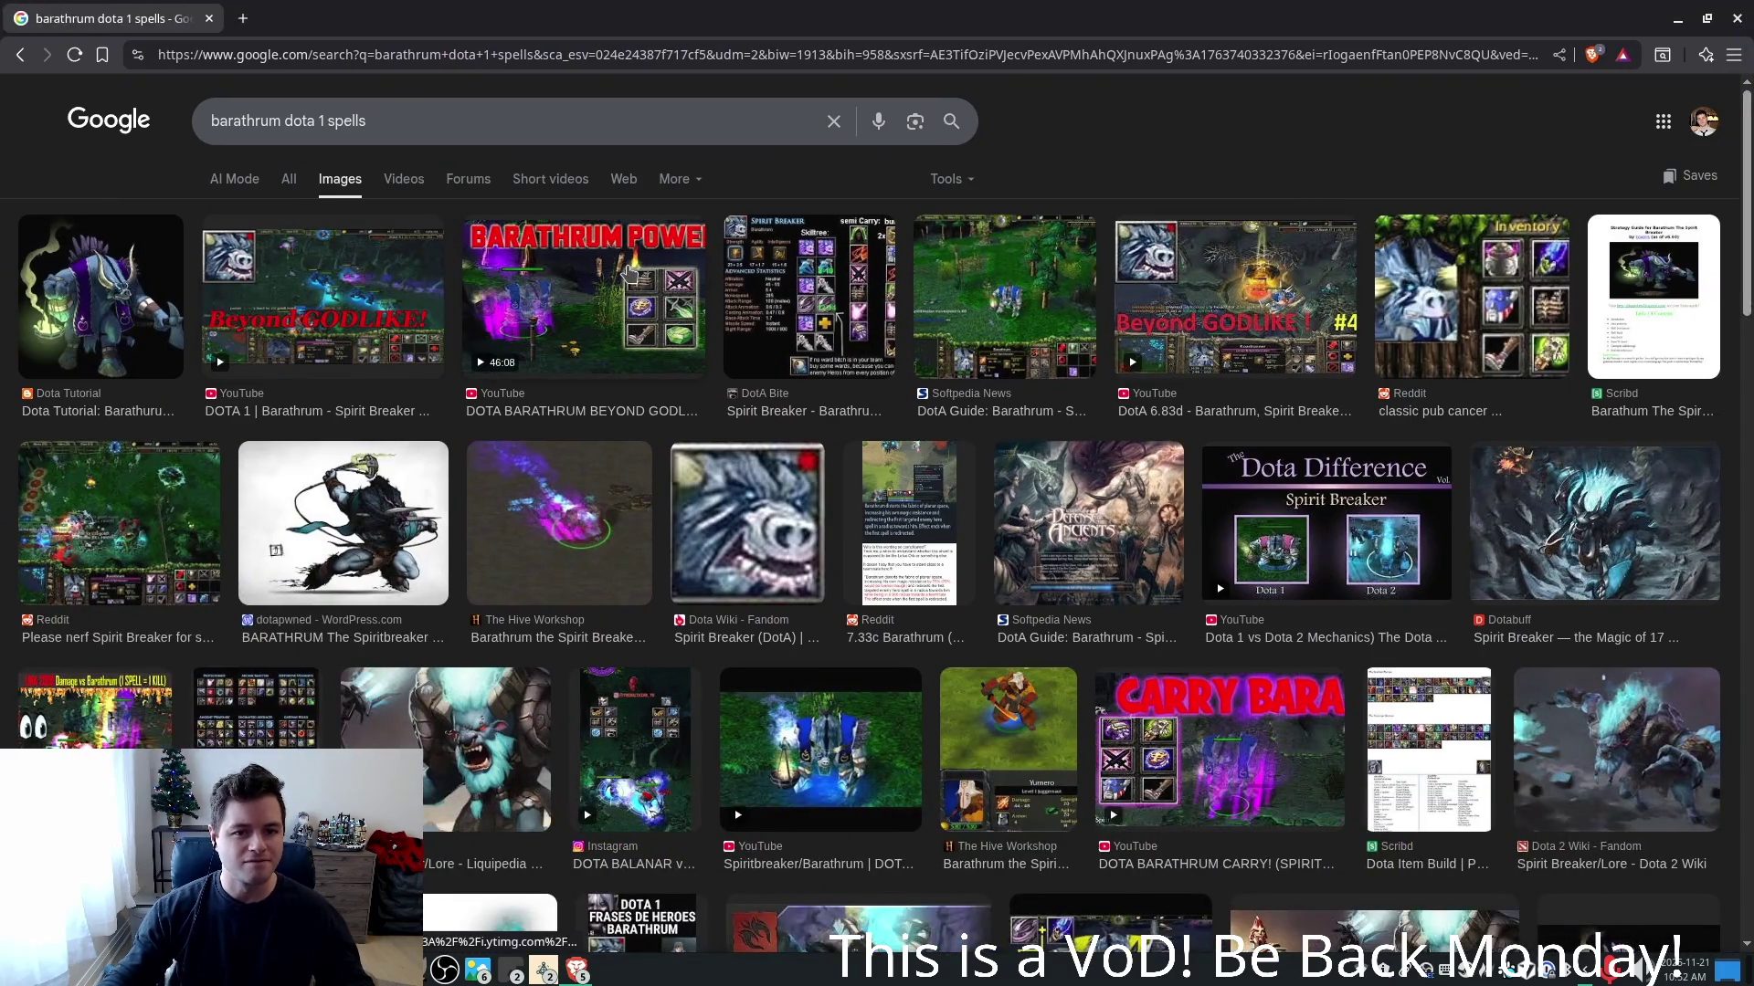
{"action": "left_click", "coordinate": [833, 319]}
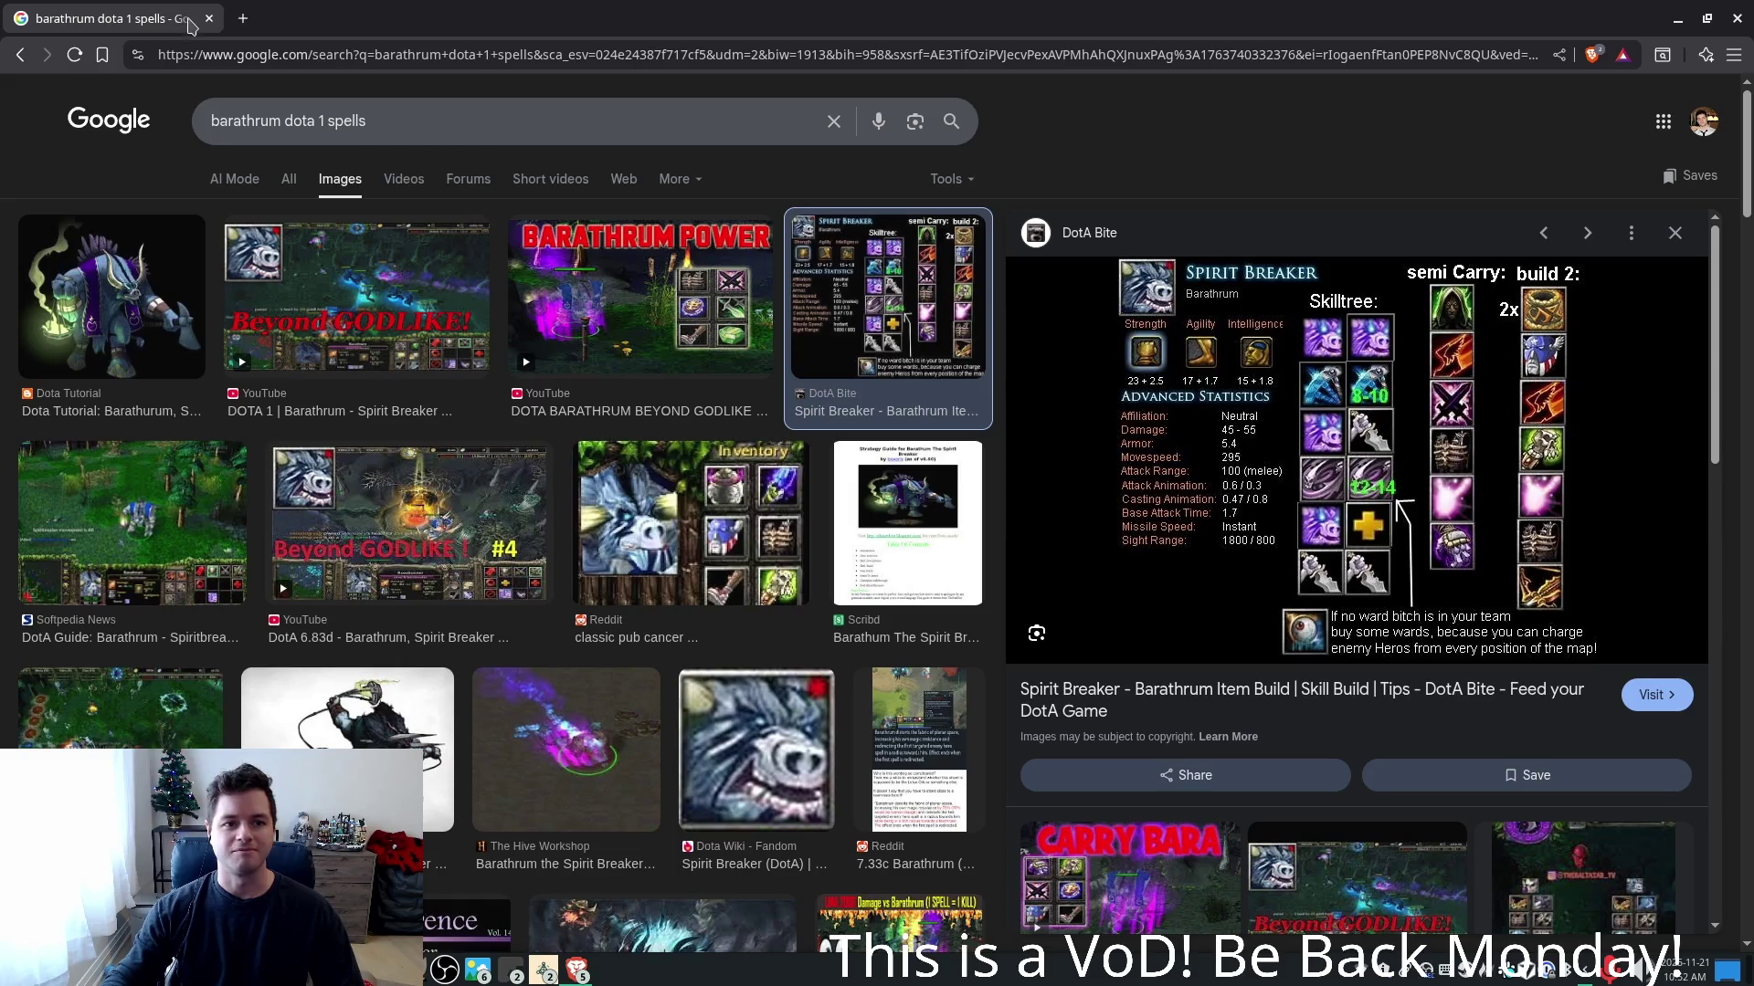
{"action": "mouse_move", "coordinate": [192, 23]}
{"action": "left_mouse_down"}
{"action": "mouse_move", "coordinate": [859, 160]}
{"action": "mouse_move", "coordinate": [1749, 183]}
{"action": "left_mouse_up"}
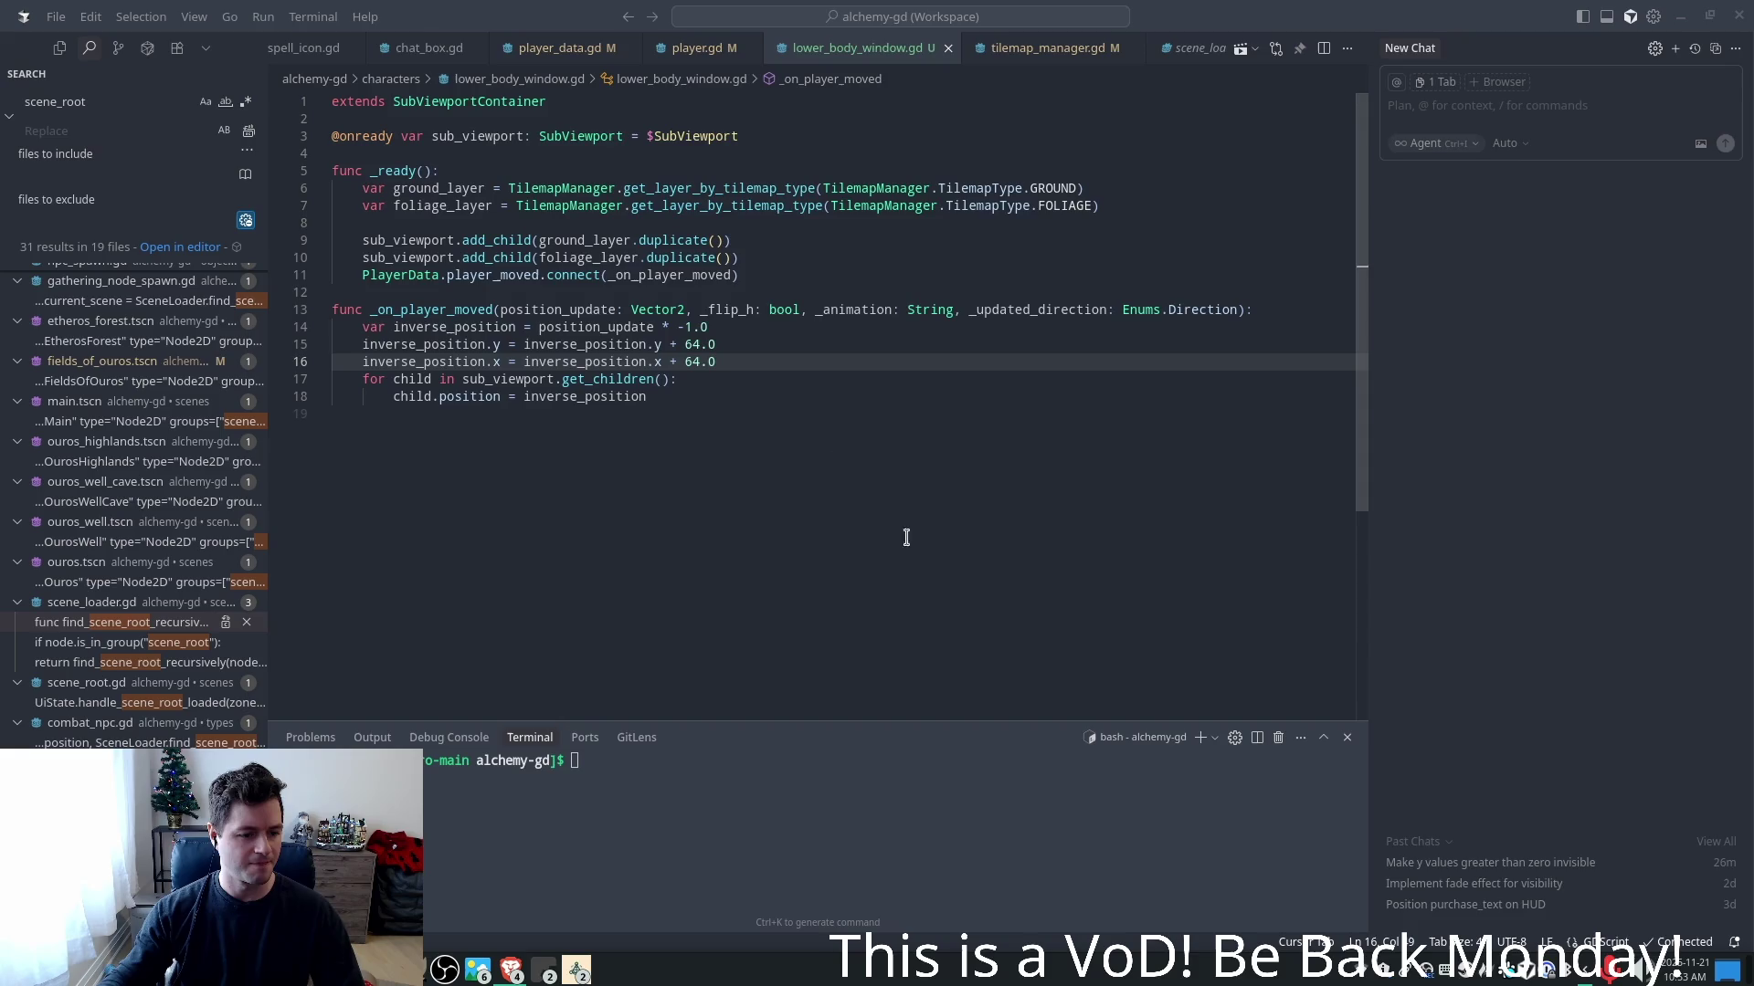
{"action": "left_click", "coordinate": [883, 344]}
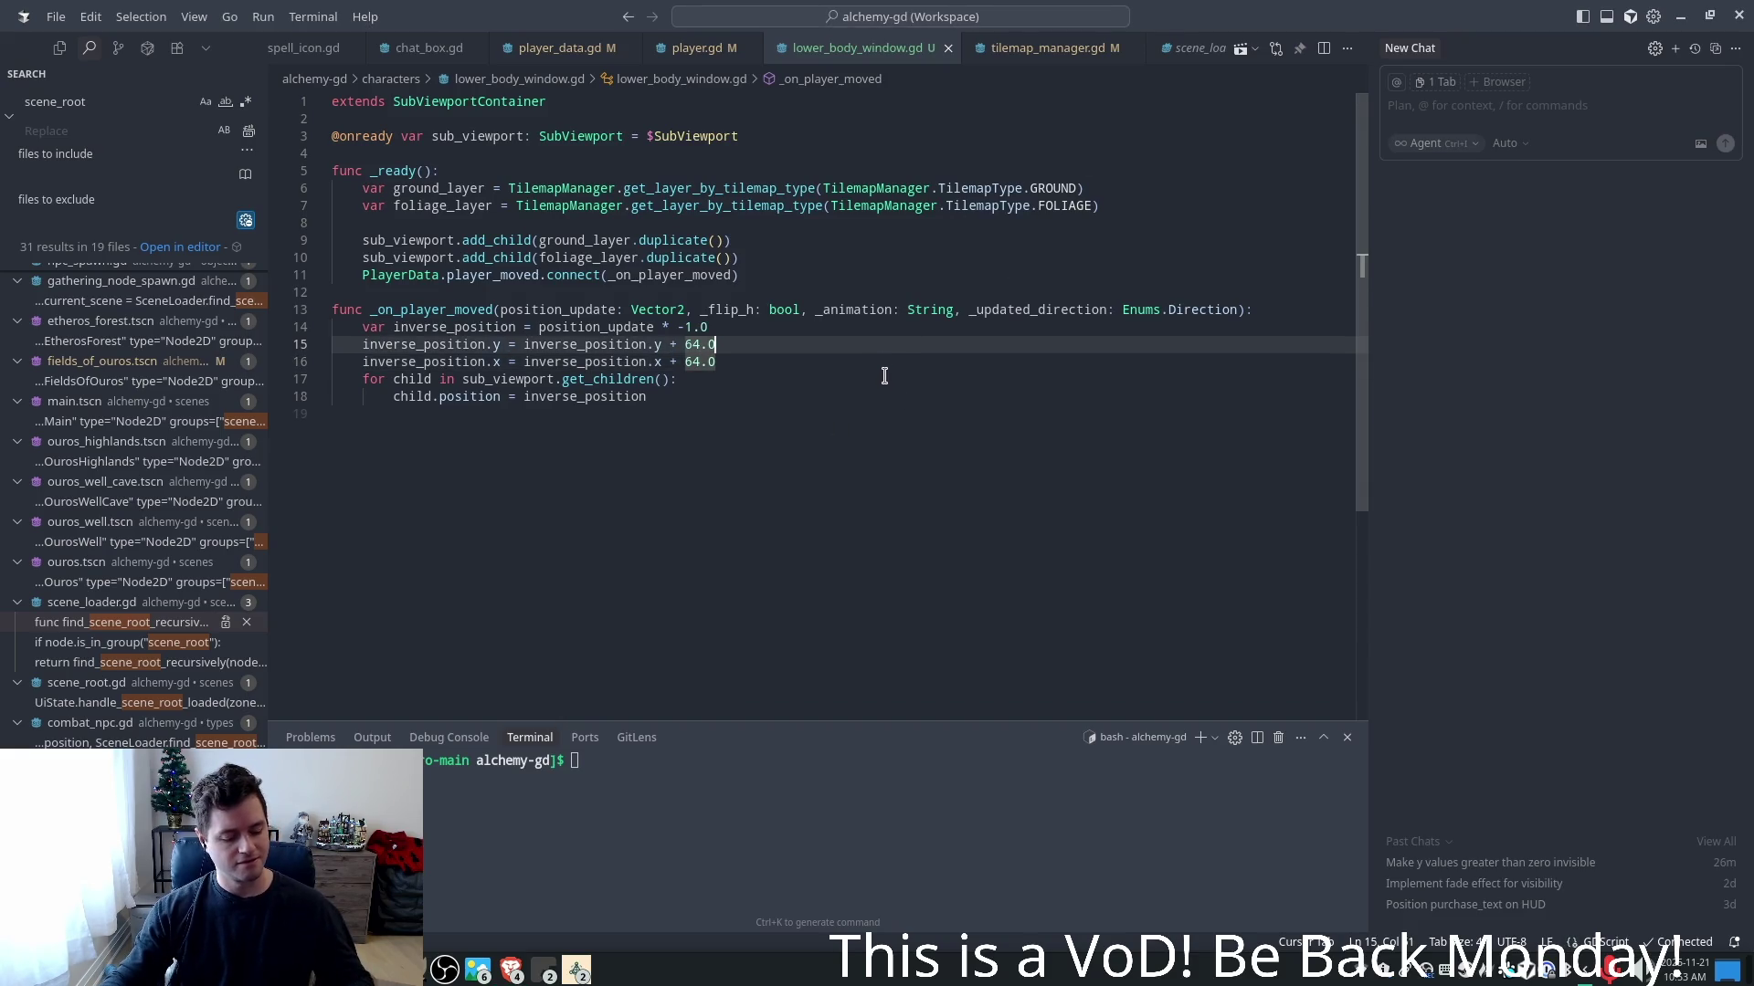
{"action": "key", "text": "alt+Tab"}
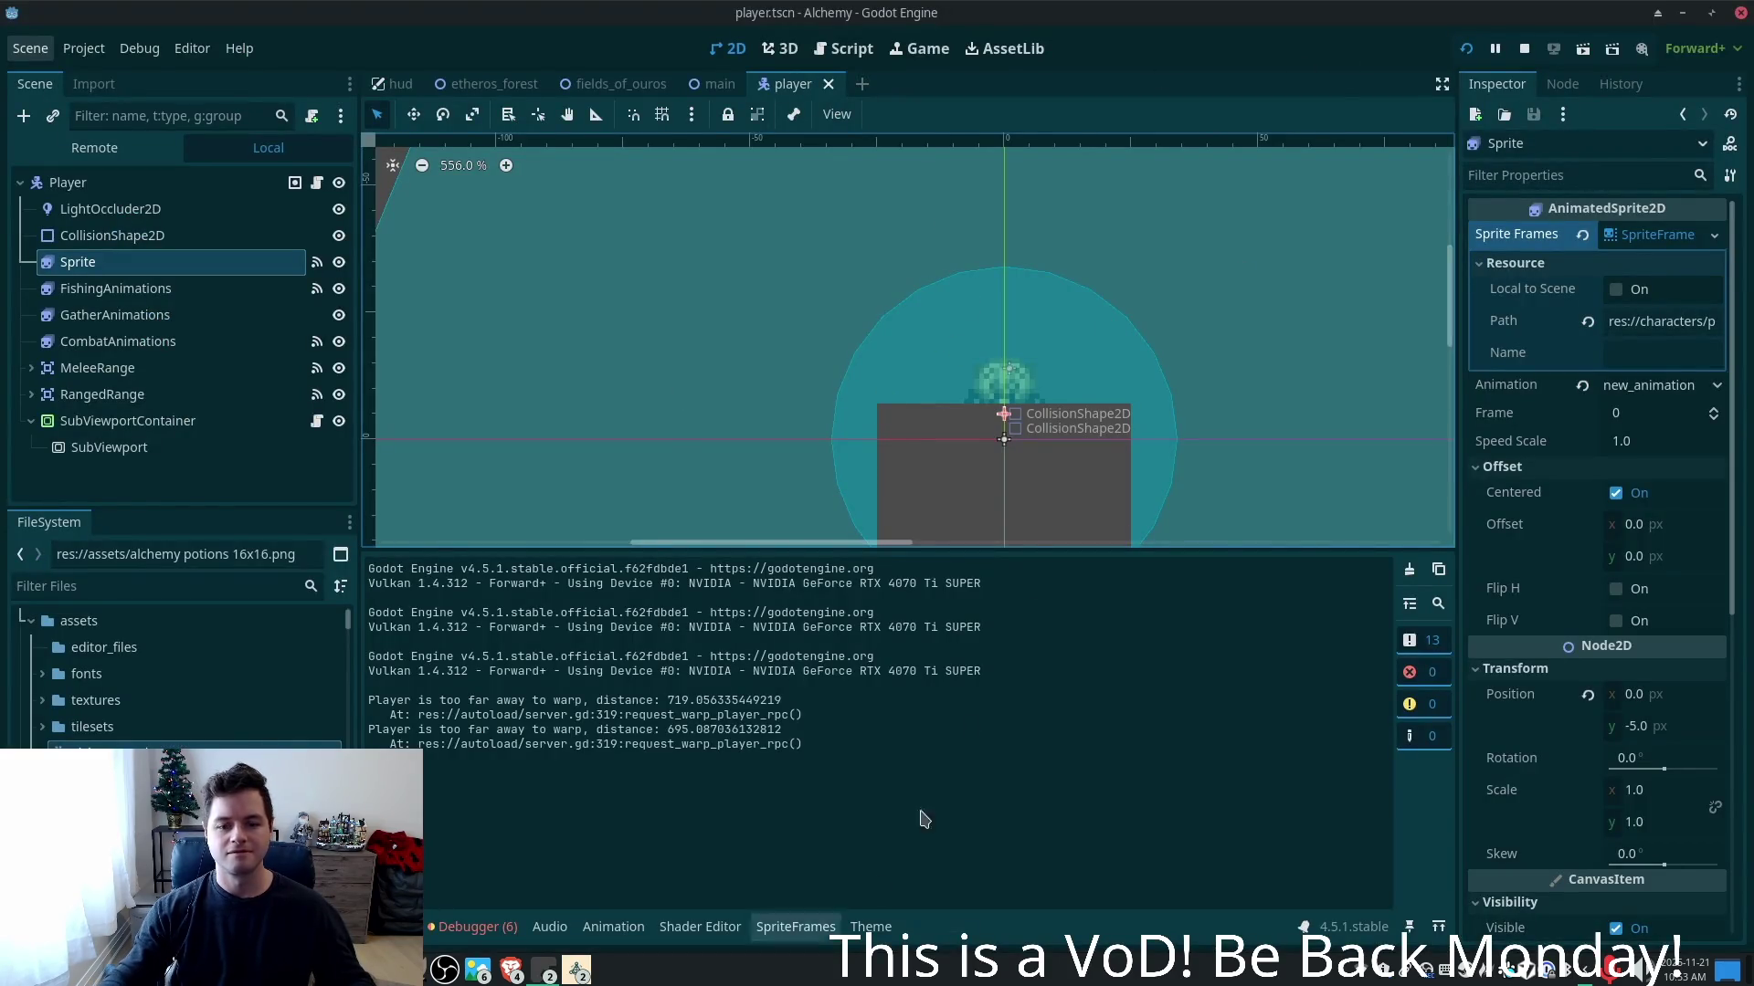
{"action": "left_click", "coordinate": [576, 970]}
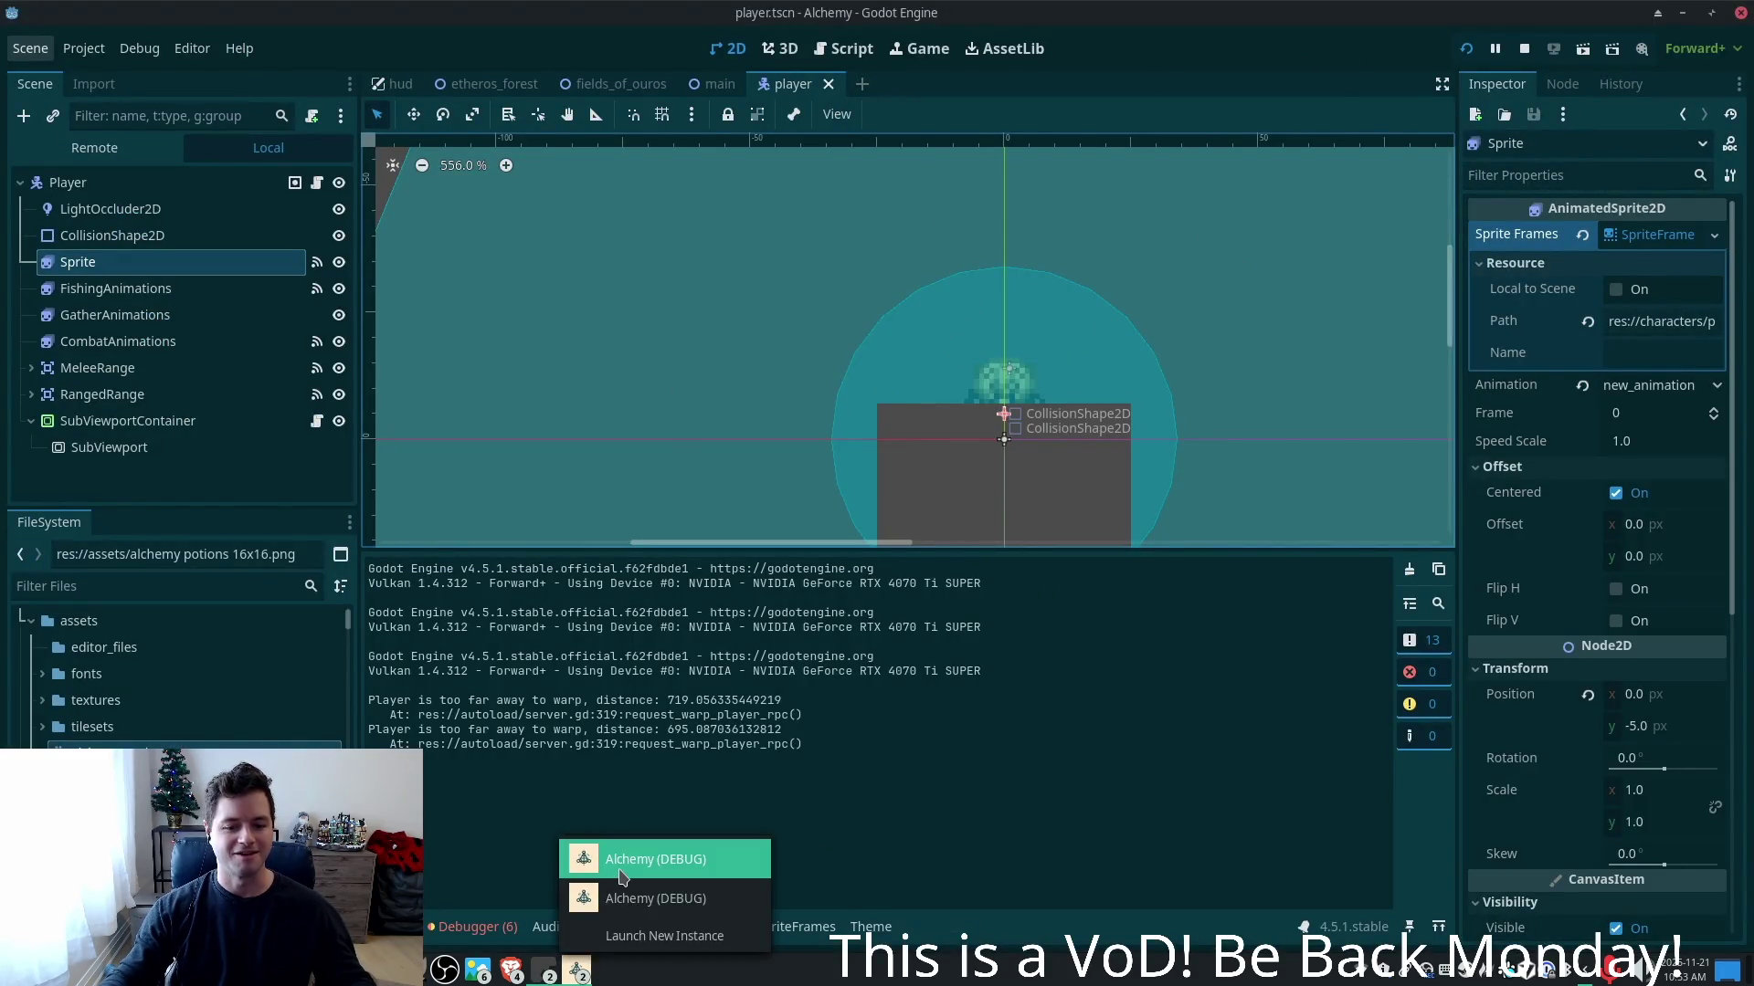
{"action": "left_click", "coordinate": [618, 879]}
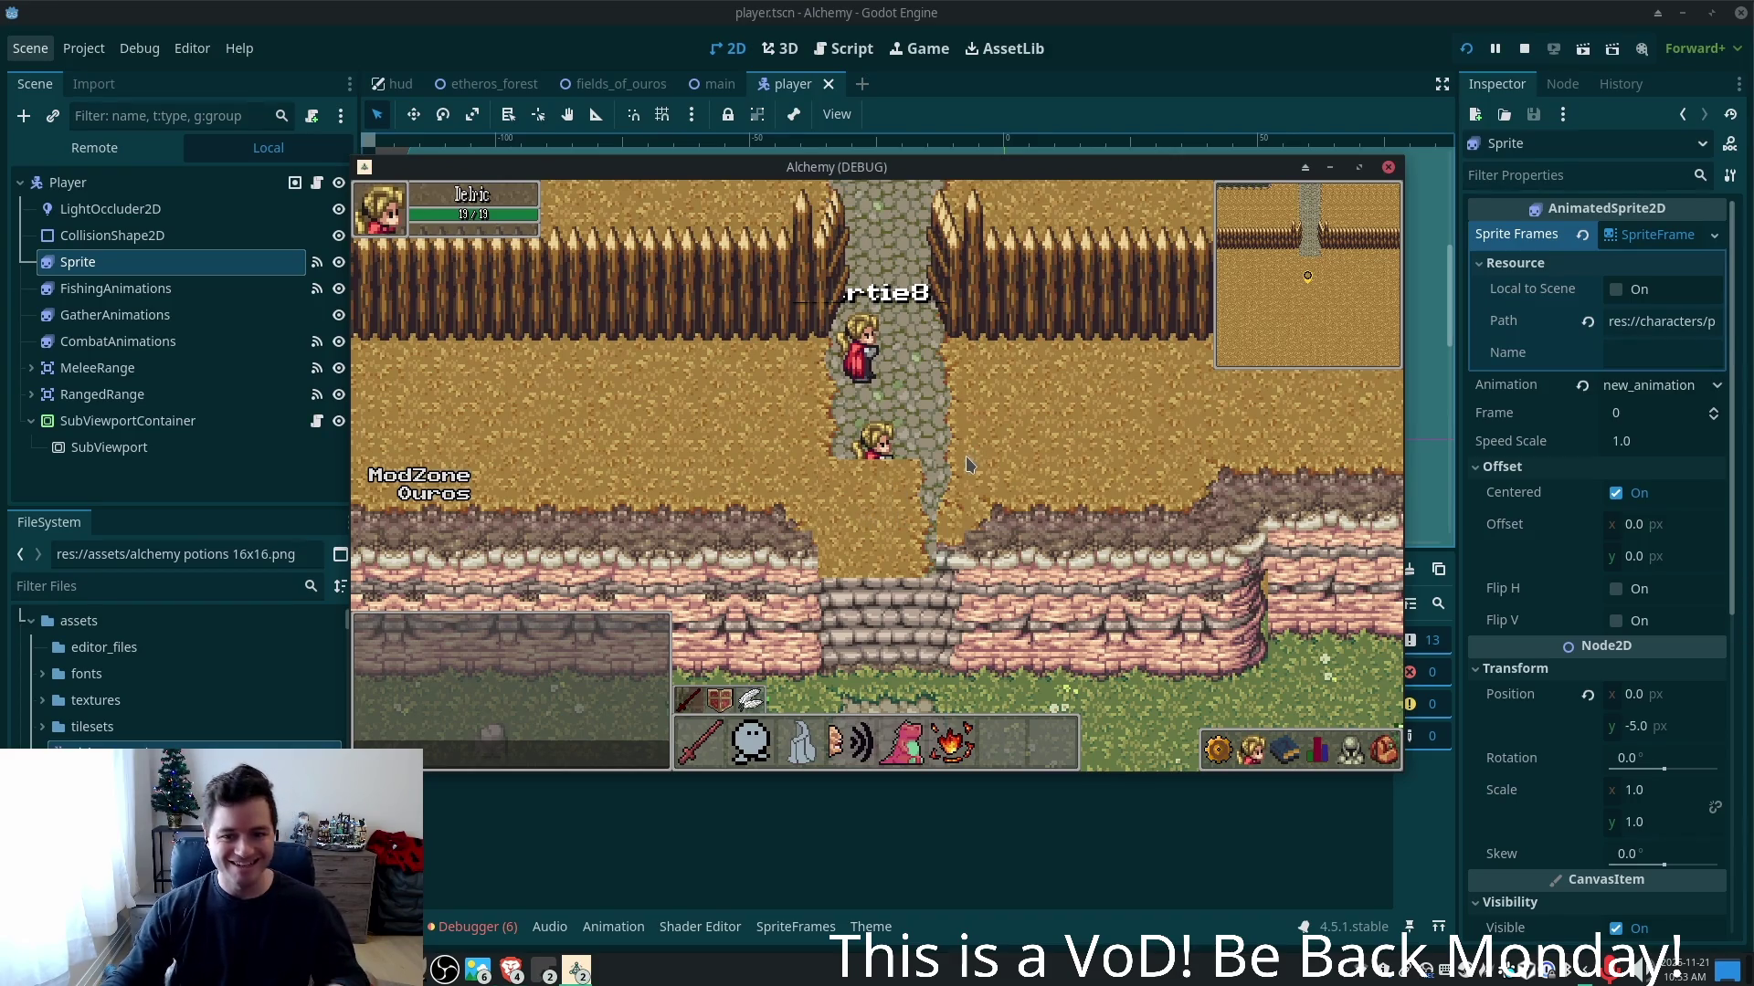
{"action": "key", "text": "s"}
{"action": "key", "text": "s"}
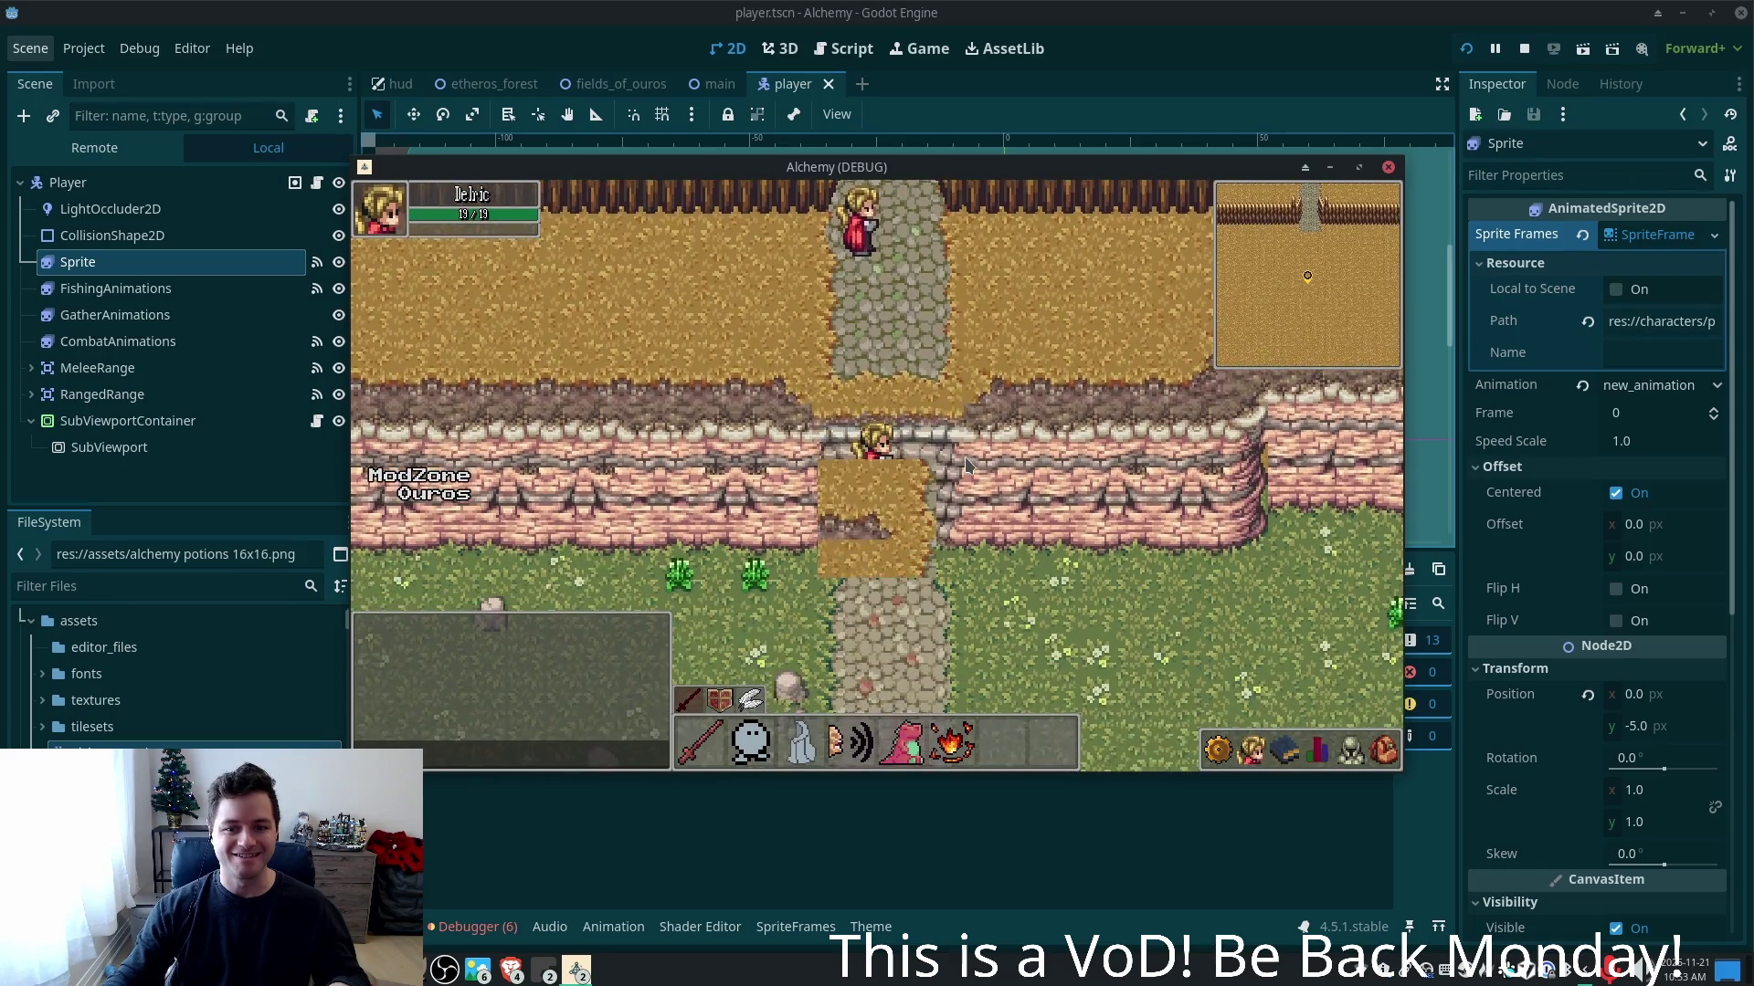
{"action": "key", "text": "w"}
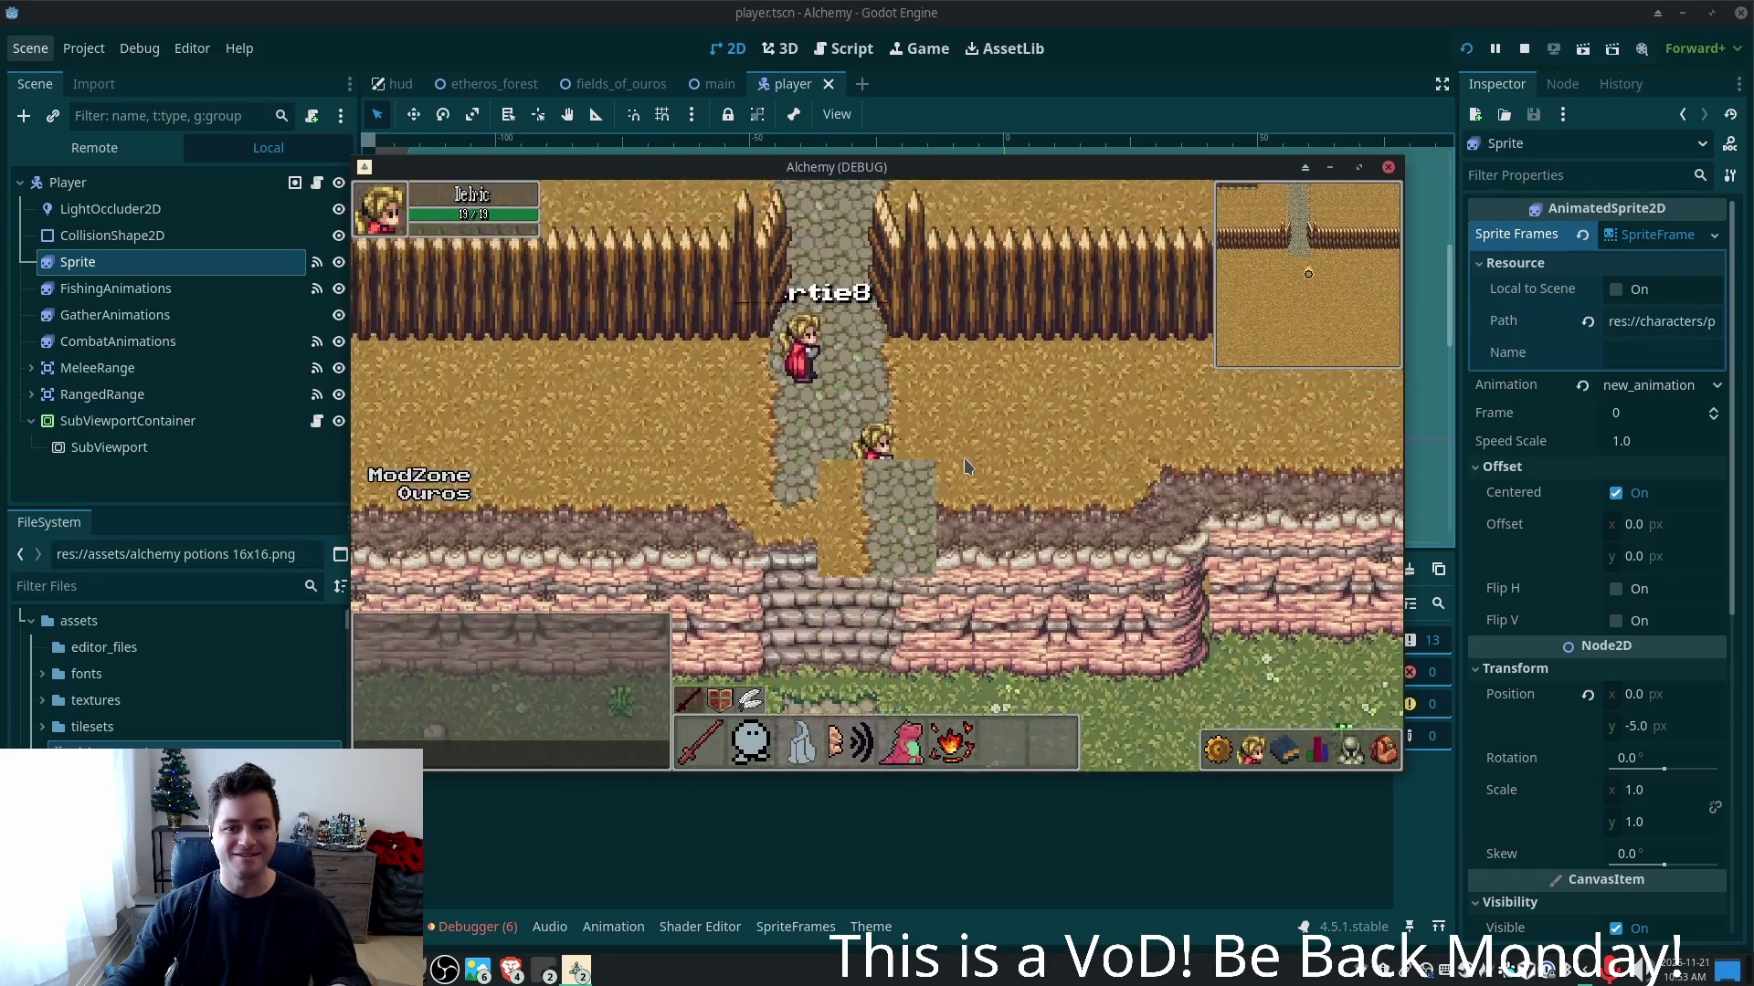
{"action": "key", "text": "s"}
{"action": "key", "text": "w"}
{"action": "key", "text": "s"}
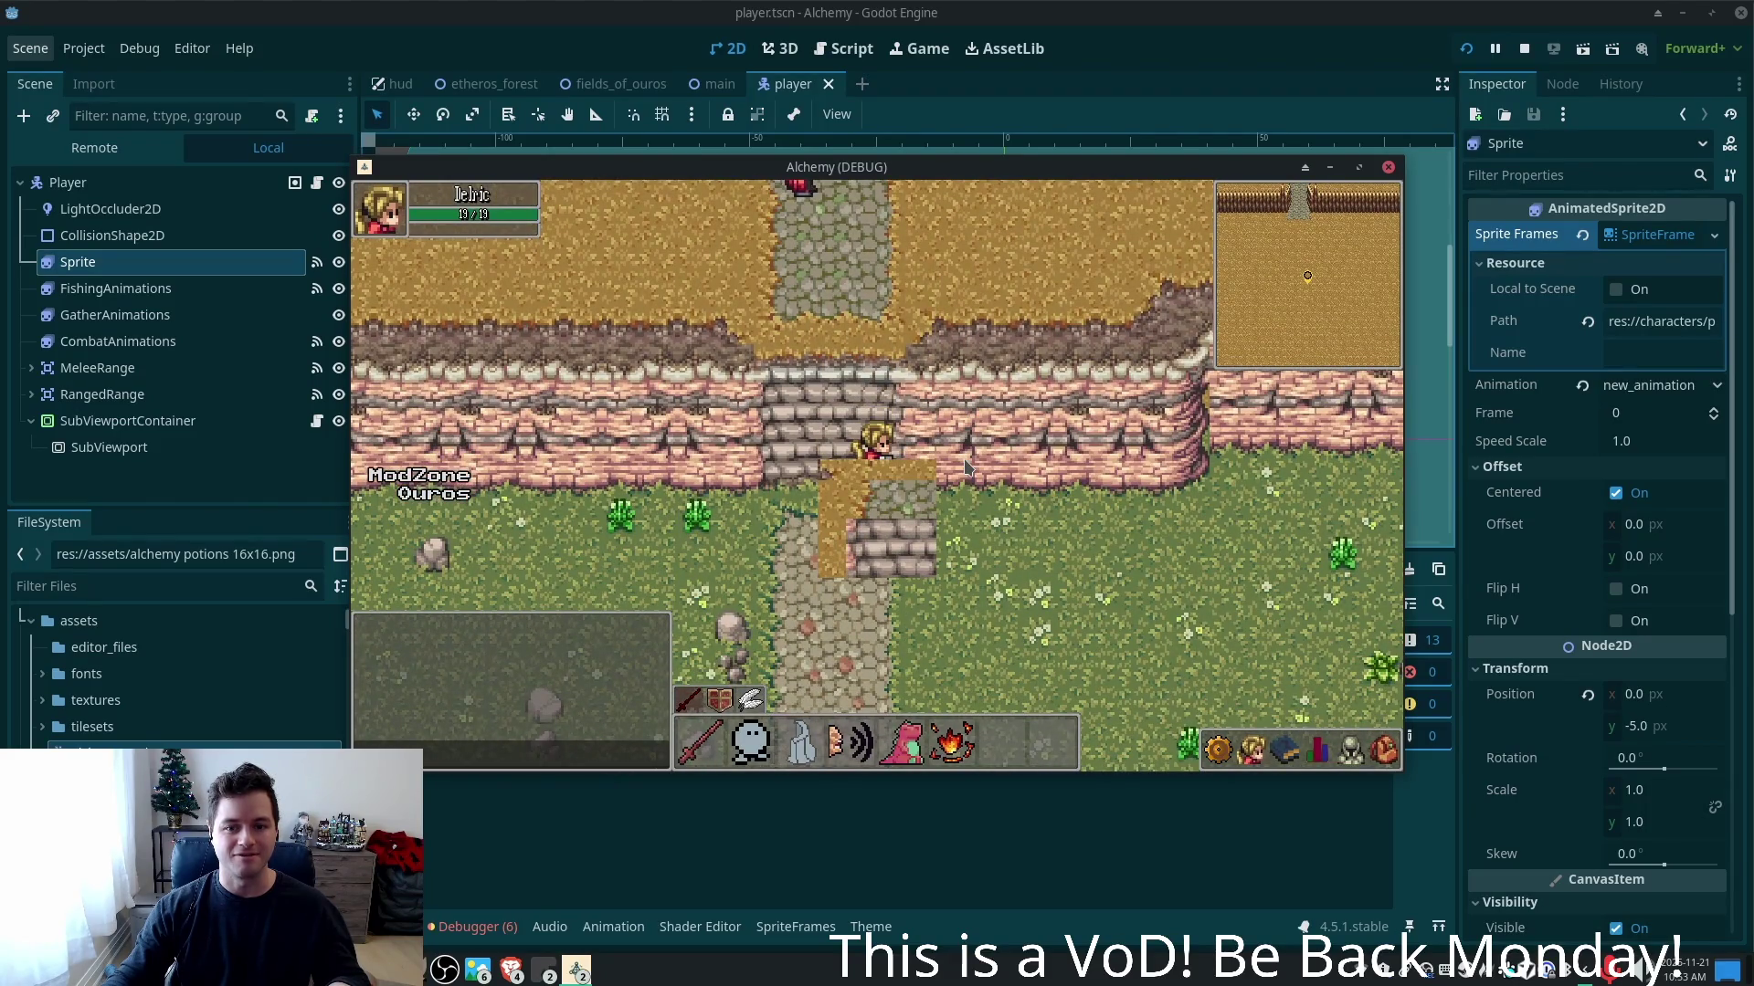
{"action": "key", "text": "w"}
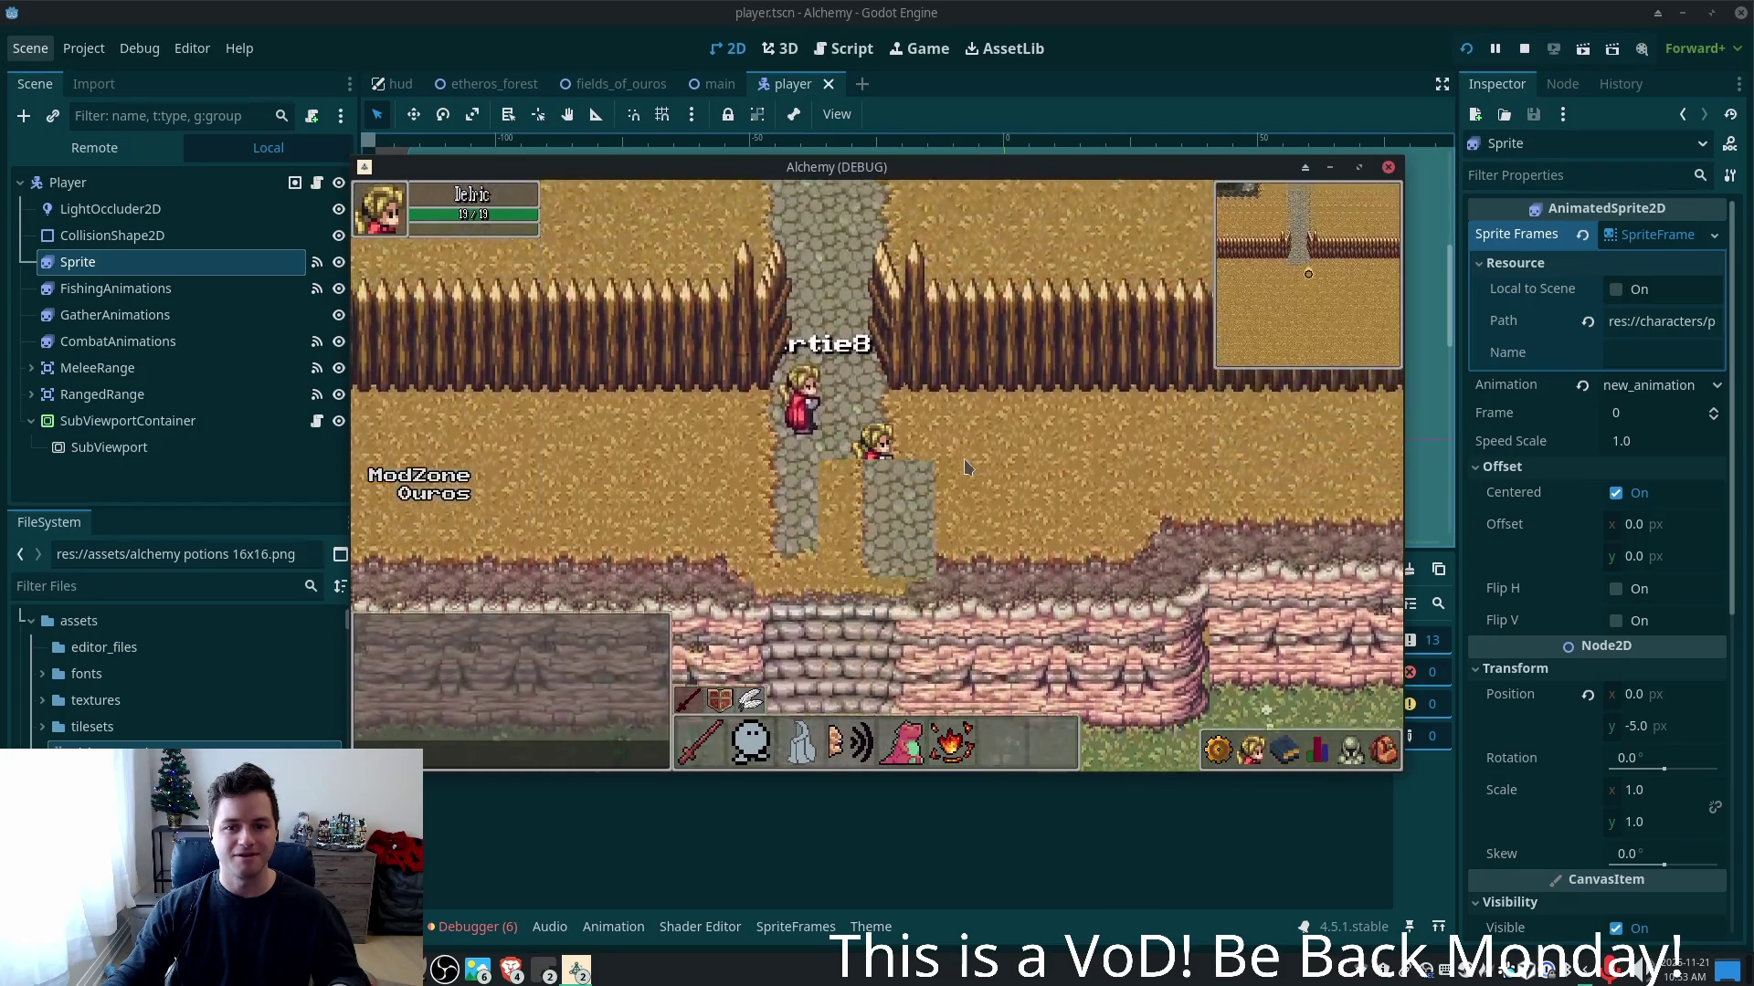
{"action": "key", "text": "w"}
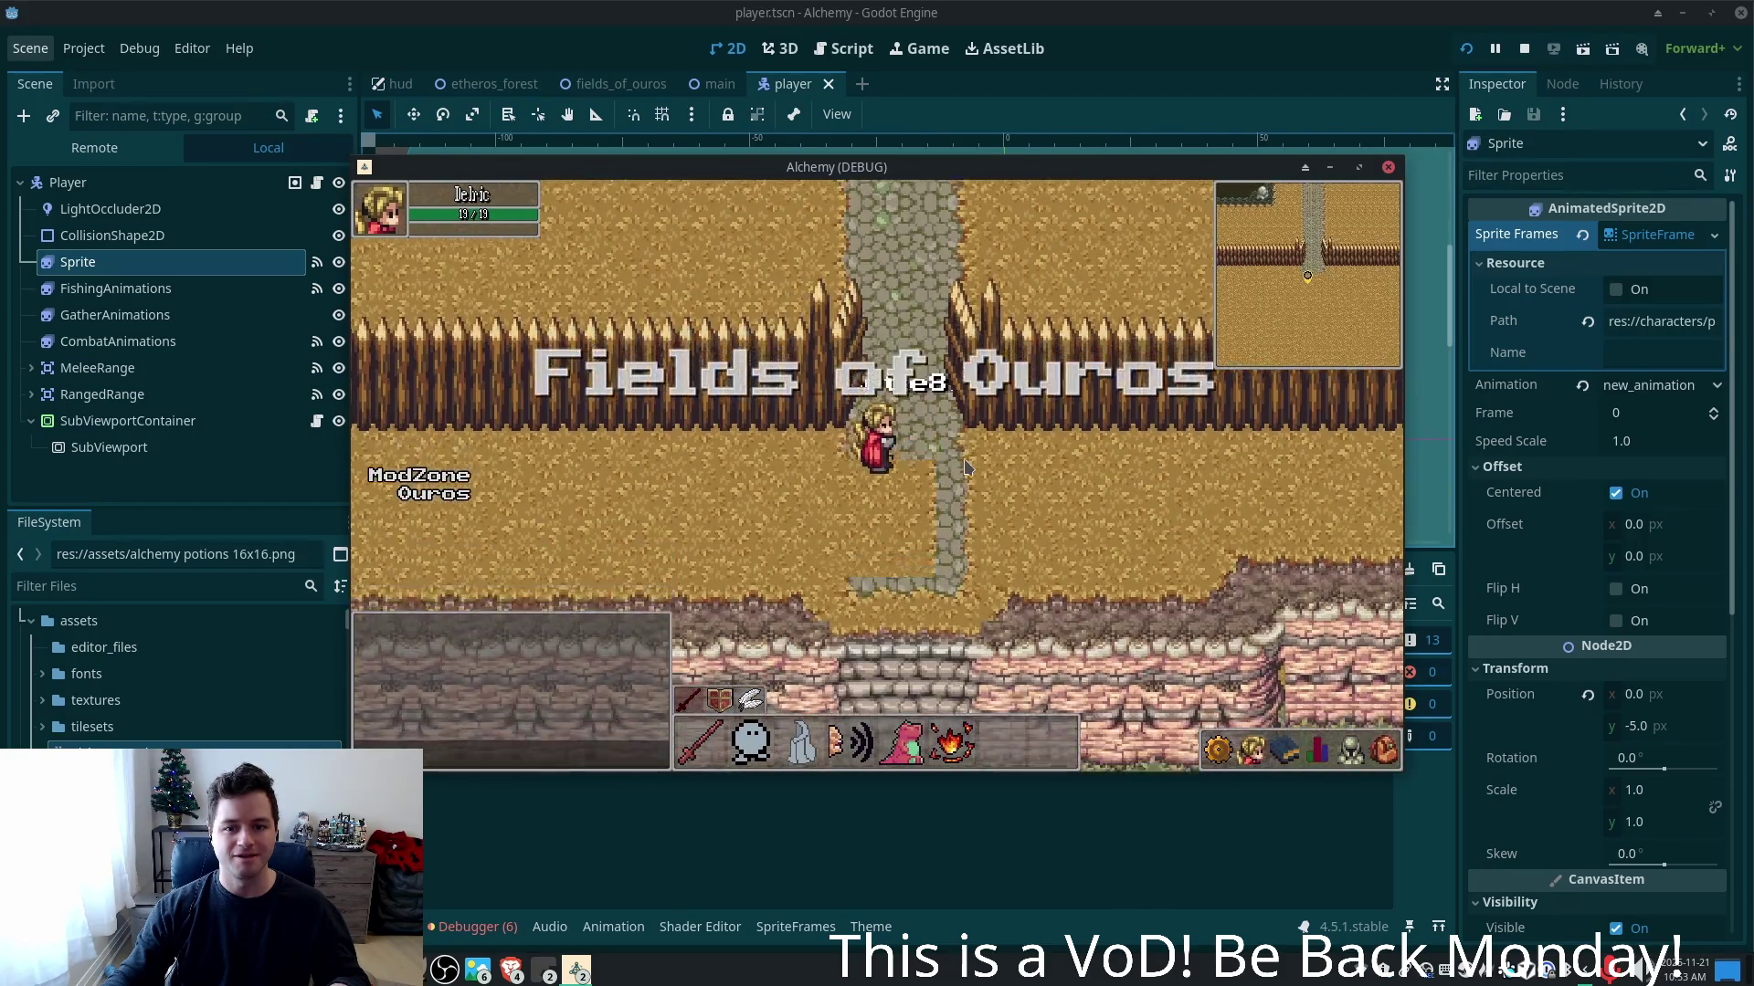
{"action": "key", "text": "s"}
{"action": "key", "text": "d"}
{"action": "key", "text": "d"}
{"action": "key", "text": "a"}
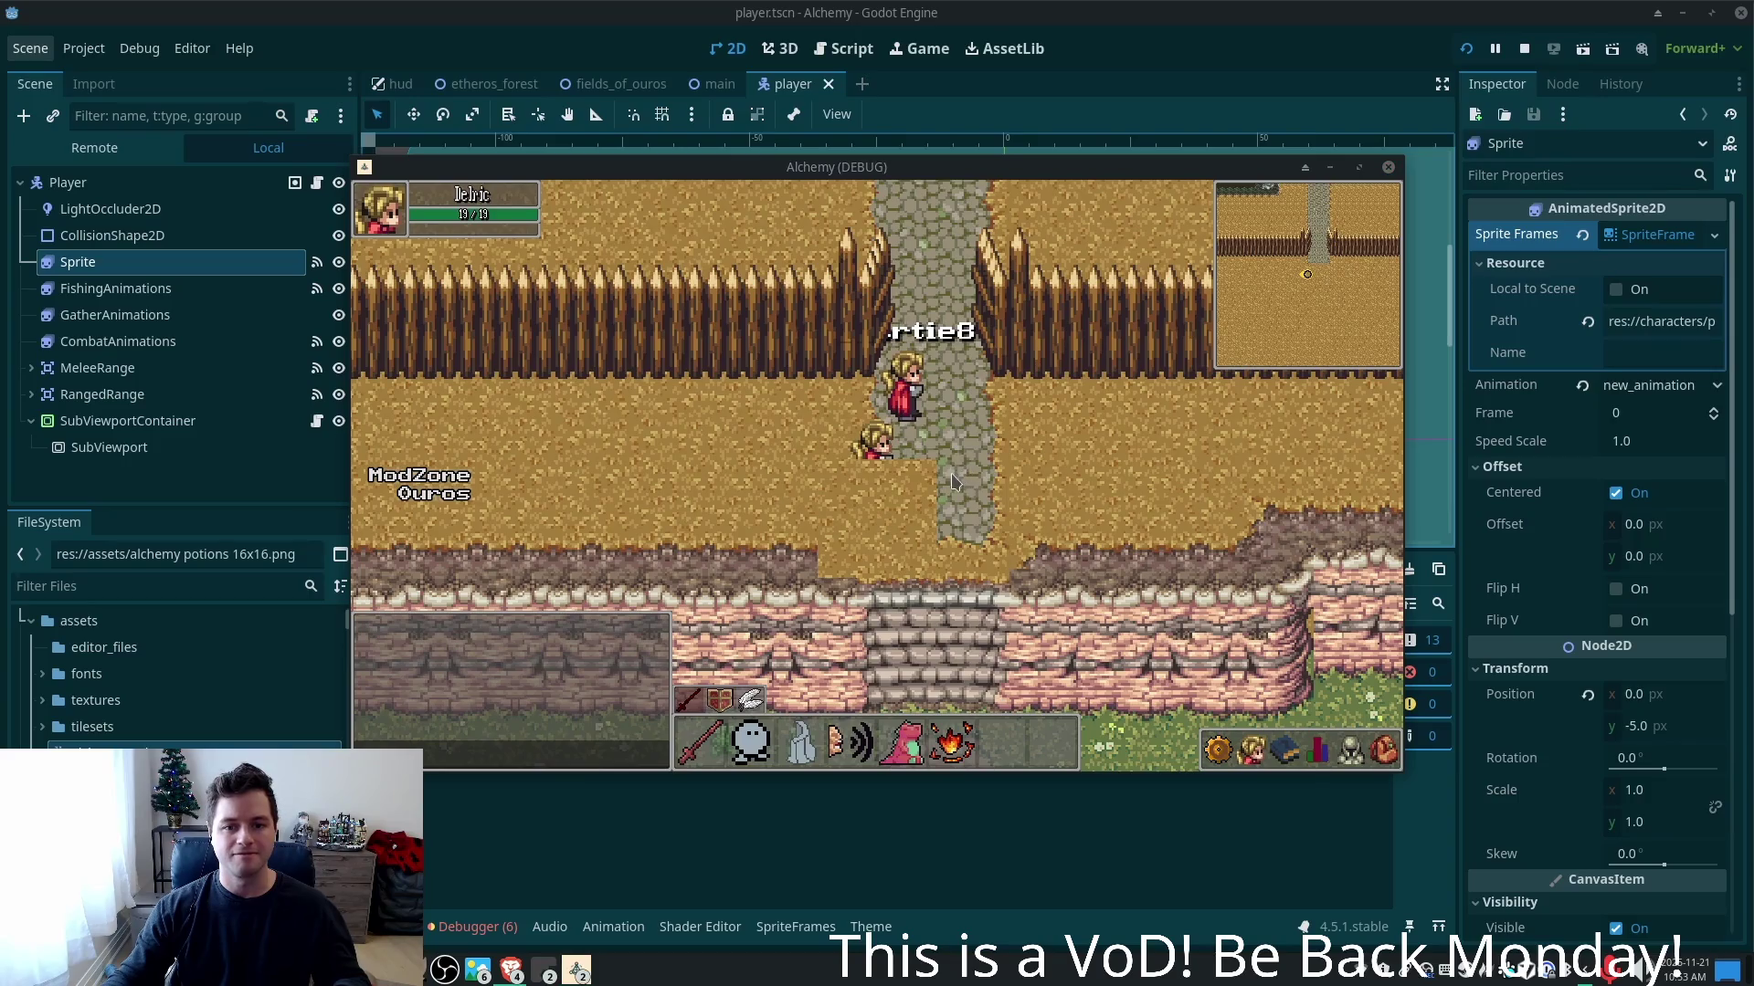
{"action": "key", "text": "super"}
{"action": "key", "text": "alt+Tab"}
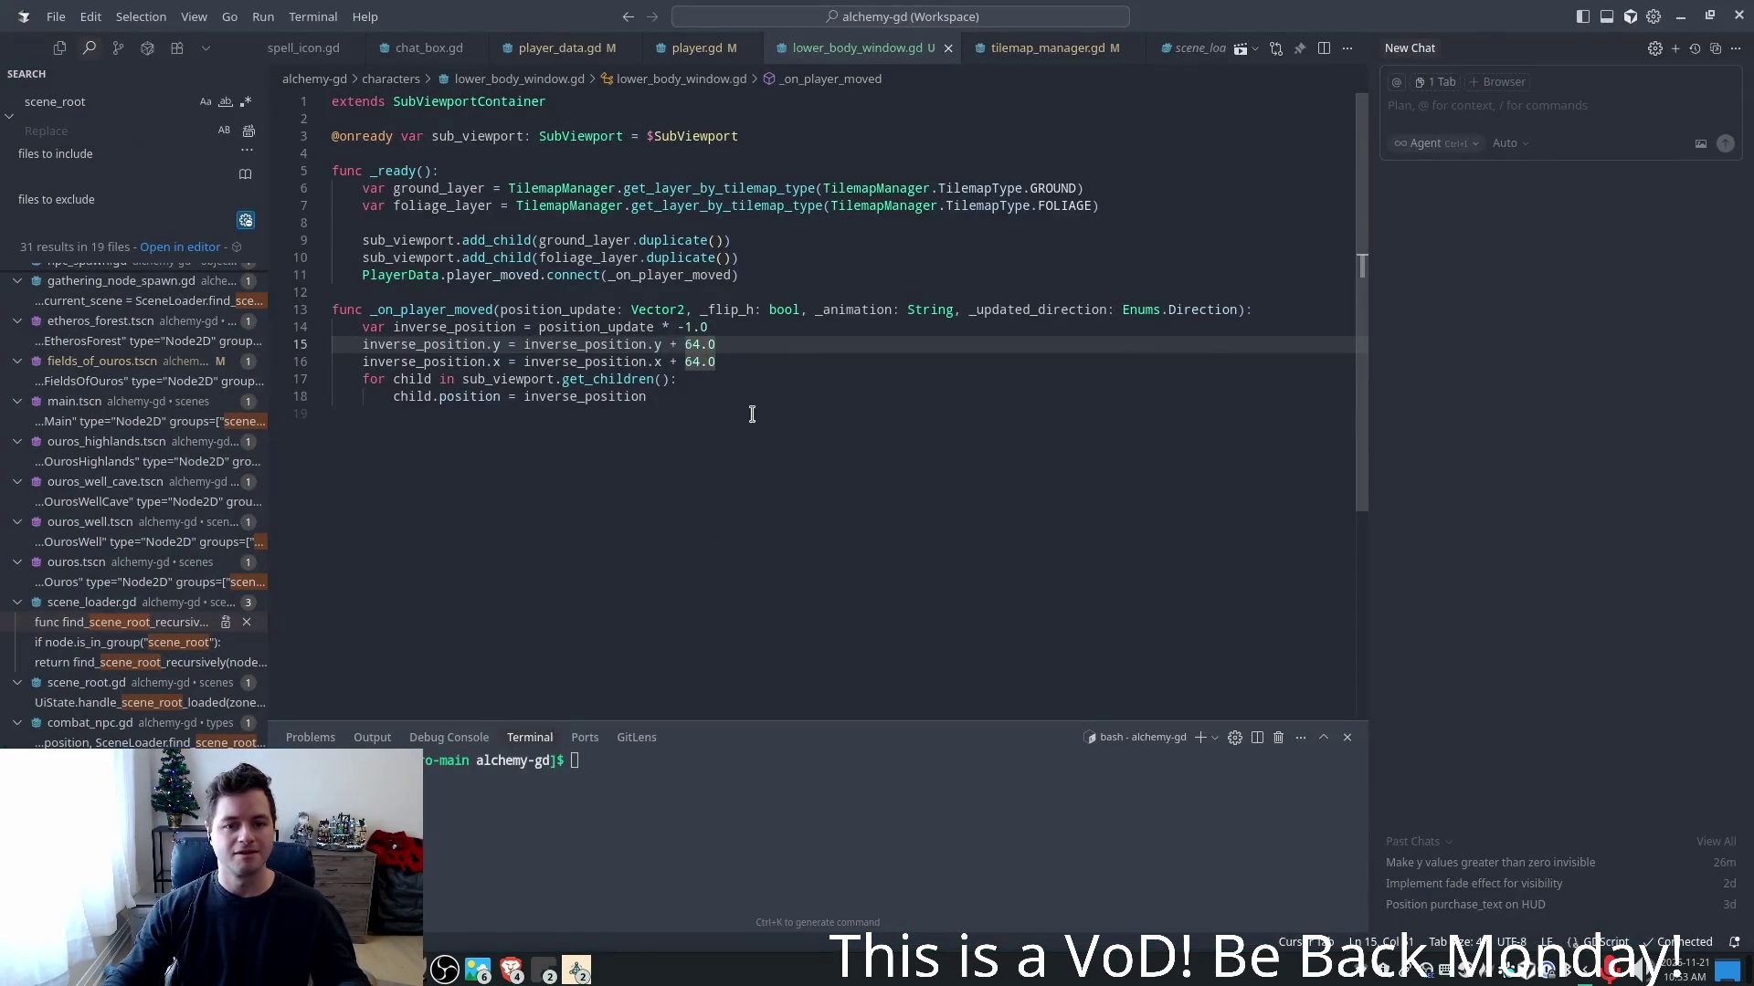
- Make the y offset on line 15 subtract 64.0 instead of adding it
{"action": "key", "text": "End"}
{"action": "key", "text": "Left"}
{"action": "key", "text": "Left"}
{"action": "key", "text": "shift+Left"}
{"action": "key", "text": "shift+Left"}
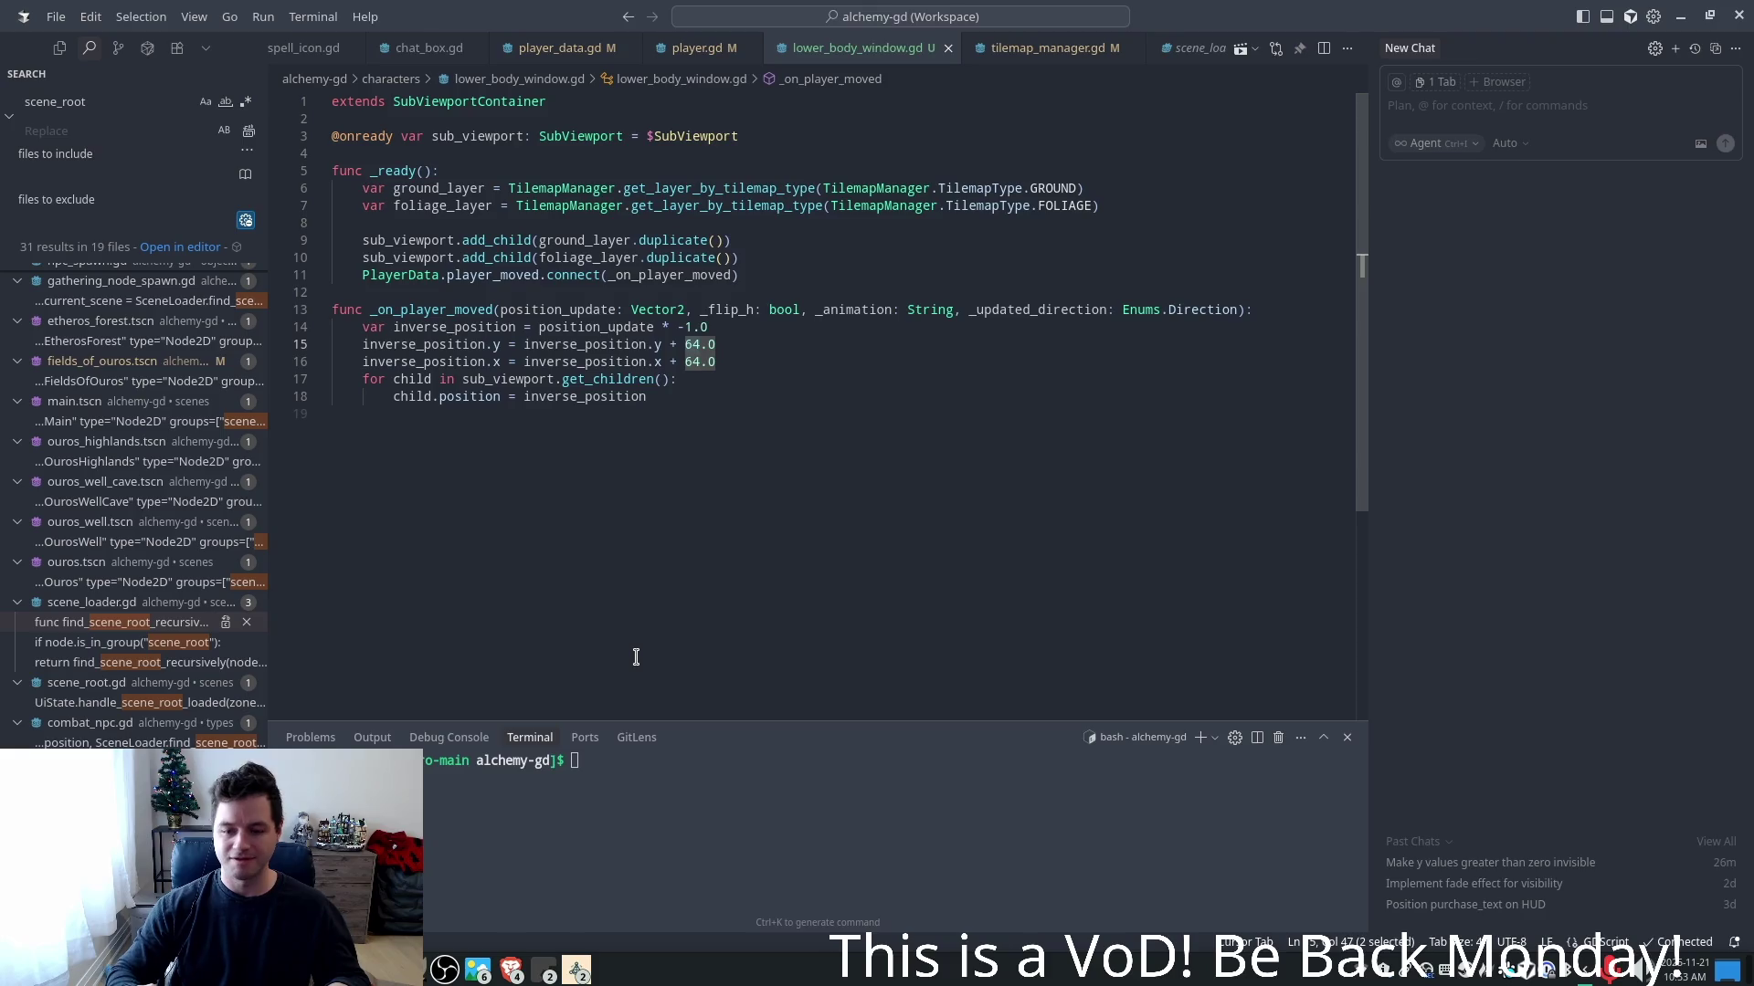
{"action": "key", "text": "Left"}
{"action": "key", "text": "Left"}
{"action": "key", "text": "shift+Left"}
{"action": "type", "text": "-"}
{"action": "key", "text": "Right"}
{"action": "key", "text": "Right"}
{"action": "key", "text": "Right"}
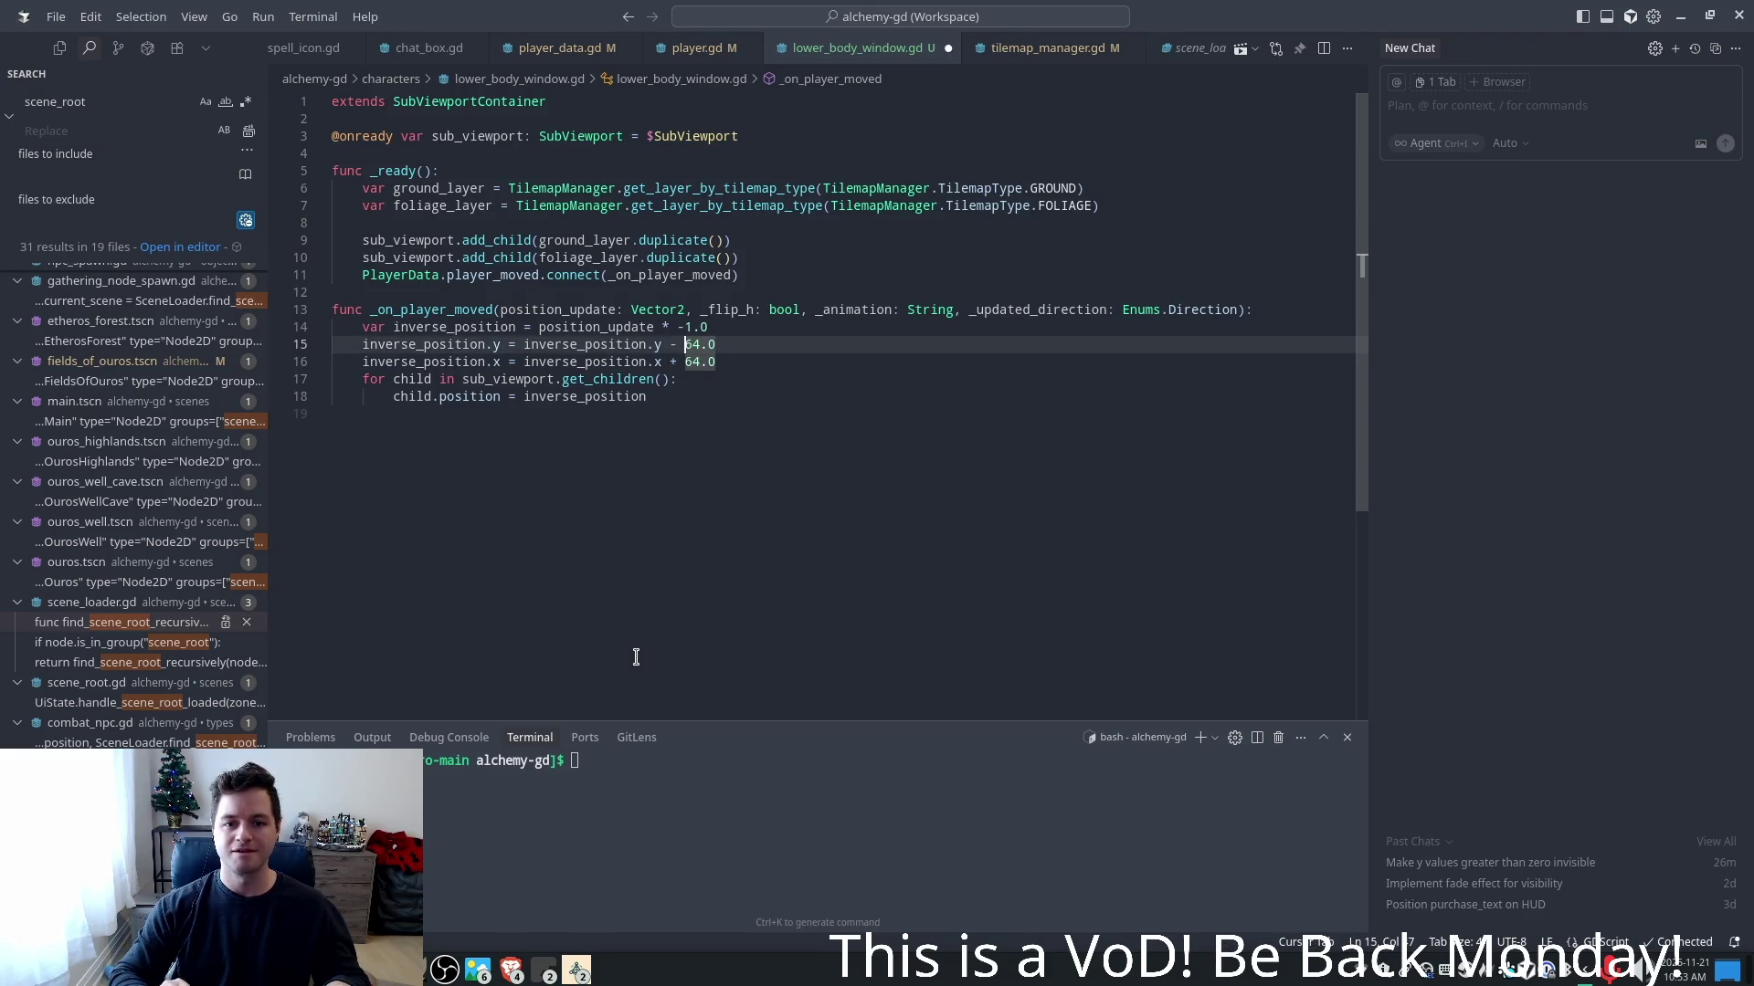
- Set the x offset on line 16 to + 24.0, save, and return to Godot
{"action": "key", "text": "Down"}
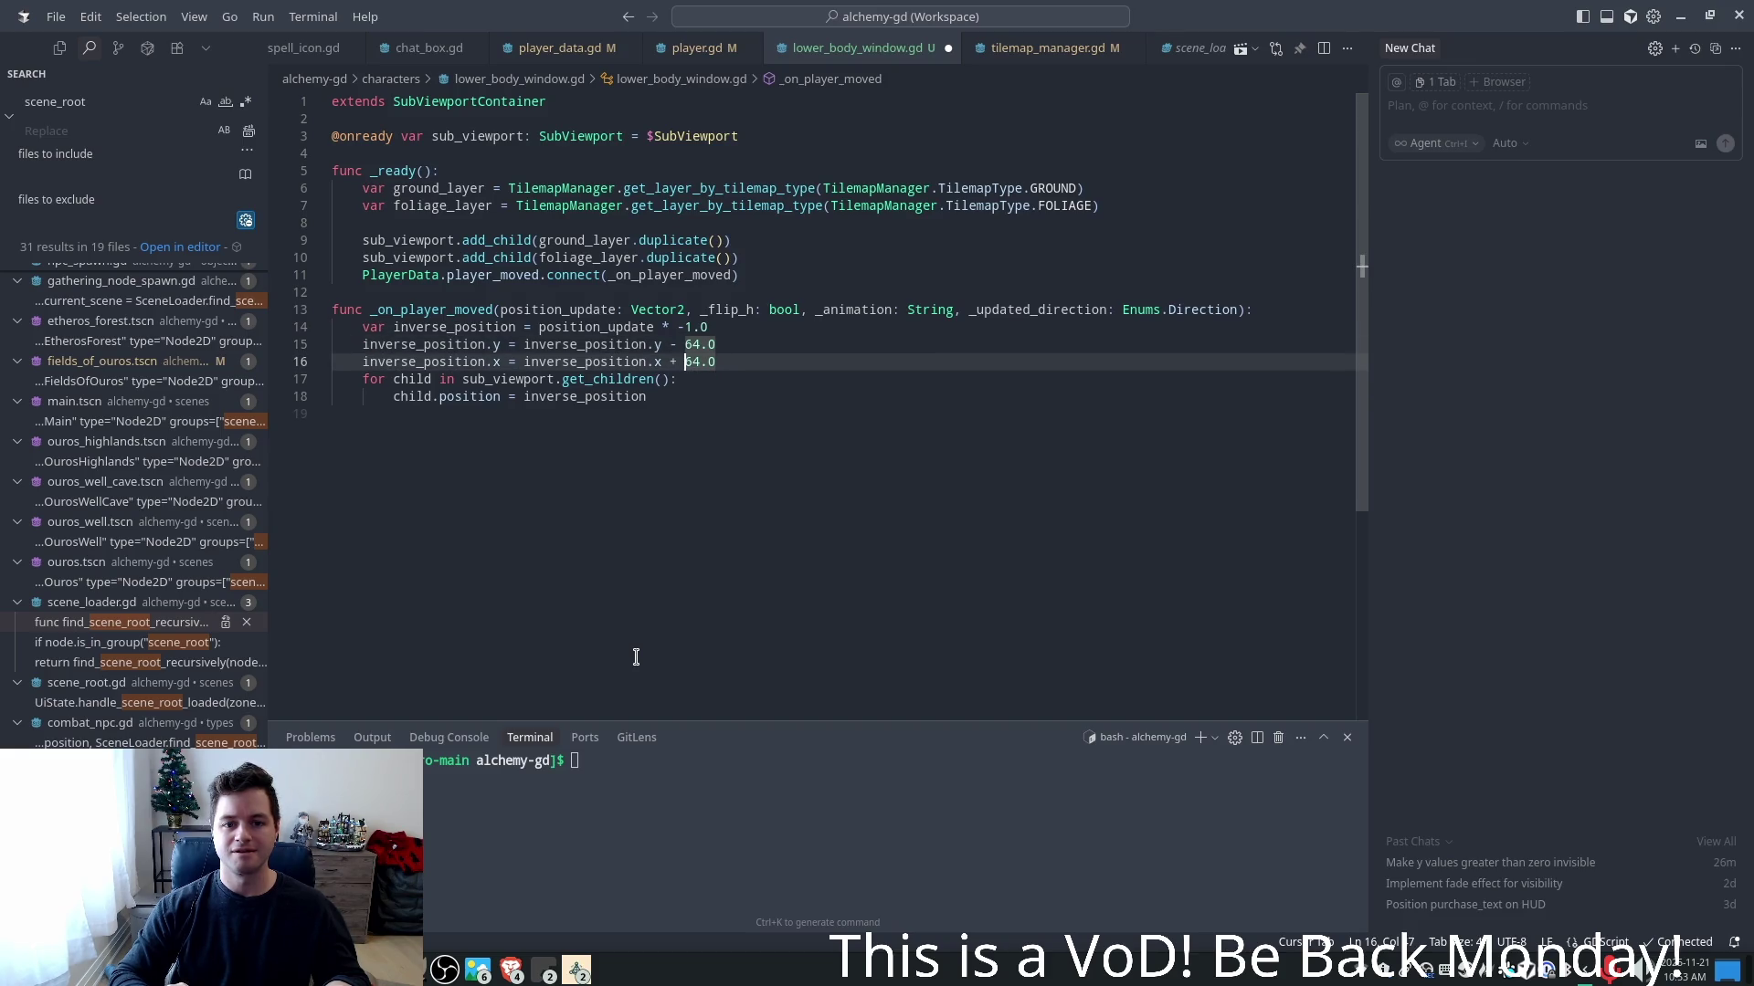
{"action": "key", "text": "shift+Left"}
{"action": "key", "text": "shift+Left"}
{"action": "key", "text": "shift+Left"}
{"action": "type", "text": "24"}
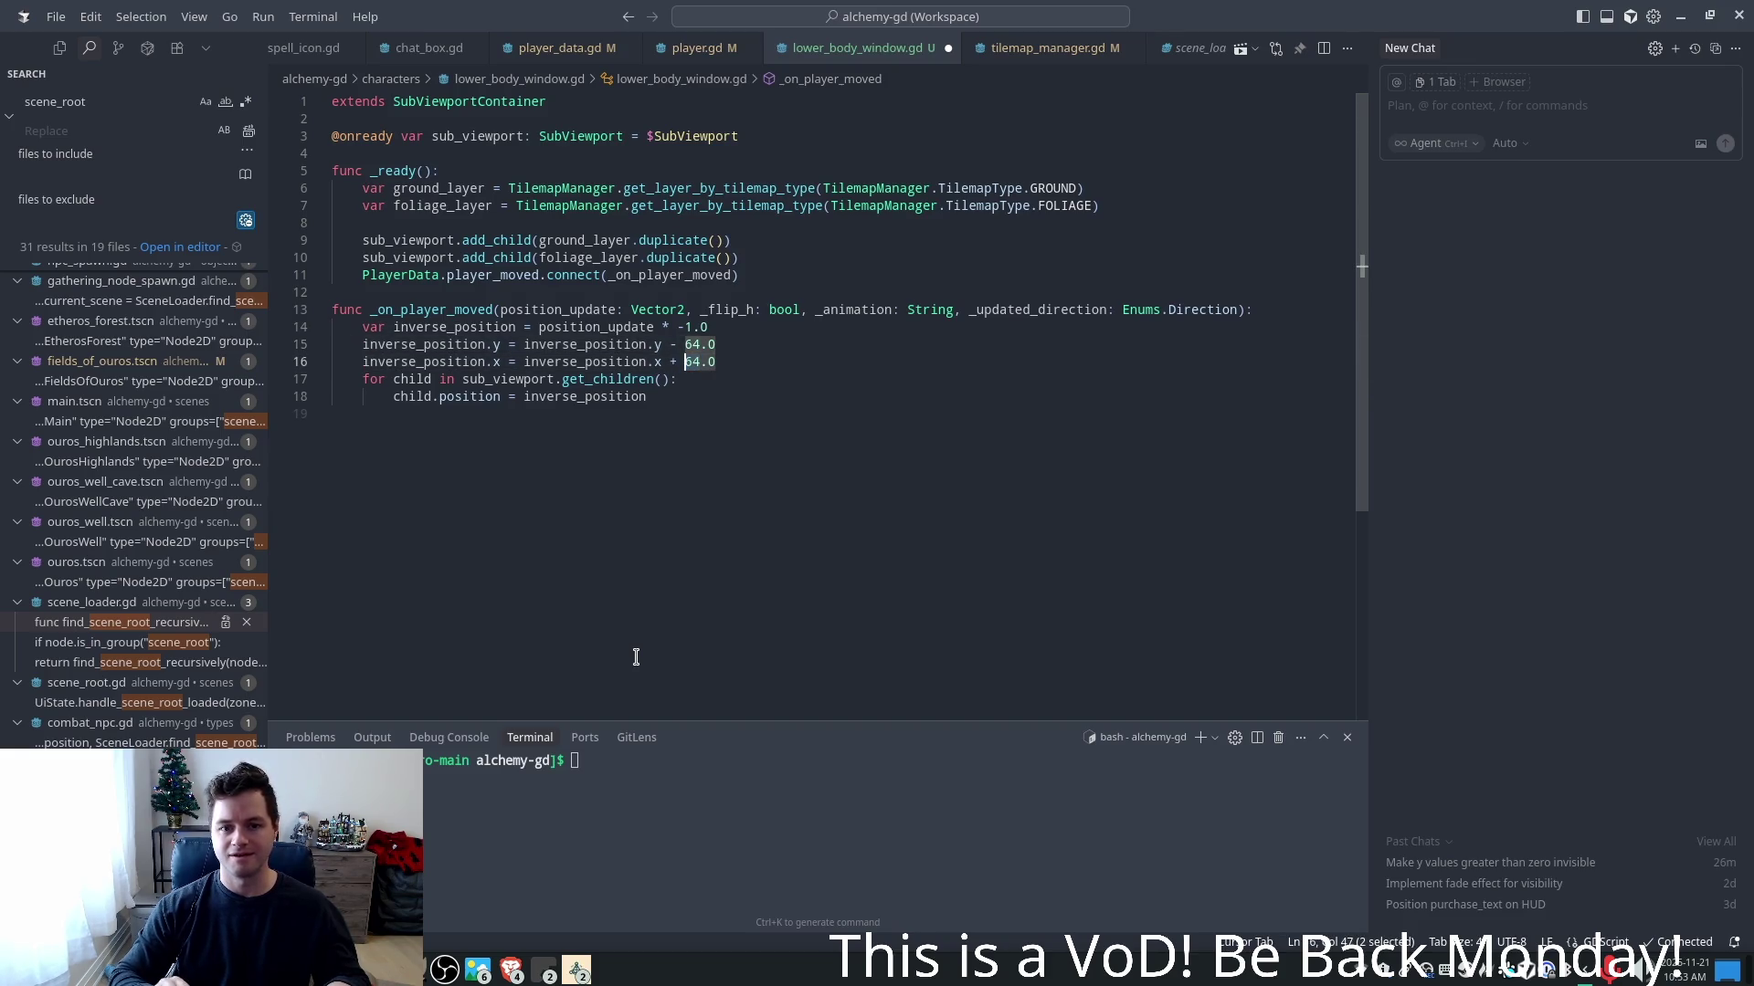
{"action": "key", "text": "ctrl+s"}
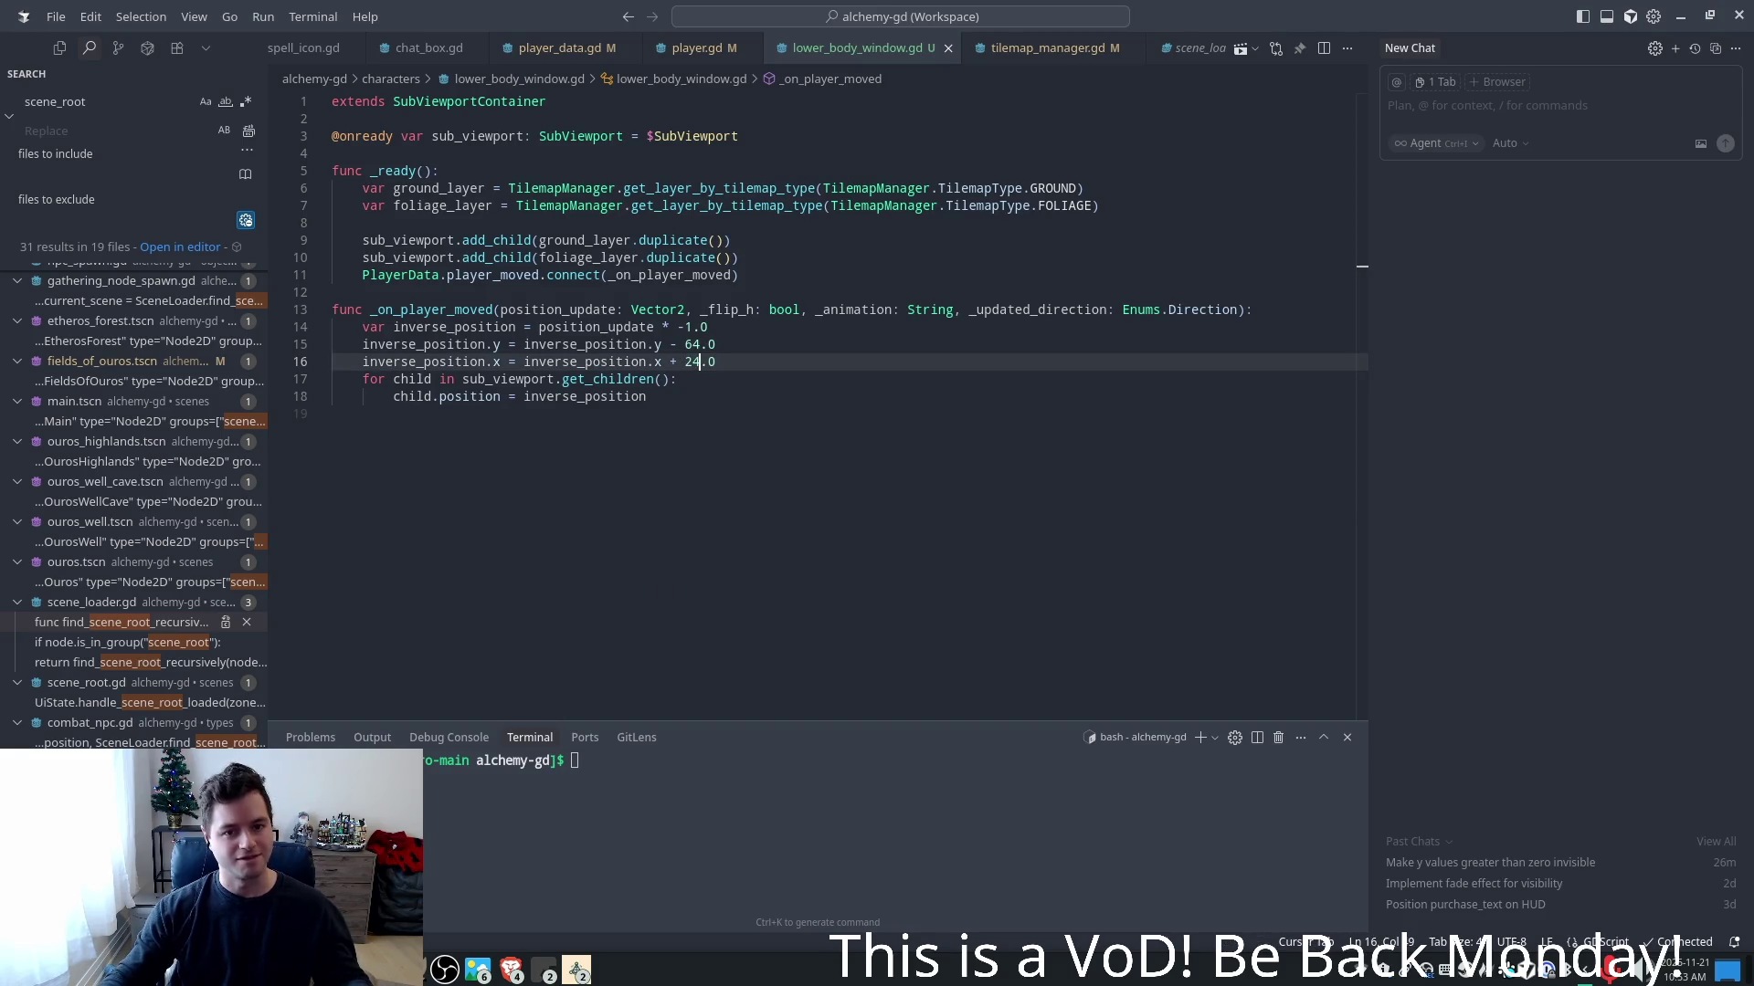
{"action": "key", "text": "alt+Tab"}
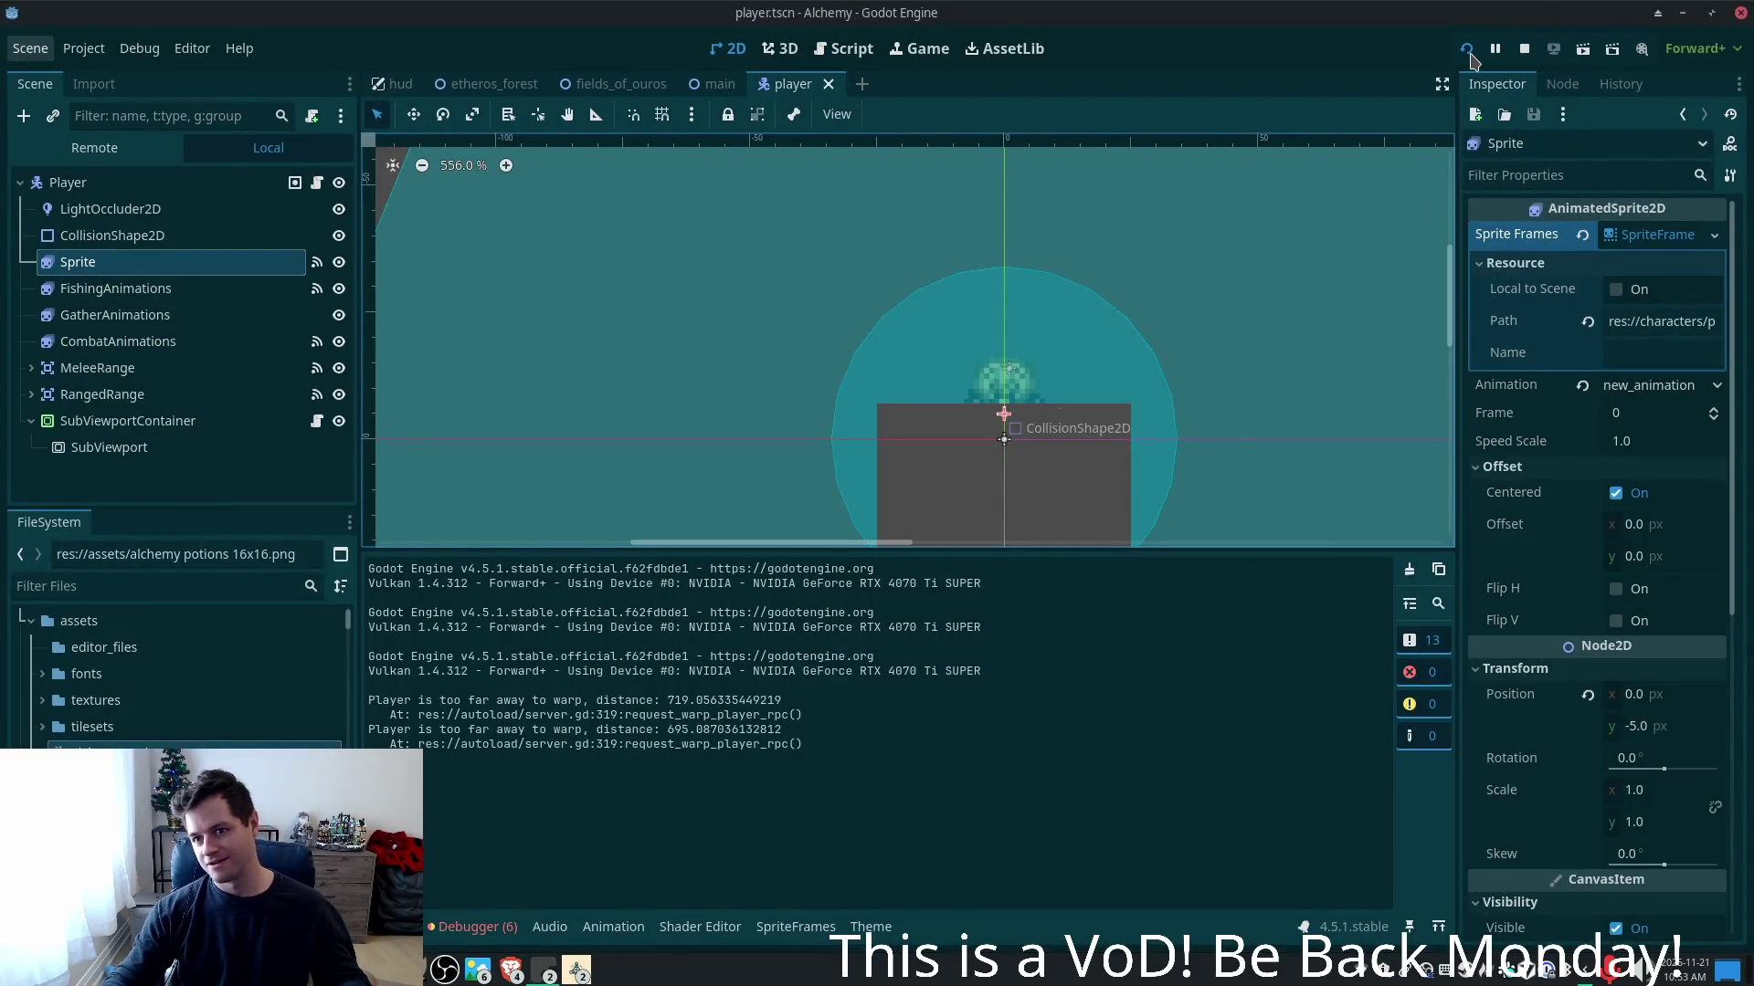
- Relaunch the game, move the debug window up, and walk the character along the stone path
{"action": "left_click", "coordinate": [1467, 52]}
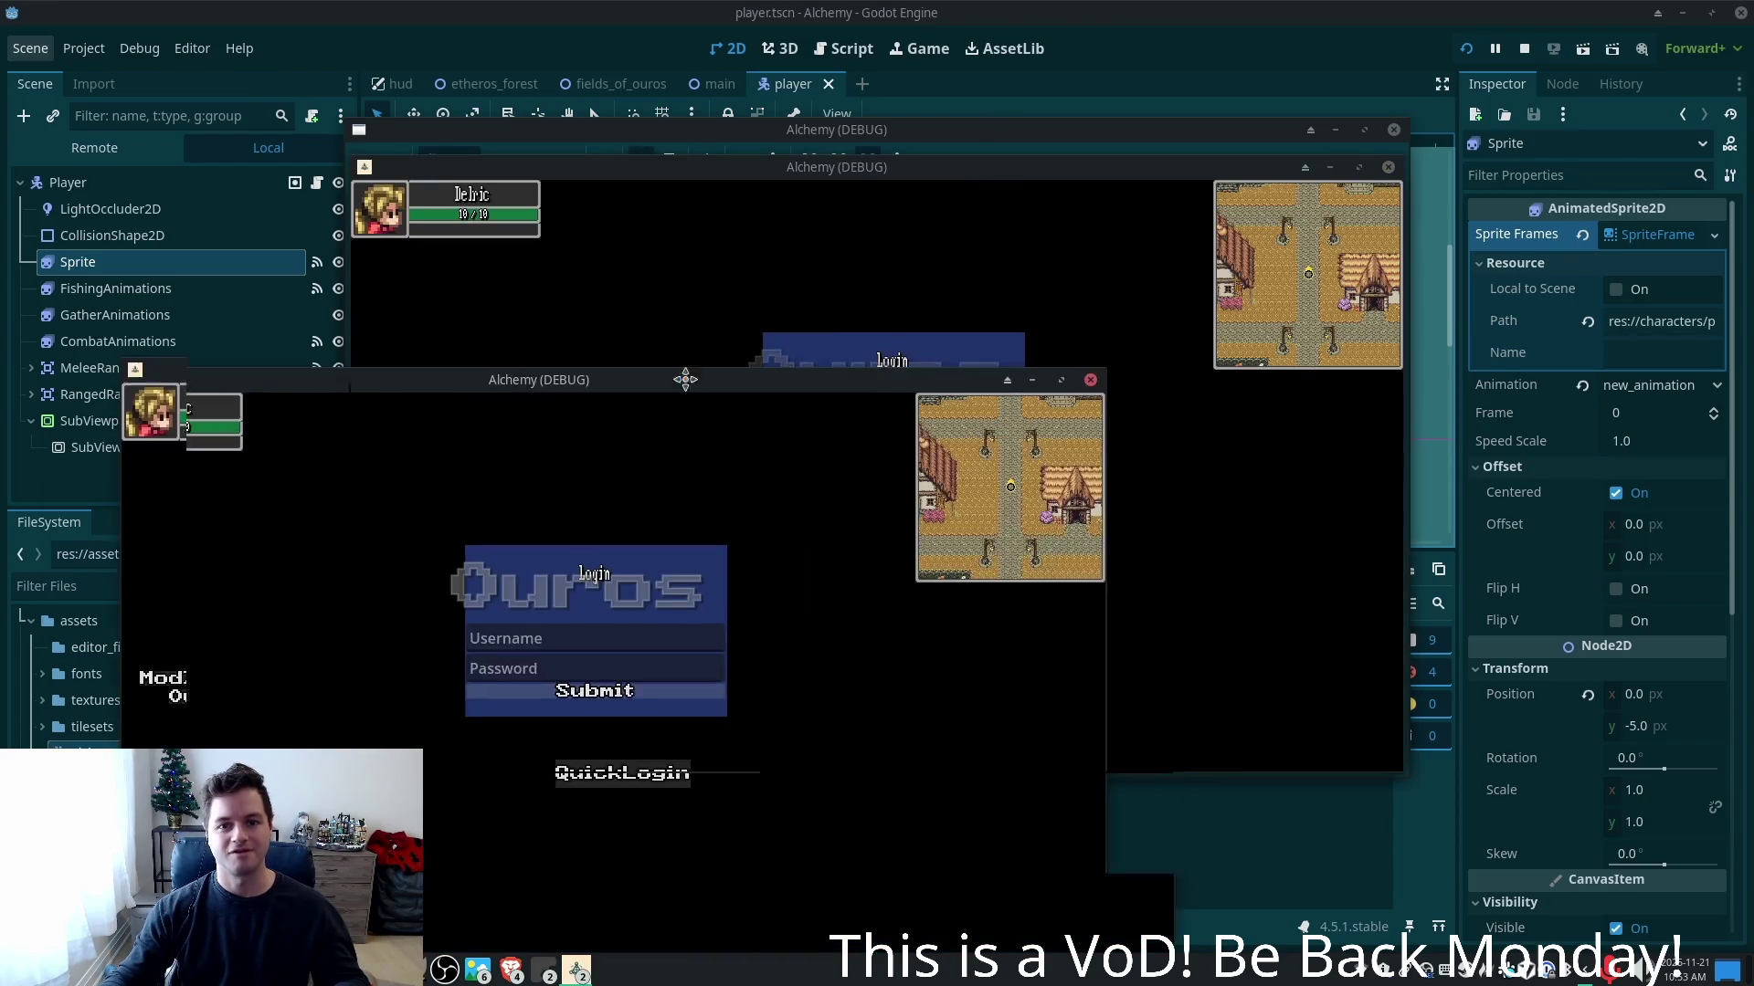
{"action": "left_click_drag", "start_coordinate": [685, 380], "coordinate": [716, 280]}
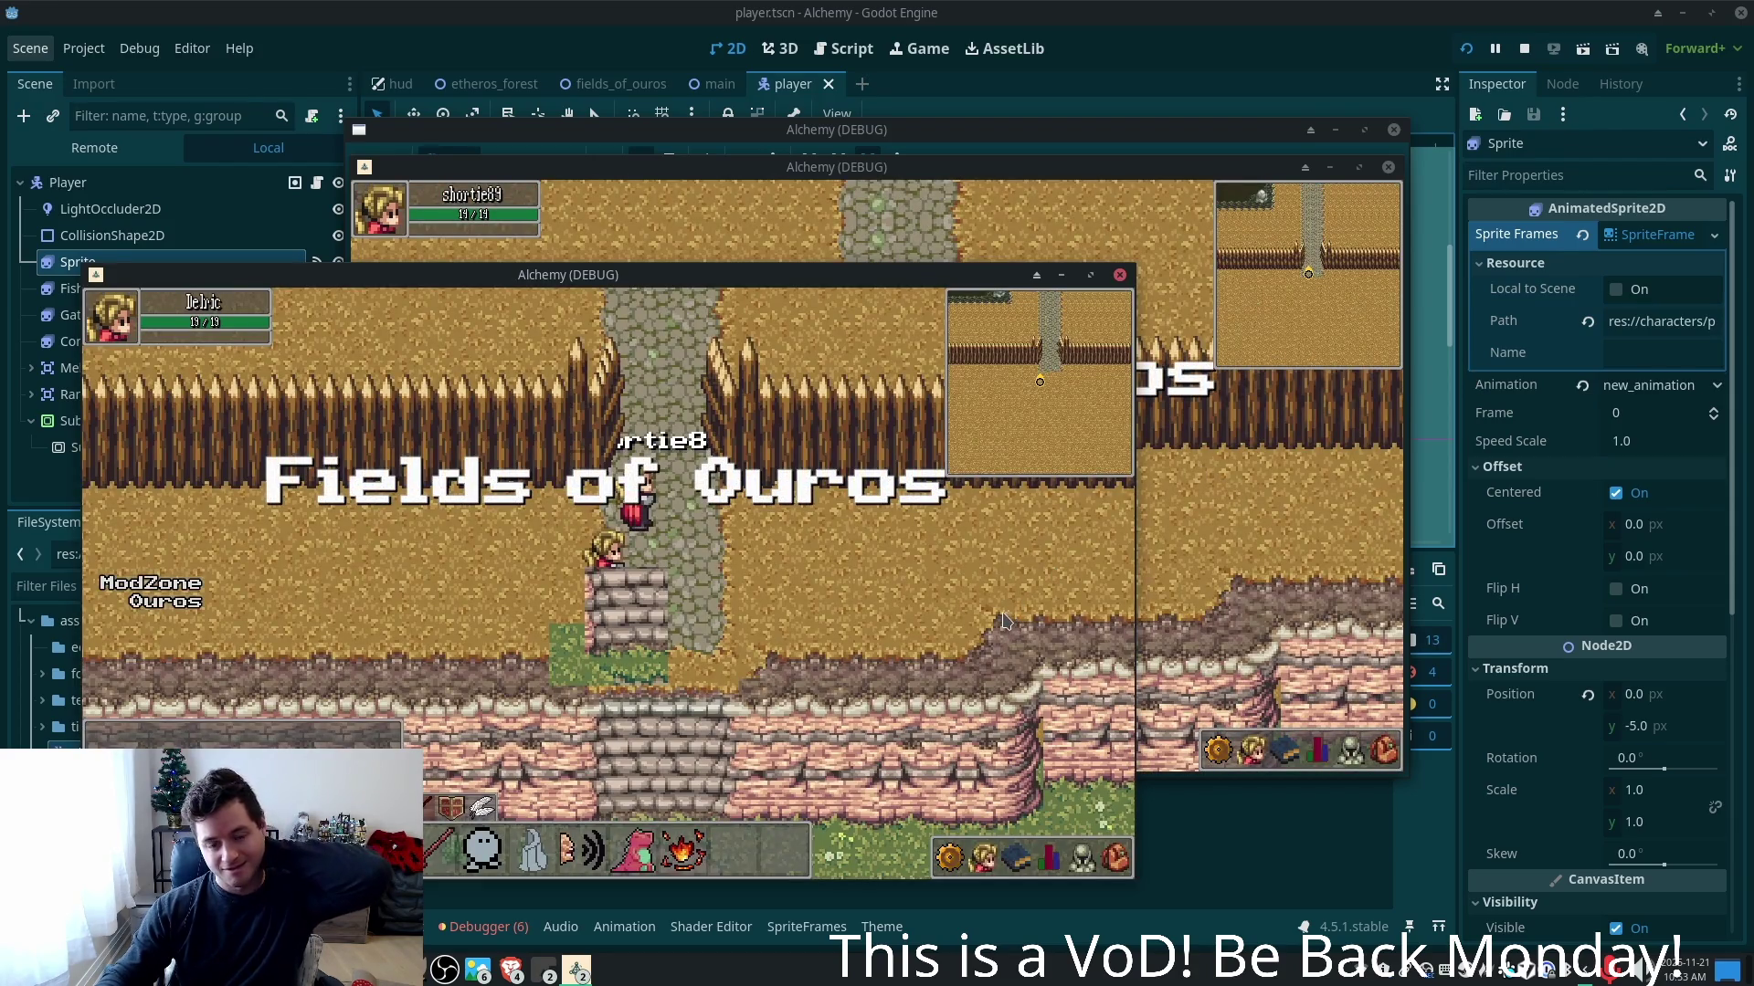
{"action": "left_click", "coordinate": [895, 562]}
{"action": "key", "text": "Left"}
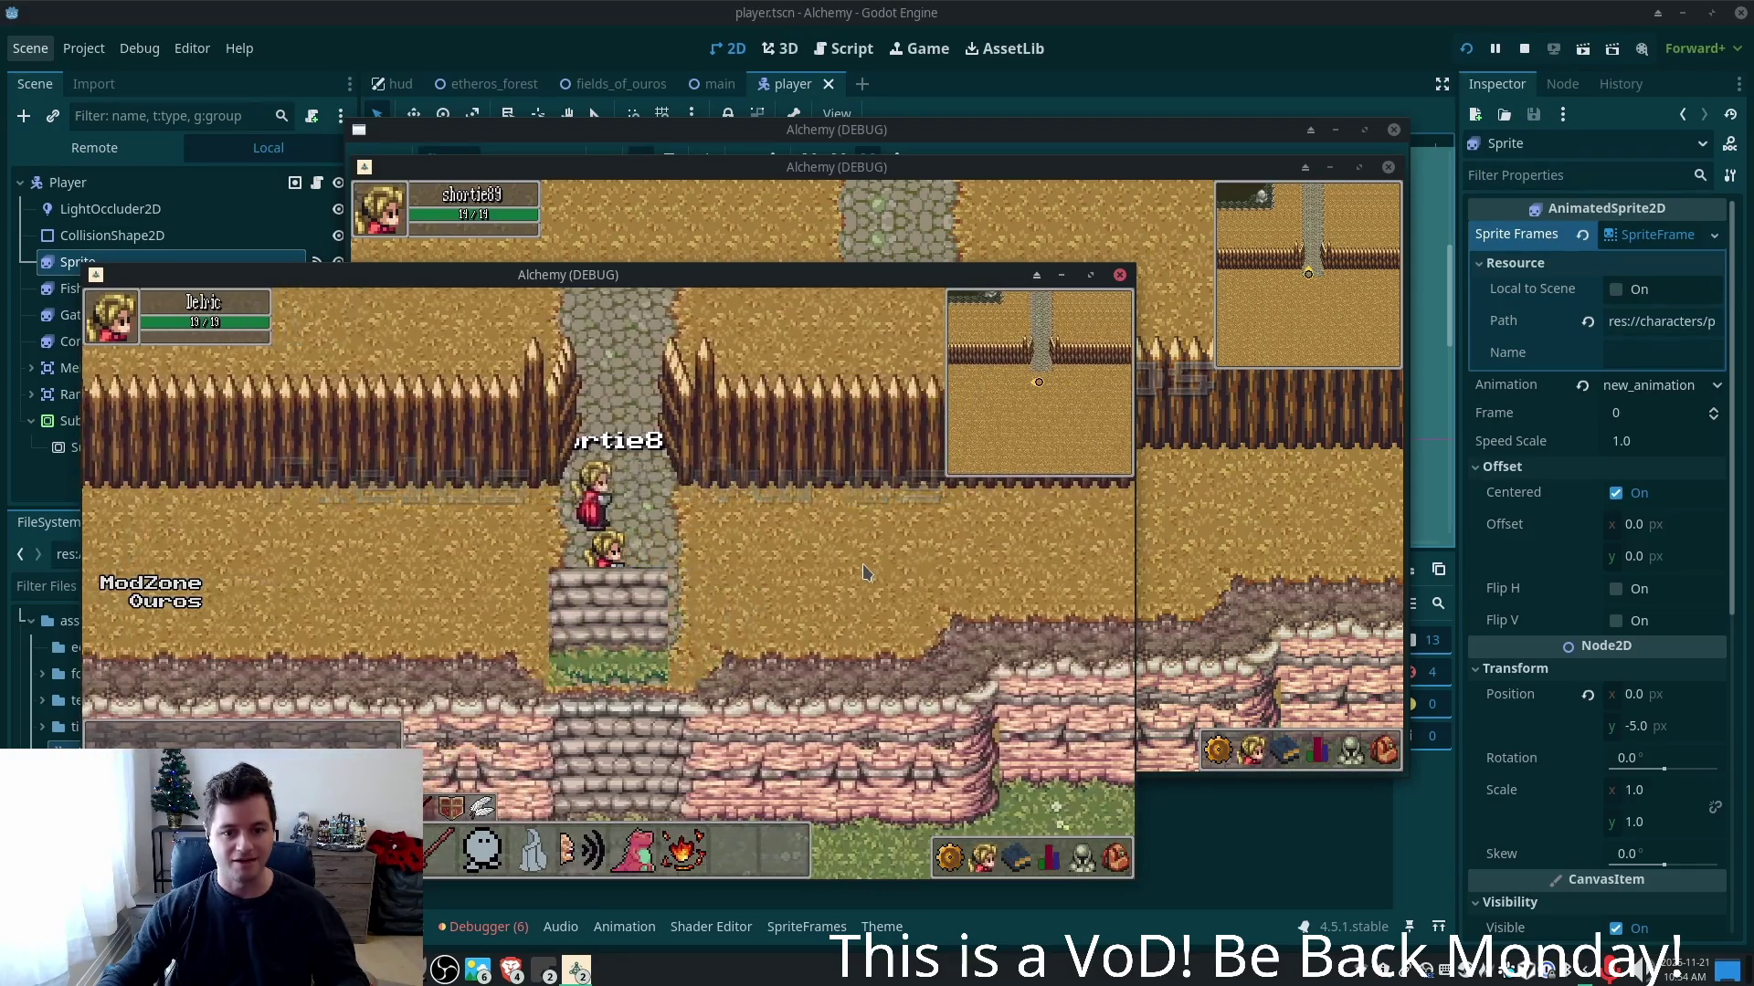
{"action": "key", "text": "Left"}
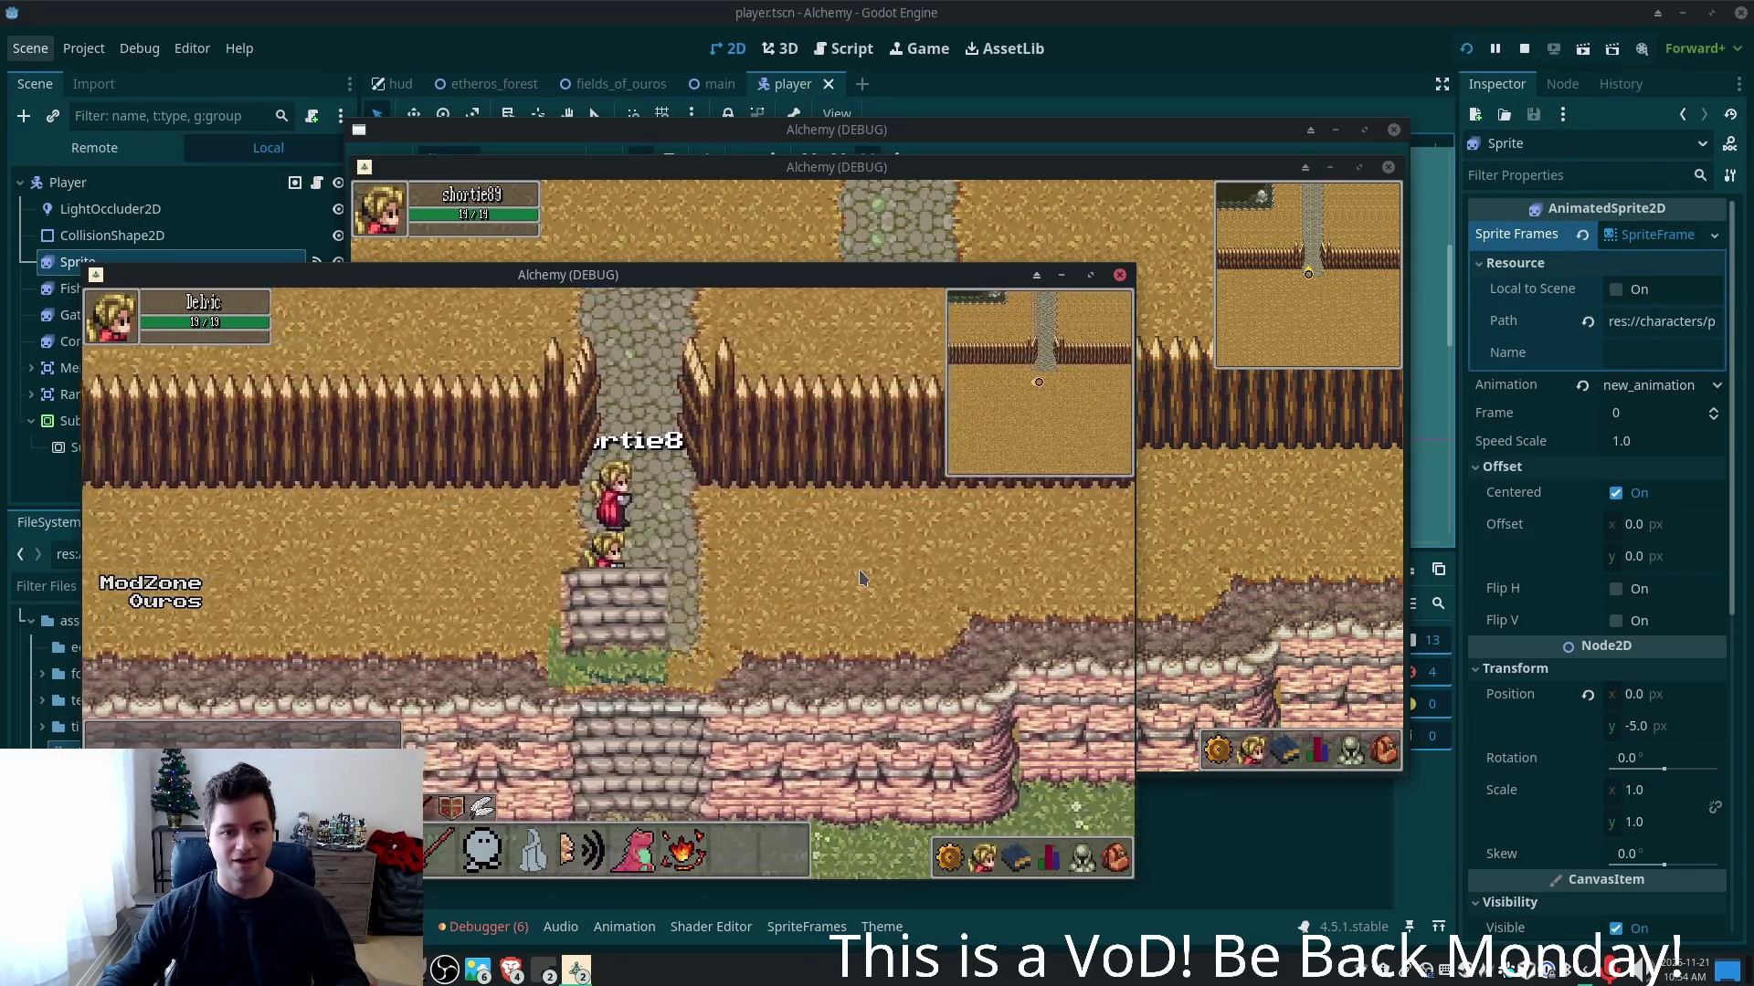
{"action": "key", "text": "Right"}
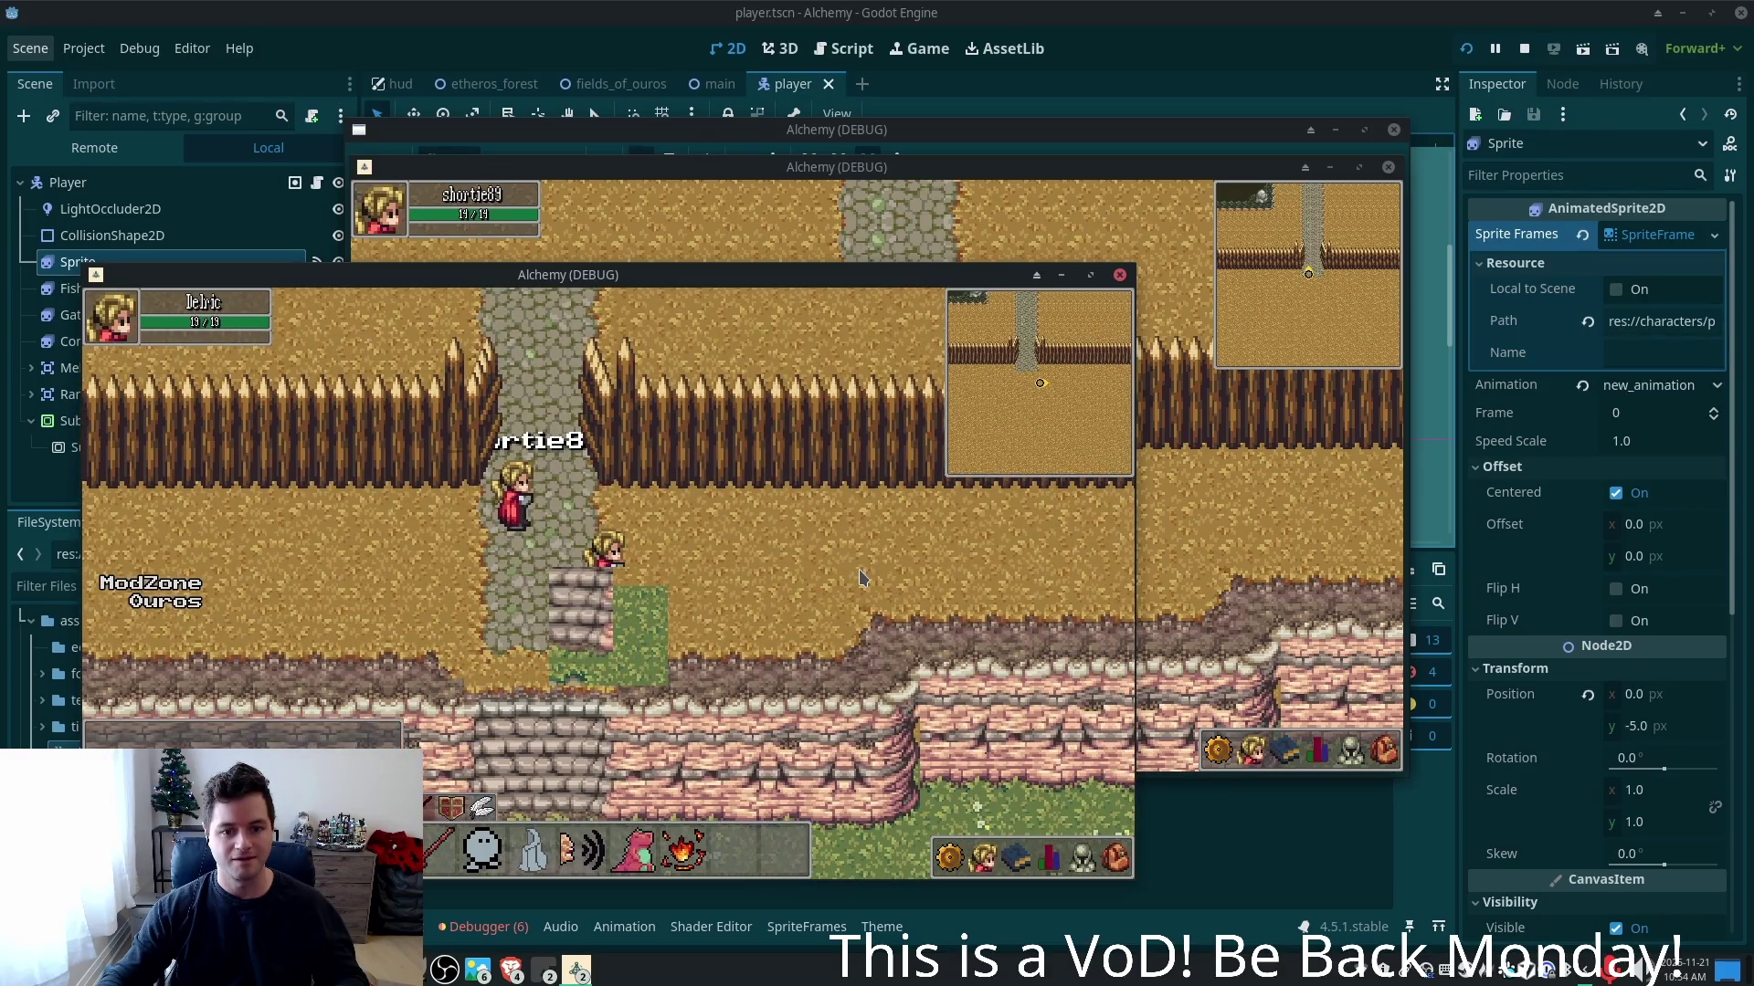
{"action": "key", "text": "Left"}
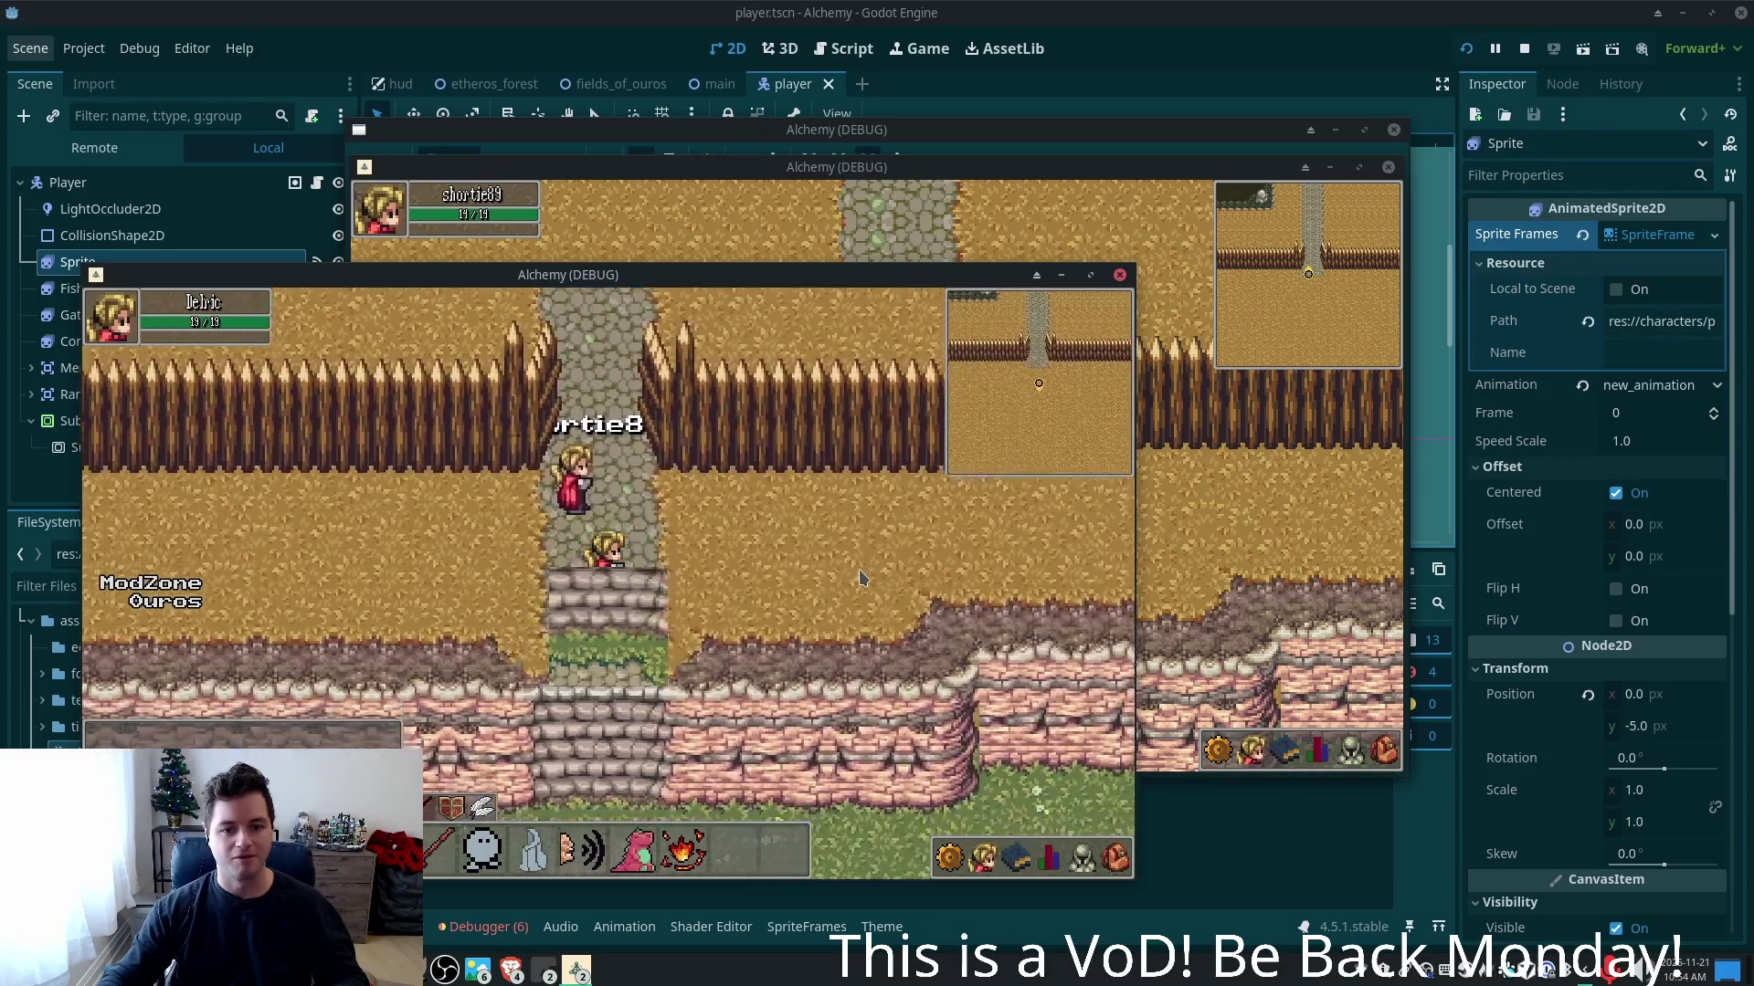
{"action": "key", "text": "alt+Tab"}
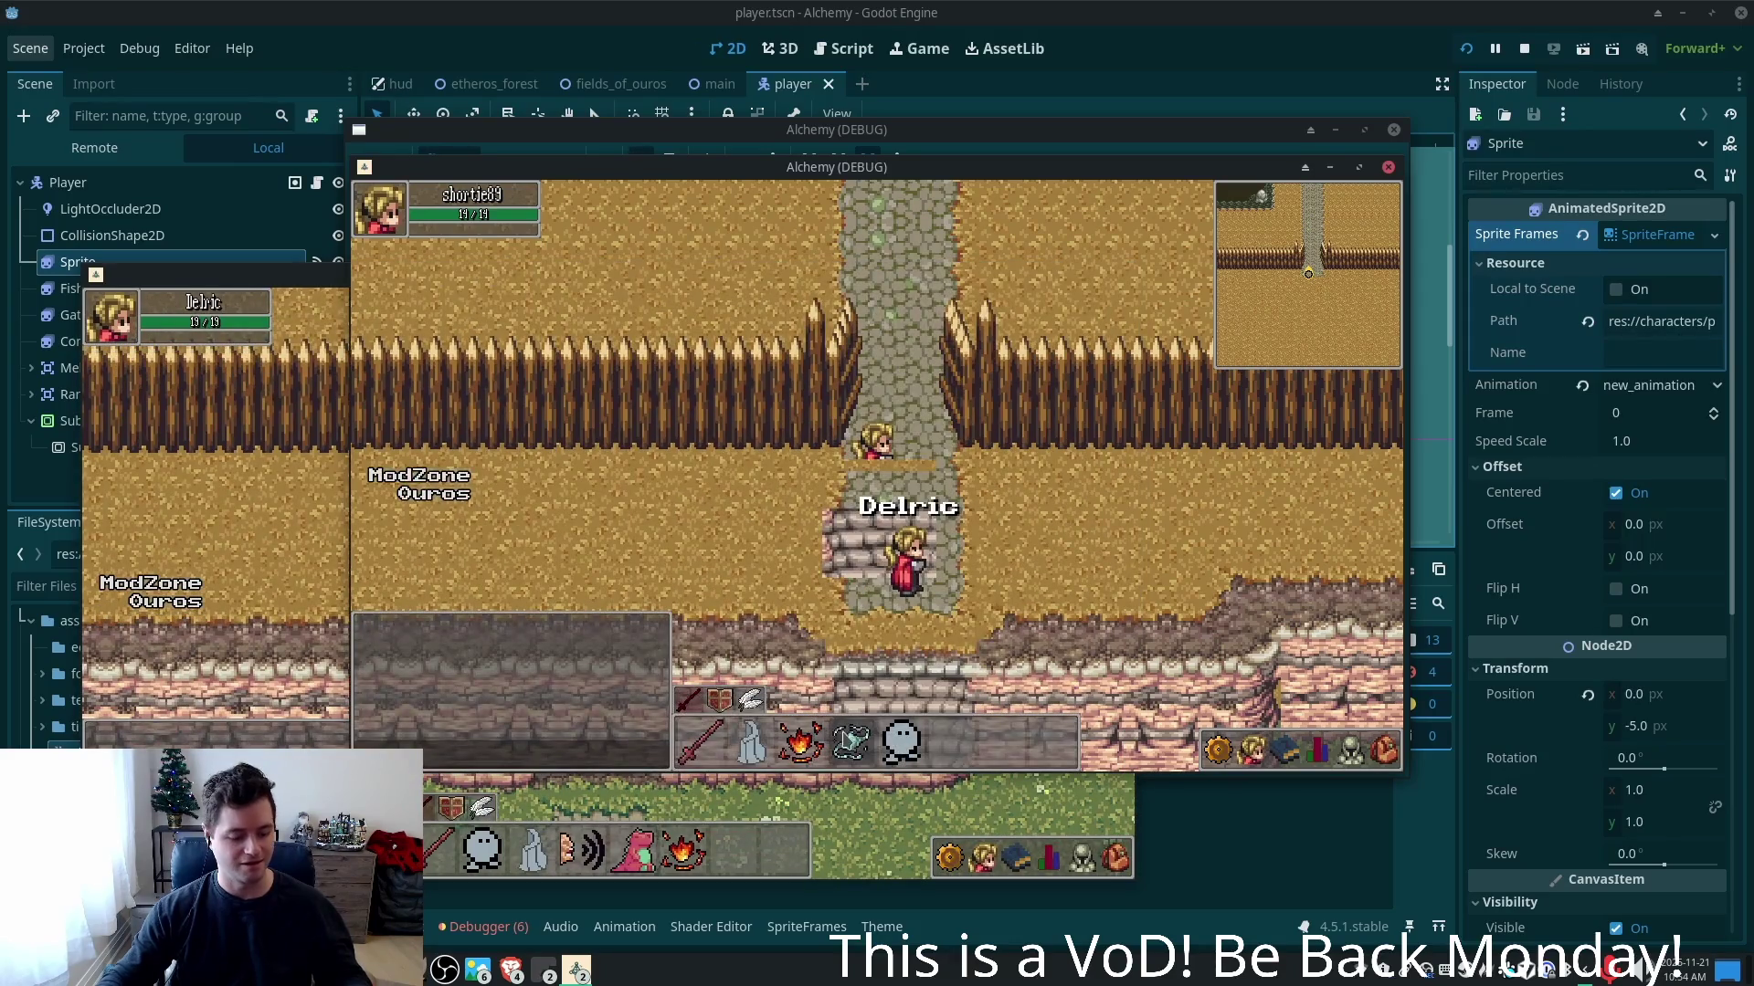
{"action": "key", "text": "alt+Tab"}
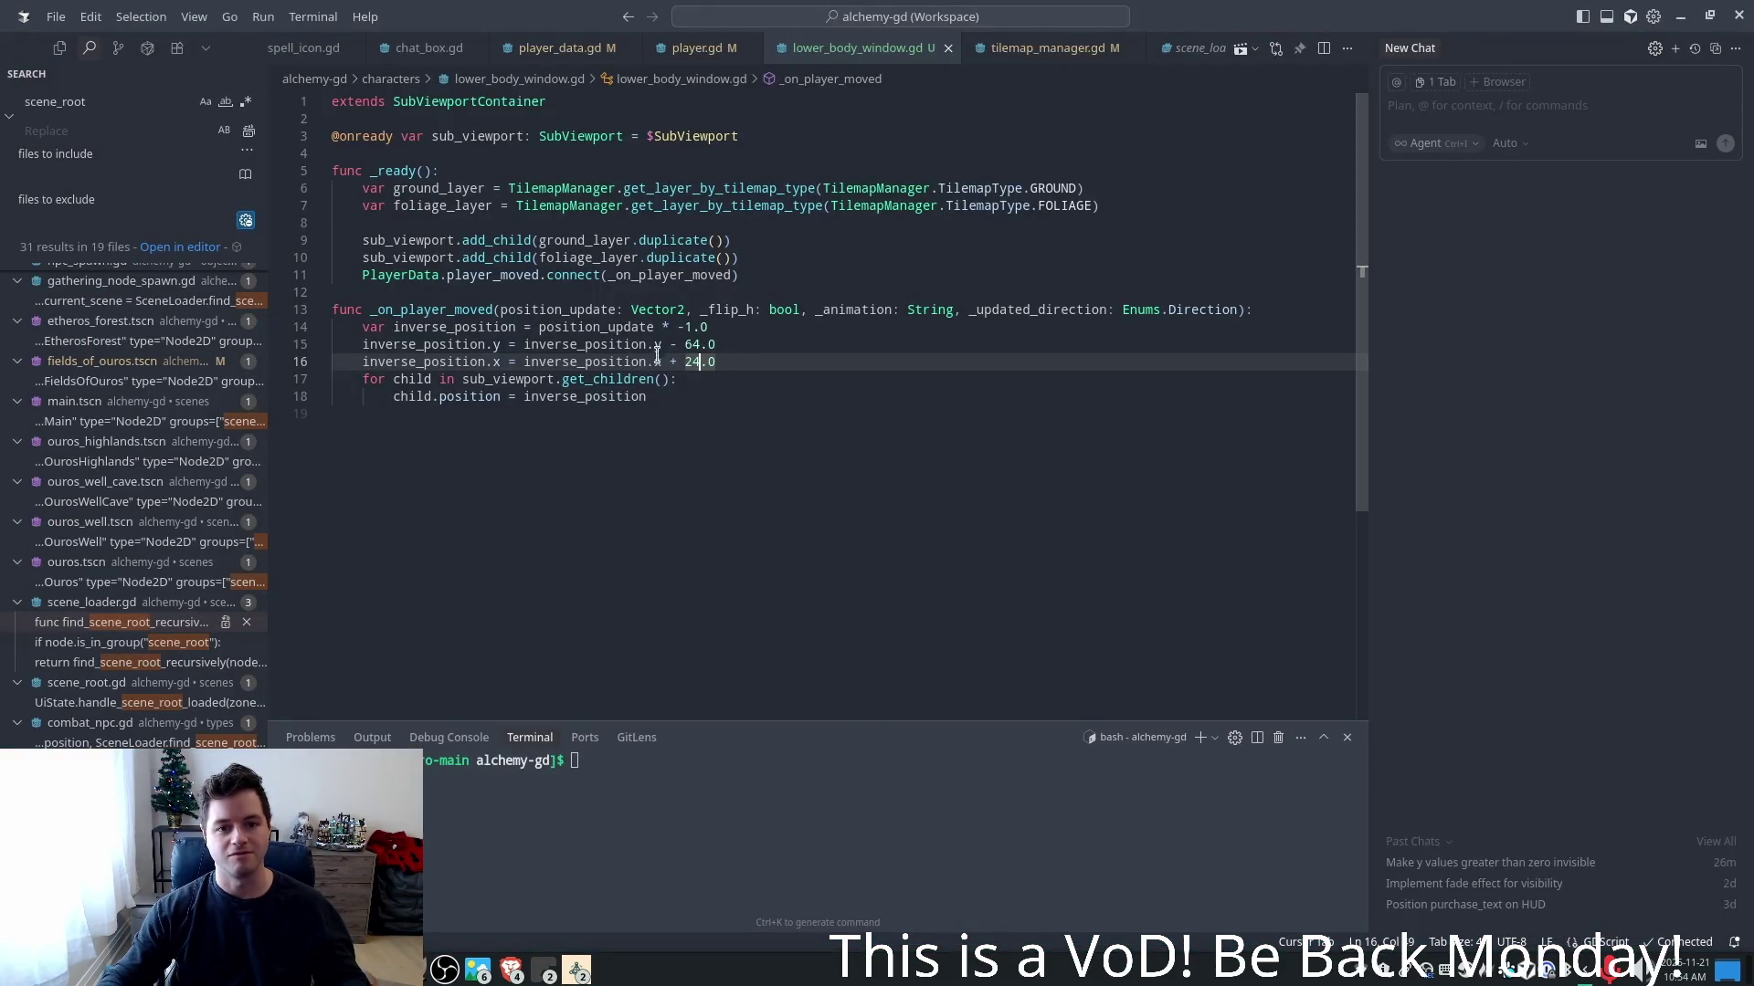
- Set the y offset to + 24.0, save, and run the game to walk the stairs
{"action": "left_click", "coordinate": [676, 343]}
{"action": "key", "text": "shift+Left"}
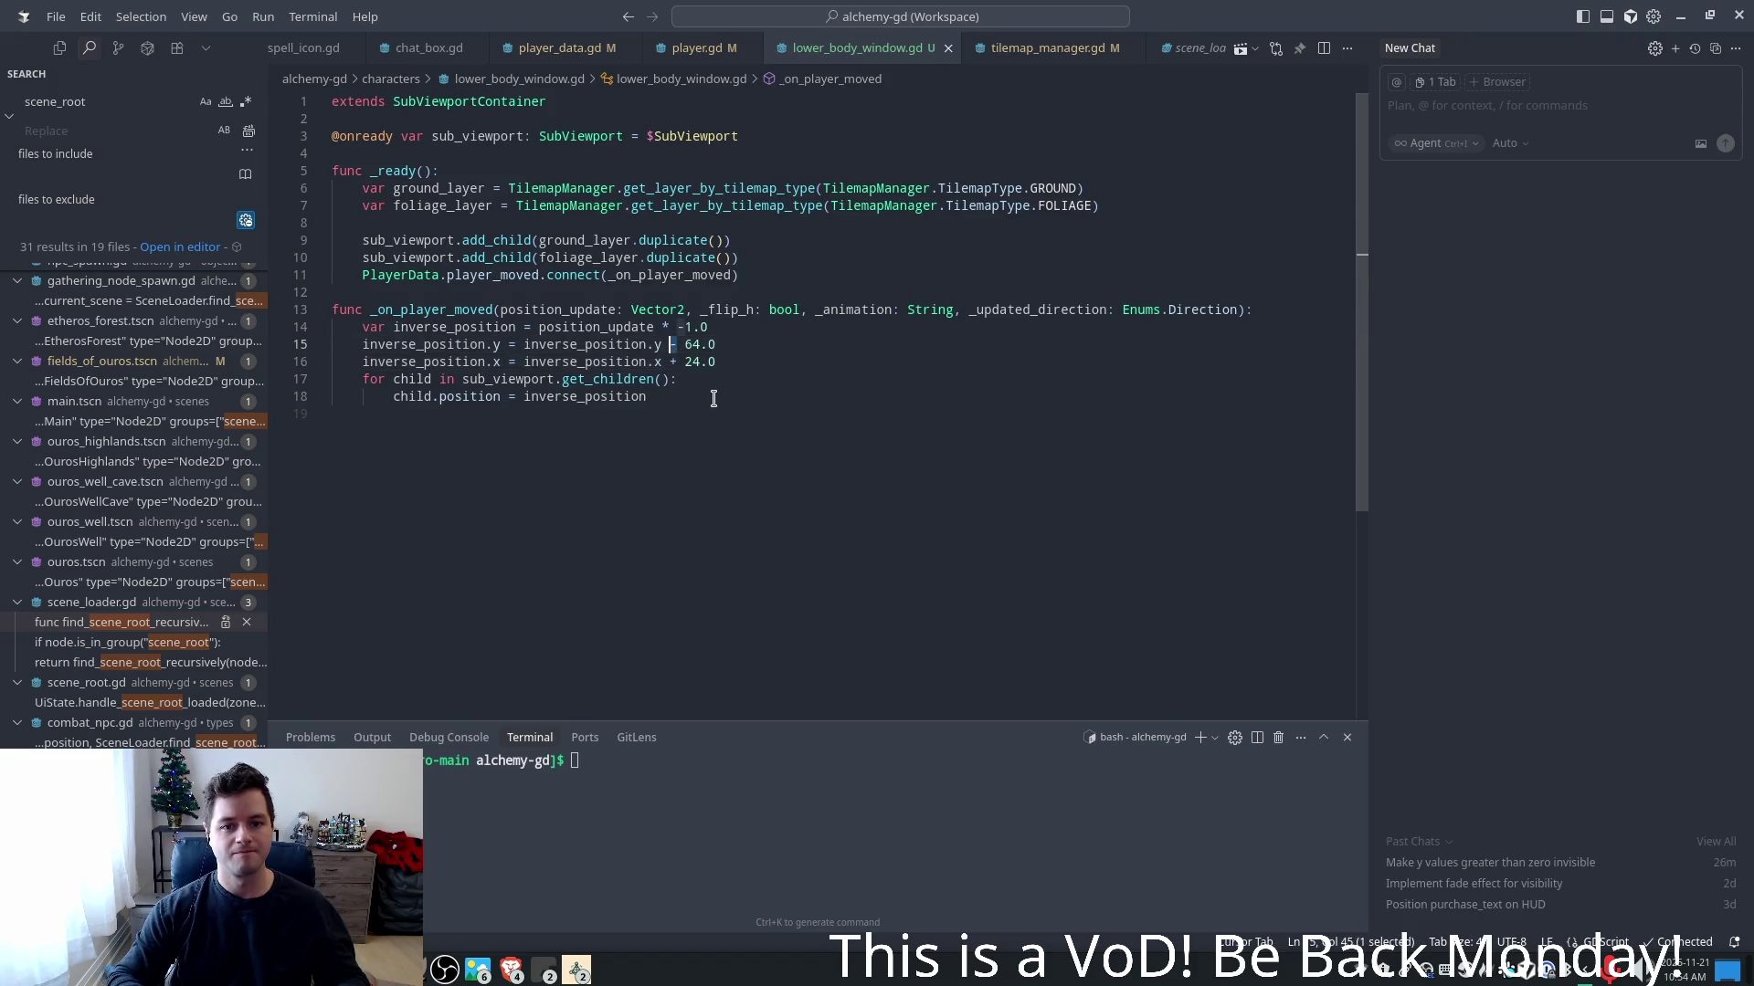
{"action": "type", "text": "+"}
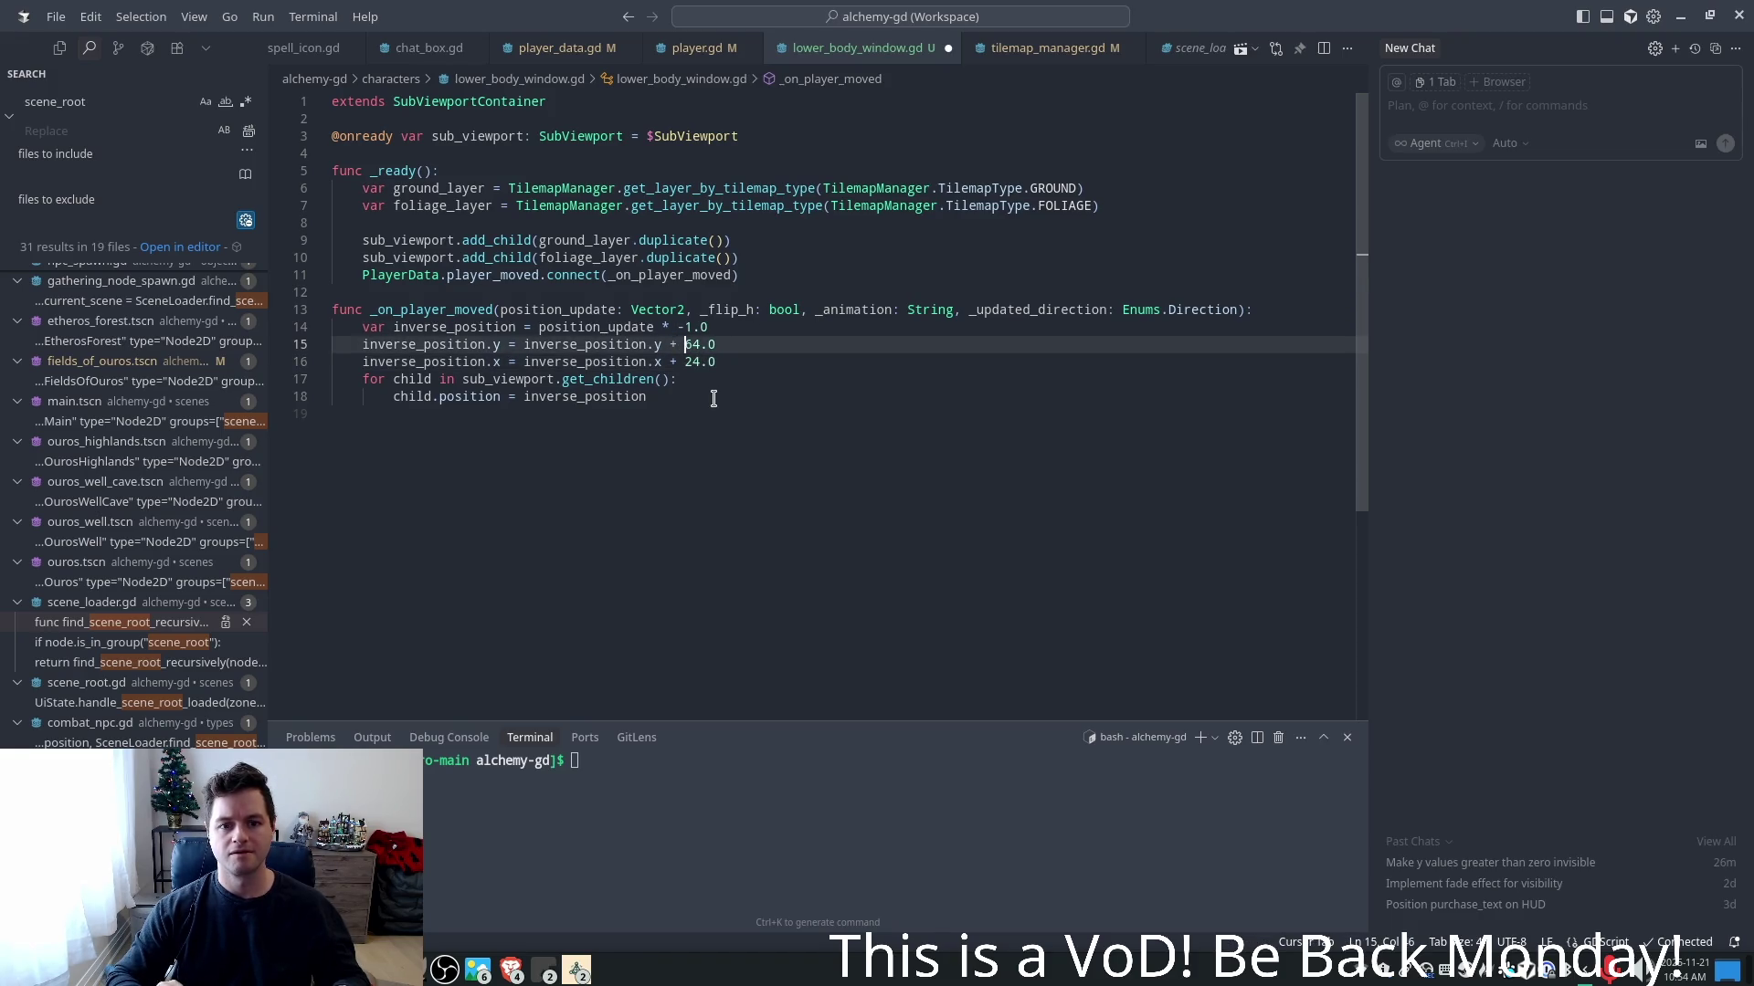
{"action": "key", "text": "shift+Right"}
{"action": "key", "text": "shift+Right"}
{"action": "type", "text": "24"}
{"action": "key", "text": "ctrl+s"}
{"action": "key", "text": "F5"}
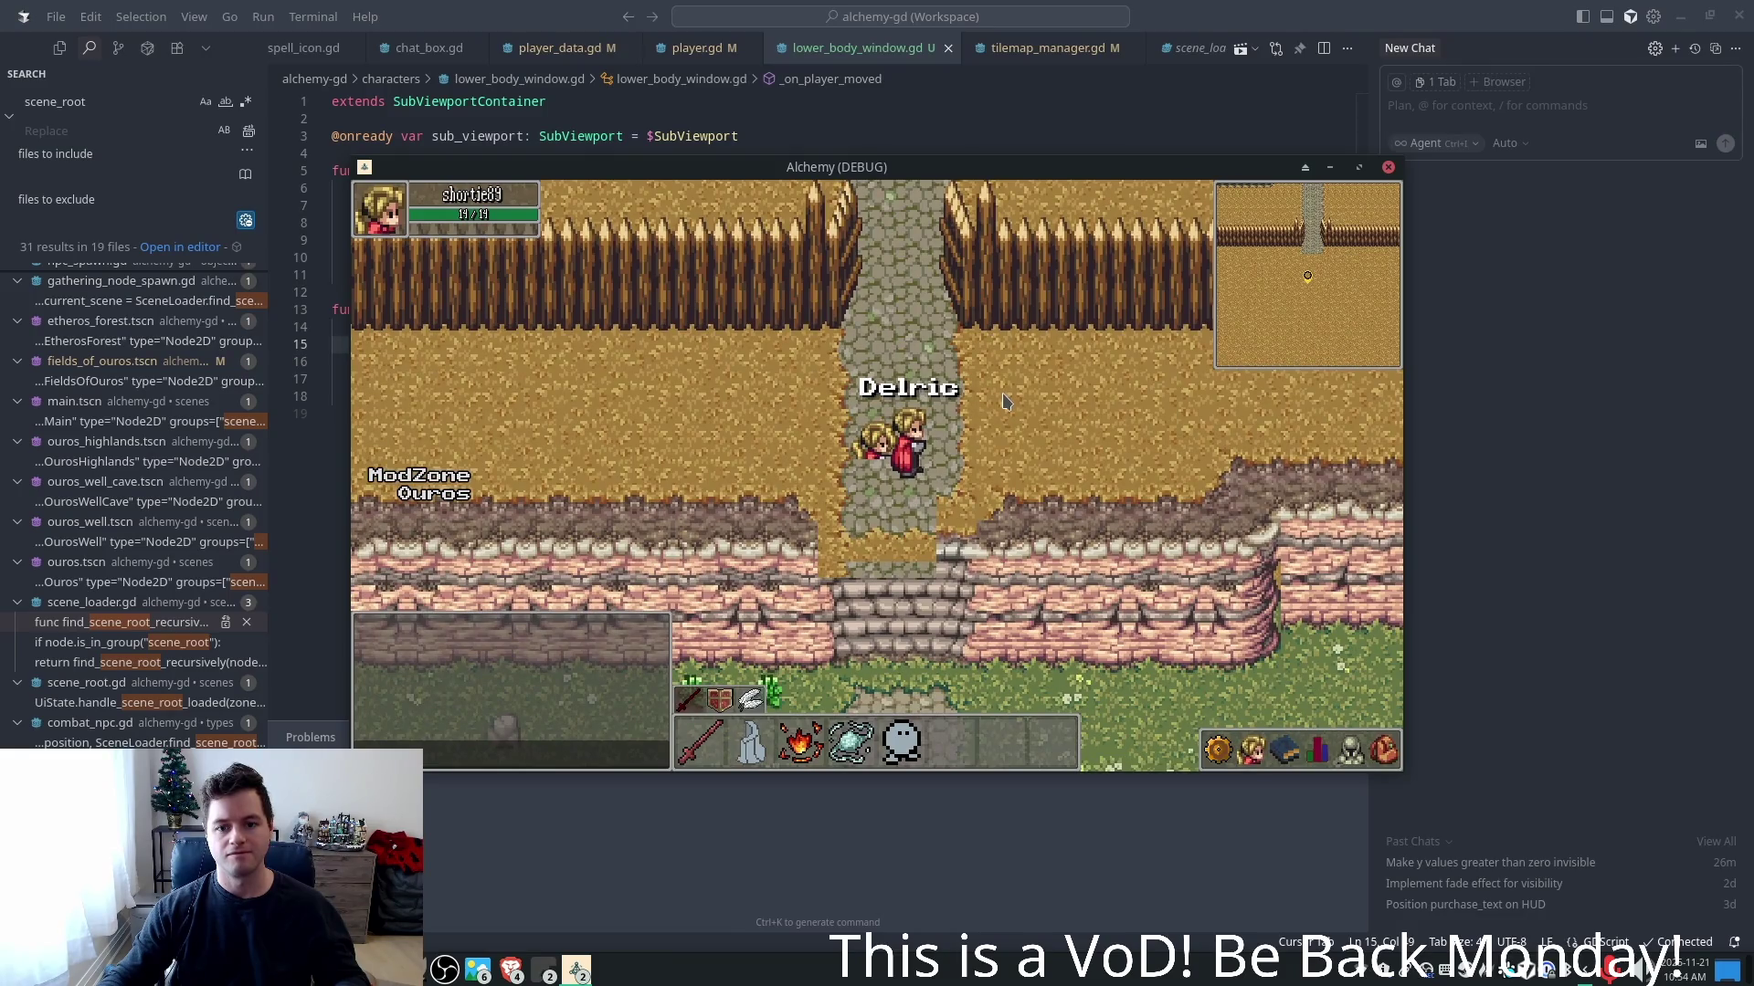
{"action": "key", "text": "Down"}
{"action": "key", "text": "Up"}
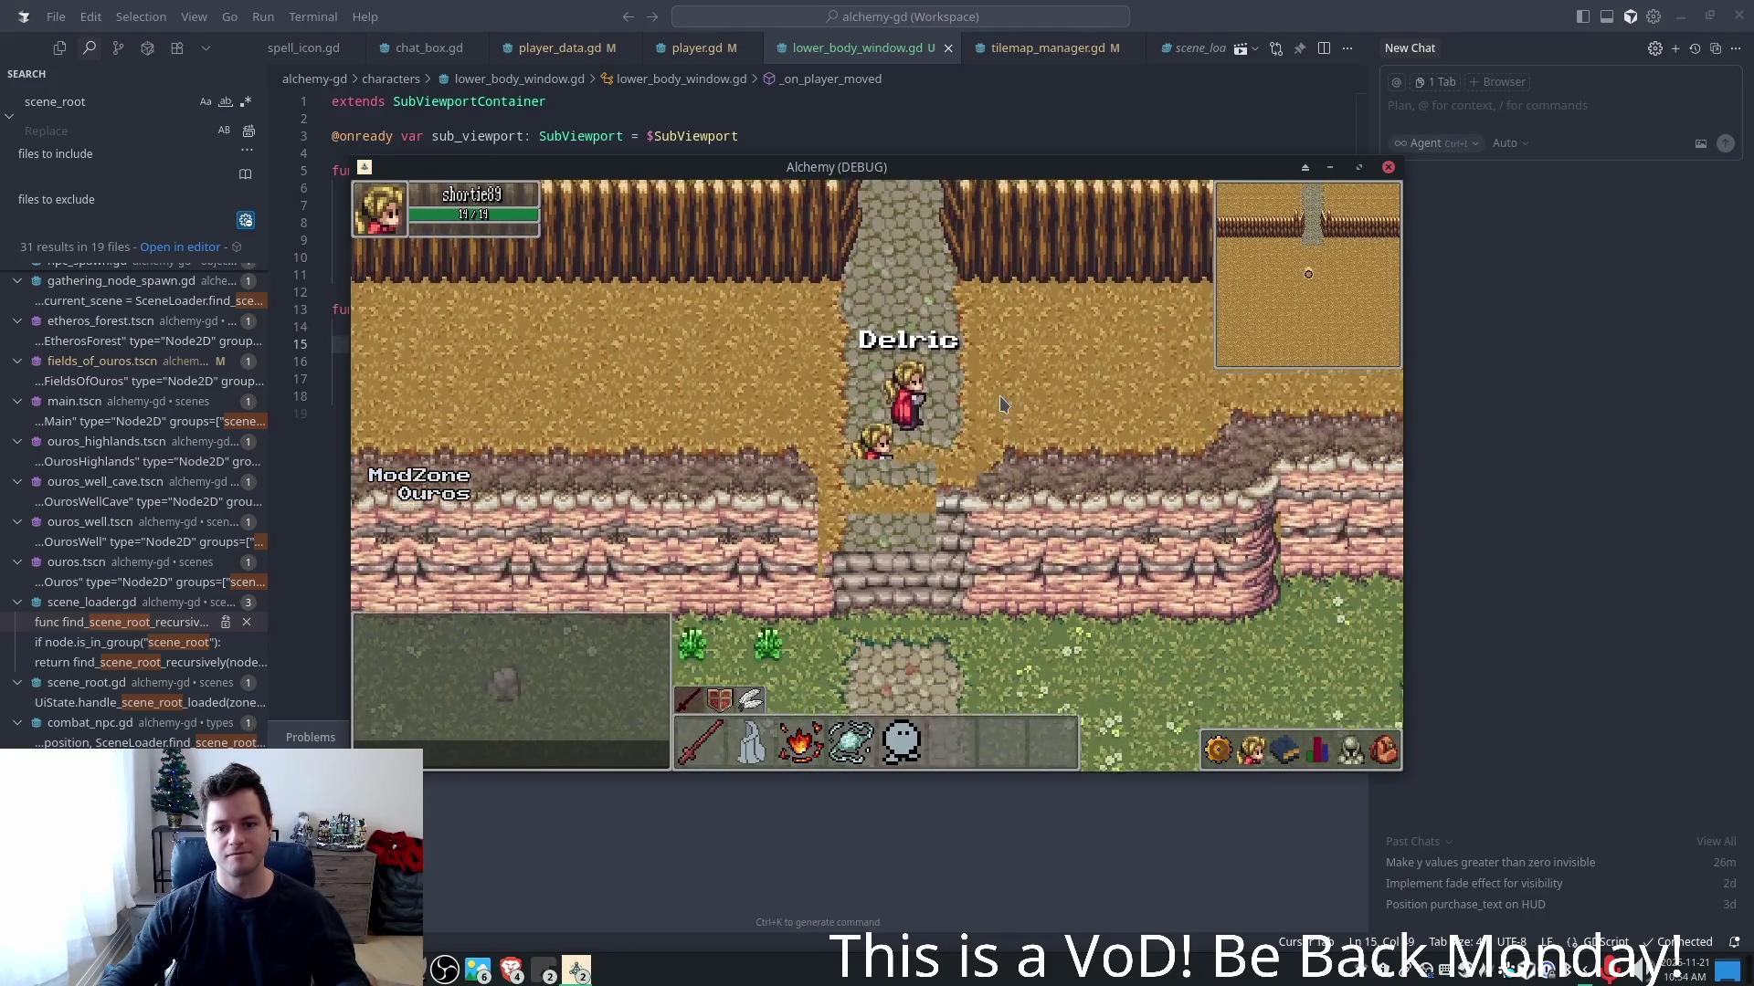
- Try y offset values 16 and then 40, rerunning the game after each
{"action": "key", "text": "alt+F4"}
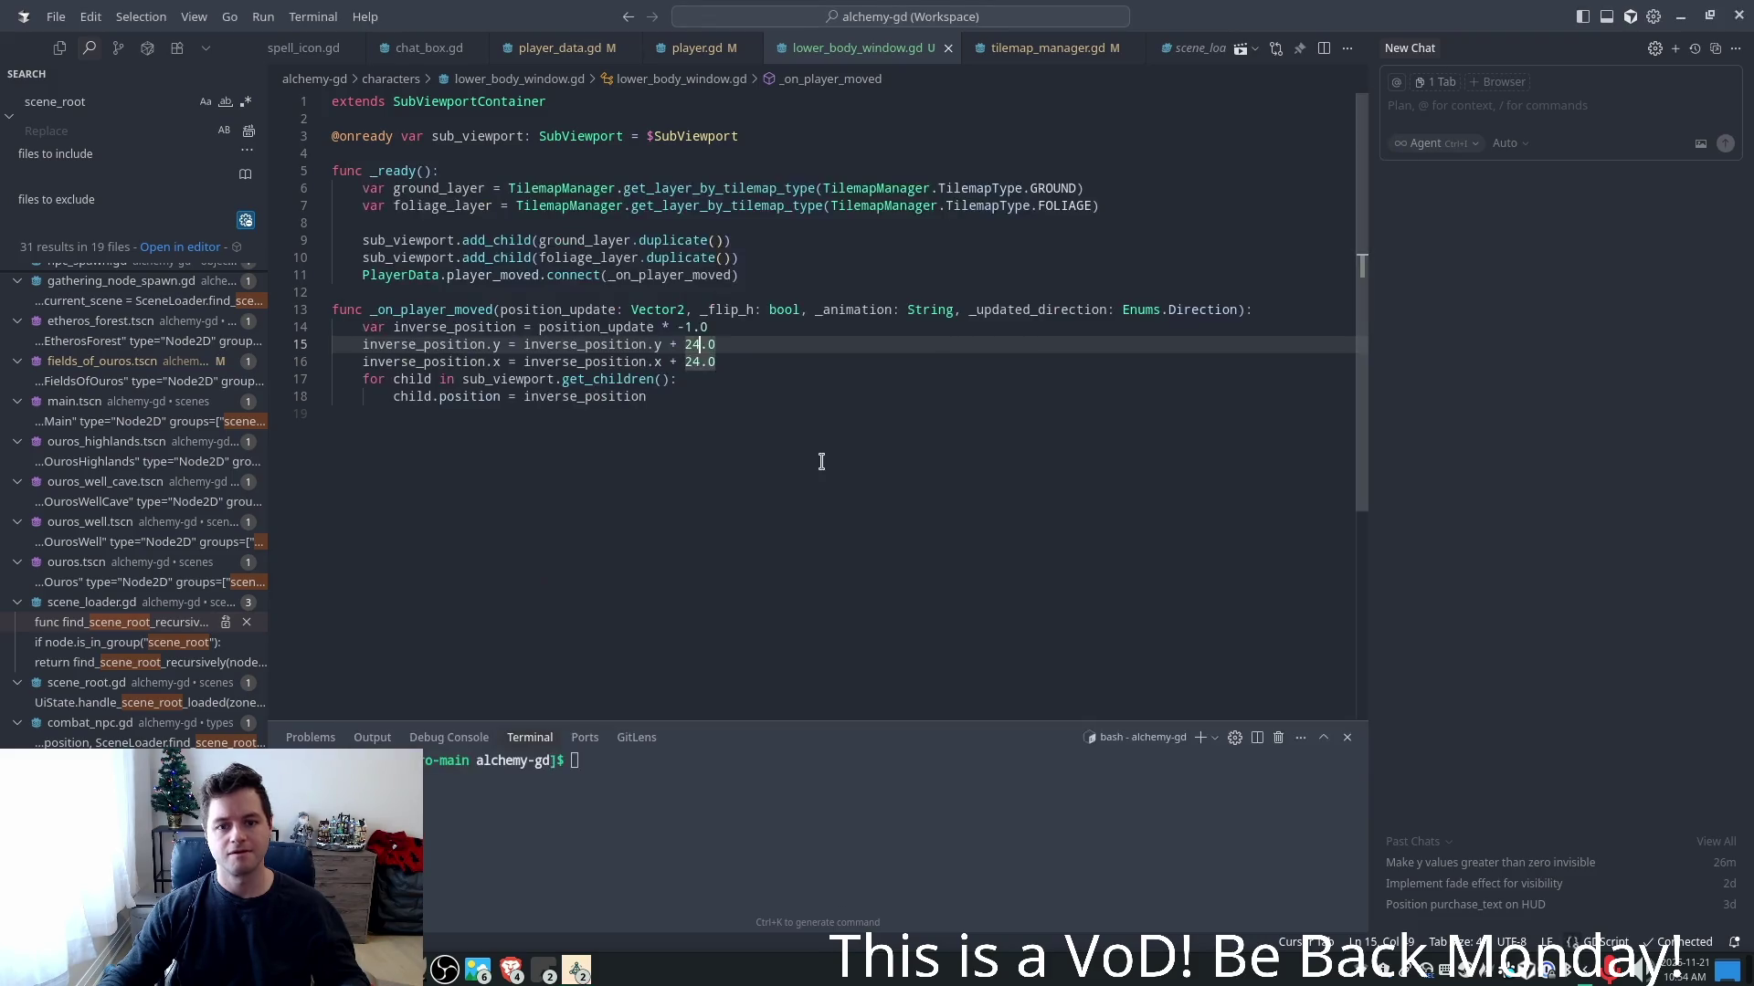
{"action": "key", "text": "shift+Left"}
{"action": "key", "text": "shift+Left"}
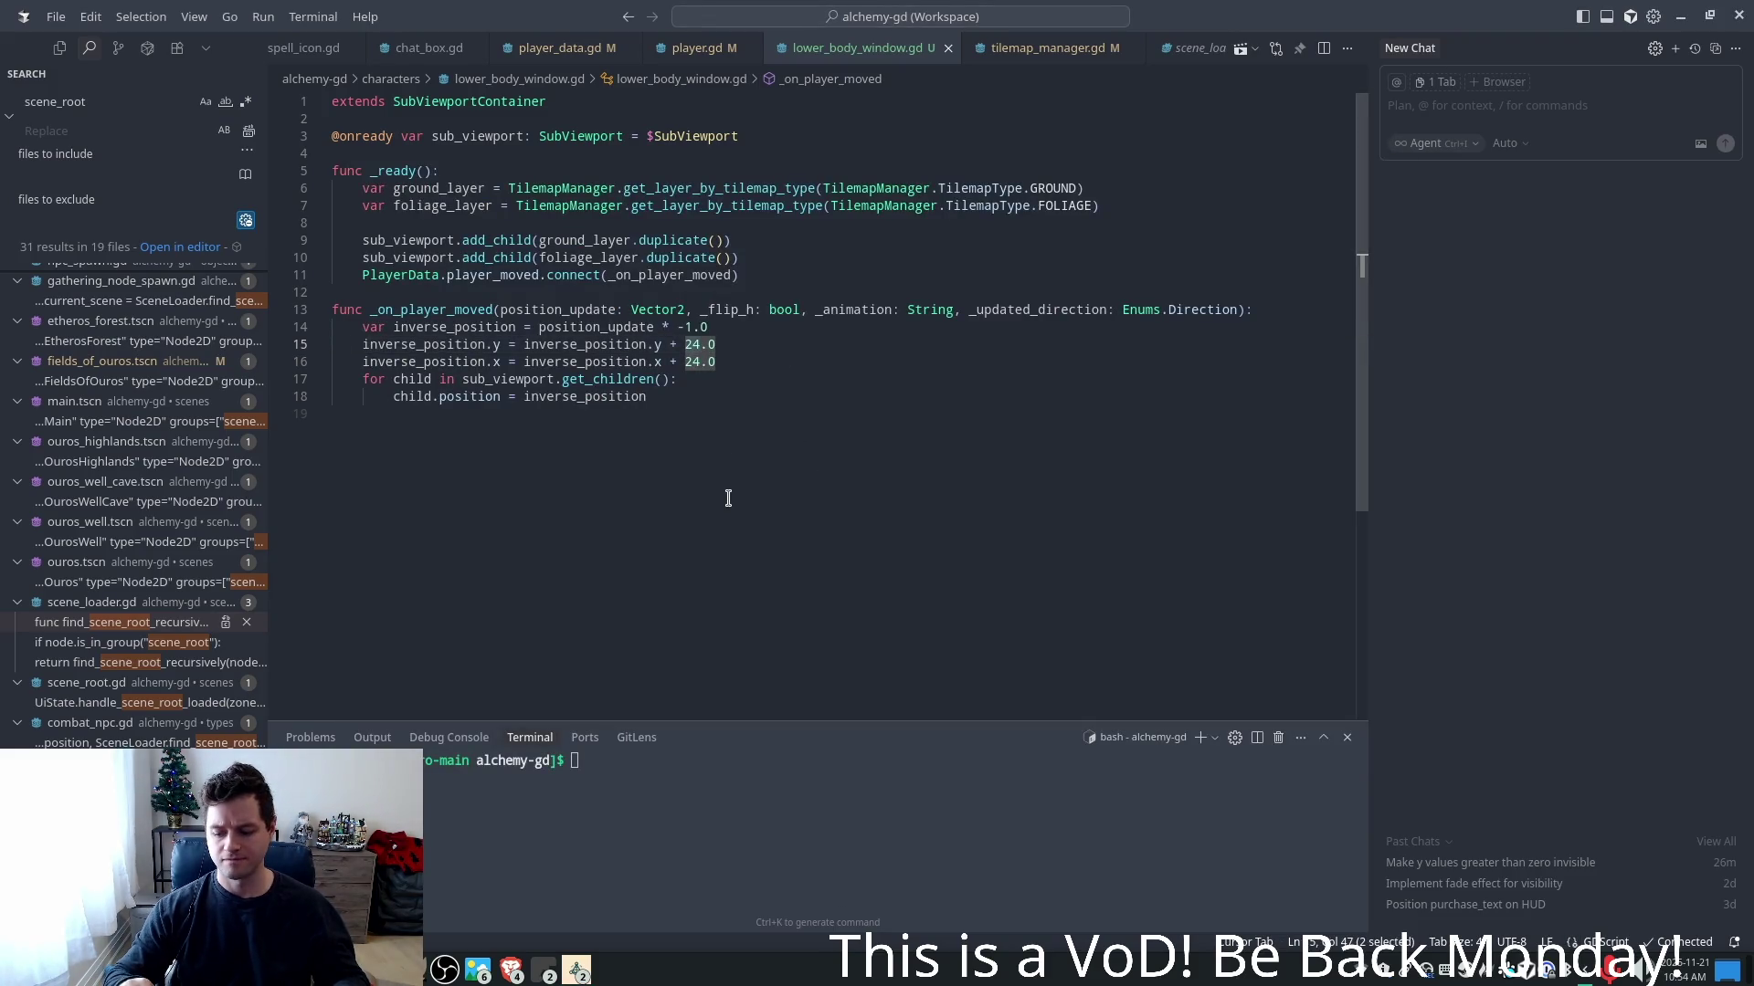
{"action": "type", "text": "16"}
{"action": "key", "text": "F5"}
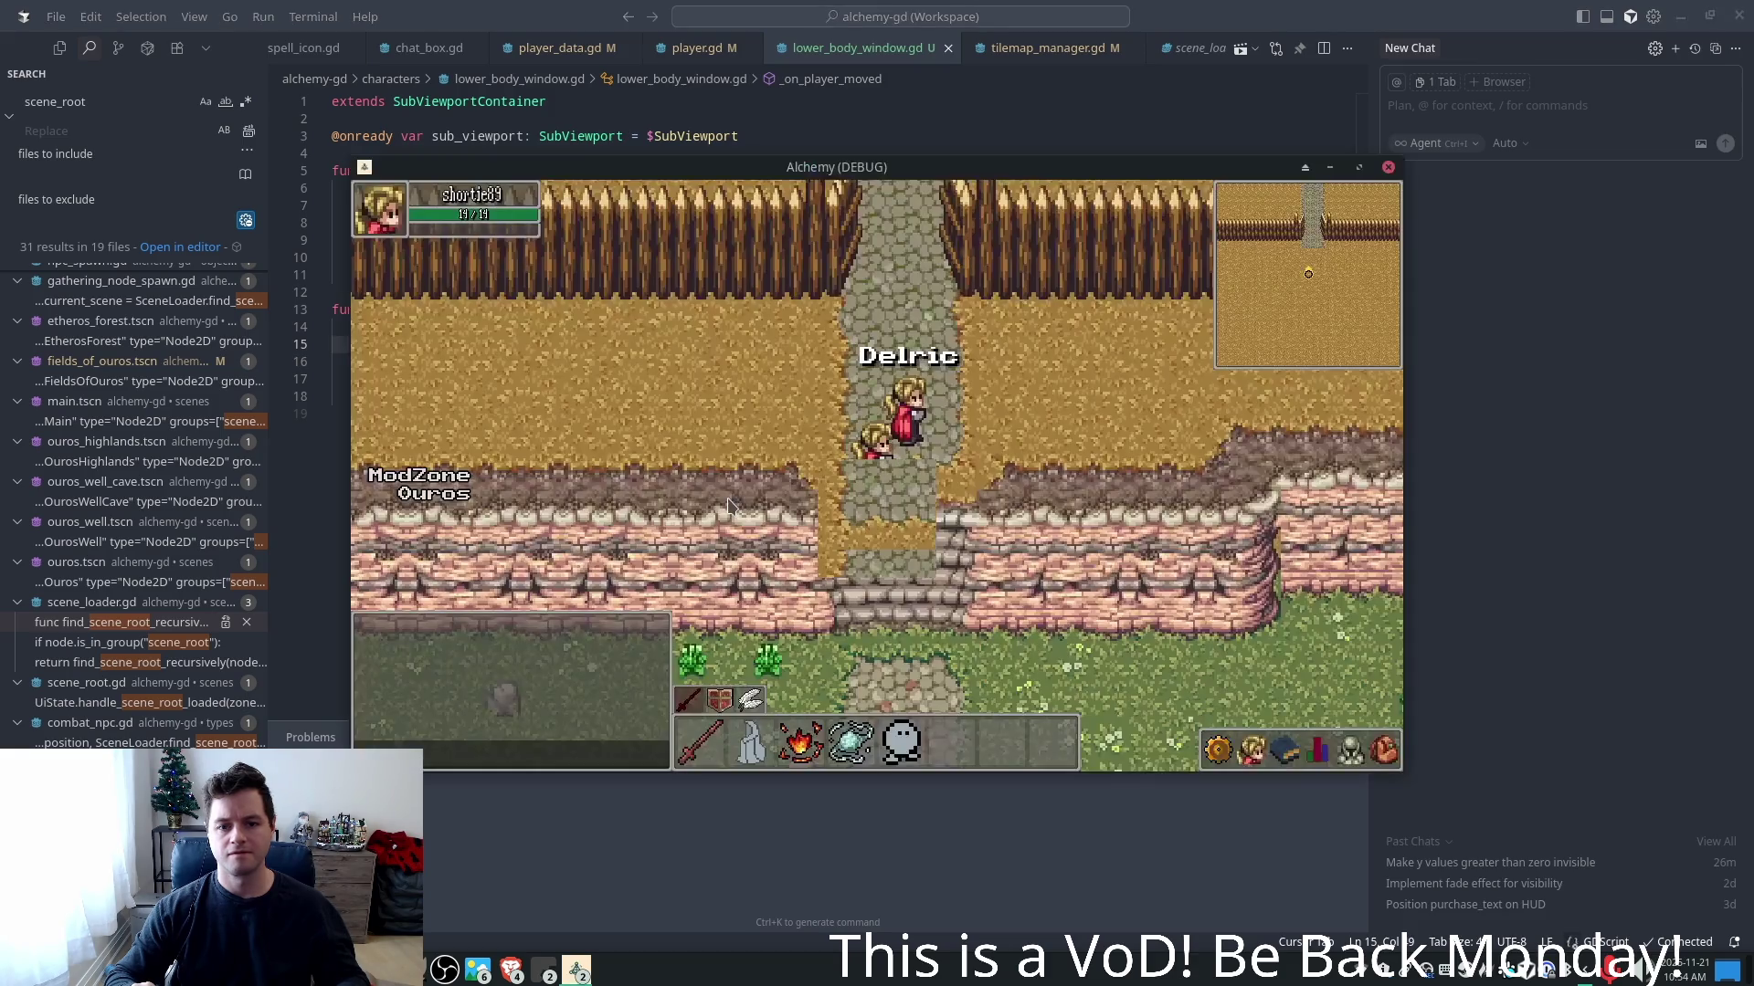
{"action": "key", "text": "alt+F4"}
{"action": "key", "text": "shift+Left"}
{"action": "key", "text": "shift+Left"}
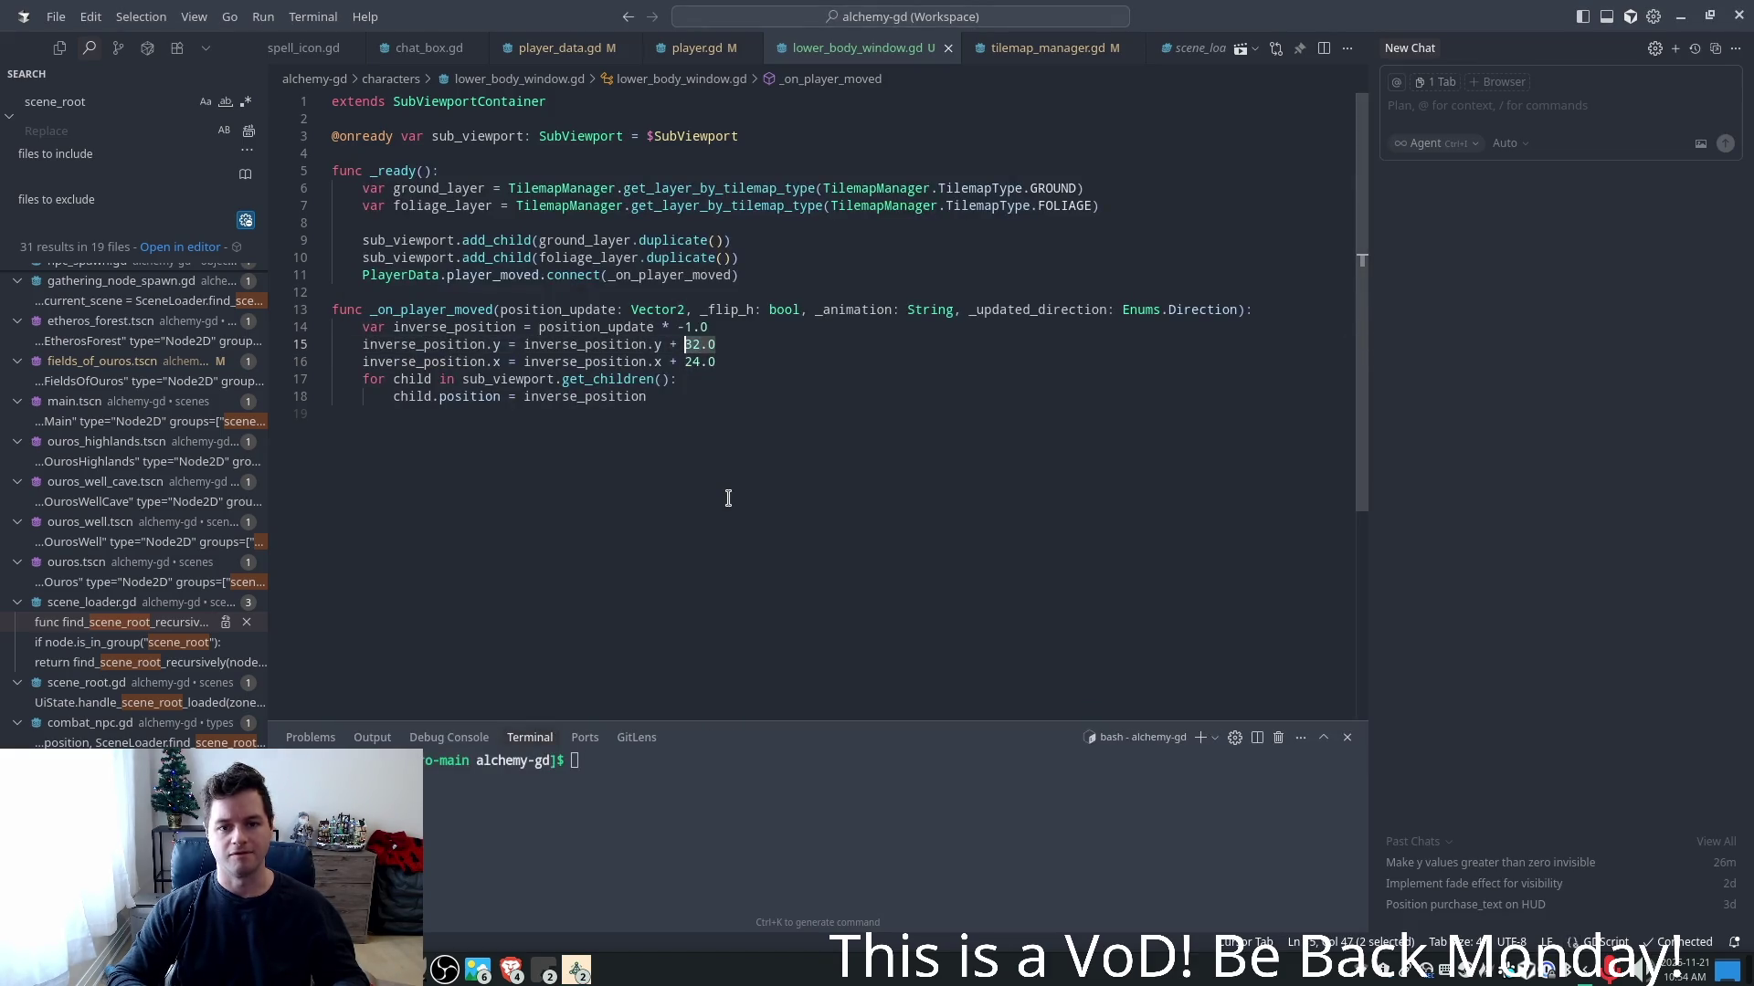
{"action": "type", "text": "40"}
{"action": "key", "text": "F5"}
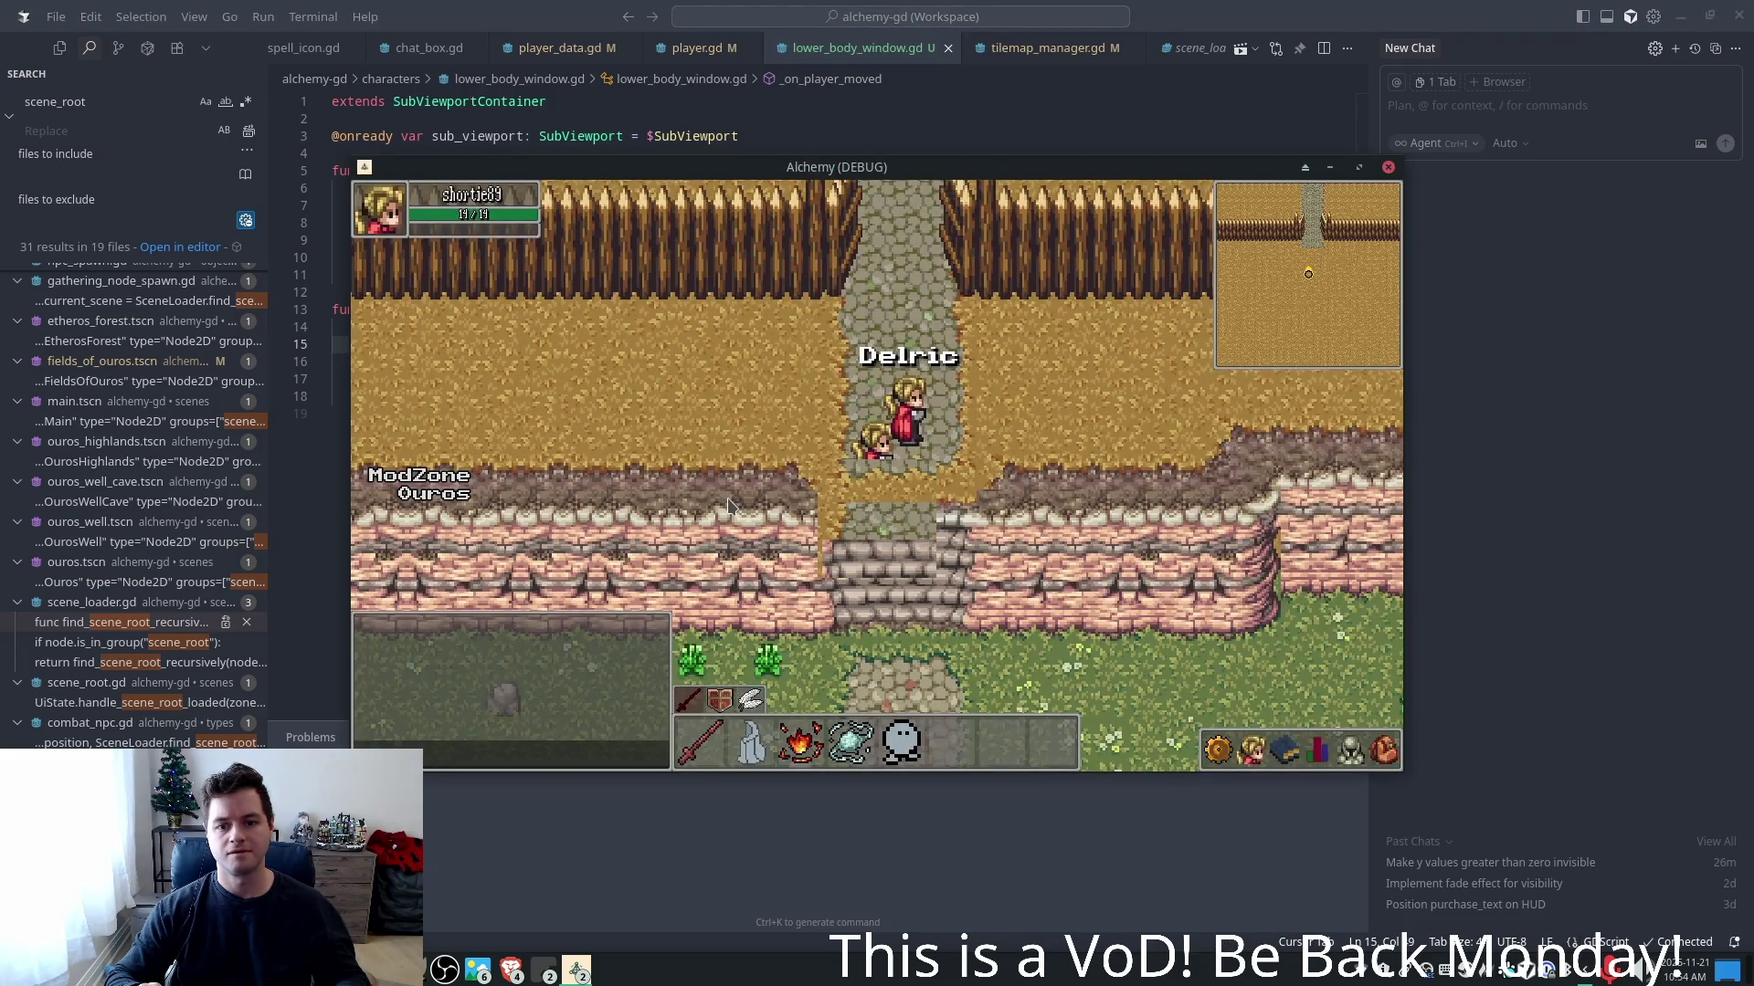
- Try a y offset of 8, run the game and walk the player left to check alignment
{"action": "key", "text": "alt+F4"}
{"action": "key", "text": "shift+Left"}
{"action": "key", "text": "shift+Left"}
{"action": "type", "text": "8"}
{"action": "key", "text": "F5"}
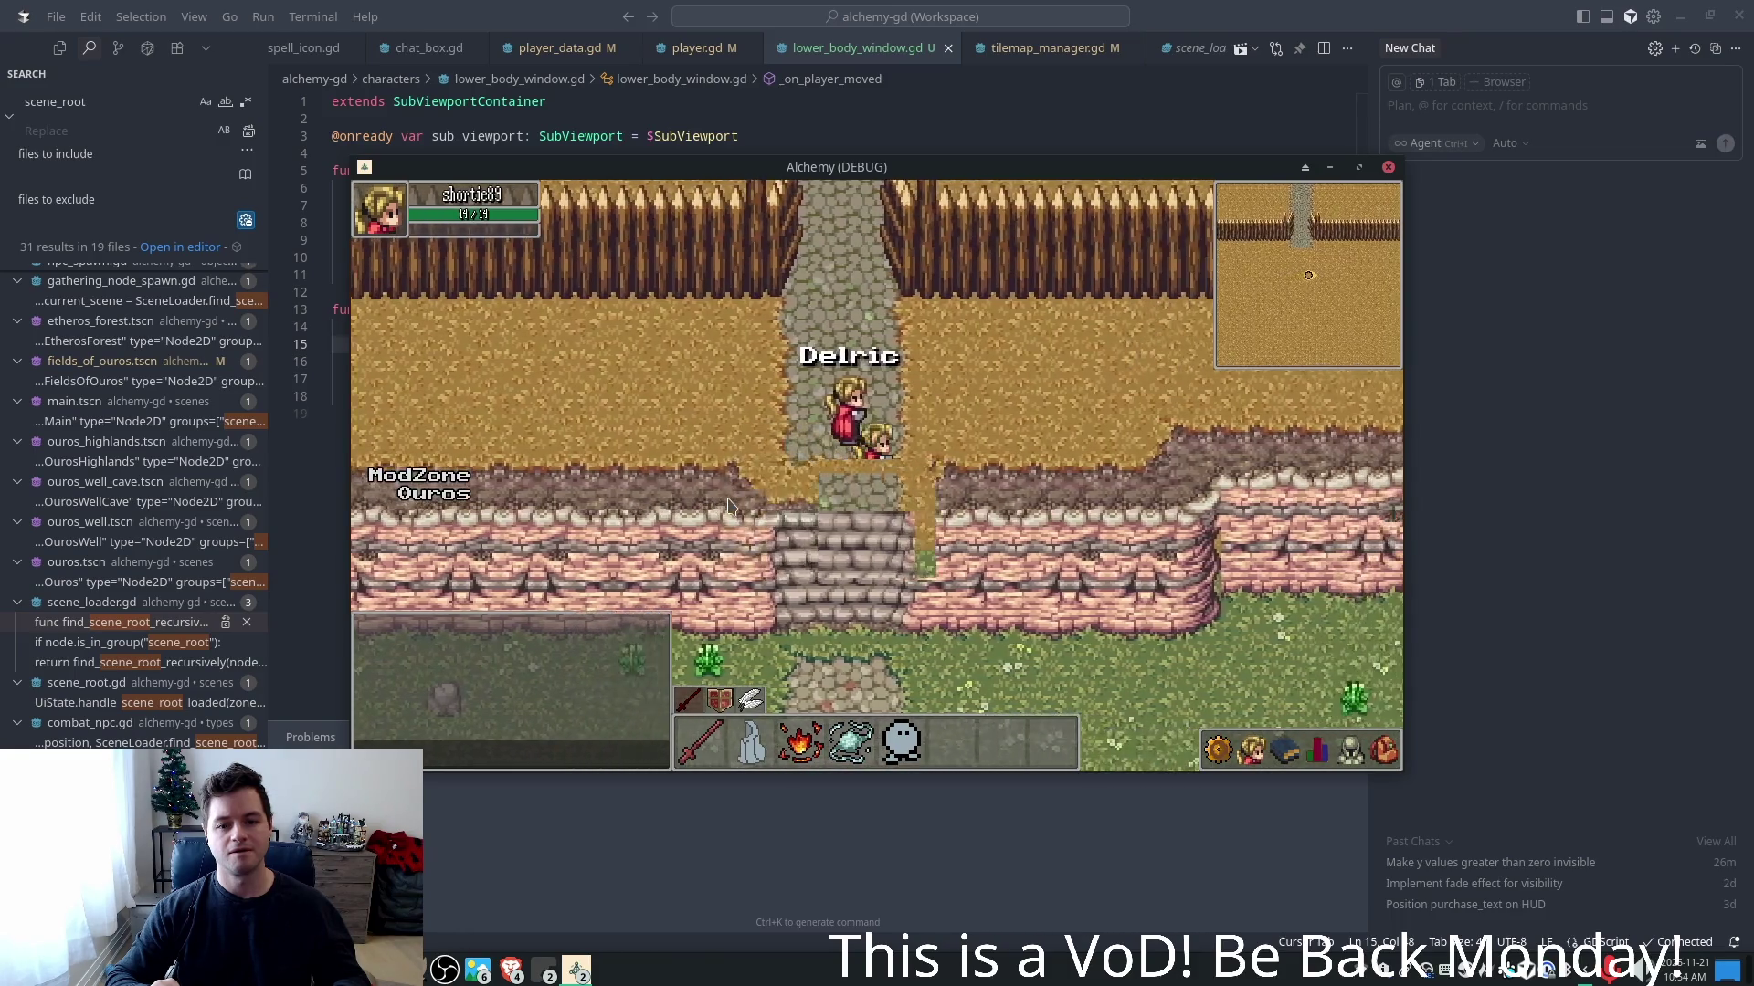
{"action": "key", "text": "a"}
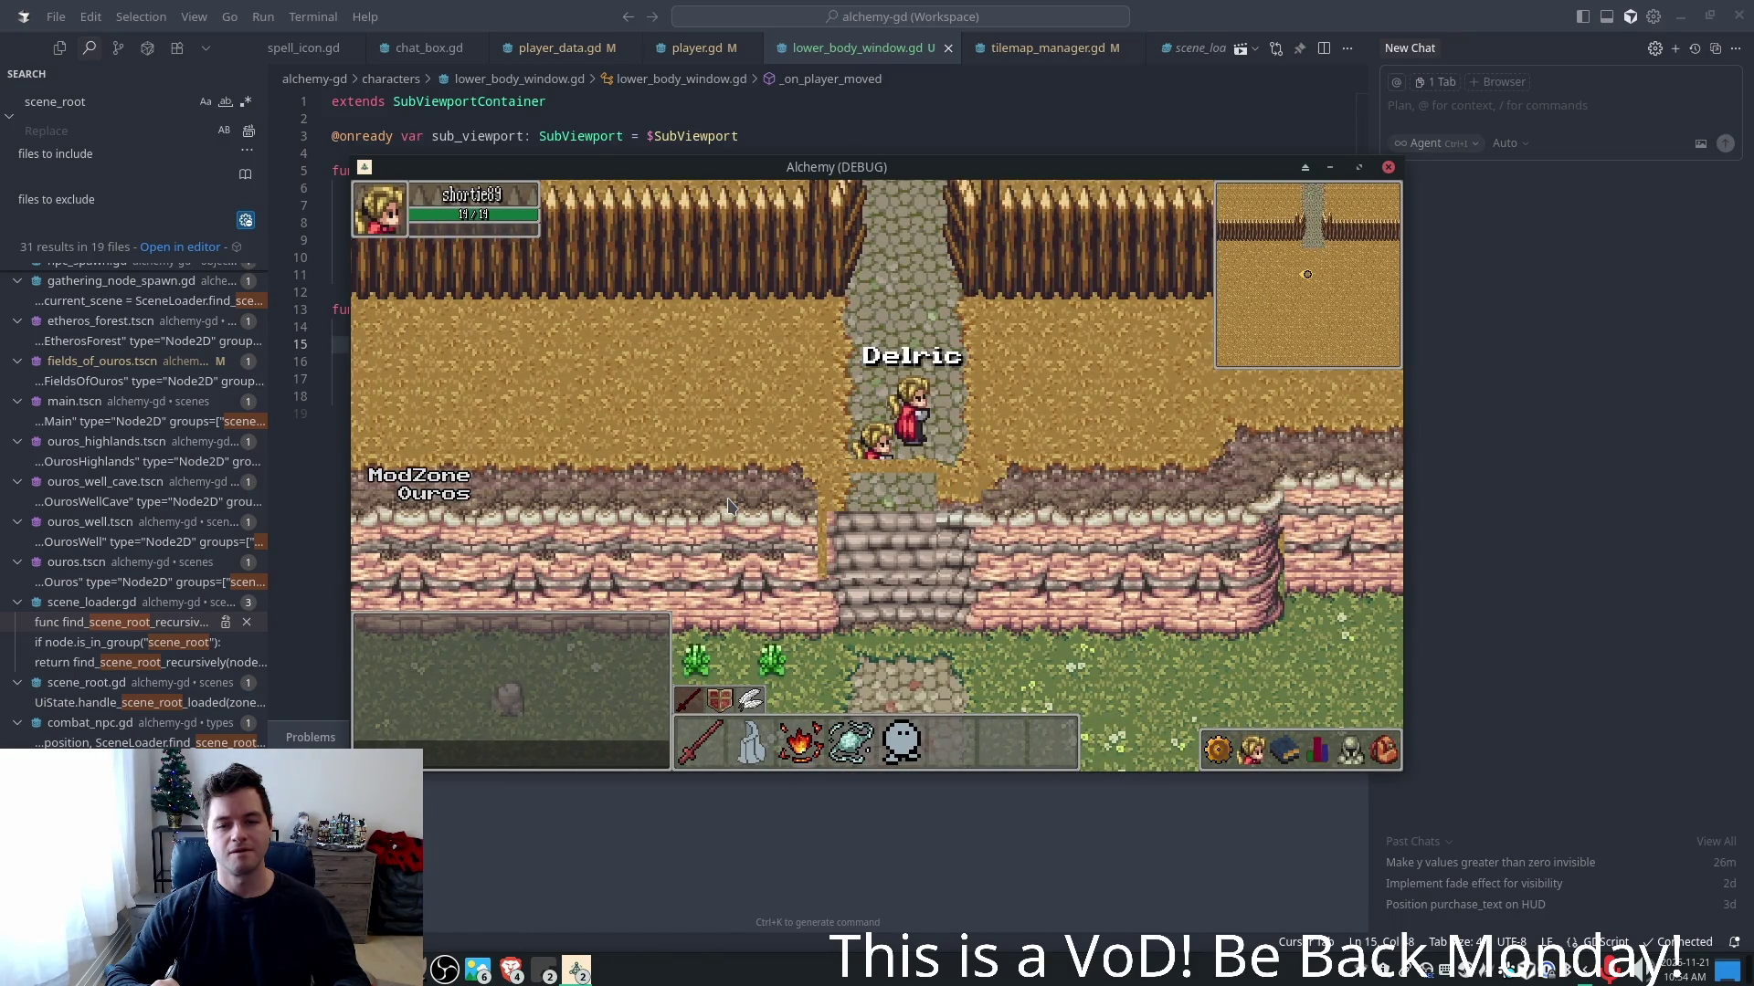
{"action": "key", "text": "alt+F4"}
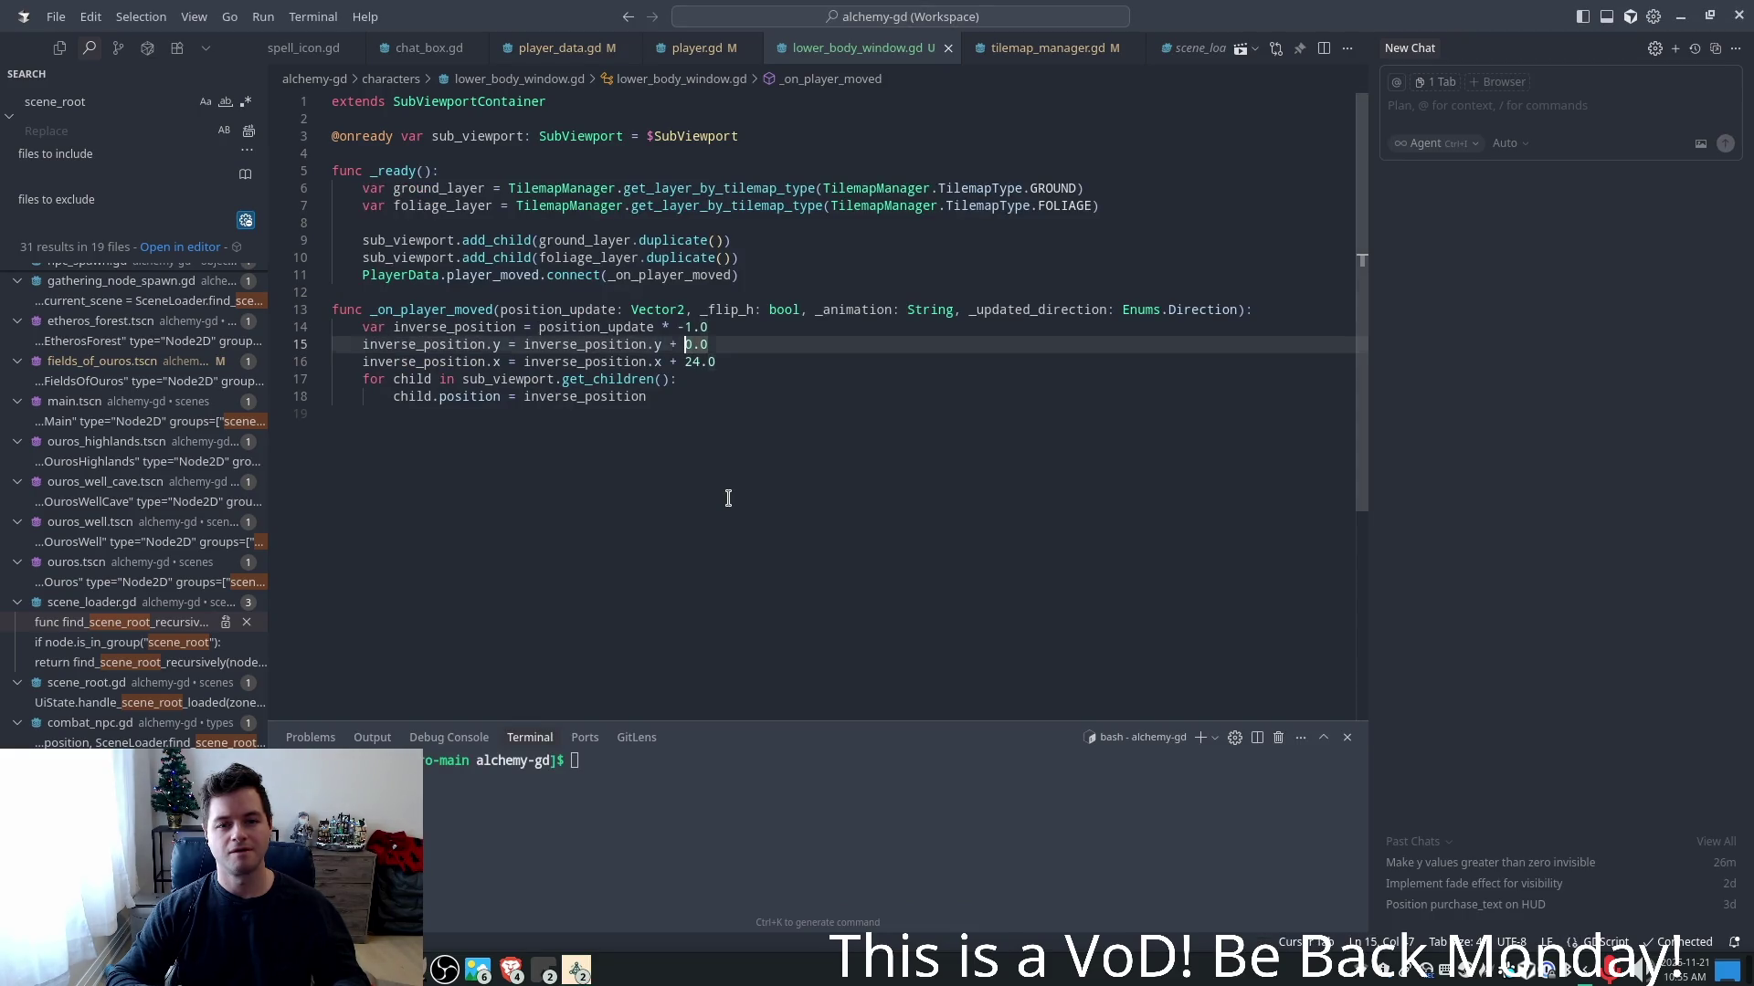
{"action": "key", "text": "Left"}
{"action": "key", "text": "Left"}
{"action": "key", "text": "shift+Left"}
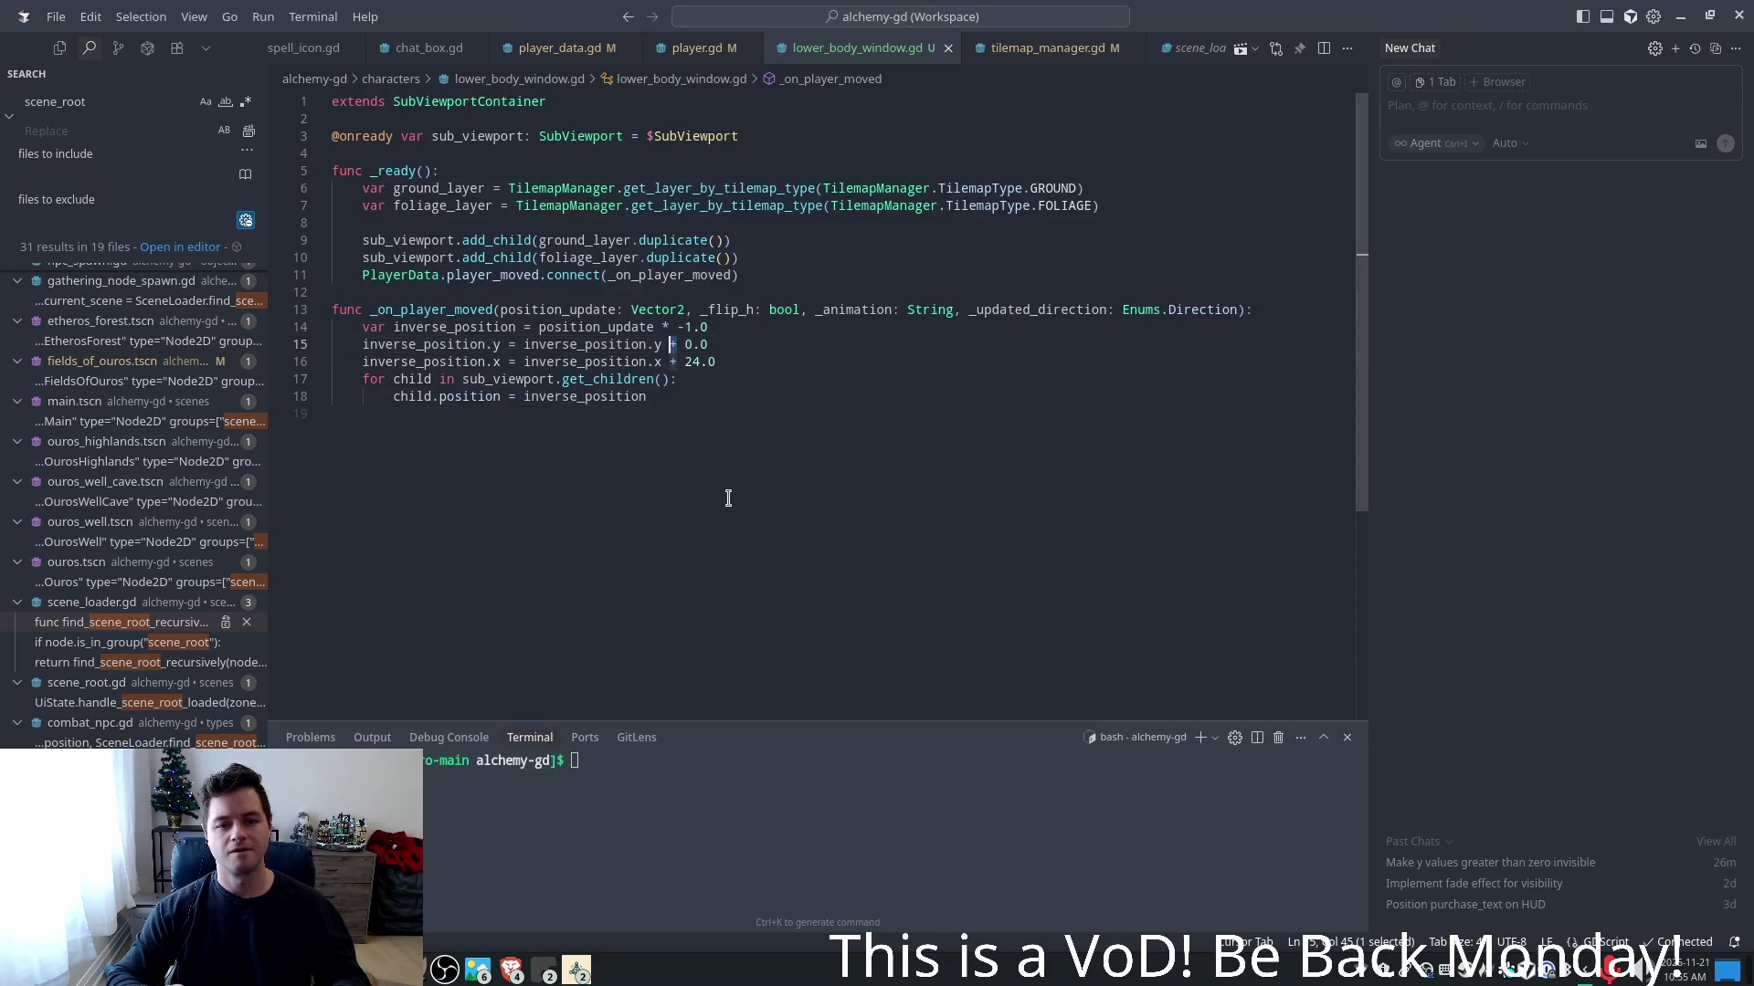
{"action": "type", "text": "-"}
{"action": "key", "text": "Right"}
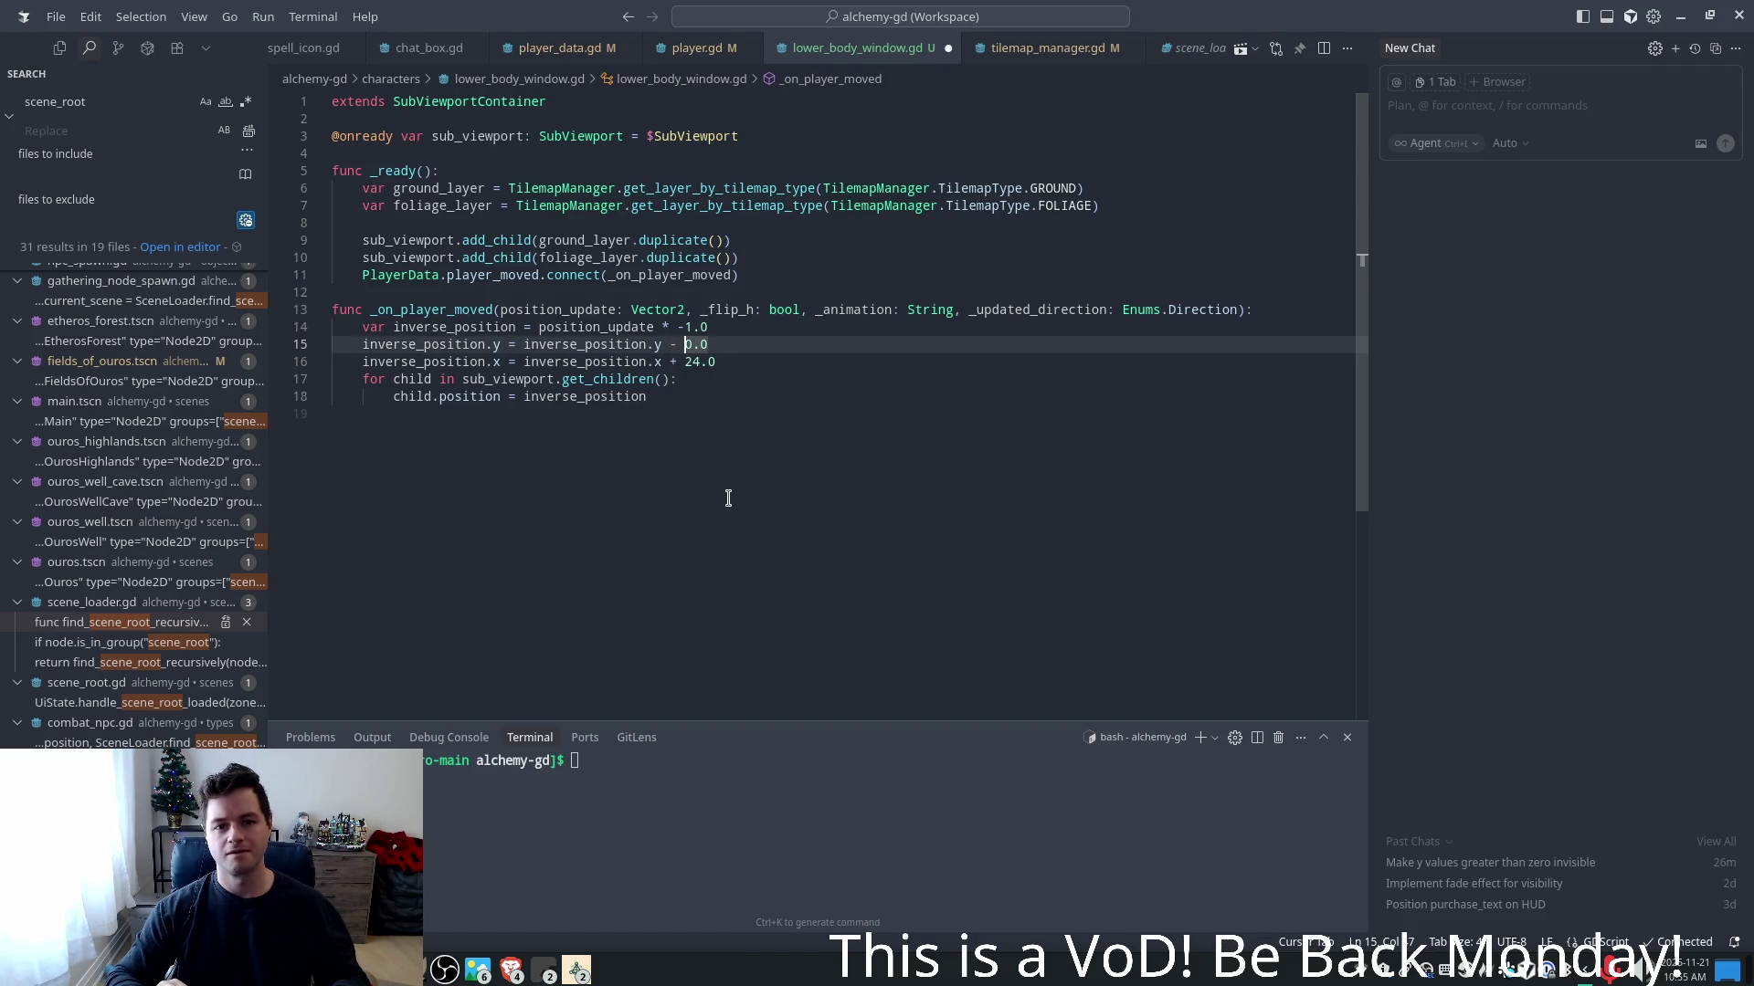
{"action": "type", "text": "24"}
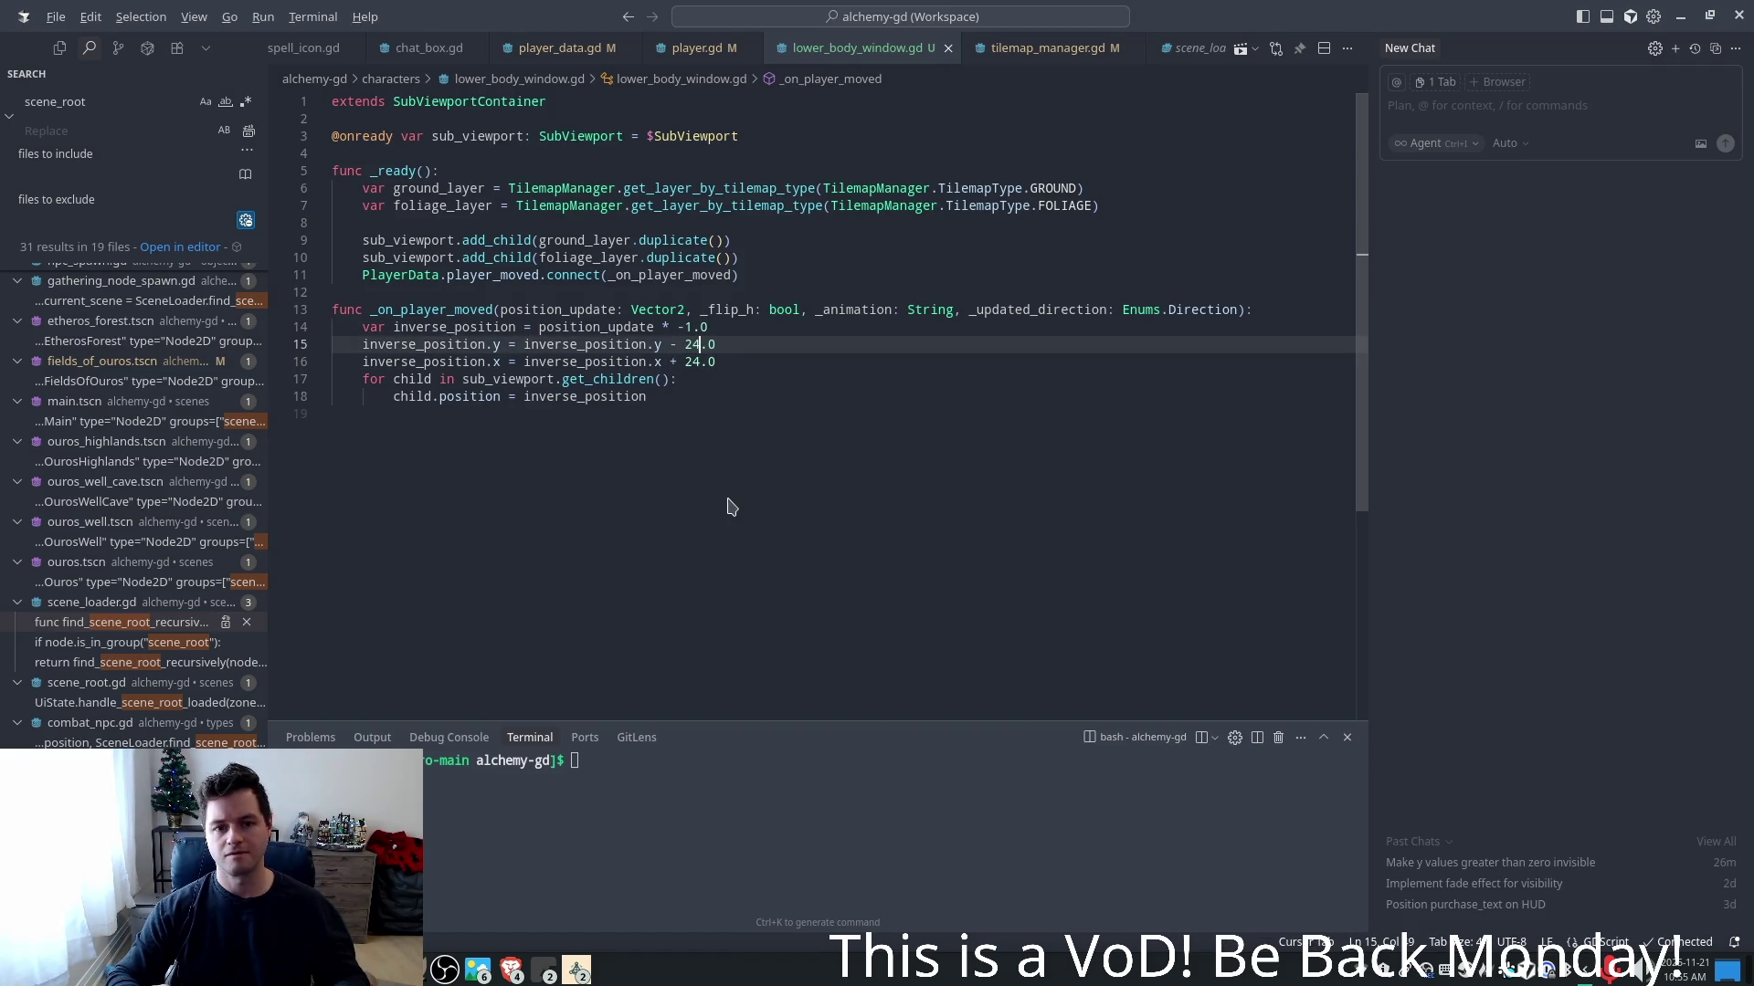
{"action": "key", "text": "F5"}
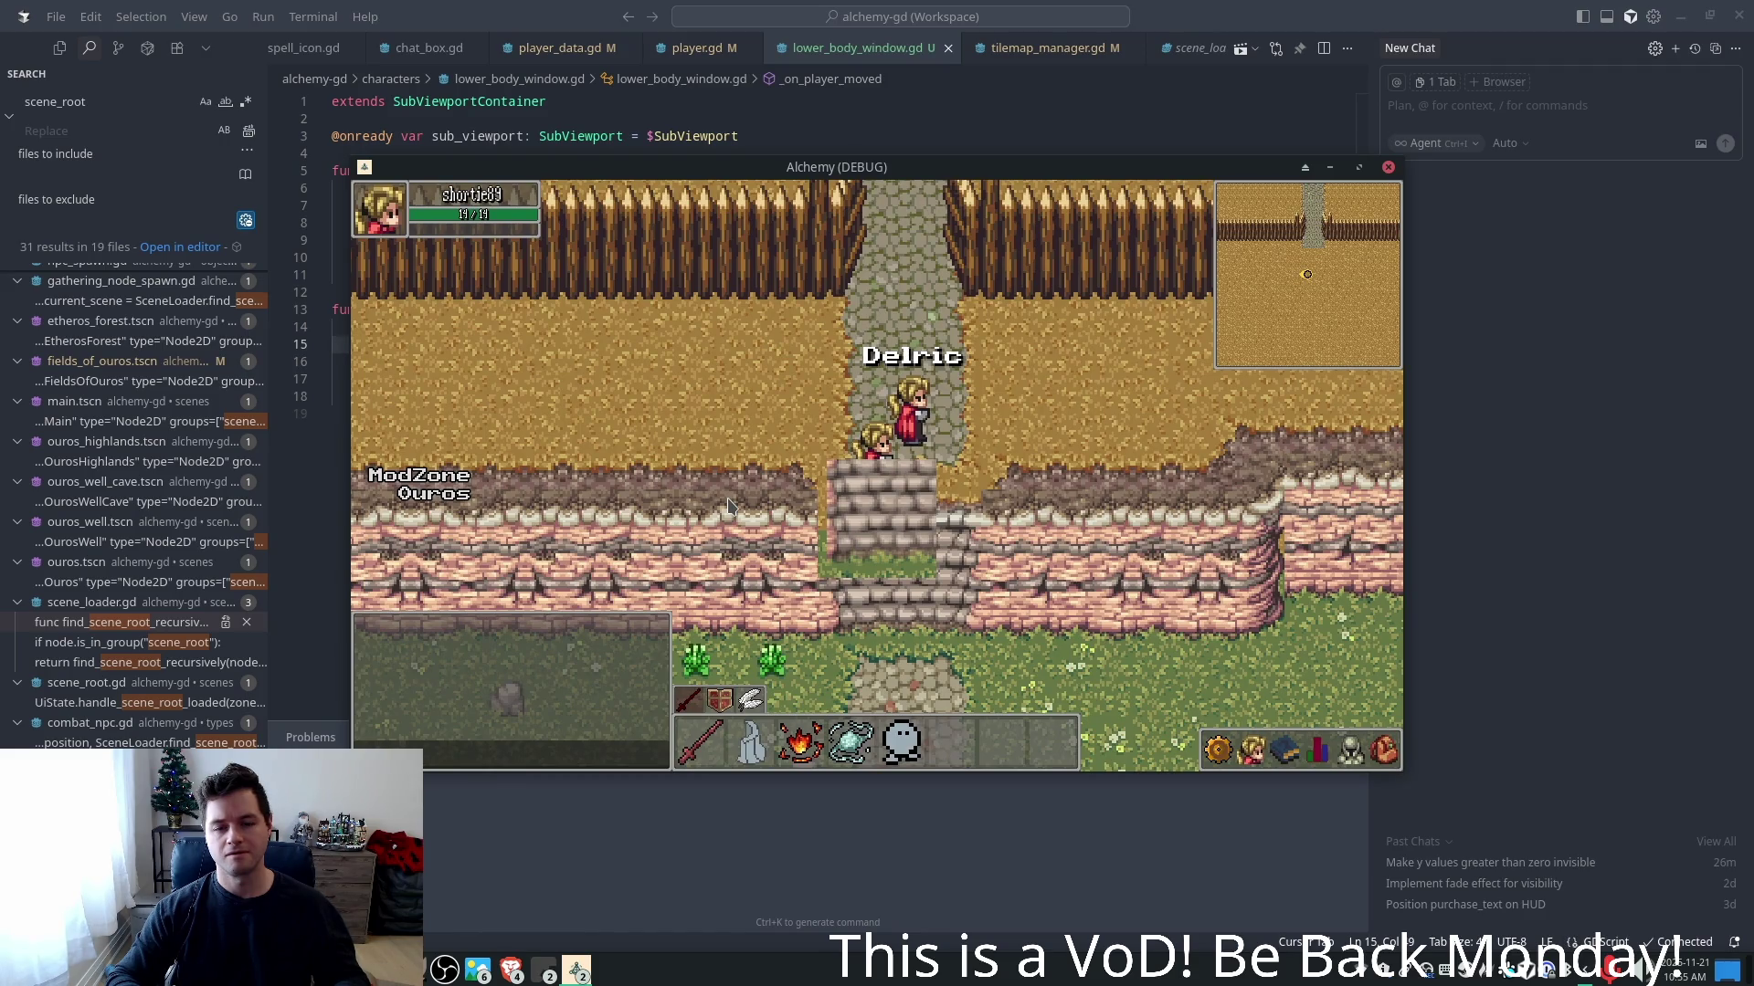
{"action": "key", "text": "alt+F4"}
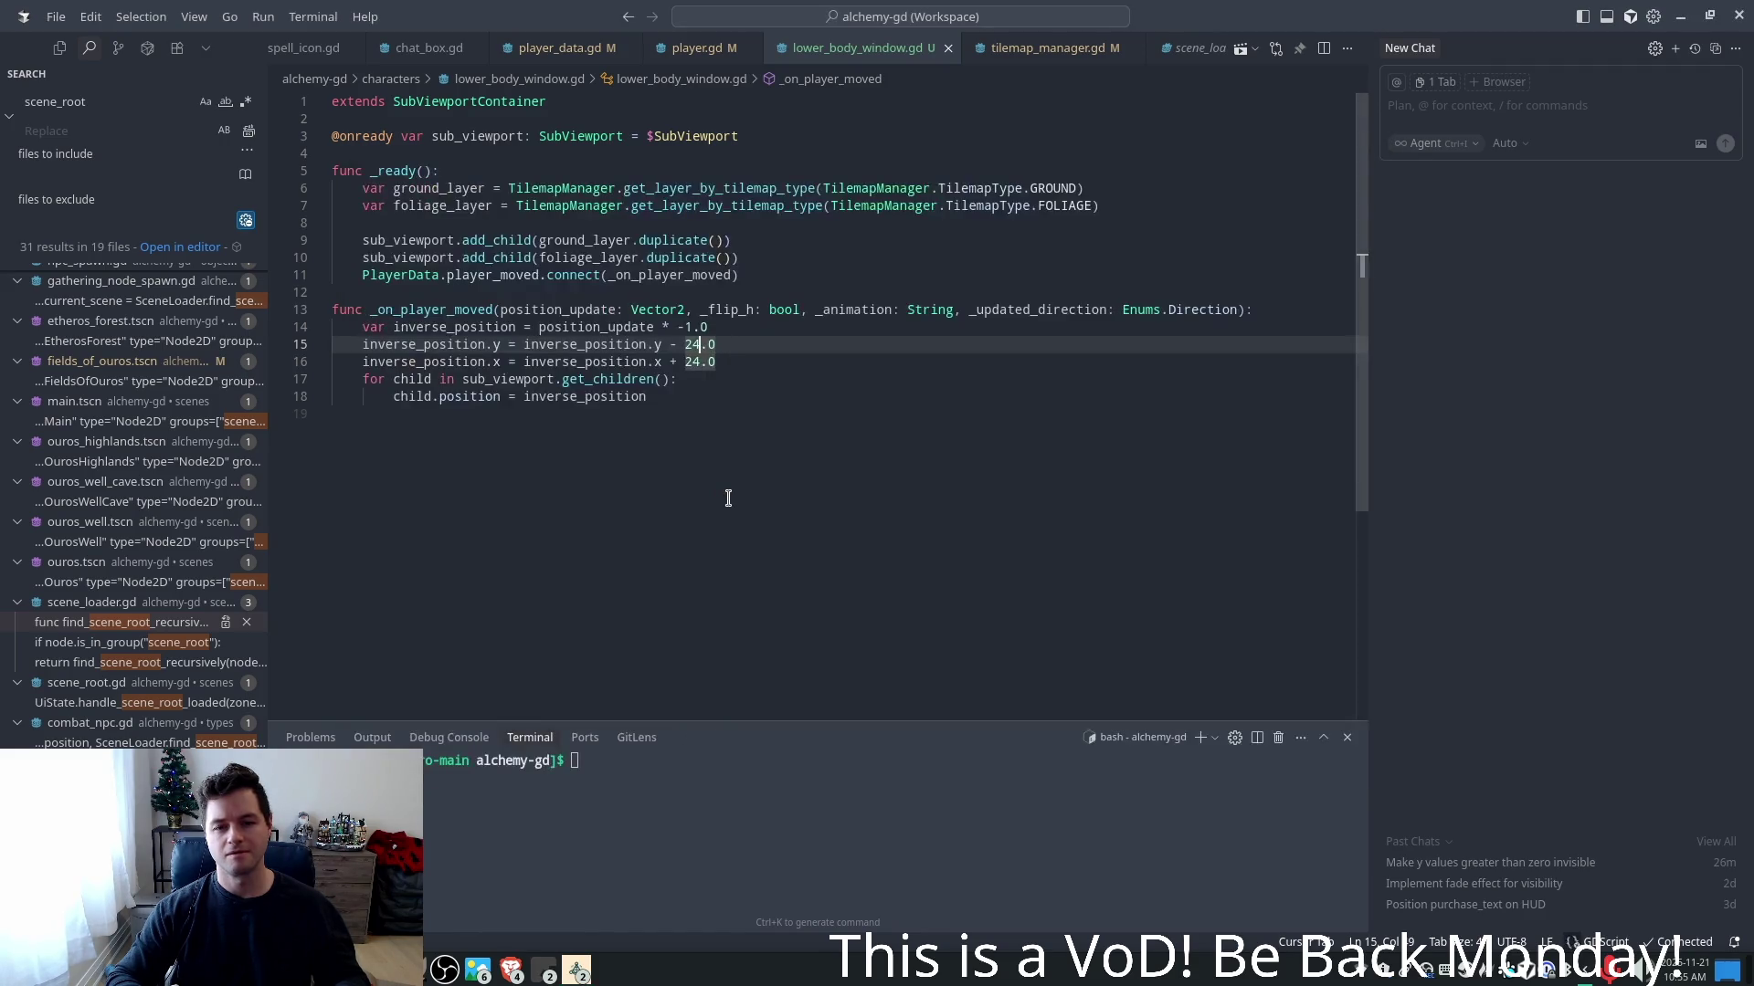
{"action": "key", "text": "Left"}
{"action": "key", "text": "Left"}
{"action": "key", "text": "shift+Left"}
{"action": "type", "text": "+"}
{"action": "key", "text": "Right"}
{"action": "key", "text": "ctrl+shift+Right"}
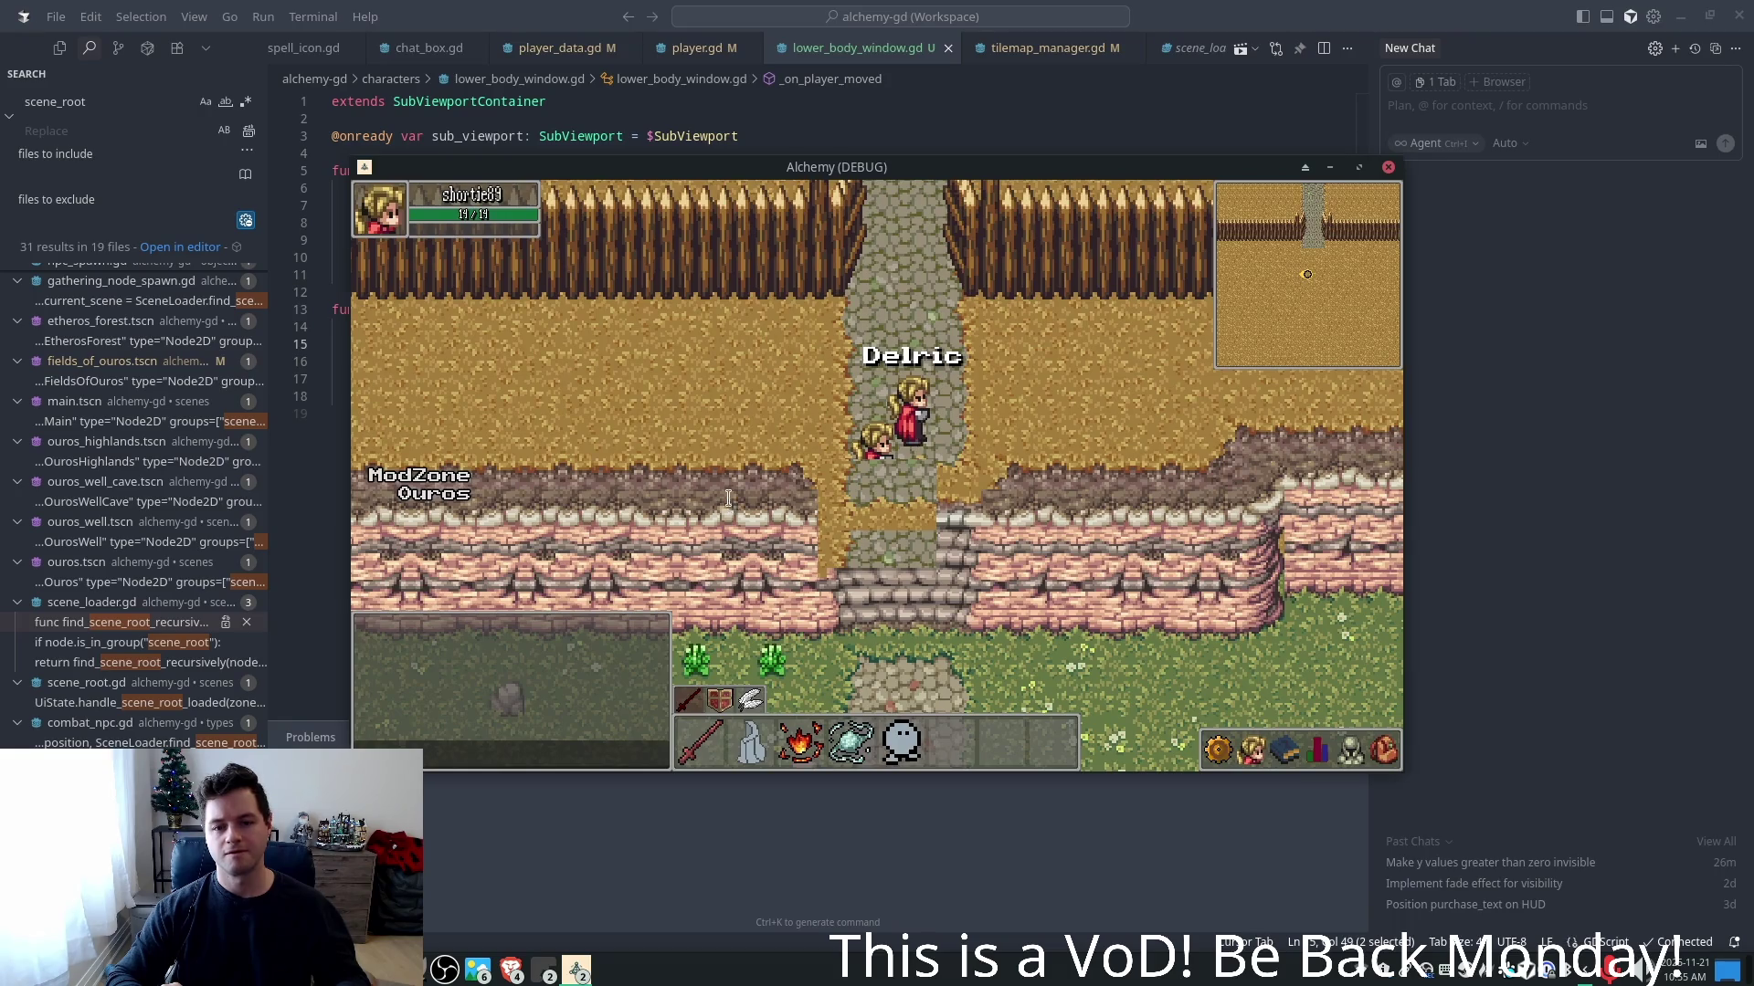
{"action": "key", "text": "alt+F4"}
{"action": "key", "text": "Left"}
{"action": "key", "text": "shift+Left"}
{"action": "key", "text": "Right"}
{"action": "key", "text": "ctrl+shift+Right"}
{"action": "key", "text": "F5"}
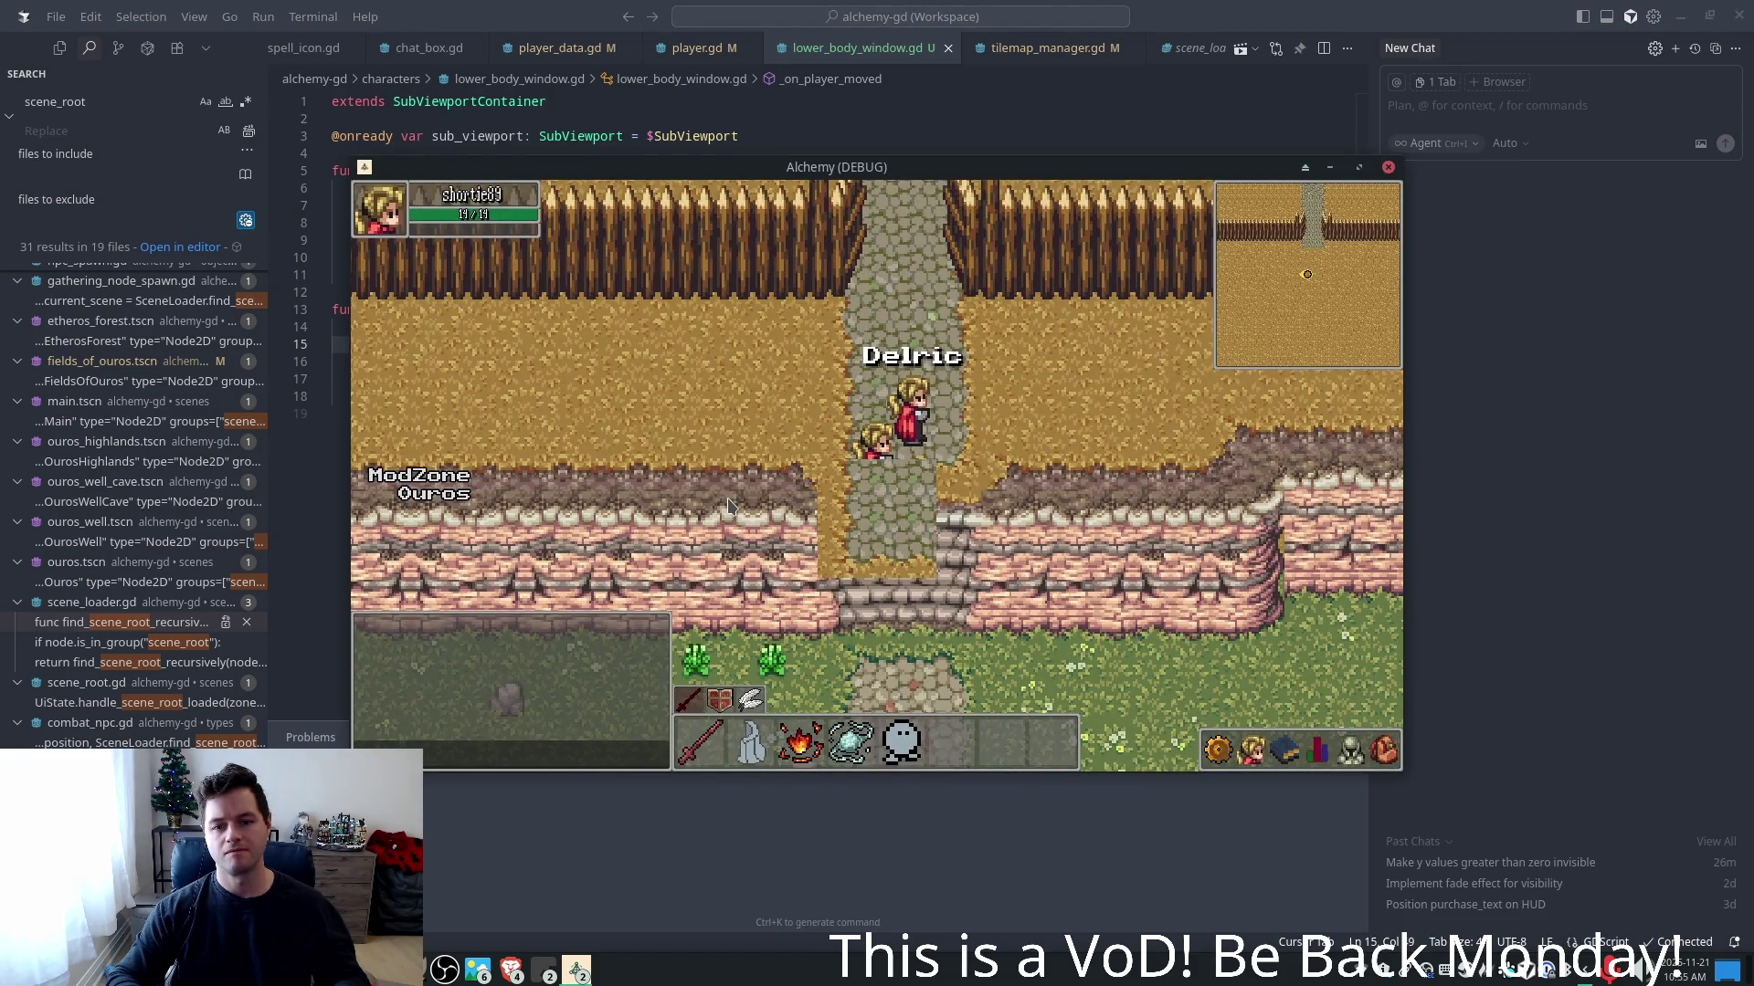
{"action": "key", "text": "alt+F4"}
{"action": "key", "text": "F5"}
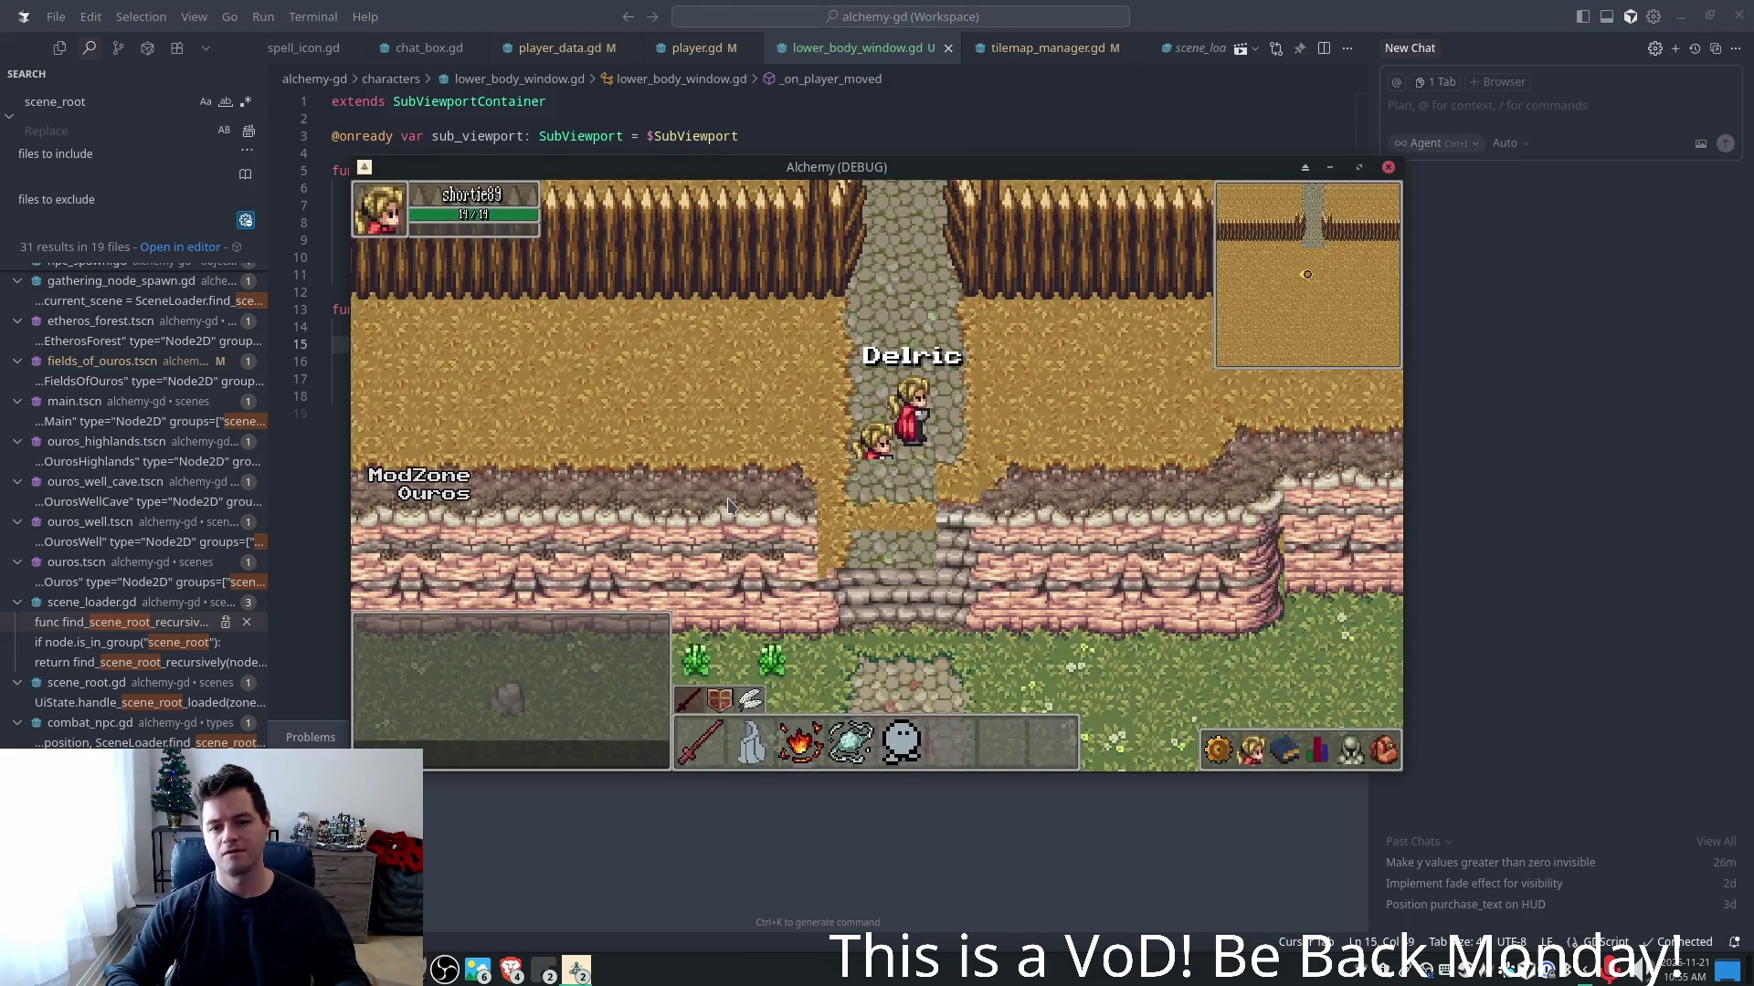
{"action": "key", "text": "alt+F4"}
{"action": "type", "text": "16"}
{"action": "key", "text": "F5"}
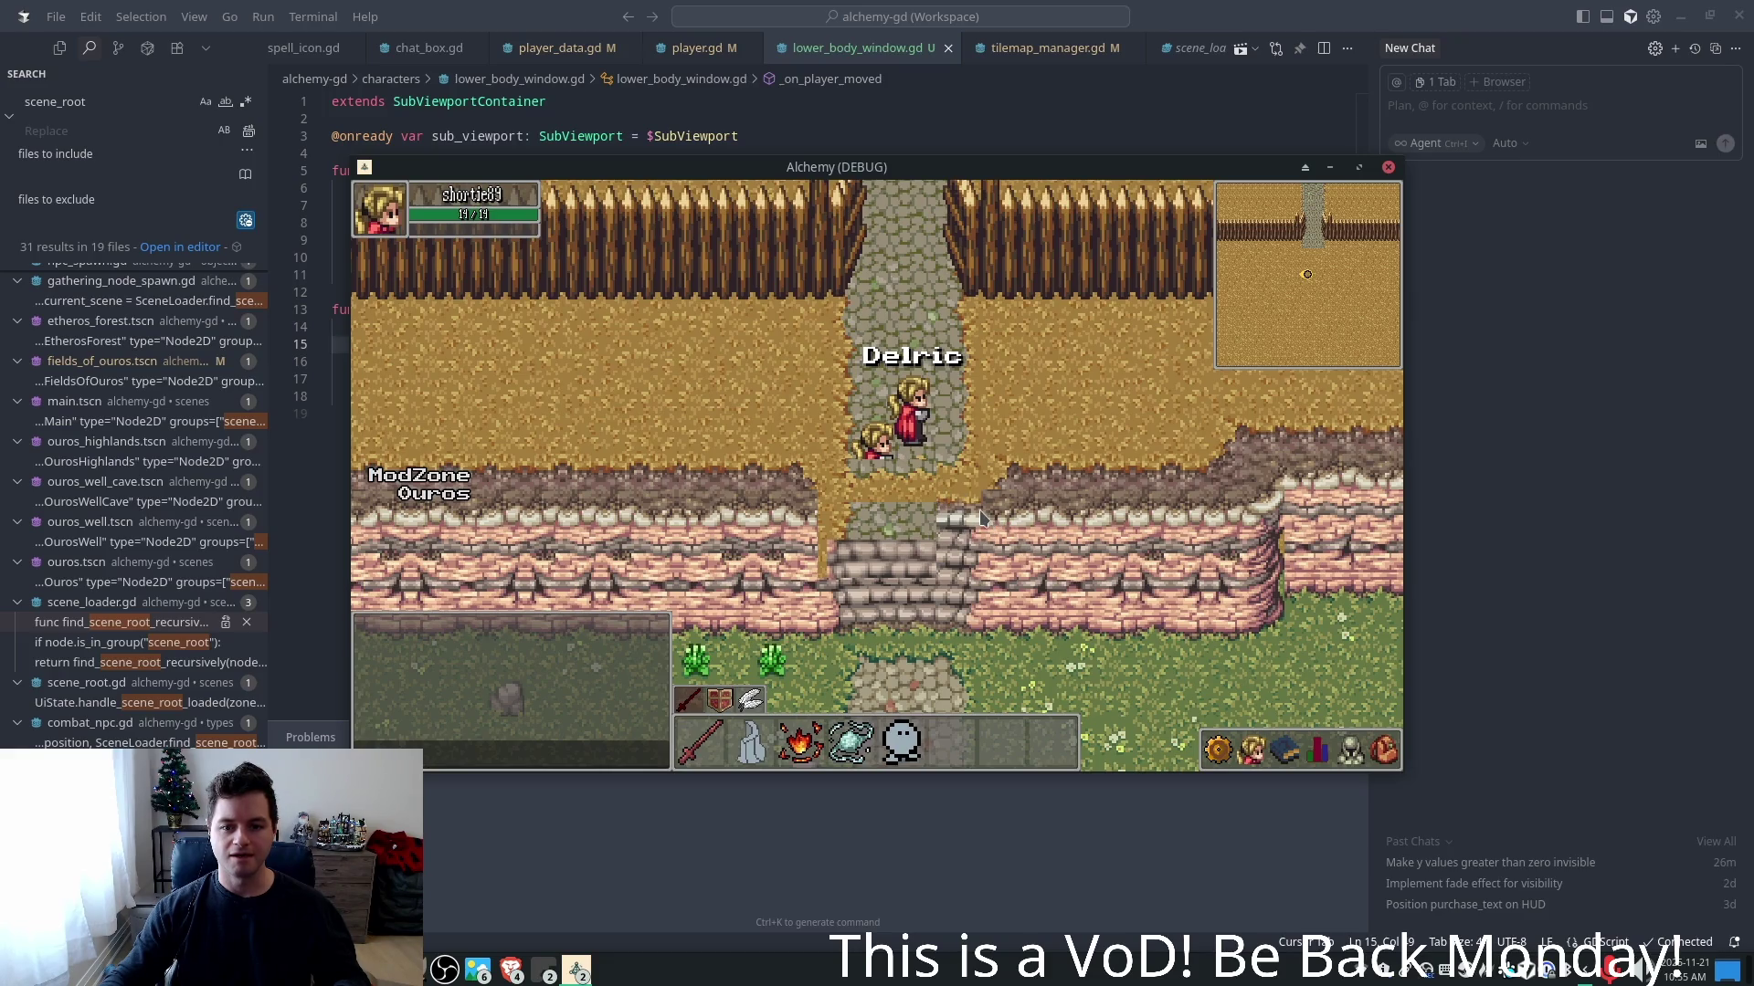
{"action": "key", "text": "a"}
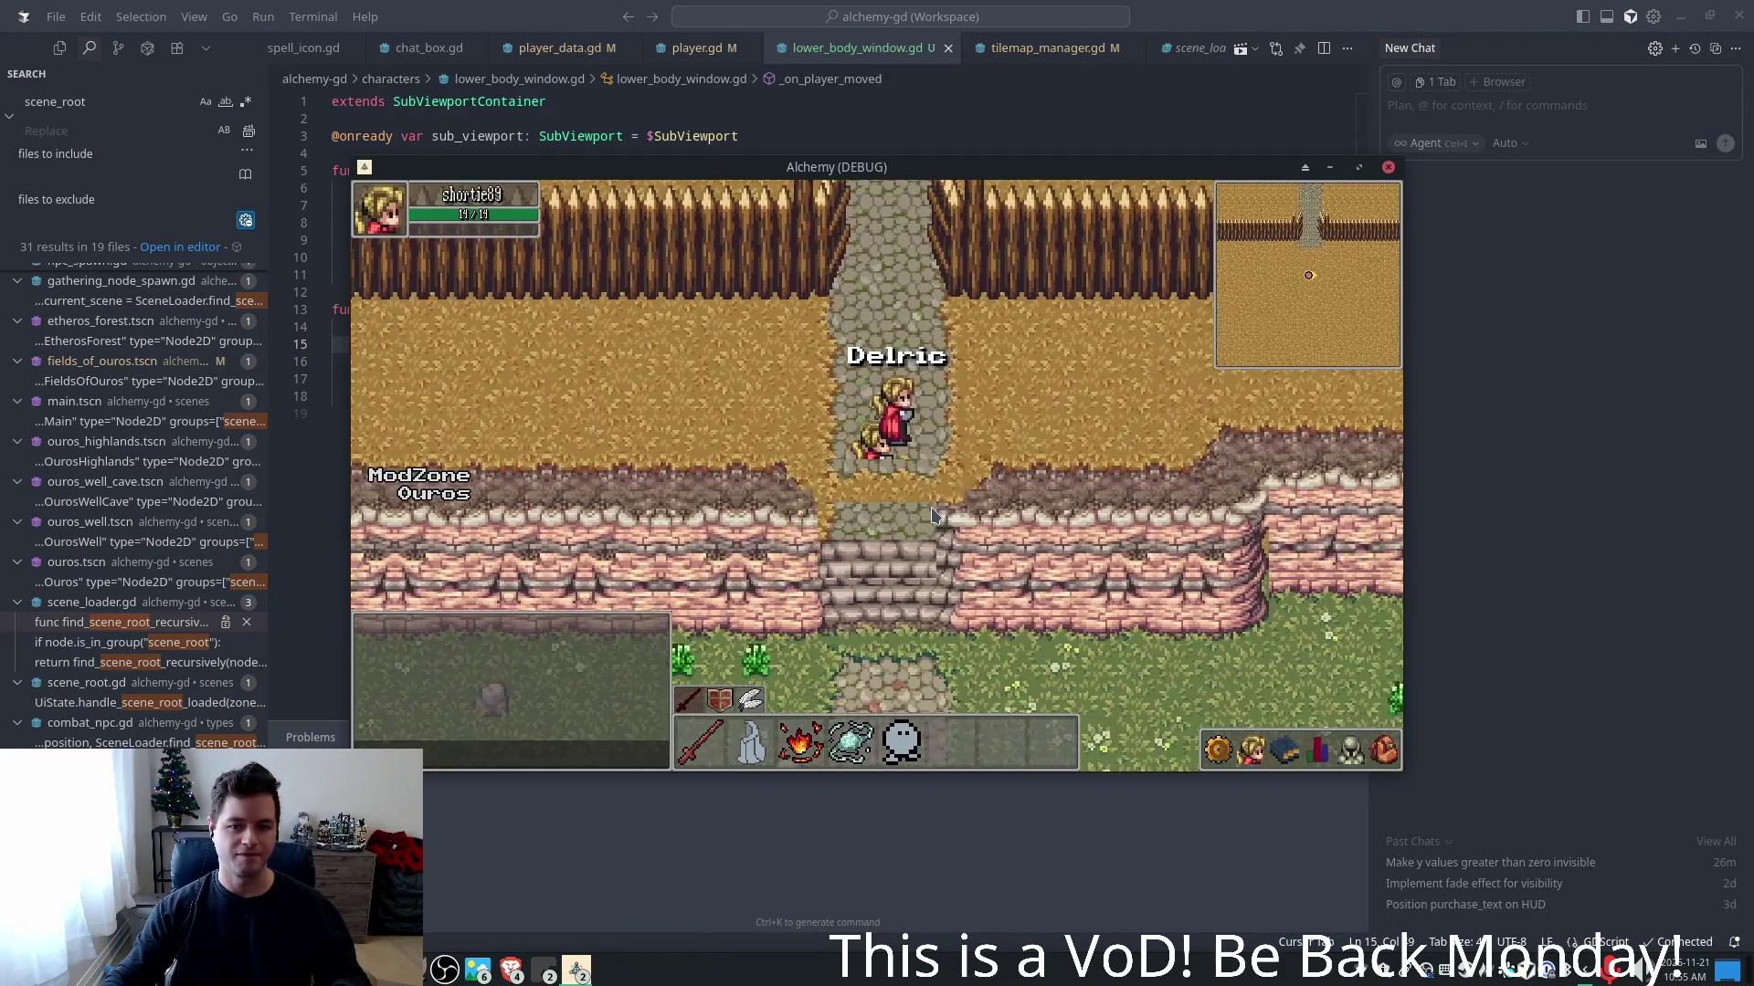
{"action": "key", "text": "alt+F4"}
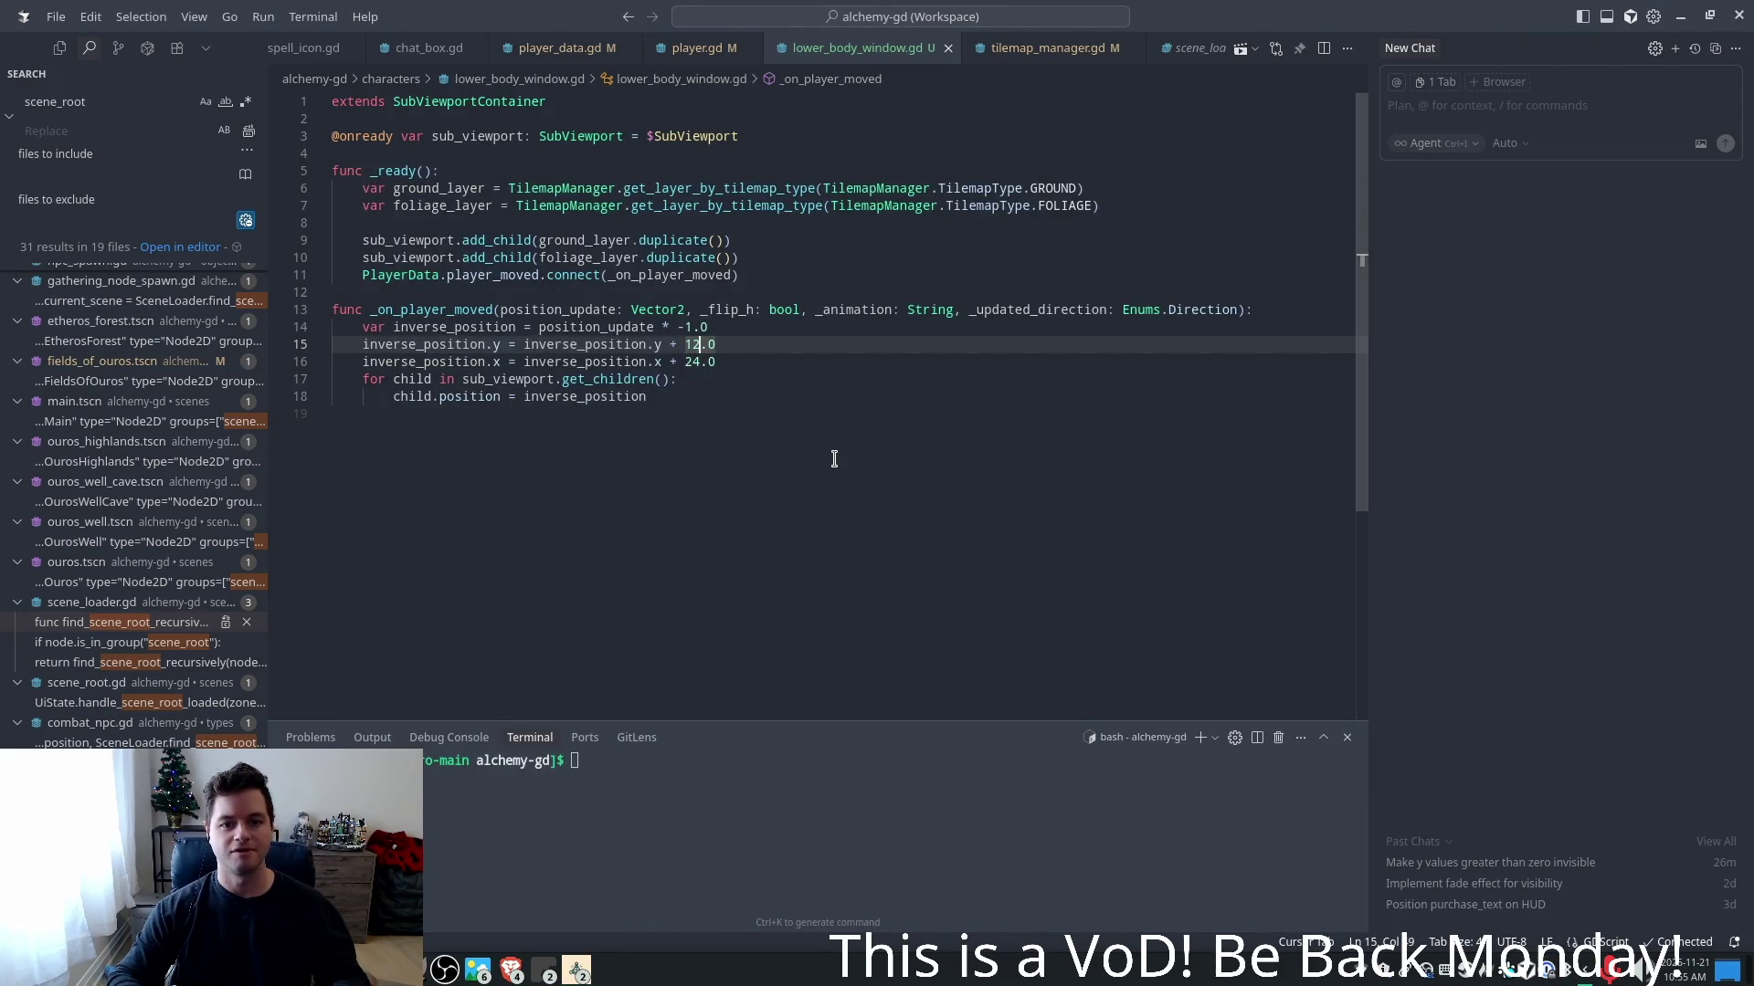
{"action": "type", "text": "6"}
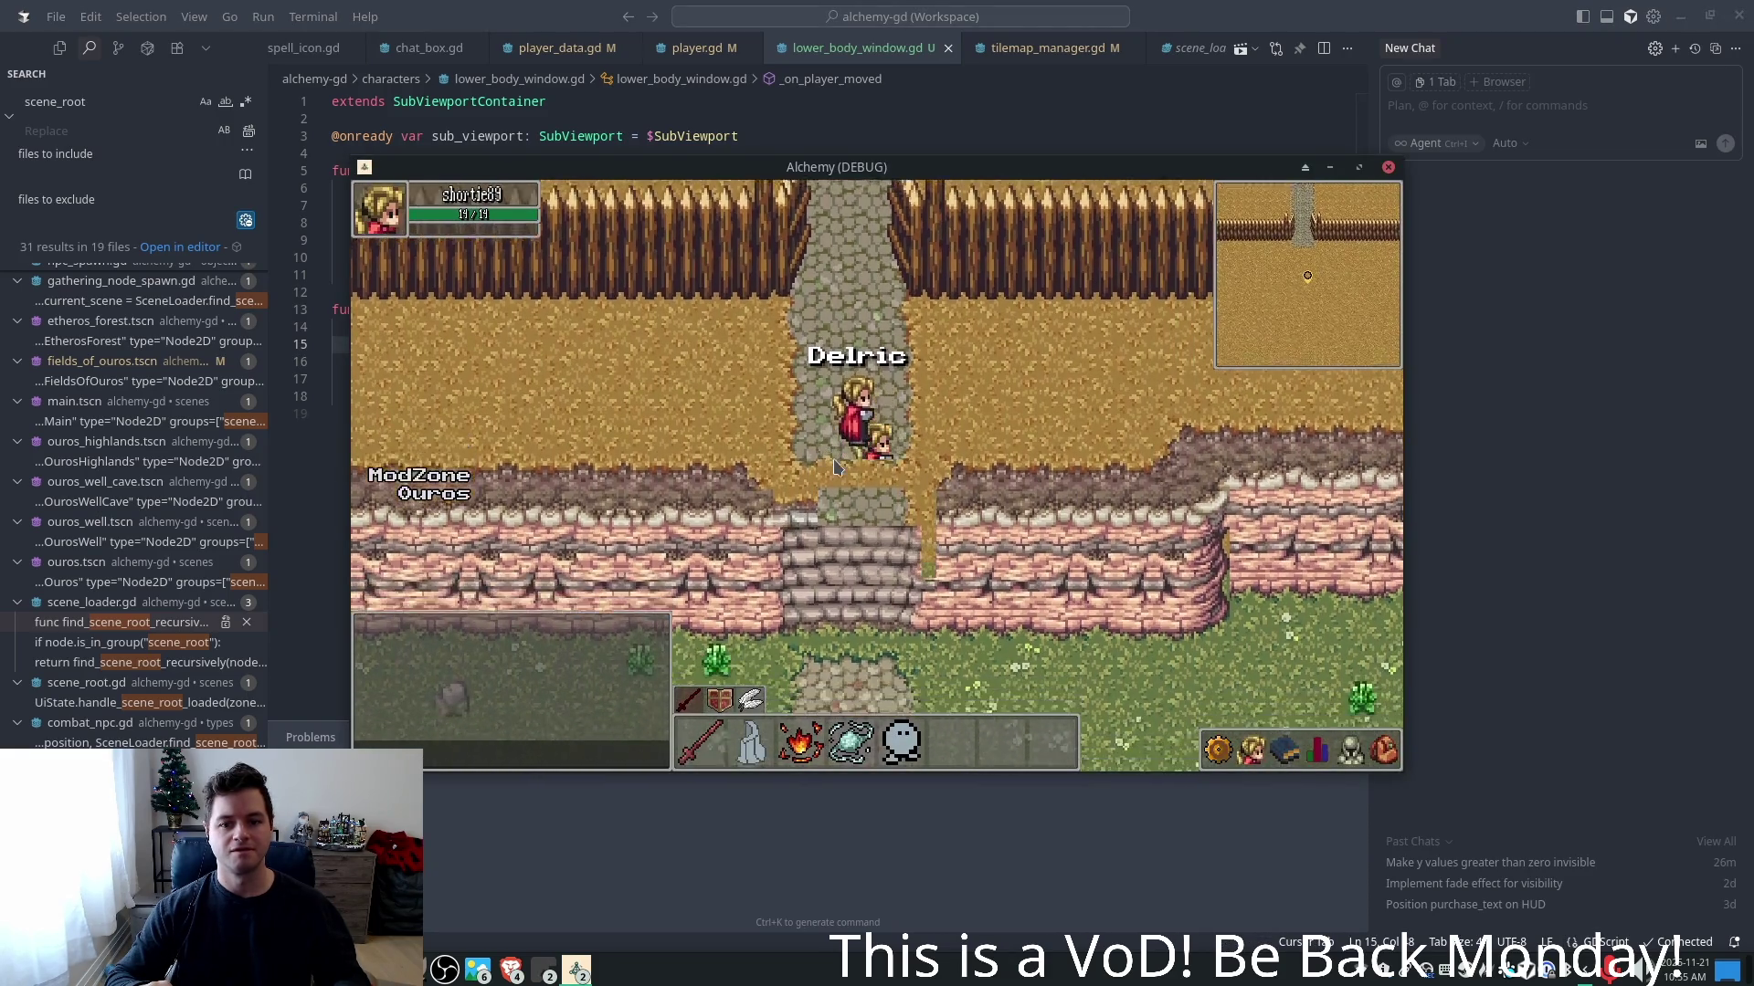
{"action": "type", "text": "w"}
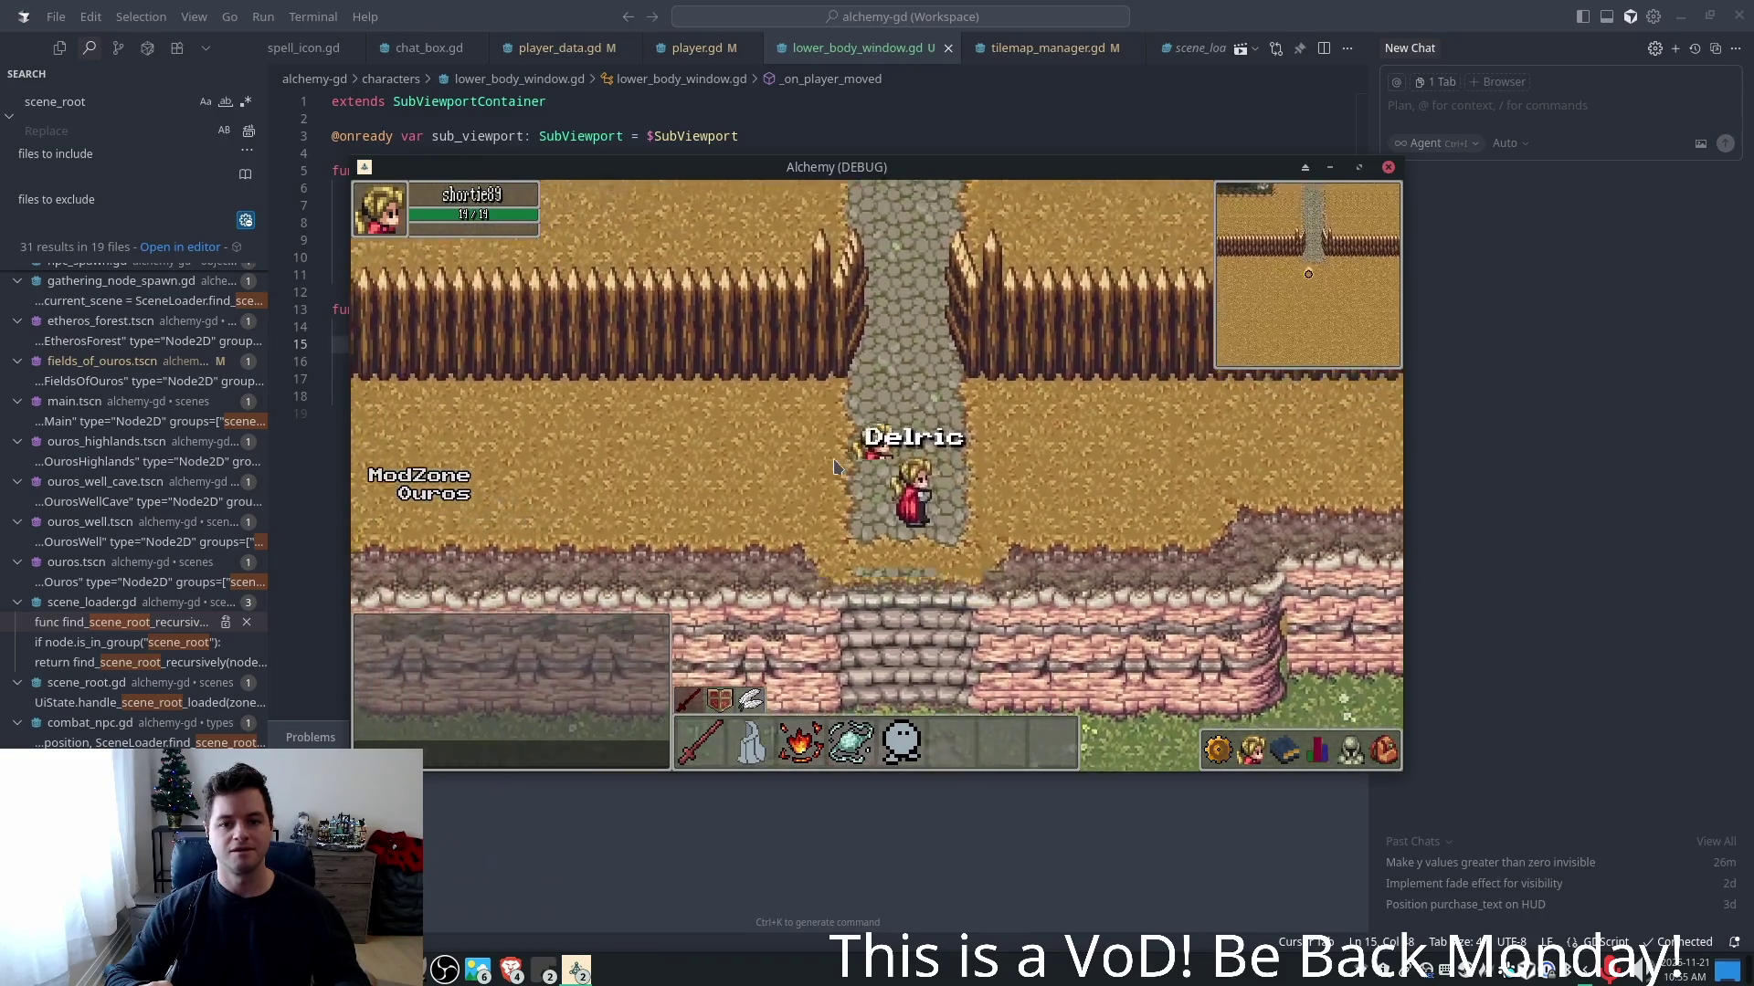
{"action": "type", "text": "d"}
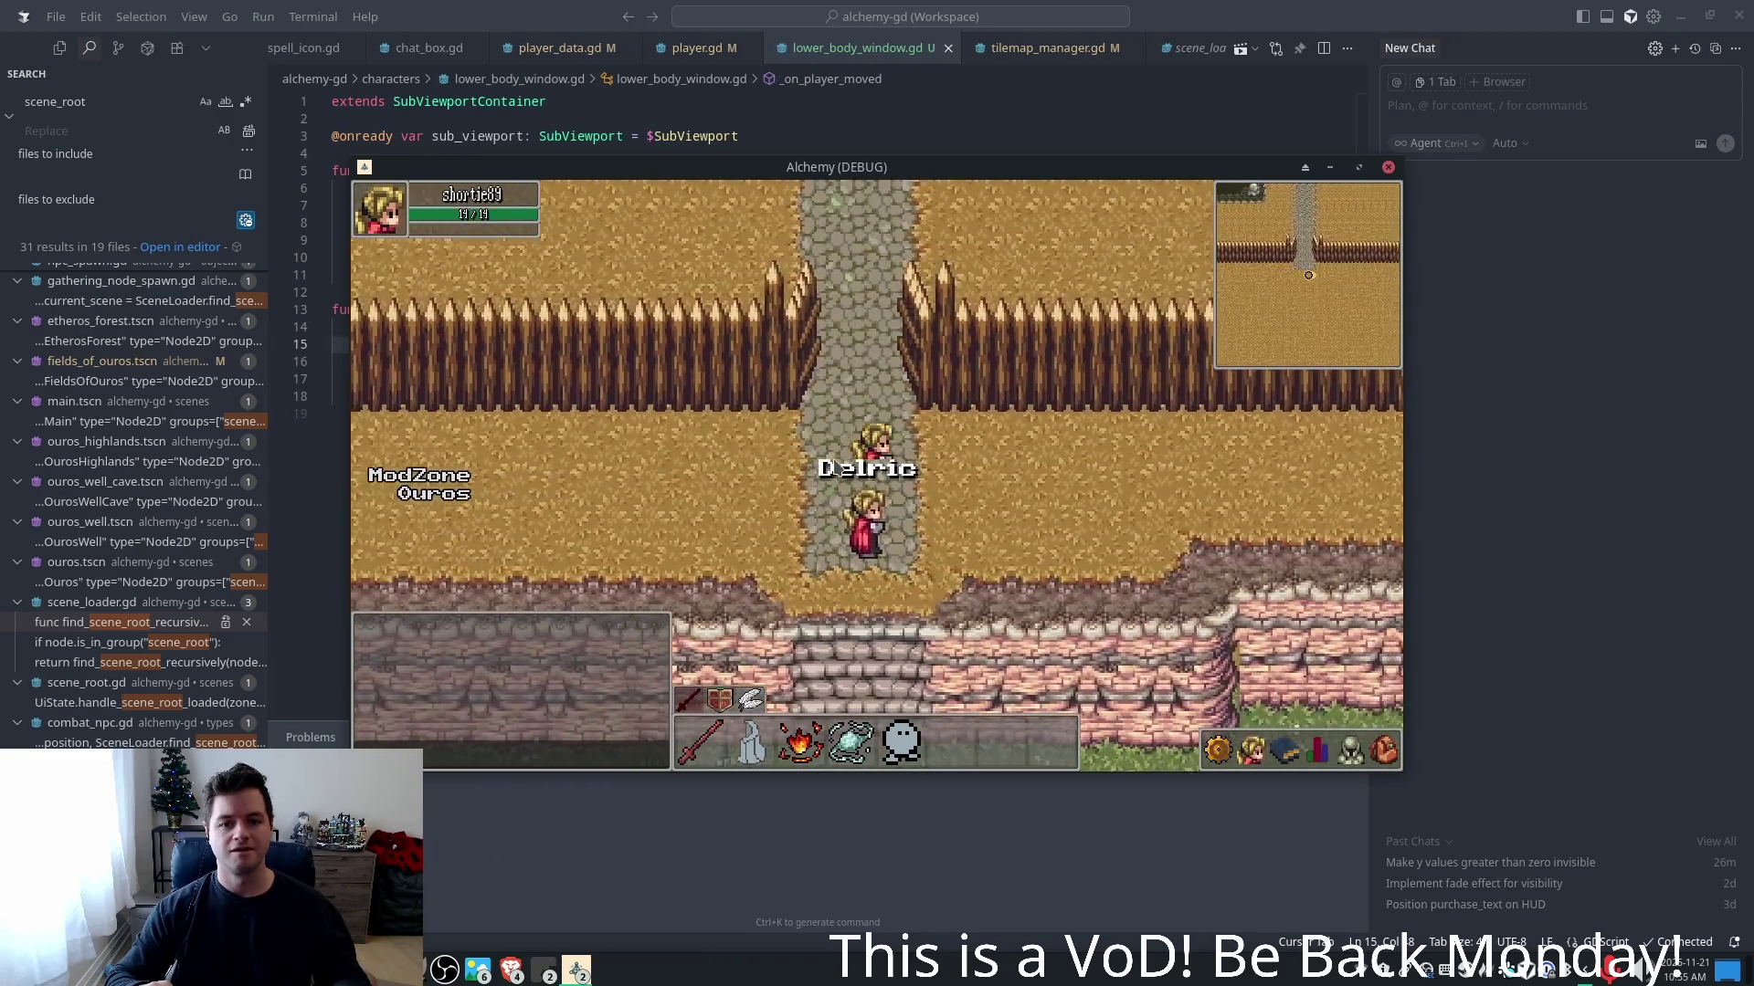
{"action": "type", "text": "d"}
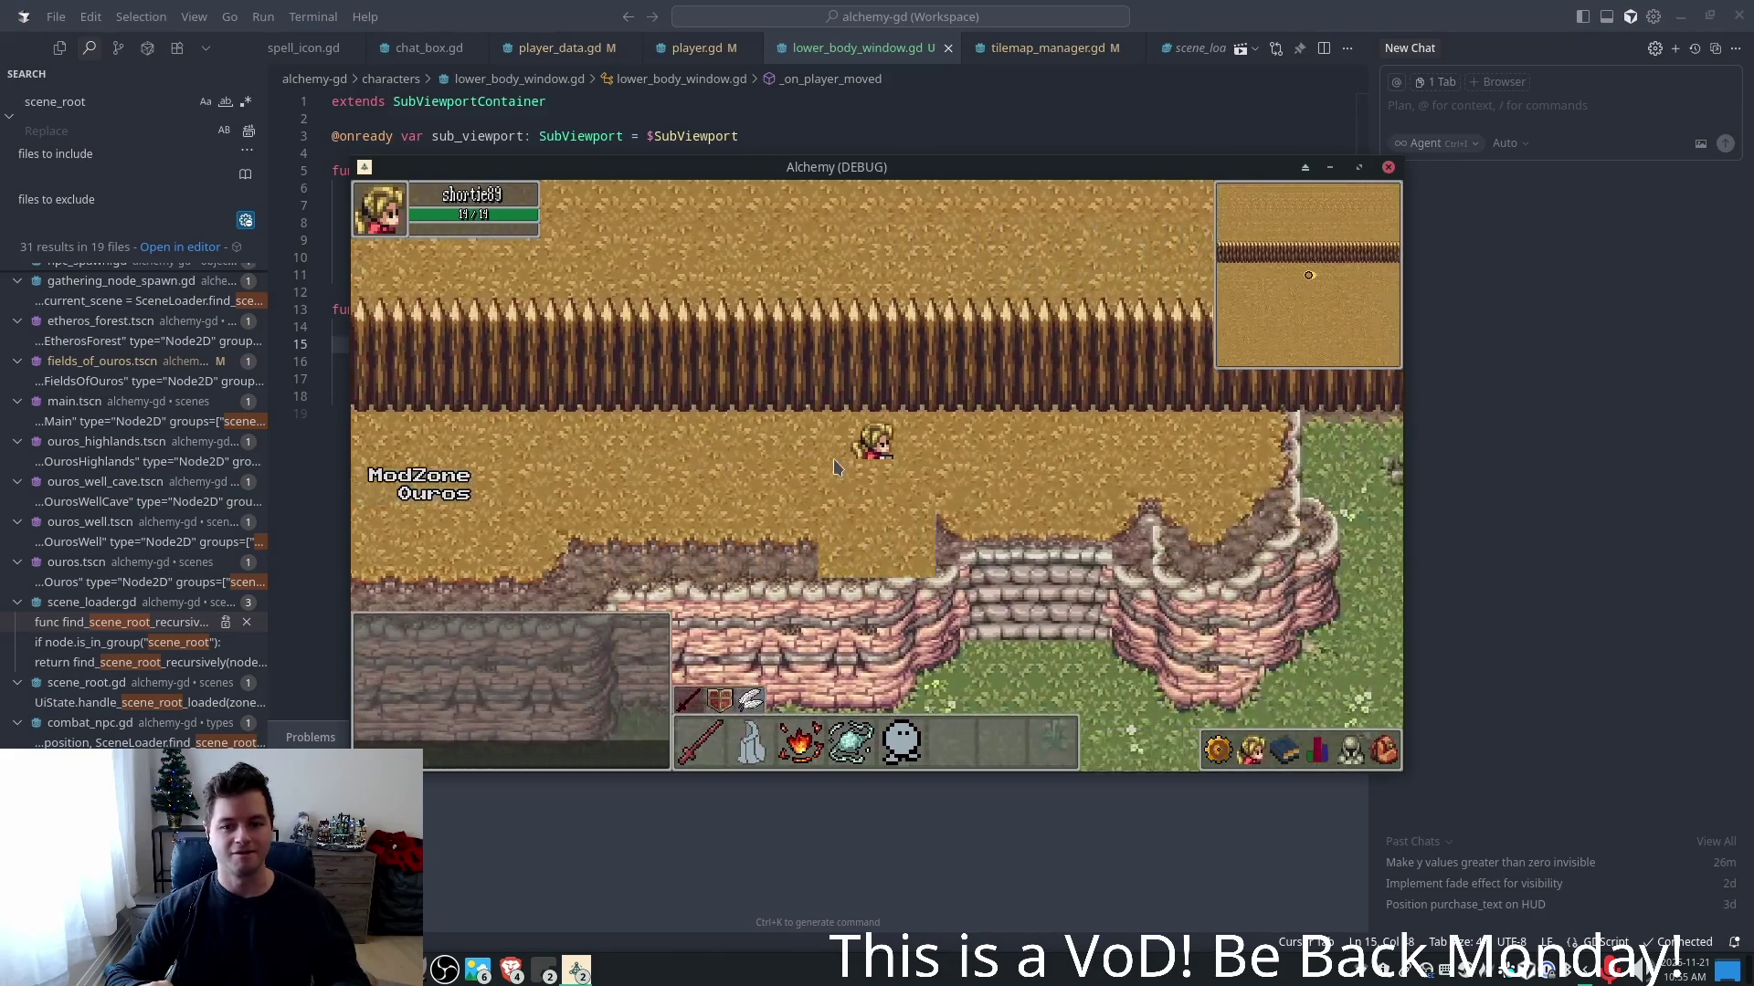
{"action": "type", "text": "s"}
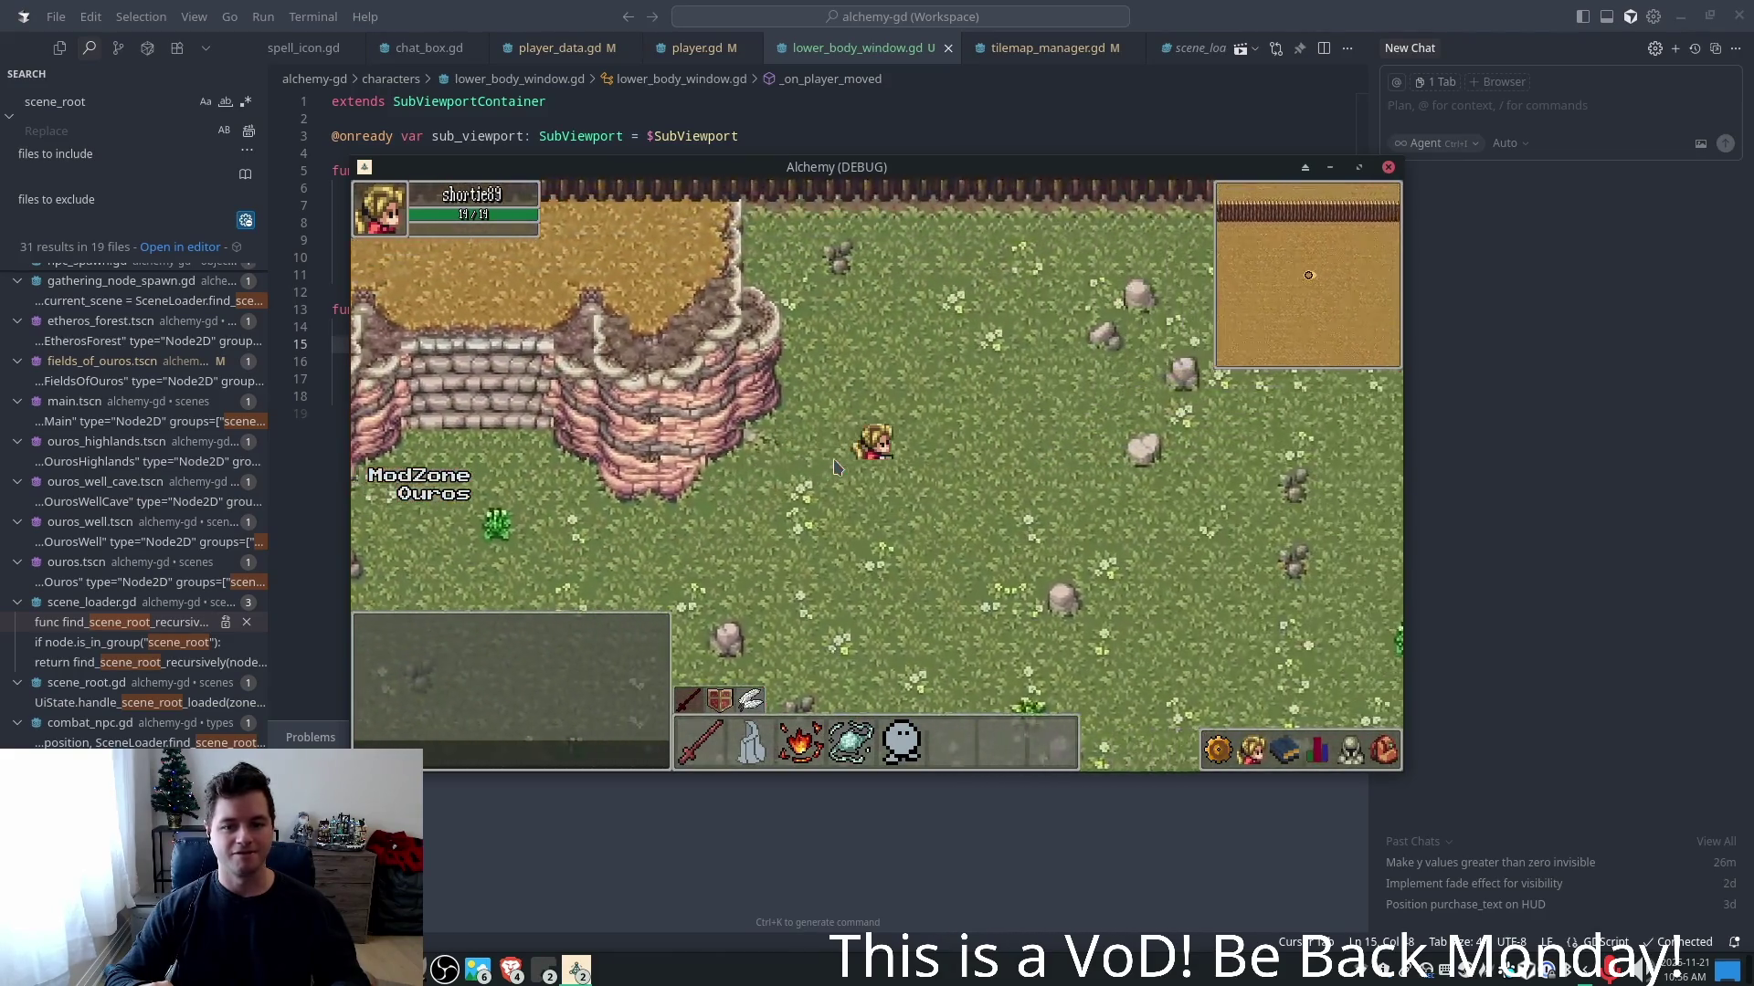
{"action": "type", "text": "d"}
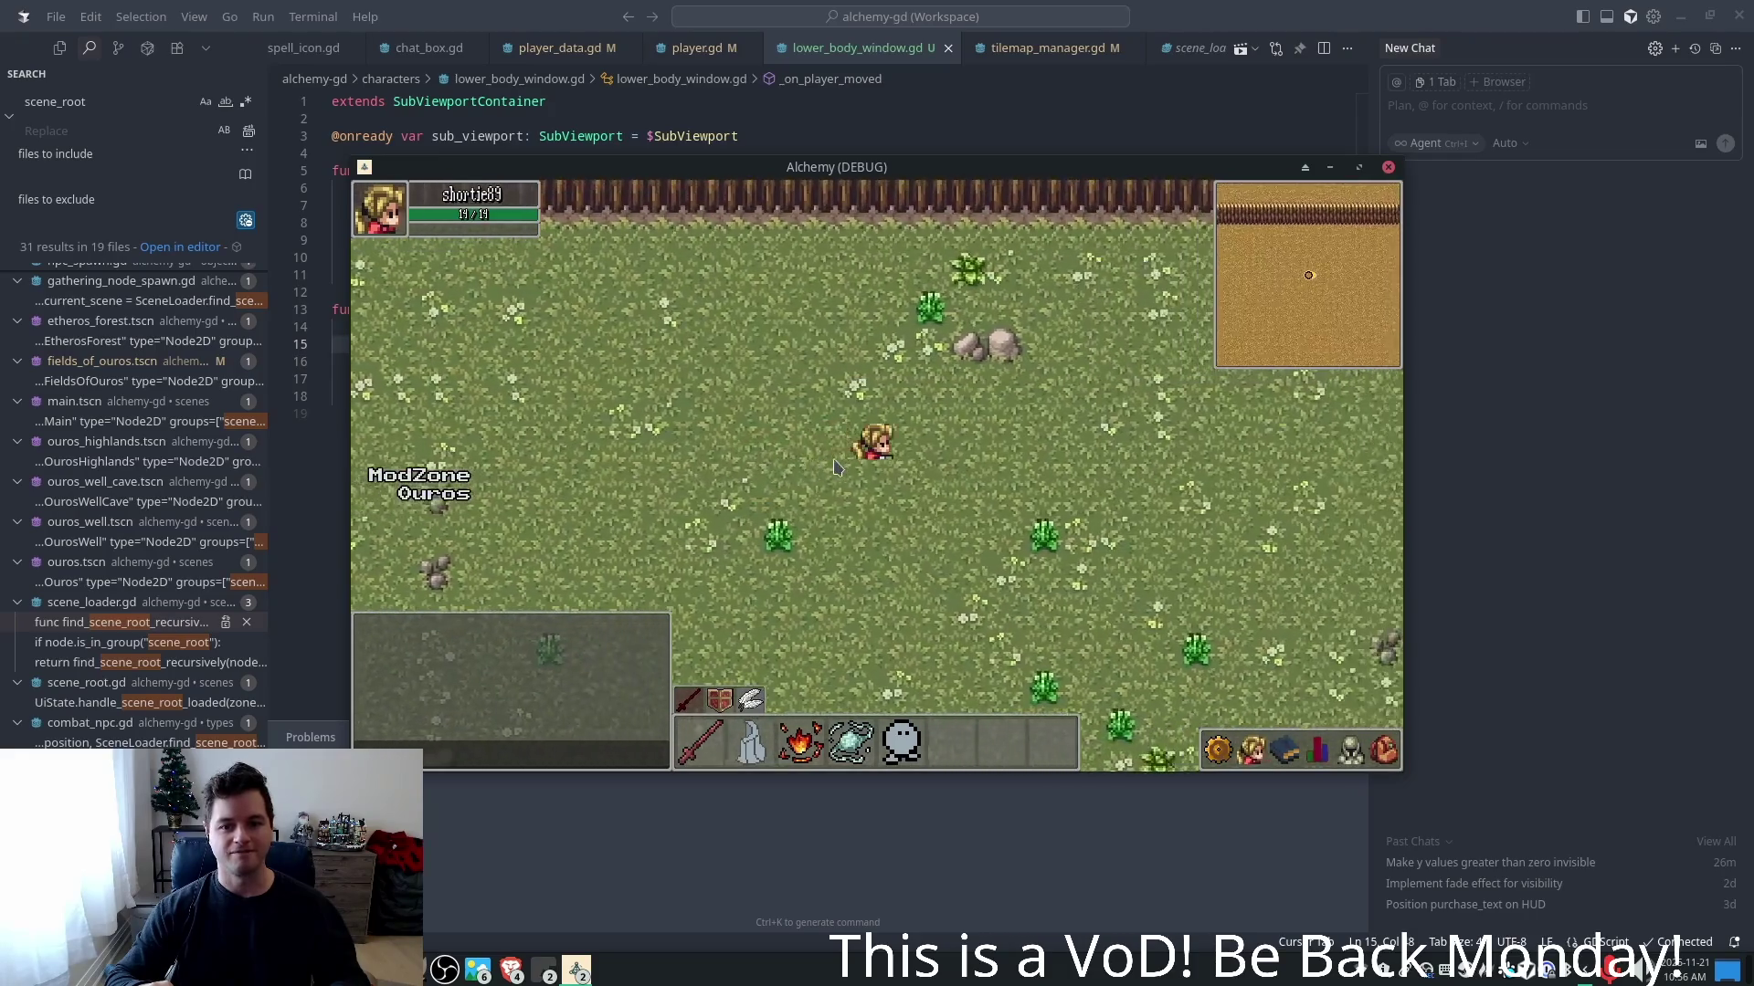
{"action": "type", "text": "d"}
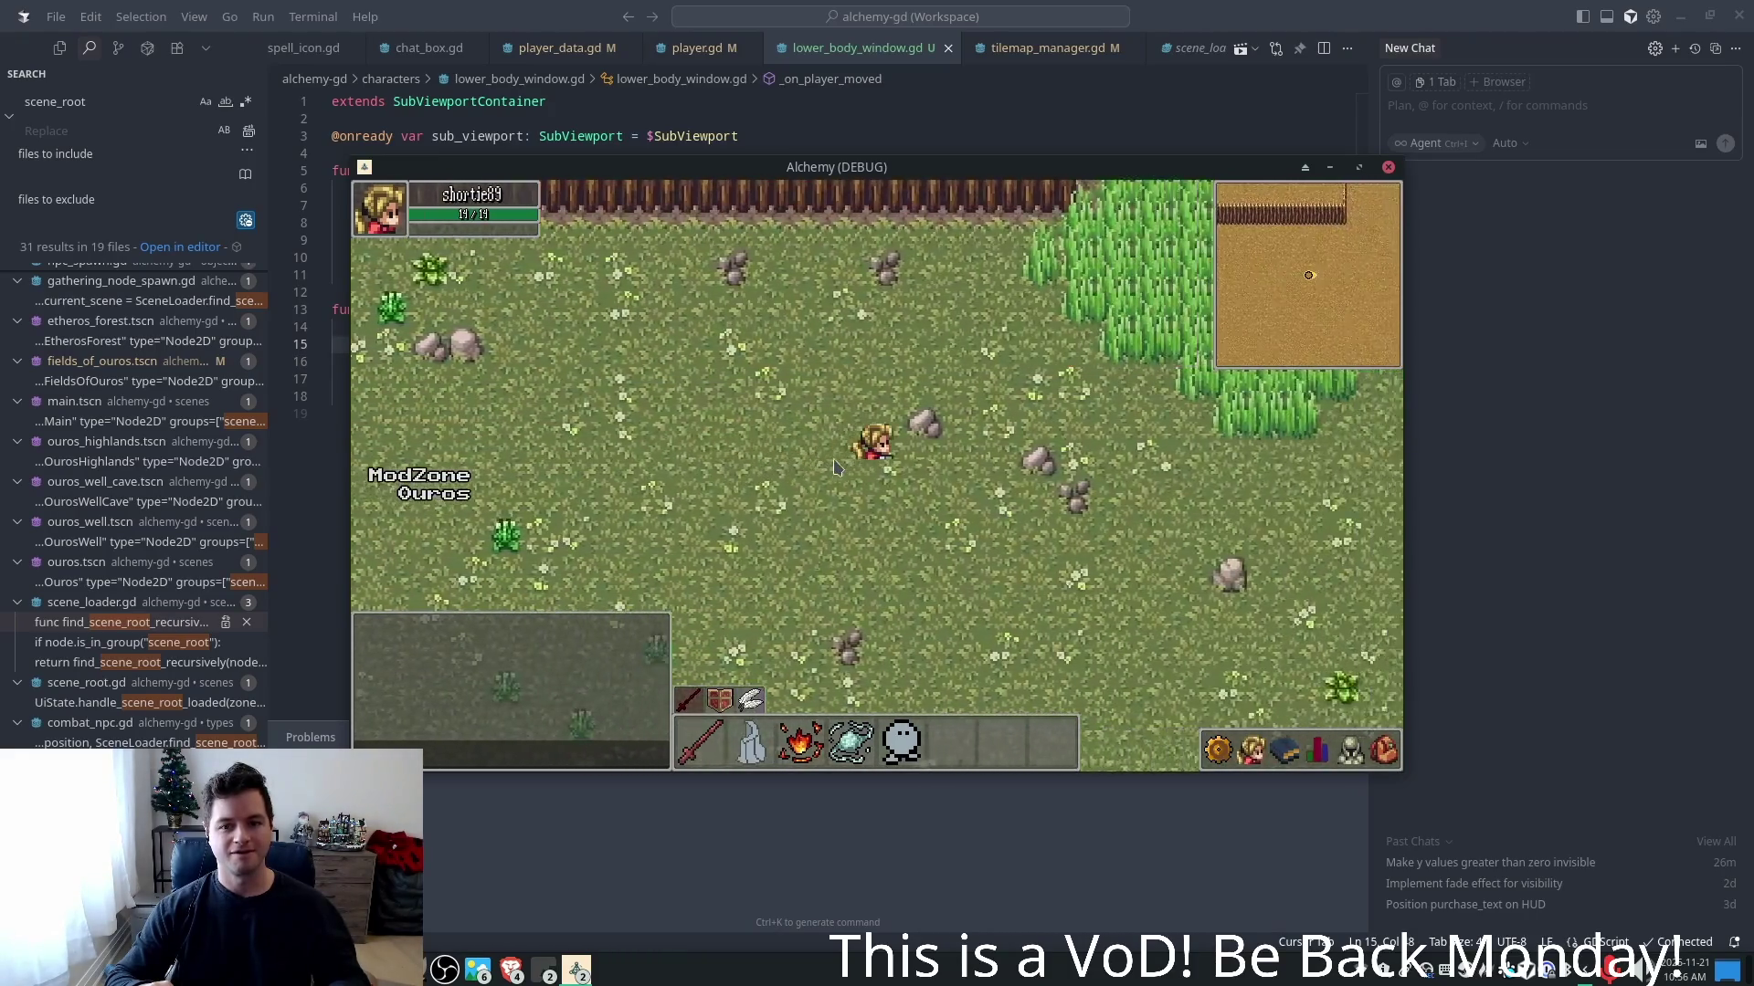
{"action": "type", "text": "wd"}
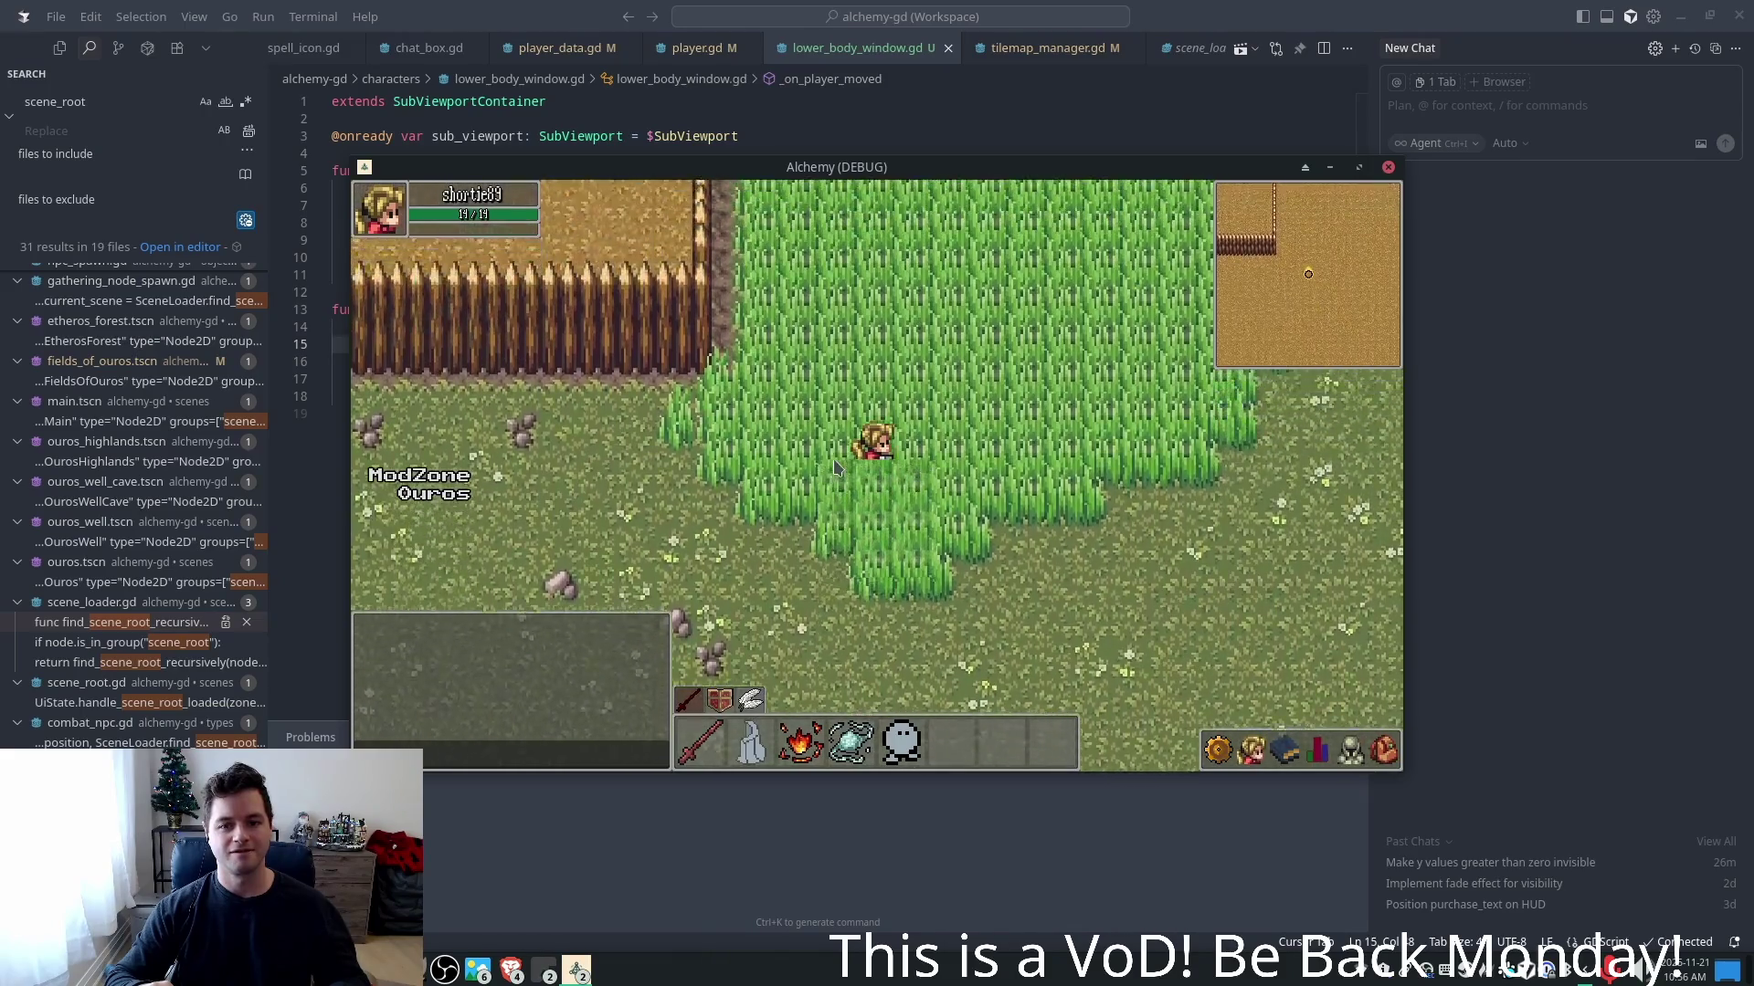
{"action": "type", "text": "w"}
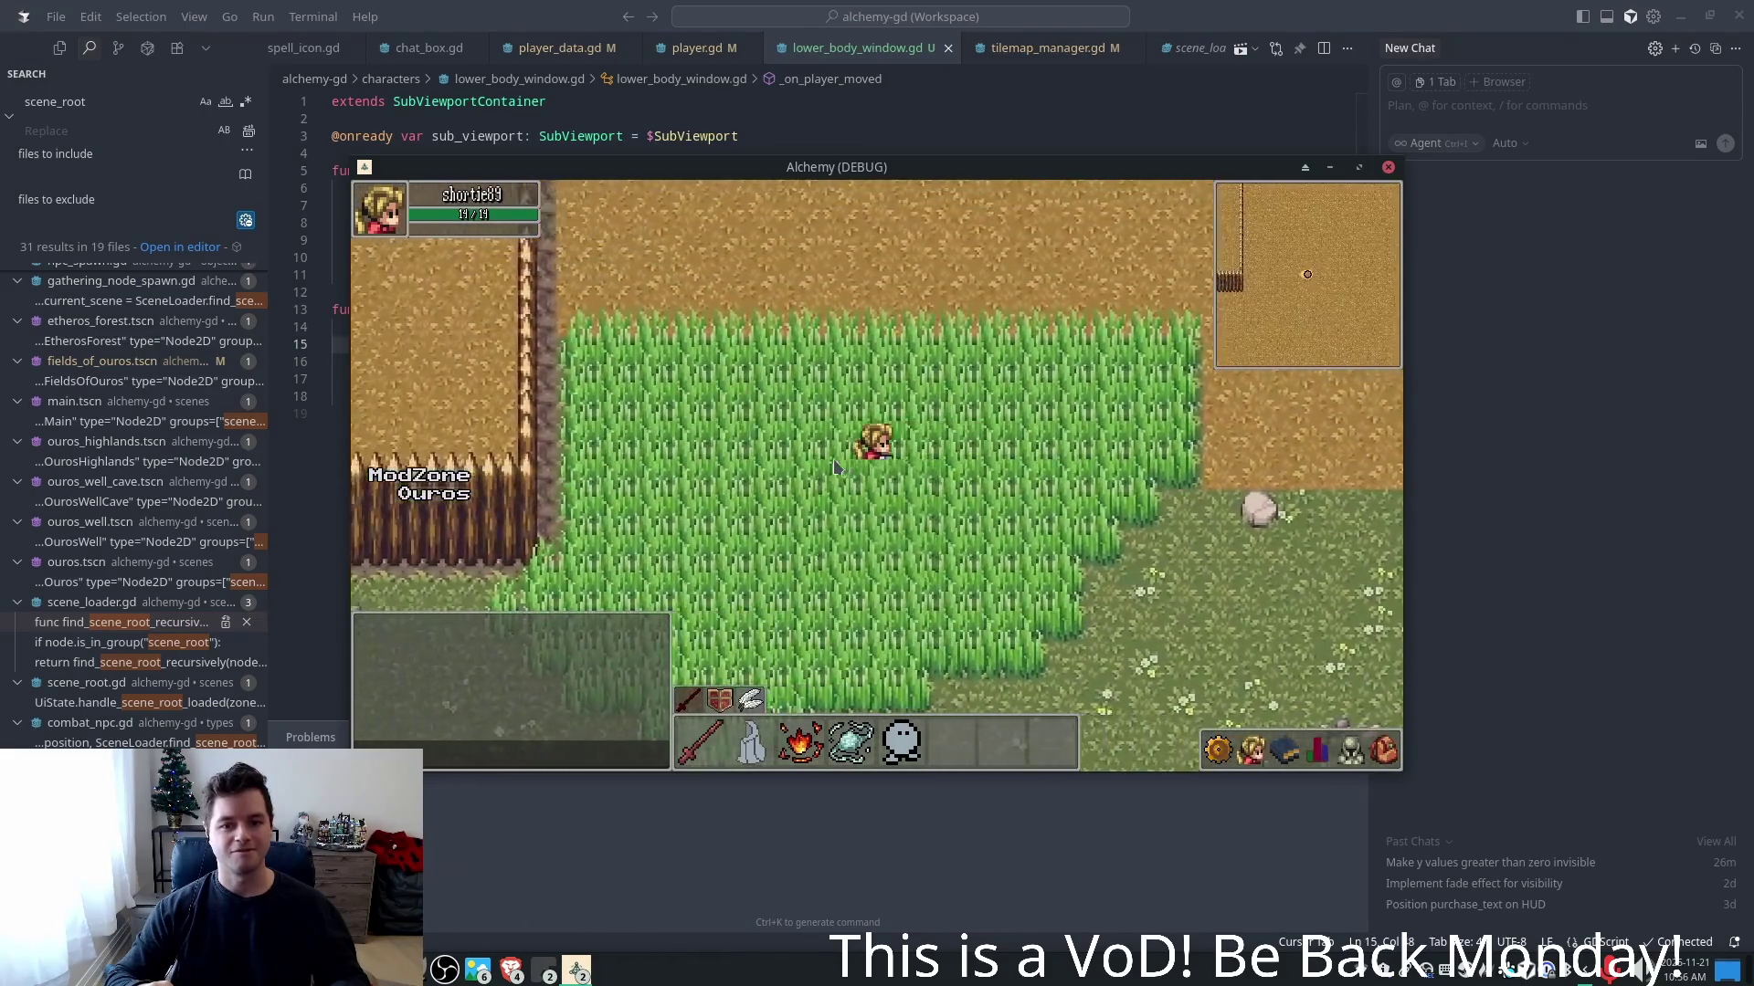
{"action": "type", "text": "sa"}
{"action": "type", "text": "d"}
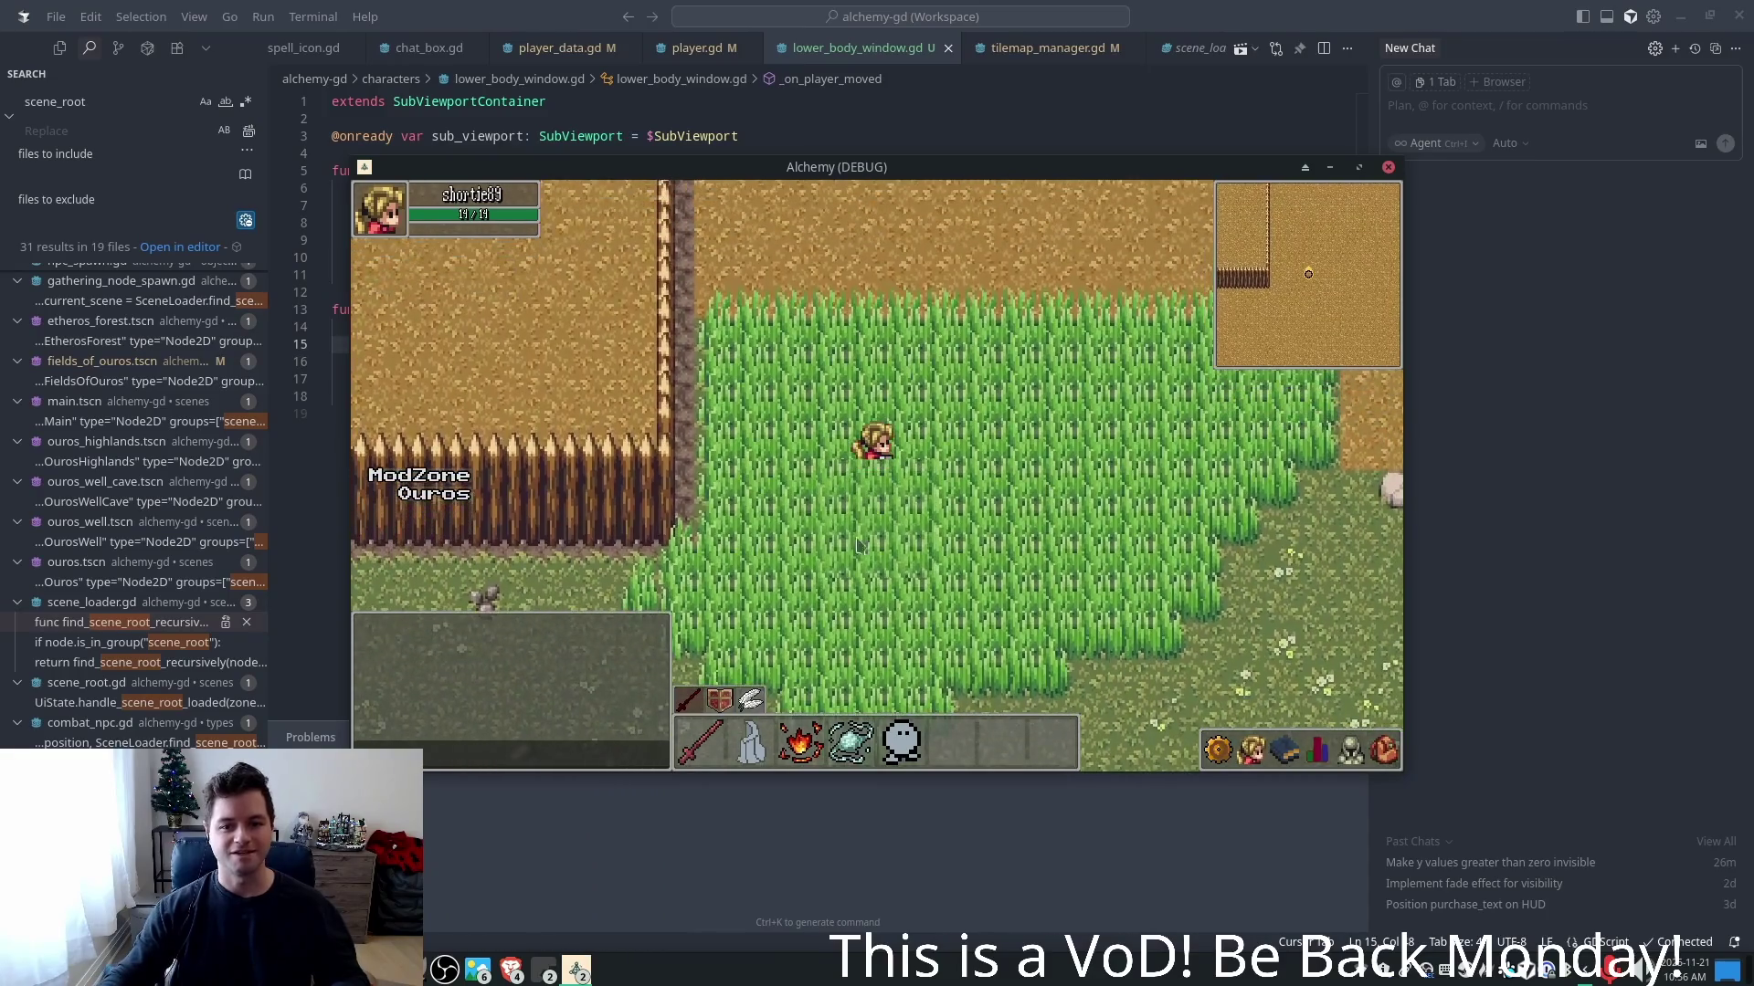
{"action": "type", "text": "s"}
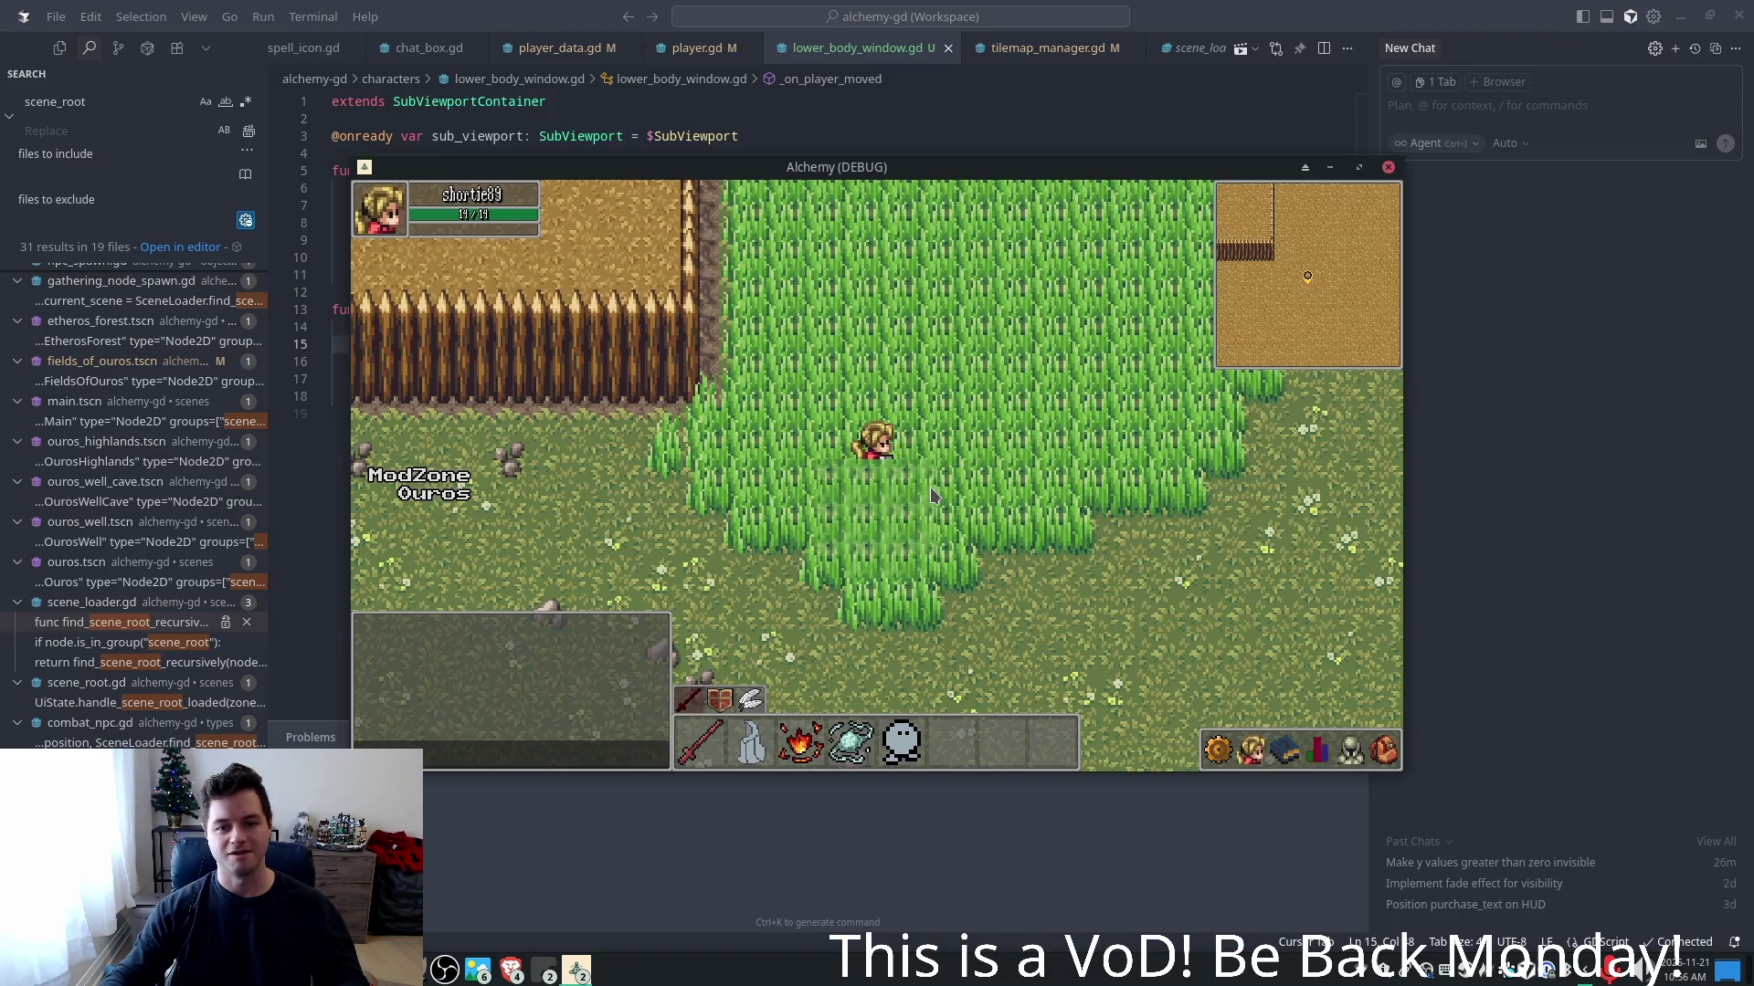
{"action": "type", "text": "d"}
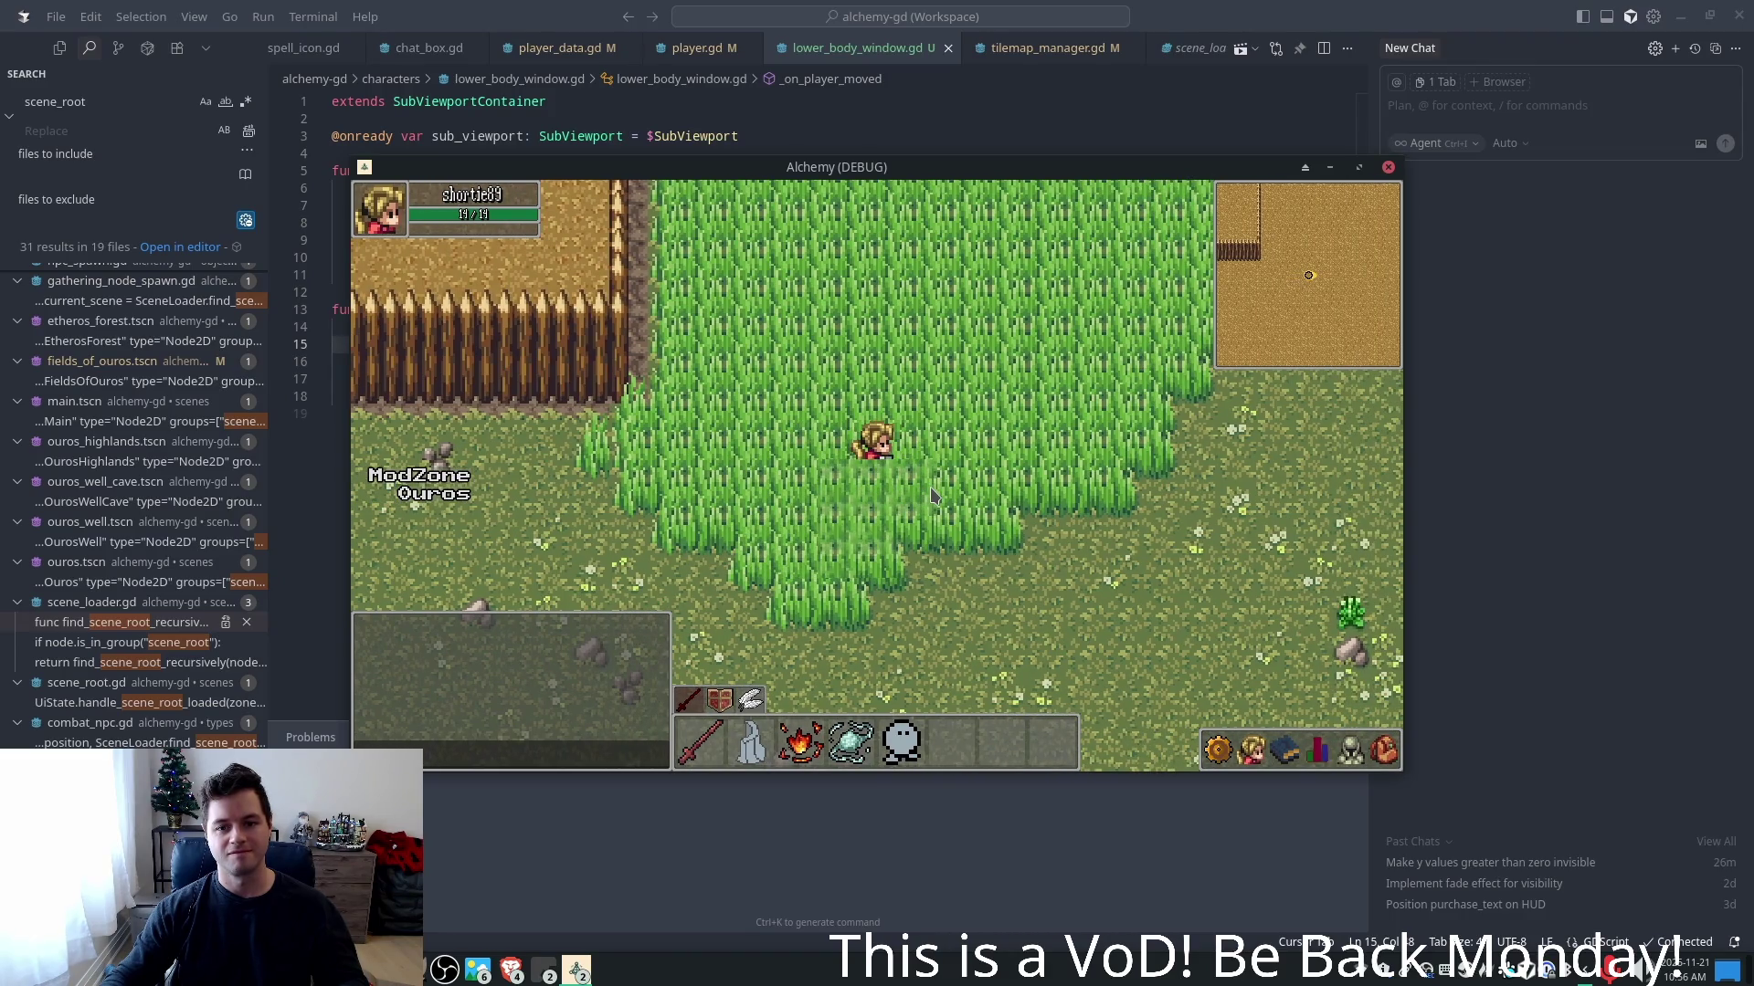
{"action": "type", "text": "a"}
{"action": "type", "text": "d"}
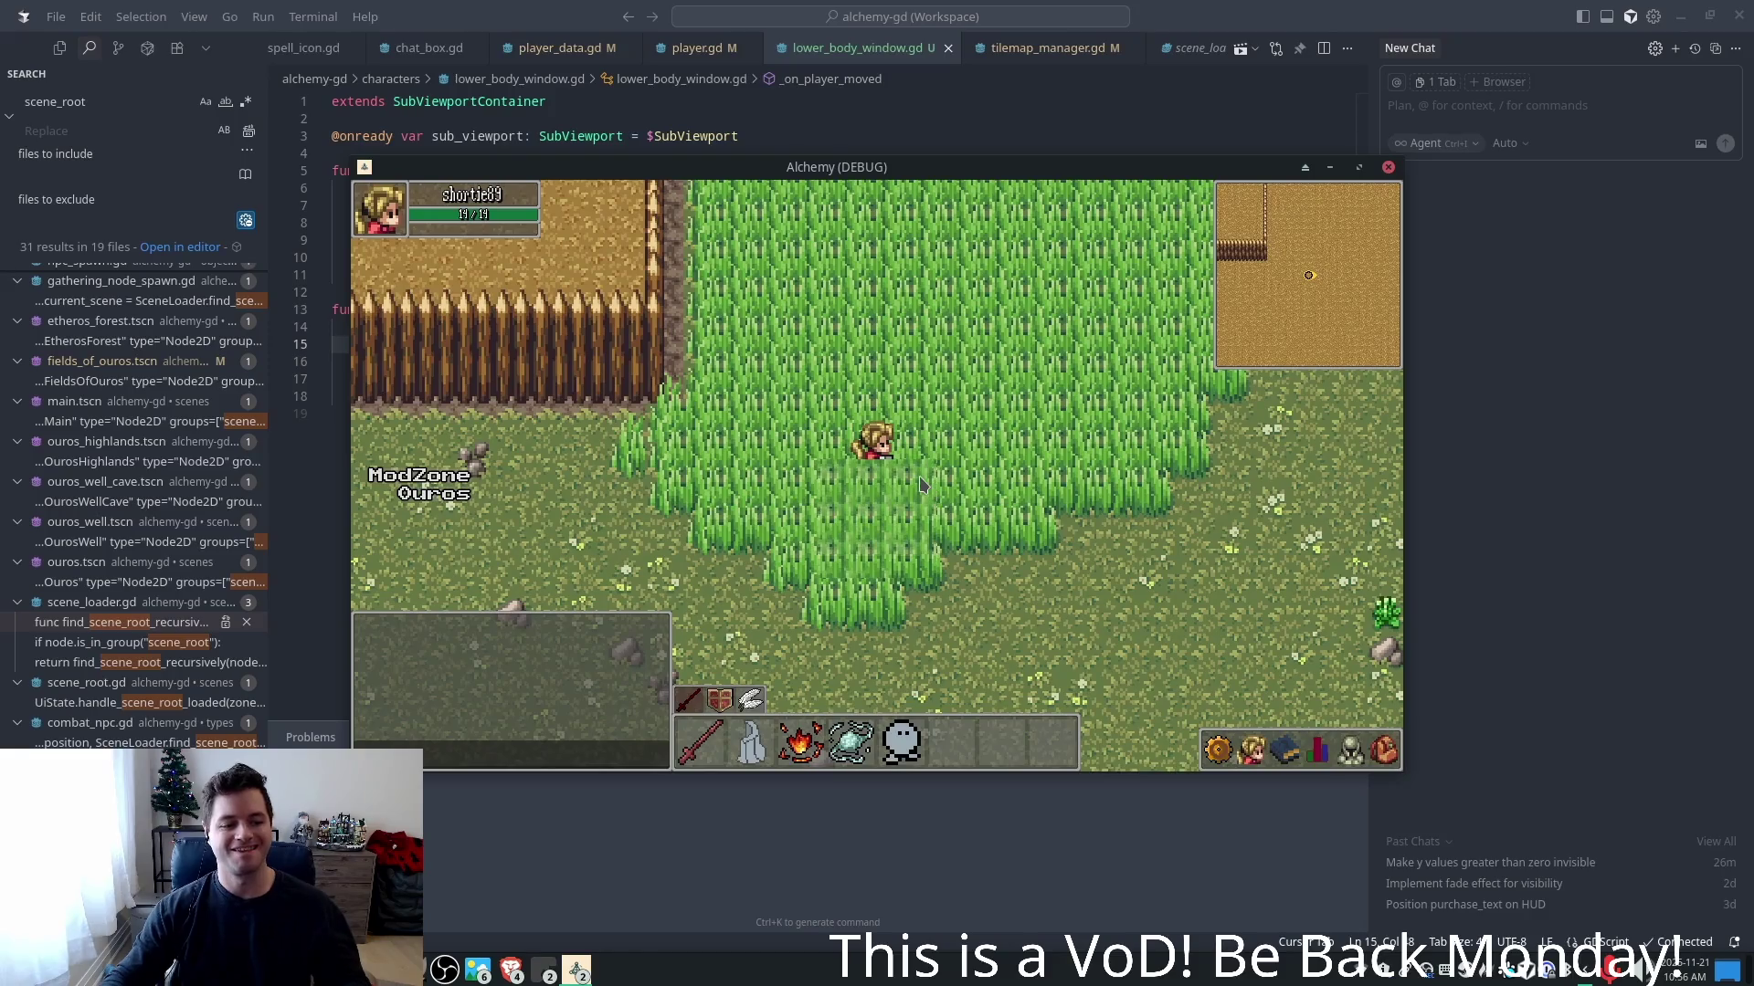
{"action": "type", "text": "dw"}
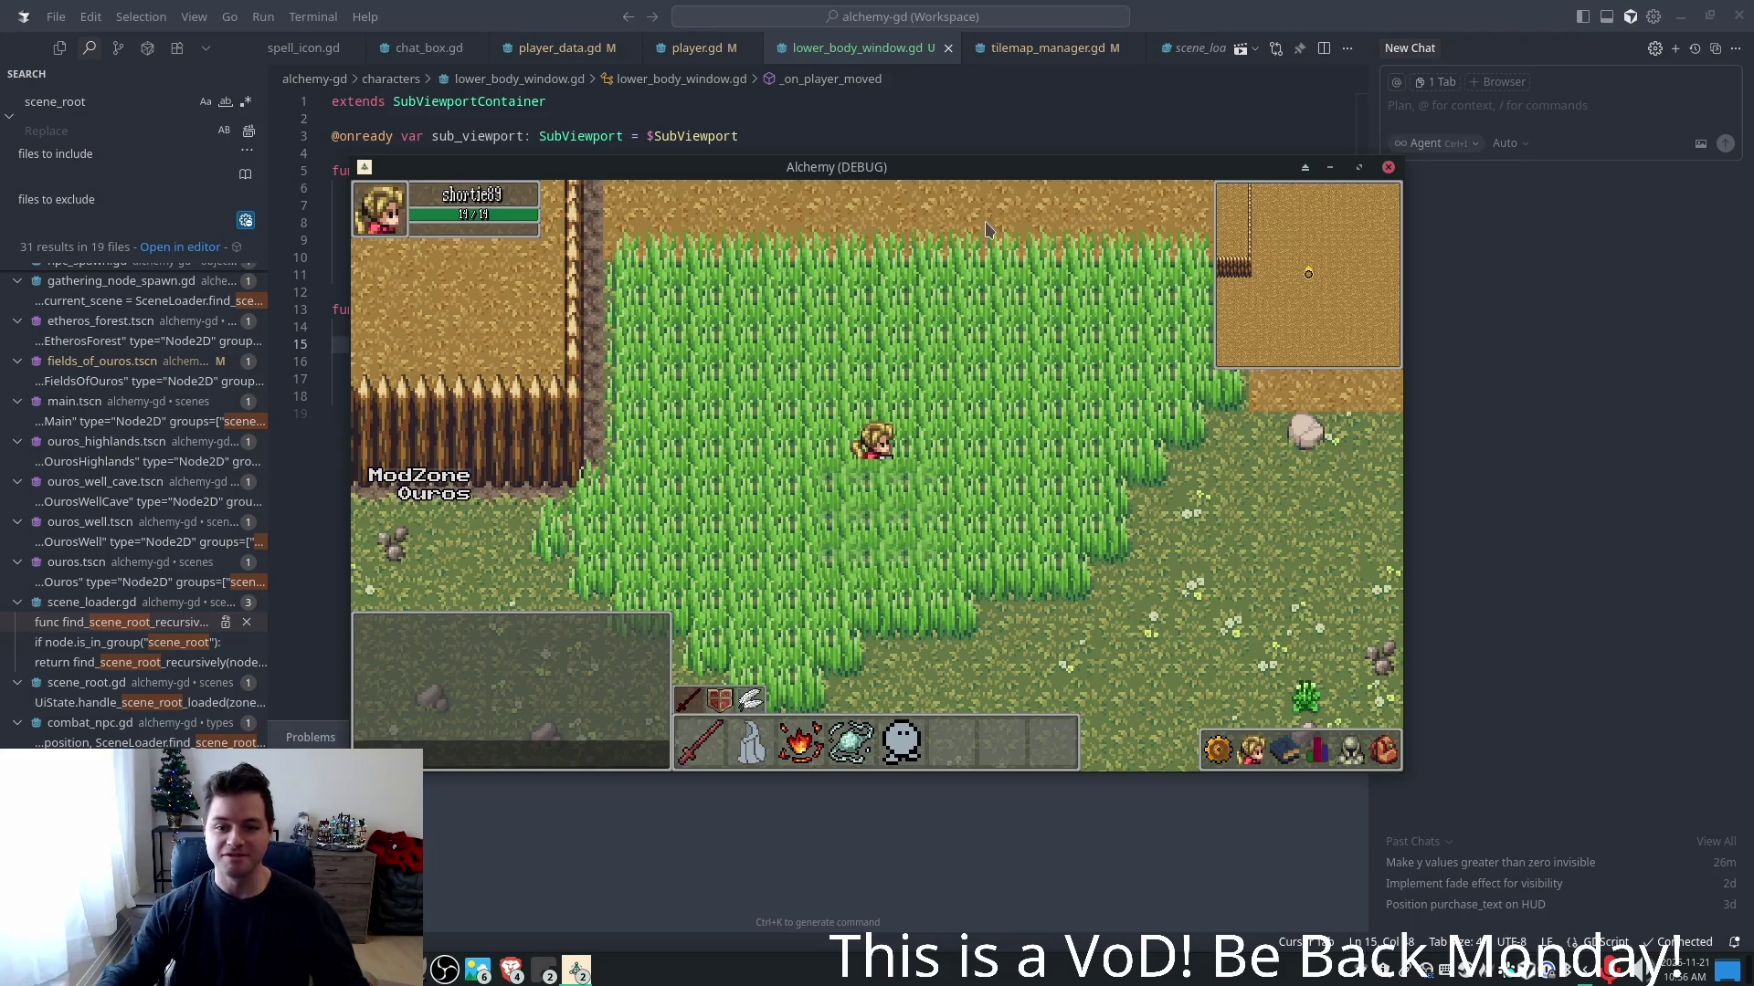
{"action": "type", "text": "d"}
{"action": "type", "text": "a"}
{"action": "type", "text": "d"}
{"action": "type", "text": "wa"}
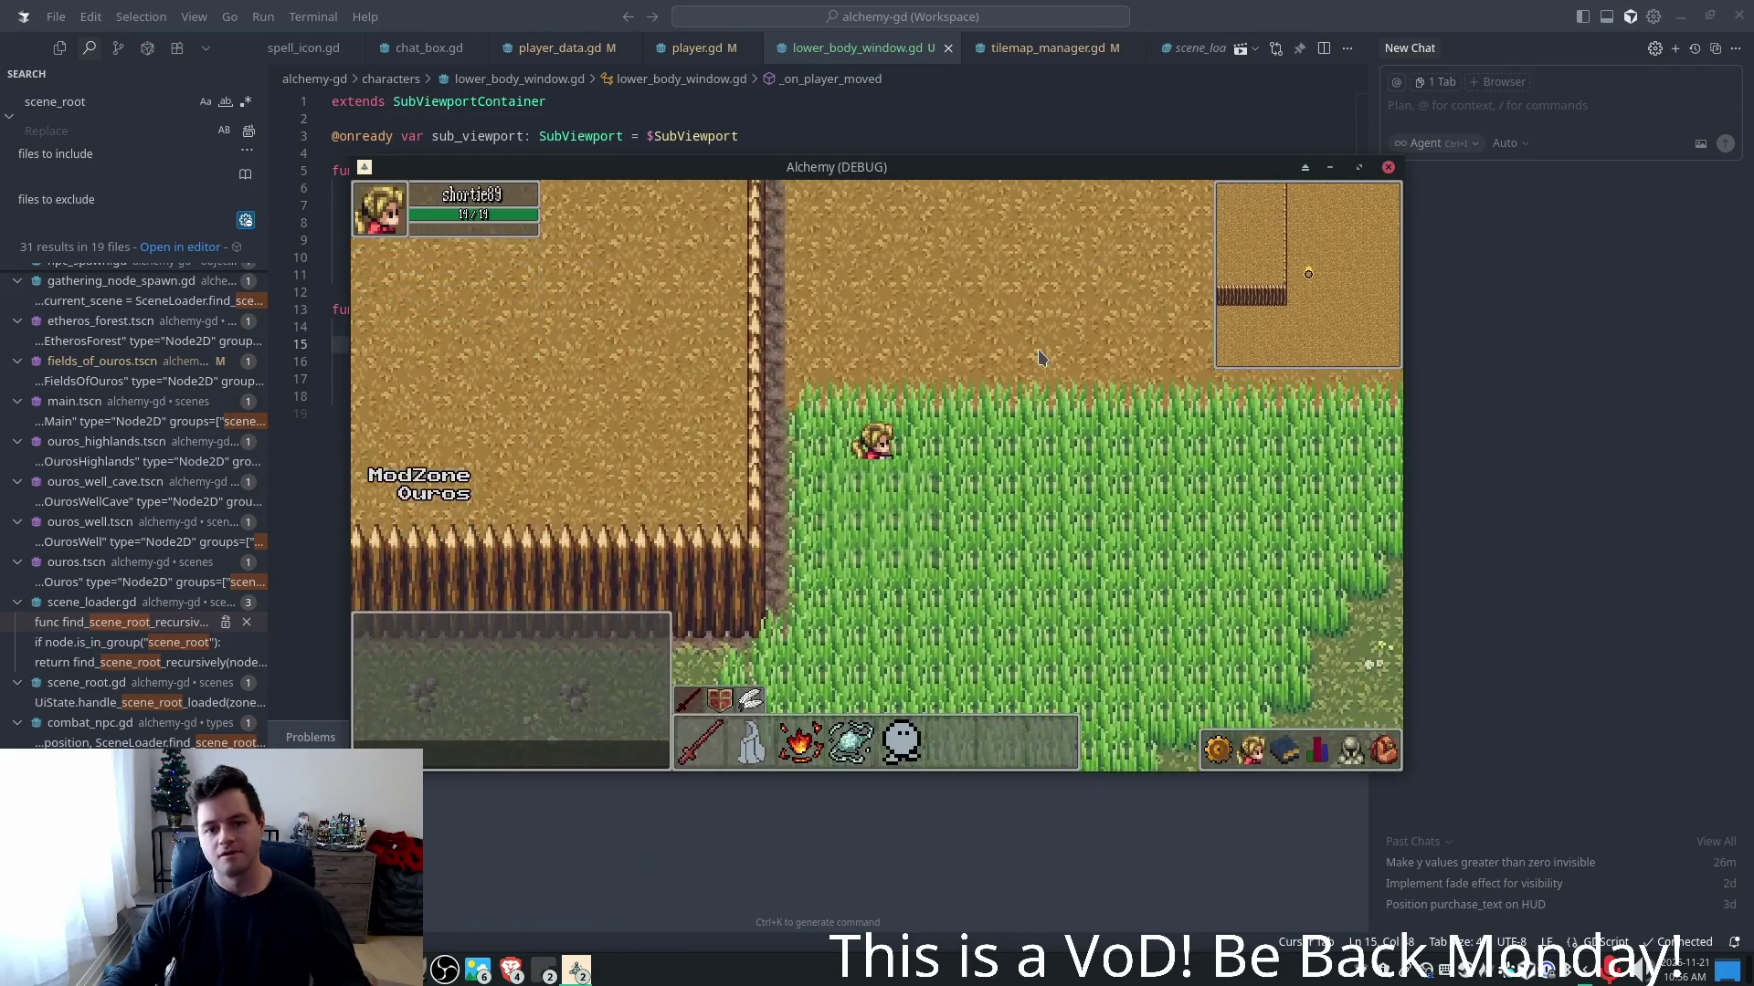
{"action": "type", "text": "s"}
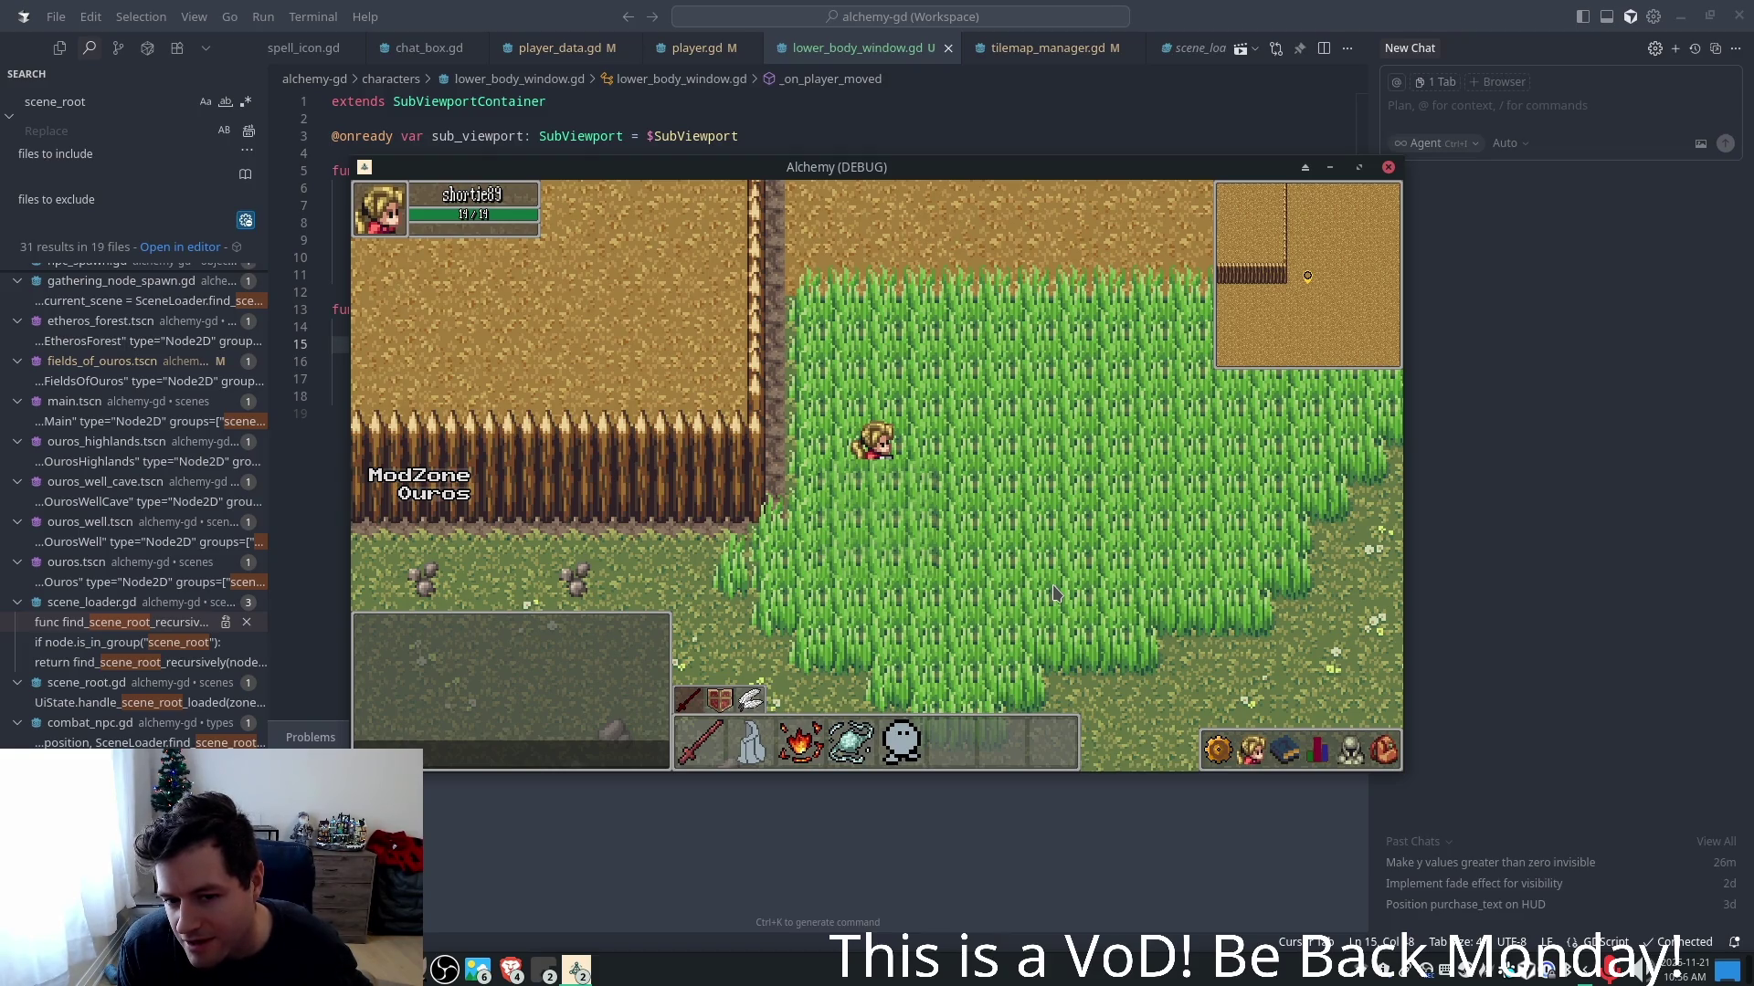
{"action": "key", "text": "d"}
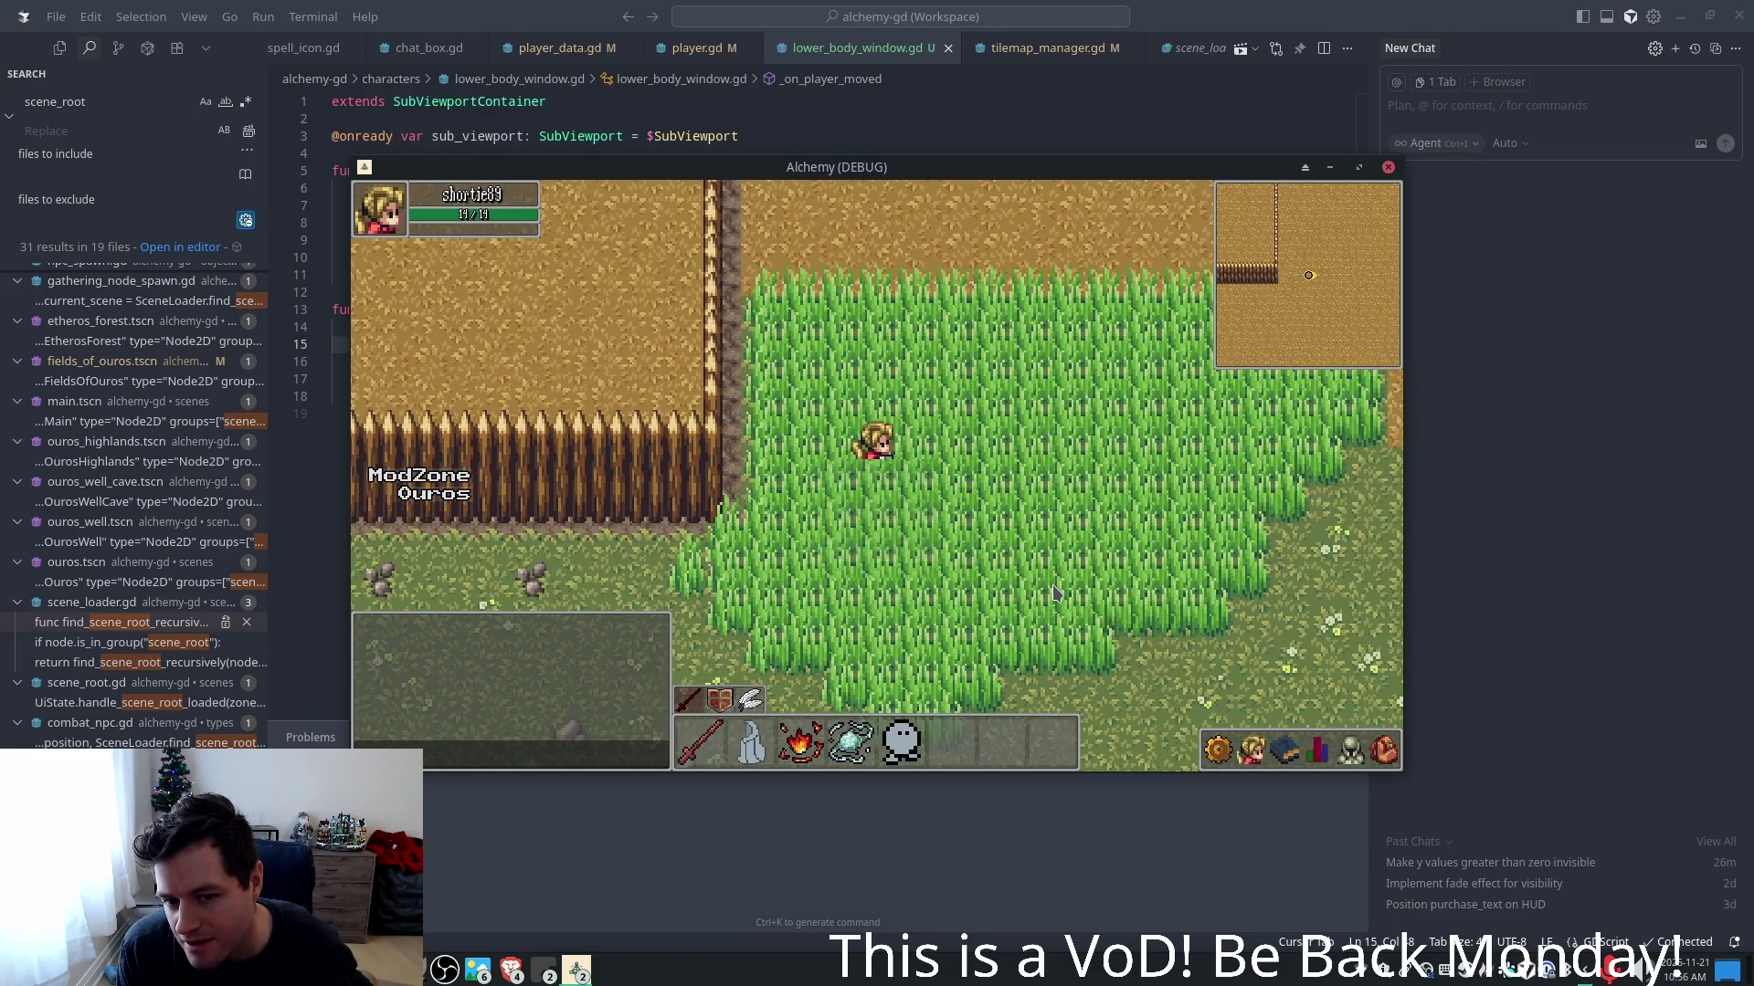
{"action": "key", "text": "d"}
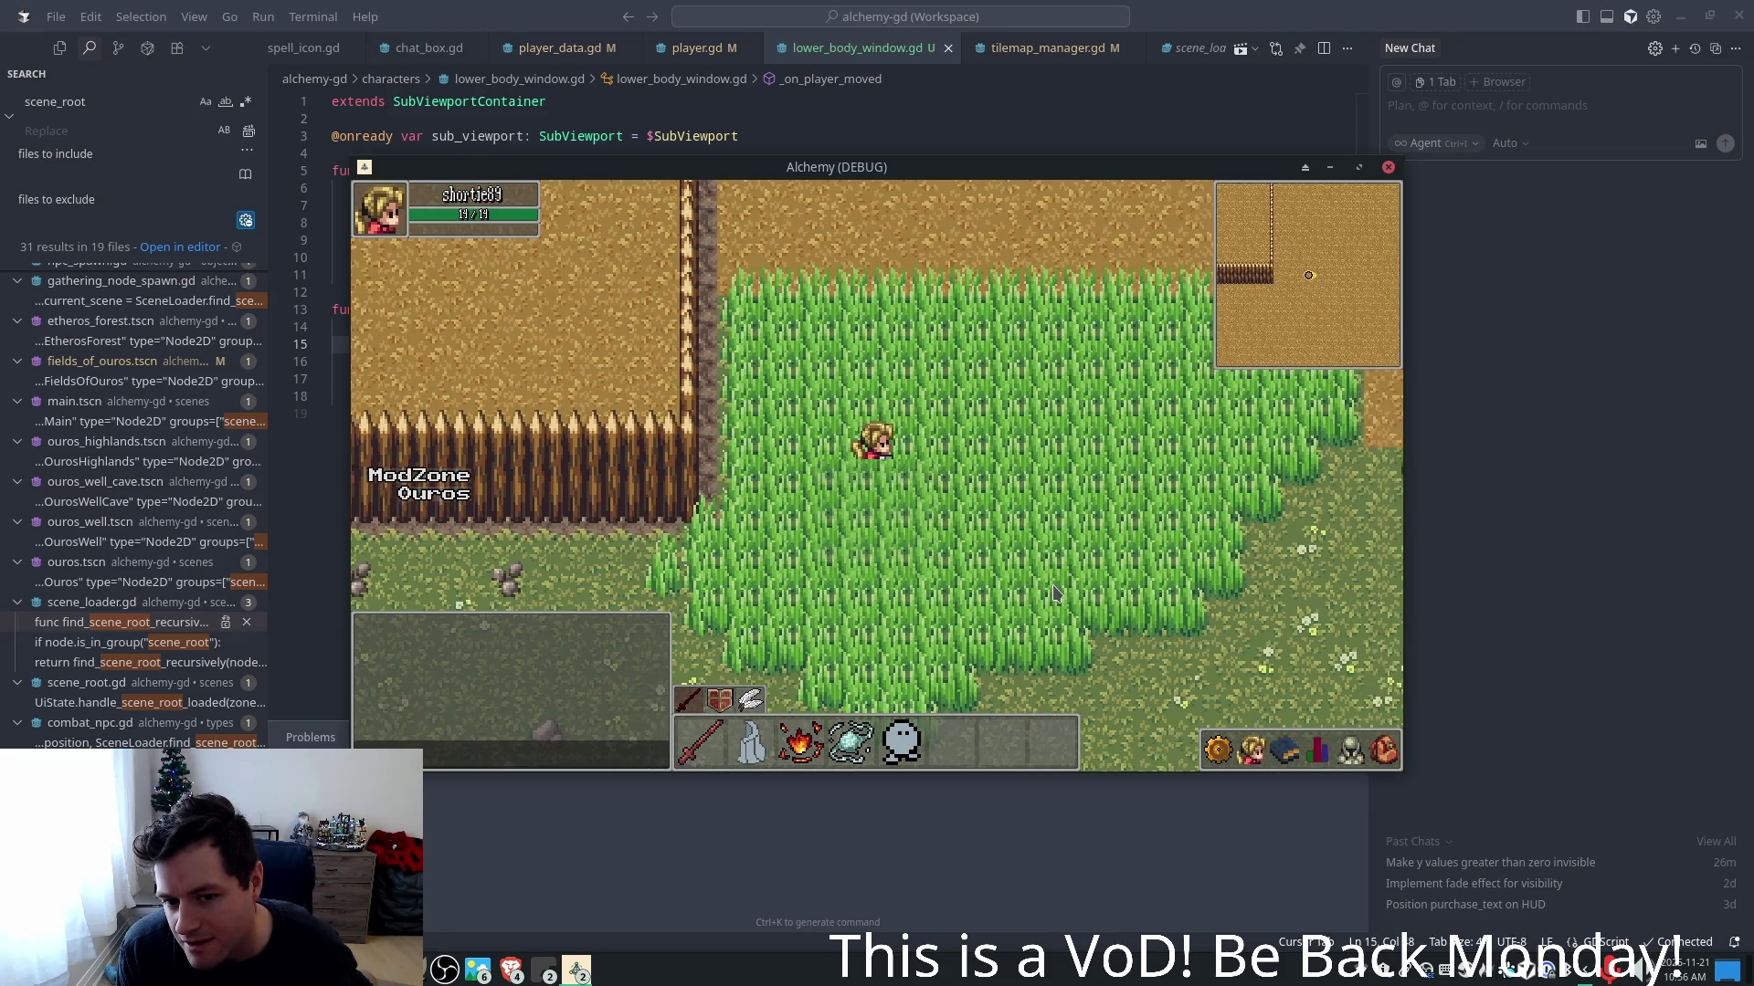
{"action": "key", "text": "d"}
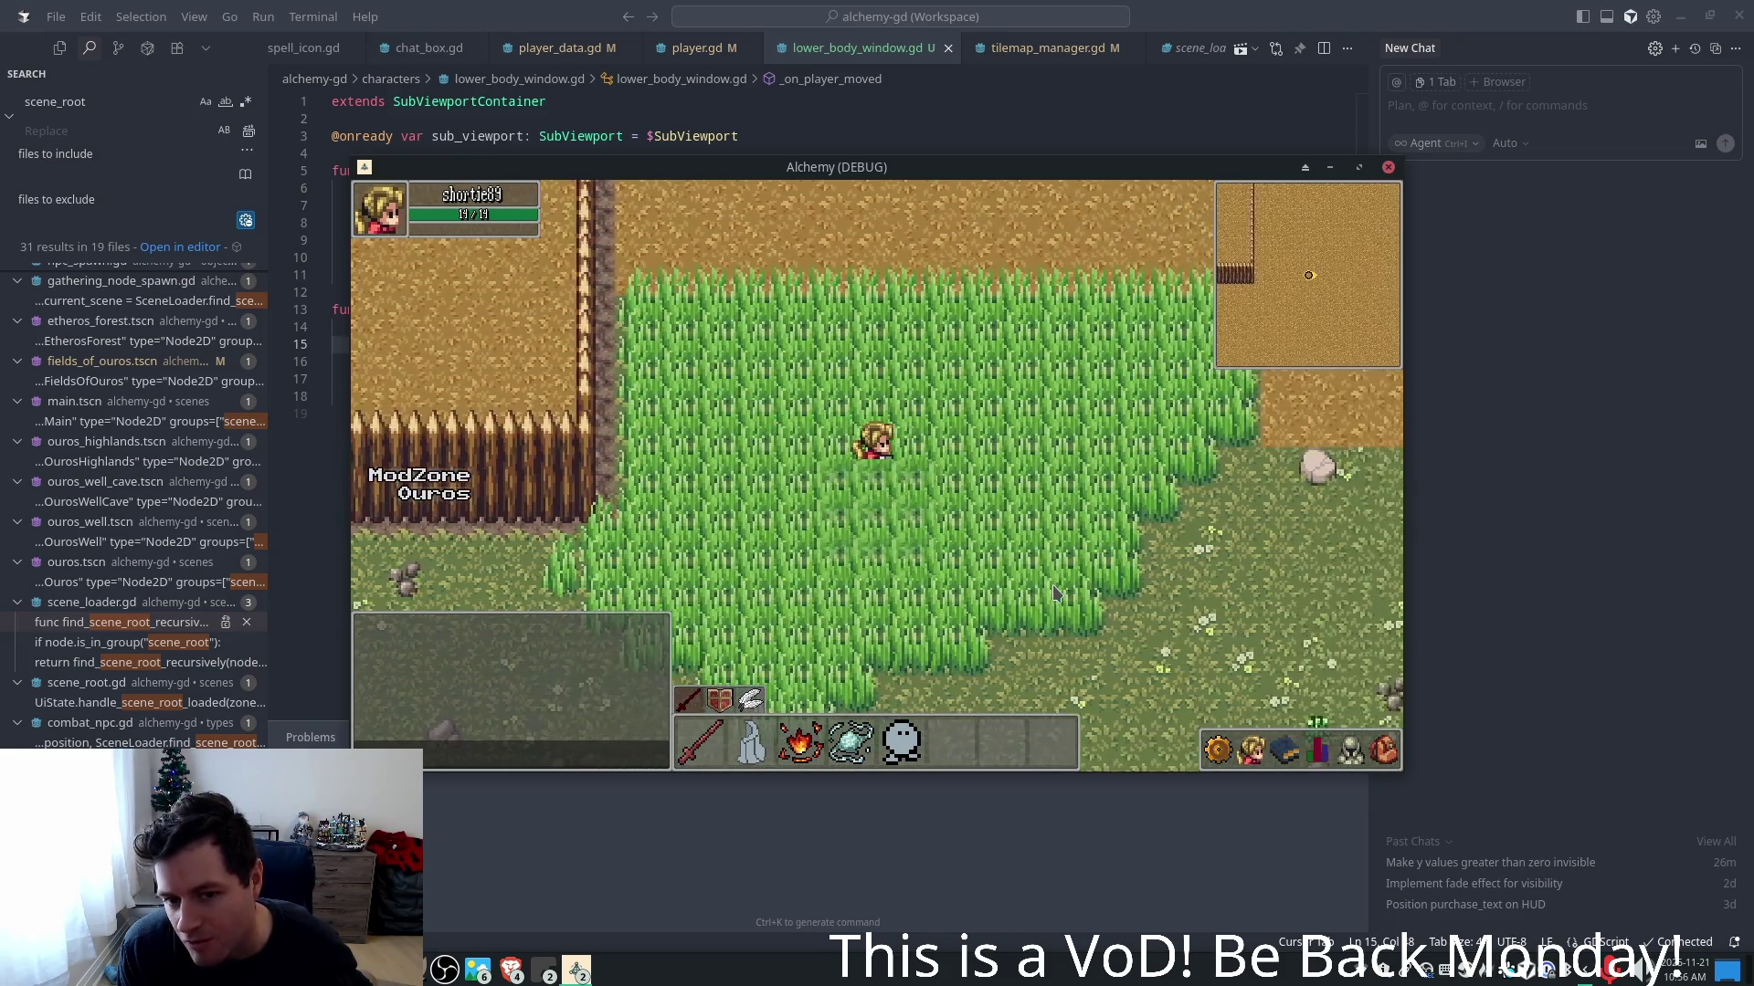
{"action": "key", "text": "a"}
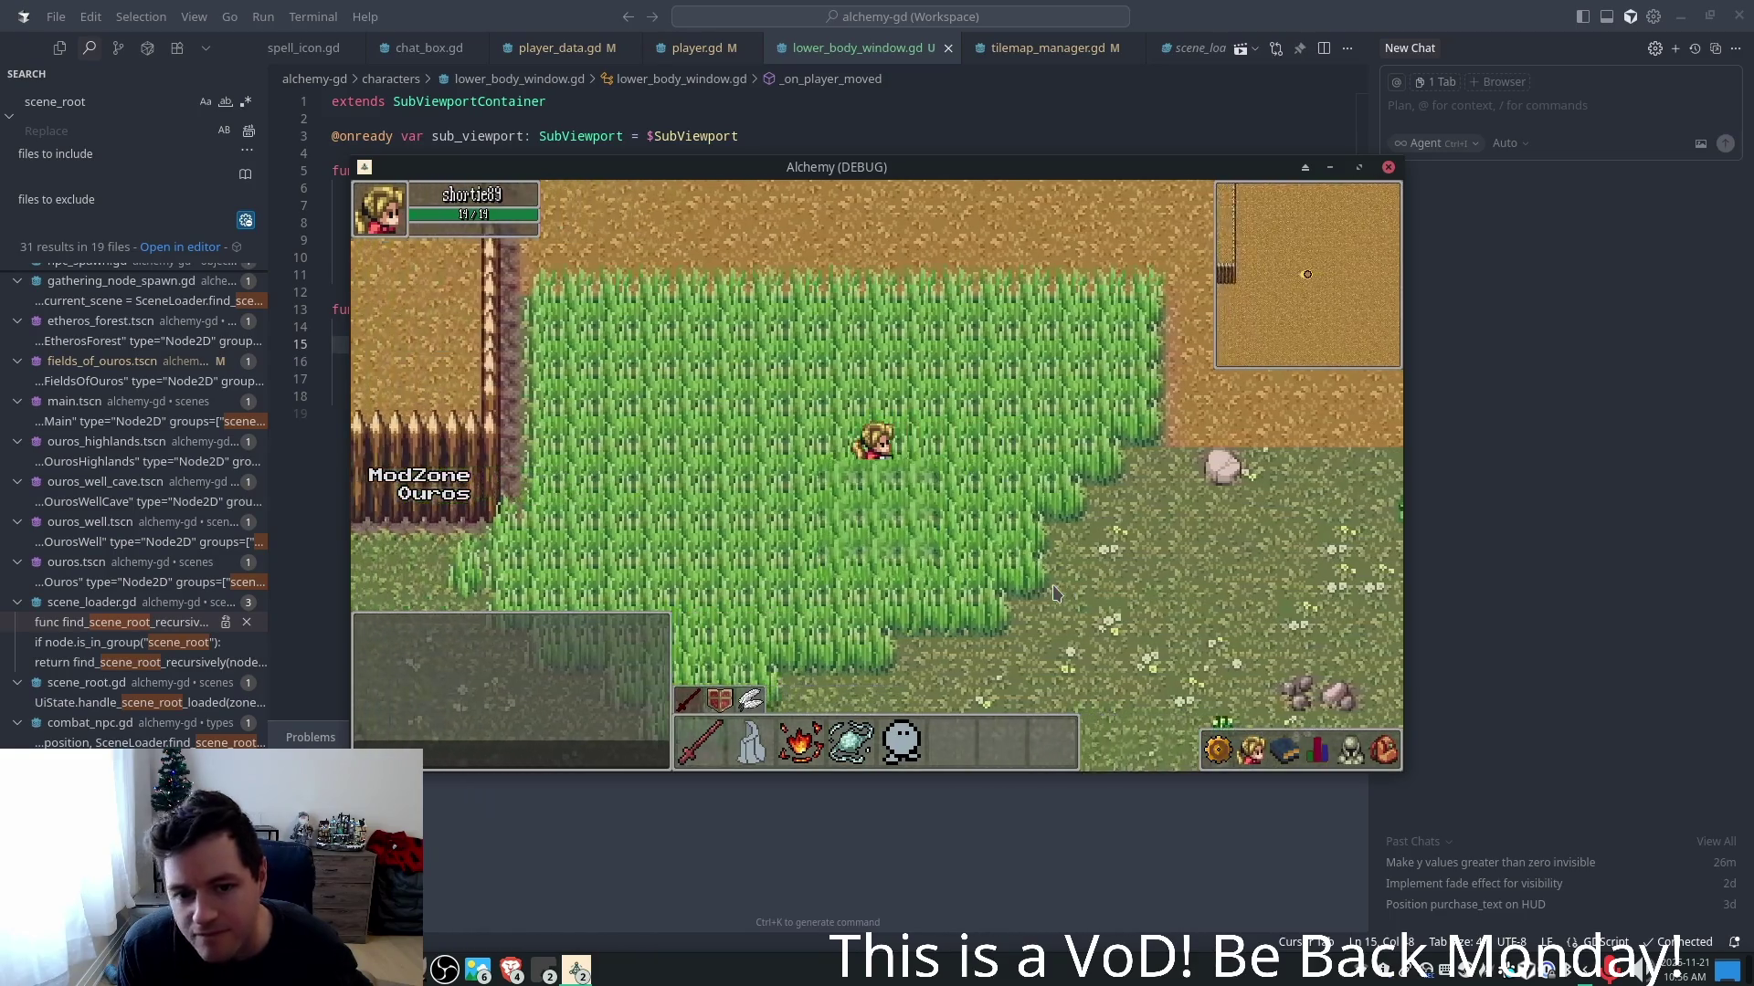
{"action": "key", "text": "d"}
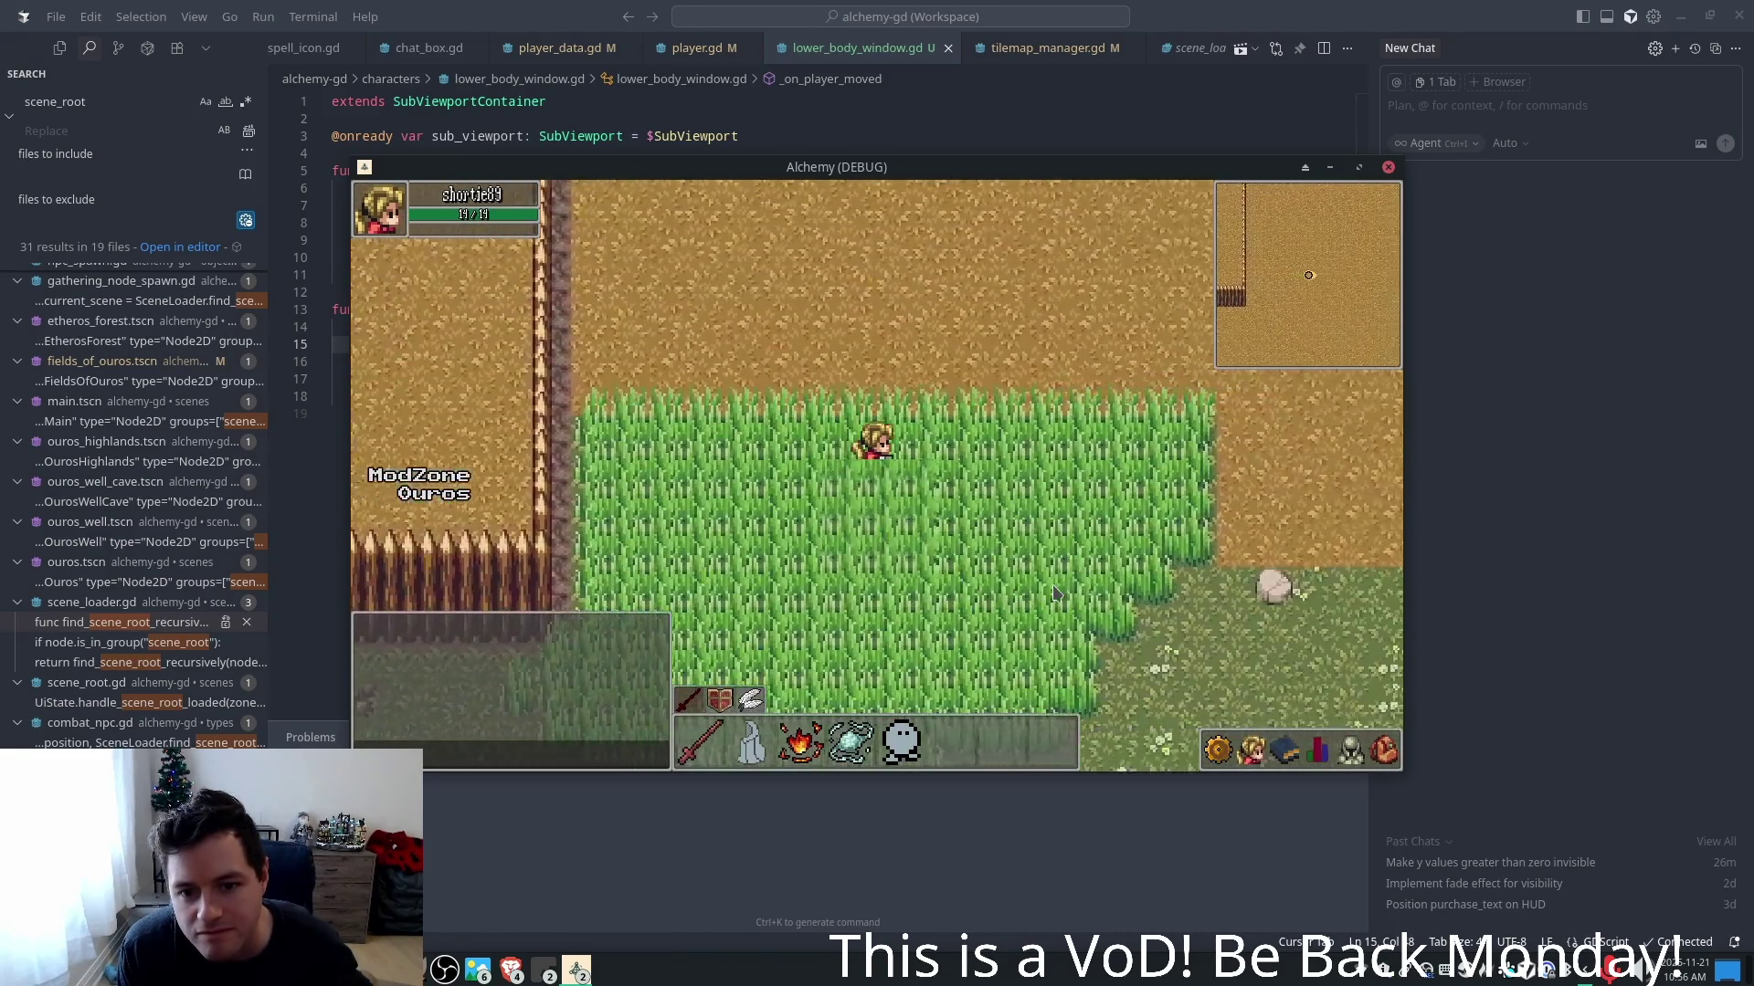
{"action": "key", "text": "a"}
{"action": "key", "text": "s"}
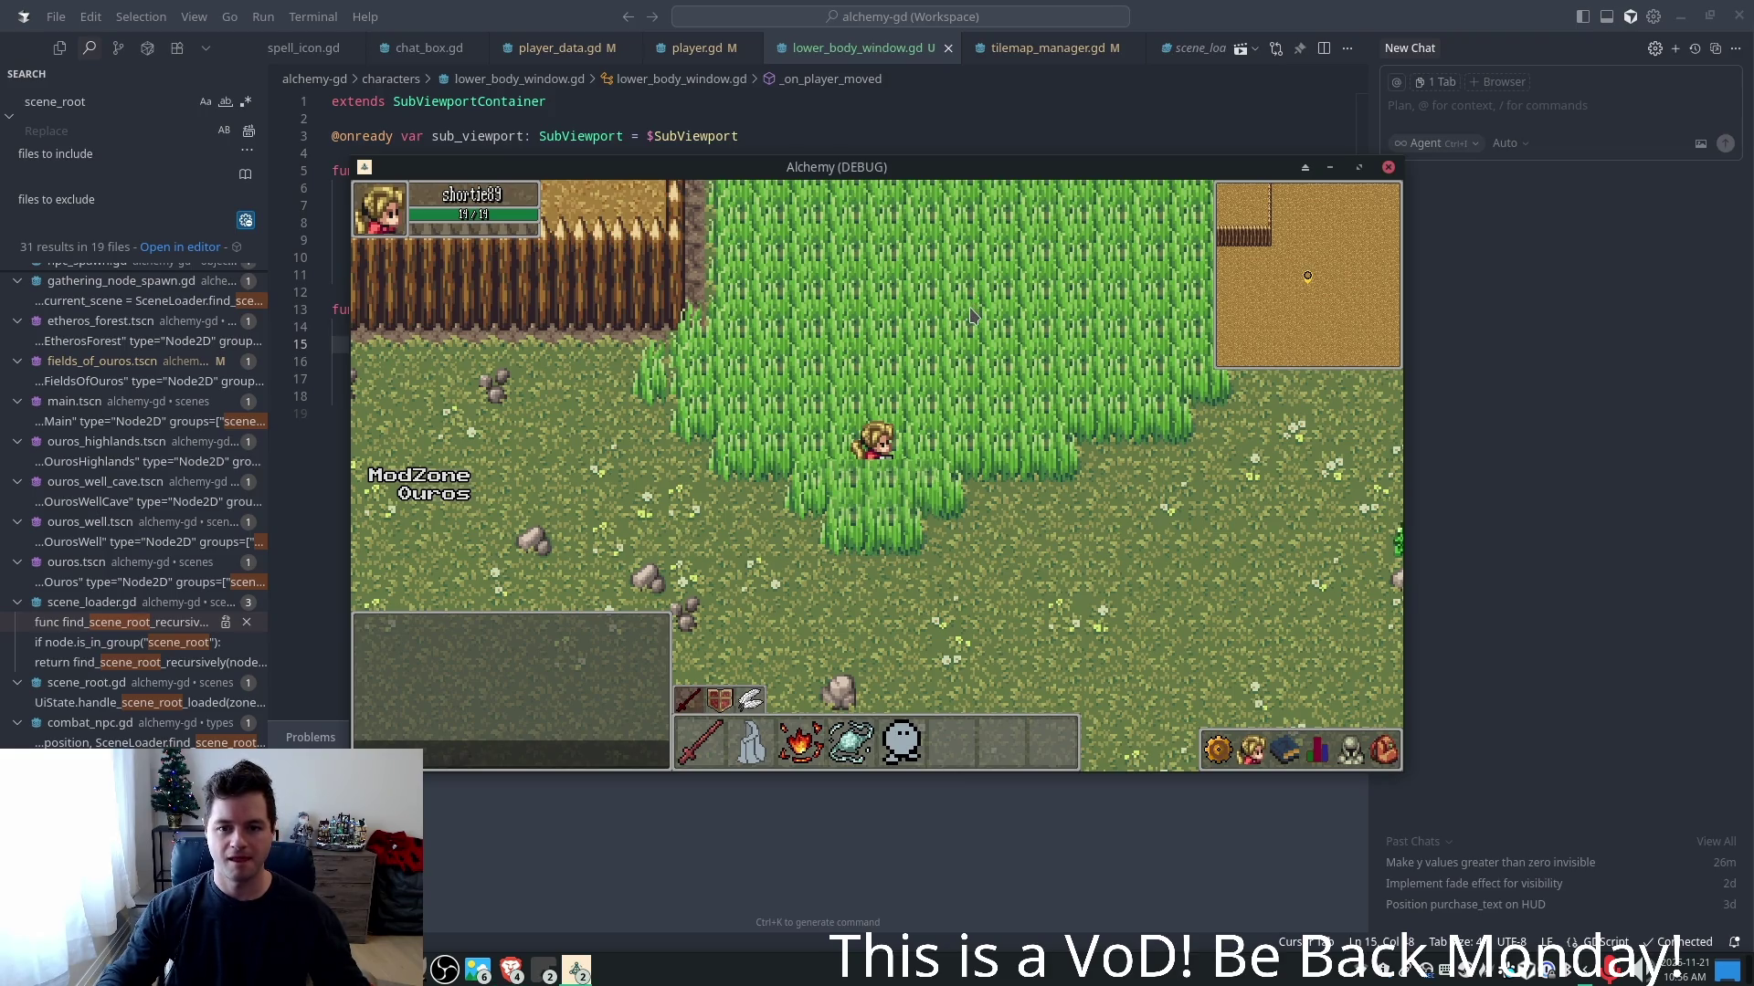
{"action": "key", "text": "w"}
{"action": "key", "text": "s"}
{"action": "key", "text": "w"}
{"action": "key", "text": "a"}
{"action": "key", "text": "d"}
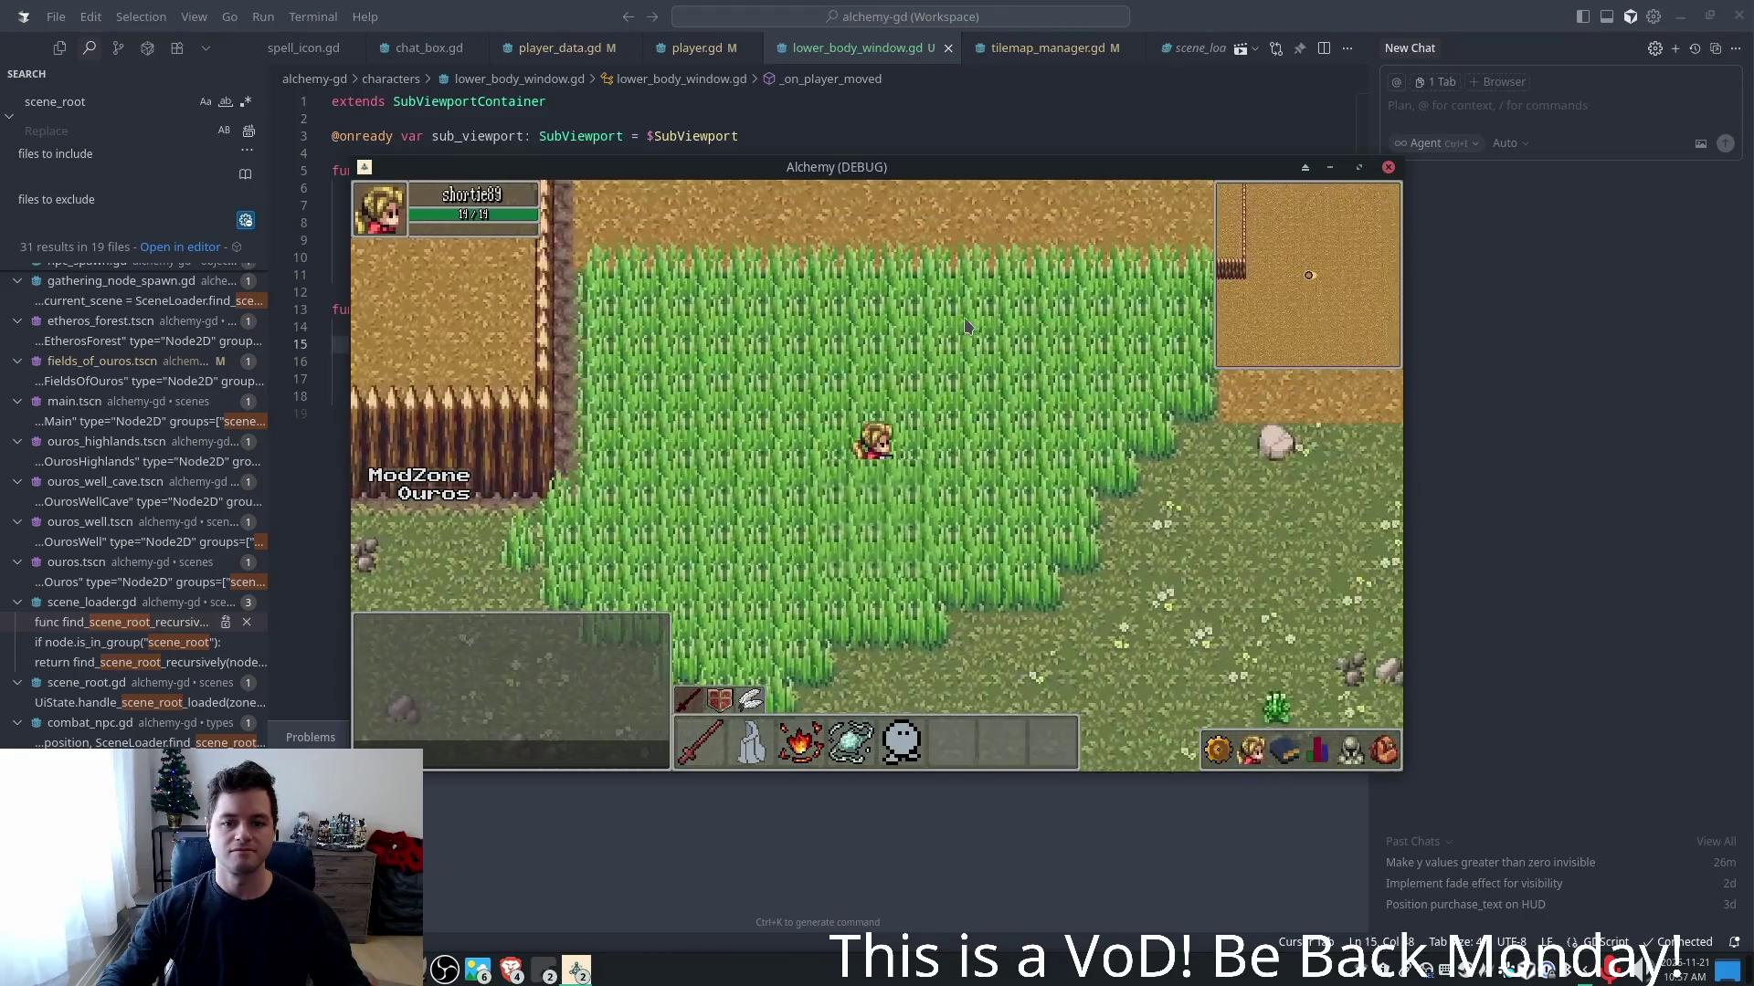
{"action": "key", "text": "d"}
{"action": "key", "text": "s"}
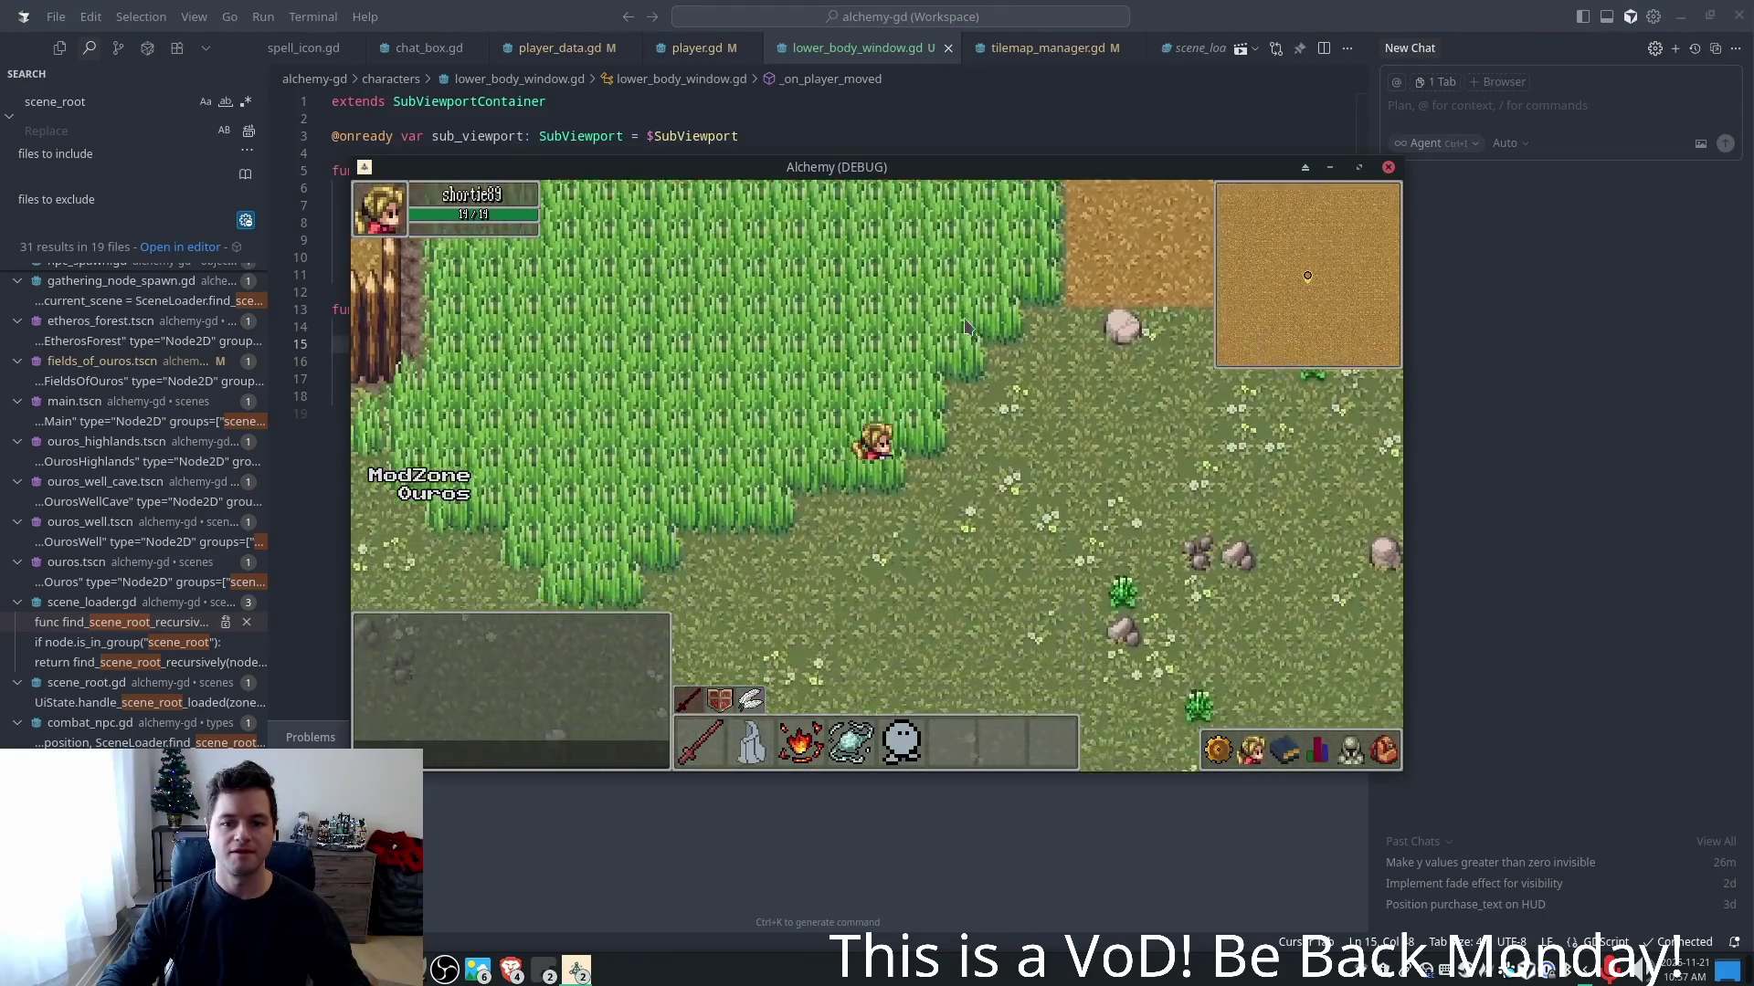
{"action": "key", "text": "a"}
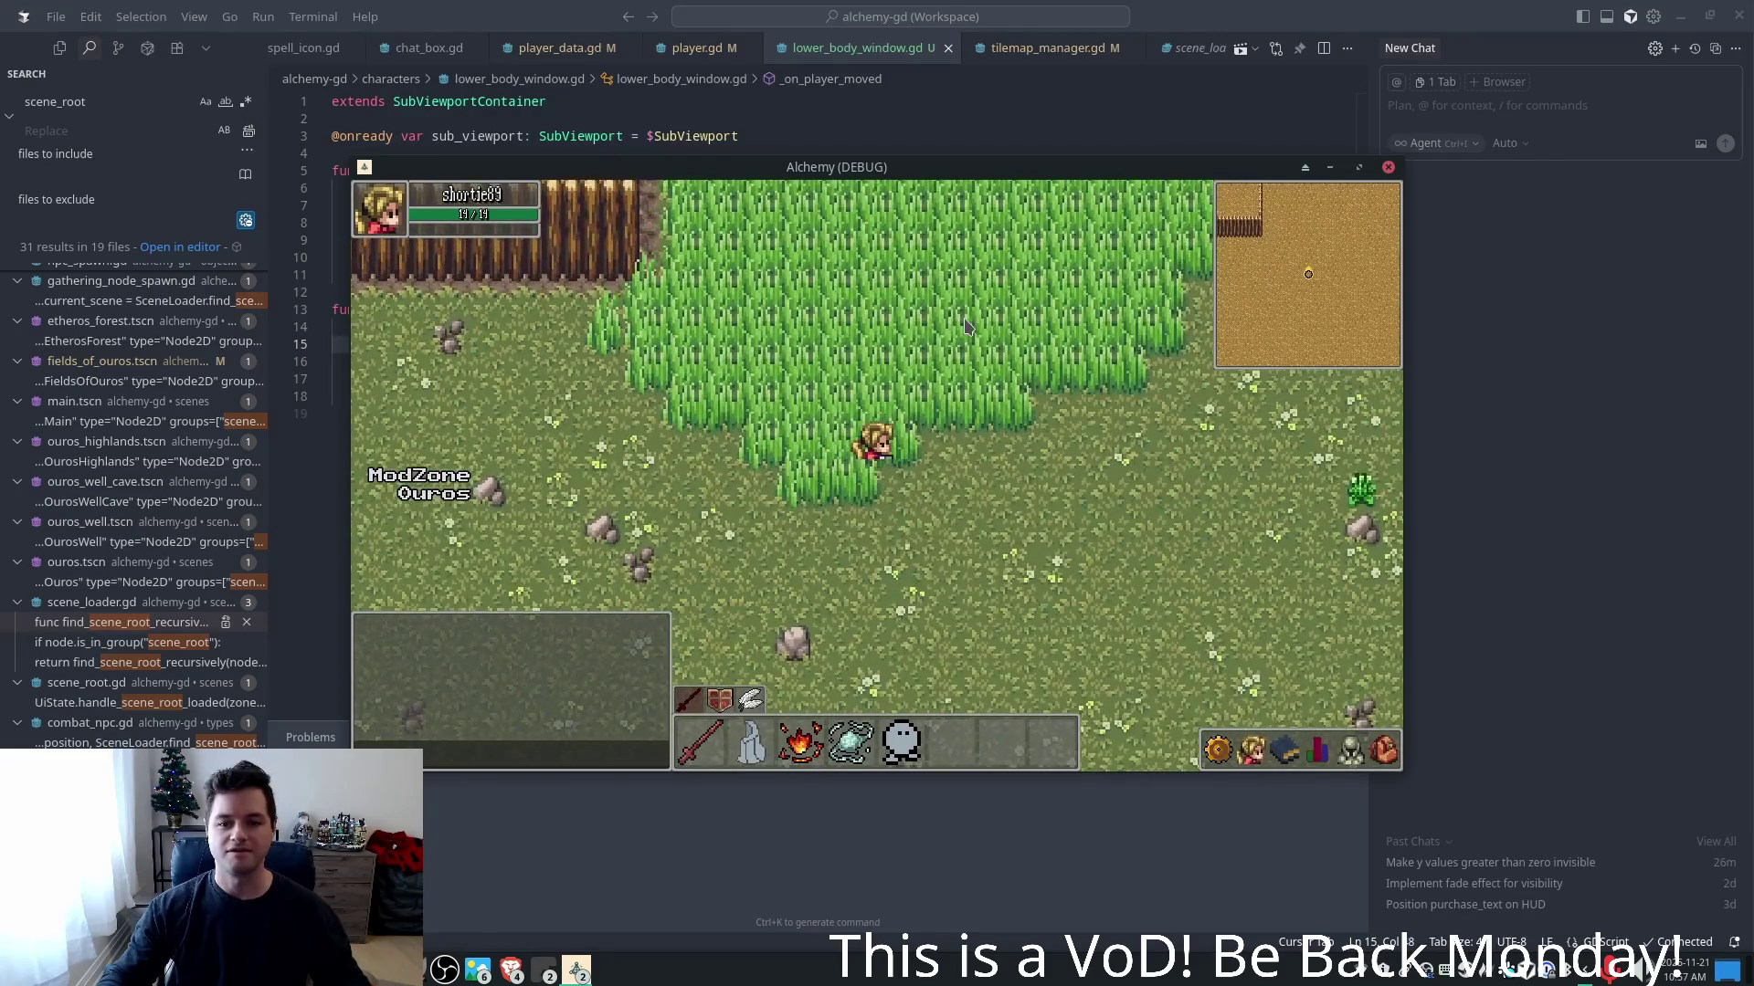
{"action": "key", "text": "a"}
{"action": "key", "text": "s"}
{"action": "key", "text": "w"}
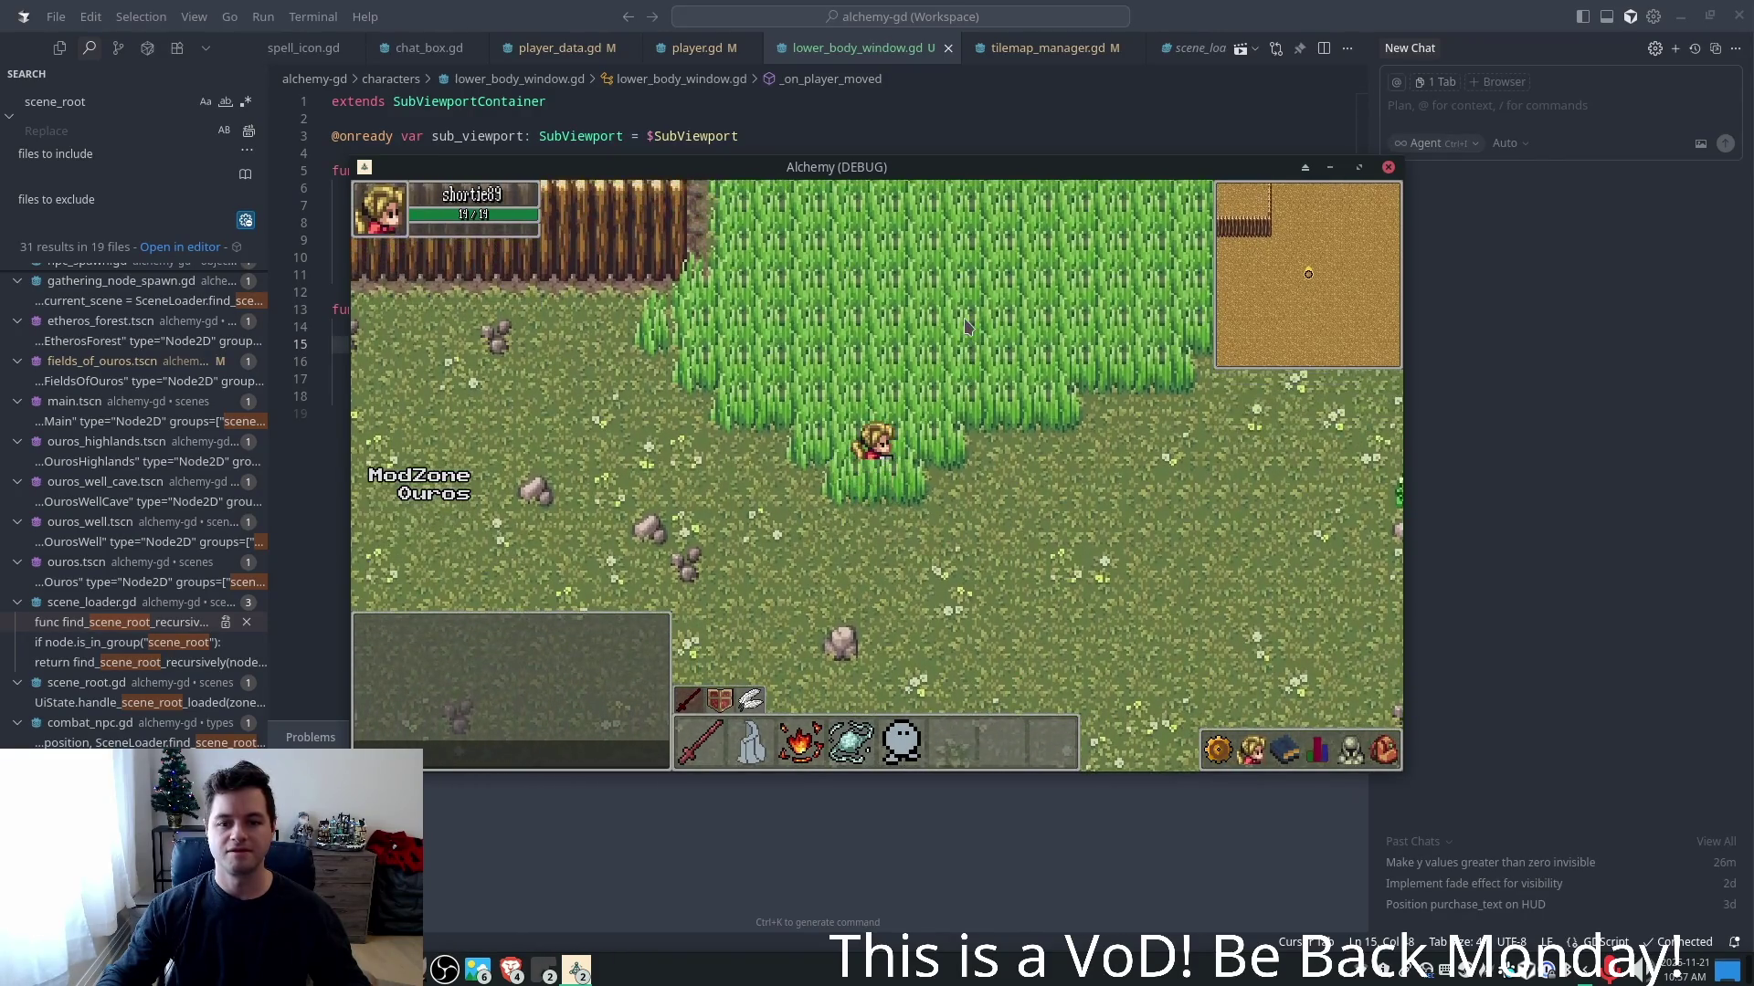
{"action": "key", "text": "w"}
{"action": "key", "text": "a"}
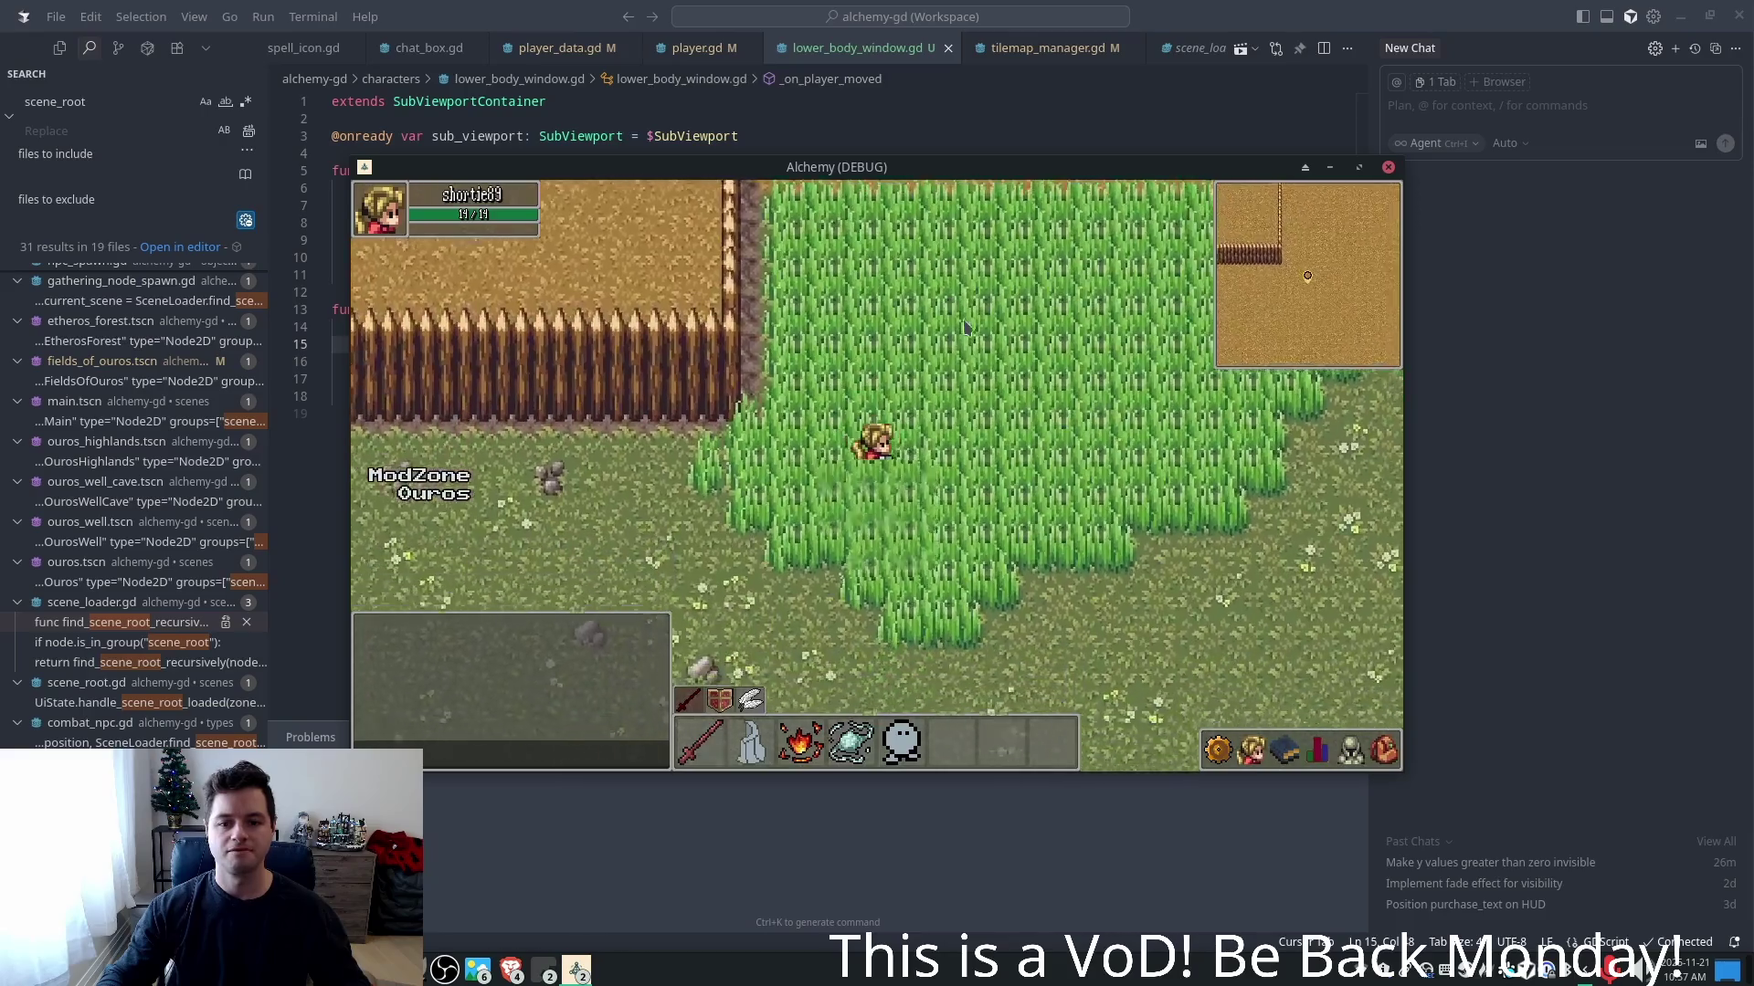
{"action": "key", "text": "s"}
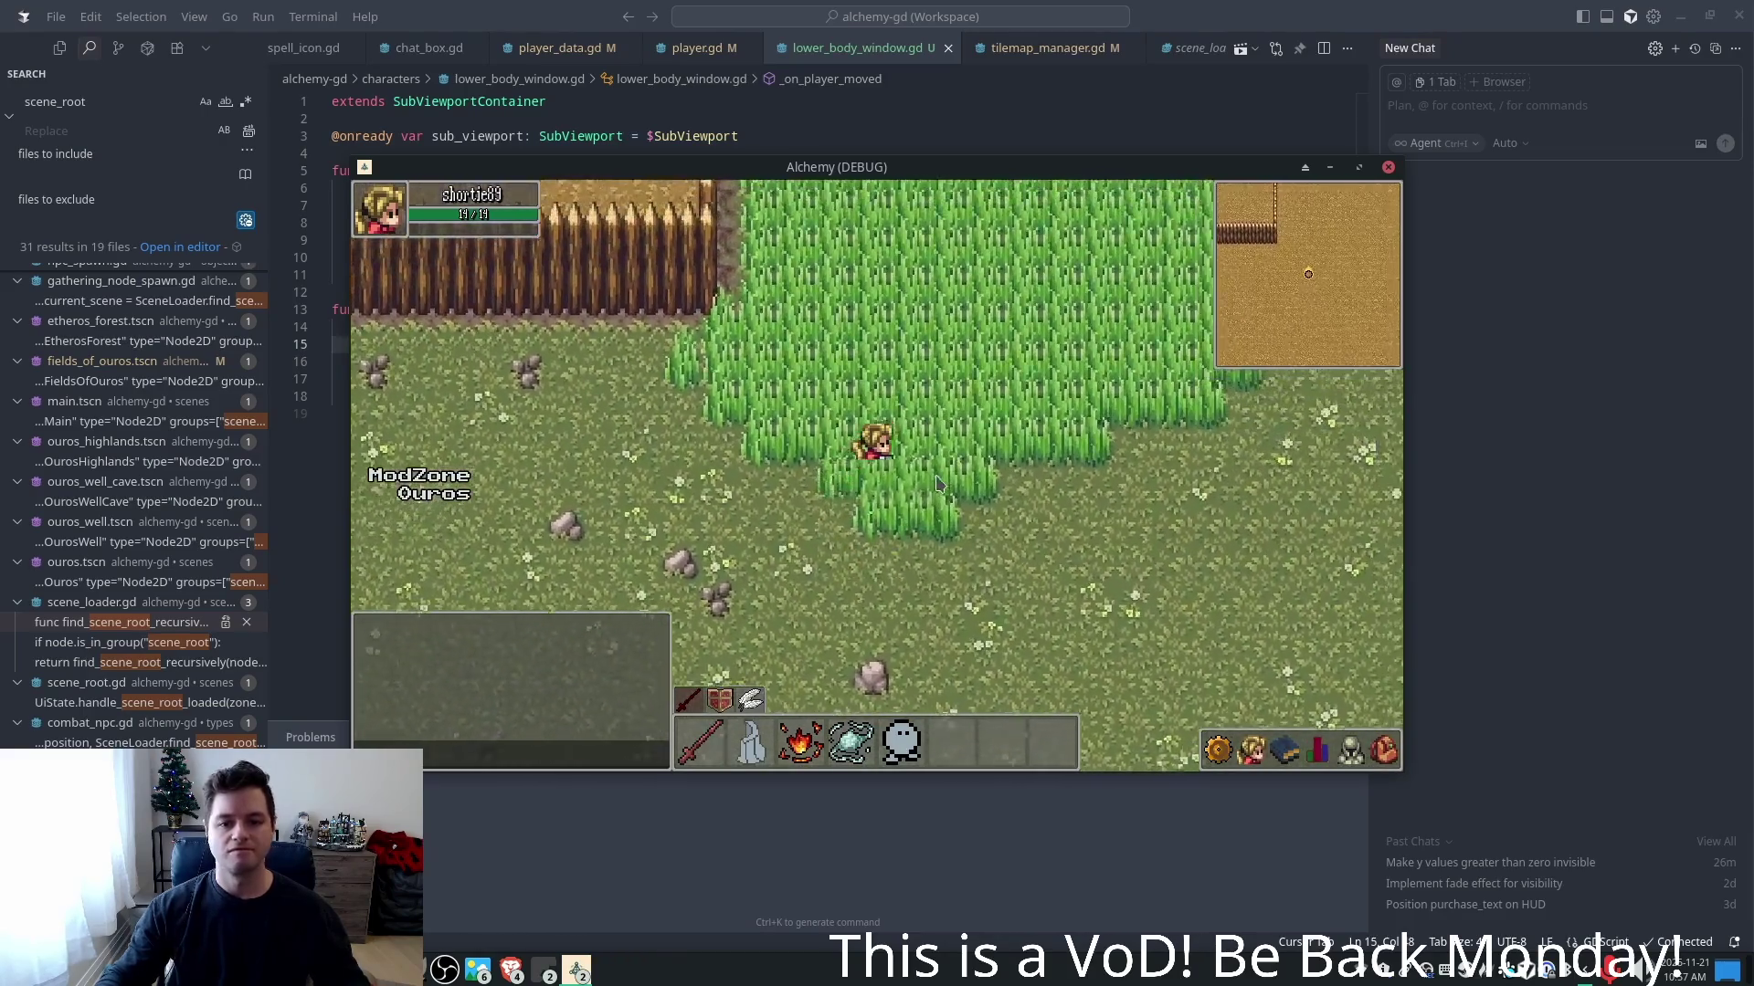
{"action": "key", "text": "w"}
{"action": "key", "text": "d"}
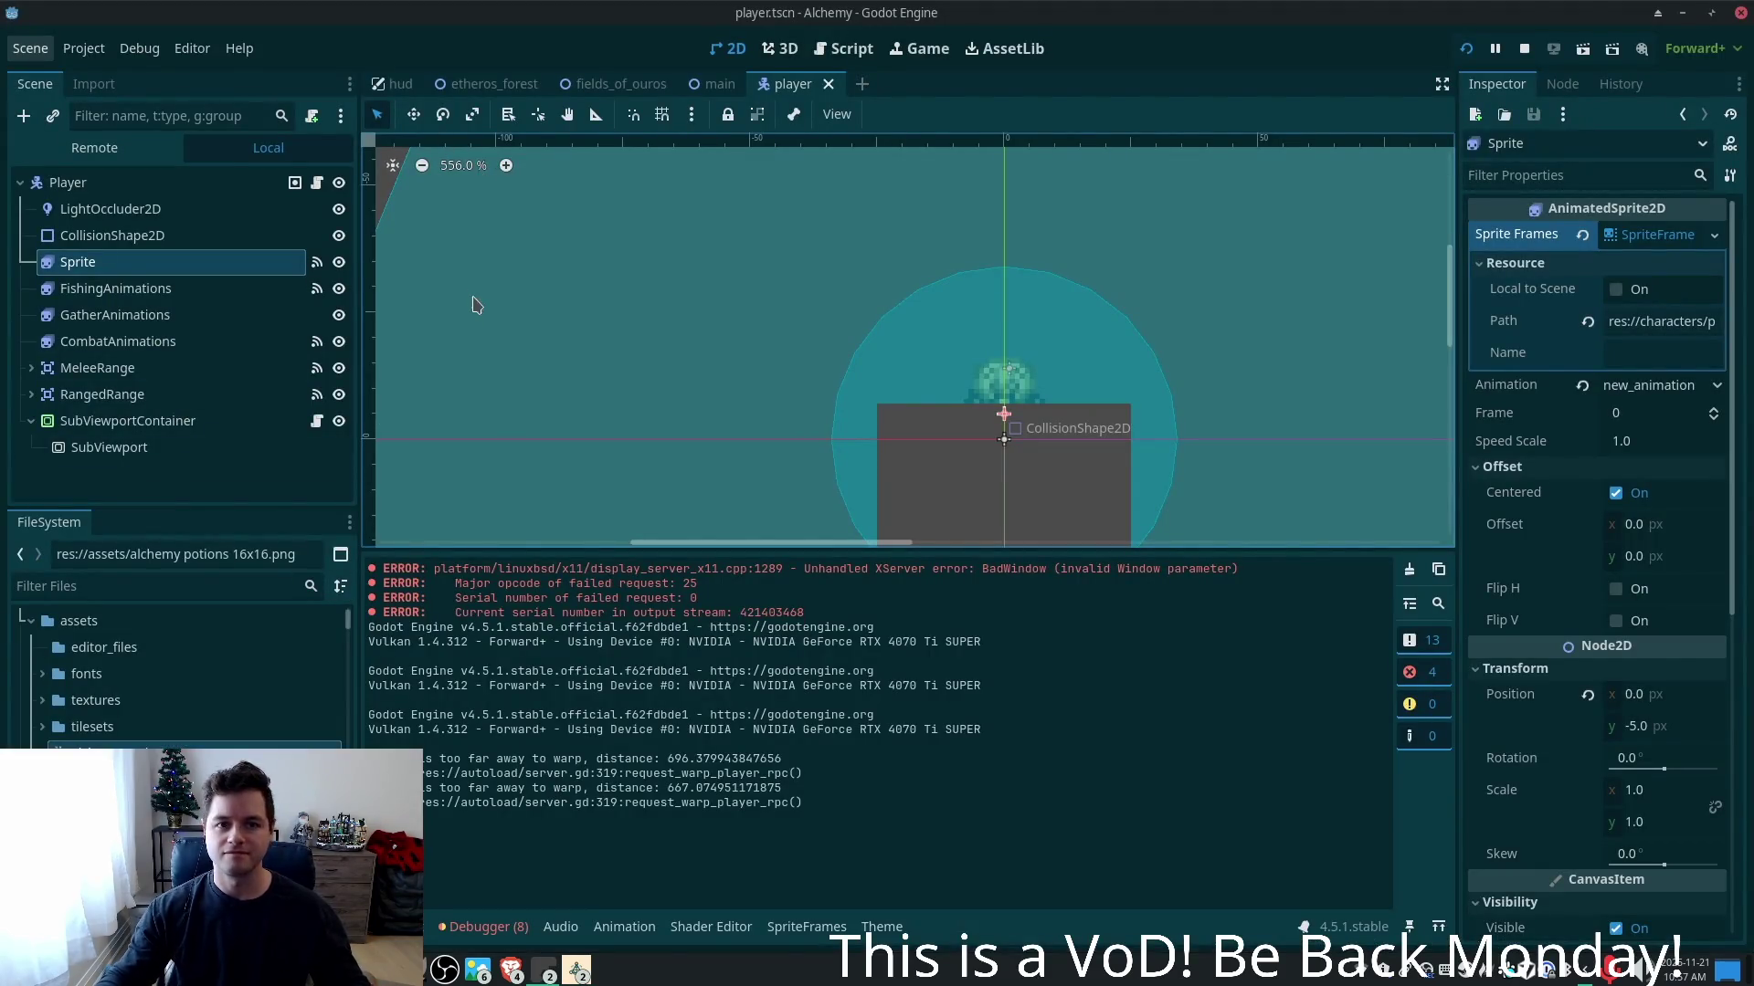
- Set the SubViewport's size to 32 px wide, keeping its height at 50
{"action": "scroll", "coordinate": [493, 378], "scroll_direction": "down", "scroll_amount": 4}
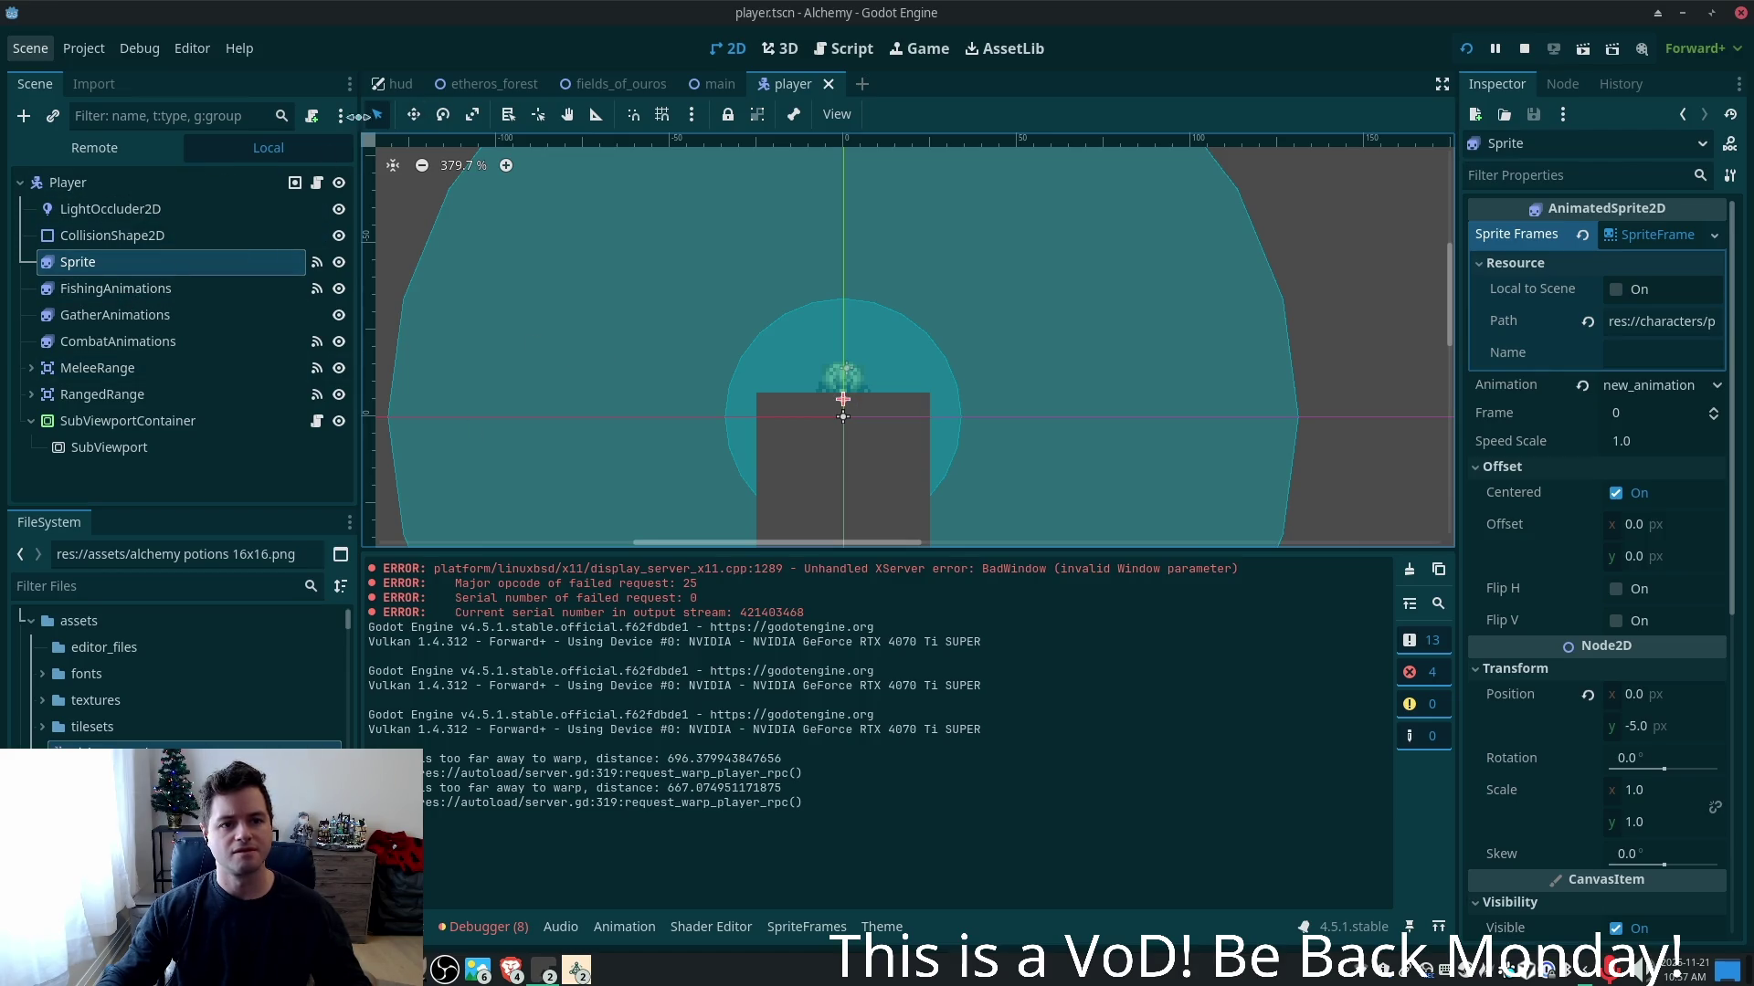
{"action": "left_click", "coordinate": [128, 421]}
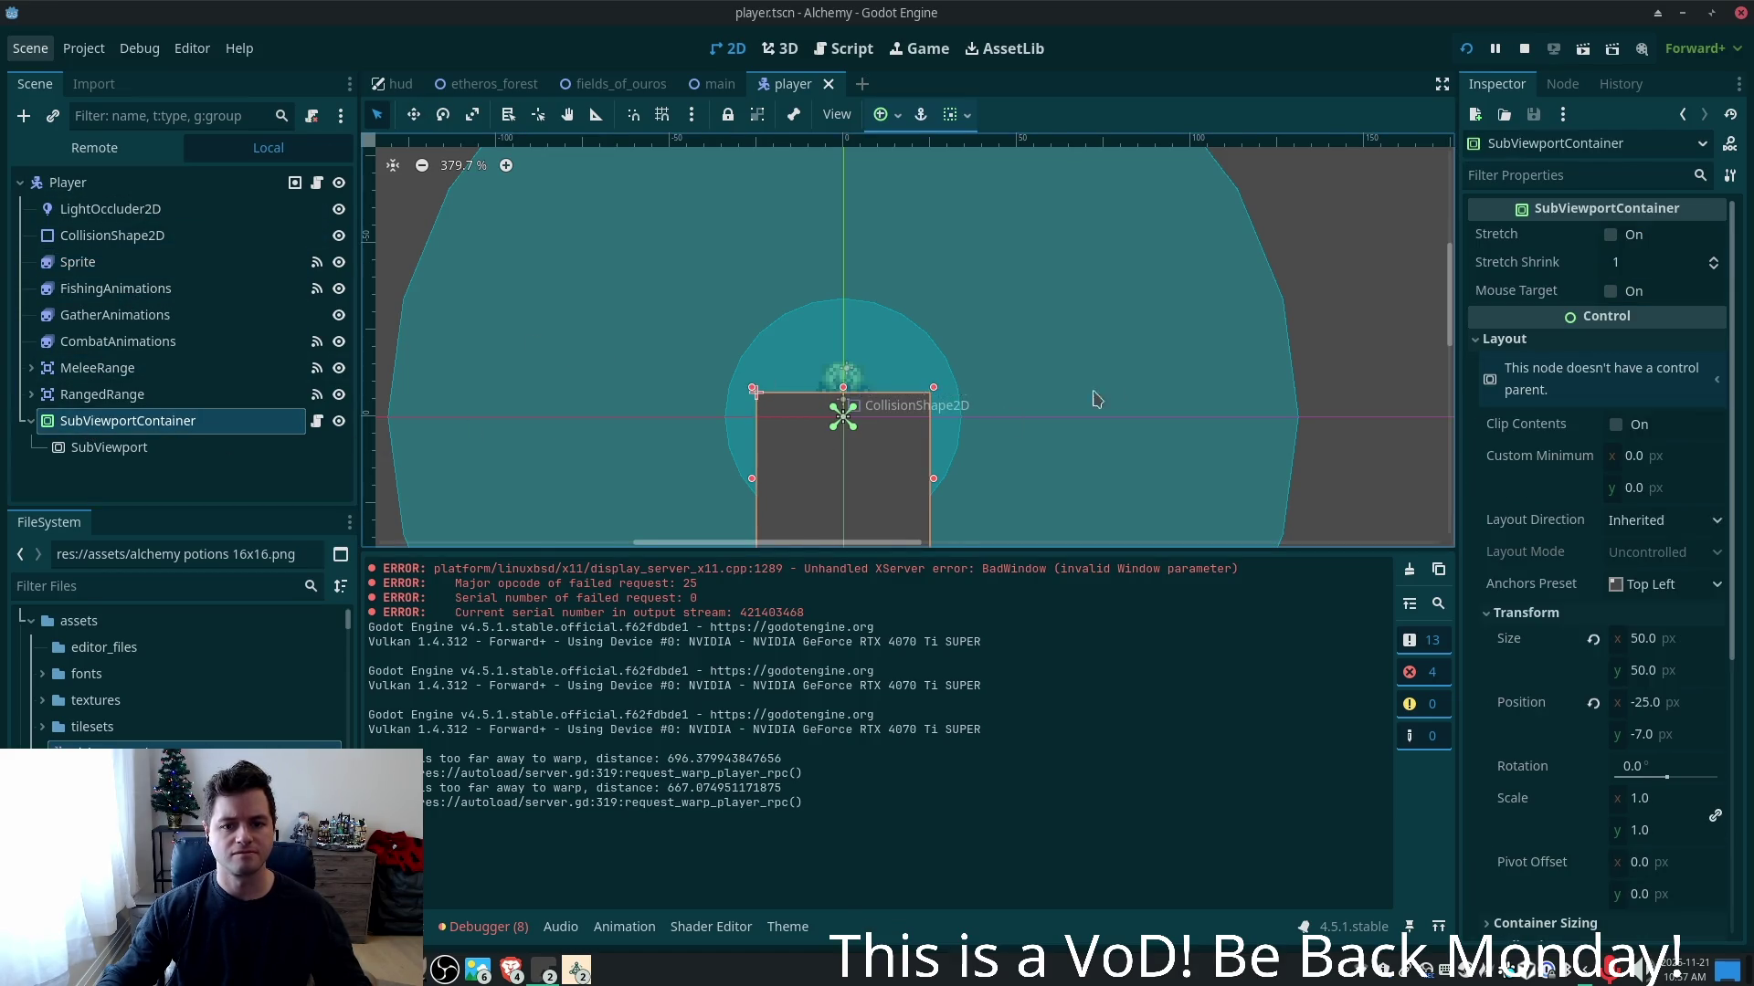
{"action": "scroll", "coordinate": [1051, 406], "scroll_direction": "down", "scroll_amount": 2}
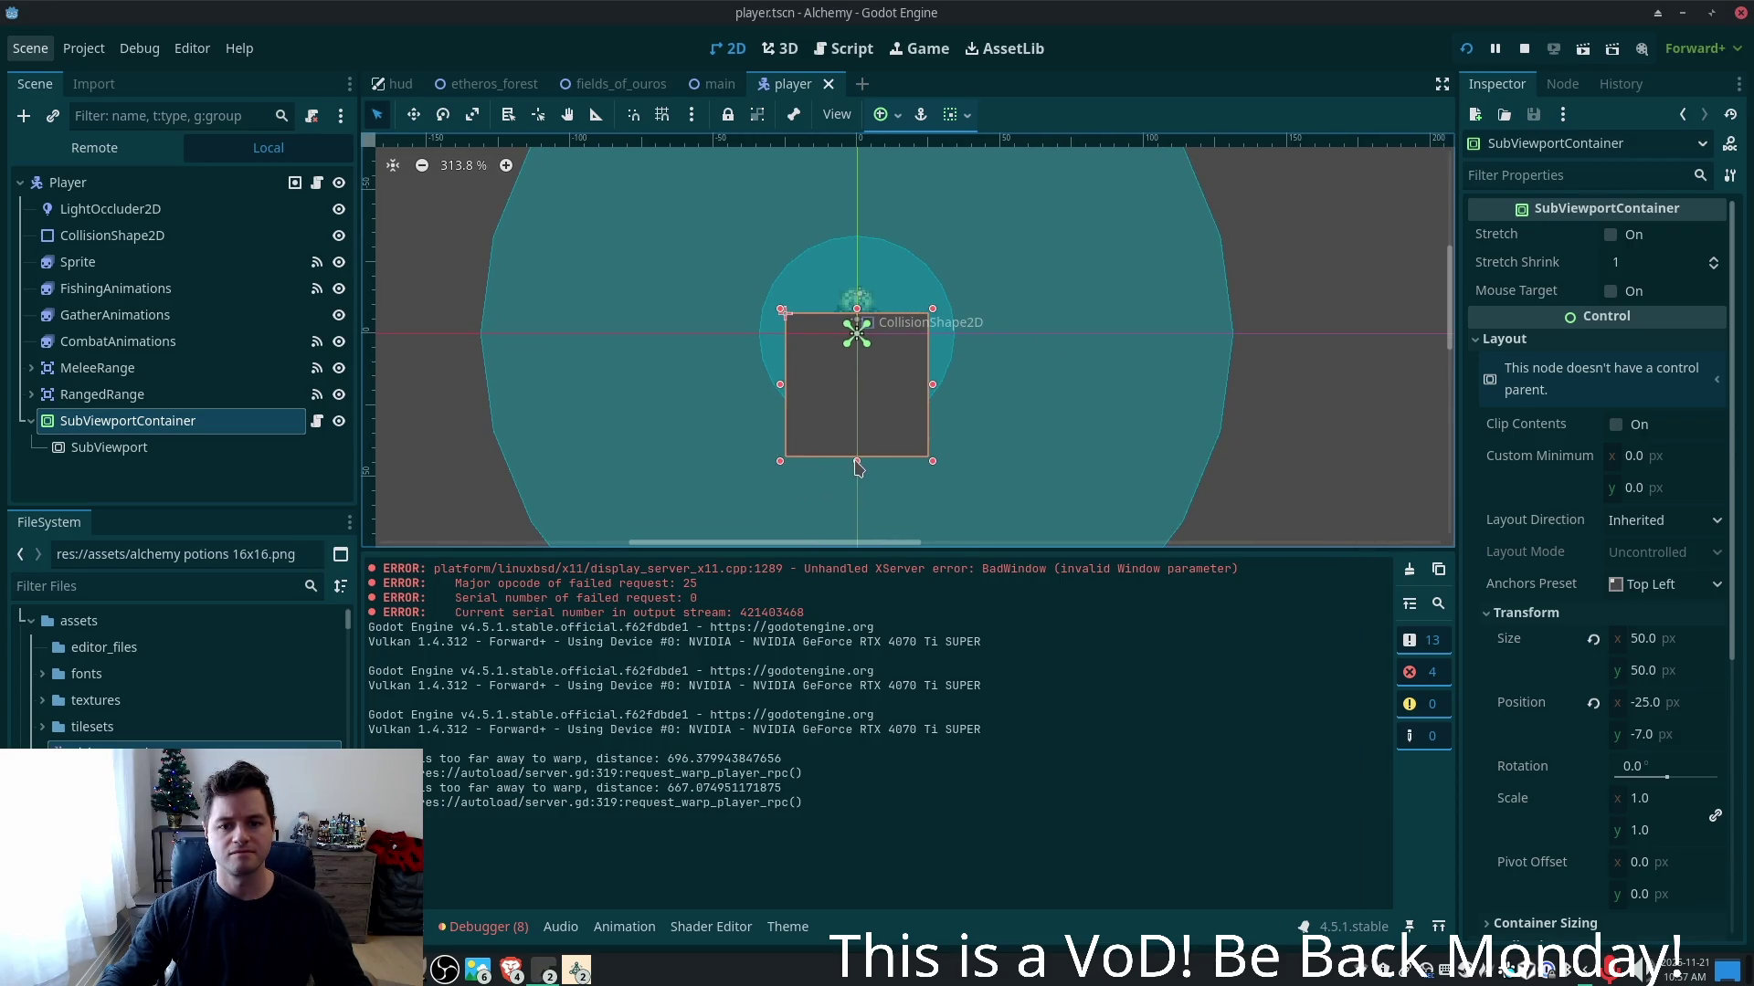
{"action": "left_click", "coordinate": [133, 449]}
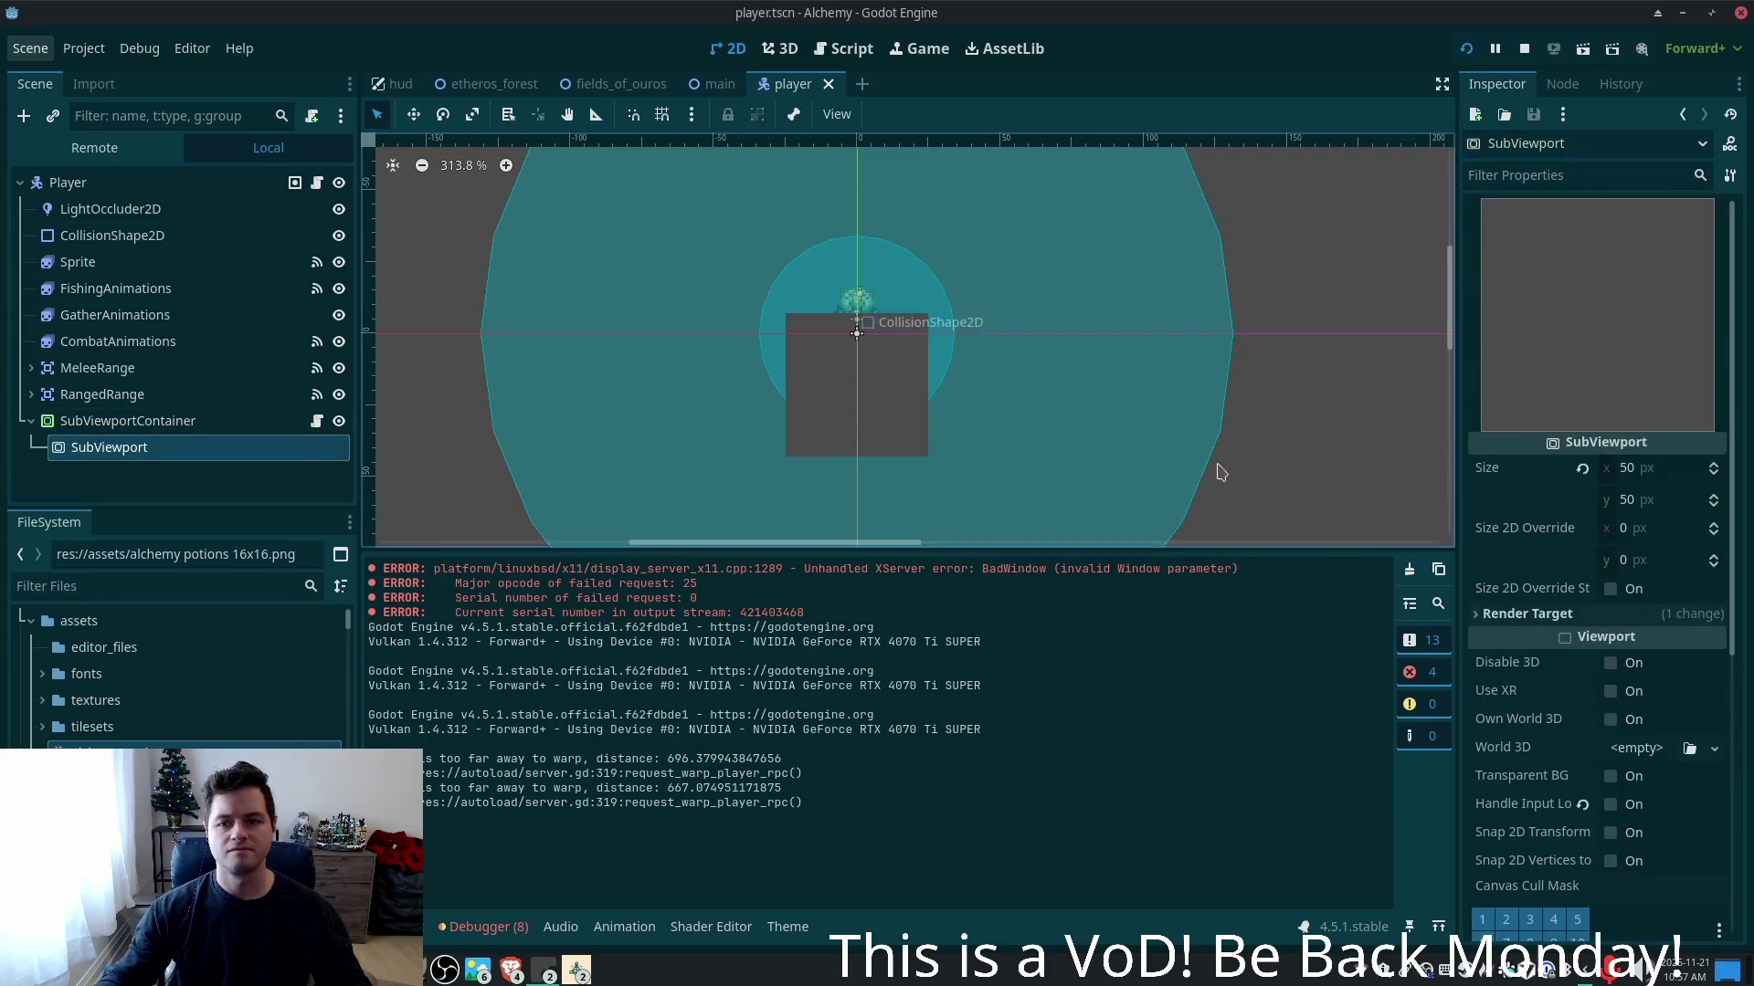
{"action": "left_click", "coordinate": [1641, 468]}
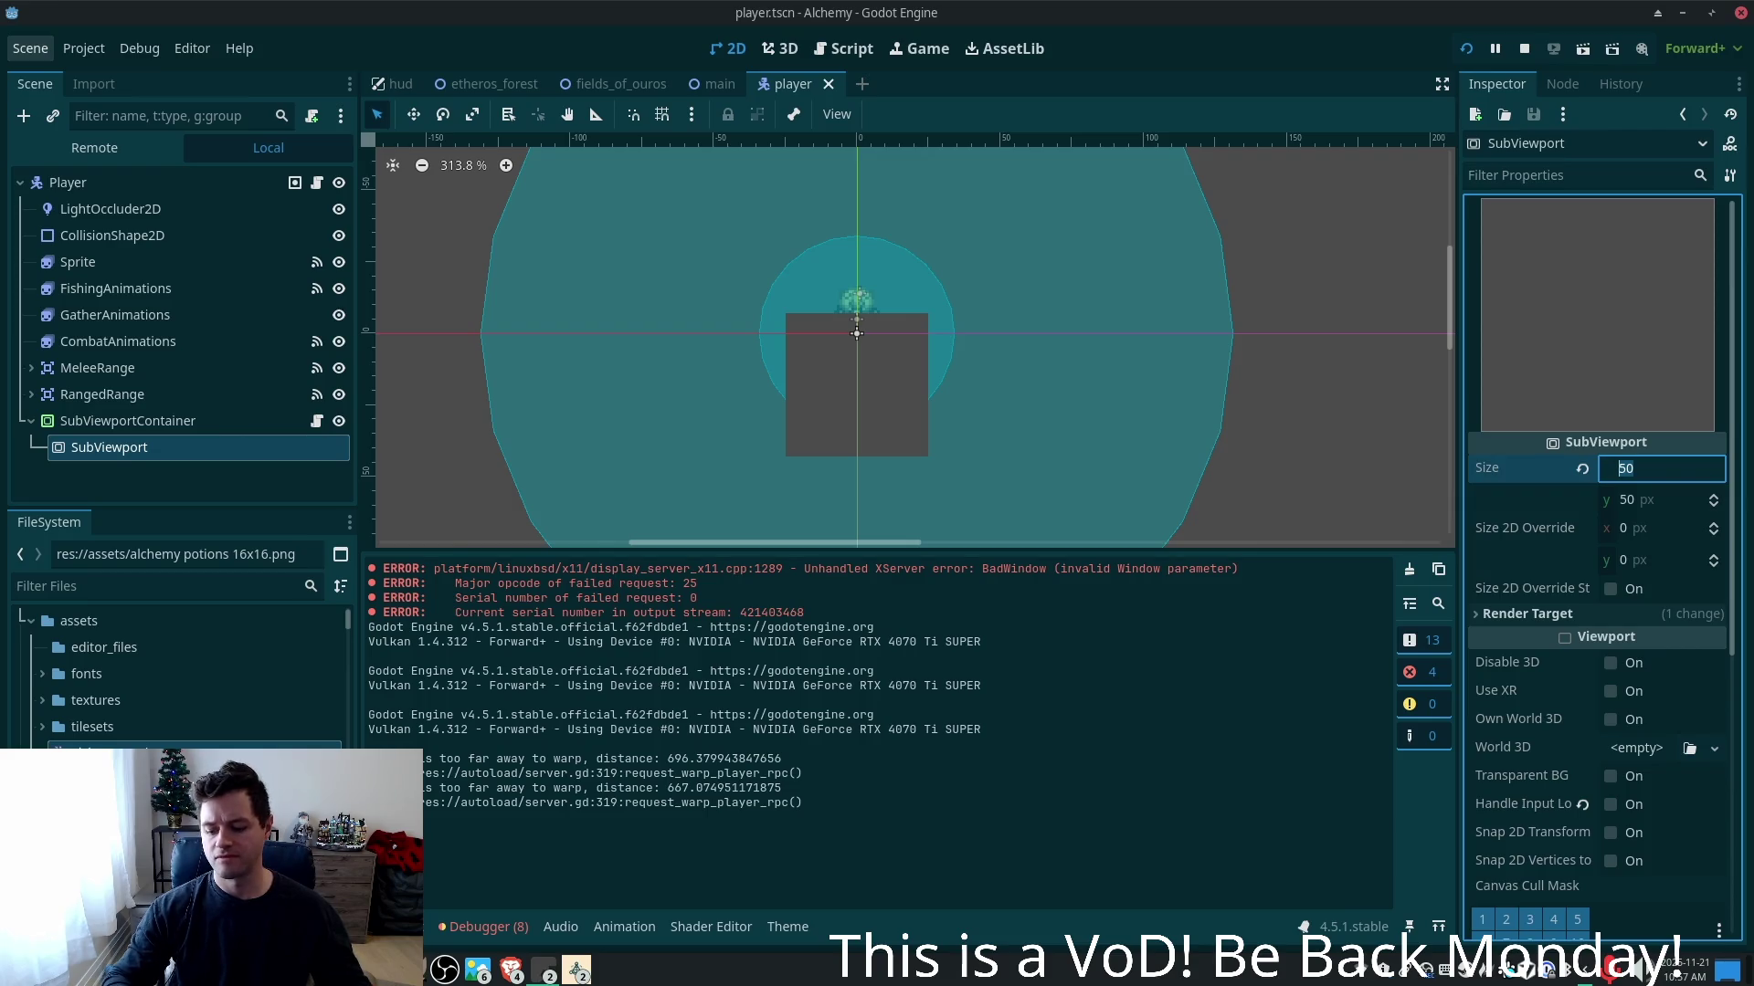
{"action": "type", "text": "32"}
{"action": "key", "text": "Tab"}
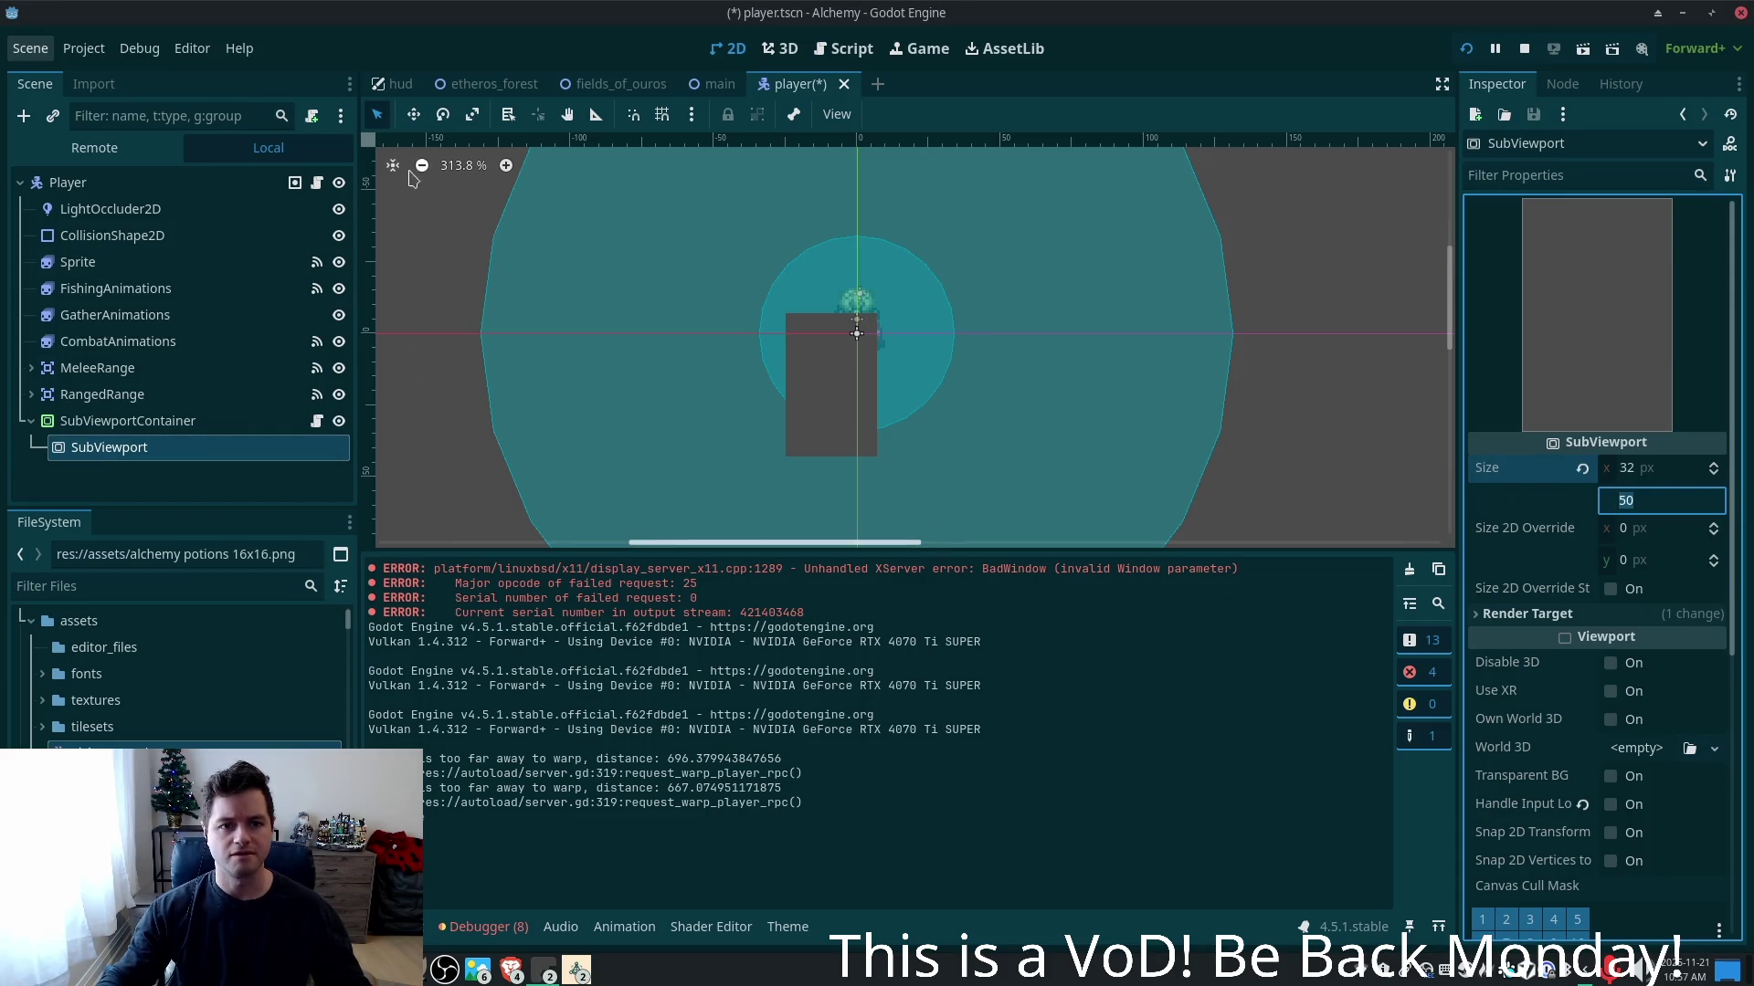
{"action": "key", "text": "Return"}
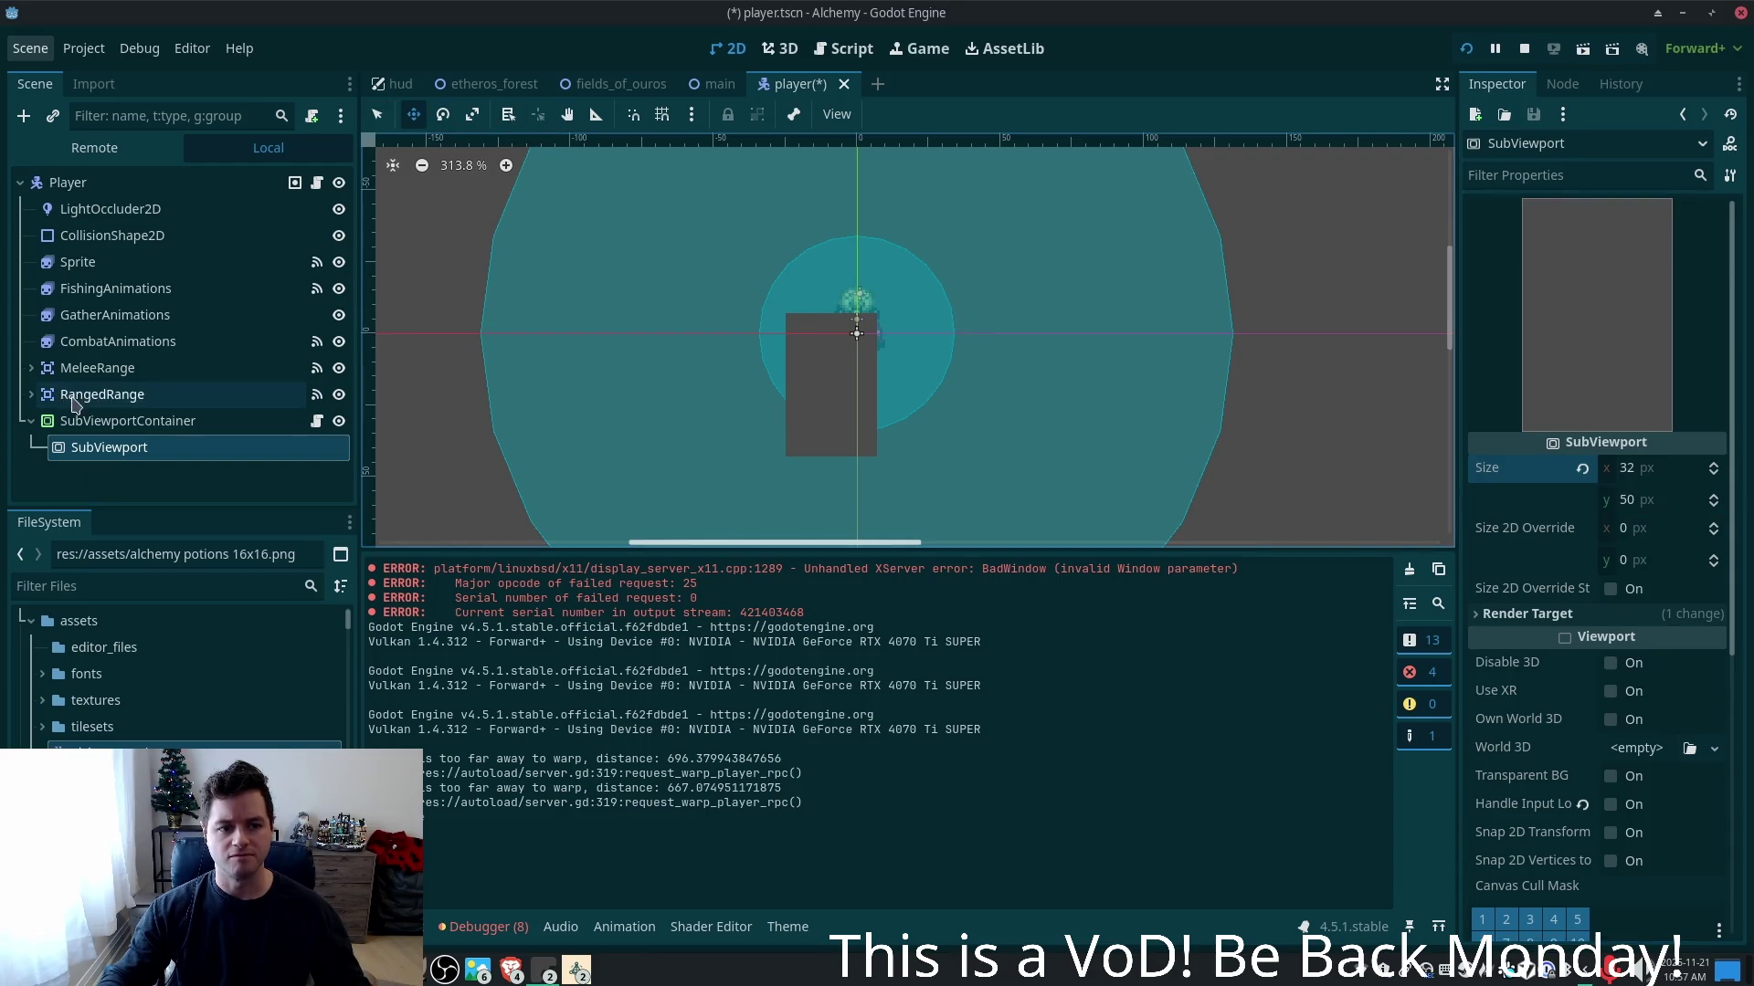
- Move the SubViewportContainer to x -20 and set its width to 32
{"action": "left_click", "coordinate": [118, 420]}
{"action": "left_click_drag", "start_coordinate": [840, 348], "coordinate": [856, 351]}
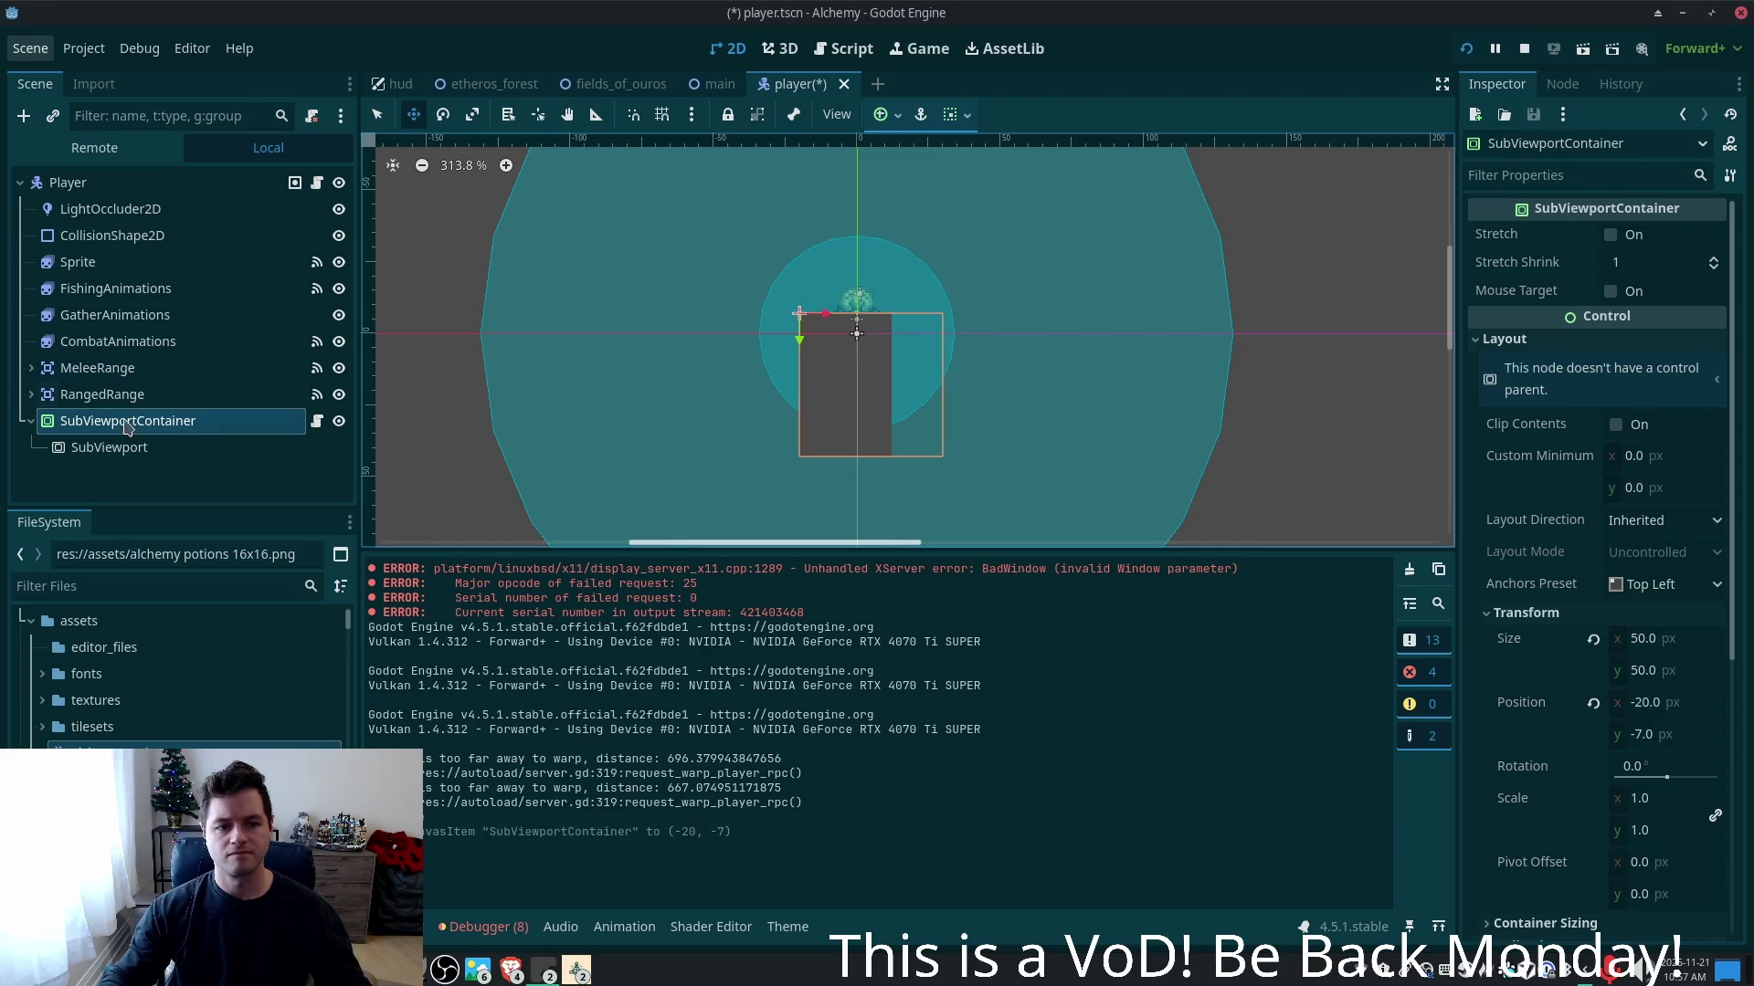
{"action": "left_click", "coordinate": [1643, 639]}
{"action": "type", "text": "32"}
{"action": "key", "text": "Tab"}
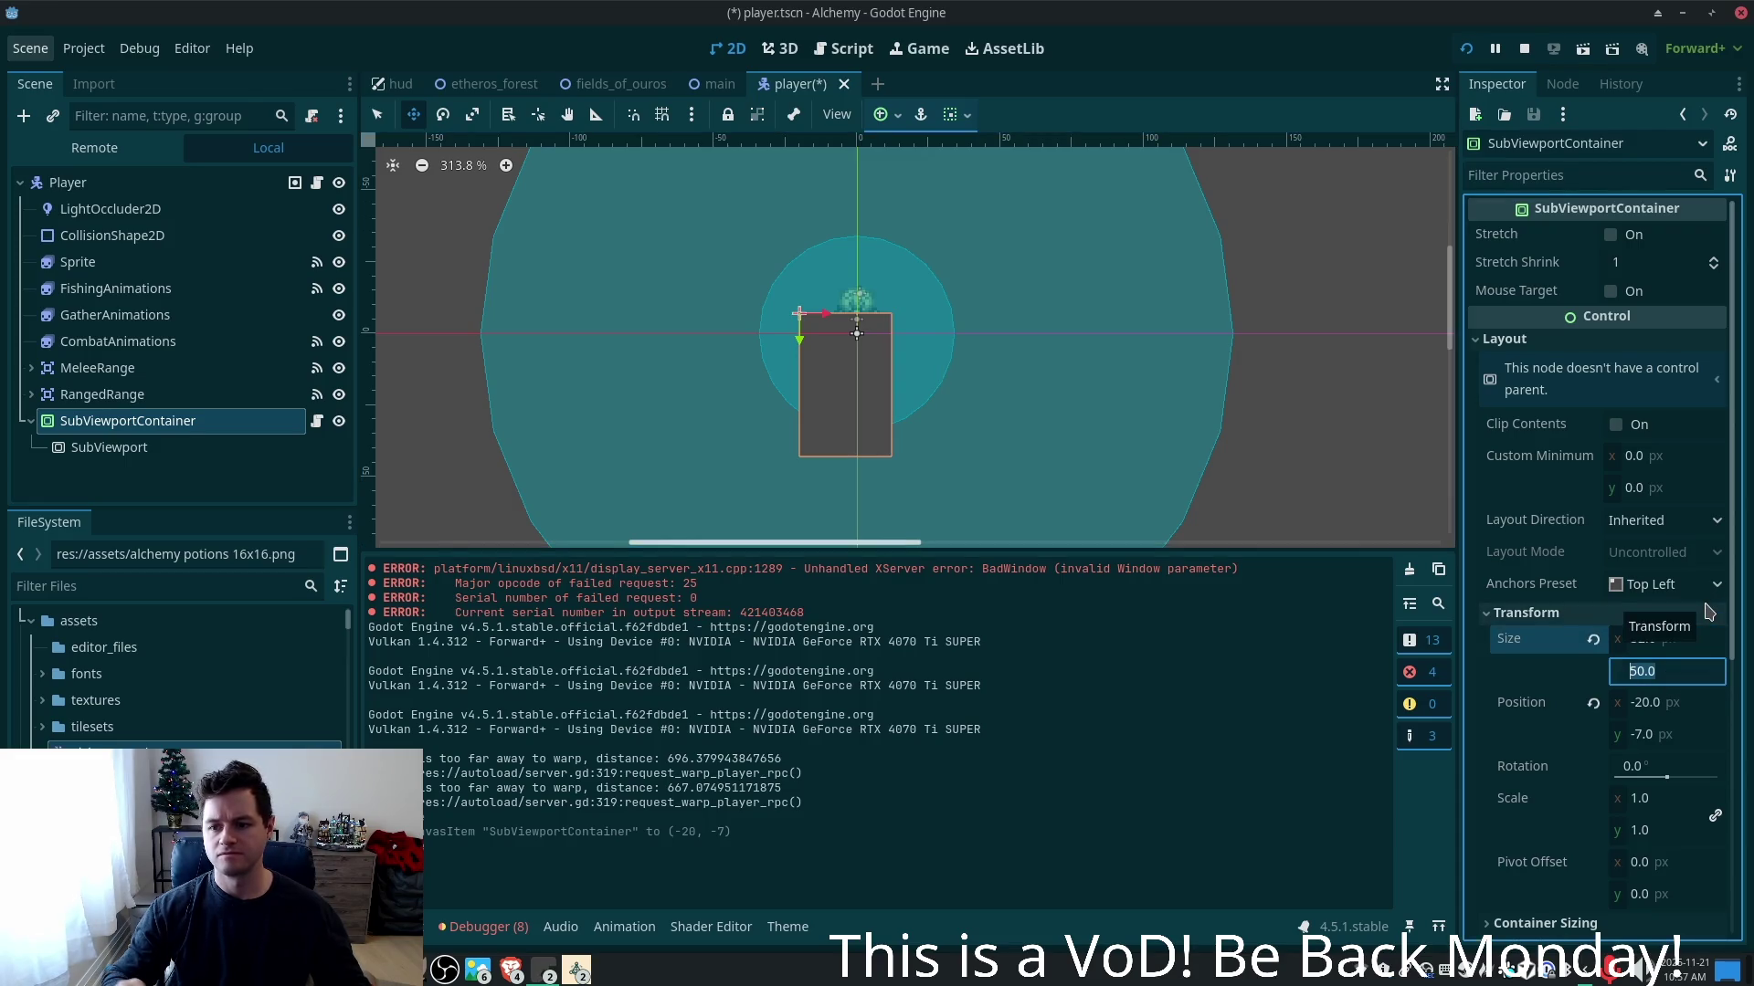
{"action": "left_click", "coordinate": [109, 446]}
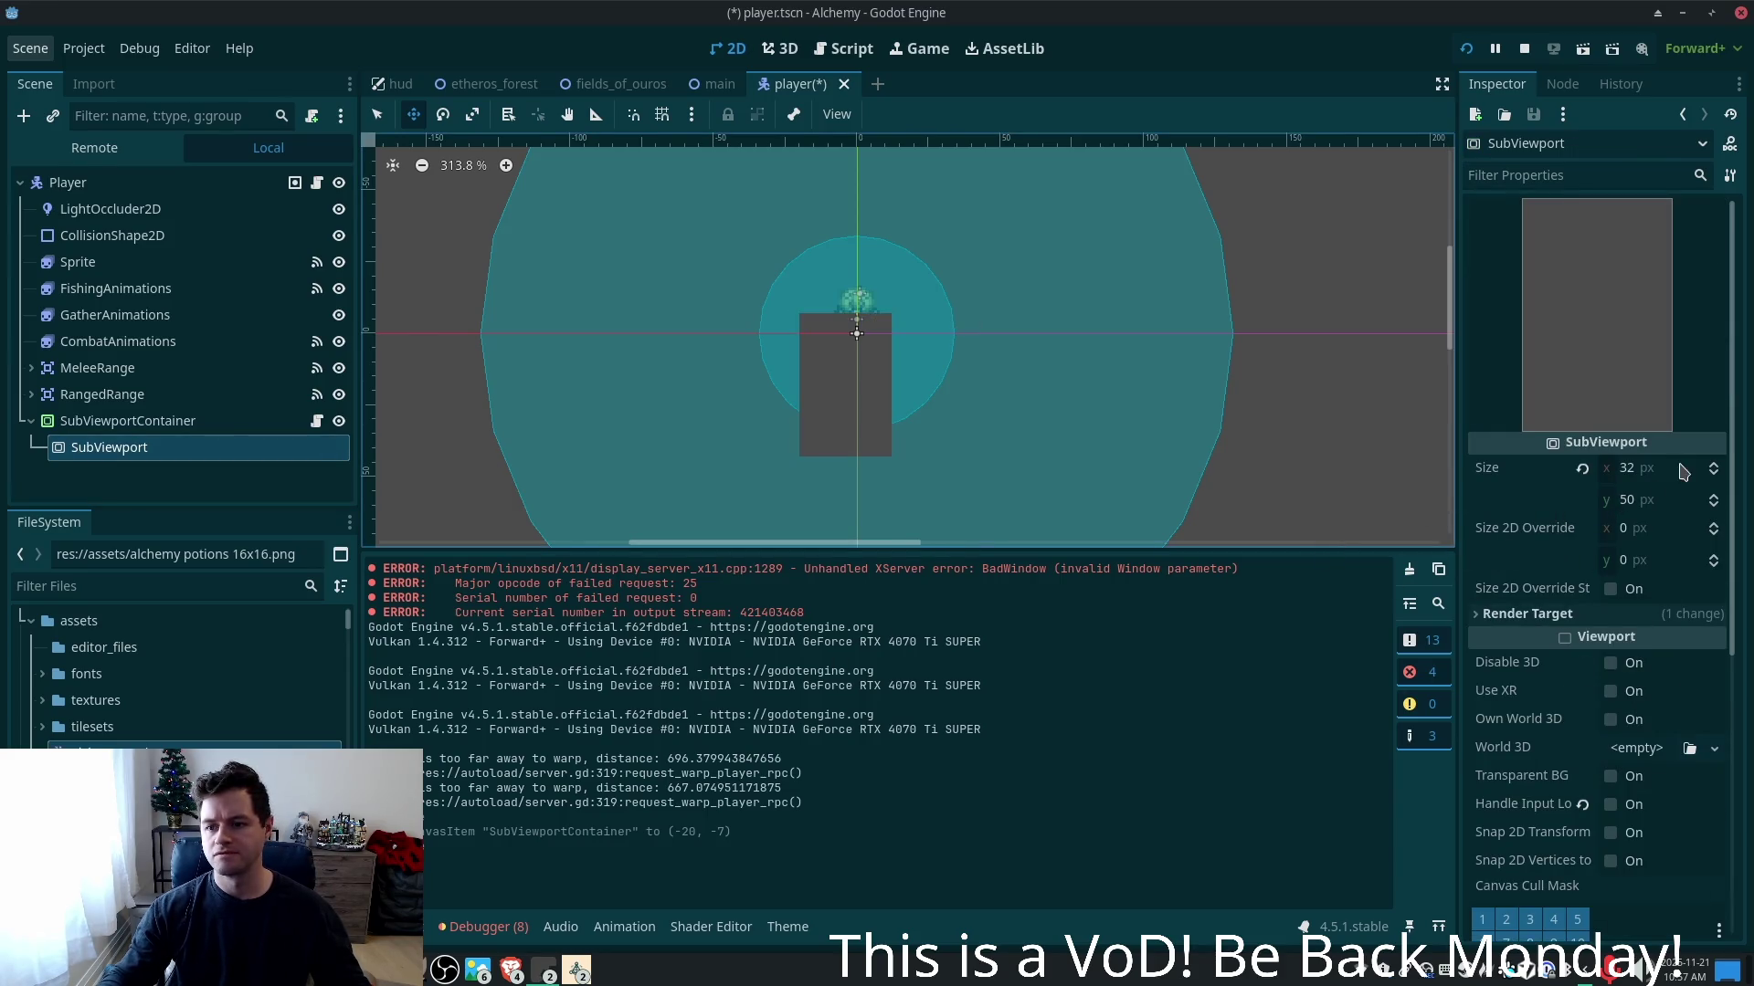
- Set the height of both the SubViewport and SubViewportContainer to 32
{"action": "left_click", "coordinate": [1639, 493]}
{"action": "type", "text": "32"}
{"action": "key", "text": "Tab"}
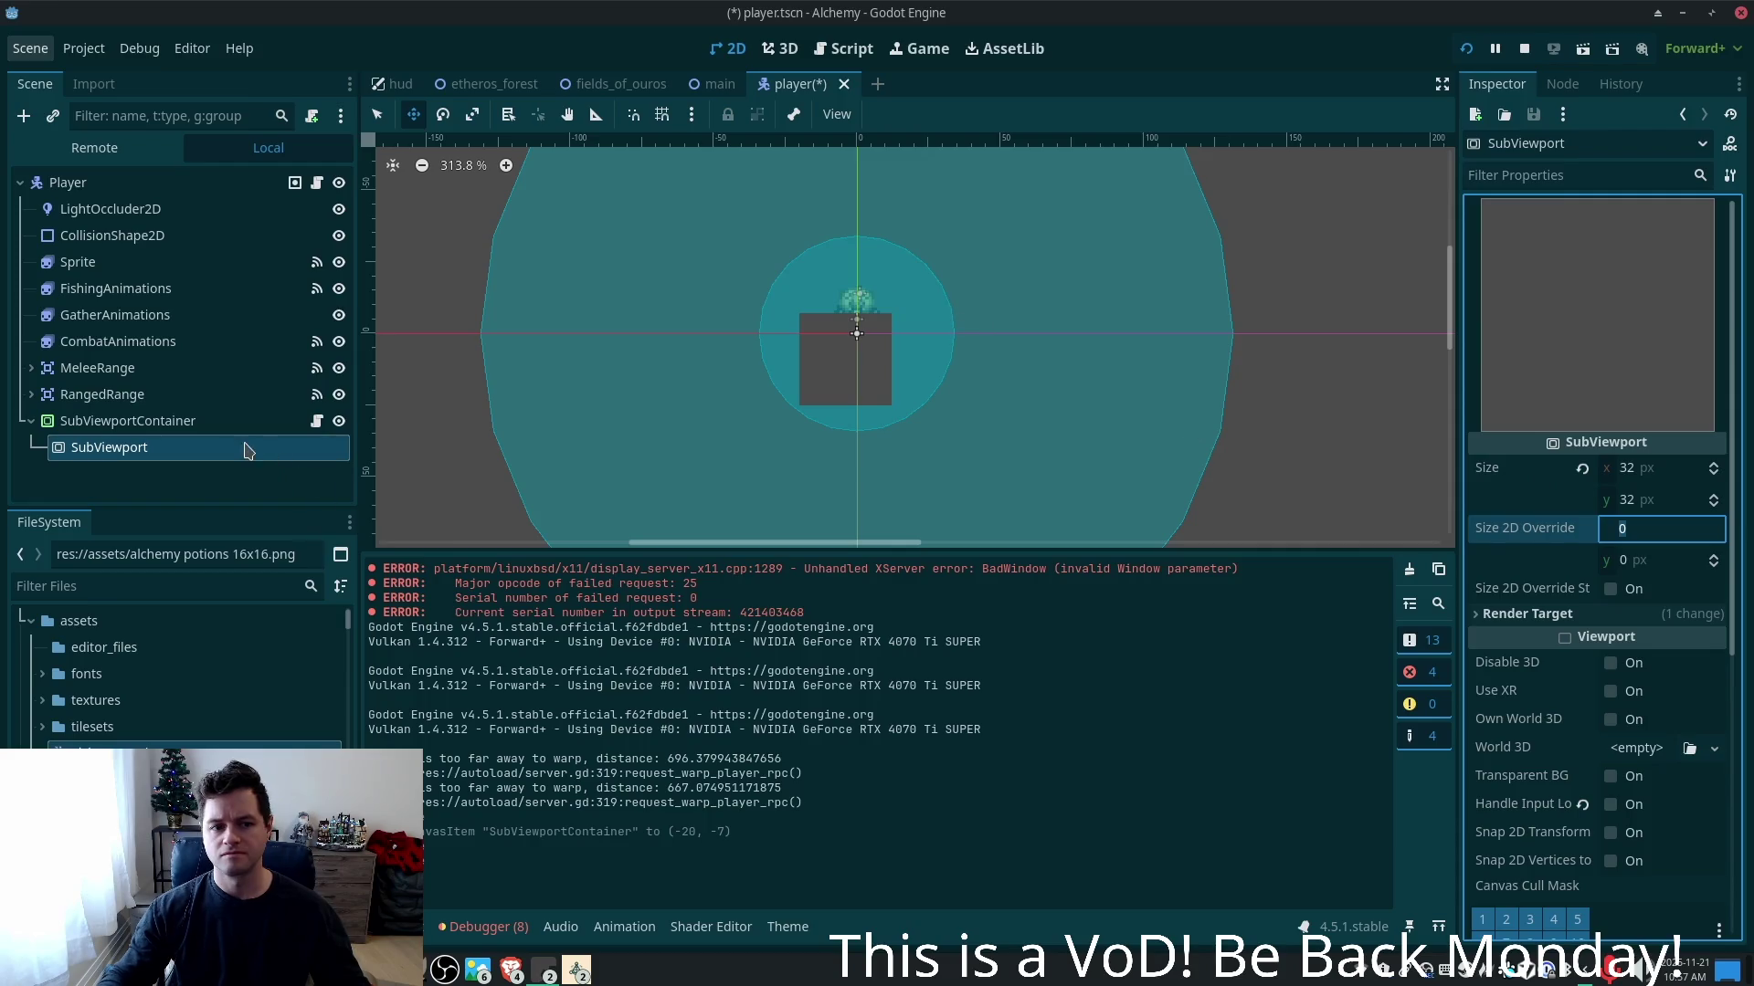
{"action": "left_click", "coordinate": [221, 422]}
{"action": "left_click", "coordinate": [1679, 680]}
{"action": "type", "text": "32"}
{"action": "key", "text": "Tab"}
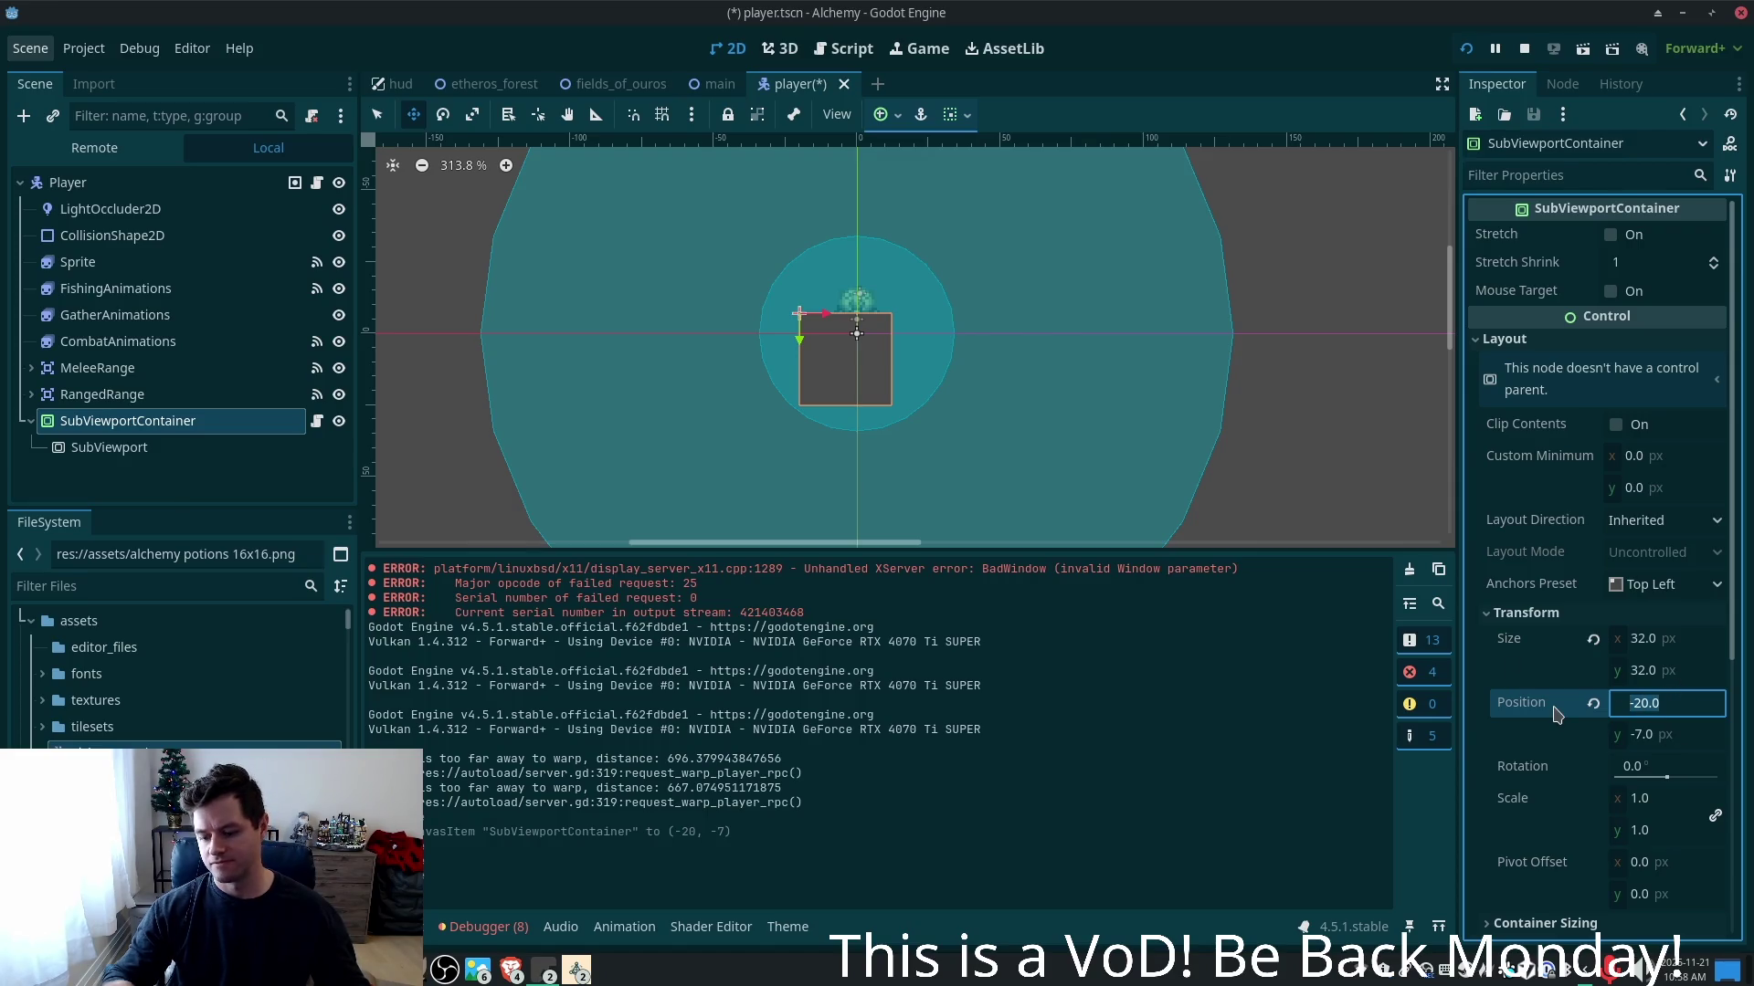
- Set the container's x position to -16 and save player.tscn
{"action": "key", "text": "Tab"}
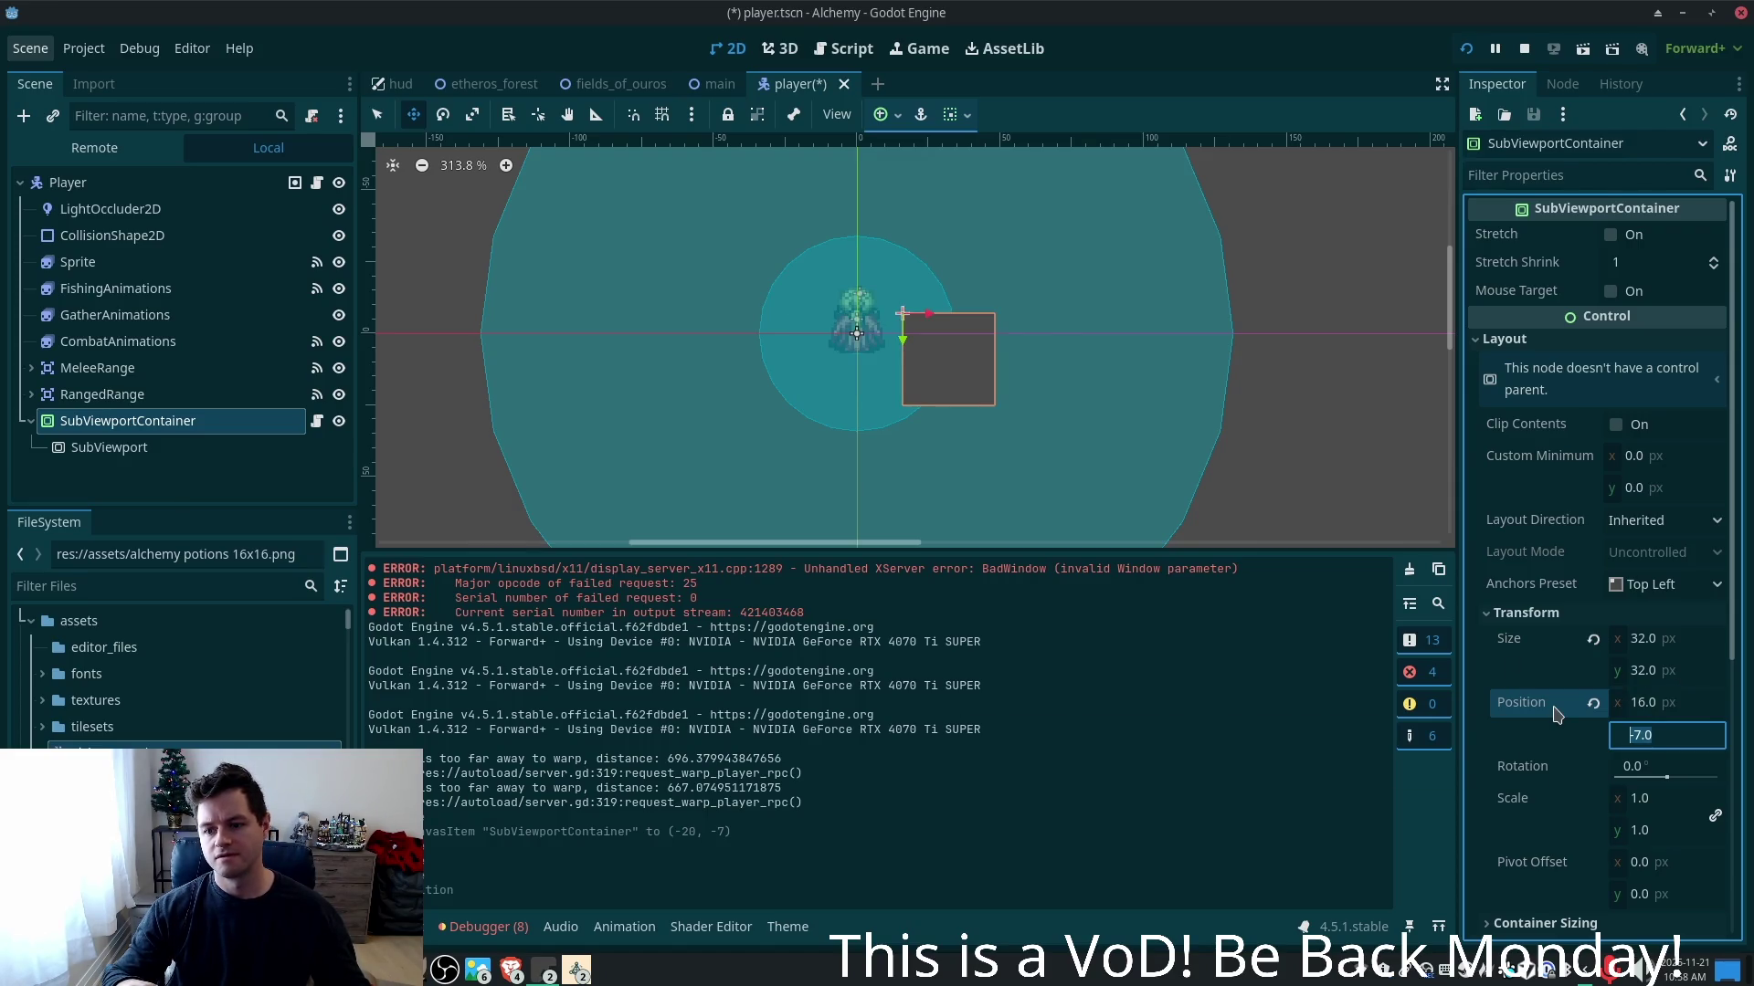
{"action": "key", "text": "shift+Tab"}
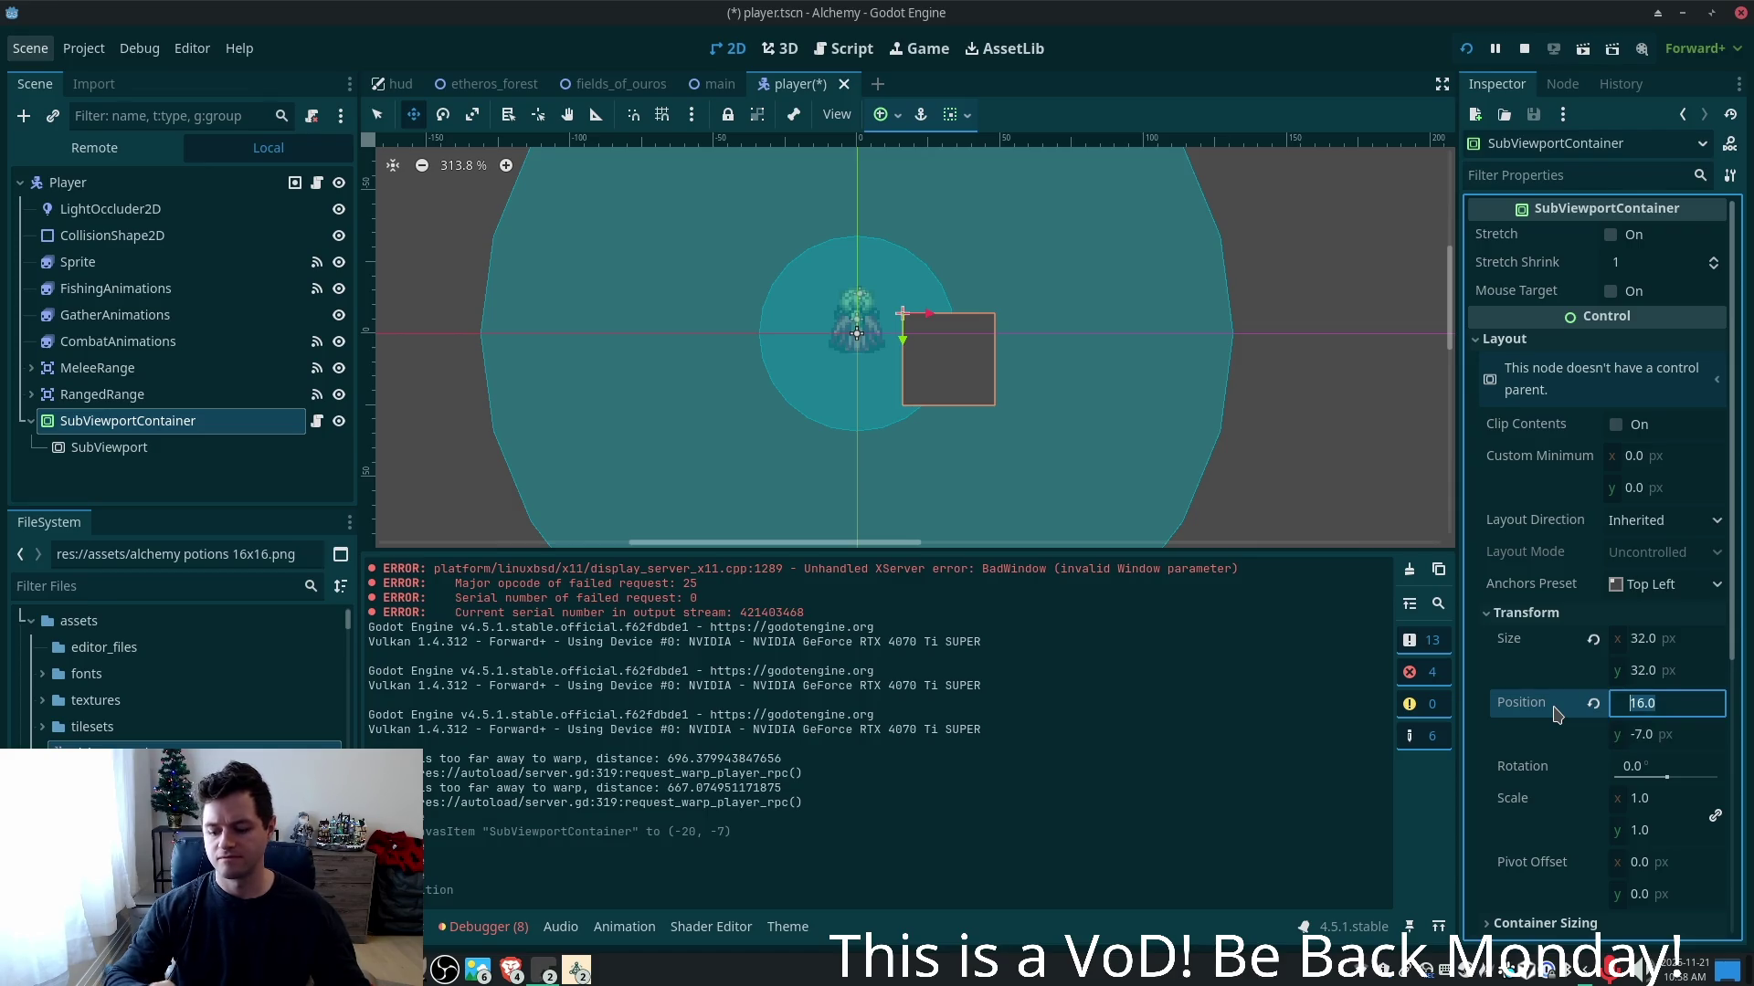
{"action": "type", "text": "-16"}
{"action": "key", "text": "Tab"}
{"action": "key", "text": "ctrl+s"}
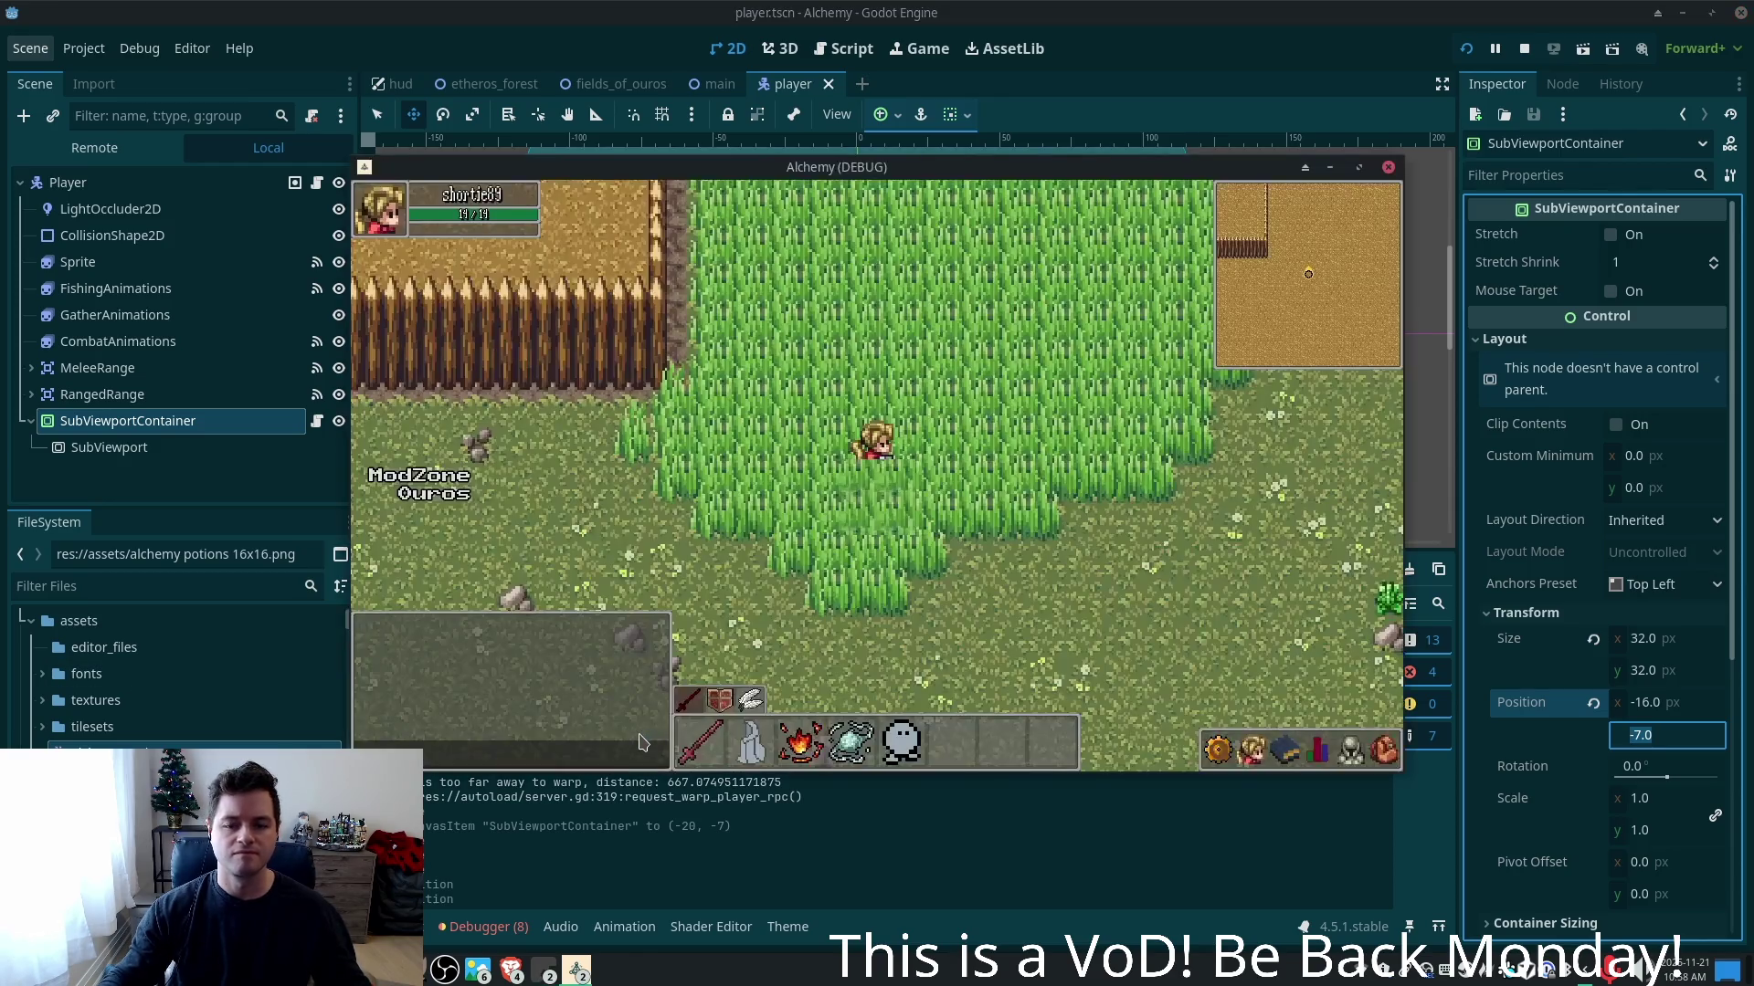
{"action": "key", "text": "d"}
{"action": "key", "text": "w"}
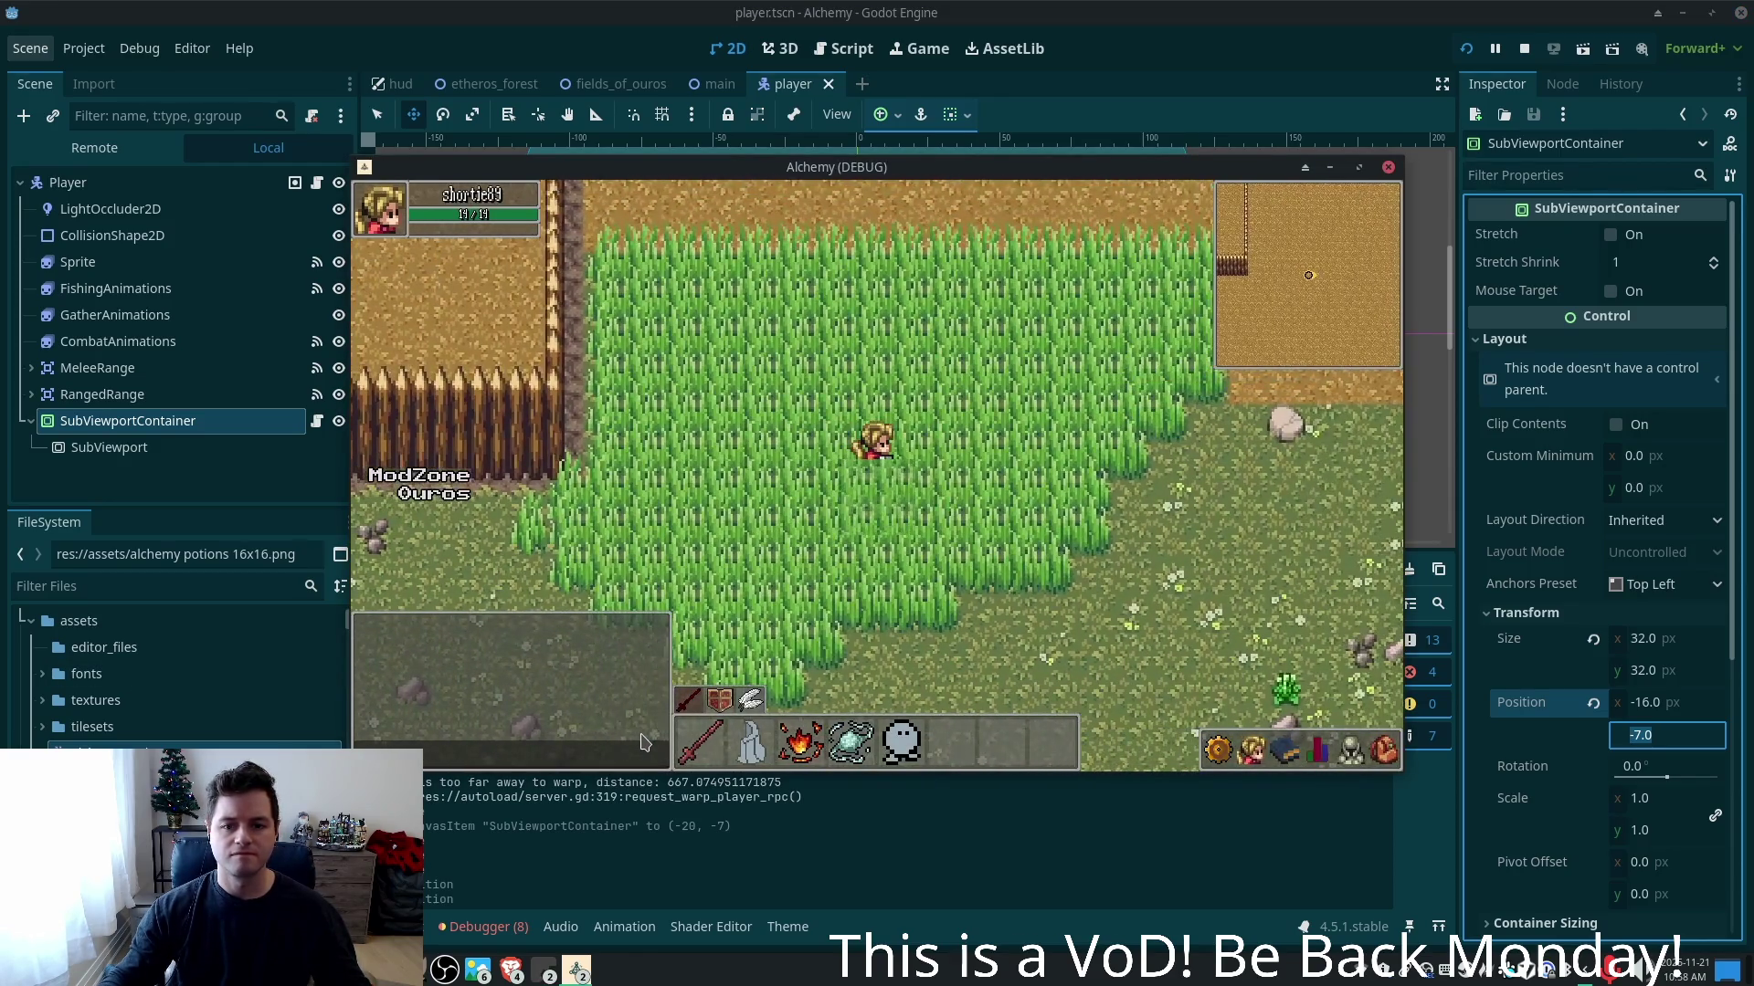
{"action": "key", "text": "s"}
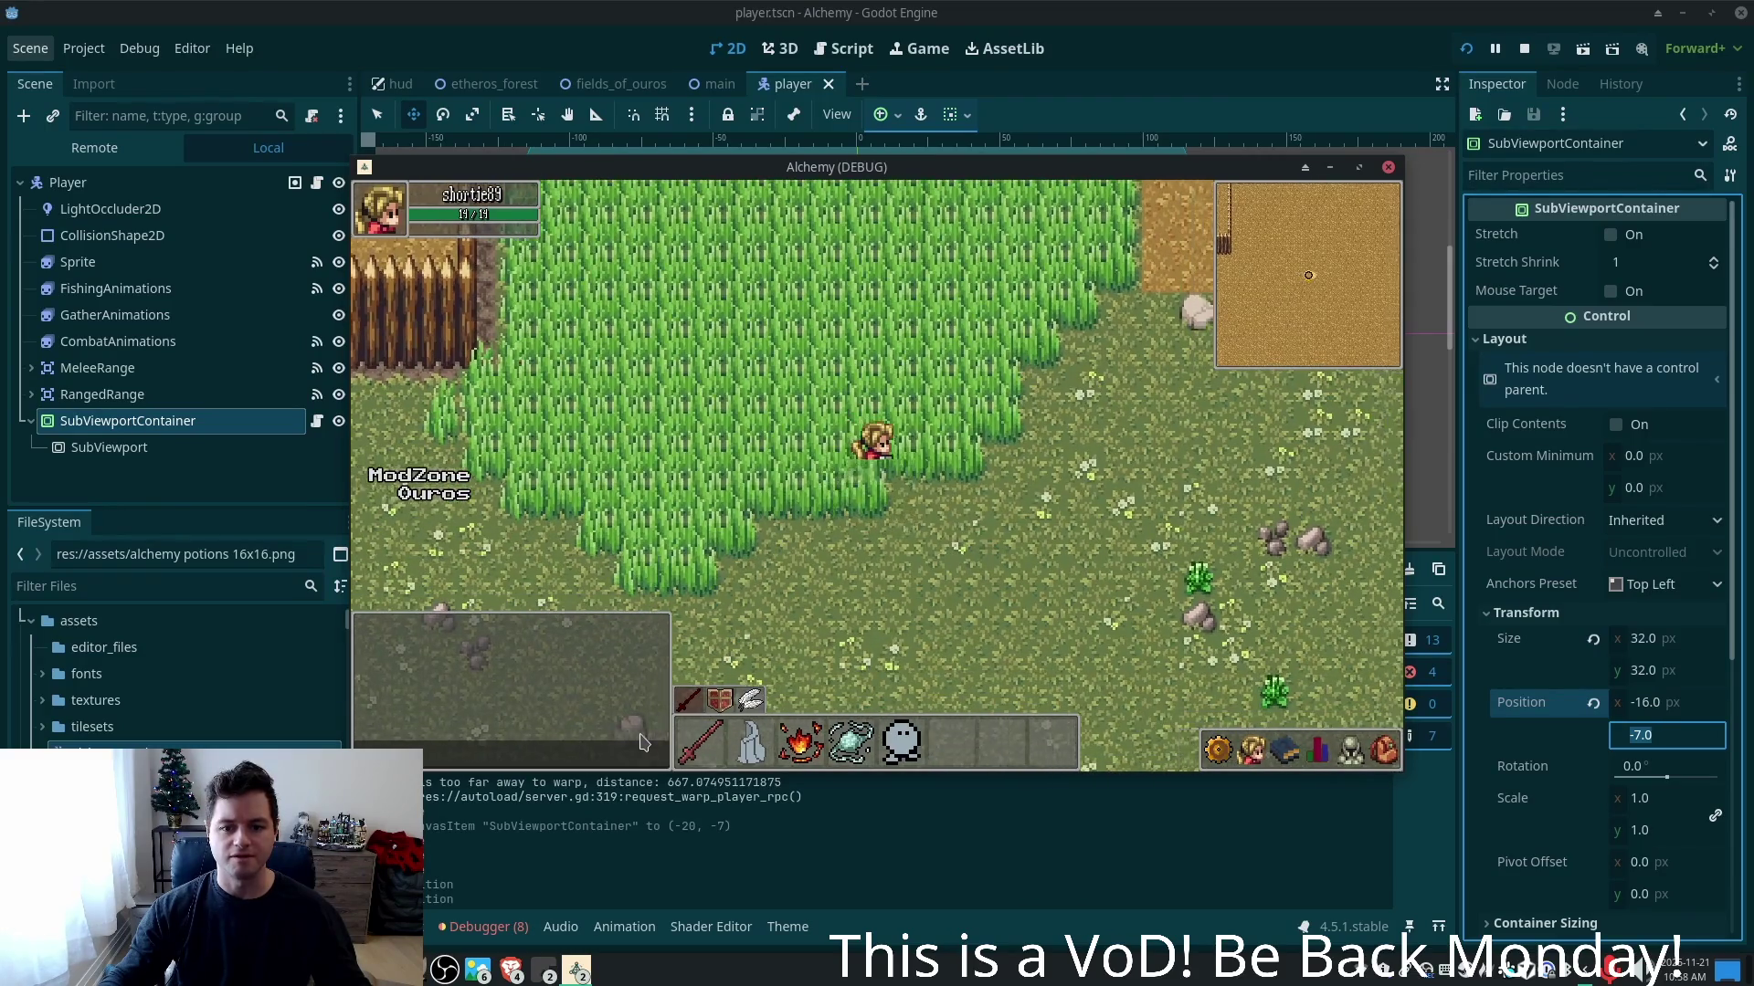
{"action": "key", "text": "w"}
{"action": "key", "text": "a"}
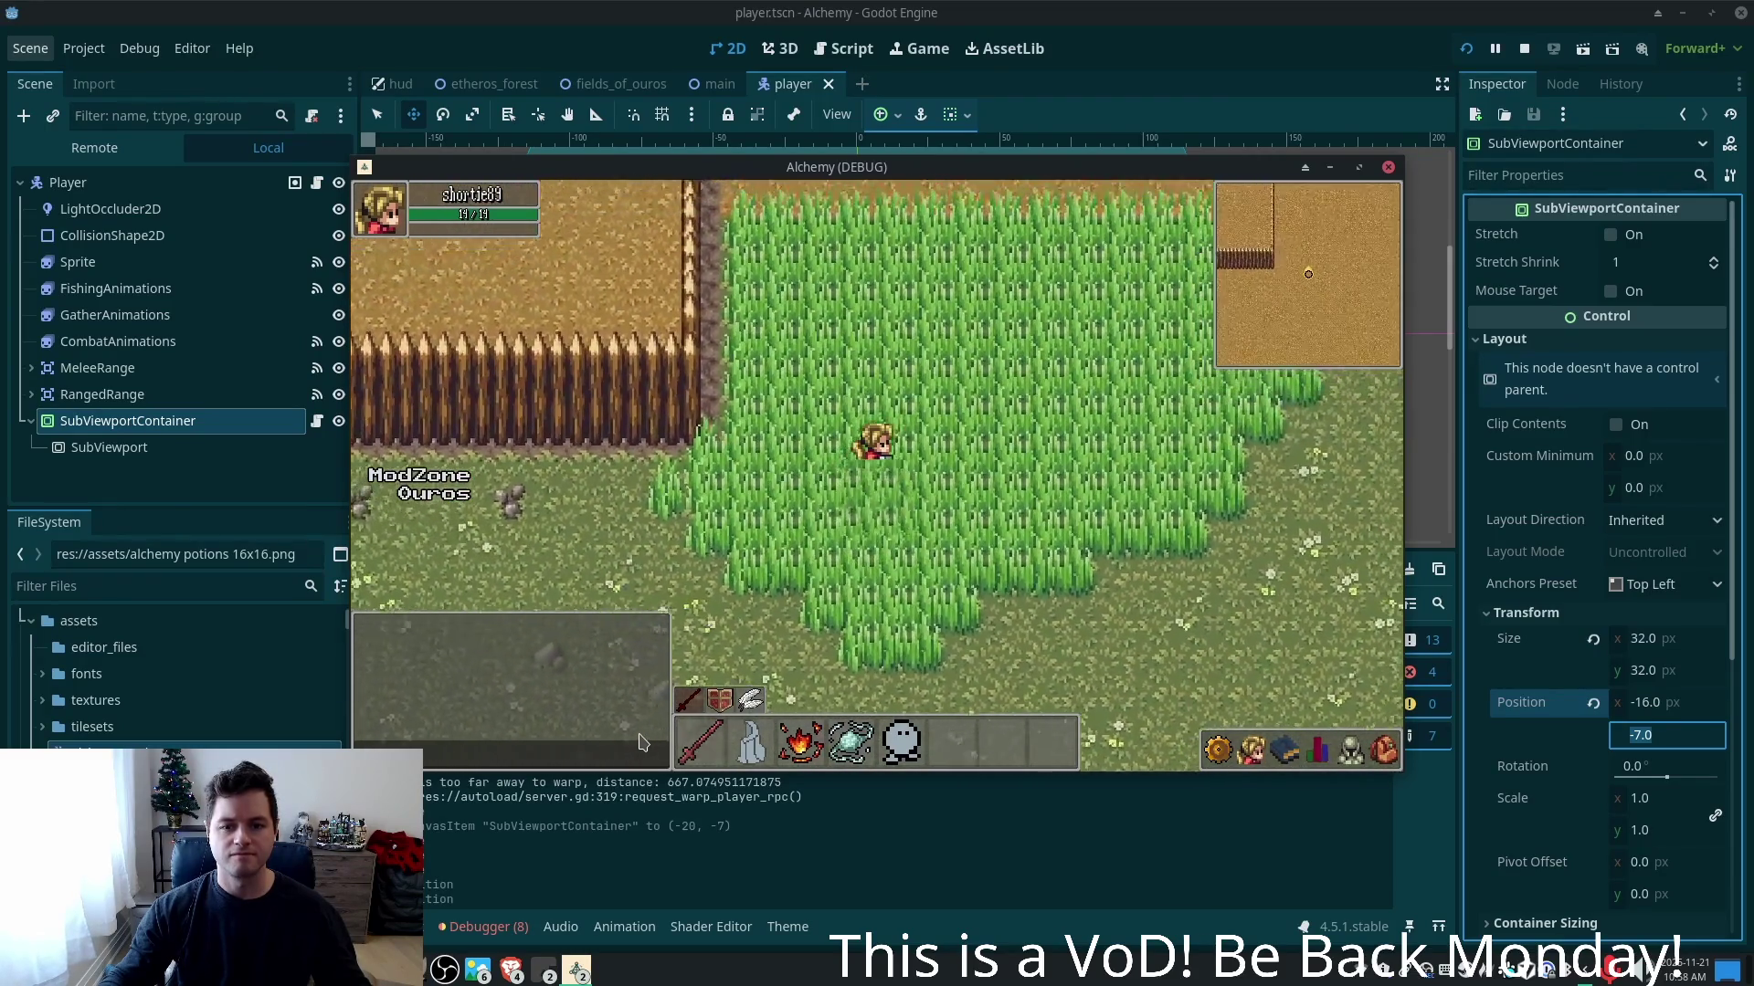
{"action": "key", "text": "s"}
{"action": "key", "text": "a"}
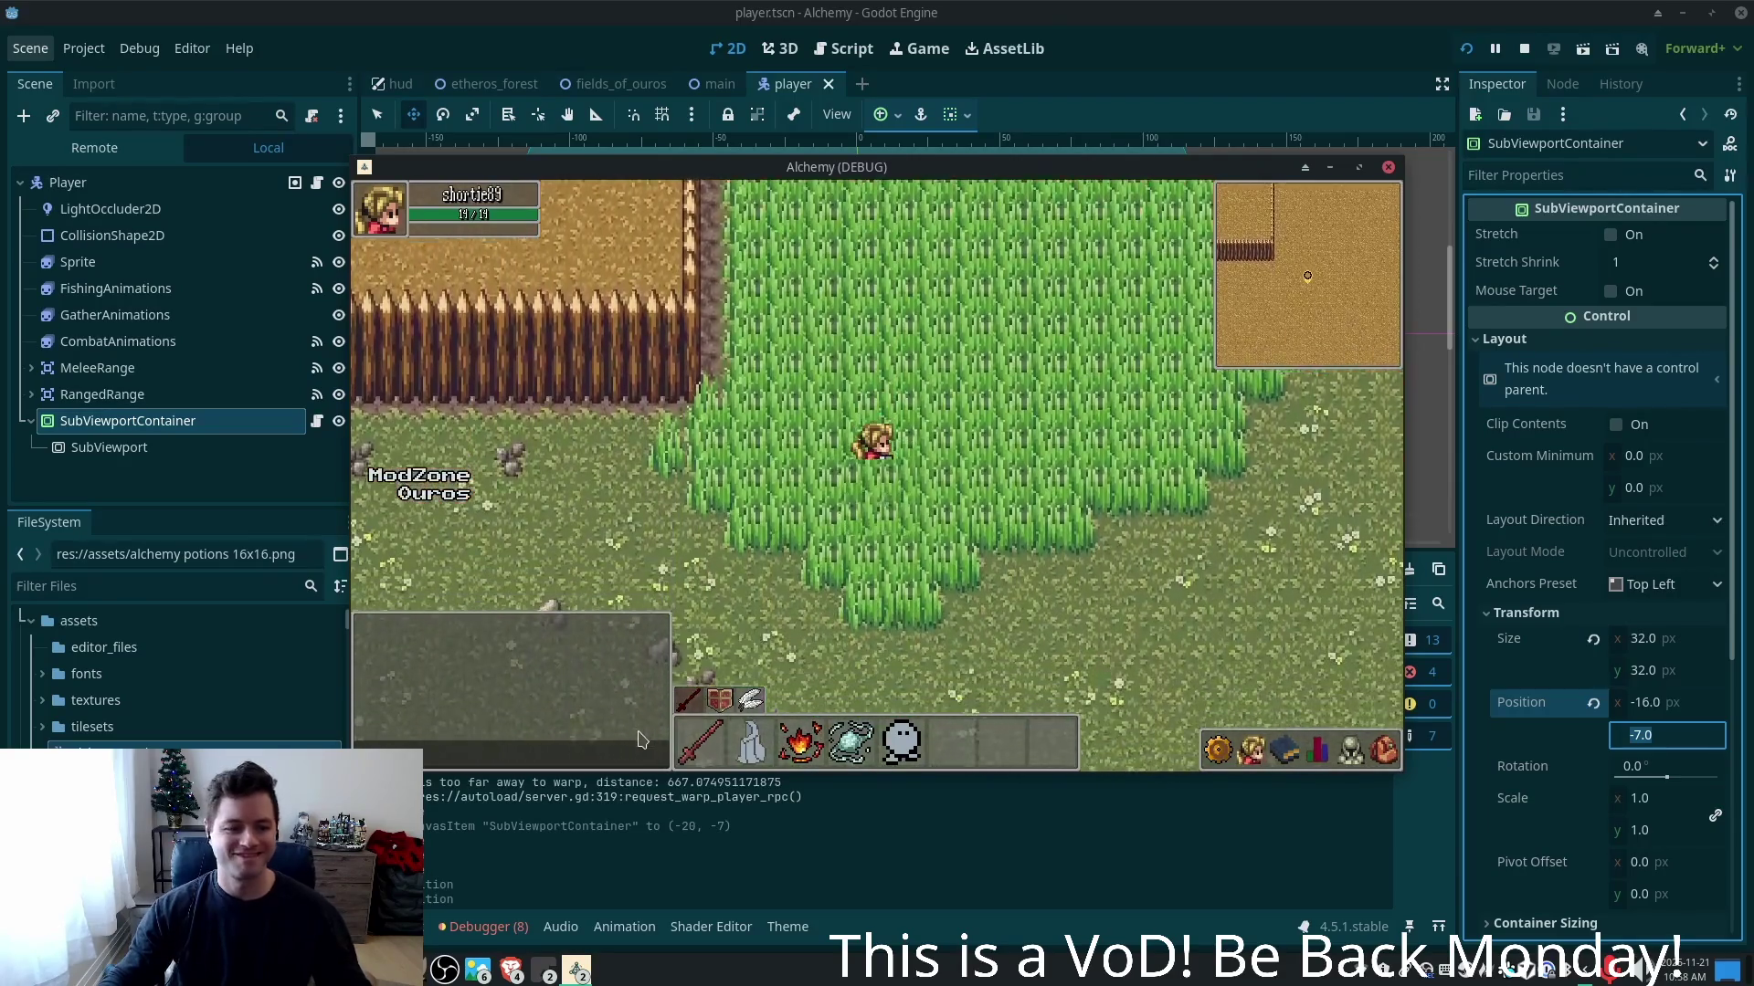
{"action": "key", "text": "s"}
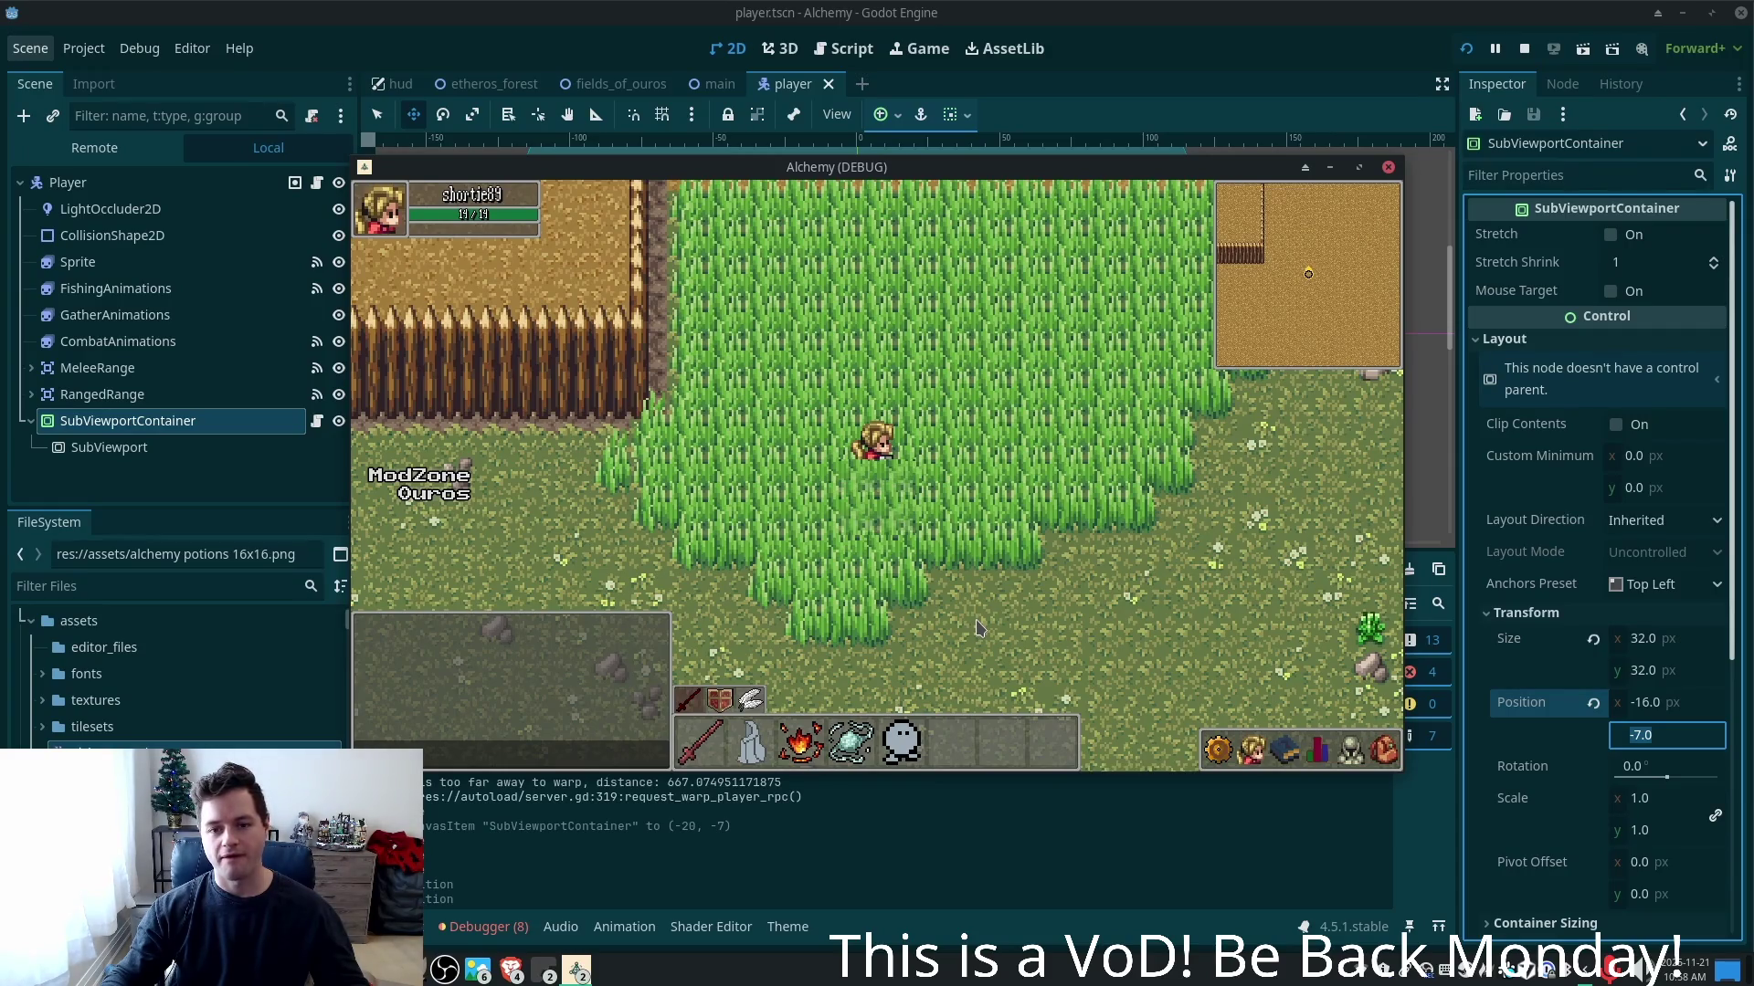
{"action": "key", "text": "s"}
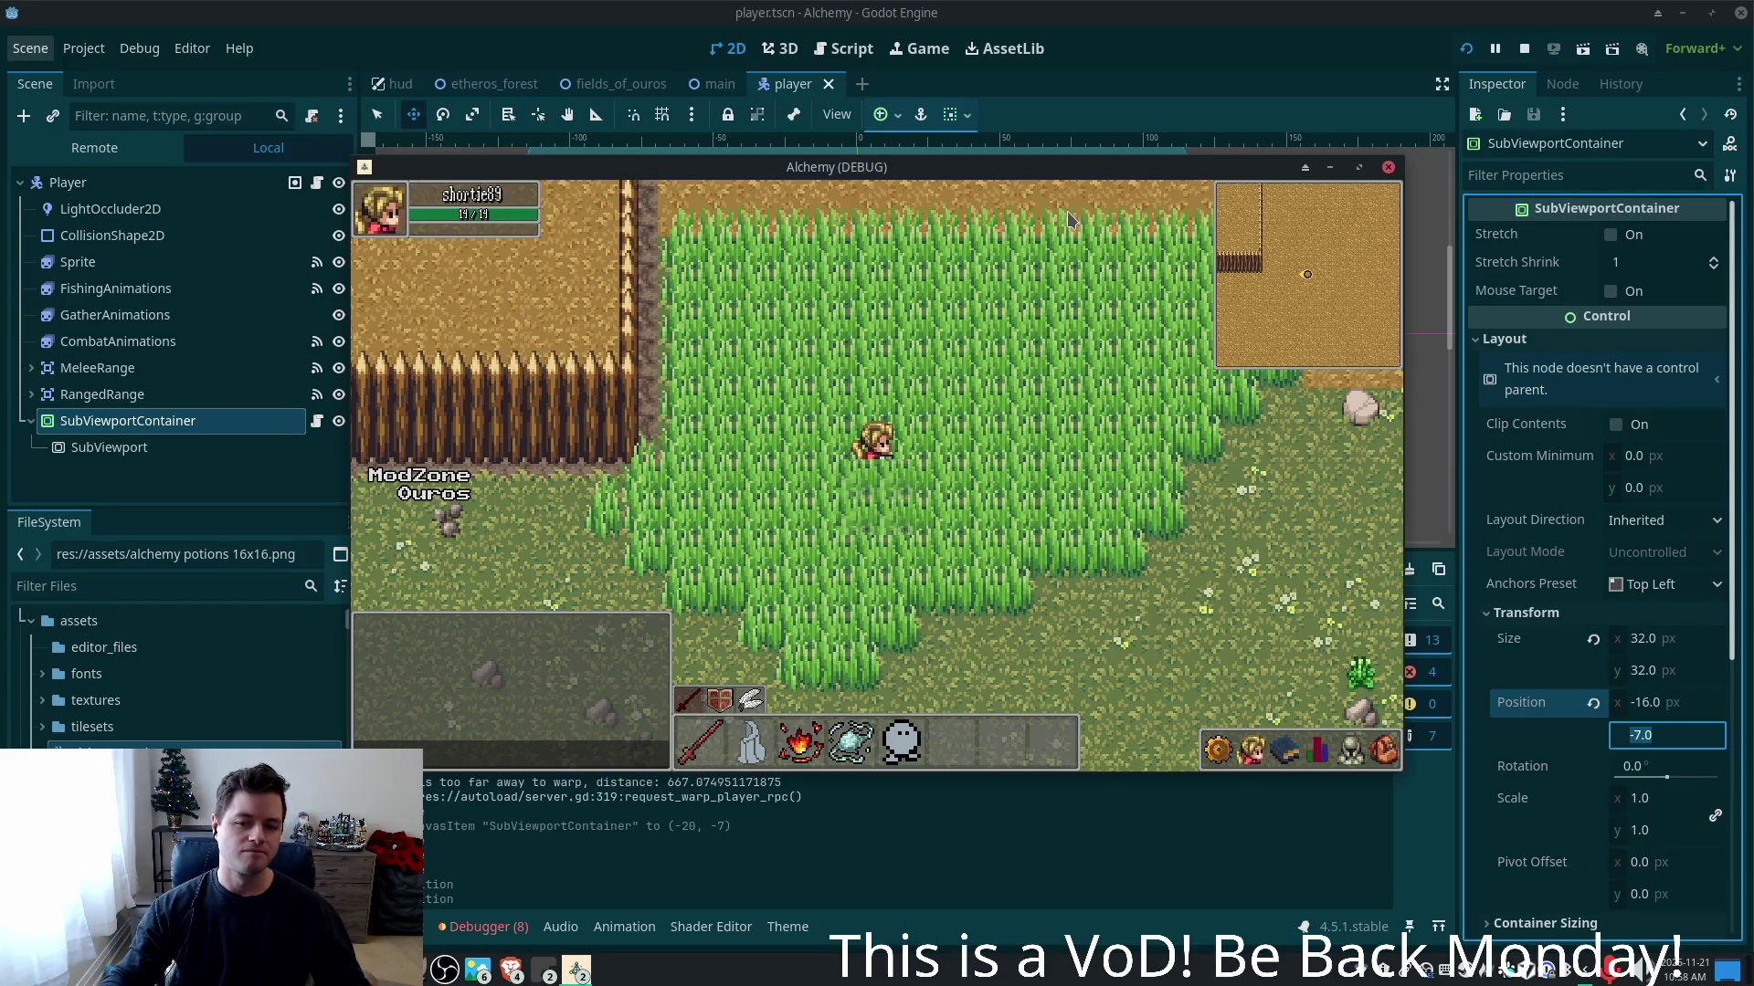
{"action": "key", "text": "s"}
{"action": "key", "text": "a"}
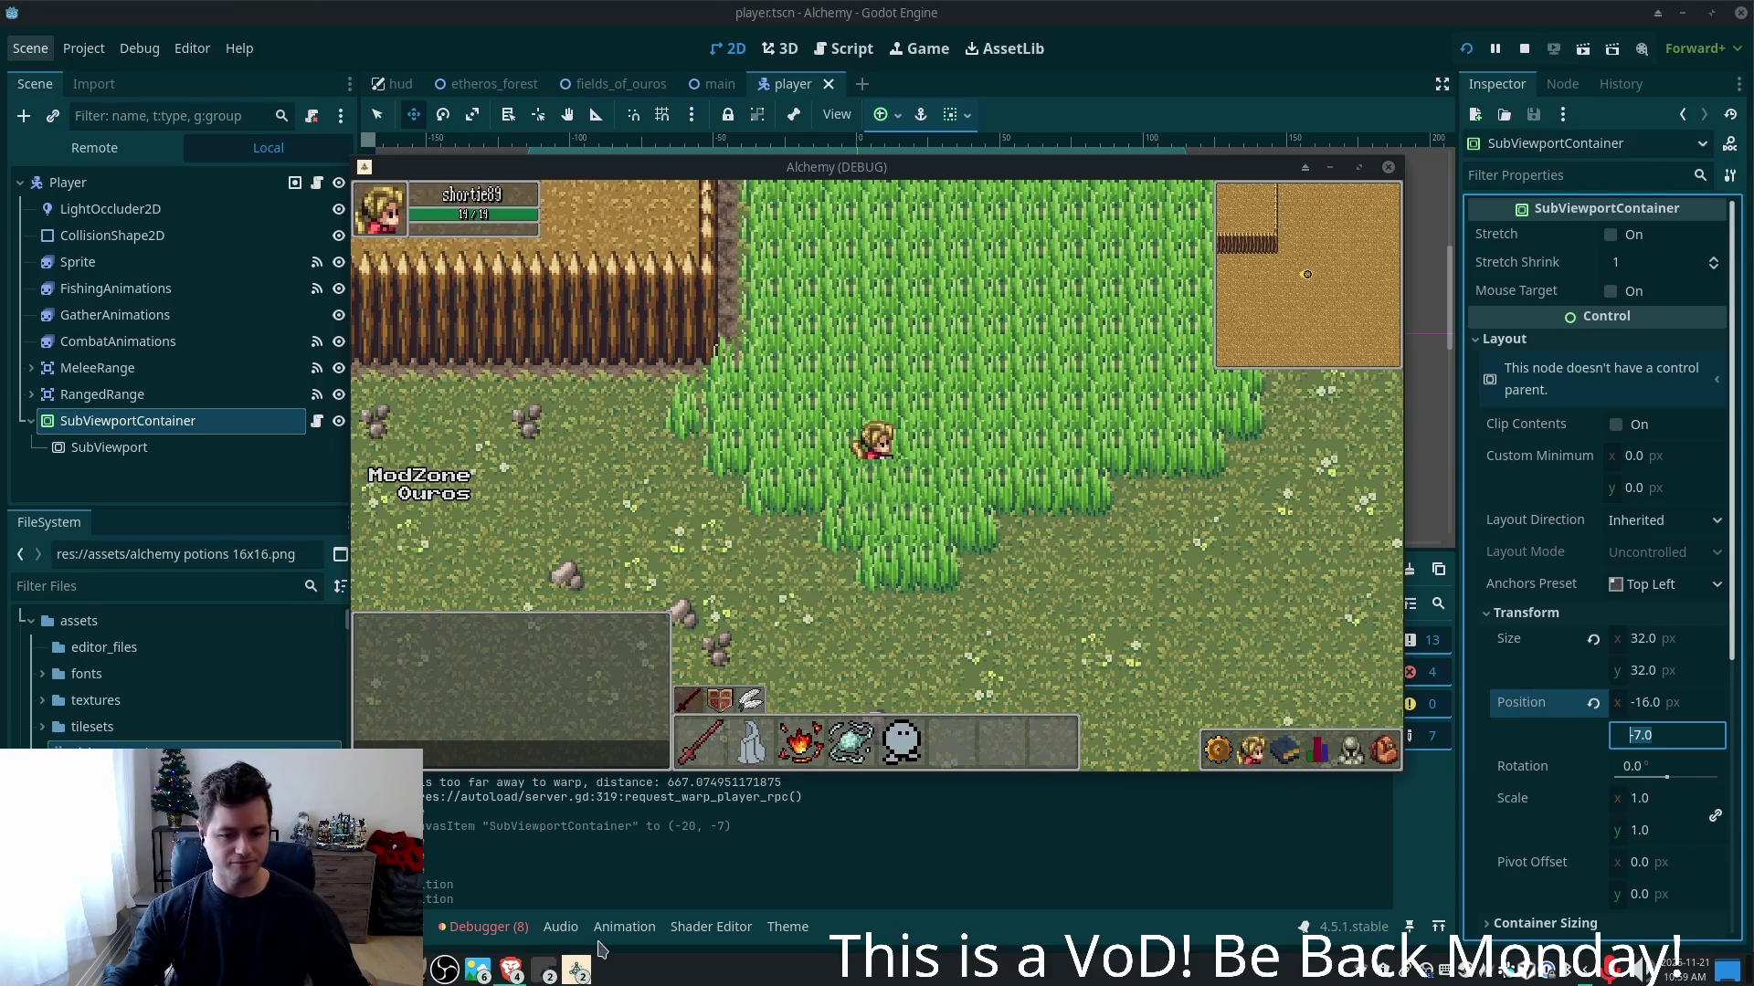
- Comment out the foliage_layer declaration on line 7 and its add_child line, then save
{"action": "left_click", "coordinate": [544, 971]}
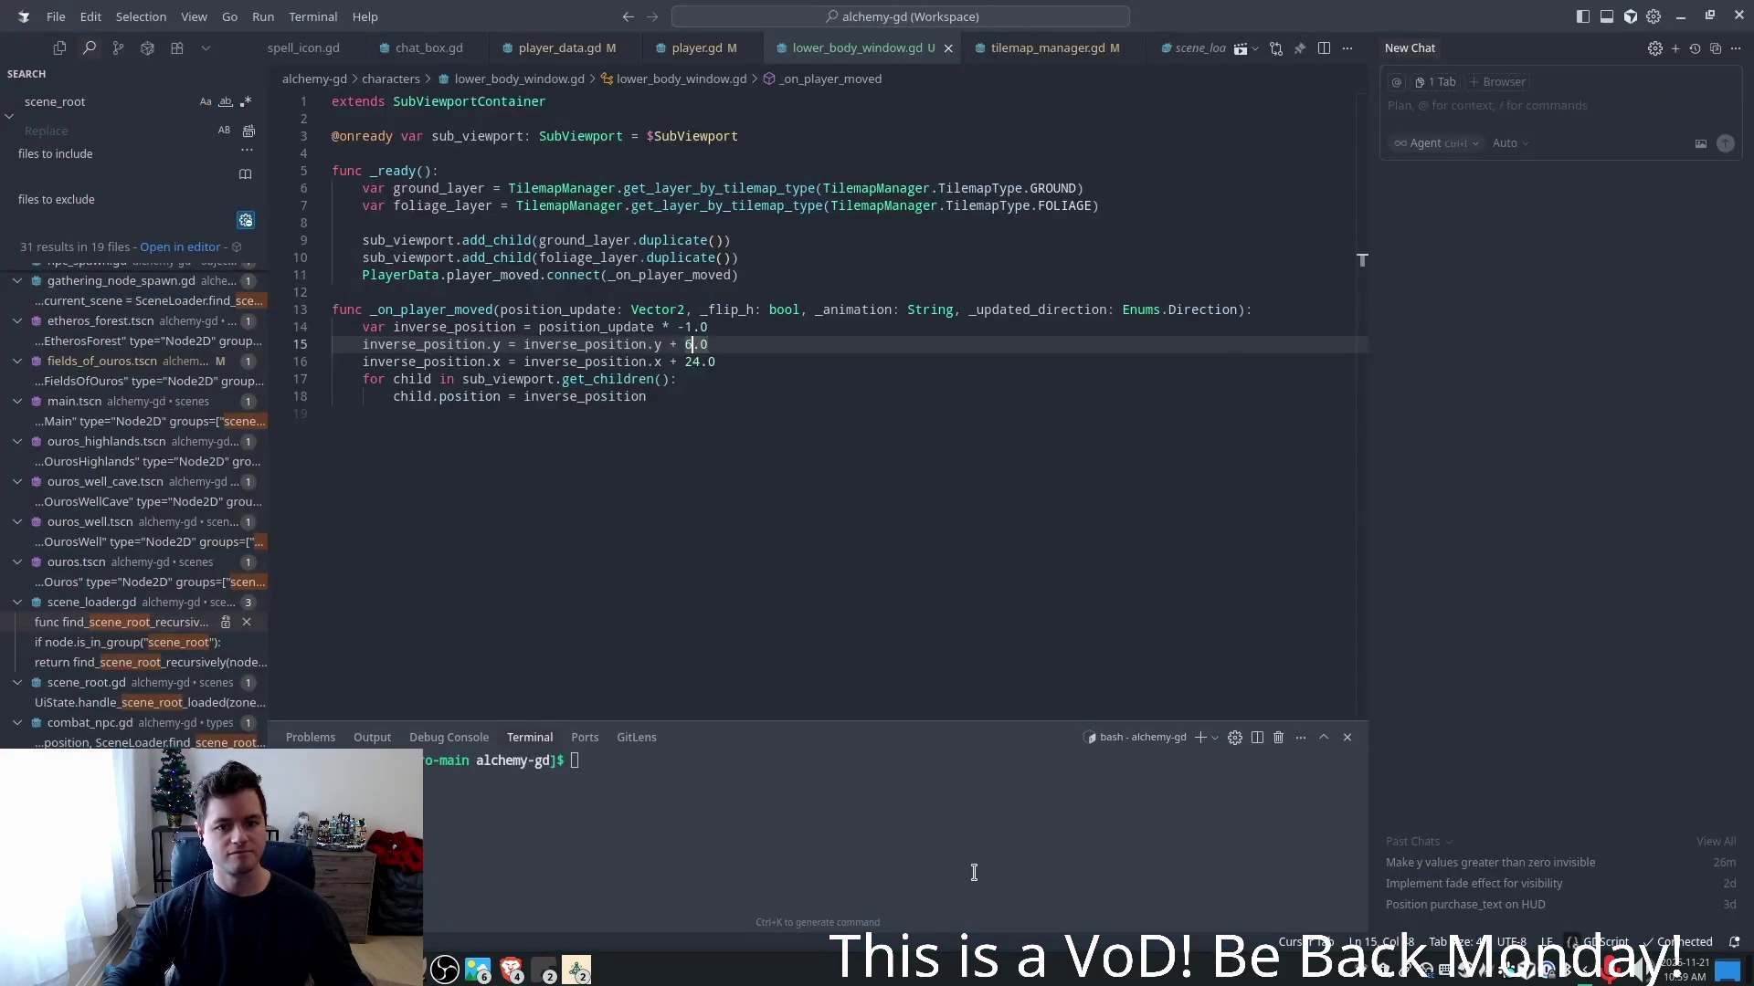
{"action": "right_click", "coordinate": [767, 518]}
{"action": "left_click", "coordinate": [484, 334]}
{"action": "key", "text": "Home"}
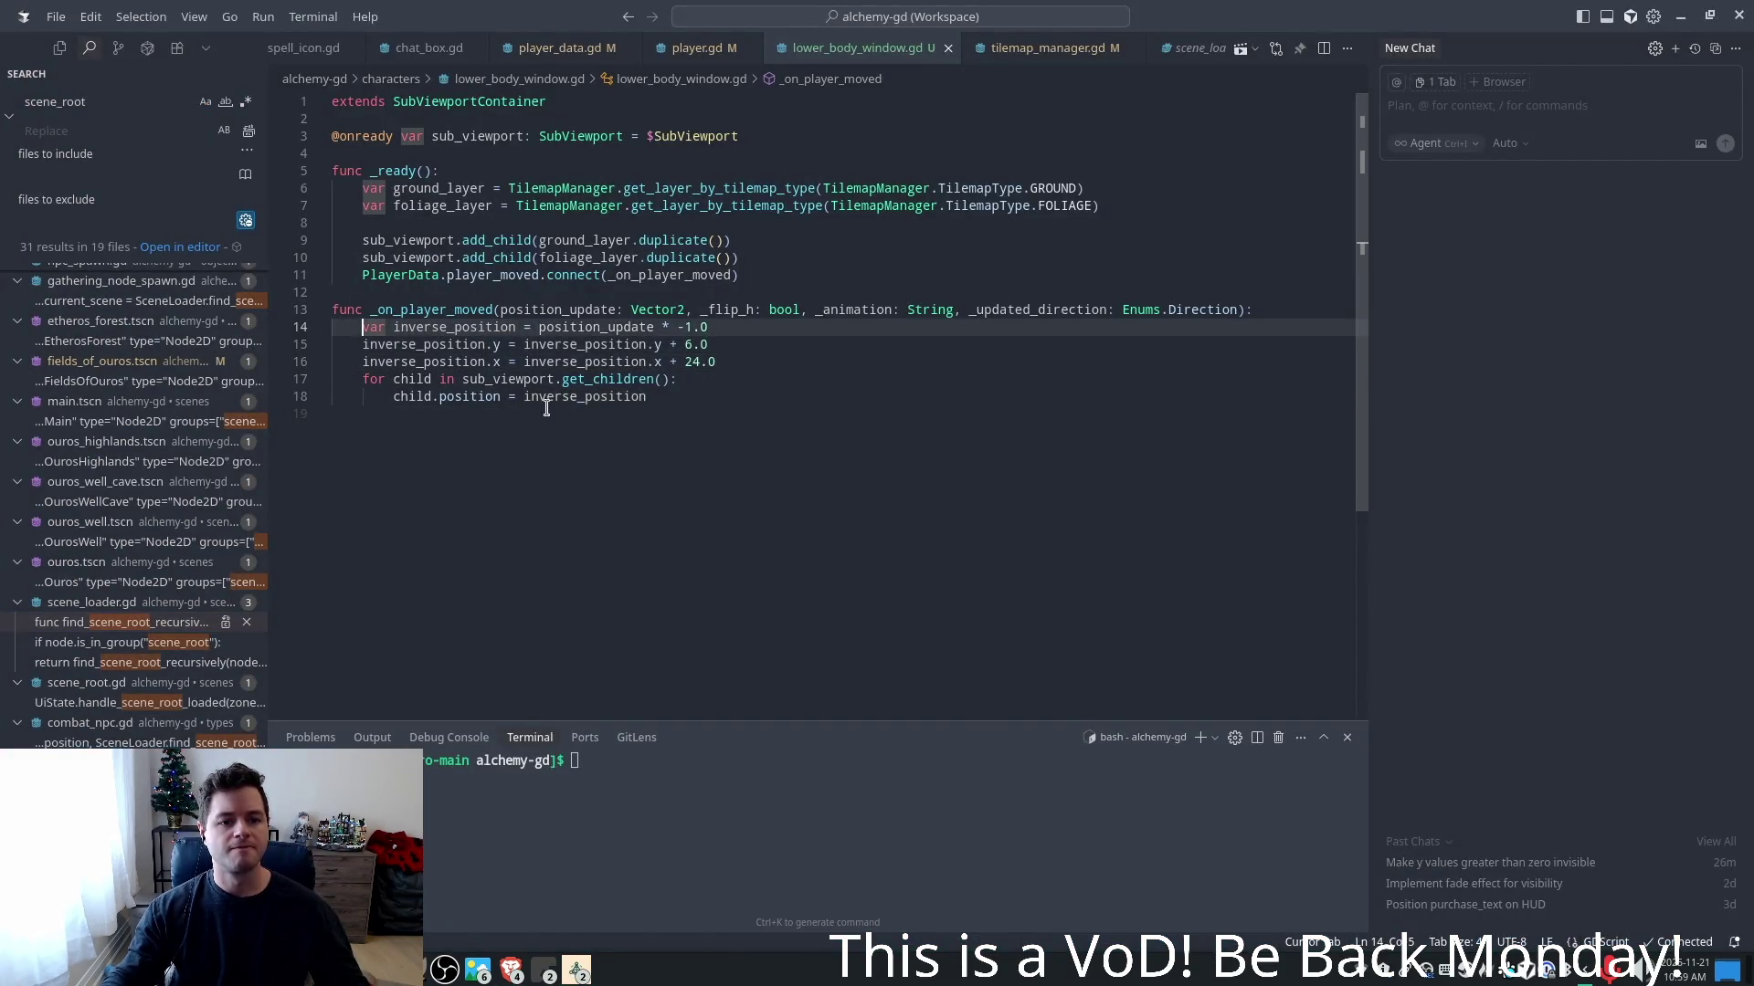
{"action": "left_click", "coordinate": [513, 404]}
{"action": "left_click", "coordinate": [393, 276]}
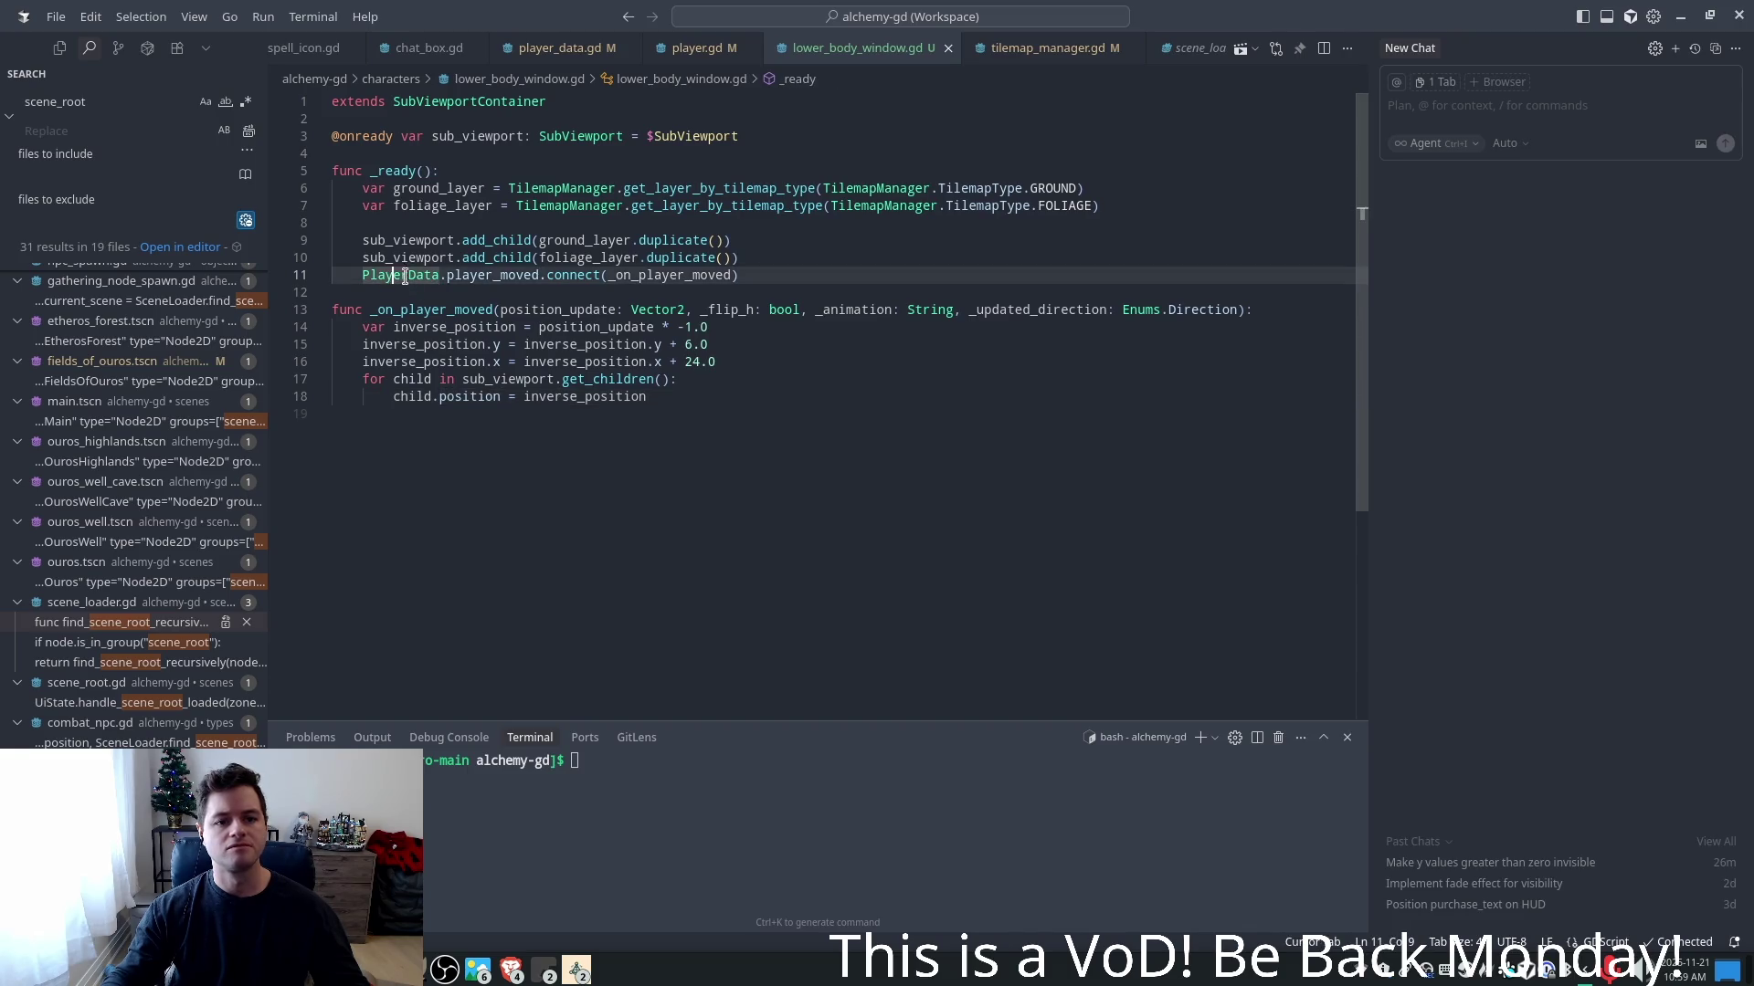
{"action": "left_click", "coordinate": [359, 208]}
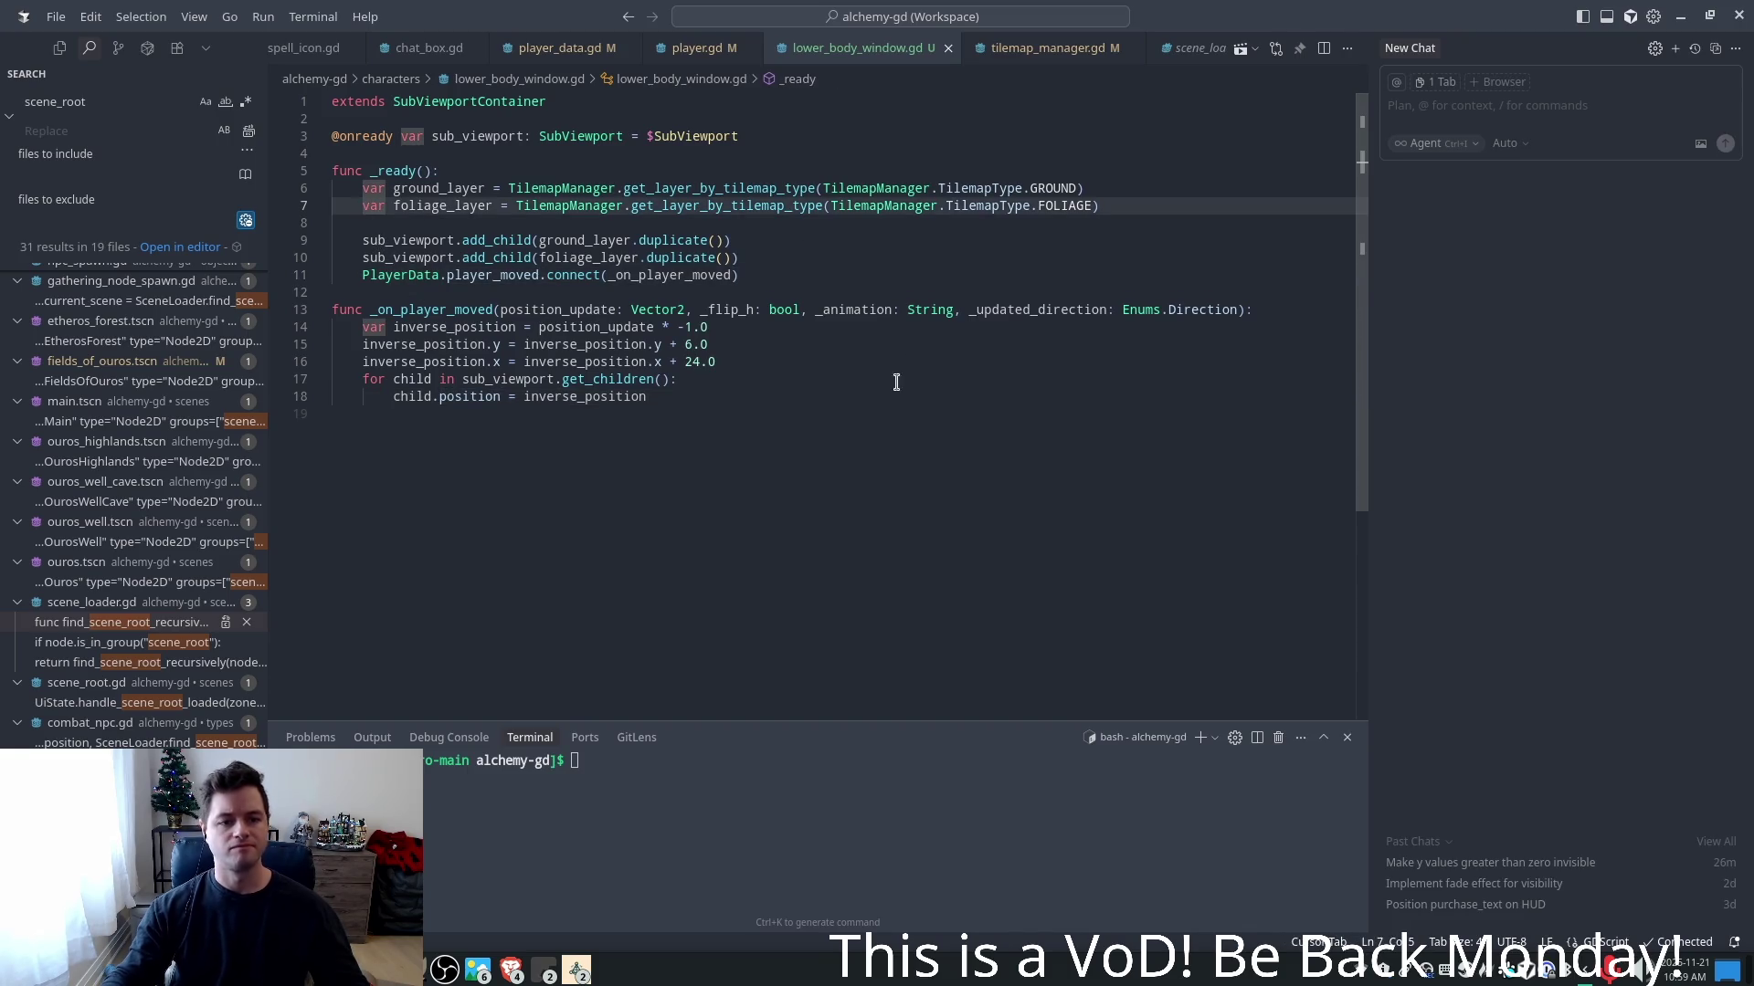
{"action": "key", "text": "ctrl+slash"}
{"action": "key", "text": "Down"}
{"action": "key", "text": "Down"}
{"action": "key", "text": "Down"}
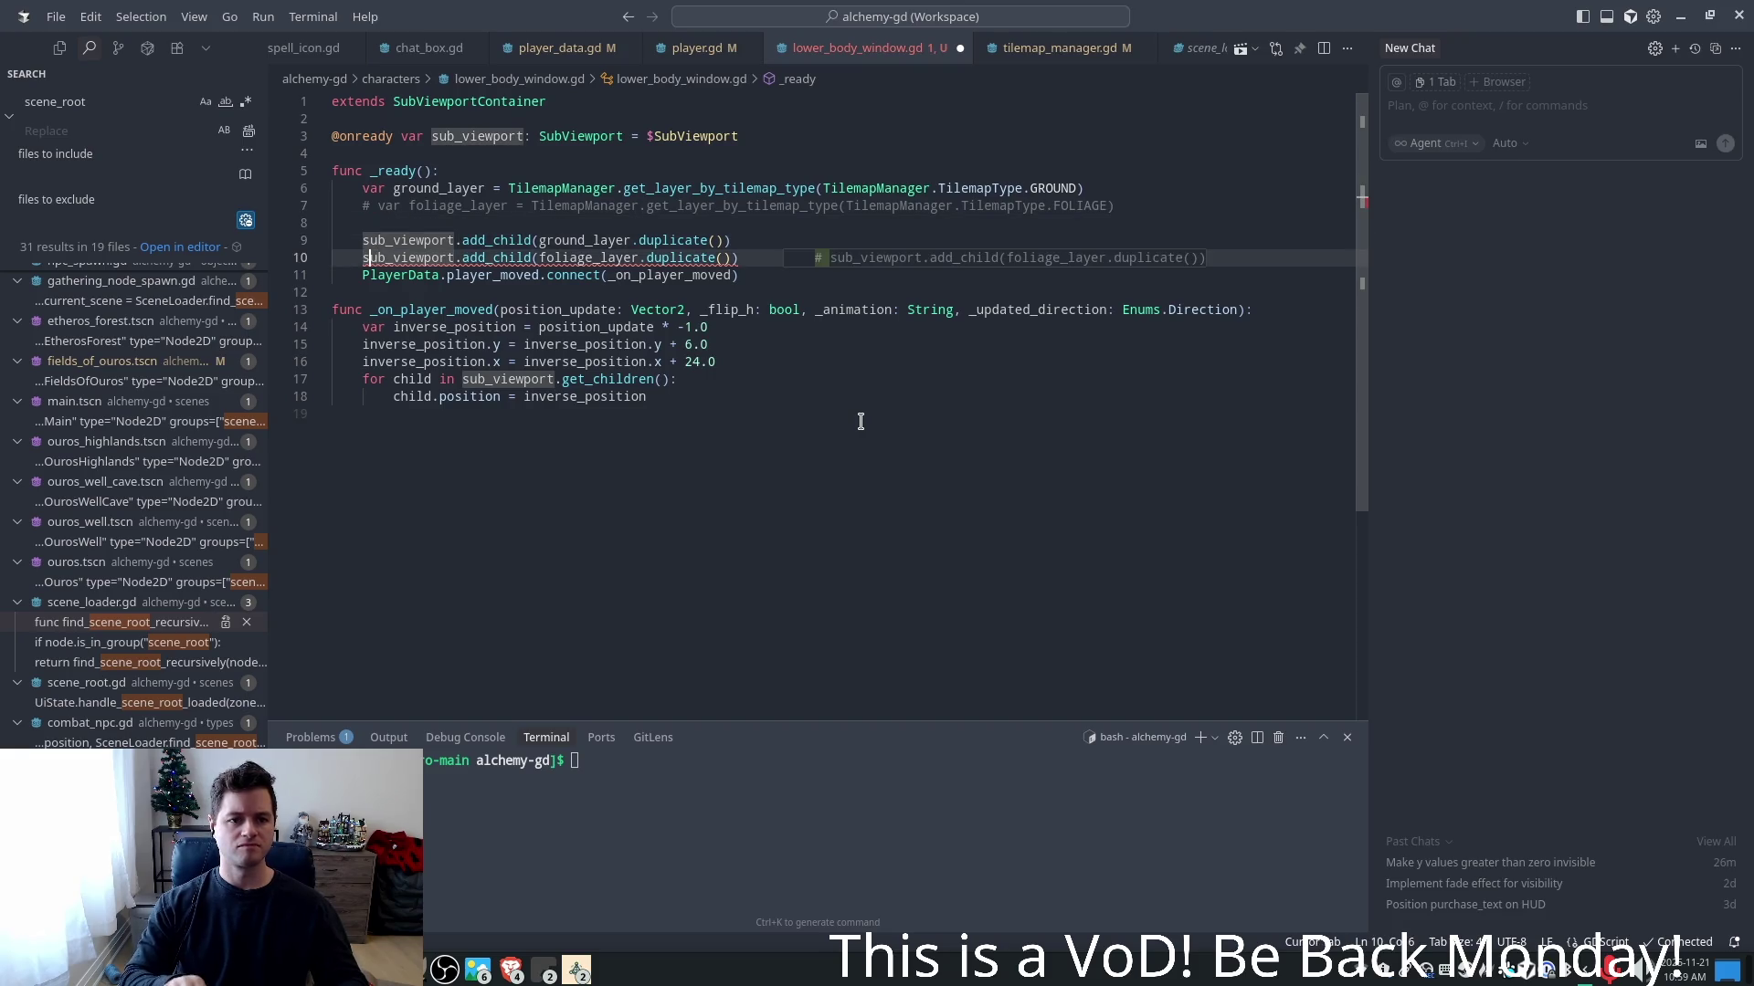
{"action": "key", "text": "Tab"}
{"action": "key", "text": "ctrl+s"}
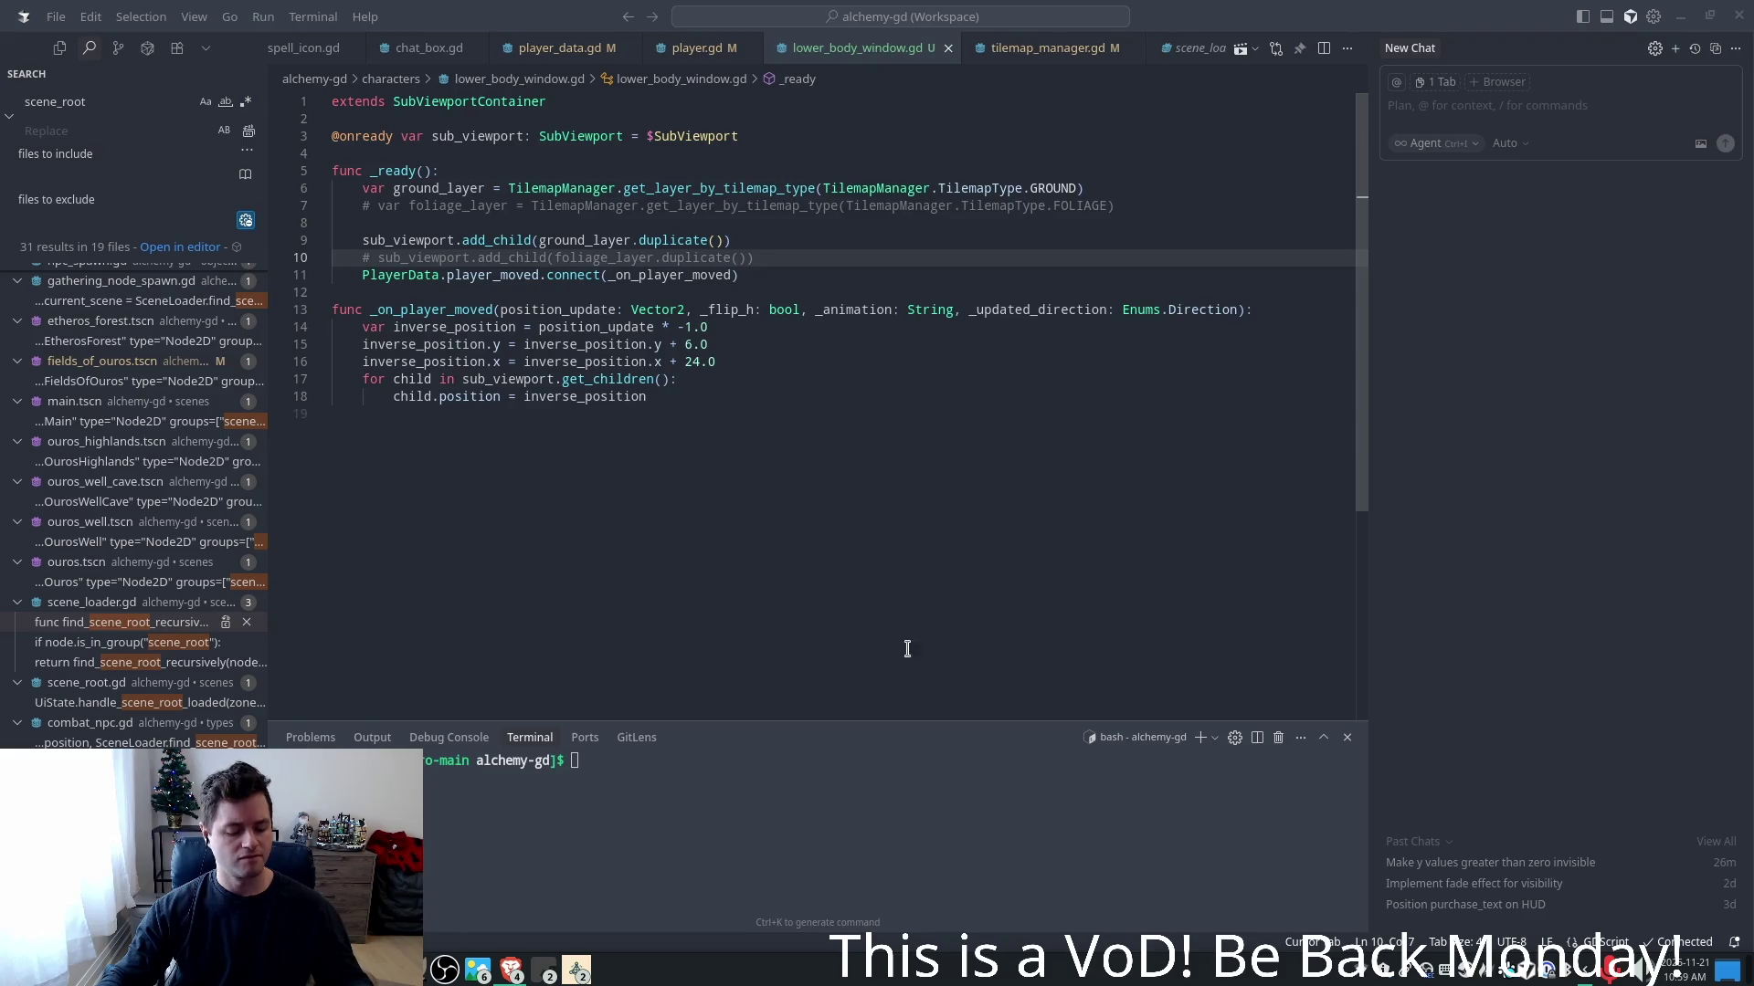
{"action": "left_click", "coordinate": [576, 970]}
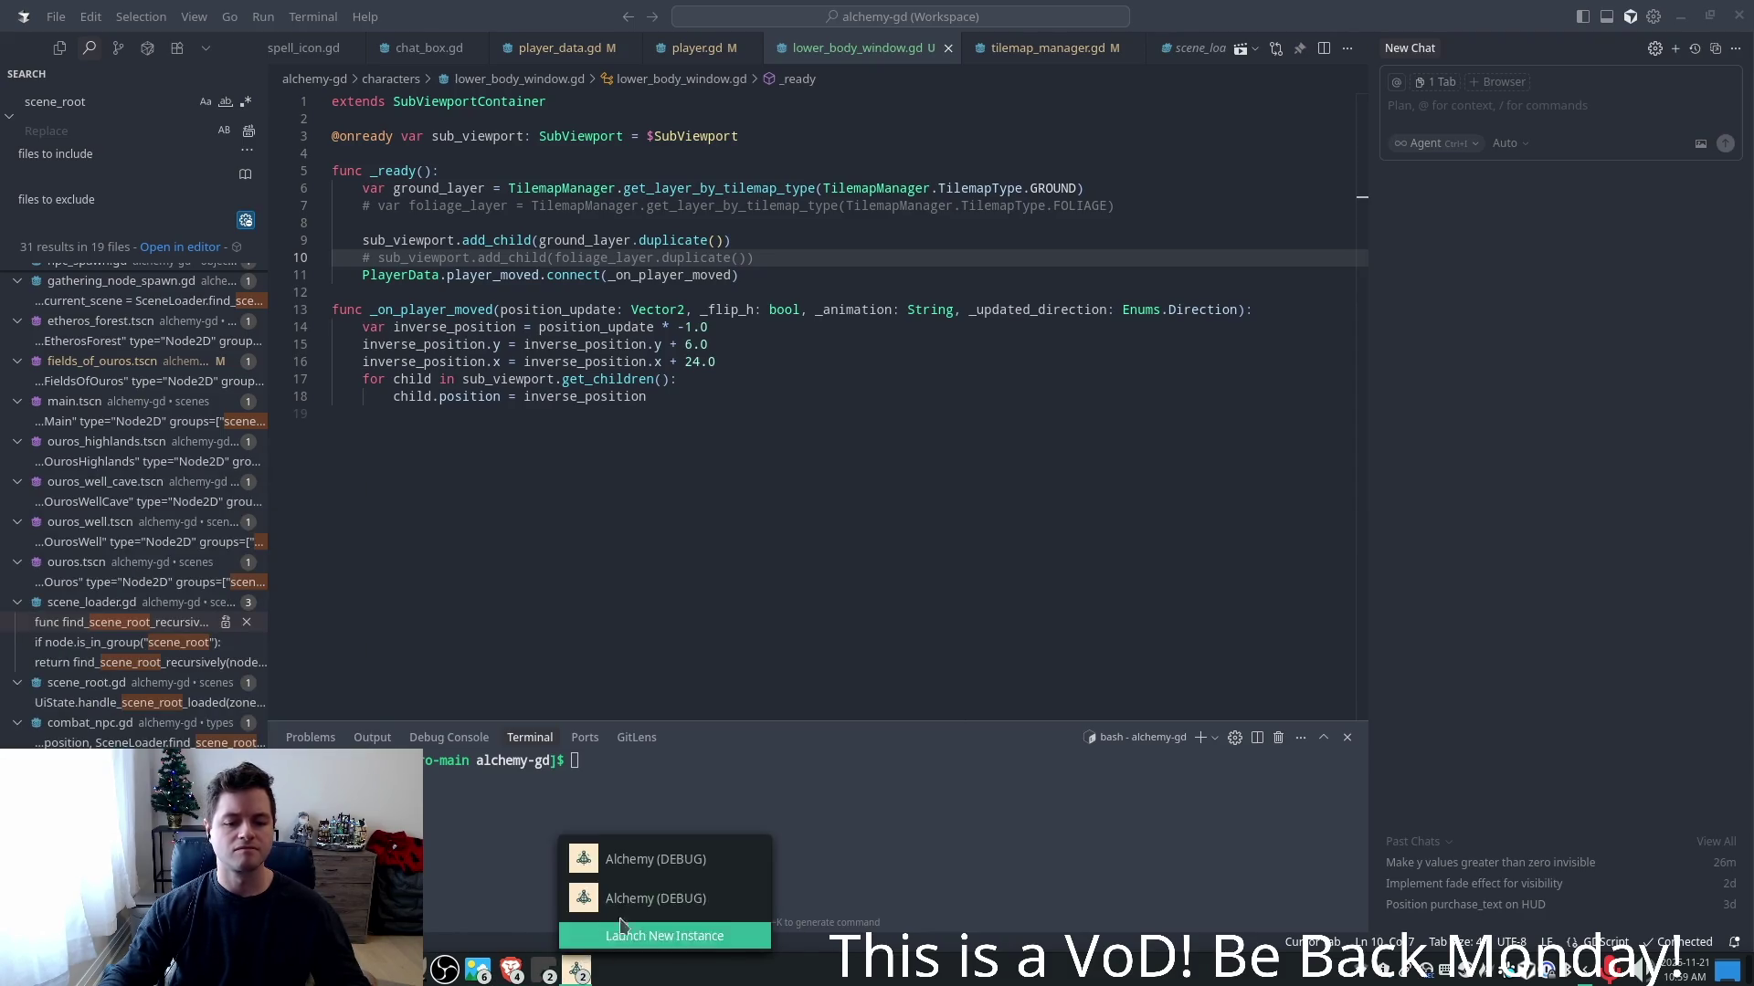
- In the Alchemy debug game, walk the player through the grass to test the ground-only view
{"action": "left_click", "coordinate": [610, 899]}
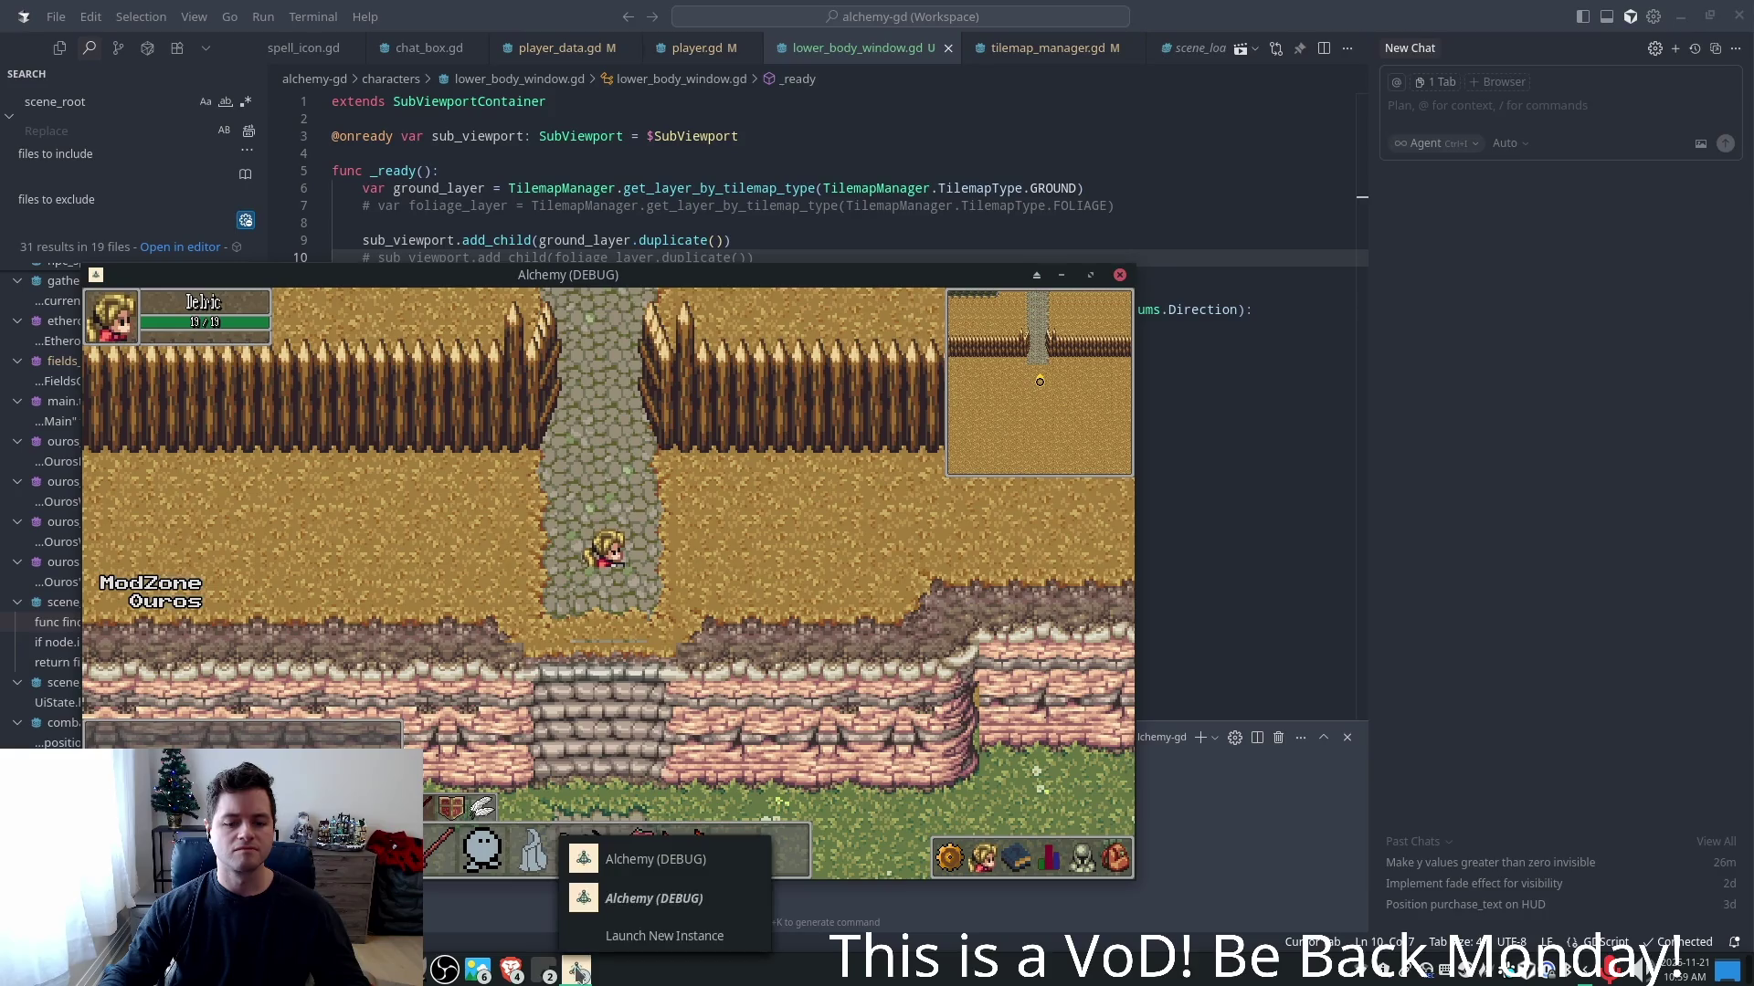
{"action": "left_click", "coordinate": [603, 899]}
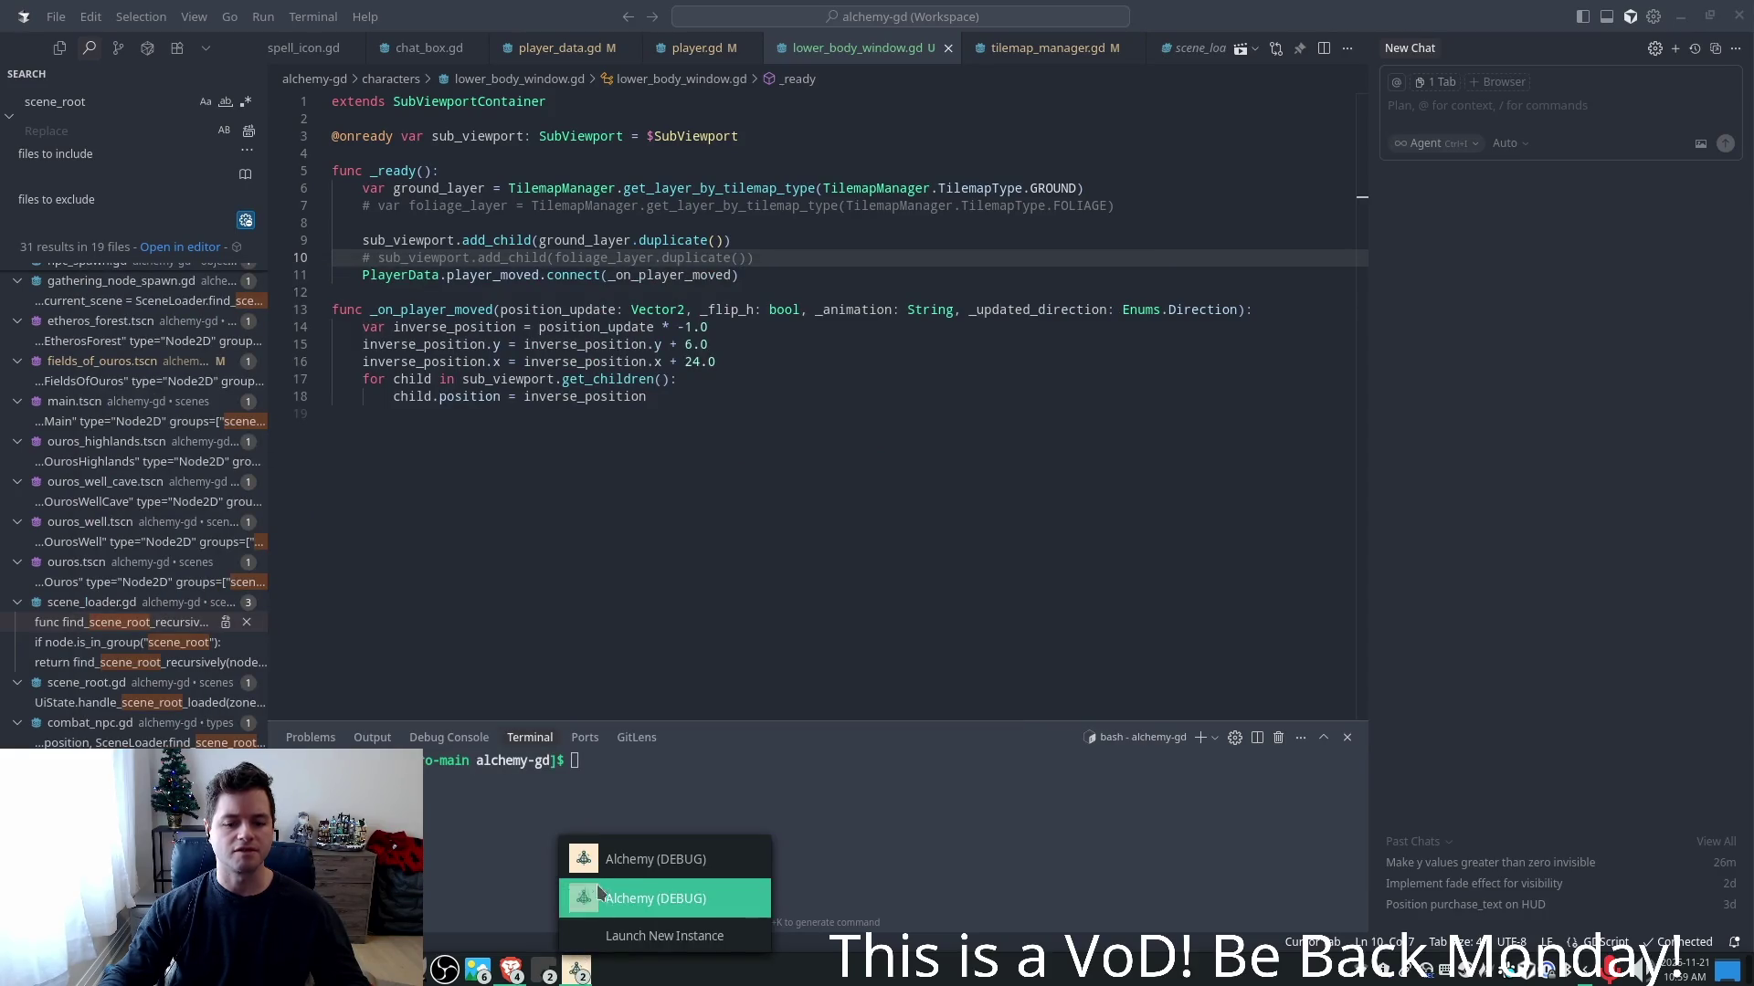
{"action": "left_click", "coordinate": [599, 861]}
{"action": "key", "text": "Up"}
{"action": "key", "text": "Right"}
{"action": "key", "text": "Left"}
{"action": "key", "text": "Up"}
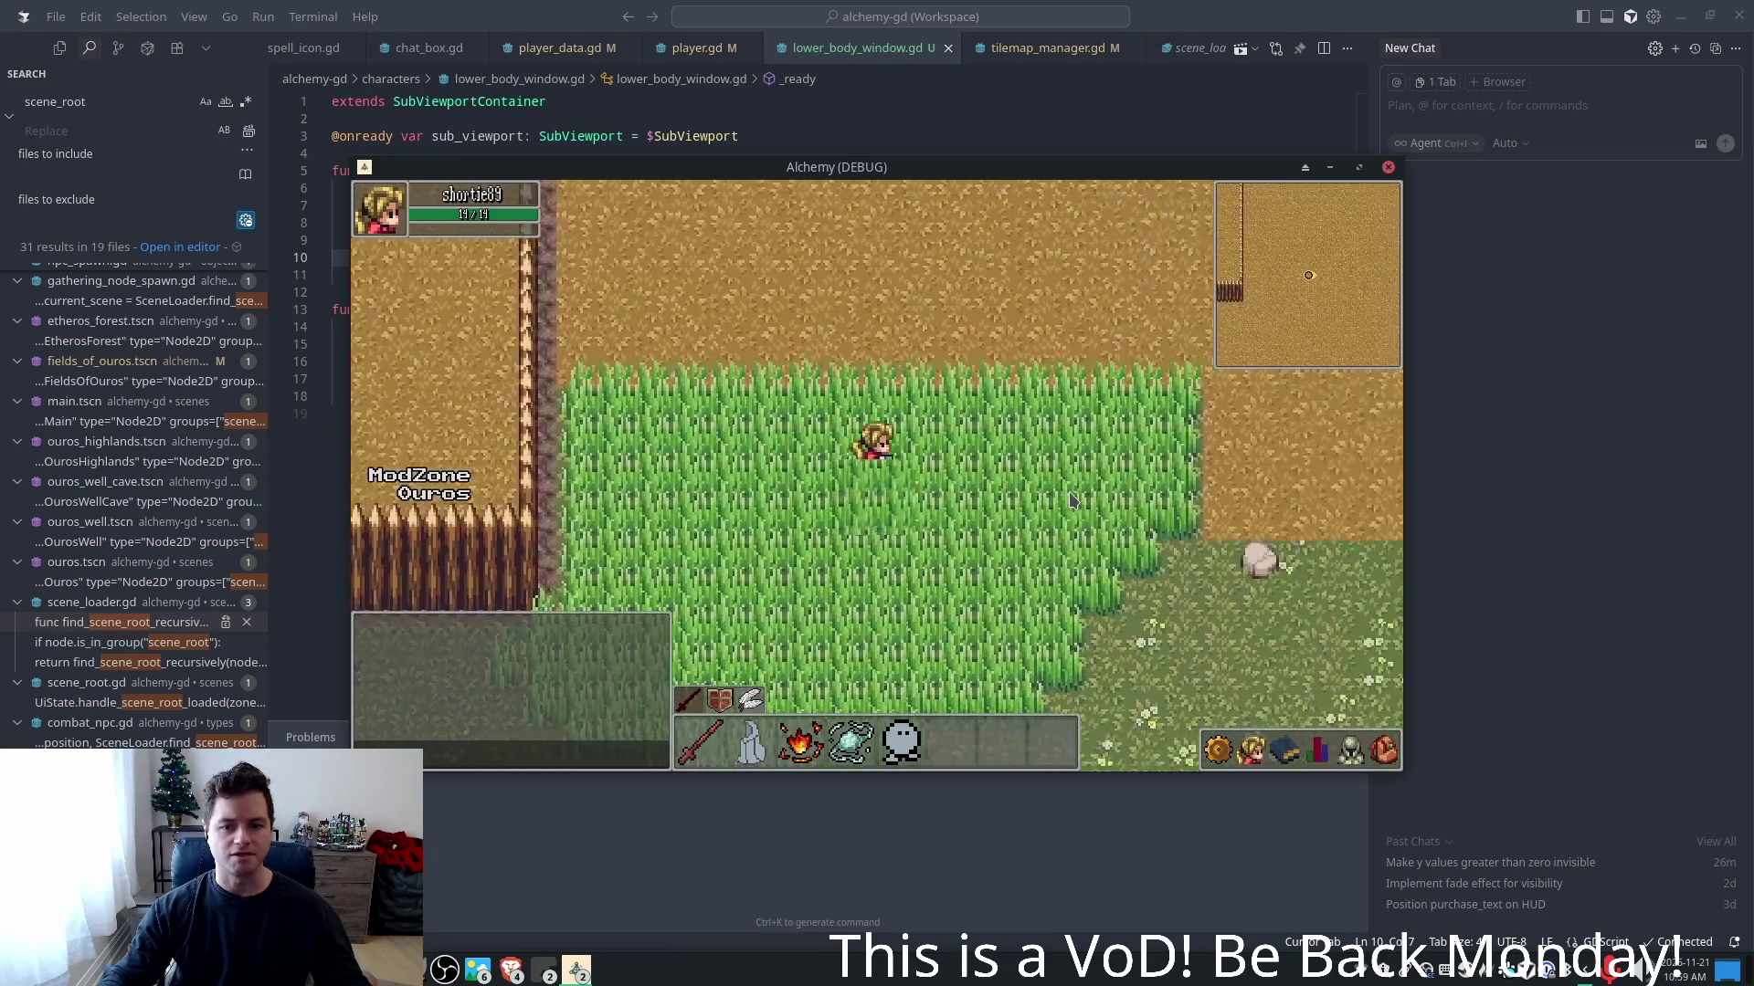
{"action": "key", "text": "Down"}
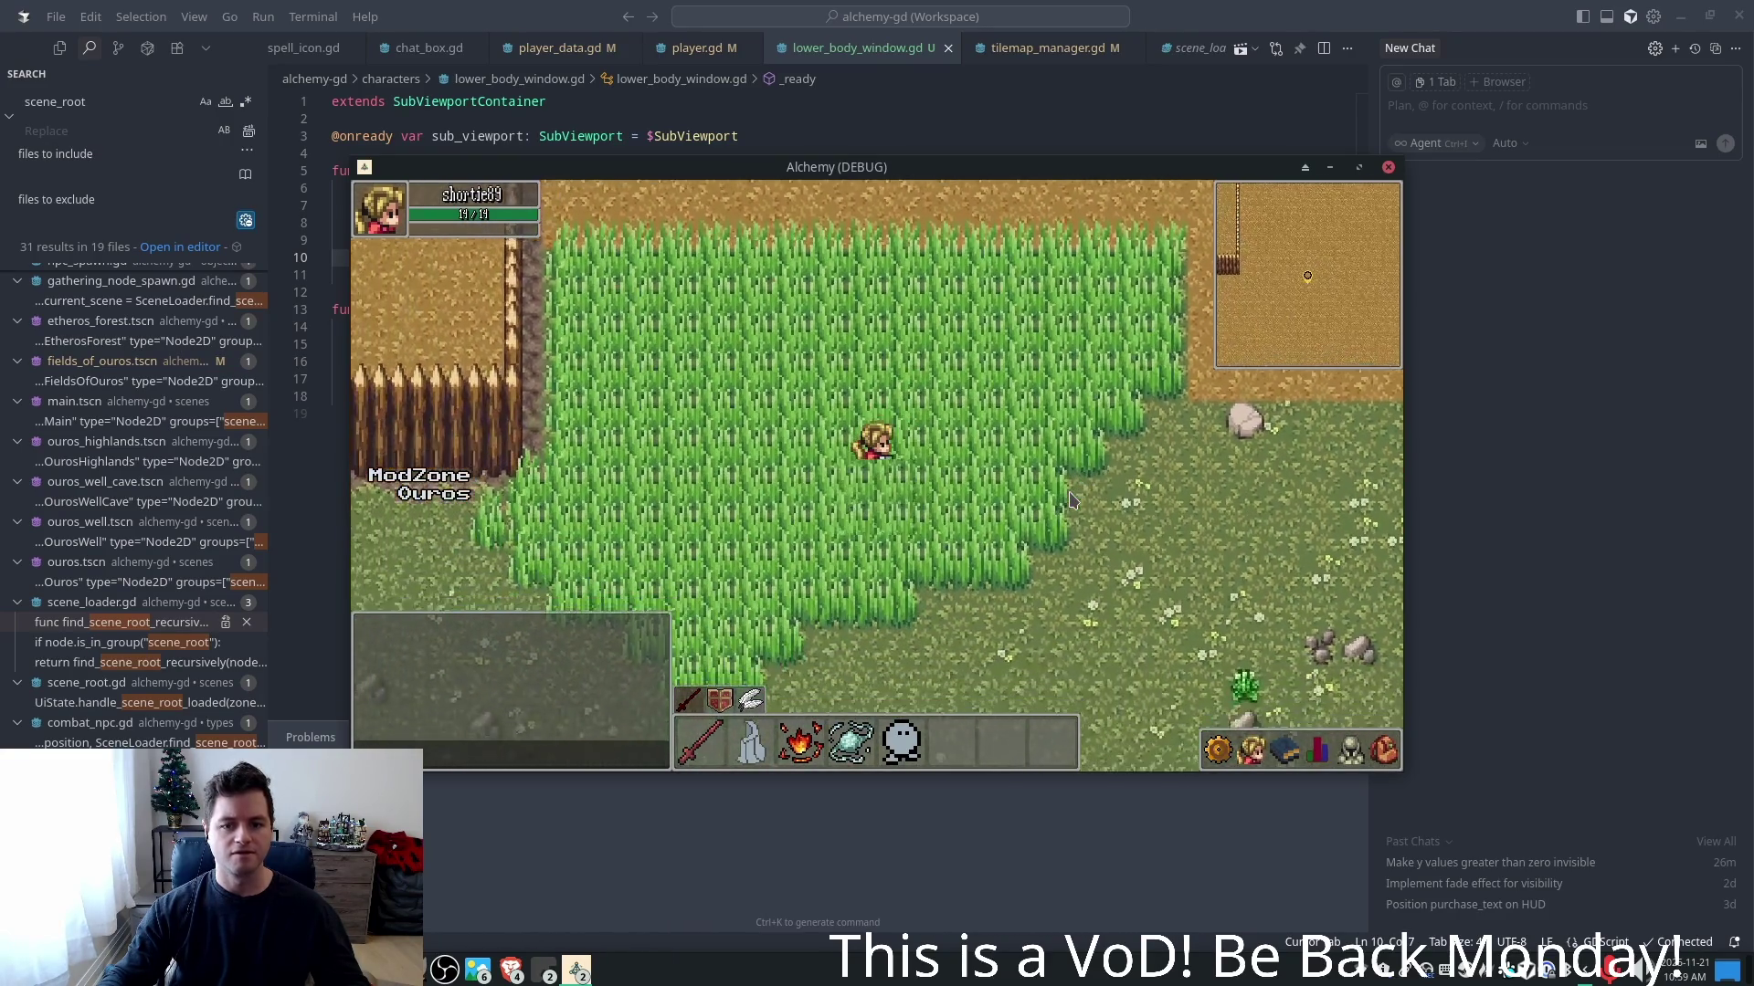
- Undo the change in lower_body_window.gd to uncomment both foliage layer lines
{"action": "left_click", "coordinate": [1124, 122]}
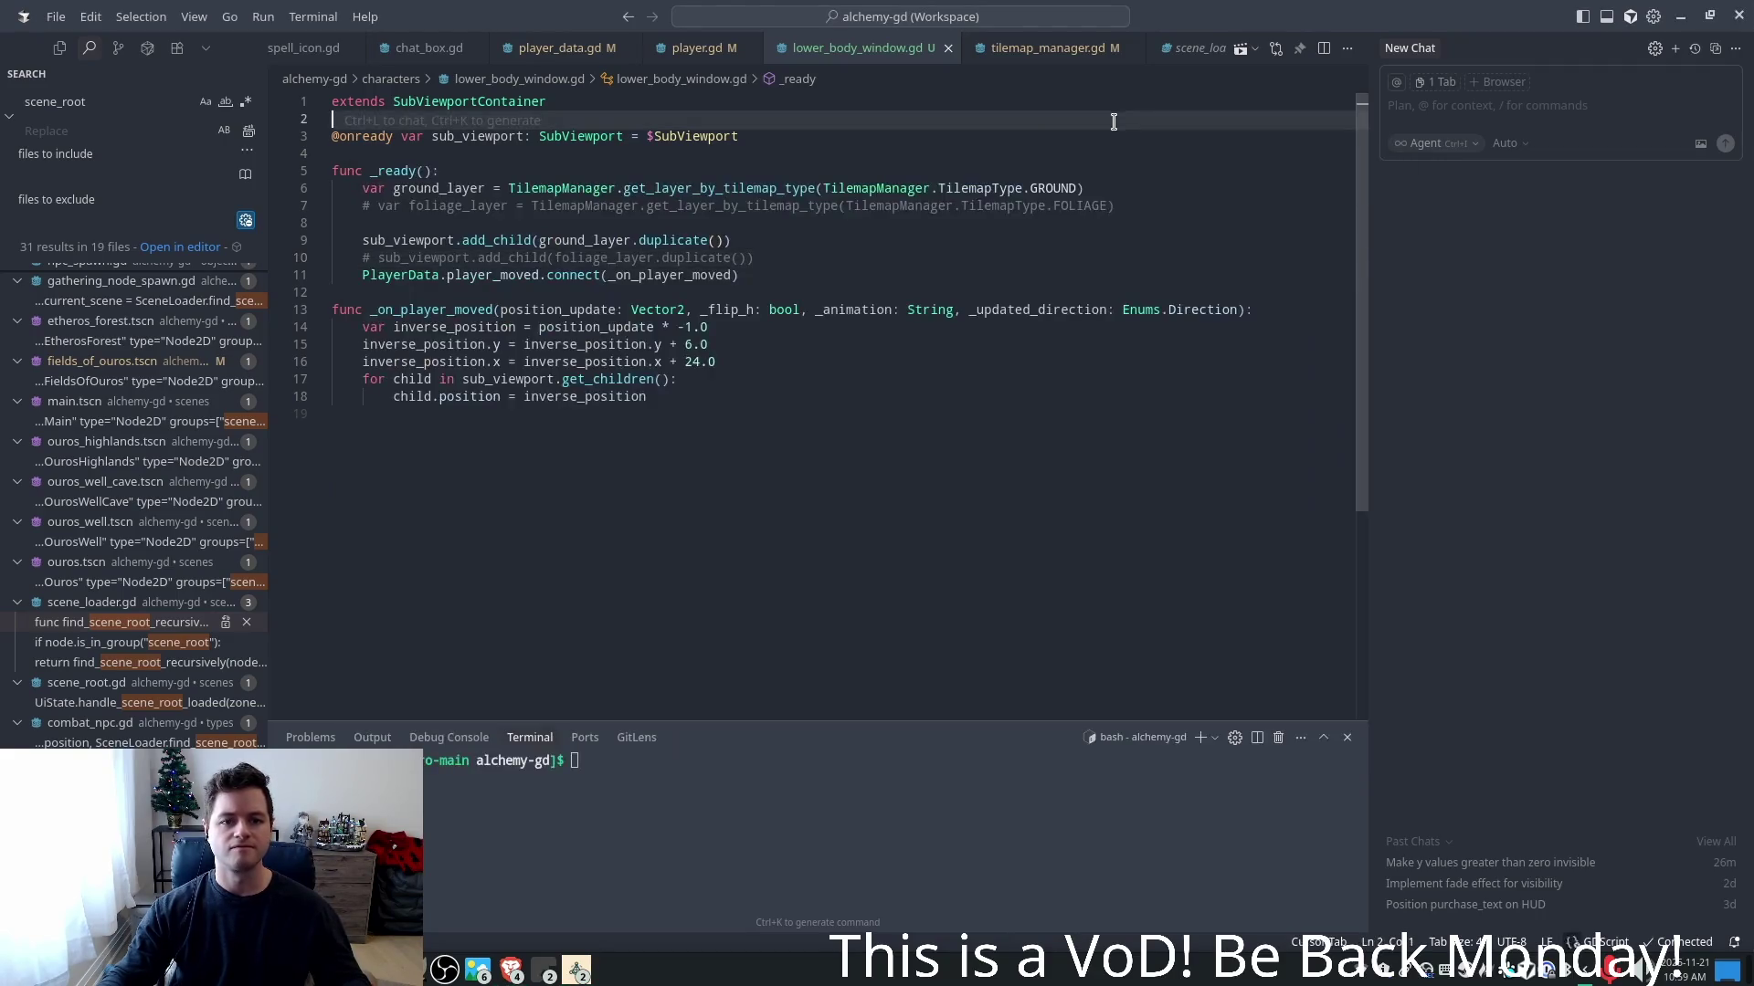
{"action": "key", "text": "ctrl+z"}
{"action": "key", "text": "ctrl+z"}
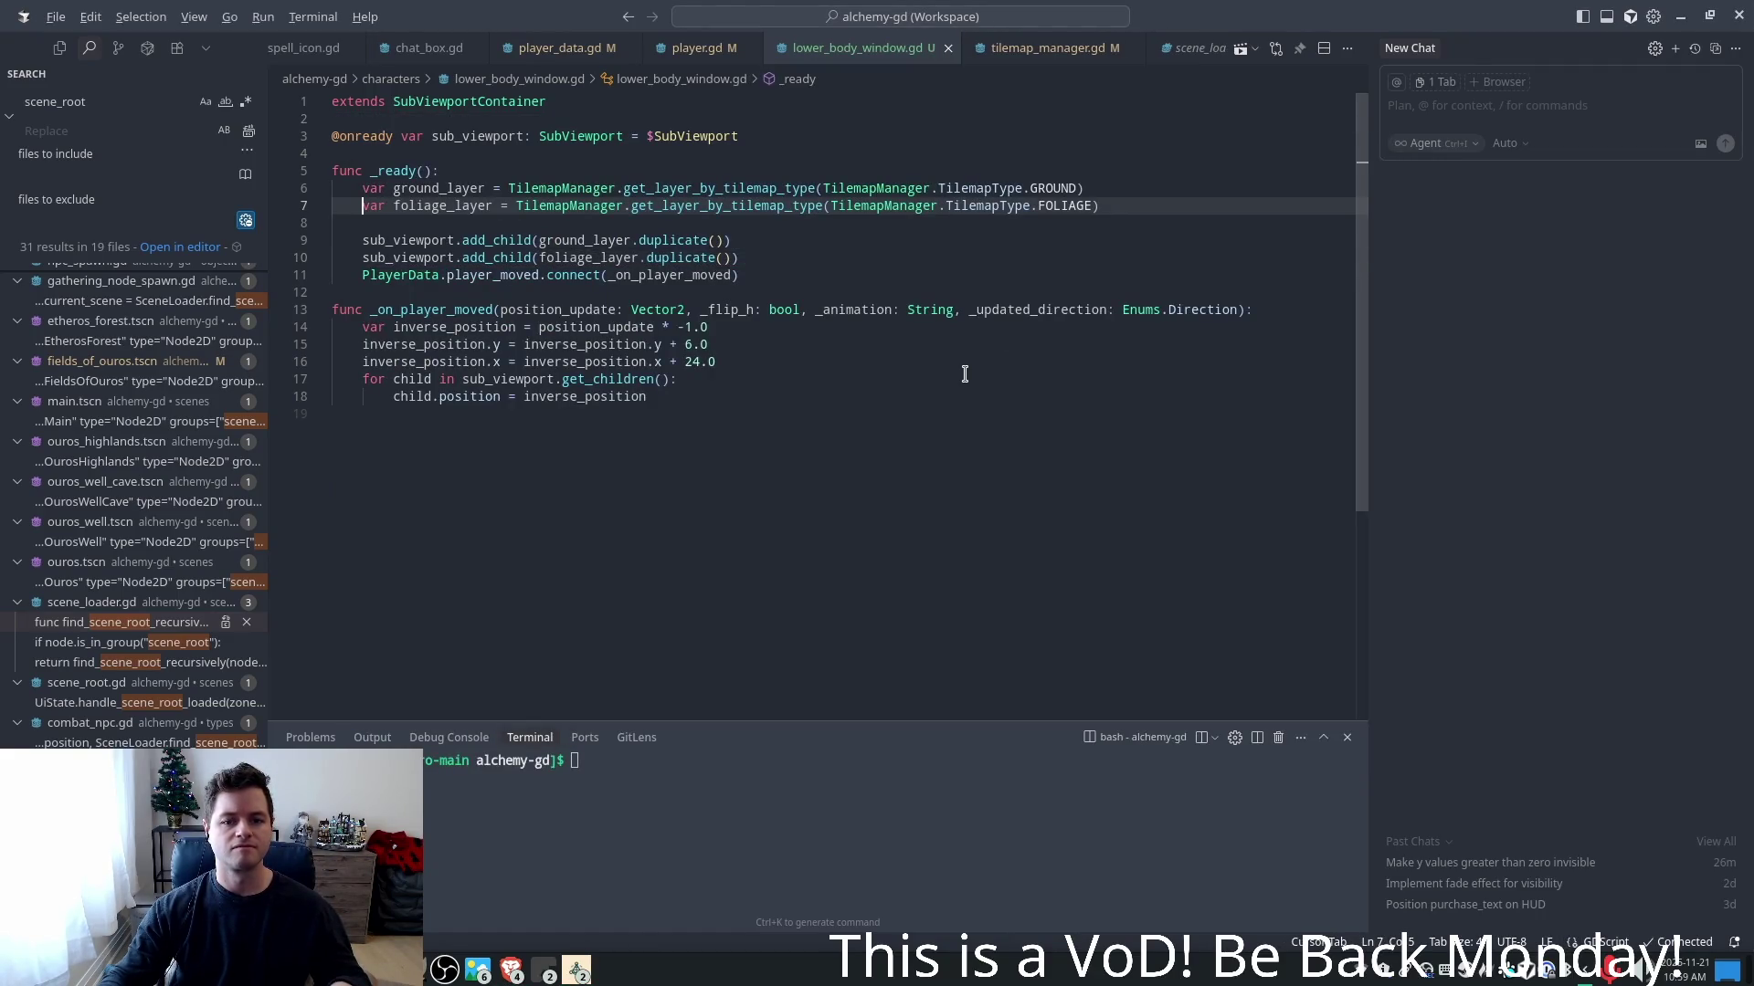
{"action": "left_click", "coordinate": [577, 970]}
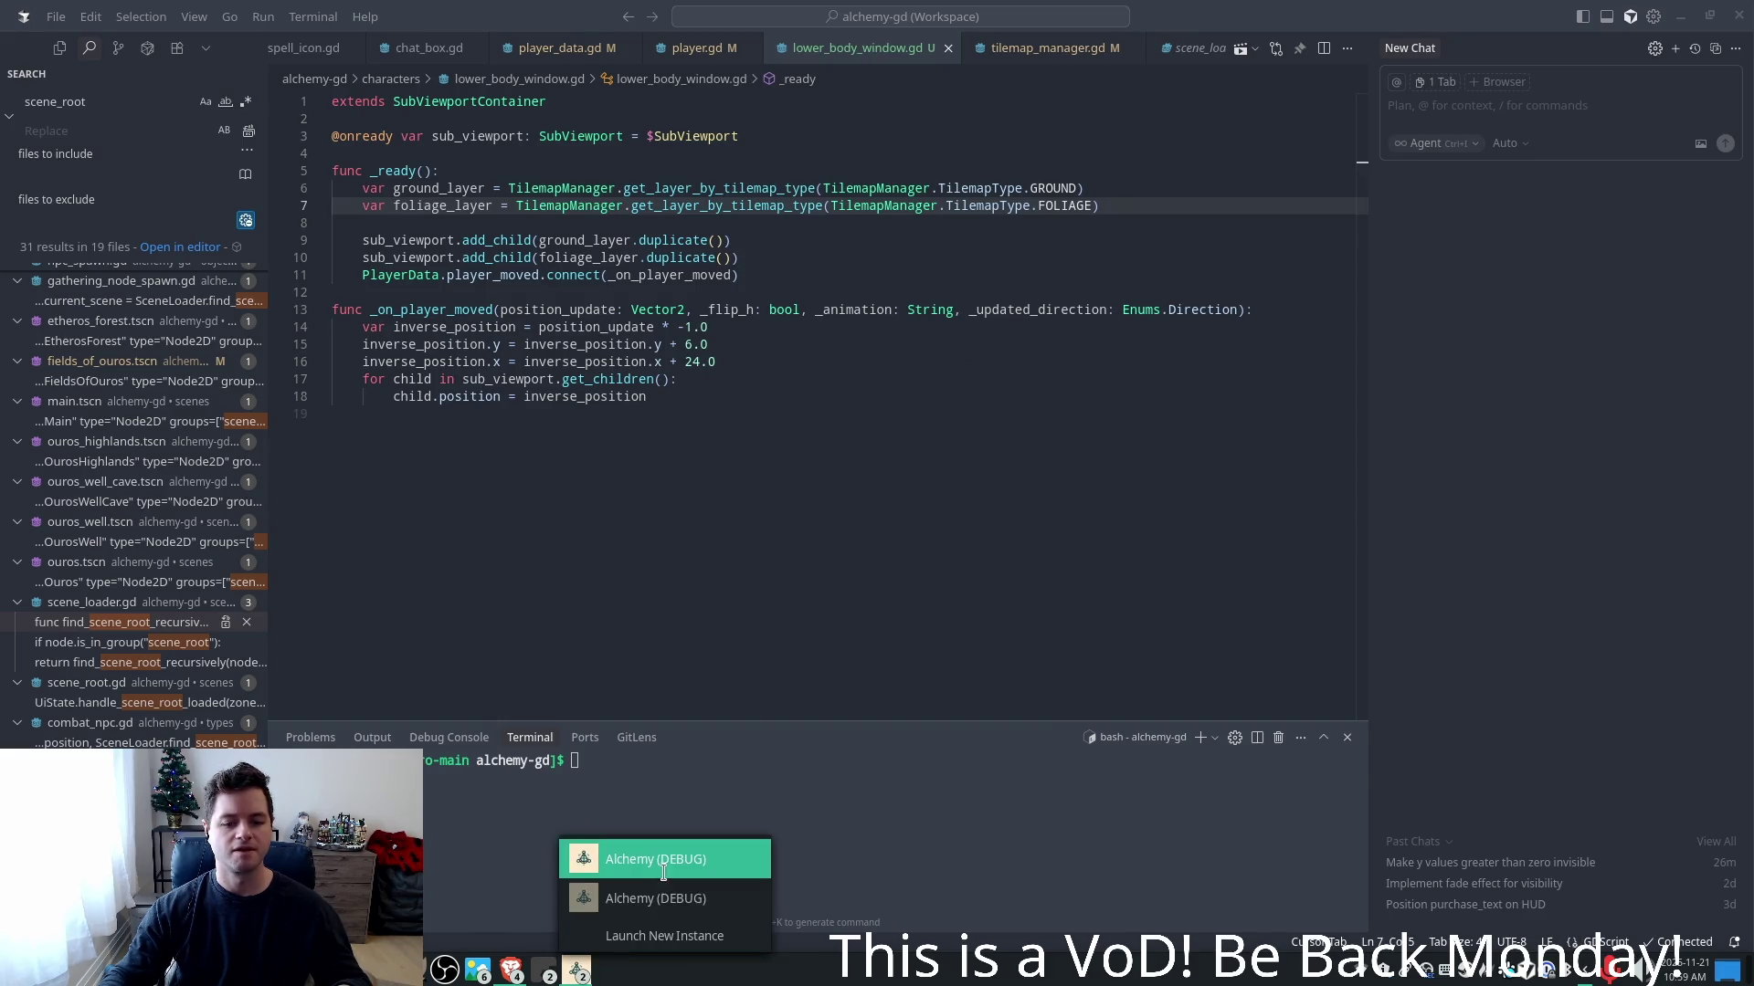
{"action": "left_click", "coordinate": [665, 878]}
{"action": "key", "text": "w"}
{"action": "key", "text": "a"}
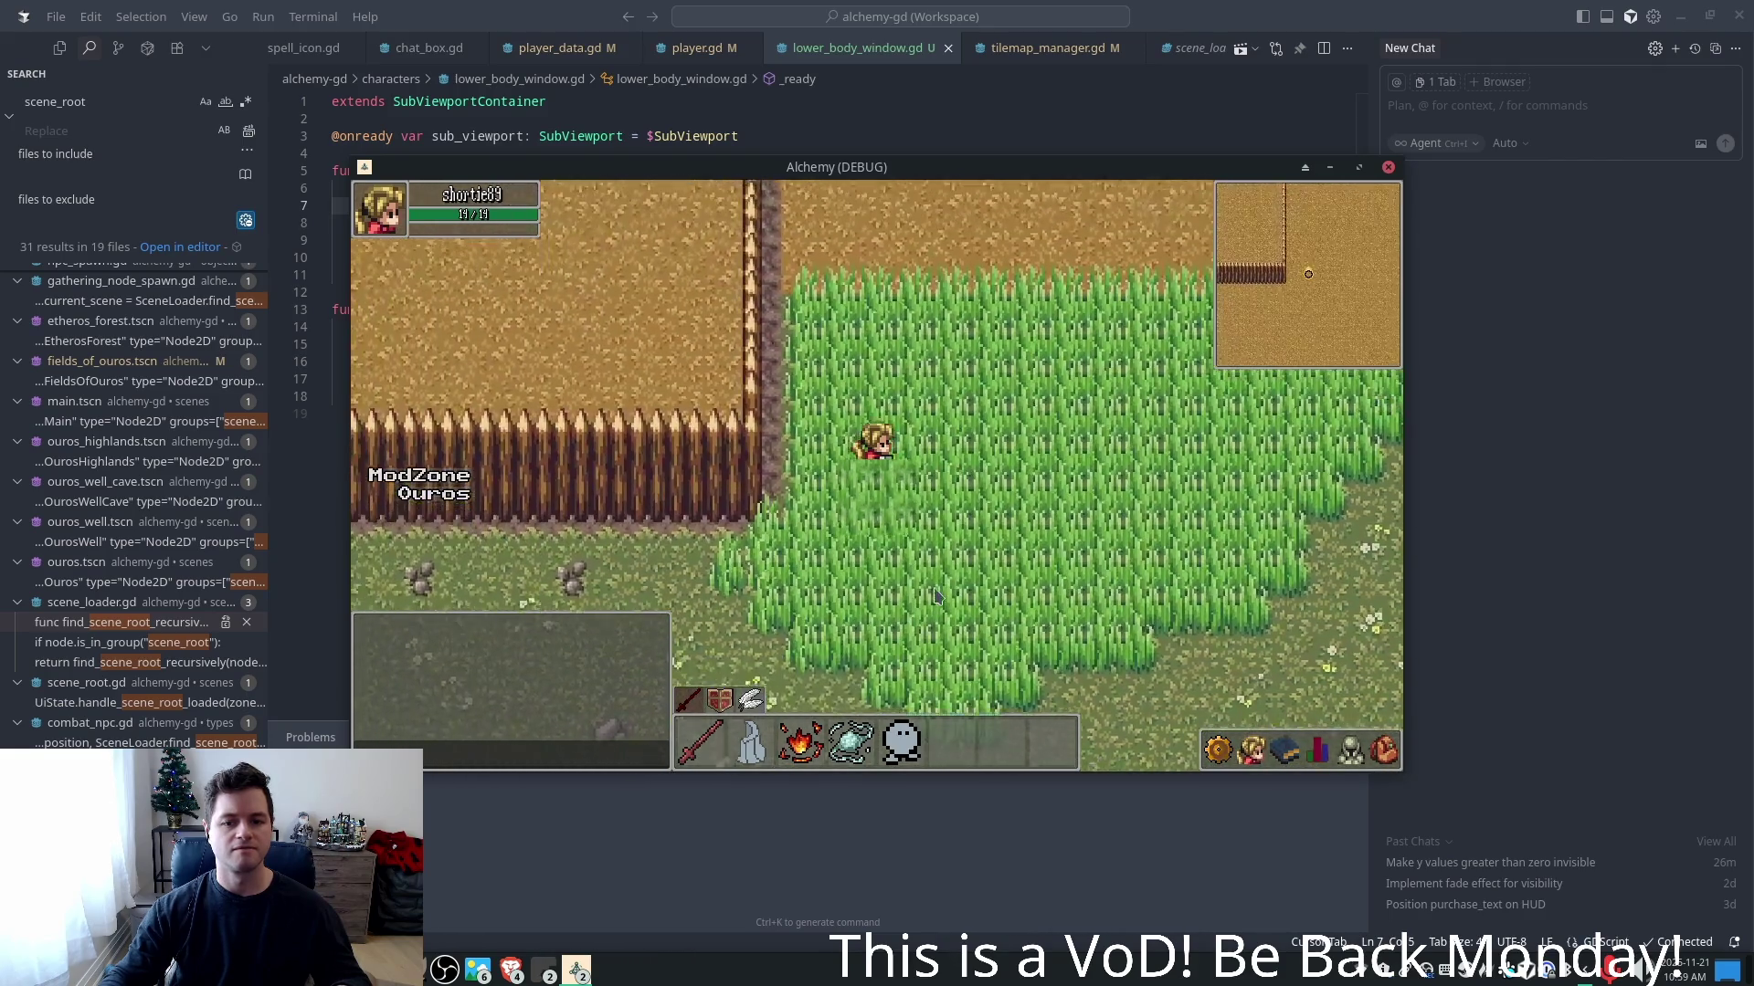
{"action": "key", "text": "d"}
{"action": "key", "text": "s"}
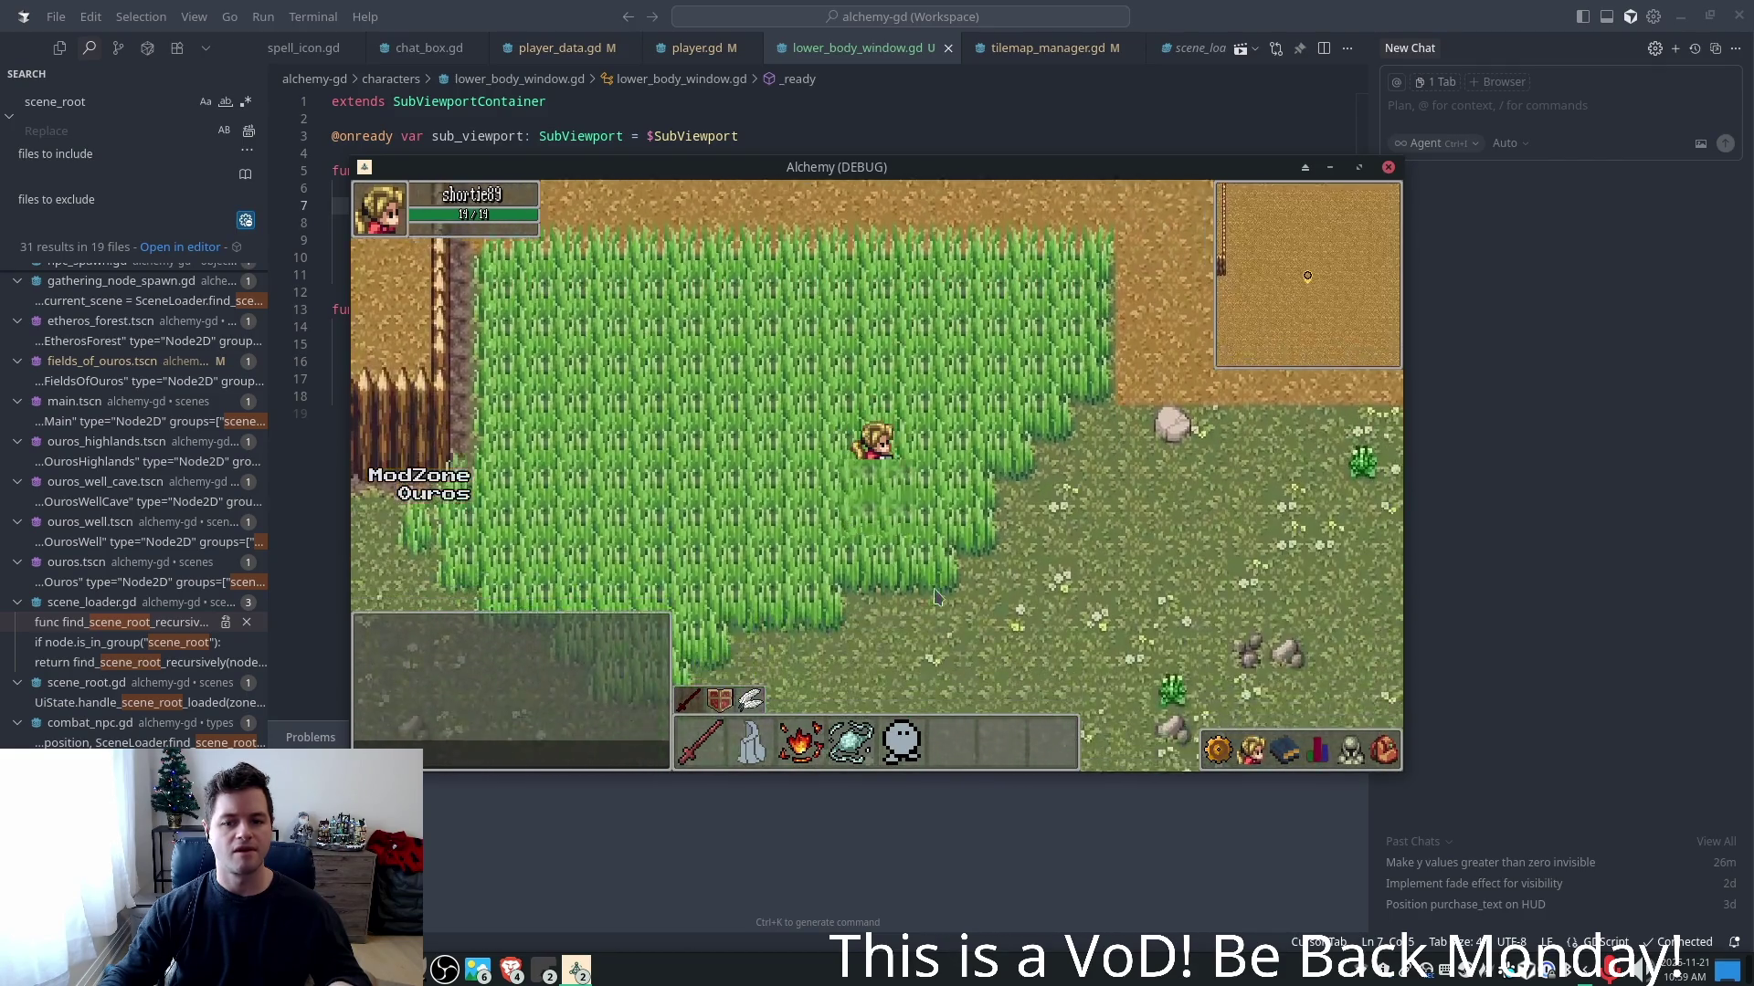
{"action": "key", "text": "a"}
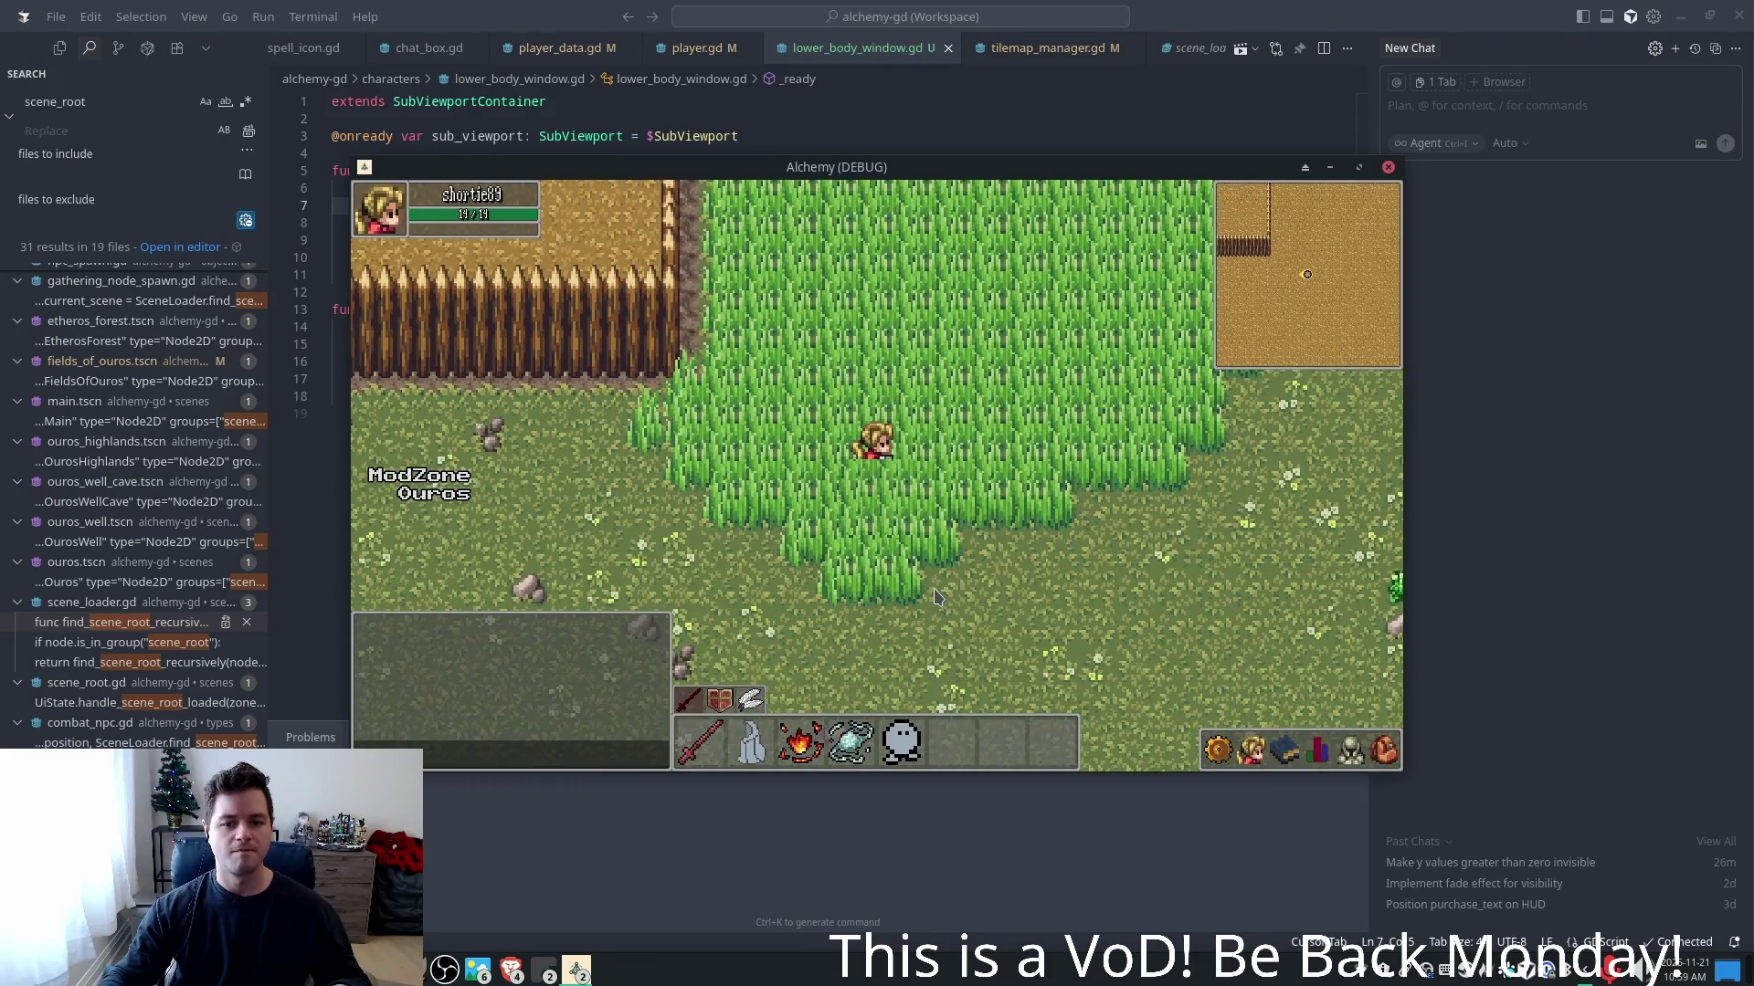
{"action": "key", "text": "w"}
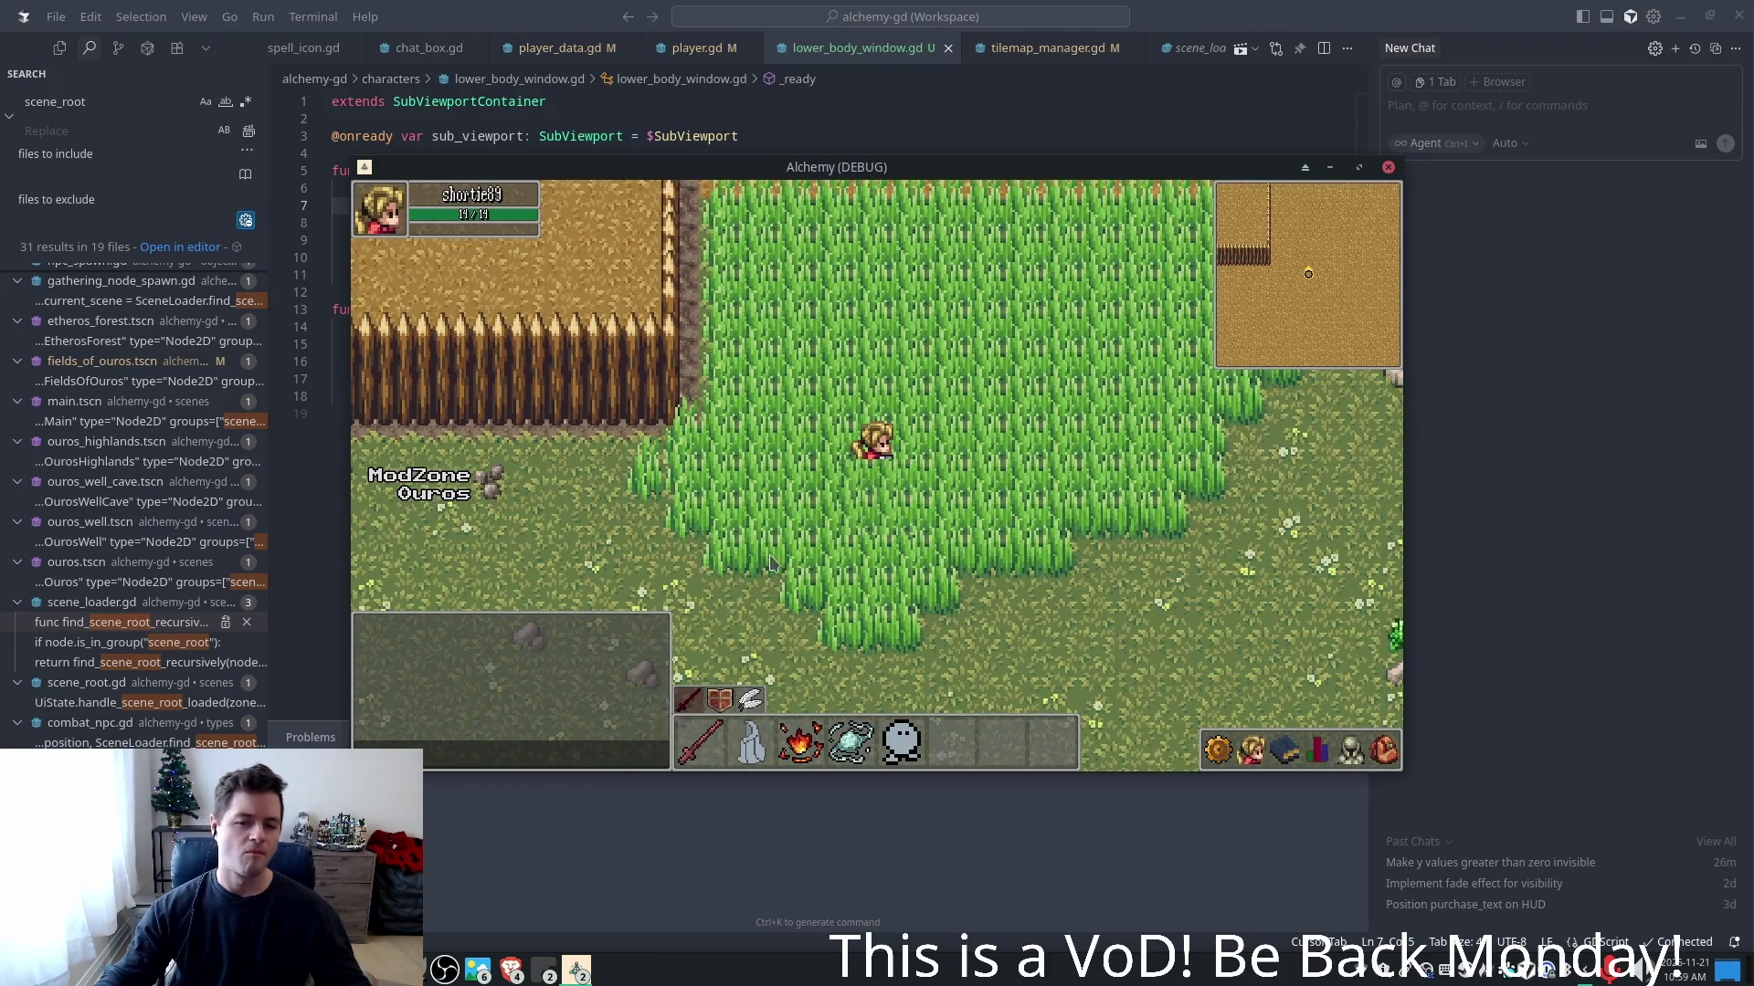
{"action": "key", "text": "w"}
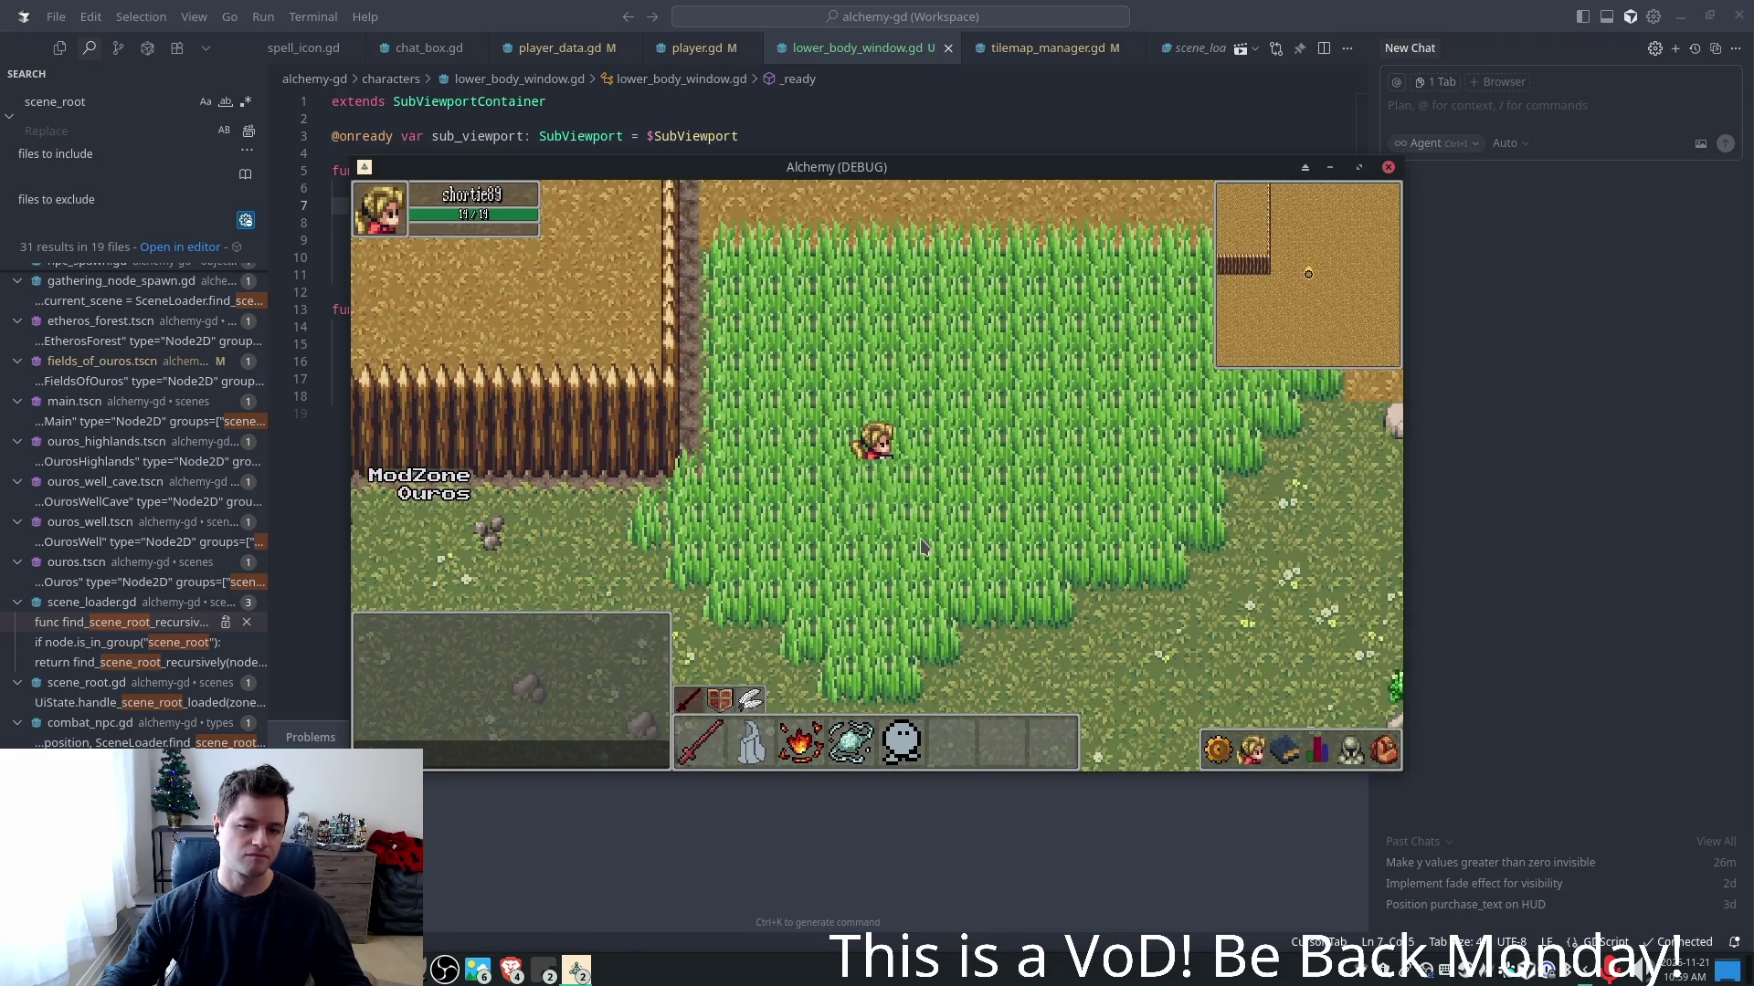
{"action": "key", "text": "w"}
{"action": "key", "text": "d"}
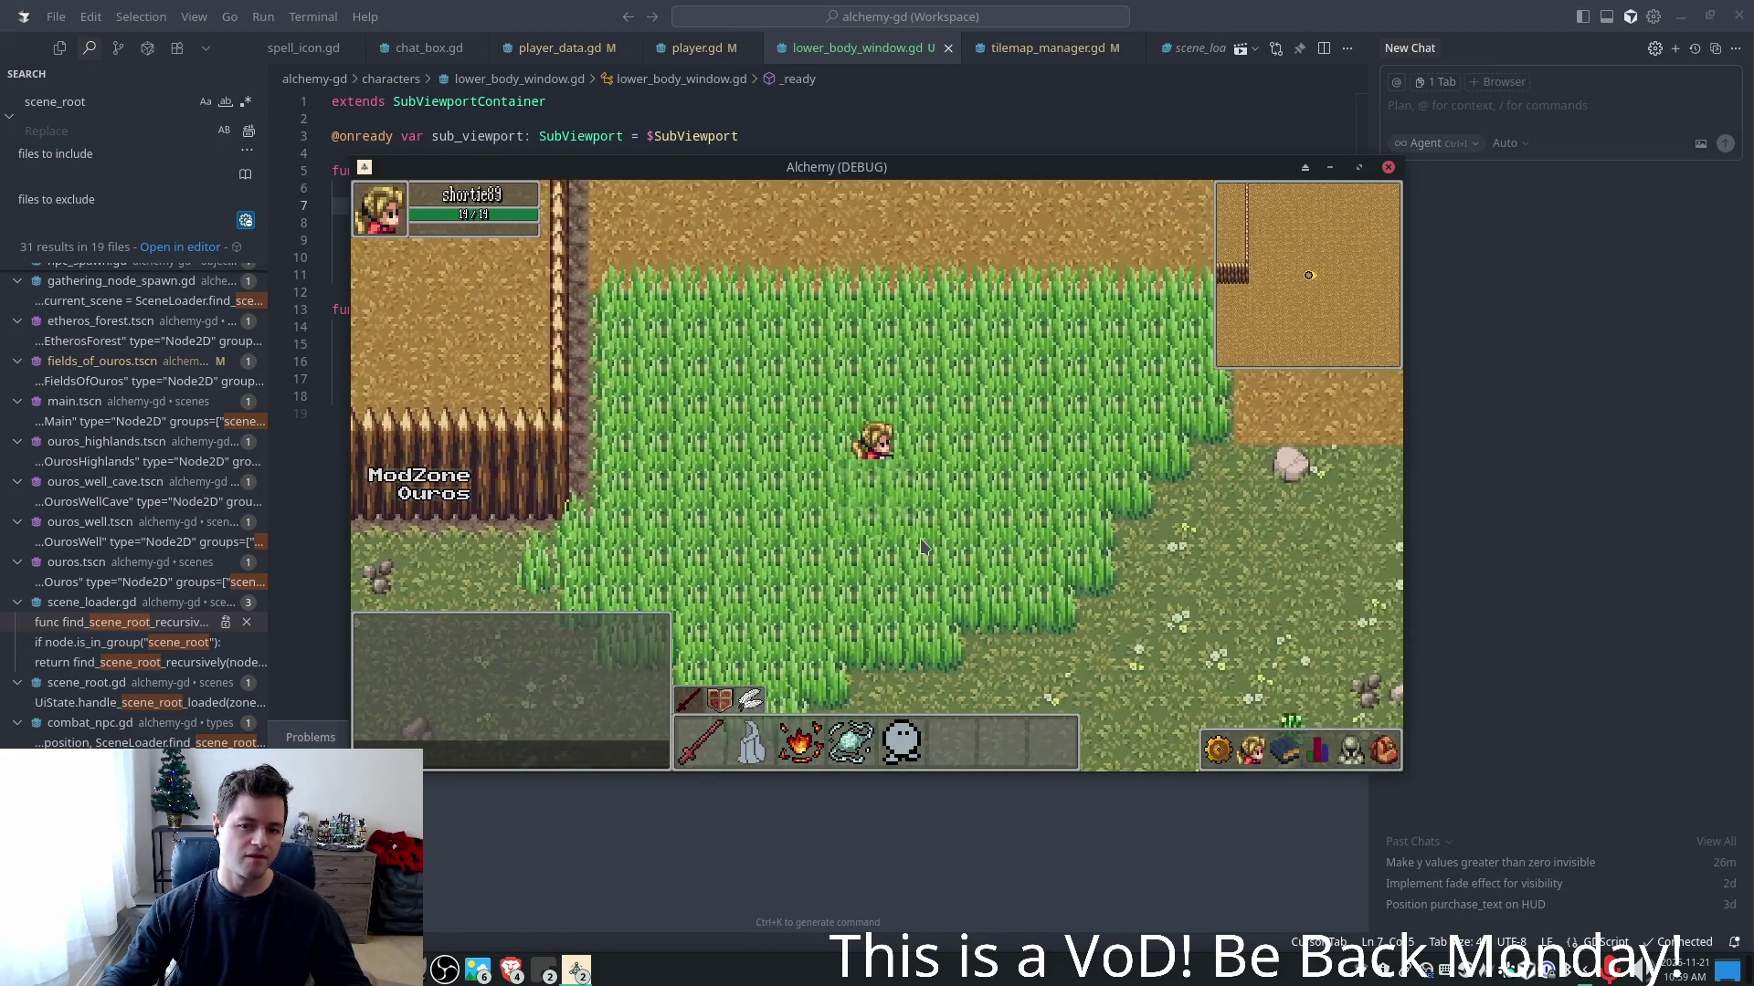
{"action": "key", "text": "d"}
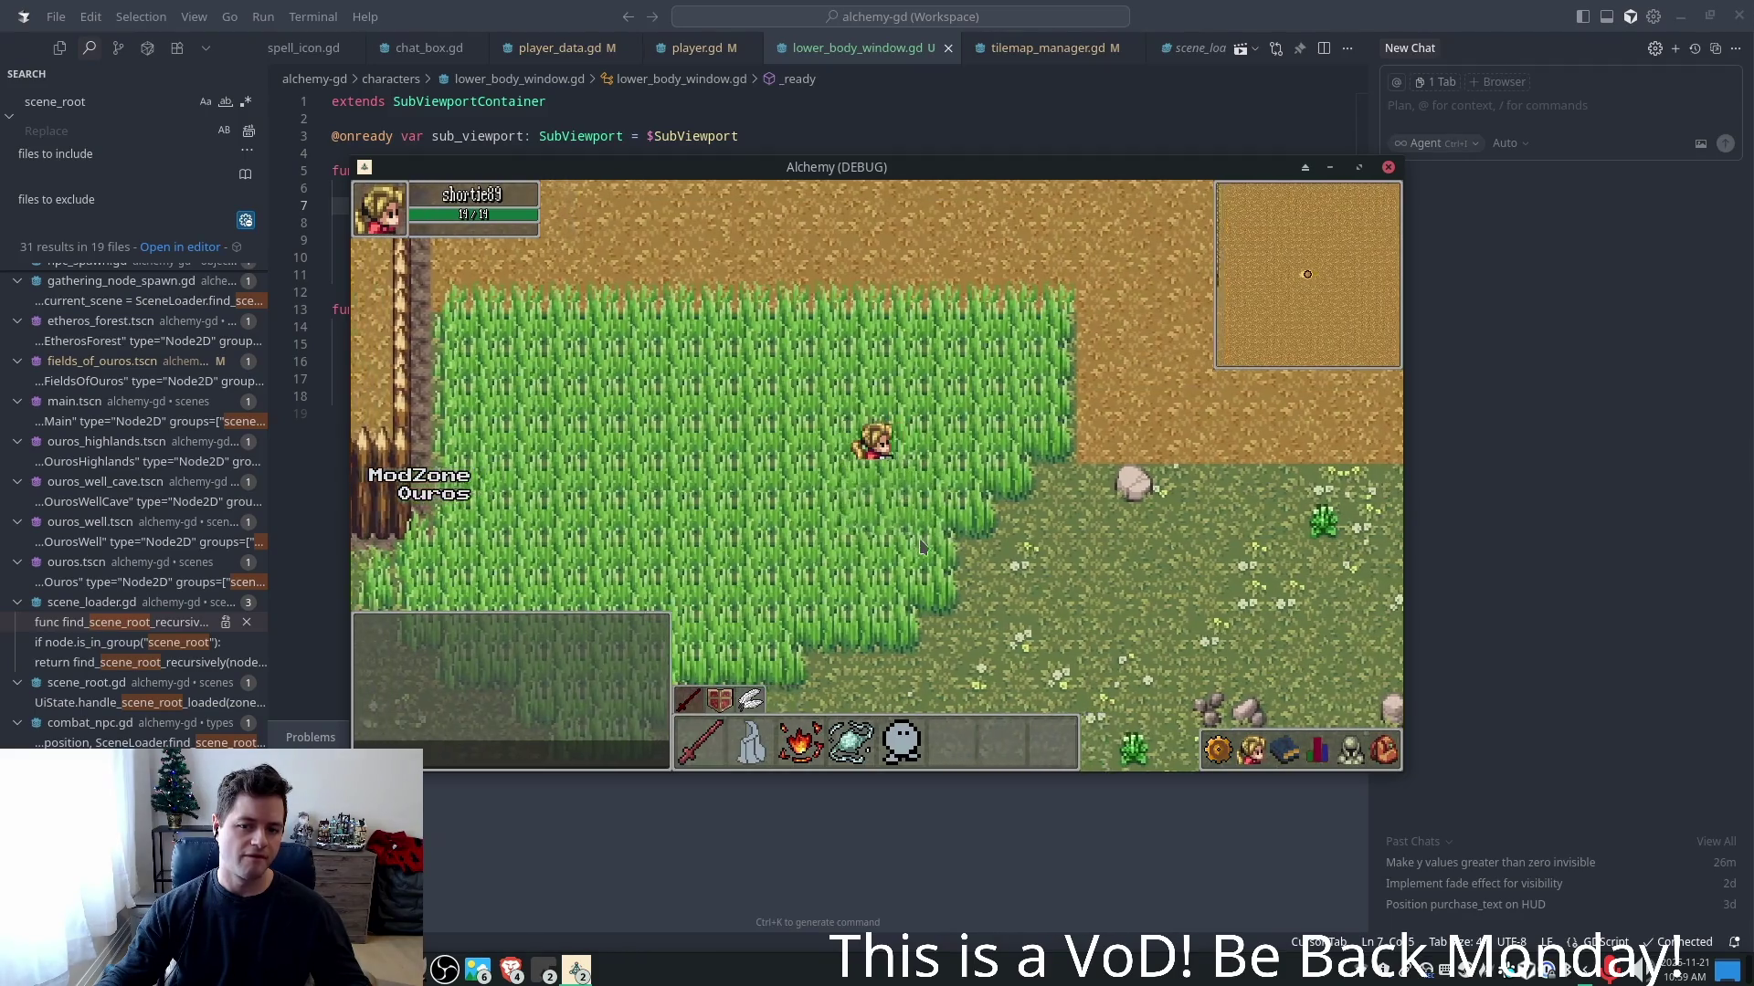
{"action": "key", "text": "a"}
{"action": "key", "text": "a"}
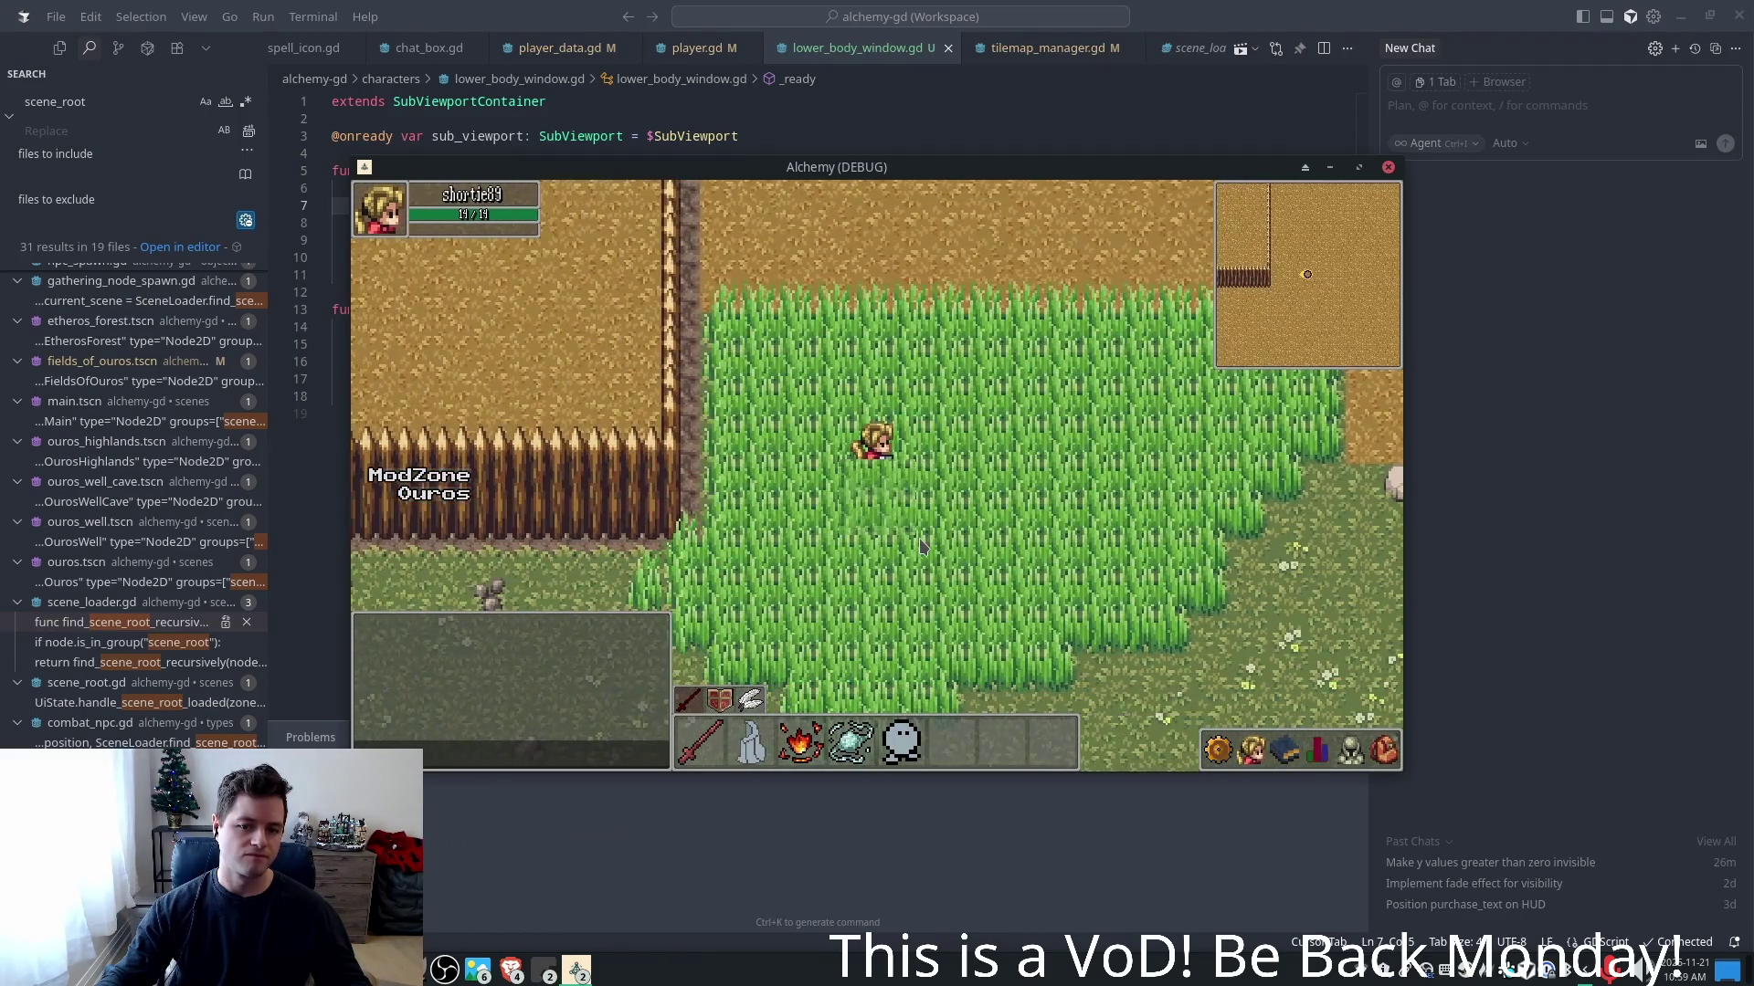
{"action": "key", "text": "d"}
{"action": "key", "text": "s"}
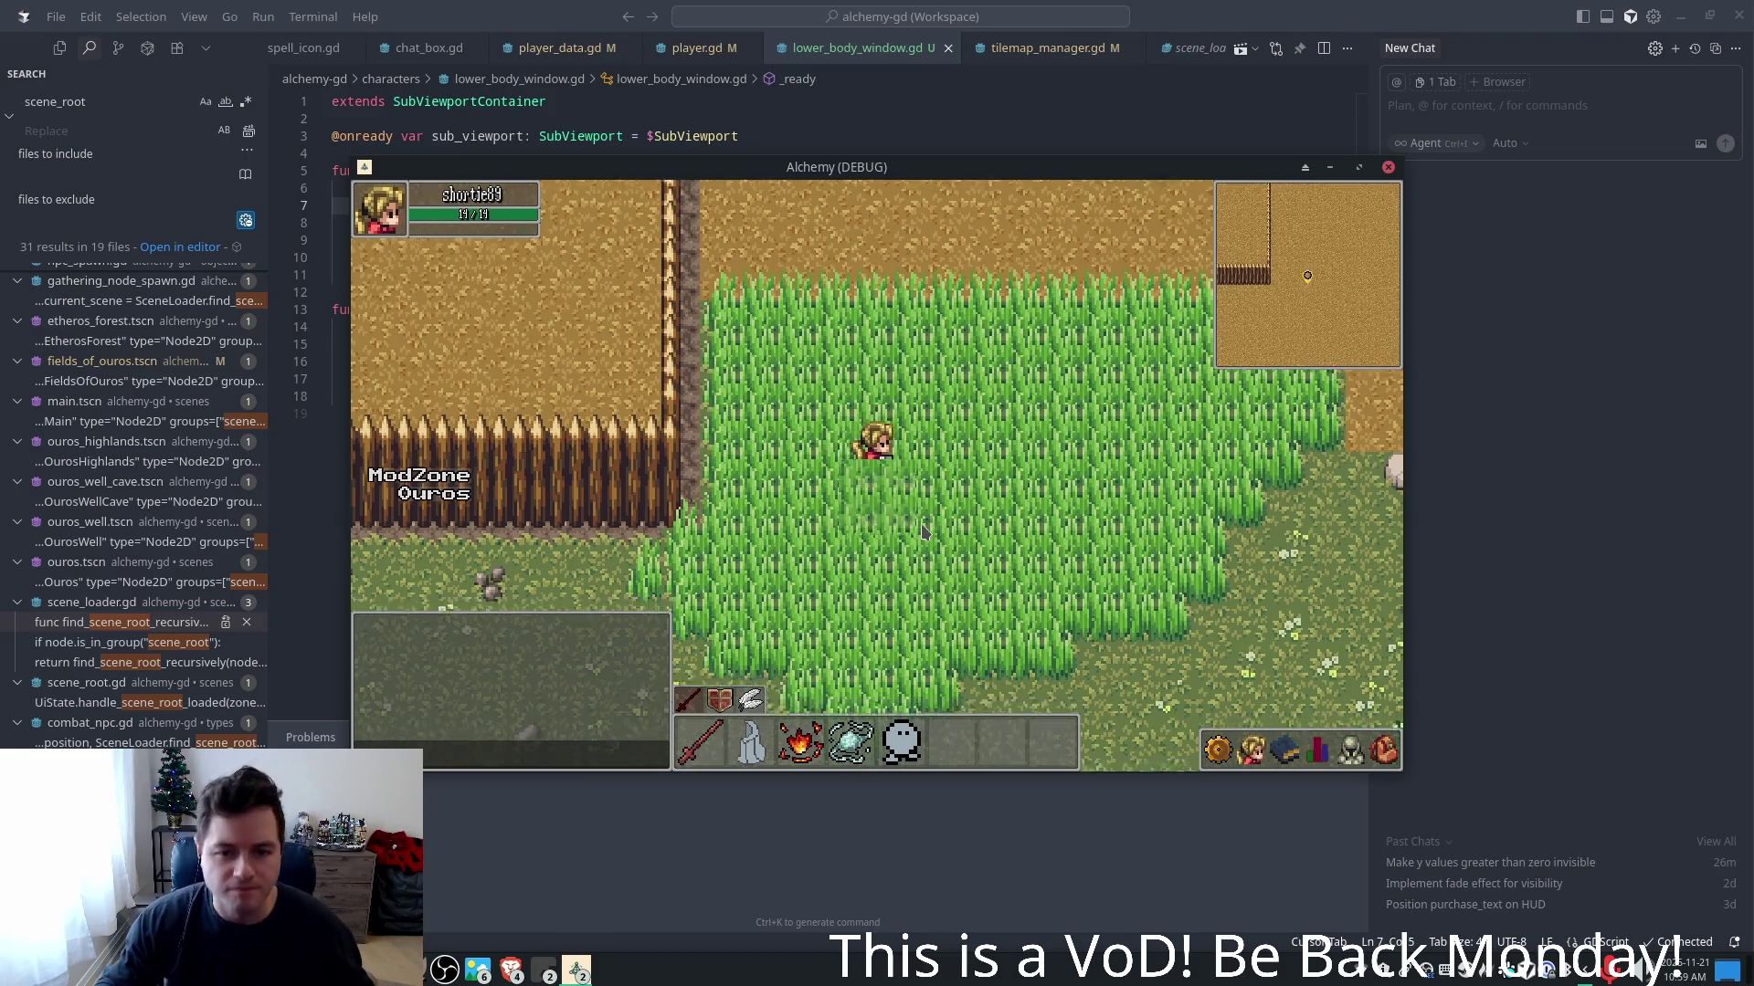
{"action": "key", "text": "d"}
{"action": "key", "text": "s"}
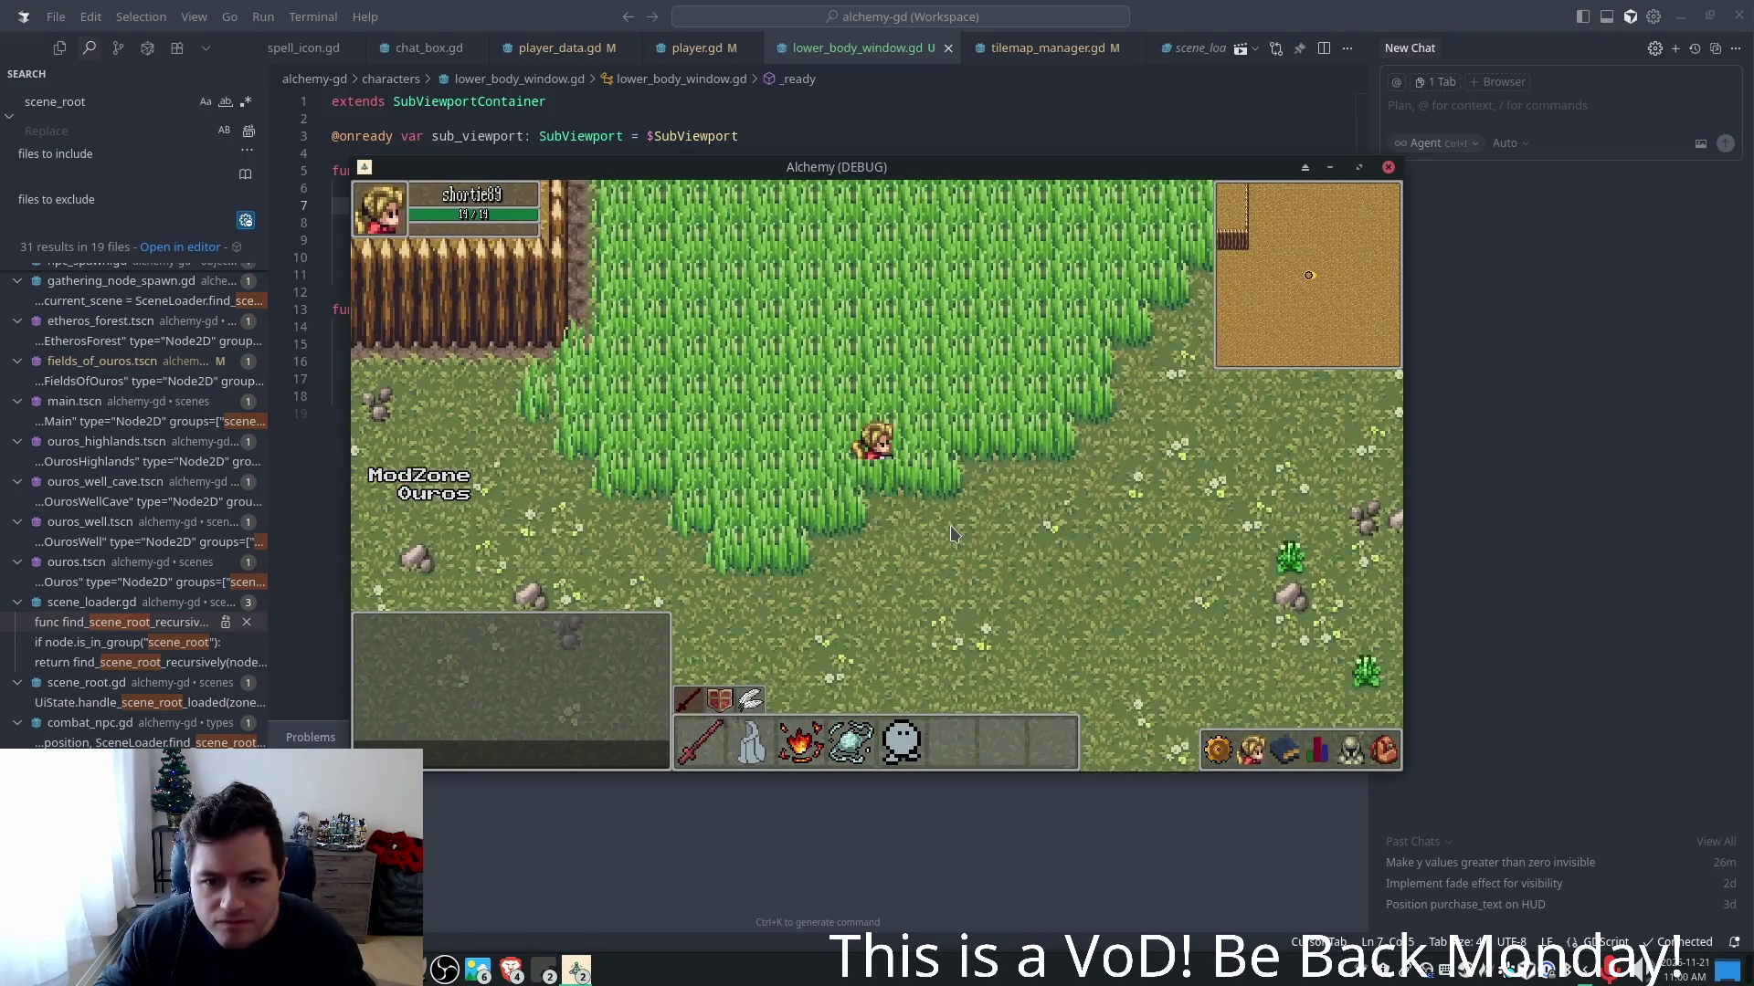
{"action": "key", "text": "d"}
{"action": "key", "text": "s"}
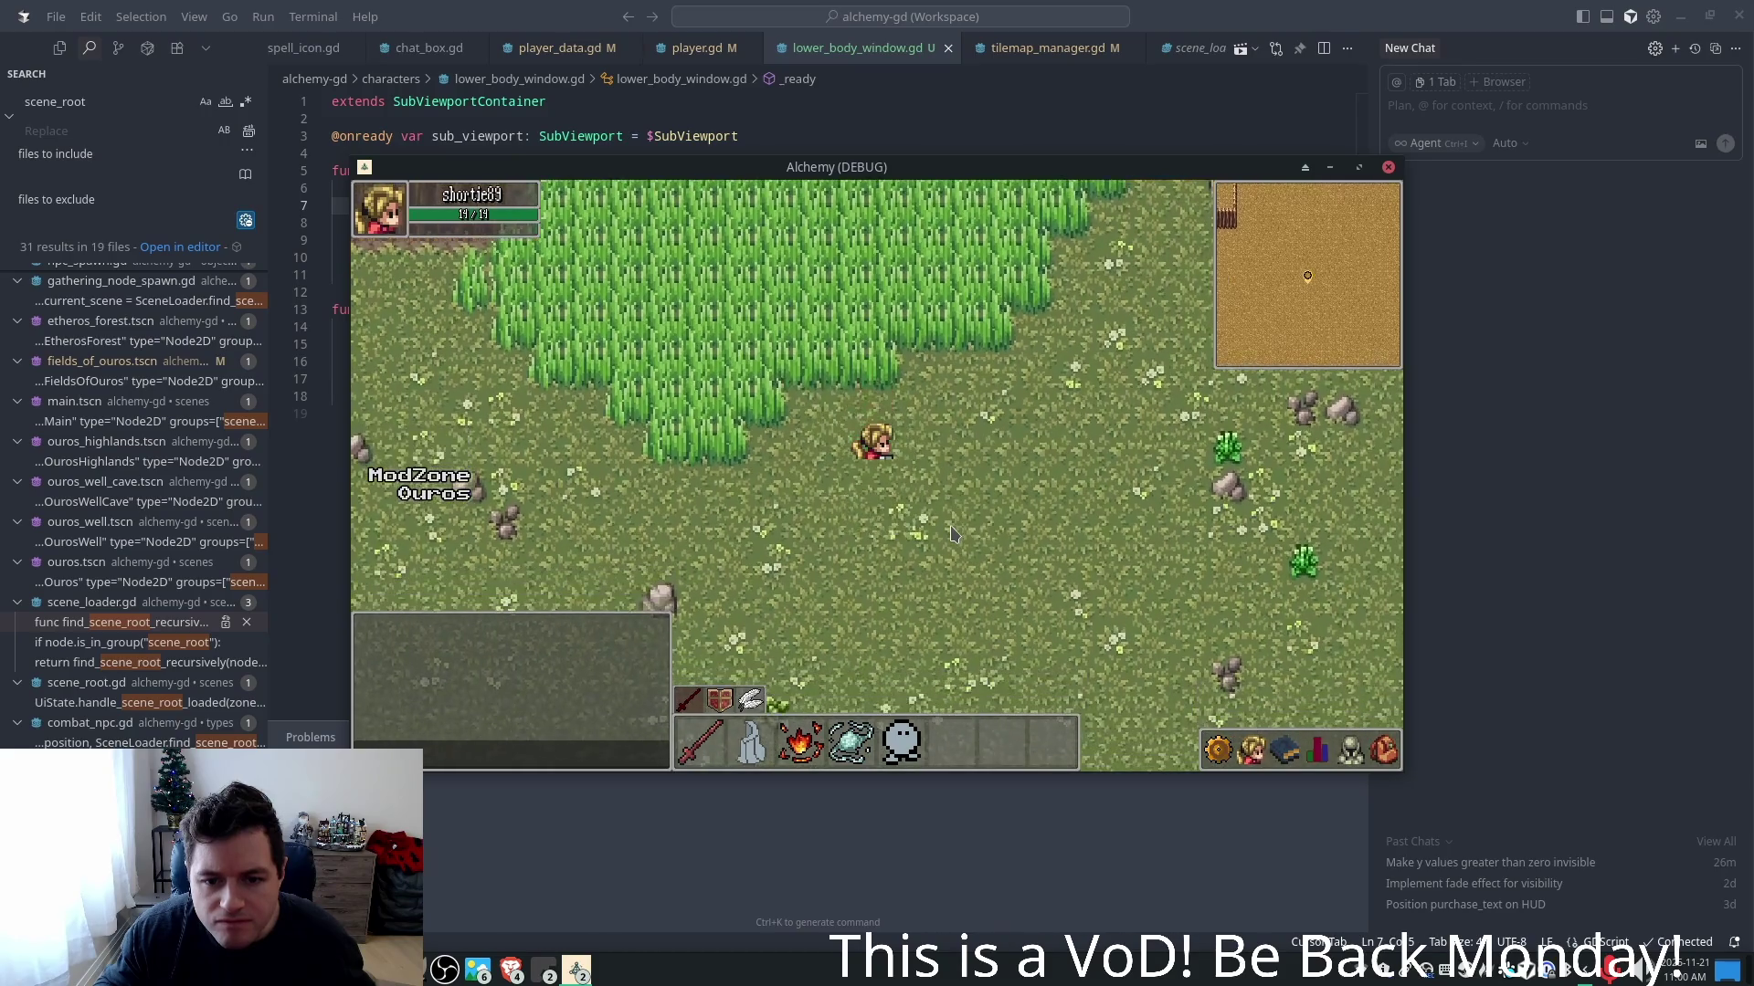
{"action": "key", "text": "w"}
{"action": "key", "text": "a"}
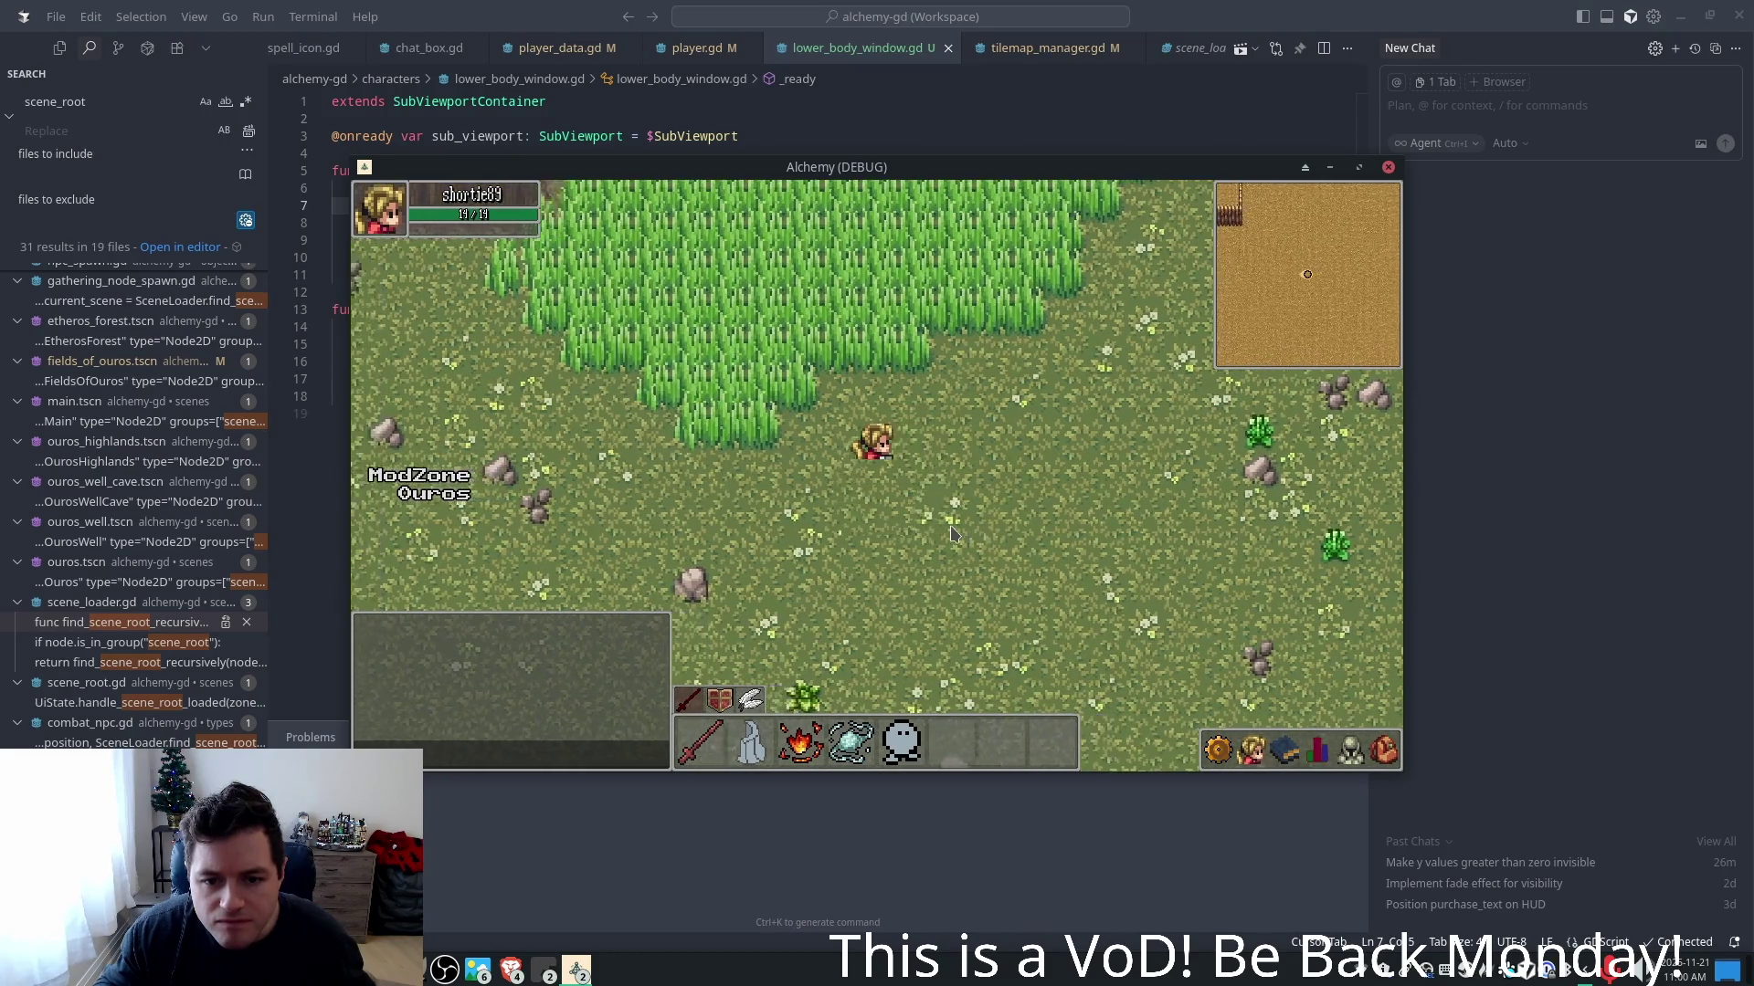
{"action": "key", "text": "s"}
{"action": "key", "text": "d"}
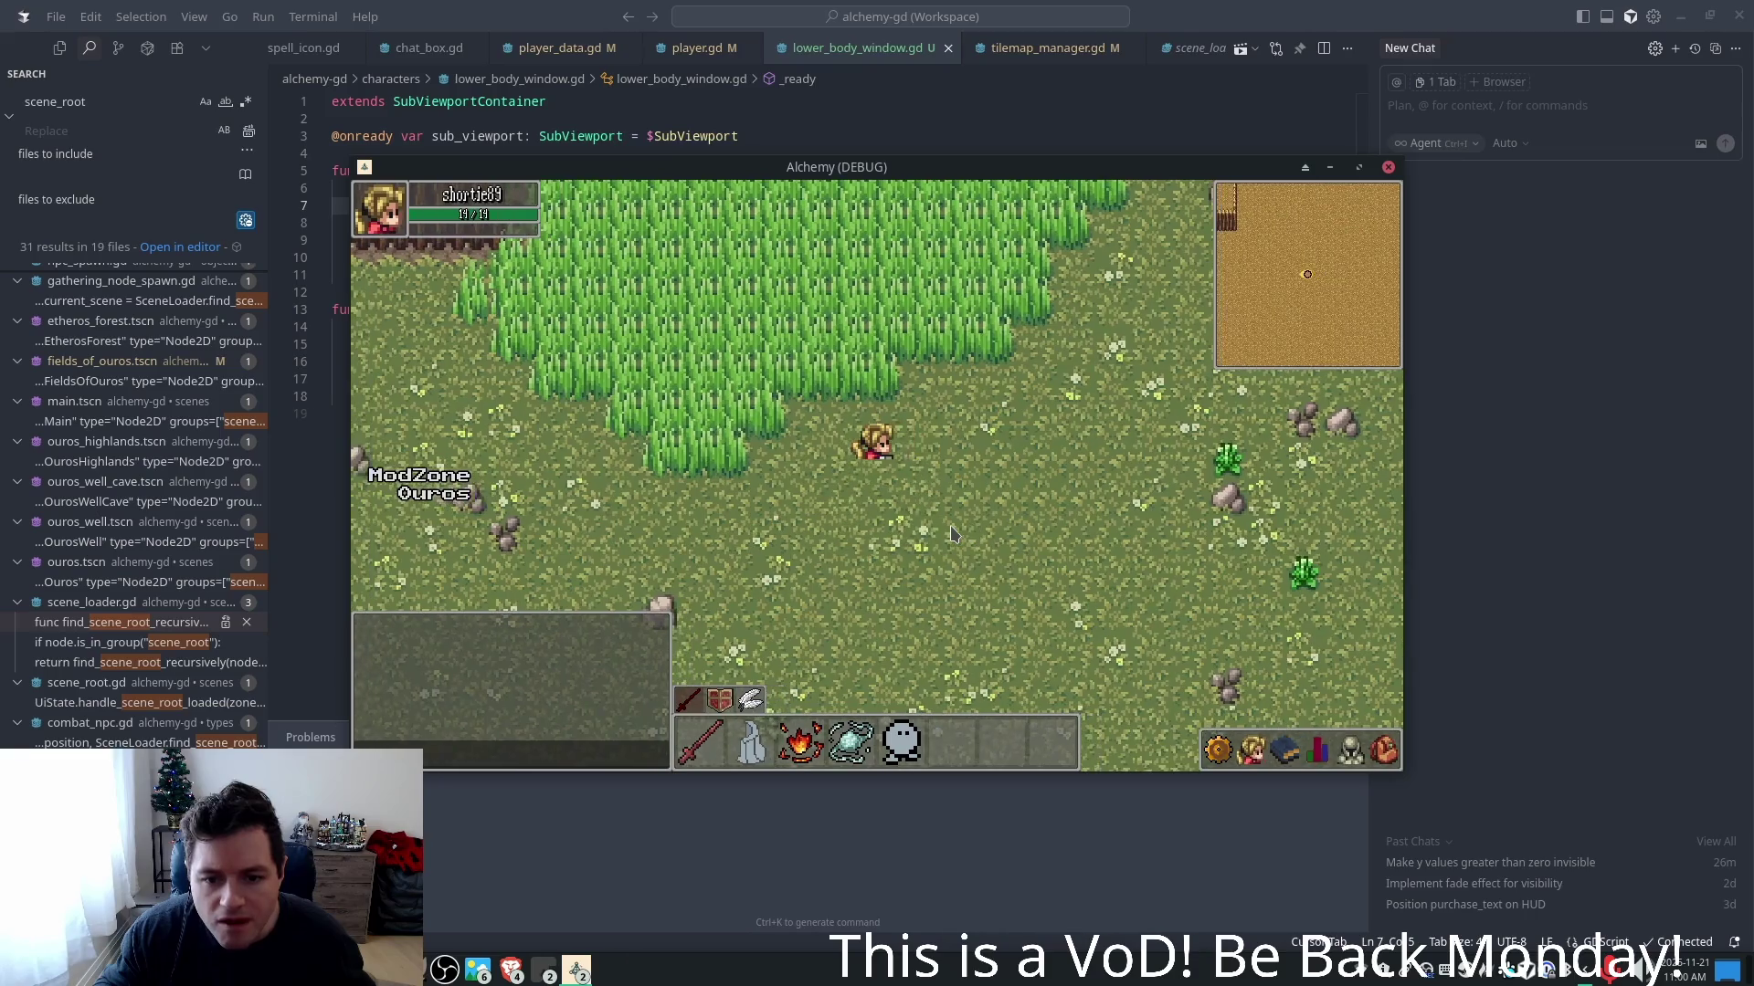
{"action": "key", "text": "d"}
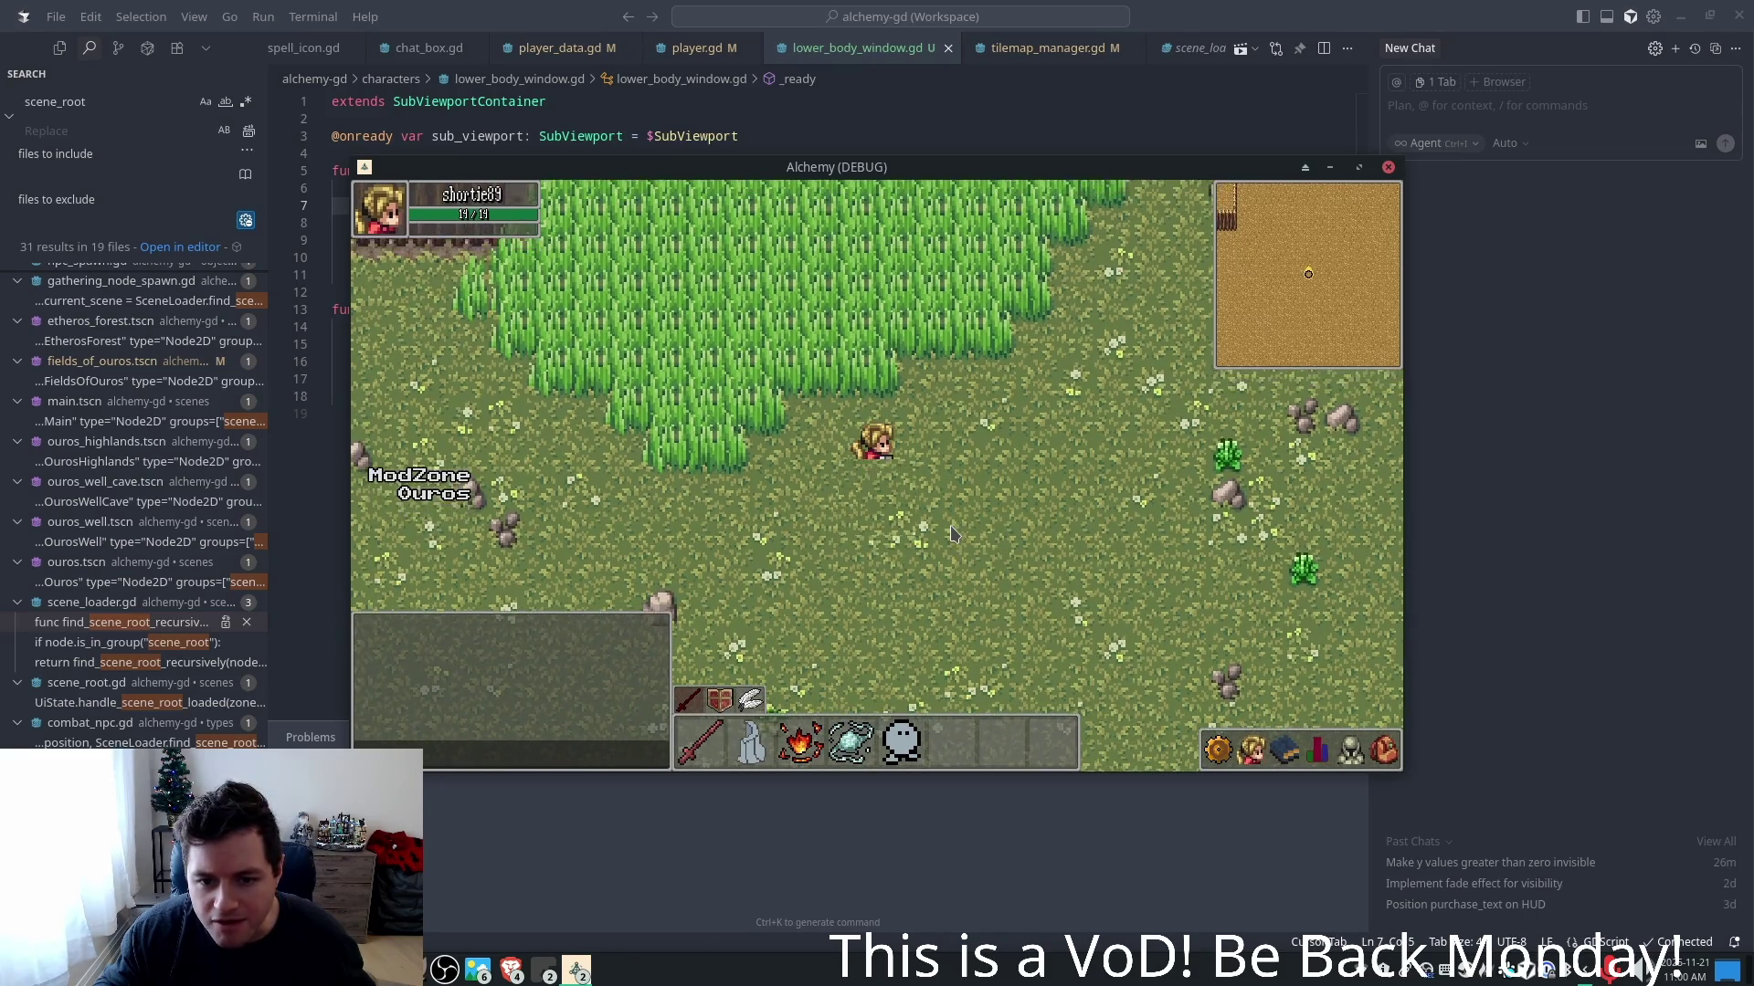
{"action": "key", "text": "s"}
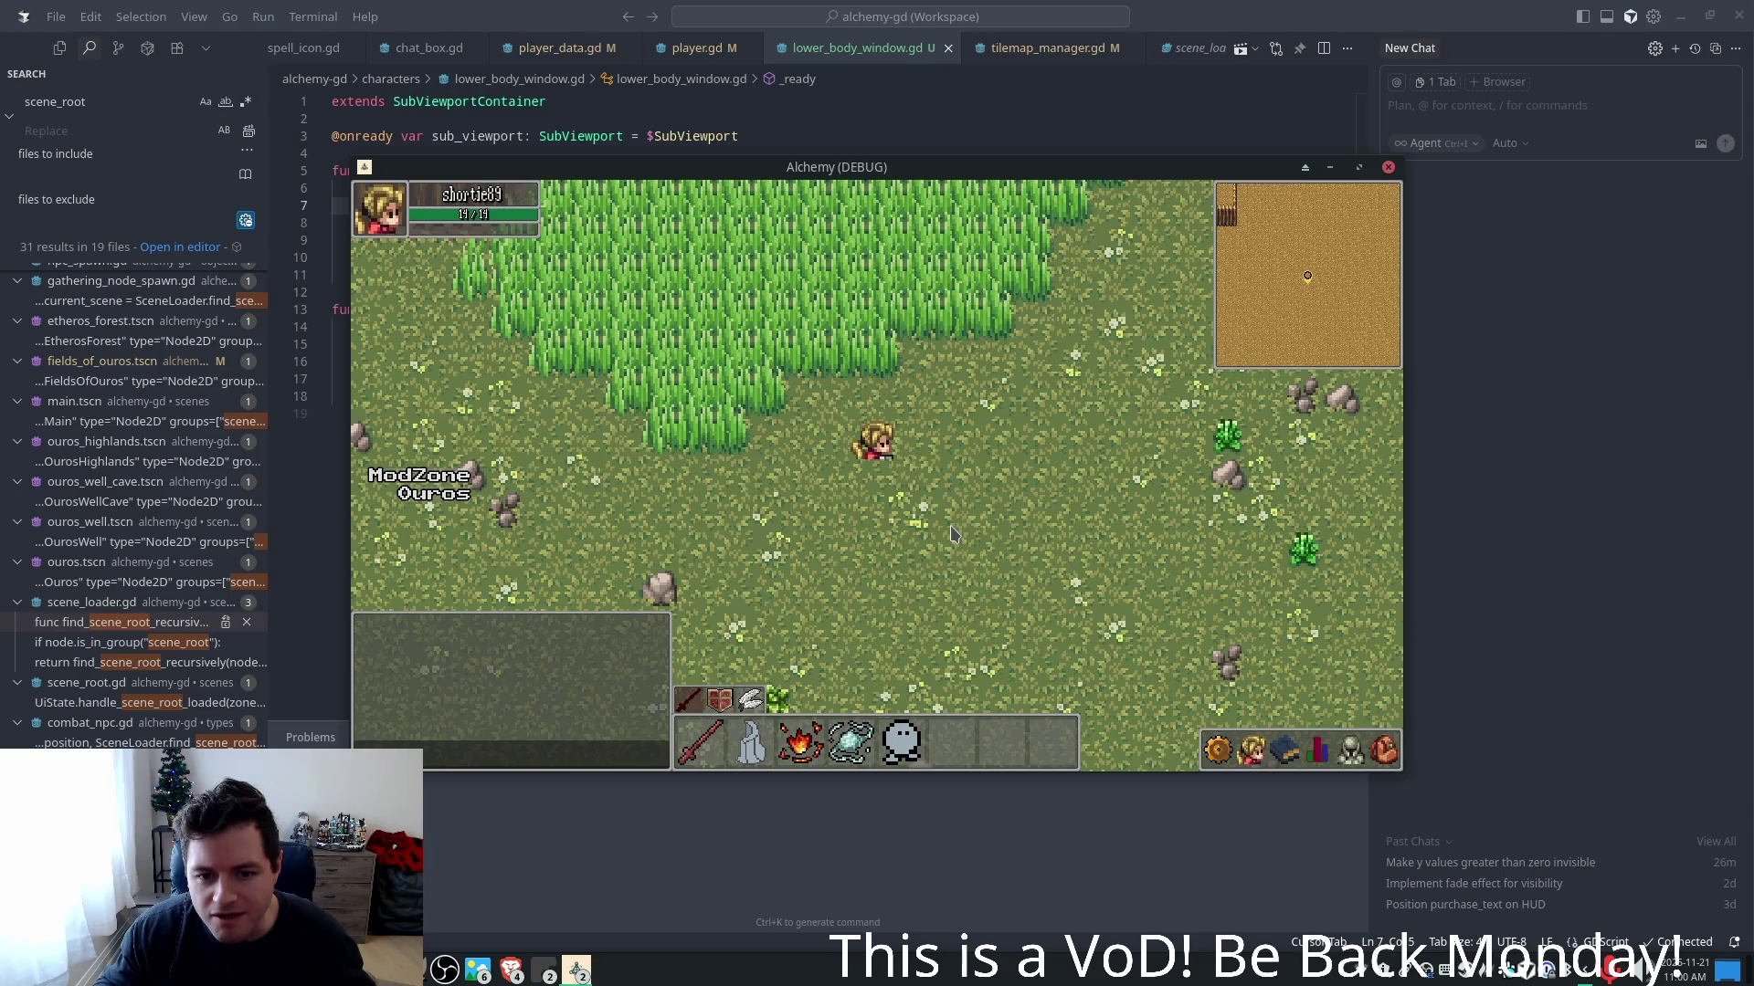
{"action": "key", "text": "w"}
{"action": "key", "text": "w"}
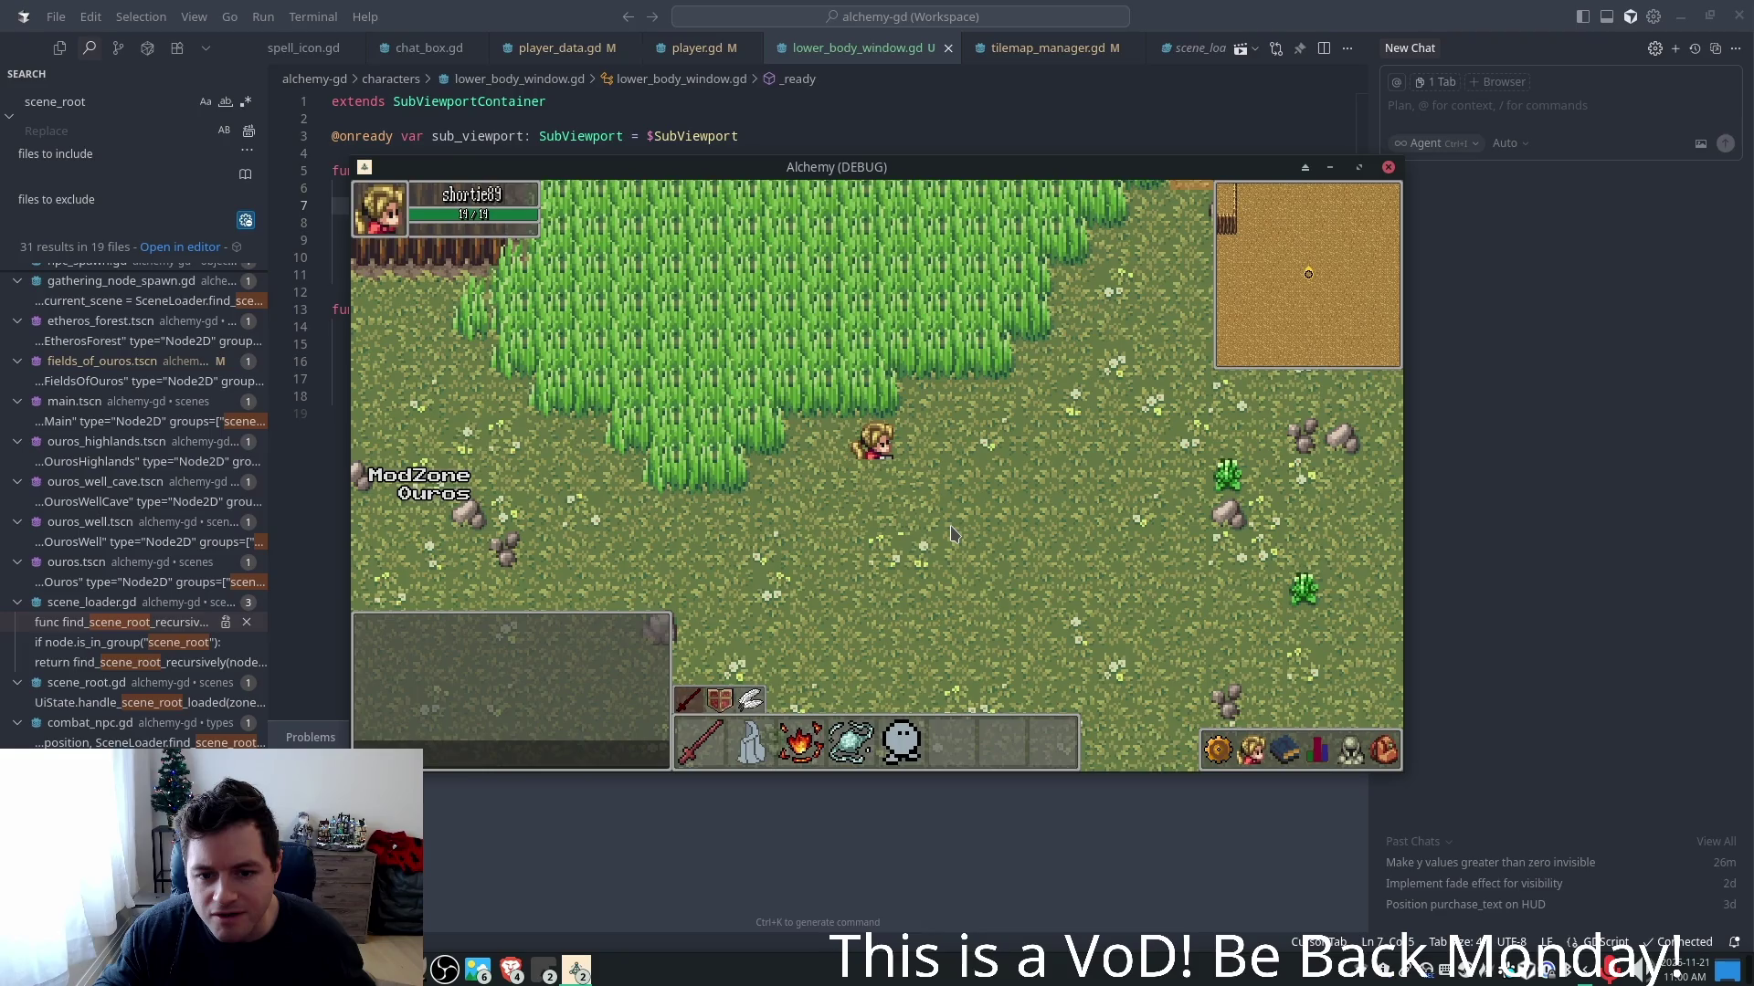
{"action": "key", "text": "s"}
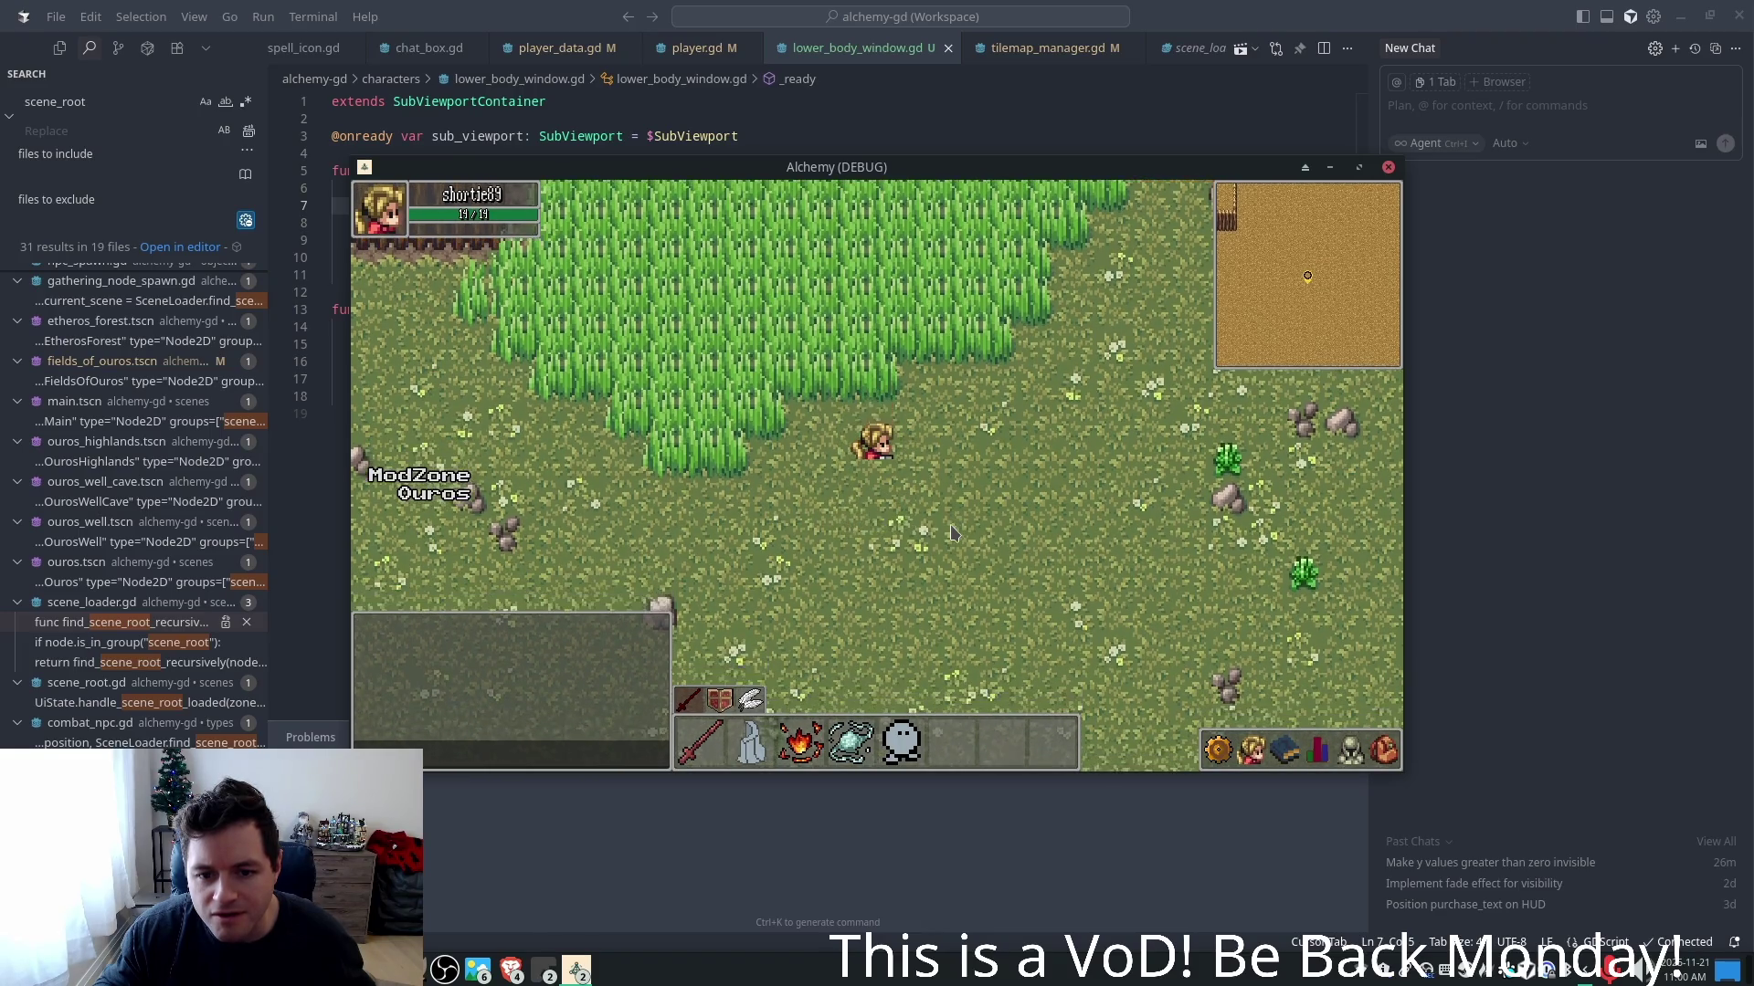
{"action": "key", "text": "w"}
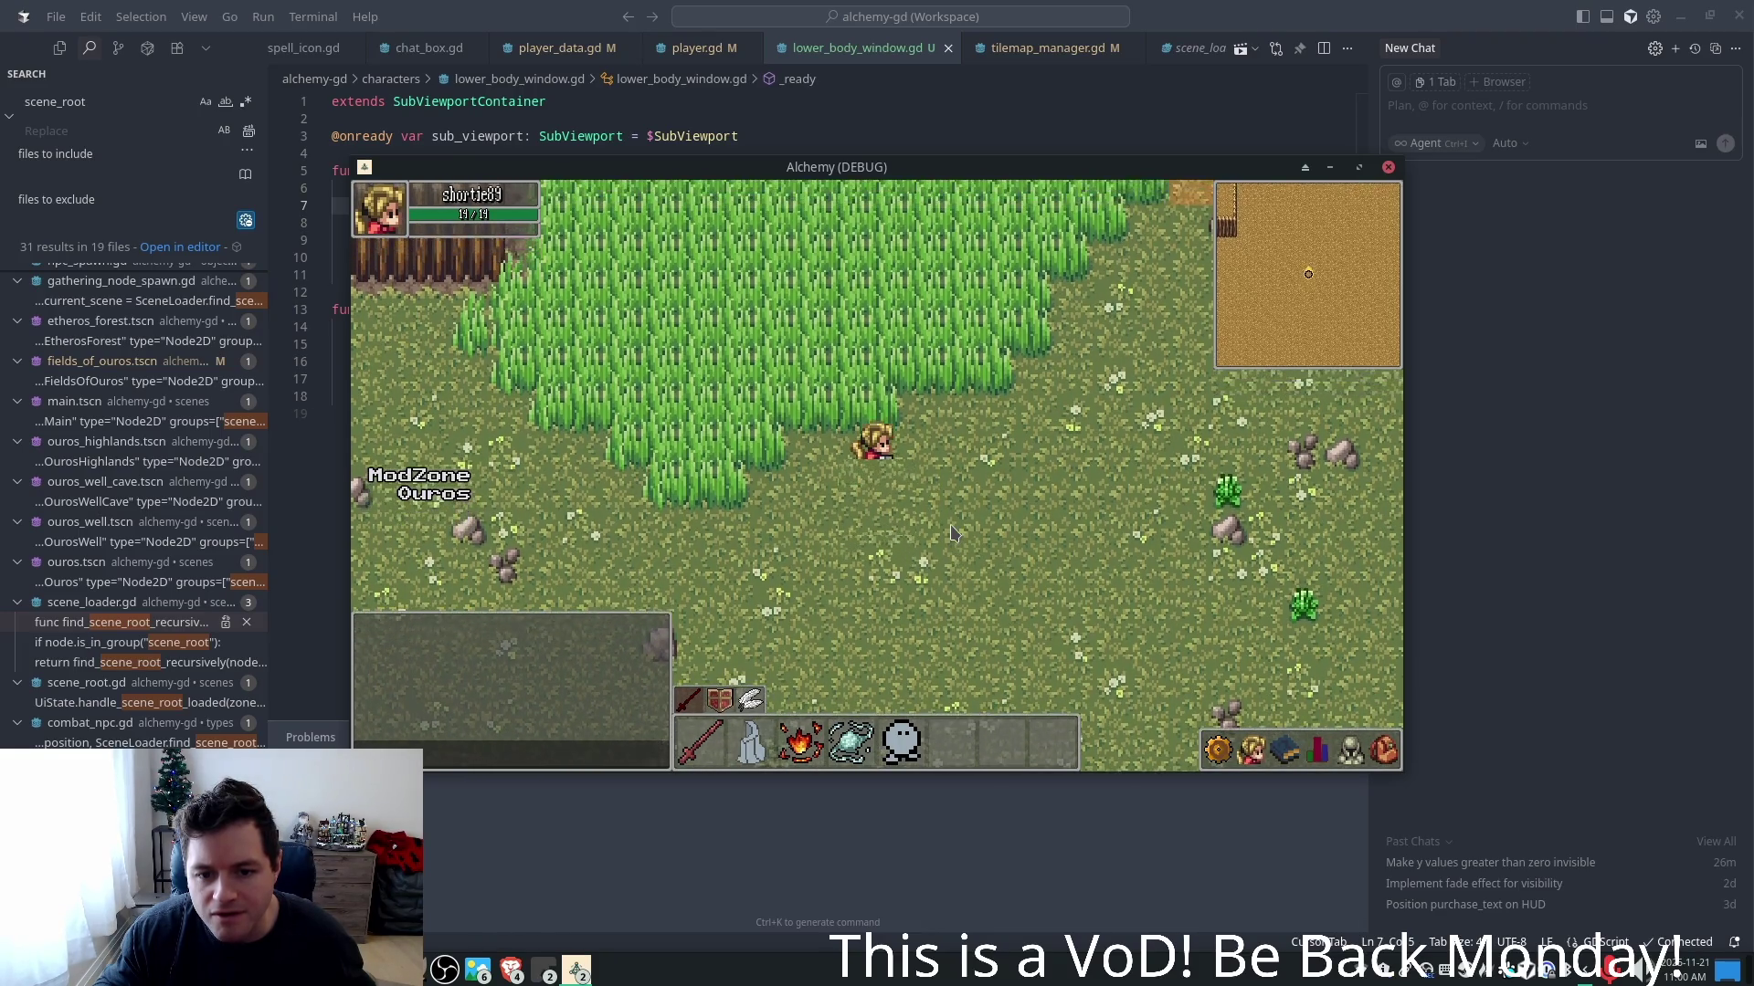
{"action": "key", "text": "w"}
{"action": "key", "text": "s"}
{"action": "key", "text": "s"}
{"action": "key", "text": "w"}
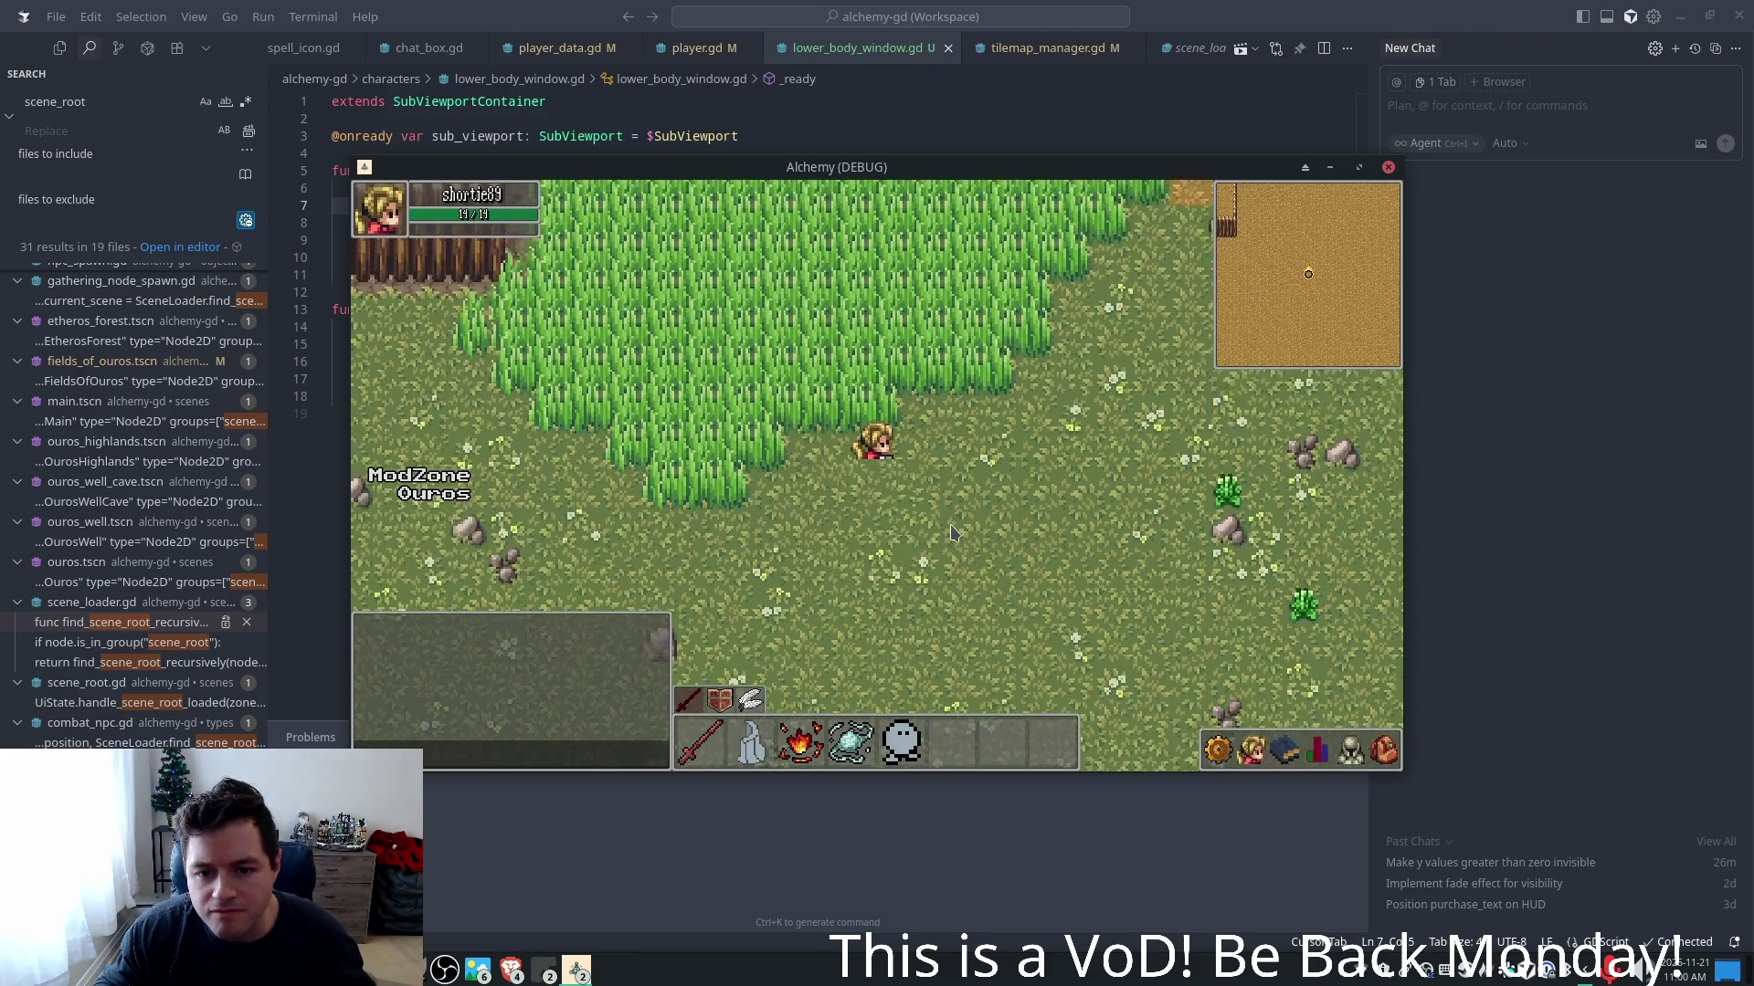
{"action": "key", "text": "s"}
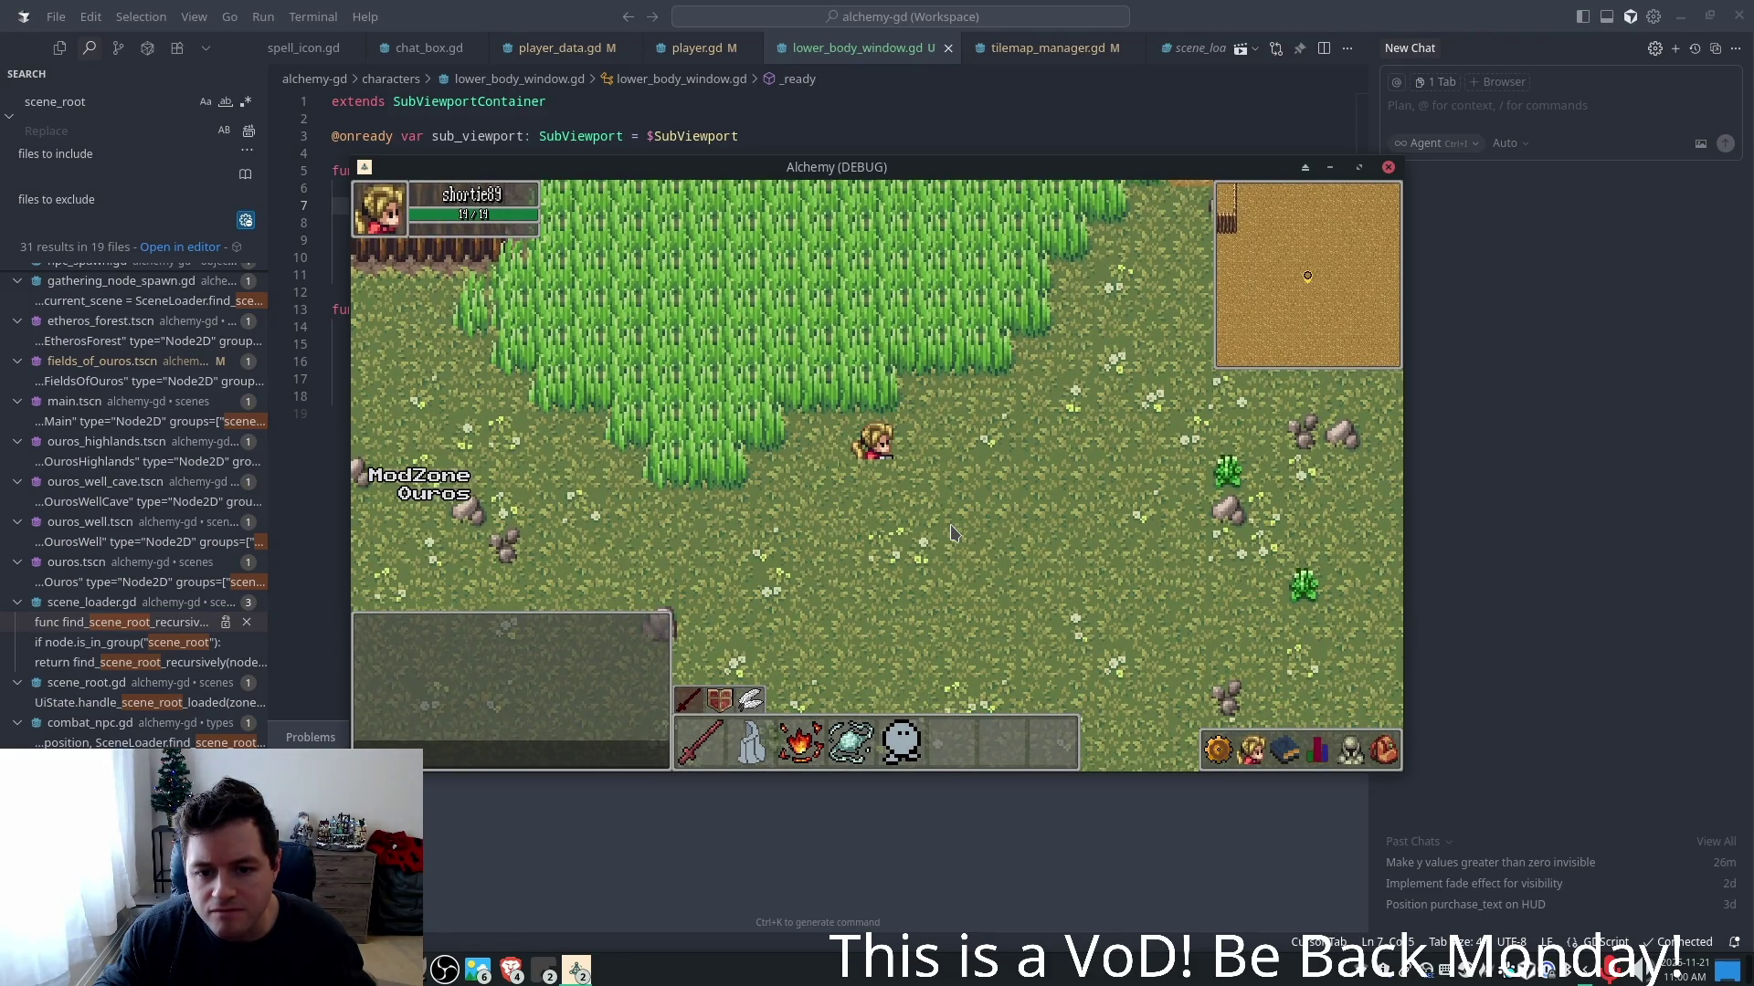
{"action": "key", "text": "w"}
{"action": "key", "text": "w"}
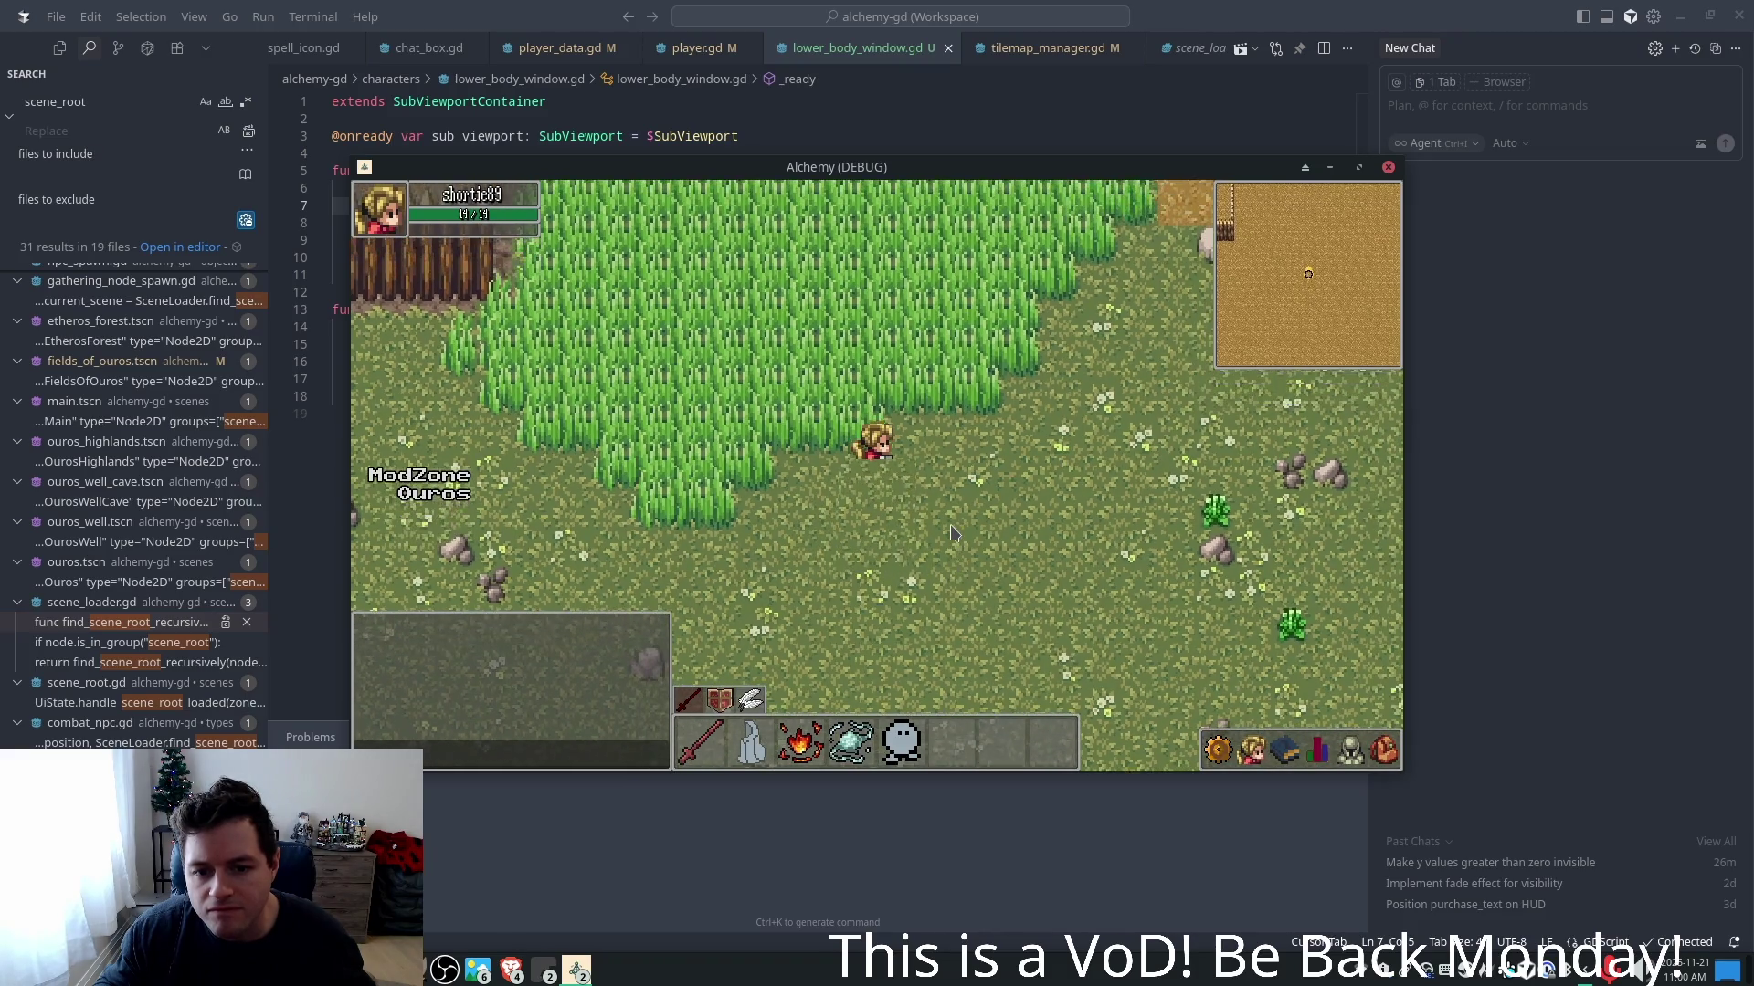
{"action": "key", "text": "s"}
{"action": "key", "text": "s"}
{"action": "key", "text": "w"}
{"action": "key", "text": "a"}
{"action": "key", "text": "s"}
{"action": "key", "text": "d"}
{"action": "key", "text": "a"}
{"action": "key", "text": "w"}
{"action": "key", "text": "a"}
{"action": "key", "text": "d"}
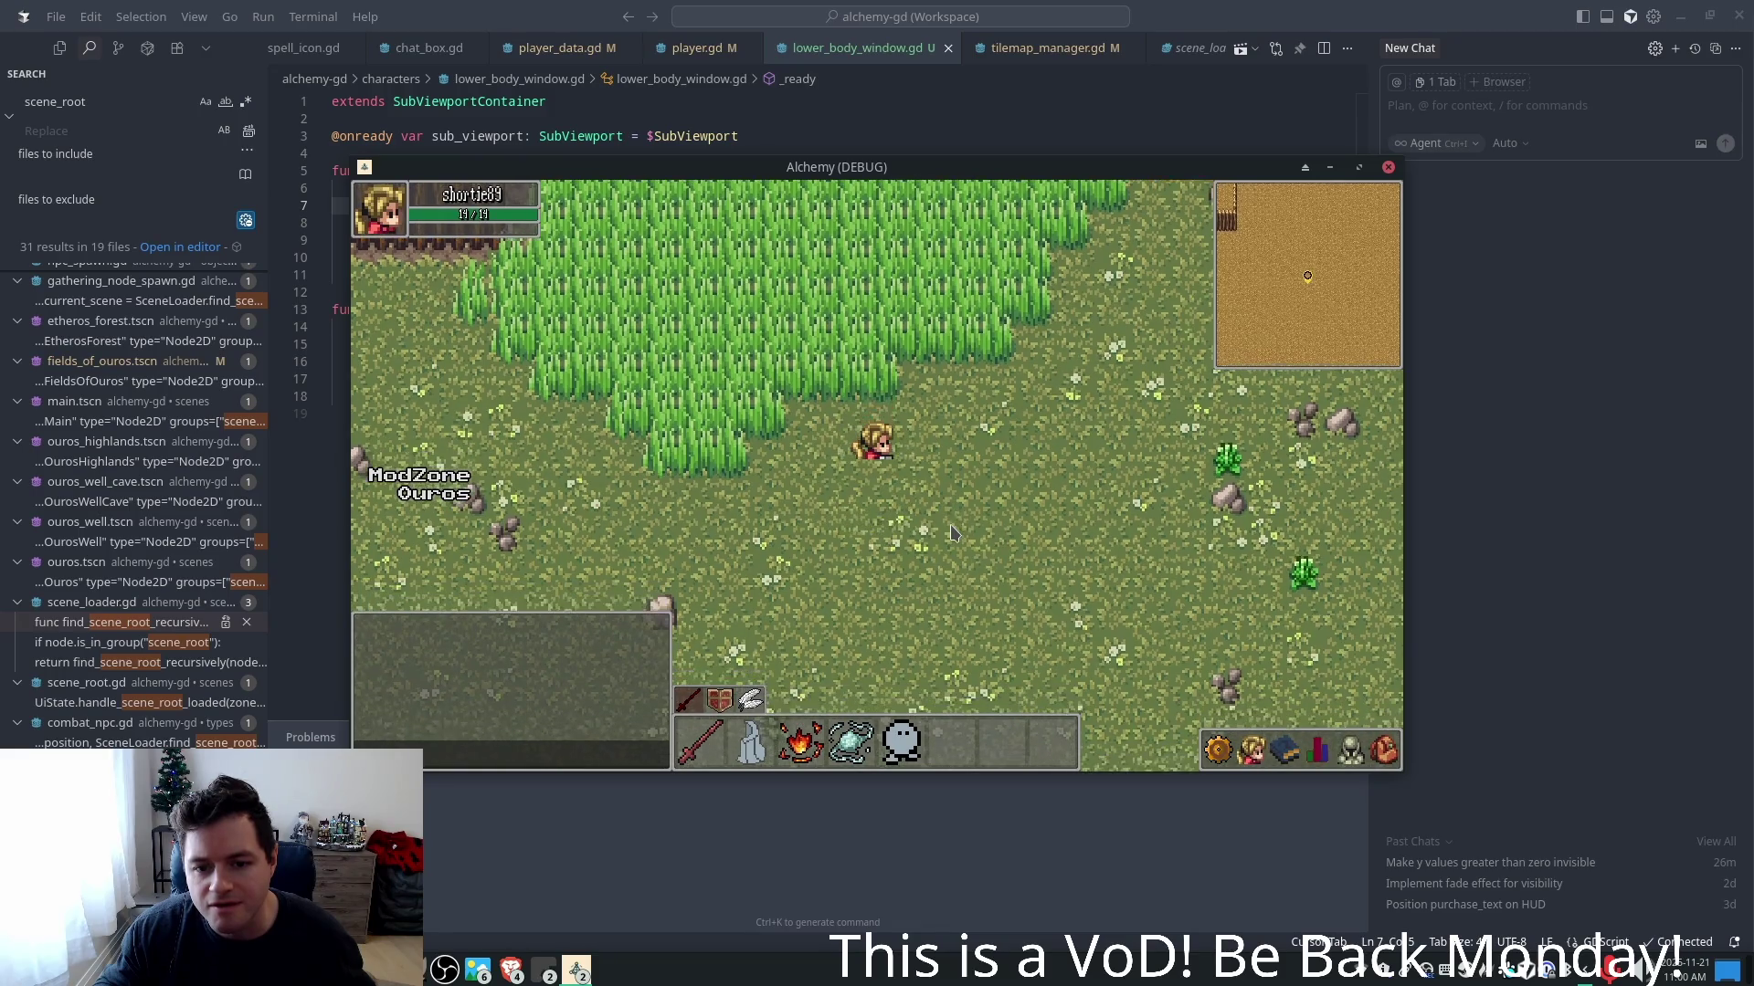
{"action": "key", "text": "w"}
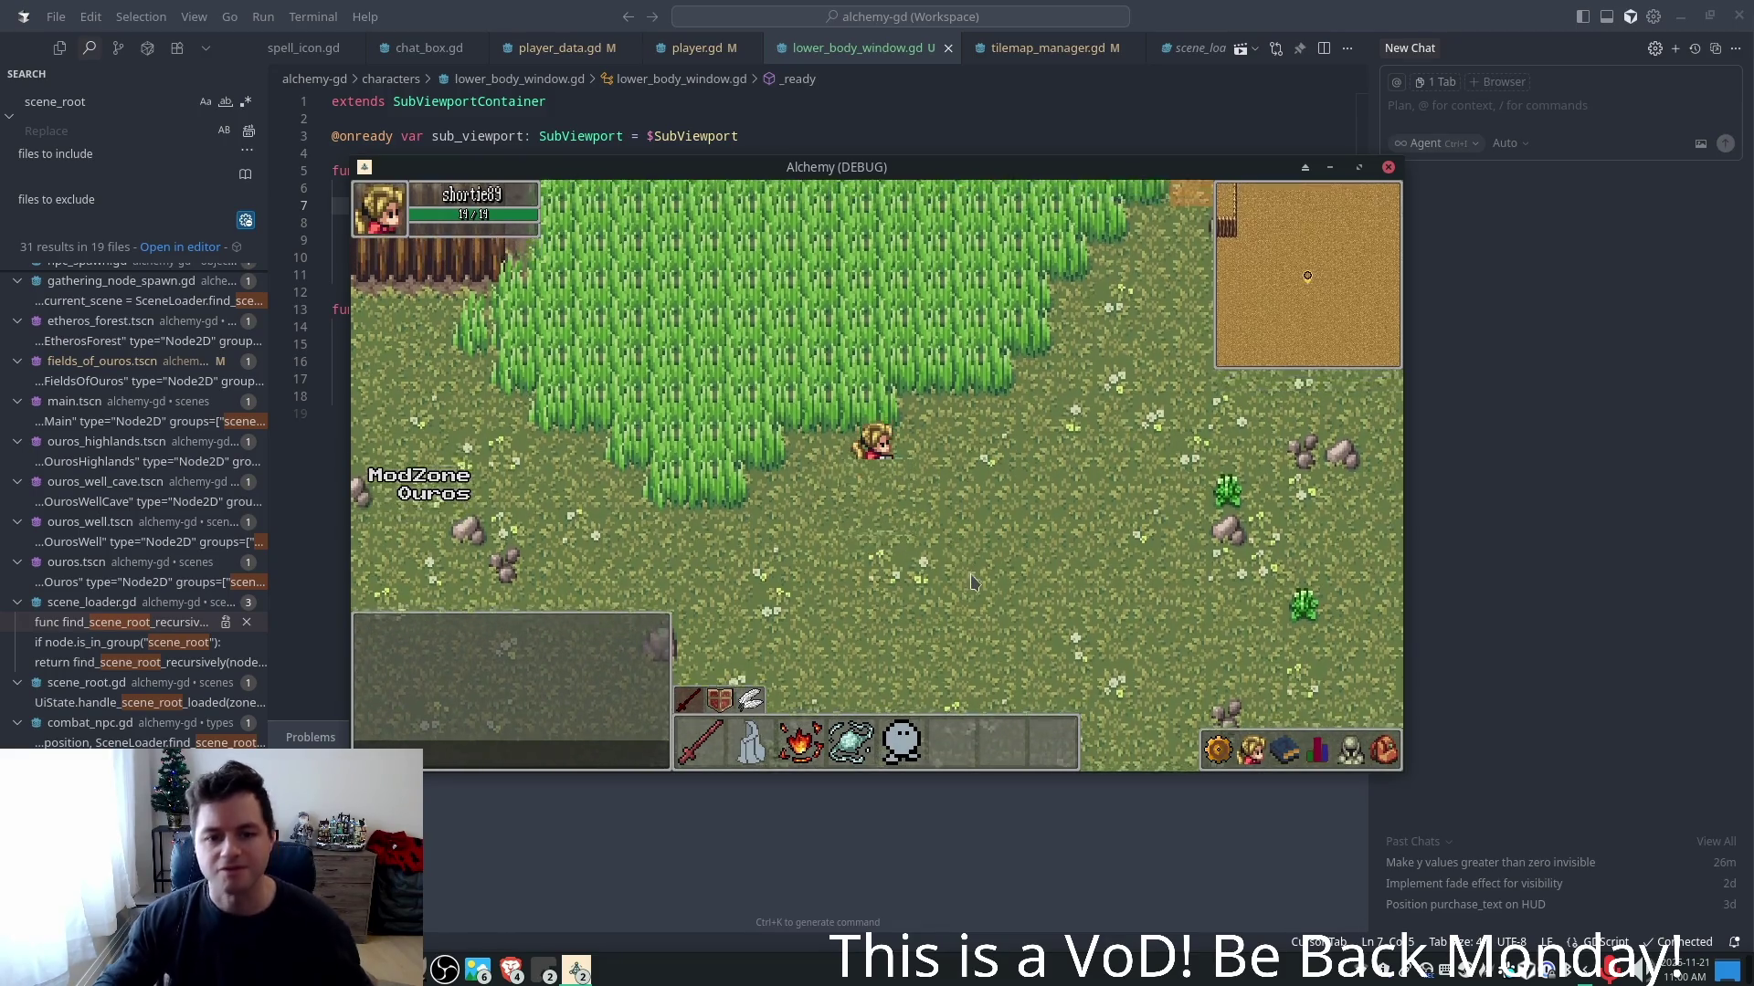
{"action": "left_click", "coordinate": [1215, 749]}
{"action": "left_click", "coordinate": [1215, 748]}
{"action": "left_click", "coordinate": [1357, 737]}
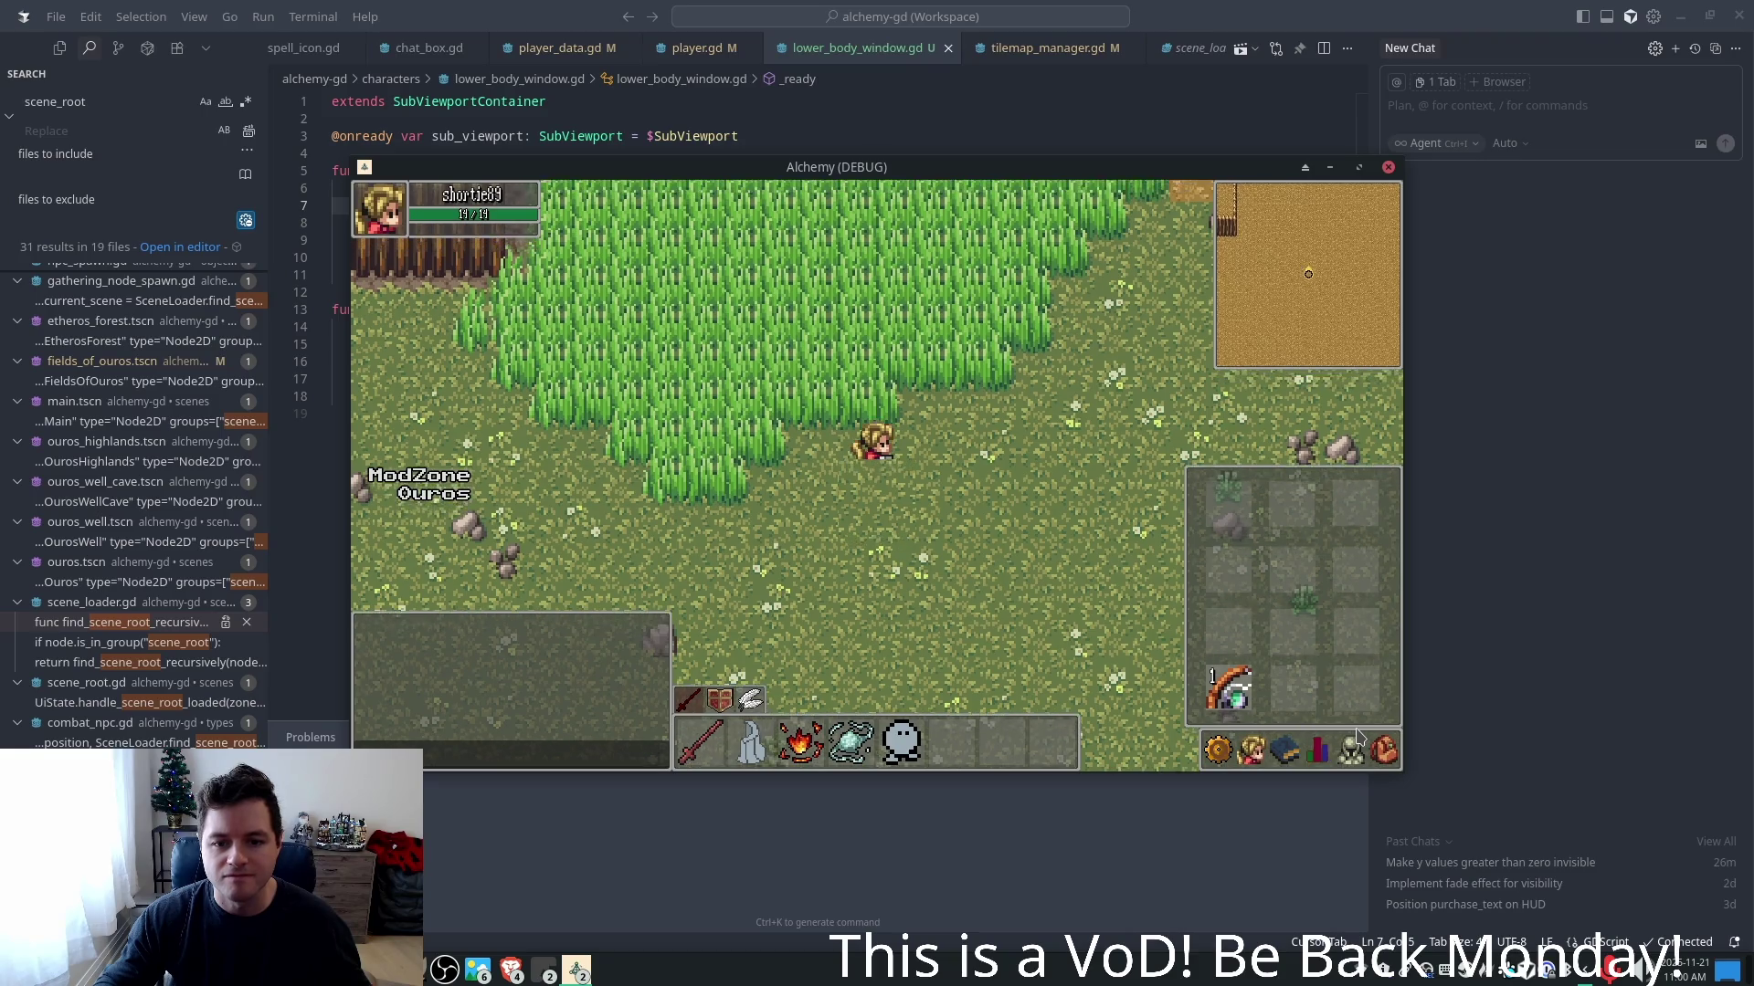
{"action": "left_click", "coordinate": [1357, 737]}
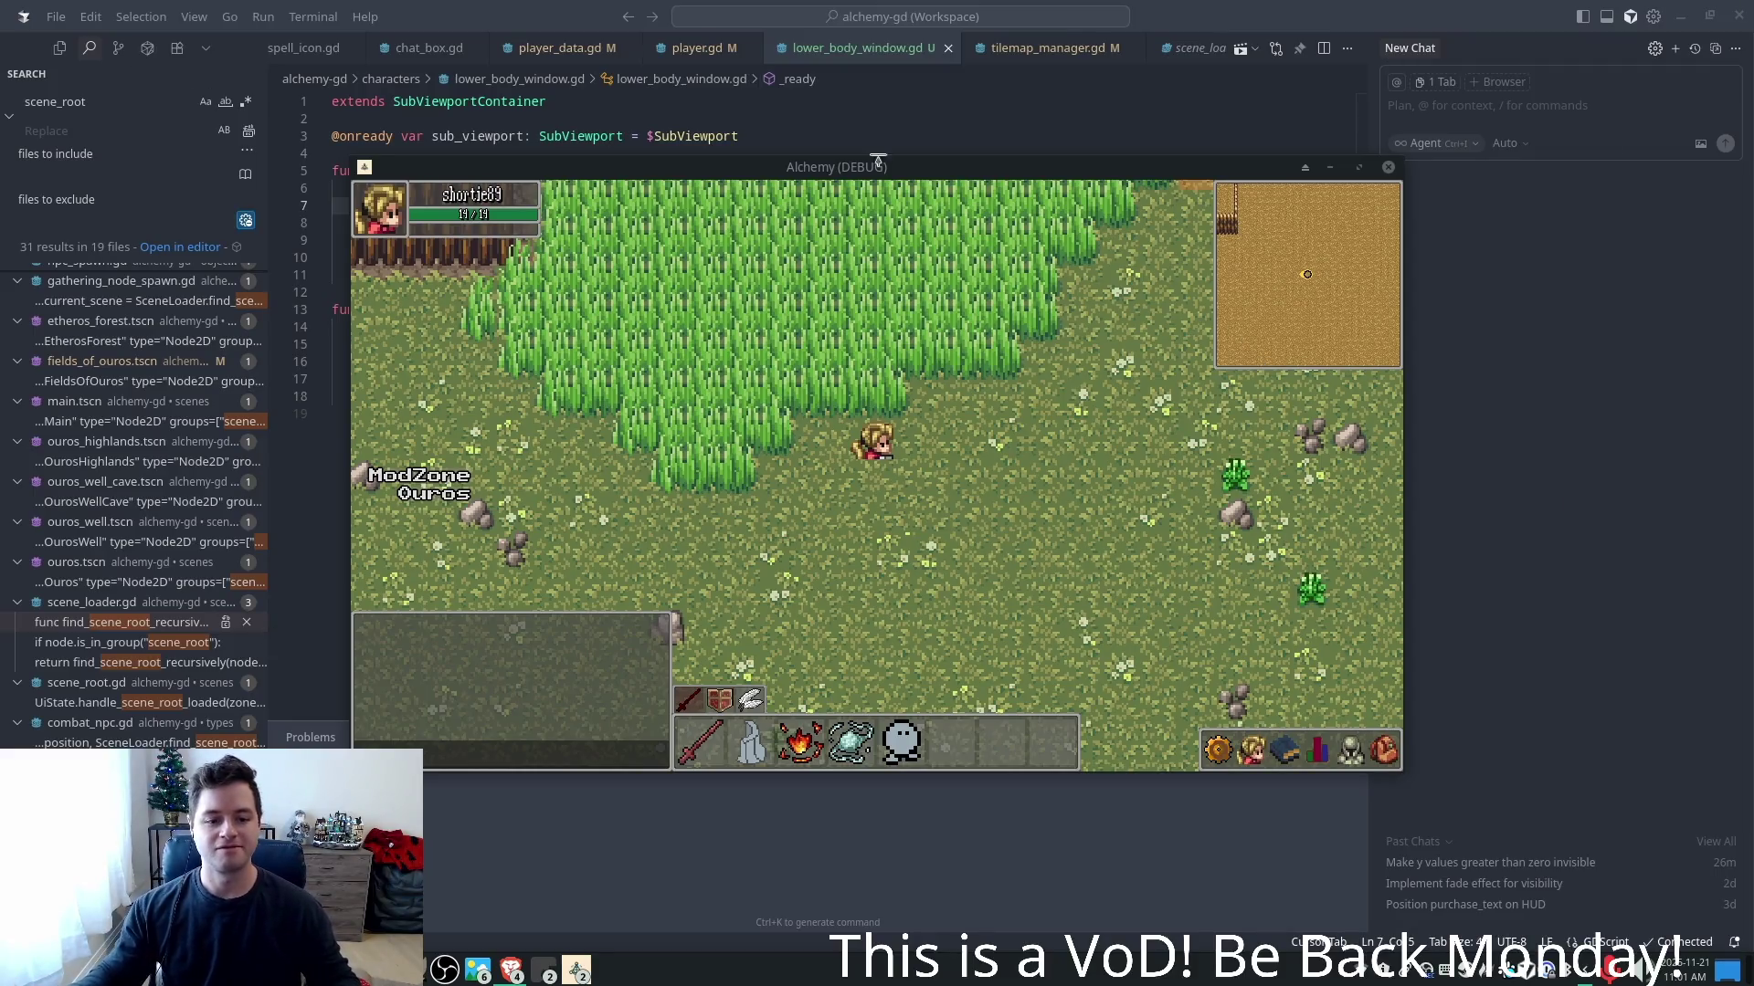
- Walk the character up, right and left to check the lower-body window, then close the game
{"action": "left_click", "coordinate": [960, 500]}
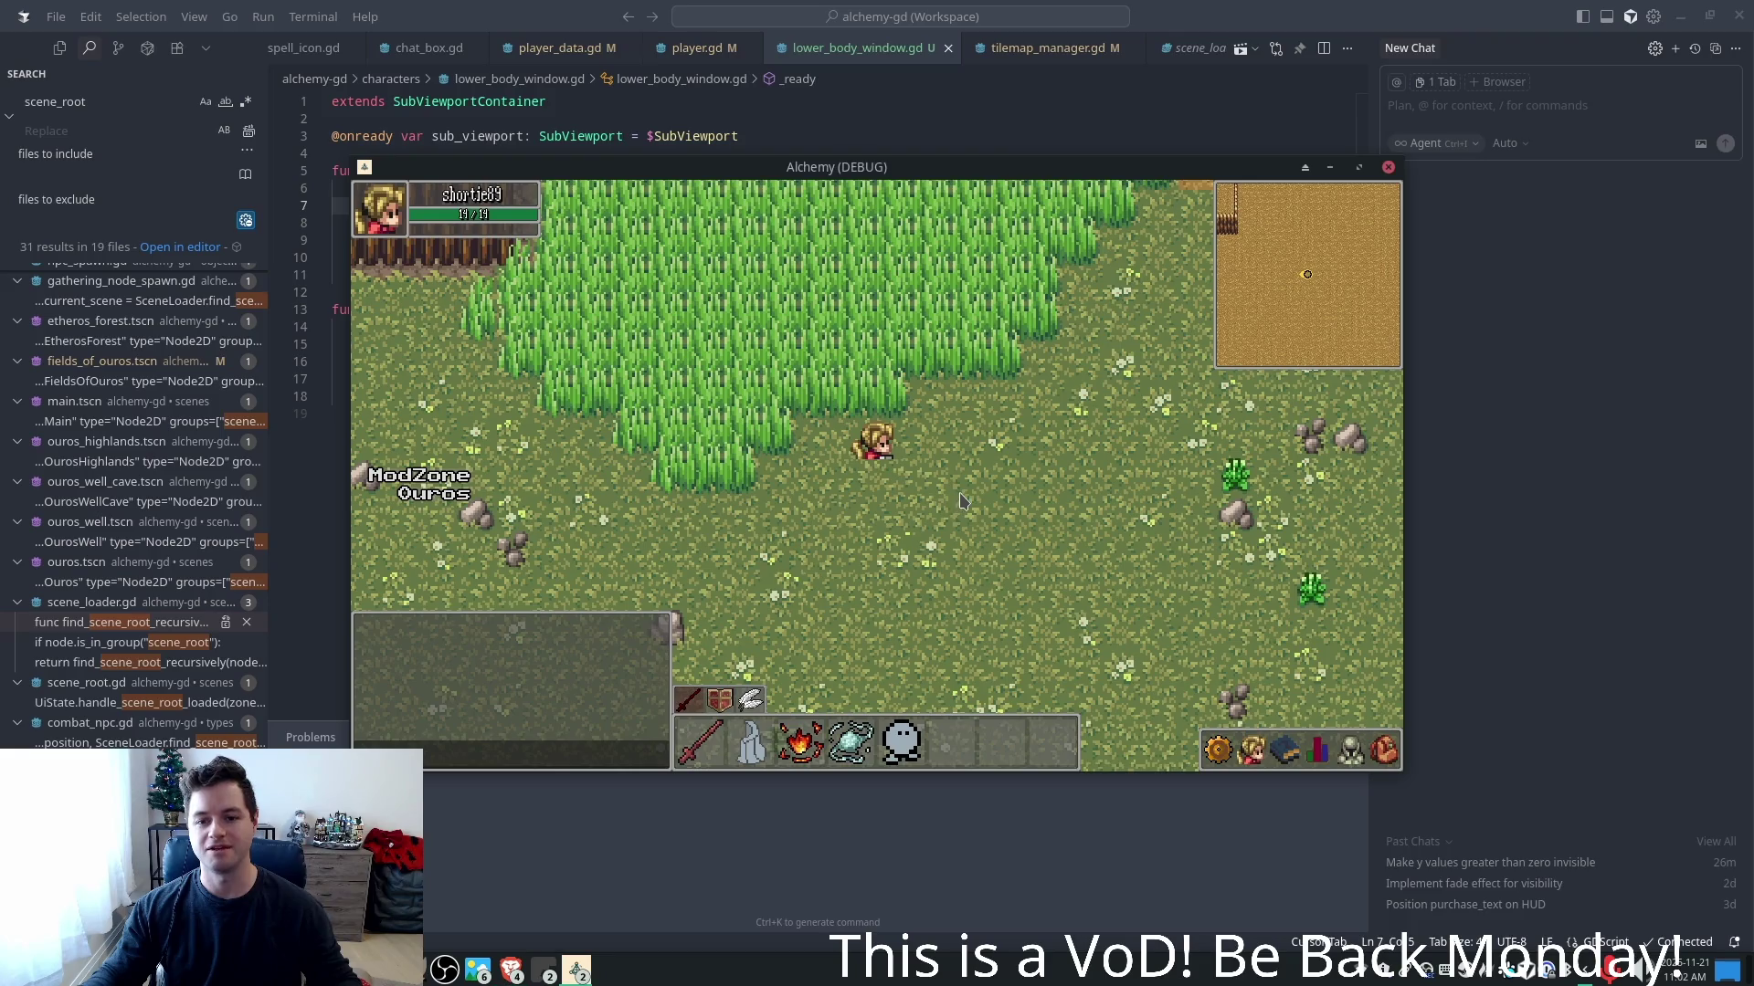
{"action": "key", "text": "Up"}
{"action": "key", "text": "Right"}
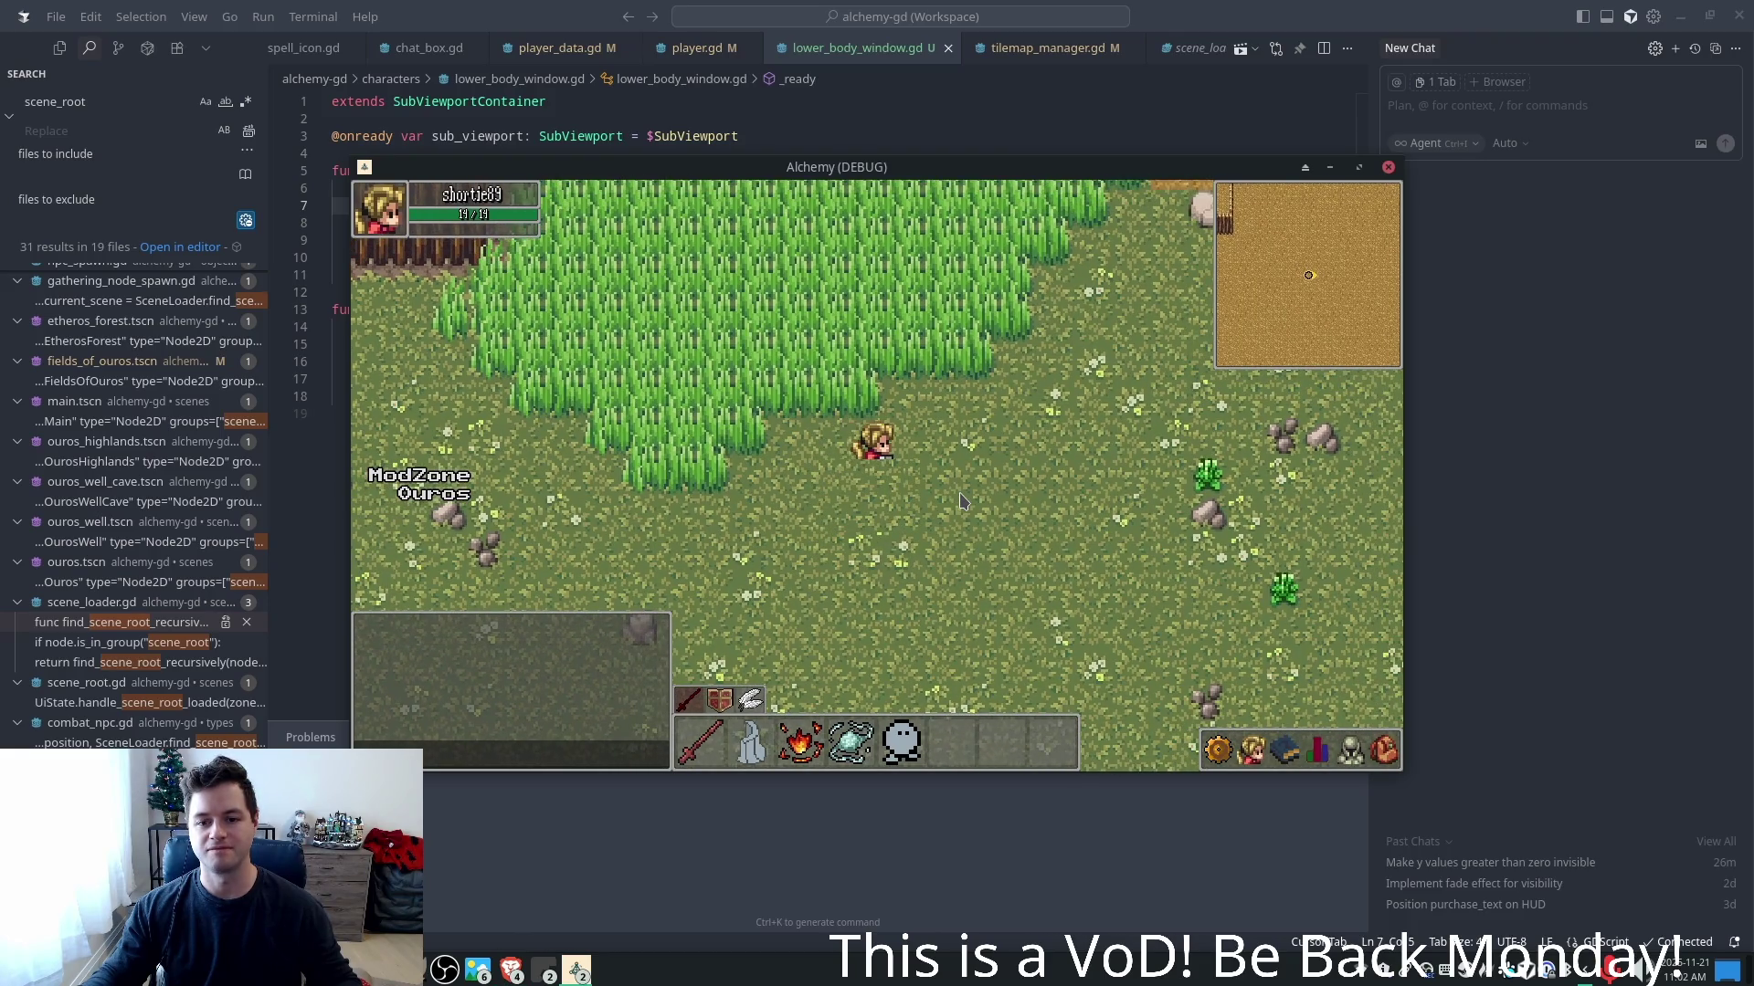
{"action": "key", "text": "Left"}
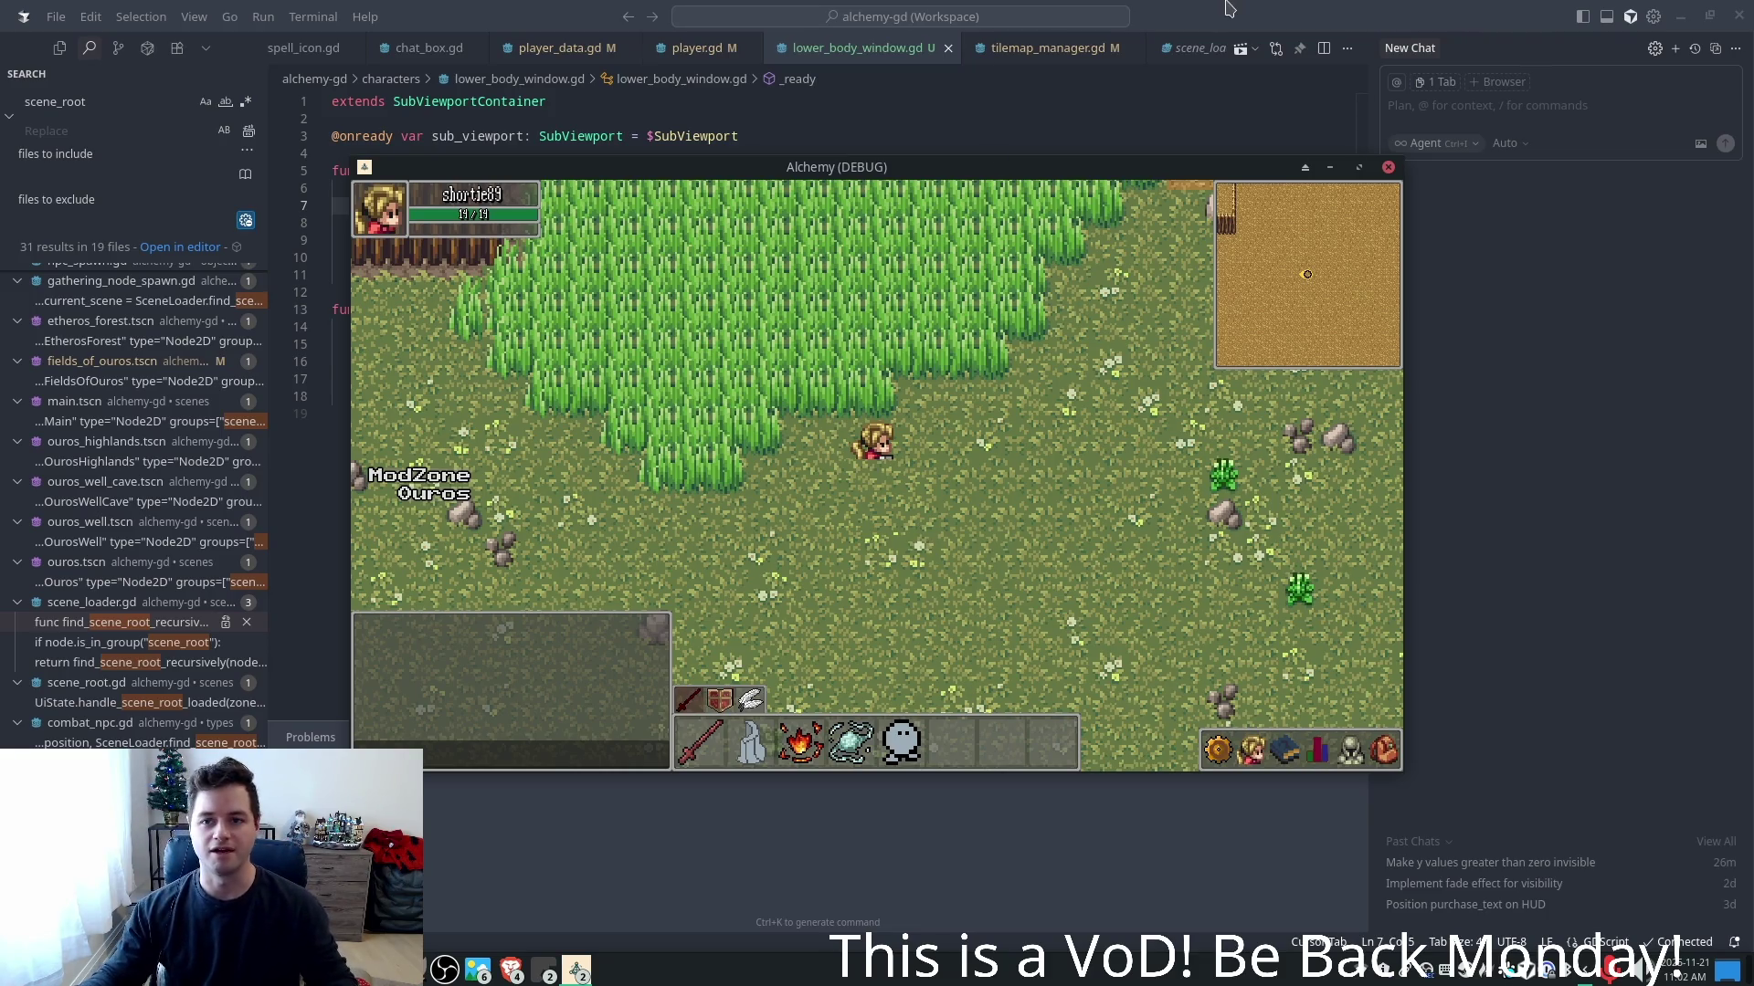
{"action": "key", "text": "alt+F4"}
- Edit the leading digit of the 24.0 x offset on line 16 and test-run the game
{"action": "left_click_drag", "start_coordinate": [685, 362], "coordinate": [718, 362]}
{"action": "key", "text": "shift+Left"}
{"action": "key", "text": "shift+Left"}
{"action": "key", "text": "shift+Left"}
{"action": "type", "text": "1"}
{"action": "key", "text": "F5"}
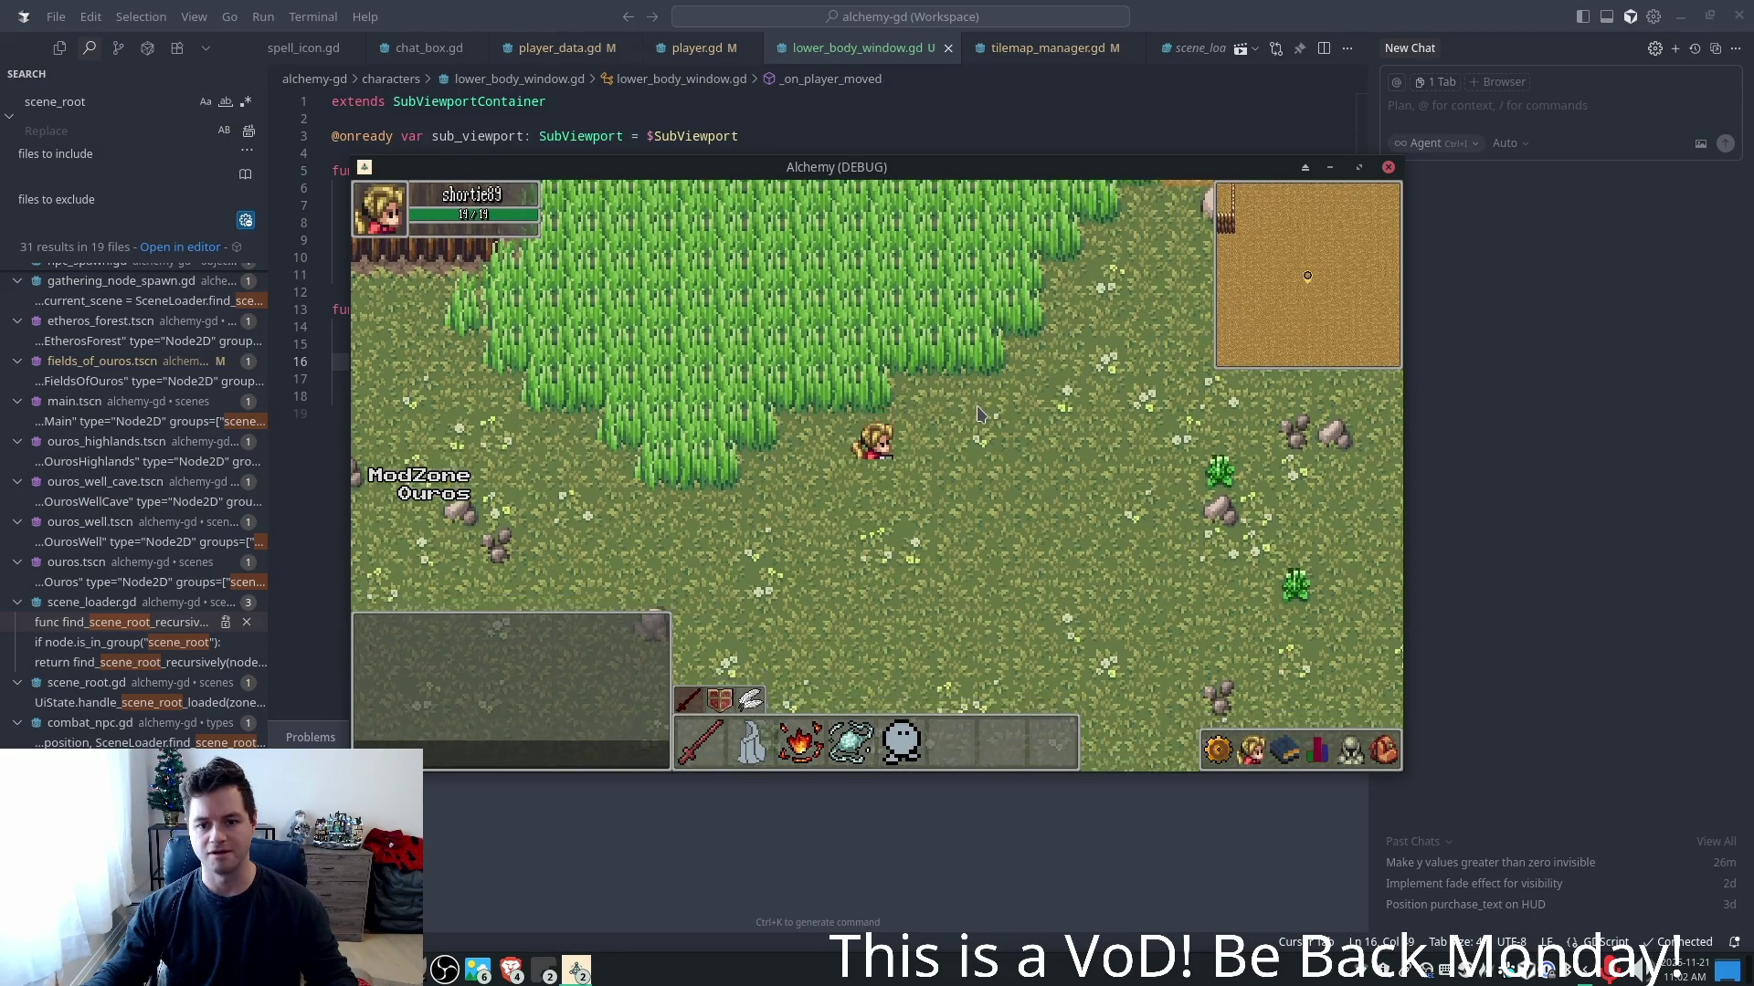
{"action": "key", "text": "shift+F5"}
- Set the x offset to 16, relaunch, and walk the character down and up before closing
{"action": "key", "text": "BackSpace"}
{"action": "key", "text": "BackSpace"}
{"action": "type", "text": "16"}
{"action": "key", "text": "F5"}
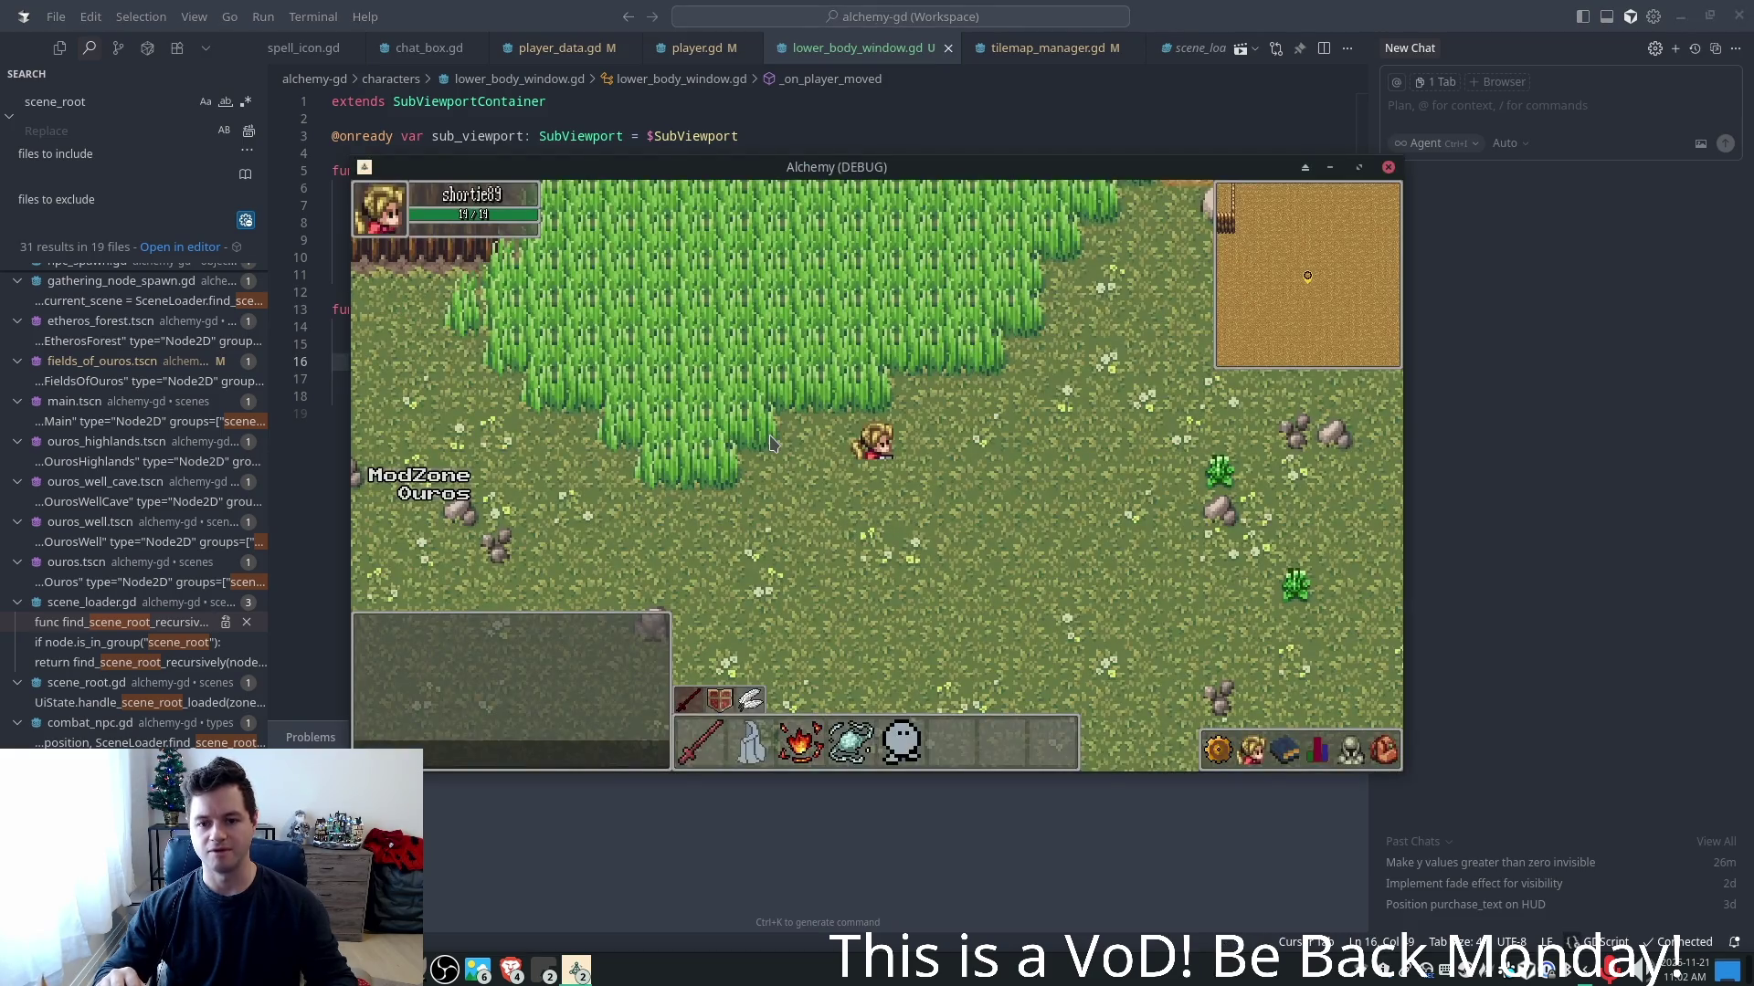
{"action": "key", "text": "Down"}
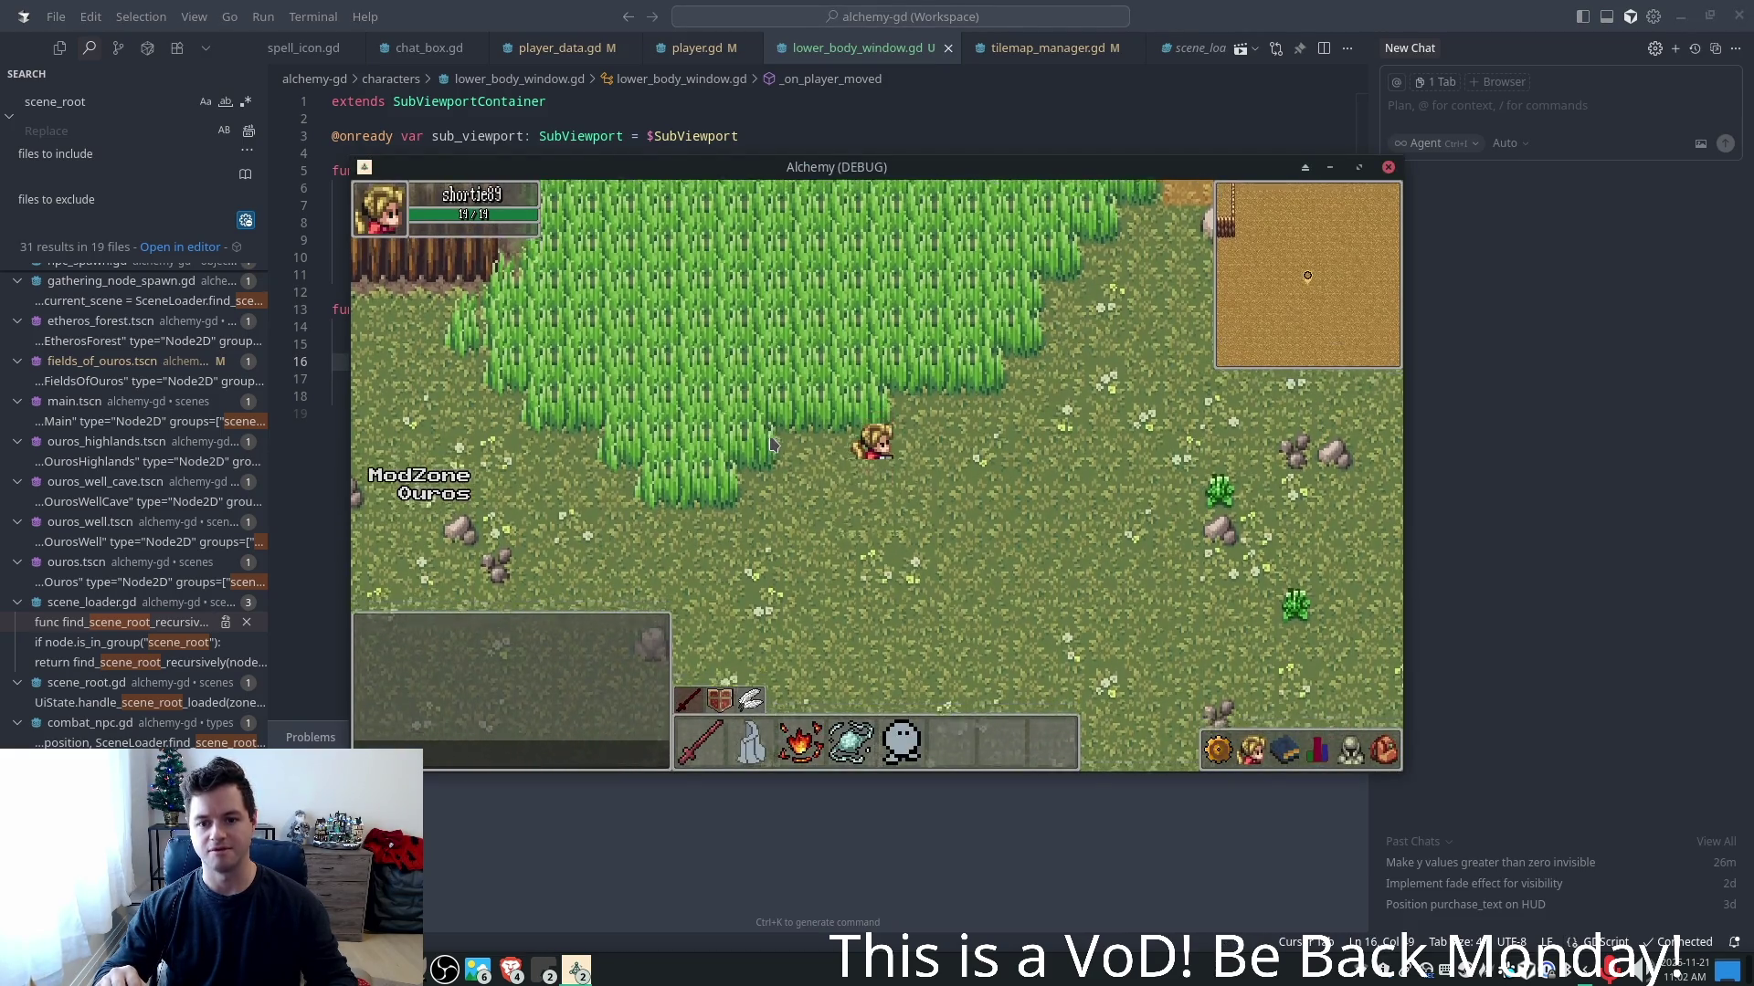
{"action": "key", "text": "Down"}
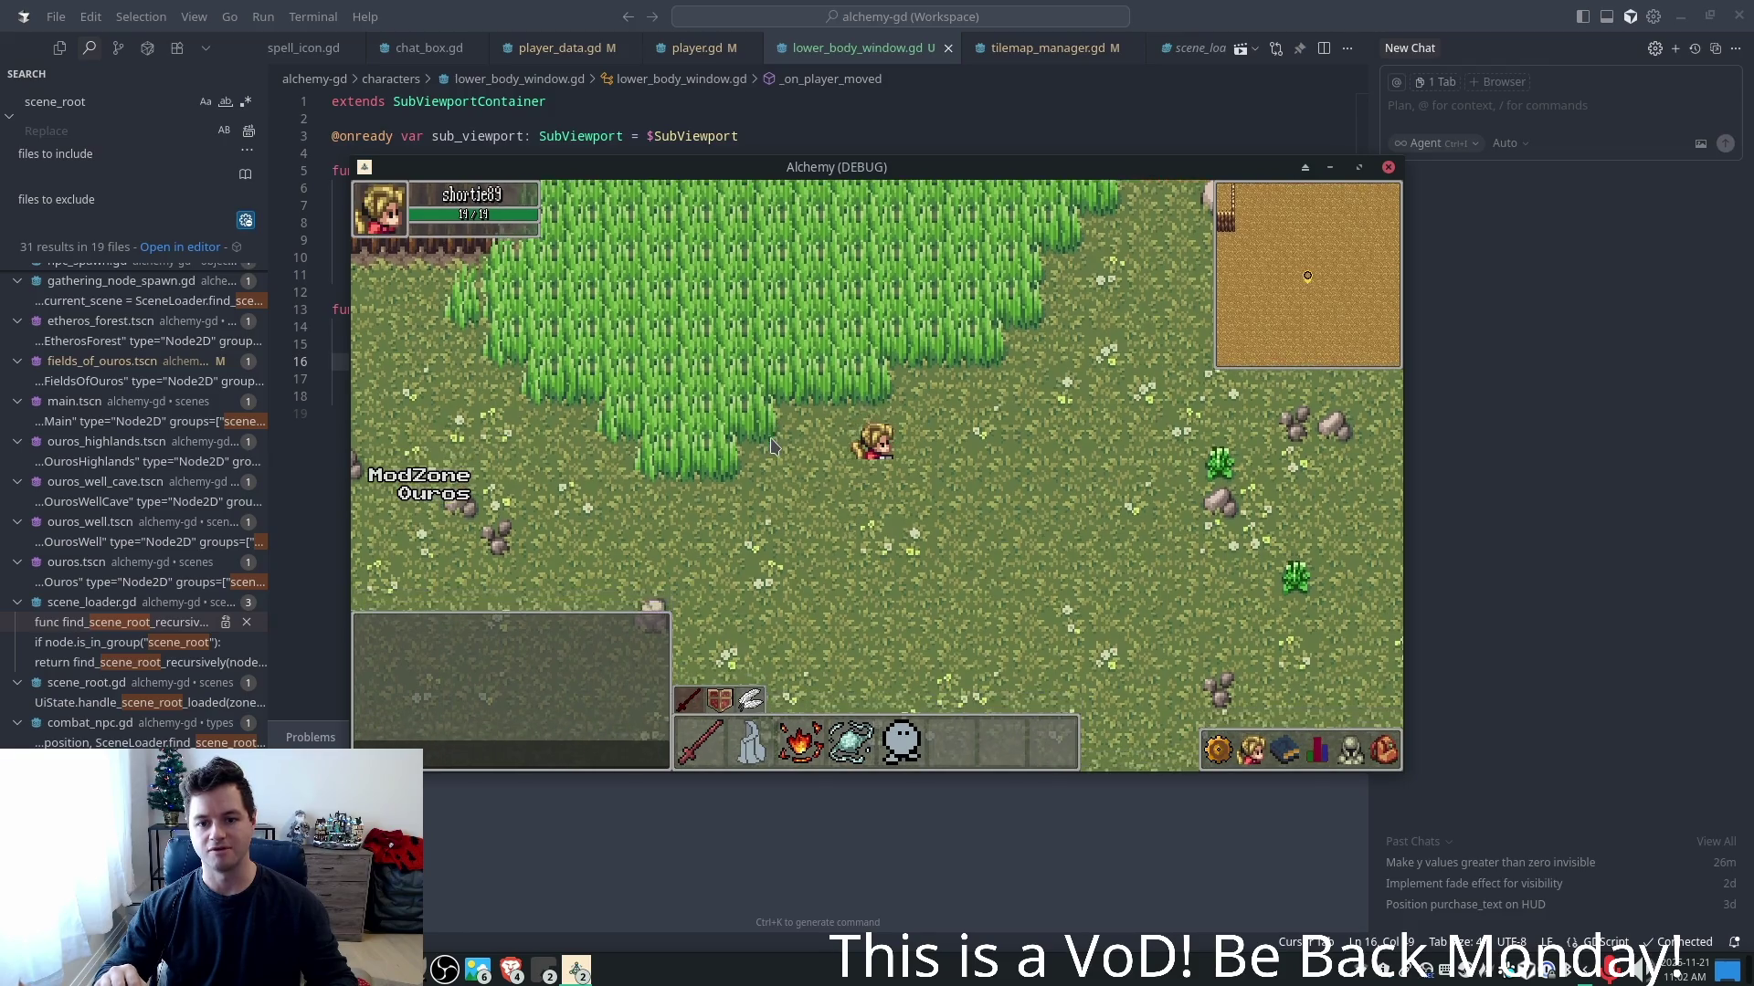
{"action": "key", "text": "Up"}
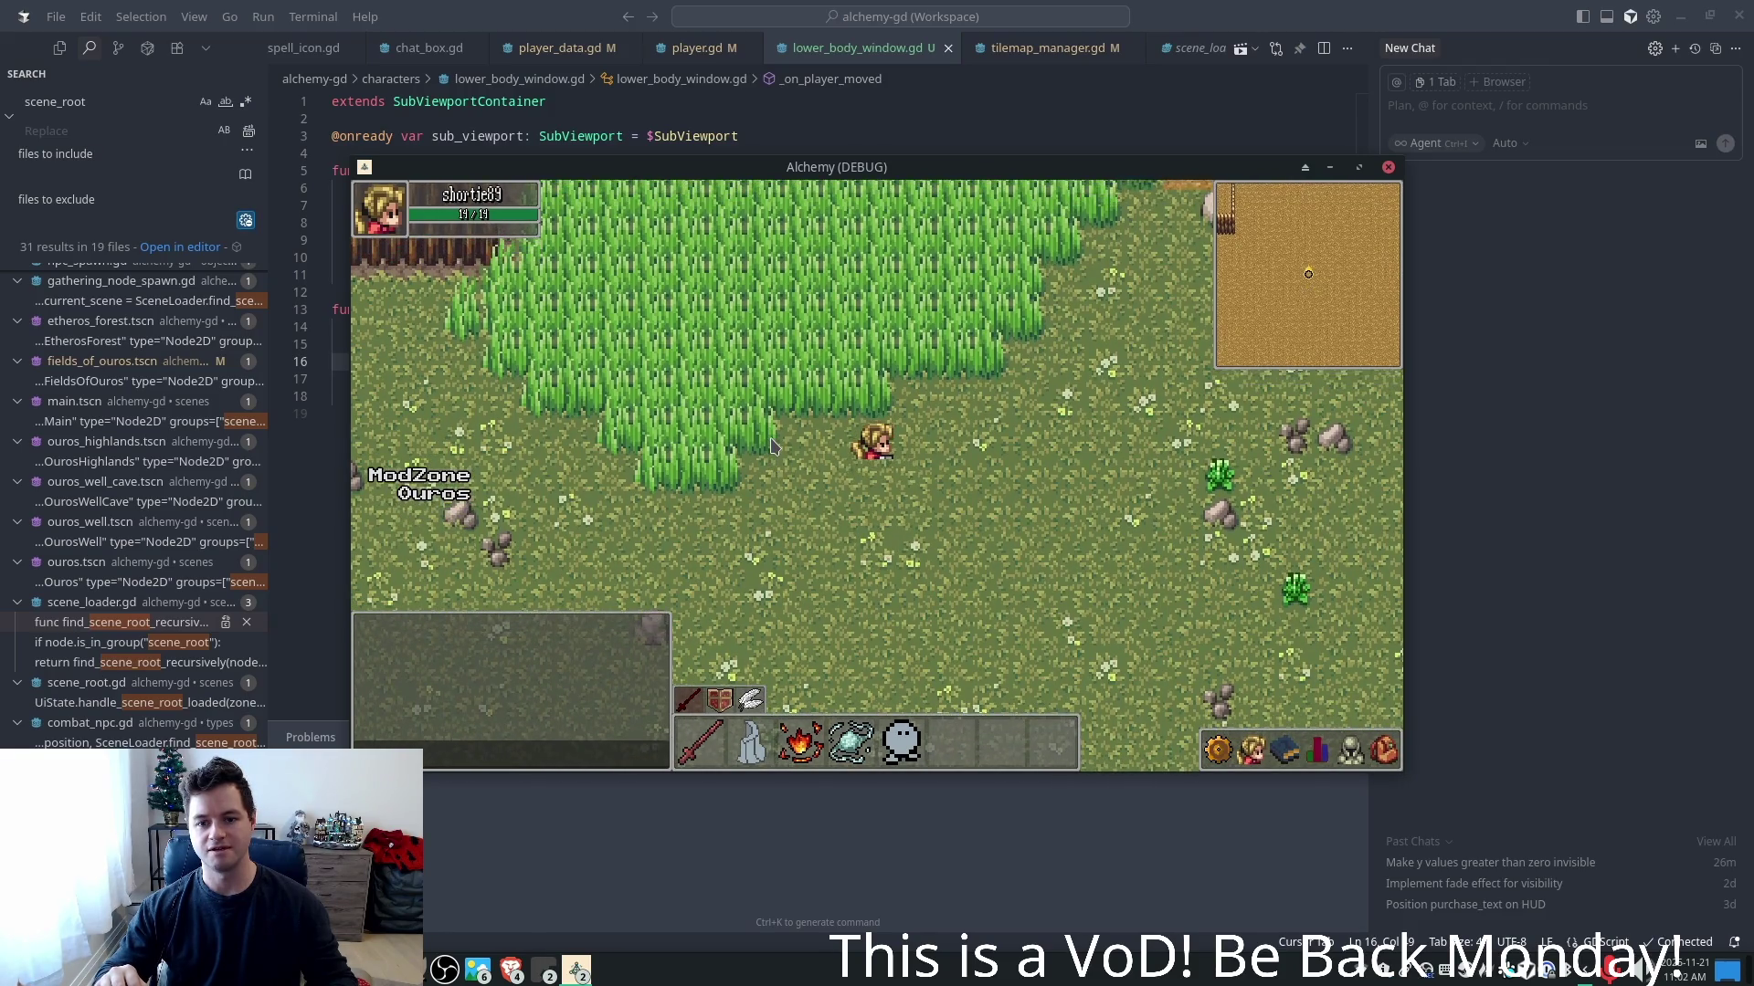
{"action": "key", "text": "alt+F4"}
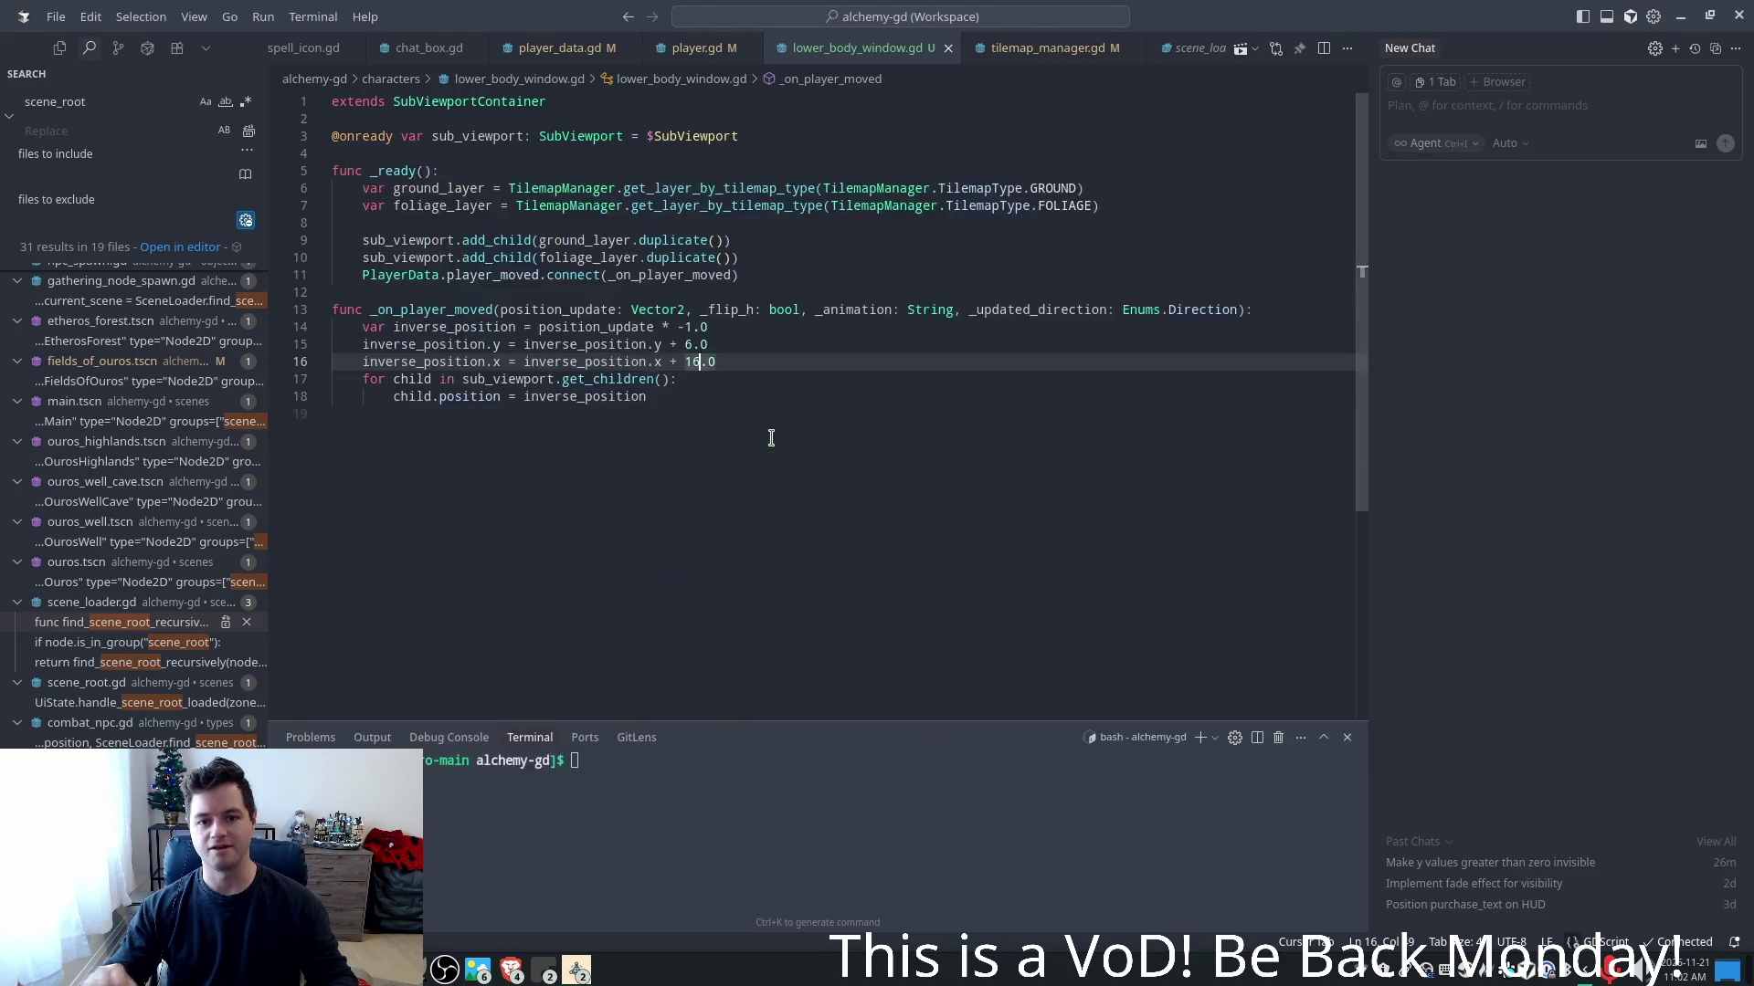
- Relaunch and walk the character left and right to test the 6.0 y and 16.0 x offsets
{"action": "left_click", "coordinate": [703, 346]}
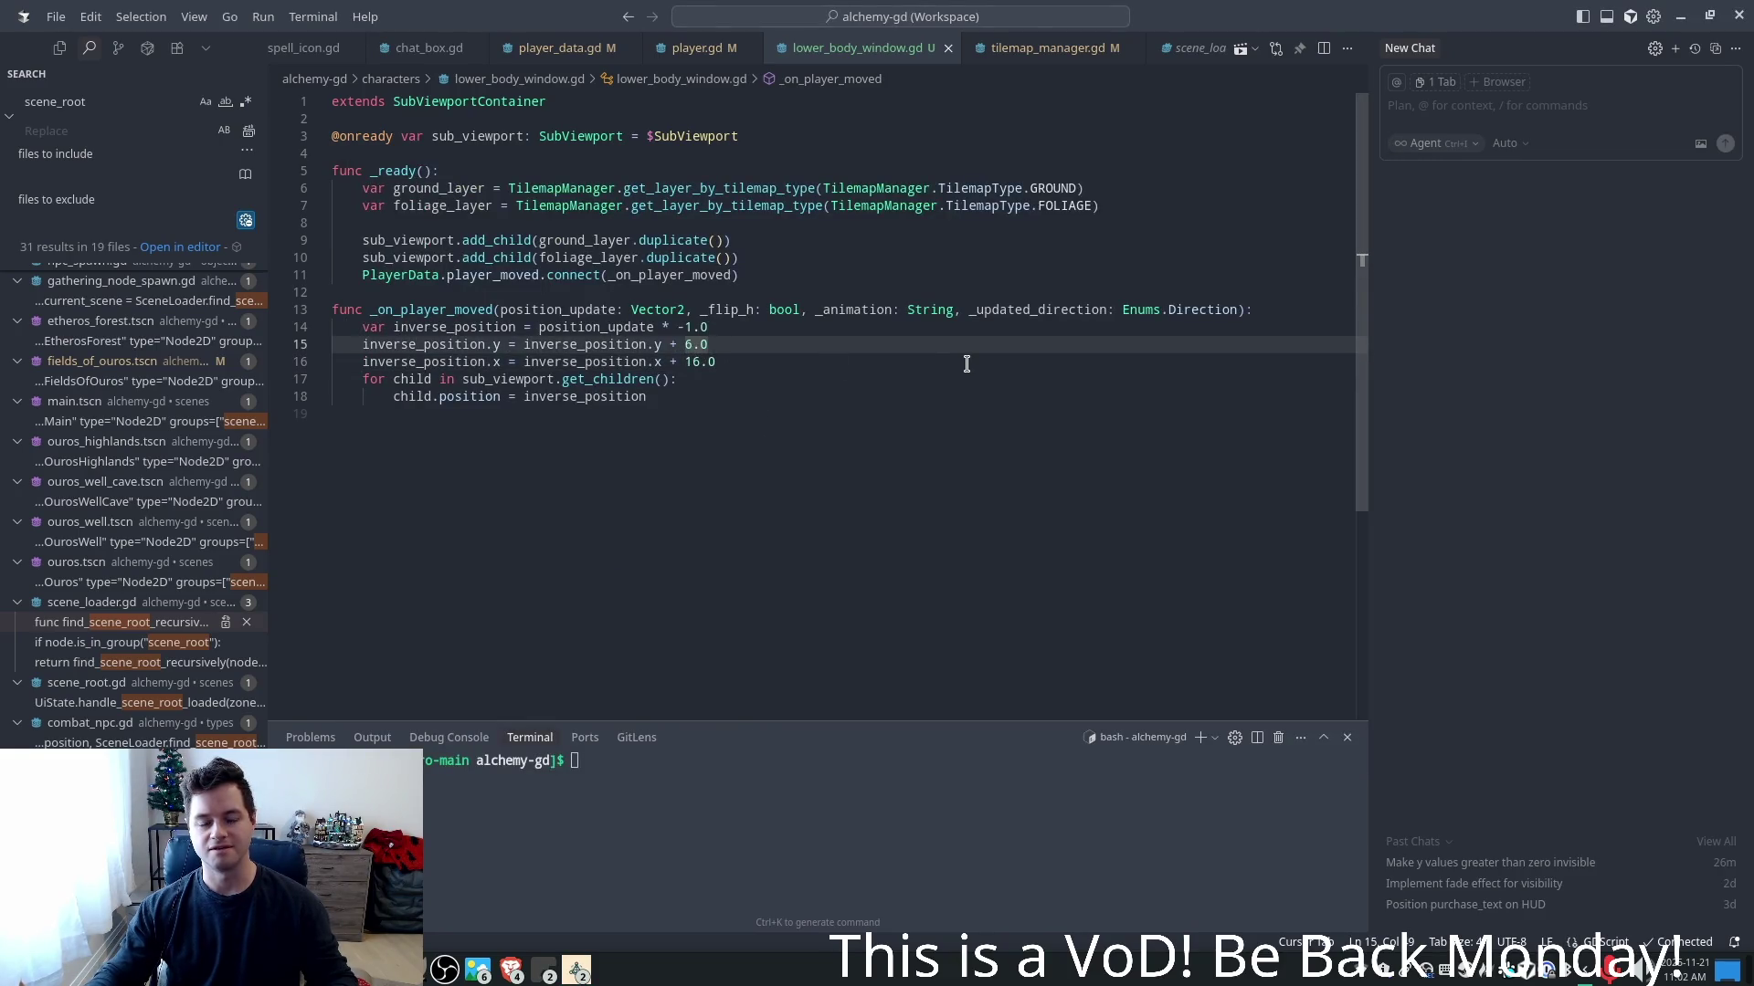
{"action": "key", "text": "F5"}
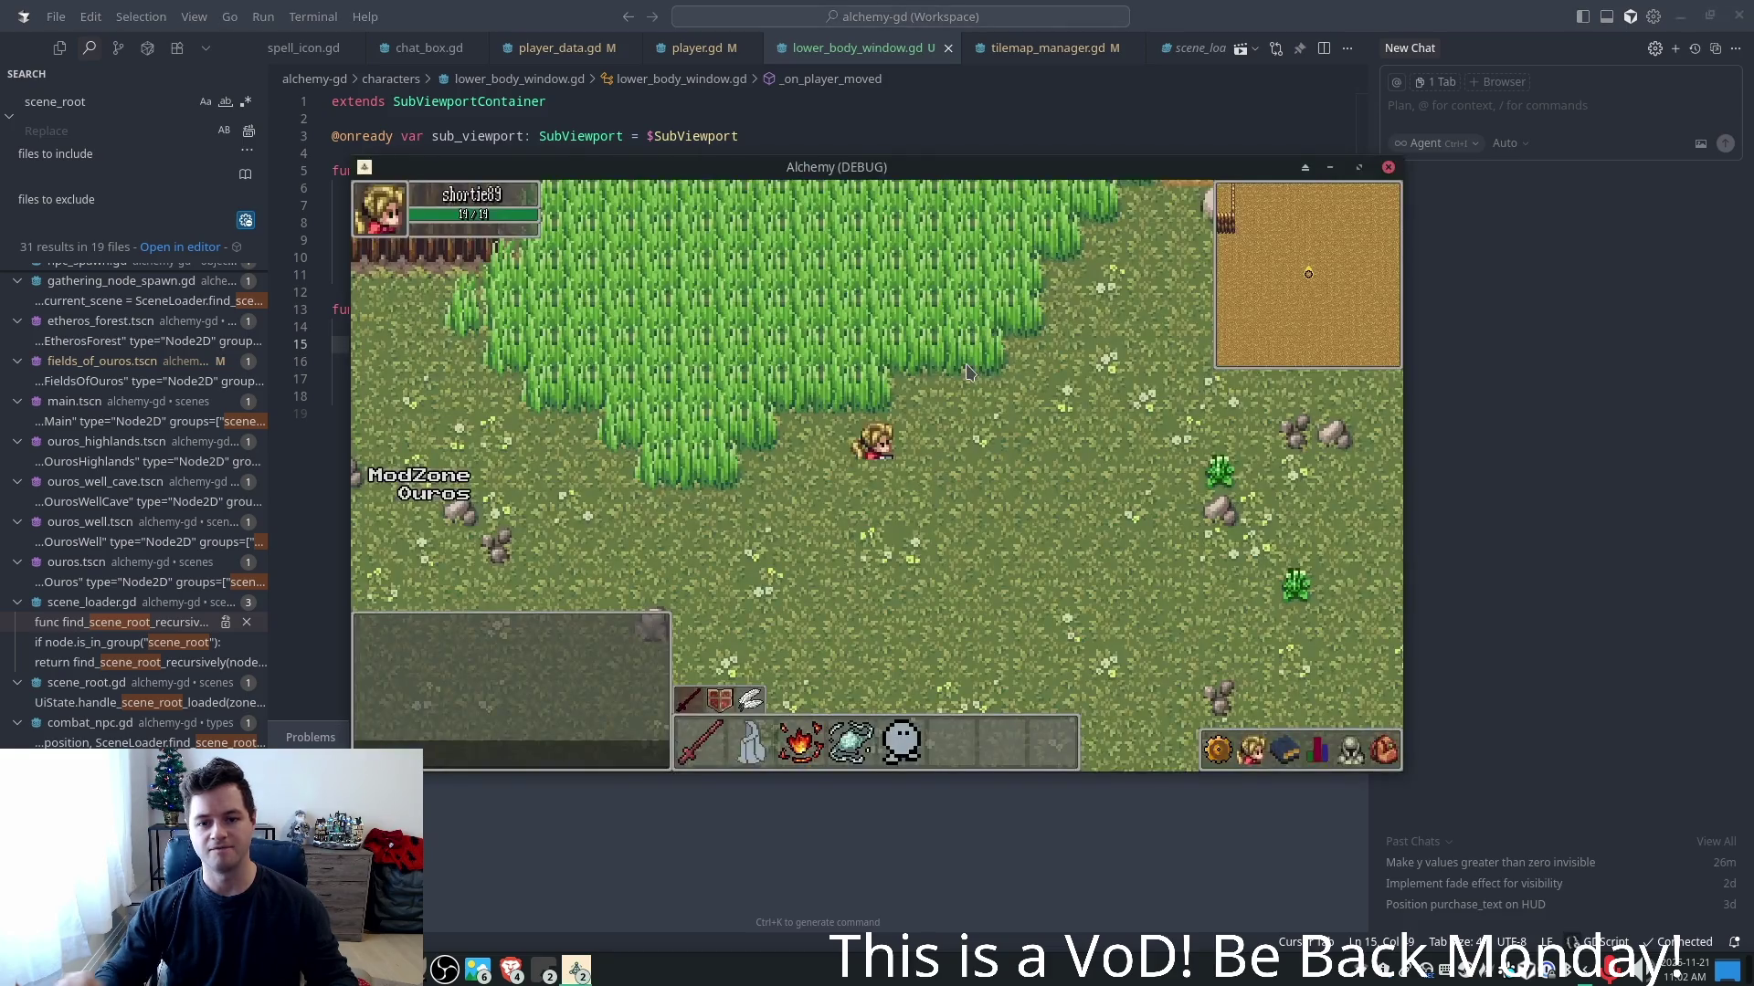
{"action": "key", "text": "a"}
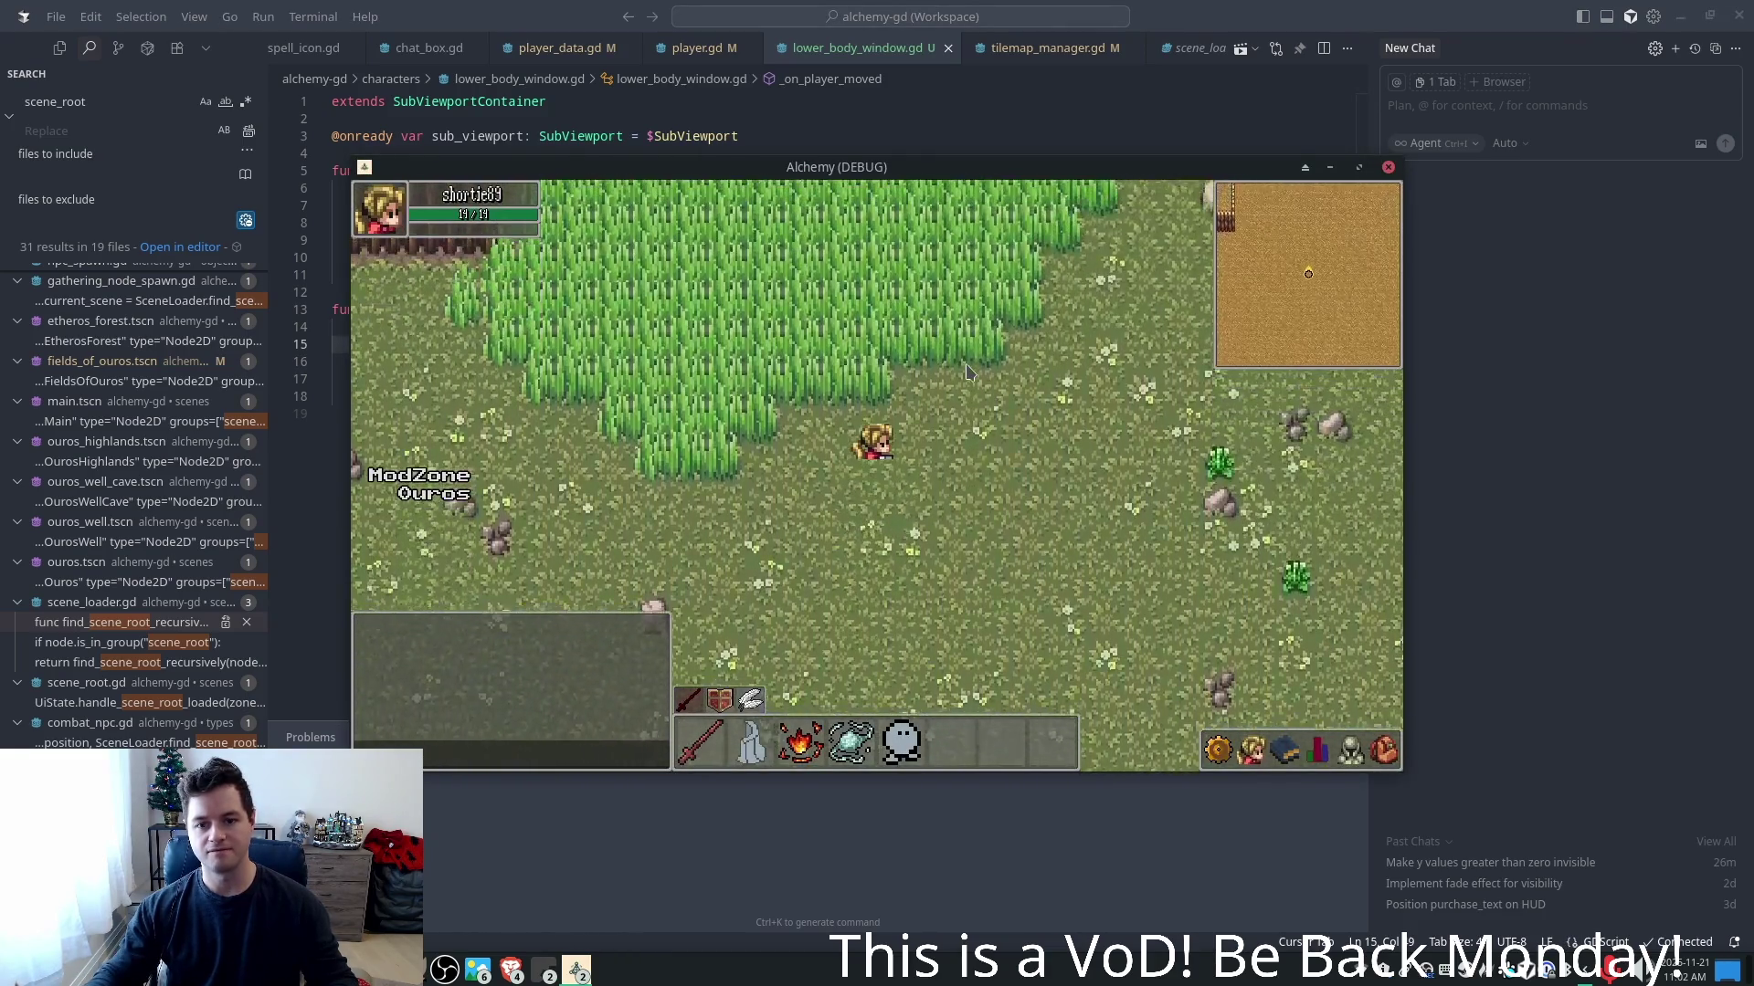
{"action": "key", "text": "a"}
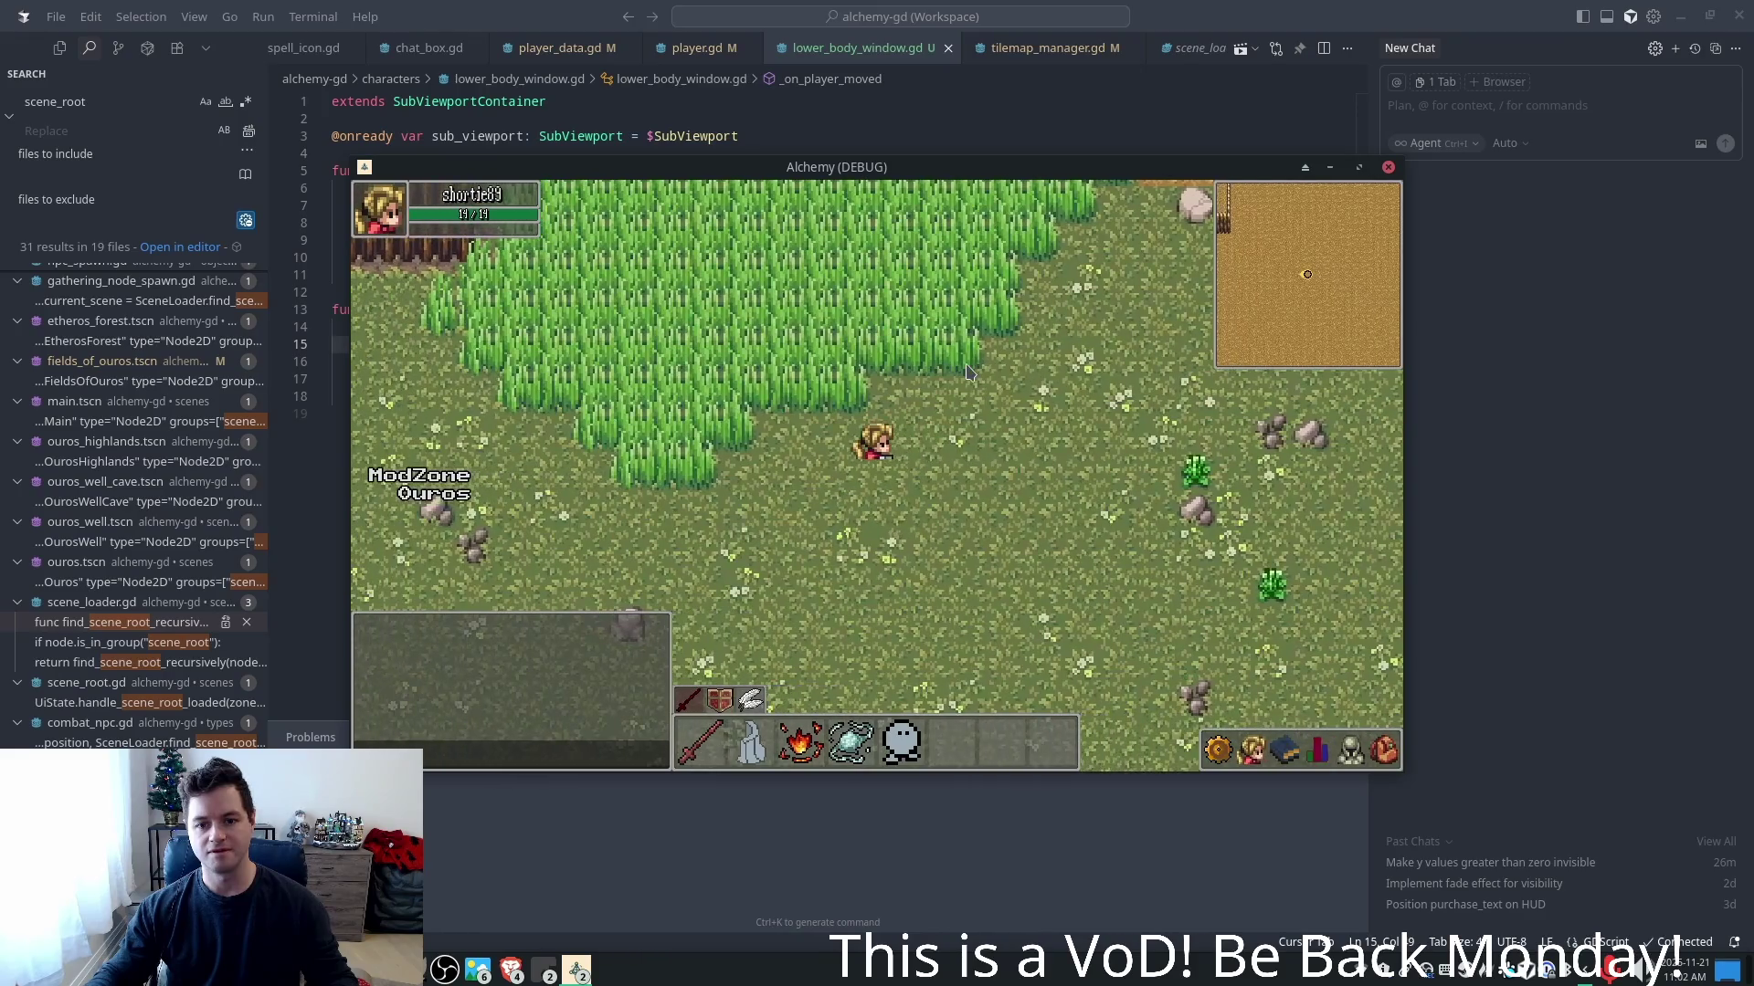
{"action": "key", "text": "d"}
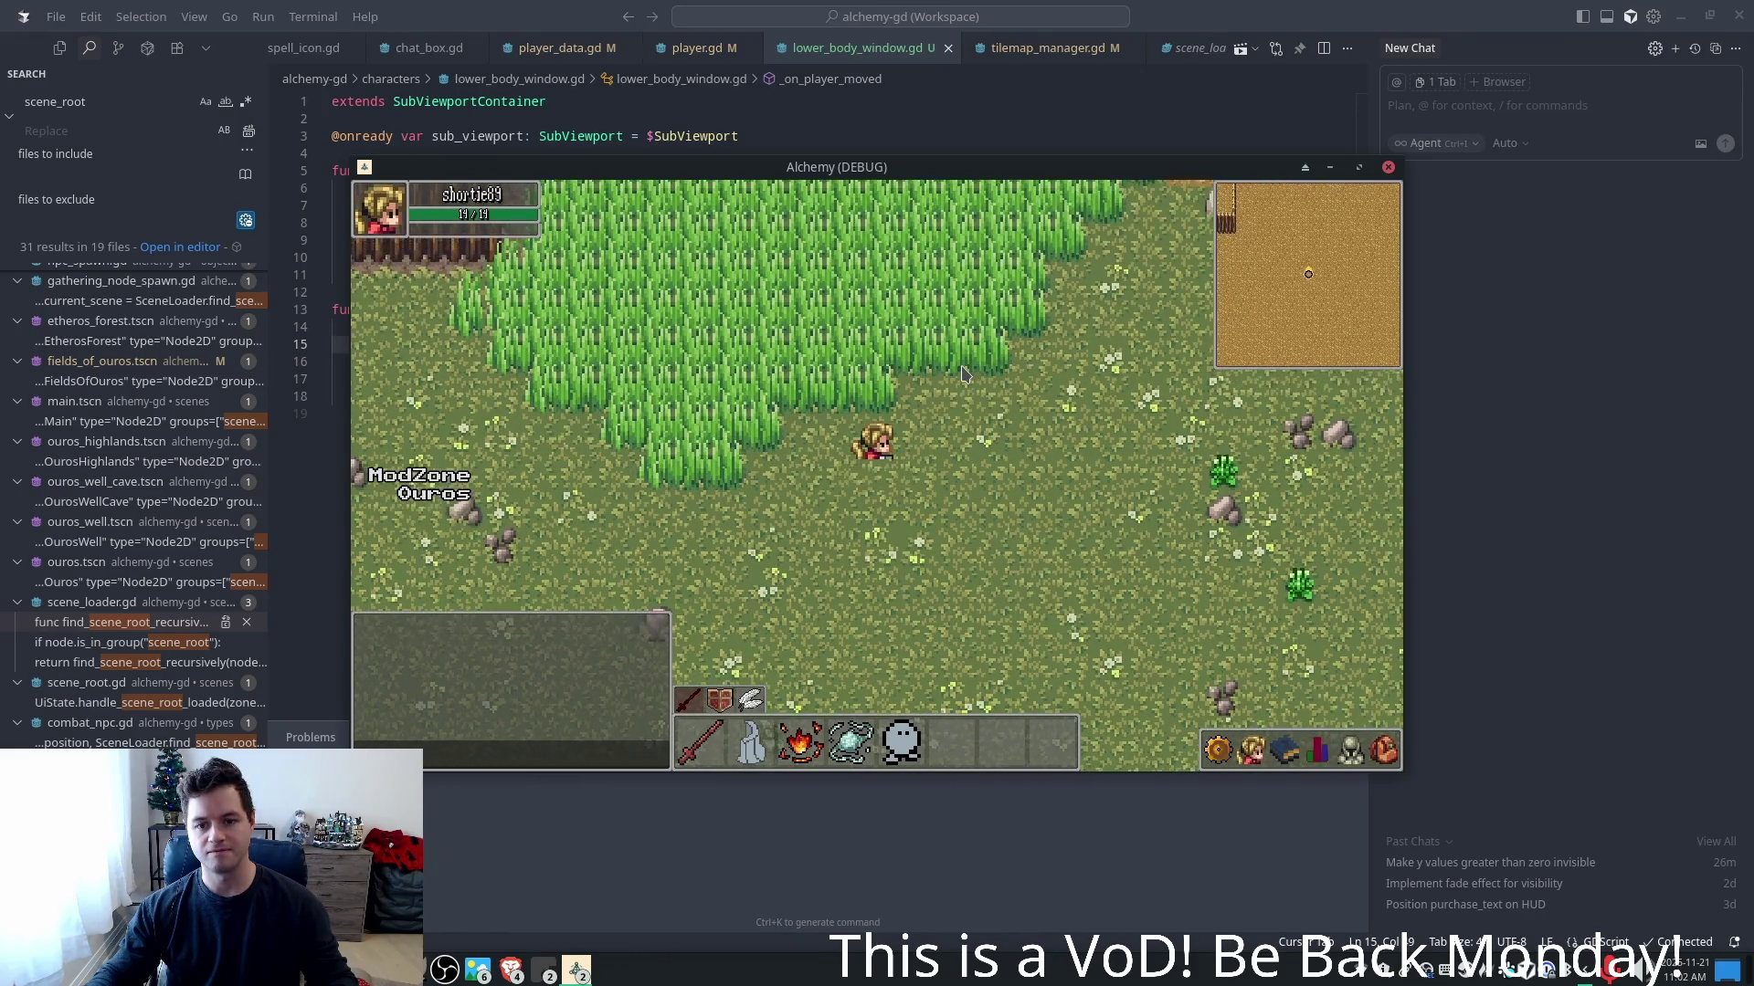
{"action": "key", "text": "a"}
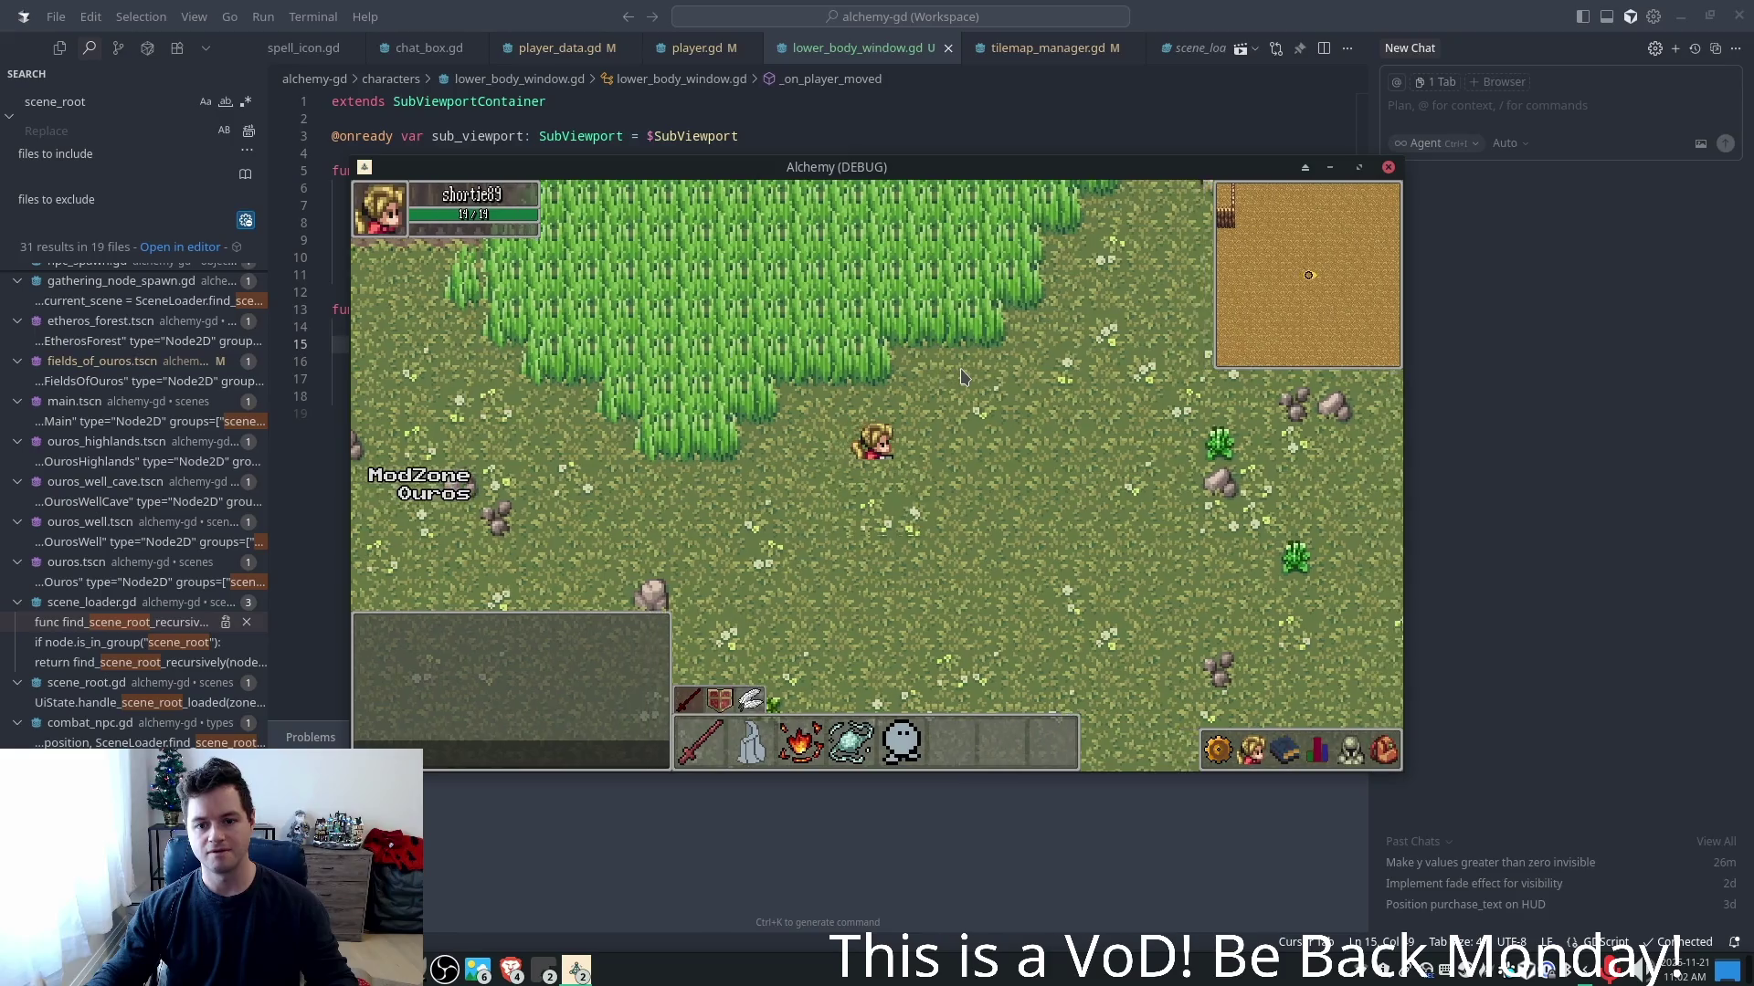
{"action": "key", "text": "a"}
{"action": "key", "text": "d"}
{"action": "key", "text": "alt+F4"}
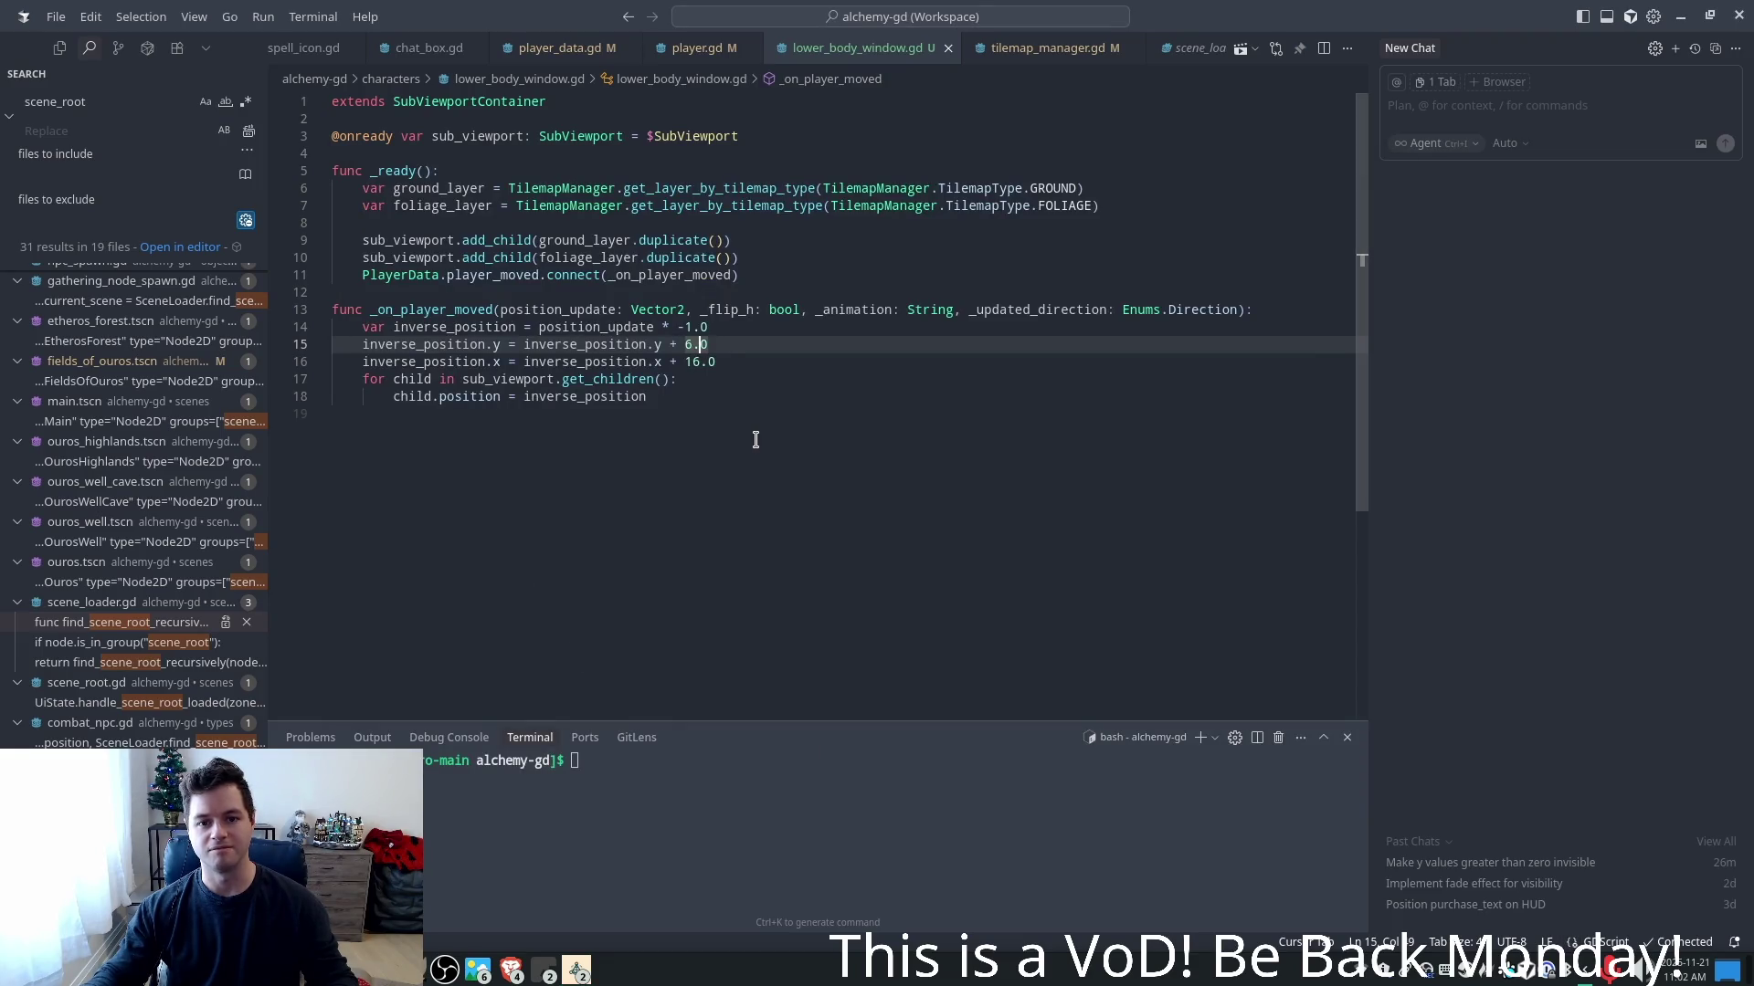
- Change the y offset on line 15 from 6.0 to 8.0, save, and run the game
{"action": "key", "text": "Left"}
{"action": "key", "text": "shift+Left"}
{"action": "type", "text": "8"}
{"action": "key", "text": "ctrl+s"}
{"action": "key", "text": "F5"}
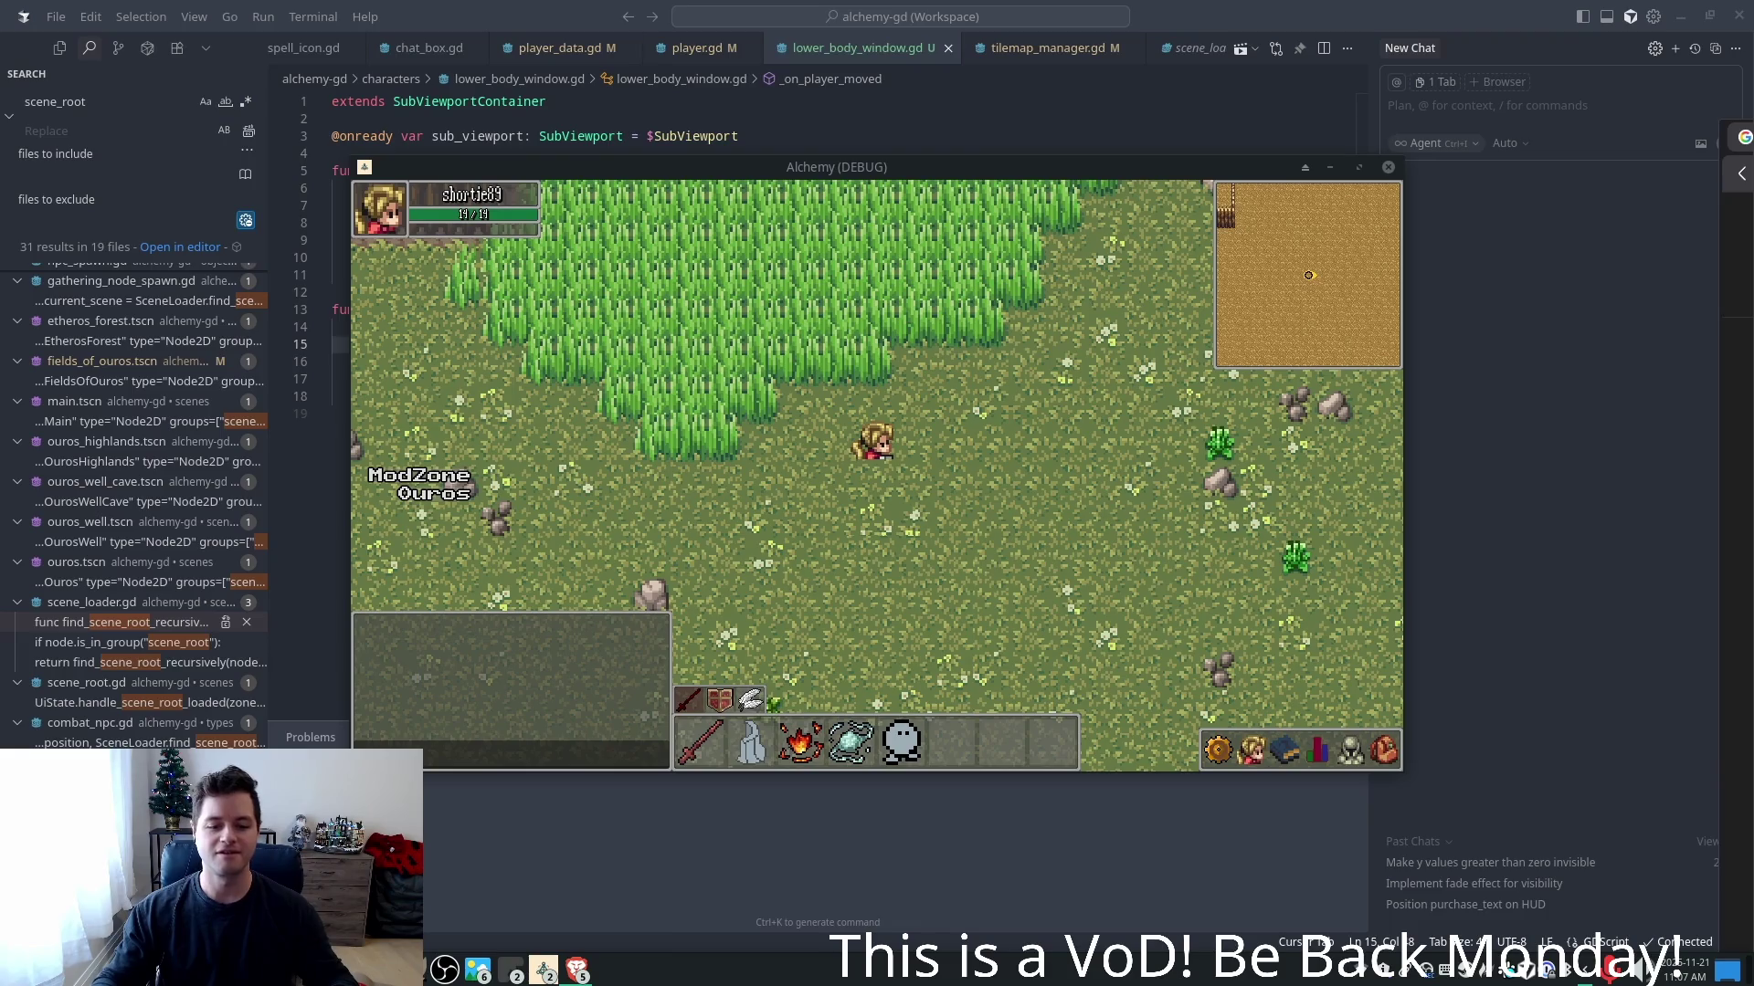
{"action": "left_click", "coordinate": [576, 970]}
- Focus the Alchemy debug game and walk the player up, down, left and right in the field
{"action": "left_click", "coordinate": [618, 933]}
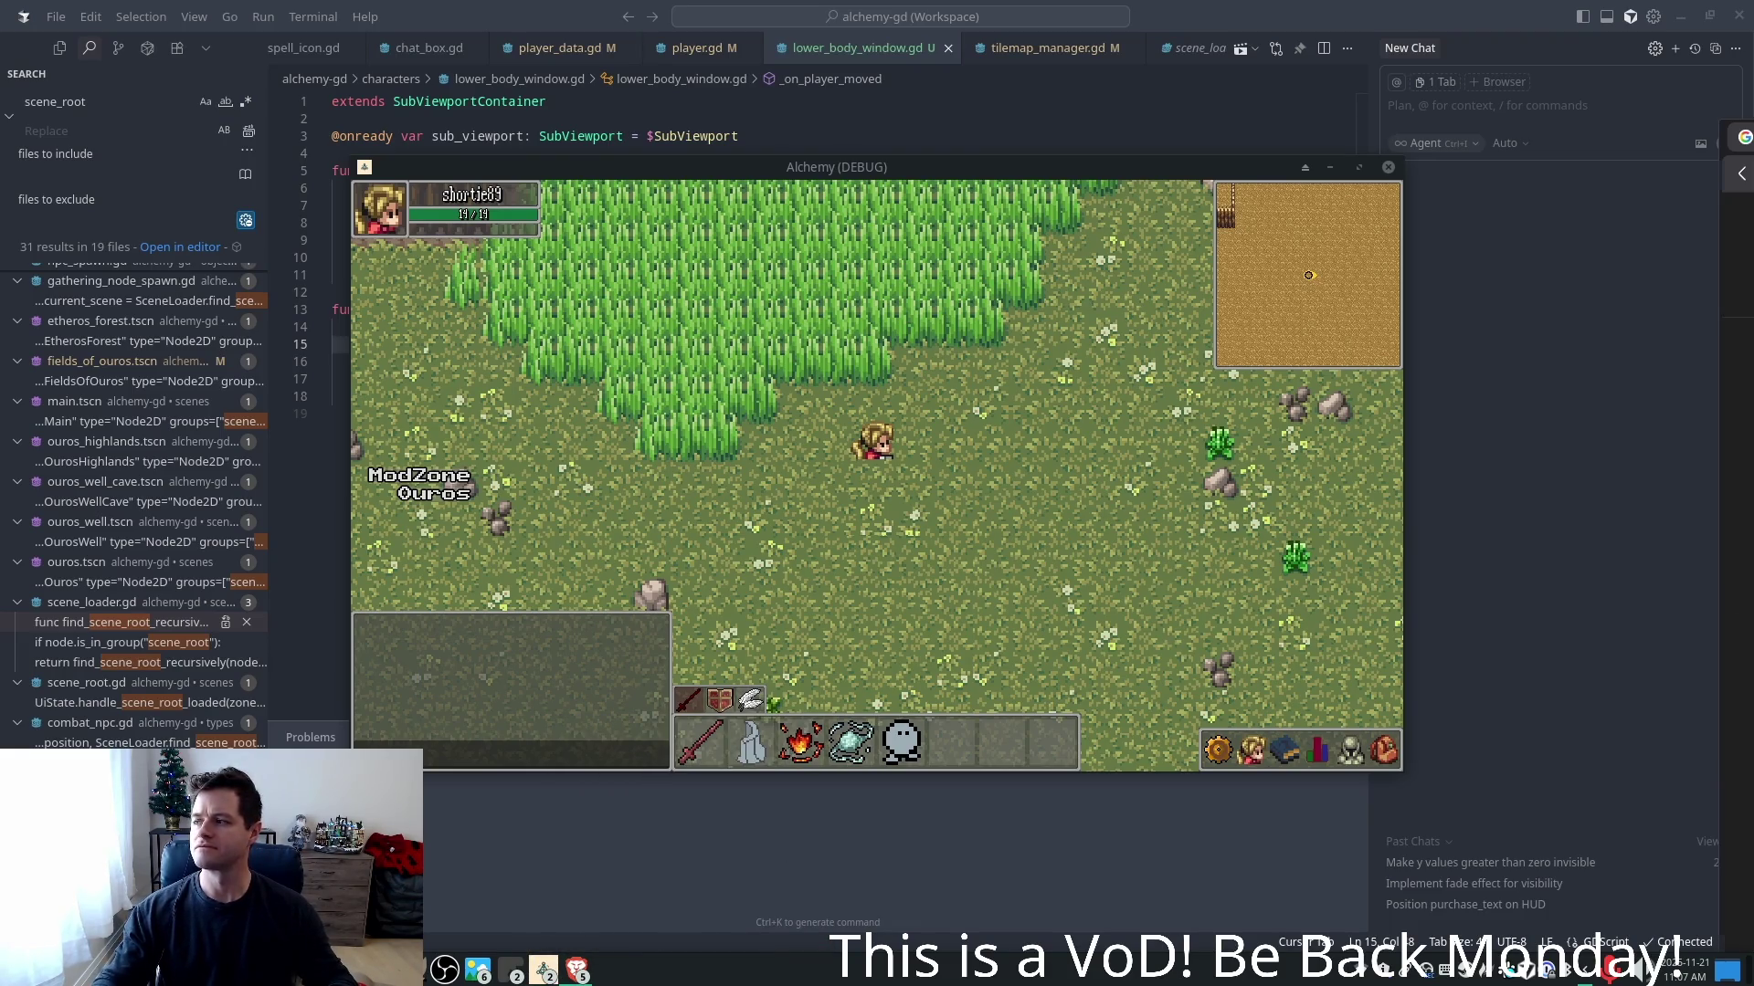
{"action": "left_click", "coordinate": [1080, 525]}
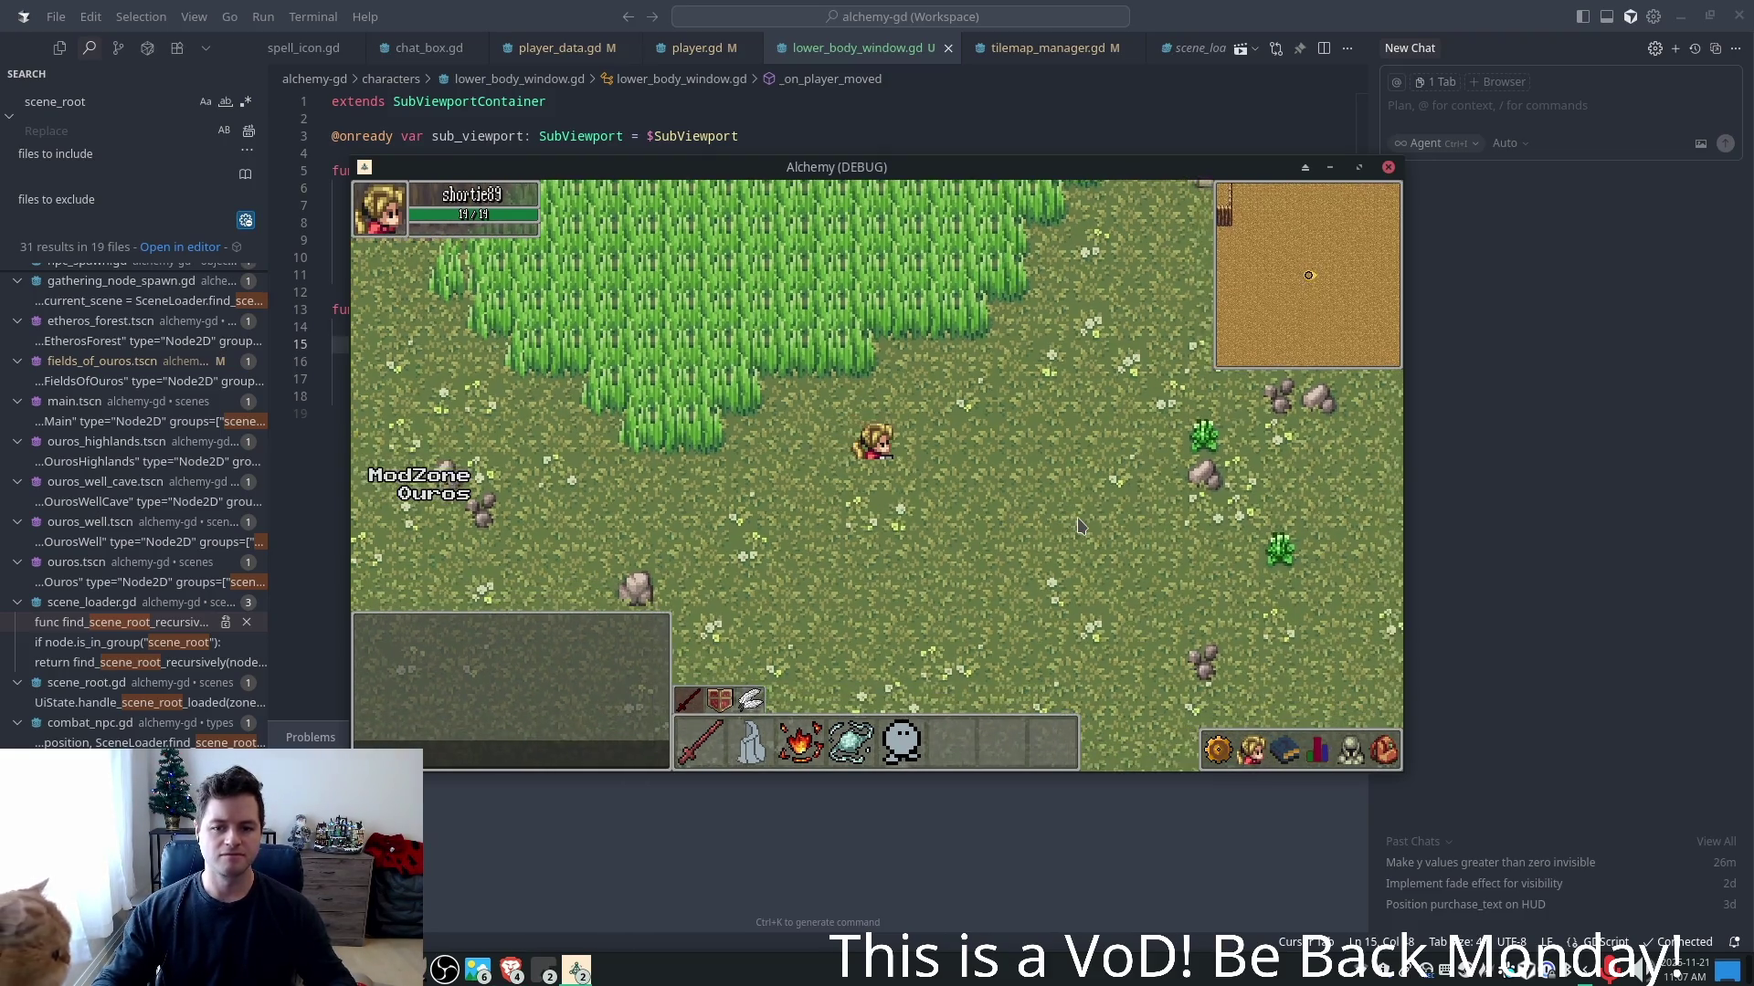
{"action": "key", "text": "Up"}
{"action": "key", "text": "Down"}
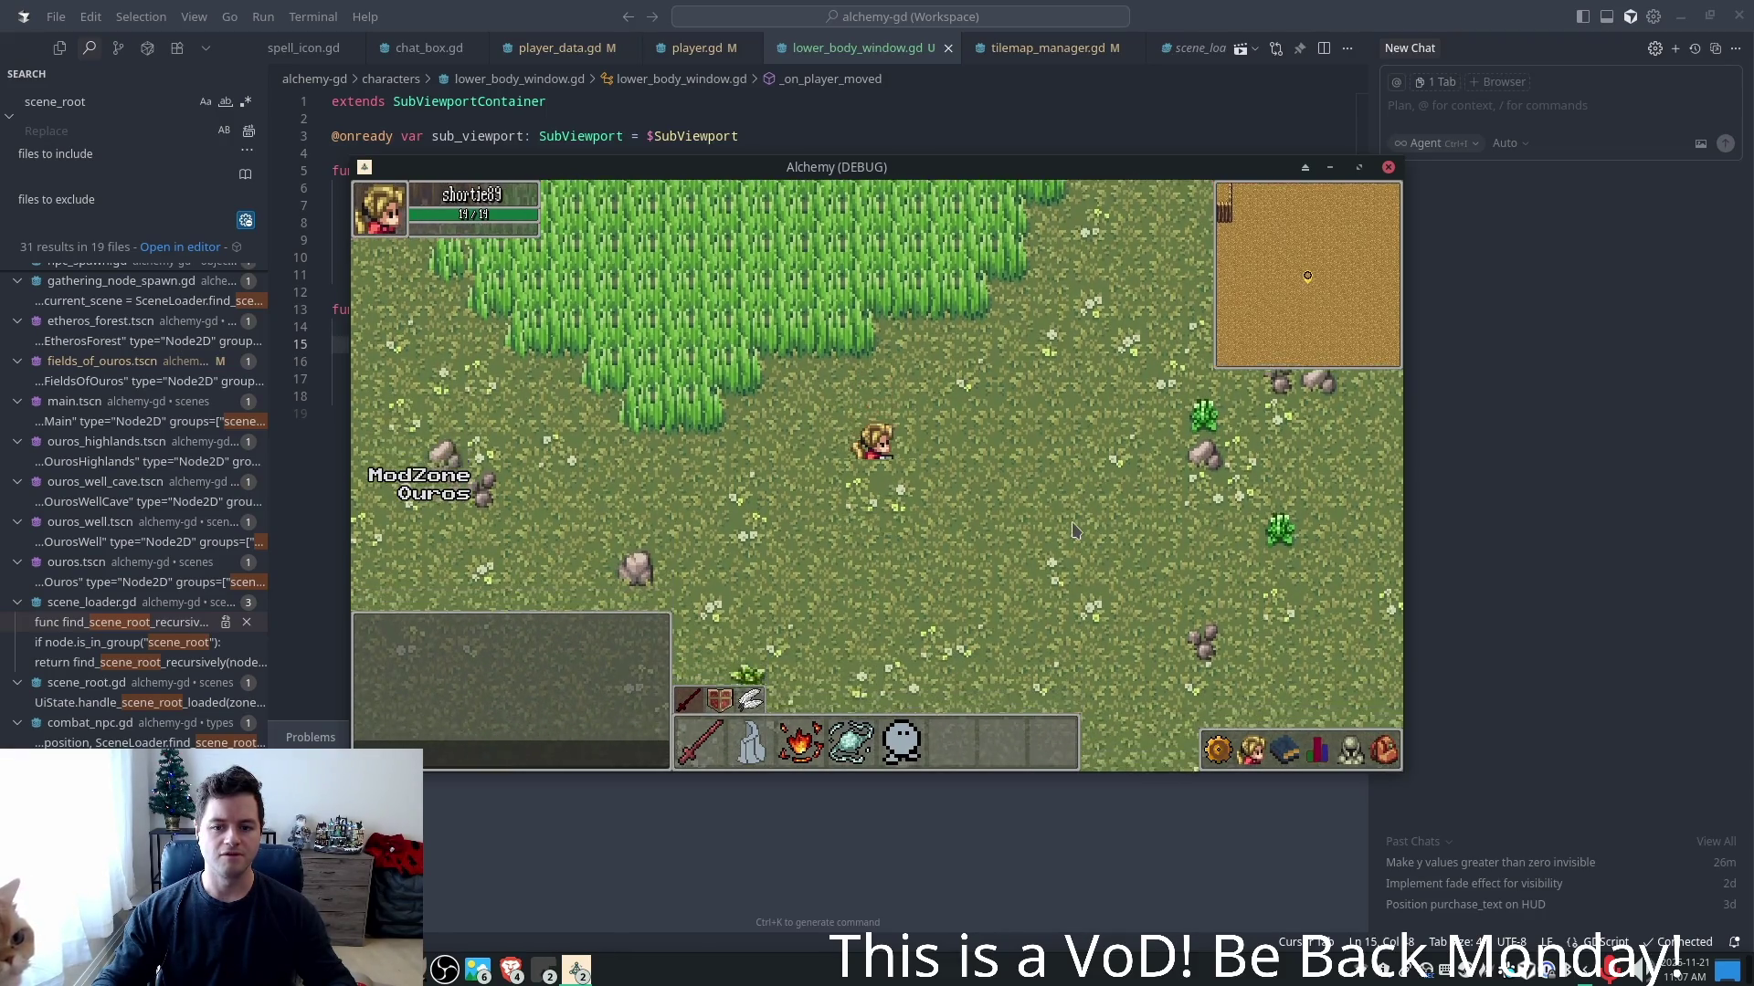
{"action": "key", "text": "Up"}
{"action": "key", "text": "Left"}
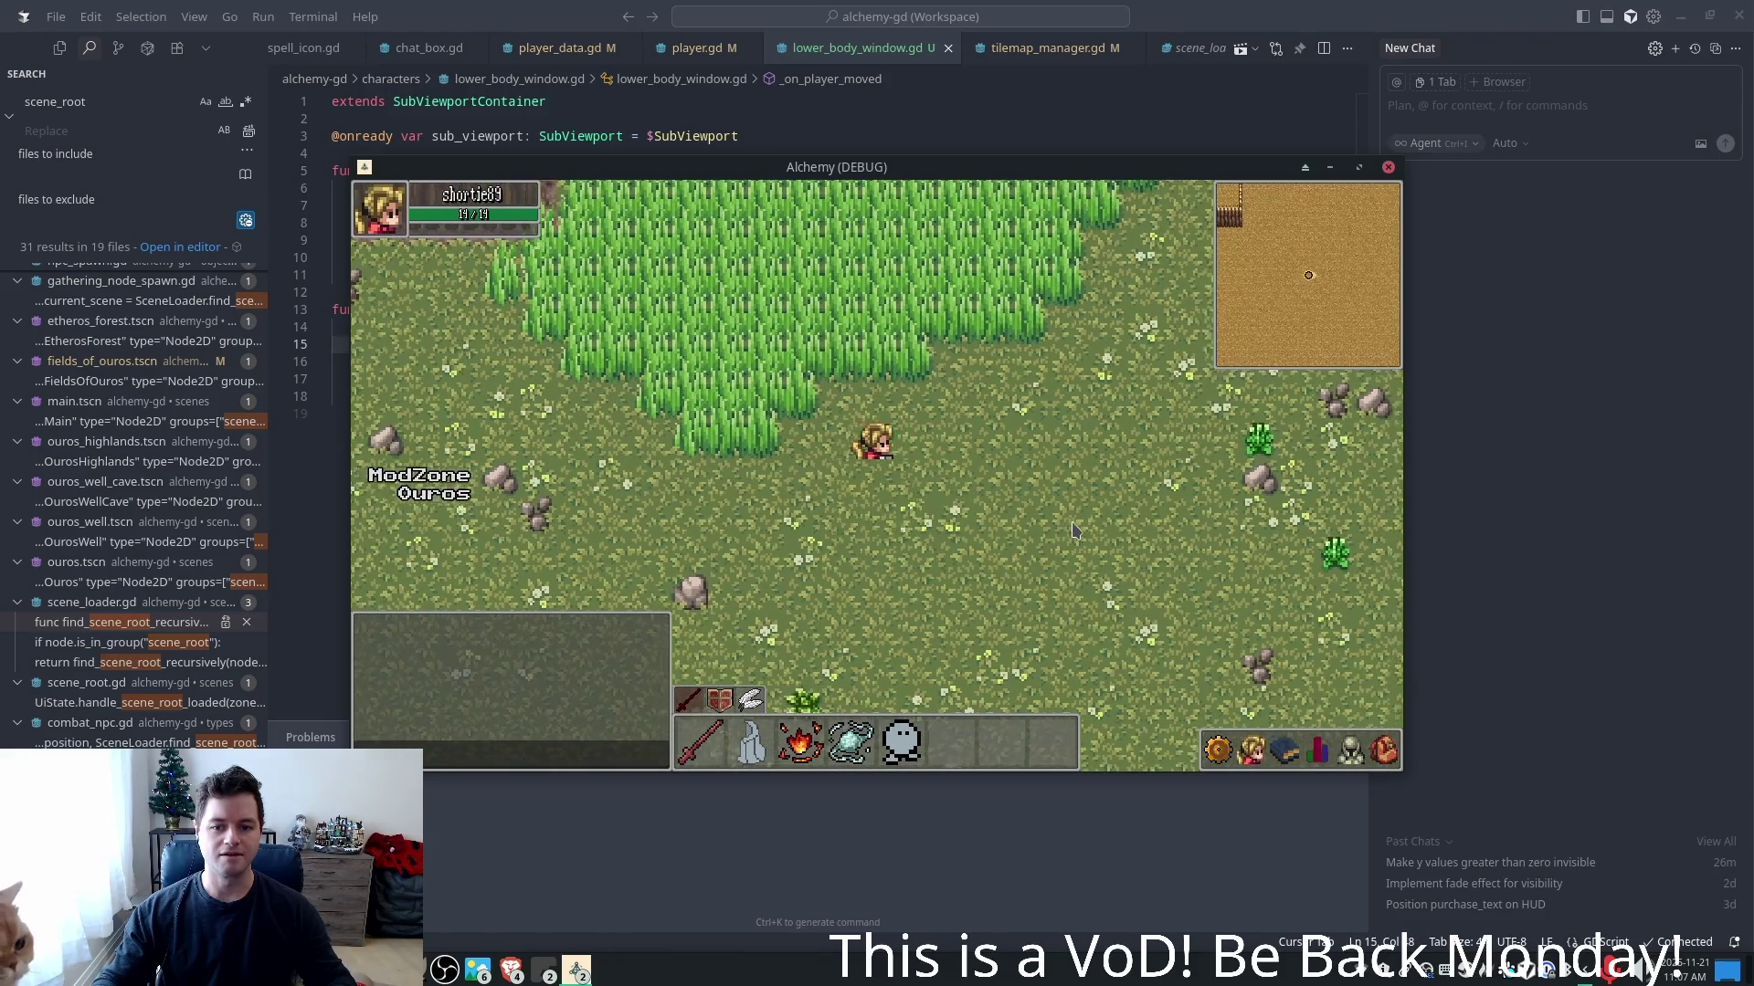
{"action": "key", "text": "Left"}
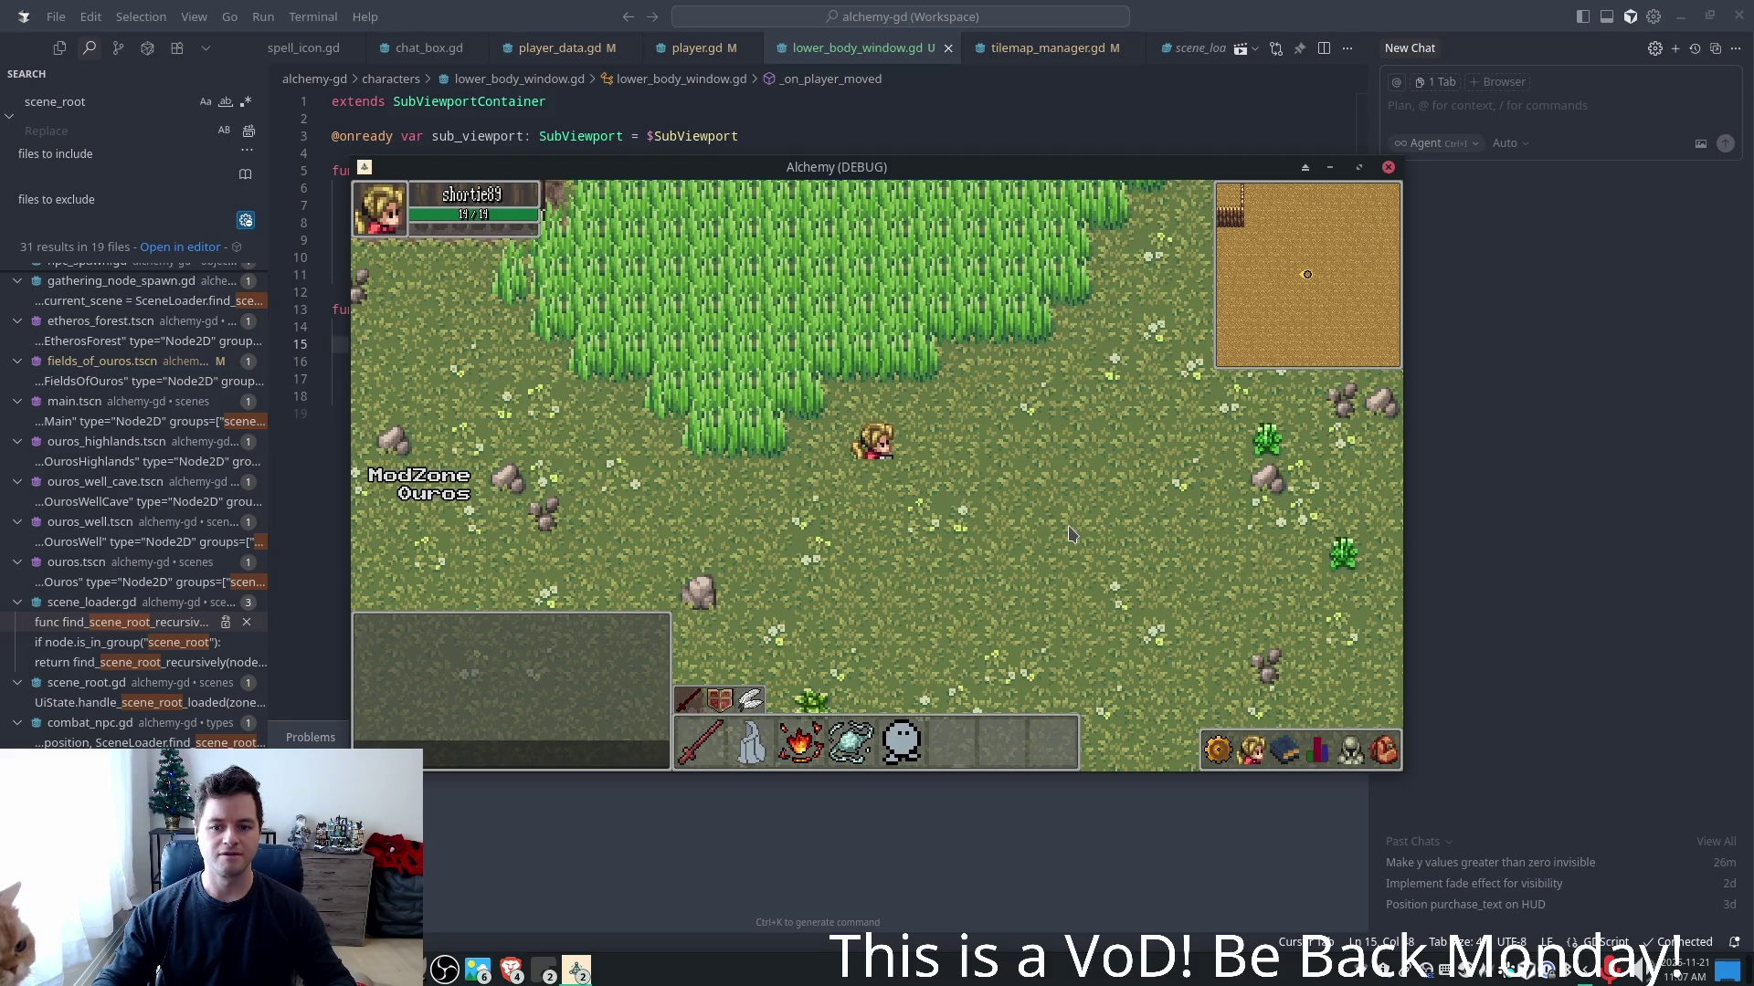
{"action": "key", "text": "Right"}
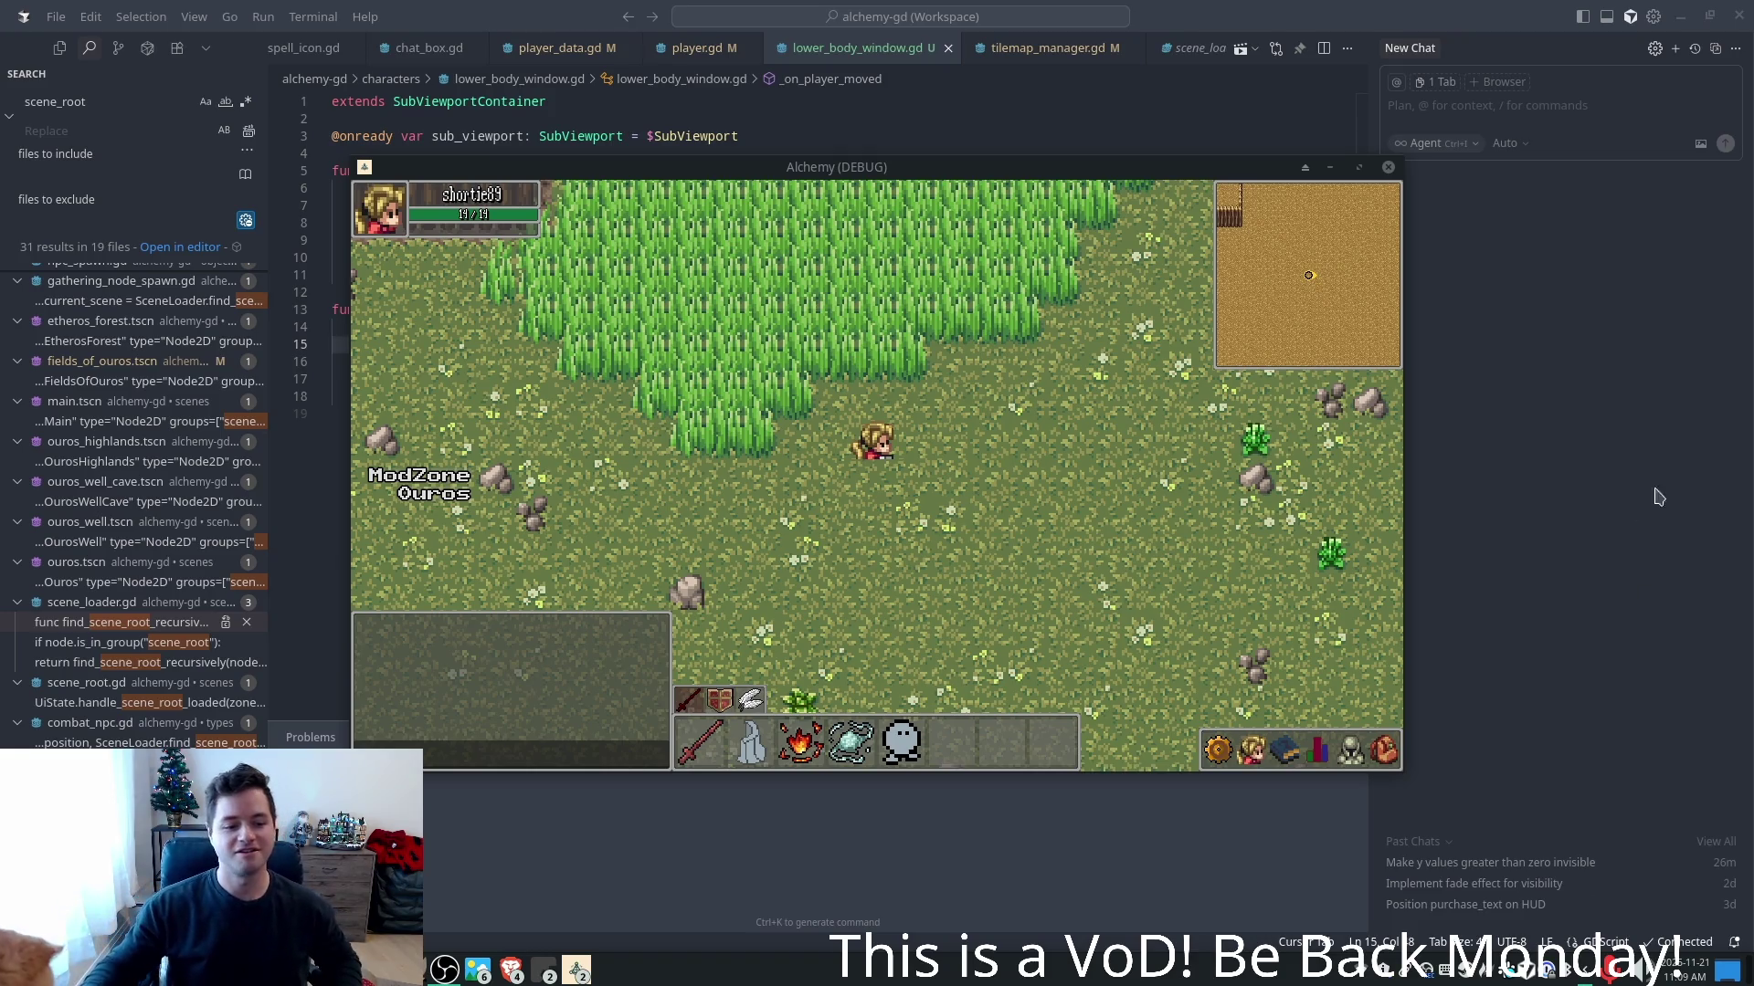
{"action": "left_click", "coordinate": [508, 975]}
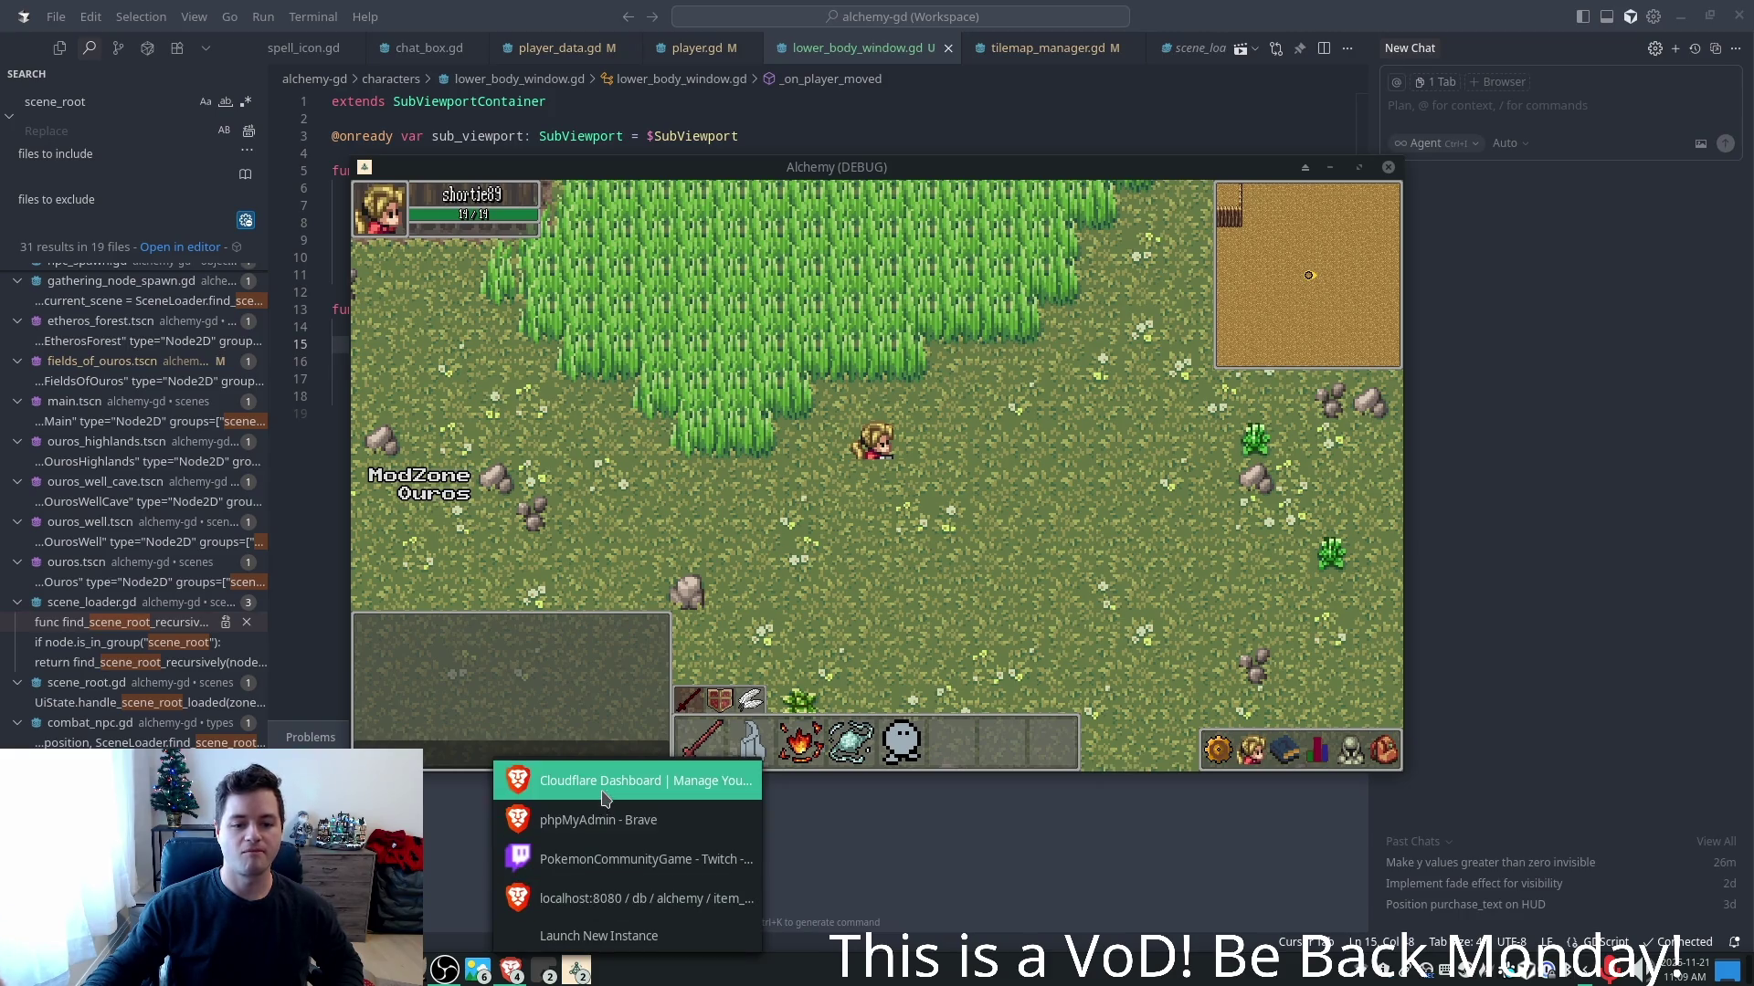
{"action": "key", "text": "Escape"}
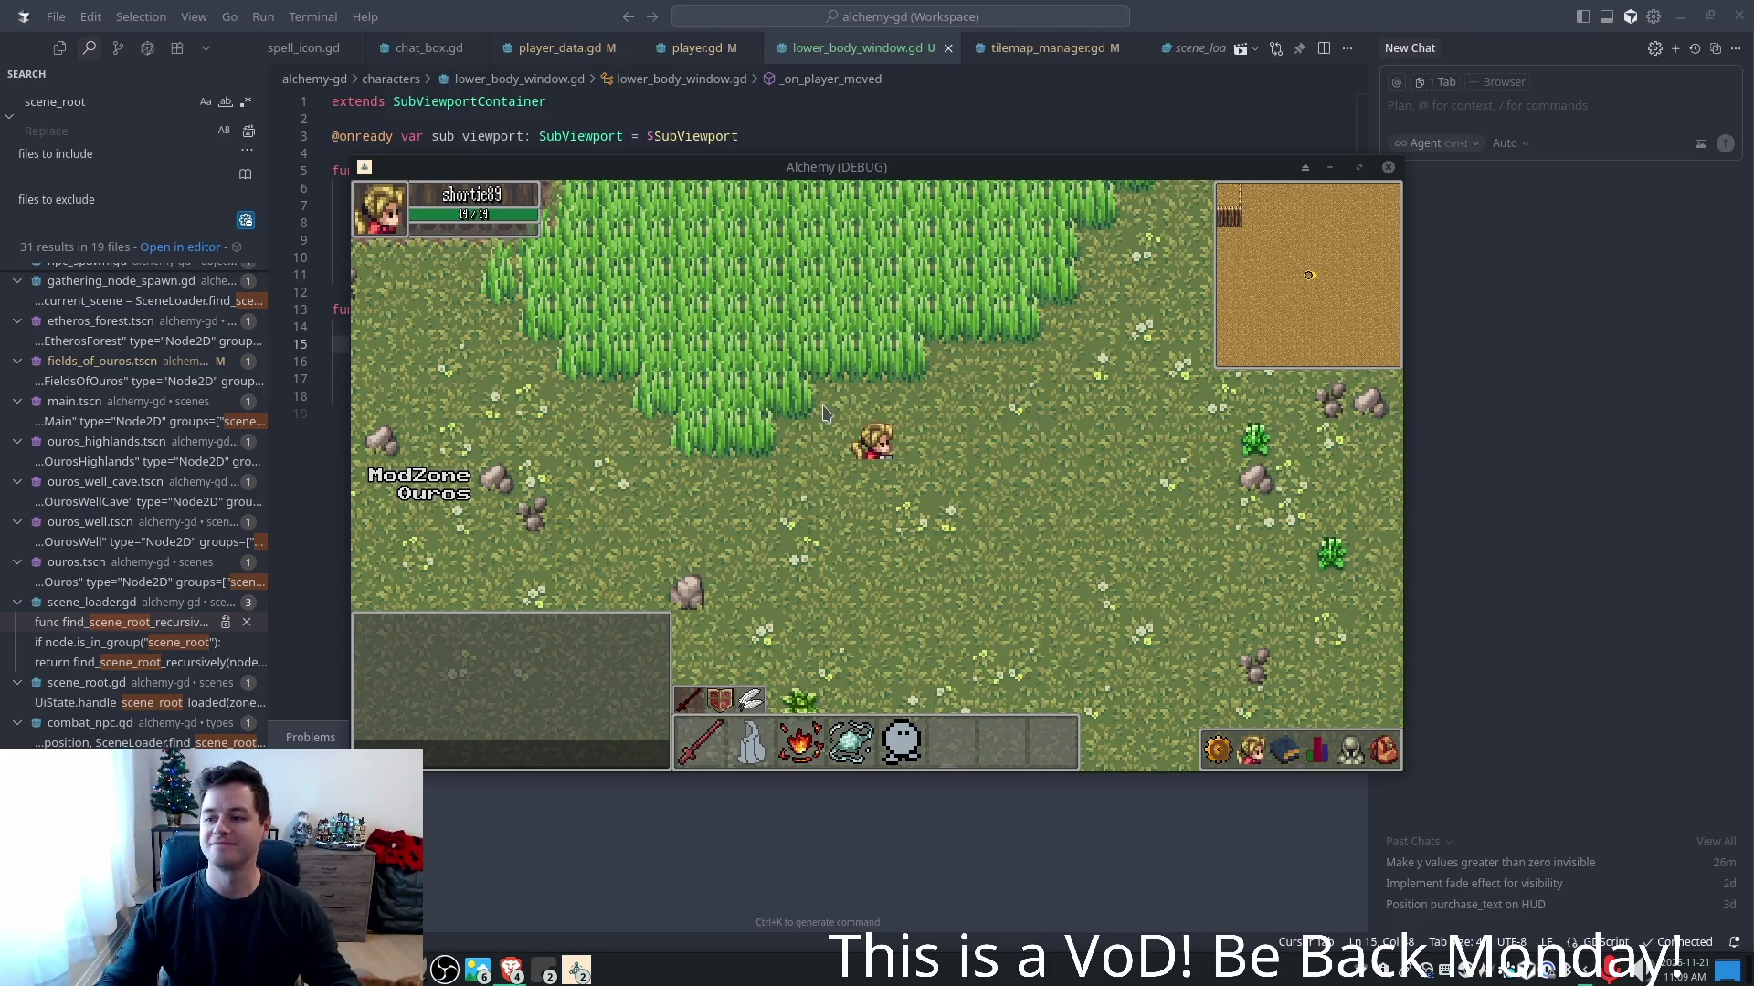
- Focus the game and walk the character diagonally, up, down and far left across the field
{"action": "left_click", "coordinate": [965, 444]}
{"action": "key", "text": "Up"}
{"action": "key", "text": "Left"}
{"action": "key", "text": "Down"}
{"action": "key", "text": "Right"}
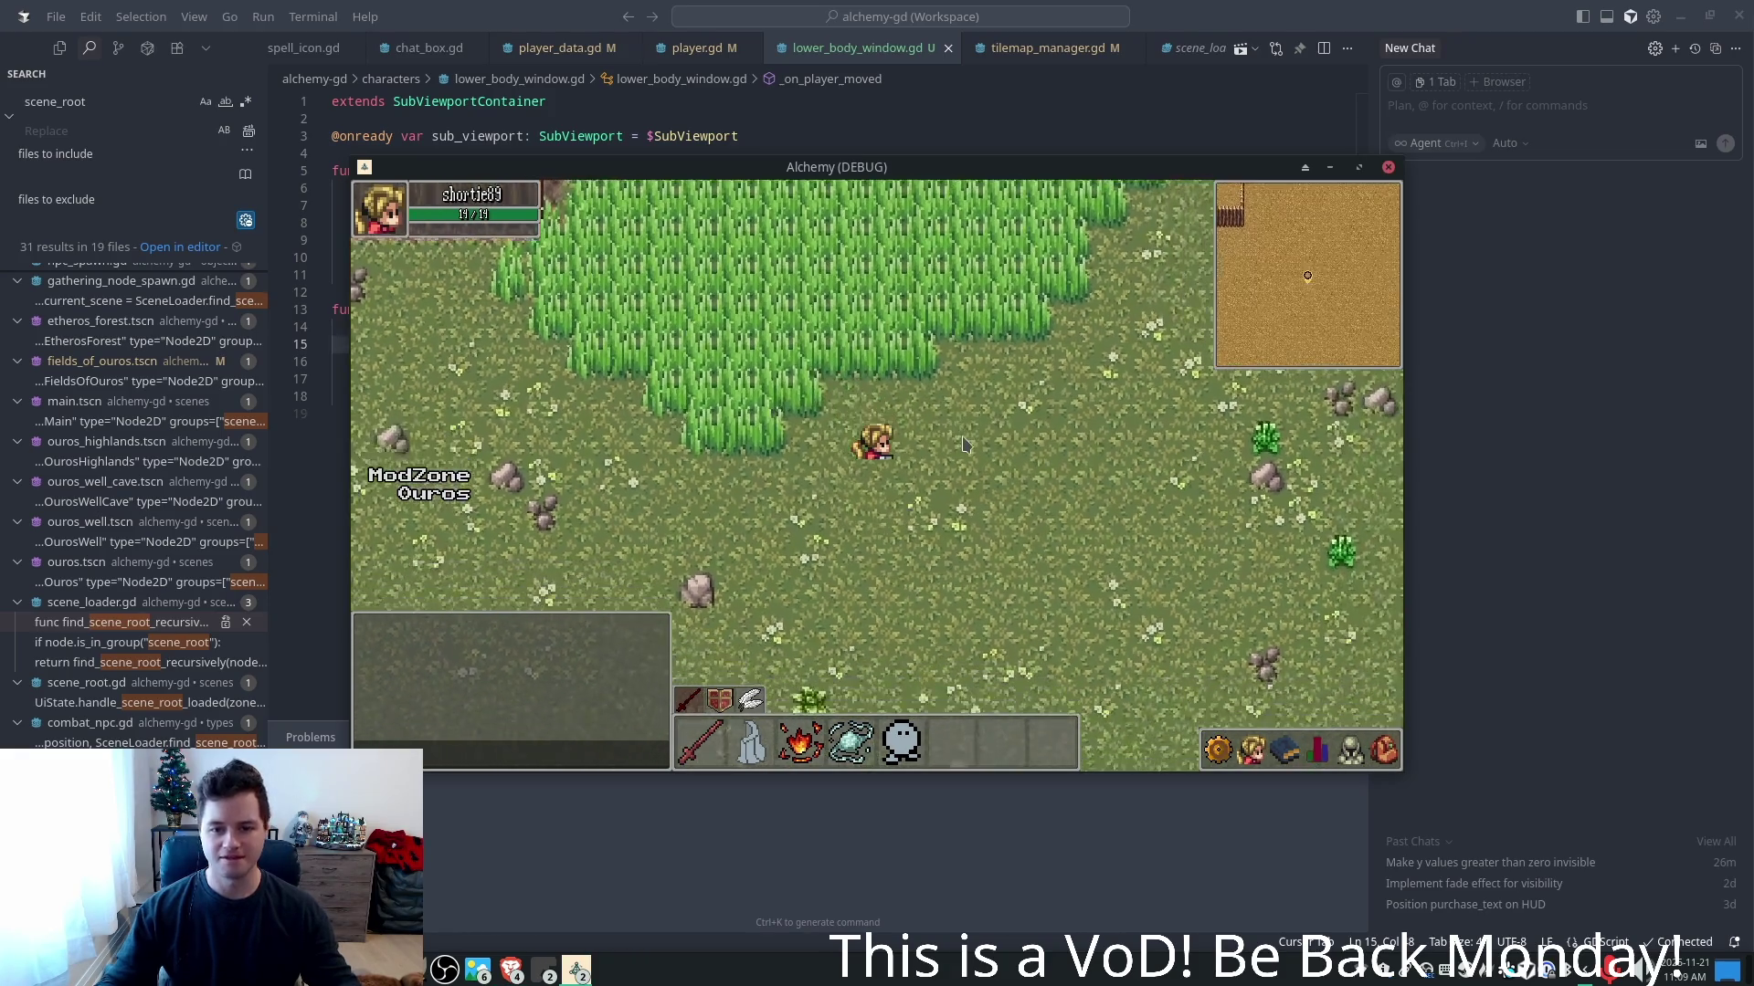
{"action": "key", "text": "Down"}
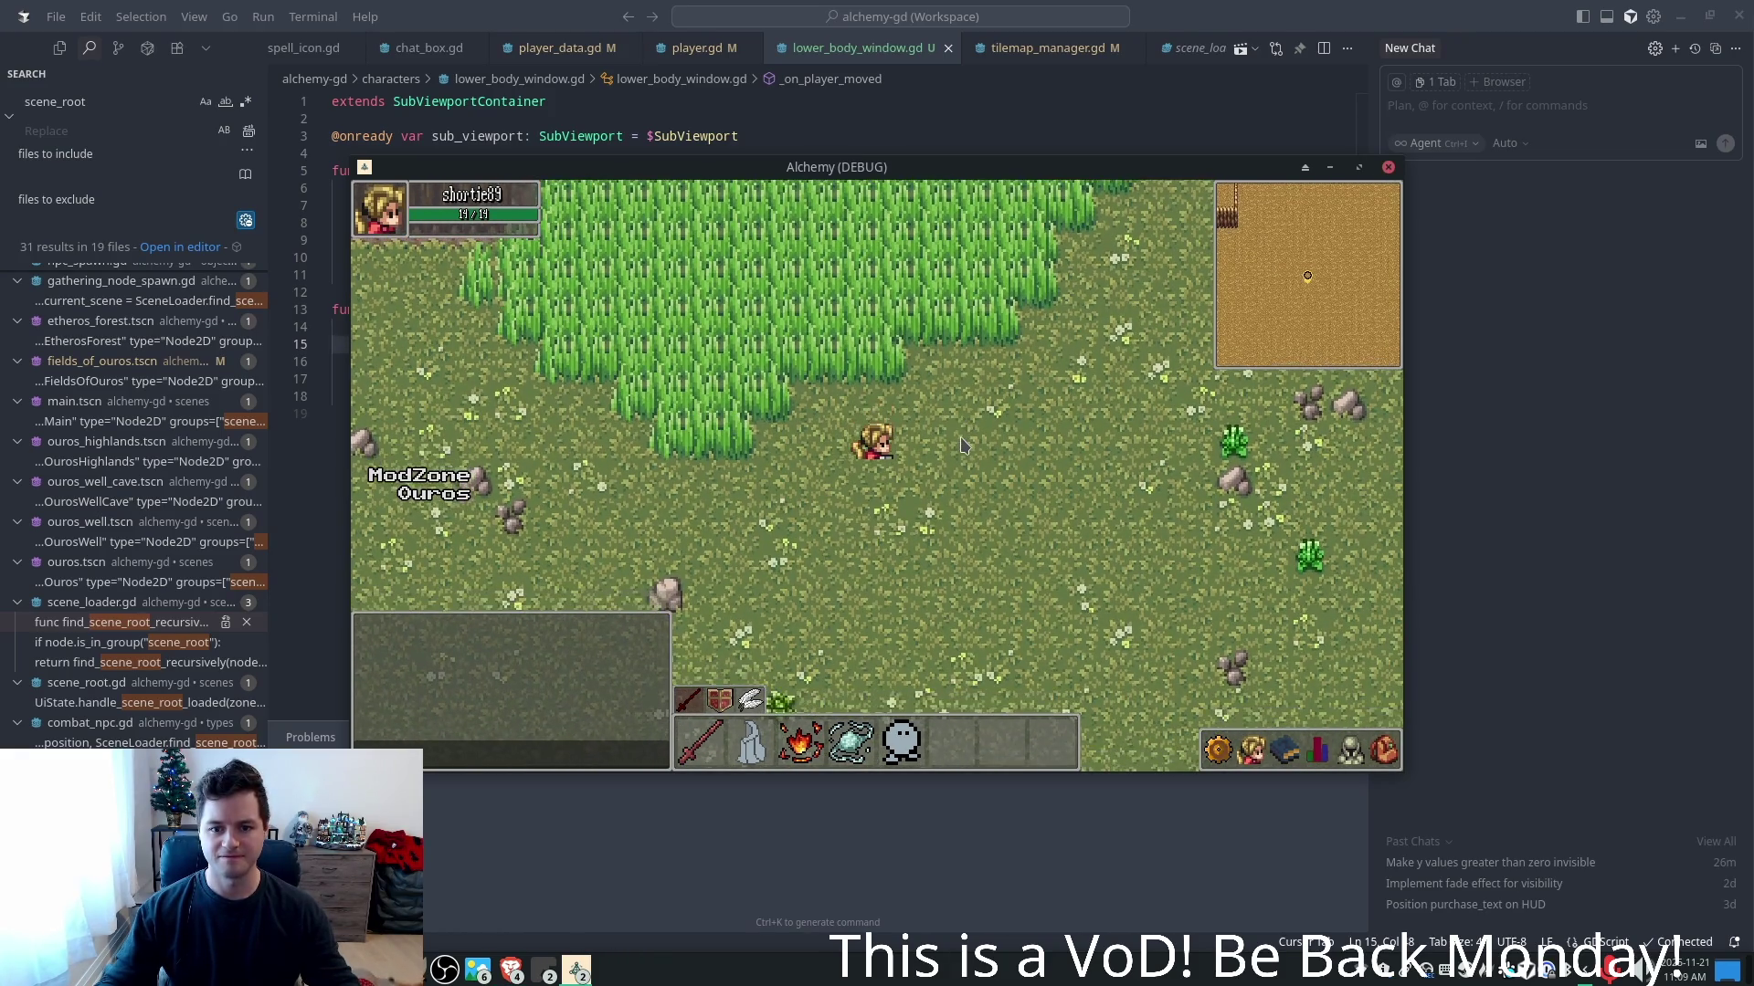
{"action": "key", "text": "Up"}
{"action": "key", "text": "Left"}
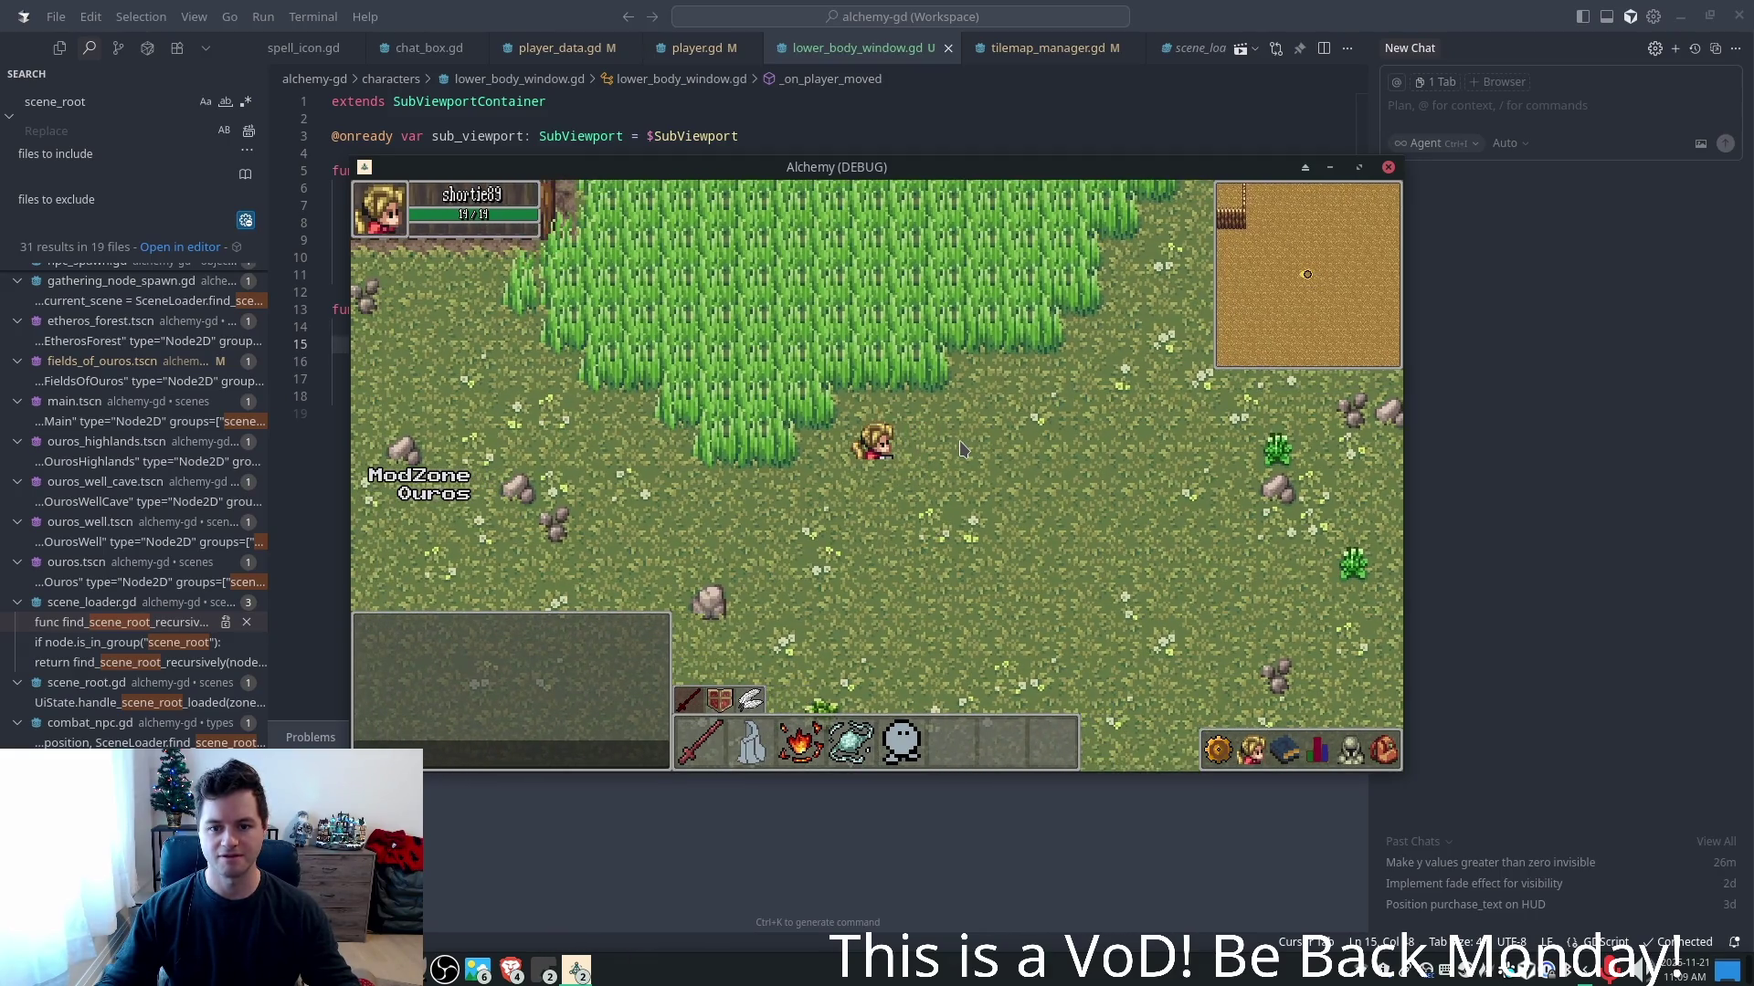
{"action": "key", "text": "Left"}
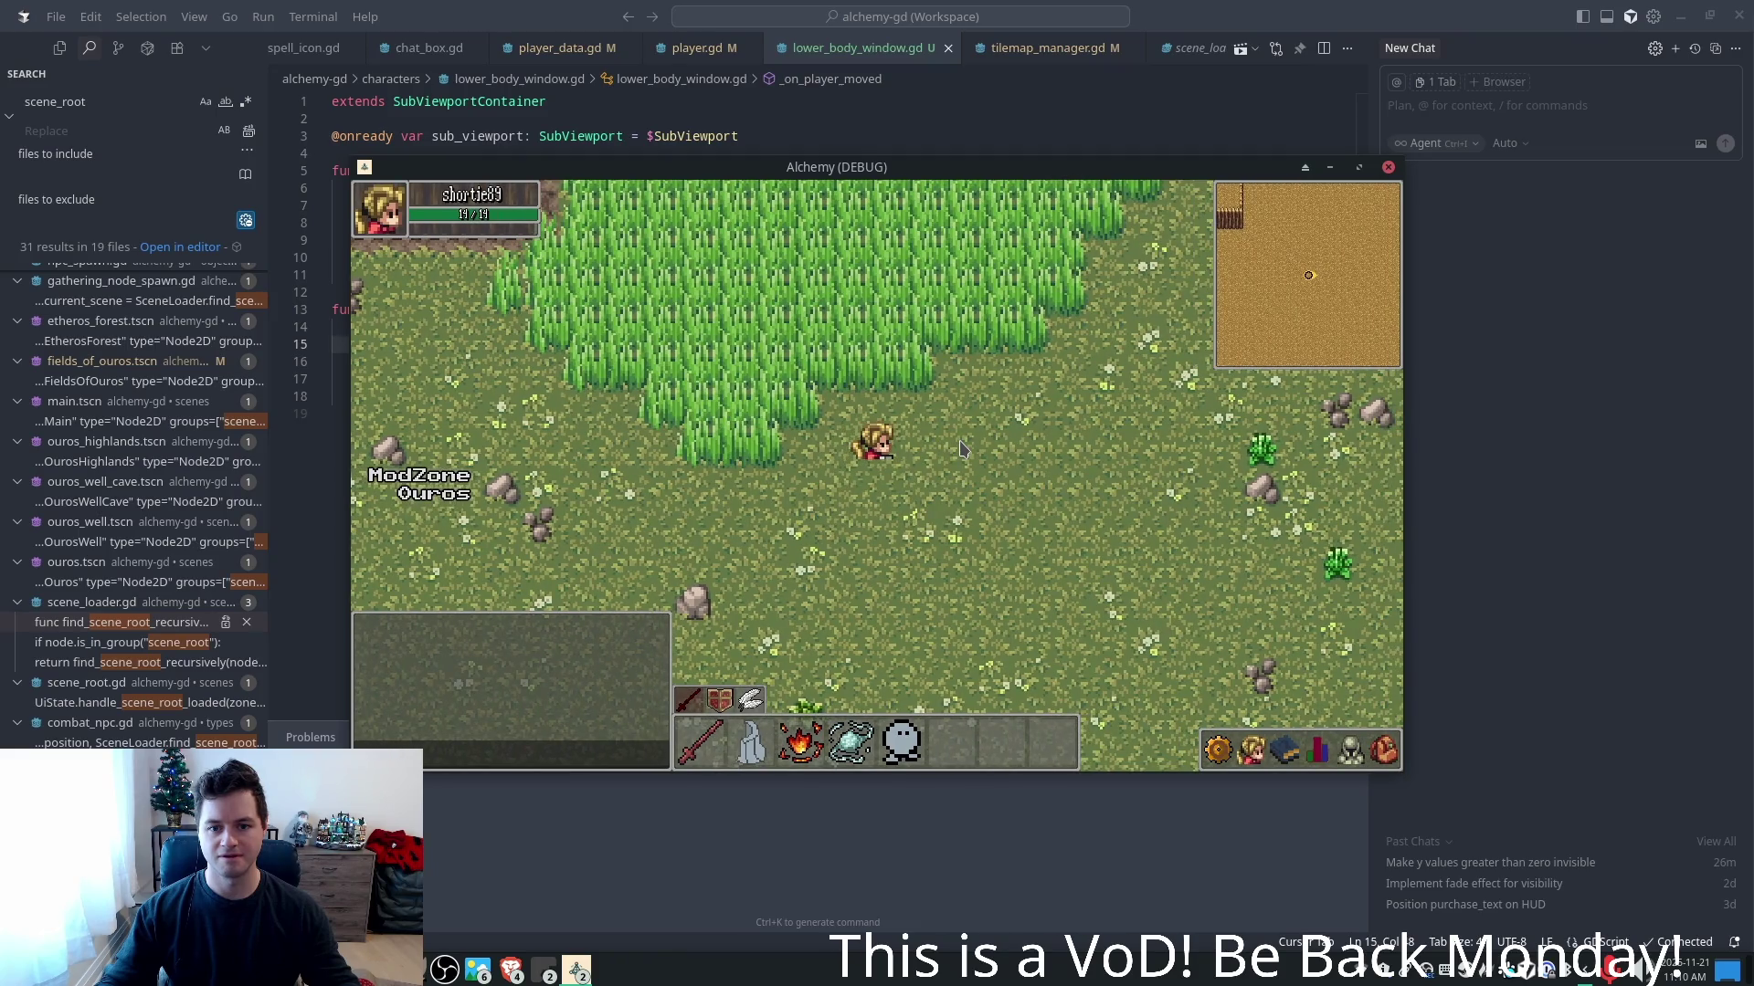
{"action": "key", "text": "Left"}
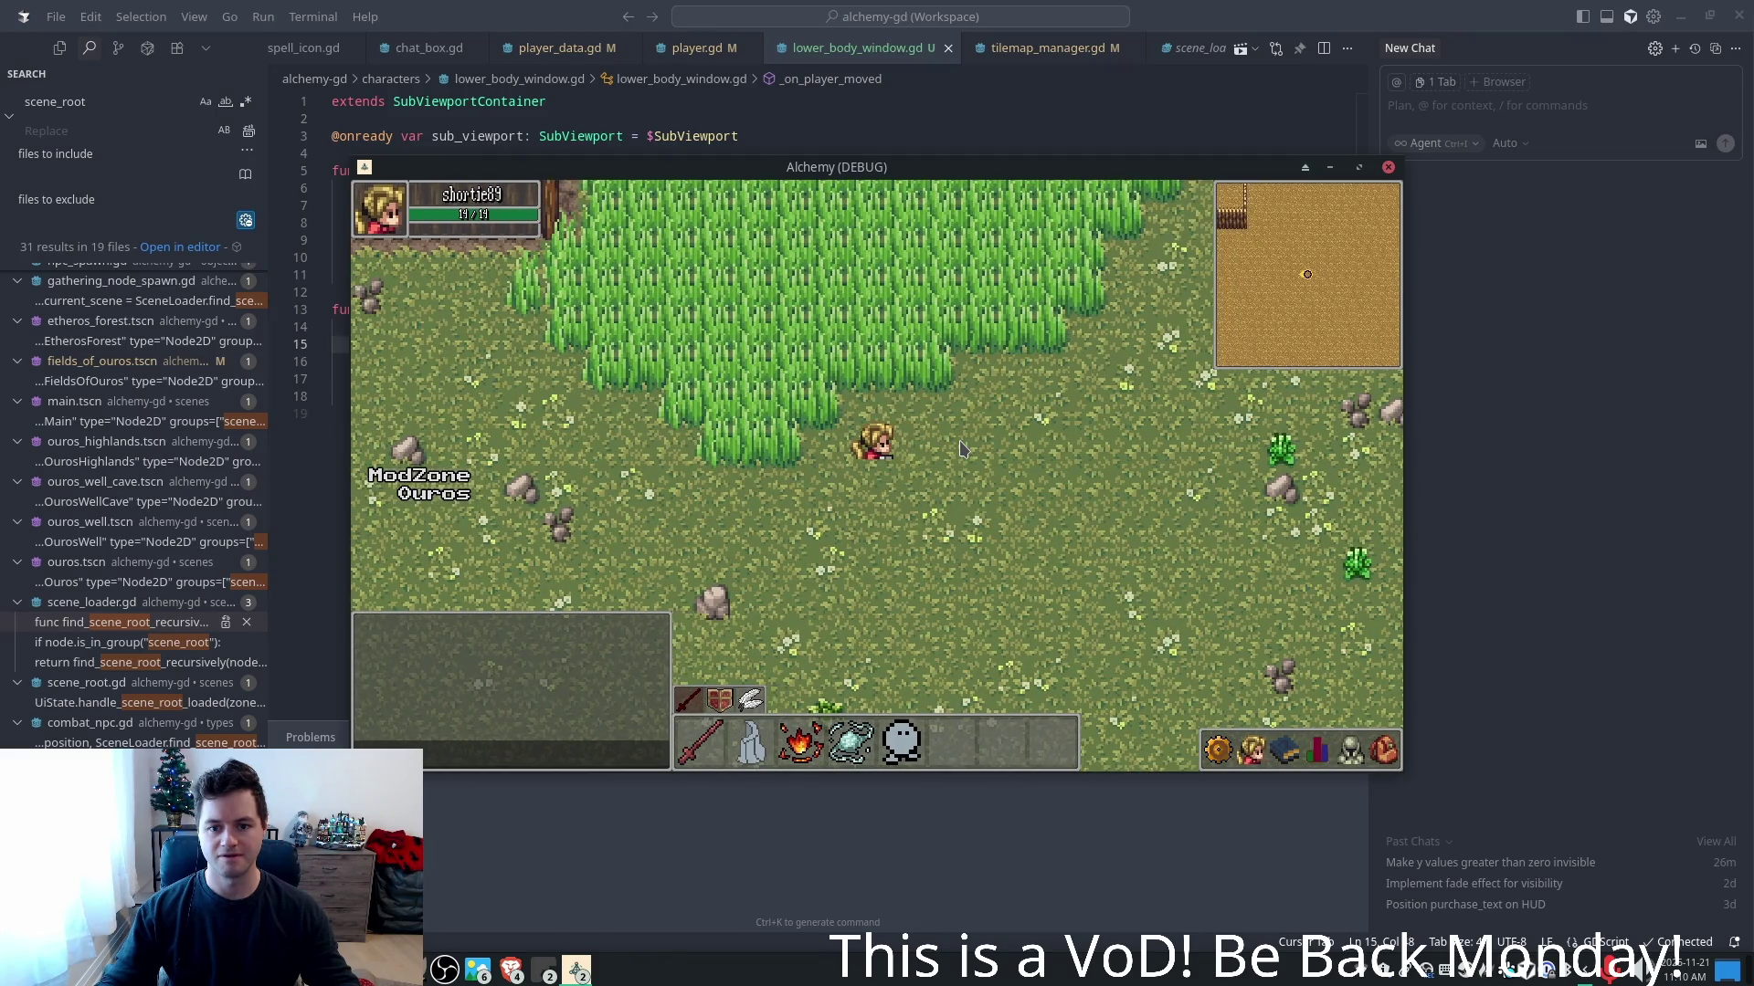
{"action": "key", "text": "Left"}
{"action": "key", "text": "Left"}
- Walk the character diagonally and side to side to check alignment, then stop the game
{"action": "key", "text": "Down"}
{"action": "key", "text": "Up"}
{"action": "key", "text": "Right"}
{"action": "key", "text": "Down"}
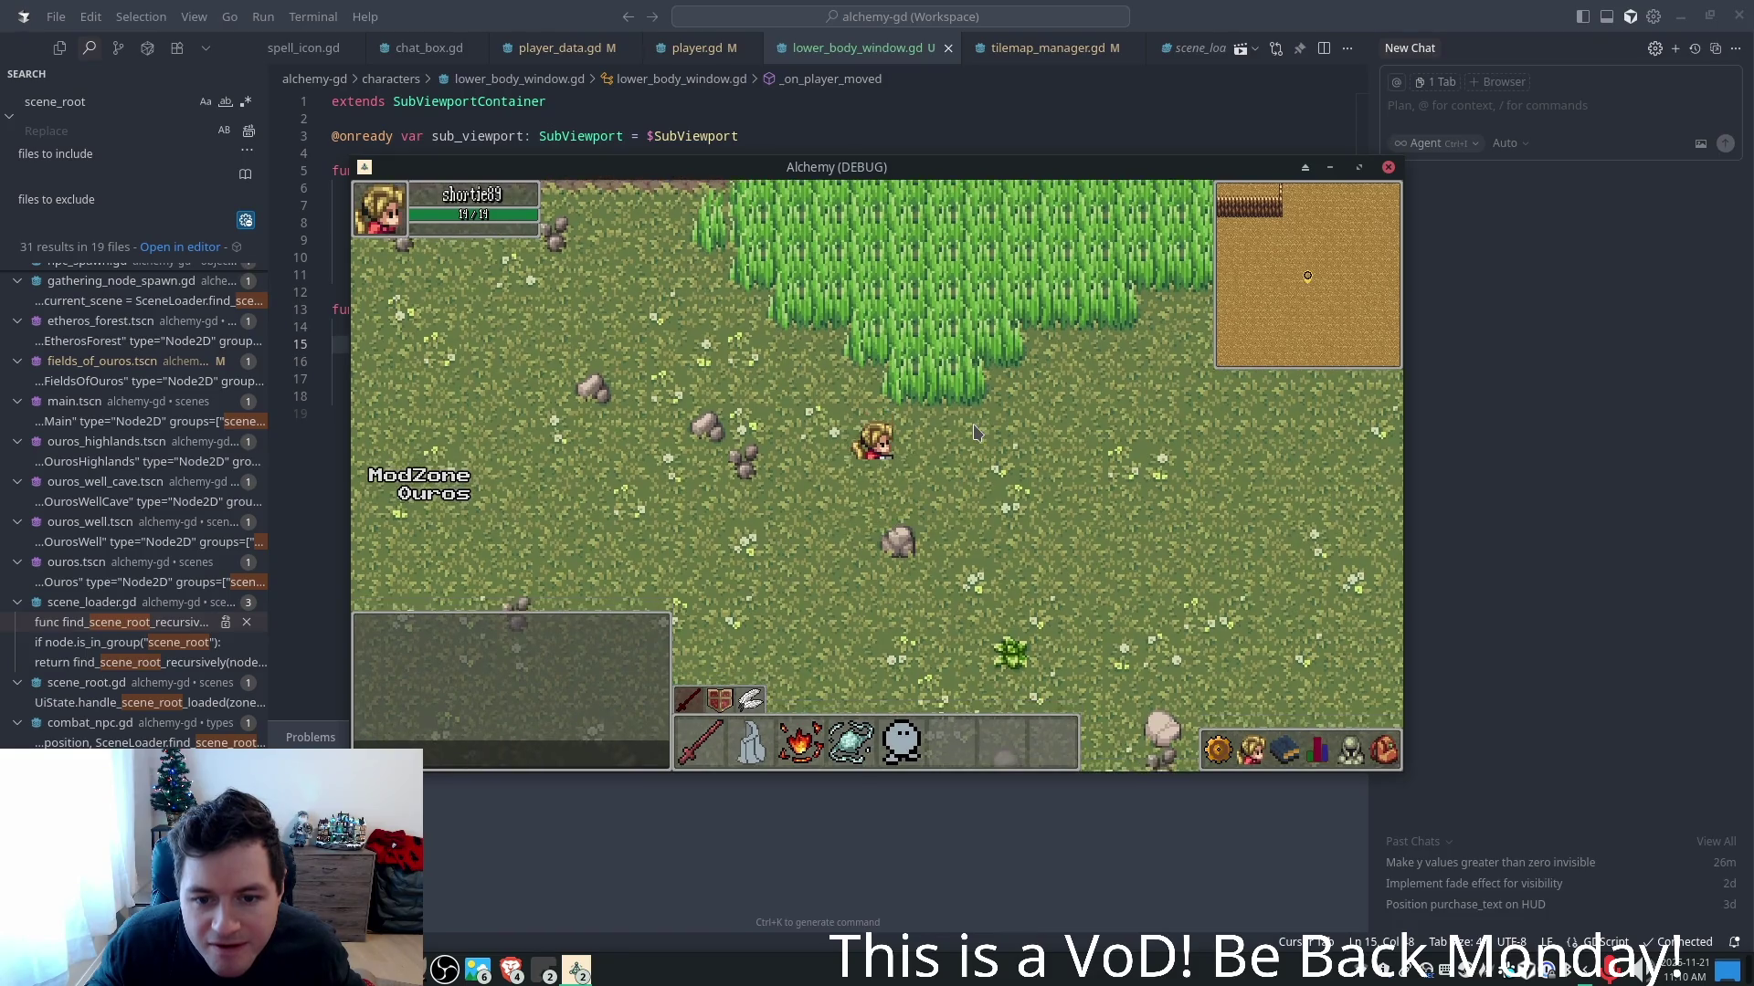
{"action": "key", "text": "Left"}
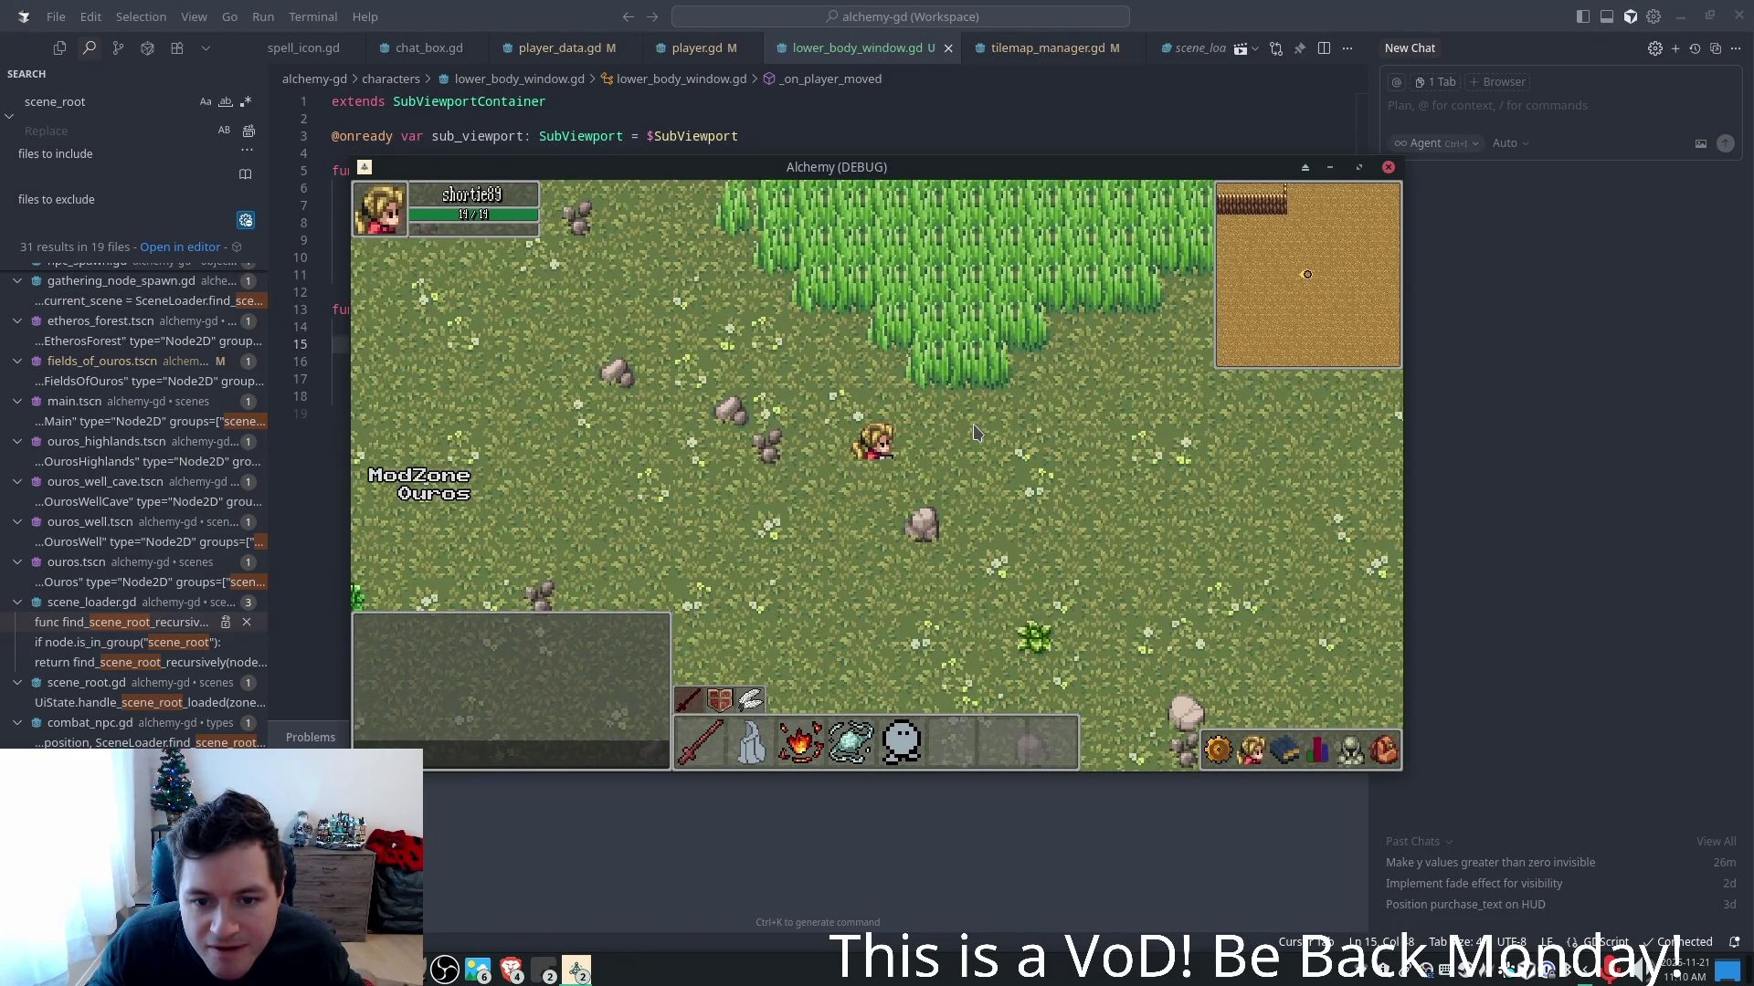
{"action": "key", "text": "Down"}
{"action": "key", "text": "Right"}
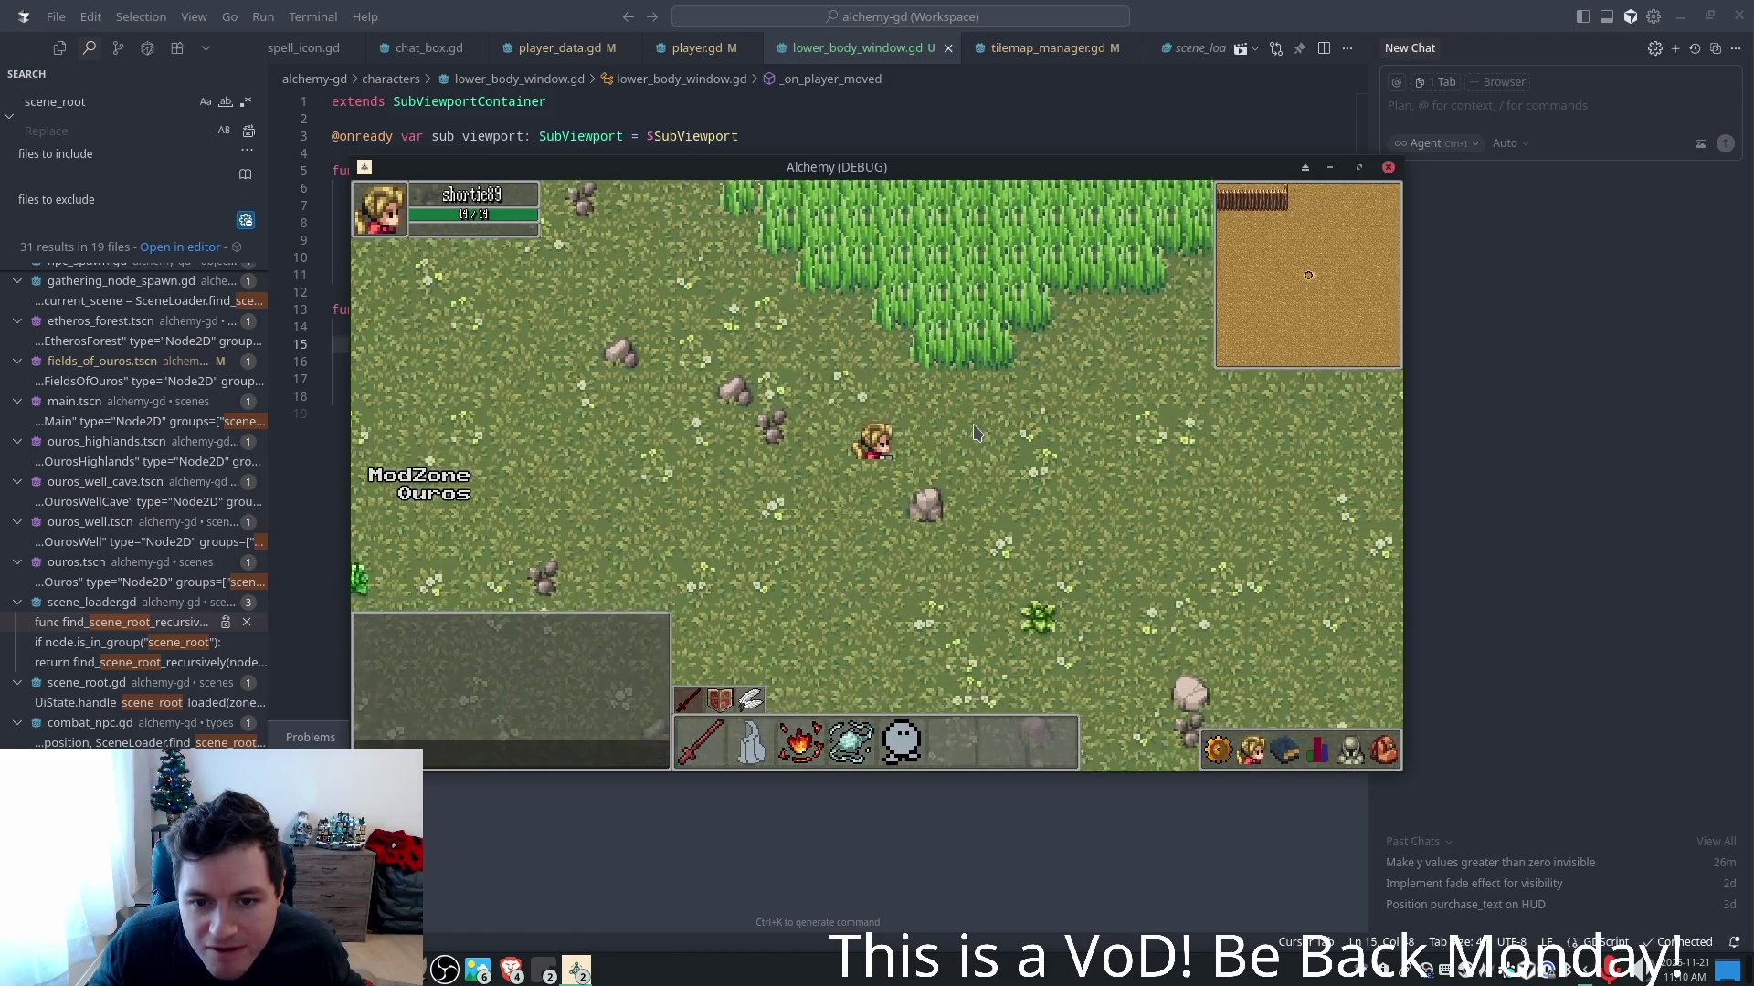
{"action": "key", "text": "Right"}
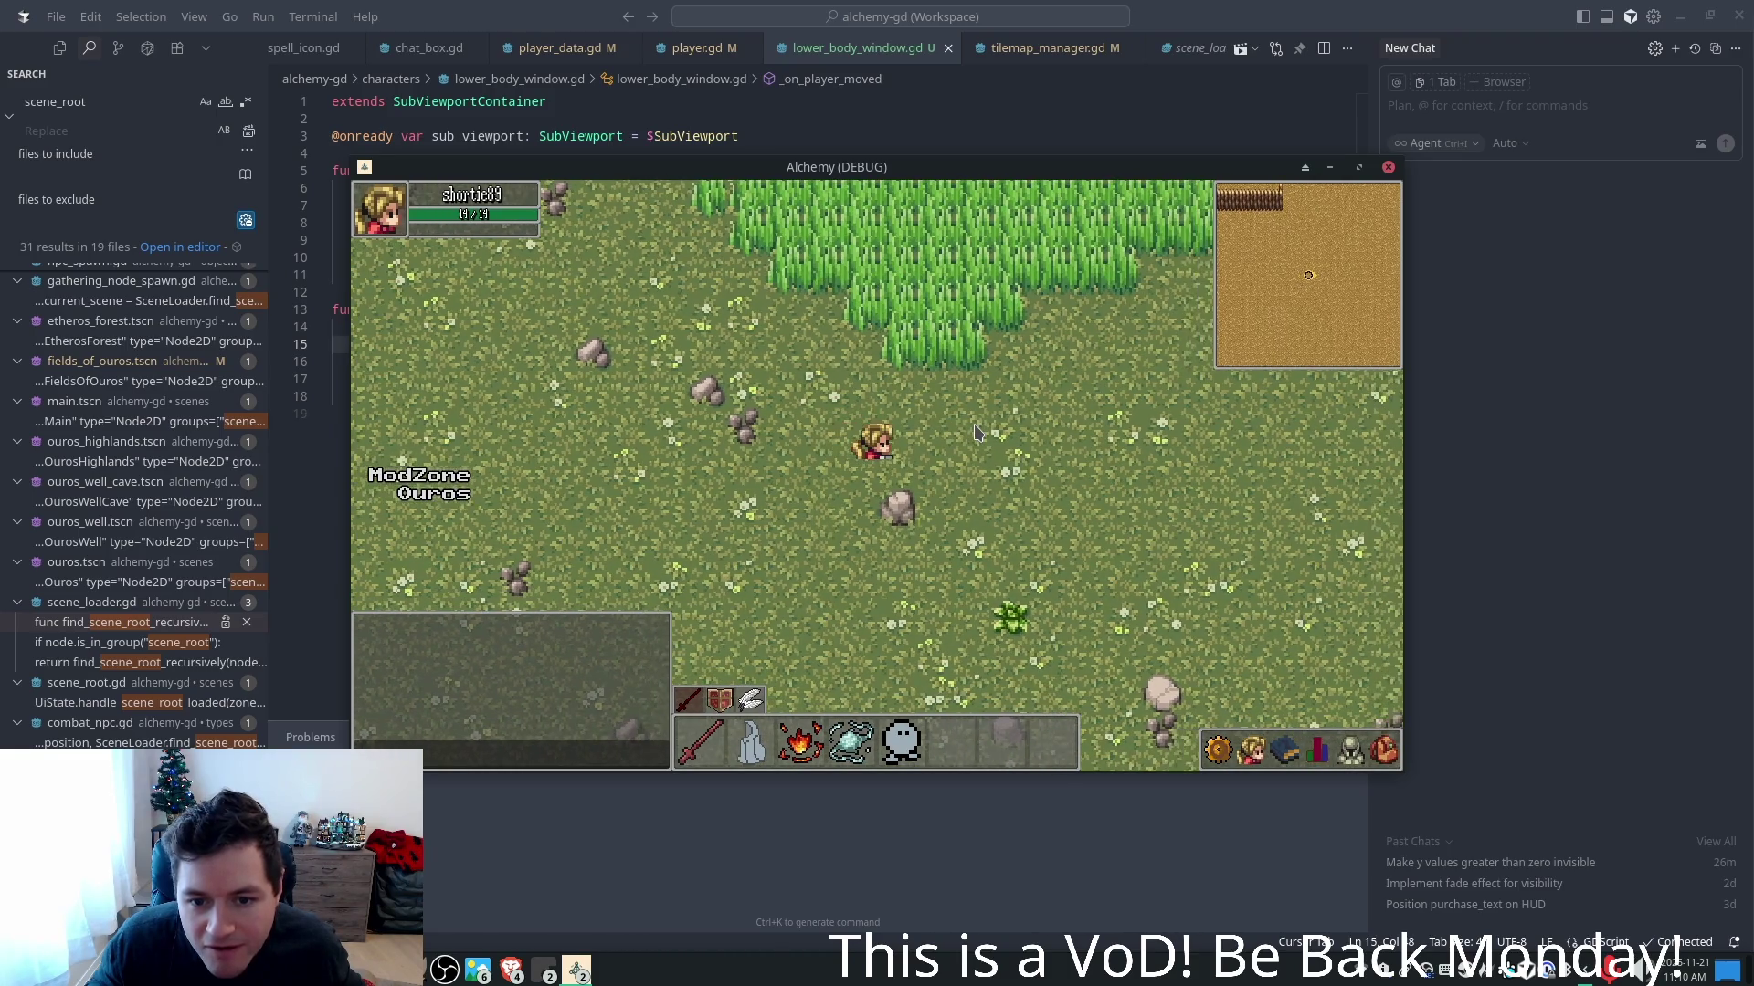
{"action": "key", "text": "Left"}
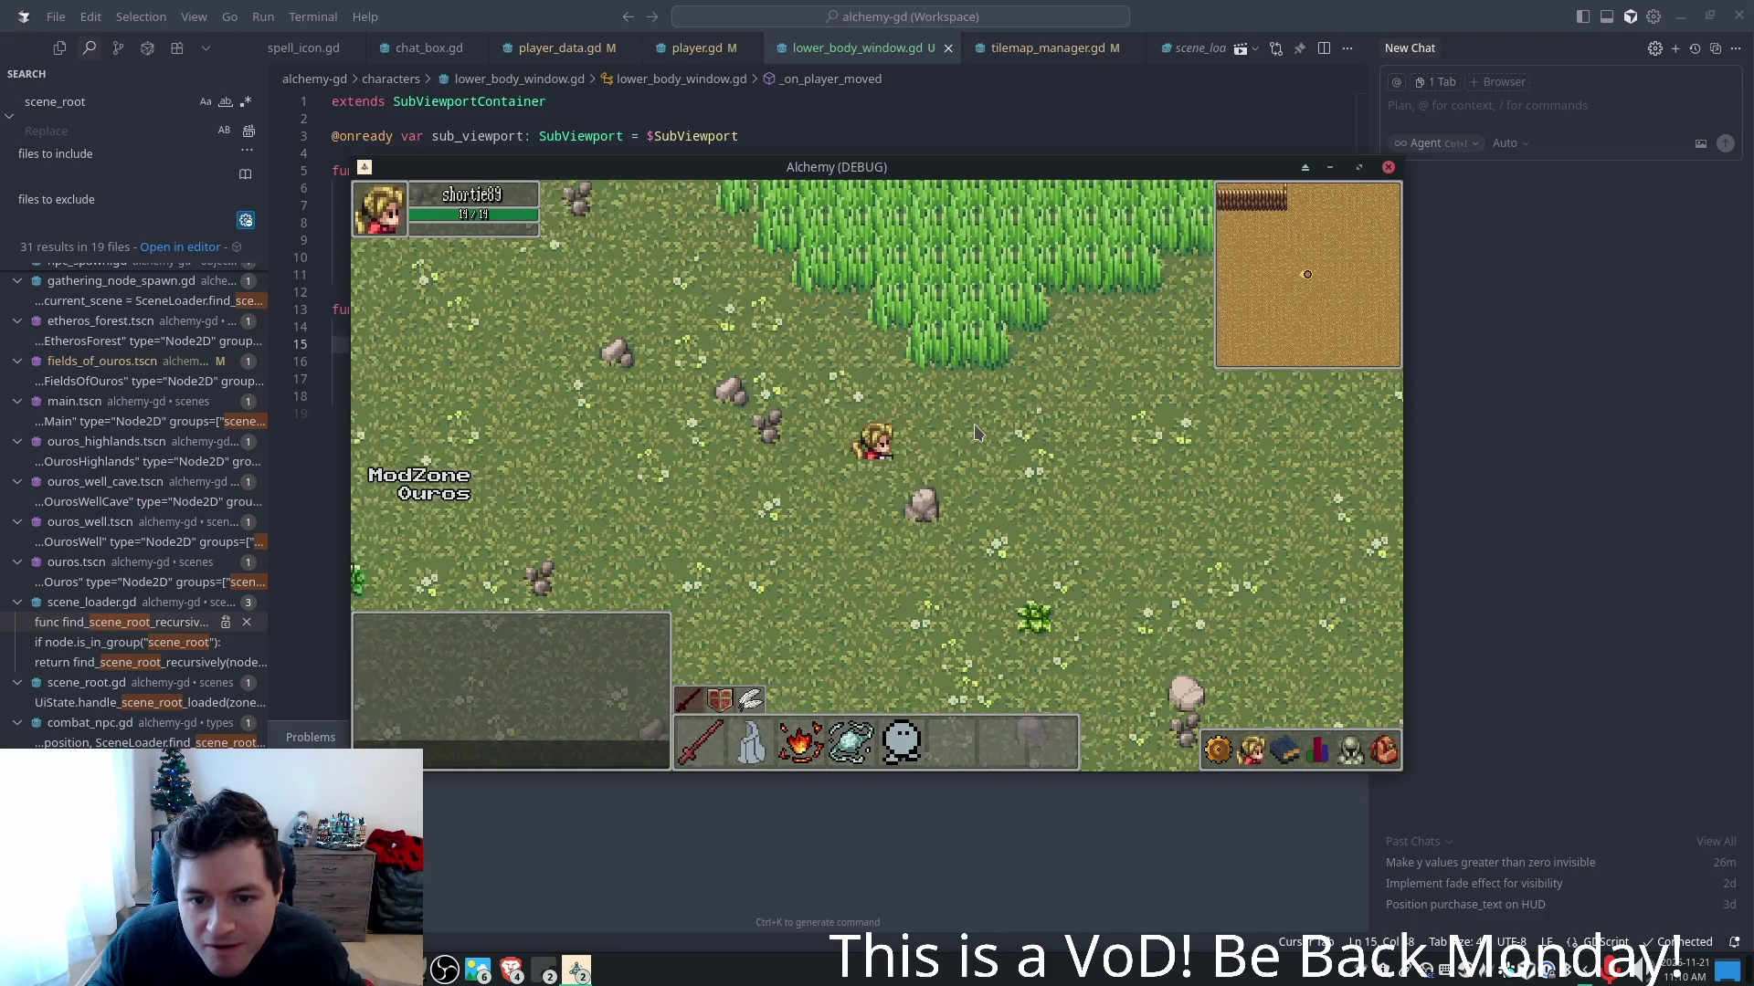
{"action": "key", "text": "Left"}
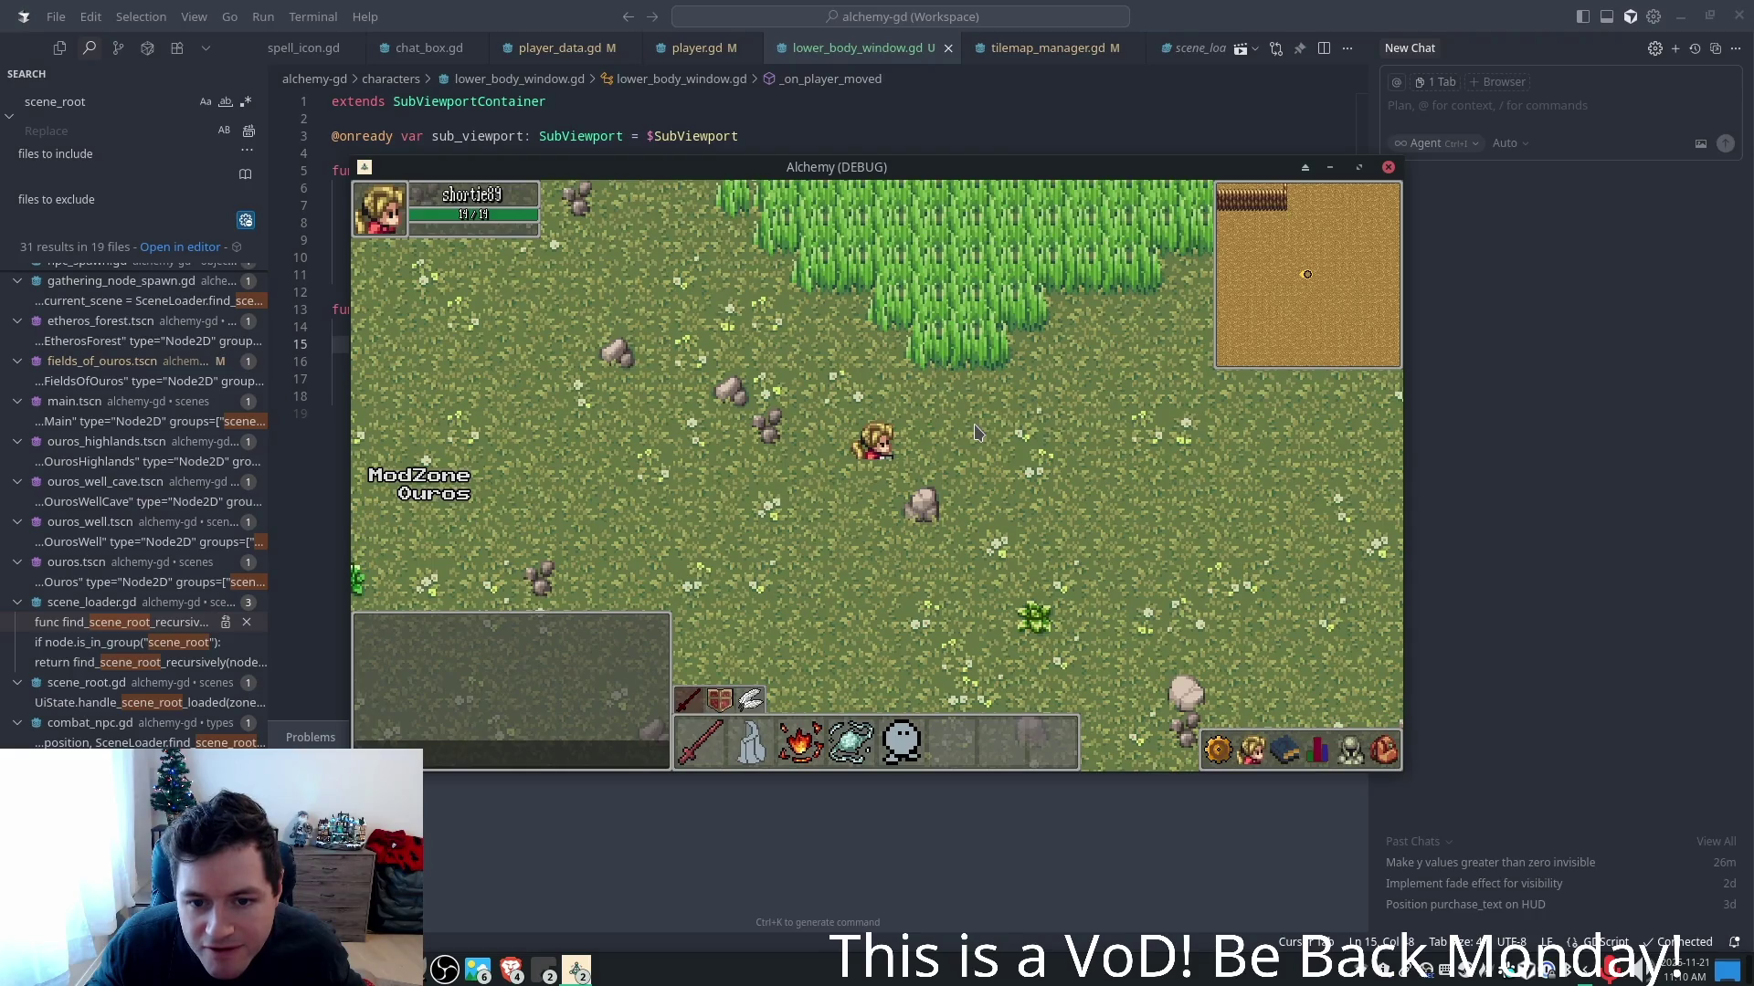
{"action": "key", "text": "Right"}
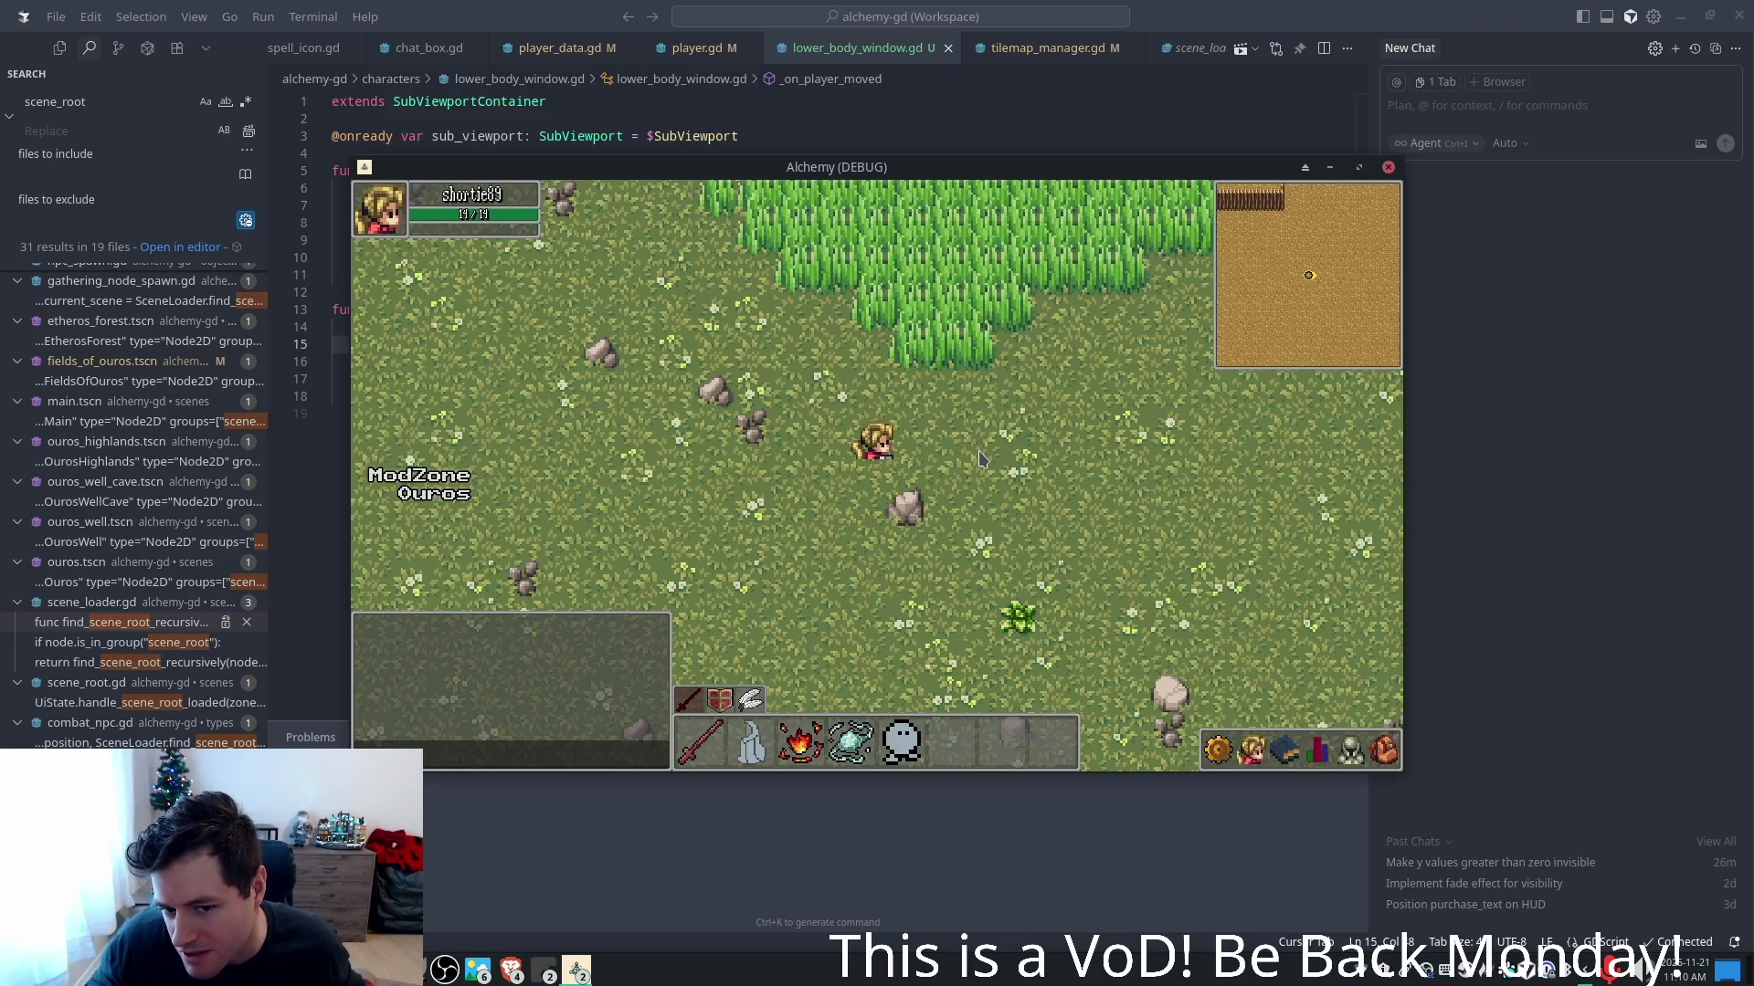
{"action": "key", "text": "Down"}
{"action": "key", "text": "Left"}
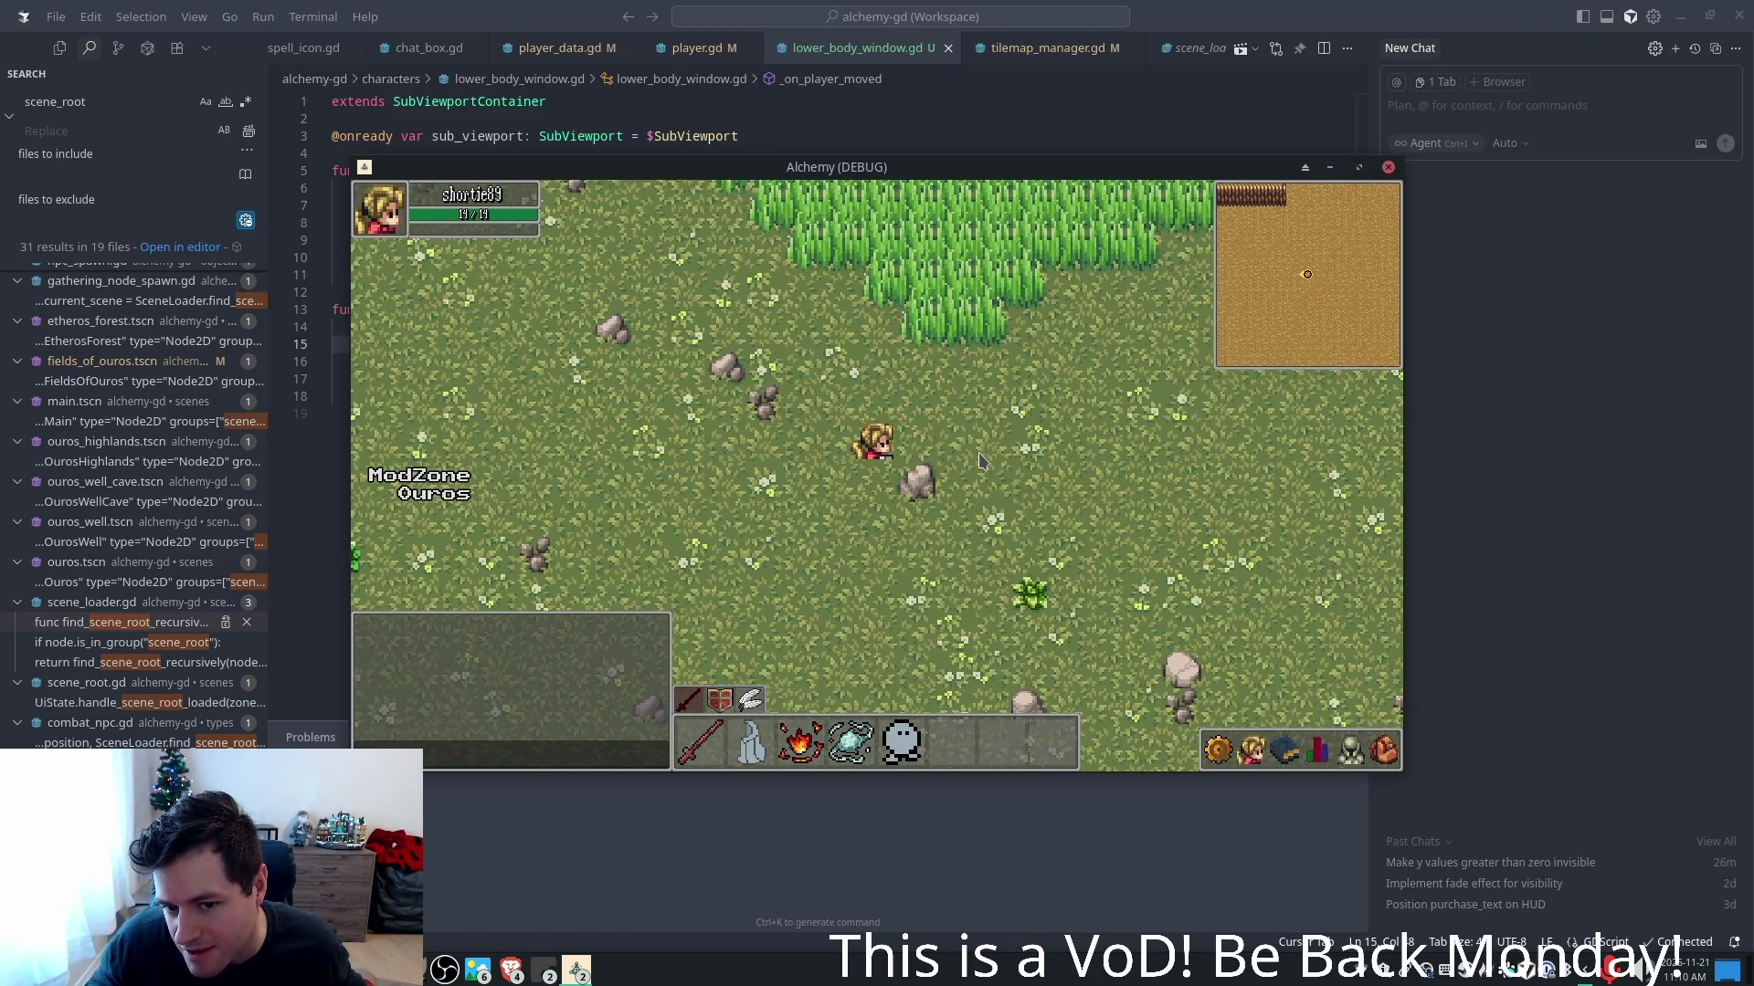
{"action": "key", "text": "Right"}
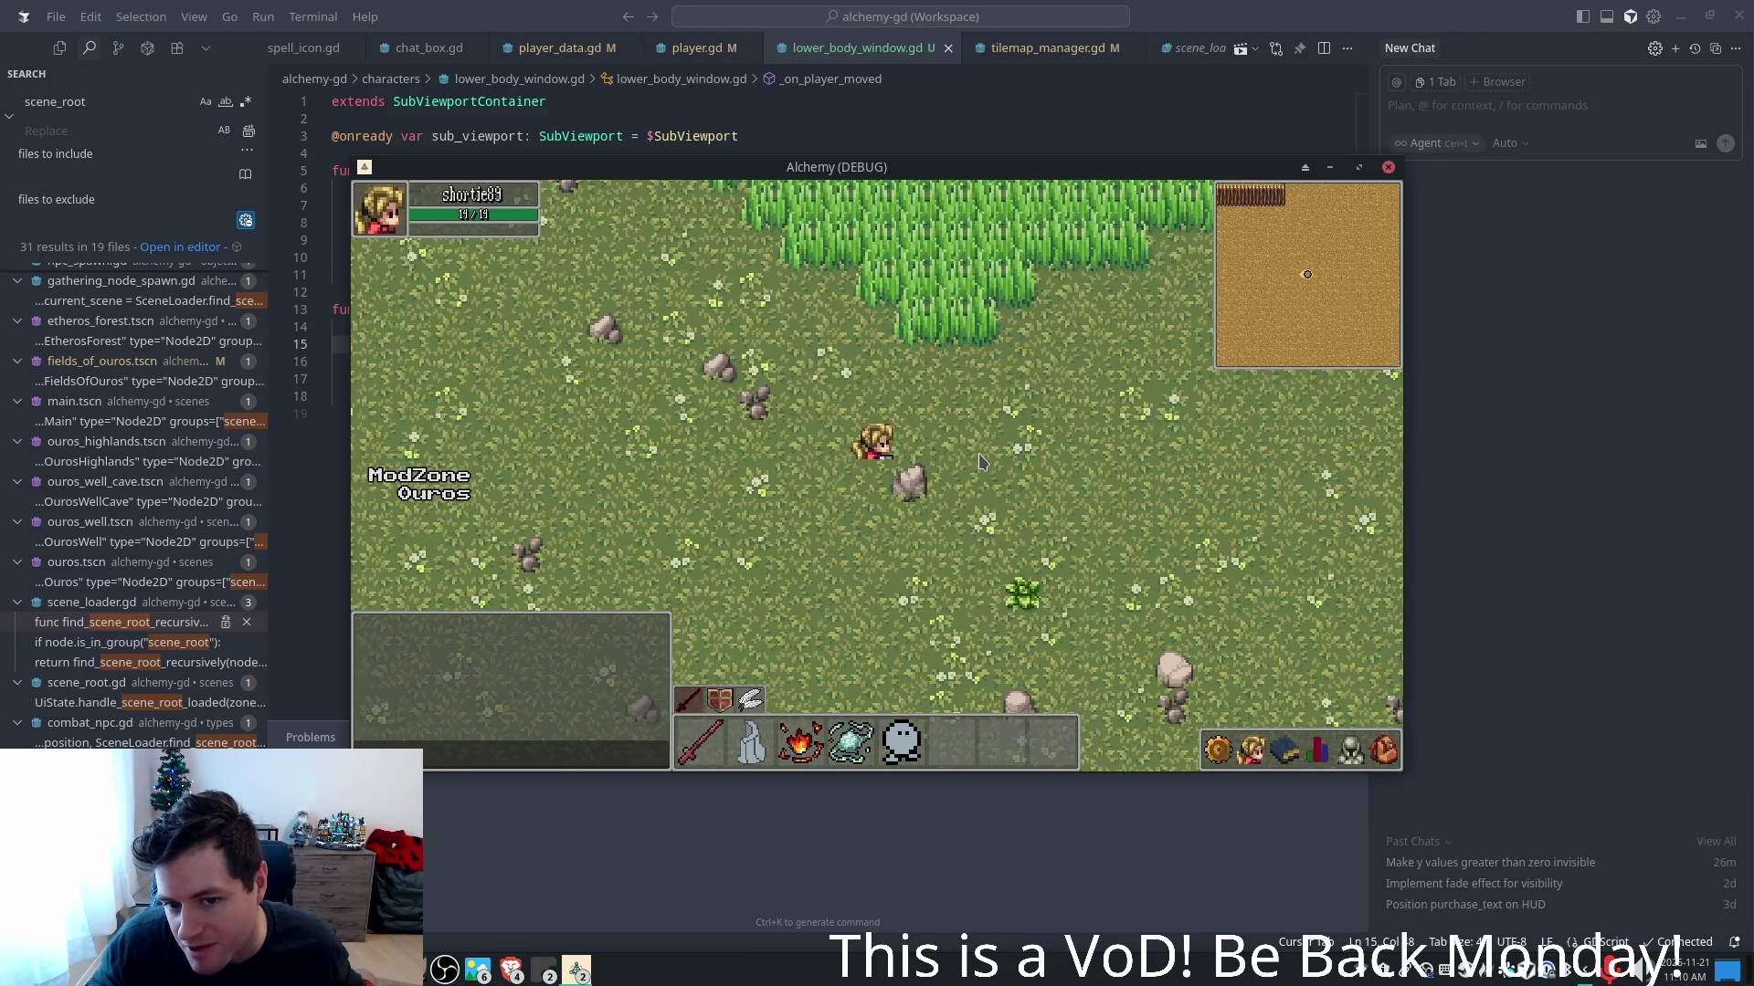
{"action": "key", "text": "alt+F4"}
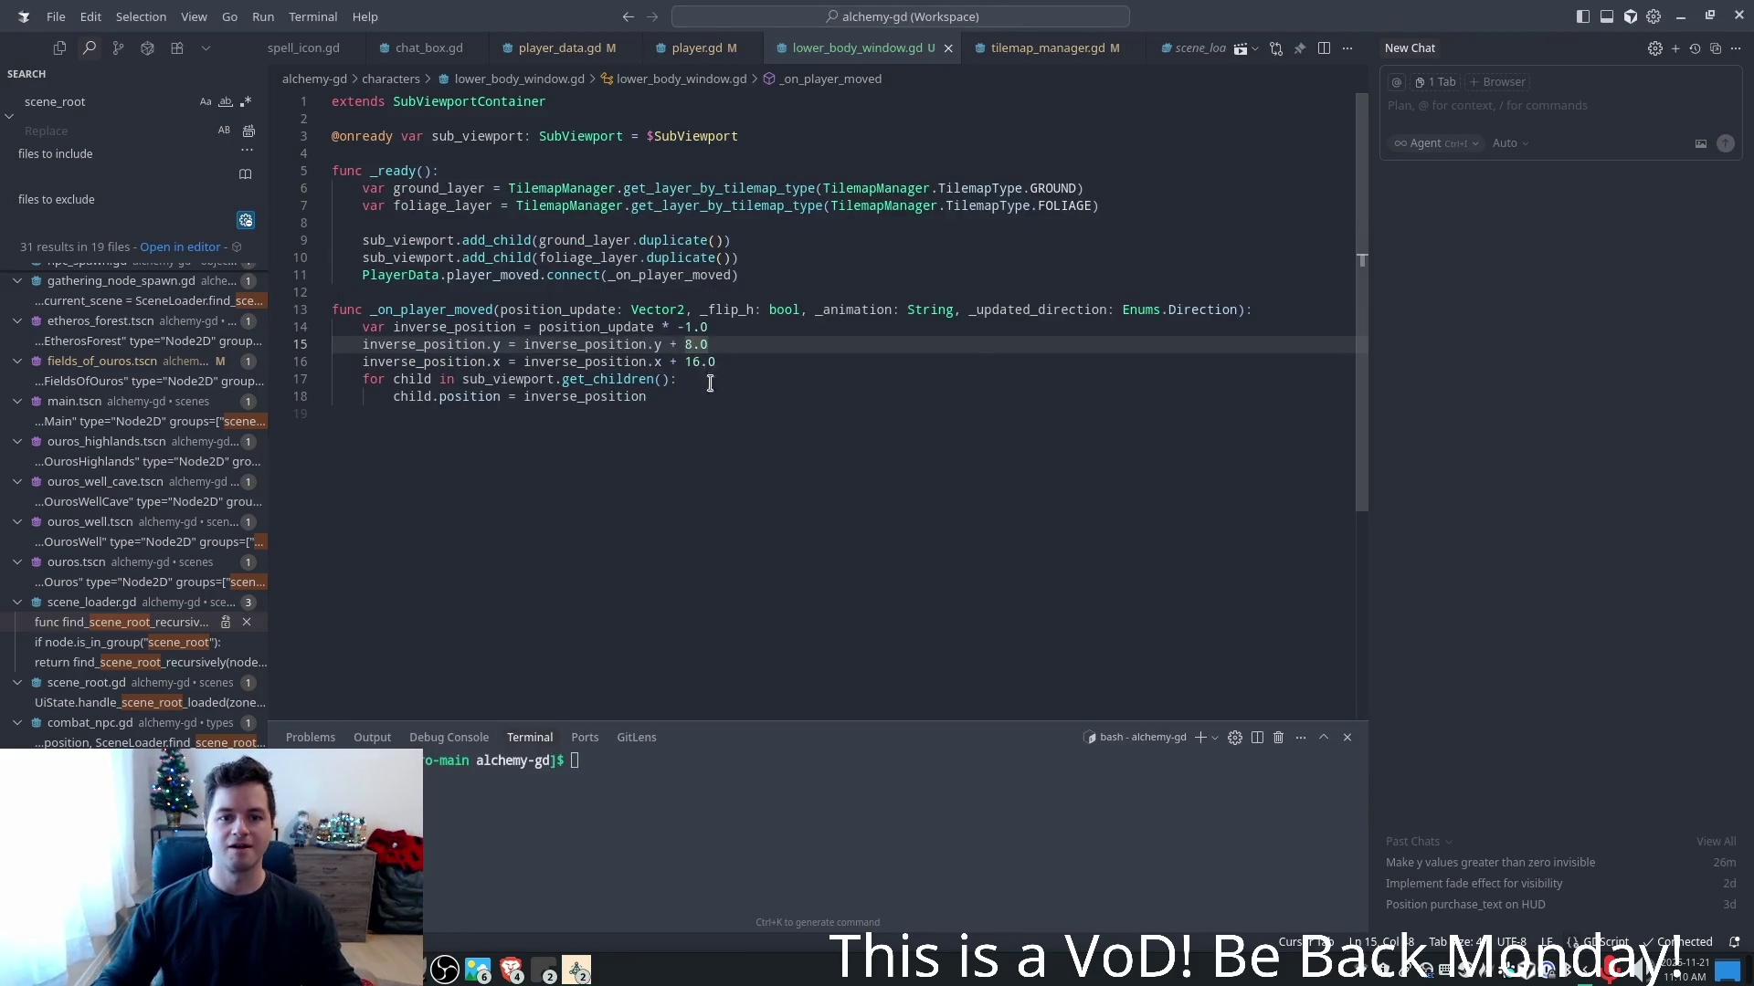
- Test-run the game with the 14.0 x offset, walking the character right, then stop it
{"action": "key", "text": "Down"}
{"action": "key", "text": "Down"}
{"action": "key", "text": "Up"}
{"action": "key", "text": "Up"}
{"action": "key", "text": "Down"}
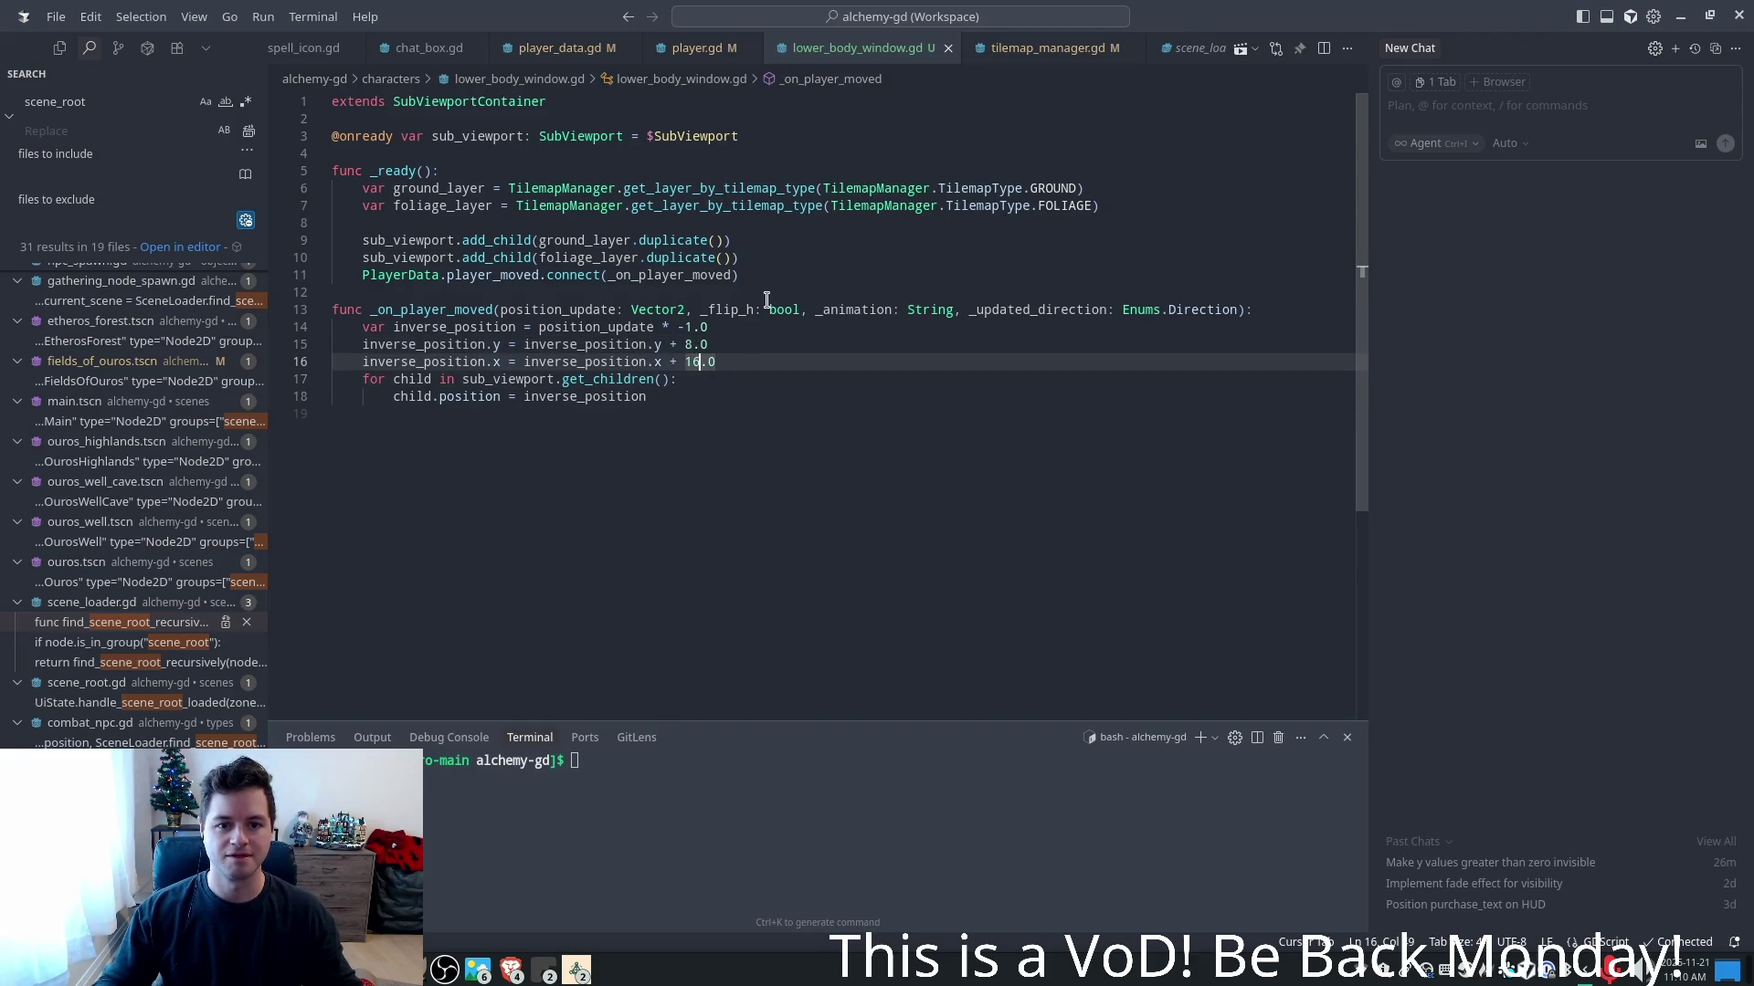
{"action": "key", "text": "F5"}
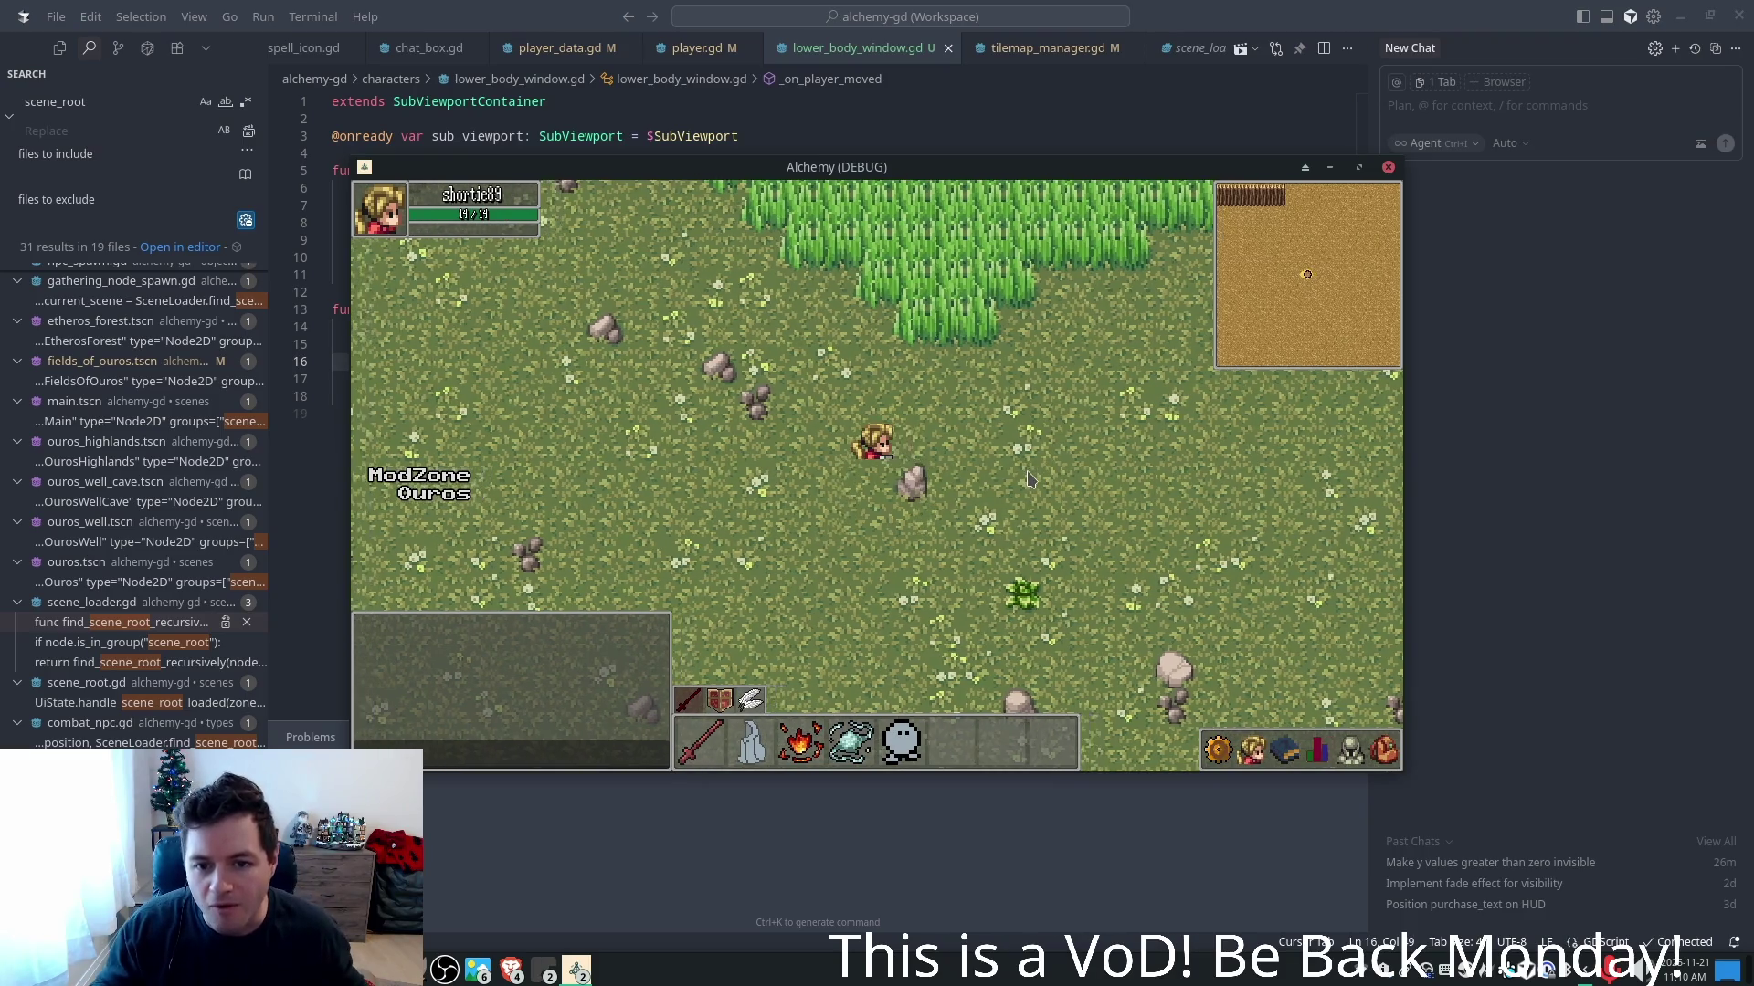
{"action": "key", "text": "shift+F5"}
{"action": "key", "text": "shift+Right"}
{"action": "key", "text": "F5"}
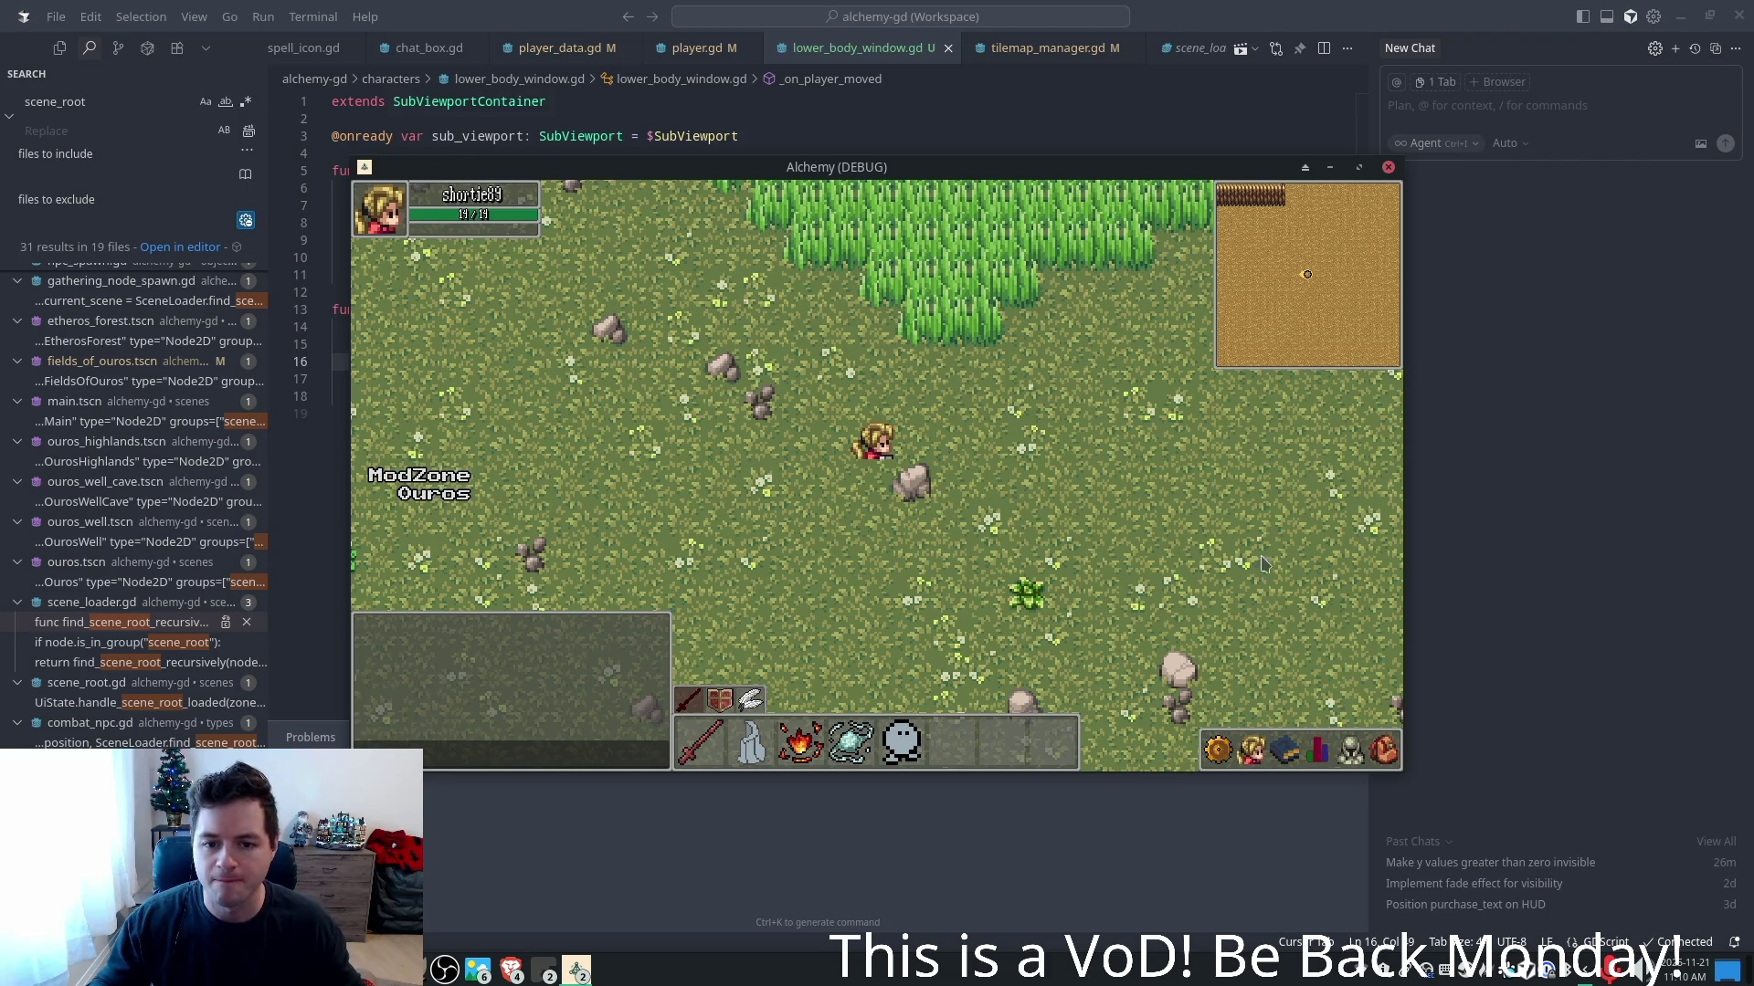
{"action": "key", "text": "d"}
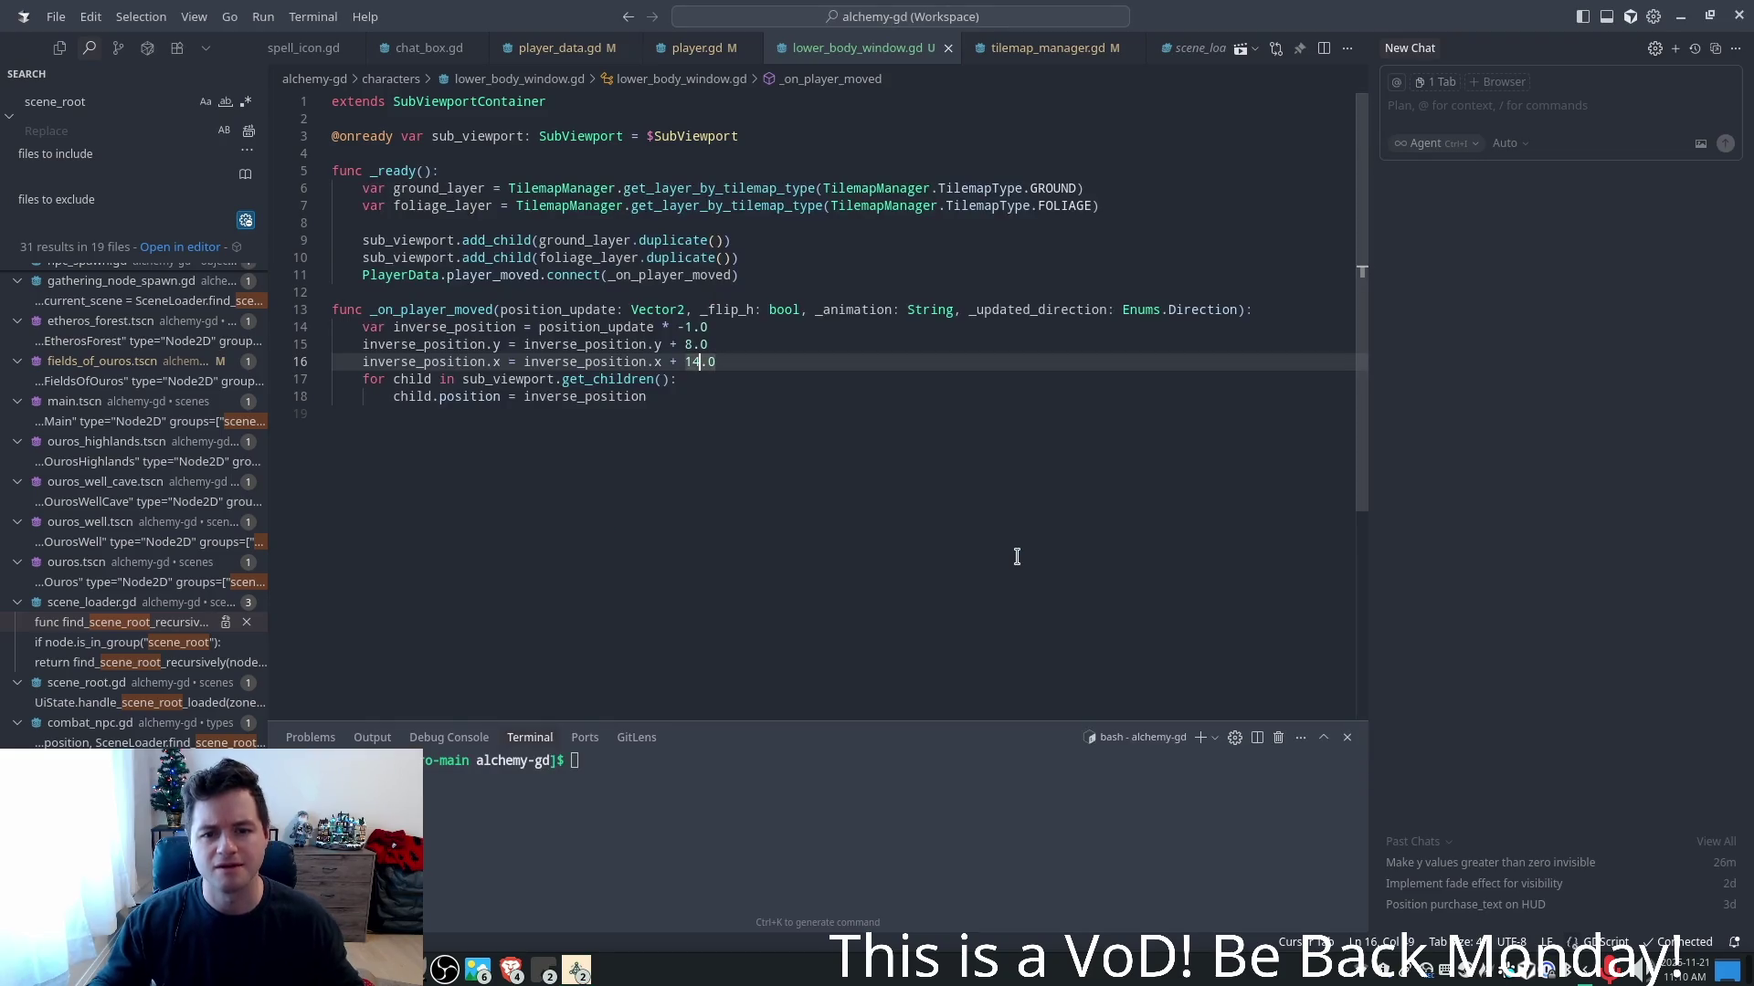
{"action": "key", "text": "alt+F4"}
- Change the x offset on line 16 from 14.0 to 16.0
{"action": "key", "text": "BackSpace"}
{"action": "type", "text": "6"}
{"action": "key", "text": "shift+Left"}
{"action": "left_click", "coordinate": [749, 330]}
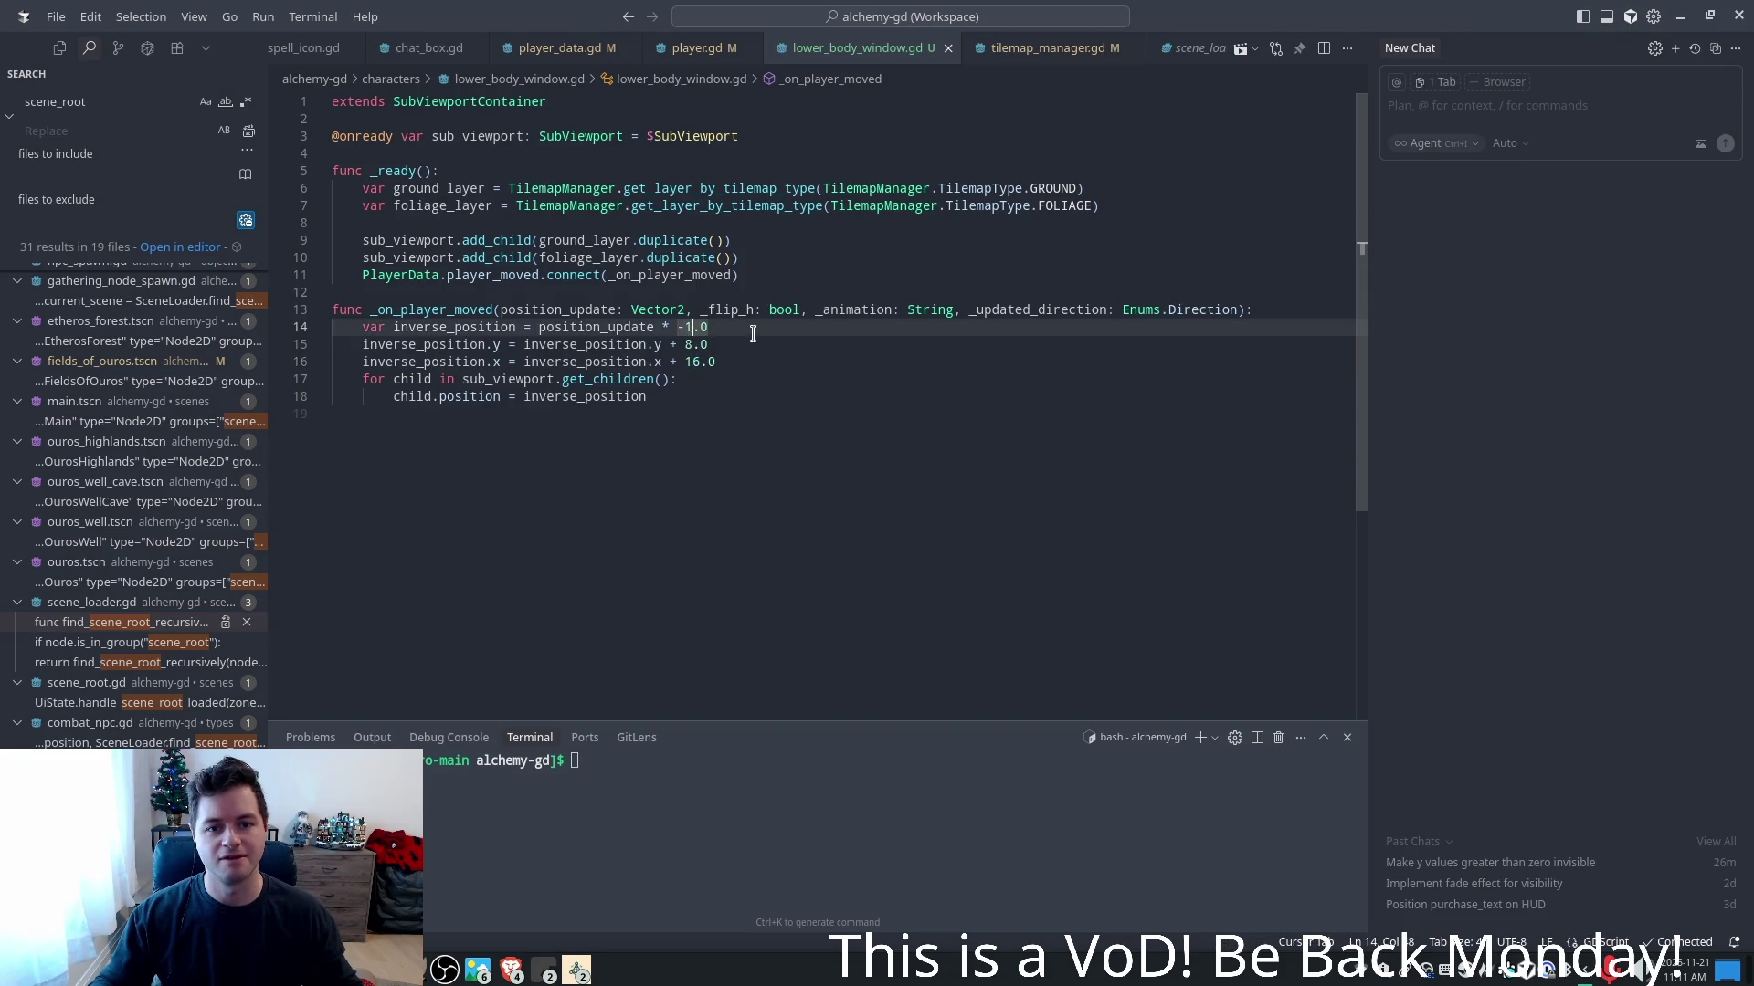
- Change line 15's y offset from 8.0 to 6.0 and bring the game back up
{"action": "key", "text": "Down"}
{"action": "key", "text": "Left"}
{"action": "key", "text": "Left"}
{"action": "key", "text": "shift+Left"}
{"action": "type", "text": "6"}
{"action": "key", "text": "alt+Tab"}
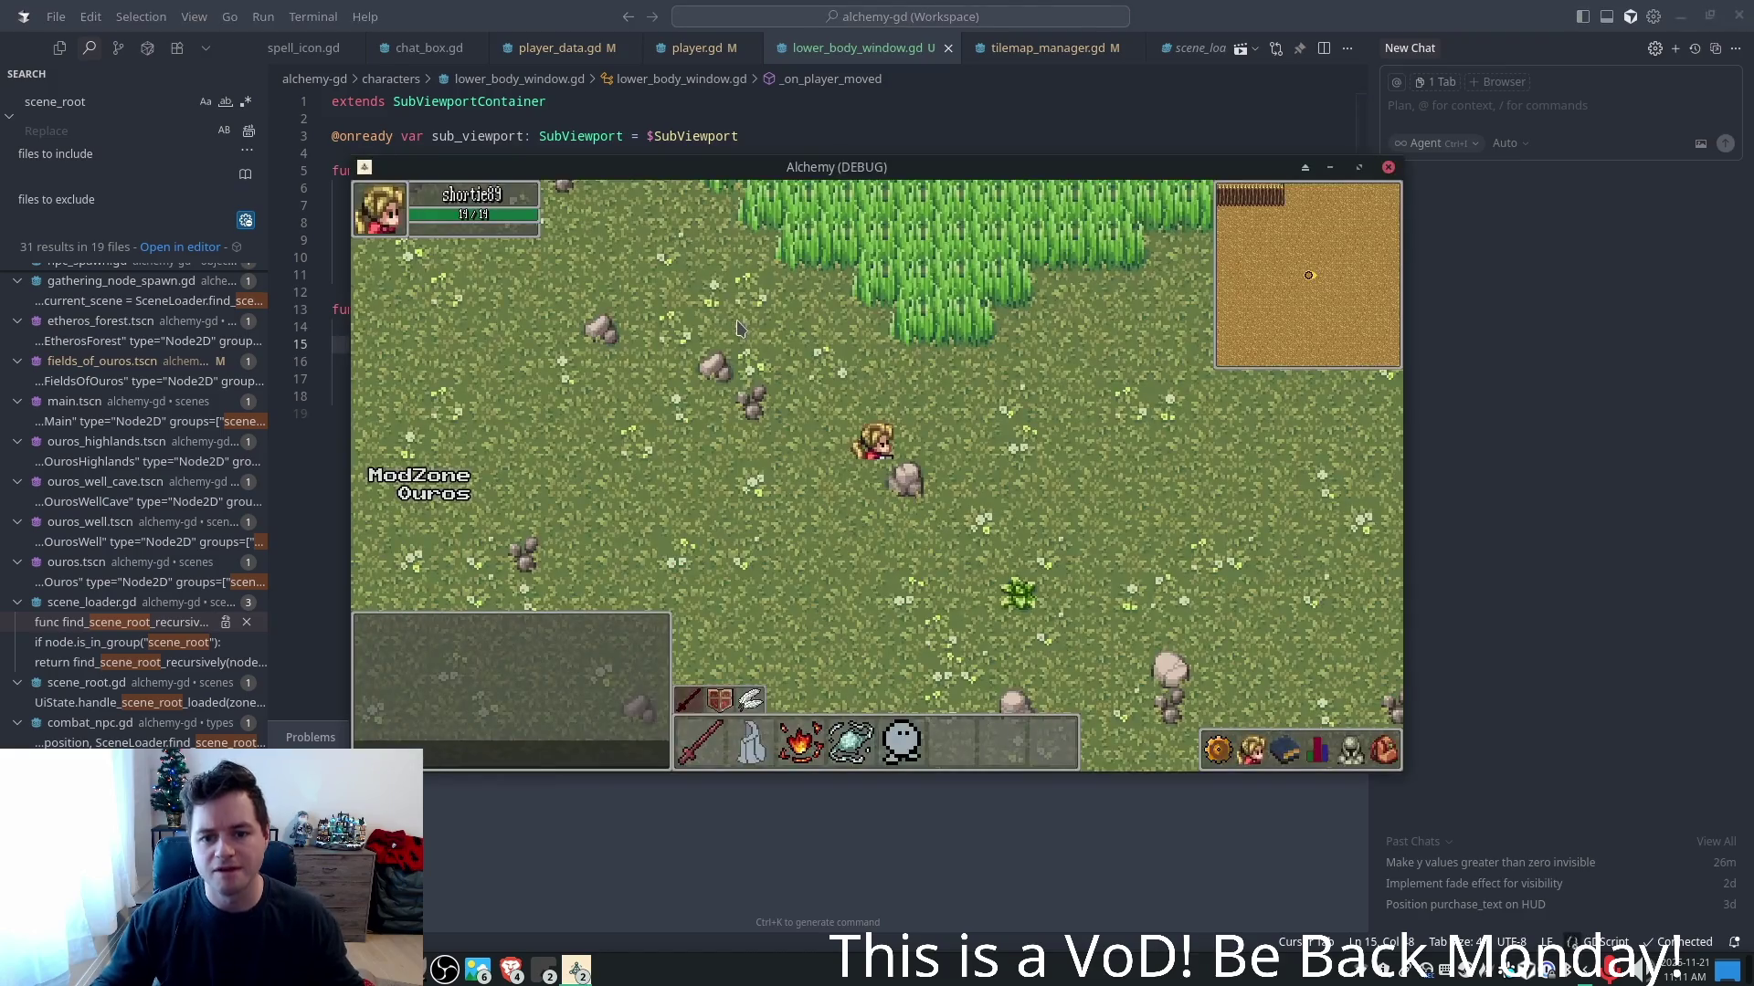
- Walk the character right, up through the tall grass, and back south out of it
{"action": "key", "text": "d"}
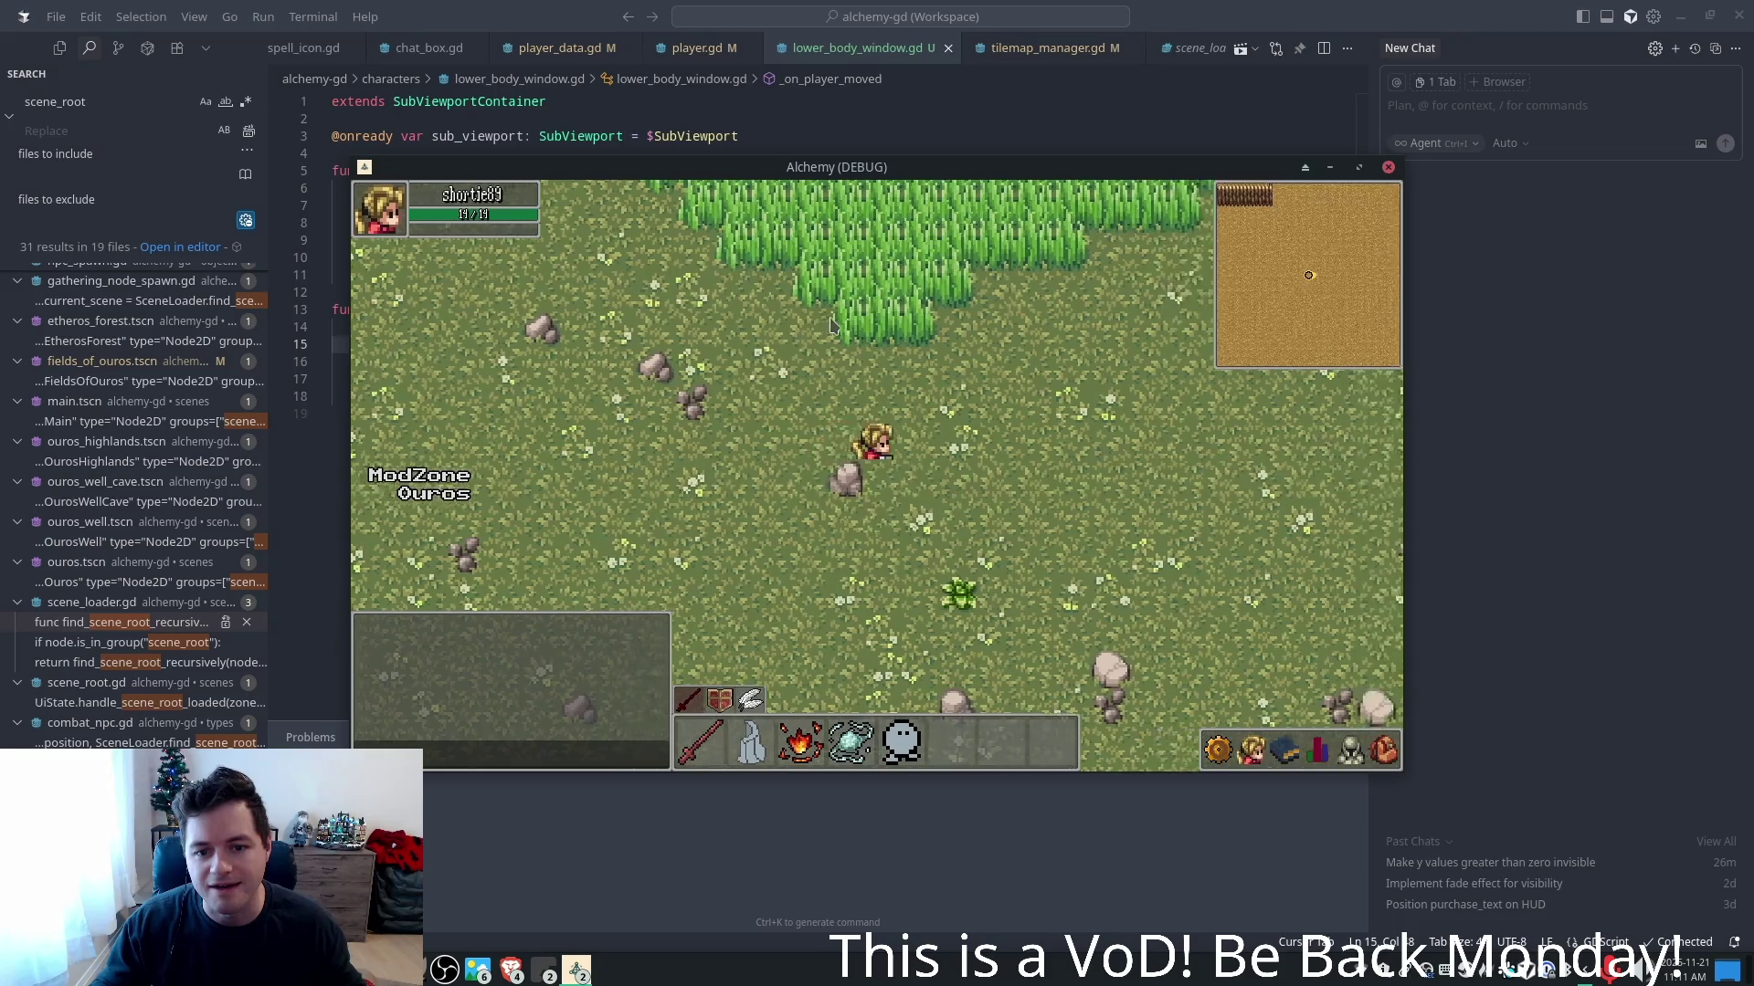
{"action": "key", "text": "w"}
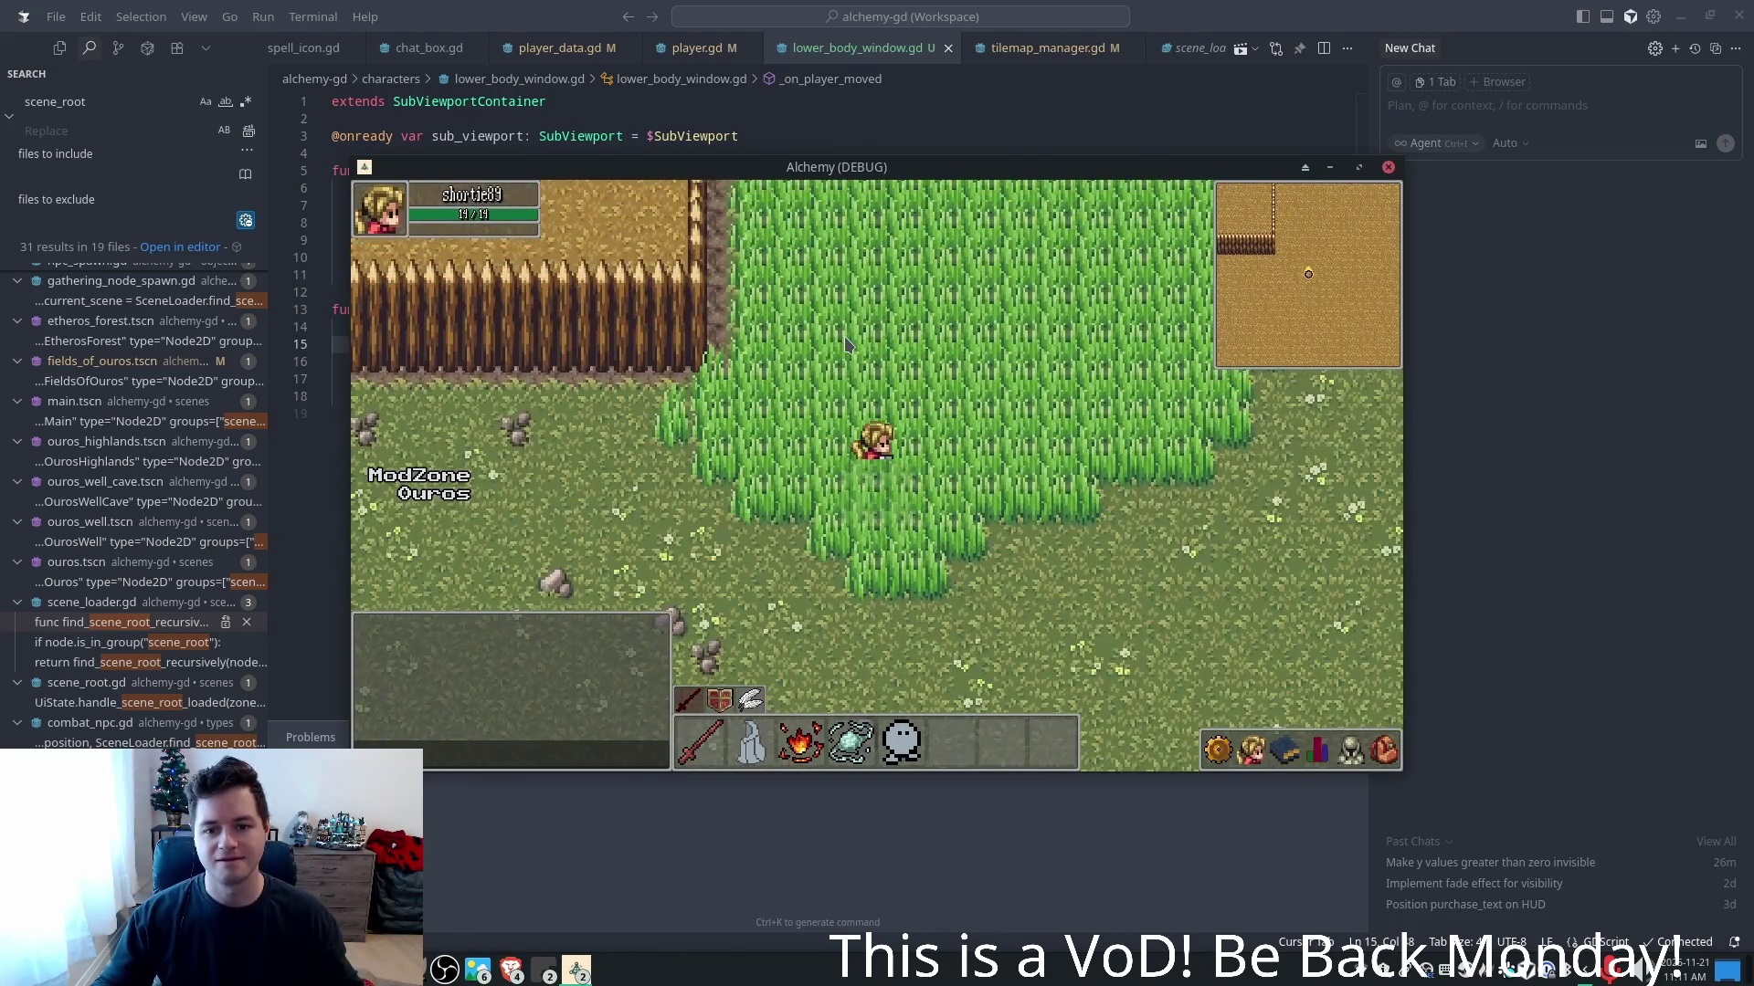
{"action": "key", "text": "s"}
{"action": "key", "text": "w"}
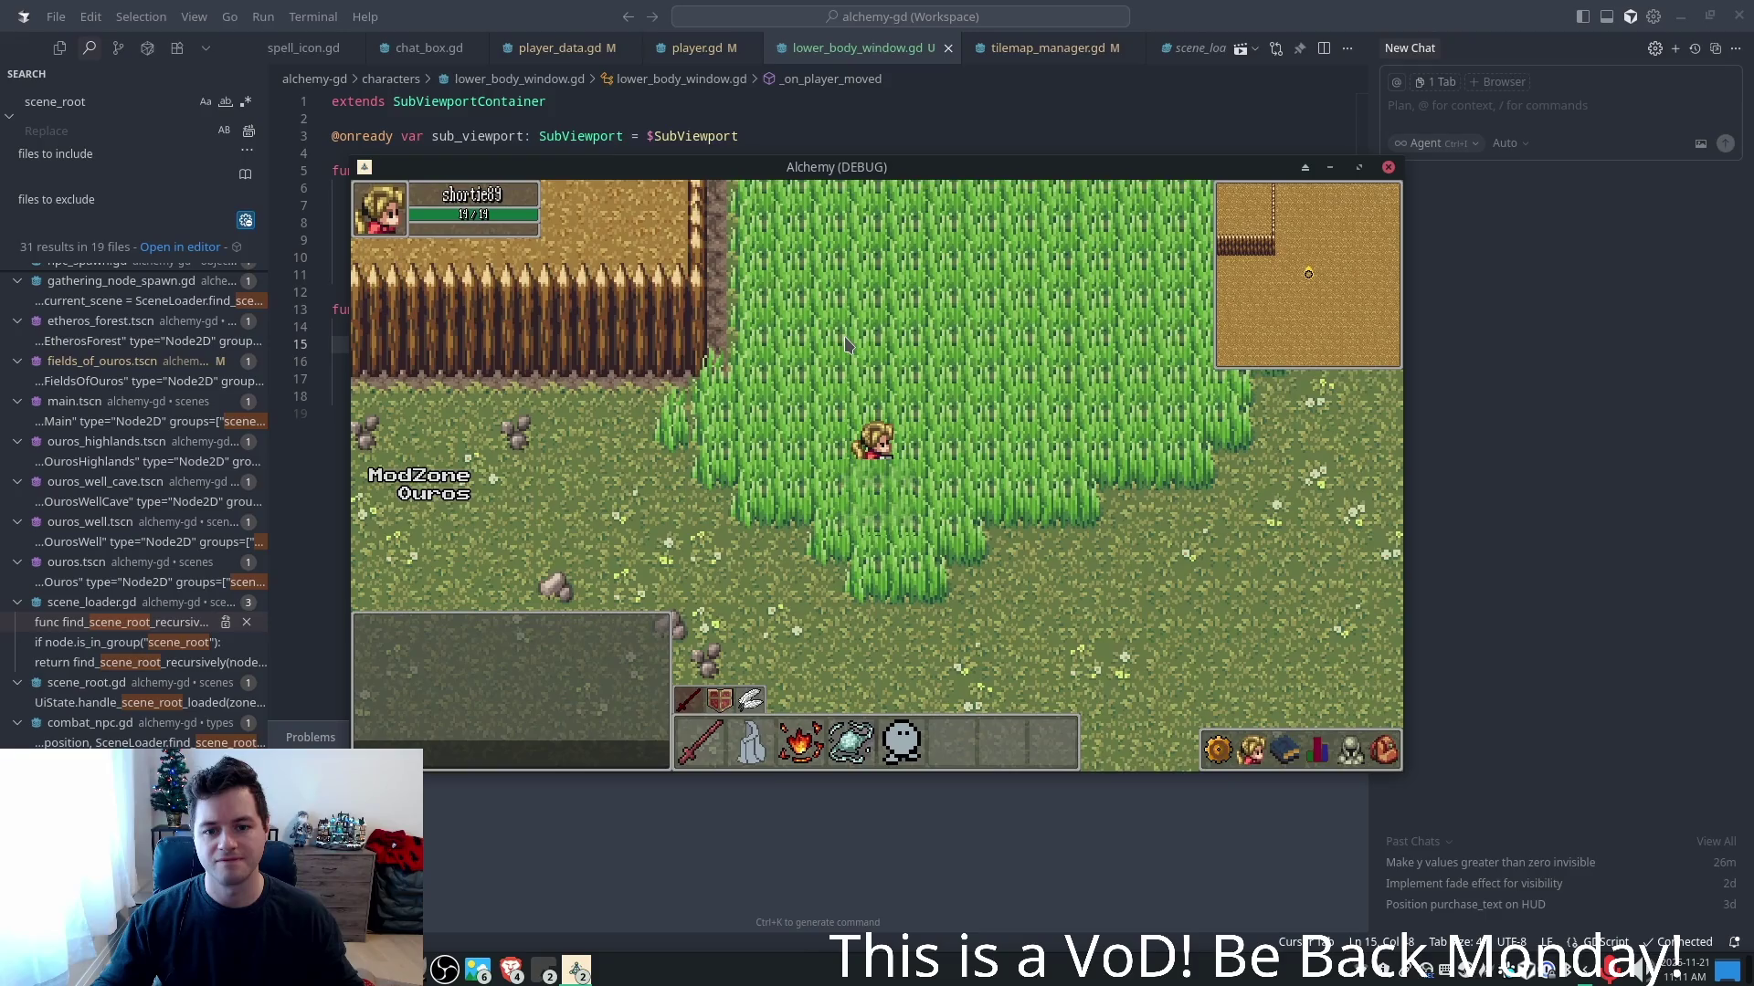
{"action": "key", "text": "w"}
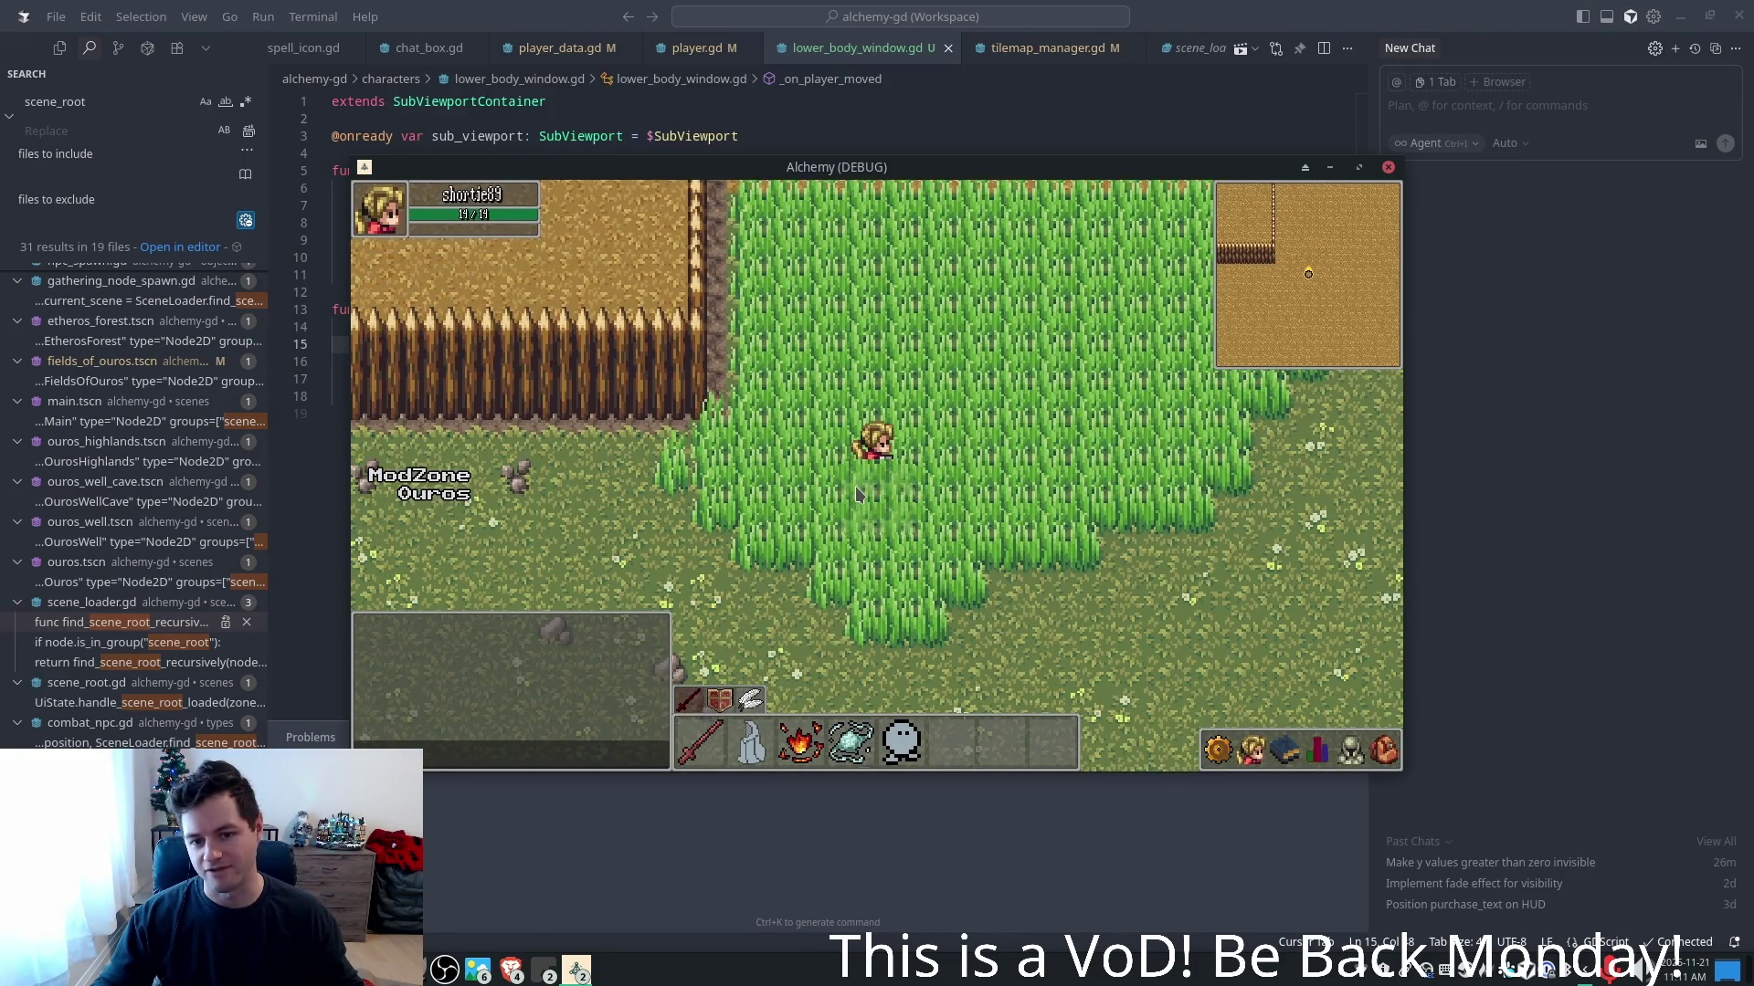
{"action": "key", "text": "a"}
{"action": "key", "text": "w"}
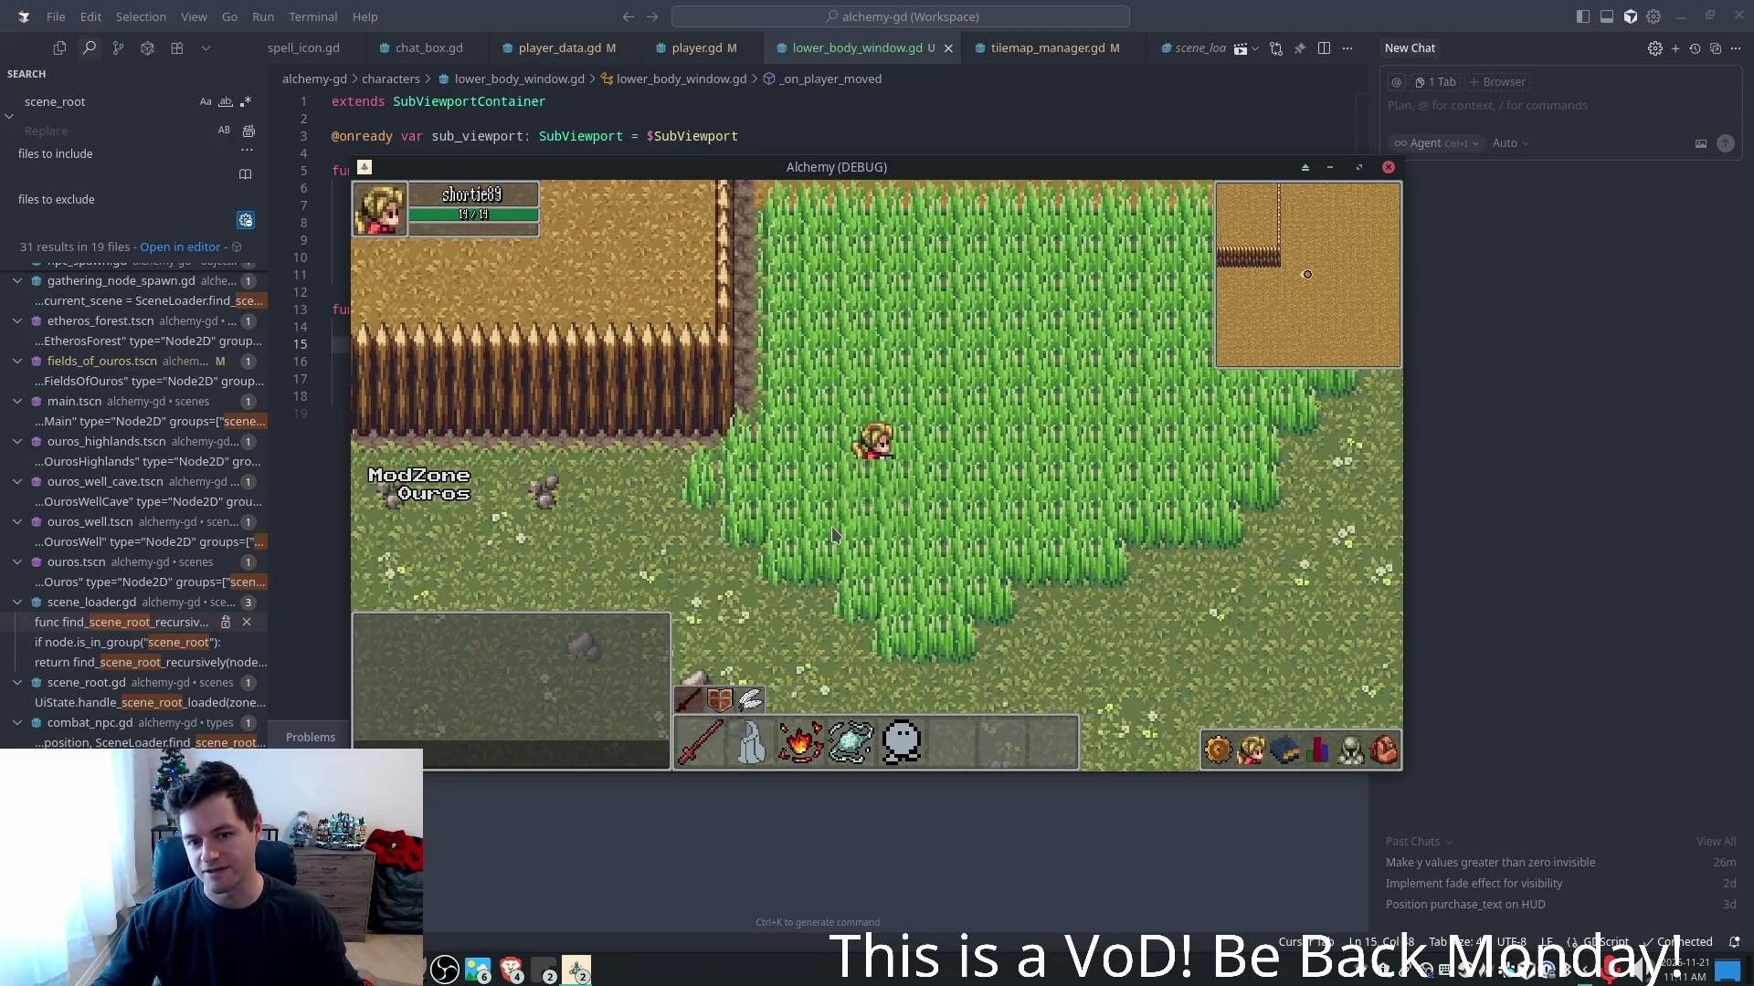
{"action": "key", "text": "s"}
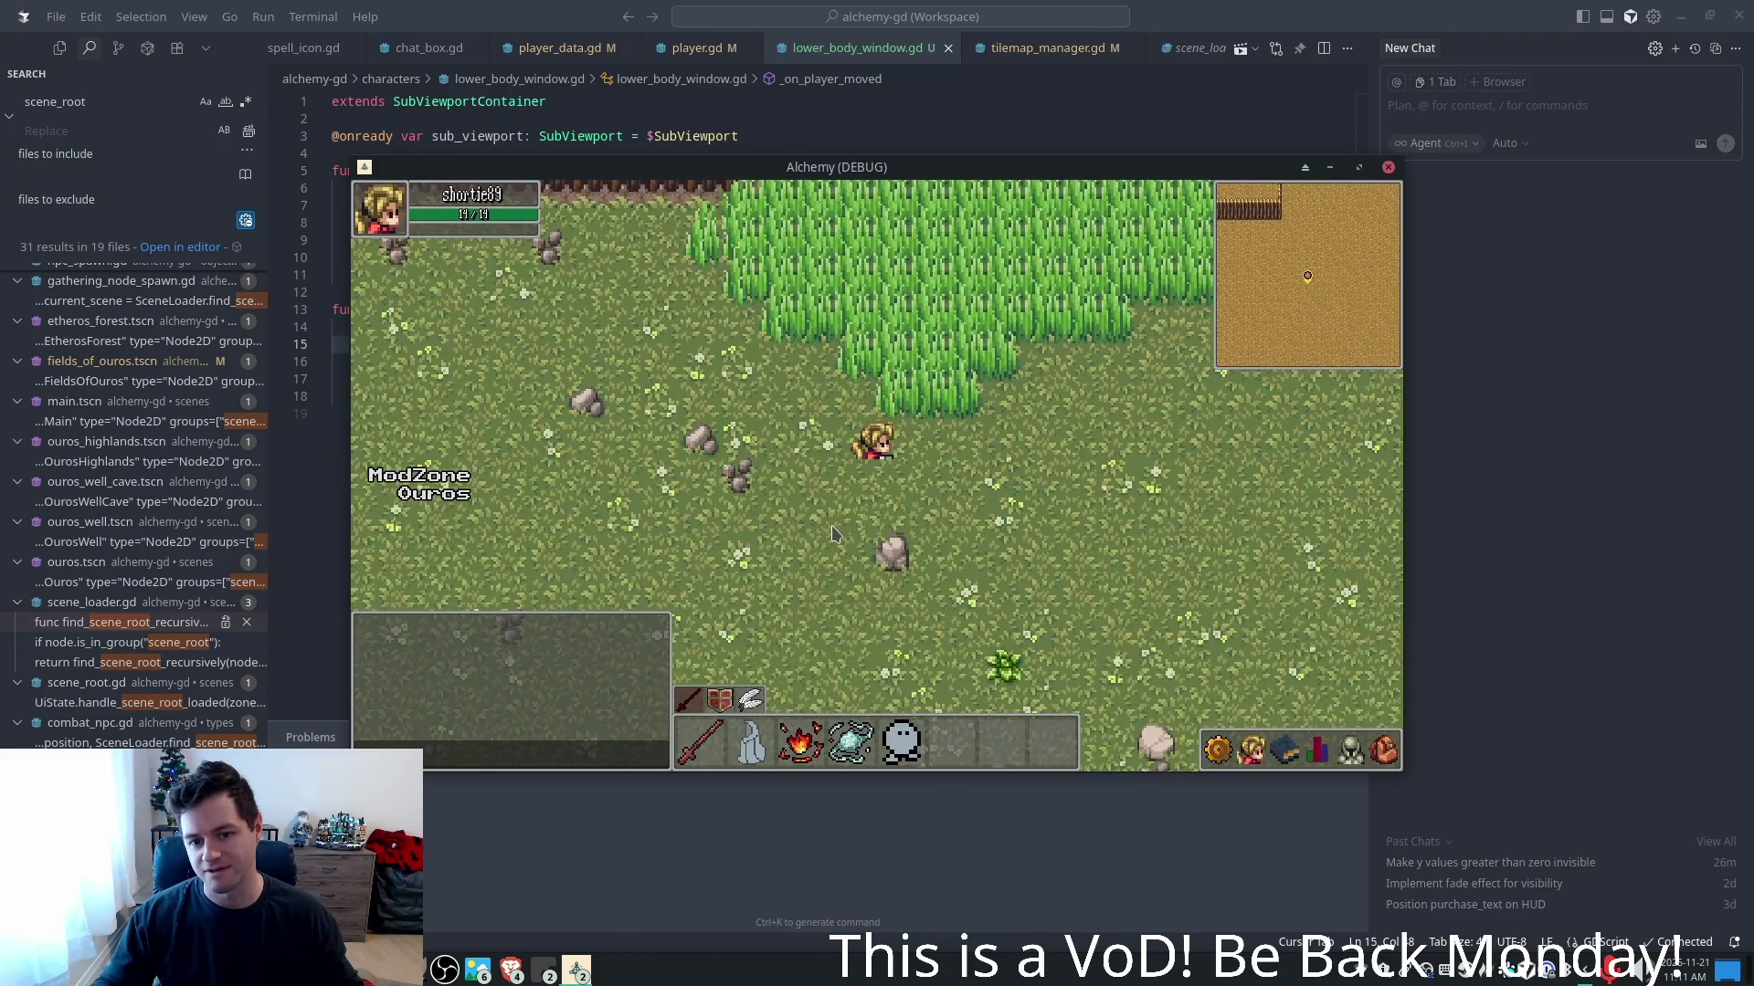
{"action": "key", "text": "s"}
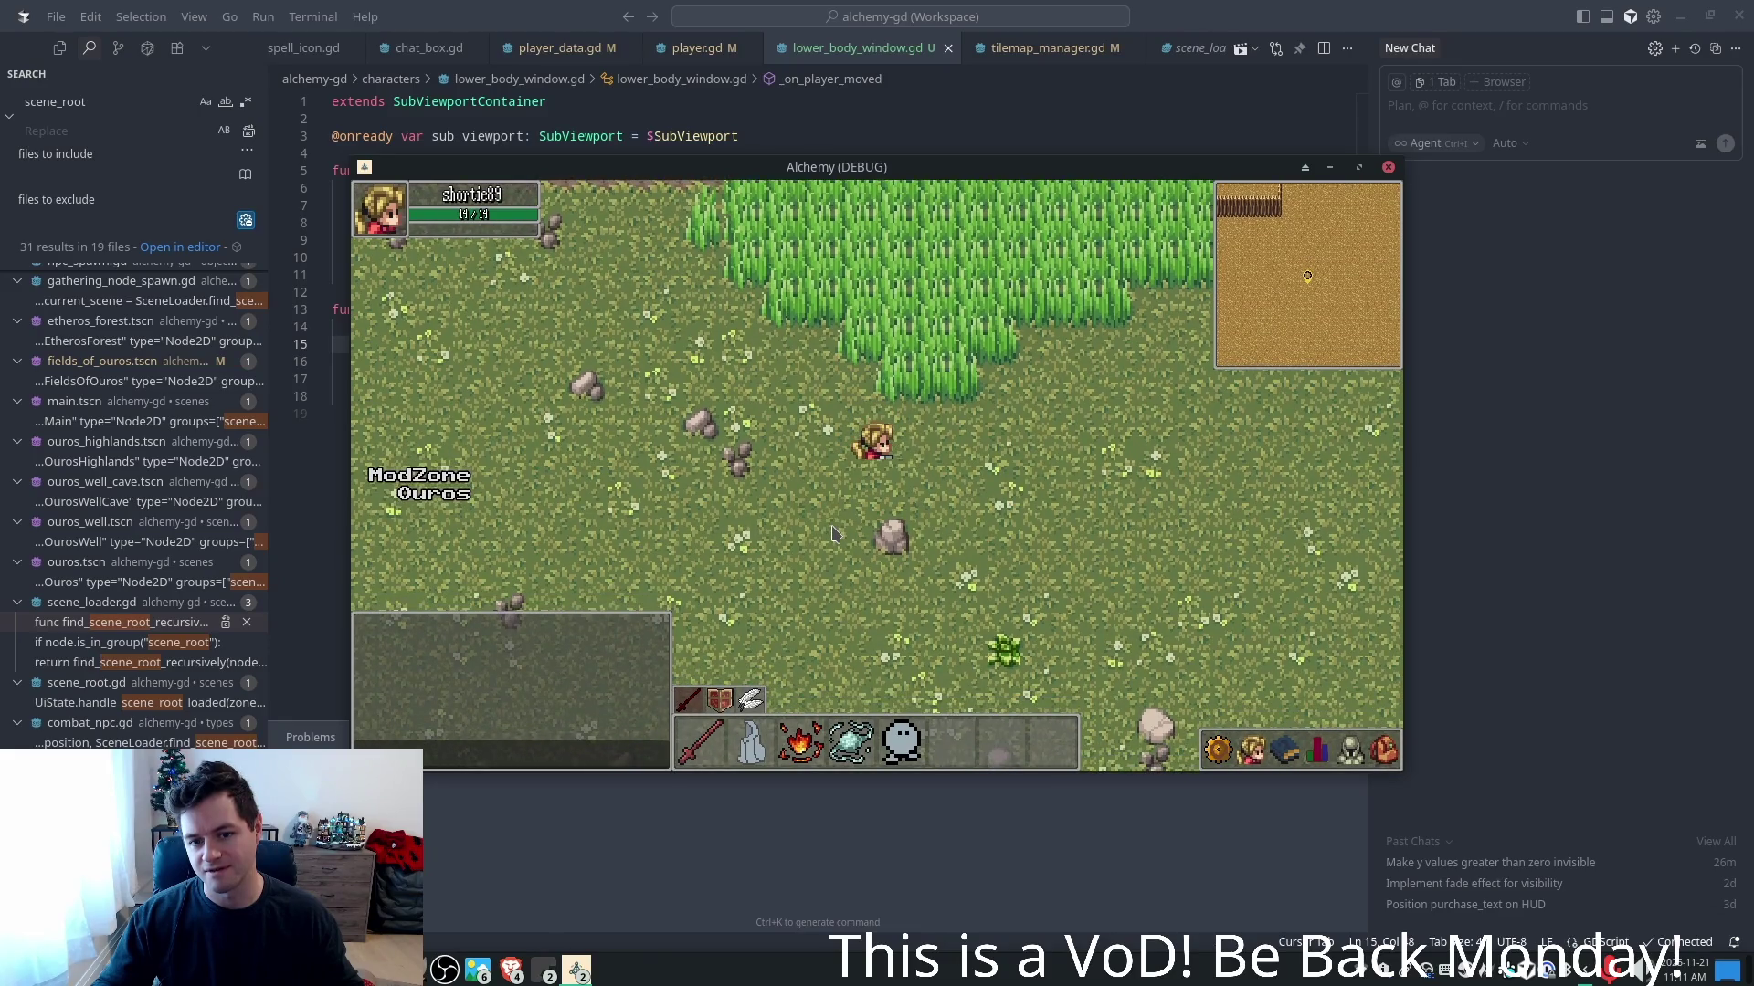
{"action": "key", "text": "w"}
{"action": "key", "text": "w"}
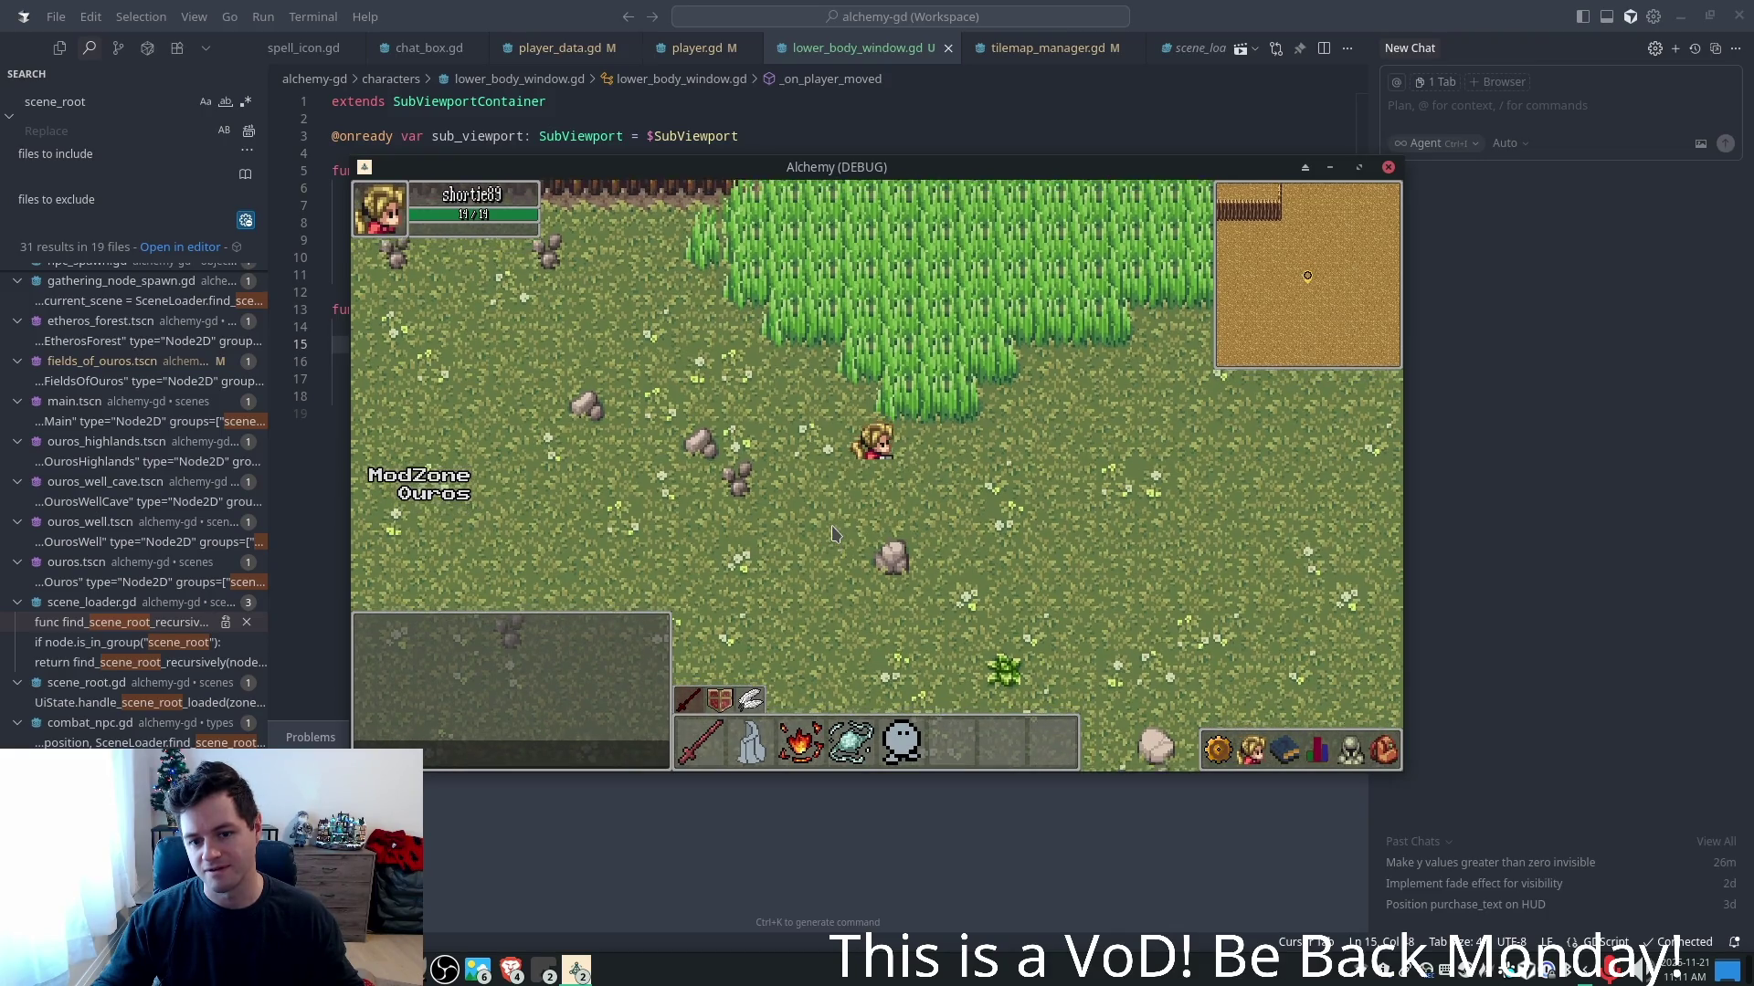
- Walk the character south, west, south-east and north-east around the meadow
{"action": "key", "text": "s"}
{"action": "key", "text": "w"}
{"action": "key", "text": "s"}
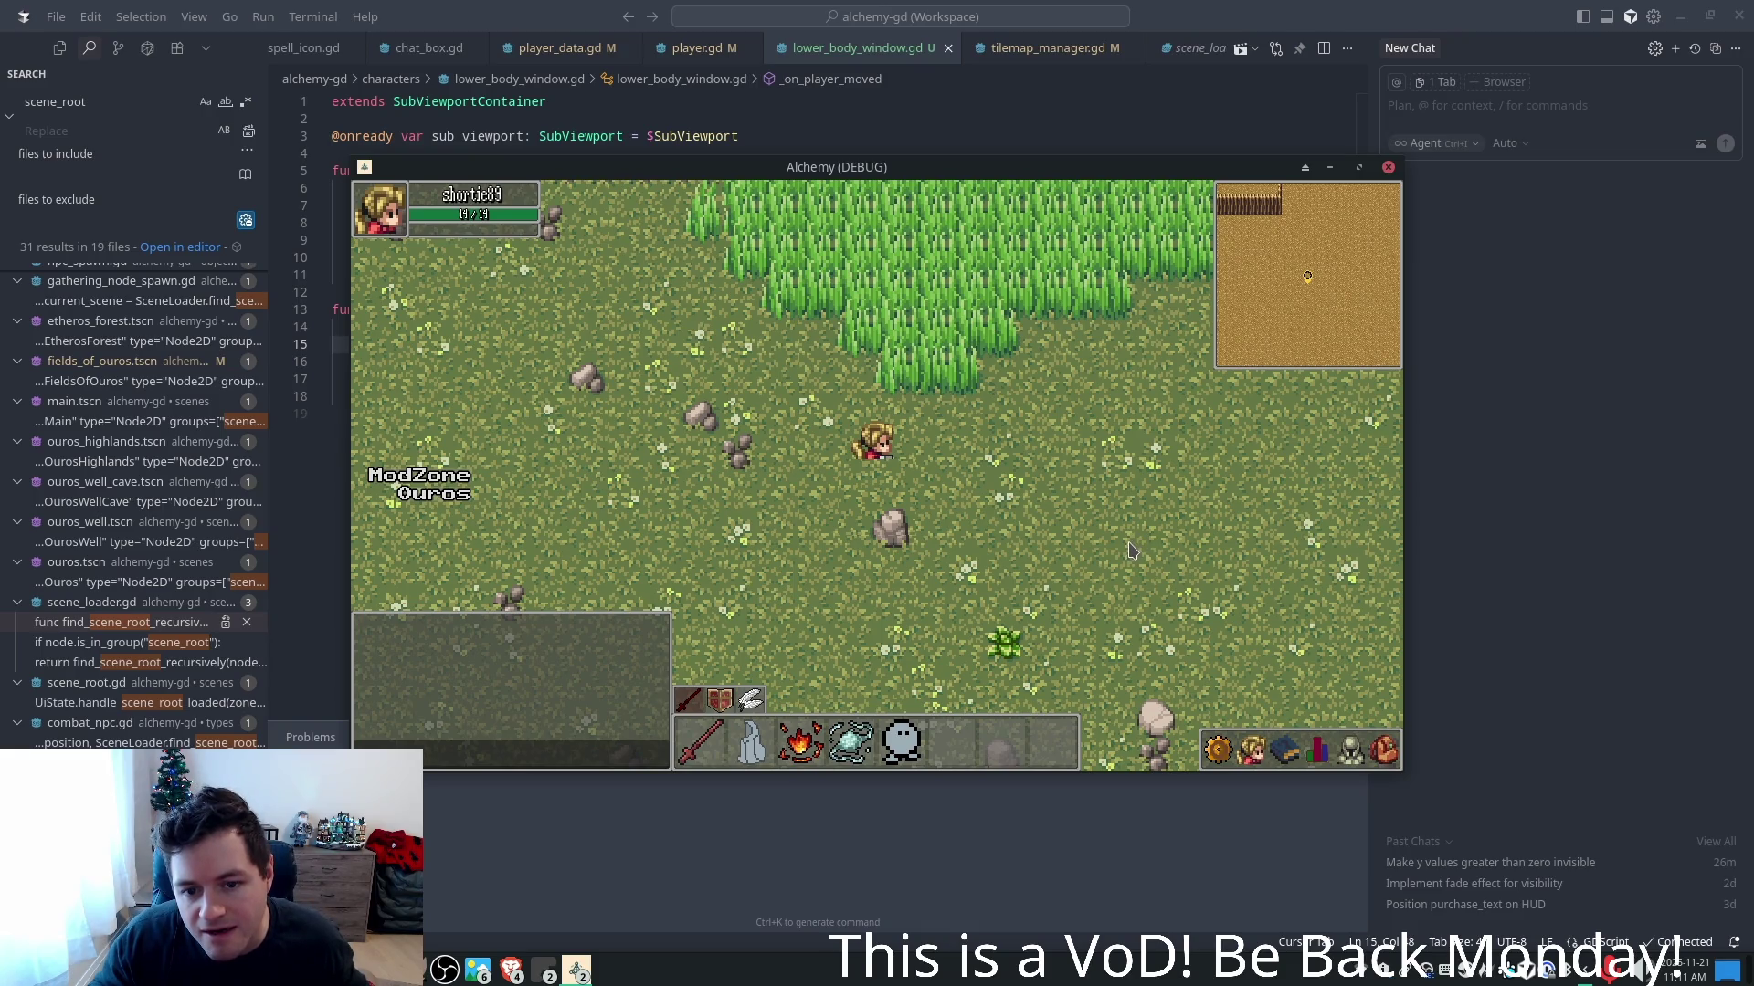
{"action": "key", "text": "a"}
{"action": "key", "text": "a"}
{"action": "key", "text": "s"}
{"action": "key", "text": "d"}
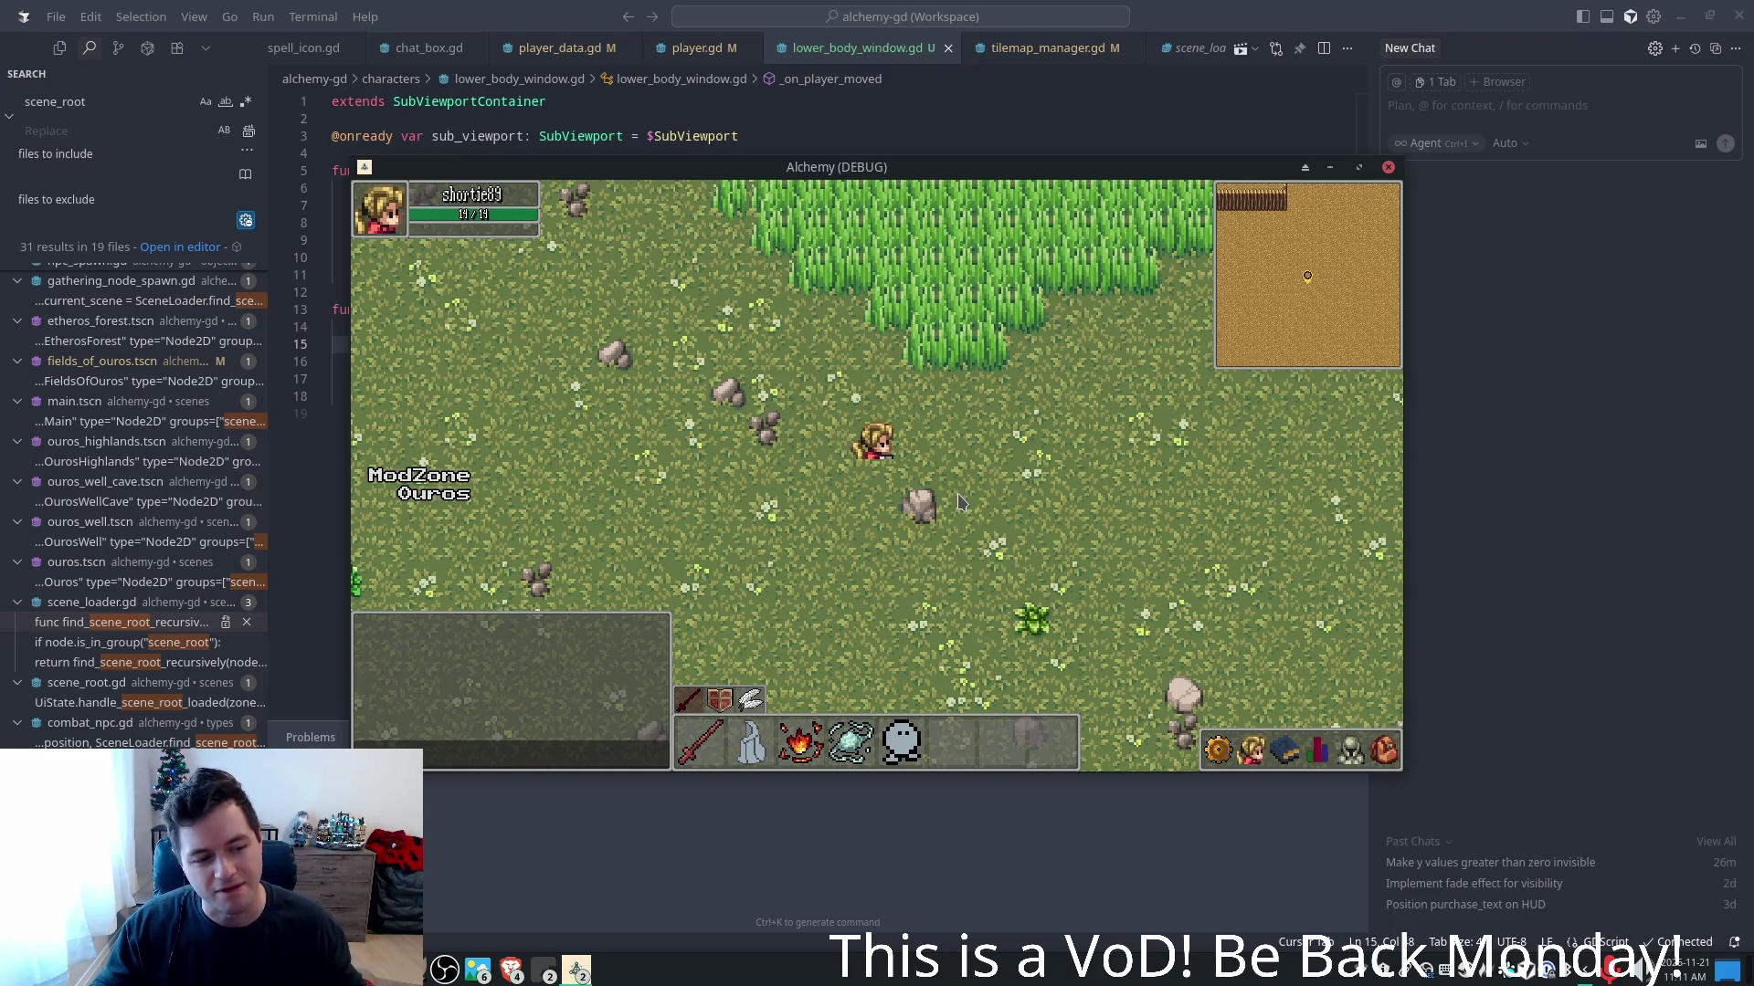
{"action": "key", "text": "d"}
{"action": "key", "text": "w"}
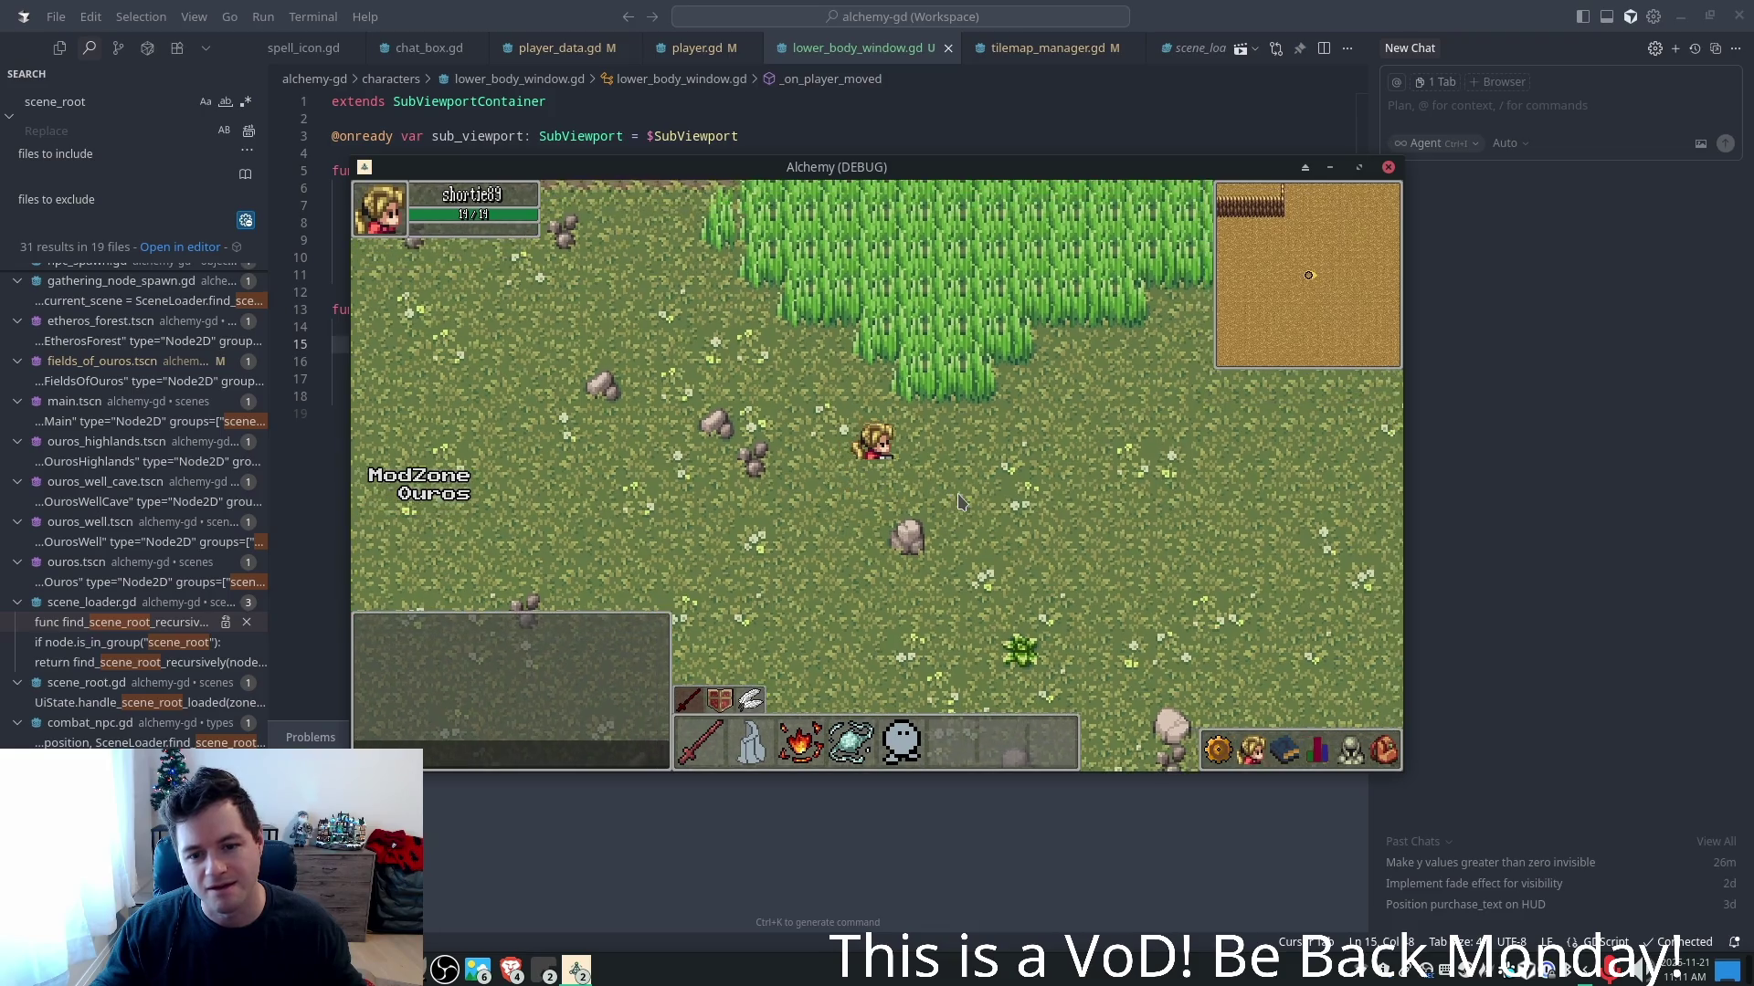
{"action": "key", "text": "w"}
{"action": "key", "text": "d"}
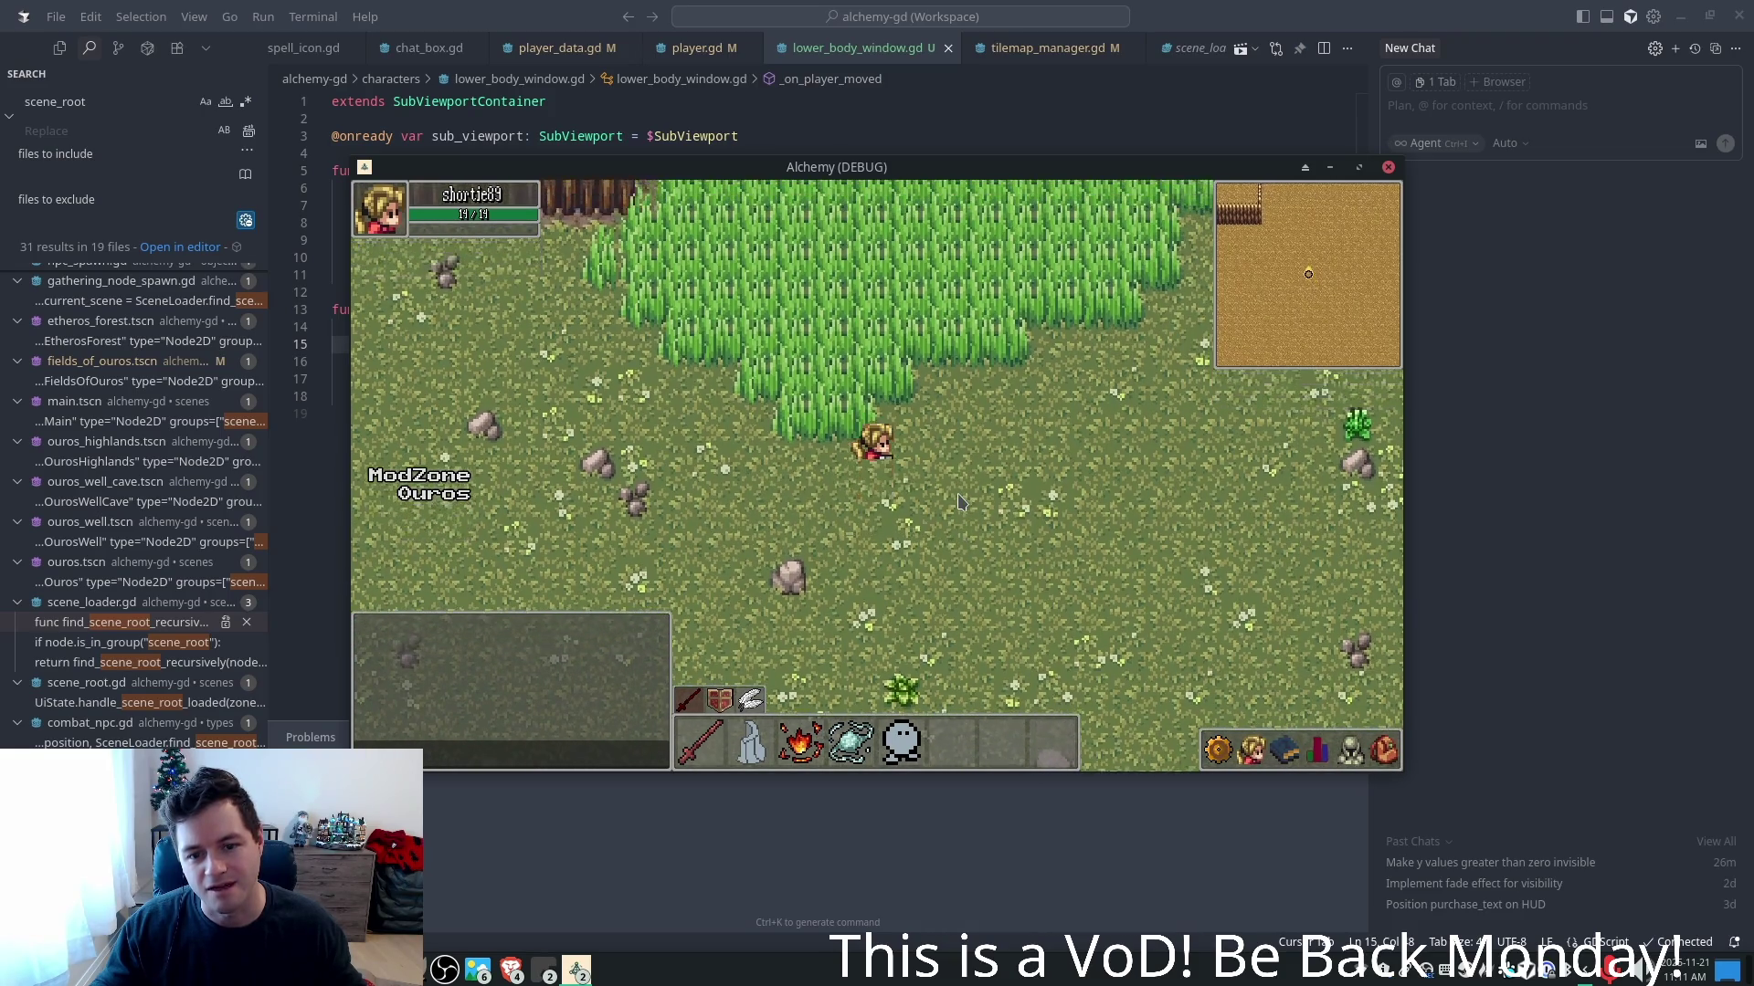
- Walk the character west, south, then east and north beside the grass, ending up-right
{"action": "key", "text": "a"}
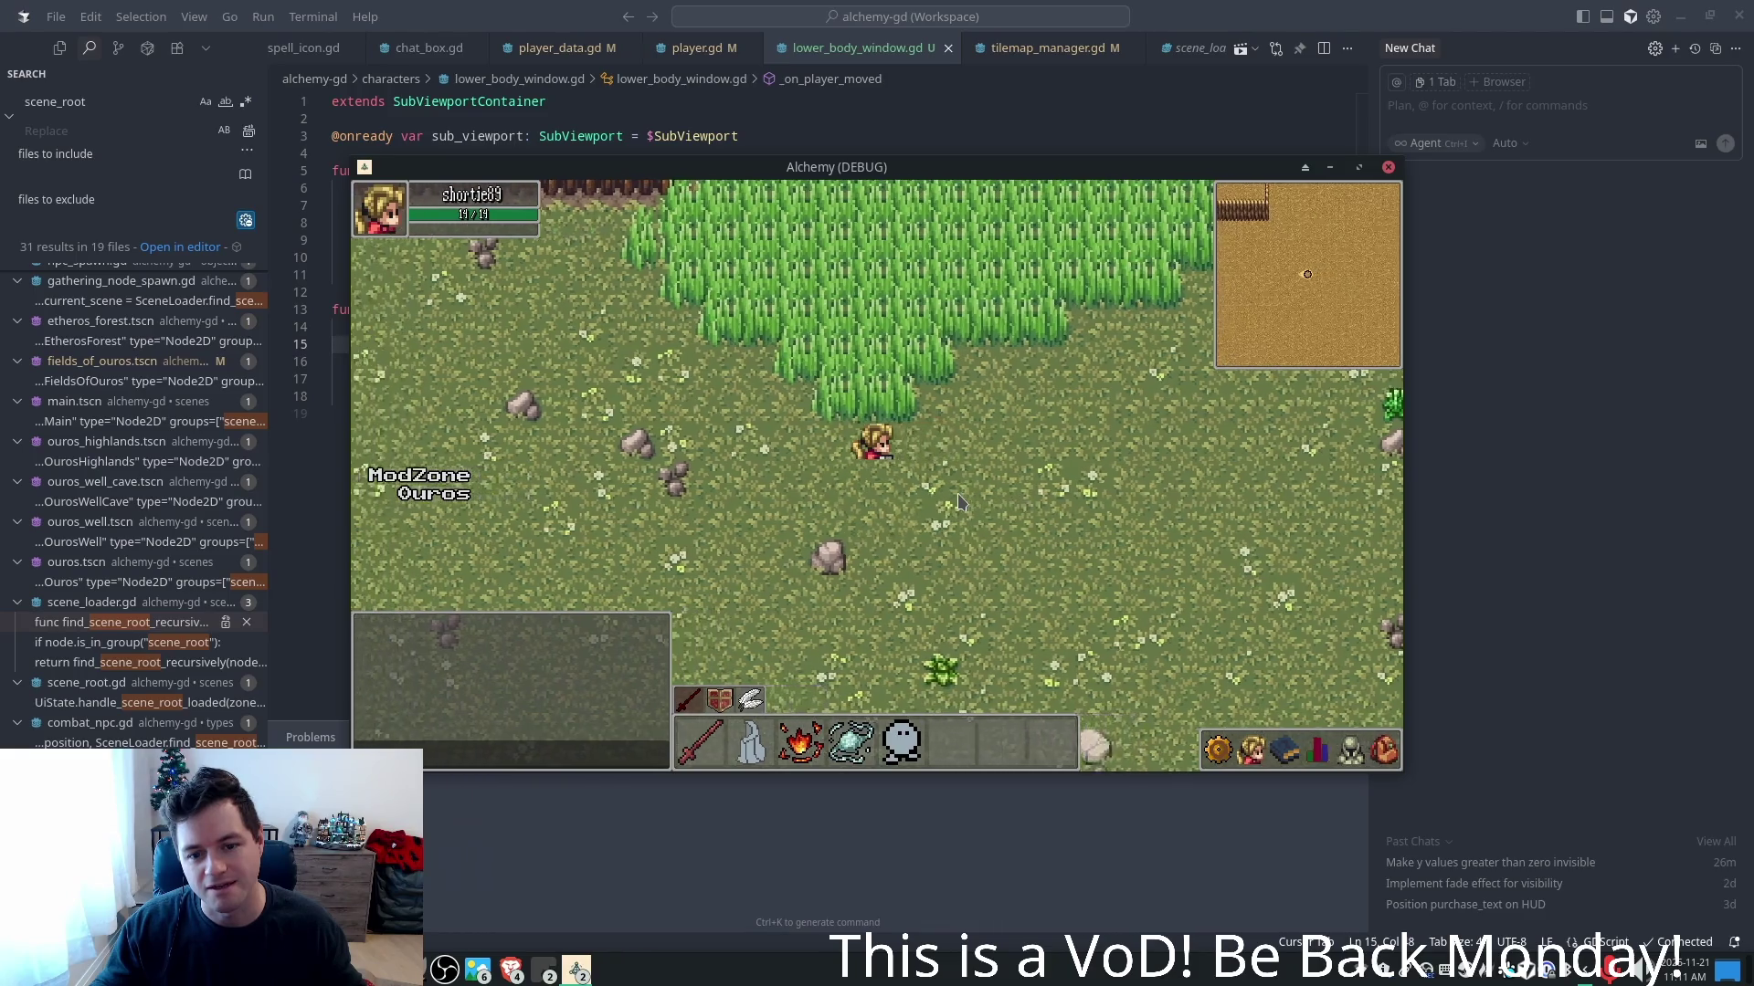
{"action": "key", "text": "s"}
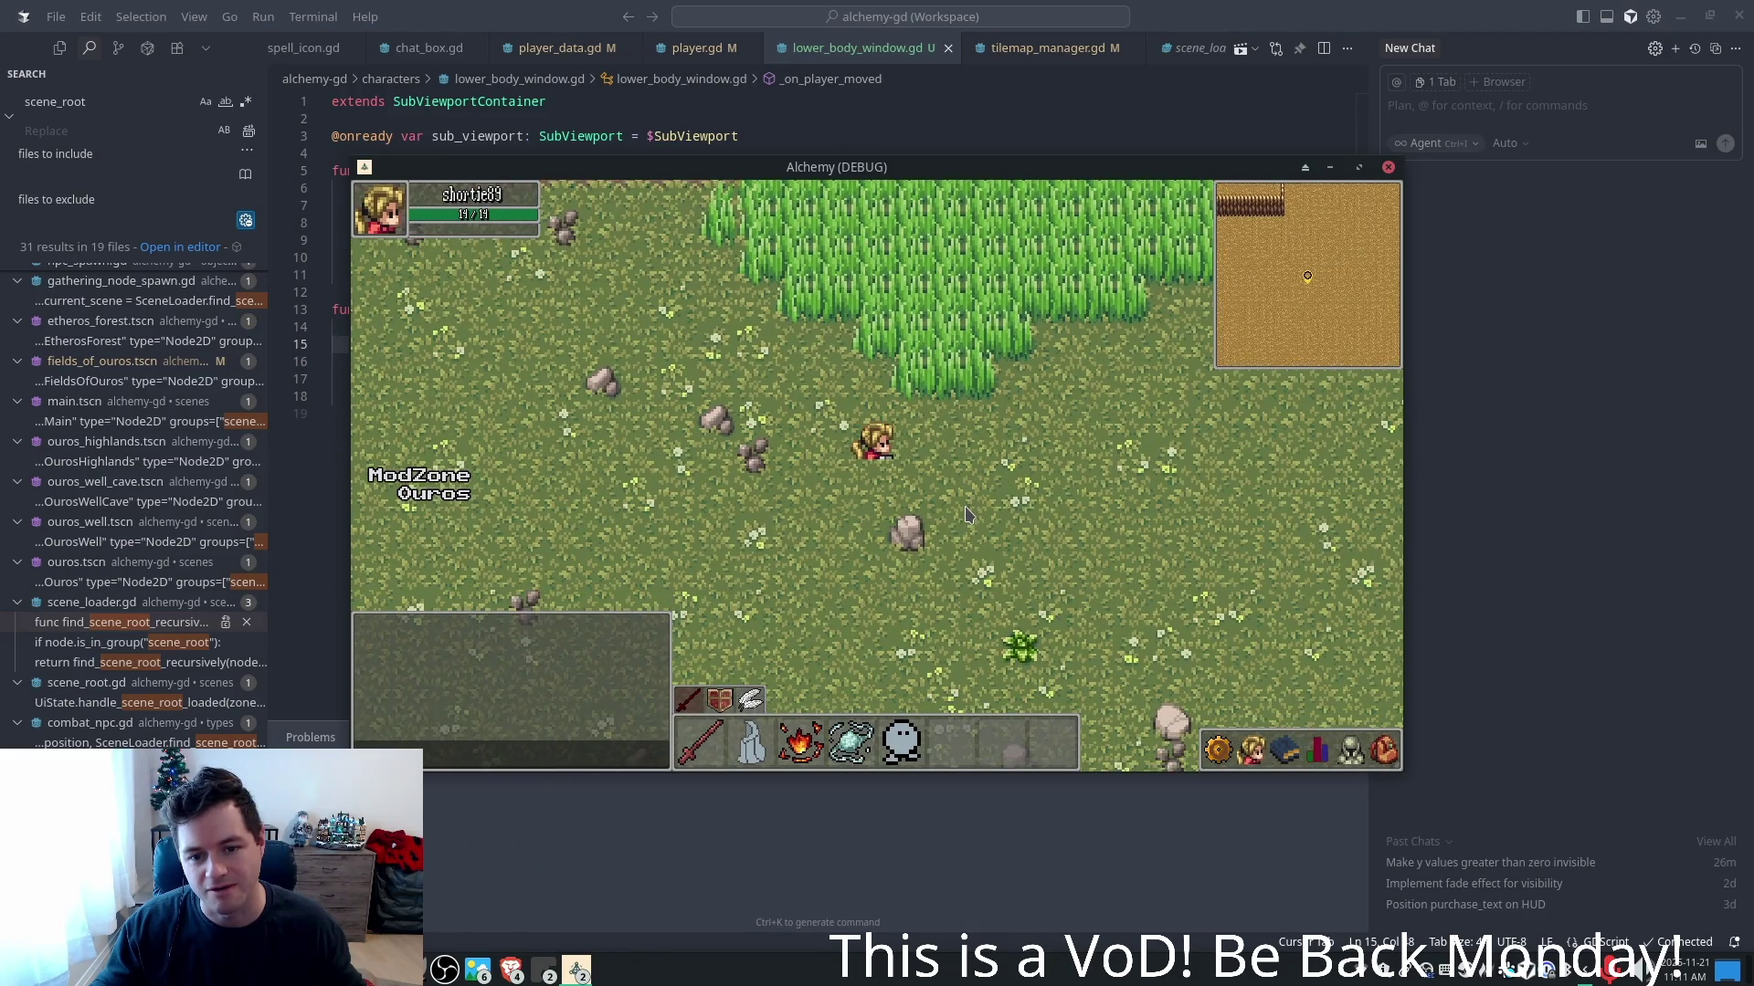
{"action": "key", "text": "s"}
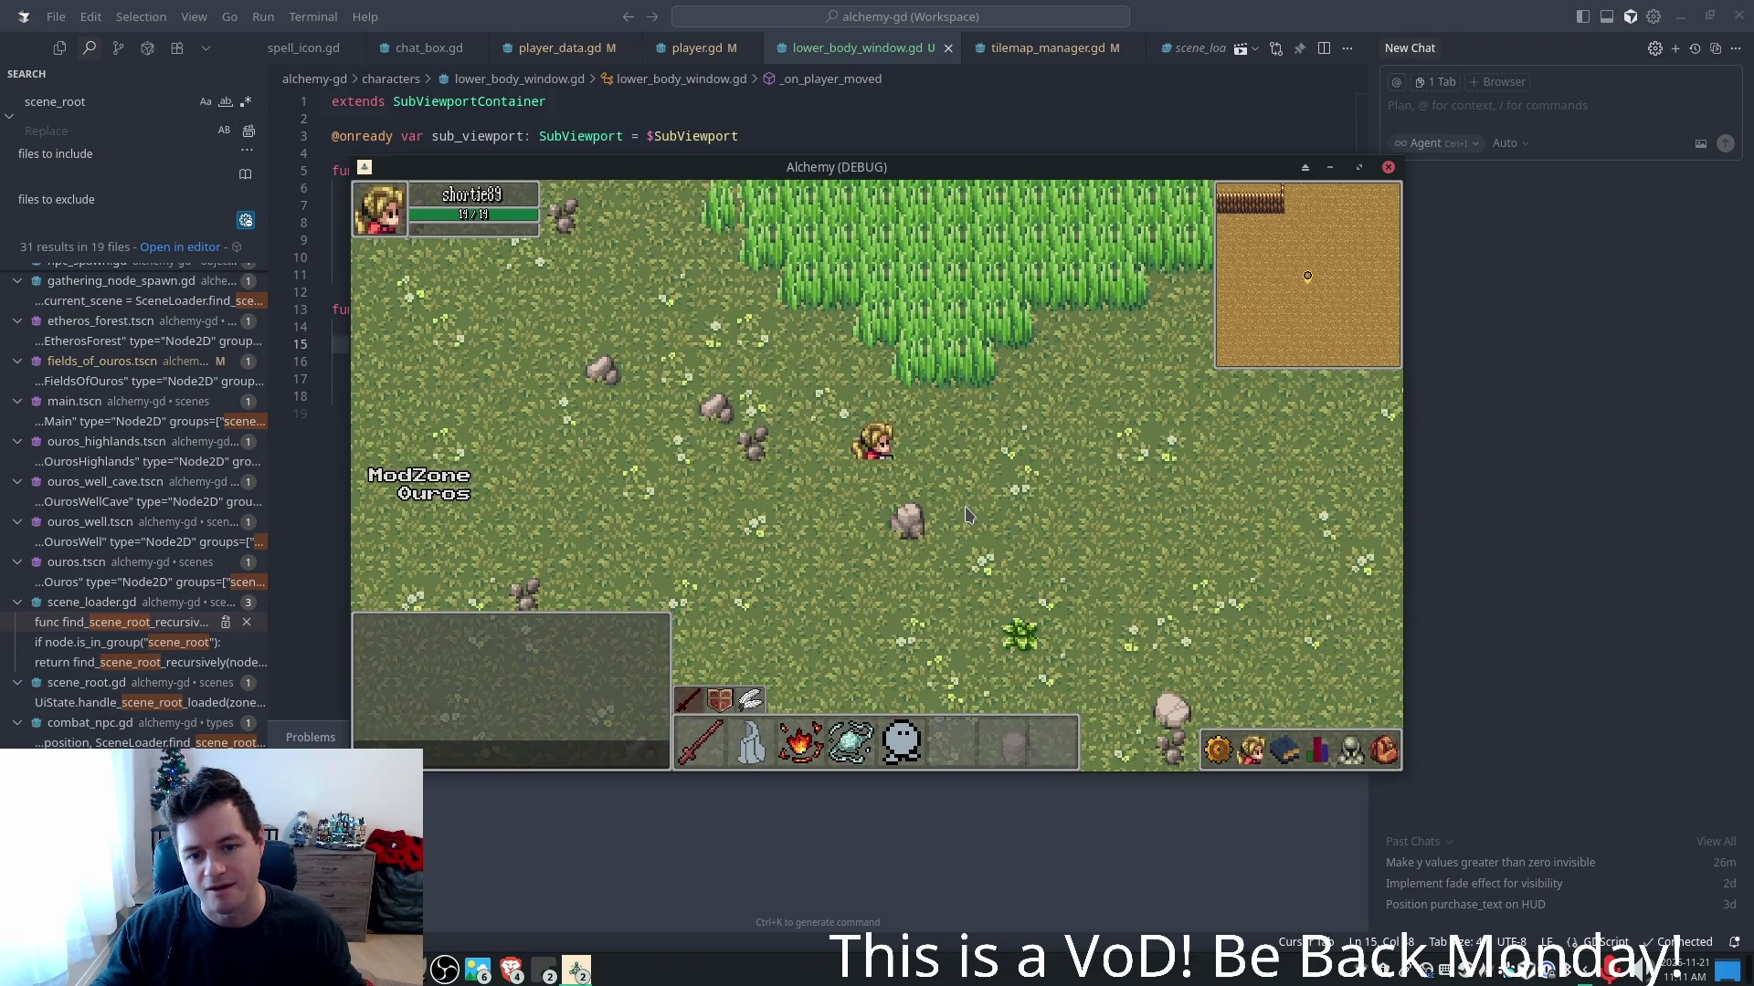
{"action": "key", "text": "s"}
{"action": "key", "text": "w"}
{"action": "key", "text": "w"}
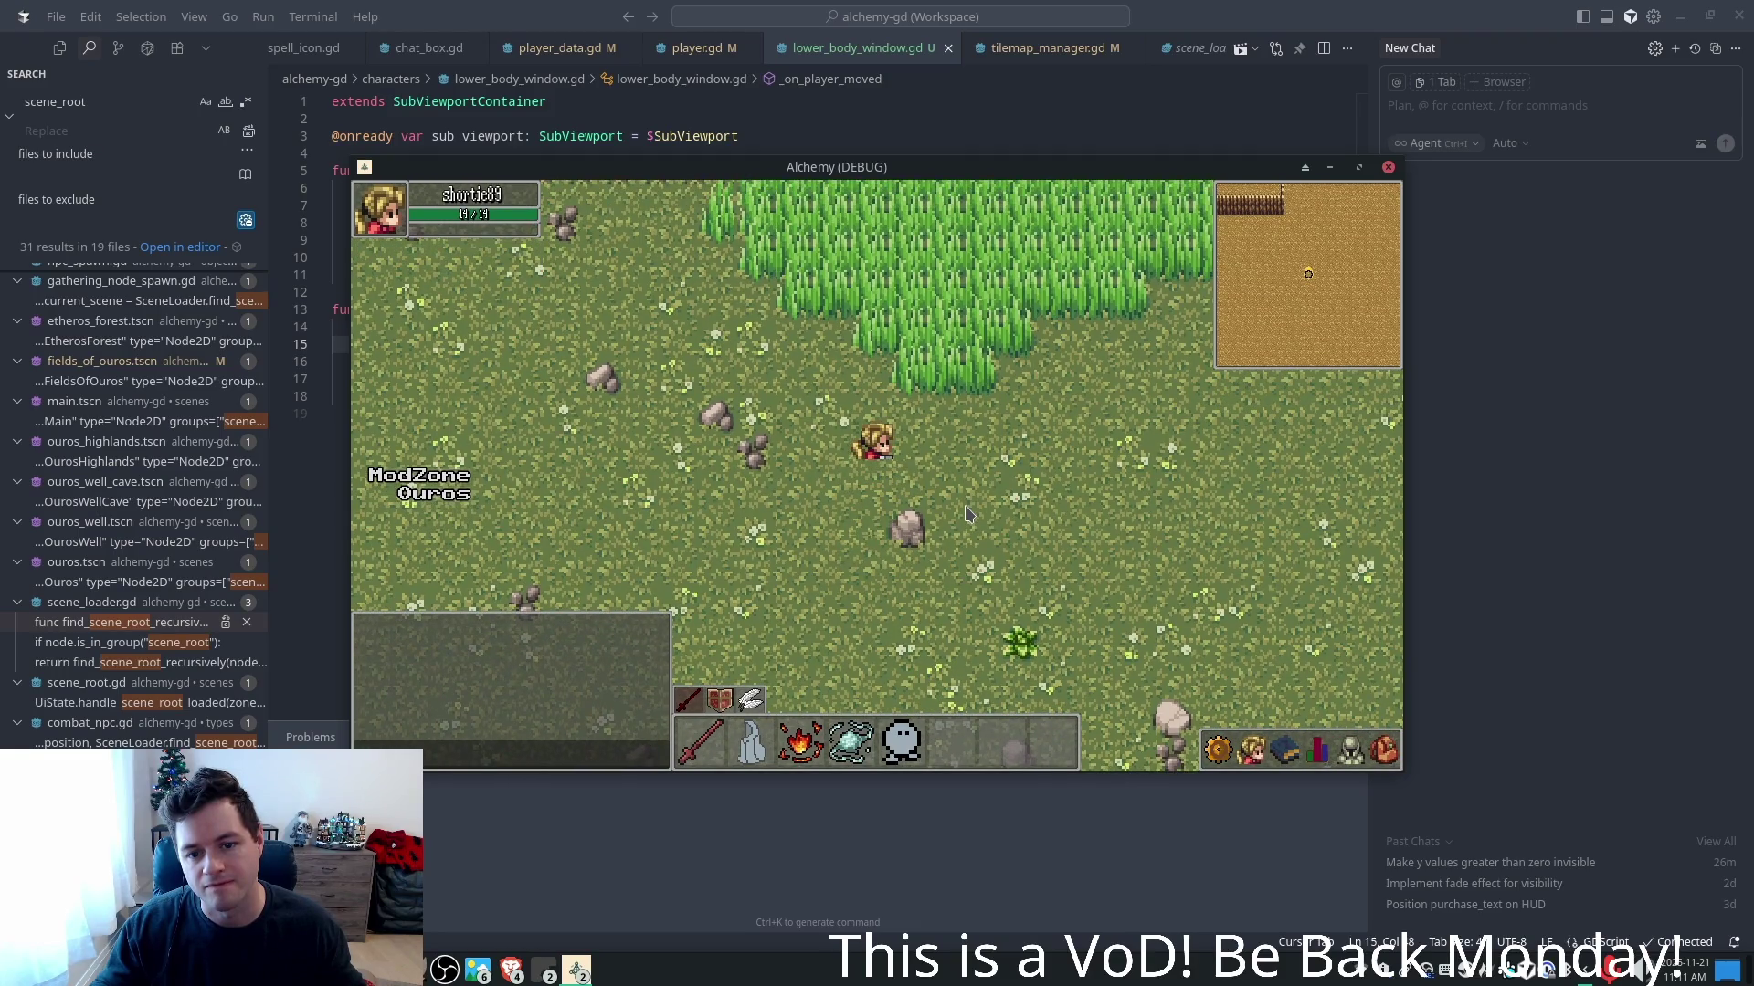
{"action": "key", "text": "d"}
{"action": "key", "text": "a"}
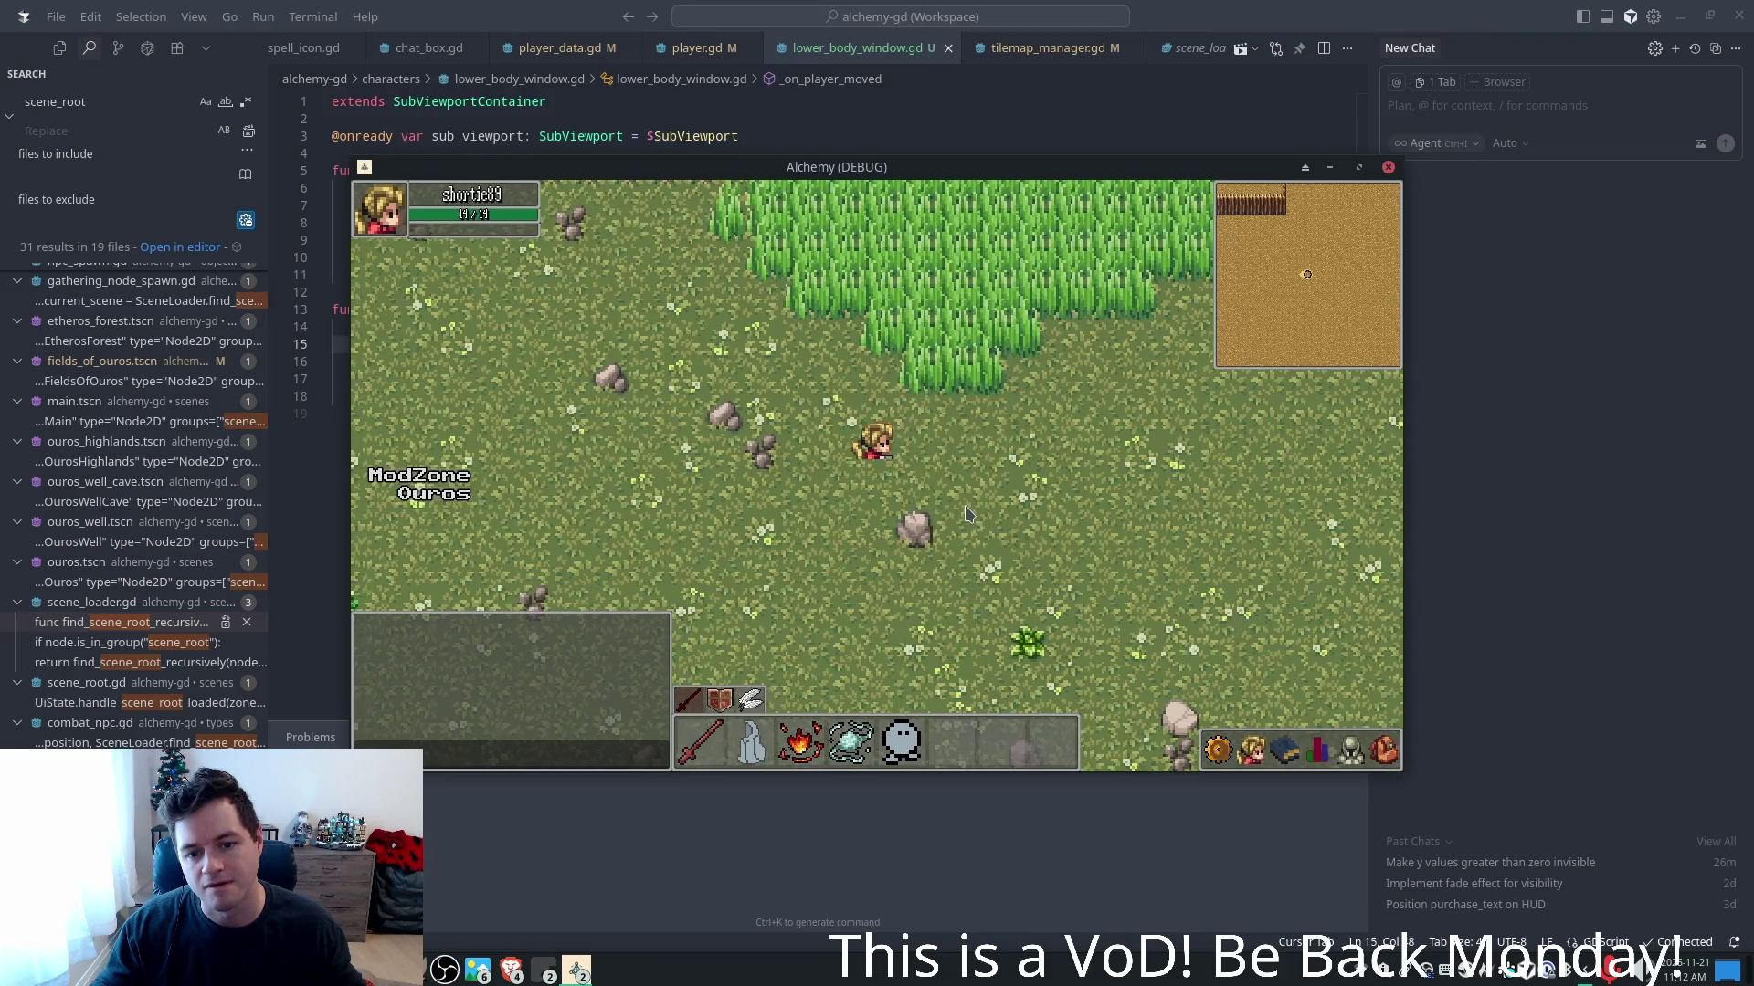
{"action": "key", "text": "d"}
{"action": "key", "text": "w"}
{"action": "key", "text": "w"}
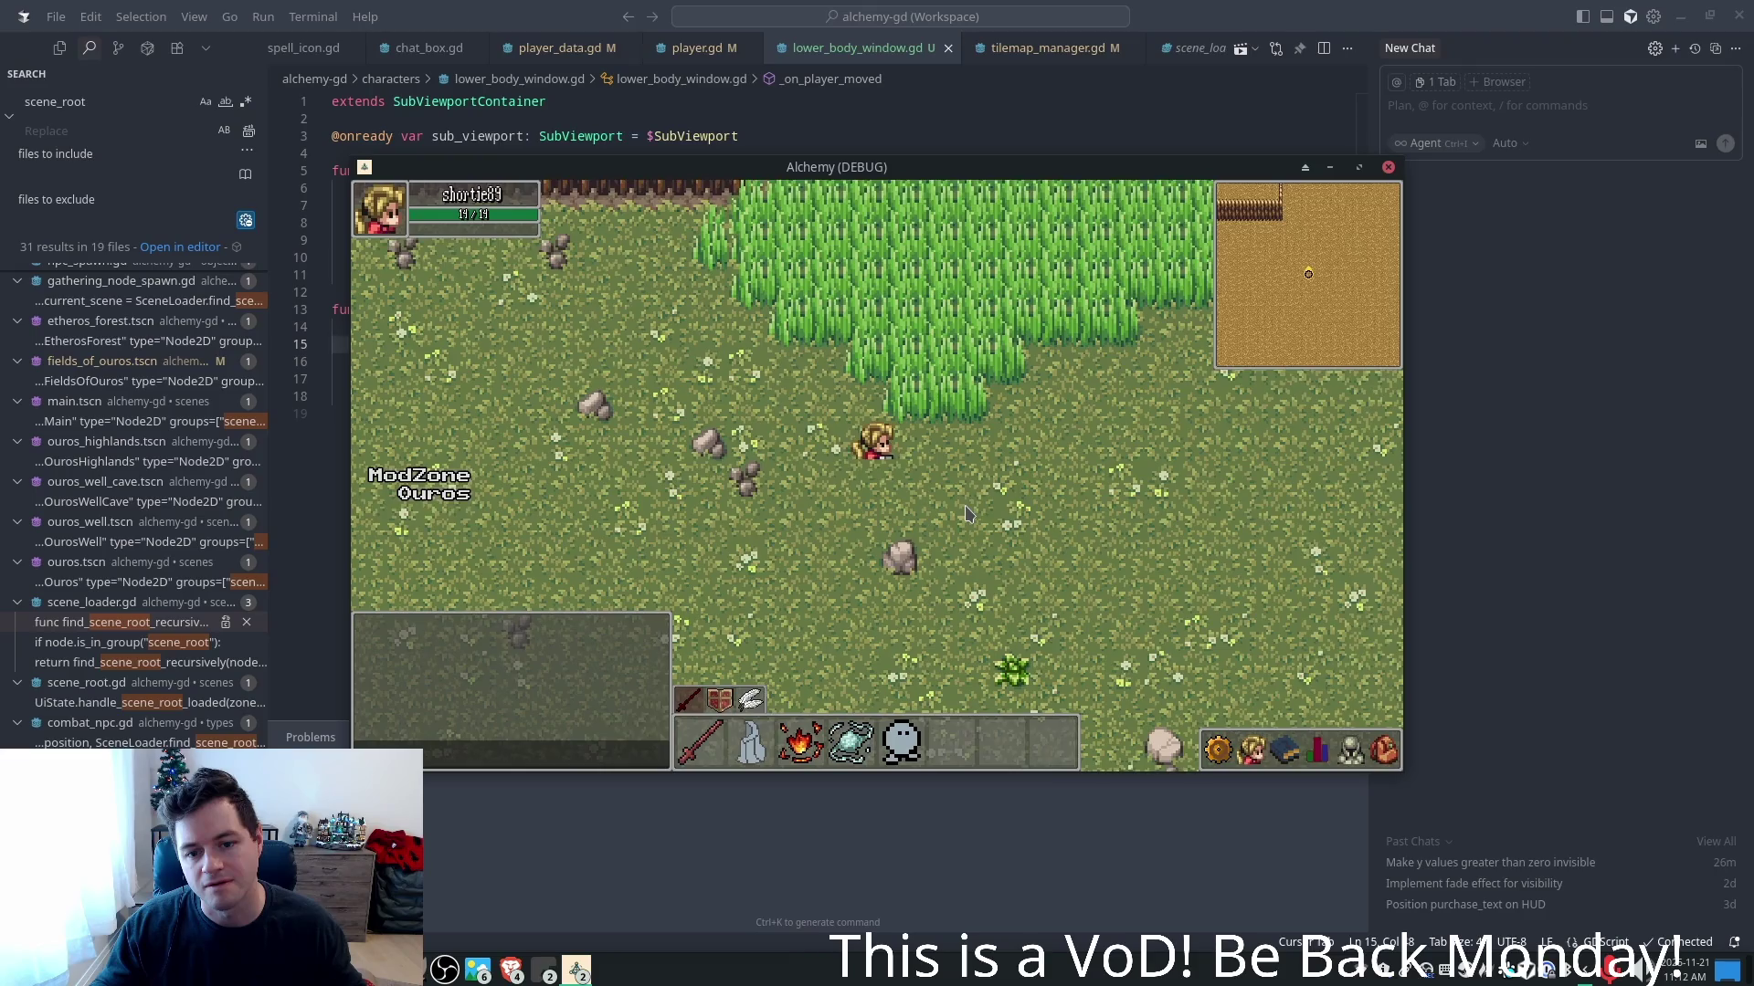
{"action": "key", "text": "s"}
{"action": "key", "text": "w"}
{"action": "key", "text": "d"}
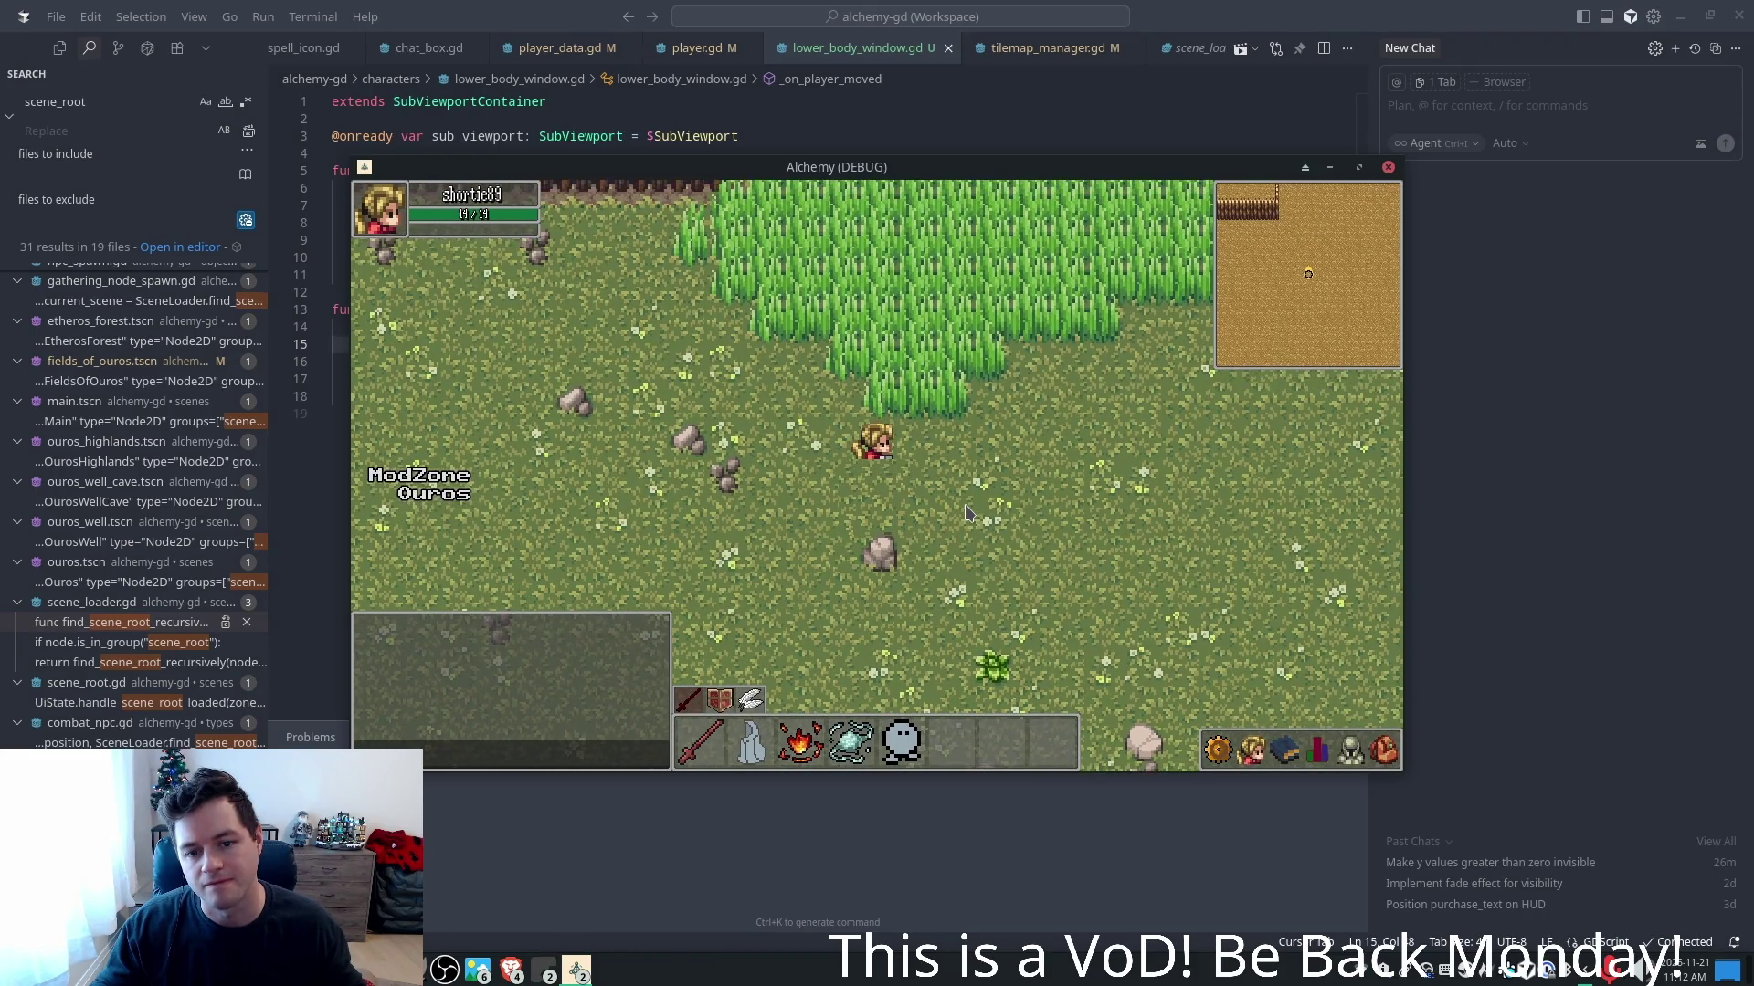
- Walk the character up and down beside the tall grass, then far west and back east
{"action": "key", "text": "s"}
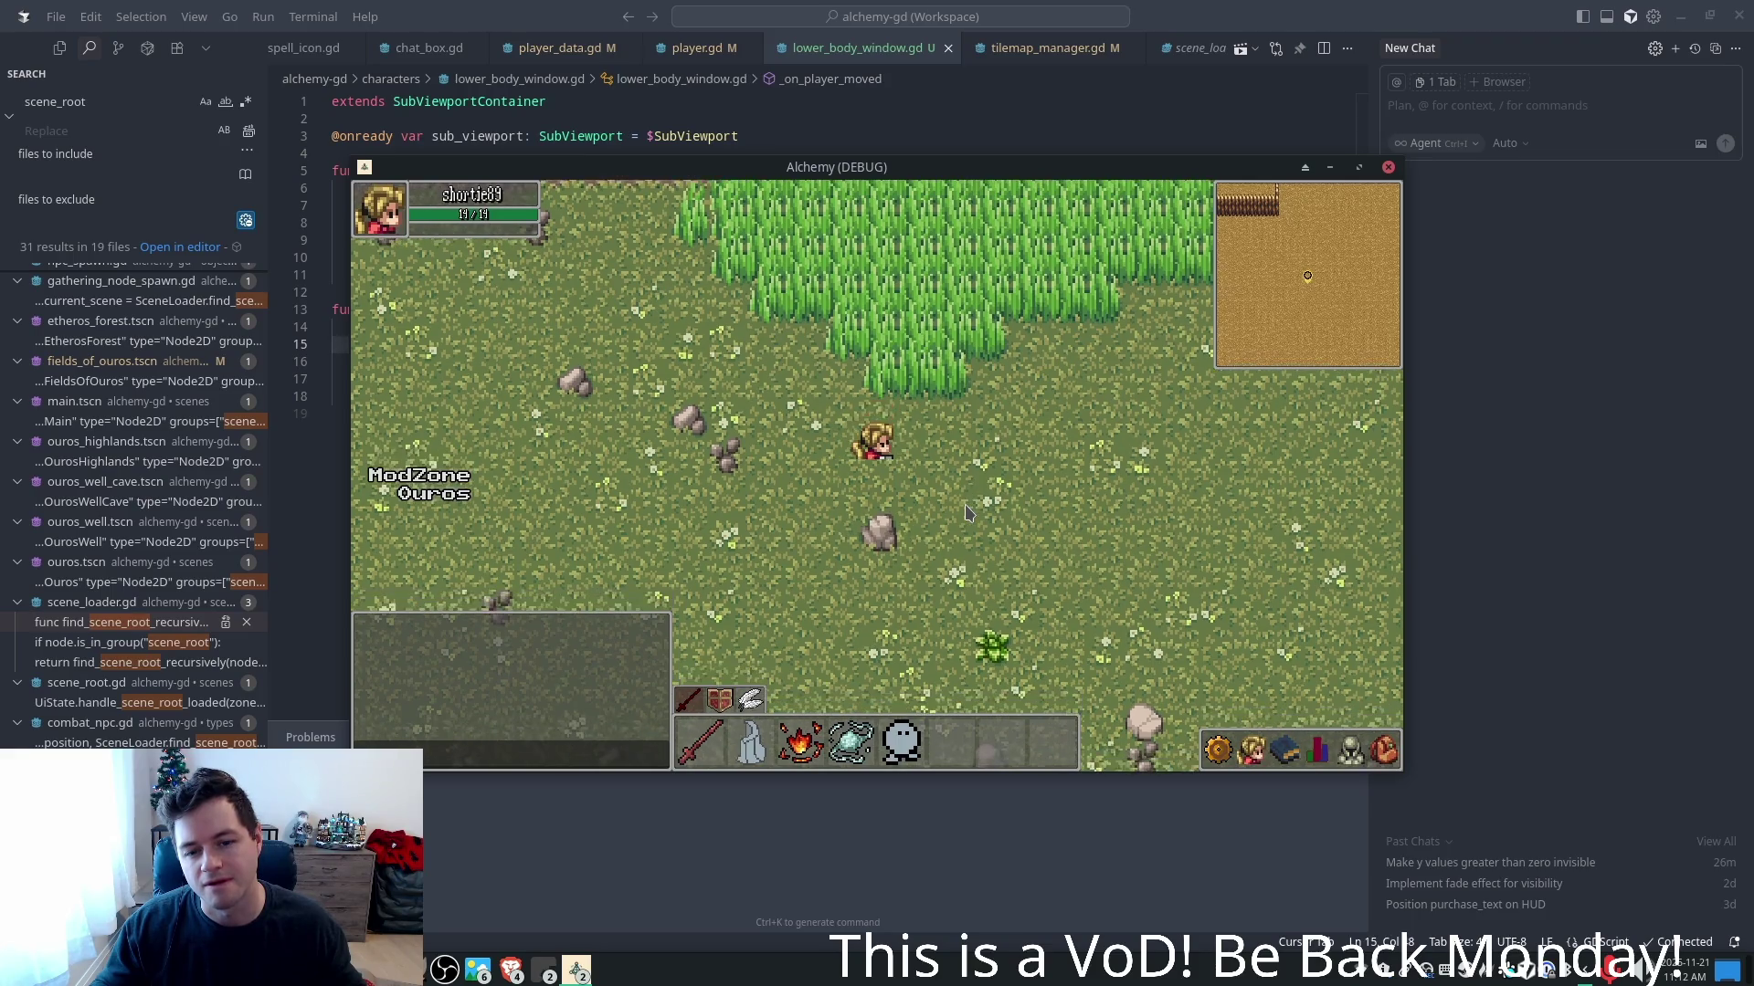
{"action": "key", "text": "w"}
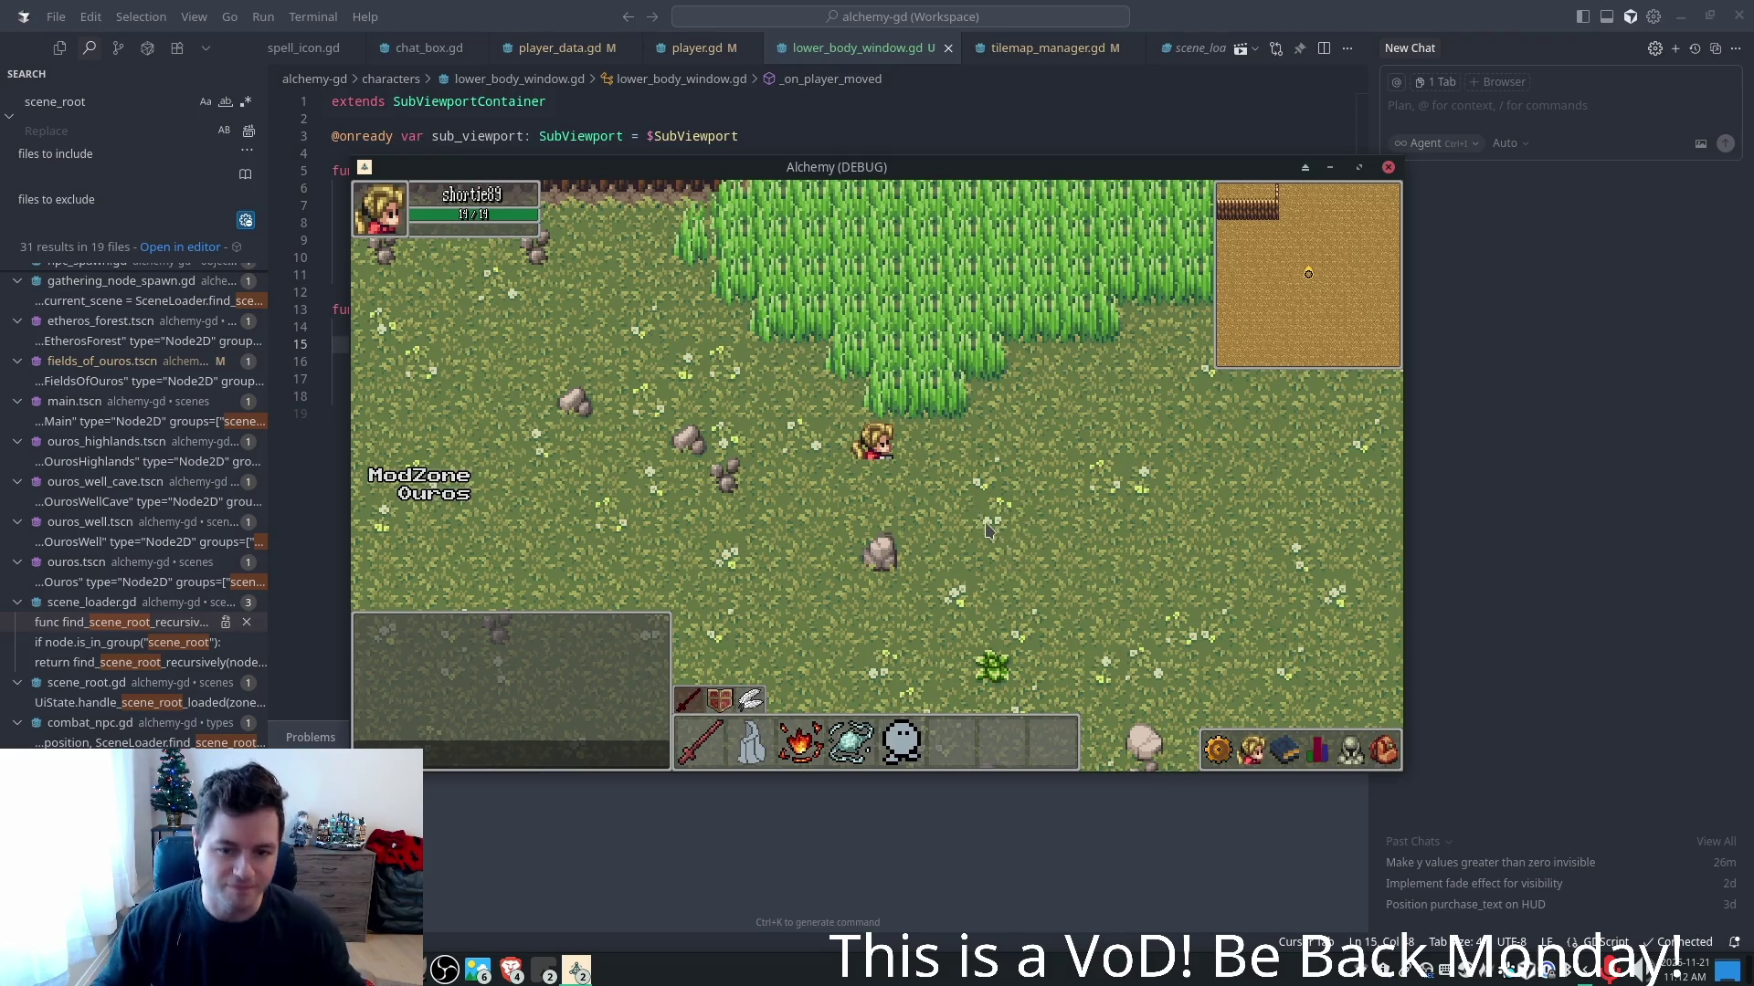
{"action": "key", "text": "w"}
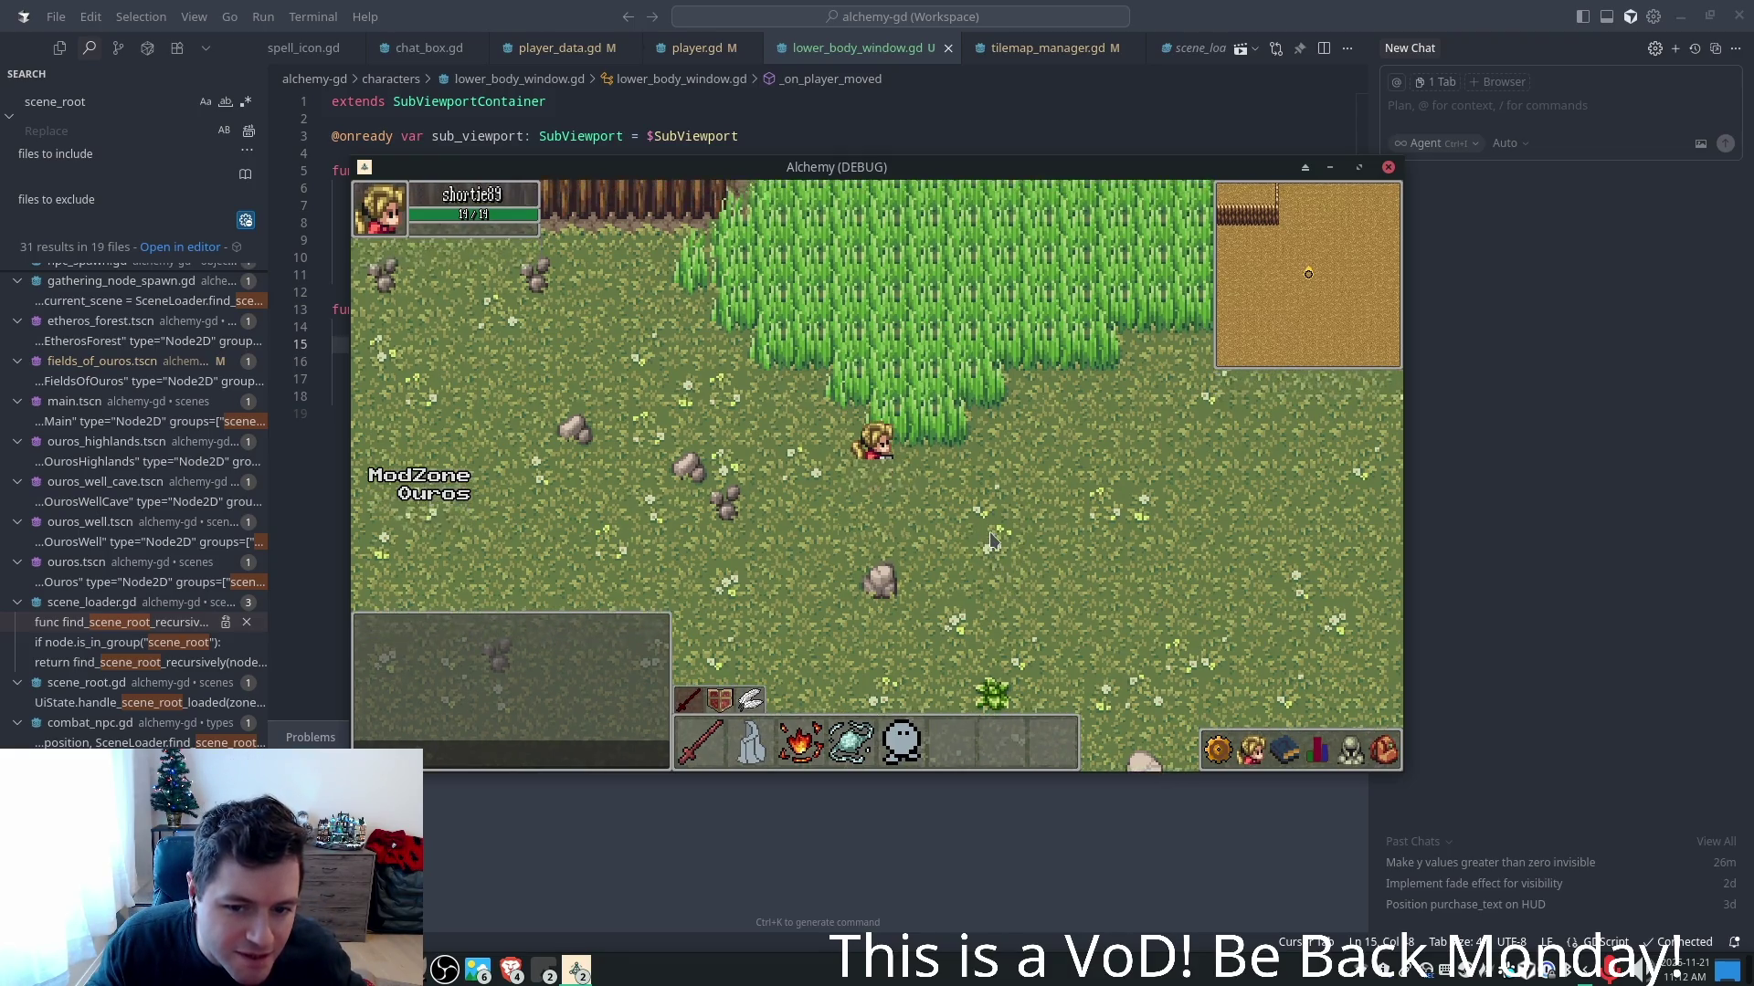
{"action": "key", "text": "s"}
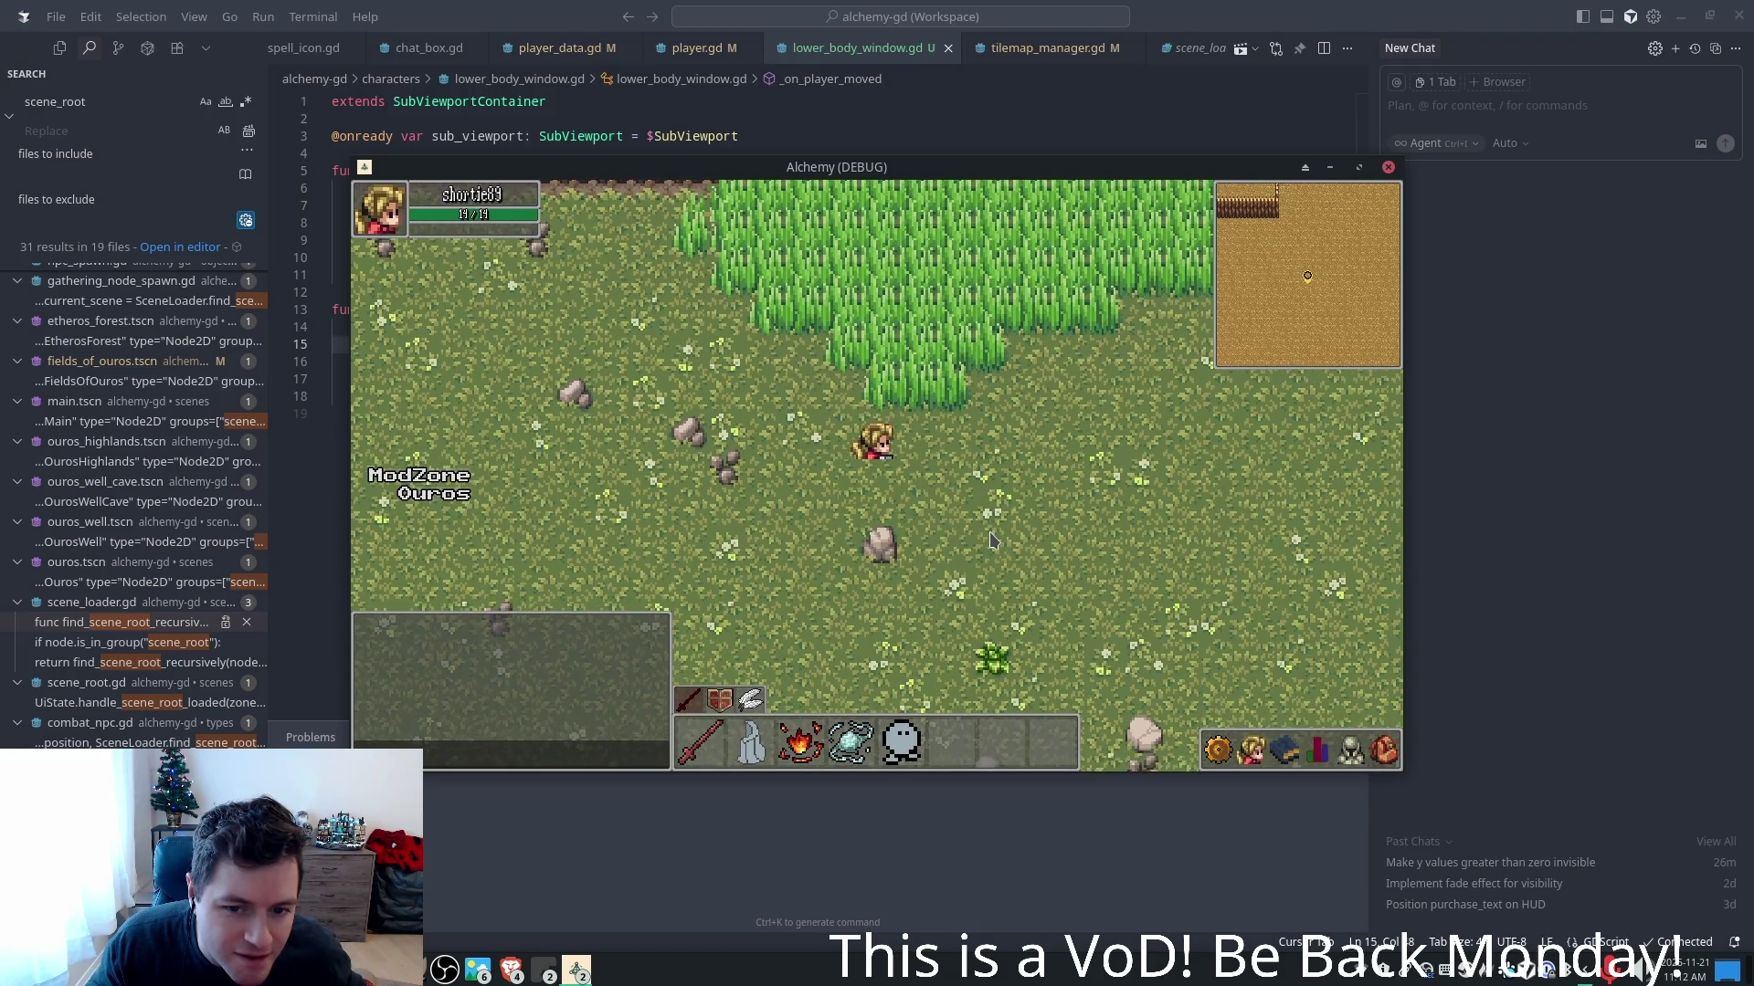
{"action": "key", "text": "s"}
{"action": "key", "text": "s"}
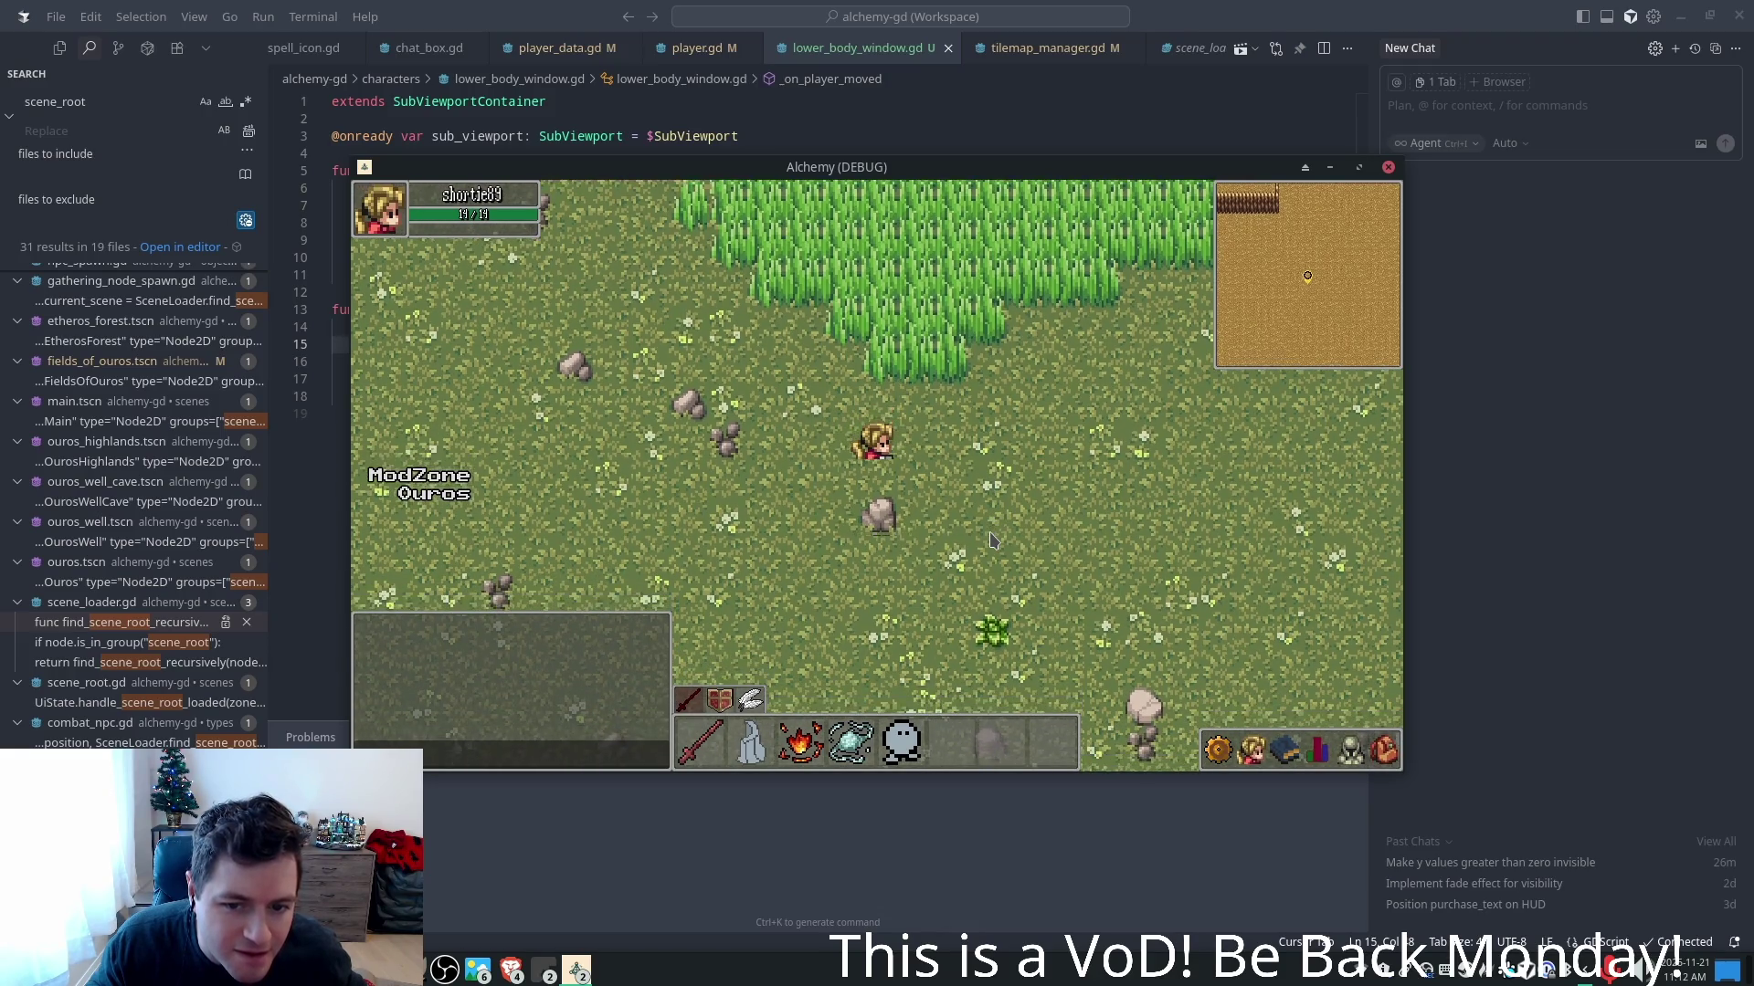
{"action": "key", "text": "s"}
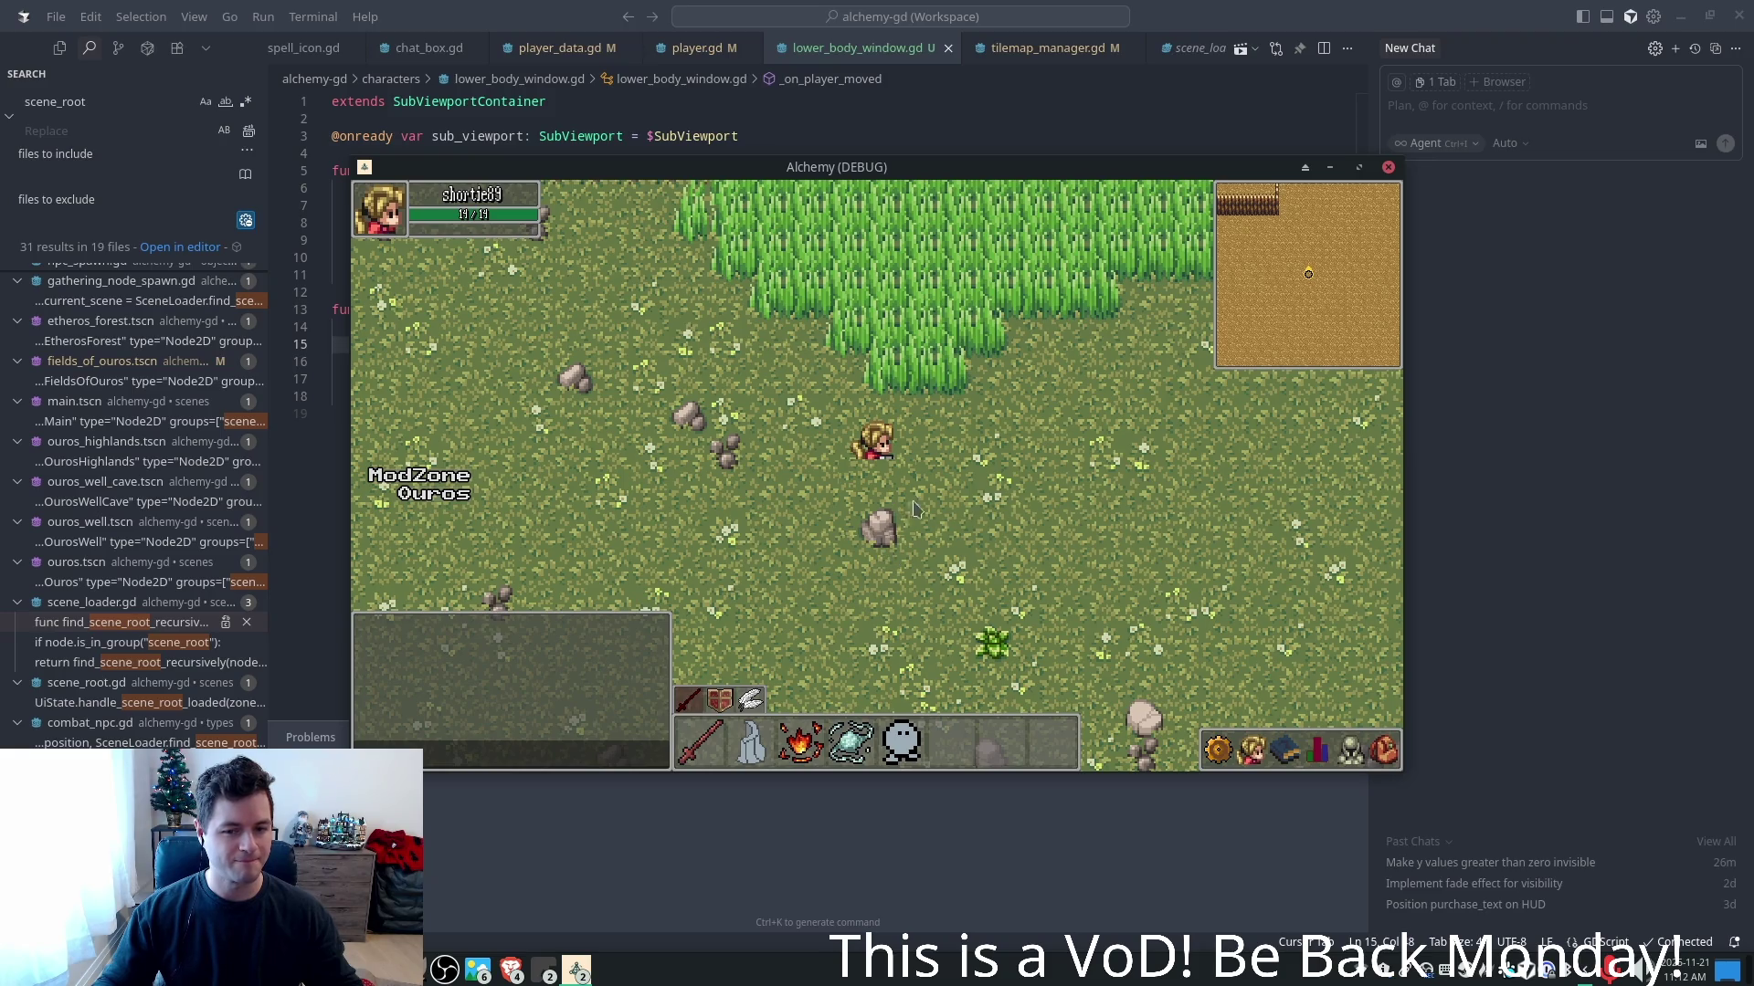
{"action": "key", "text": "a"}
{"action": "key", "text": "a"}
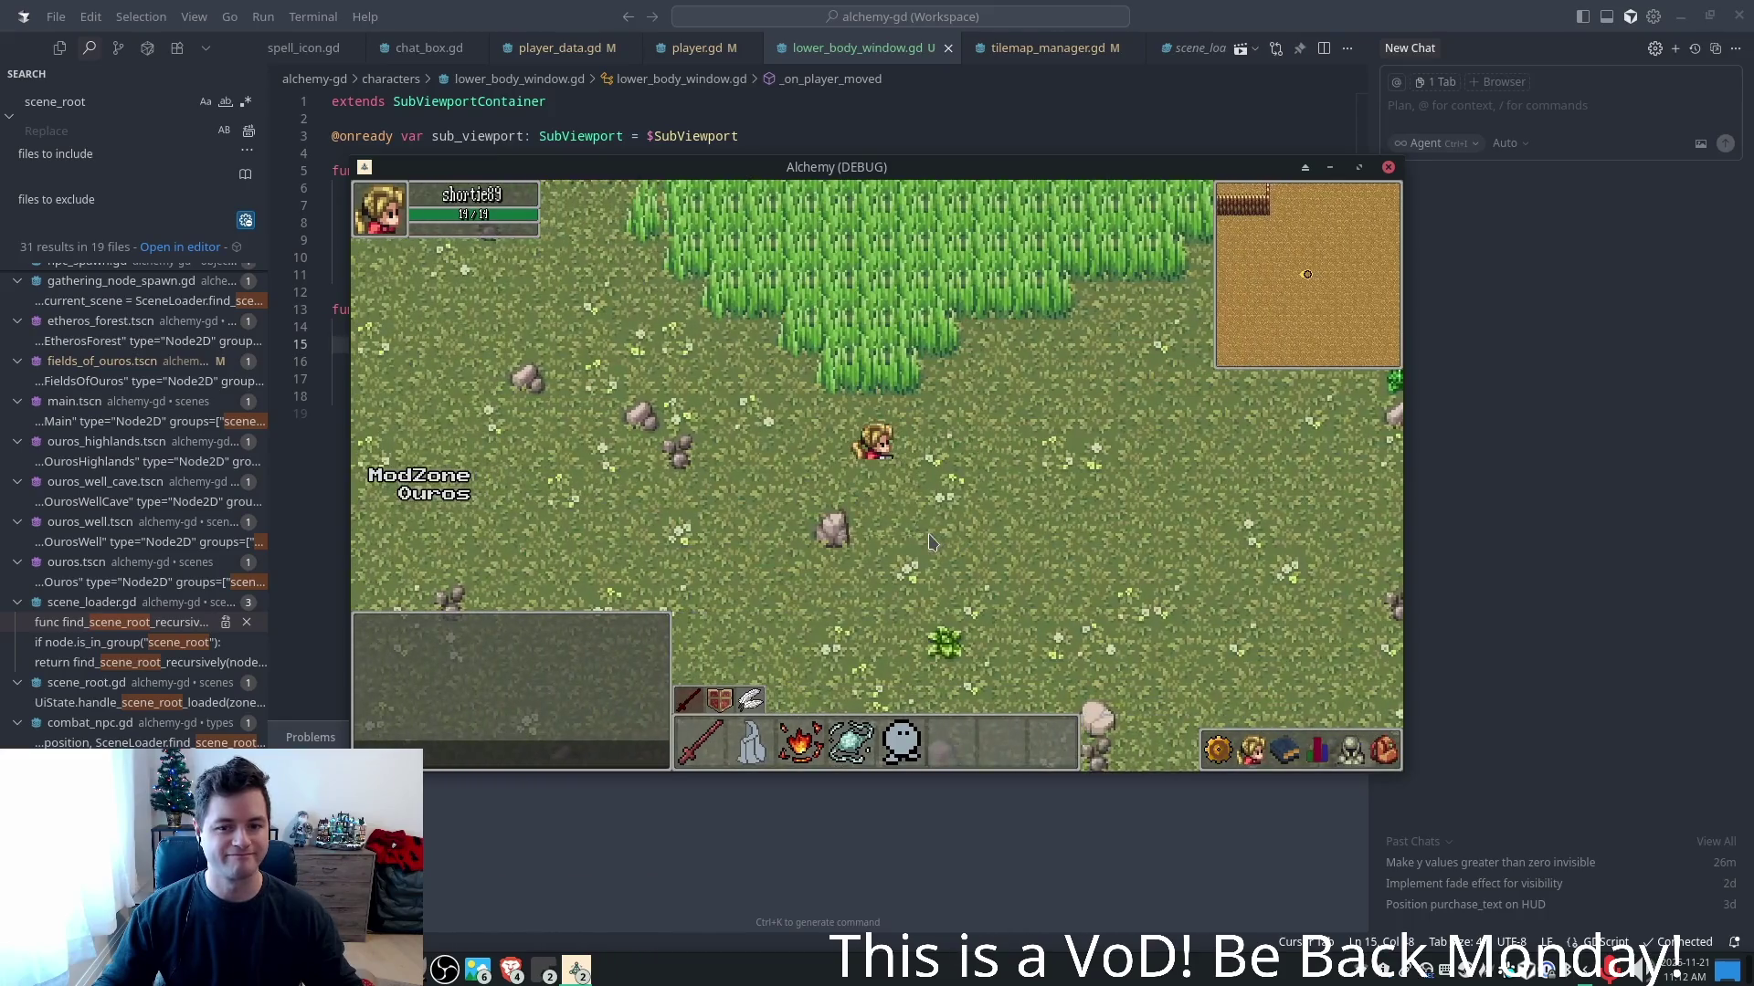
{"action": "key", "text": "a"}
{"action": "key", "text": "d"}
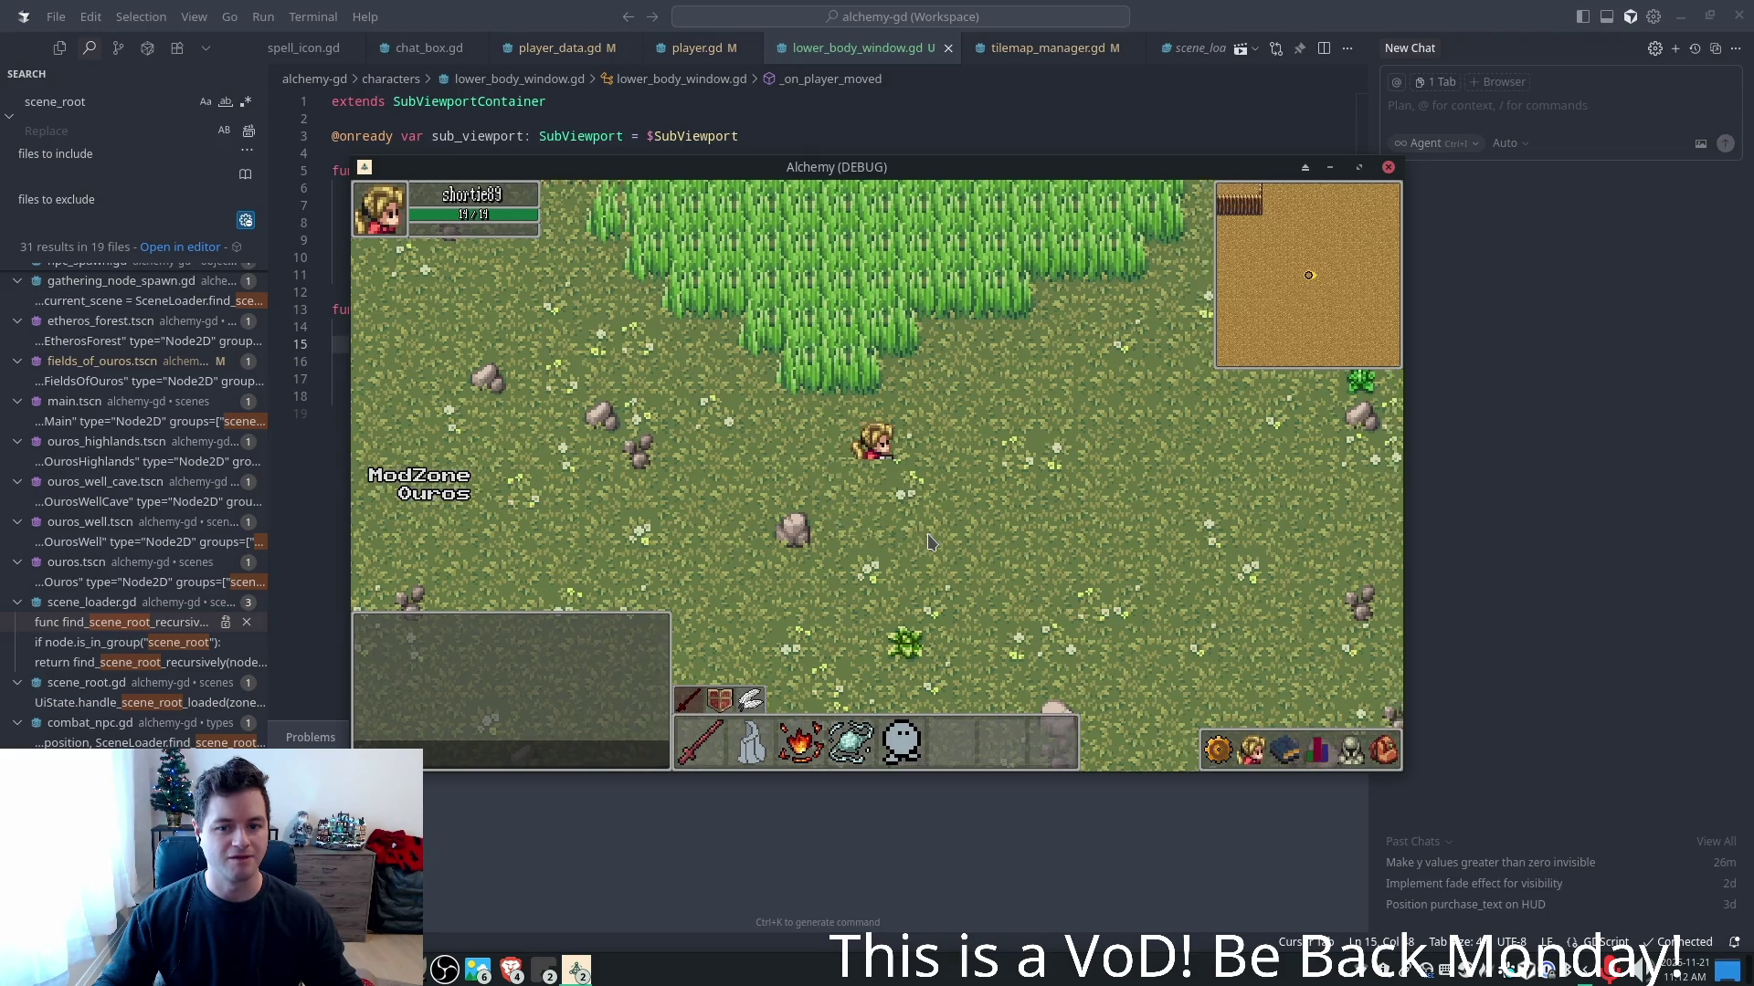
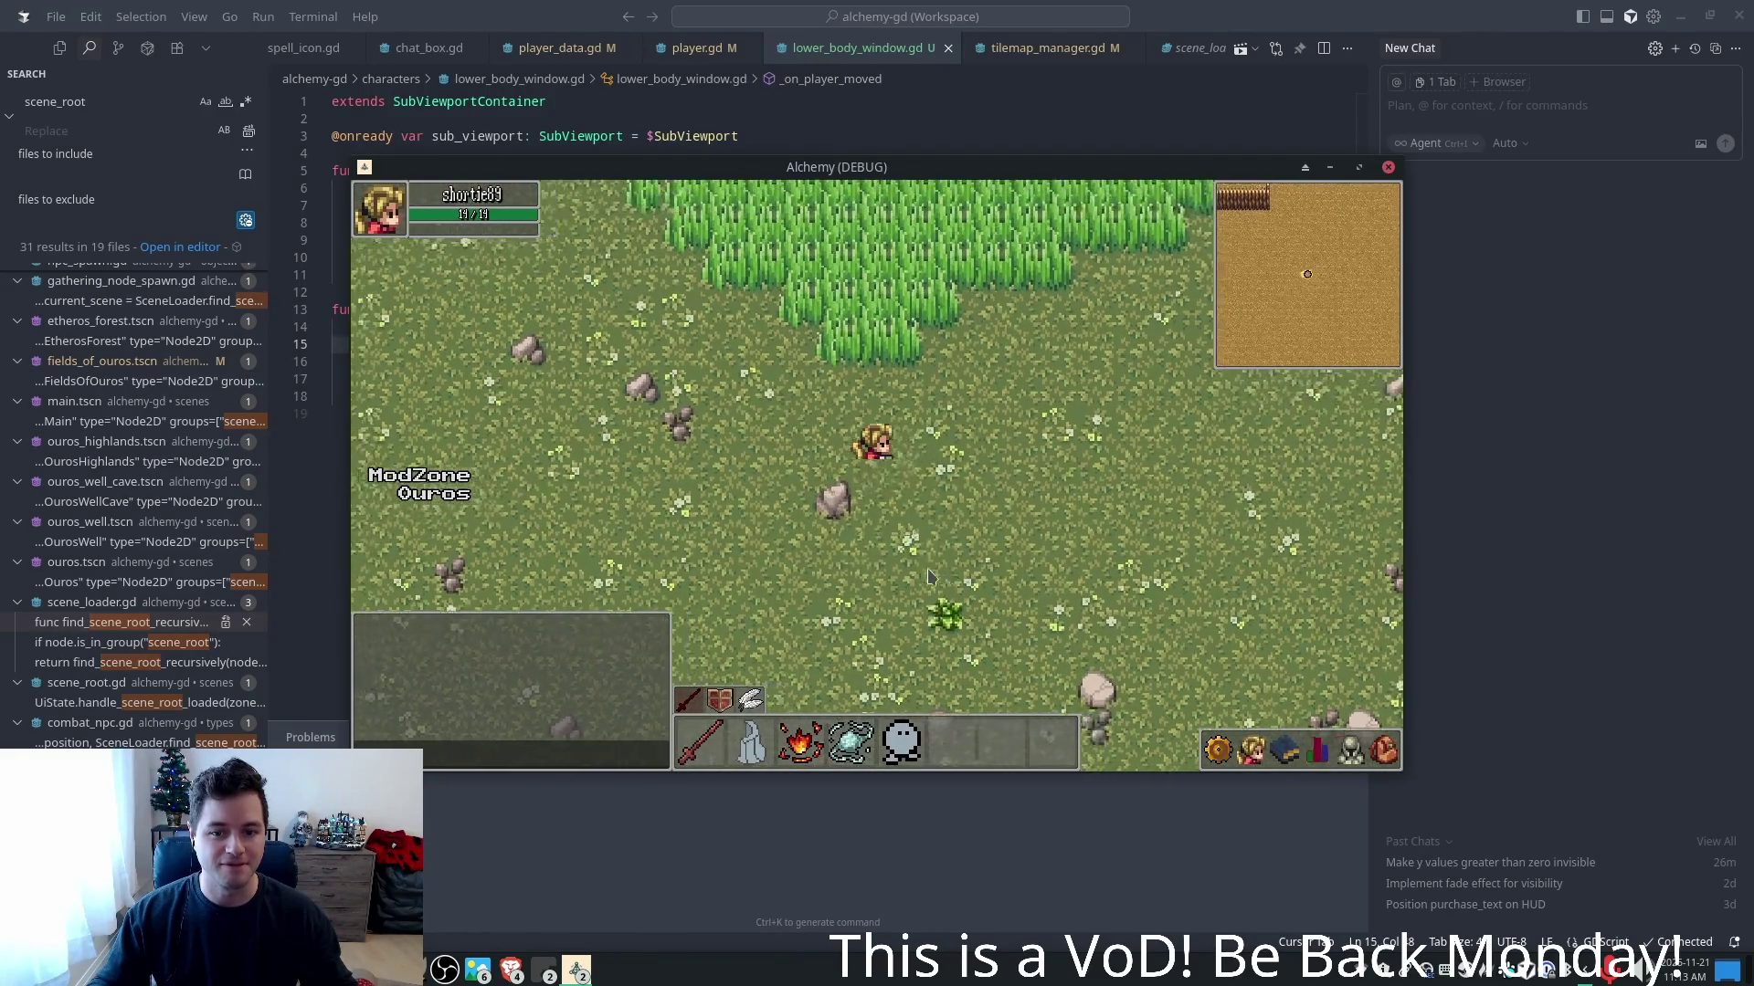
- Close the debug game, review the 6.0 inverse_position offset in _on_player_moved, and relaunch with F5
{"action": "left_click", "coordinate": [1295, 45]}
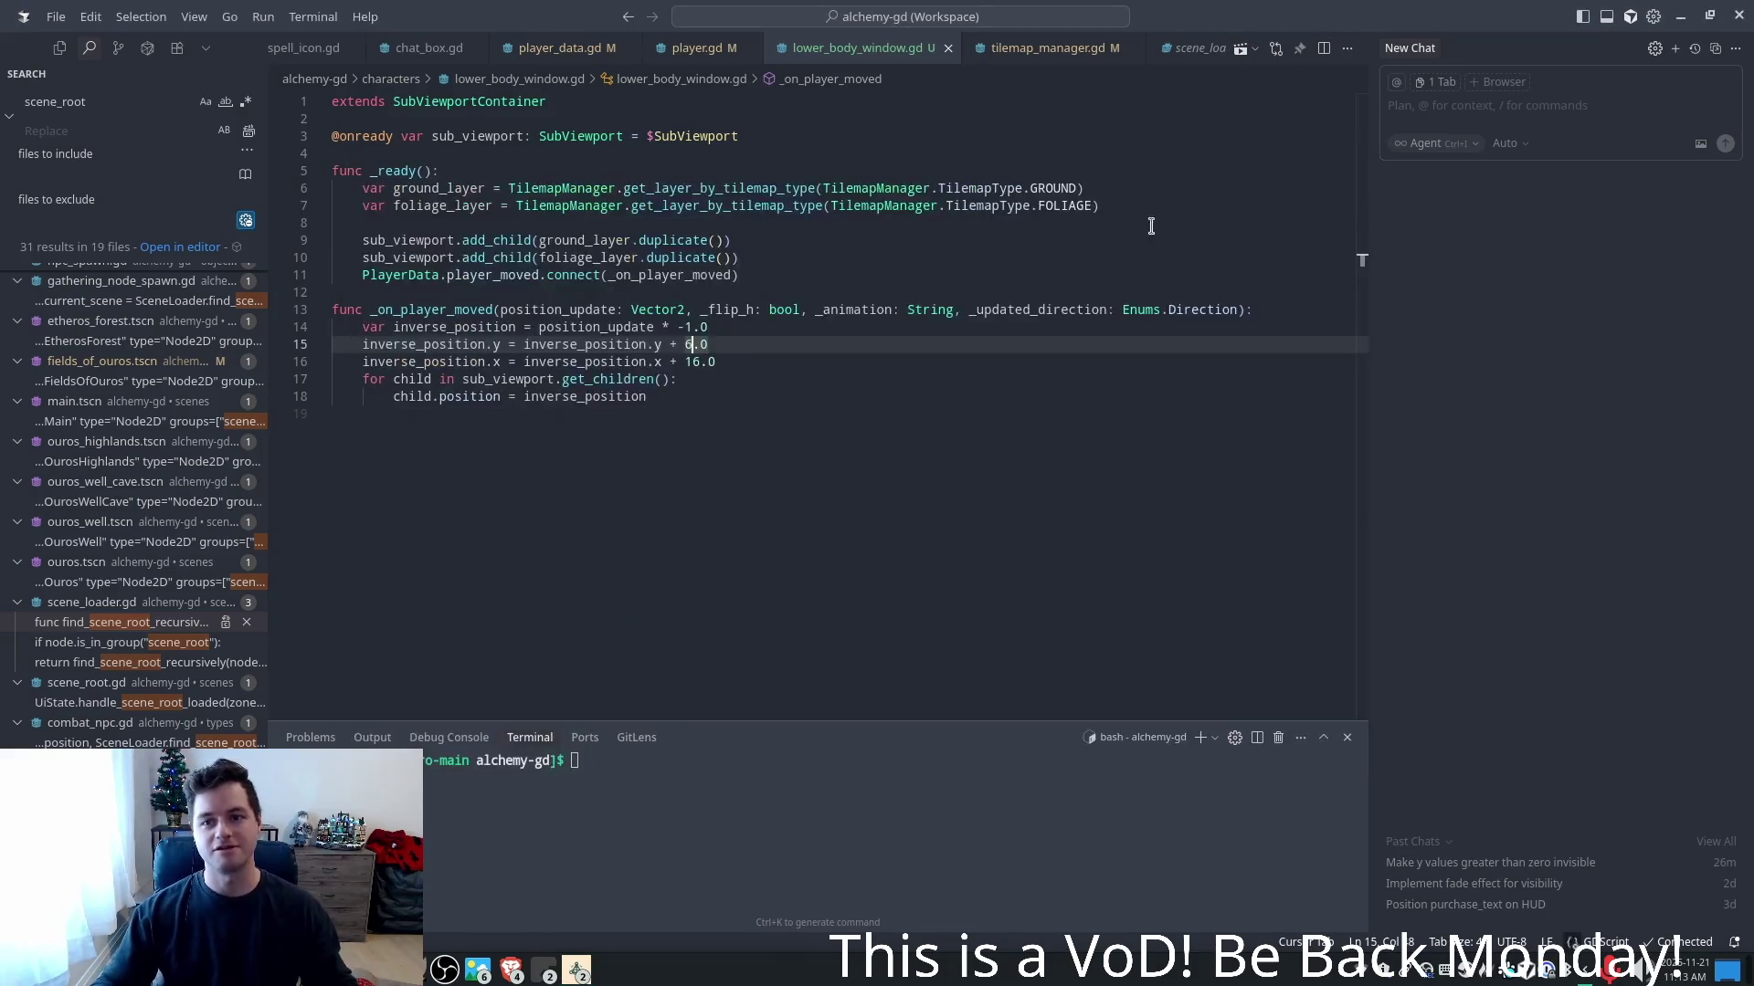
{"action": "left_click", "coordinate": [494, 327]}
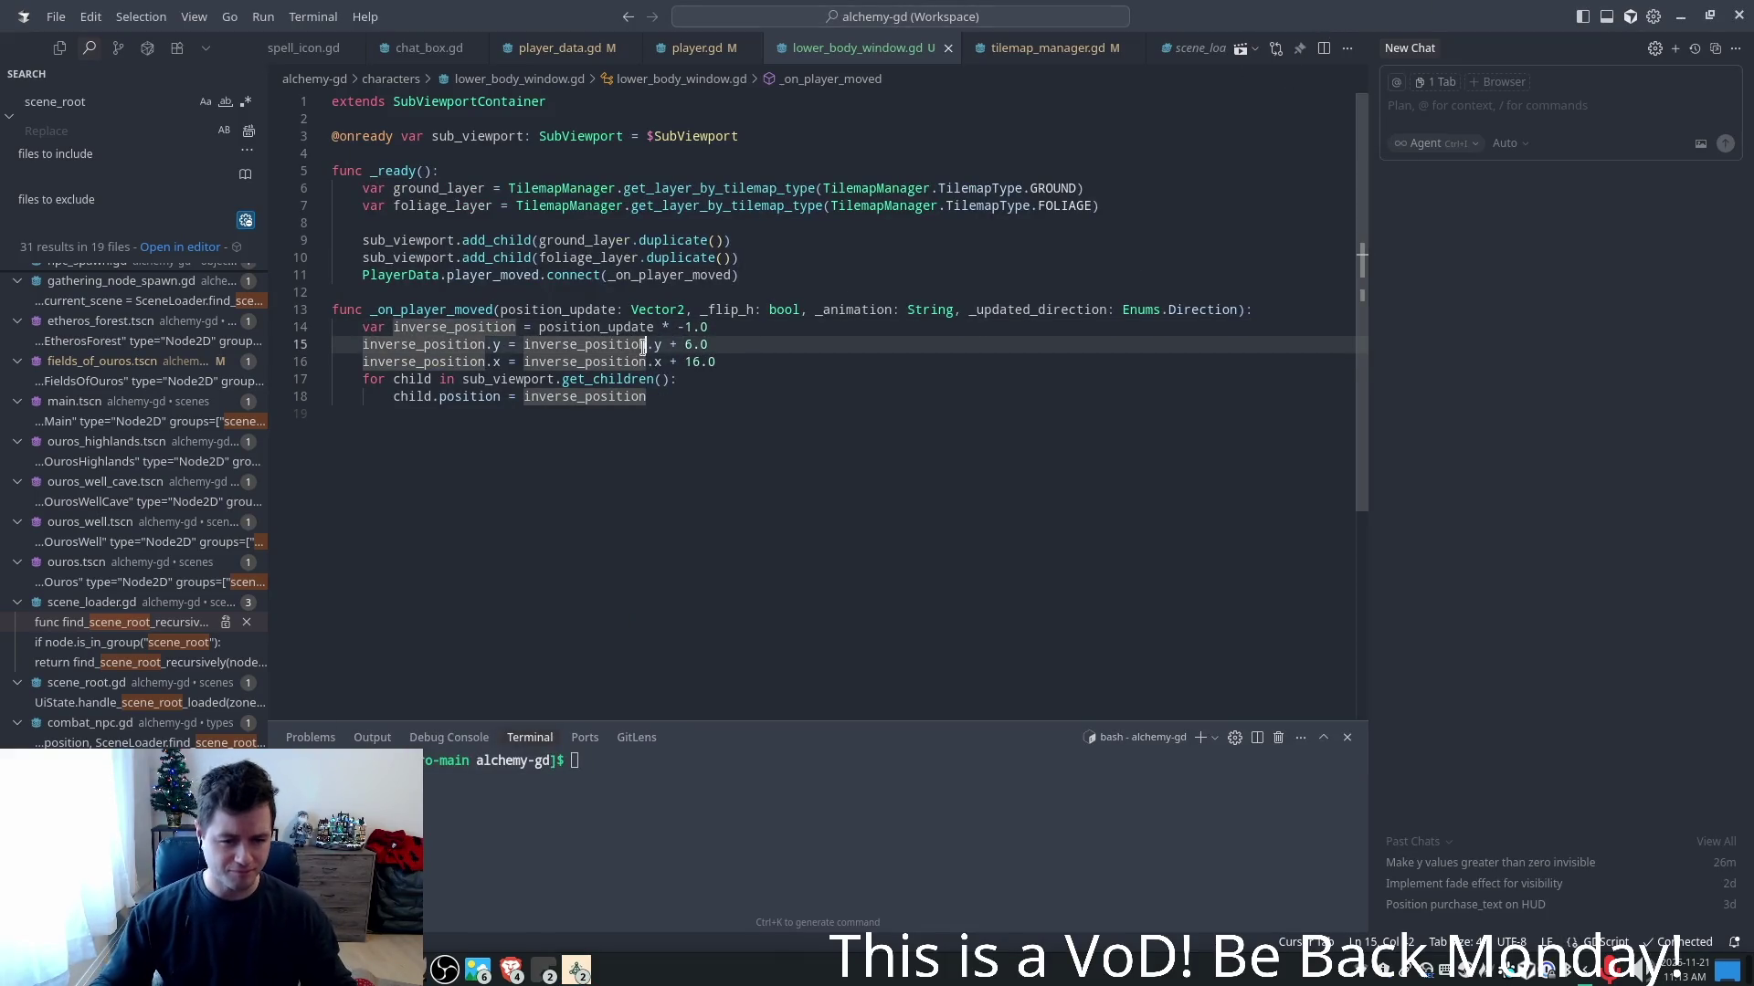
{"action": "left_click", "coordinate": [812, 461]}
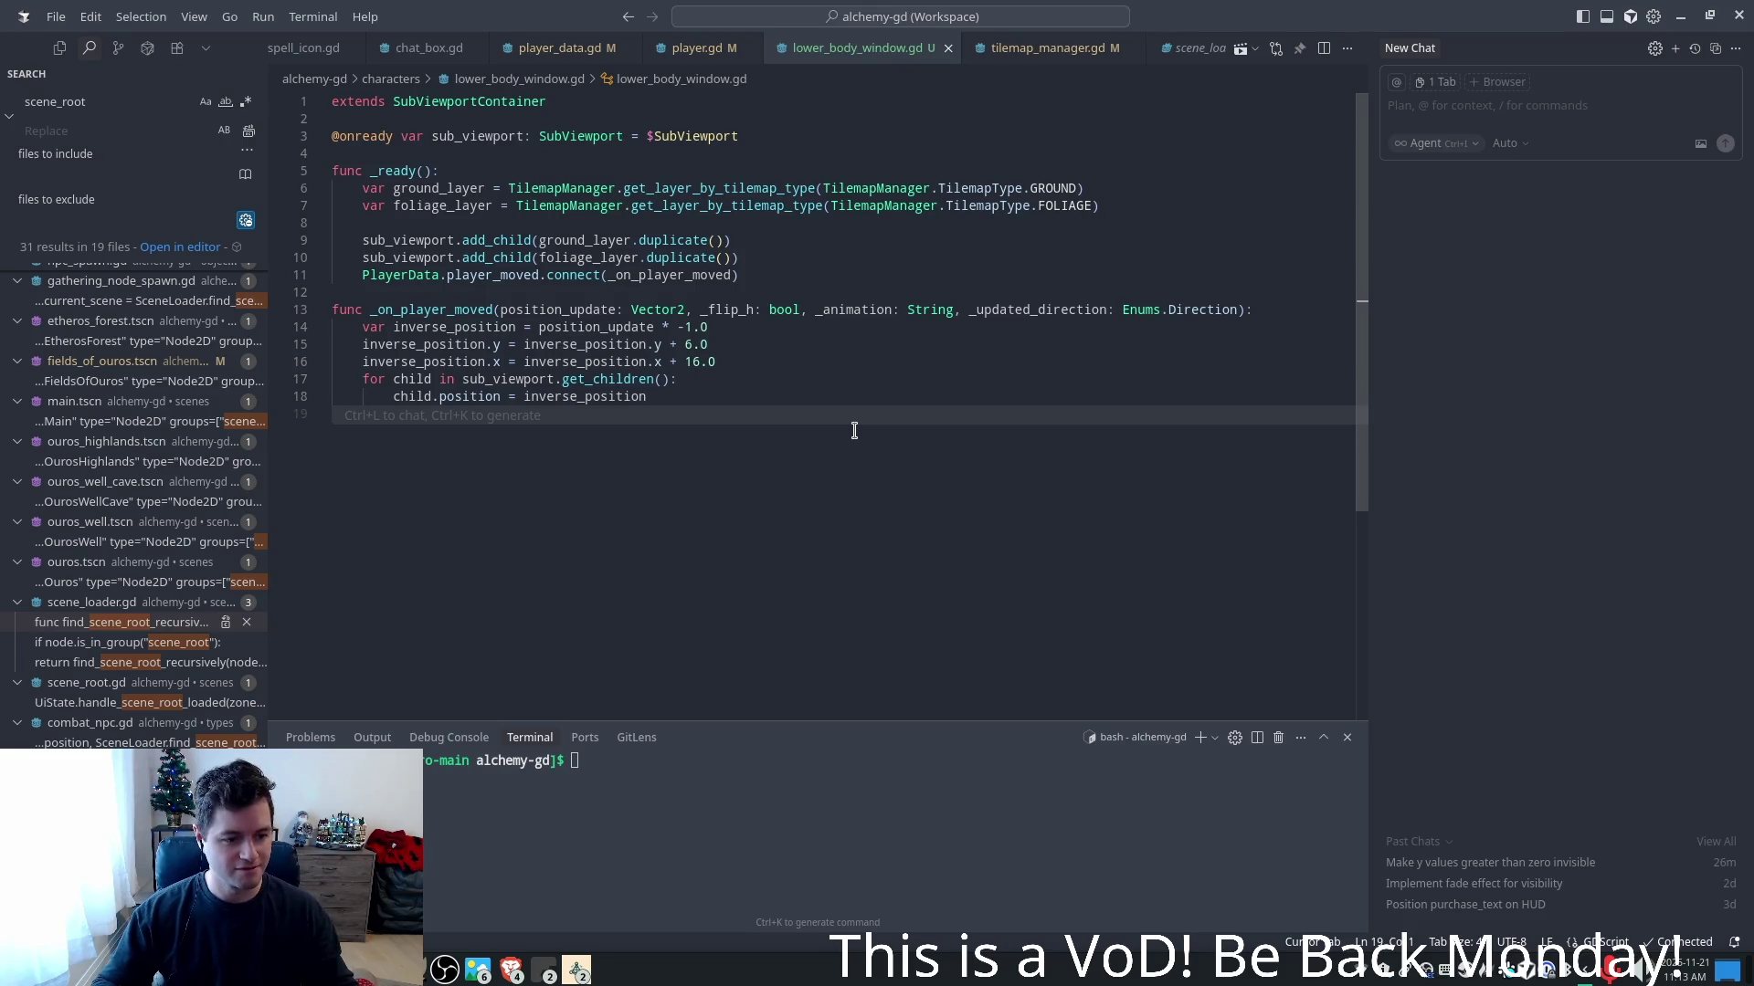
{"action": "key", "text": "F5"}
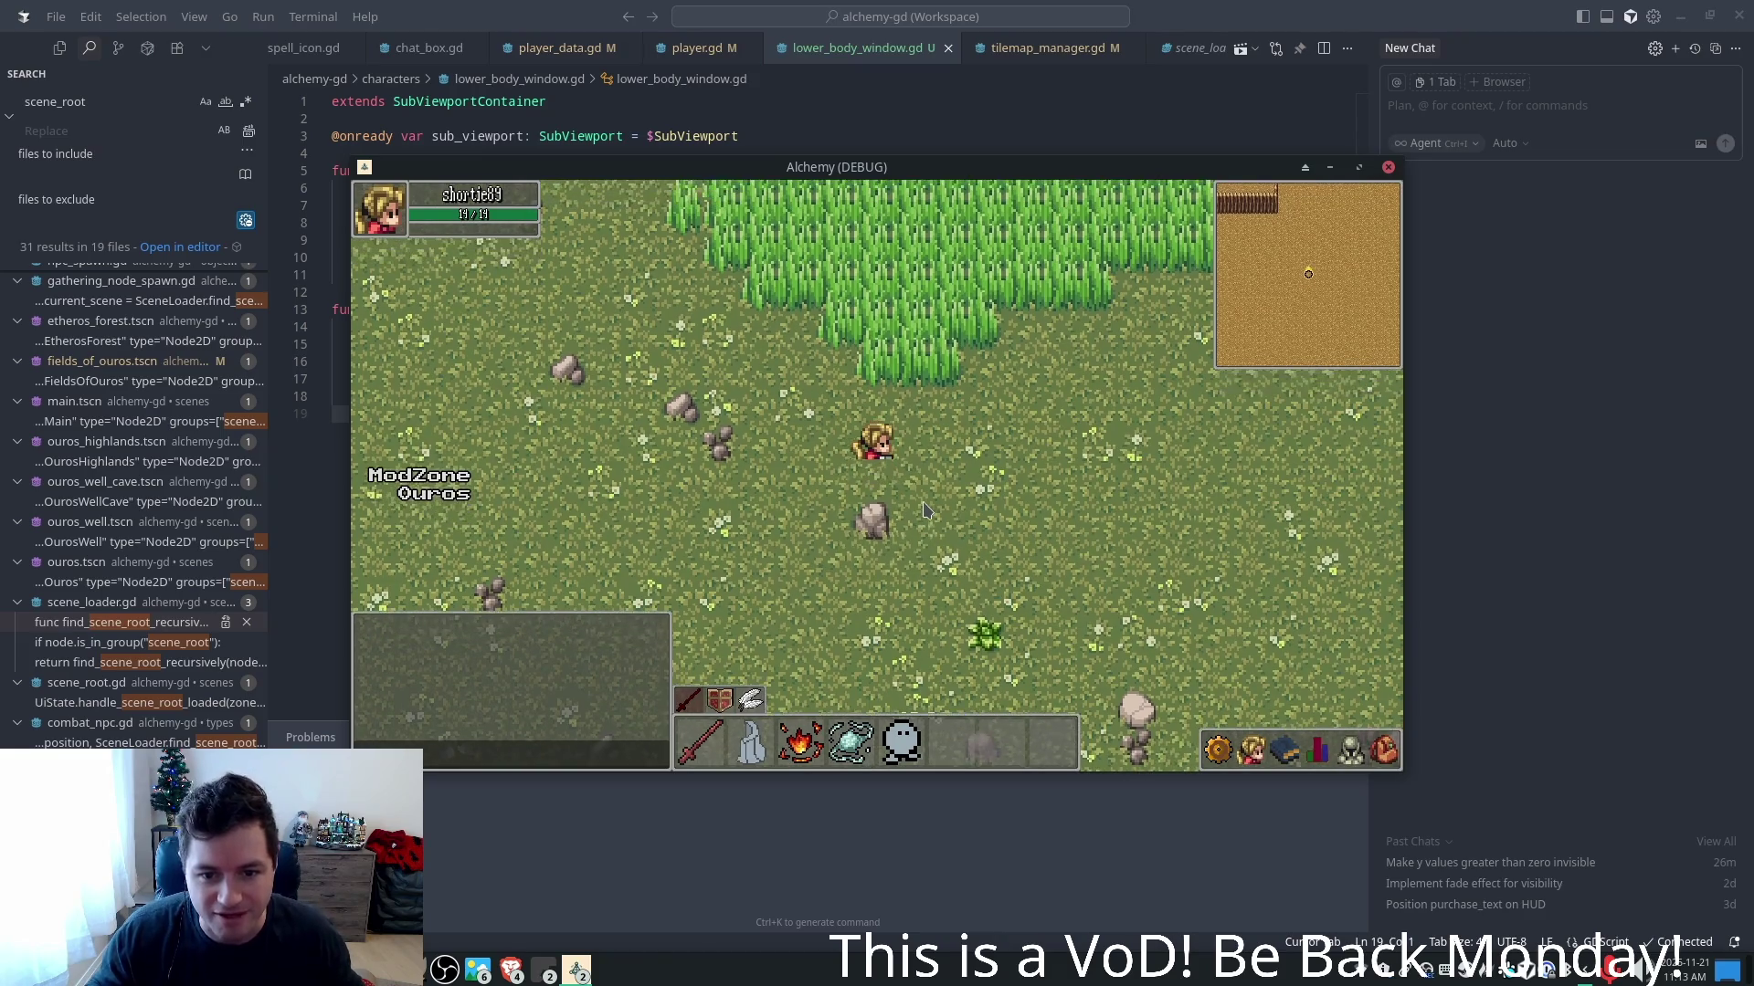
- Walk the character up, down and left around the meadow, then close the game with Alt+F4
{"action": "key", "text": "w"}
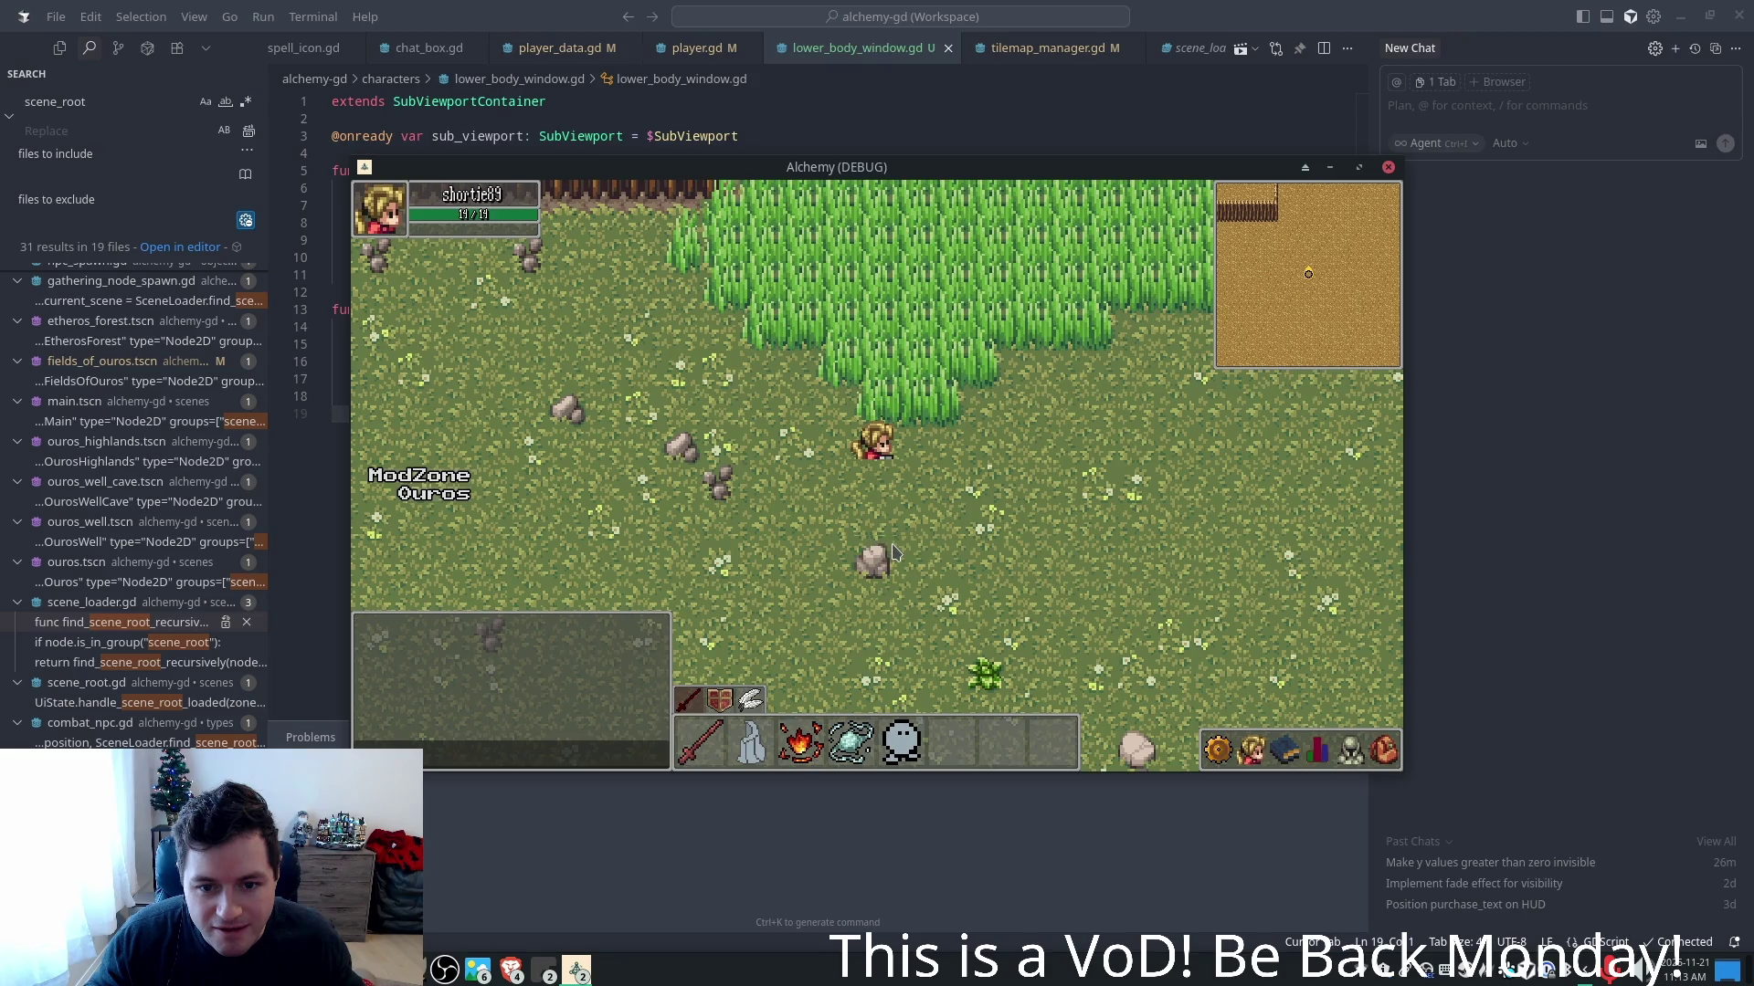
{"action": "key", "text": "s"}
{"action": "key", "text": "a"}
{"action": "key", "text": "a"}
{"action": "key", "text": "w"}
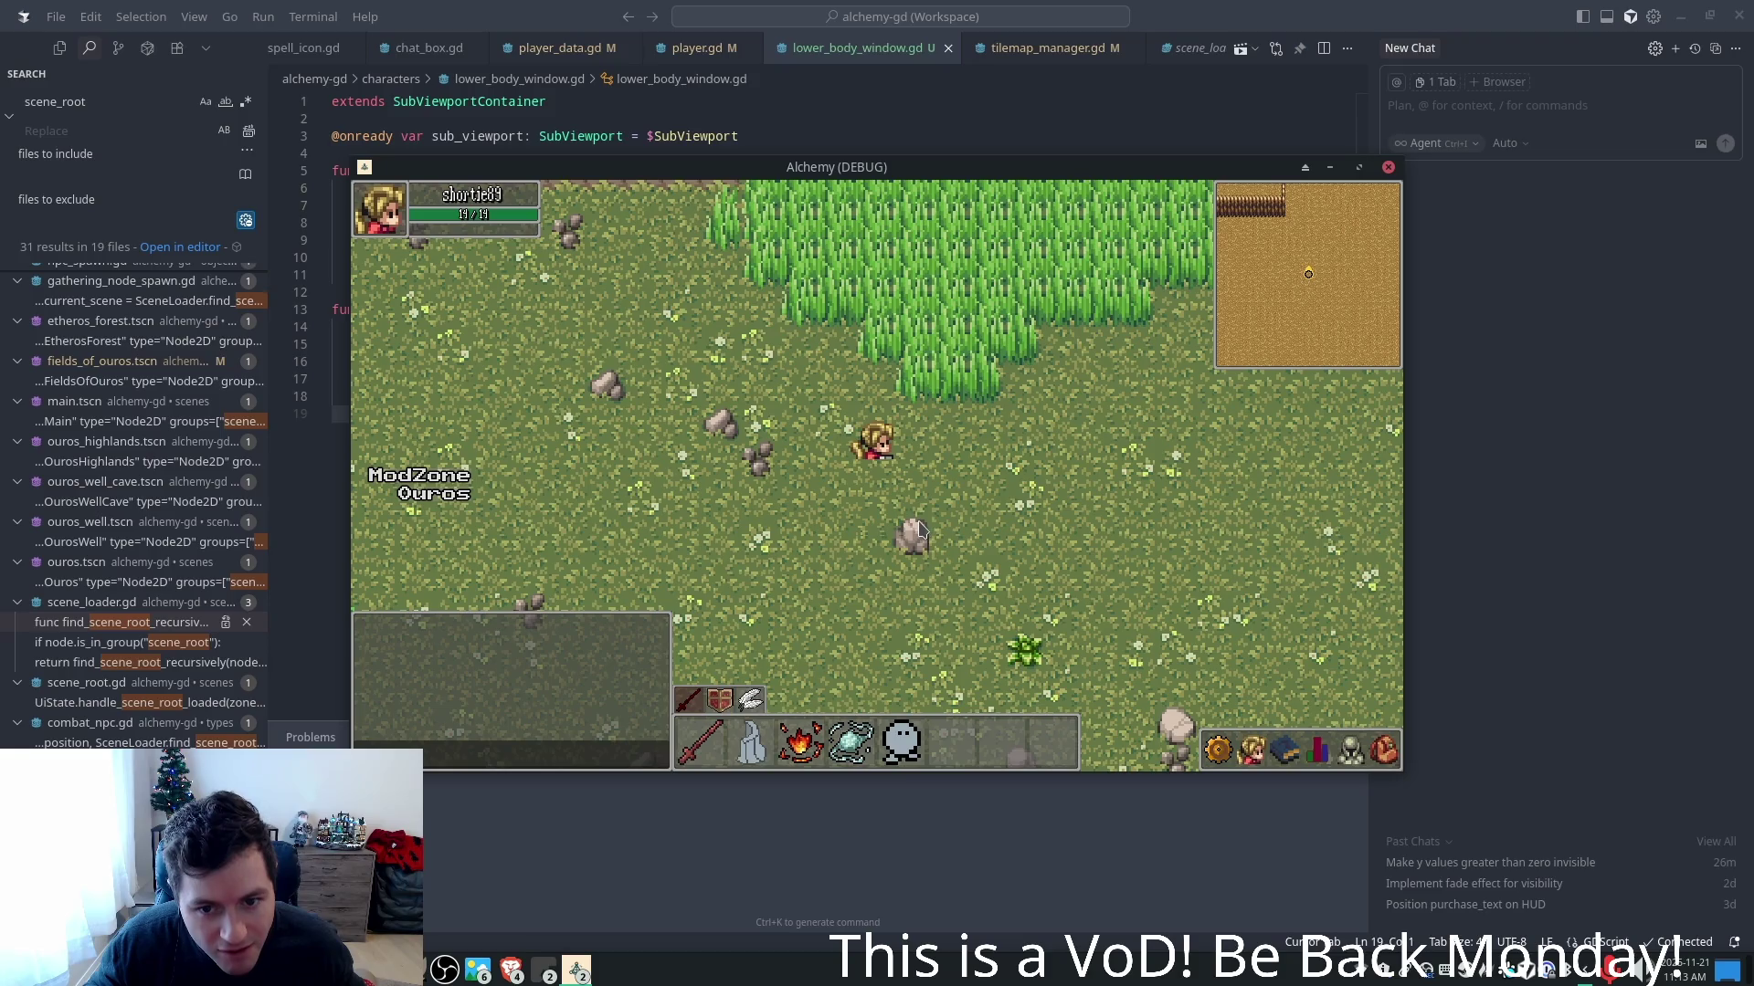
{"action": "key", "text": "s"}
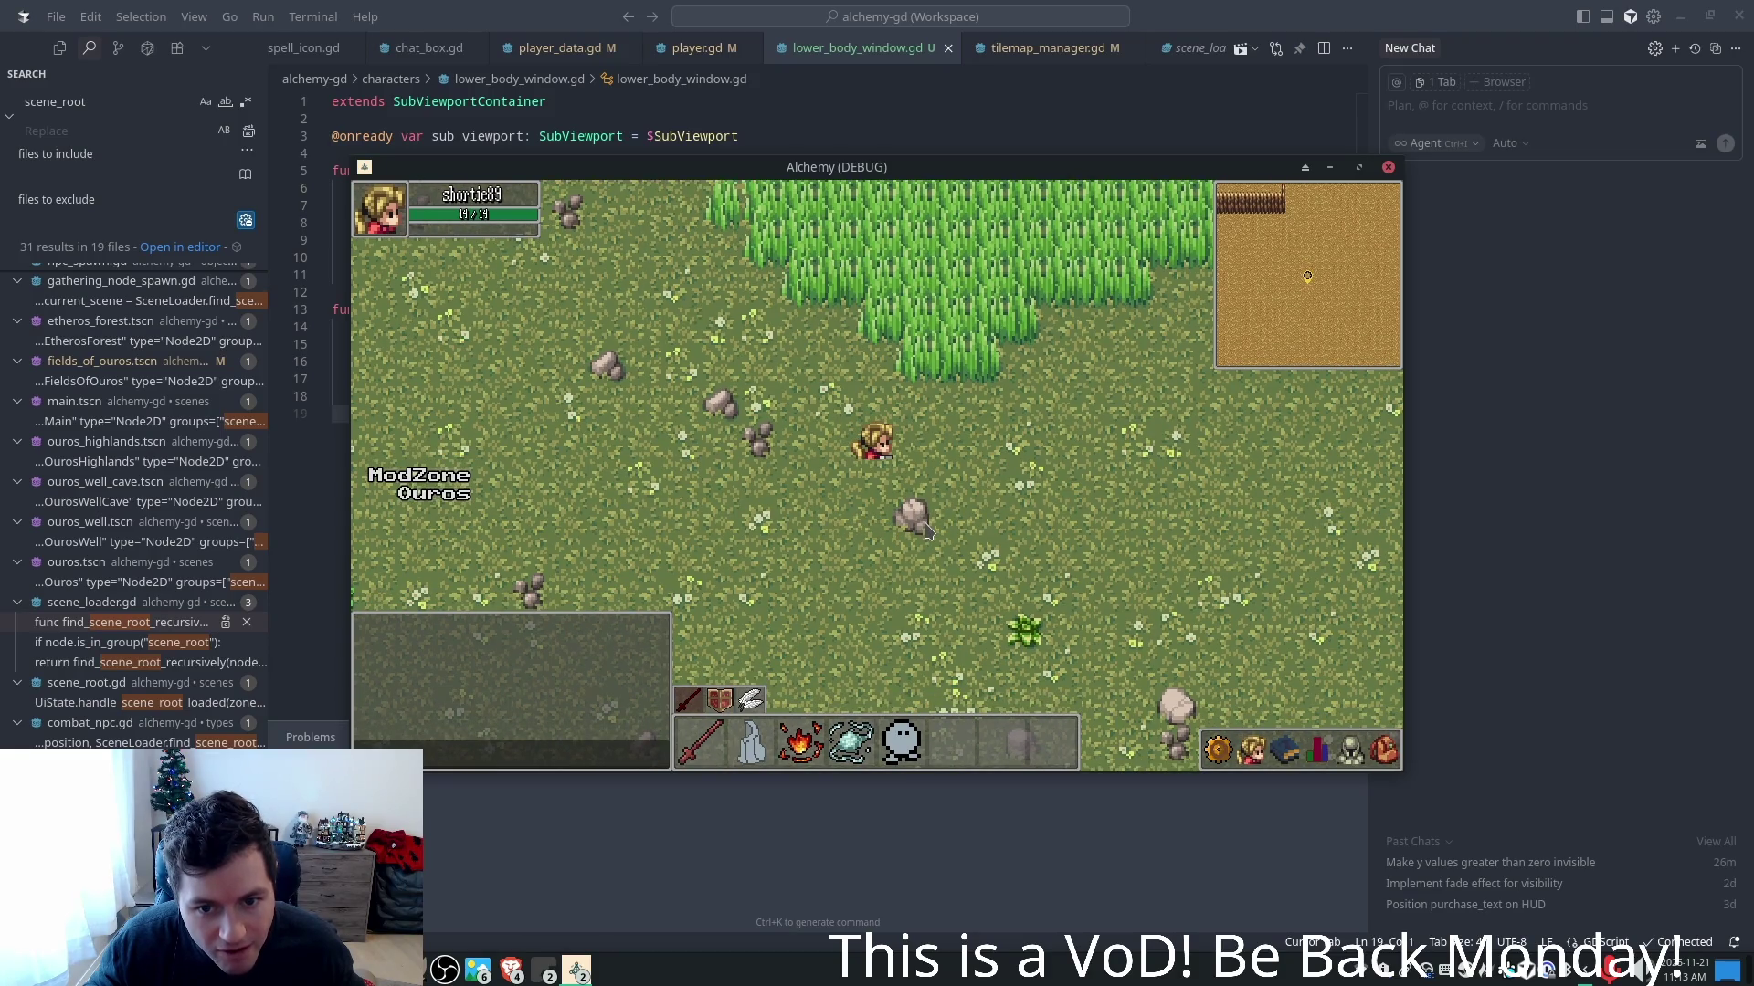
{"action": "key", "text": "s"}
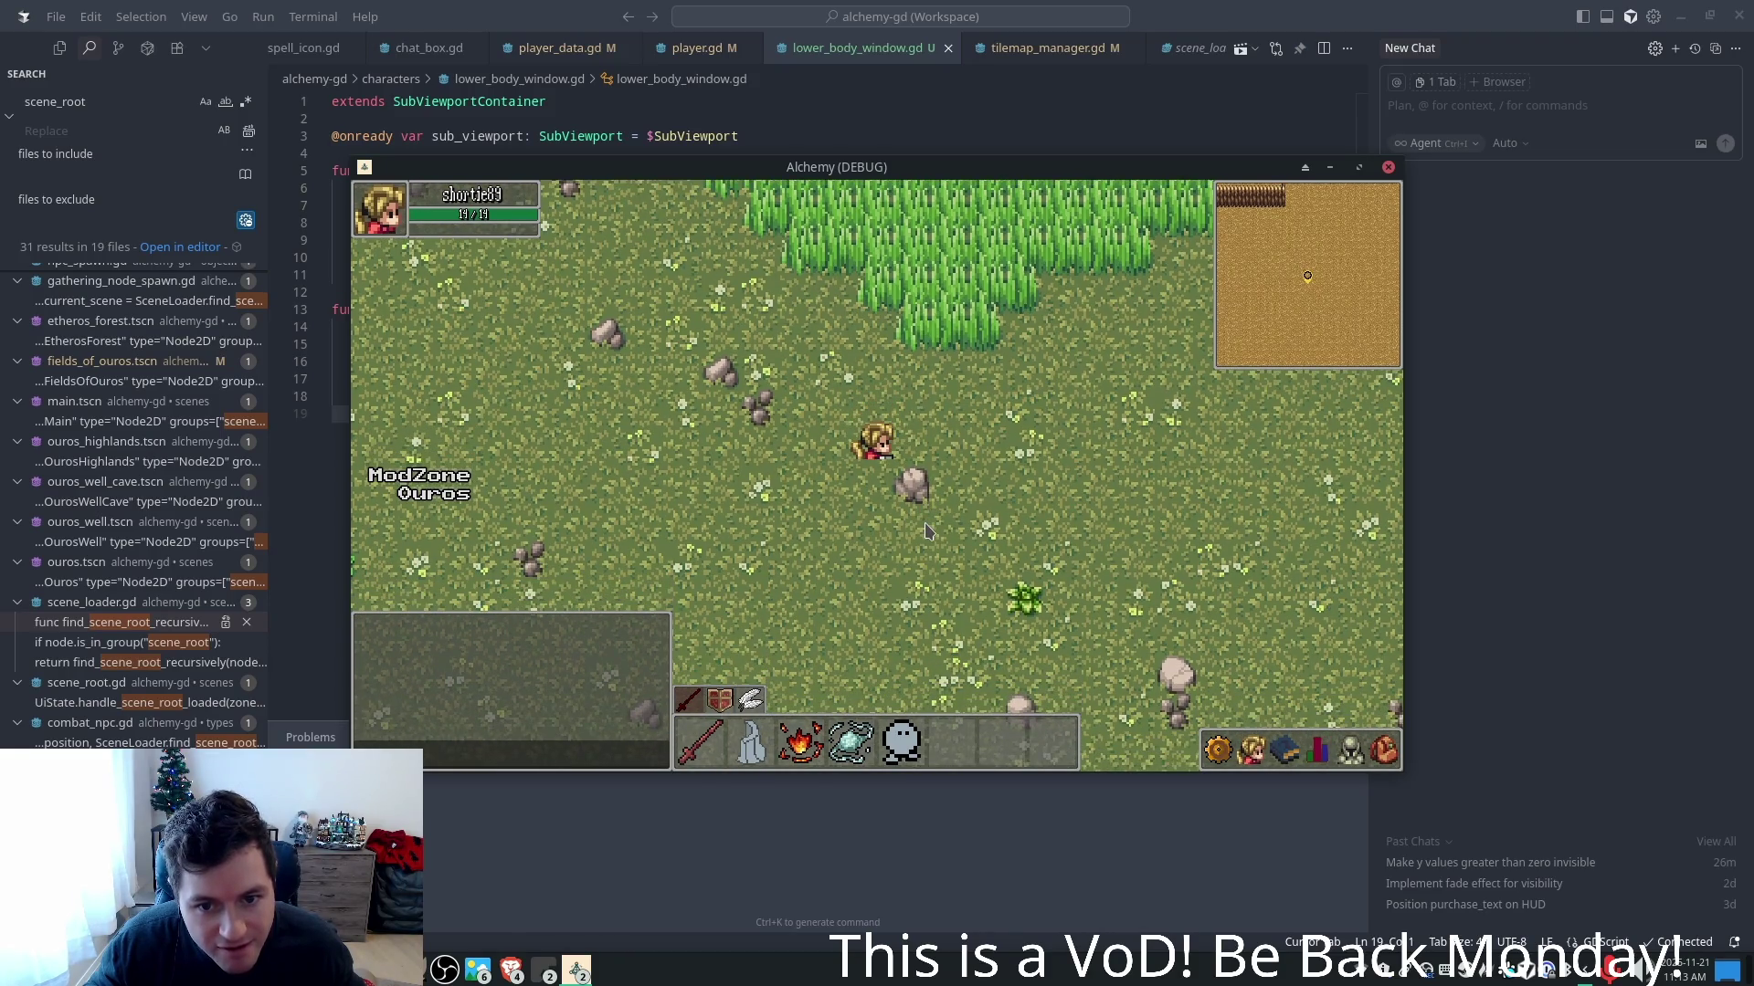
{"action": "key", "text": "s"}
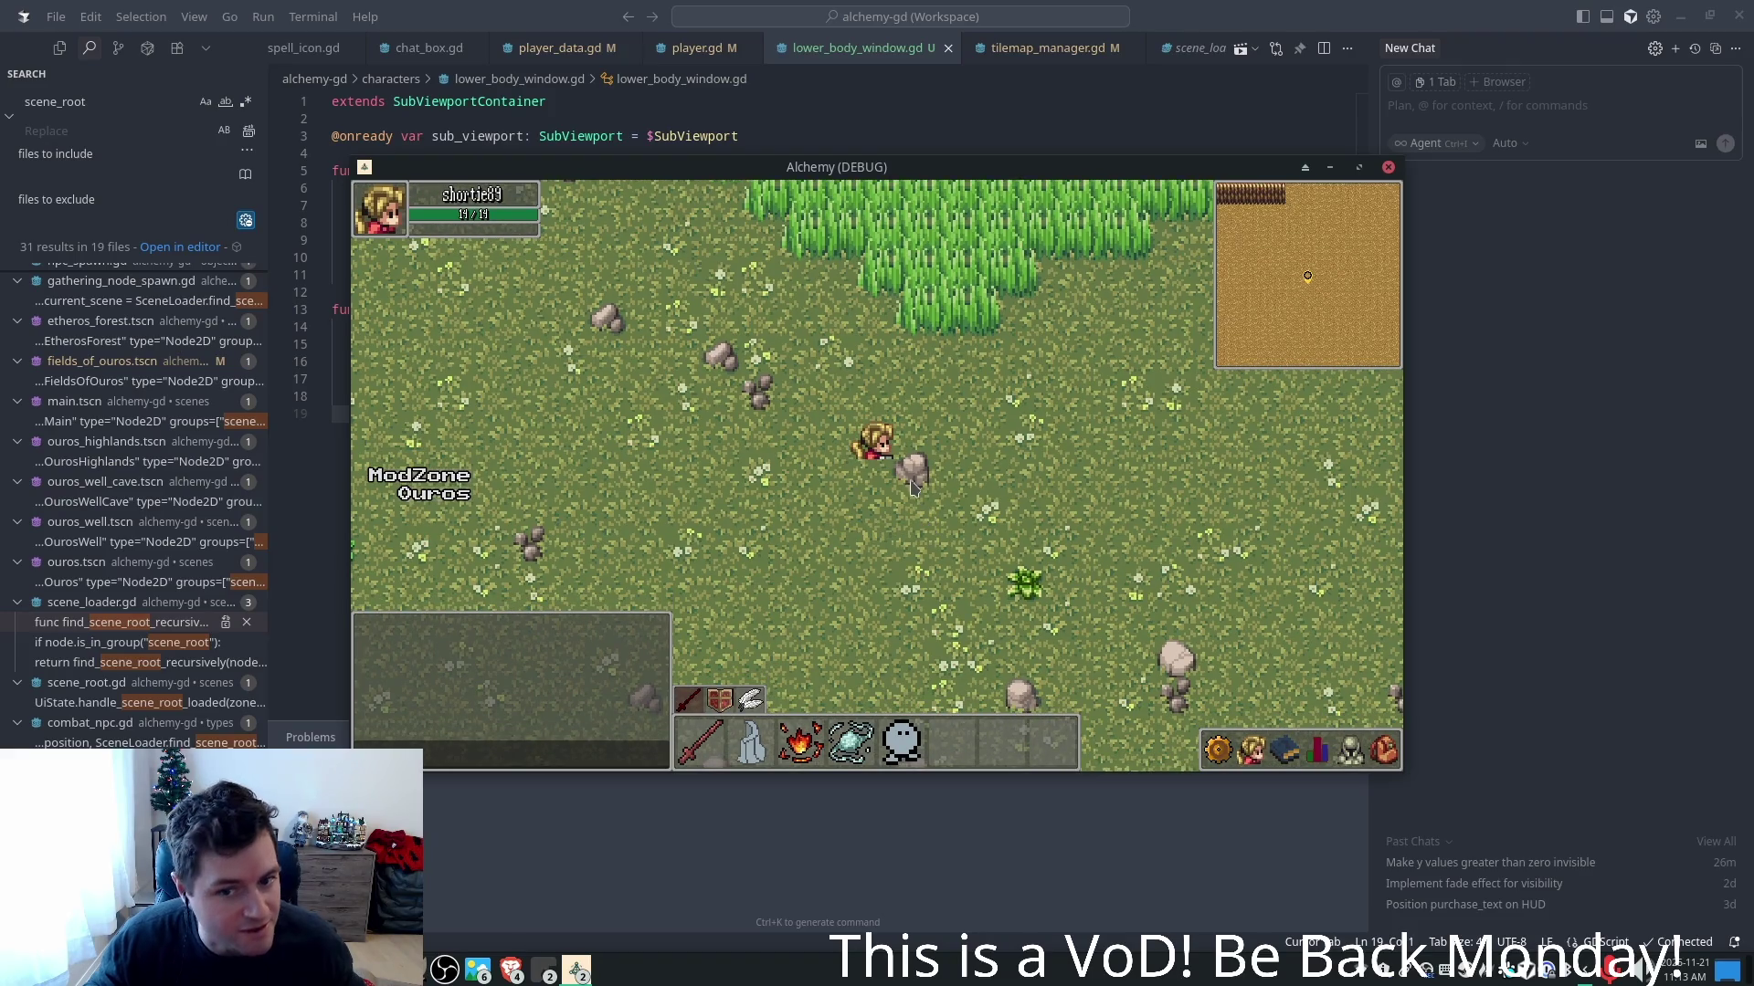
{"action": "key", "text": "w"}
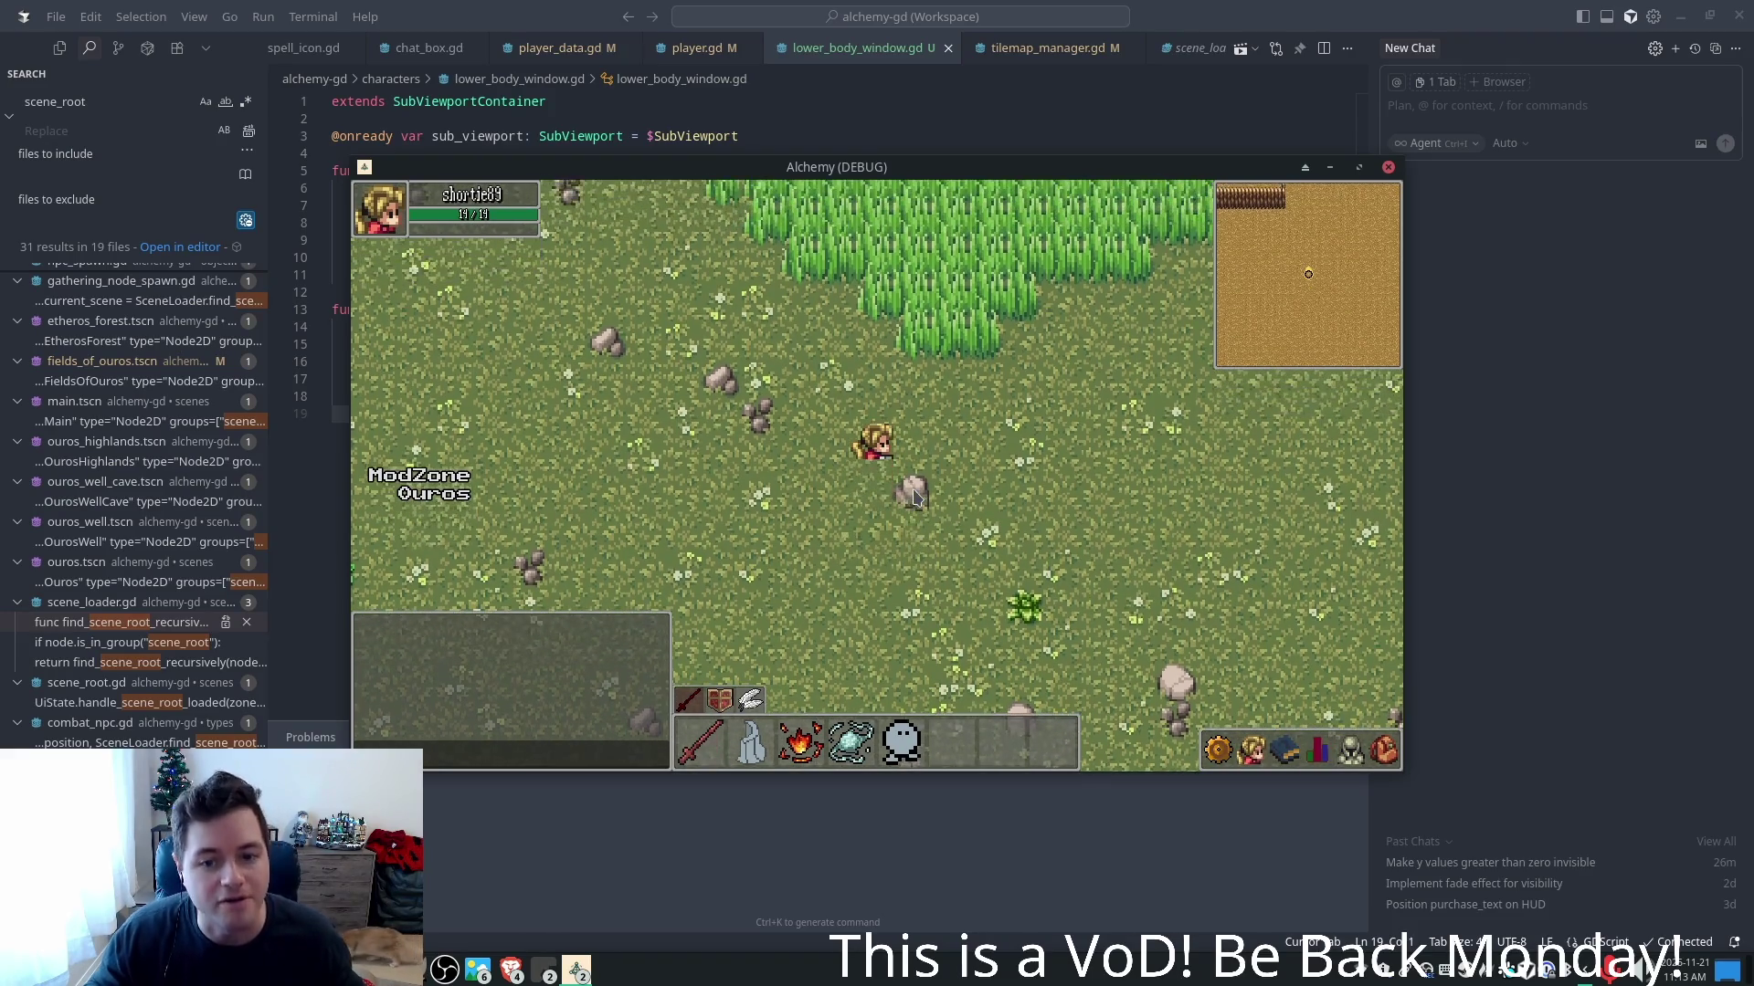
{"action": "key", "text": "s"}
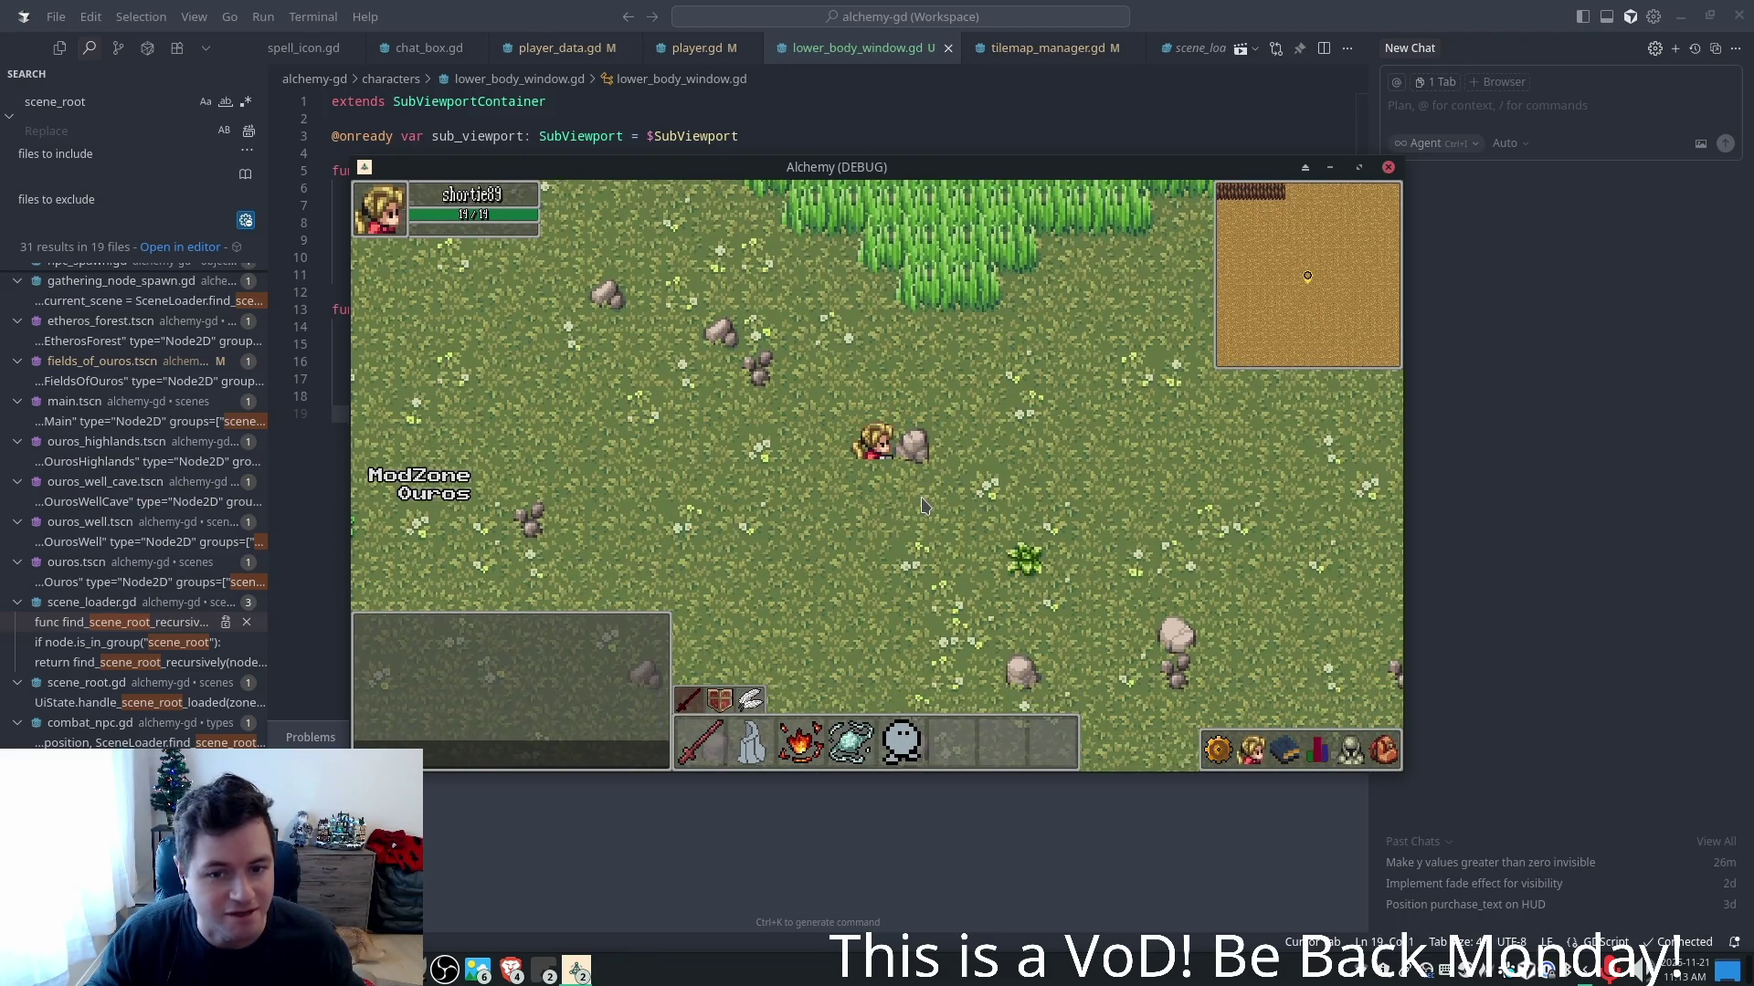
{"action": "key", "text": "w"}
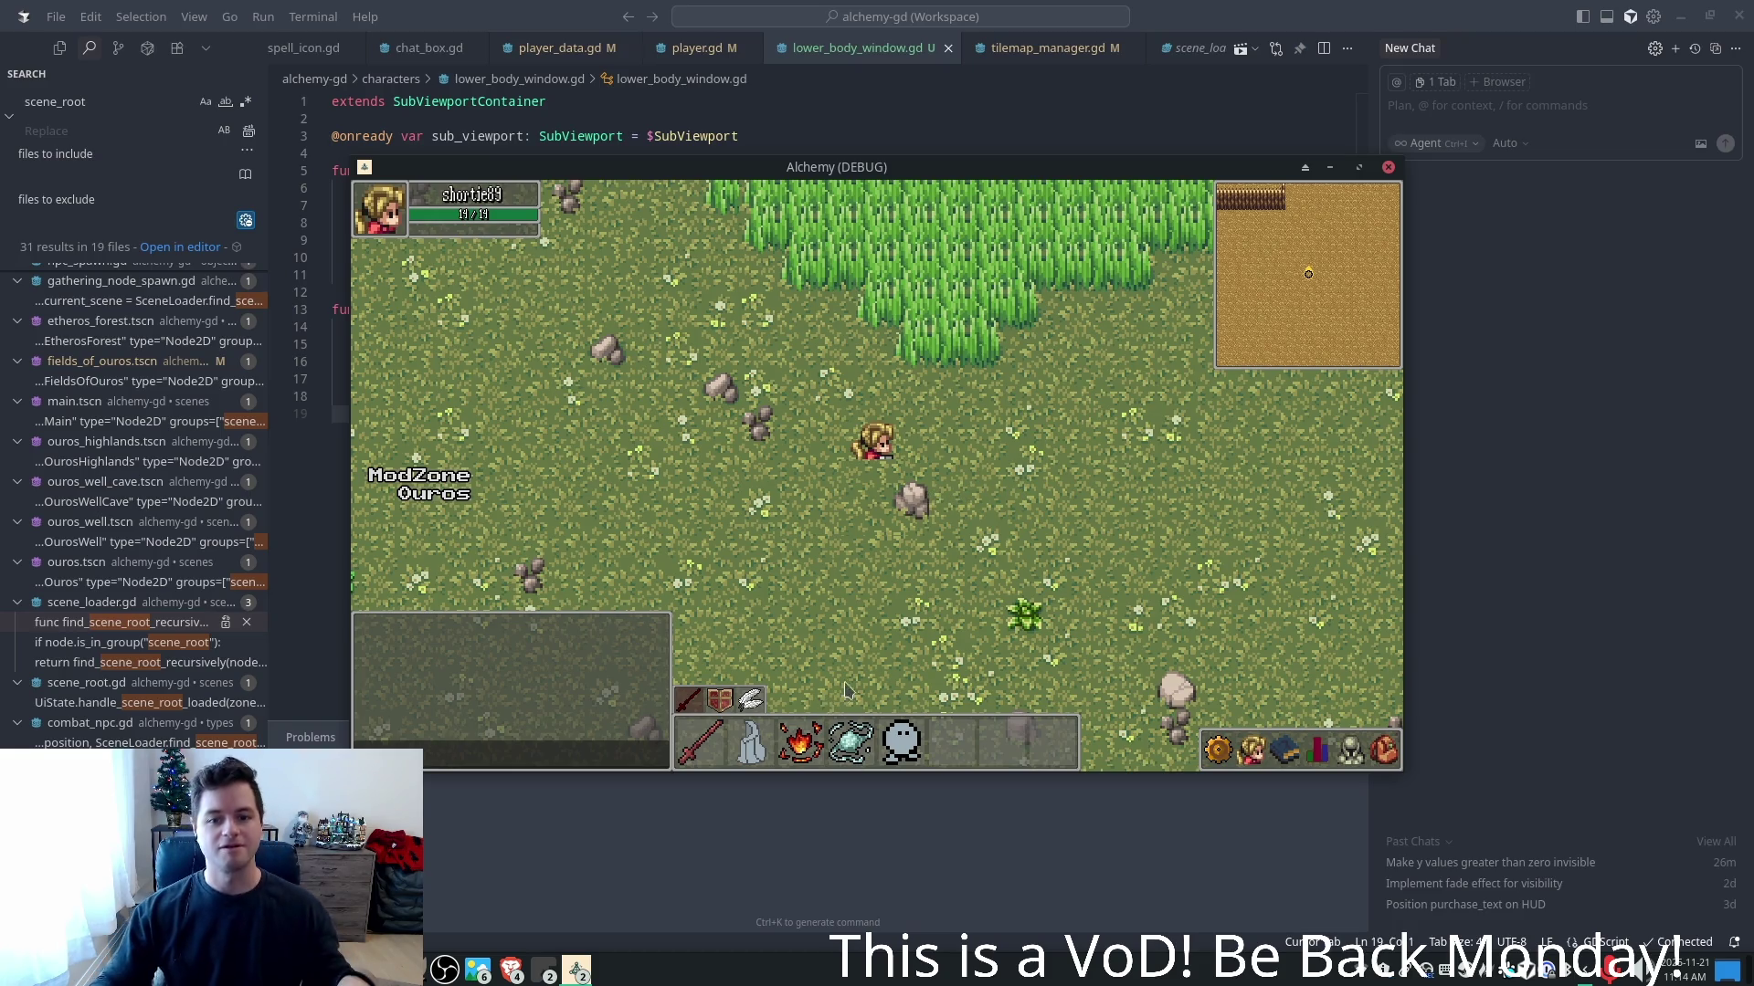
{"action": "key", "text": "alt+F4"}
- Change the inverse_position y offset from 6 to 8 and rerun the game
{"action": "left_click", "coordinate": [692, 346]}
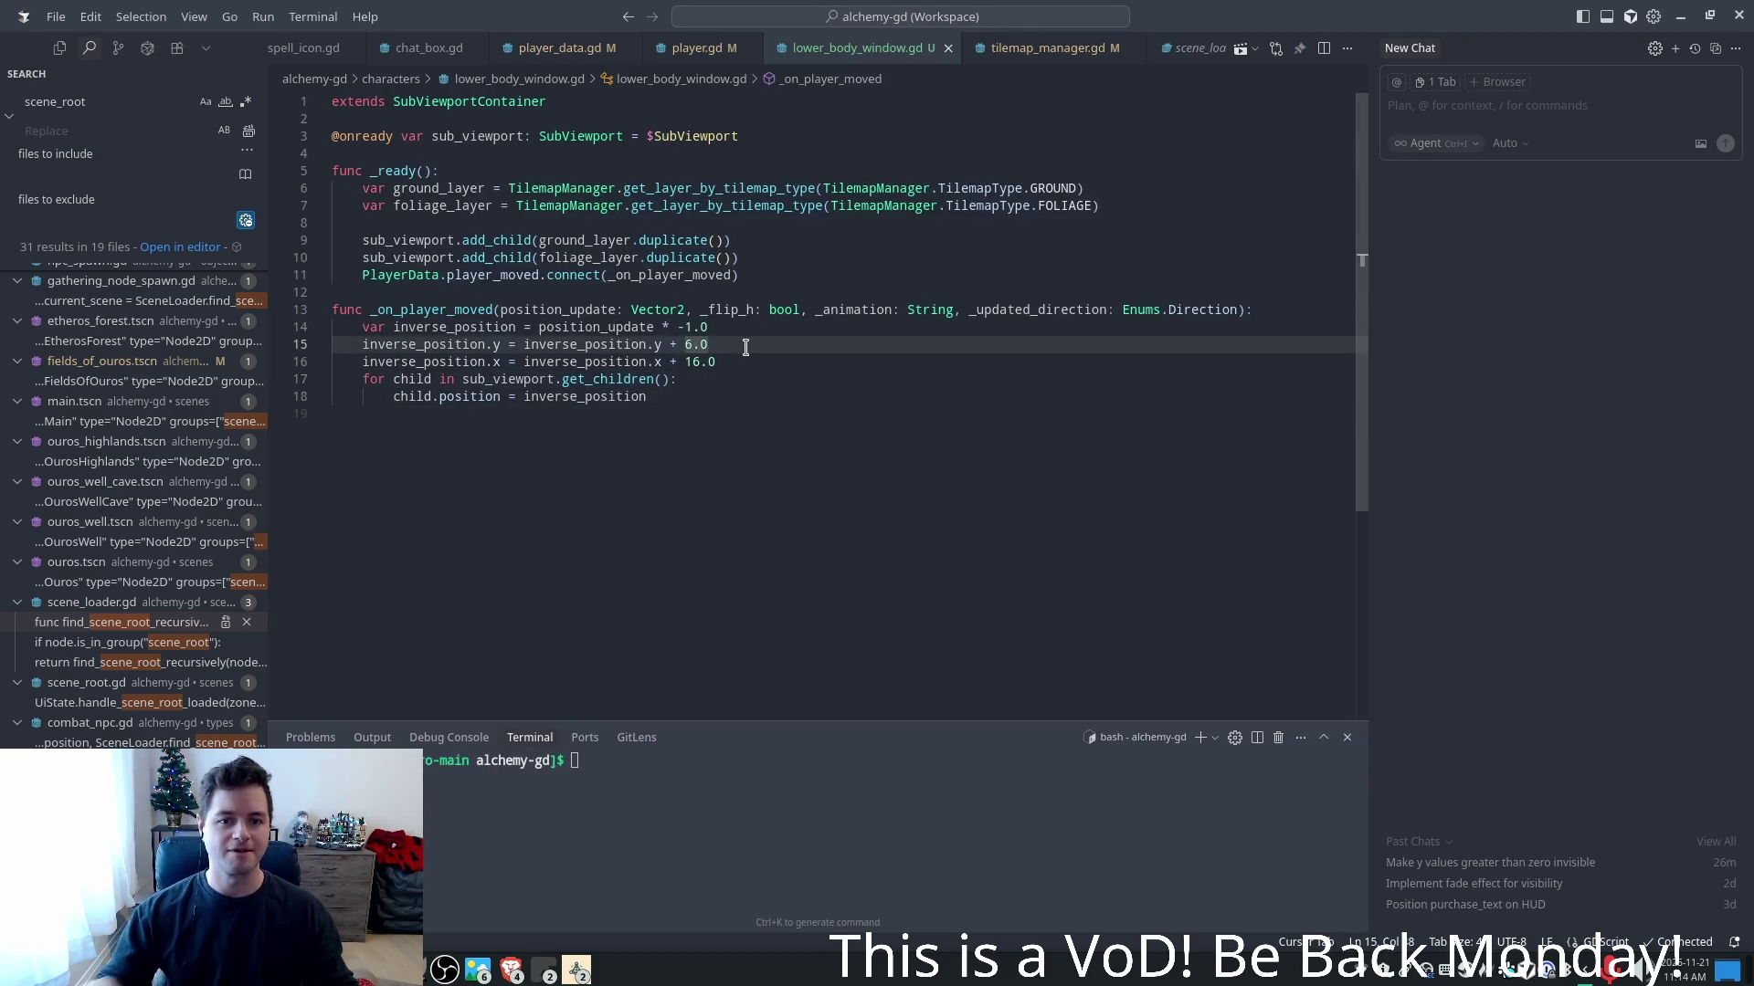
{"action": "key", "text": "shift+Left"}
{"action": "type", "text": "8"}
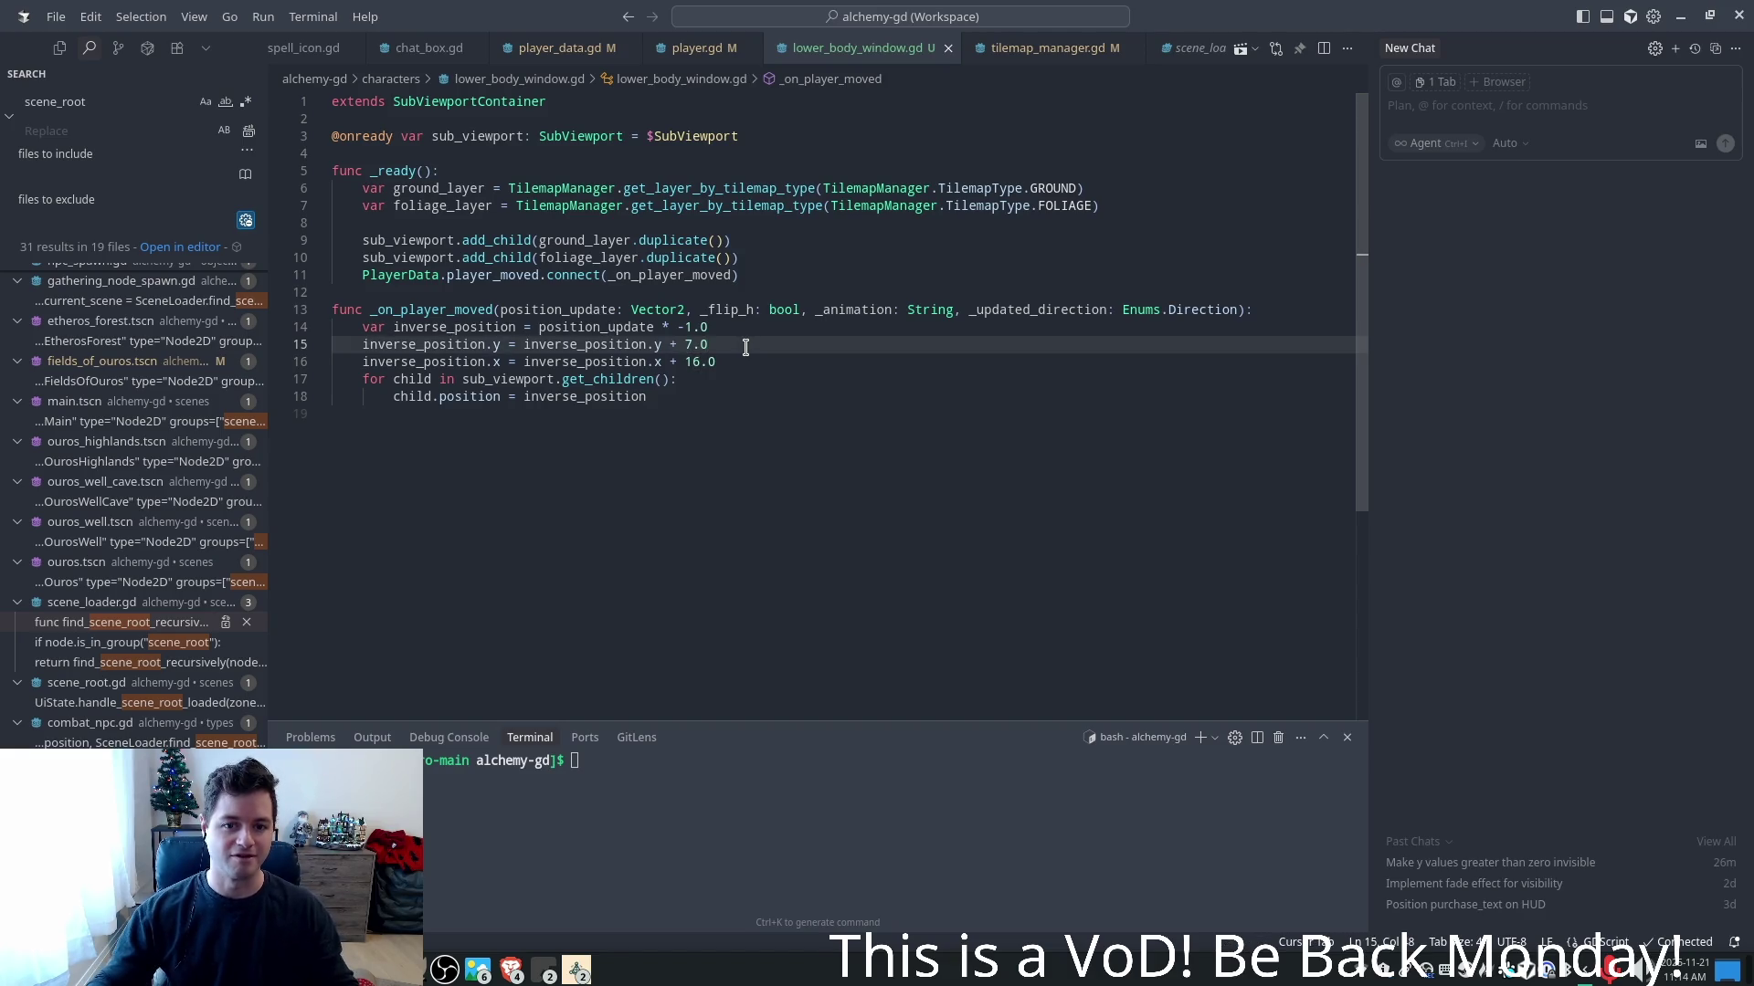
{"action": "key", "text": "F5"}
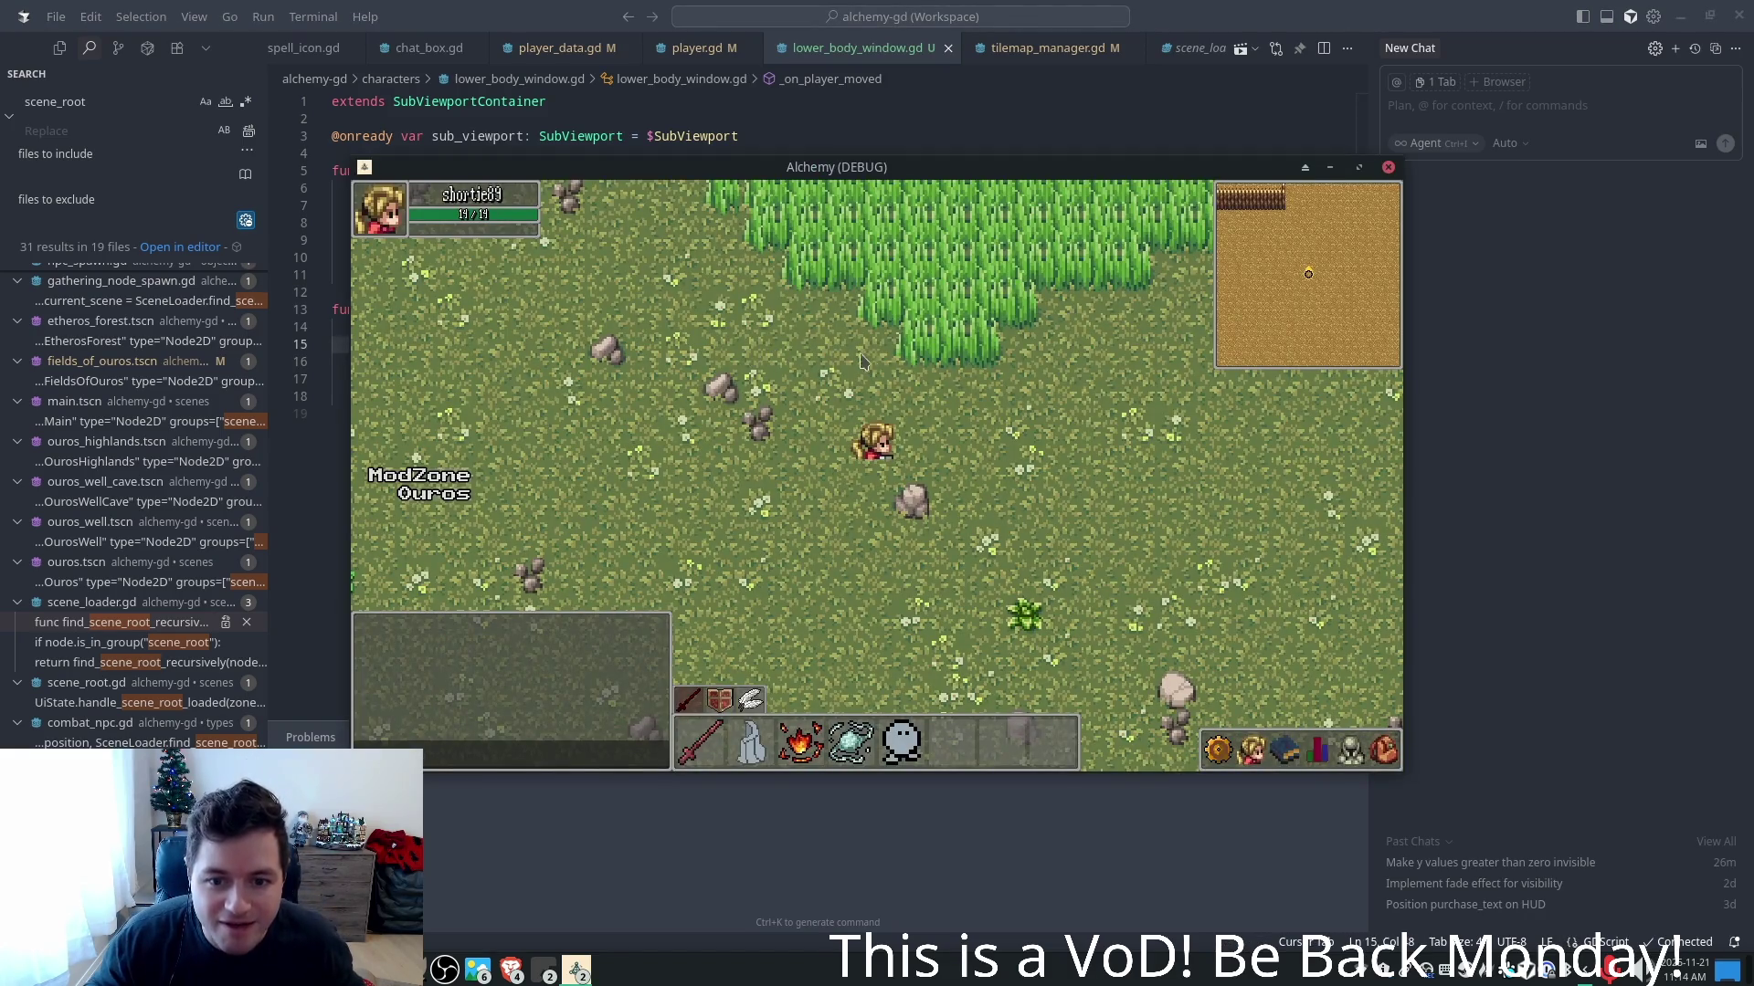
- Walk the character east, west, north and south across the meadow
{"action": "key", "text": "d"}
{"action": "key", "text": "a"}
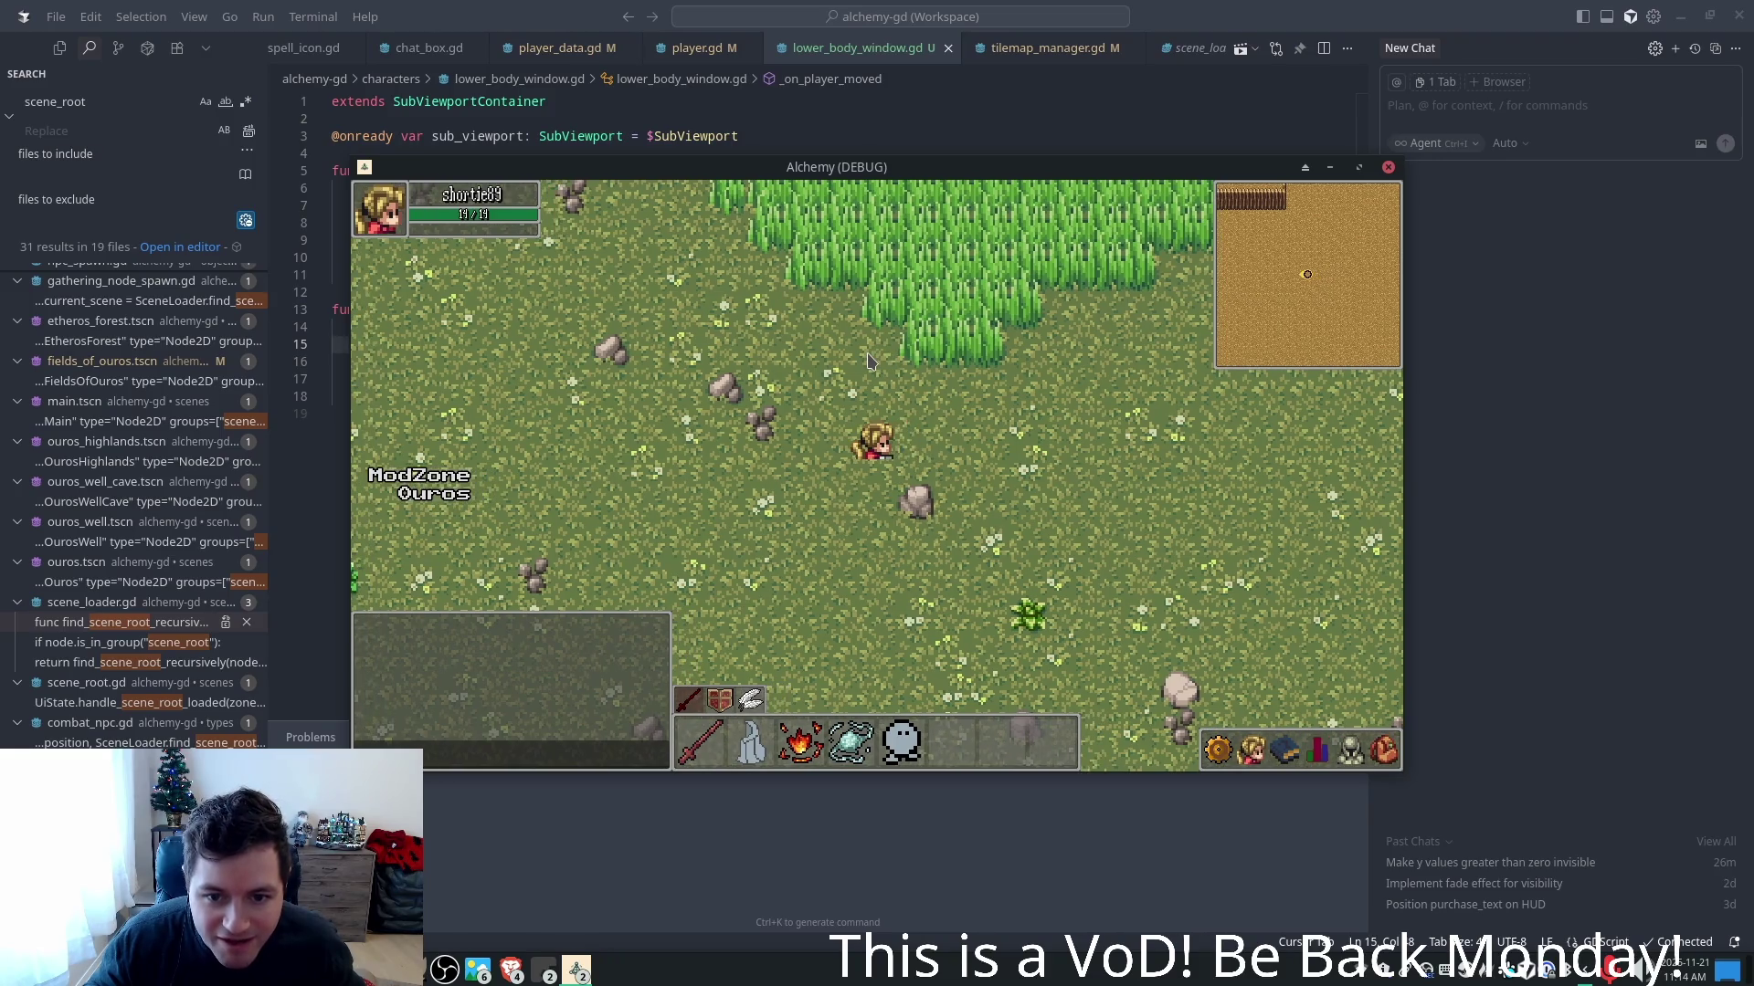
{"action": "key", "text": "a"}
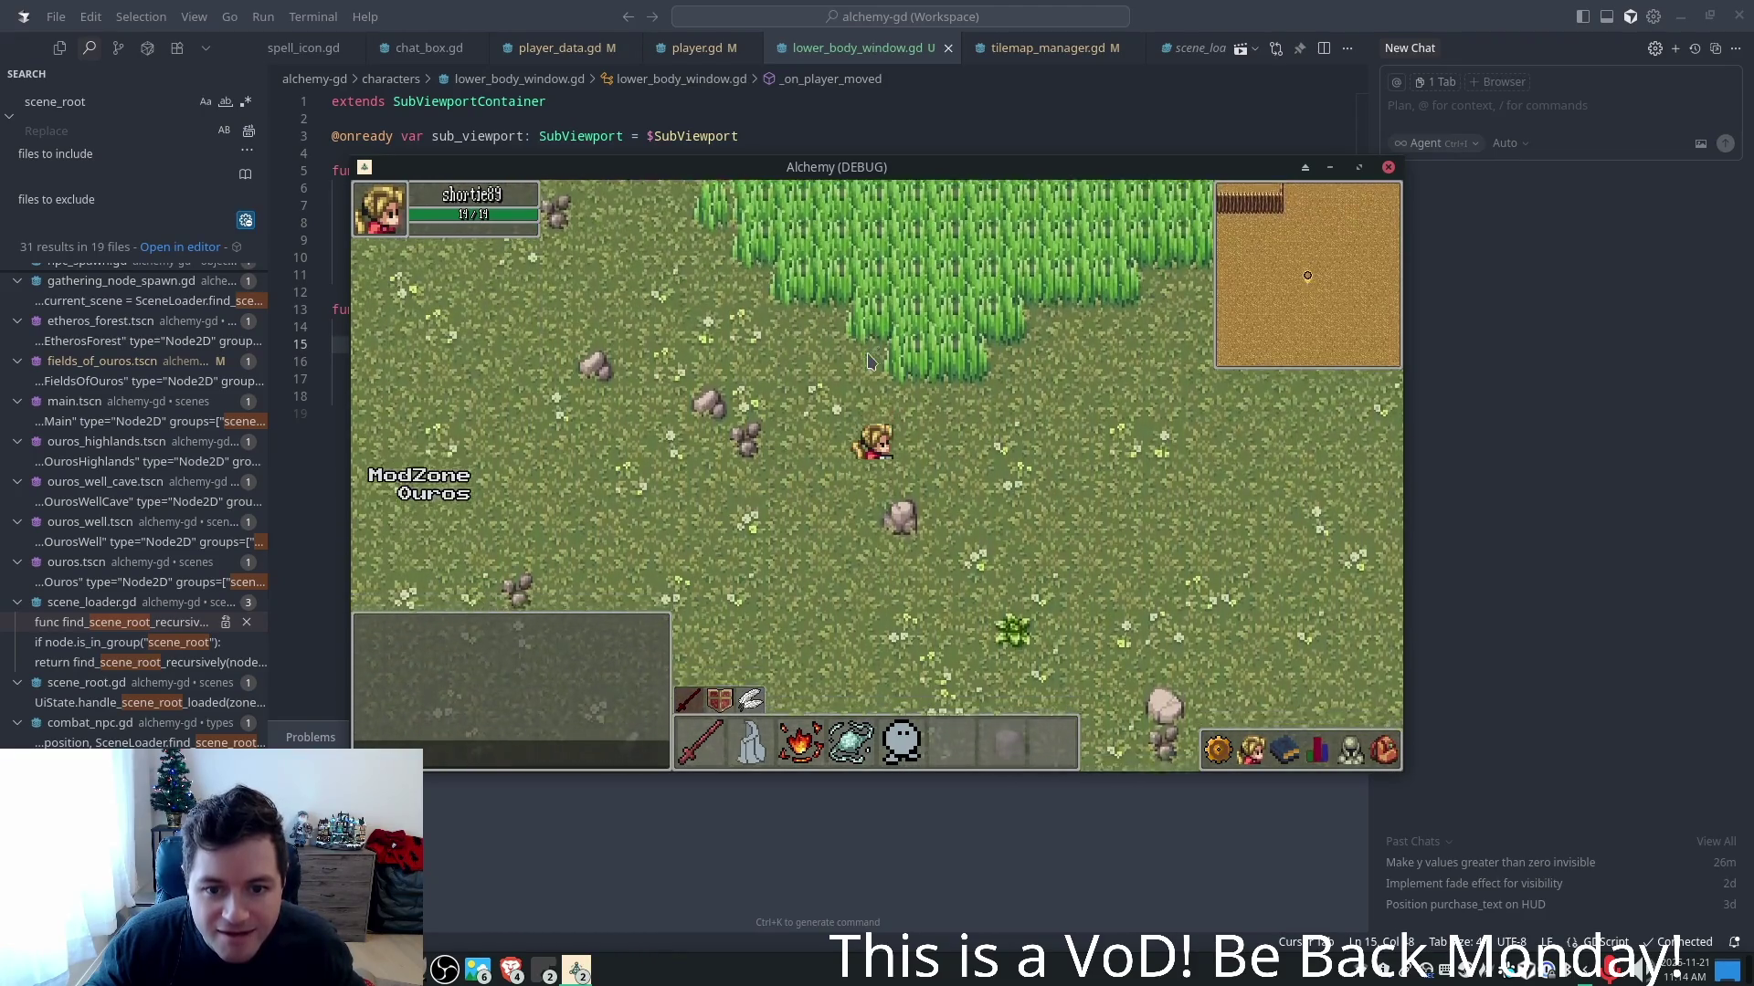
{"action": "key", "text": "w"}
{"action": "key", "text": "s"}
{"action": "key", "text": "s"}
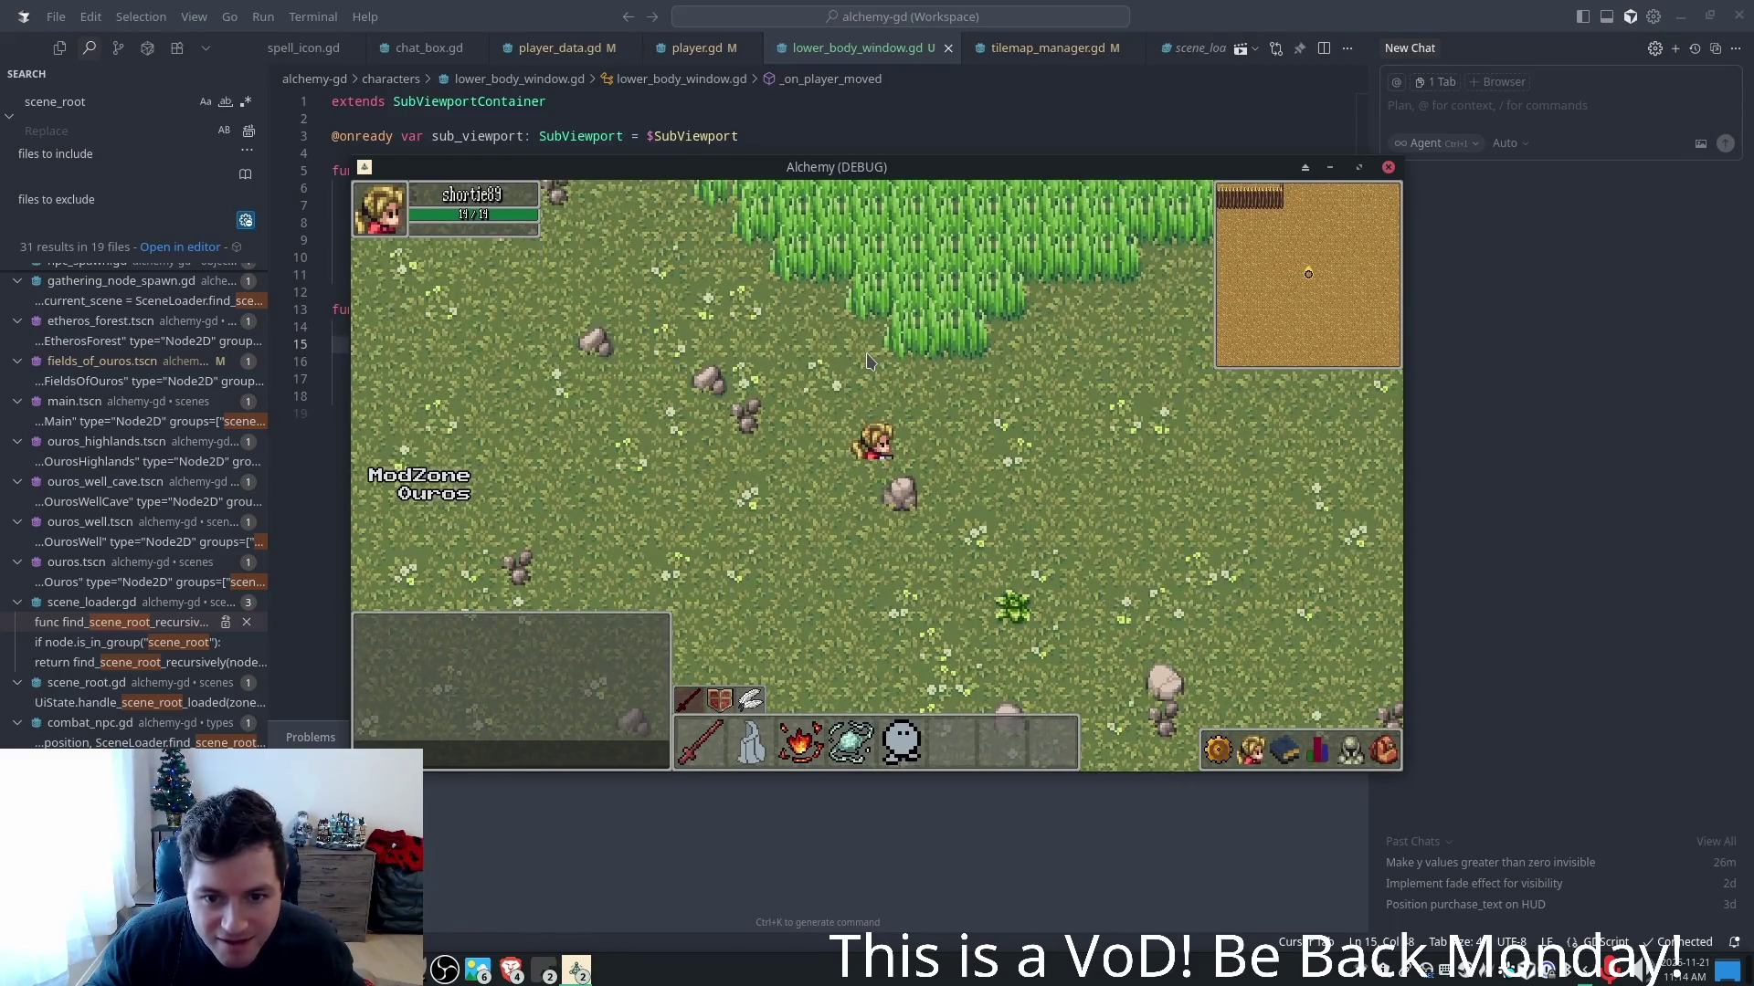
{"action": "key", "text": "d"}
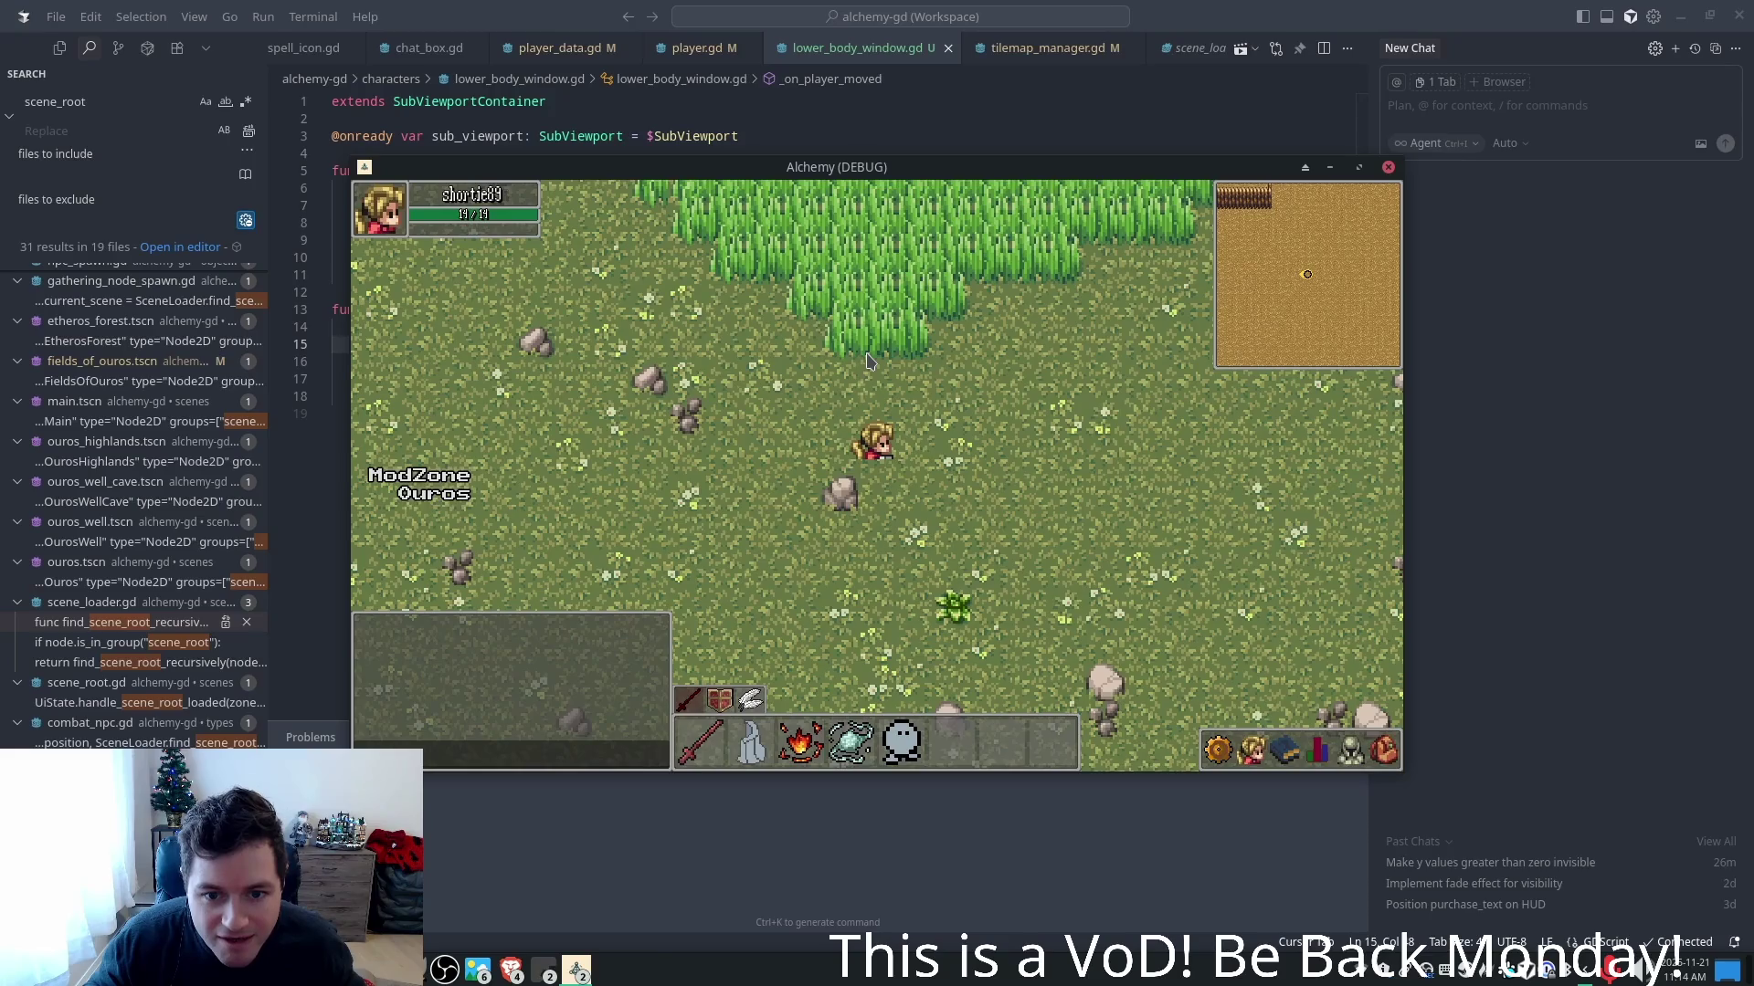
{"action": "key", "text": "d"}
{"action": "key", "text": "a"}
{"action": "key", "text": "a"}
- Walk through the tall grass north-east, then south-west across the field, and return to Cursor
{"action": "key", "text": "w"}
{"action": "key", "text": "d"}
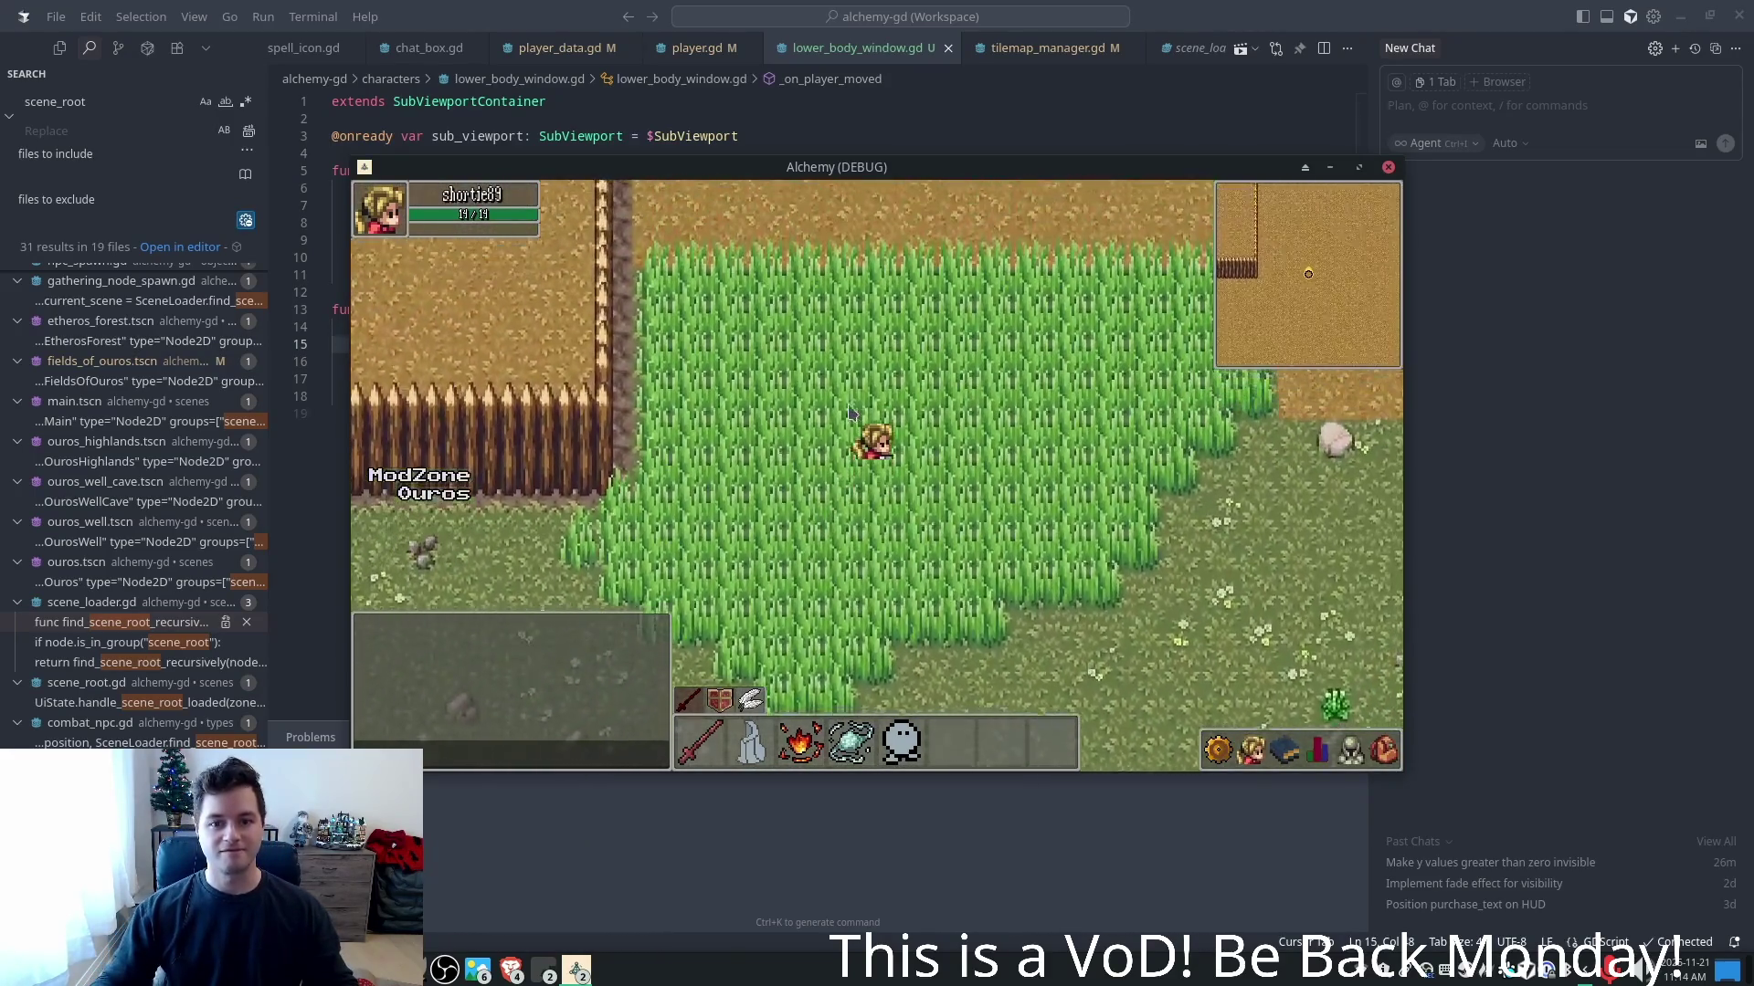
{"action": "key", "text": "w"}
{"action": "key", "text": "s"}
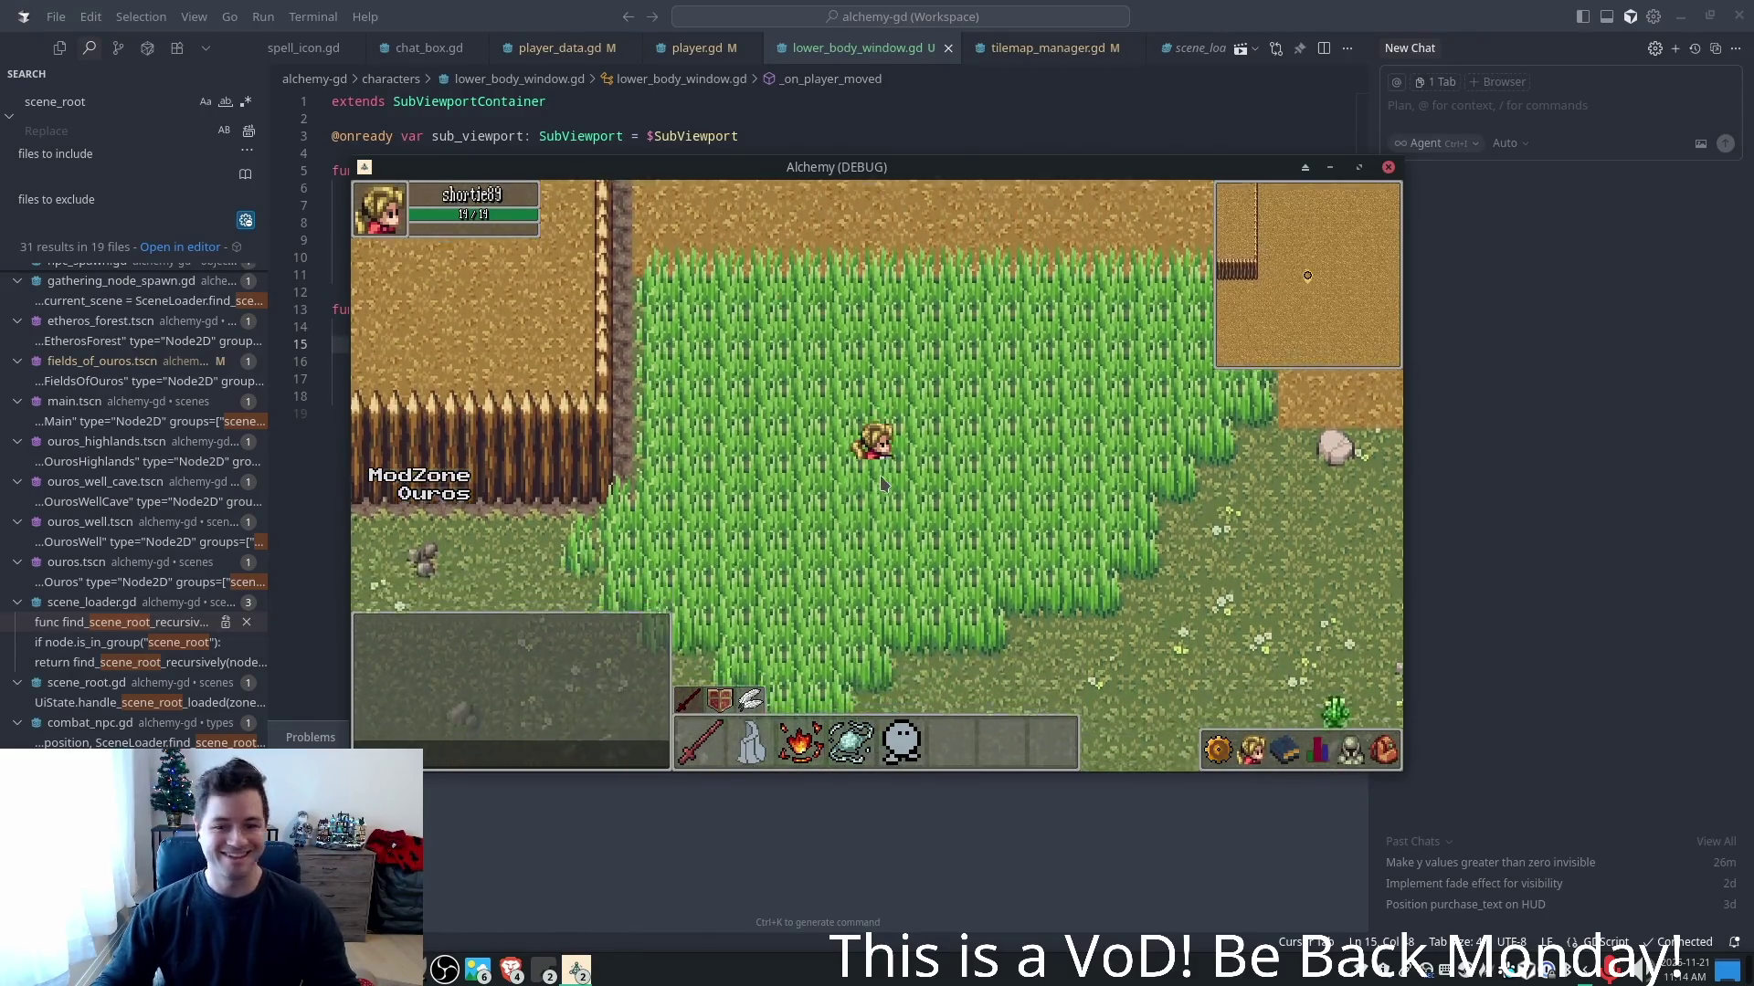
{"action": "key", "text": "a"}
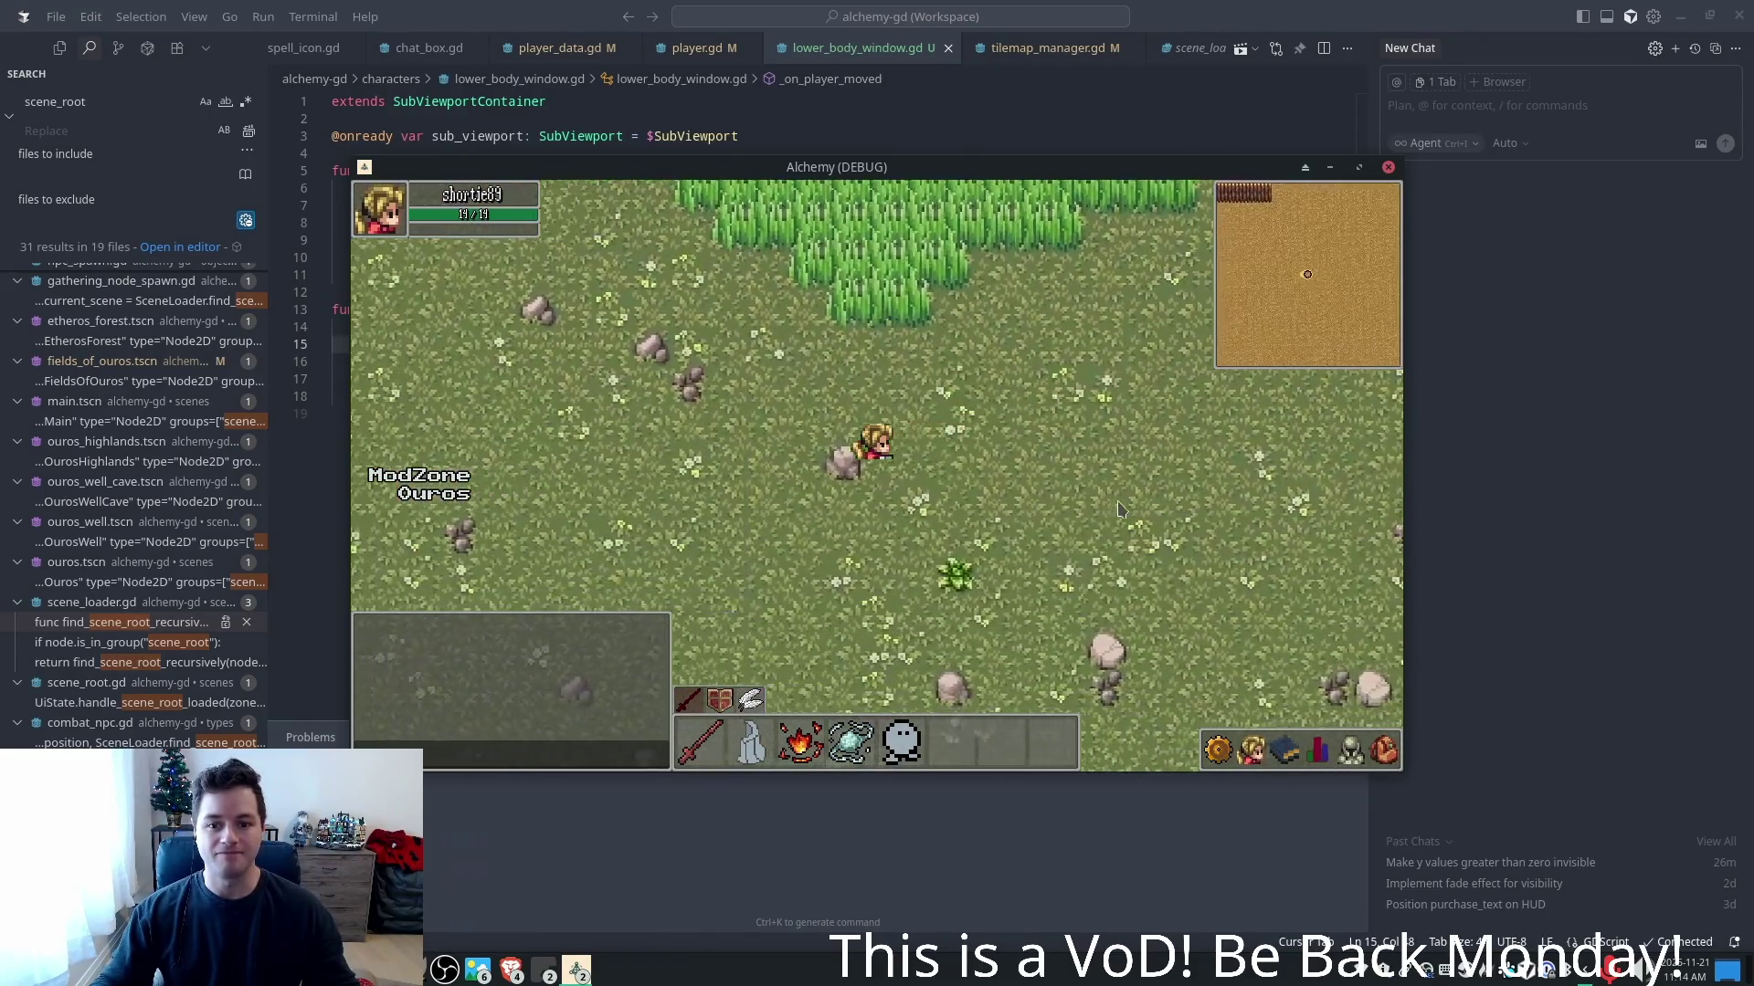
{"action": "key", "text": "w"}
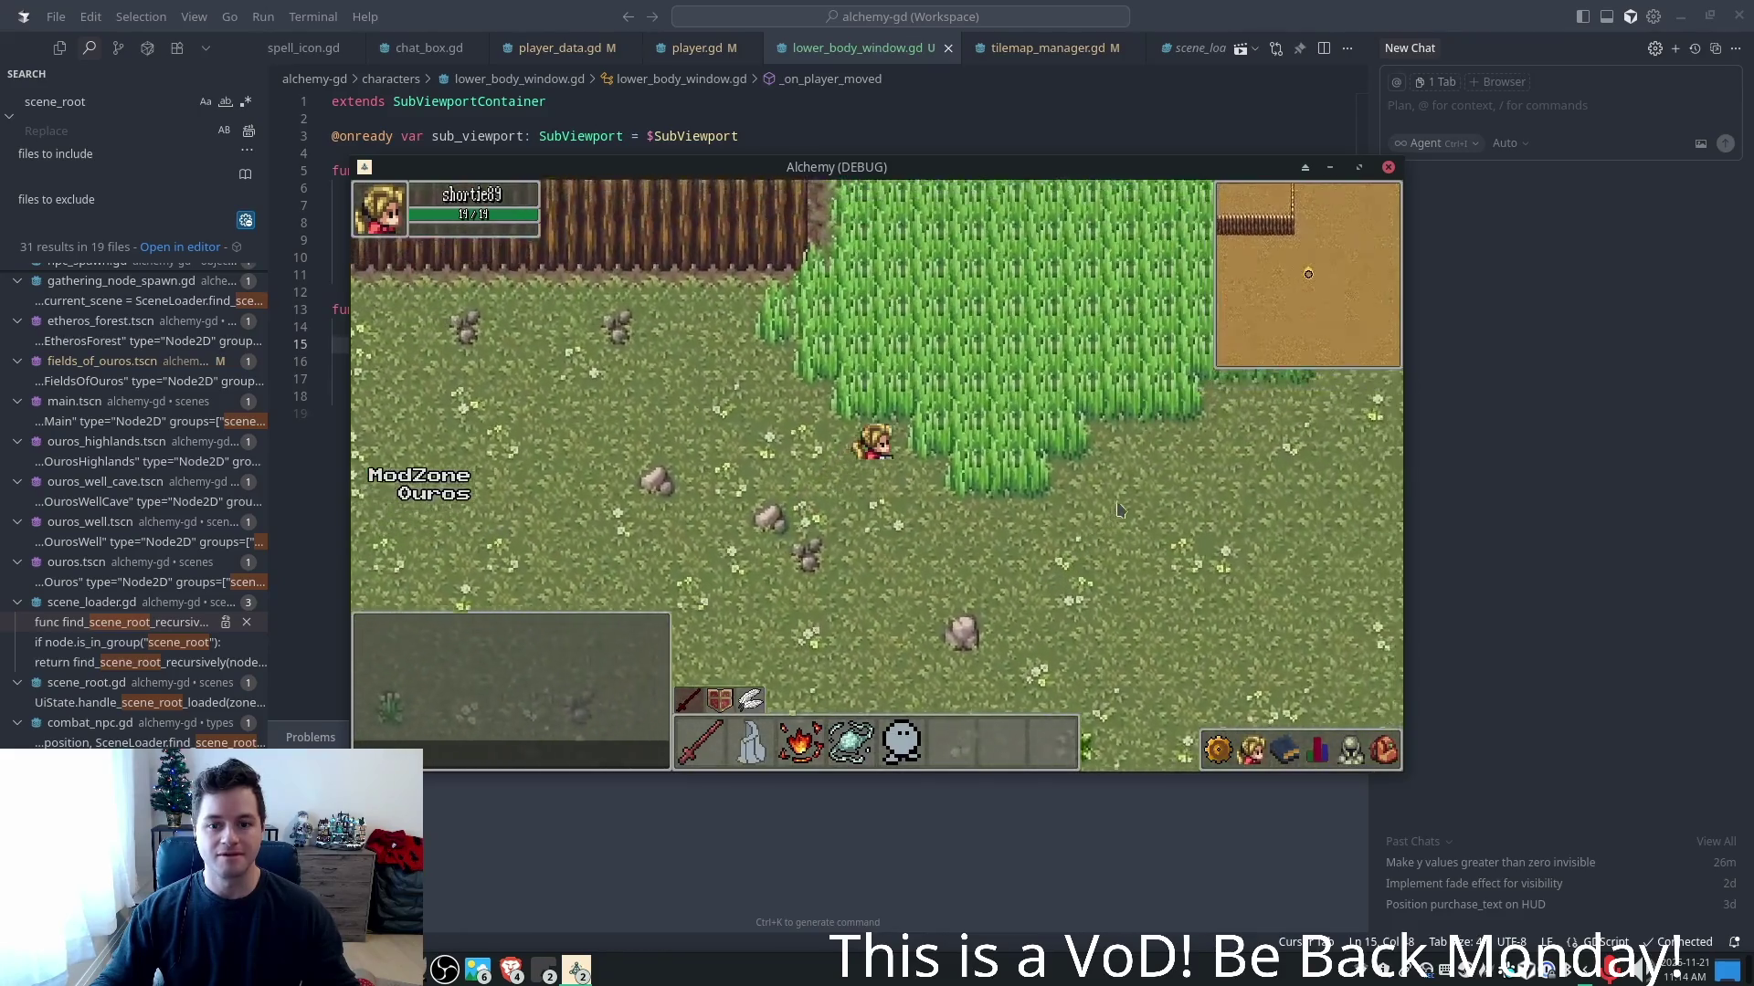
{"action": "key", "text": "a"}
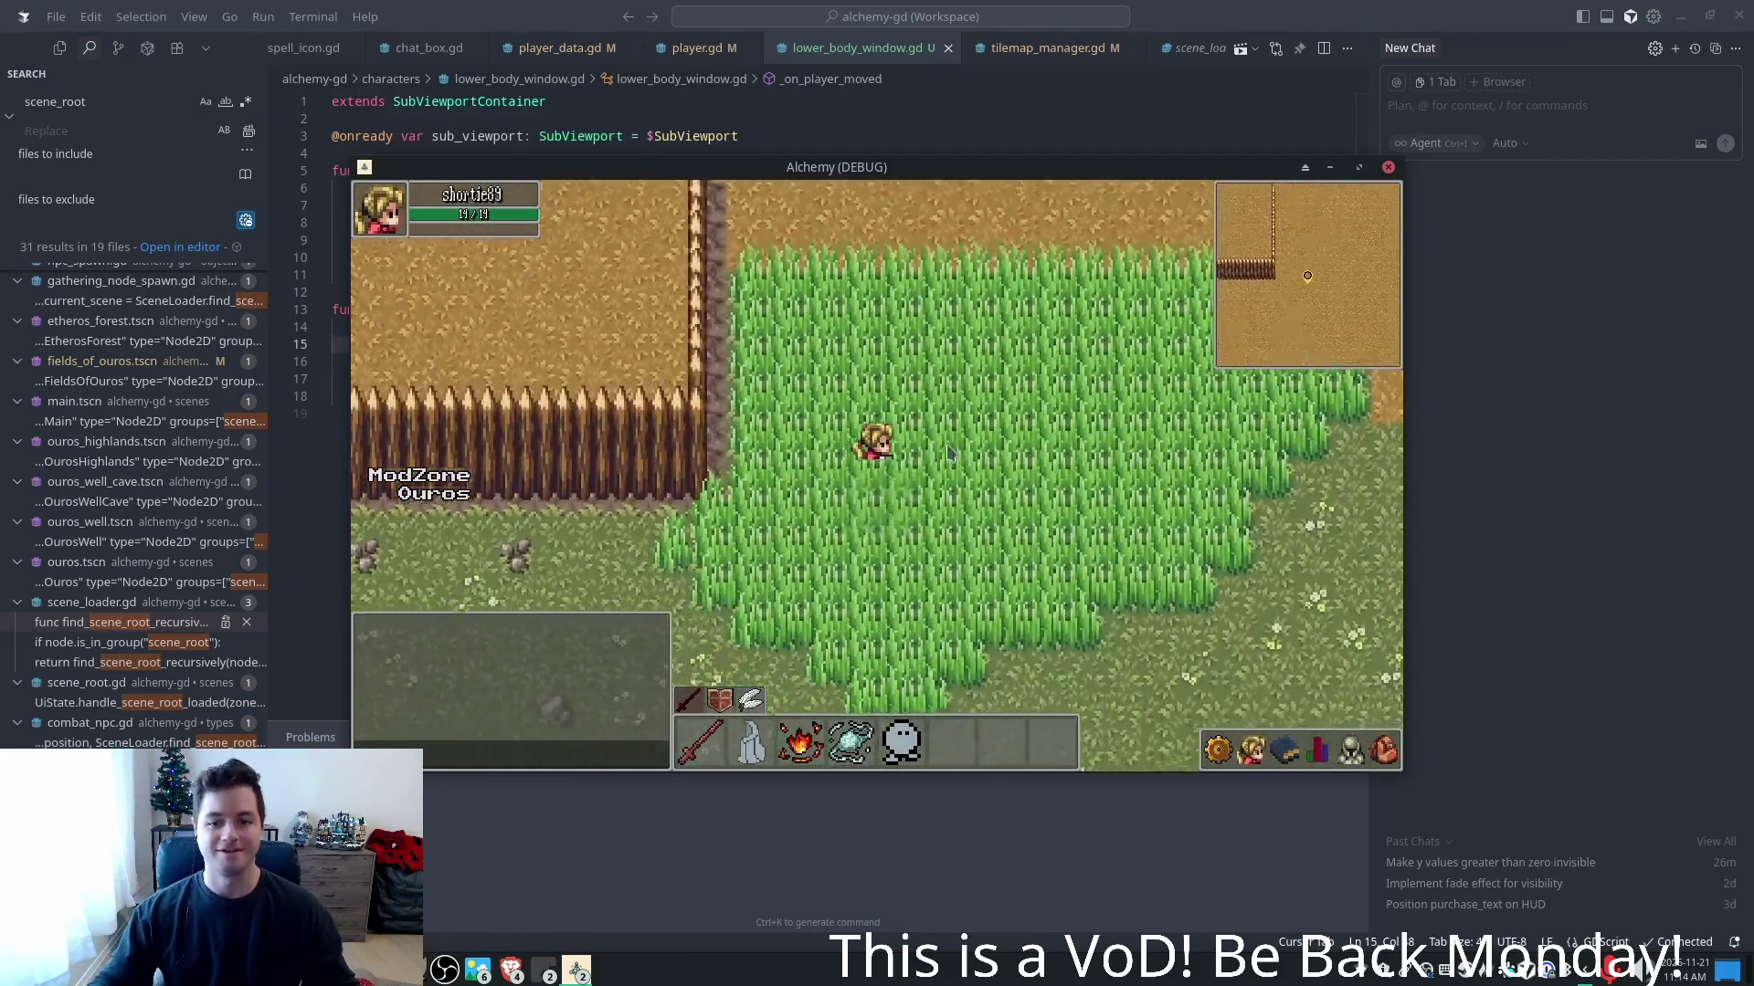
{"action": "key", "text": "s"}
{"action": "left_click", "coordinate": [1028, 7]}
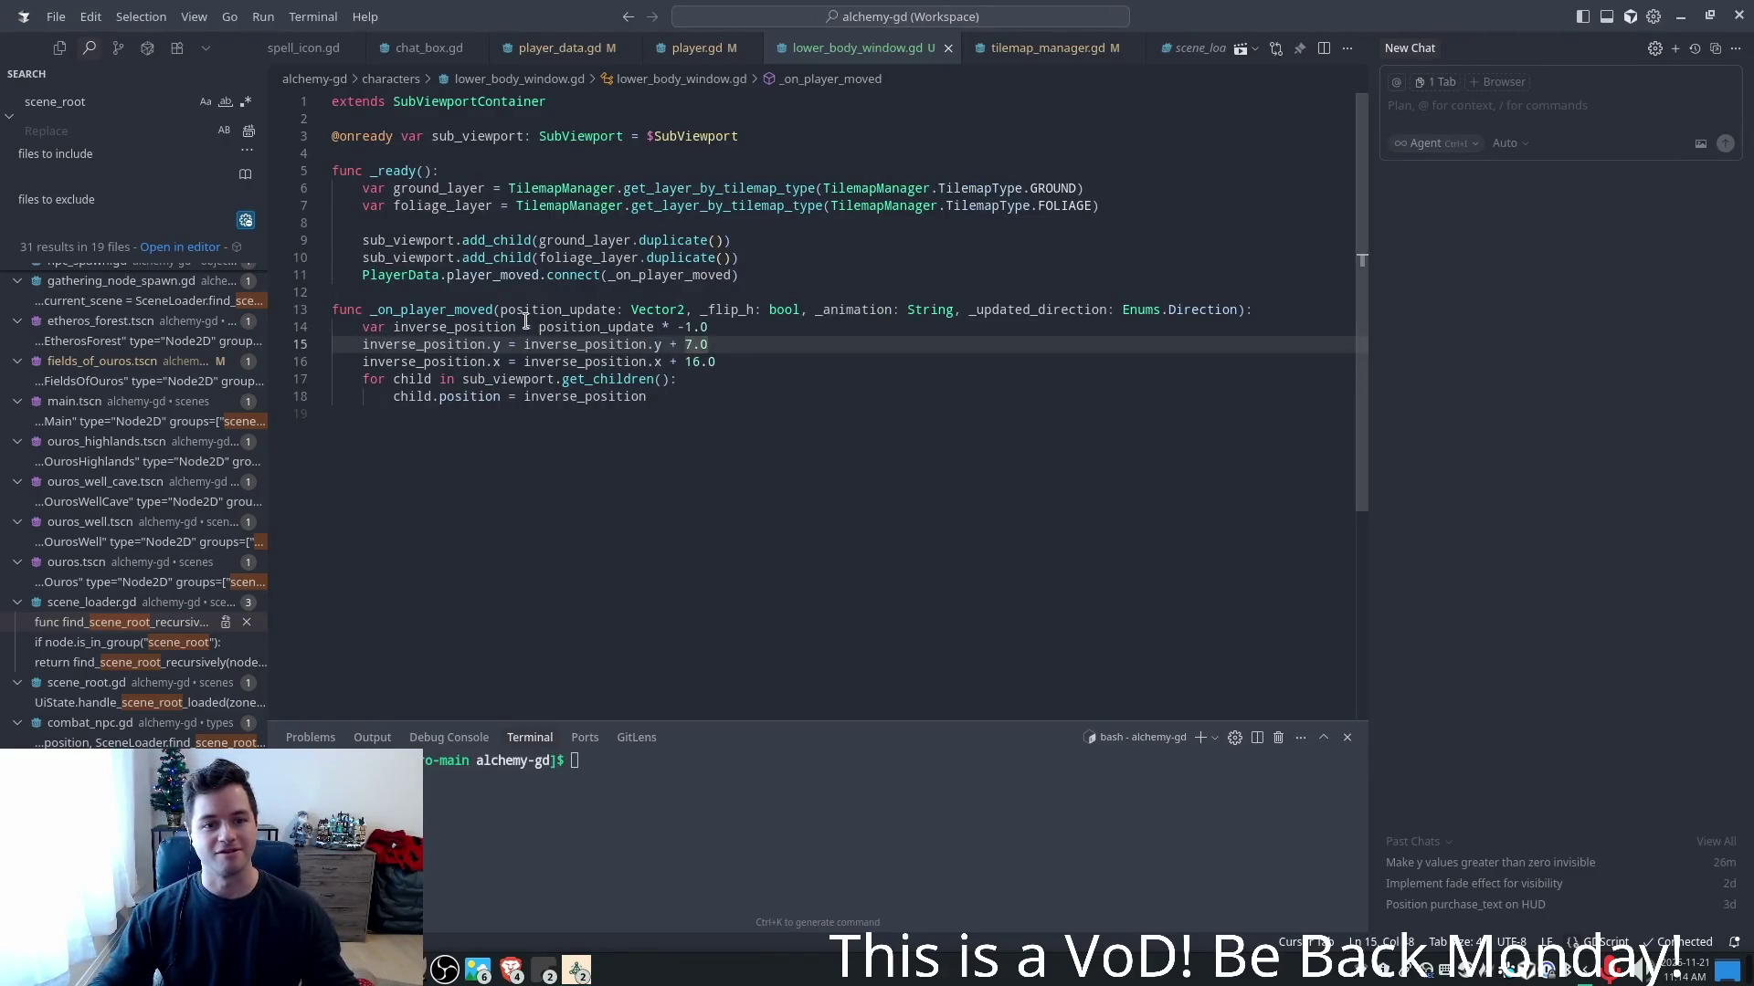
- Add a _process(delta) function with a pass body after _on_player_moved
{"action": "left_click", "coordinate": [401, 519]}
{"action": "key", "text": "Return"}
{"action": "type", "text": "func "}
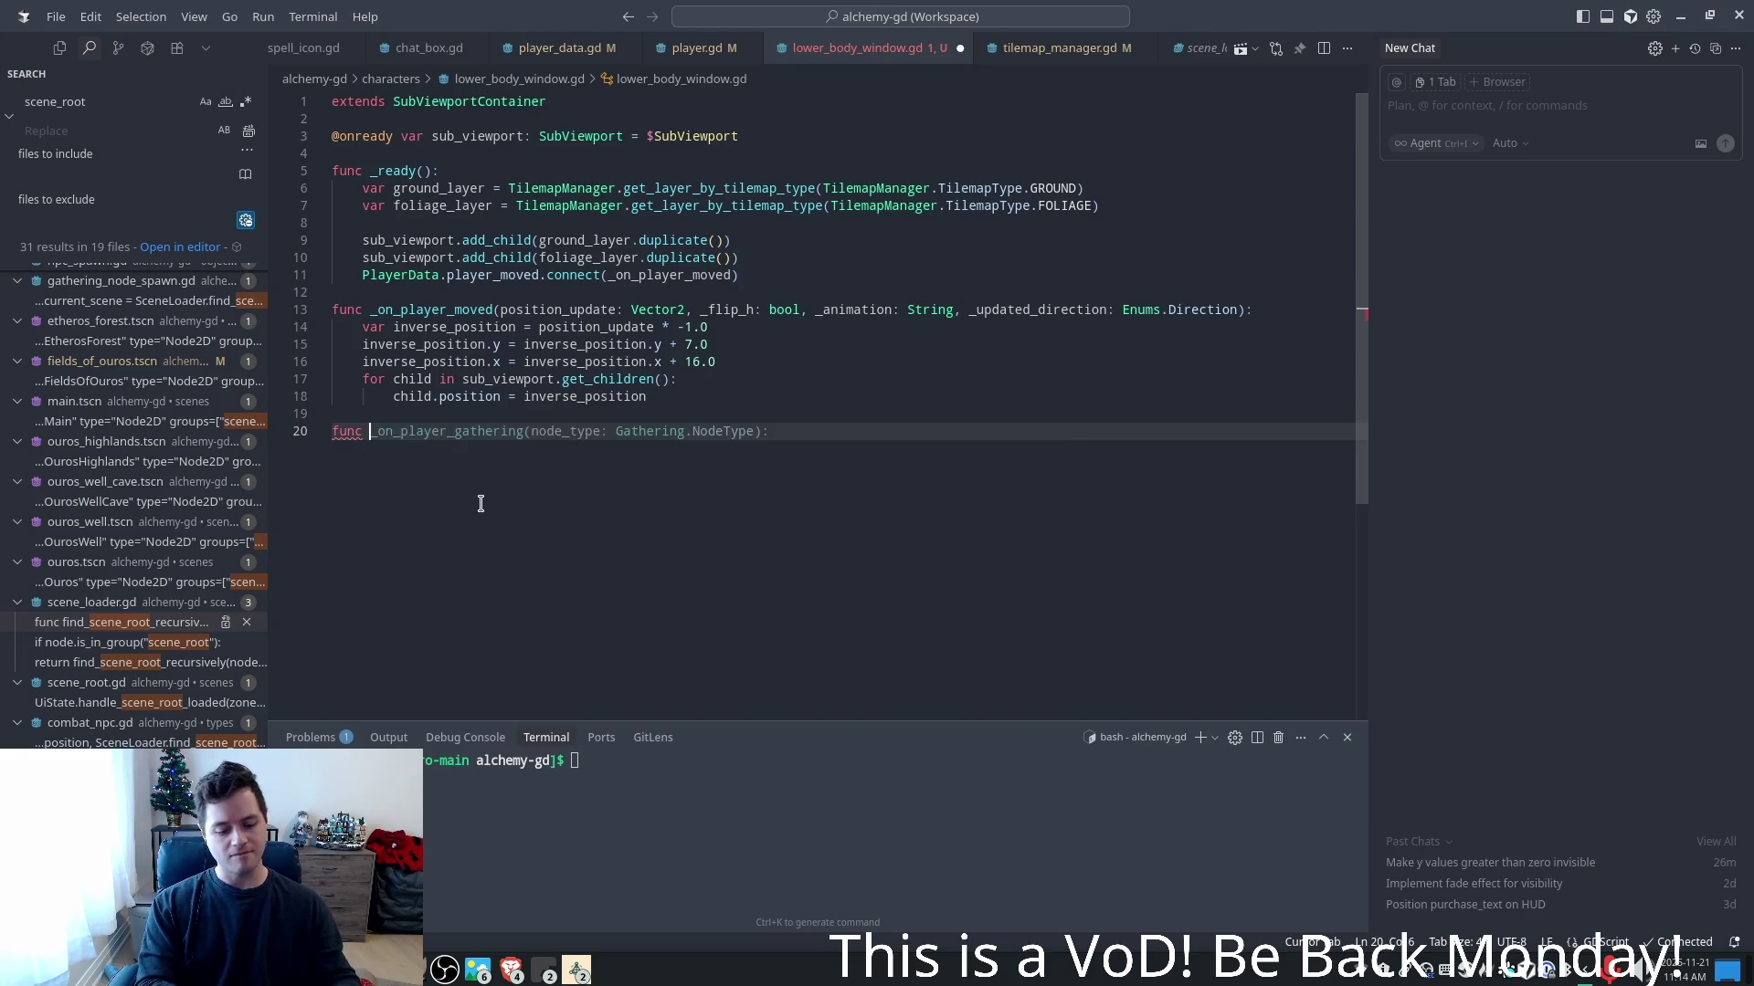
{"action": "type", "text": "pr"}
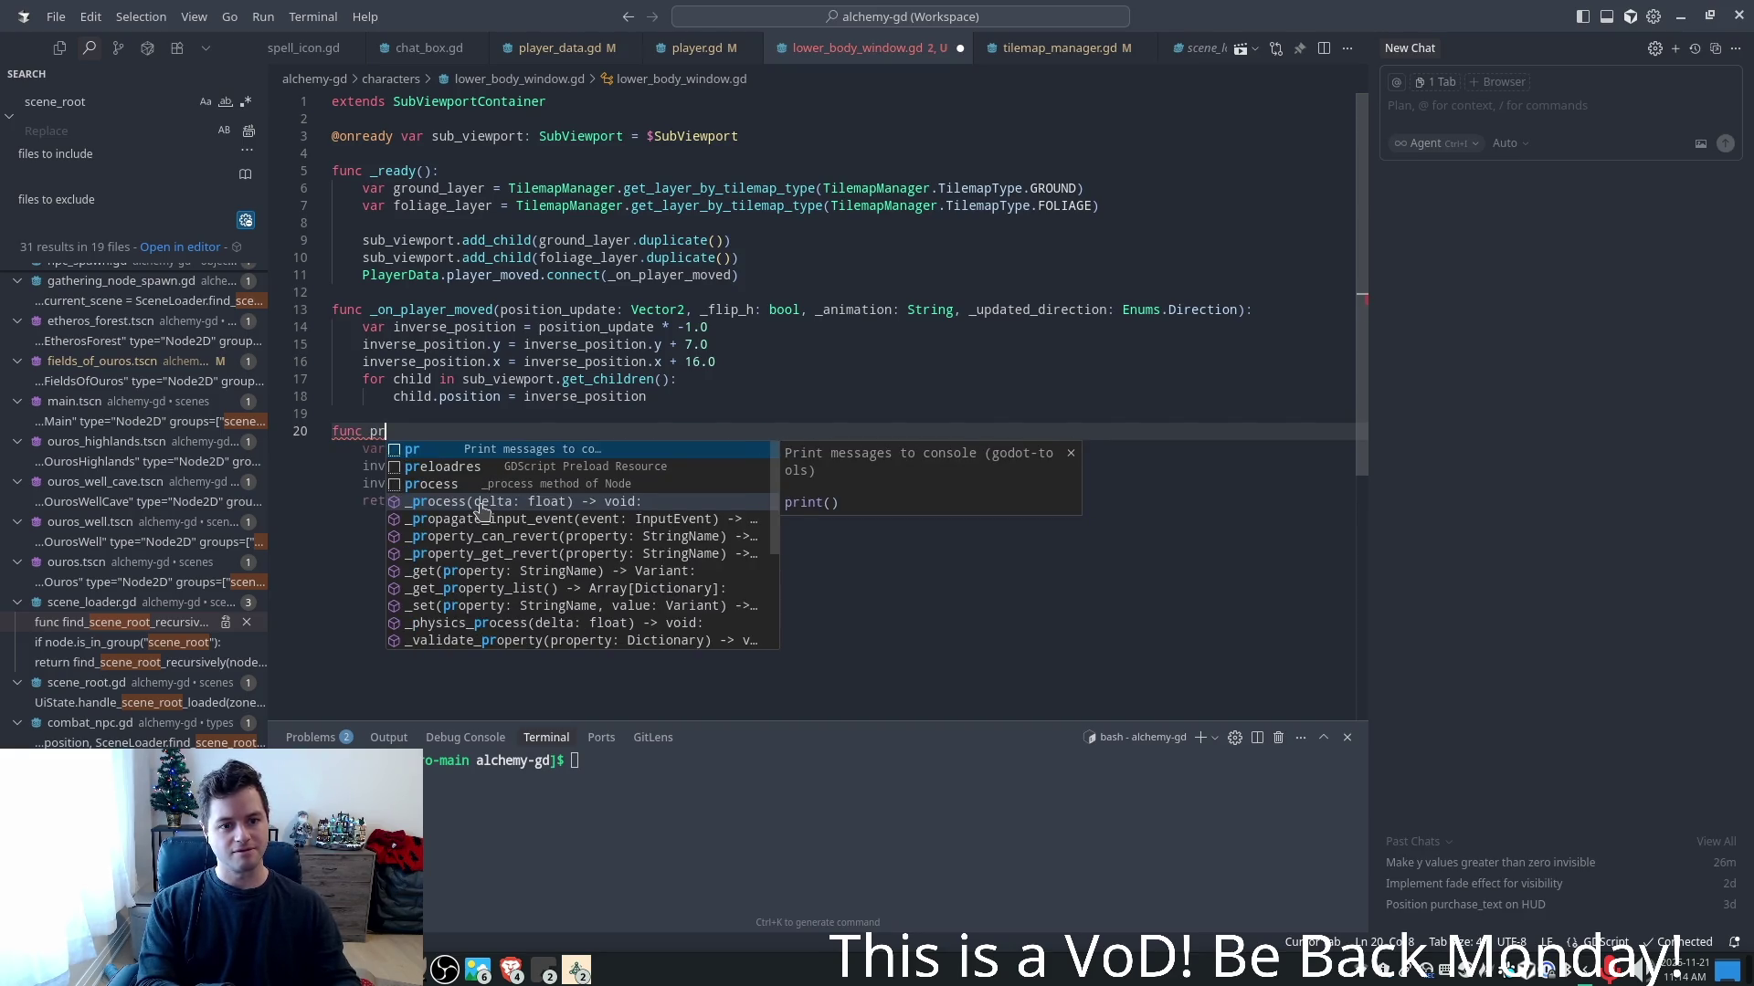
{"action": "key", "text": "BackSpace"}
{"action": "key", "text": "BackSpace"}
{"action": "type", "text": "_pr"}
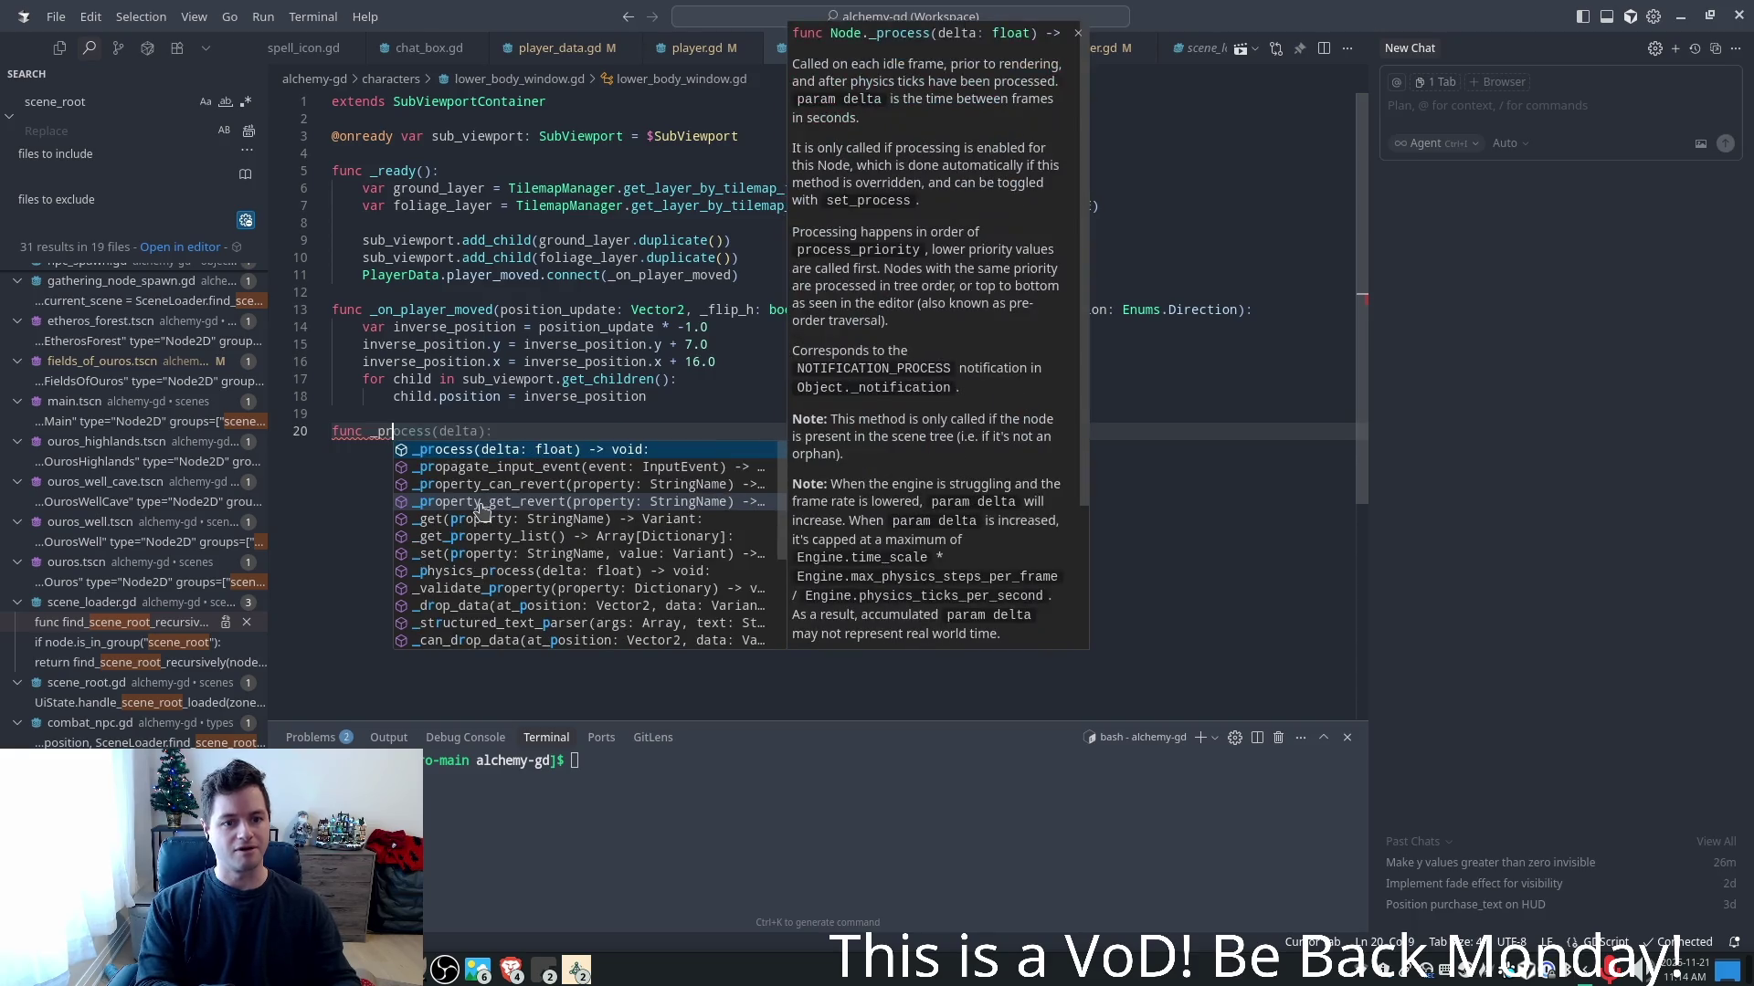
{"action": "key", "text": "Escape"}
{"action": "key", "text": "Tab"}
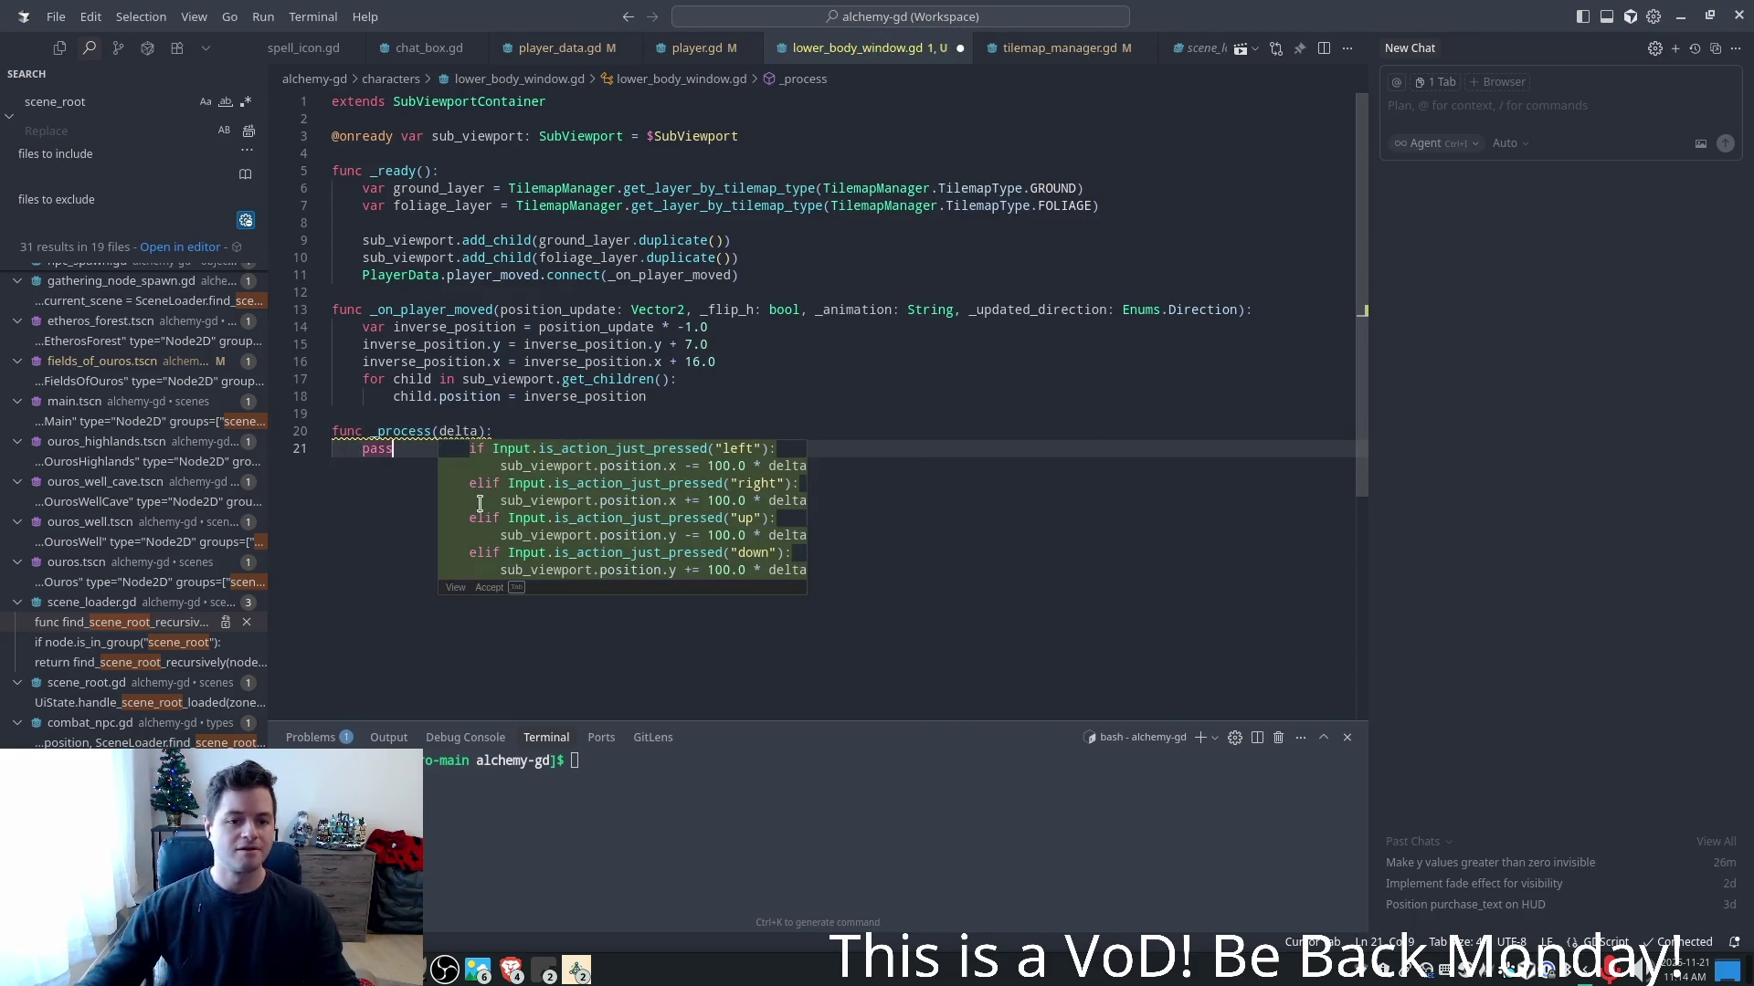
- Review the sub_viewport layer setup and player_moved connection in _ready and _on_player_moved
{"action": "left_click", "coordinate": [510, 382]}
{"action": "left_click", "coordinate": [445, 240]}
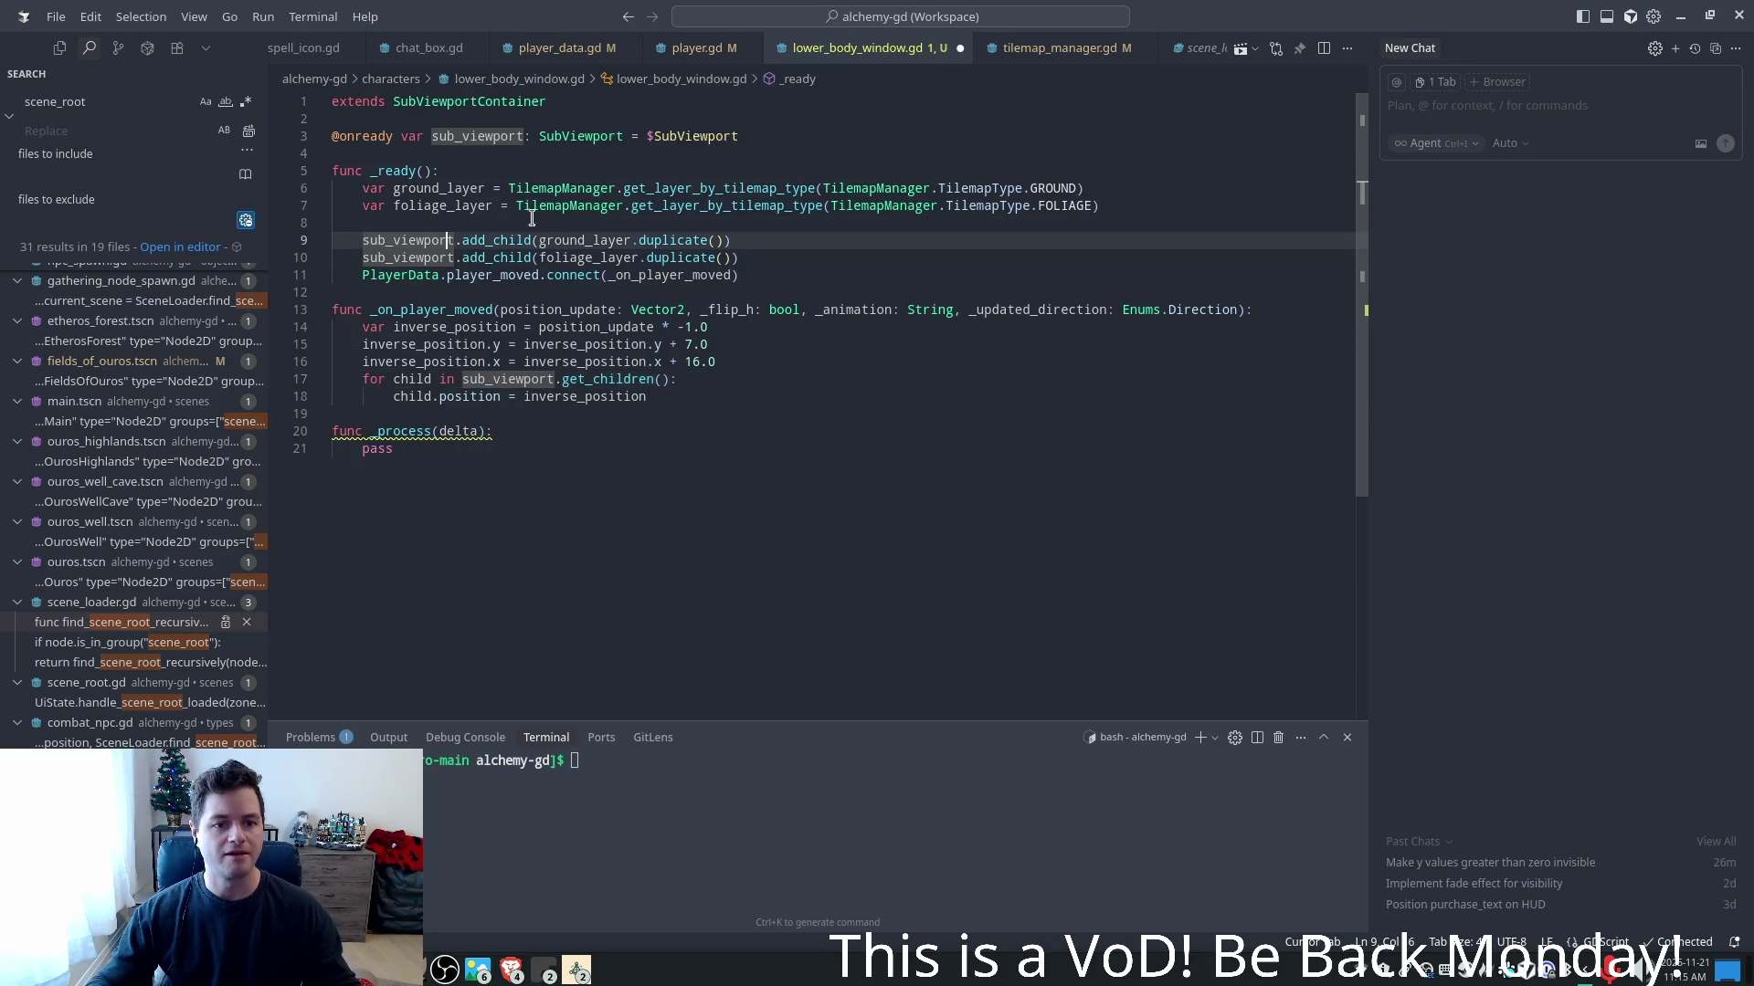
{"action": "left_click", "coordinate": [636, 275]}
{"action": "left_click", "coordinate": [741, 259]}
{"action": "left_click", "coordinate": [758, 277]}
{"action": "left_click", "coordinate": [458, 431]}
{"action": "left_click", "coordinate": [598, 275]}
{"action": "left_click", "coordinate": [465, 435]}
{"action": "key", "text": "Up"}
{"action": "key", "text": "Up"}
{"action": "key", "text": "Up"}
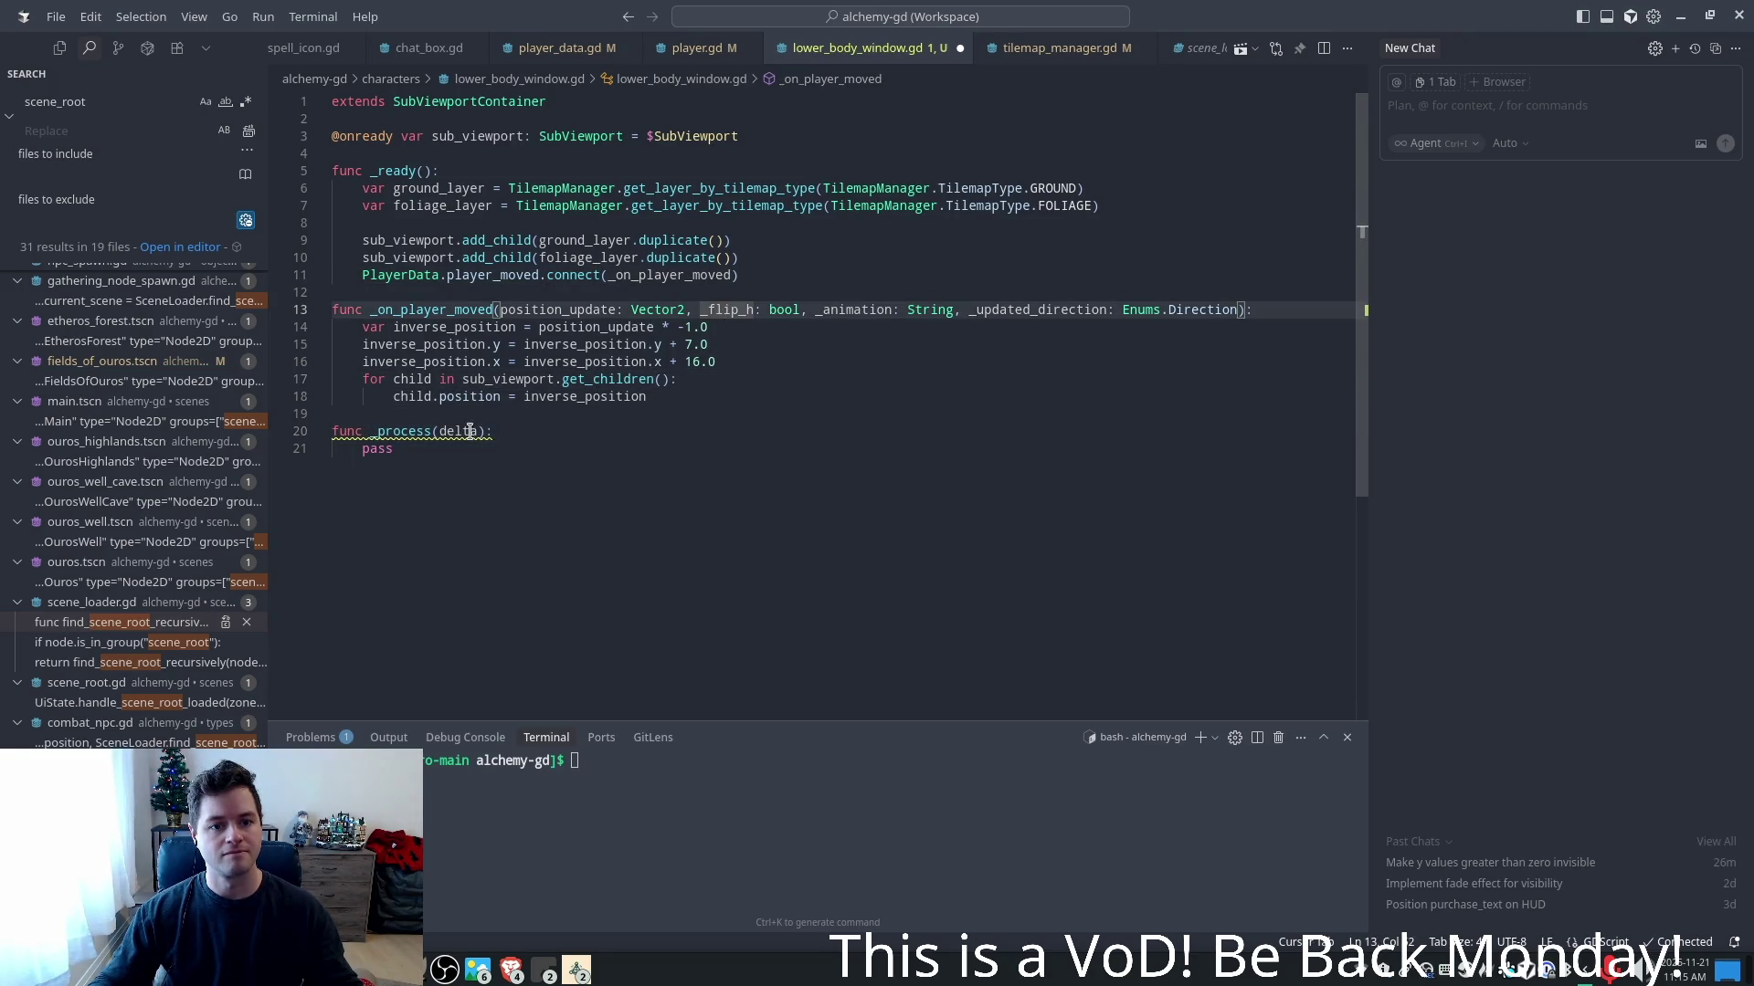
{"action": "left_click", "coordinate": [465, 433]}
- Accept the suggested per-frame layer offset code in _process, rename delta to _delta, and save
{"action": "key", "text": "End"}
{"action": "key", "text": "Return"}
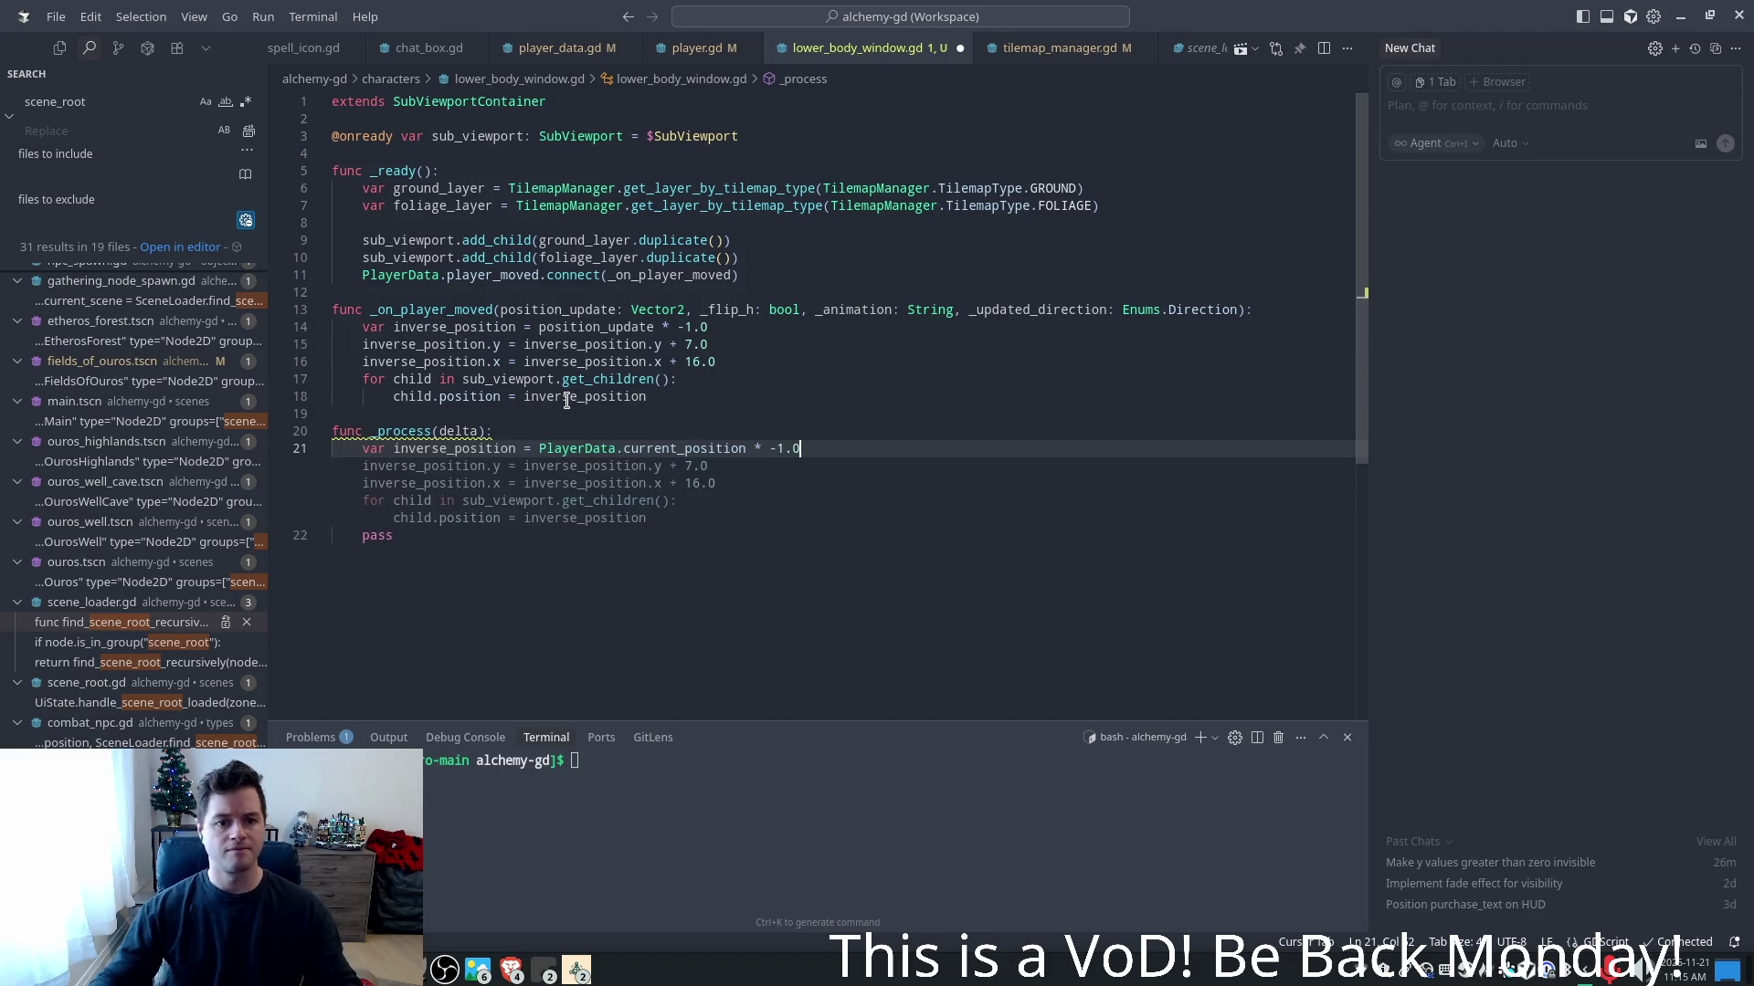
{"action": "key", "text": "Tab"}
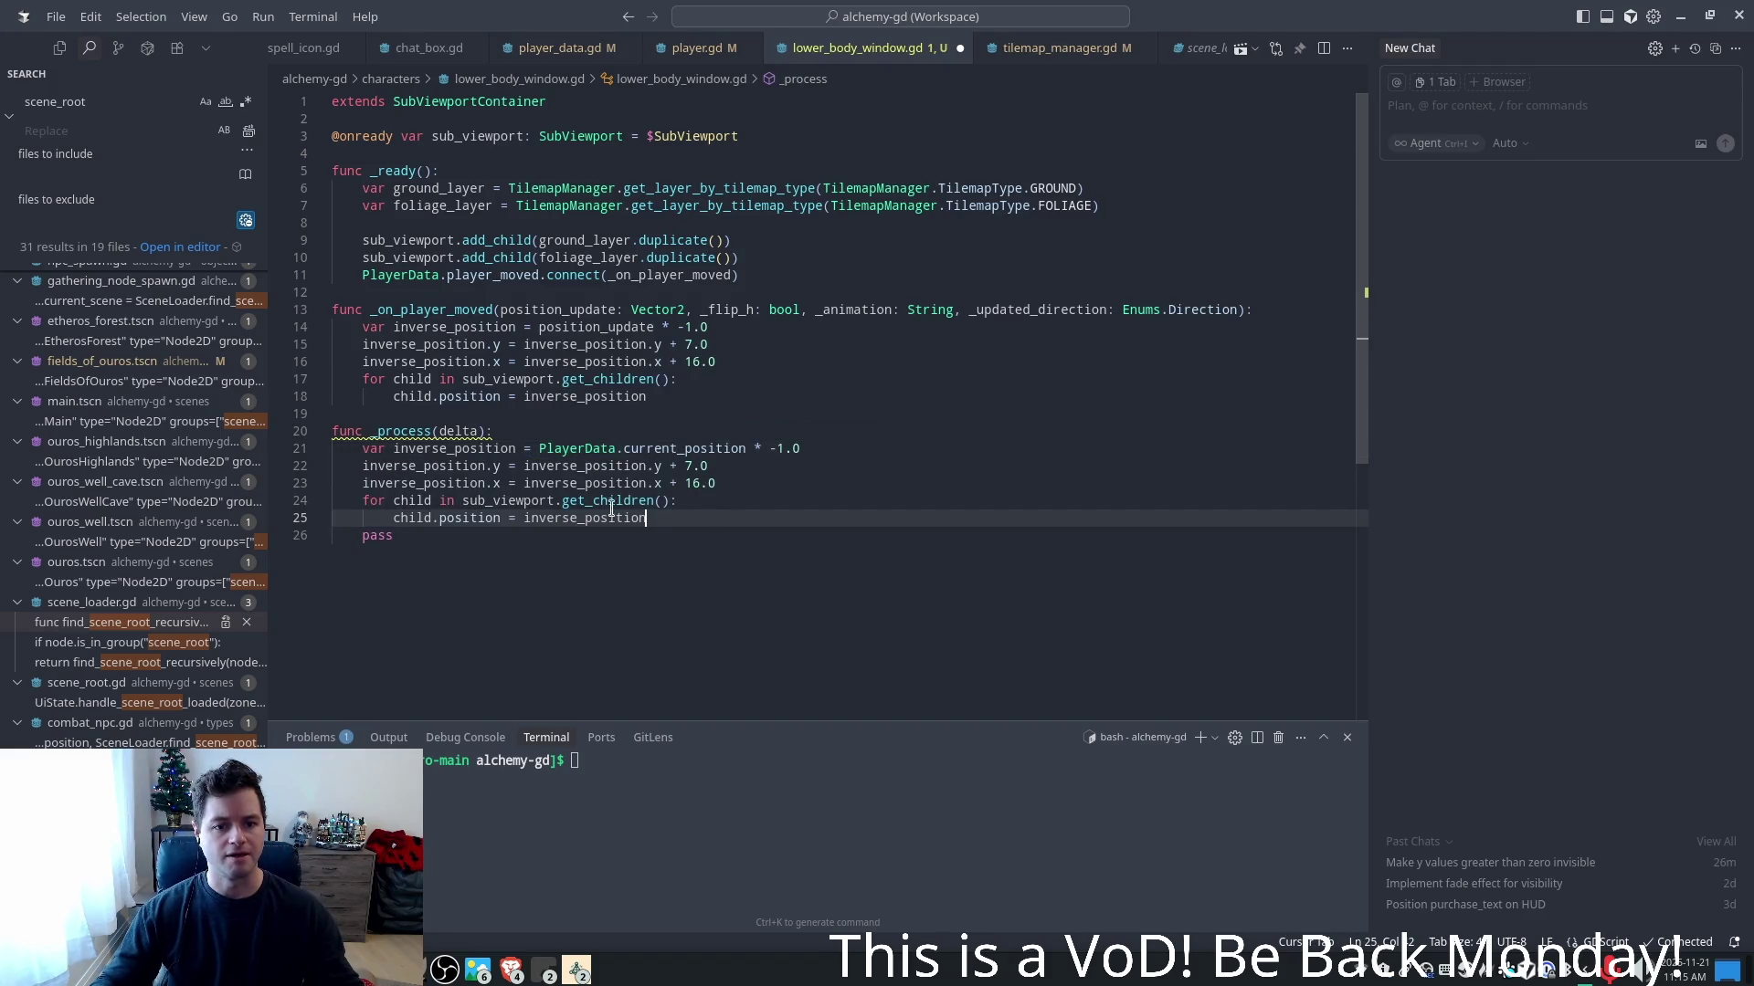
{"action": "left_click", "coordinate": [472, 486]}
{"action": "left_click", "coordinate": [438, 431]}
{"action": "type", "text": "_"}
{"action": "key", "text": "ctrl+s"}
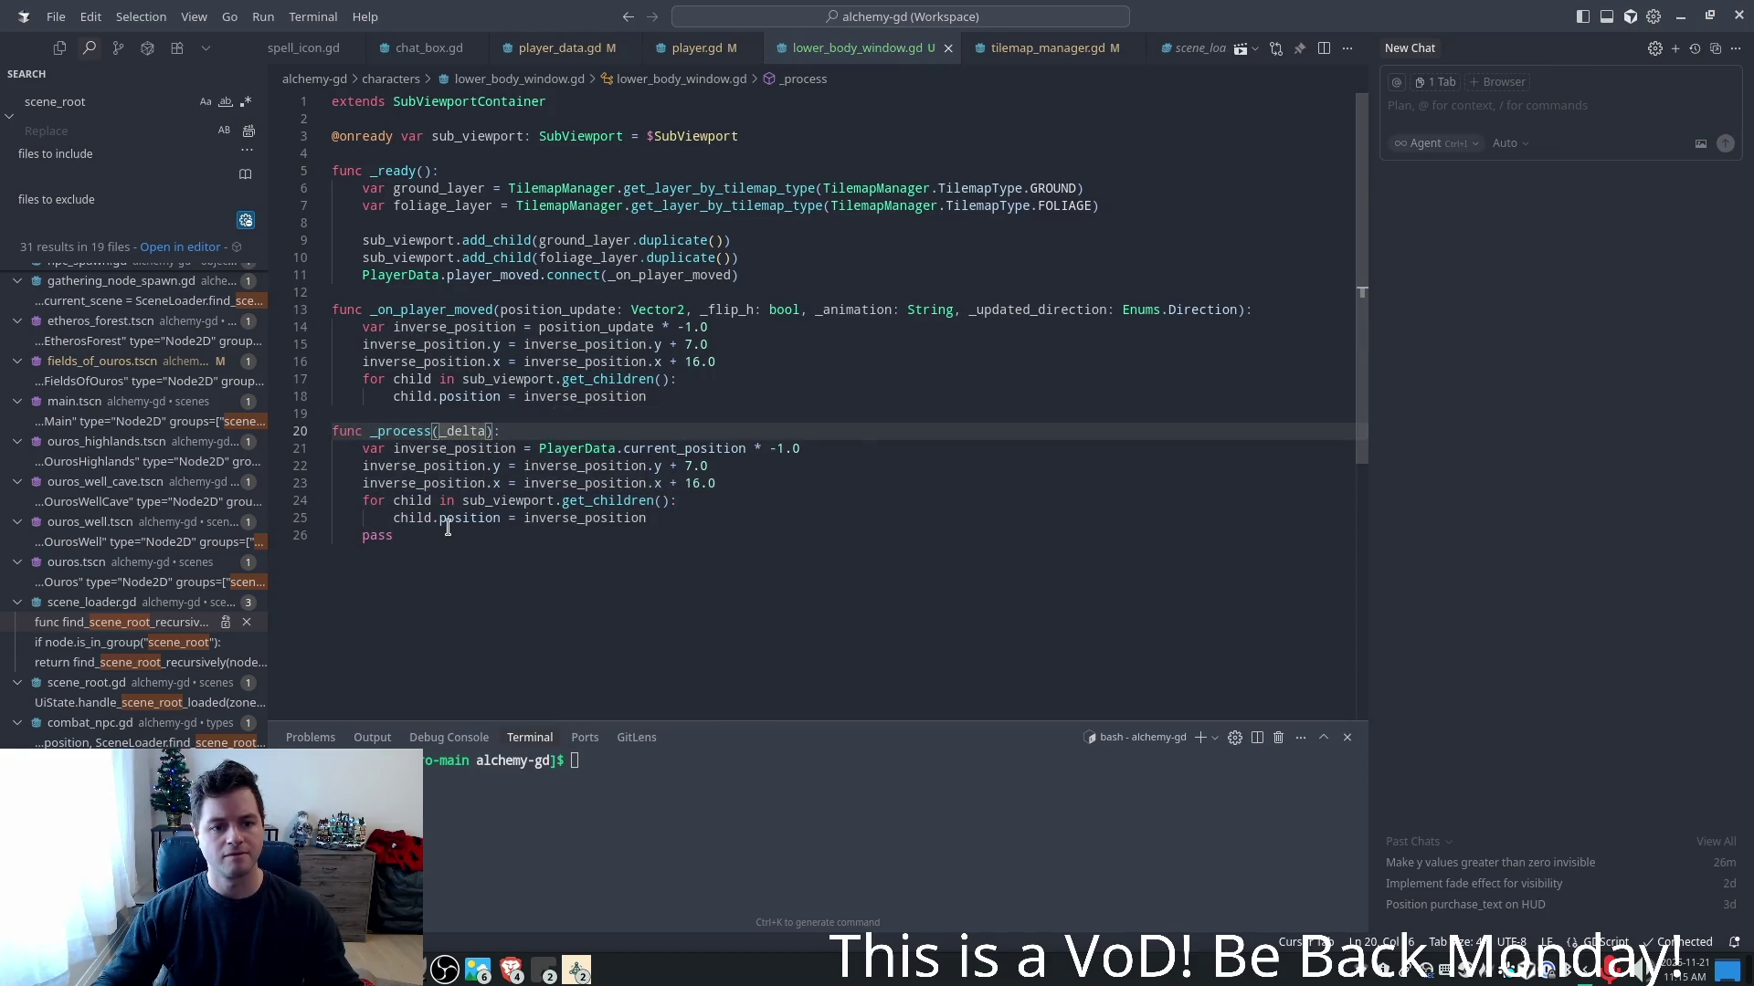
- Delete the leftover pass line in _process and run the game with F5
{"action": "left_click", "coordinate": [448, 531]}
{"action": "key", "text": "shift+Home"}
{"action": "key", "text": "BackSpace"}
{"action": "key", "text": "BackSpace"}
{"action": "key", "text": "F5"}
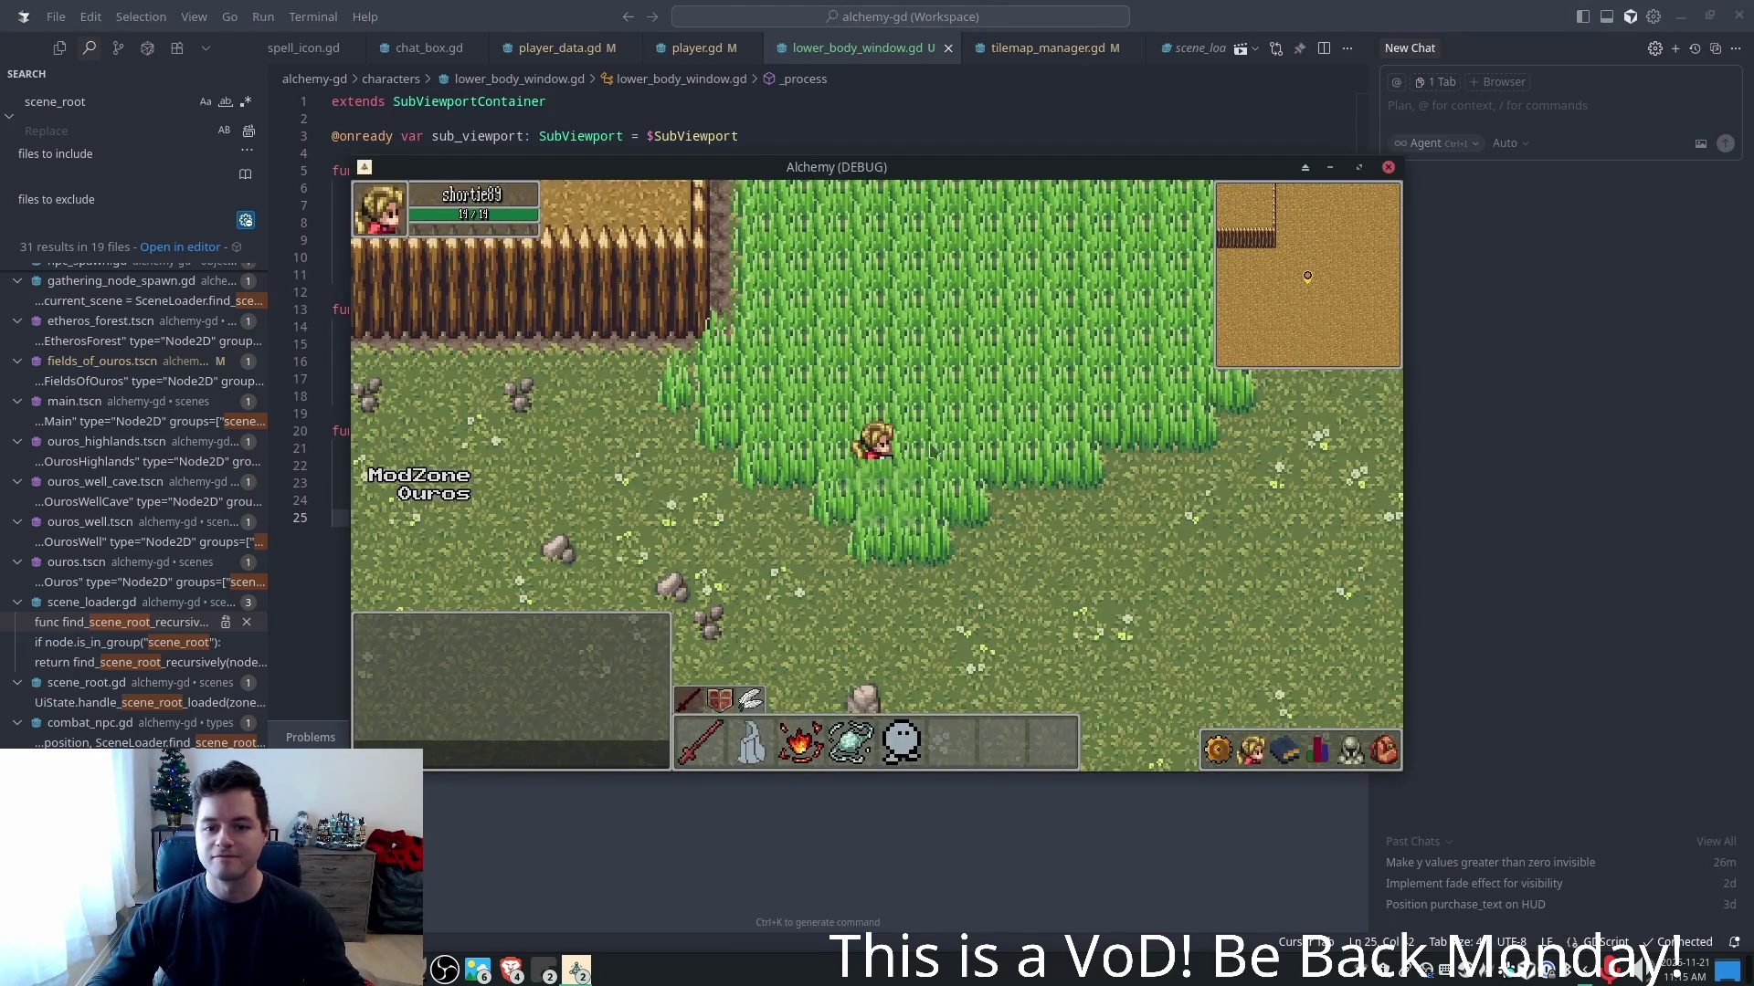
- Walk the character through grass and dirt in all directions, stop the game with F8, and move the editor aside
{"action": "key", "text": "s"}
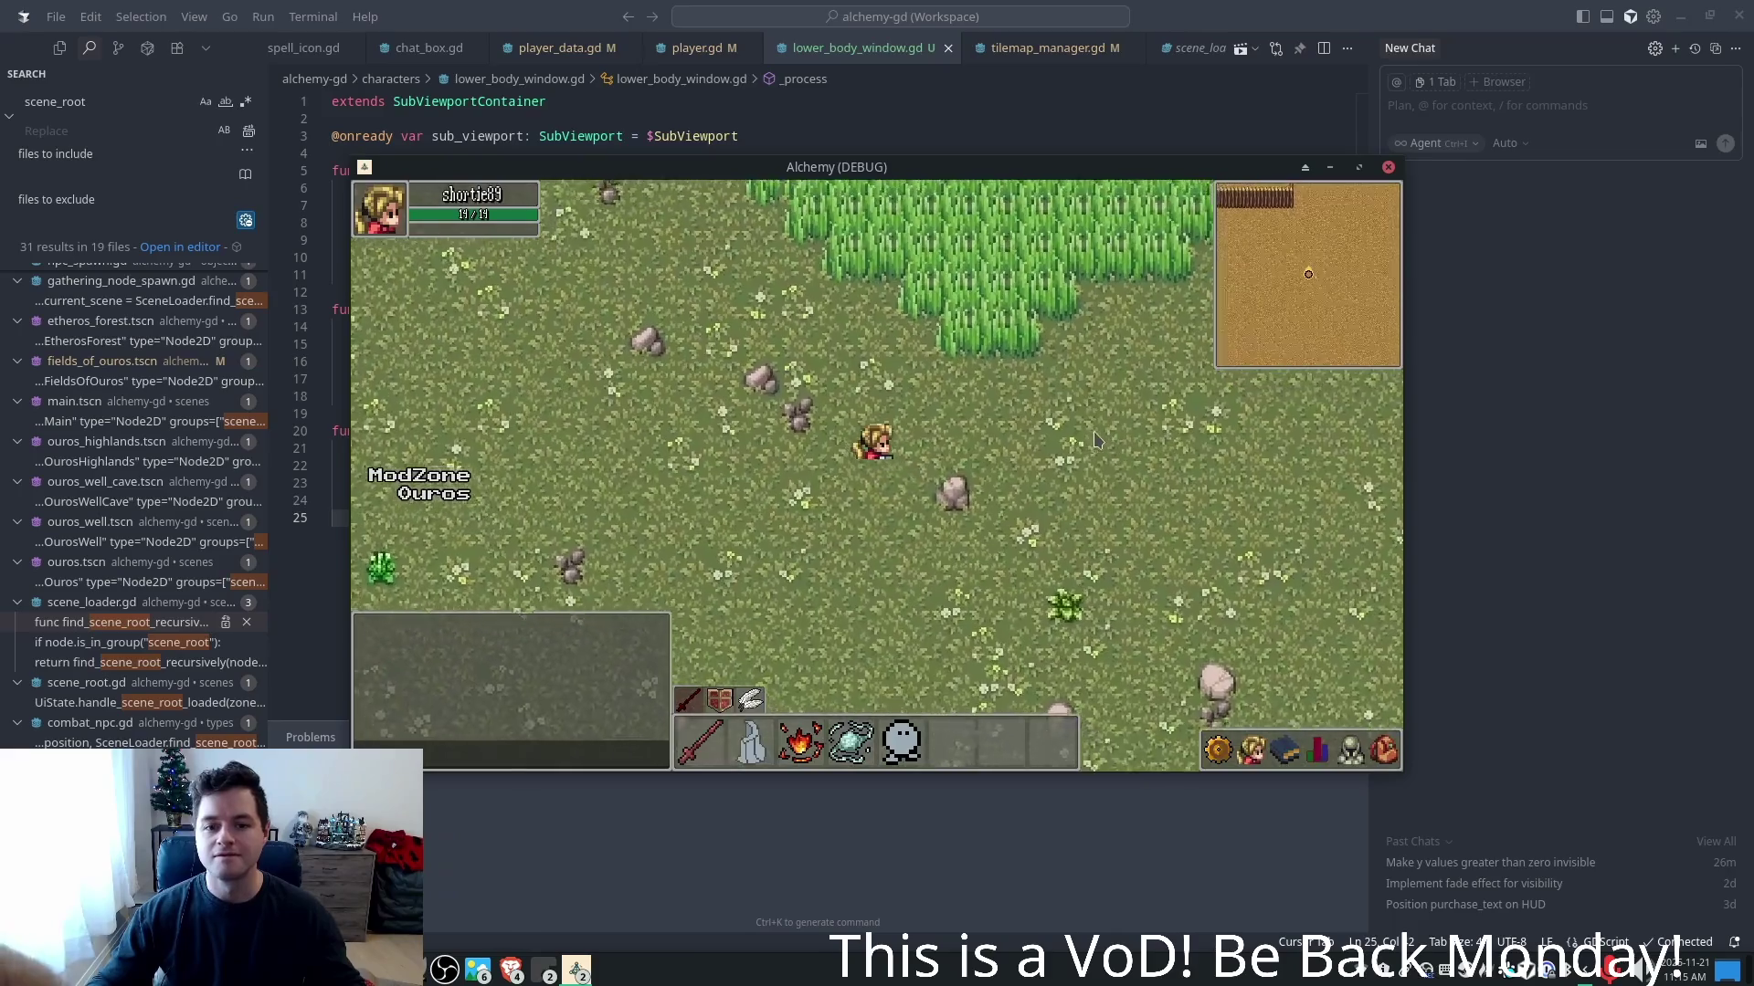
{"action": "key", "text": "w+d"}
{"action": "key", "text": "a"}
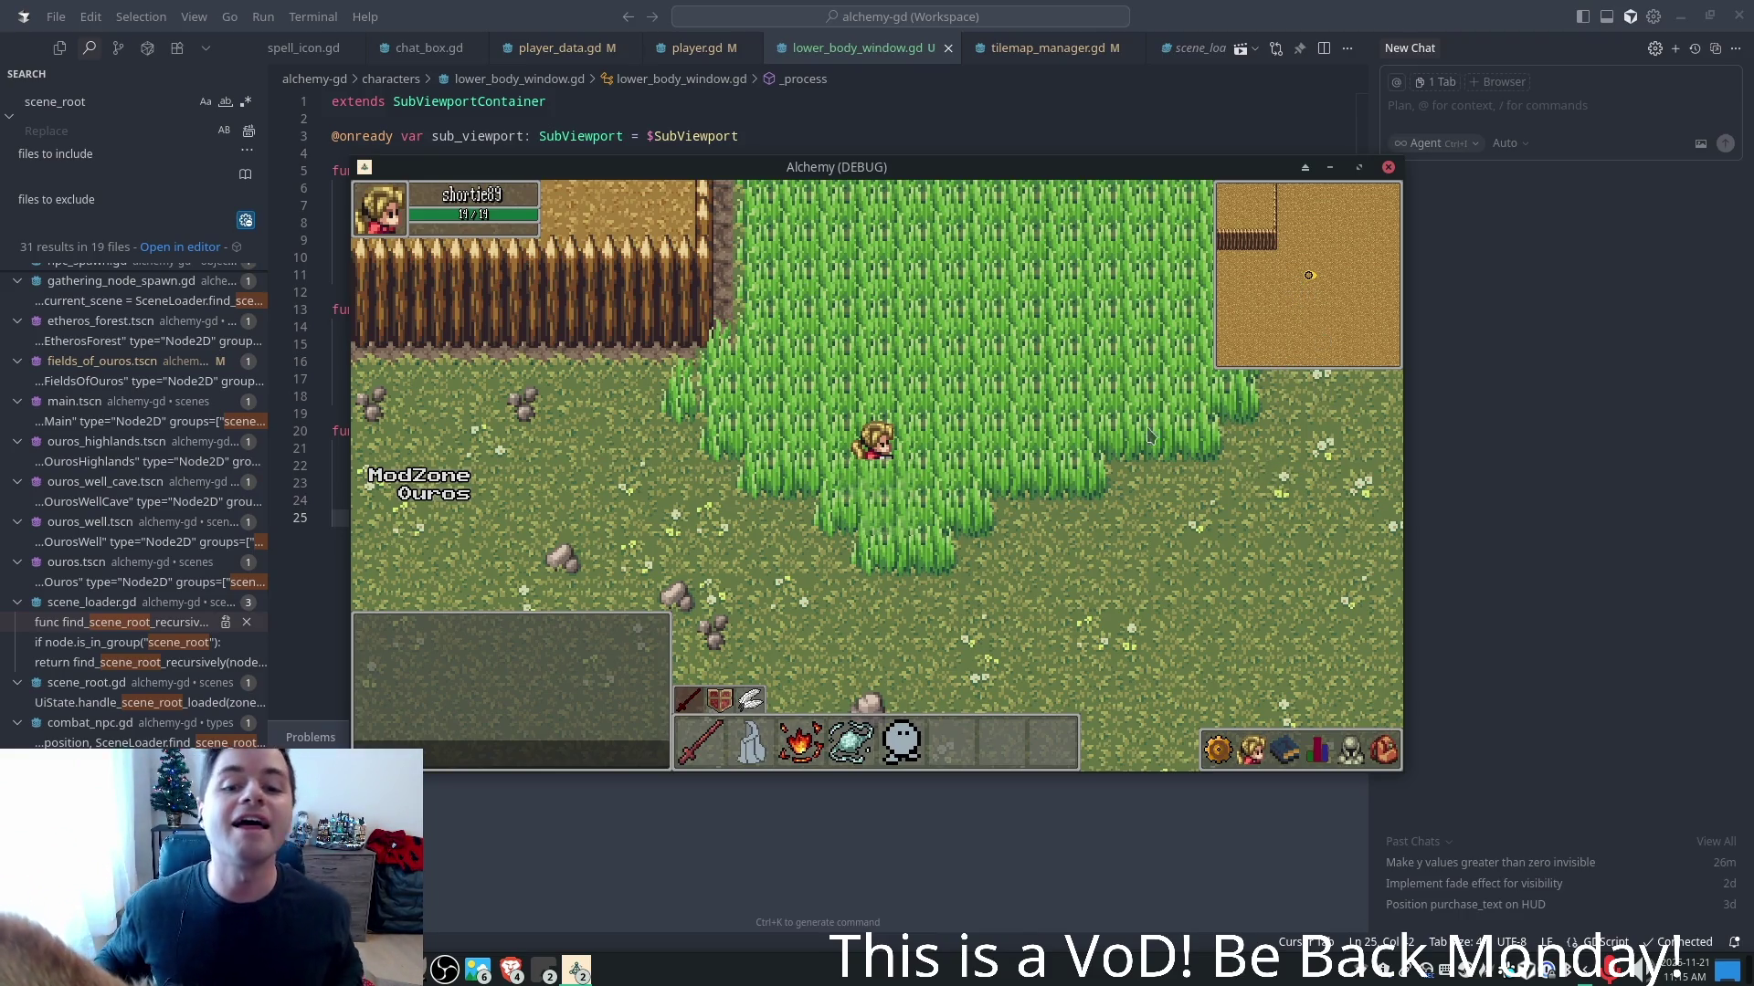
{"action": "key", "text": "w"}
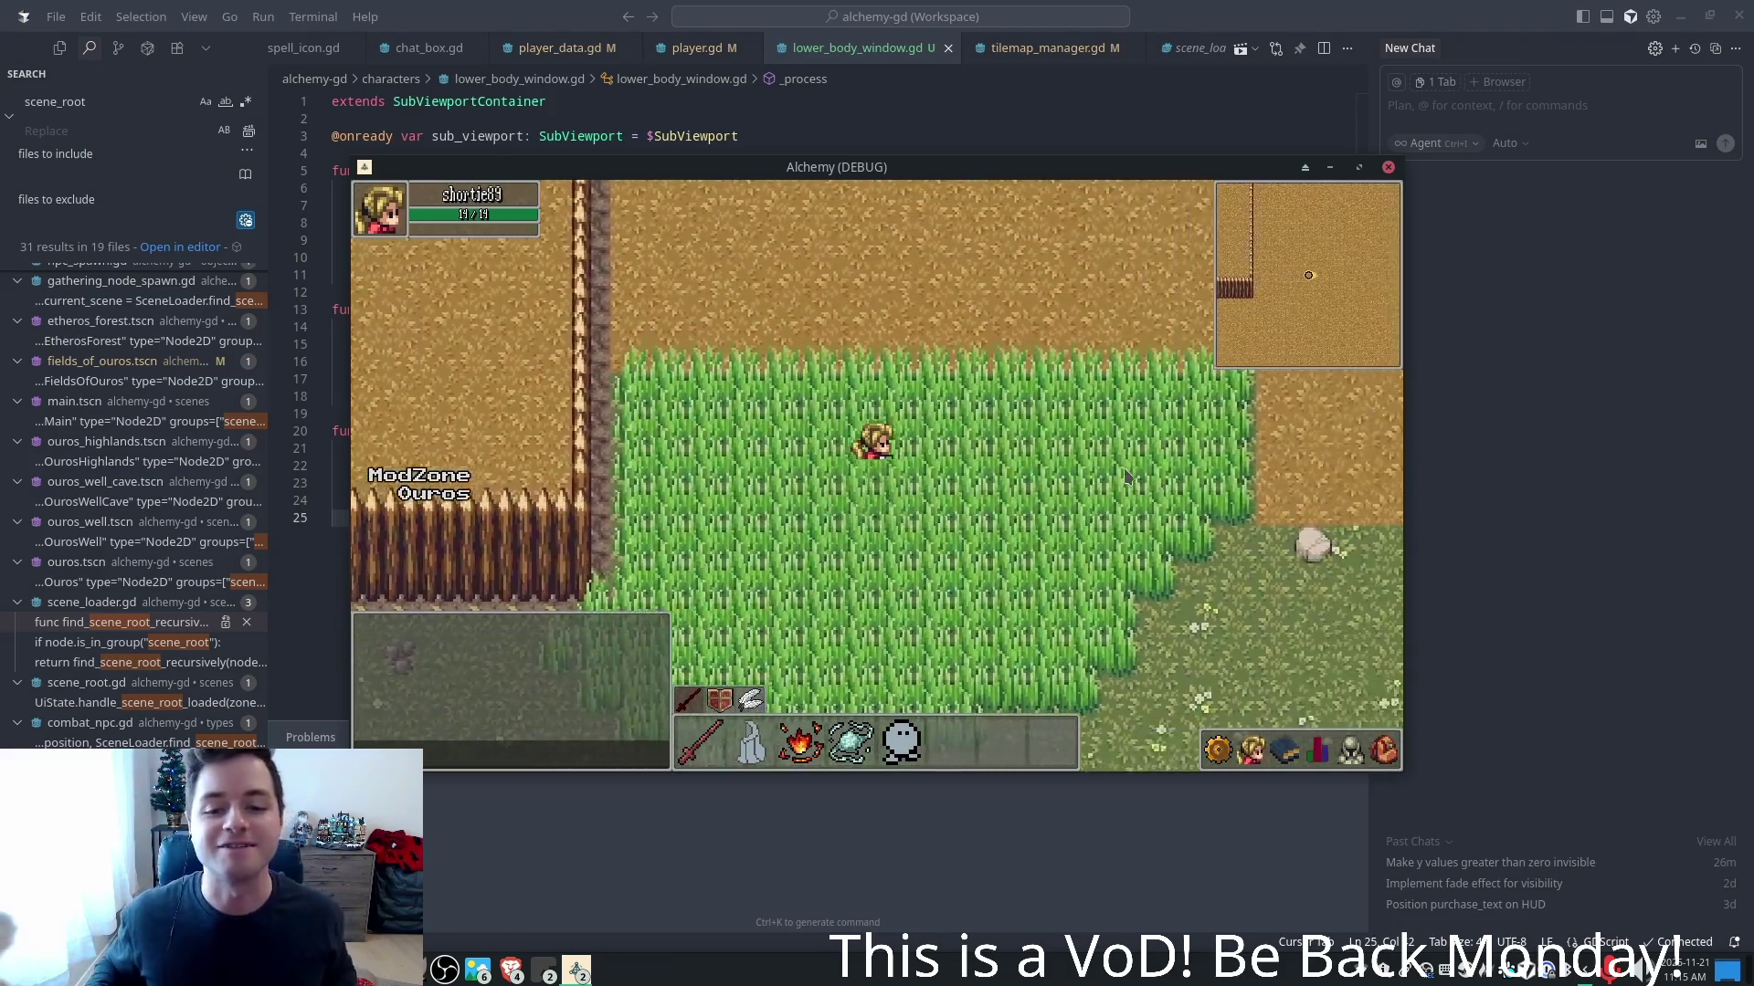
{"action": "key", "text": "d"}
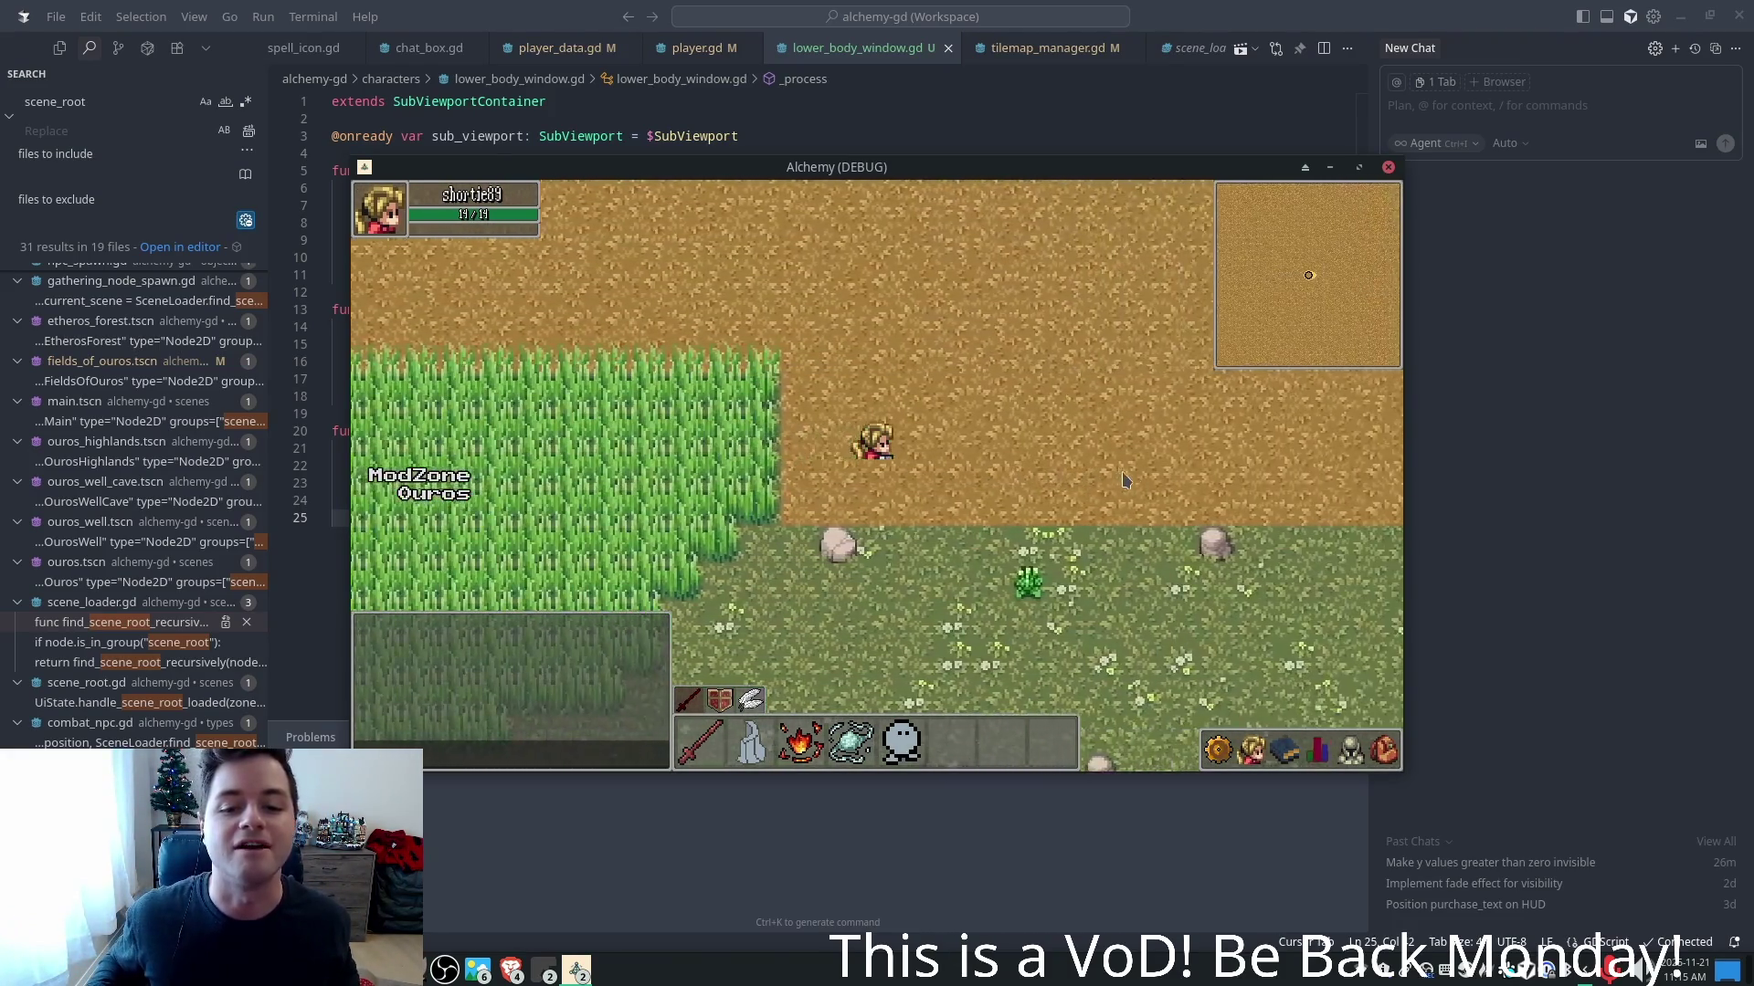
{"action": "key", "text": "s"}
{"action": "key", "text": "a"}
{"action": "key", "text": "a"}
{"action": "key", "text": "w"}
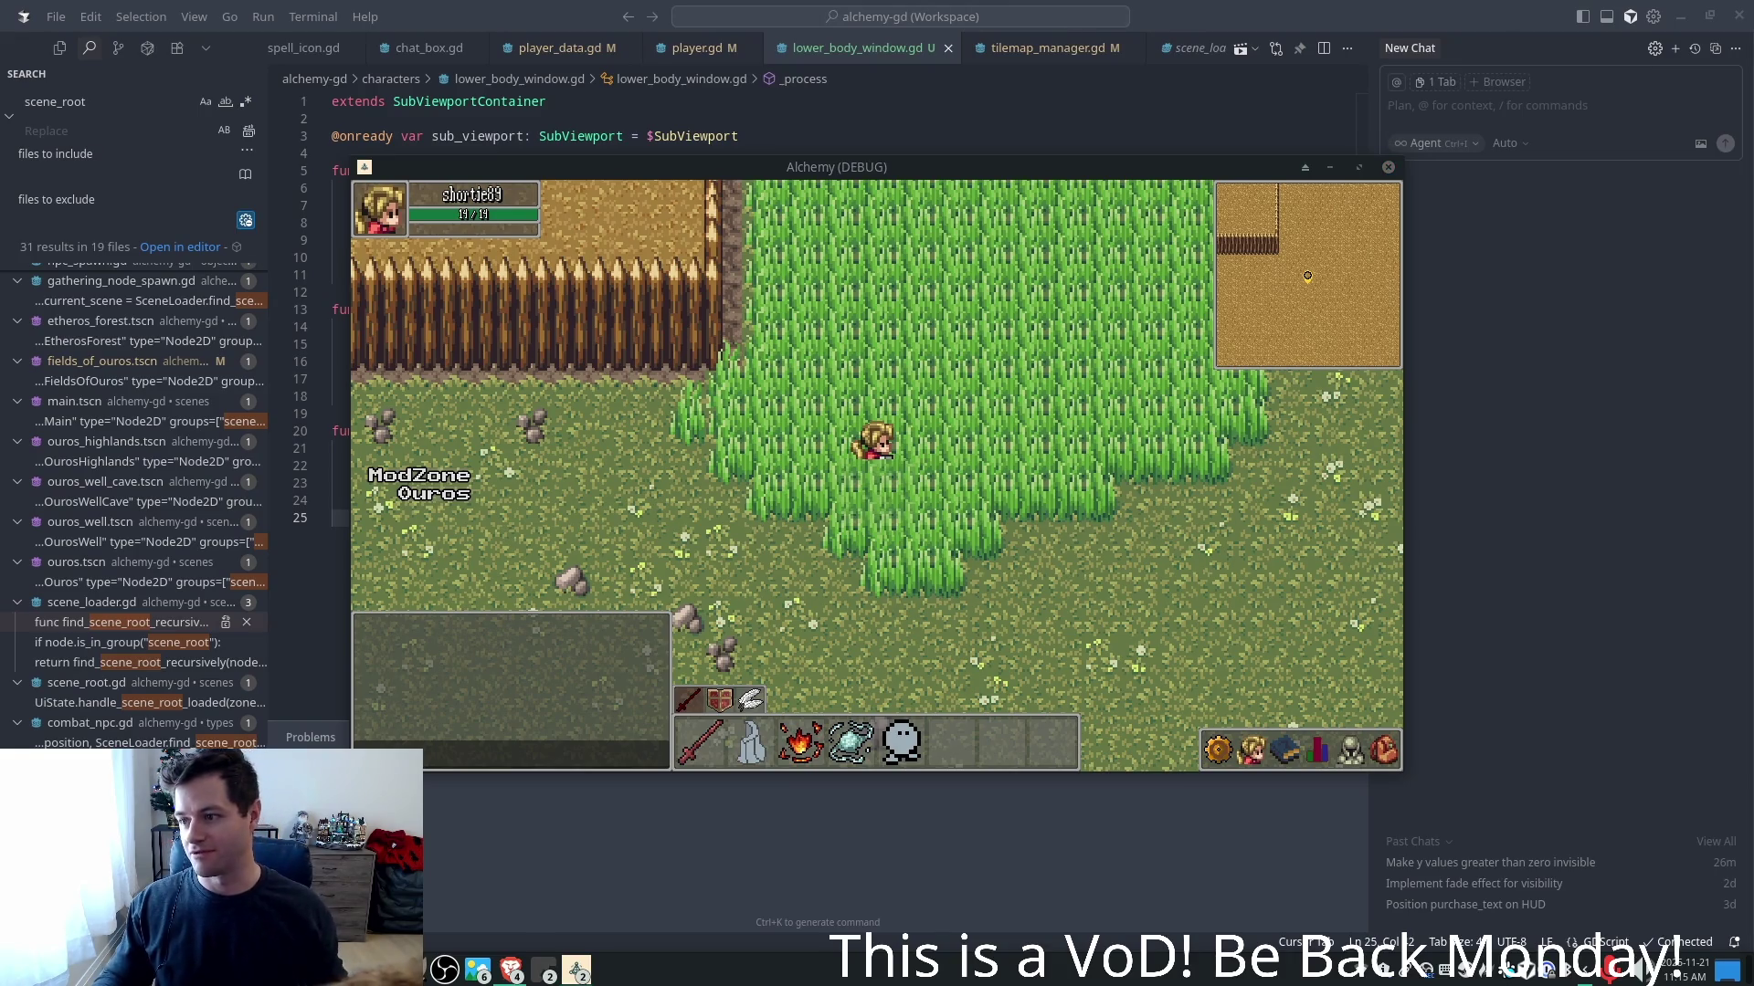
{"action": "key", "text": "s"}
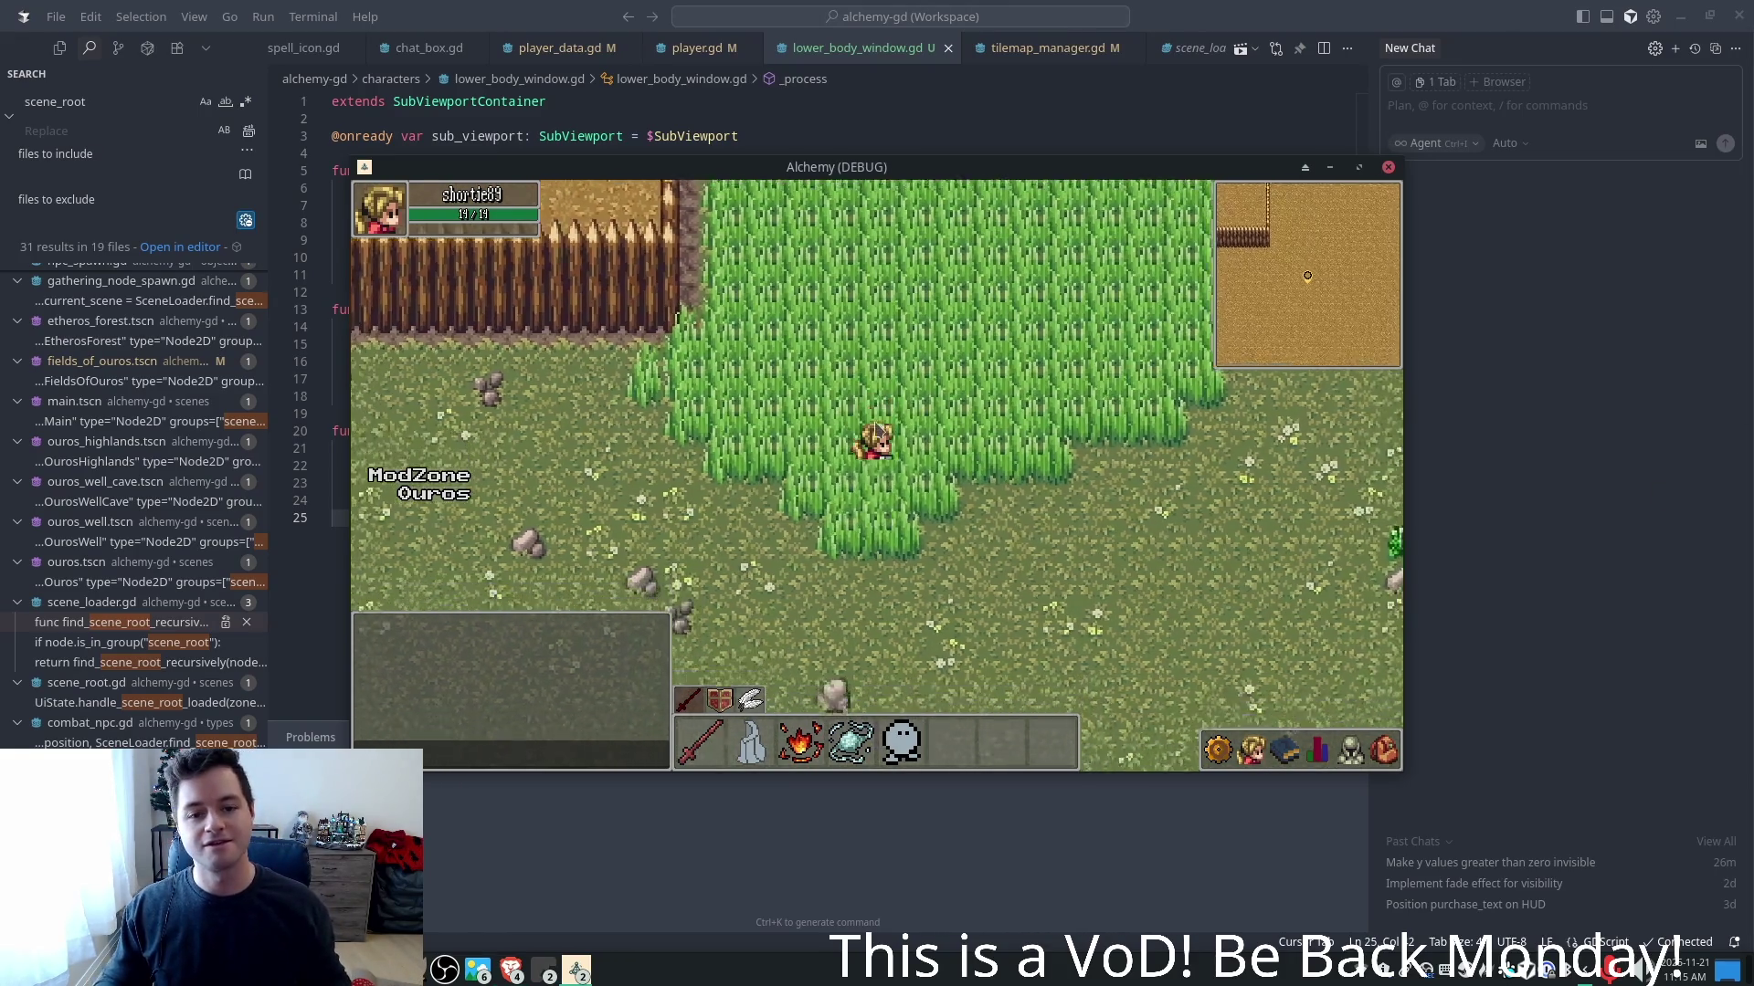
{"action": "key", "text": "F8"}
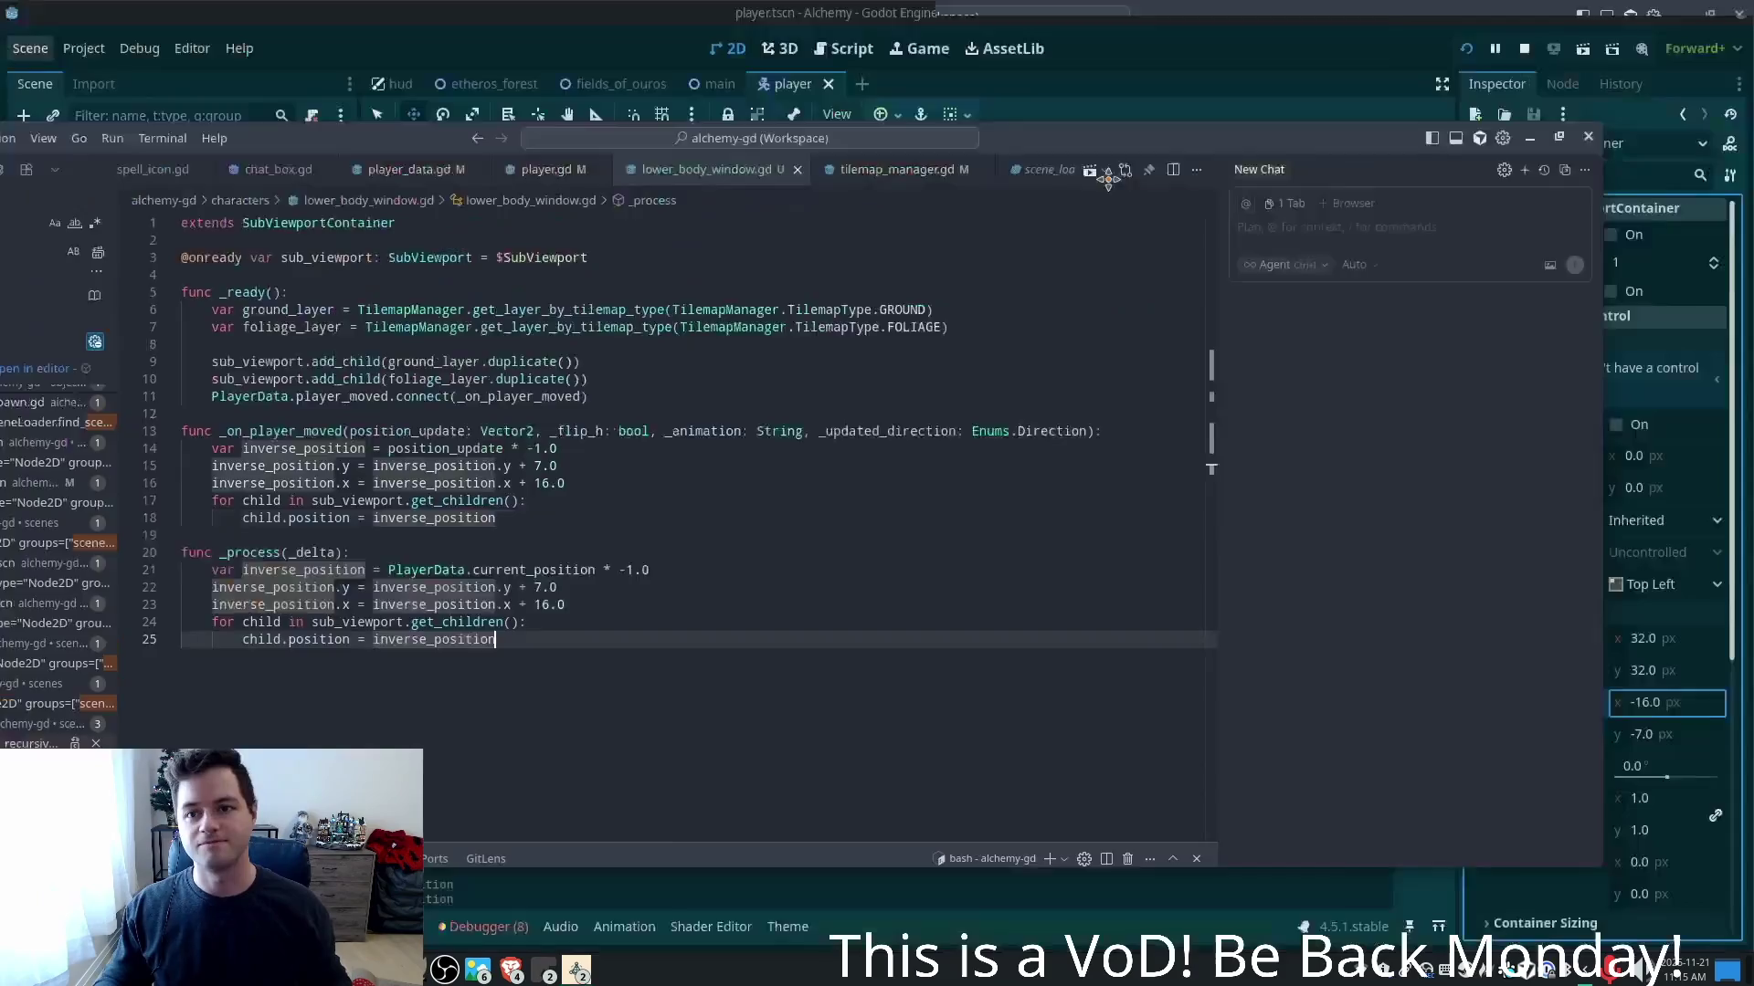
{"action": "mouse_move", "coordinate": [1108, 176]}
{"action": "left_mouse_down"}
{"action": "mouse_move", "coordinate": [1298, 79]}
{"action": "mouse_move", "coordinate": [1370, 23]}
{"action": "mouse_move", "coordinate": [1361, 8]}
{"action": "mouse_move", "coordinate": [1329, 122]}
{"action": "left_mouse_up"}
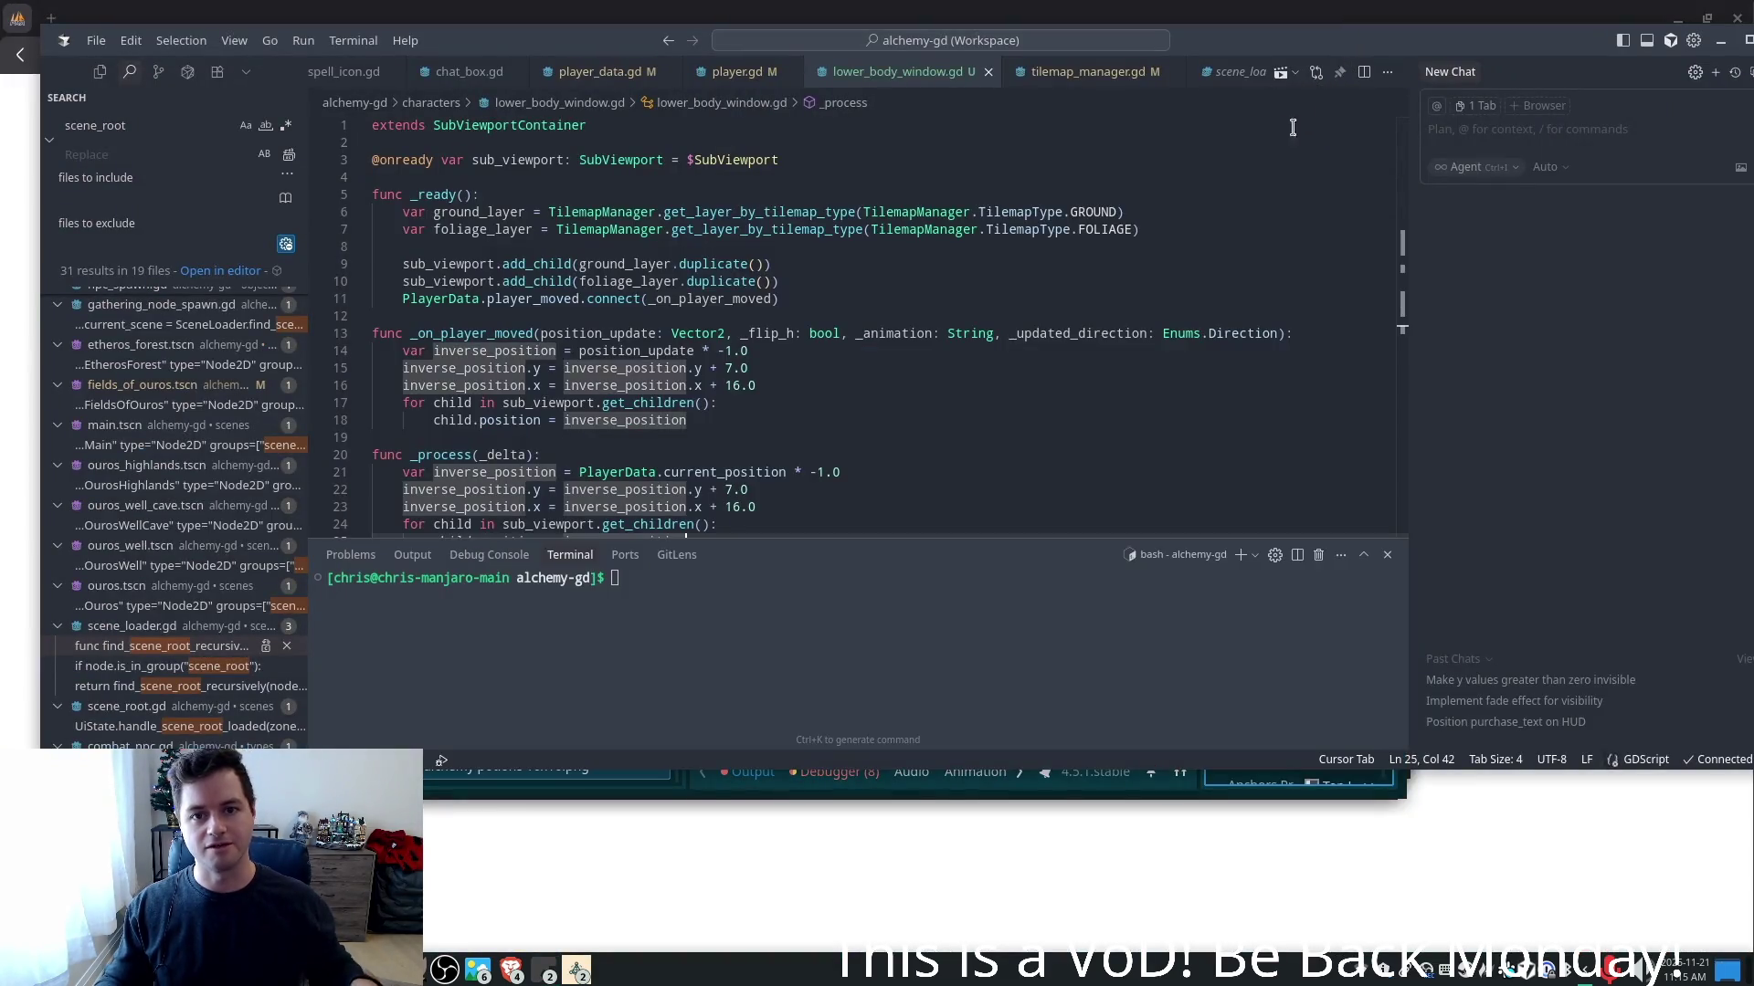
- Bring Cursor forward maximized and open player.gd at _physics_process
{"action": "left_click", "coordinate": [1319, 91]}
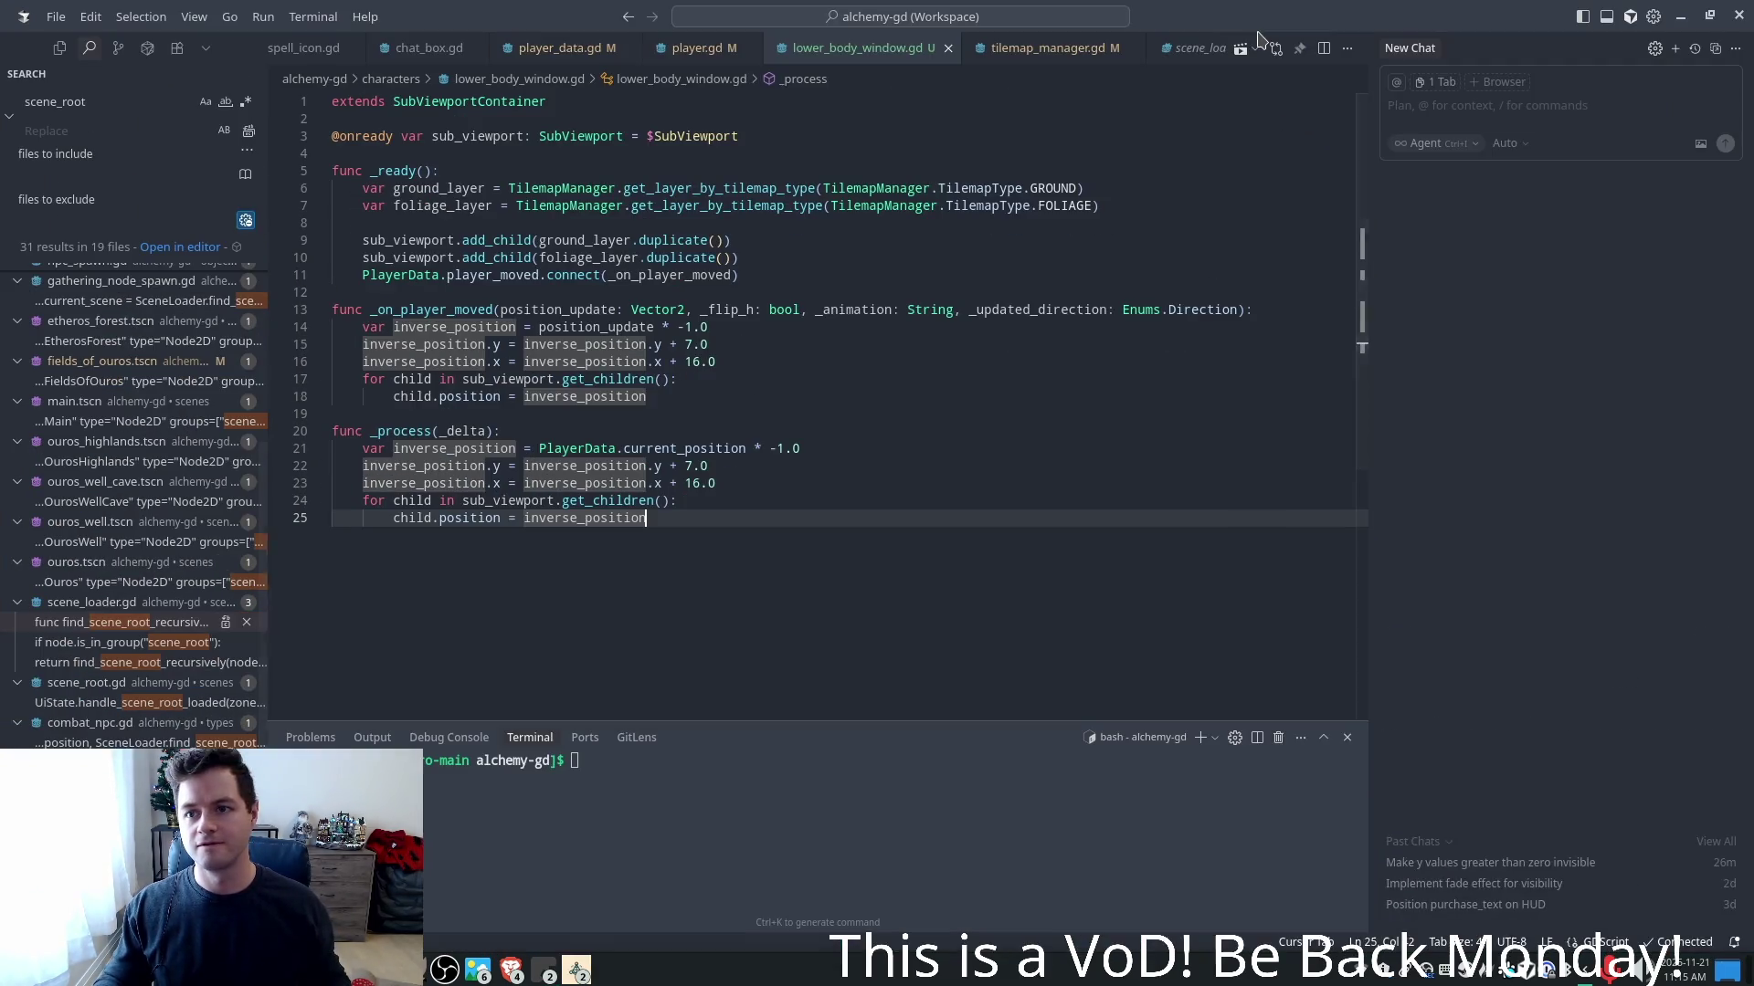
{"action": "double_click", "coordinate": [1260, 42]}
{"action": "left_click", "coordinate": [916, 356]}
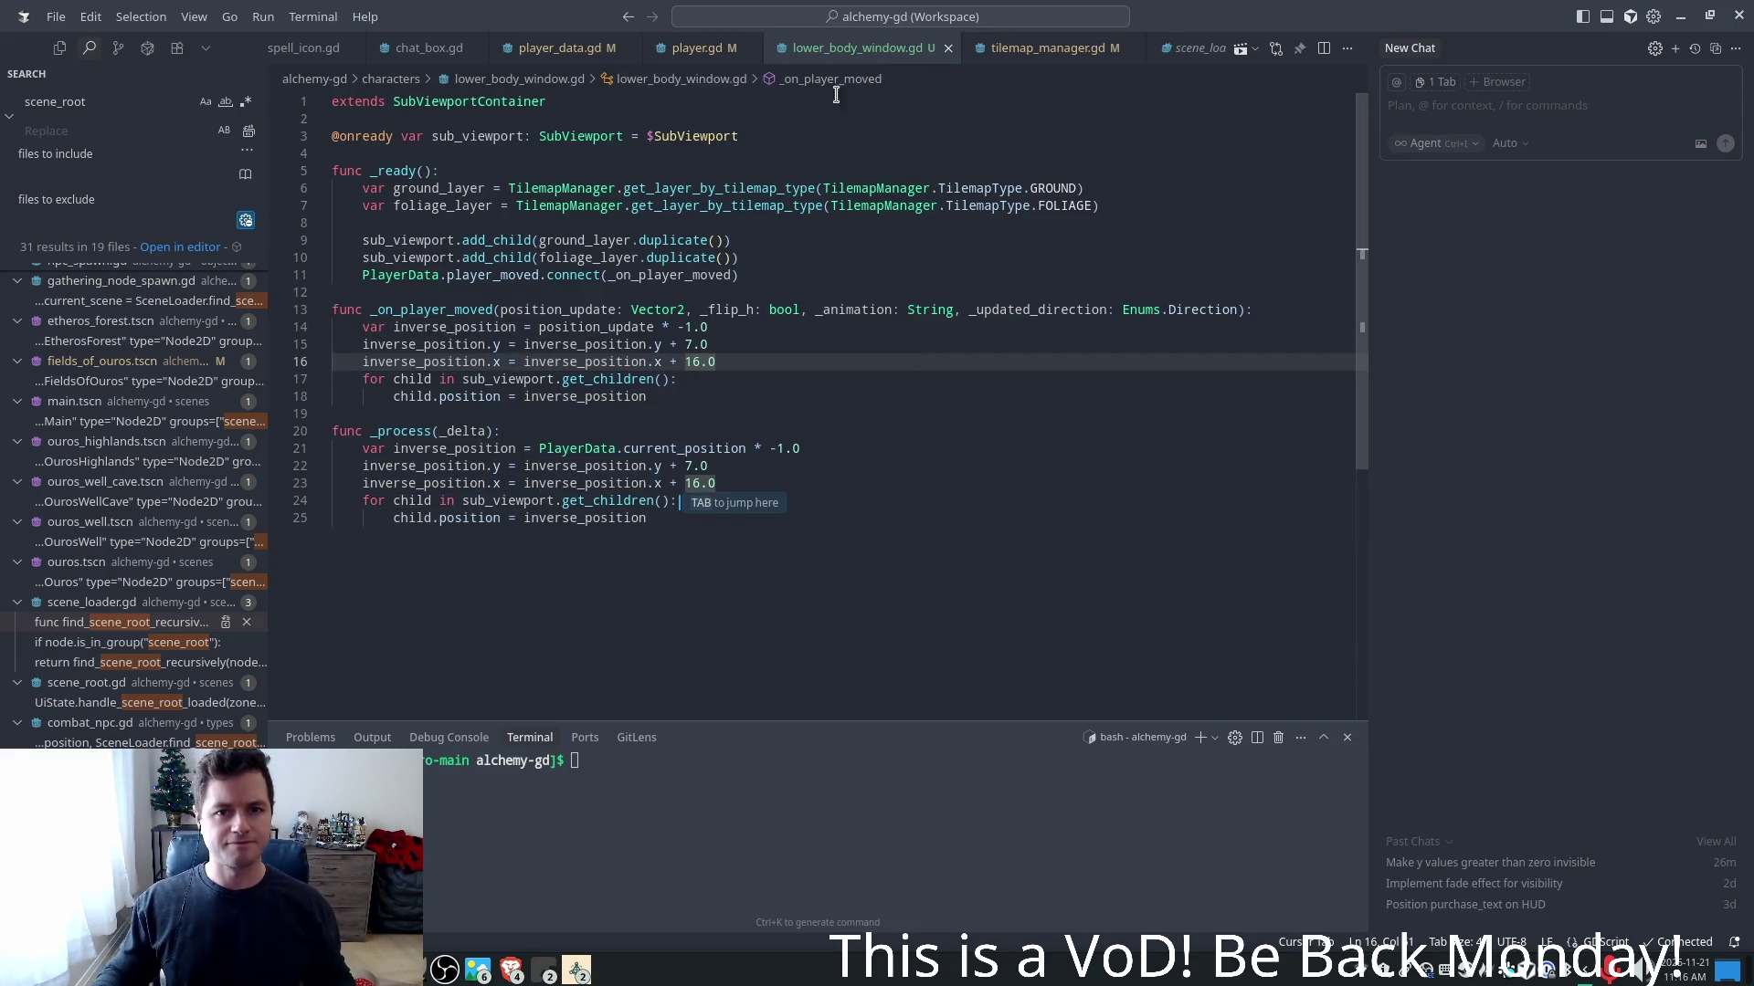
{"action": "left_click", "coordinate": [685, 51]}
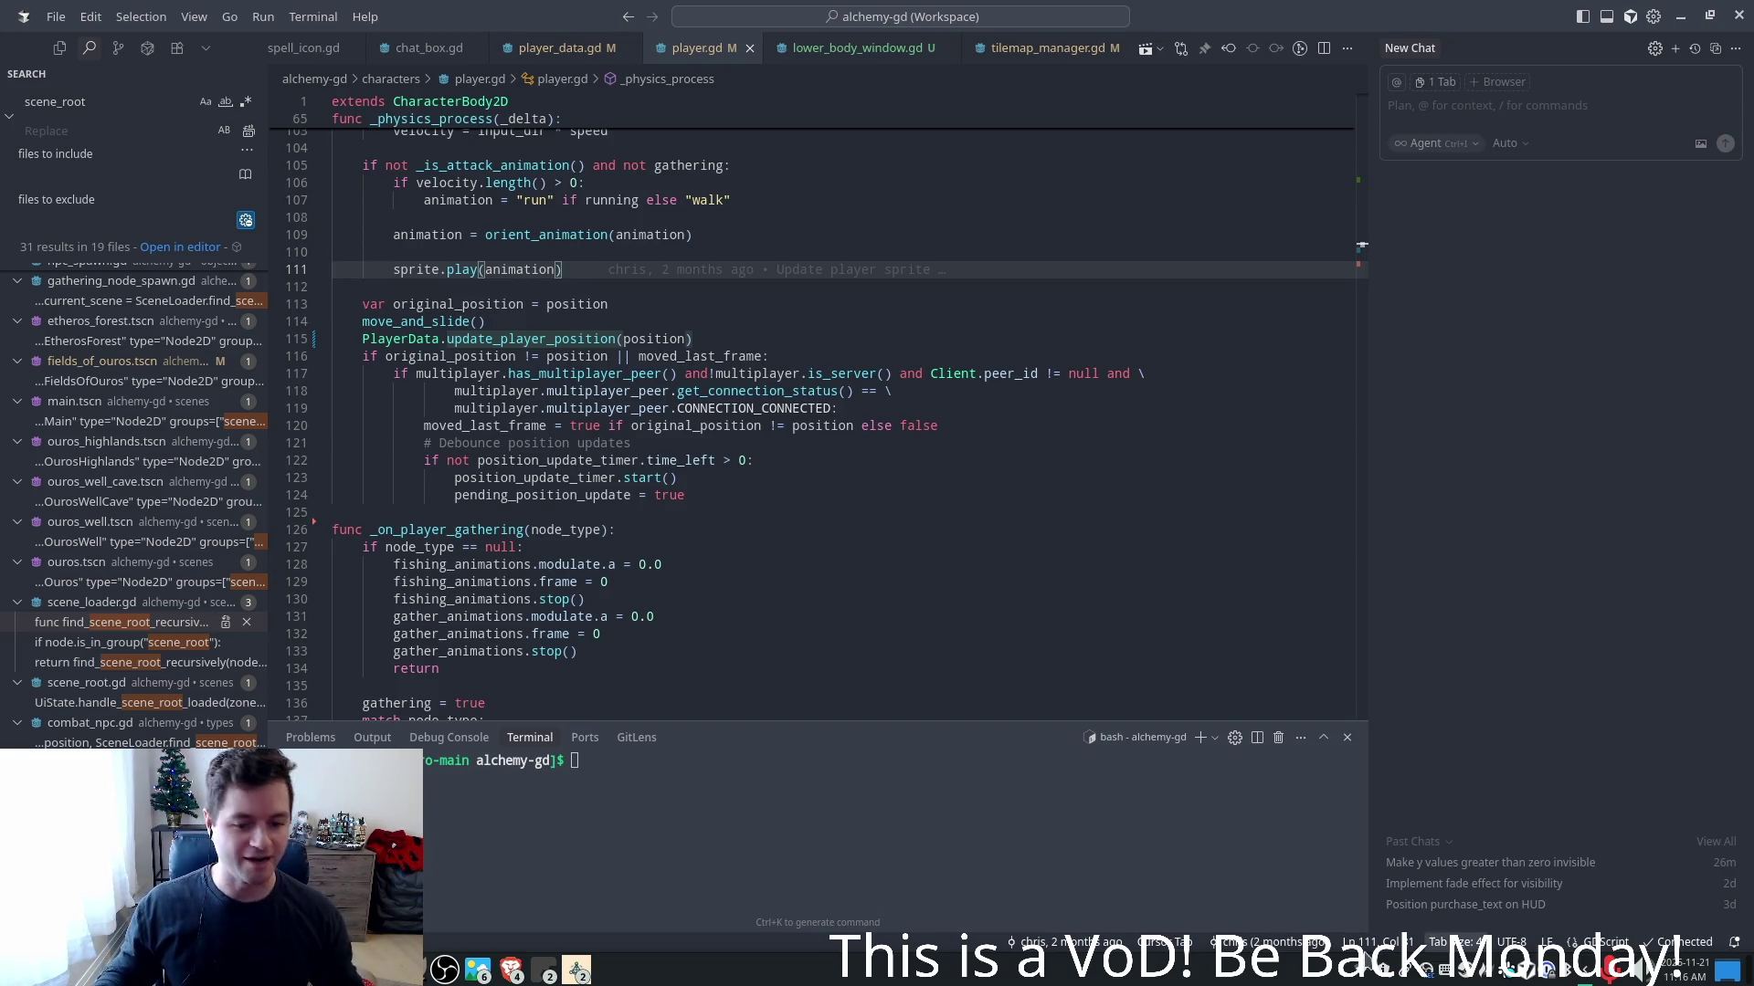
- Bring the Alchemy game forward and walk the character east, west, south, then north toward the tall grass
{"action": "left_click", "coordinate": [576, 974]}
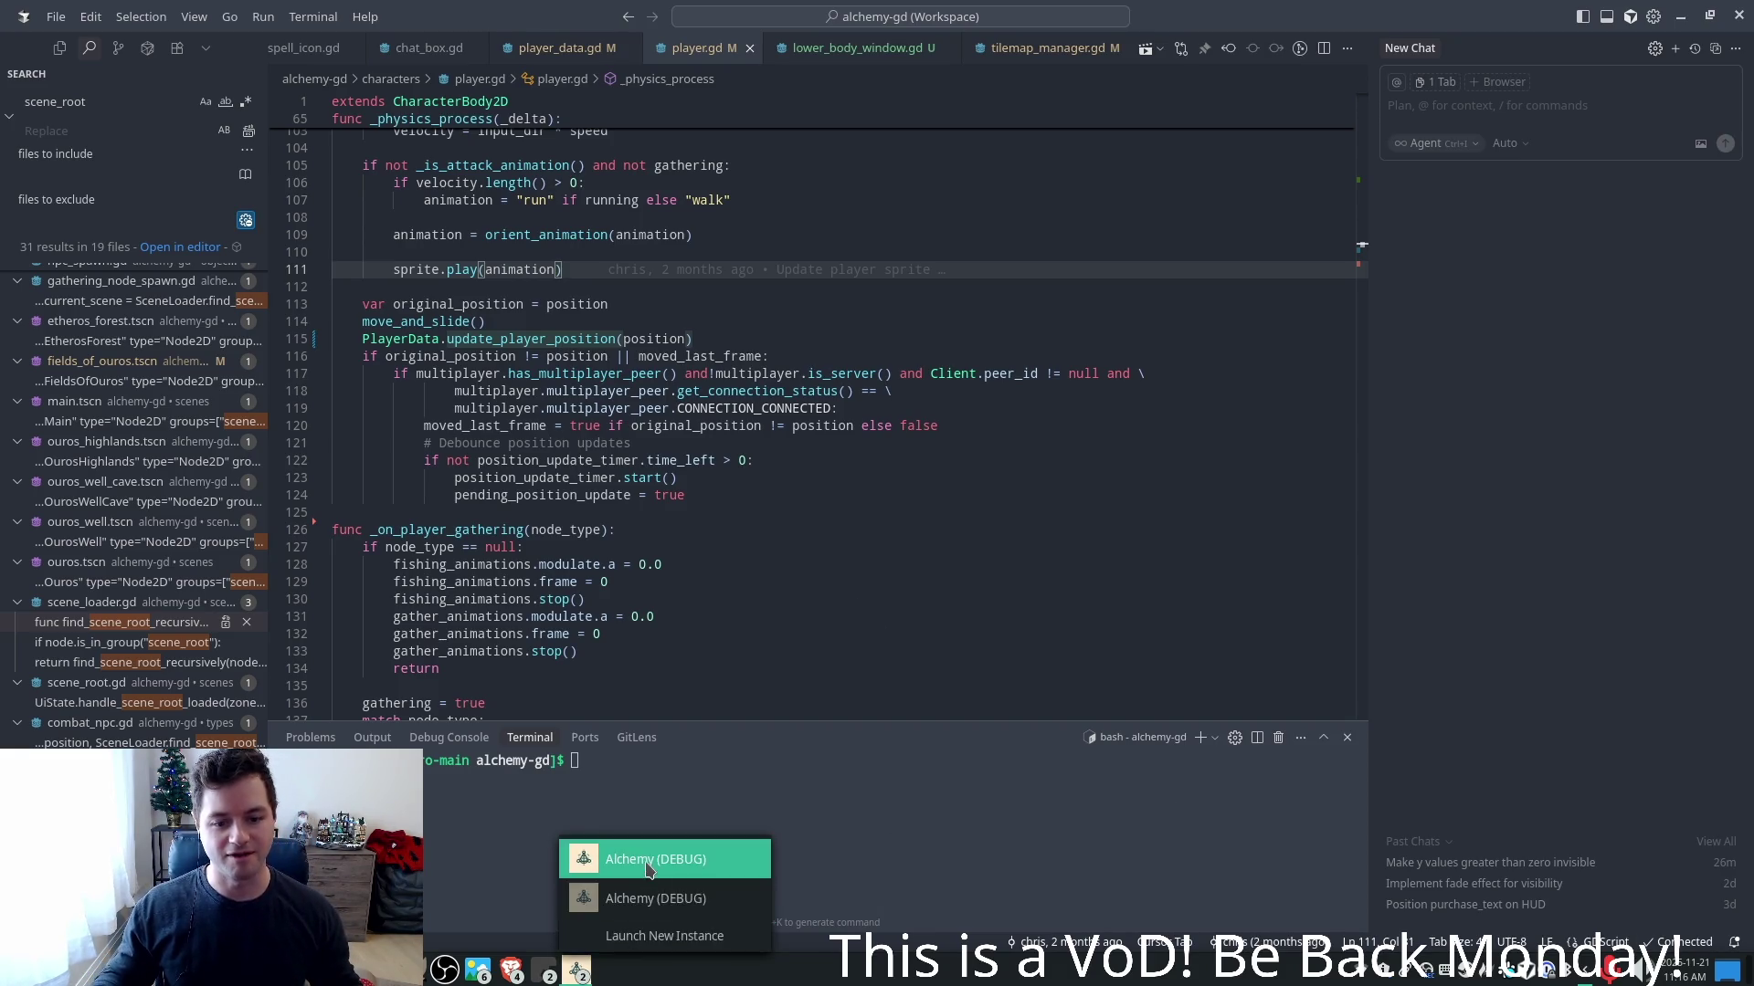
{"action": "left_click", "coordinate": [647, 862]}
{"action": "key", "text": "d"}
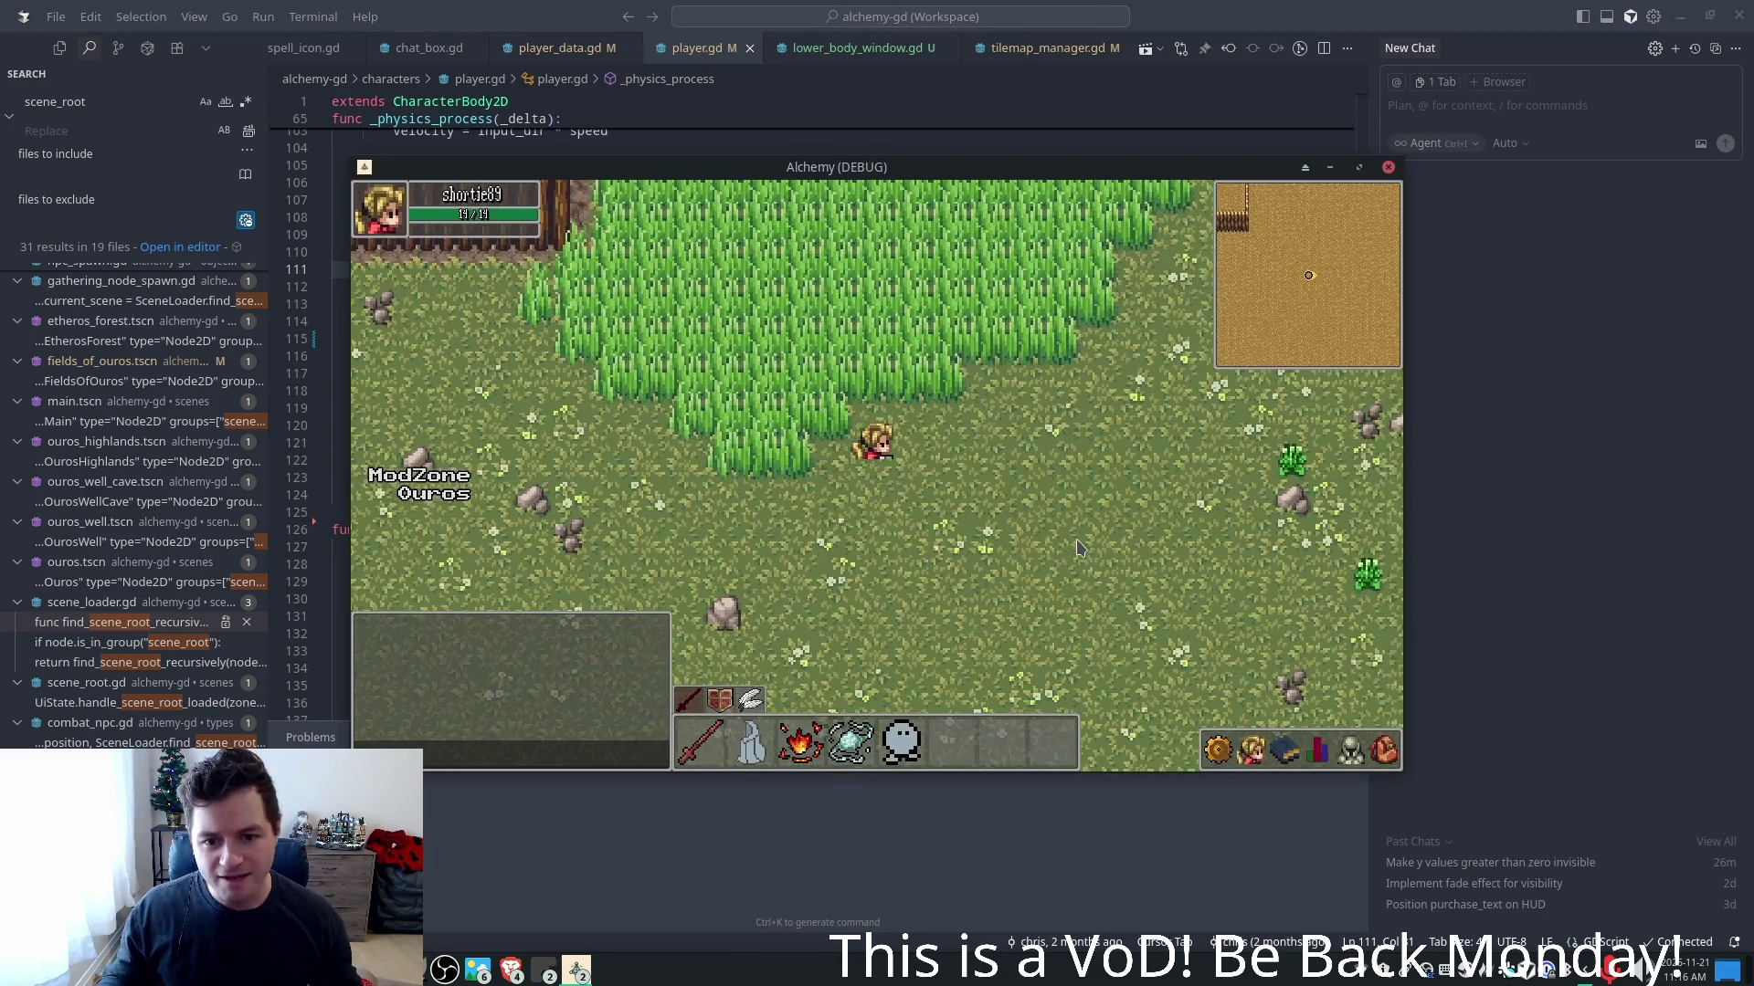
{"action": "key", "text": "a"}
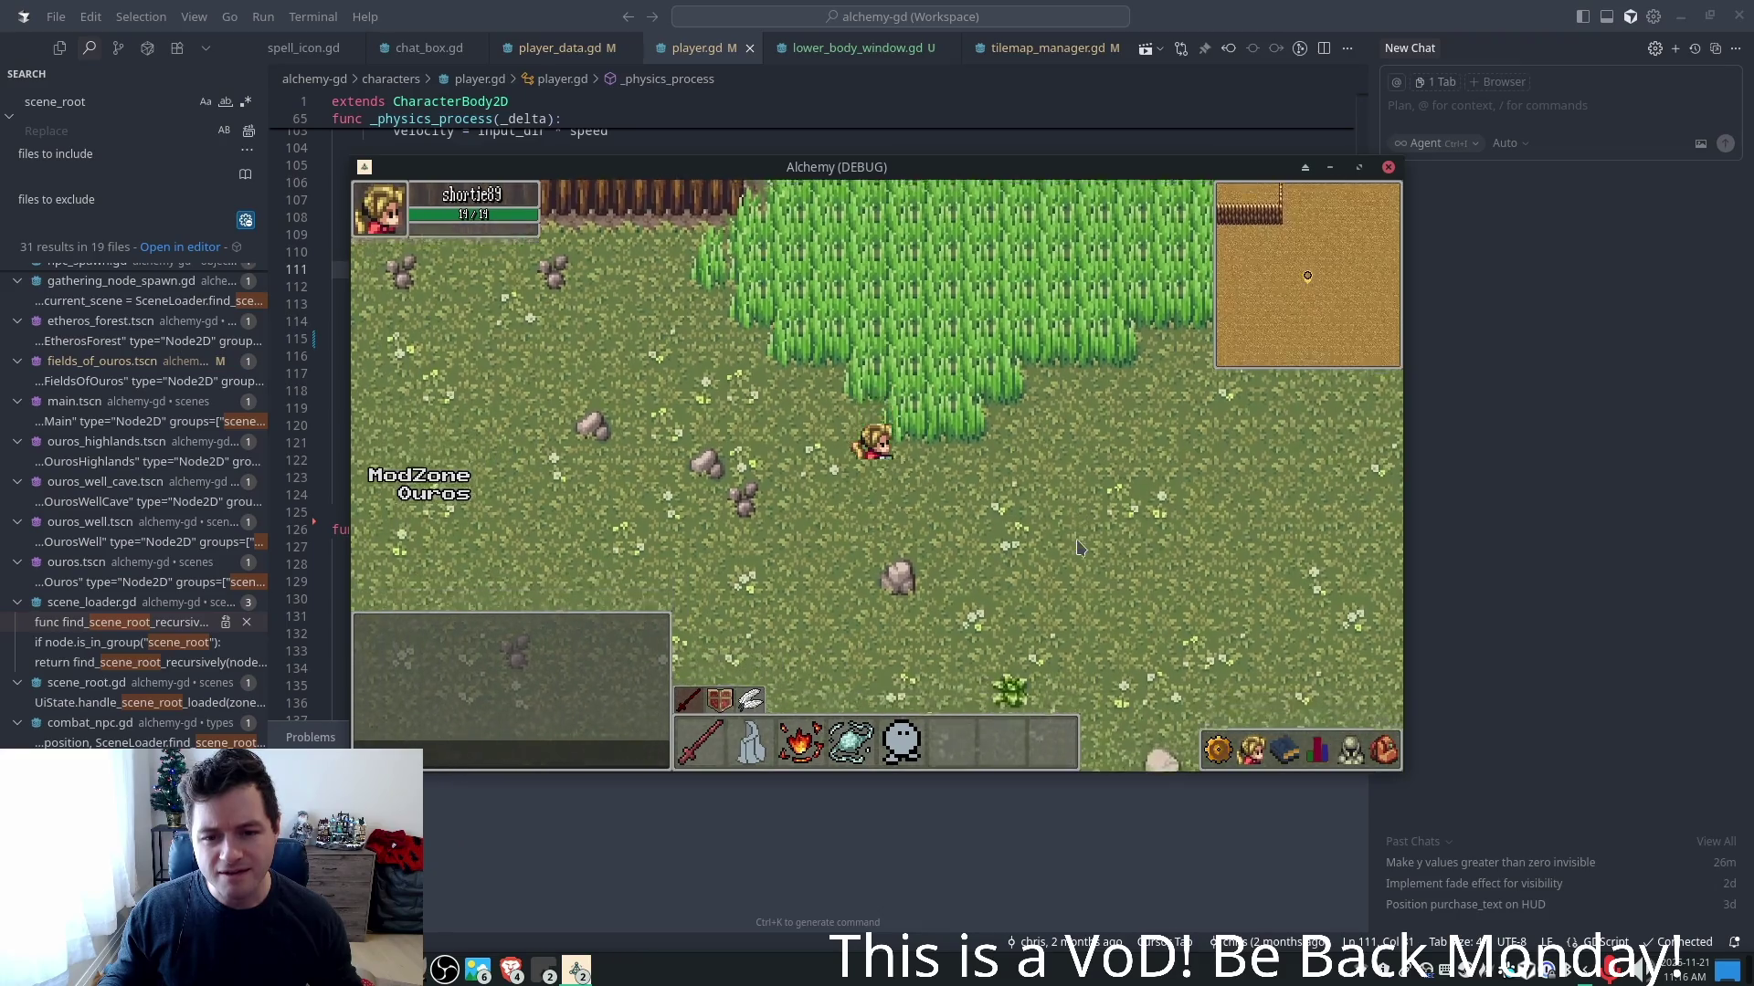
{"action": "key", "text": "s"}
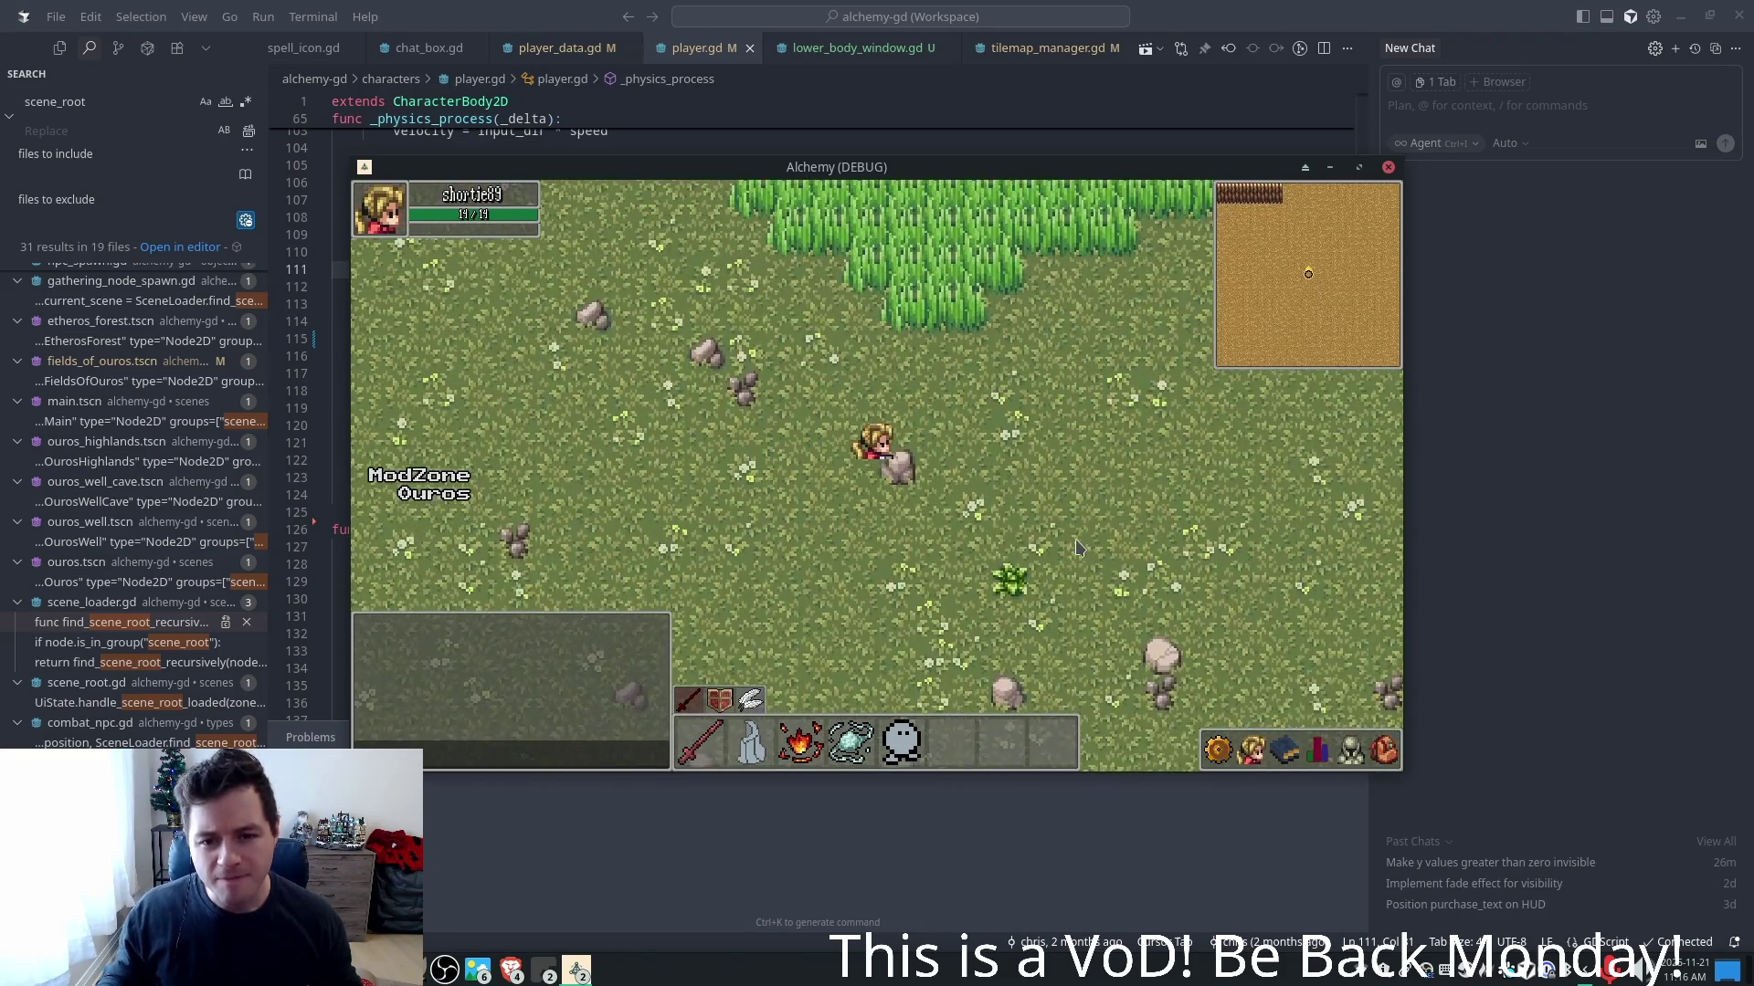
{"action": "key", "text": "w"}
{"action": "key", "text": "a"}
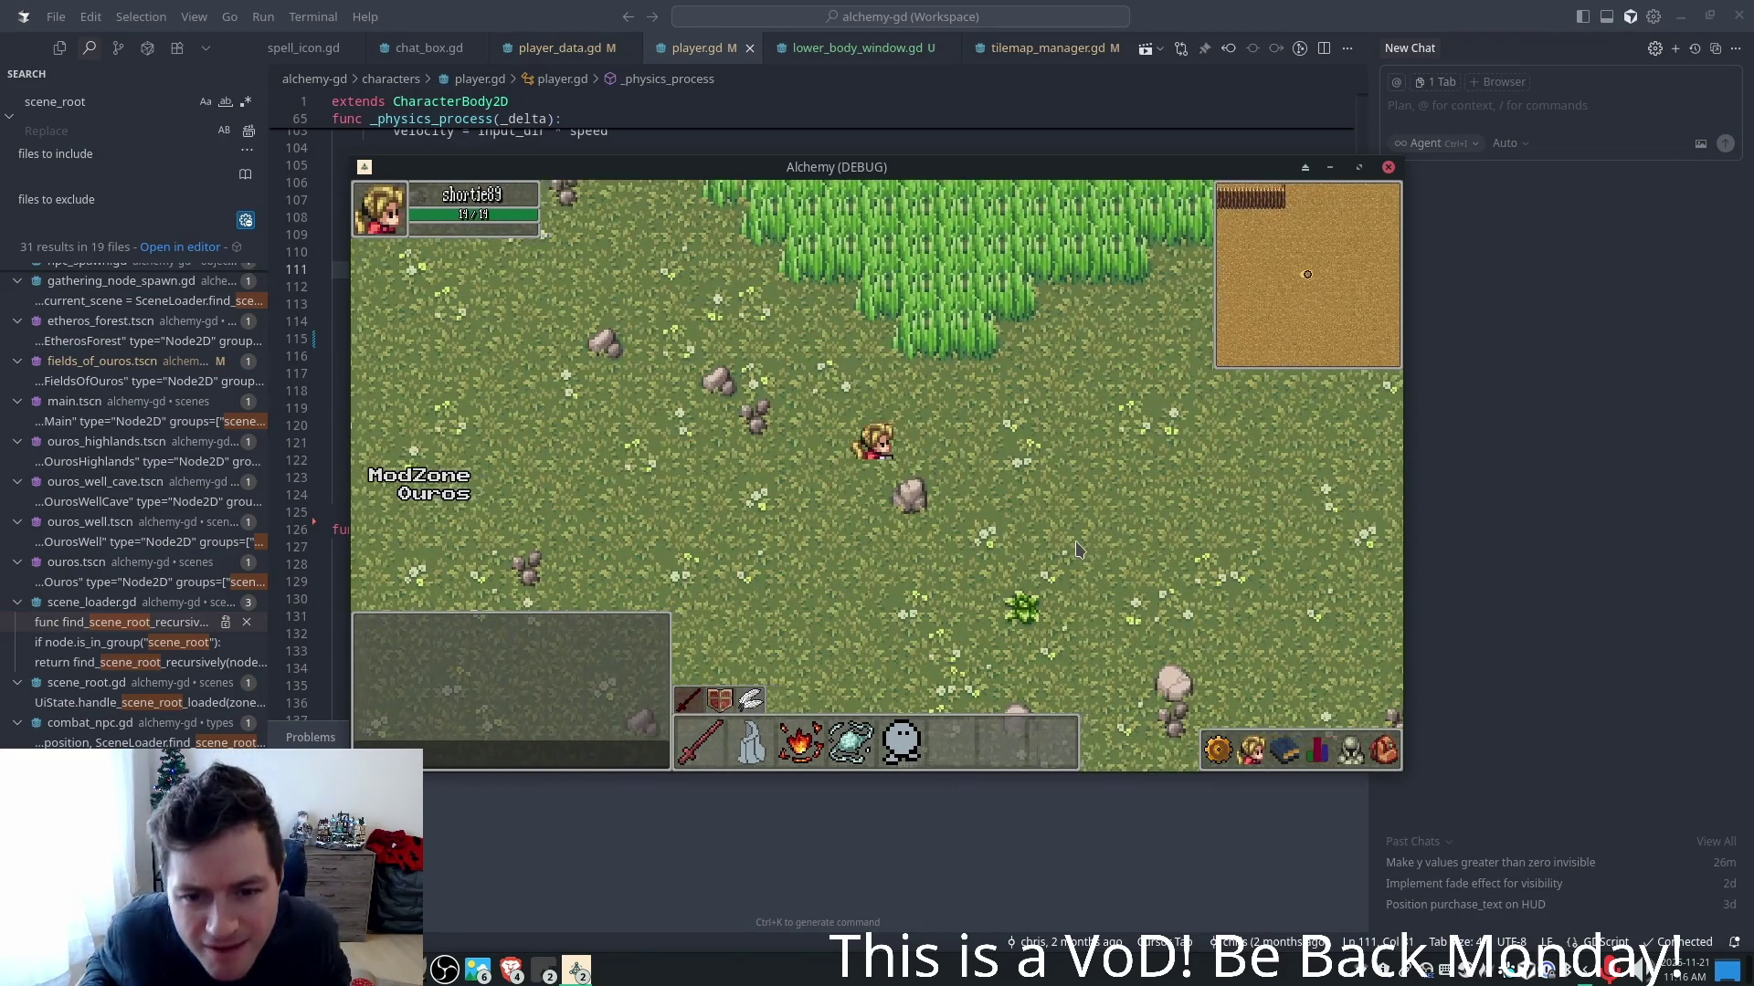
{"action": "key", "text": "w"}
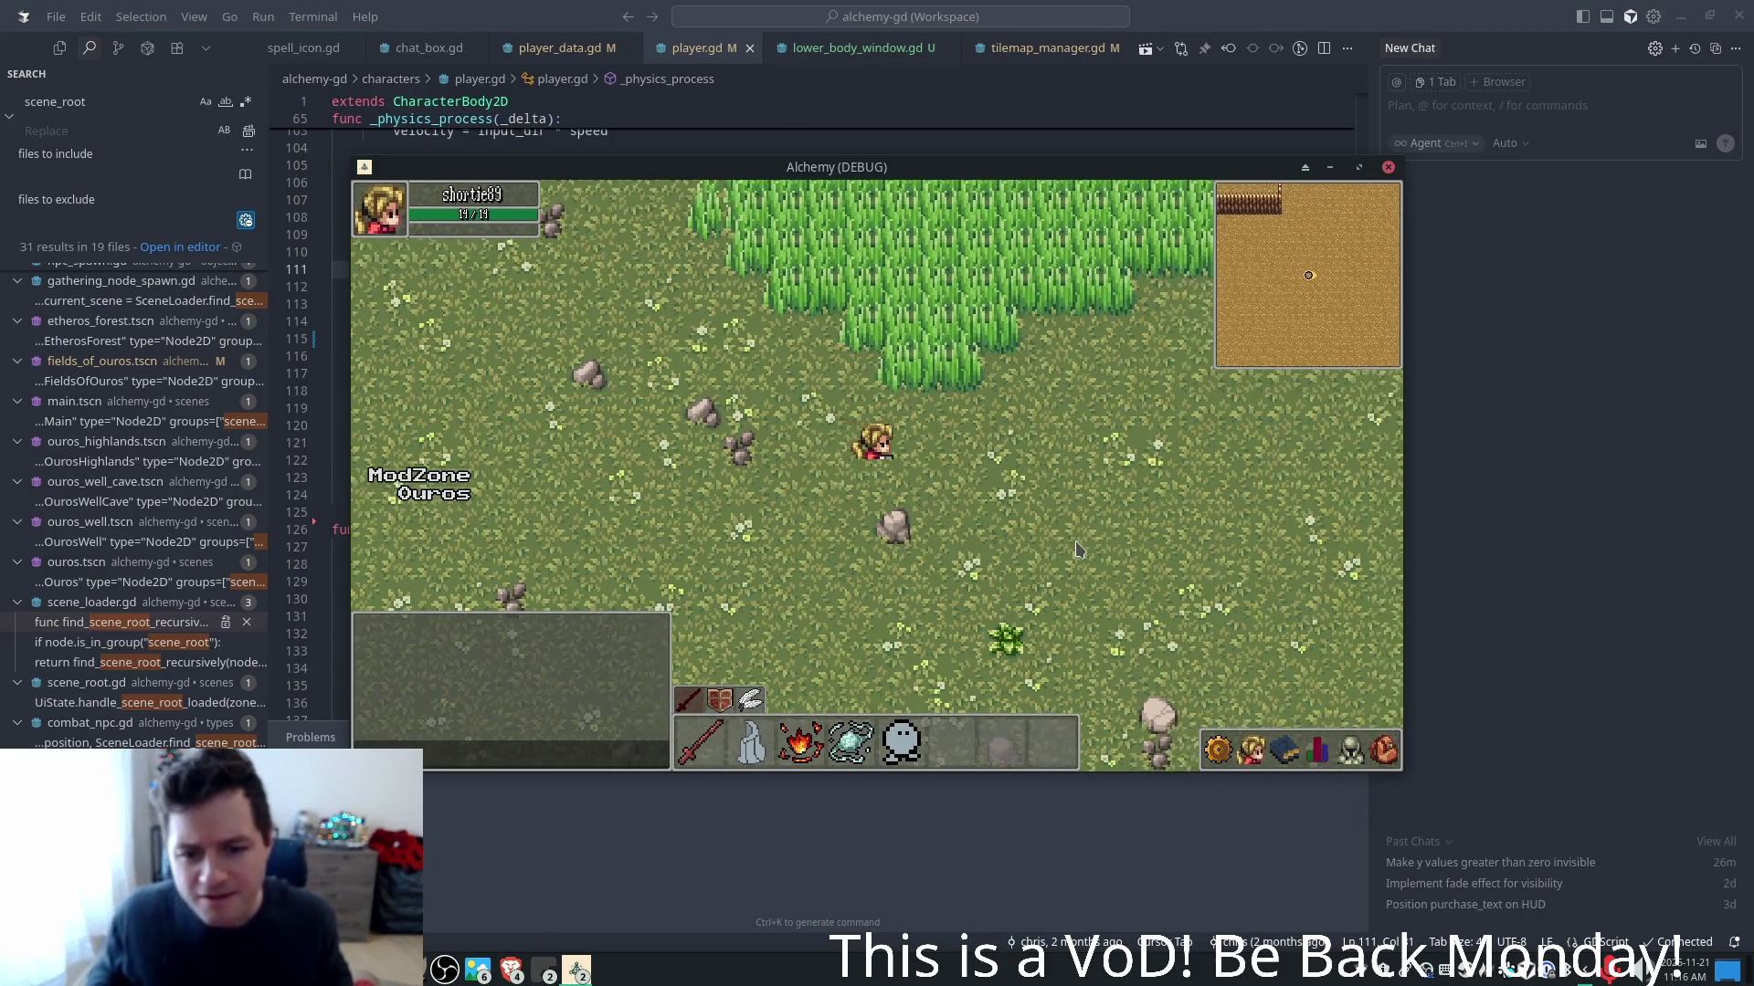
{"action": "key", "text": "d"}
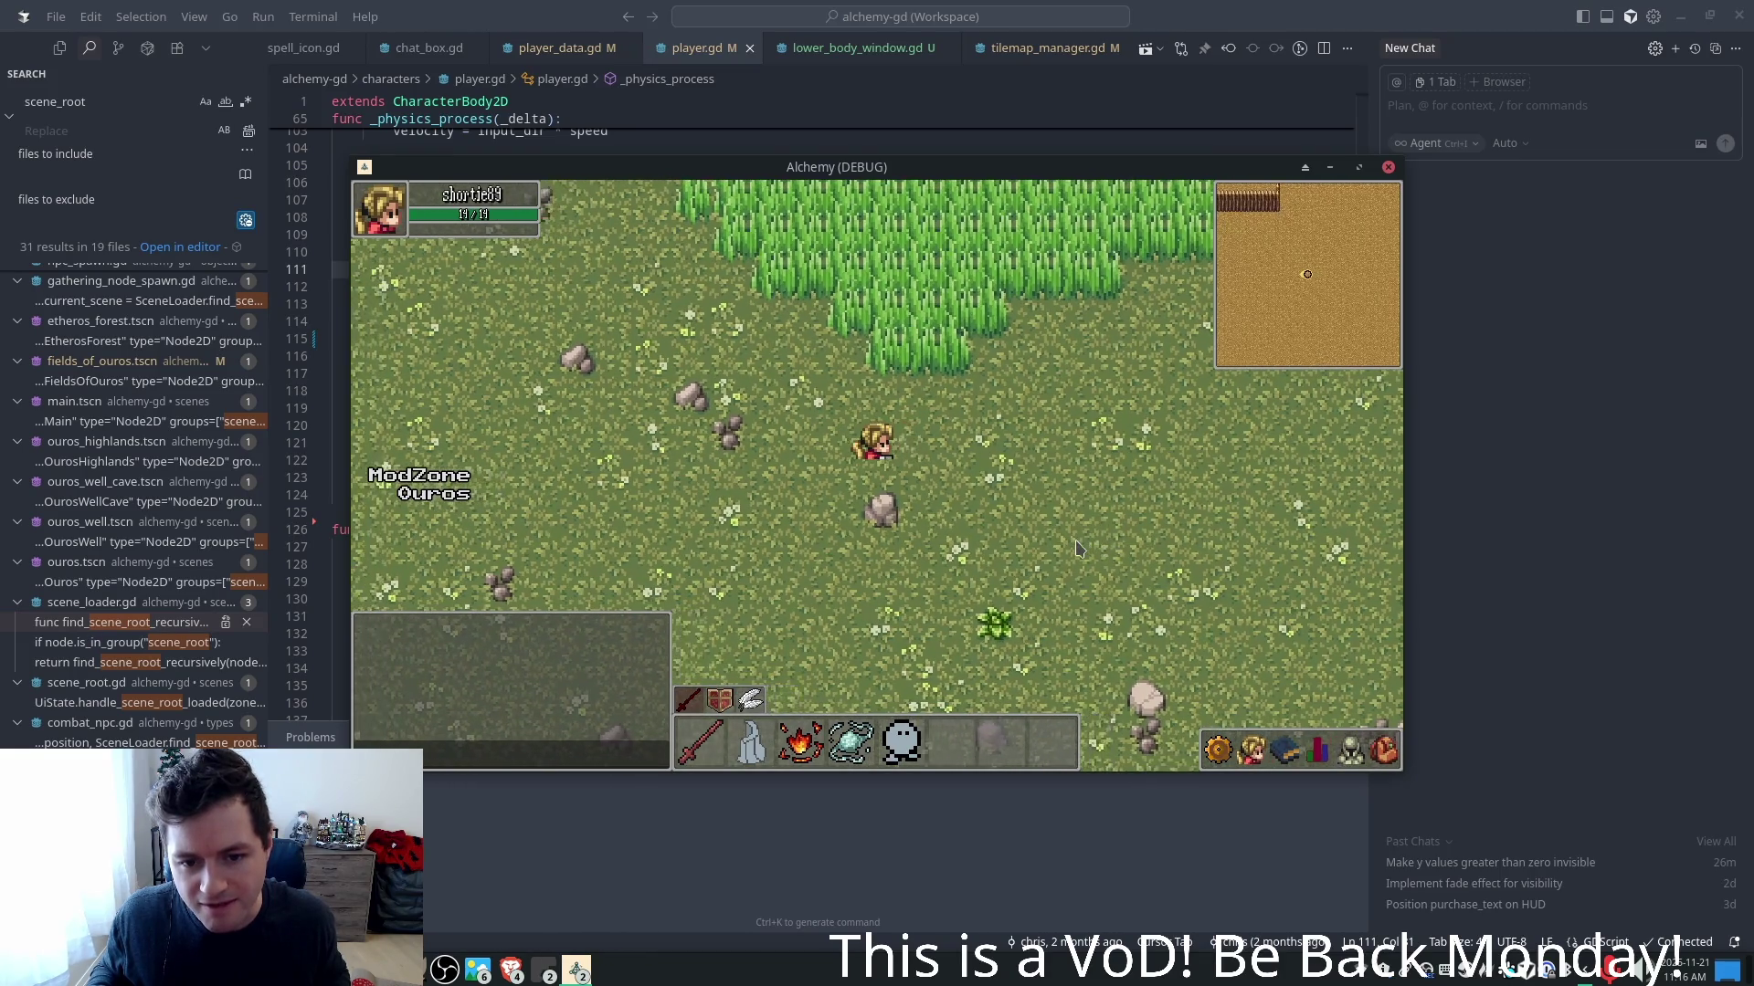
- Walk the character south-west, then back and forth east and west below the grass
{"action": "key", "text": "s"}
{"action": "key", "text": "a"}
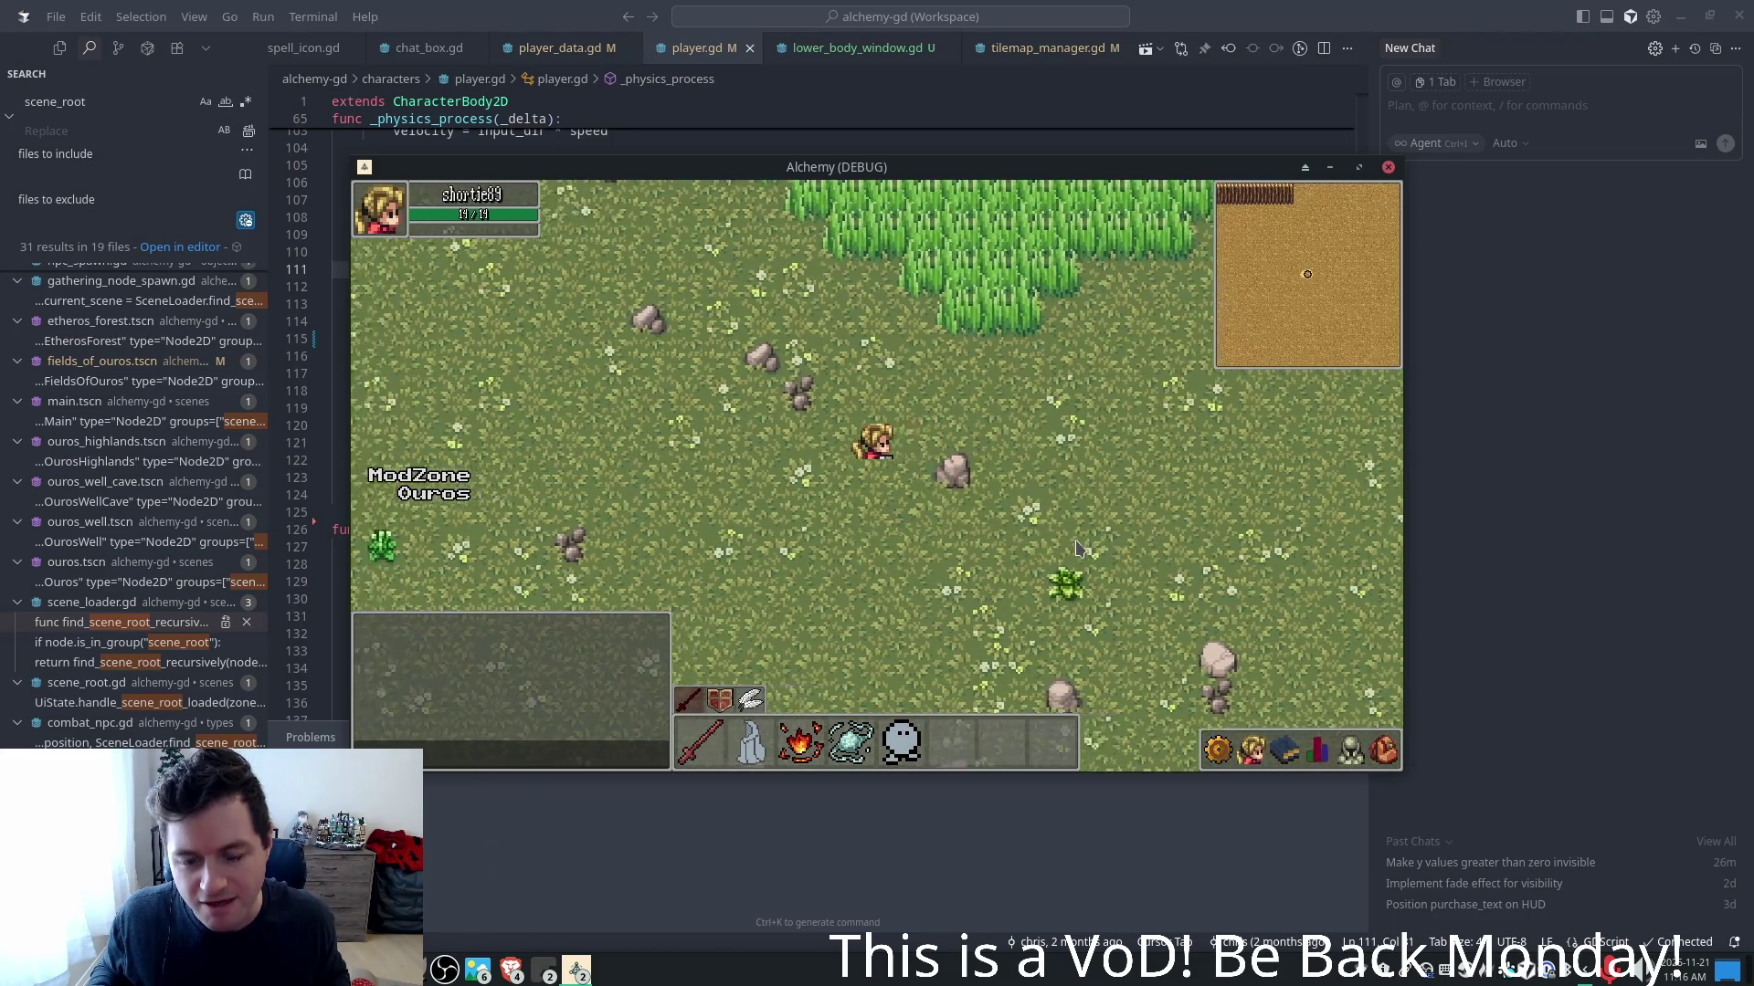
{"action": "key", "text": "d"}
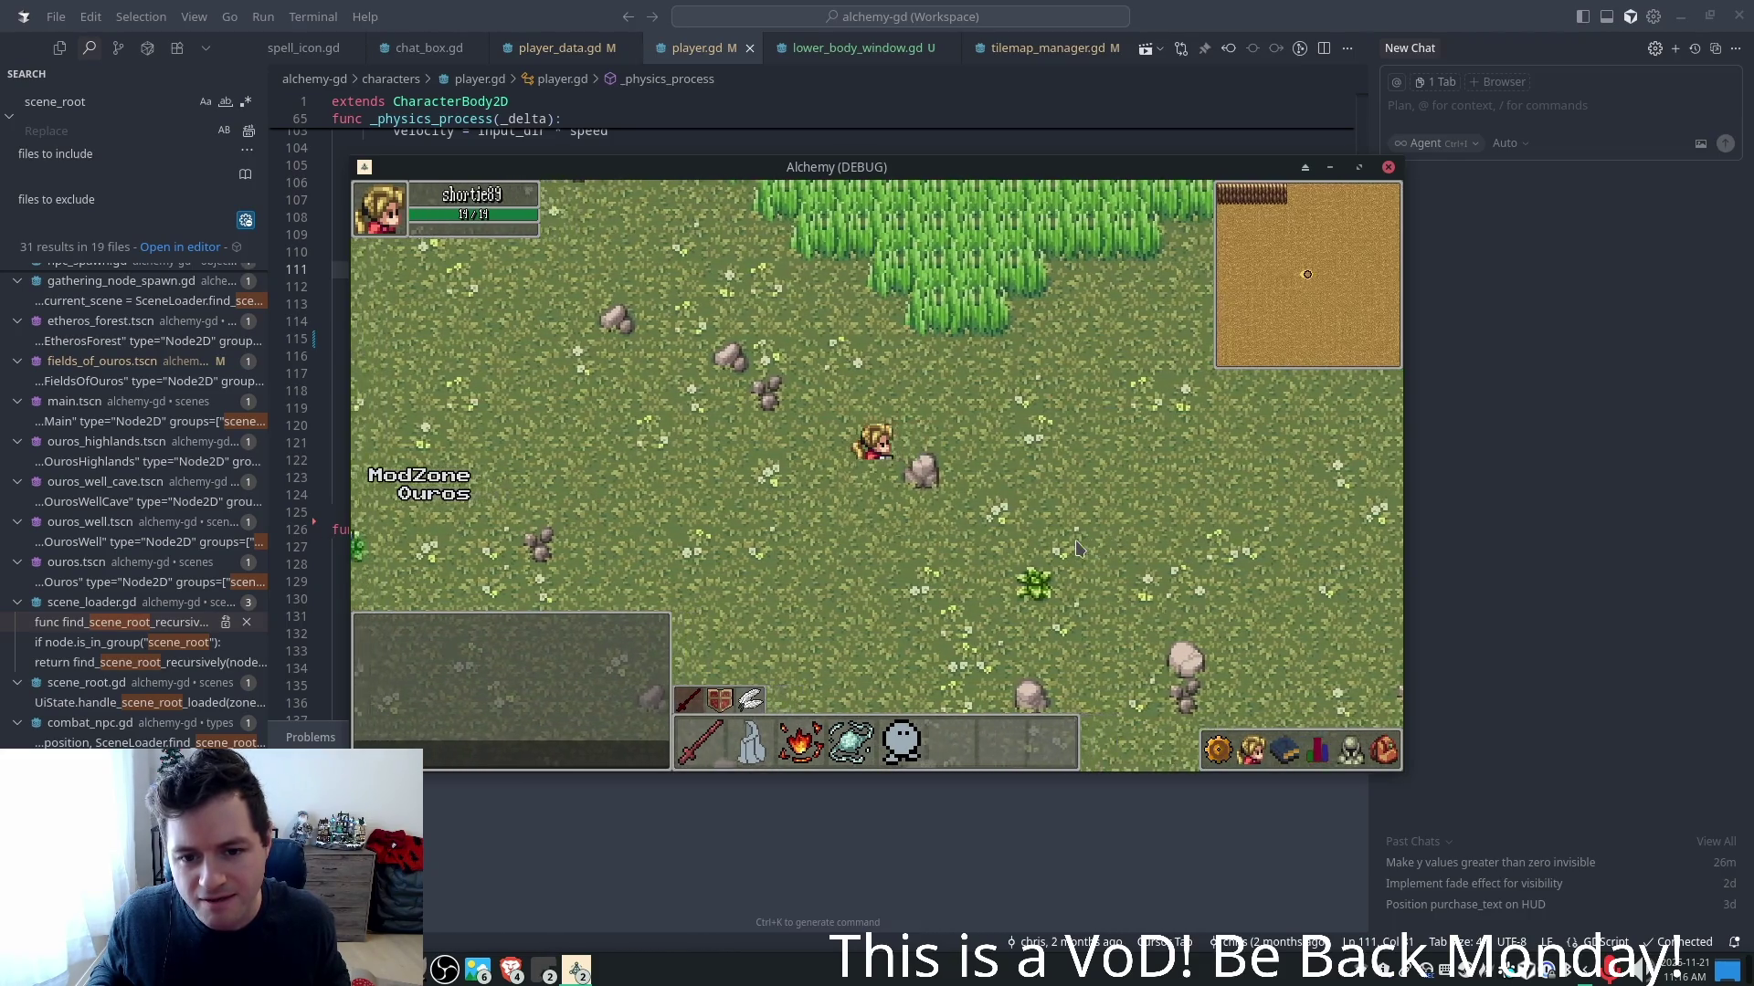
{"action": "key", "text": "d"}
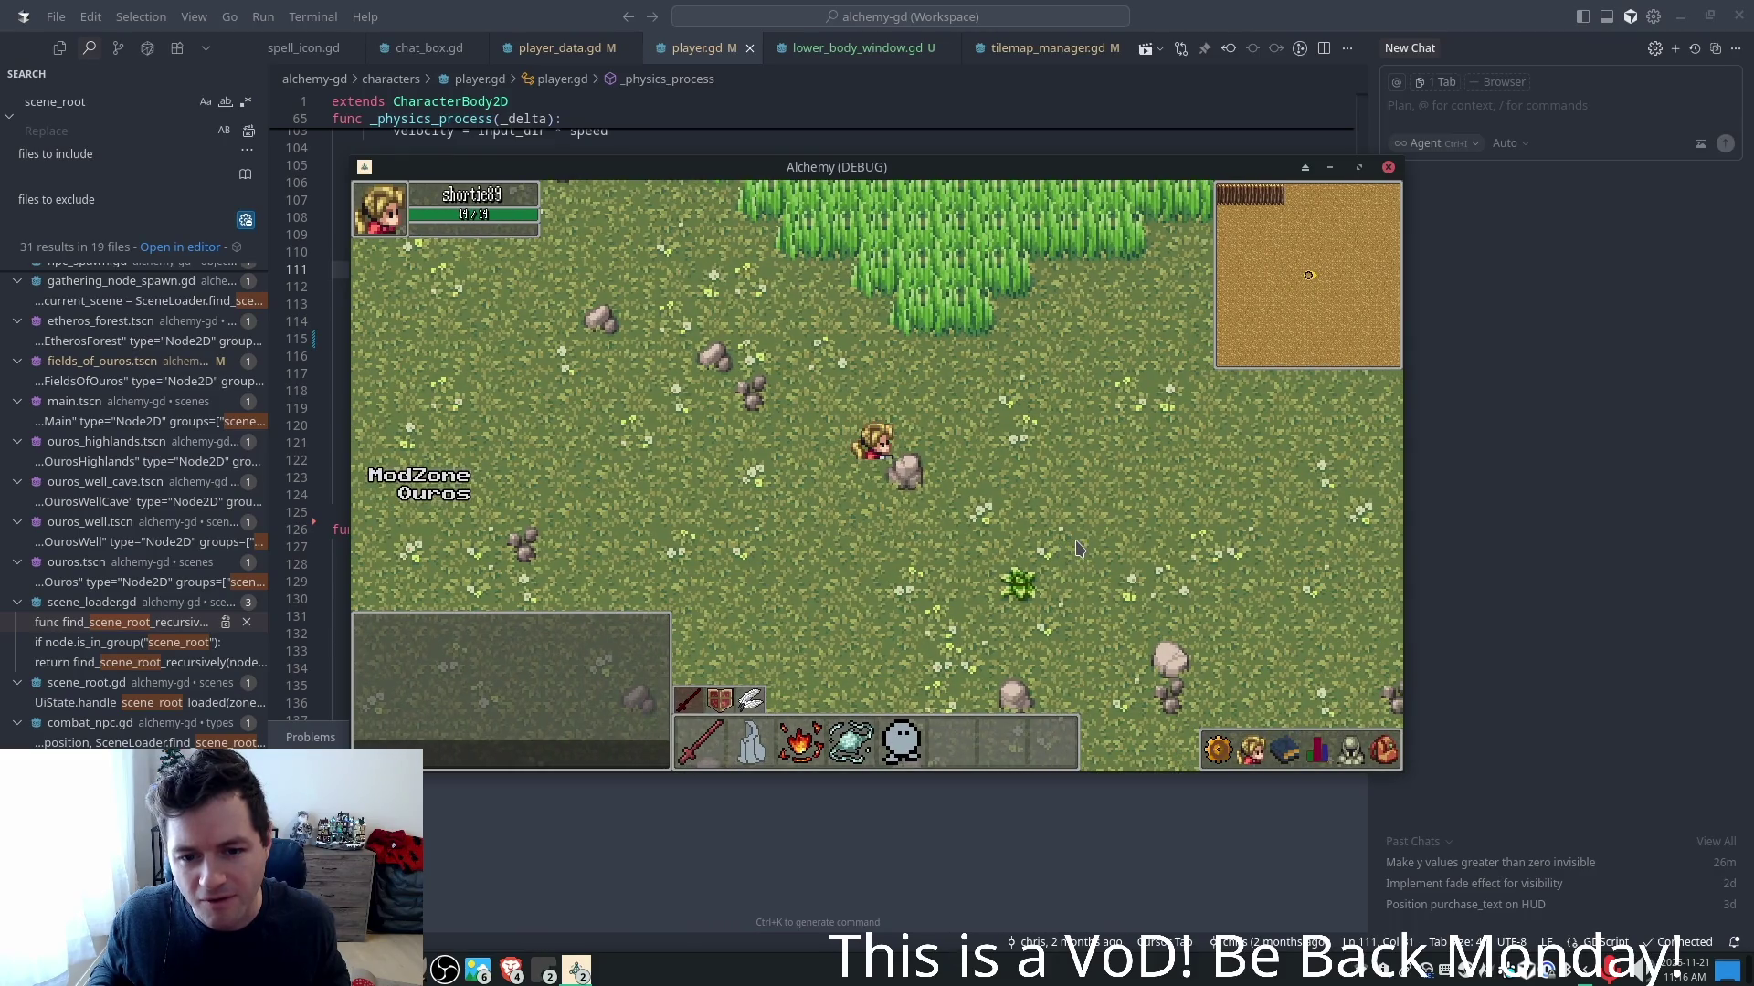
{"action": "key", "text": "a"}
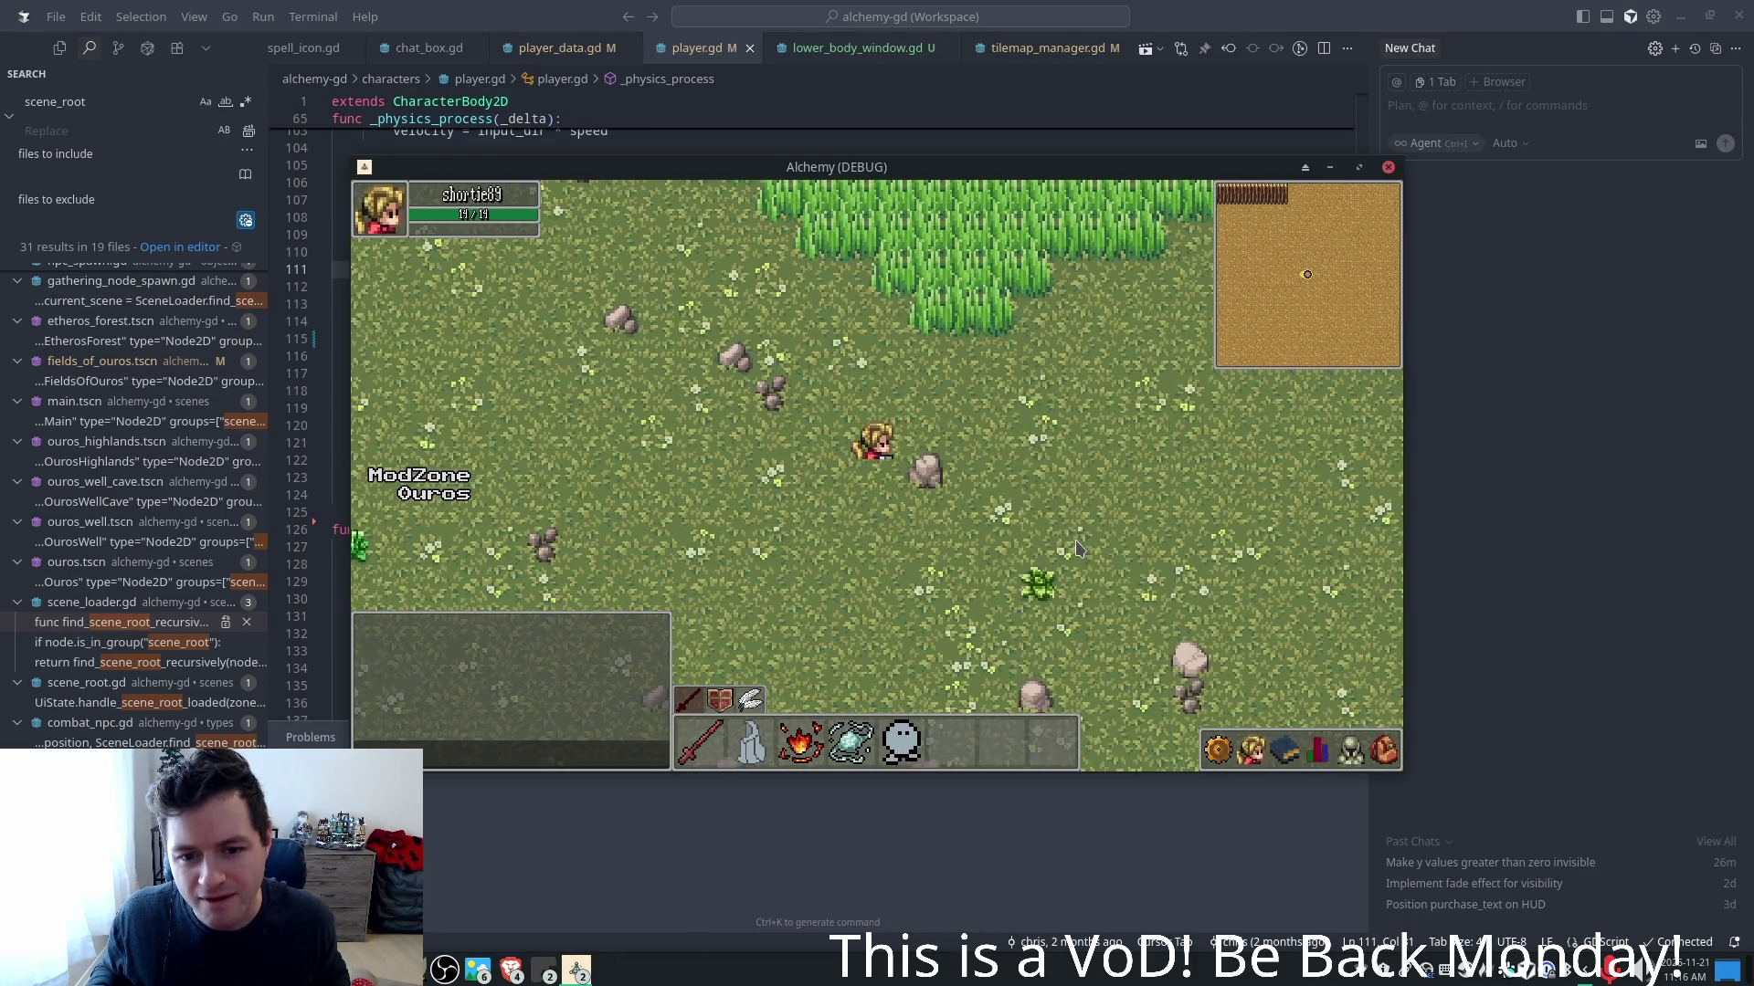
{"action": "key", "text": "d"}
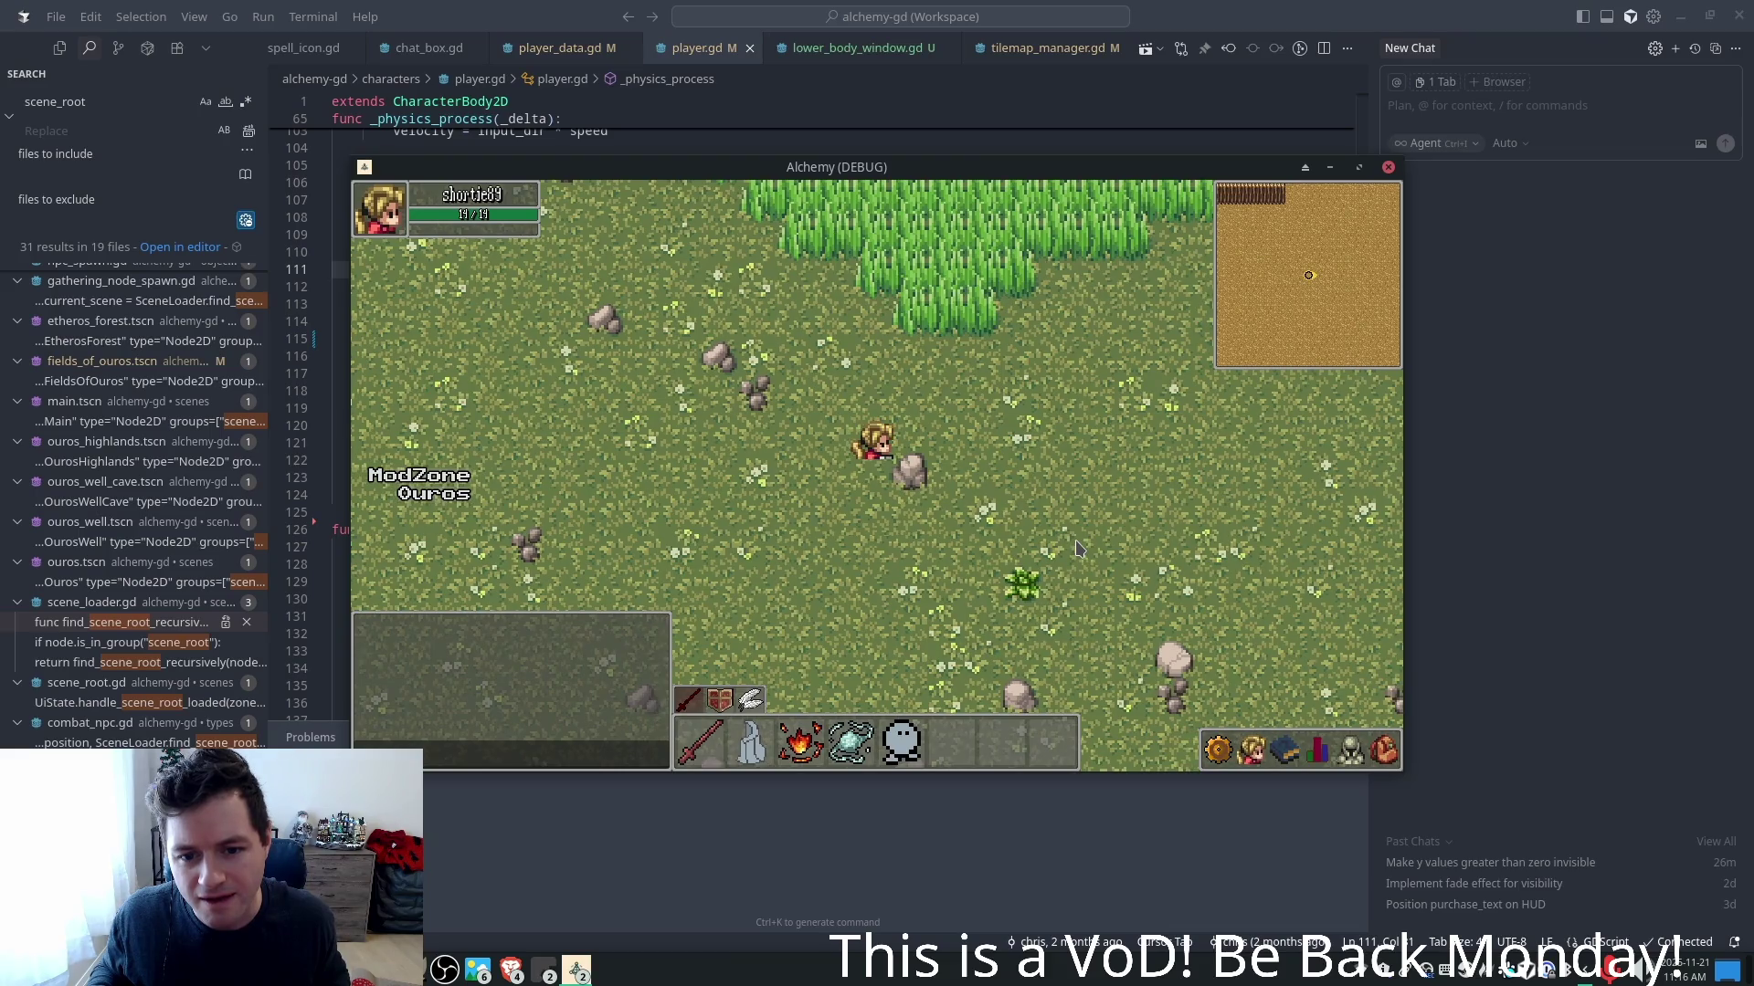
{"action": "key", "text": "d"}
{"action": "key", "text": "a"}
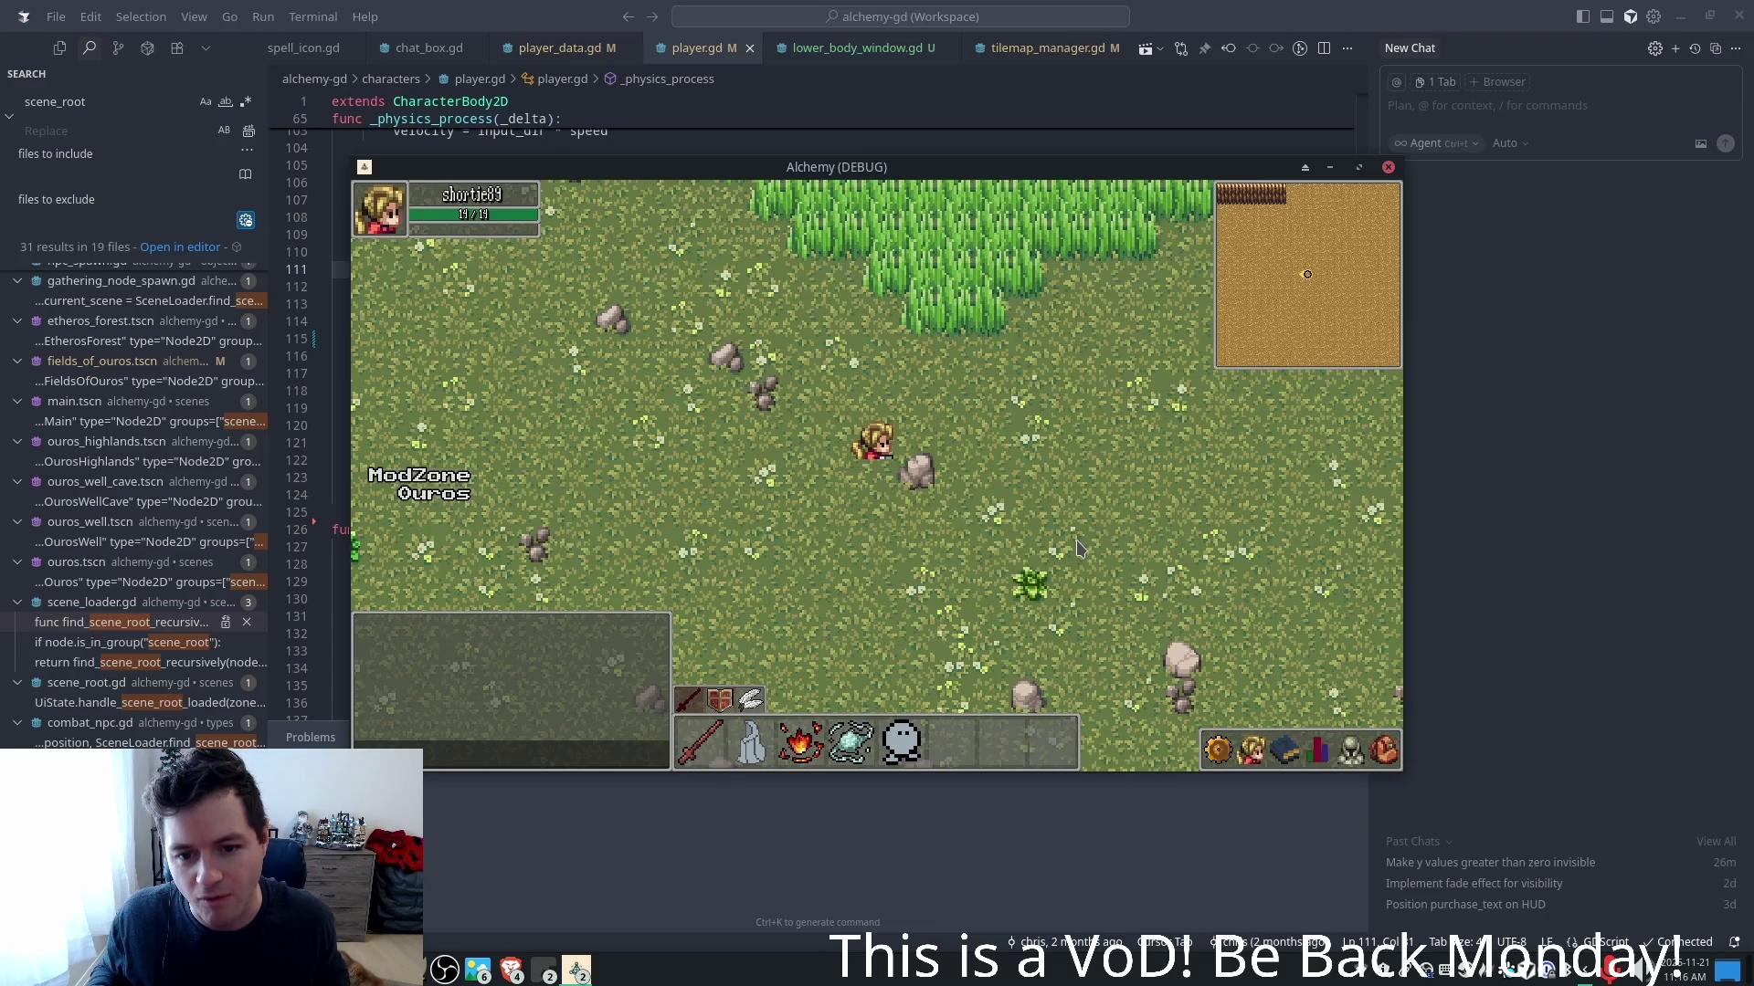
{"action": "key", "text": "a"}
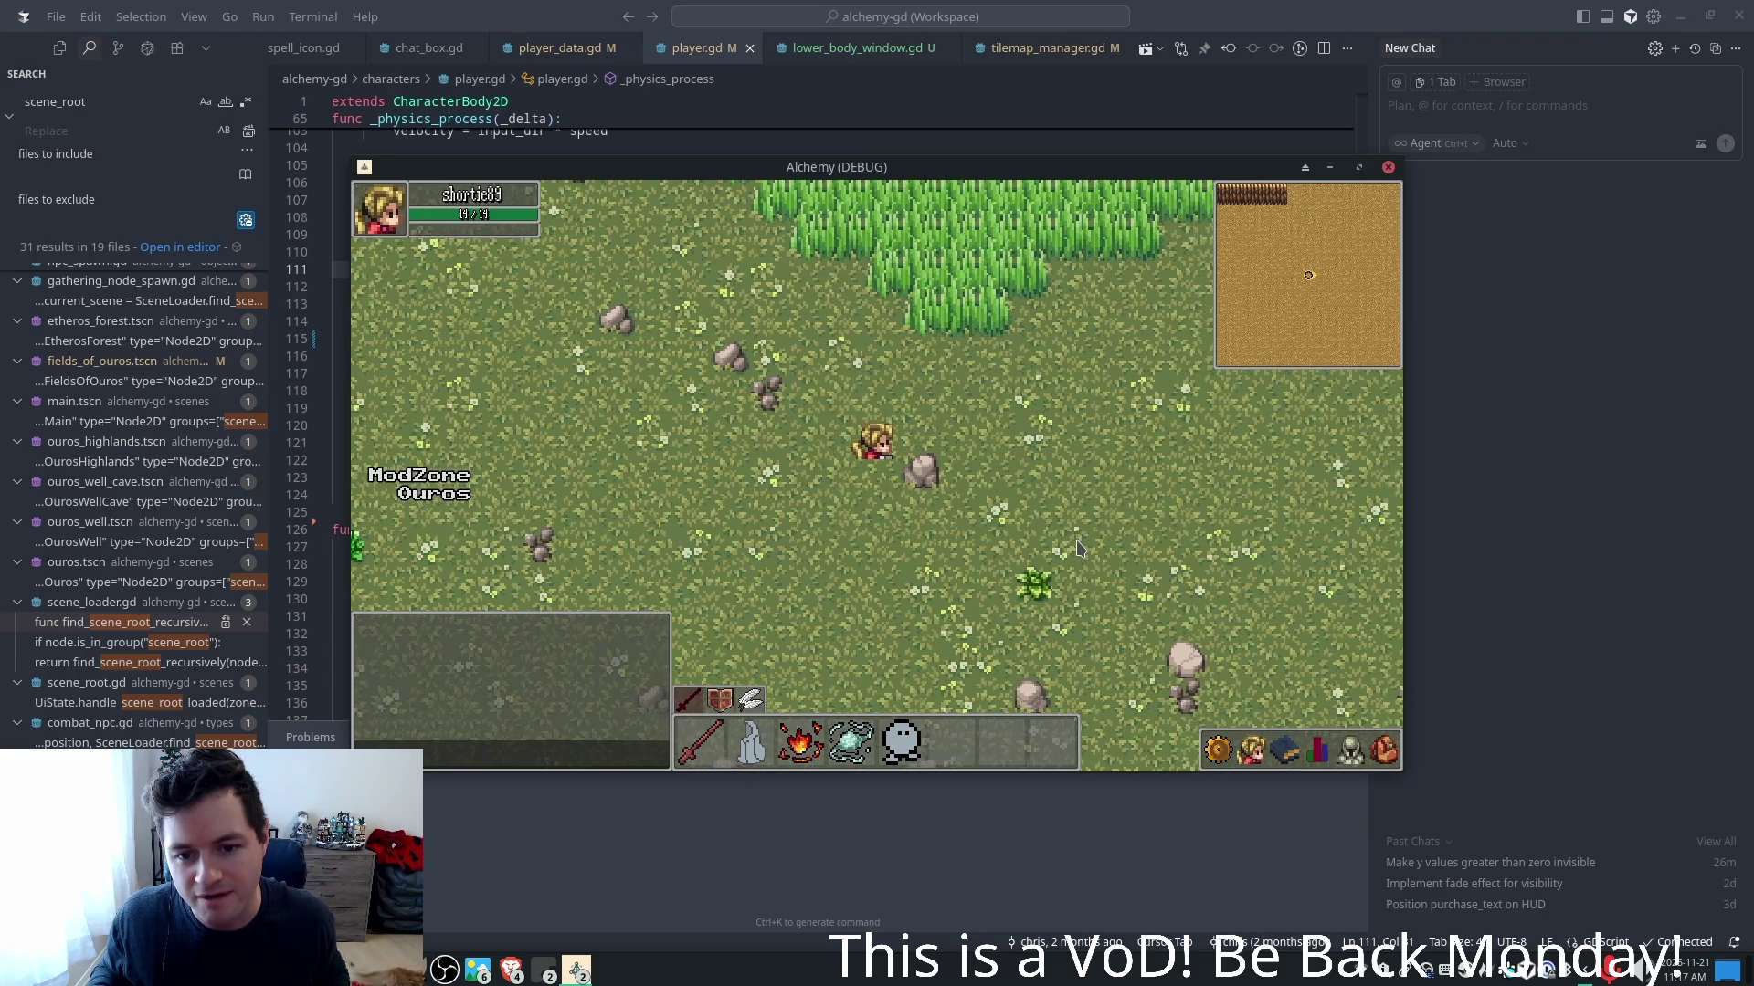
{"action": "key", "text": "d"}
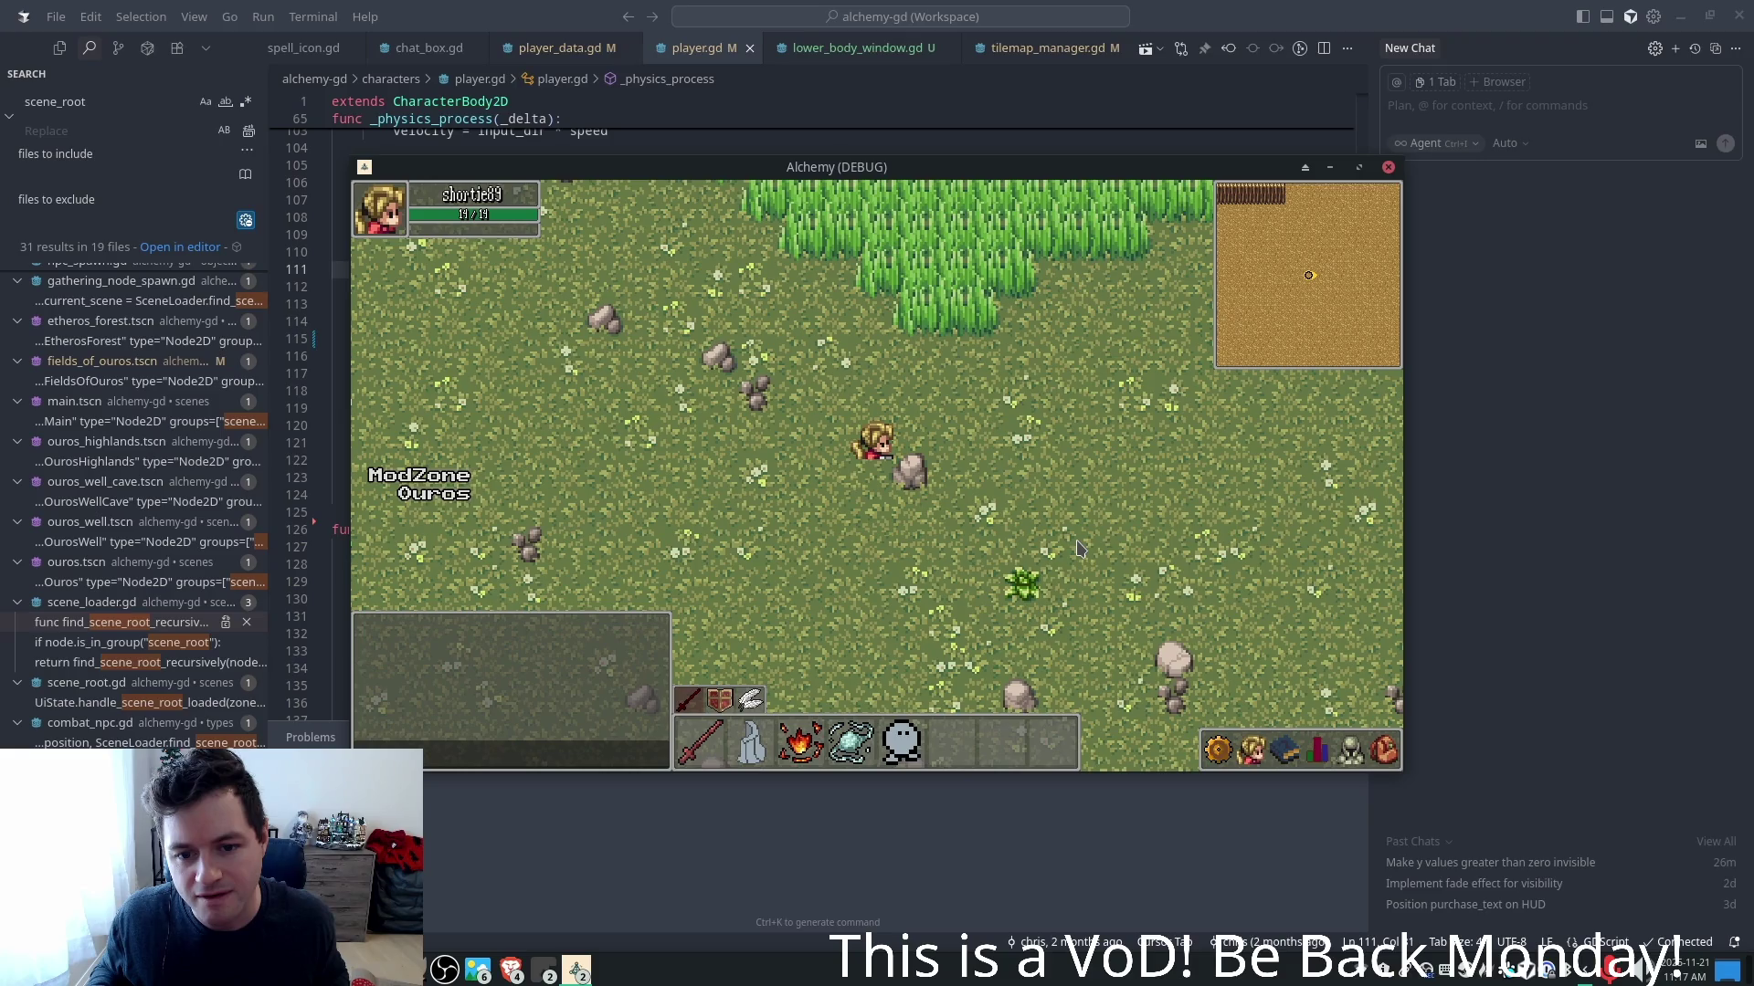
{"action": "key", "text": "d"}
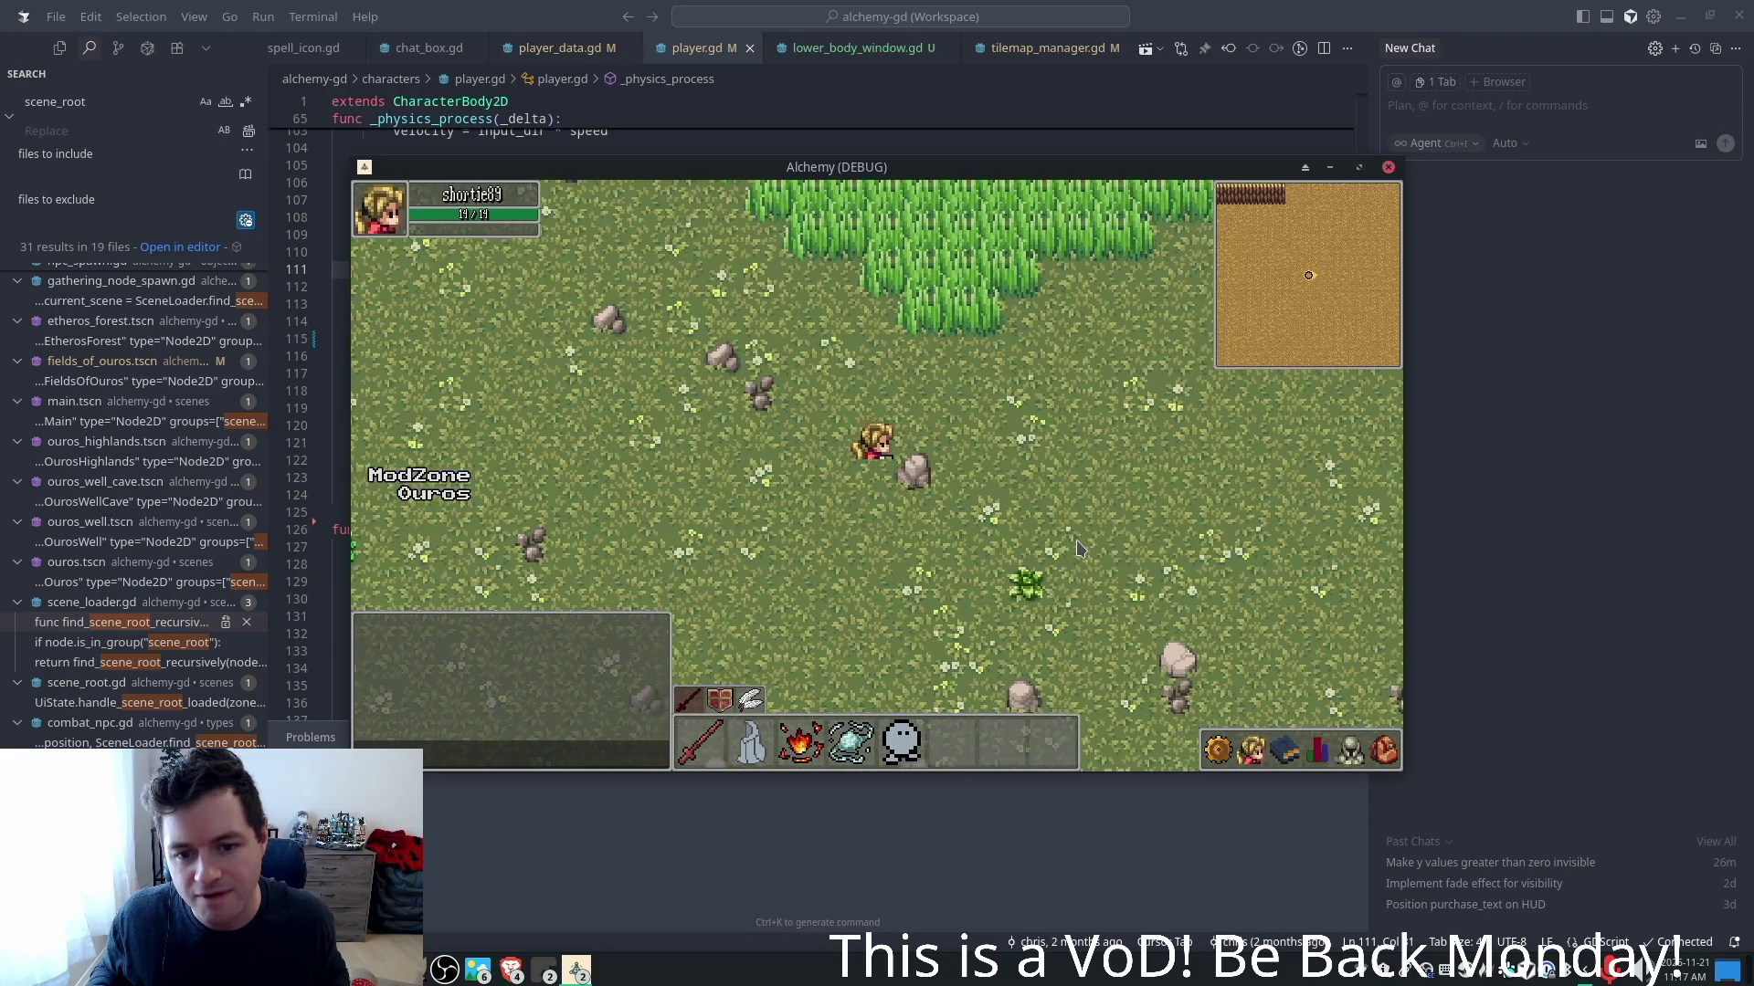
- Walk the character north, south-east, west and up-right, ending just above a rock
{"action": "key", "text": "w"}
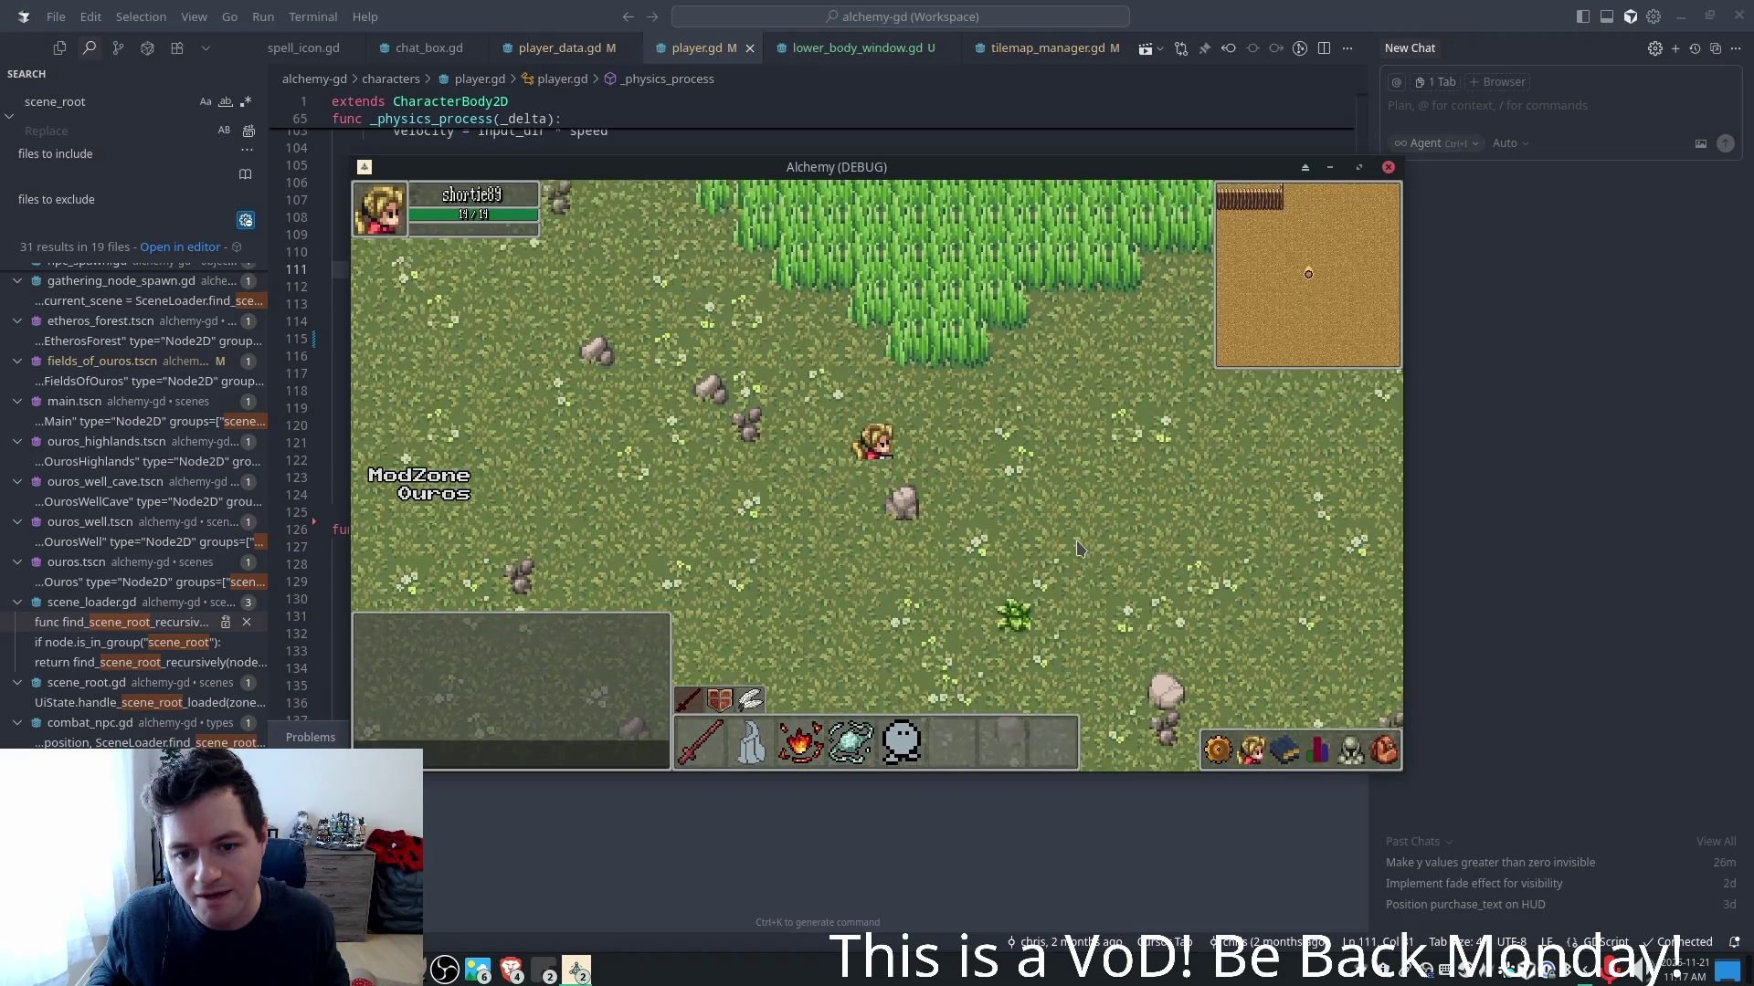
{"action": "key", "text": "s"}
{"action": "key", "text": "d"}
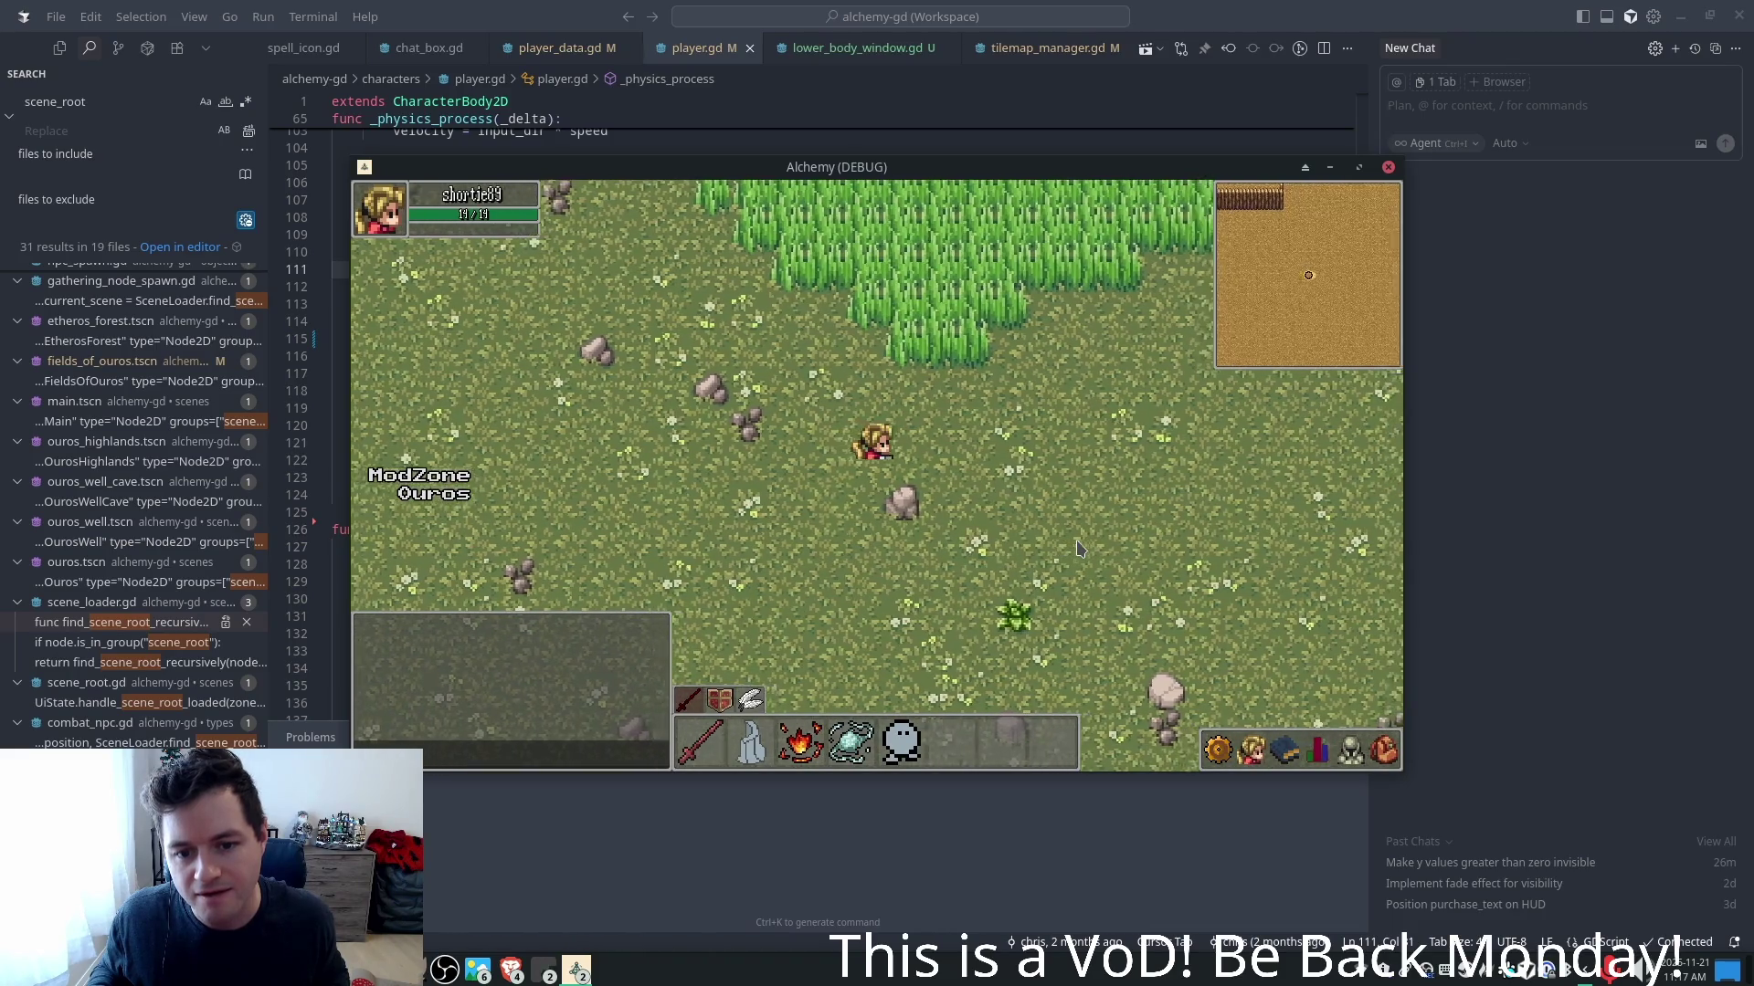
{"action": "key", "text": "a"}
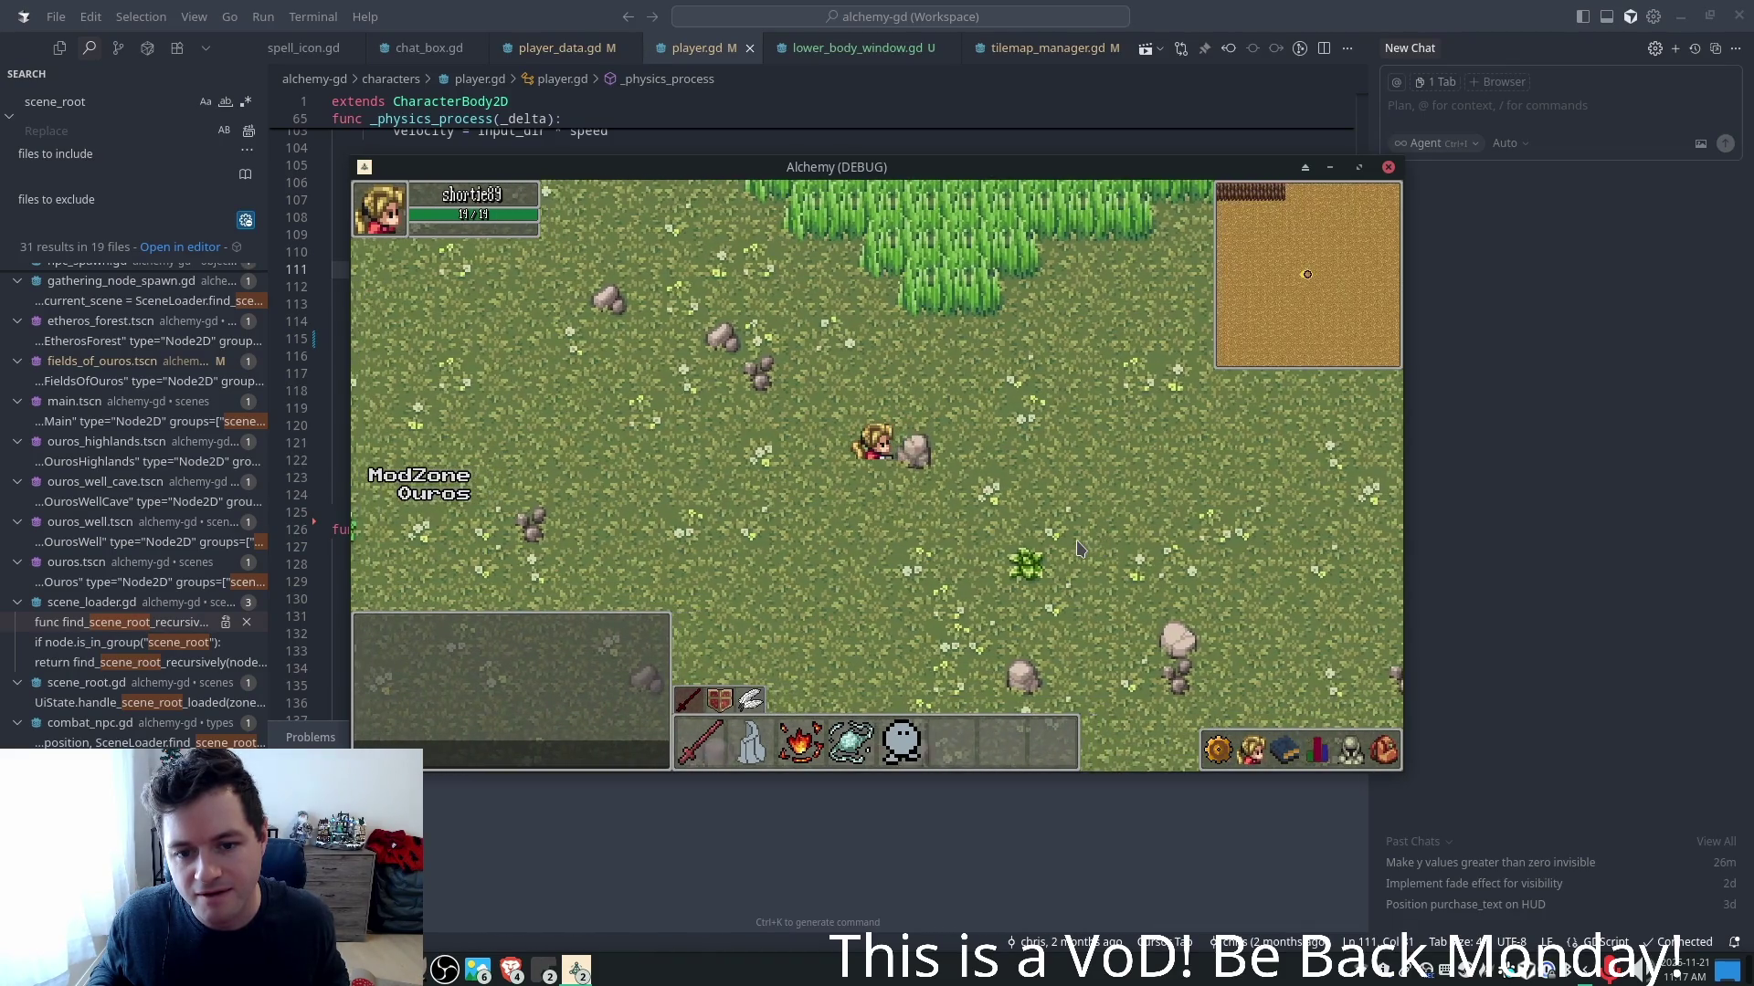
{"action": "key", "text": "a"}
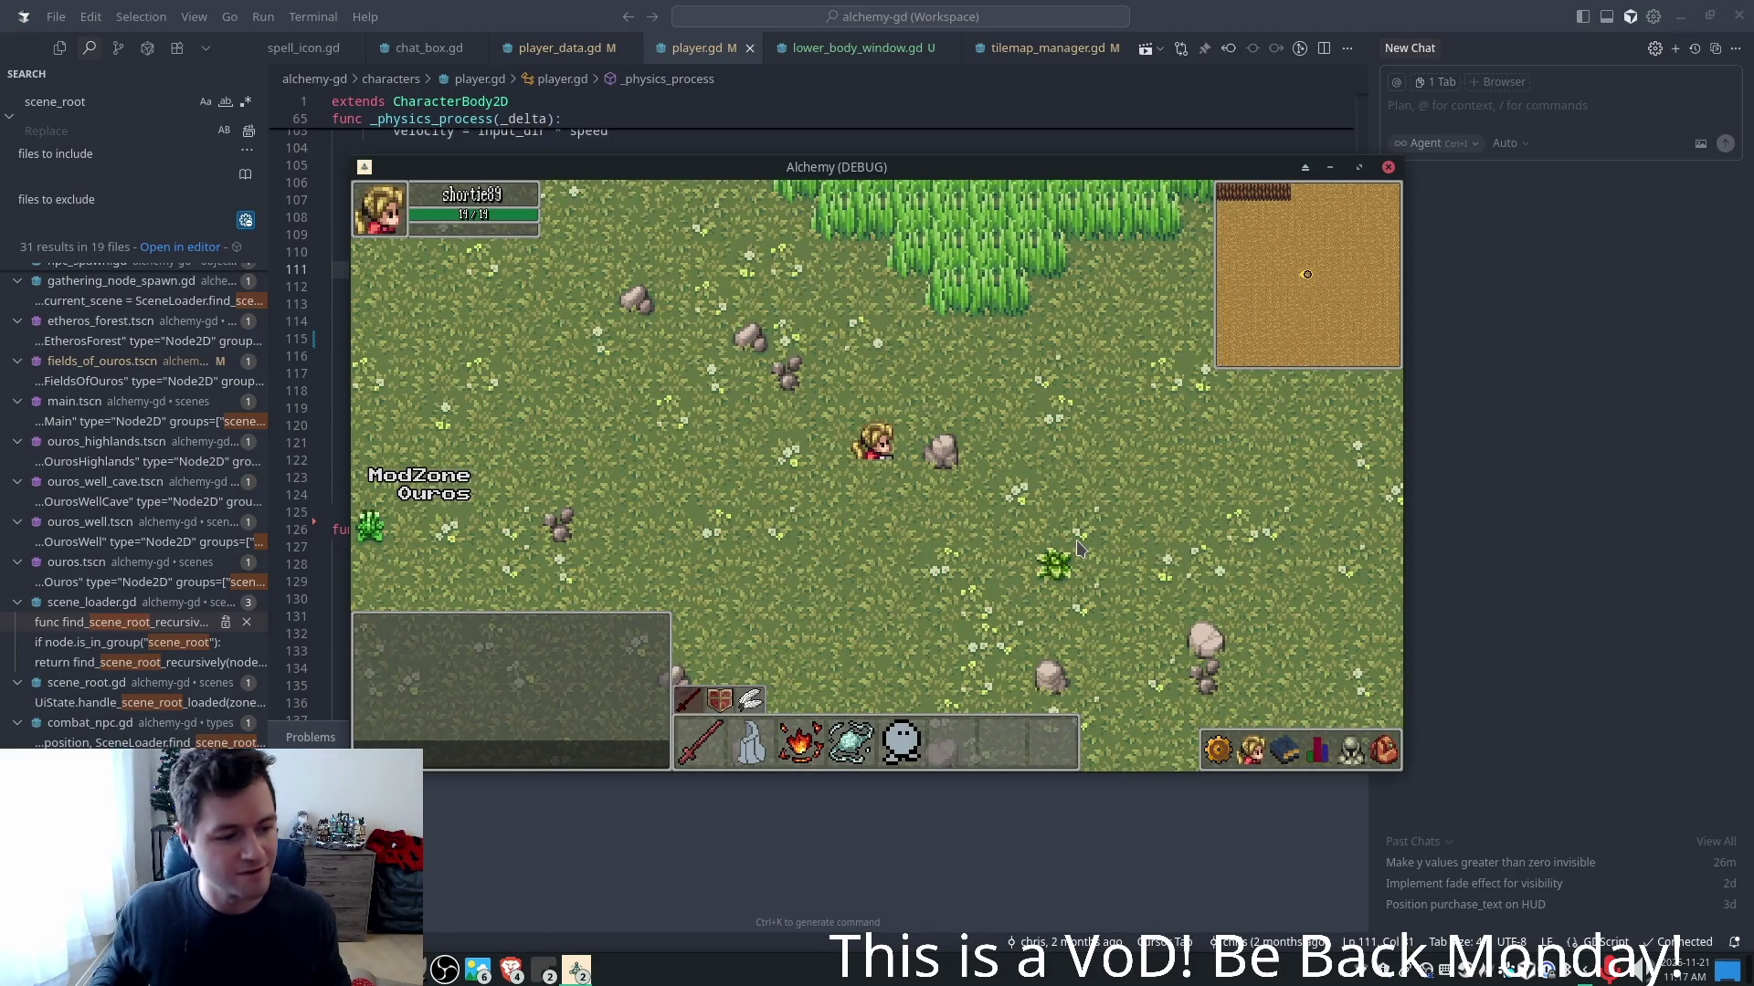
{"action": "key", "text": "w+d"}
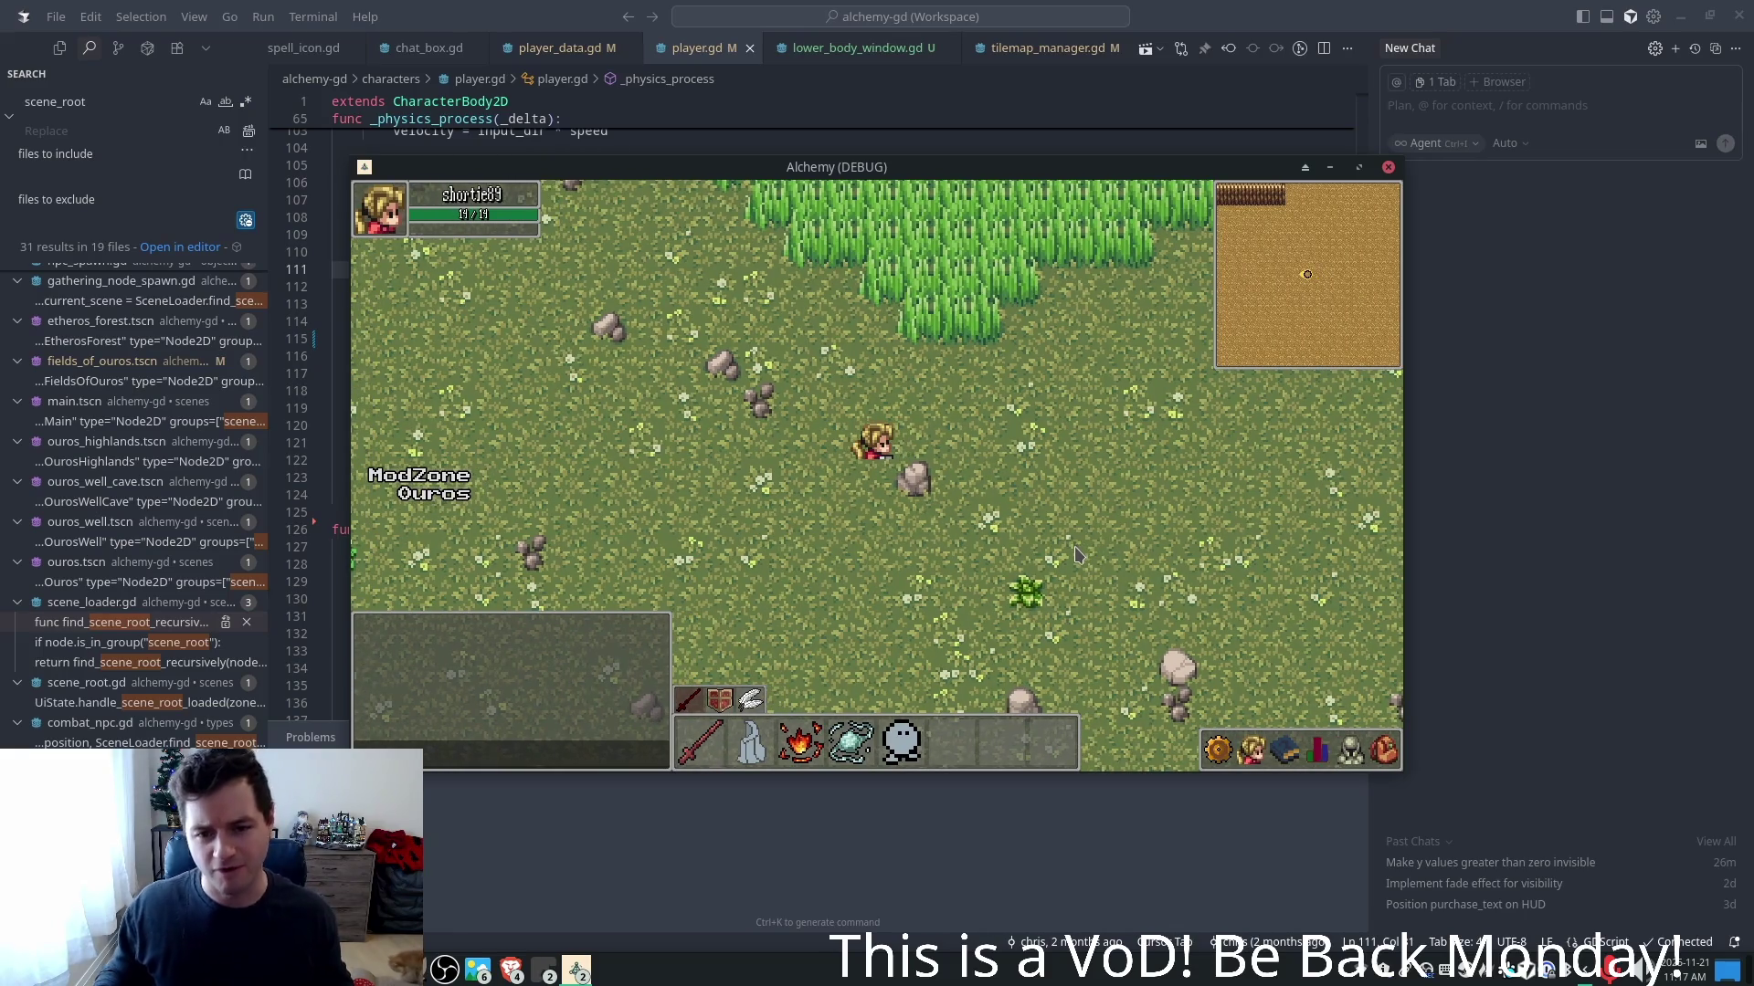
{"action": "key", "text": "d"}
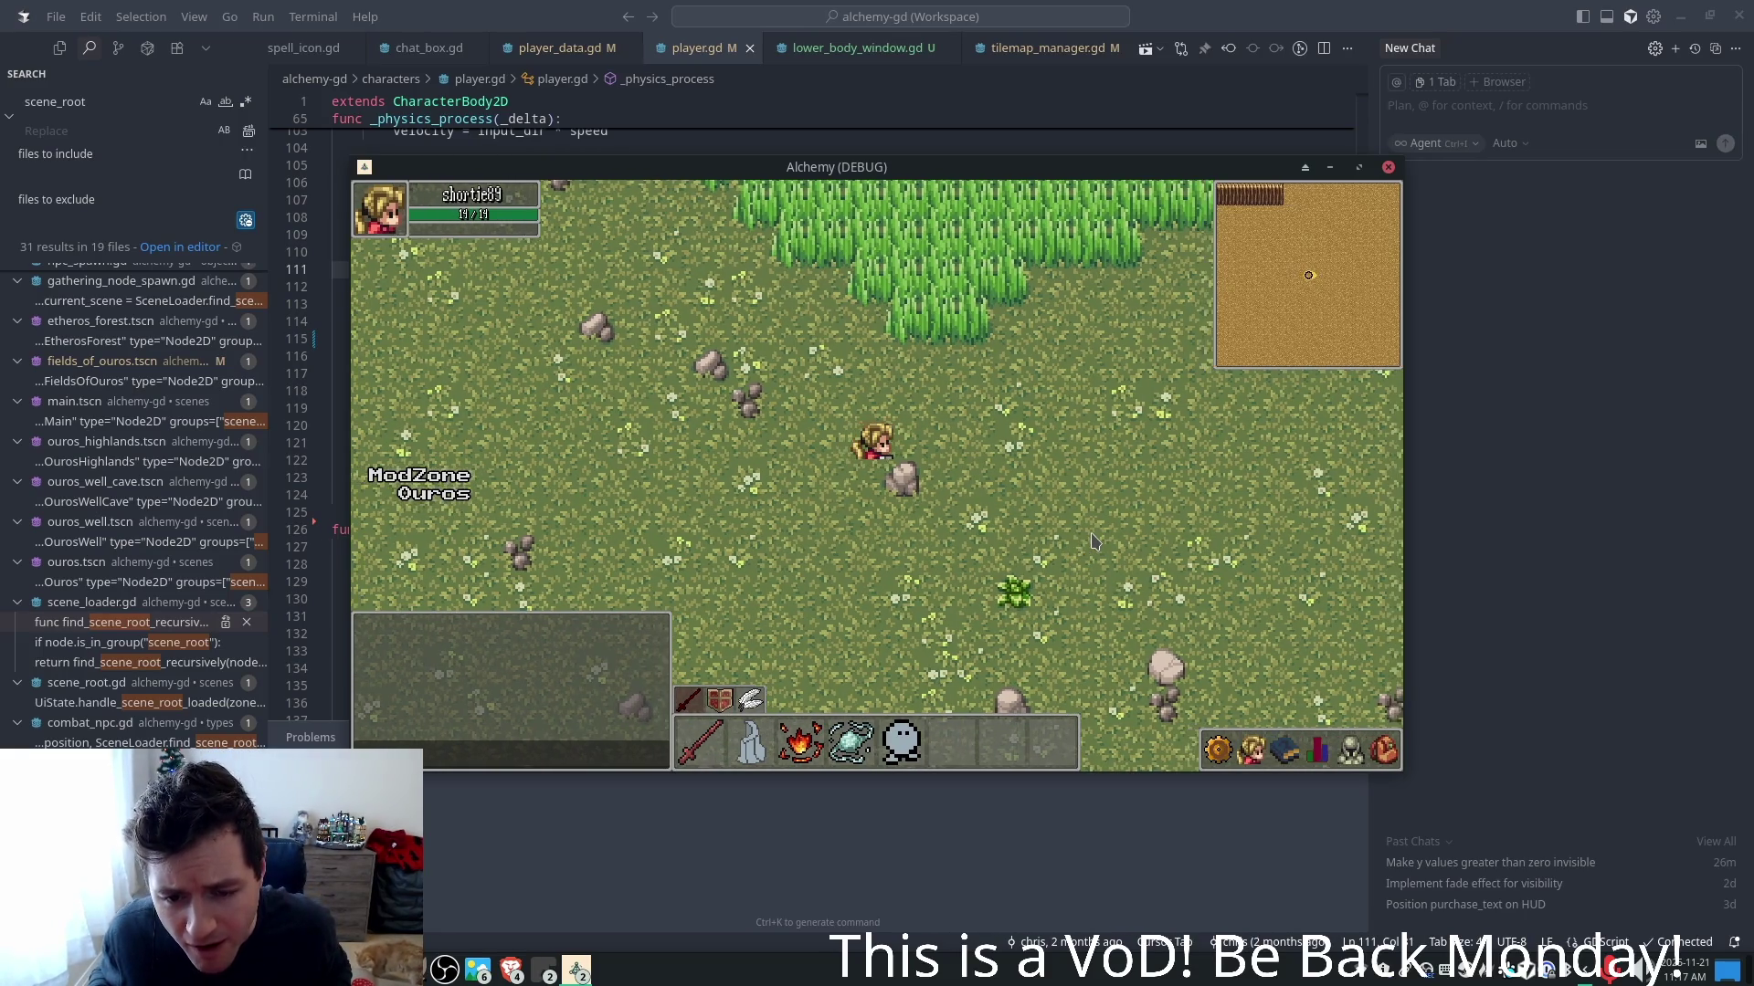
{"action": "key", "text": "a"}
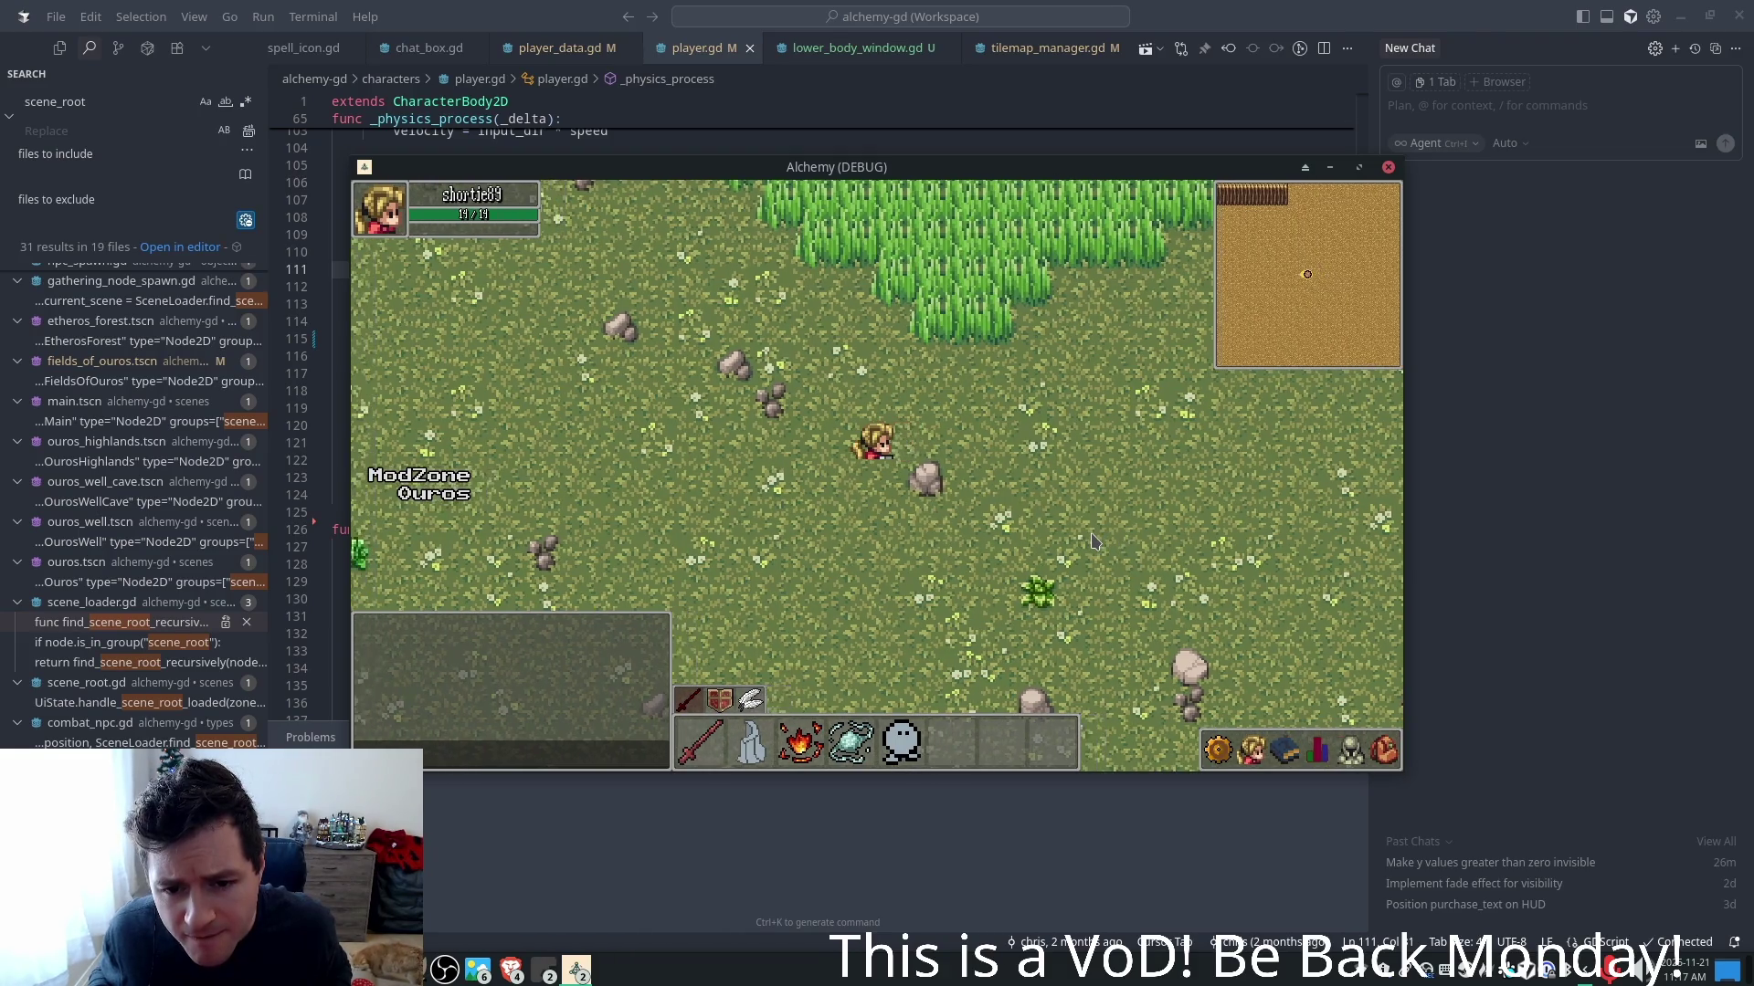
{"action": "key", "text": "d"}
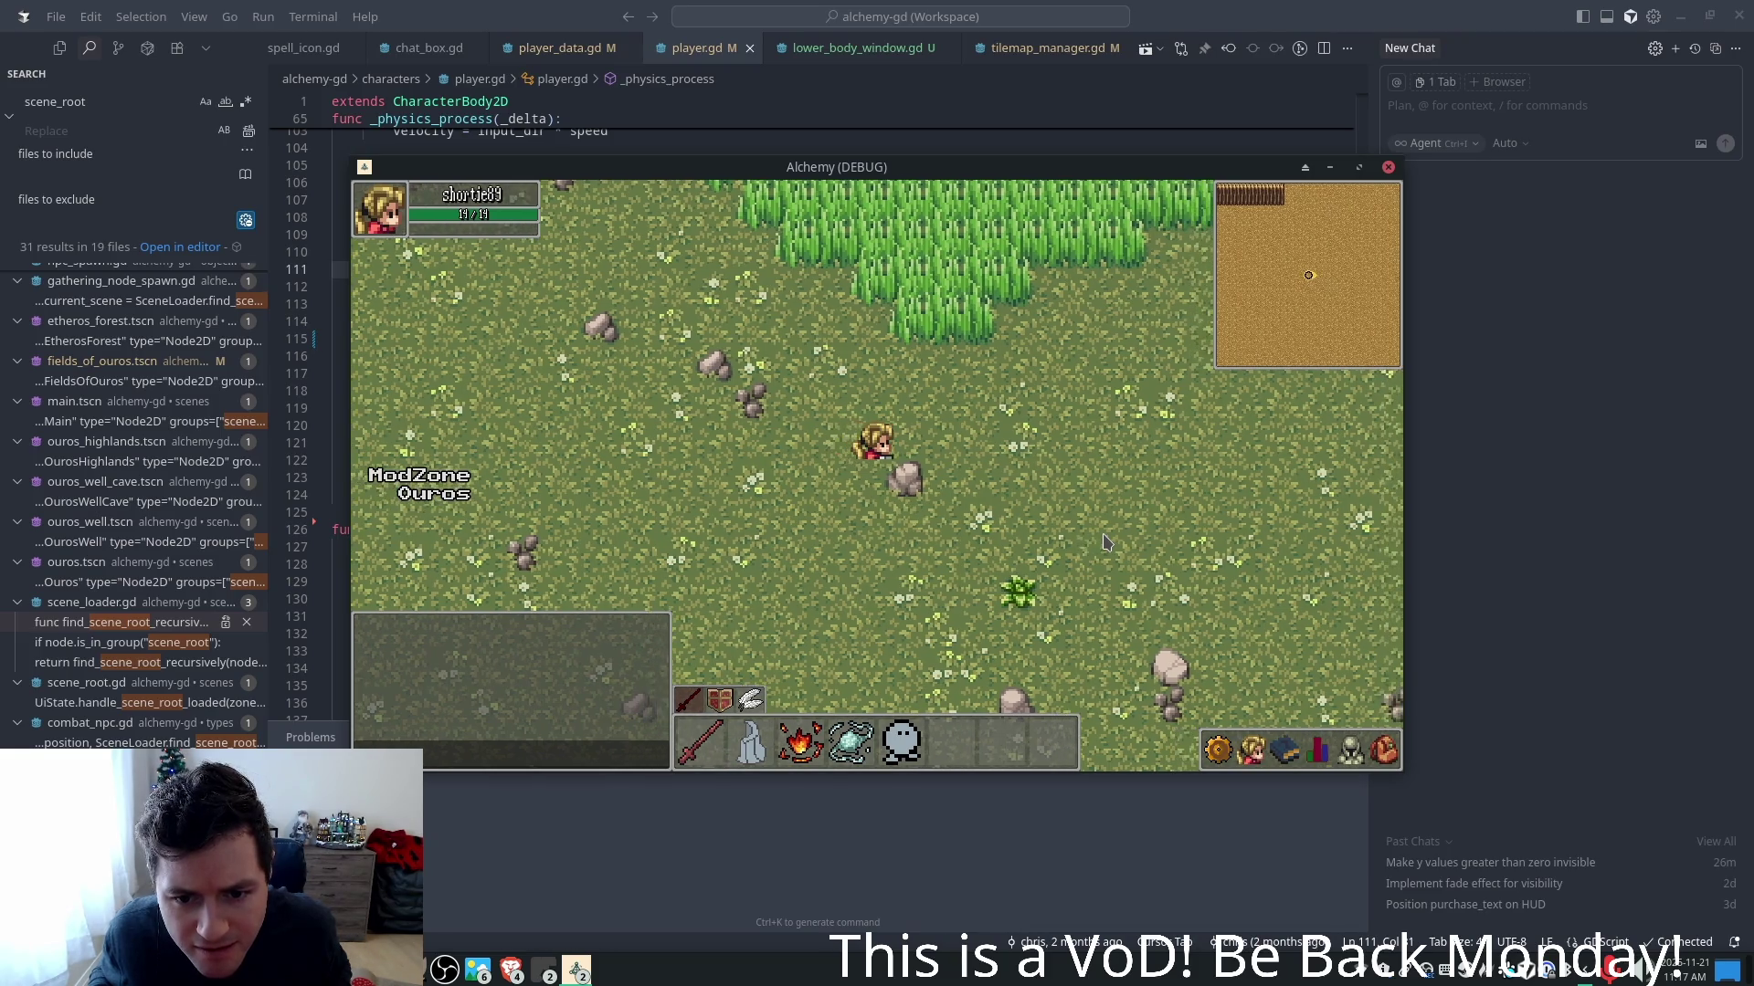
{"action": "key", "text": "Left"}
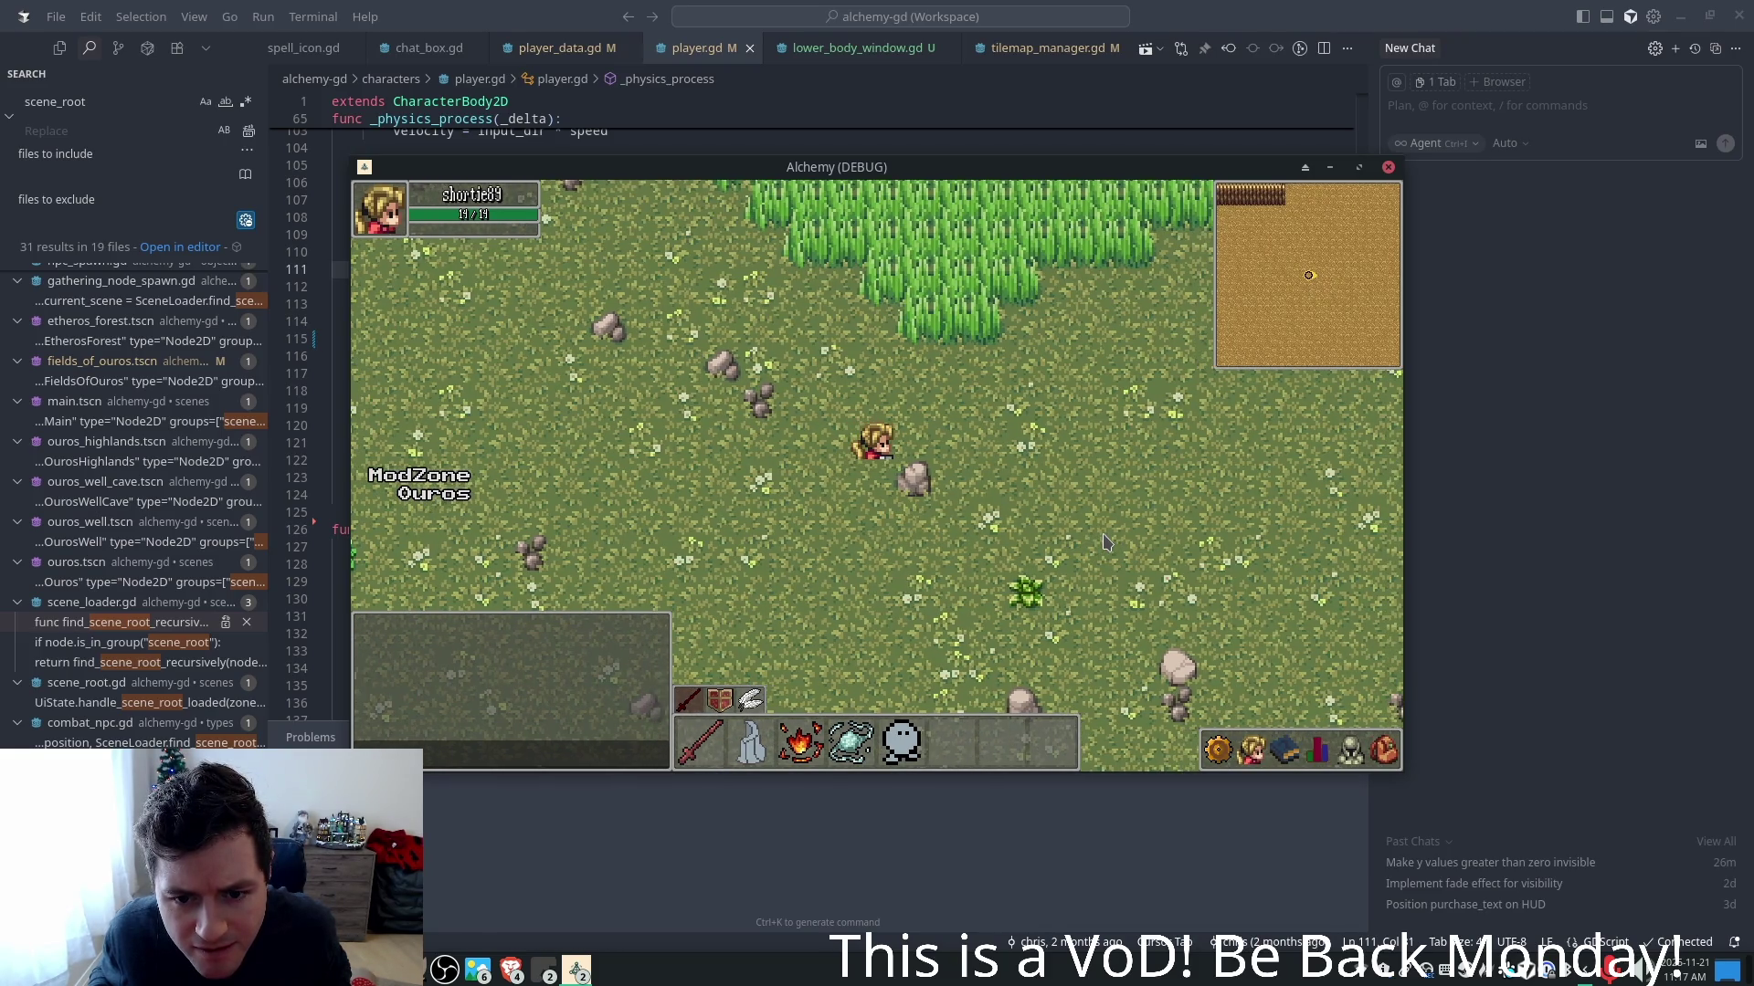